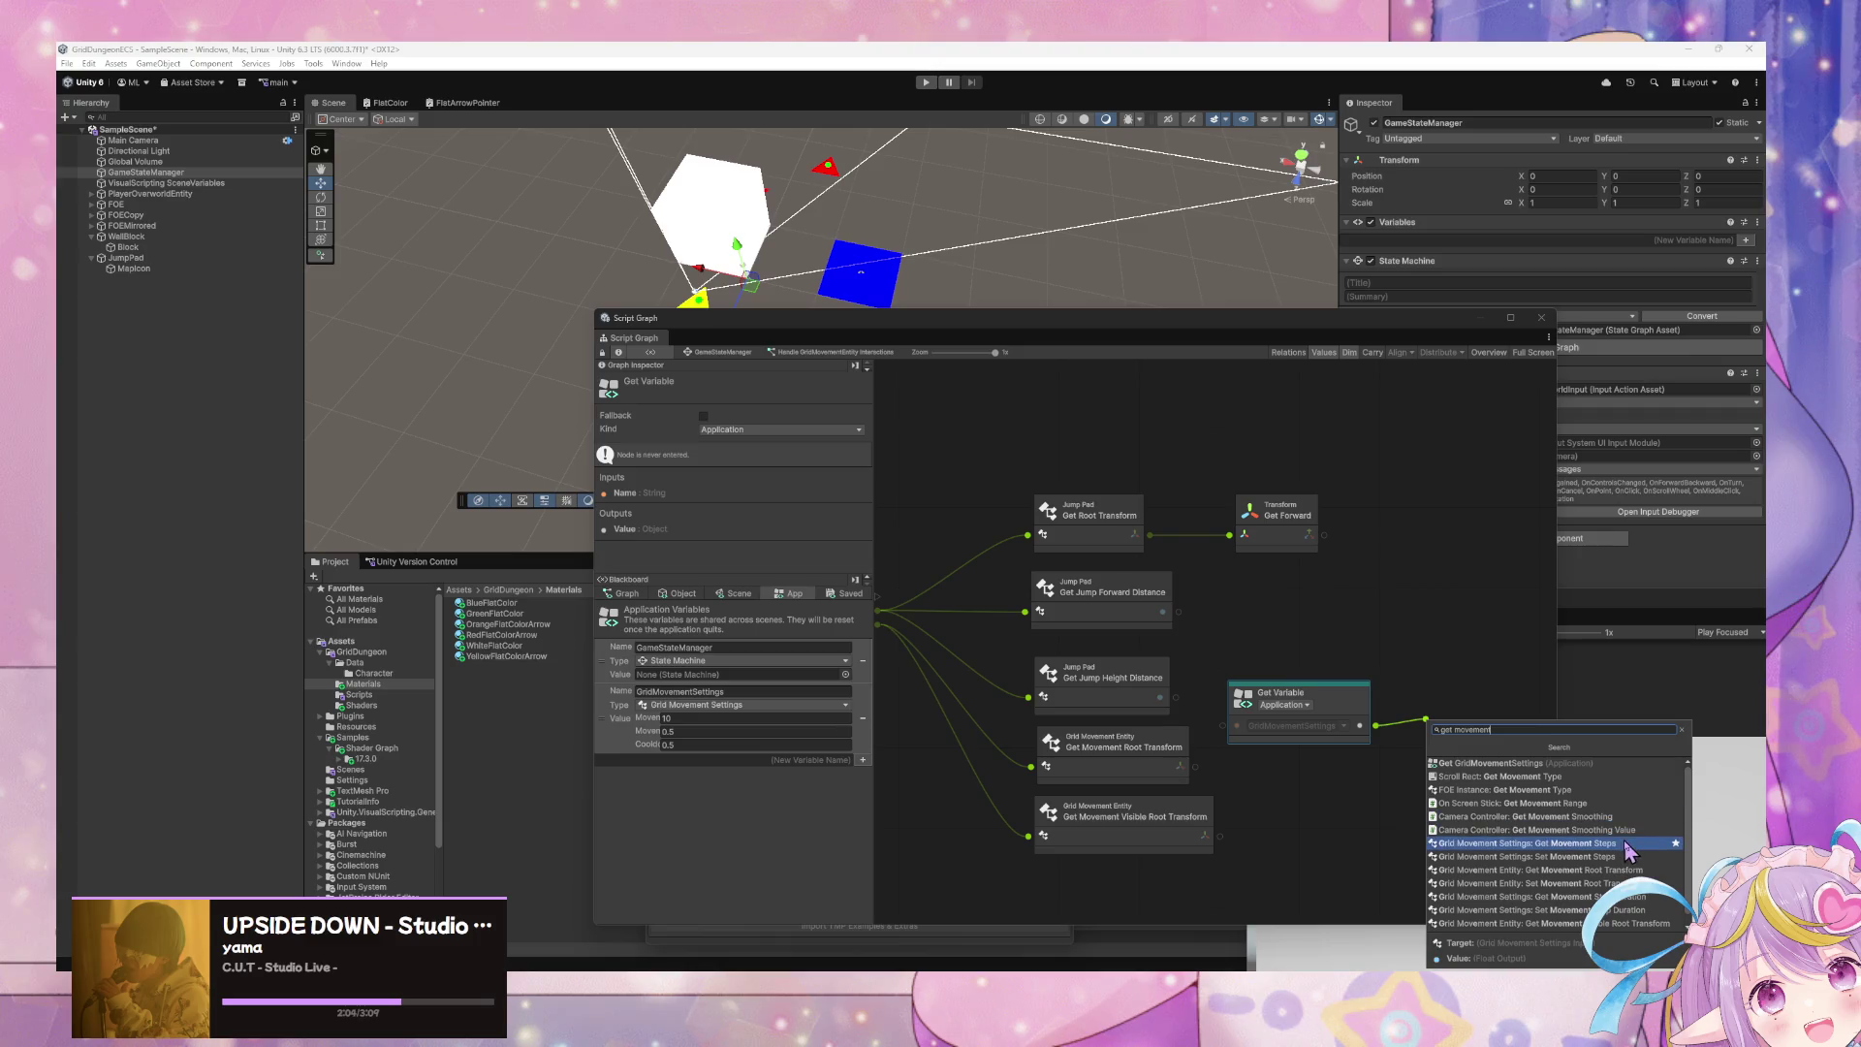
# - Add a Get Movement Steps node and arrange it beside Get Variable, shifting Get Forward right
pyautogui.click(1615, 853)
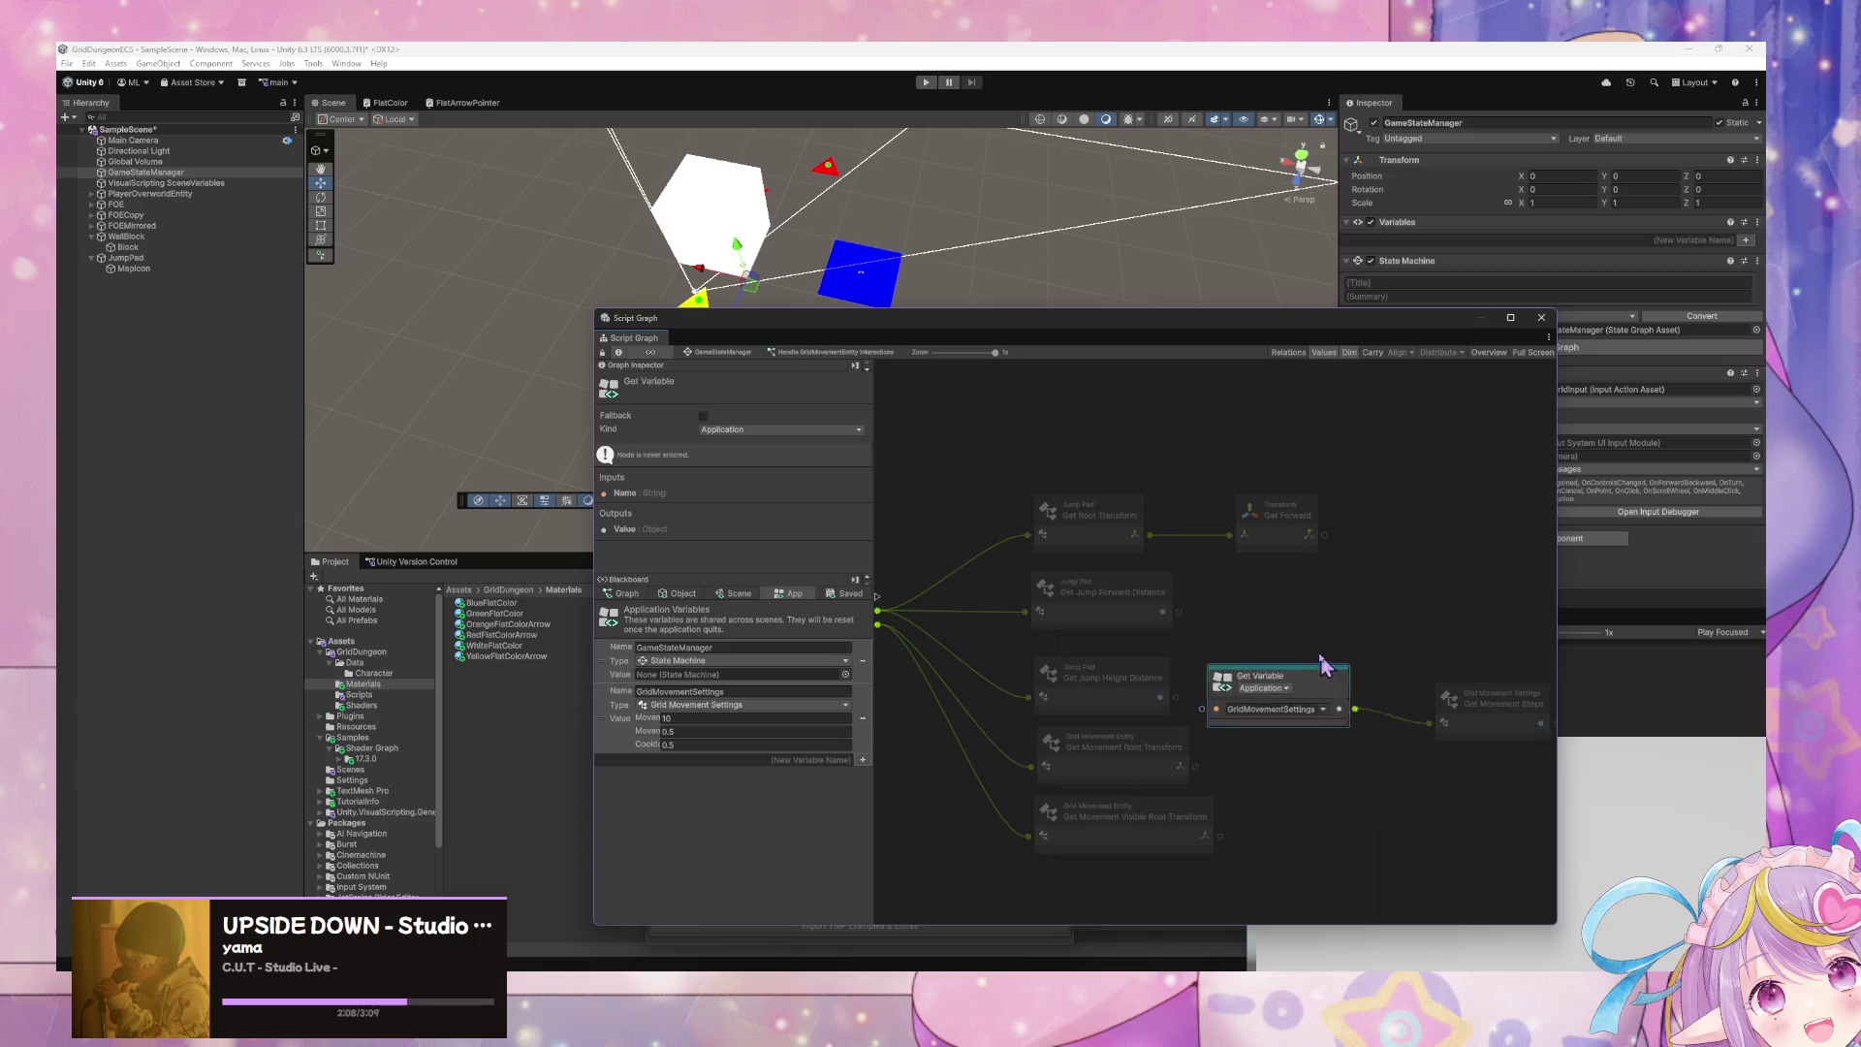
pyautogui.moveTo(1370, 713); pyautogui.dragTo(1066, 437)
pyautogui.moveTo(1458, 683); pyautogui.dragTo(1151, 412)
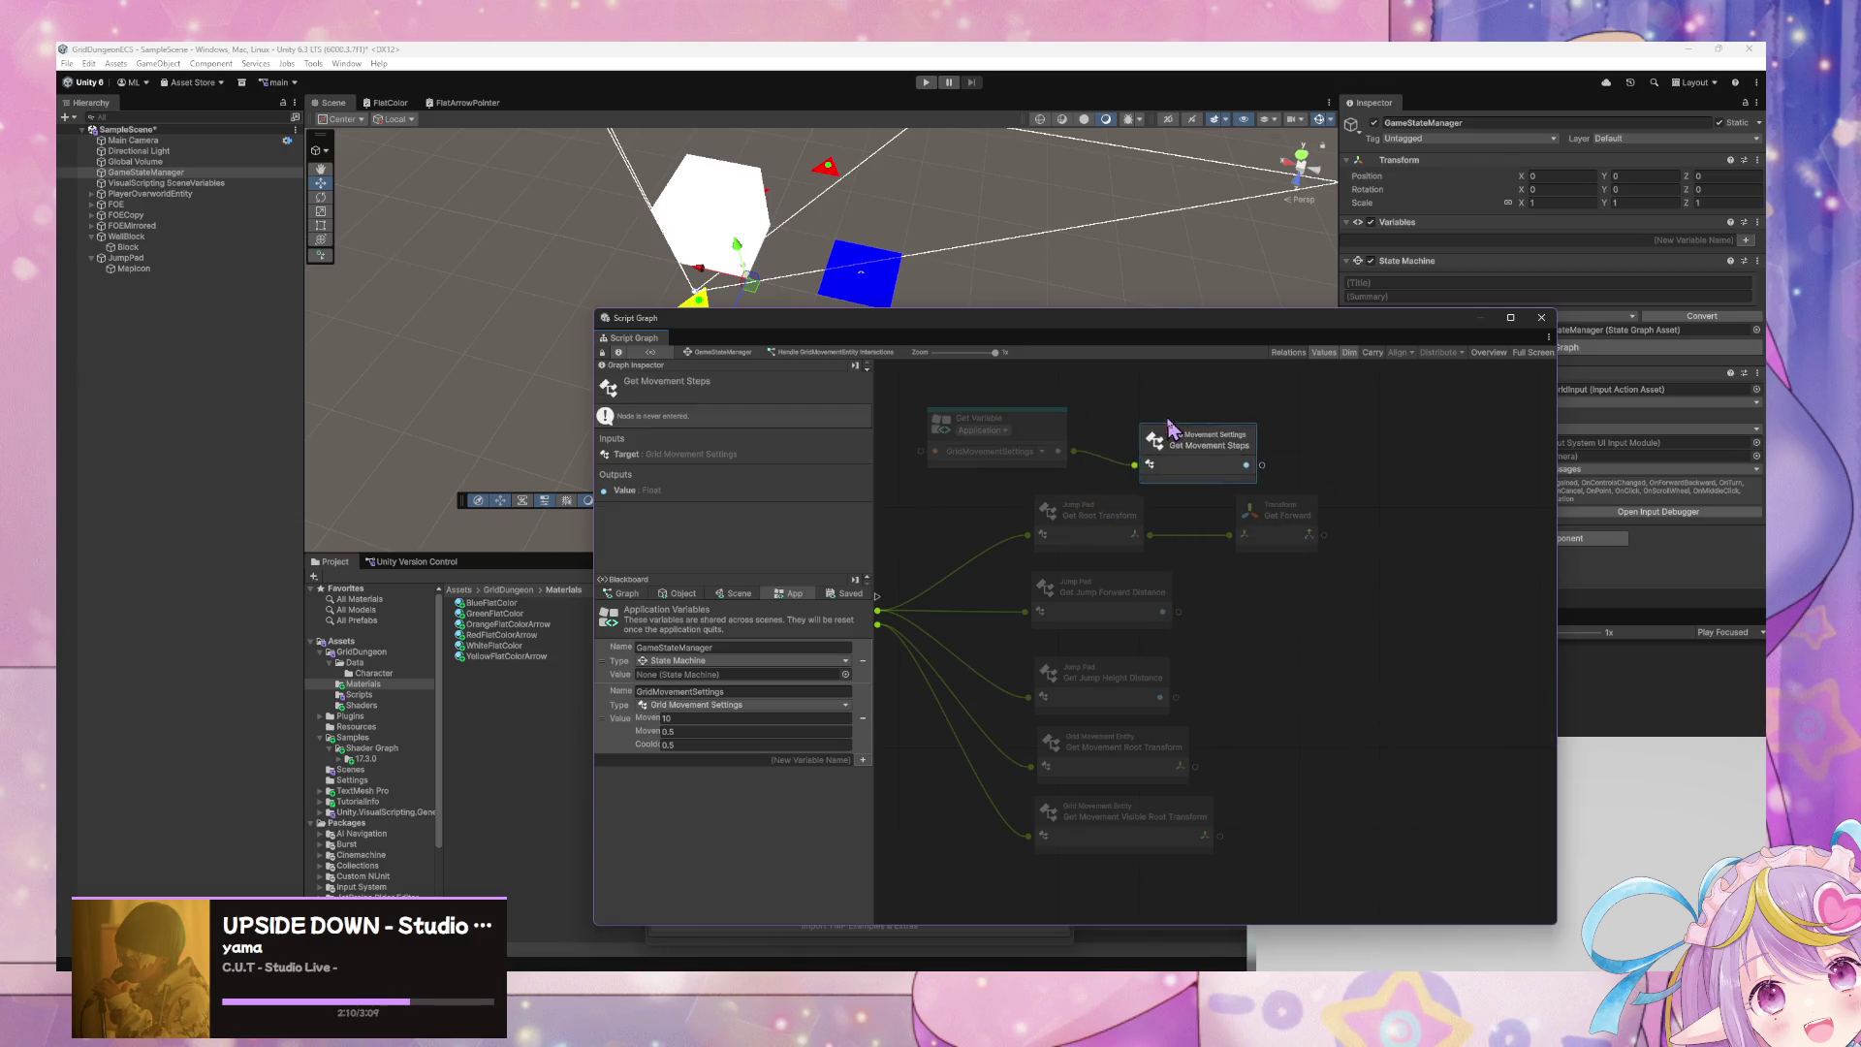
pyautogui.moveTo(1299, 528); pyautogui.dragTo(1337, 531)
pyautogui.scroll(-1, 1173, 582)
pyautogui.hscroll(-1, 1173, 581)
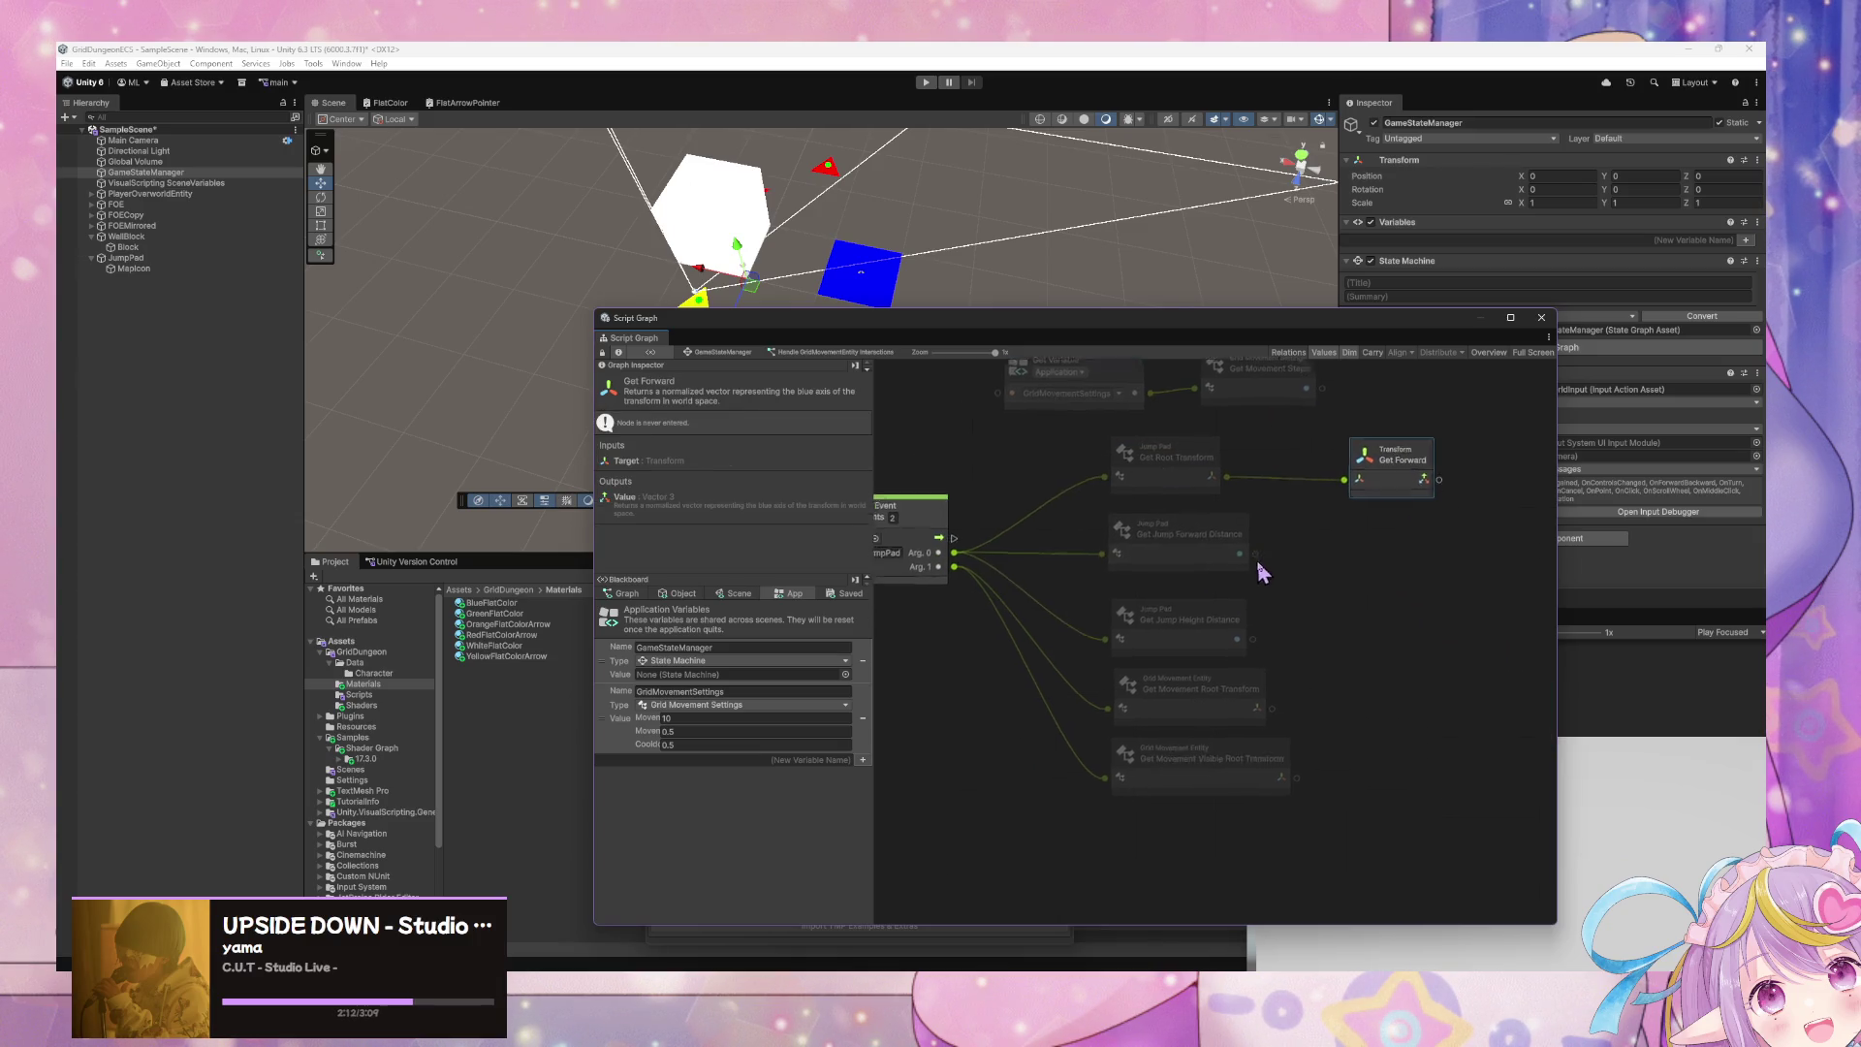
pyautogui.scroll(1, 1284, 649)
# - Add a Transform DO Jump node and set its Num Jumps to 1
pyautogui.rightClick(1367, 638)
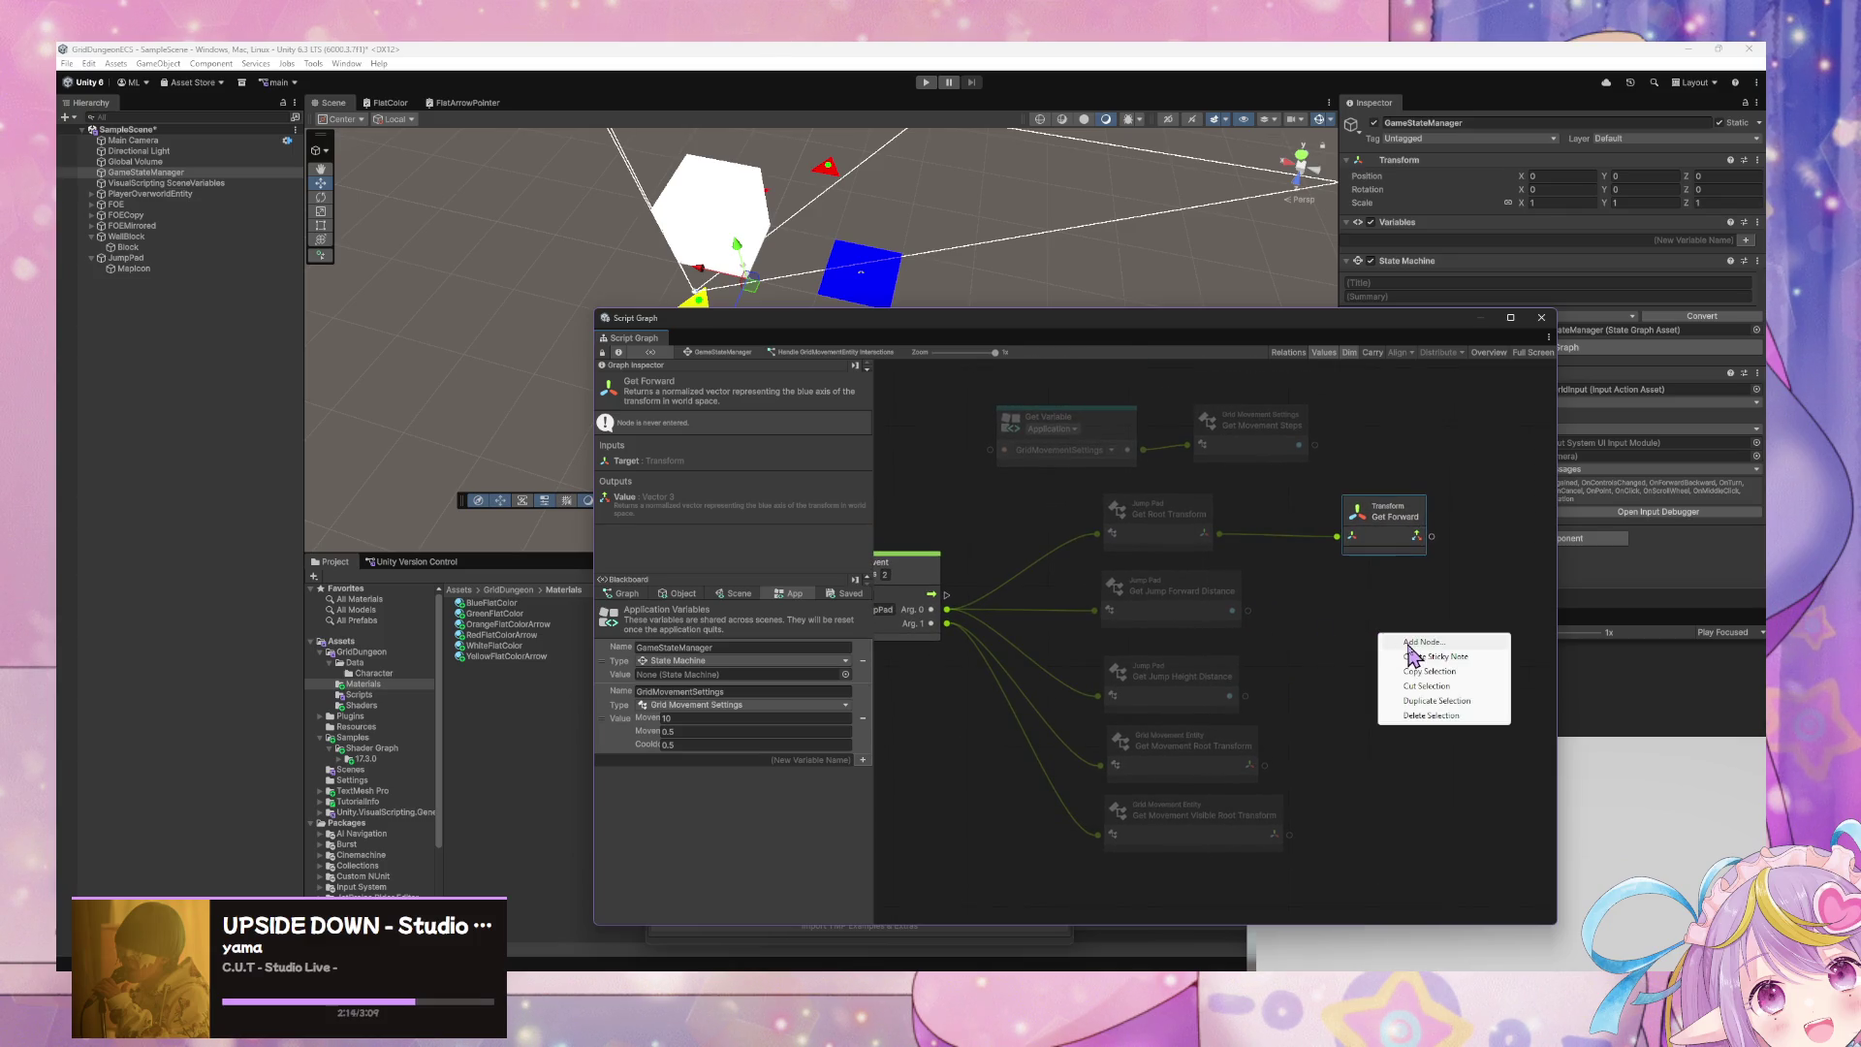
pyautogui.click(1415, 649)
pyautogui.write('jump')
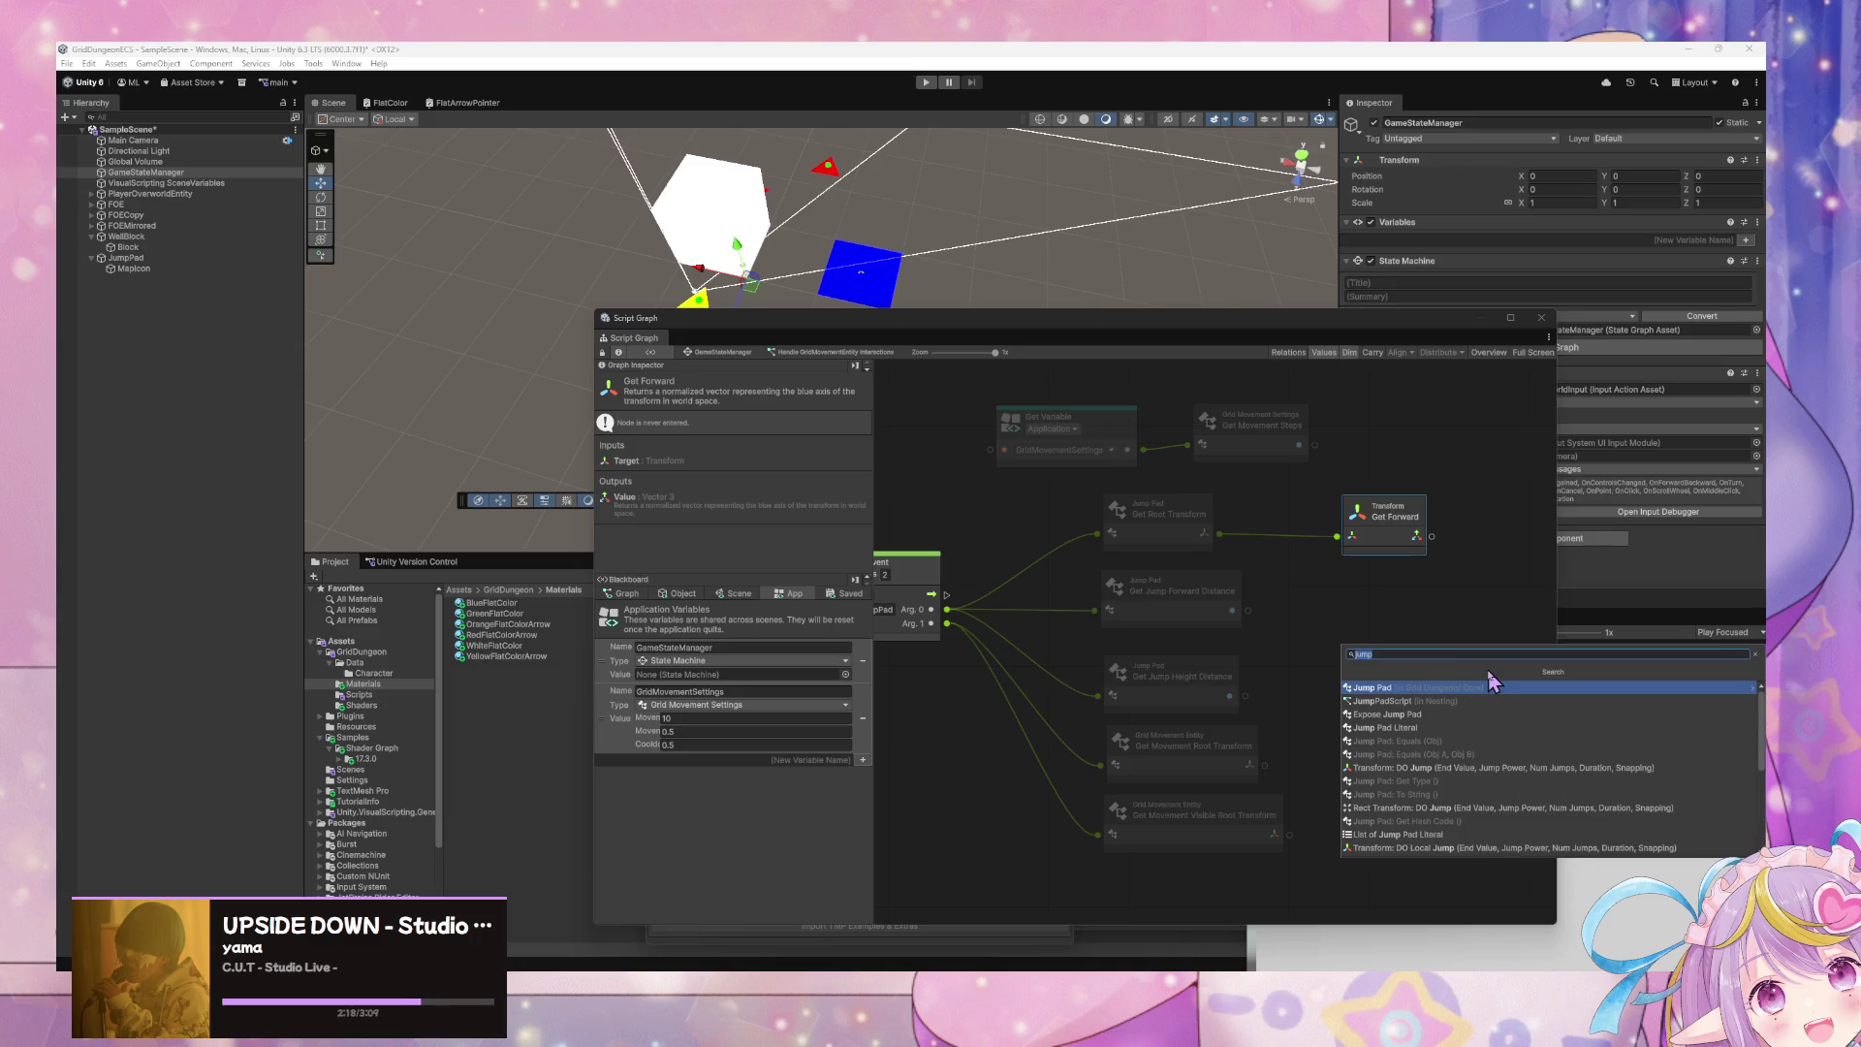
pyautogui.write('transform do ju')
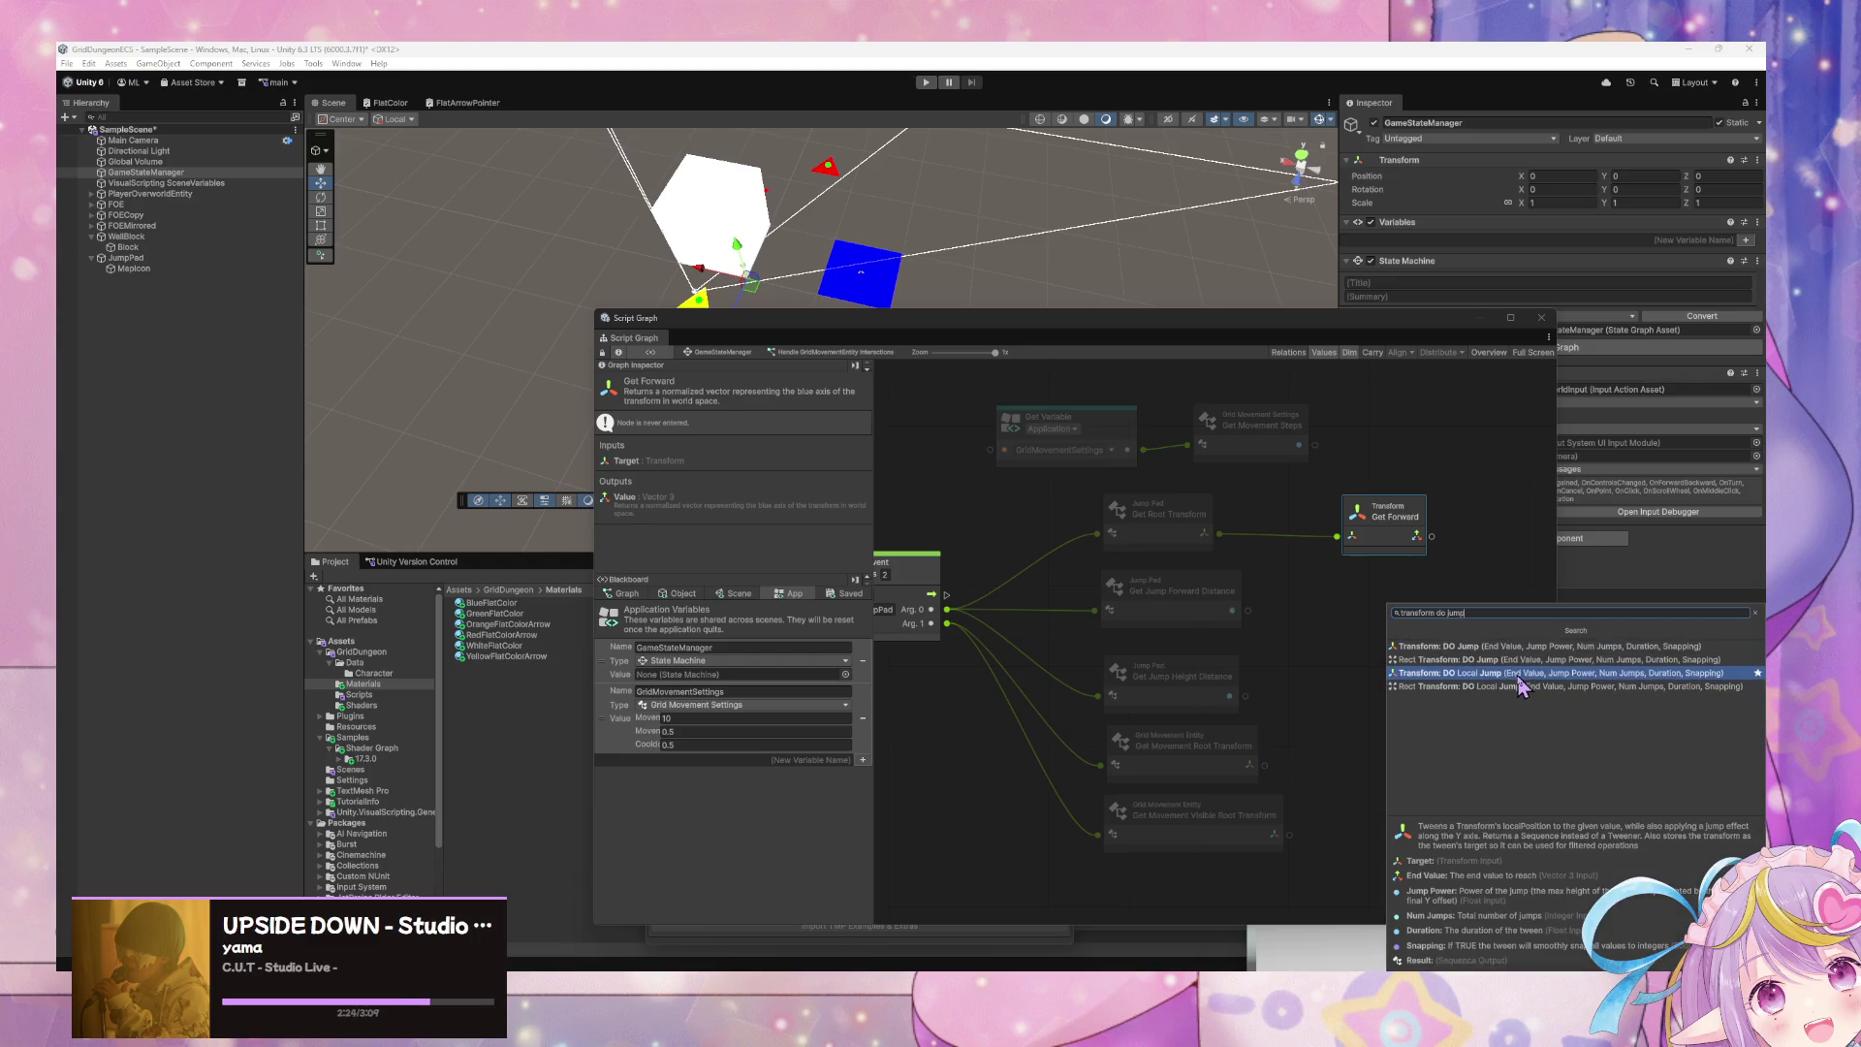
pyautogui.click(1522, 647)
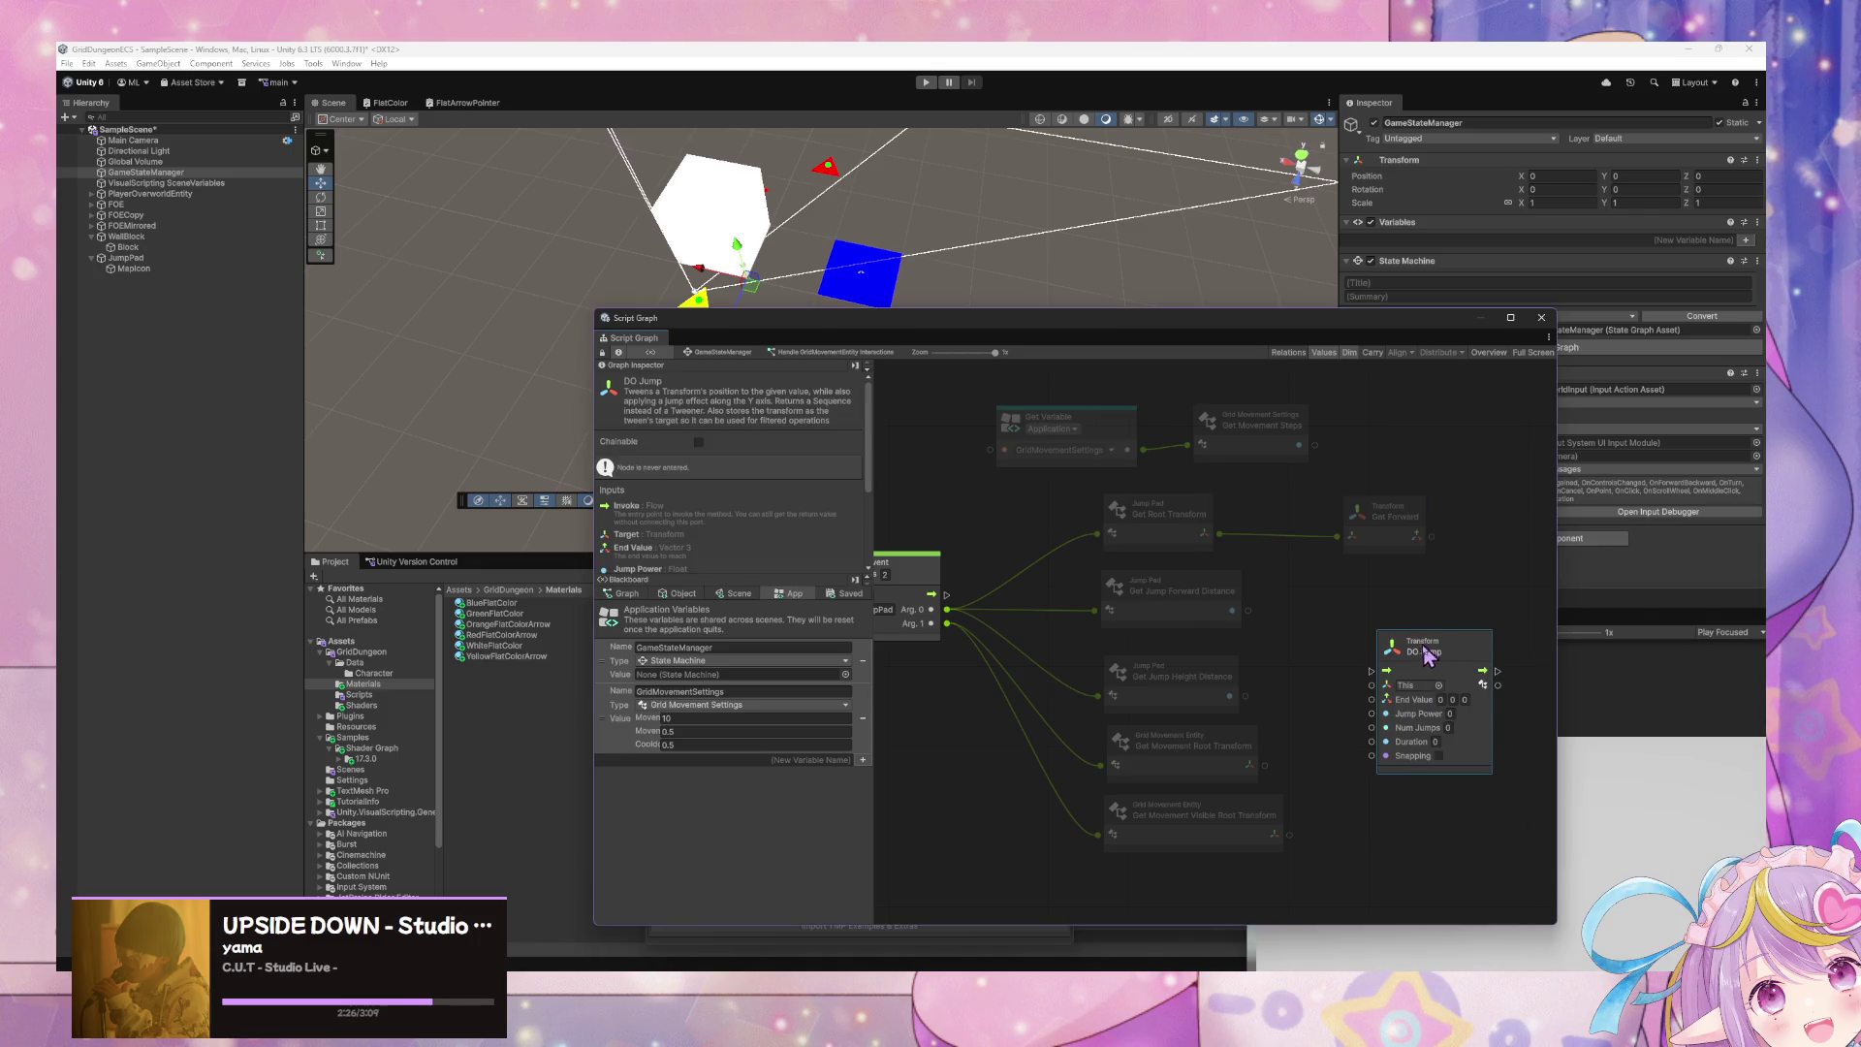
pyautogui.moveTo(1425, 649); pyautogui.dragTo(1373, 629)
pyautogui.click(1397, 707)
pyautogui.write('1')
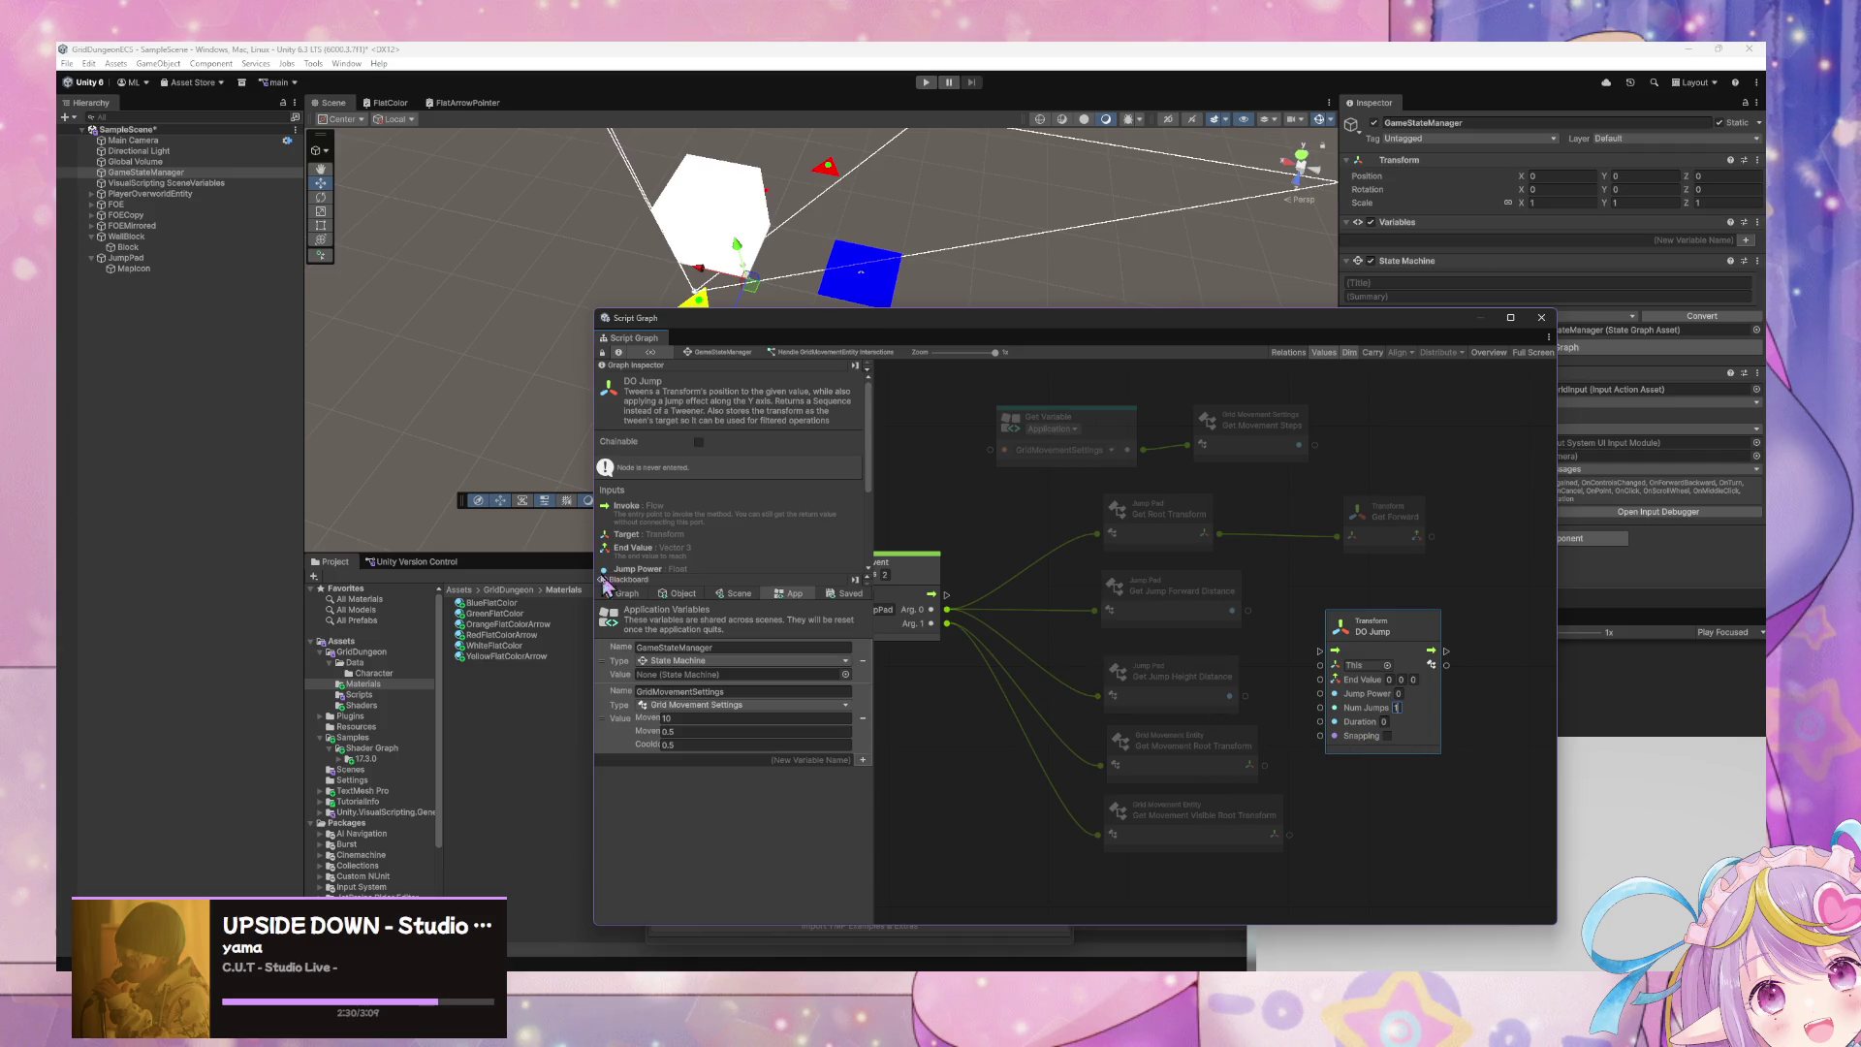
pyautogui.moveTo(1129, 449); pyautogui.dragTo(1240, 492)
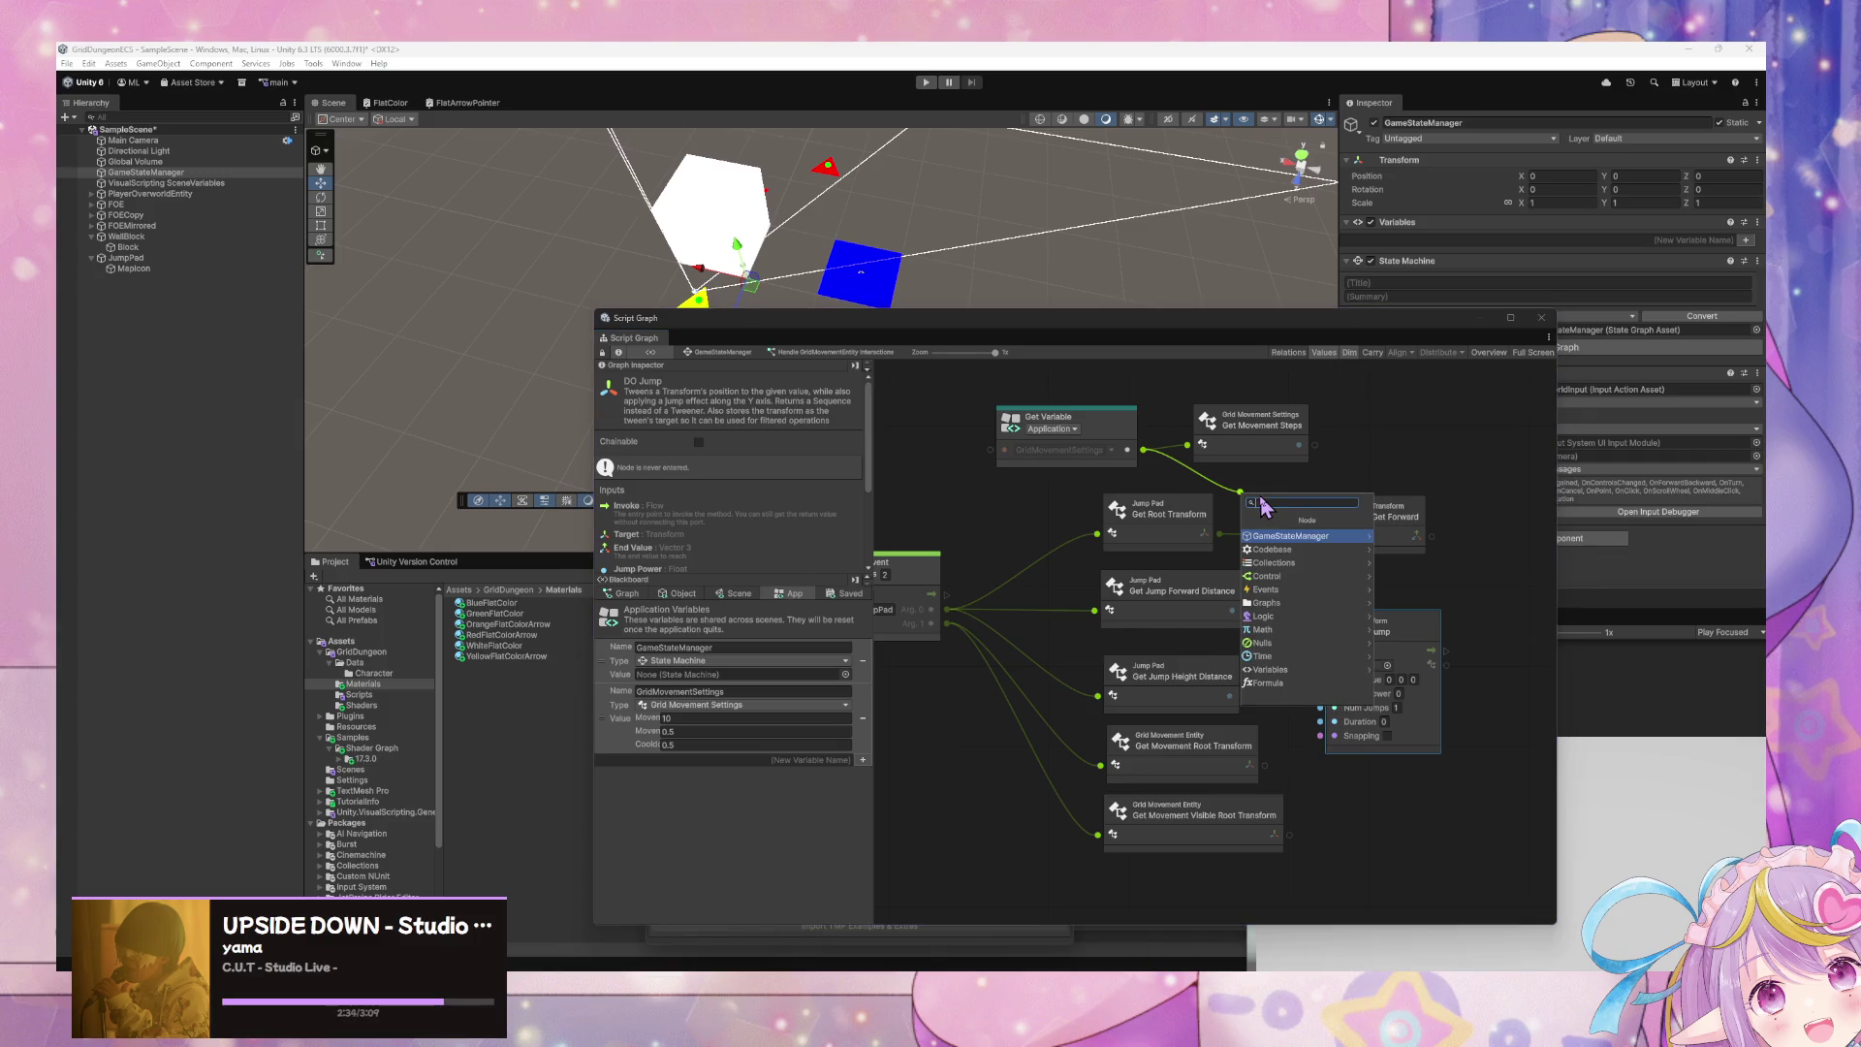
# - Add Get Movement Step Duration from Get Variable and wire it into DO Jump's Duration
pyautogui.write('get movement dura')
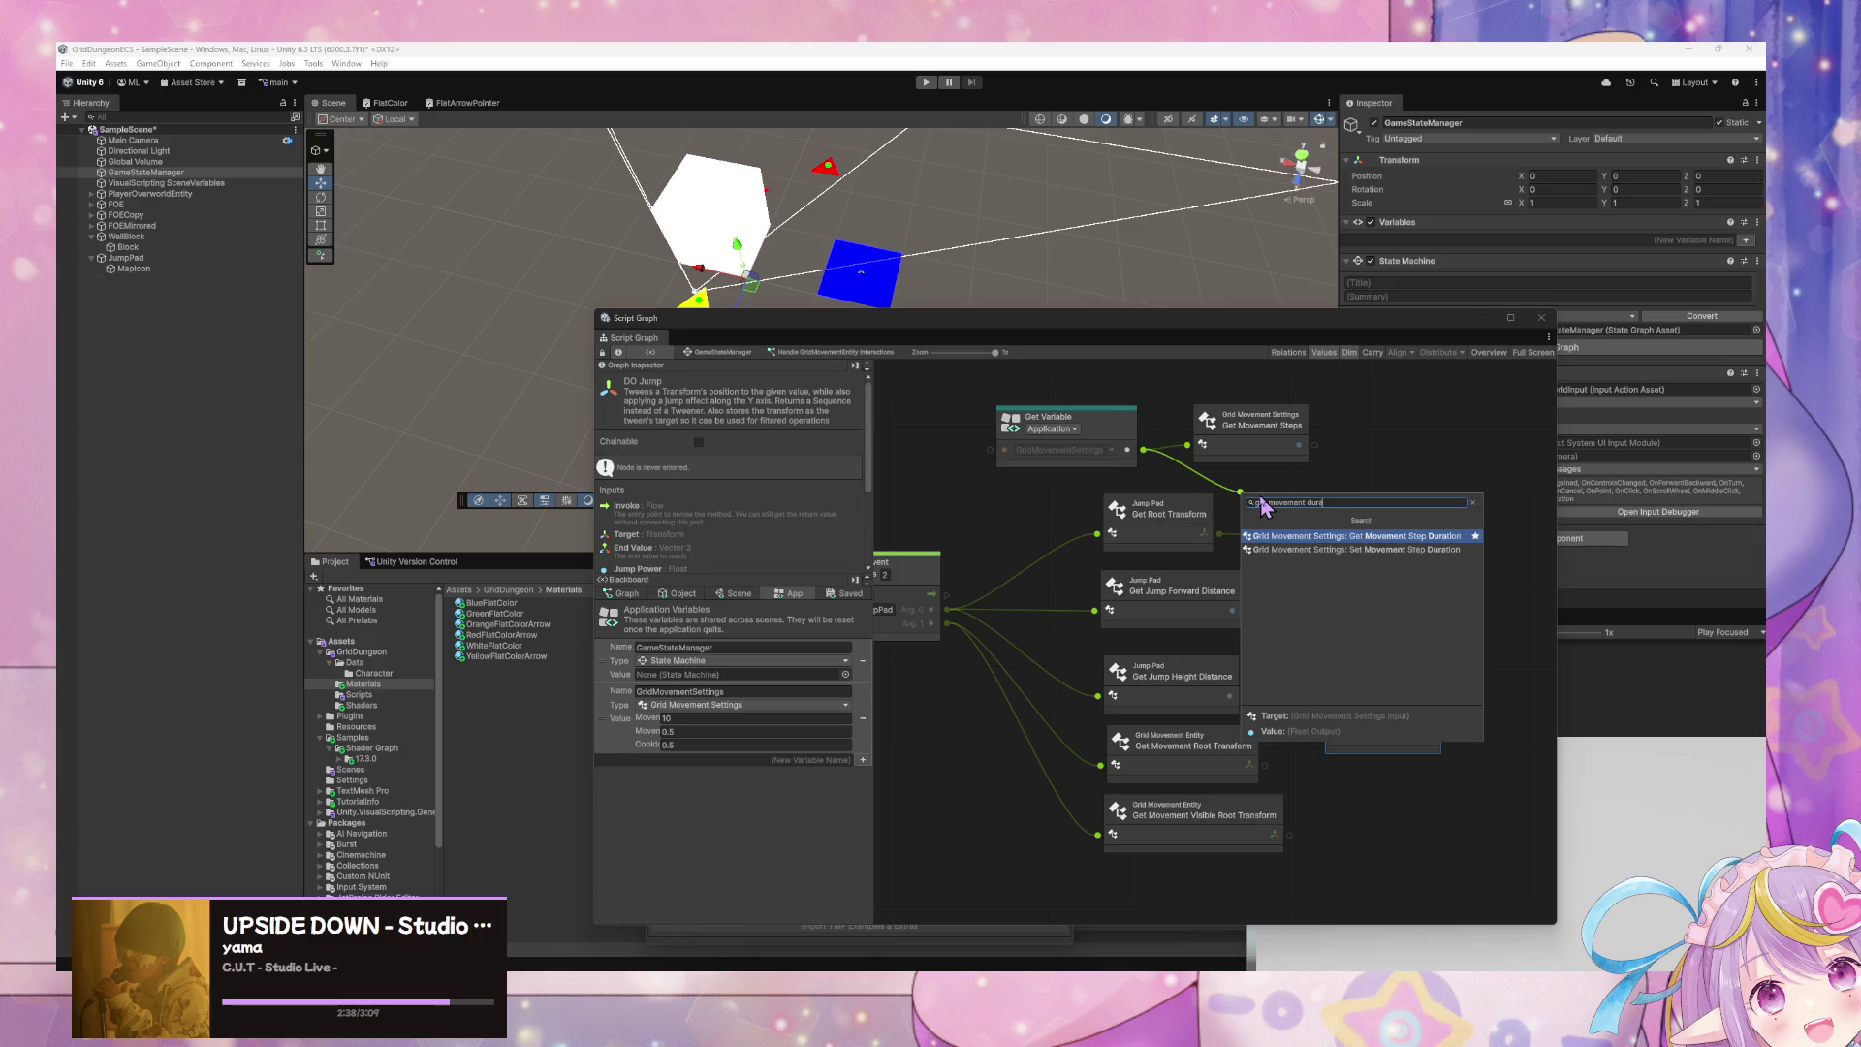
pyautogui.press('Down')
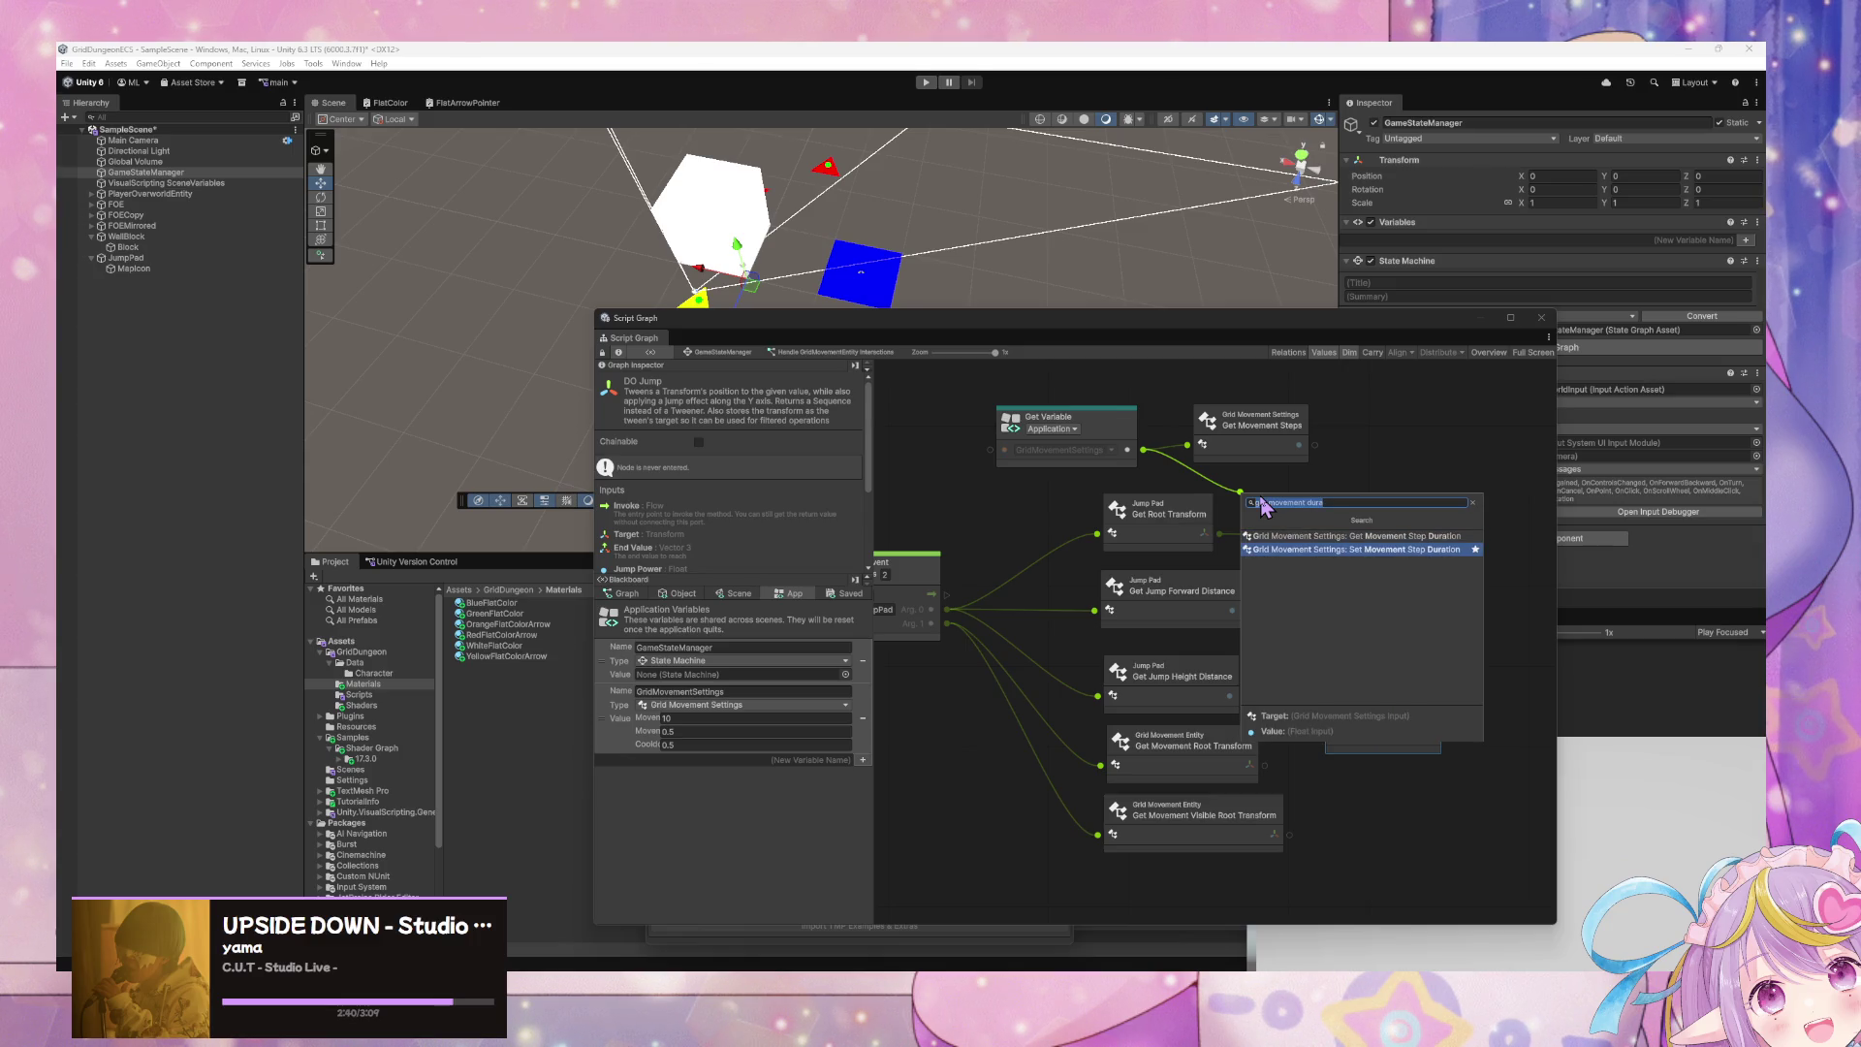
pyautogui.press('Up')
pyautogui.press('Return')
pyautogui.moveTo(1272, 433); pyautogui.dragTo(1300, 398)
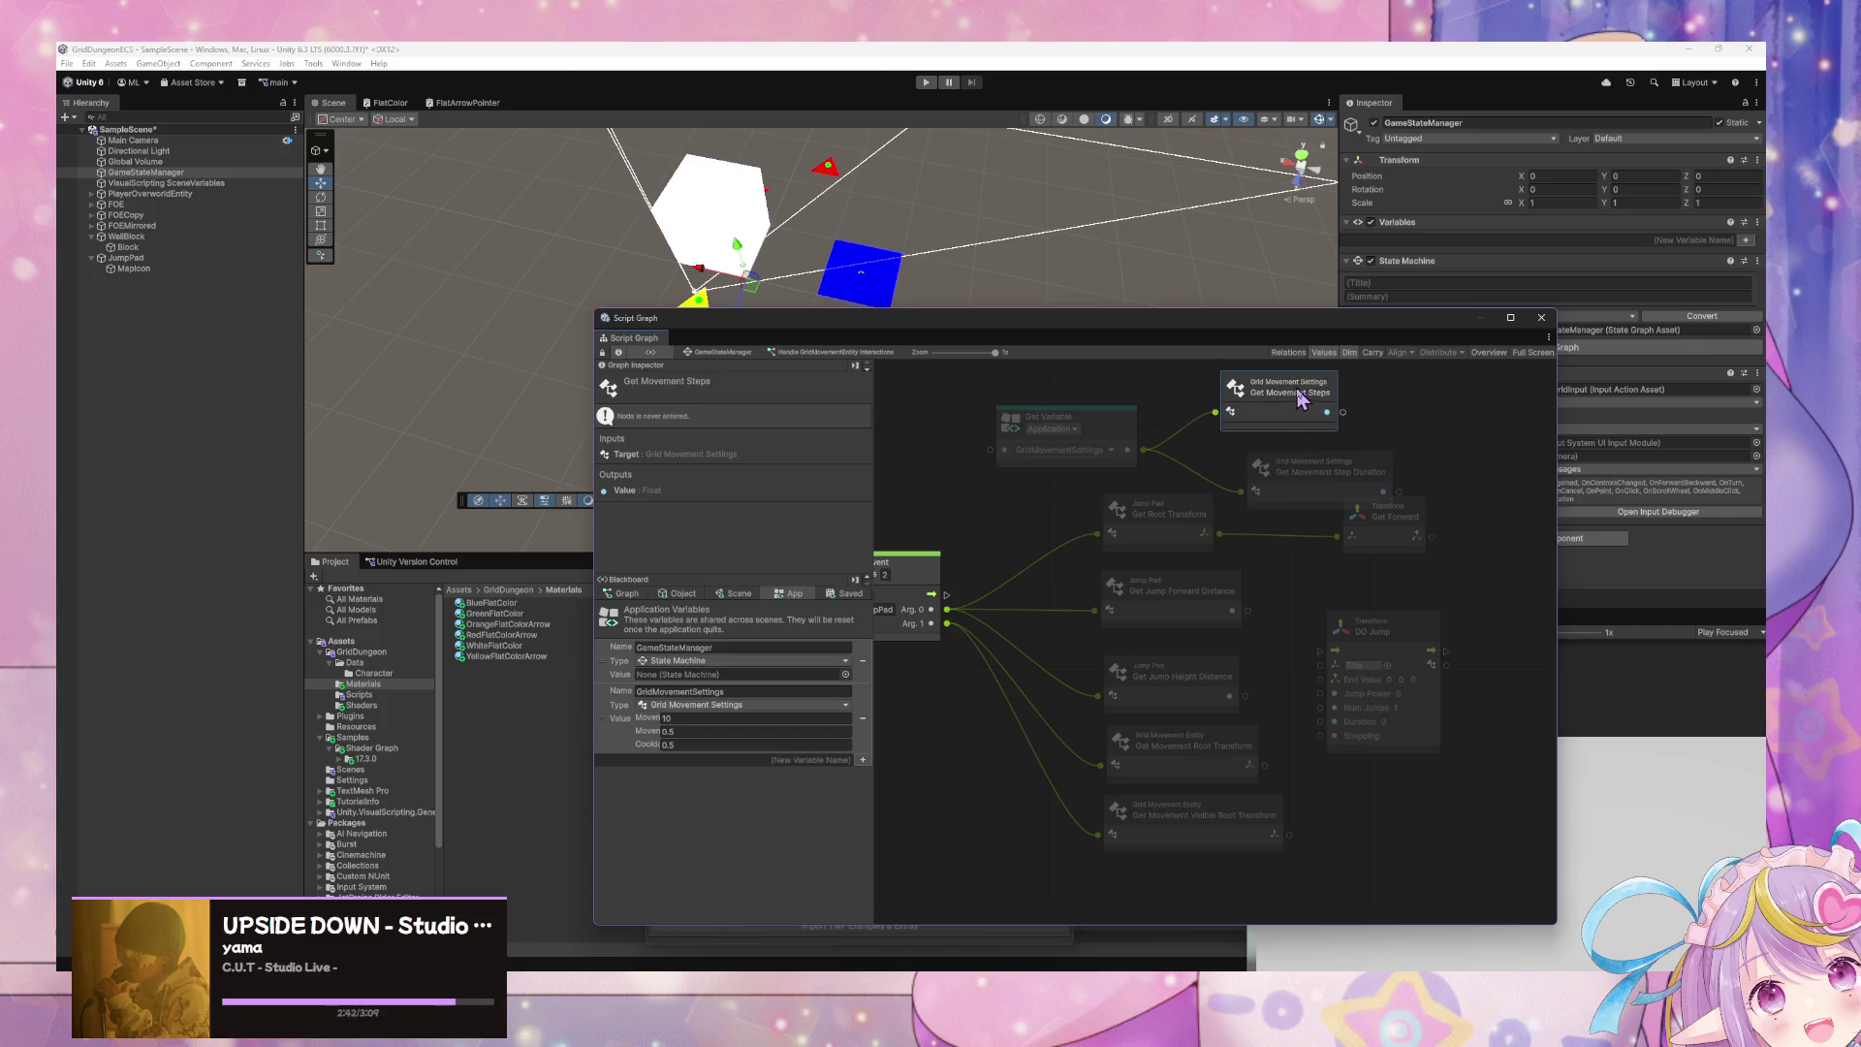
pyautogui.moveTo(1339, 475); pyautogui.dragTo(1299, 465)
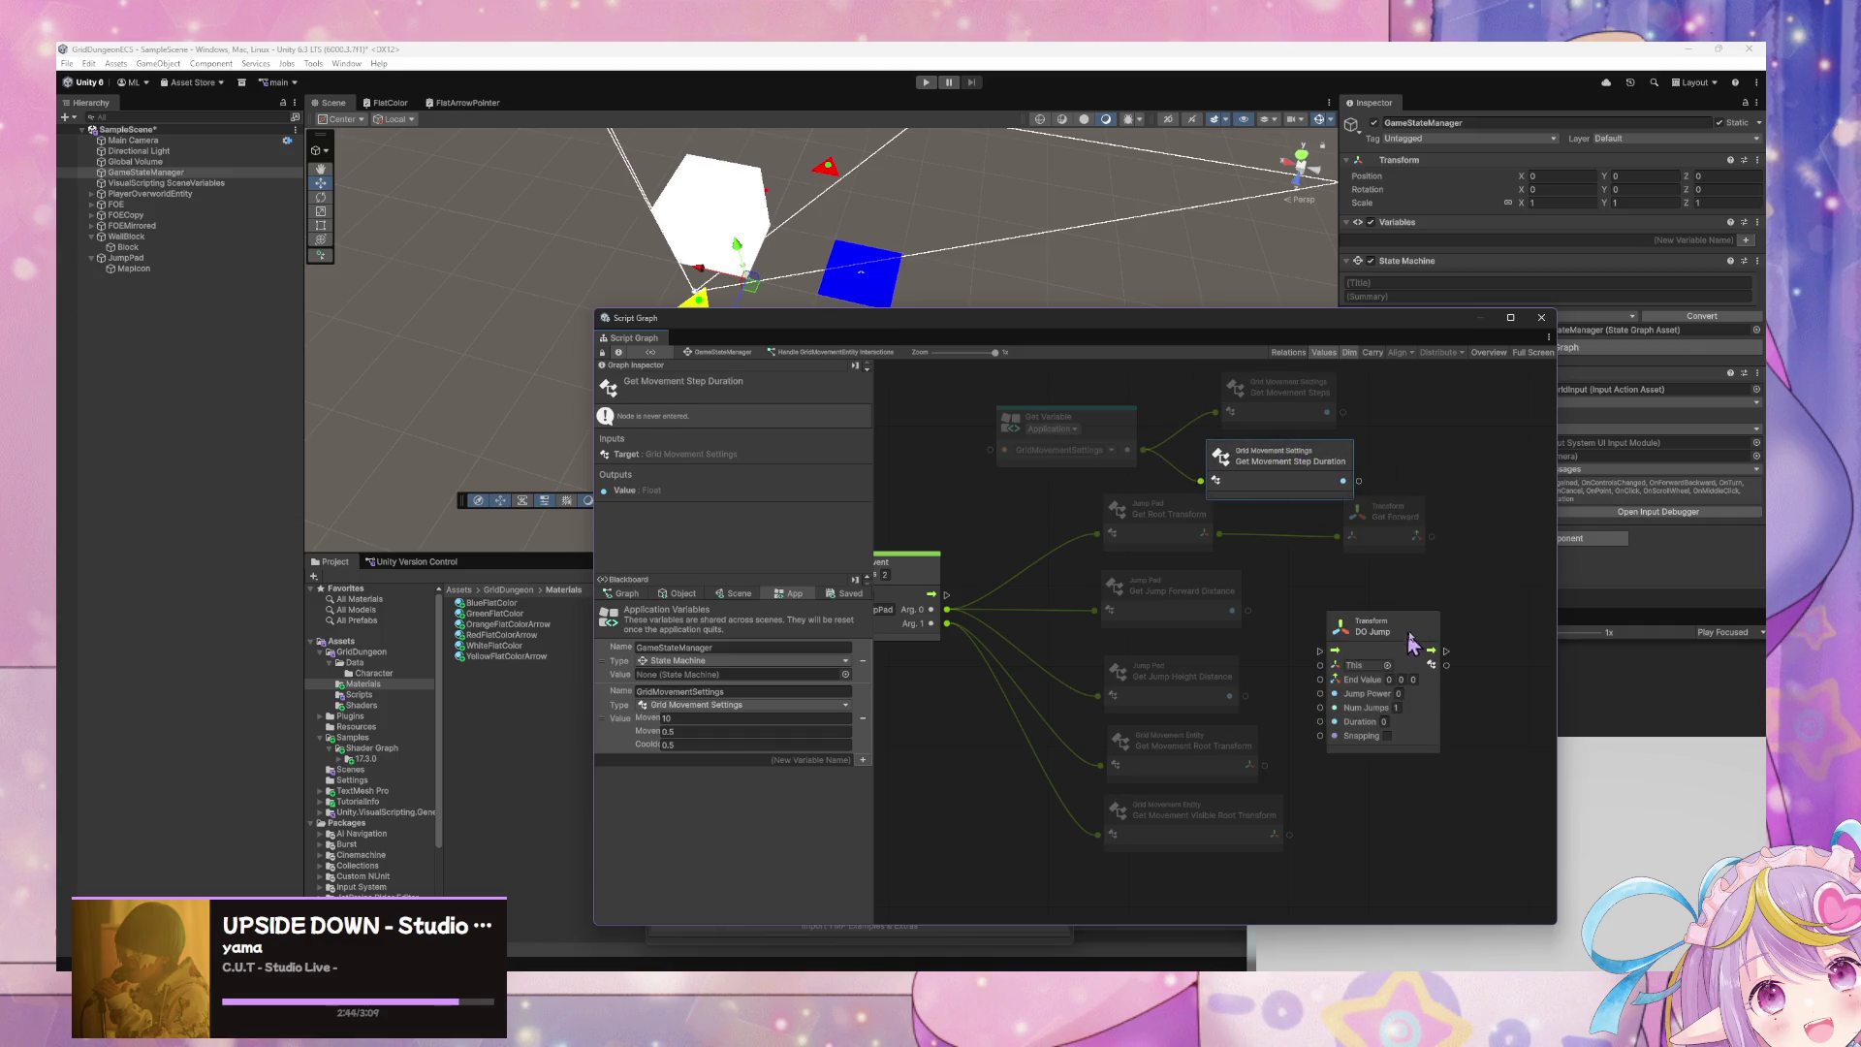
pyautogui.moveTo(1410, 644); pyautogui.dragTo(1475, 601)
pyautogui.moveTo(1359, 480)
pyautogui.mouseDown()
pyautogui.moveTo(1401, 659)
pyautogui.moveTo(1202, 577)
pyautogui.moveTo(1341, 491)
pyautogui.moveTo(1329, 507)
pyautogui.moveTo(1391, 679)
pyautogui.moveTo(1382, 626)
pyautogui.moveTo(1381, 669)
pyautogui.moveTo(1392, 652)
pyautogui.moveTo(1372, 679)
pyautogui.moveTo(1395, 679)
pyautogui.mouseUp()
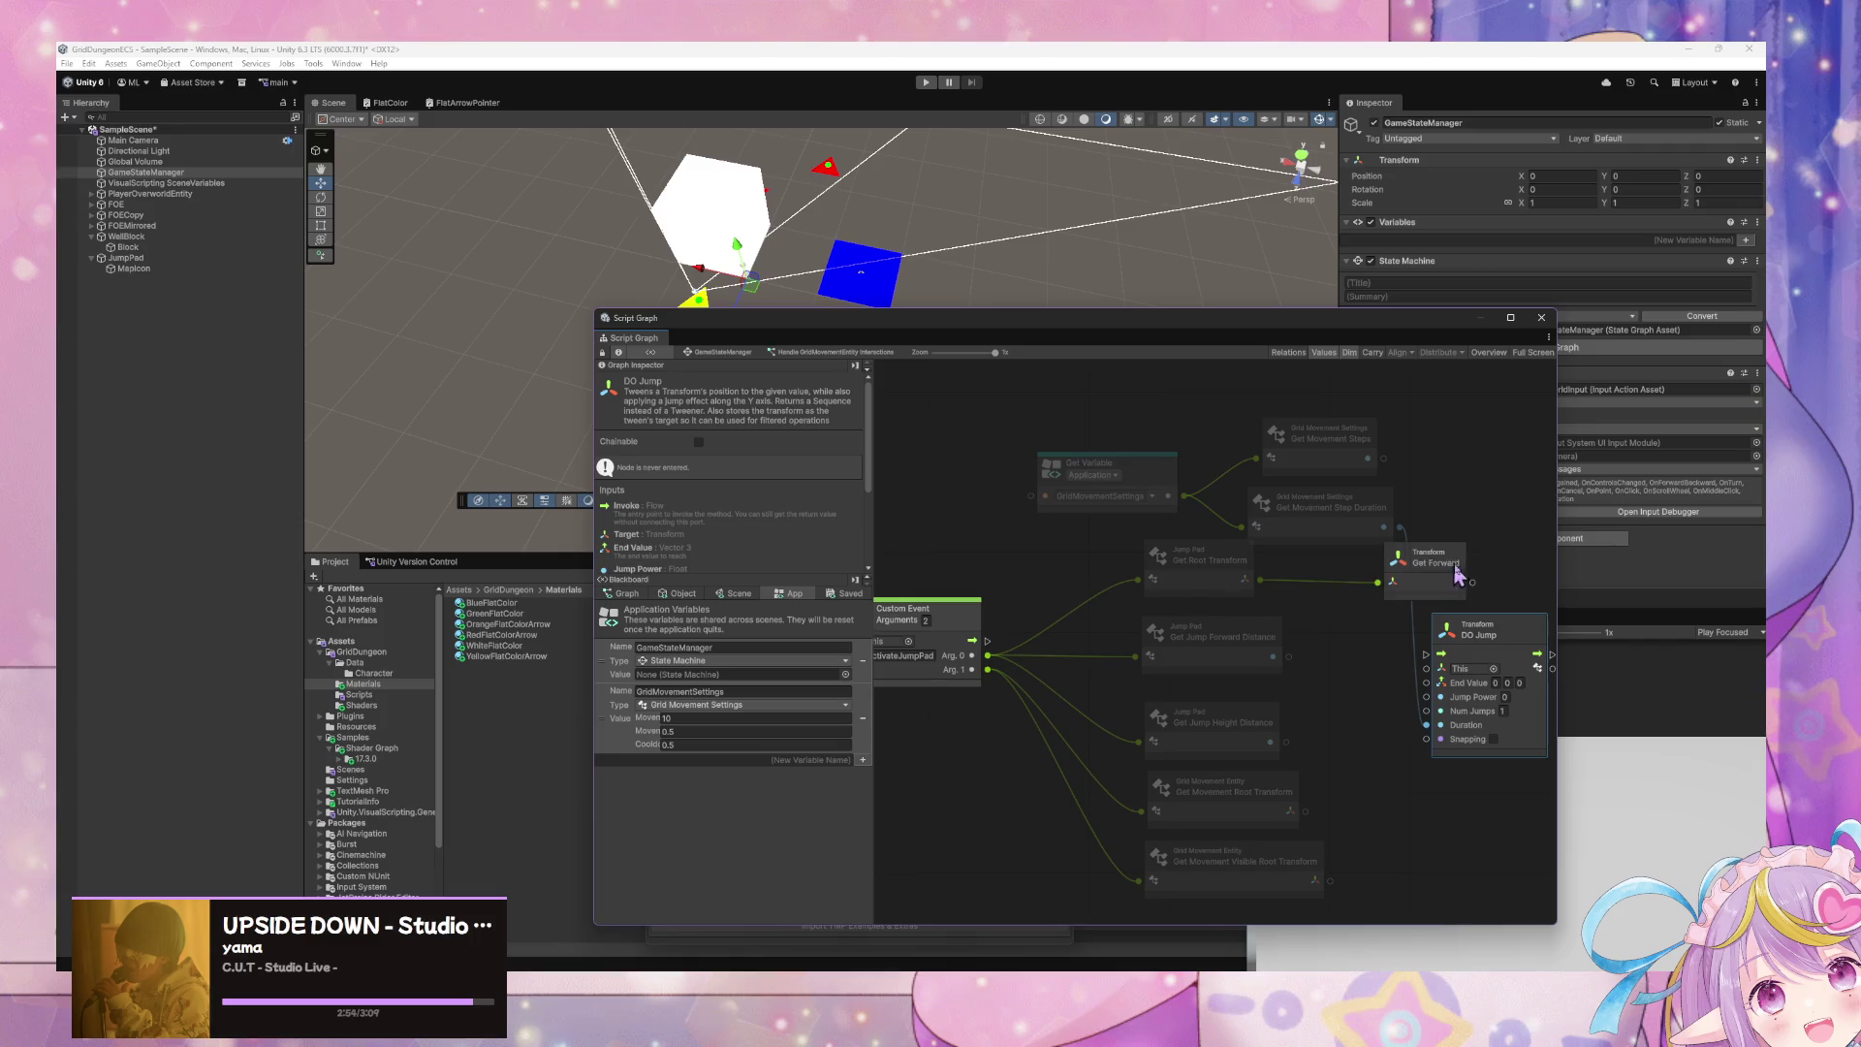
# - Tidy the graph: place DO Jump below Get Forward, group settings nodes, nudge Get Root Transform
pyautogui.moveTo(1457, 574); pyautogui.dragTo(1507, 567)
pyautogui.click(1381, 614)
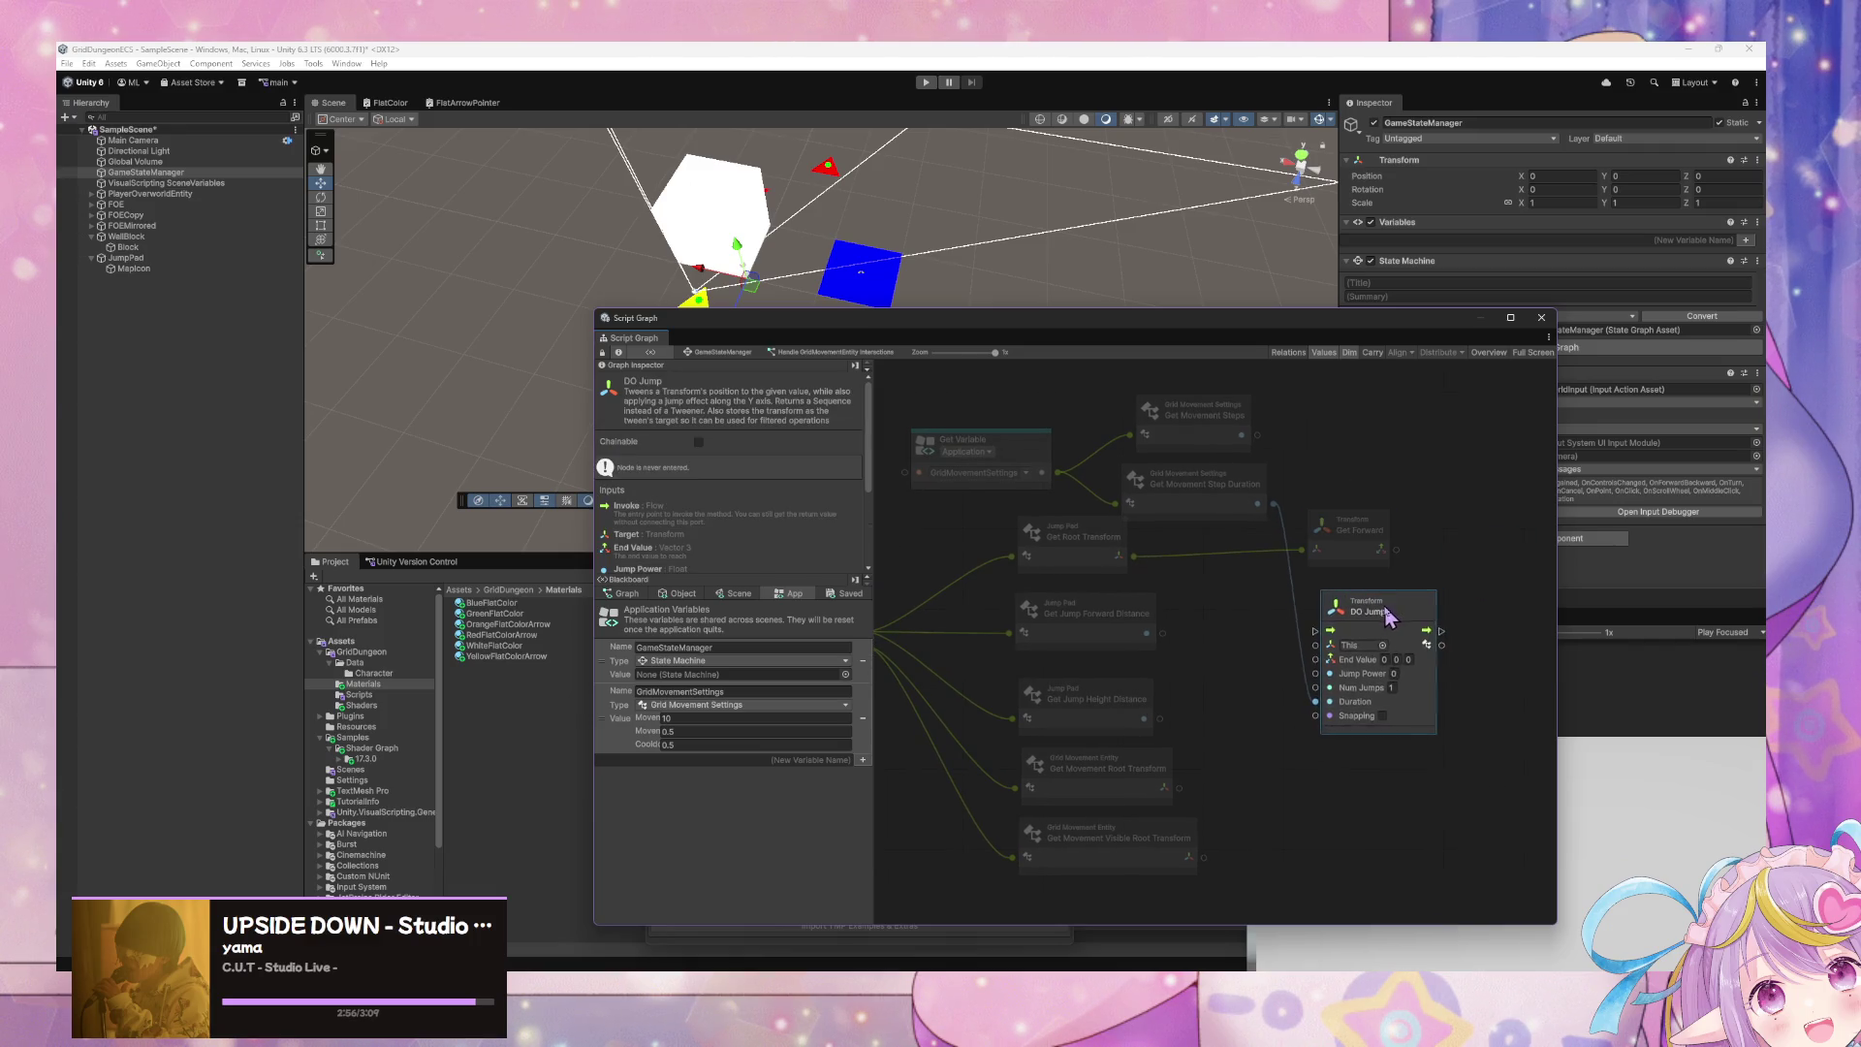
pyautogui.moveTo(1387, 614)
pyautogui.mouseDown()
pyautogui.moveTo(1392, 542)
pyautogui.moveTo(1382, 604)
pyautogui.moveTo(1461, 610)
pyautogui.mouseUp()
pyautogui.click(1331, 539)
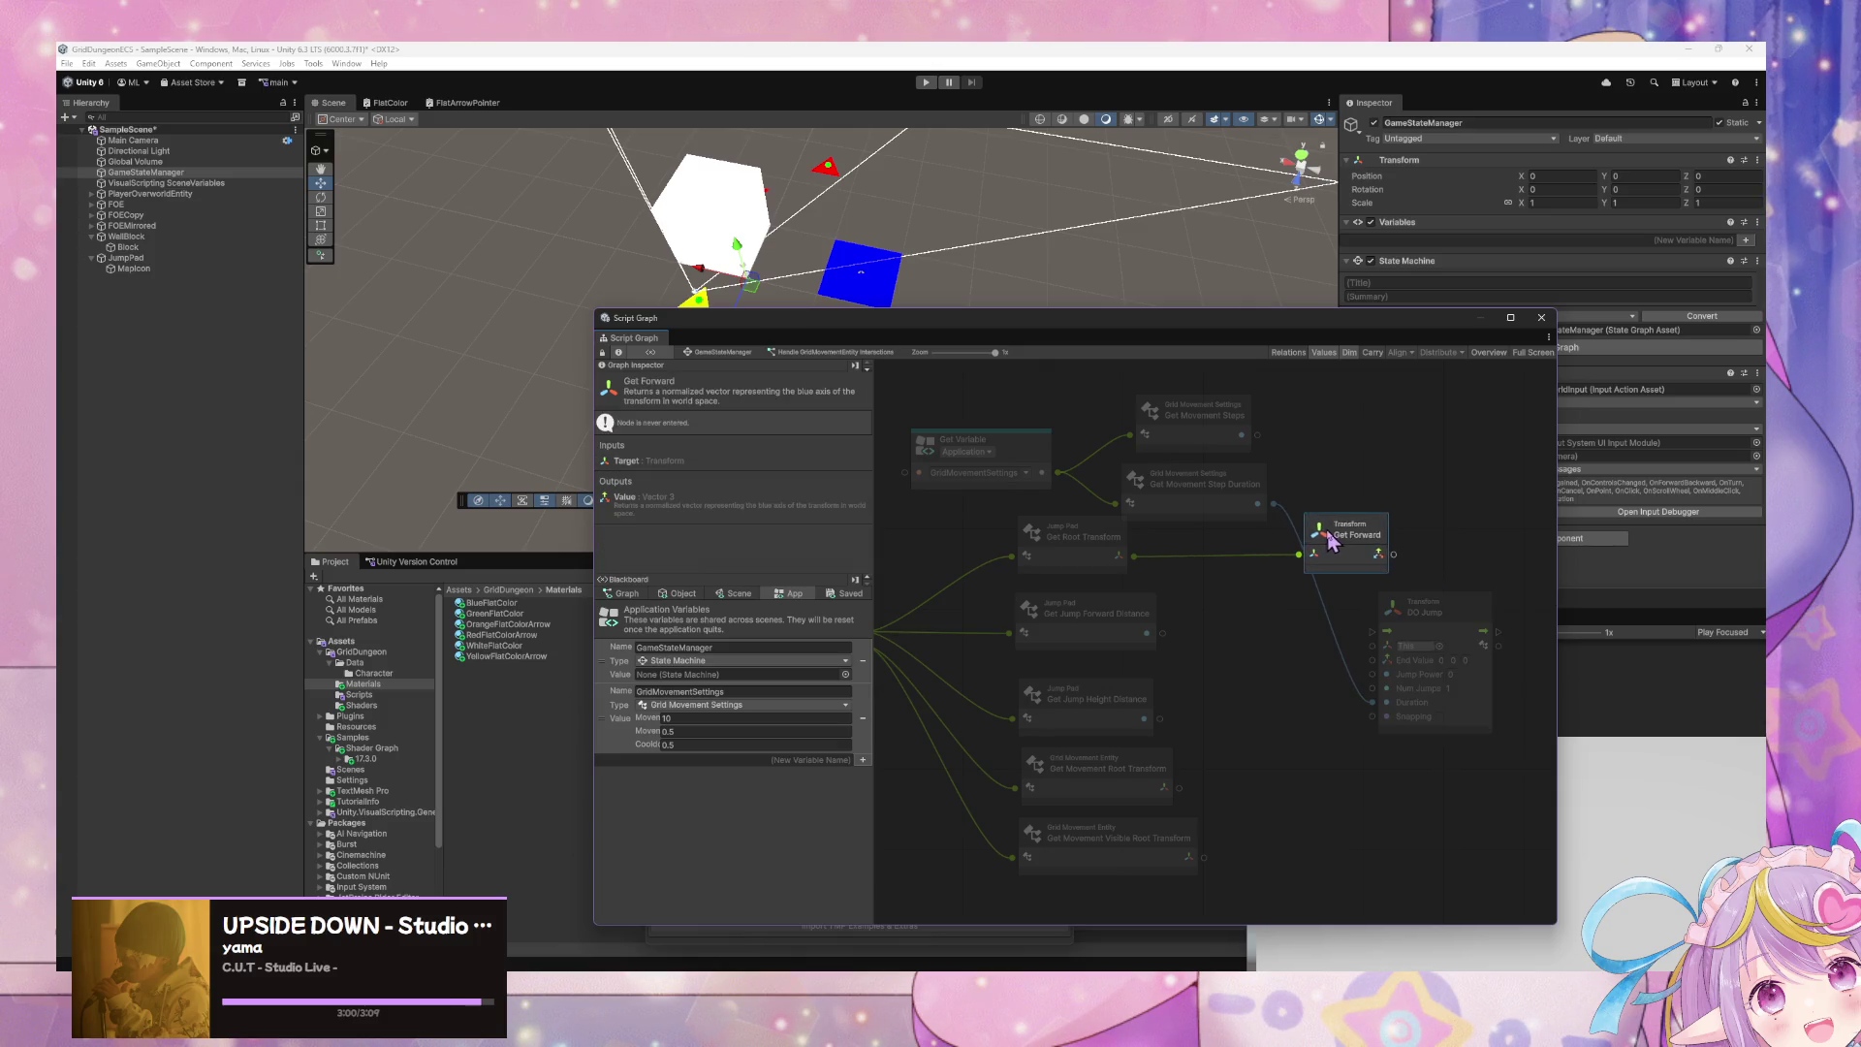
pyautogui.moveTo(1330, 543); pyautogui.dragTo(1341, 541)
pyautogui.moveTo(1433, 620)
pyautogui.mouseDown()
pyautogui.moveTo(1458, 607)
pyautogui.moveTo(1443, 608)
pyautogui.mouseUp()
pyautogui.moveTo(1166, 537); pyautogui.dragTo(1227, 553)
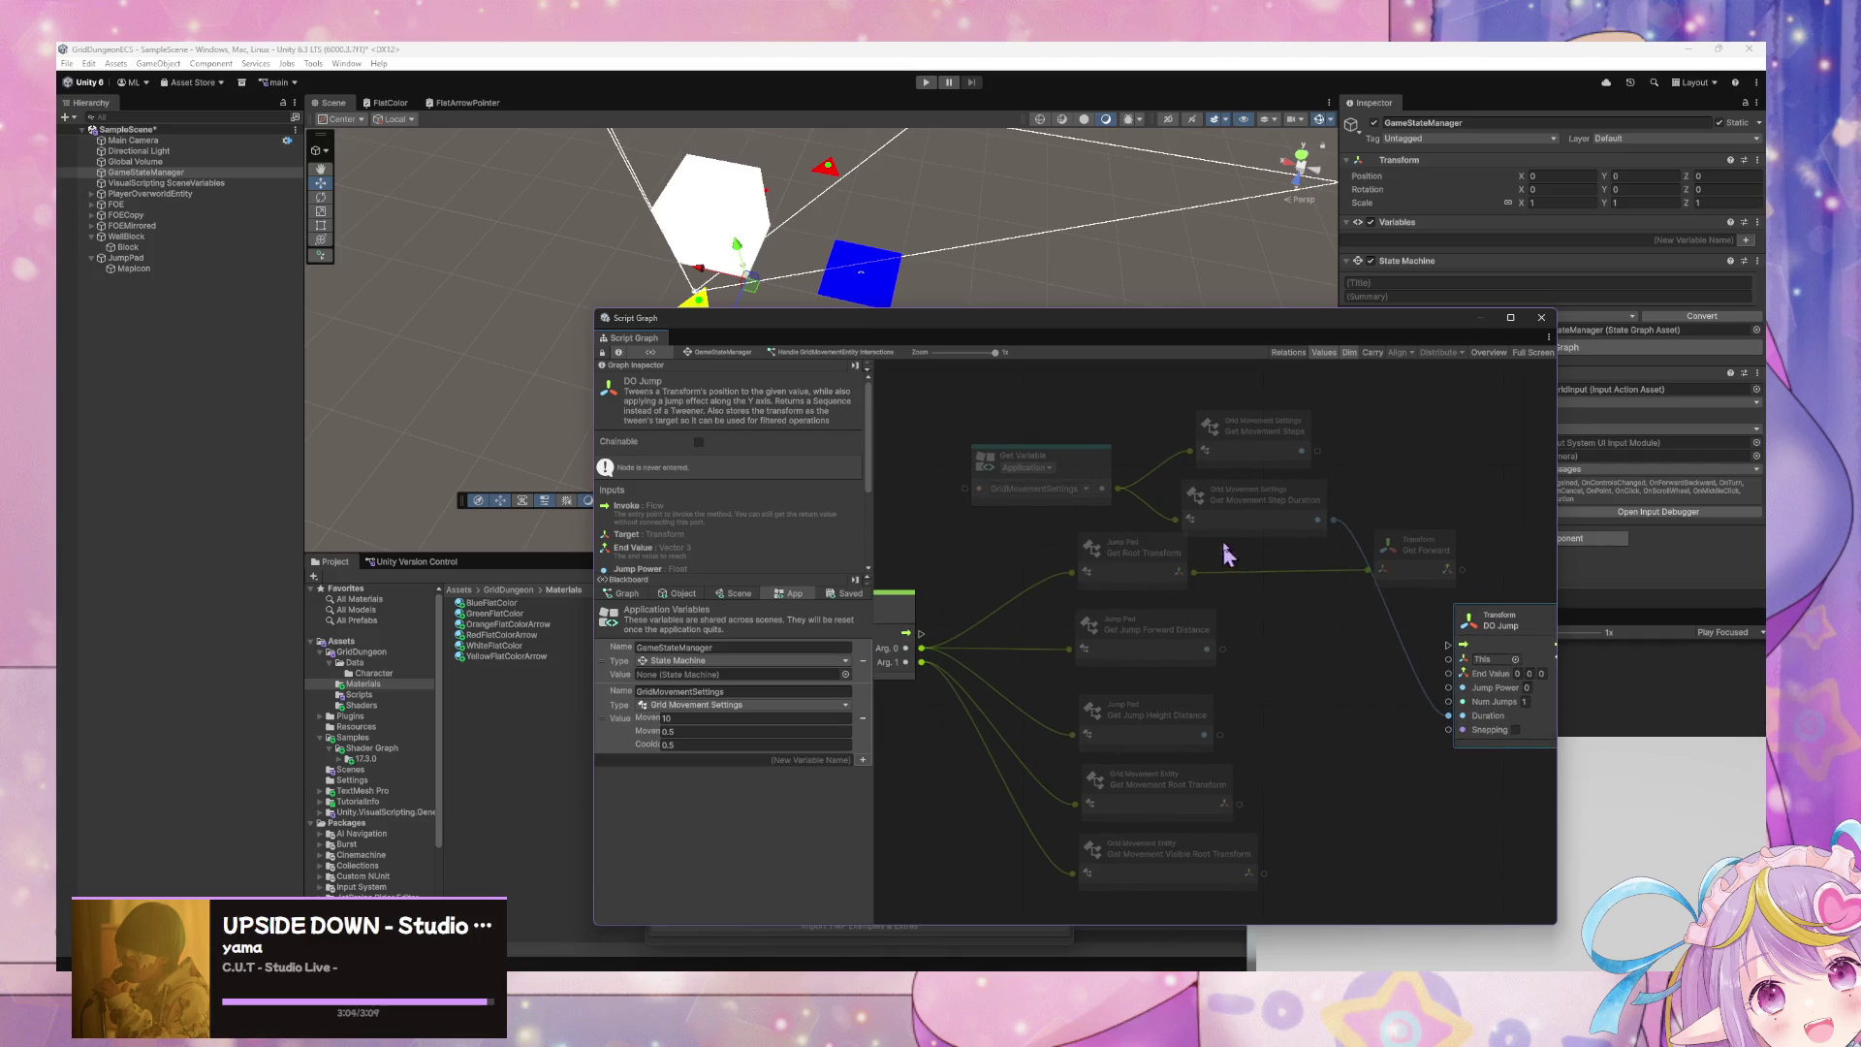
pyautogui.moveTo(967, 395)
pyautogui.mouseDown()
pyautogui.moveTo(1323, 509)
pyautogui.moveTo(1136, 487)
pyautogui.mouseUp()
pyautogui.click(1184, 577)
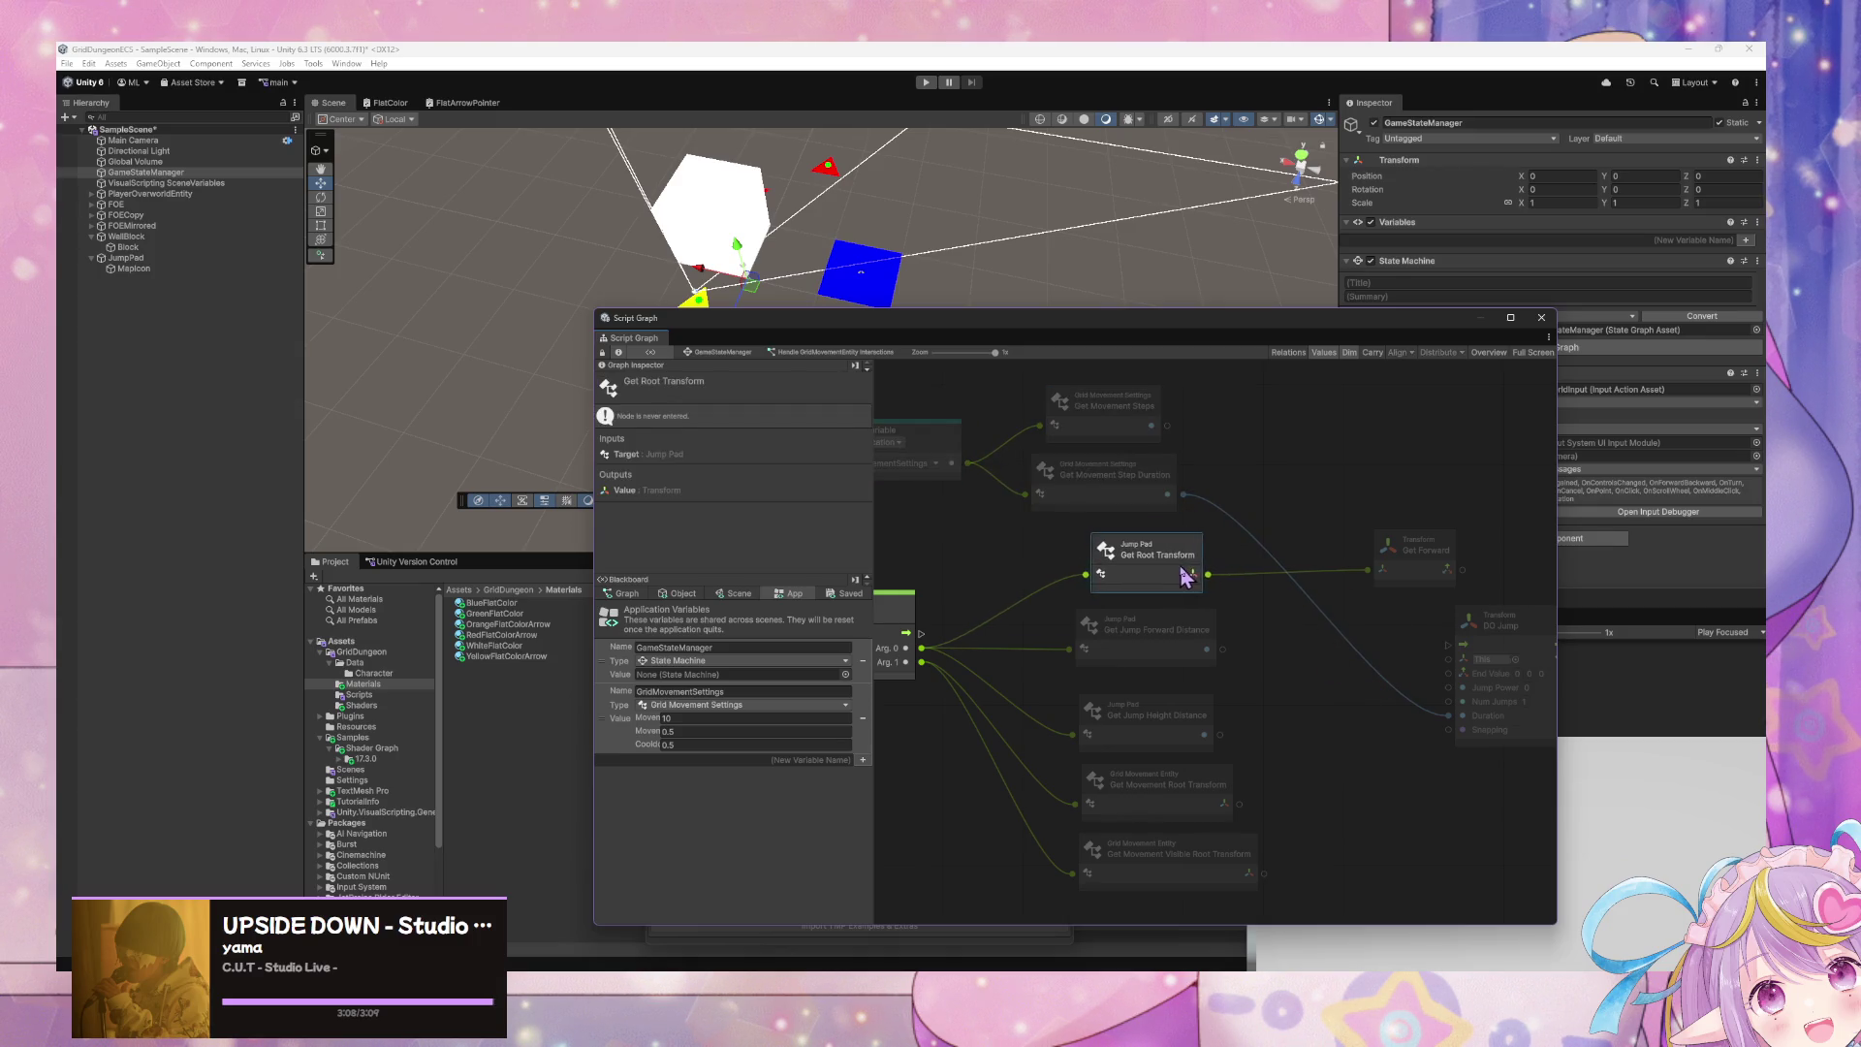
pyautogui.moveTo(1184, 577); pyautogui.dragTo(1189, 577)
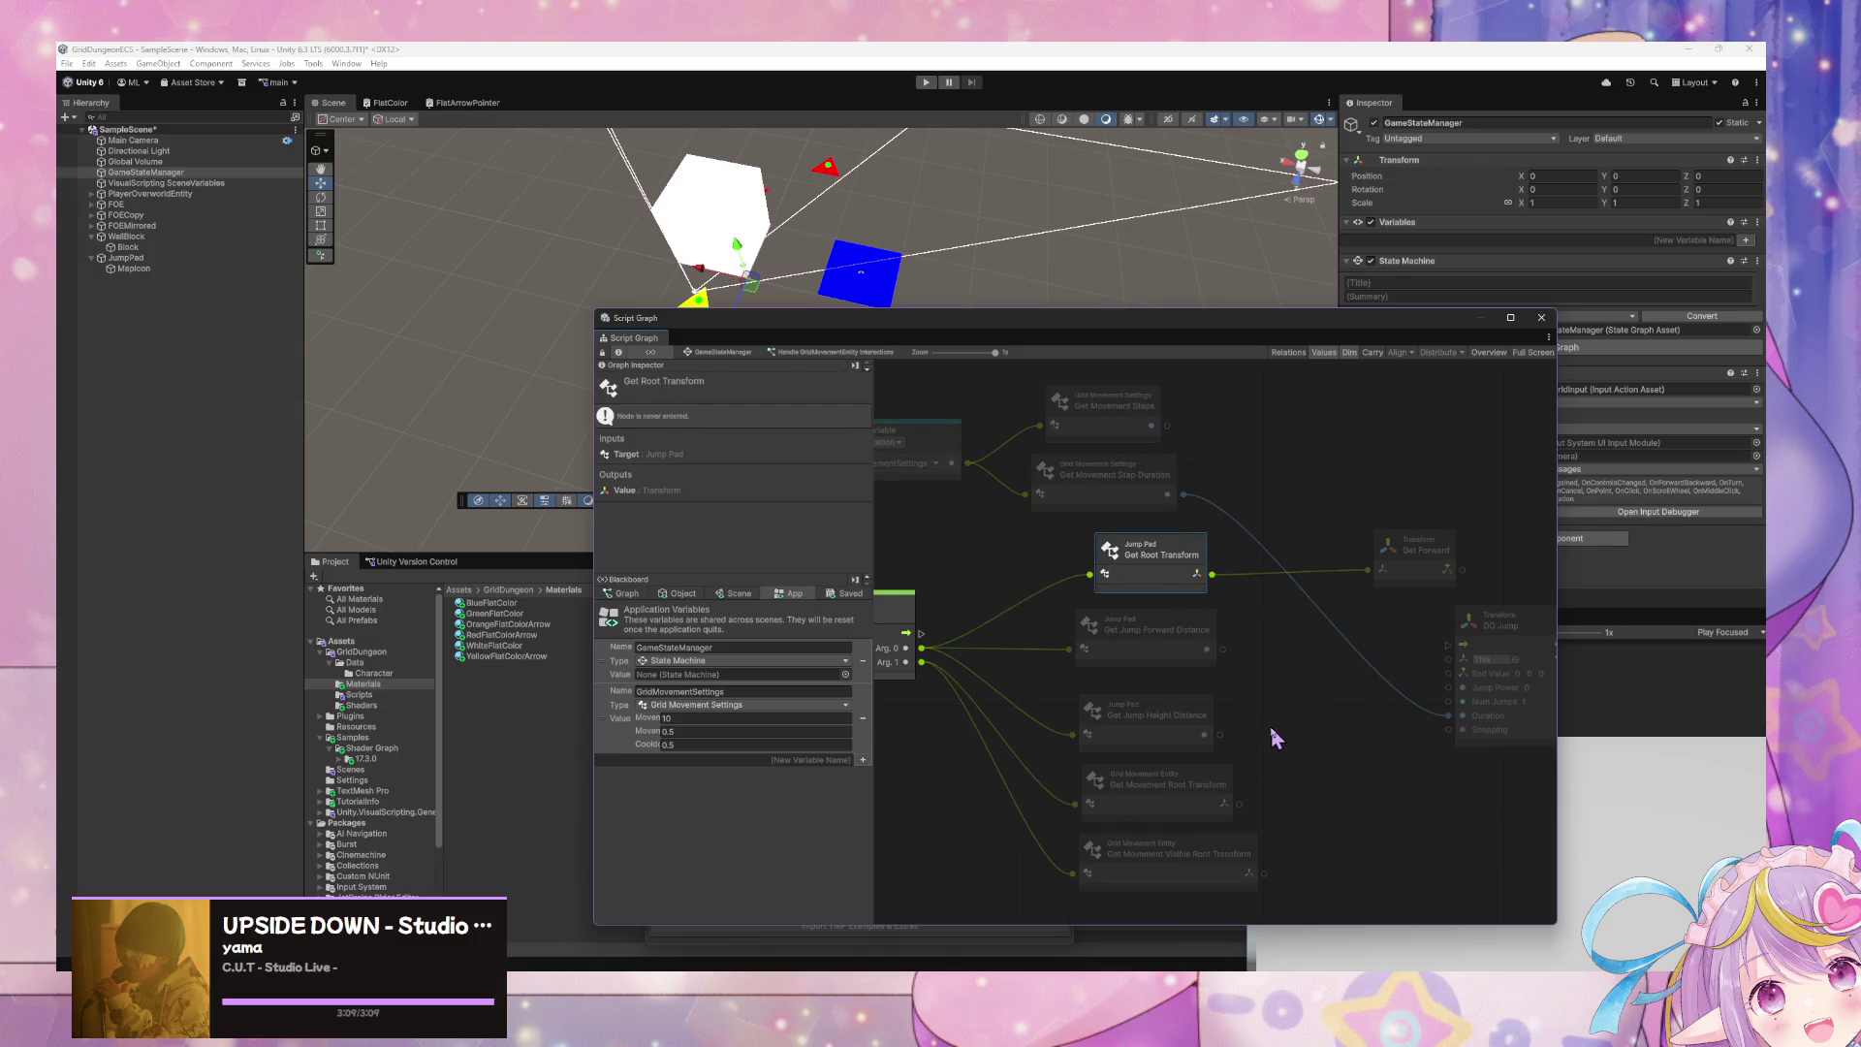
pyautogui.rightClick(1291, 715)
pyautogui.click(1329, 667)
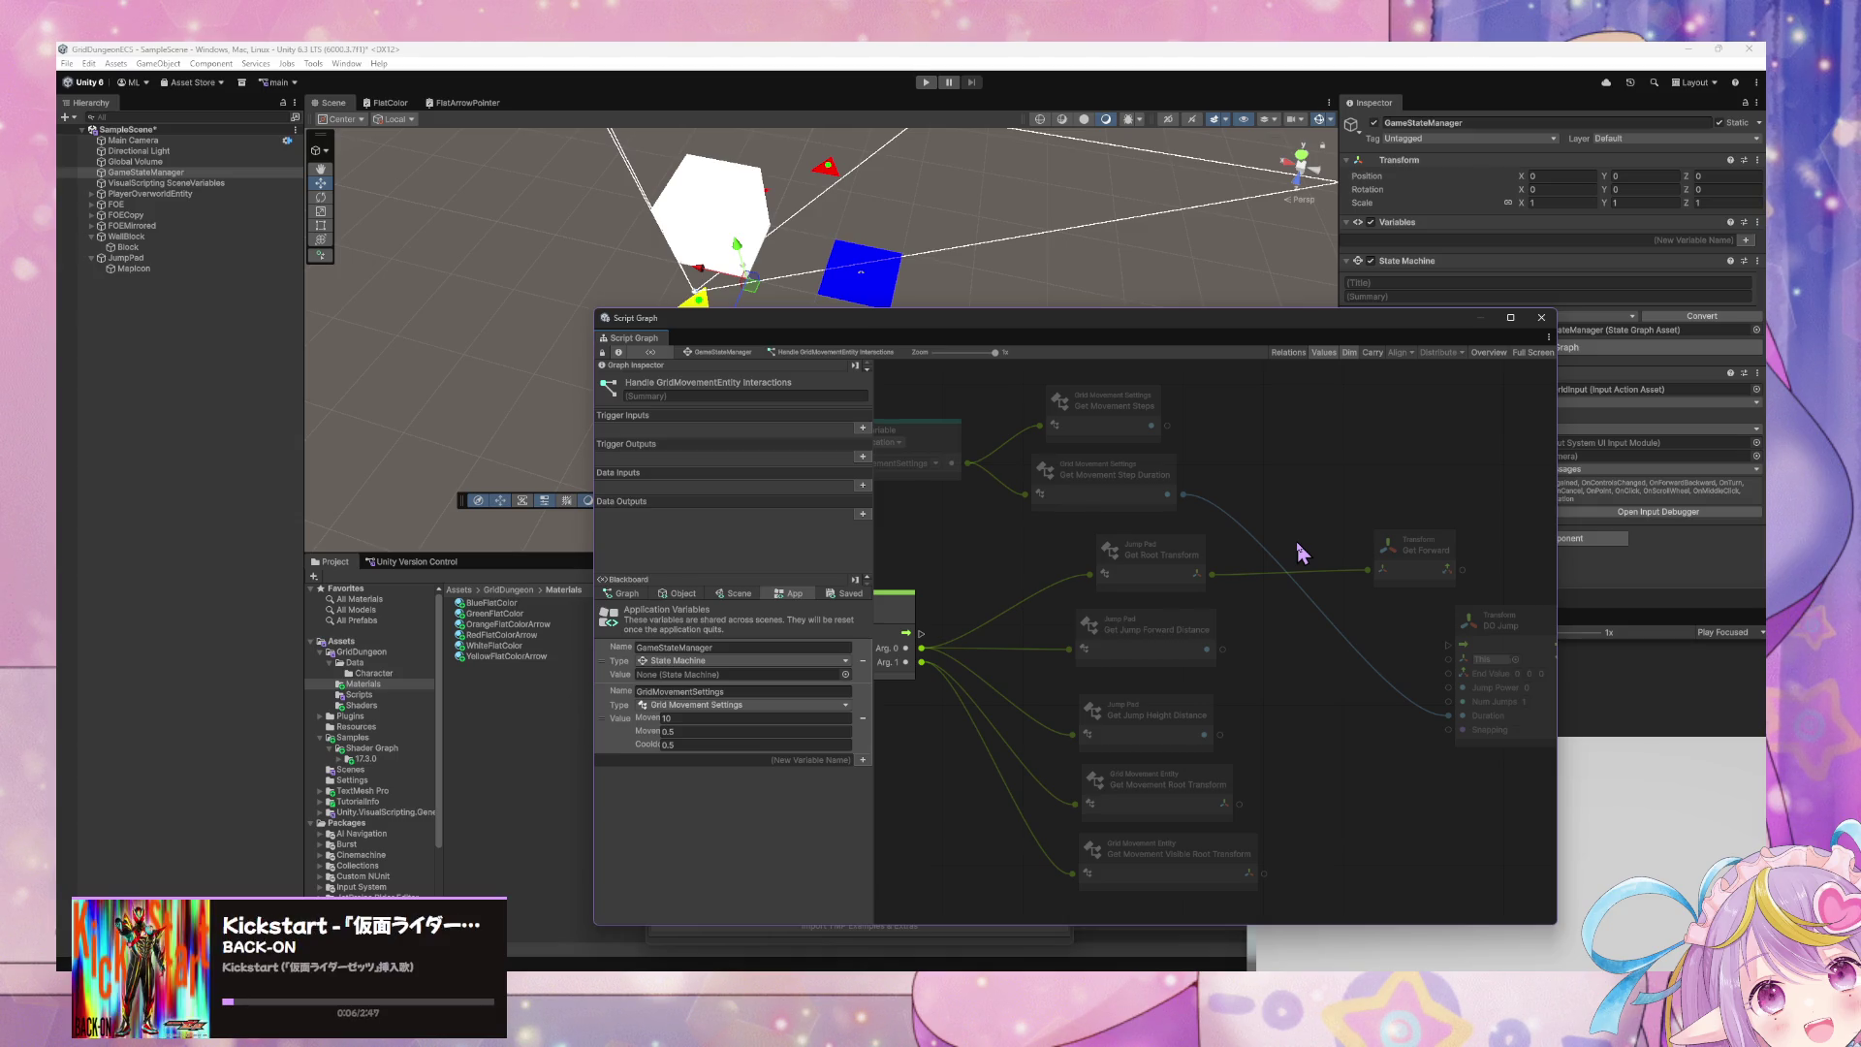
# - Add a Float Multiply node beside the DO Jump node
pyautogui.rightClick(1238, 662)
pyautogui.write('multi')
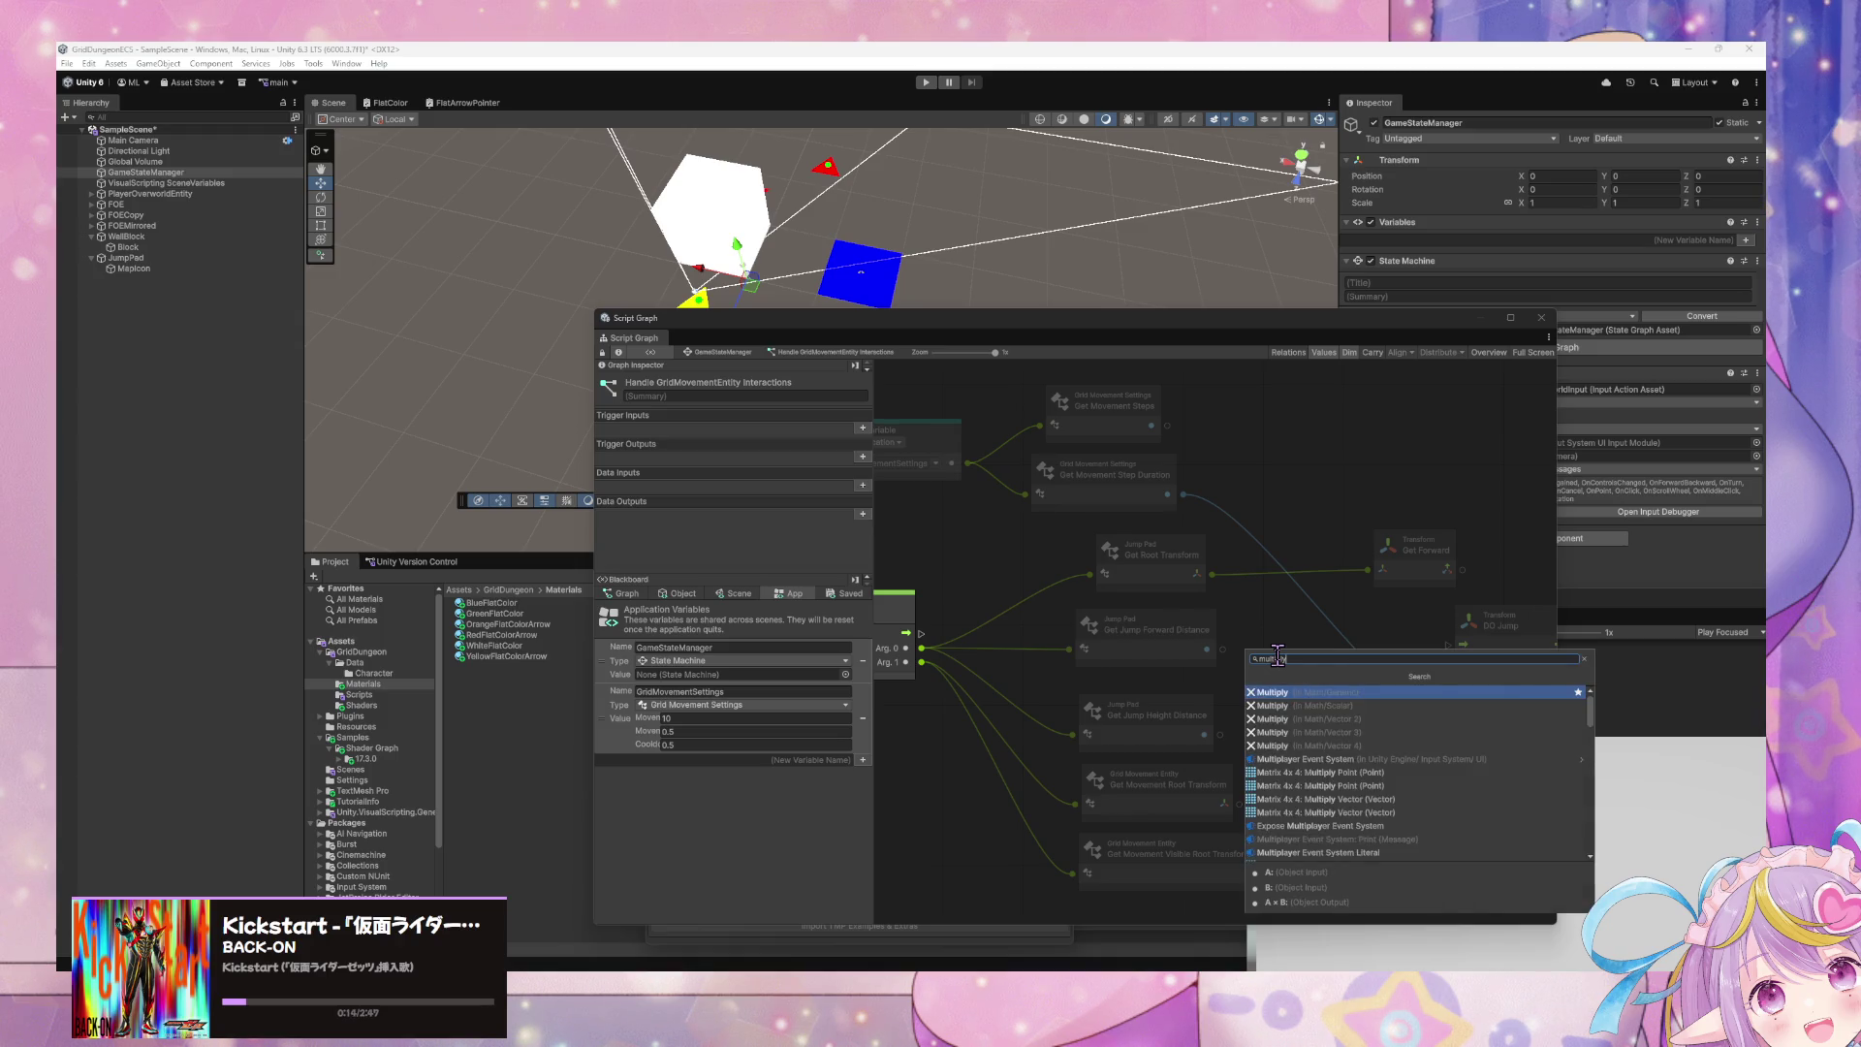
pyautogui.press('Down')
pyautogui.press('Return')
pyautogui.moveTo(1281, 667); pyautogui.dragTo(1304, 616)
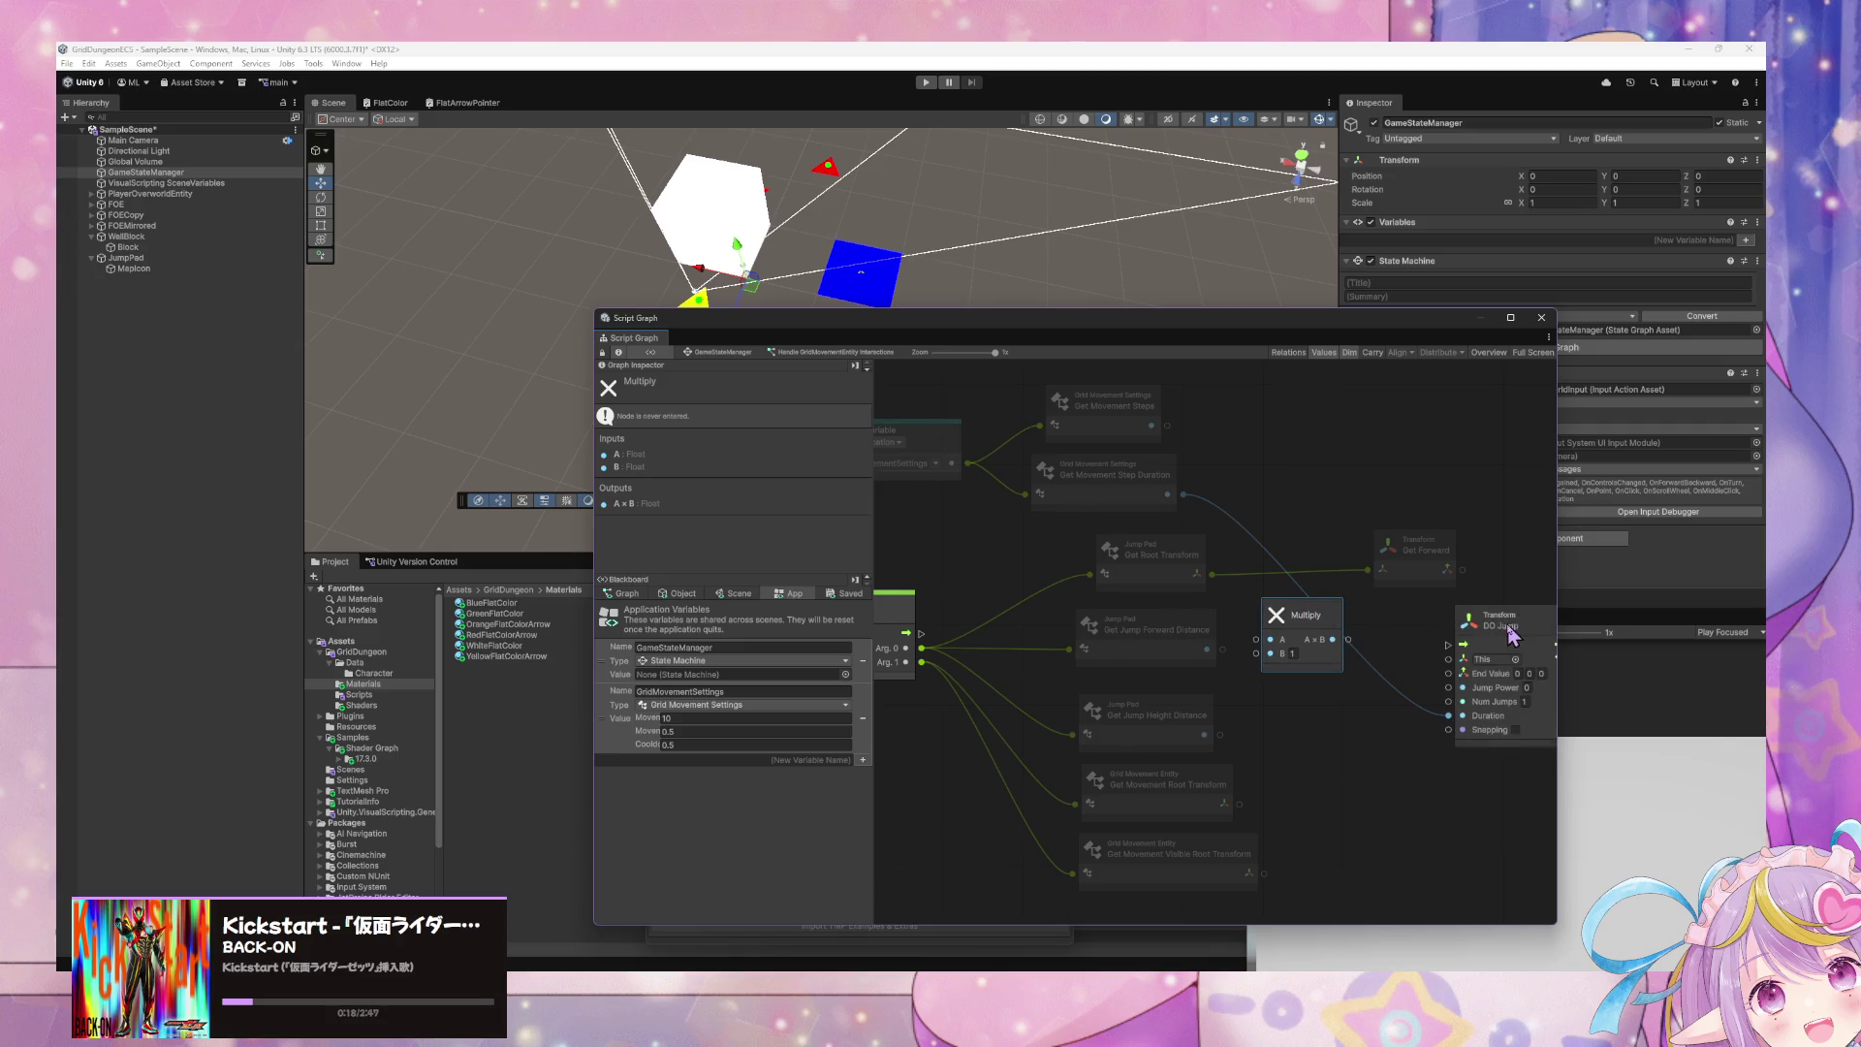
pyautogui.moveTo(1507, 625); pyautogui.dragTo(1534, 625)
pyautogui.moveTo(1318, 630); pyautogui.dragTo(1339, 699)
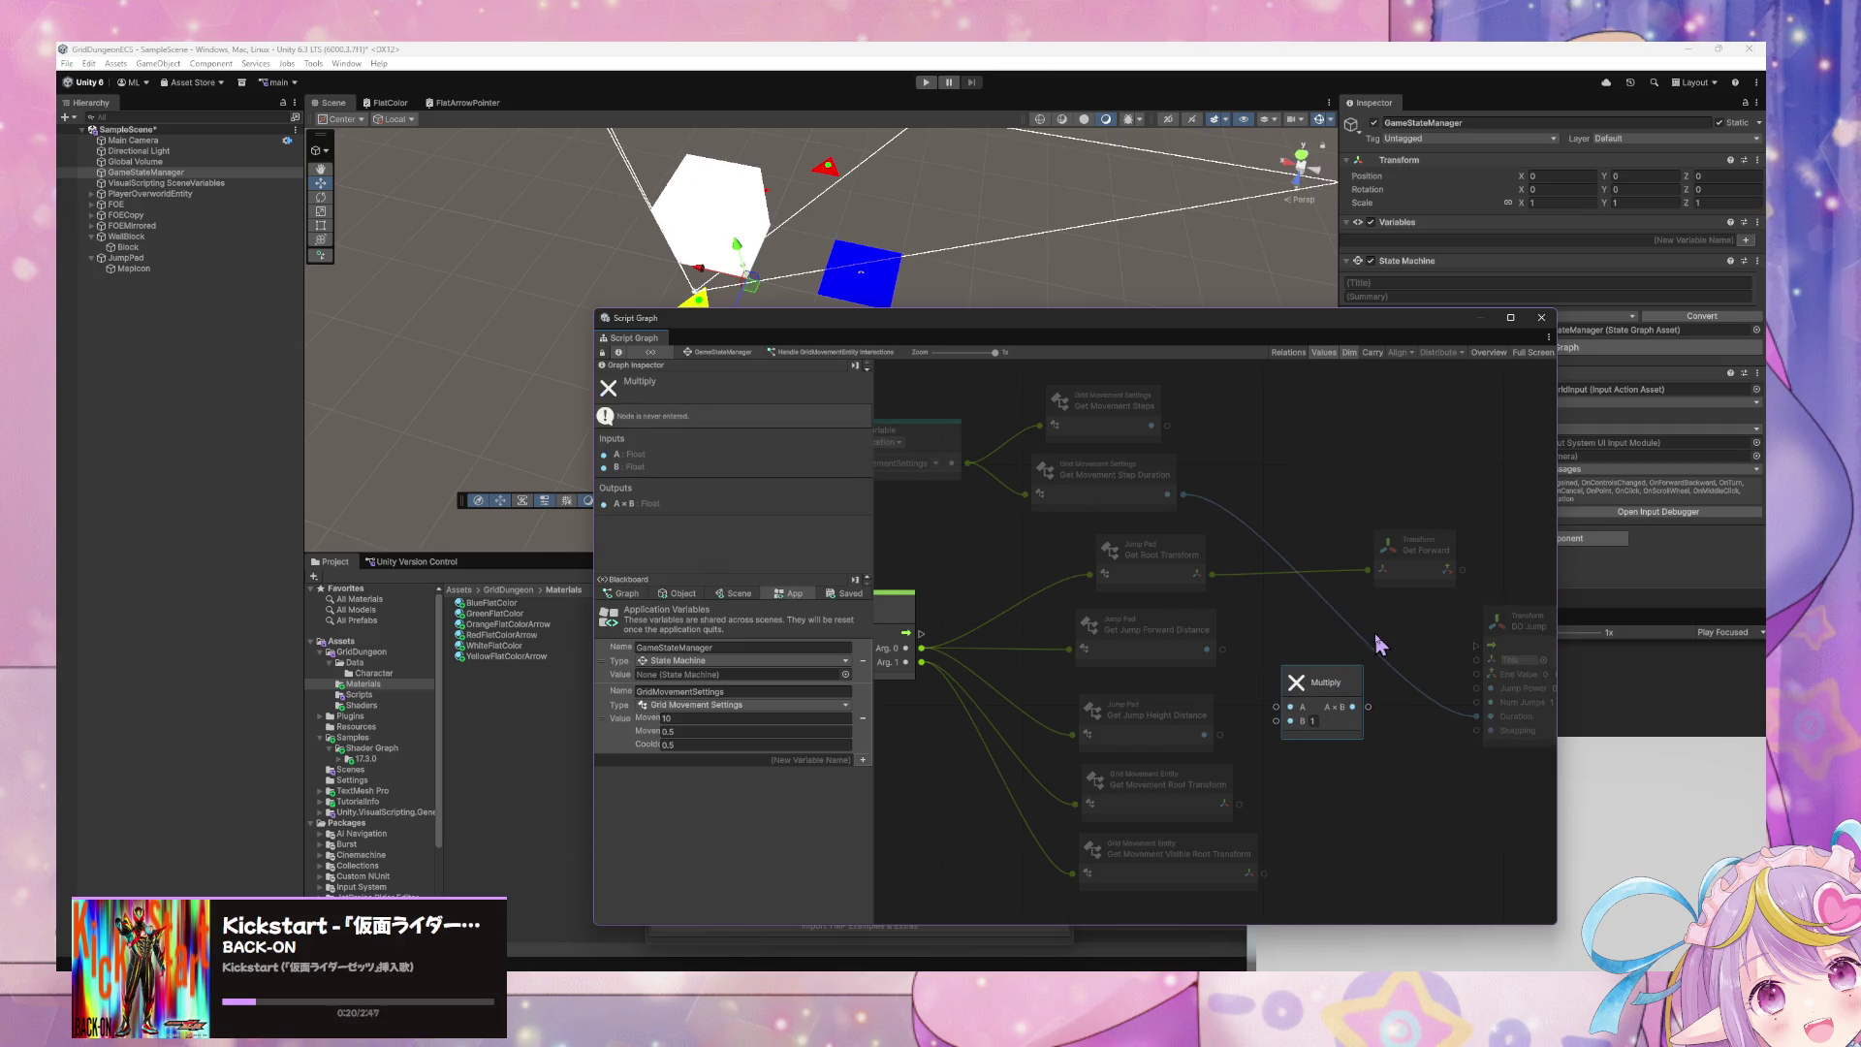
# - Line the Multiply node up with Get Jump Forward Distance after abandoning a 'vector3' node search
pyautogui.rightClick(1375, 644)
pyautogui.click(1410, 651)
pyautogui.write('vector')
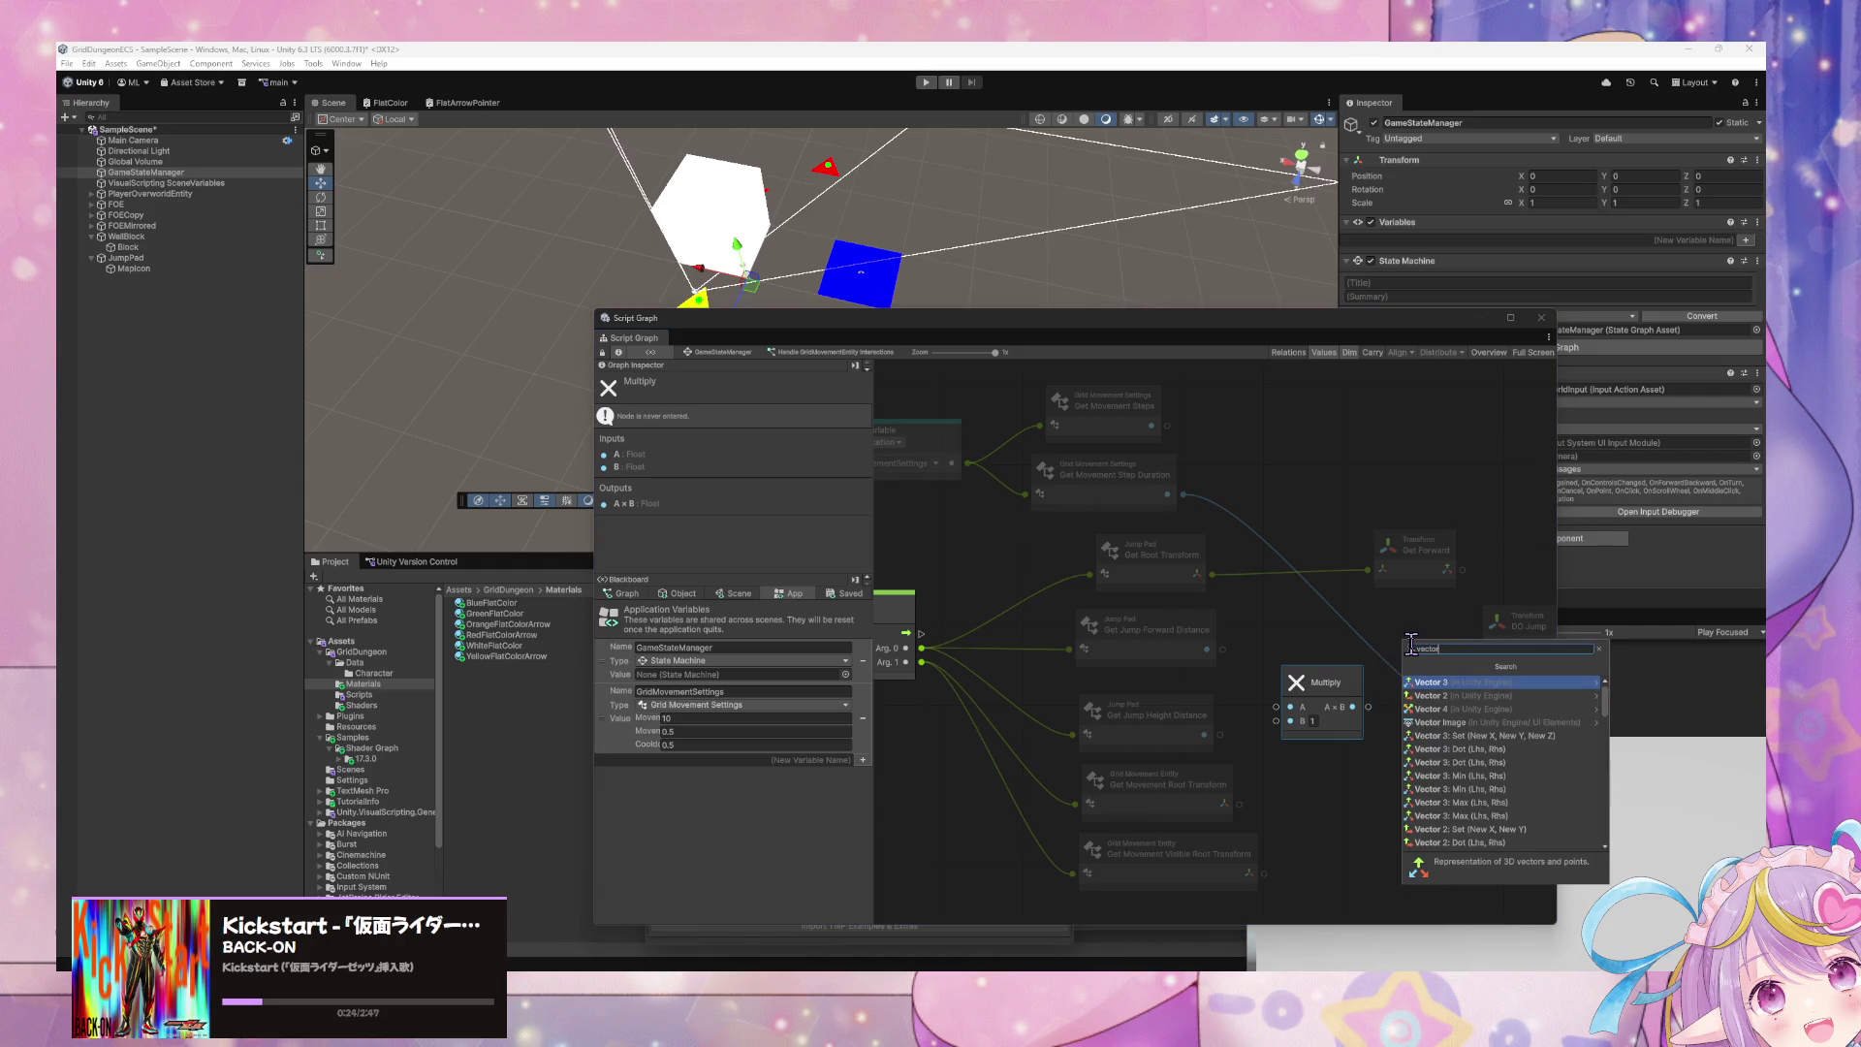
pyautogui.write('3')
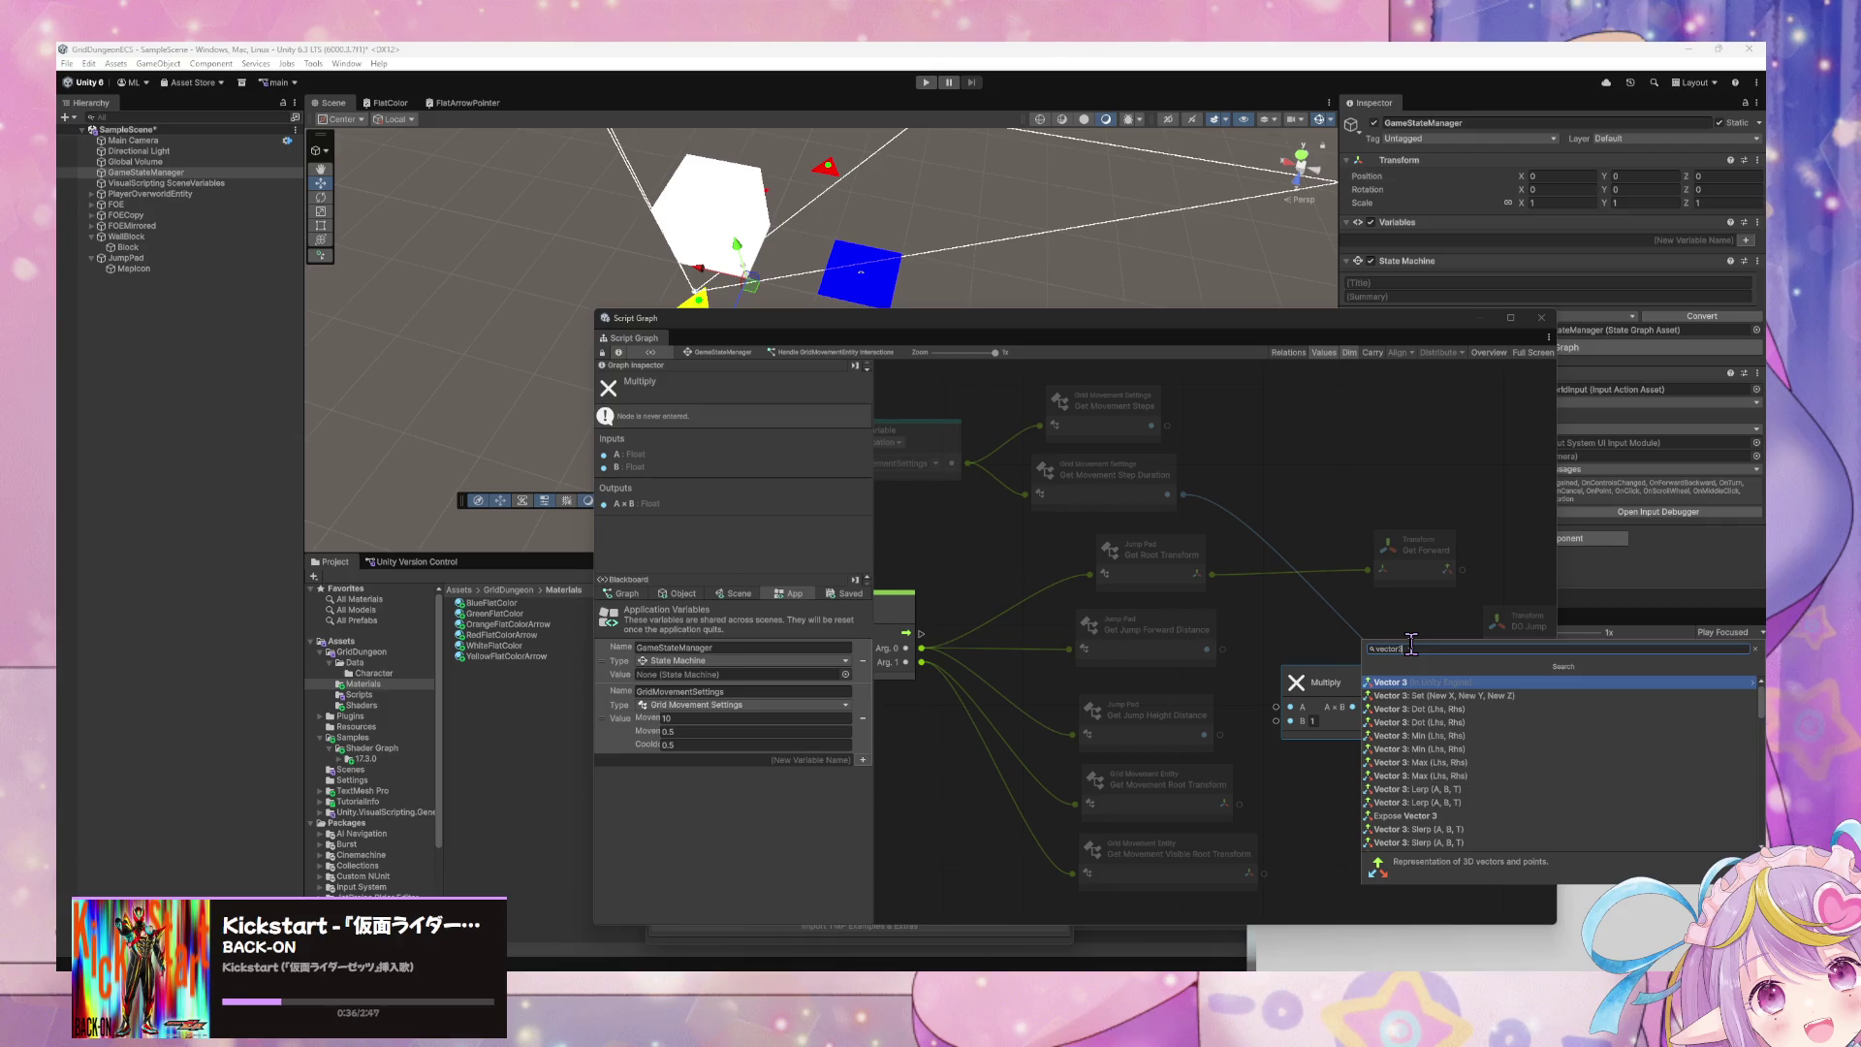
pyautogui.click(1227, 653)
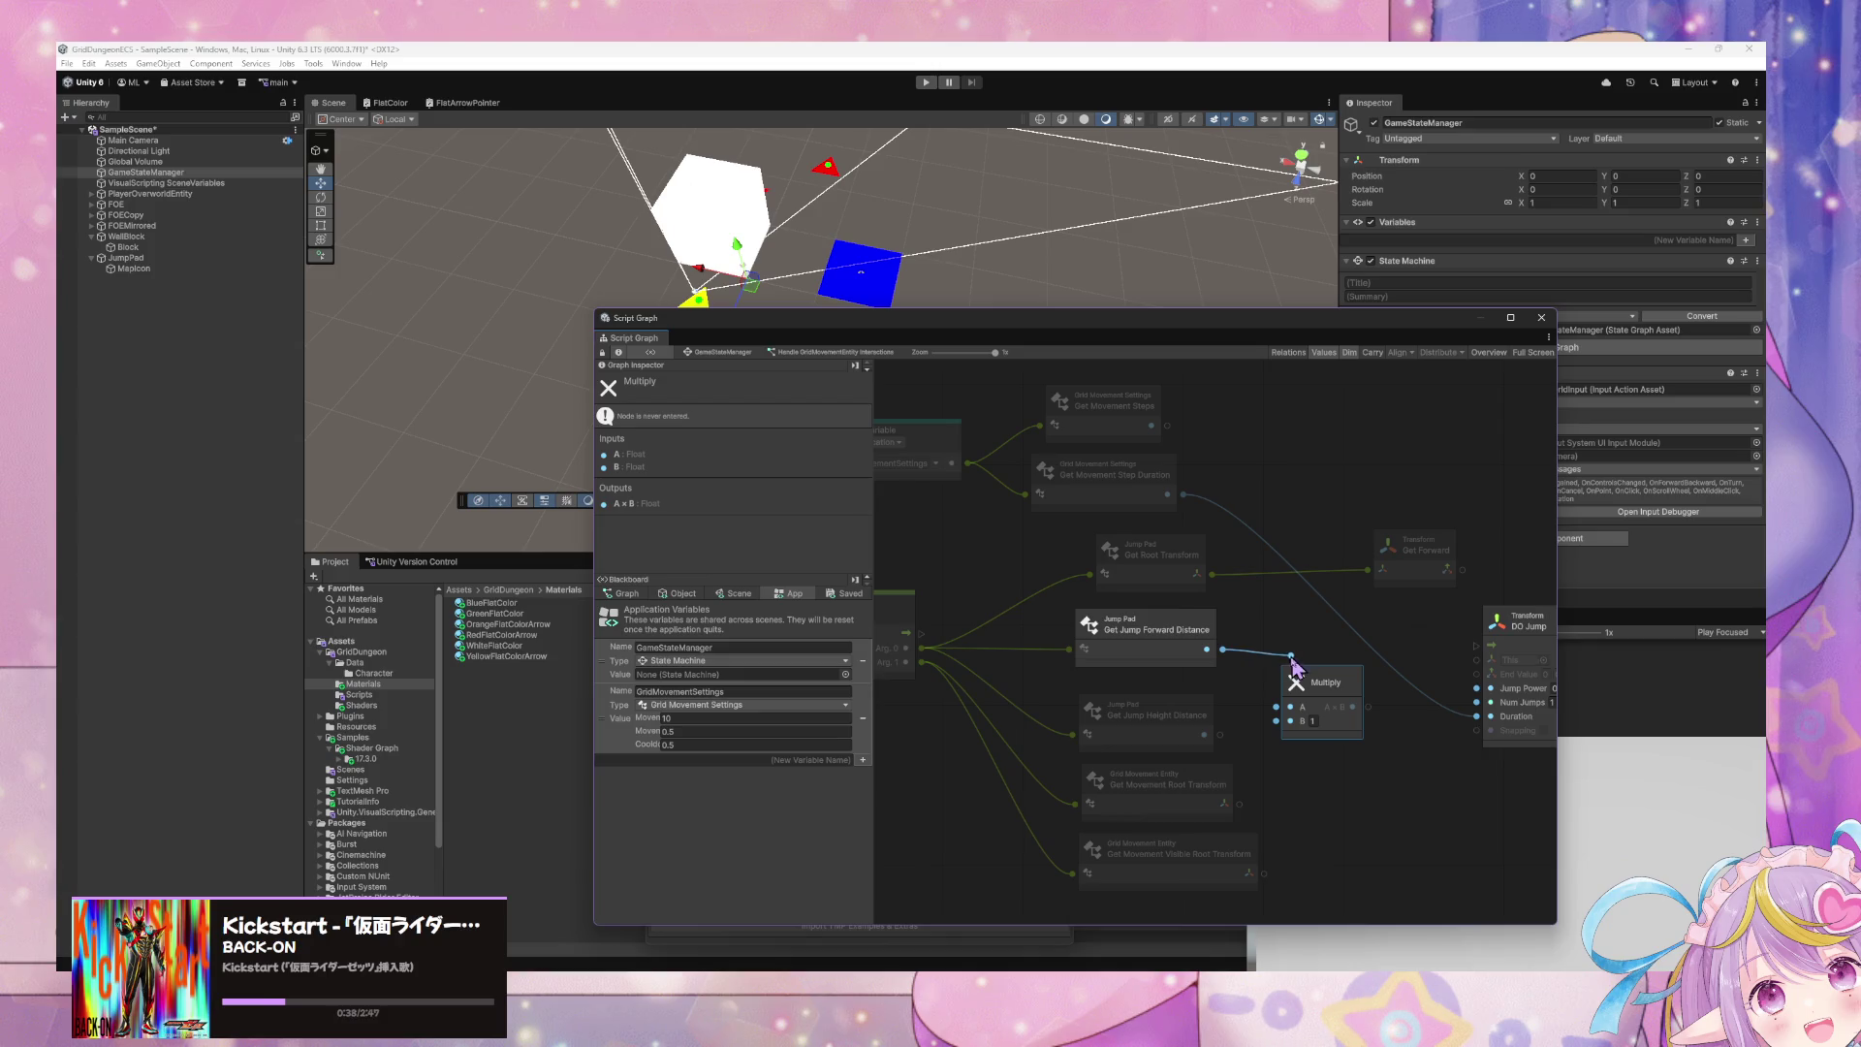
pyautogui.moveTo(1310, 680); pyautogui.dragTo(1299, 614)
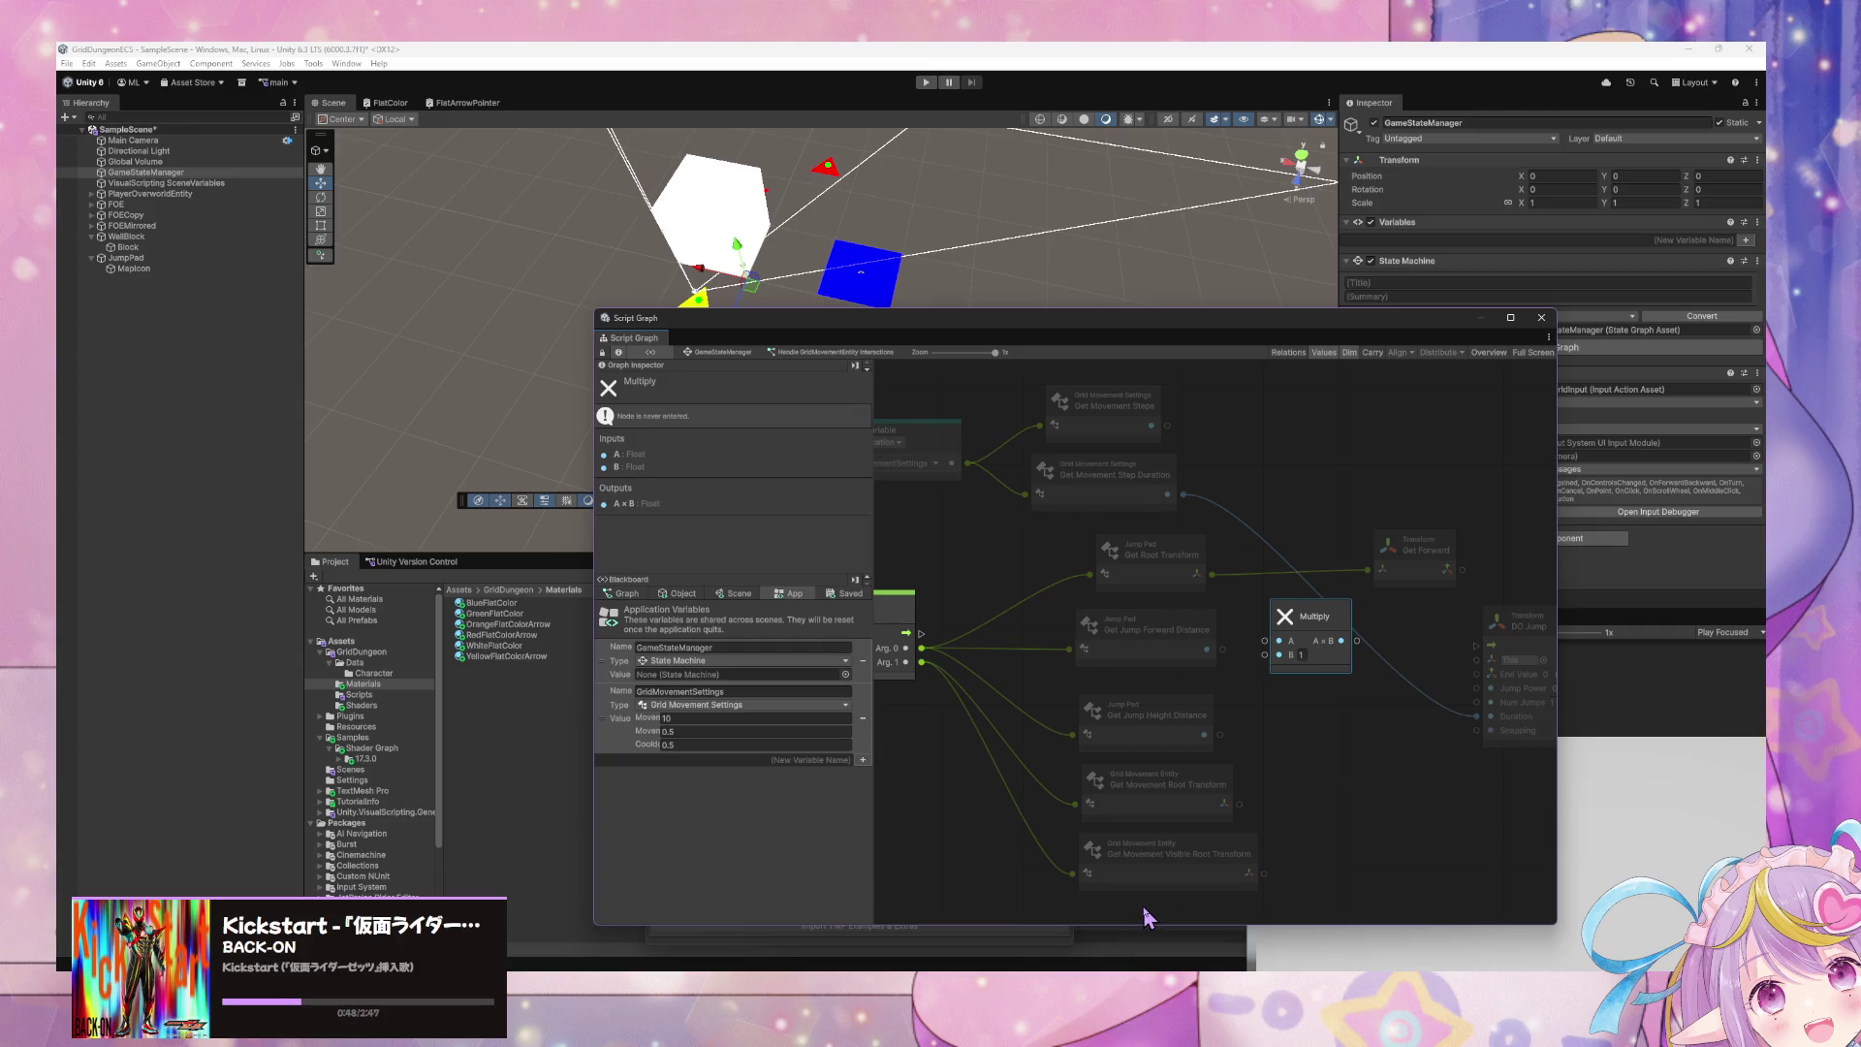
pyautogui.hotkey('alt', 'Tab')
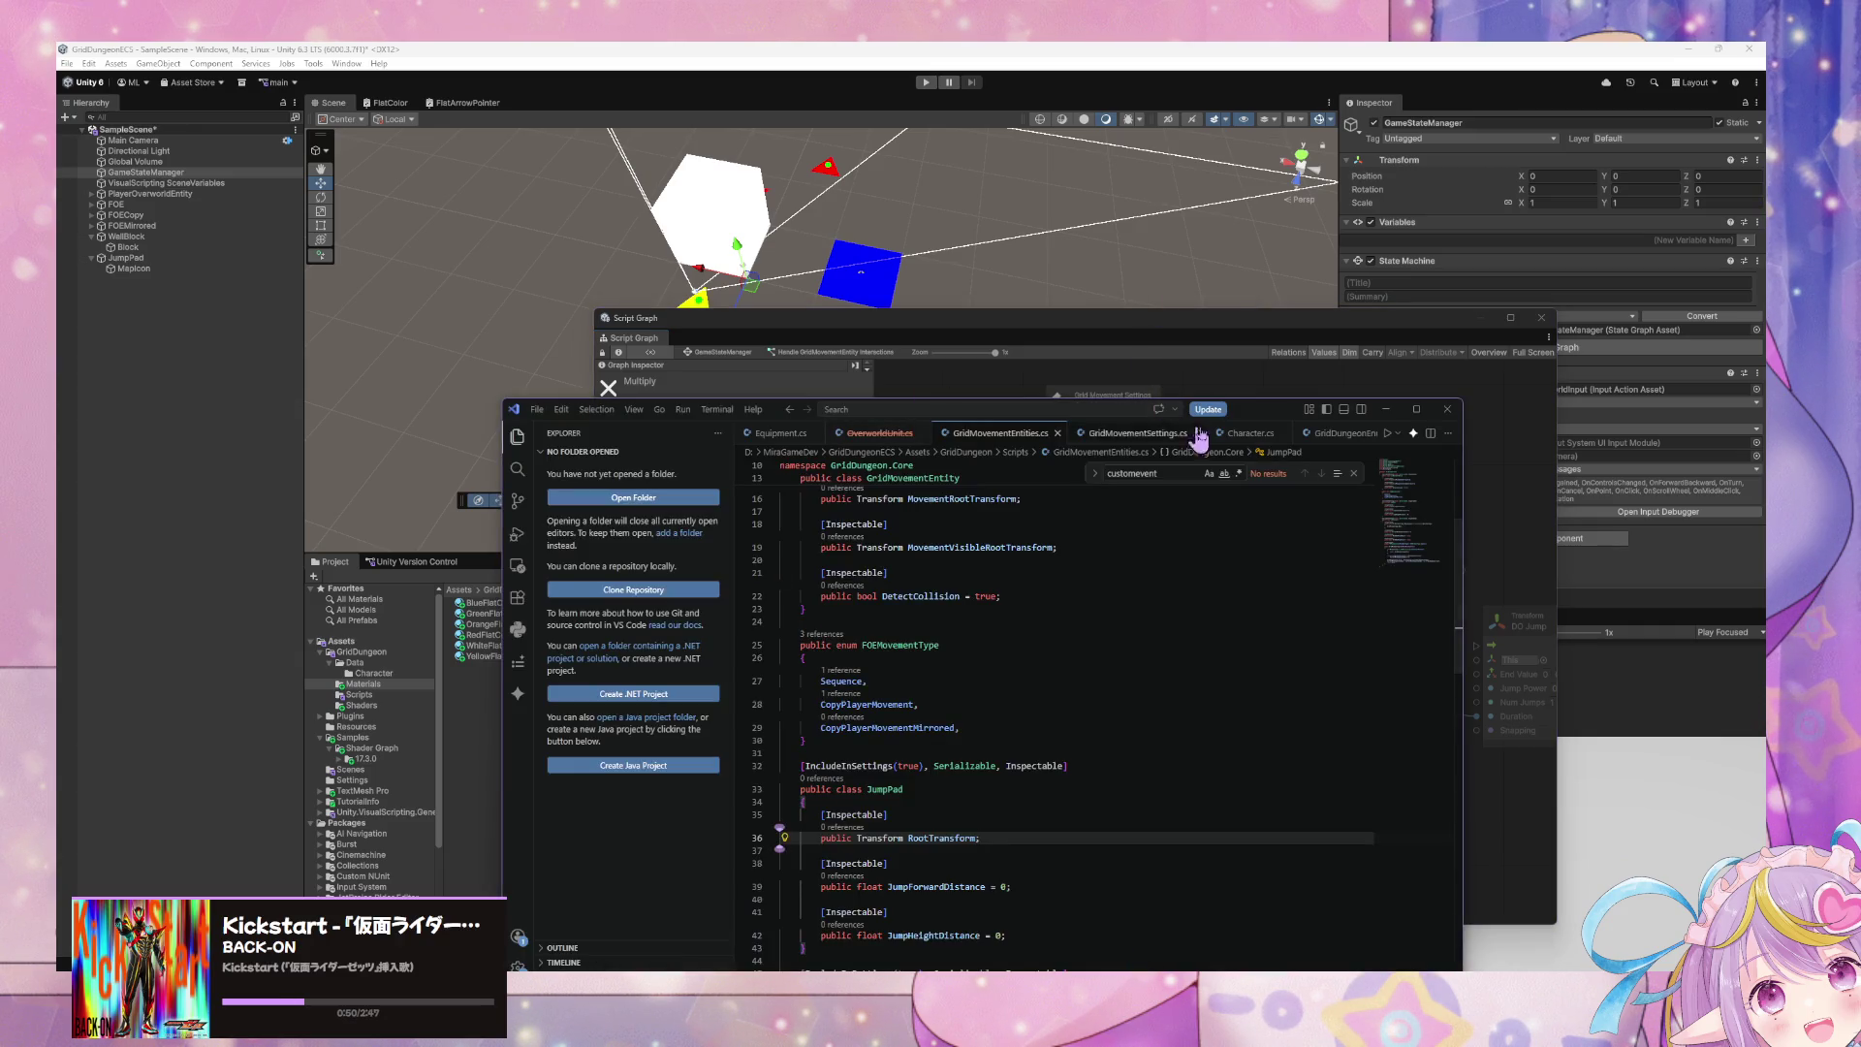
# - Add a public member after JumpHeightDistance by accepting Copilot's GetJumpTargetPosition method
pyautogui.moveTo(1245, 407); pyautogui.dragTo(933, 191)
pyautogui.scroll(-3, 806, 671)
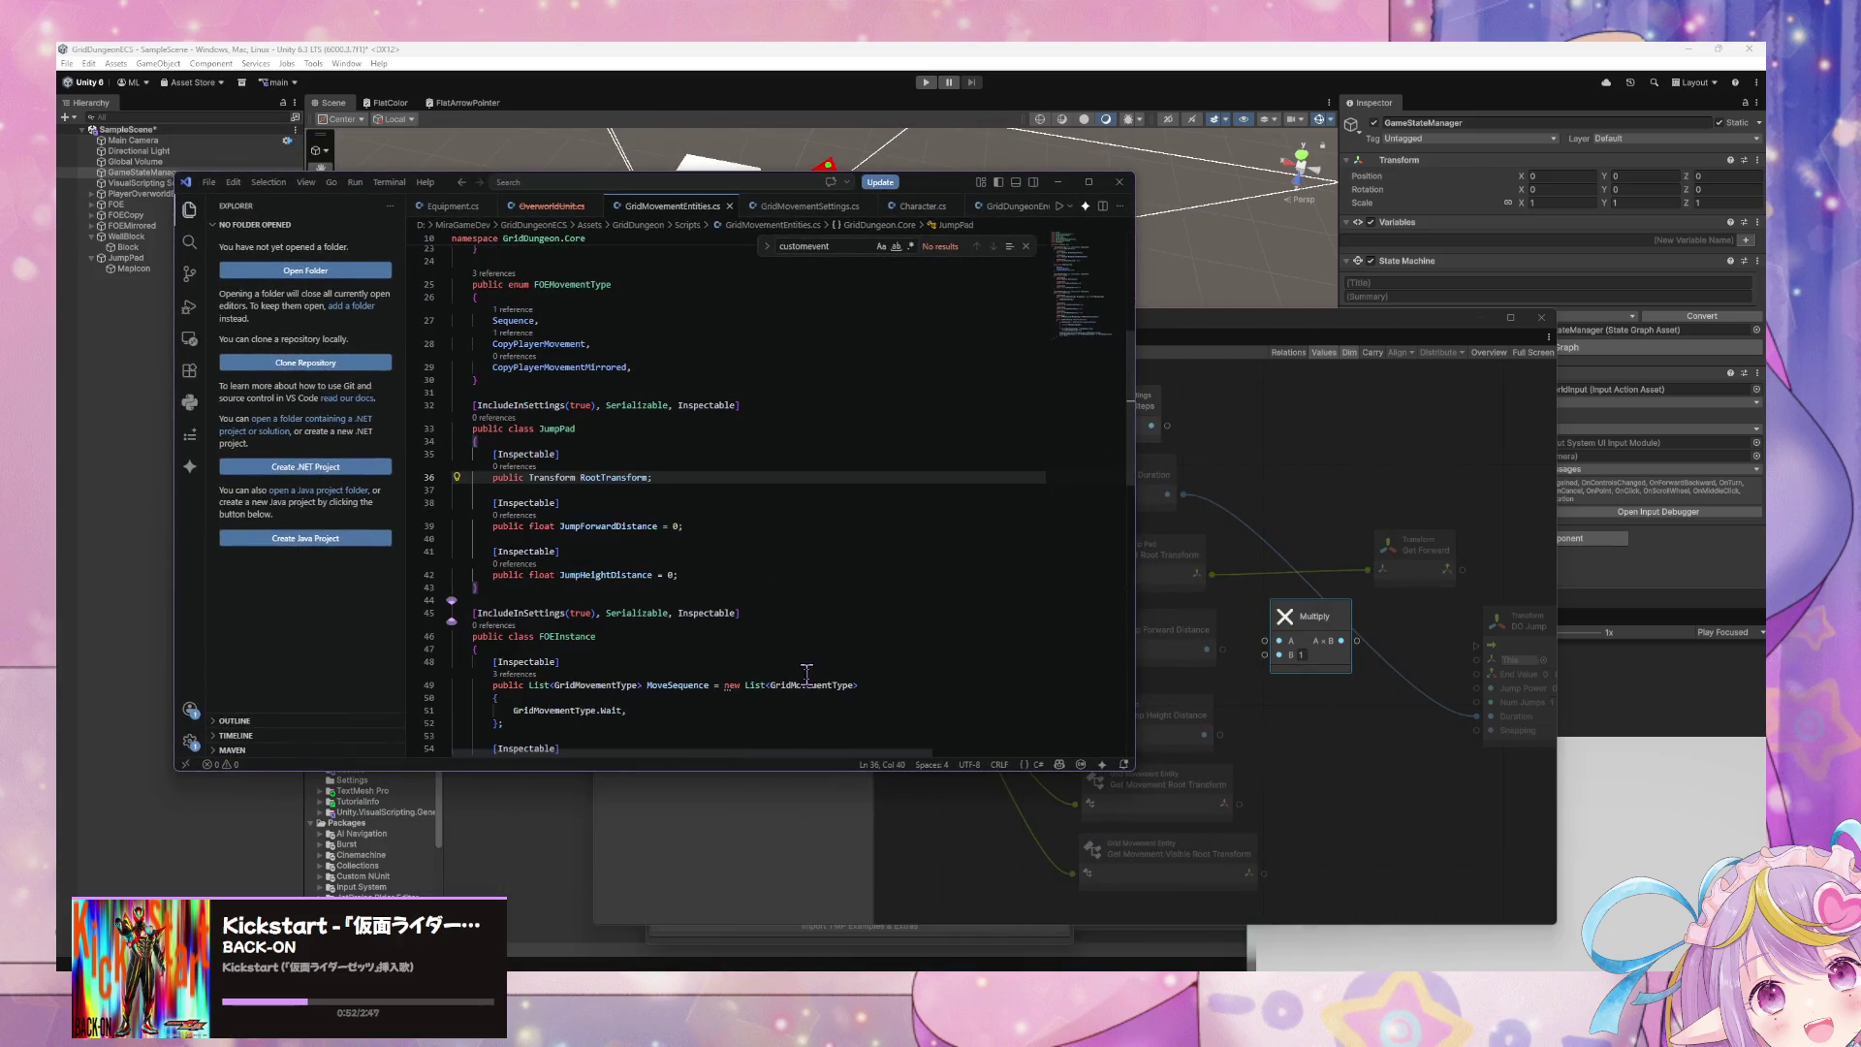
pyautogui.click(725, 575)
pyautogui.write("'")
pyautogui.press('Return')
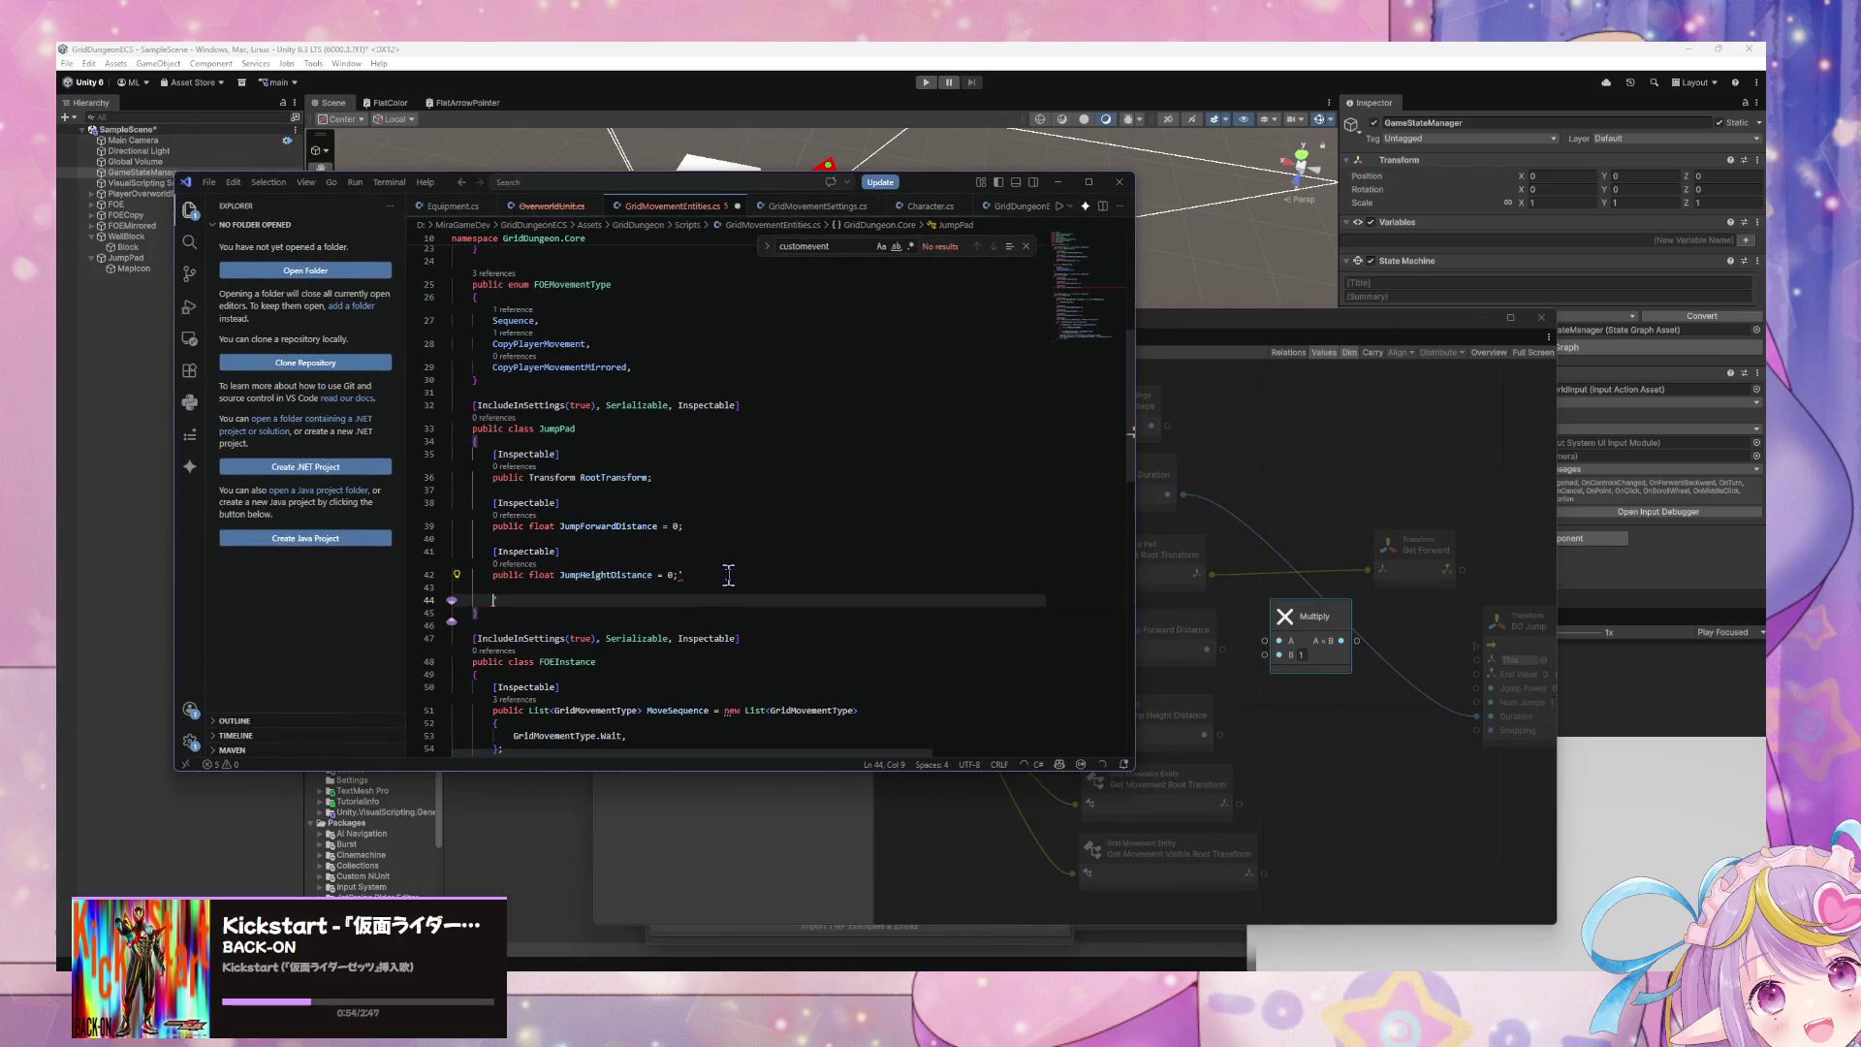
pyautogui.press('Return')
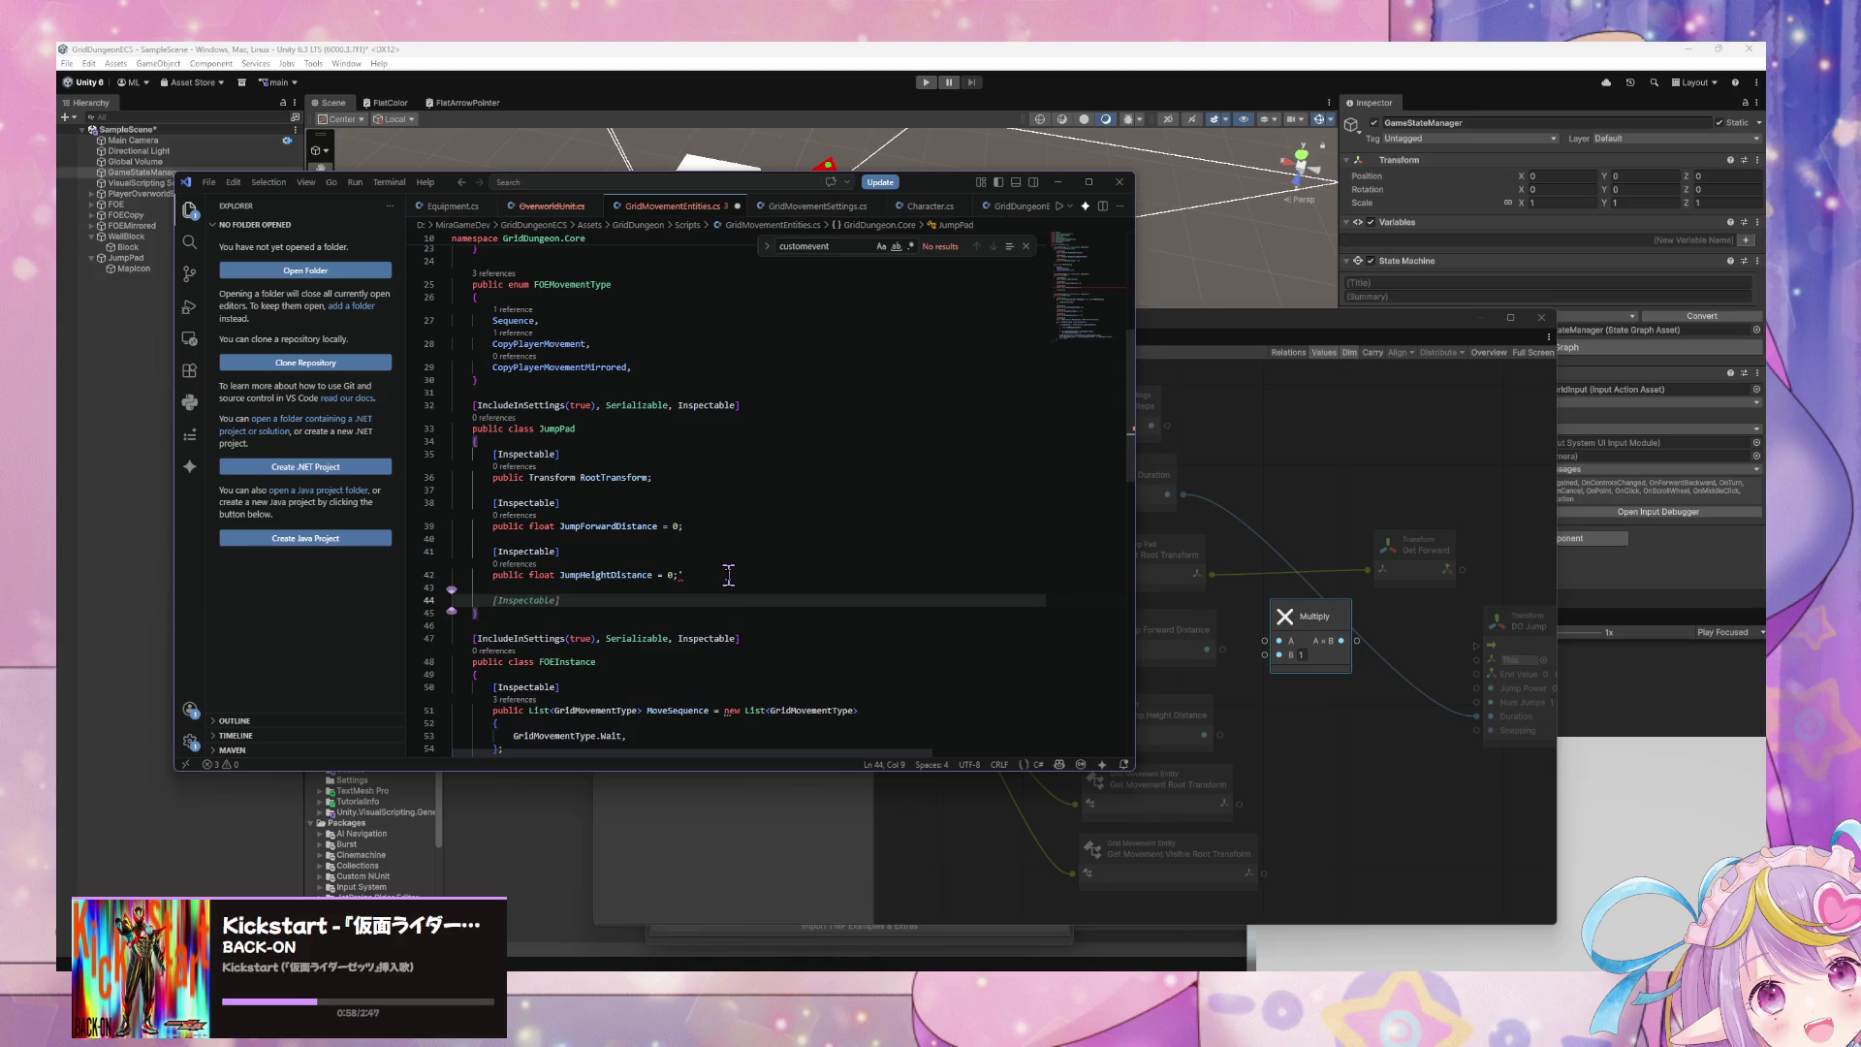
pyautogui.write('public')
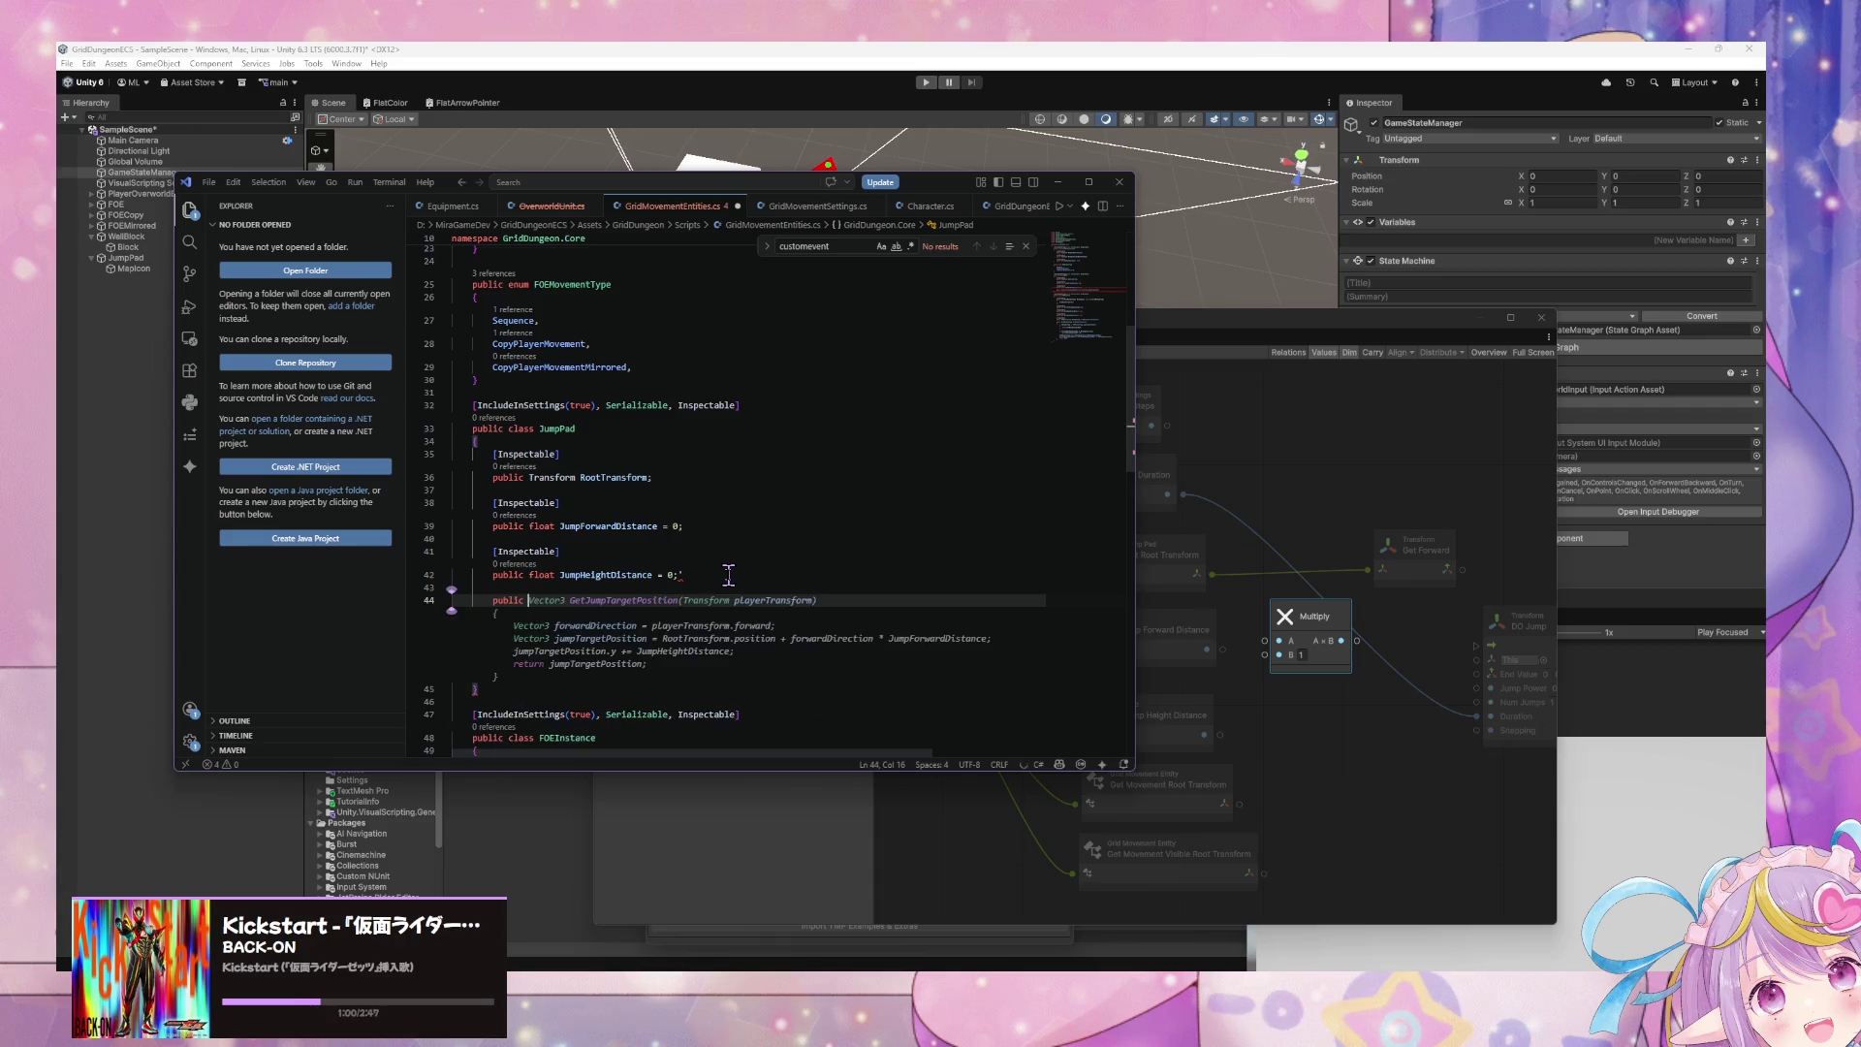
pyautogui.press('Escape')
pyautogui.press('Tab')
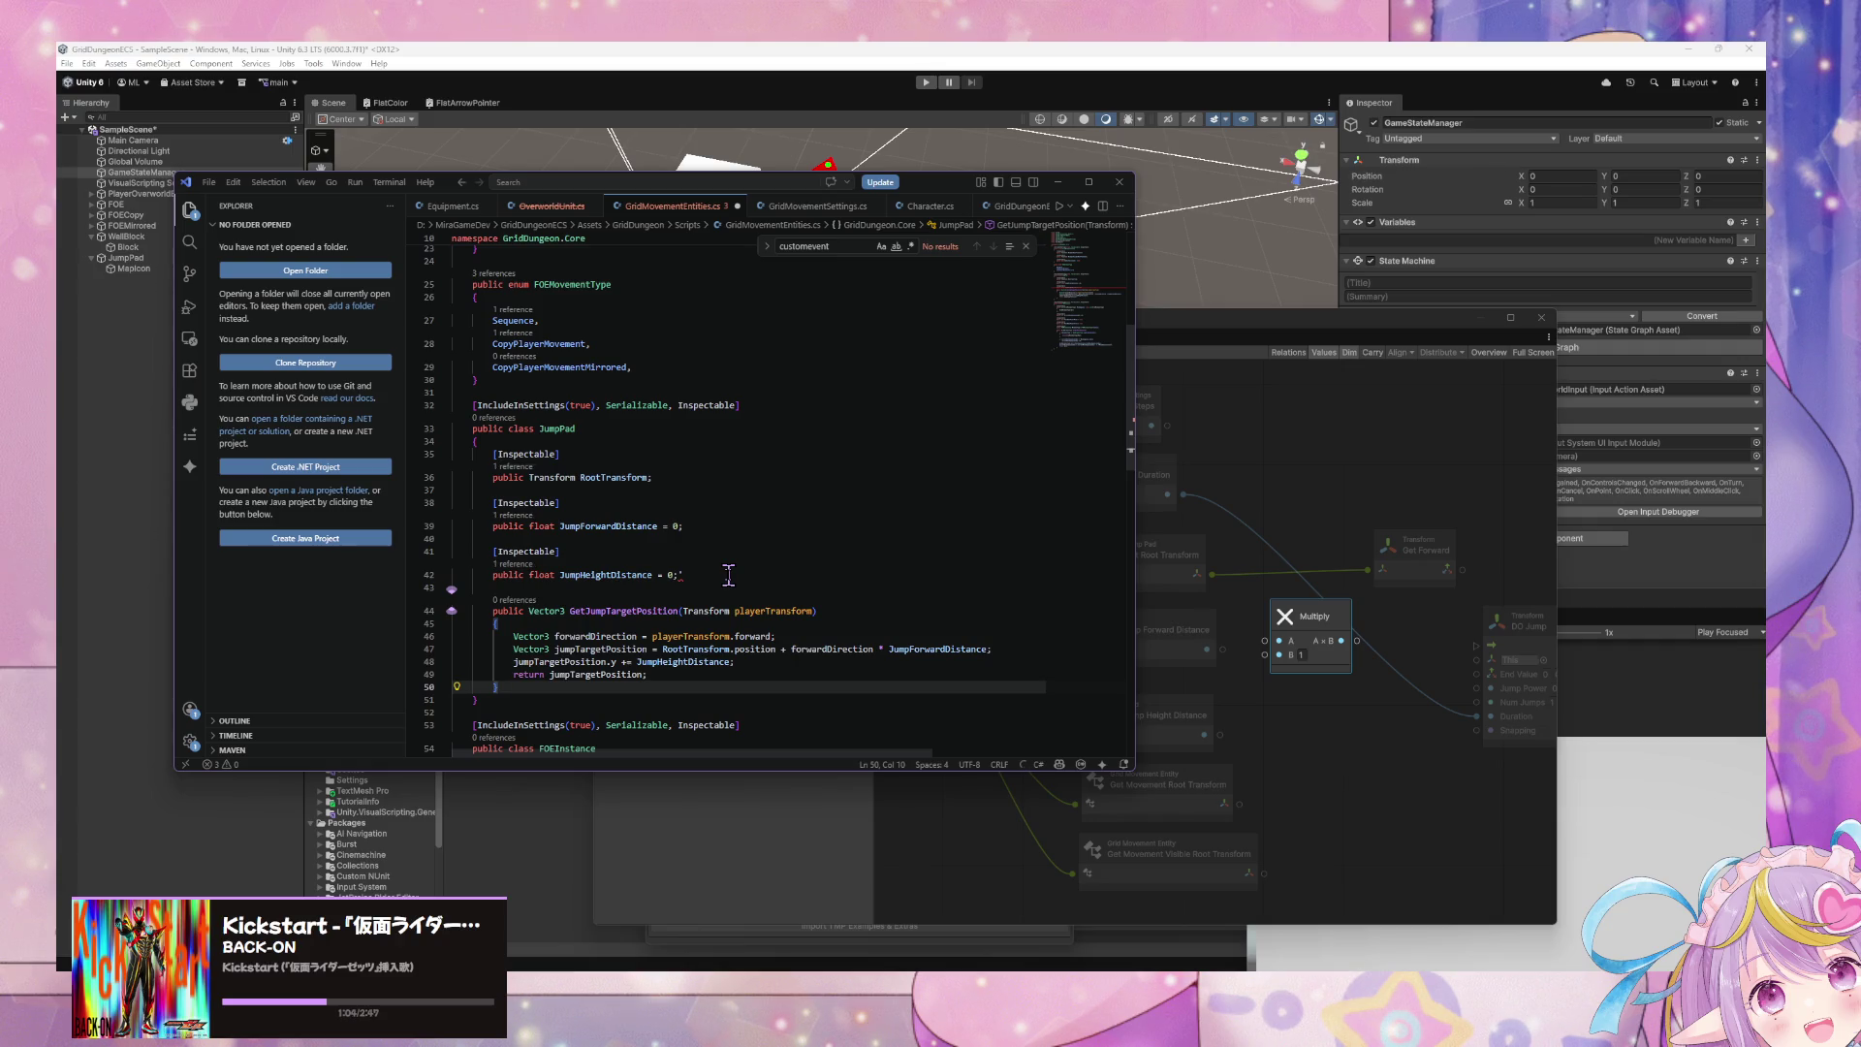
# - Turn the method into an expression-bodied JumpTargetPosition property without parameters
pyautogui.click(729, 575)
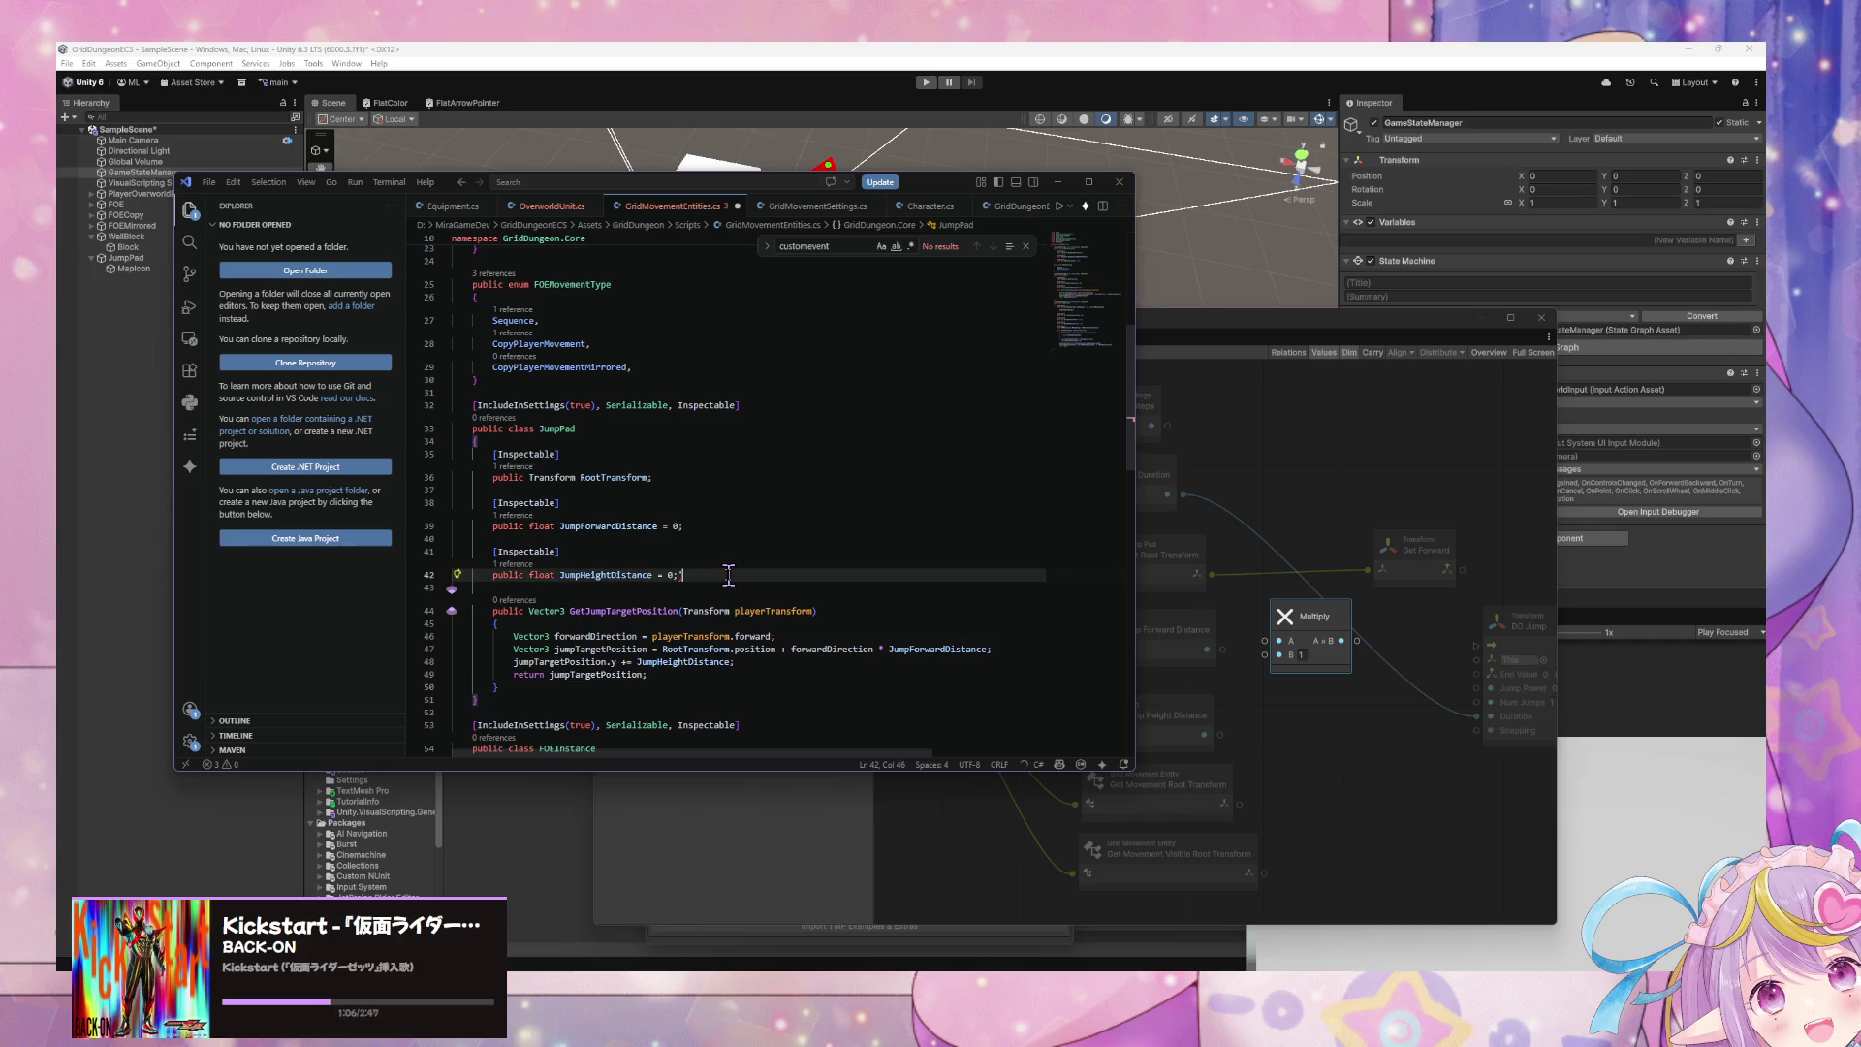
pyautogui.click(678, 590)
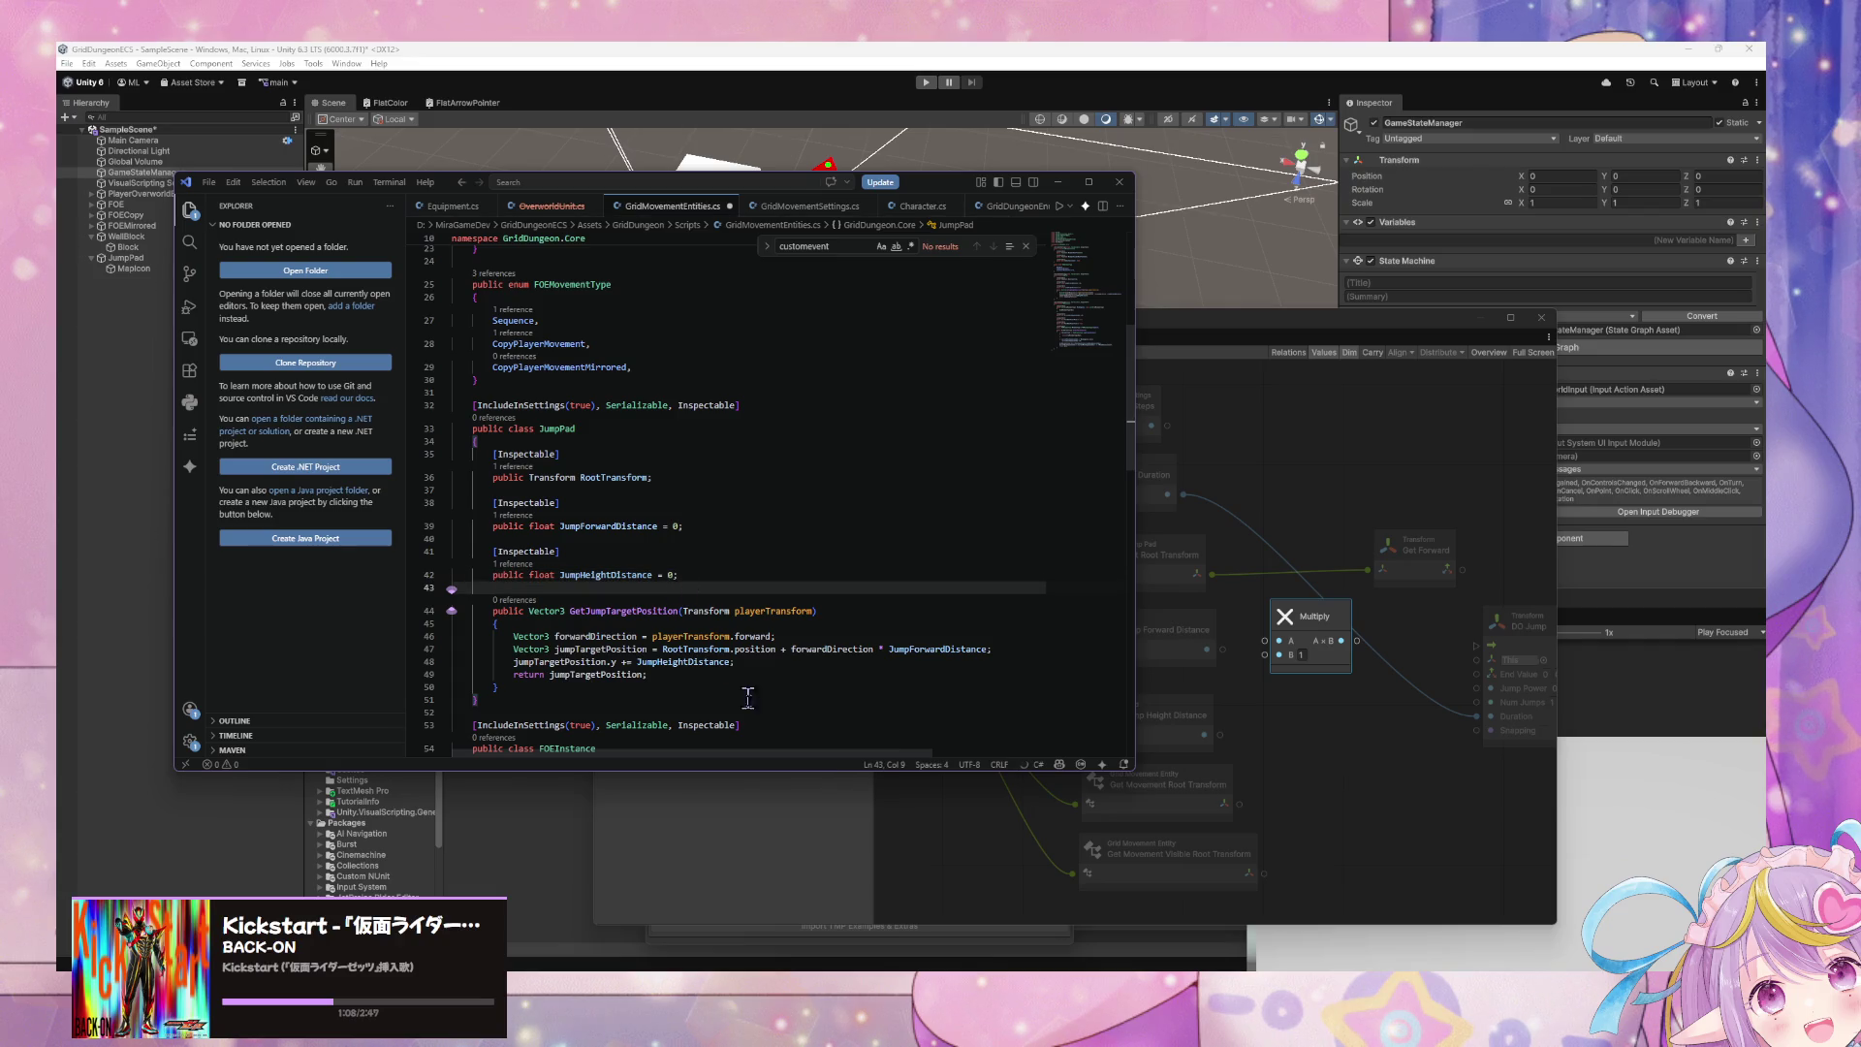
pyautogui.click(590, 611)
pyautogui.press('BackSpace')
pyautogui.press('BackSpace')
pyautogui.press('BackSpace')
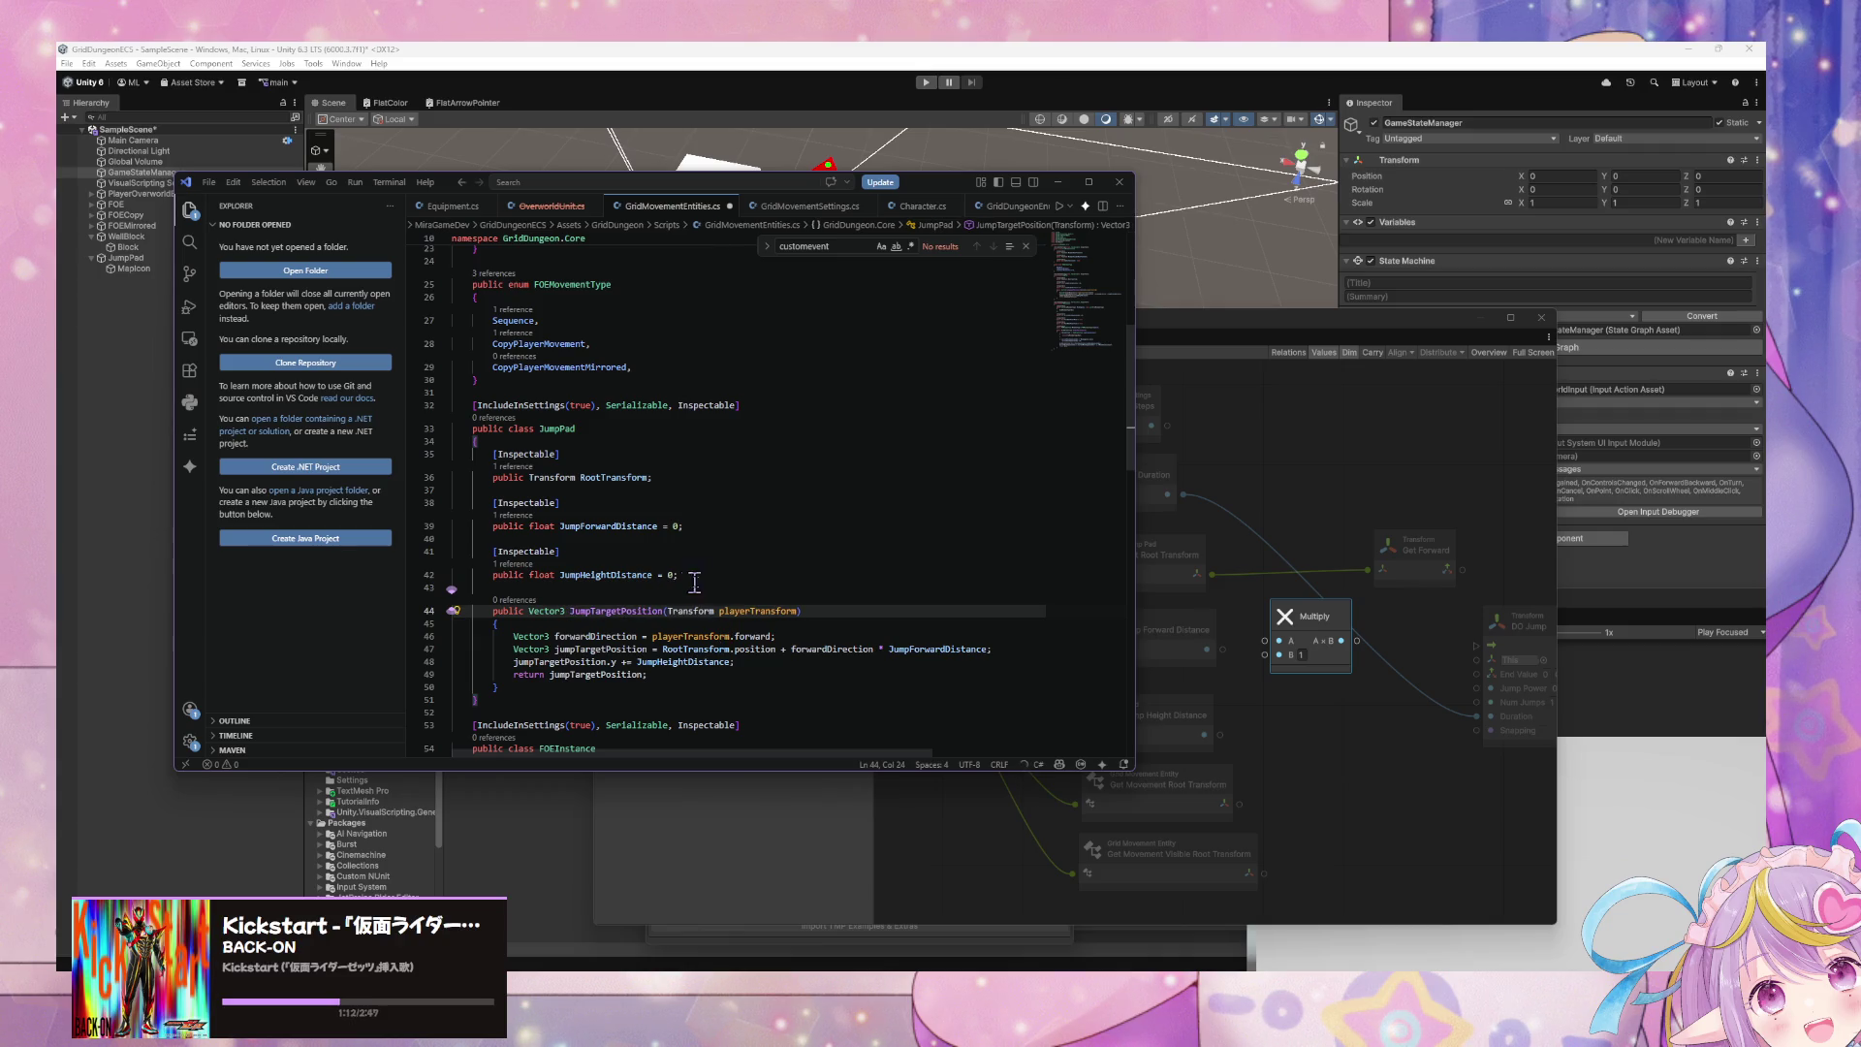
pyautogui.moveTo(812, 611); pyautogui.dragTo(664, 609)
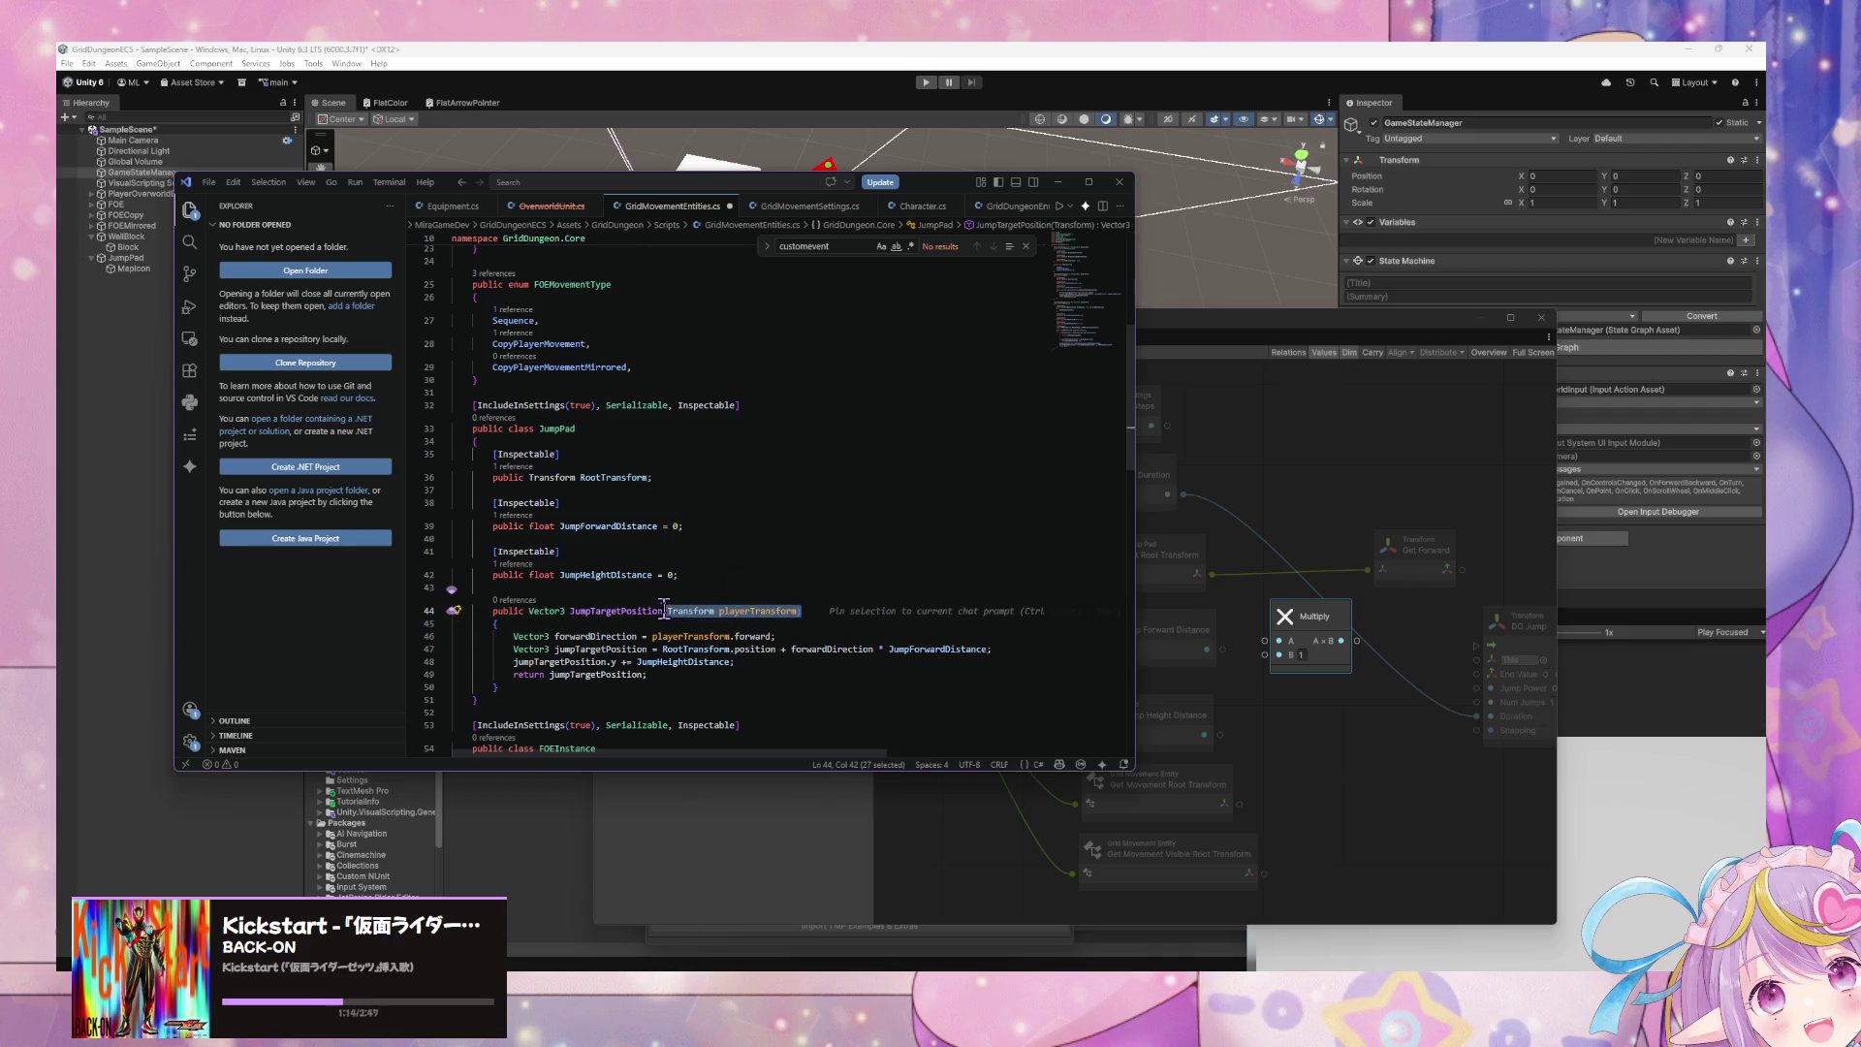
pyautogui.press('Left')
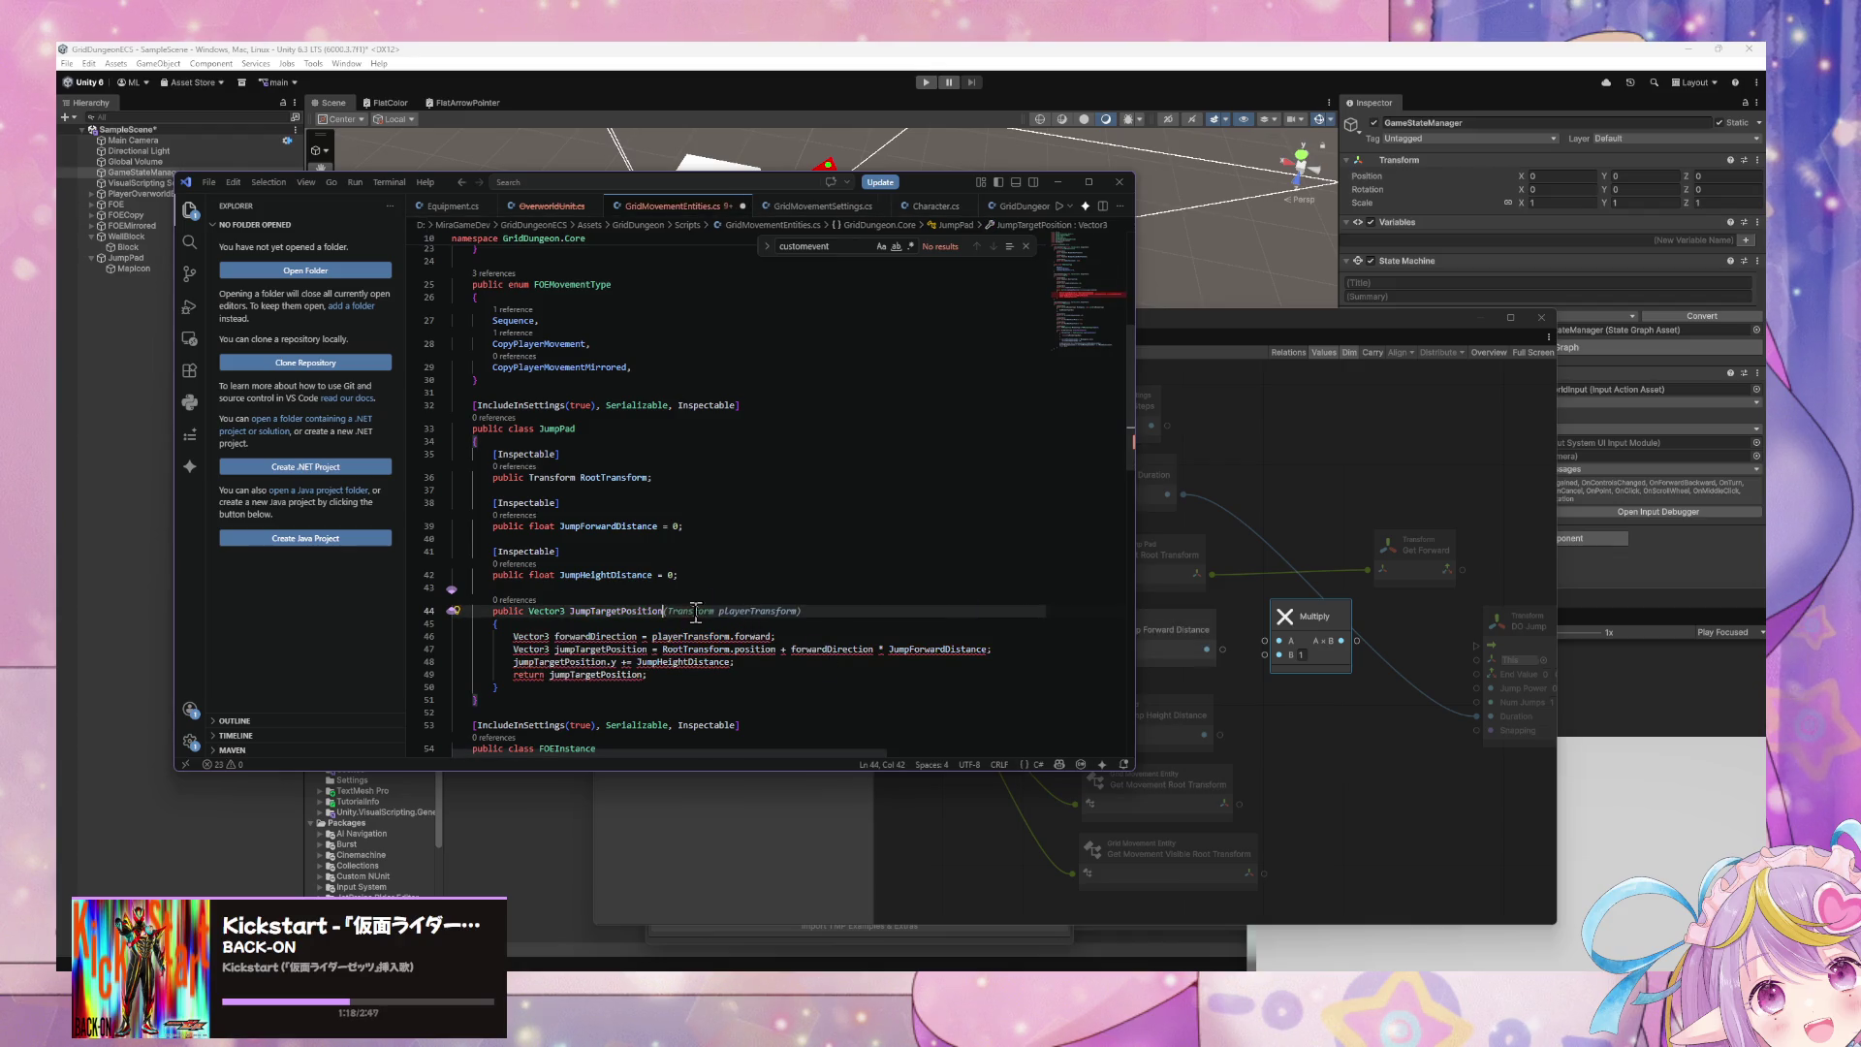
pyautogui.hotkey('shift', 'End')
pyautogui.write('=>')
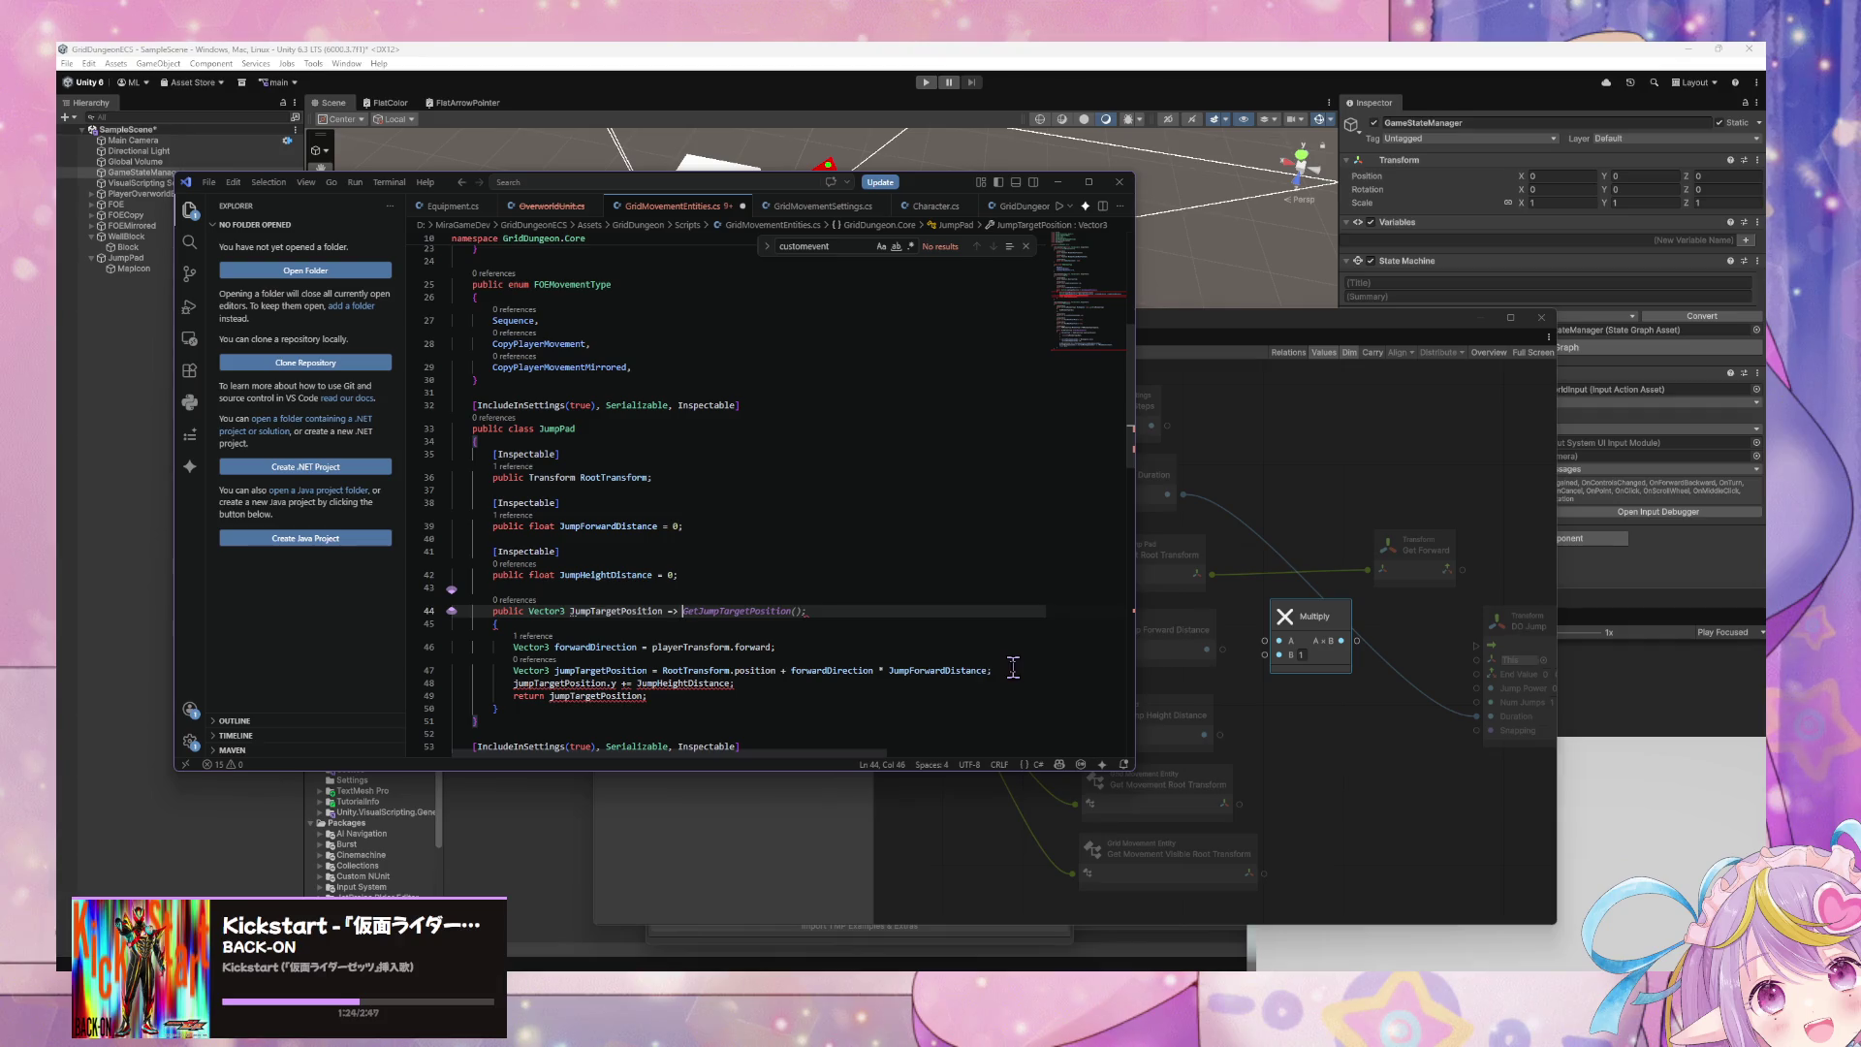
# - Rename the property from JumpTargetPosition to JumpTargetDirection
pyautogui.moveTo(994, 670); pyautogui.dragTo(669, 671)
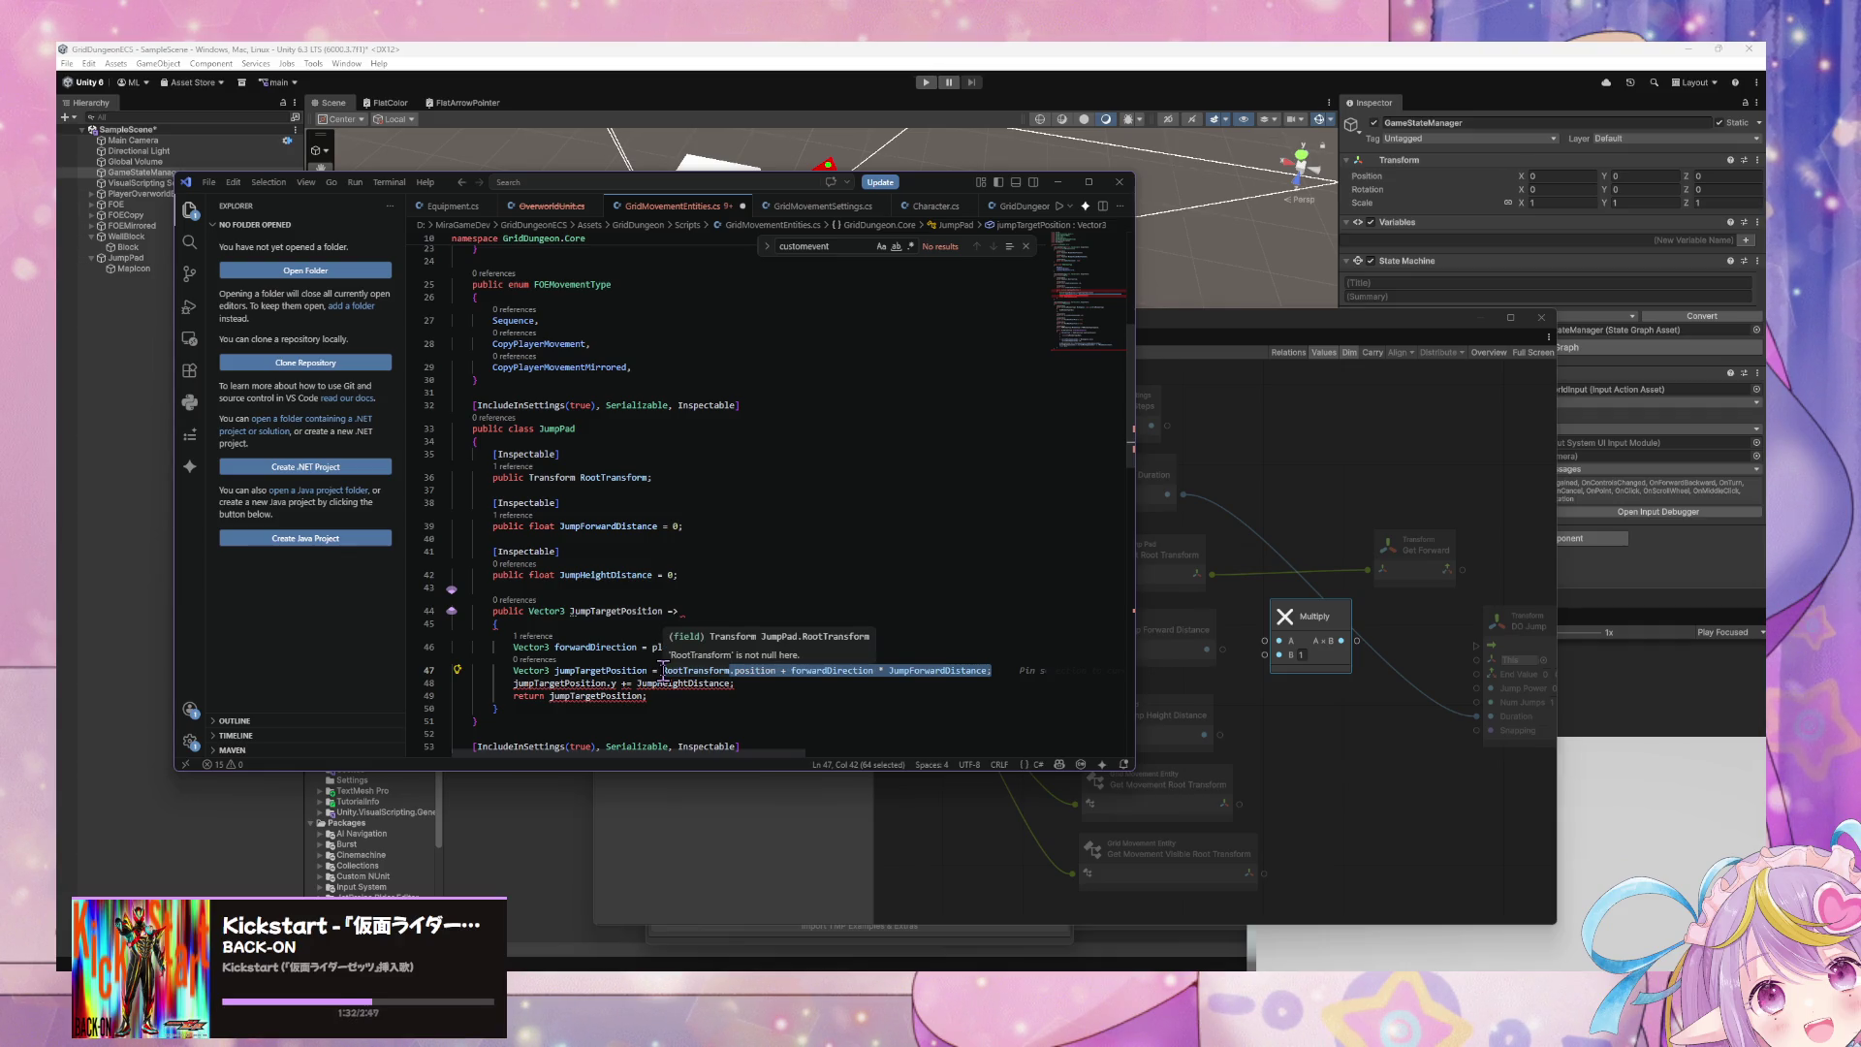
pyautogui.click(631, 574)
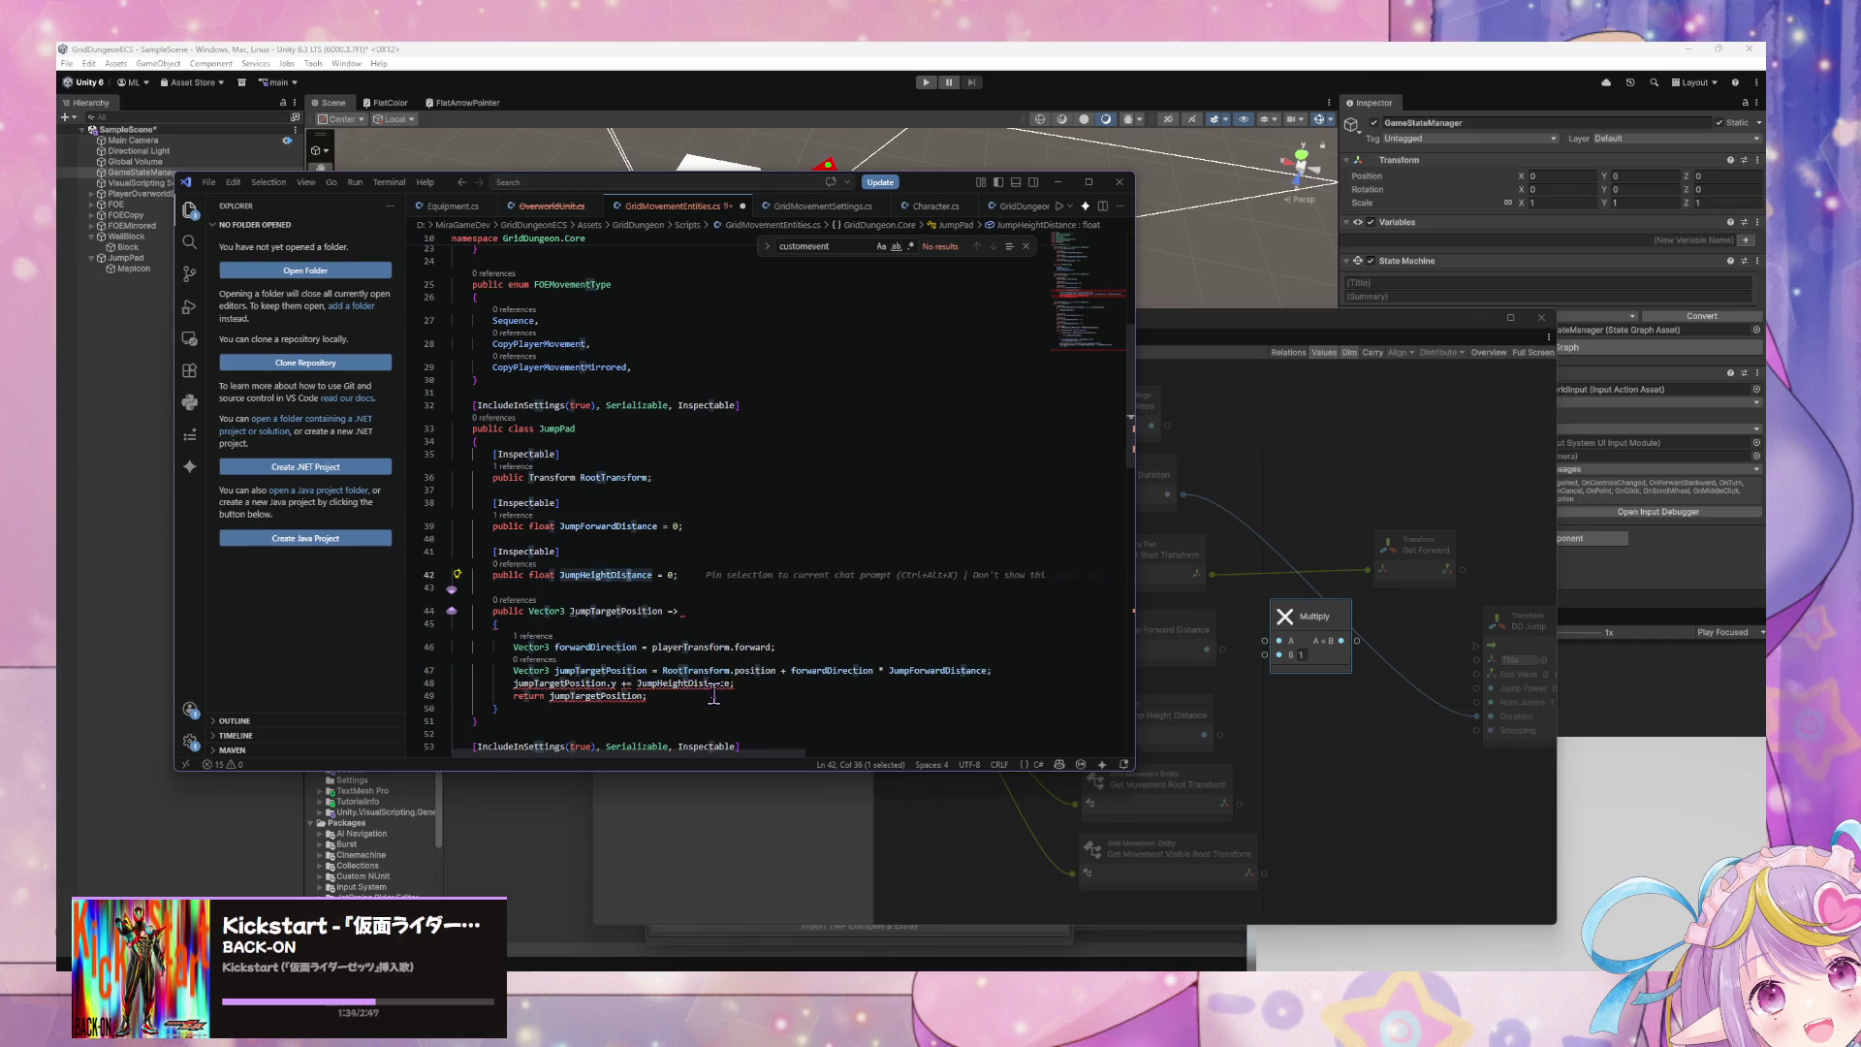
pyautogui.moveTo(714, 694); pyautogui.dragTo(413, 639)
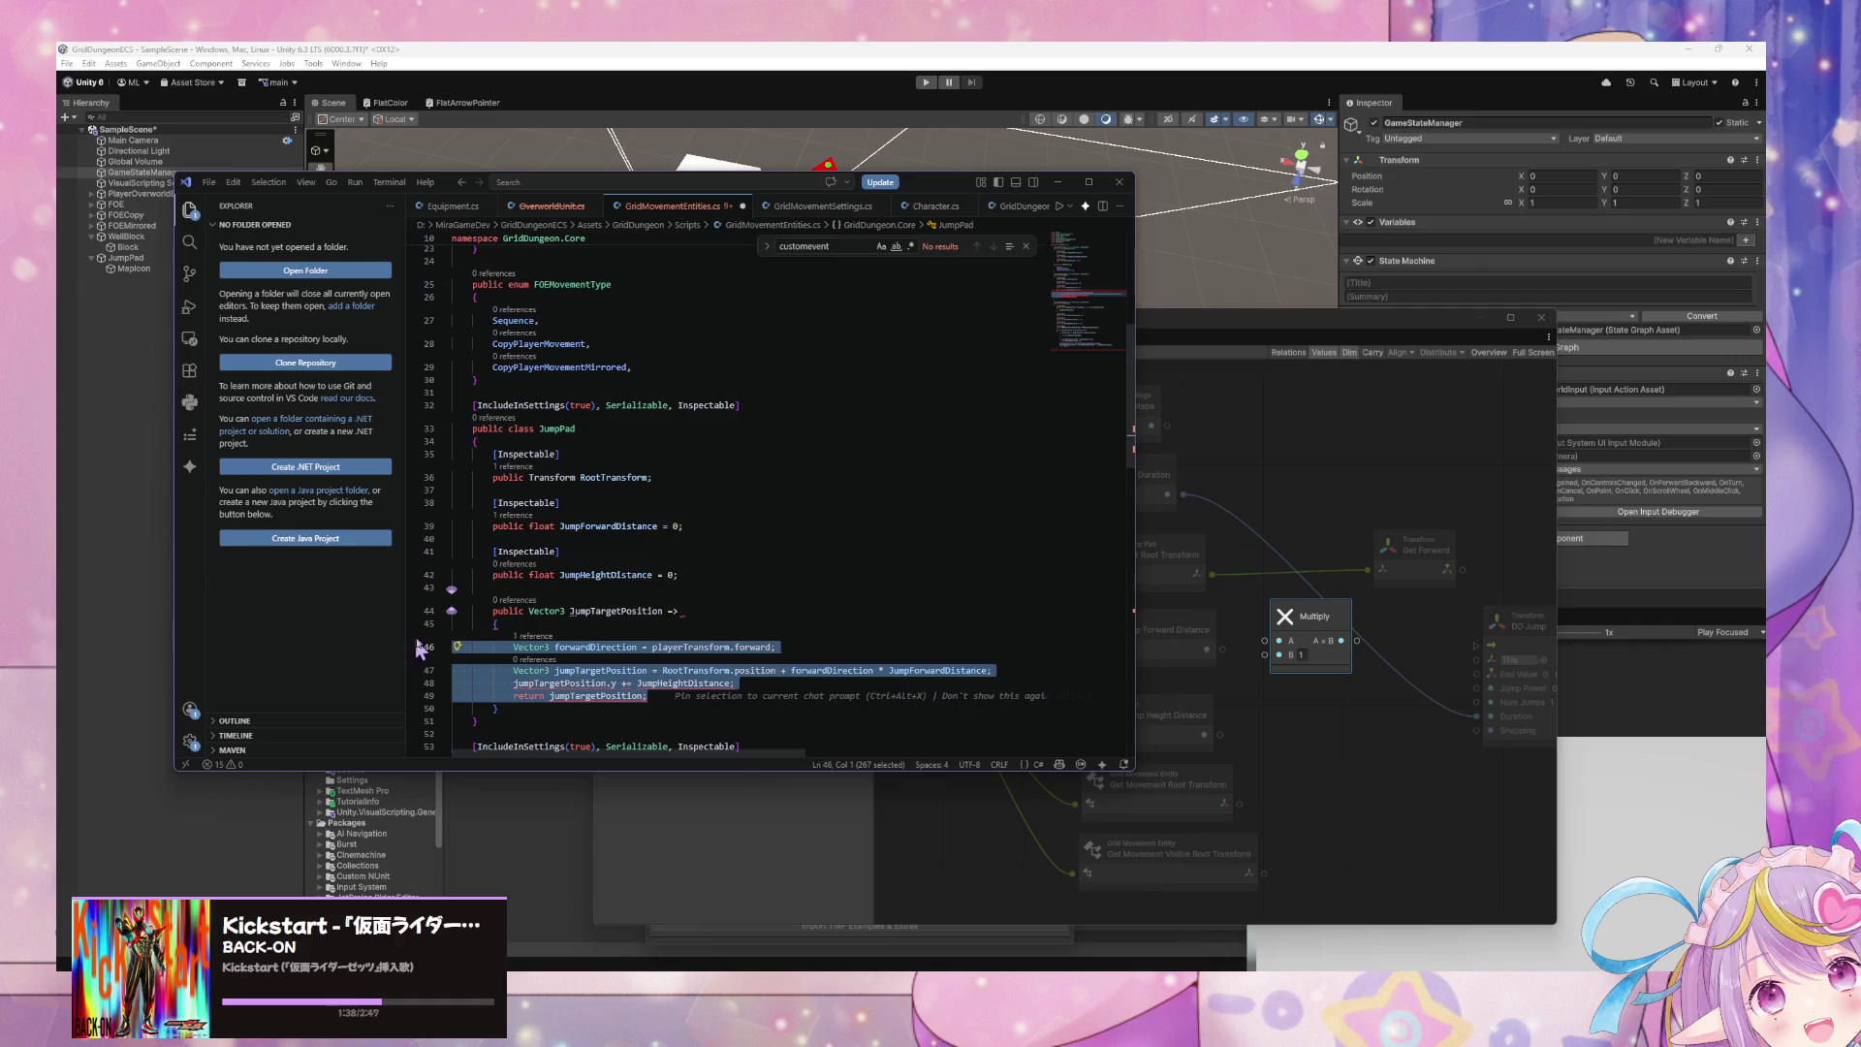
pyautogui.doubleClick(655, 611)
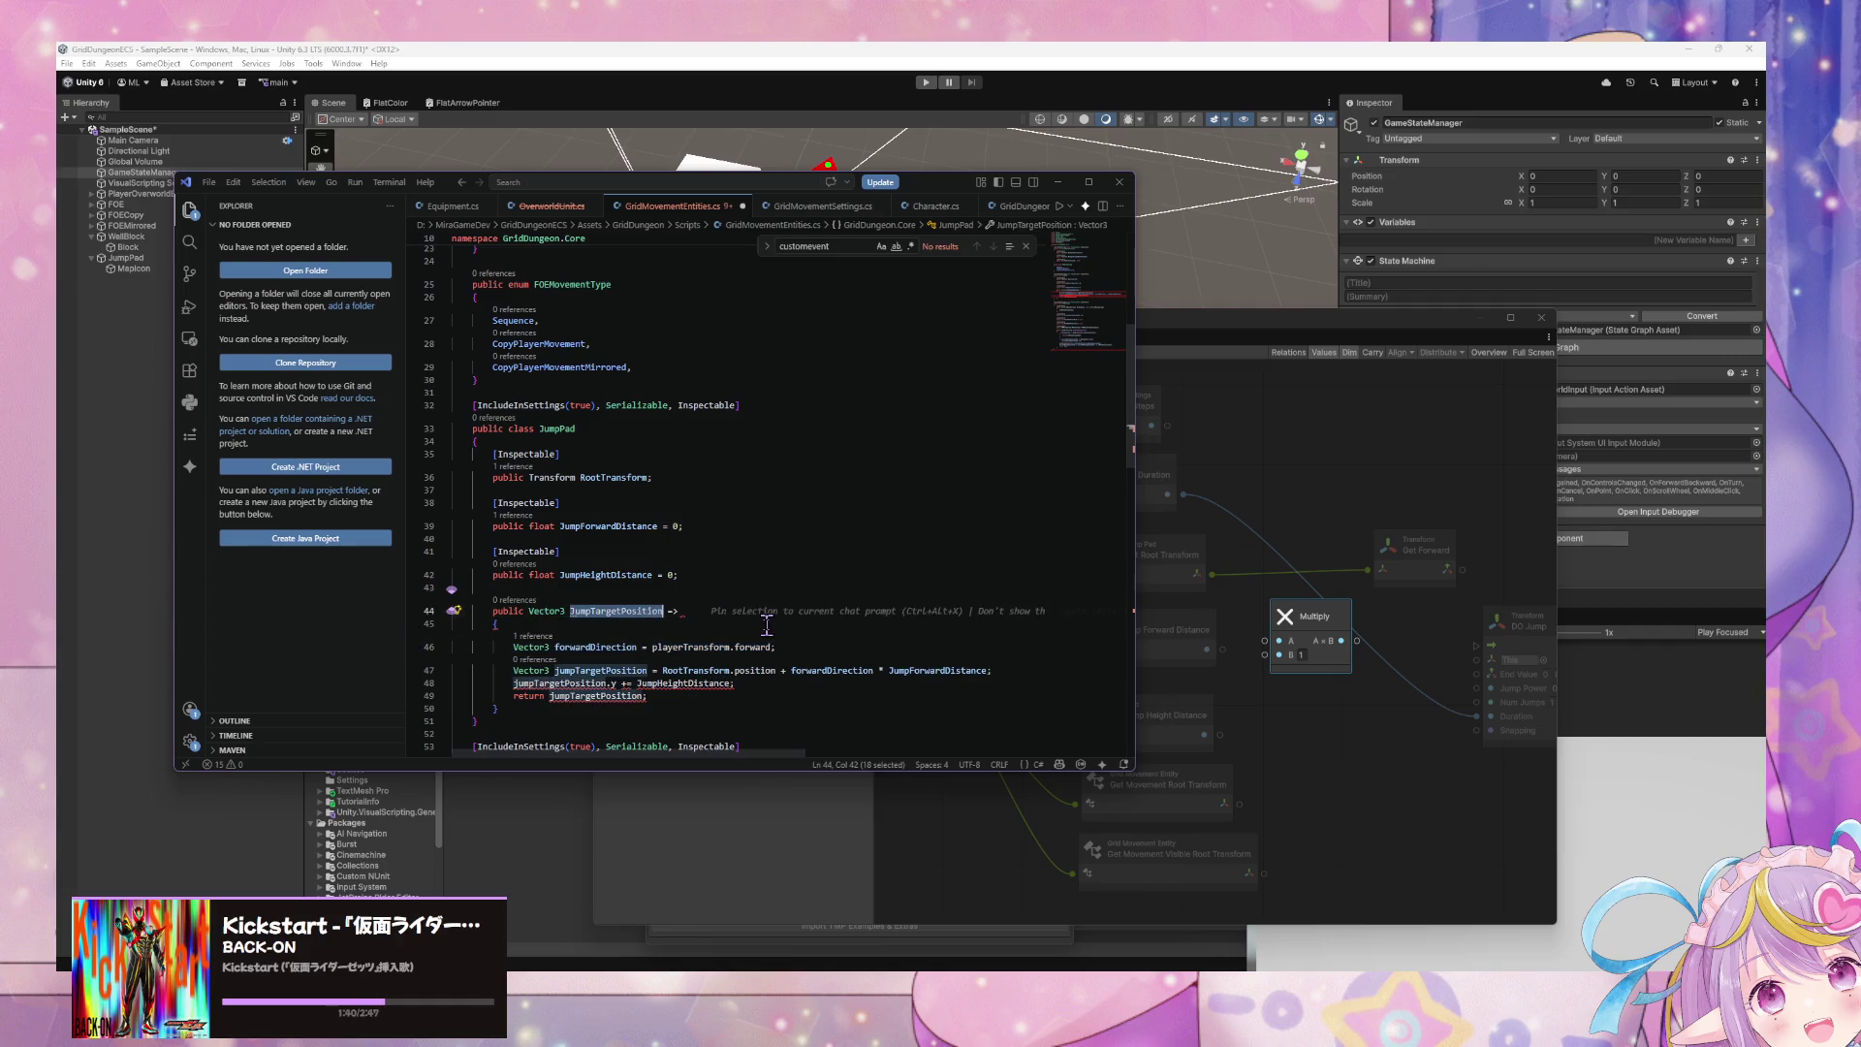
pyautogui.press('Right')
pyautogui.press('BackSpace')
pyautogui.press('BackSpace')
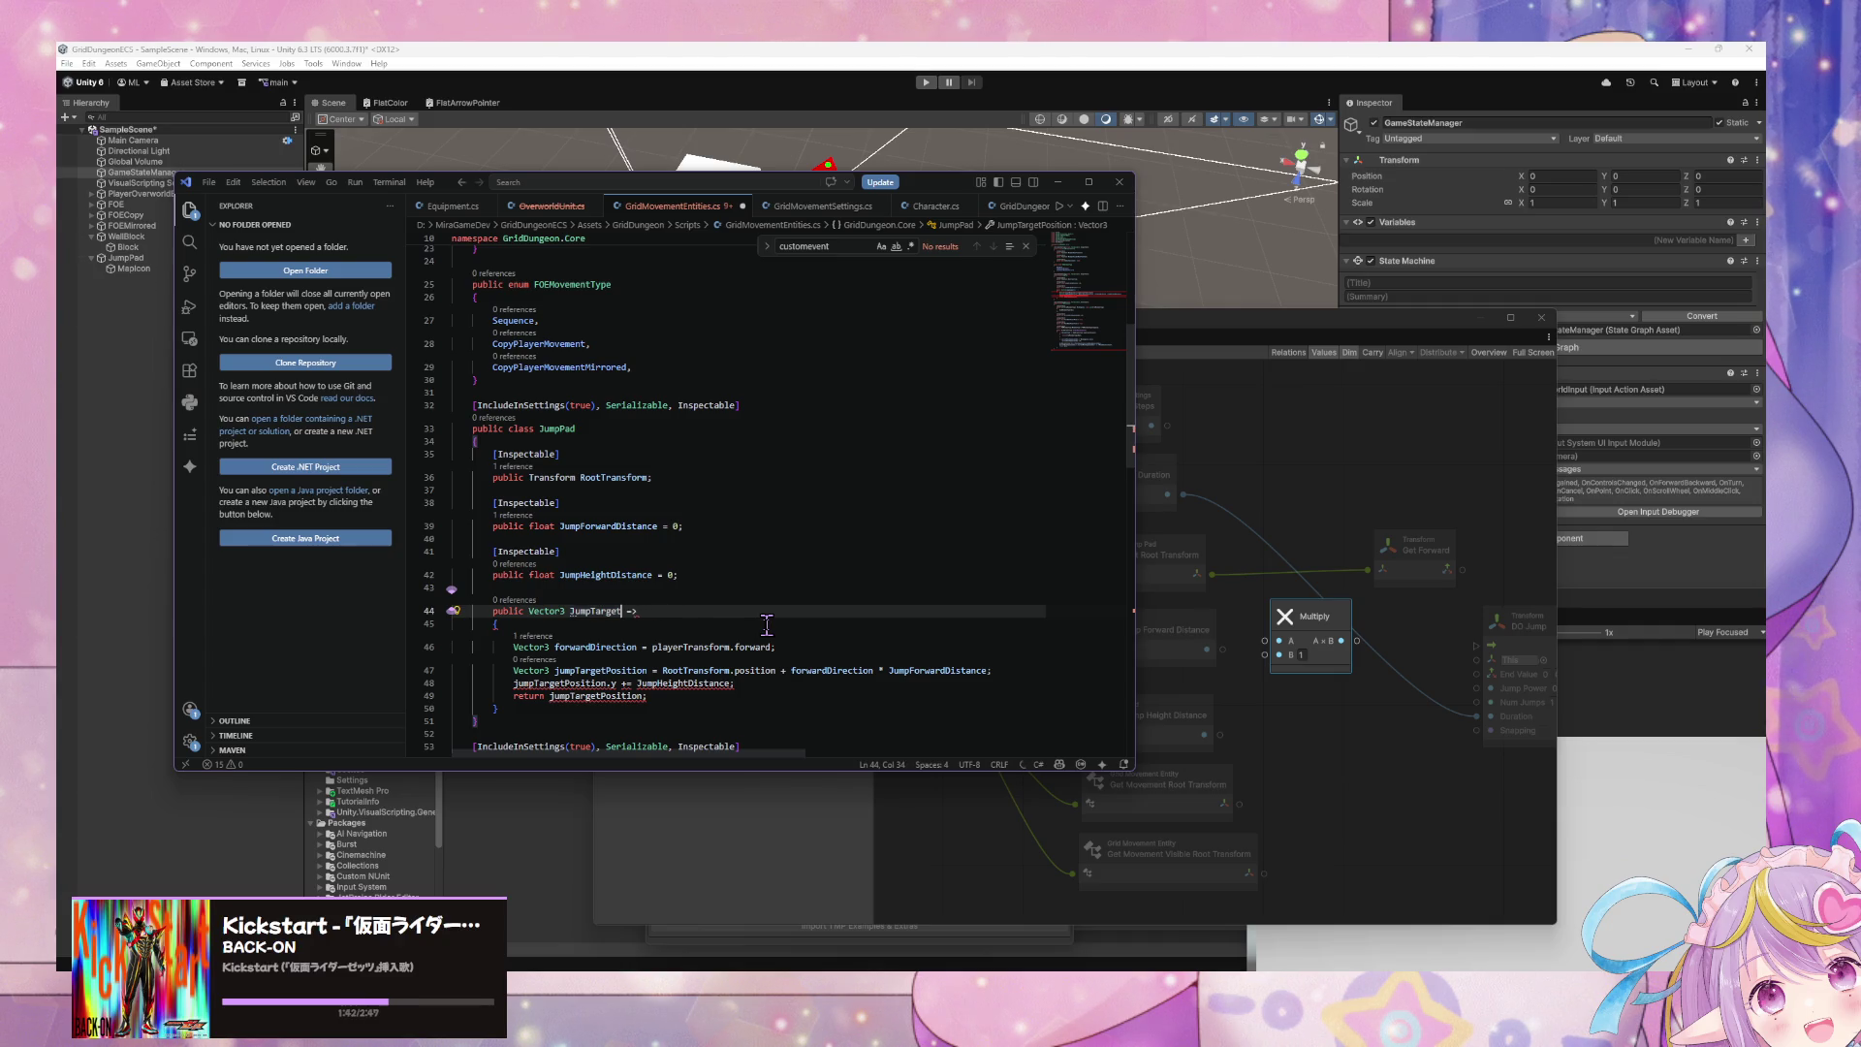
pyautogui.write('Direction')
# - Delete the entire JumpTargetDirection property, leaving JumpPad's three fields
pyautogui.click(1414, 729)
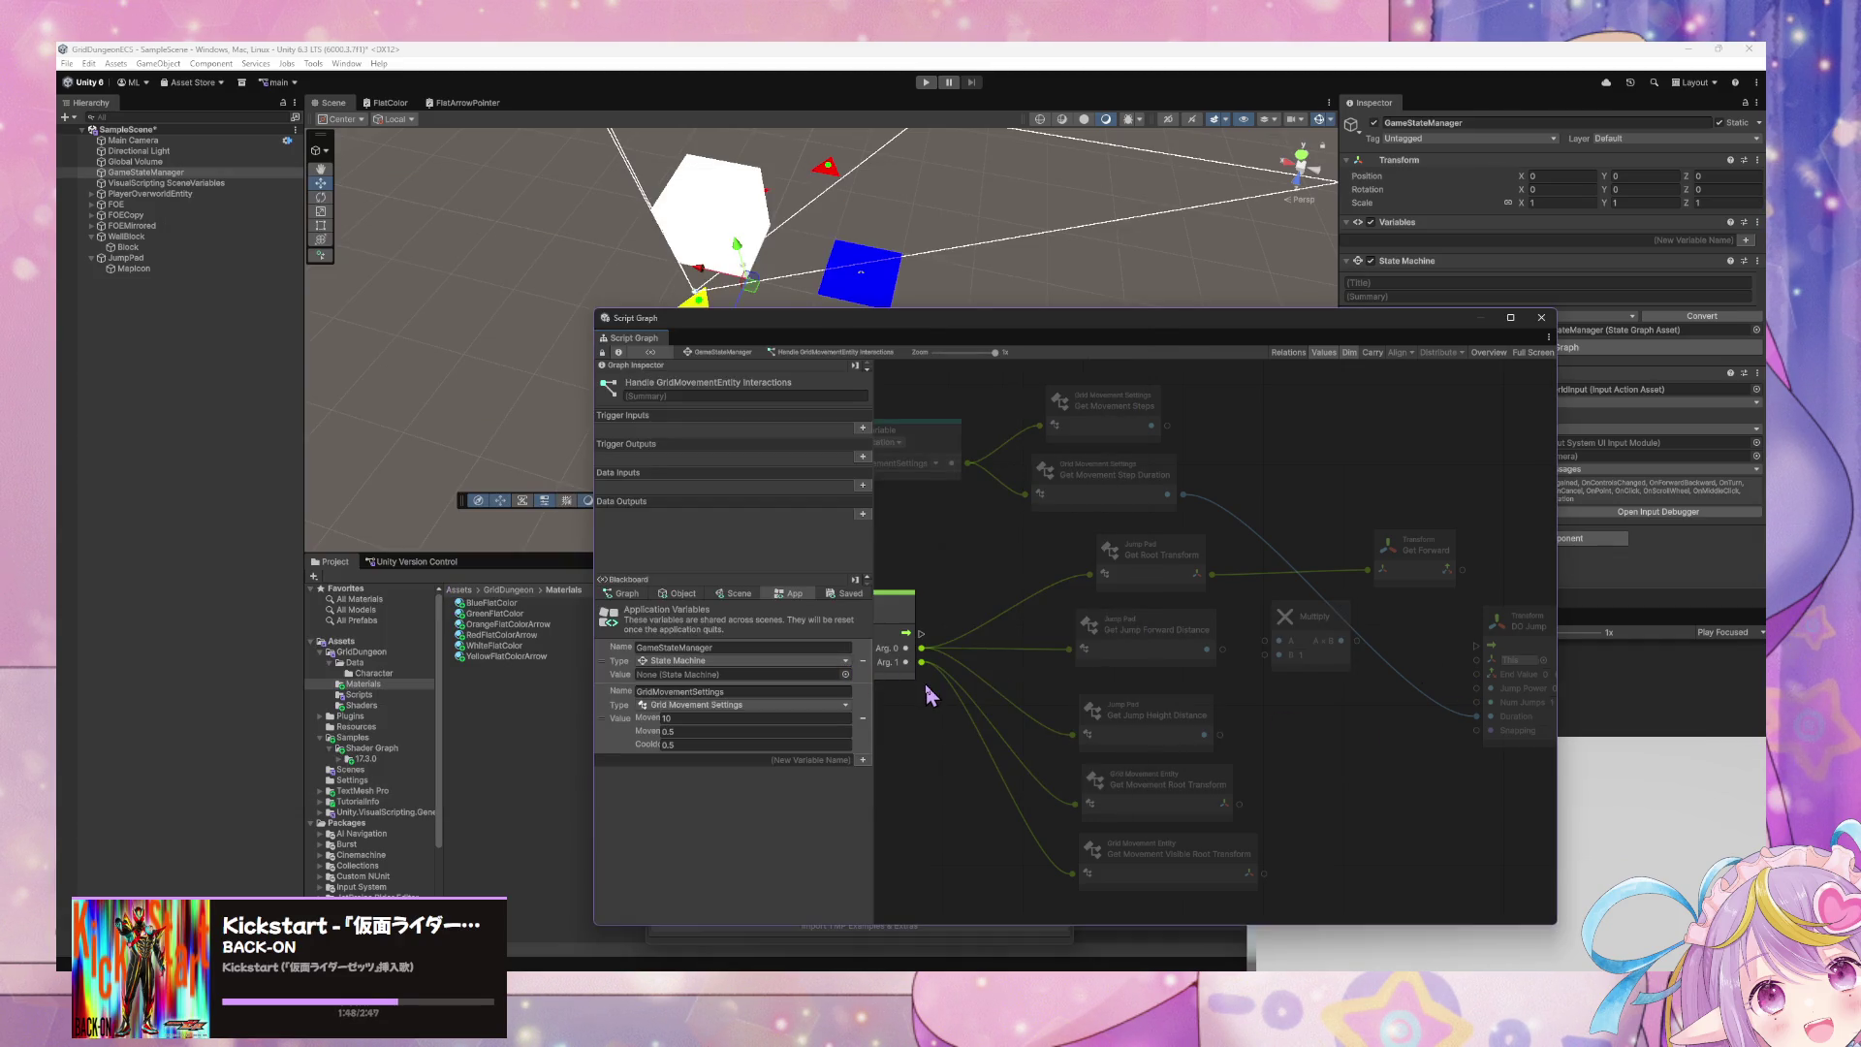
pyautogui.hotkey('alt', 'Tab')
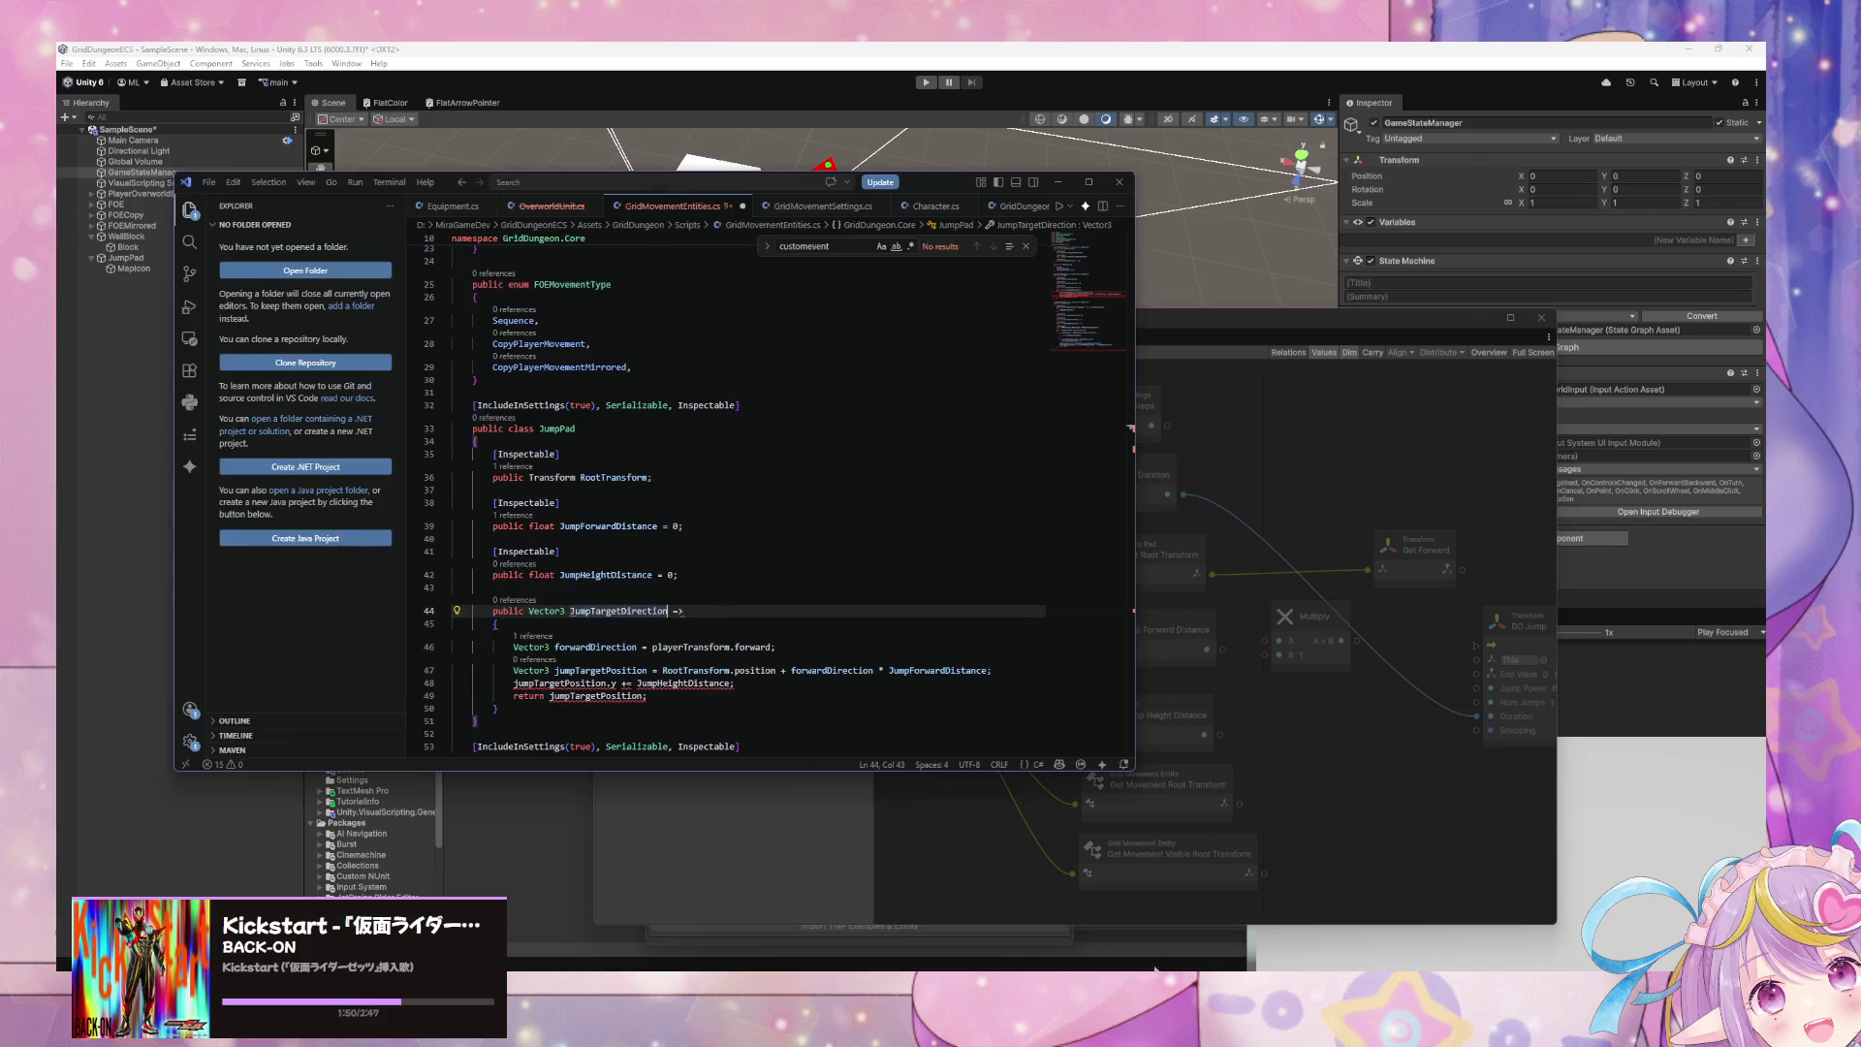
pyautogui.click(669, 696)
pyautogui.moveTo(669, 696); pyautogui.dragTo(410, 631)
pyautogui.moveTo(526, 717)
pyautogui.mouseDown()
pyautogui.moveTo(504, 659)
pyautogui.moveTo(679, 574)
pyautogui.mouseUp()
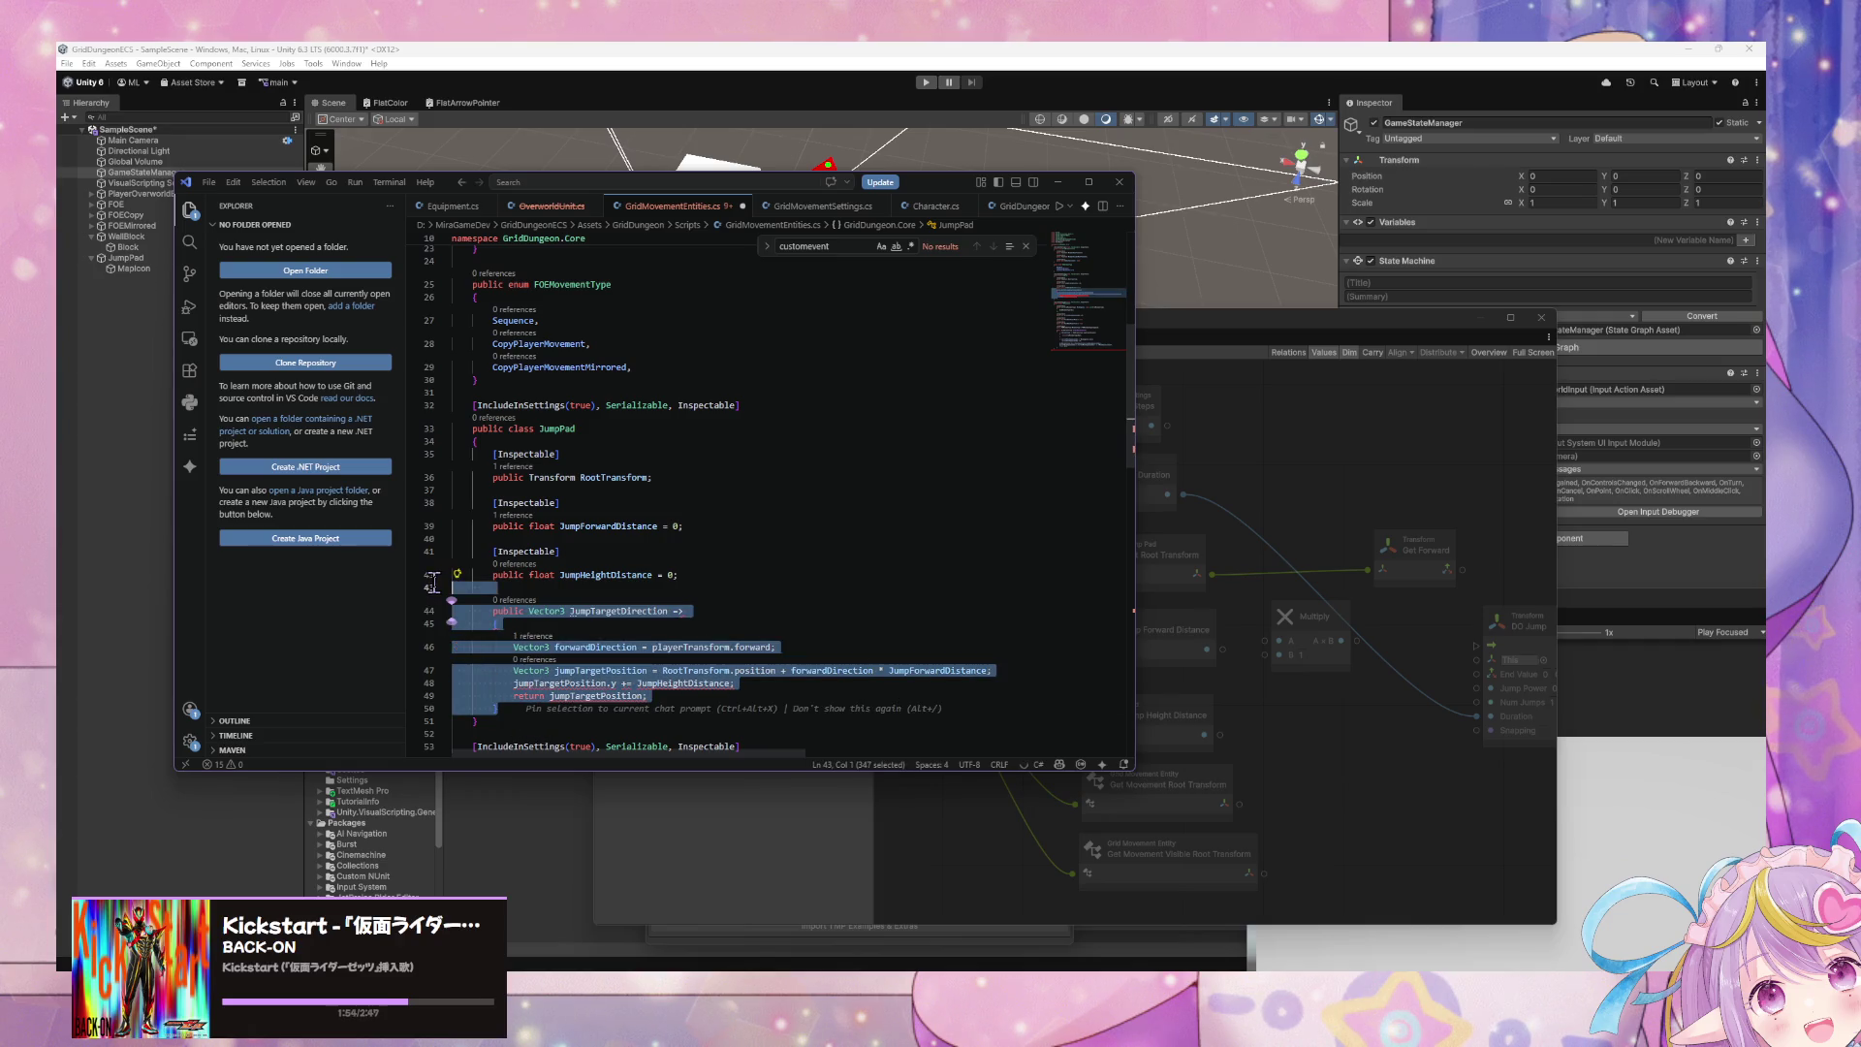
pyautogui.press('BackSpace')
pyautogui.hotkey('alt', 'Tab')
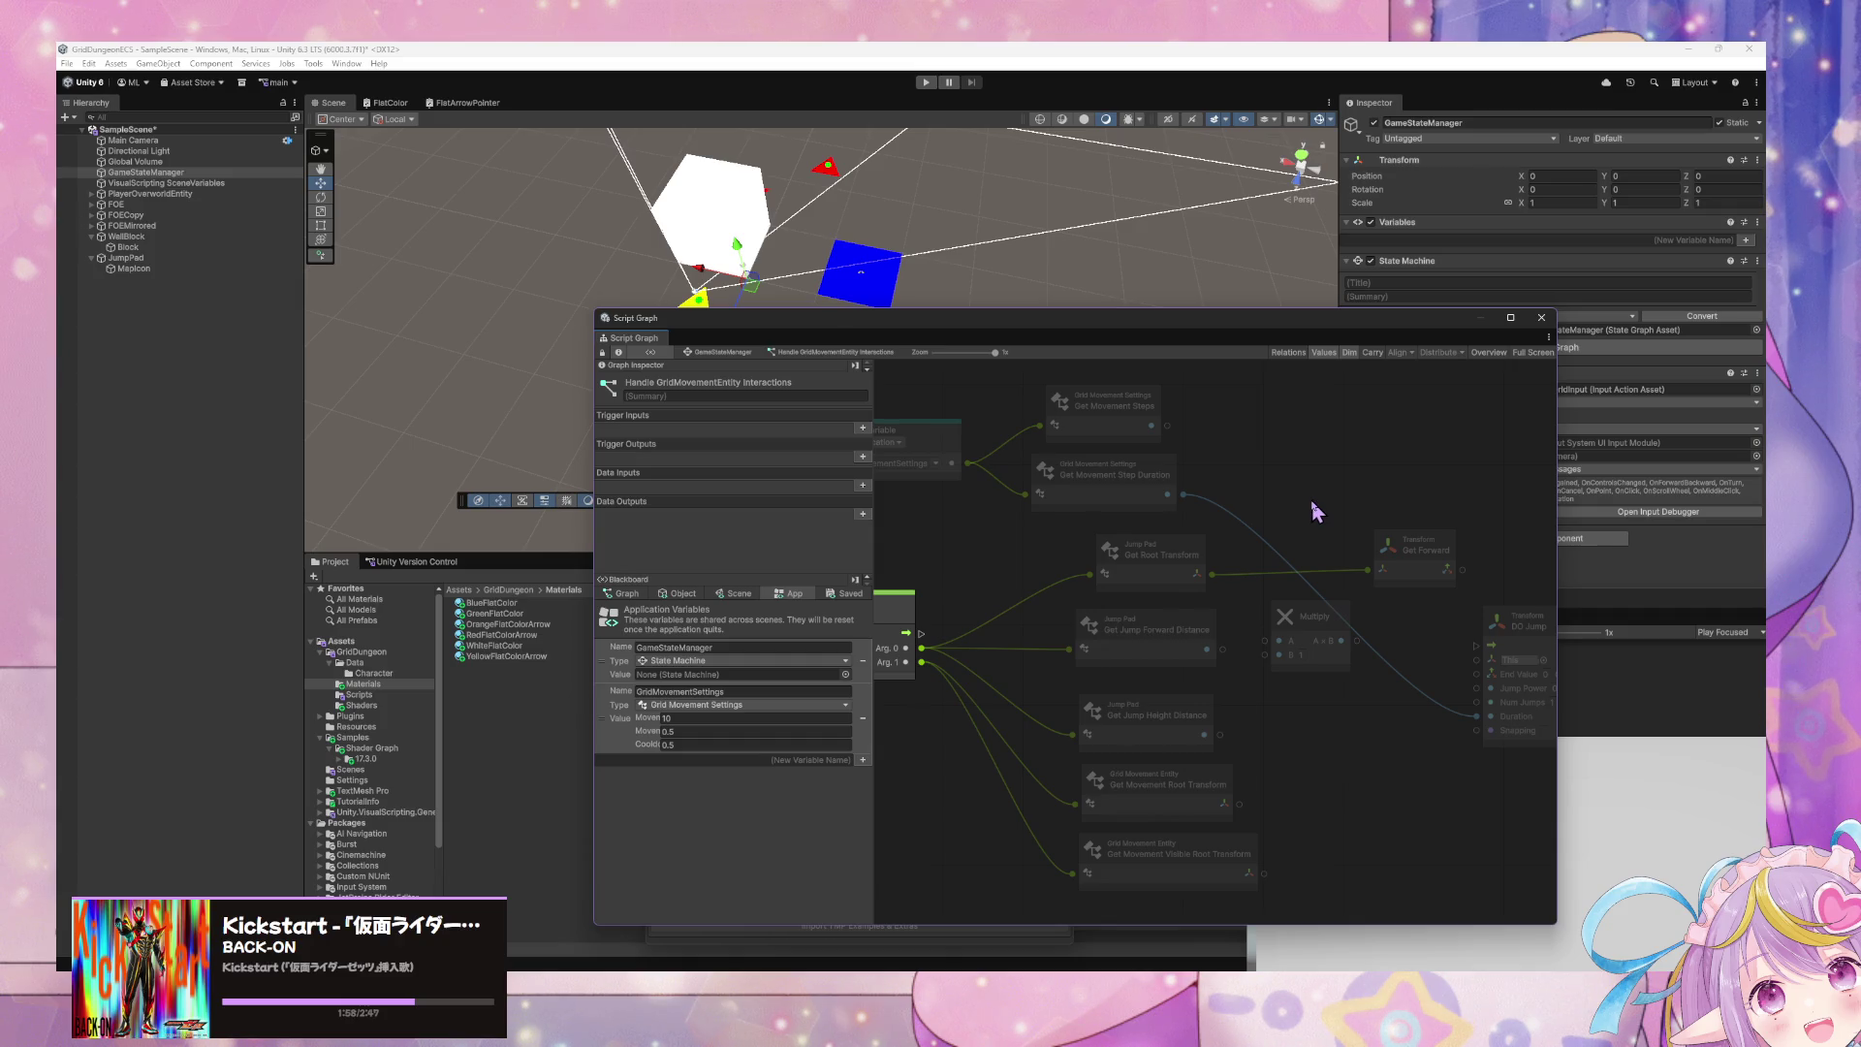
# - Multiply Get Jump Forward Distance by Get Movement Steps, then duplicate that Multiply for Get Jump Height Distance
pyautogui.moveTo(1206, 649); pyautogui.dragTo(1280, 647)
pyautogui.click(1292, 630)
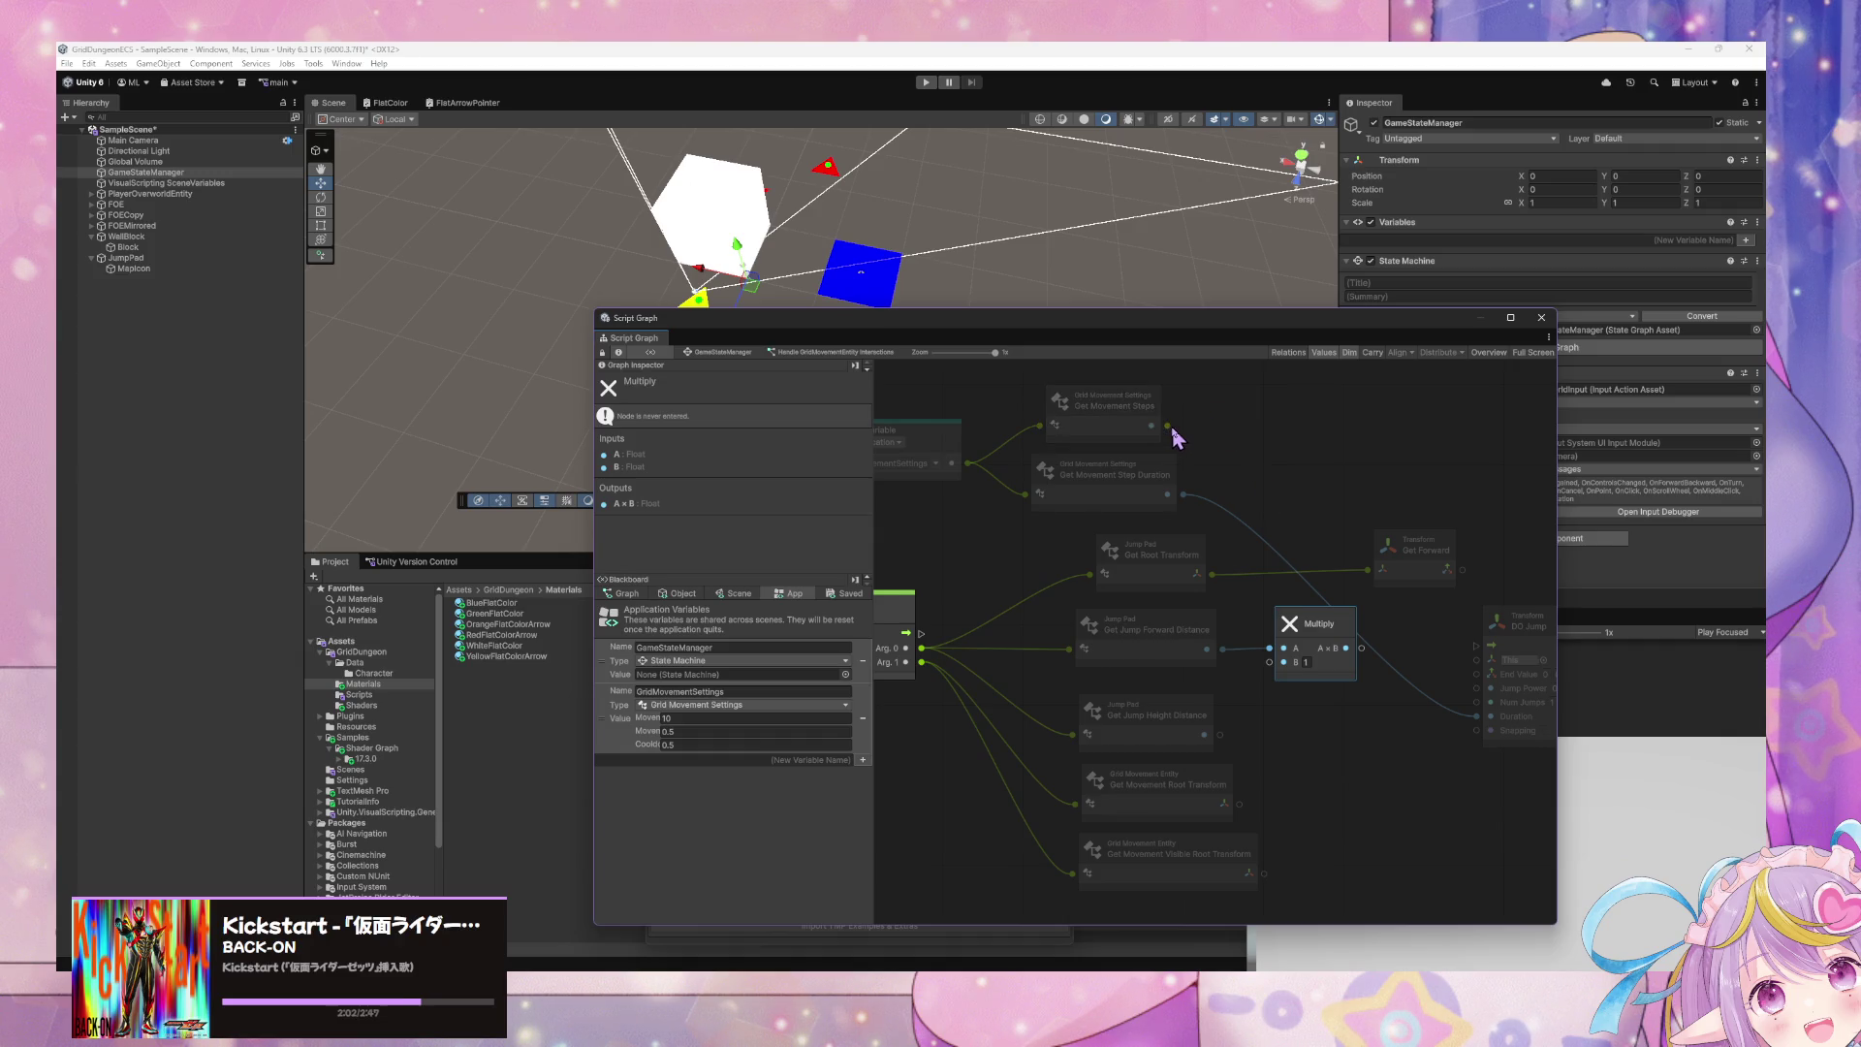
pyautogui.moveTo(1170, 429)
pyautogui.mouseDown()
pyautogui.moveTo(1260, 661)
pyautogui.moveTo(1316, 697)
pyautogui.mouseUp()
pyautogui.hotkey('ctrl', 'd')
pyautogui.moveTo(1205, 734); pyautogui.dragTo(1269, 737)
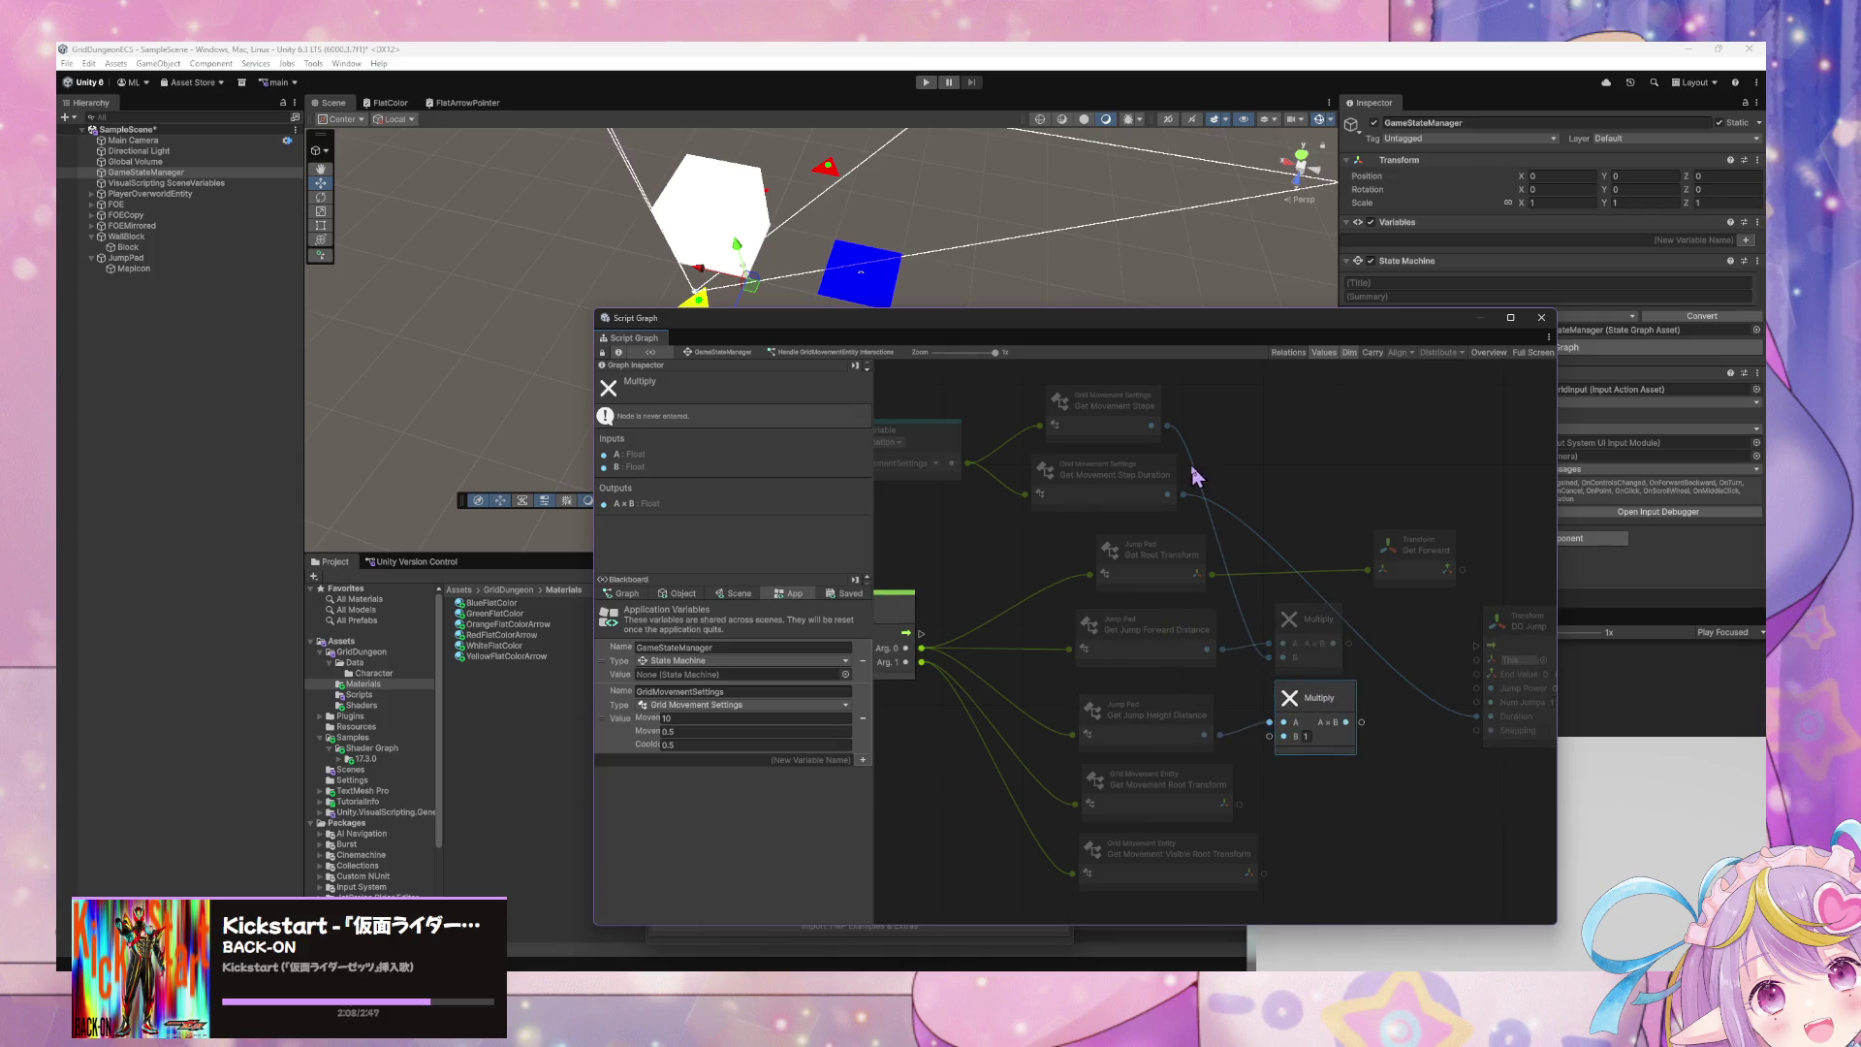
pyautogui.moveTo(1169, 425); pyautogui.dragTo(1279, 713)
# - Rearrange the lower Multiply, Get Jump Height Distance and Get Forward nodes for a tidy layout
pyautogui.moveTo(1422, 663); pyautogui.dragTo(1192, 631)
pyautogui.click(1325, 609)
pyautogui.moveTo(1076, 667); pyautogui.dragTo(1083, 679)
pyautogui.moveTo(962, 696); pyautogui.dragTo(1062, 659)
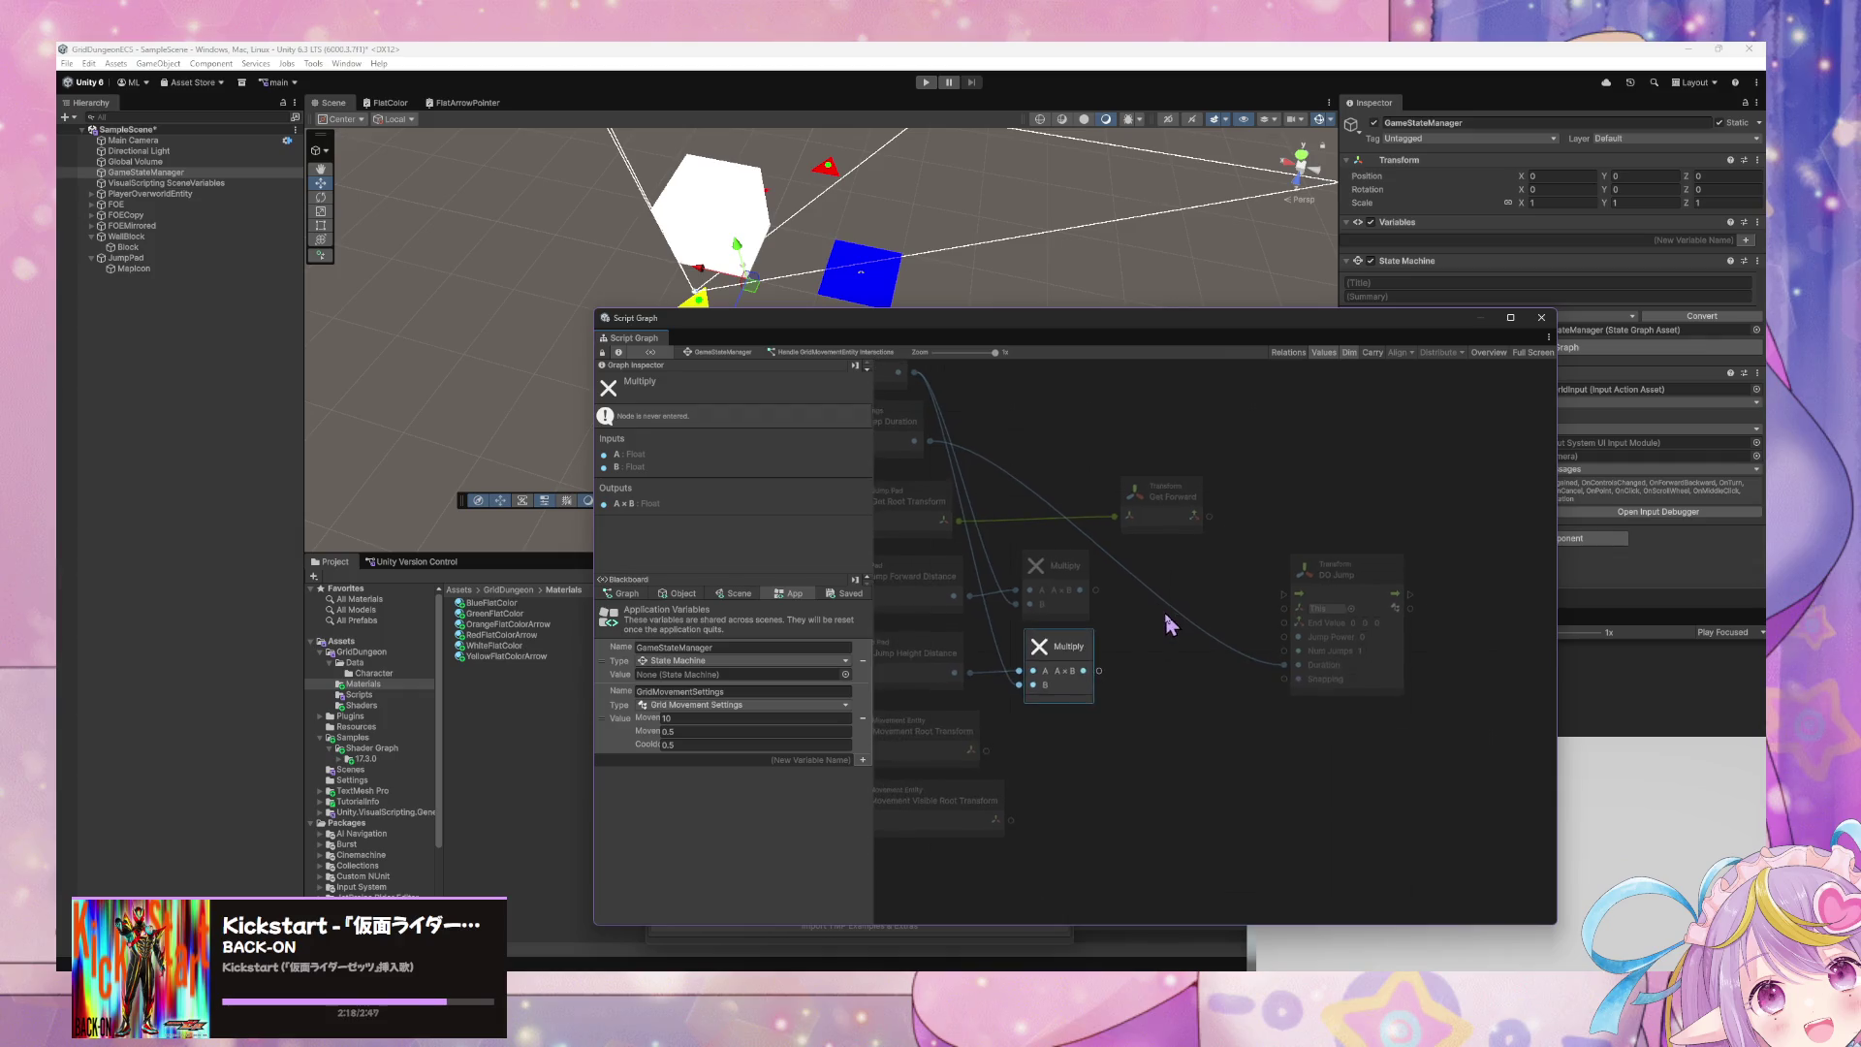
pyautogui.moveTo(1176, 508)
pyautogui.mouseDown()
pyautogui.moveTo(1183, 530)
pyautogui.moveTo(1157, 508)
pyautogui.mouseUp()
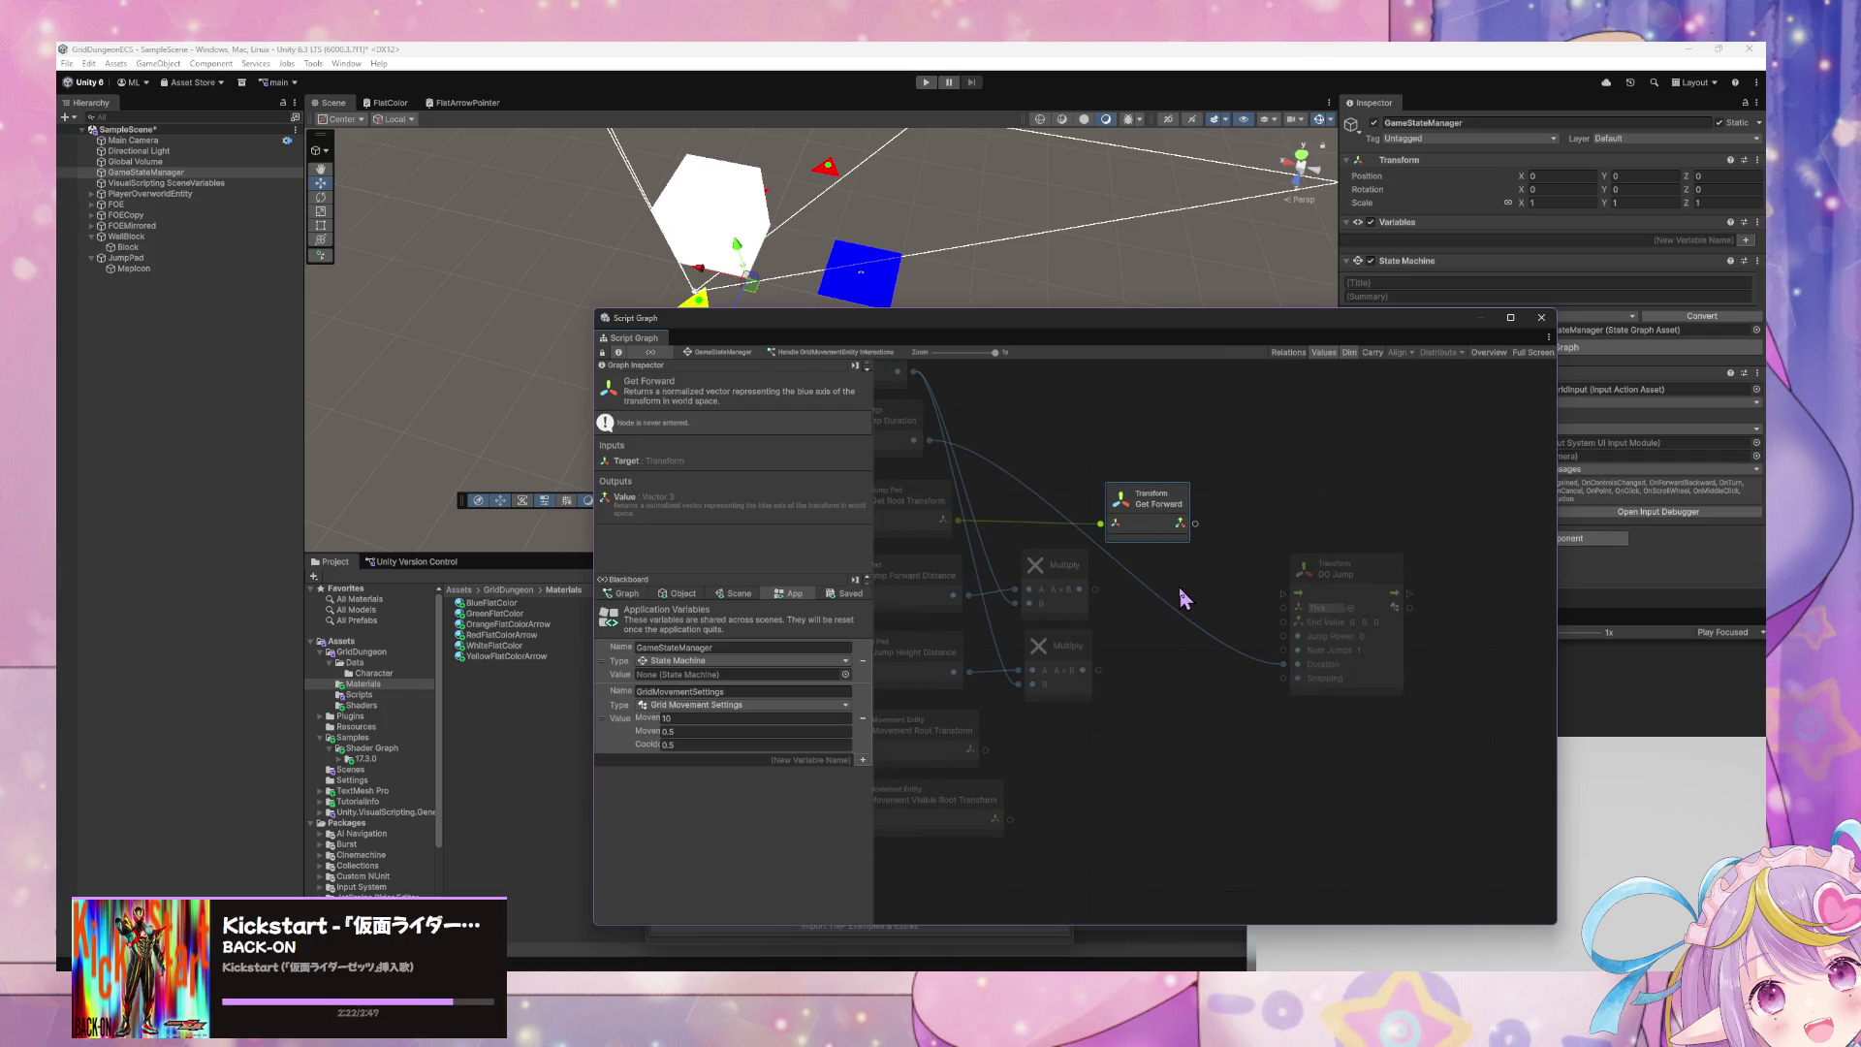
pyautogui.moveTo(1112, 646); pyautogui.dragTo(1242, 628)
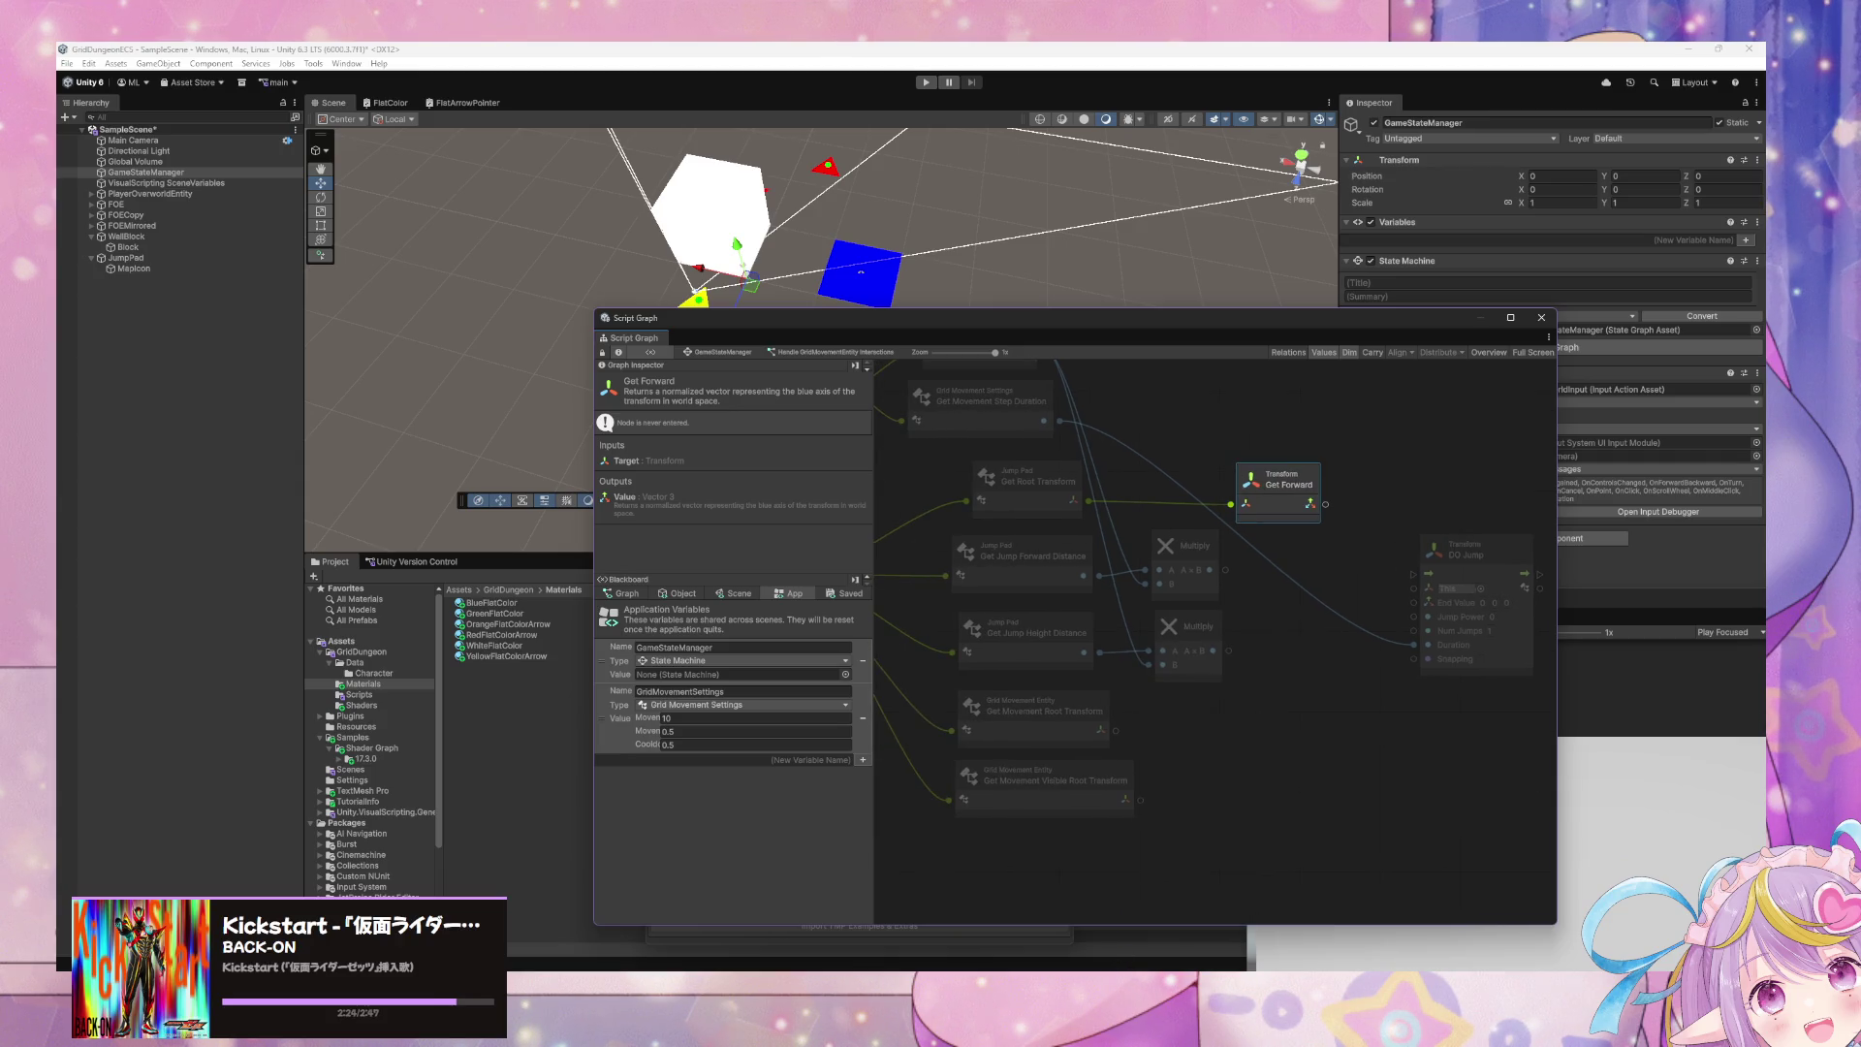
pyautogui.hotkey('alt', 'Tab')
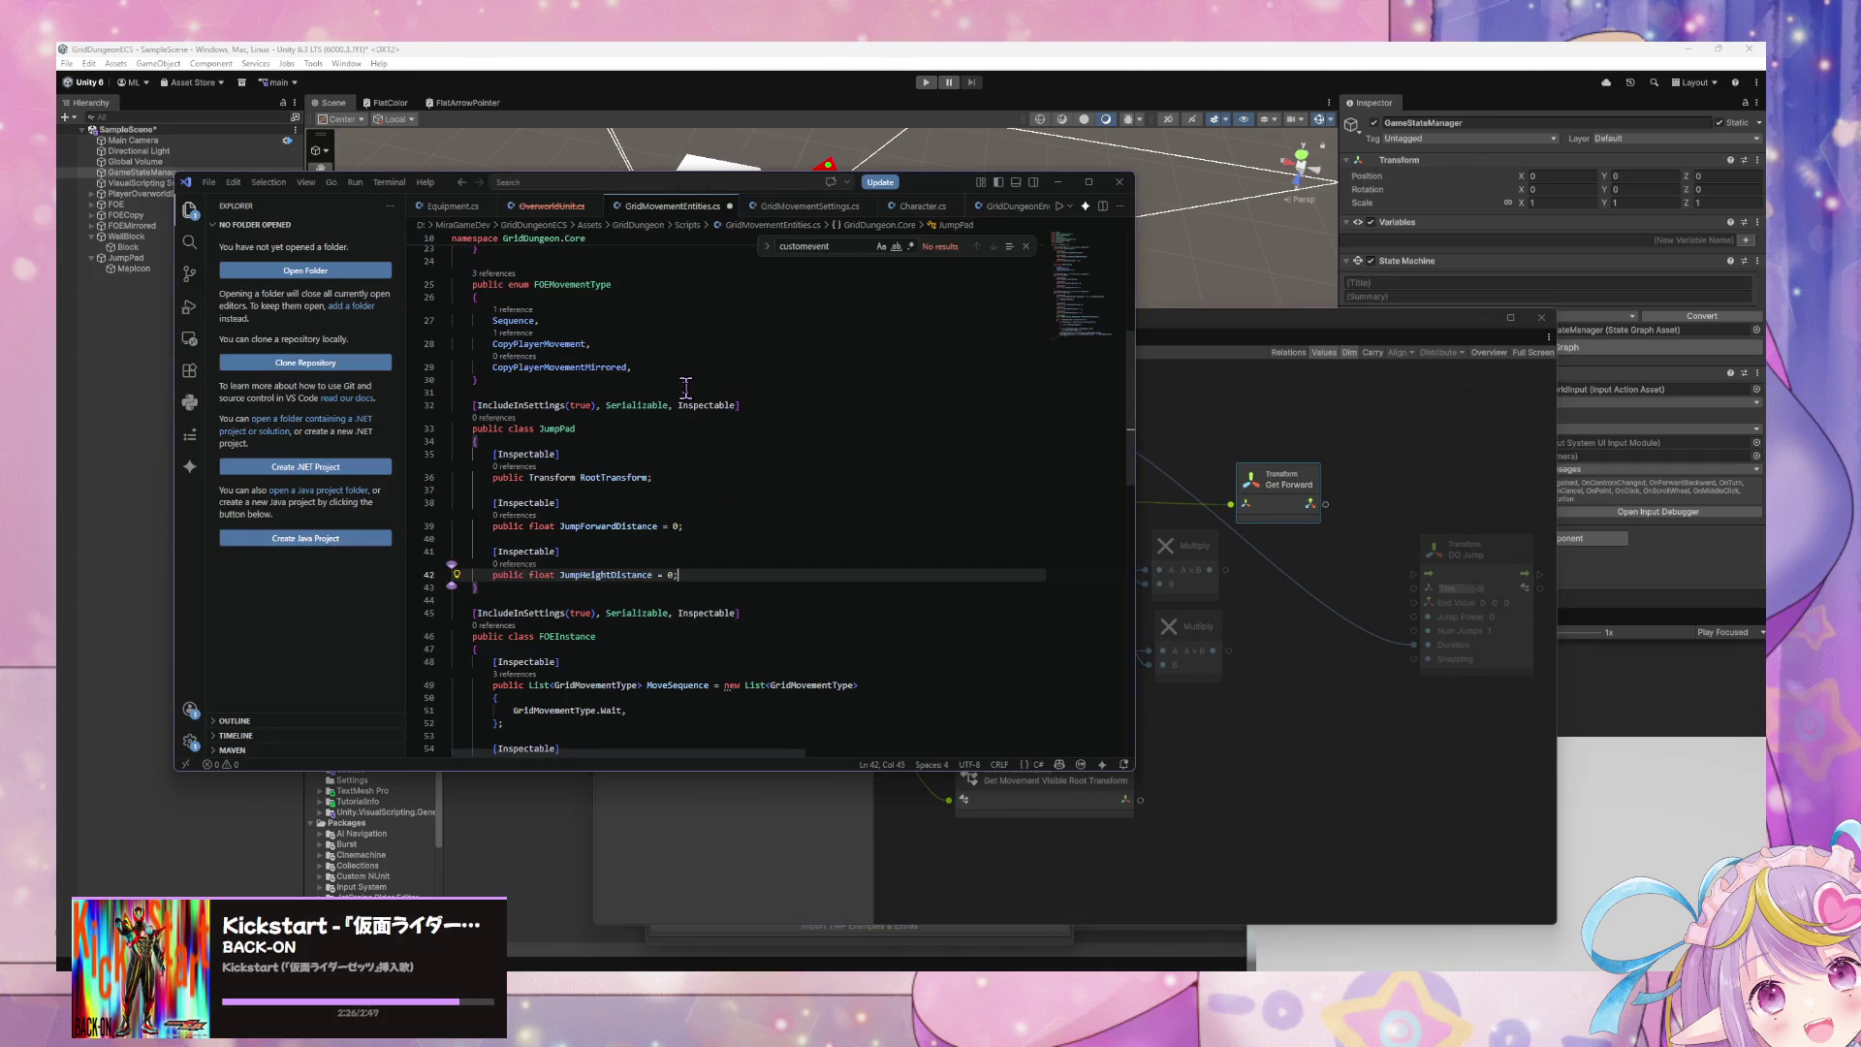
# - Declare 'public Vector3 JumpTargetPosition =>' after the JumpHeightDistance field
pyautogui.scroll(6, 685, 376)
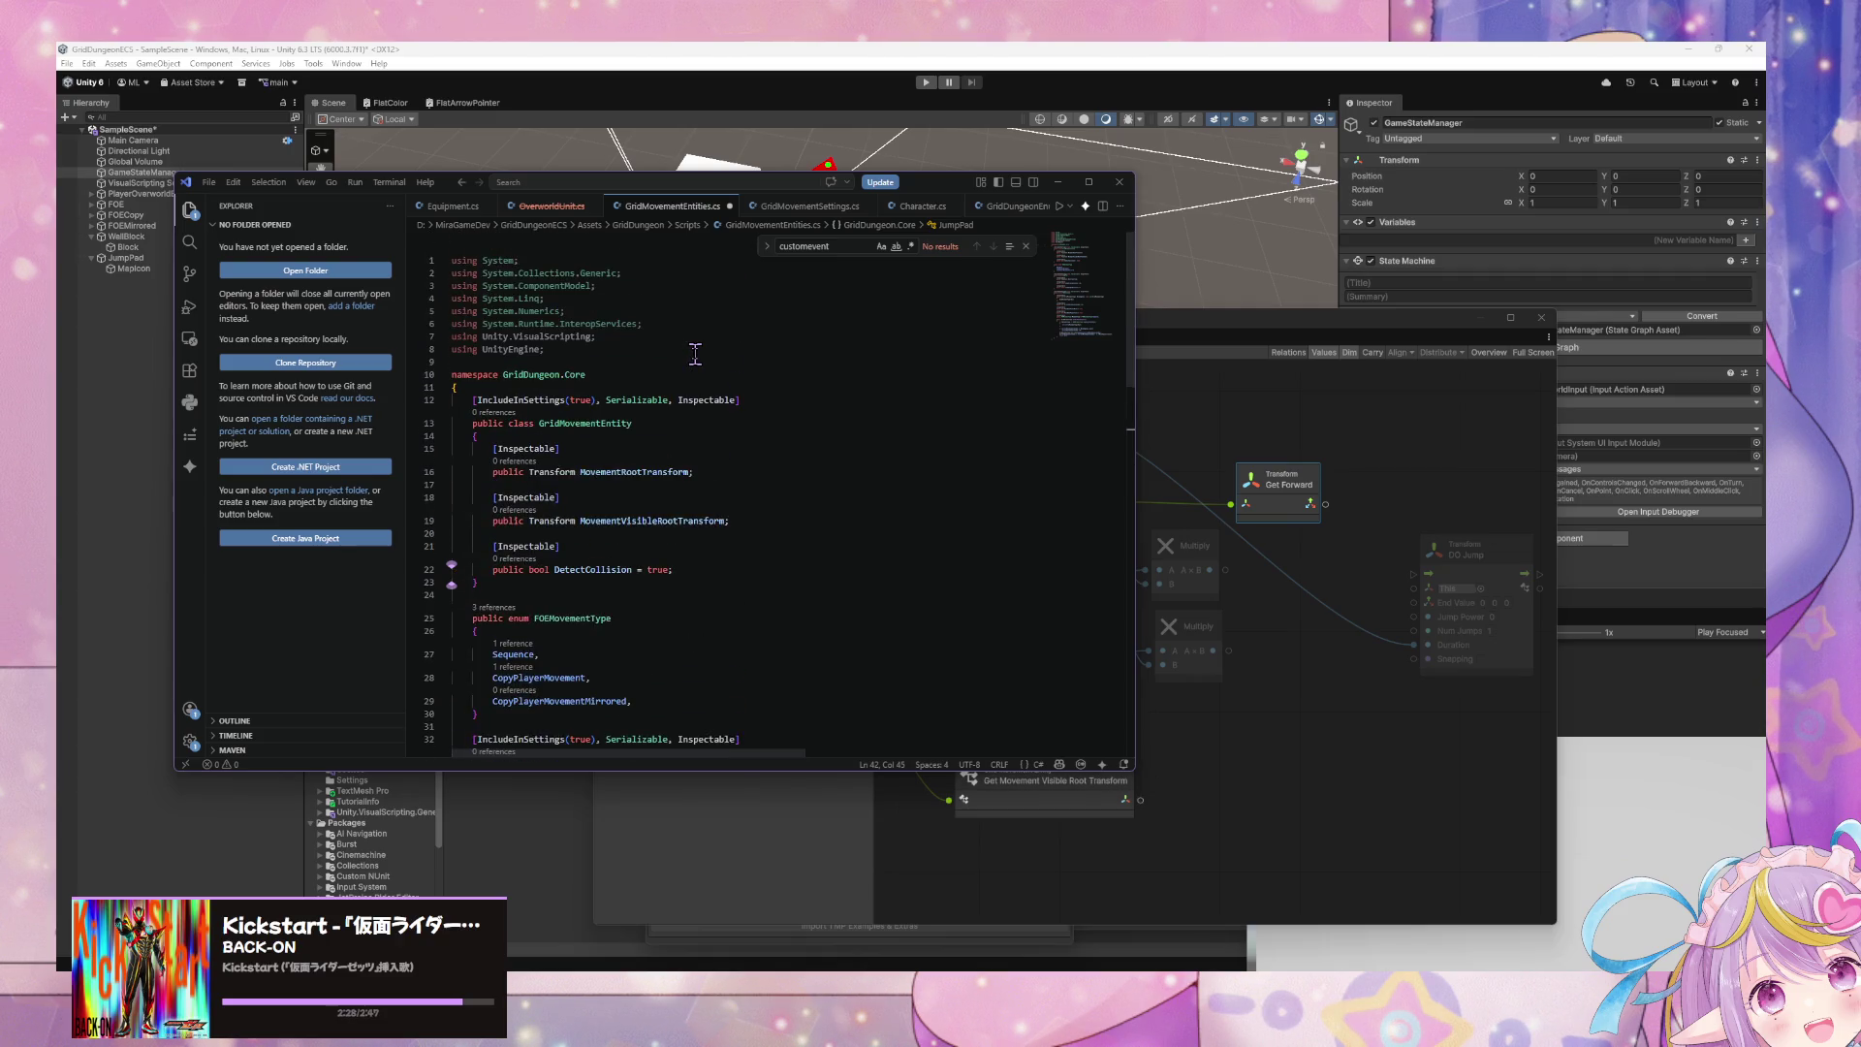
pyautogui.scroll(-6, 695, 354)
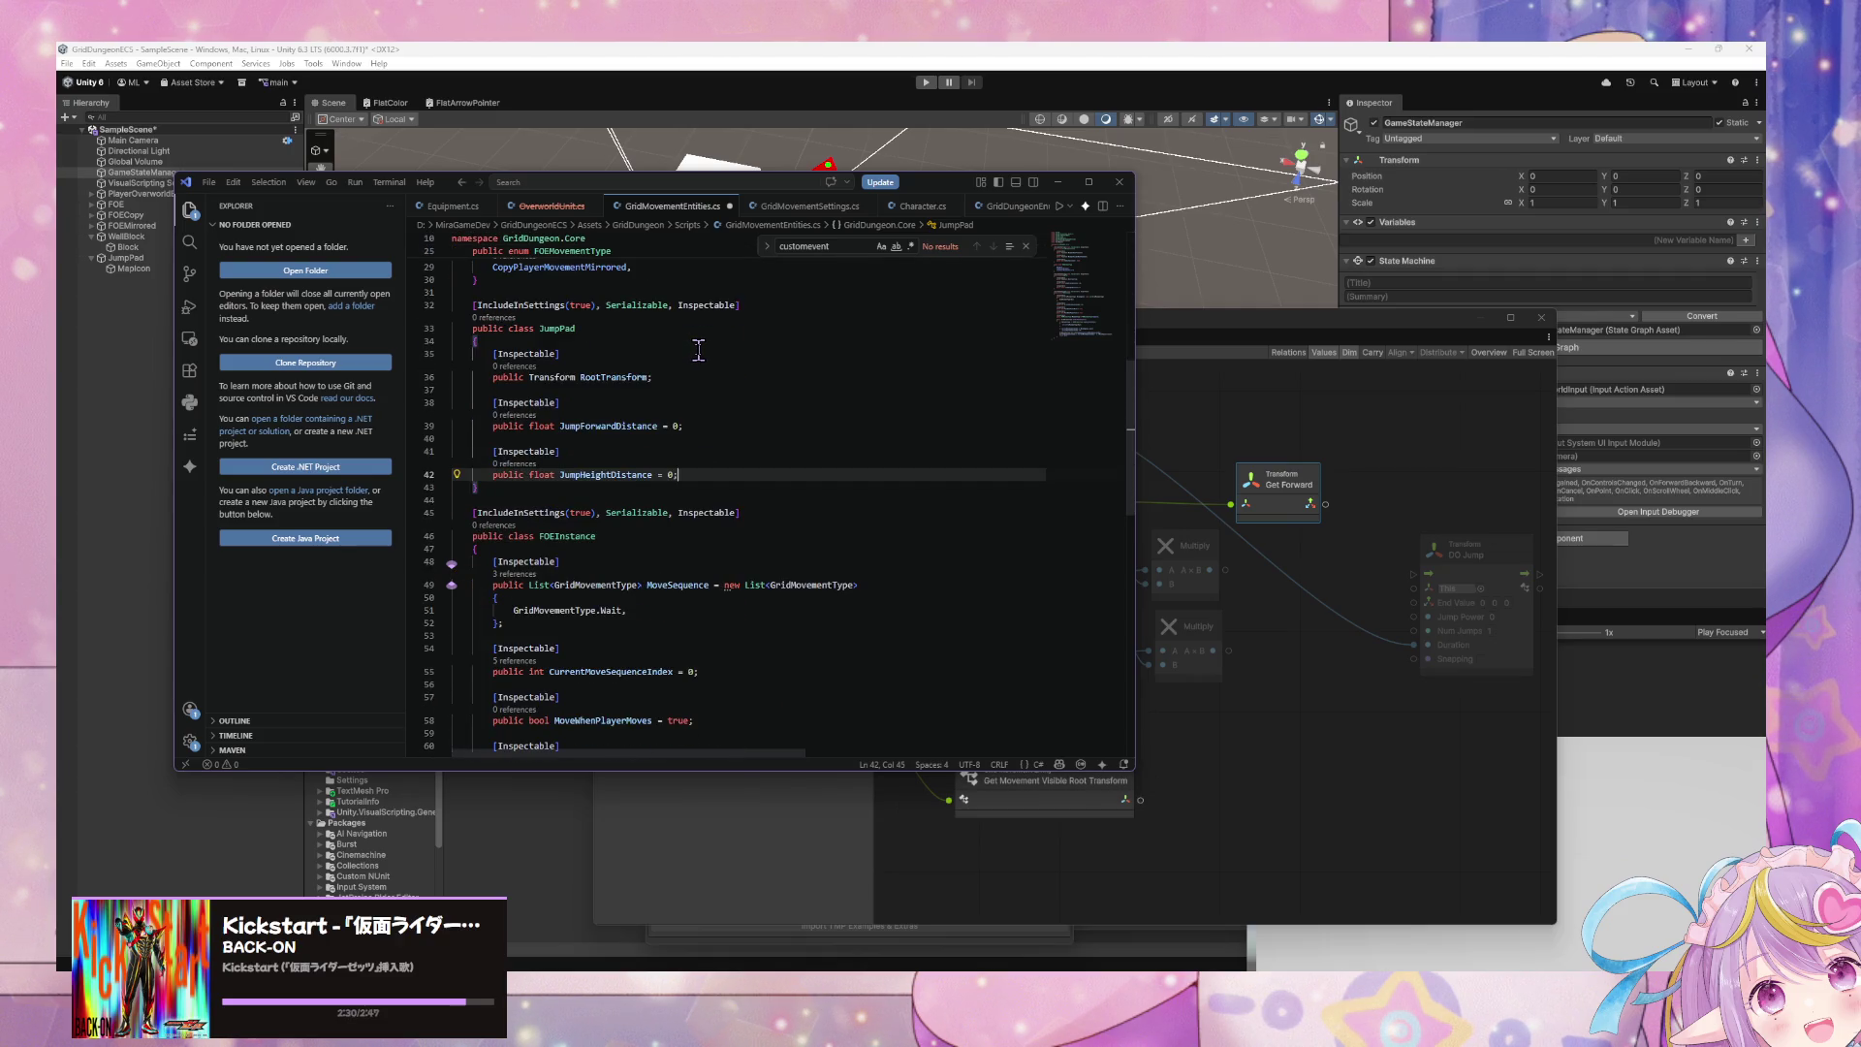
pyautogui.scroll(-1, 697, 351)
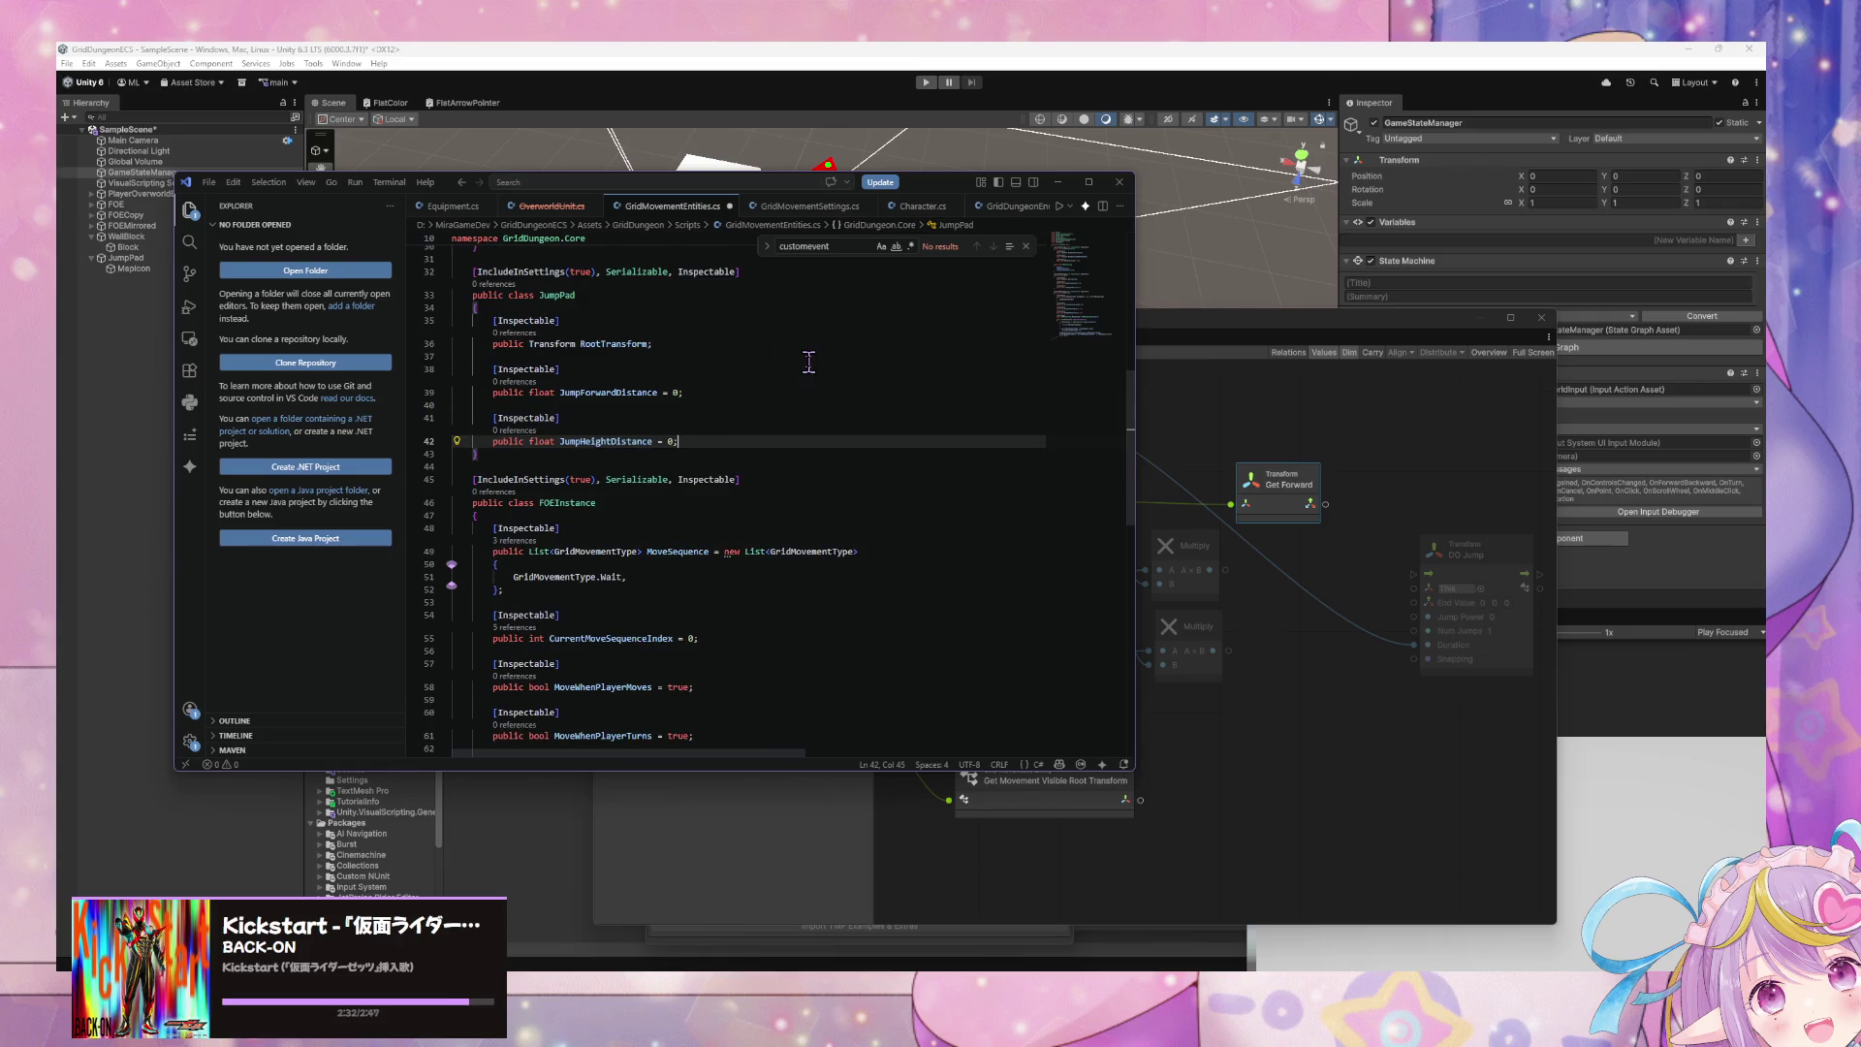
pyautogui.press('Return')
pyautogui.press('Return')
pyautogui.write('[Inspectable')
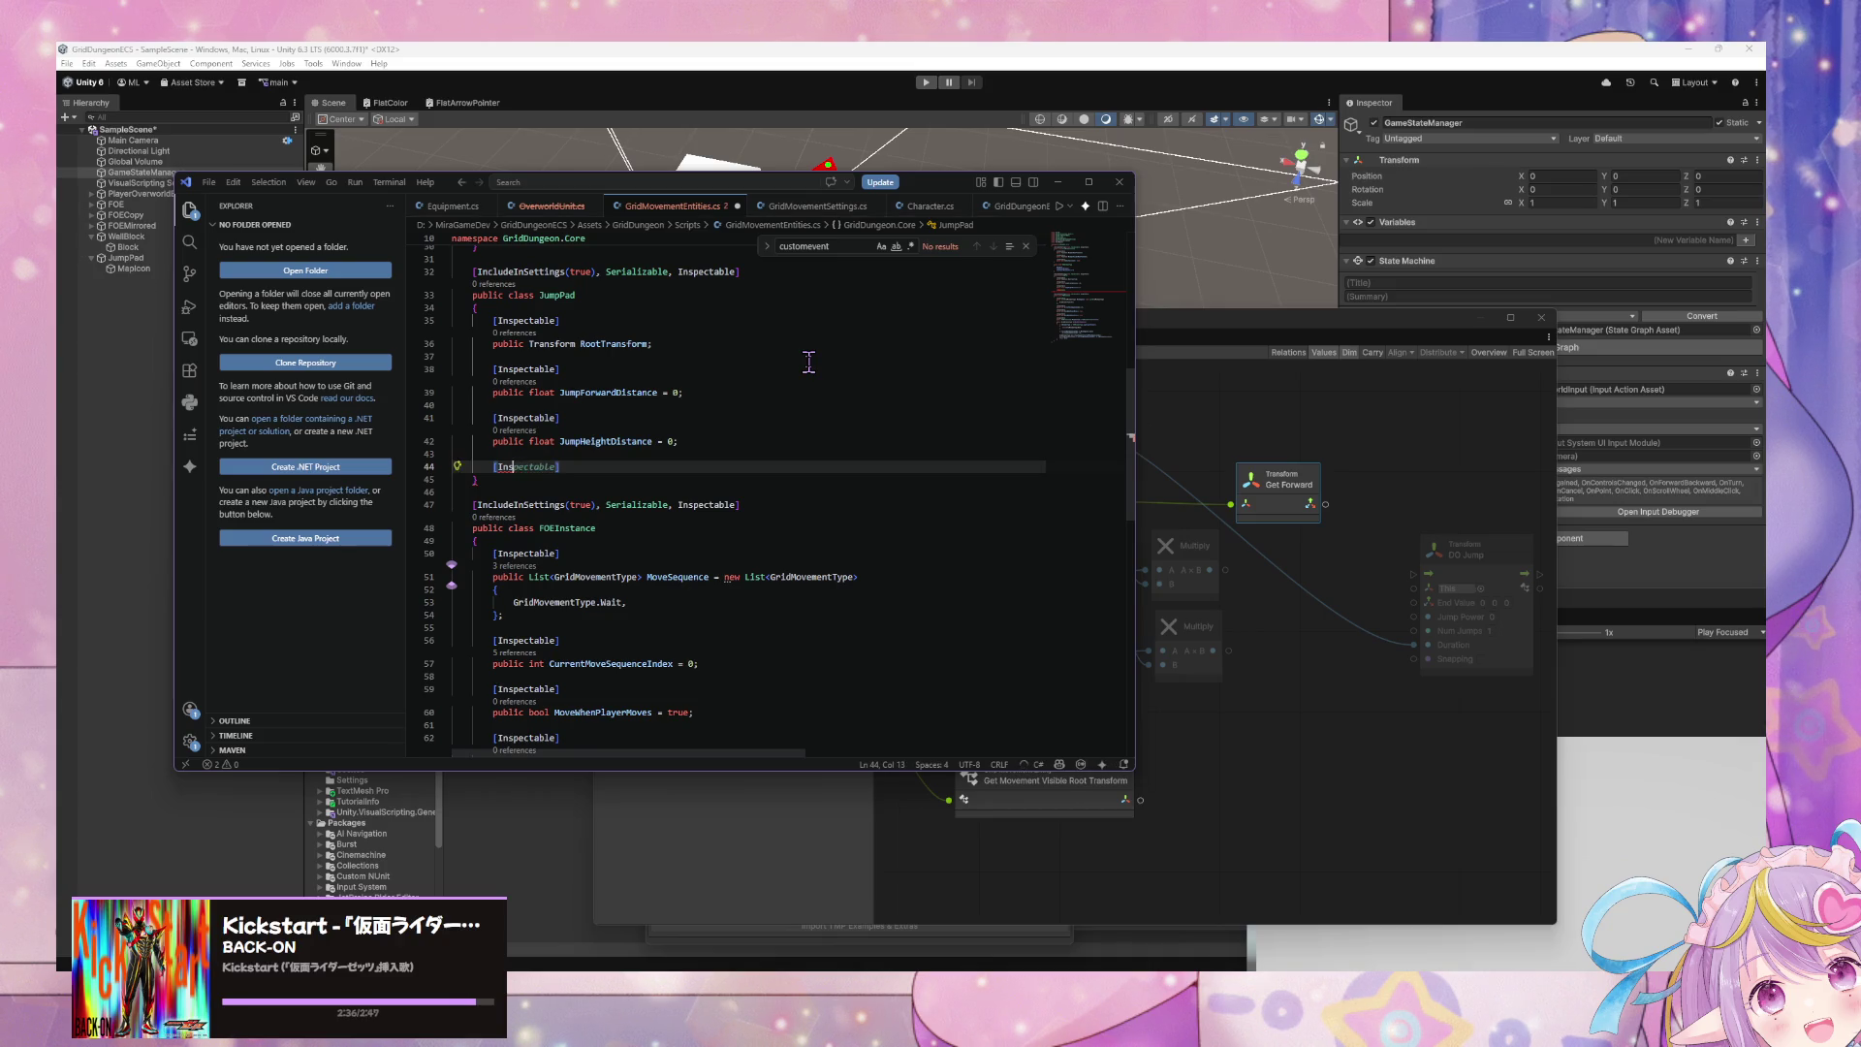
pyautogui.press('BackSpace')
pyautogui.press('BackSpace')
pyautogui.press('BackSpace')
pyautogui.write('publiuc')
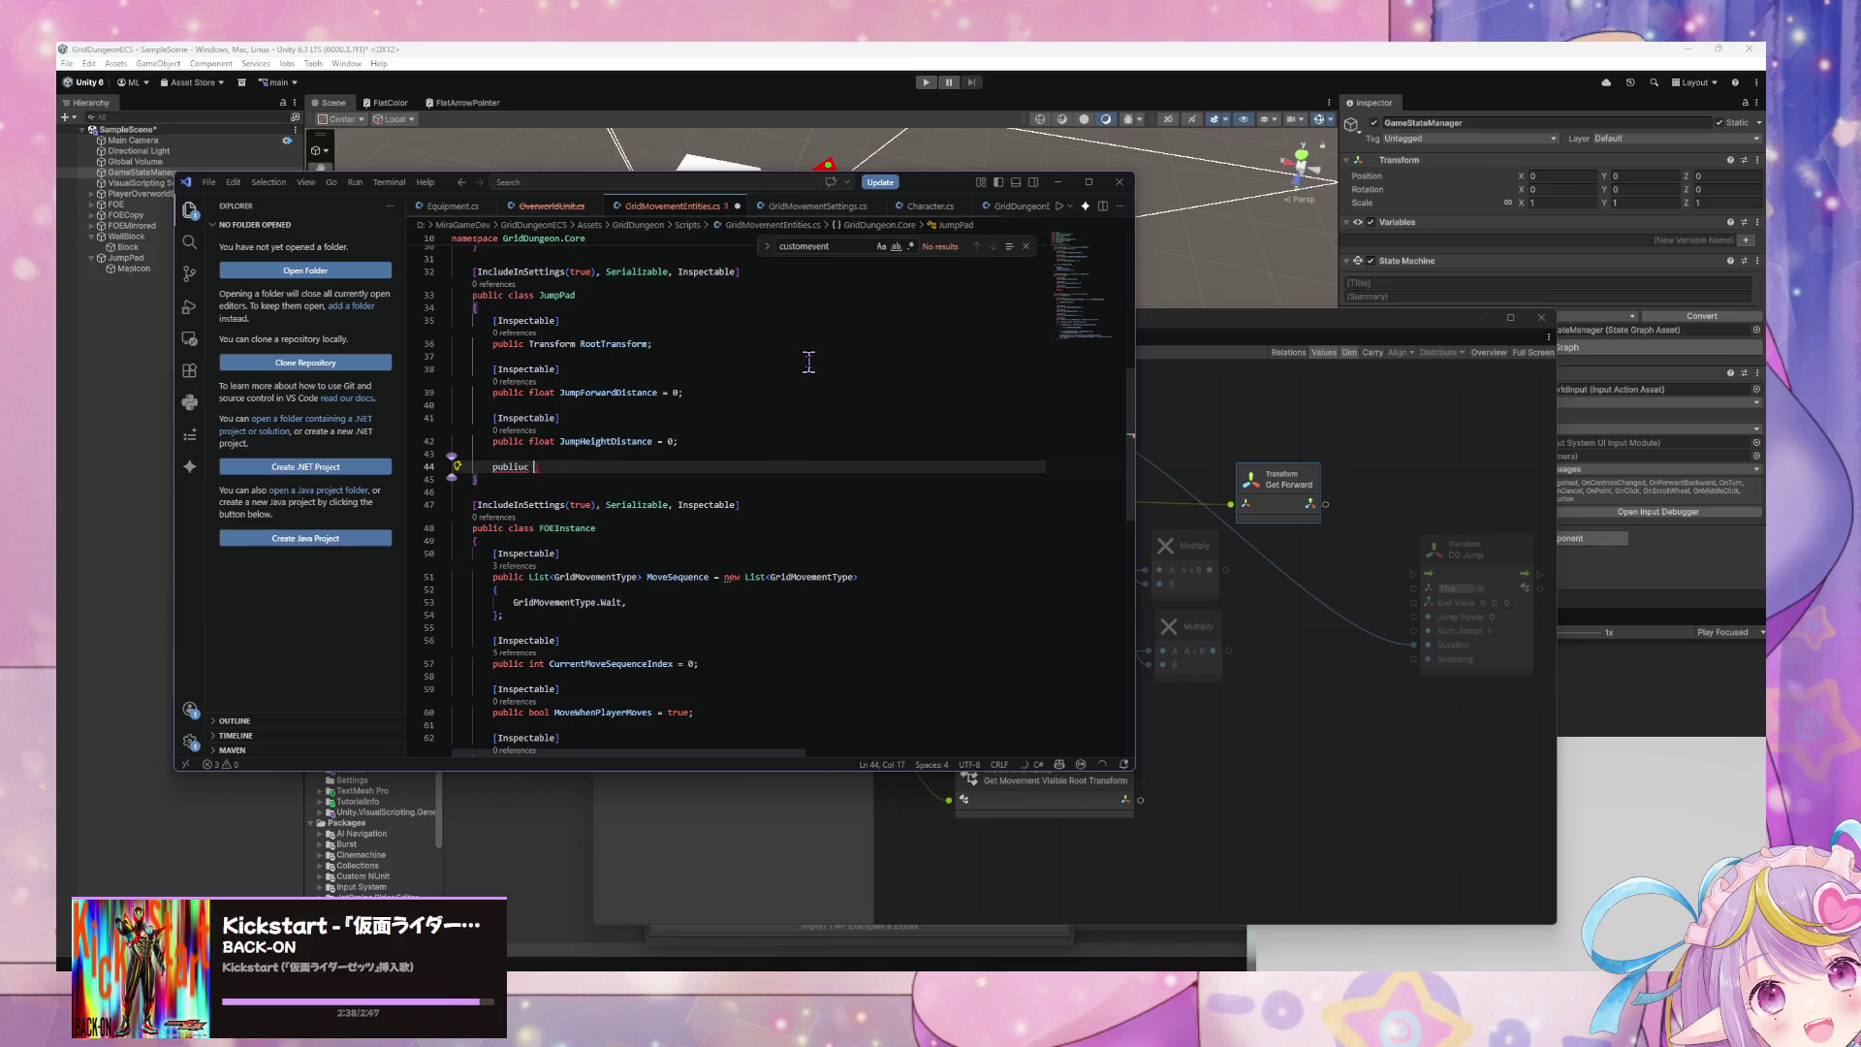
pyautogui.press('BackSpace')
pyautogui.press('BackSpace')
pyautogui.press('BackSpace')
pyautogui.write('c ')
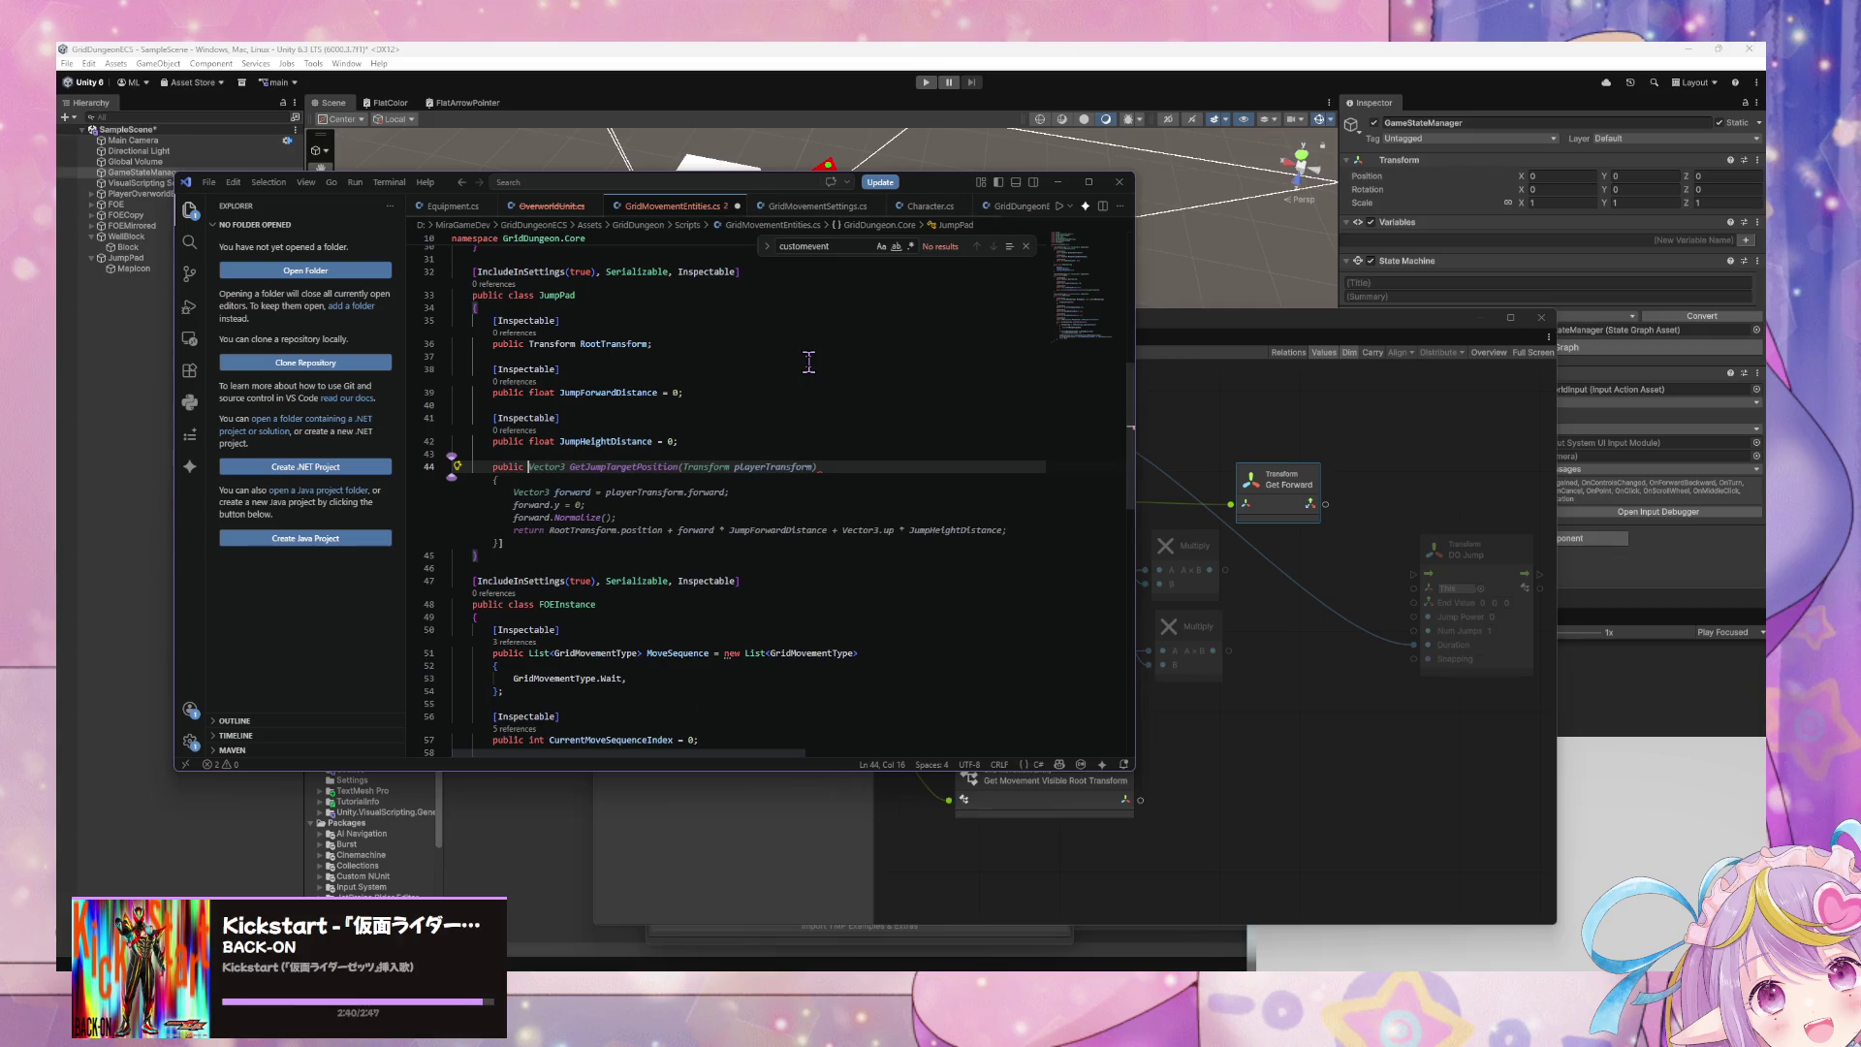
pyautogui.write('Vector3')
pyautogui.write(' Jump')
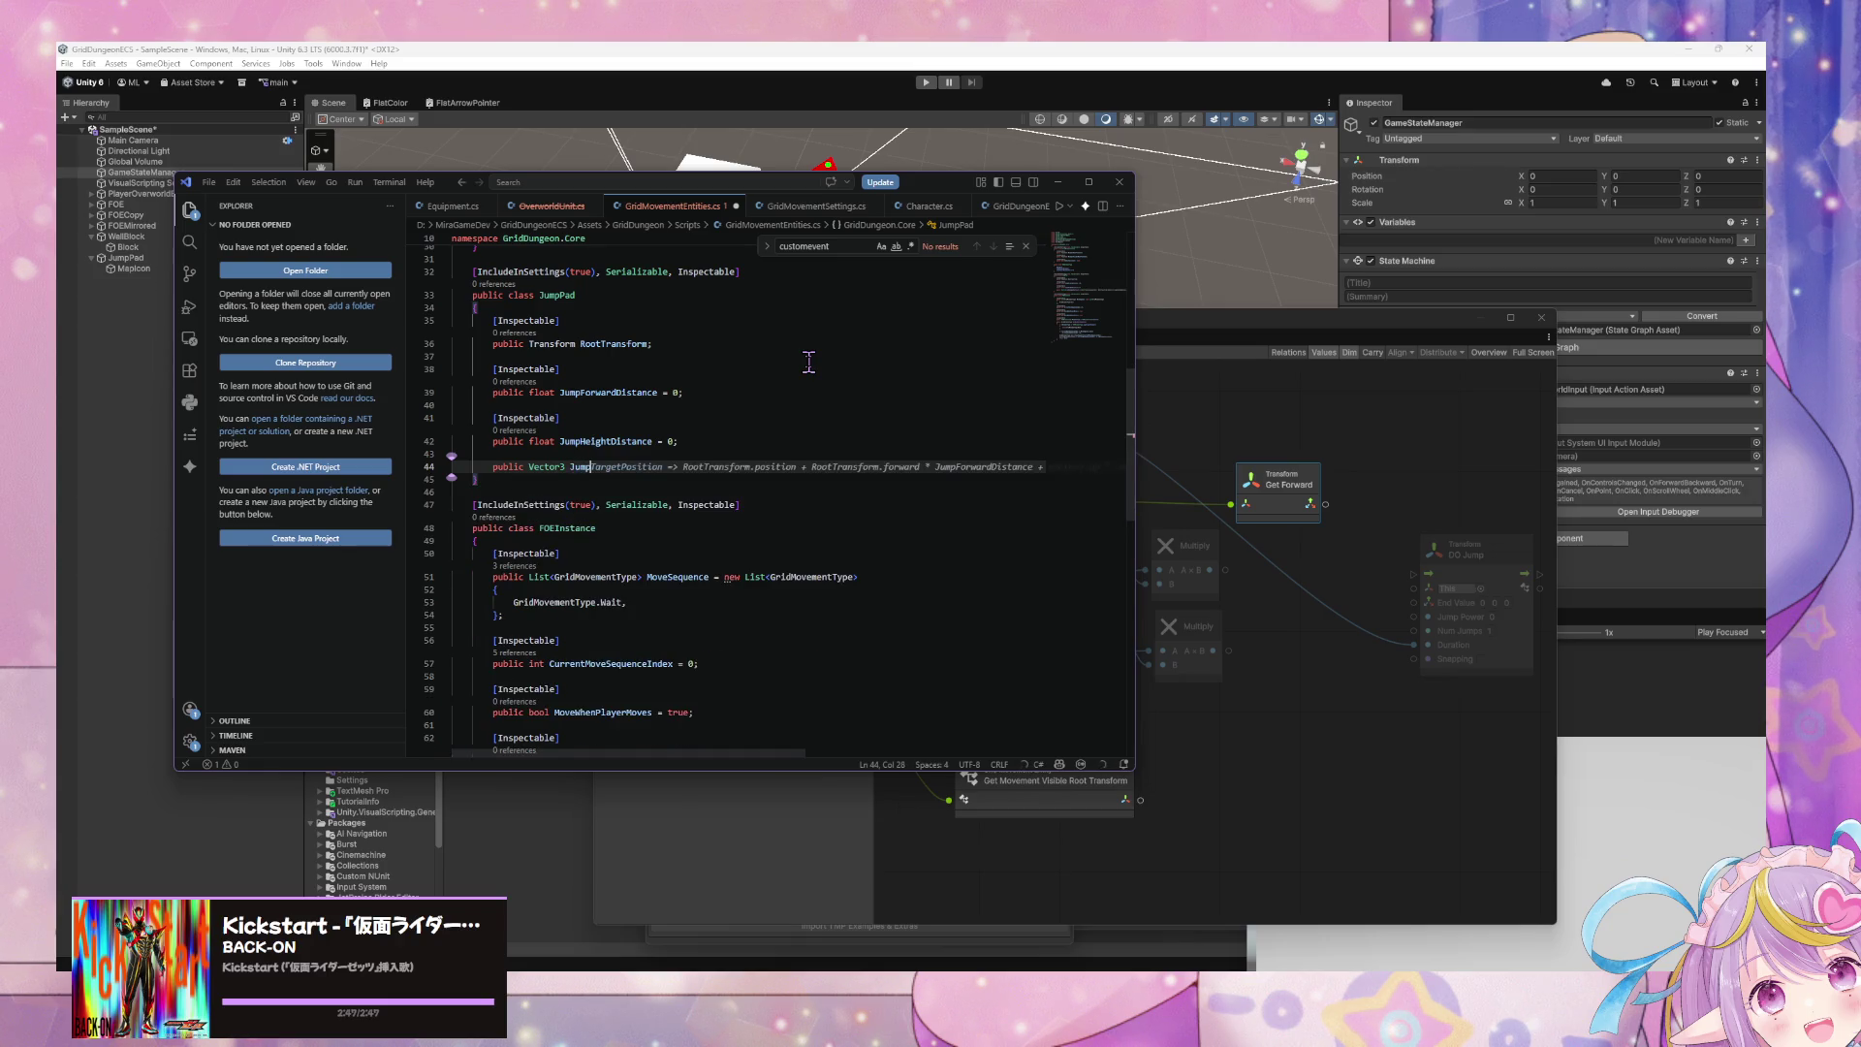
pyautogui.write('TargetPosition')
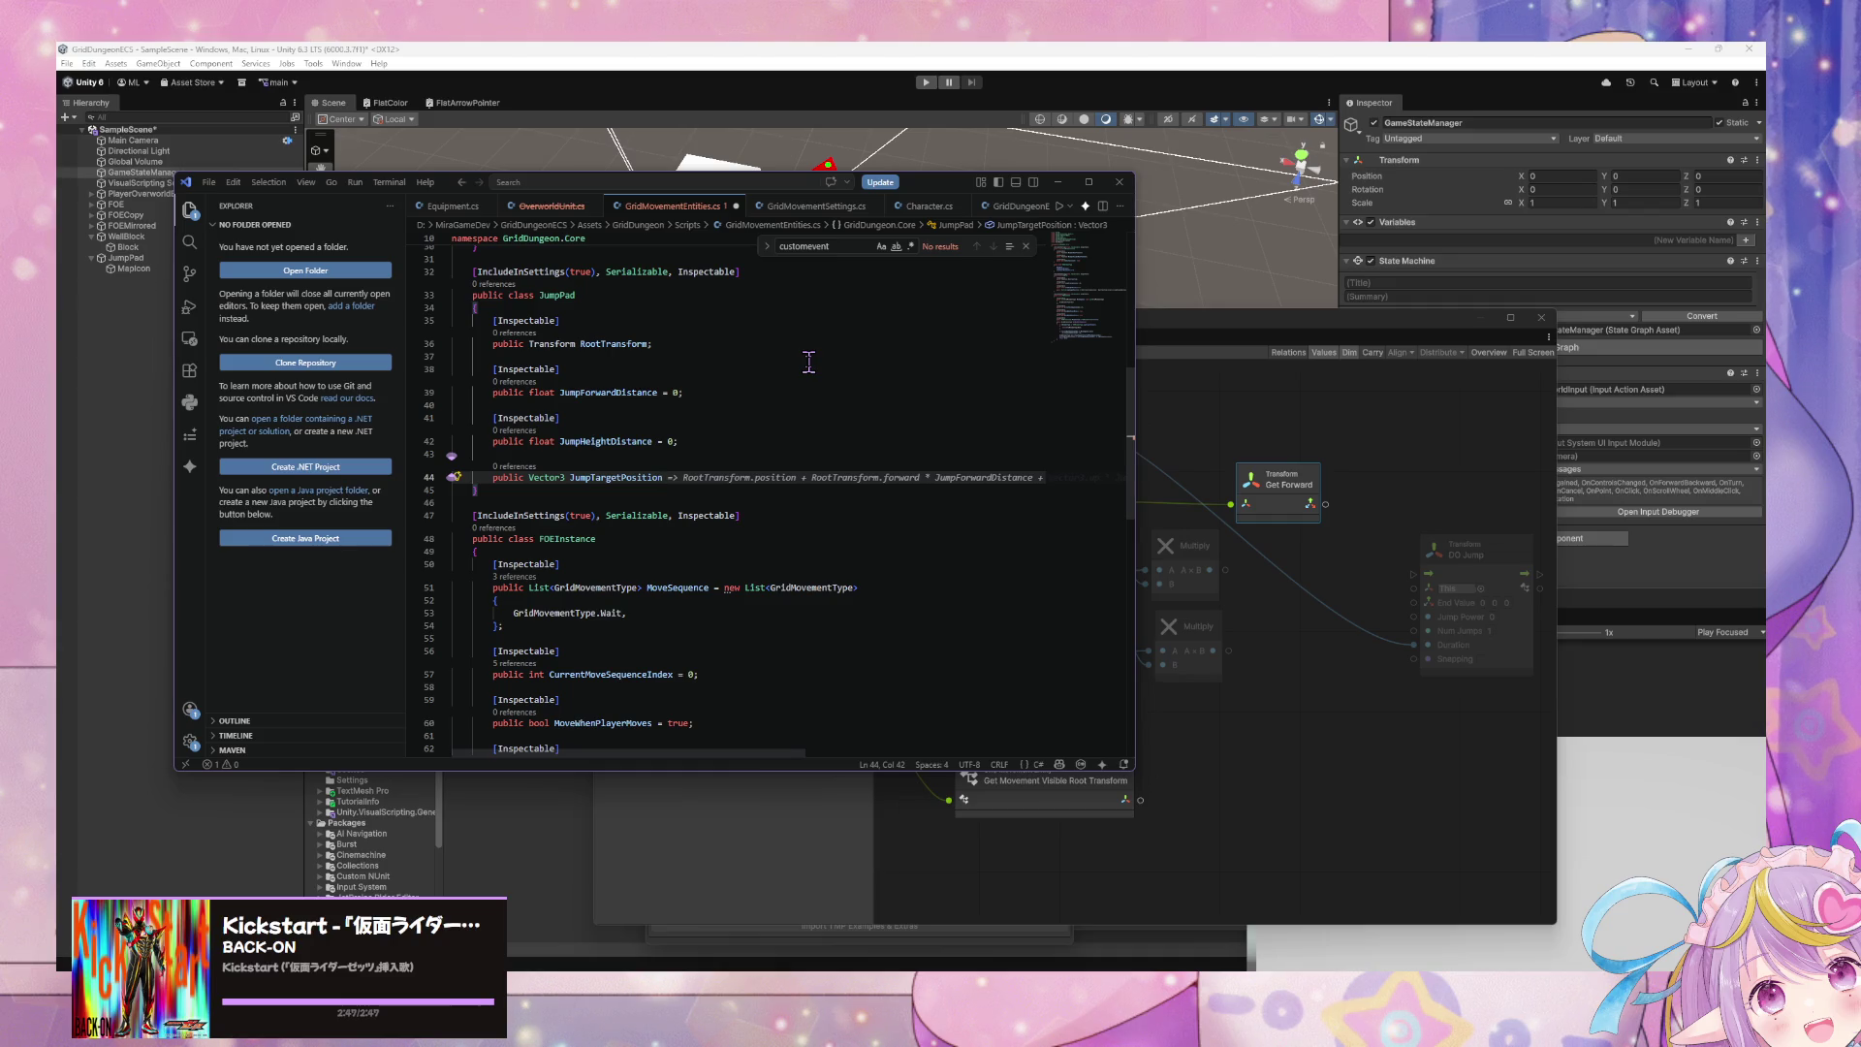
pyautogui.write(' =>')
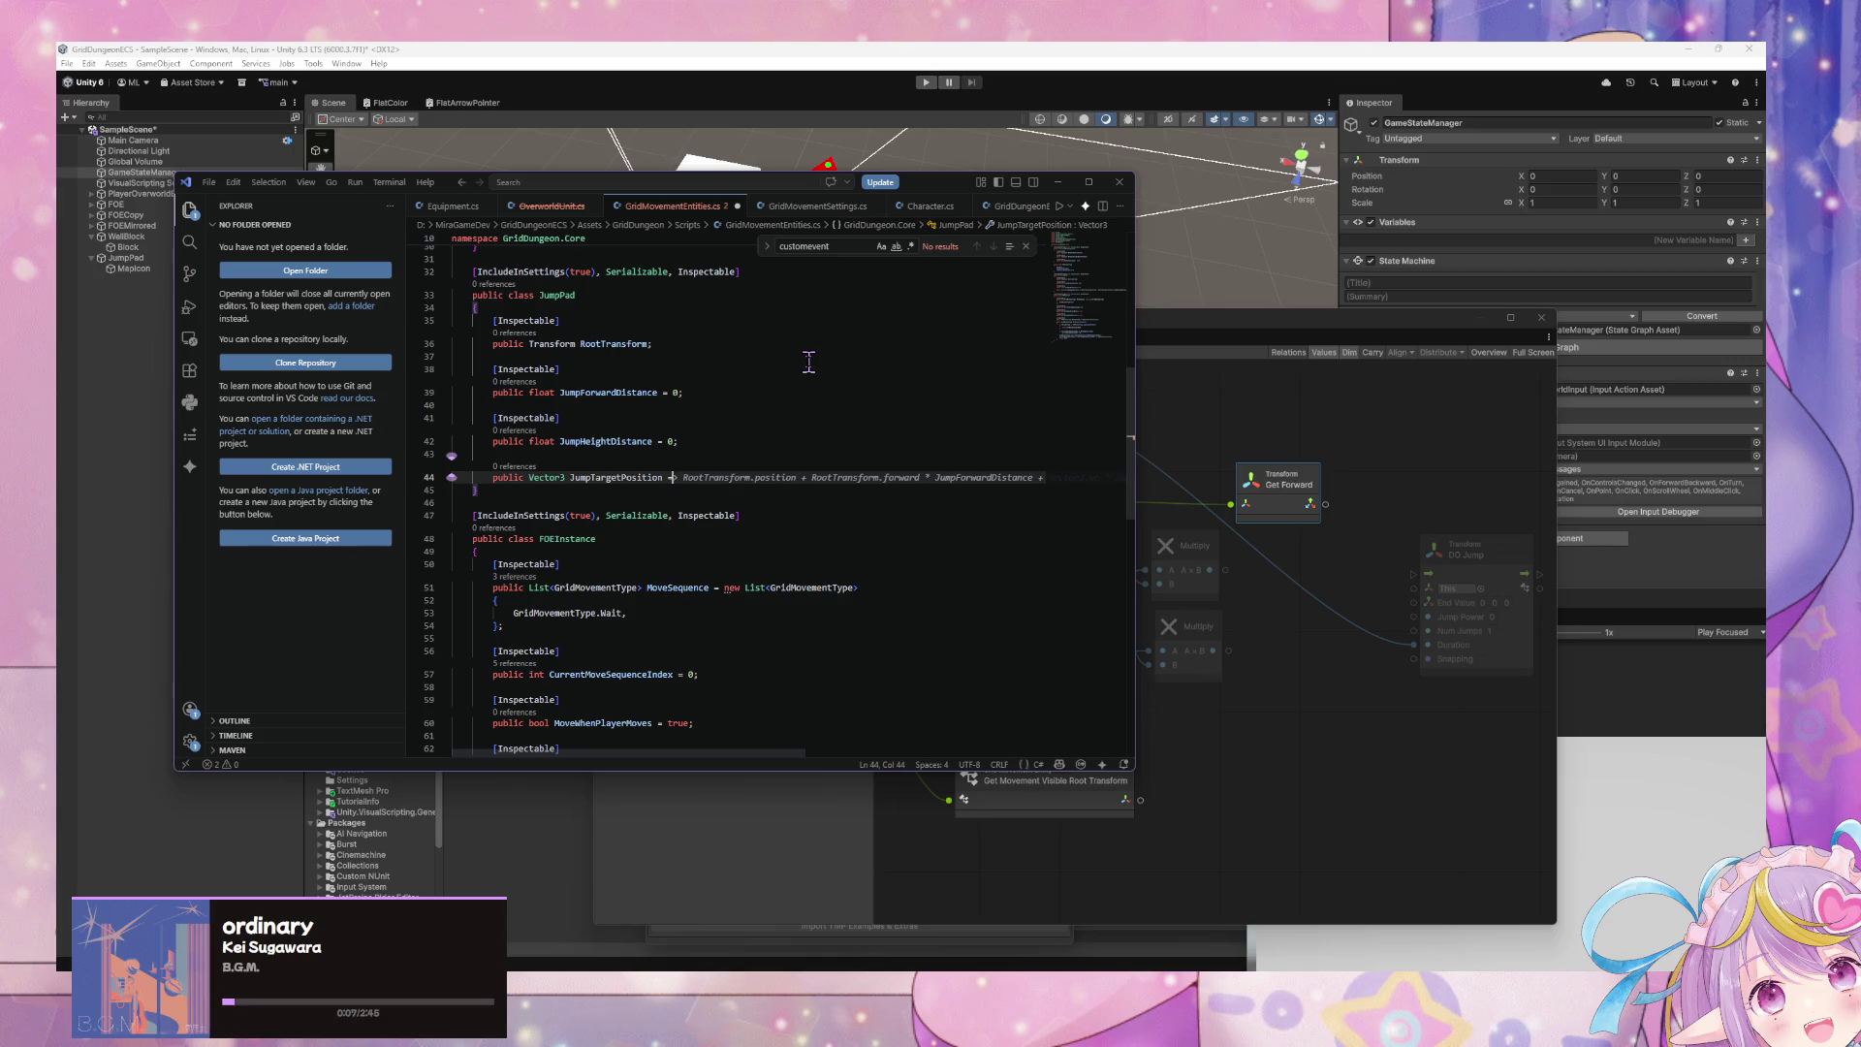
# - Give JumpTargetPosition a get block returning RootTransform.position plus forward and up jump offsets
pyautogui.press('BackSpace')
pyautogui.press('BackSpace')
pyautogui.press('BackSpace')
pyautogui.press('Return')
pyautogui.write('{')
pyautogui.press('Return')
pyautogui.write('get')
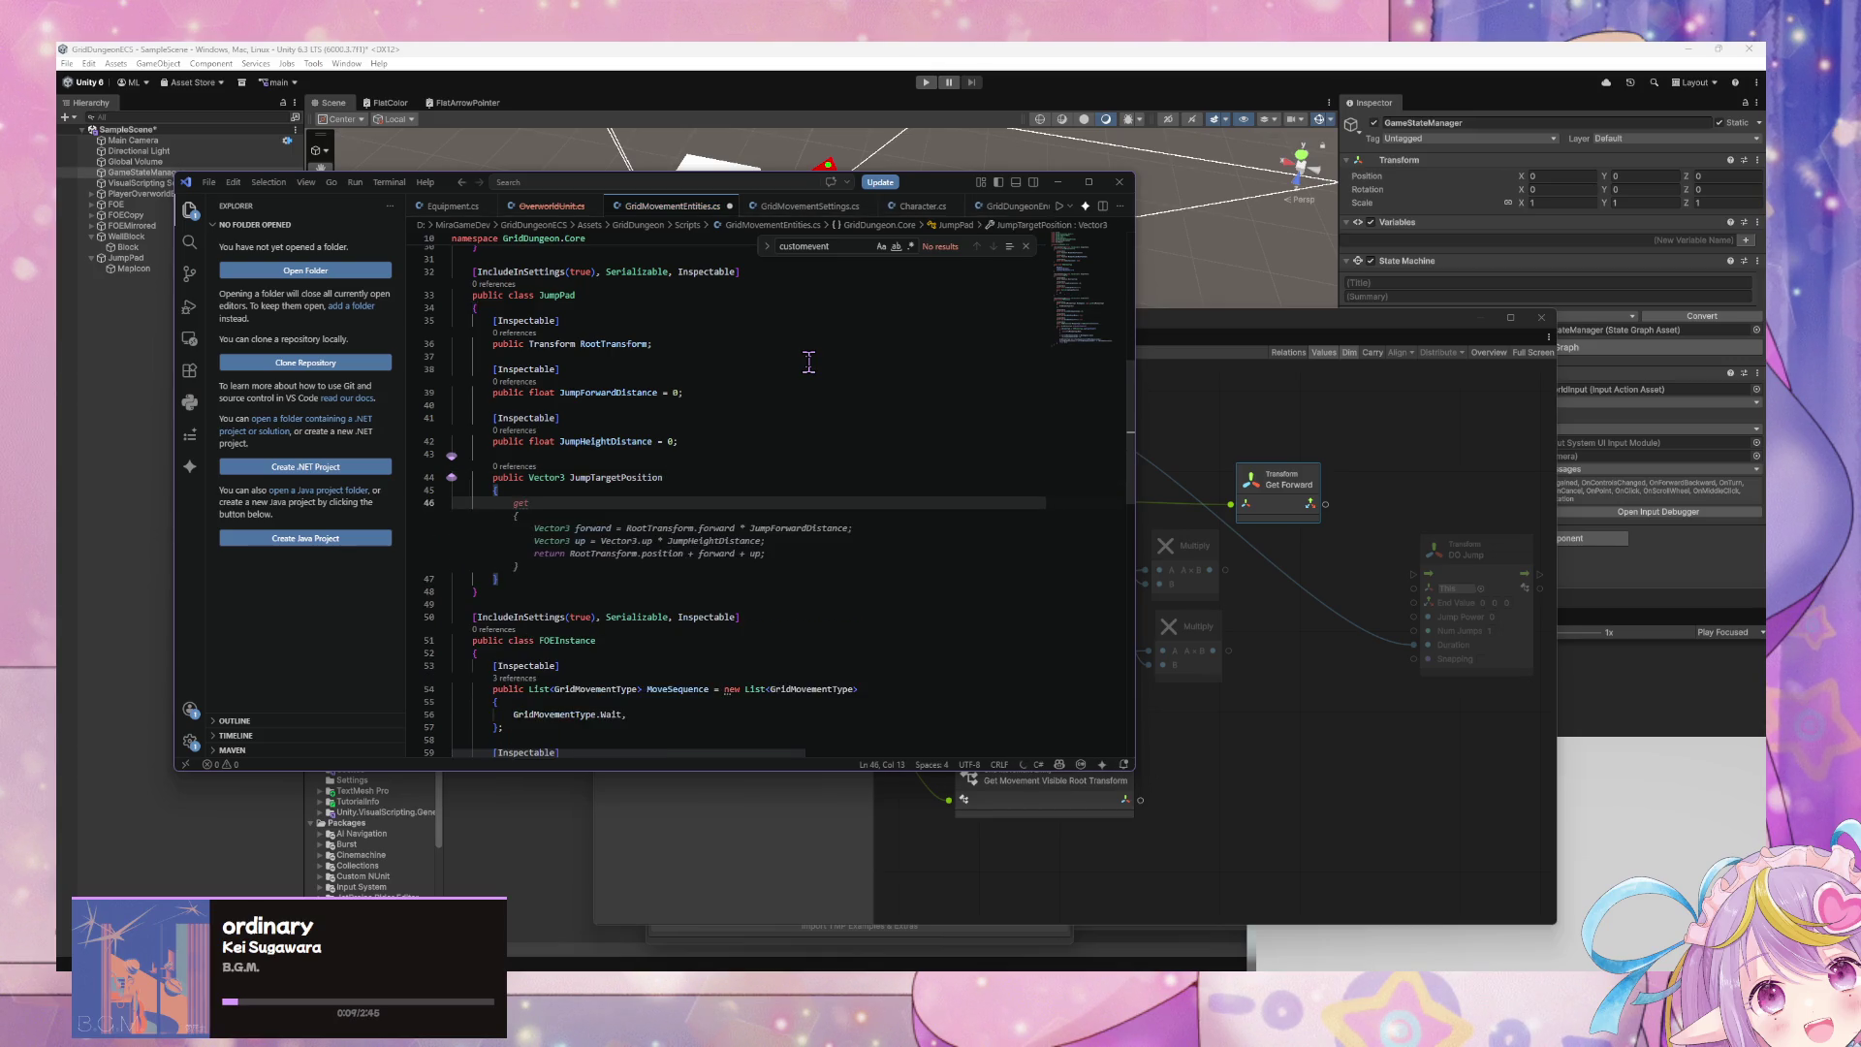
pyautogui.press('Tab')
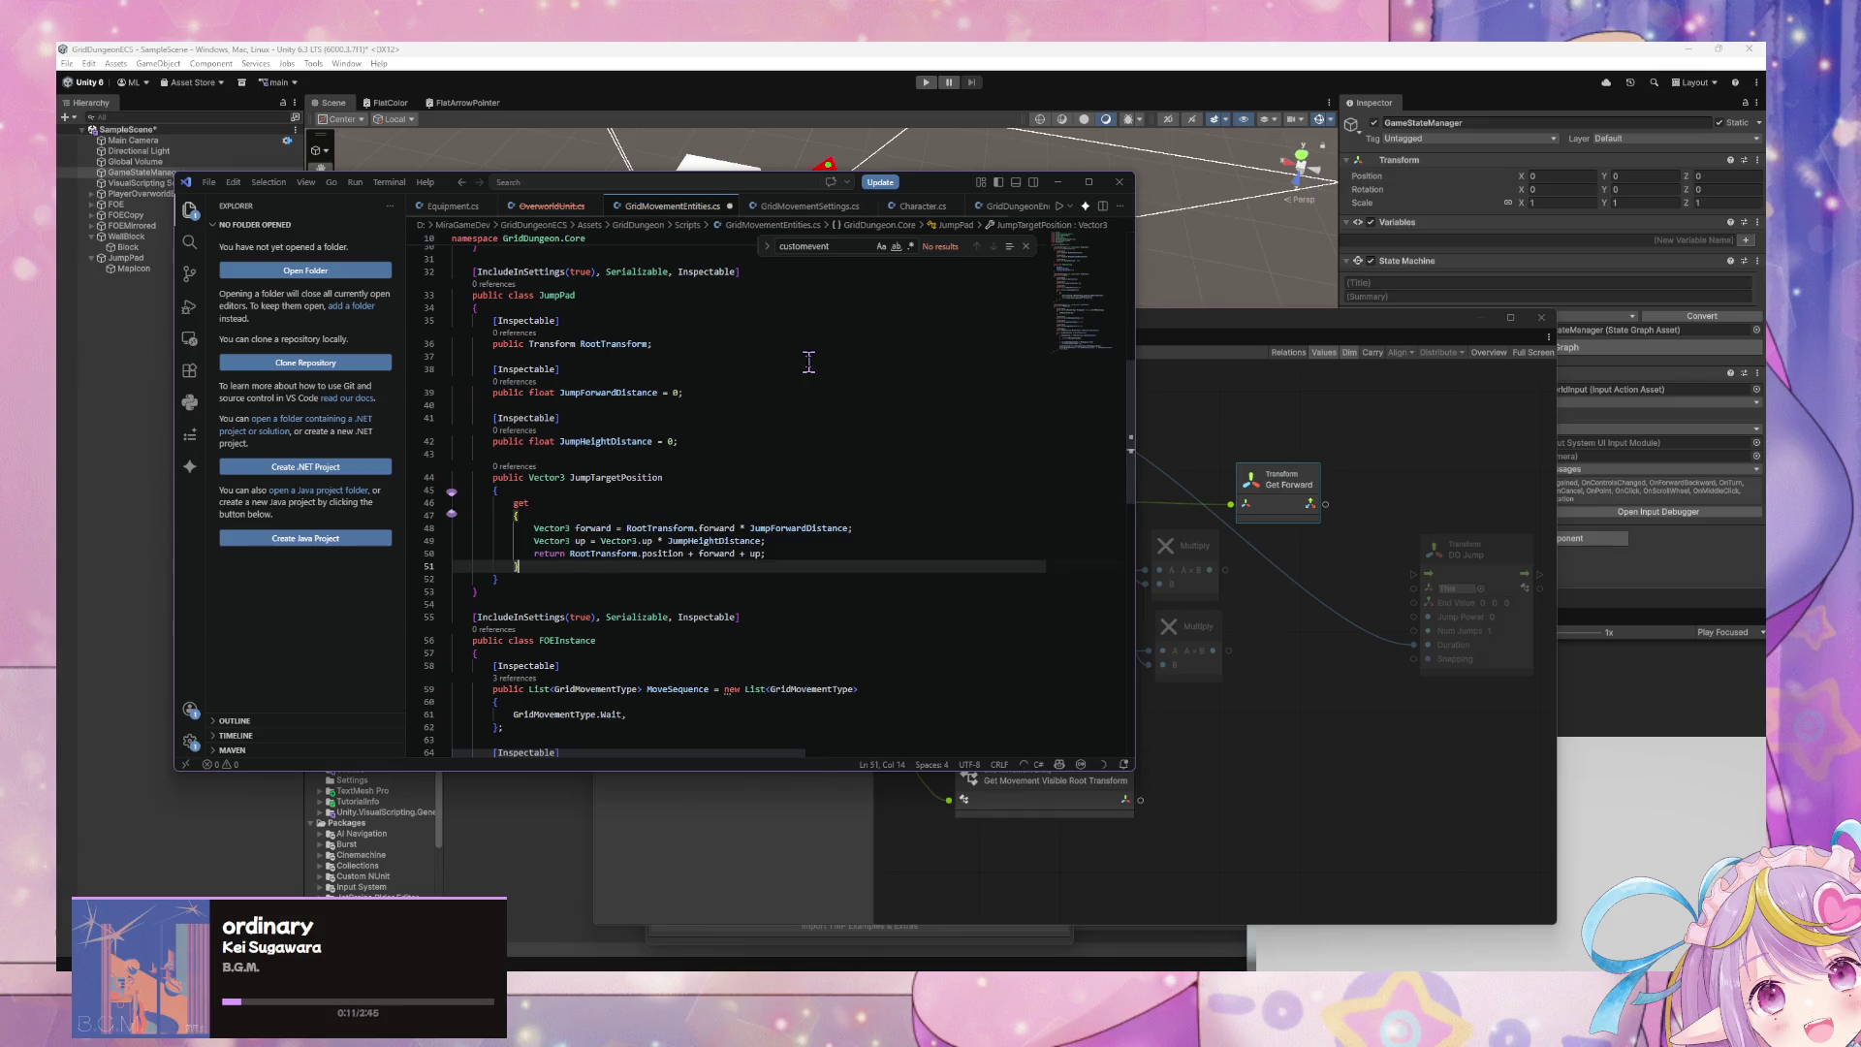
pyautogui.rightClick(800, 347)
pyautogui.press('Escape')
pyautogui.moveTo(766, 554); pyautogui.dragTo(427, 533)
pyautogui.press('BackSpace')
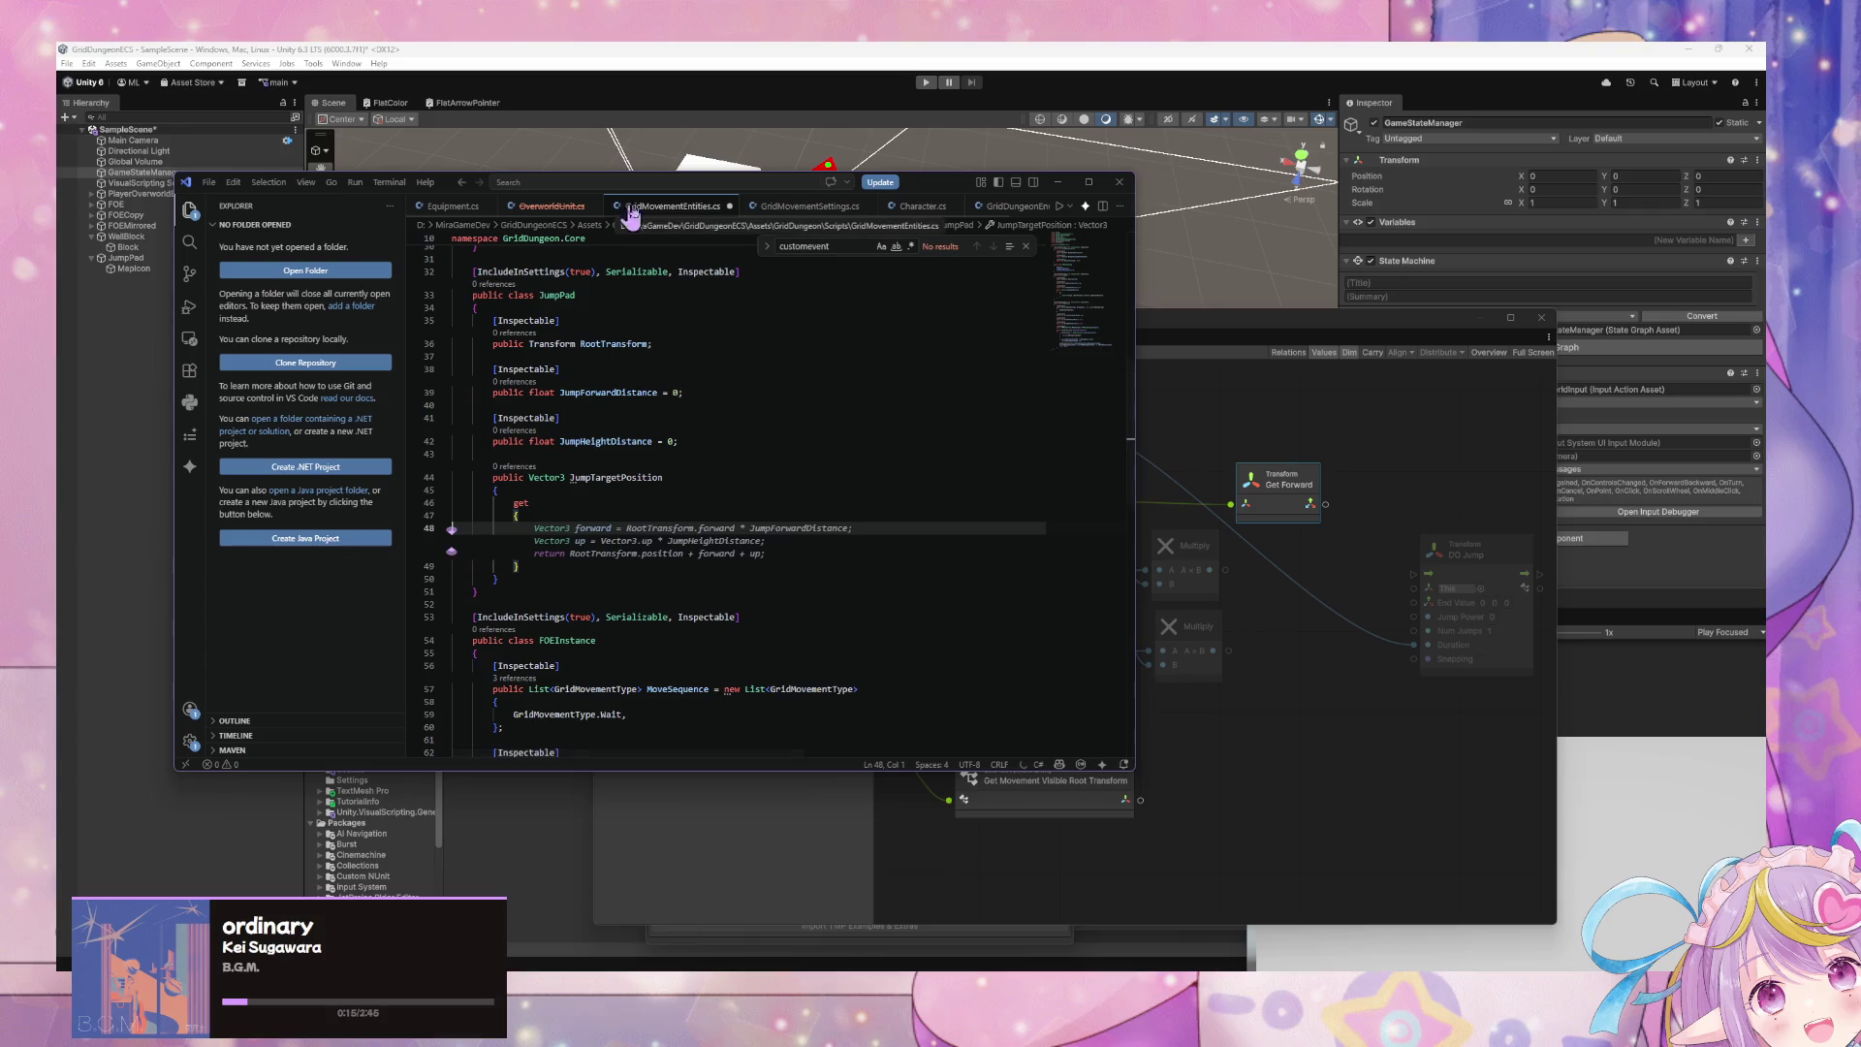
pyautogui.press('Tab')
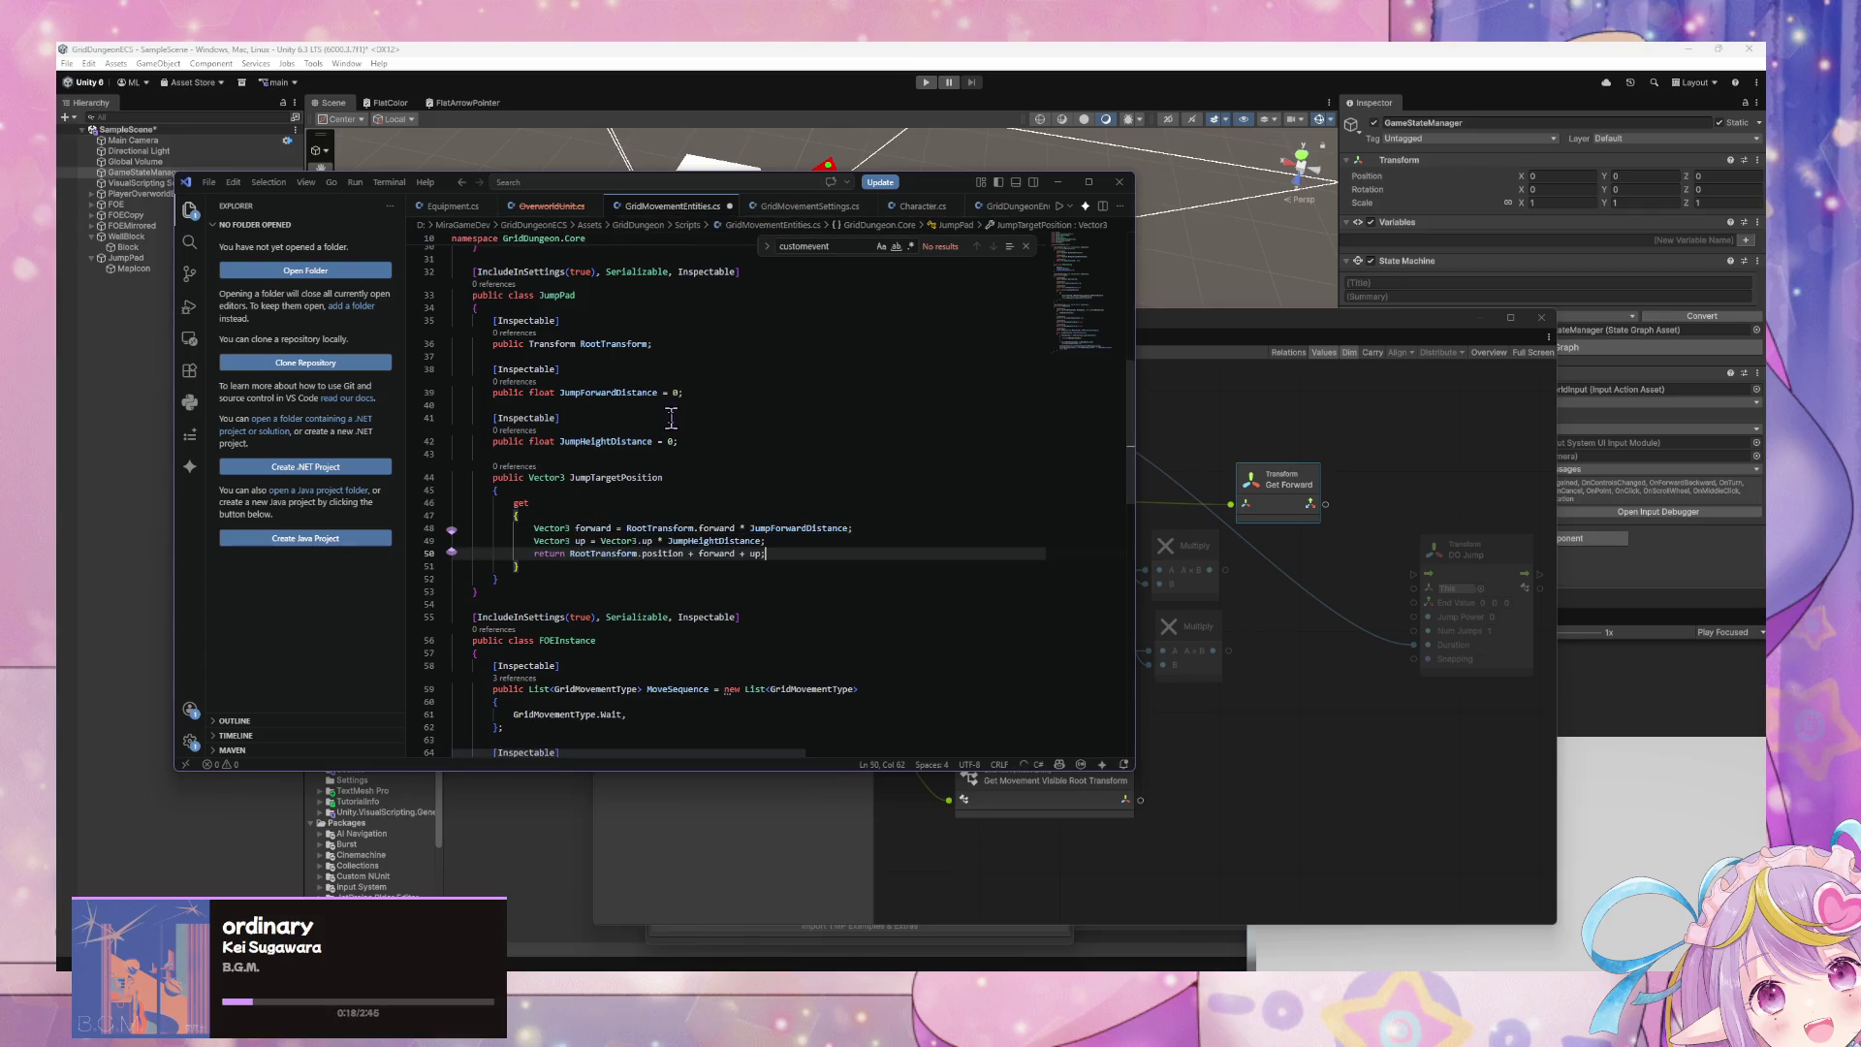
pyautogui.scroll(10, 669, 417)
# - Clear the JumpTargetPosition getter body and check GridMovementSettings.cs for its fields
pyautogui.click(676, 312)
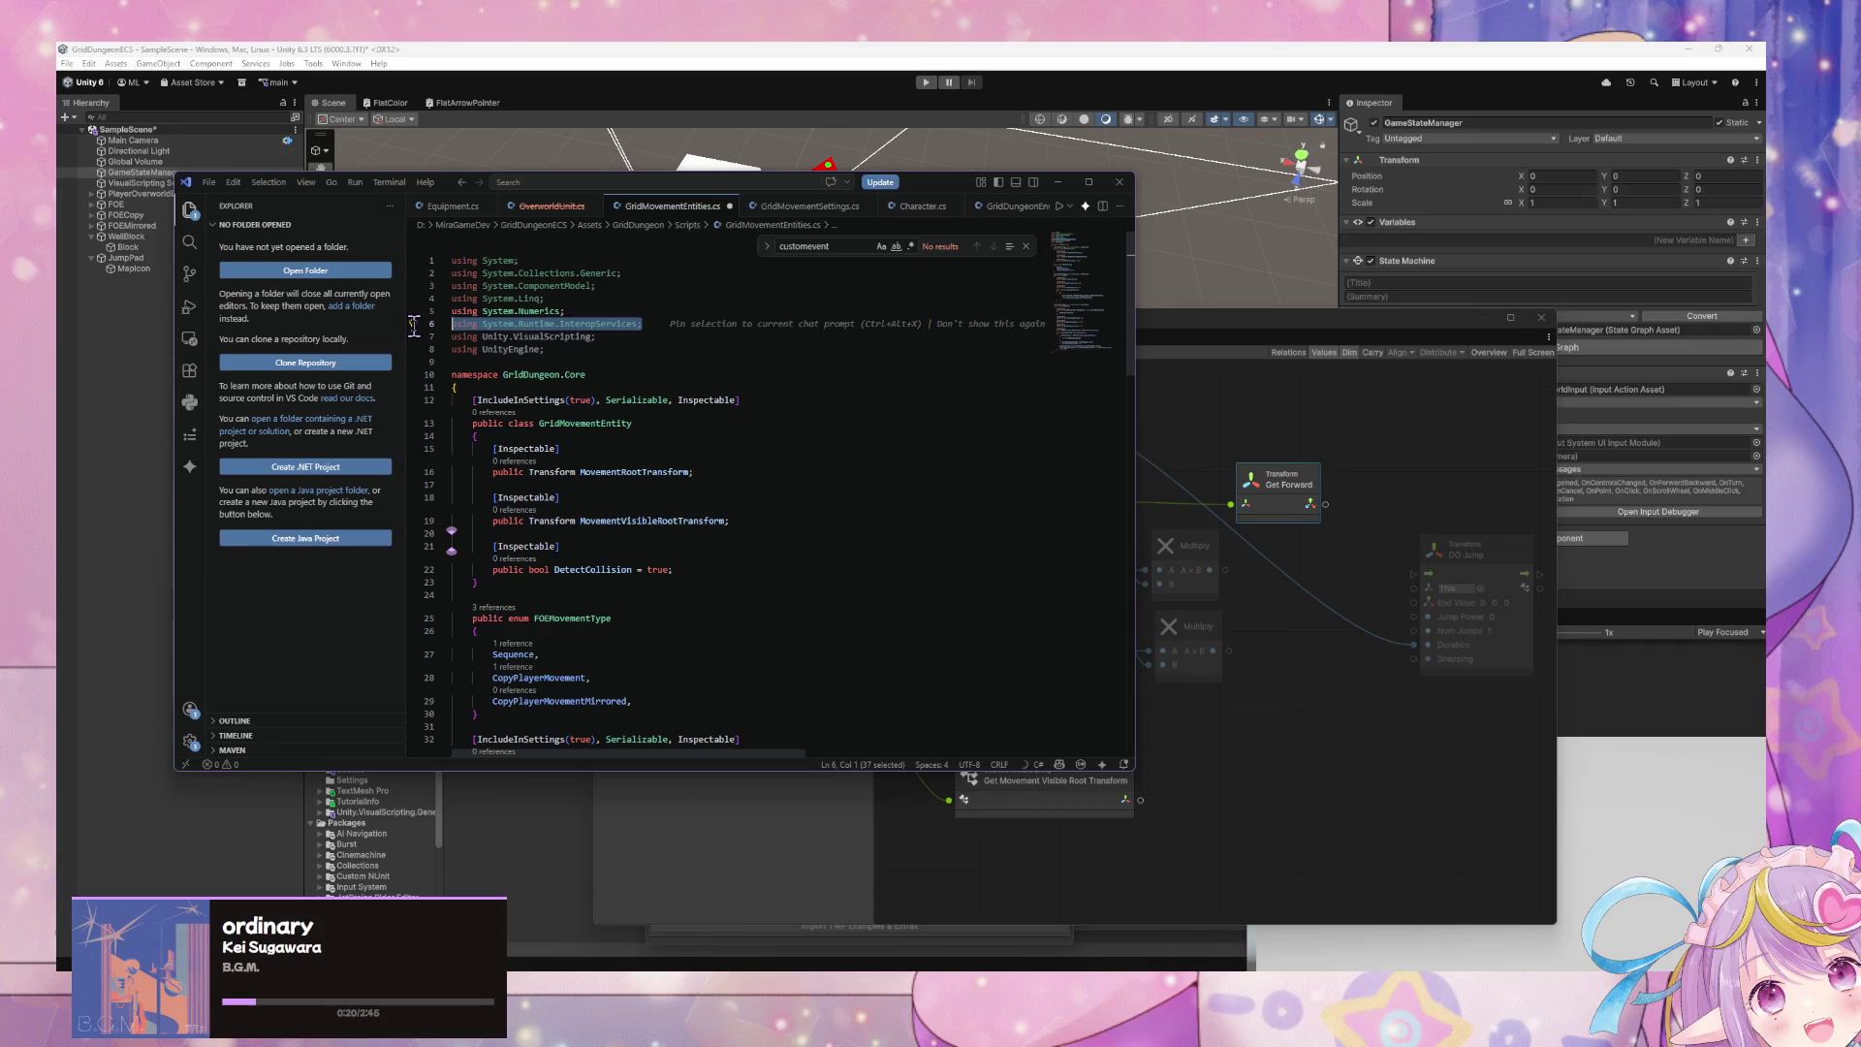
pyautogui.scroll(-3, 761, 378)
pyautogui.scroll(-5, 767, 381)
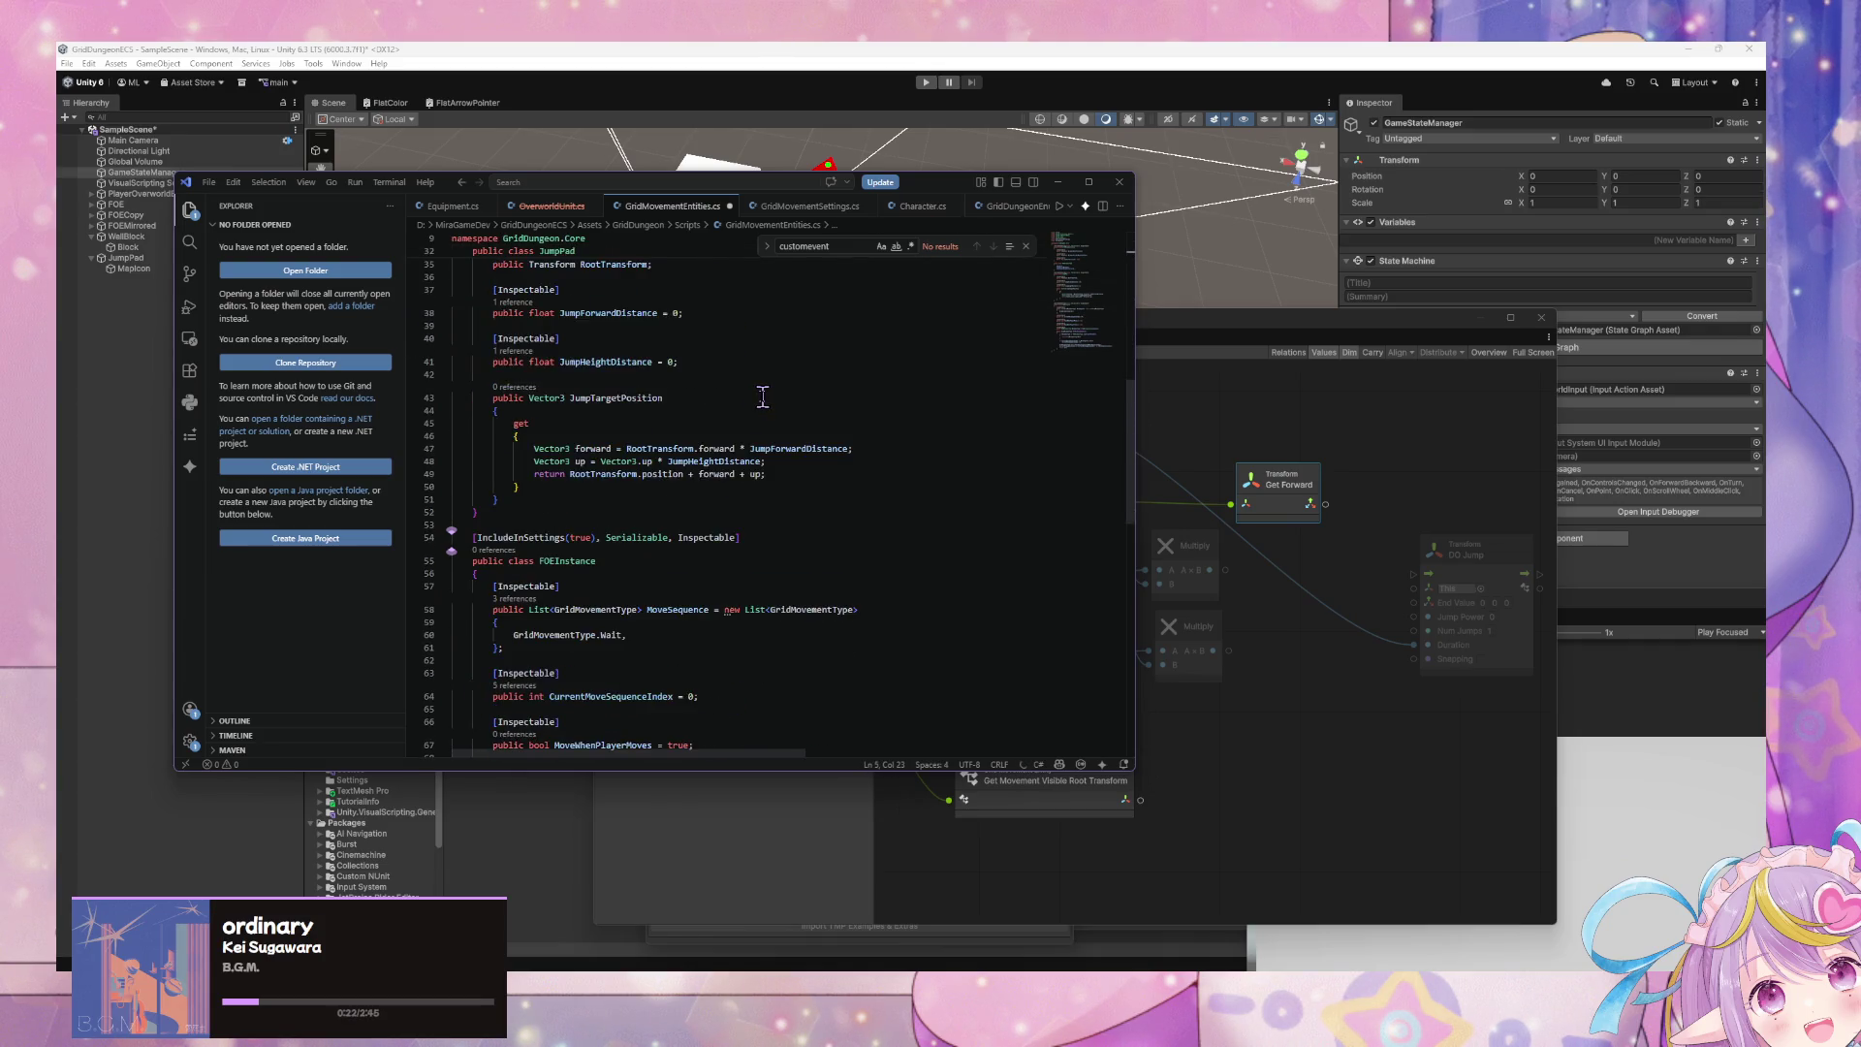
pyautogui.moveTo(792, 474); pyautogui.dragTo(437, 452)
pyautogui.press('BackSpace')
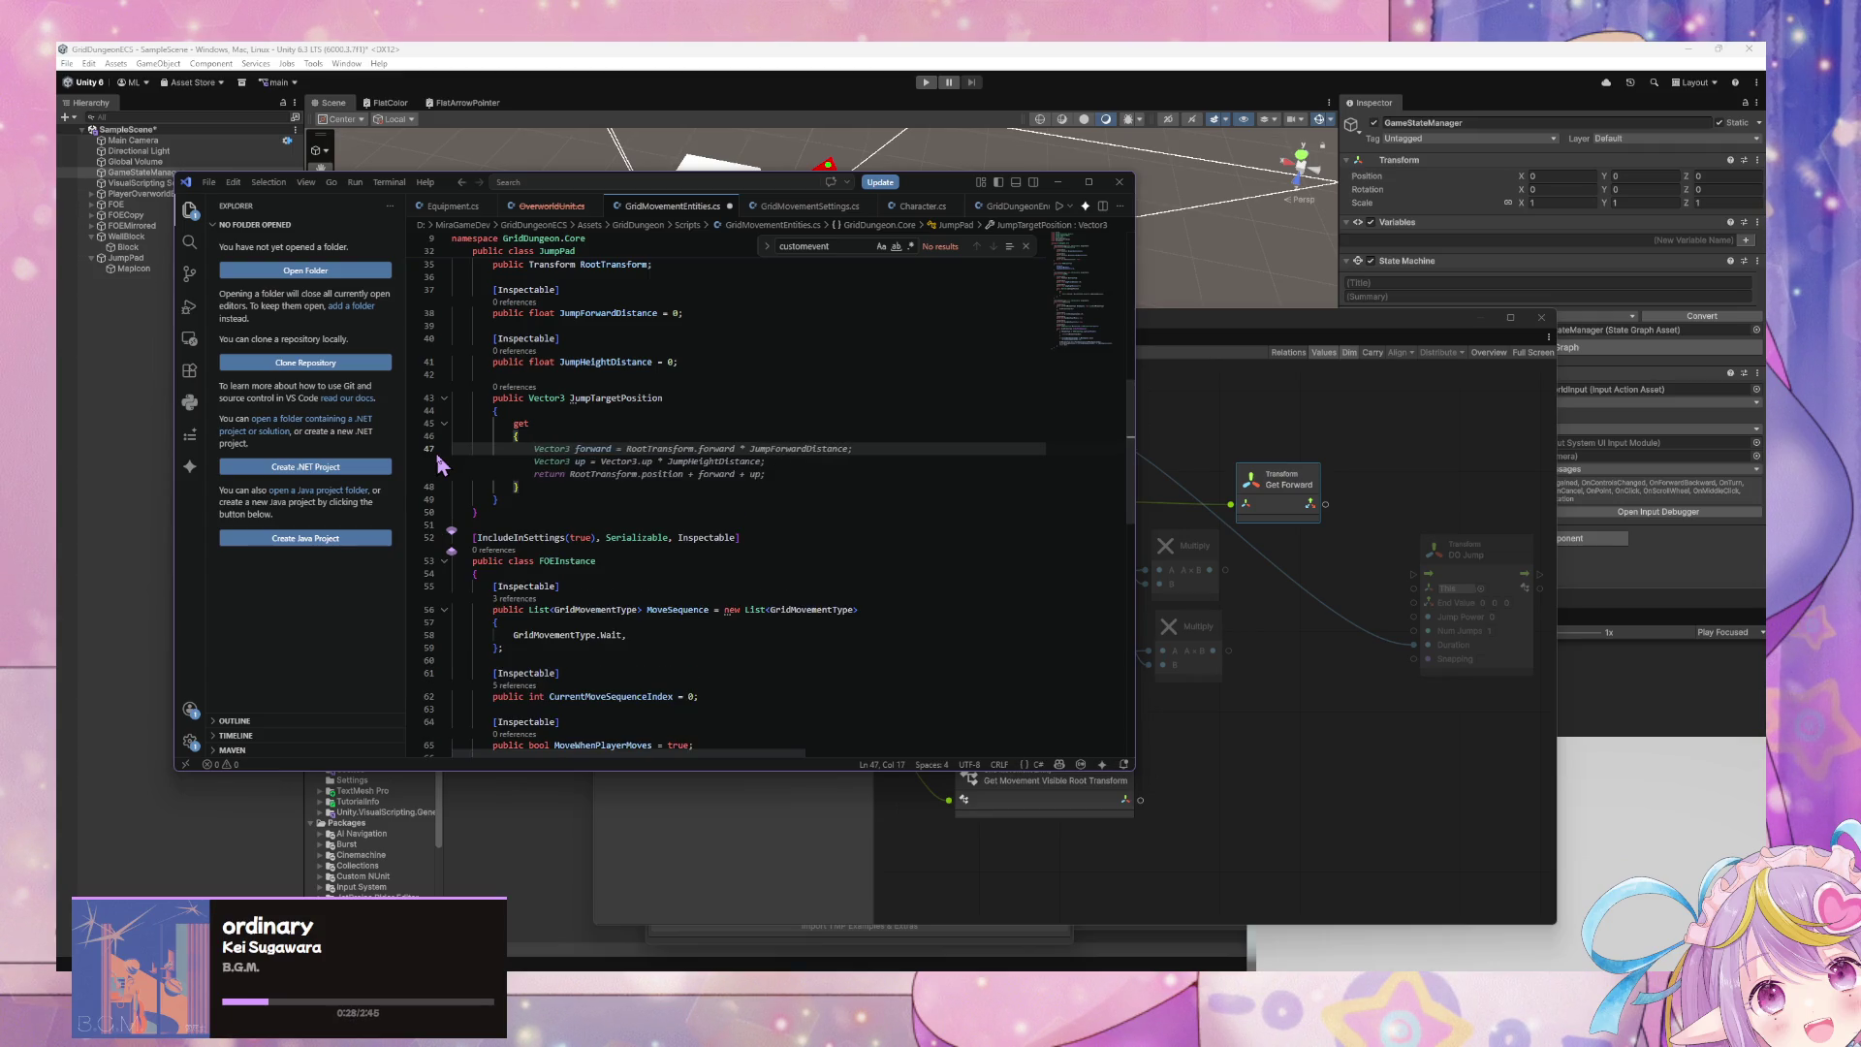
pyautogui.write('G')
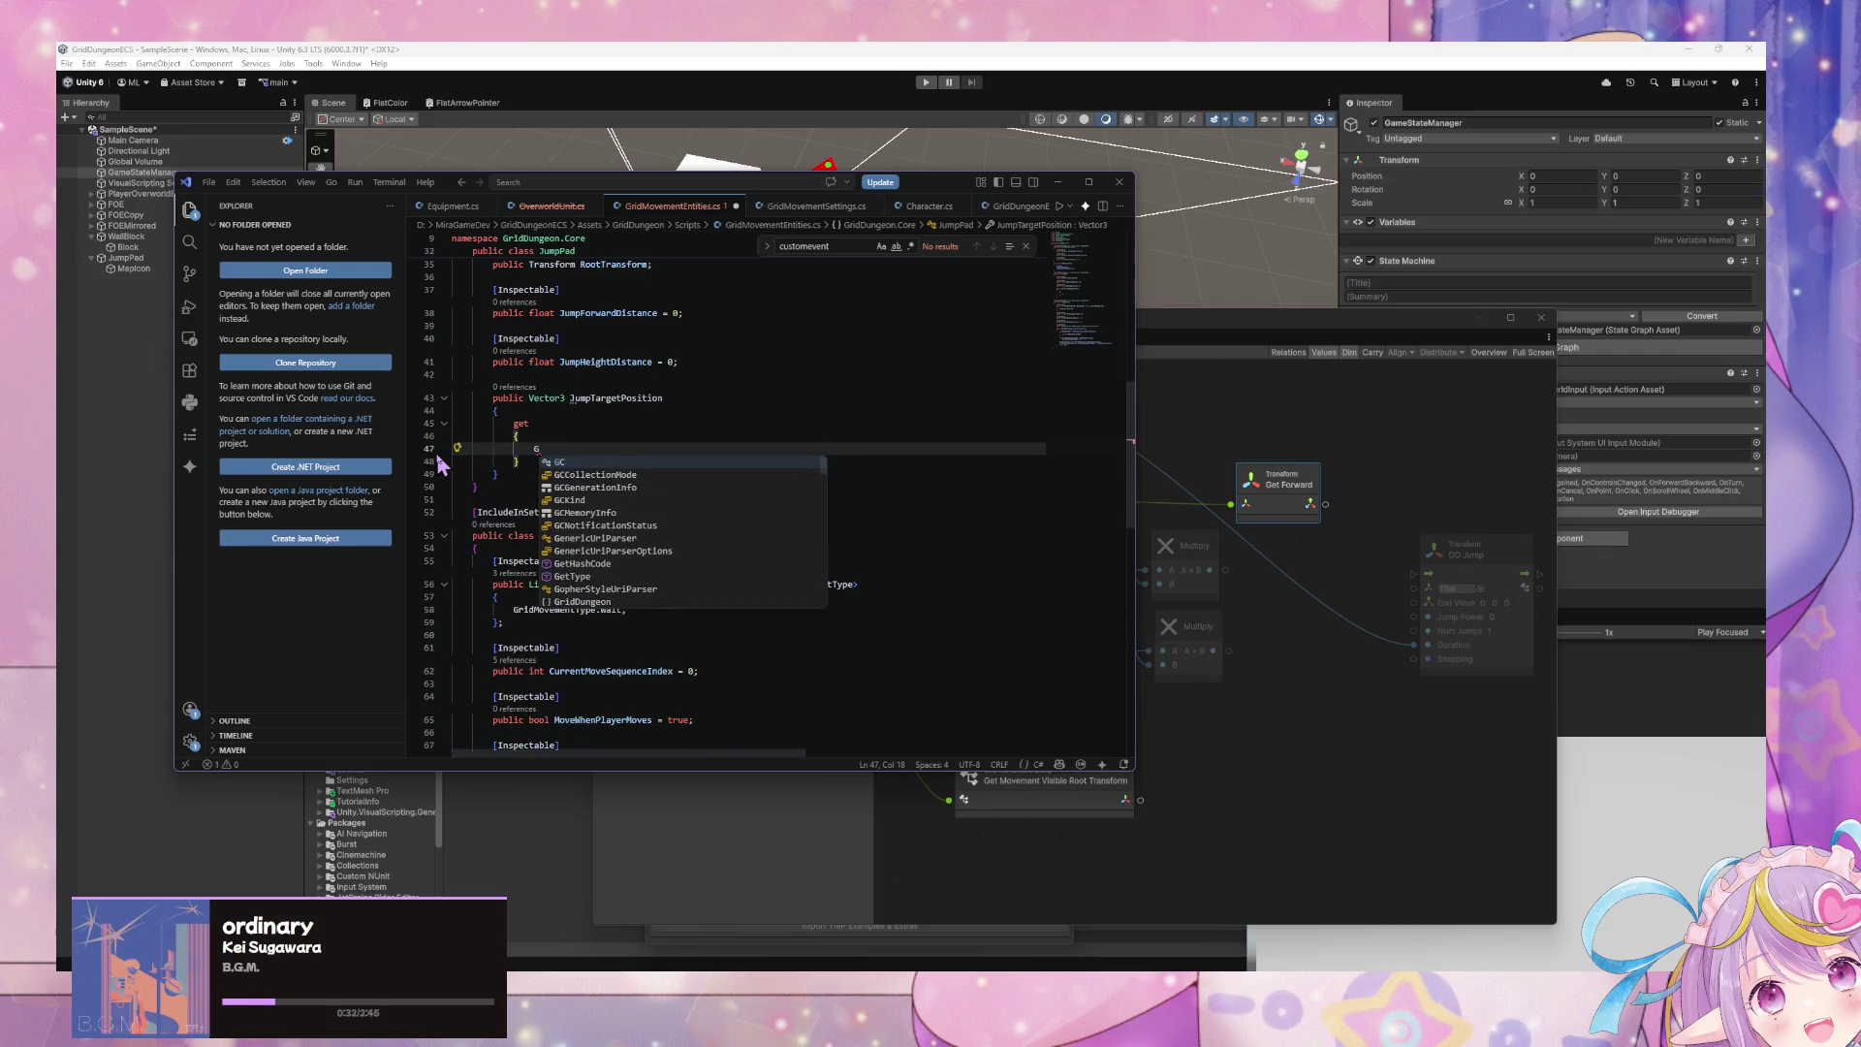
pyautogui.scroll(-1, 947, 206)
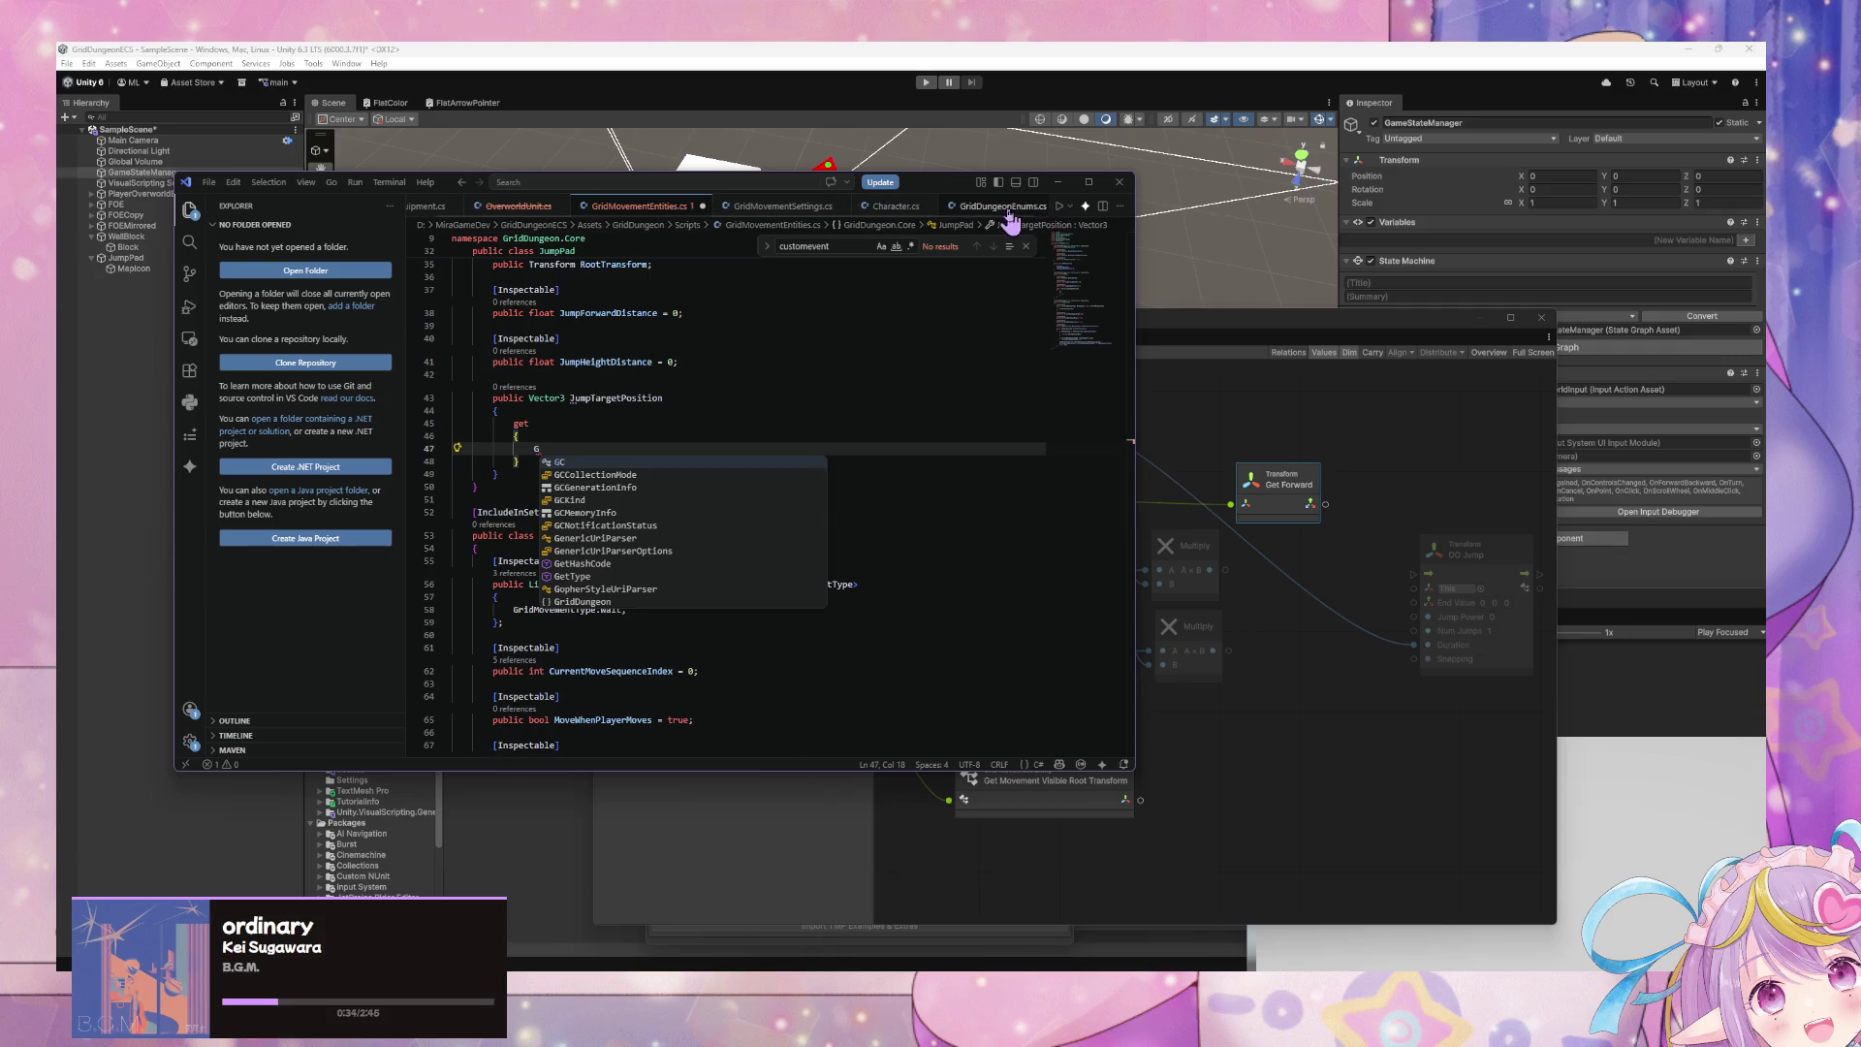
pyautogui.click(783, 211)
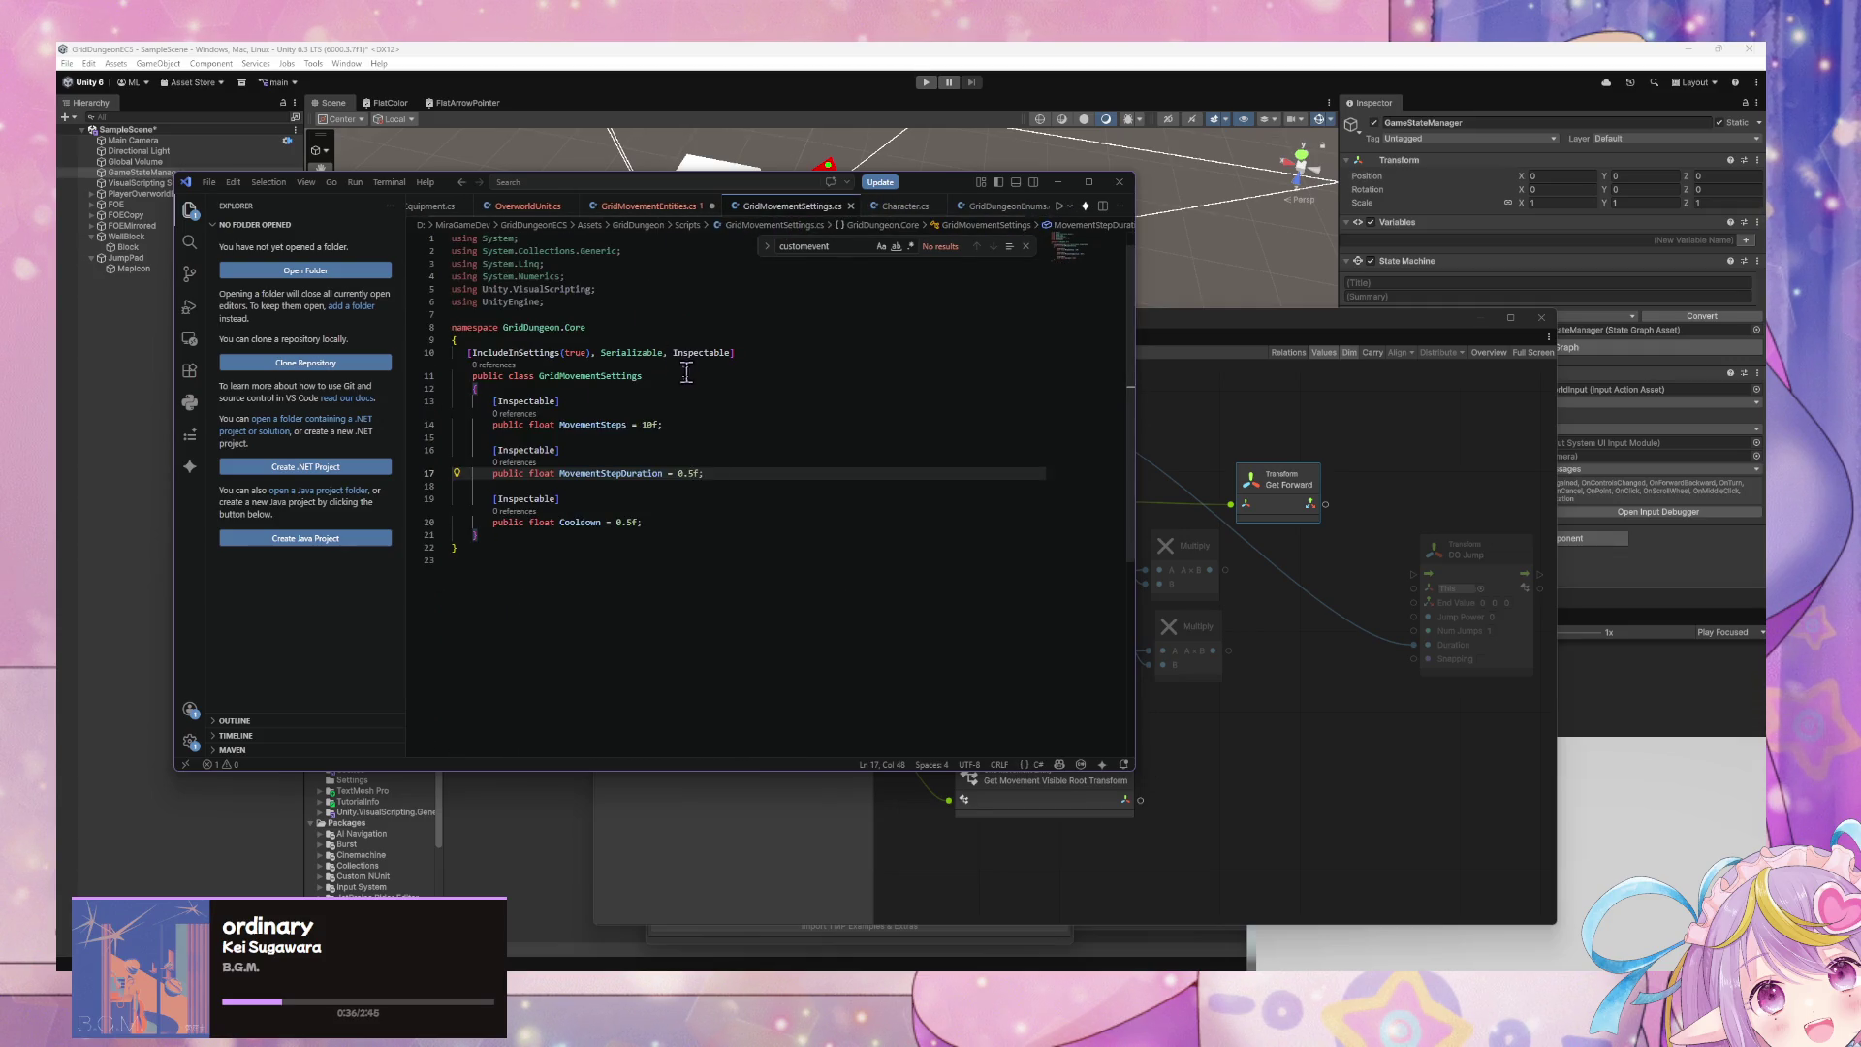
pyautogui.click(647, 206)
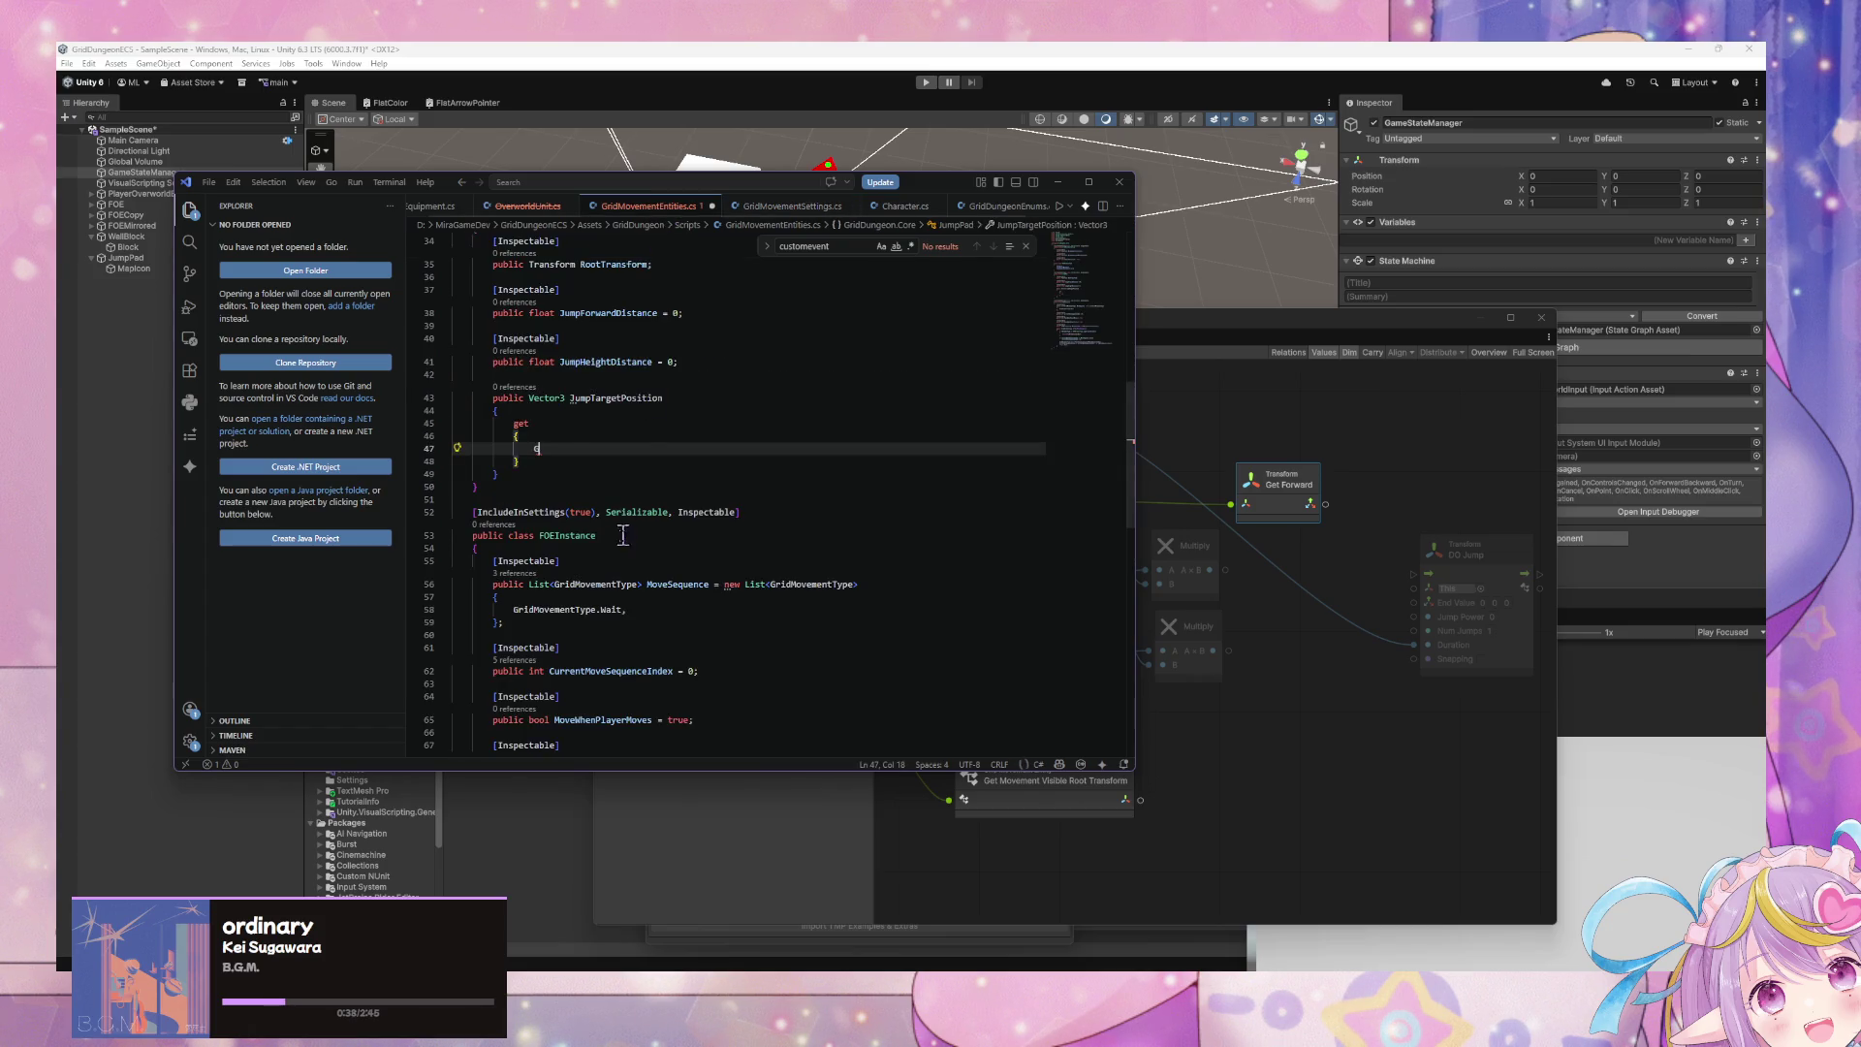
# - Begin the getter with 'GridMovementSettings gridMovementSettings = (GridMovementSettings) Variables'
pyautogui.write('ridMovementSettings')
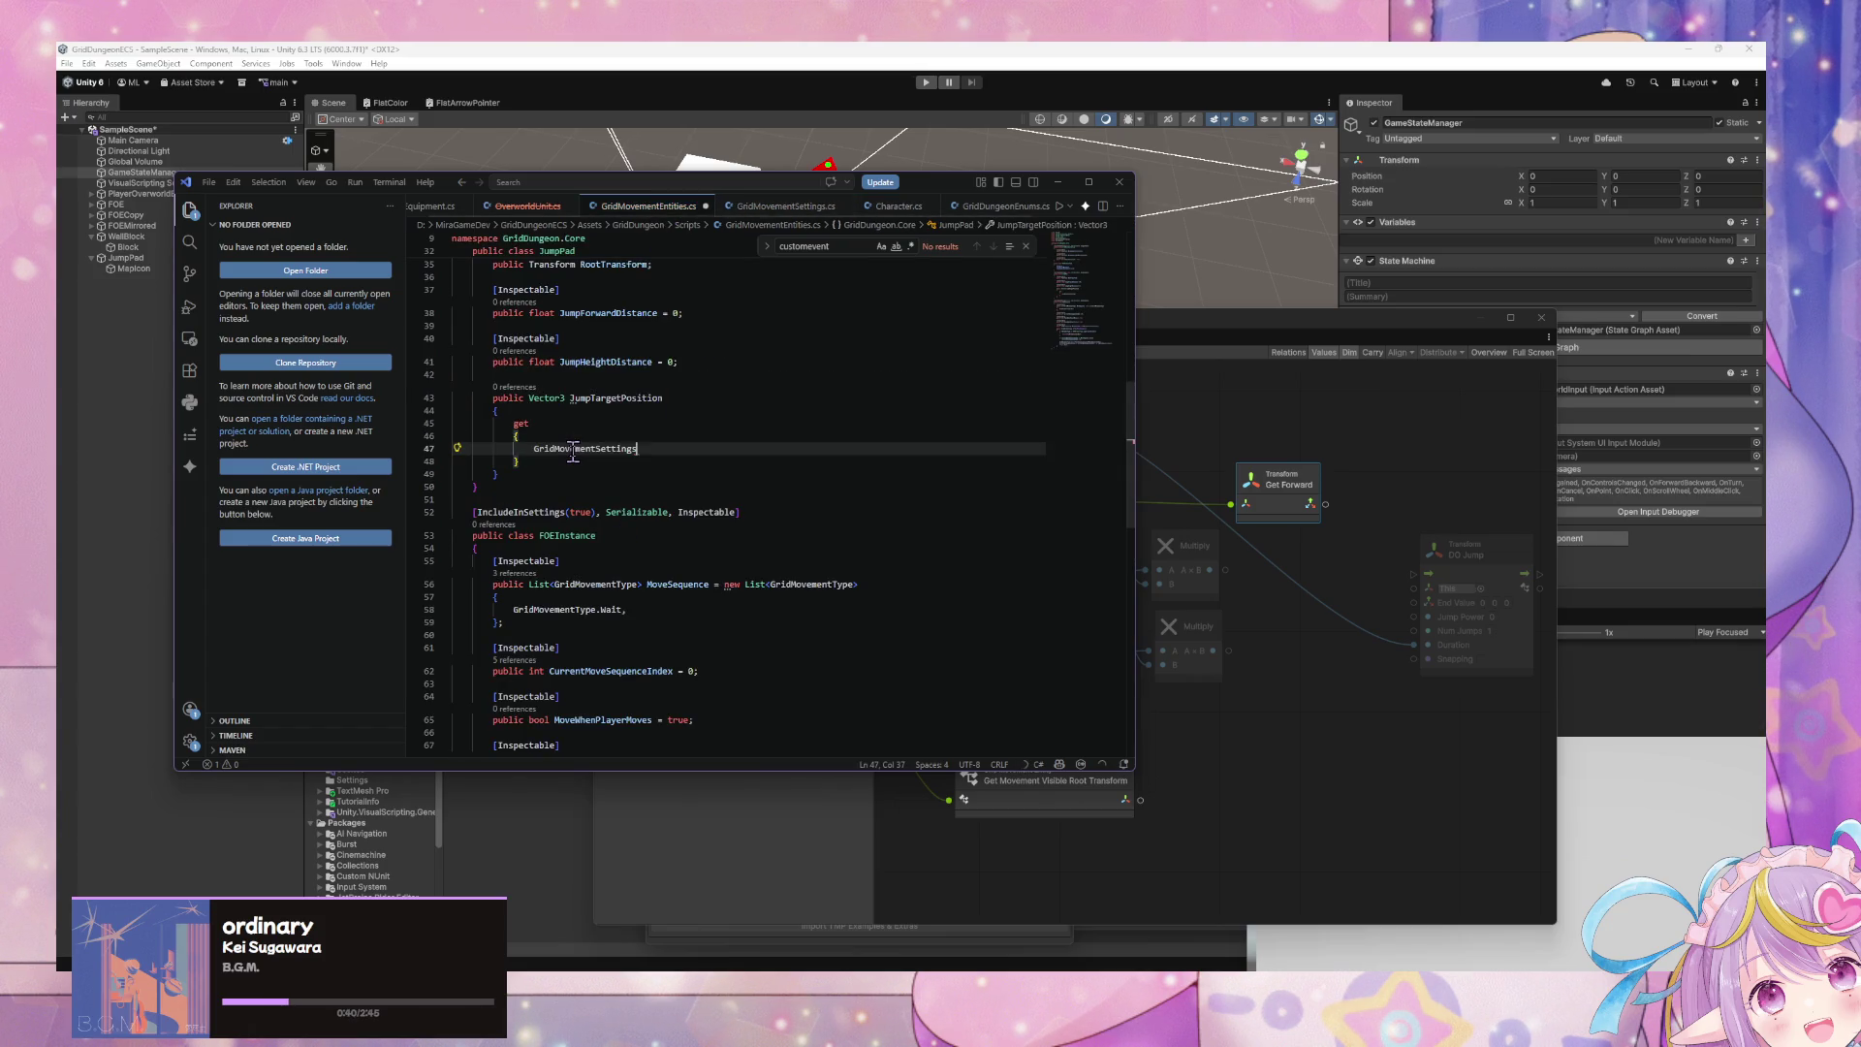
pyautogui.write(' gridMovve')
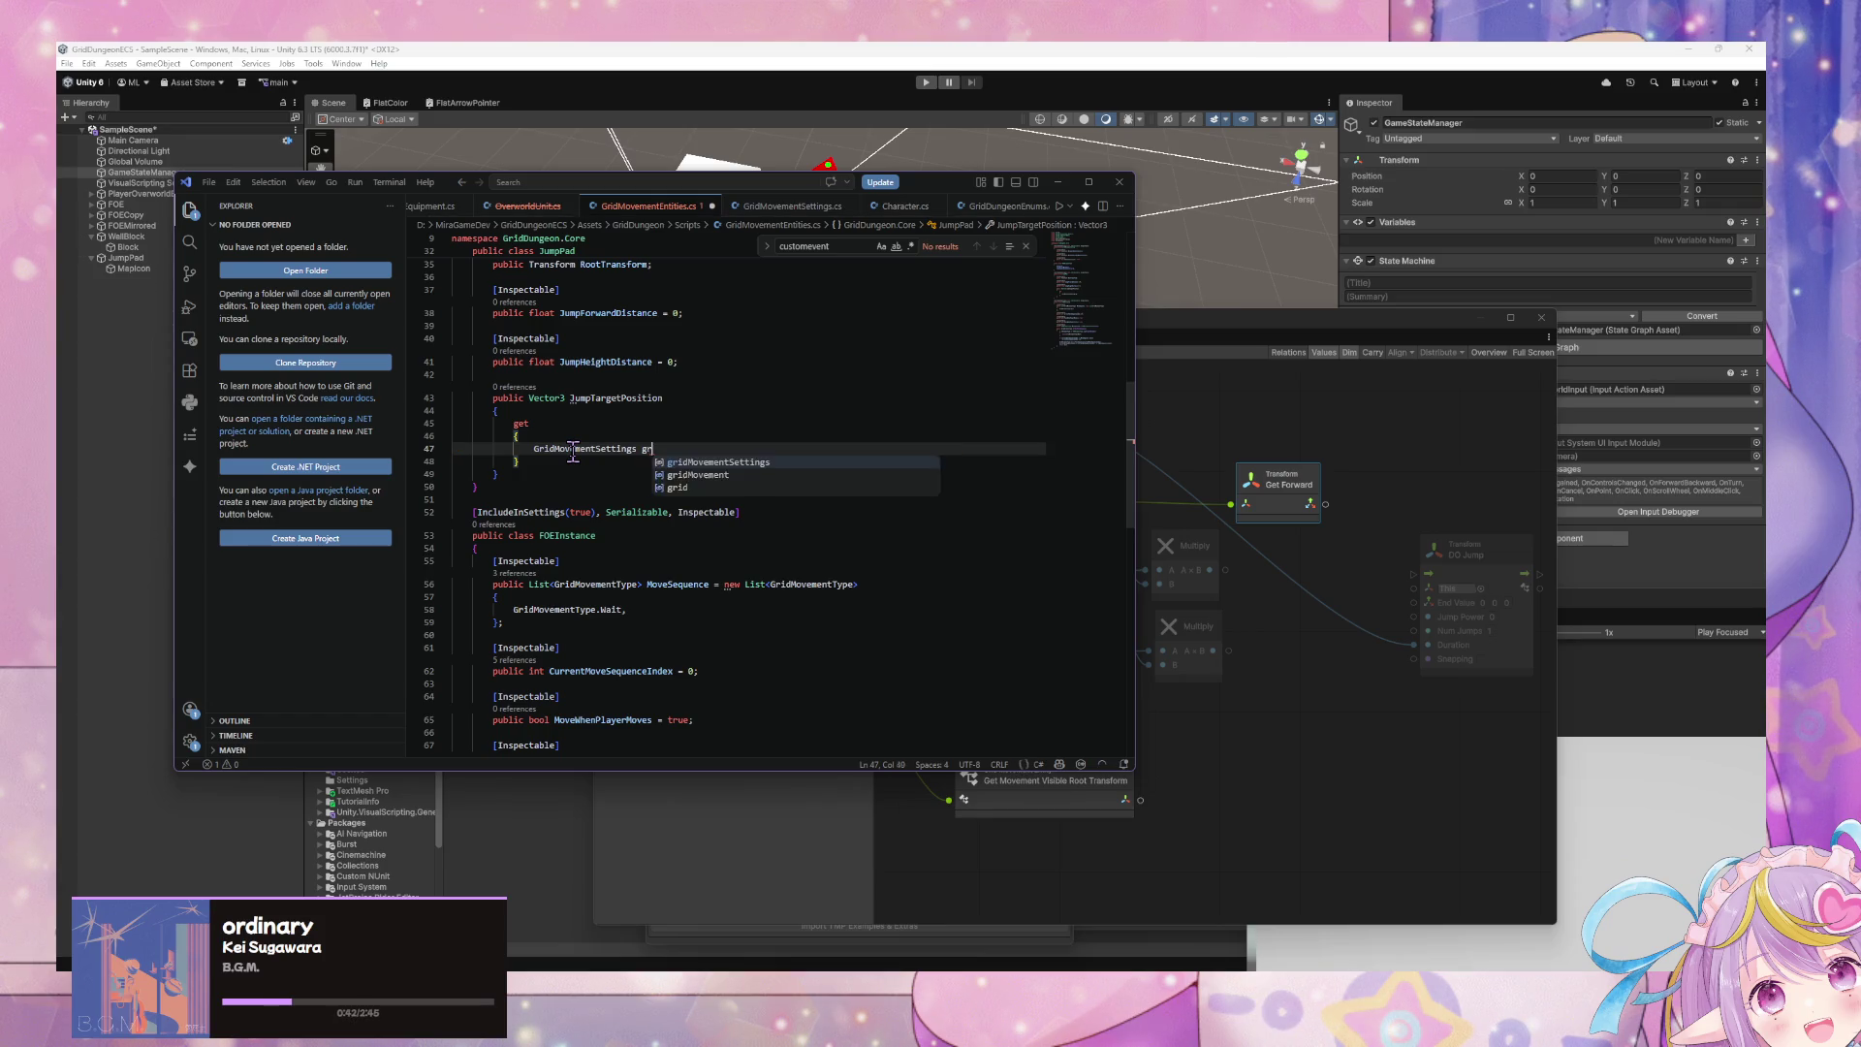
pyautogui.press('BackSpace')
pyautogui.press('BackSpace')
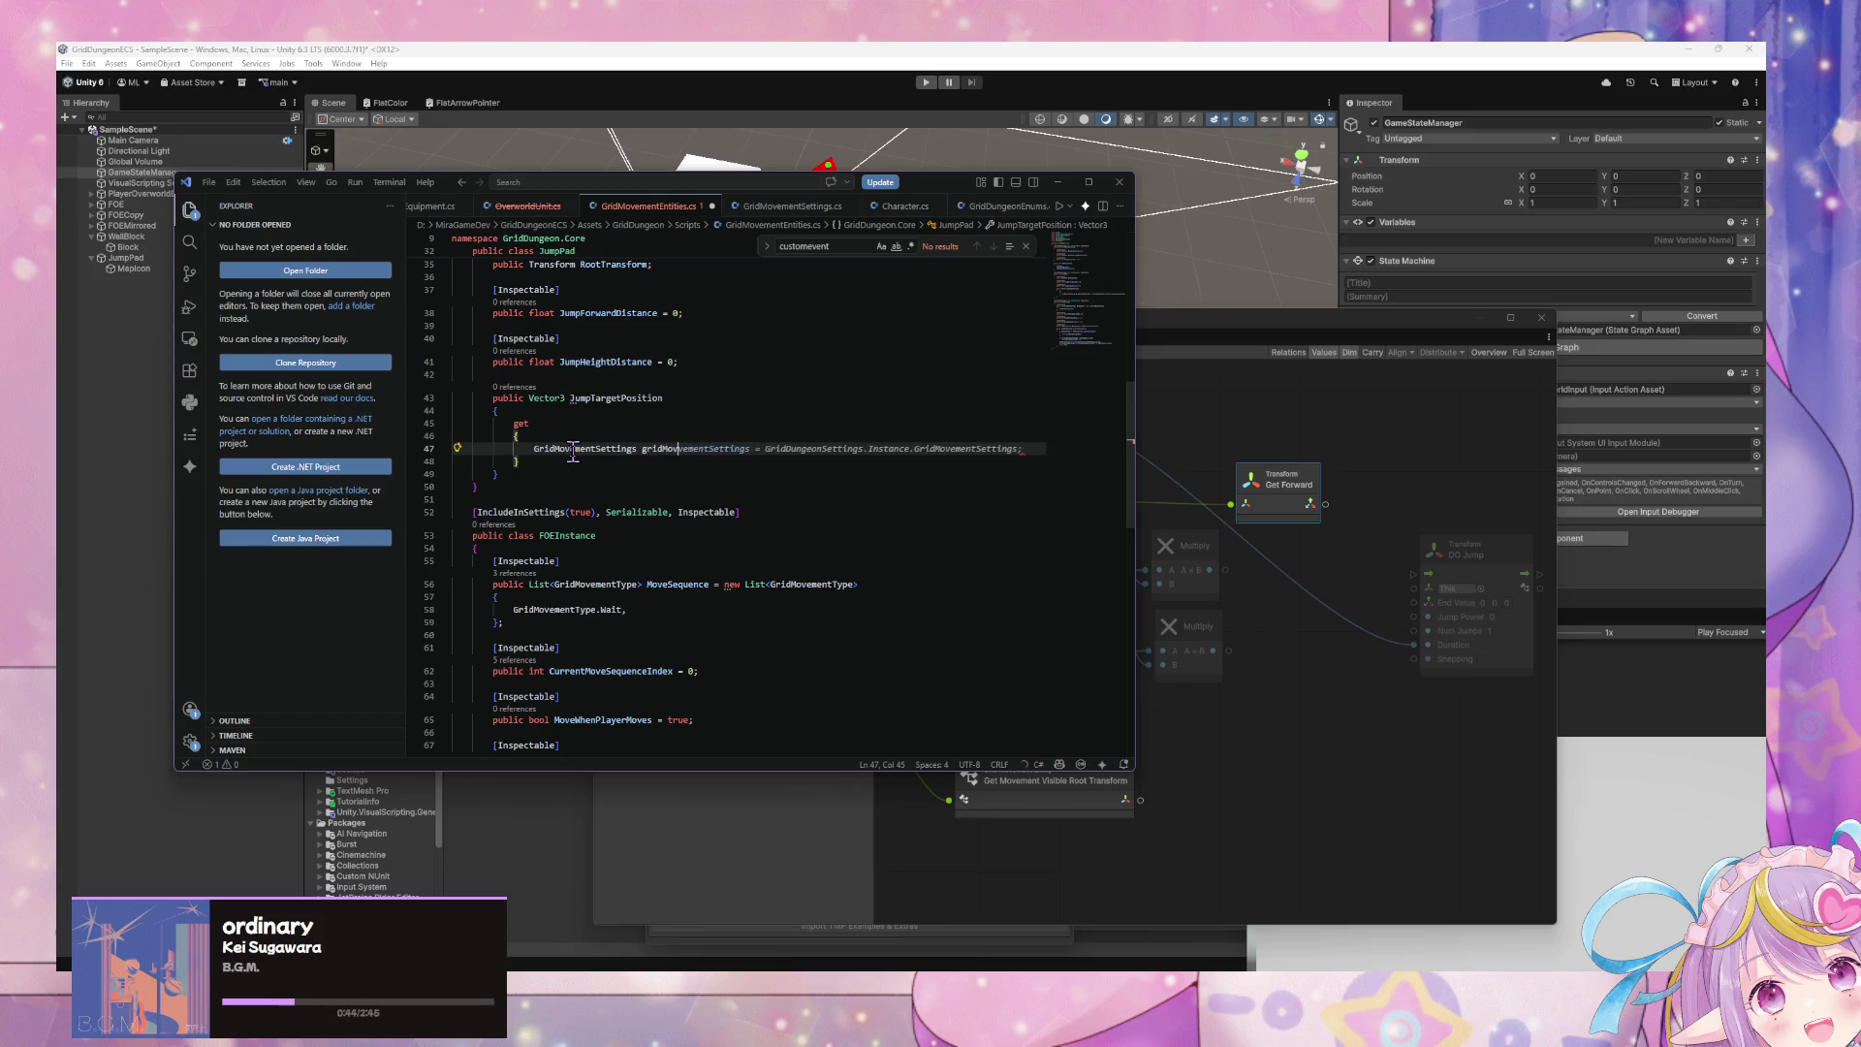
pyautogui.write('ement')
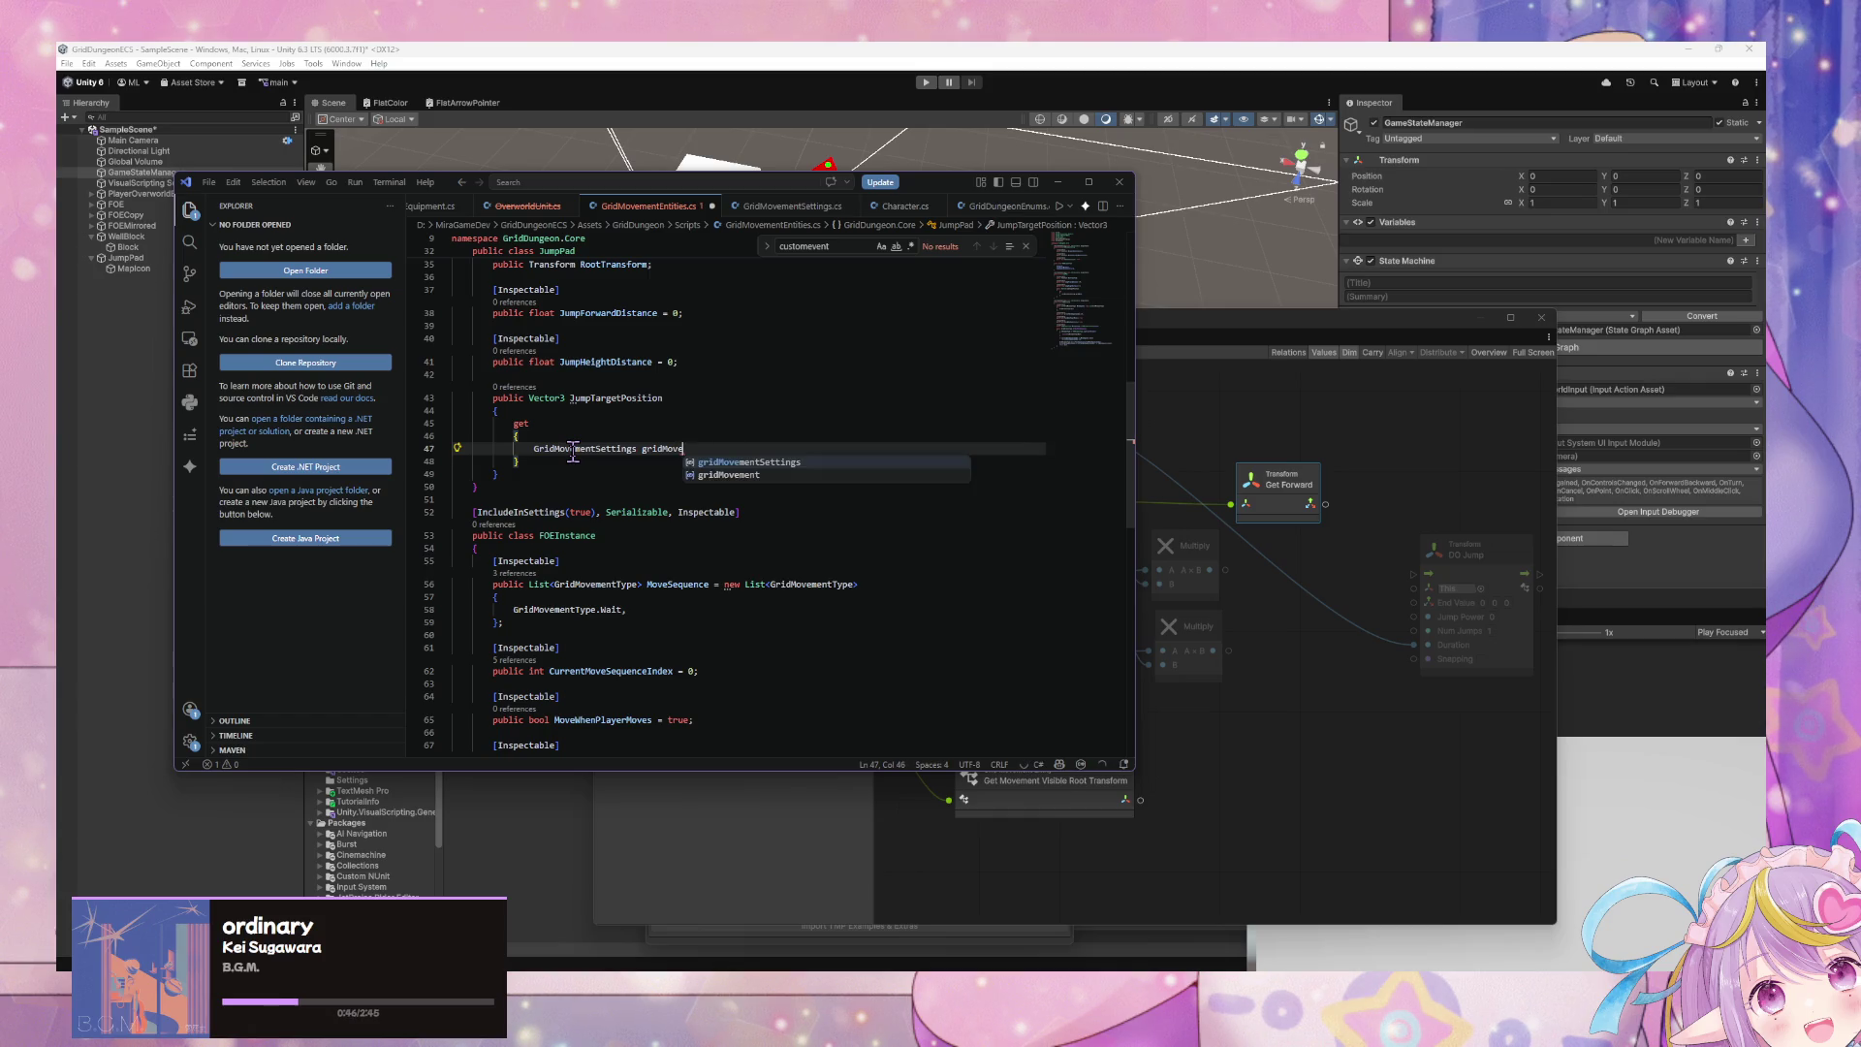
pyautogui.write('Settings ')
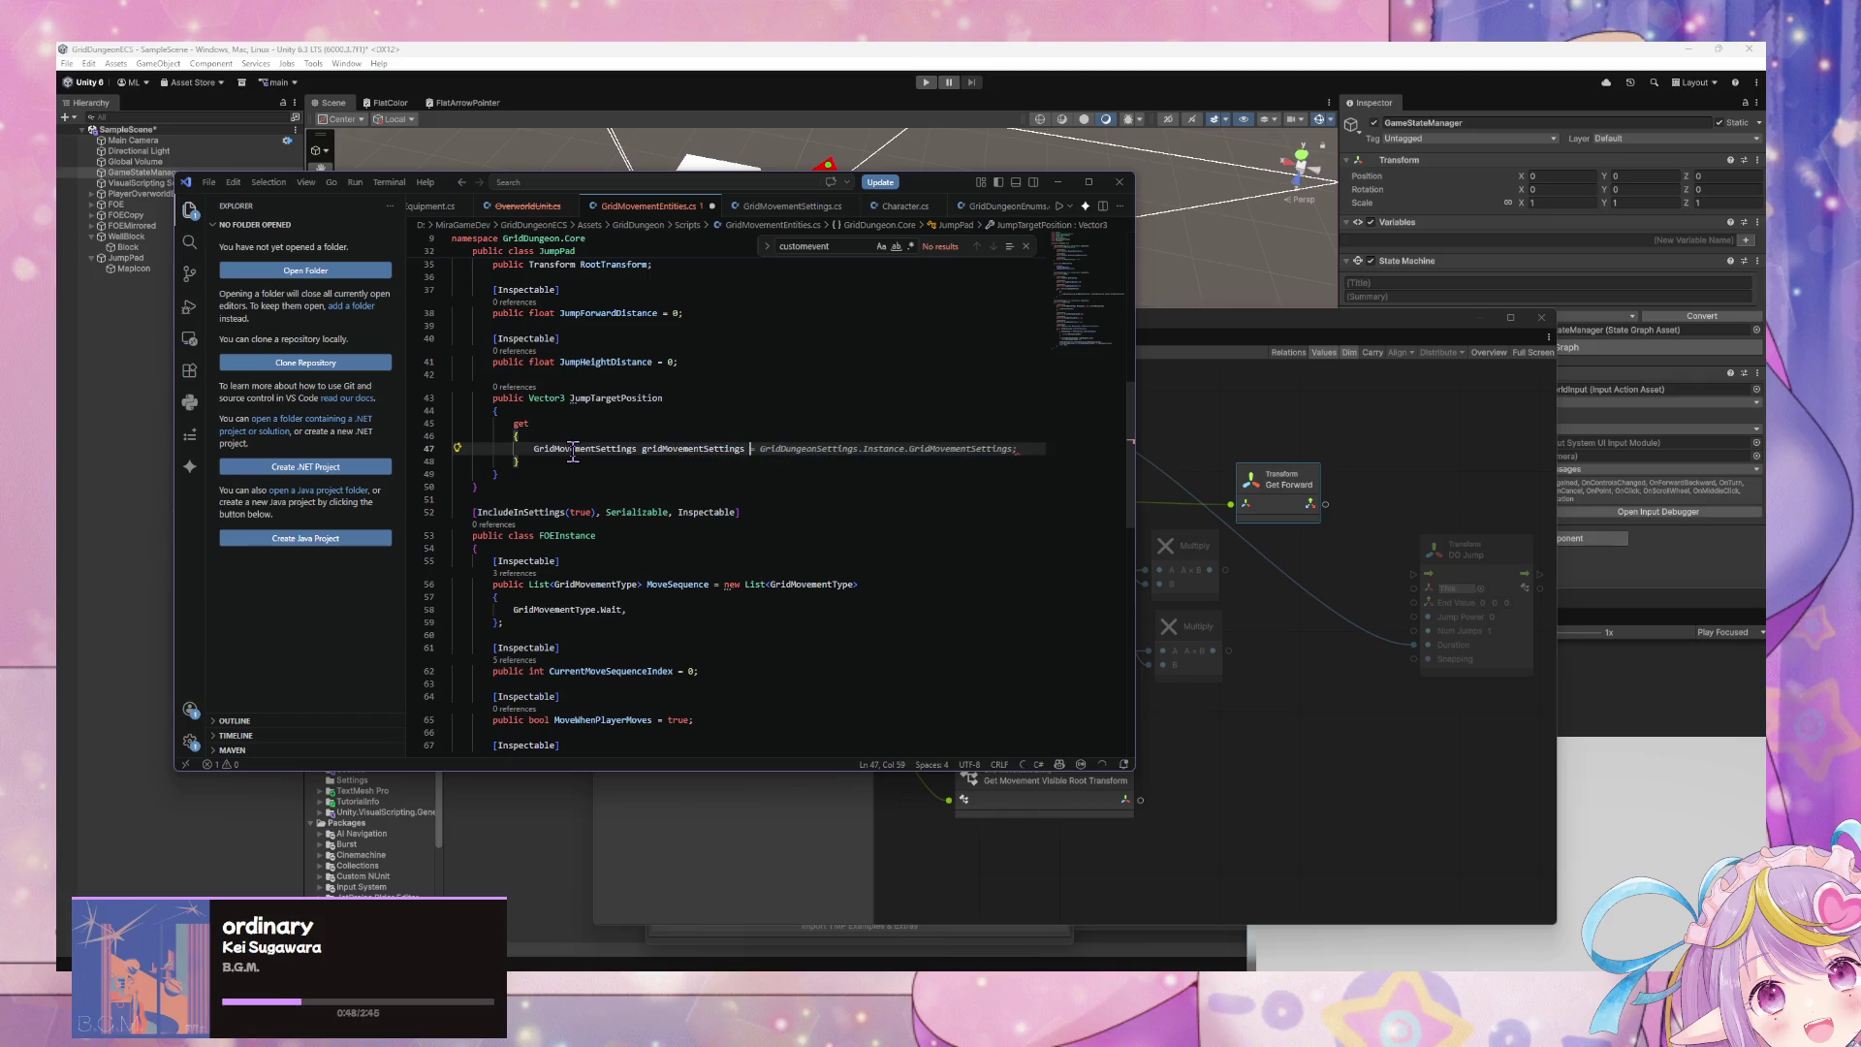
pyautogui.write('= (')
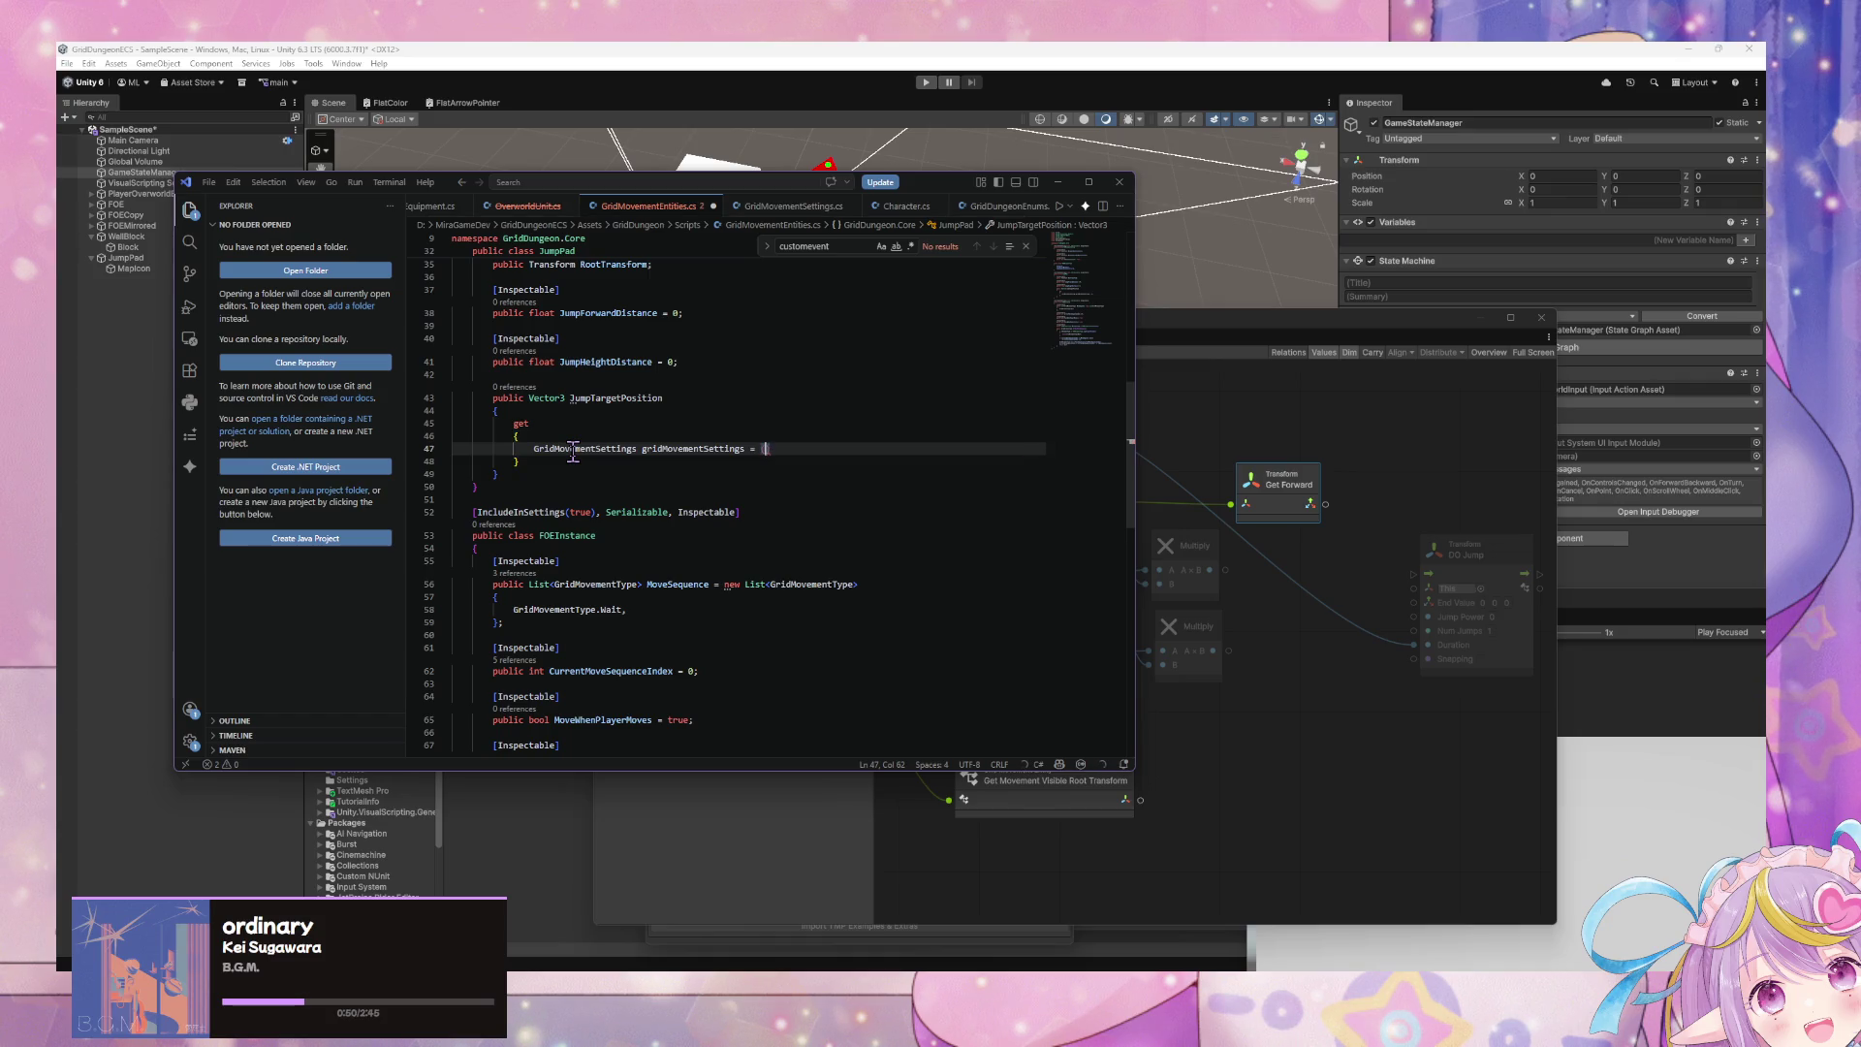
pyautogui.write('GridMovementSetti')
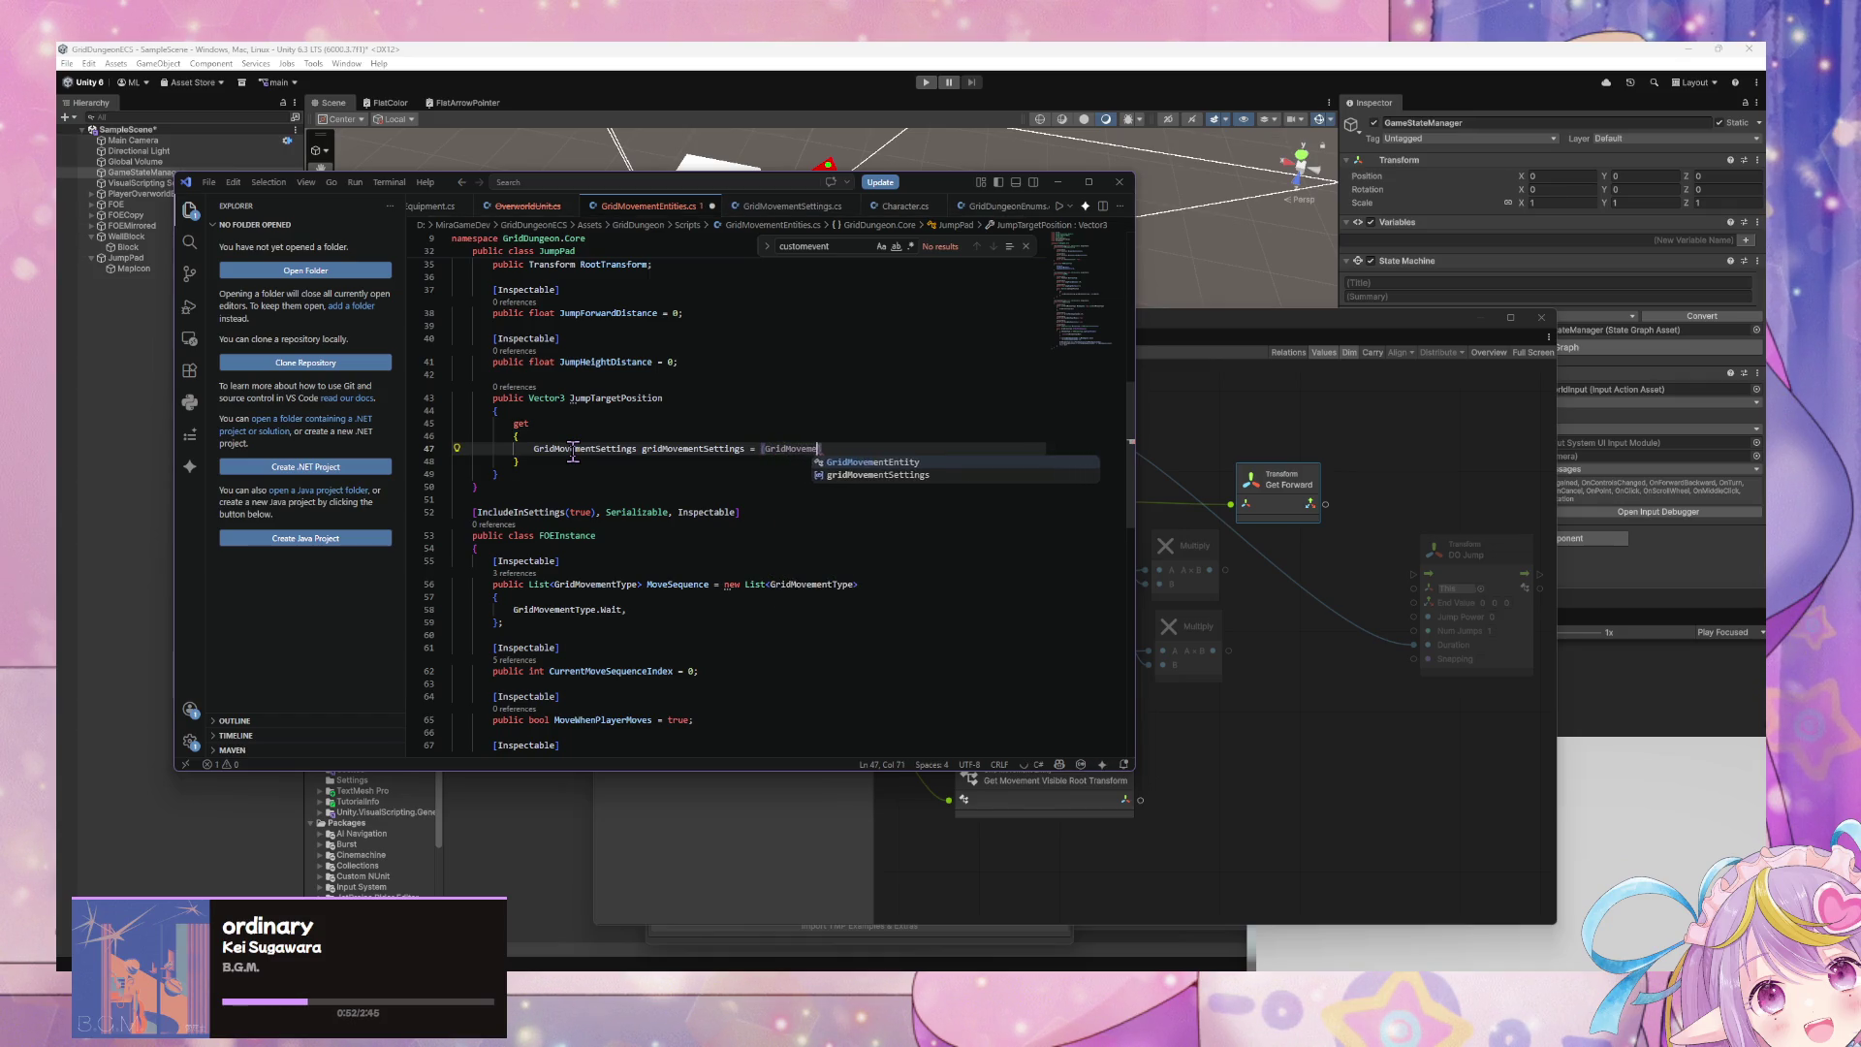
pyautogui.write('ngs) Var')
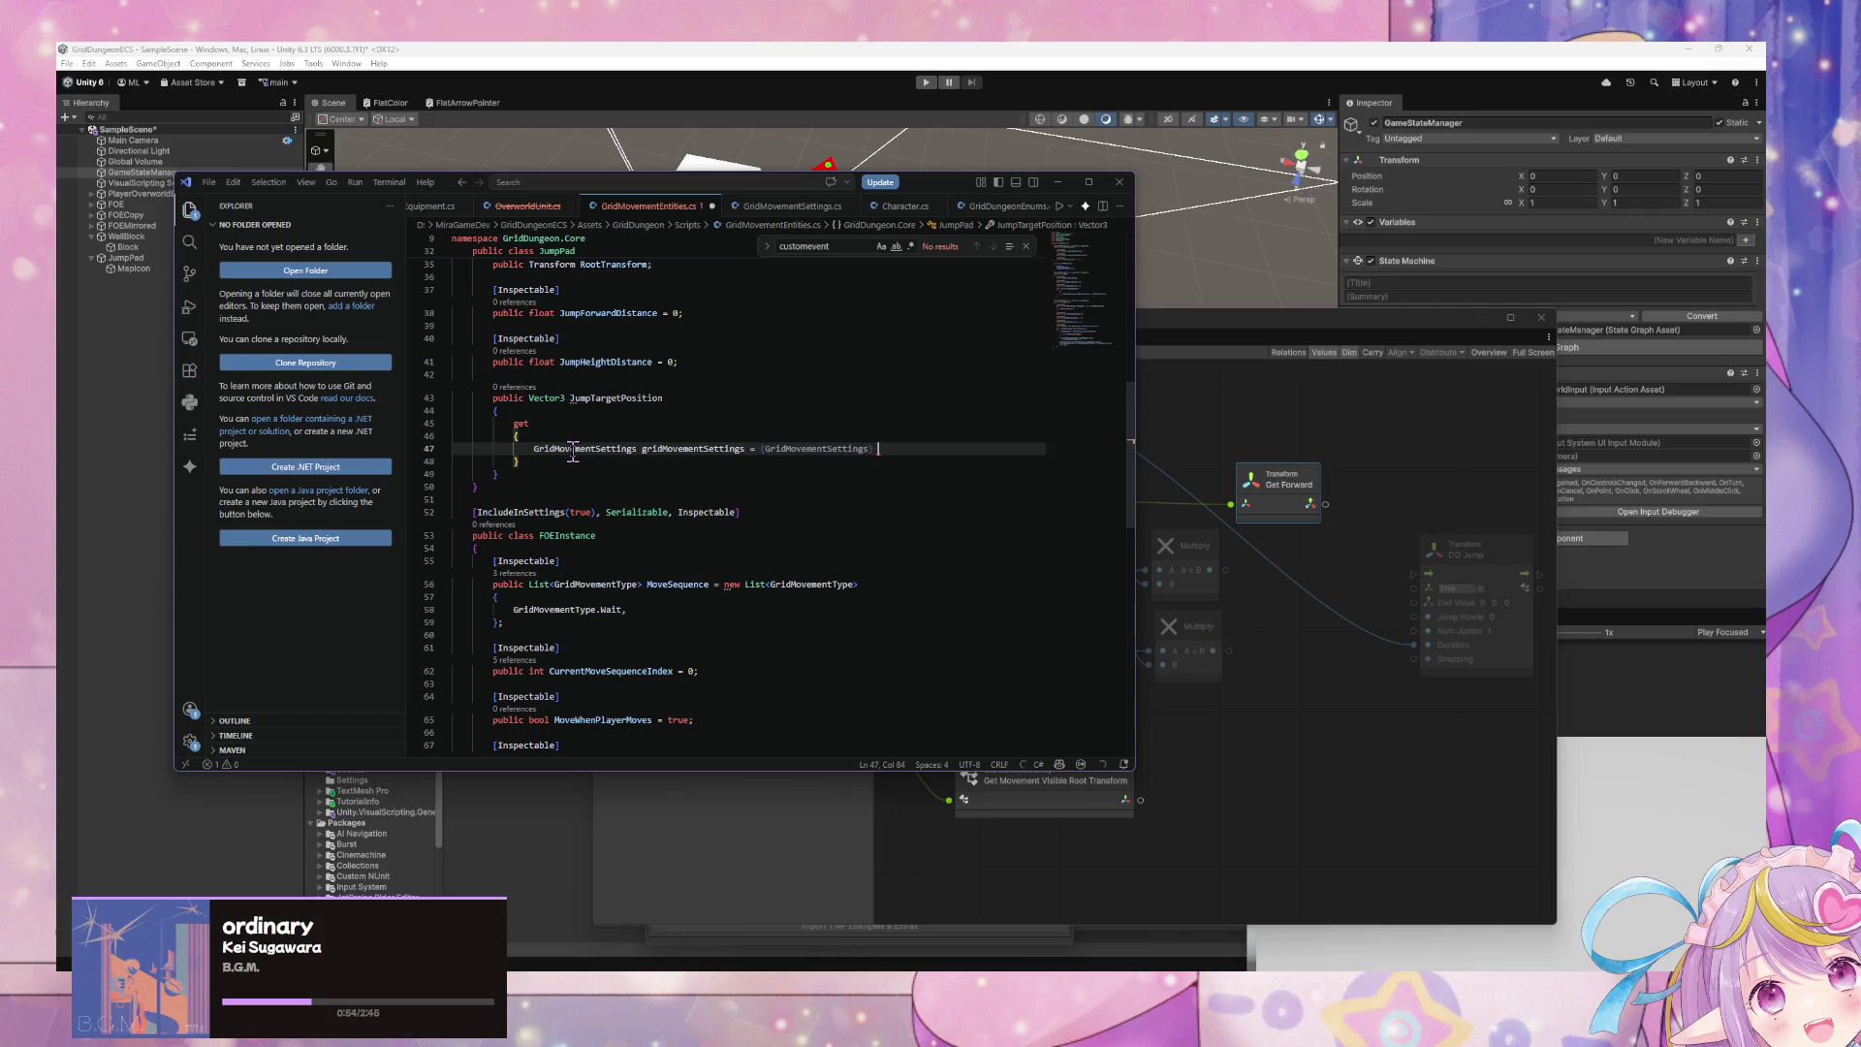
pyautogui.write('iablesEncoder.')
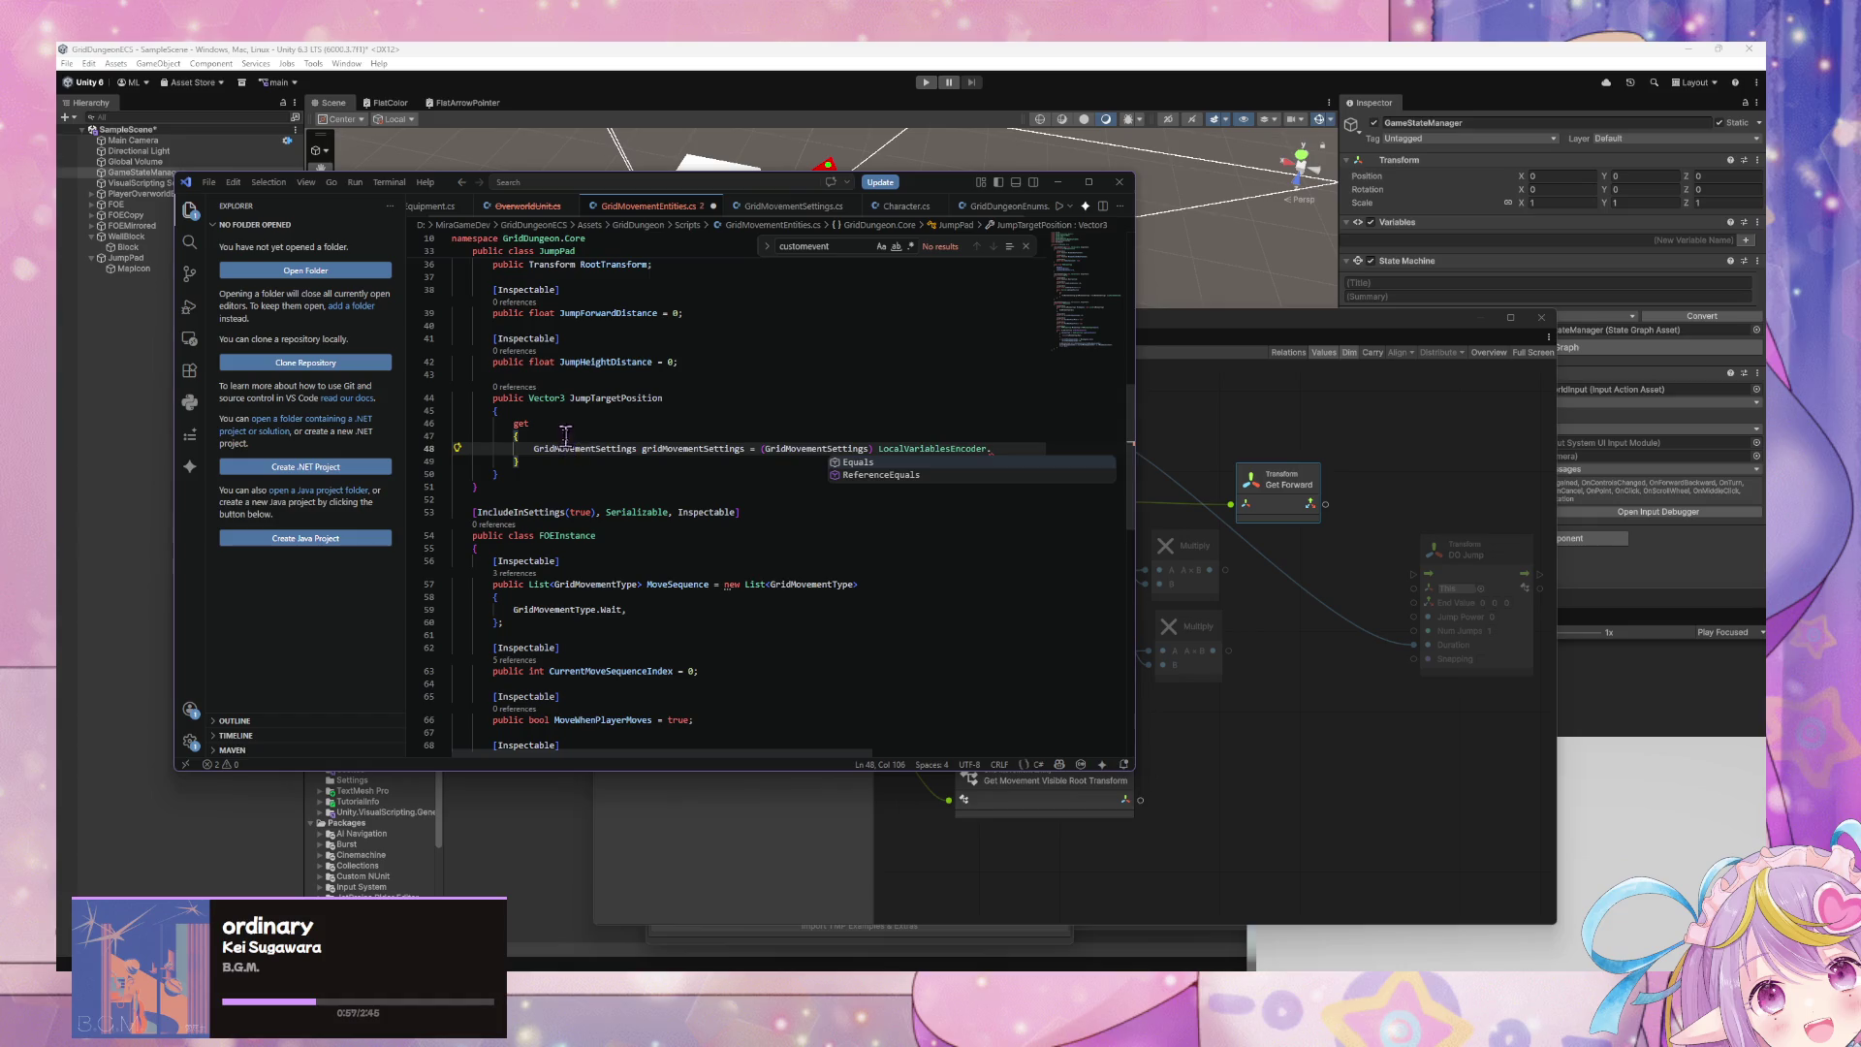
pyautogui.press('Escape')
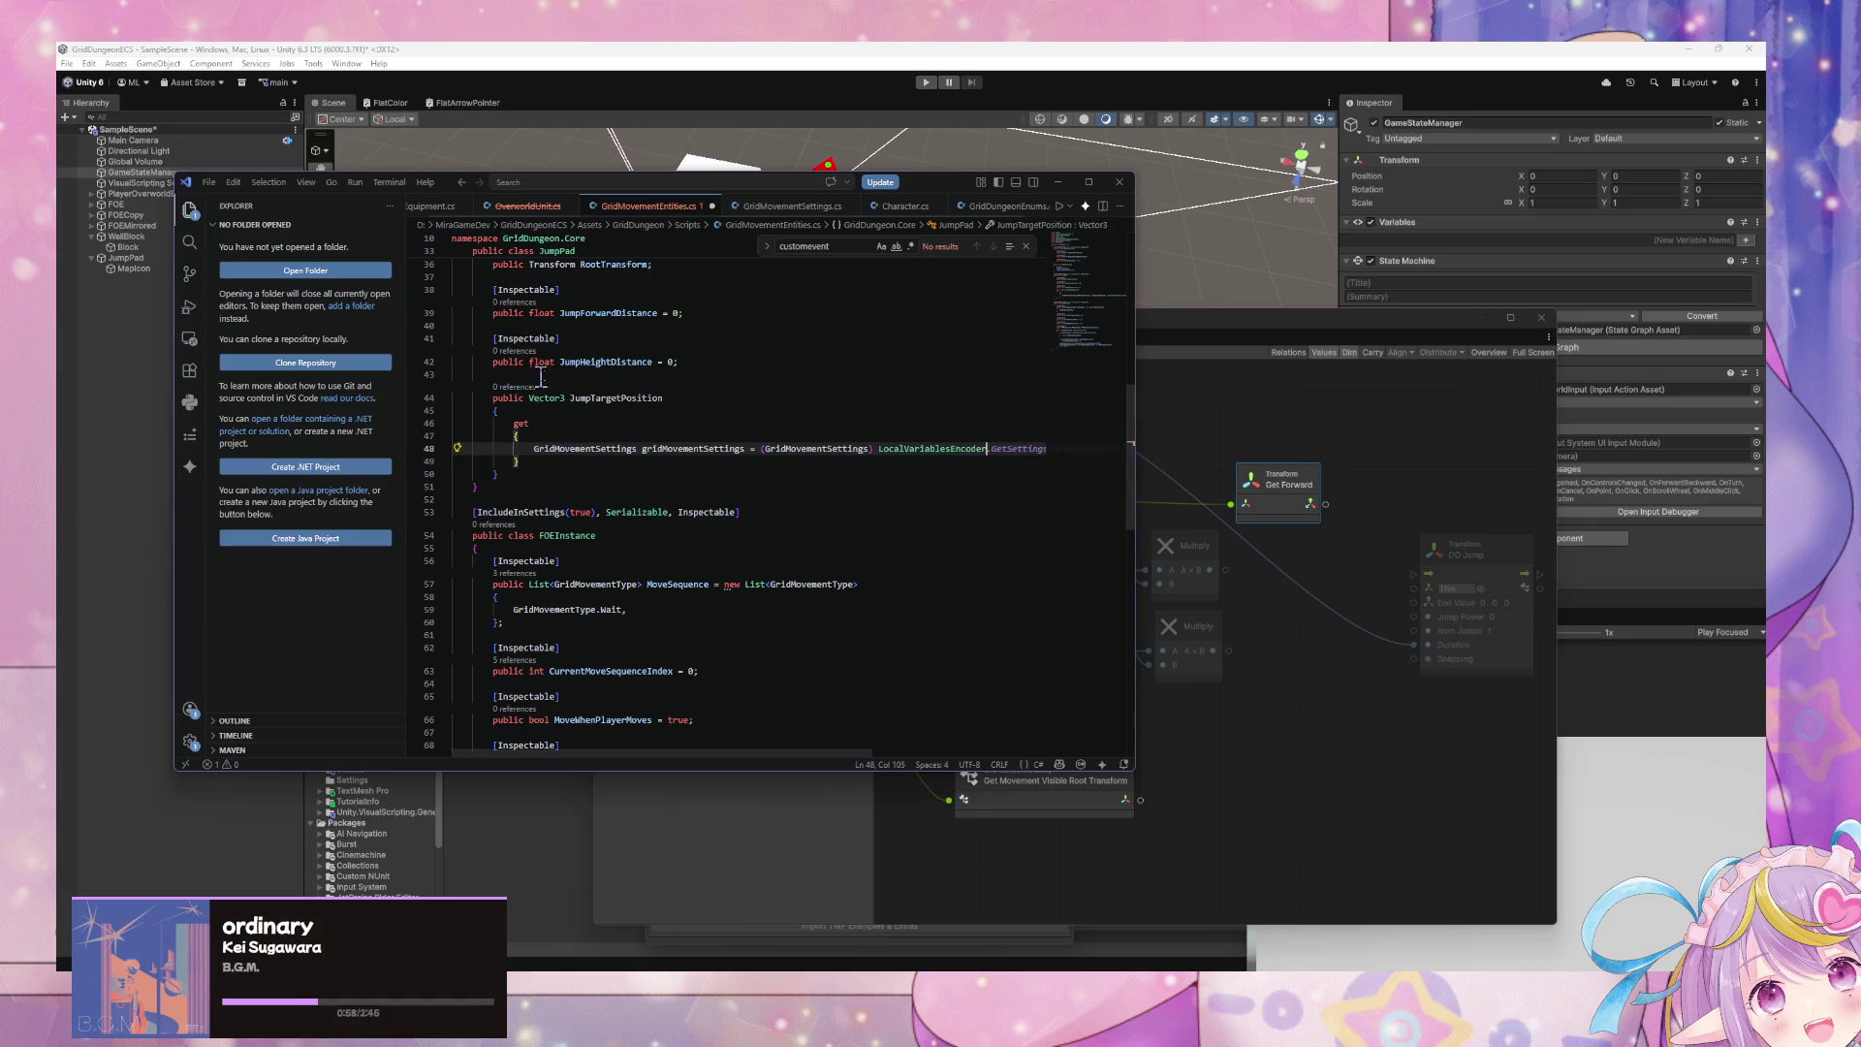
pyautogui.scroll(-1, 577, 368)
pyautogui.click(190, 242)
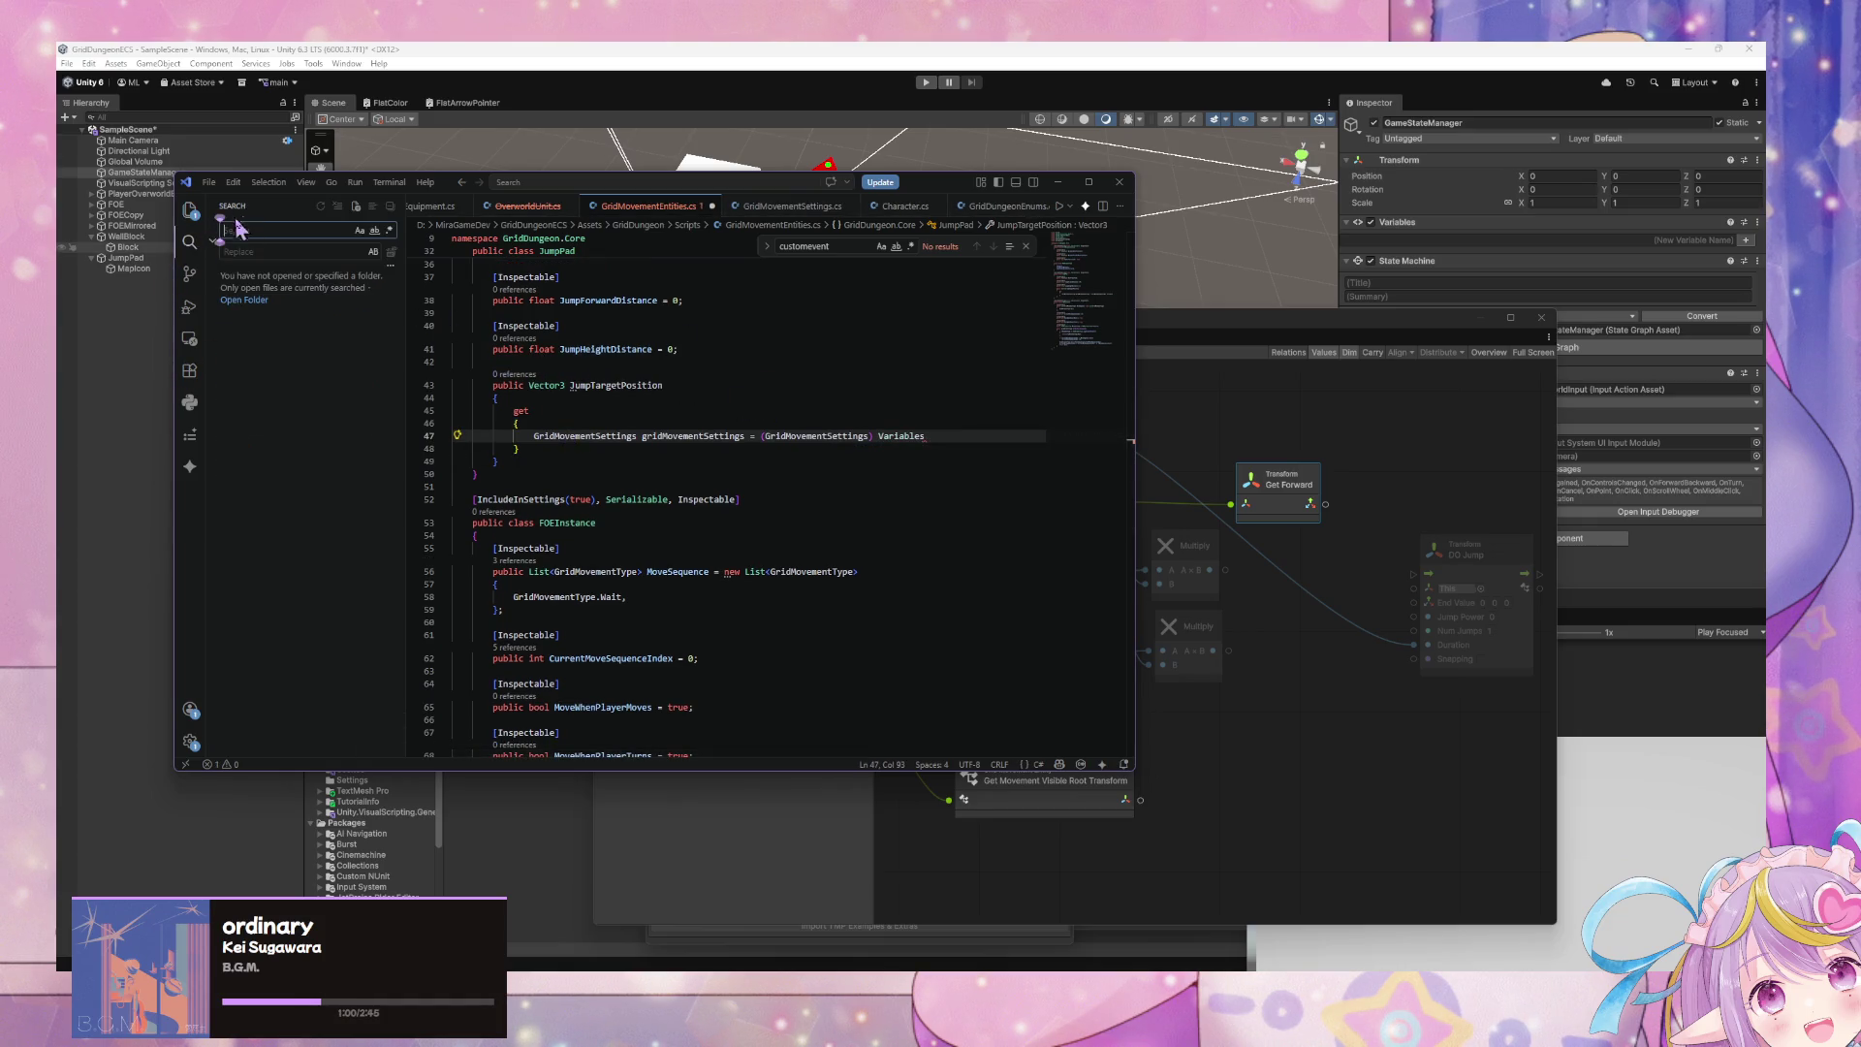
# - Search the workspace for 'variables', briefly checking the Unity Manual in the browser
pyautogui.write('variables')
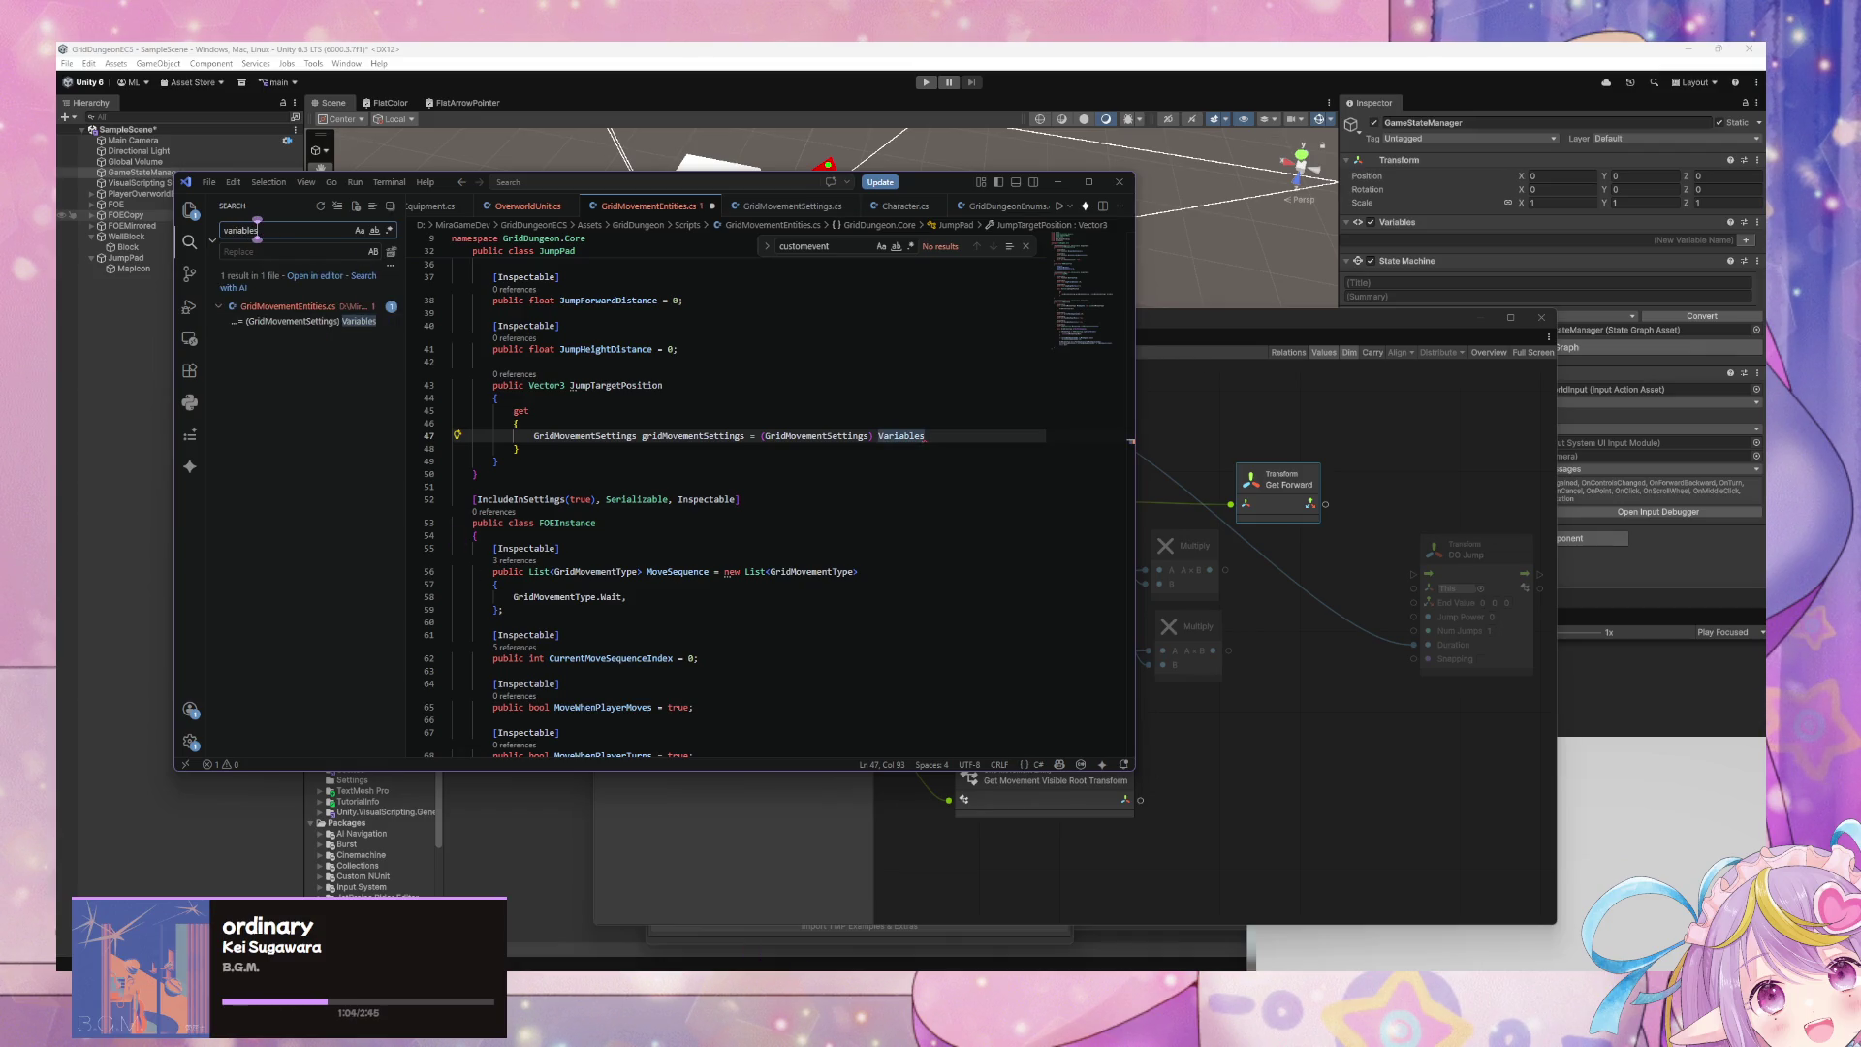
pyautogui.click(882, 920)
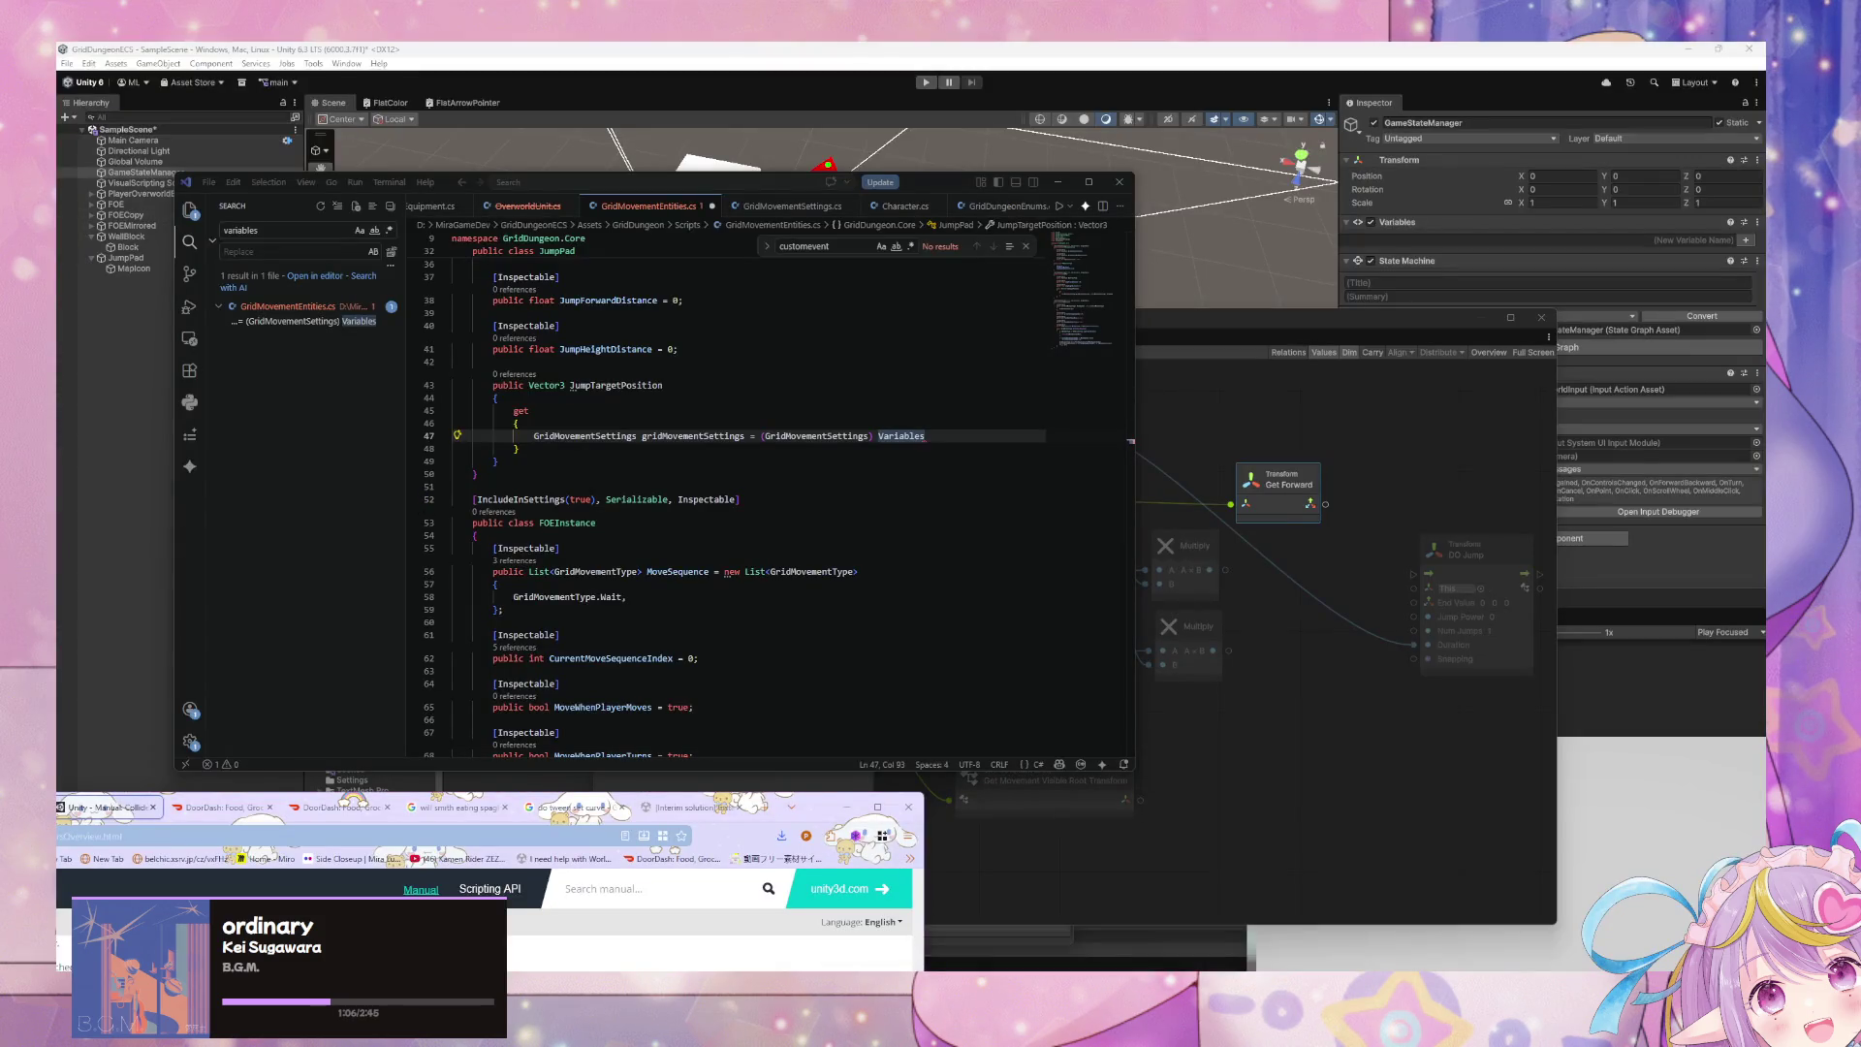
pyautogui.click(846, 807)
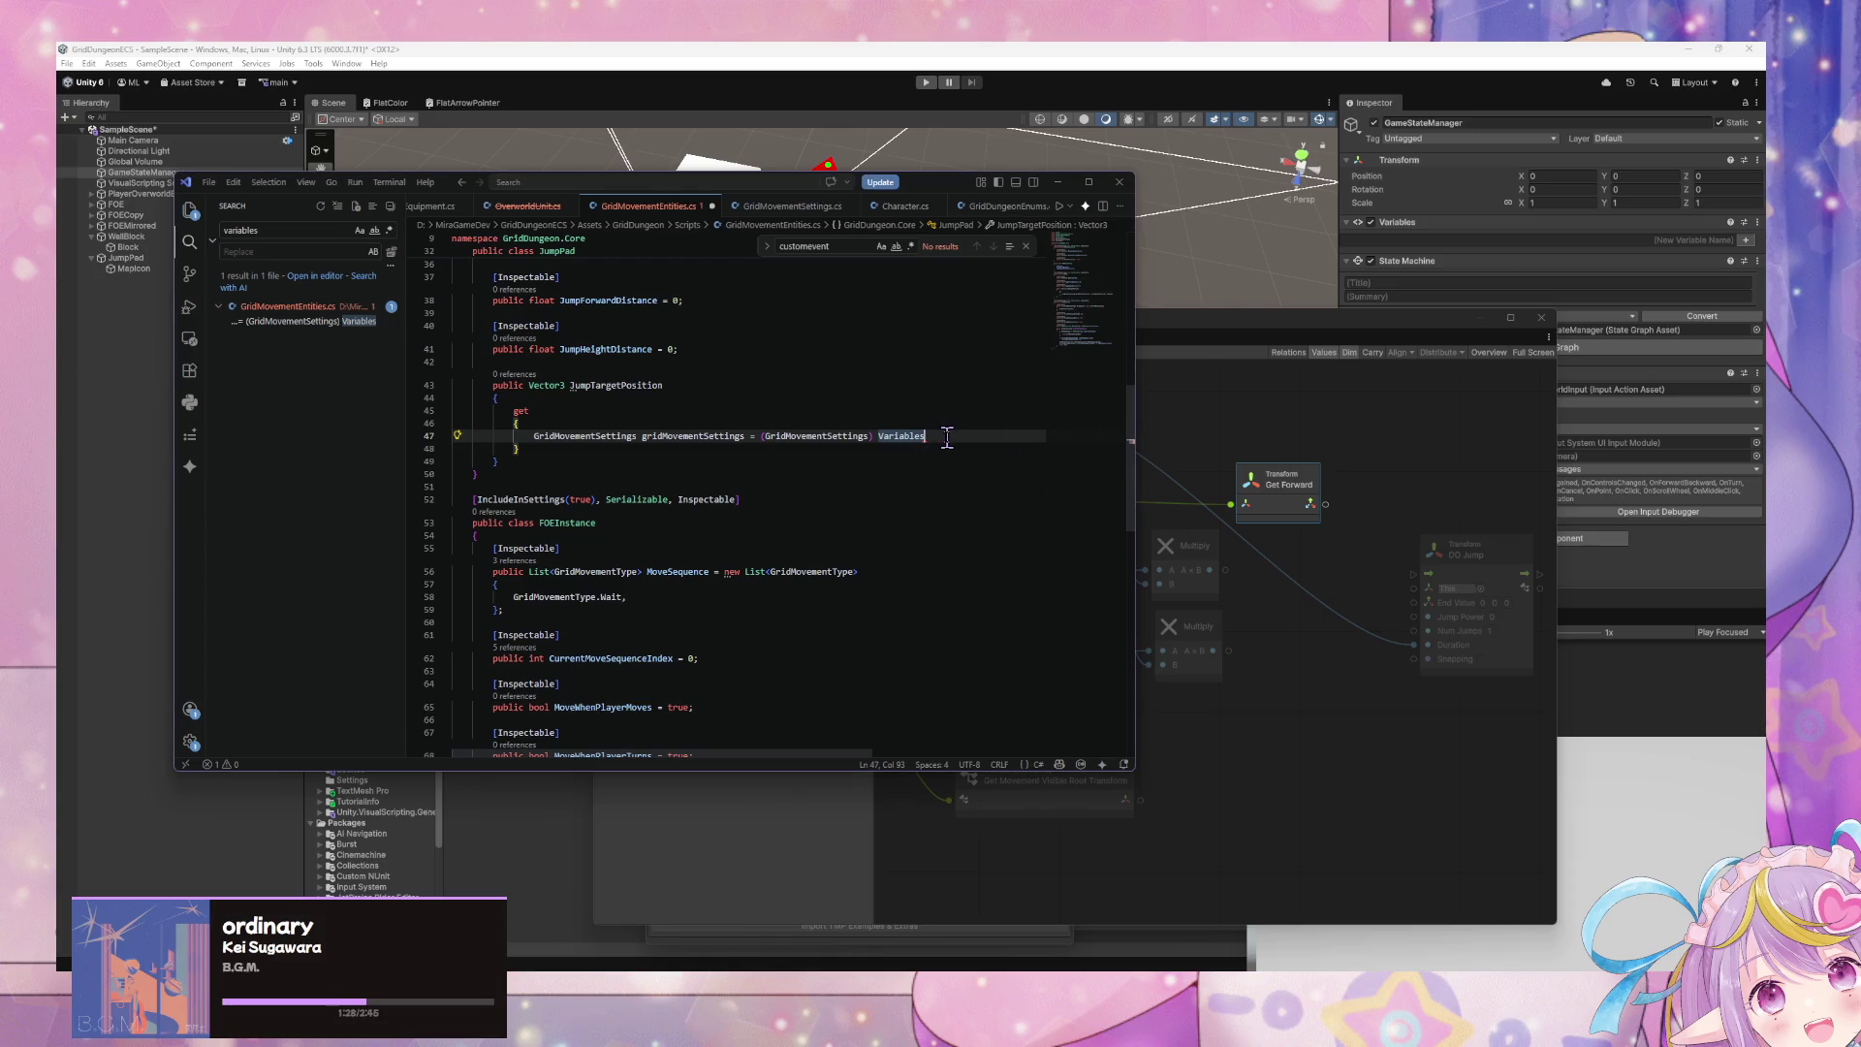
# - Complete line 47 as Variables.Application.Get("GridMovementSettings") cast to GridMovementSettings
pyautogui.write('.App')
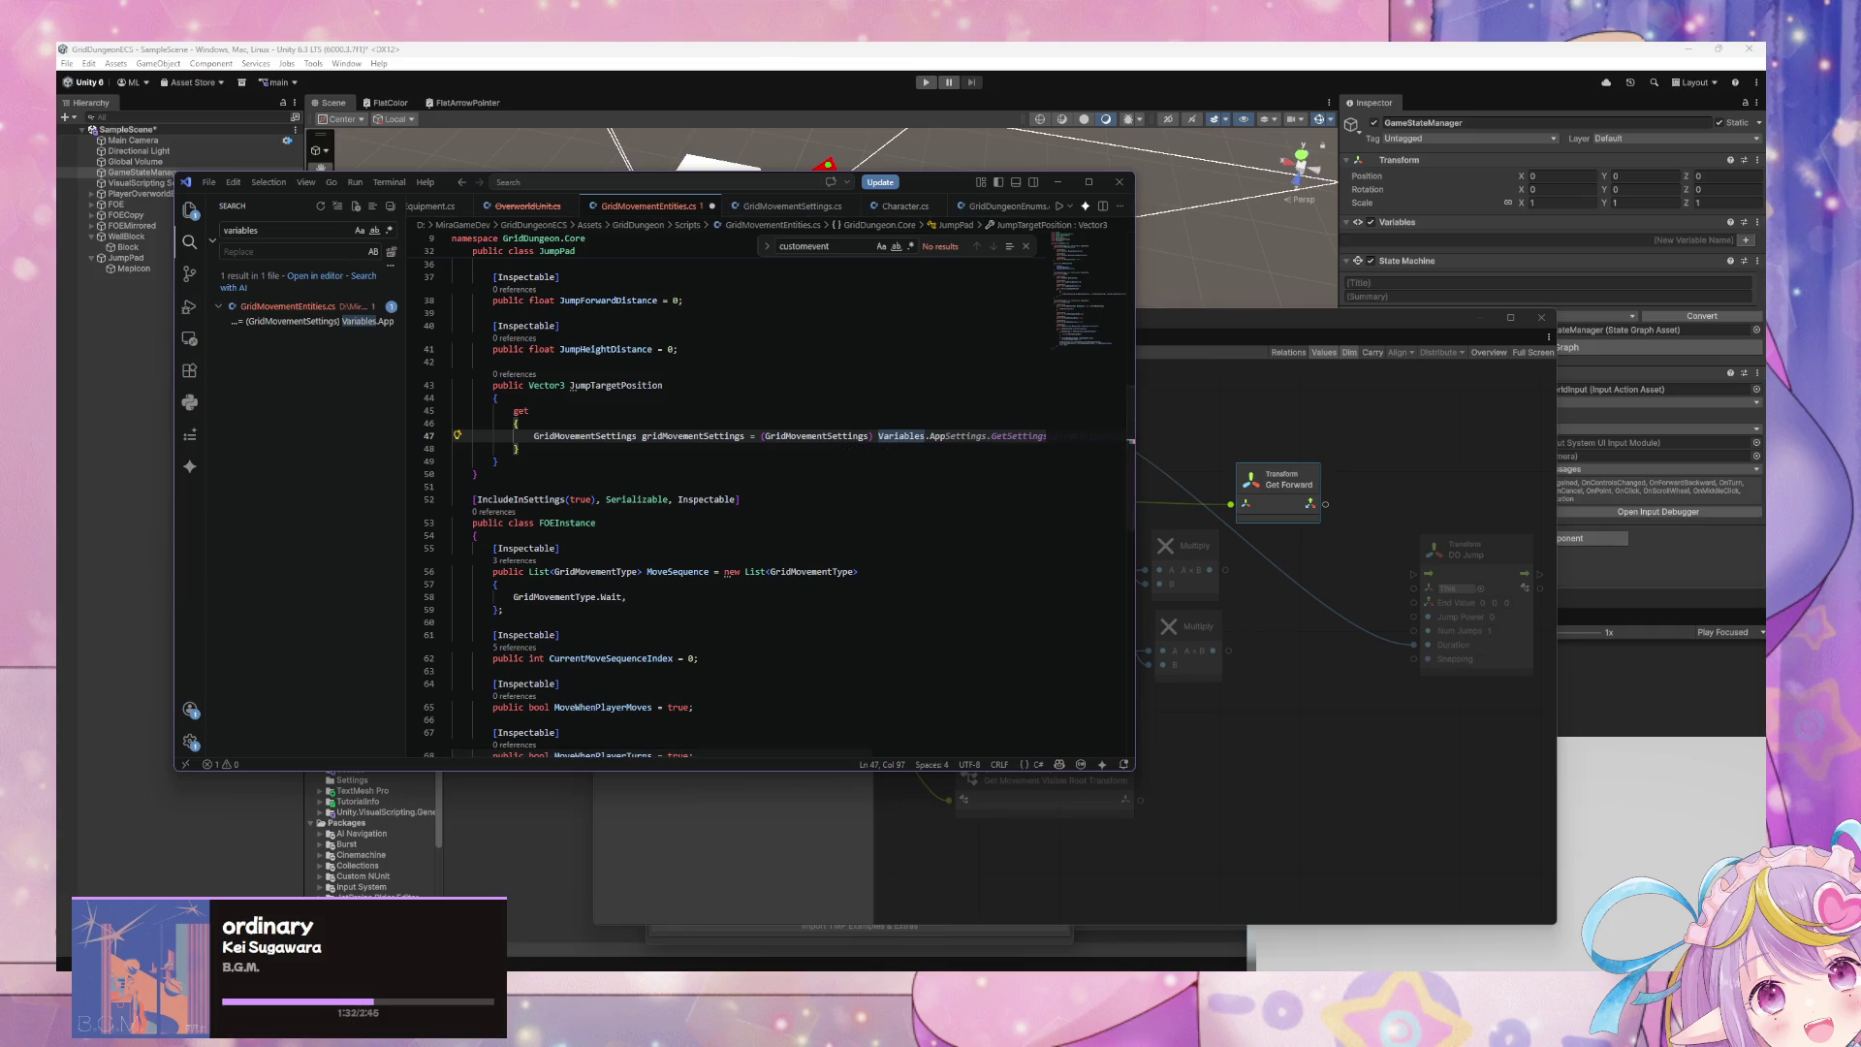
pyautogui.press('Escape')
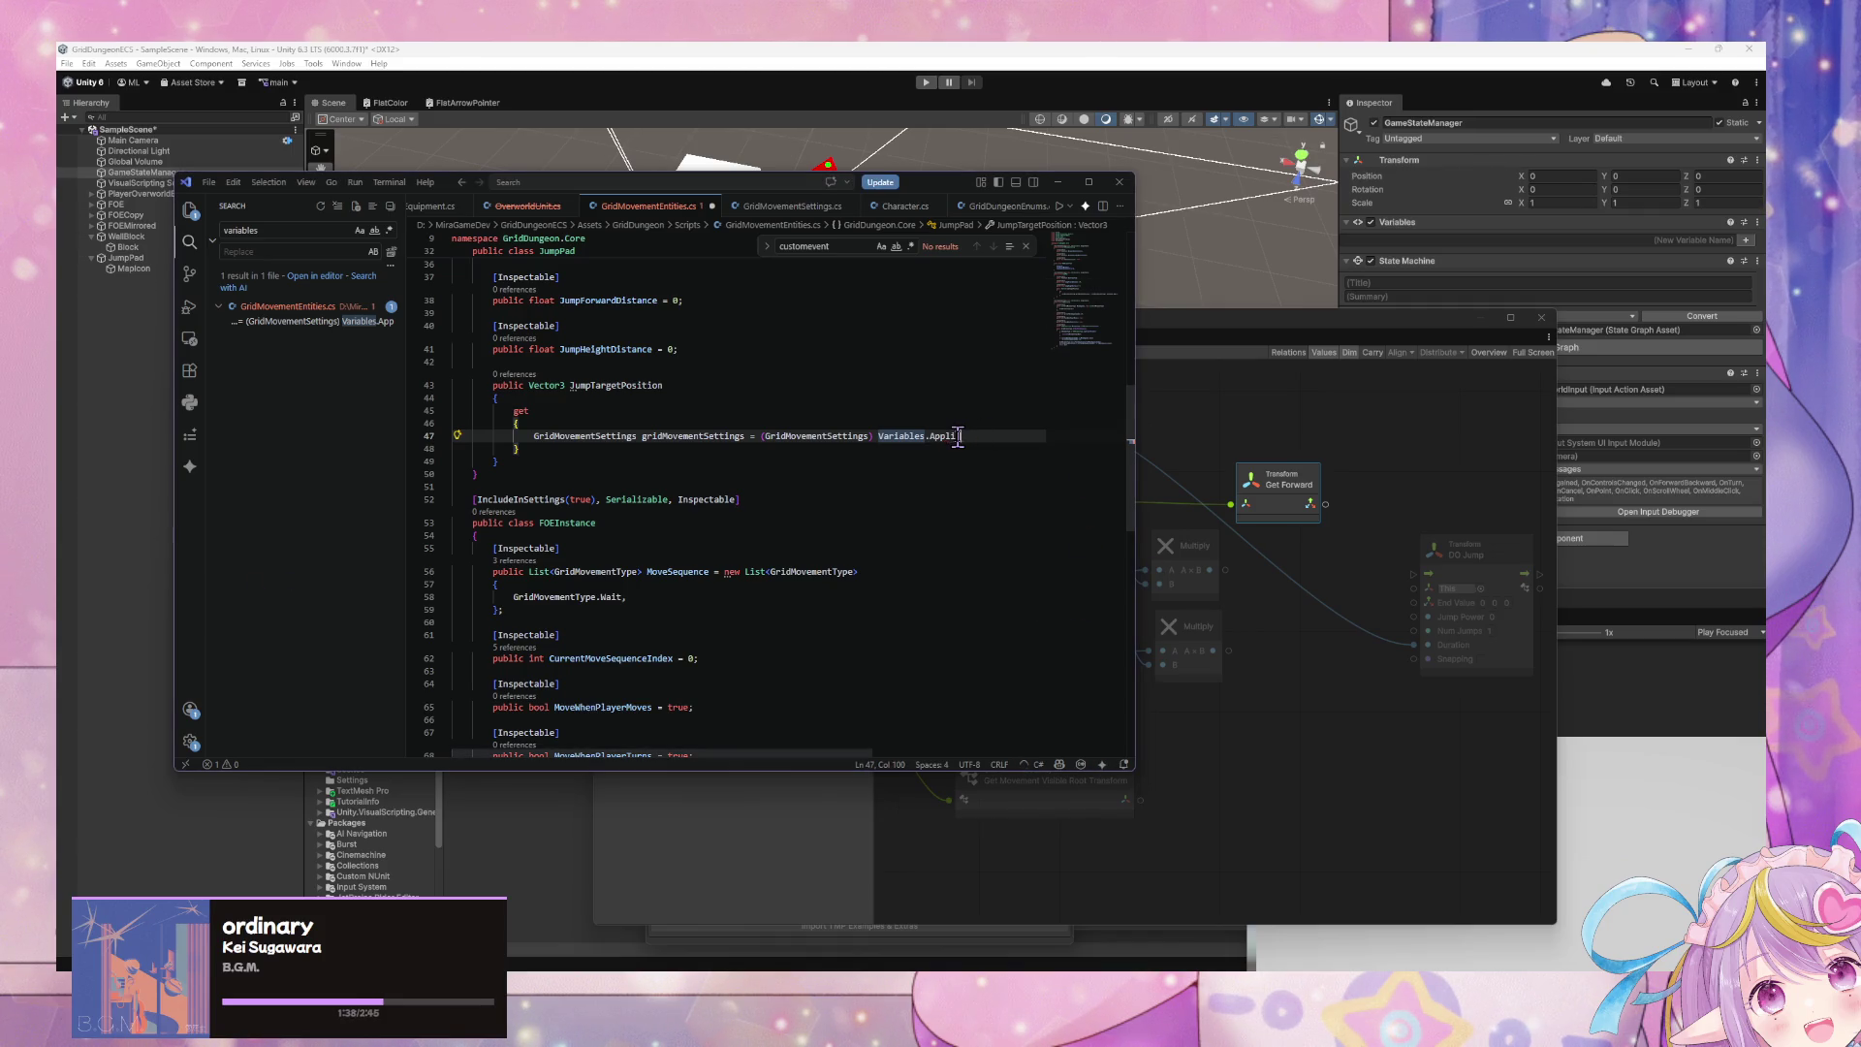
pyautogui.write('cation.Get(')
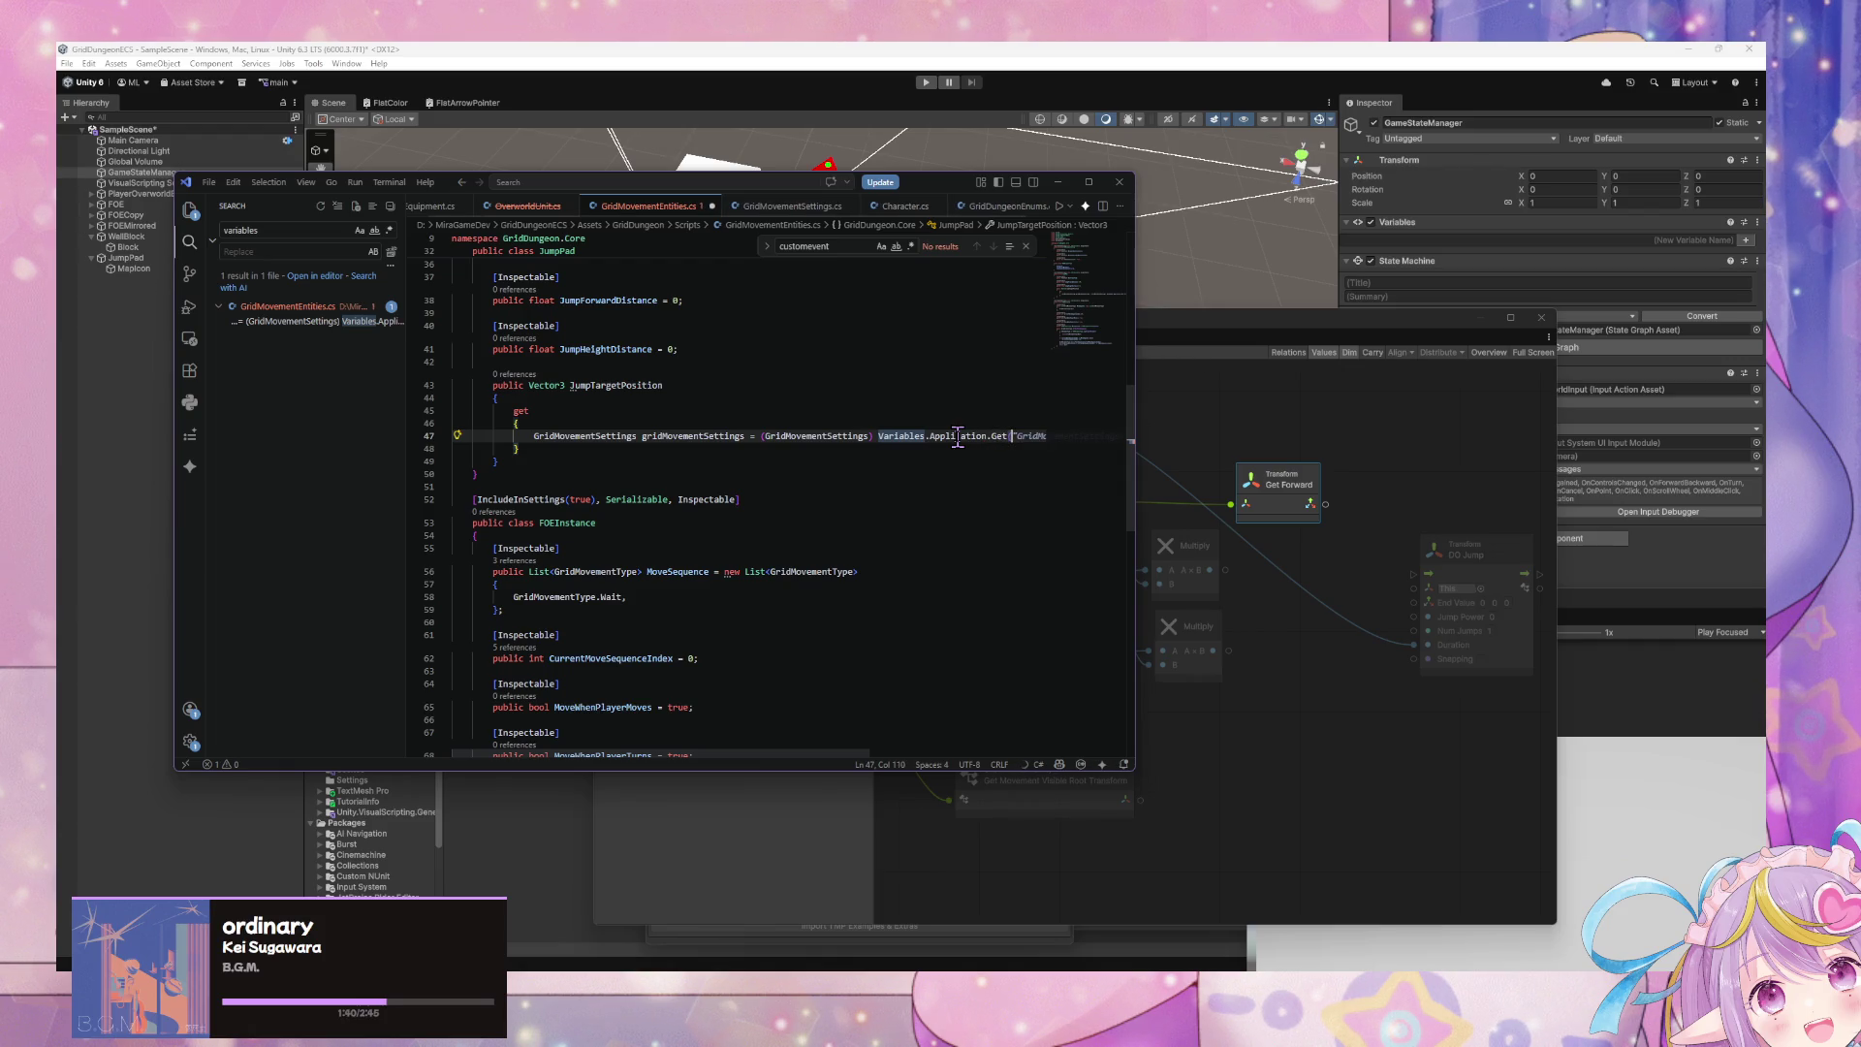
pyautogui.moveTo(828, 752); pyautogui.dragTo(947, 752)
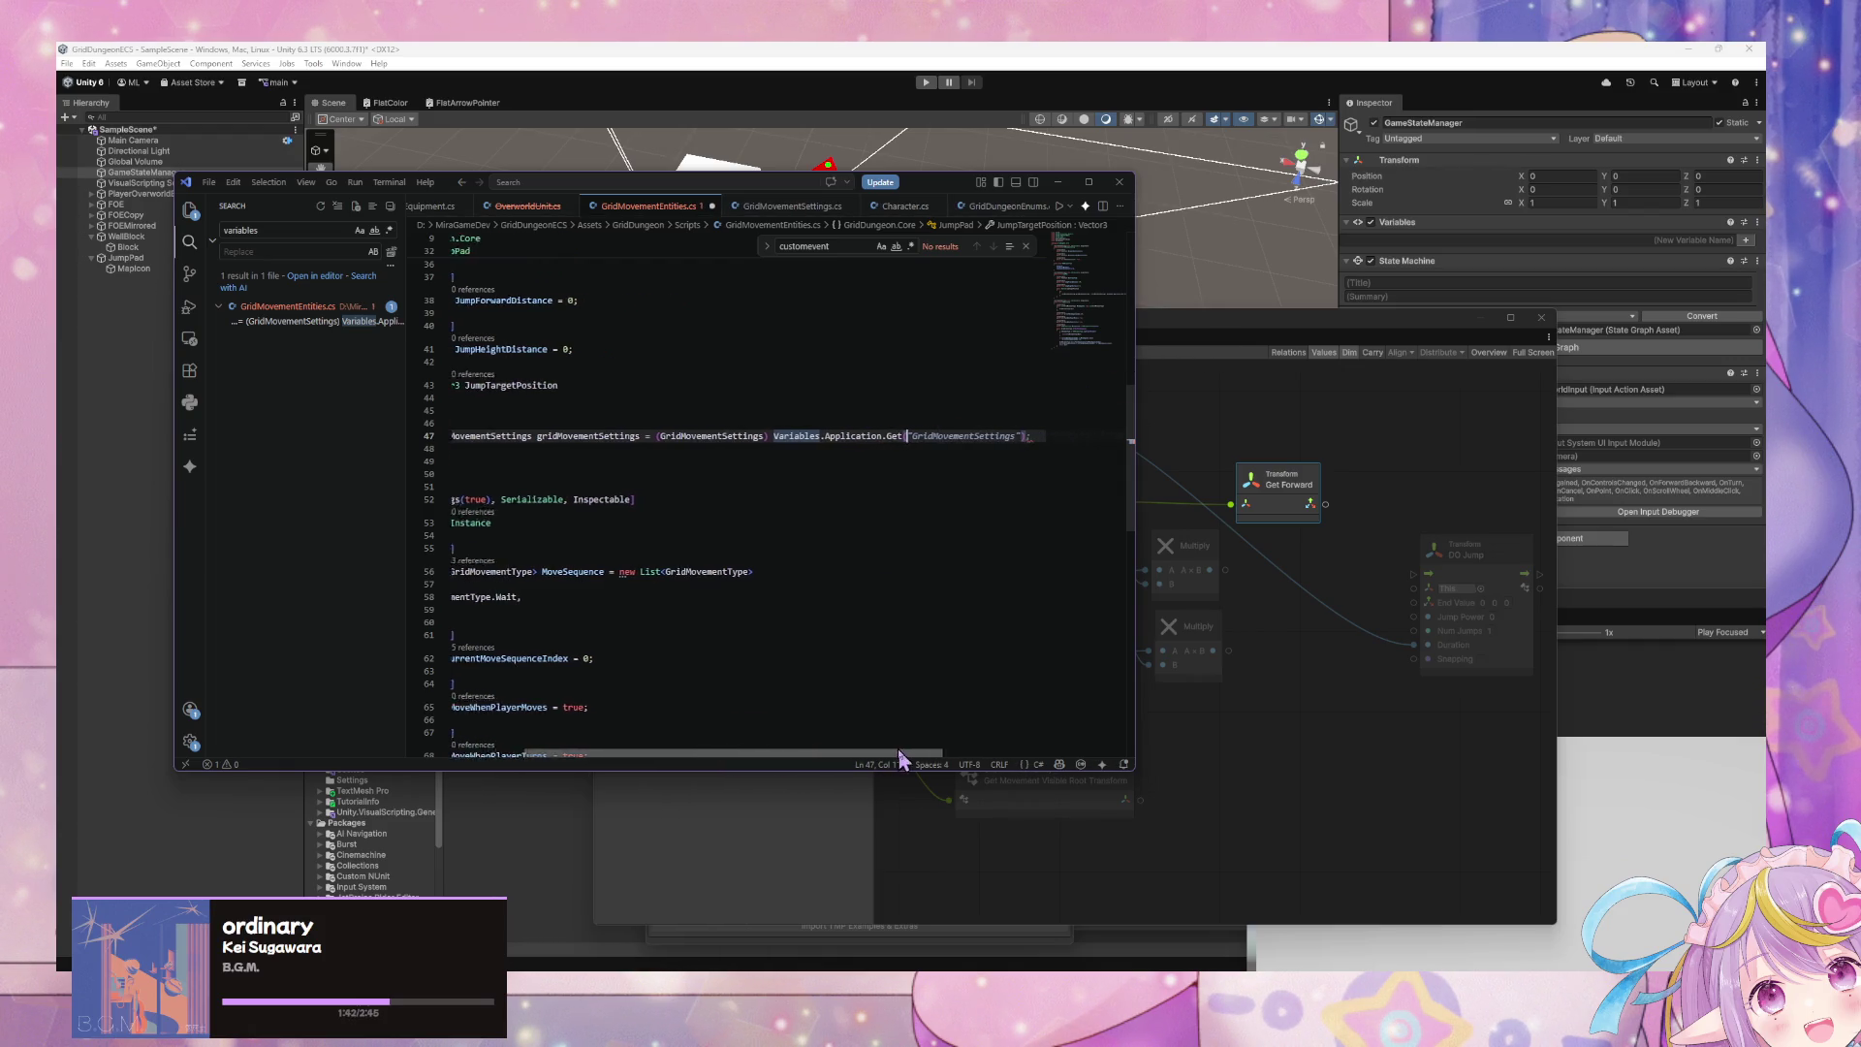
pyautogui.press('Tab')
pyautogui.click(894, 523)
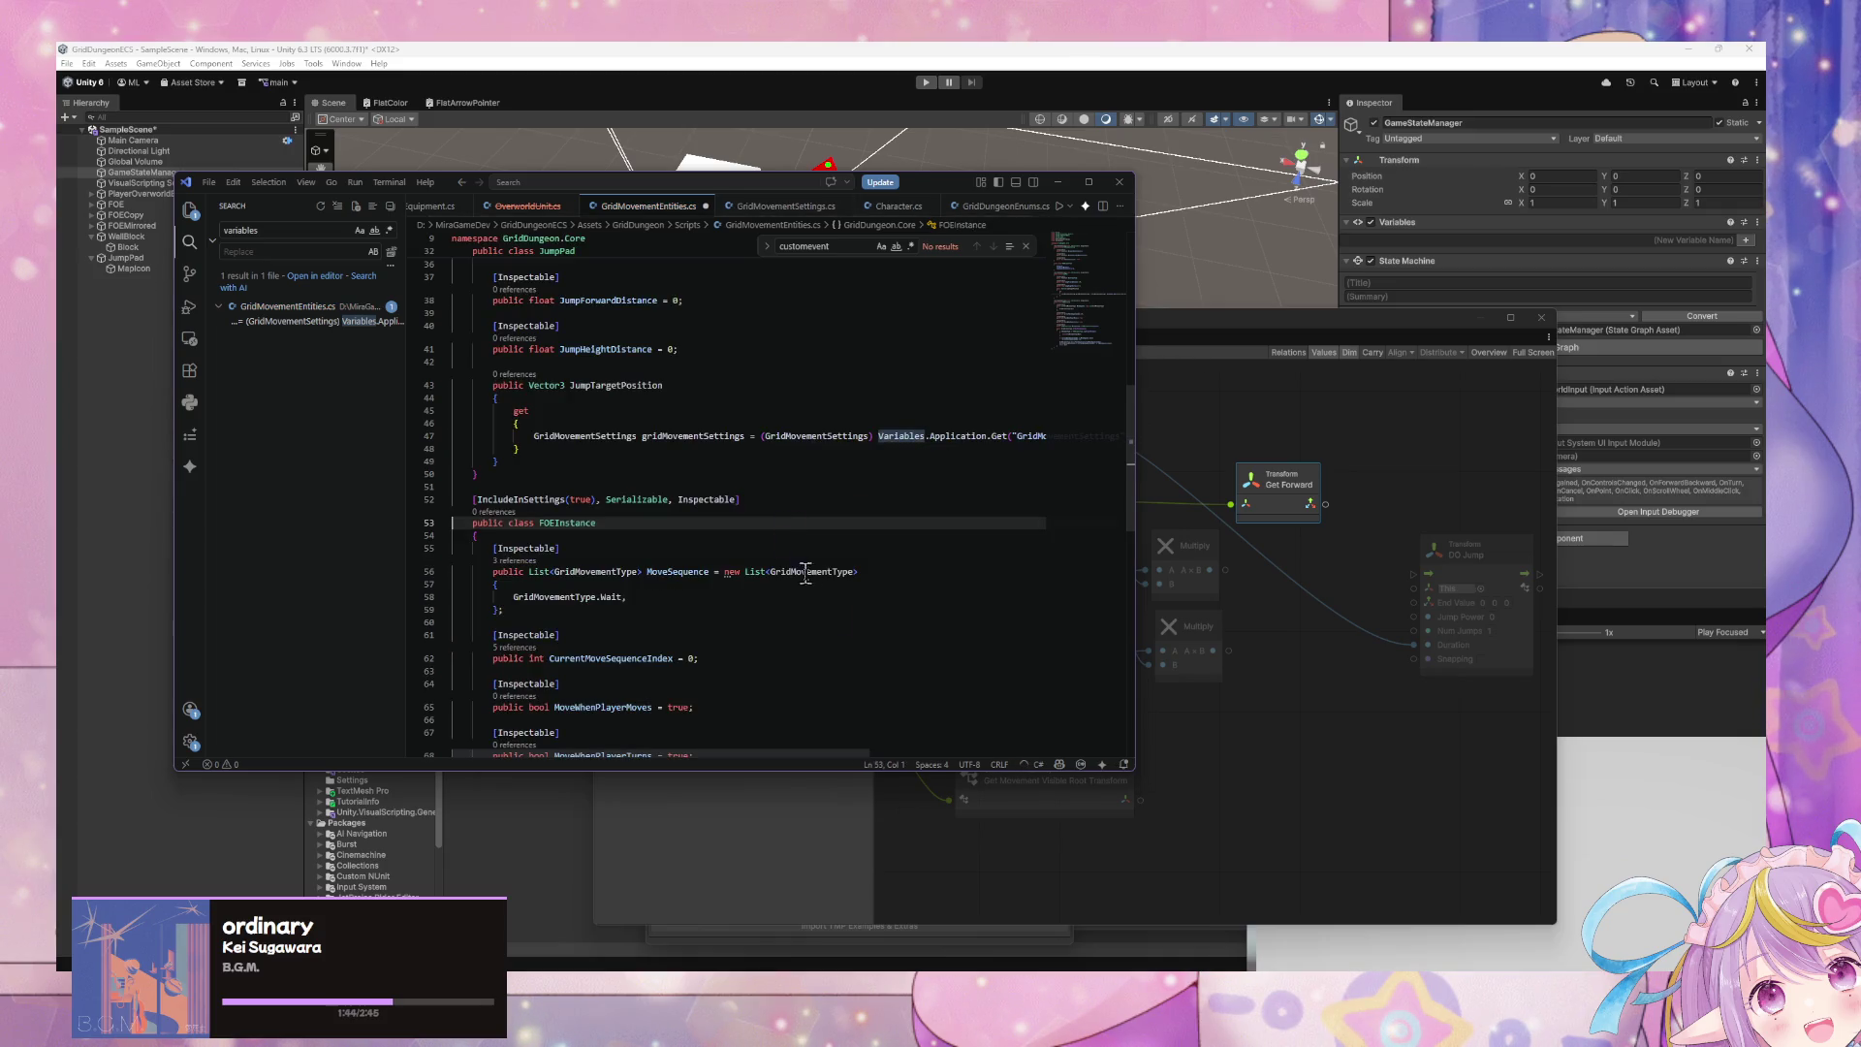
pyautogui.moveTo(818, 753); pyautogui.dragTo(941, 753)
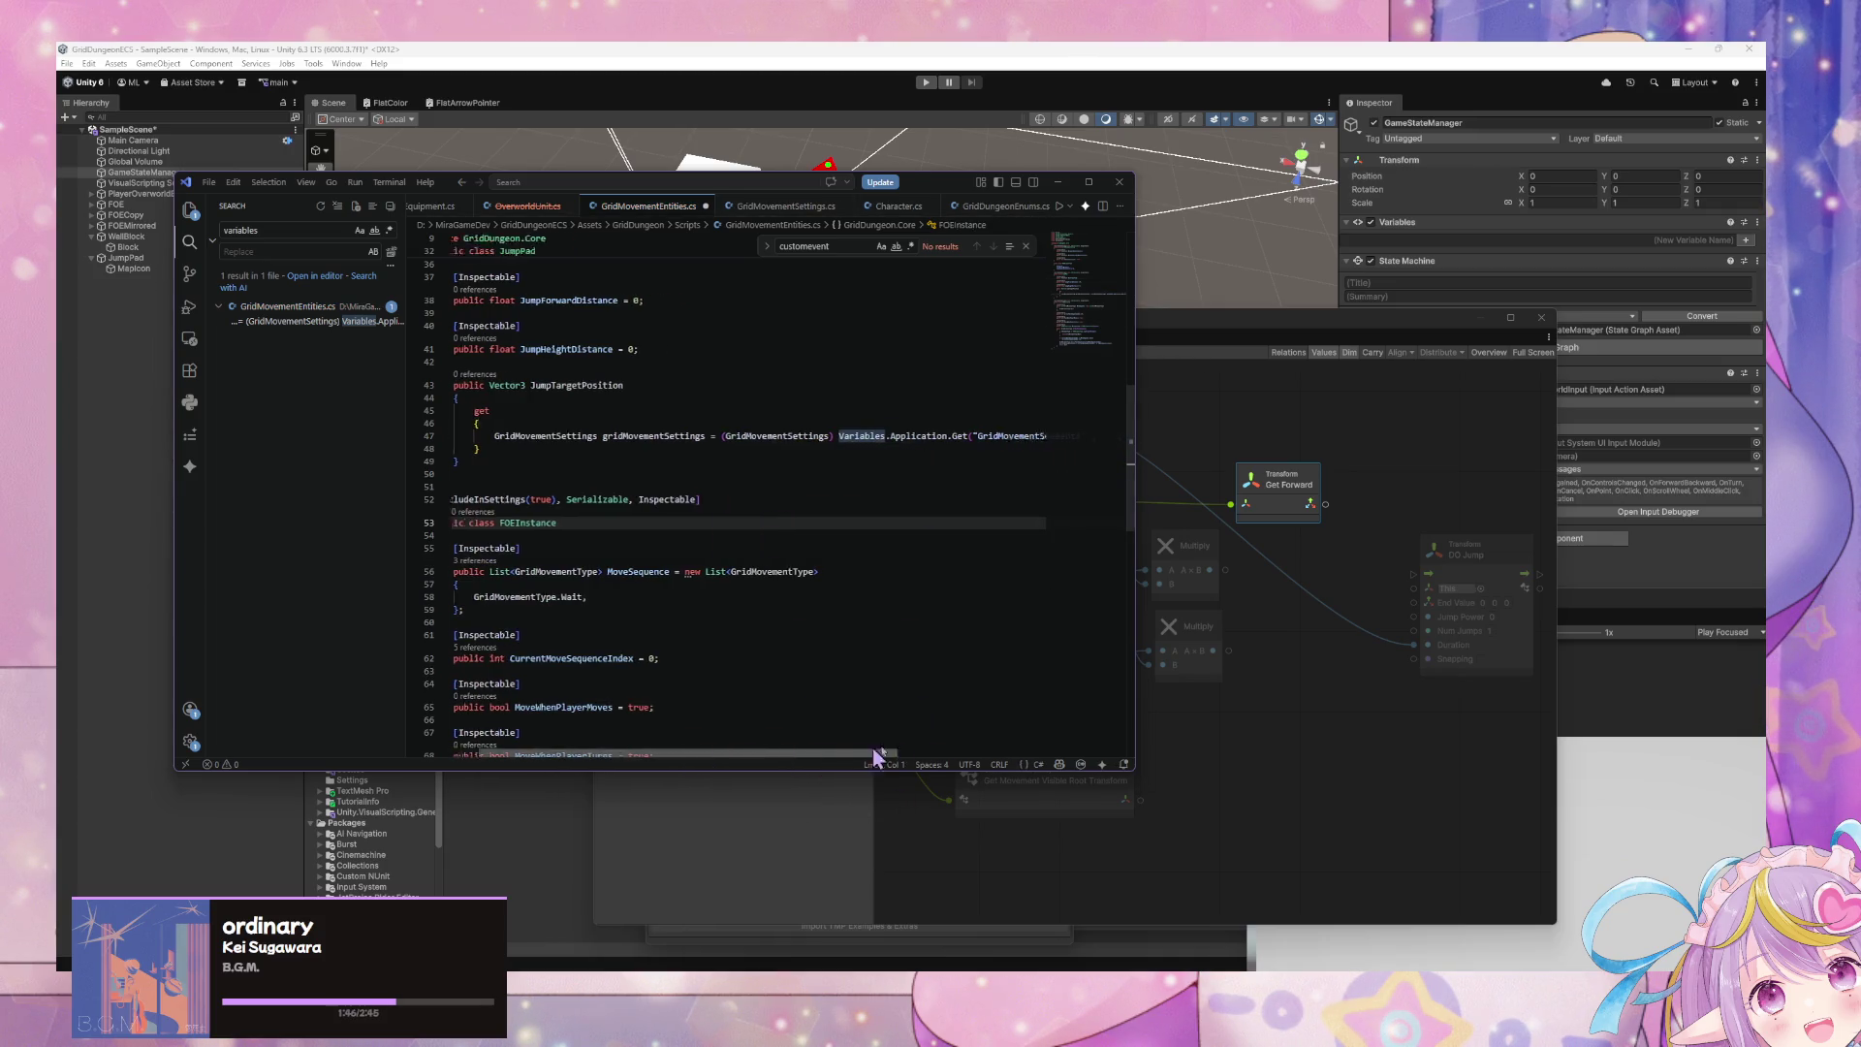
pyautogui.click(959, 448)
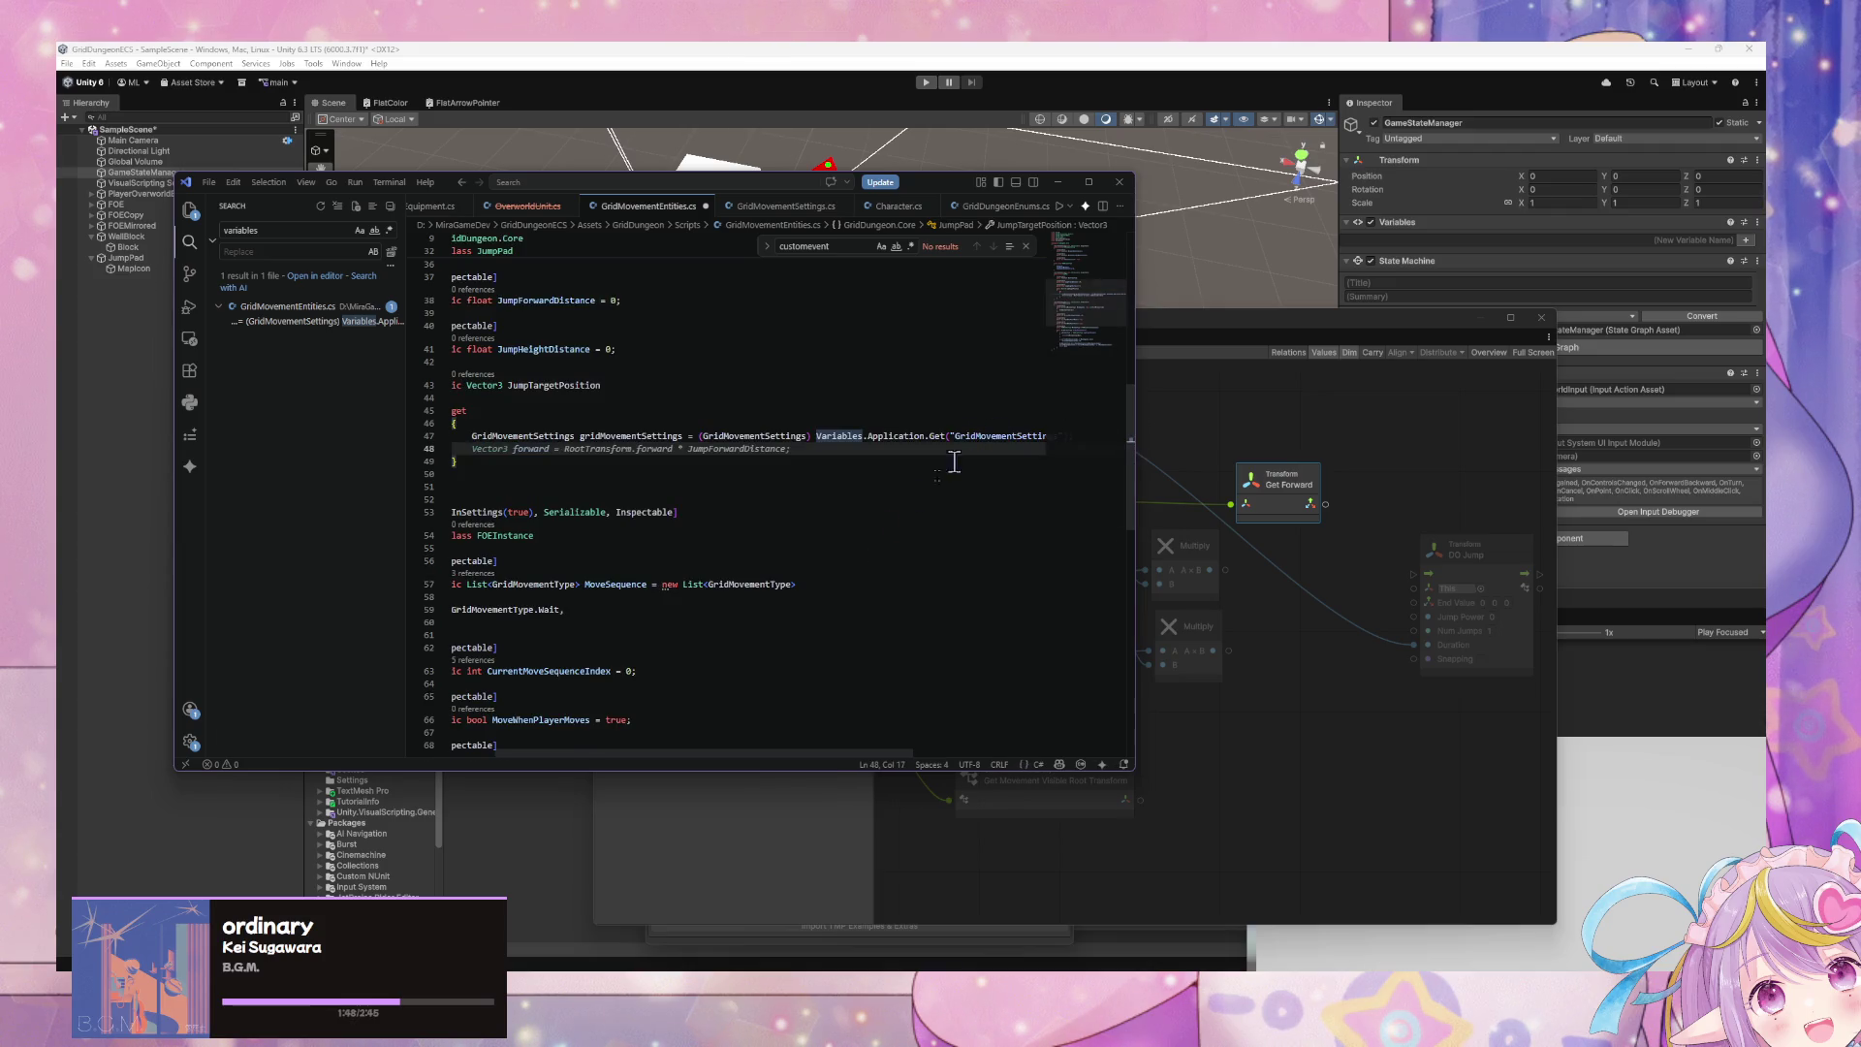
pyautogui.scroll(4, 722, 703)
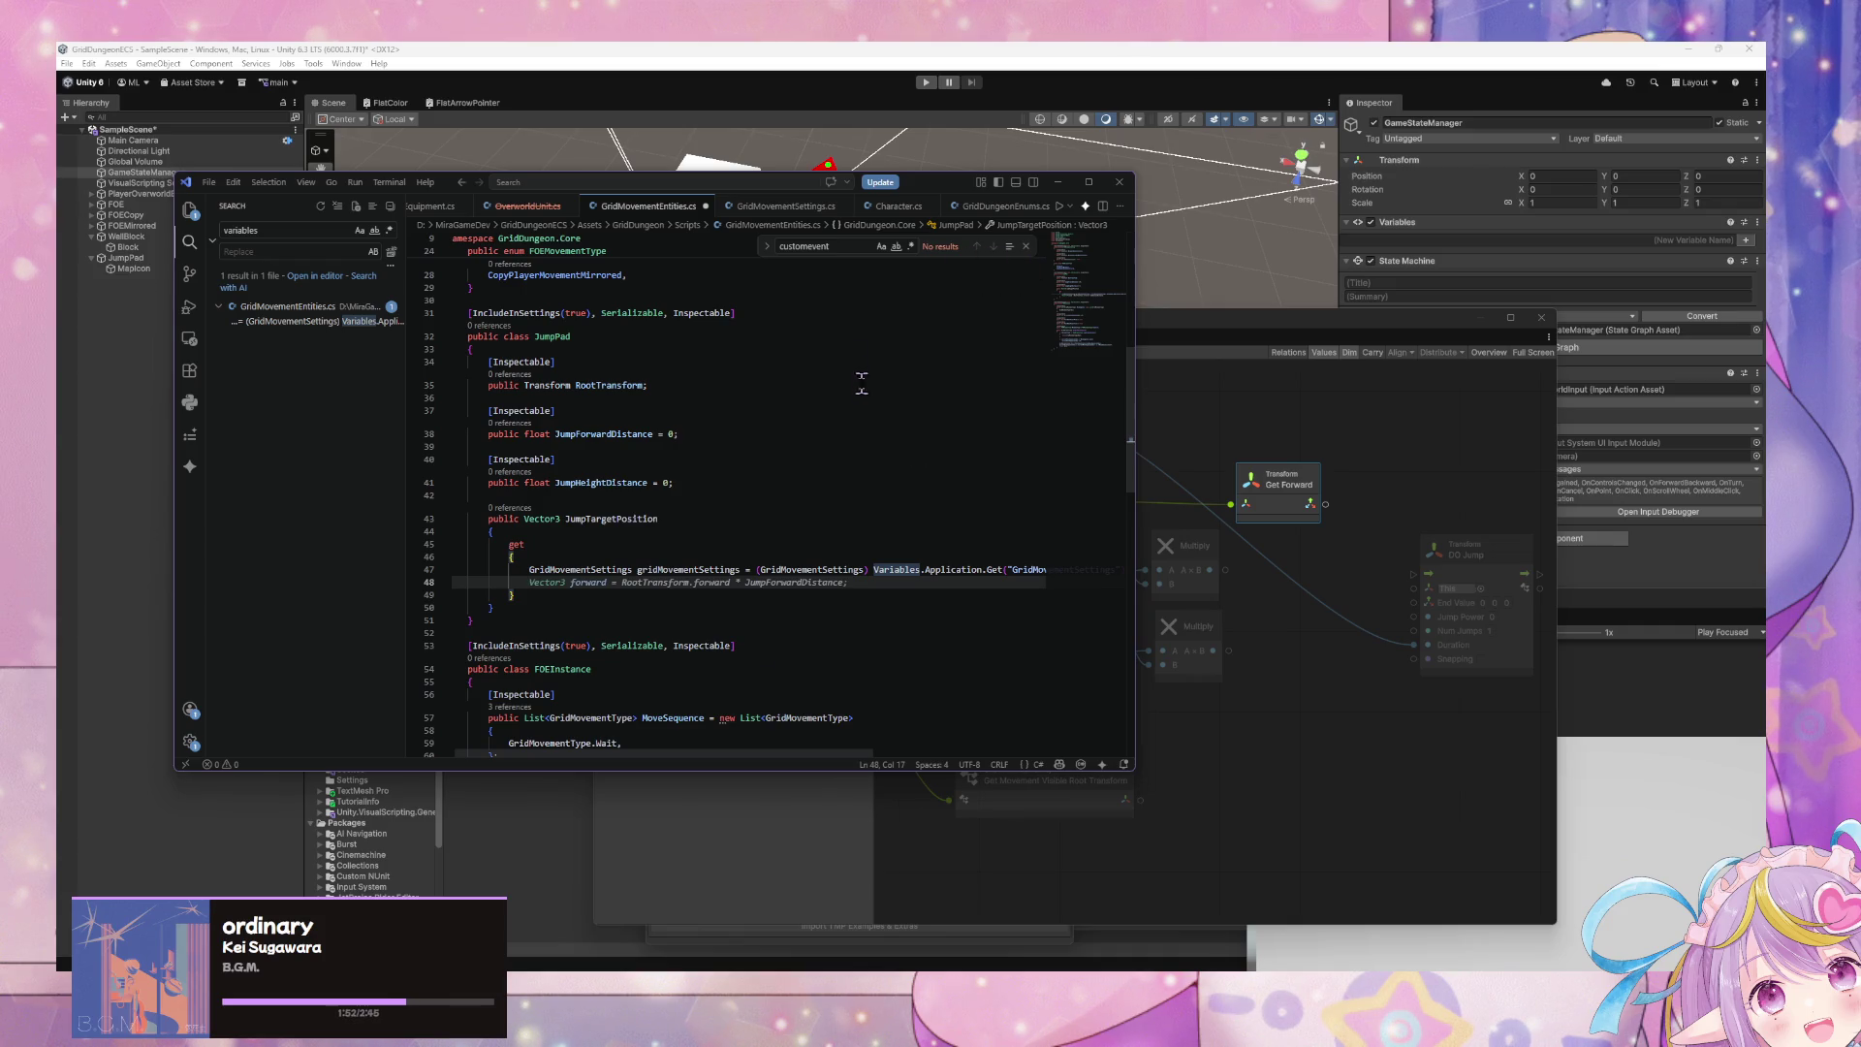
pyautogui.moveTo(941, 184); pyautogui.dragTo(701, 179)
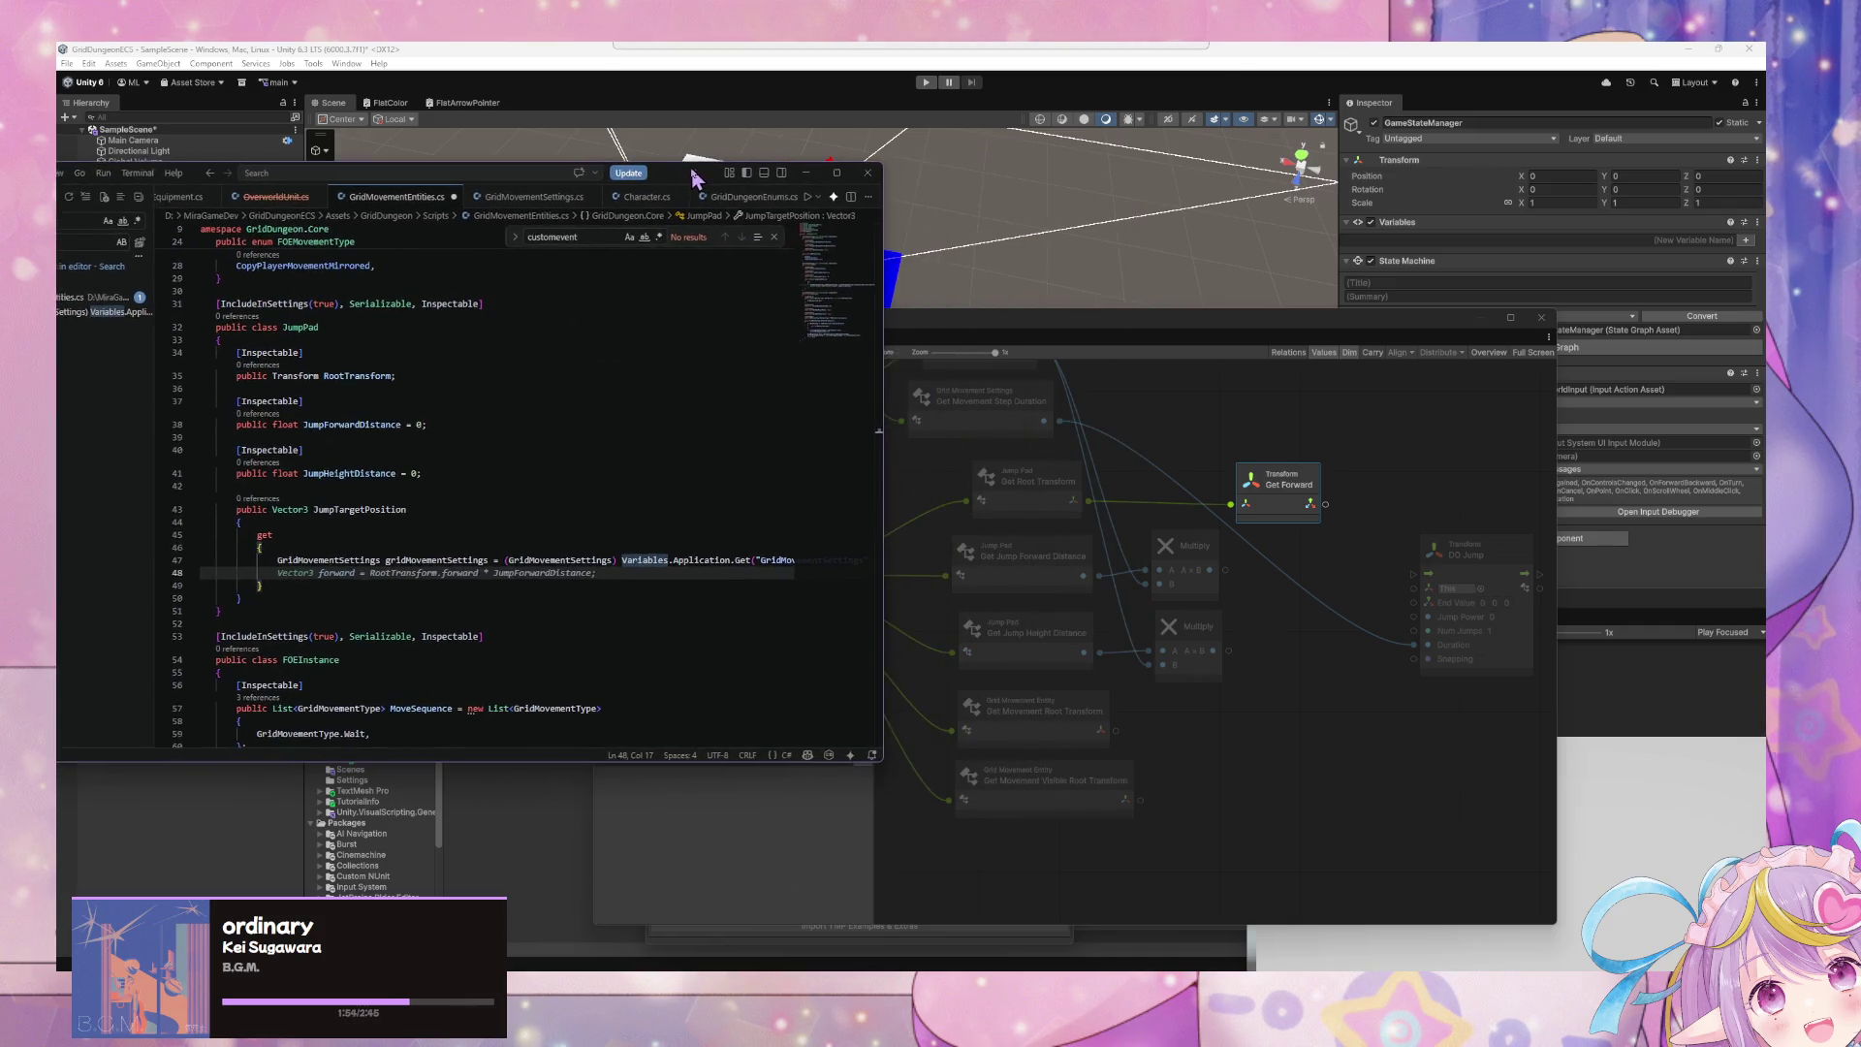
# - Check the fields in GridMovementSettings.cs, then return to the empty line in the JumpTargetPosition getter
pyautogui.click(664, 598)
pyautogui.click(446, 573)
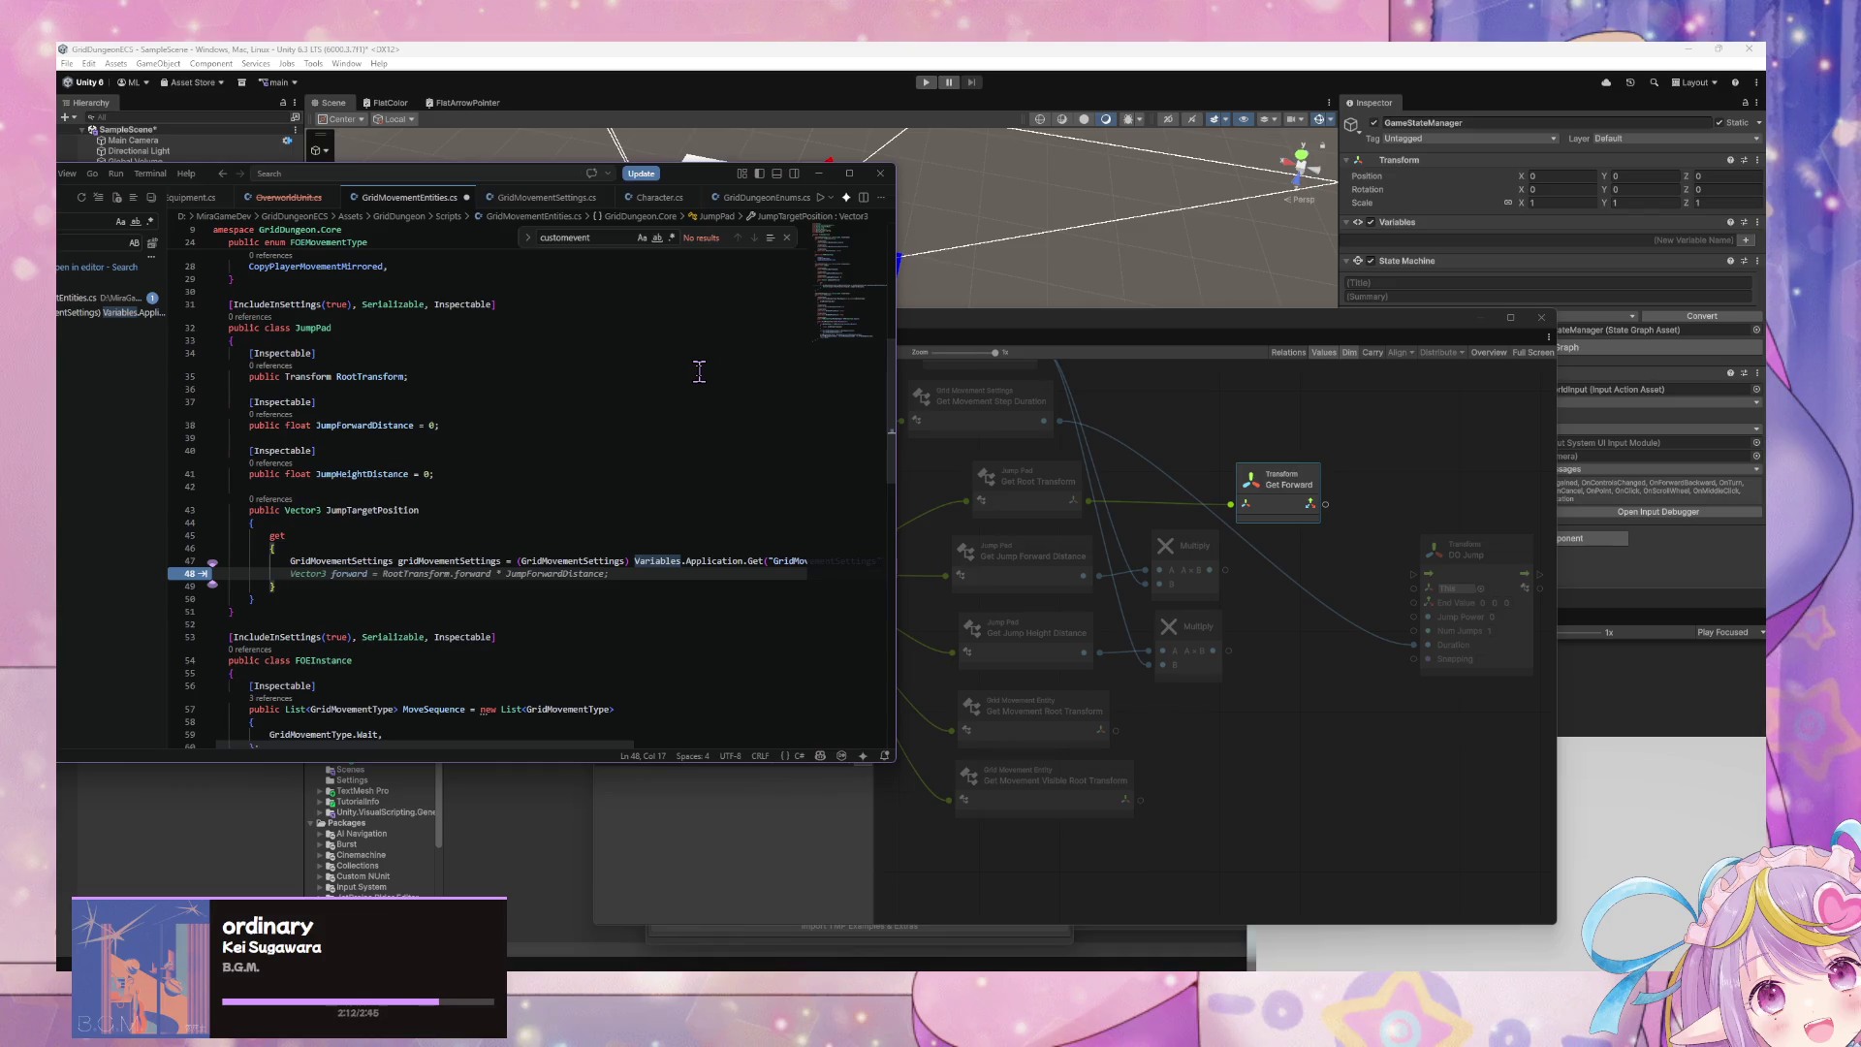
pyautogui.click(499, 197)
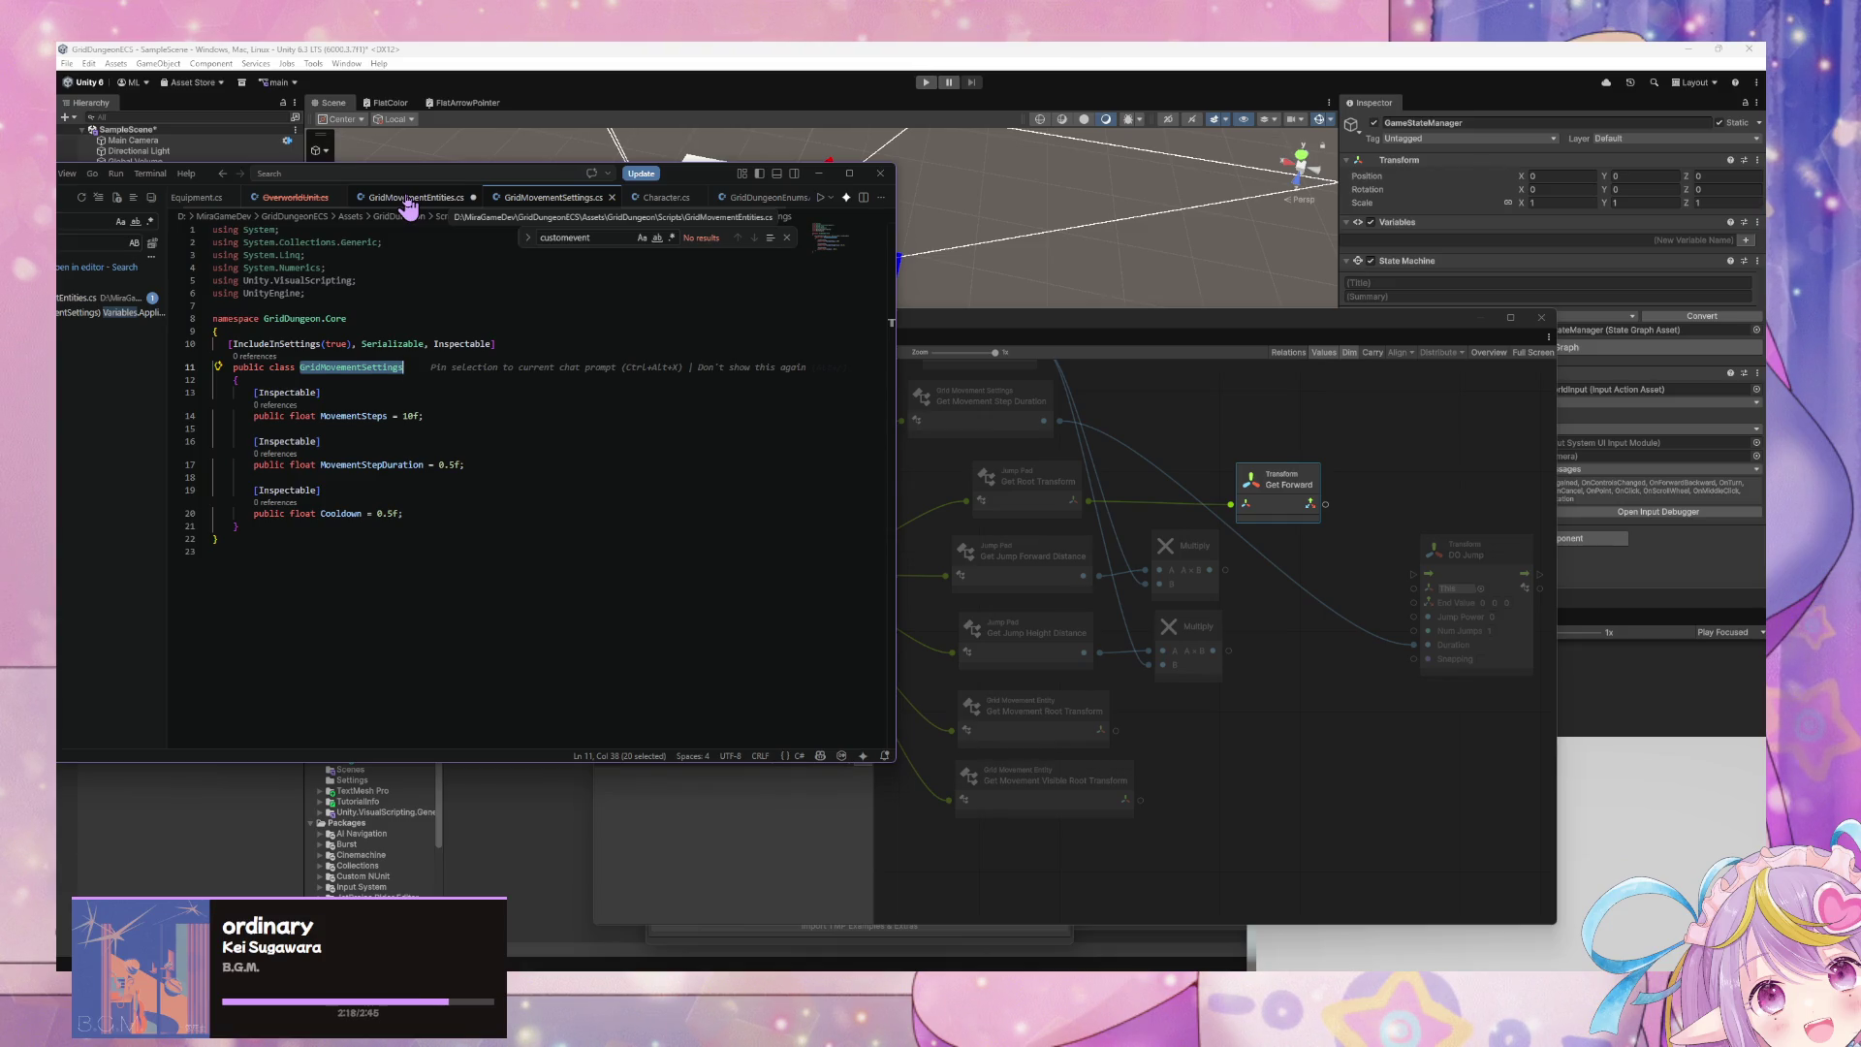
pyautogui.click(409, 199)
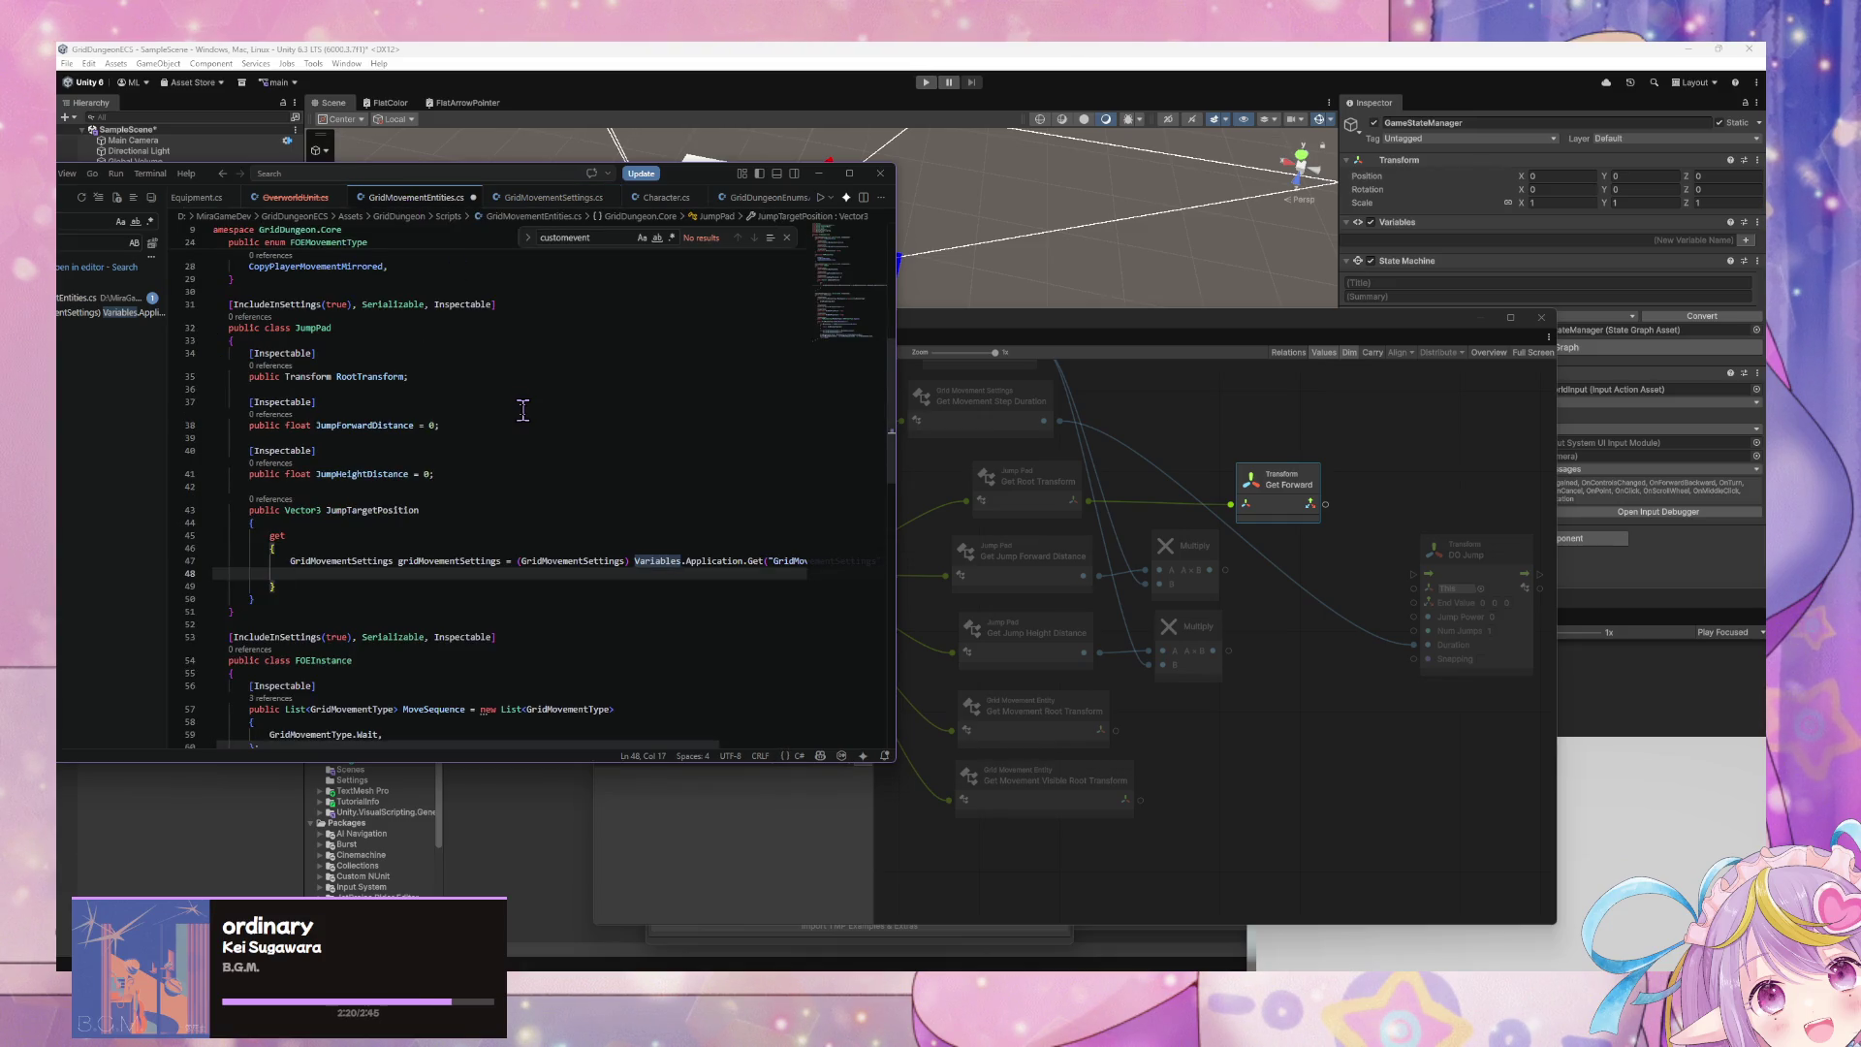
# - Declare 'Float movementSteps = gridMovementSettings.MovementSteps;' and start a new line below it
pyautogui.write('Flo')
pyautogui.press('Escape')
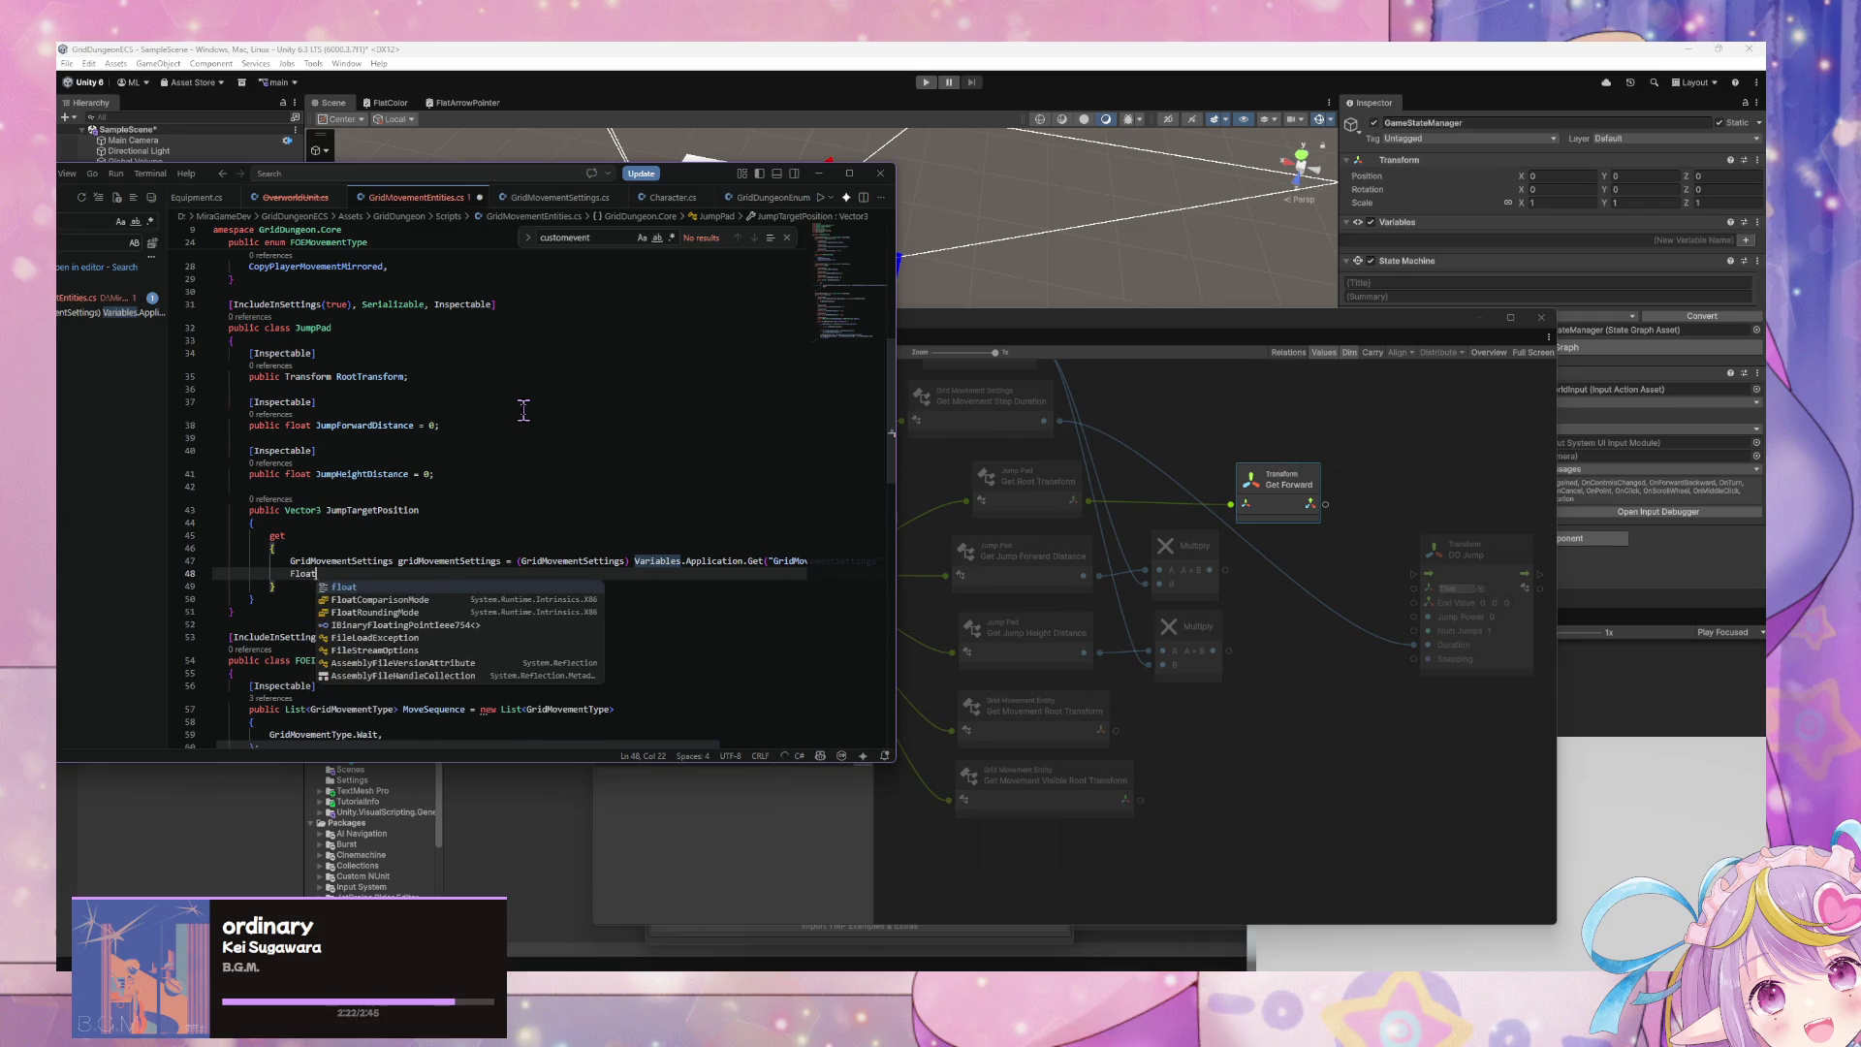
pyautogui.press('Up')
pyautogui.press('F12')
pyautogui.click(436, 201)
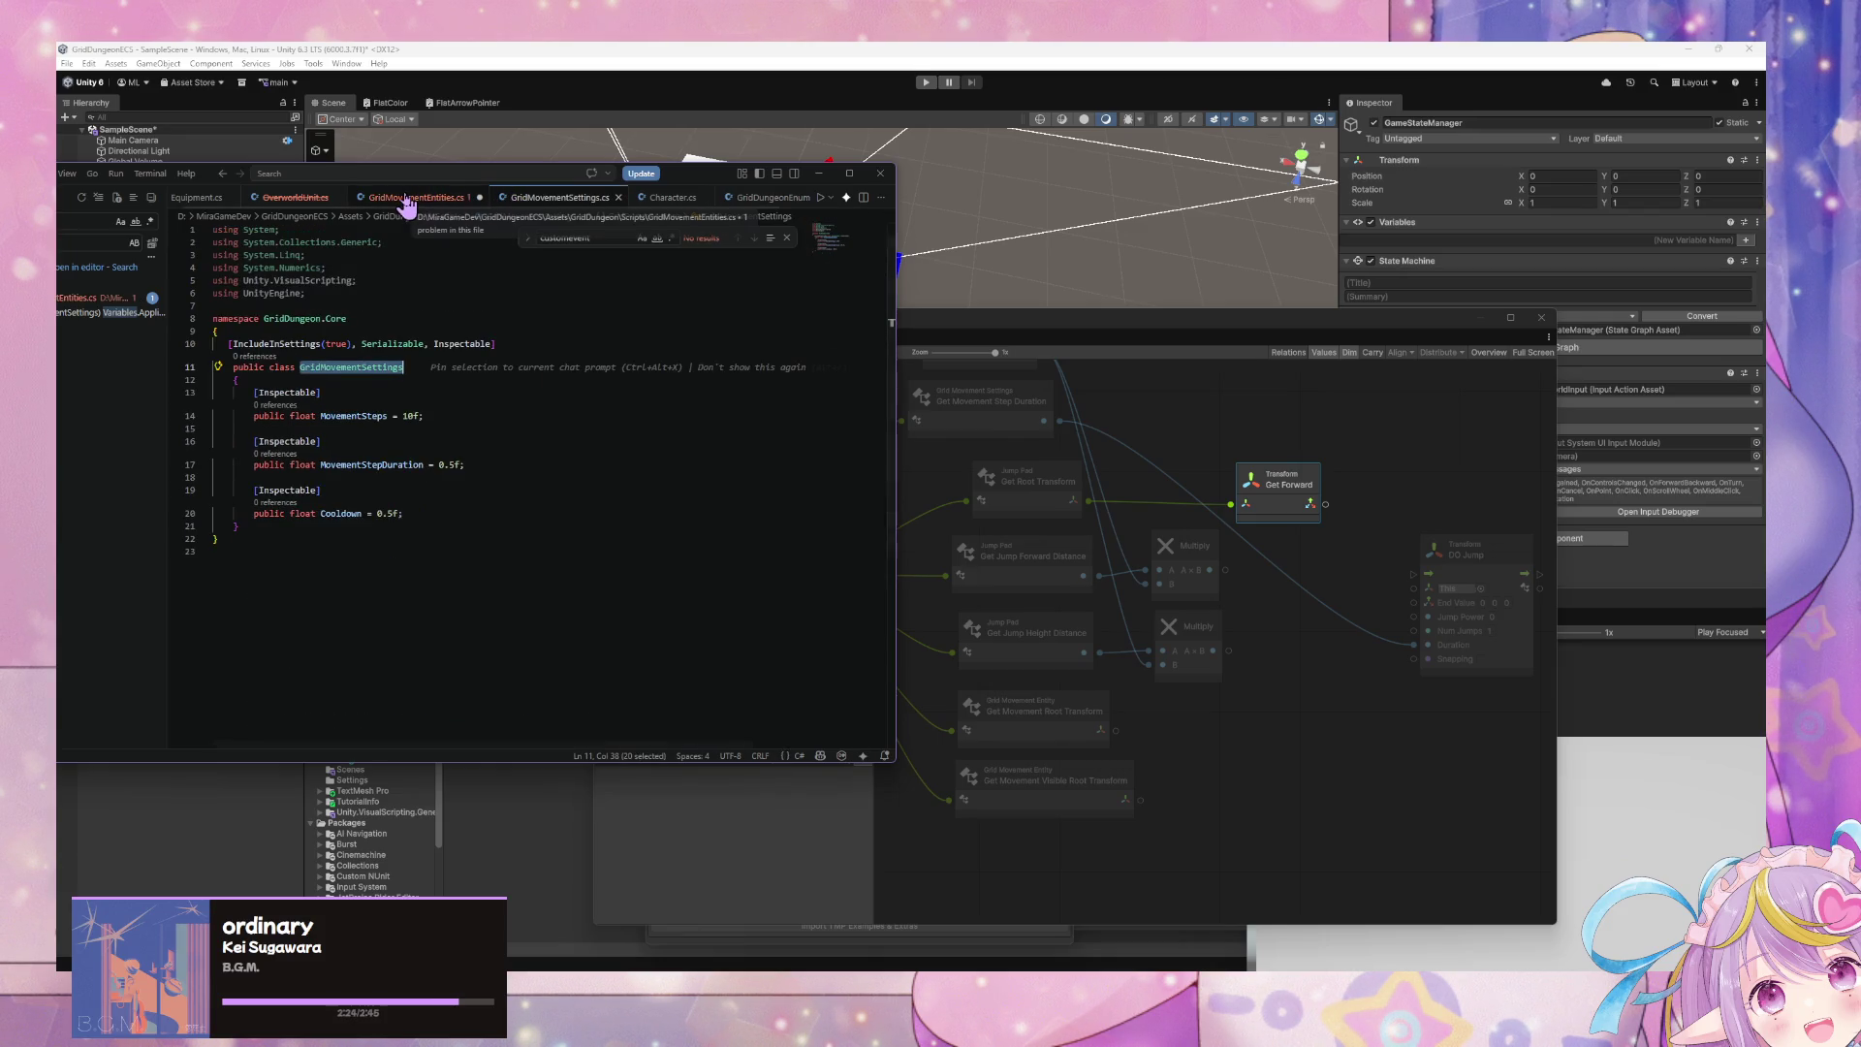
pyautogui.write('movement')
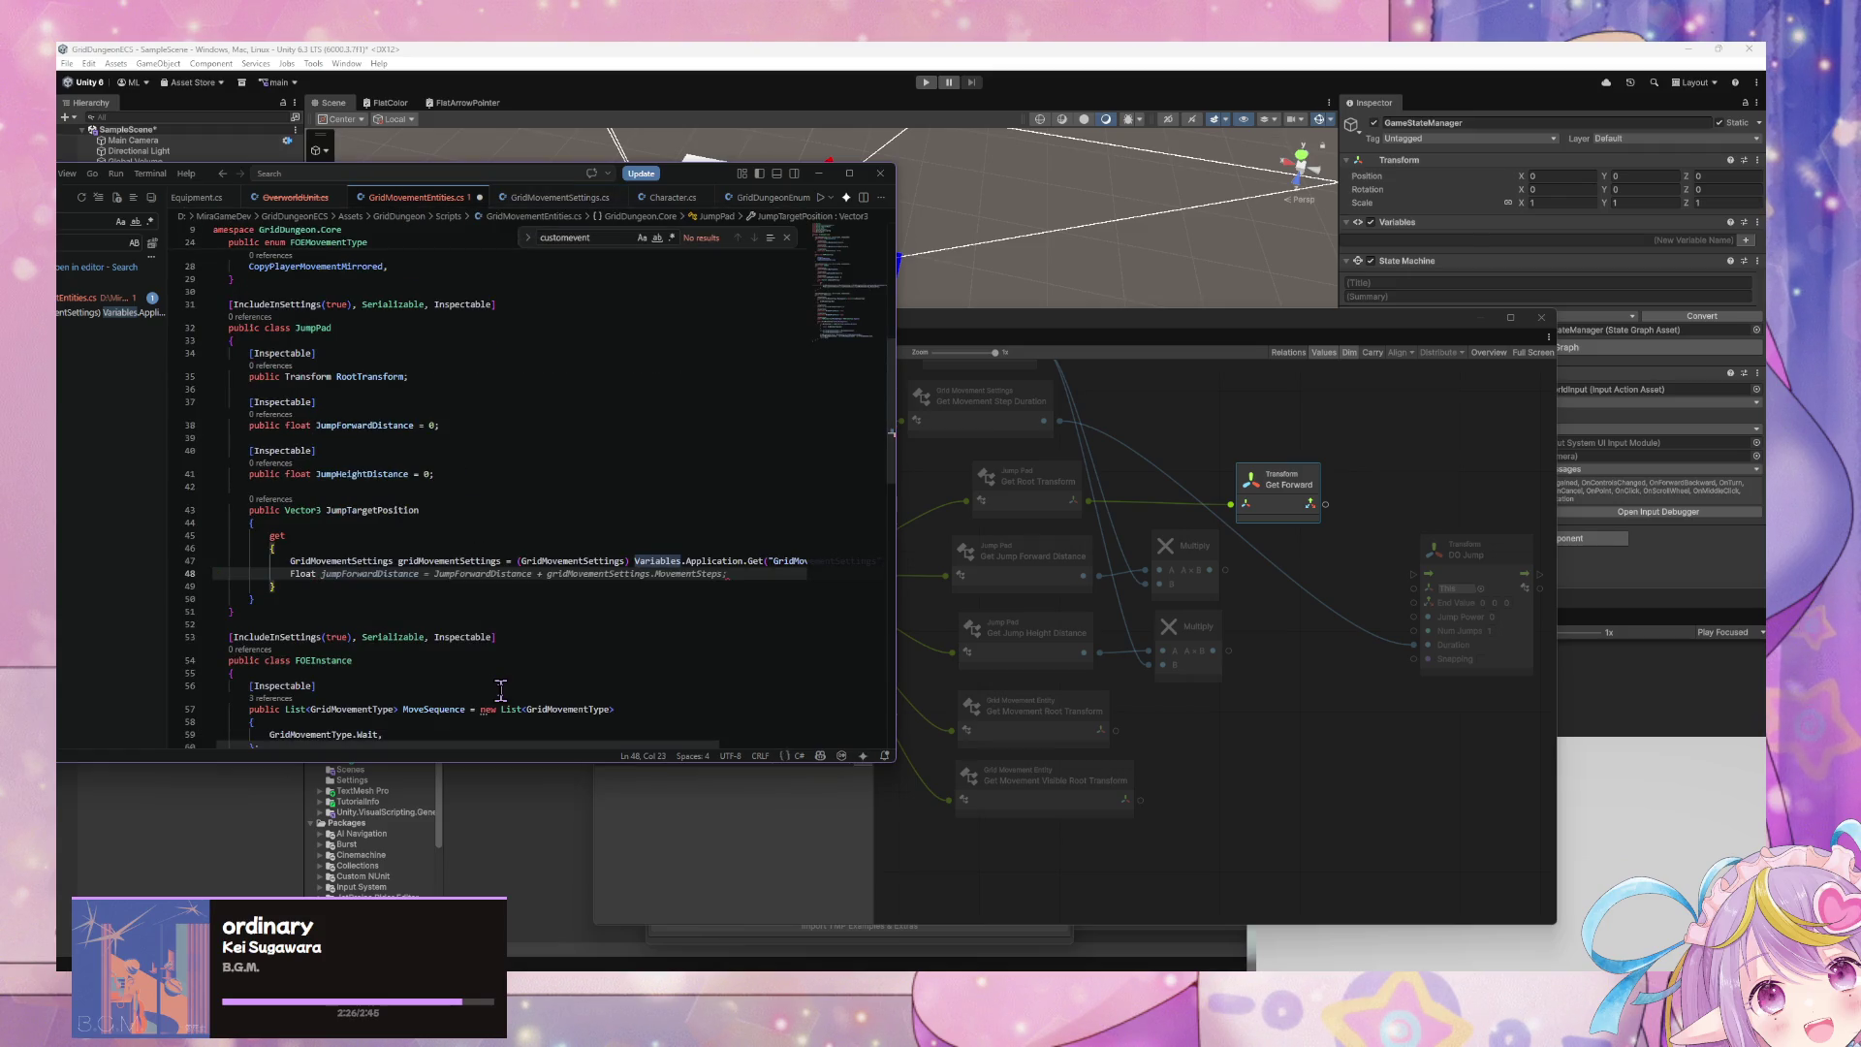
pyautogui.write('Steps =')
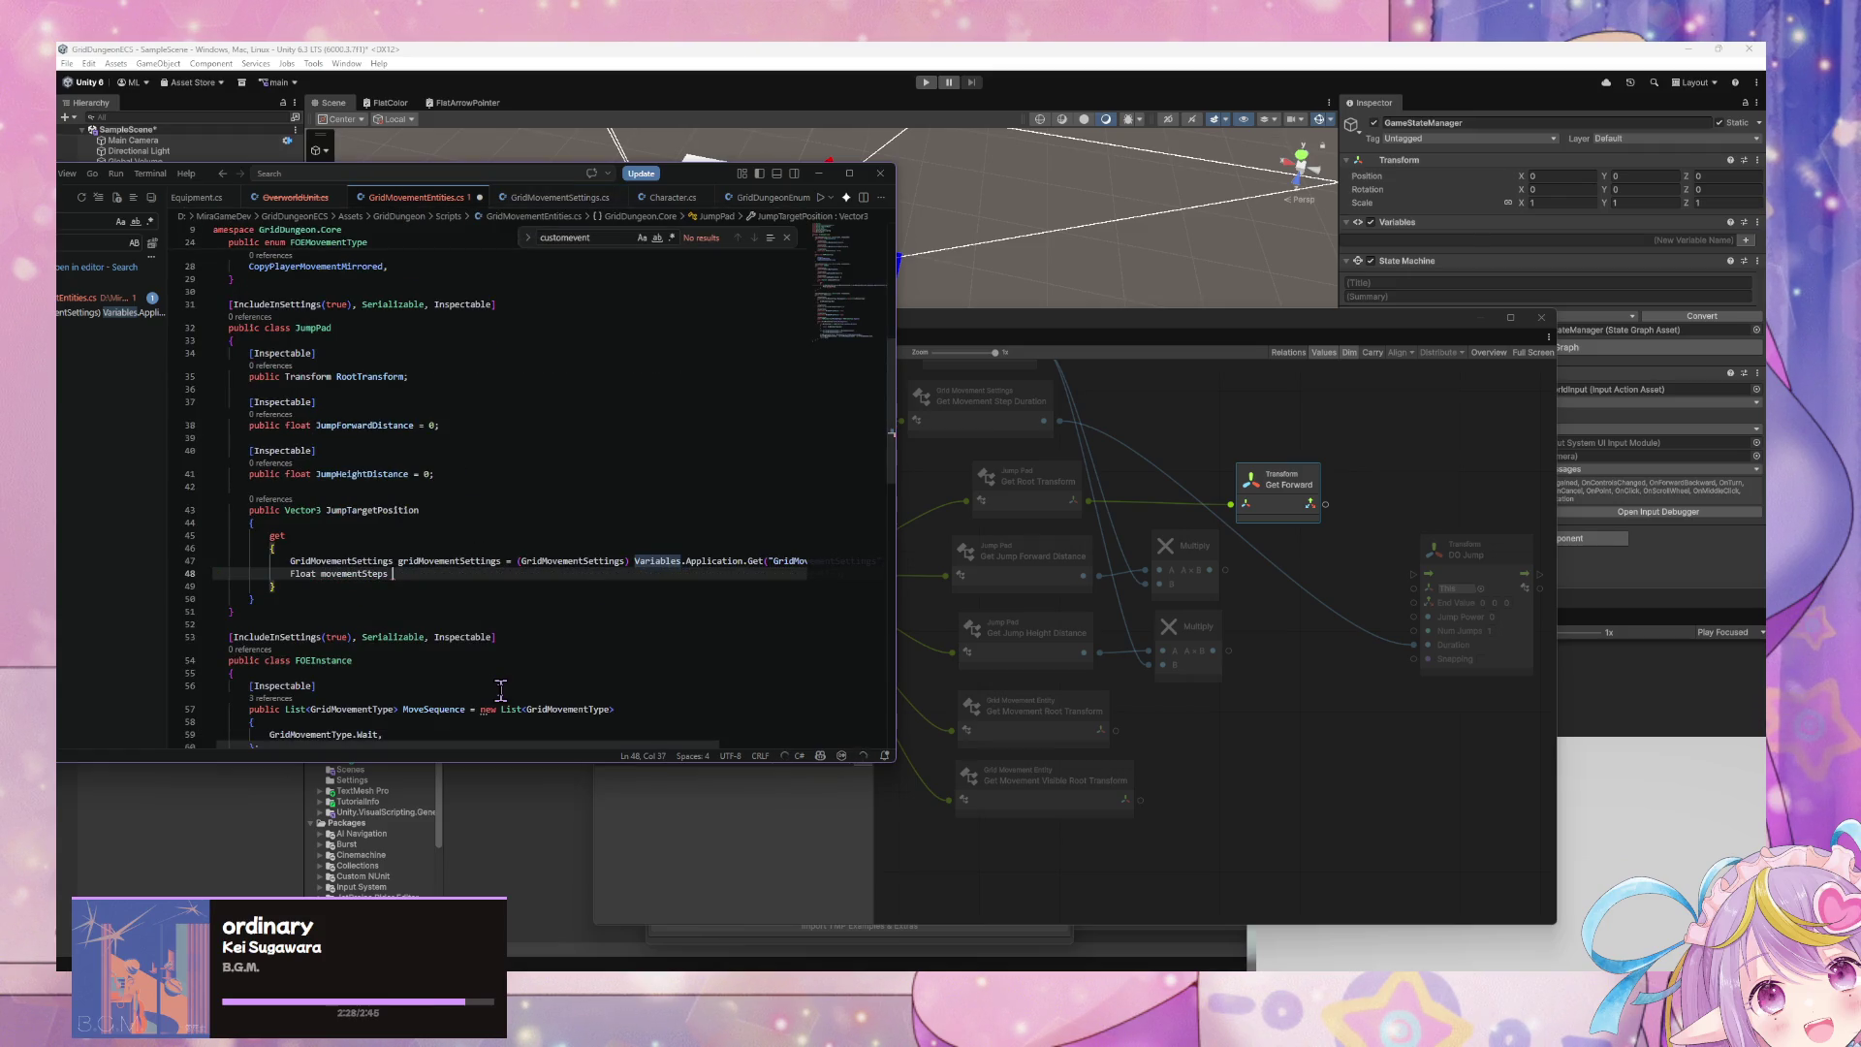
pyautogui.press('Tab')
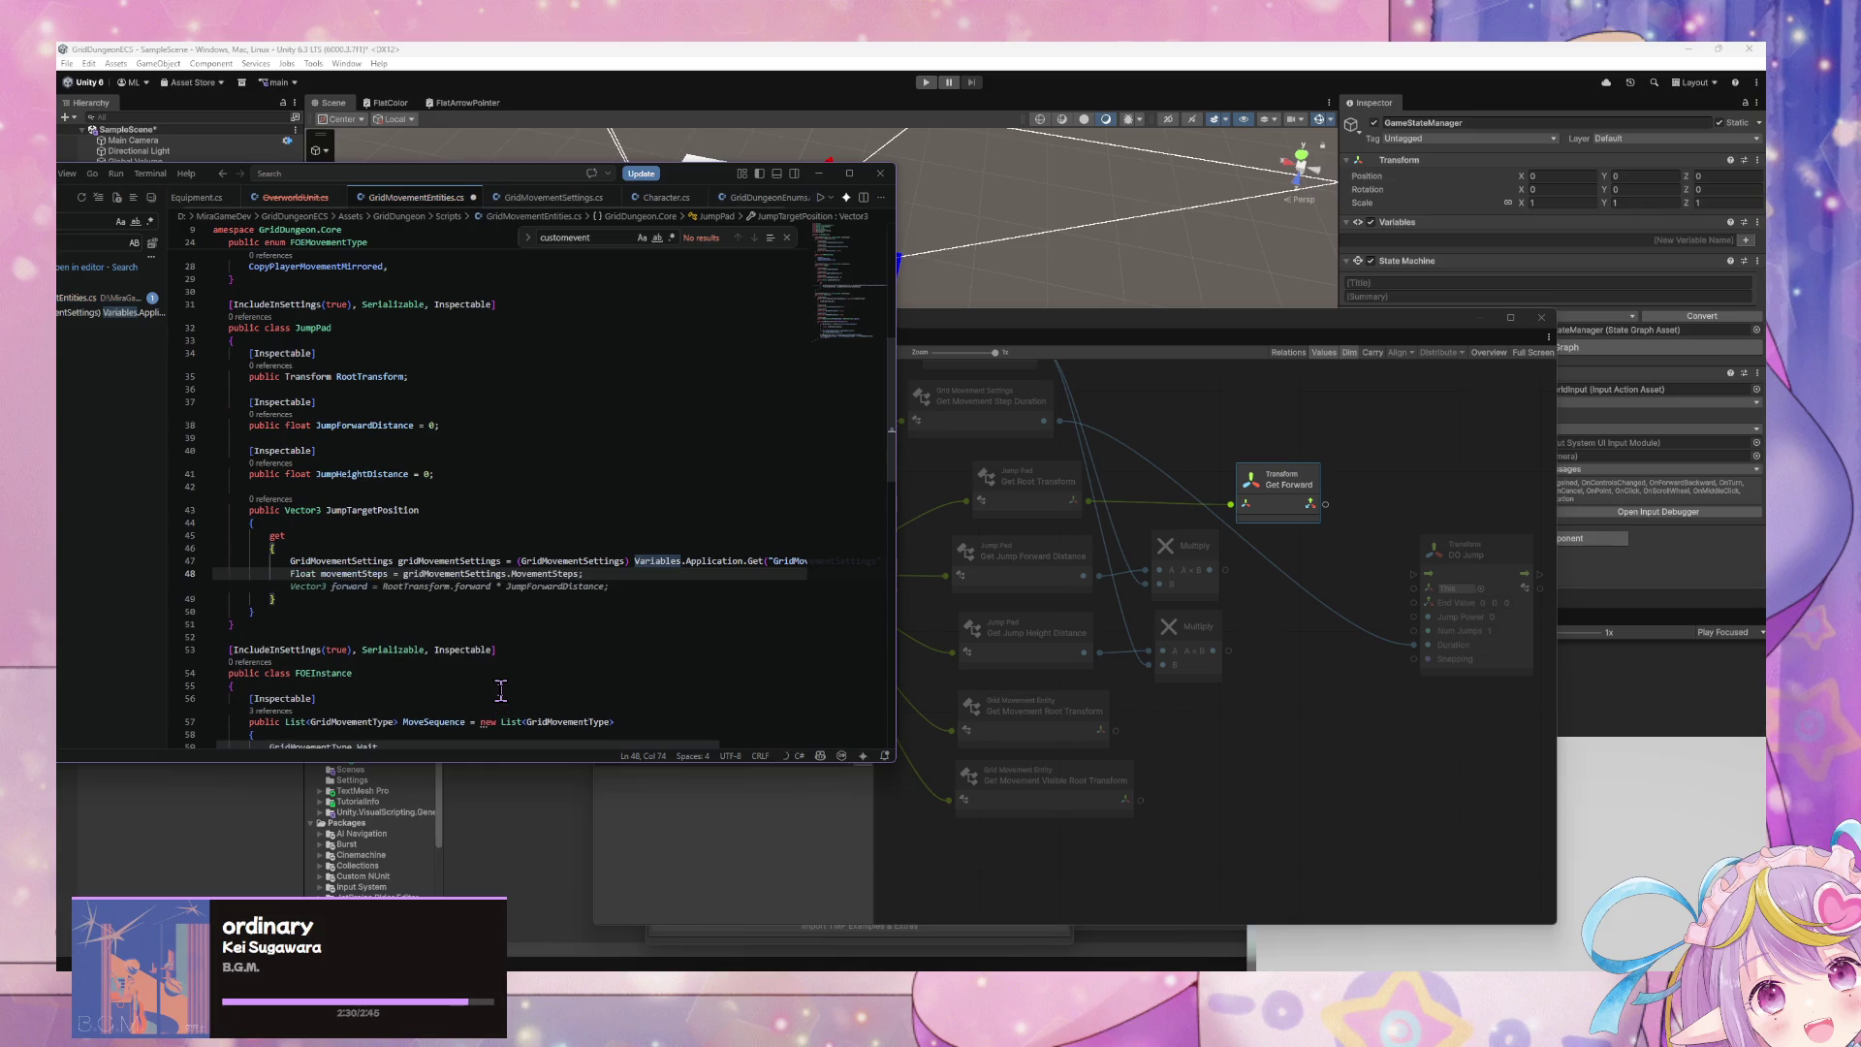
pyautogui.click(620, 573)
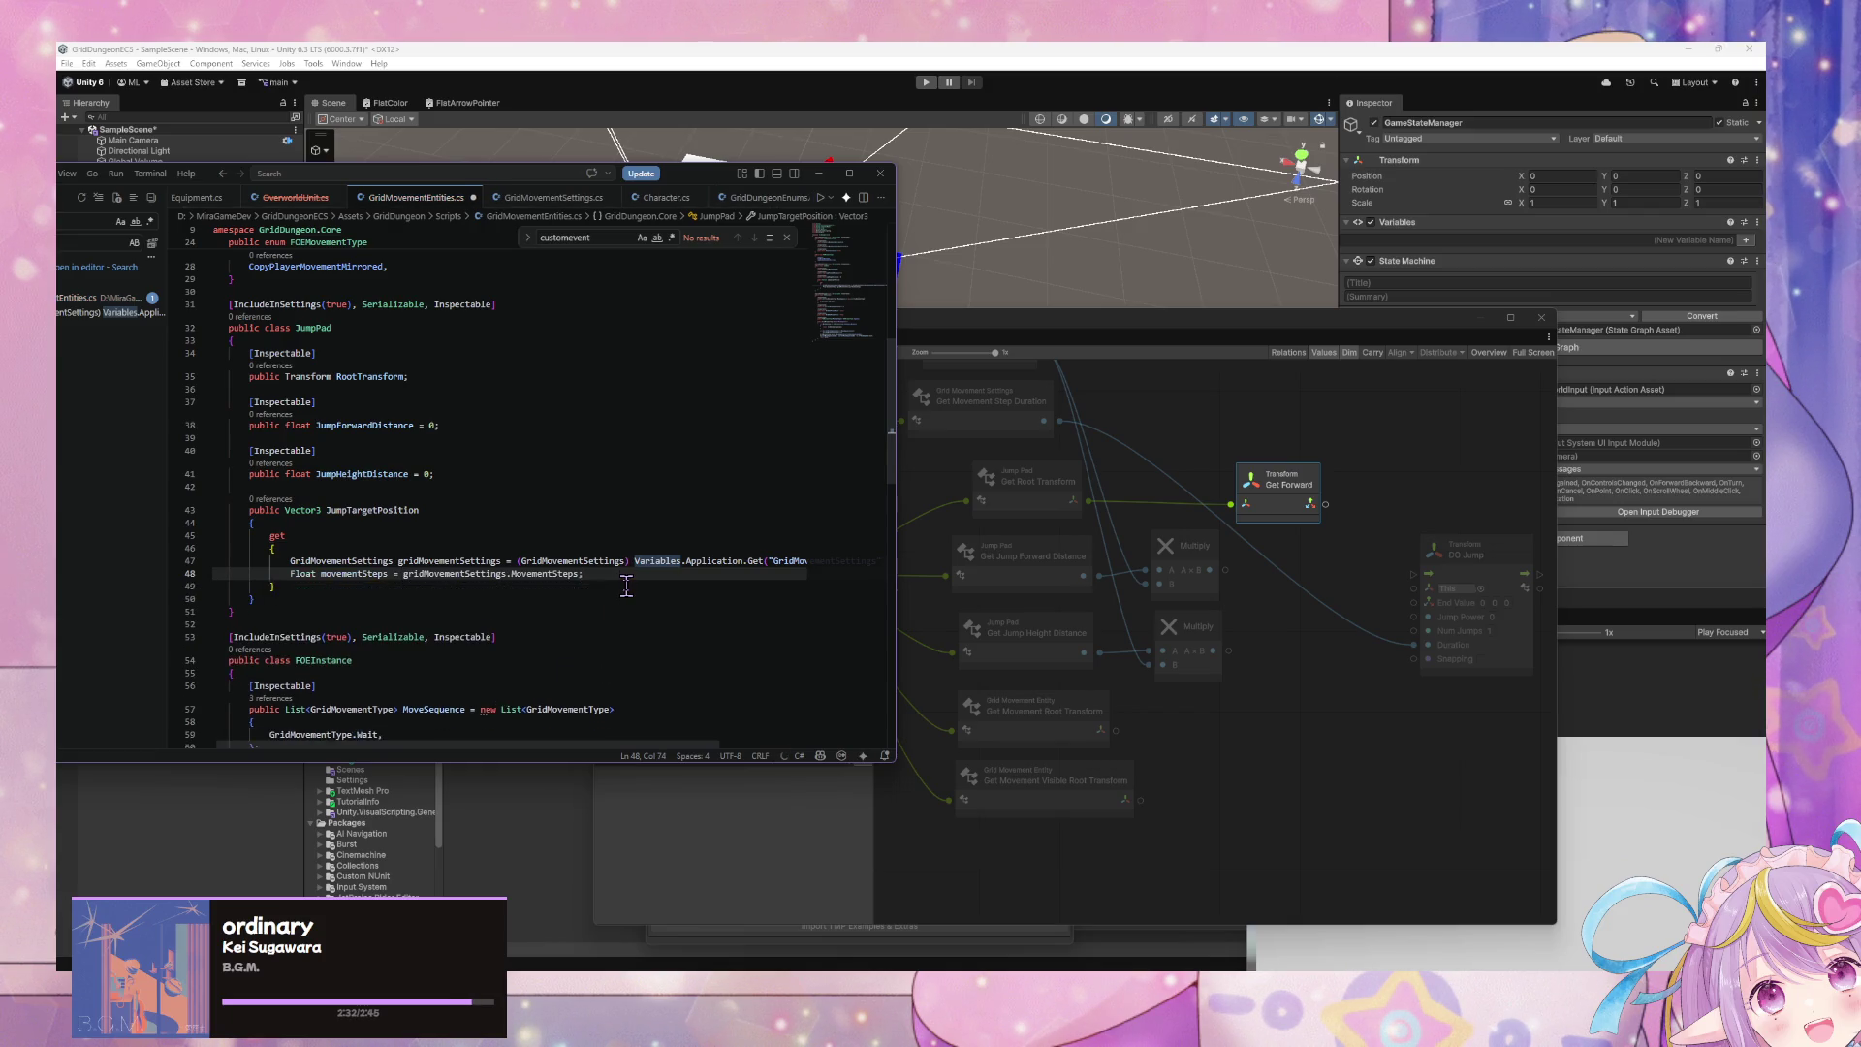
pyautogui.press('Return')
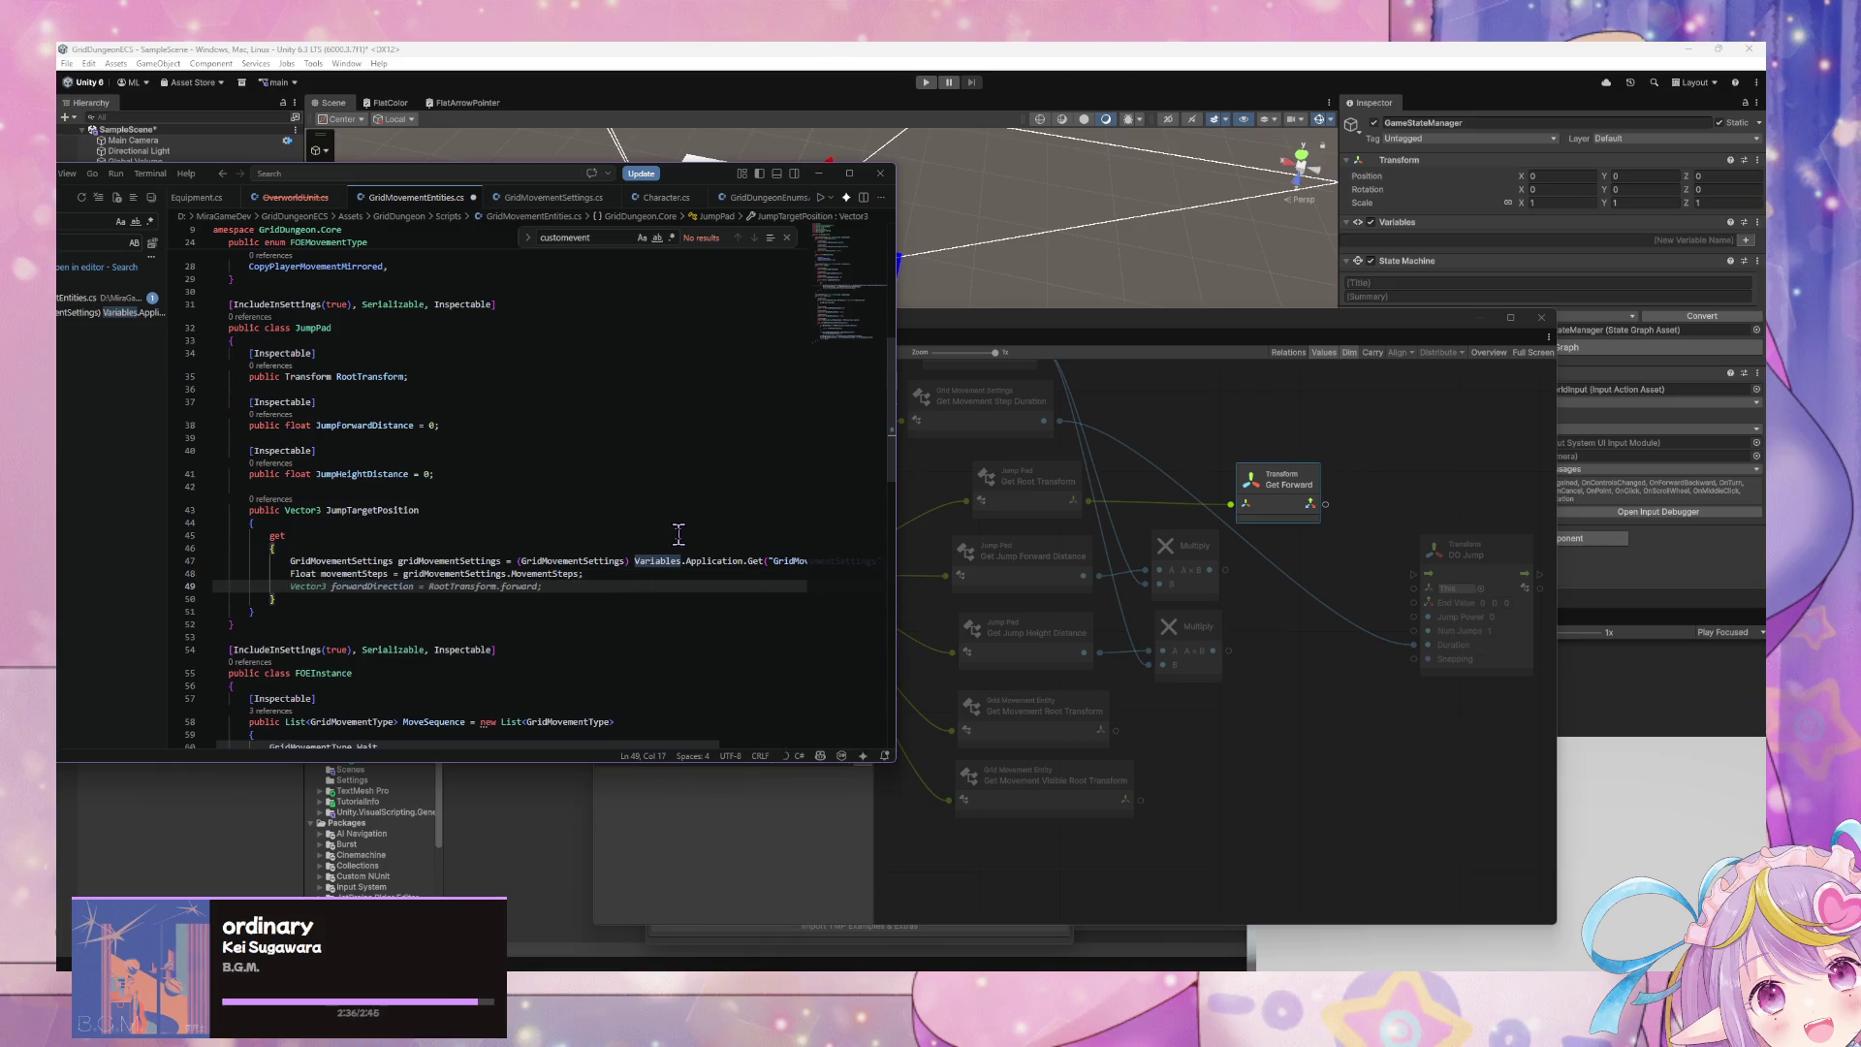
# - Add 'Vector3 forwardDirection = RootTransform.forward;' on line 49, remove the extra blank line, and return to Unity
pyautogui.click(630, 583)
pyautogui.press('Home')
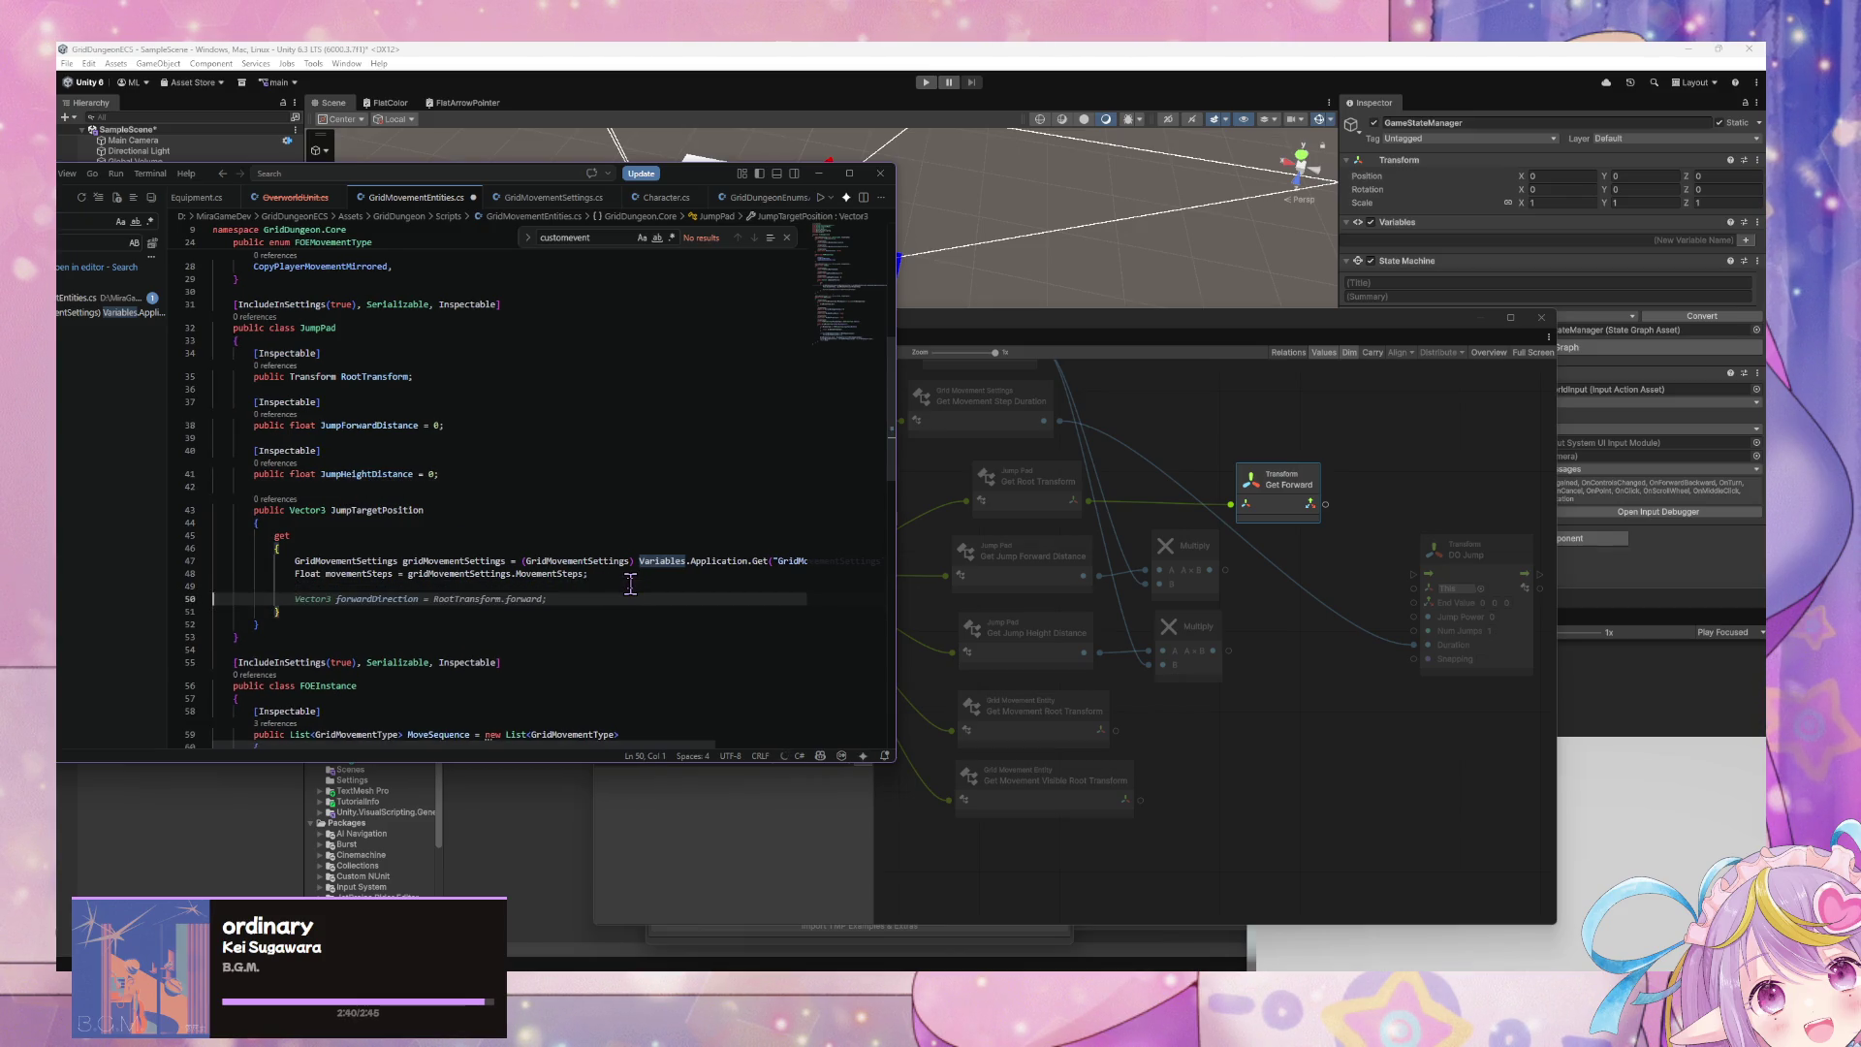
pyautogui.press('Home')
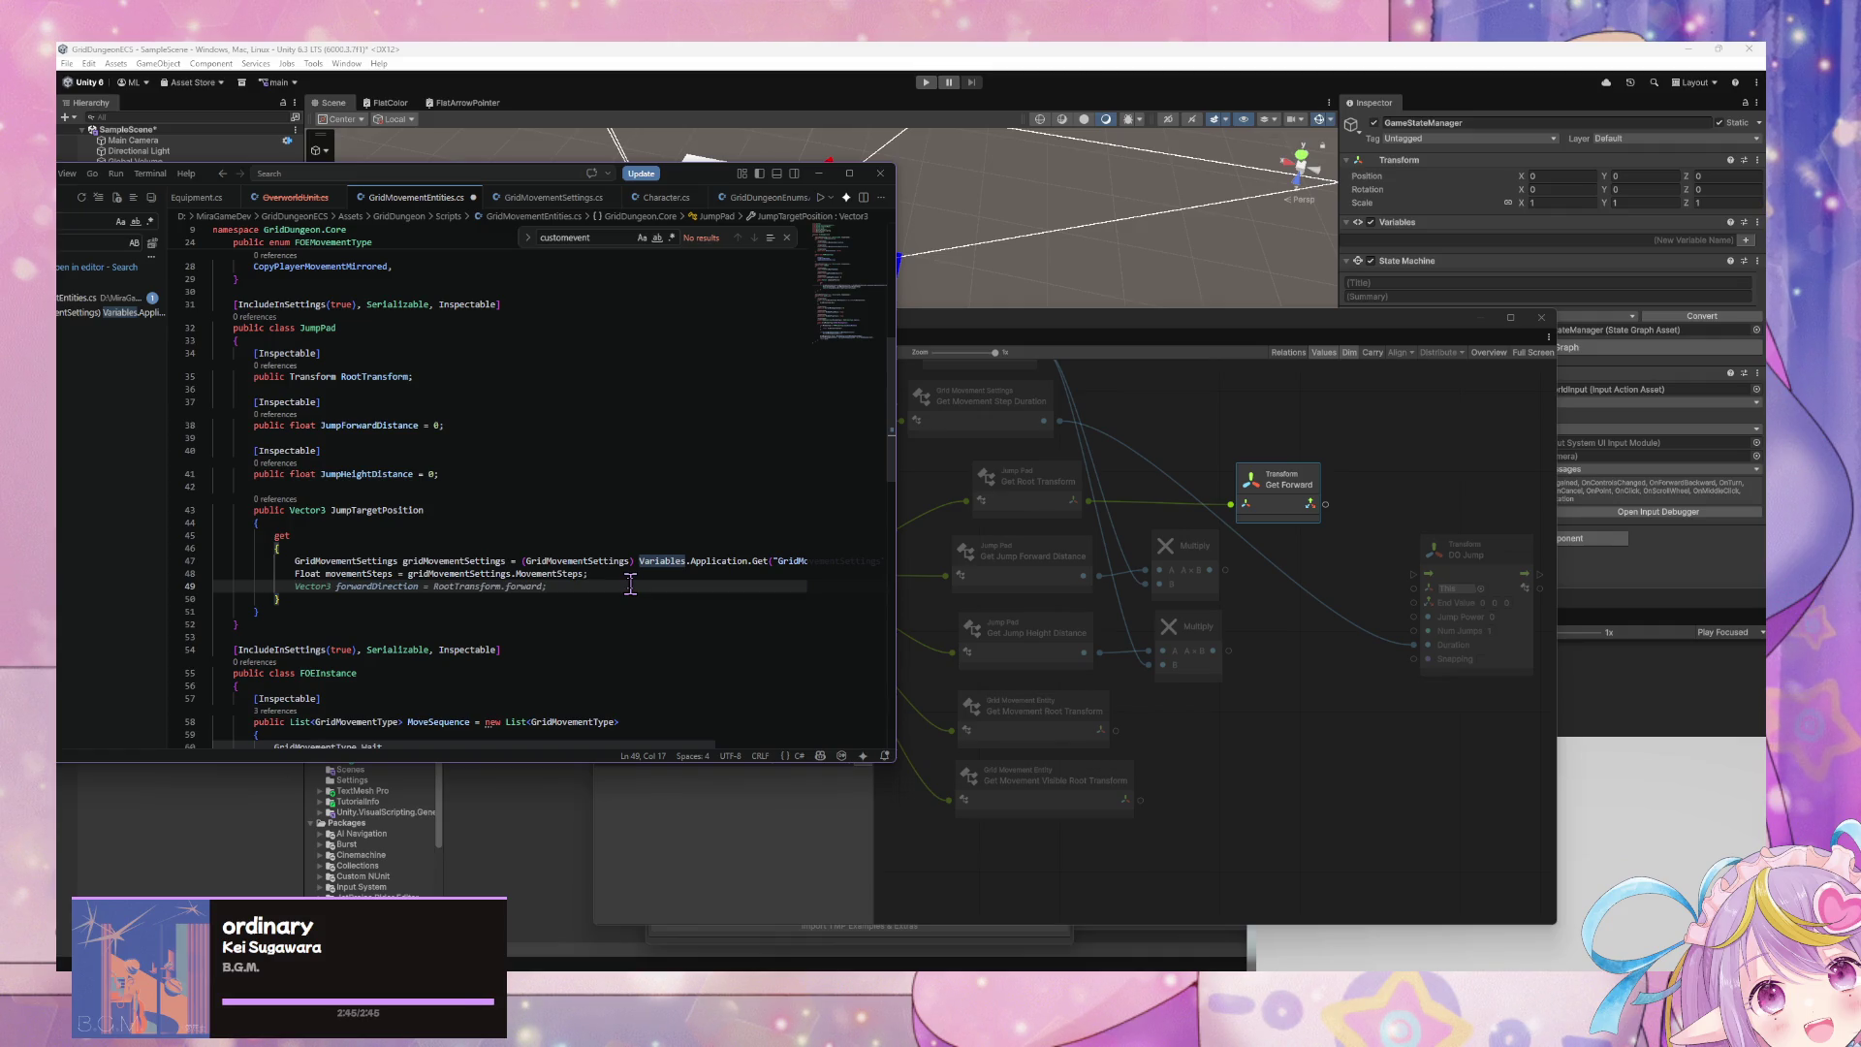
pyautogui.press('Tab')
pyautogui.press('Return')
pyautogui.press('Return')
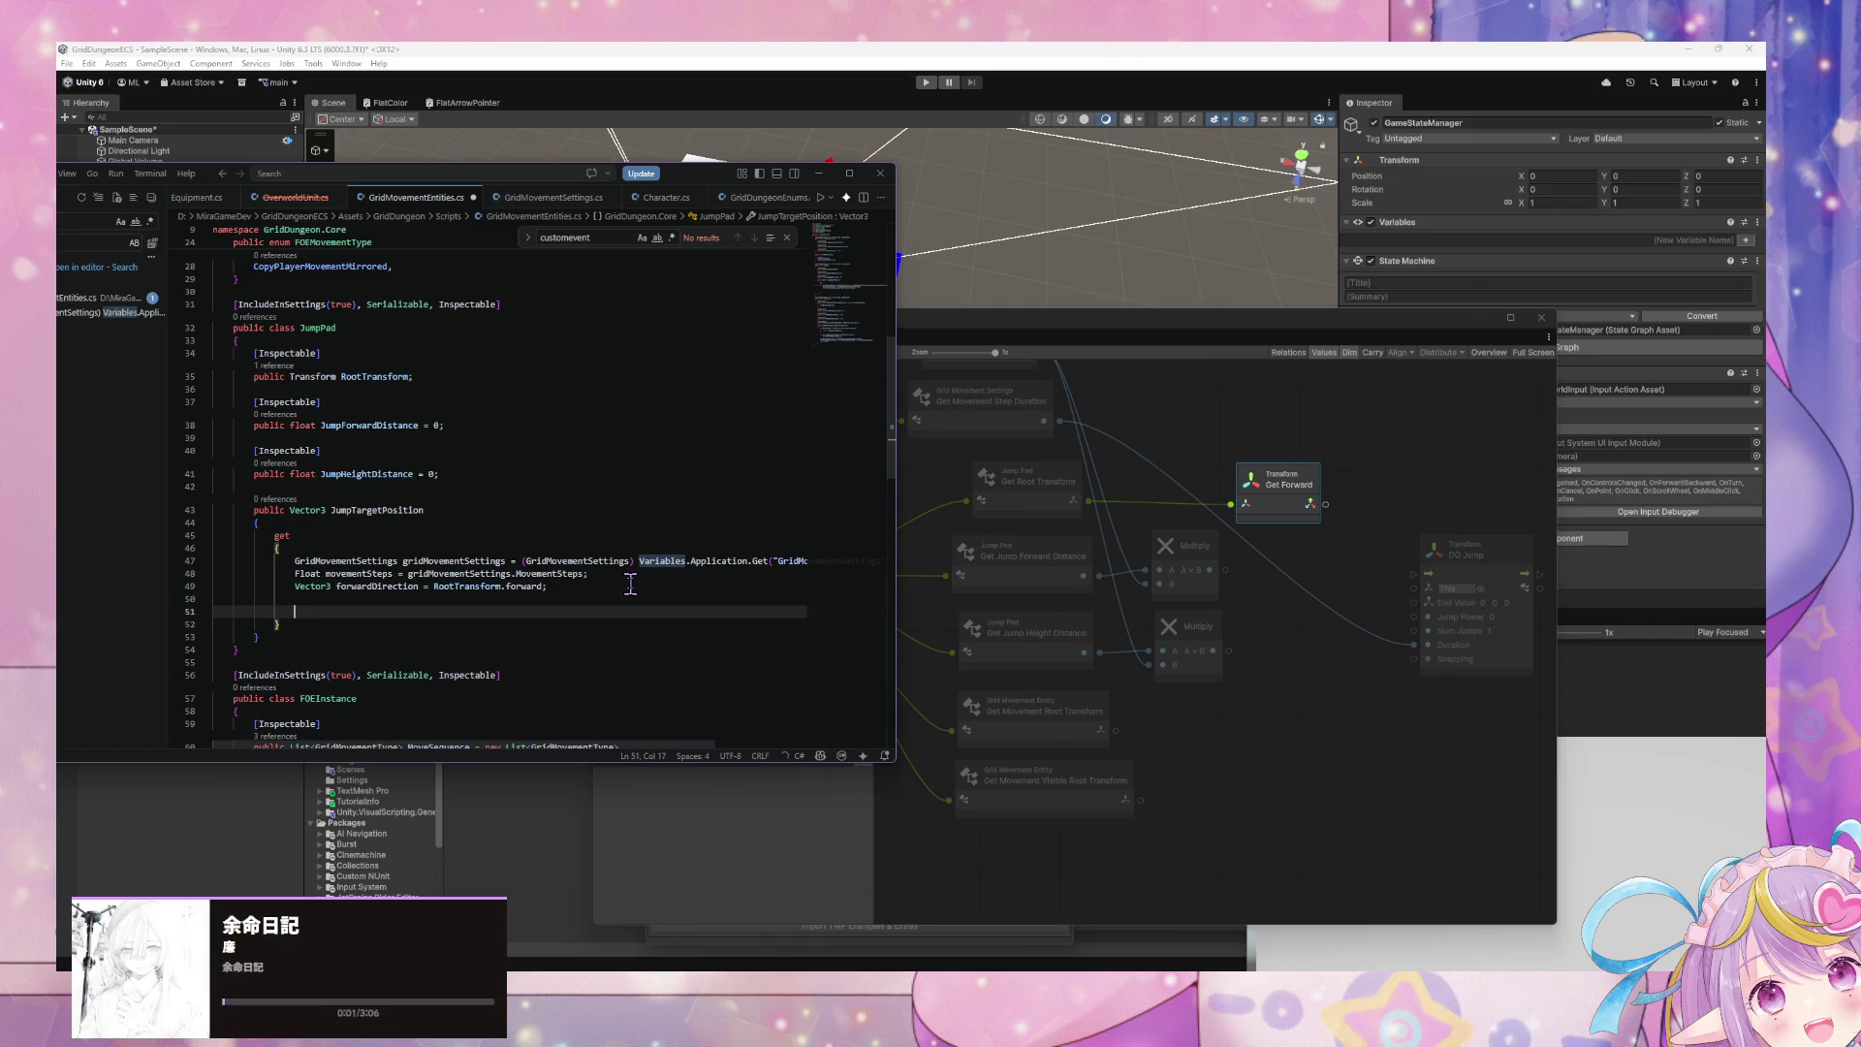
pyautogui.press('BackSpace')
pyautogui.press('BackSpace')
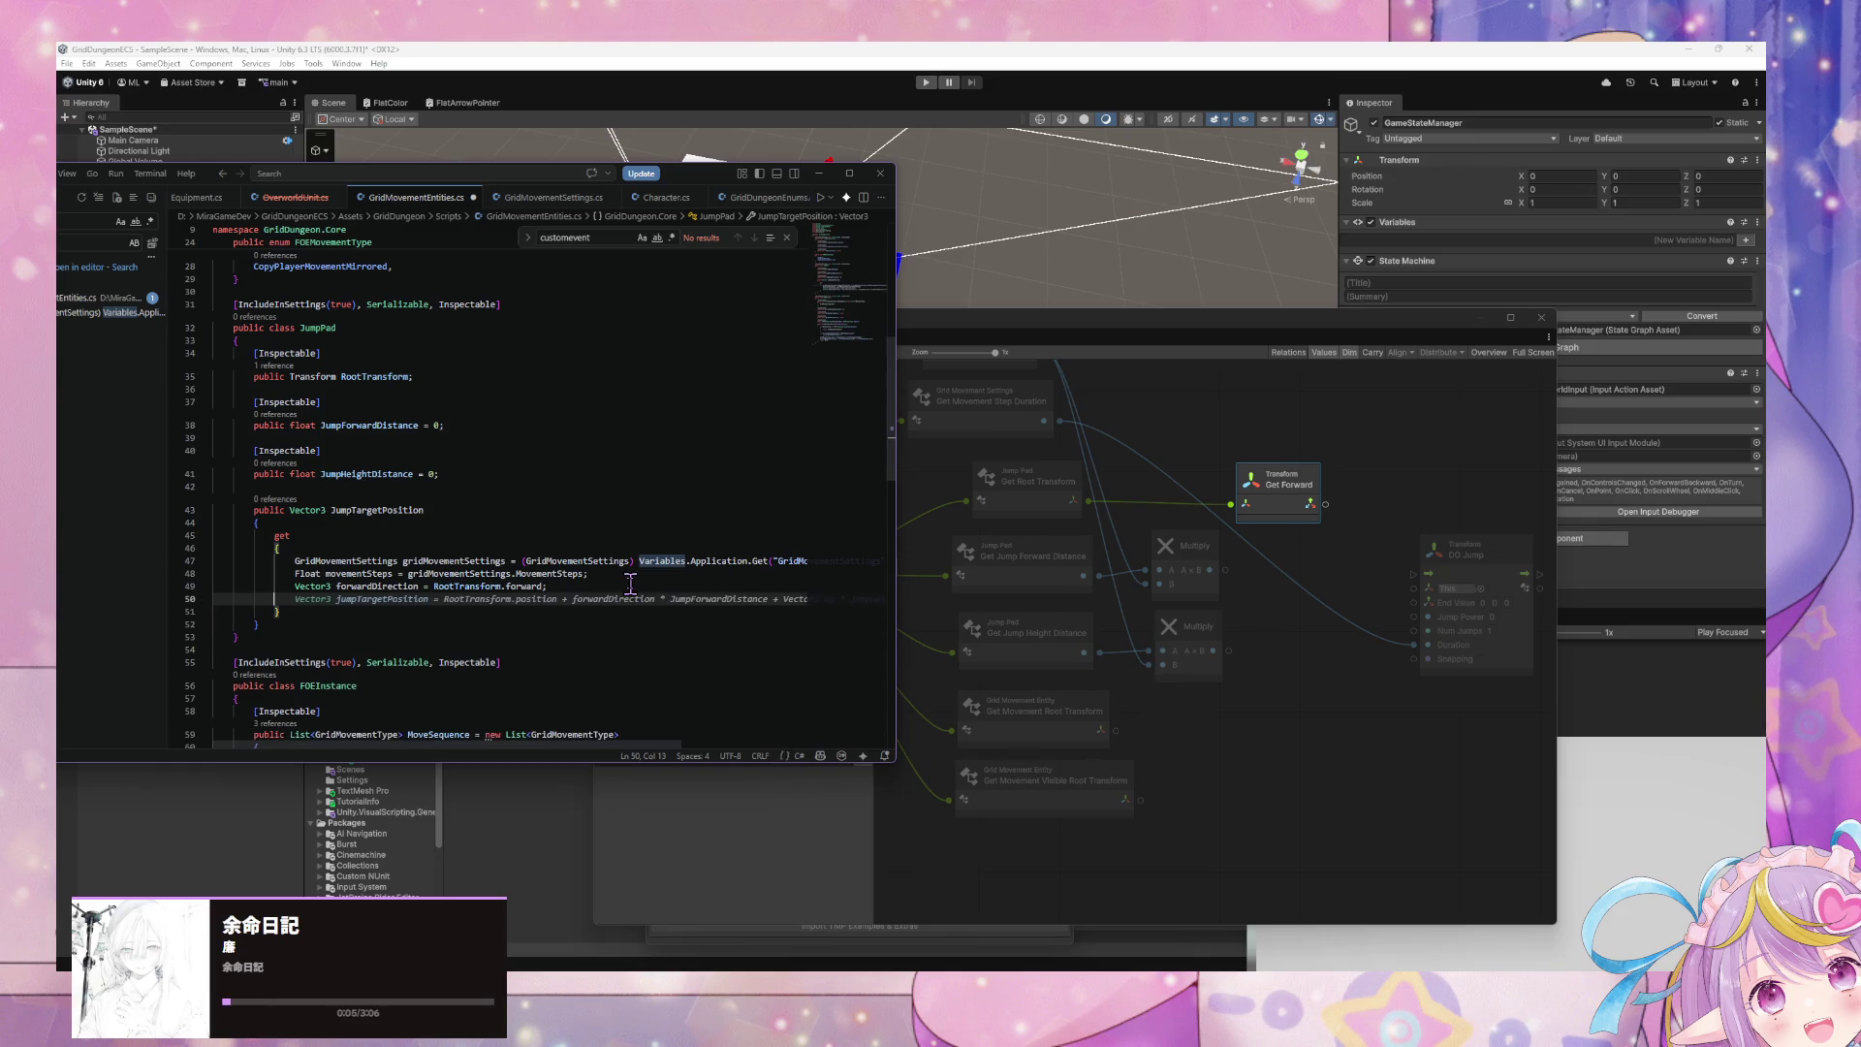
pyautogui.press('BackSpace')
pyautogui.press('BackSpace')
pyautogui.press('BackSpace')
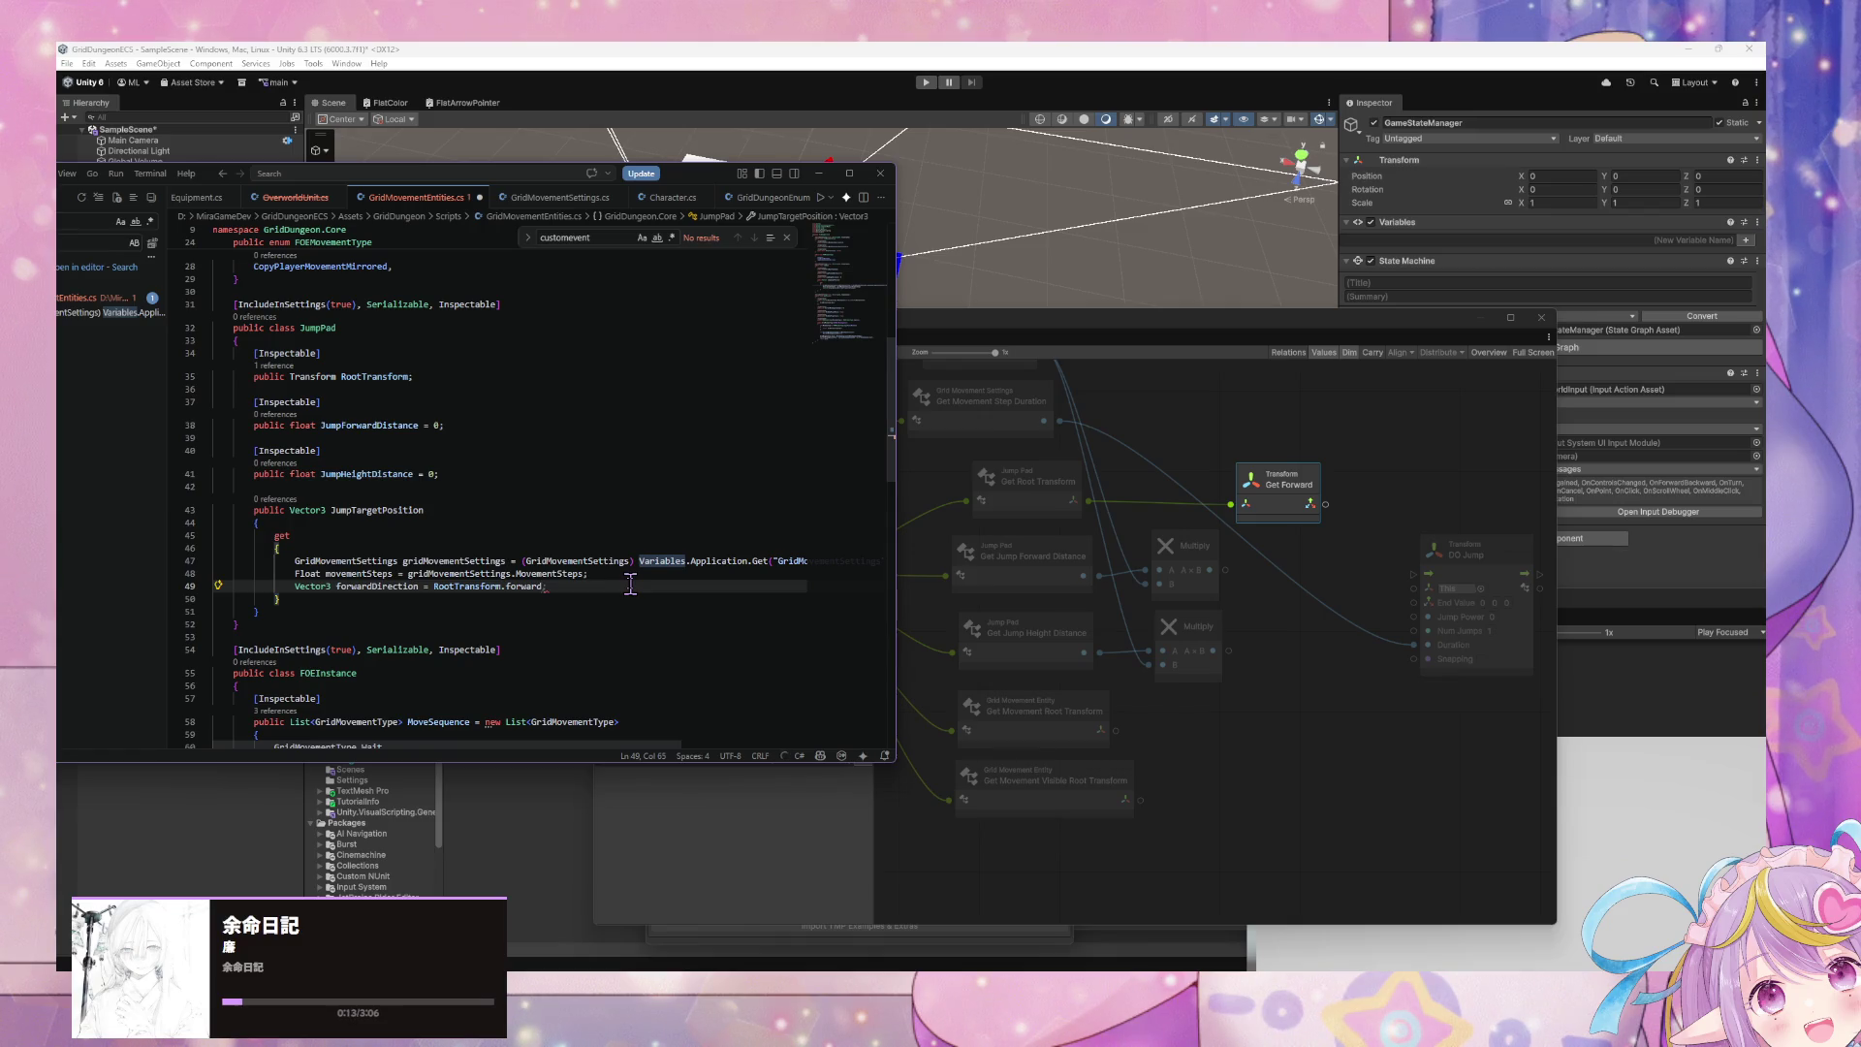
pyautogui.click(1257, 675)
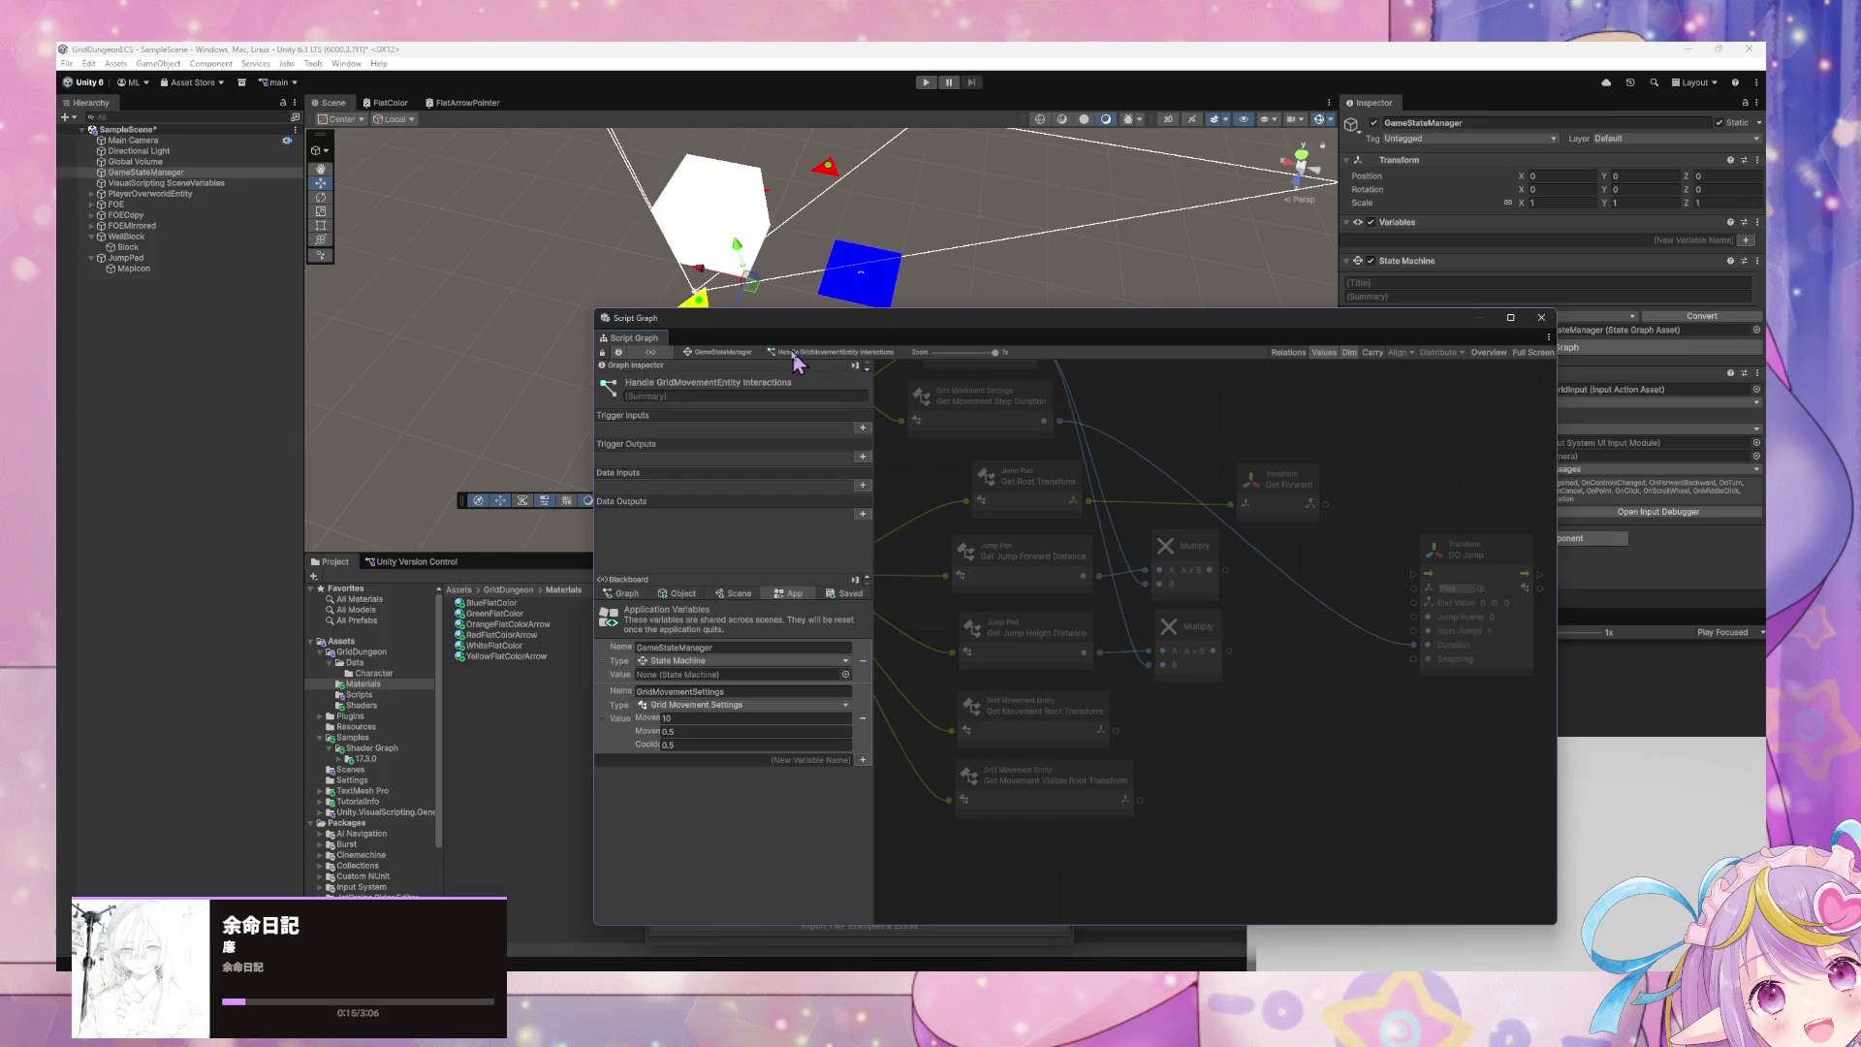
# - Drill down through Overworld Movement Enabled and Player Movement Input into the Grid Move subgraph
pyautogui.click(741, 353)
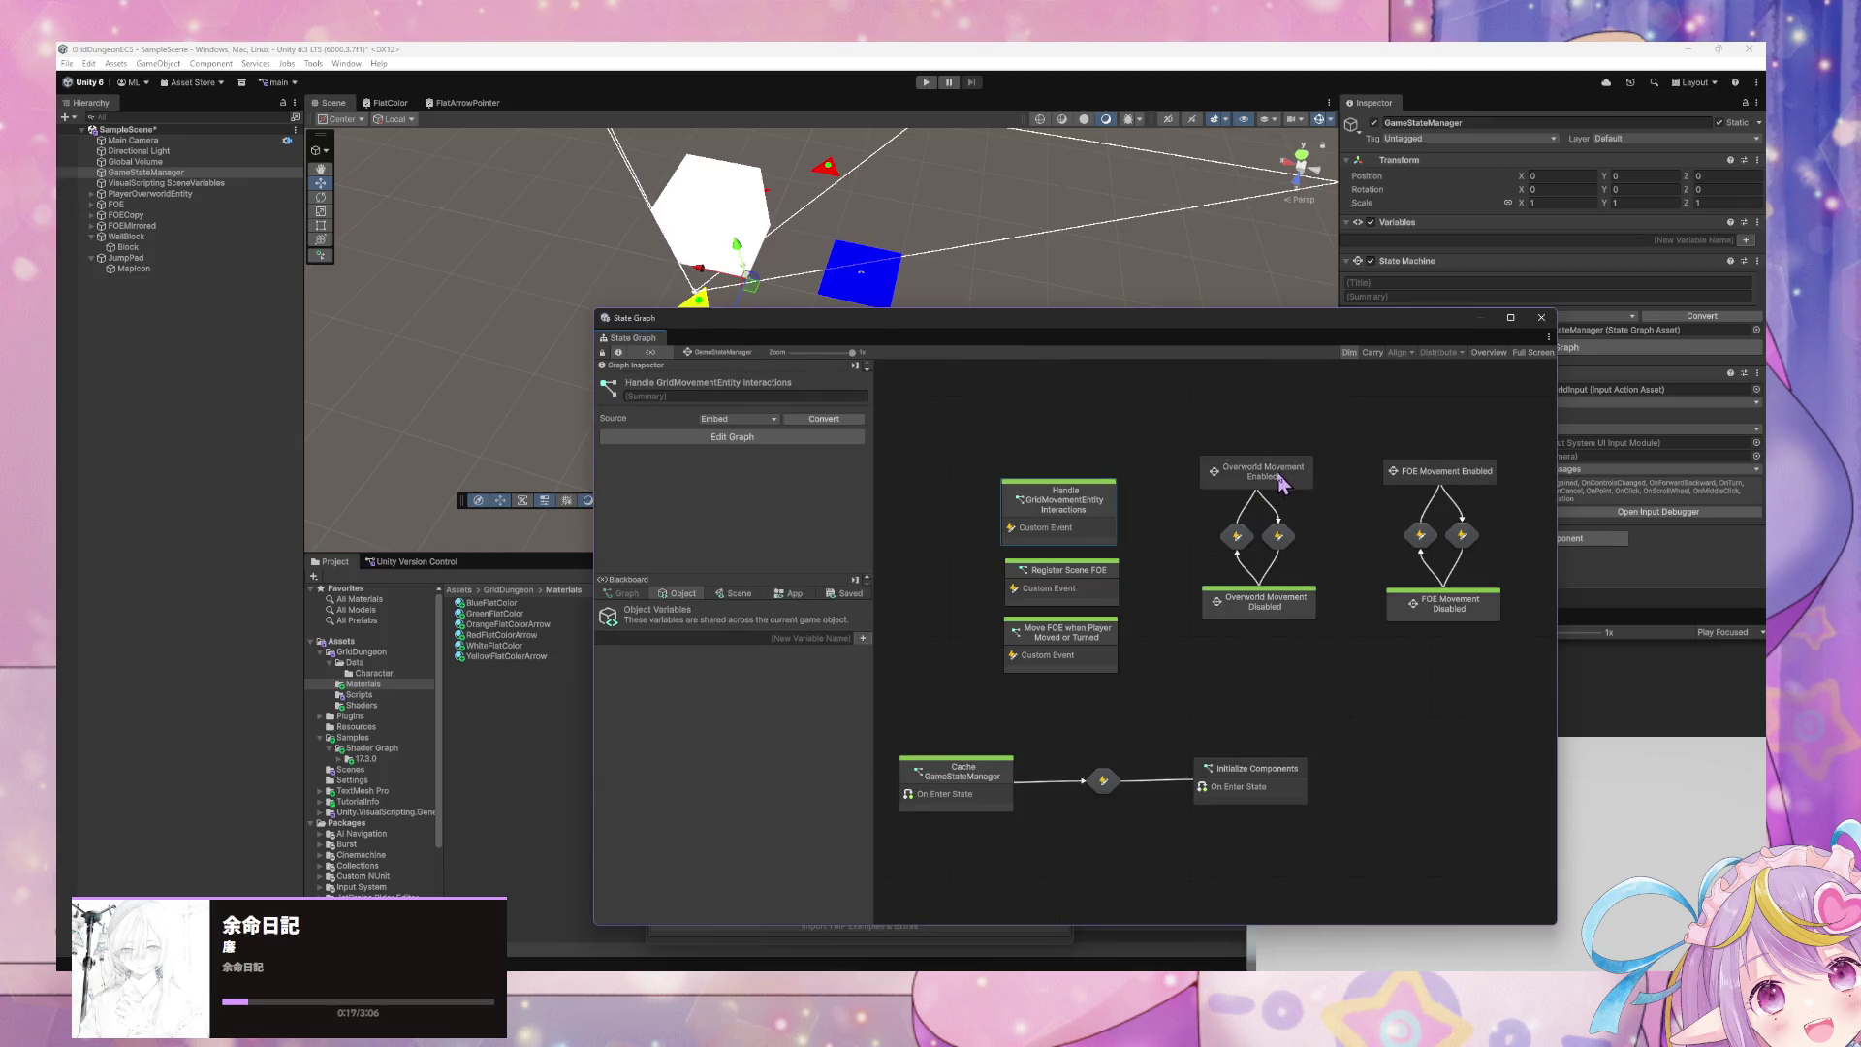
pyautogui.doubleClick(1270, 473)
pyautogui.doubleClick(1170, 594)
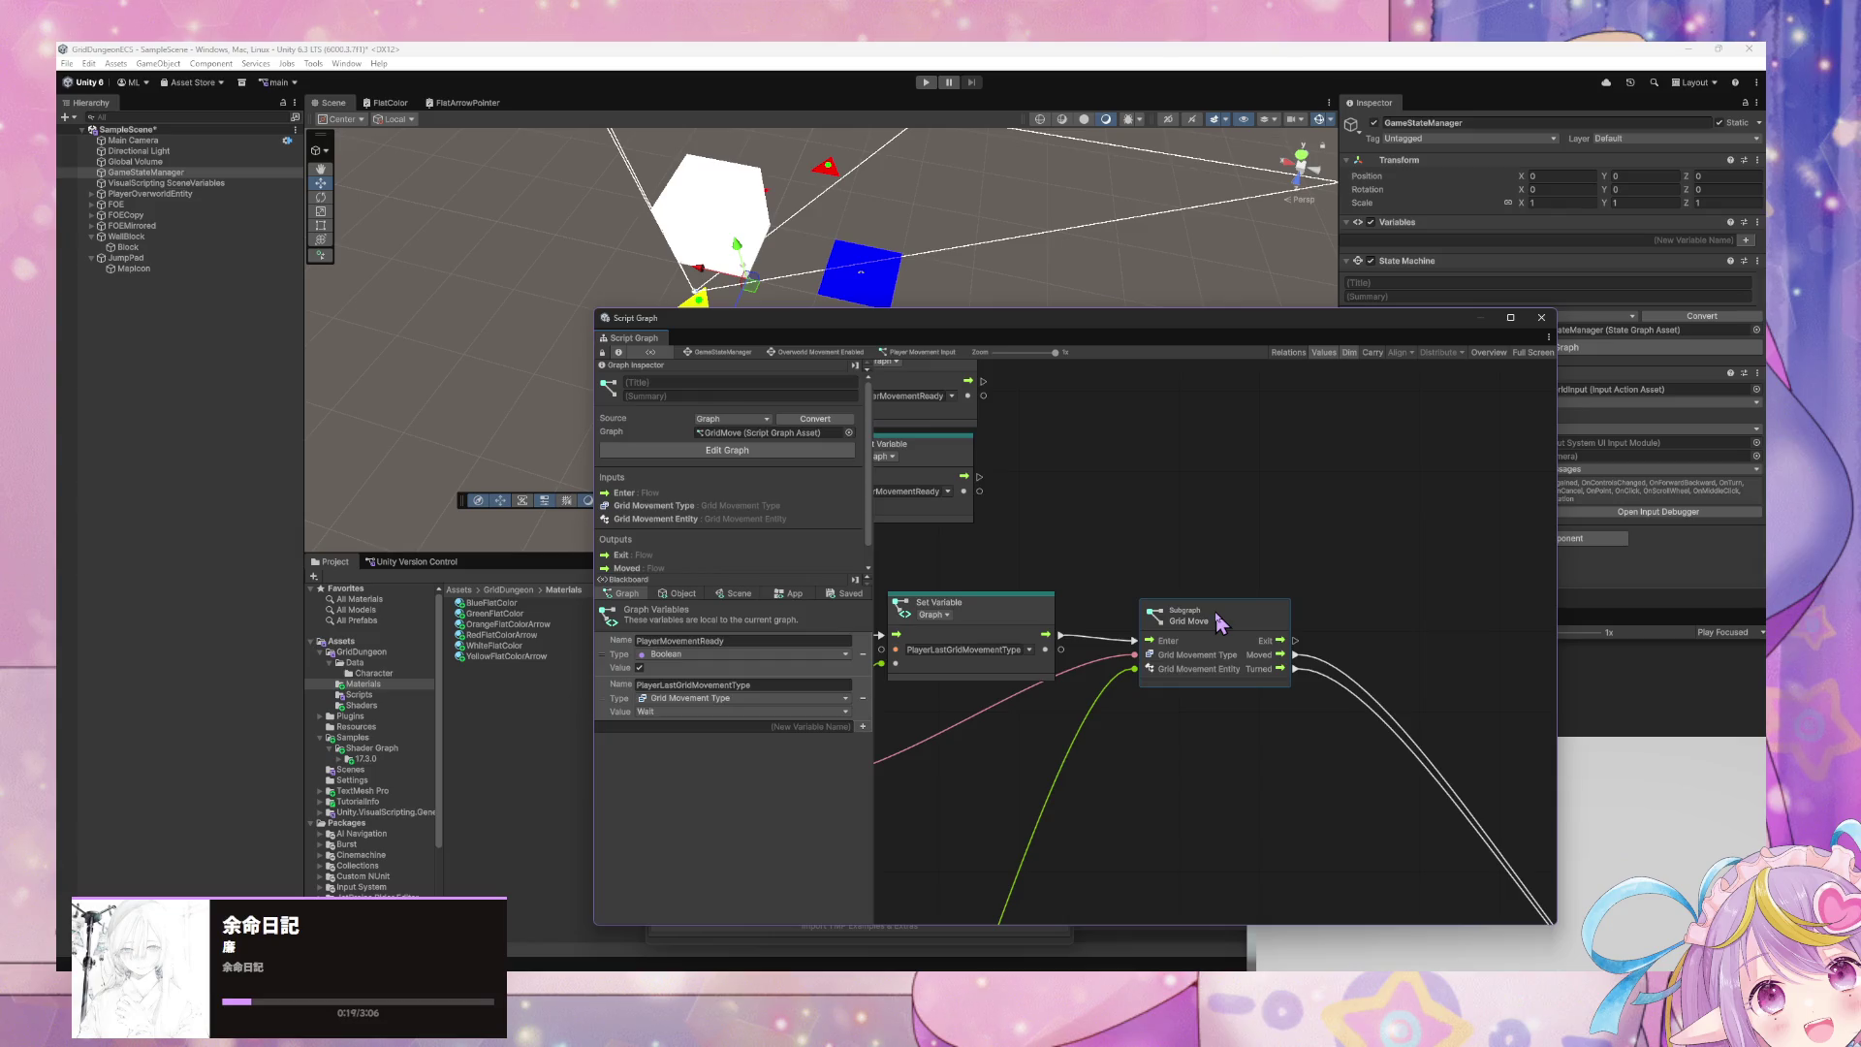
pyautogui.doubleClick(1186, 611)
pyautogui.scroll(-2, 1401, 647)
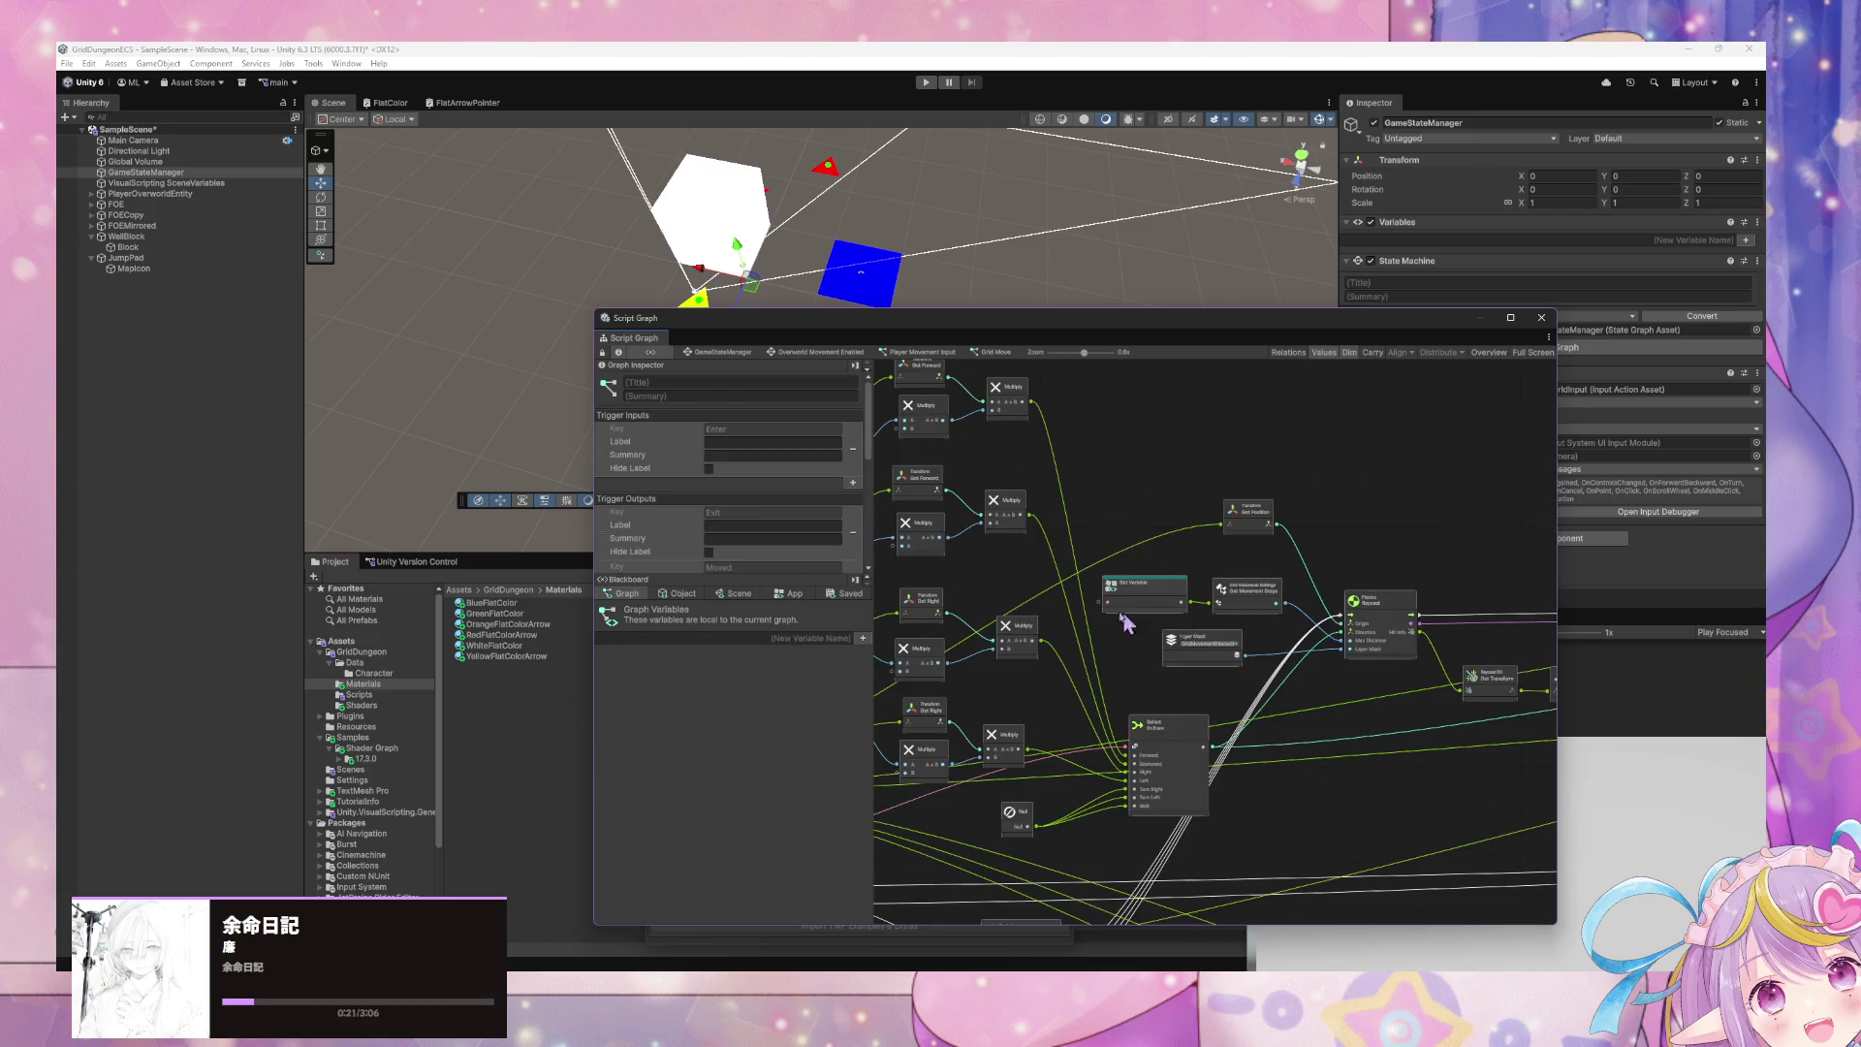
pyautogui.scroll(-2, 1222, 649)
pyautogui.scroll(4, 1201, 608)
pyautogui.scroll(1, 1348, 570)
pyautogui.moveTo(1315, 579); pyautogui.dragTo(1211, 713)
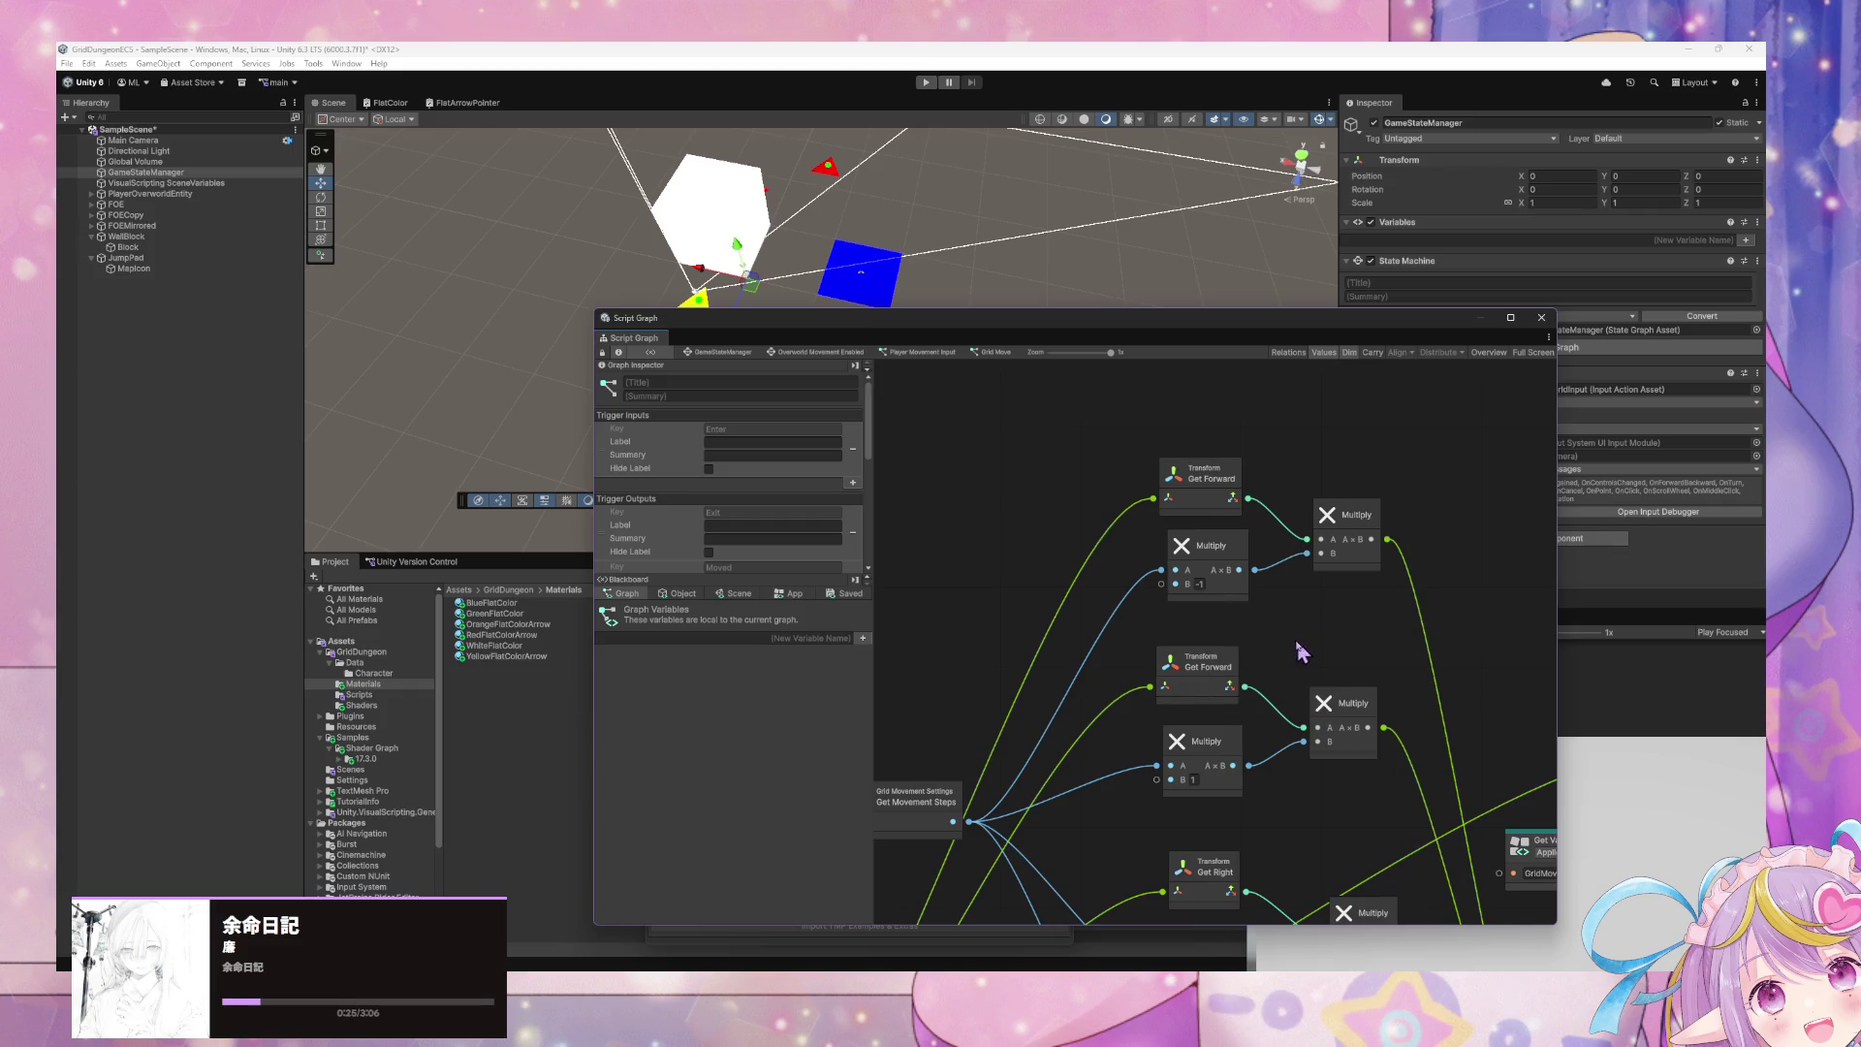
pyautogui.scroll(-3, 1297, 652)
pyautogui.scroll(2, 1315, 648)
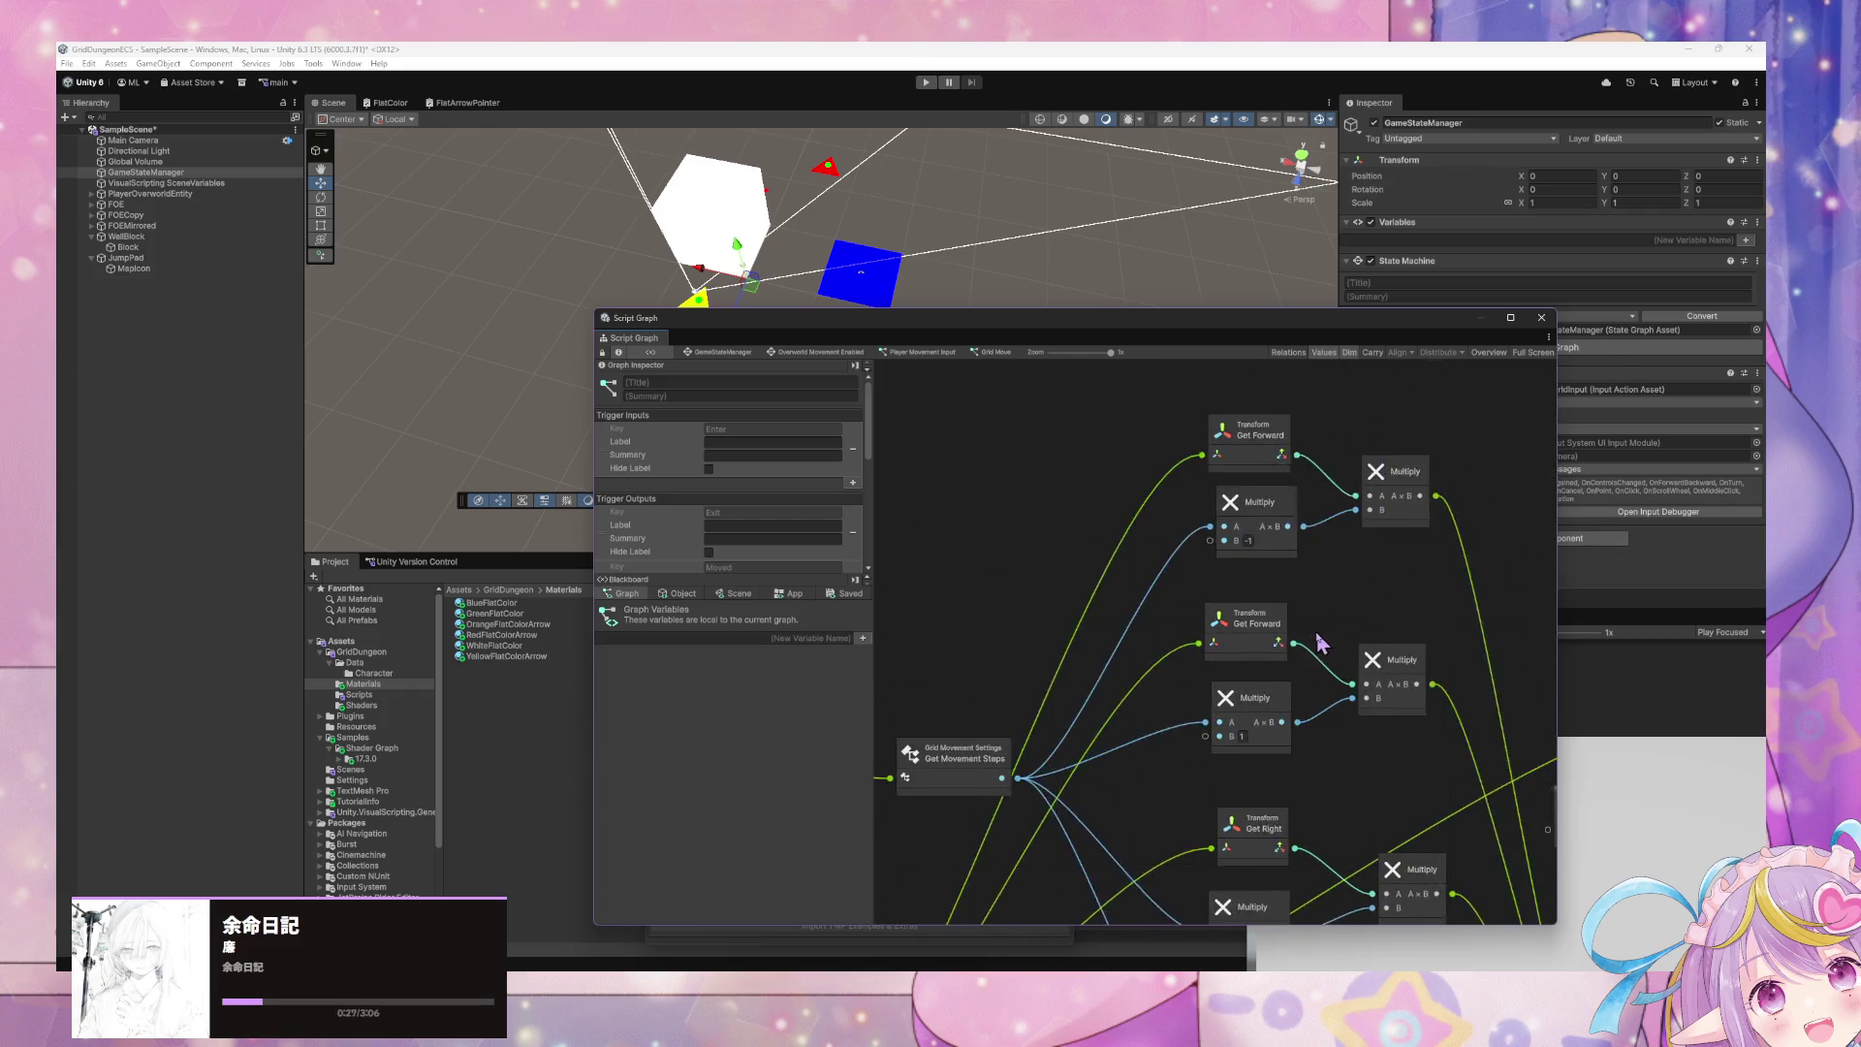
pyautogui.scroll(-5, 1401, 748)
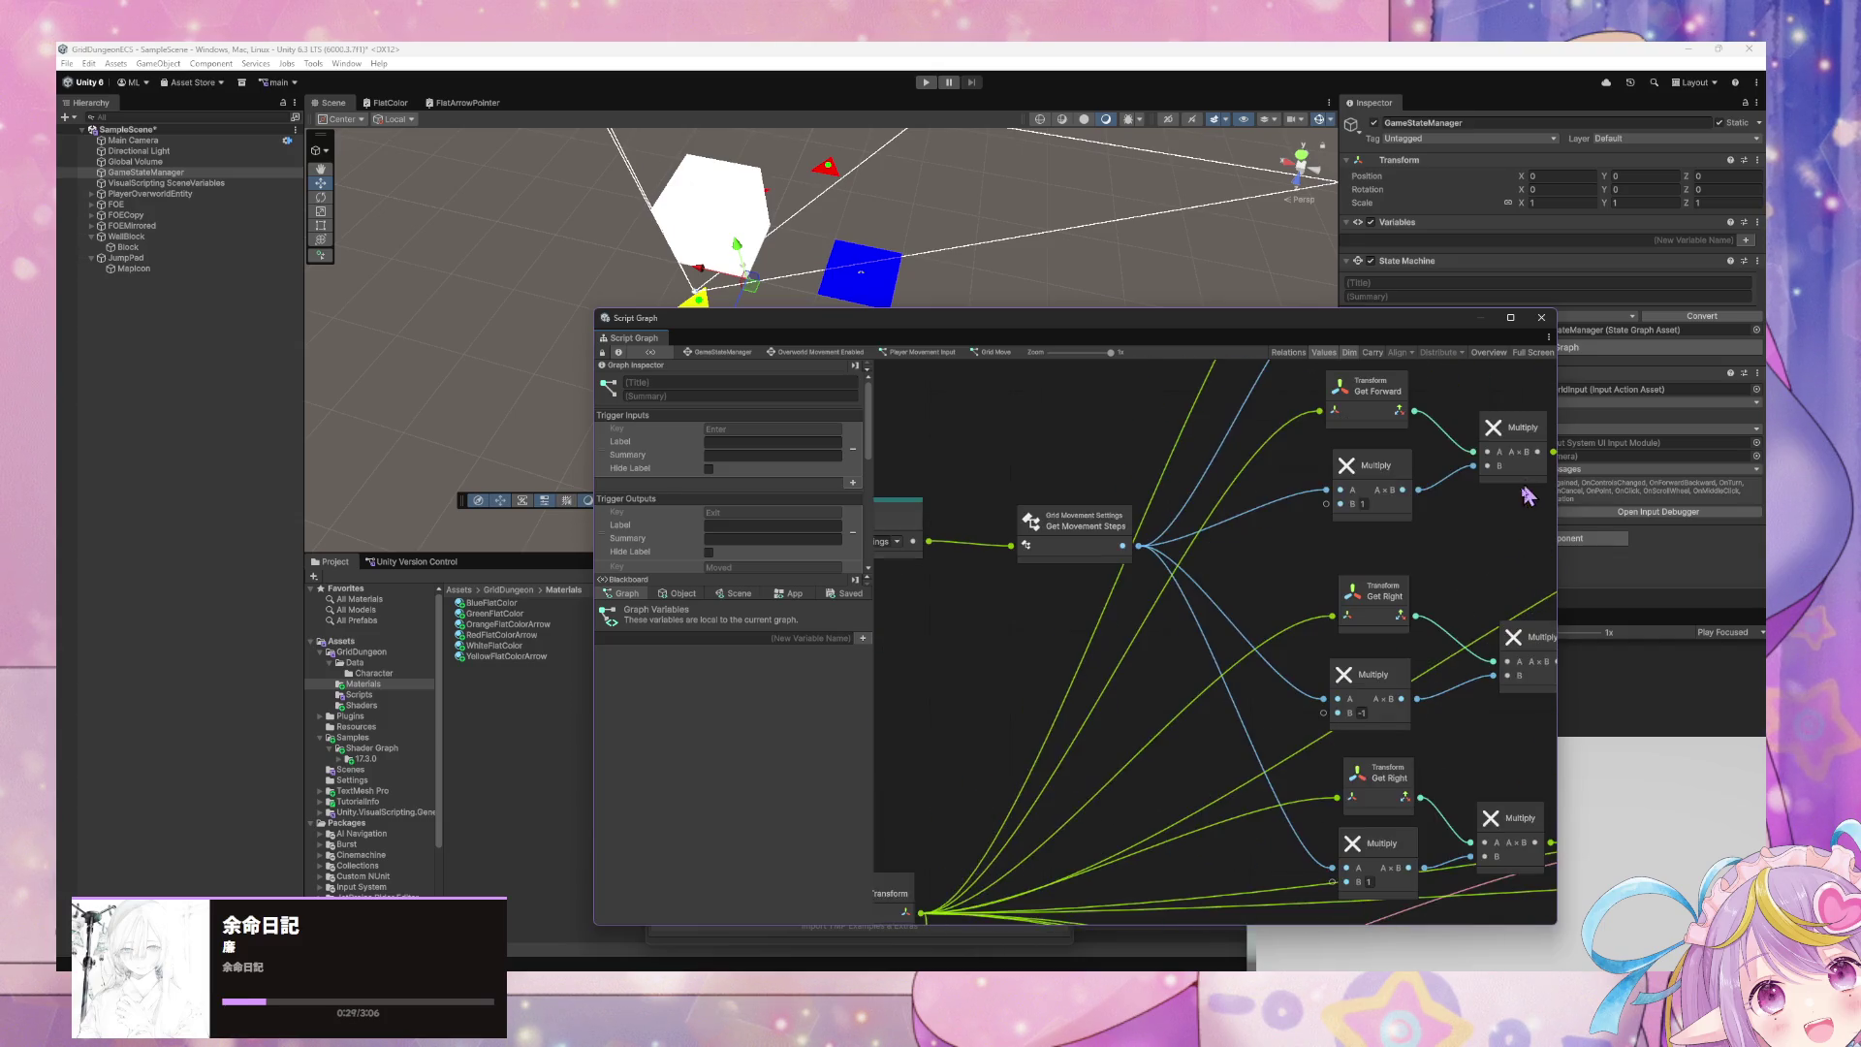
pyautogui.hscroll(3, 1300, 781)
pyautogui.scroll(2, 1137, 518)
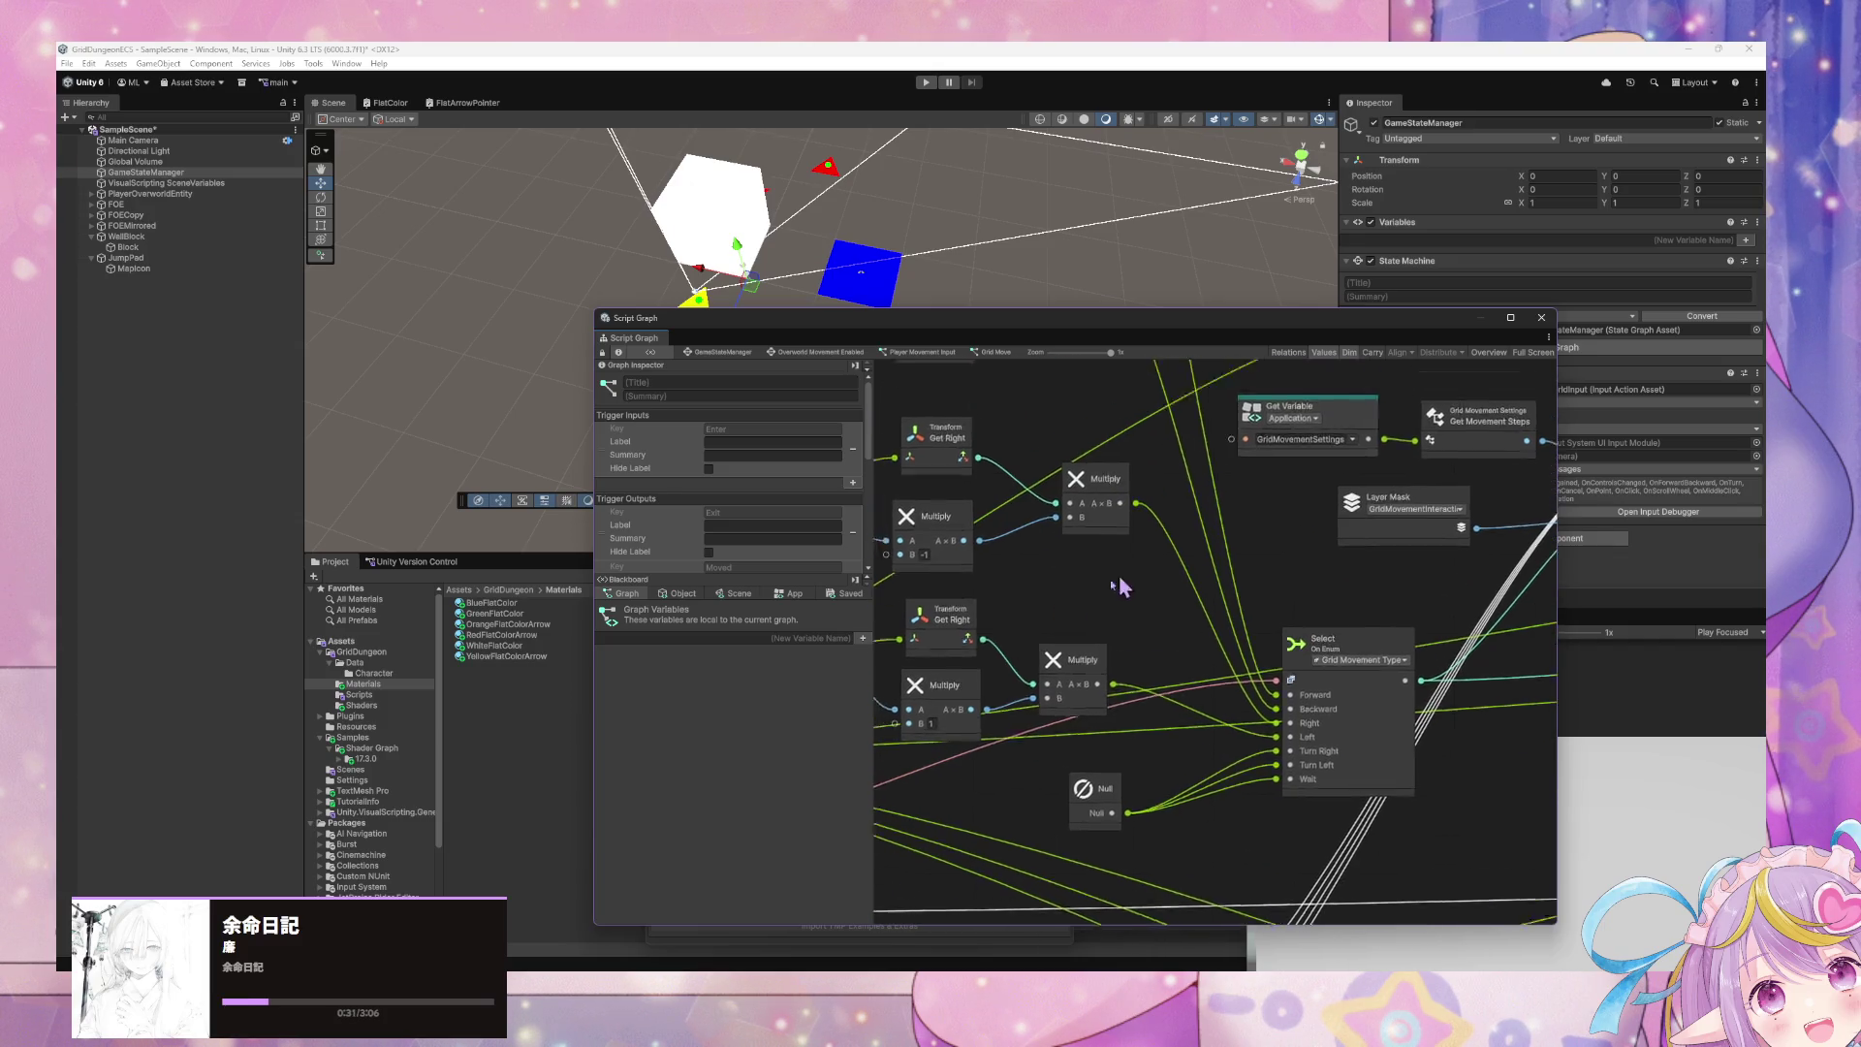
pyautogui.hscroll(3, 1211, 582)
pyautogui.hscroll(6, 1393, 676)
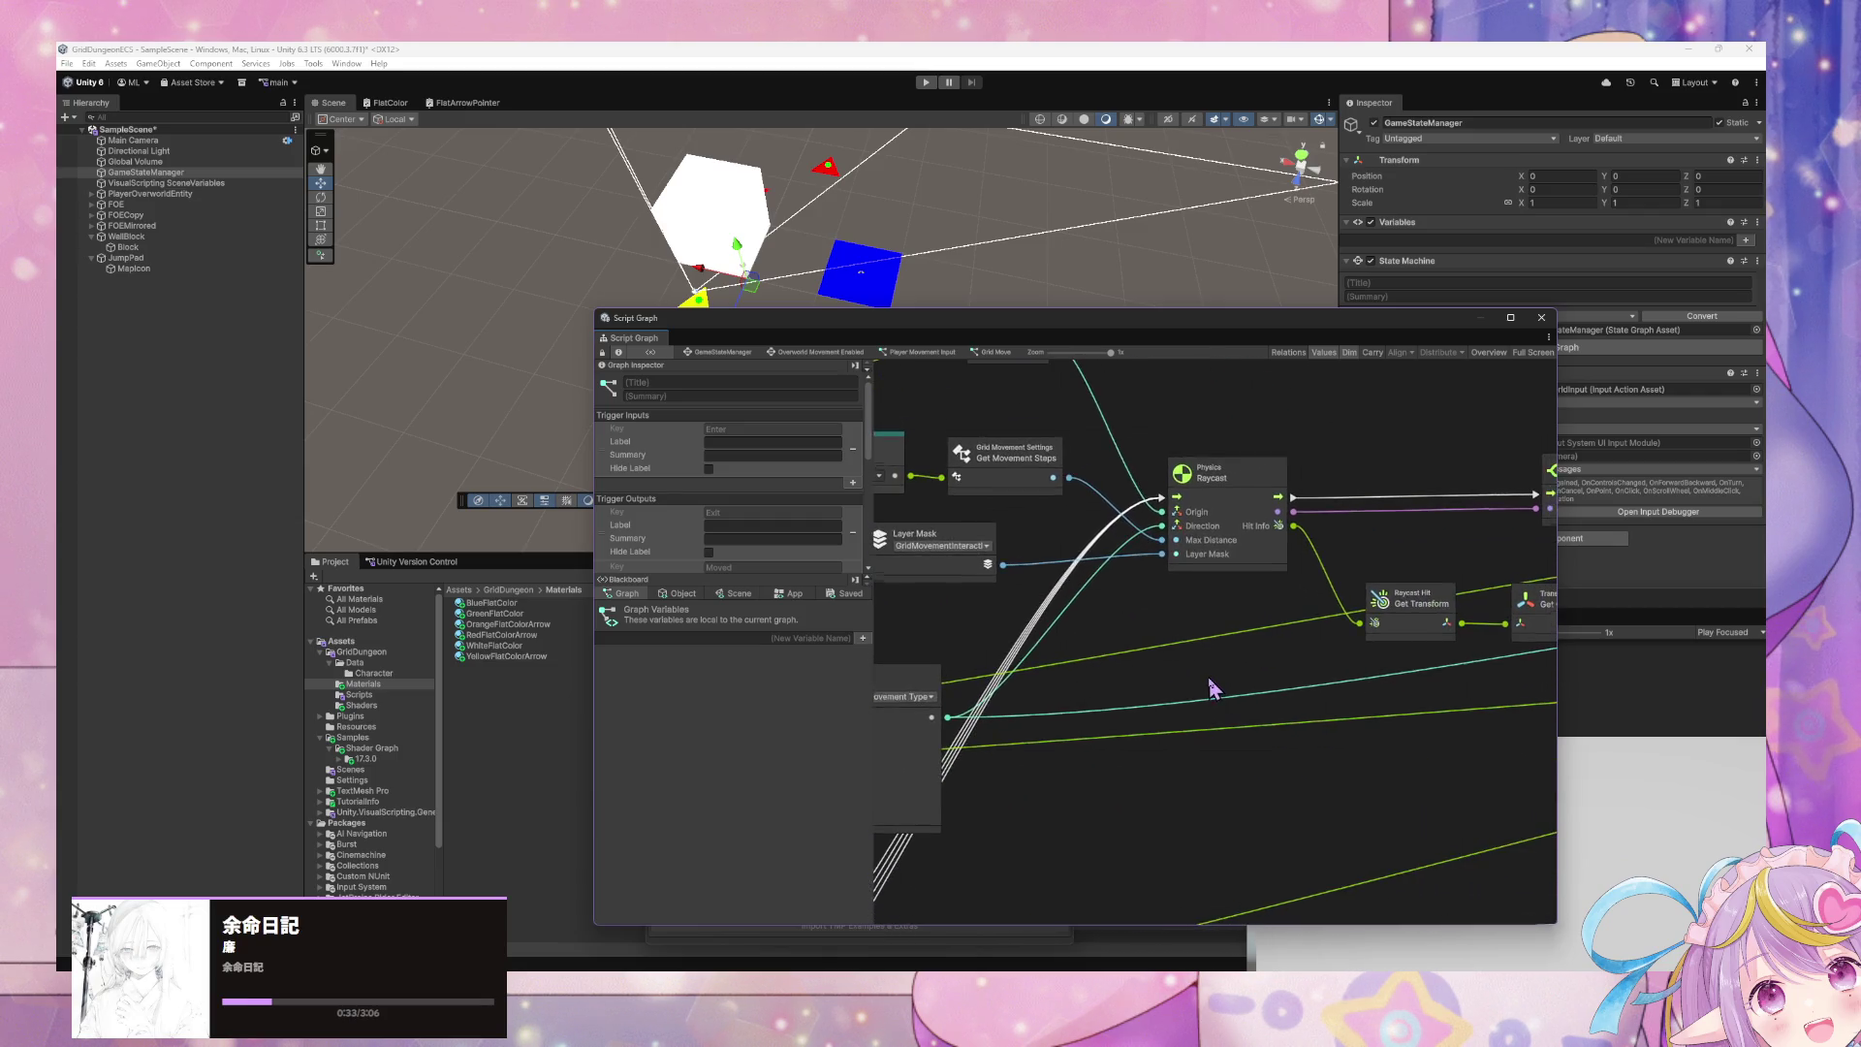
pyautogui.hscroll(5, 987, 690)
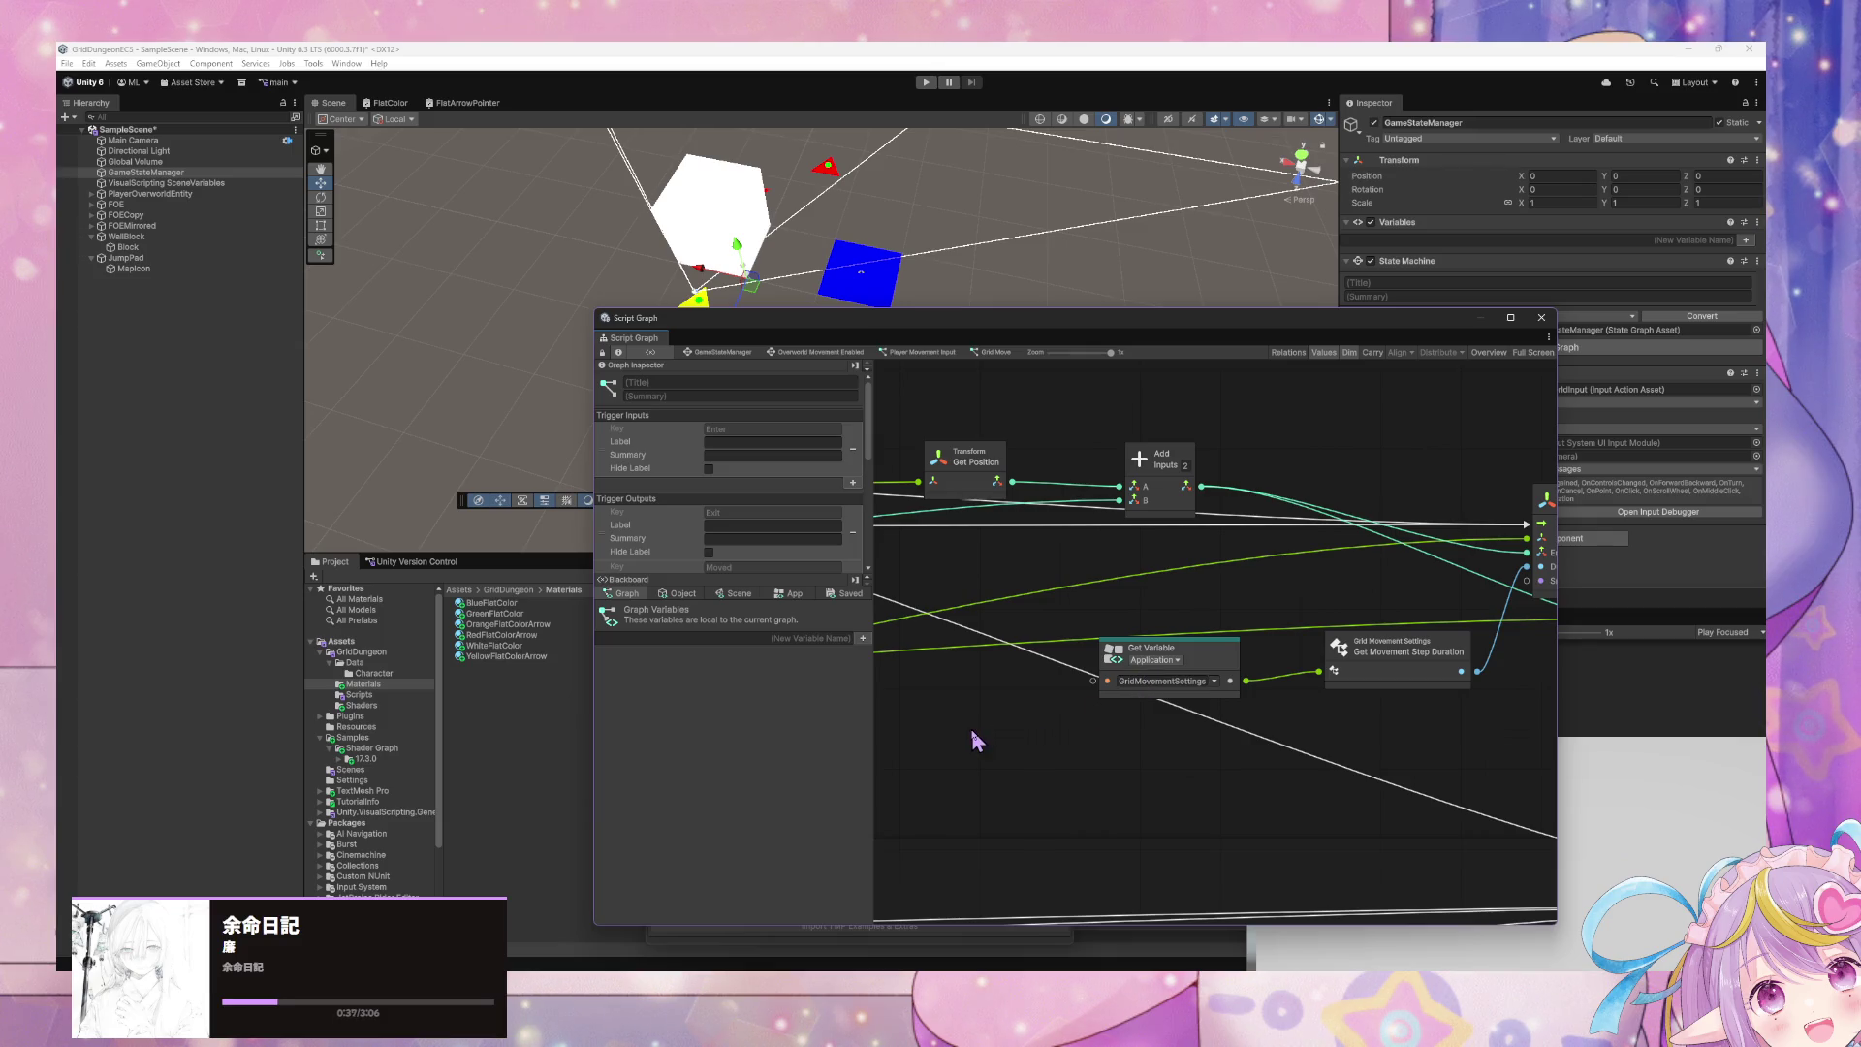
pyautogui.hscroll(-6, 934, 740)
pyautogui.hscroll(8, 1163, 707)
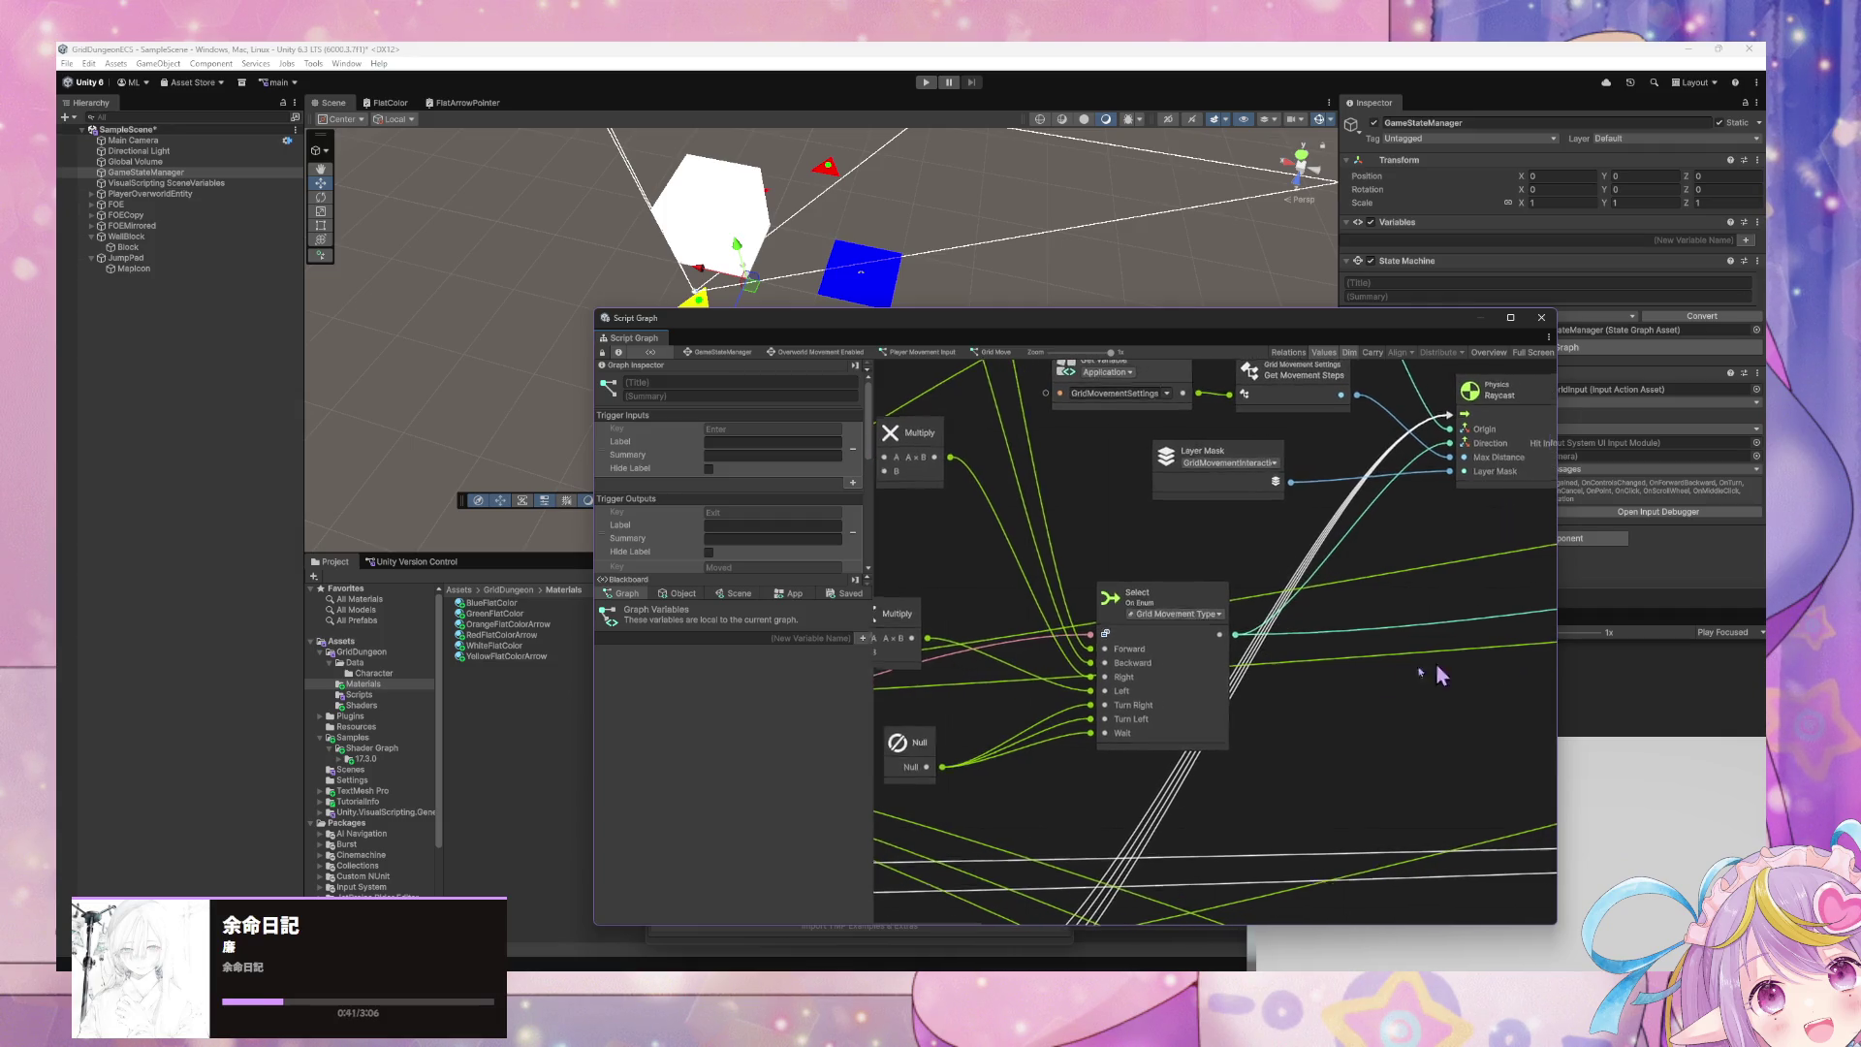
pyautogui.hscroll(10, 950, 707)
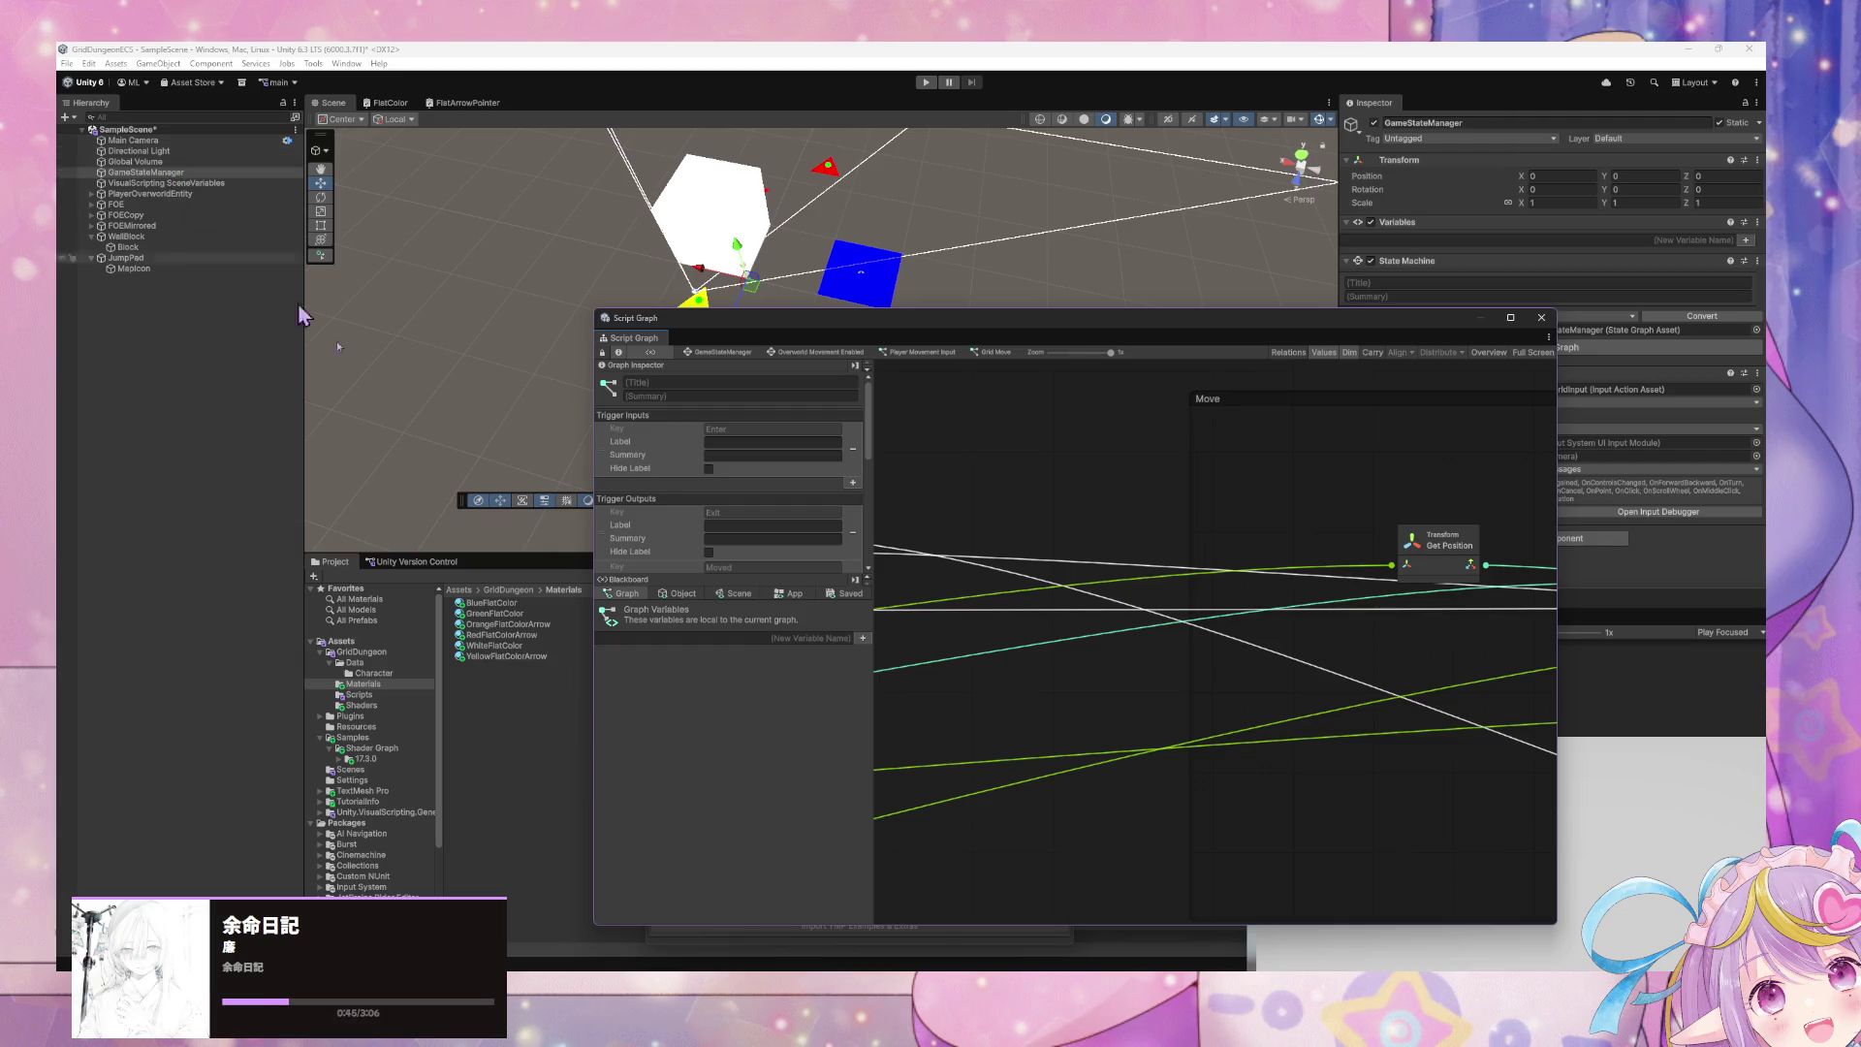
# - Compare the code with the graph's Select and Multiply nodes, then bring VS Code back forward
pyautogui.hotkey('alt', 'Tab')
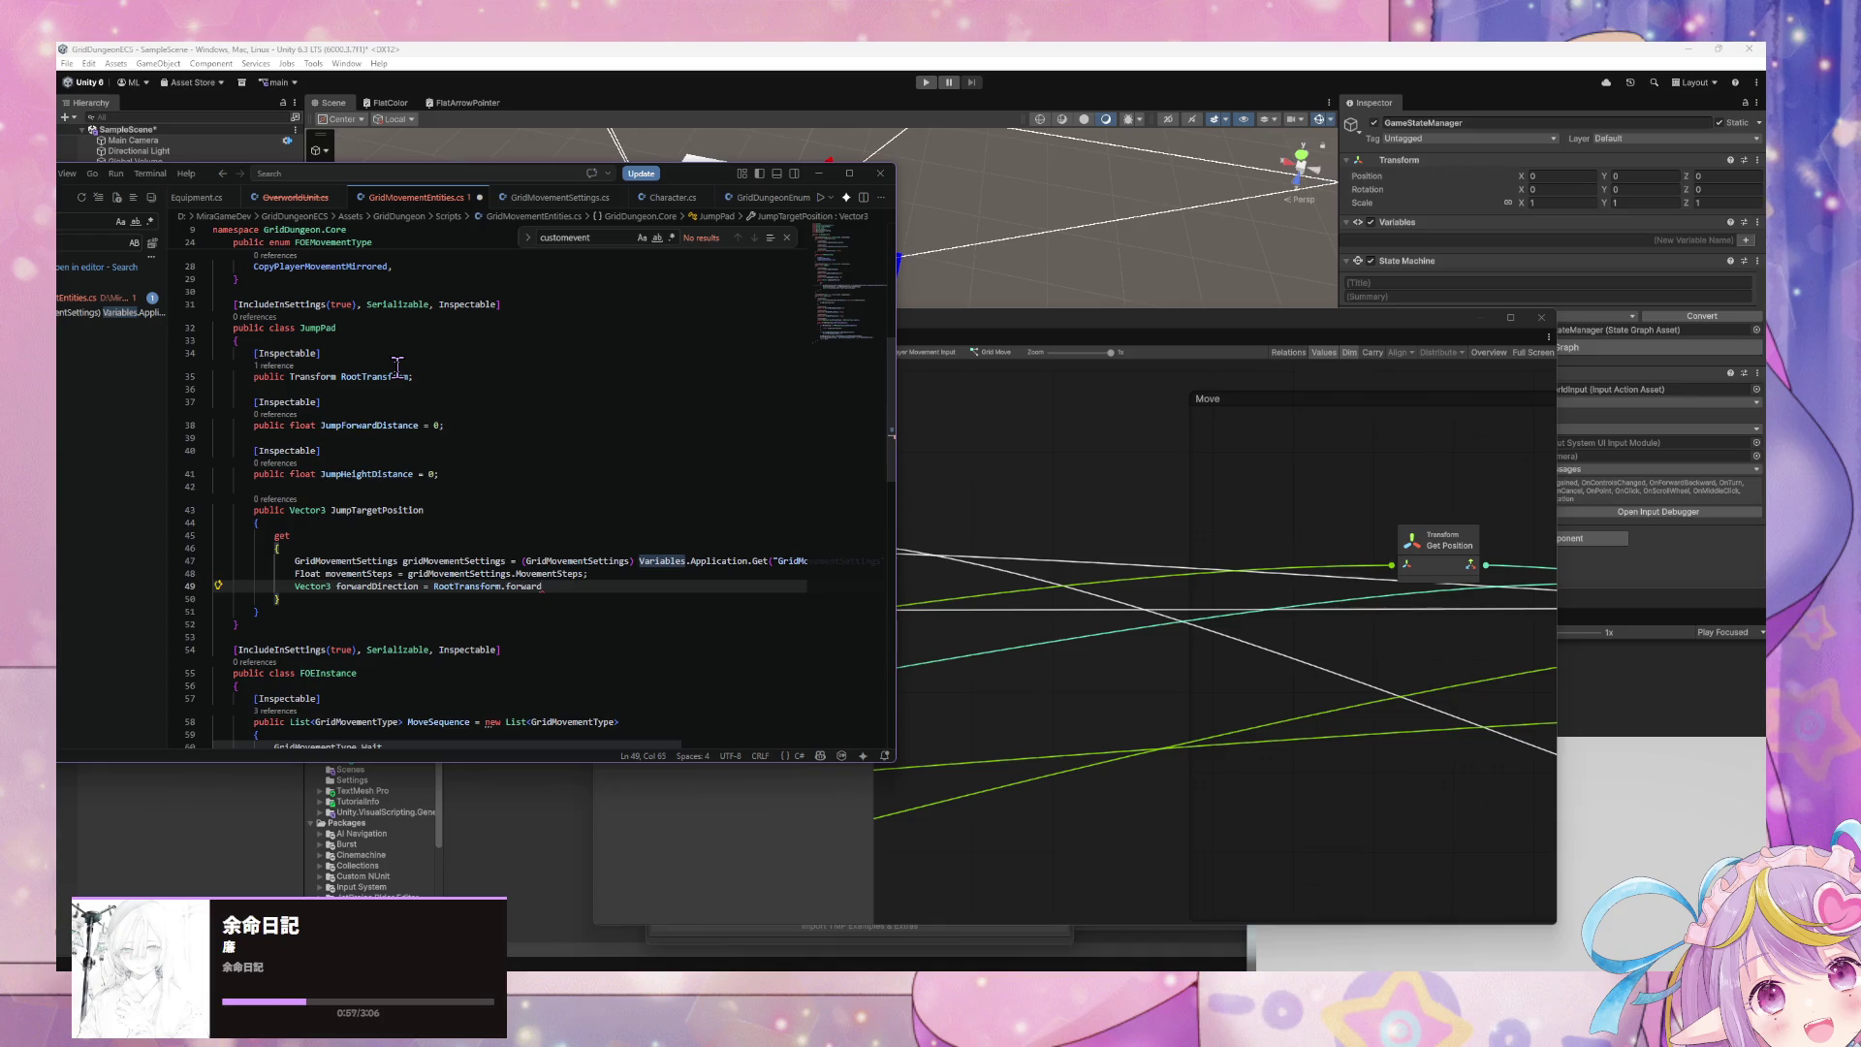
pyautogui.click(1021, 652)
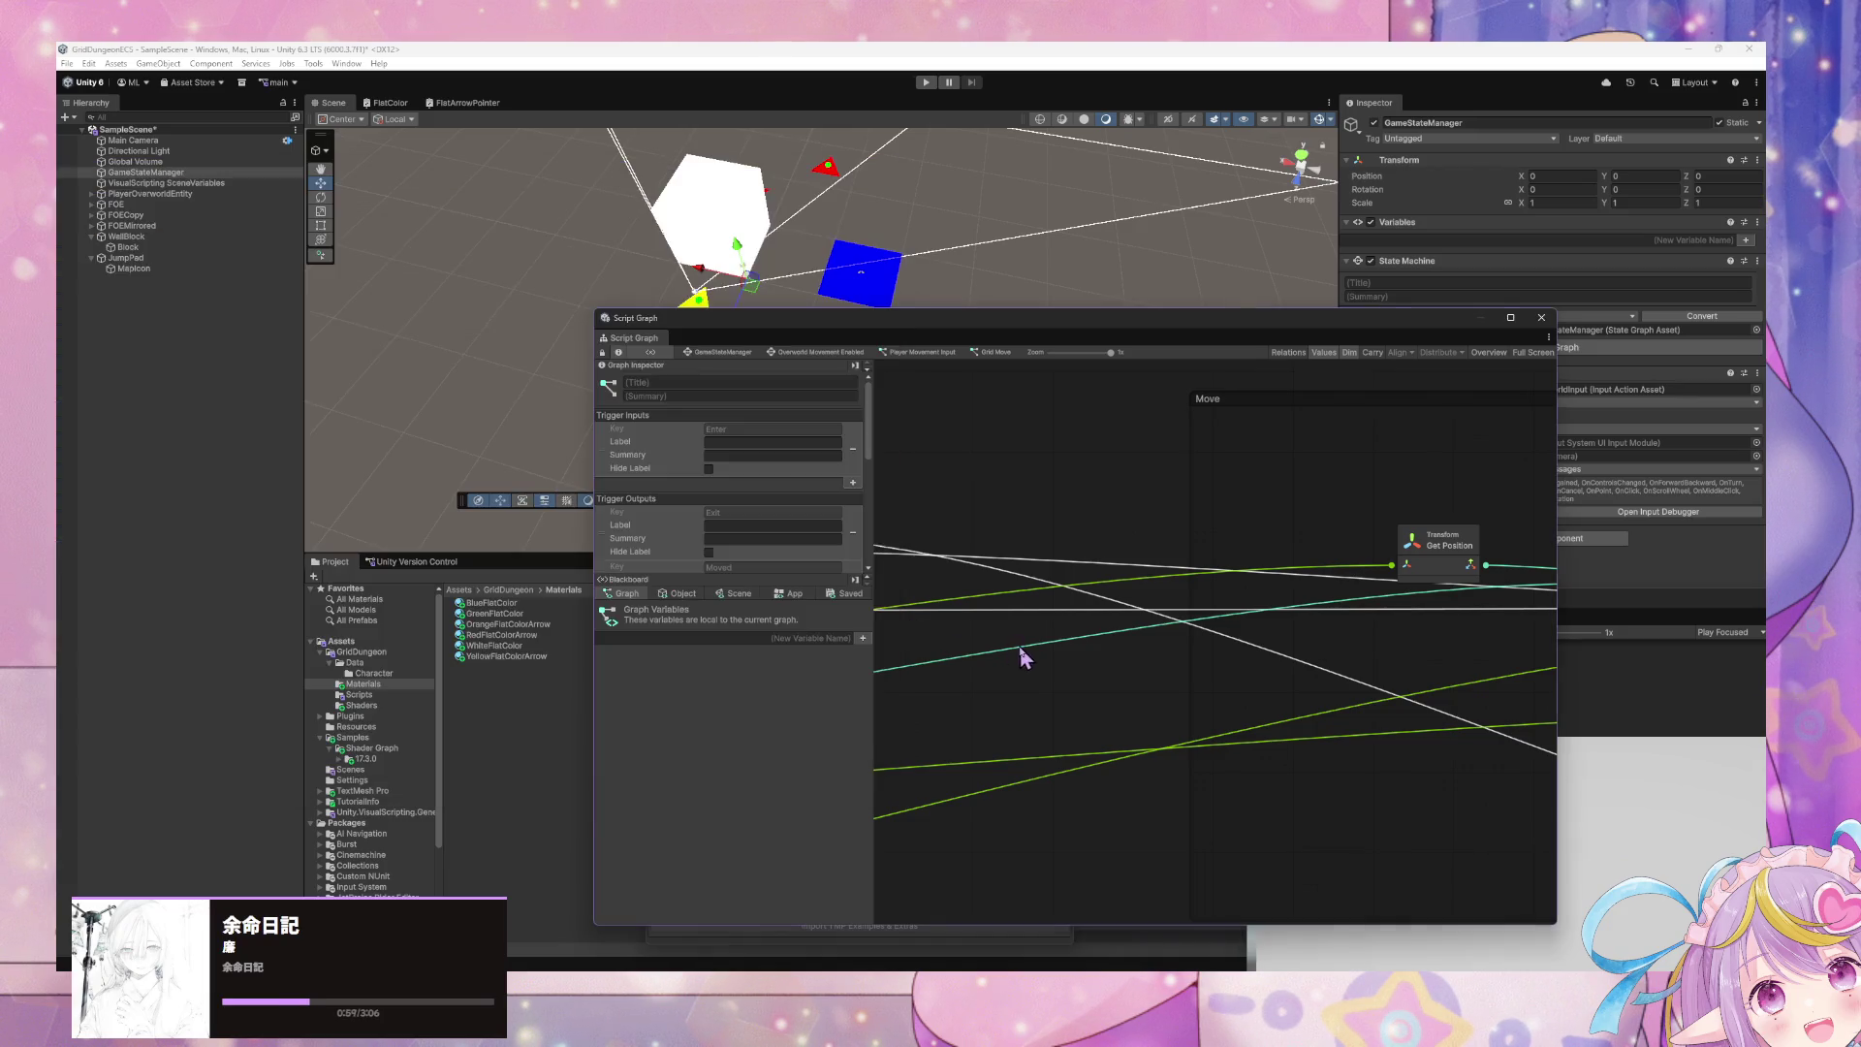
pyautogui.moveTo(1233, 705)
pyautogui.mouseDown()
pyautogui.moveTo(1454, 456)
pyautogui.moveTo(1312, 532)
pyautogui.moveTo(1184, 731)
pyautogui.moveTo(1051, 798)
pyautogui.moveTo(1105, 751)
pyautogui.moveTo(1064, 707)
pyautogui.moveTo(1234, 739)
pyautogui.moveTo(1480, 826)
pyautogui.moveTo(1201, 844)
pyautogui.moveTo(1180, 881)
pyautogui.moveTo(1259, 739)
pyautogui.moveTo(1386, 759)
pyautogui.mouseUp()
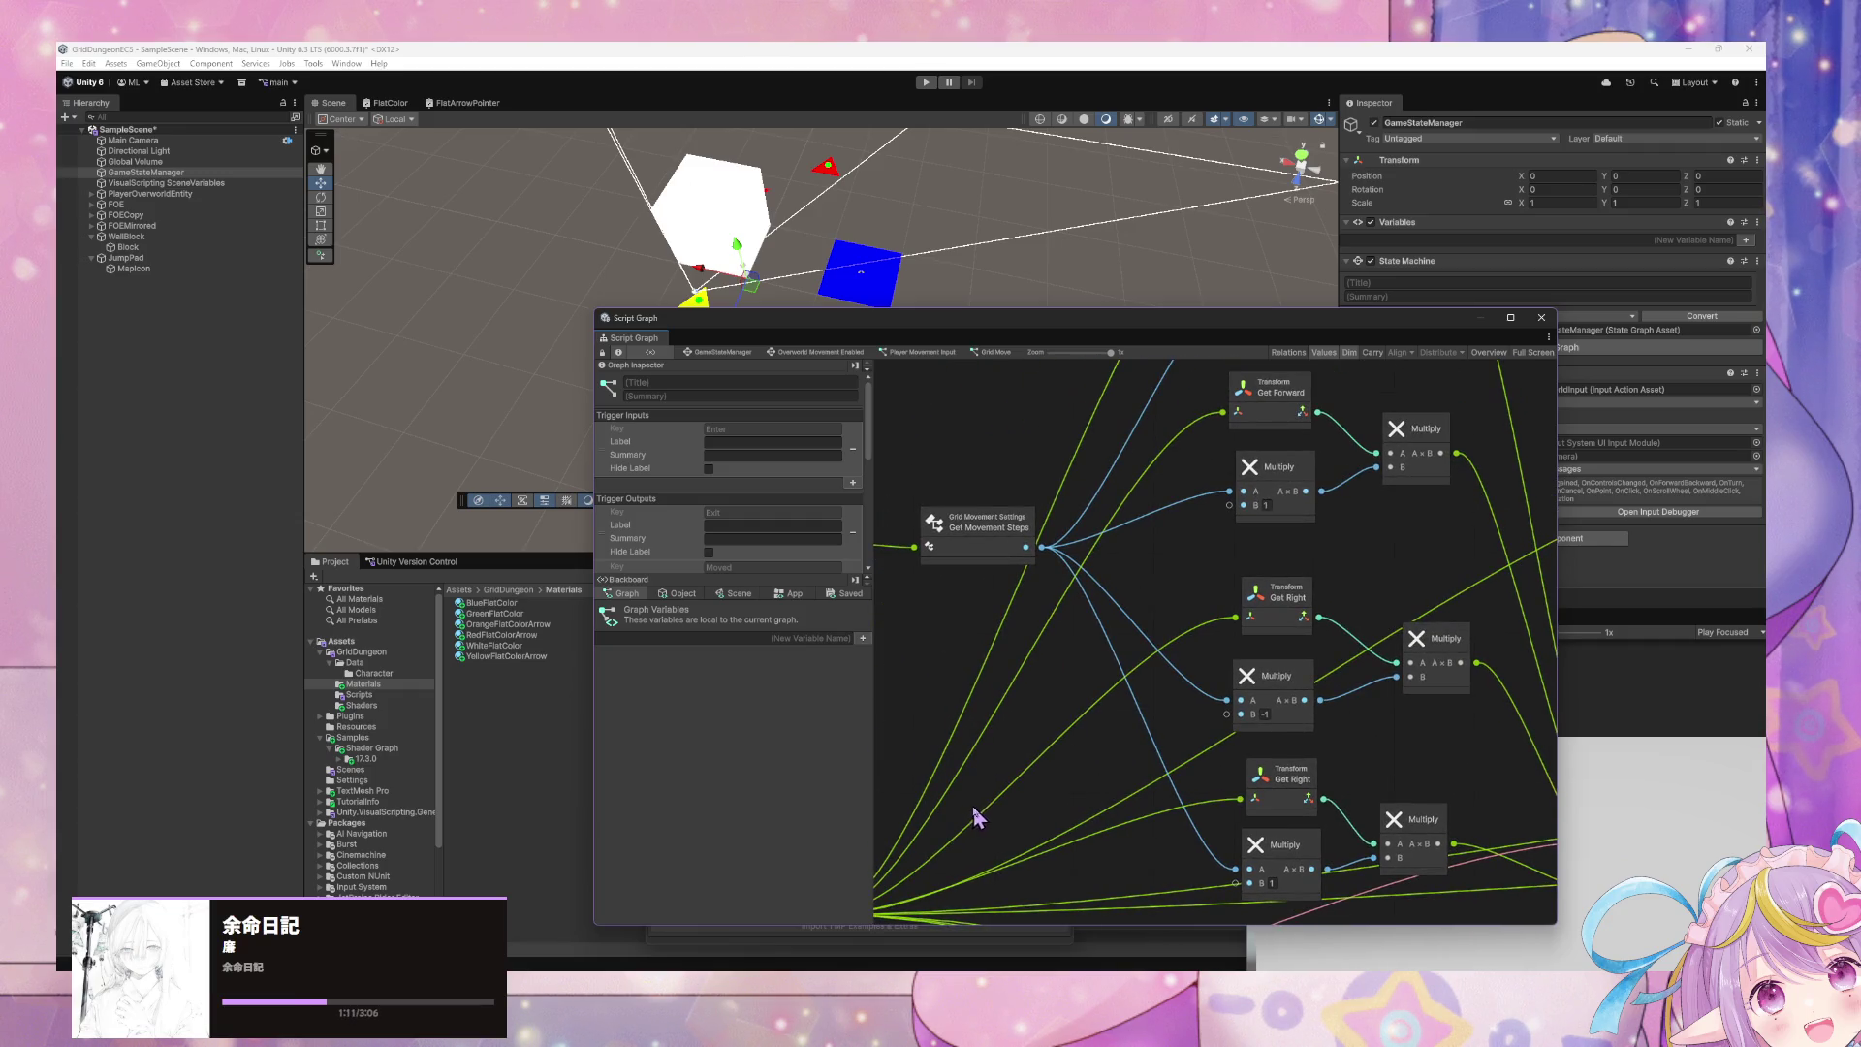
pyautogui.scroll(4, 1056, 654)
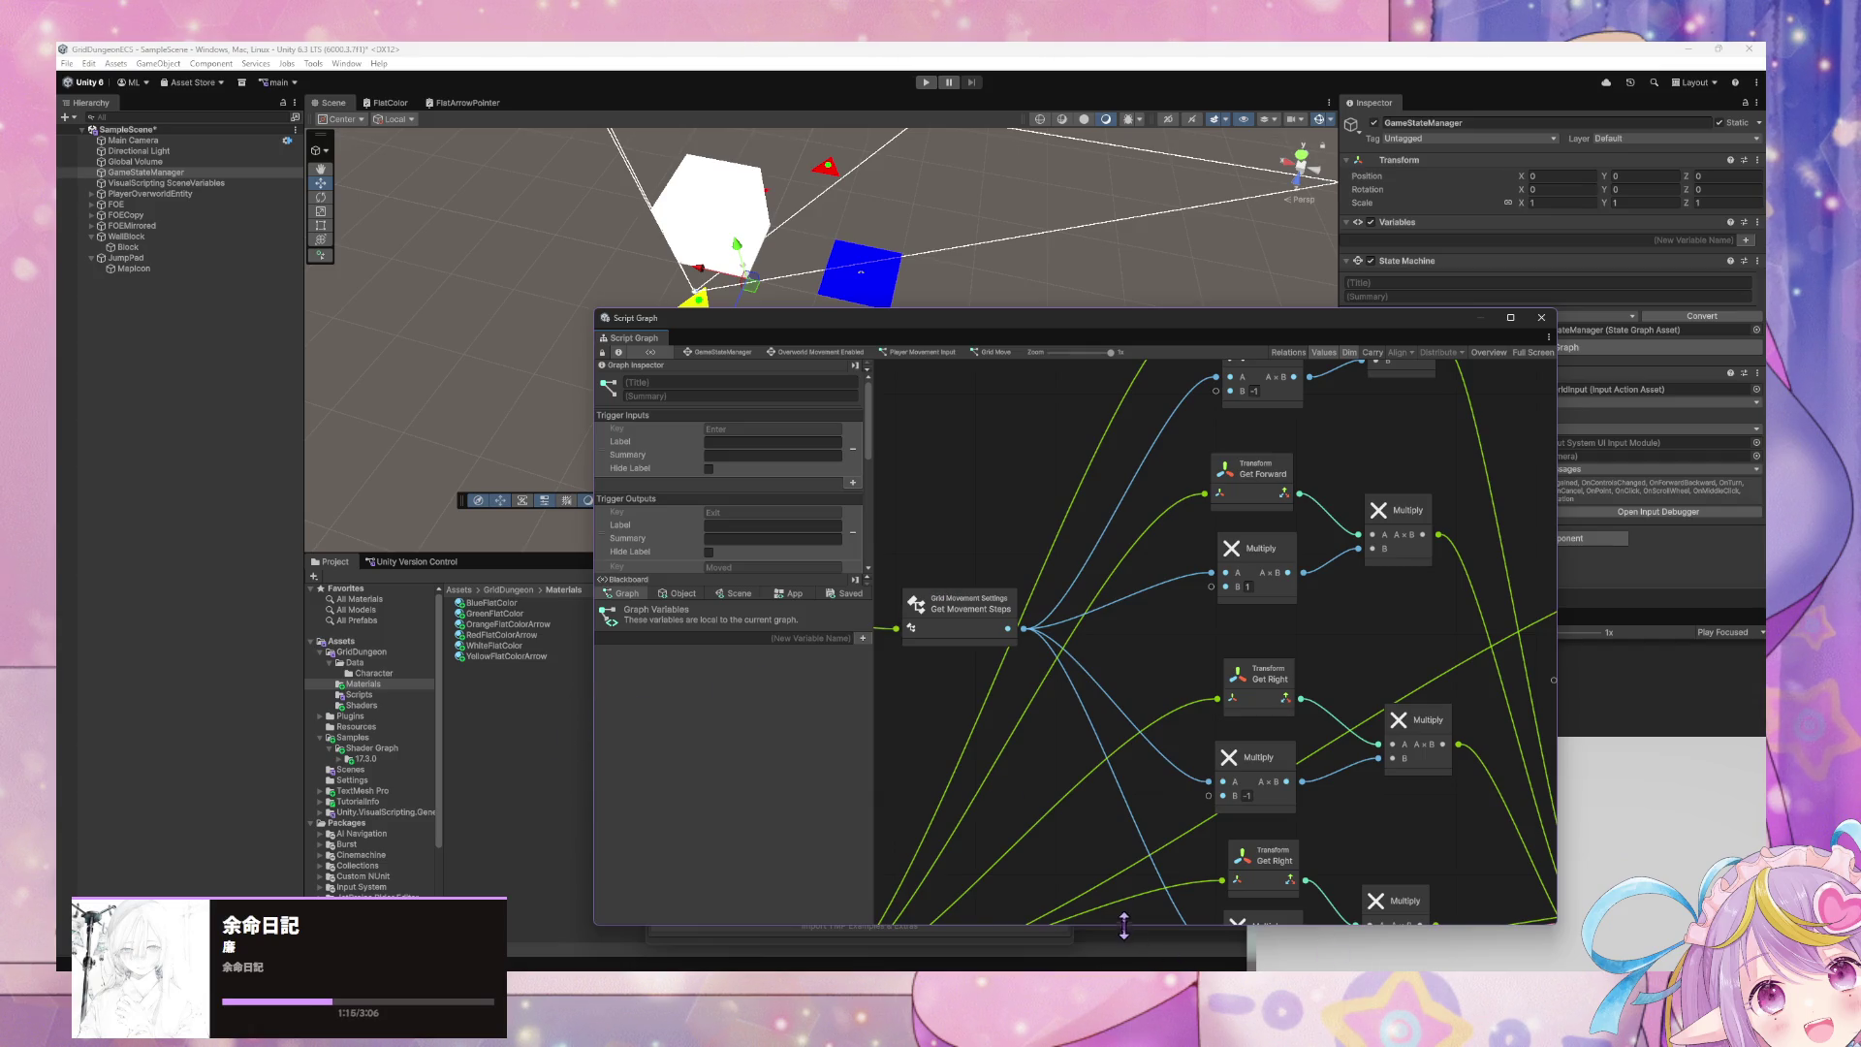
pyautogui.click(1173, 906)
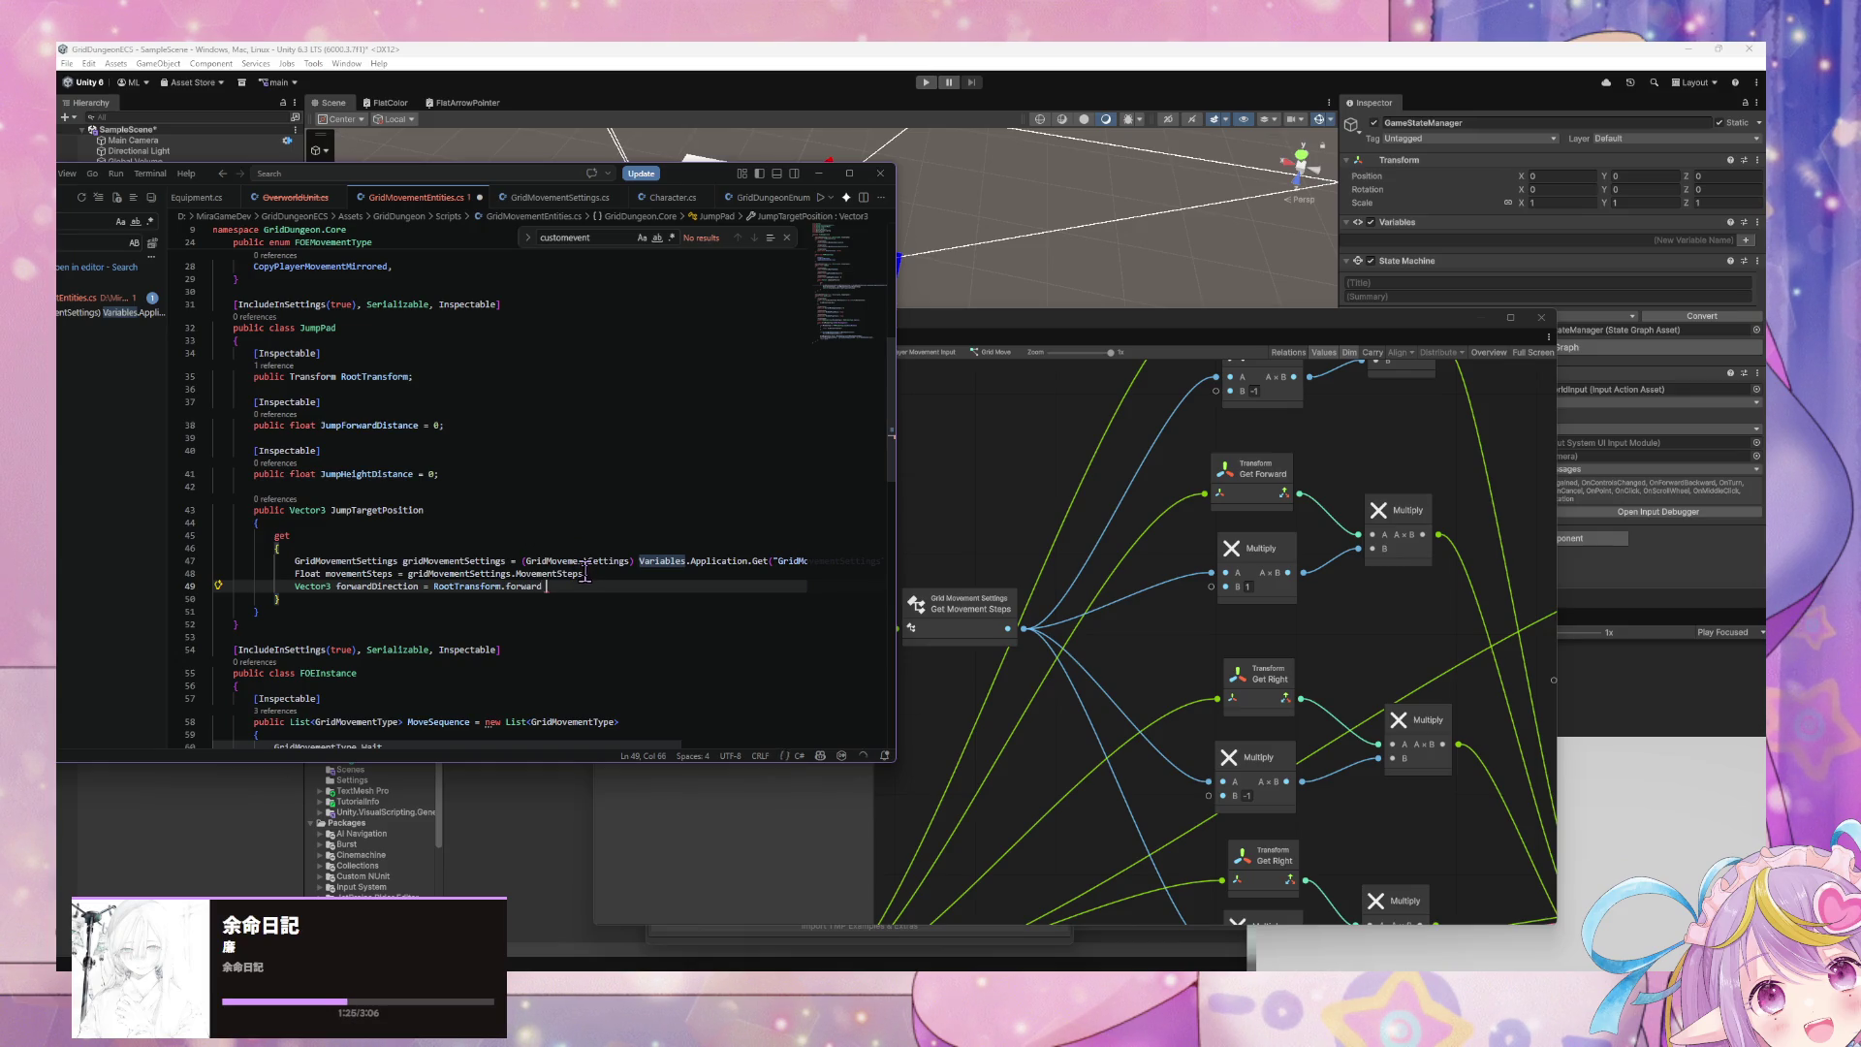
# - Multiply forward by JumpForwardDistance, add to RootTransform.position, return jumpTargetPosition, then switch to Unity
pyautogui.write('*')
pyautogui.press('Tab')
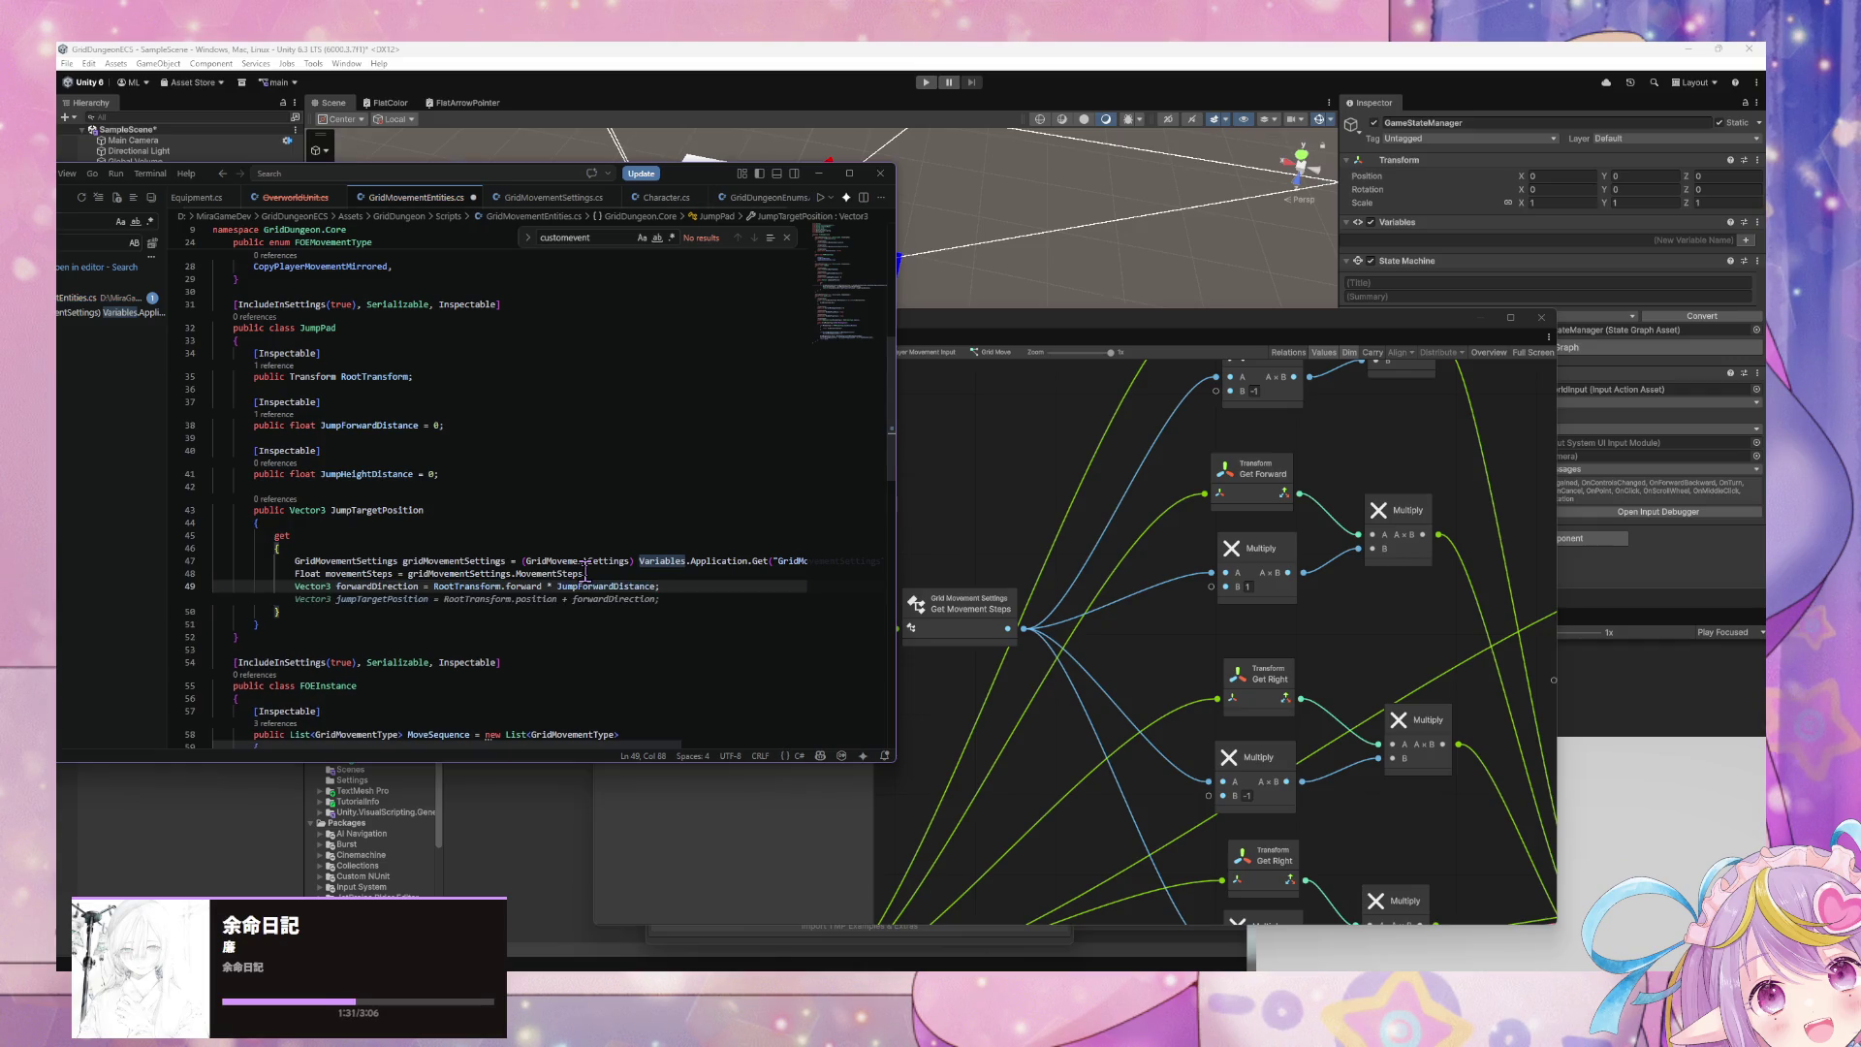
pyautogui.press('Tab')
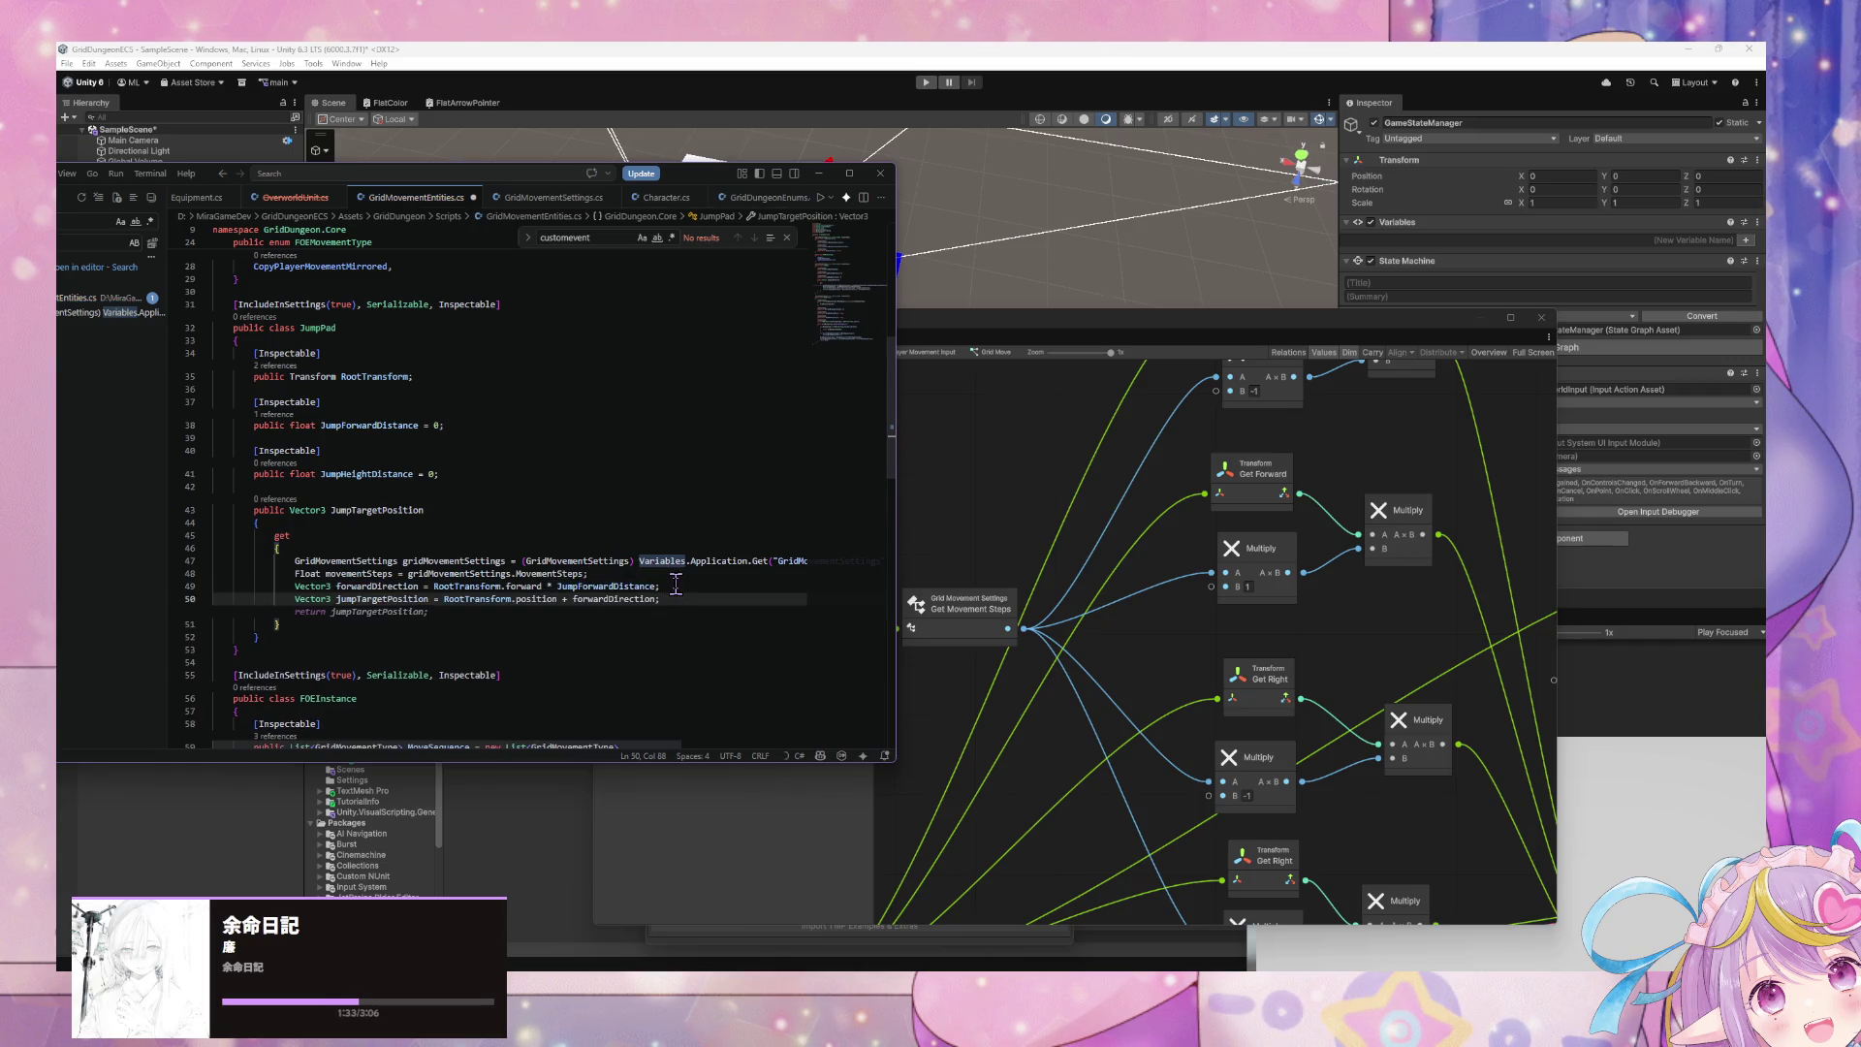
pyautogui.press('Tab')
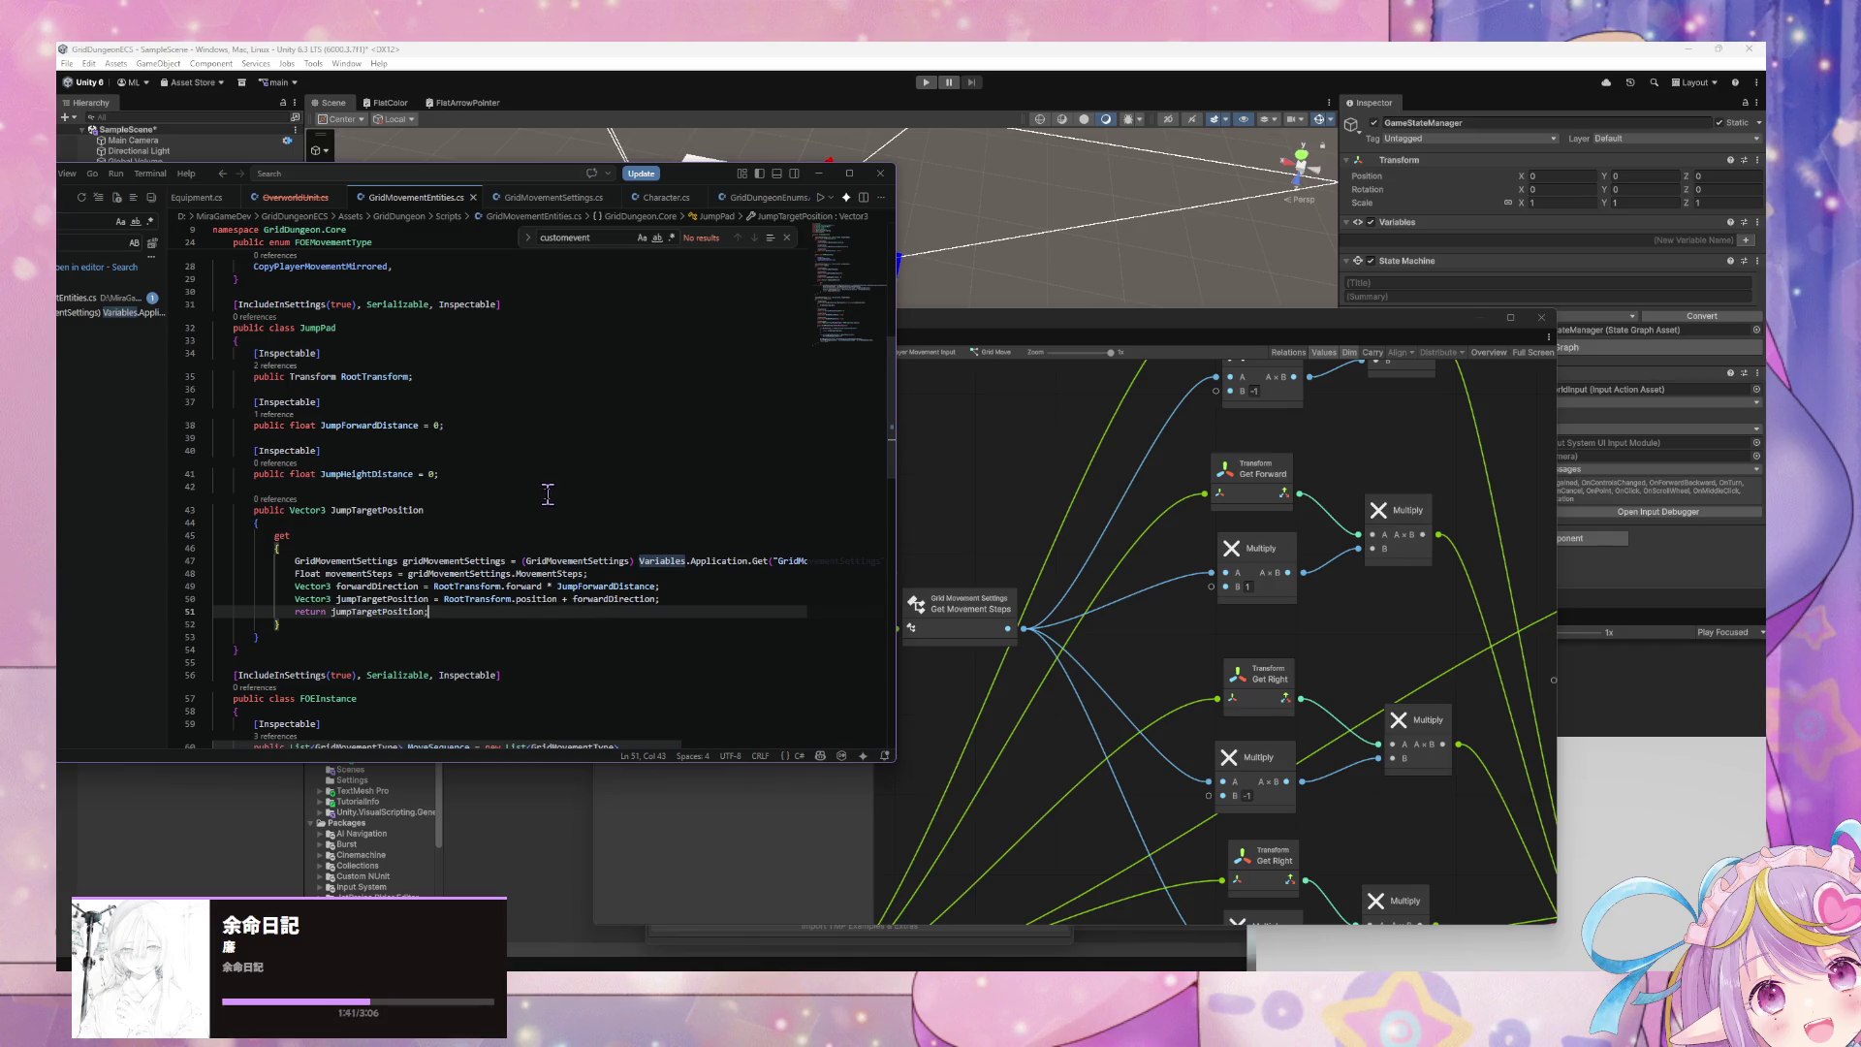
pyautogui.hscroll(3, 543, 726)
pyautogui.hscroll(-3, 436, 707)
pyautogui.click(1016, 557)
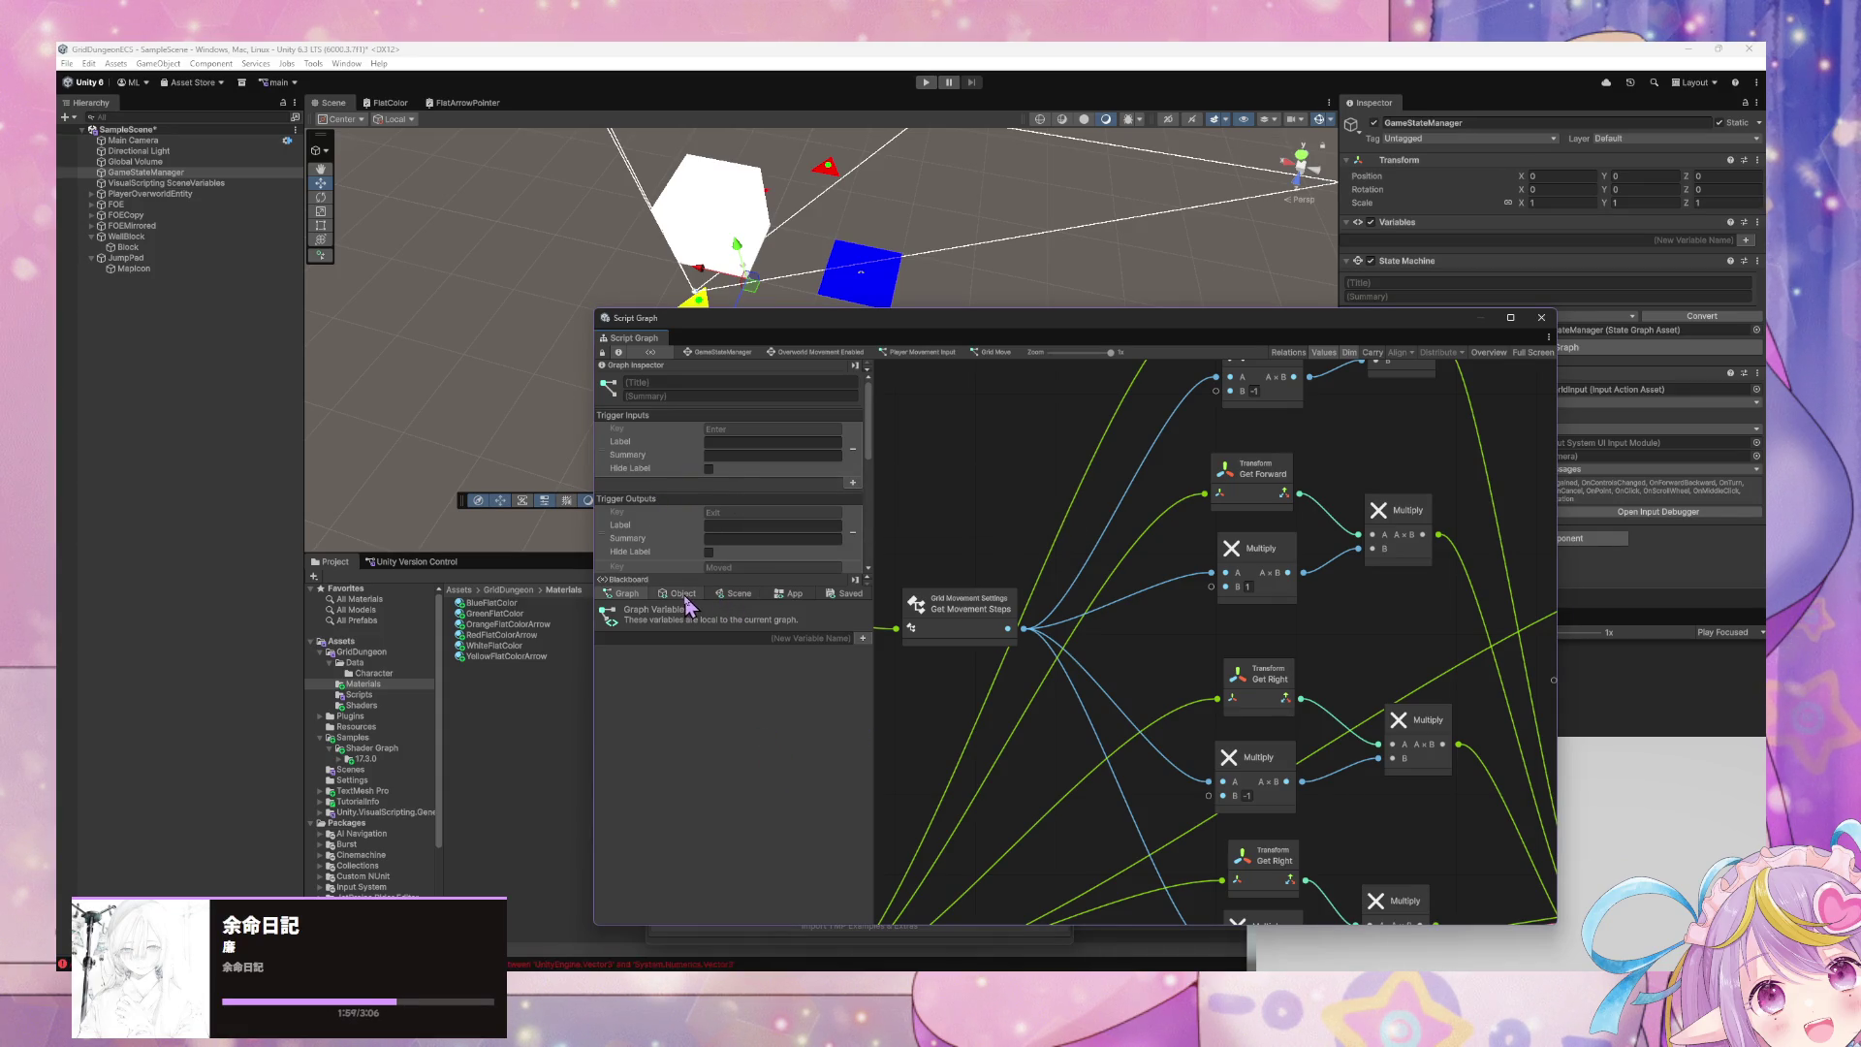
# - Read the ambiguous Vector3 error in the Console and delete the 'using System.Numerics;' import
pyautogui.click(620, 964)
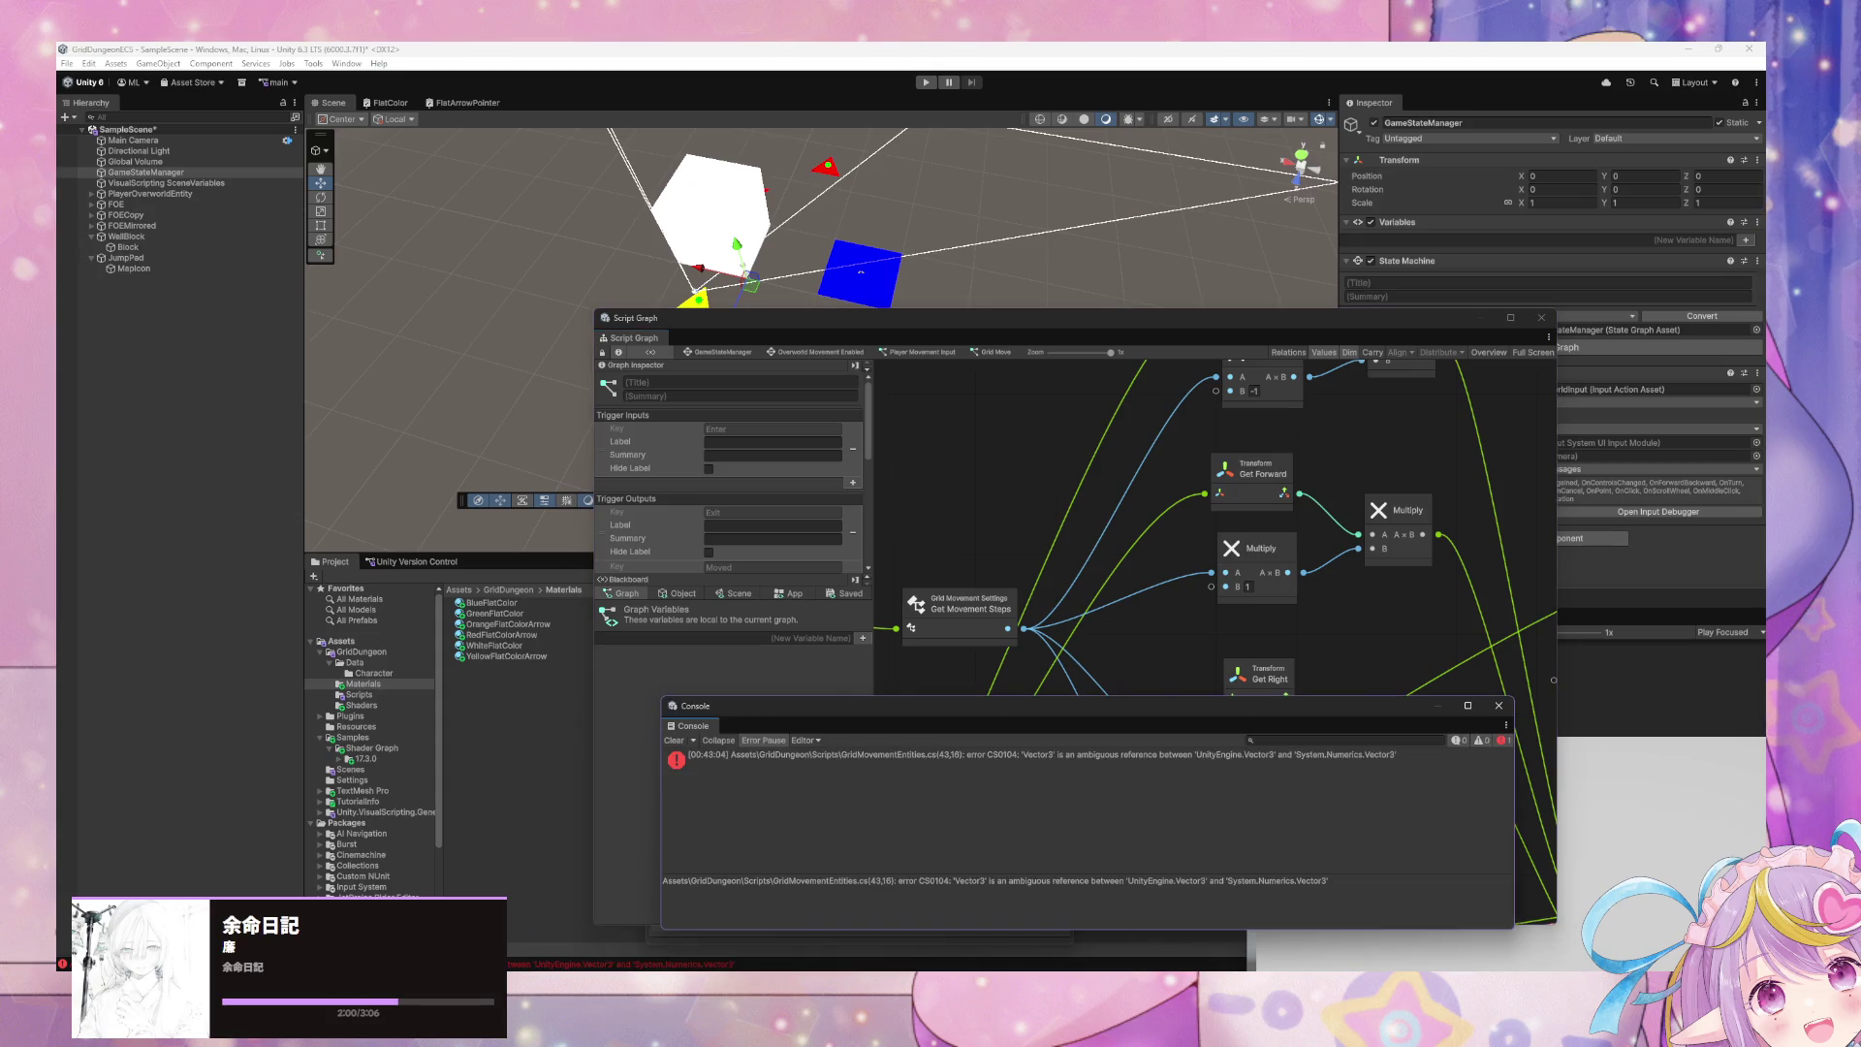
pyautogui.click(793, 755)
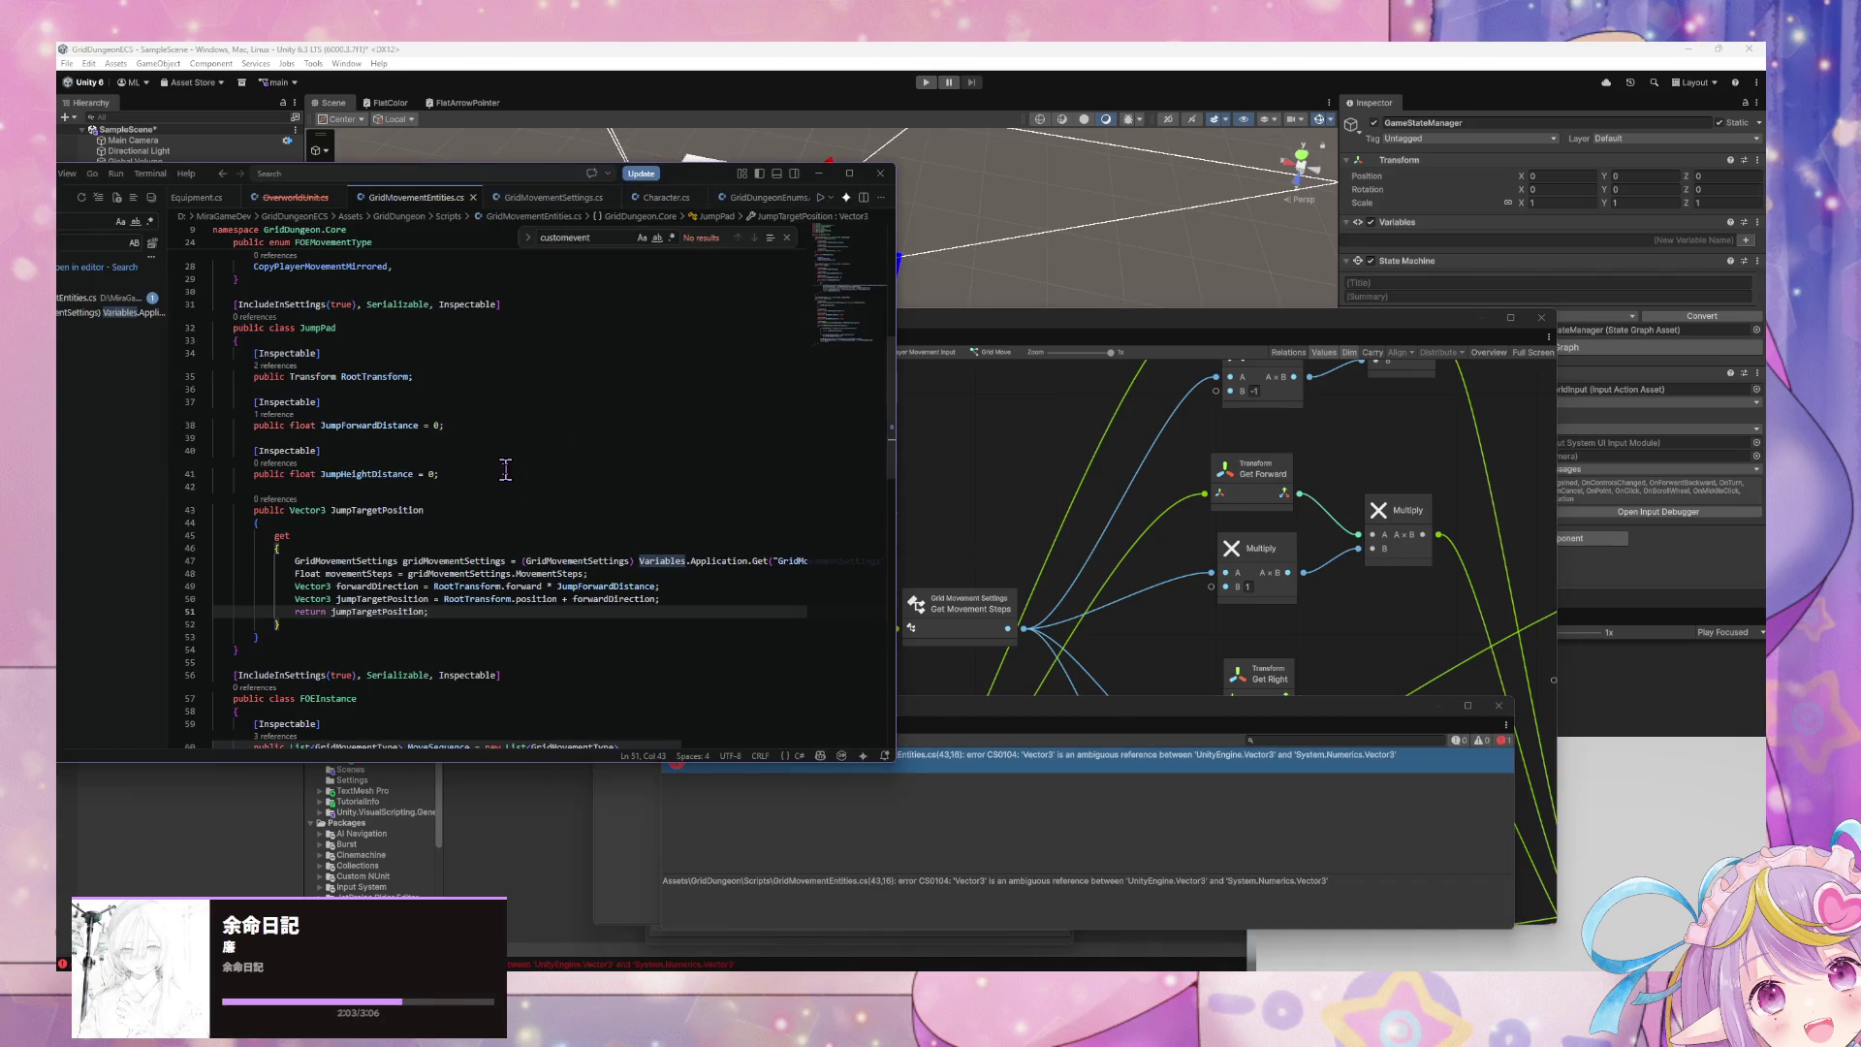
pyautogui.scroll(5, 505, 469)
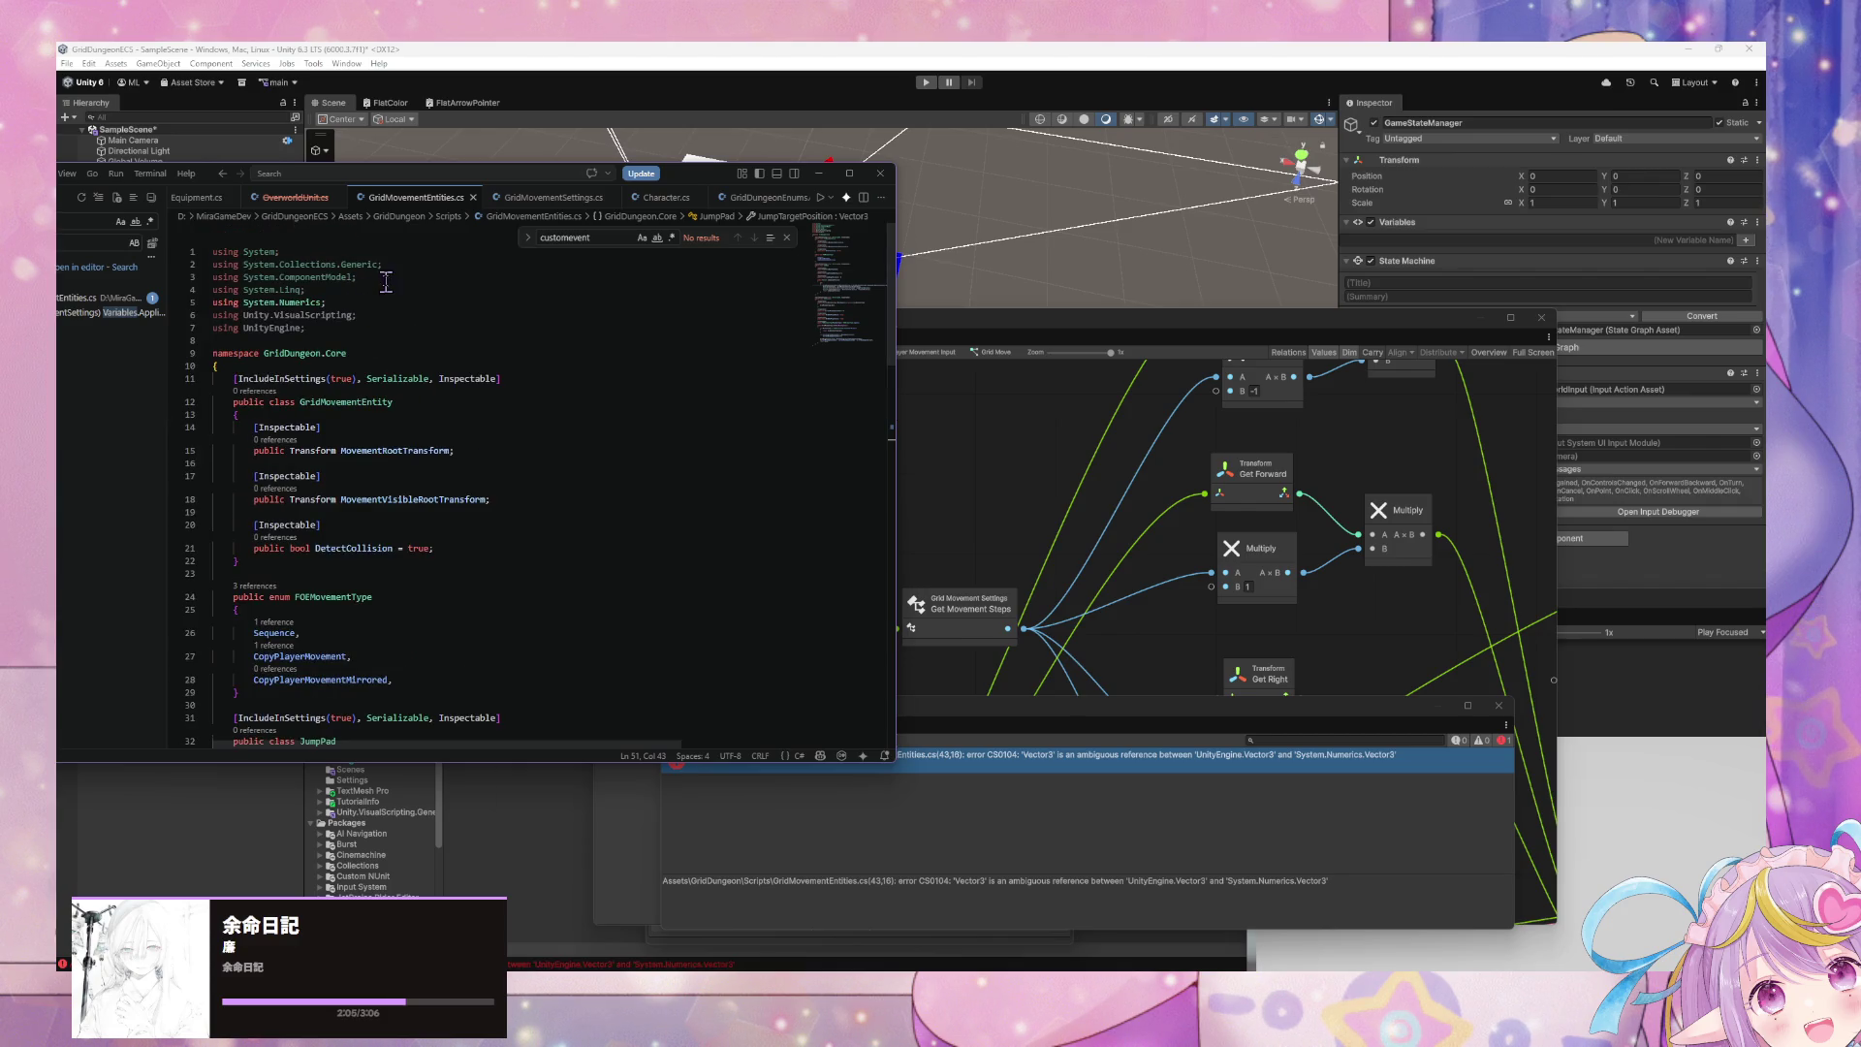
pyautogui.click(346, 299)
pyautogui.hotkey('shift', 'Home')
pyautogui.press('BackSpace')
pyautogui.press('BackSpace')
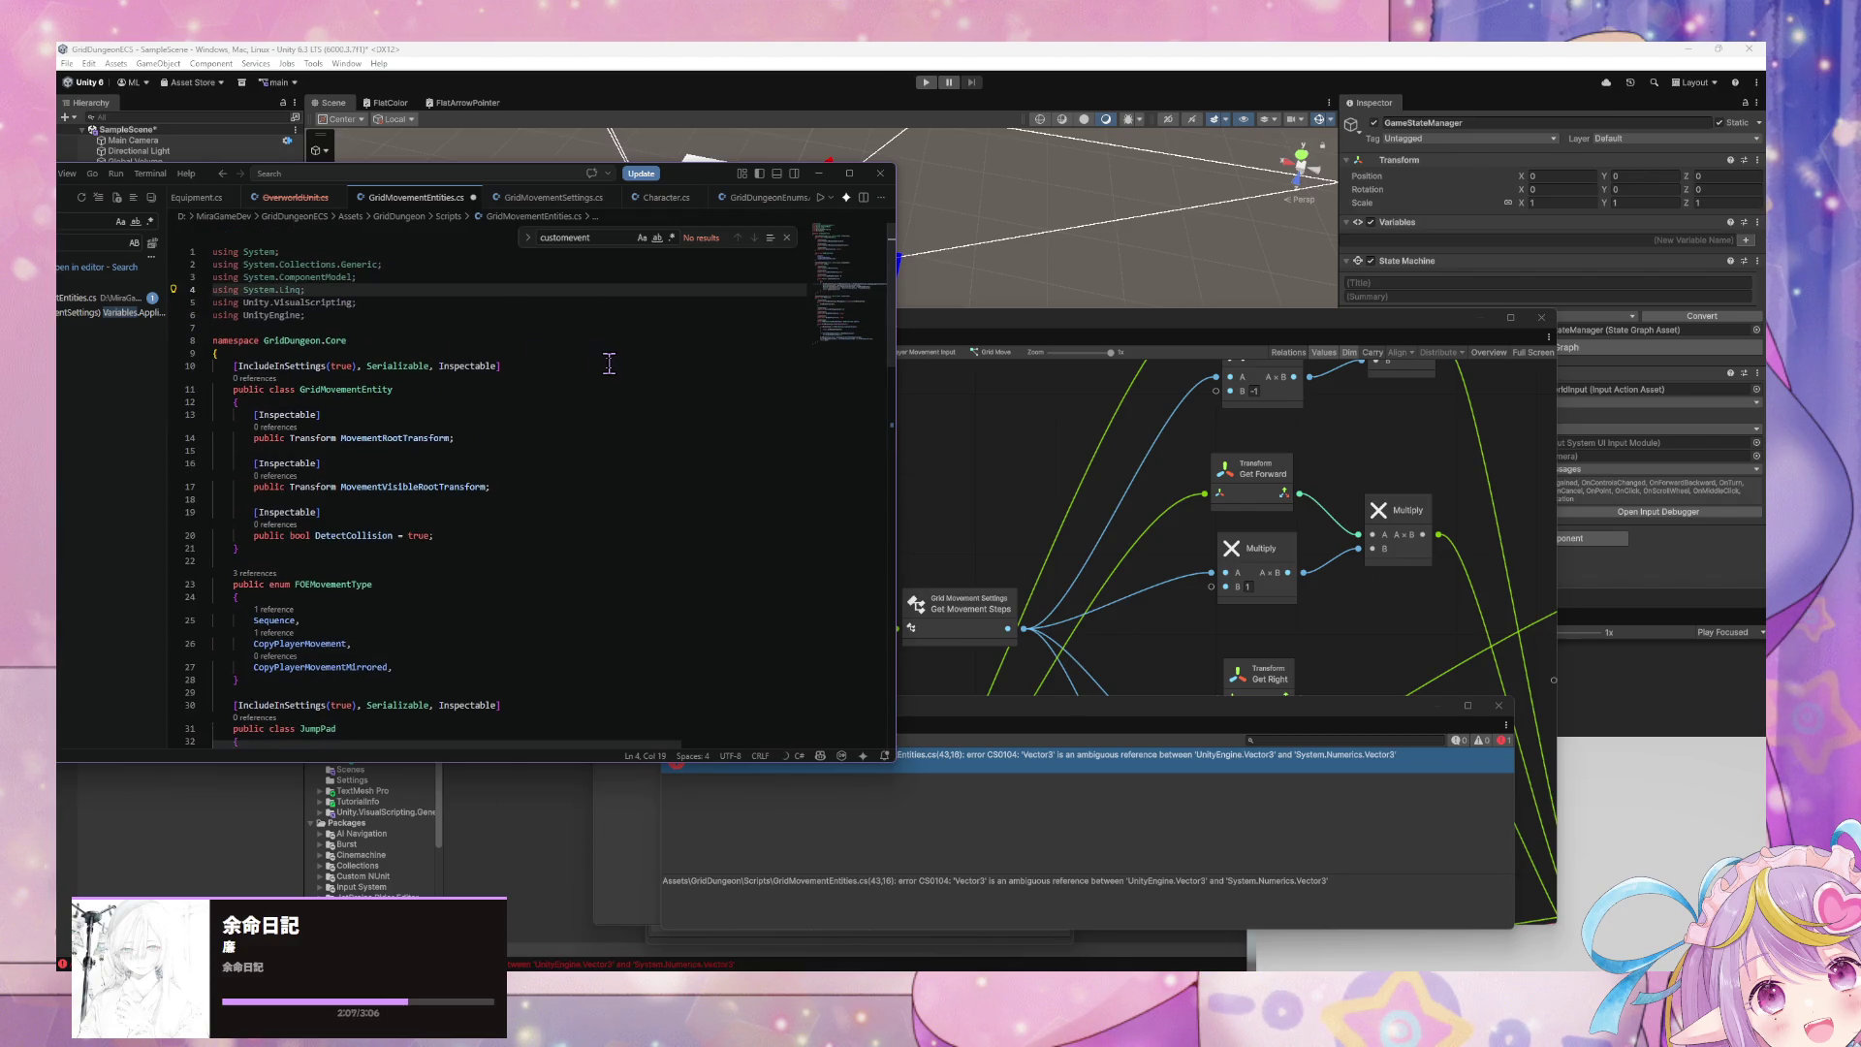
pyautogui.click(932, 441)
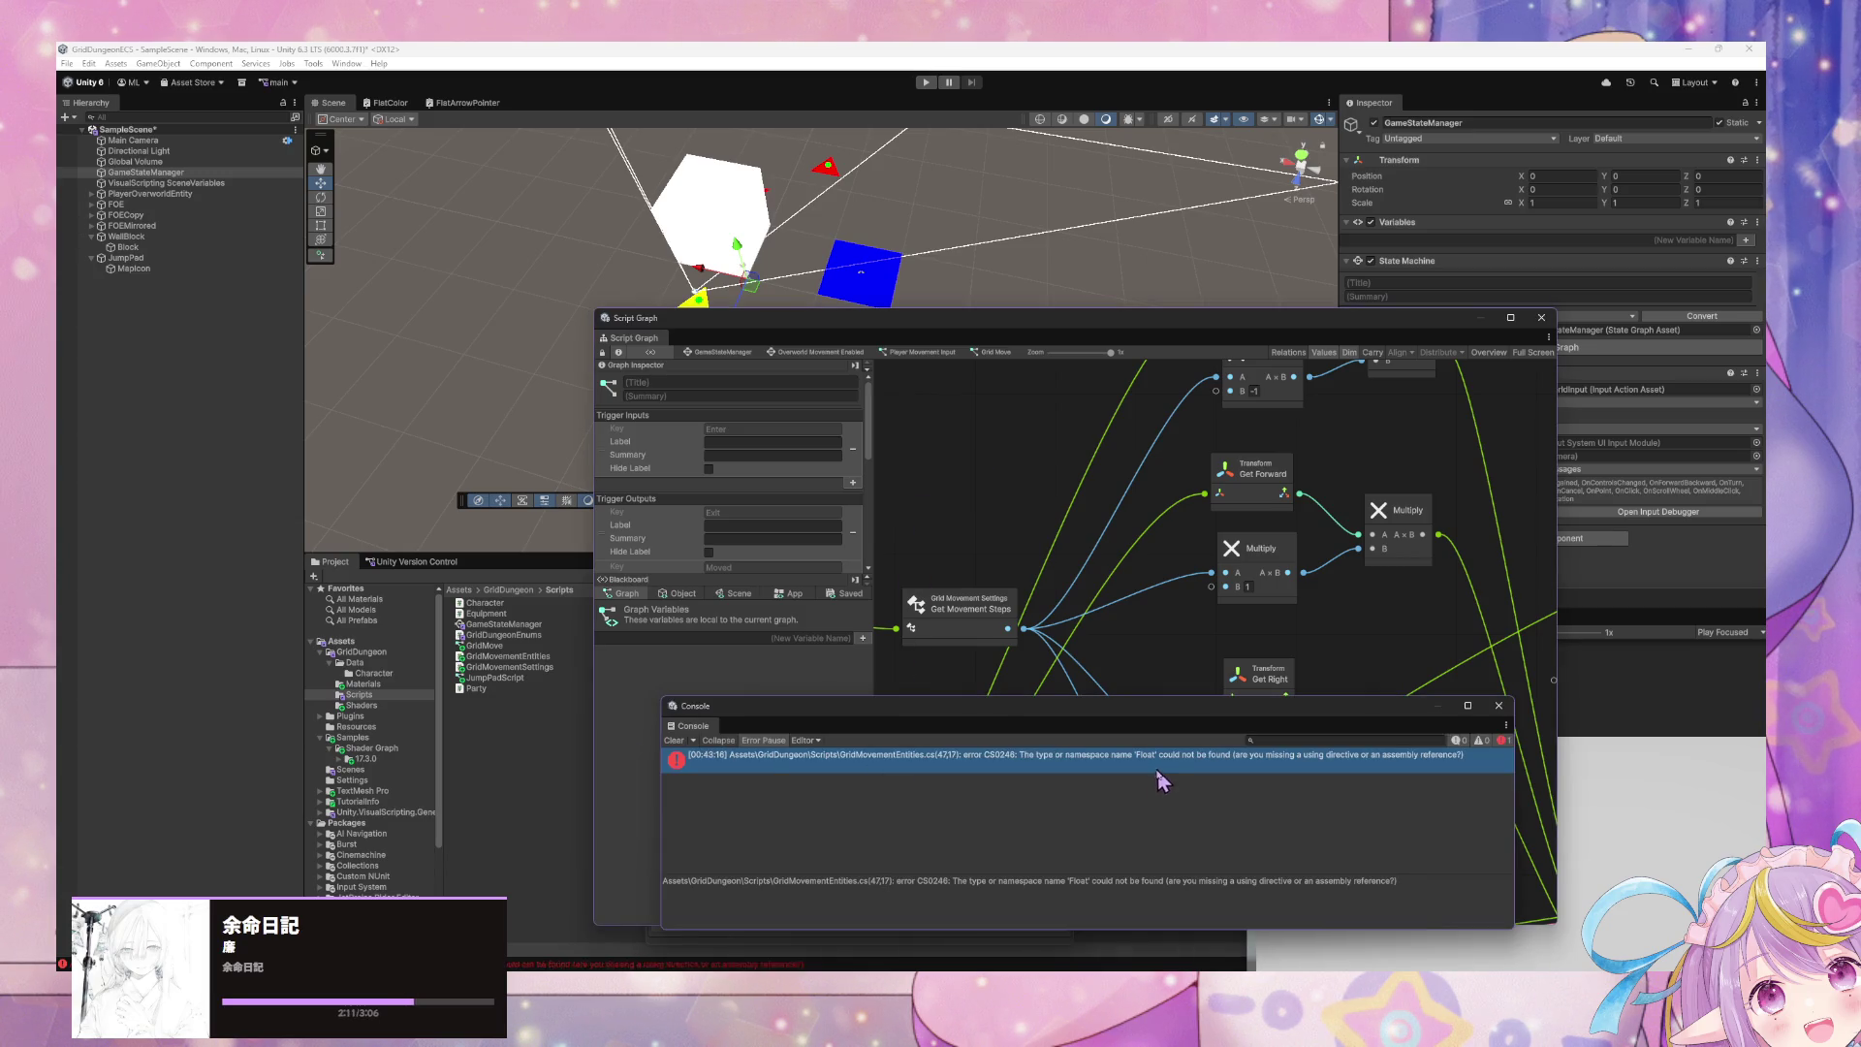
# - Find the case-sensitive 'Float' on line 47, change it to 'float', save, and recompile in Unity
pyautogui.moveTo(1162, 970)
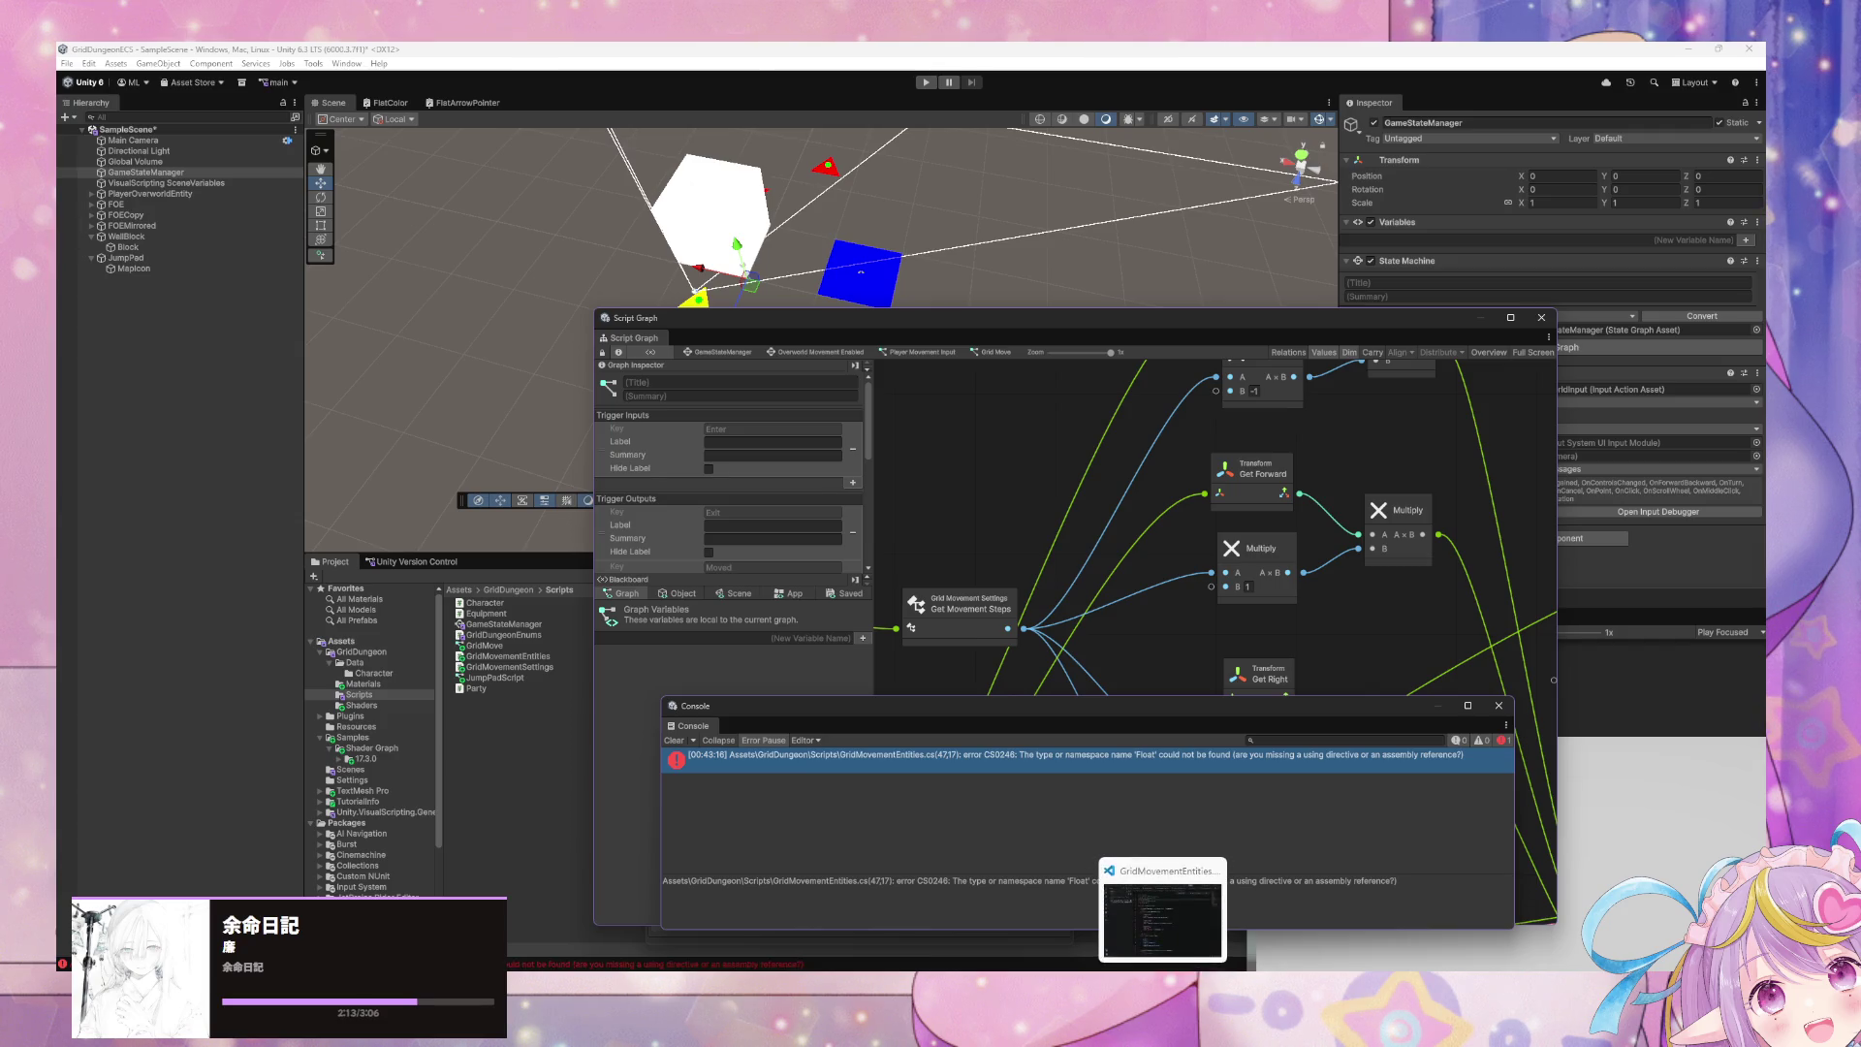
pyautogui.click(1162, 911)
pyautogui.scroll(-6, 503, 514)
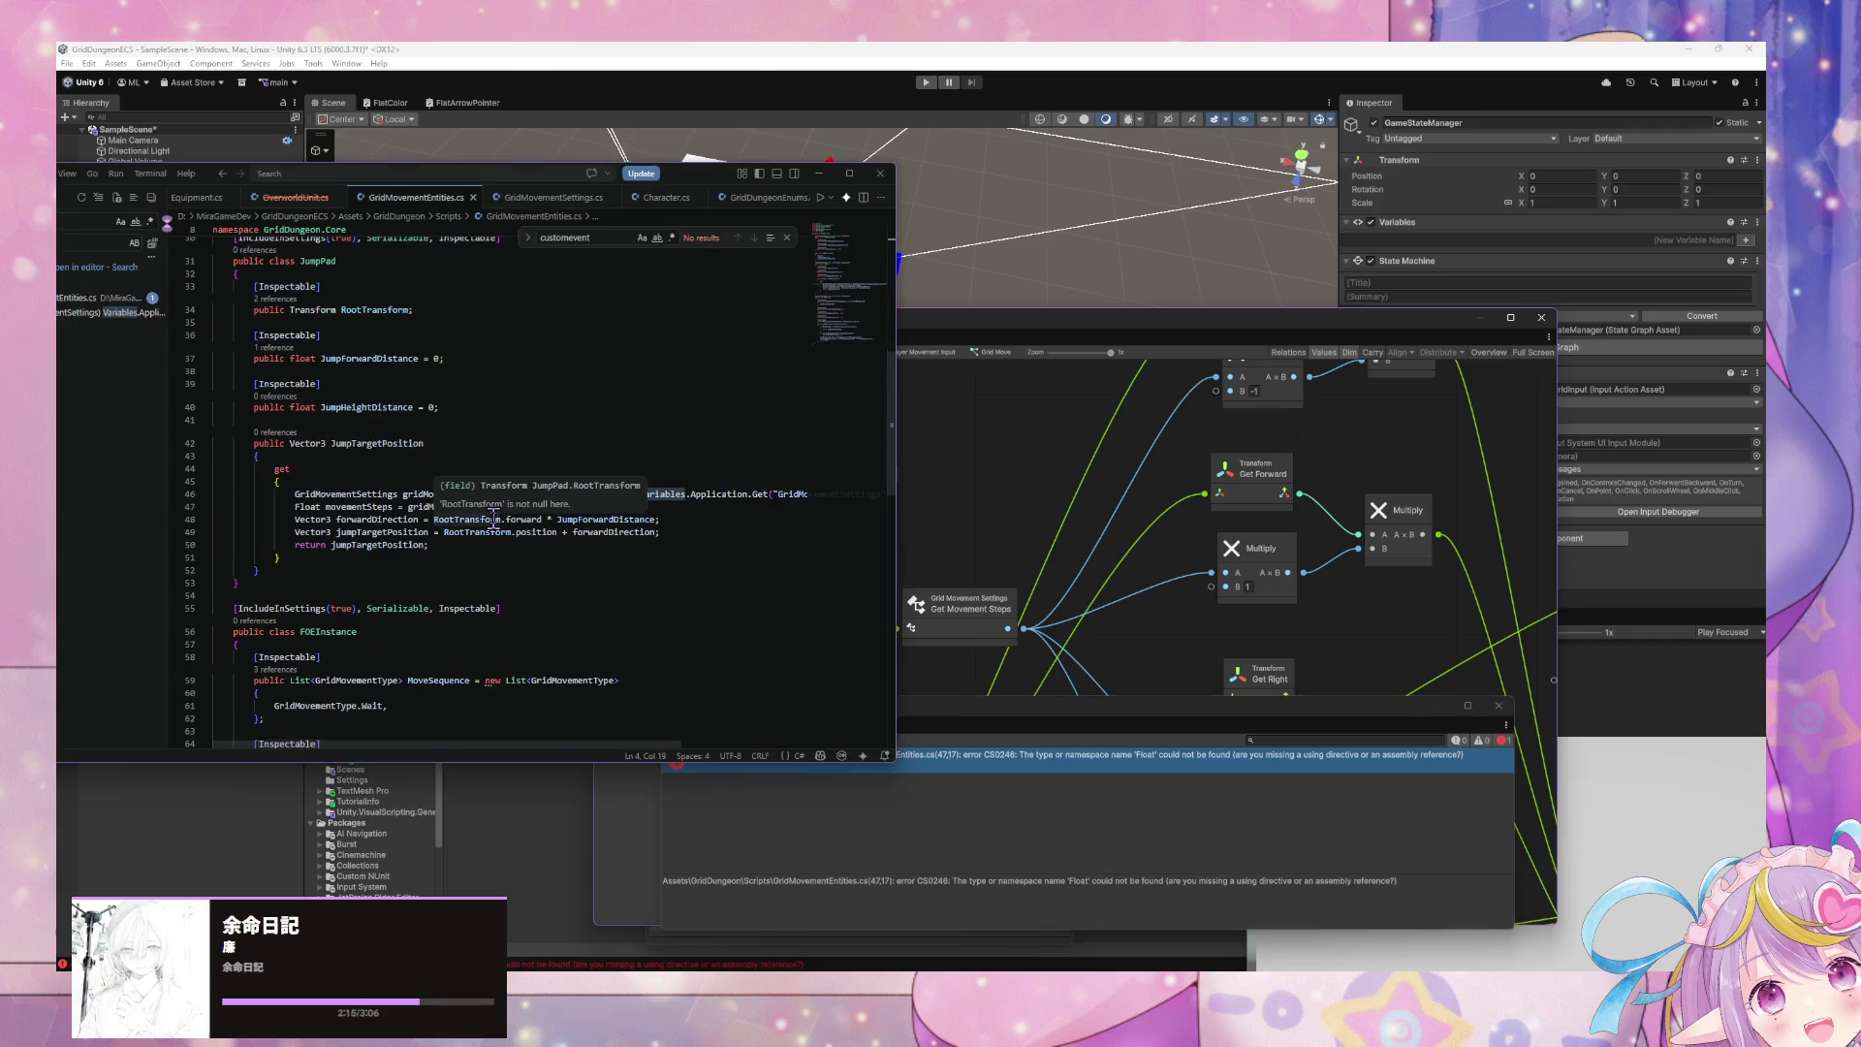
pyautogui.scroll(-3, 460, 502)
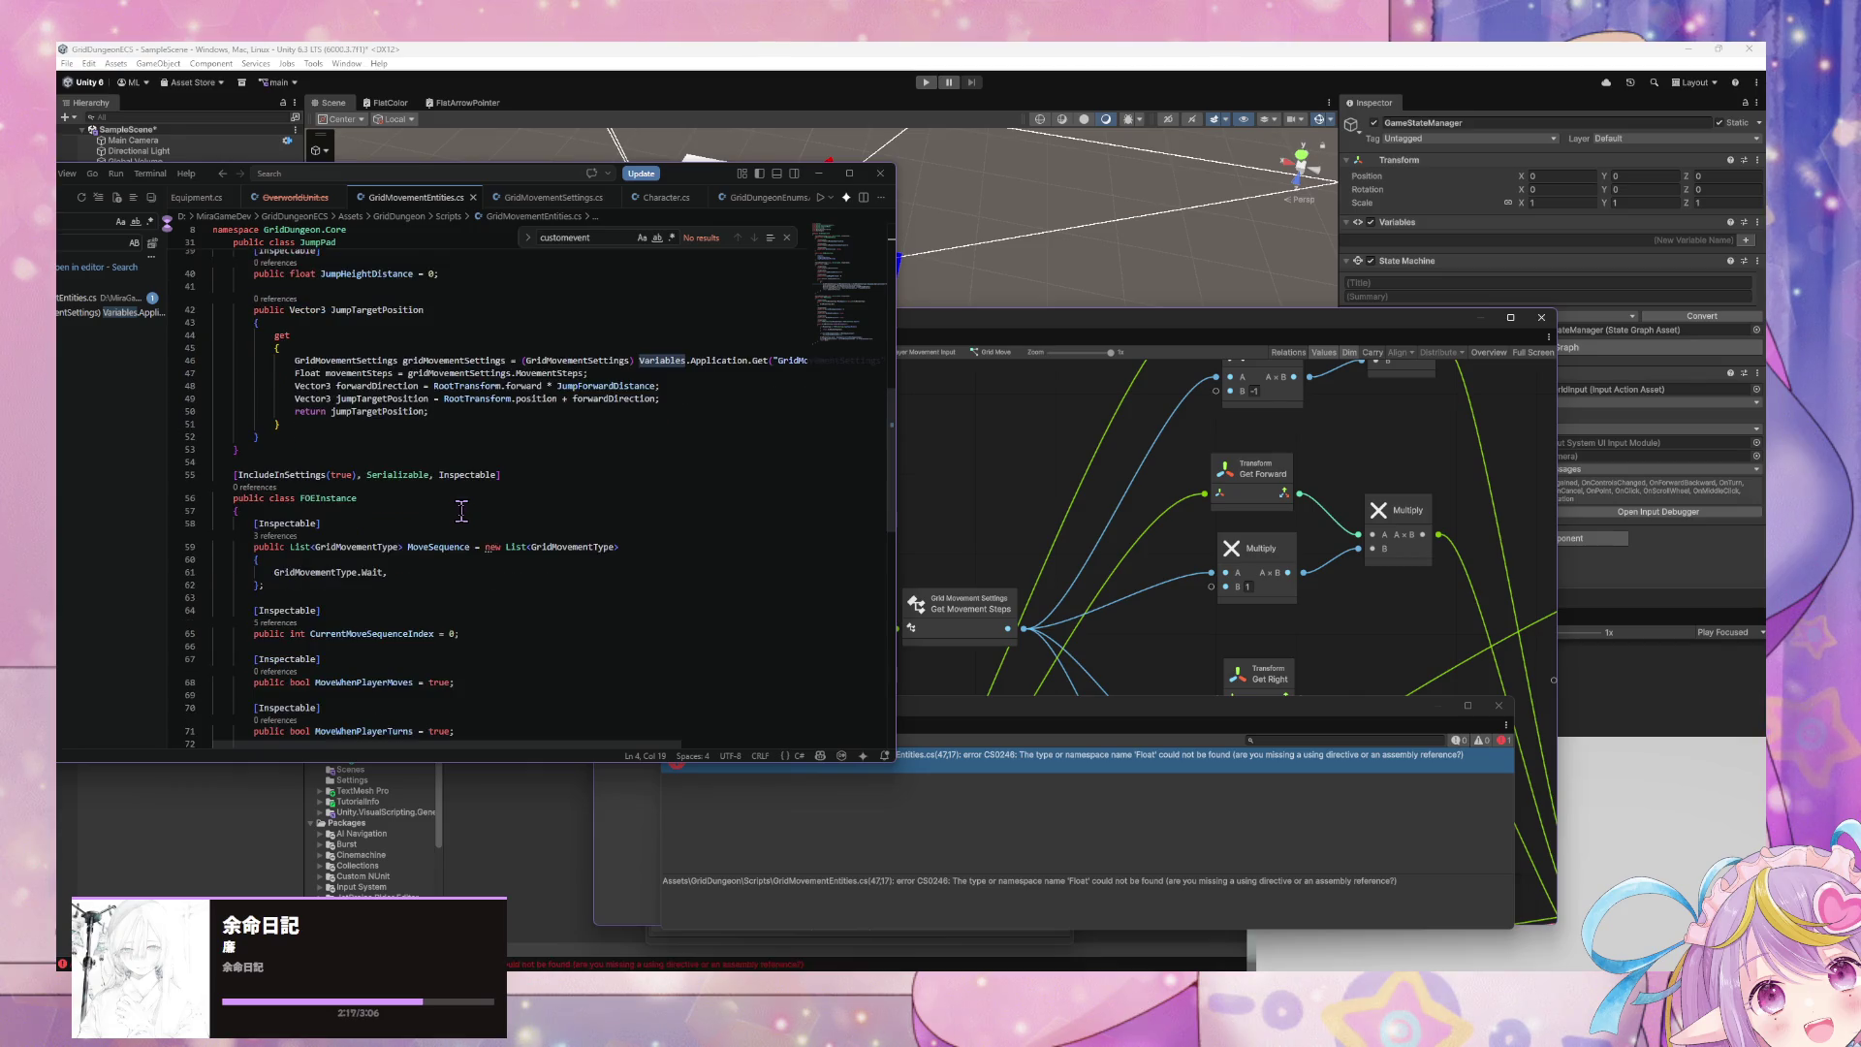
pyautogui.click(427, 479)
pyautogui.hotkey('ctrl', 'f')
pyautogui.write('Float')
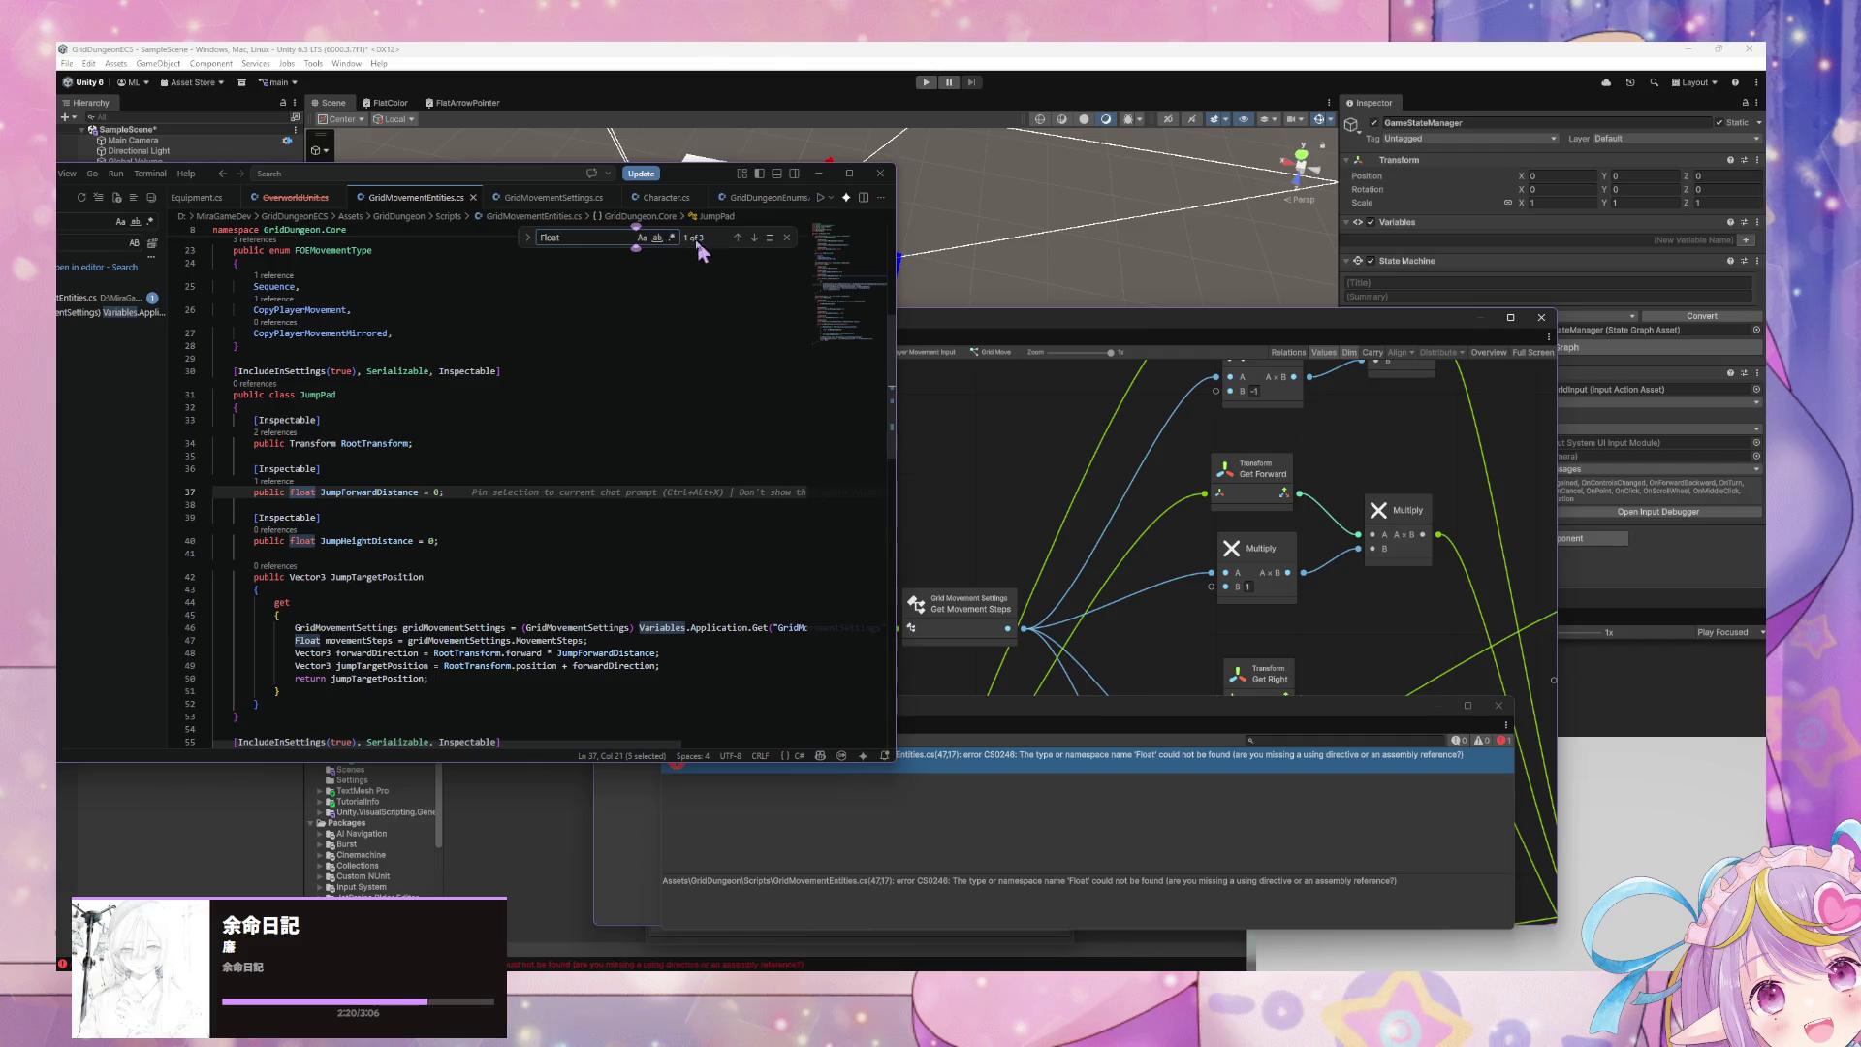
pyautogui.click(641, 237)
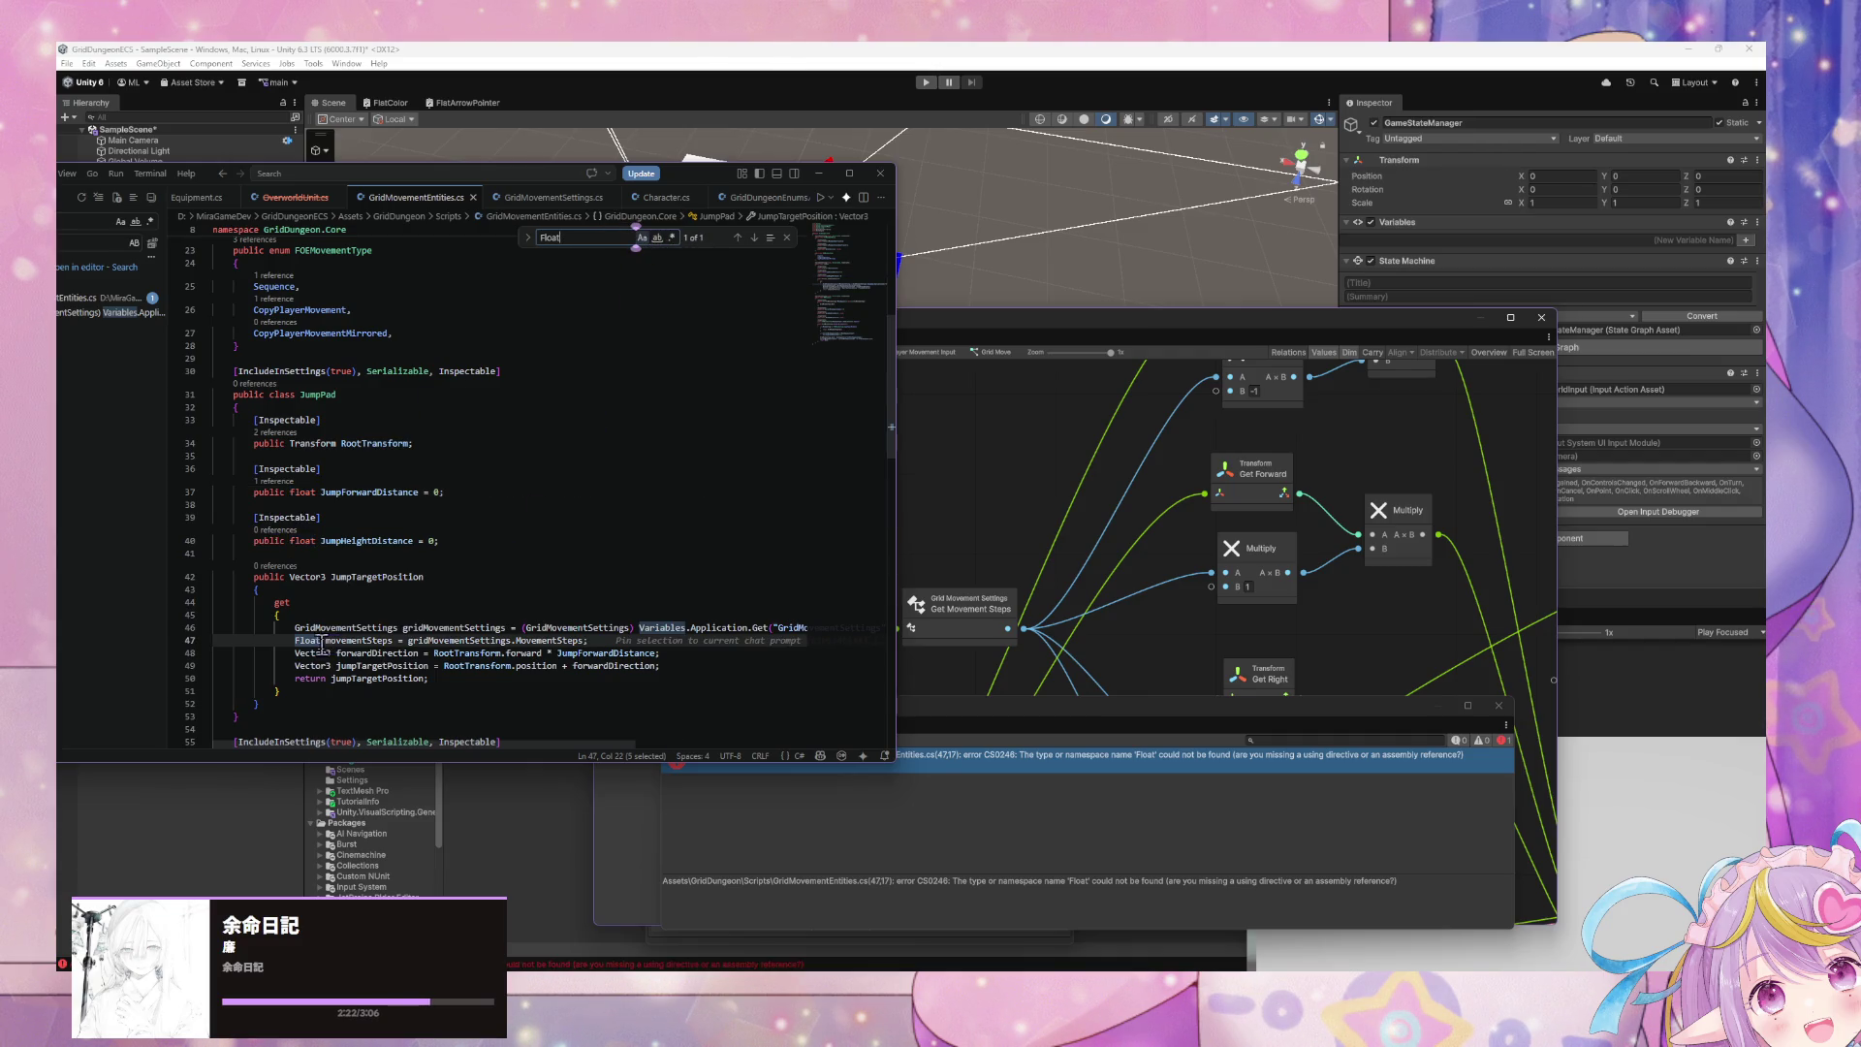
pyautogui.press('Left')
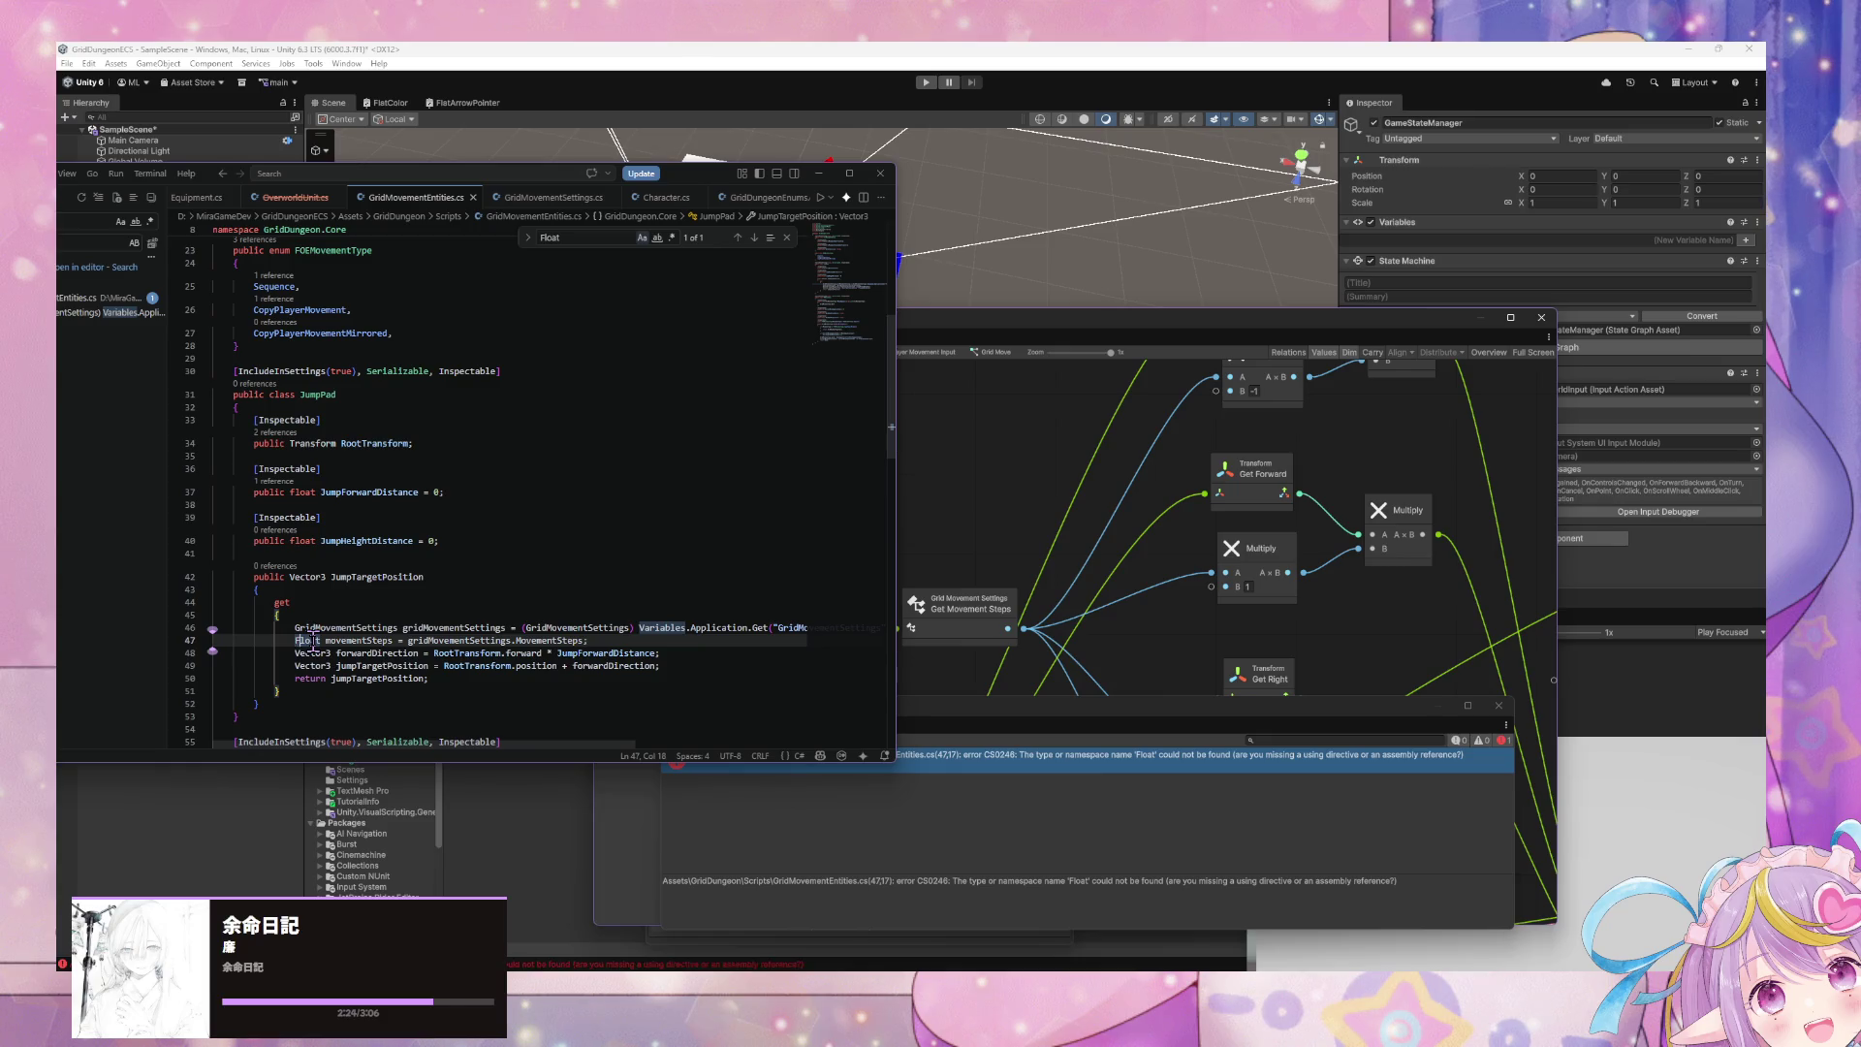
pyautogui.press('BackSpace')
pyautogui.write('f')
pyautogui.hotkey('ctrl', 's')
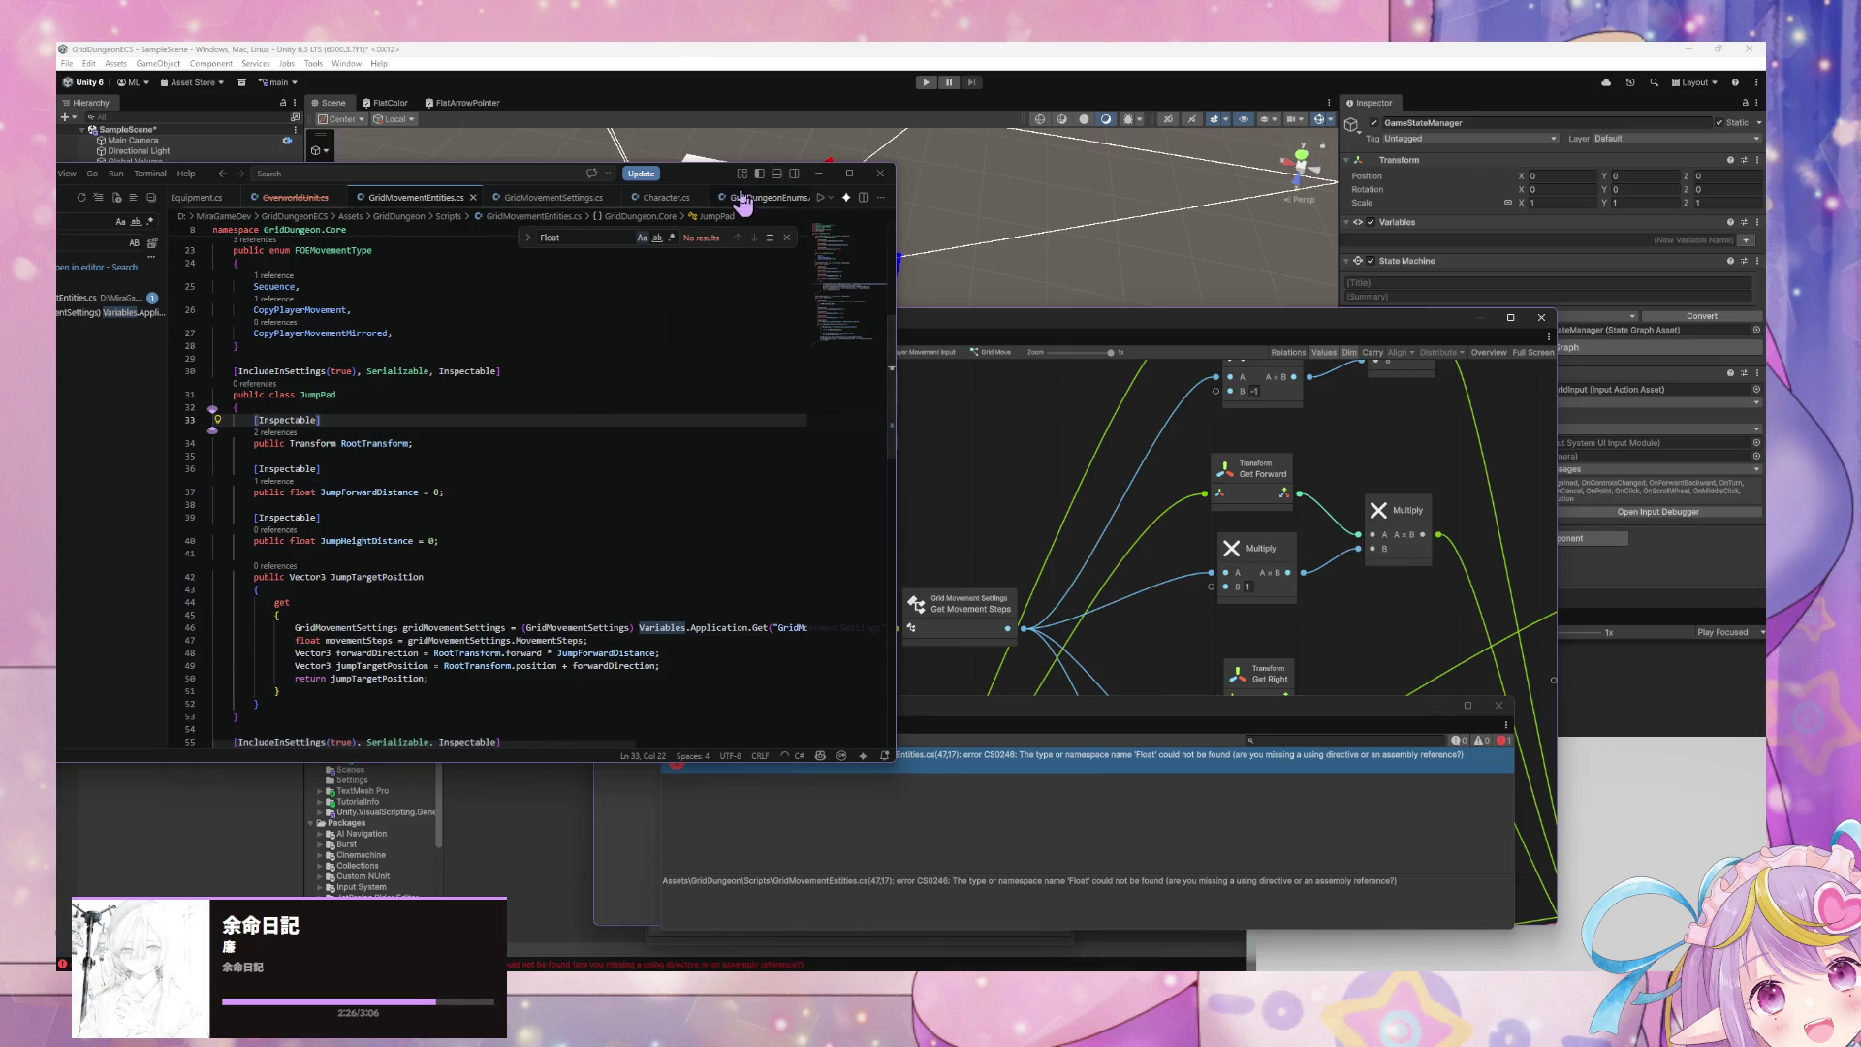
pyautogui.click(1057, 263)
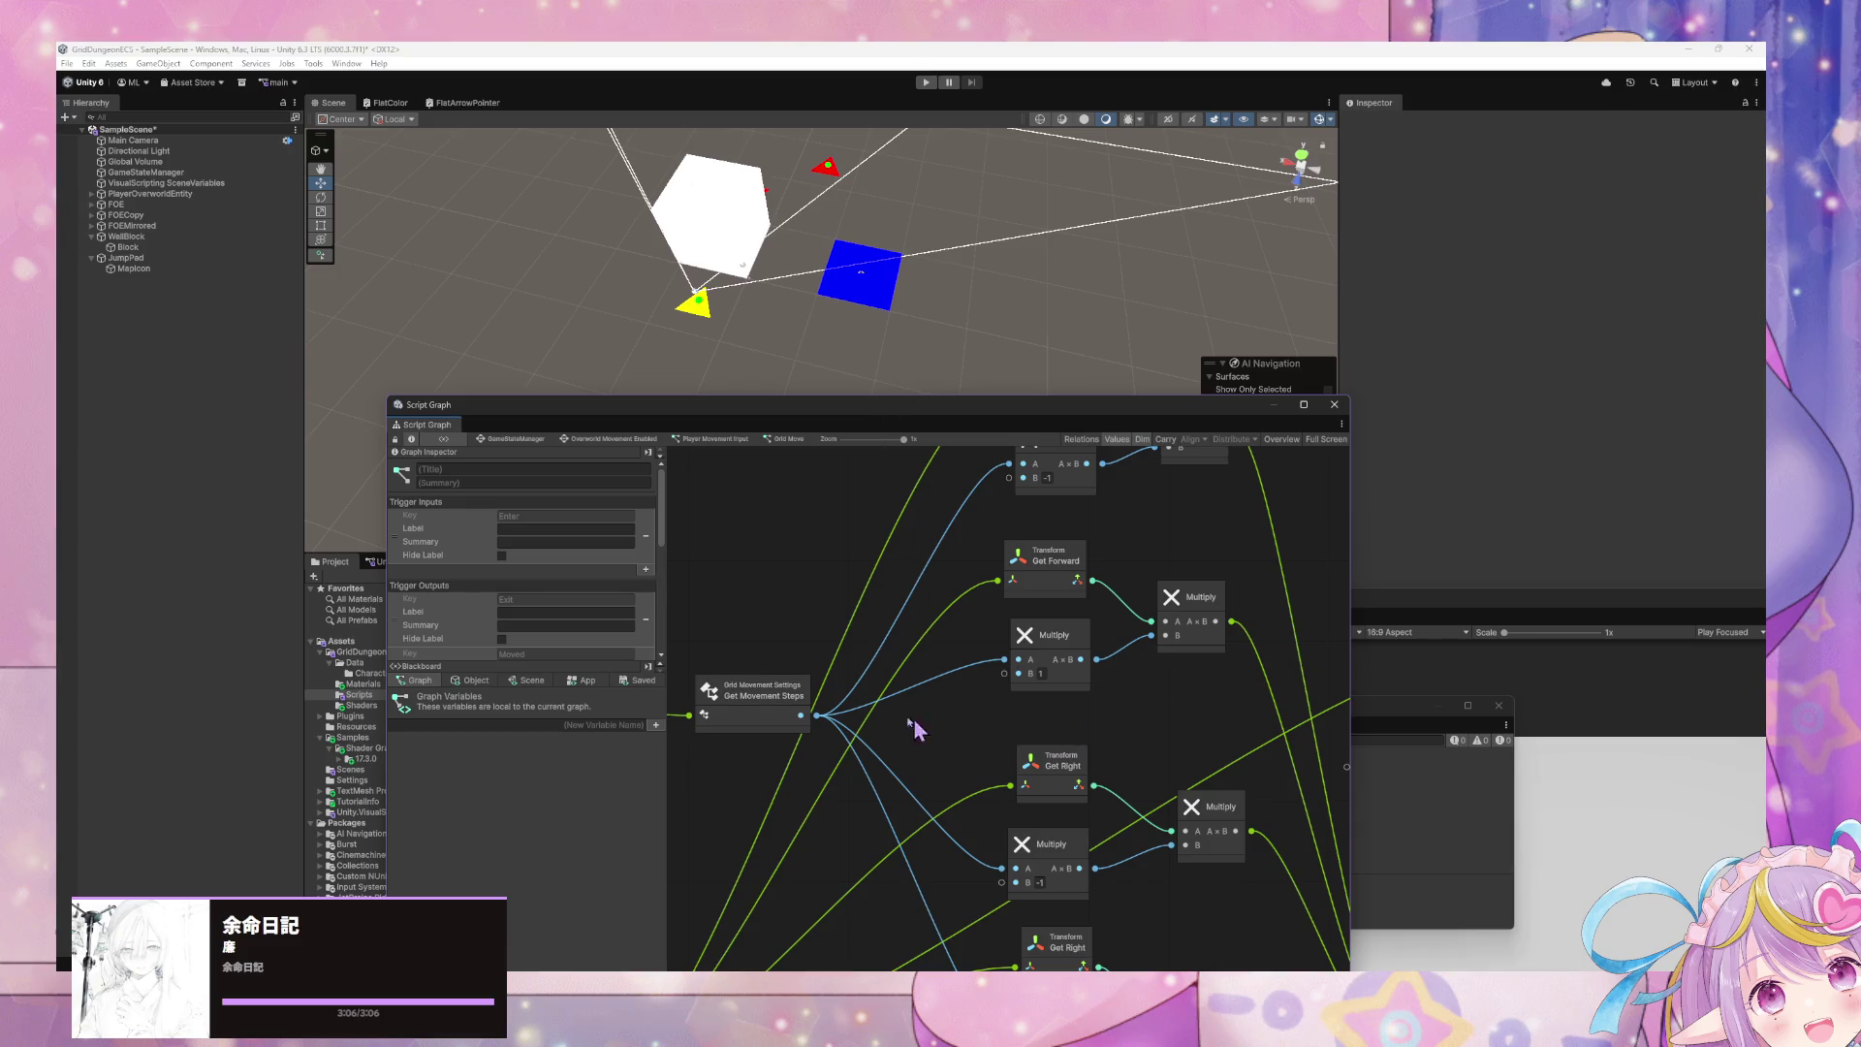
# - Zoom out the Script Graph and go up to the GameStateManager State Graph
pyautogui.scroll(-2, 874, 713)
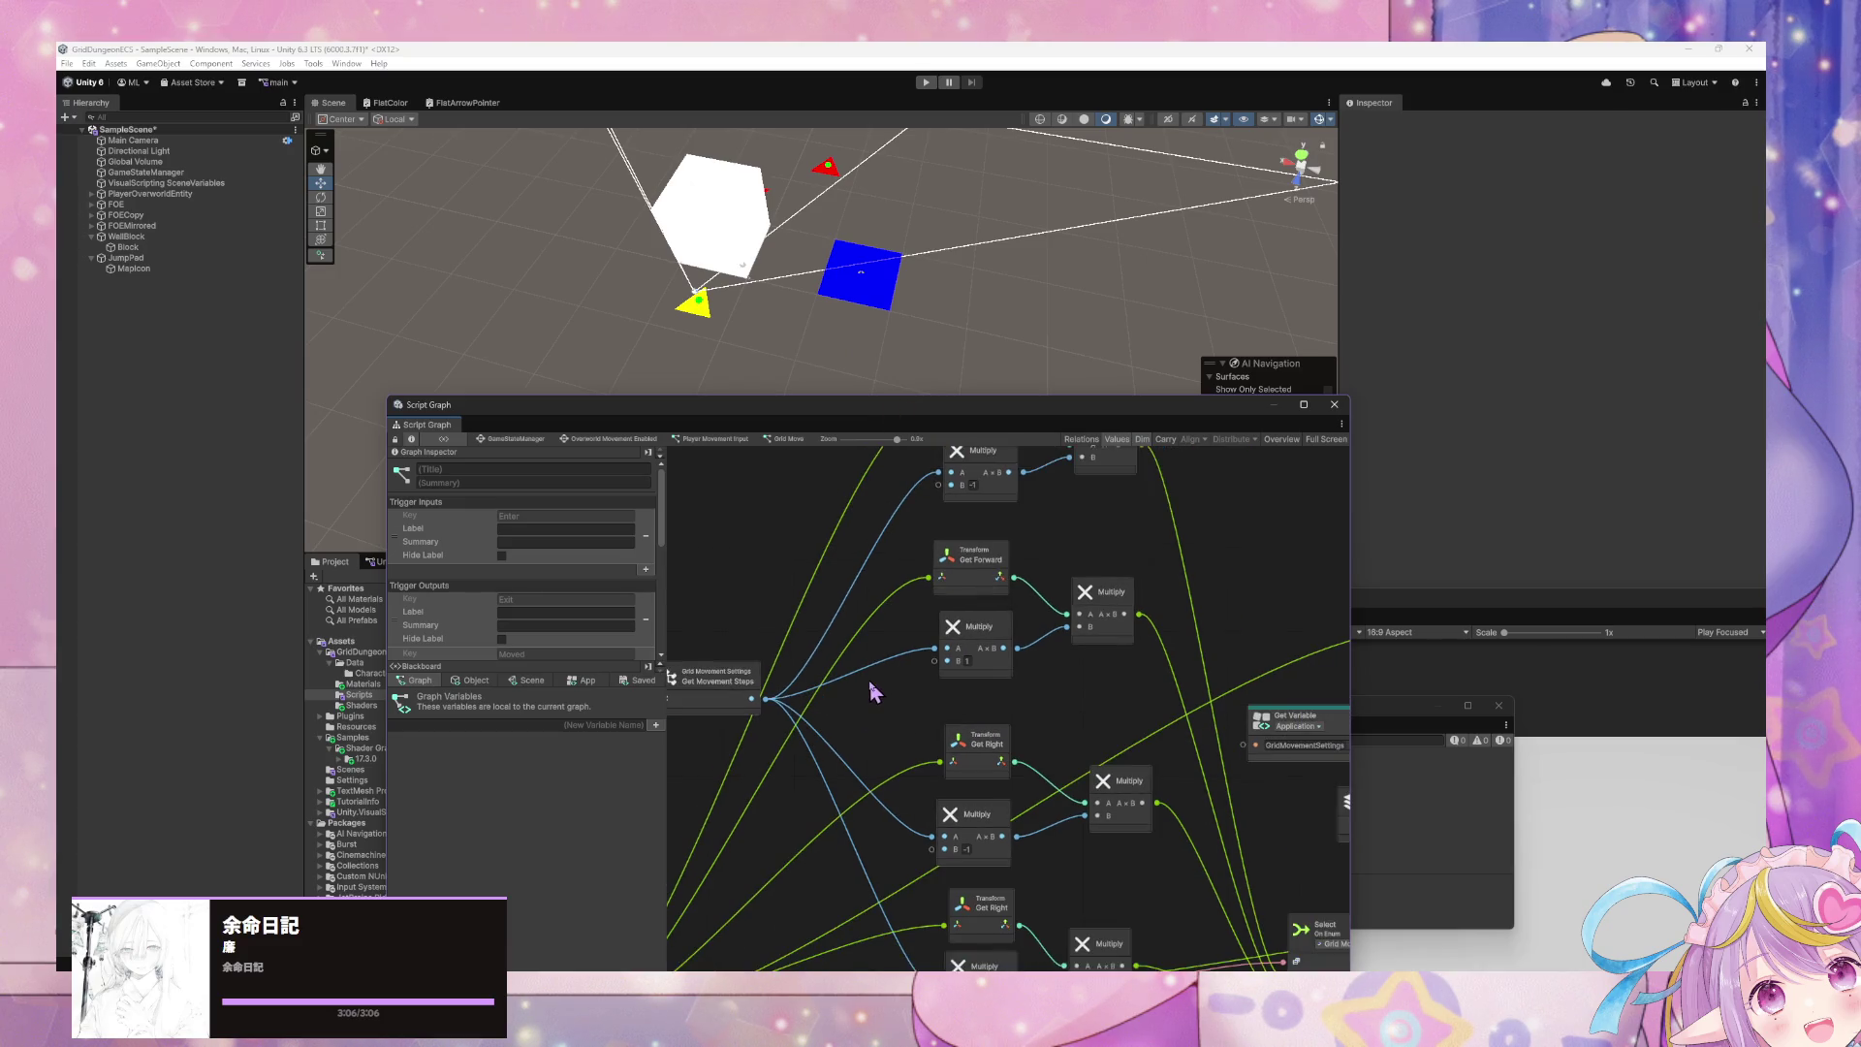
pyautogui.click(524, 441)
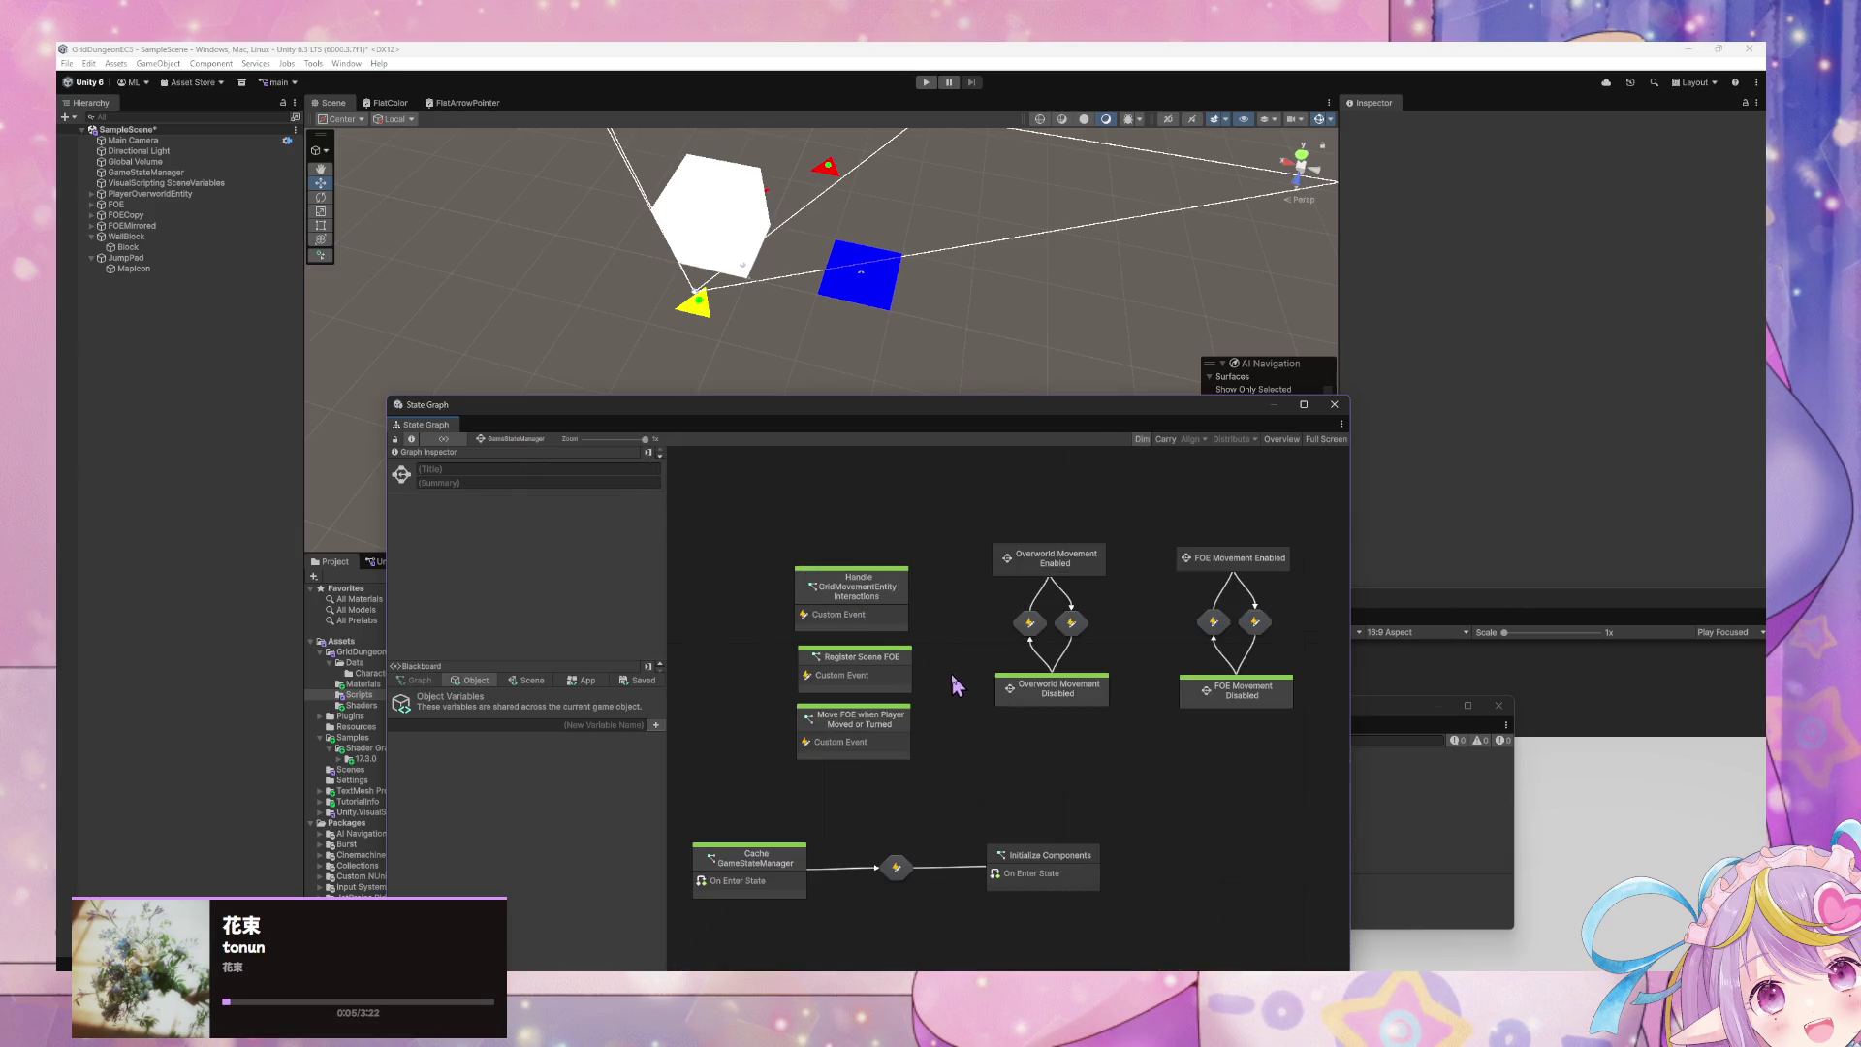
# - Inspect the Move FOE graph, then the jump pad nodes in Handle GridMovementEntity Interactions
pyautogui.scroll(3, 955, 684)
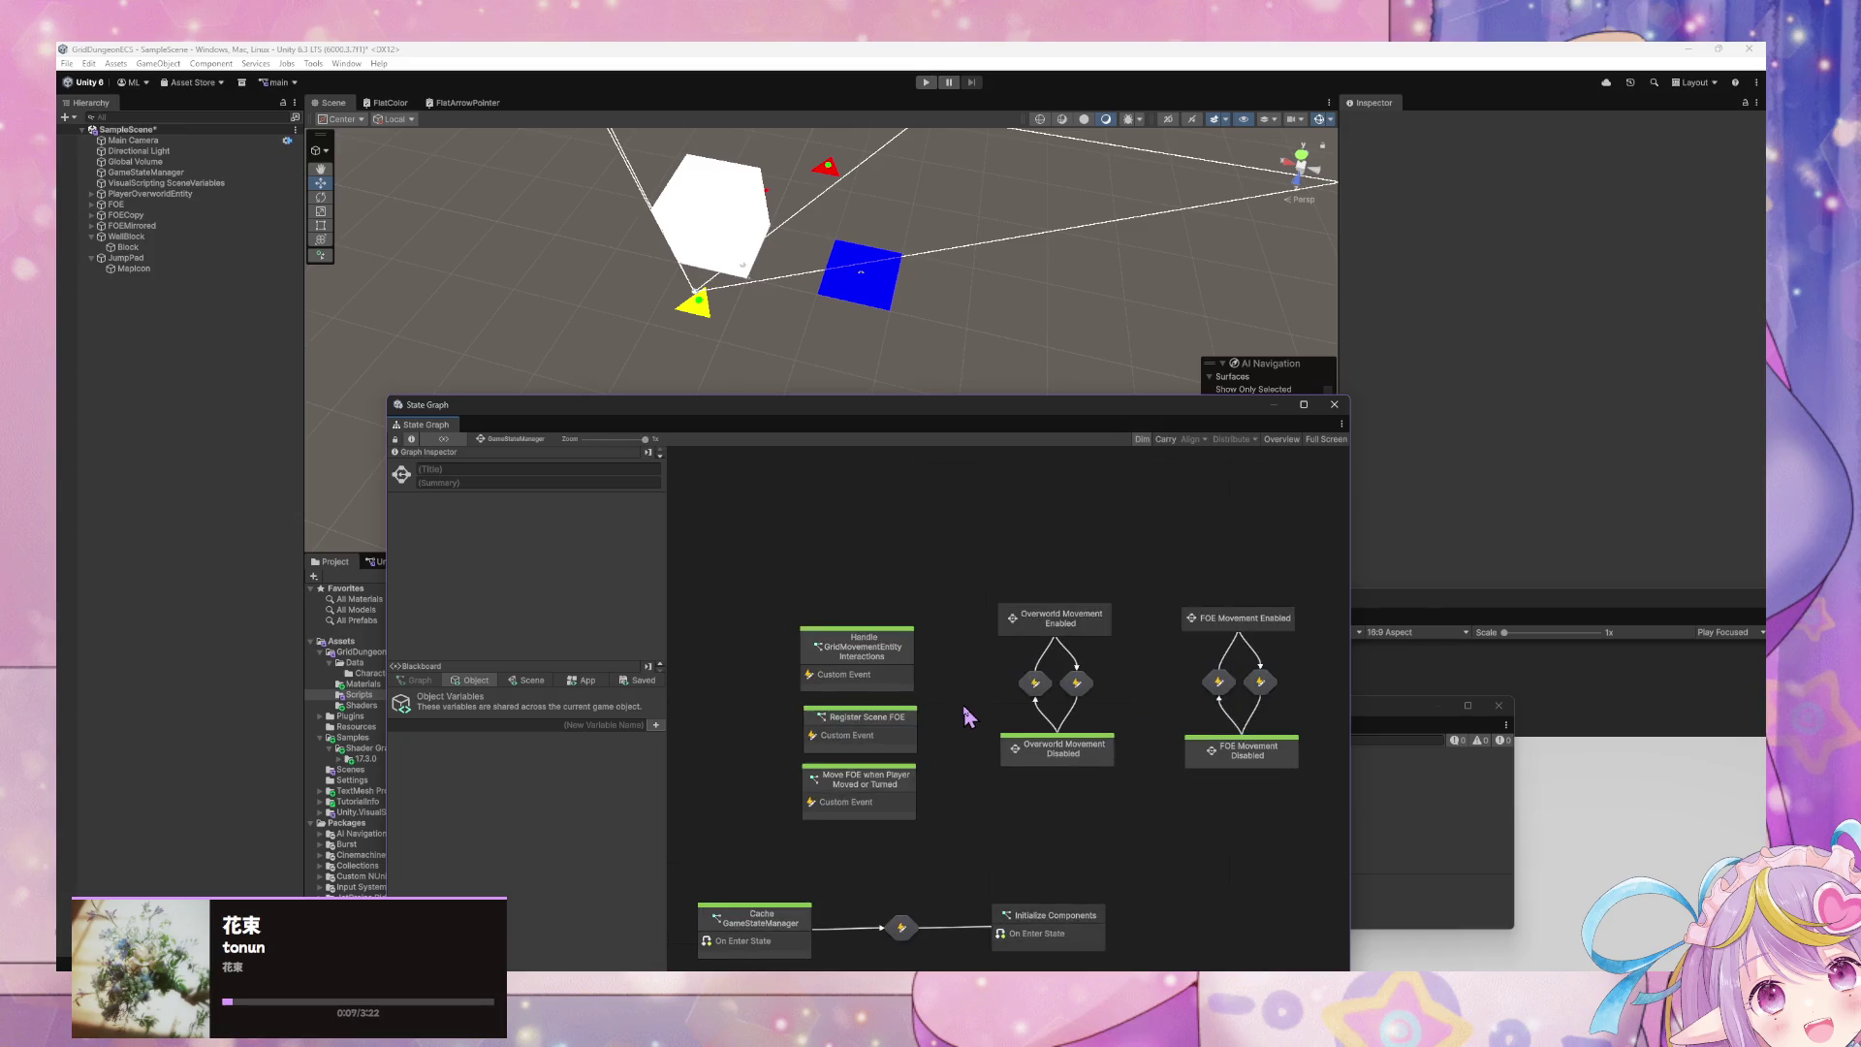
pyautogui.doubleClick(880, 783)
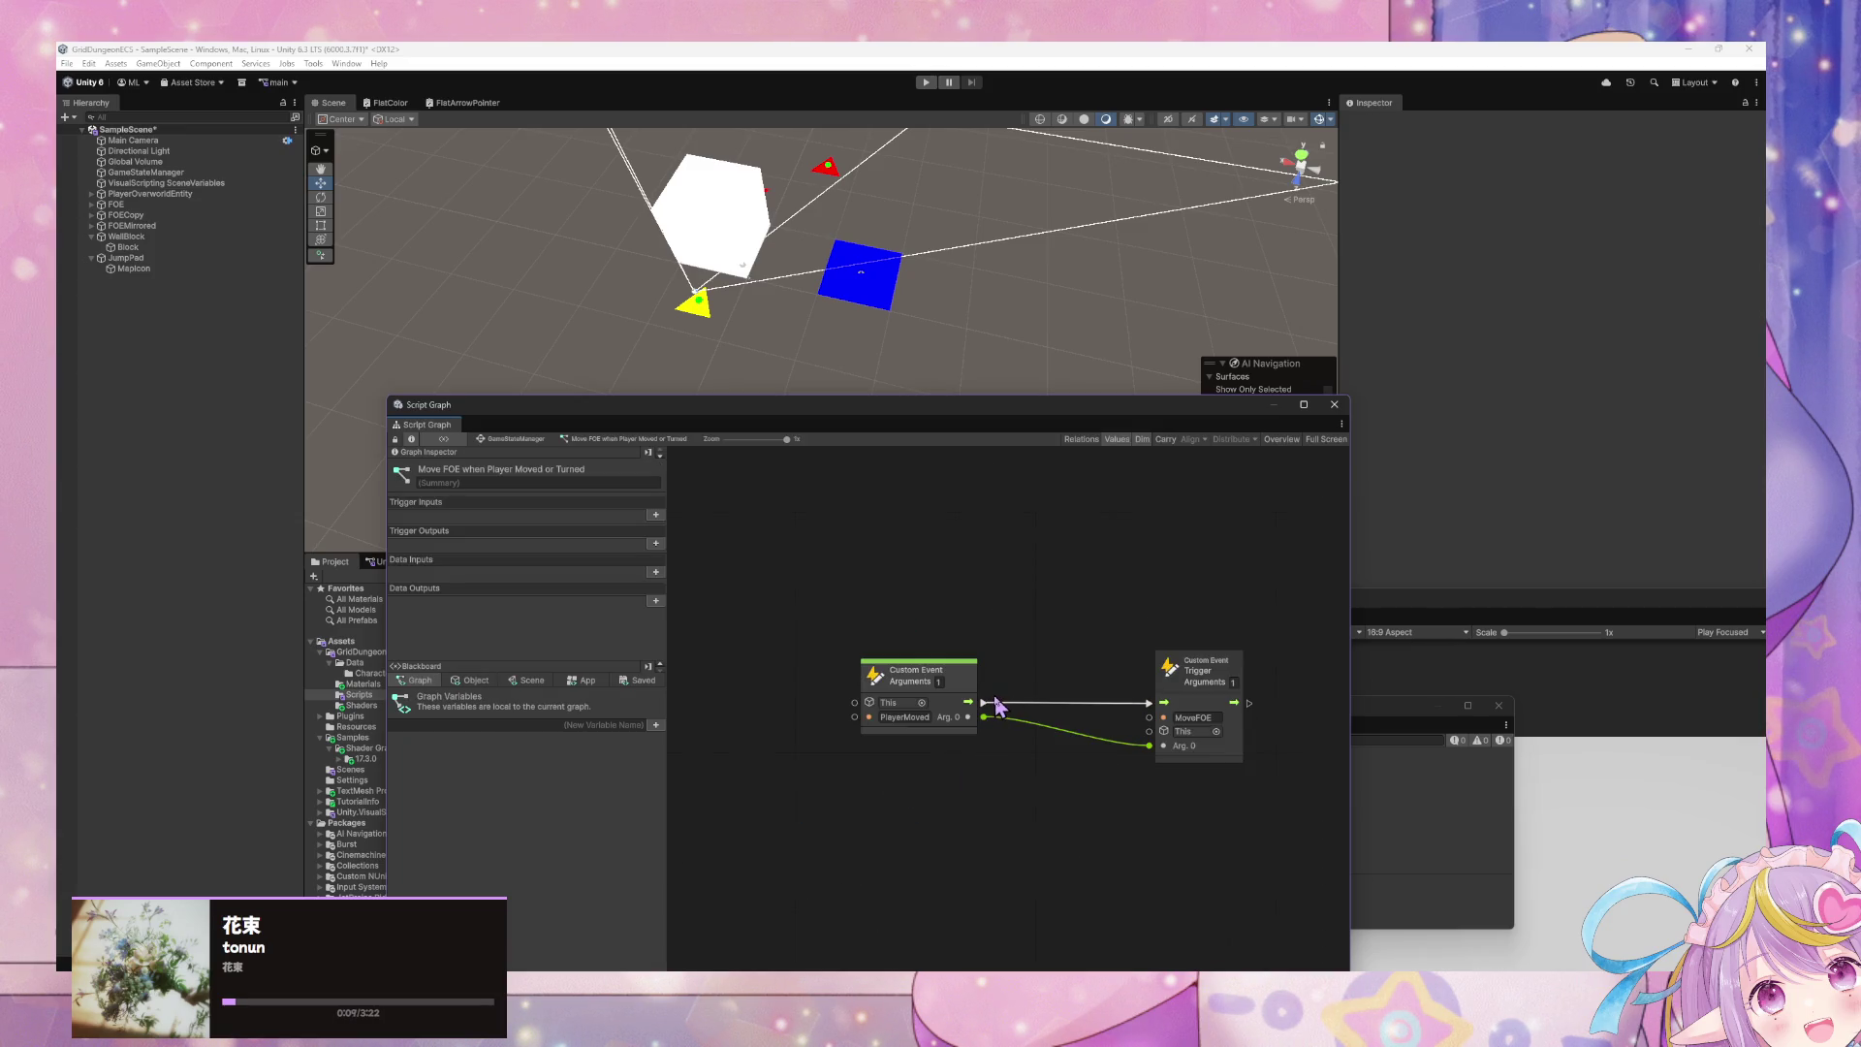
pyautogui.click(524, 439)
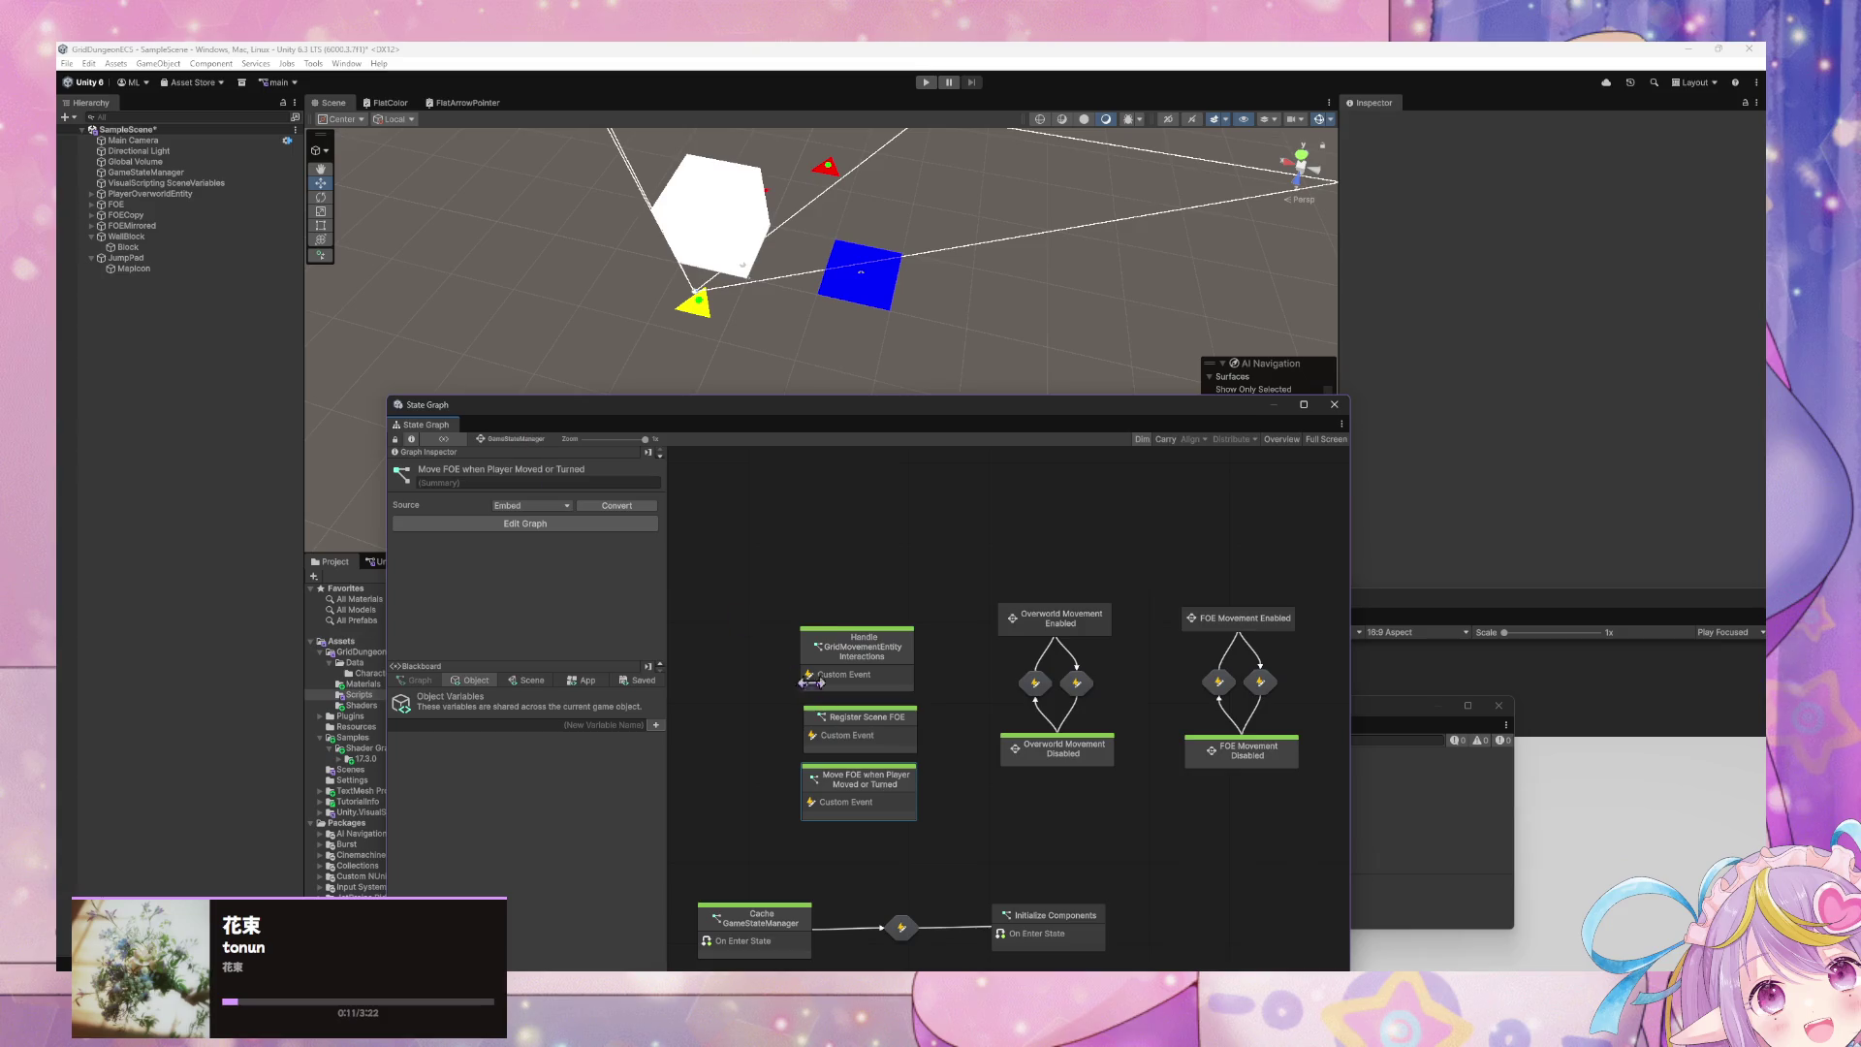
pyautogui.doubleClick(893, 676)
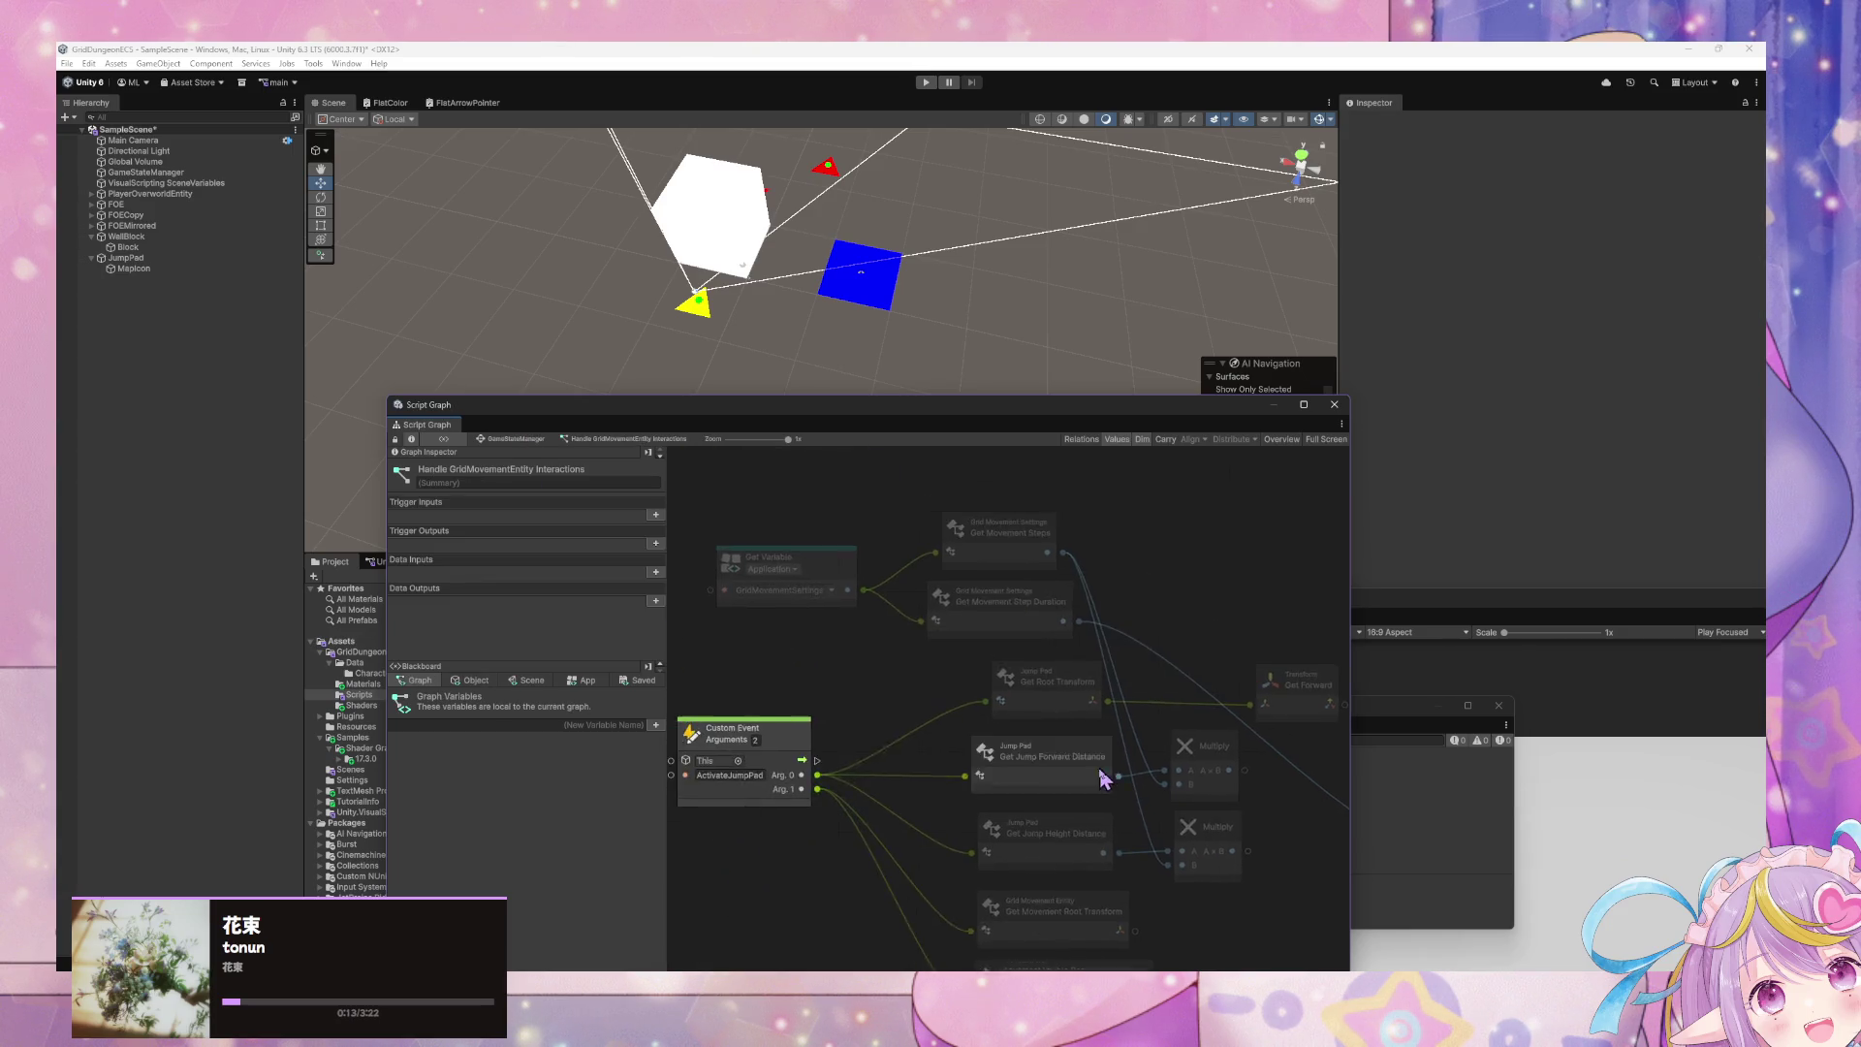
pyautogui.moveTo(970, 670)
pyautogui.mouseDown()
pyautogui.moveTo(900, 621)
pyautogui.moveTo(938, 545)
pyautogui.mouseUp()
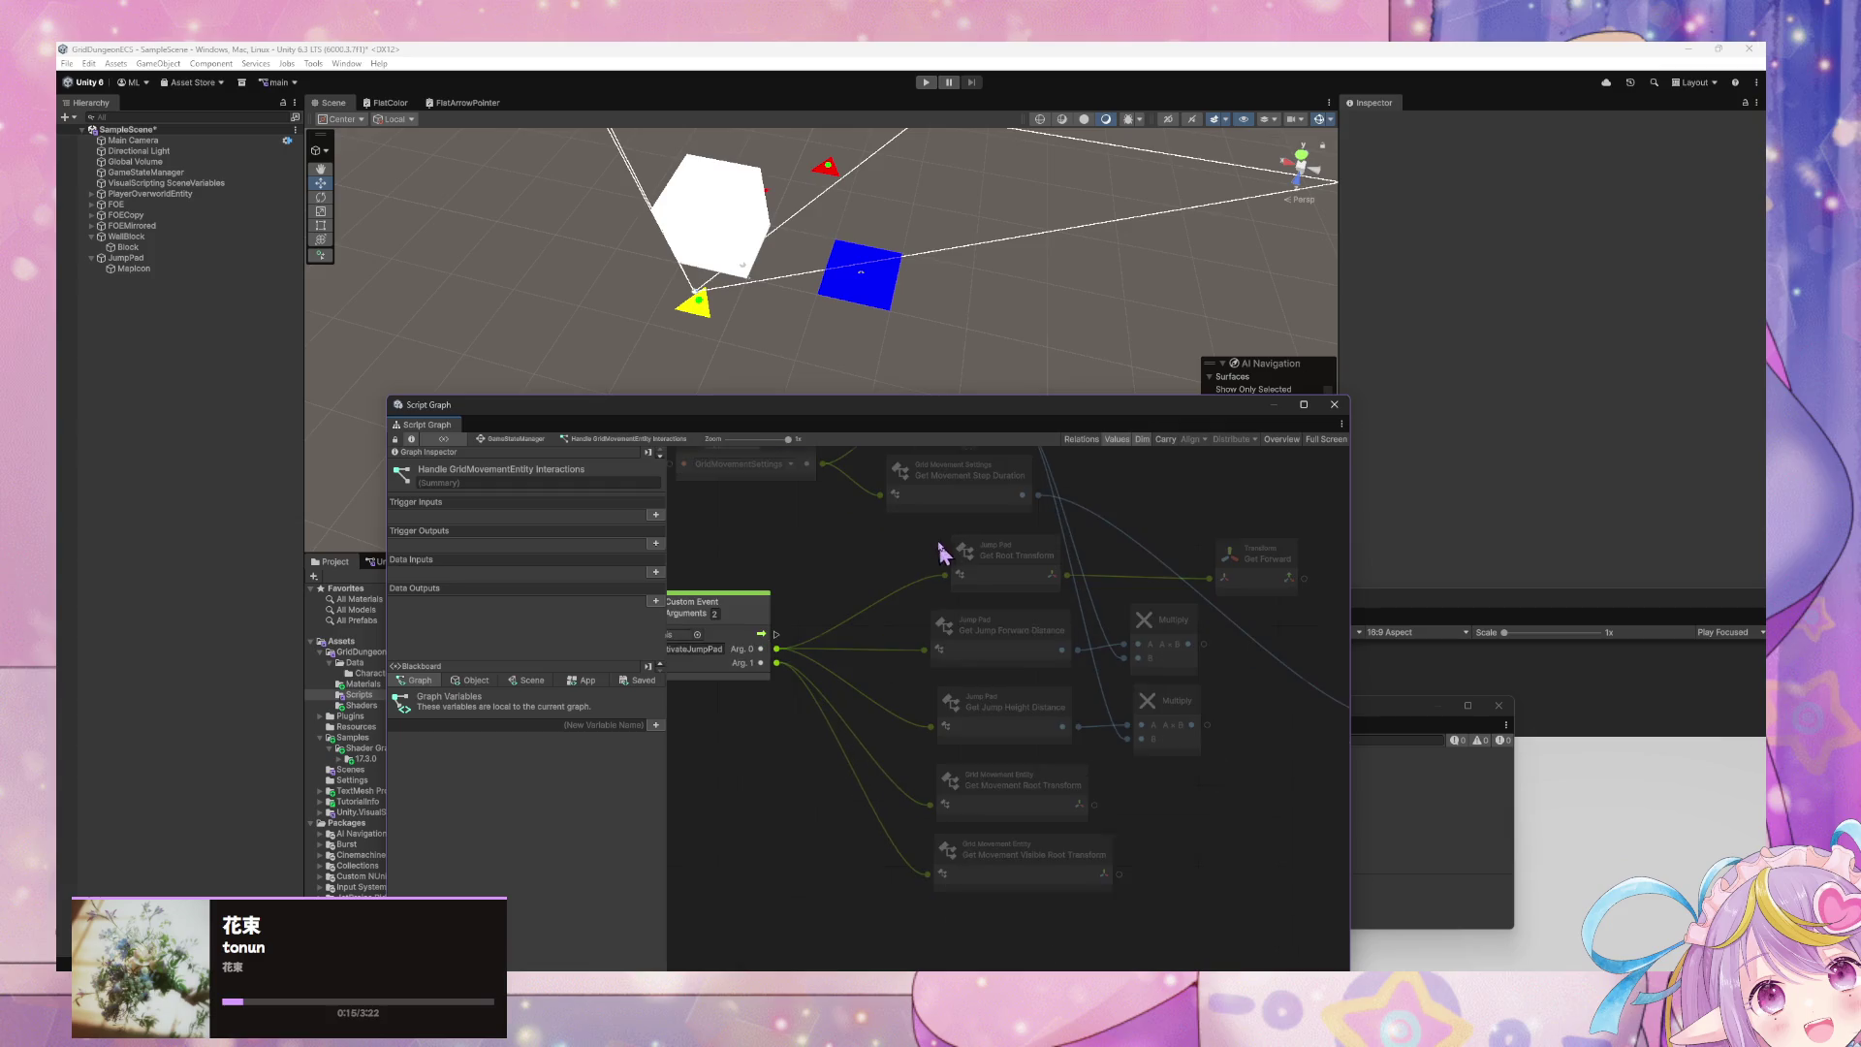
# - Check the Console, then run Regenerate Nodes under Project Settings > Visual Scripting
pyautogui.click(1450, 828)
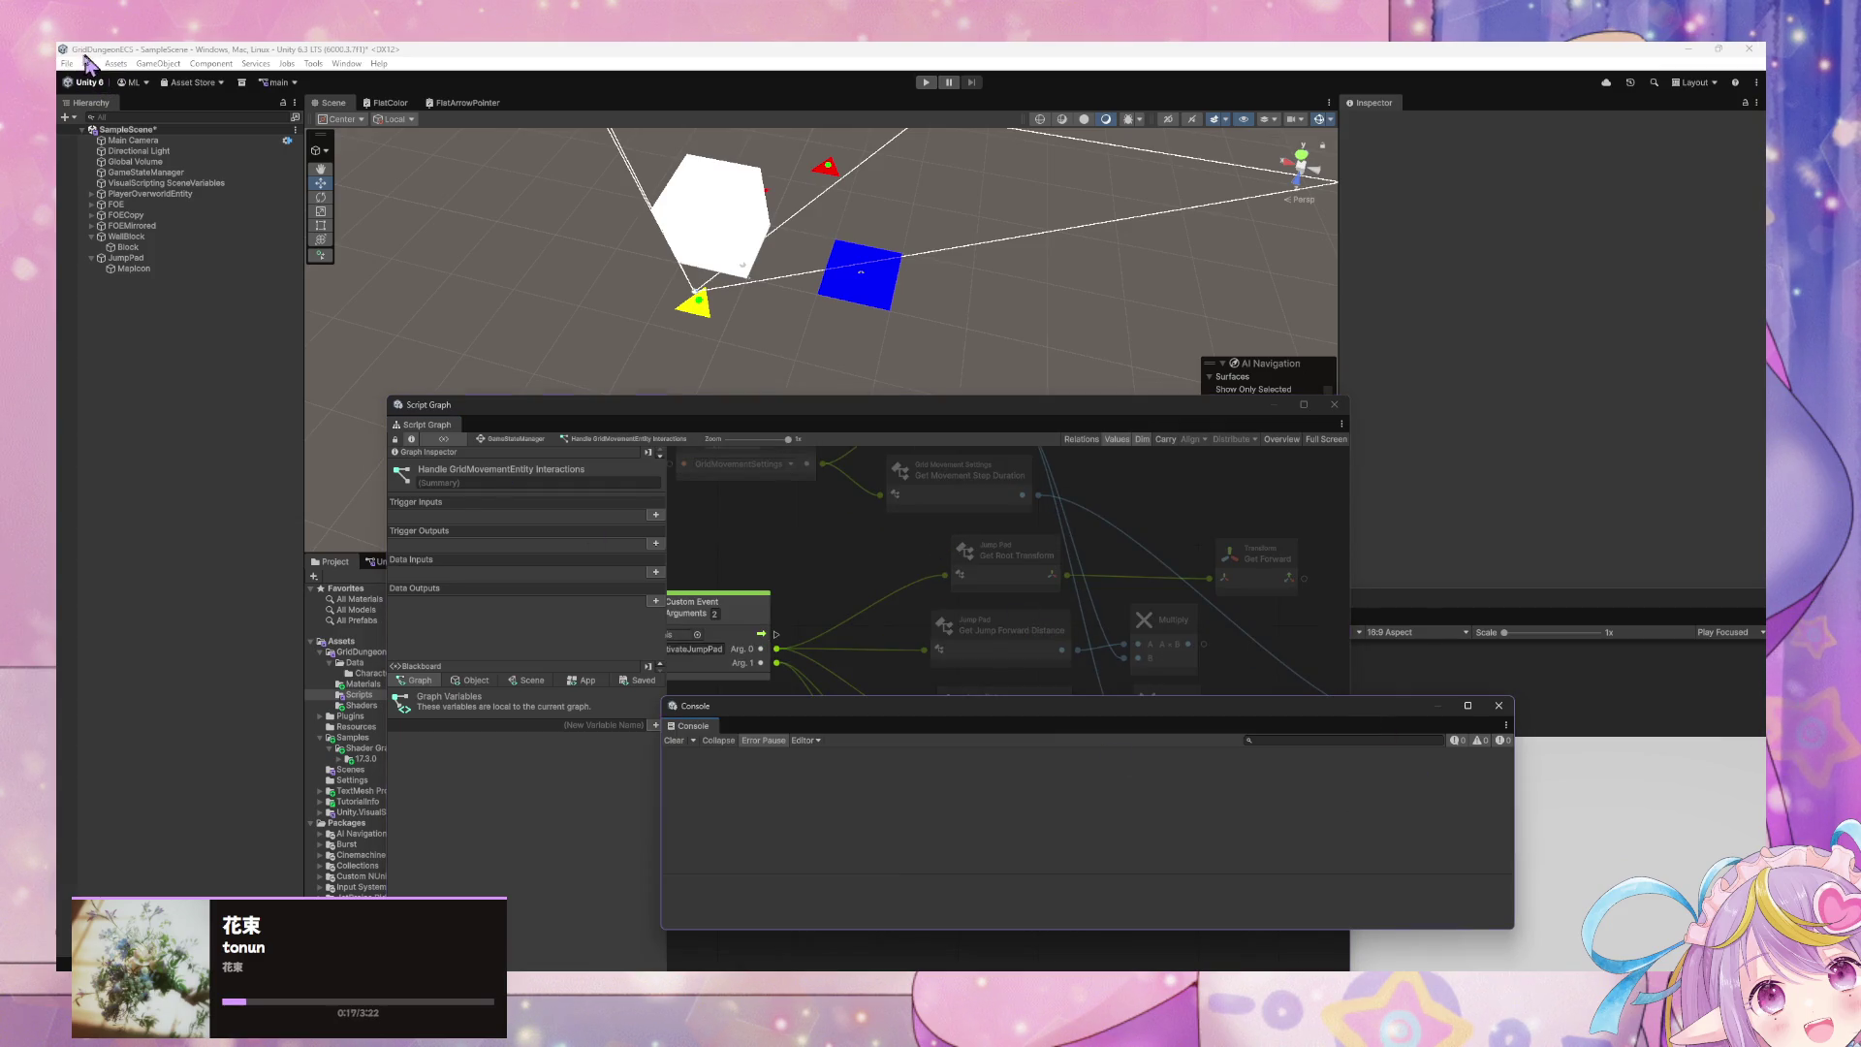
pyautogui.click(88, 64)
pyautogui.click(207, 492)
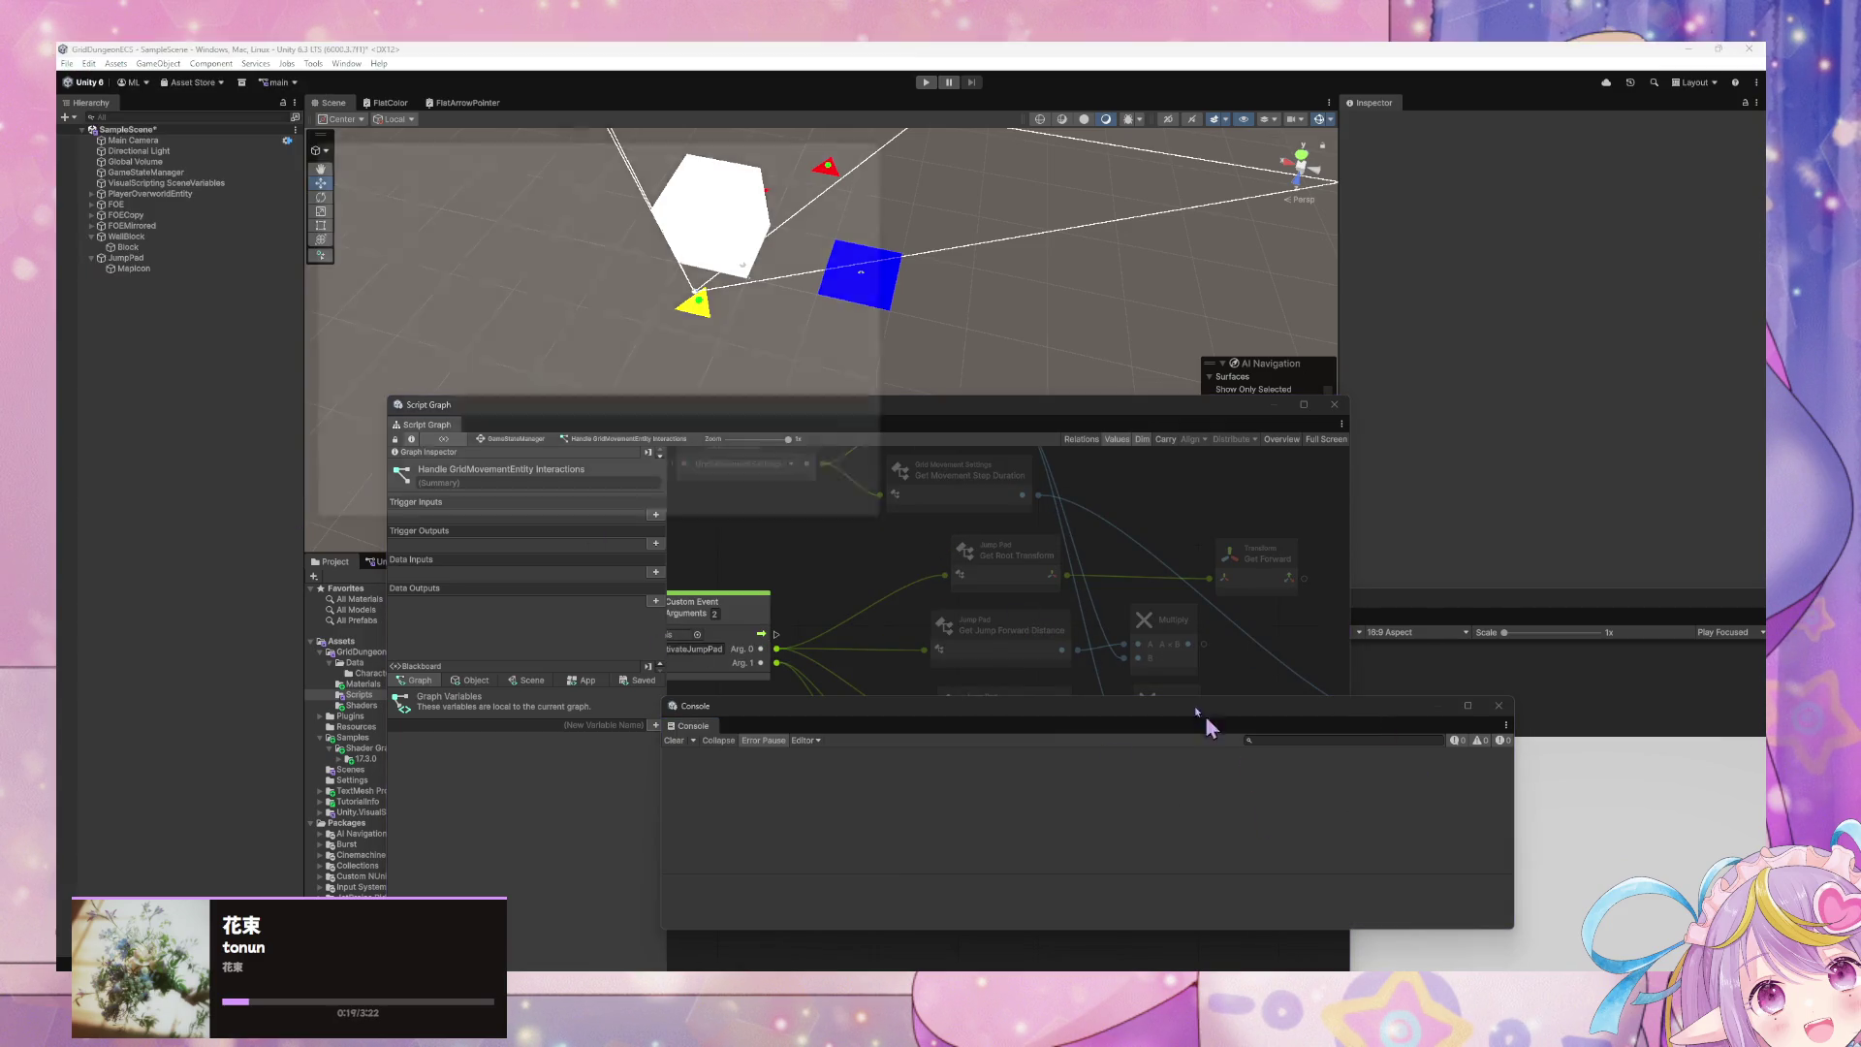
pyautogui.click(696, 267)
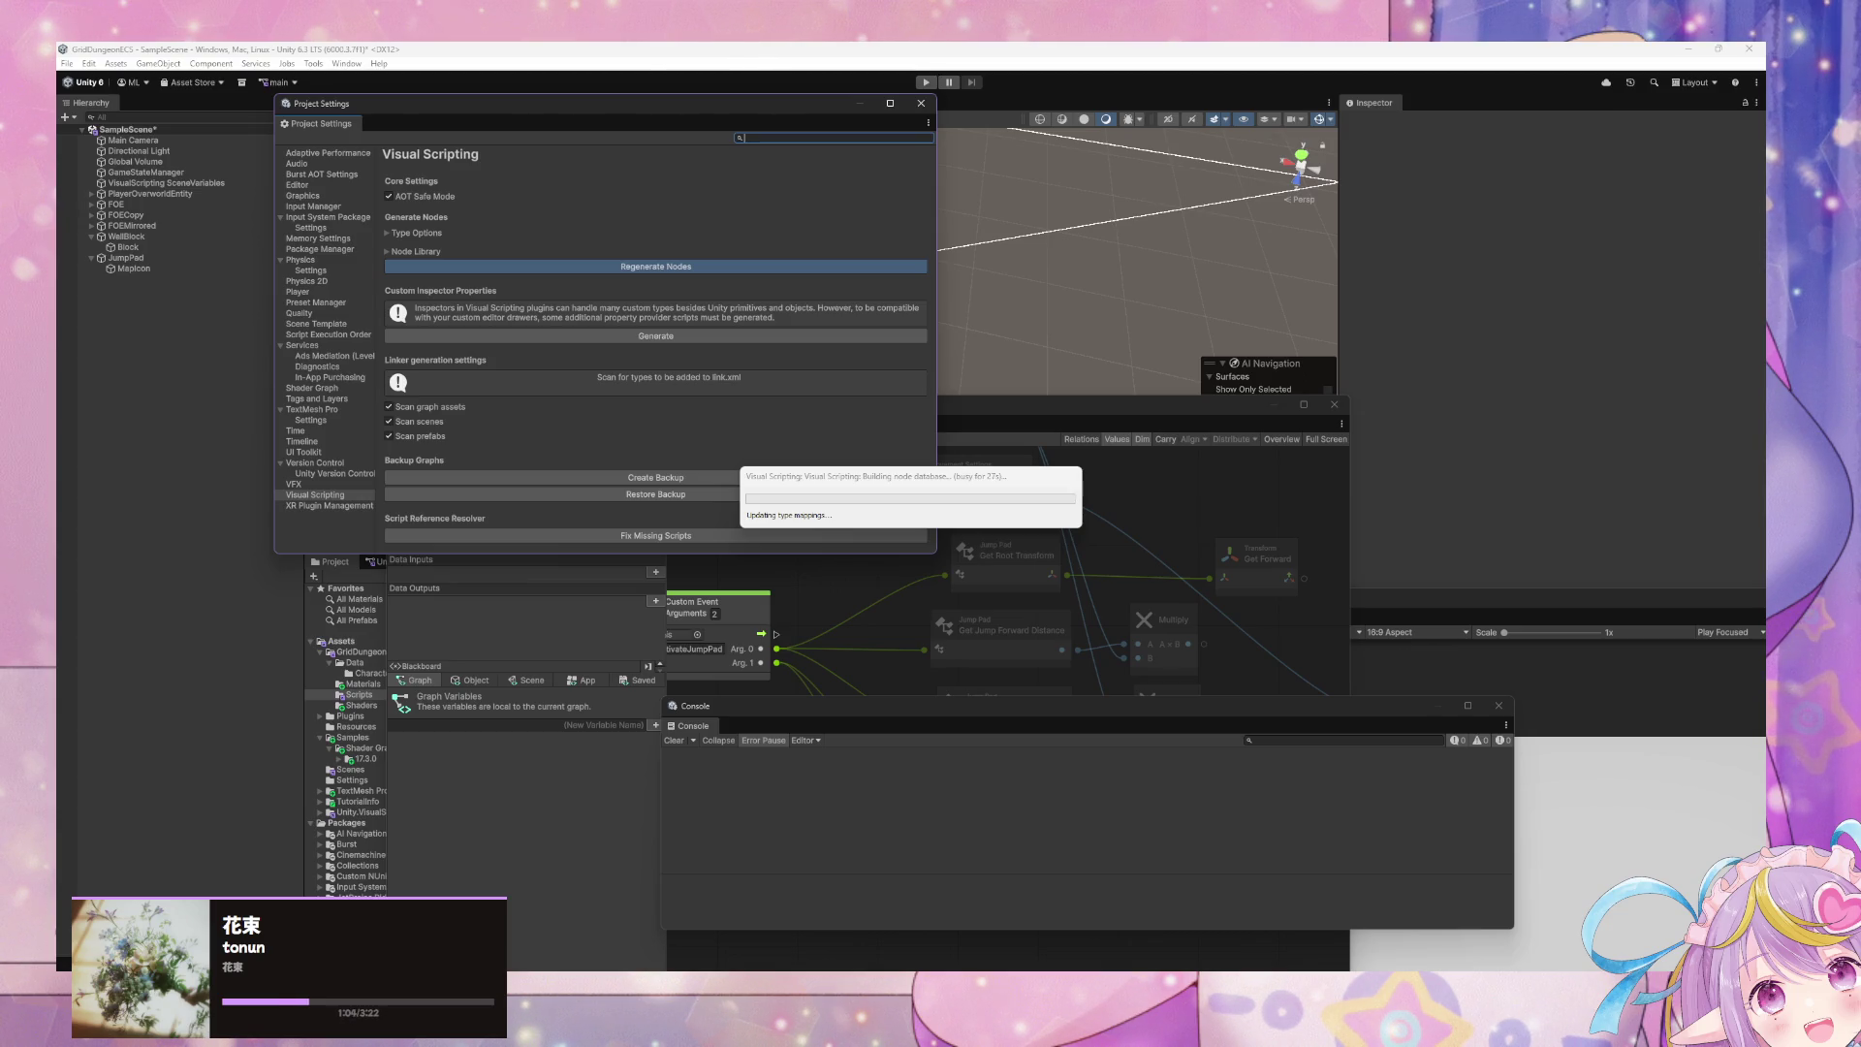
# - Wait for the node database rebuild to finish until the completion message appears
pyautogui.click(901, 493)
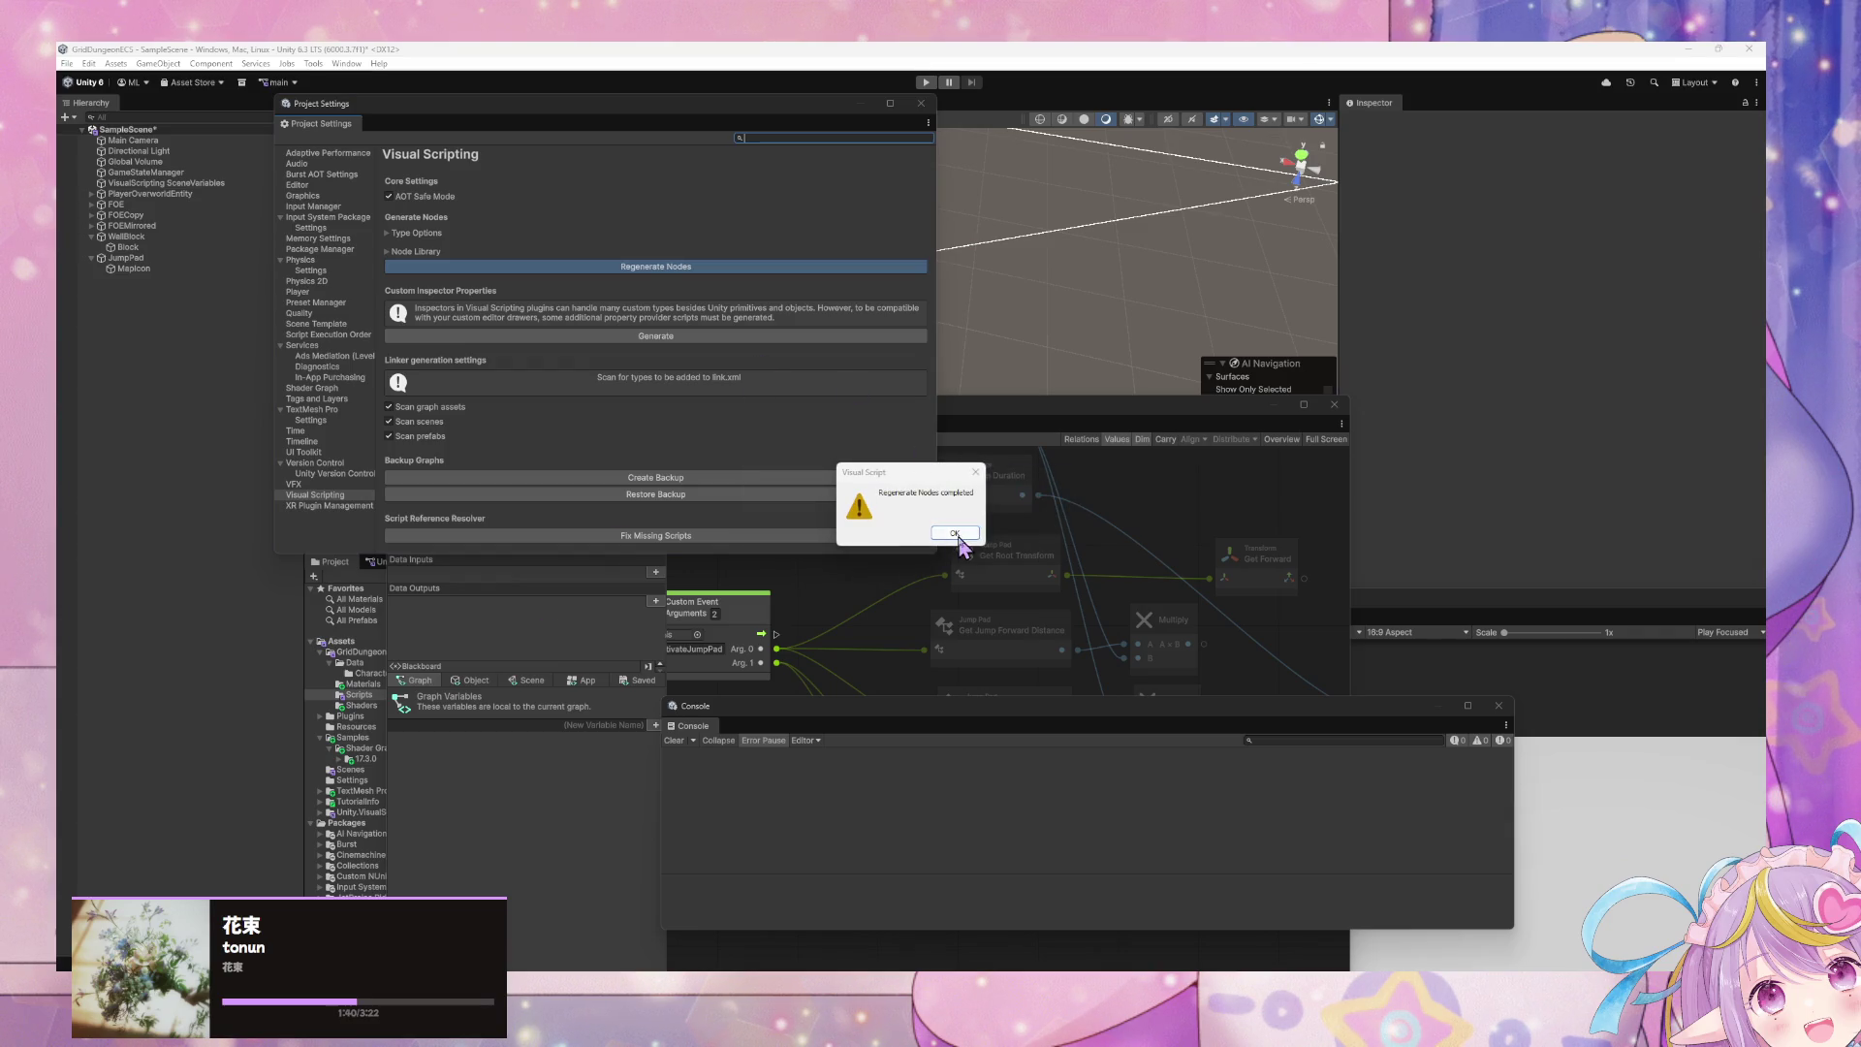
# - Dismiss the completion message and add a Get Jump Target Position node to the graph
pyautogui.click(957, 535)
pyautogui.moveTo(1023, 419); pyautogui.dragTo(993, 399)
pyautogui.moveTo(749, 576)
pyautogui.mouseDown()
pyautogui.moveTo(869, 640)
pyautogui.moveTo(631, 616)
pyautogui.mouseUp()
pyautogui.moveTo(1019, 658); pyautogui.dragTo(1031, 663)
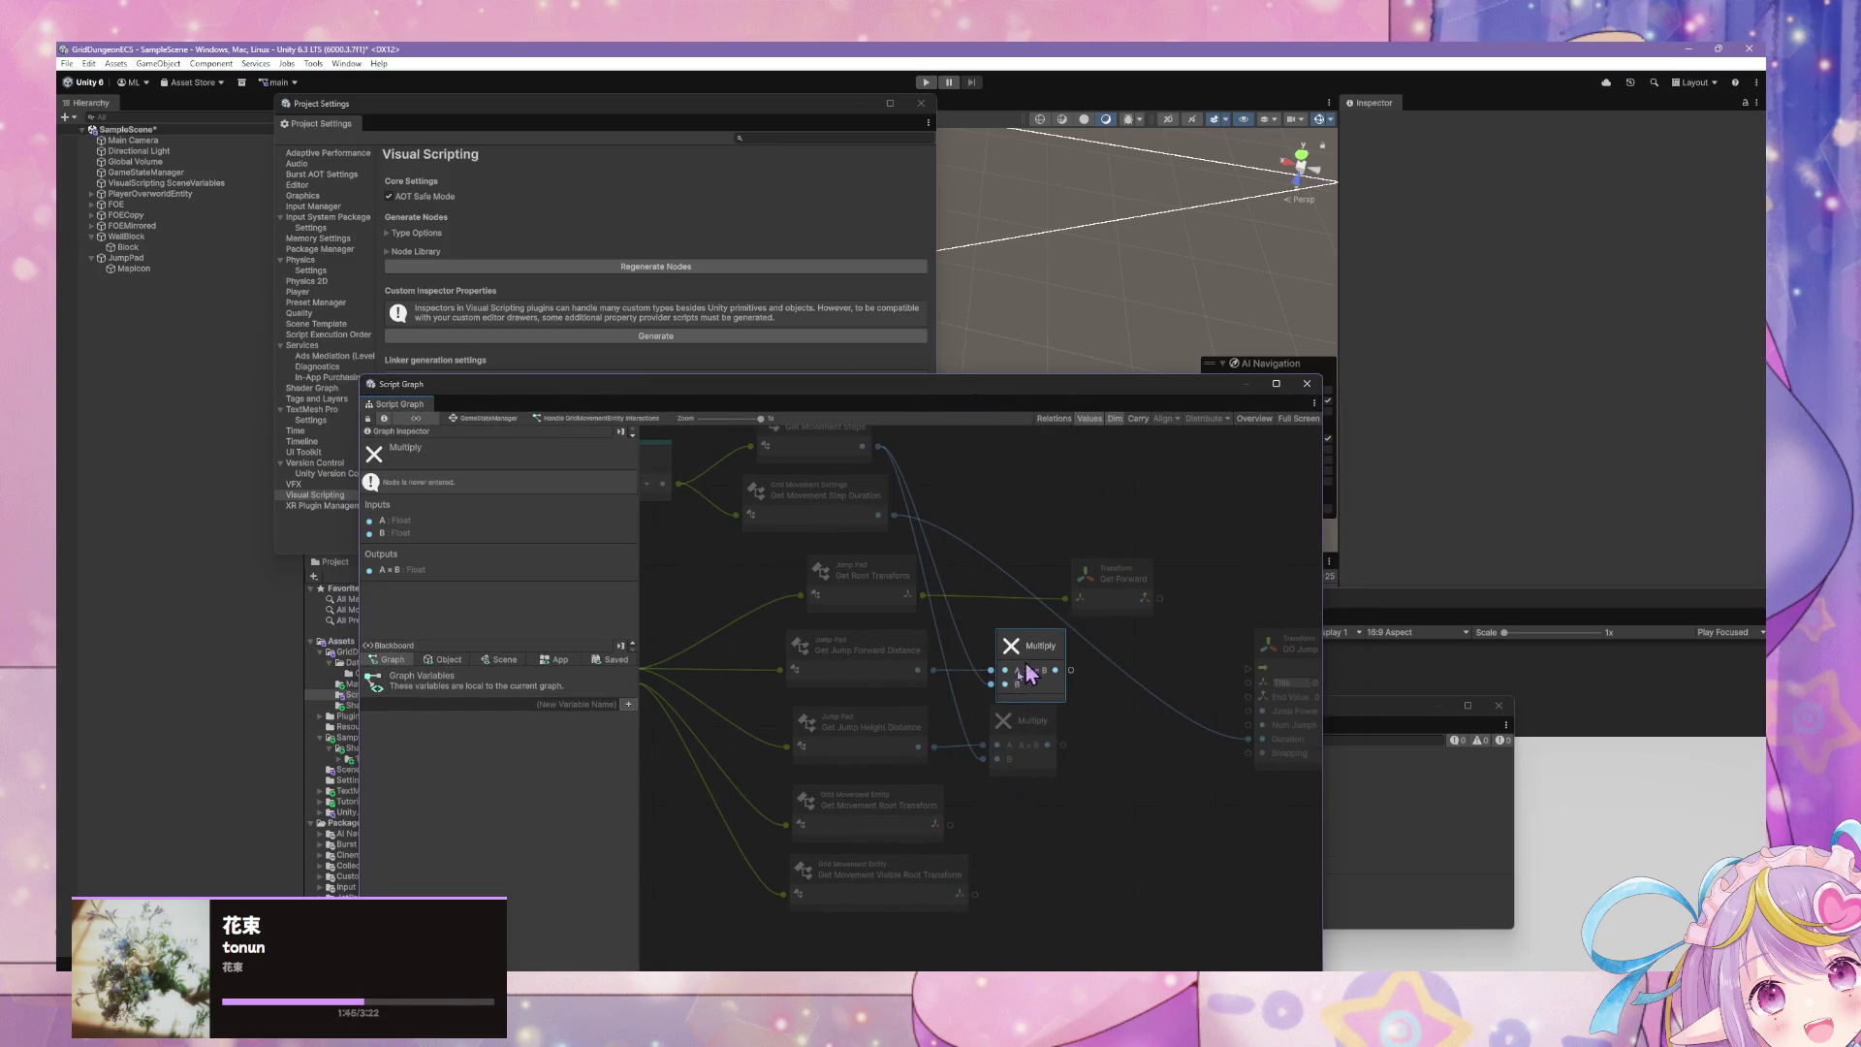
pyautogui.rightClick(1017, 820)
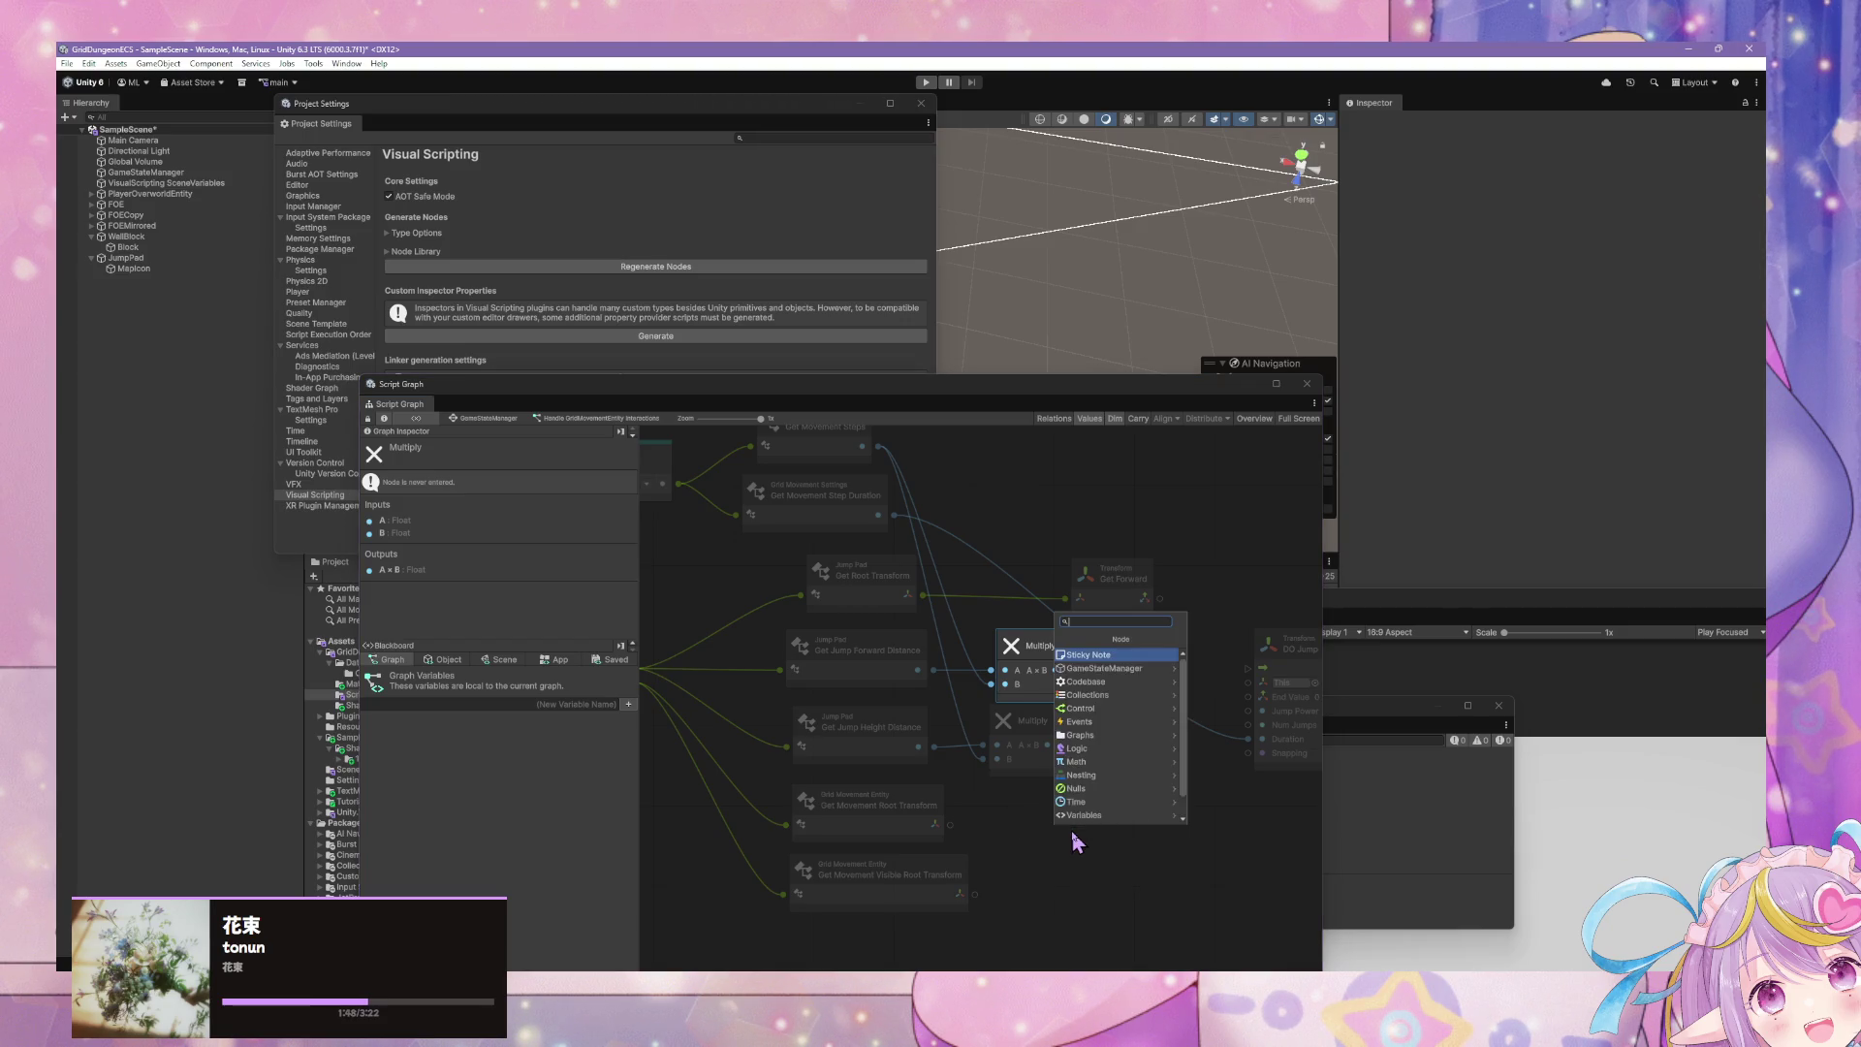
pyautogui.write('get')
pyautogui.write(' k')
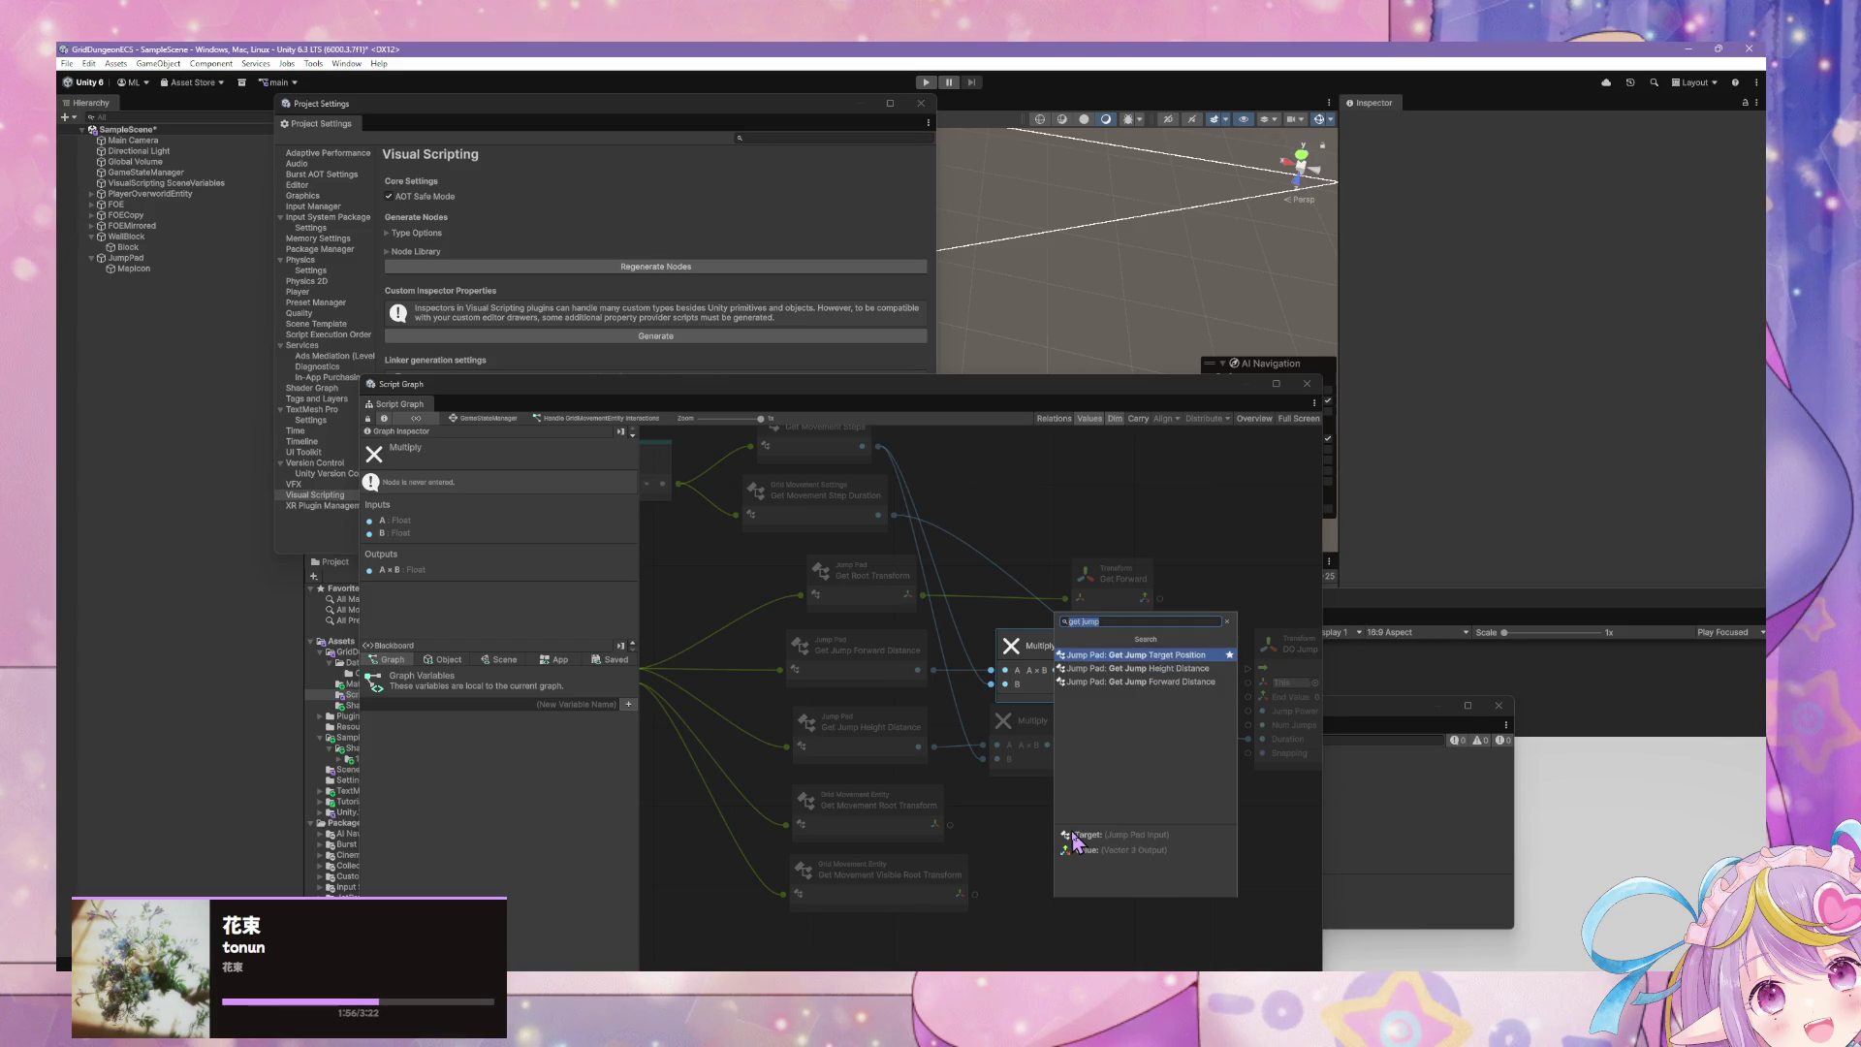
pyautogui.press('Return')
pyautogui.moveTo(1072, 832)
pyautogui.mouseDown()
pyautogui.moveTo(756, 732)
pyautogui.moveTo(923, 706)
pyautogui.moveTo(945, 579)
pyautogui.moveTo(928, 667)
pyautogui.moveTo(902, 598)
pyautogui.moveTo(854, 563)
pyautogui.mouseUp()
pyautogui.press('Delete')
pyautogui.hotkey('ctrl', 'z')
pyautogui.hotkey('ctrl', 'z')
pyautogui.hotkey('ctrl', 'z')
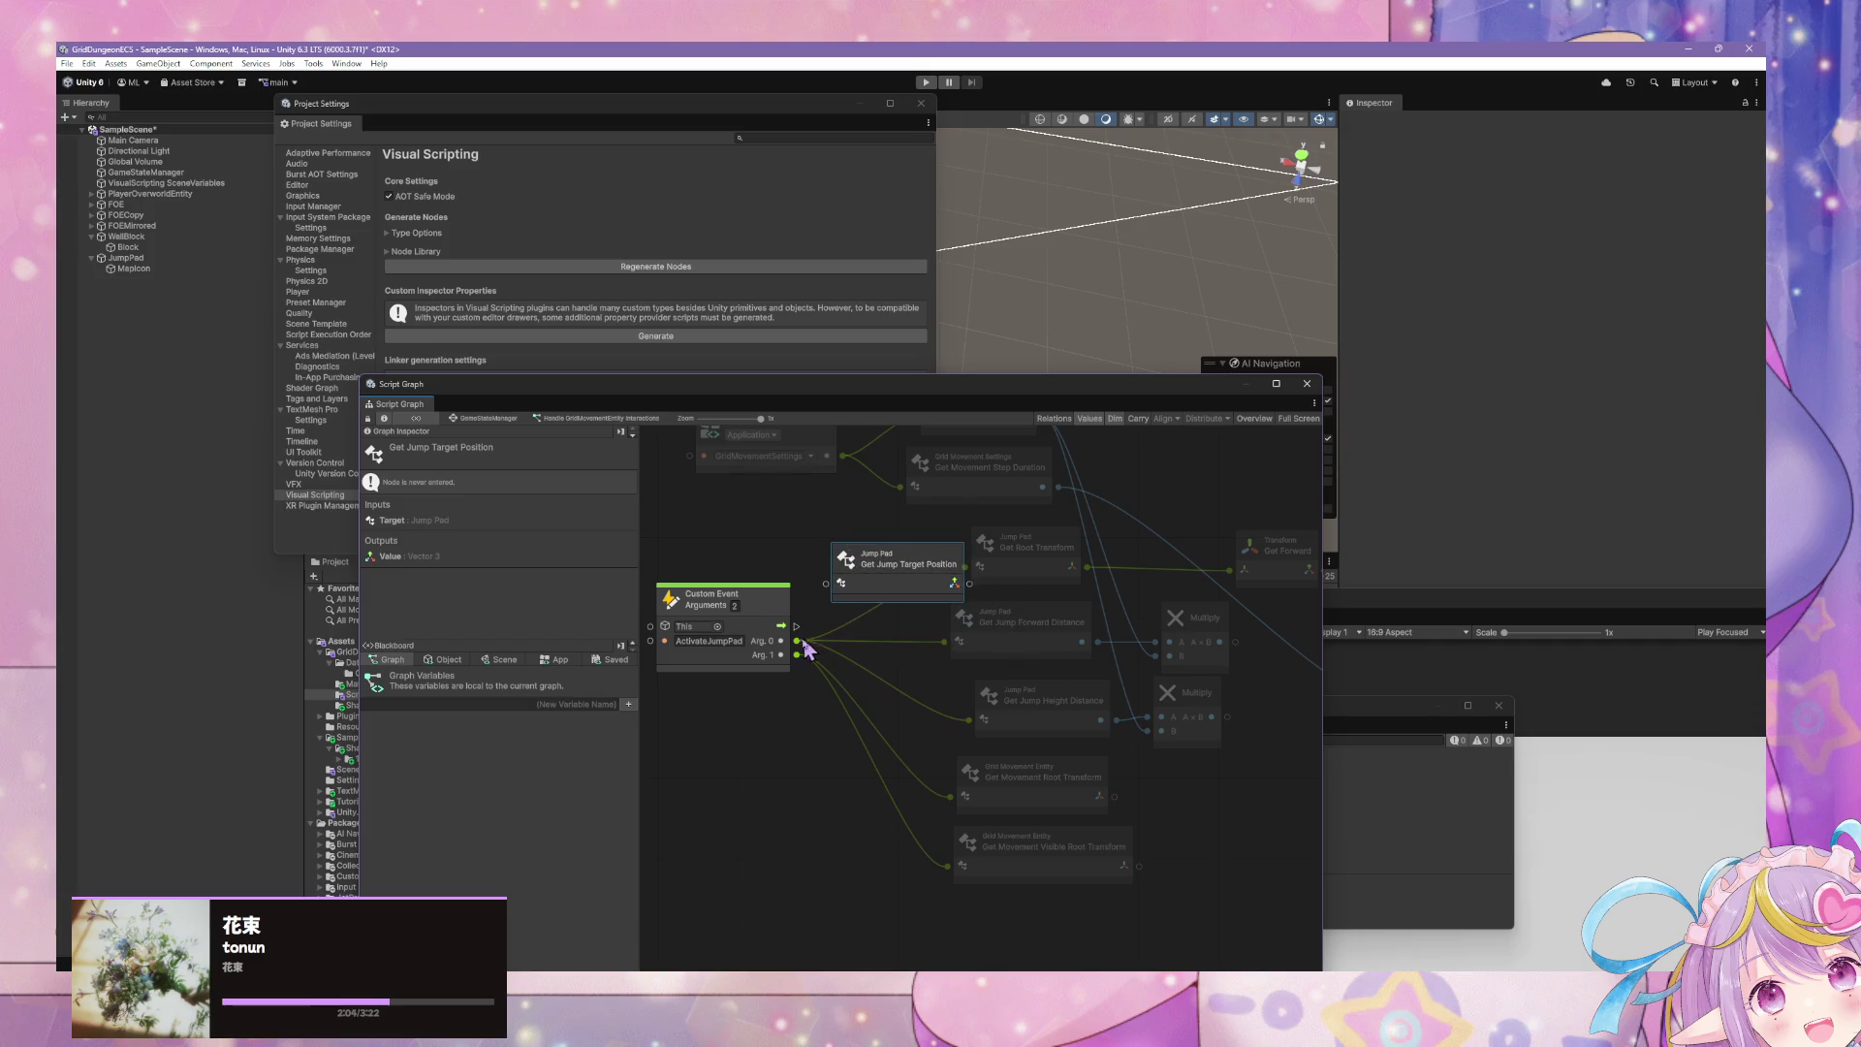
# - Connect Arg.0 to Get Jump Target Position and delete the old getter, Multiply and Get Forward nodes
pyautogui.moveTo(795, 641); pyautogui.dragTo(826, 585)
pyautogui.moveTo(1063, 751); pyautogui.dragTo(1028, 555)
pyautogui.press('Delete')
pyautogui.moveTo(896, 558)
pyautogui.mouseDown()
pyautogui.moveTo(943, 577)
pyautogui.moveTo(1019, 665)
pyautogui.mouseUp()
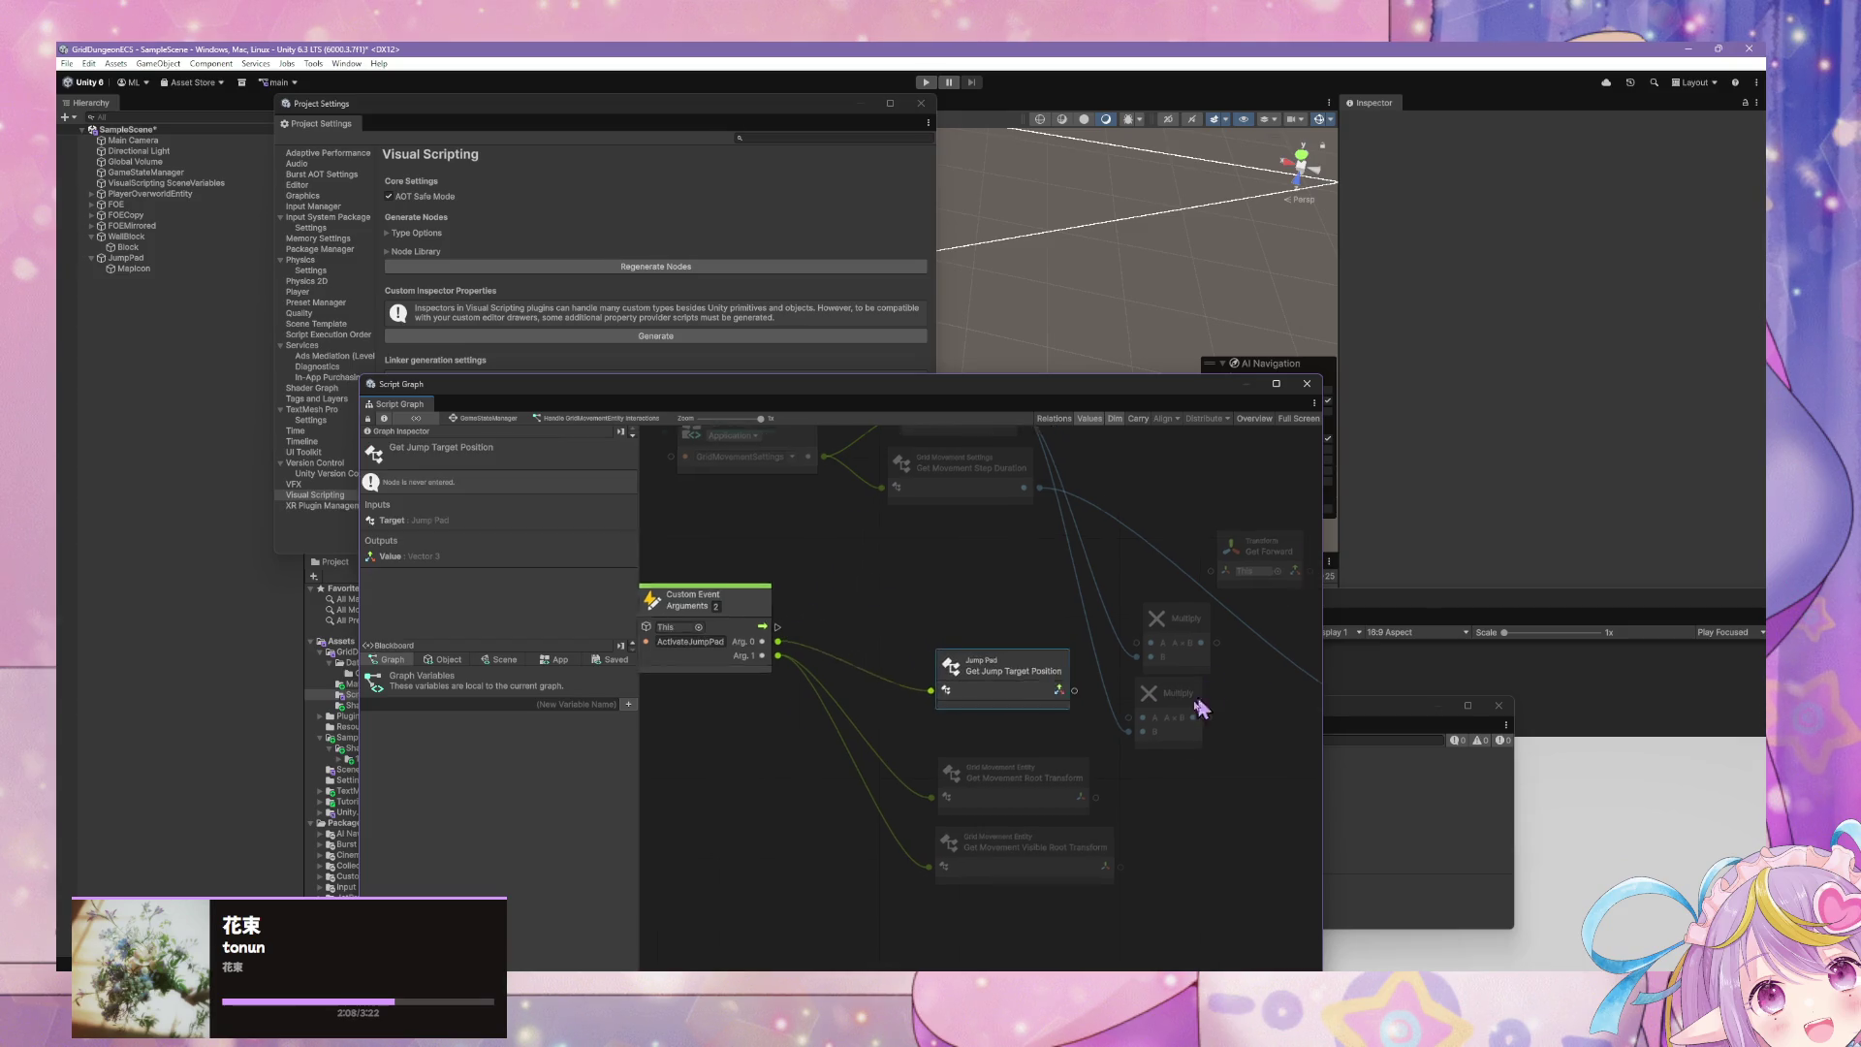
pyautogui.moveTo(1154, 800)
pyautogui.mouseDown()
pyautogui.moveTo(1221, 789)
pyautogui.moveTo(1205, 769)
pyautogui.moveTo(989, 731)
pyautogui.mouseUp()
pyautogui.moveTo(1170, 672); pyautogui.dragTo(1100, 676)
pyautogui.moveTo(945, 780); pyautogui.dragTo(838, 620)
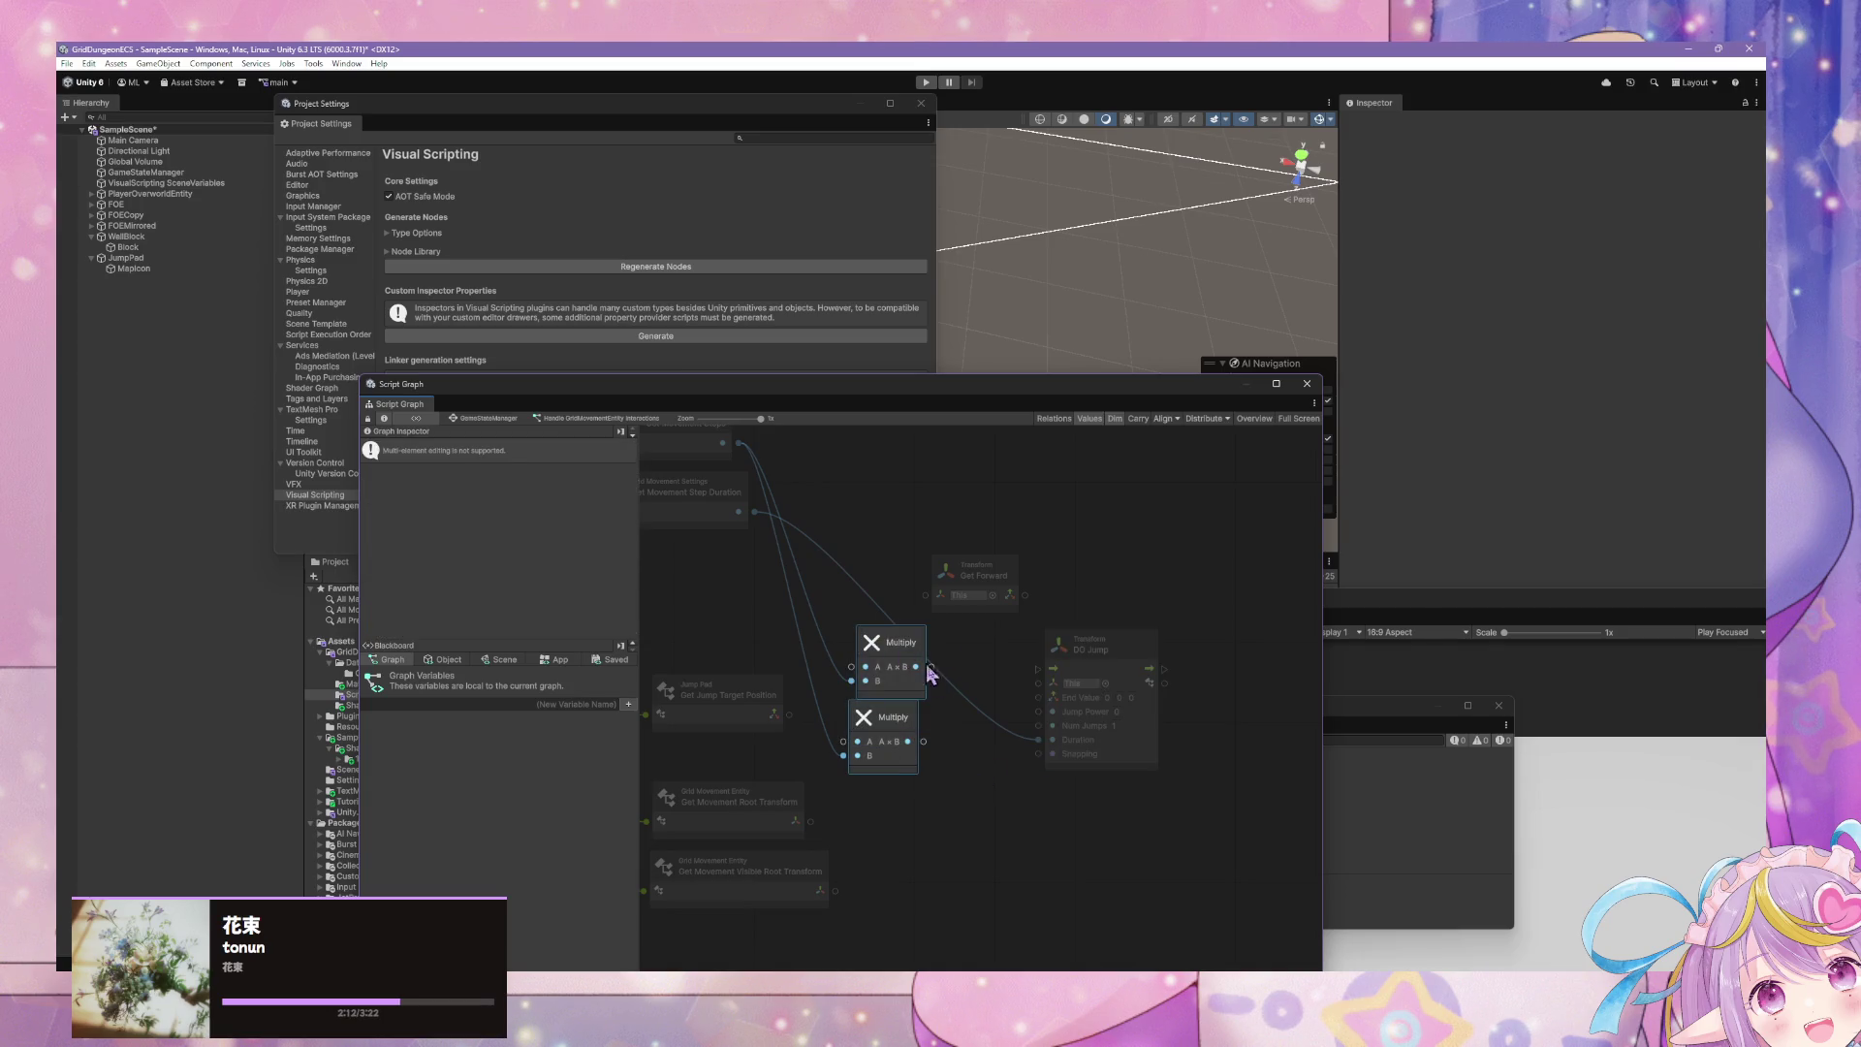
pyautogui.press('Delete')
pyautogui.click(1000, 608)
pyautogui.press('Delete')
pyautogui.click(740, 519)
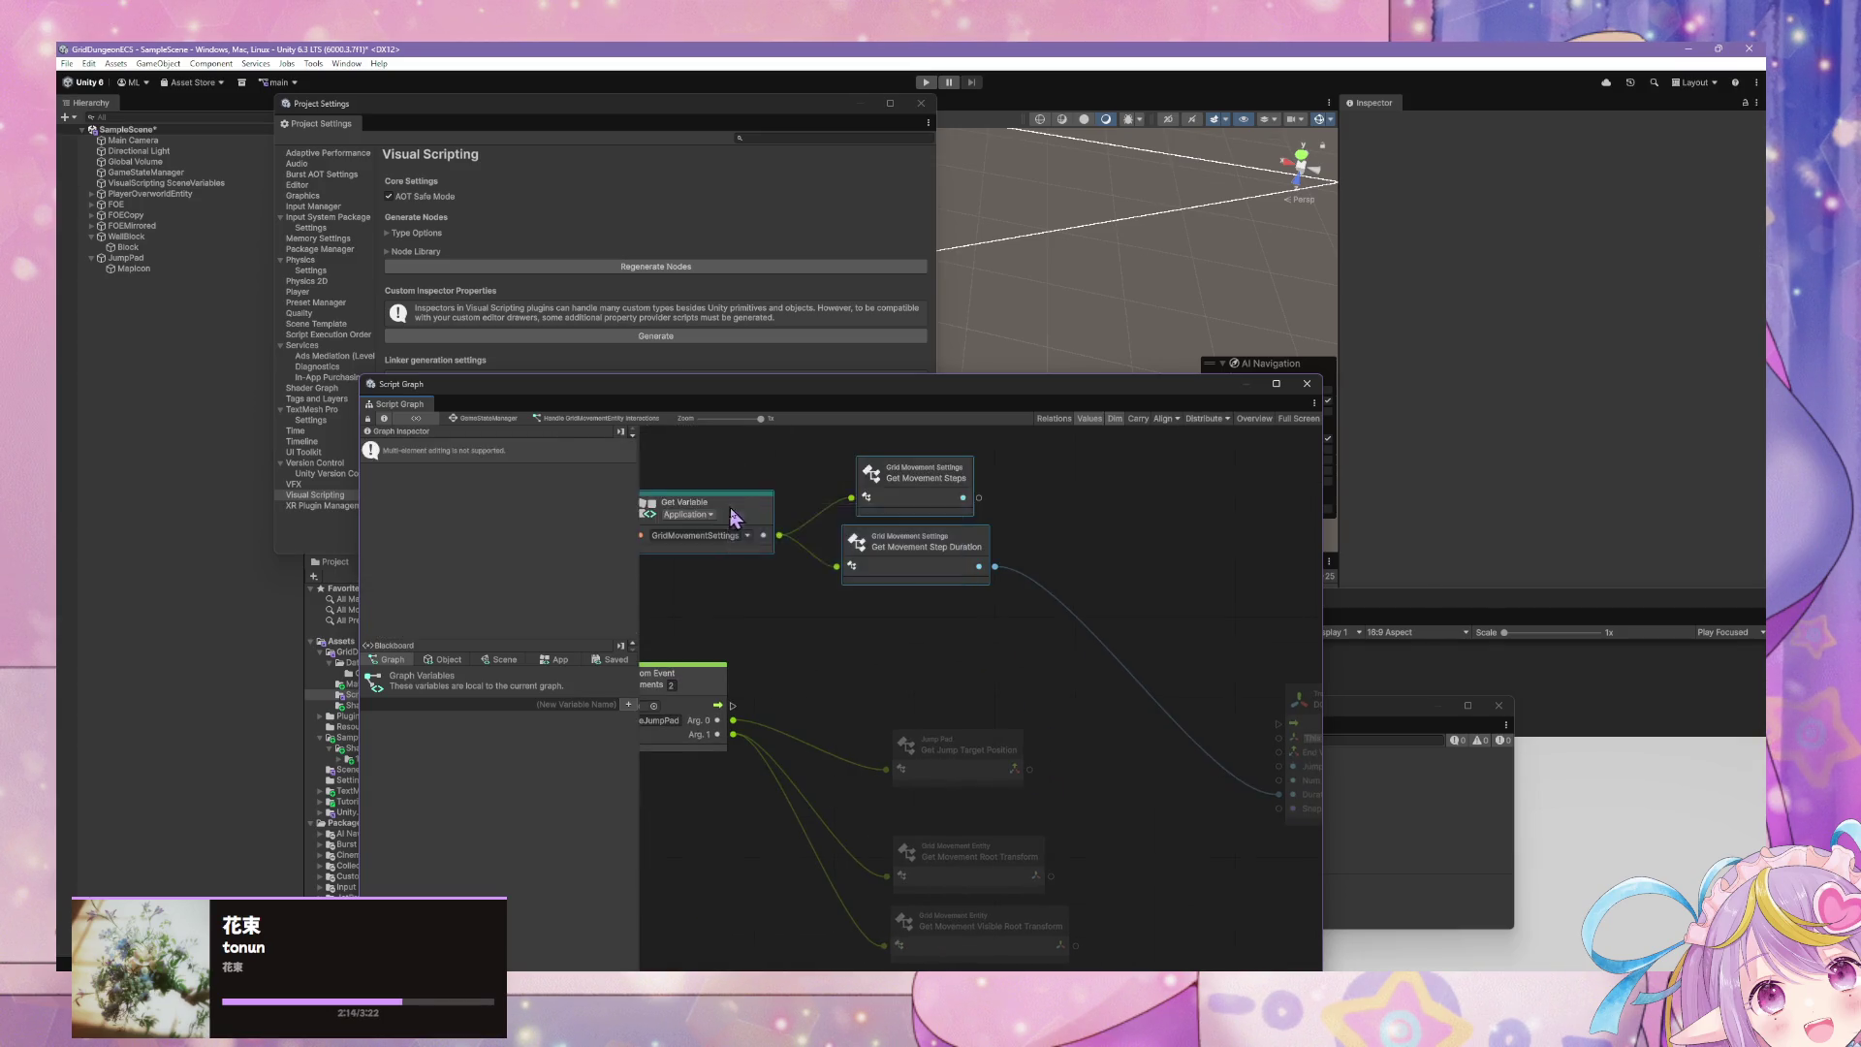
pyautogui.press('Delete')
# - Delete the Get Movement Steps node and rearrange DO Jump and the remaining getter nodes
pyautogui.moveTo(1212, 581); pyautogui.dragTo(1075, 582)
pyautogui.moveTo(867, 630); pyautogui.dragTo(986, 704)
pyautogui.click(857, 568)
pyautogui.hotkey('ctrl', 'z')
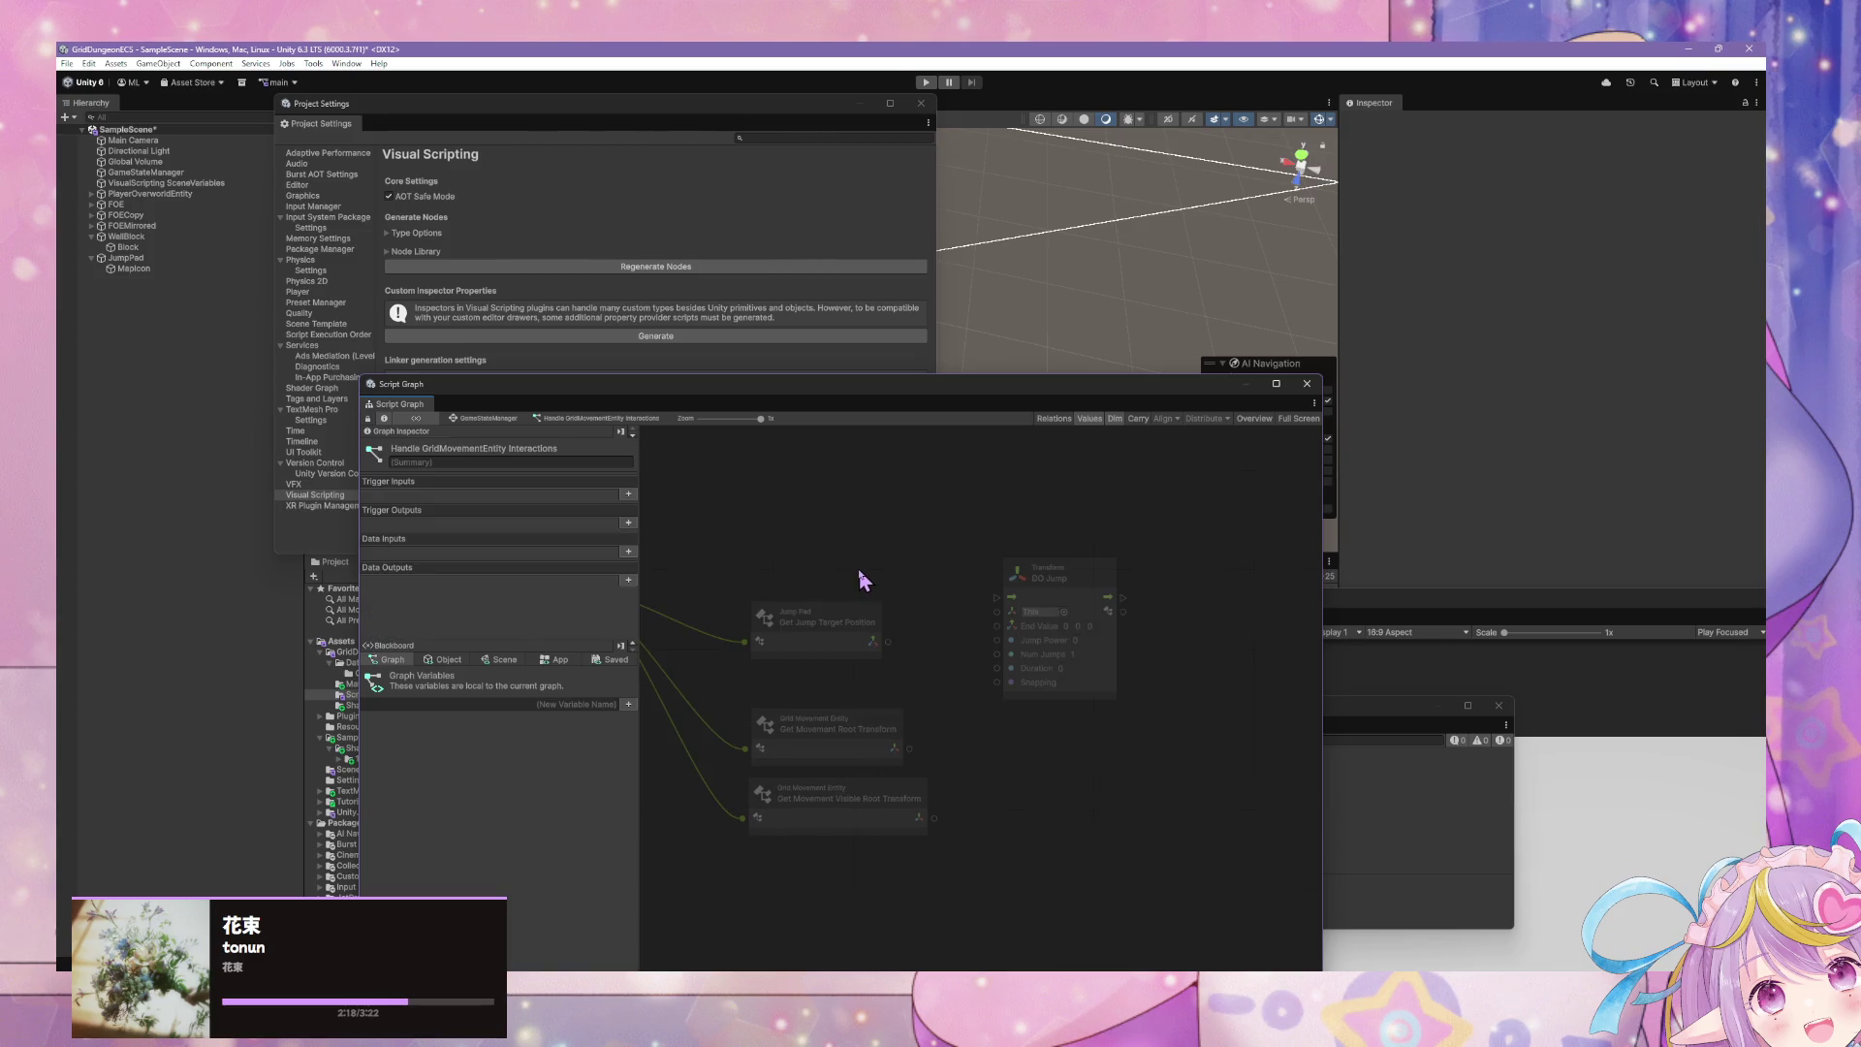
pyautogui.hotkey('ctrl', 'z')
pyautogui.hotkey('ctrl', 'z')
pyautogui.hotkey('ctrl', 'z')
pyautogui.hotkey('ctrl', 'z')
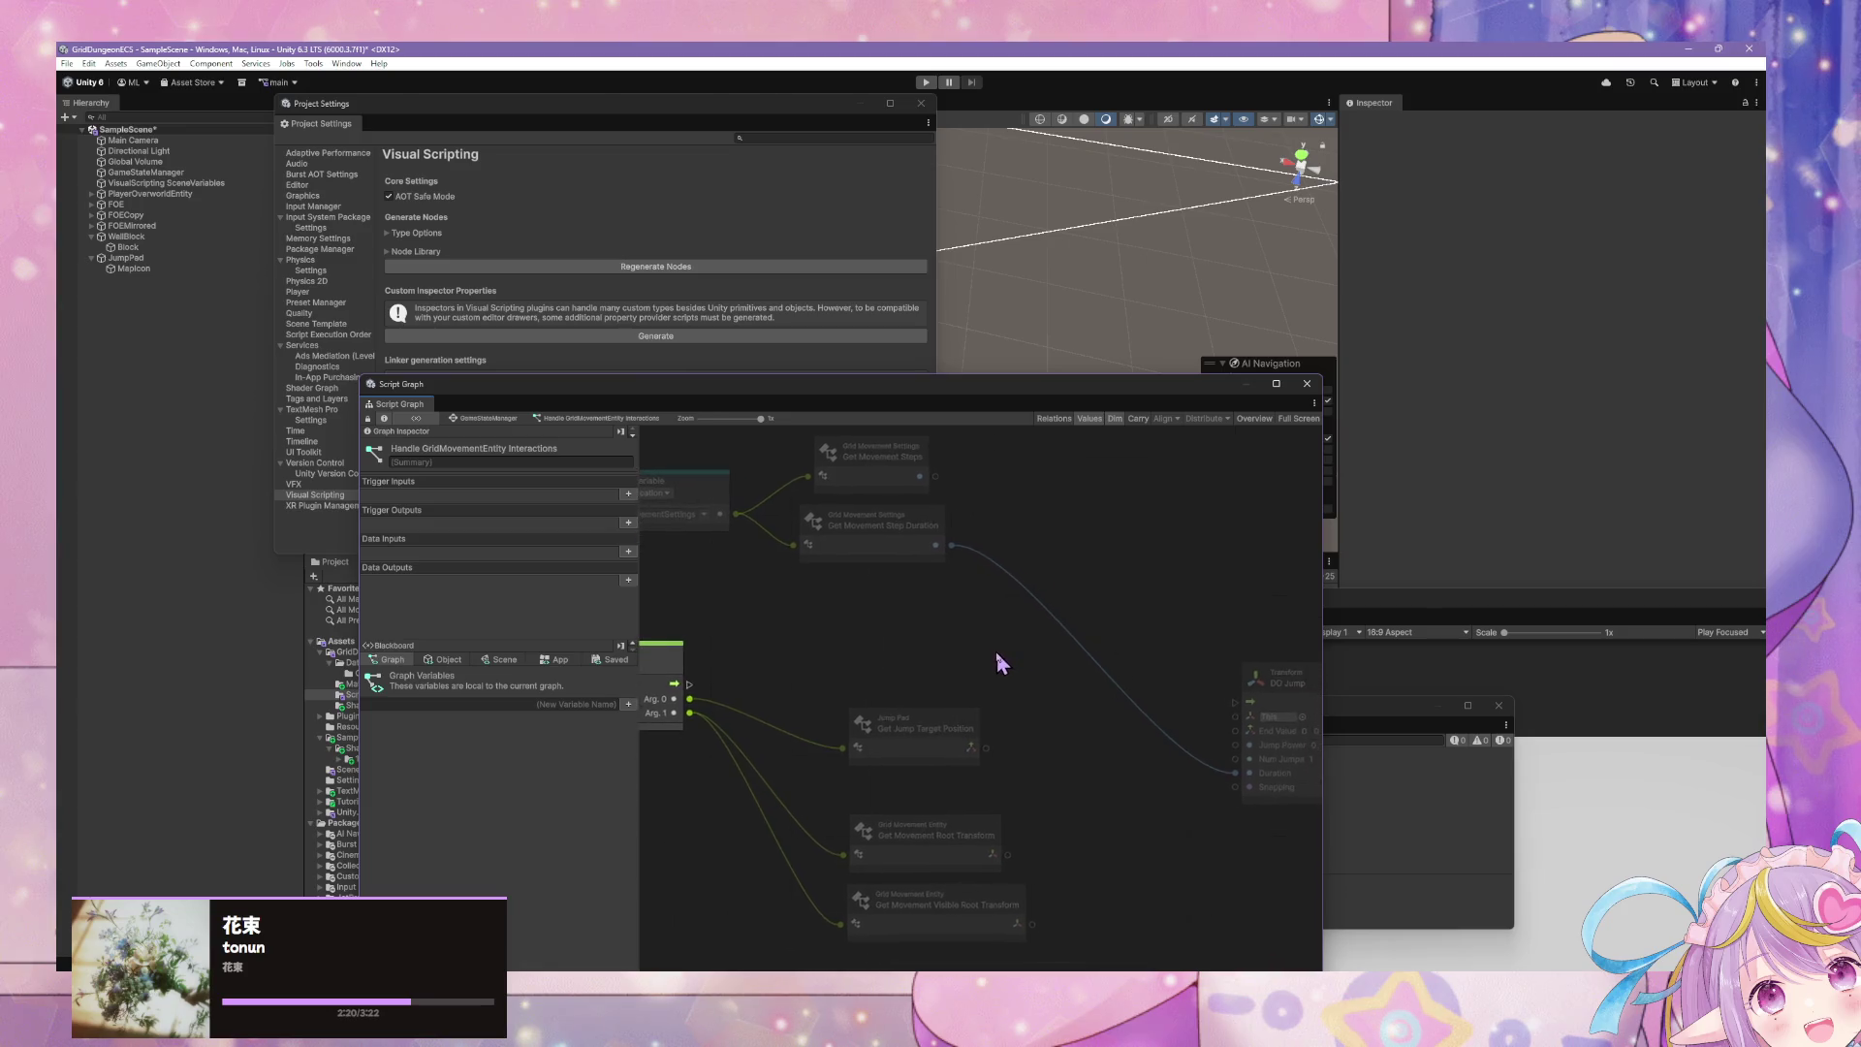
pyautogui.moveTo(871, 475); pyautogui.dragTo(830, 623)
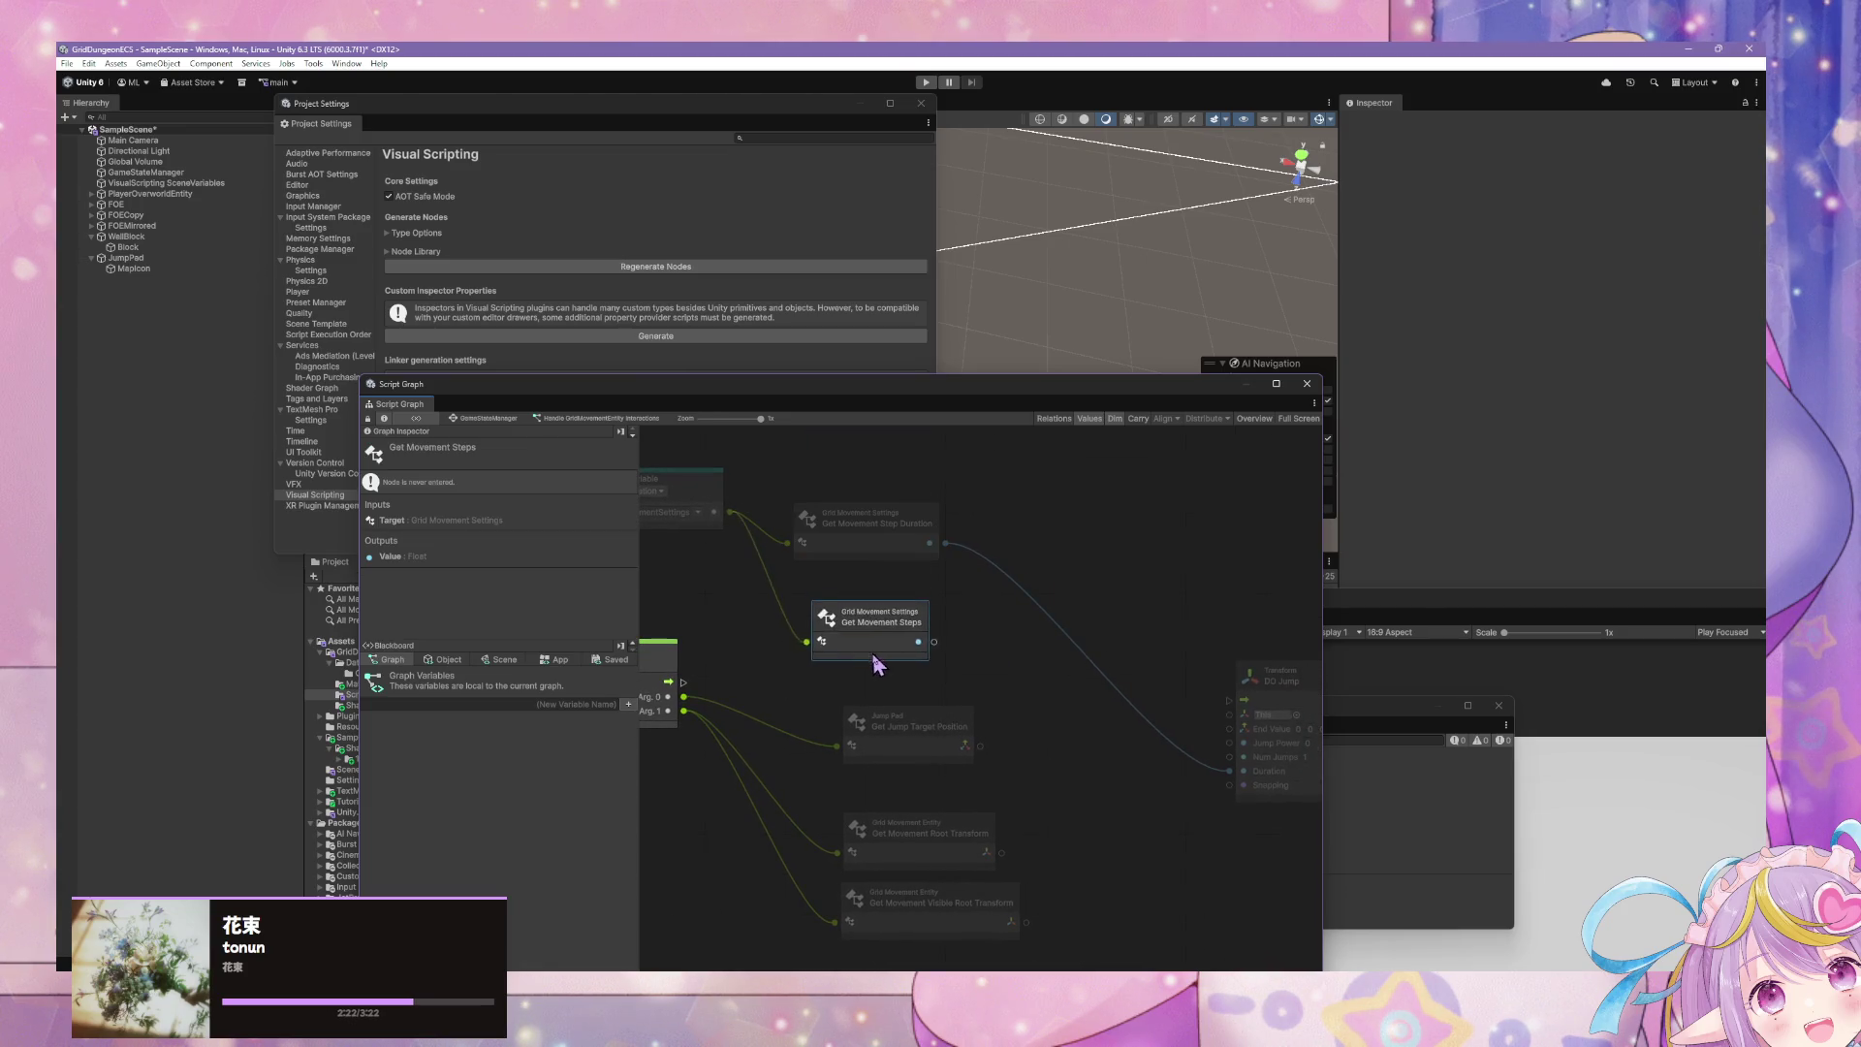
pyautogui.press('Delete')
pyautogui.moveTo(679, 482); pyautogui.dragTo(679, 537)
pyautogui.moveTo(839, 518); pyautogui.dragTo(856, 575)
pyautogui.moveTo(1163, 662); pyautogui.dragTo(995, 571)
pyautogui.moveTo(1112, 590); pyautogui.dragTo(986, 608)
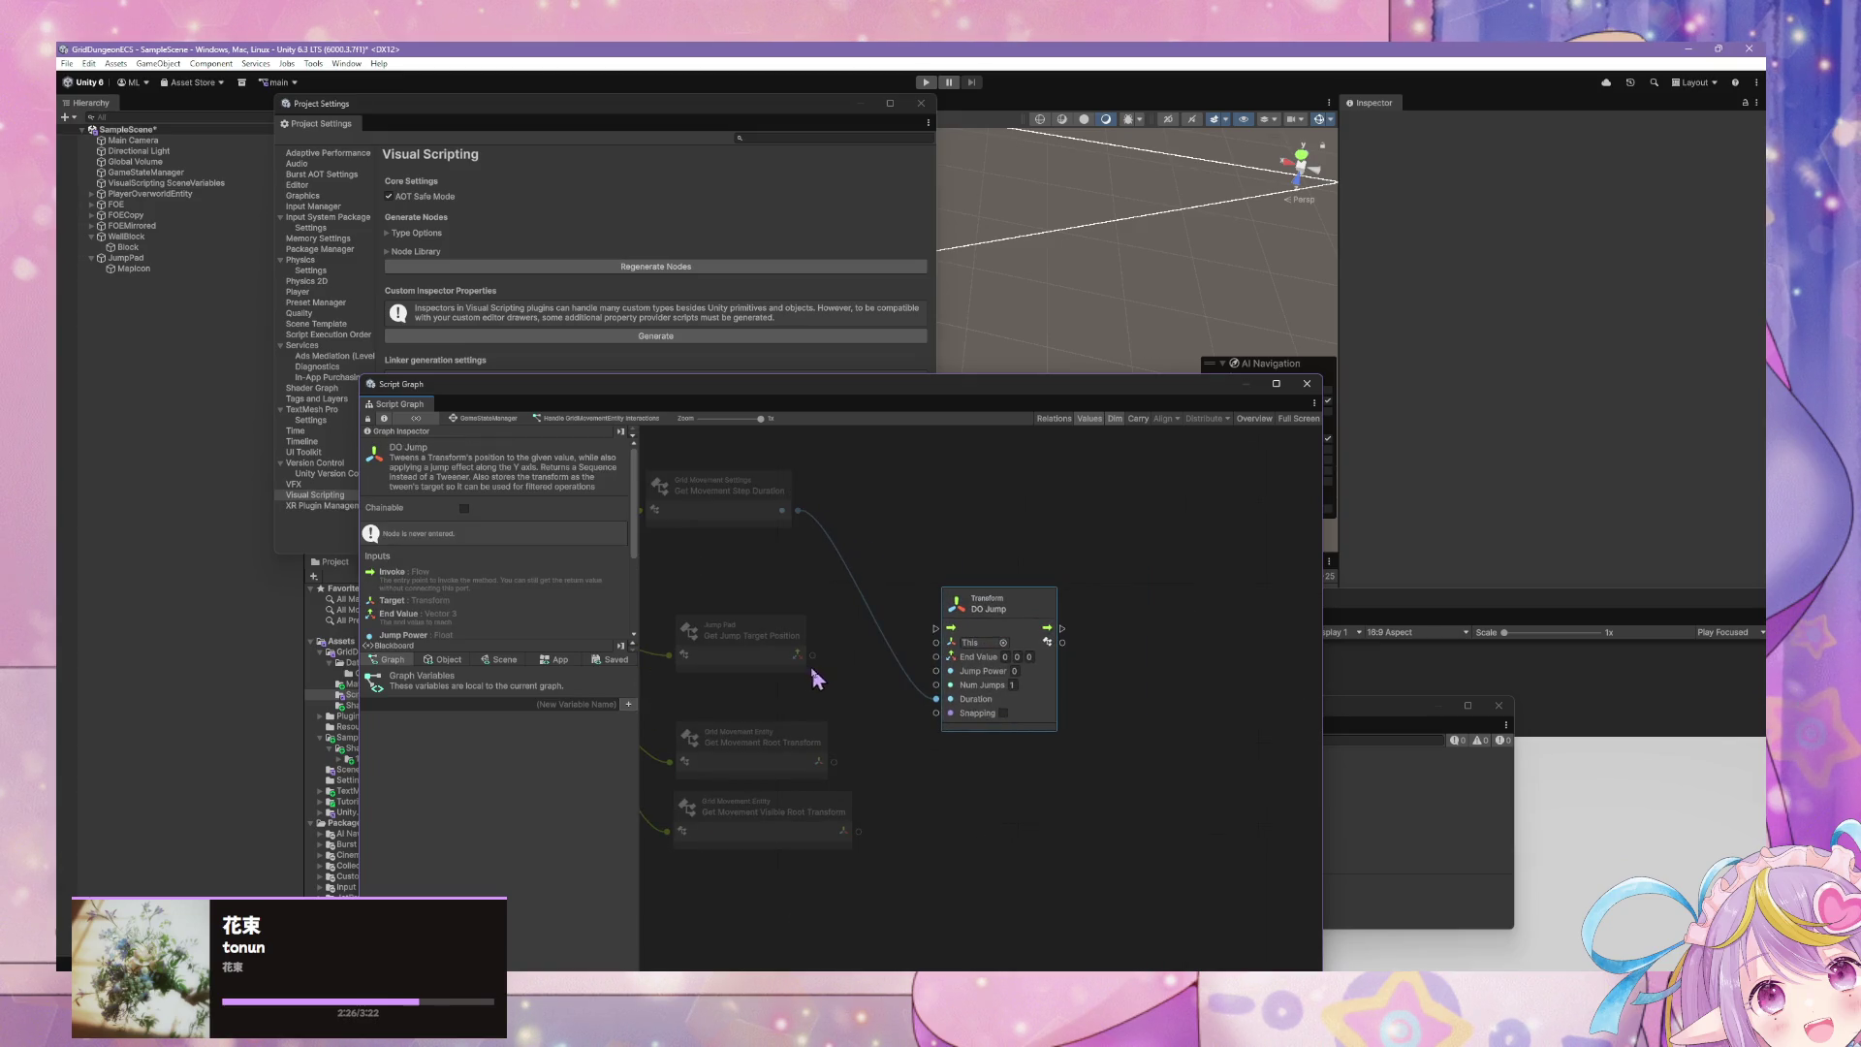
pyautogui.moveTo(793, 662); pyautogui.dragTo(793, 684)
pyautogui.moveTo(902, 634); pyautogui.dragTo(1153, 625)
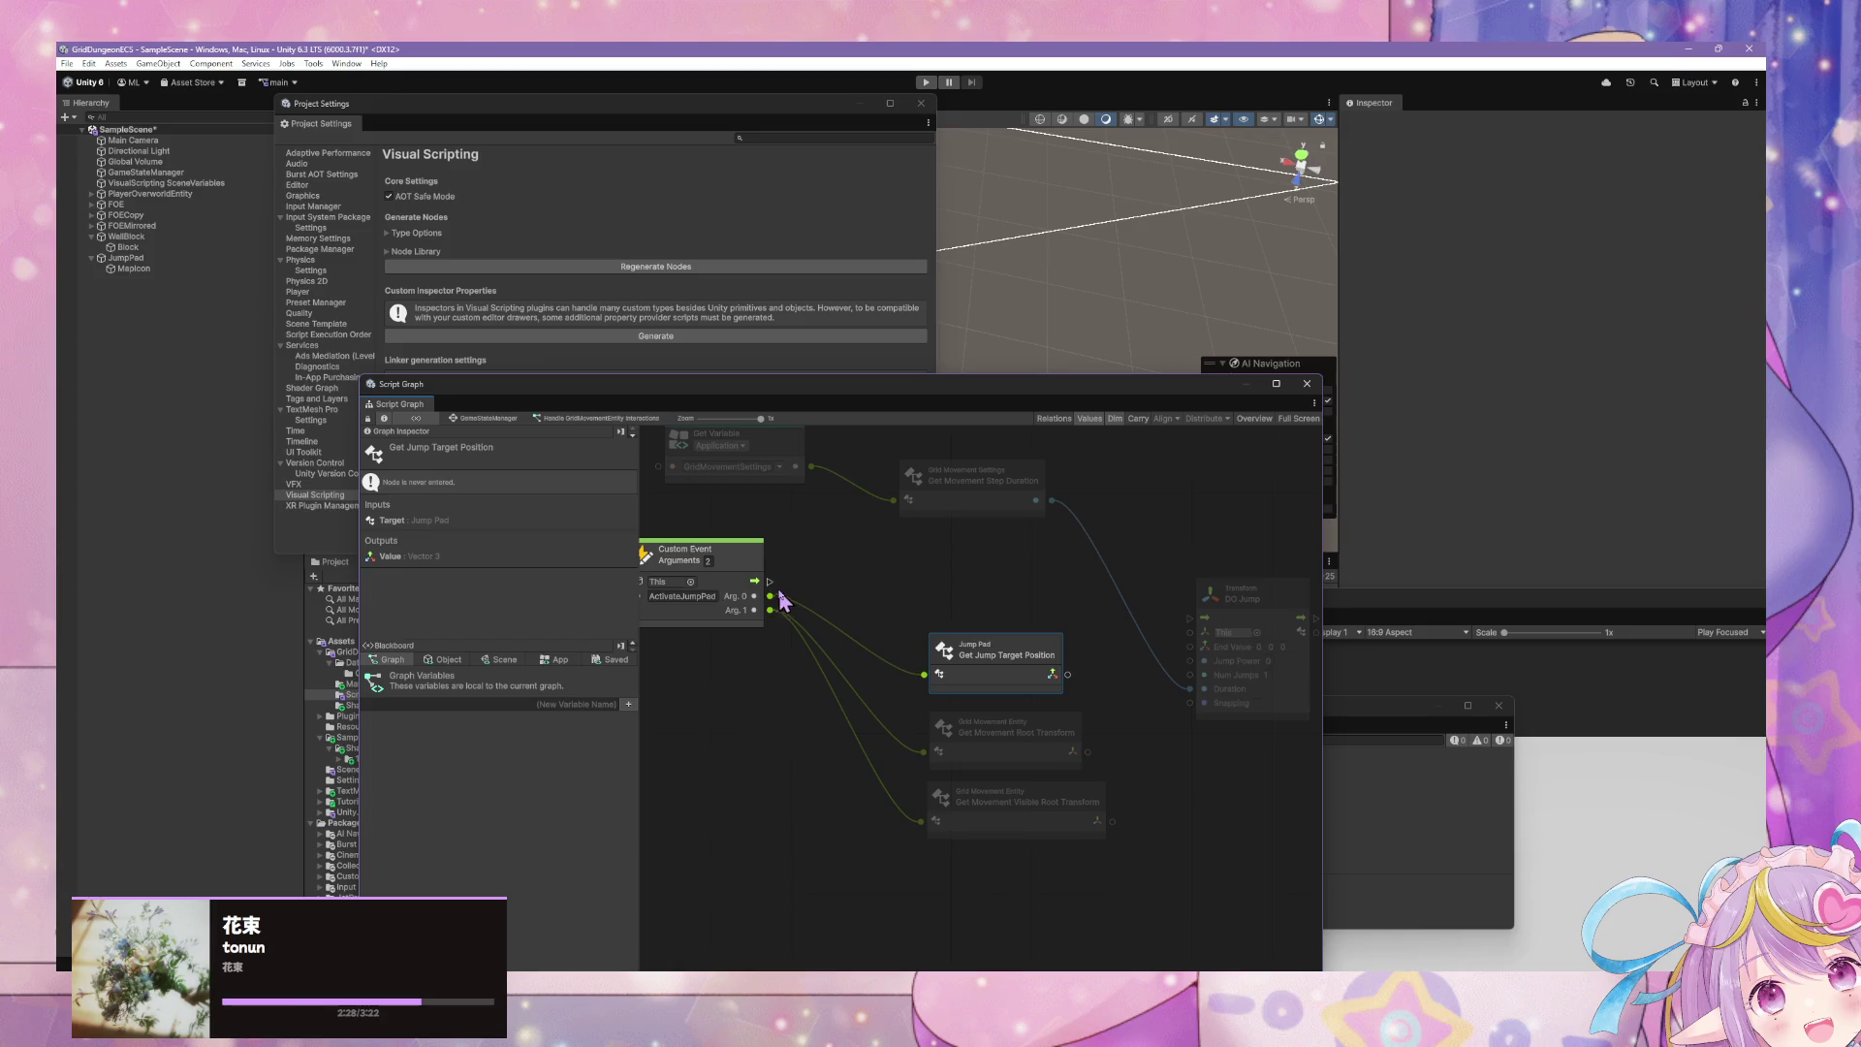
# - Wire Custom Event into DO Jump and Get Jump Target Position into its End Value
pyautogui.moveTo(770, 581)
pyautogui.mouseDown()
pyautogui.moveTo(1189, 617)
pyautogui.moveTo(1221, 586)
pyautogui.mouseUp()
pyautogui.moveTo(1067, 674); pyautogui.dragTo(1175, 639)
pyautogui.click(1250, 652)
pyautogui.write('1')
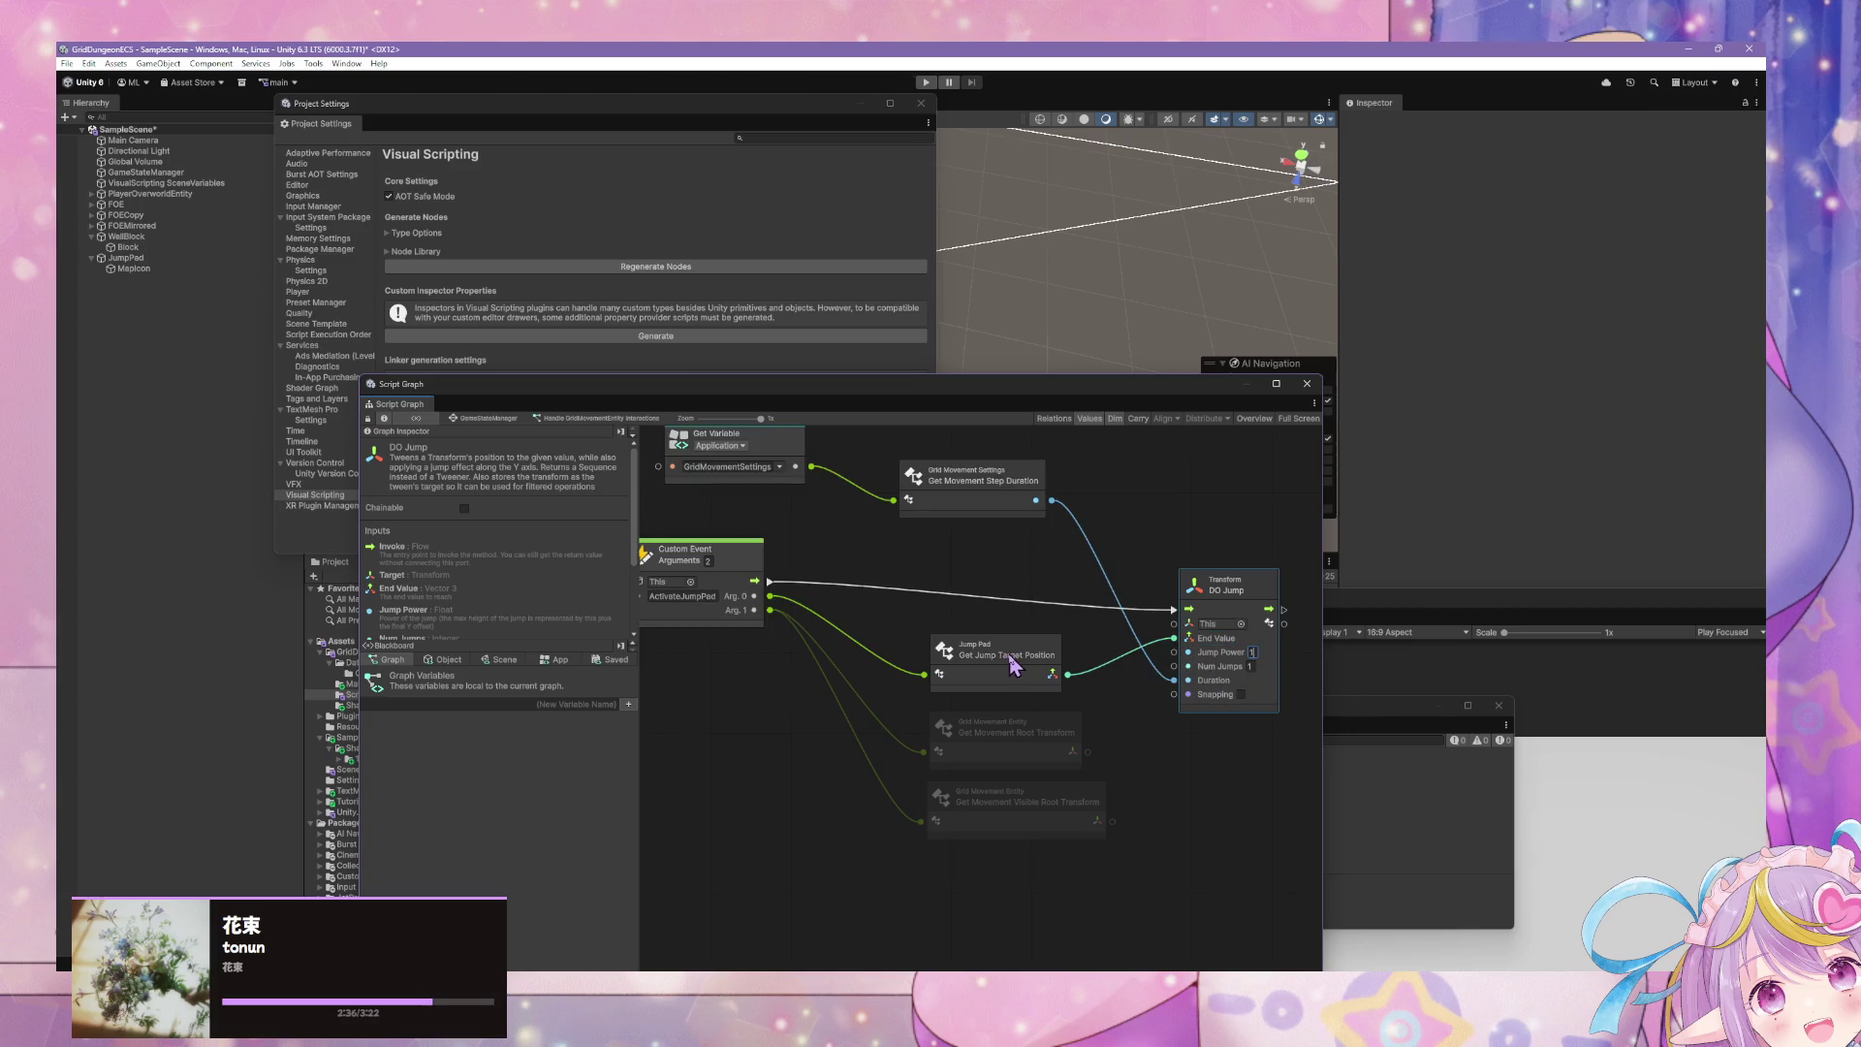
pyautogui.moveTo(1006, 656); pyautogui.dragTo(989, 623)
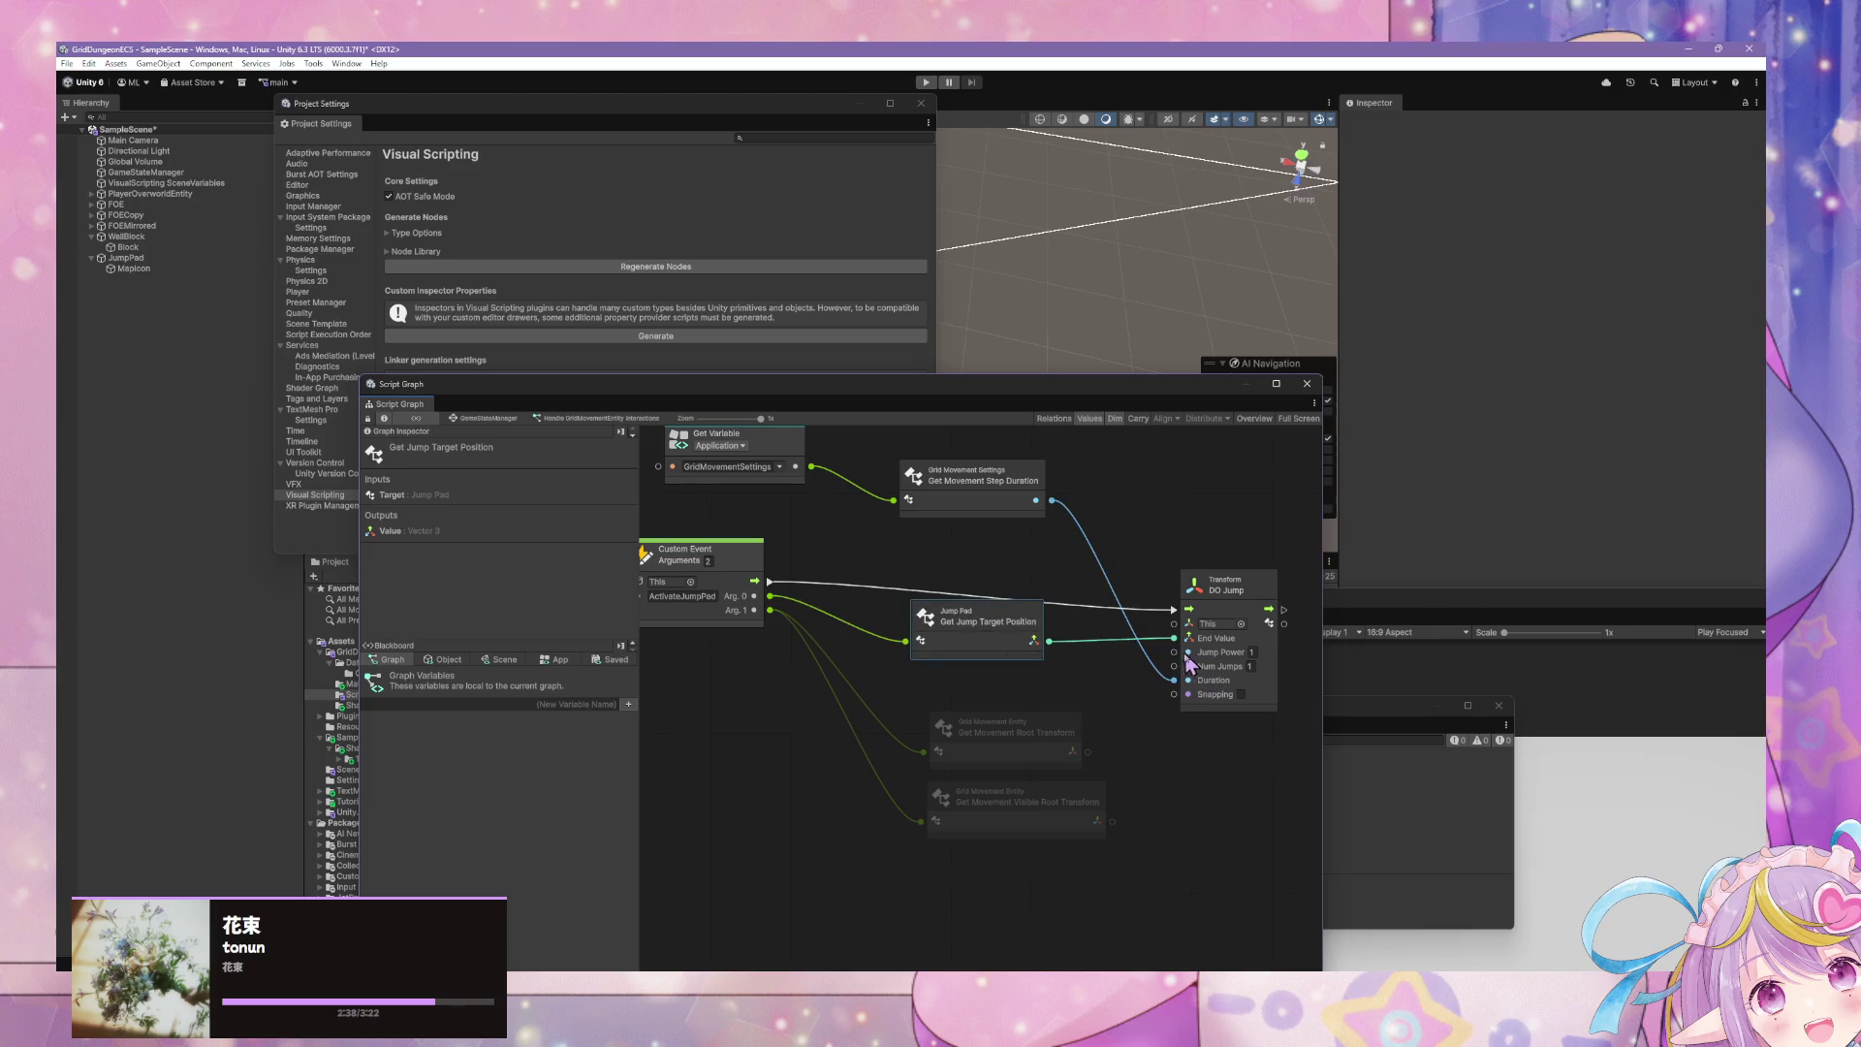
pyautogui.moveTo(1071, 761); pyautogui.dragTo(1051, 726)
pyautogui.moveTo(1090, 821)
pyautogui.mouseDown()
pyautogui.moveTo(1053, 789)
pyautogui.moveTo(1084, 678)
pyautogui.moveTo(1130, 632)
pyautogui.mouseUp()
pyautogui.hscroll(2, 1084, 790)
pyautogui.hscroll(4, 1041, 734)
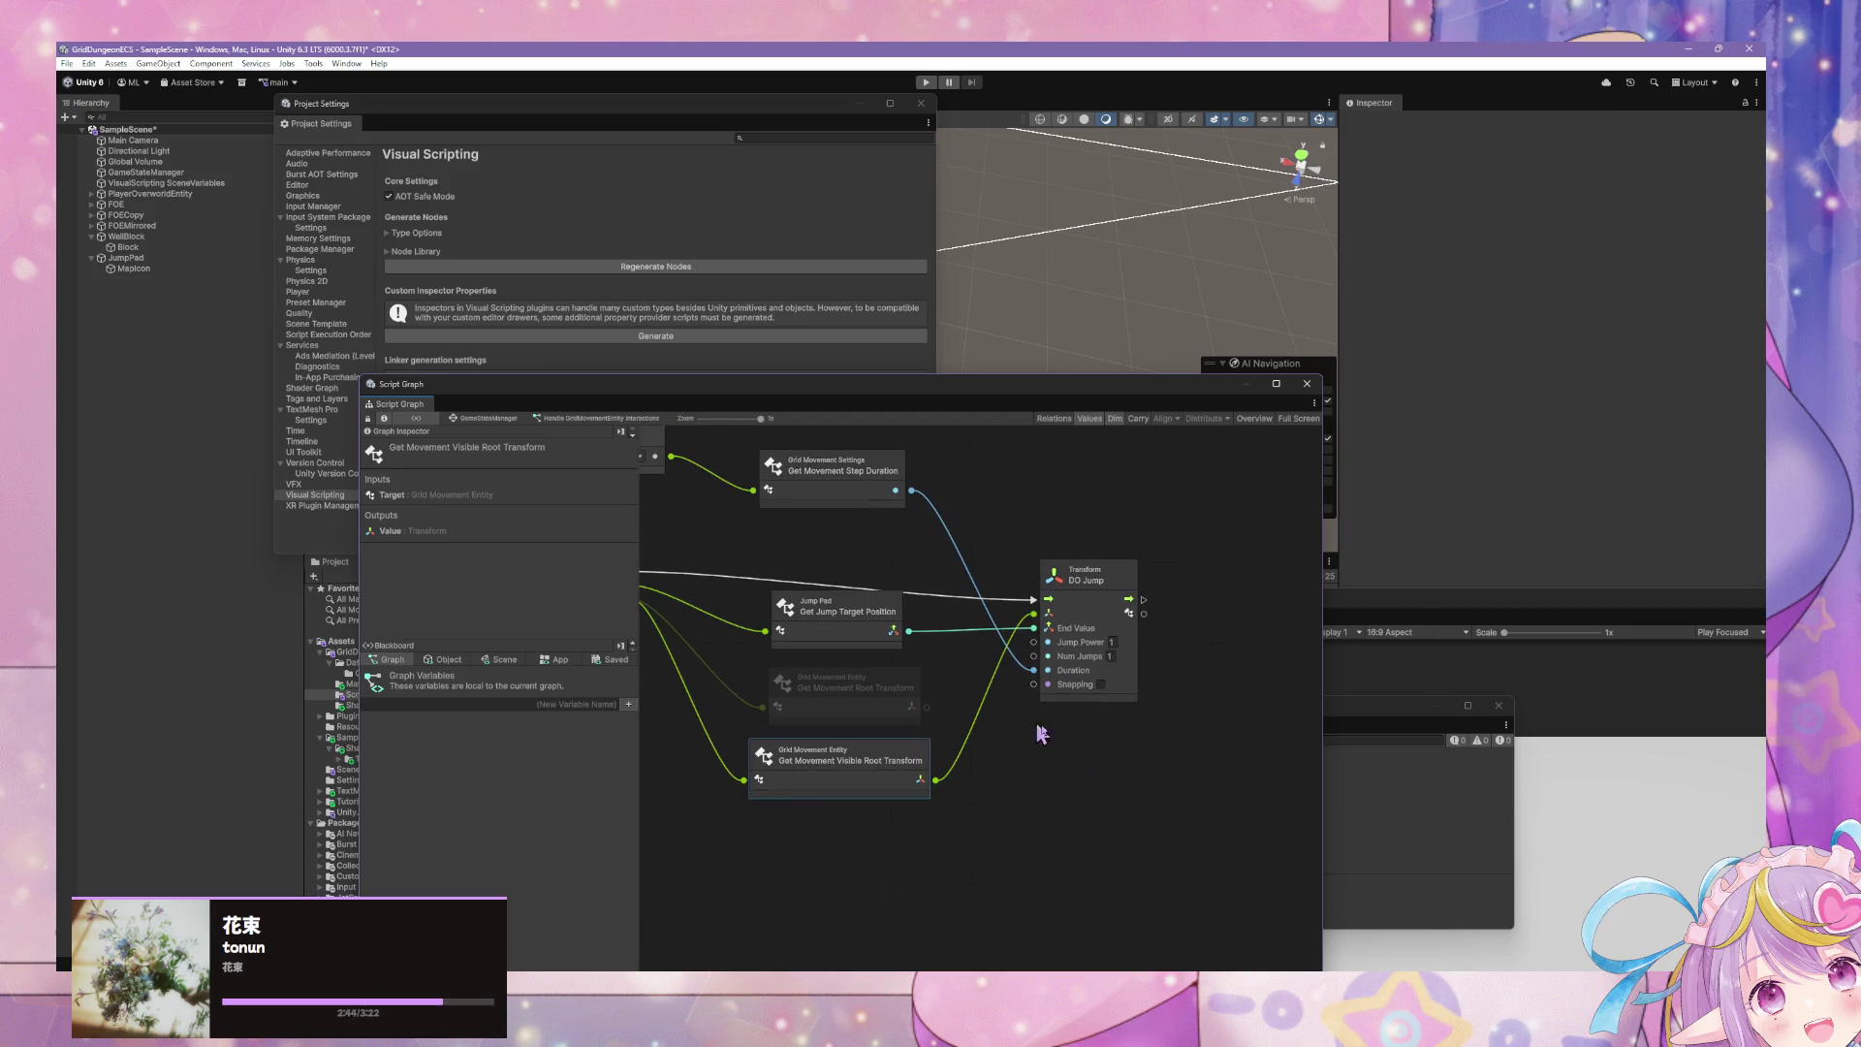
# - Add Transform Set Position after DO Jump, with movement root as Target and jump target position as Value
pyautogui.rightClick(1146, 768)
pyautogui.click(1188, 775)
pyautogui.write('tra')
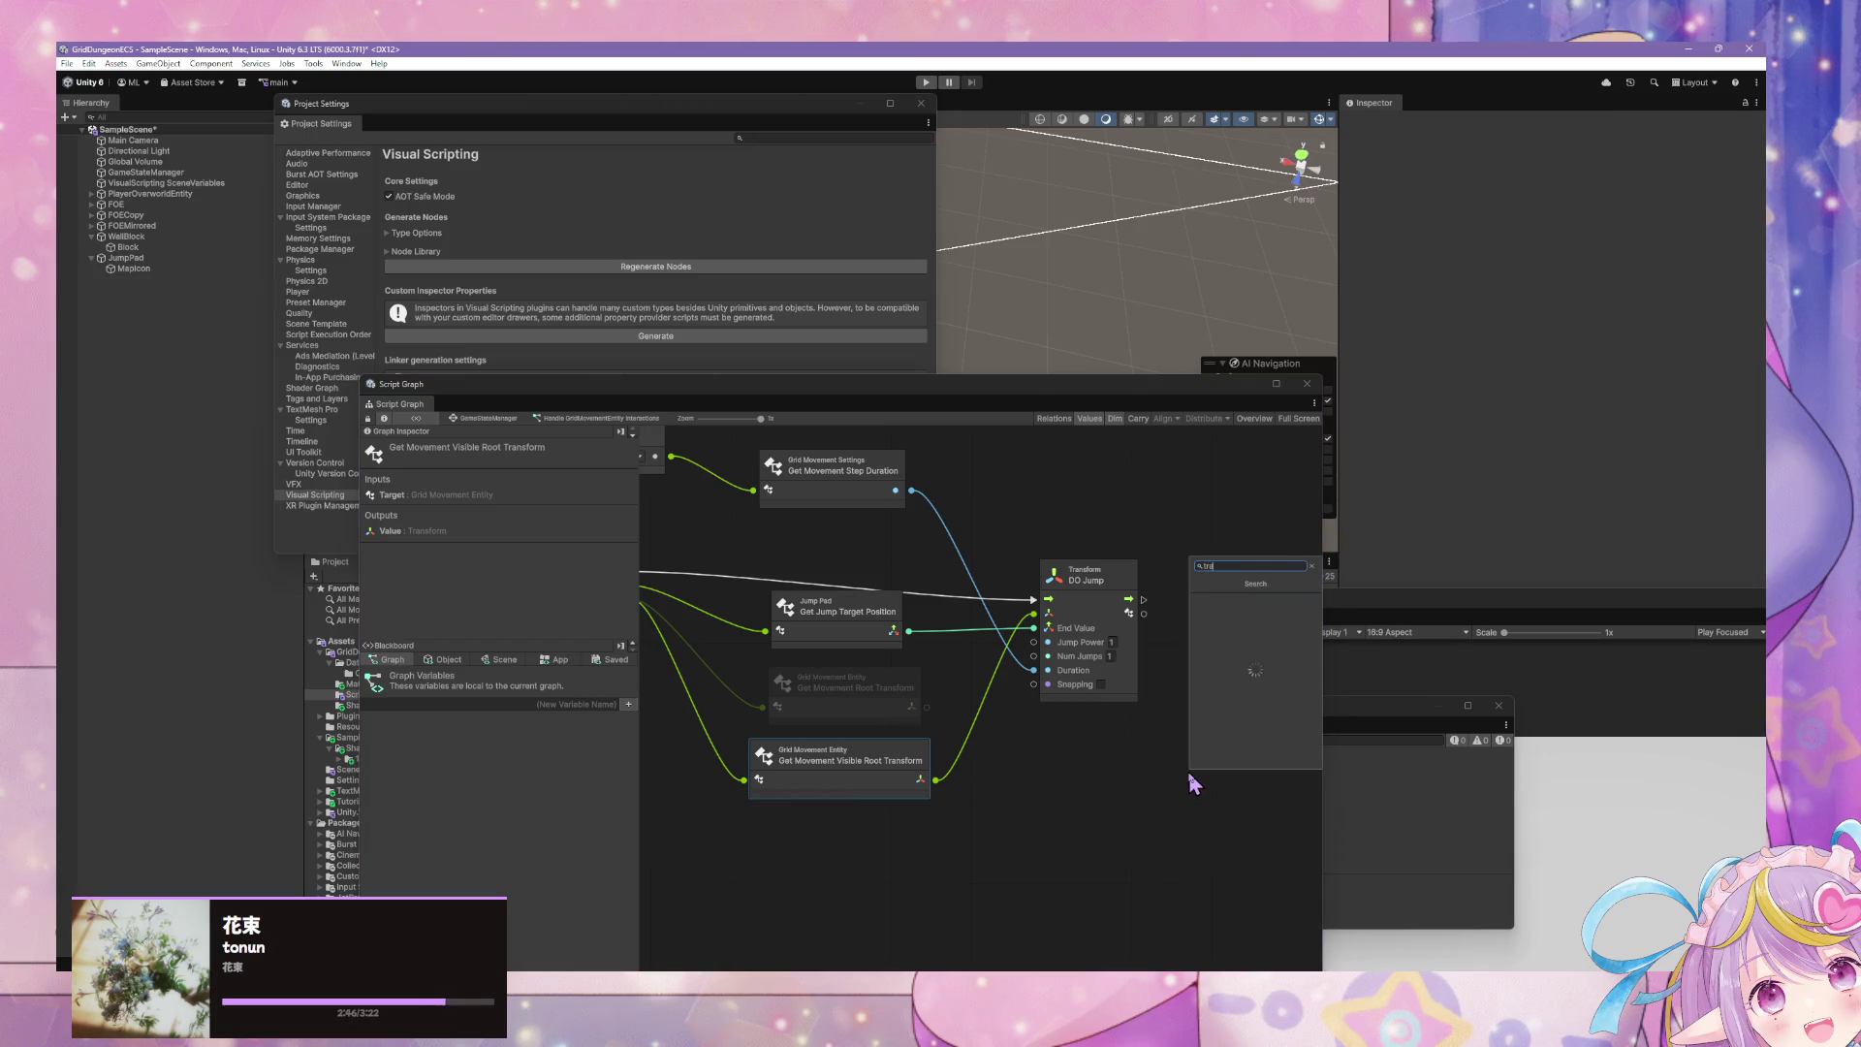
pyautogui.write('nsform set')
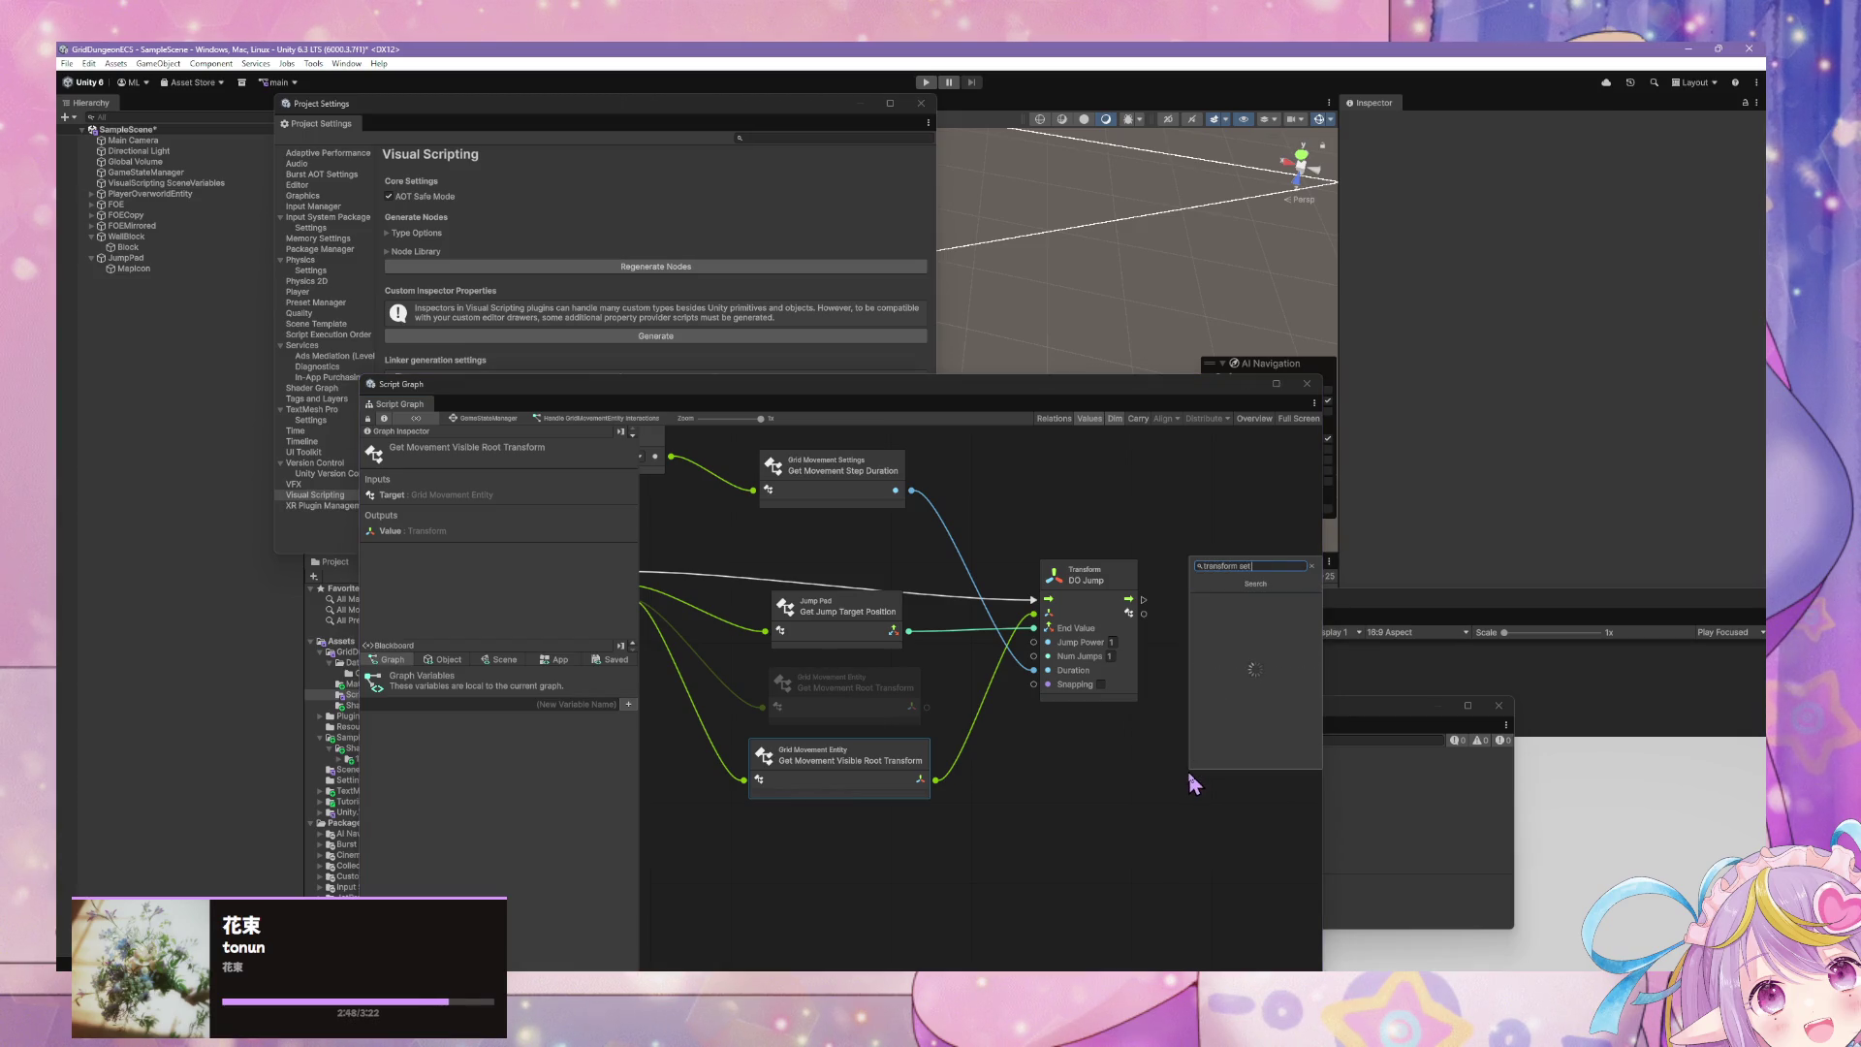
pyautogui.write(' position')
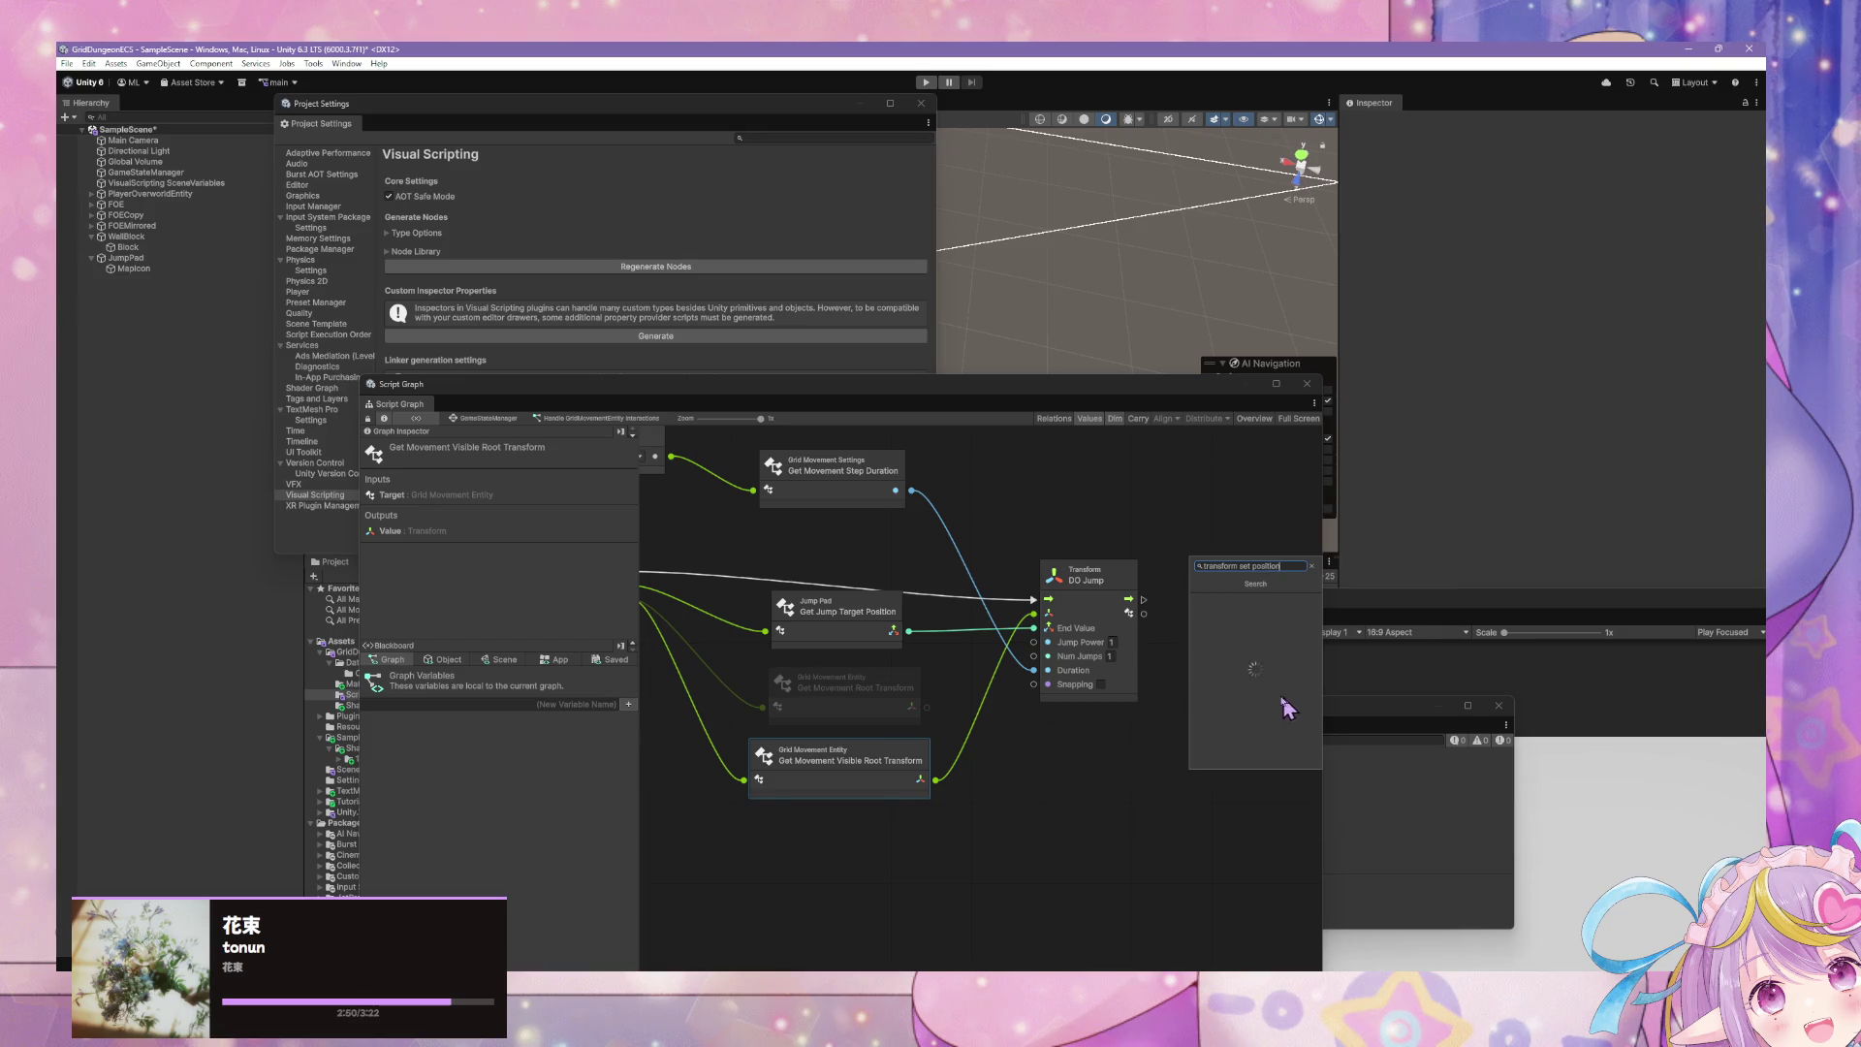
pyautogui.press('Return')
pyautogui.moveTo(1188, 790)
pyautogui.mouseDown()
pyautogui.moveTo(1248, 595)
pyautogui.moveTo(1195, 603)
pyautogui.mouseUp()
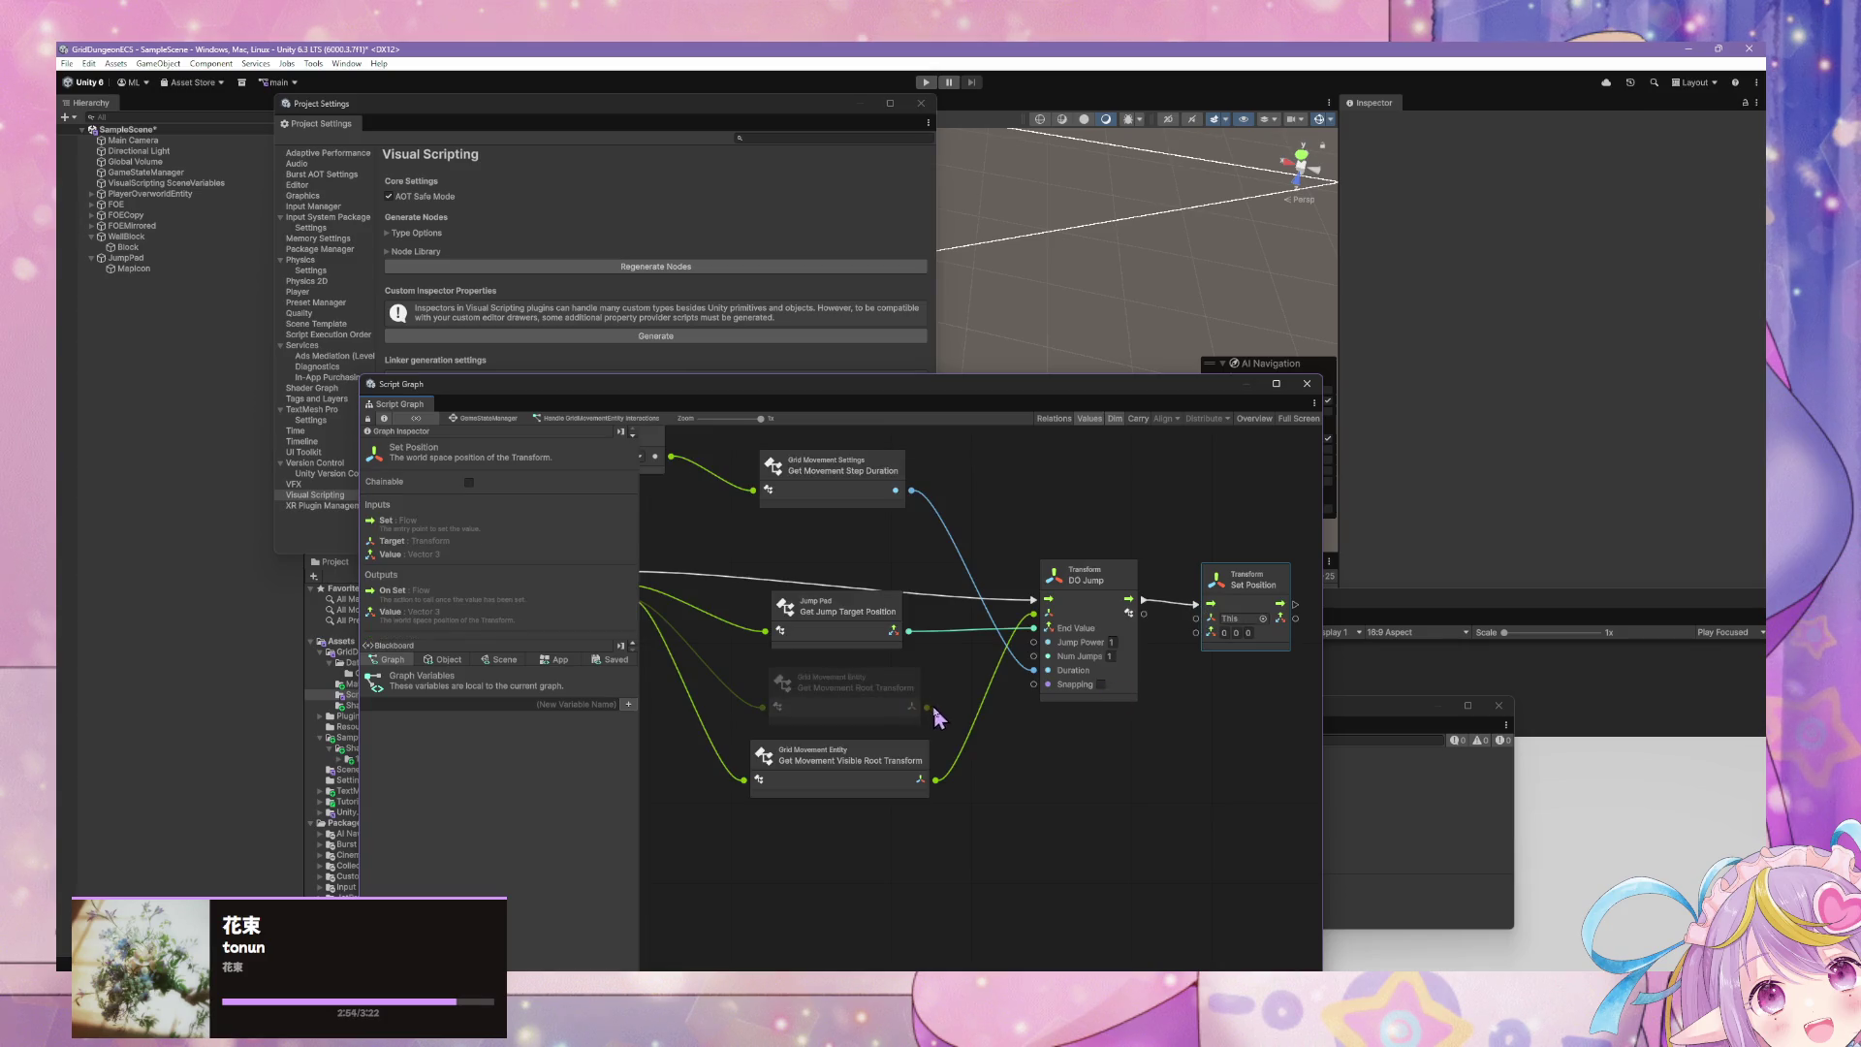
pyautogui.moveTo(931, 709); pyautogui.dragTo(1198, 619)
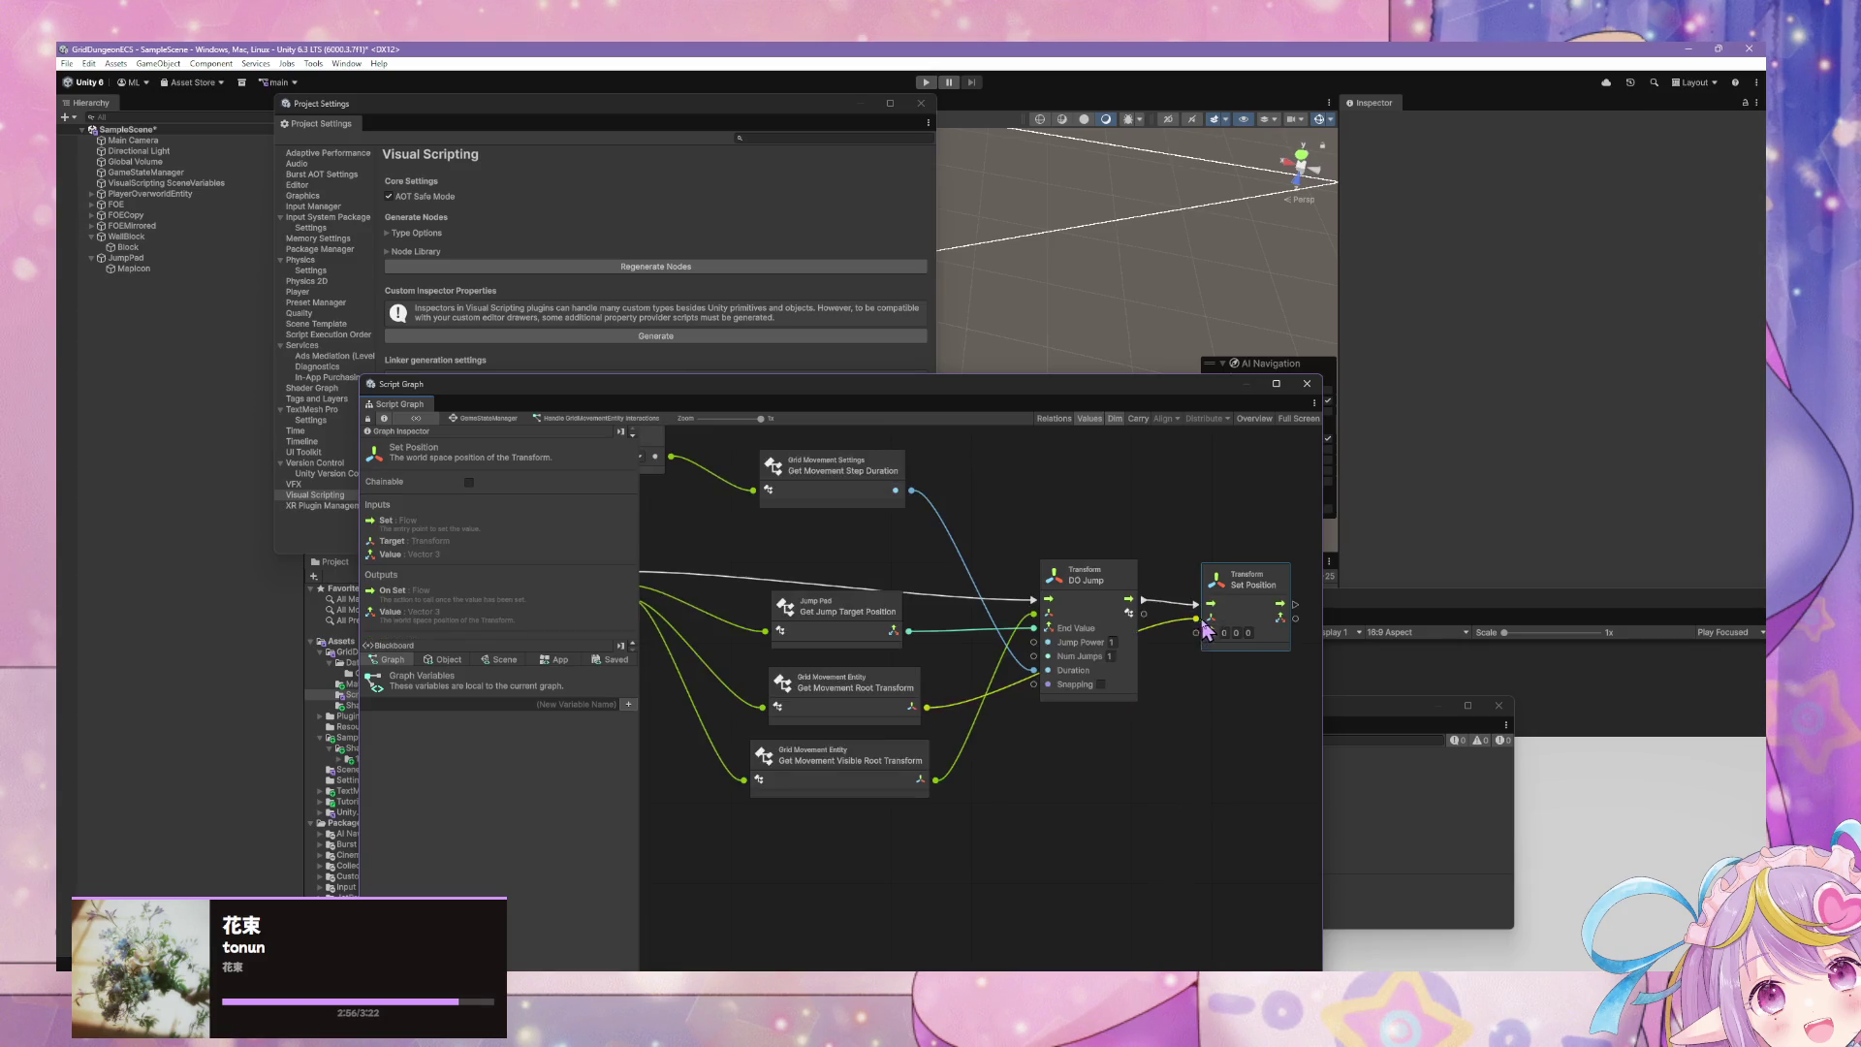
pyautogui.moveTo(909, 631); pyautogui.dragTo(1210, 632)
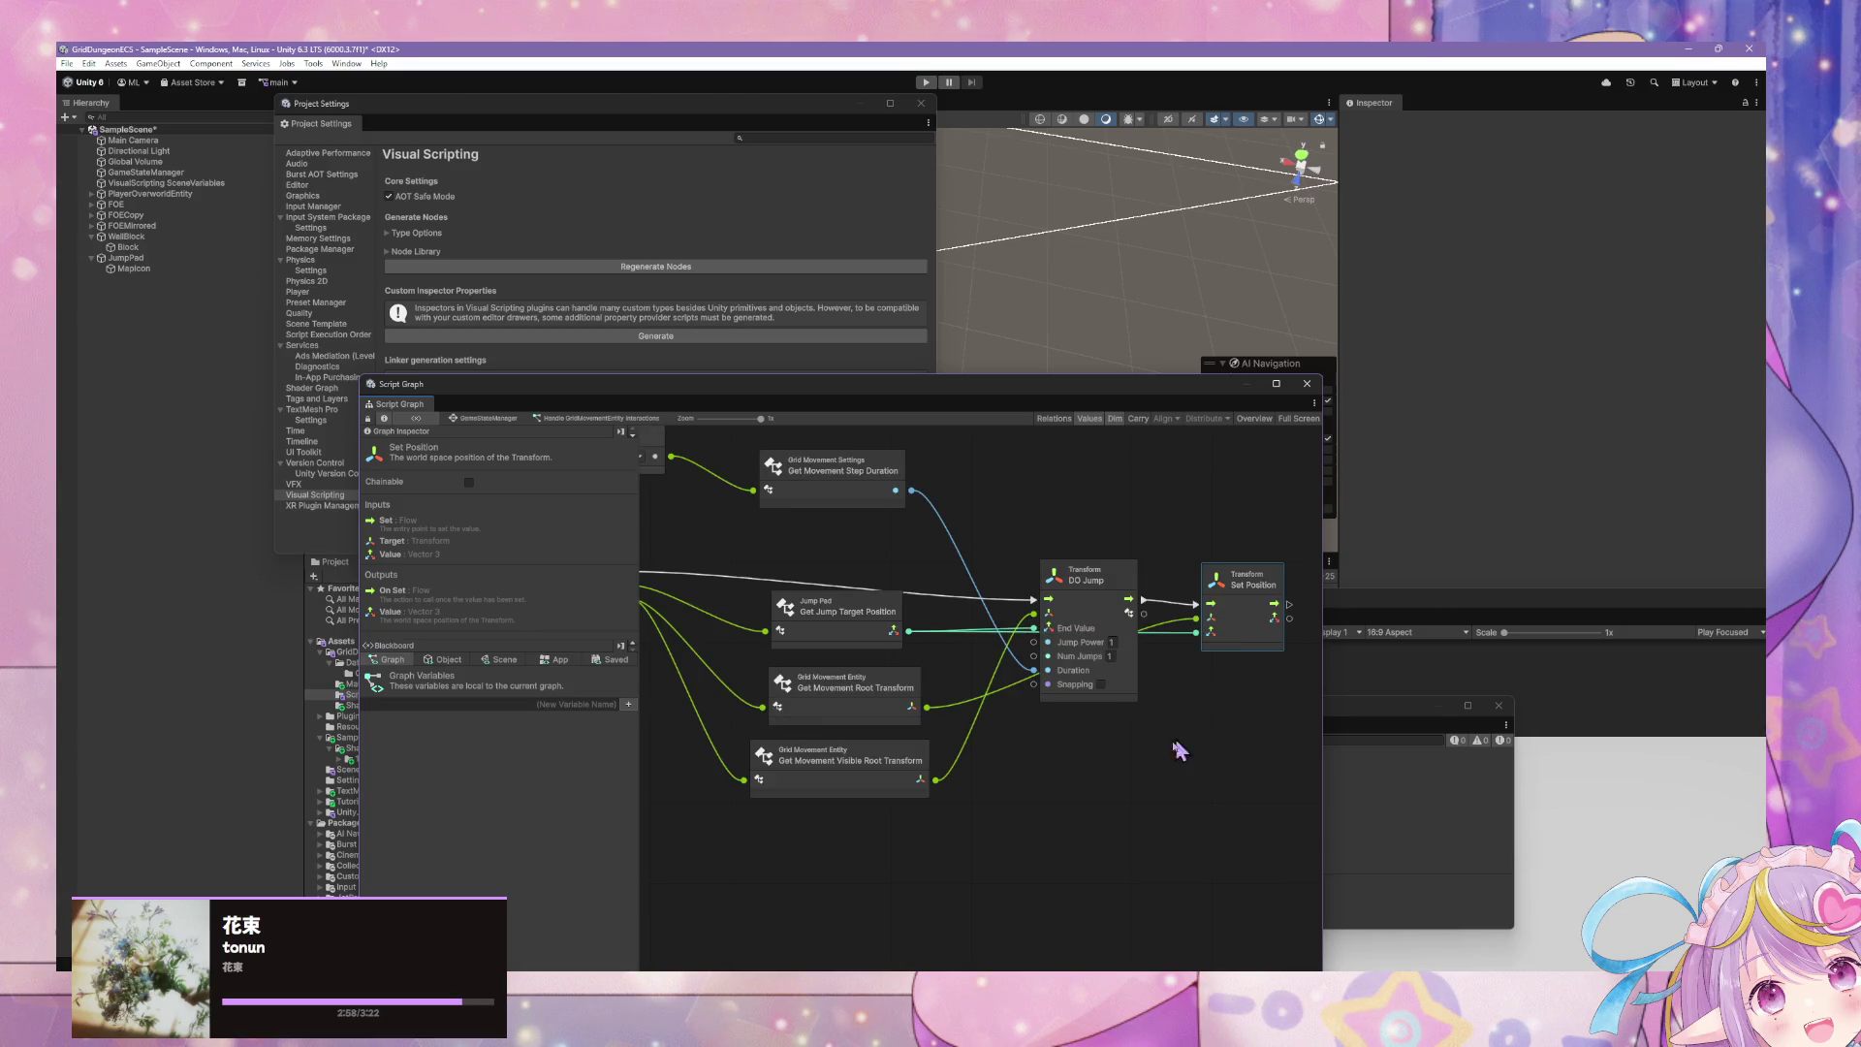
pyautogui.moveTo(993, 402); pyautogui.dragTo(925, 435)
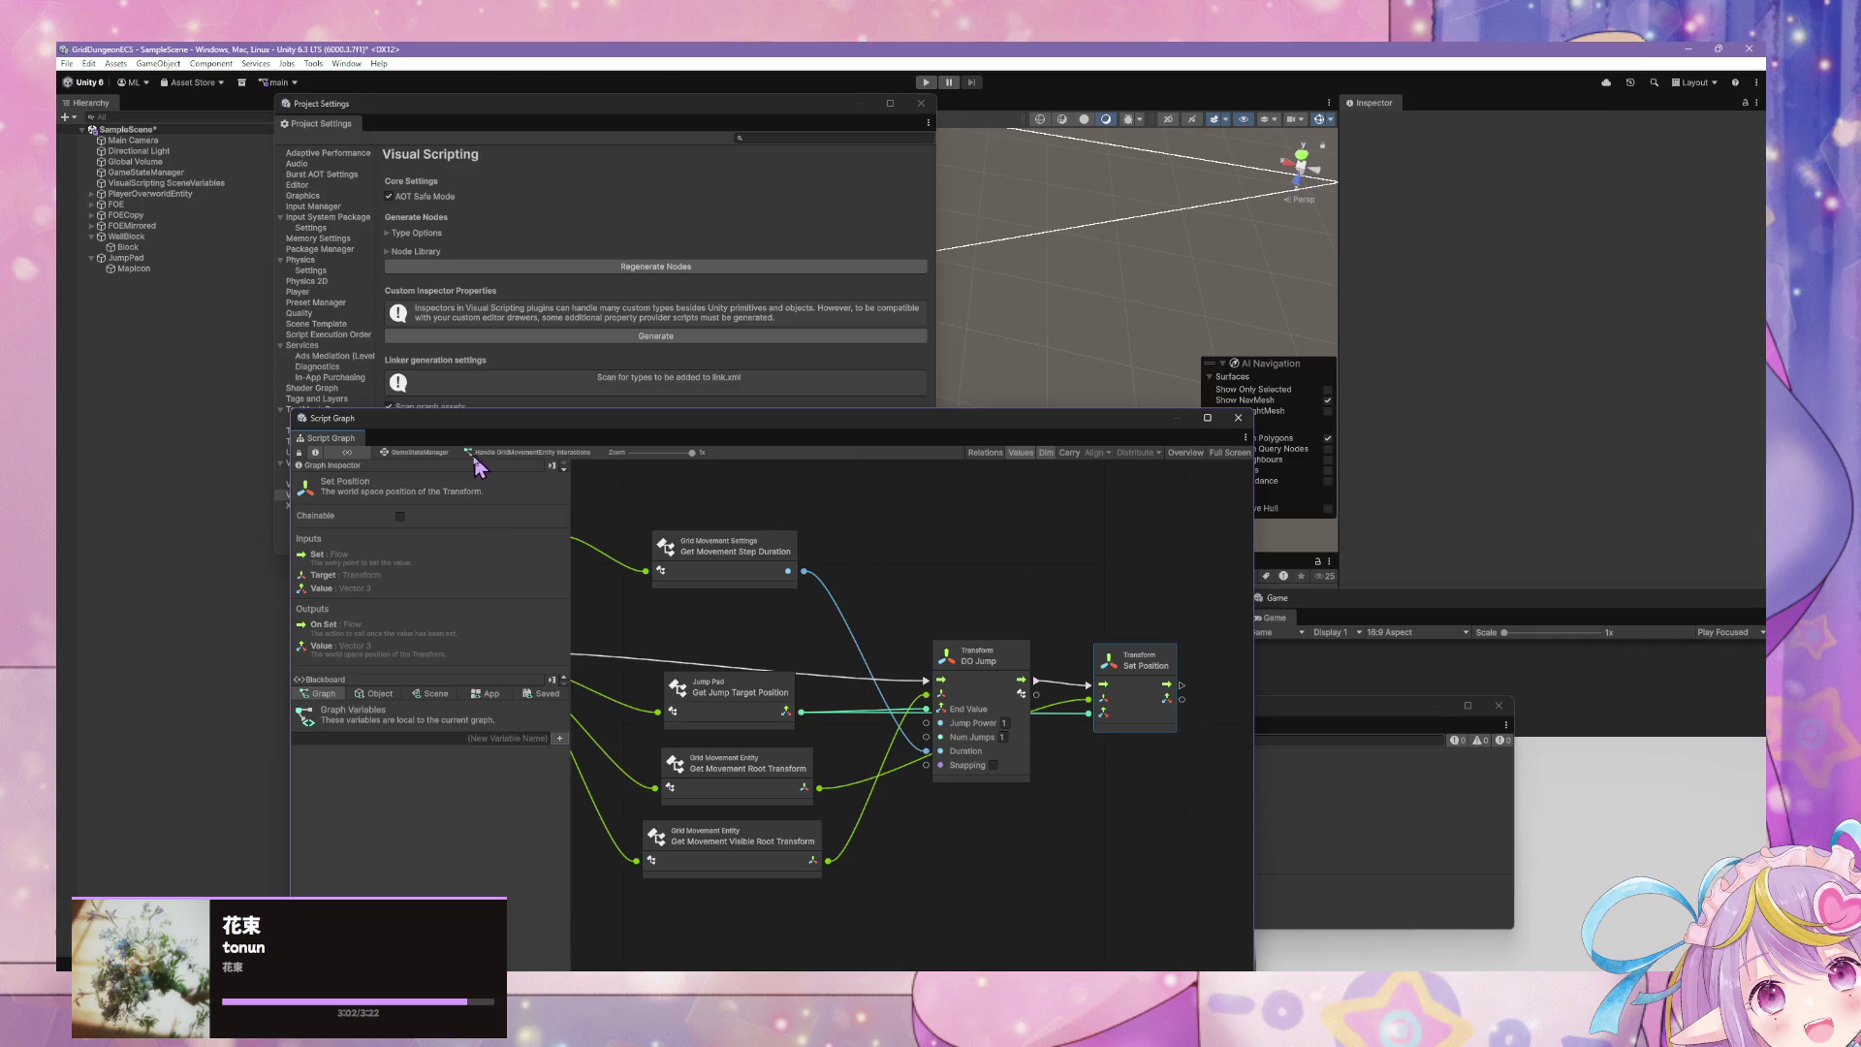
# - Open the Player Movement Input graph under Overworld Movement Enabled and inspect its Custom Event node
pyautogui.click(444, 452)
pyautogui.doubleClick(977, 642)
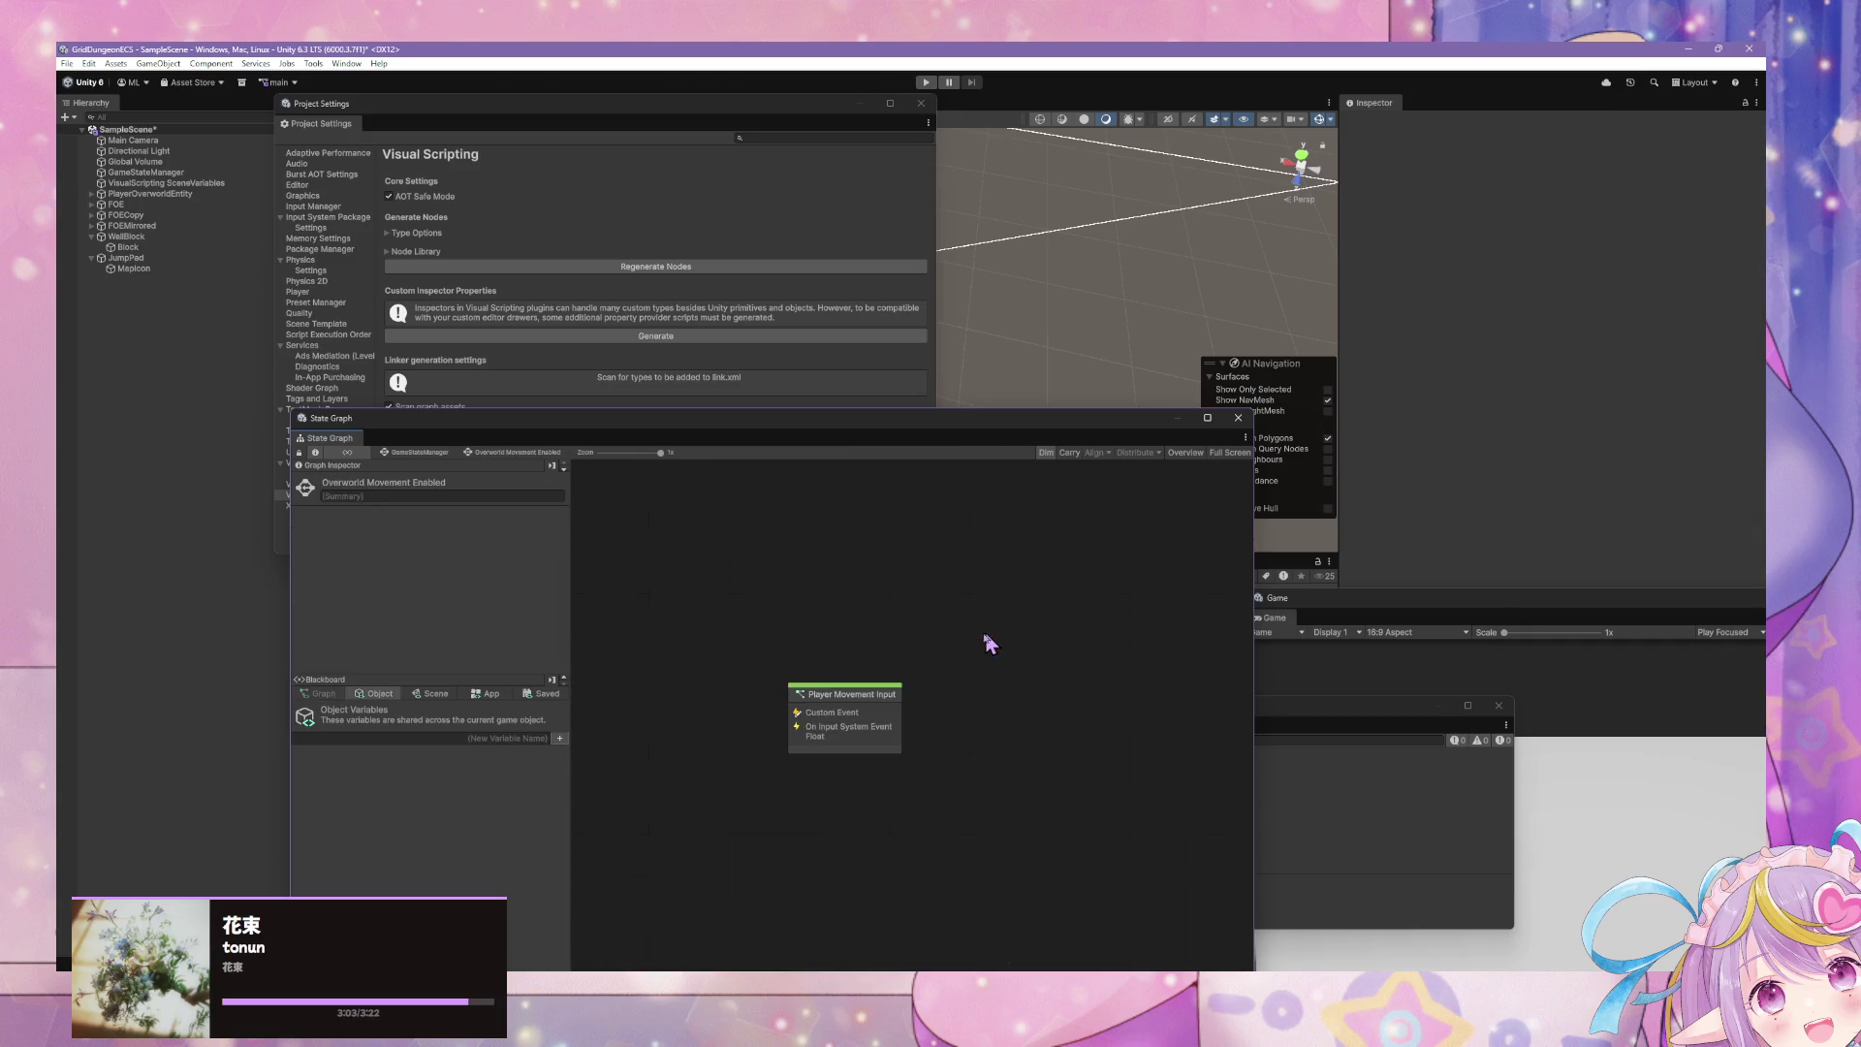
pyautogui.doubleClick(833, 710)
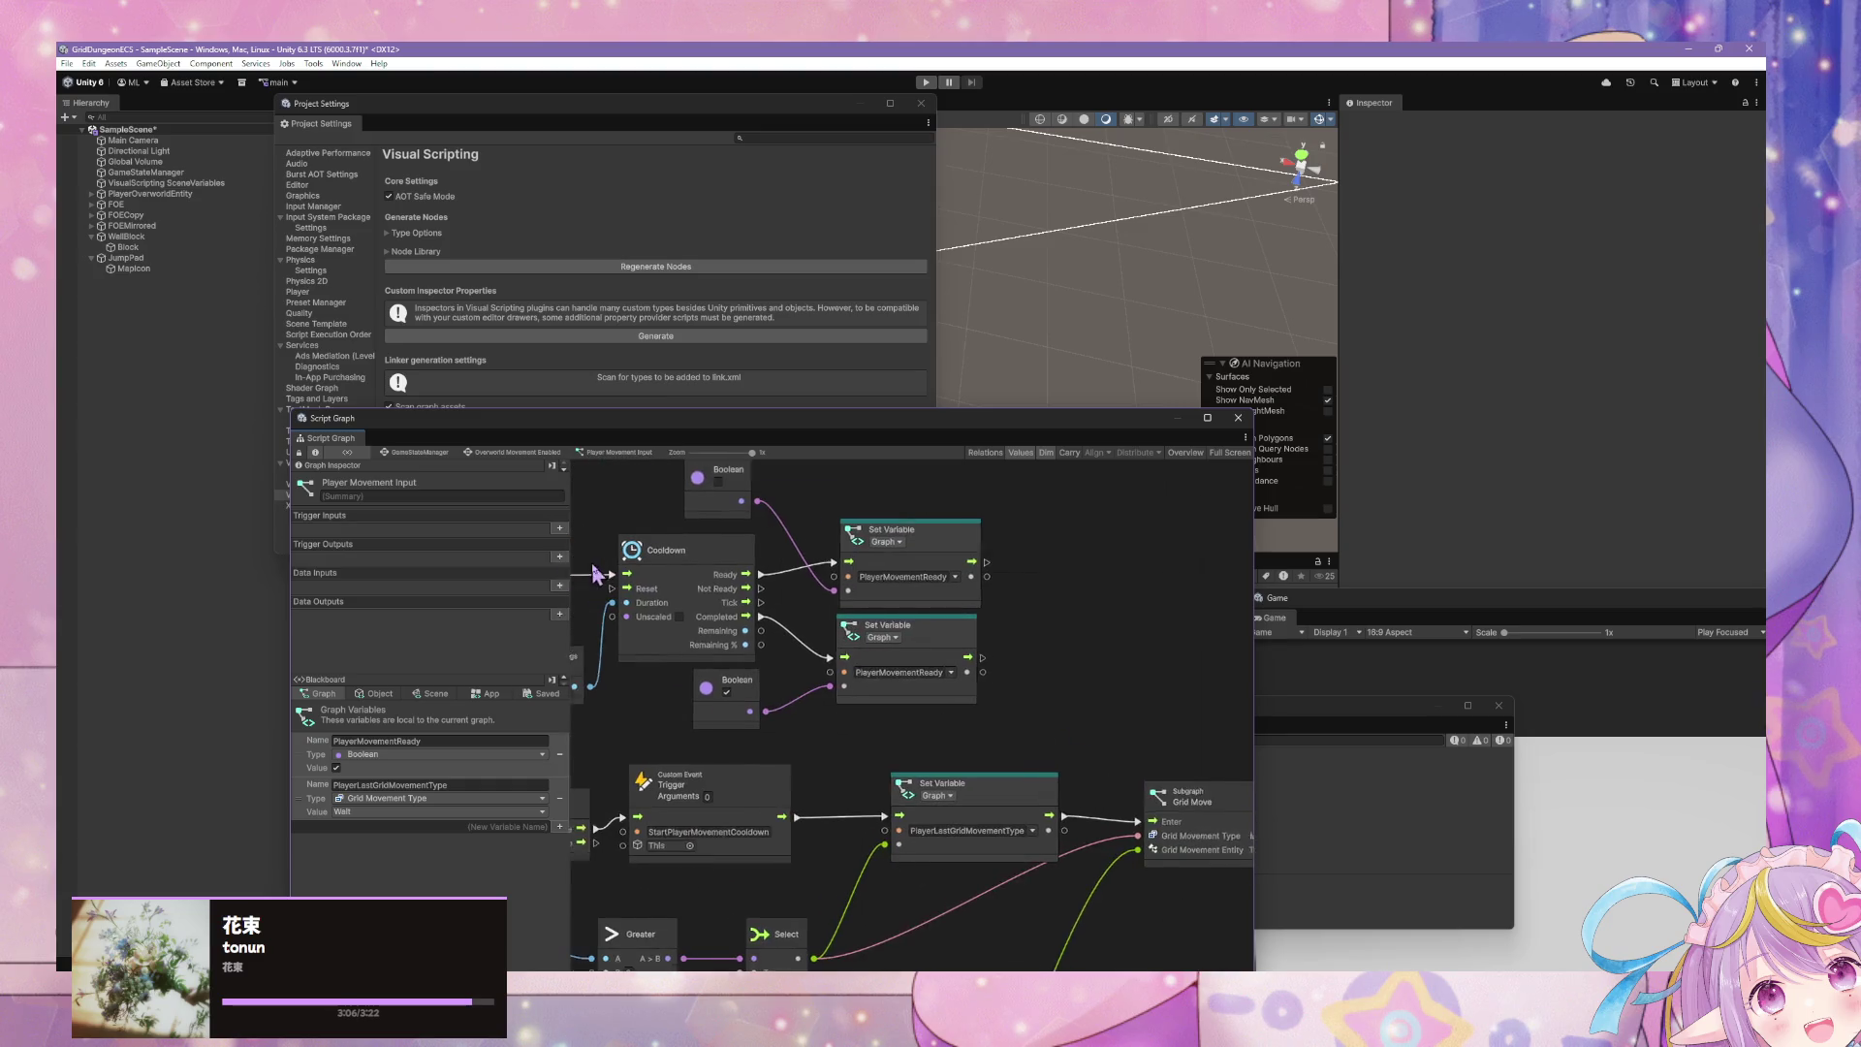
pyautogui.moveTo(596, 574); pyautogui.dragTo(1075, 591)
pyautogui.click(969, 586)
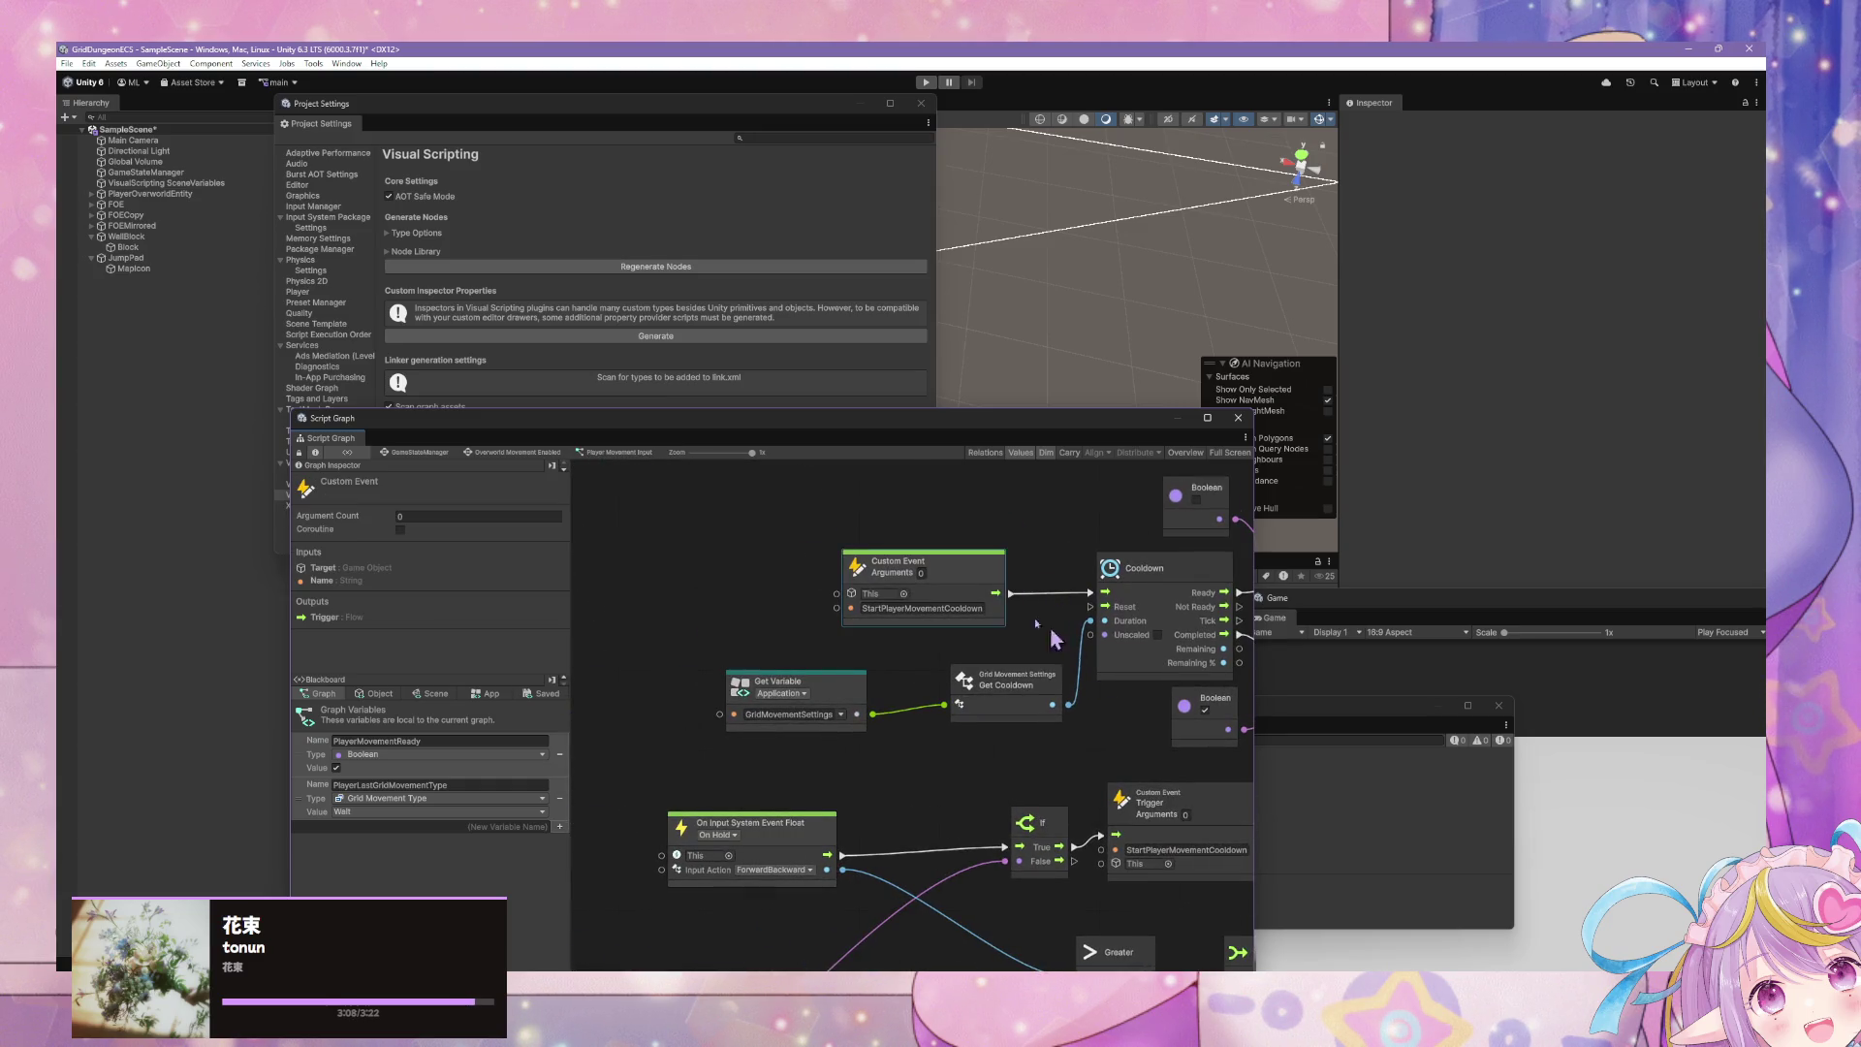
pyautogui.scroll(-3, 1054, 640)
pyautogui.hscroll(5, 1054, 640)
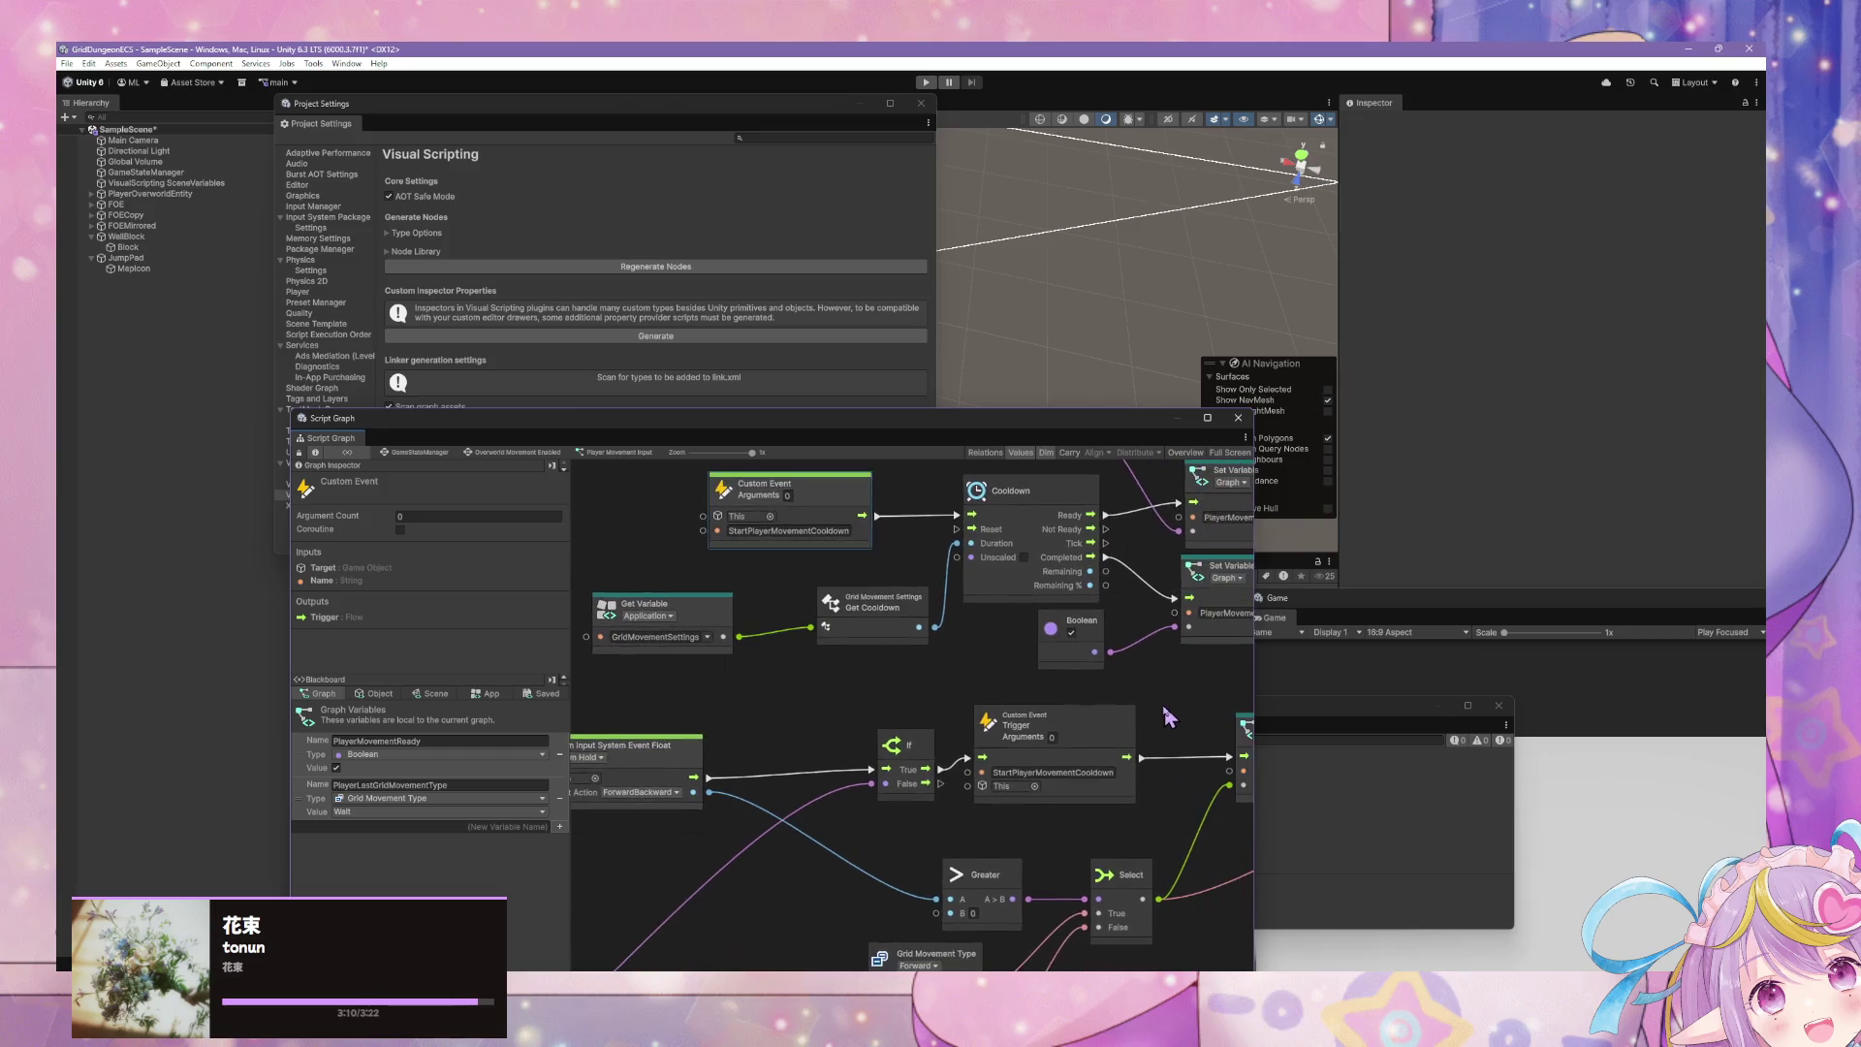
pyautogui.moveTo(1166, 714)
pyautogui.mouseDown()
pyautogui.moveTo(1182, 714)
pyautogui.moveTo(1166, 706)
pyautogui.mouseUp()
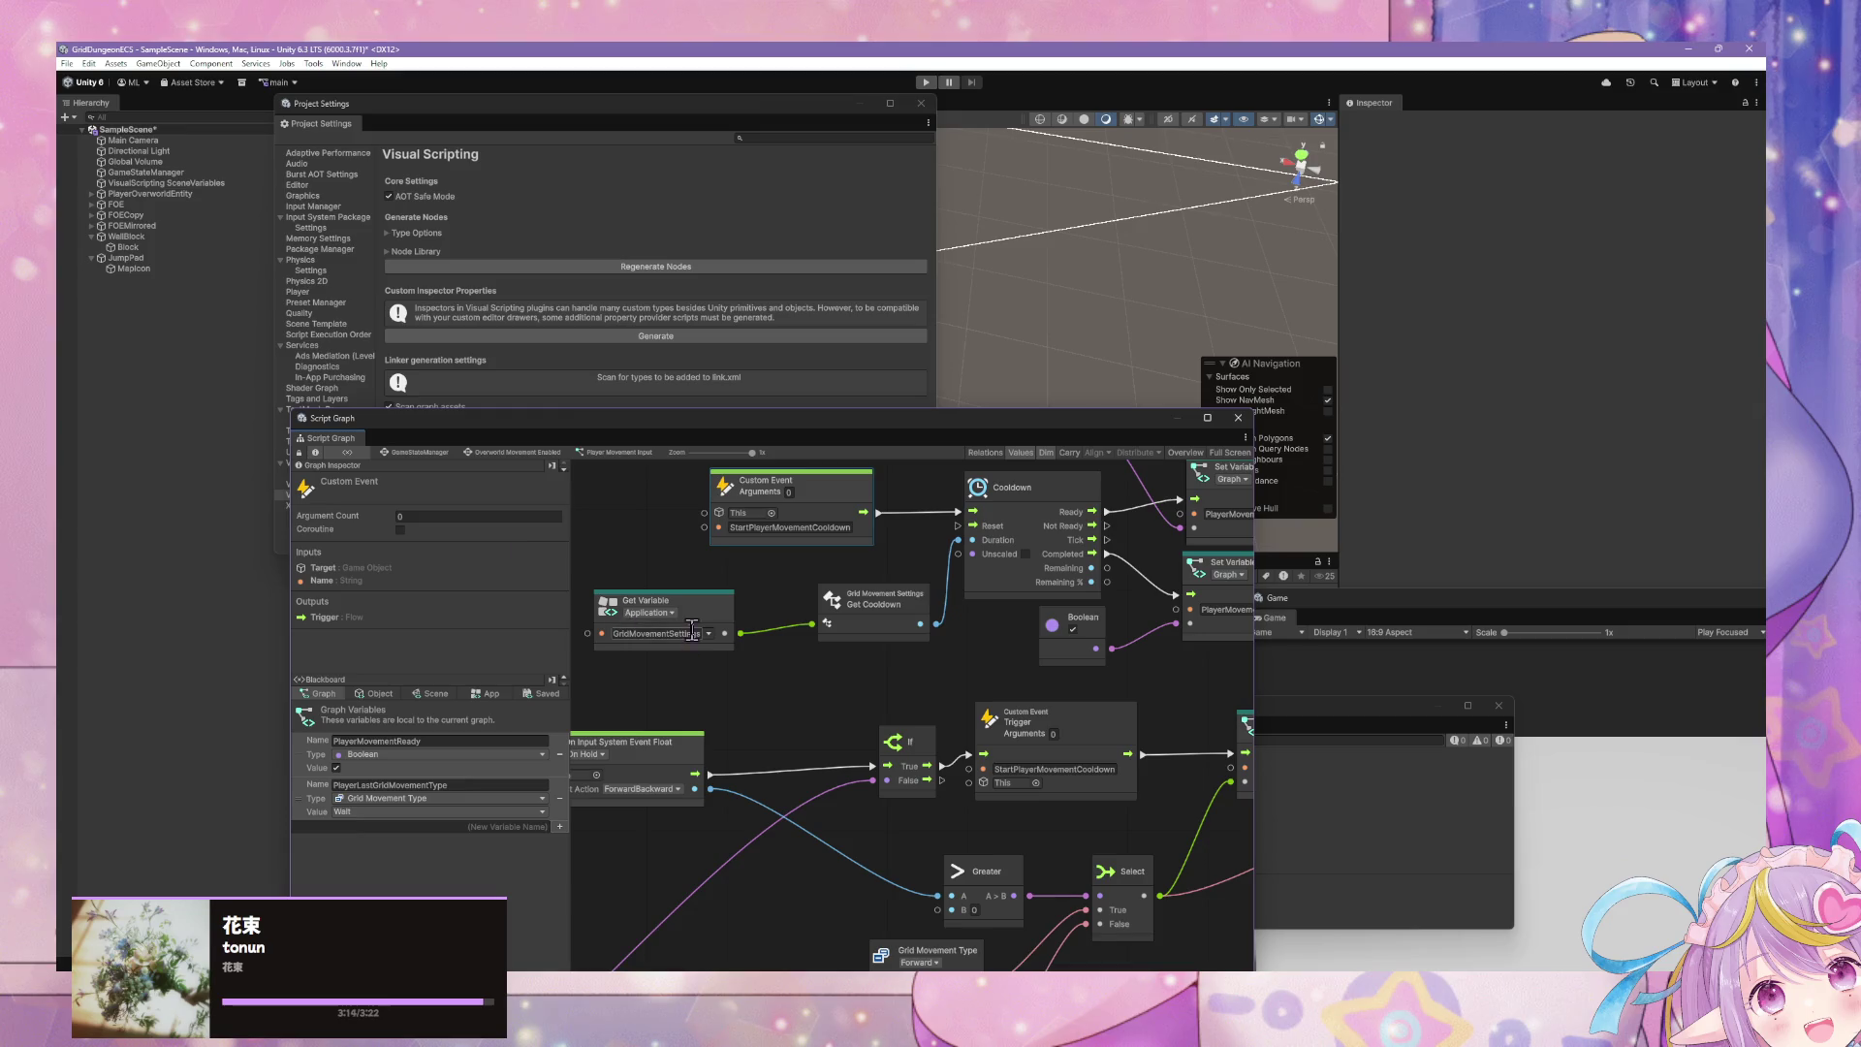
pyautogui.moveTo(657, 608)
pyautogui.mouseDown()
pyautogui.moveTo(645, 590)
pyautogui.moveTo(690, 630)
pyautogui.mouseUp()
# - Open the Handle GridMovementEntity Interactions graph and paste a Custom Event node beside DO Jump
pyautogui.click(437, 454)
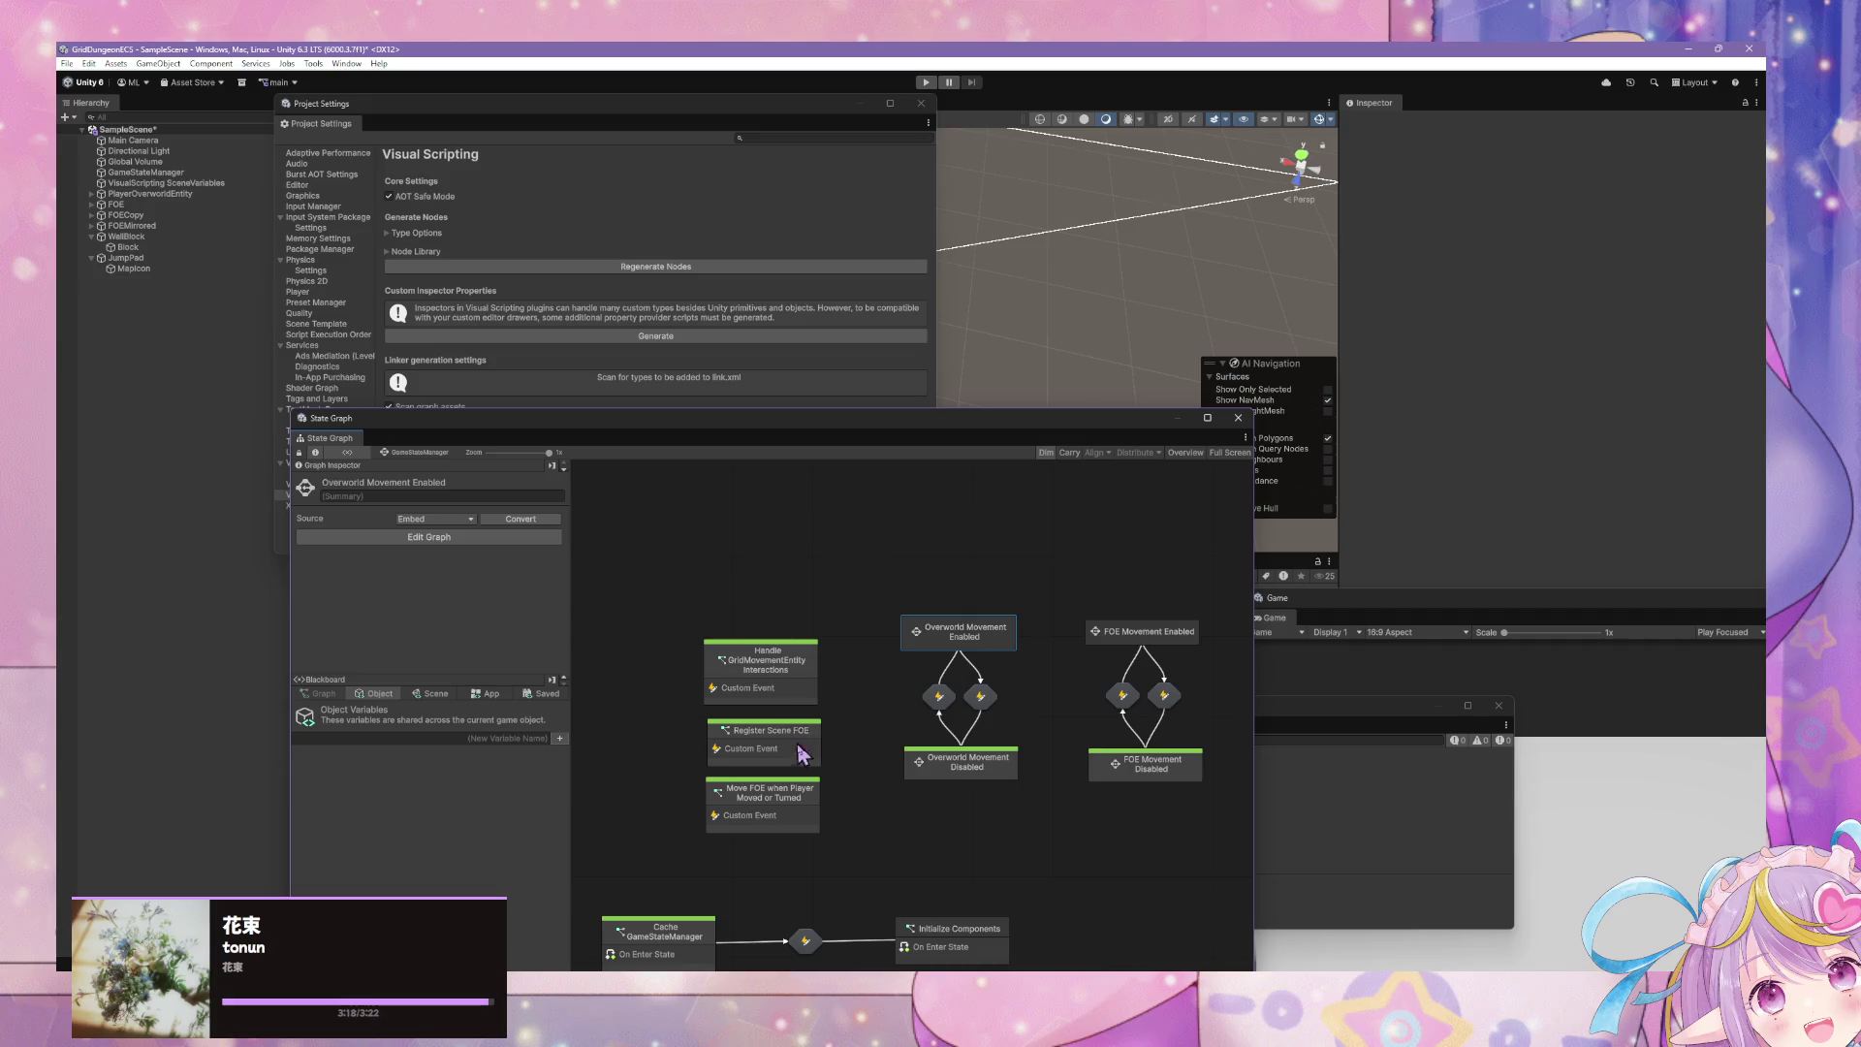
pyautogui.doubleClick(773, 668)
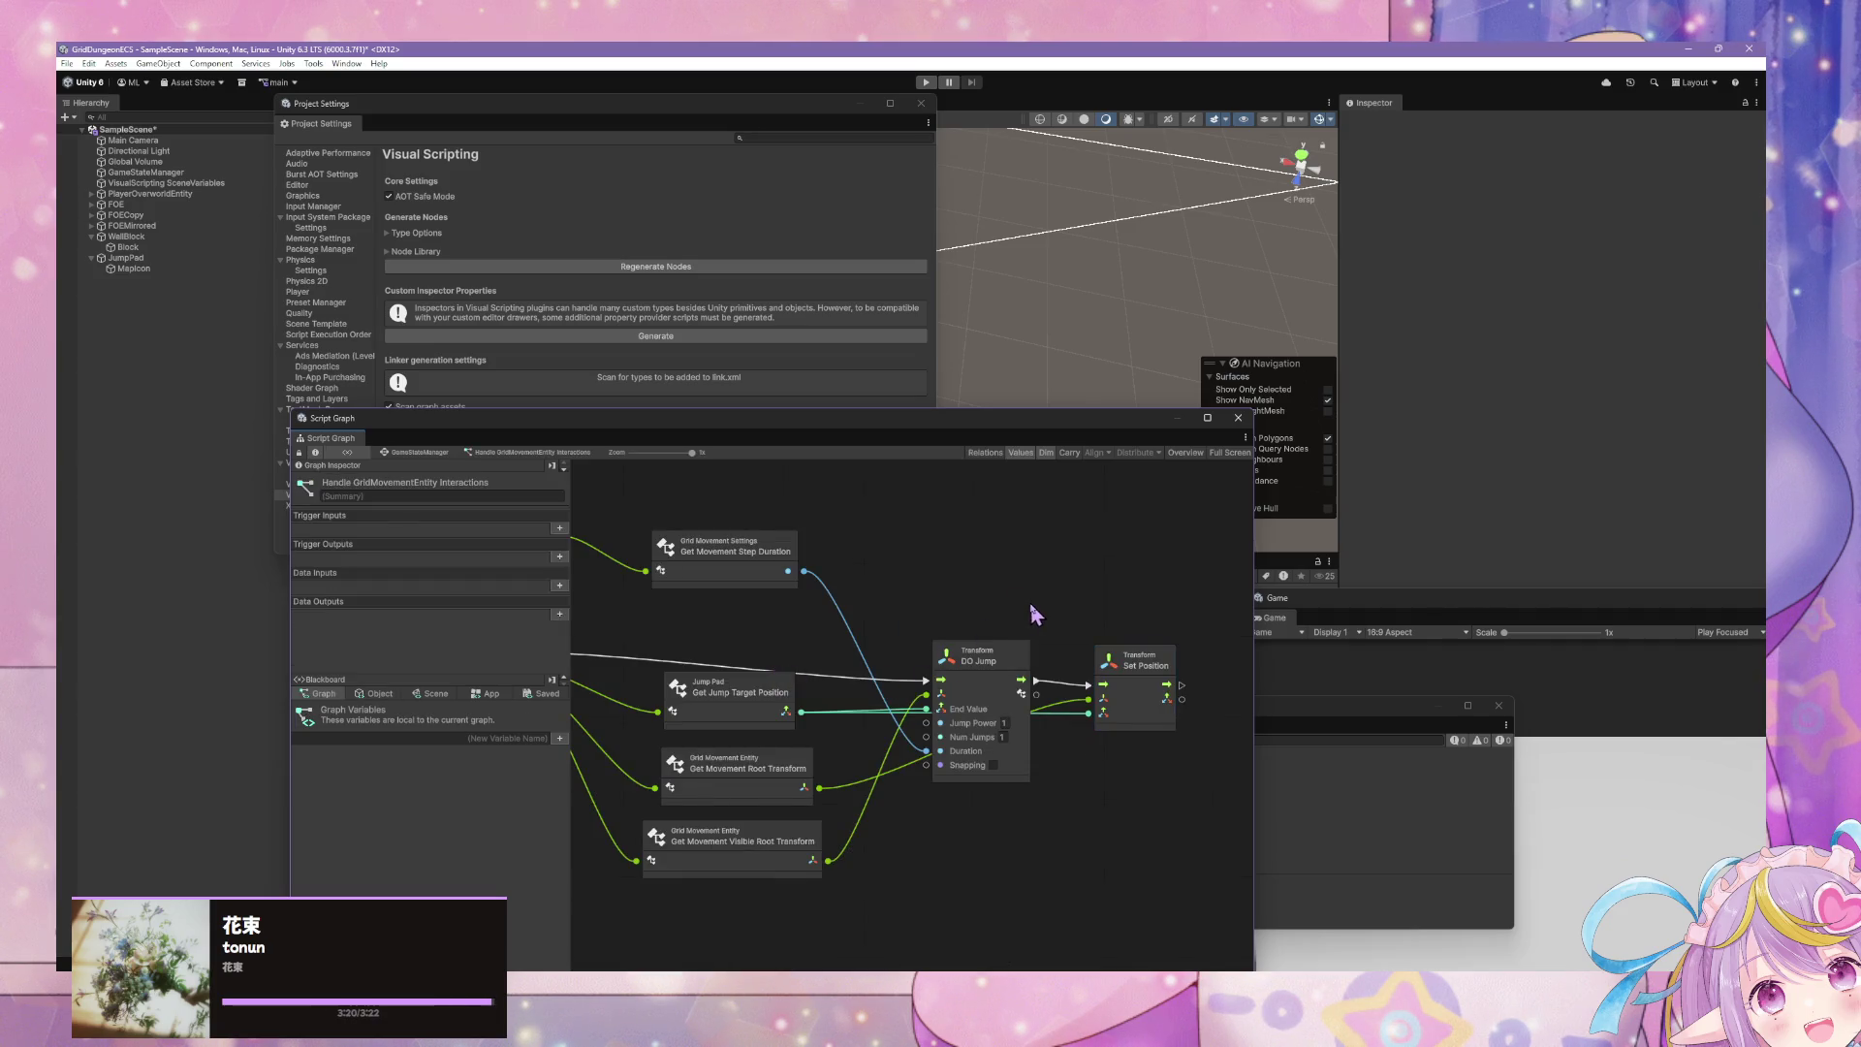
pyautogui.hotkey('ctrl', 'v')
pyautogui.moveTo(919, 721)
pyautogui.mouseDown()
pyautogui.moveTo(986, 701)
pyautogui.moveTo(1149, 562)
pyautogui.mouseUp()
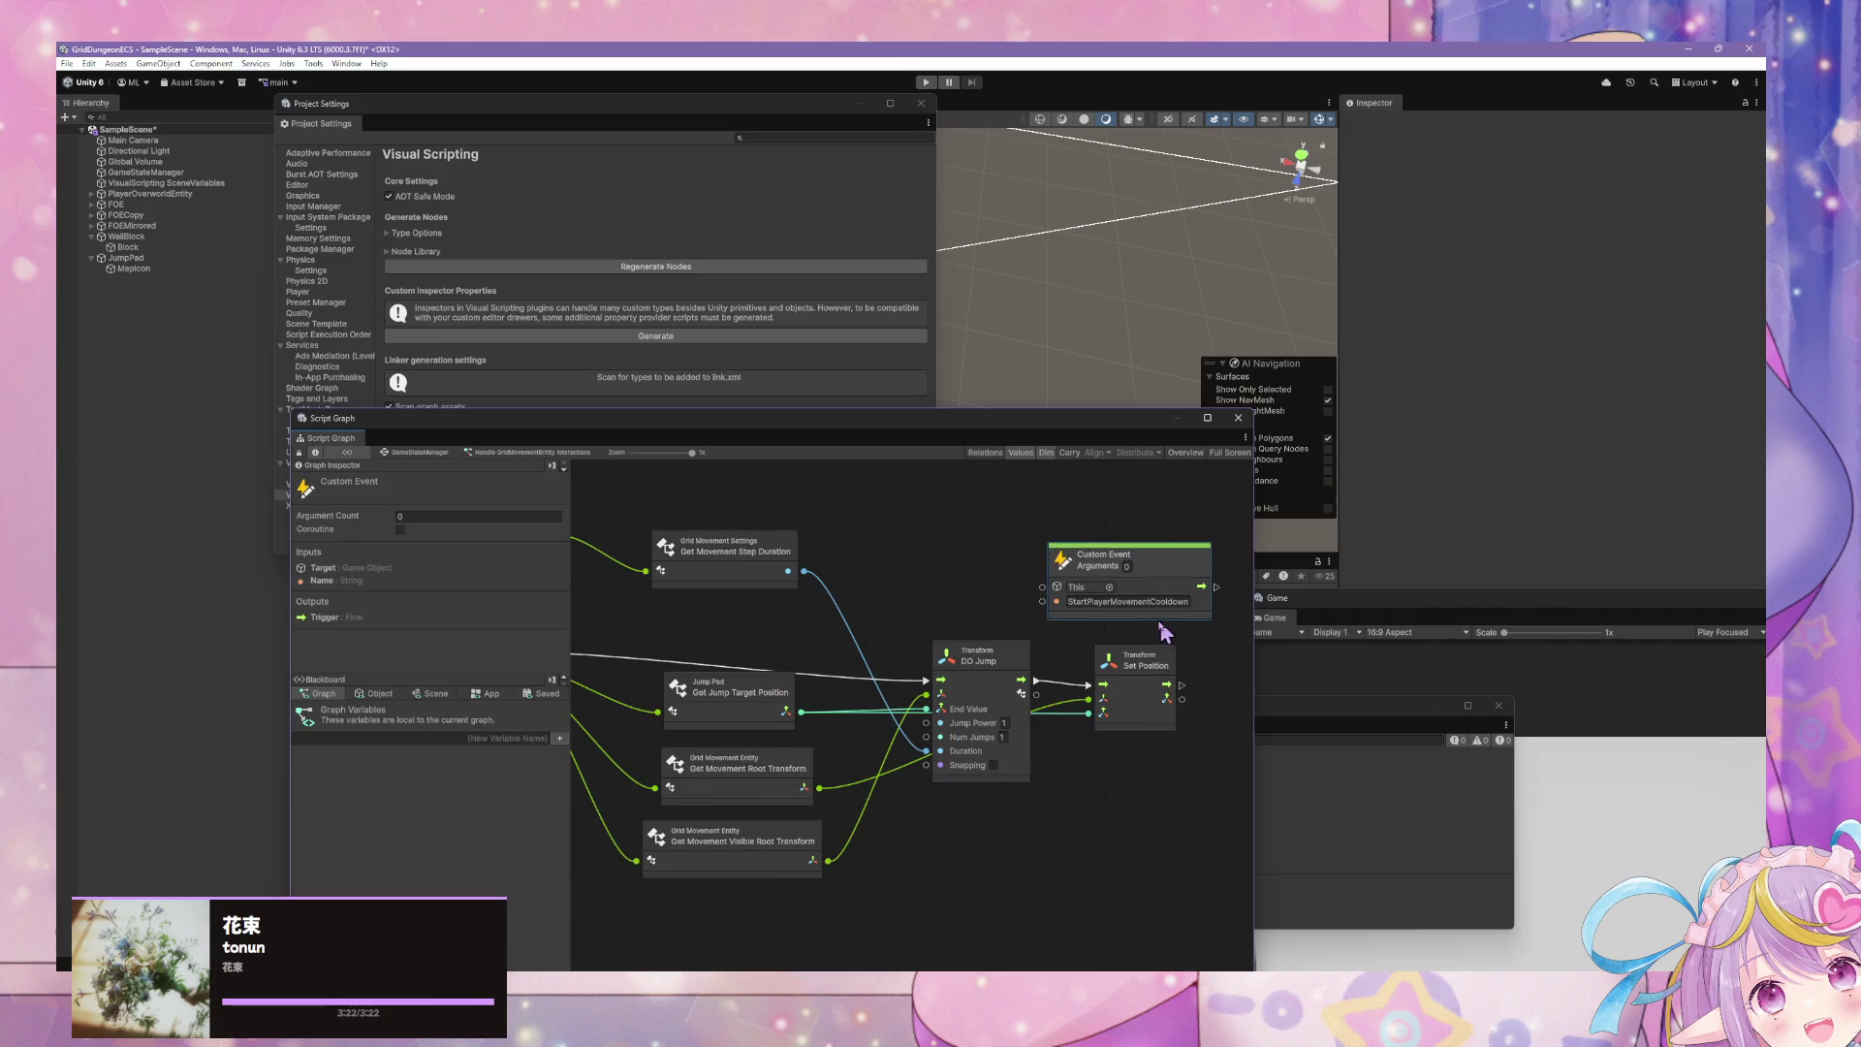
# - Add a Trigger Custom Event named StartPlayerMovementCooldown, wired after Set Position
pyautogui.rightClick(1131, 714)
pyautogui.click(1173, 727)
pyautogui.write('trigger')
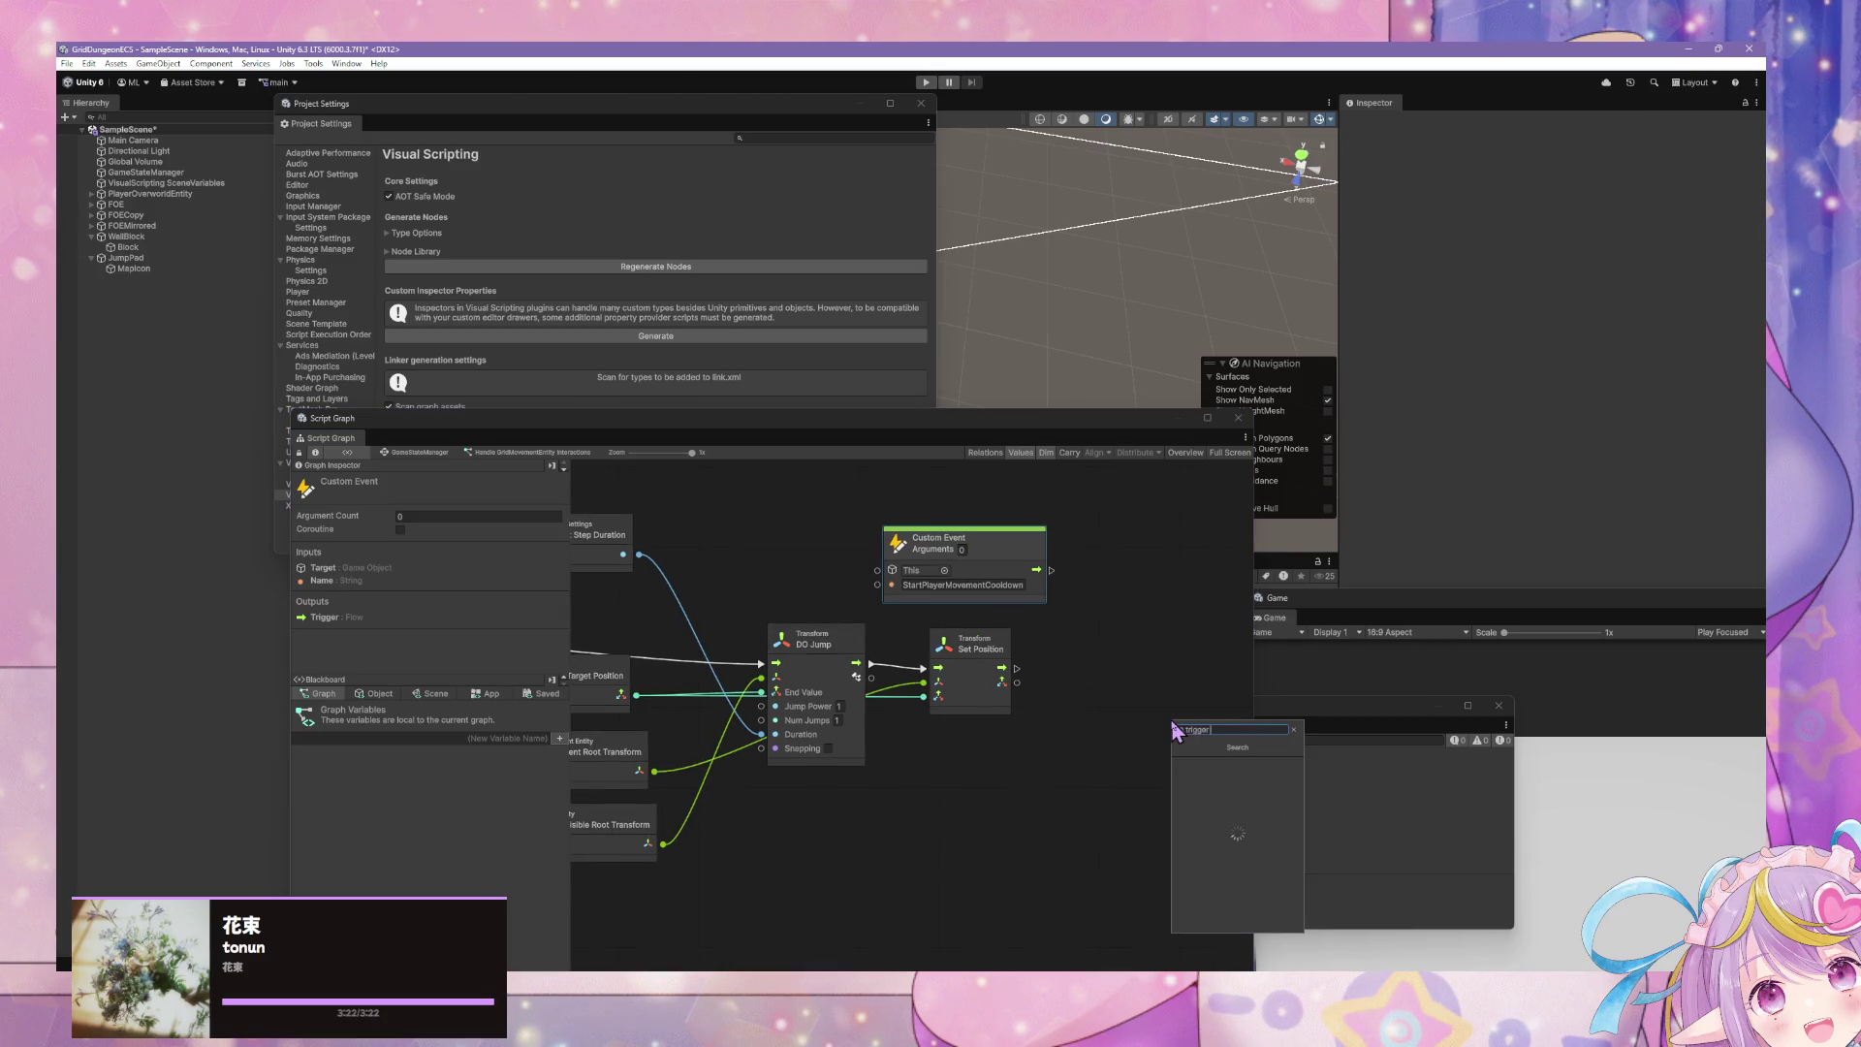
pyautogui.write('pos')
pyautogui.write('eve')
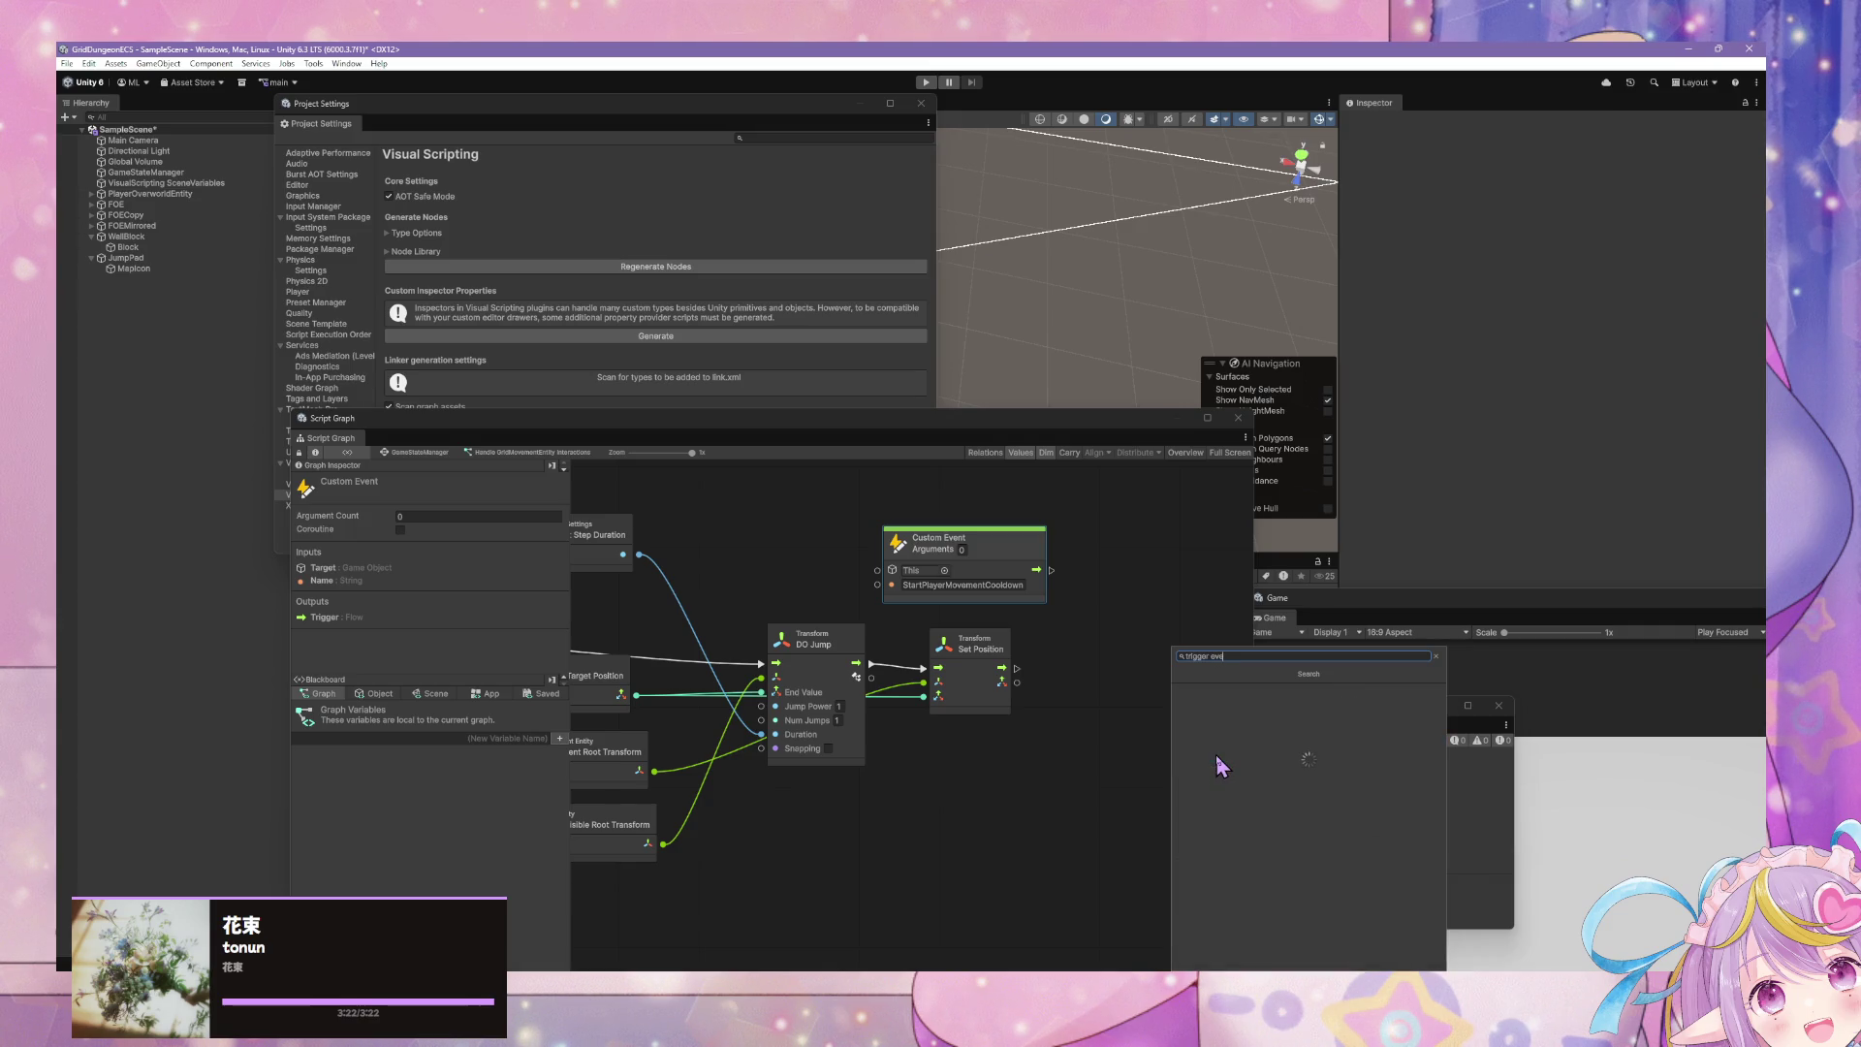
pyautogui.press('Return')
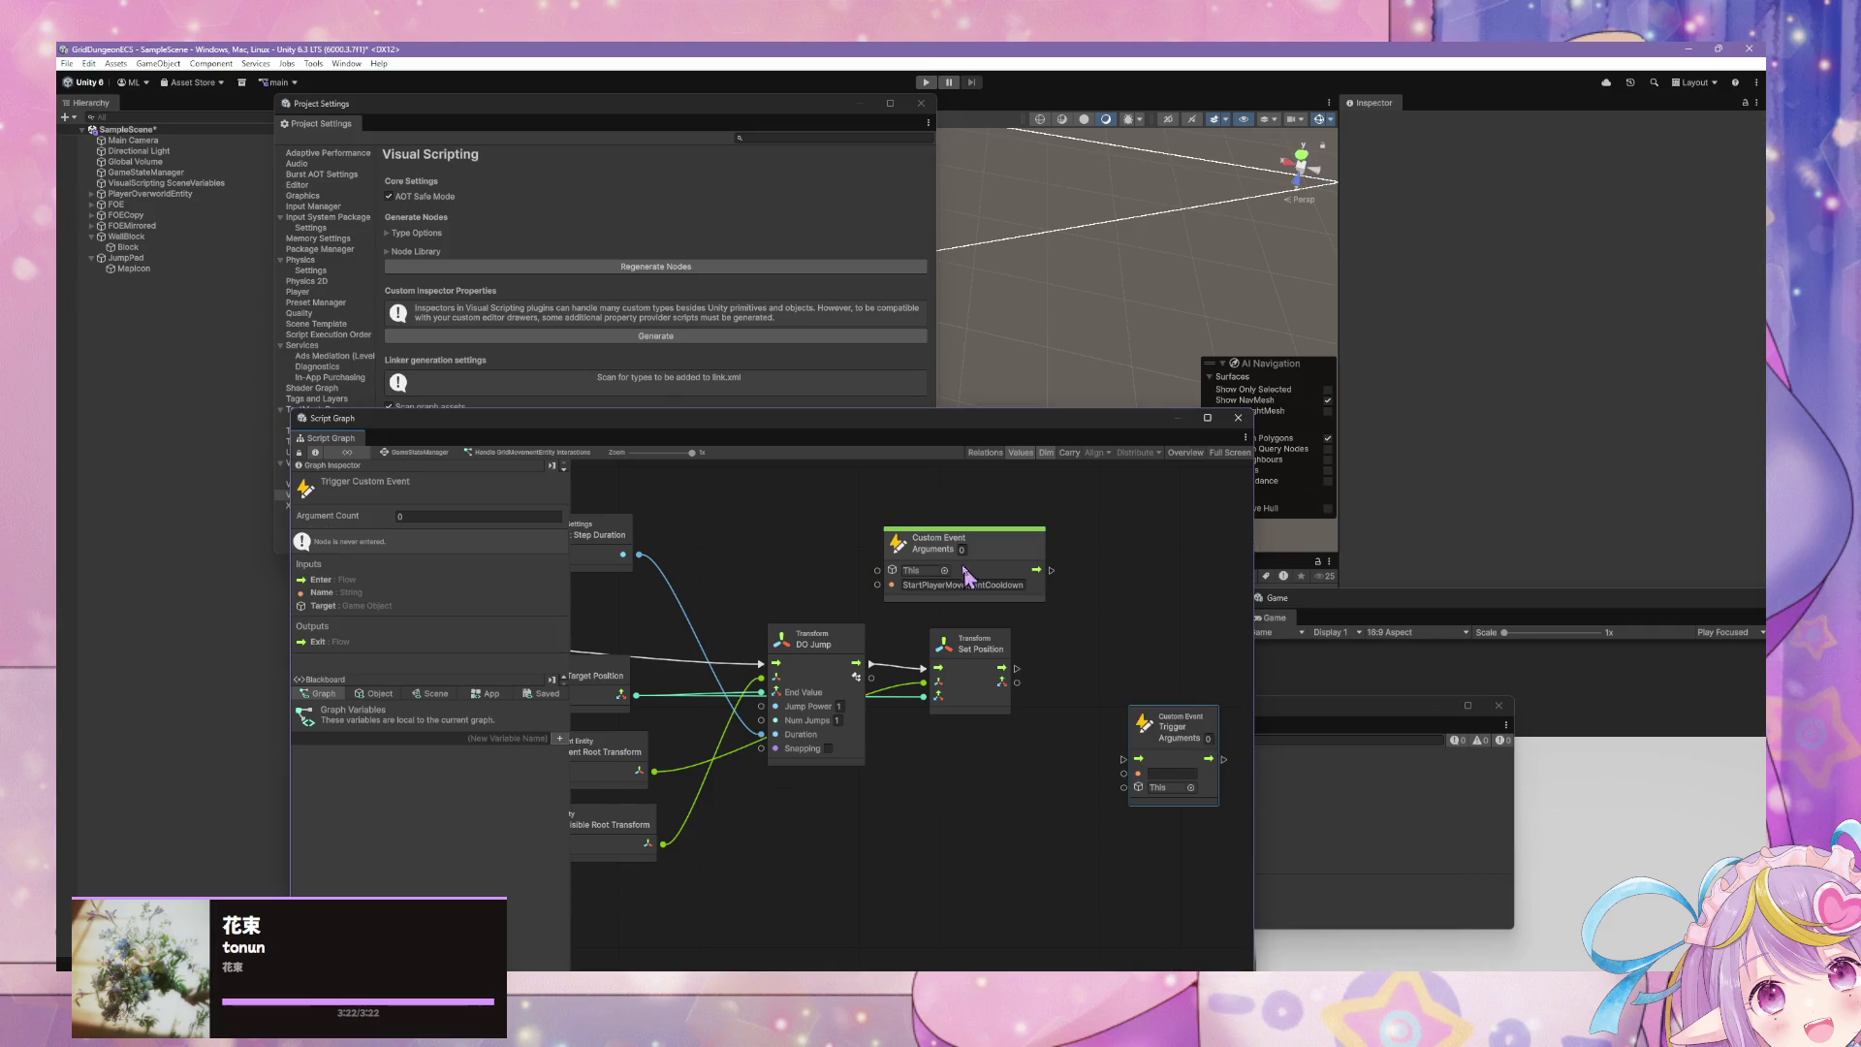
pyautogui.doubleClick(966, 583)
pyautogui.hotkey('ctrl', 'c')
pyautogui.click(1171, 773)
pyautogui.hotkey('ctrl', 'v')
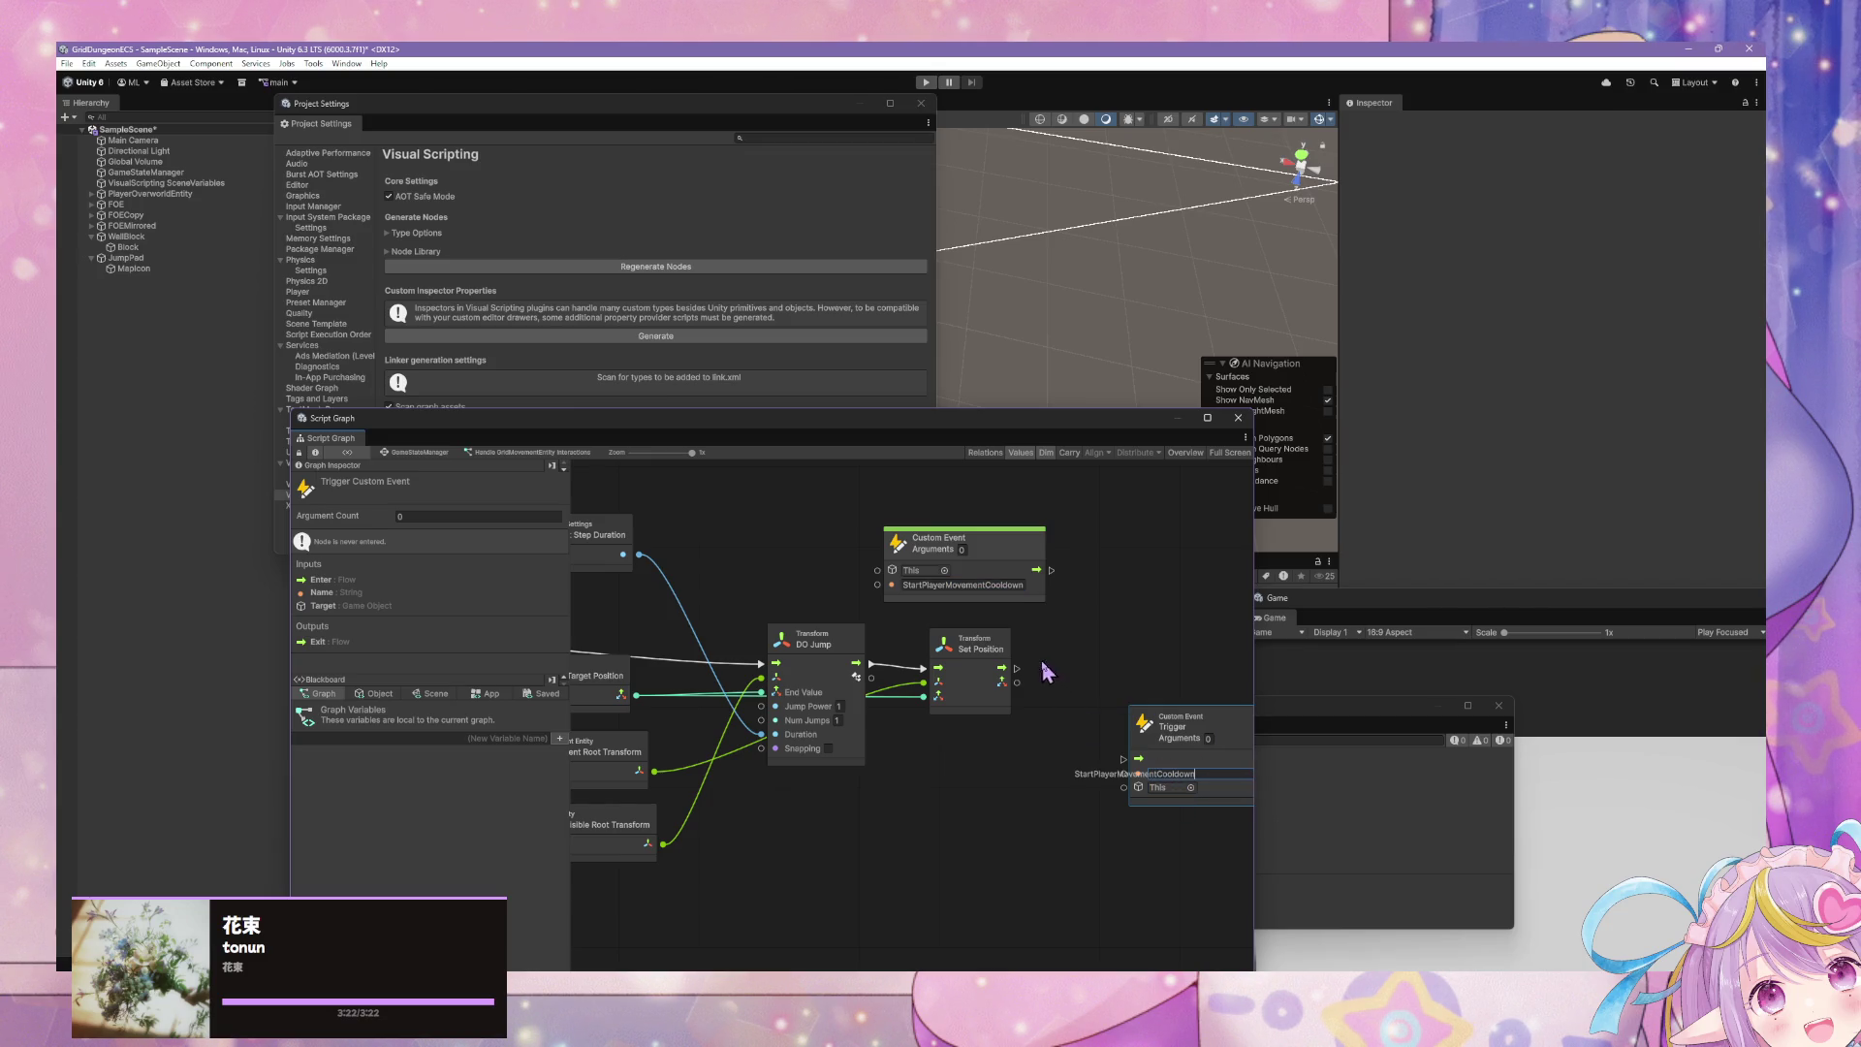
pyautogui.moveTo(1015, 676)
pyautogui.mouseDown()
pyautogui.moveTo(1130, 741)
pyautogui.moveTo(1174, 741)
pyautogui.mouseUp()
# - Turn on Snapping for the DO Jump node and close Project Settings
pyautogui.click(1097, 607)
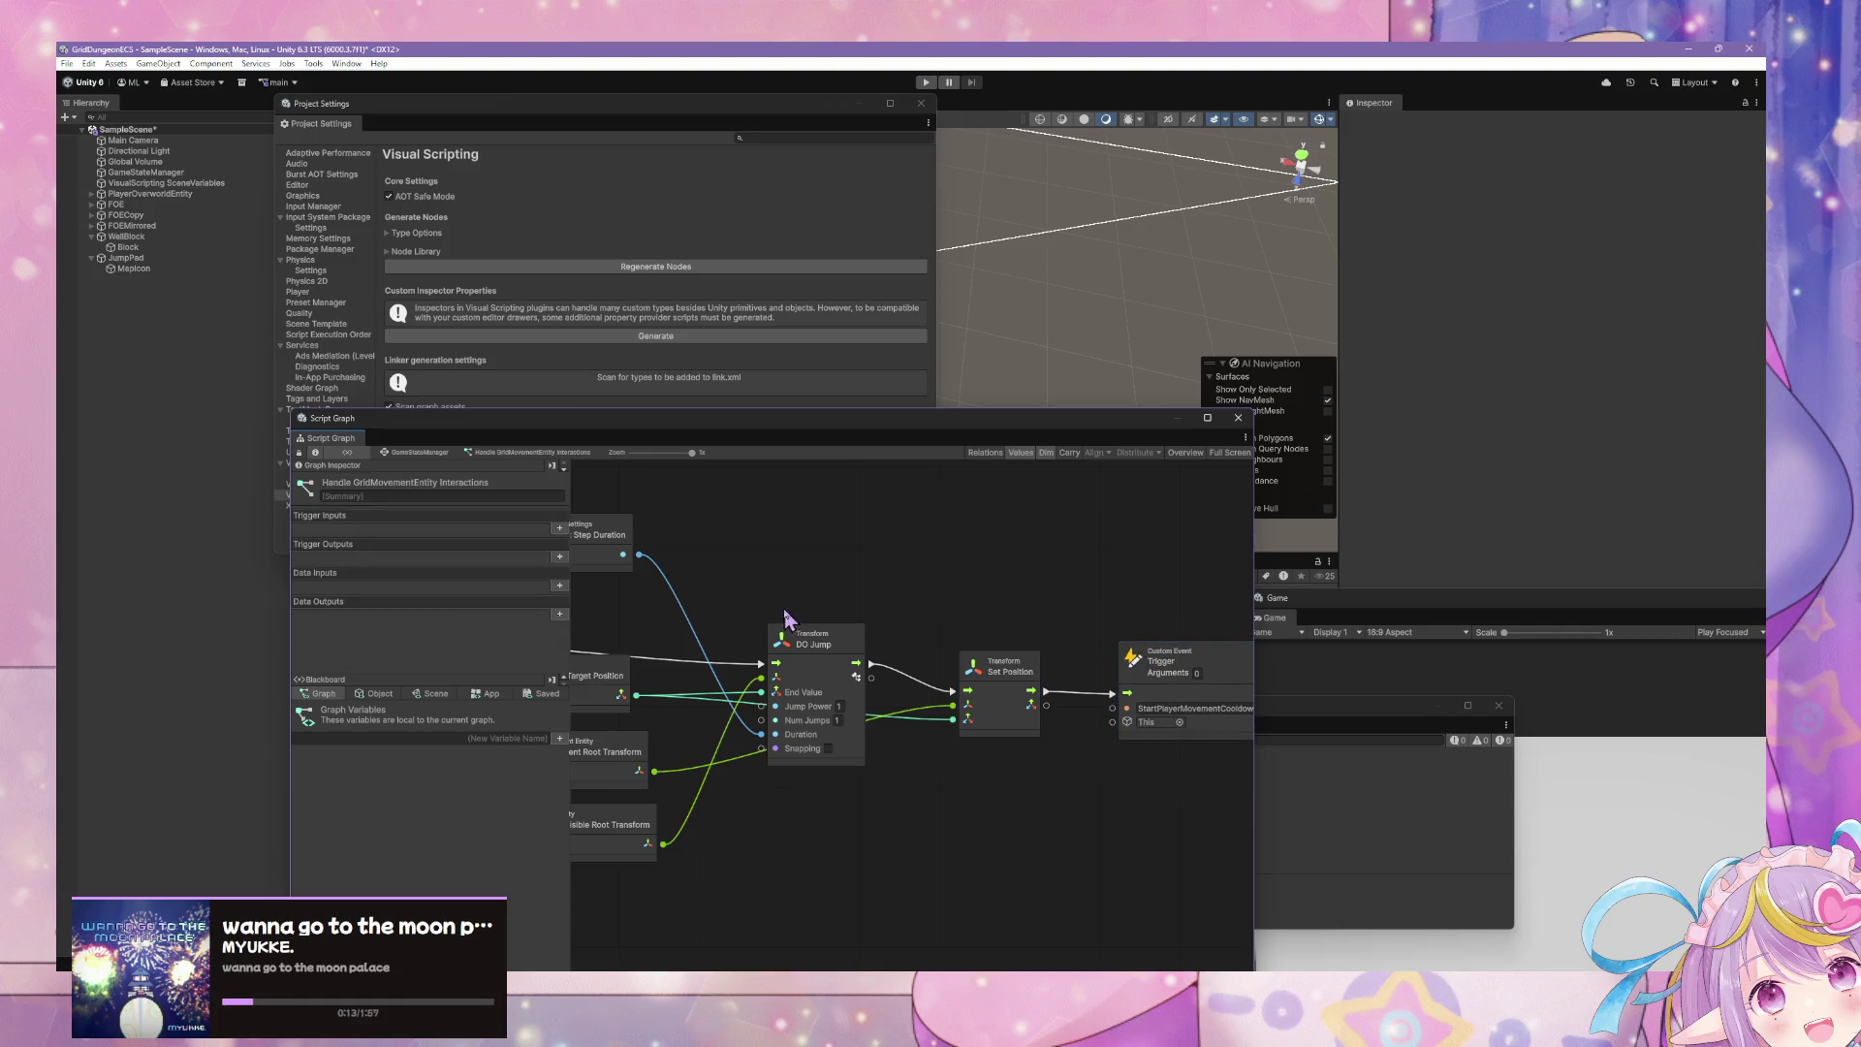
pyautogui.moveTo(852, 606); pyautogui.dragTo(1139, 640)
pyautogui.scroll(-2, 988, 596)
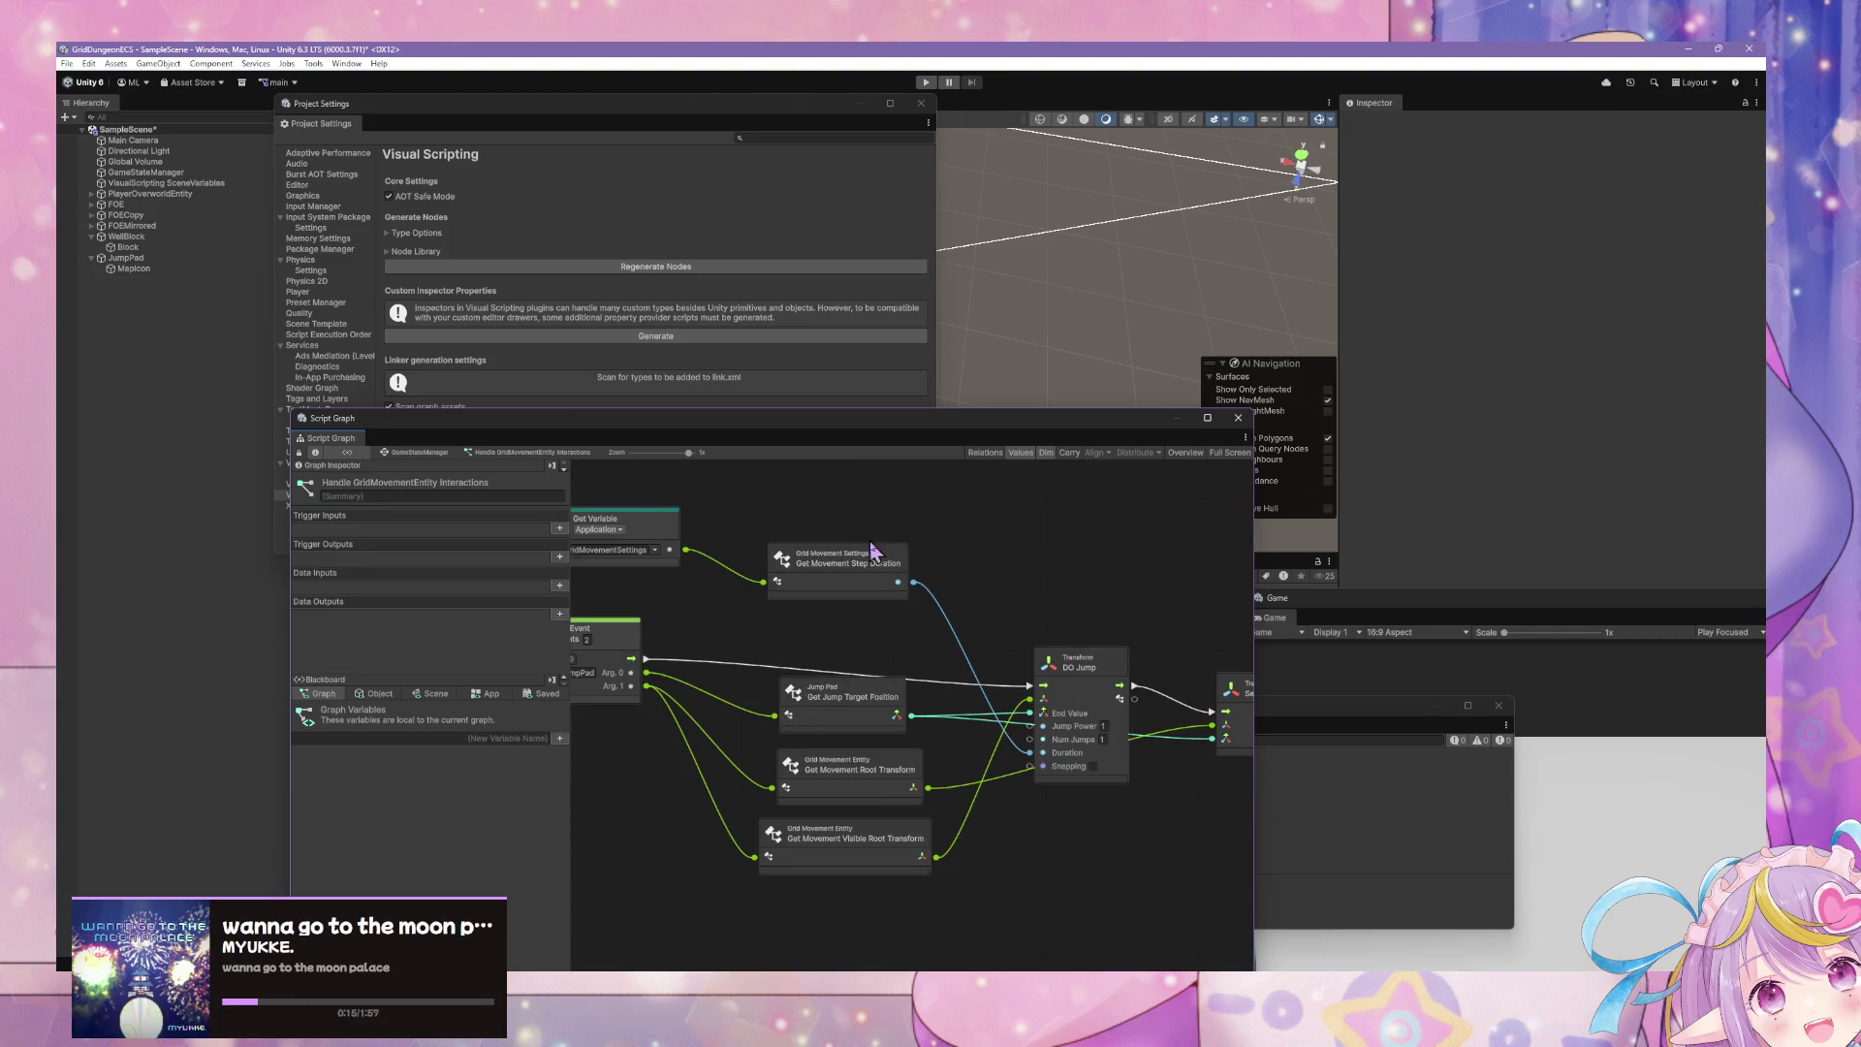
pyautogui.moveTo(1100, 772); pyautogui.dragTo(1029, 743)
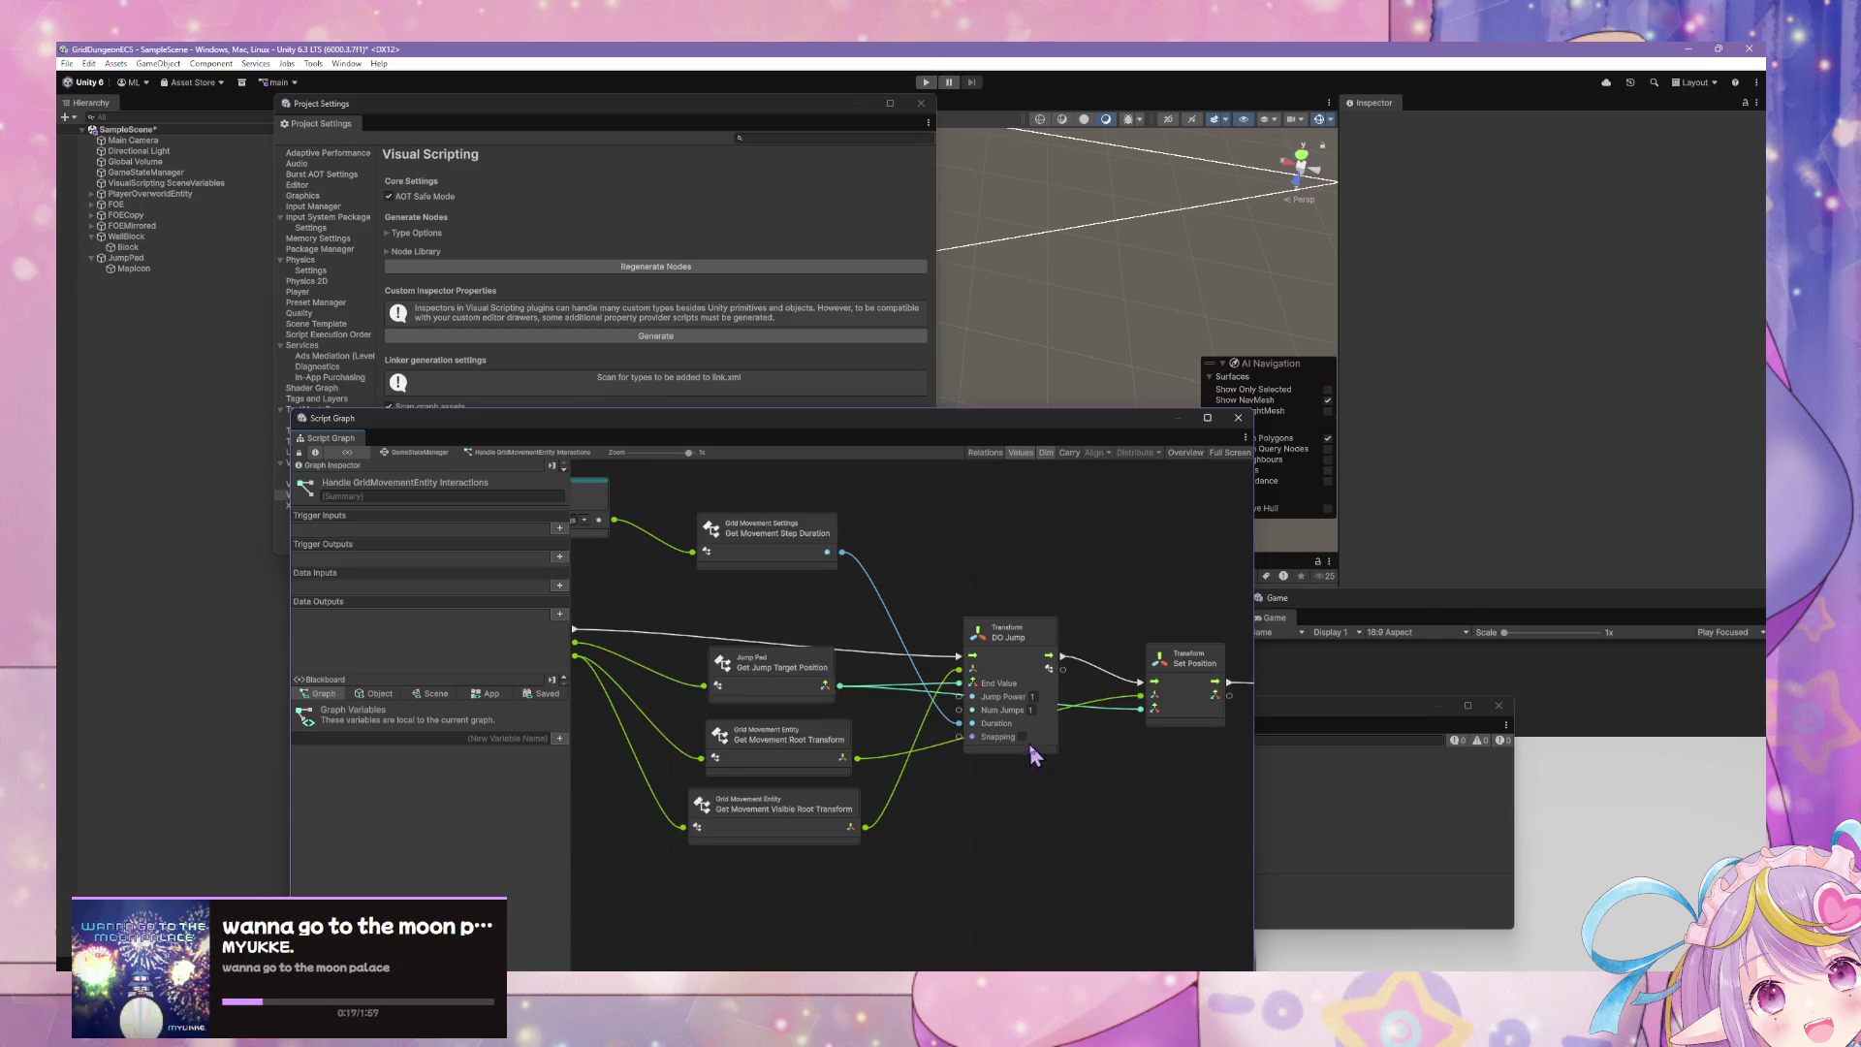
pyautogui.click(1024, 738)
pyautogui.moveTo(910, 422); pyautogui.dragTo(1072, 510)
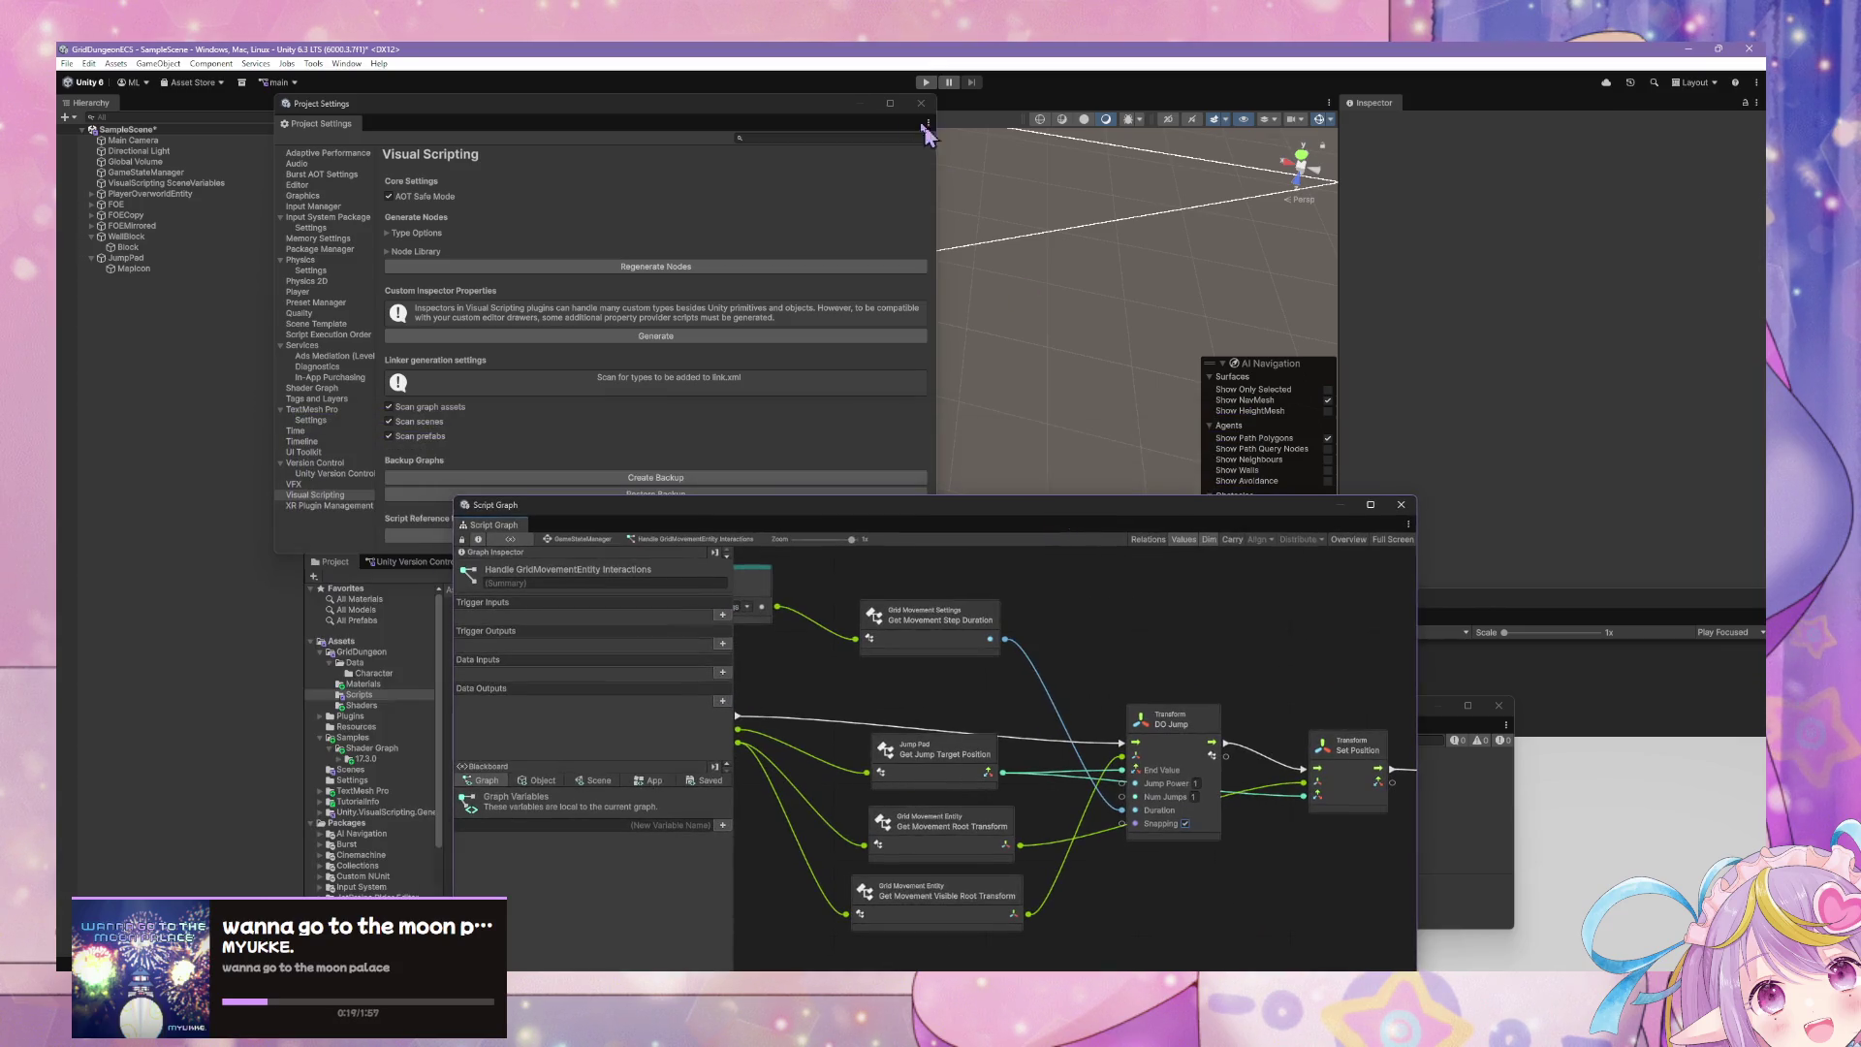
pyautogui.click(924, 105)
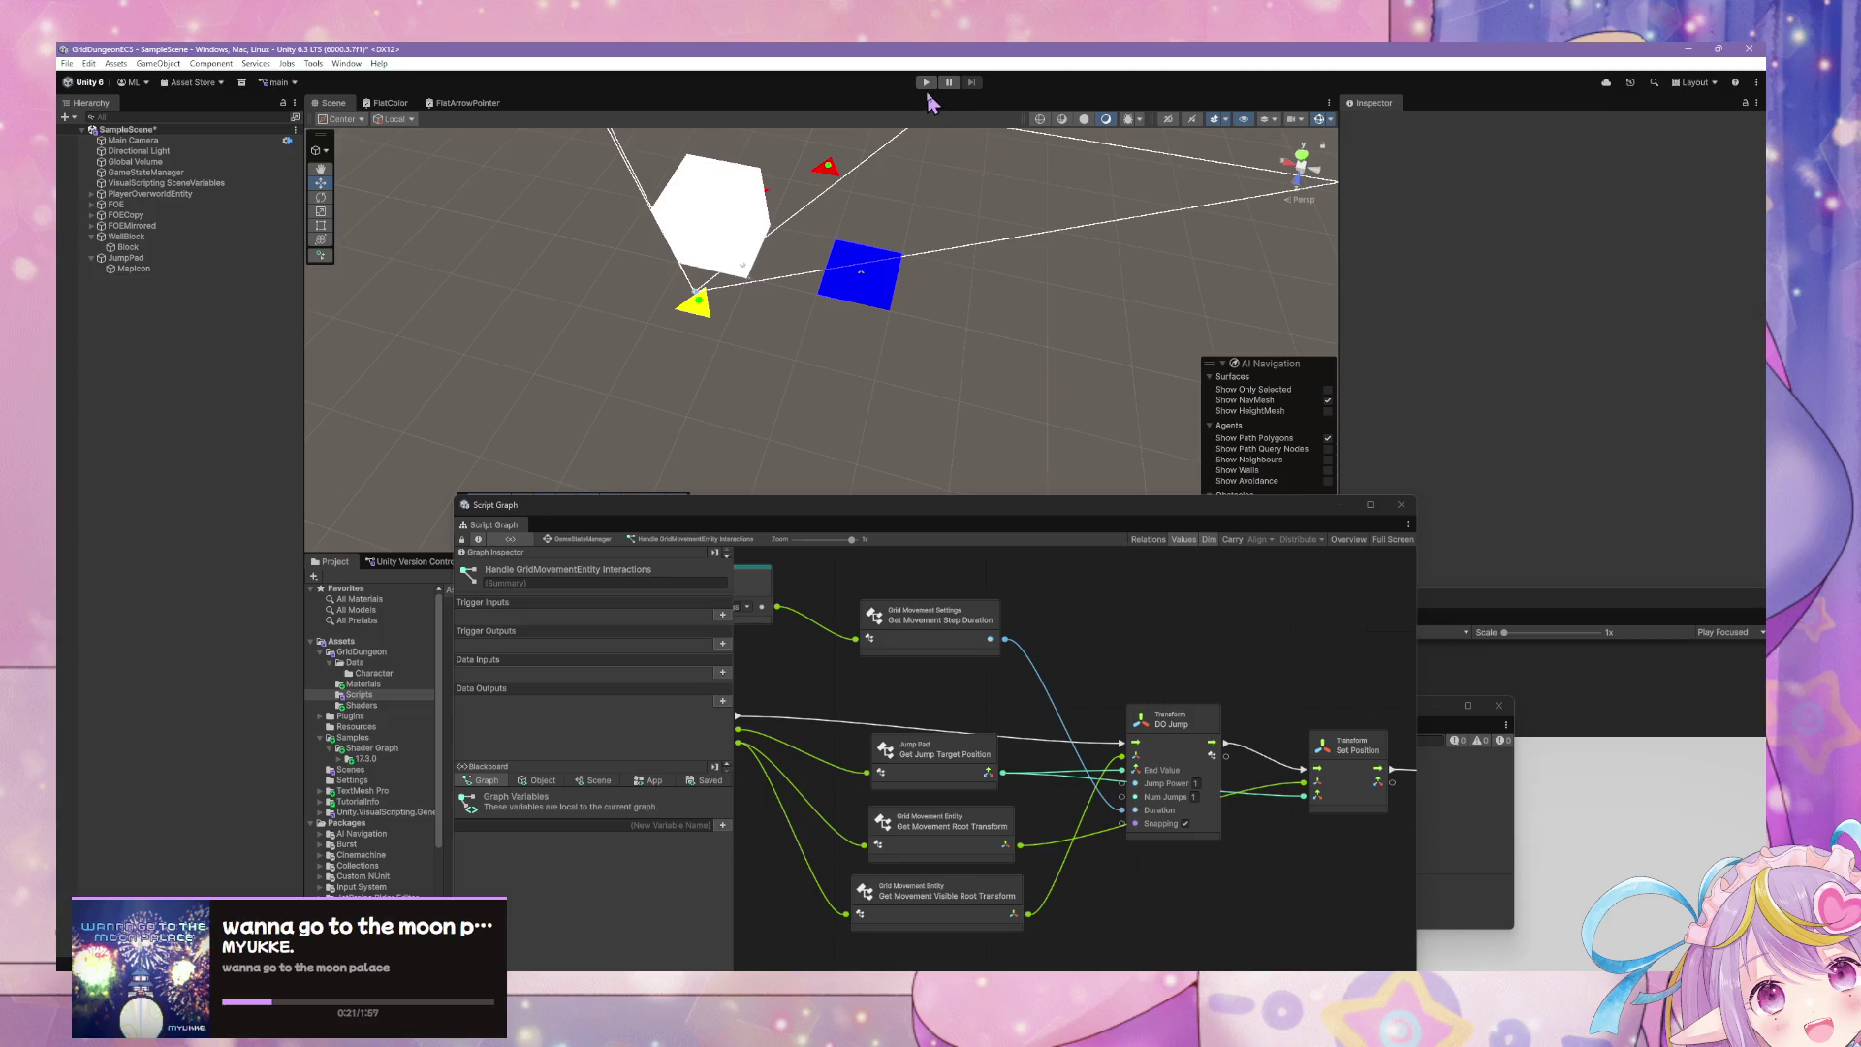
# - Enter Play mode and walk the player onto the jump pad with W, then back with S
pyautogui.click(925, 84)
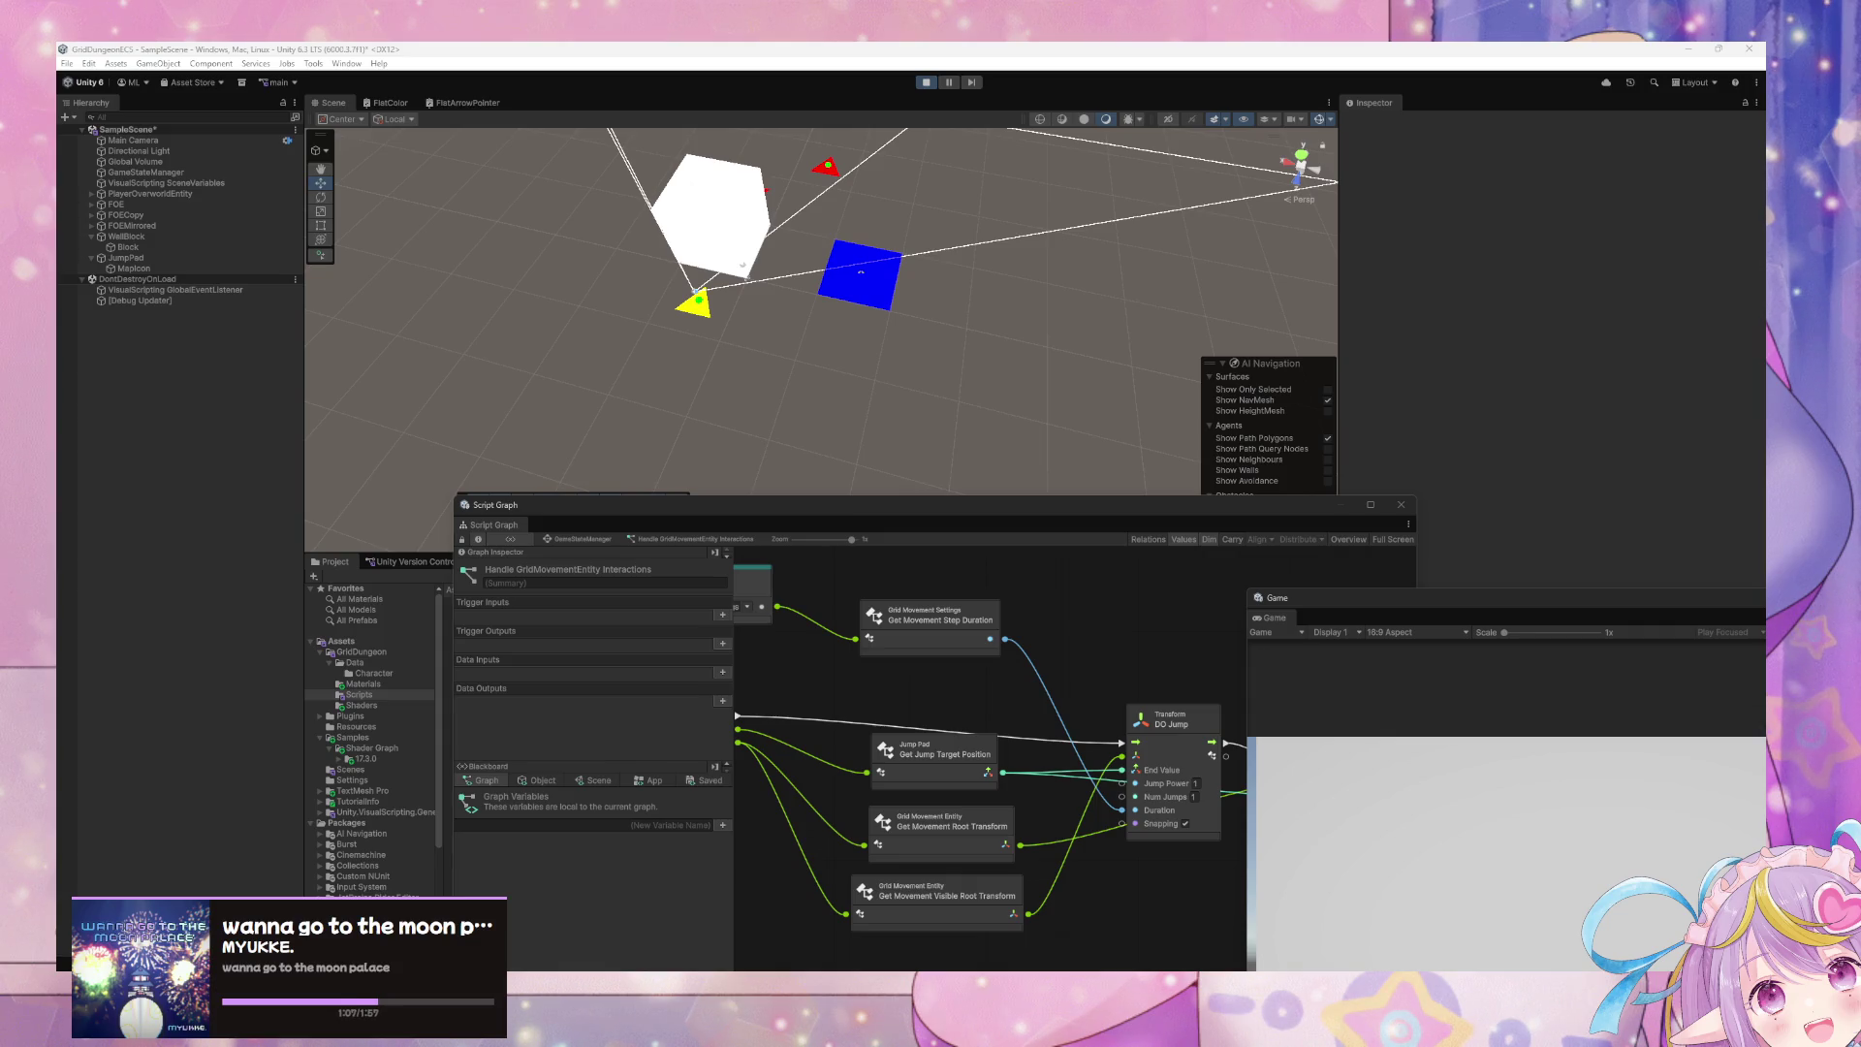
pyautogui.click(803, 396)
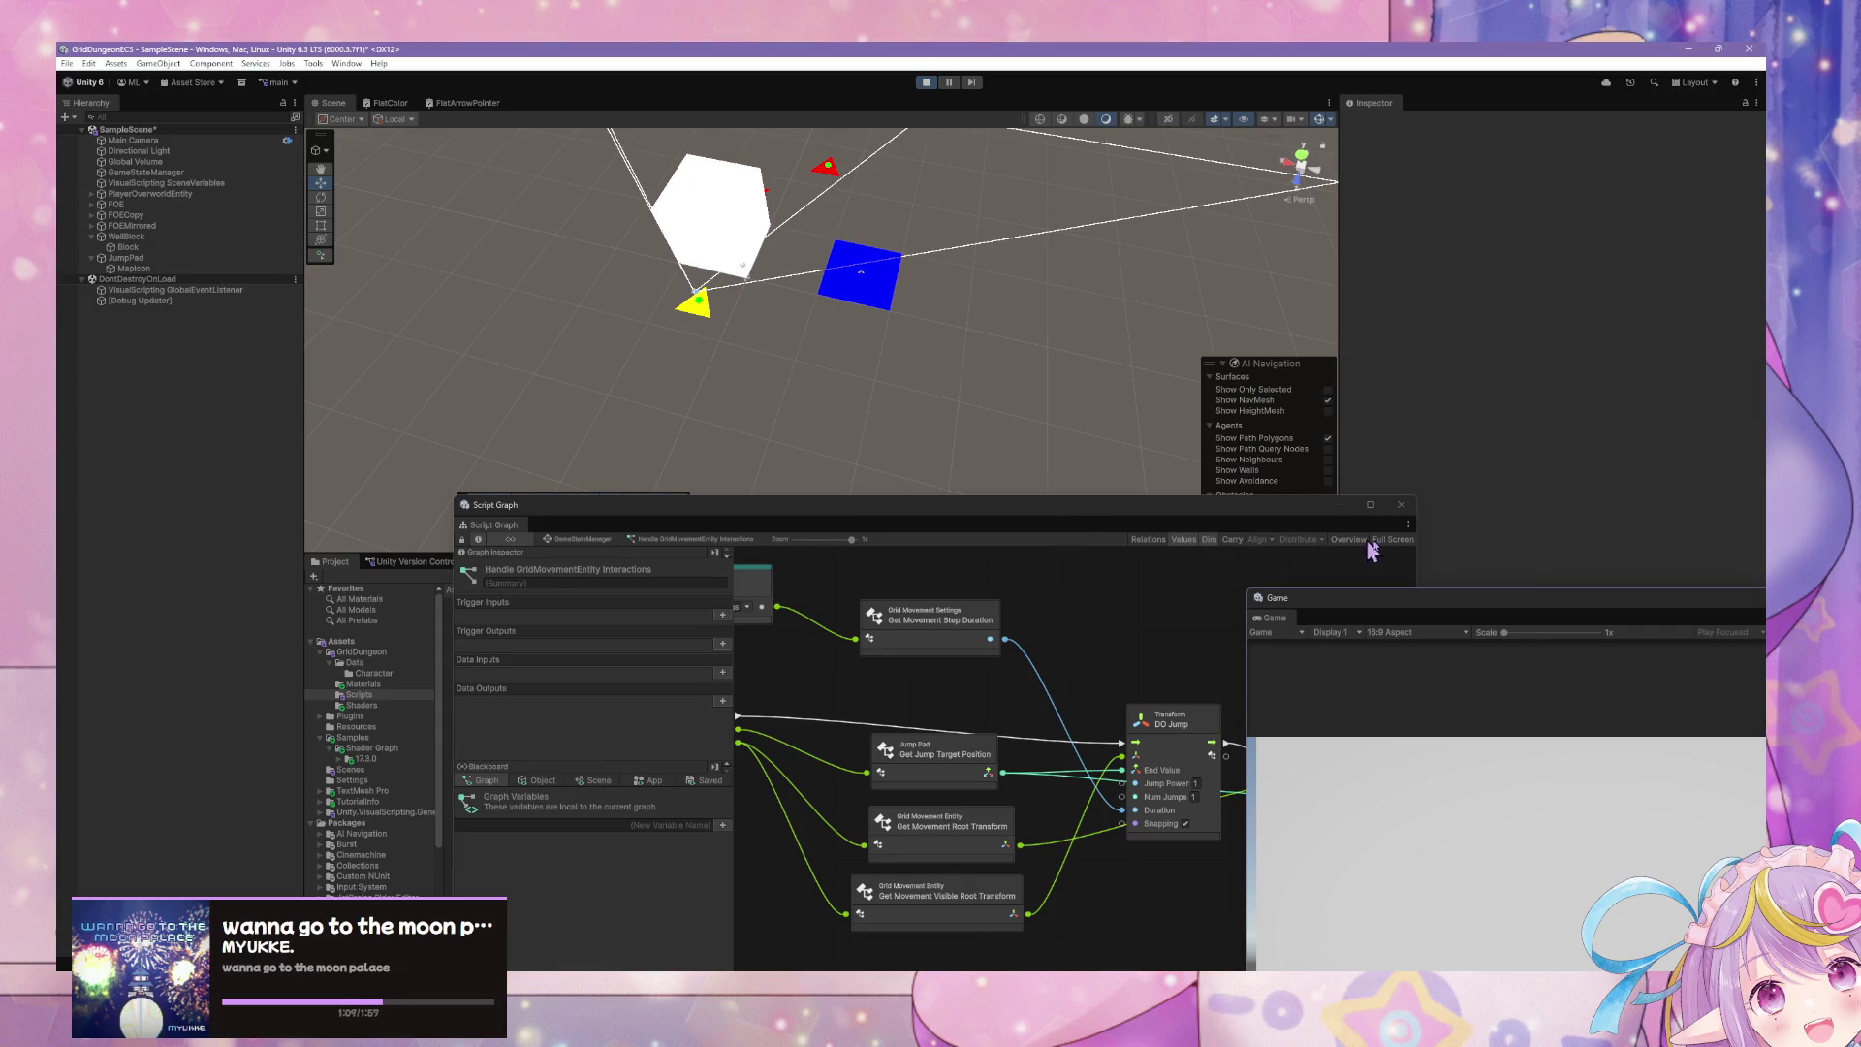
pyautogui.moveTo(1386, 609)
pyautogui.mouseDown()
pyautogui.moveTo(1085, 540)
pyautogui.moveTo(541, 514)
pyautogui.mouseUp()
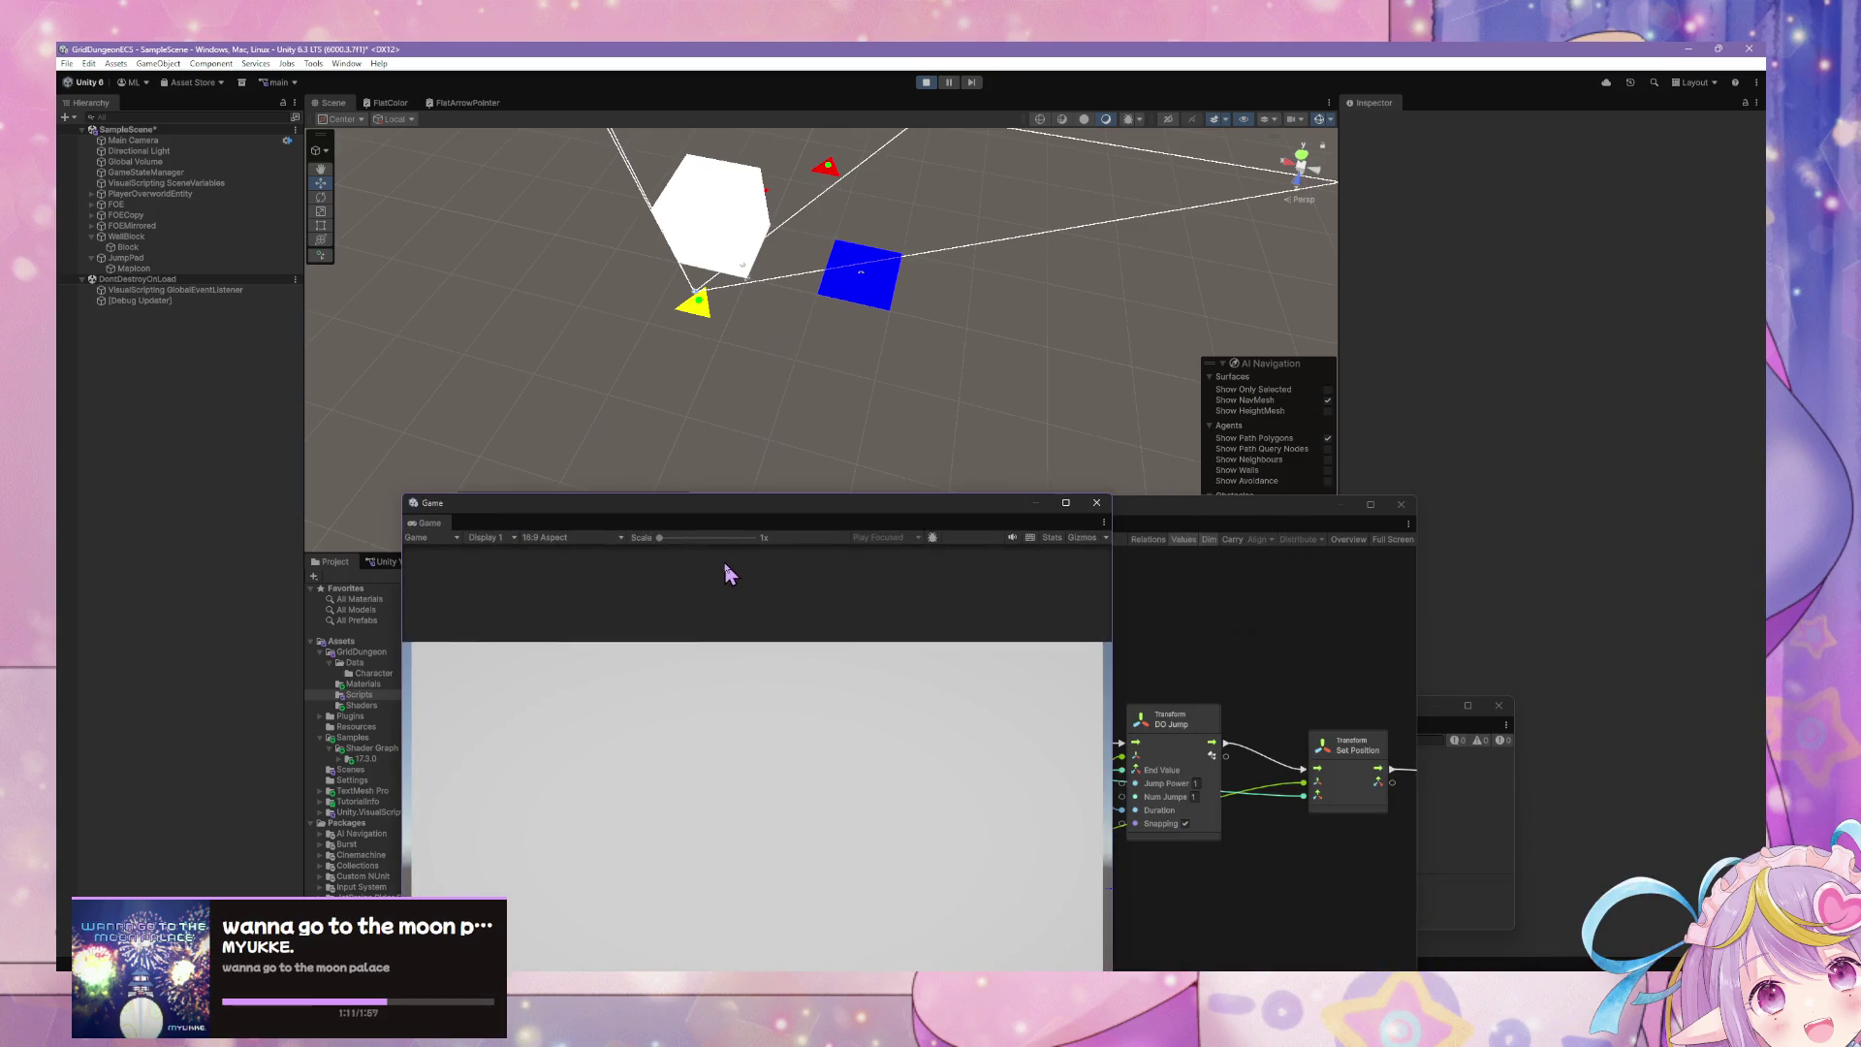
pyautogui.click(877, 729)
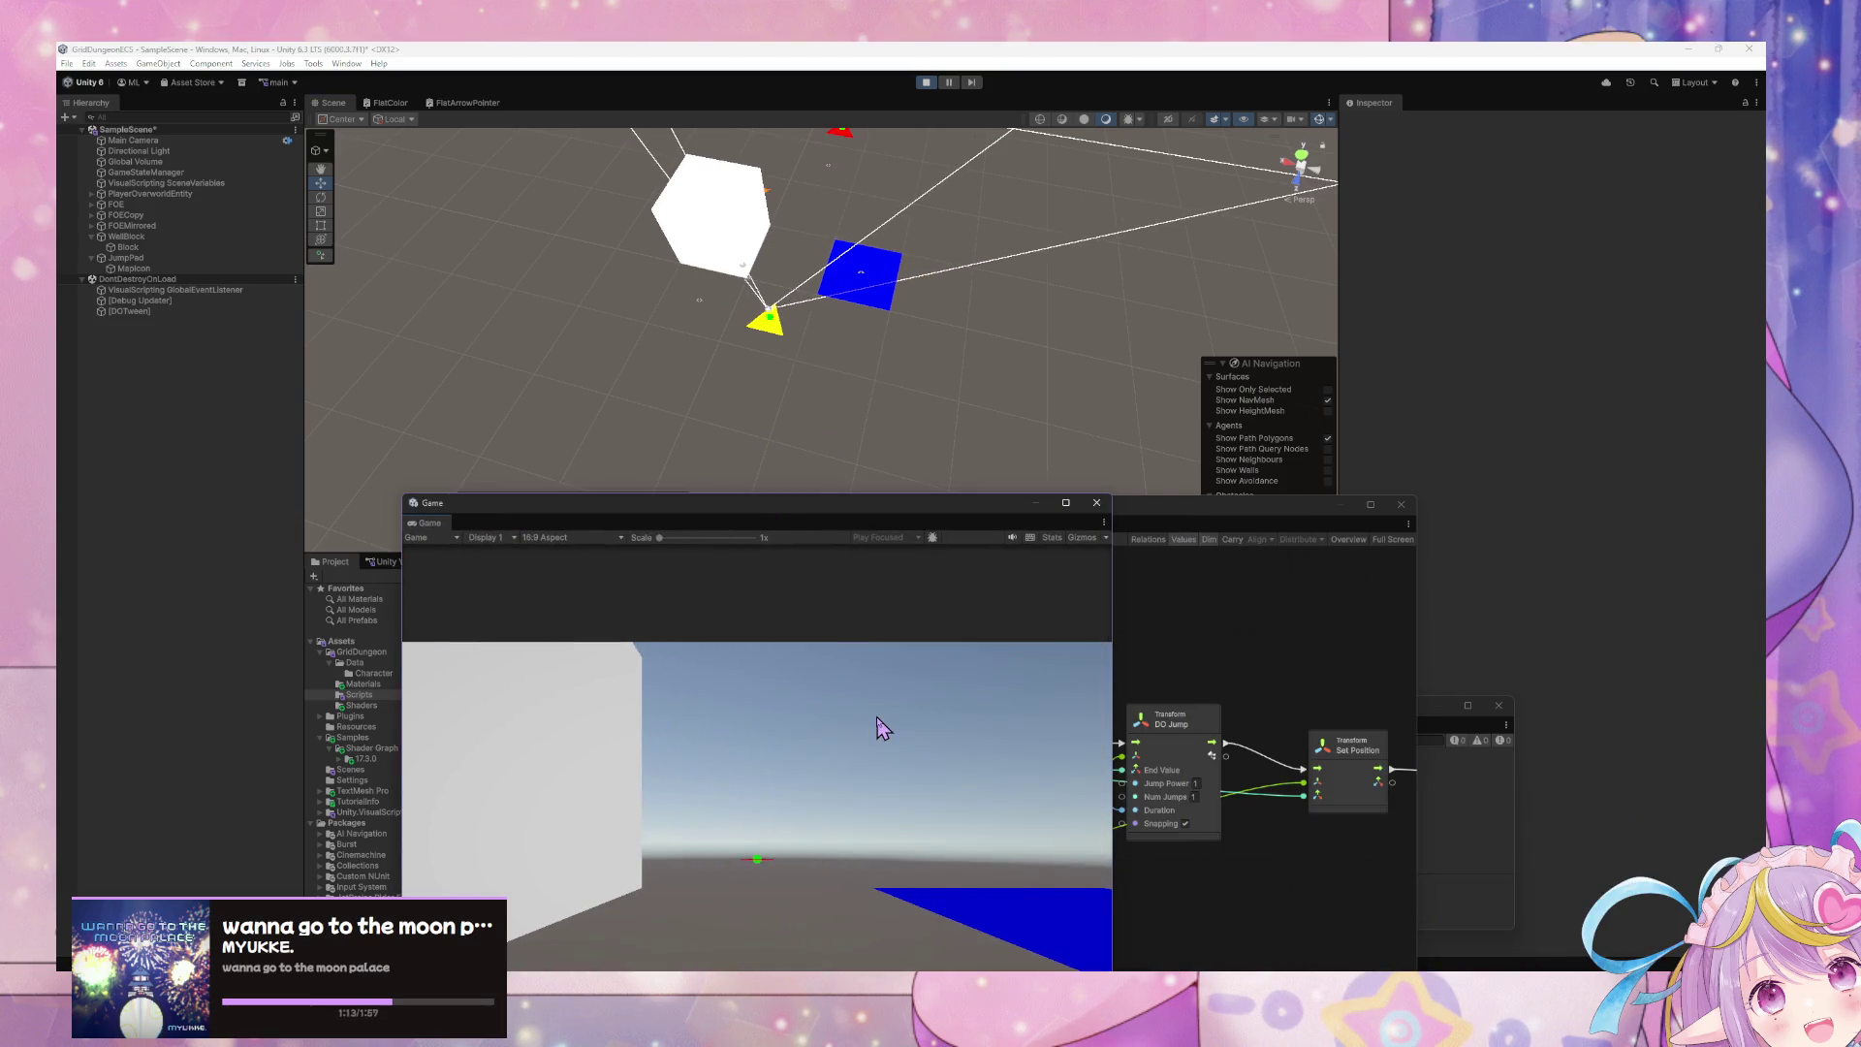
pyautogui.press('w')
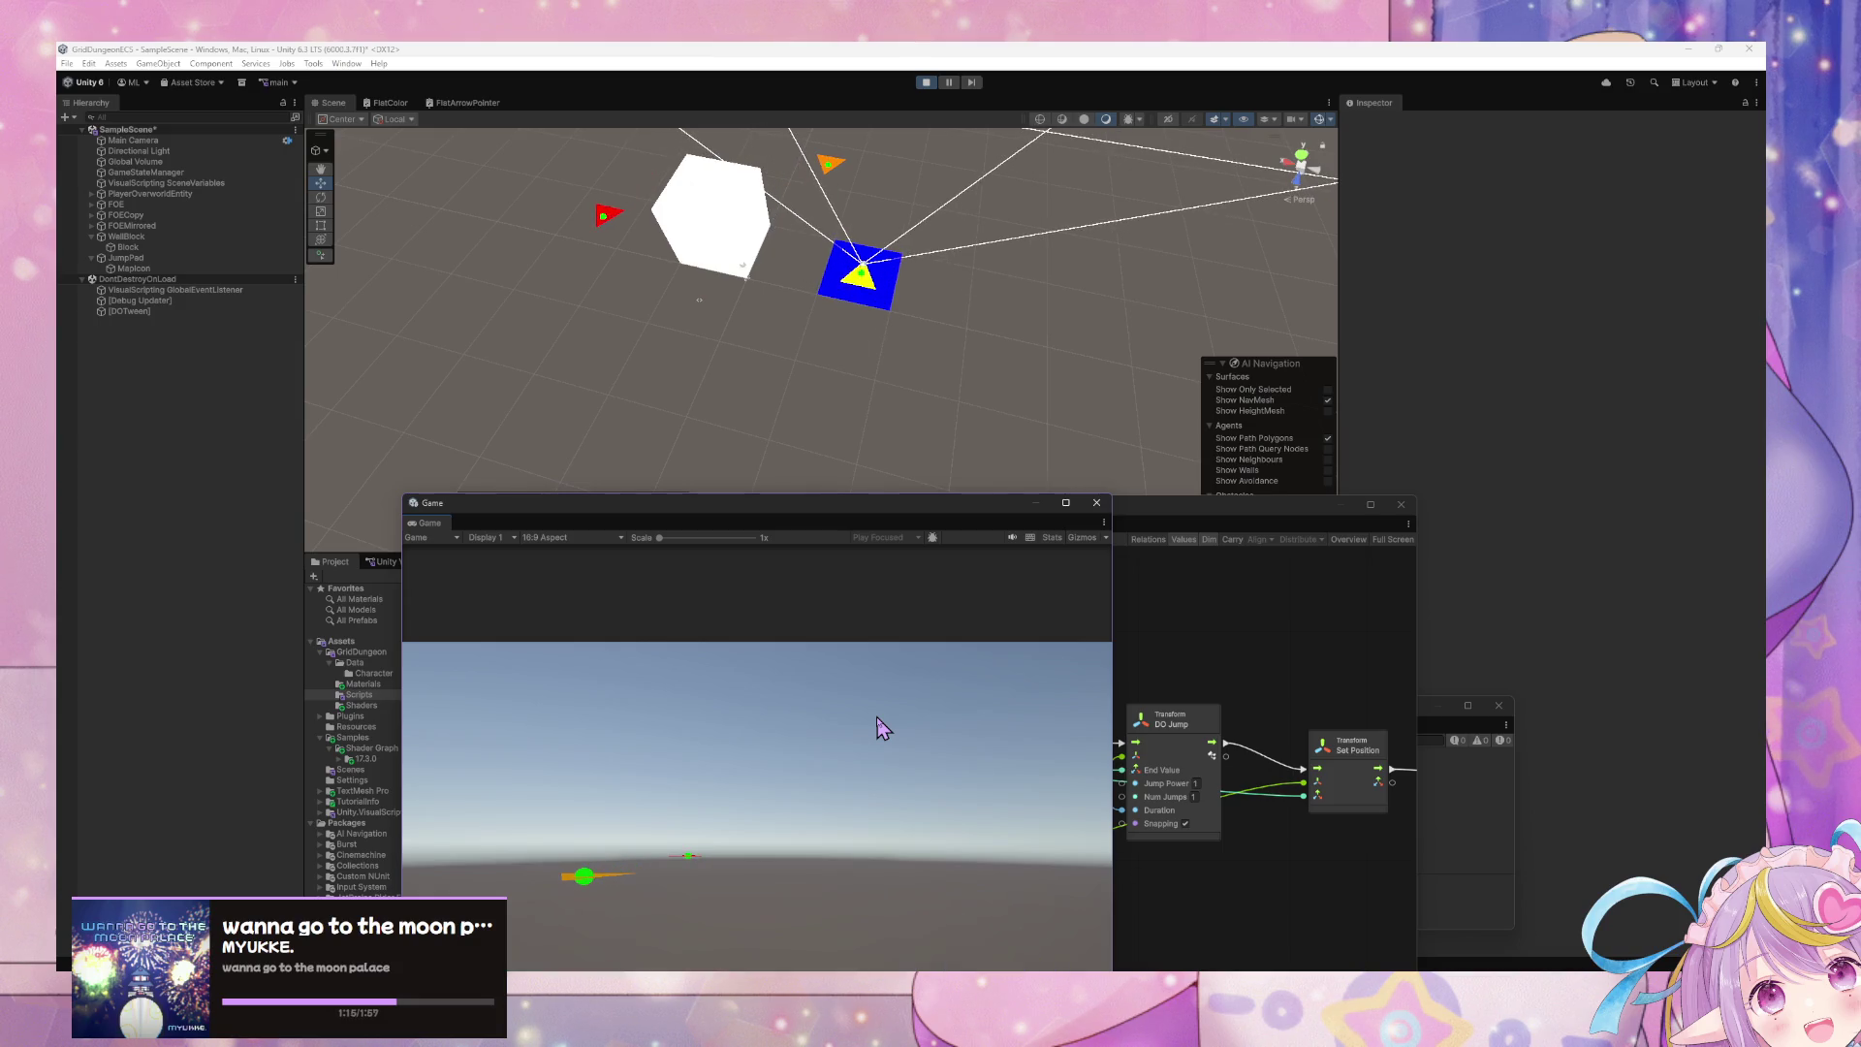
pyautogui.press('s')
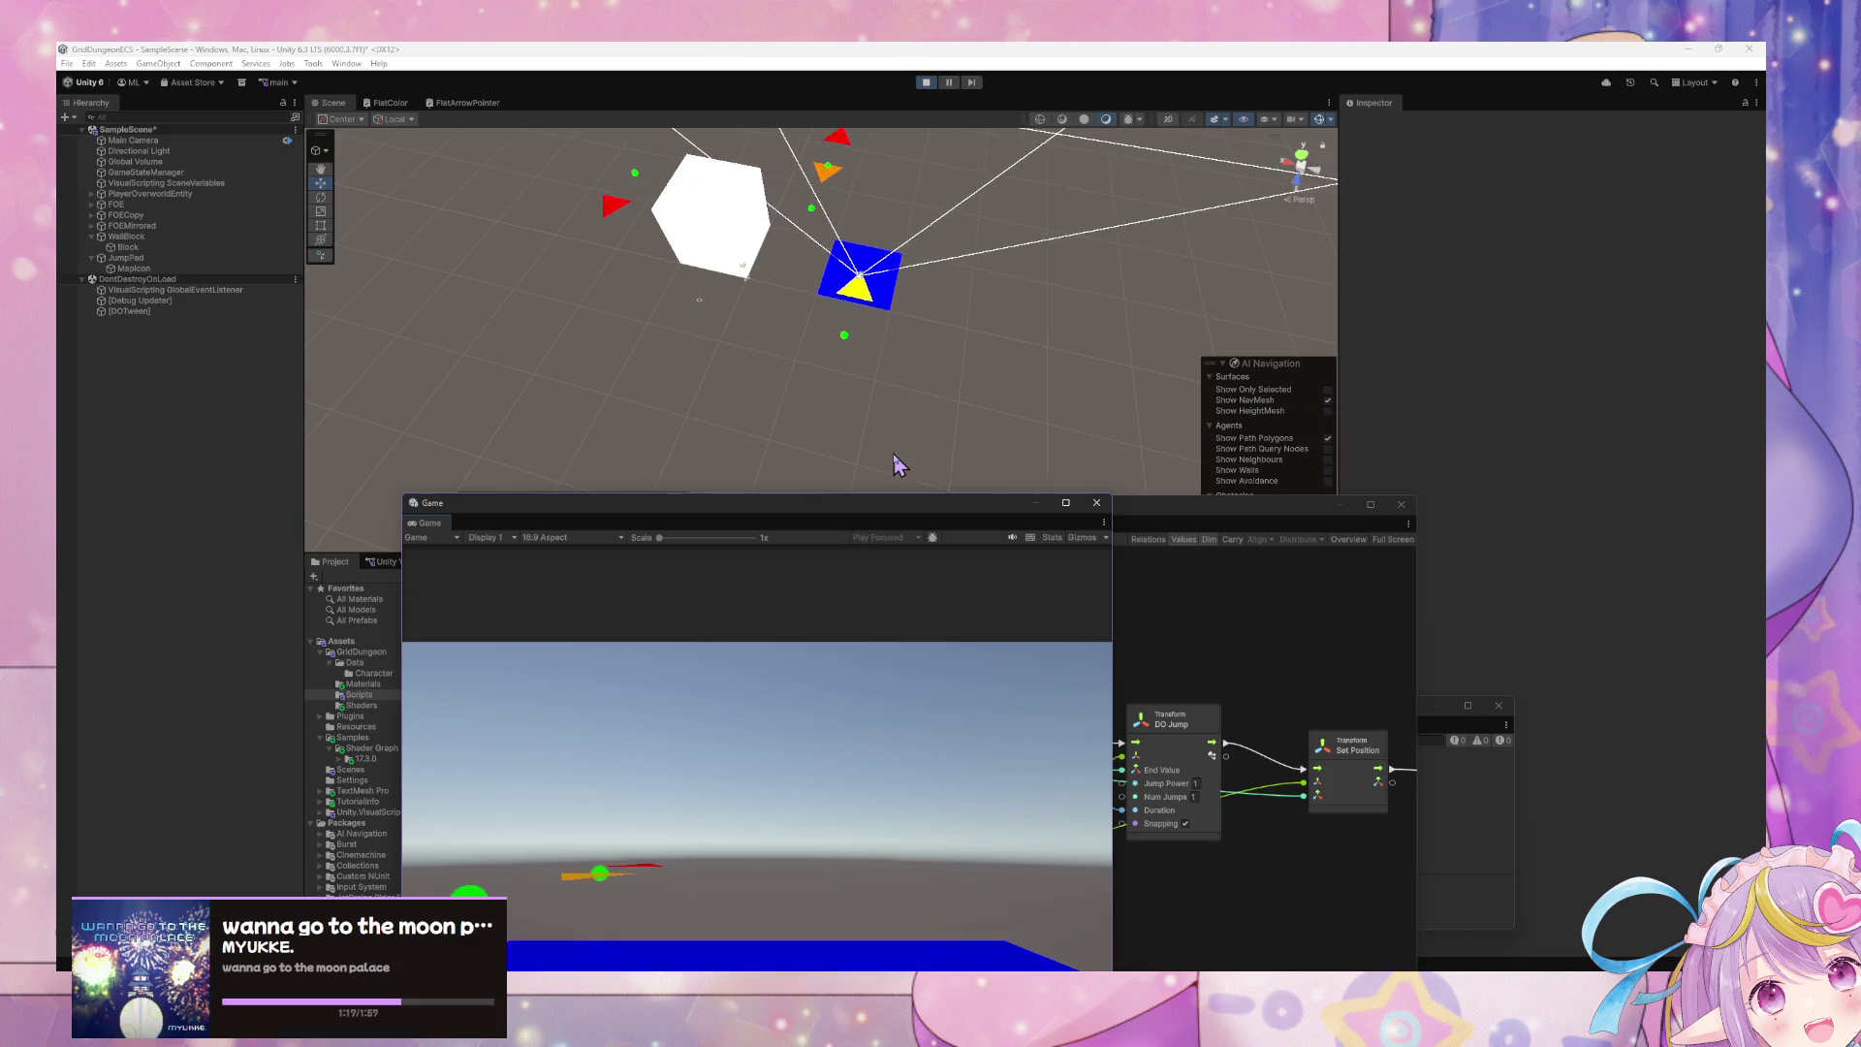
# - Open JumpPad's script graph, rearrange the Game window, then switch to the other Unity project
pyautogui.click(172, 259)
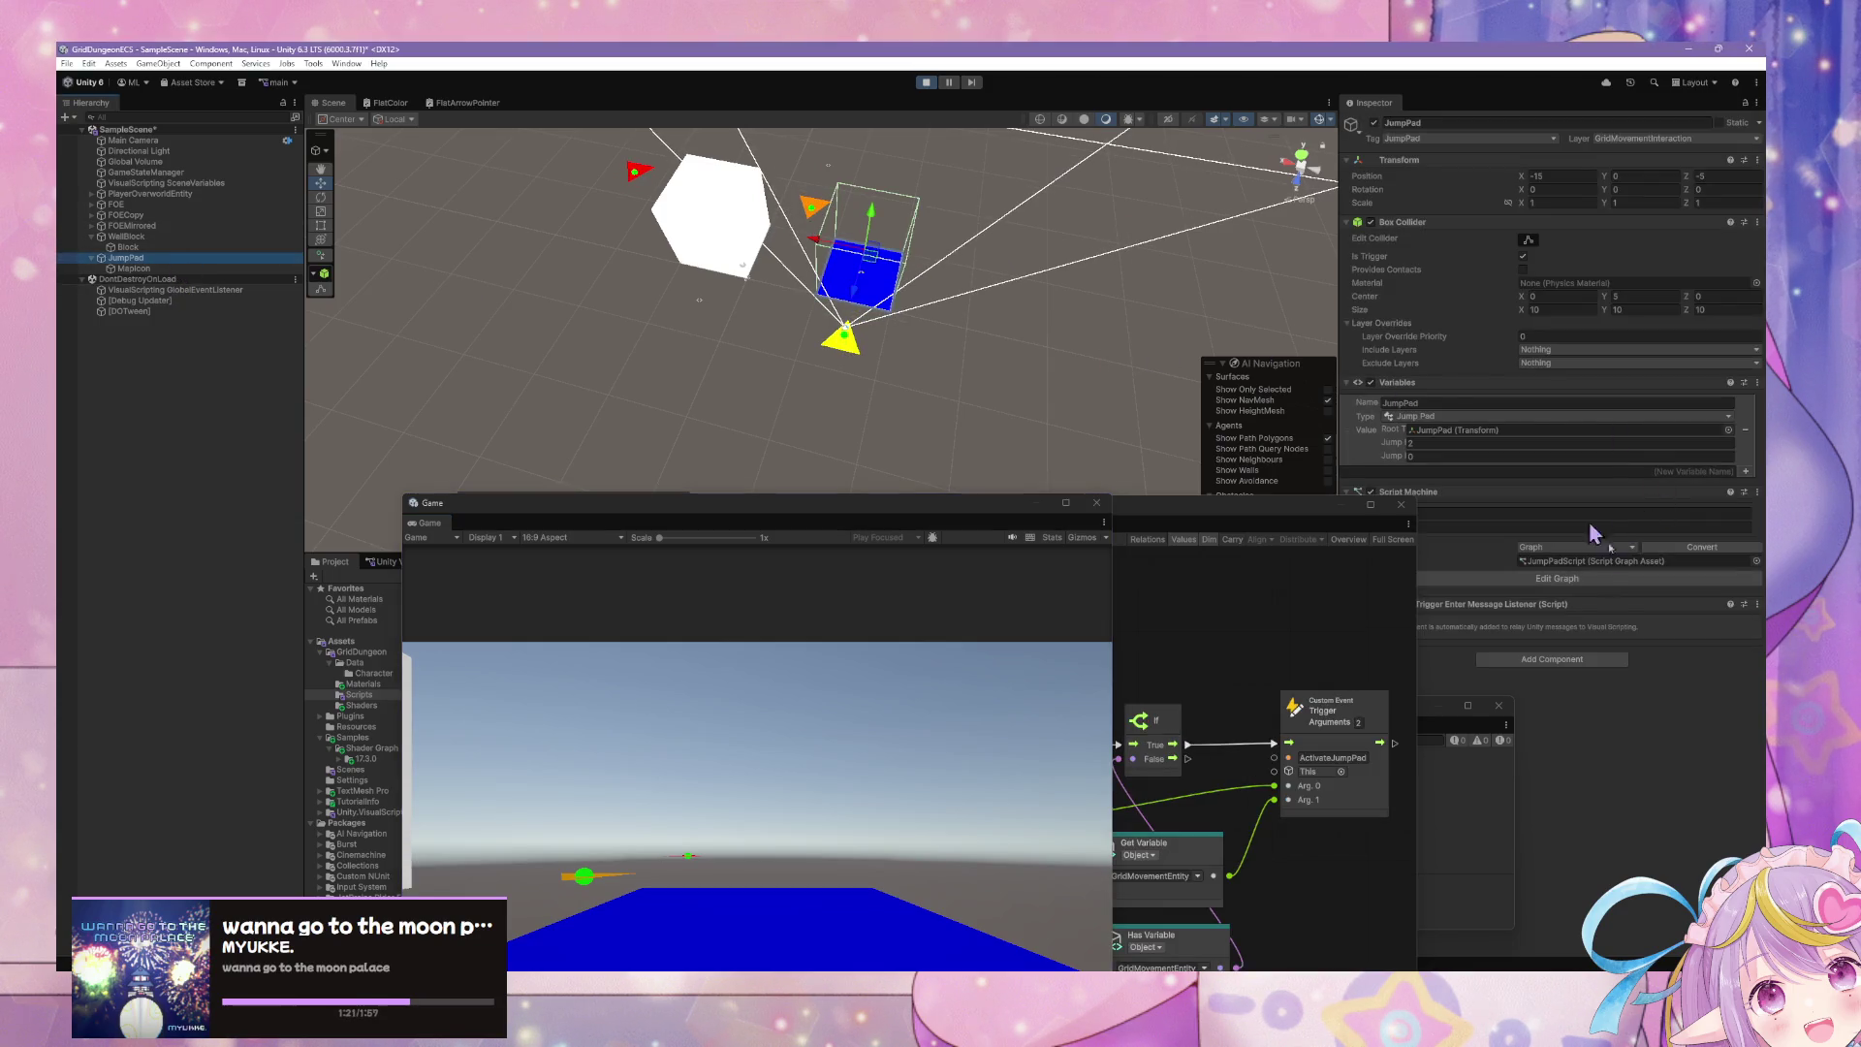
pyautogui.click(1596, 574)
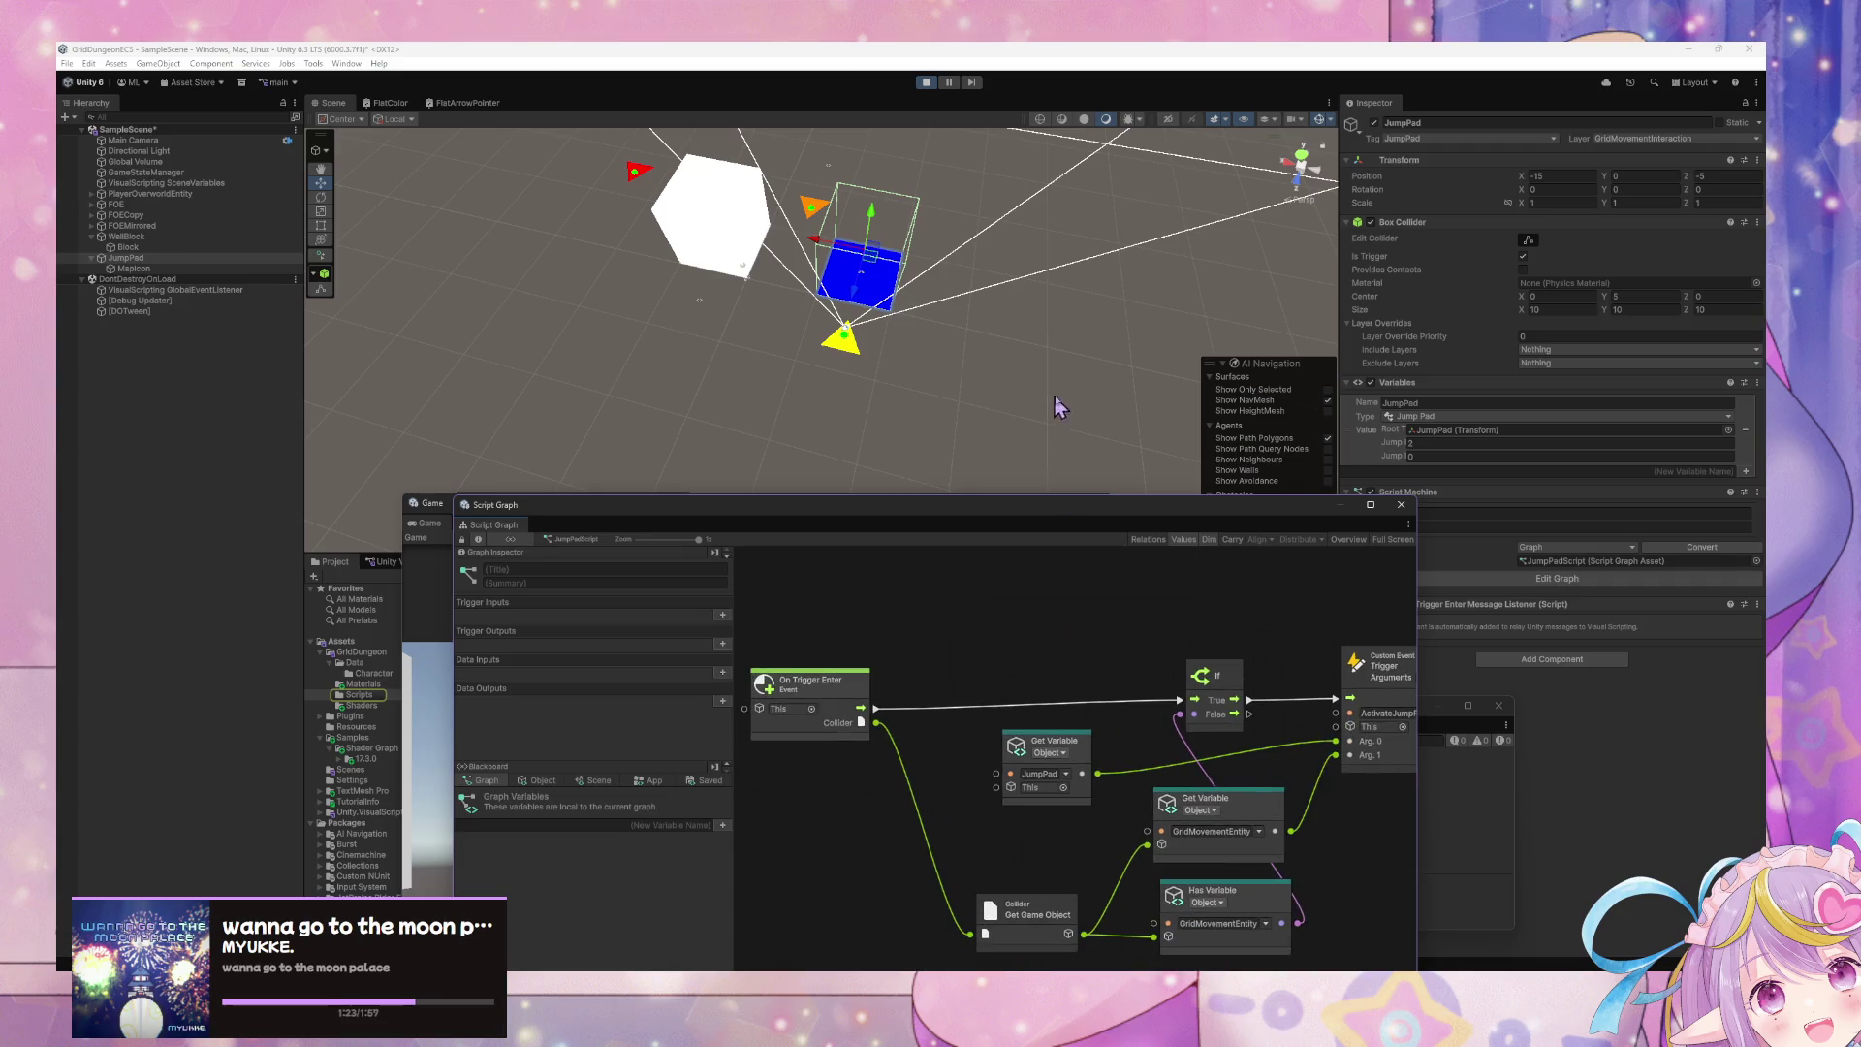
pyautogui.click(1023, 392)
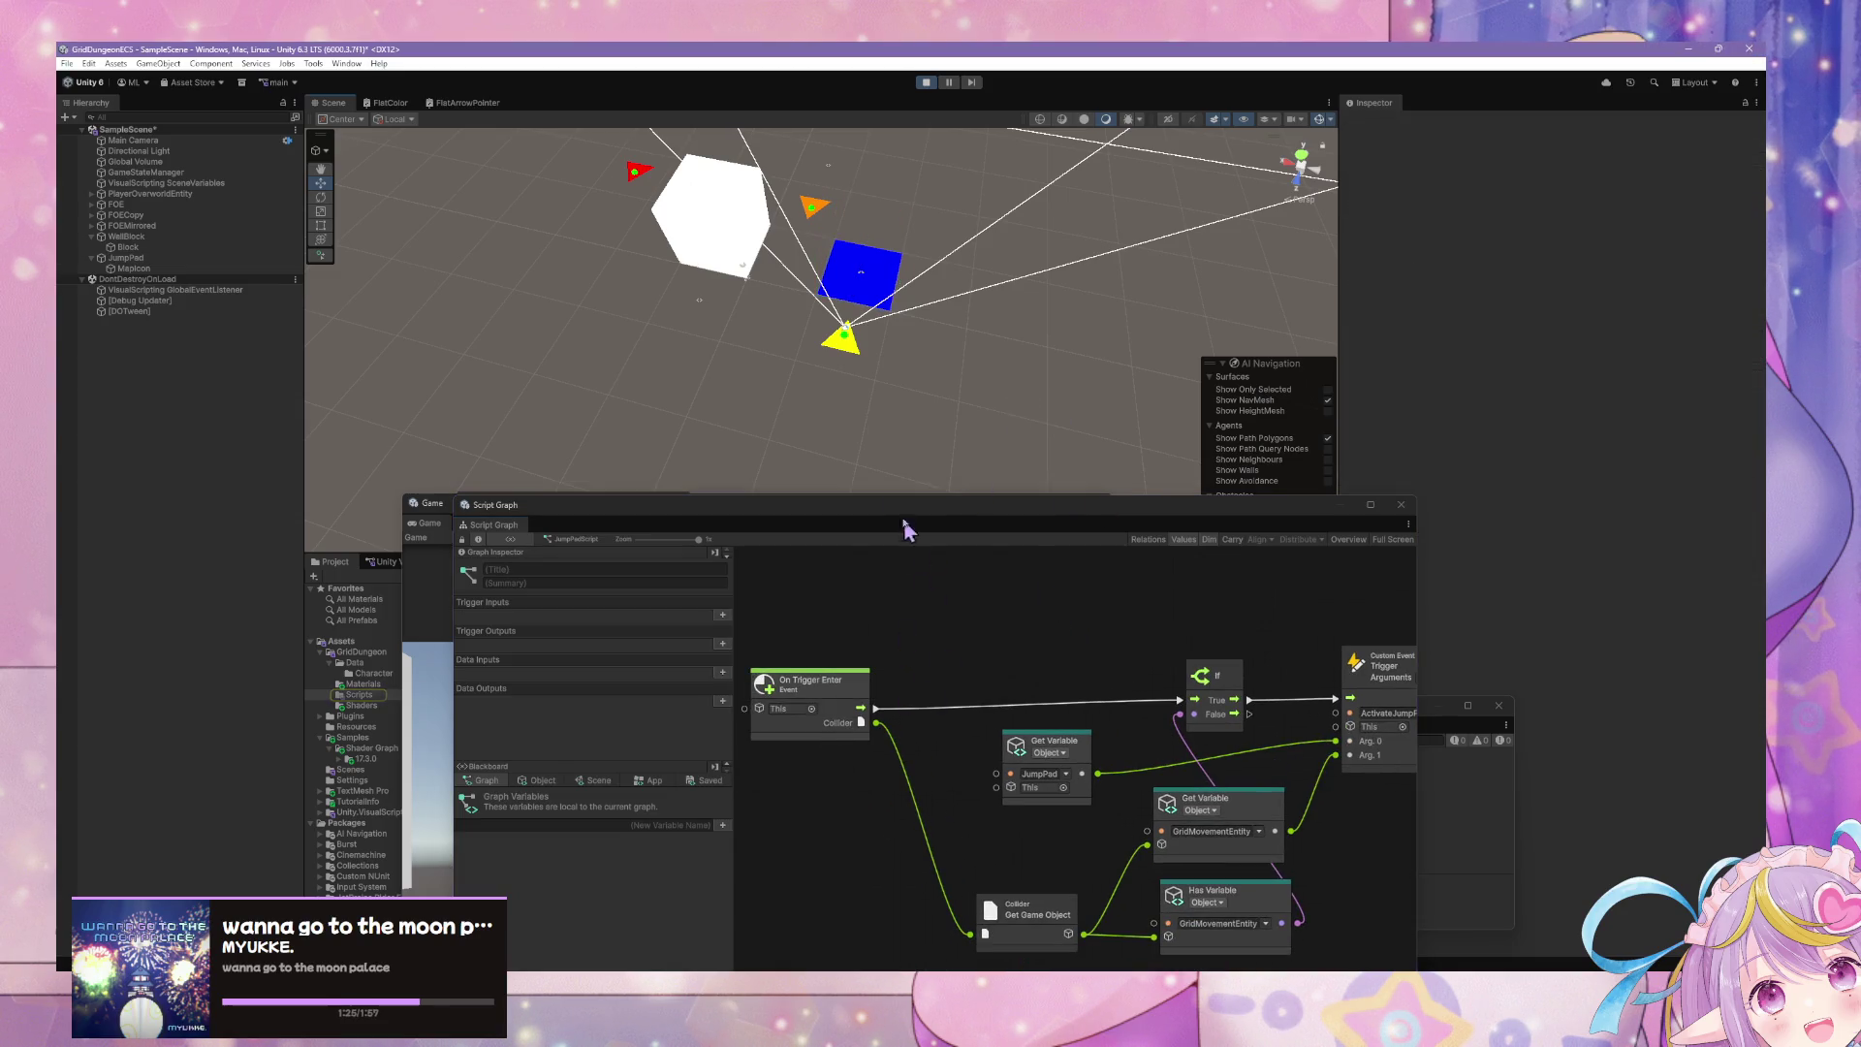
pyautogui.click(436, 722)
pyautogui.moveTo(930, 515)
pyautogui.mouseDown()
pyautogui.moveTo(739, 493)
pyautogui.moveTo(499, 417)
pyautogui.mouseUp()
pyautogui.click(217, 259)
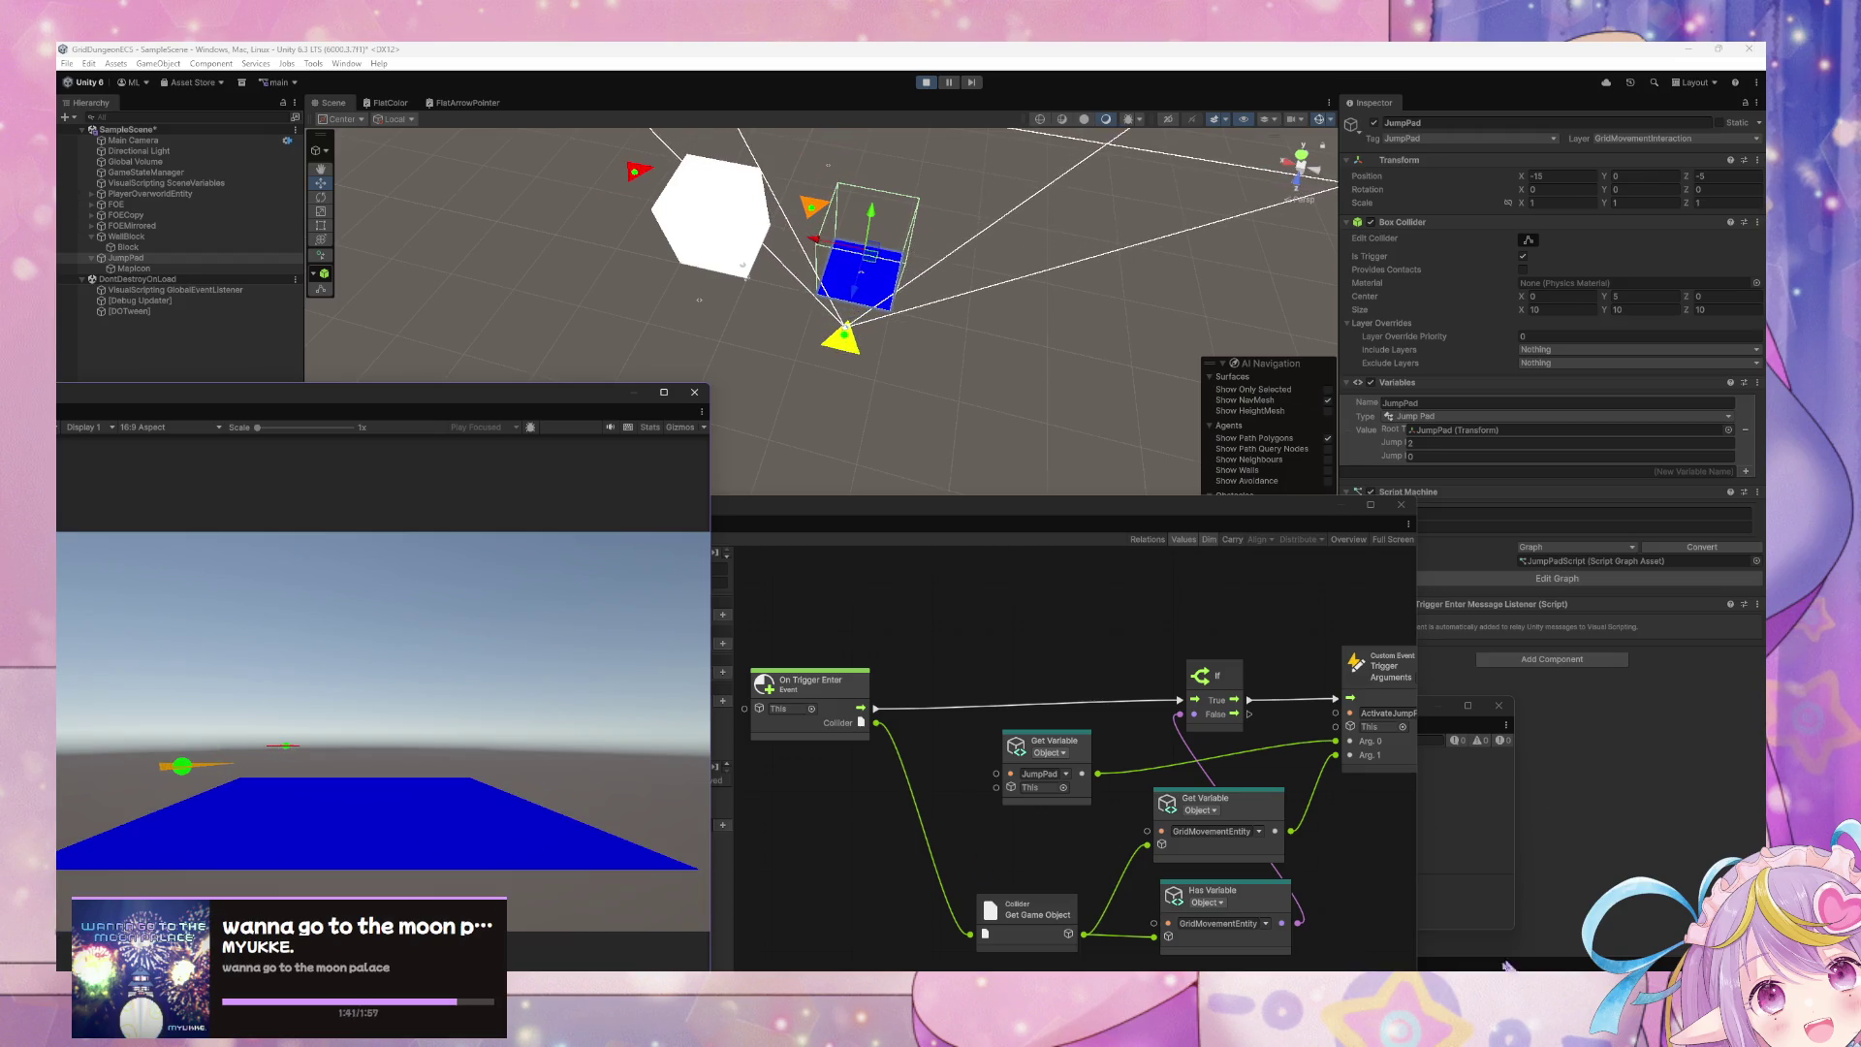
pyautogui.moveTo(1074, 989)
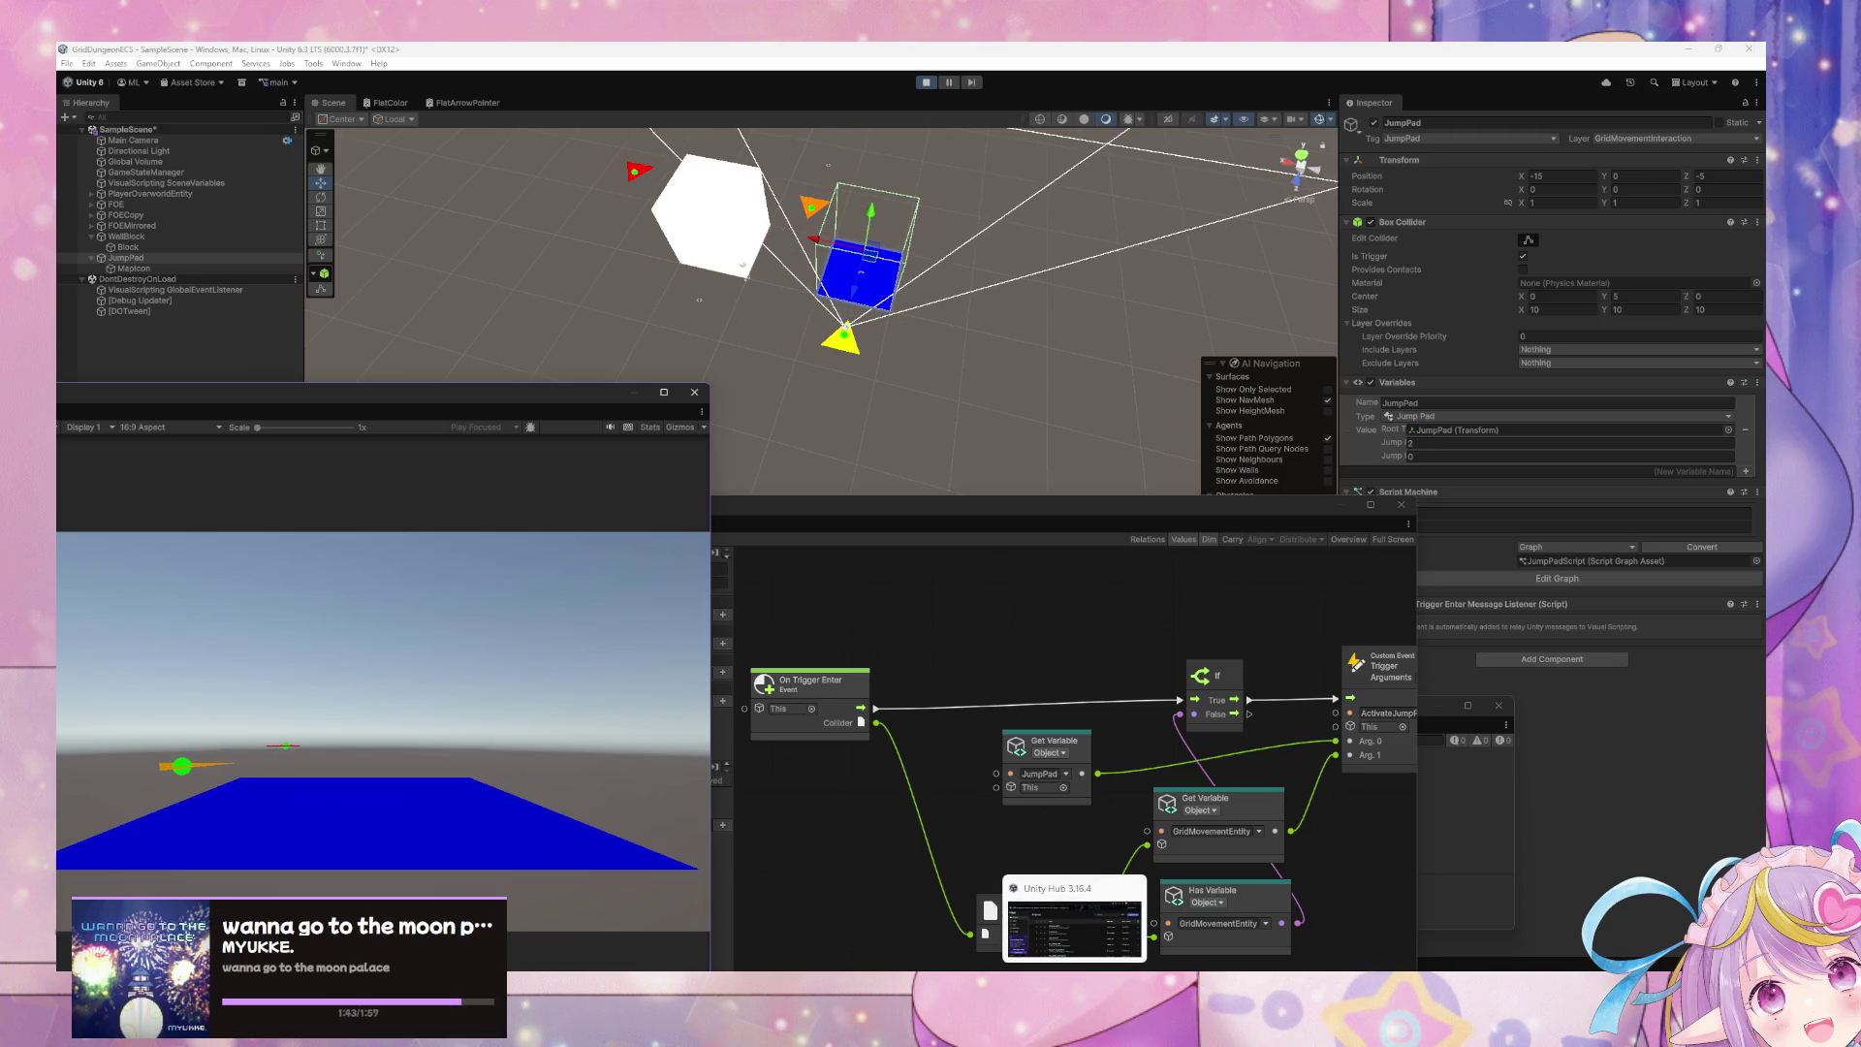
pyautogui.click(1251, 916)
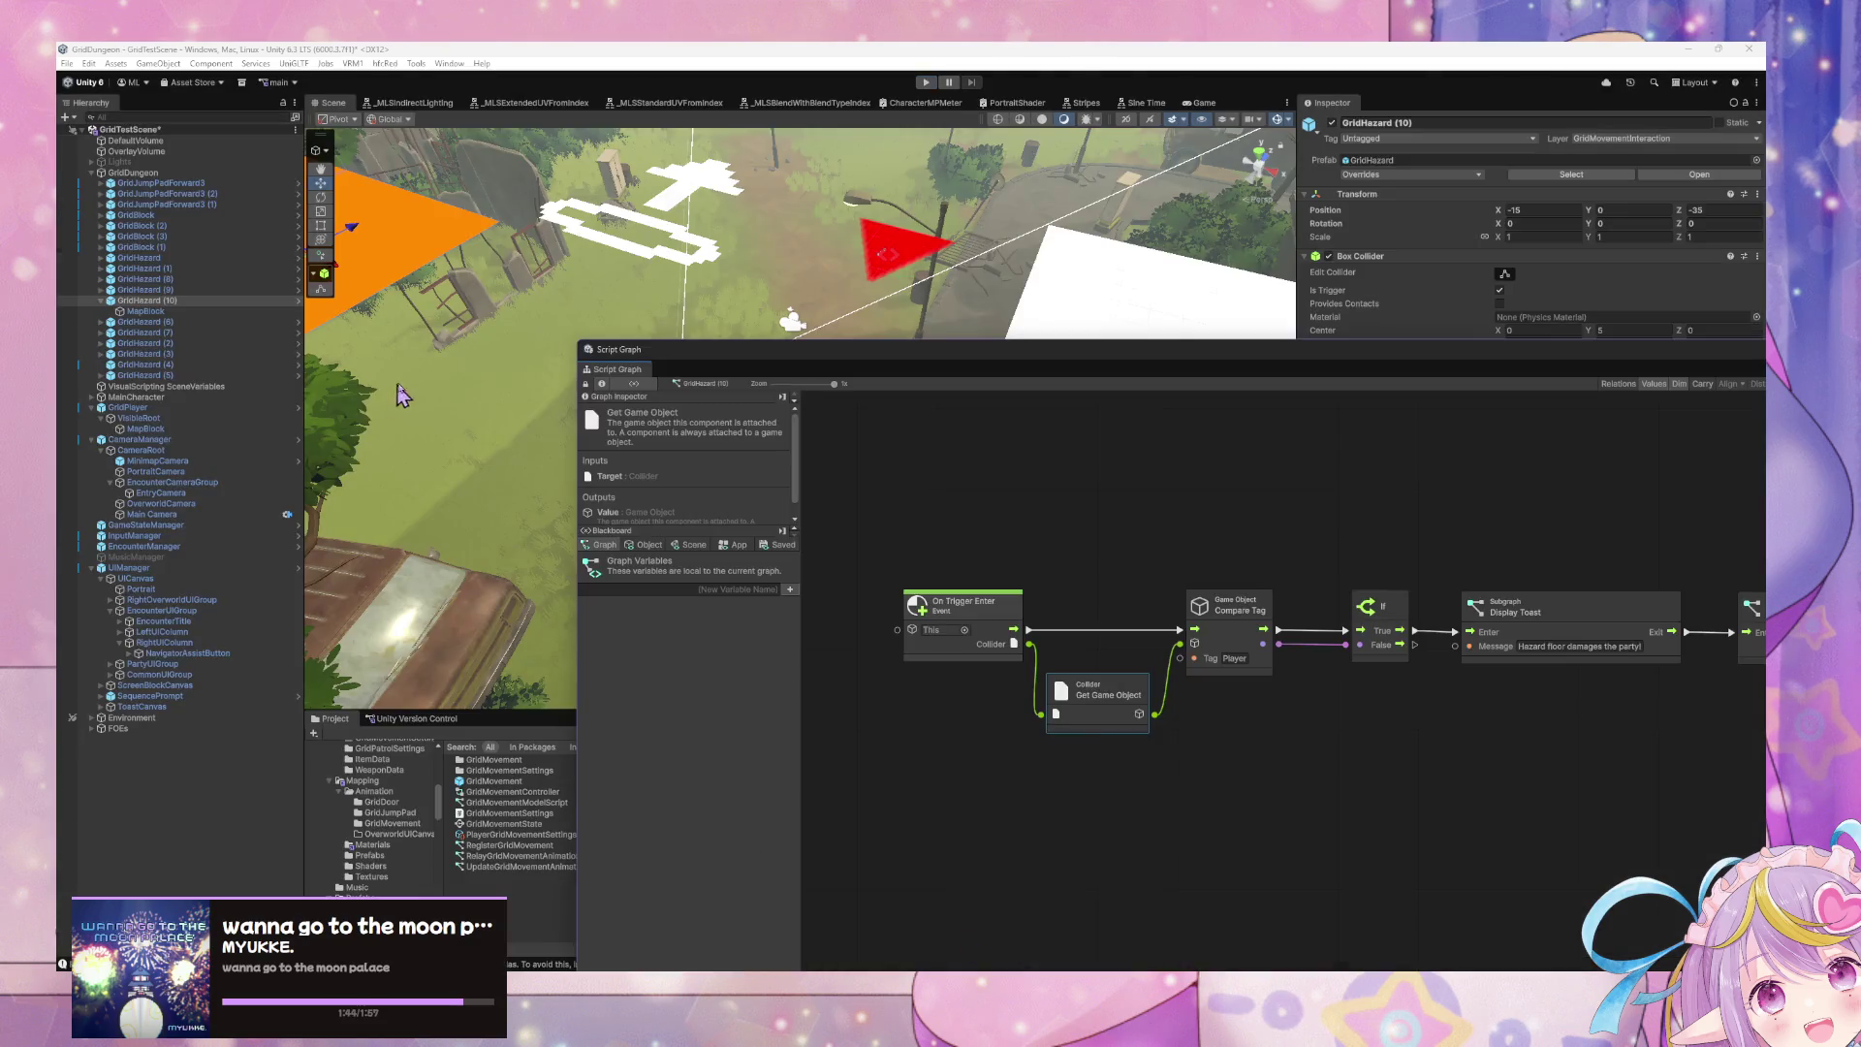
pyautogui.click(427, 233)
pyautogui.moveTo(1483, 365)
pyautogui.mouseDown()
pyautogui.moveTo(1454, 426)
pyautogui.moveTo(766, 520)
pyautogui.moveTo(892, 366)
pyautogui.moveTo(905, 241)
pyautogui.mouseUp()
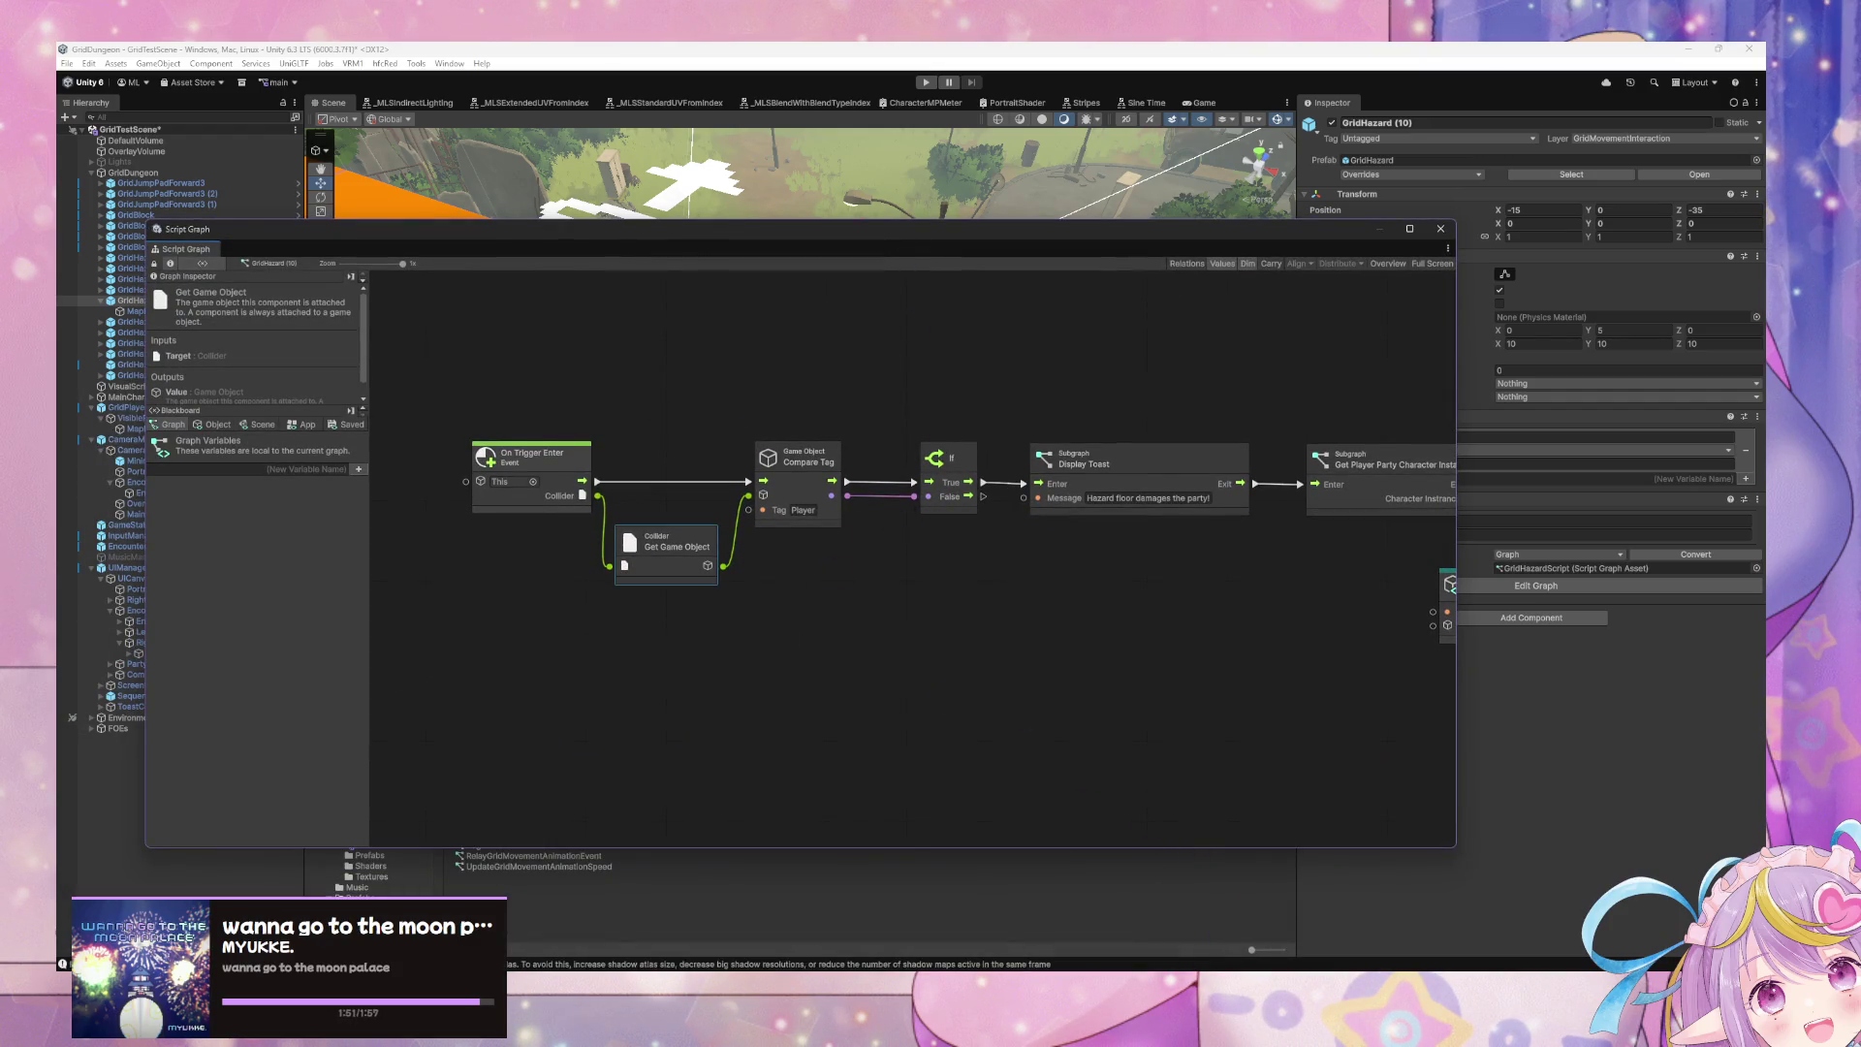
pyautogui.moveTo(1105, 977)
pyautogui.click(1177, 948)
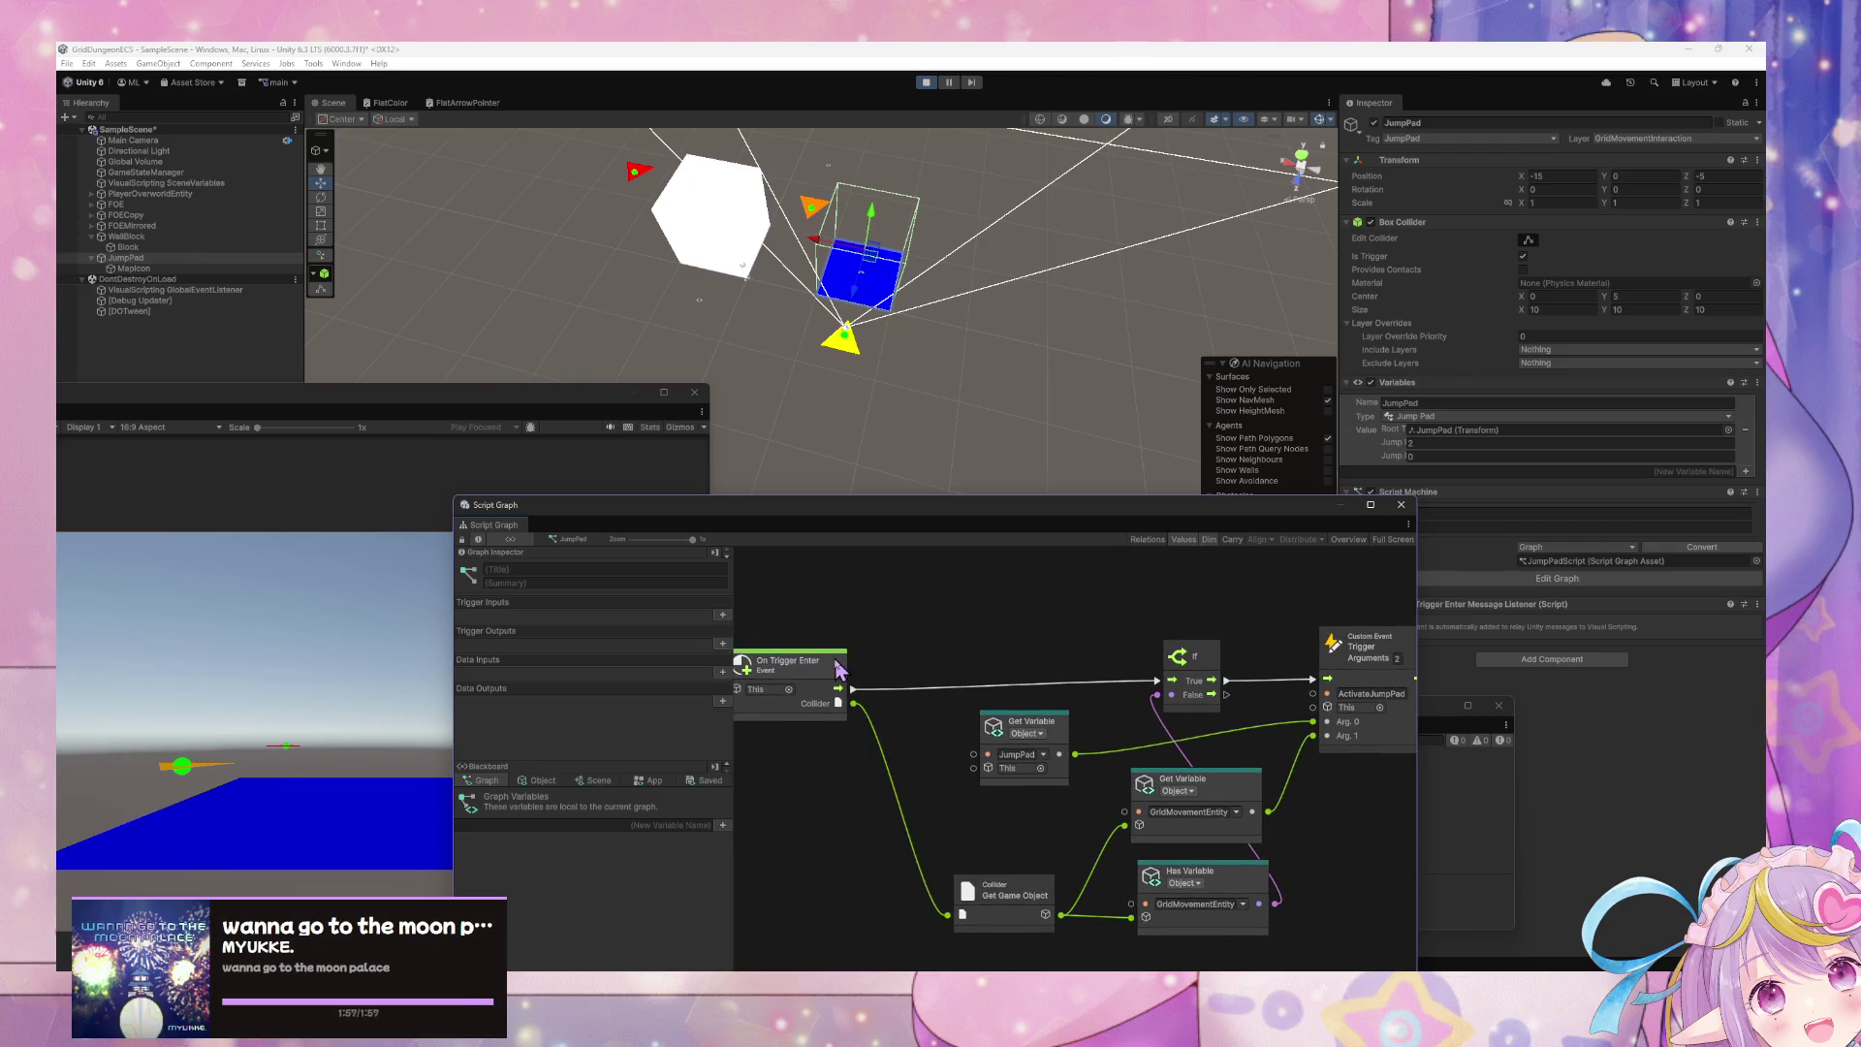
# - Reposition the Game window and step the player onto the jump pad and back with W and S
pyautogui.click(282, 672)
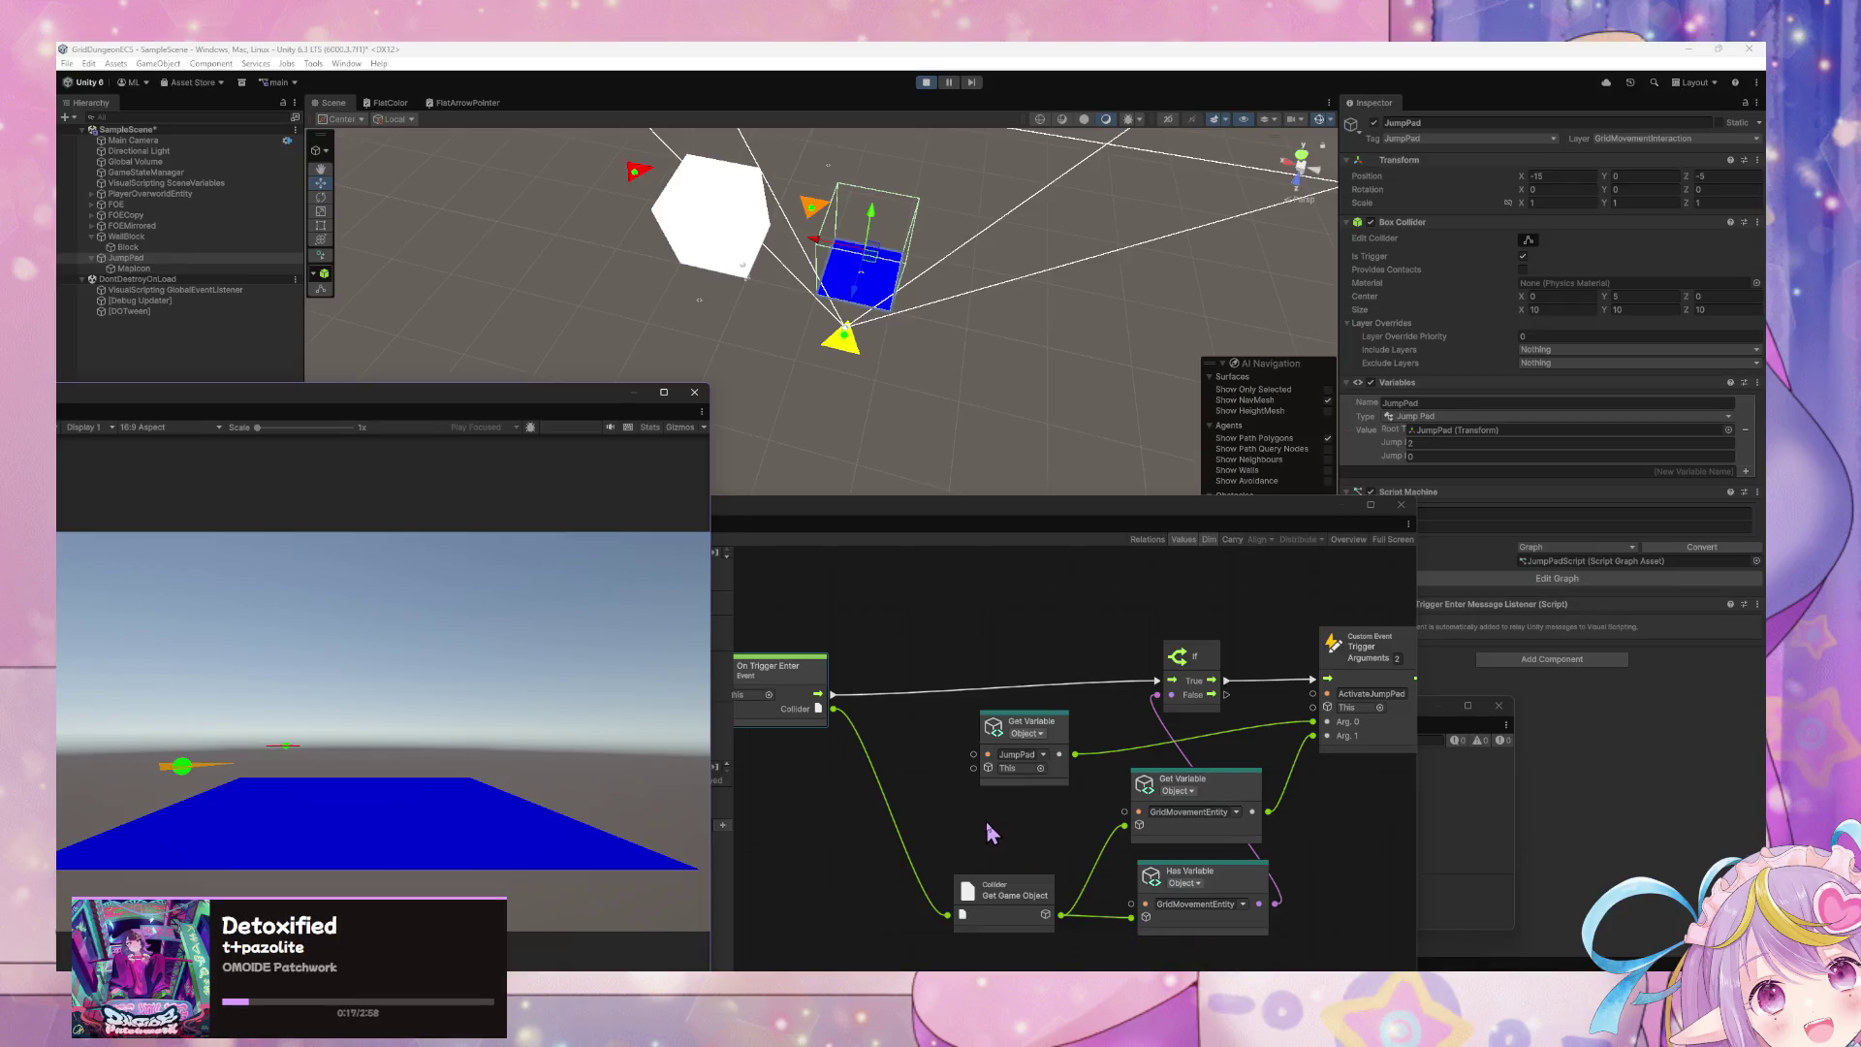
pyautogui.click(989, 831)
pyautogui.moveTo(456, 414)
pyautogui.mouseDown()
pyautogui.moveTo(544, 486)
pyautogui.moveTo(565, 747)
pyautogui.moveTo(511, 382)
pyautogui.moveTo(521, 325)
pyautogui.mouseUp()
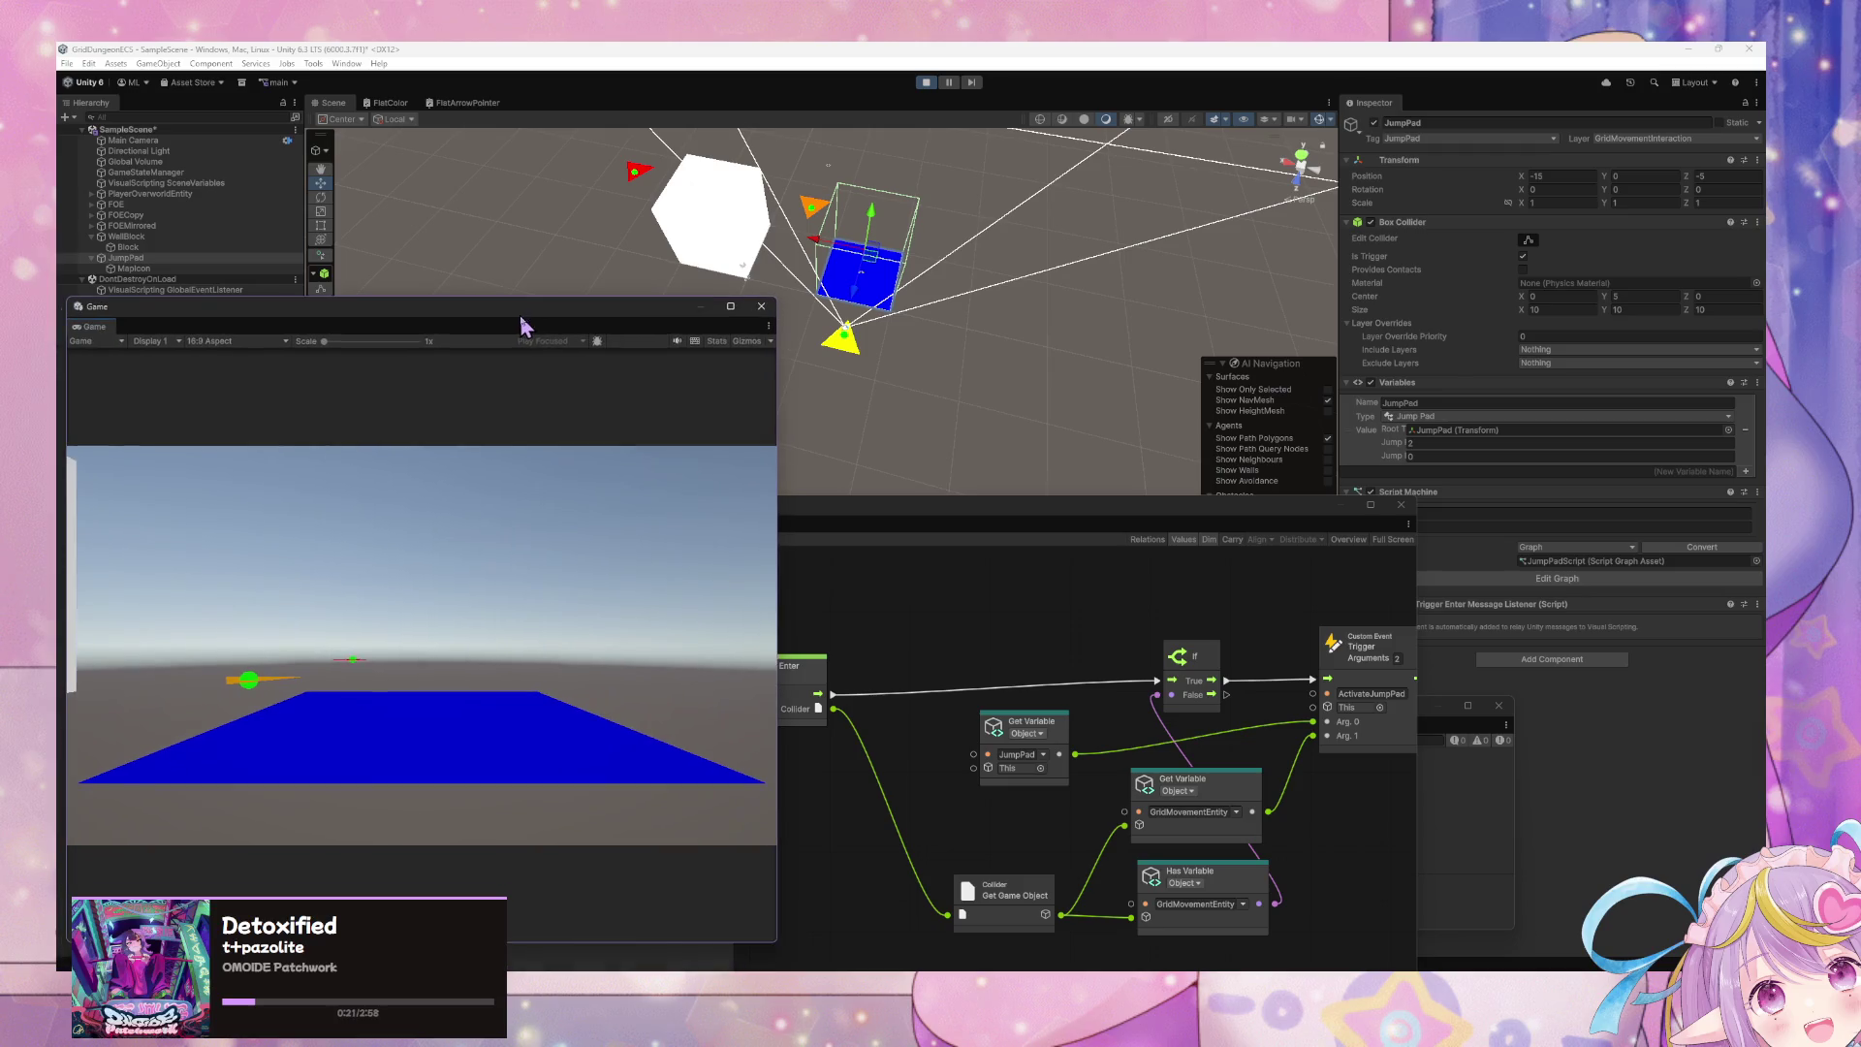
pyautogui.press('w')
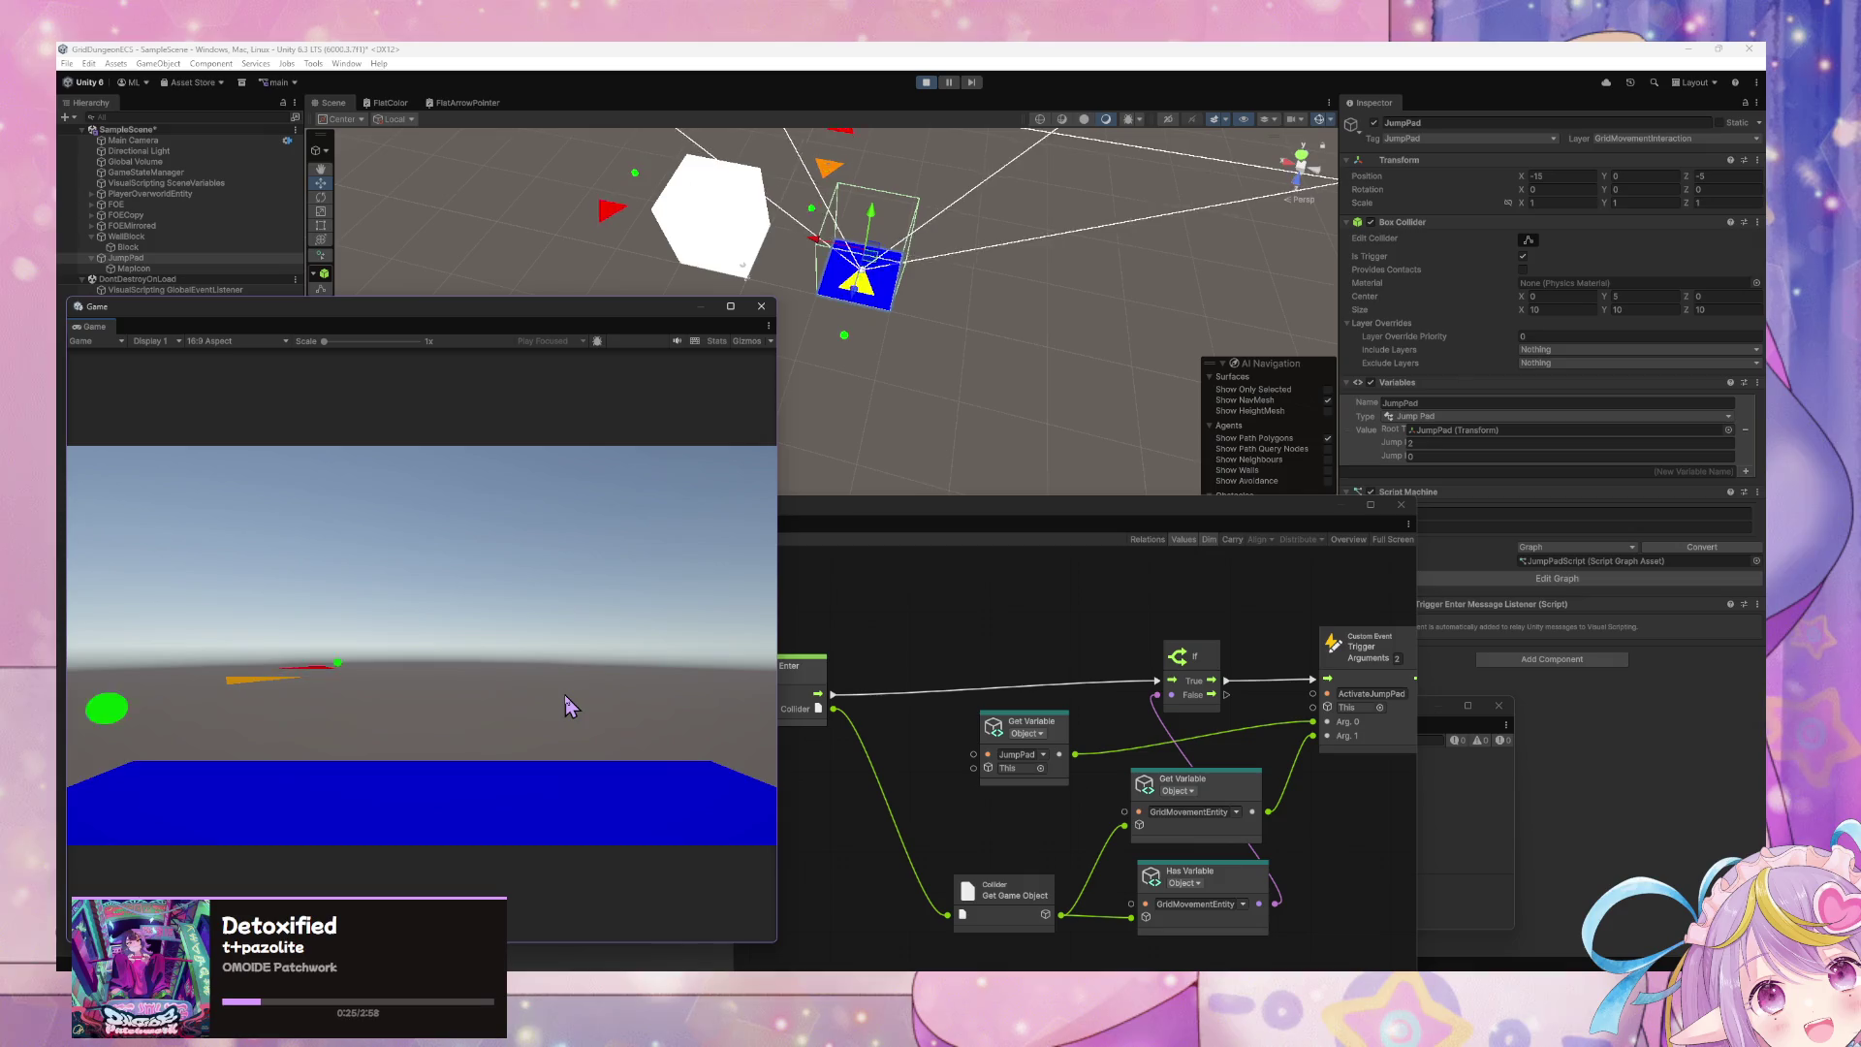
pyautogui.press('s')
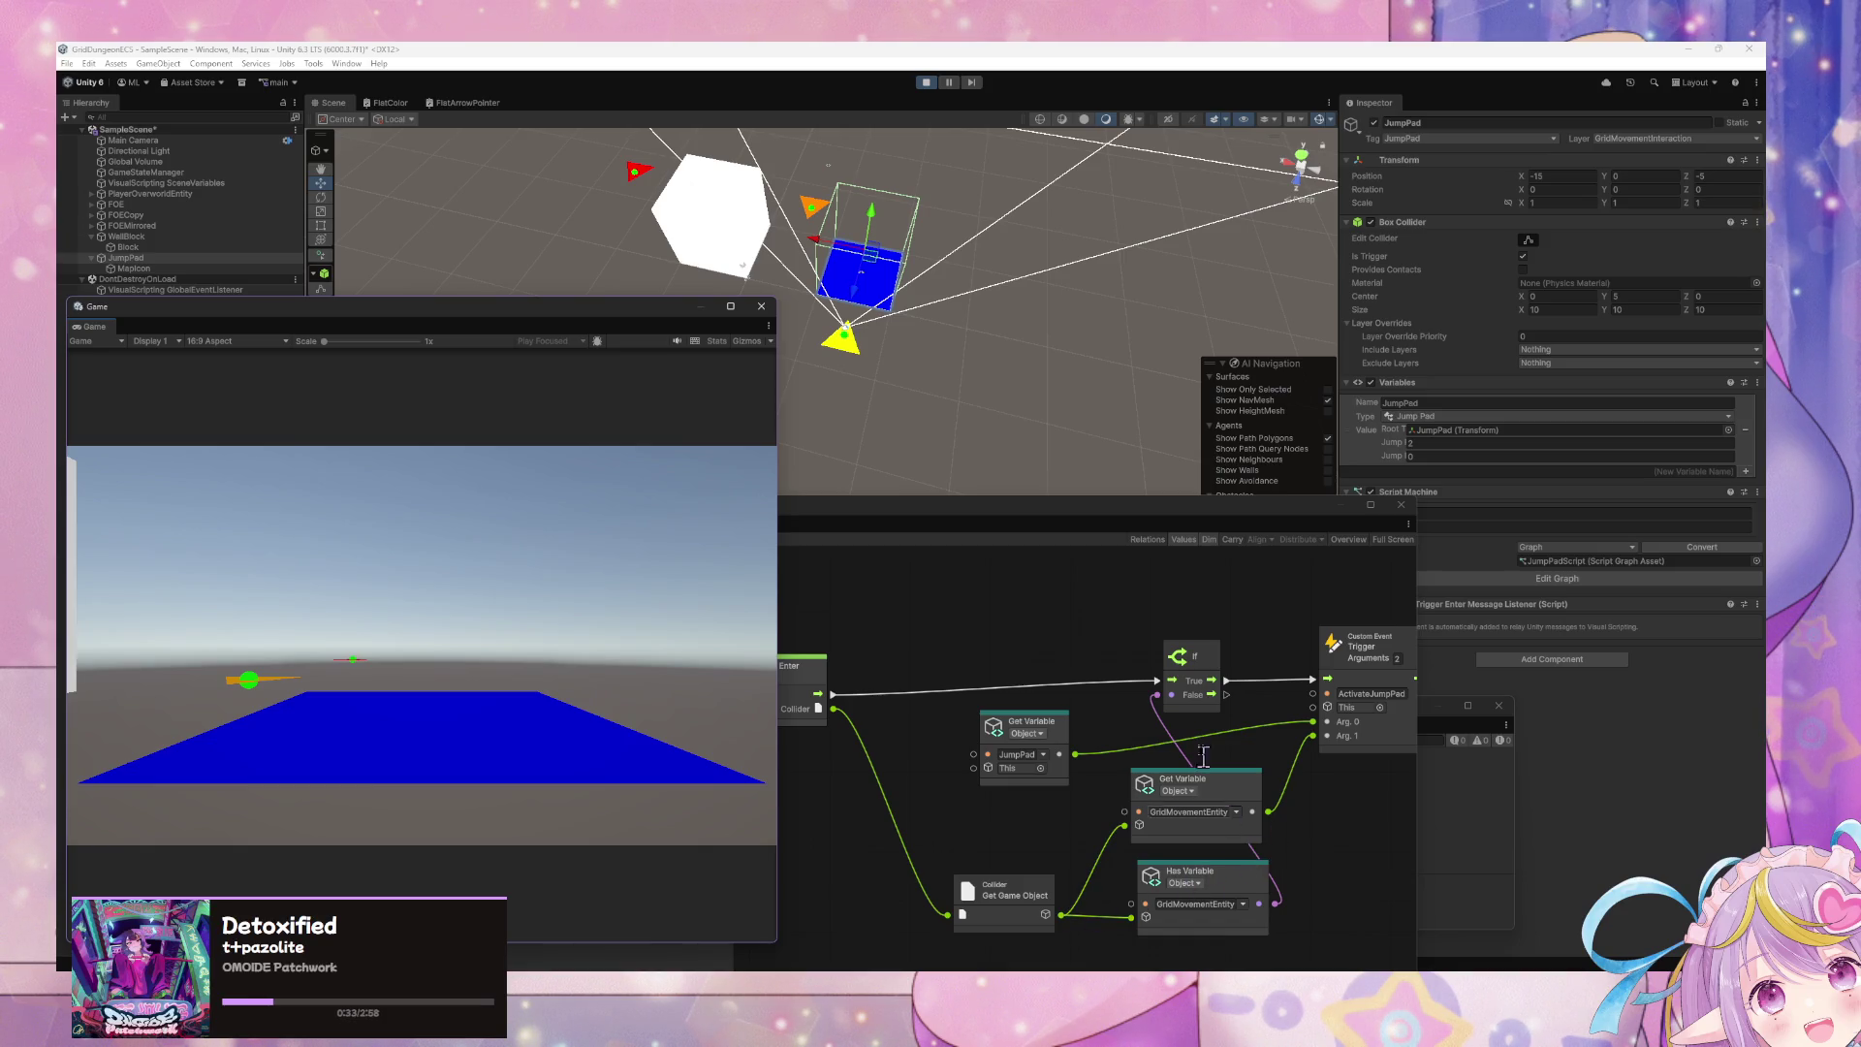
# - Move the Script Graph window lower and bring the Game view to the upper left in front
pyautogui.click(854, 704)
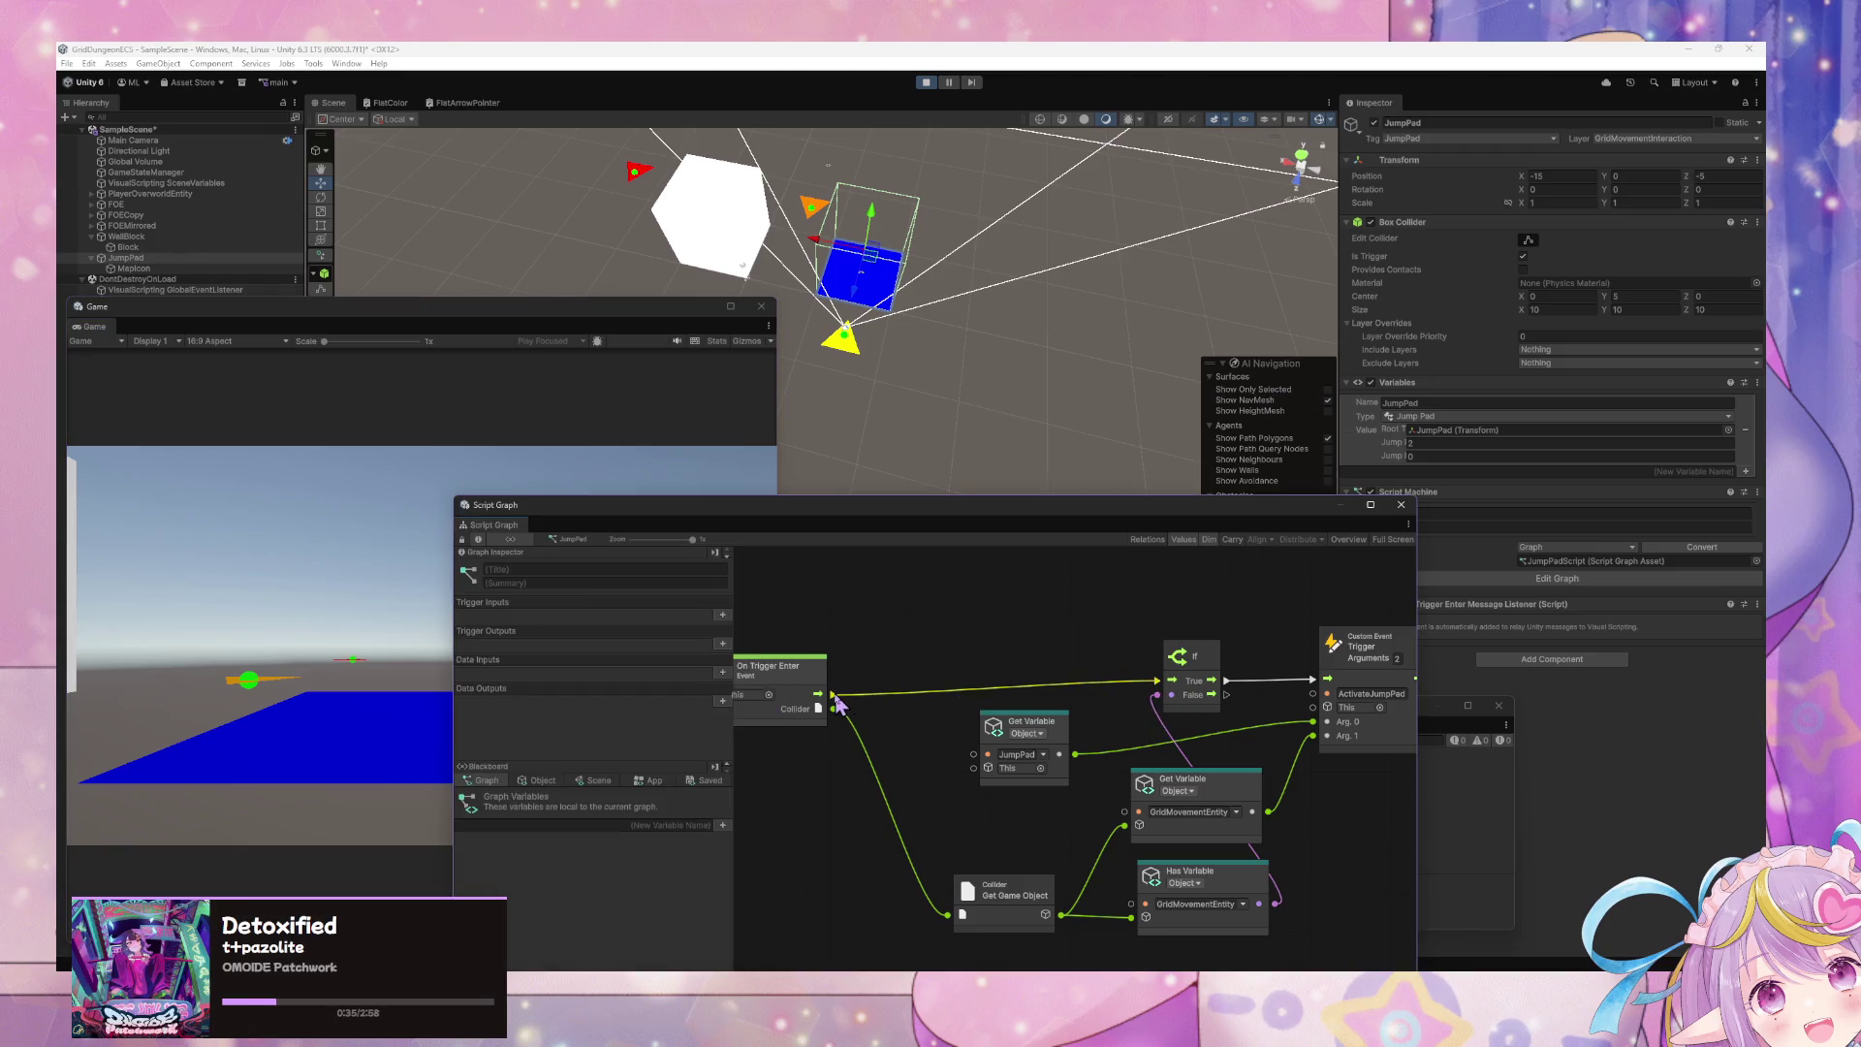
pyautogui.click(313, 725)
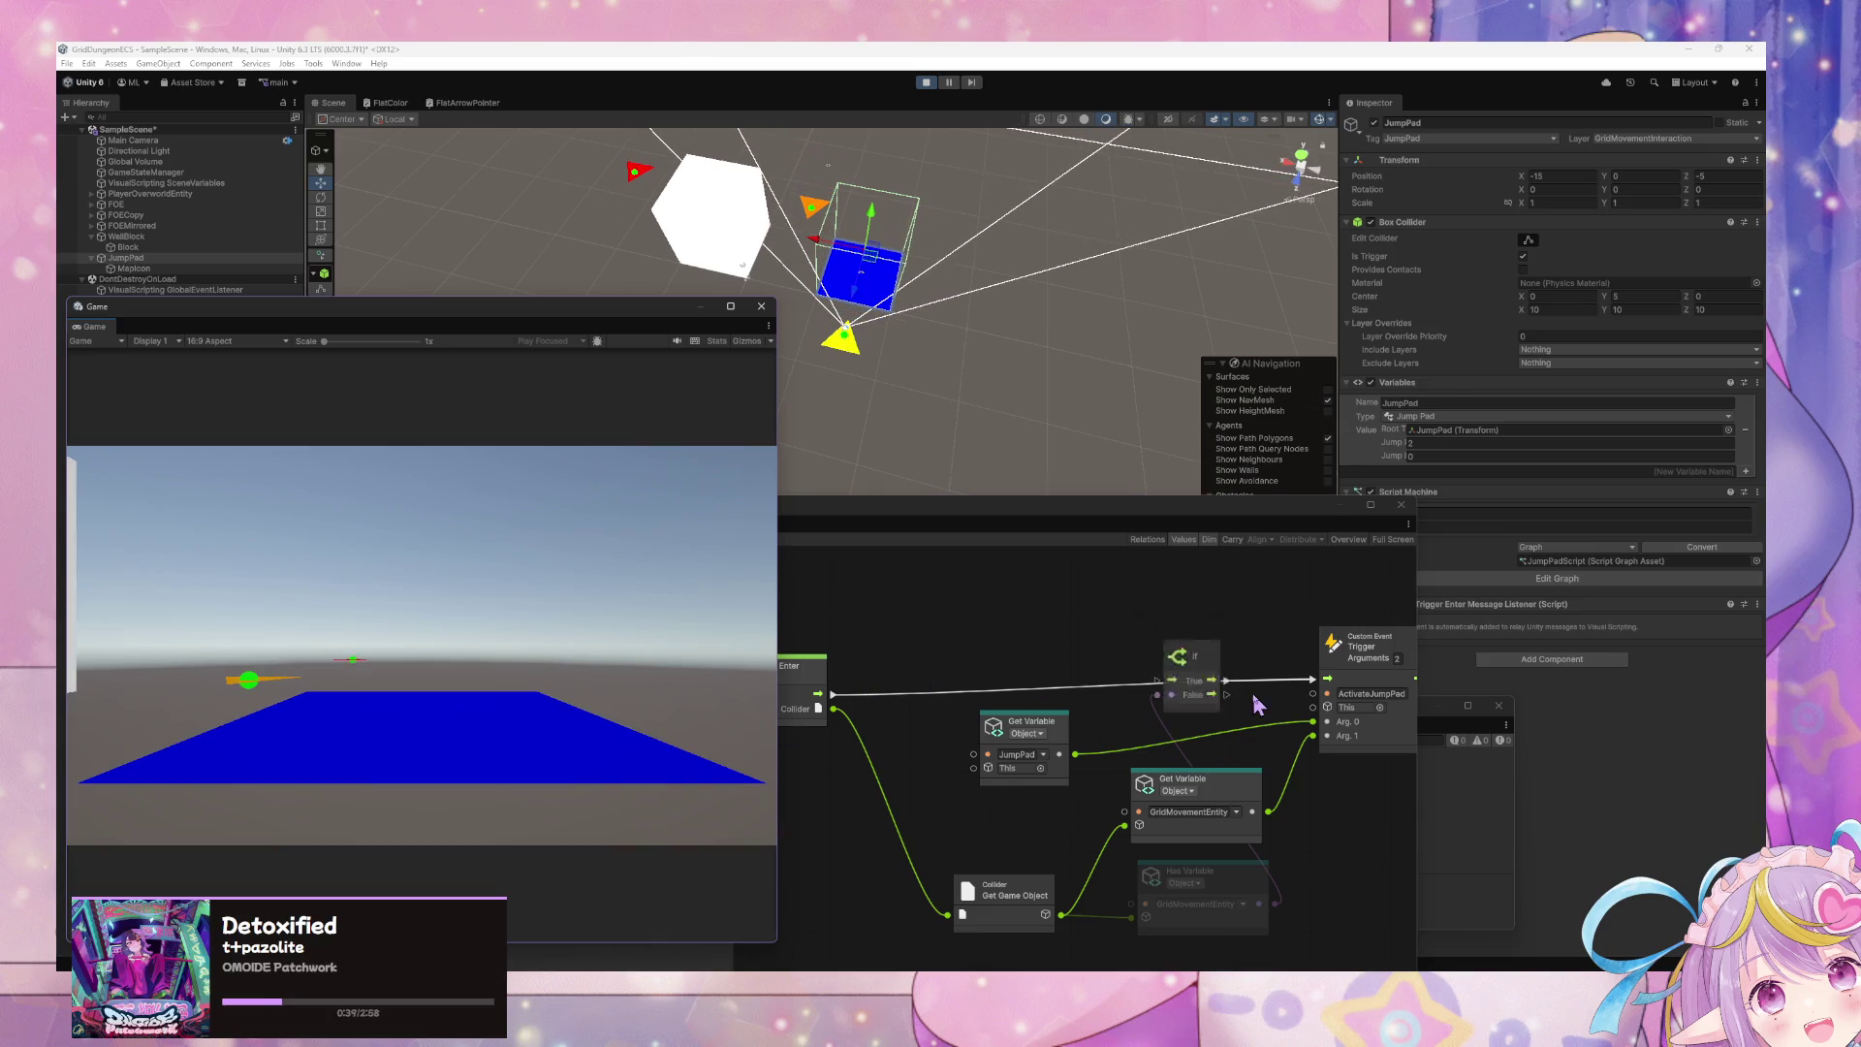
pyautogui.click(833, 700)
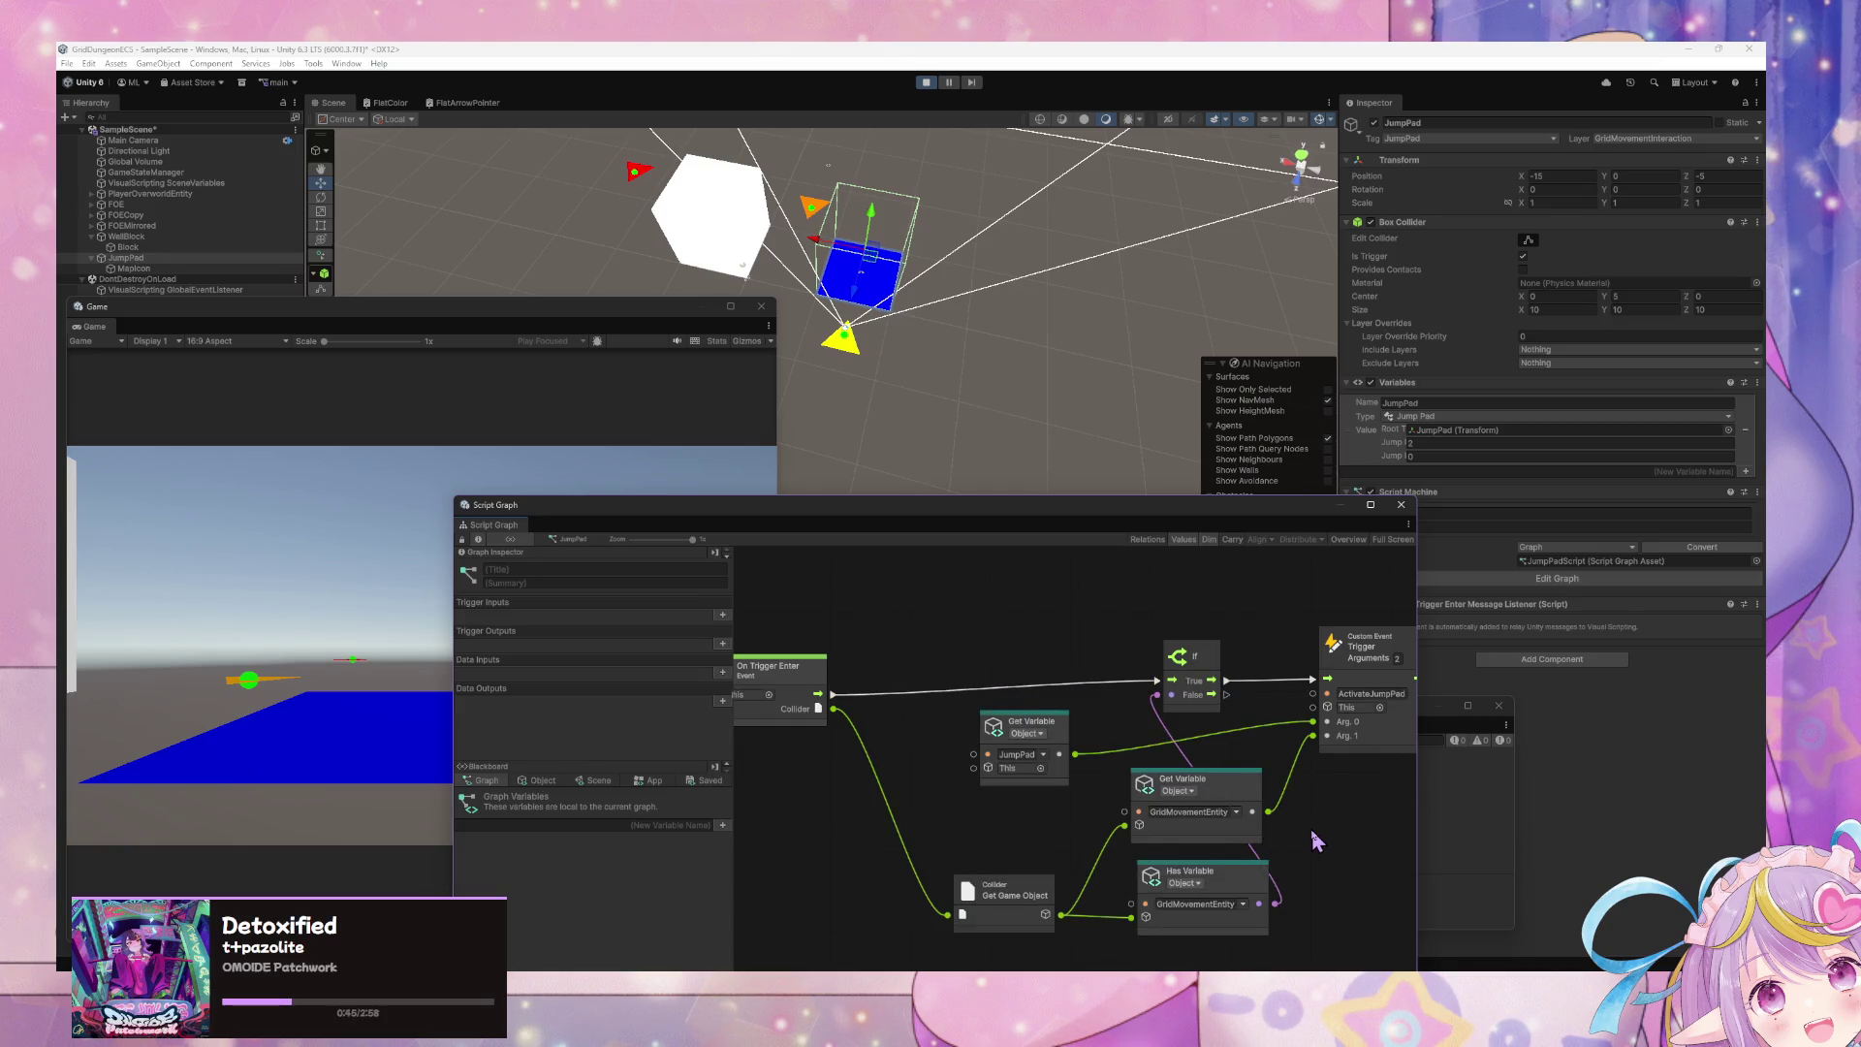
pyautogui.click(361, 643)
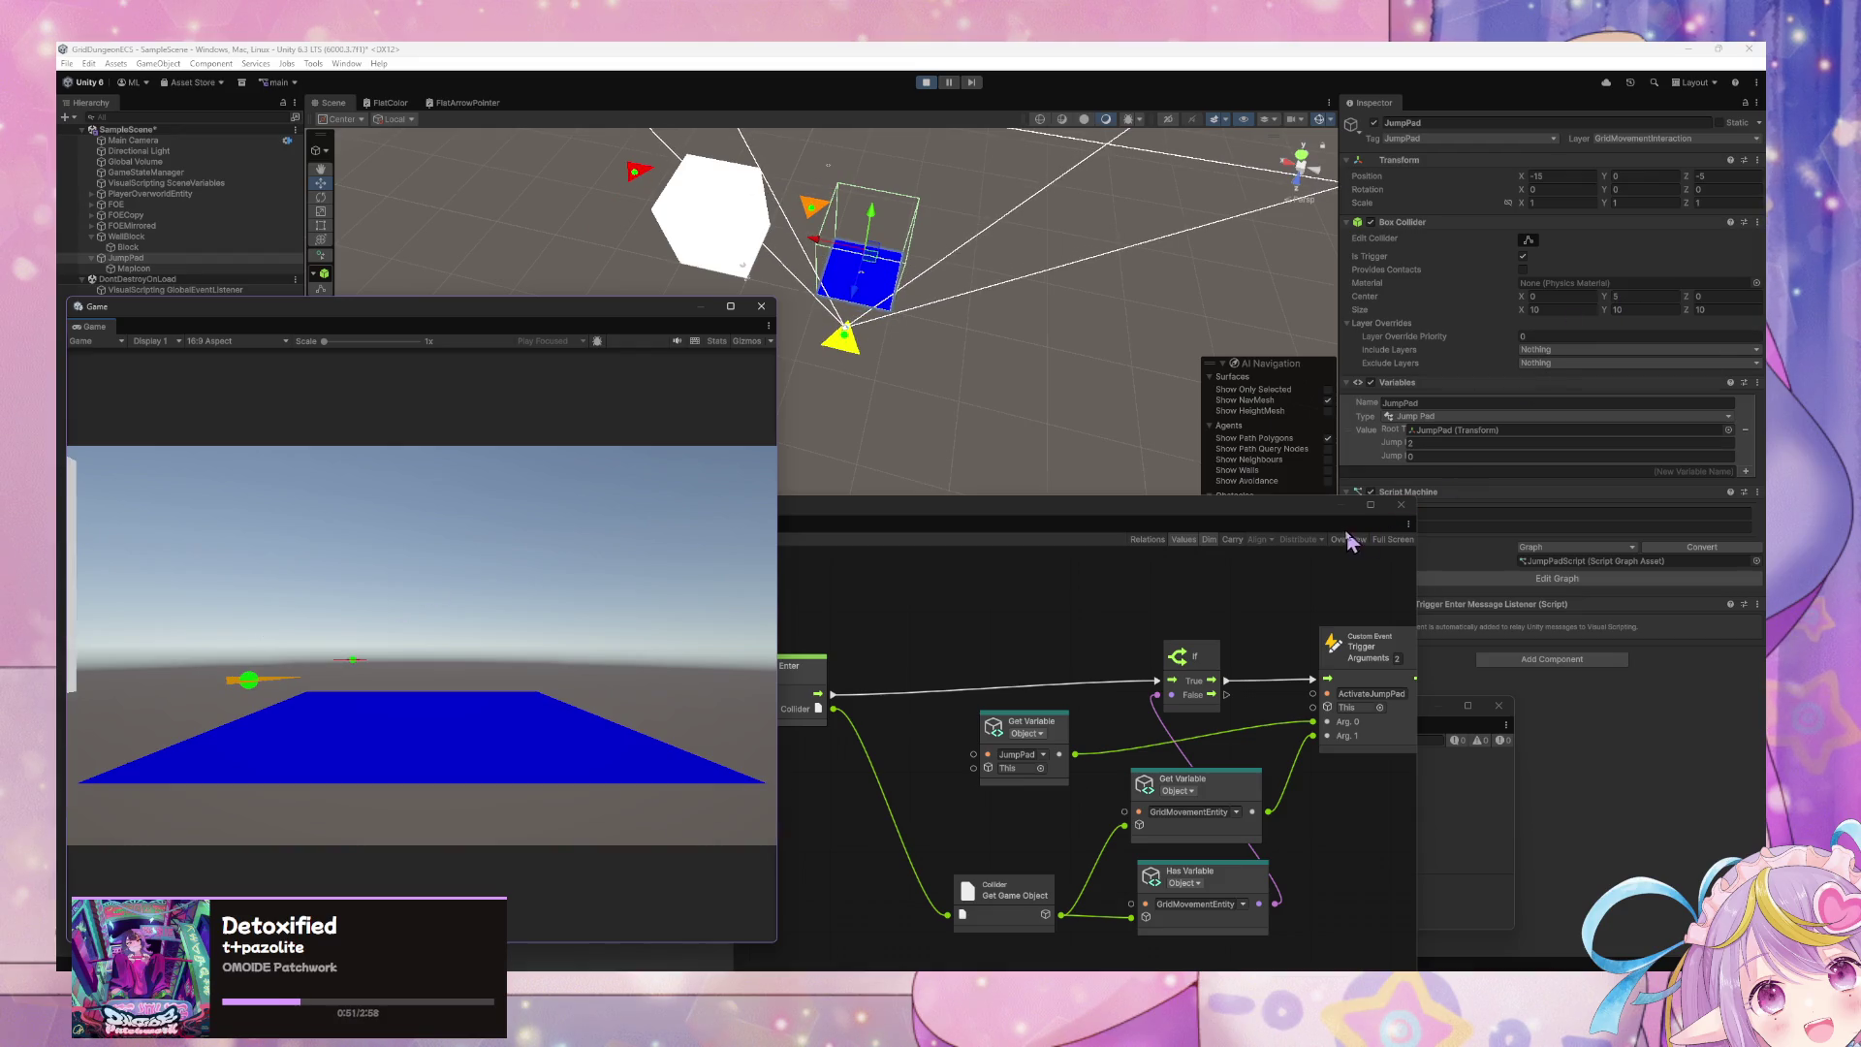
pyautogui.moveTo(1268, 520); pyautogui.dragTo(1207, 687)
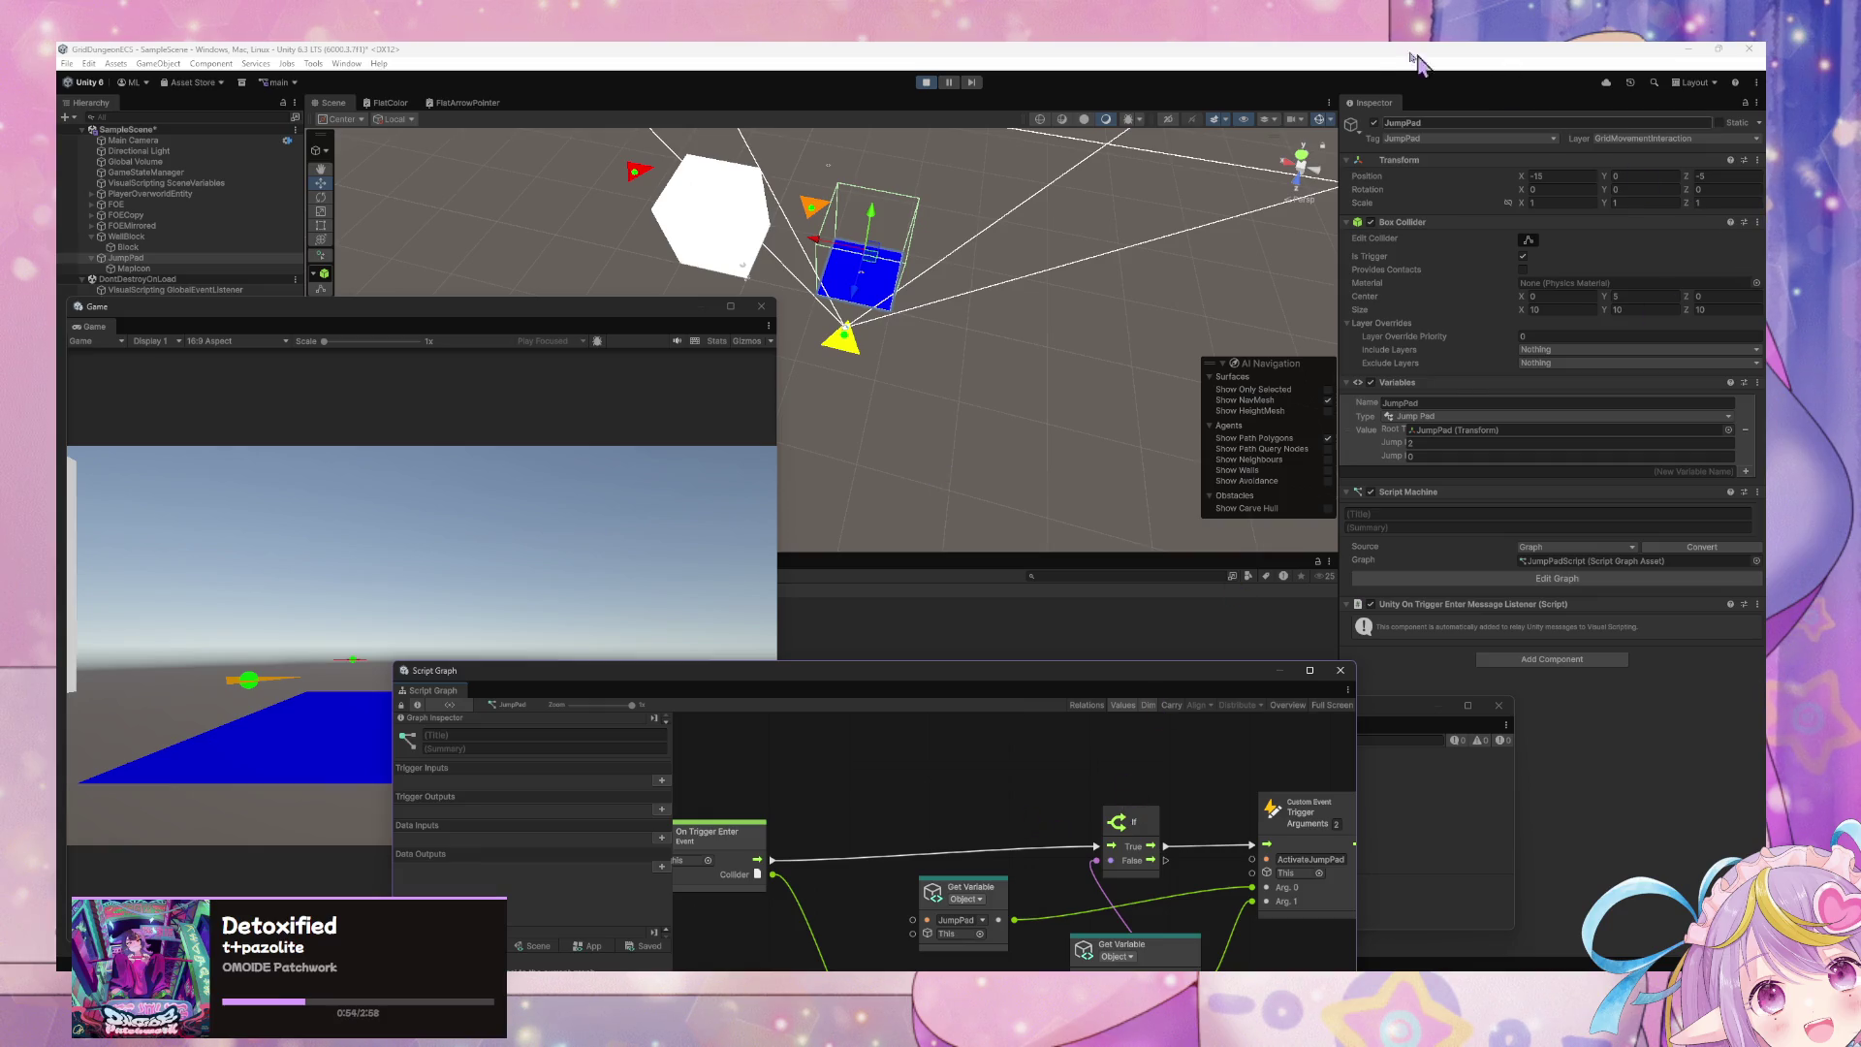
pyautogui.click(466, 554)
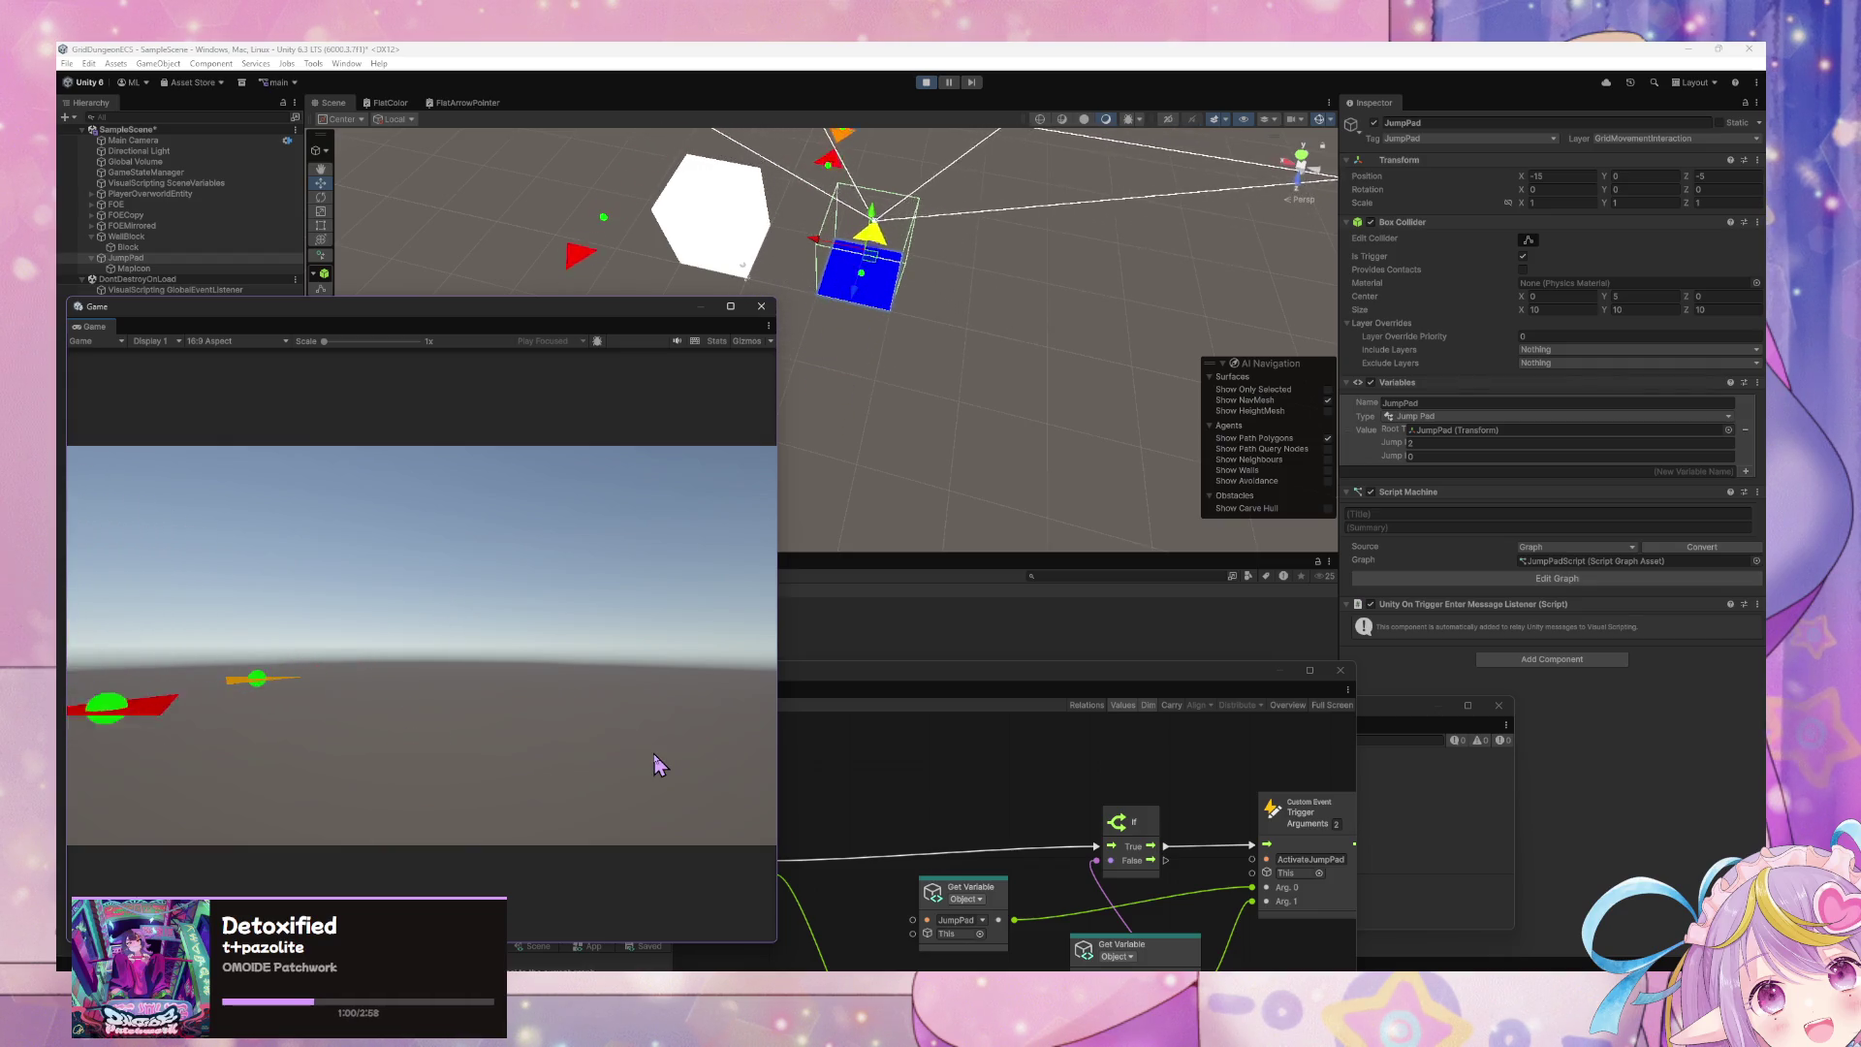
pyautogui.moveTo(424, 311)
pyautogui.mouseDown()
pyautogui.moveTo(753, 249)
pyautogui.moveTo(805, 295)
pyautogui.moveTo(368, 215)
pyautogui.moveTo(977, 236)
pyautogui.mouseUp()
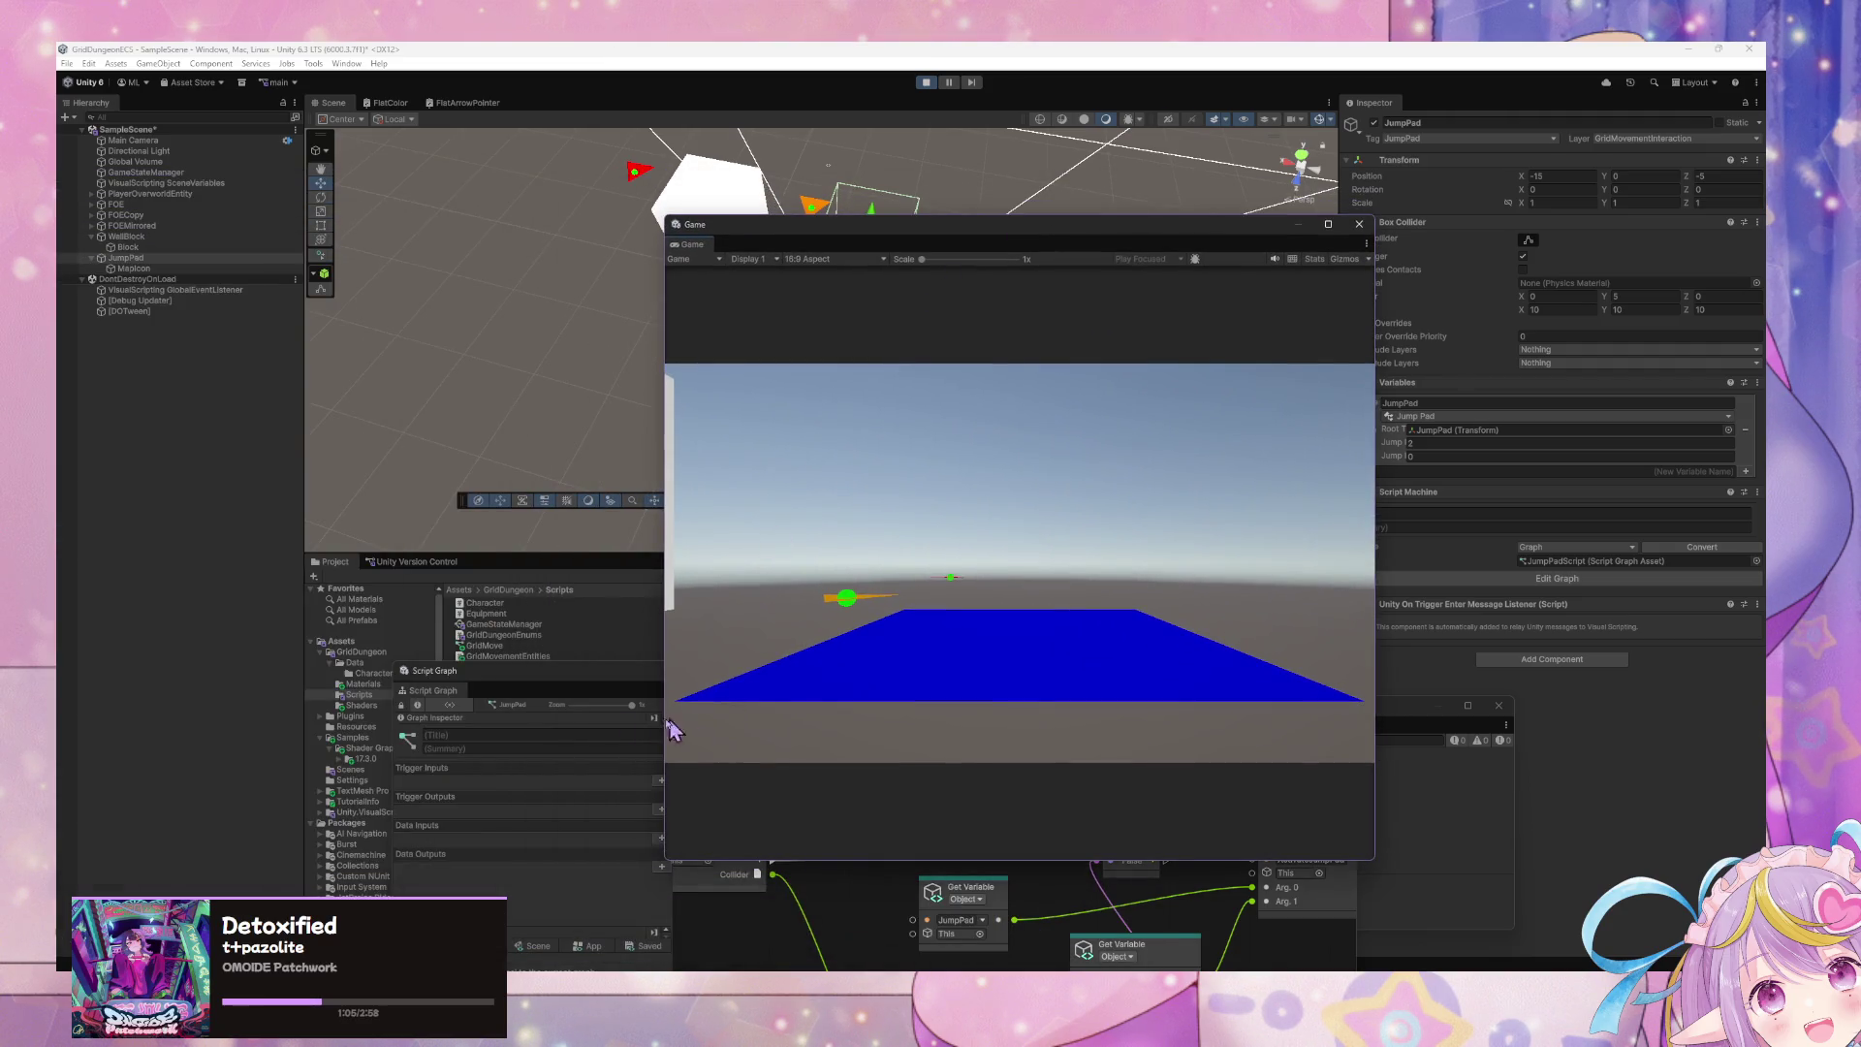
# - Open GameStateManager's state graph and enter the Handle GridMovementEntity Interactions state
pyautogui.click(171, 173)
pyautogui.click(1047, 906)
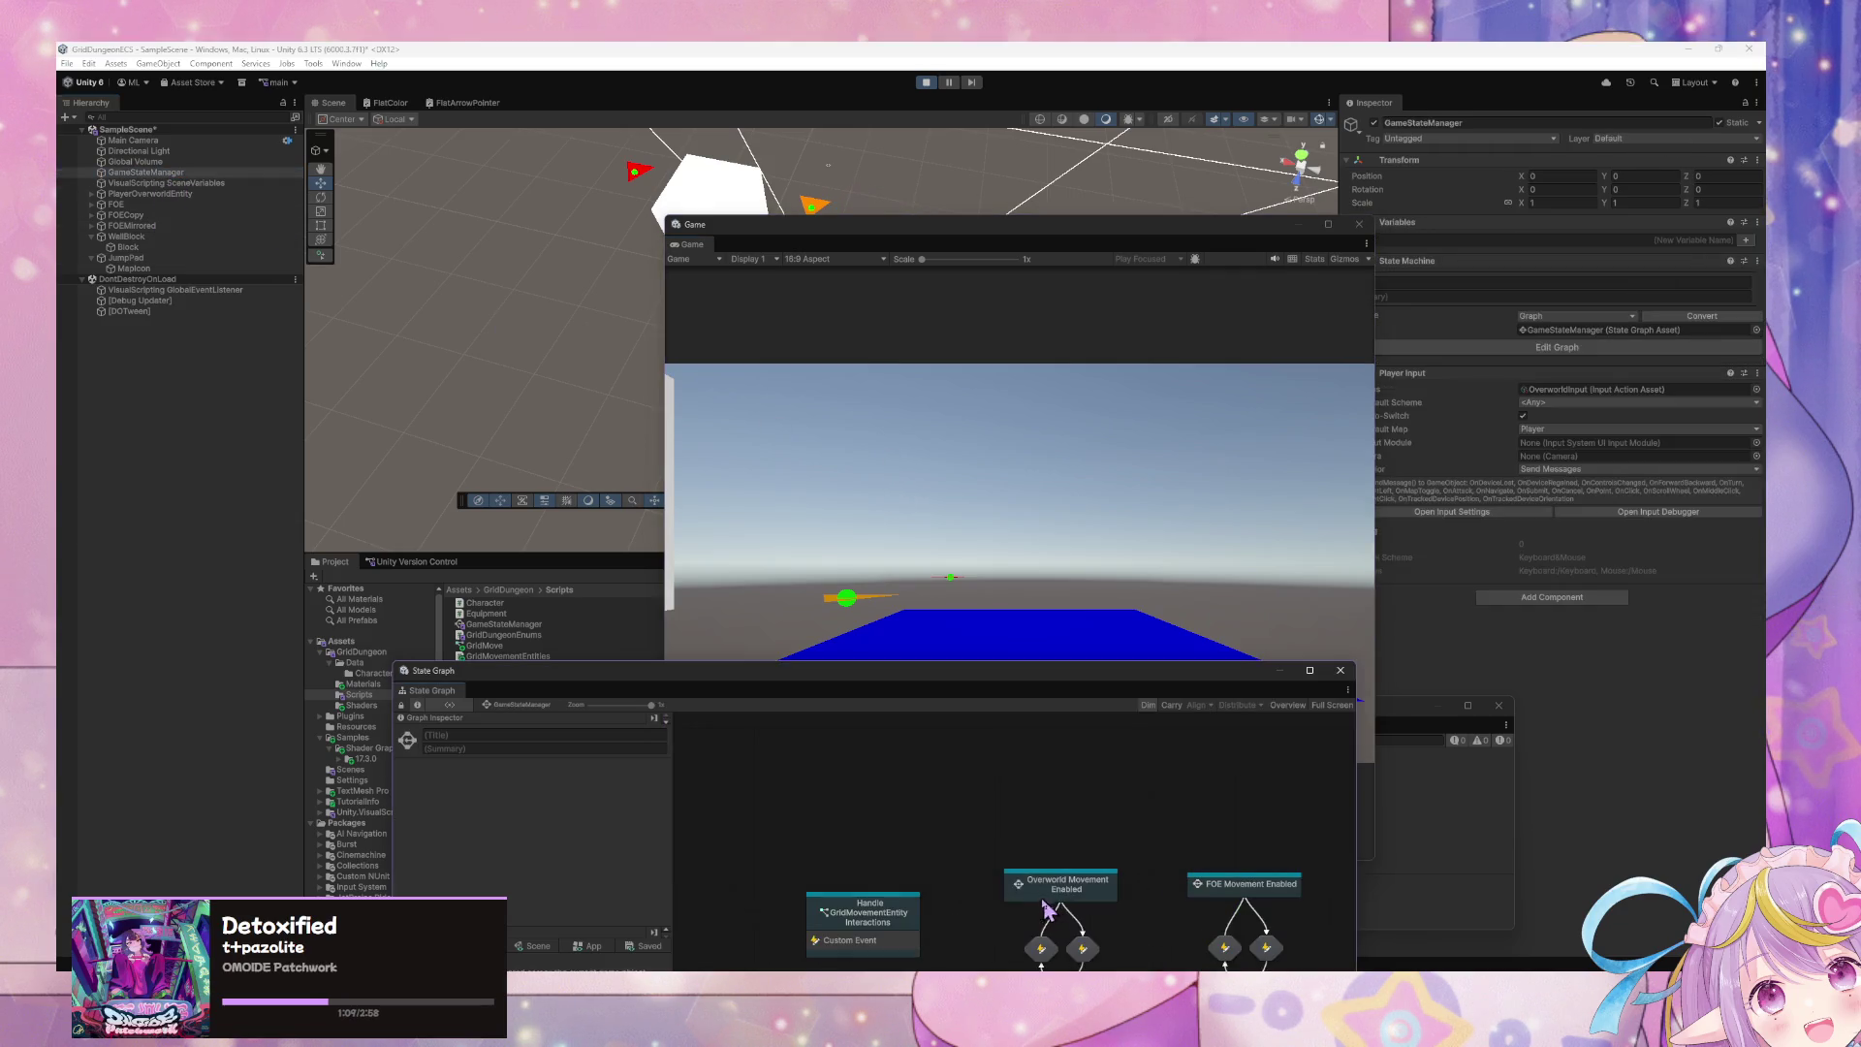
pyautogui.moveTo(930, 698); pyautogui.dragTo(867, 316)
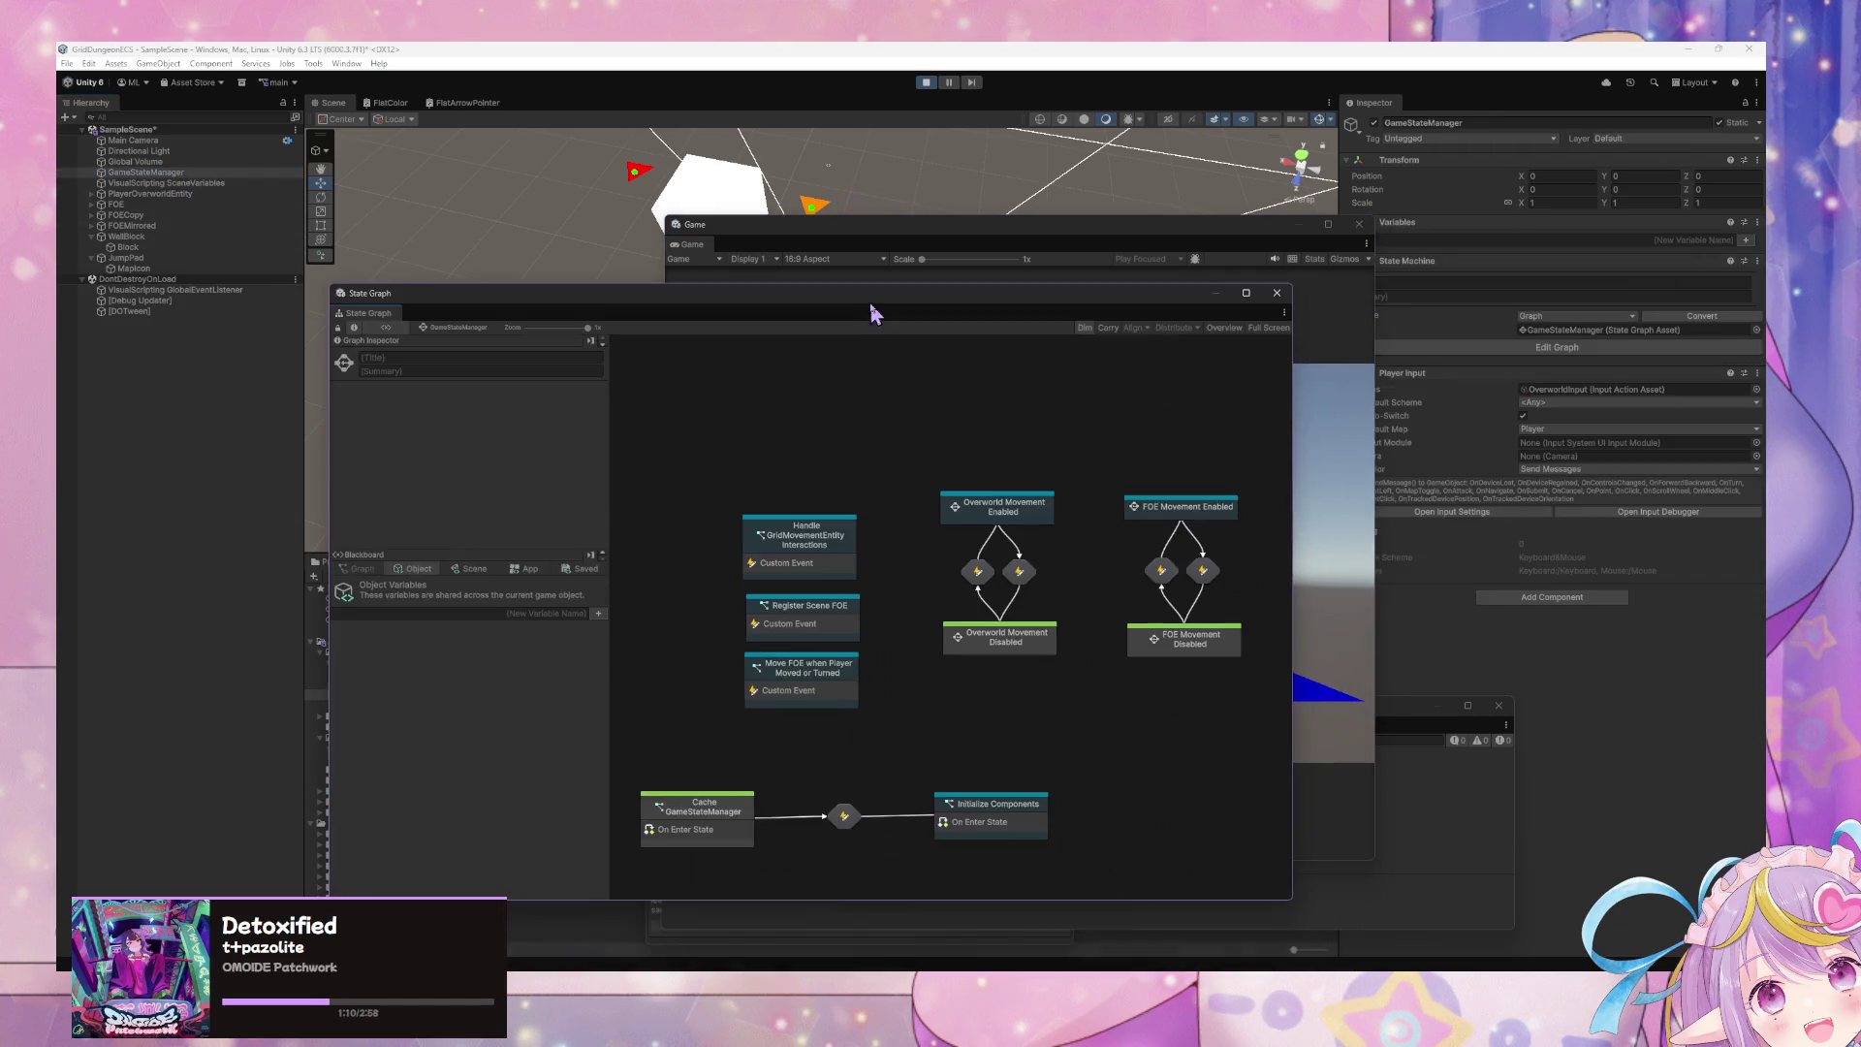
pyautogui.doubleClick(801, 562)
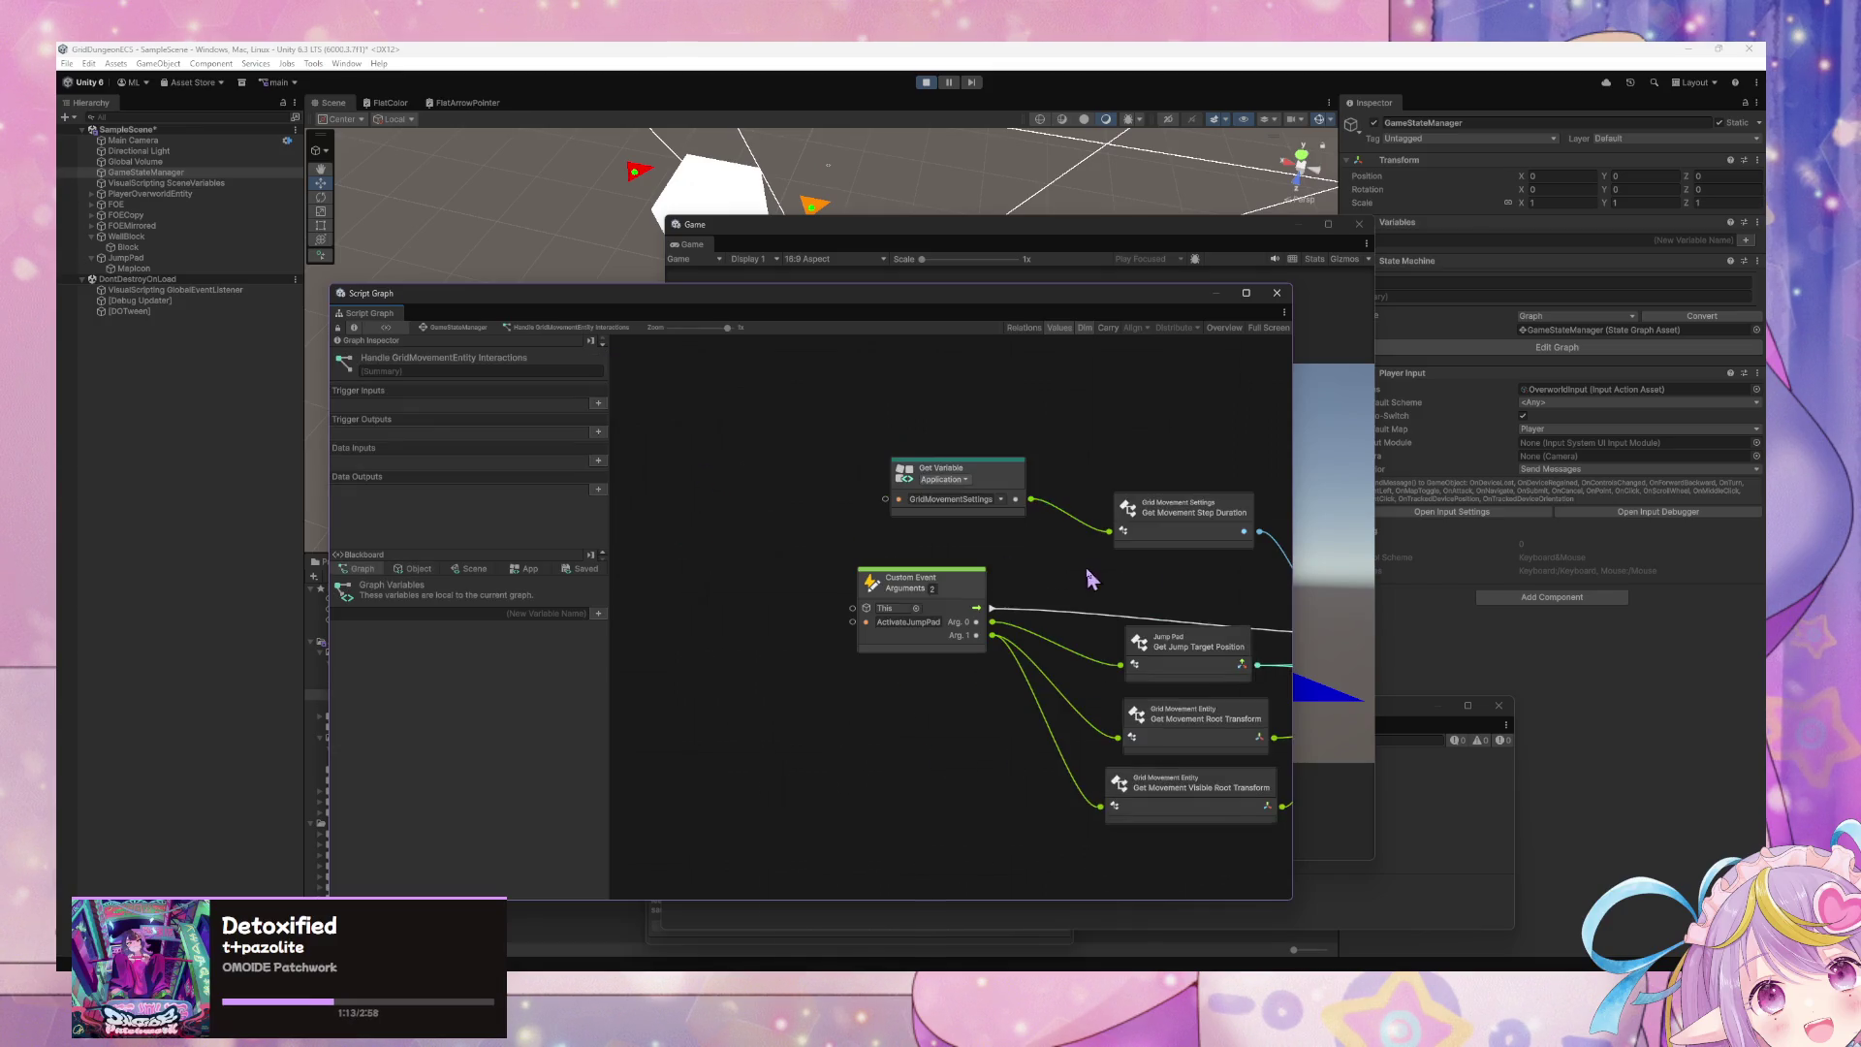
# - Walk the player forward across the blue floor with seven W presses in the Game view
pyautogui.click(1334, 569)
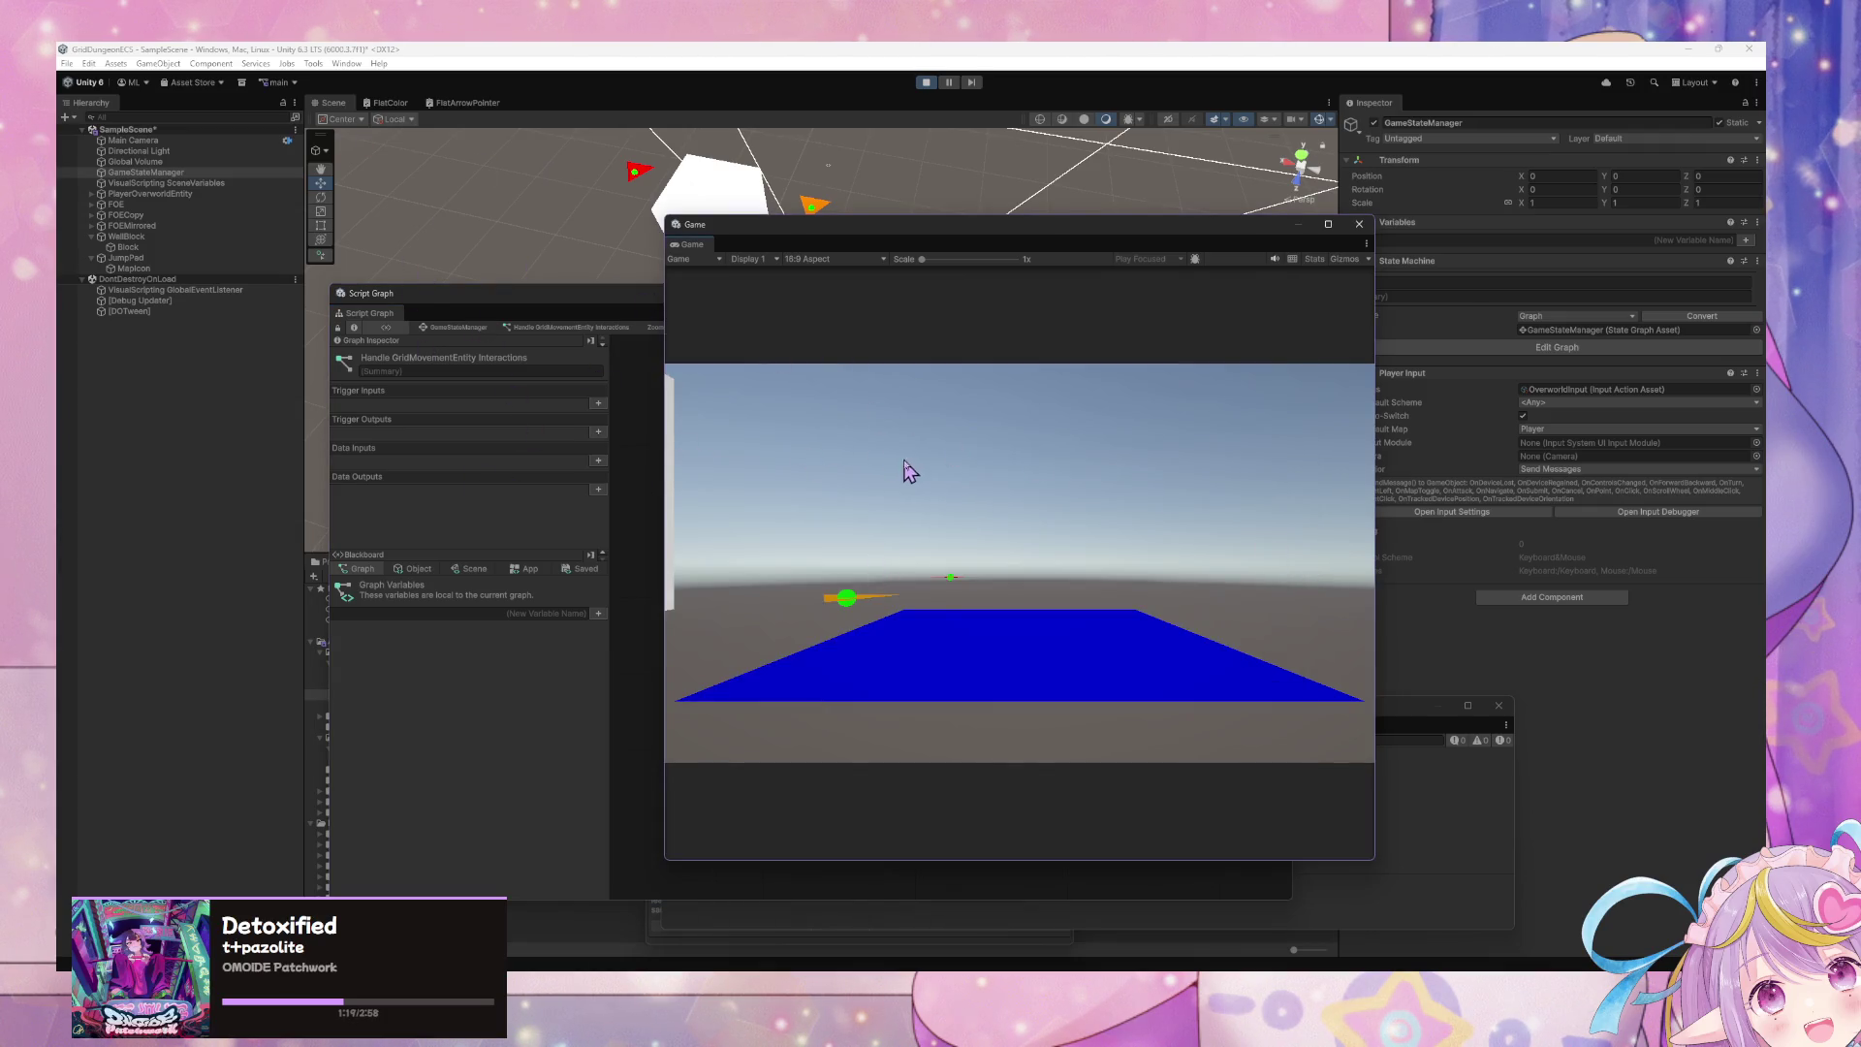
pyautogui.press('w')
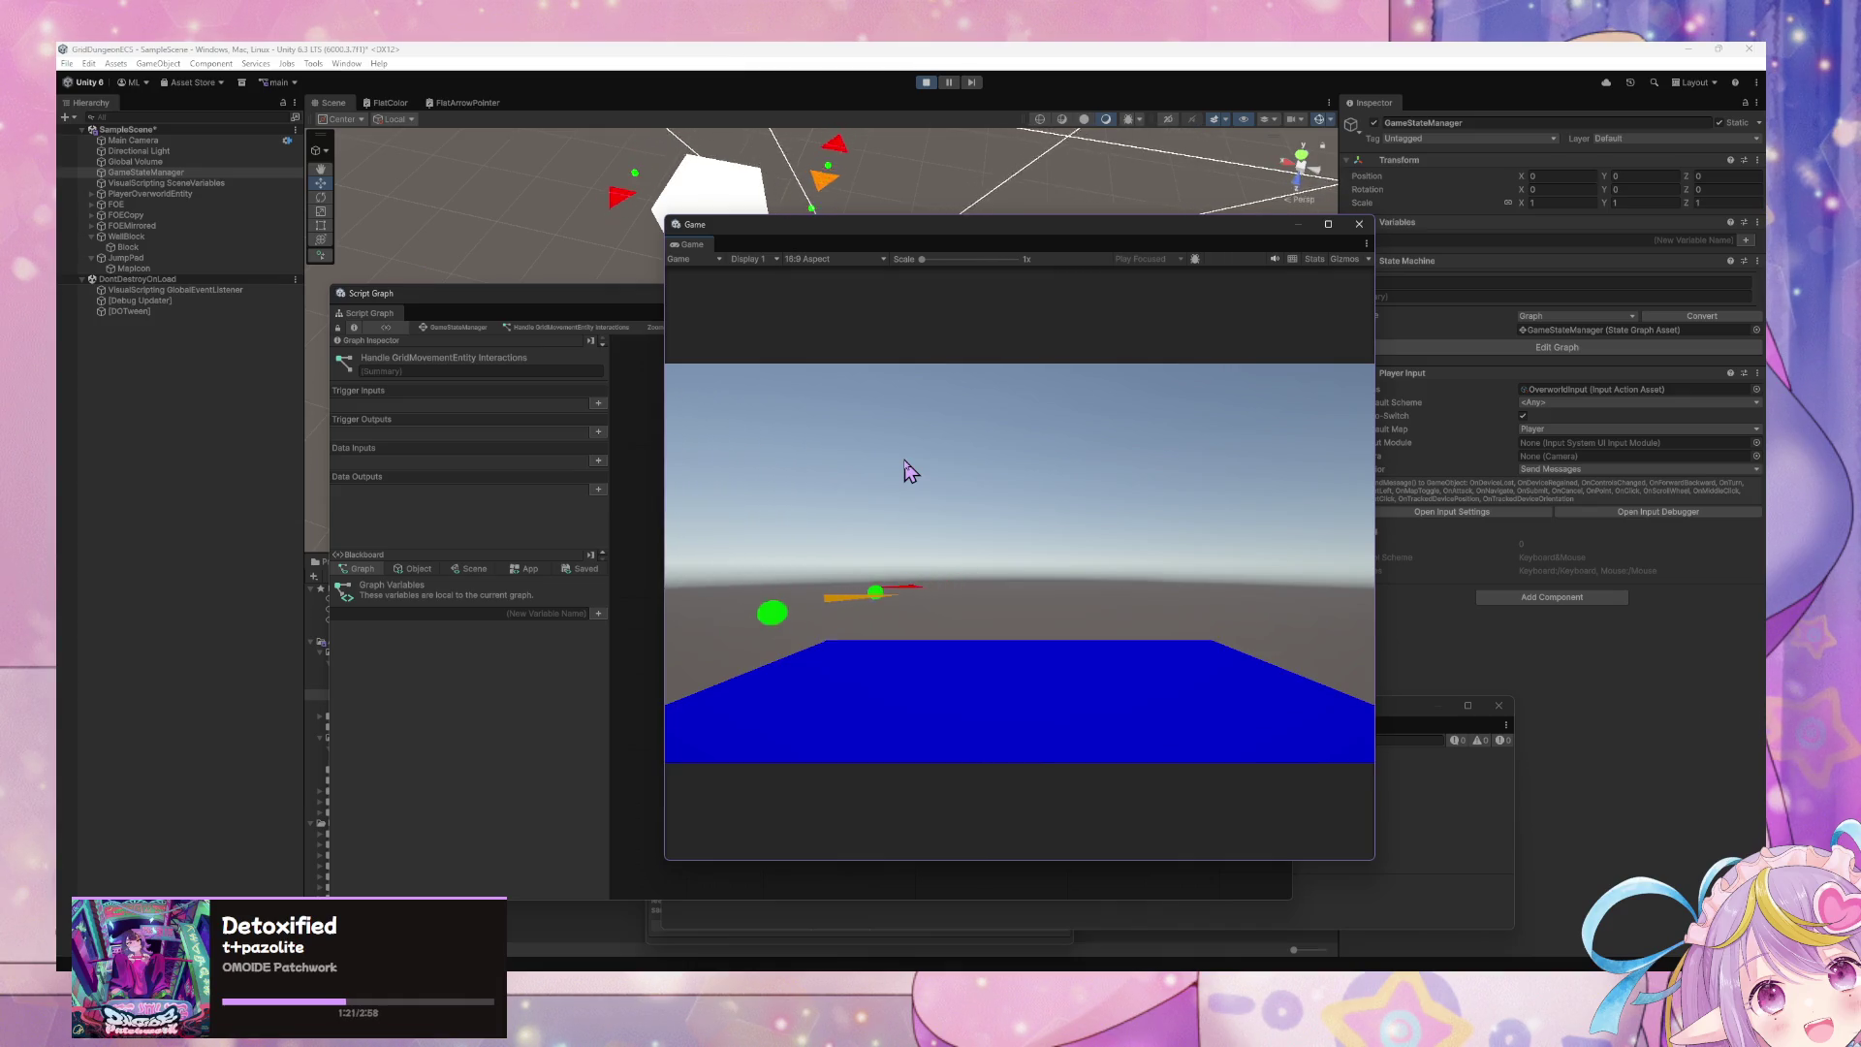
pyautogui.press('w')
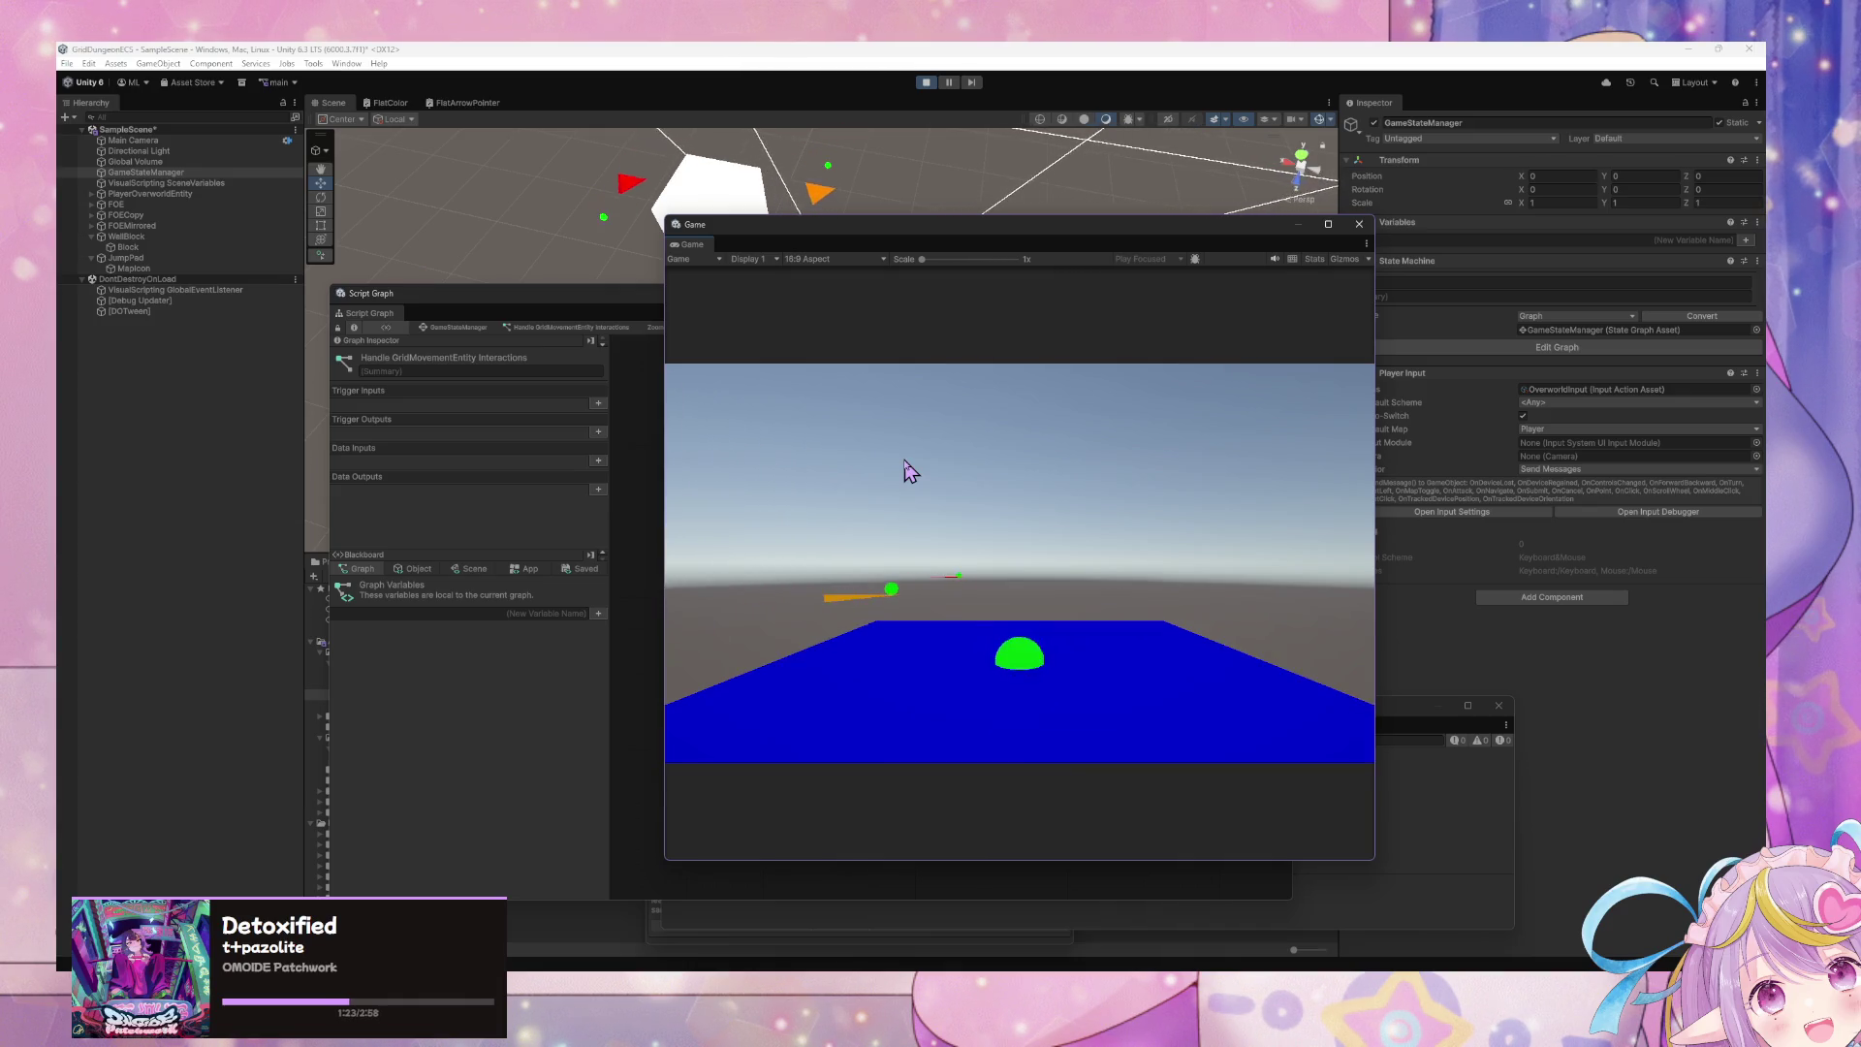
pyautogui.press('w')
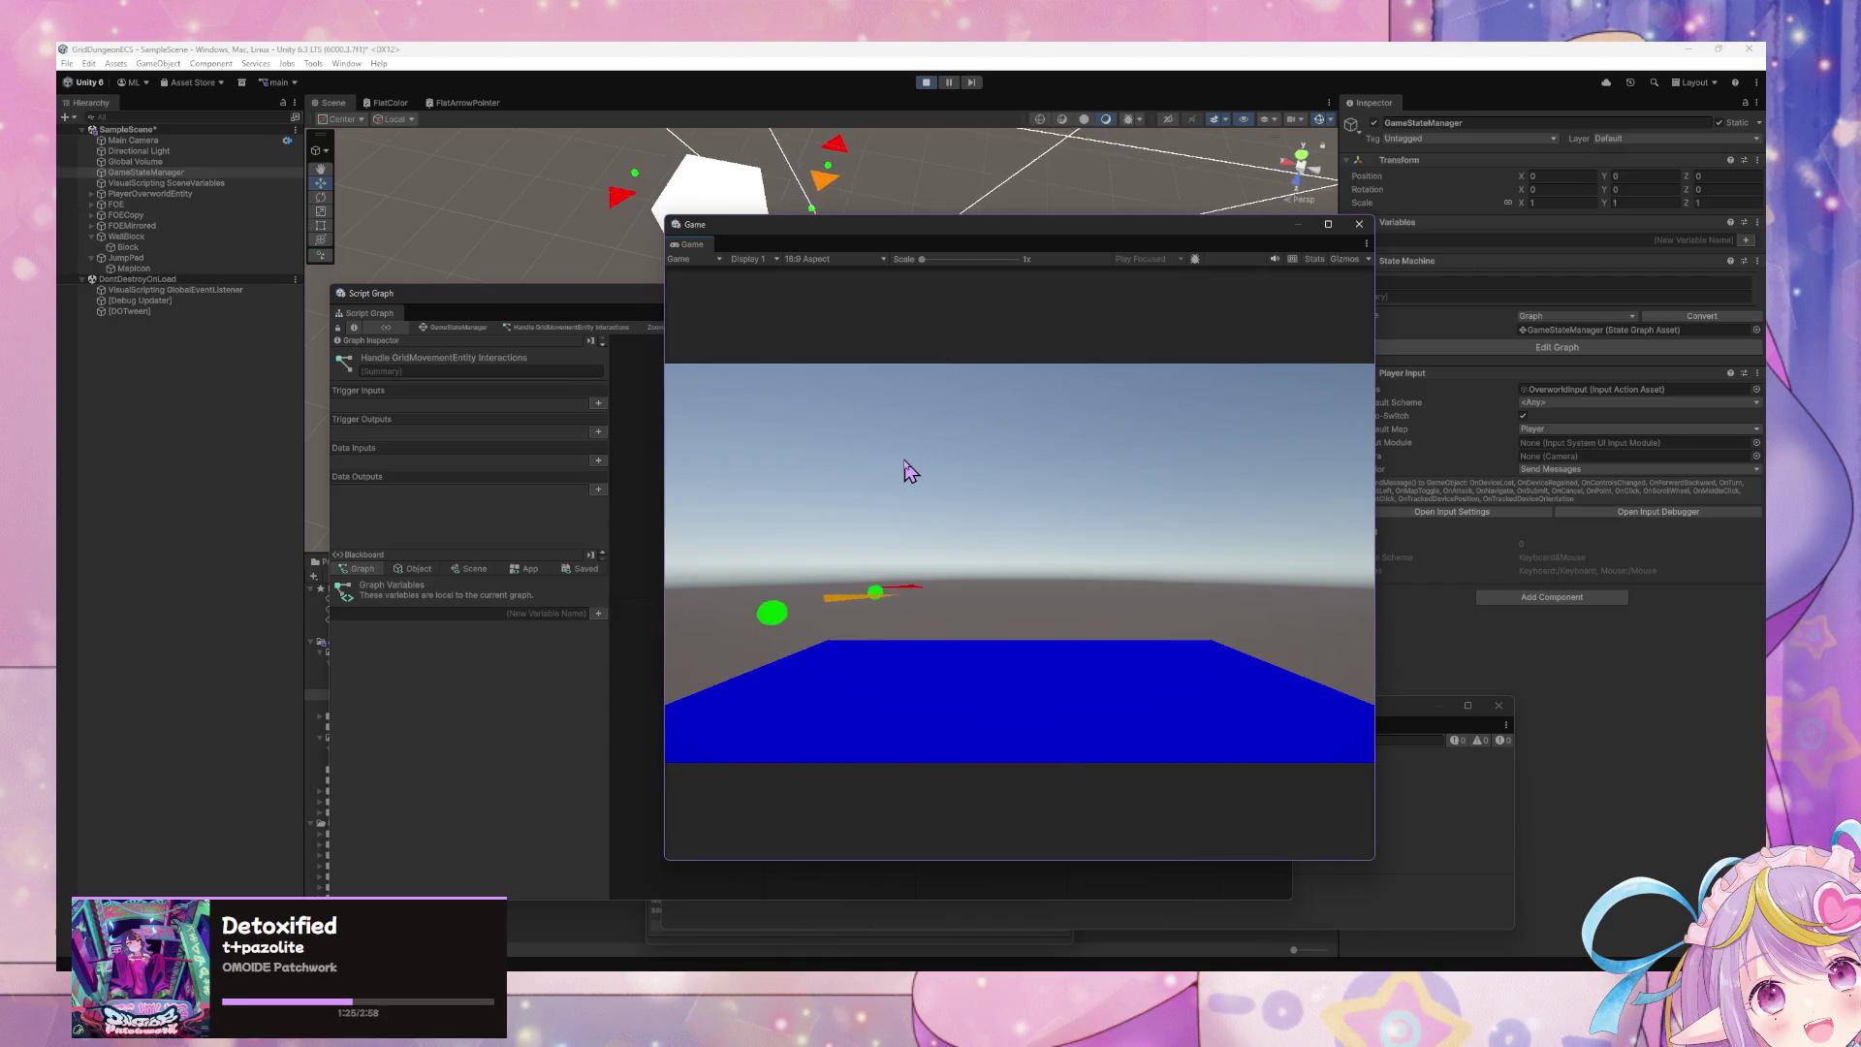
pyautogui.press('w')
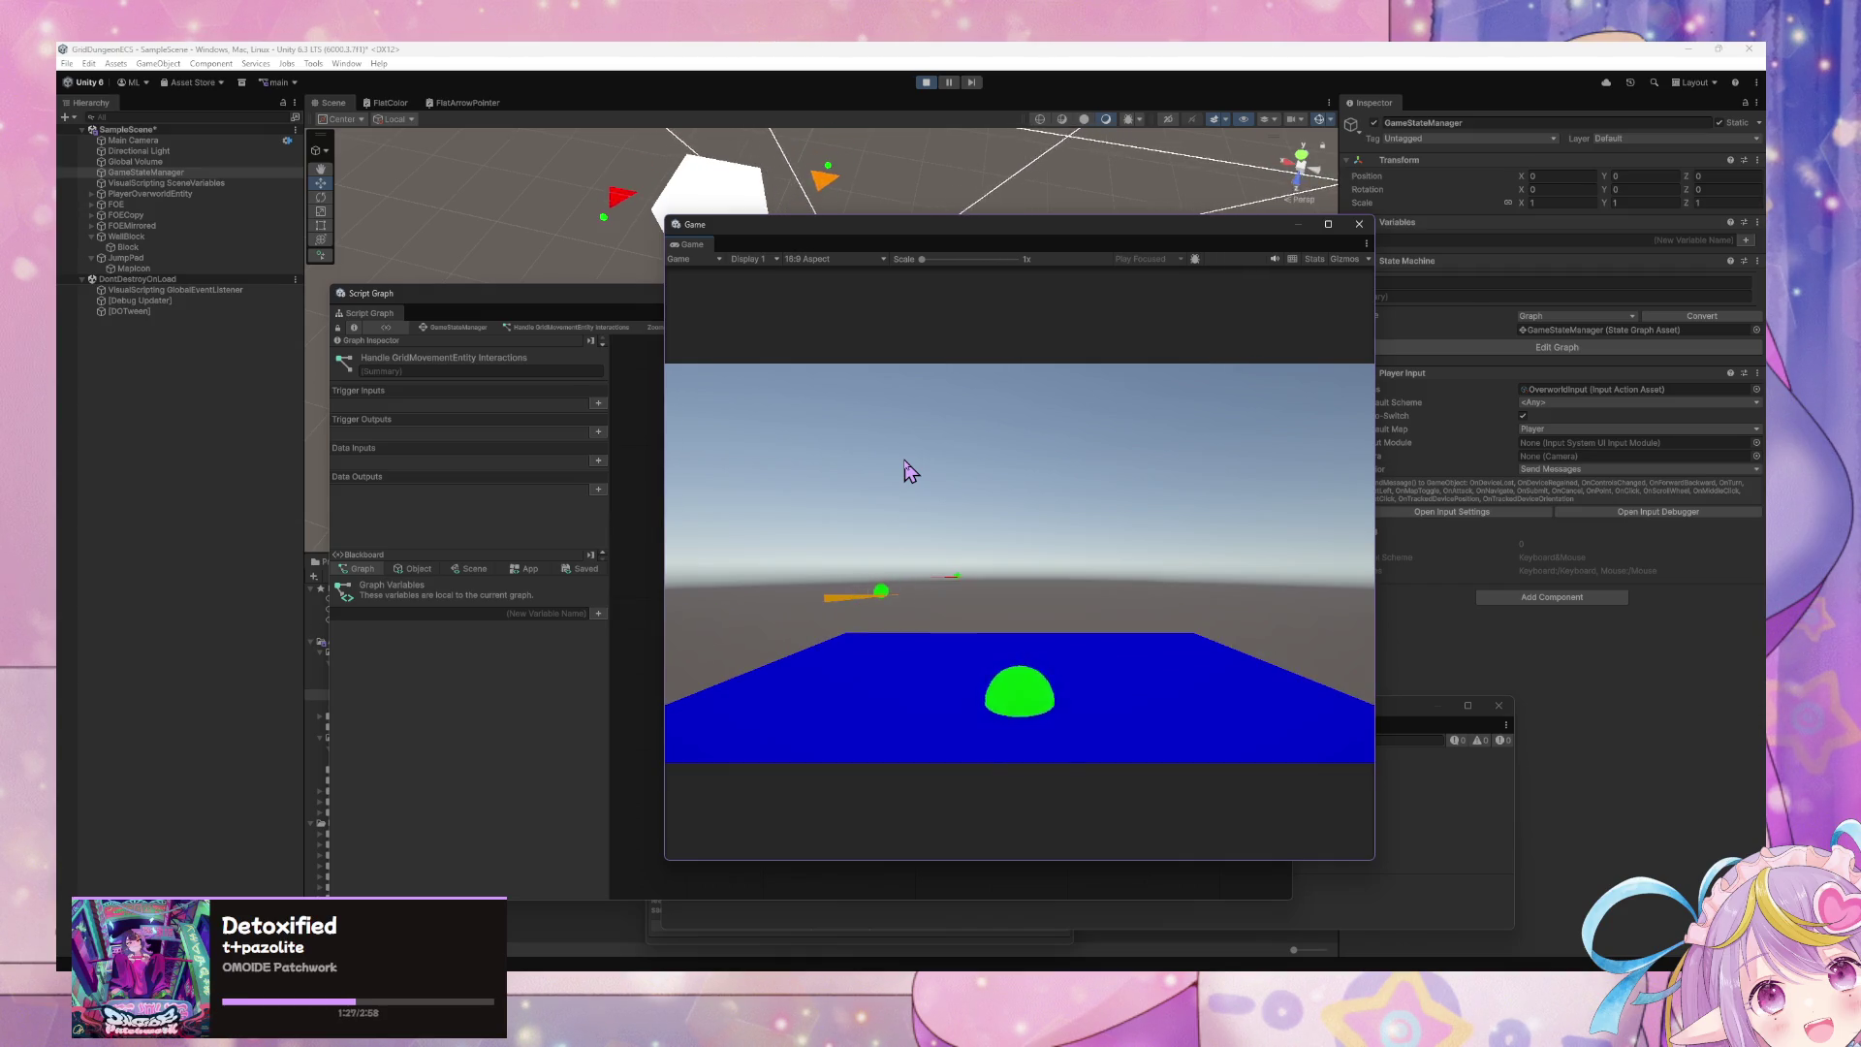
pyautogui.press('w')
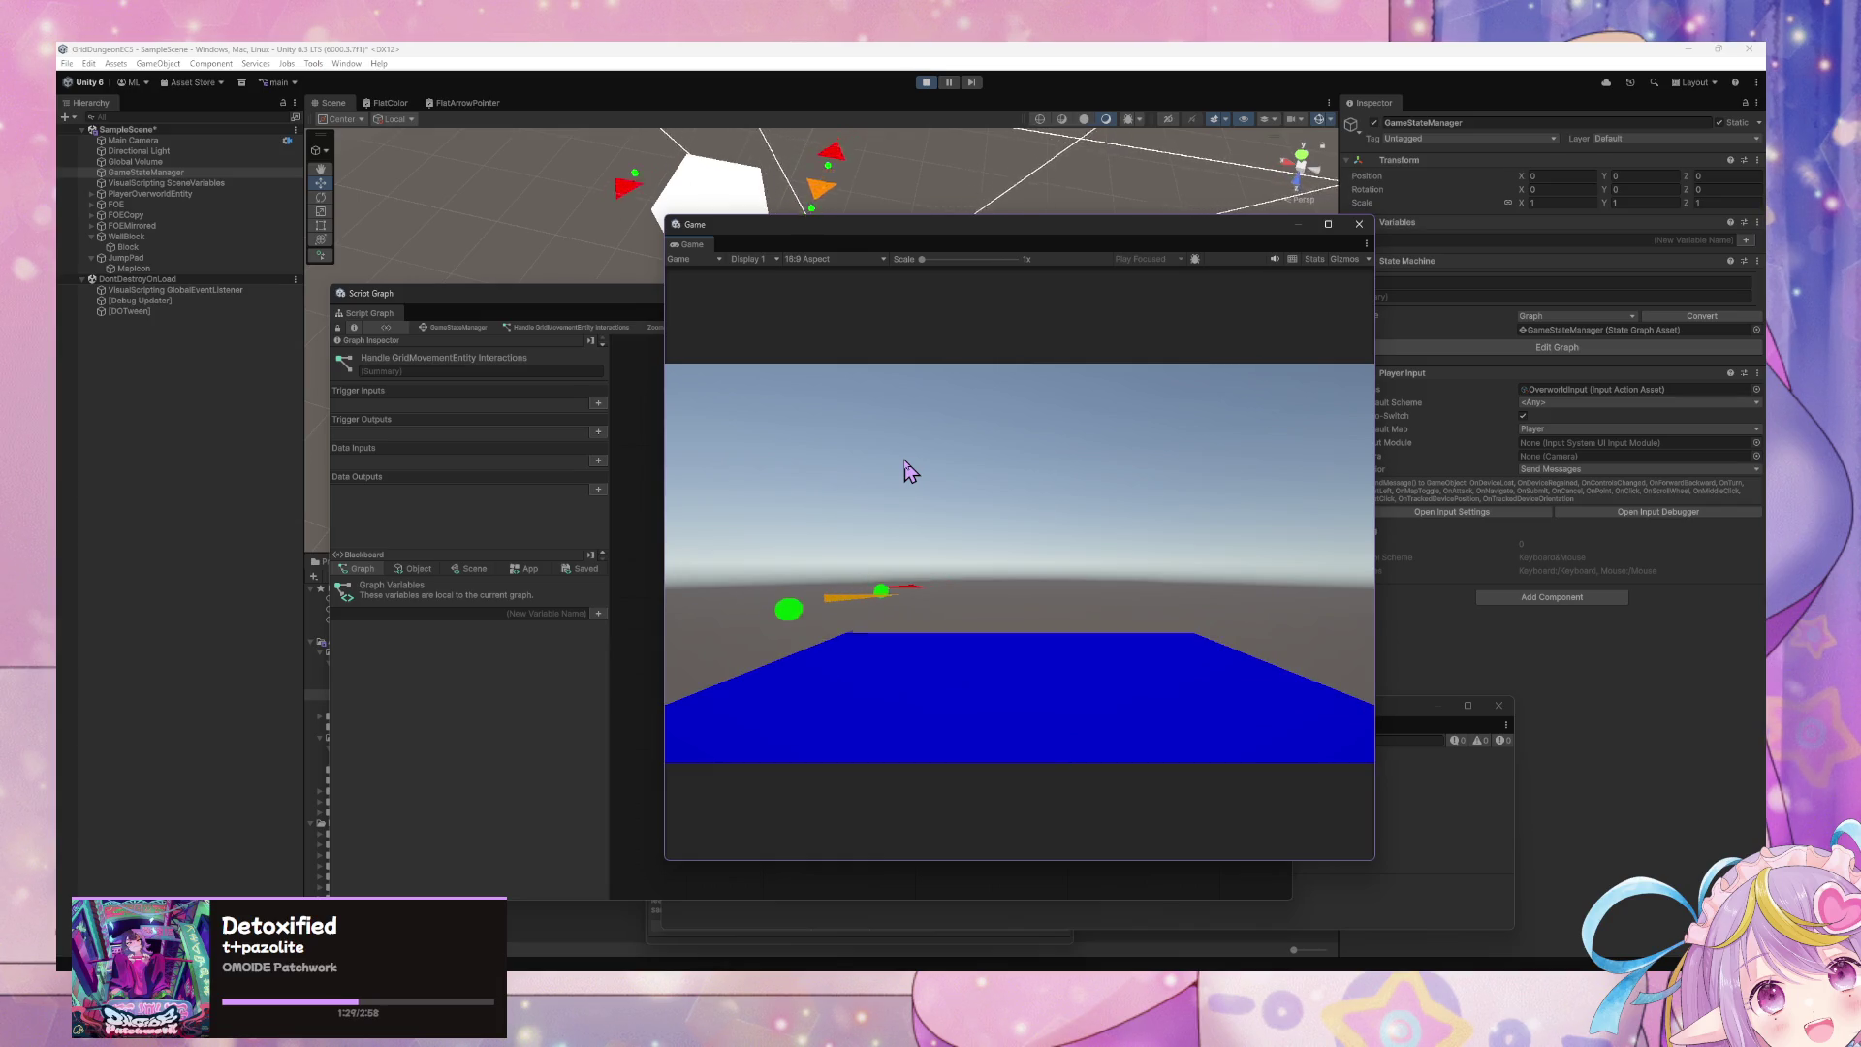
pyautogui.press('w')
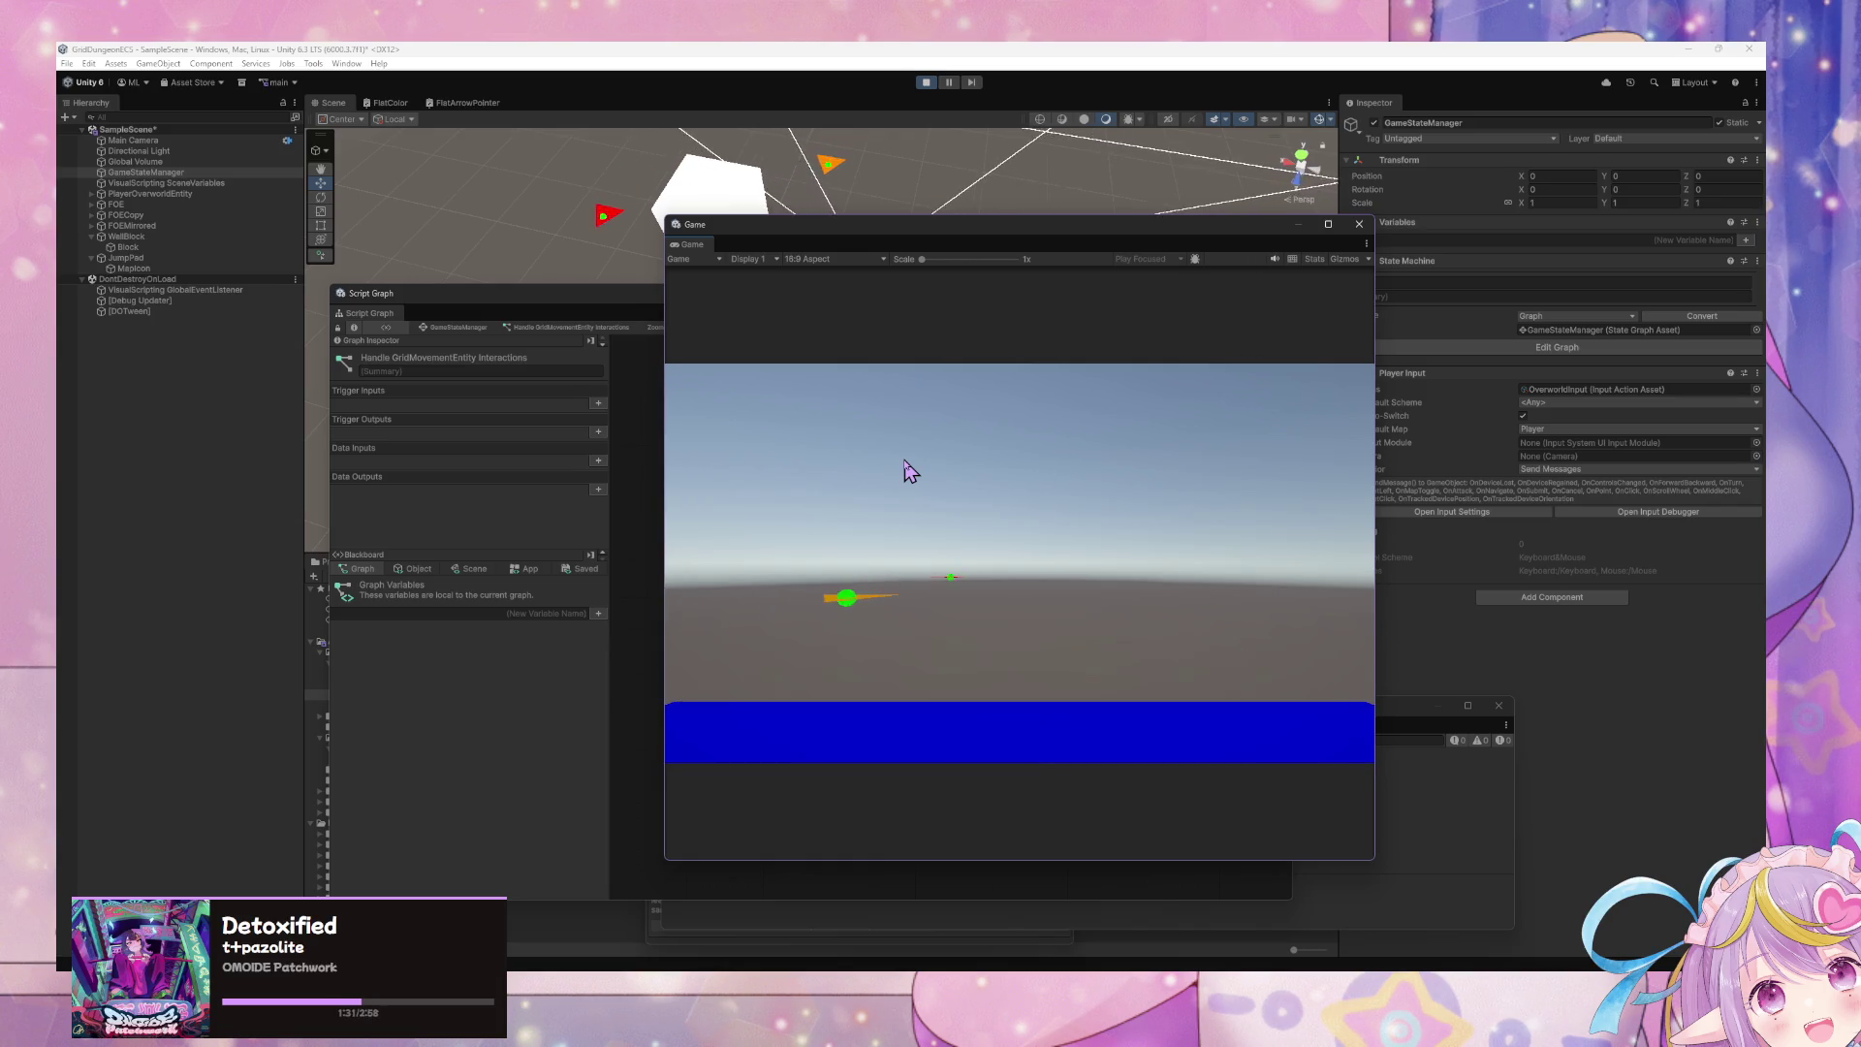
pyautogui.press('w')
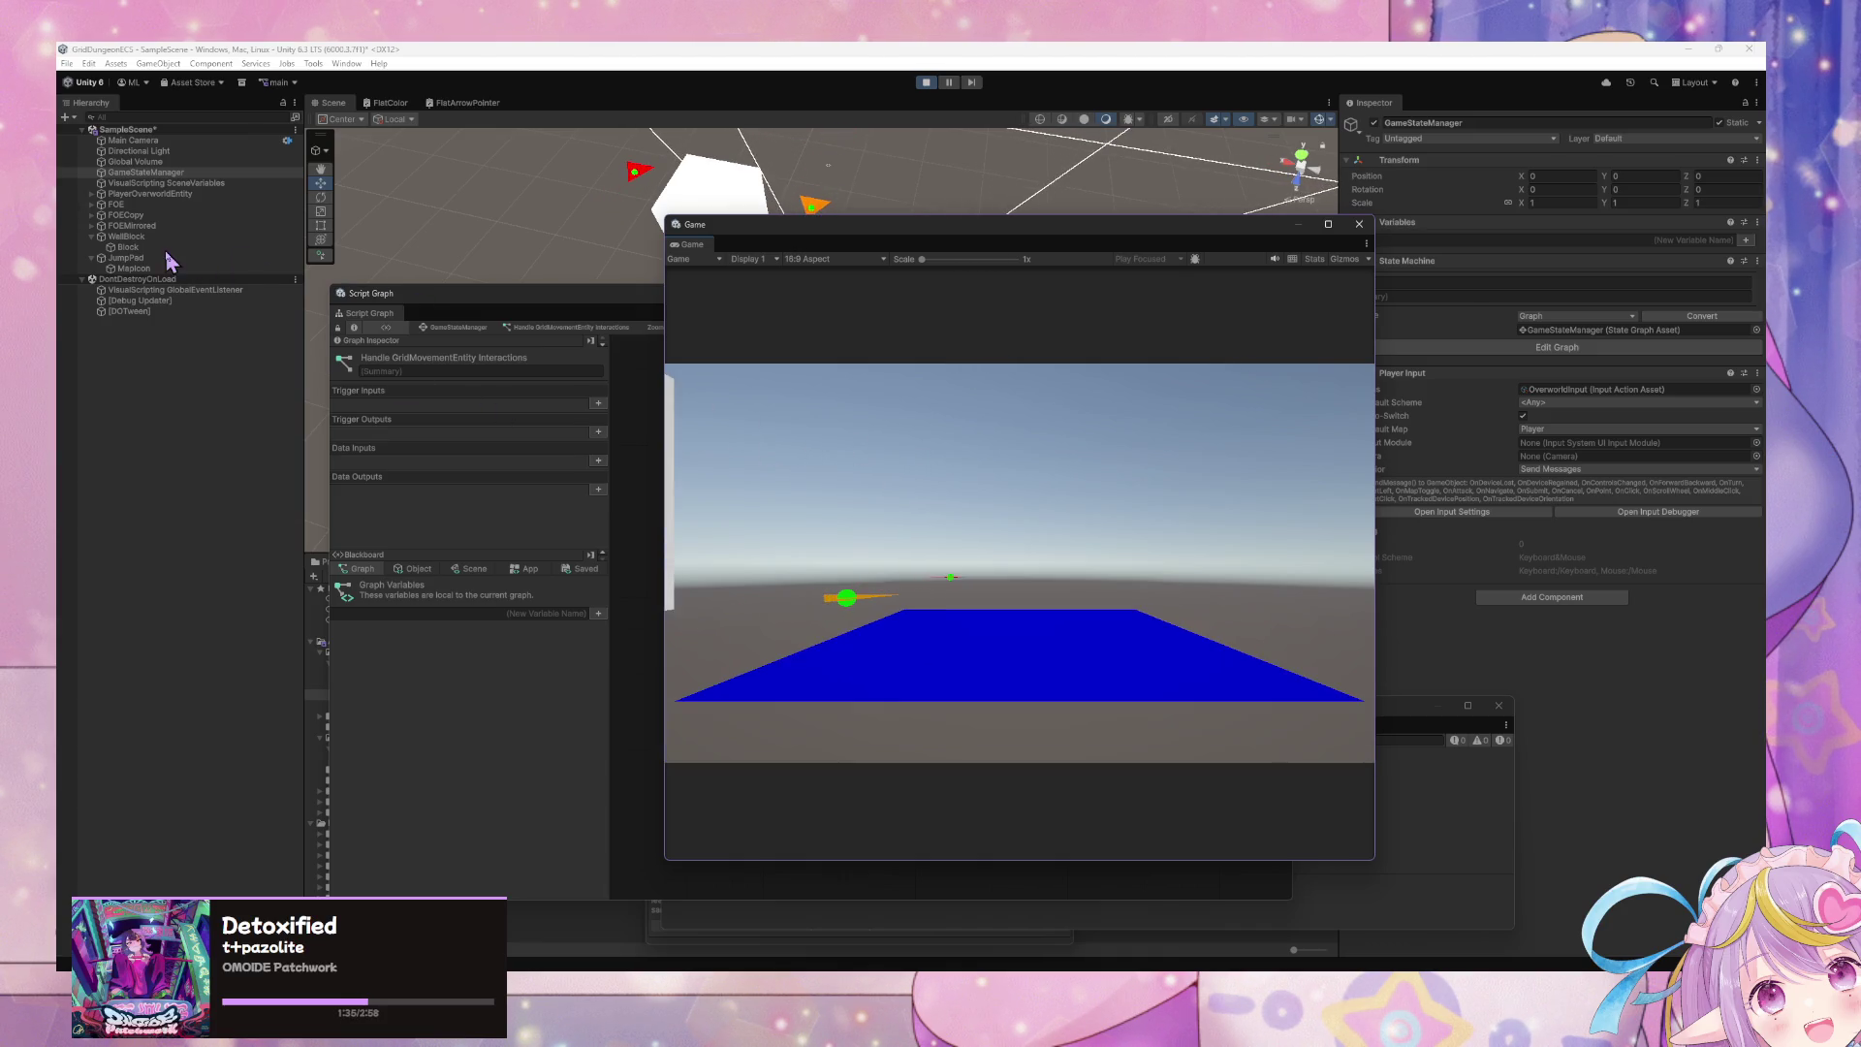
# - Inspect JumpPad's components, move the Game and Script Graph windows aside, orbit toward the pad, then stop Play
pyautogui.click(136, 258)
pyautogui.moveTo(954, 244)
pyautogui.mouseDown()
pyautogui.moveTo(532, 449)
pyautogui.moveTo(440, 320)
pyautogui.moveTo(553, 374)
pyautogui.moveTo(506, 427)
pyautogui.mouseUp()
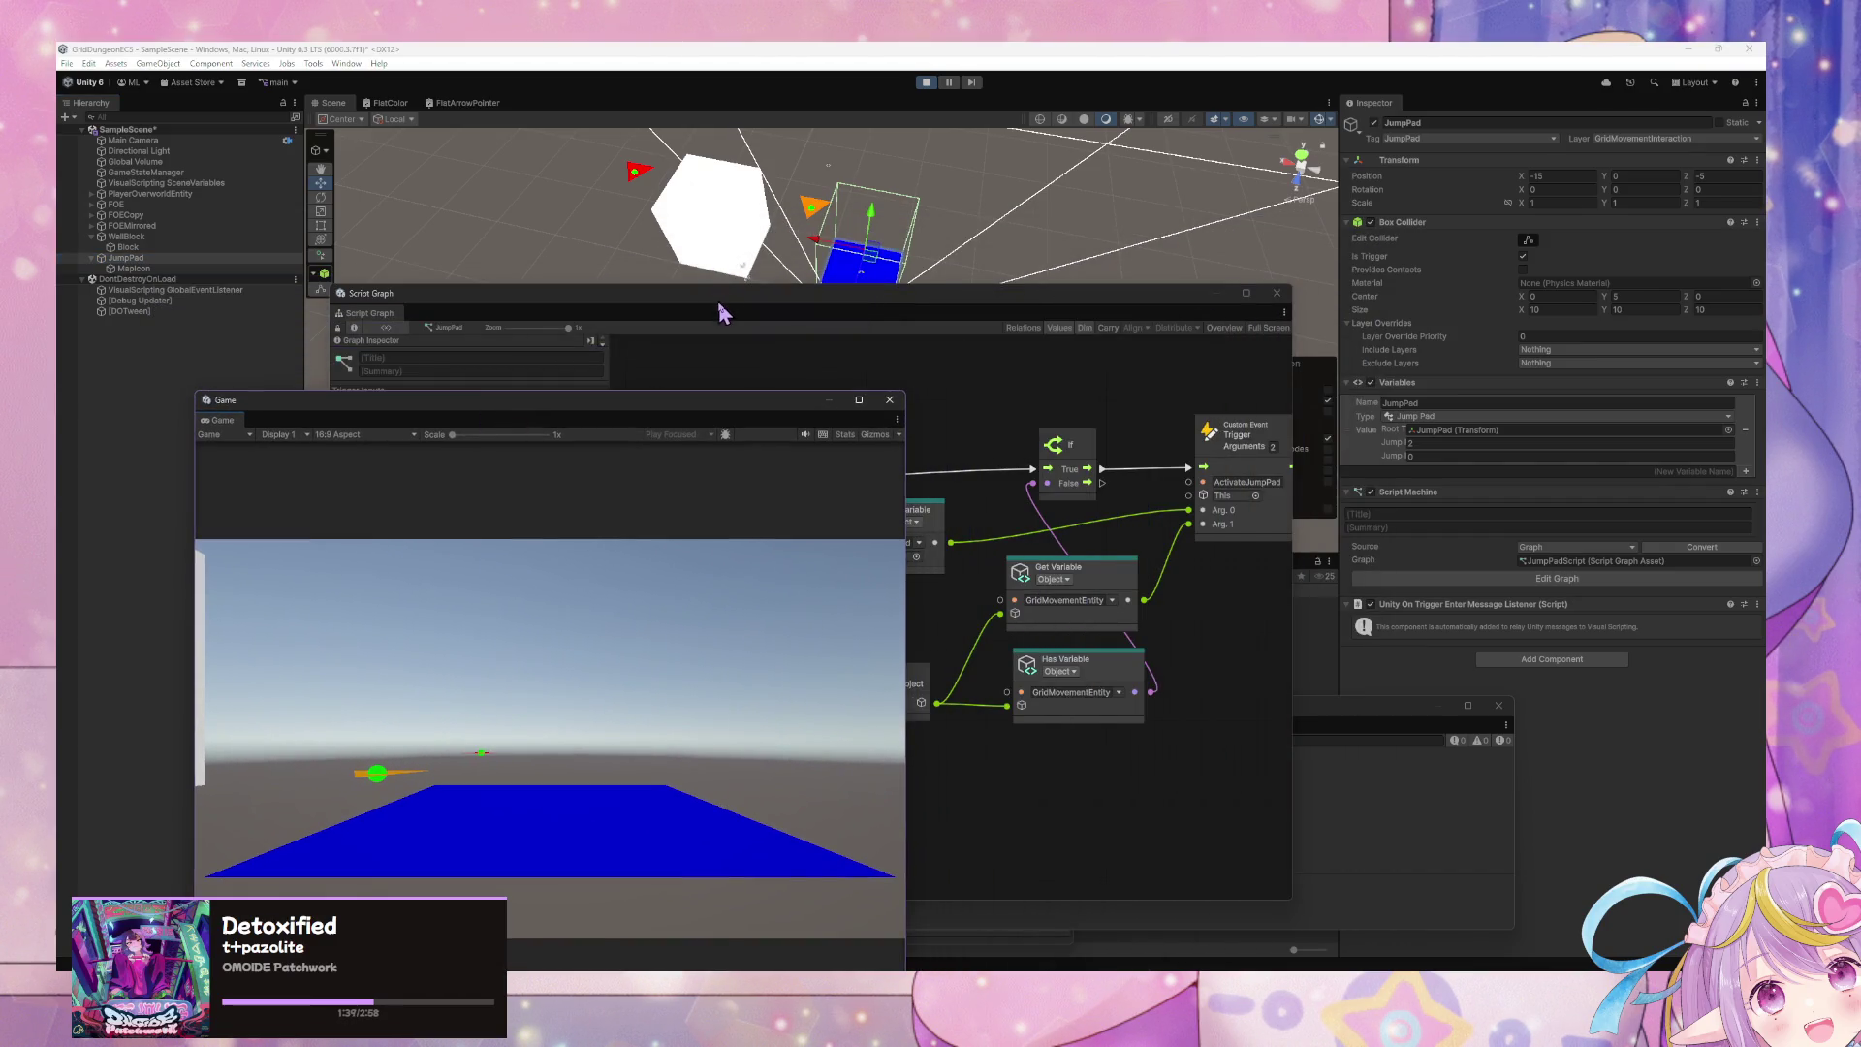
pyautogui.moveTo(722, 312)
pyautogui.mouseDown()
pyautogui.moveTo(1434, 510)
pyautogui.moveTo(1424, 569)
pyautogui.mouseUp()
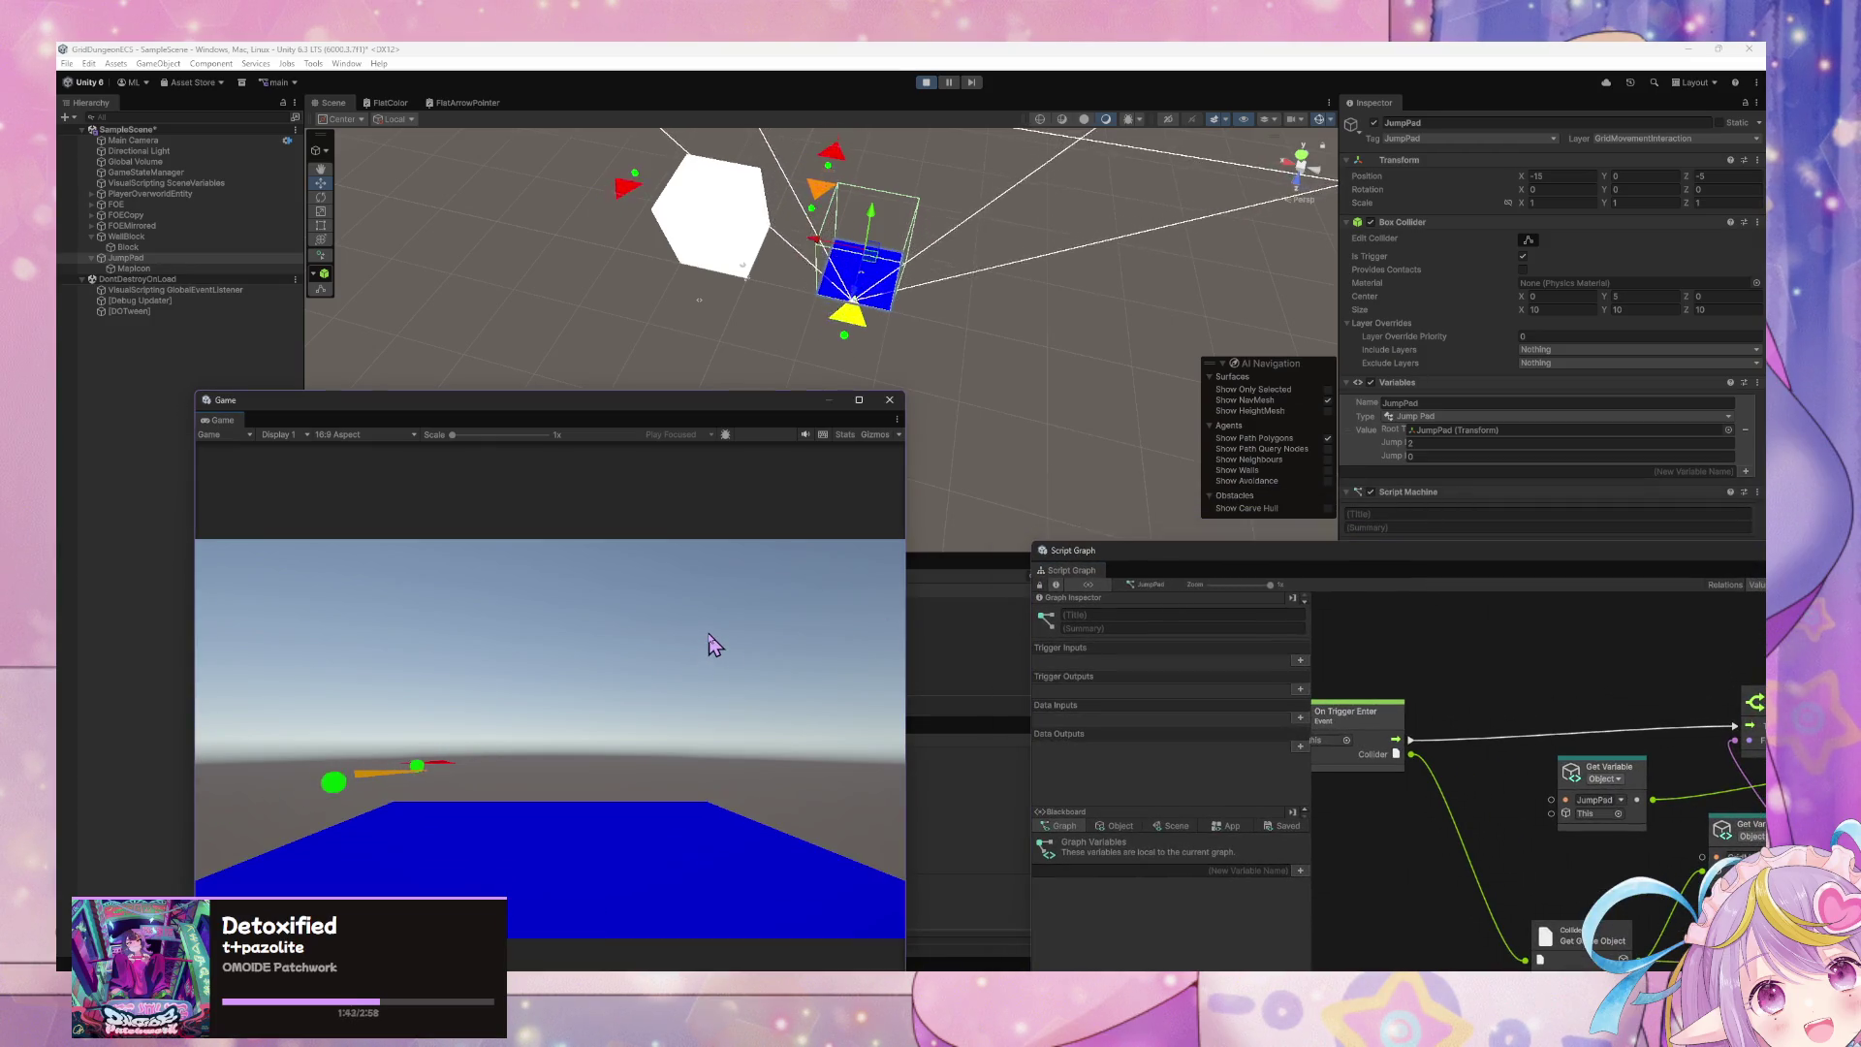
pyautogui.moveTo(685, 320)
pyautogui.mouseDown()
pyautogui.moveTo(850, 366)
pyautogui.moveTo(836, 326)
pyautogui.moveTo(676, 221)
pyautogui.mouseUp()
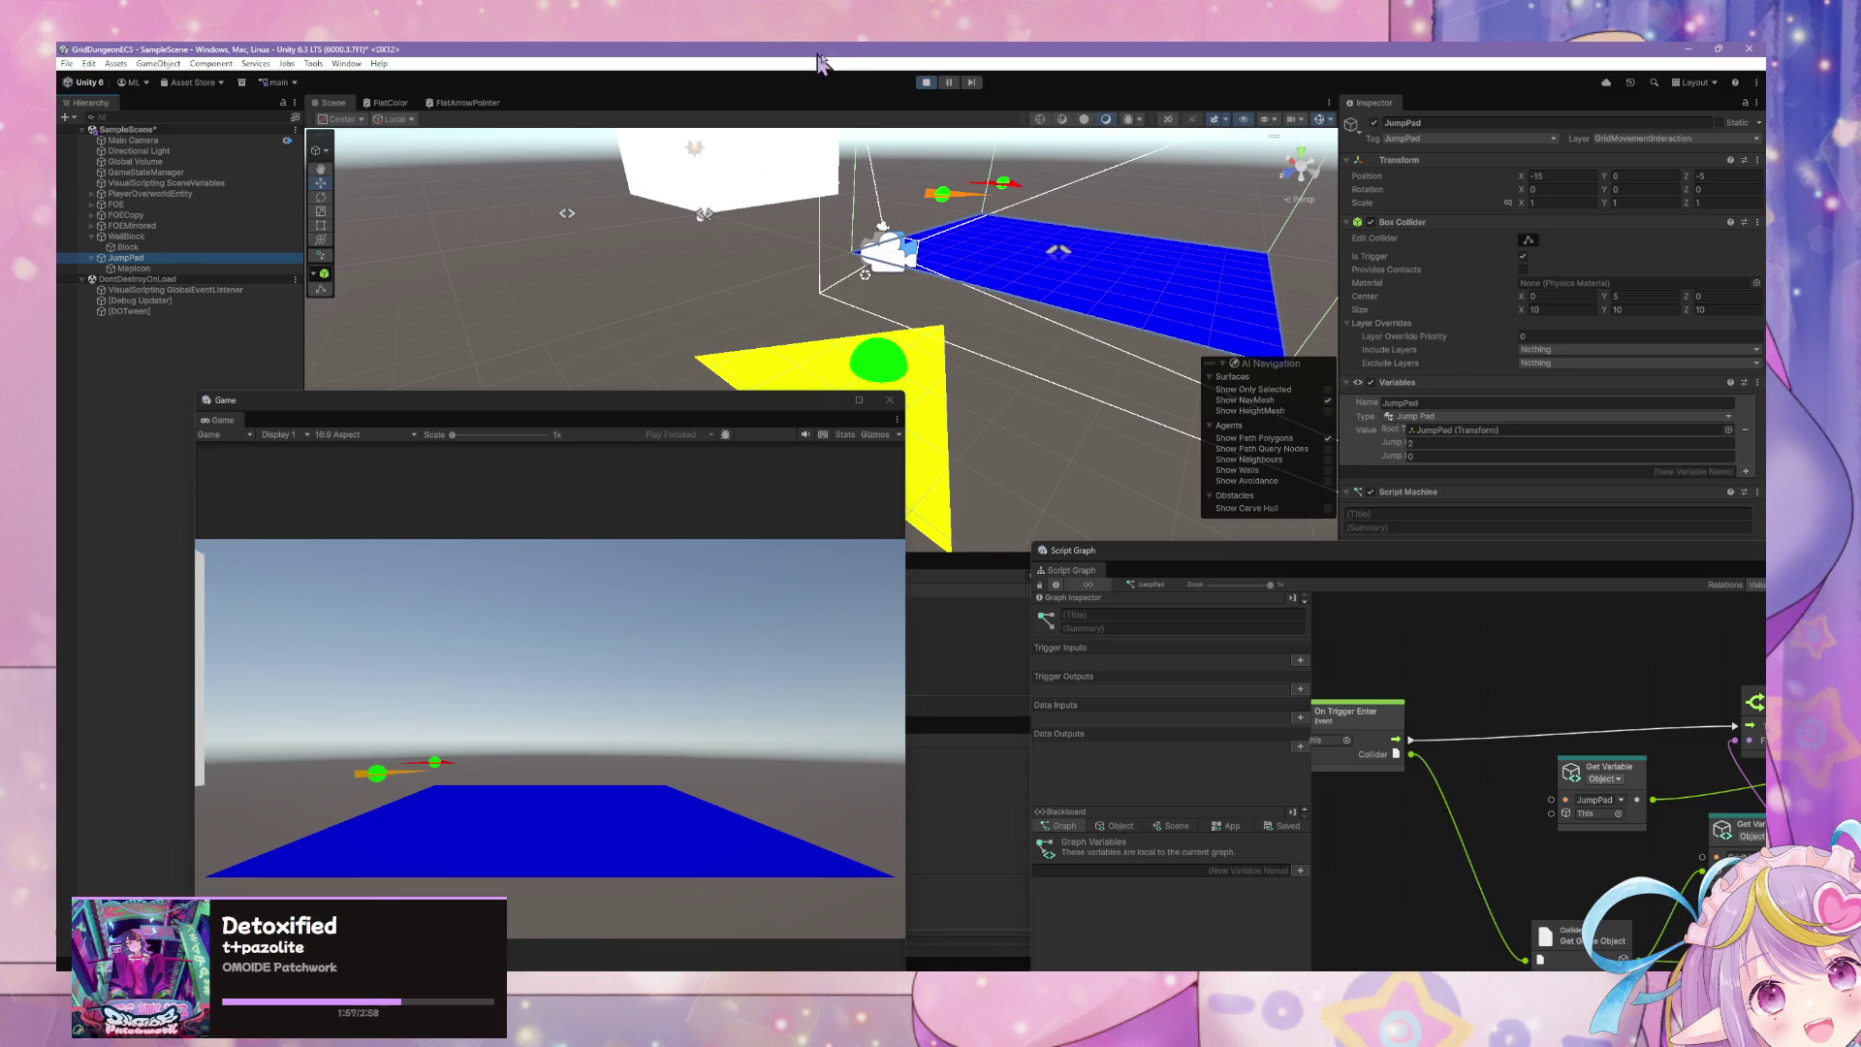
pyautogui.click(923, 83)
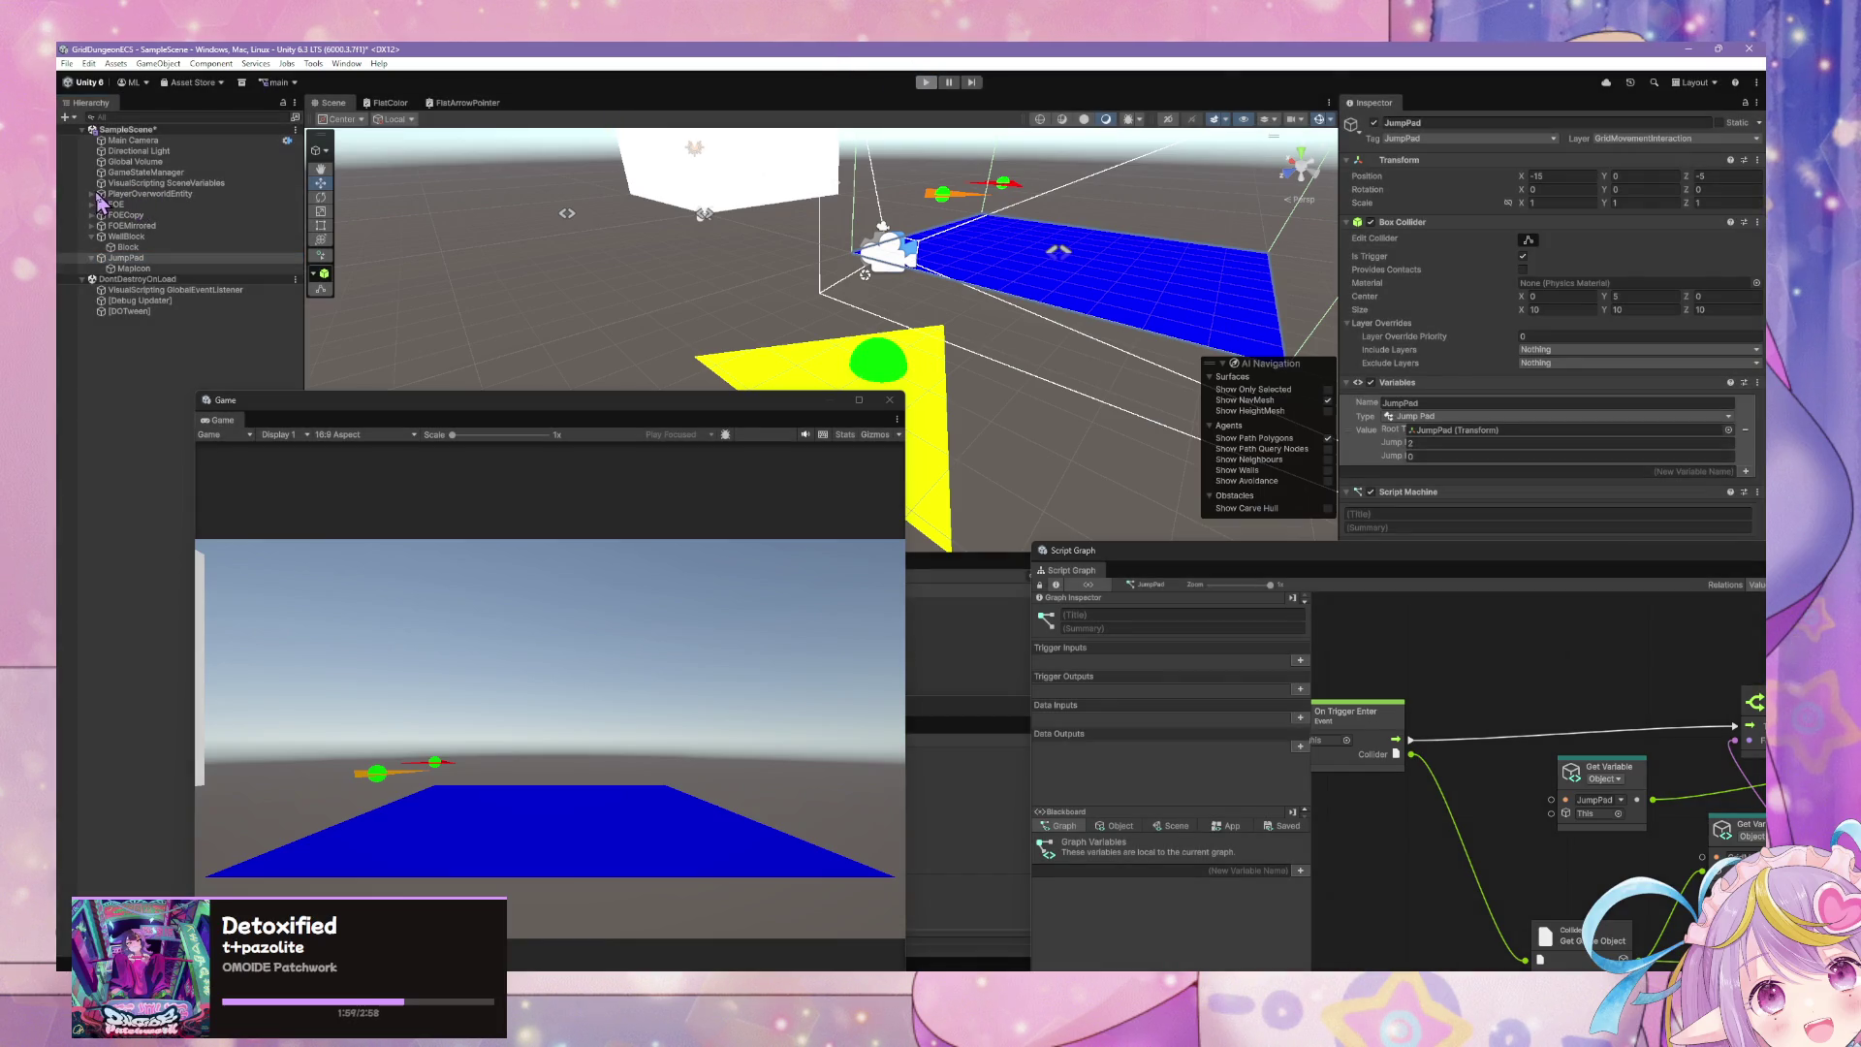
# - Add a Character Controller component to PlayerOverworldEntity
pyautogui.click(146, 214)
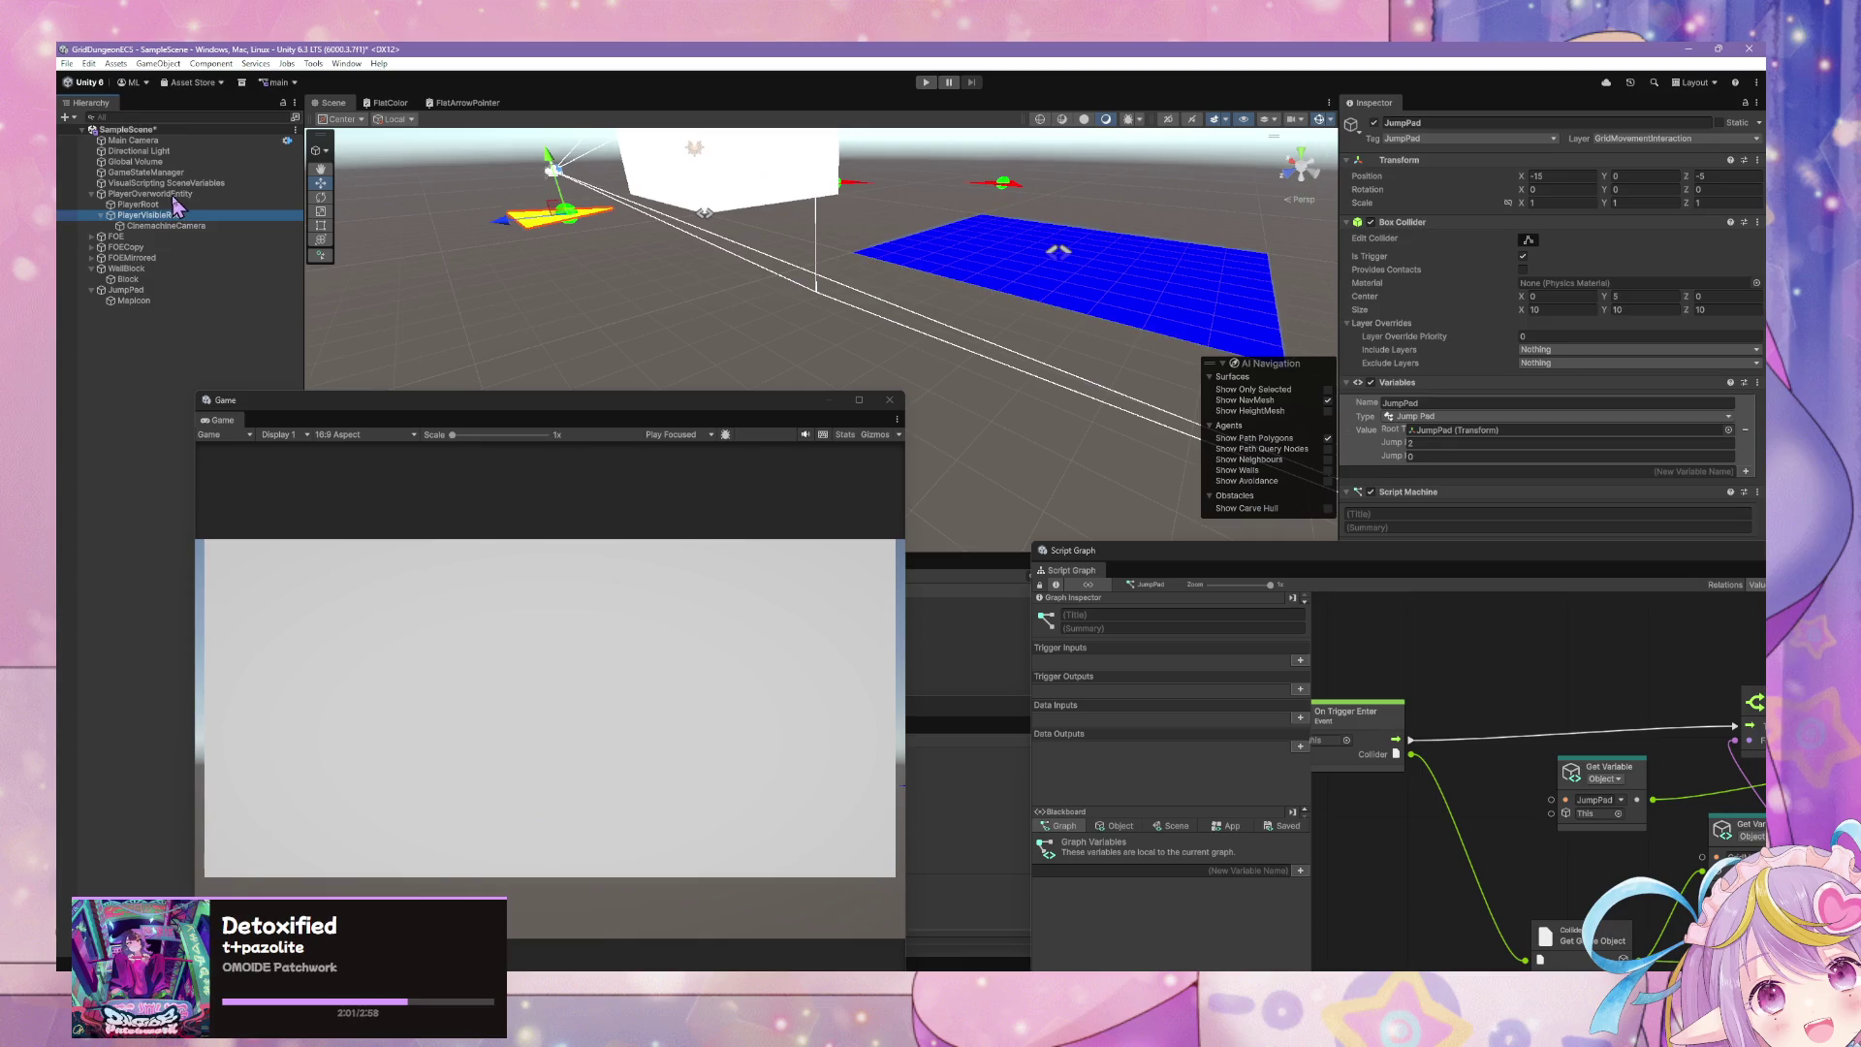
pyautogui.click(178, 196)
pyautogui.click(1526, 338)
pyautogui.write('scr')
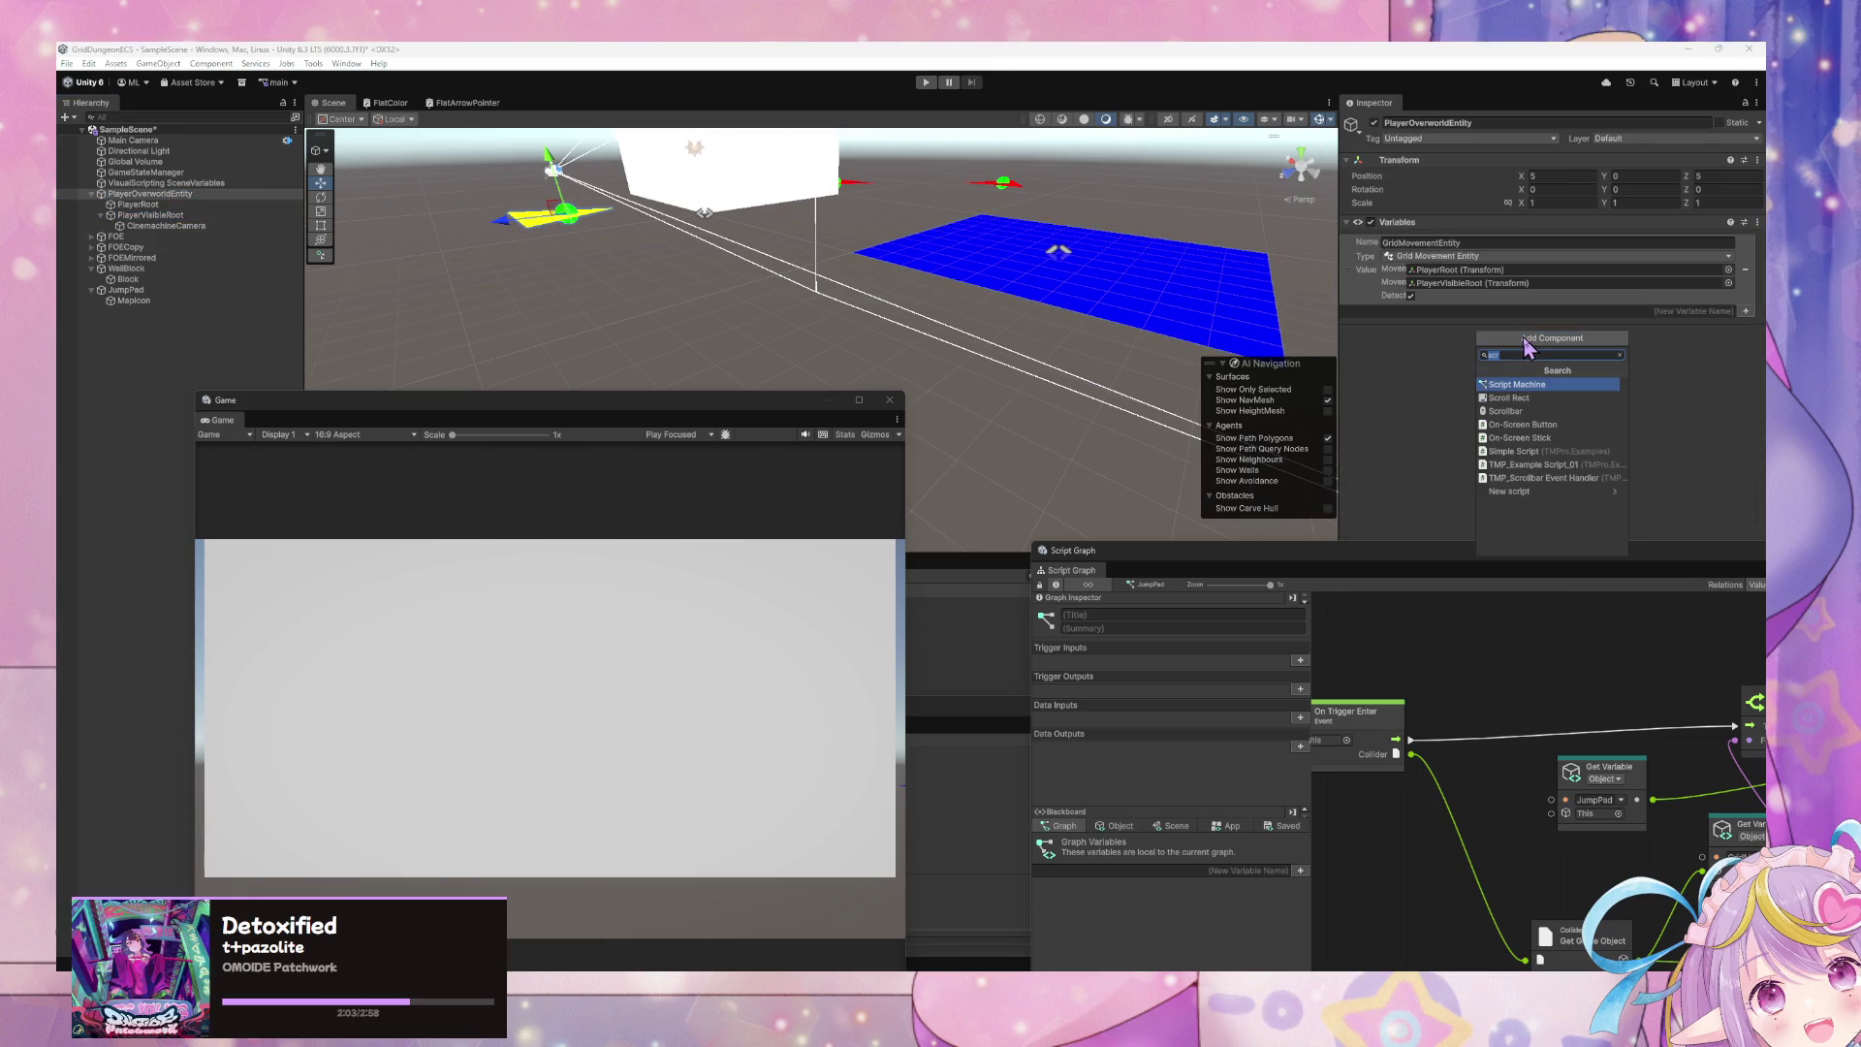
pyautogui.write('contro')
pyautogui.press('Down')
pyautogui.press('Down')
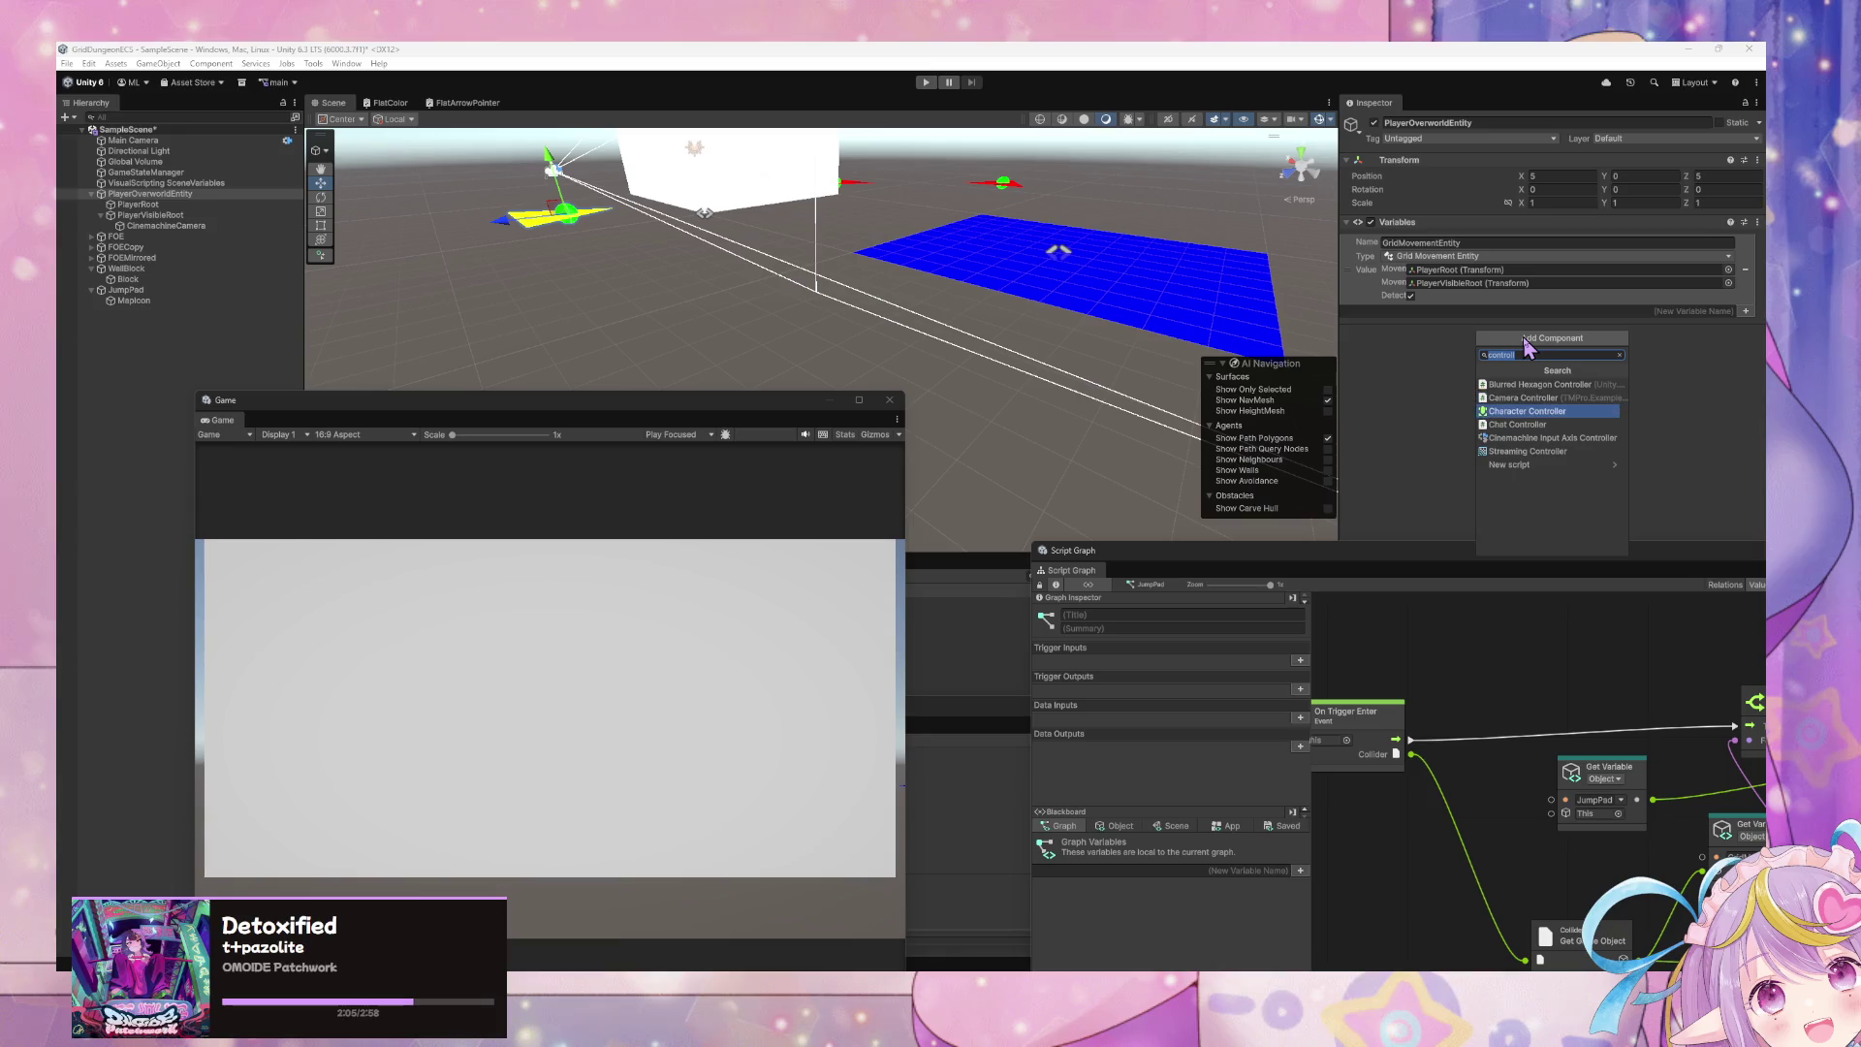
pyautogui.press('Return')
# - Set the Character Controller's Center Y to 1 and start Play mode again
pyautogui.moveTo(979, 320); pyautogui.dragTo(959, 269)
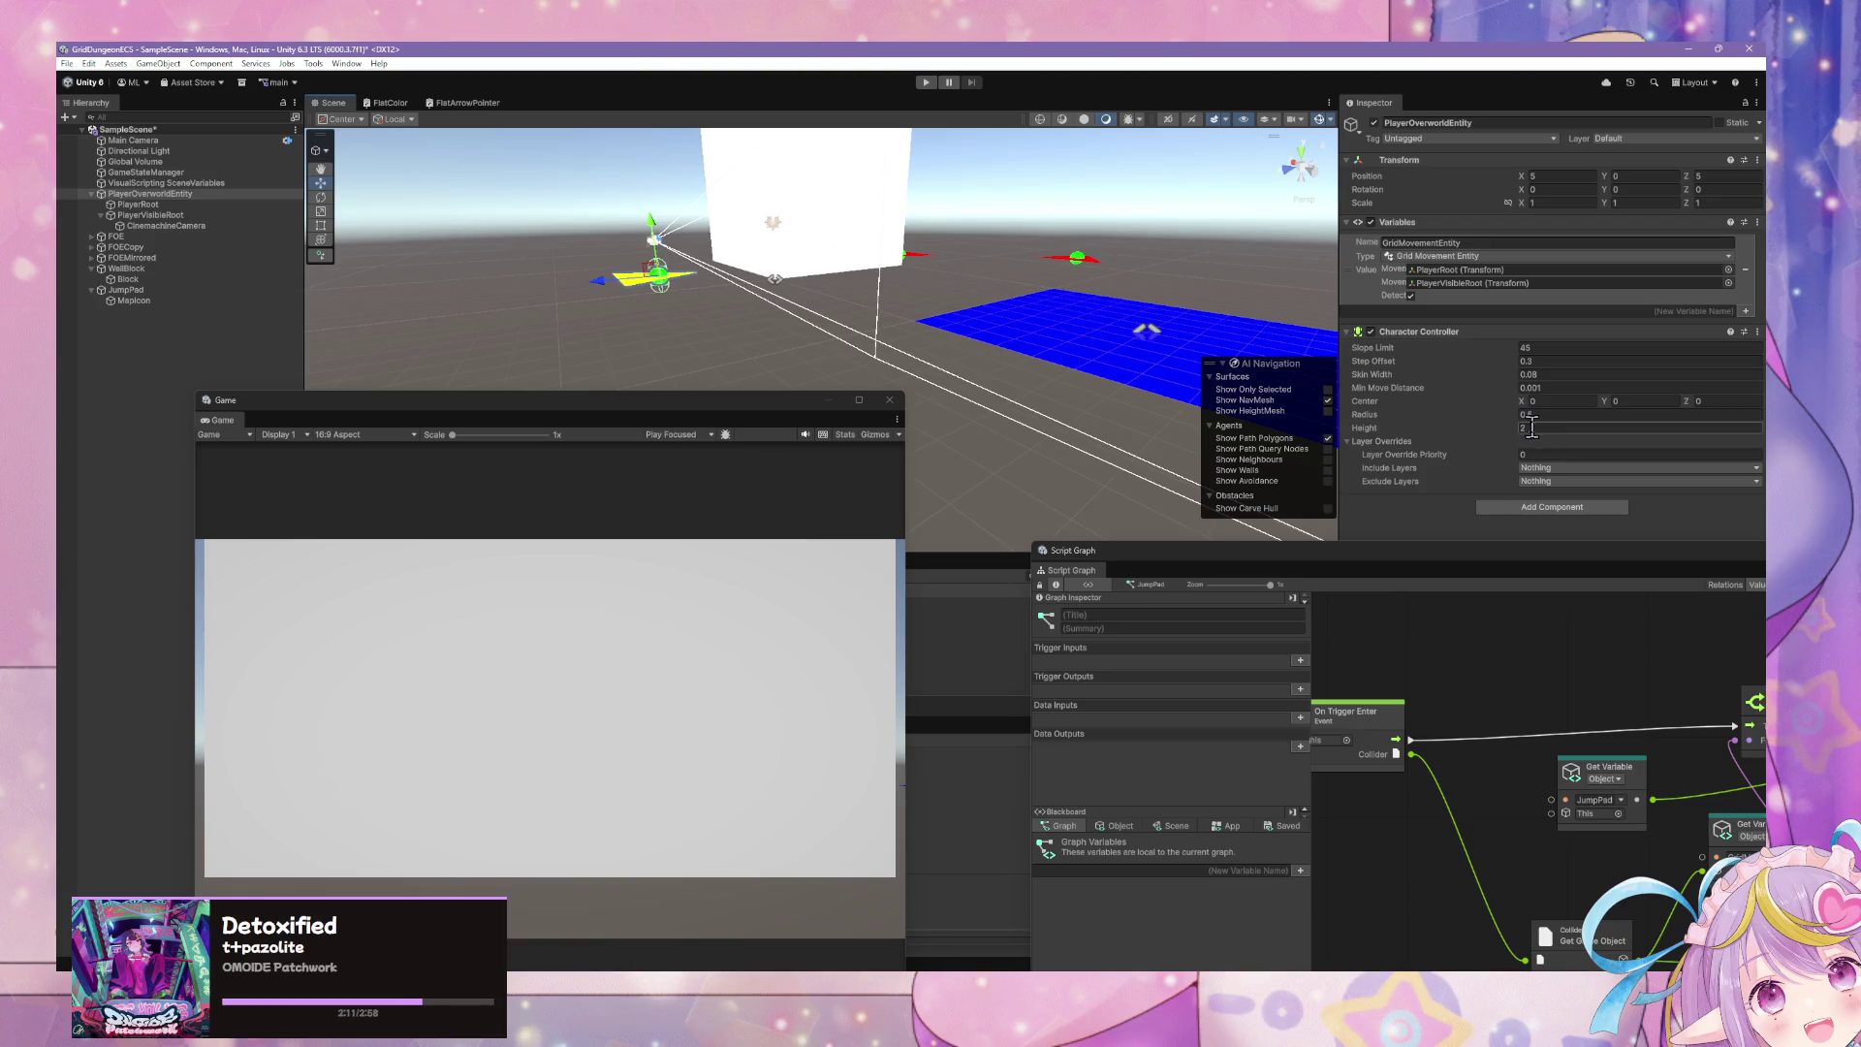
pyautogui.moveTo(1605, 412); pyautogui.dragTo(1644, 414)
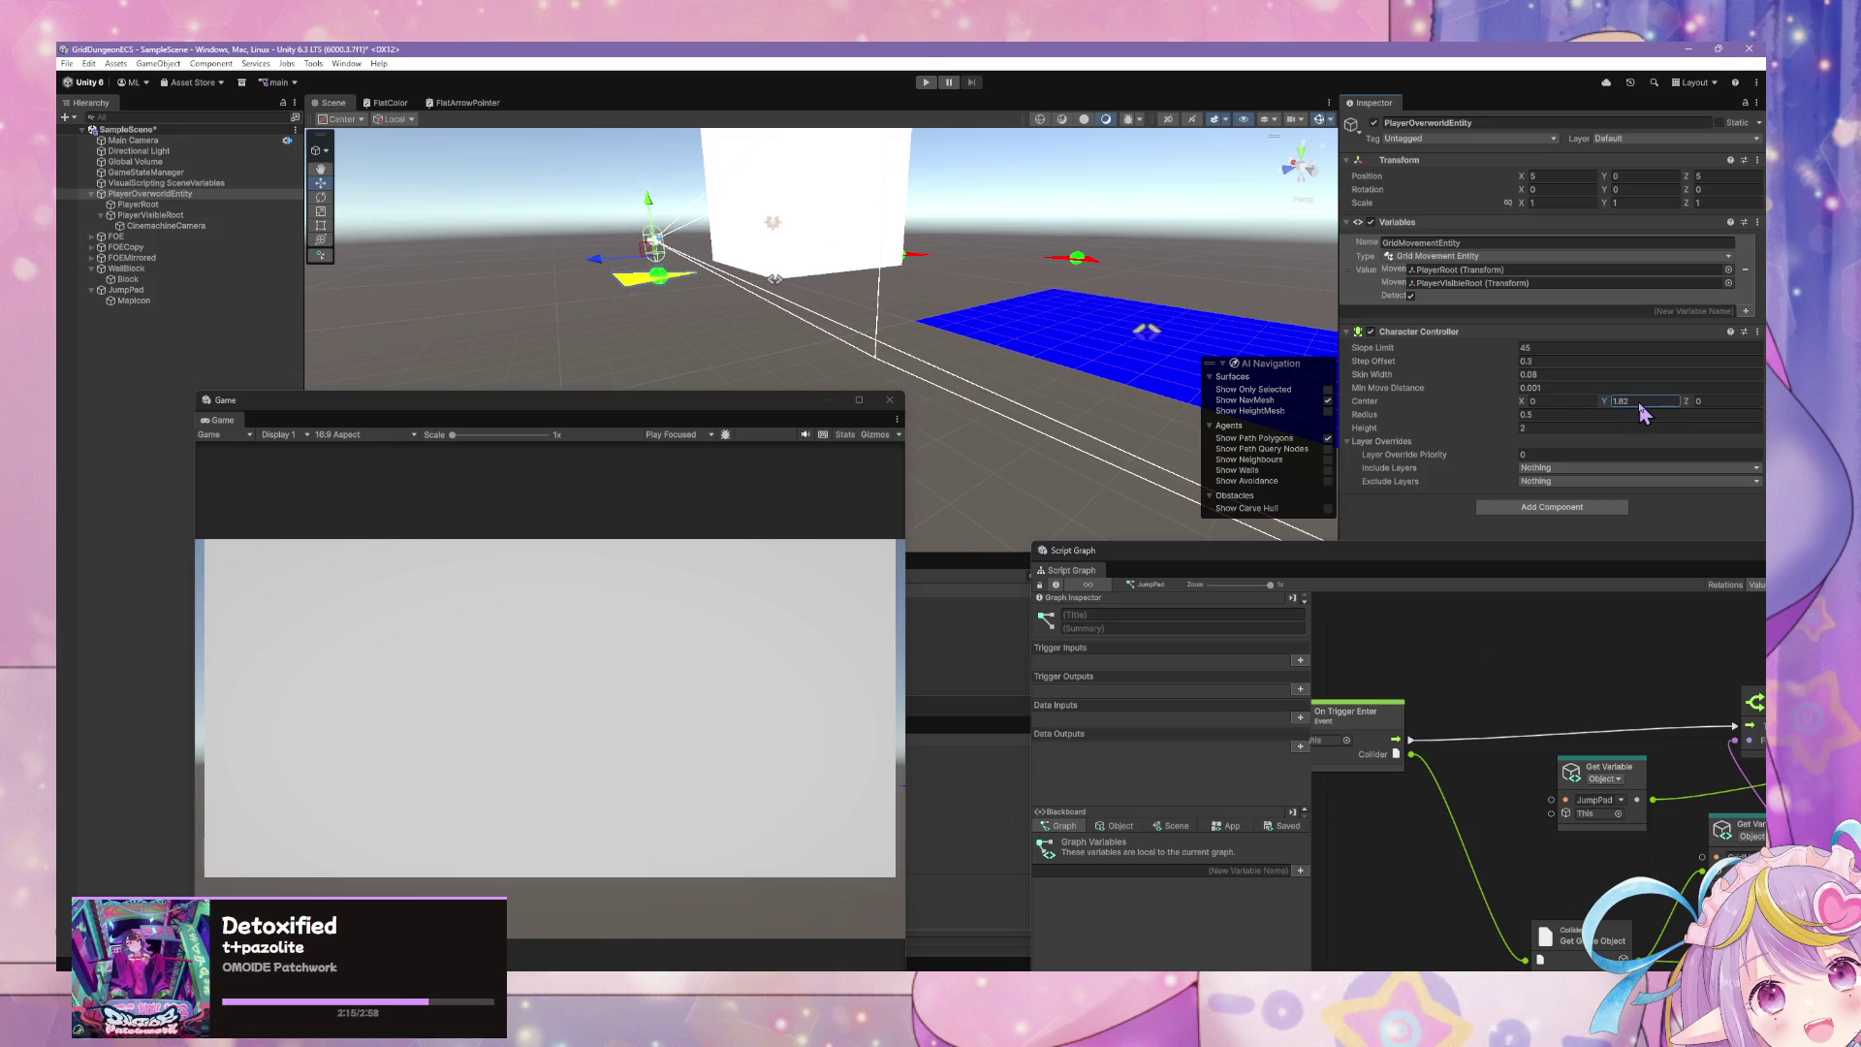
pyautogui.write('1')
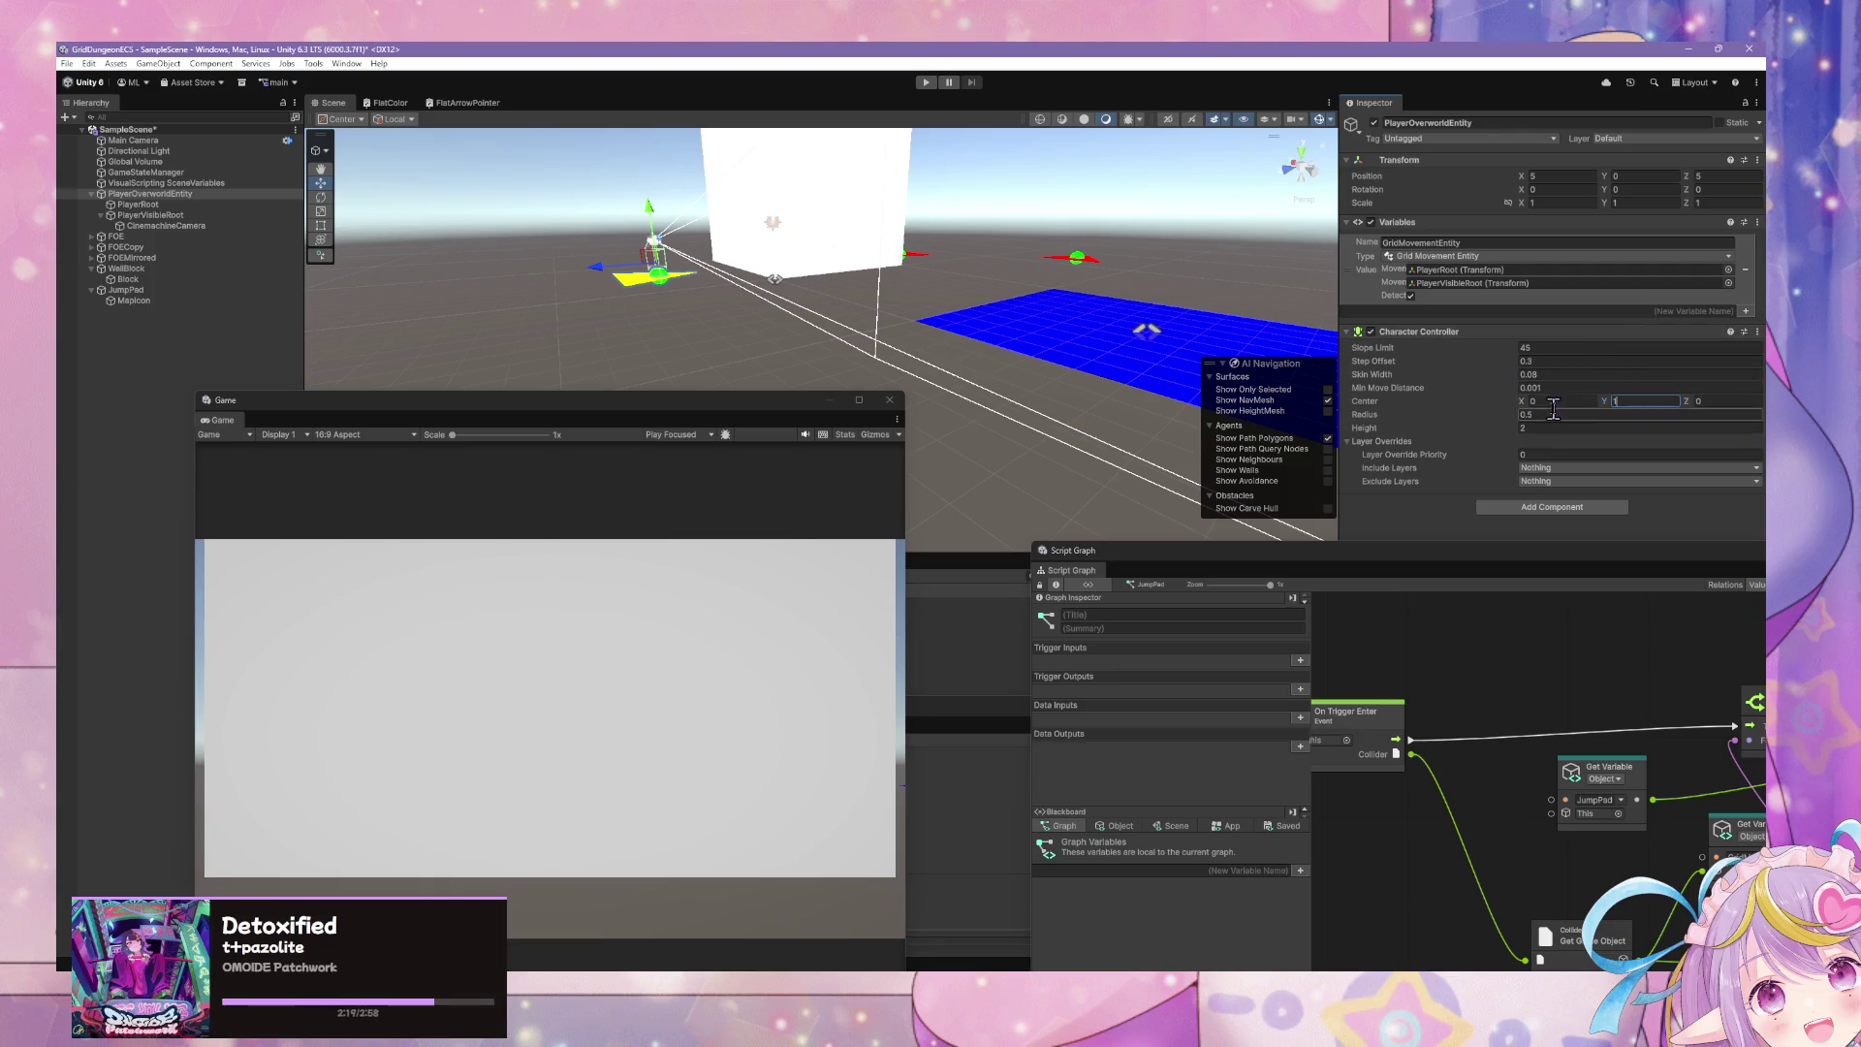
pyautogui.click(925, 83)
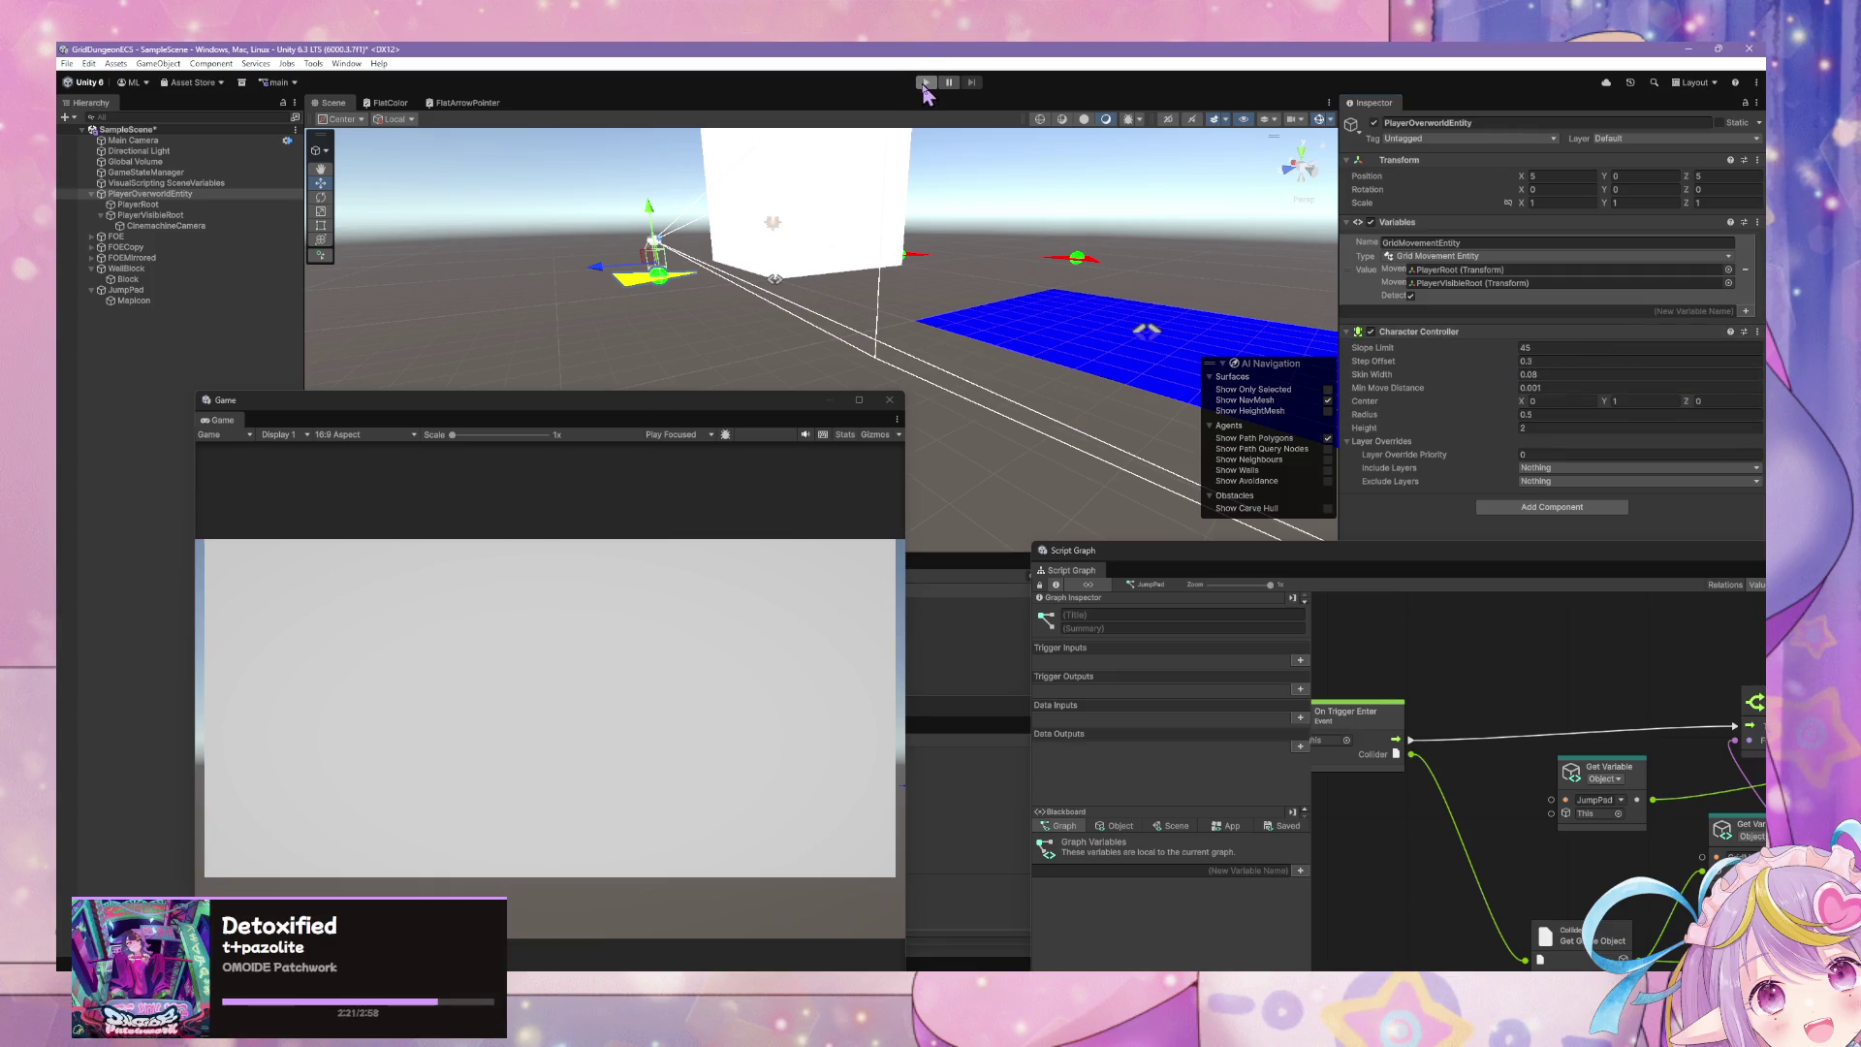
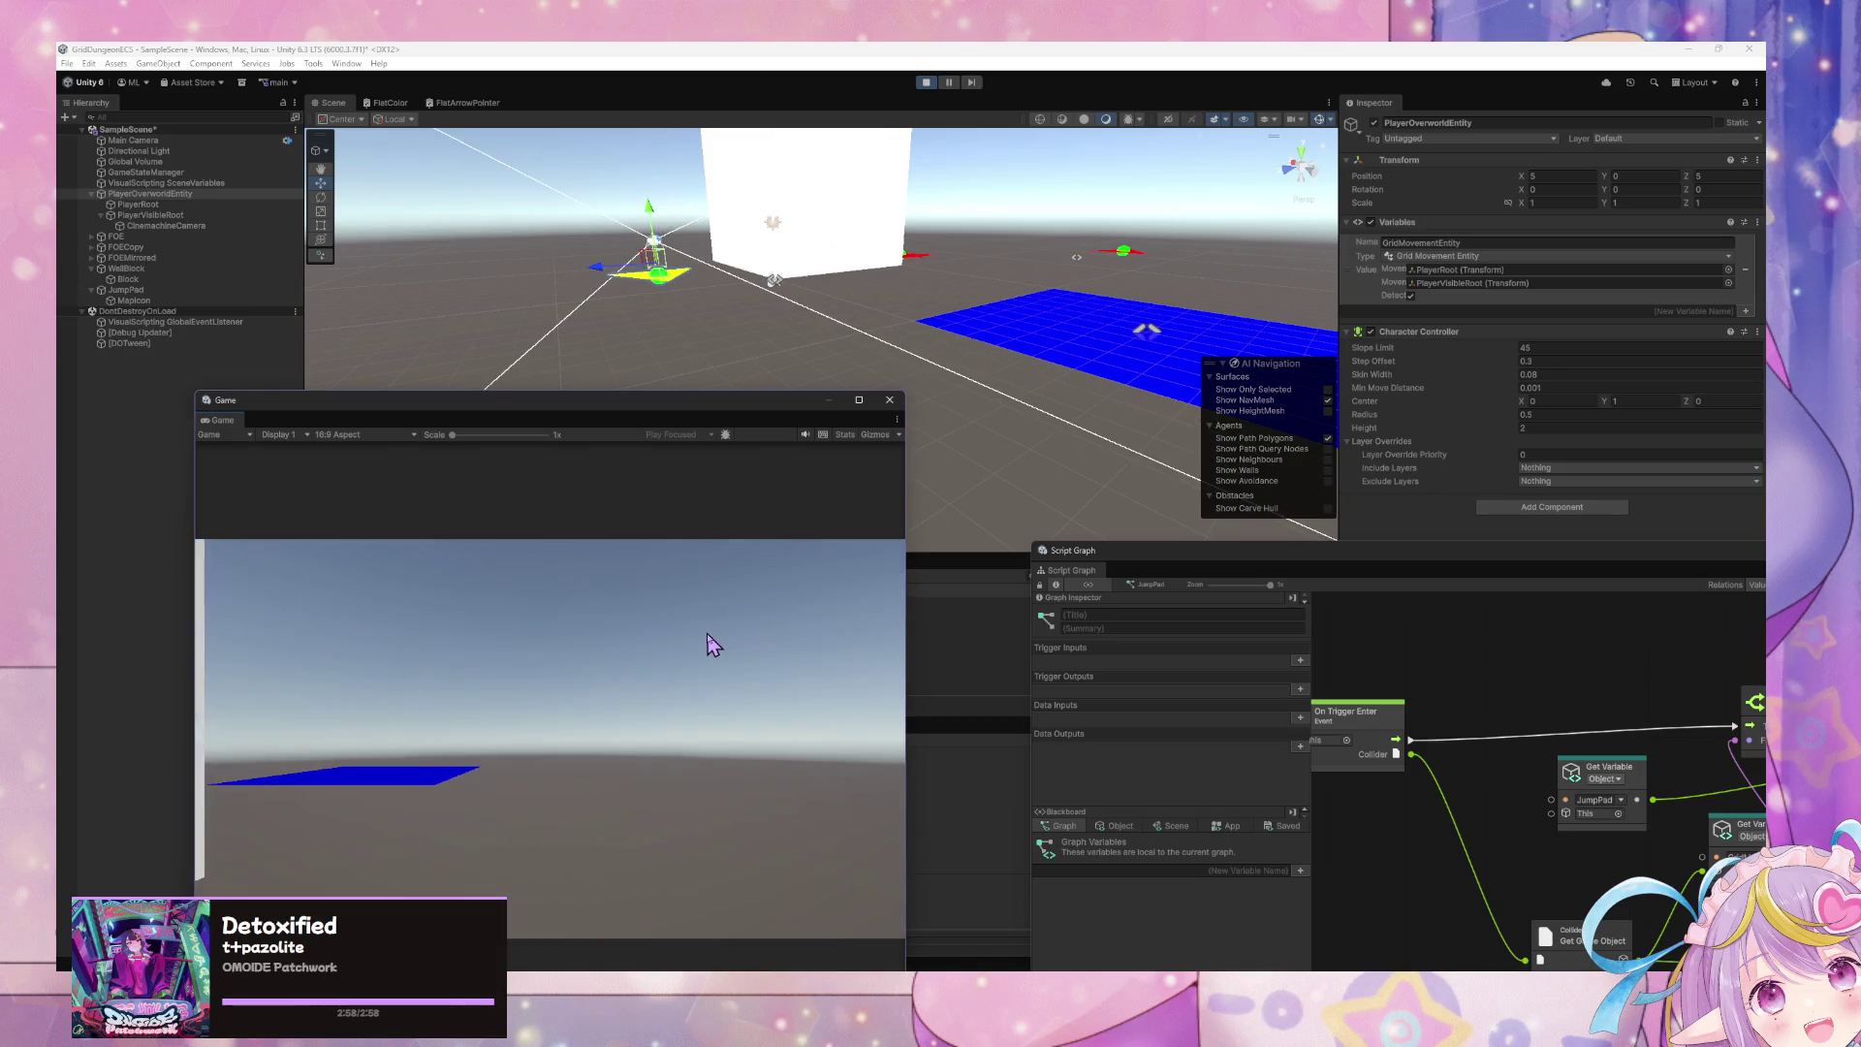
# - Walk the player onto the blue jump pad and reposition the floating script graph window
pyautogui.press('w')
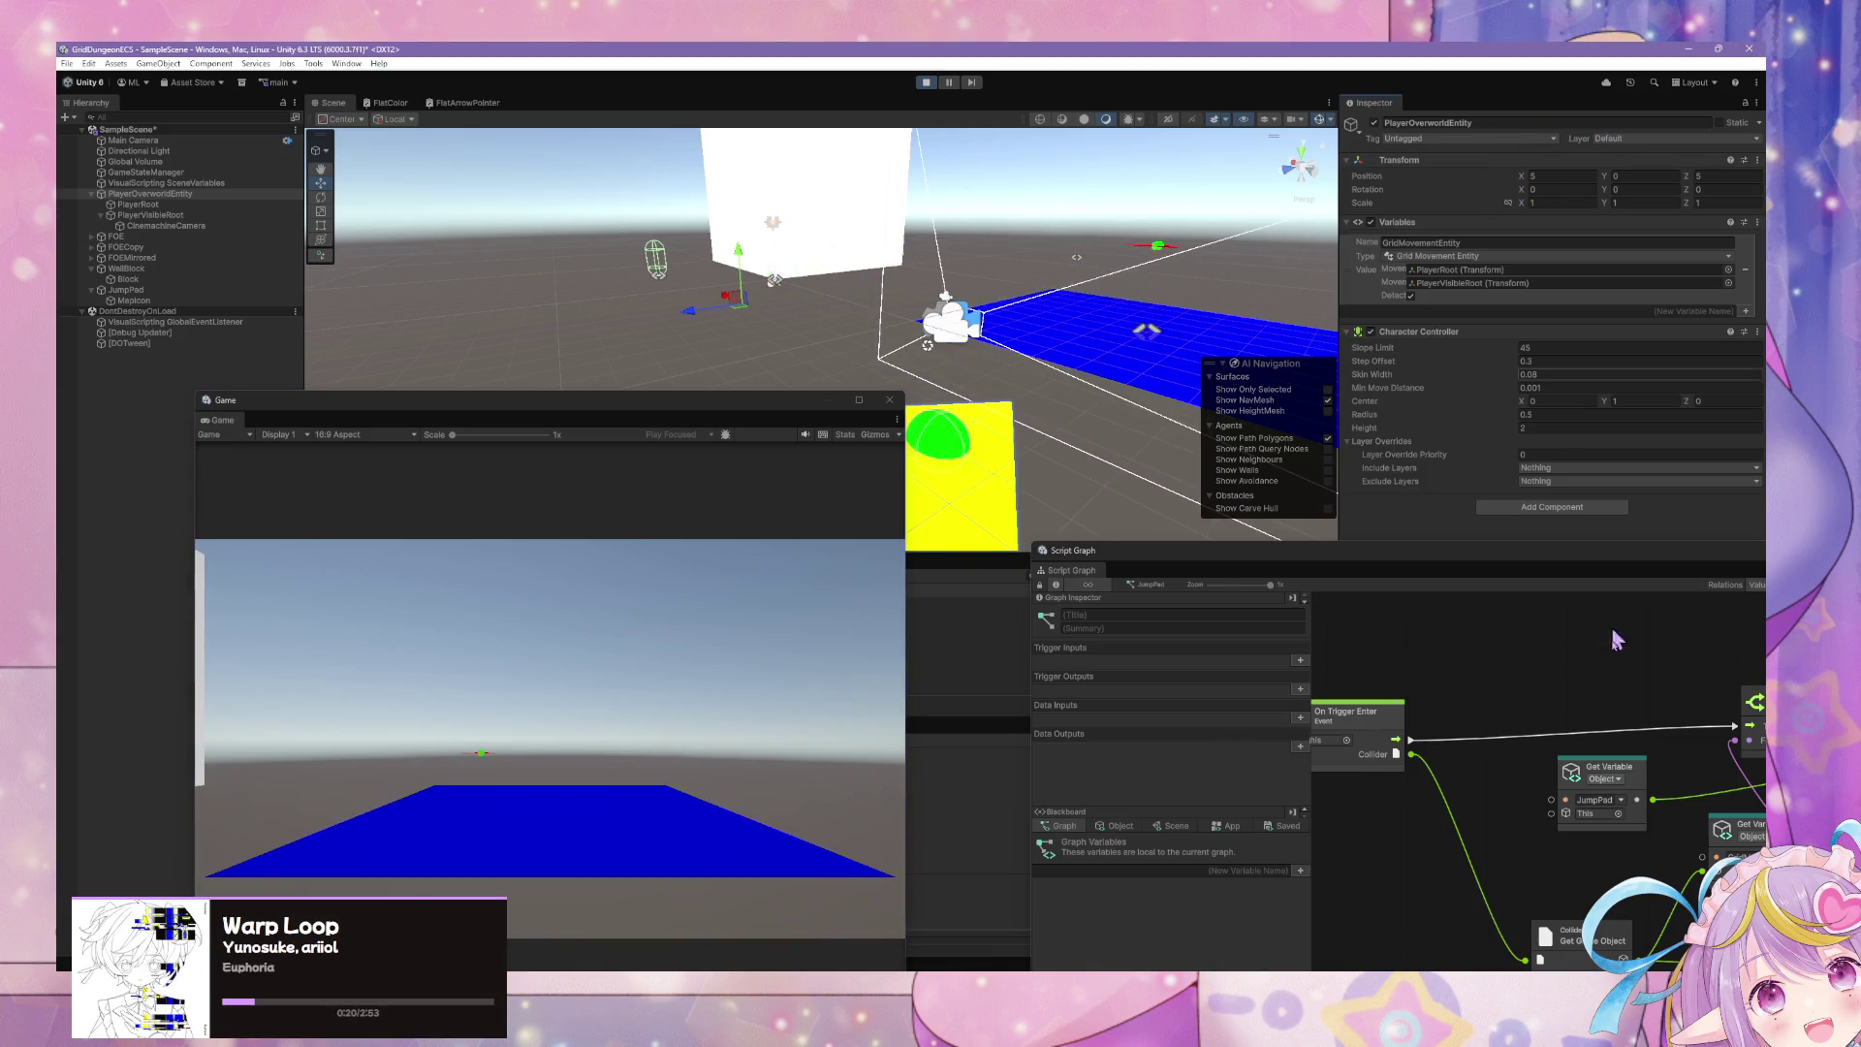
pyautogui.click(1583, 700)
pyautogui.moveTo(1503, 560)
pyautogui.mouseDown()
pyautogui.moveTo(1113, 366)
pyautogui.moveTo(1321, 465)
pyautogui.moveTo(1421, 593)
pyautogui.mouseUp()
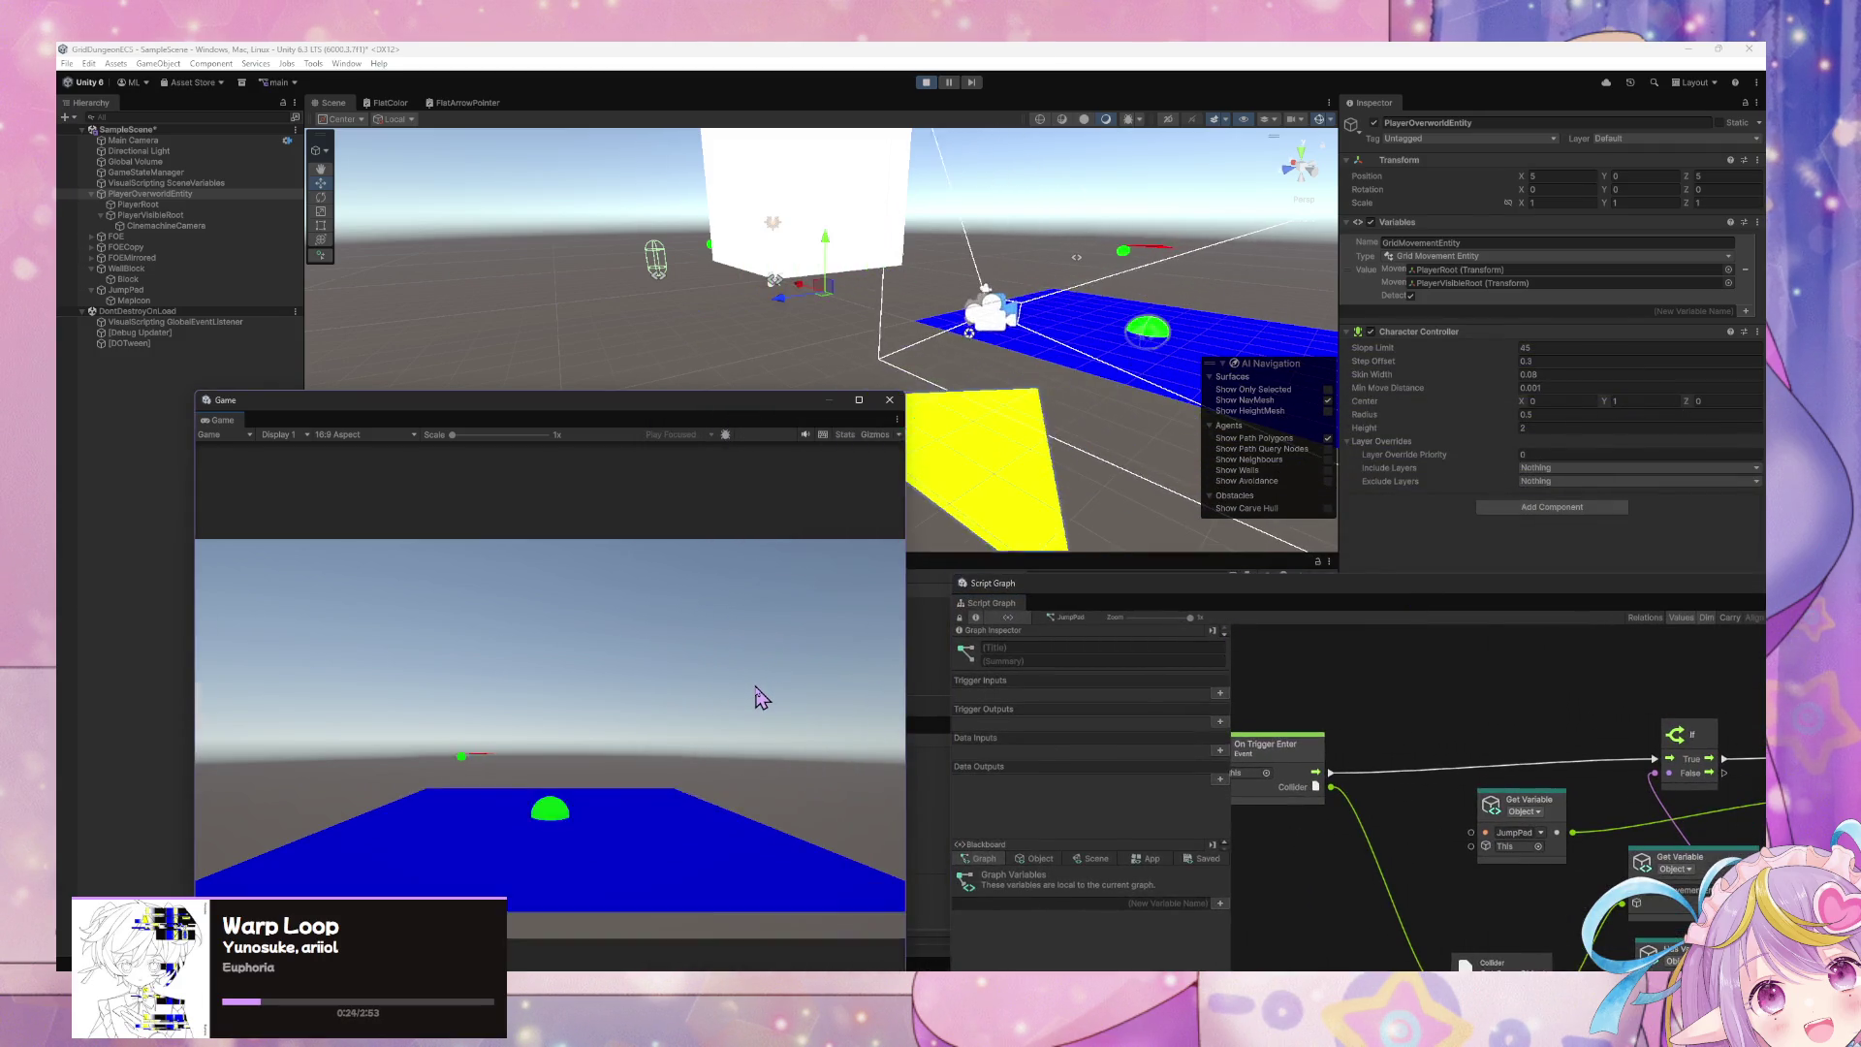
# - Inspect PlayerRoot and PlayerOverworldEntity in the hierarchy, then stop play mode
pyautogui.click(216, 204)
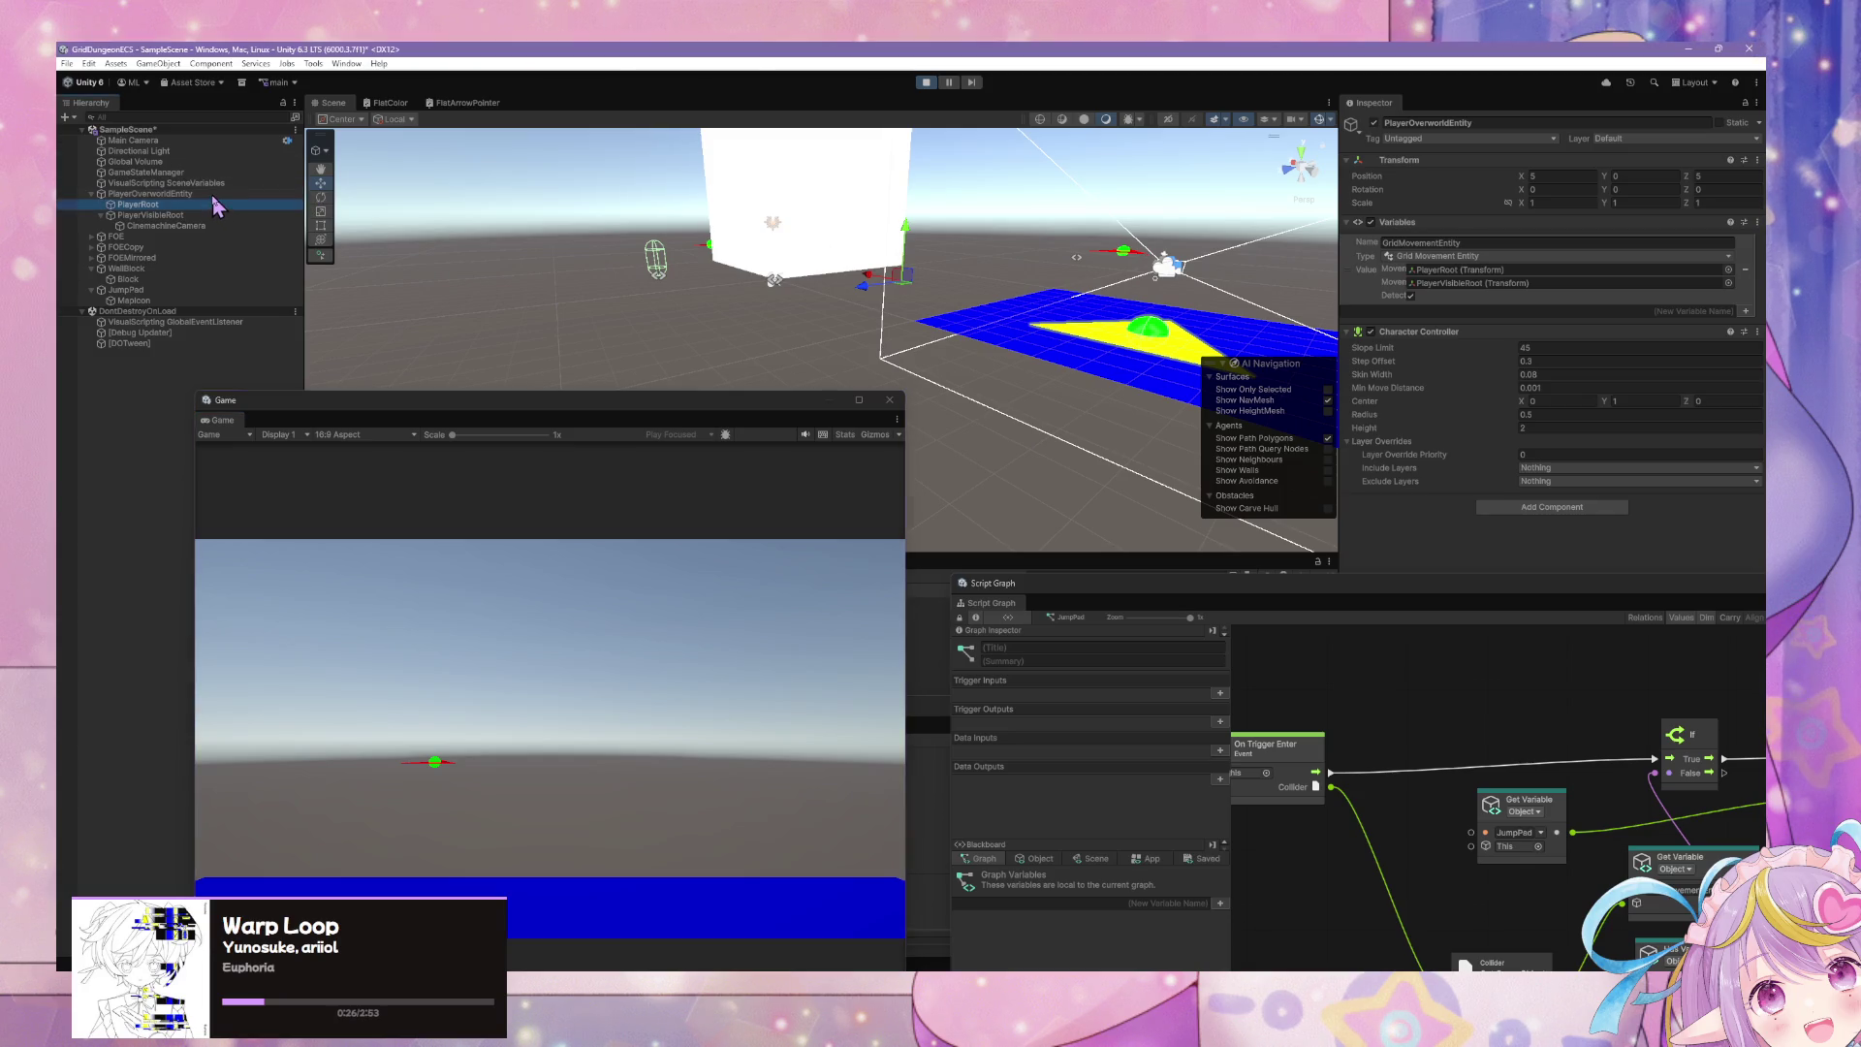
pyautogui.press('Up')
pyautogui.click(212, 205)
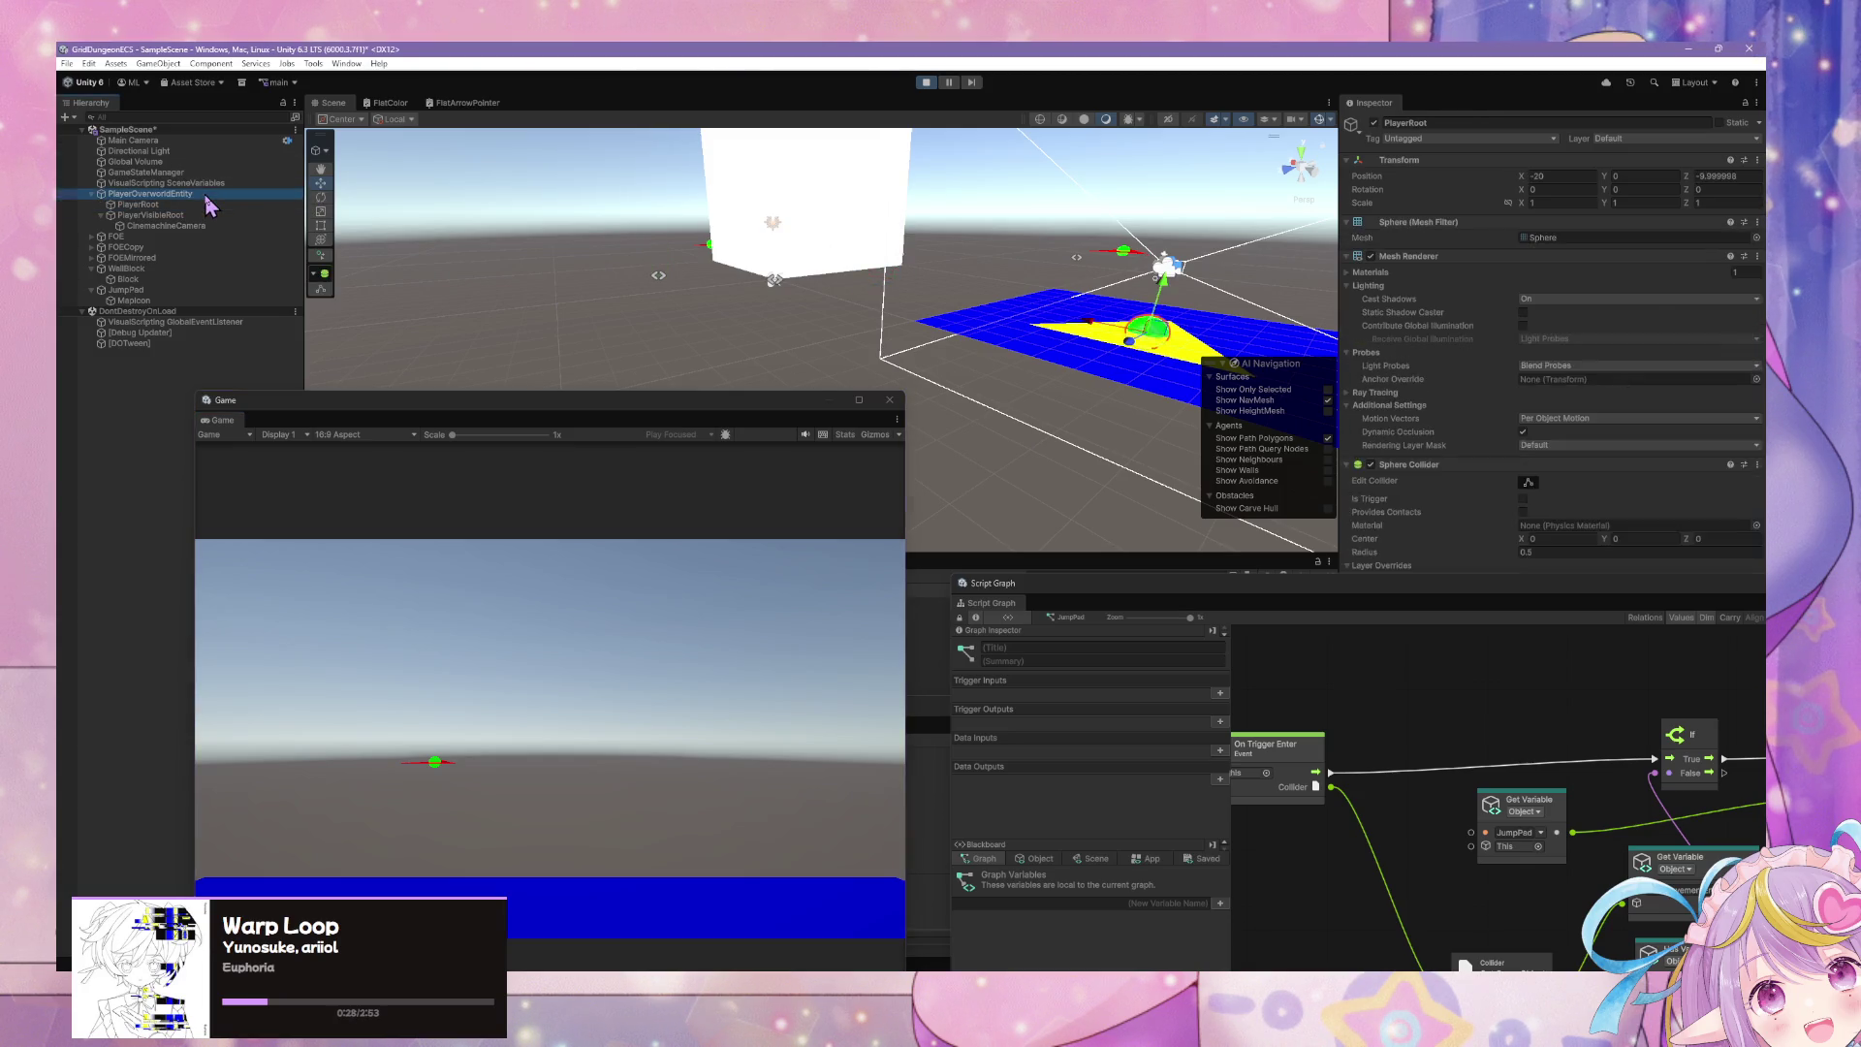
pyautogui.press('Up')
pyautogui.click(212, 204)
pyautogui.click(925, 81)
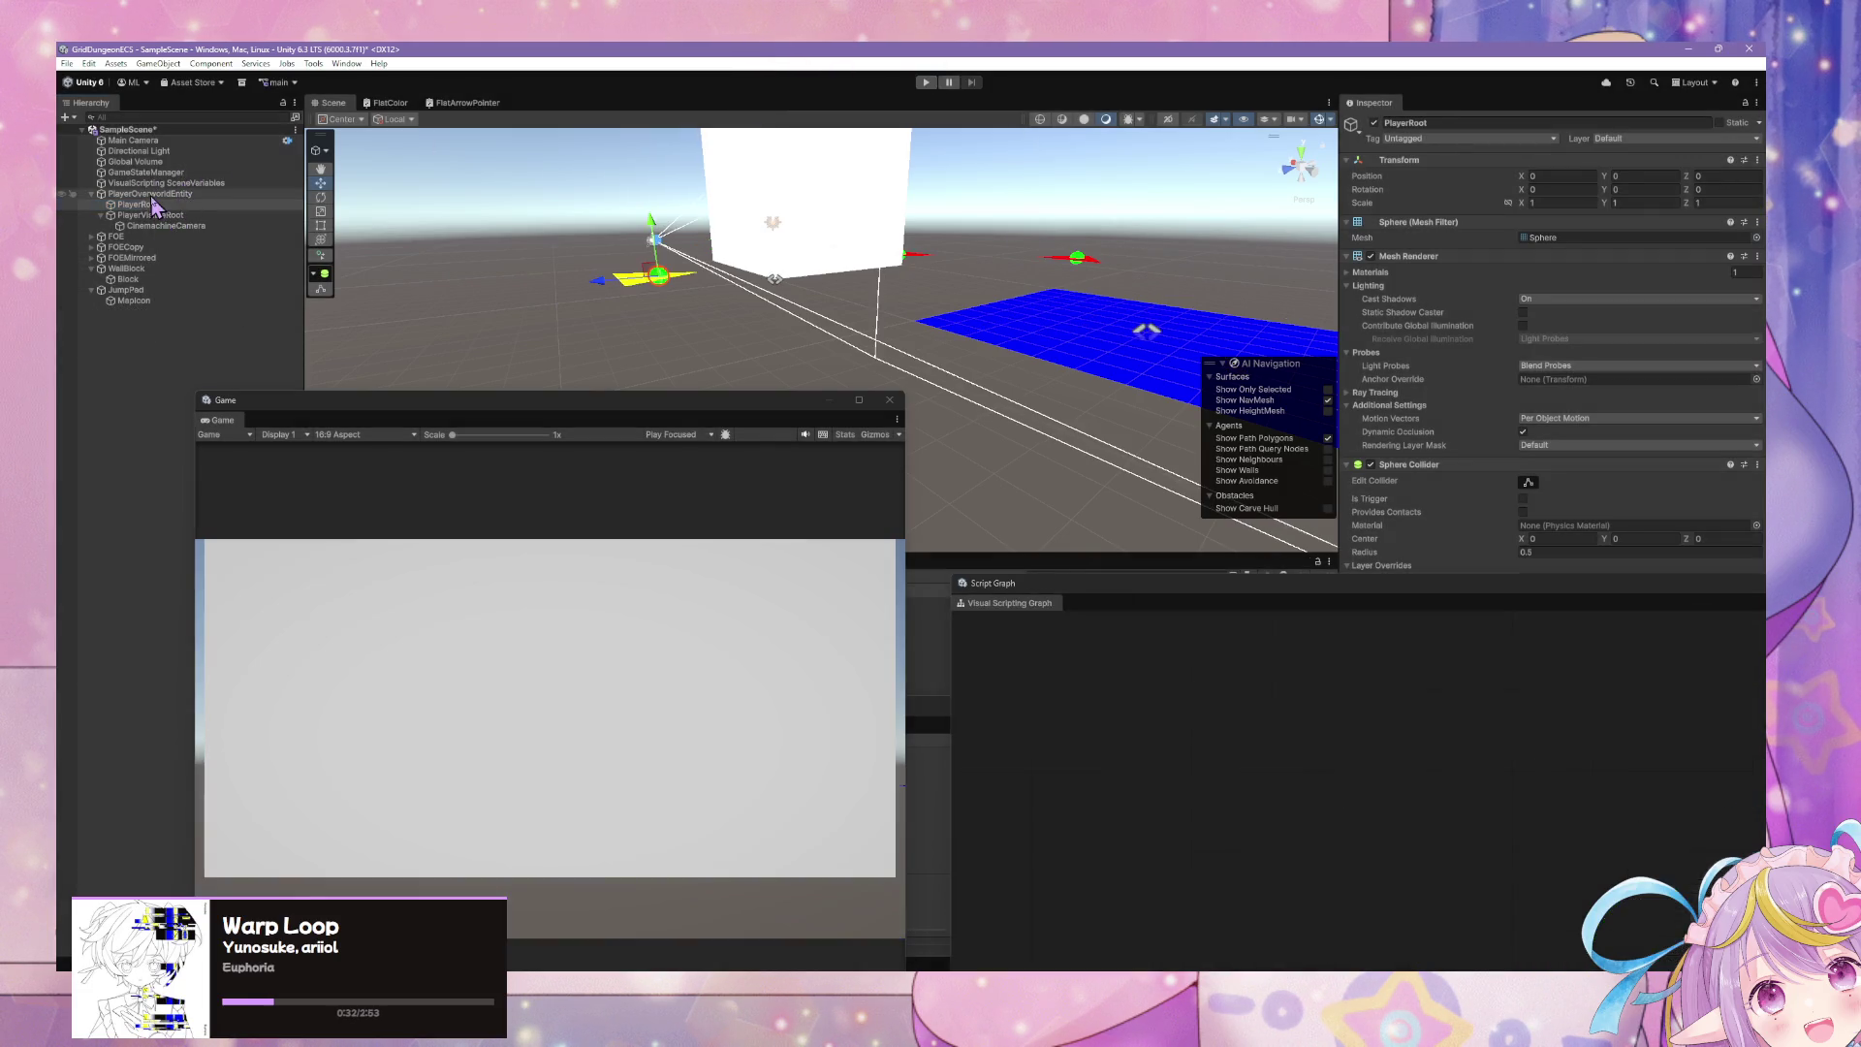
# - Remove the Character Controller from PlayerOverworldEntity
pyautogui.click(150, 194)
pyautogui.rightClick(1609, 331)
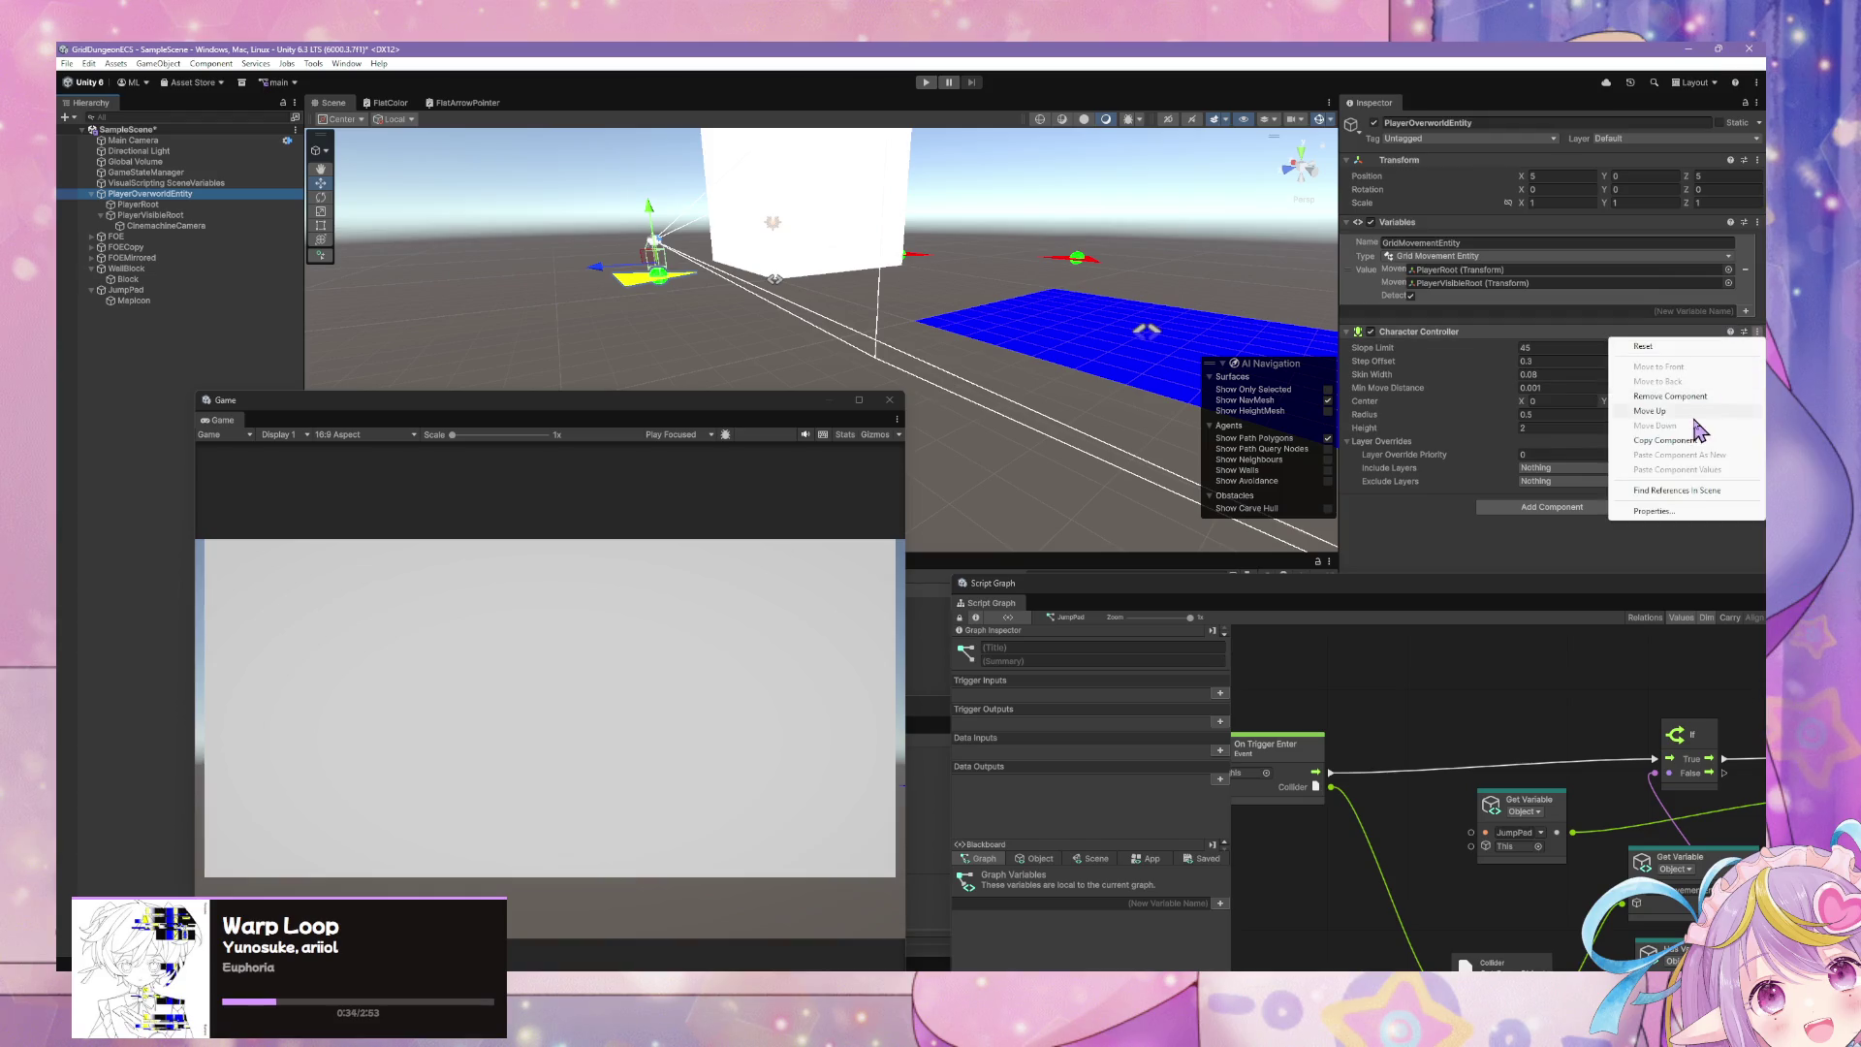
pyautogui.click(1687, 407)
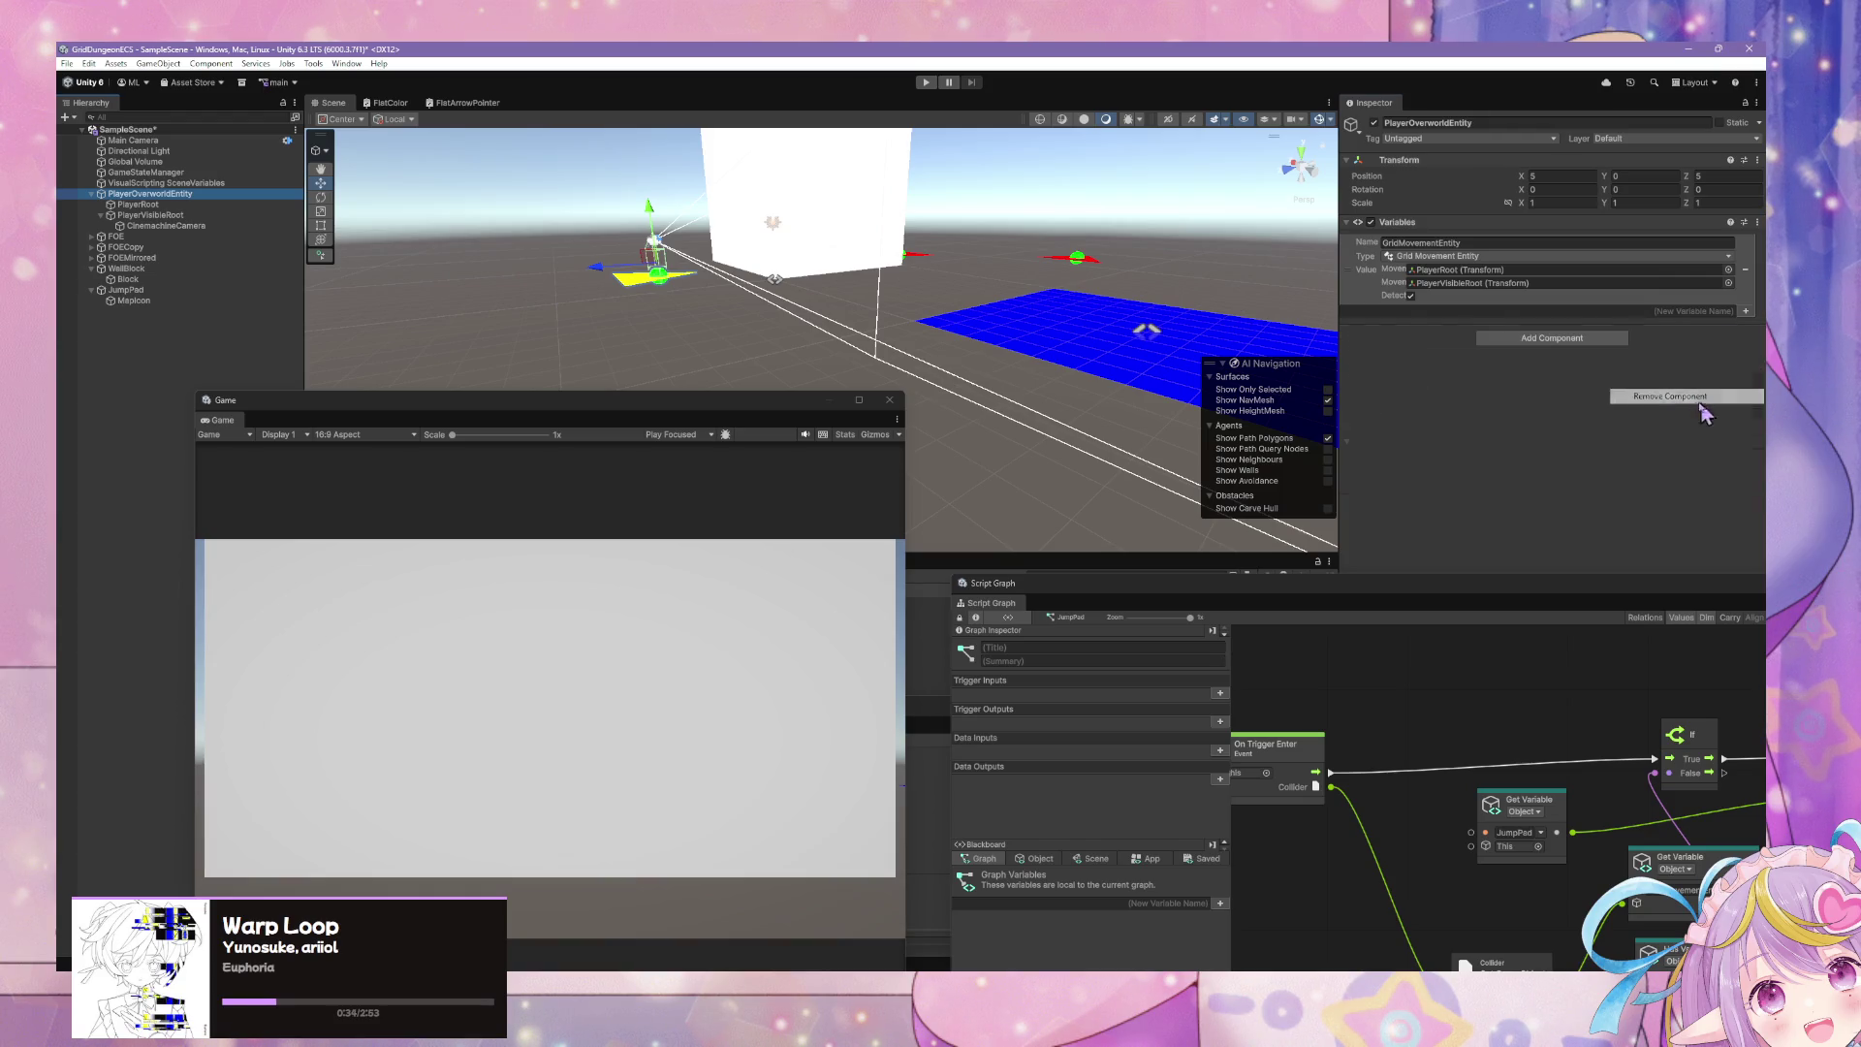
# - Move the script graph and console windows aside and remove PlayerVisibleRoot's Mesh Collider
pyautogui.click(175, 215)
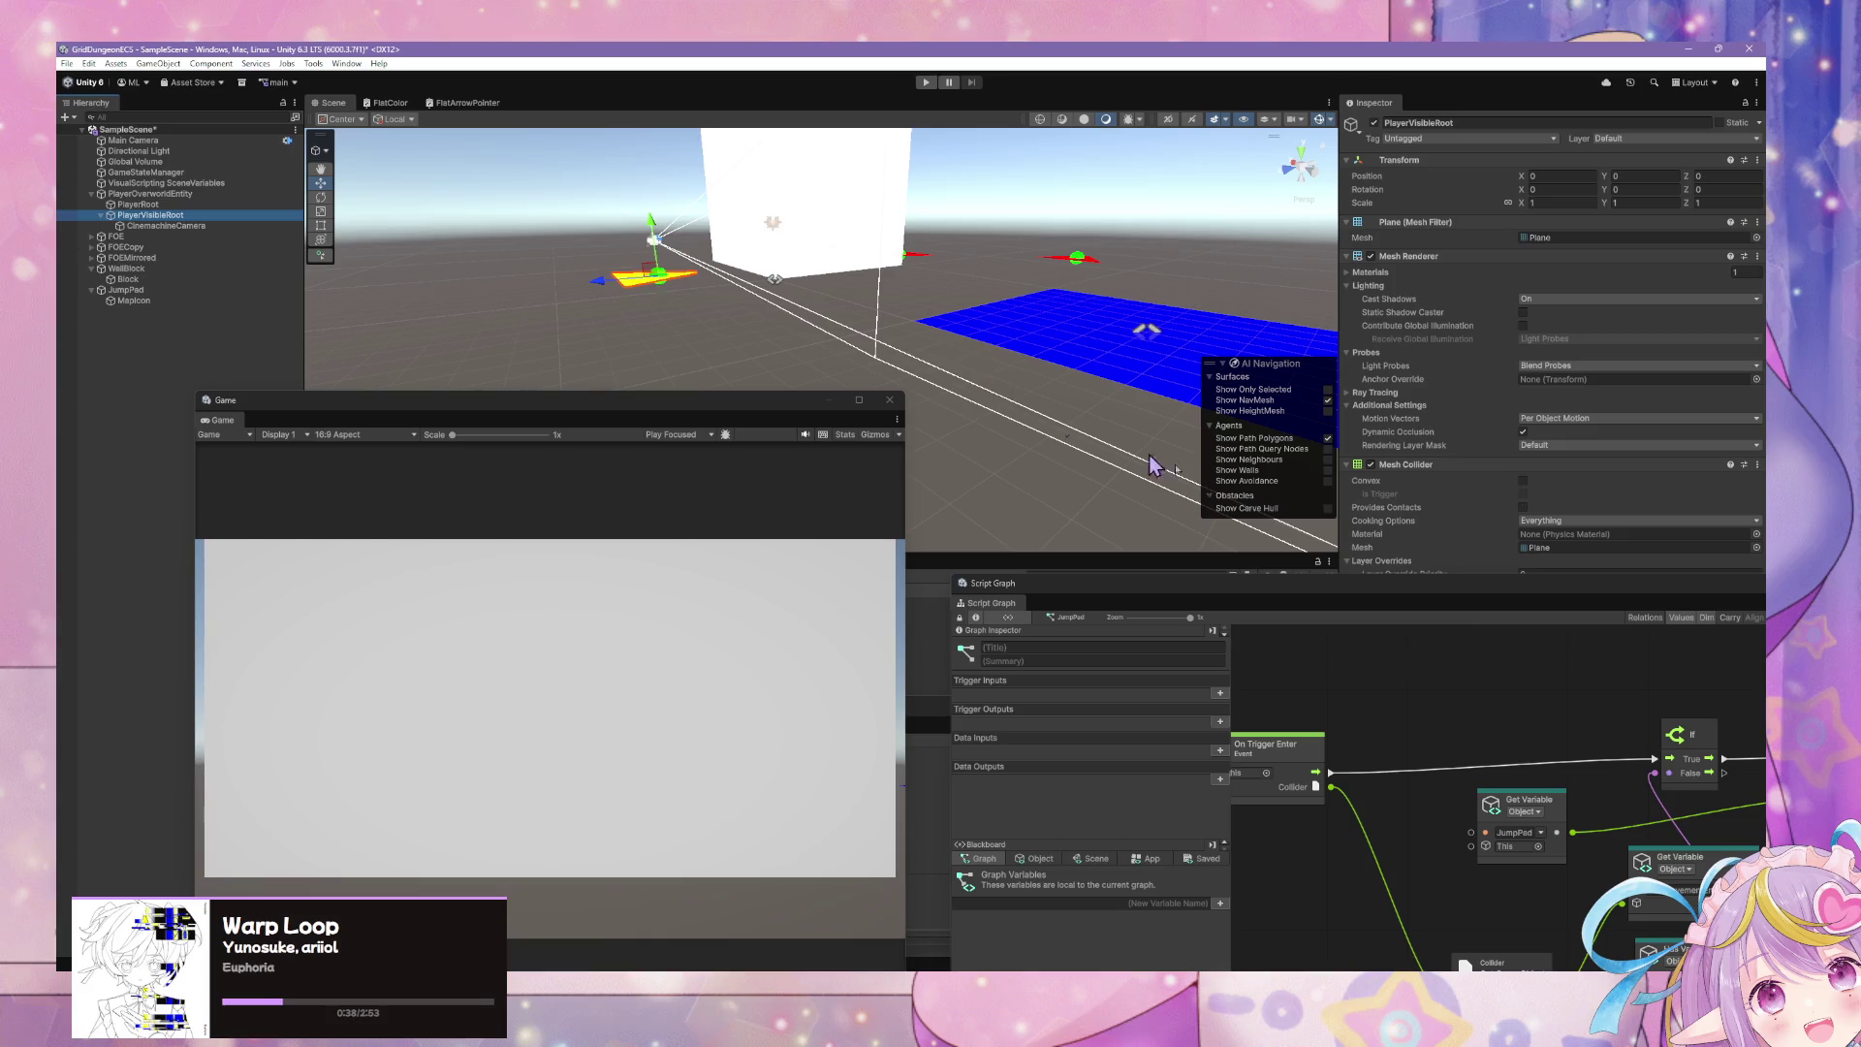
pyautogui.moveTo(1476, 594); pyautogui.dragTo(884, 730)
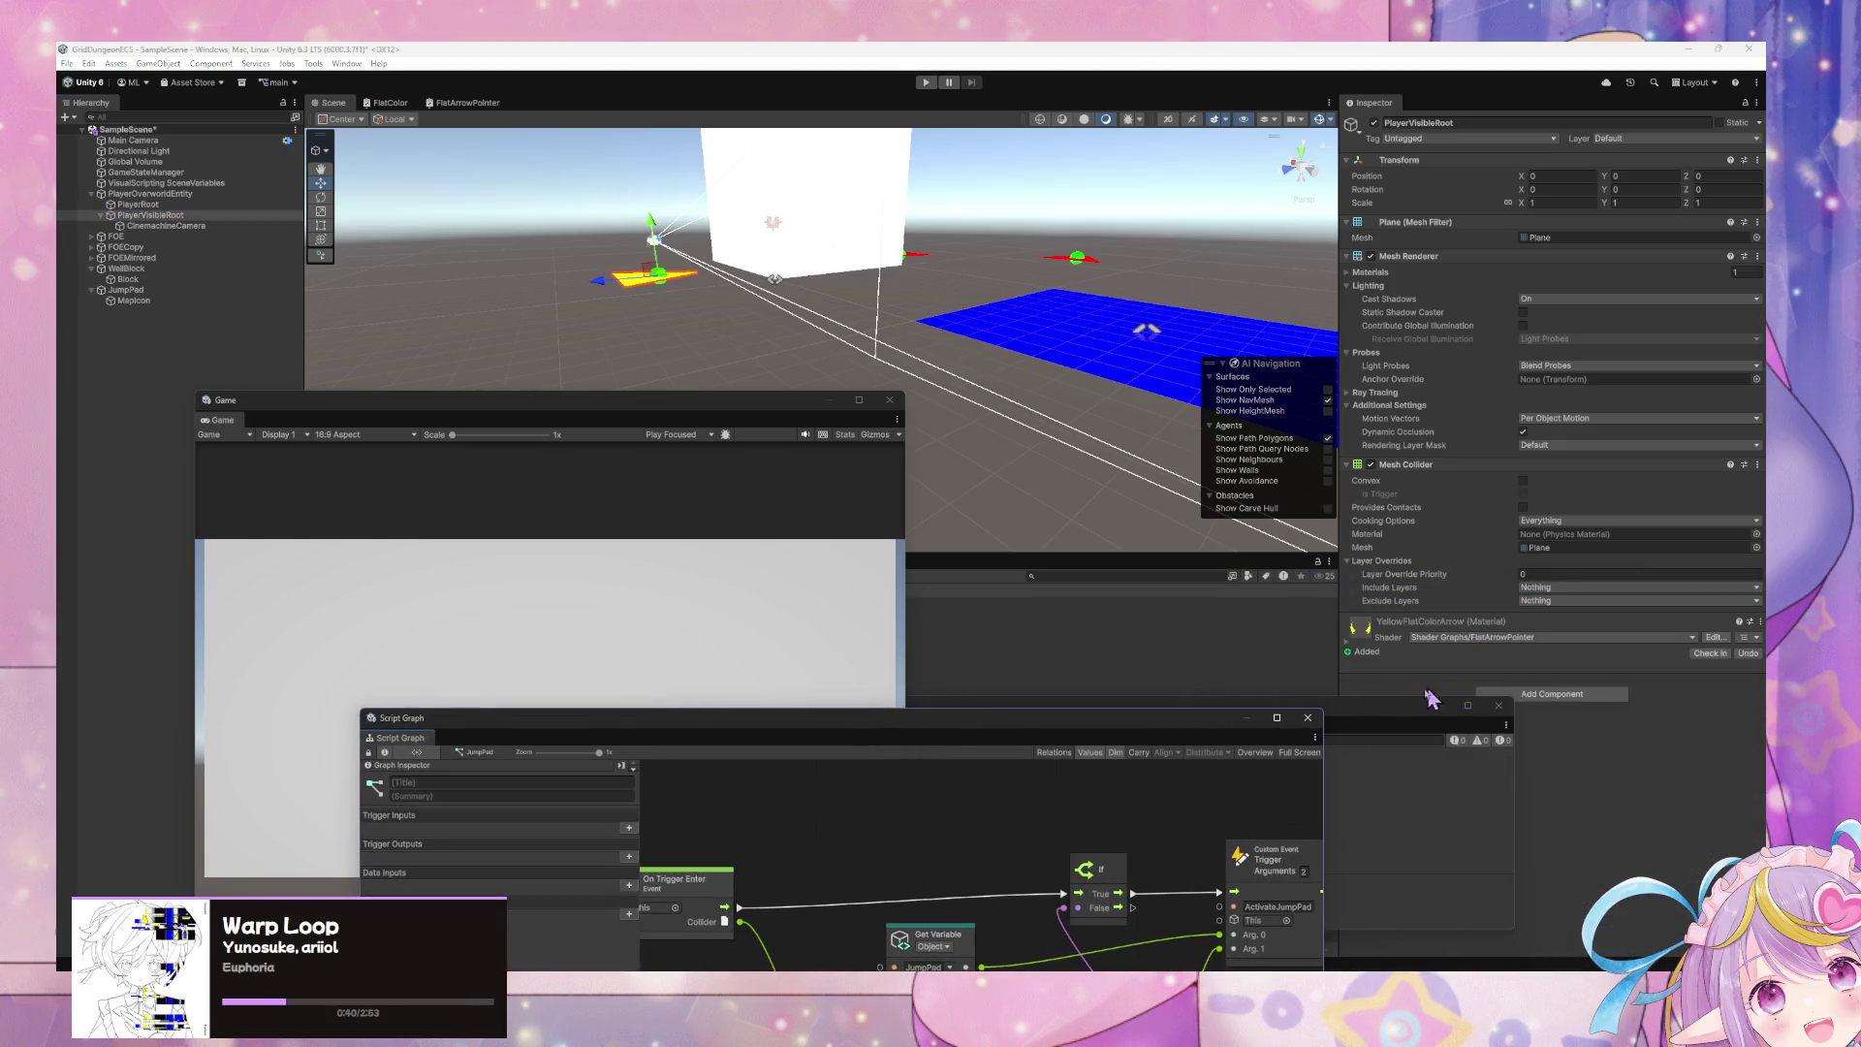
pyautogui.moveTo(1425, 706); pyautogui.dragTo(1189, 713)
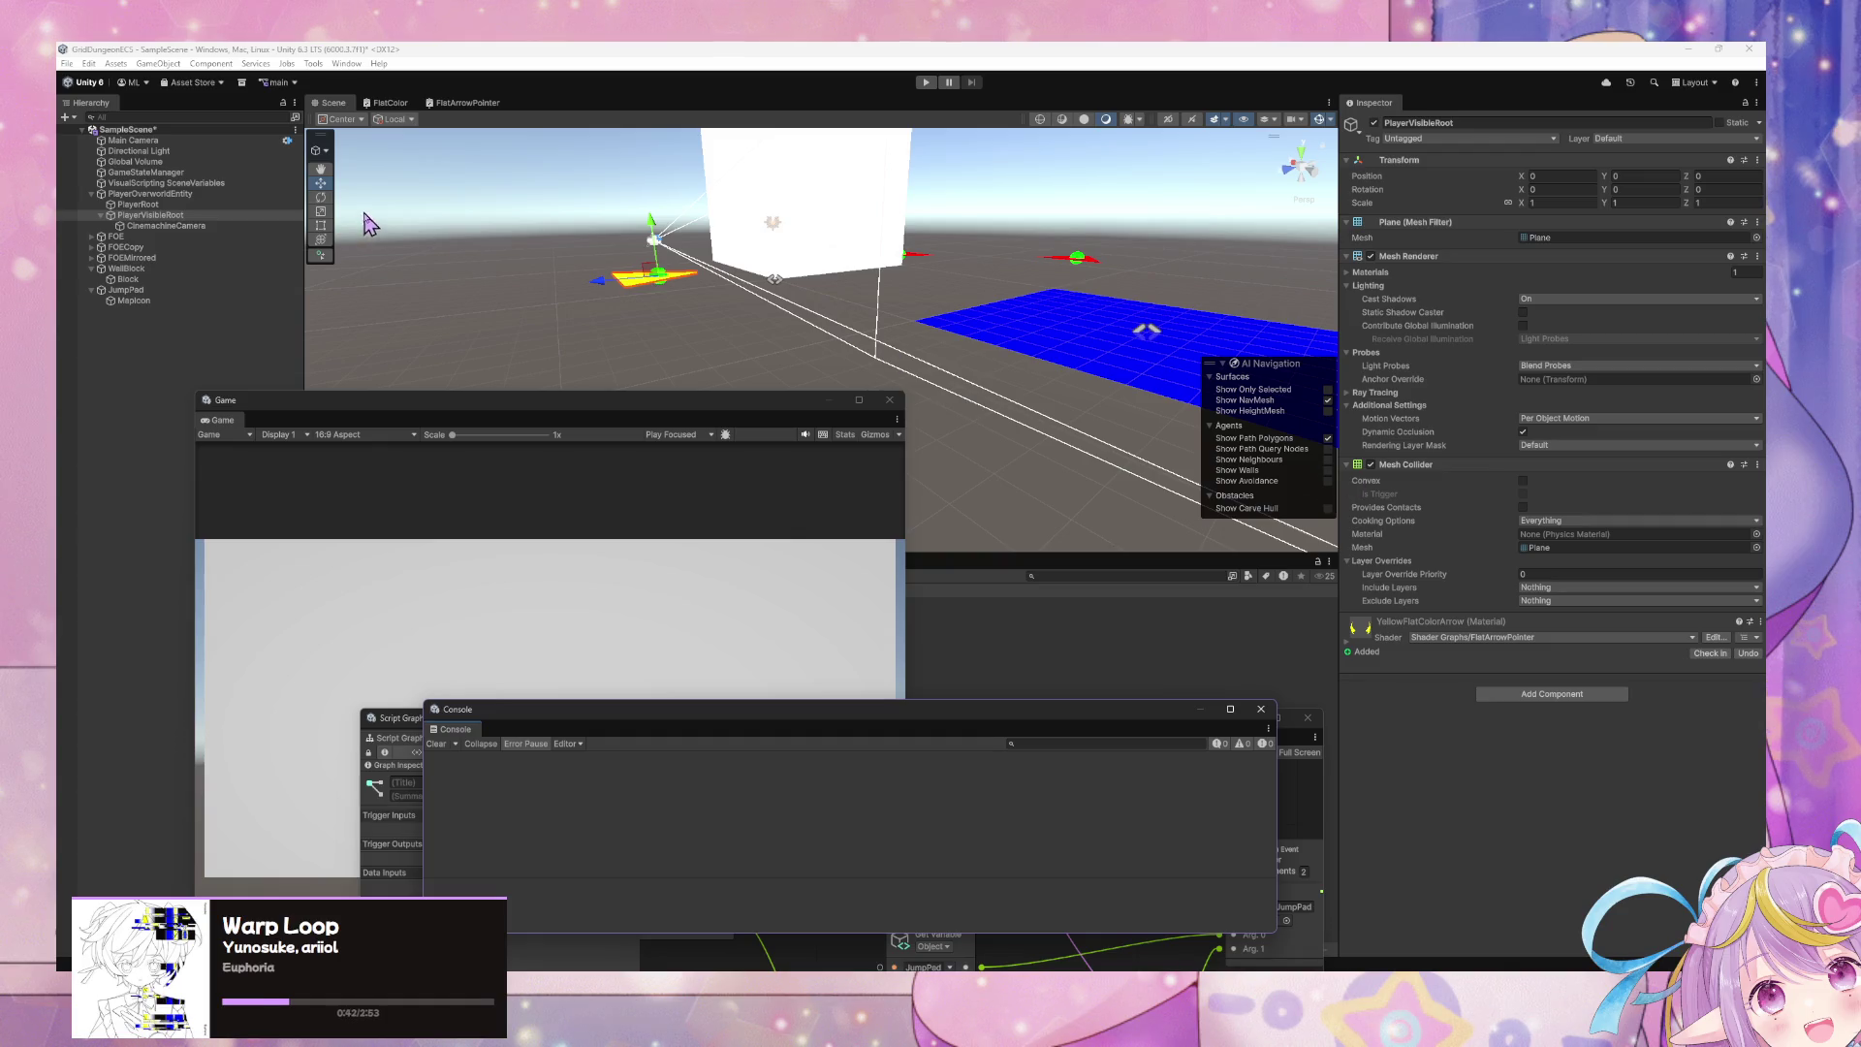
pyautogui.moveTo(371, 224)
pyautogui.mouseDown()
pyautogui.moveTo(448, 169)
pyautogui.moveTo(507, 195)
pyautogui.mouseUp()
pyautogui.click(155, 226)
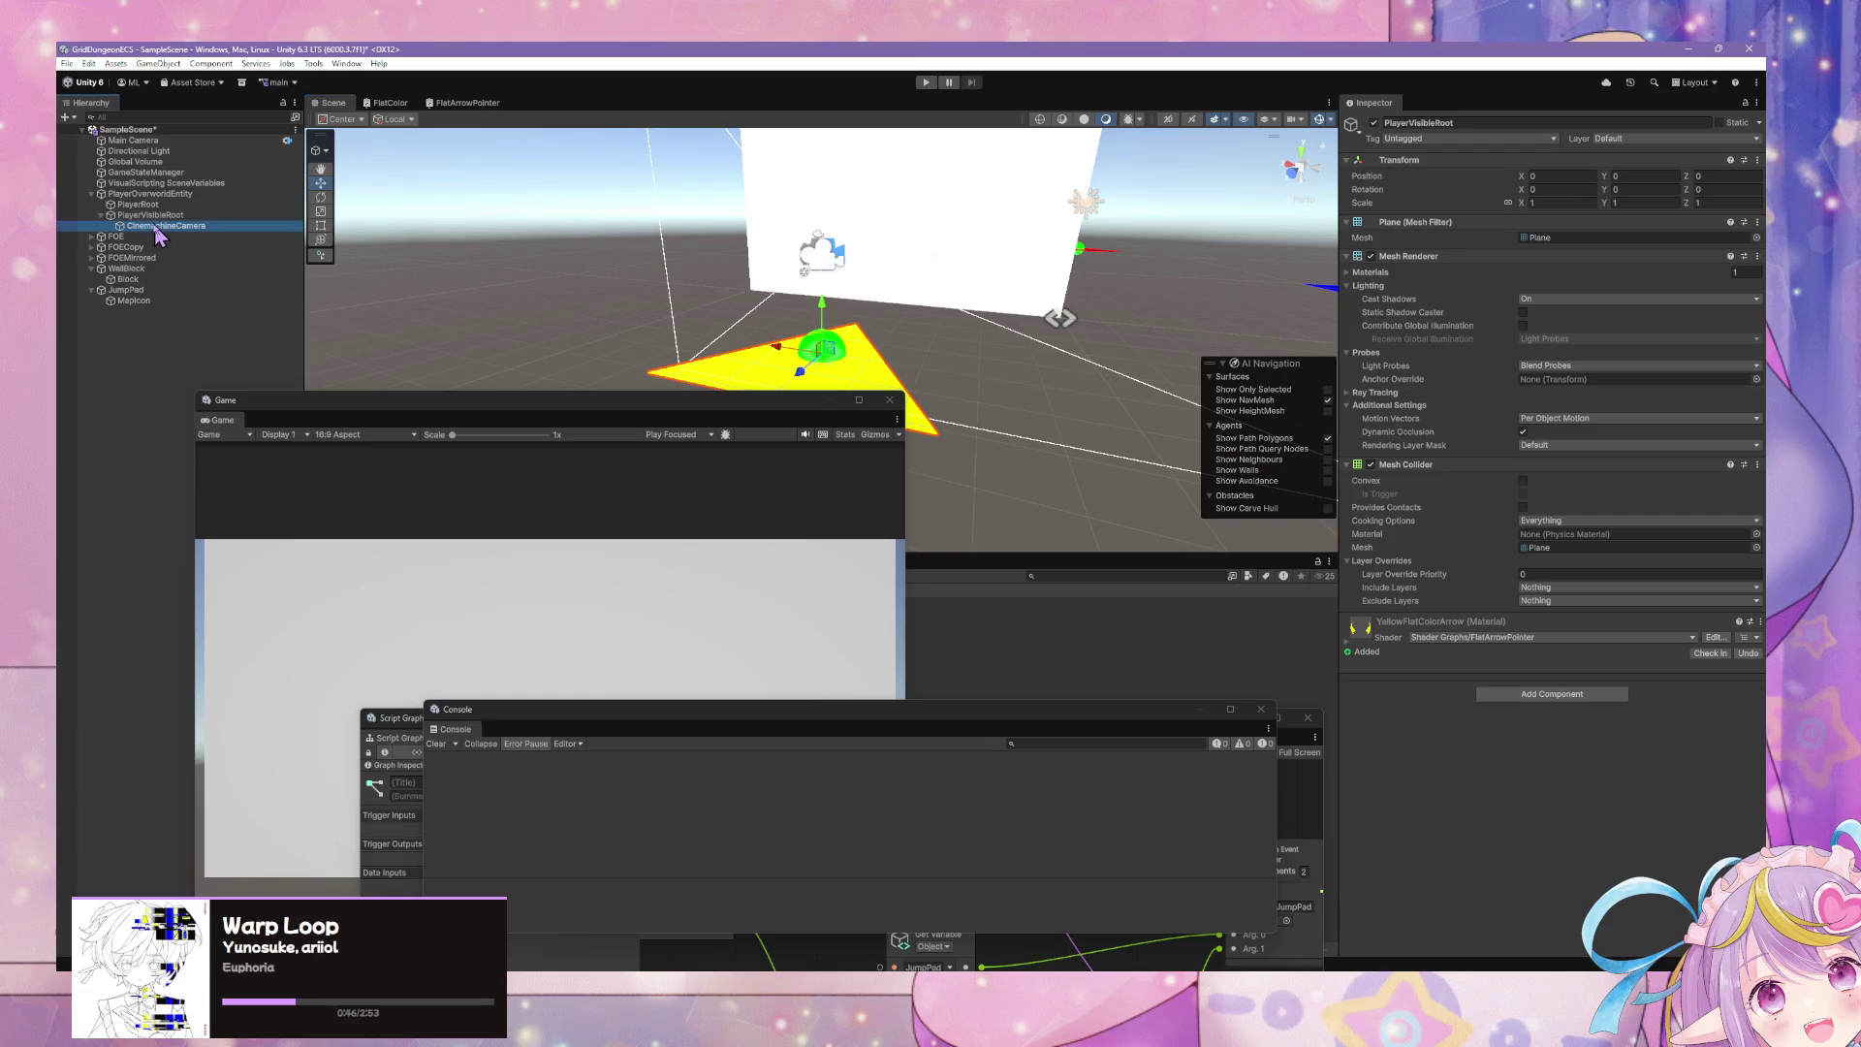
pyautogui.click(155, 215)
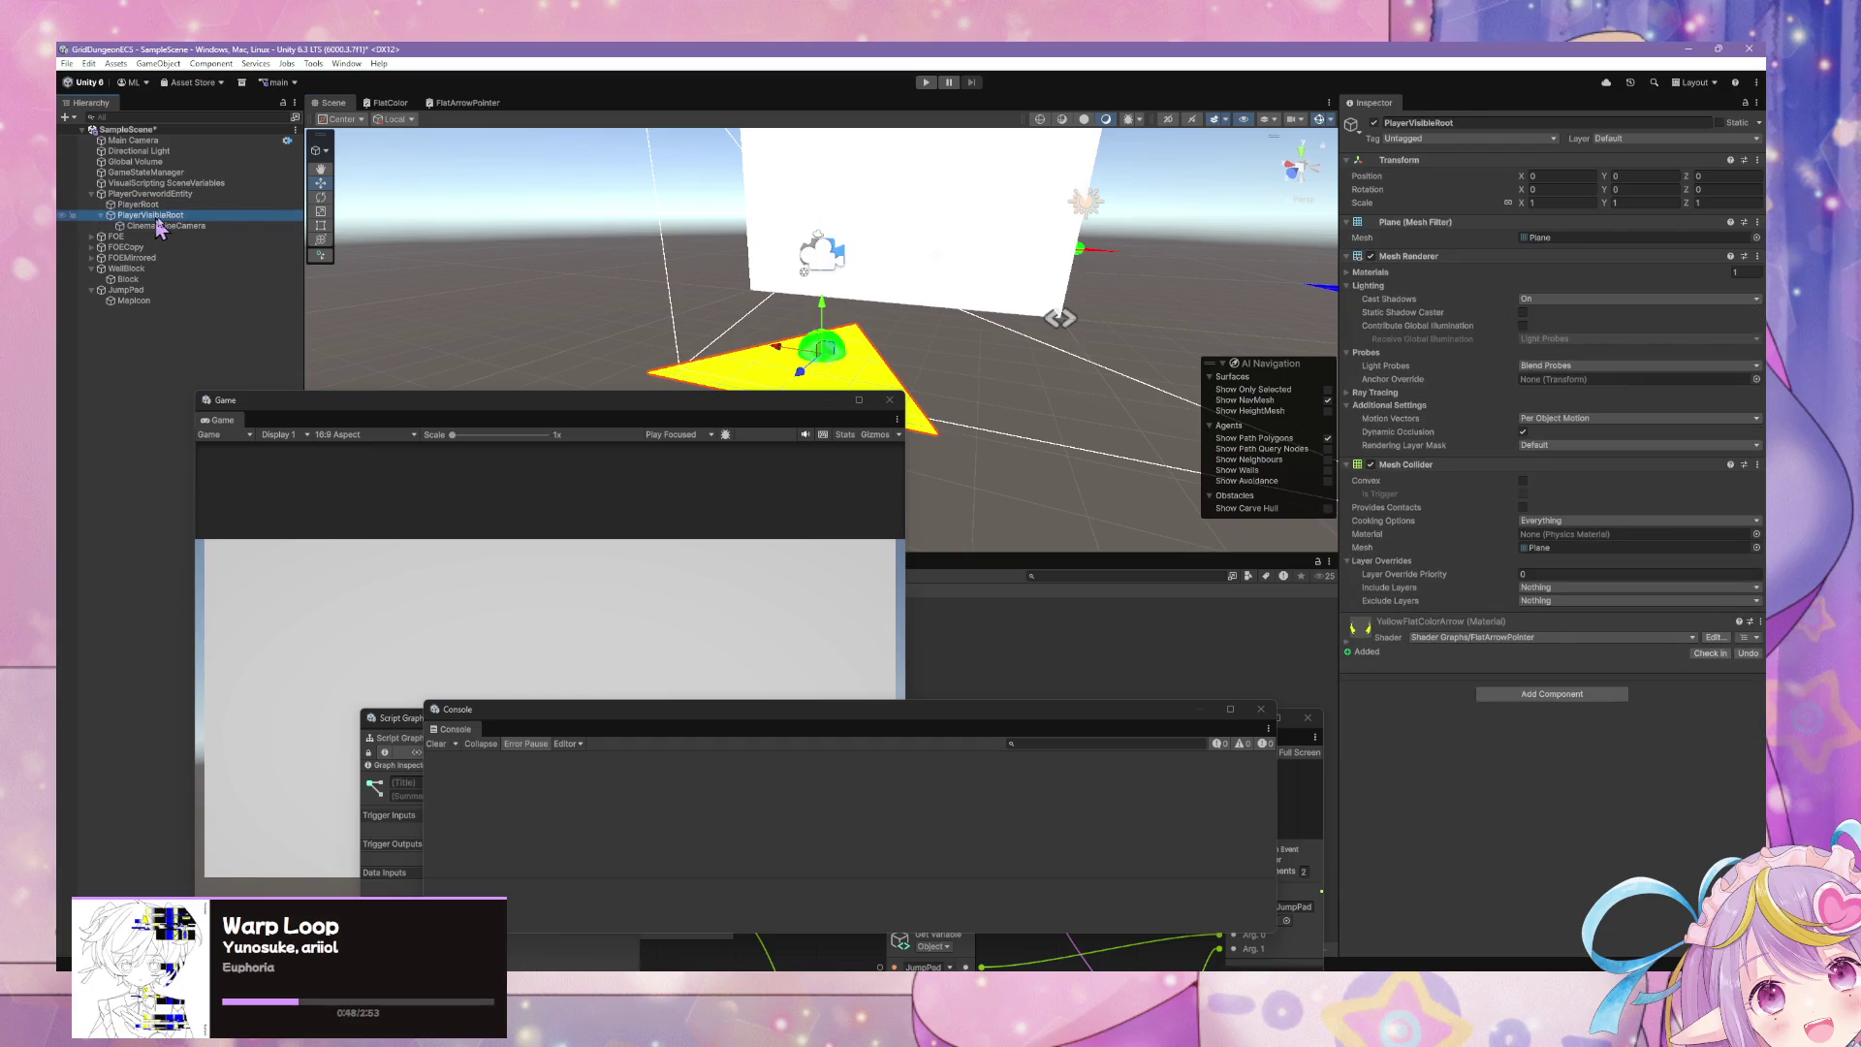
pyautogui.click(1760, 472)
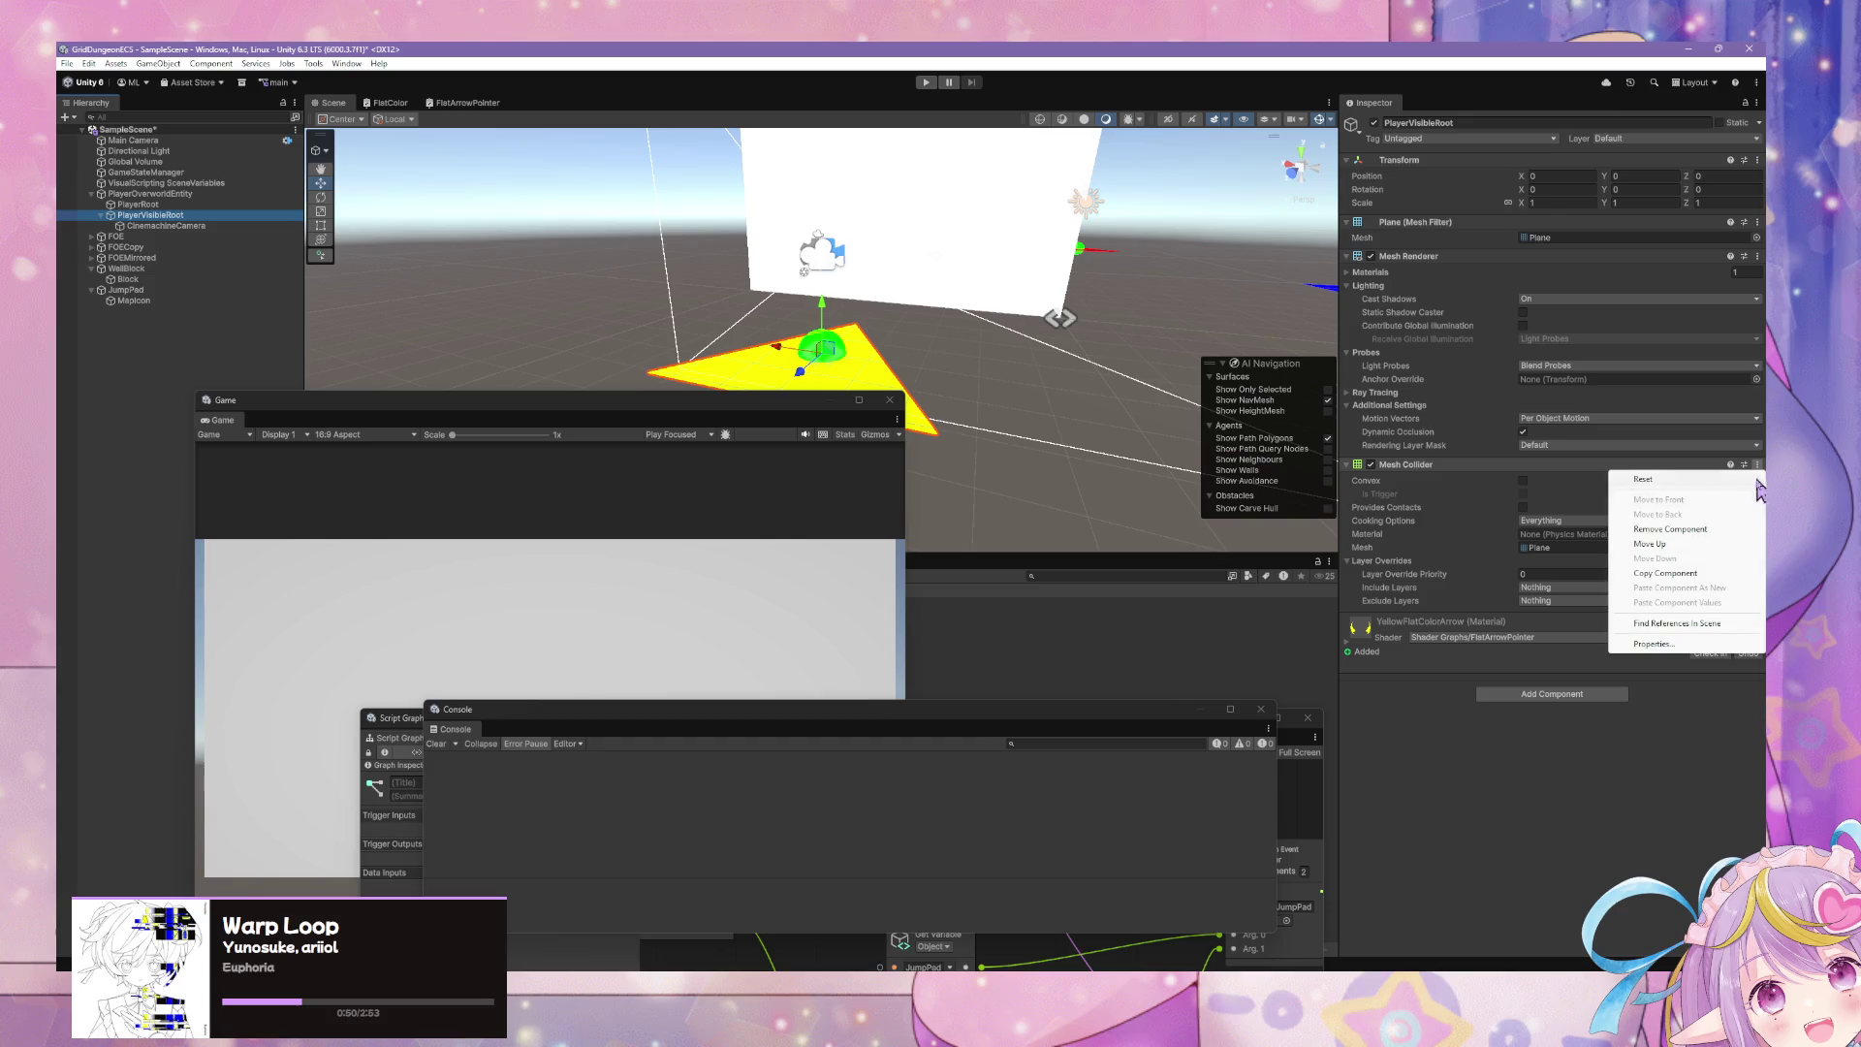
pyautogui.click(1711, 533)
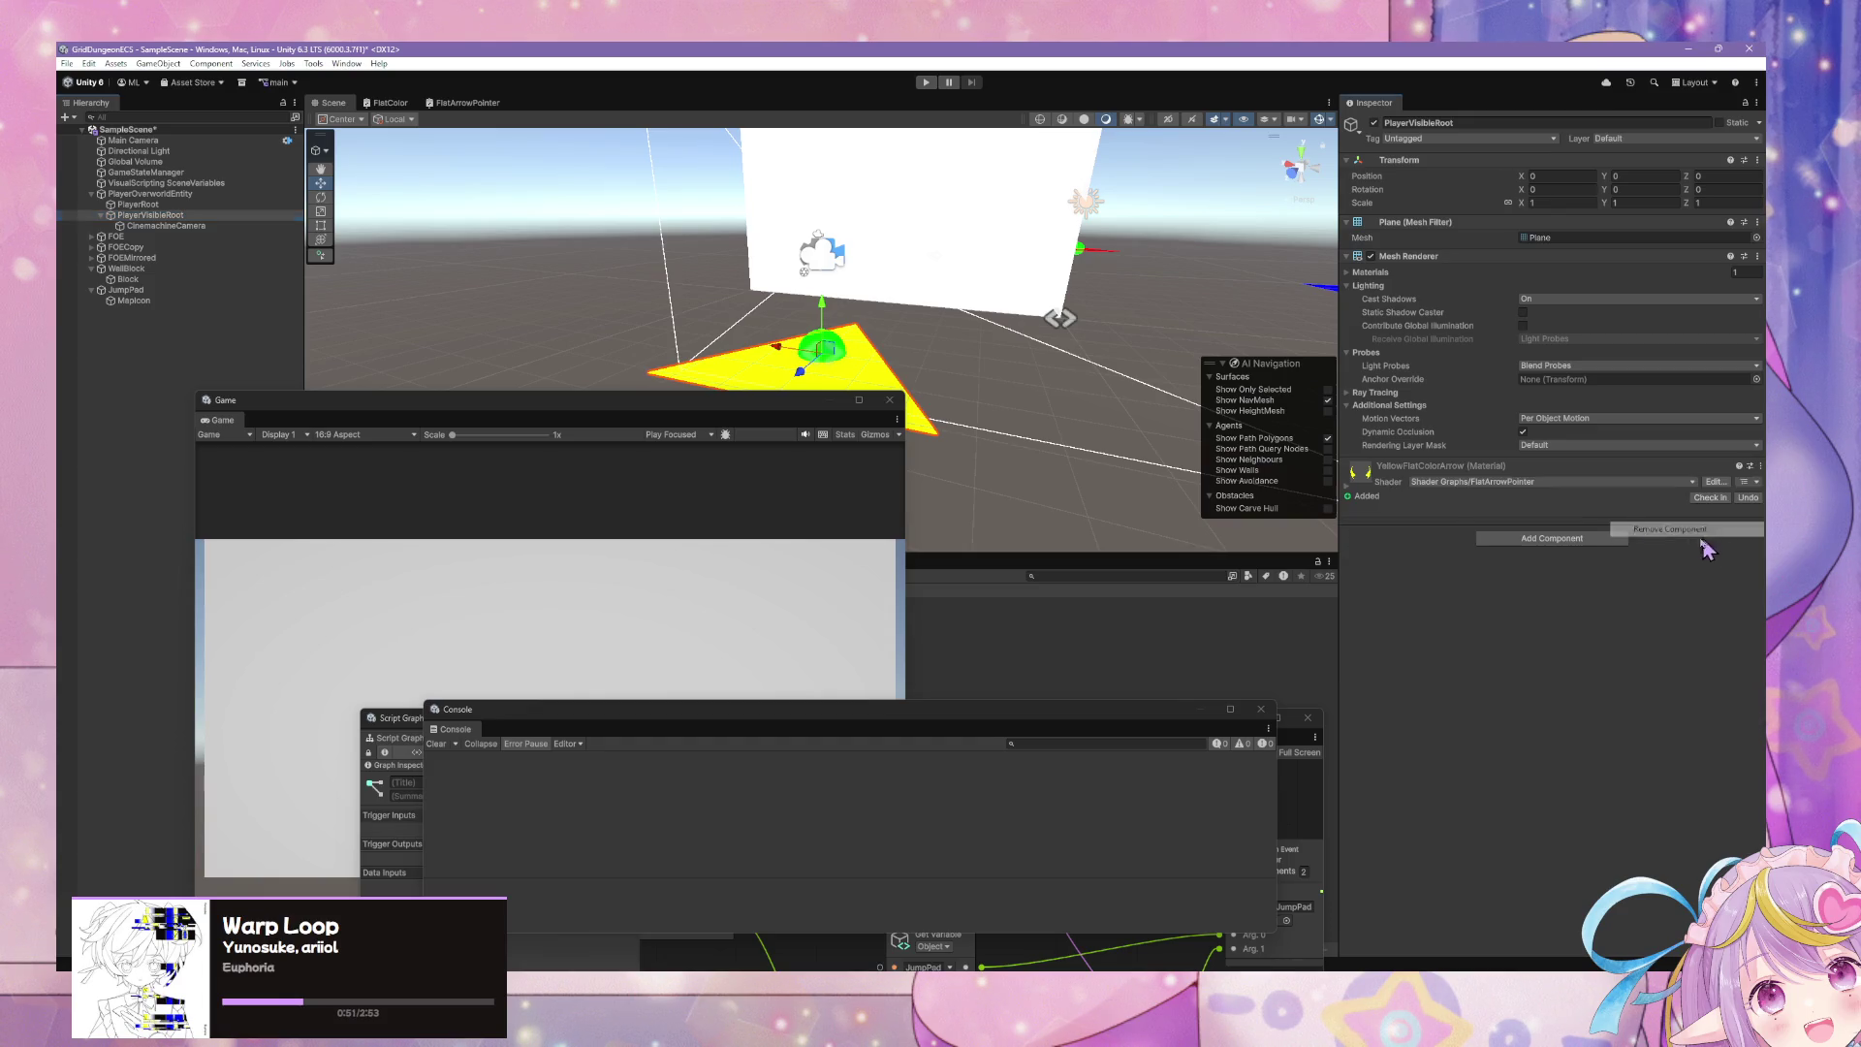
# - Remove PlayerRoot's Sphere Collider and add a Character Controller to PlayerVisibleRoot
pyautogui.click(150, 205)
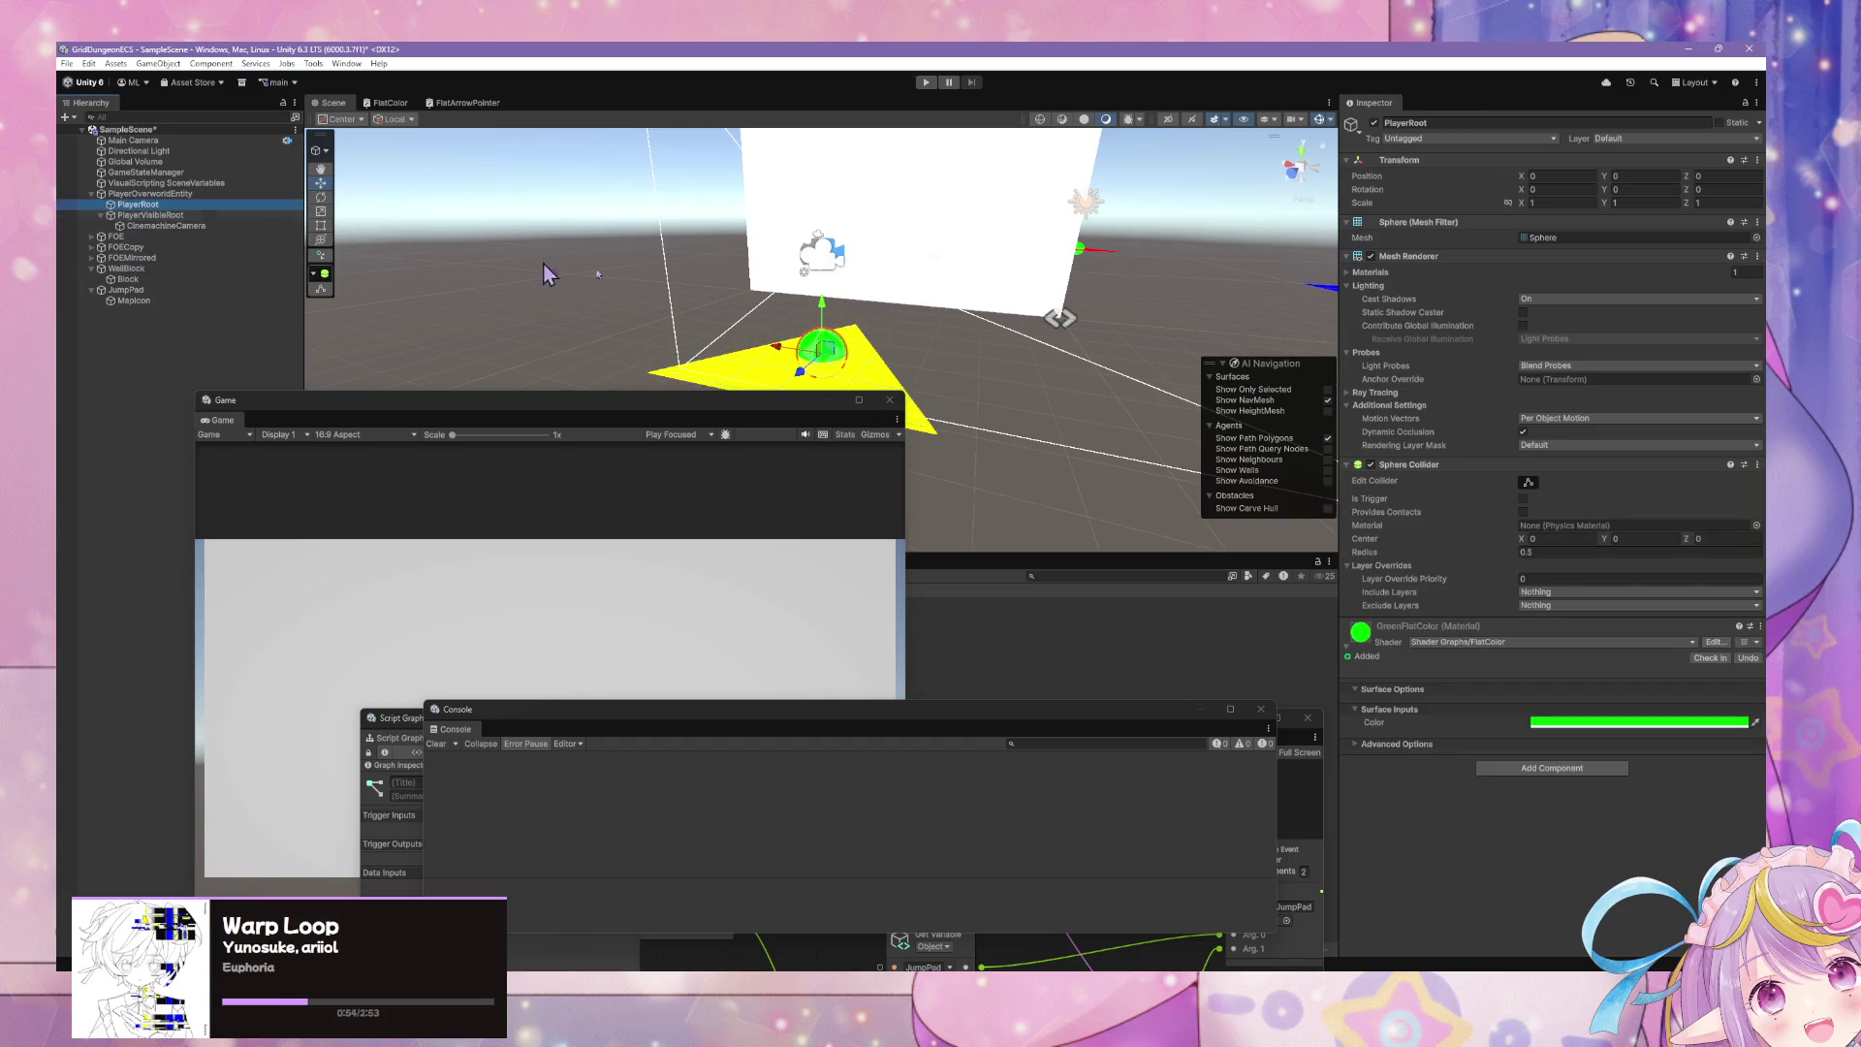
pyautogui.click(1757, 465)
pyautogui.click(1670, 530)
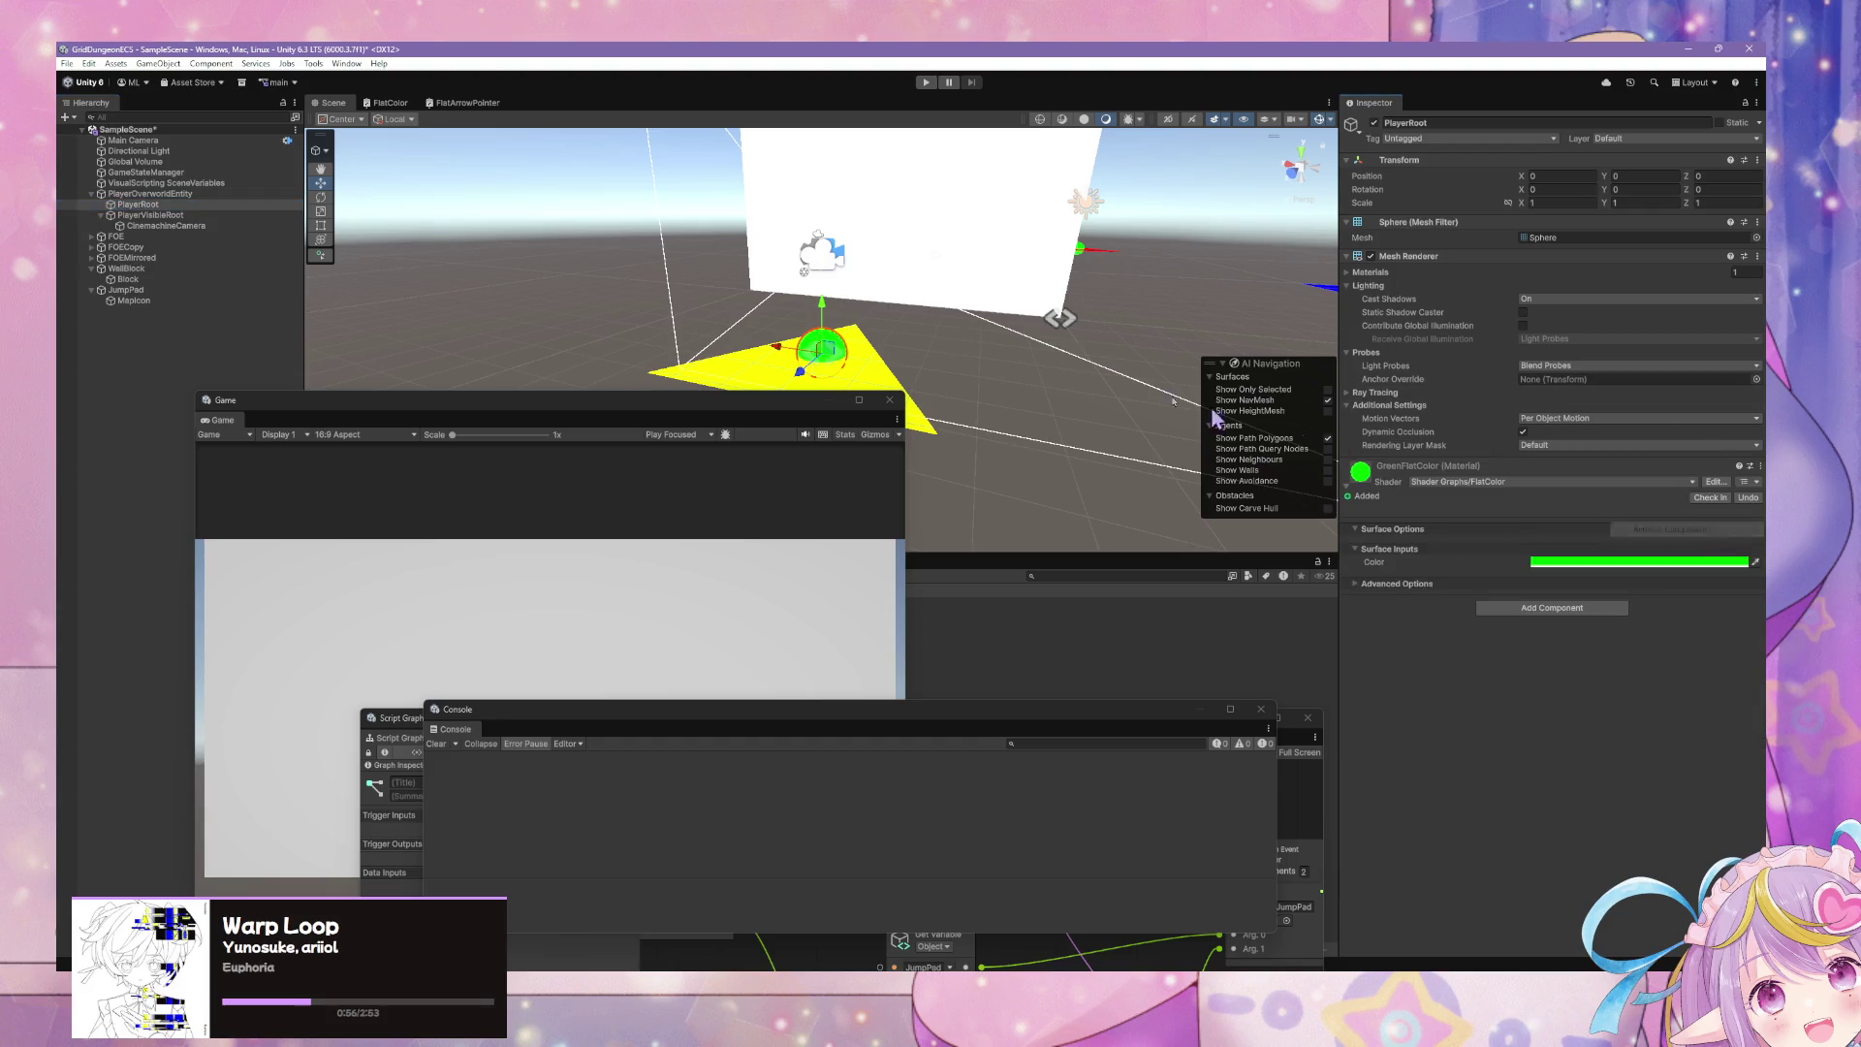
pyautogui.click(150, 216)
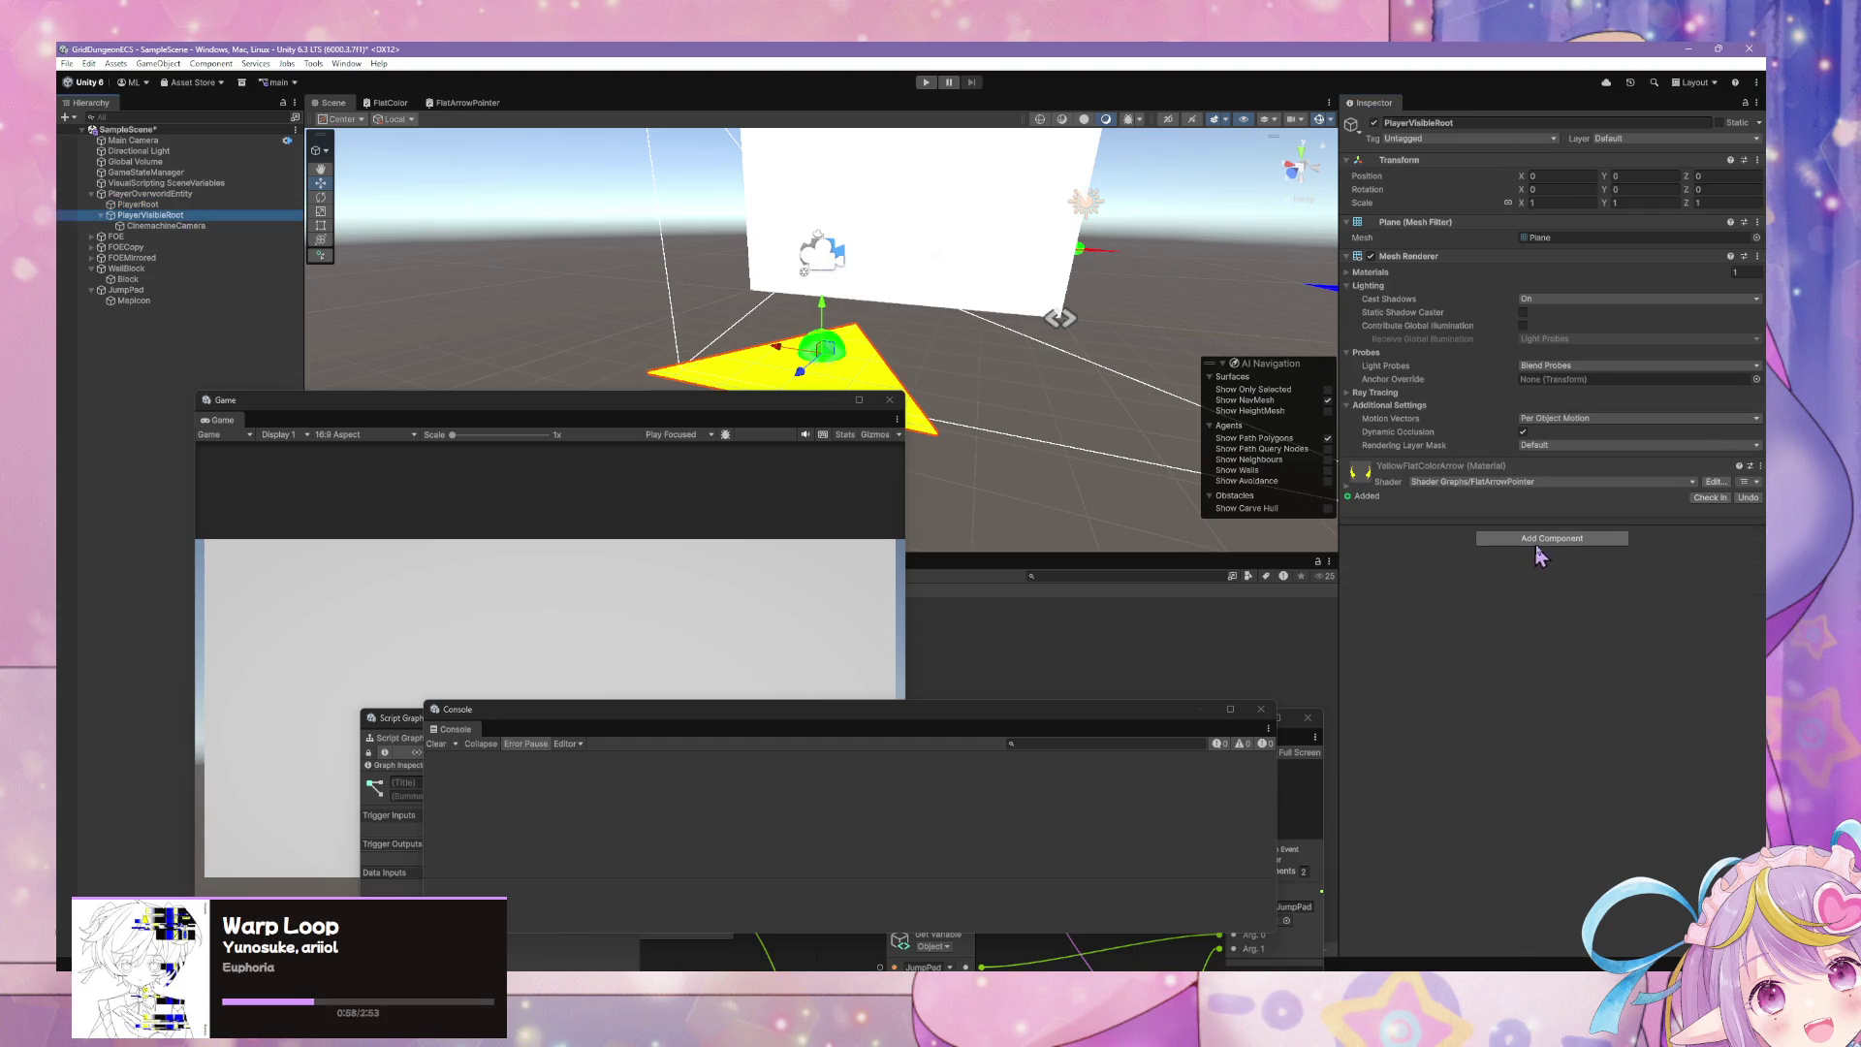
pyautogui.click(1541, 541)
pyautogui.press('Escape')
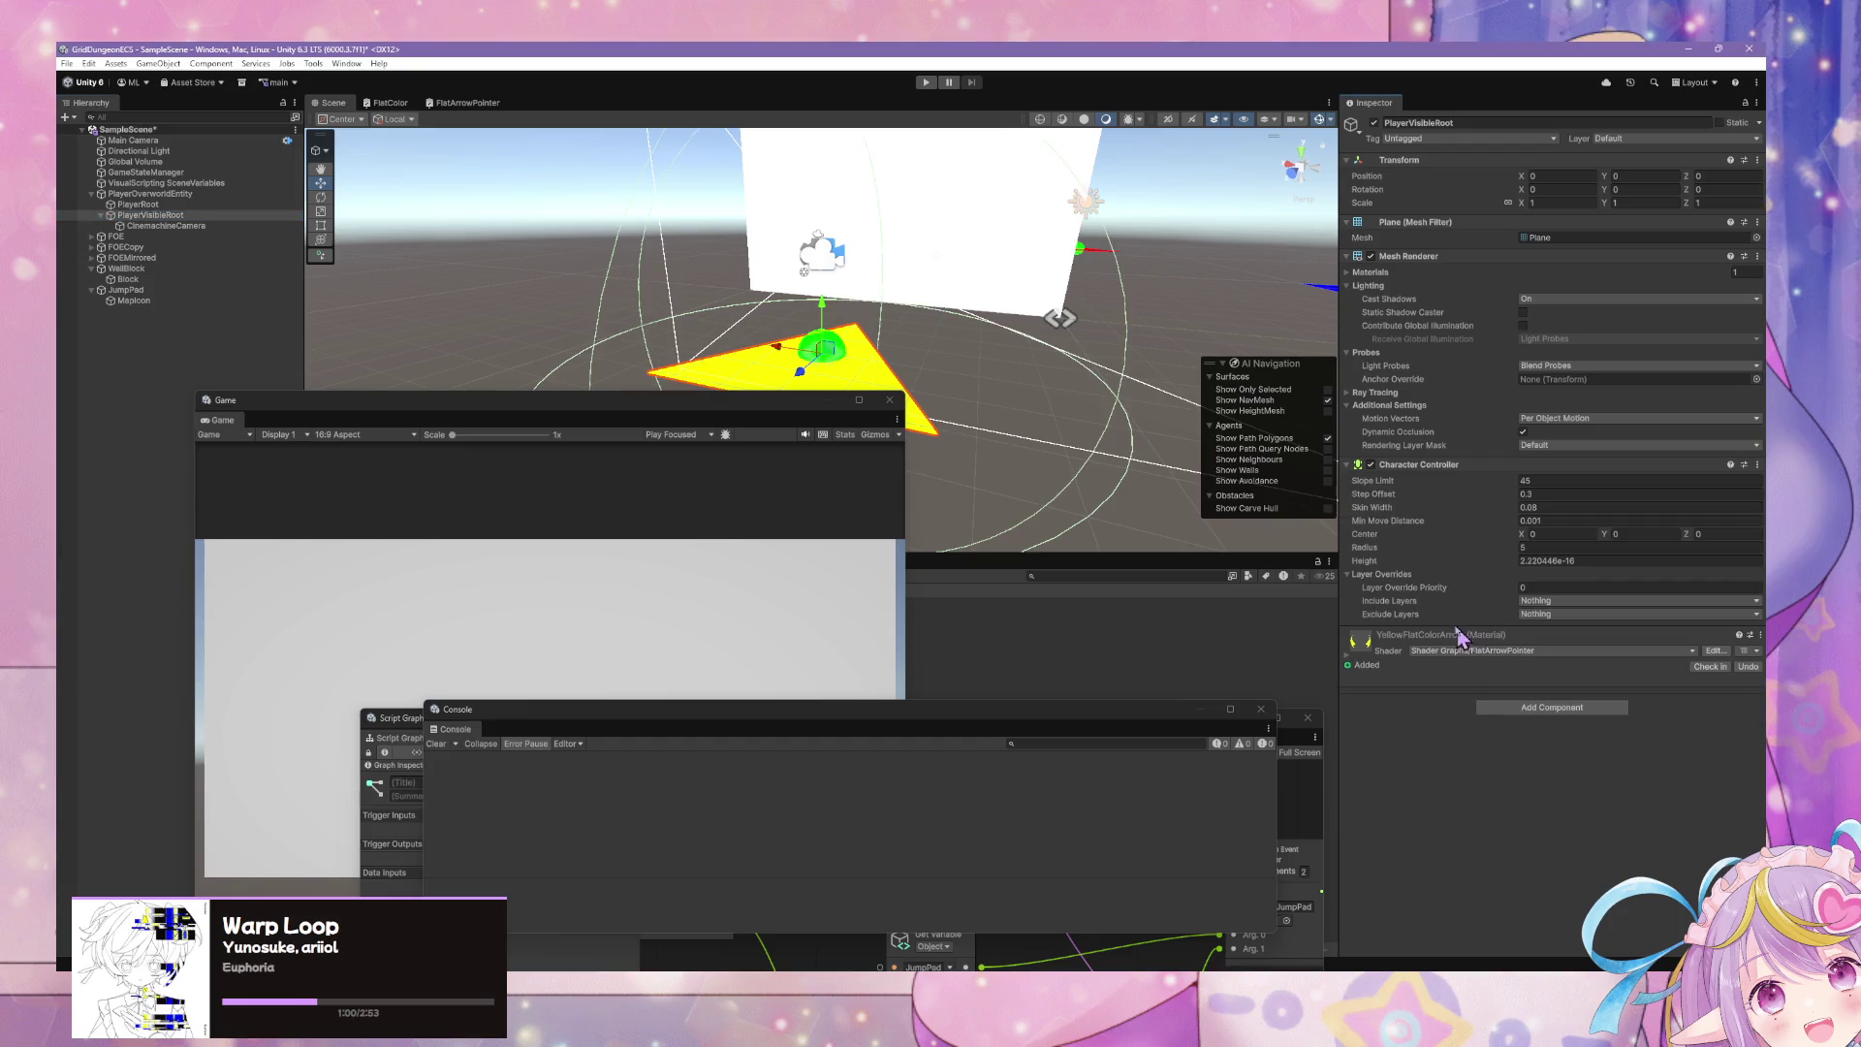
# - Shrink the Character Controller's radius to about 0.71
pyautogui.moveTo(1028, 421)
pyautogui.mouseDown()
pyautogui.moveTo(795, 365)
pyautogui.moveTo(976, 444)
pyautogui.mouseUp()
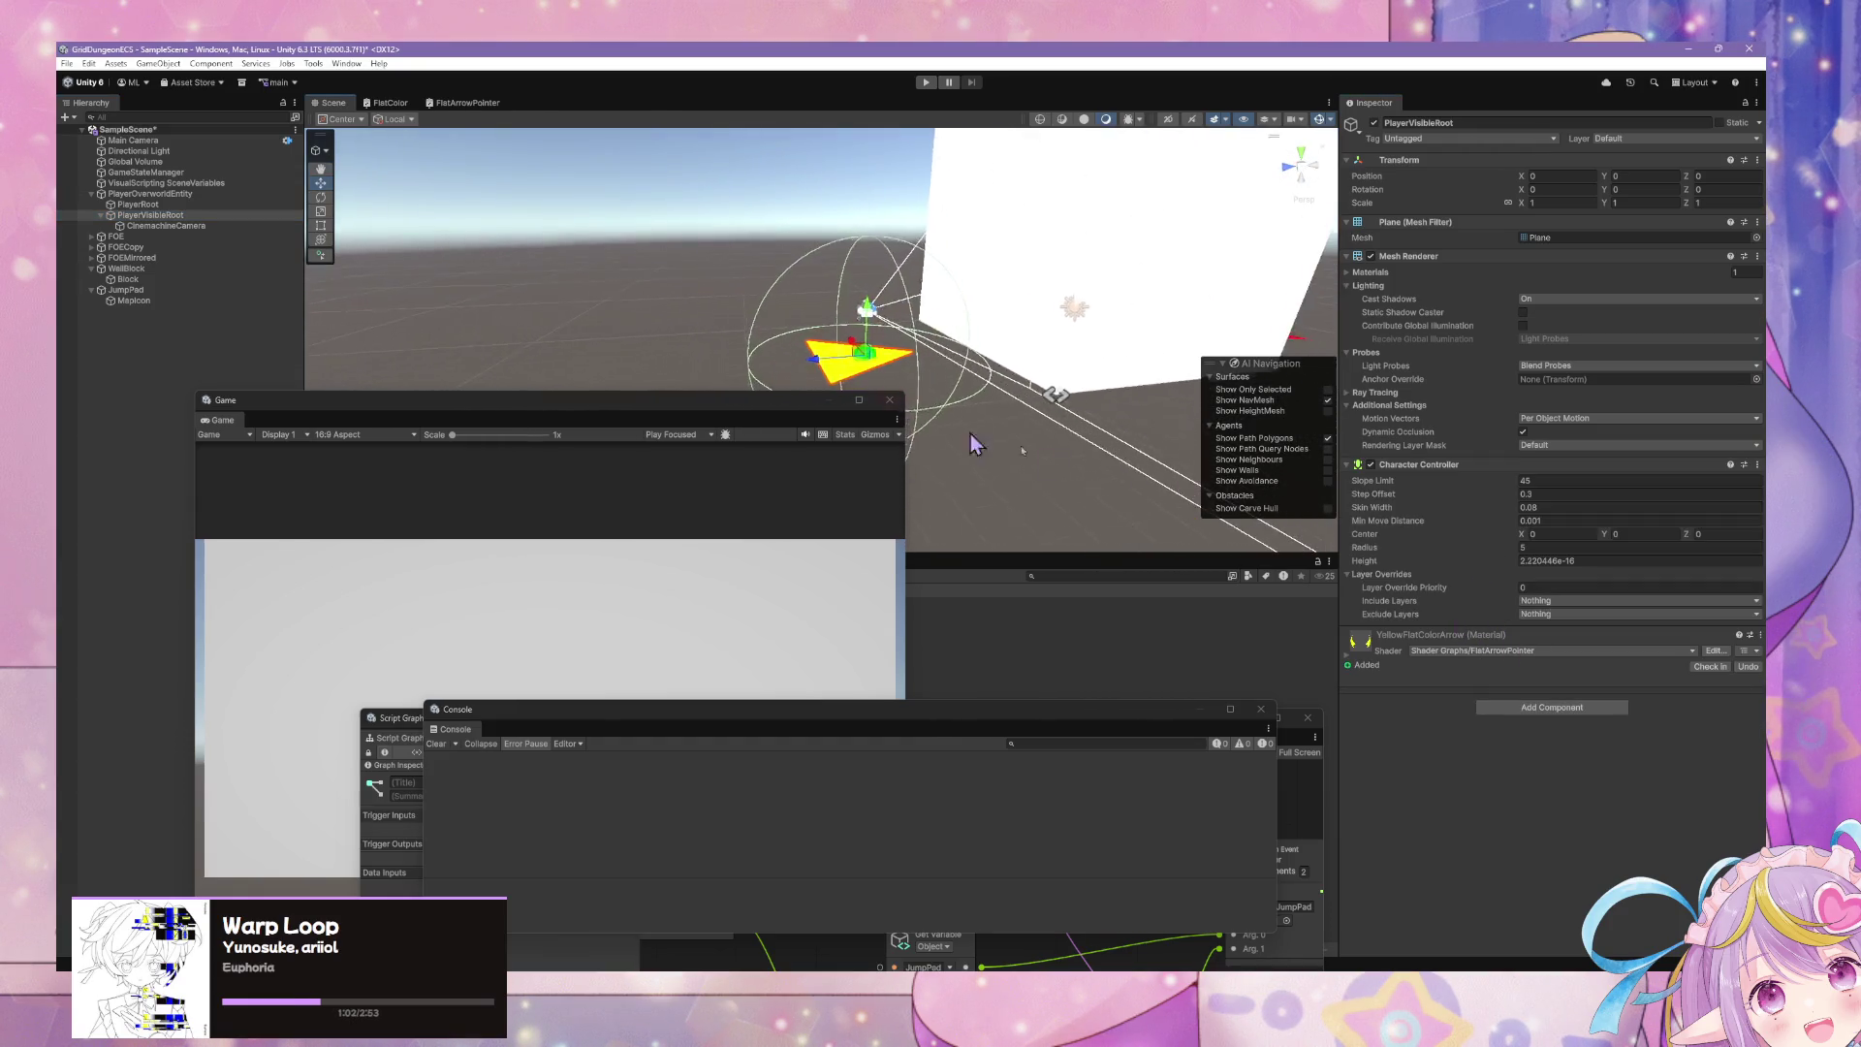
pyautogui.click(1527, 561)
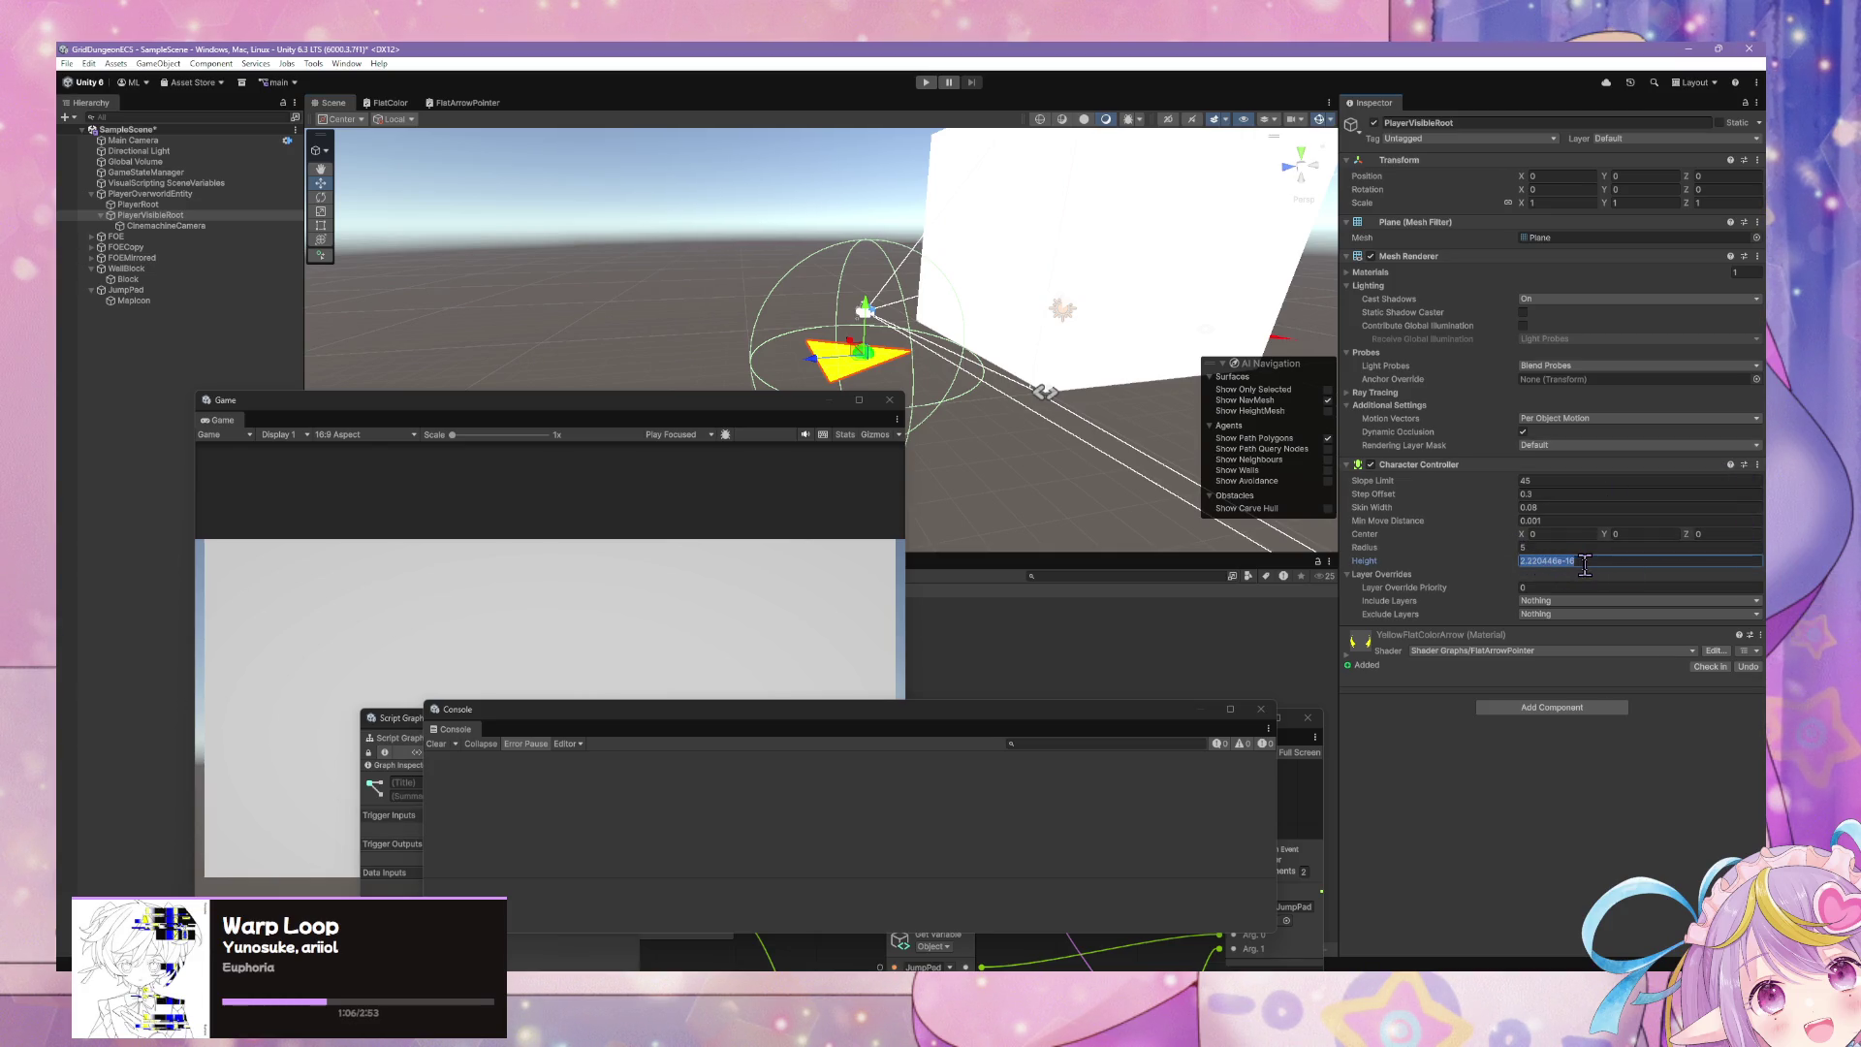
pyautogui.click(1514, 548)
pyautogui.moveTo(1509, 548); pyautogui.dragTo(1401, 549)
pyautogui.moveTo(1062, 434); pyautogui.dragTo(1127, 405)
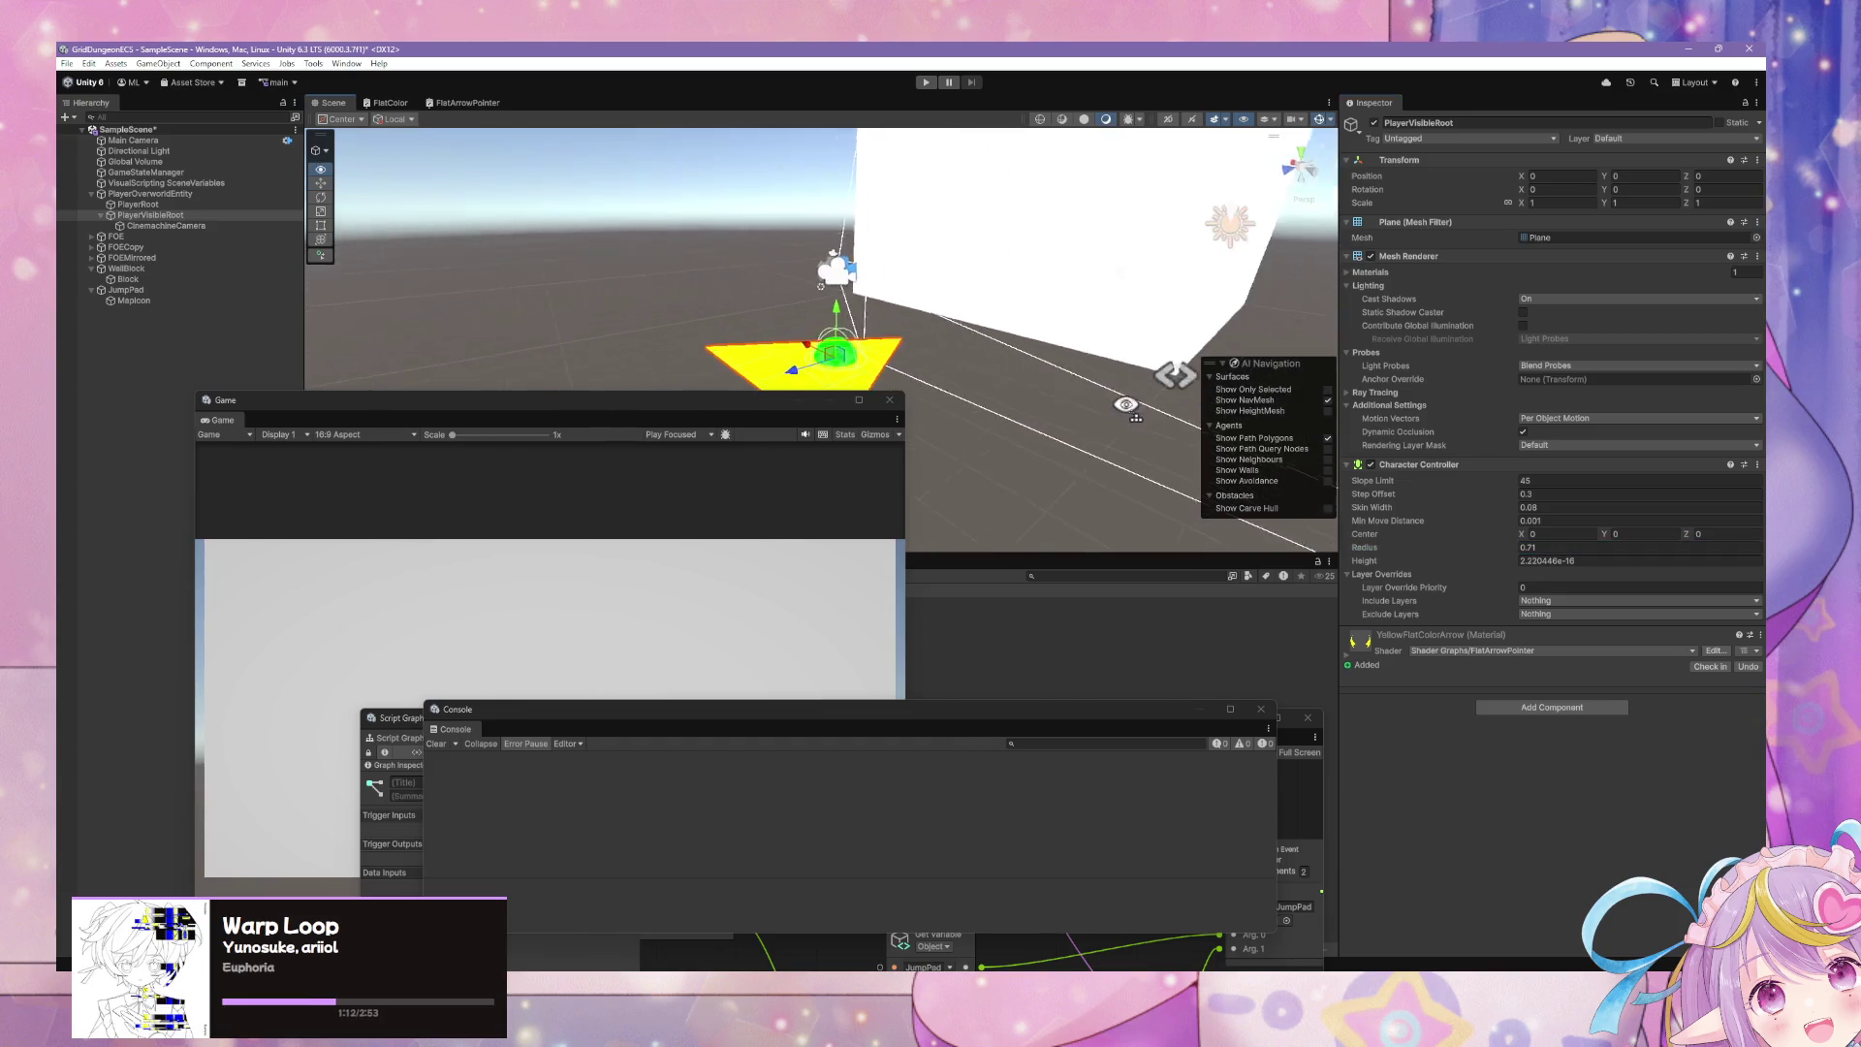
pyautogui.scroll(3, 1125, 405)
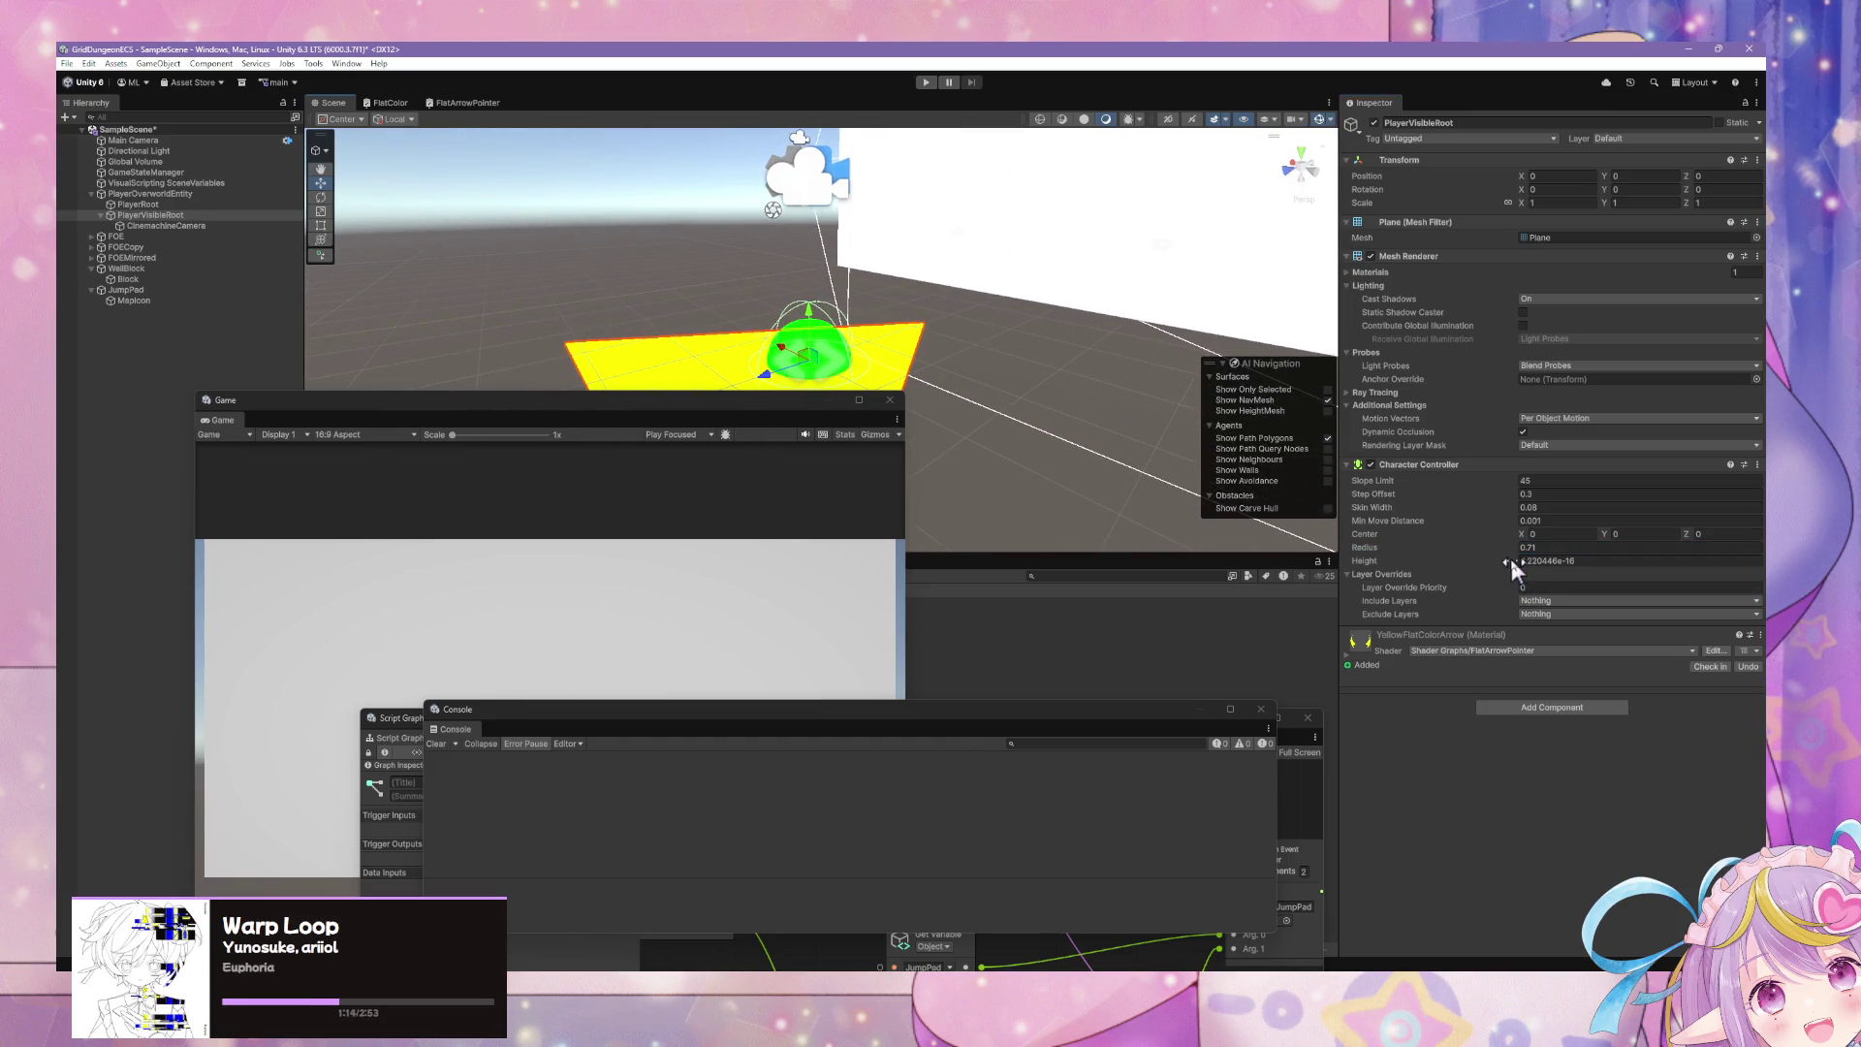
# - Try Character Controller Center Y 1.18, Height 2.32, then Center Y 1
pyautogui.click(1615, 534)
pyautogui.write('1.1')
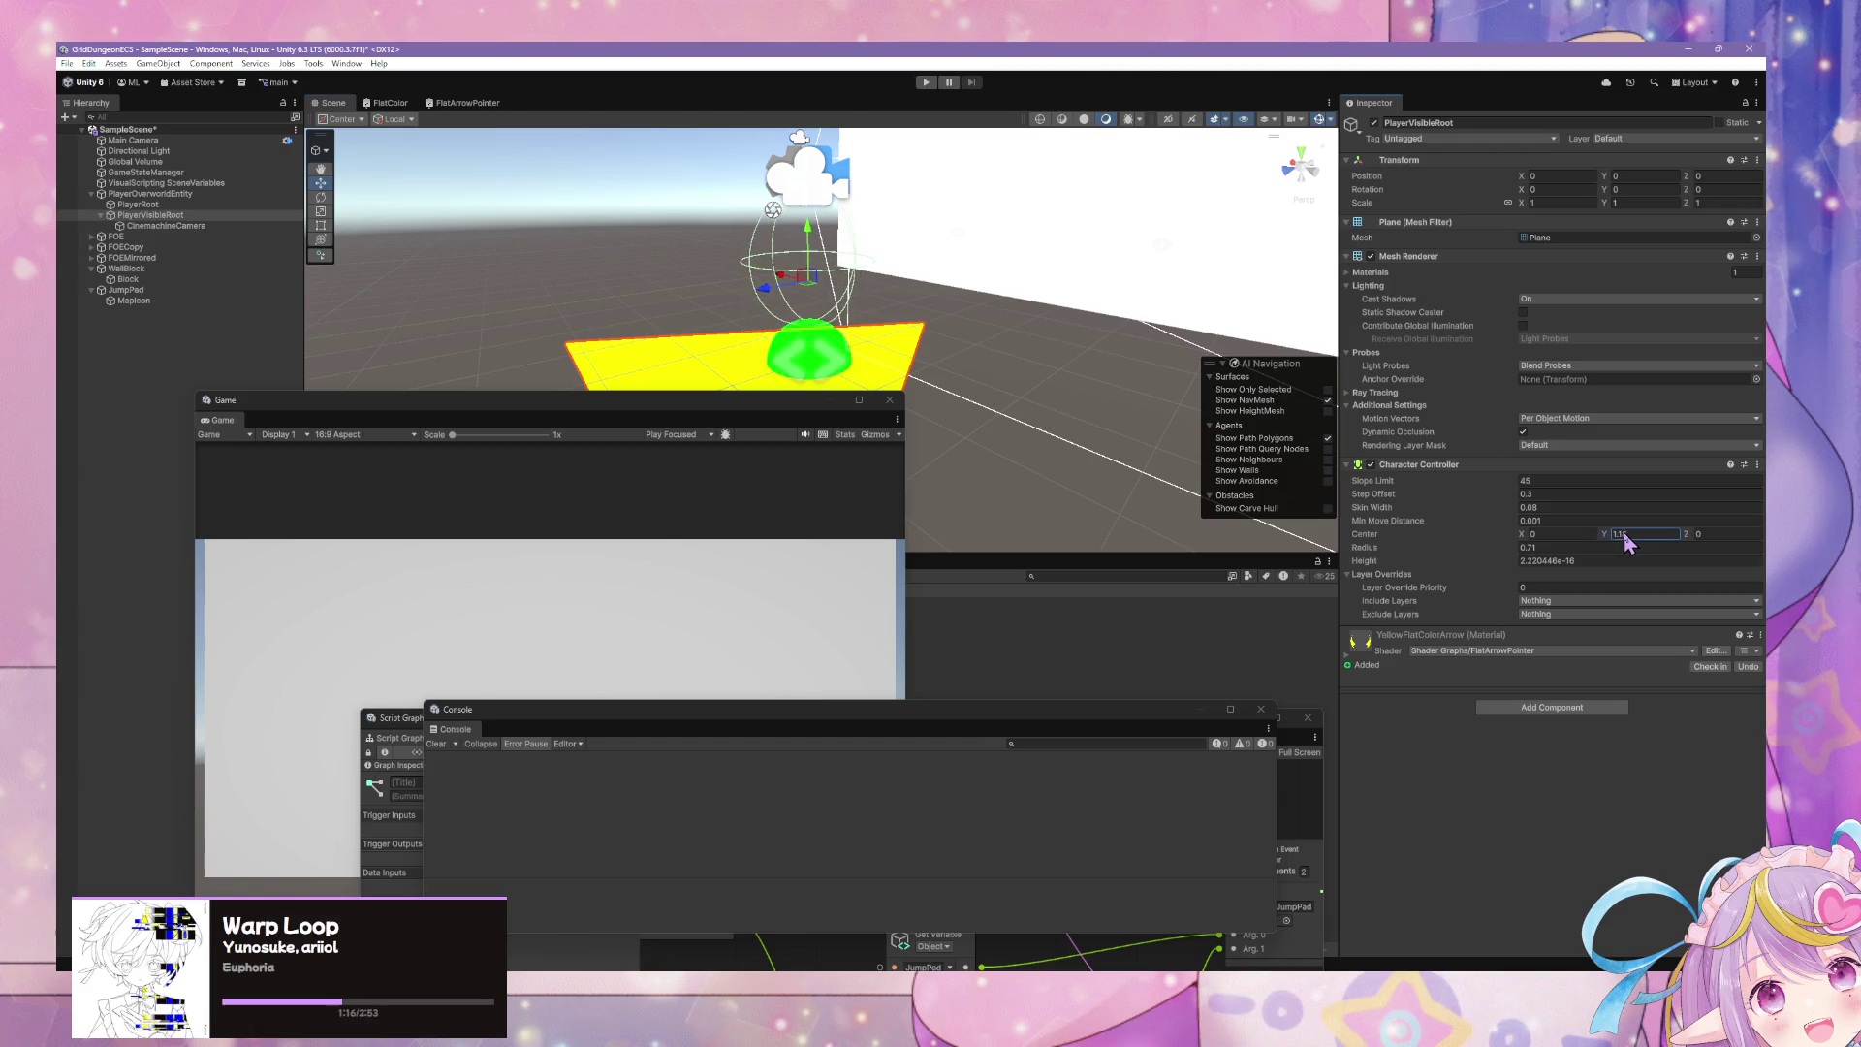
pyautogui.write('8')
pyautogui.click(1546, 561)
pyautogui.write('0.87')
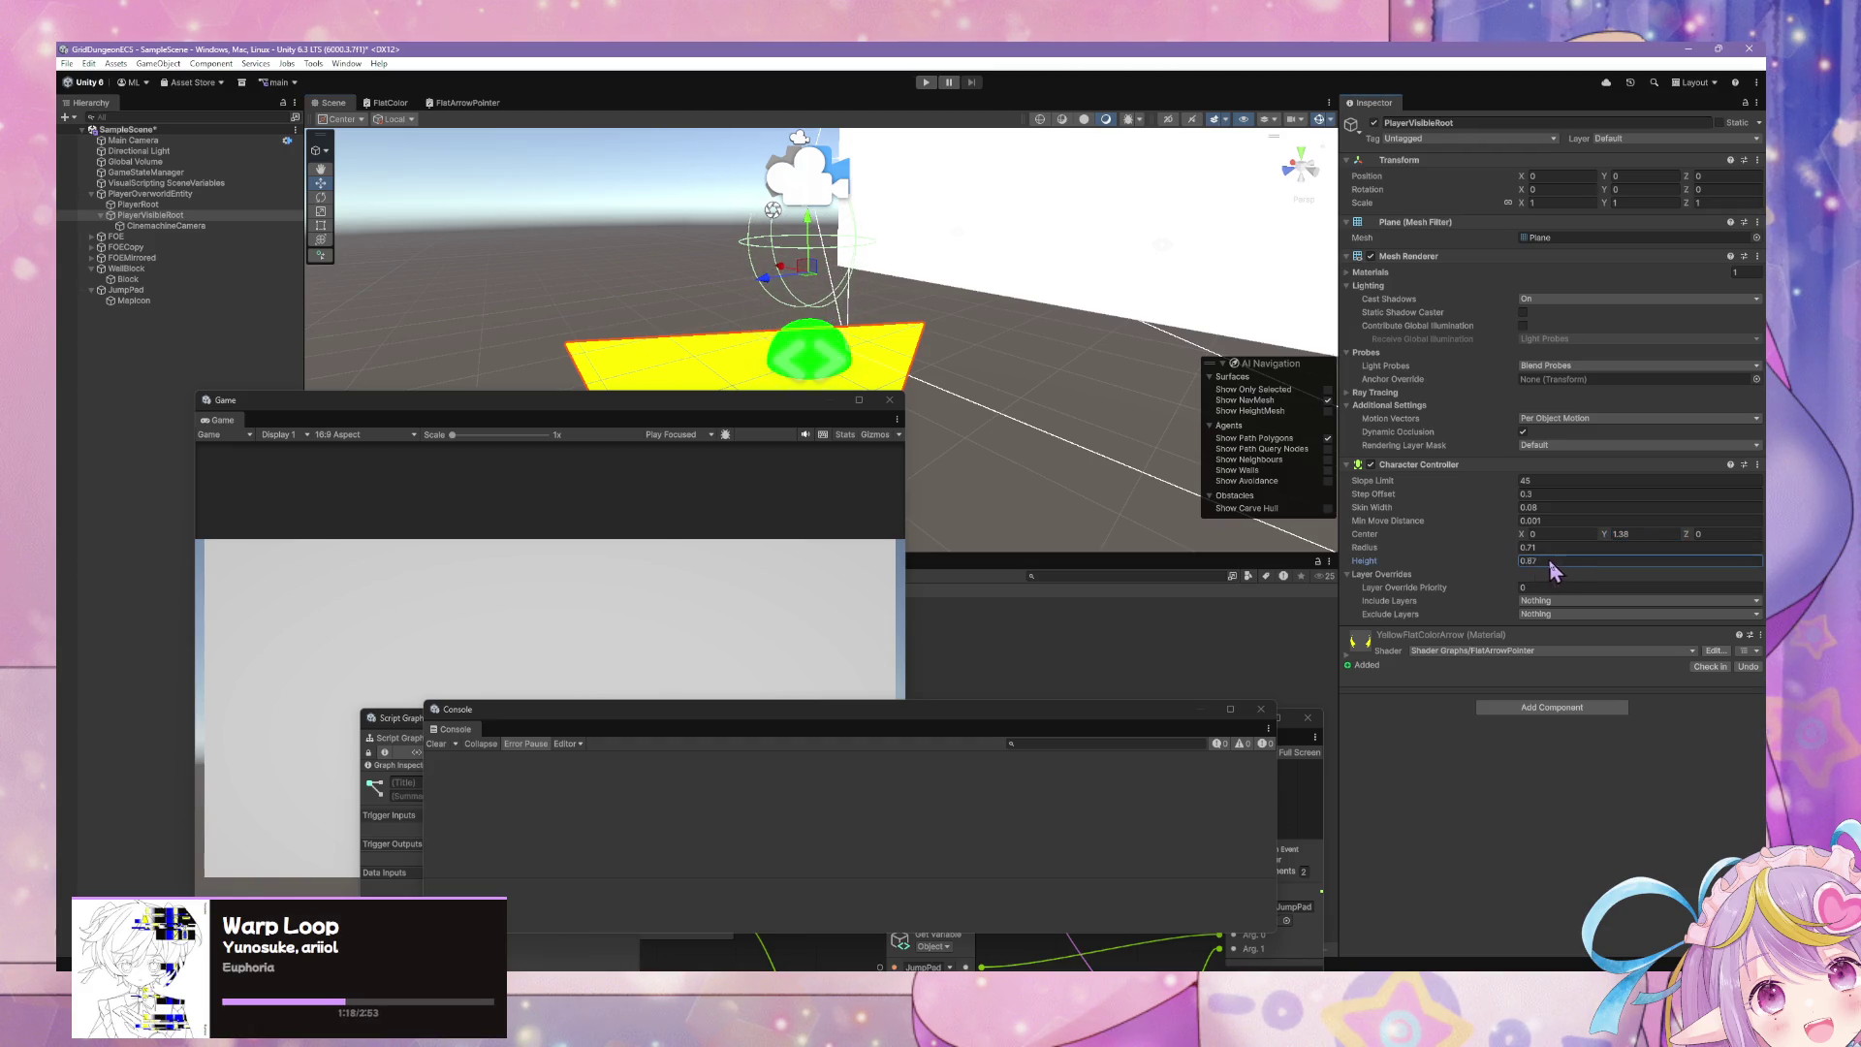
pyautogui.press('BackSpace')
pyautogui.press('BackSpace')
pyautogui.press('BackSpace')
pyautogui.write('2.32')
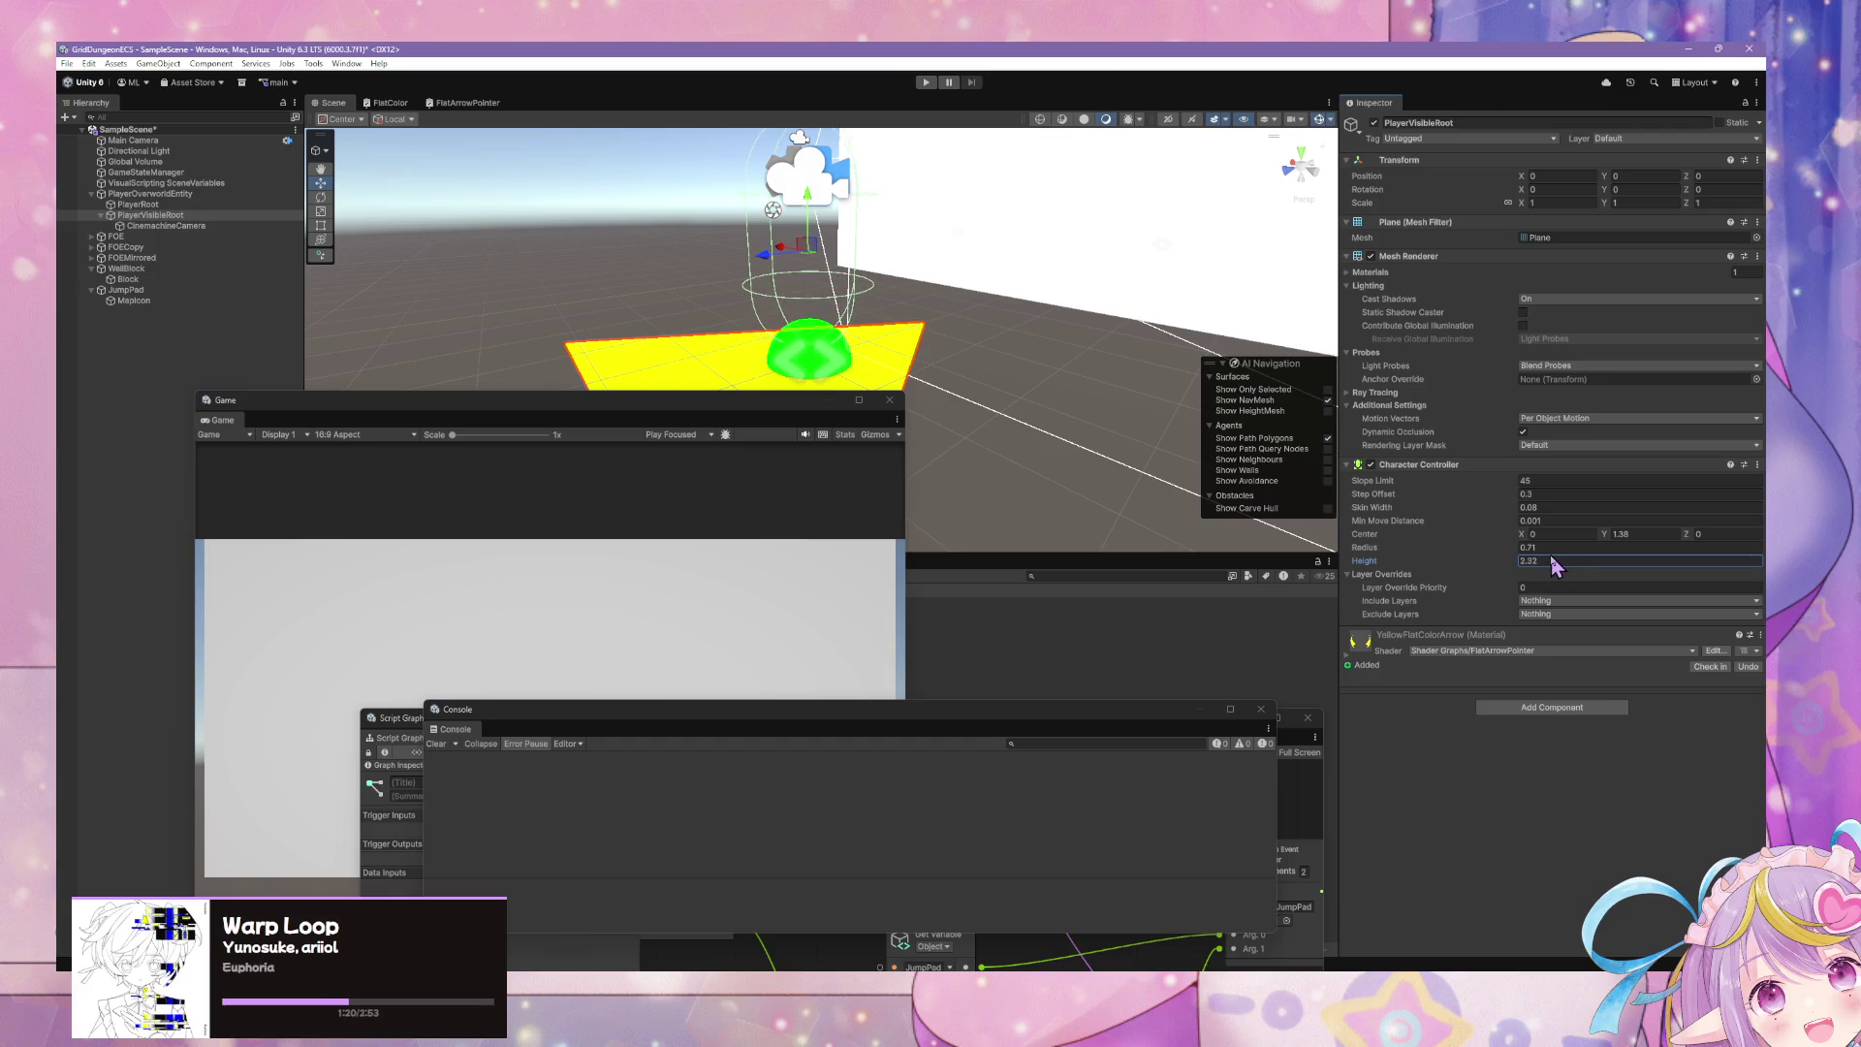
pyautogui.click(1648, 534)
pyautogui.write('1')
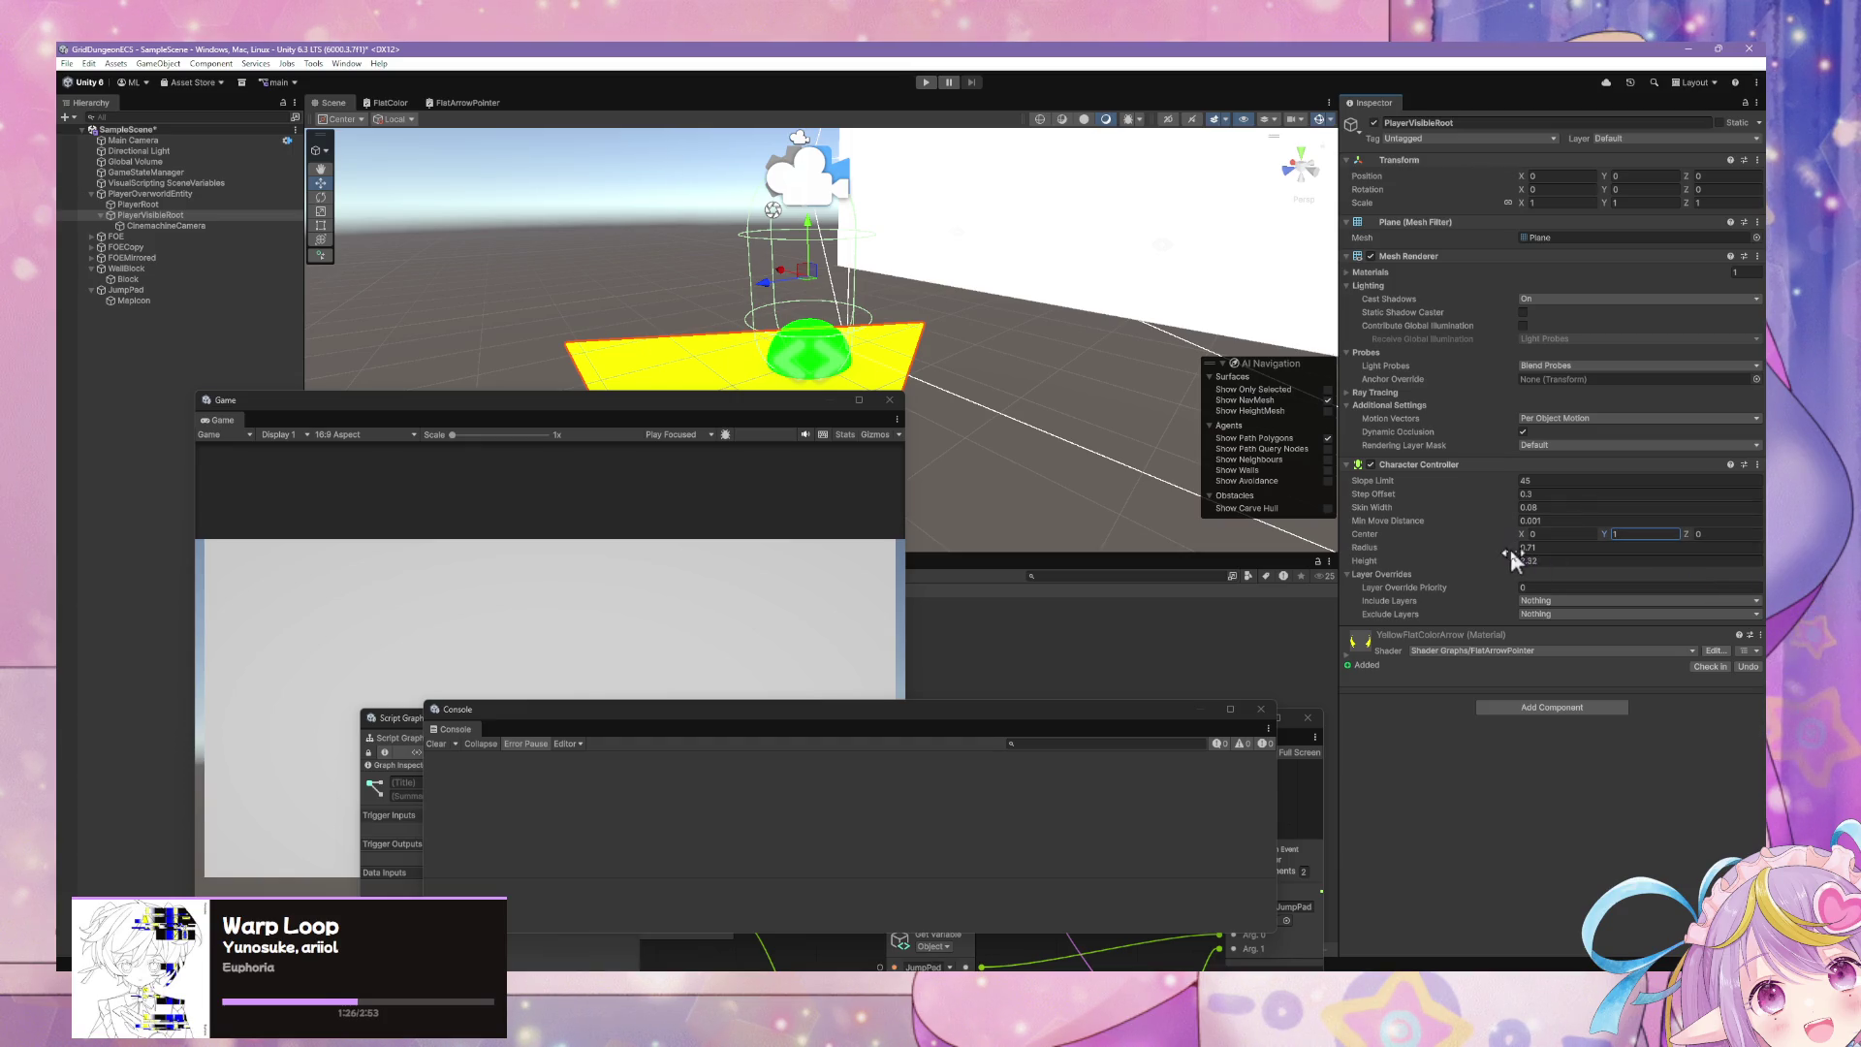
# - Settle on radius 0.5 and height 1.8, check the capsule, and start play mode
pyautogui.click(1560, 548)
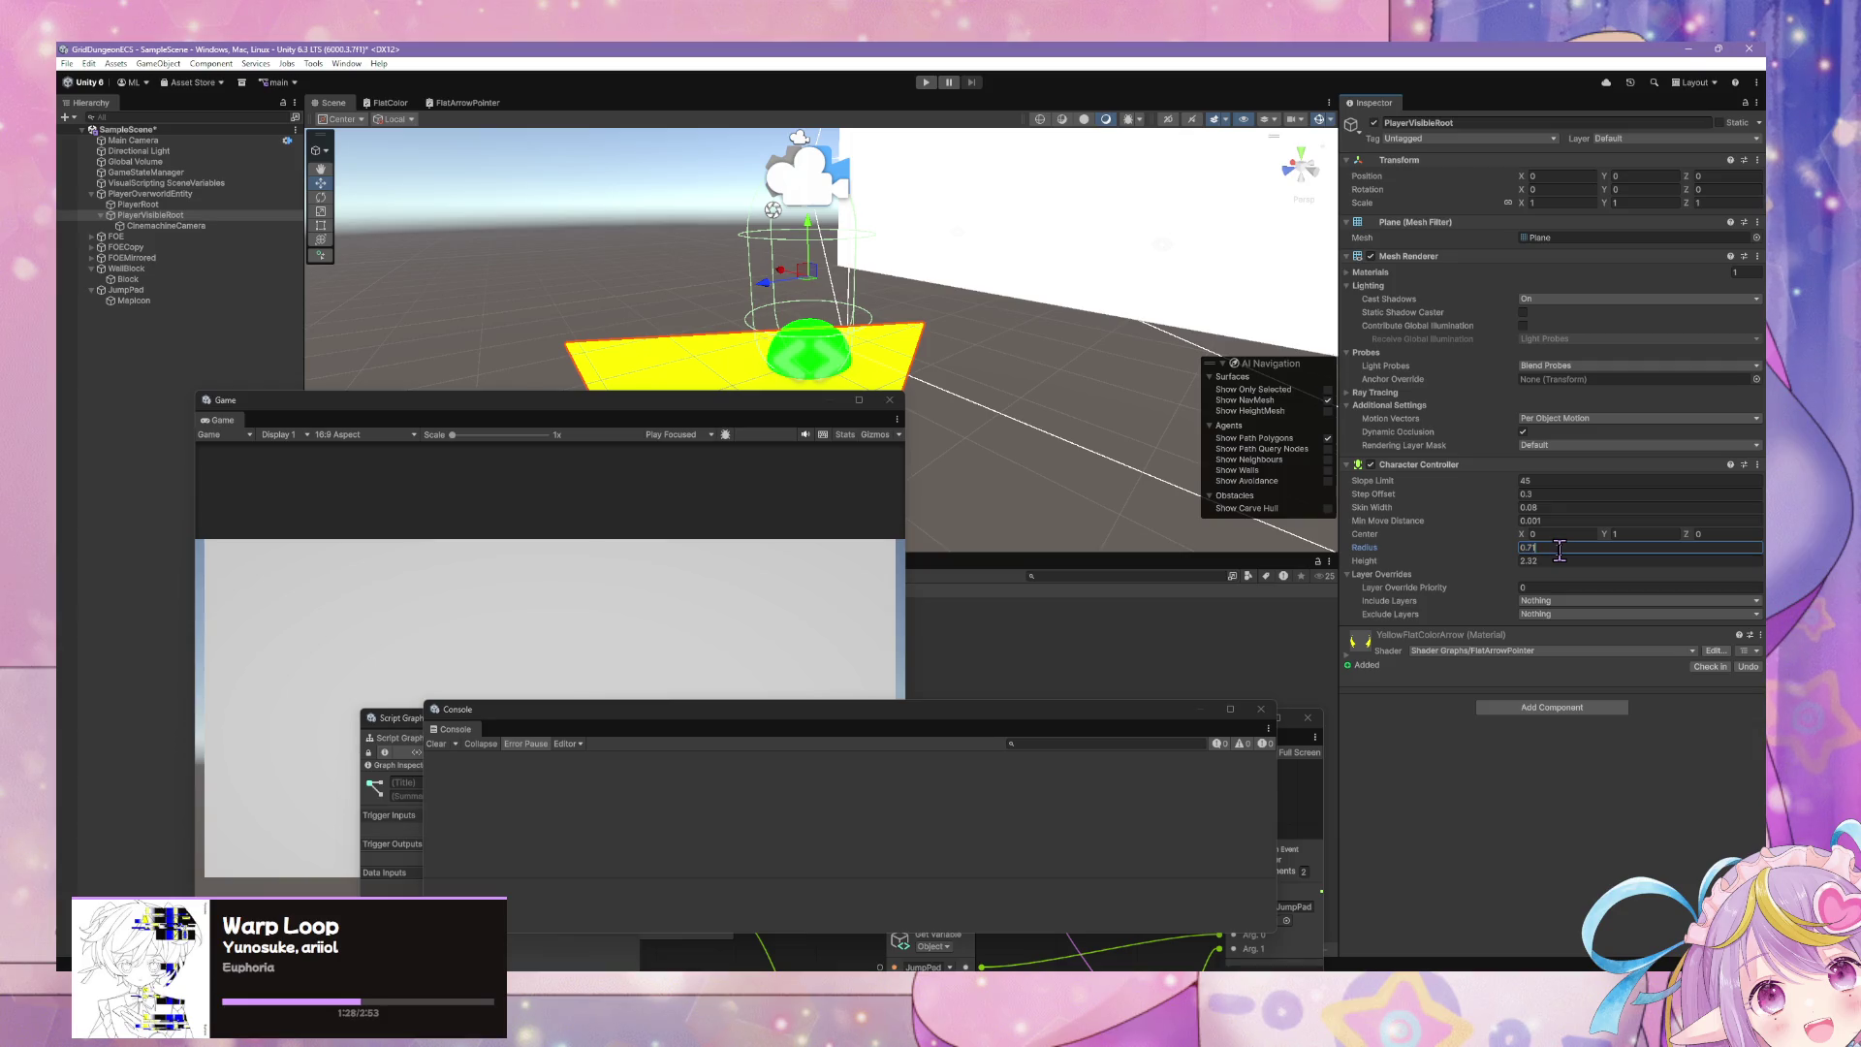
pyautogui.write('0.5')
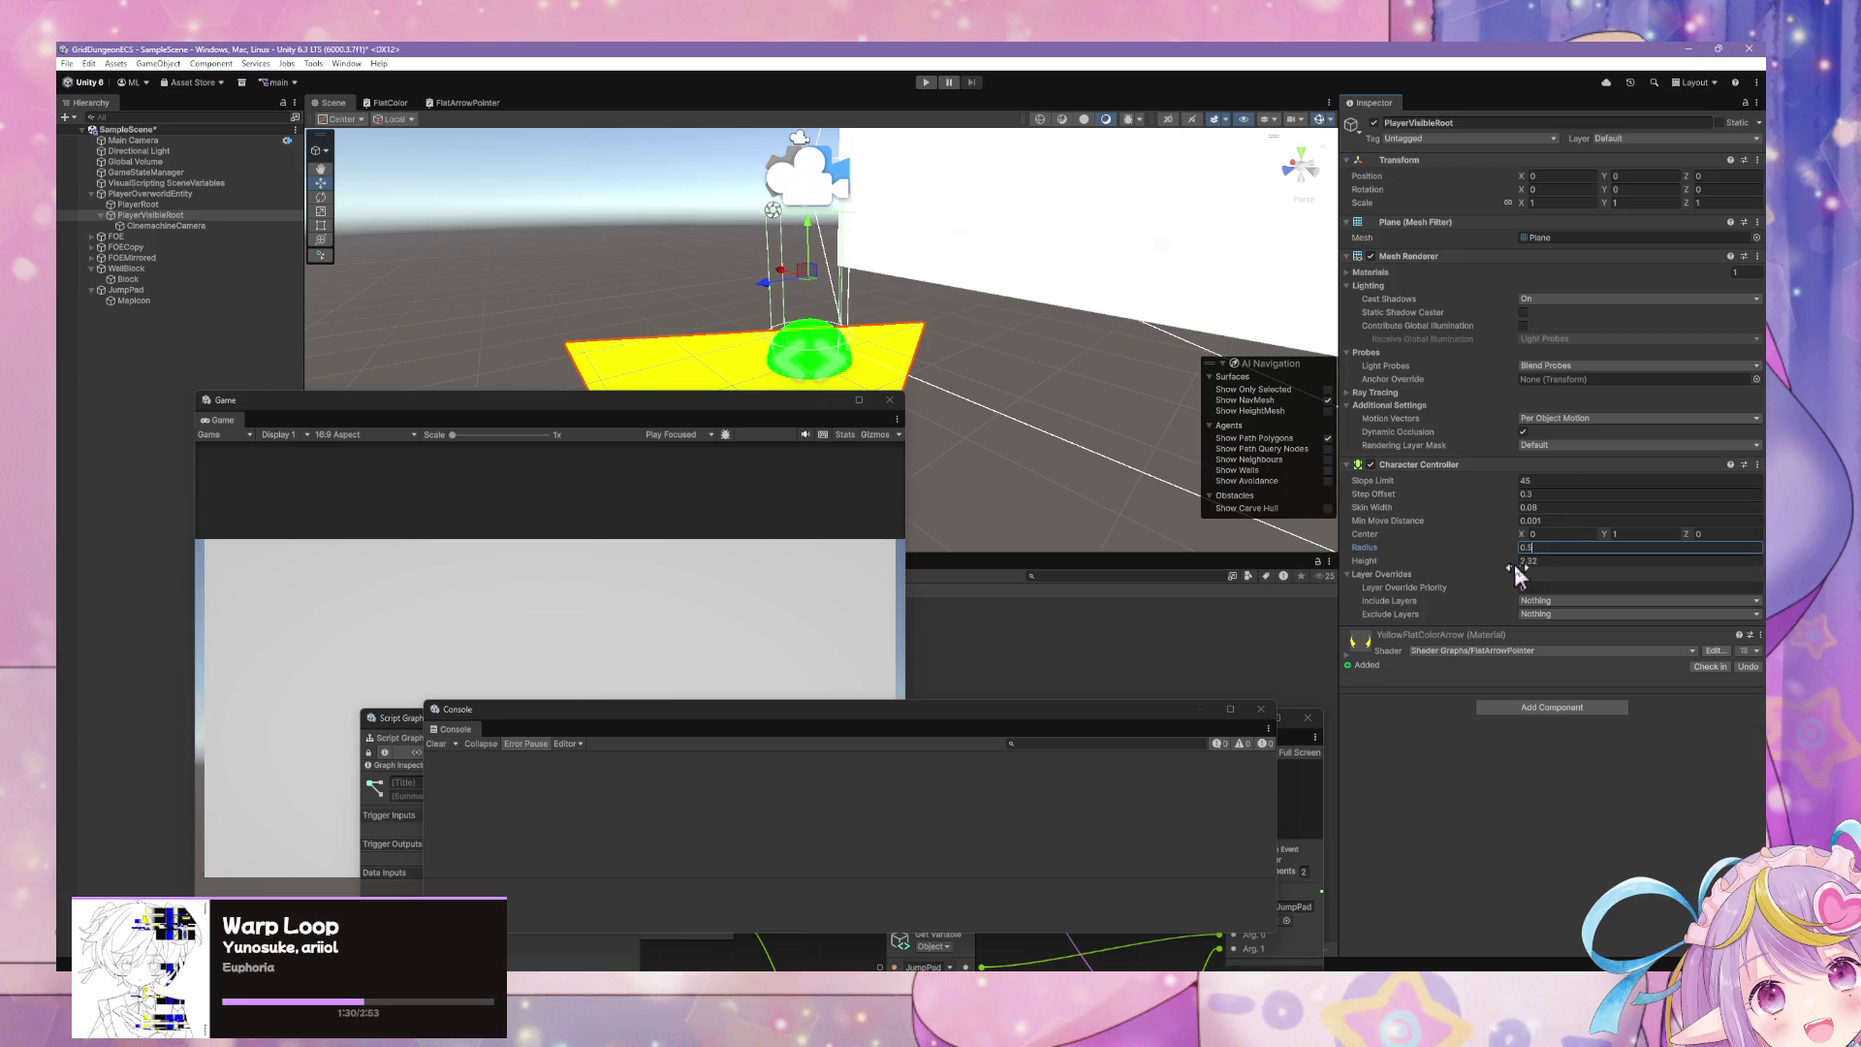
pyautogui.moveTo(1513, 564); pyautogui.dragTo(1496, 557)
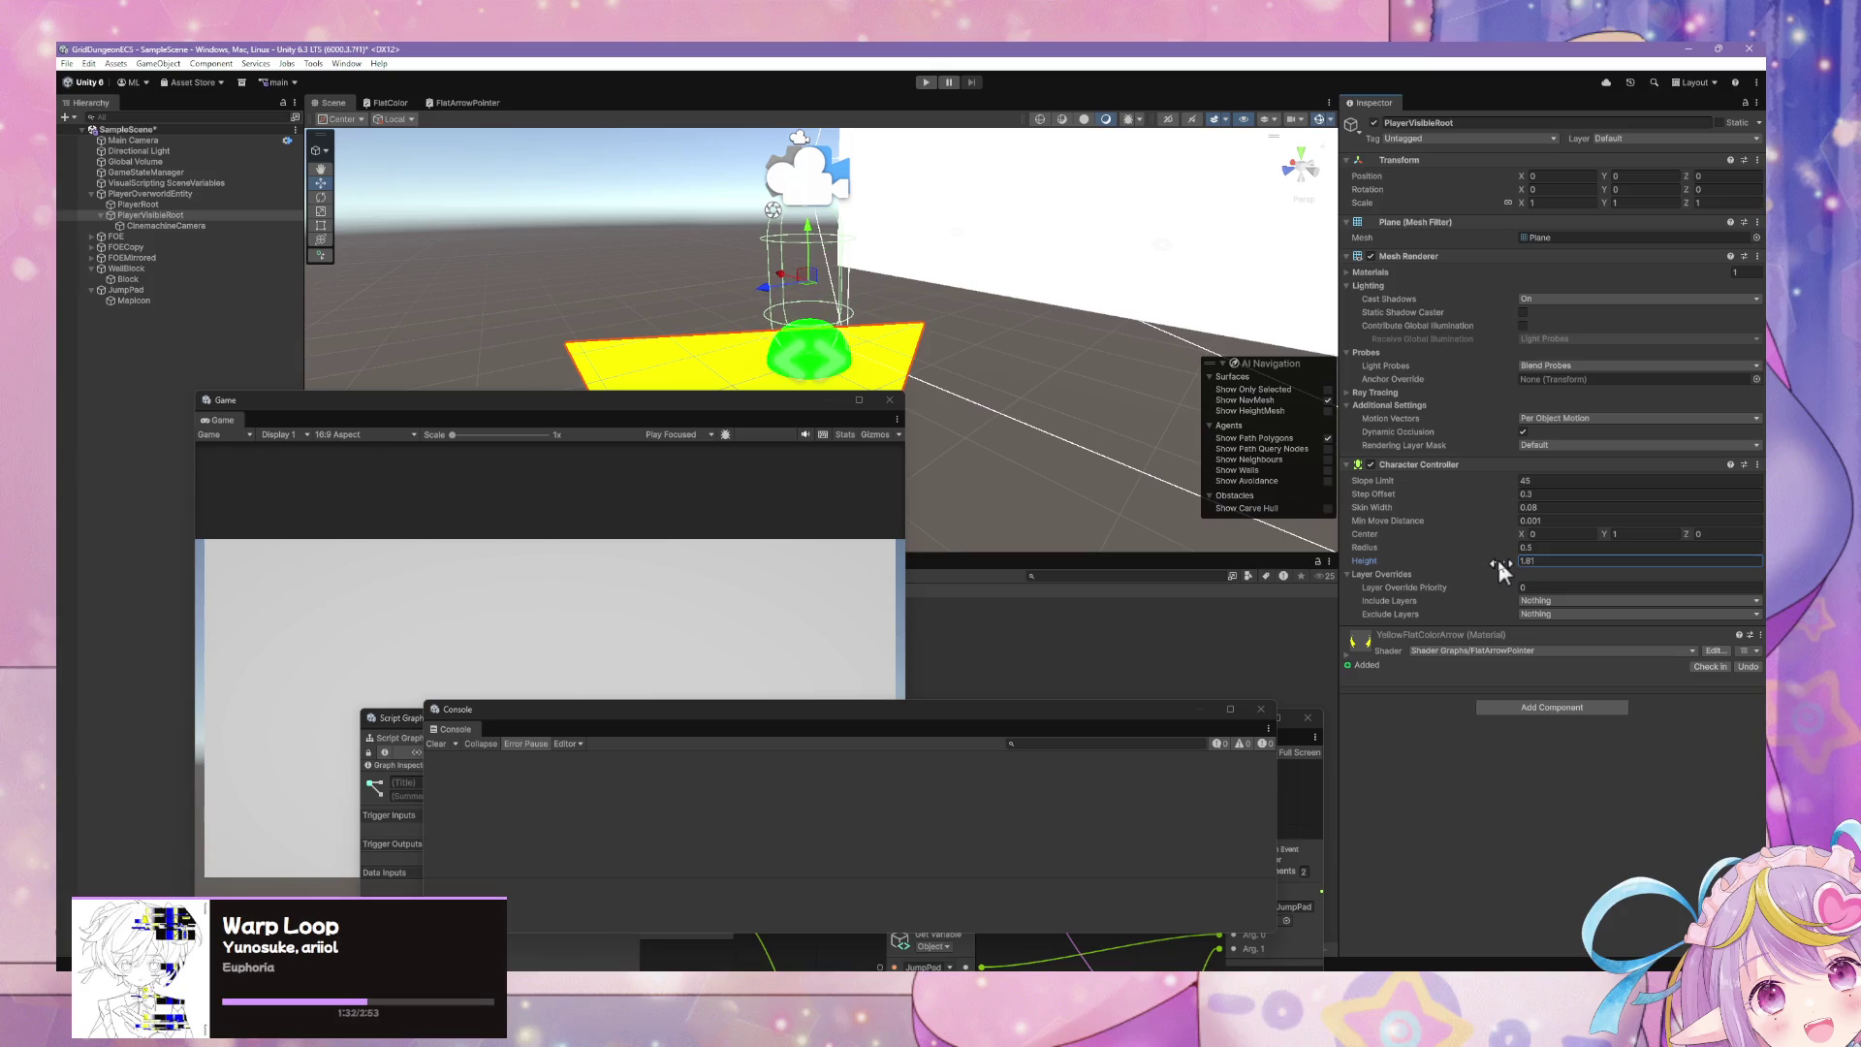
pyautogui.click(1561, 562)
pyautogui.write('1')
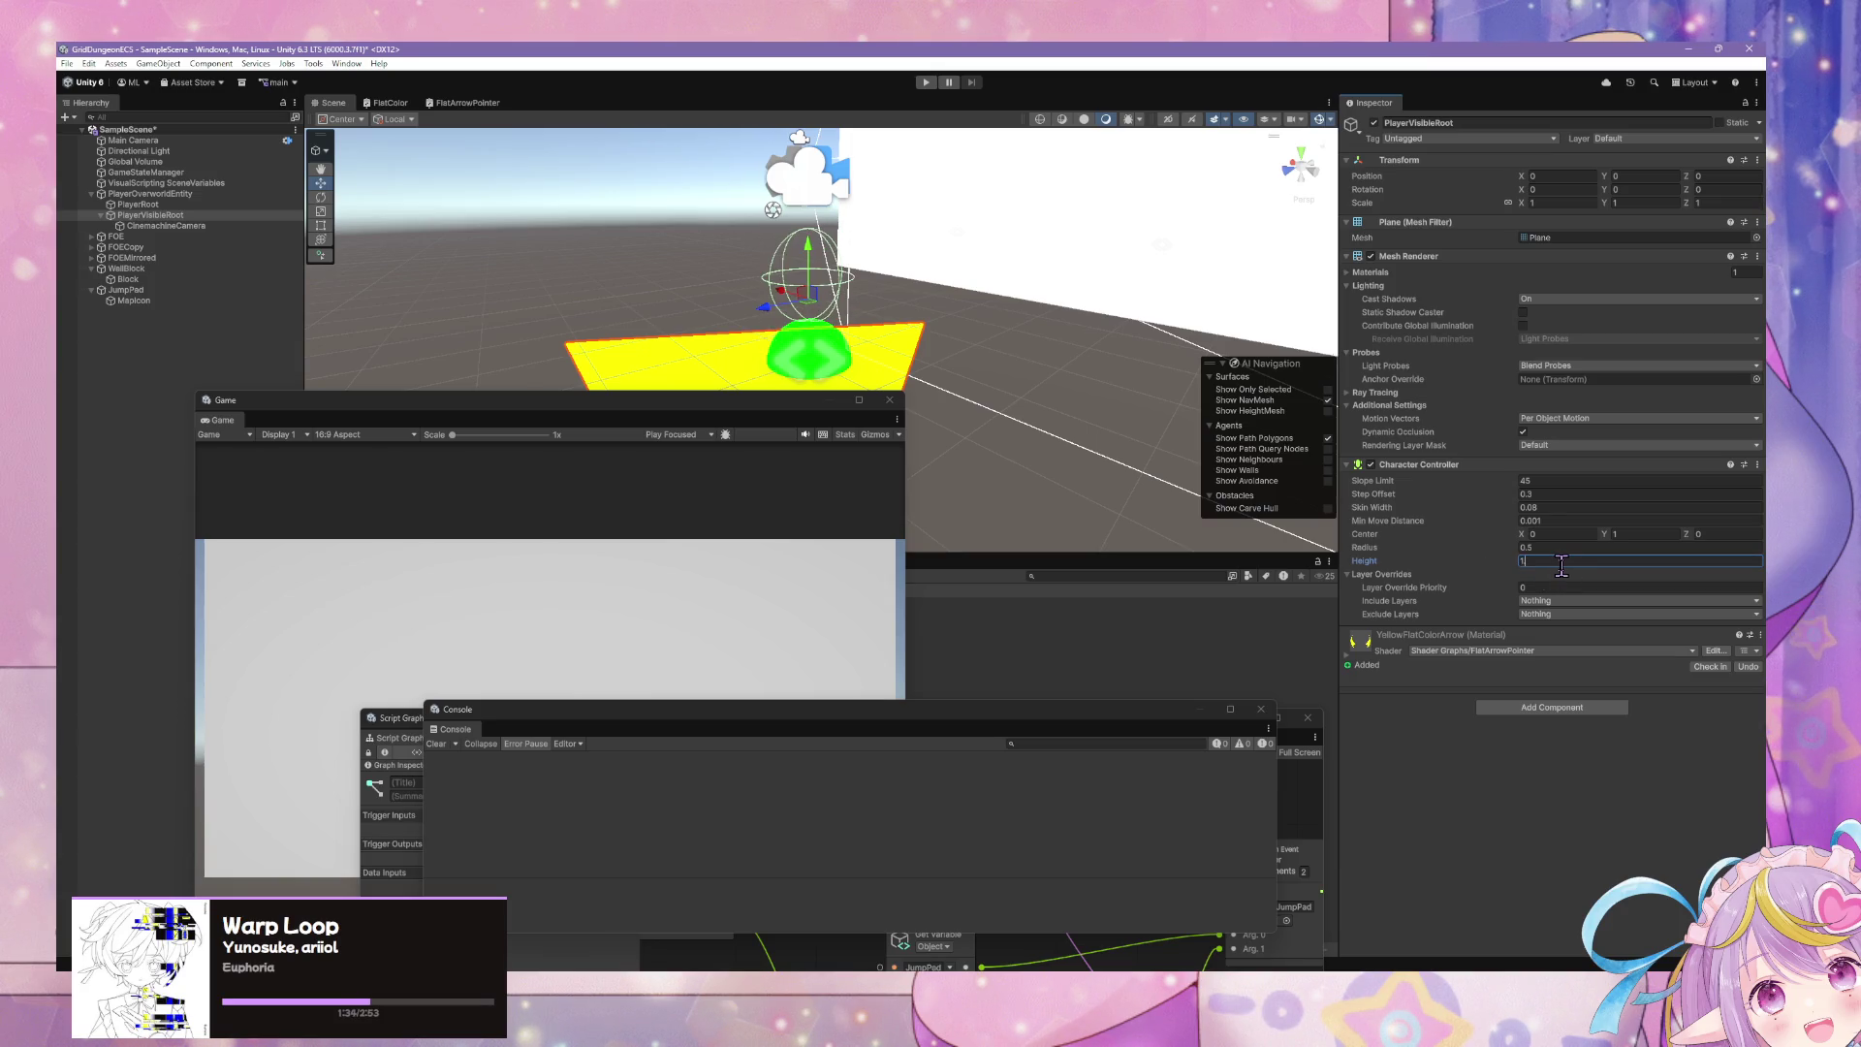
pyautogui.write('.8')
pyautogui.moveTo(979, 369)
pyautogui.keyDown('alt'); pyautogui.mouseDown()
pyautogui.moveTo(849, 398)
pyautogui.moveTo(1104, 446)
pyautogui.moveTo(1056, 457)
pyautogui.mouseUp(); pyautogui.keyUp('alt')
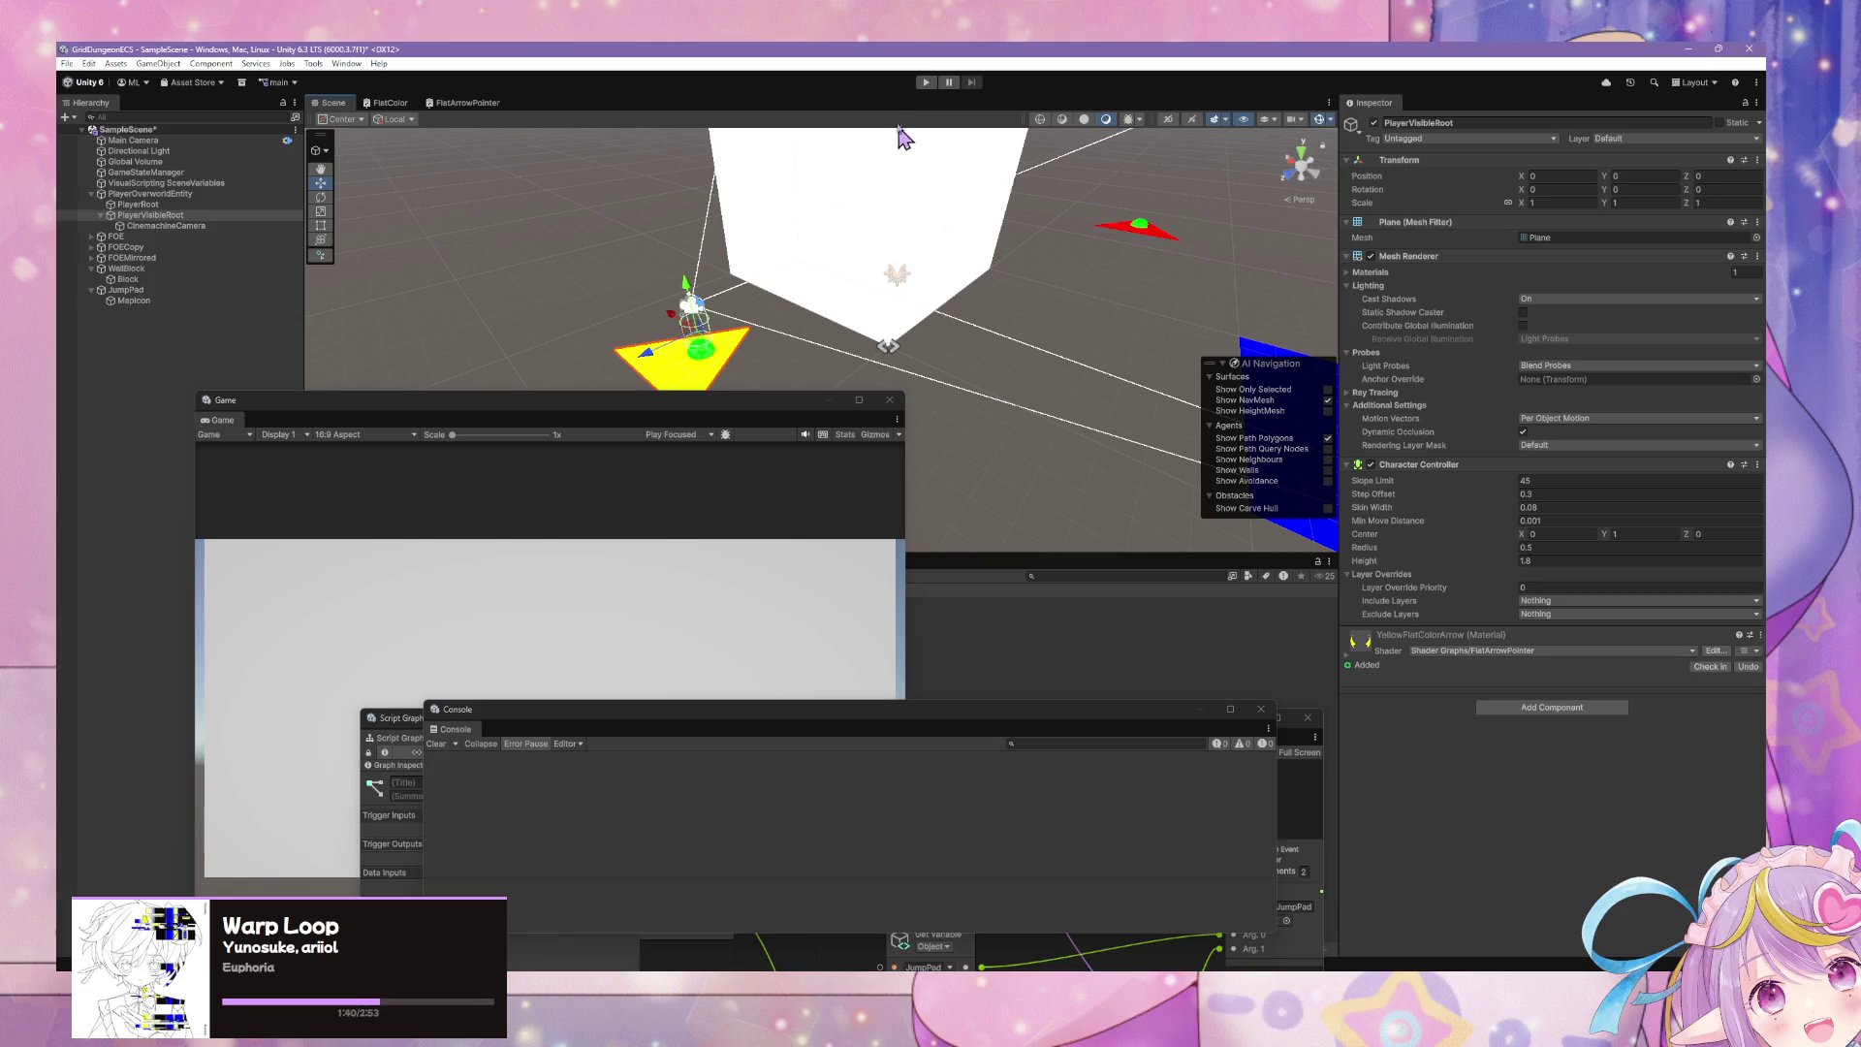
pyautogui.click(925, 85)
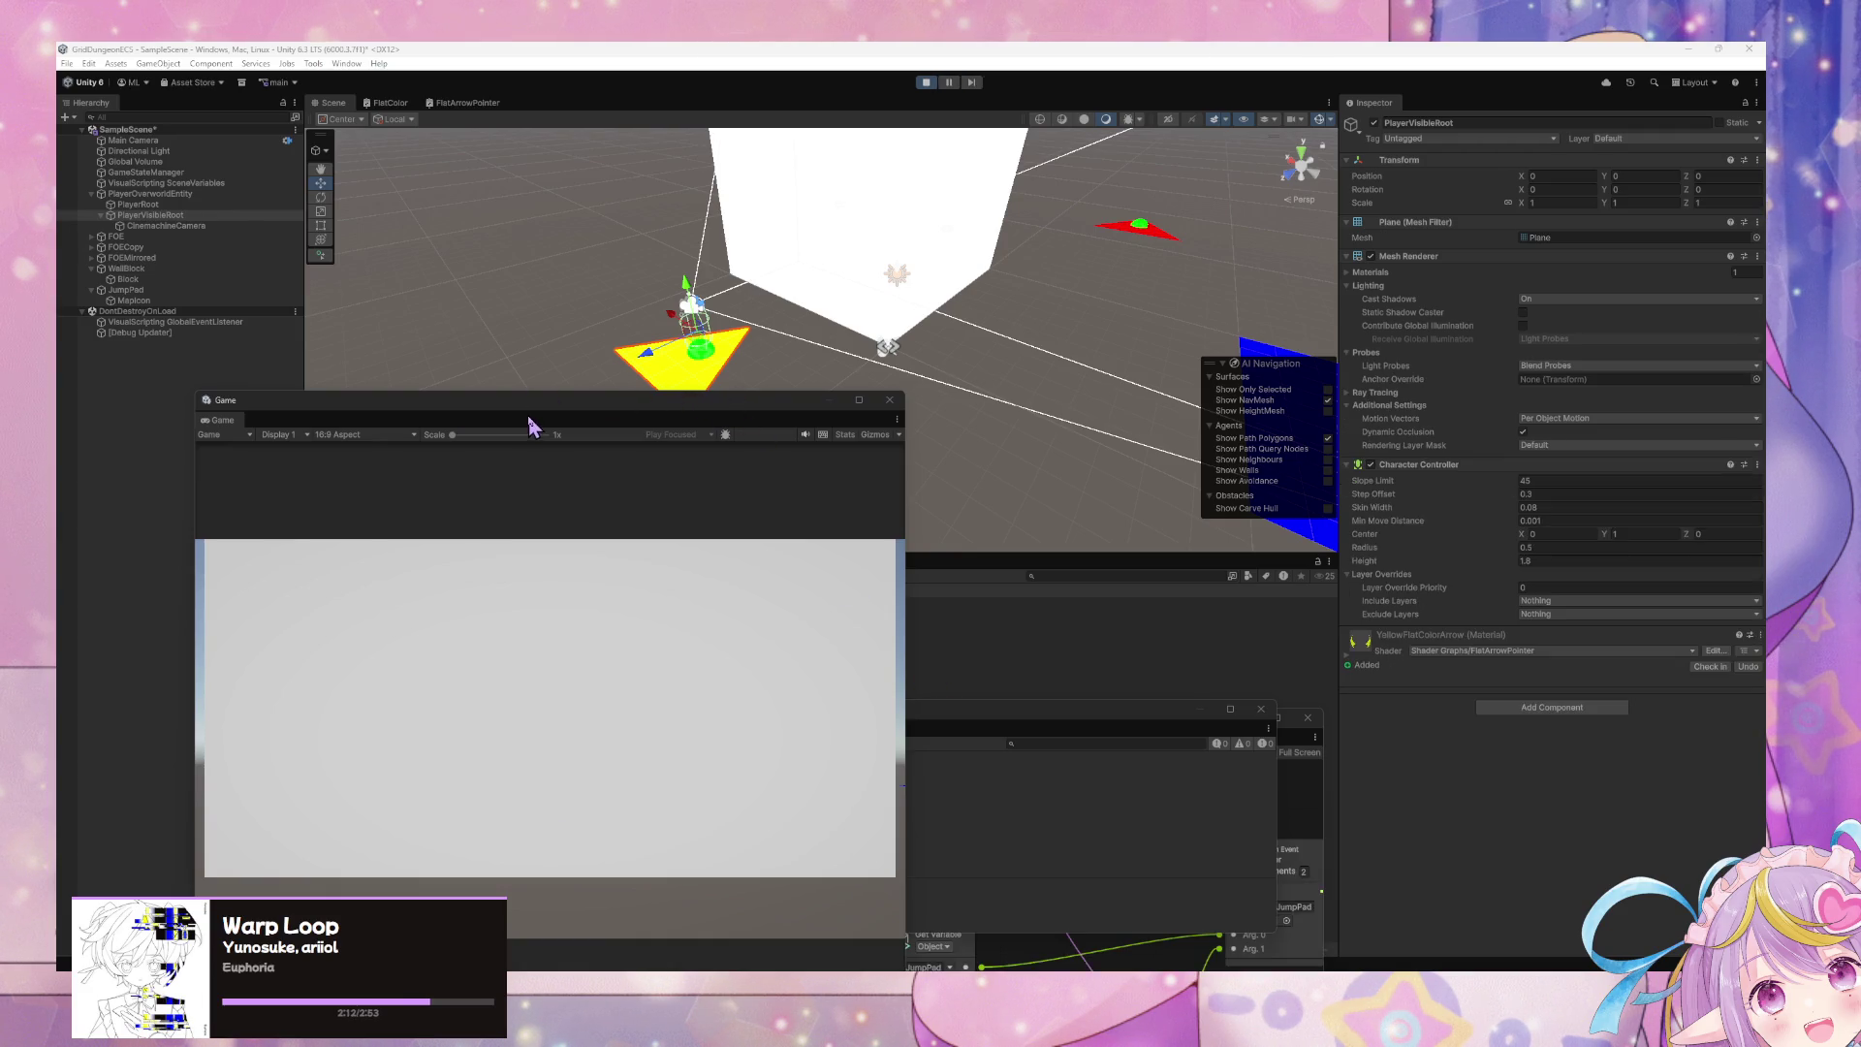
# - Move the Game window to the lower left and shift the Console aside to expose the script graph
pyautogui.moveTo(550, 416); pyautogui.dragTo(197, 507)
pyautogui.moveTo(736, 722)
pyautogui.mouseDown()
pyautogui.moveTo(1044, 430)
pyautogui.moveTo(1140, 524)
pyautogui.mouseUp()
pyautogui.moveTo(659, 729)
pyautogui.mouseDown()
pyautogui.moveTo(706, 718)
pyautogui.moveTo(901, 468)
pyautogui.mouseUp()
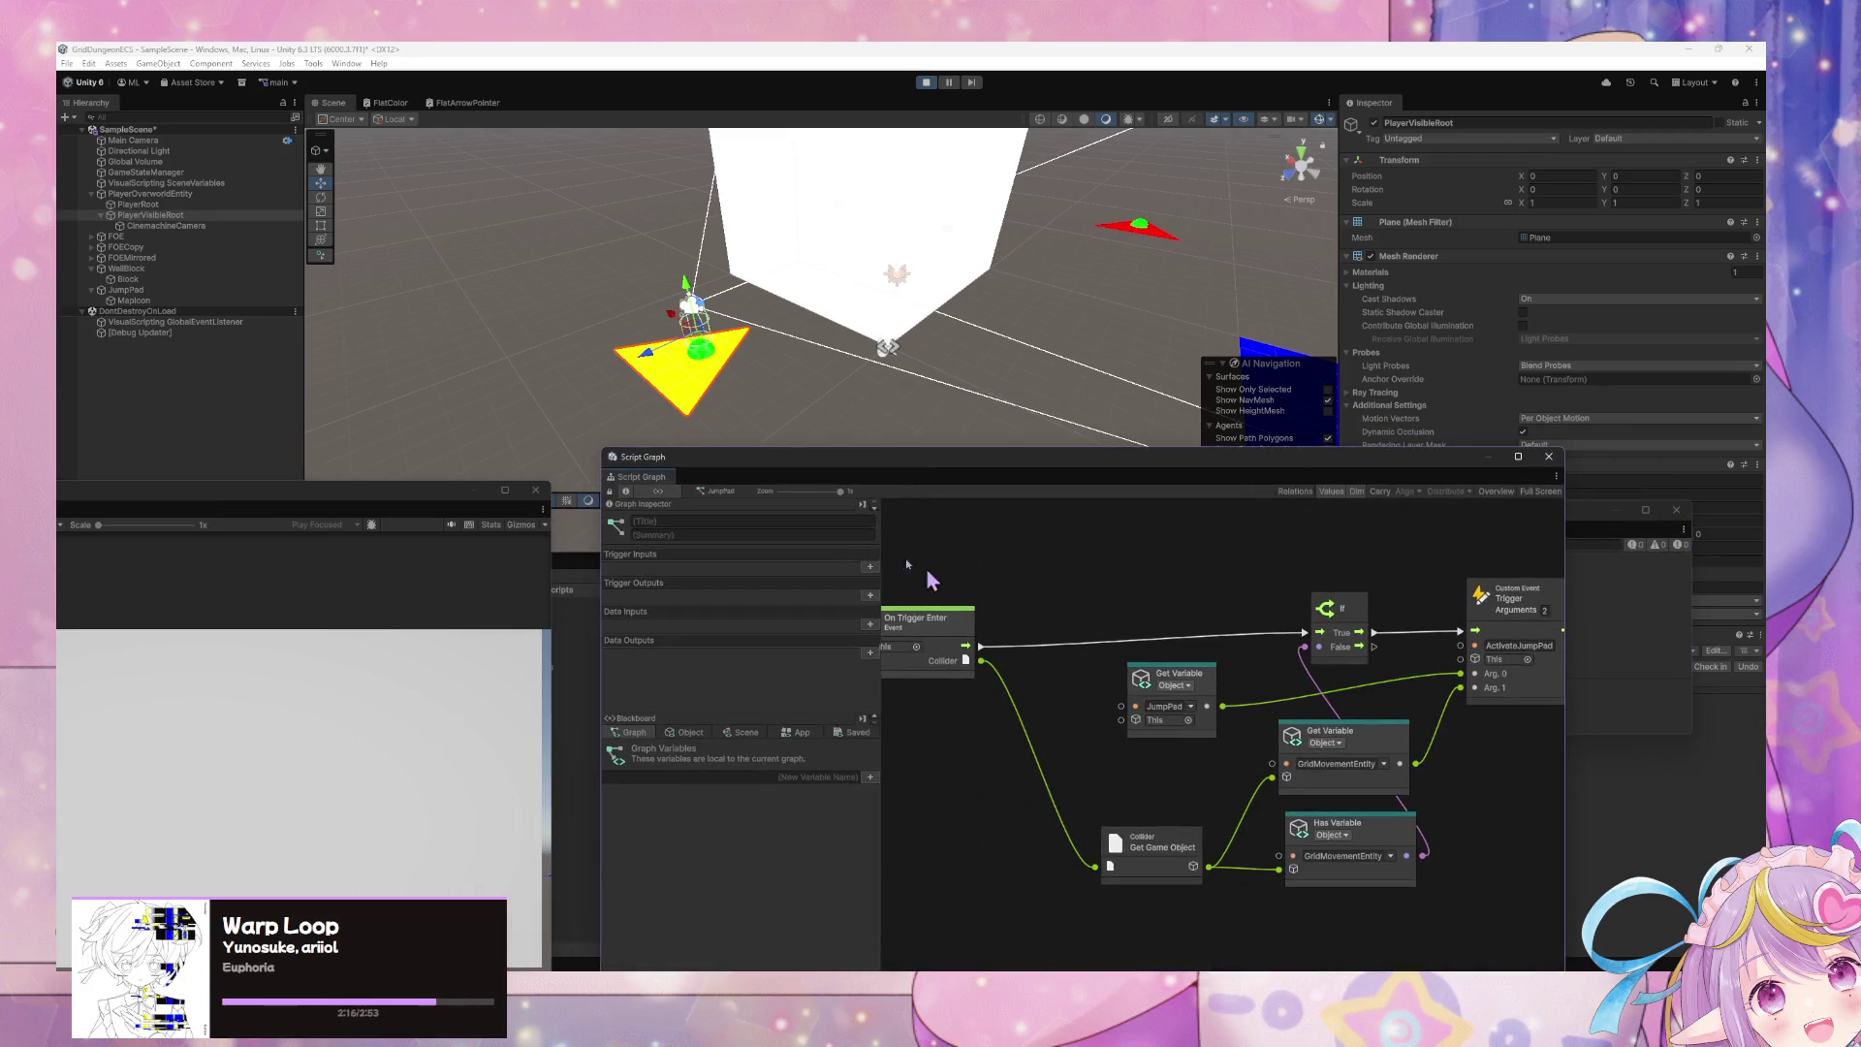
# - Frame the player and walk it onto the blue jump pad while watching the jump pad graph
pyautogui.moveTo(592, 393); pyautogui.dragTo(766, 368)
pyautogui.press('f')
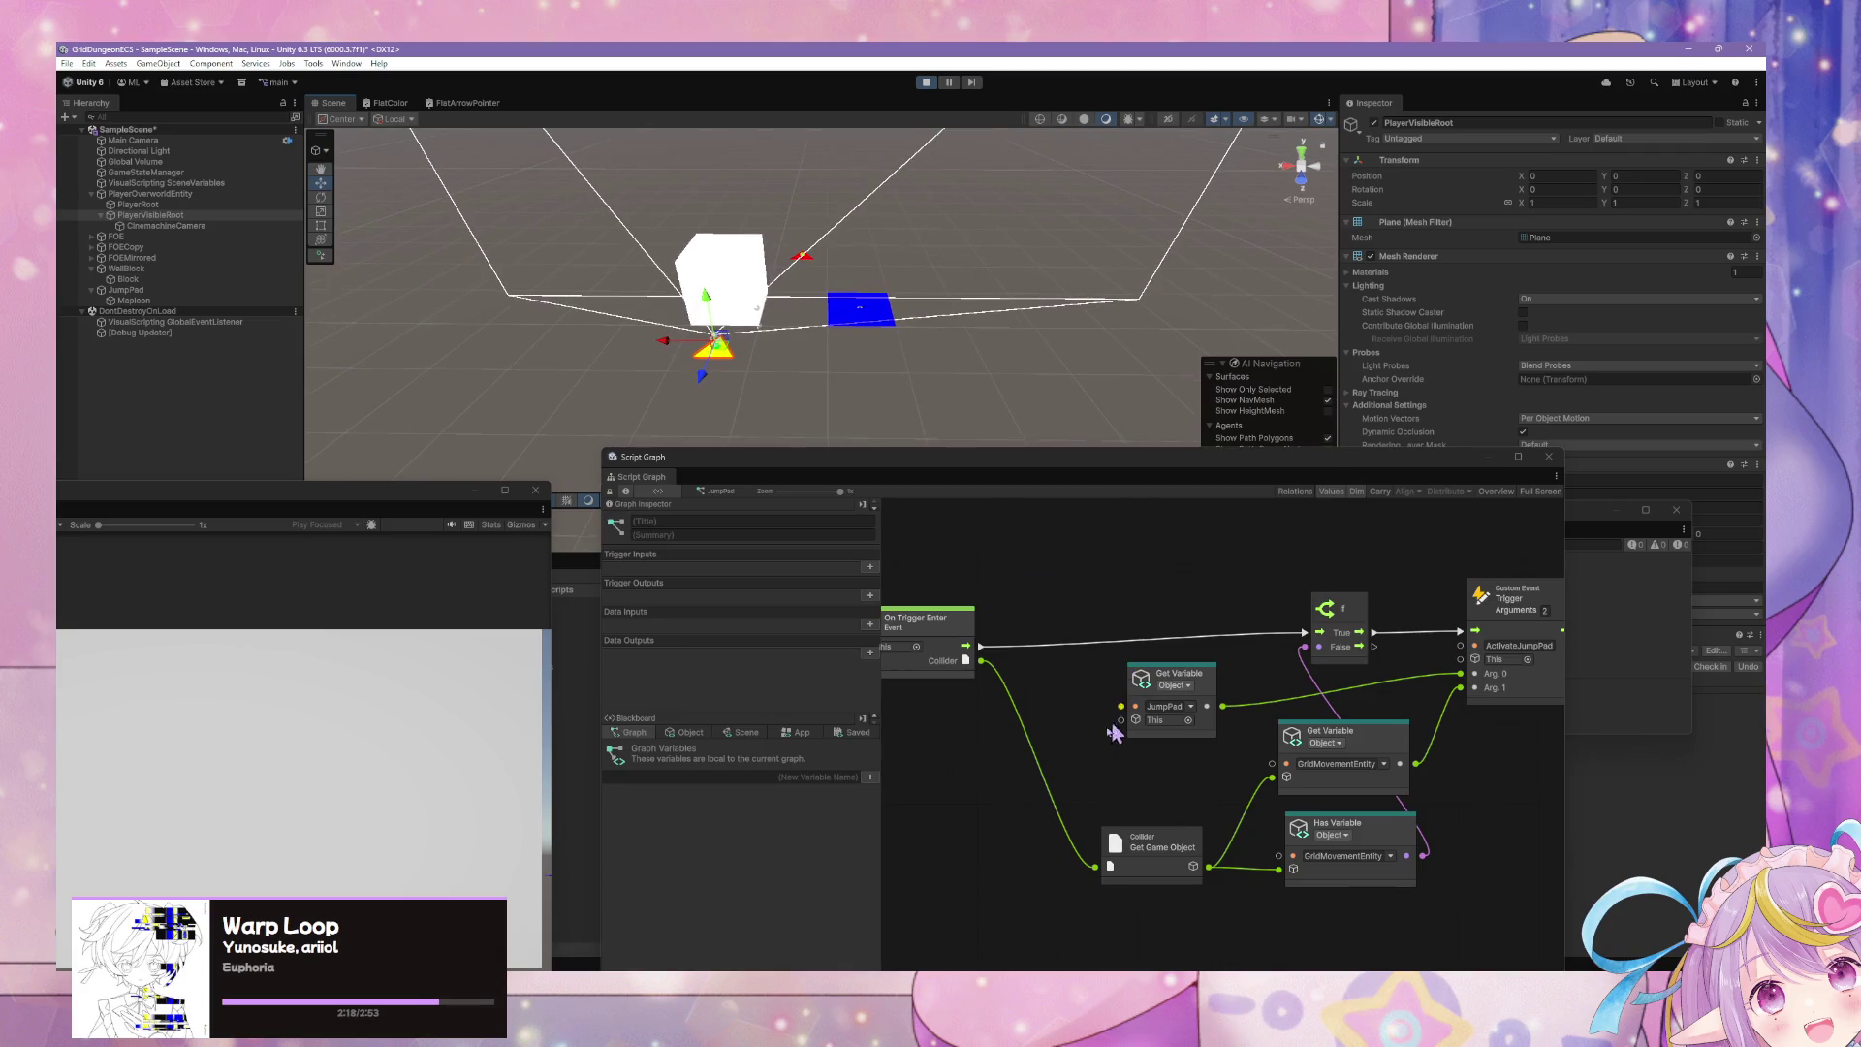
pyautogui.click(266, 749)
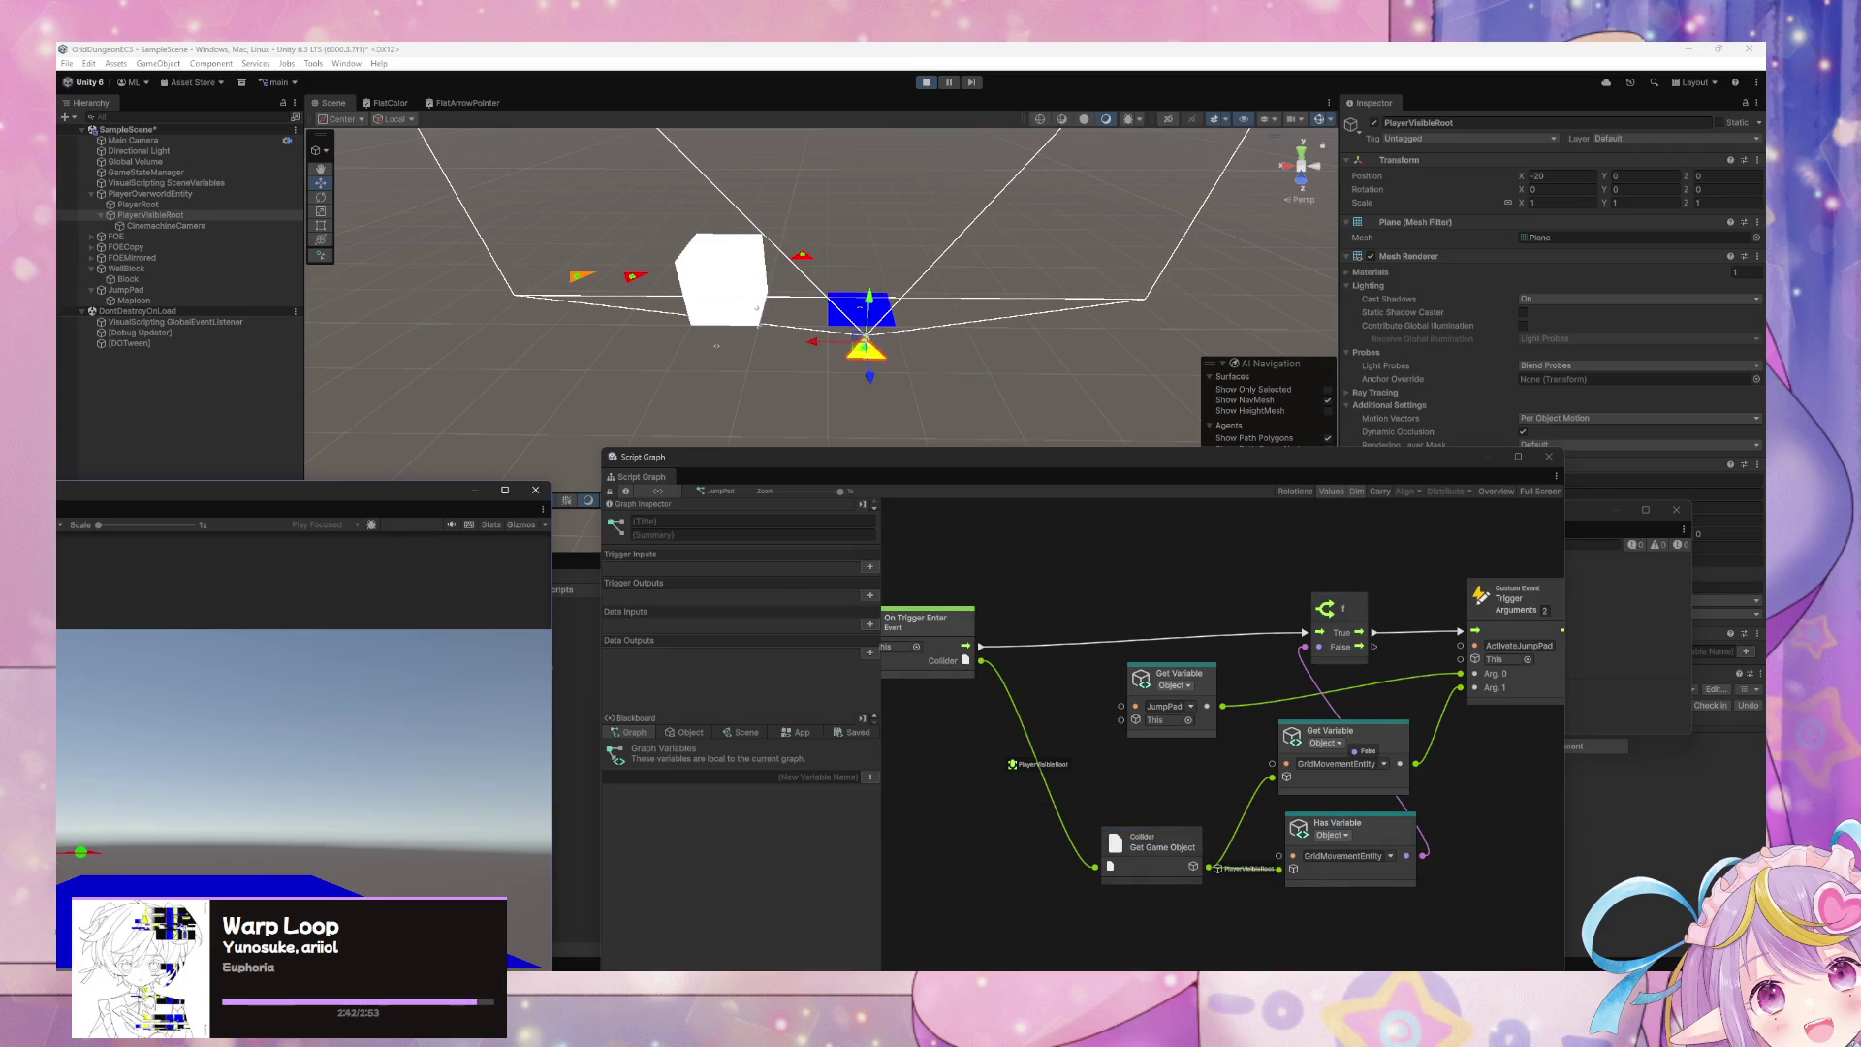
pyautogui.moveTo(1318, 839); pyautogui.dragTo(1191, 751)
# - Insert a Get Parent node after Get Game Object, feeding Get Variable and Has Variable
pyautogui.click(970, 755)
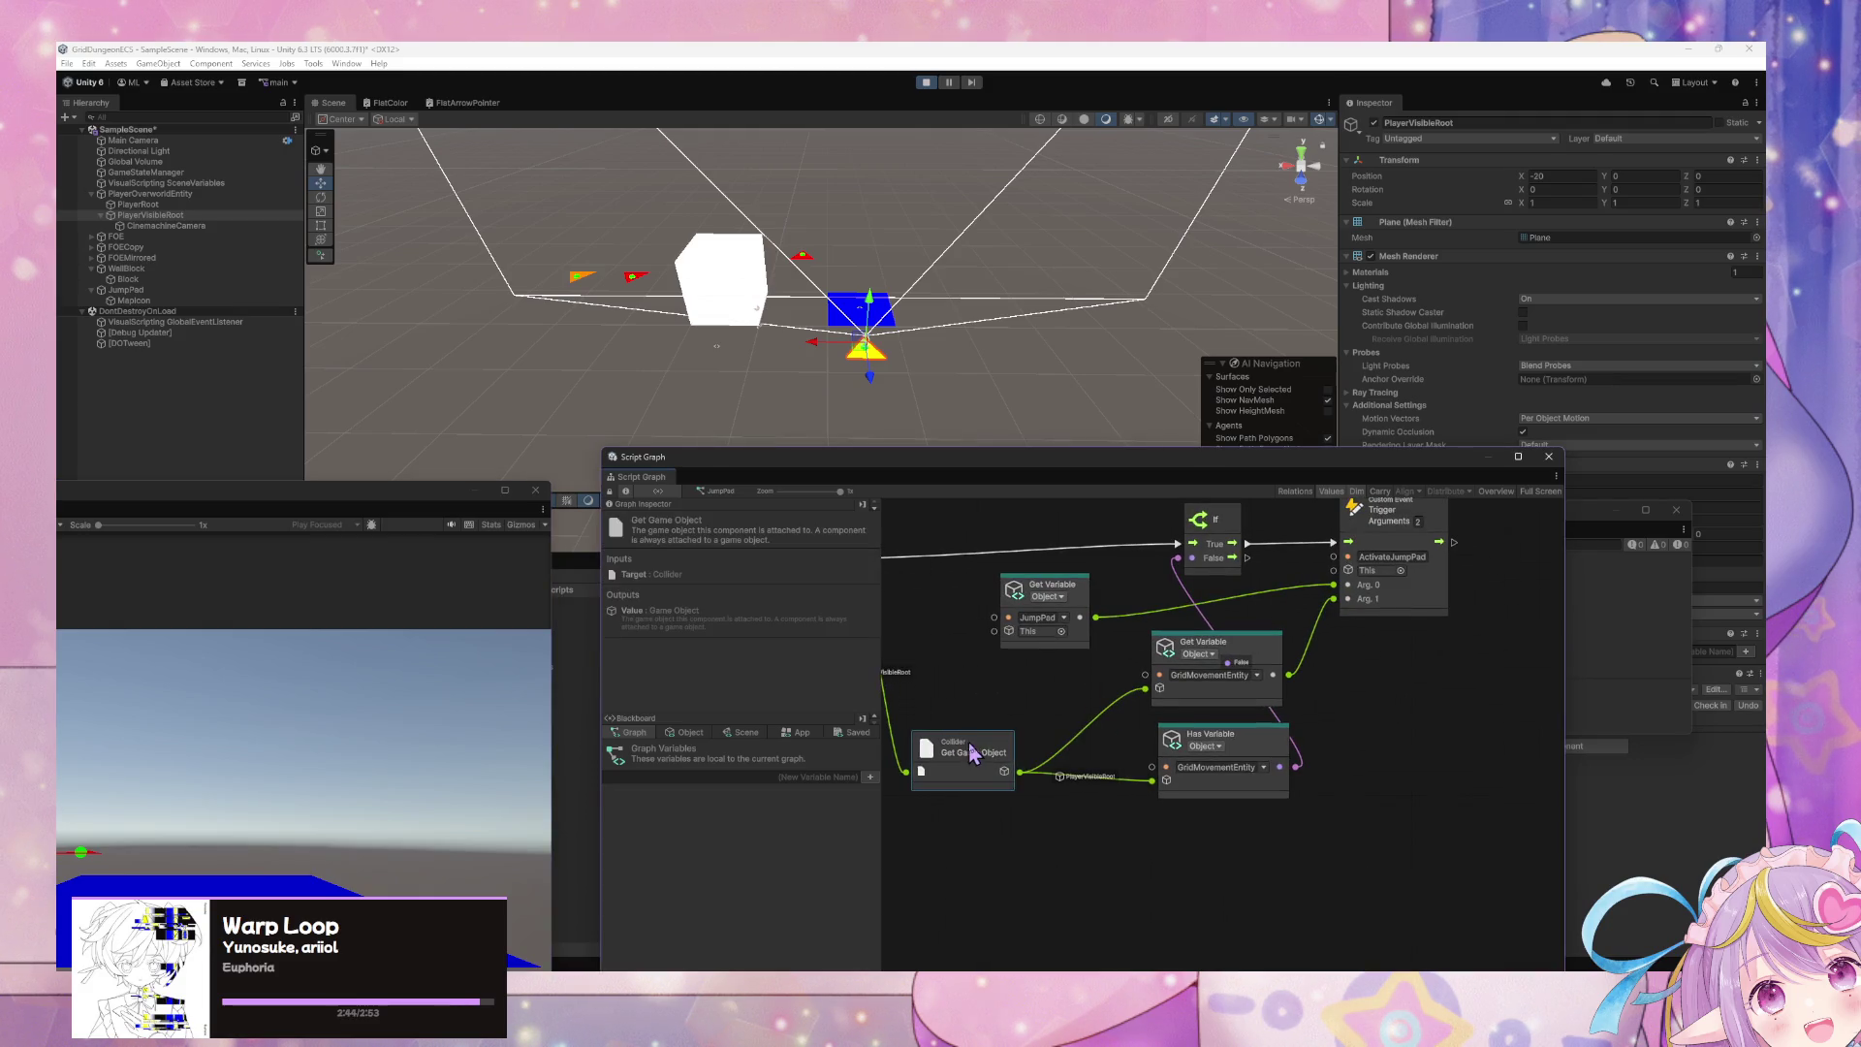
pyautogui.rightClick(1064, 806)
pyautogui.click(1066, 809)
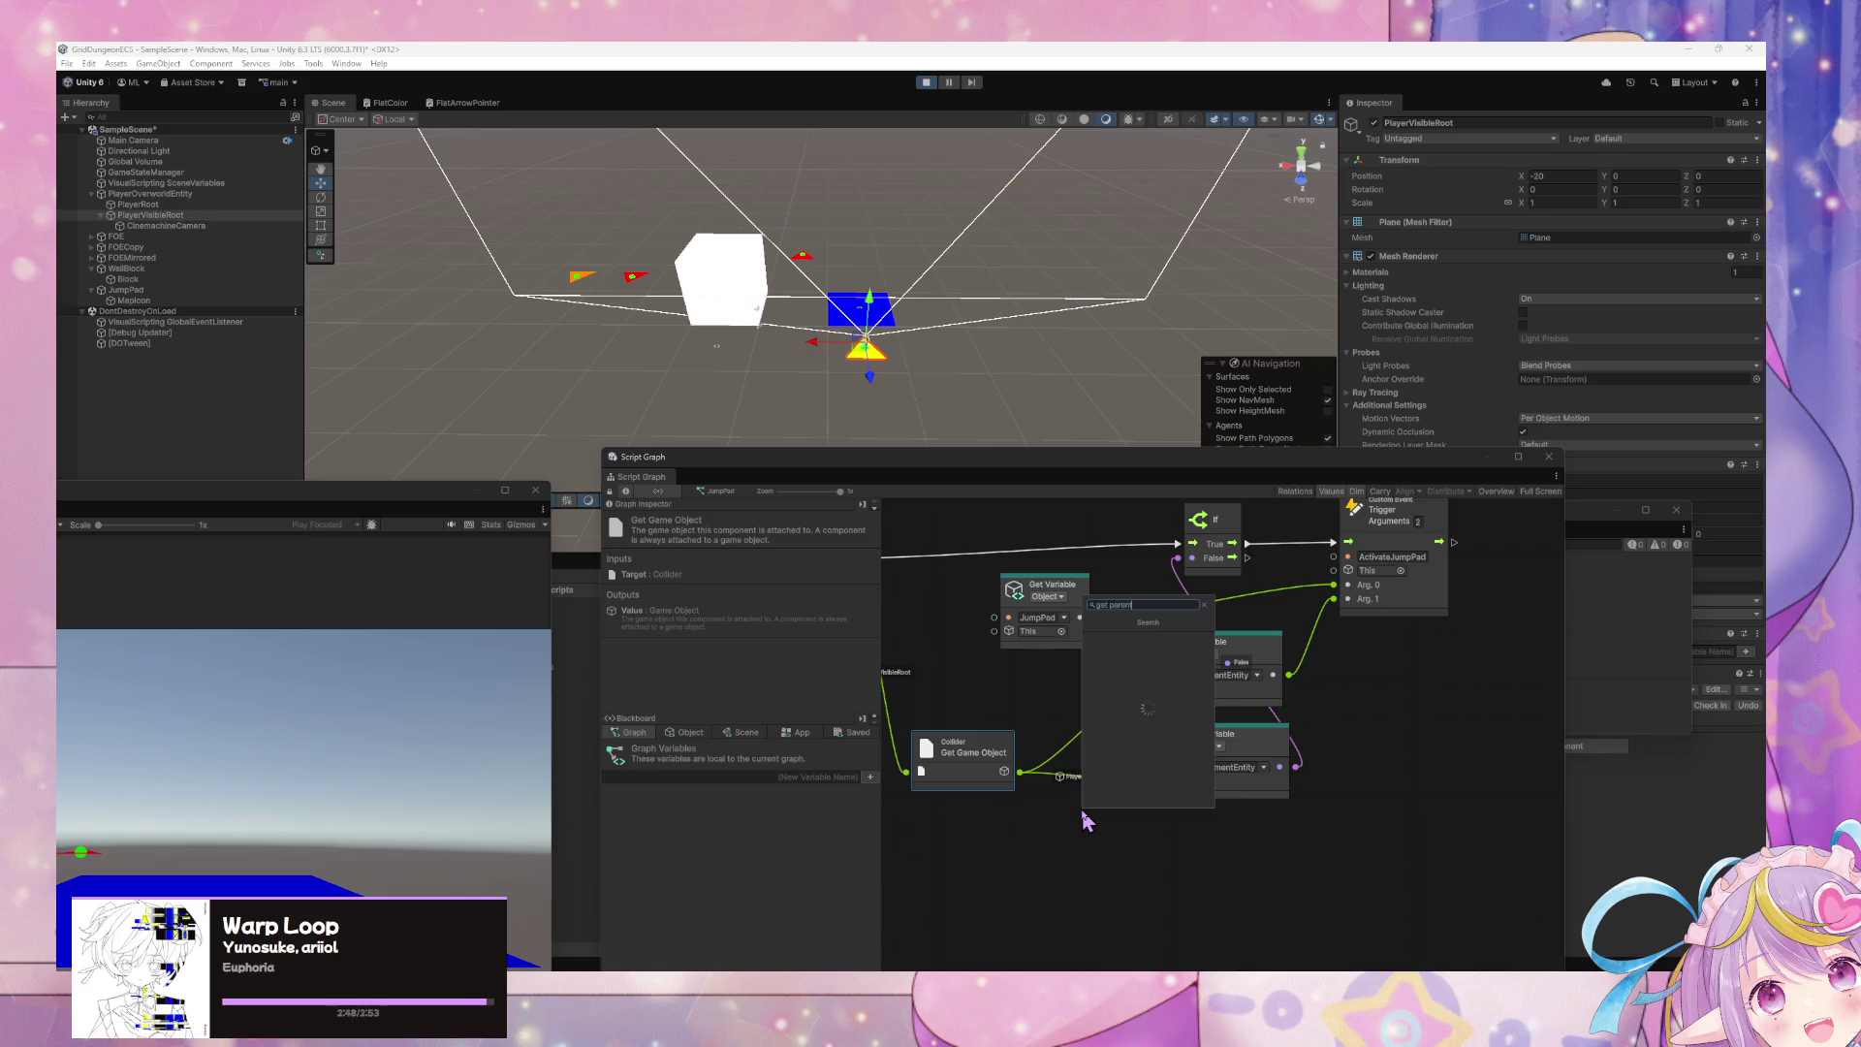
pyautogui.click(1158, 690)
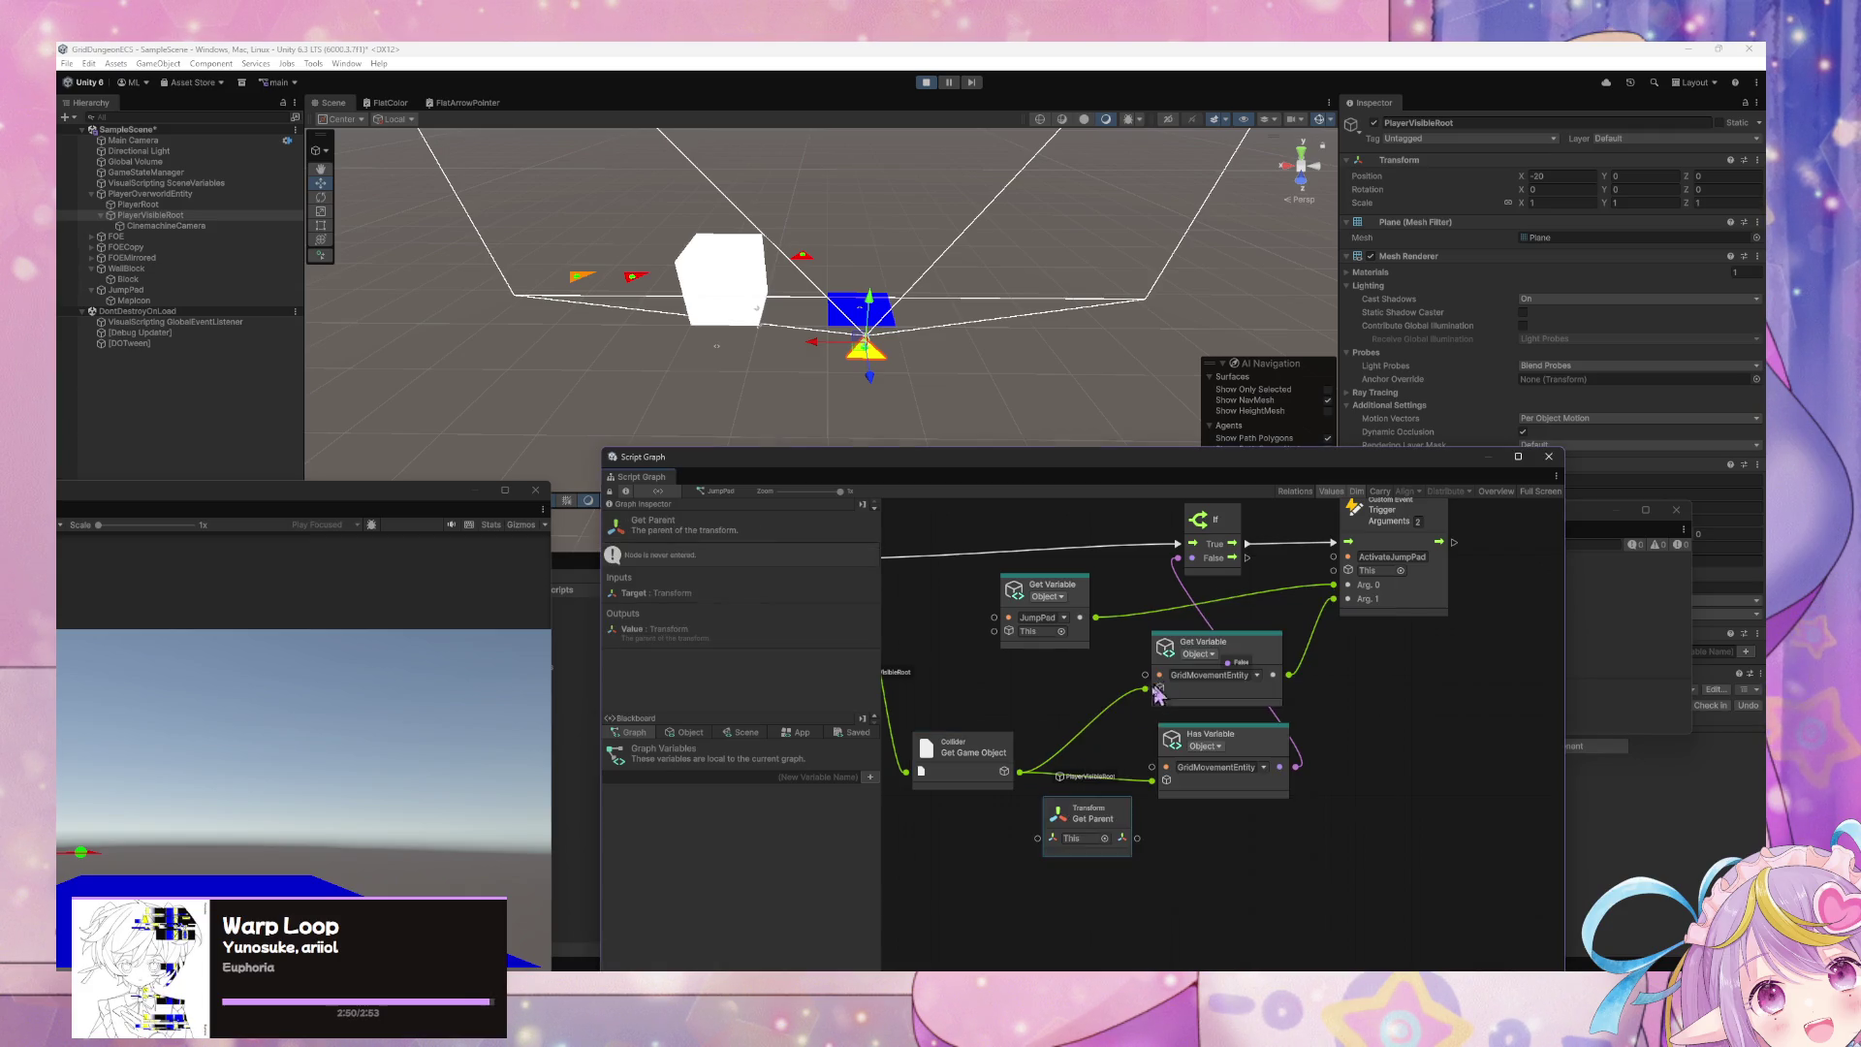
pyautogui.moveTo(1084, 822); pyautogui.dragTo(1070, 707)
pyautogui.moveTo(1020, 772)
pyautogui.mouseDown()
pyautogui.moveTo(1026, 722)
pyautogui.moveTo(1123, 741)
pyautogui.mouseUp()
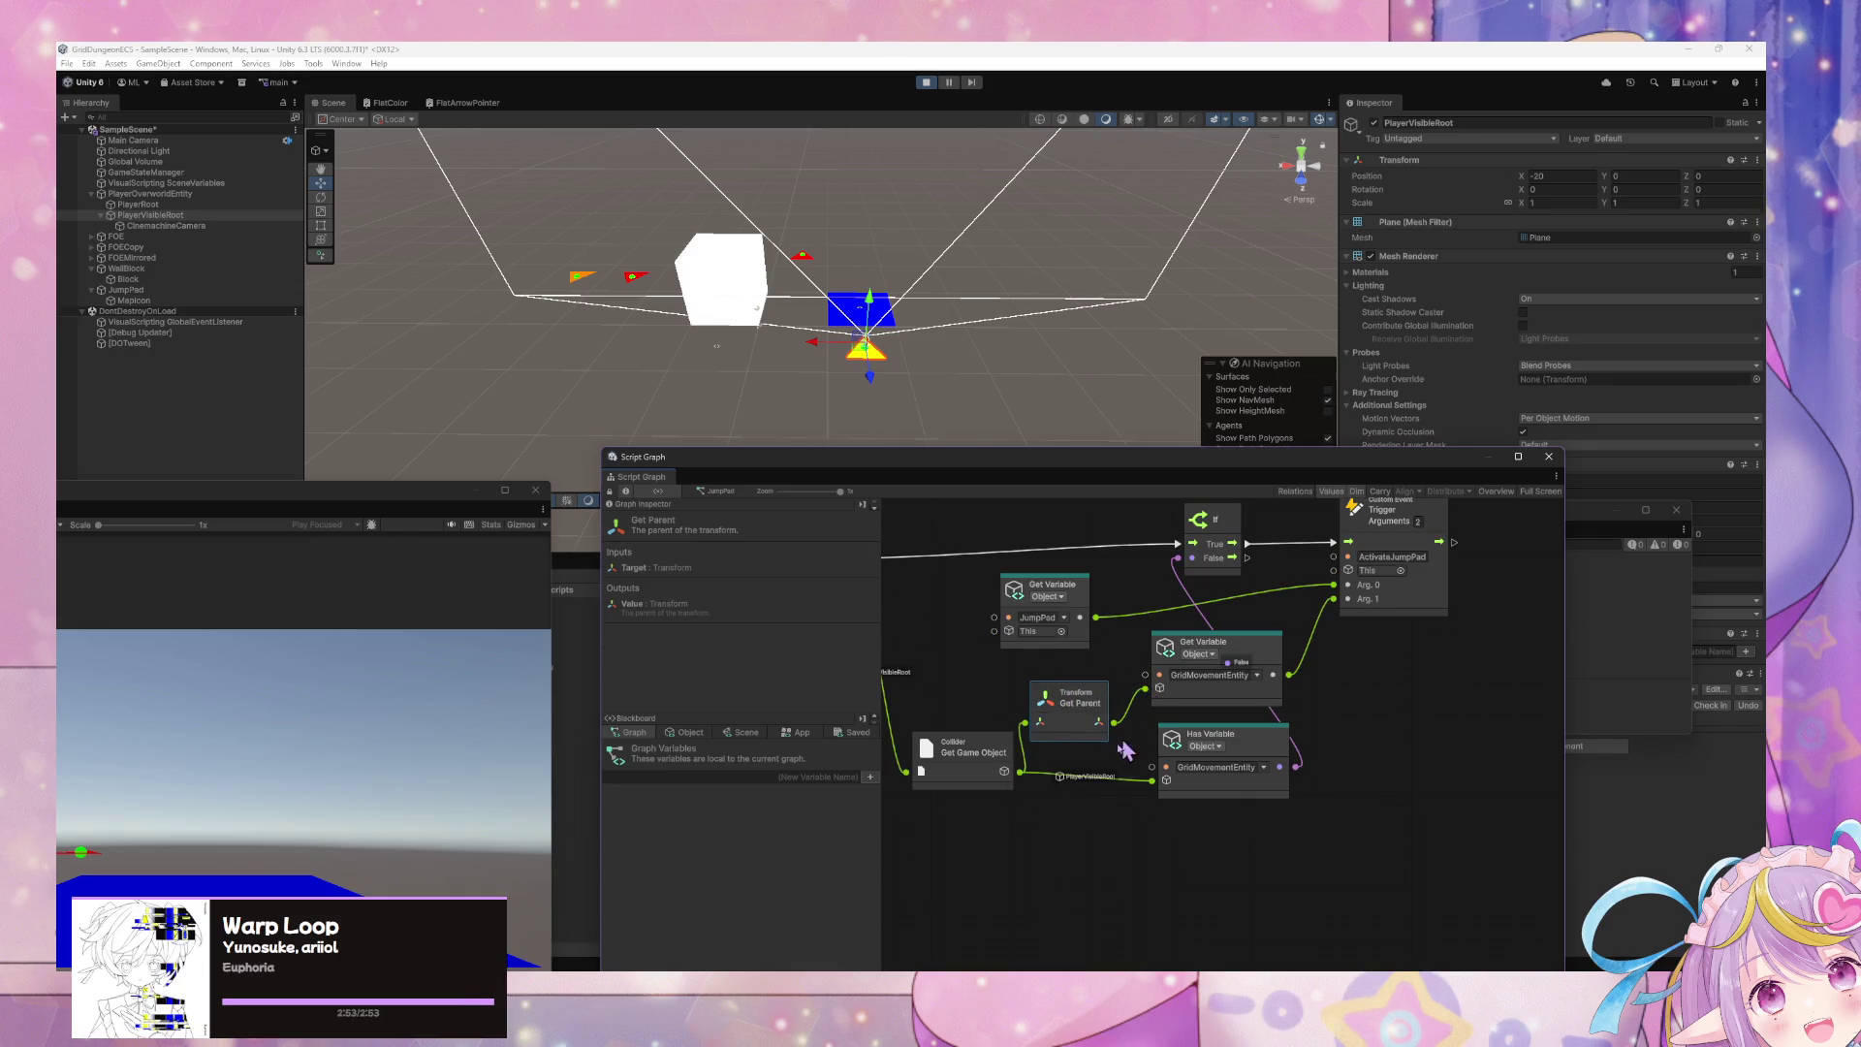
pyautogui.hotkey('ctrl', 'd')
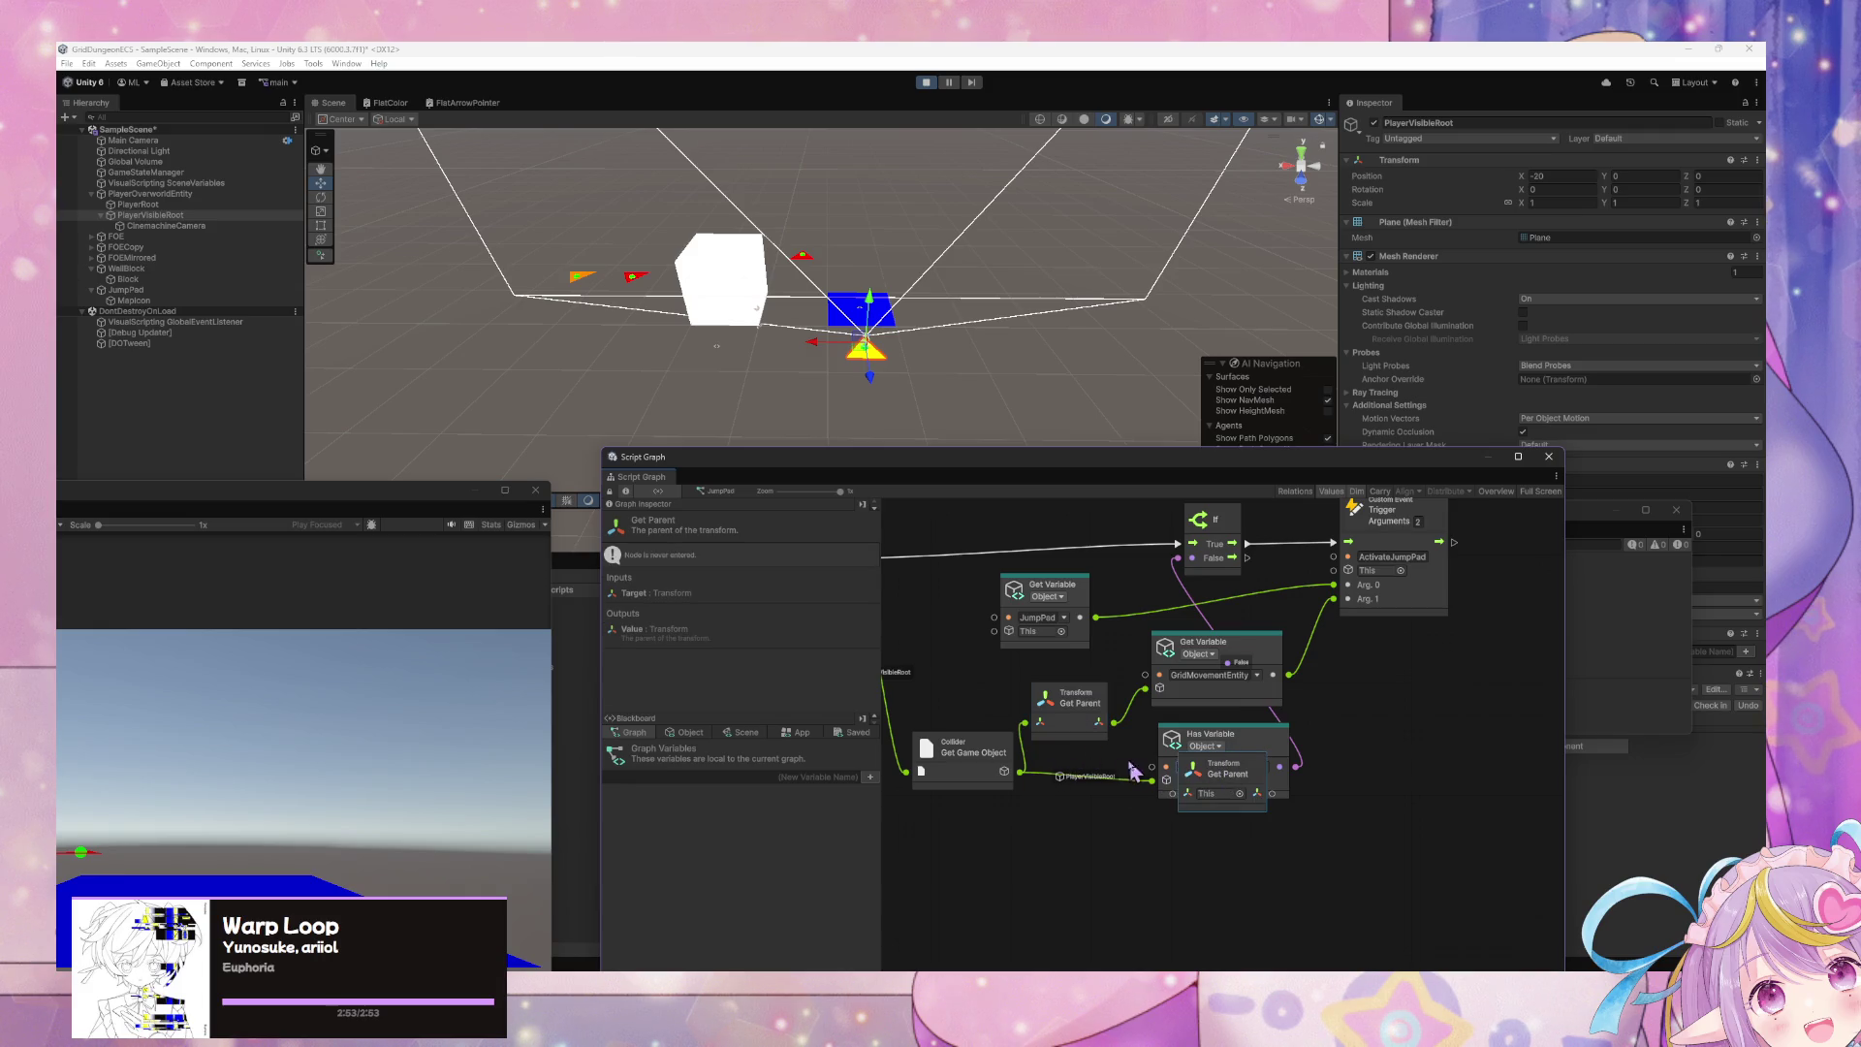
pyautogui.moveTo(1115, 723); pyautogui.dragTo(1202, 763)
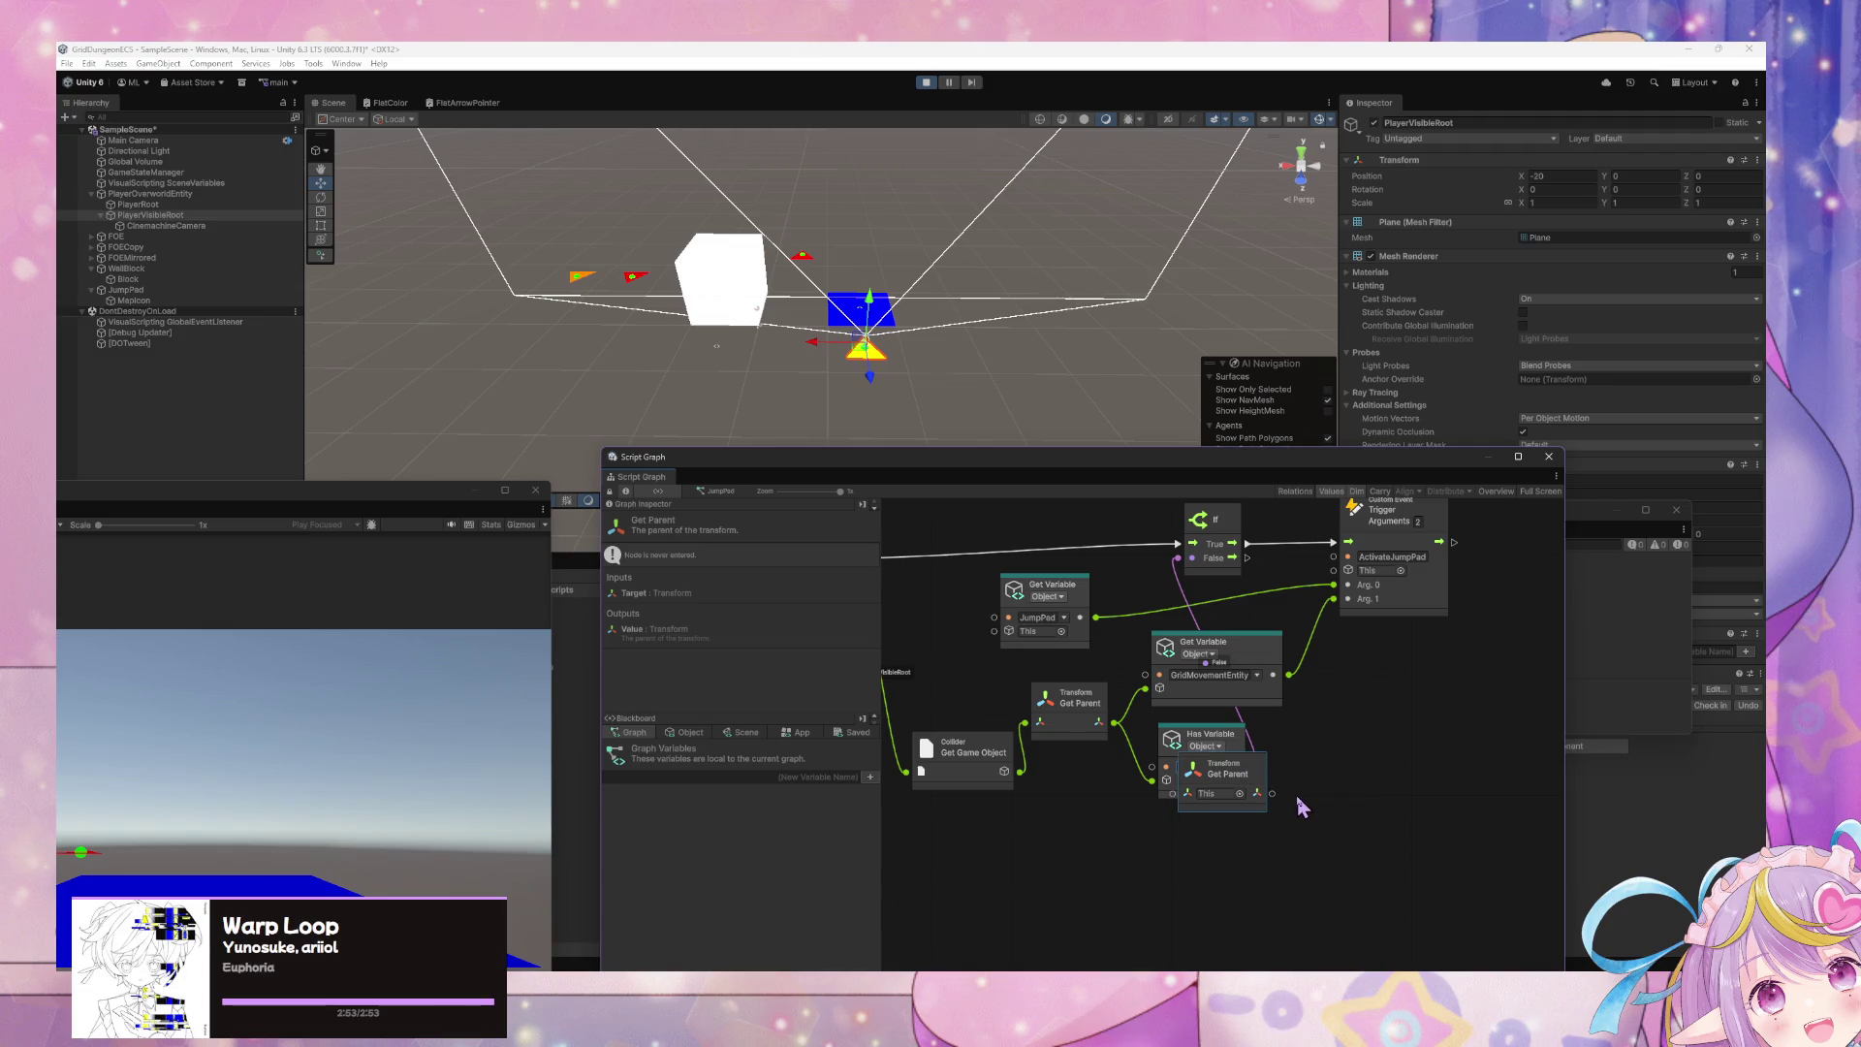
pyautogui.press('Delete')
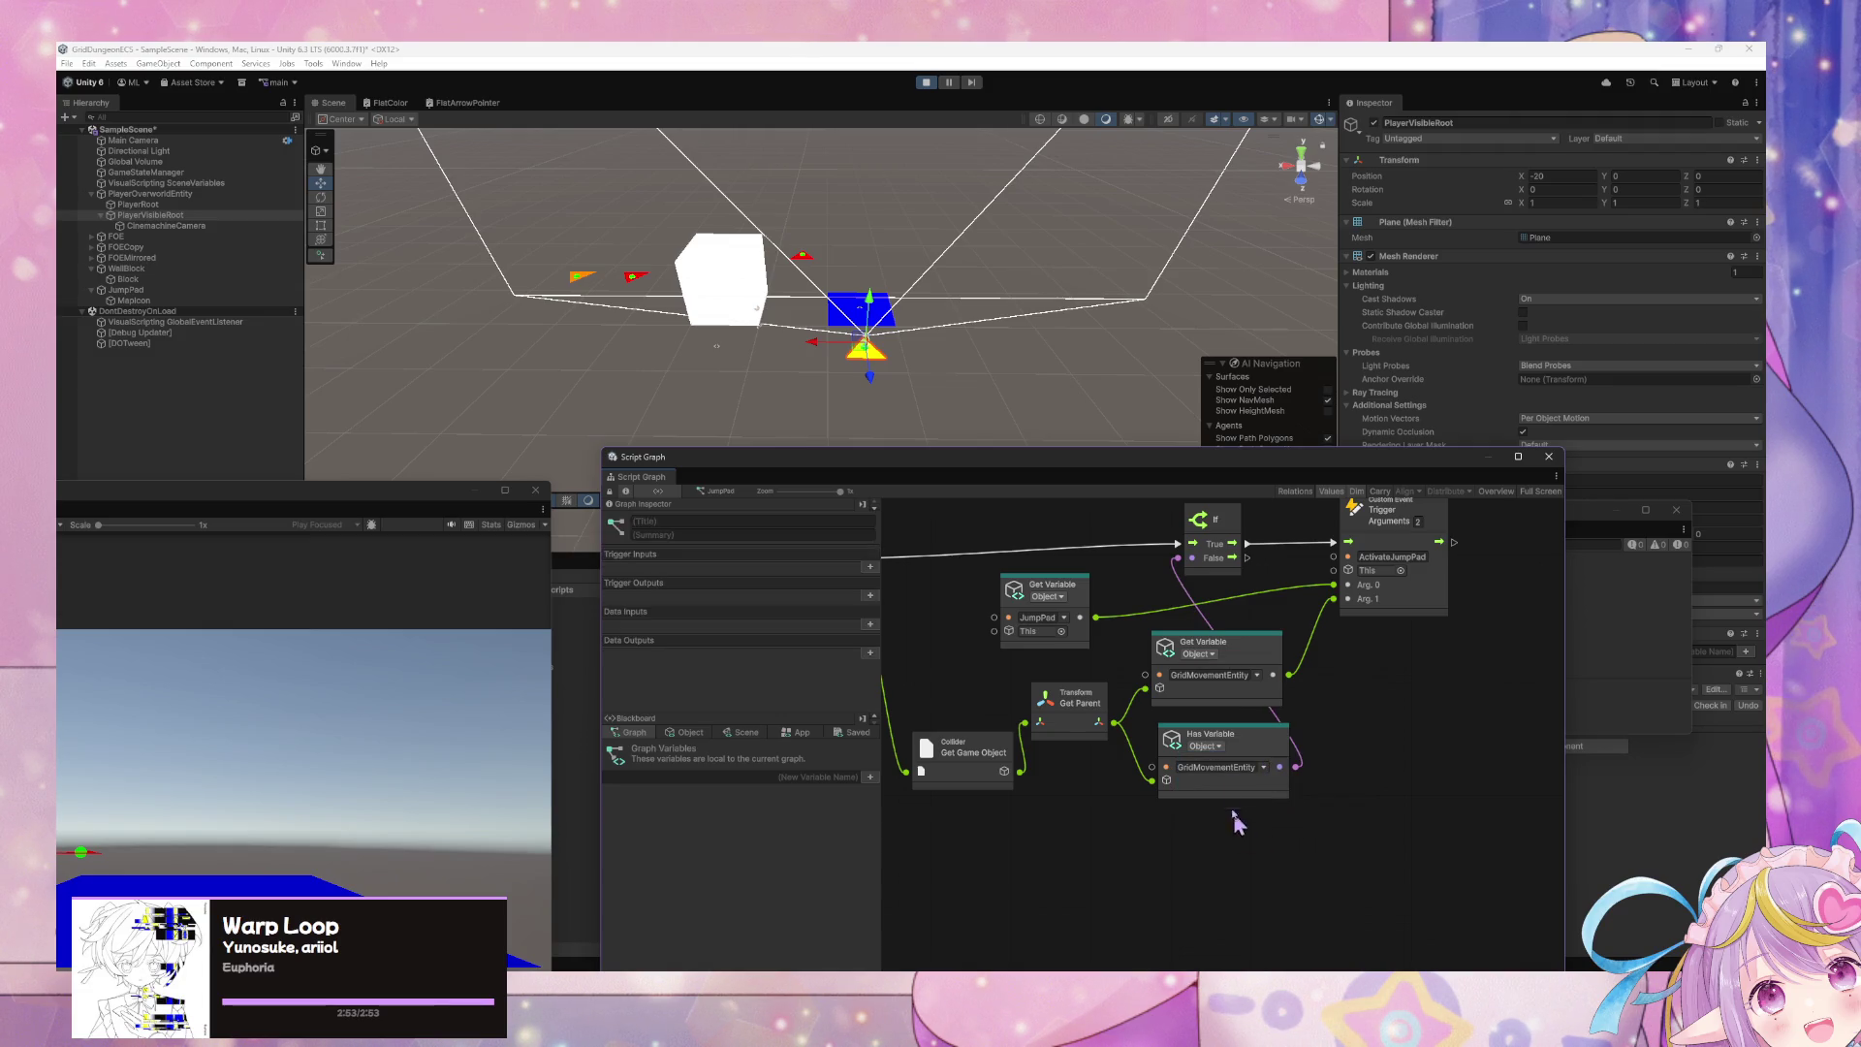
pyautogui.moveTo(1260, 746)
pyautogui.mouseDown()
pyautogui.moveTo(1271, 771)
pyautogui.moveTo(1267, 756)
pyautogui.mouseUp()
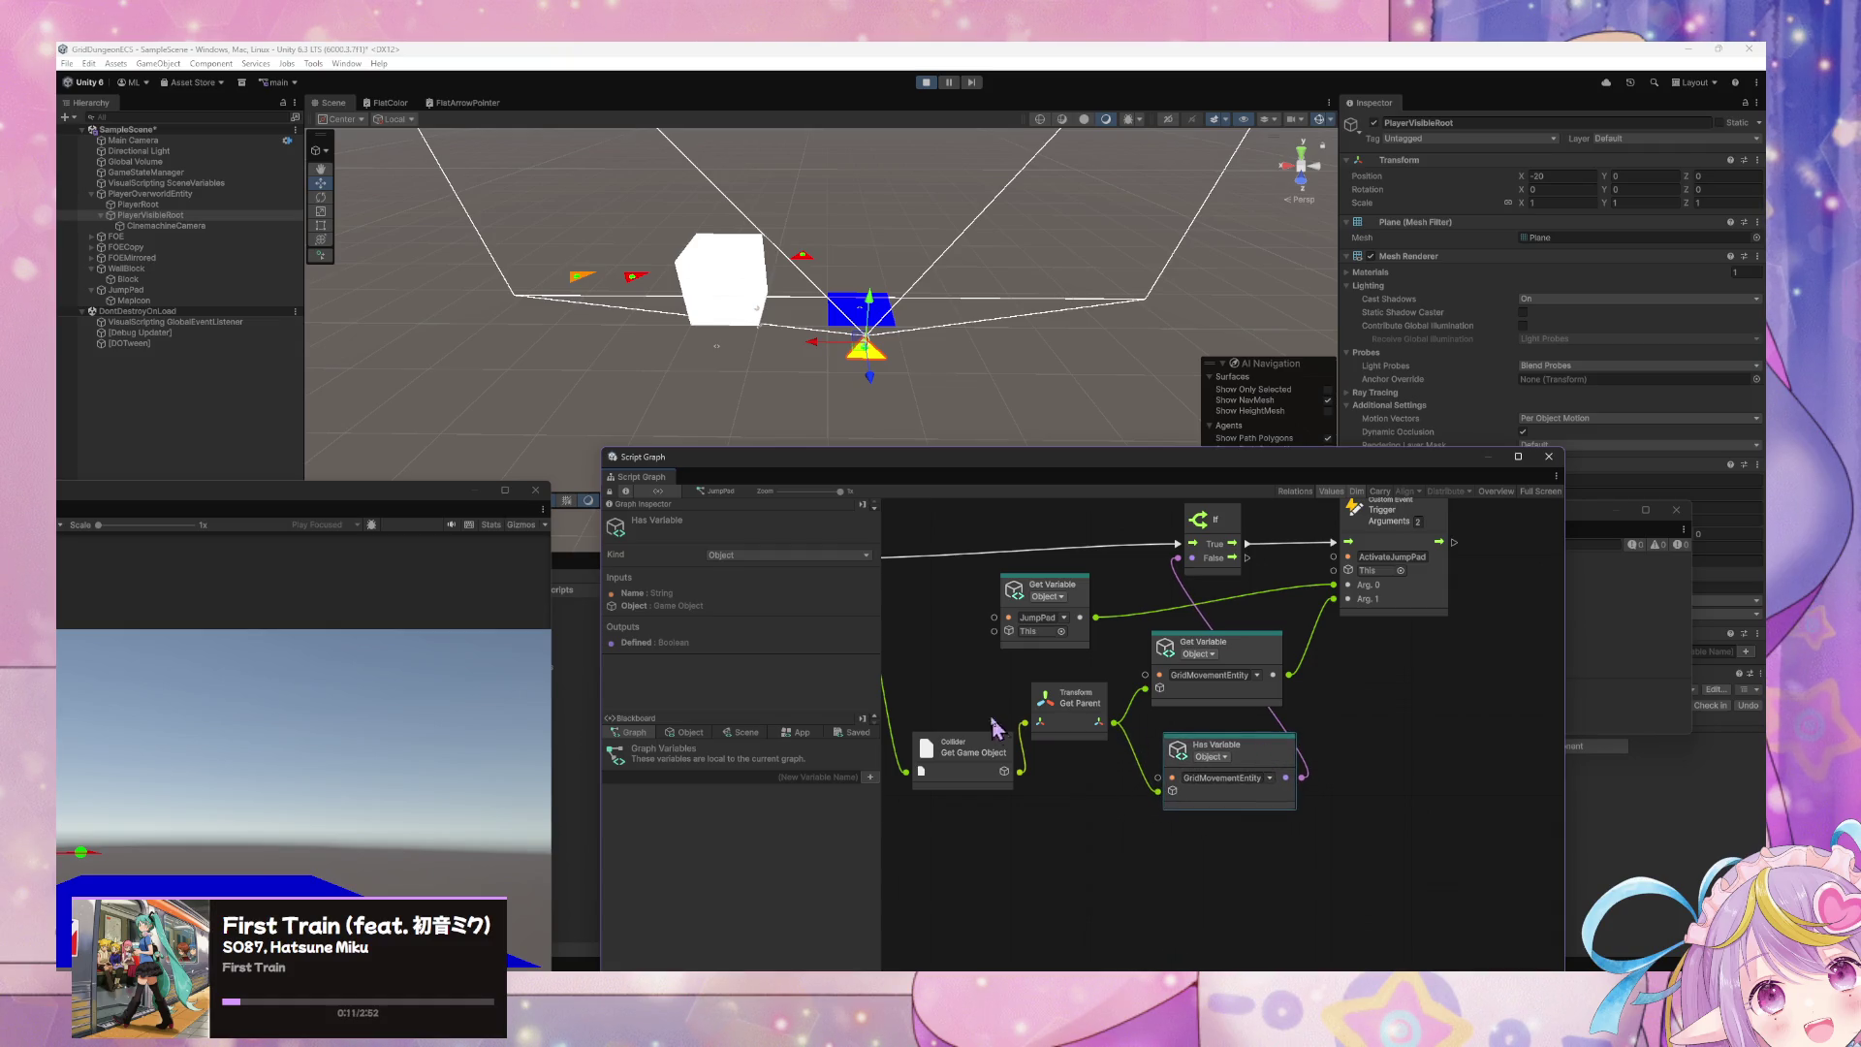
# - Walk the player forward three grid steps in the Game view
pyautogui.click(509, 584)
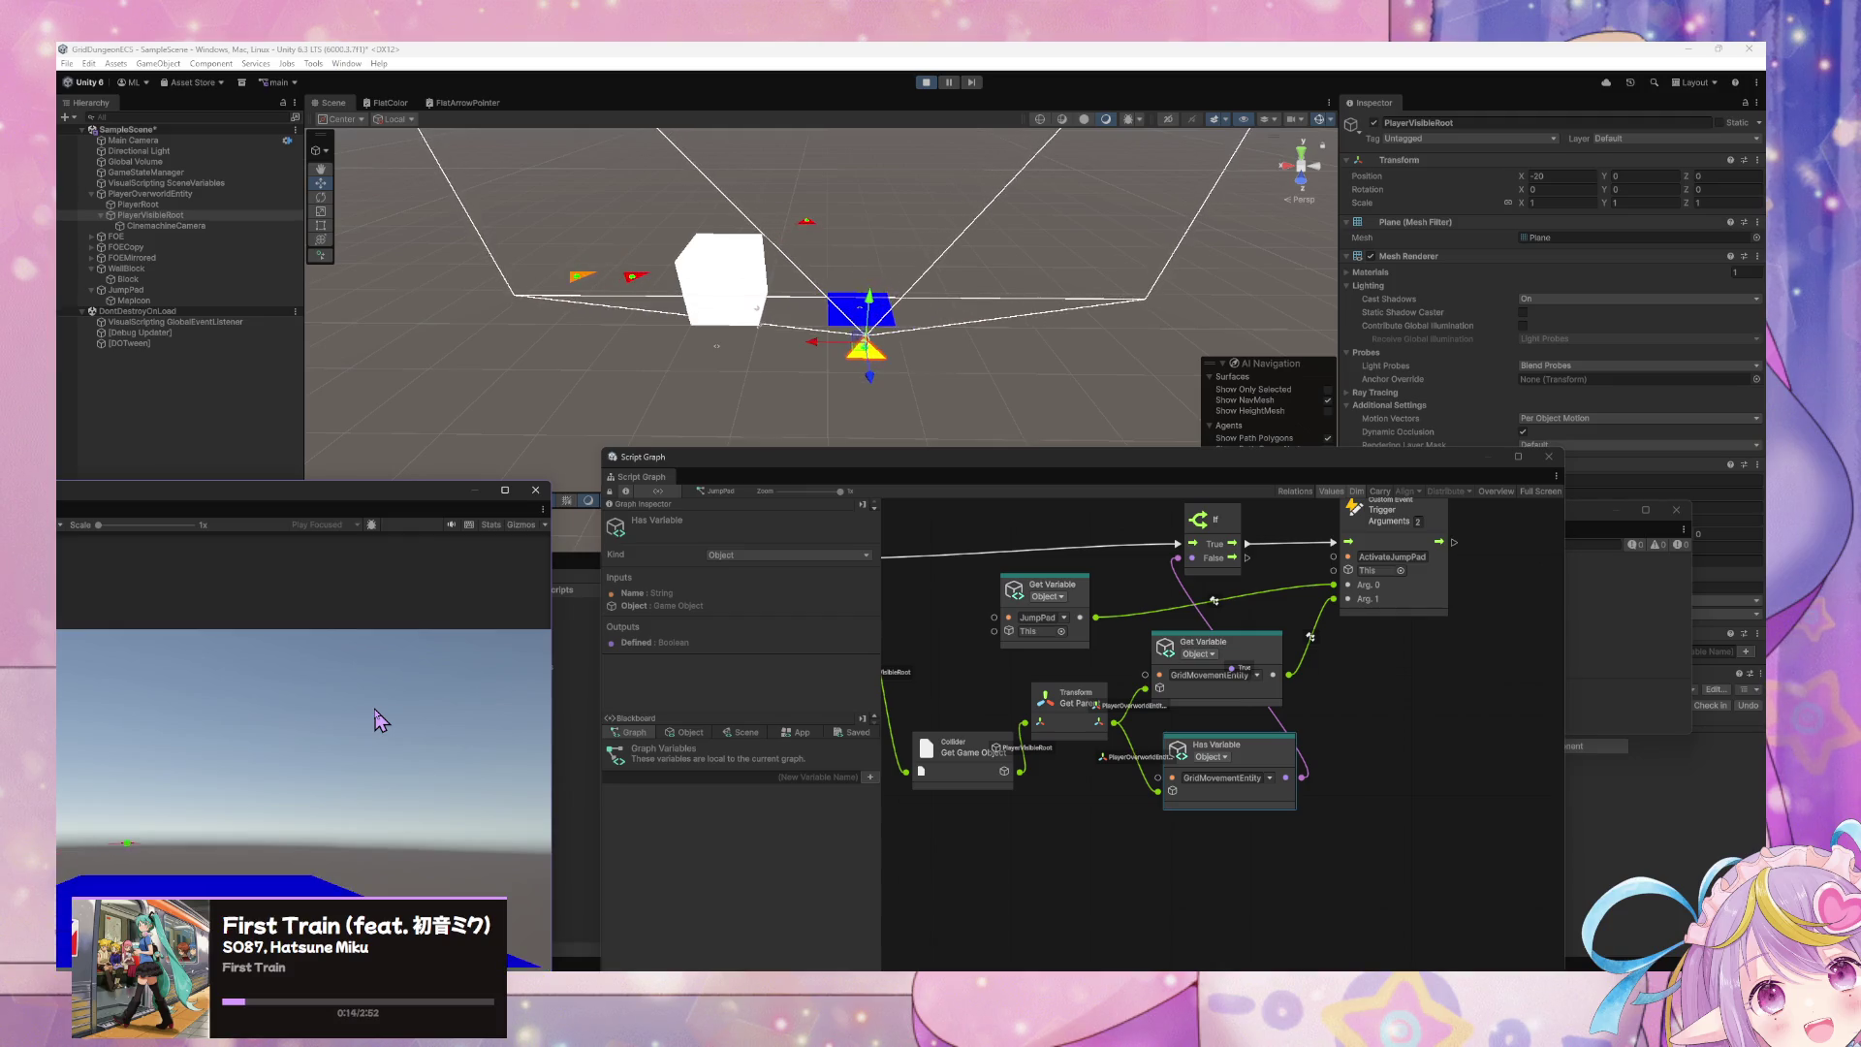
pyautogui.press('s')
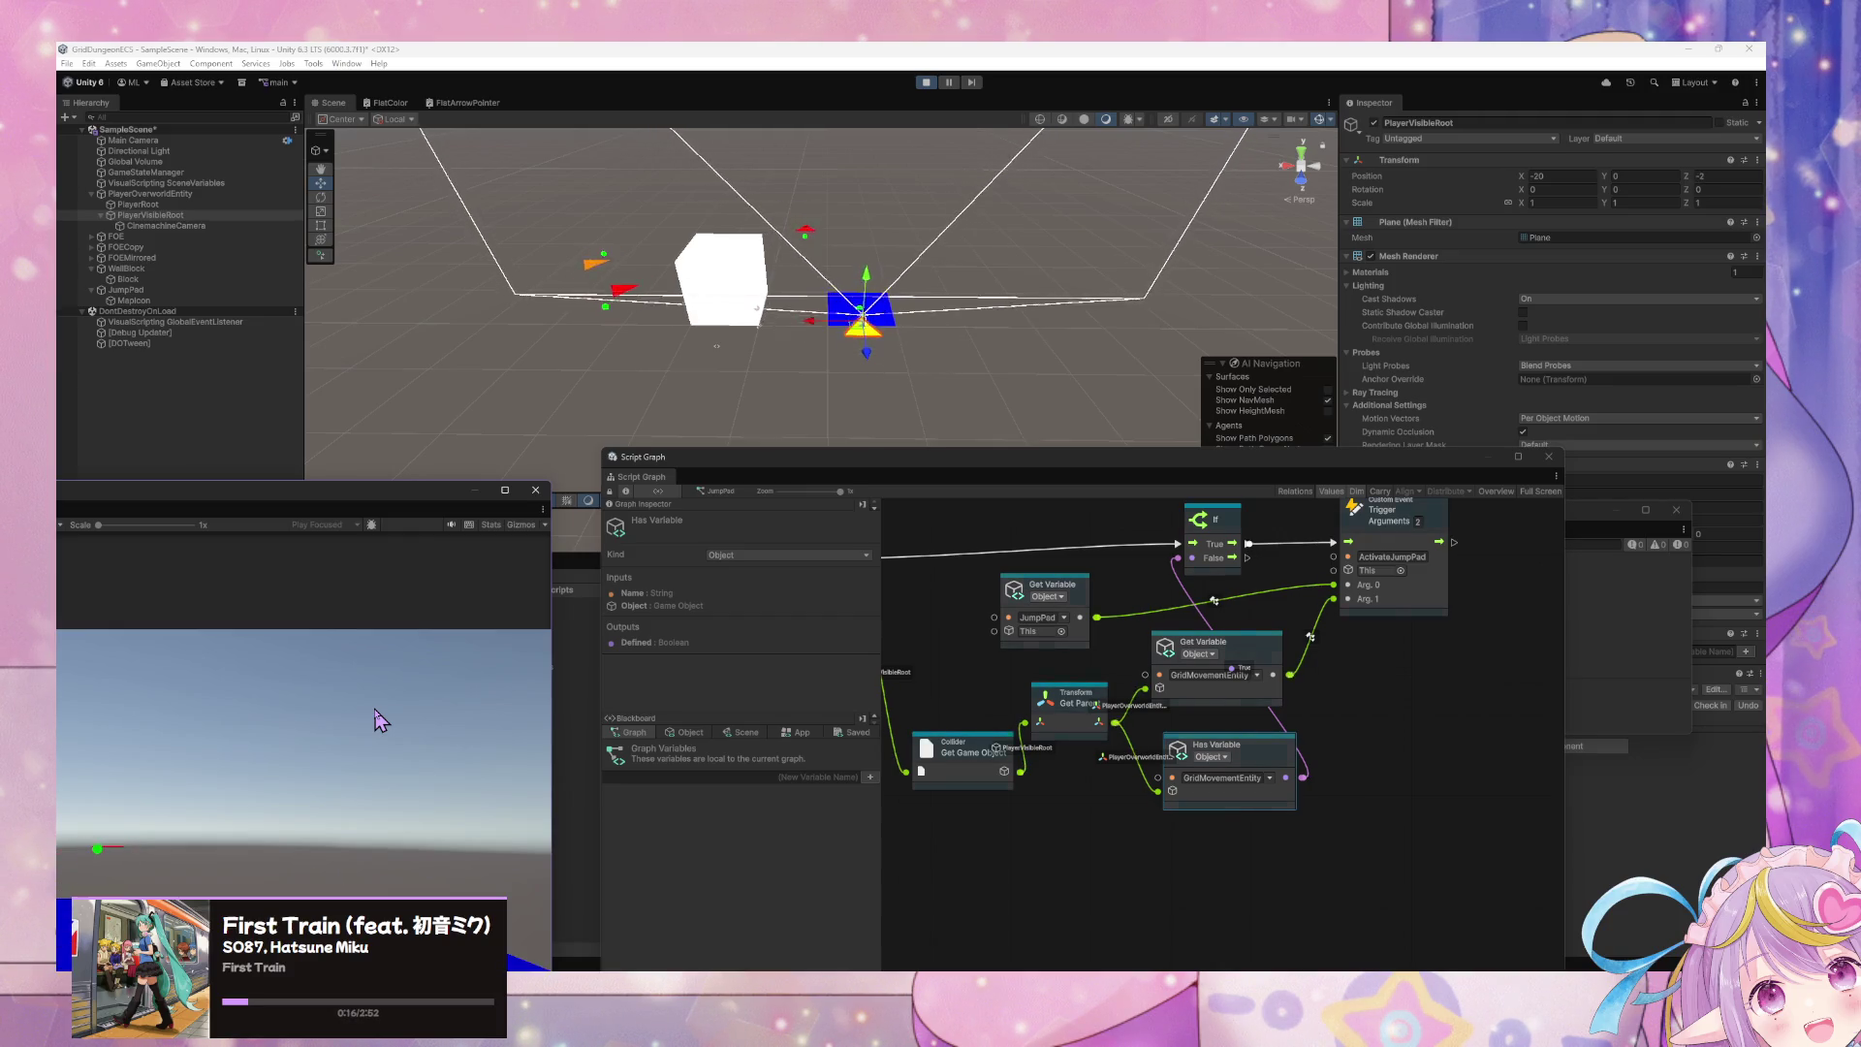
pyautogui.press('s')
pyautogui.press('s')
pyautogui.press('s')
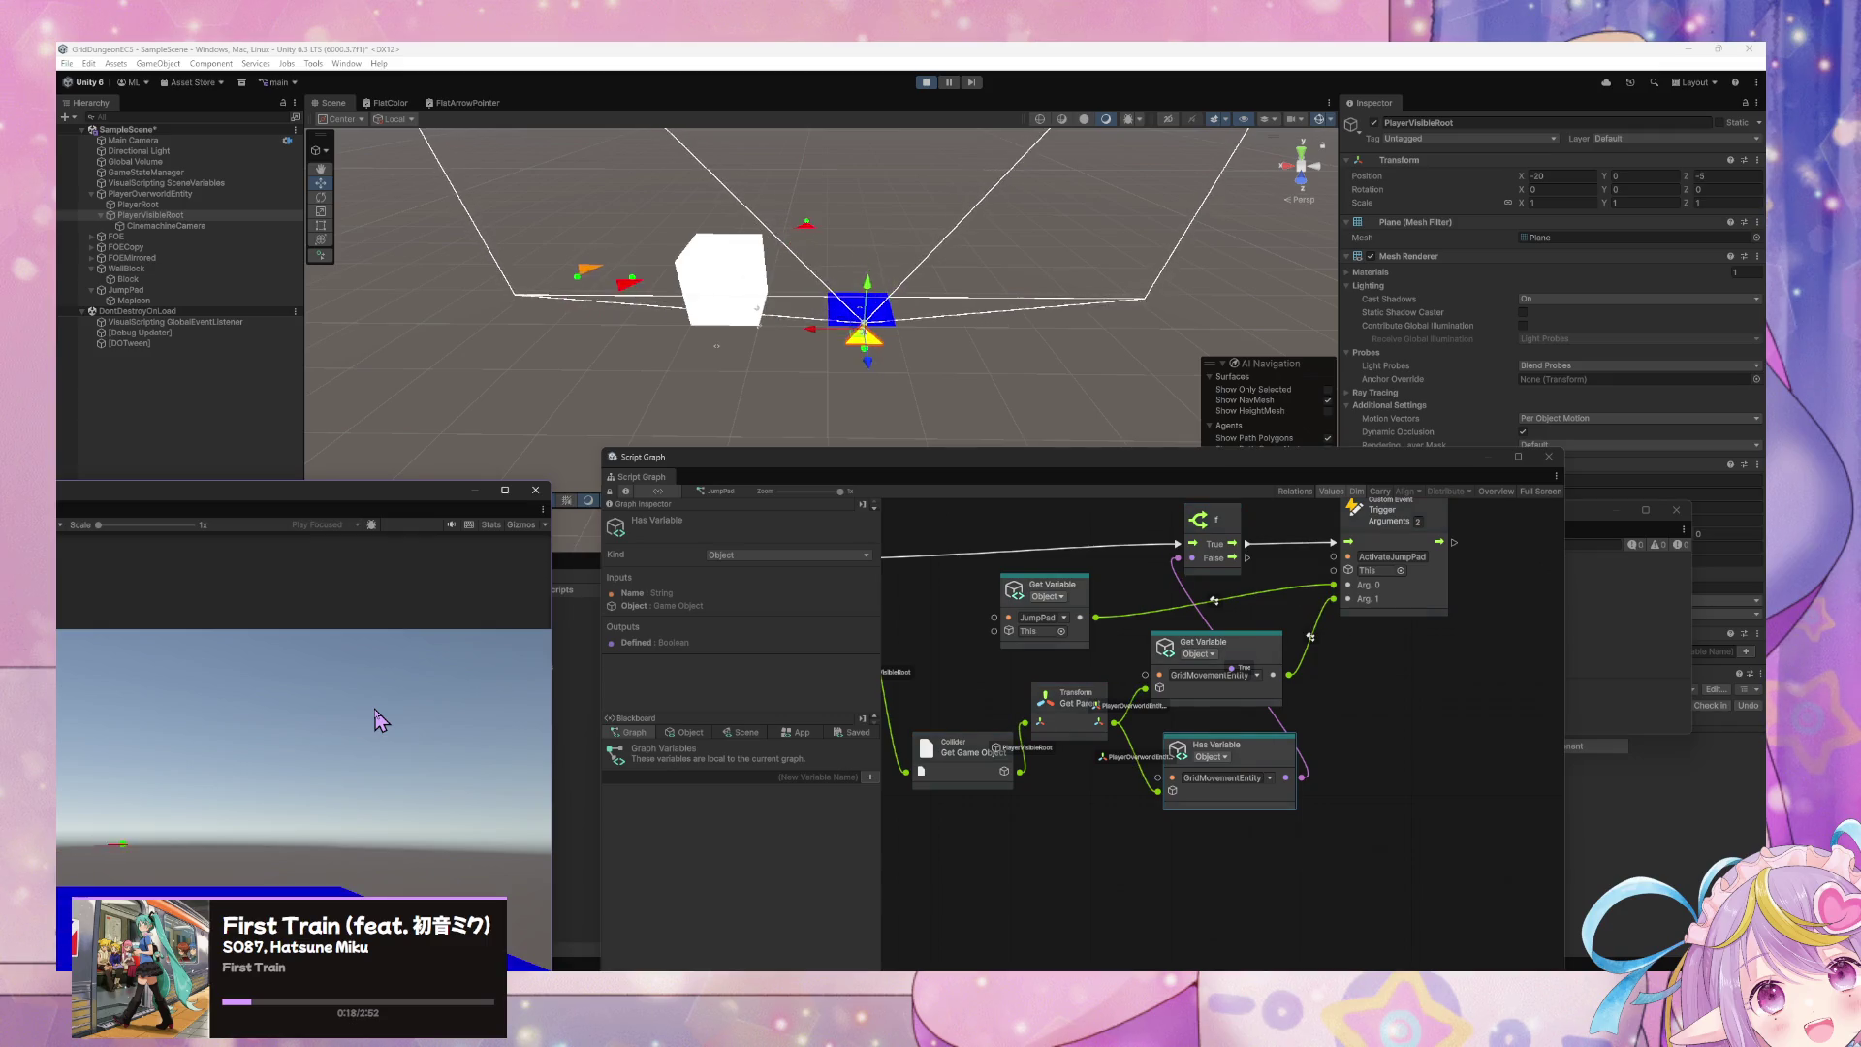
pyautogui.press('s')
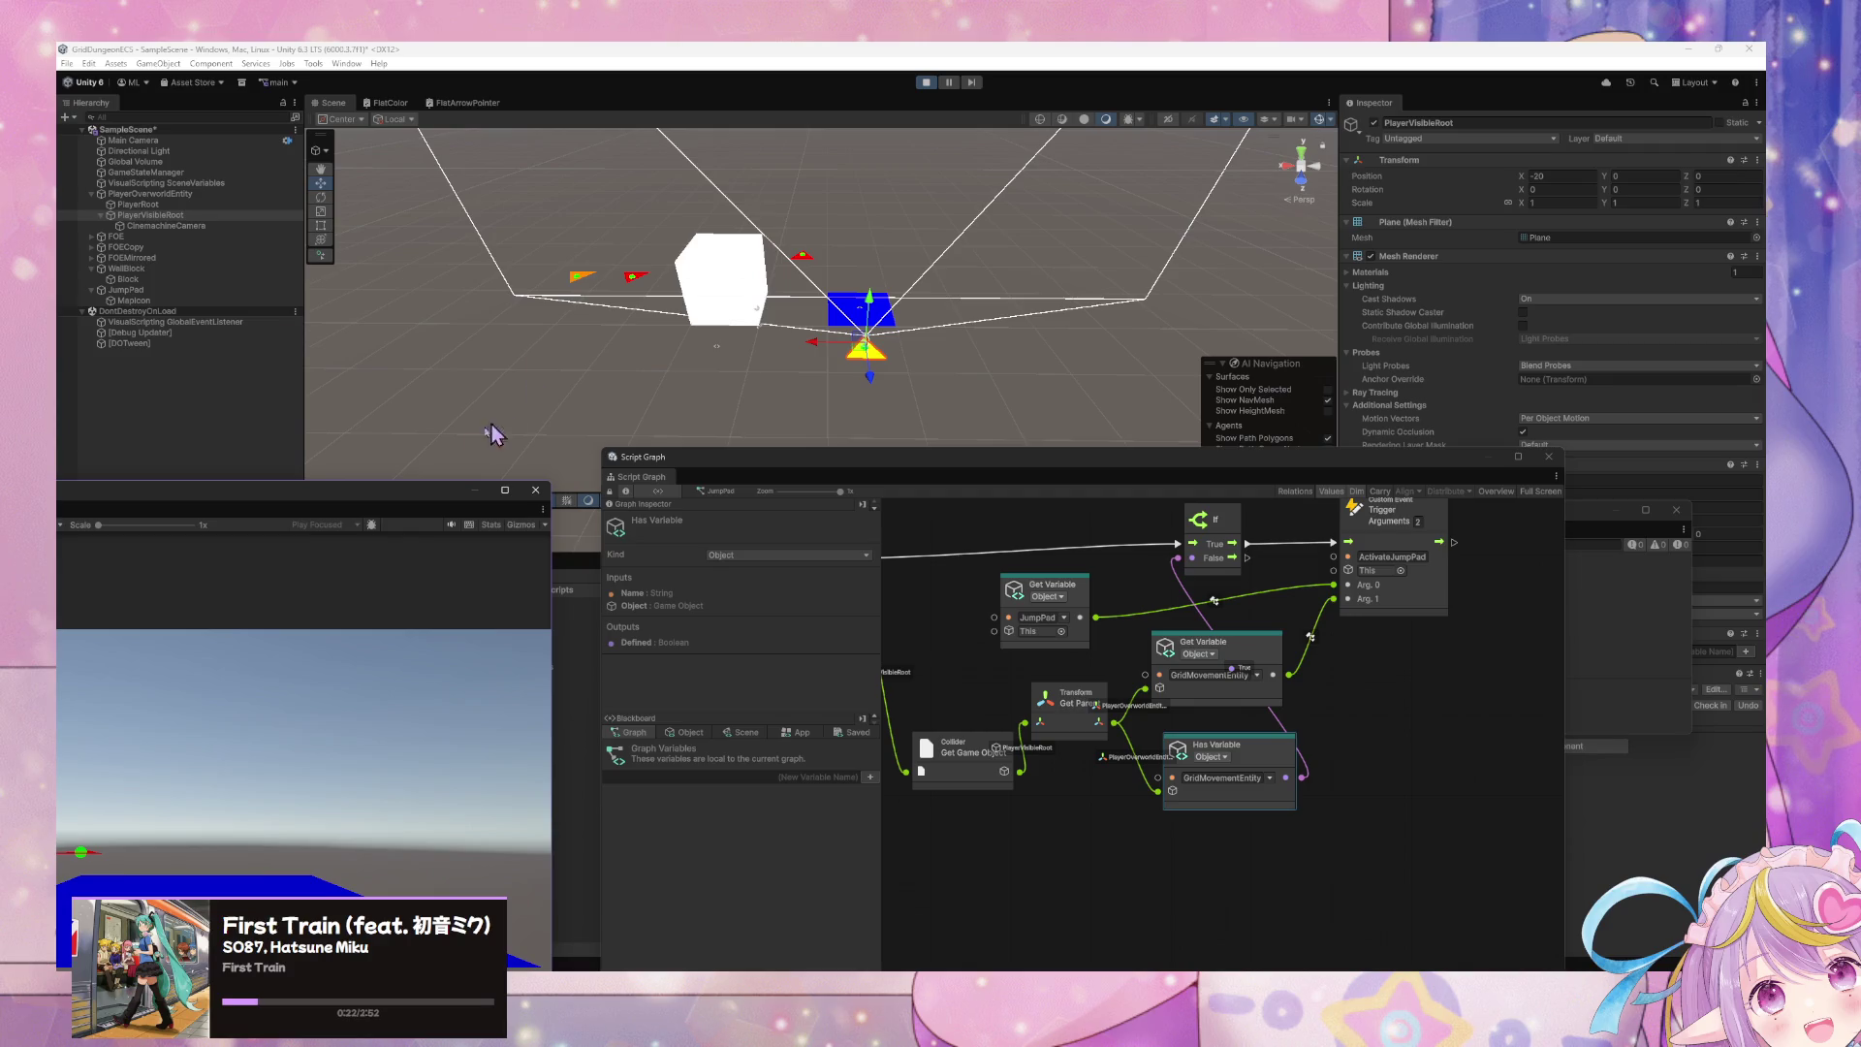
# - Review GameStateManager's Handle GridMovementEntity Interactions graph and App variables, then select JumpPad
pyautogui.click(187, 174)
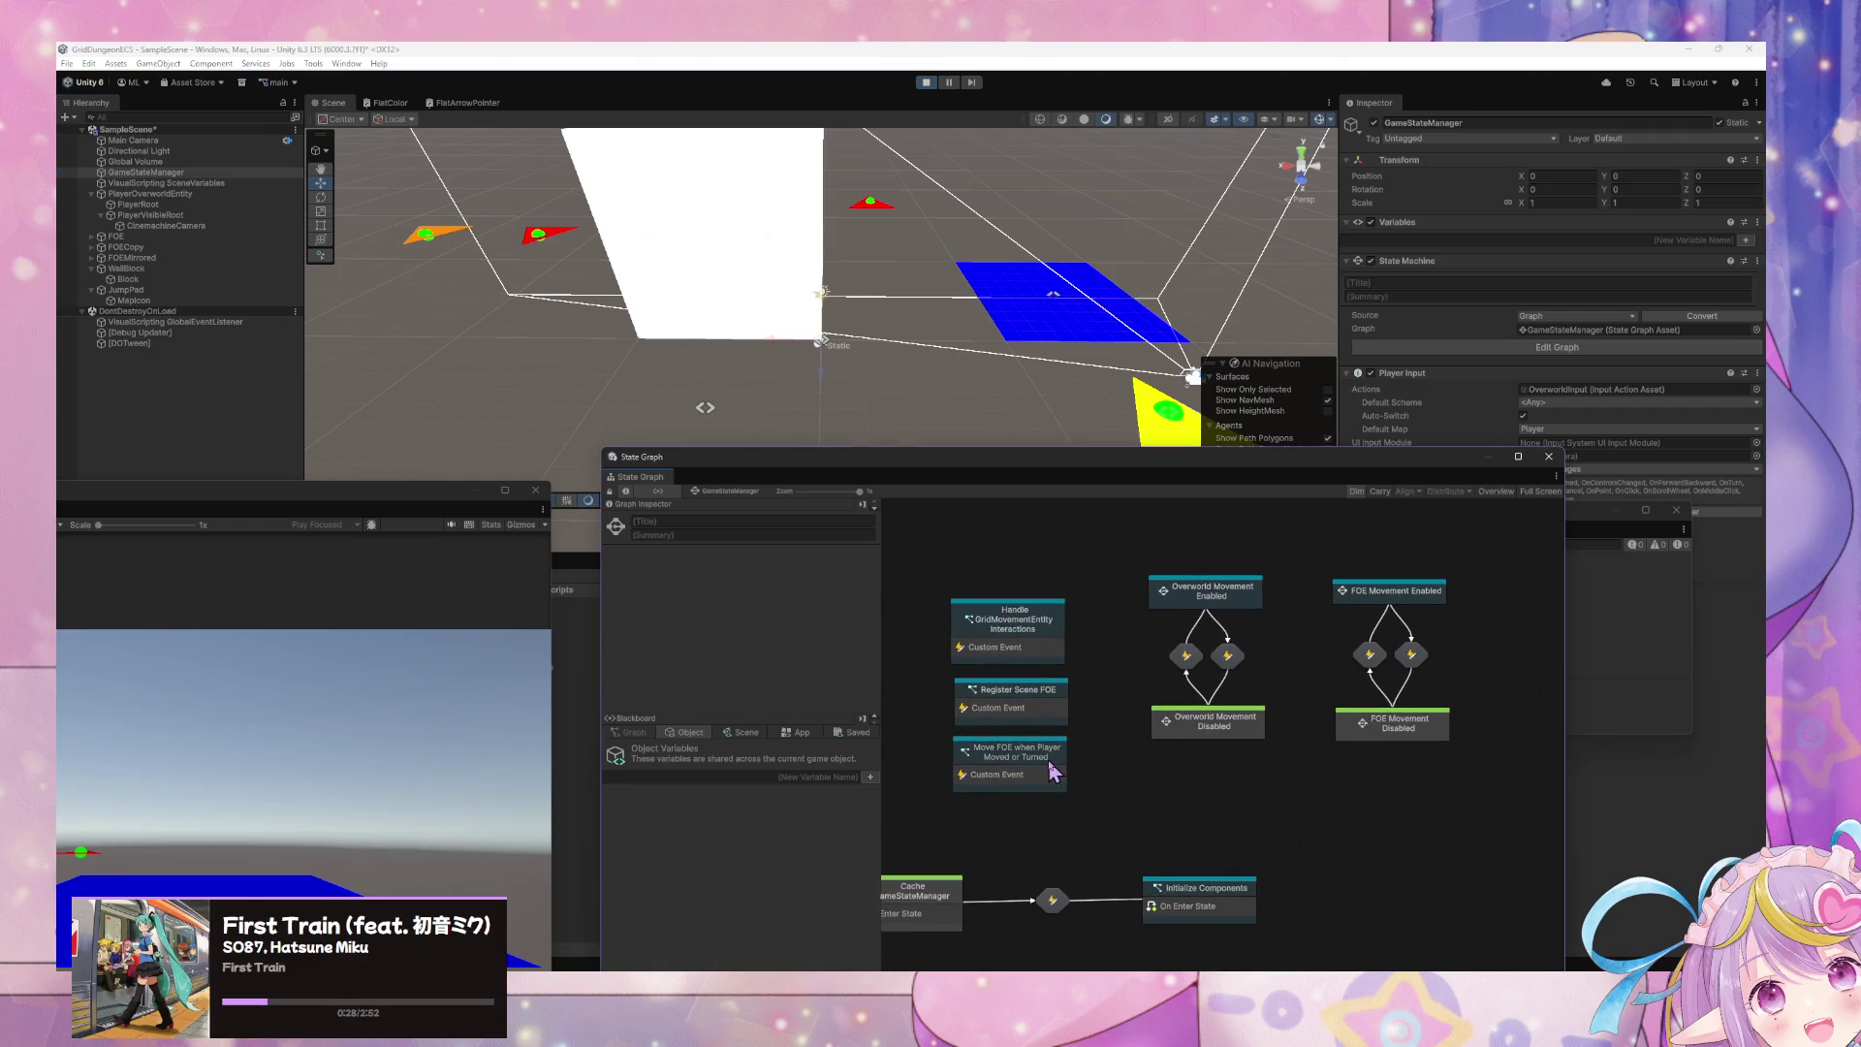
pyautogui.doubleClick(1023, 632)
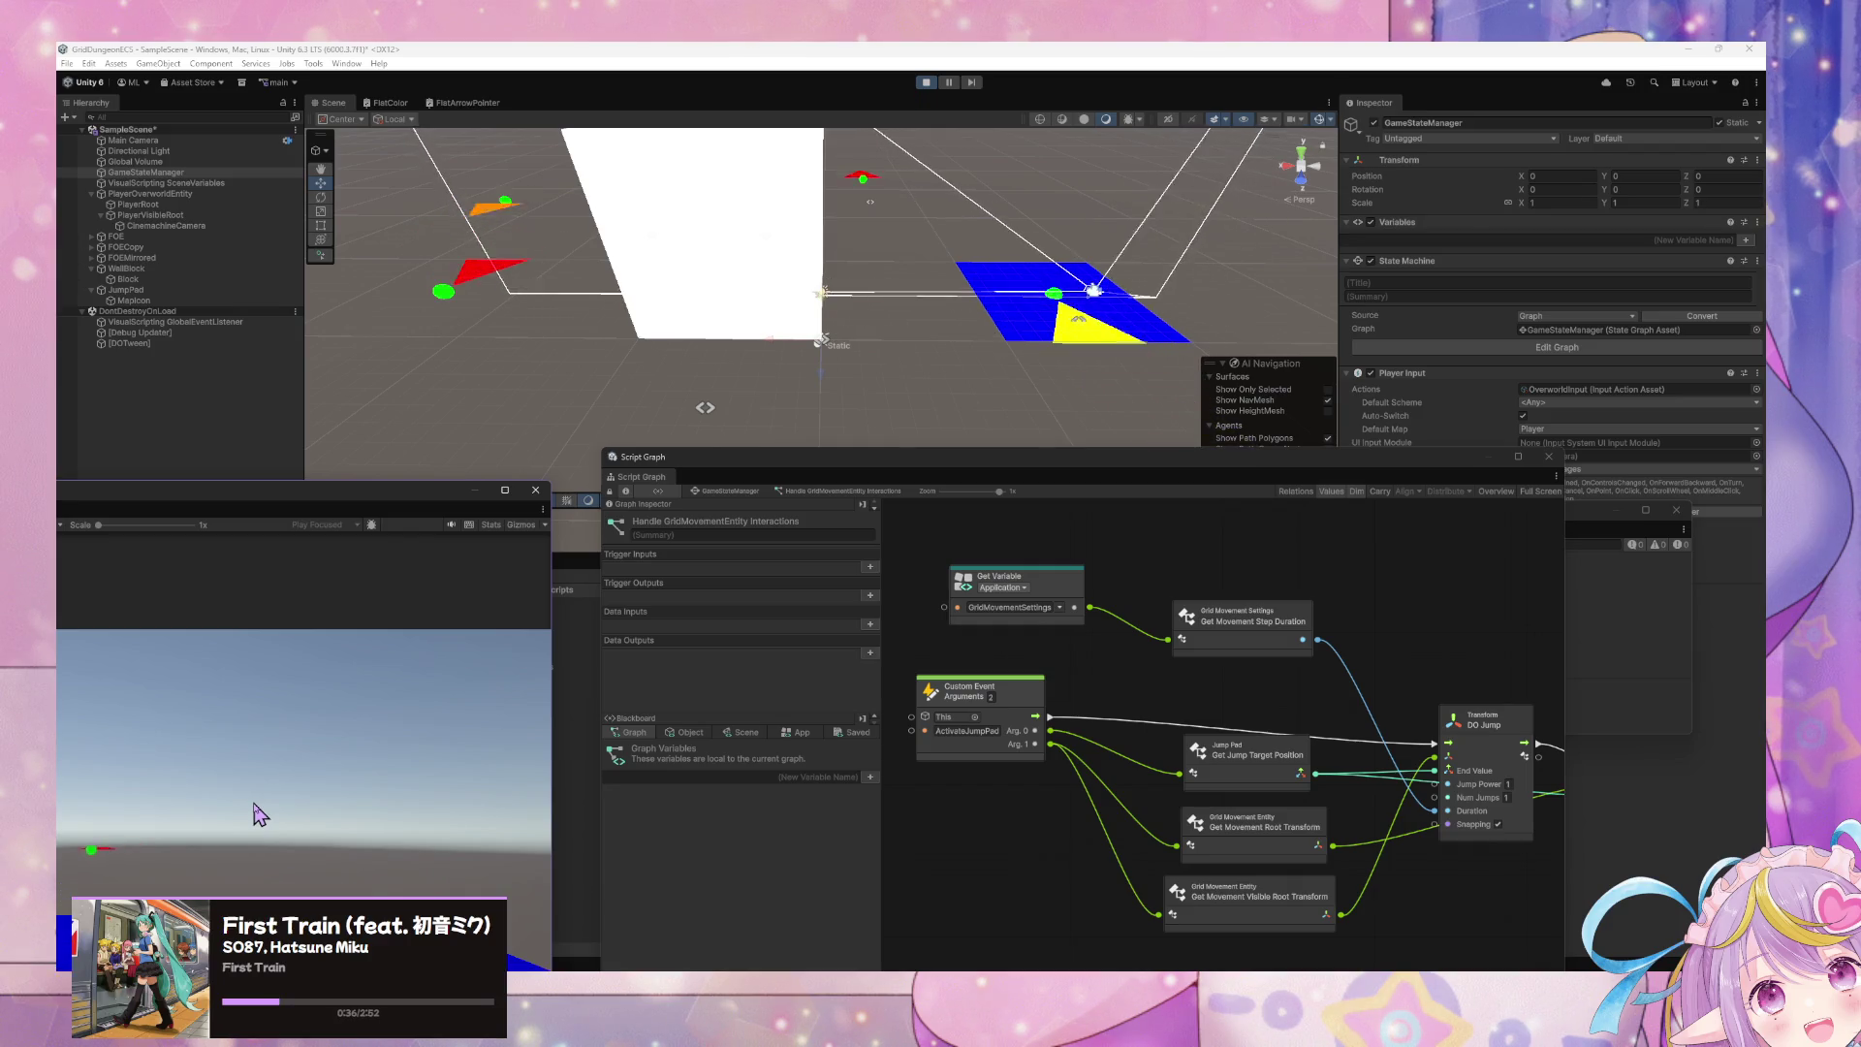
pyautogui.click(801, 733)
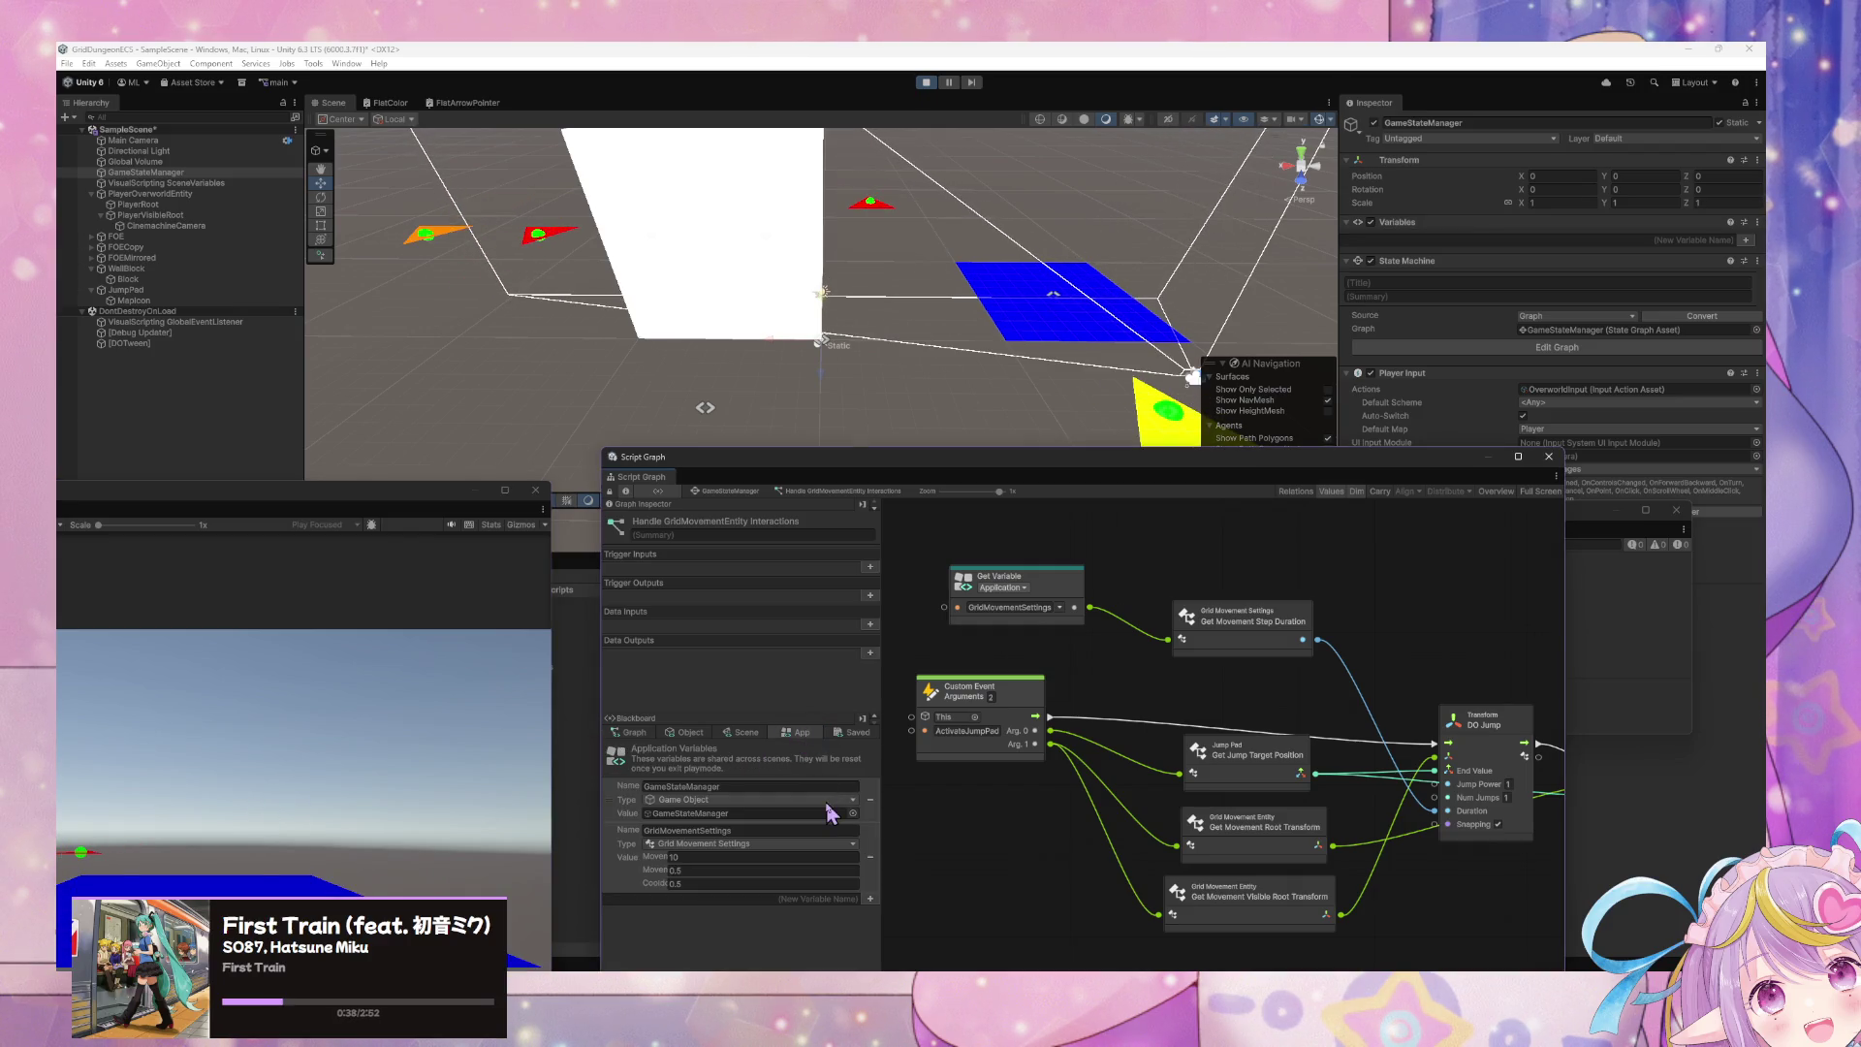
pyautogui.click(738, 785)
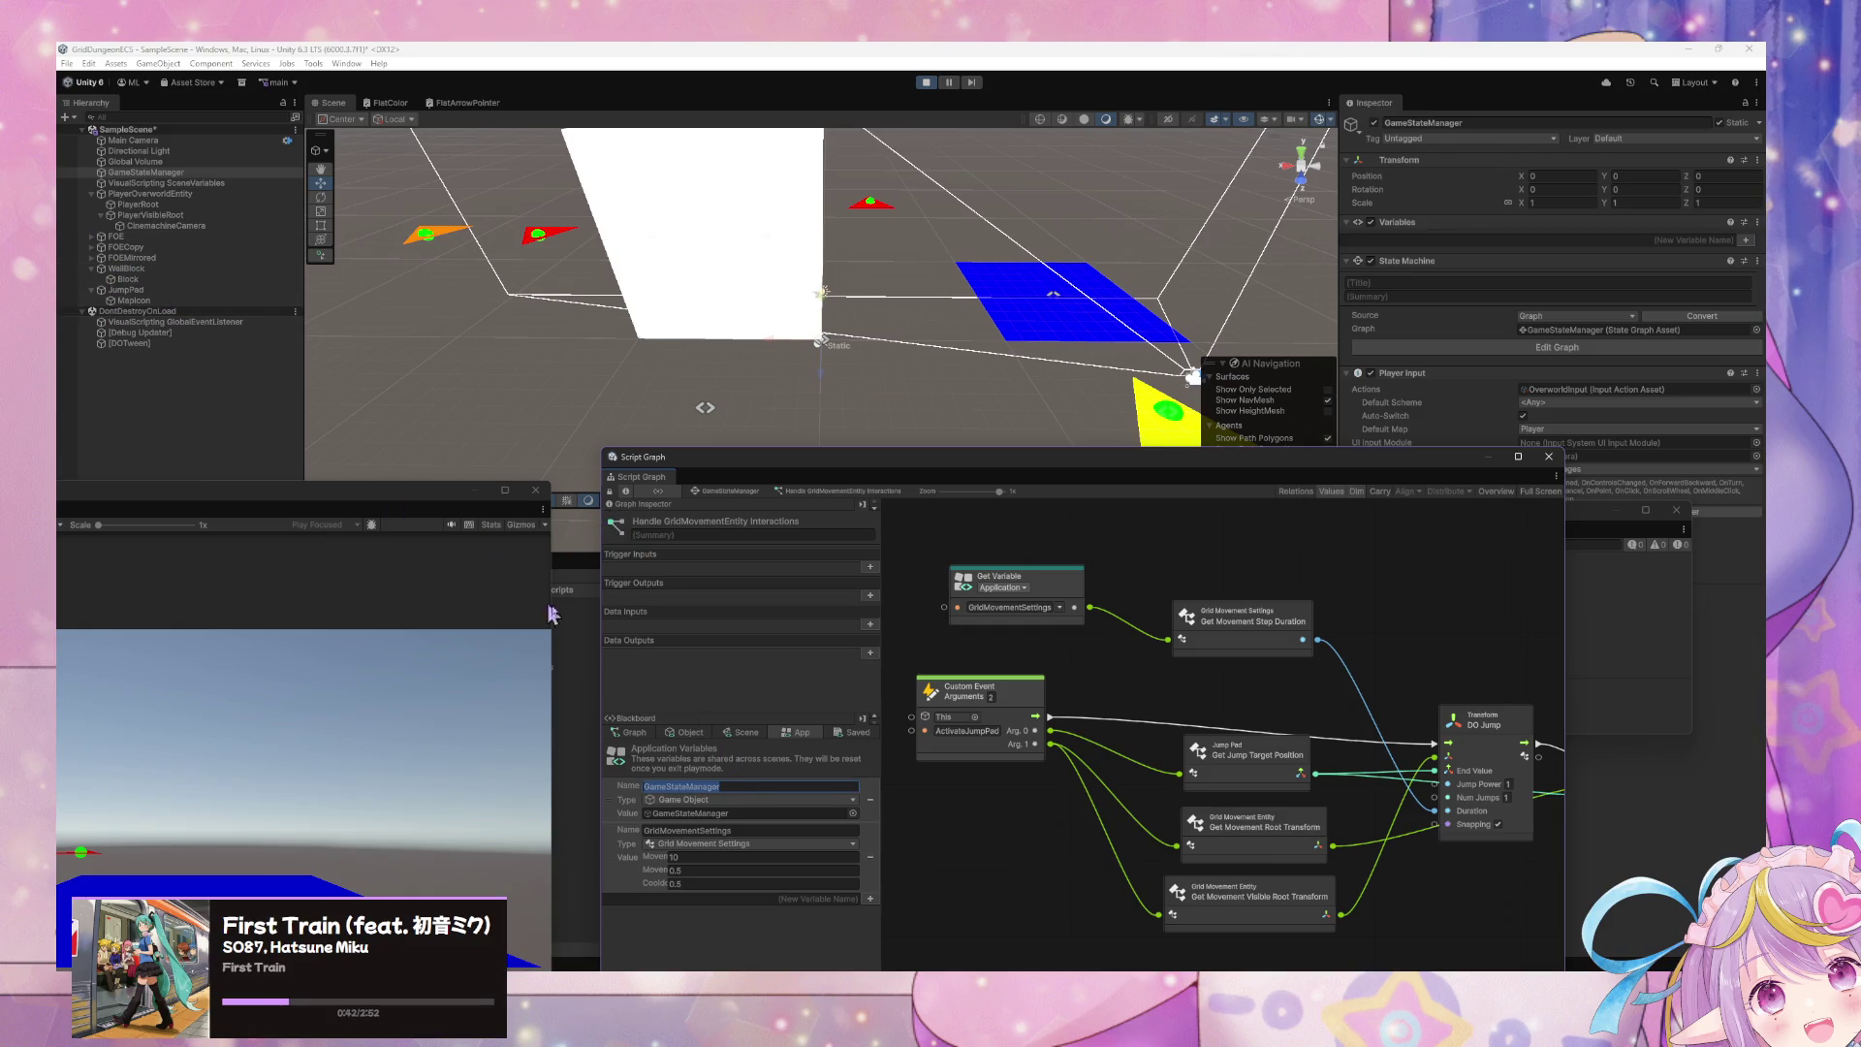
pyautogui.click(744, 493)
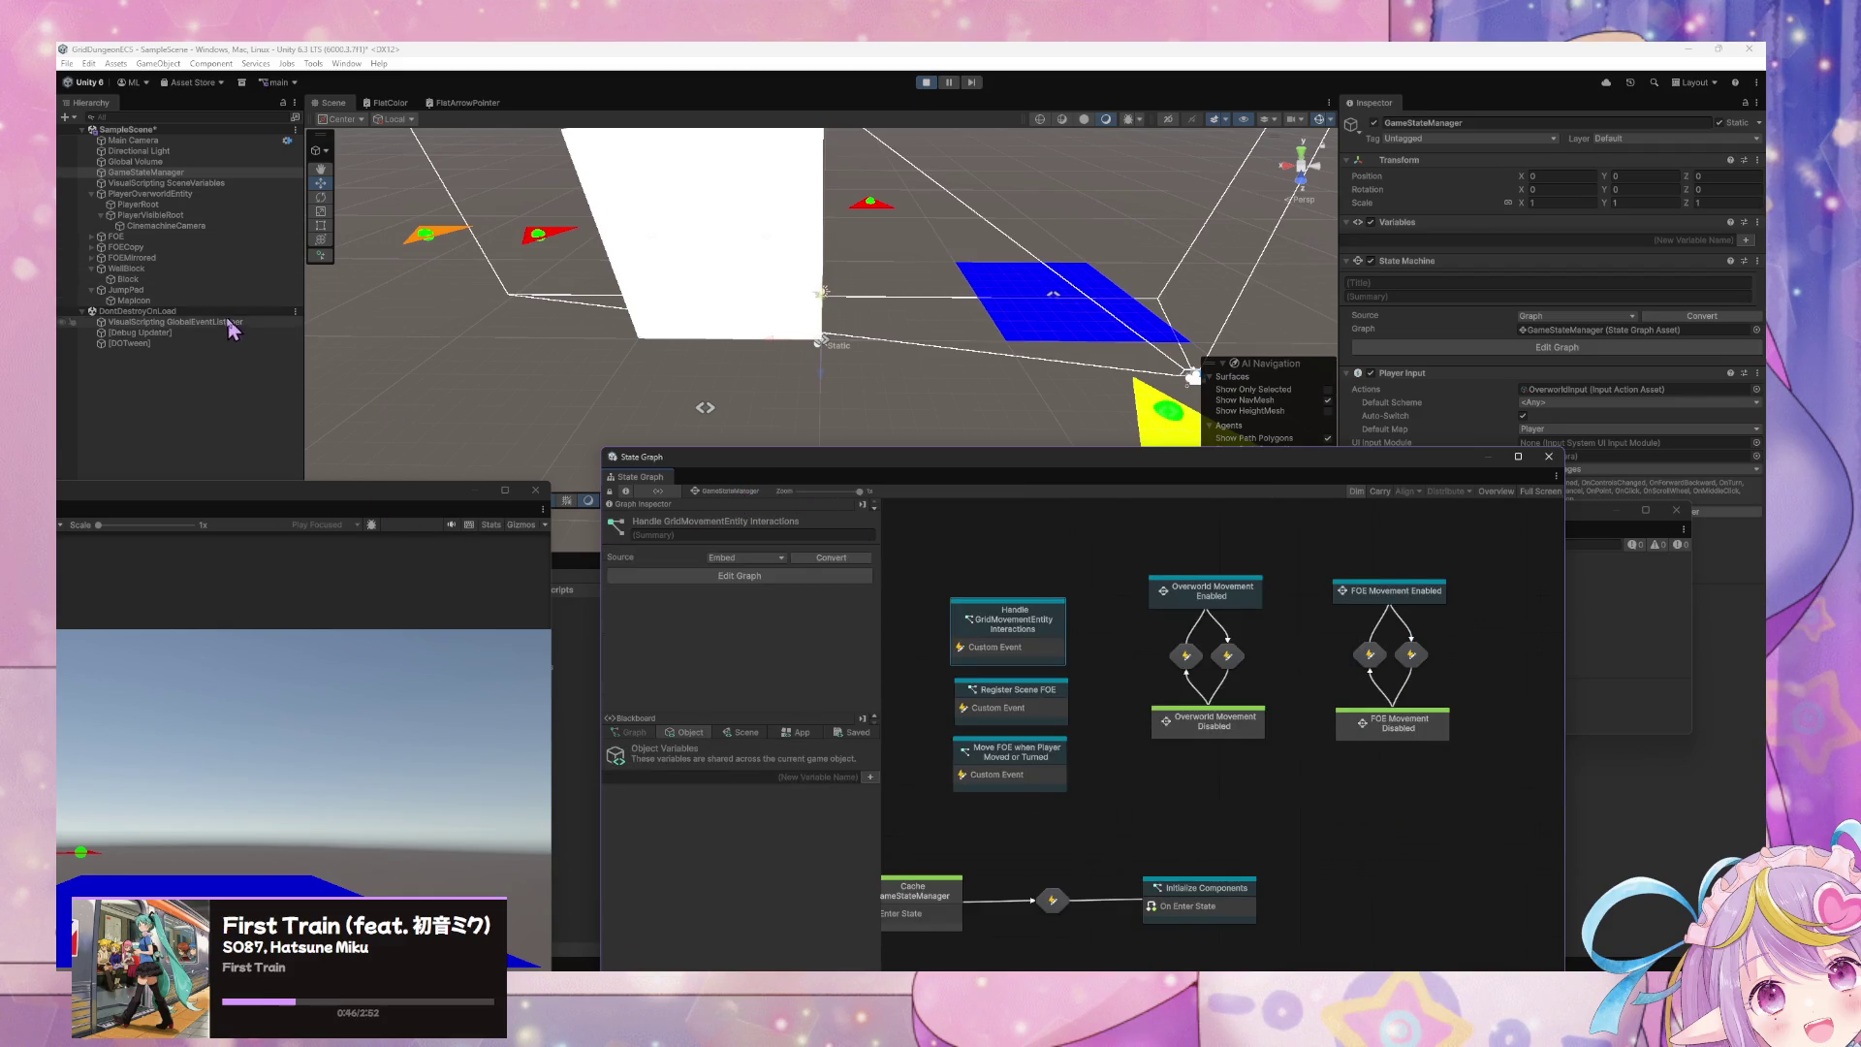
pyautogui.click(198, 291)
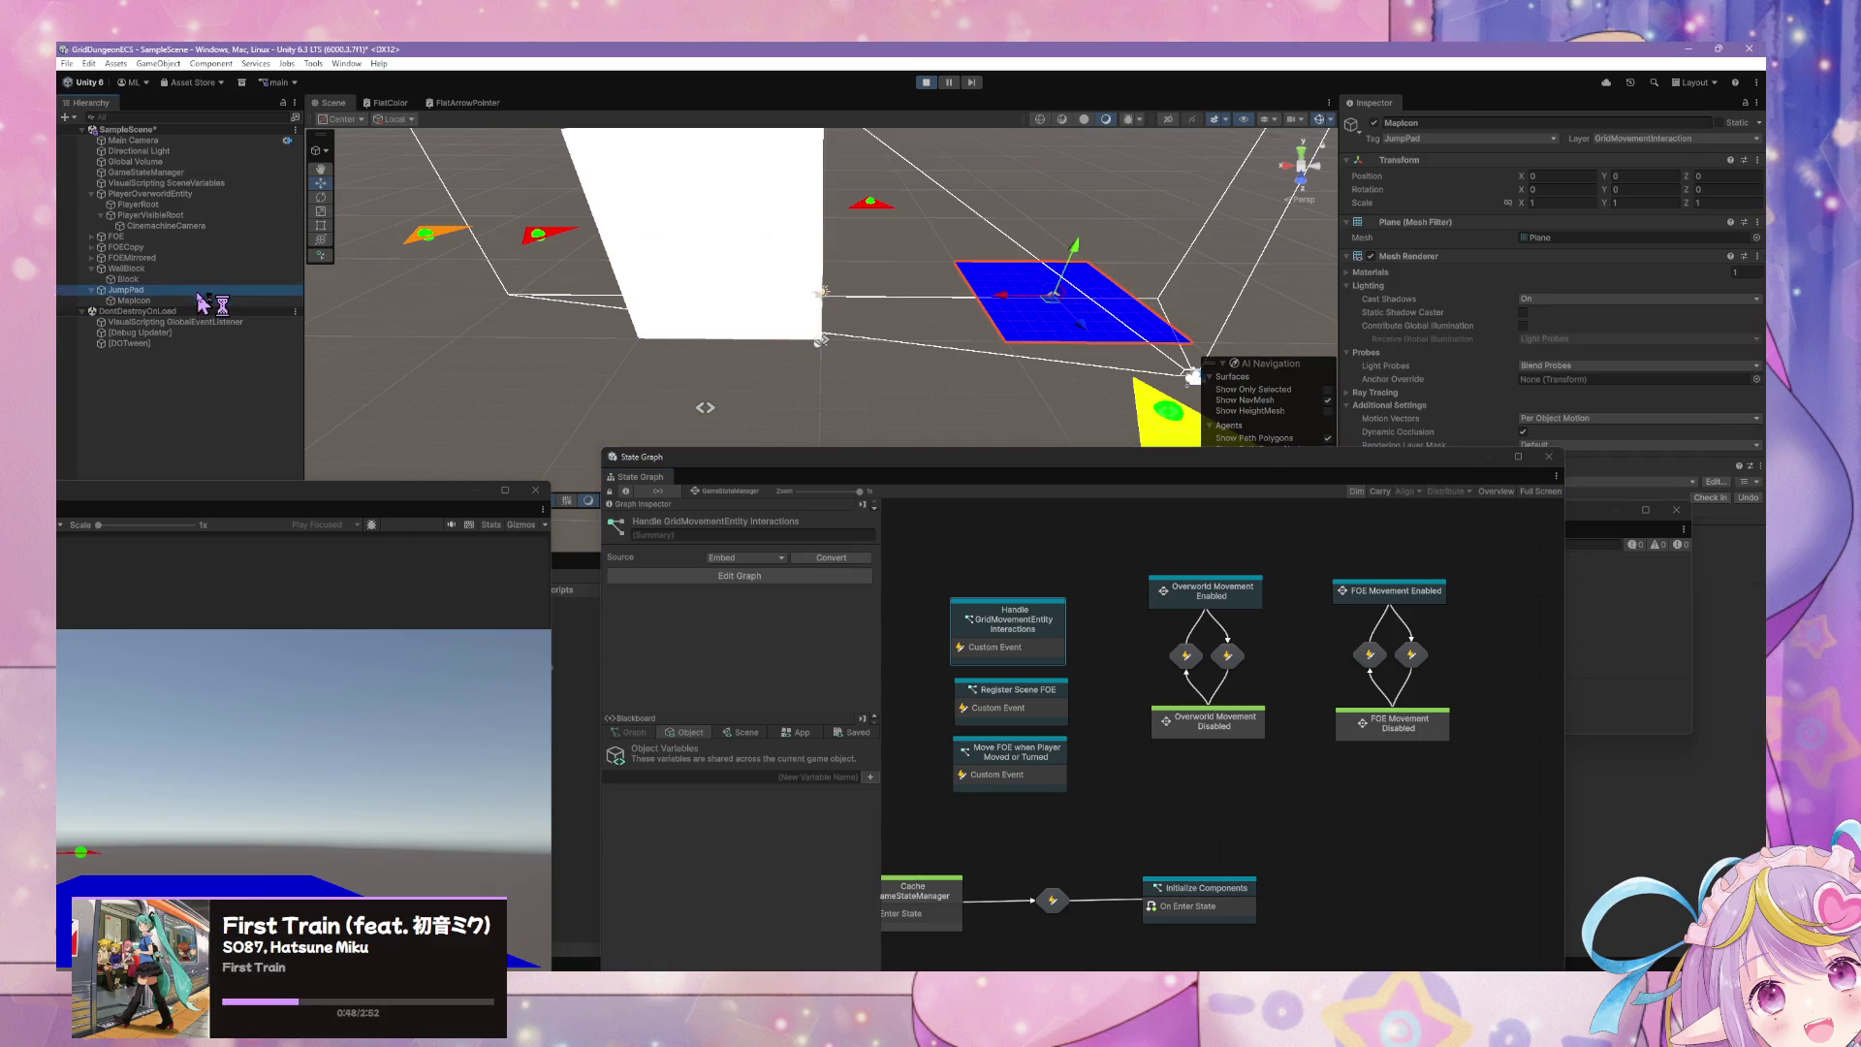
# - Drop a GameStateManager App variable node and wire it as the ActivateJumpPad trigger's target
pyautogui.moveTo(1343, 656); pyautogui.dragTo(1277, 708)
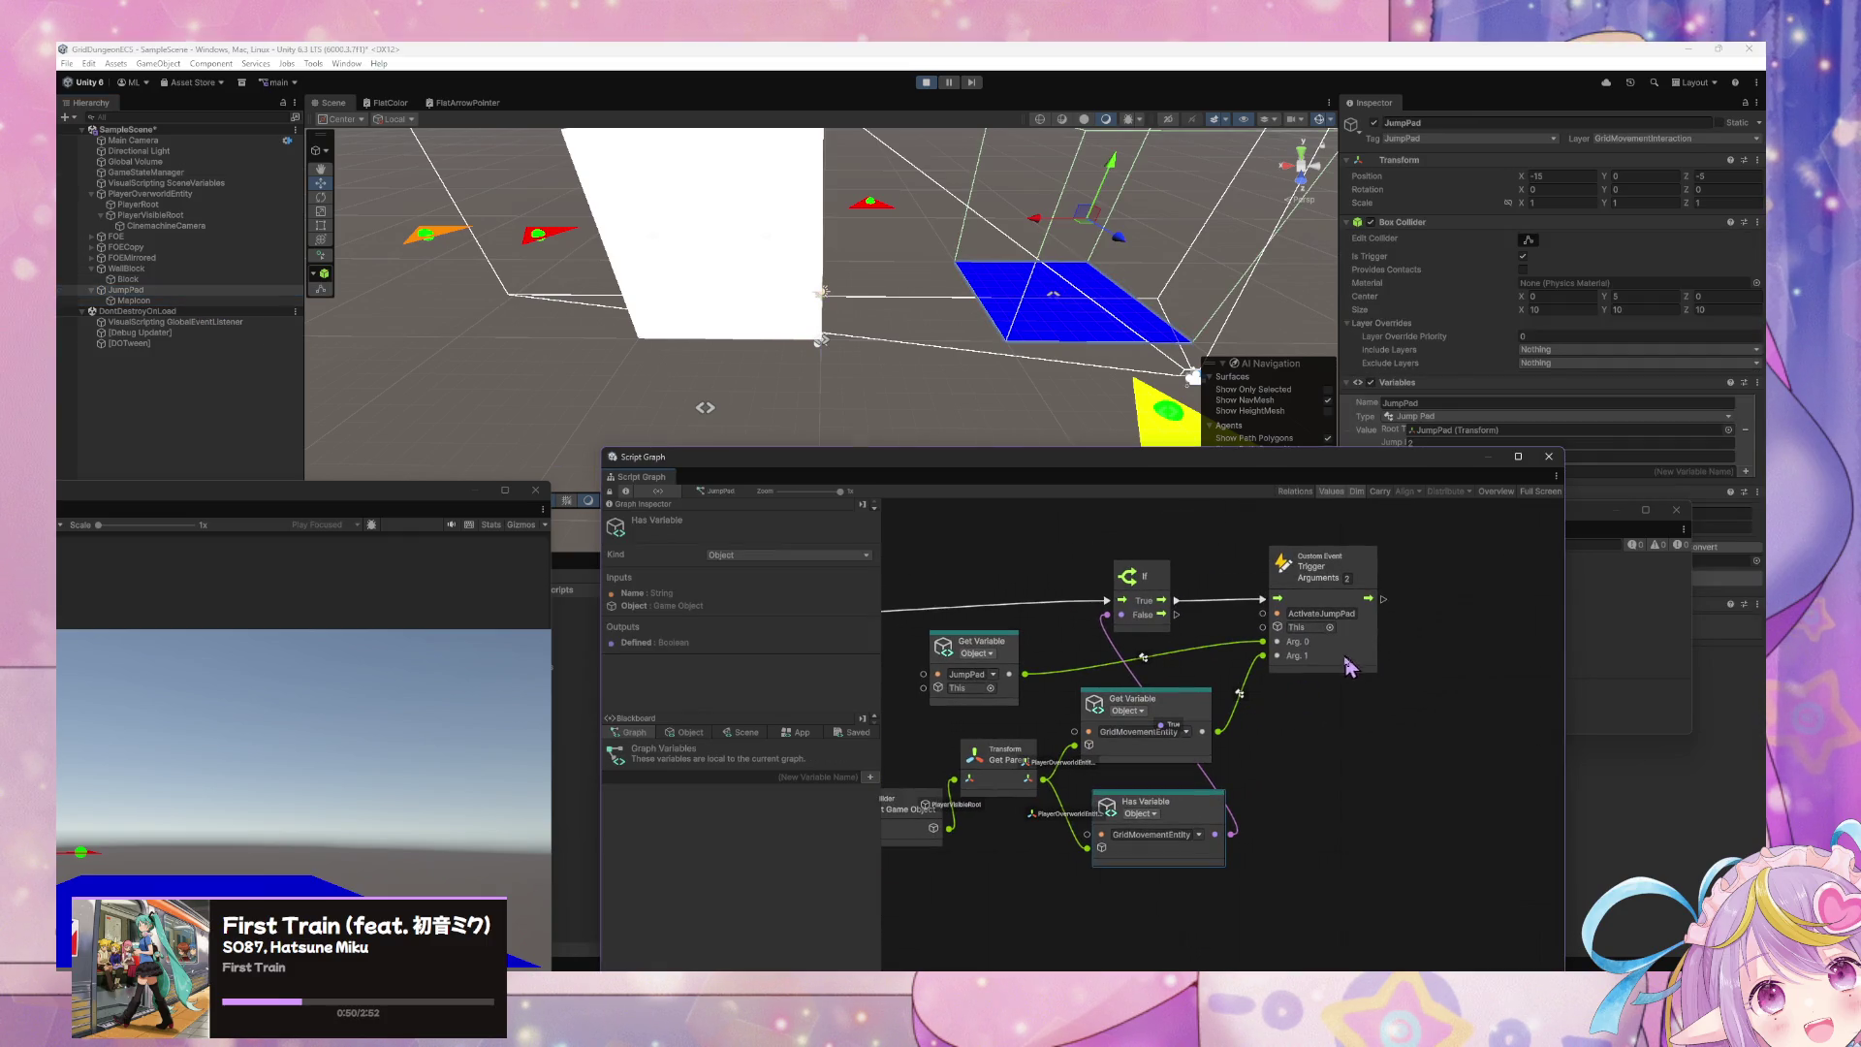
pyautogui.moveTo(1265, 640); pyautogui.dragTo(1329, 714)
pyautogui.click(796, 732)
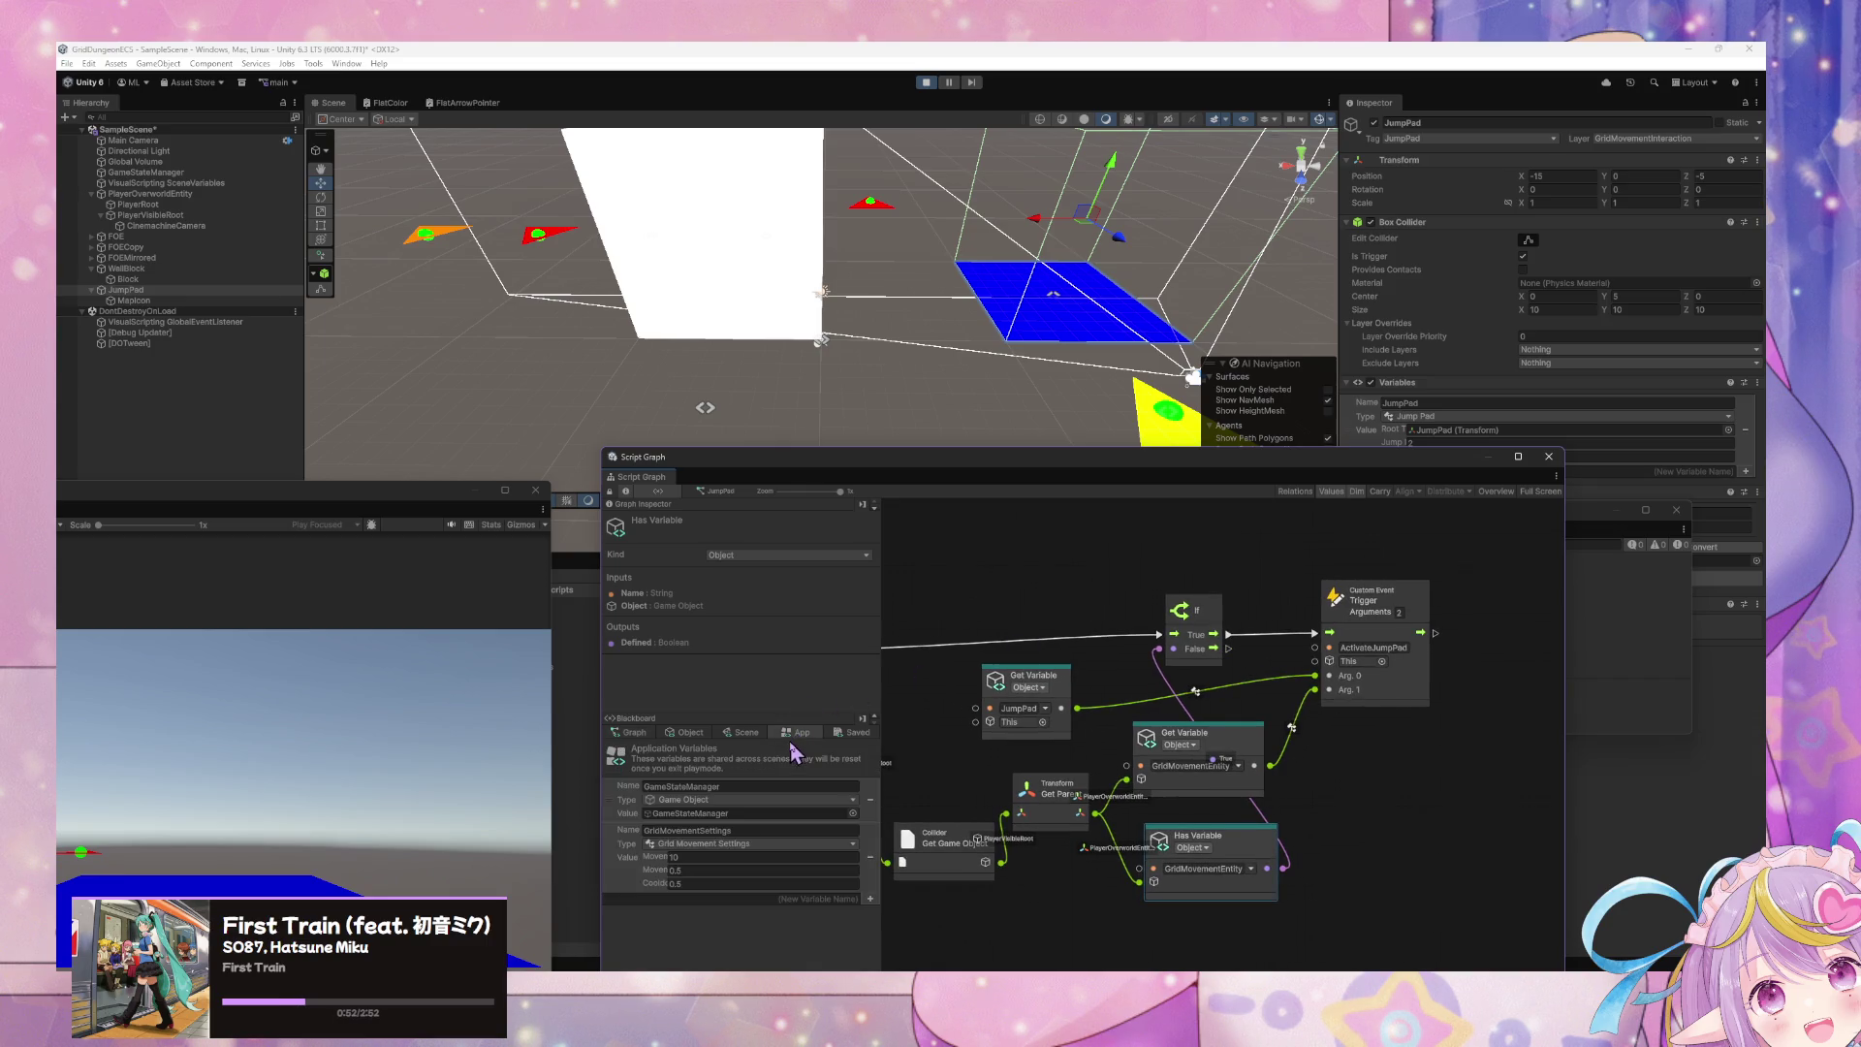
pyautogui.moveTo(641, 814)
pyautogui.mouseDown()
pyautogui.moveTo(822, 656)
pyautogui.moveTo(1163, 552)
pyautogui.moveTo(1233, 581)
pyautogui.mouseUp()
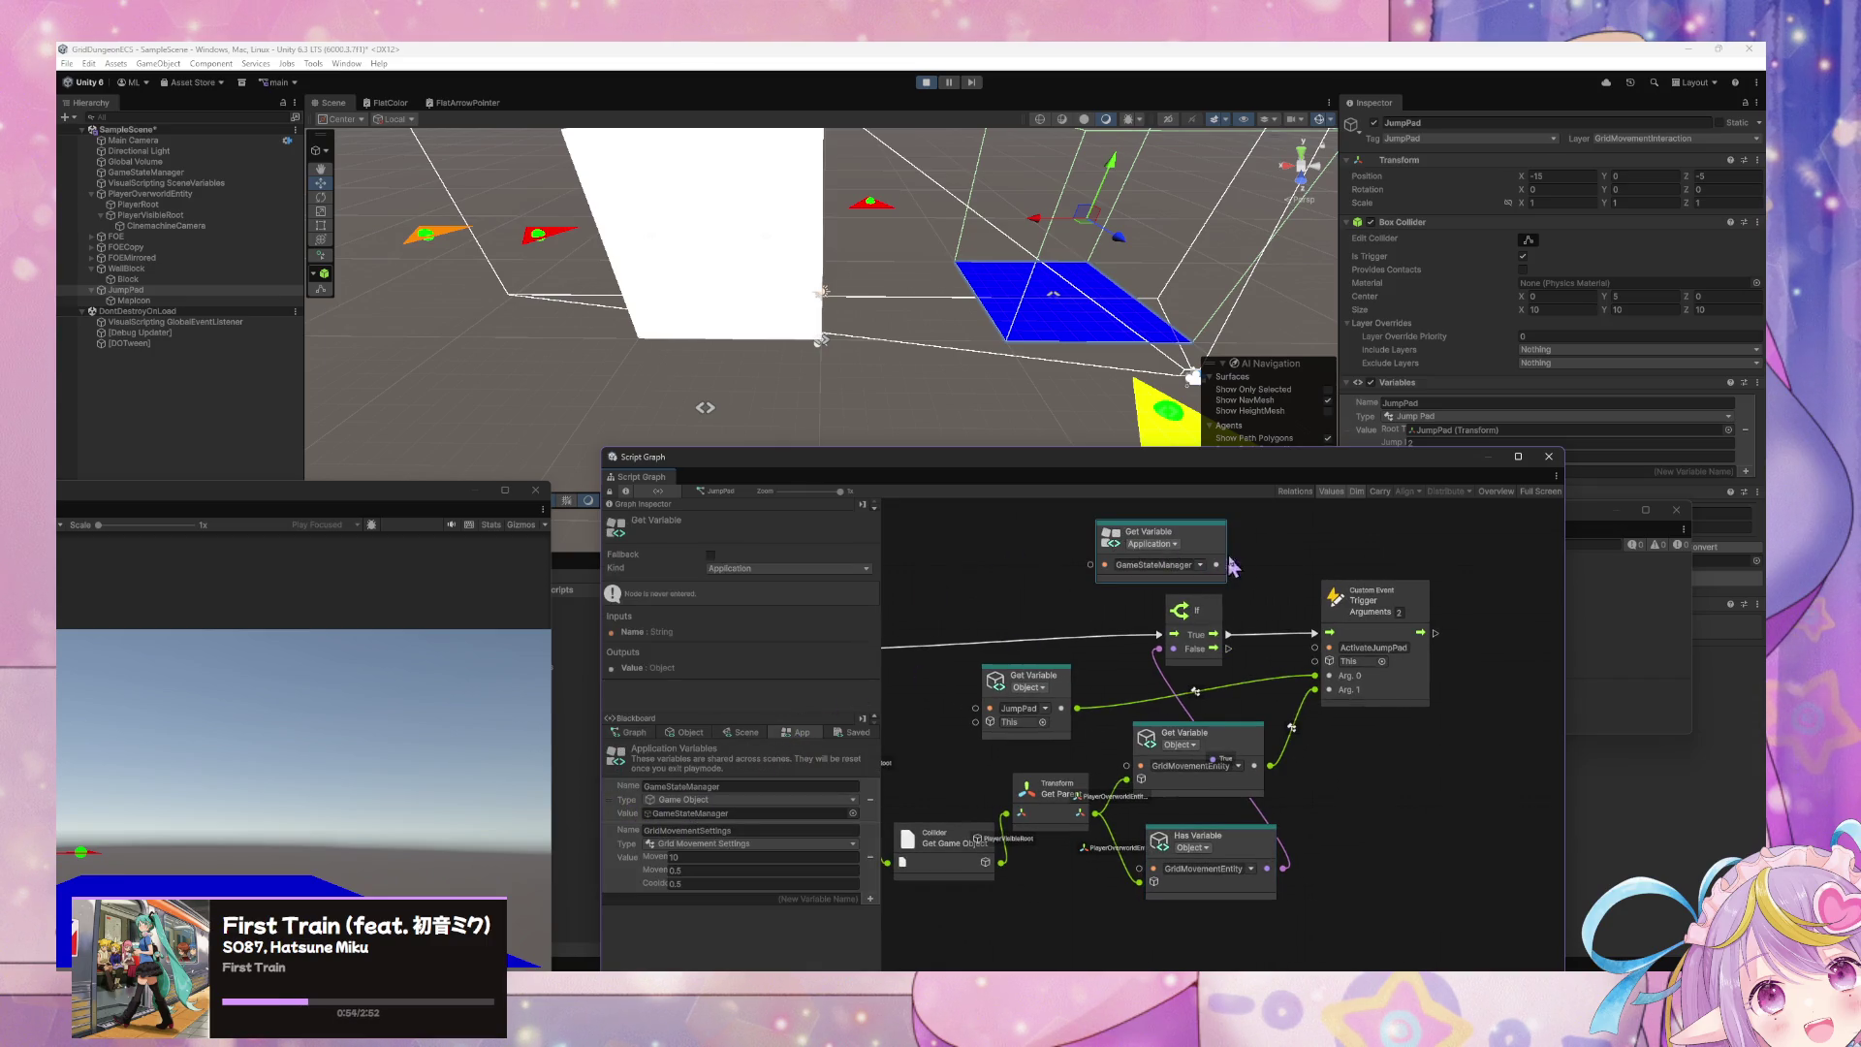
pyautogui.moveTo(1308, 667); pyautogui.dragTo(1314, 661)
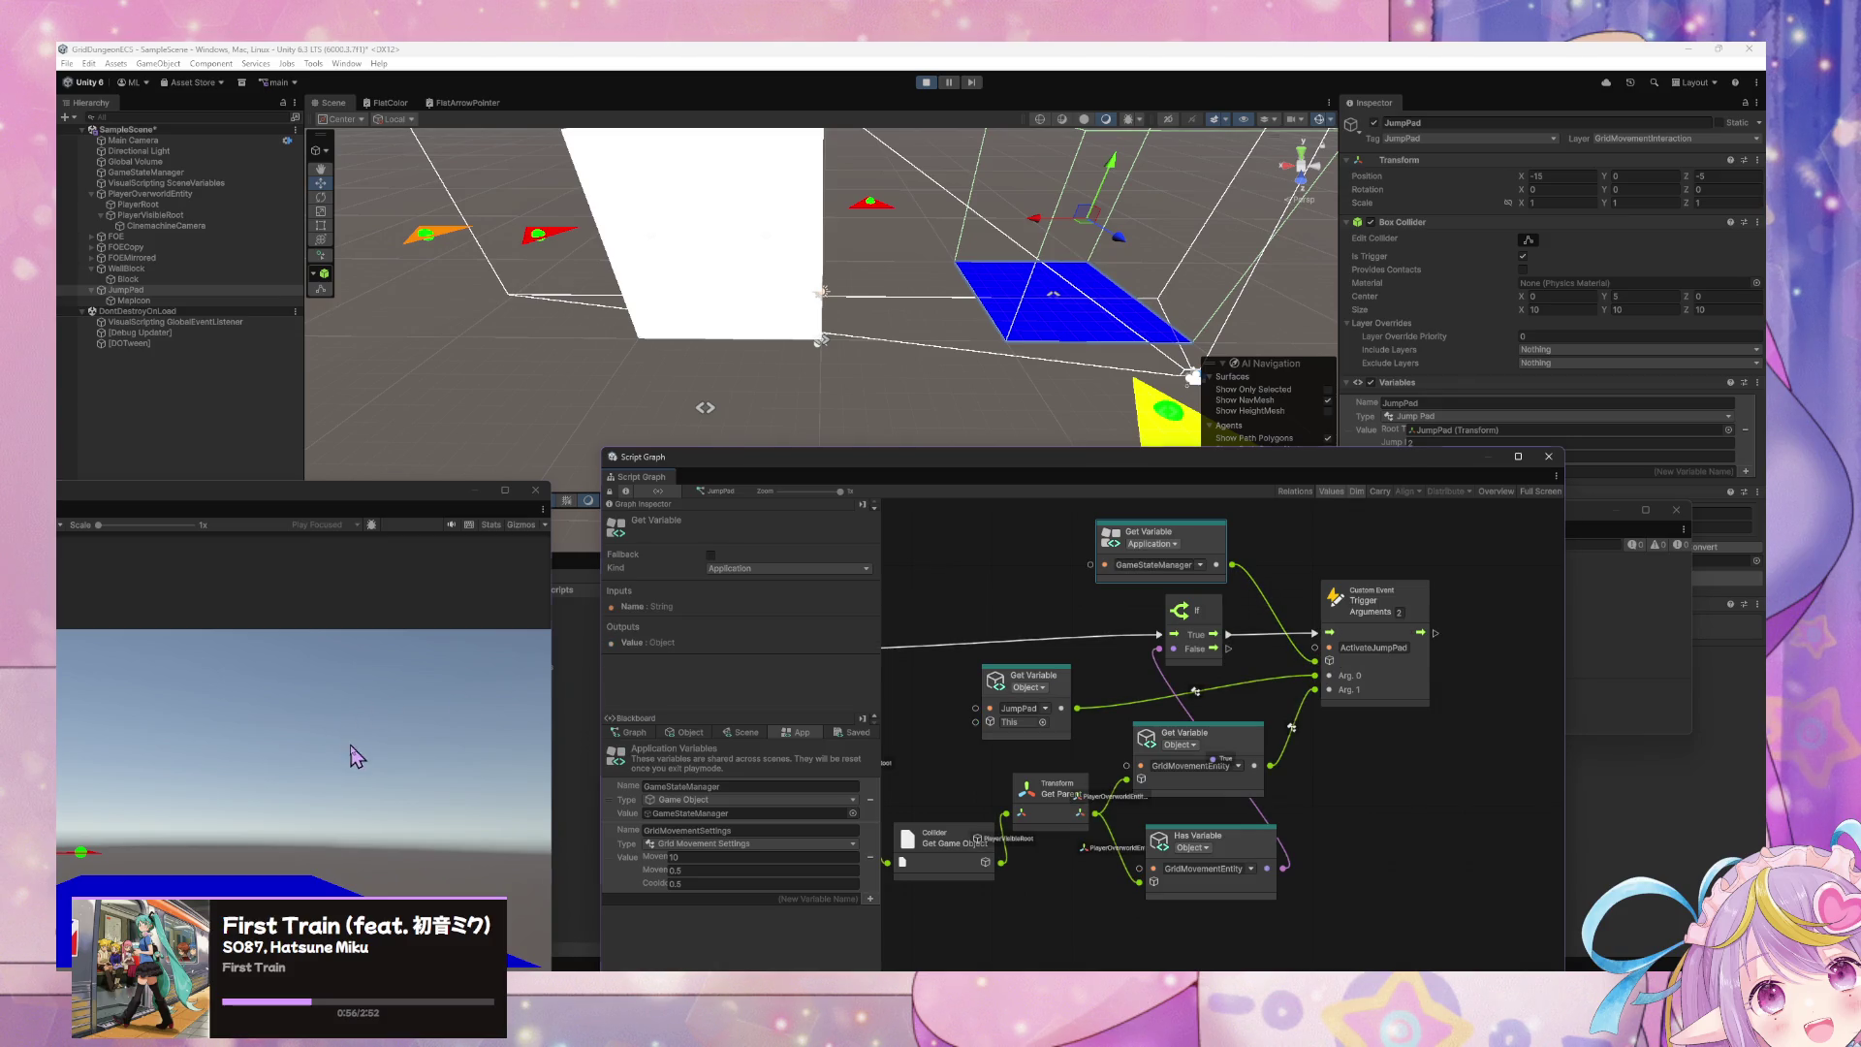
pyautogui.moveTo(927, 427)
pyautogui.mouseDown()
pyautogui.moveTo(1179, 302)
pyautogui.moveTo(1215, 482)
pyautogui.mouseUp()
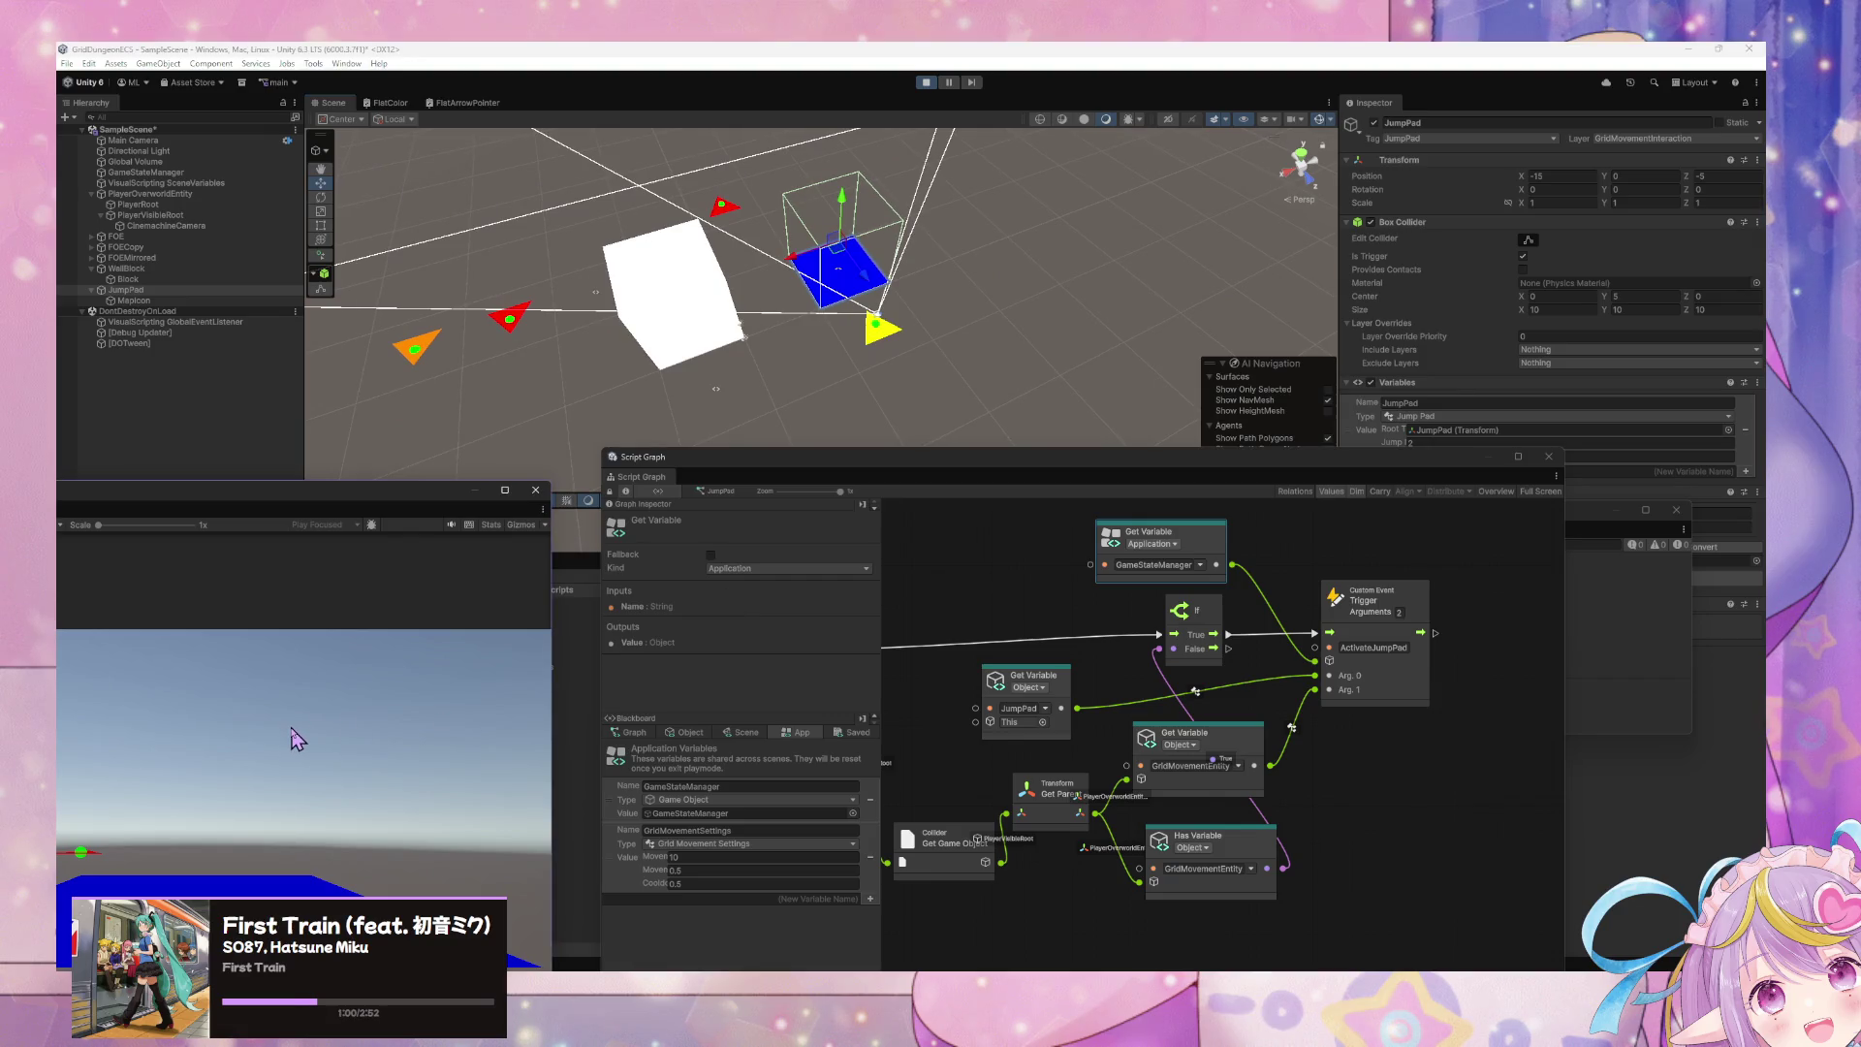
# - Walk the player onto the blue jump pad and select PlayerRoot in the hierarchy
pyautogui.click(321, 702)
pyautogui.press('w')
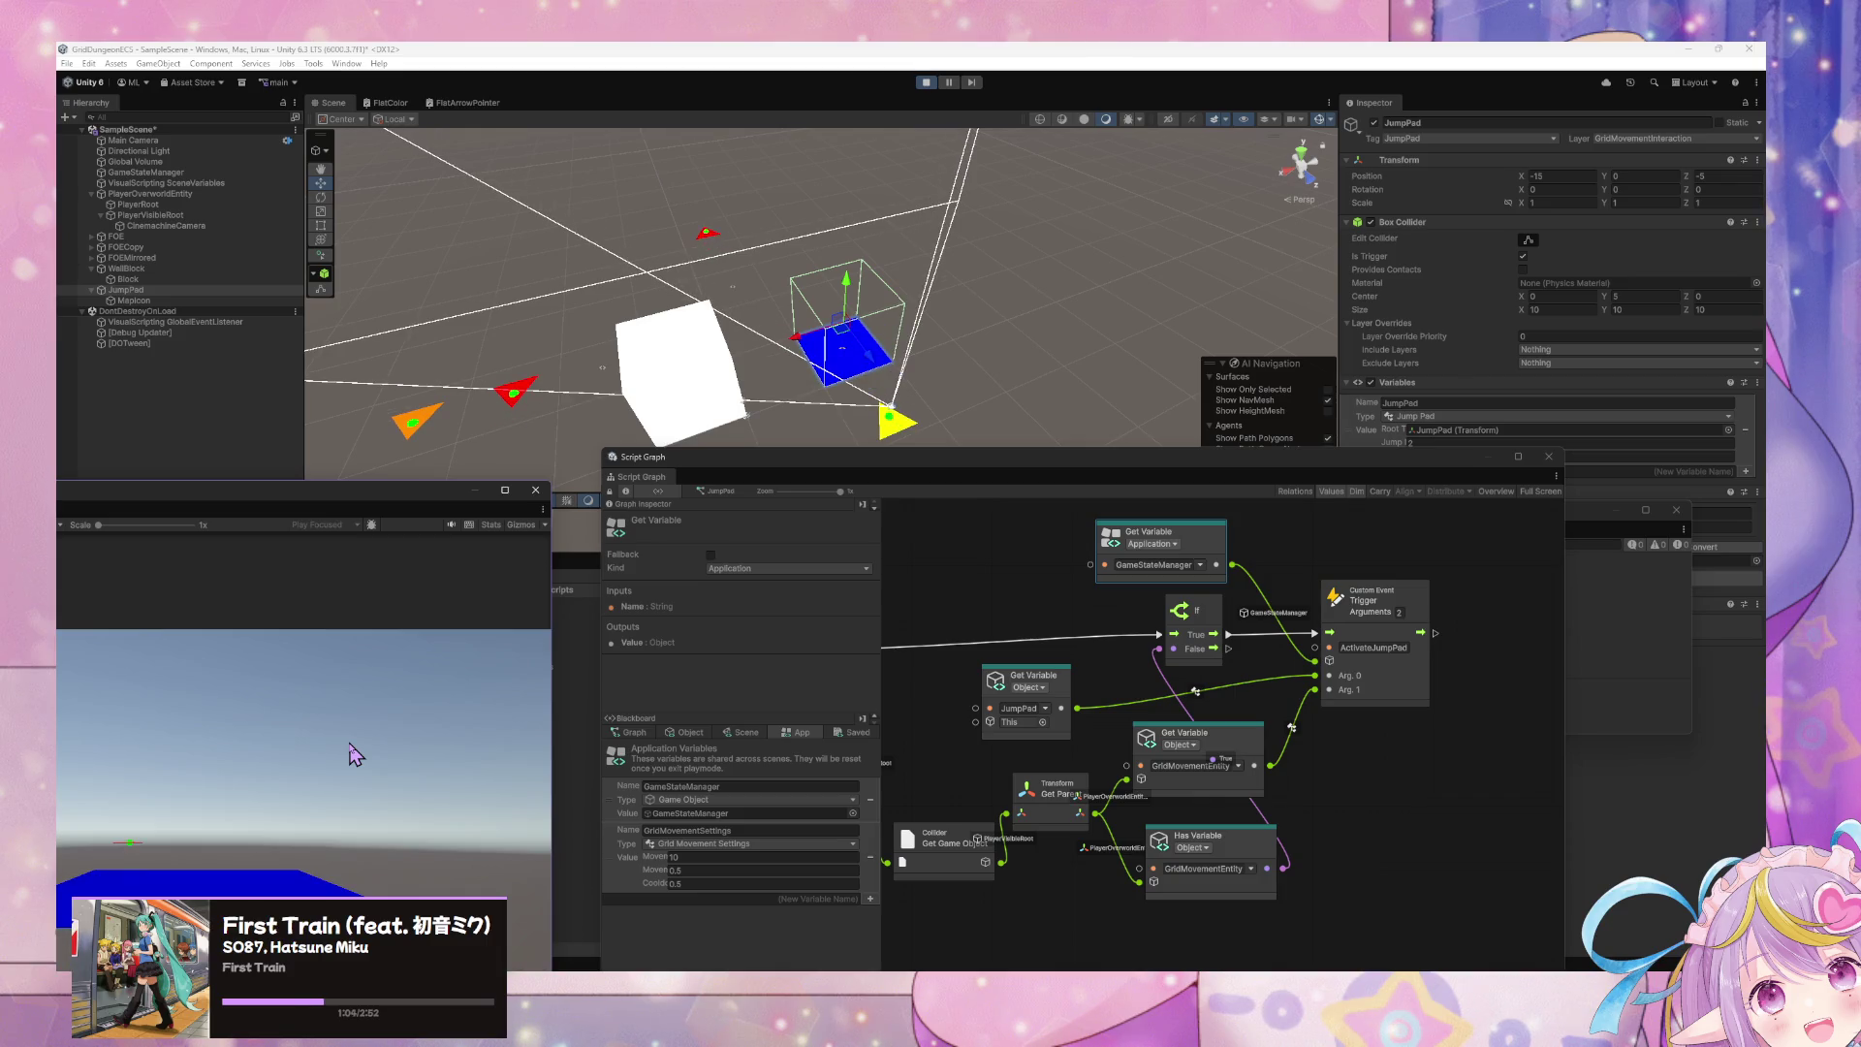
pyautogui.click(171, 194)
pyautogui.click(137, 205)
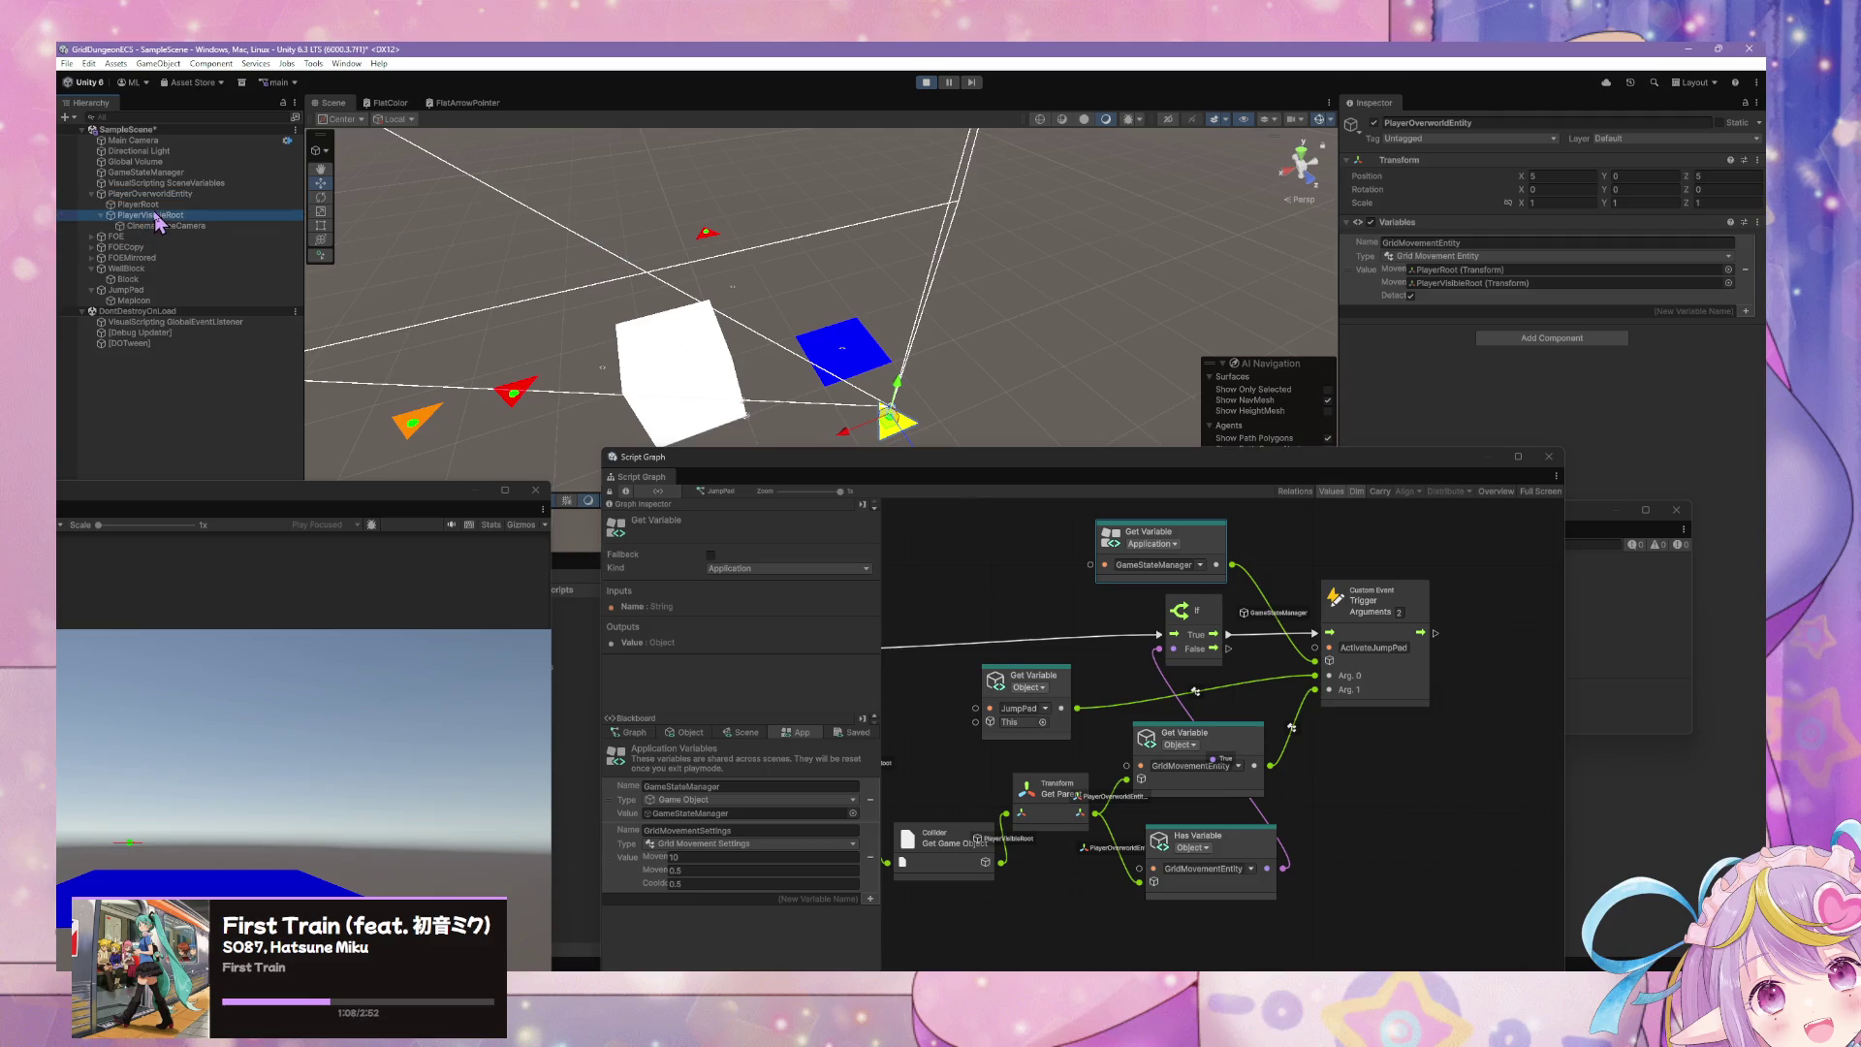
# - Walk the player across the grid onto the blue pad and back off it
pyautogui.click(187, 647)
pyautogui.press('w')
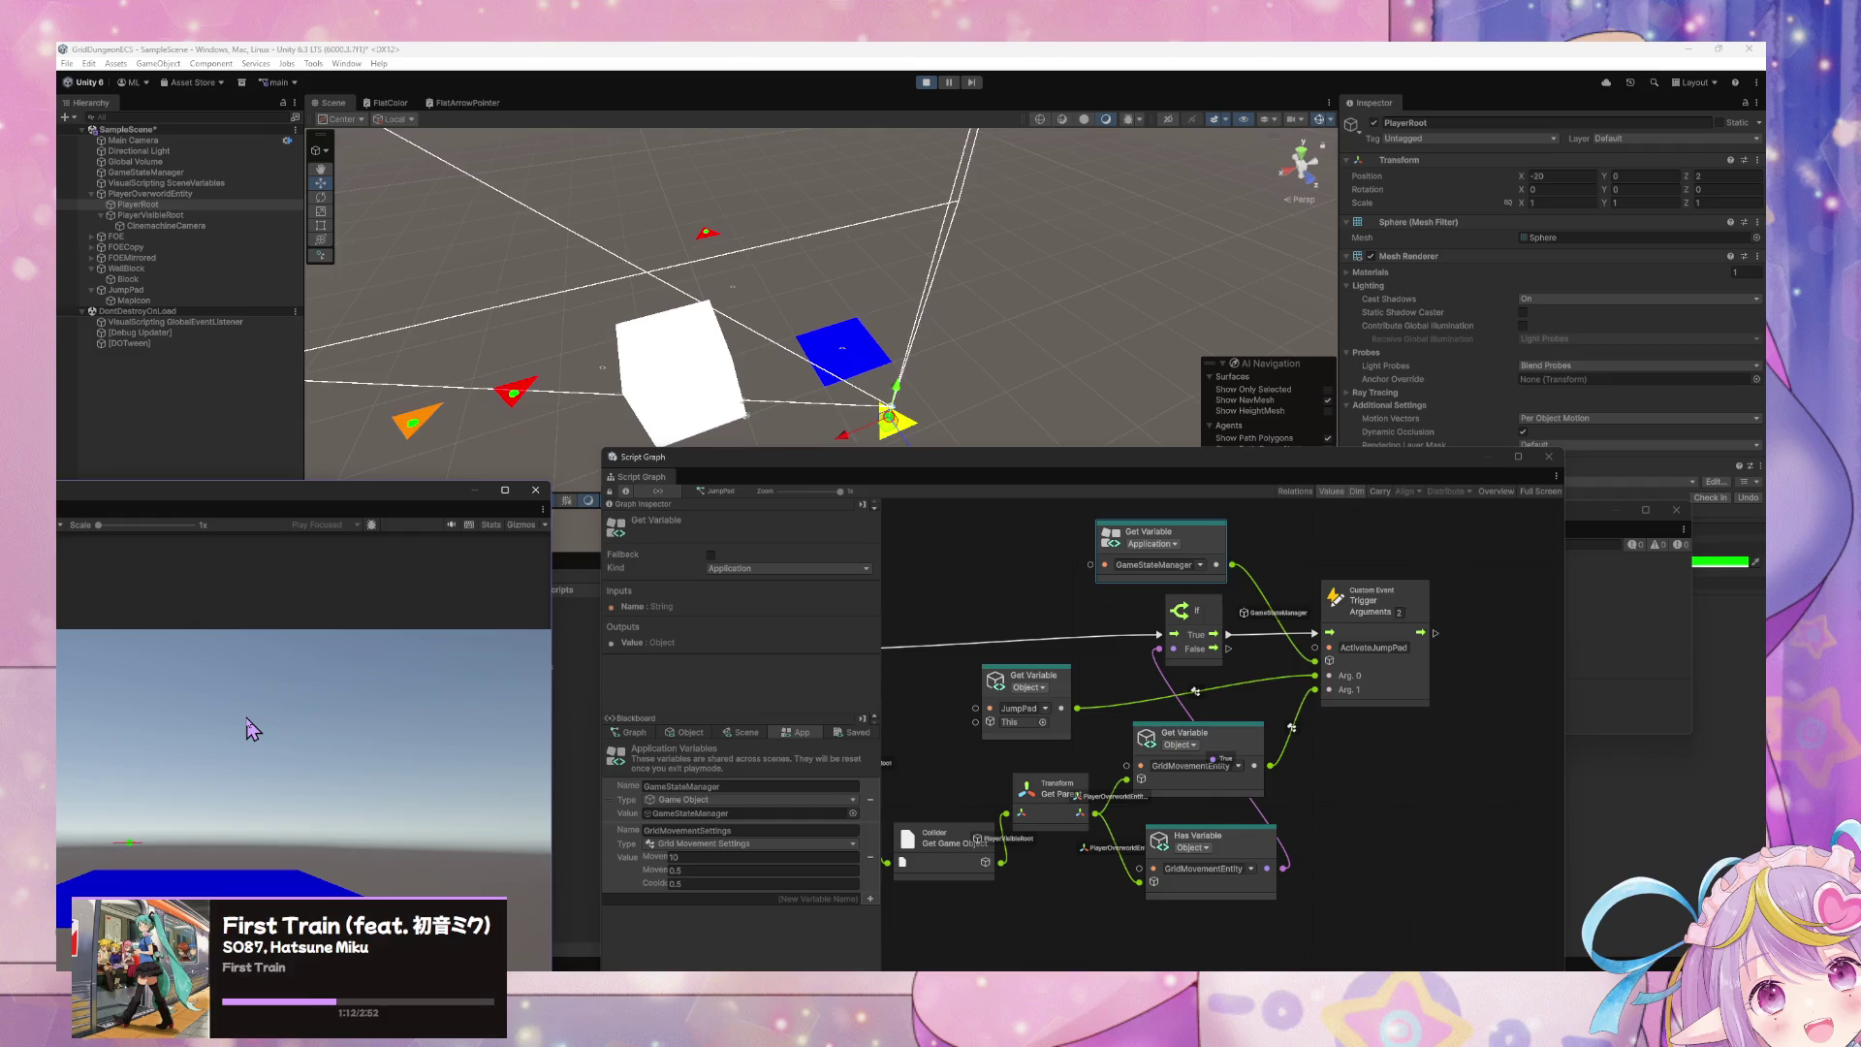
pyautogui.press('w')
pyautogui.press('w')
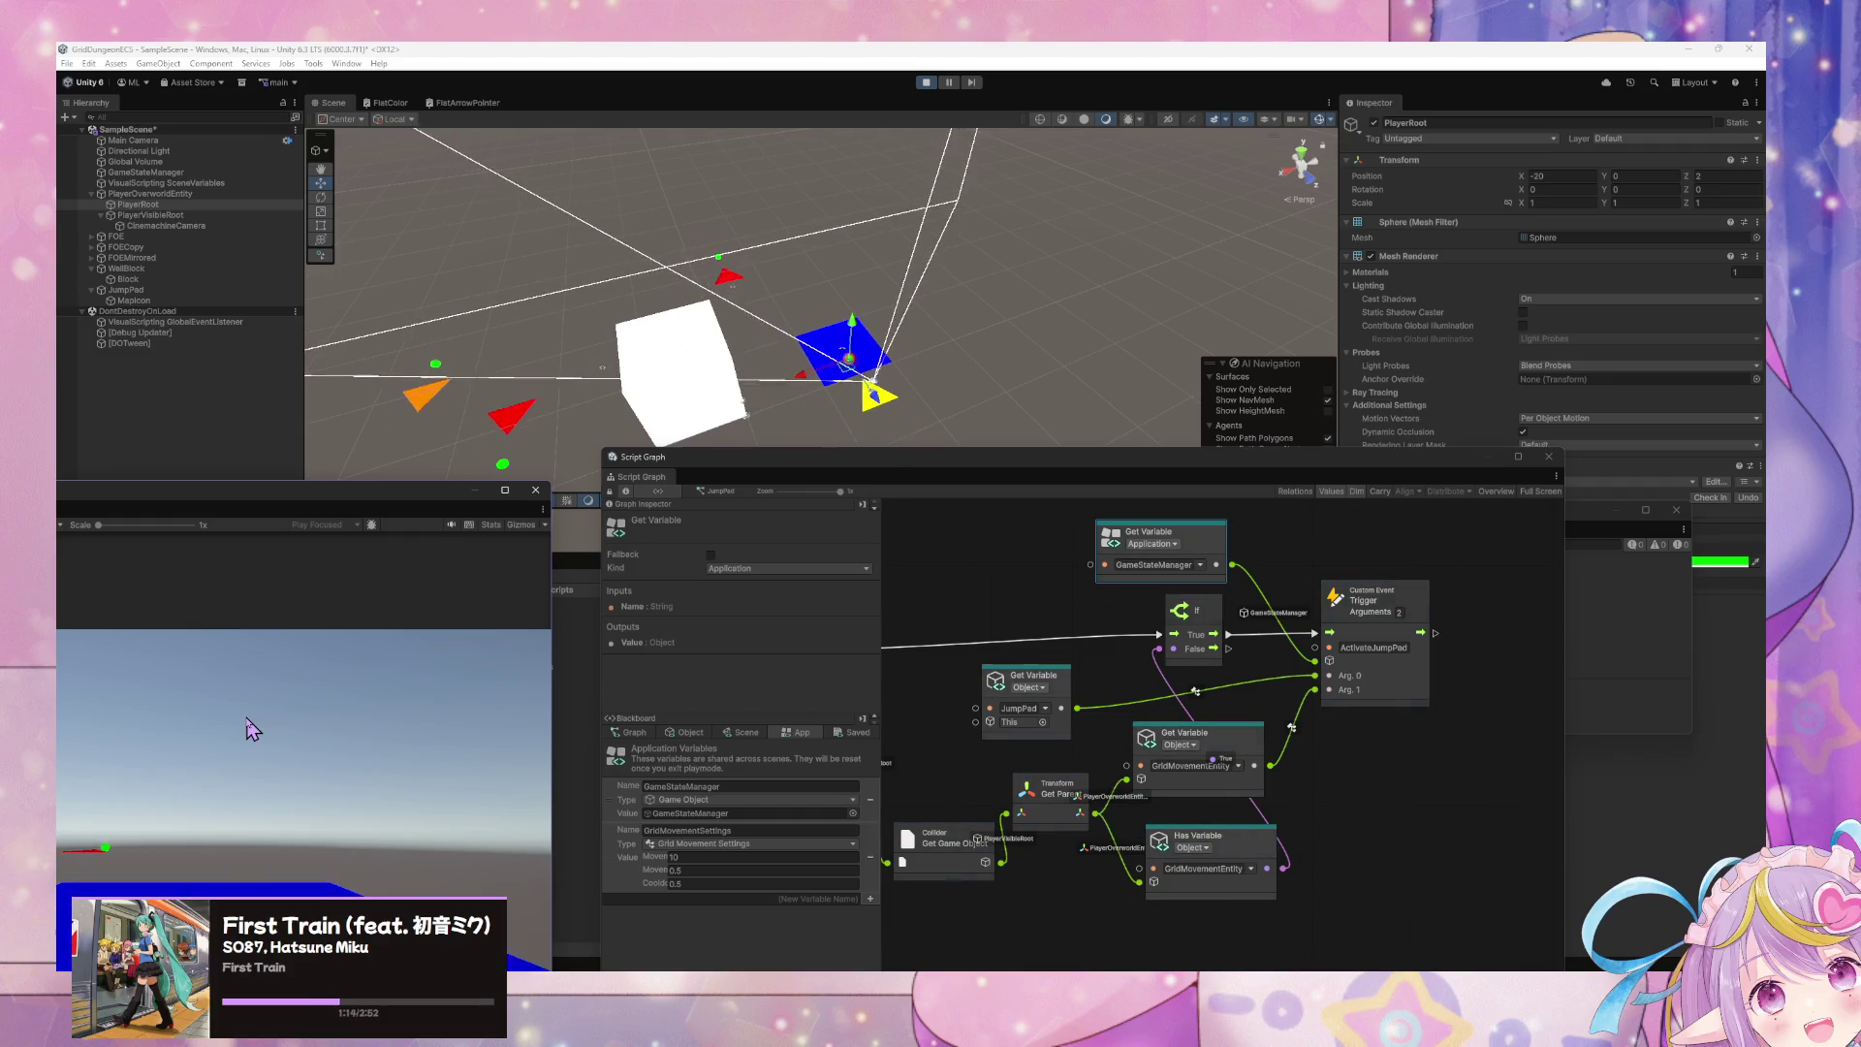
pyautogui.press('w')
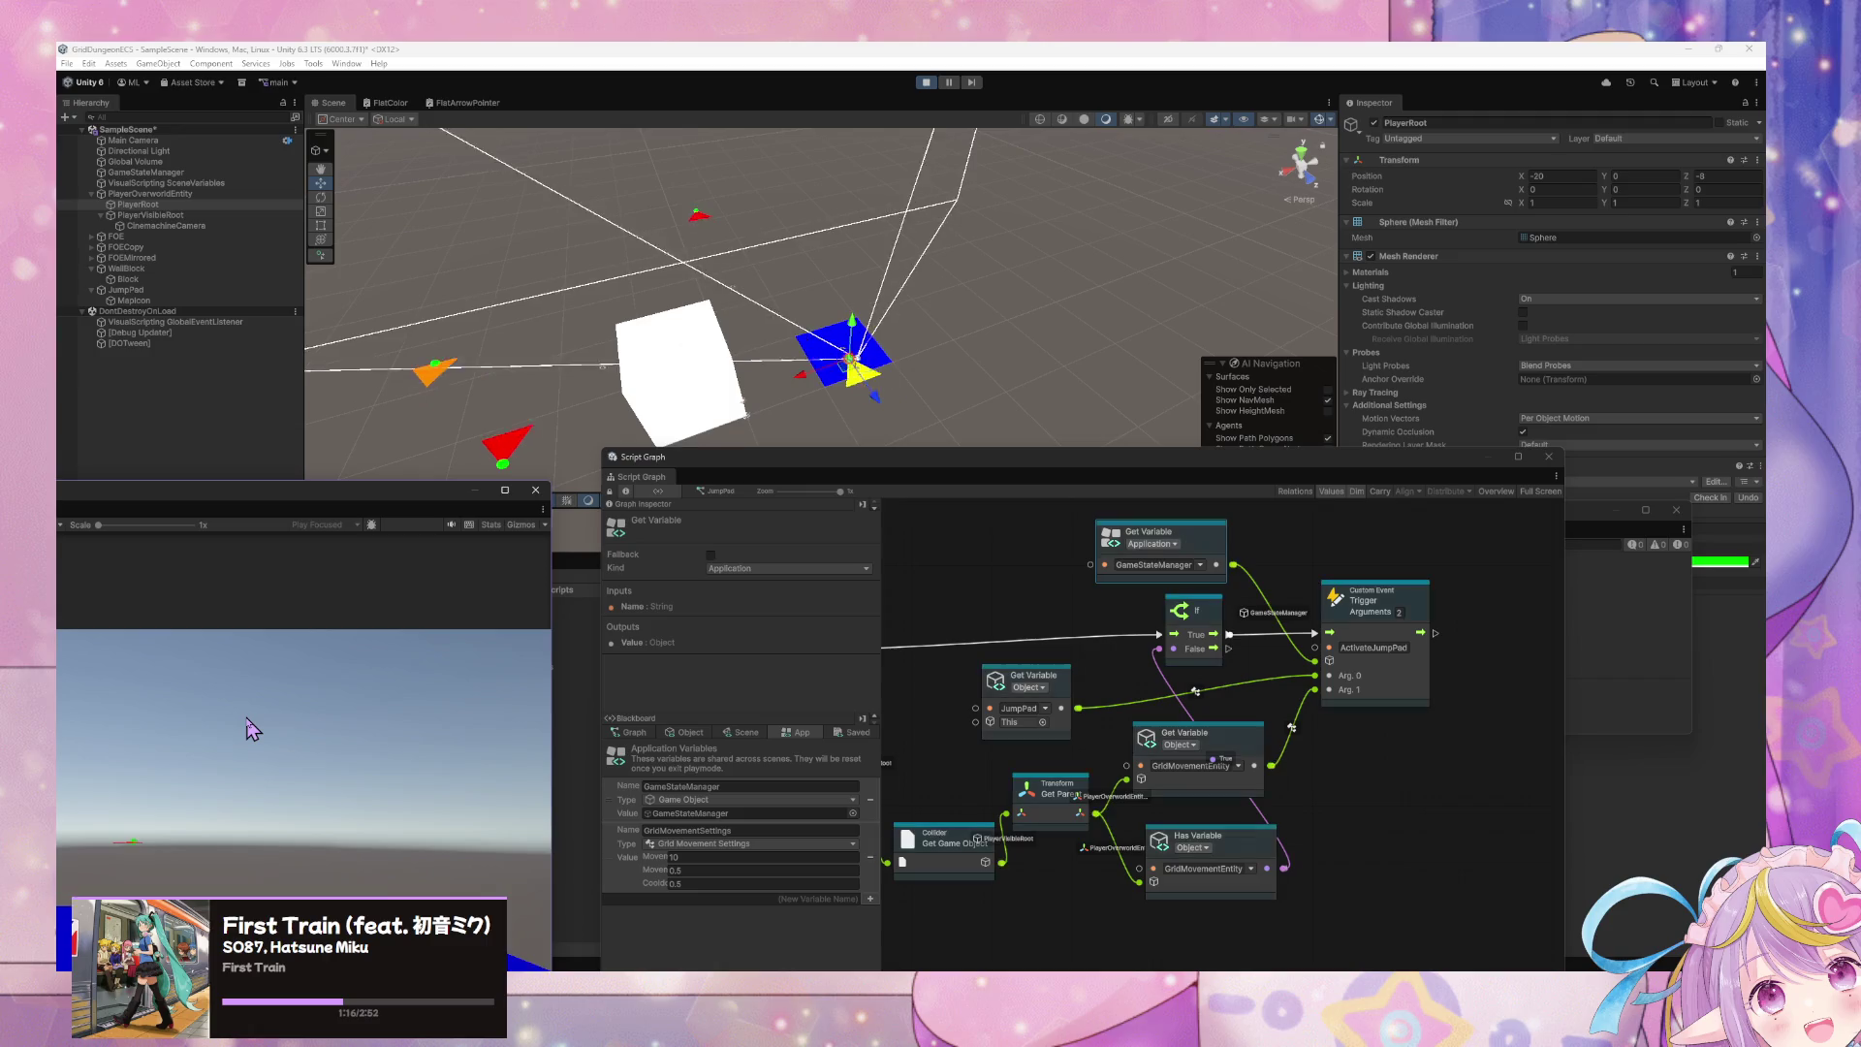
pyautogui.press('w')
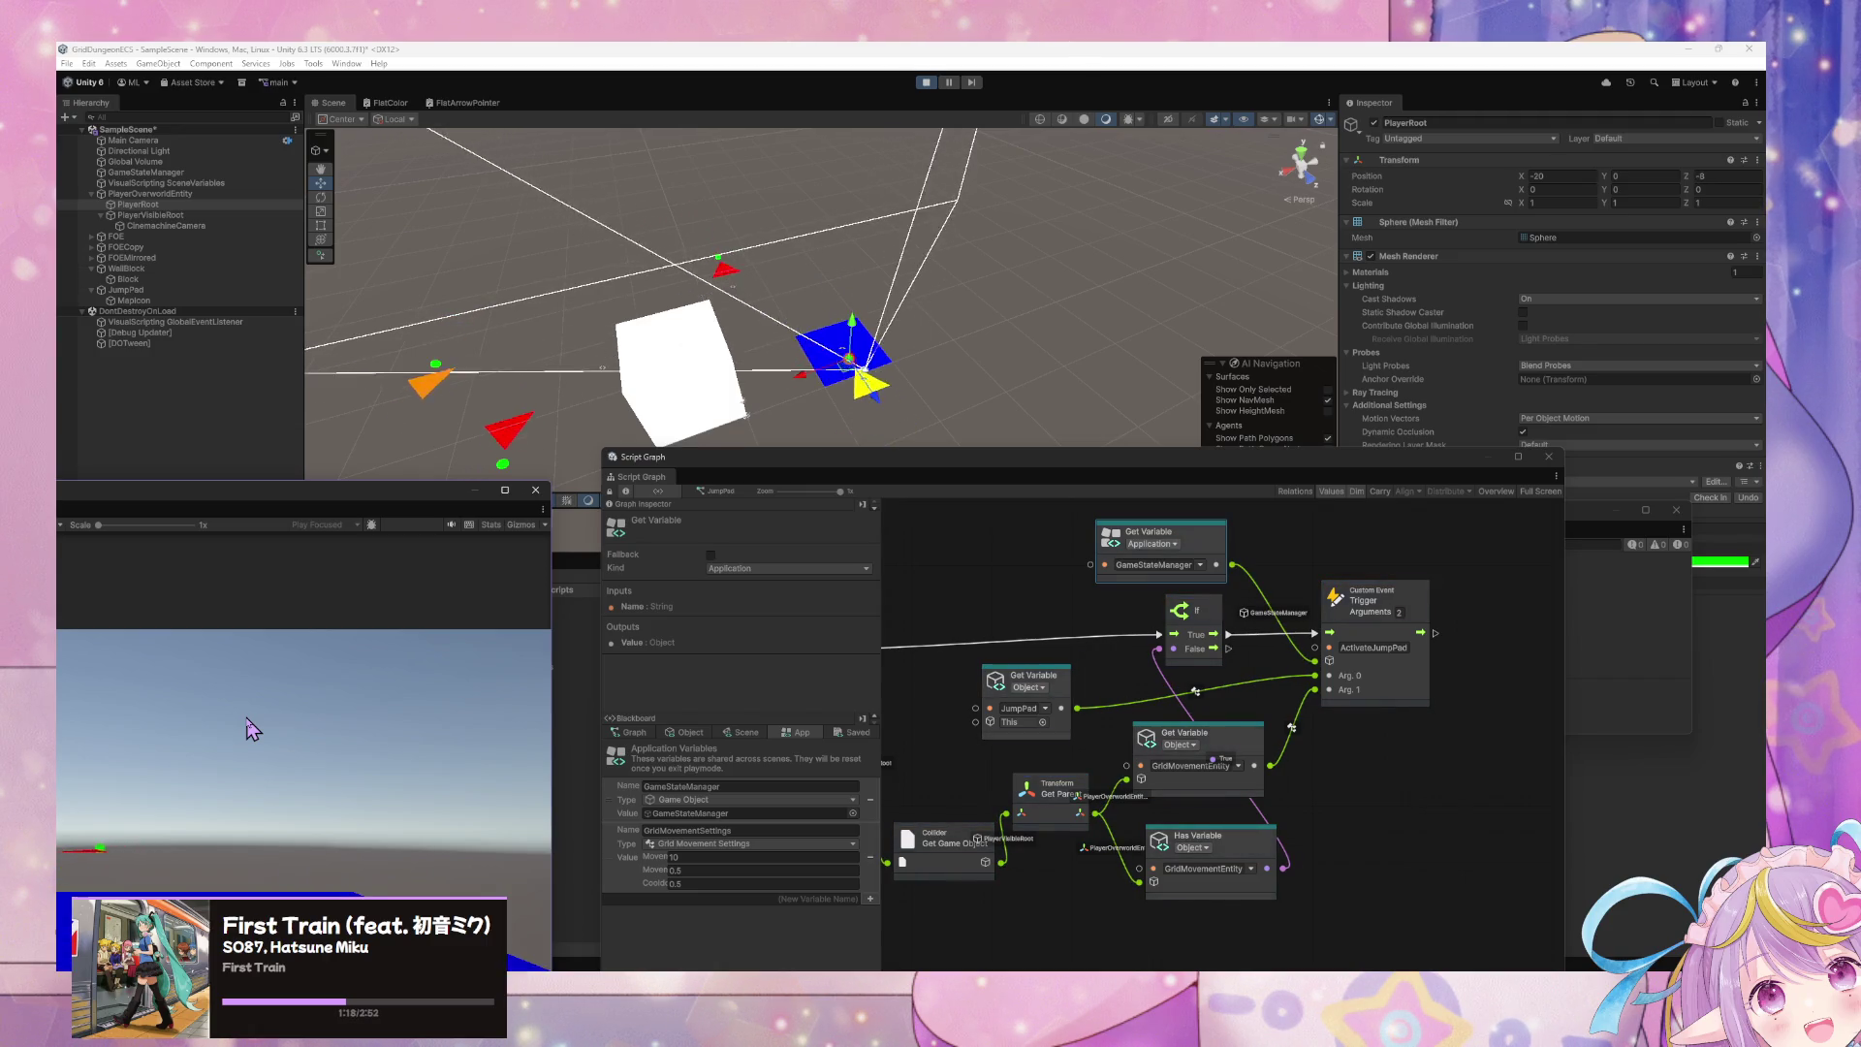
pyautogui.press('w')
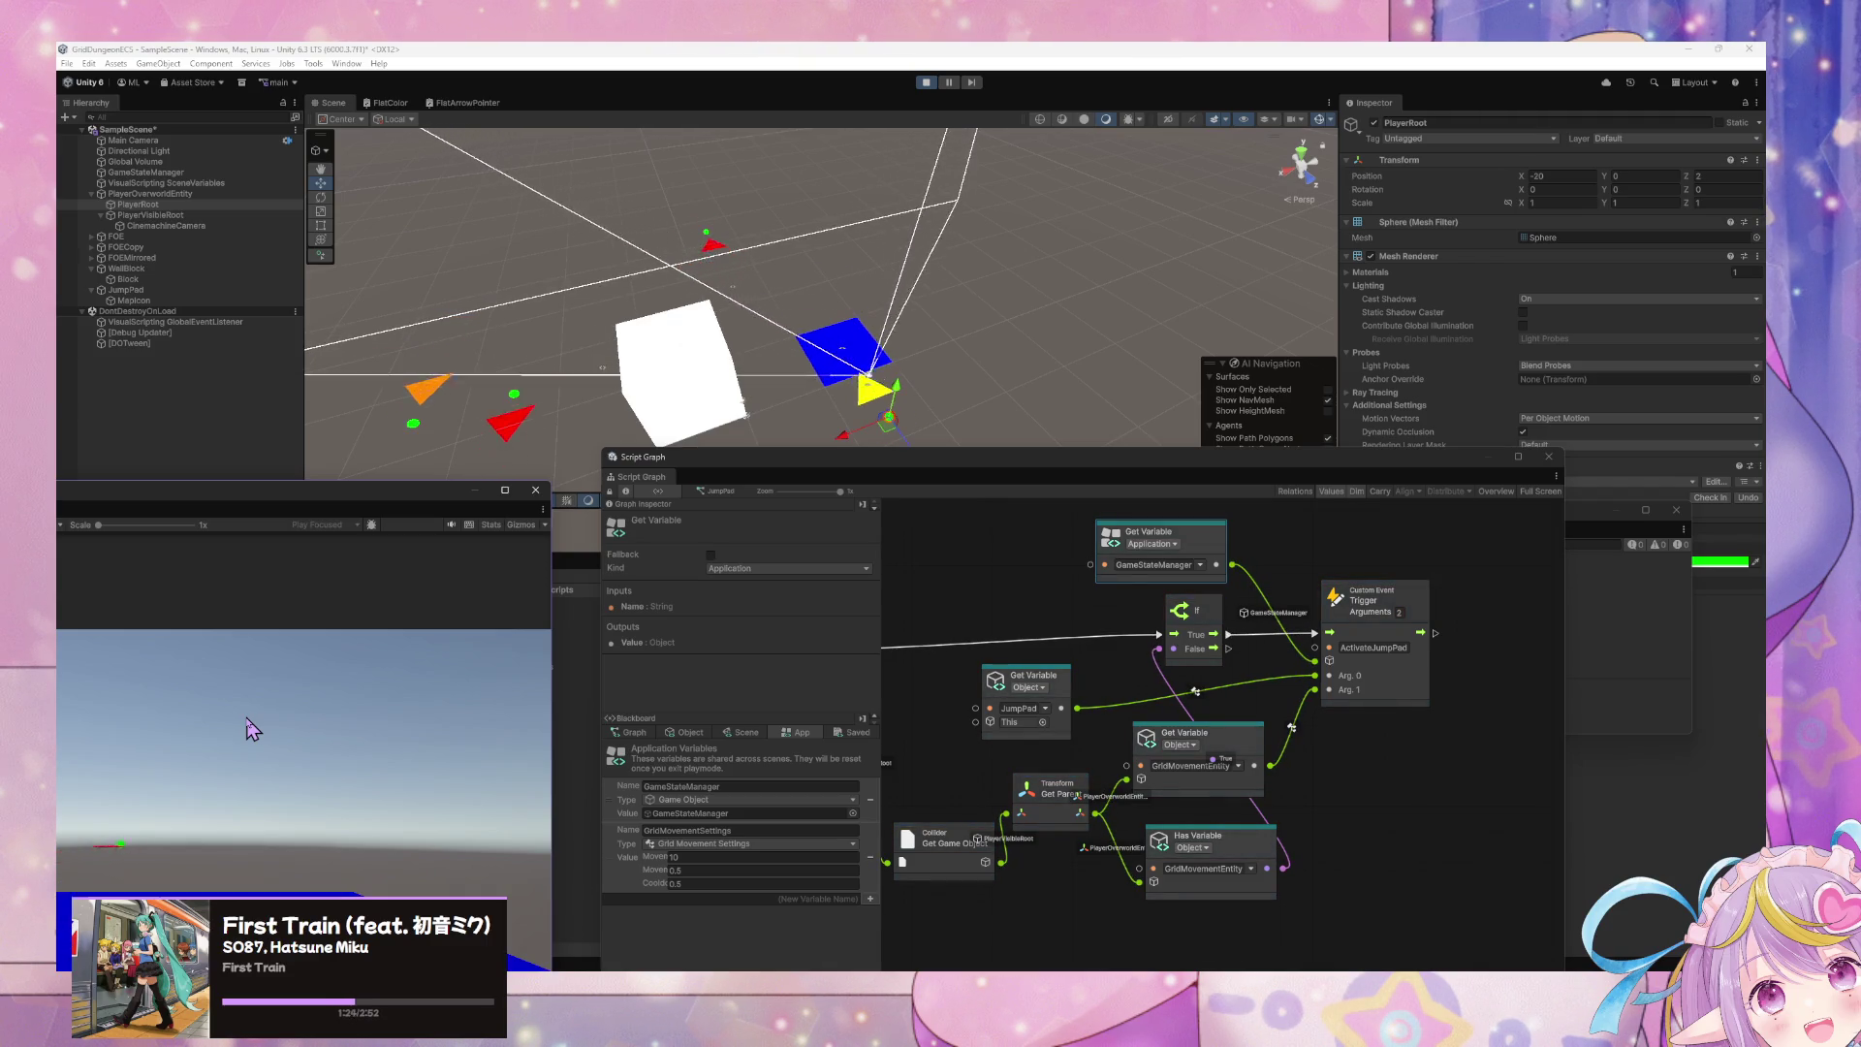
pyautogui.press('s')
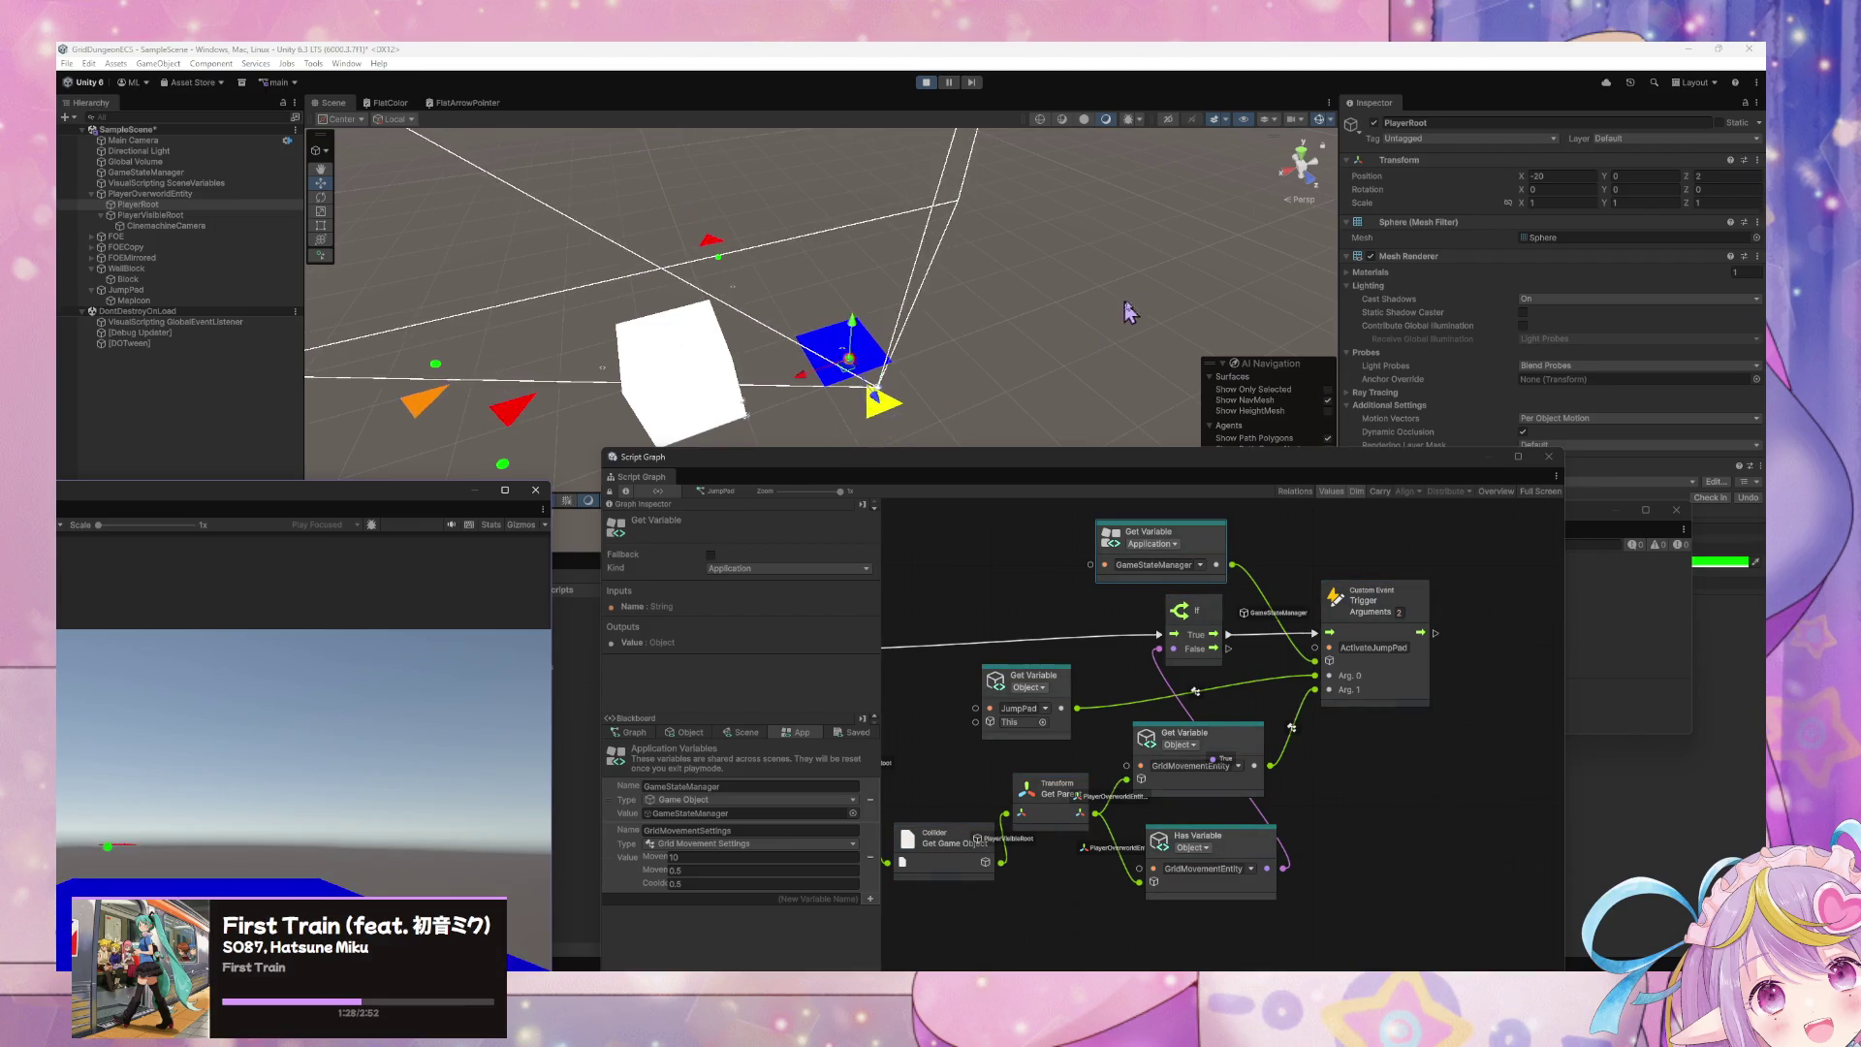
# - Retest the pad with PlayerRoot selected, then nudge the ActivateJumpPad trigger node down-right
pyautogui.click(213, 204)
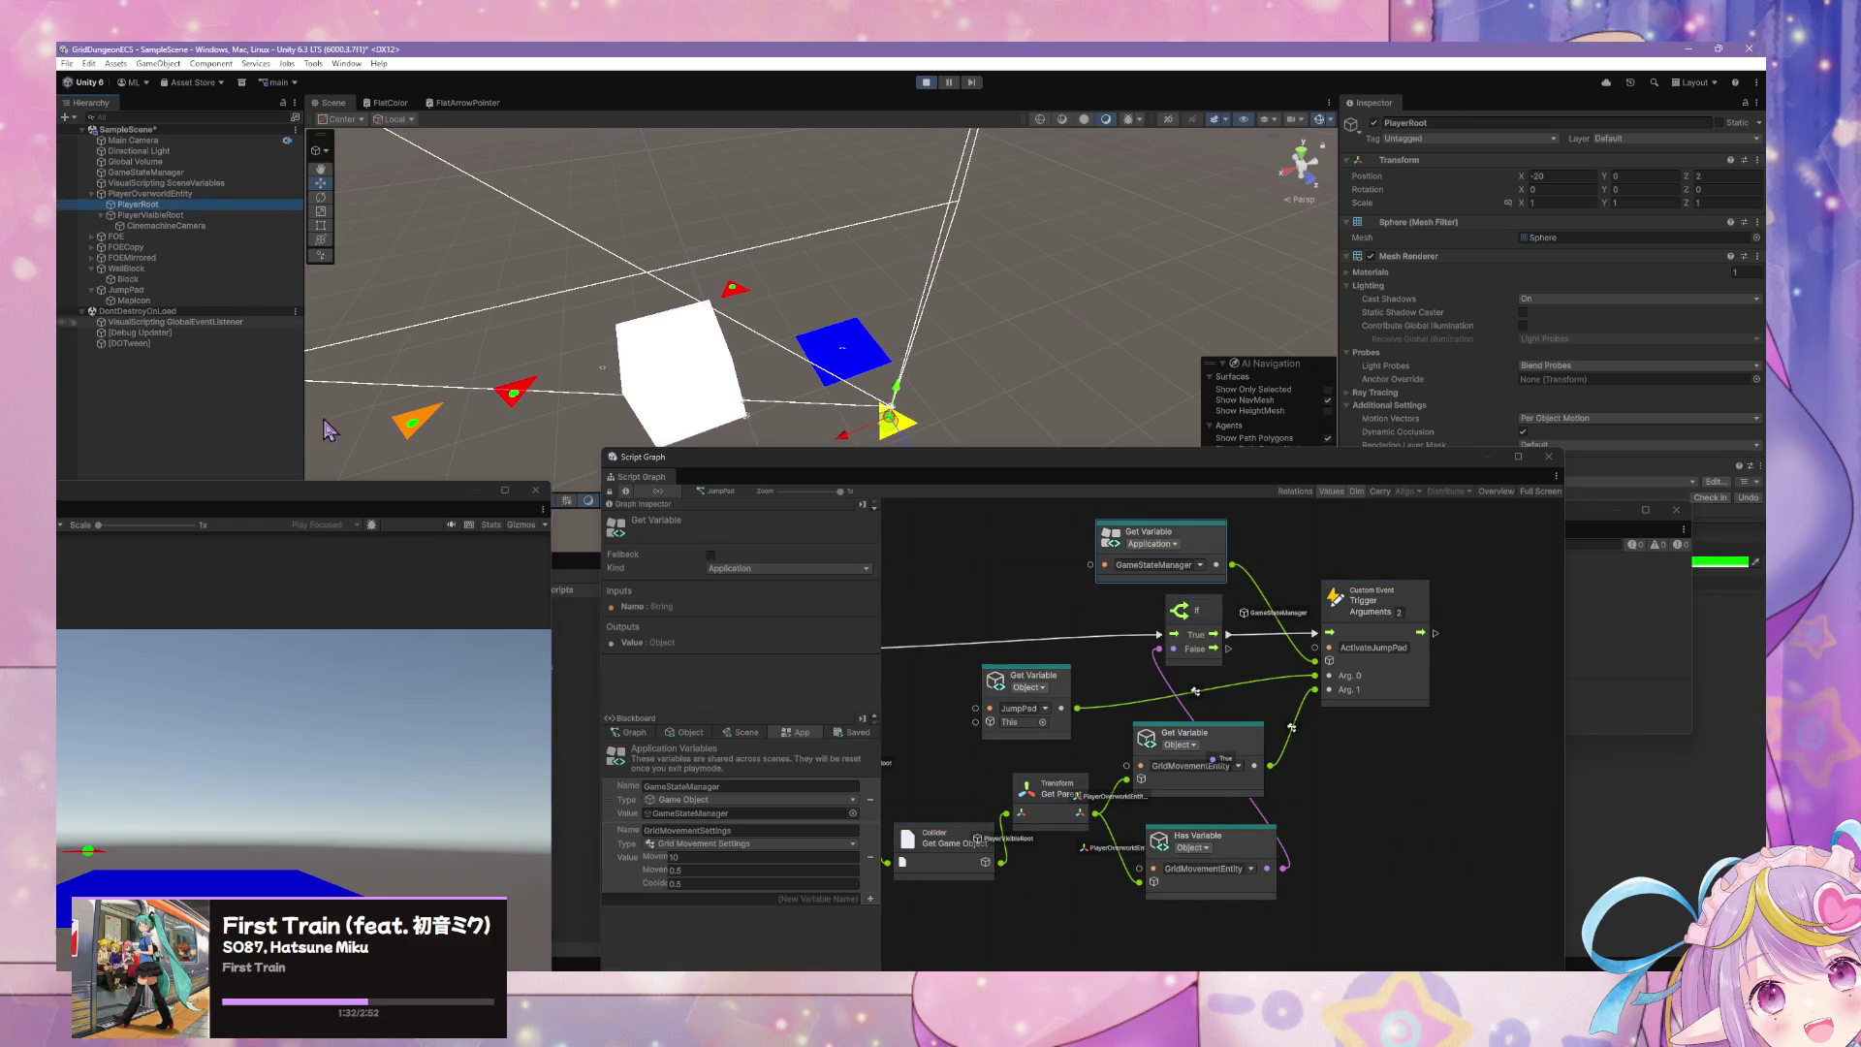
pyautogui.click(412, 505)
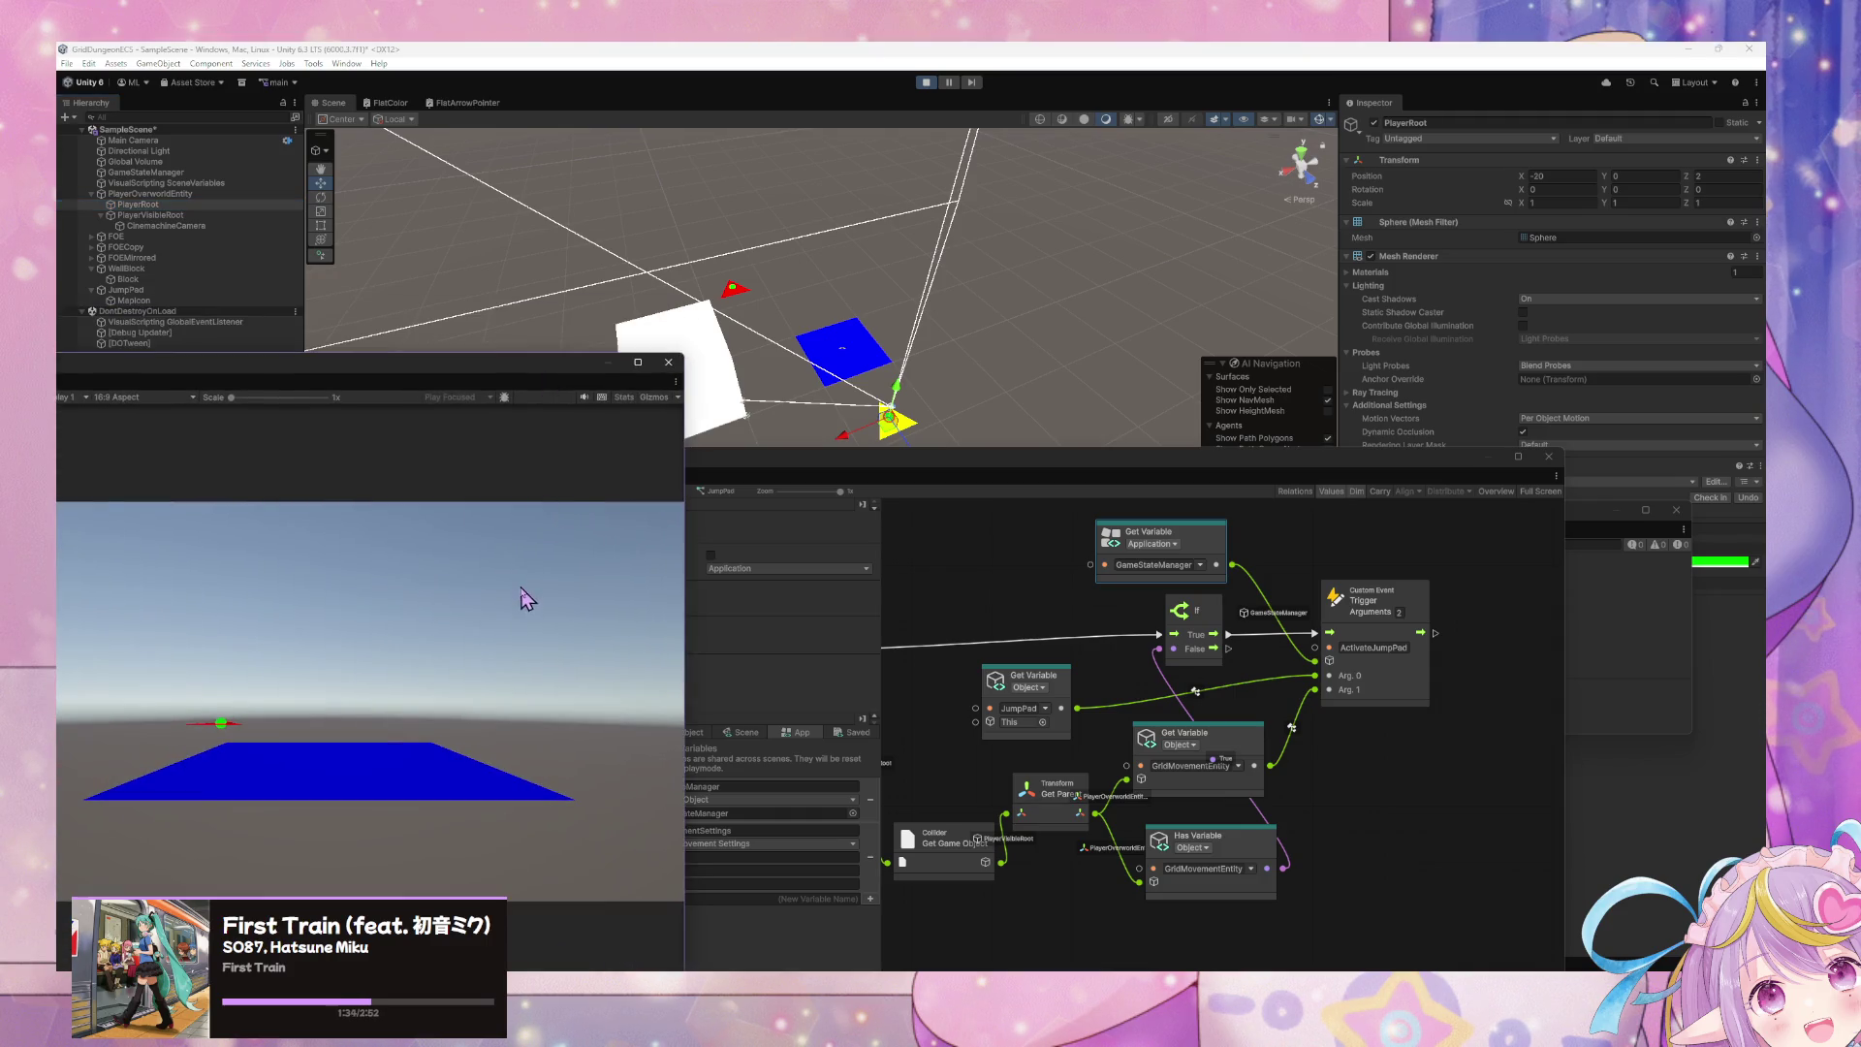
pyautogui.press('w')
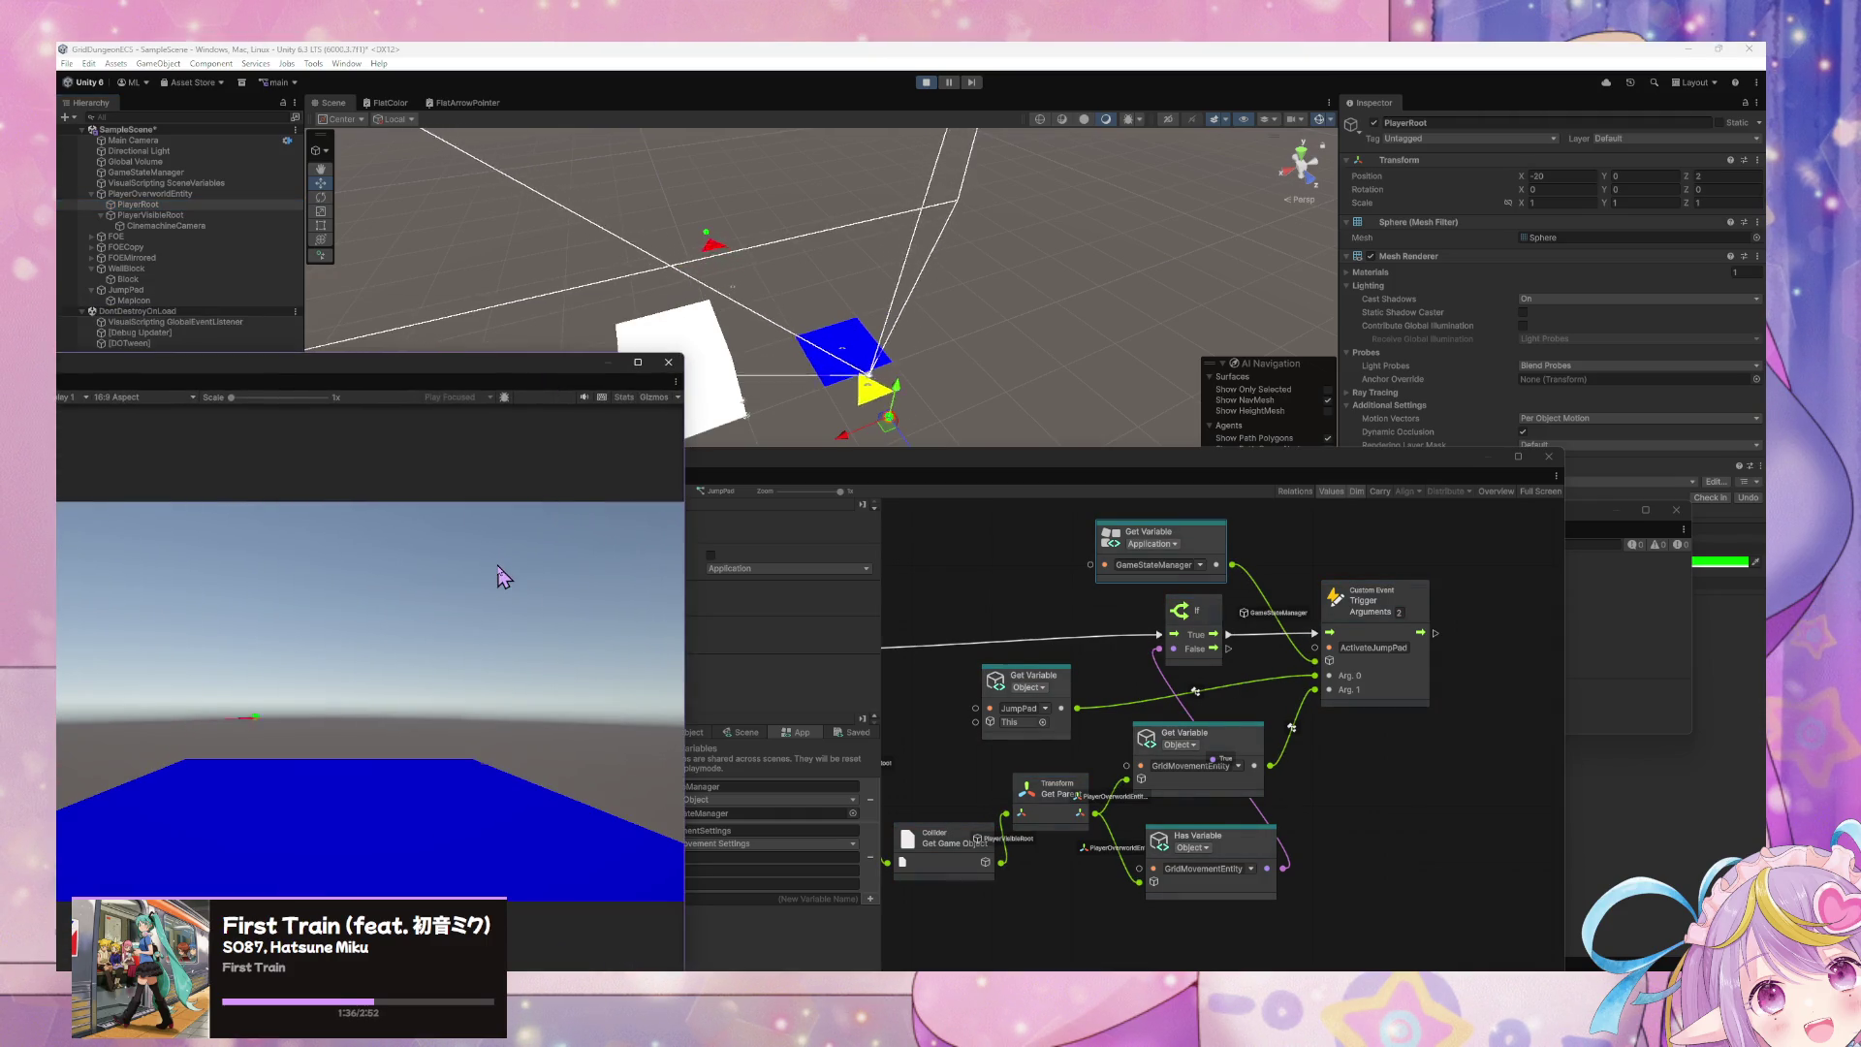
pyautogui.press('s')
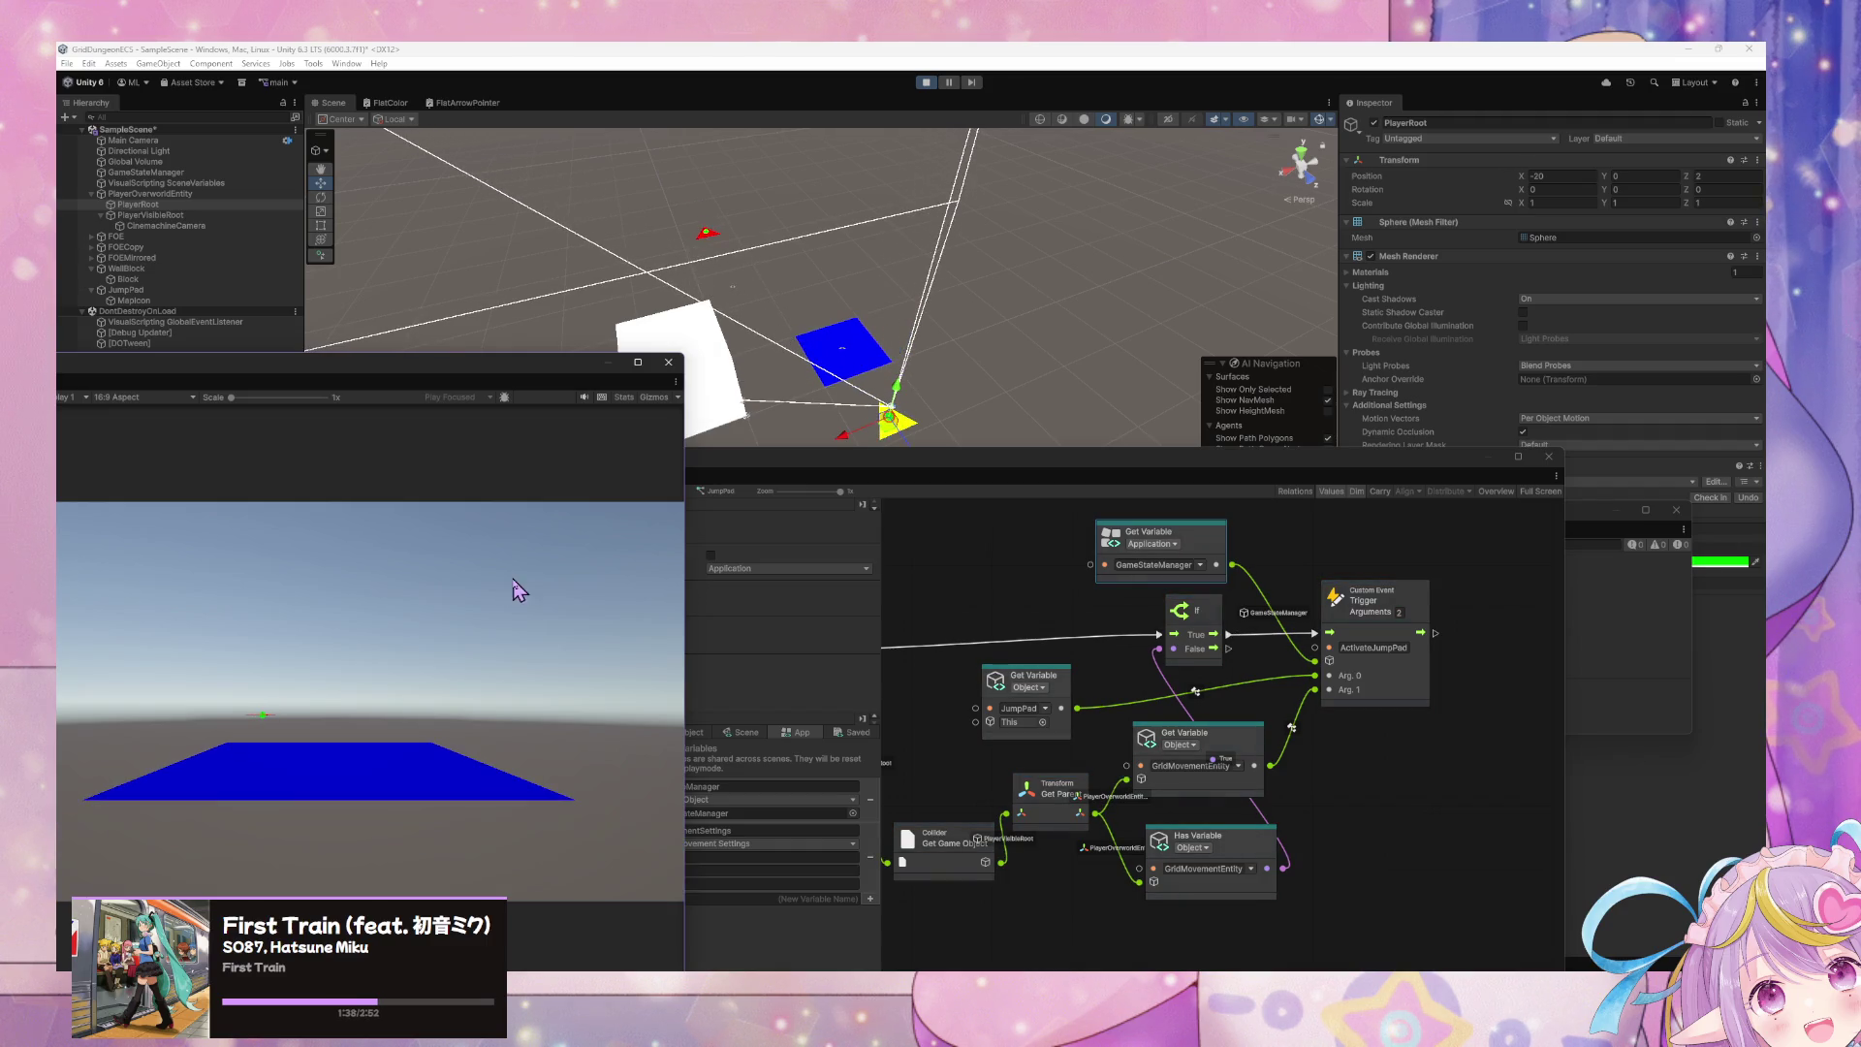
pyautogui.click(1396, 776)
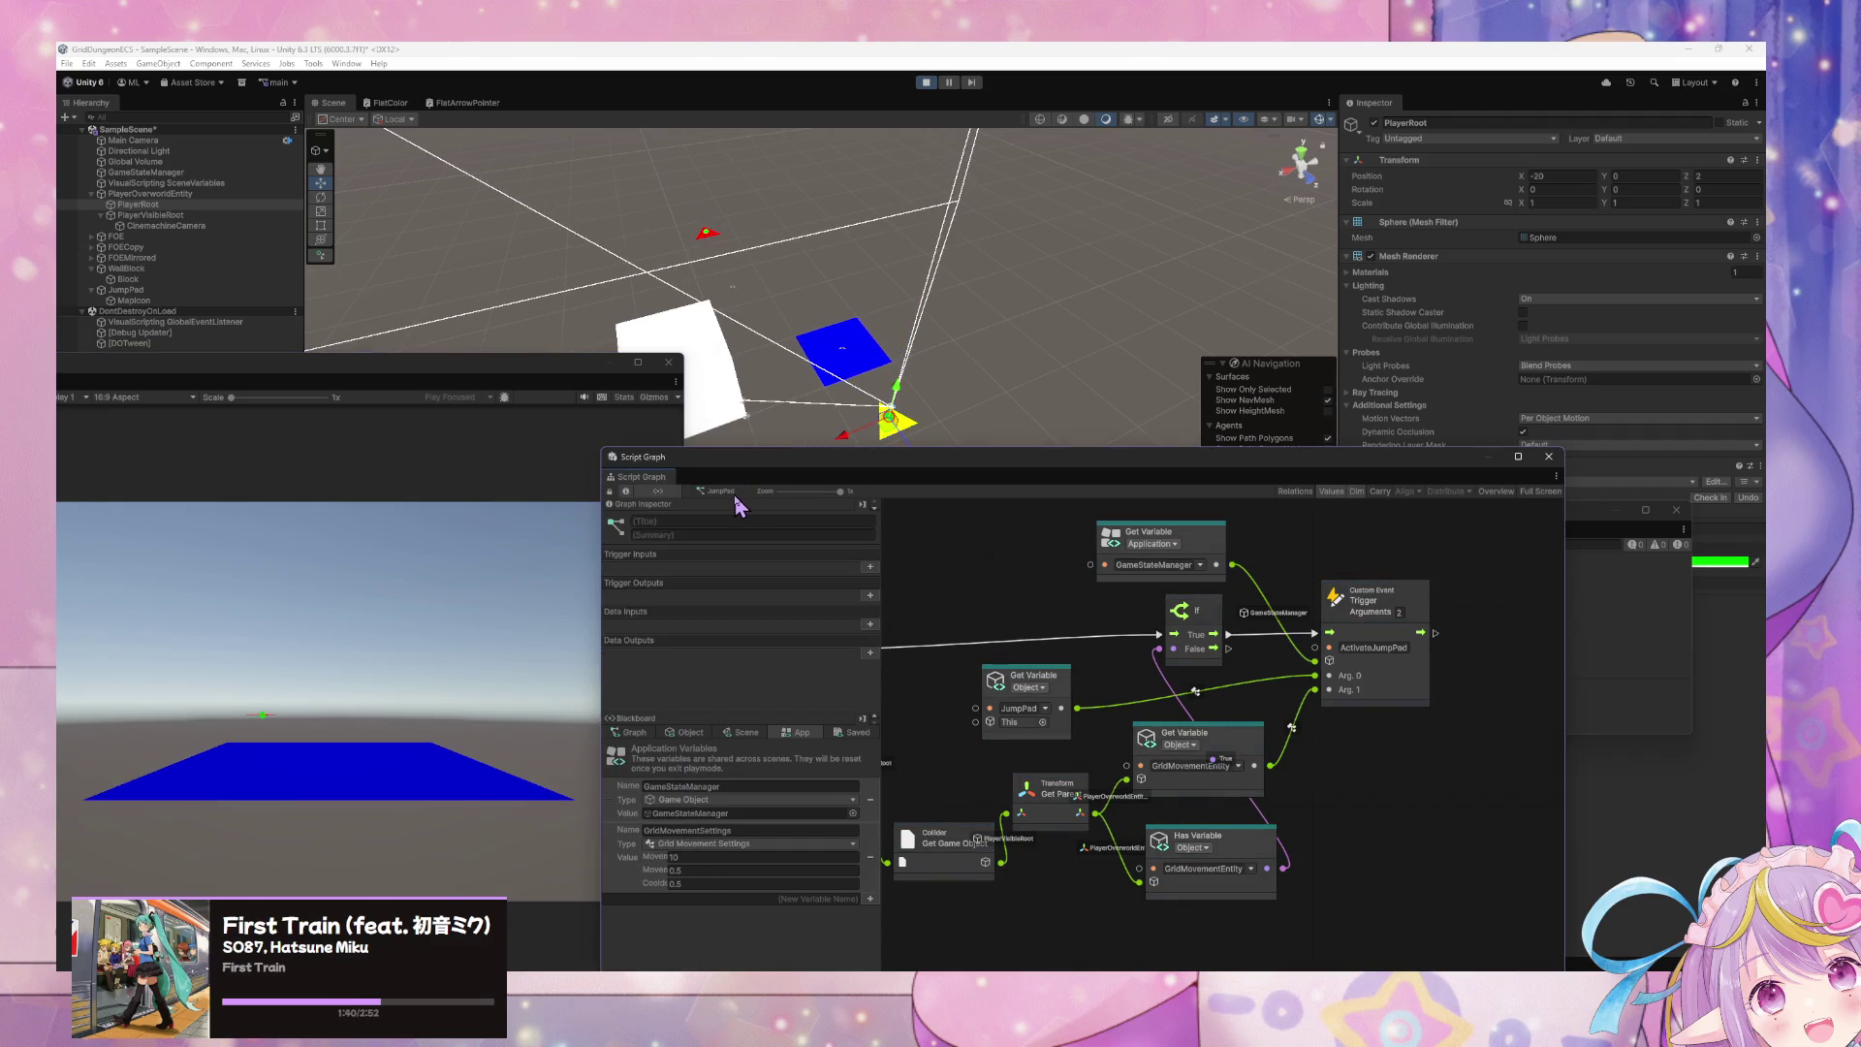
pyautogui.moveTo(1332, 591); pyautogui.dragTo(1355, 609)
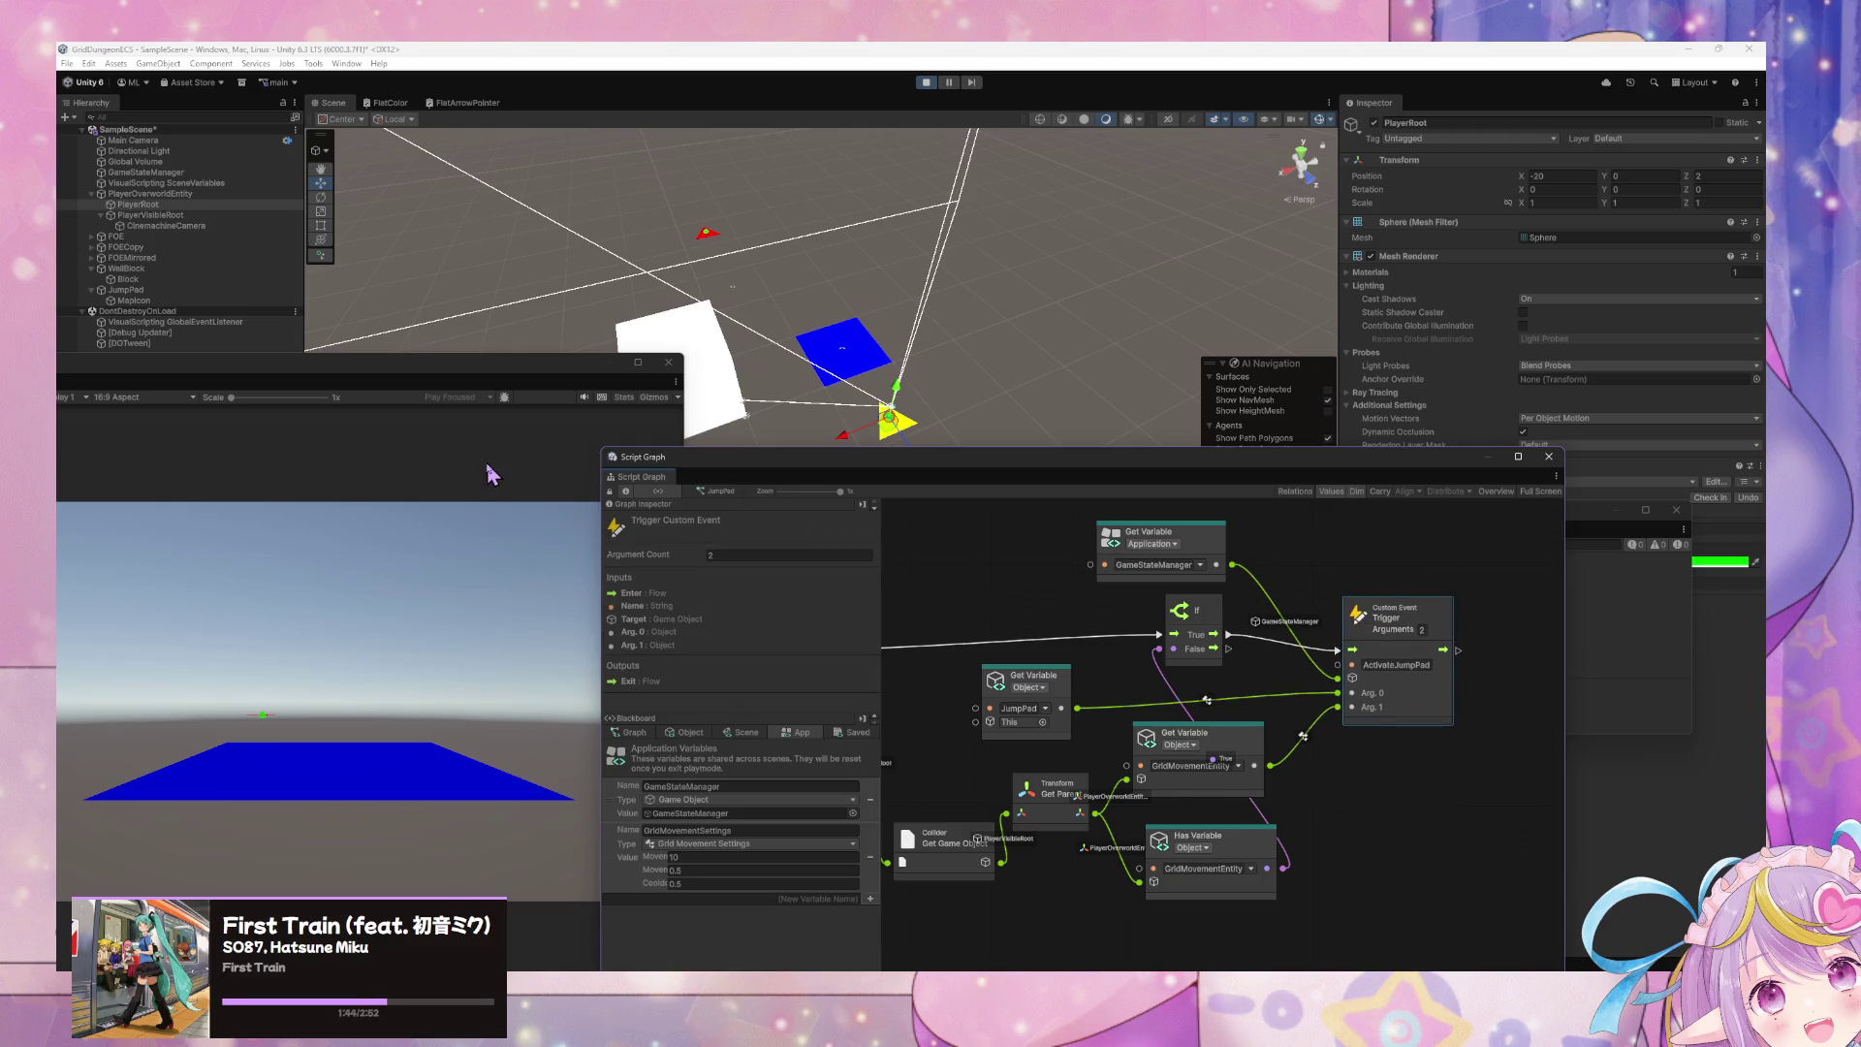
pyautogui.click(179, 172)
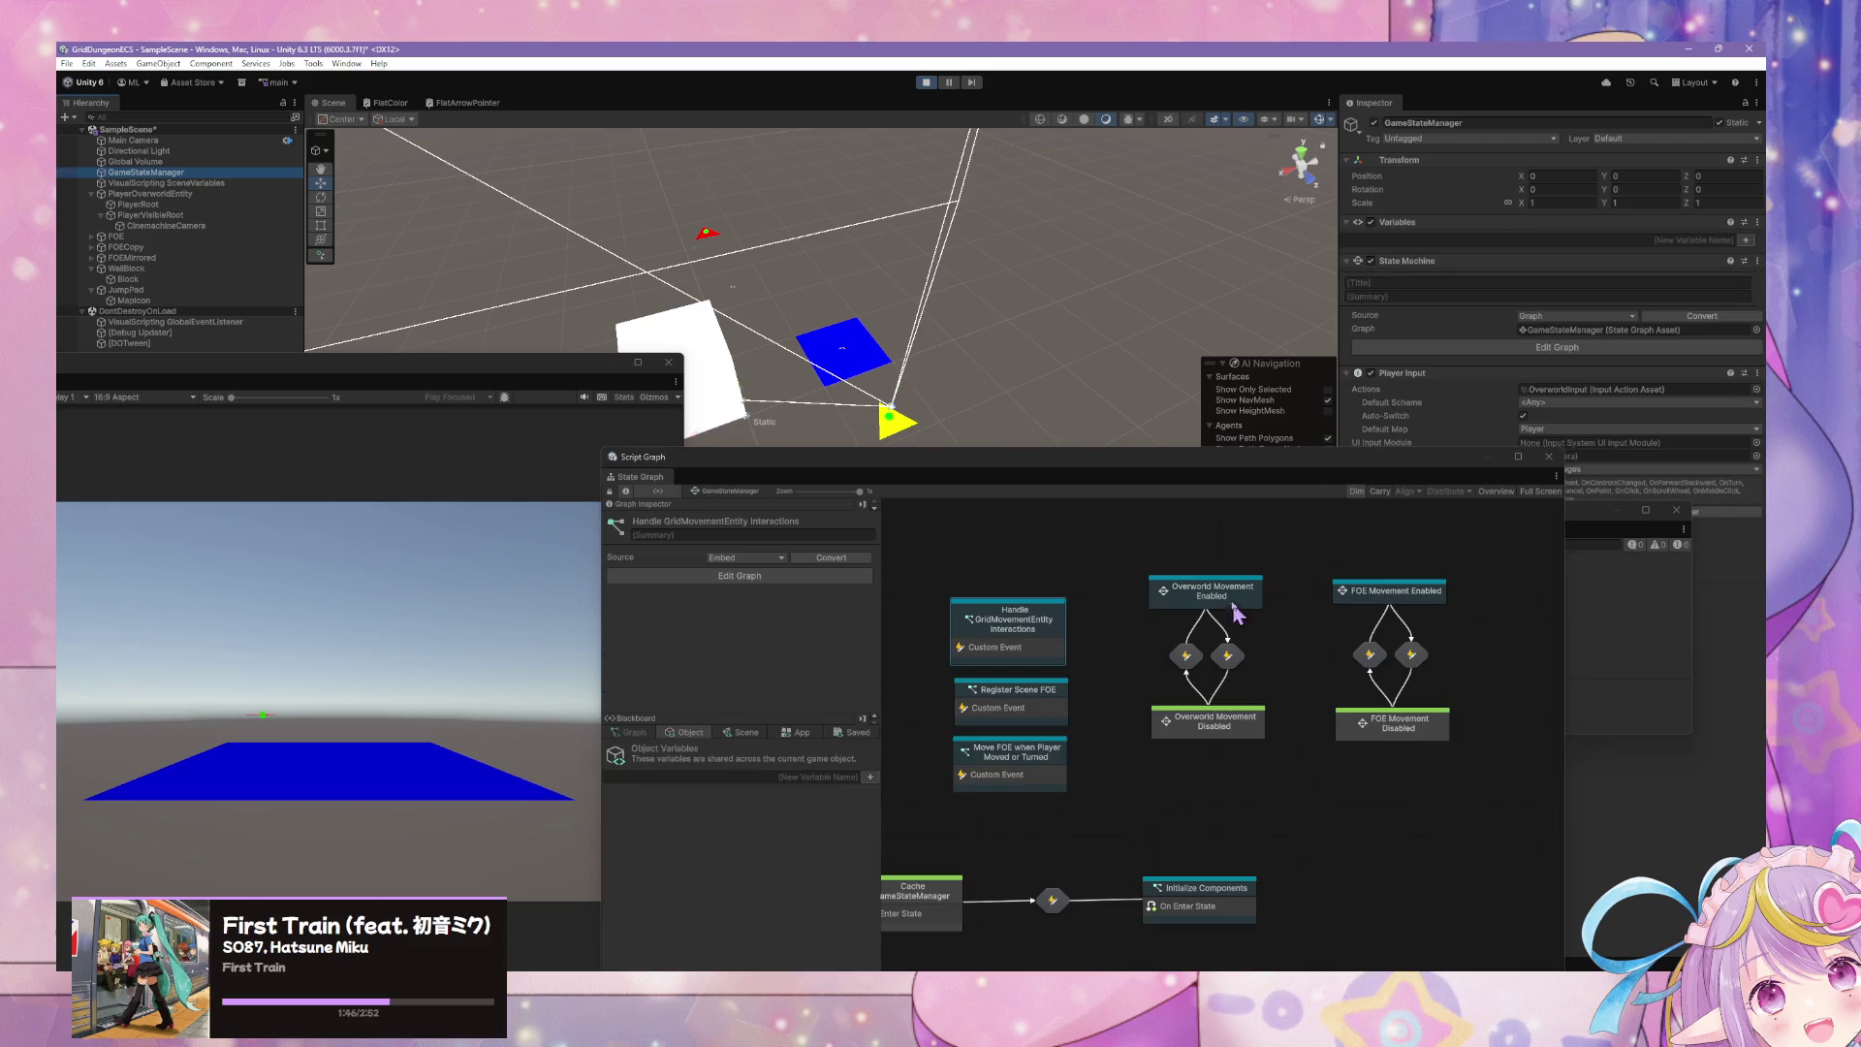
# - Browse the Overworld Movement Enabled state's Player Movement Input graph and its cooldown nodes
pyautogui.doubleClick(1230, 593)
pyautogui.doubleClick(1157, 763)
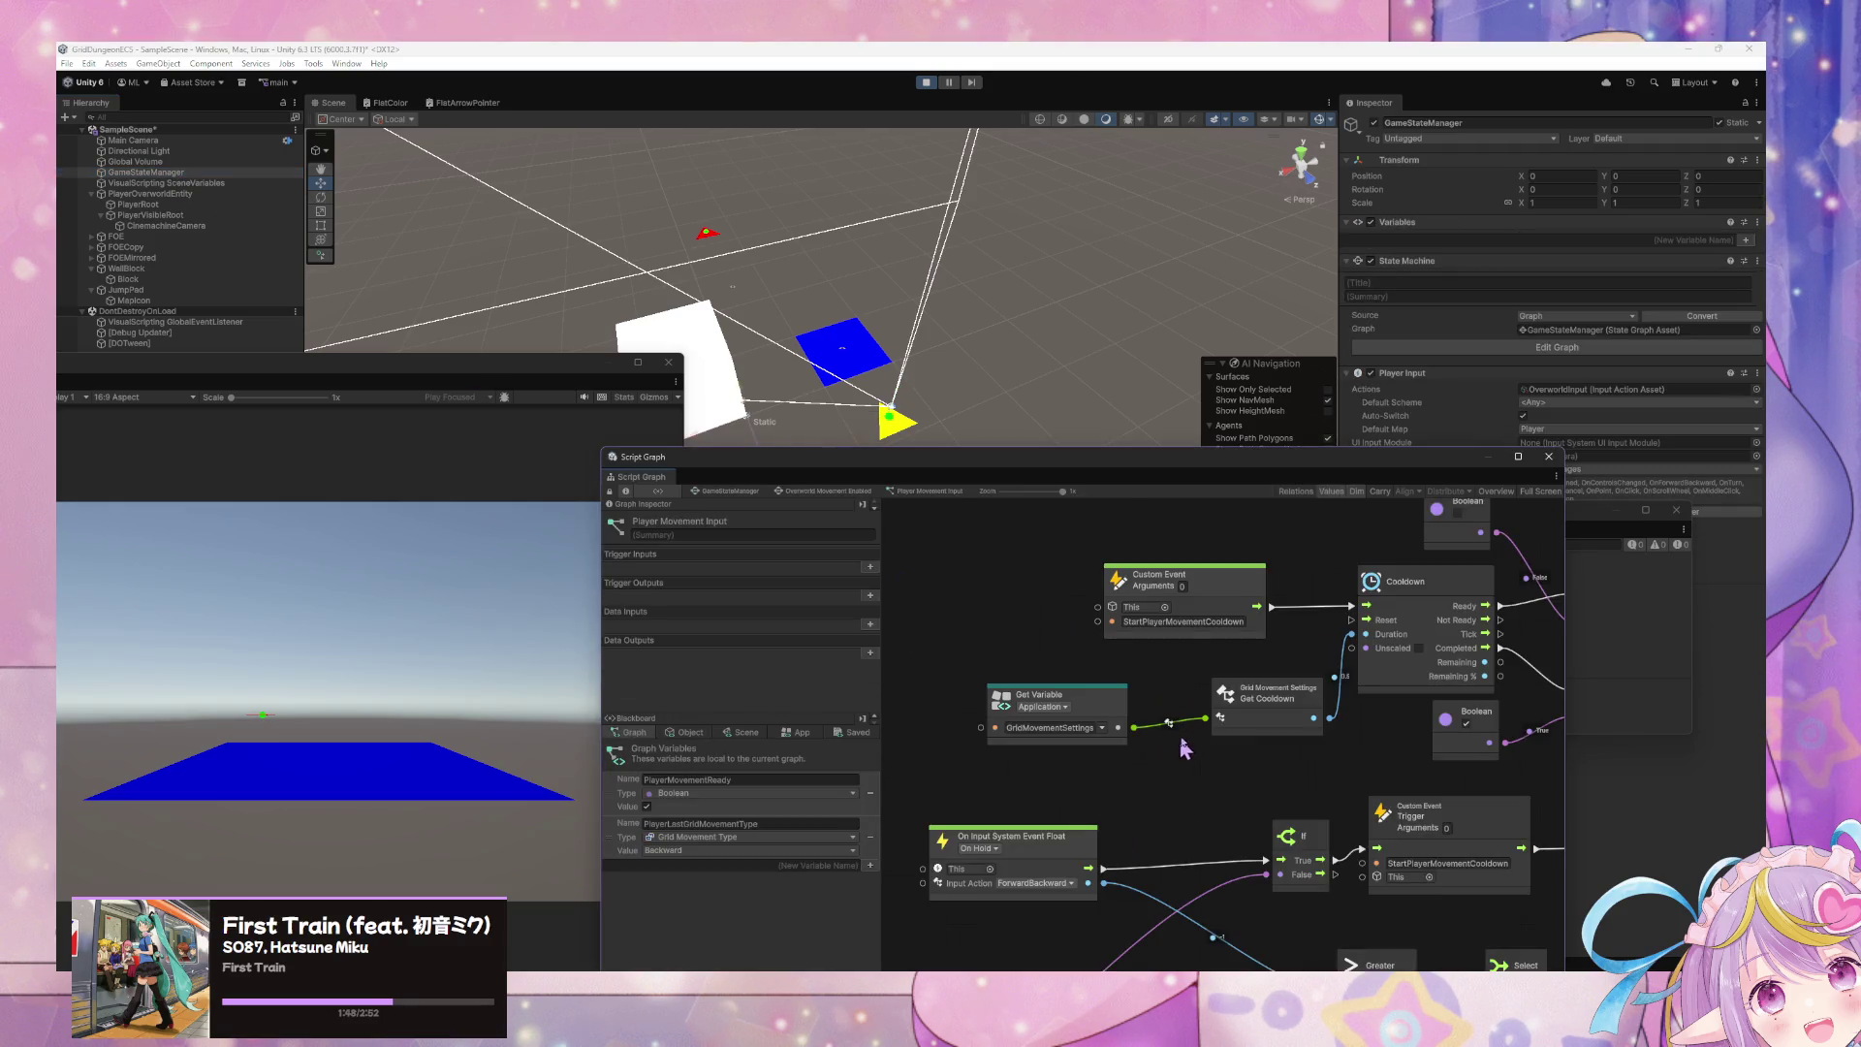
pyautogui.moveTo(1151, 715); pyautogui.dragTo(1019, 663)
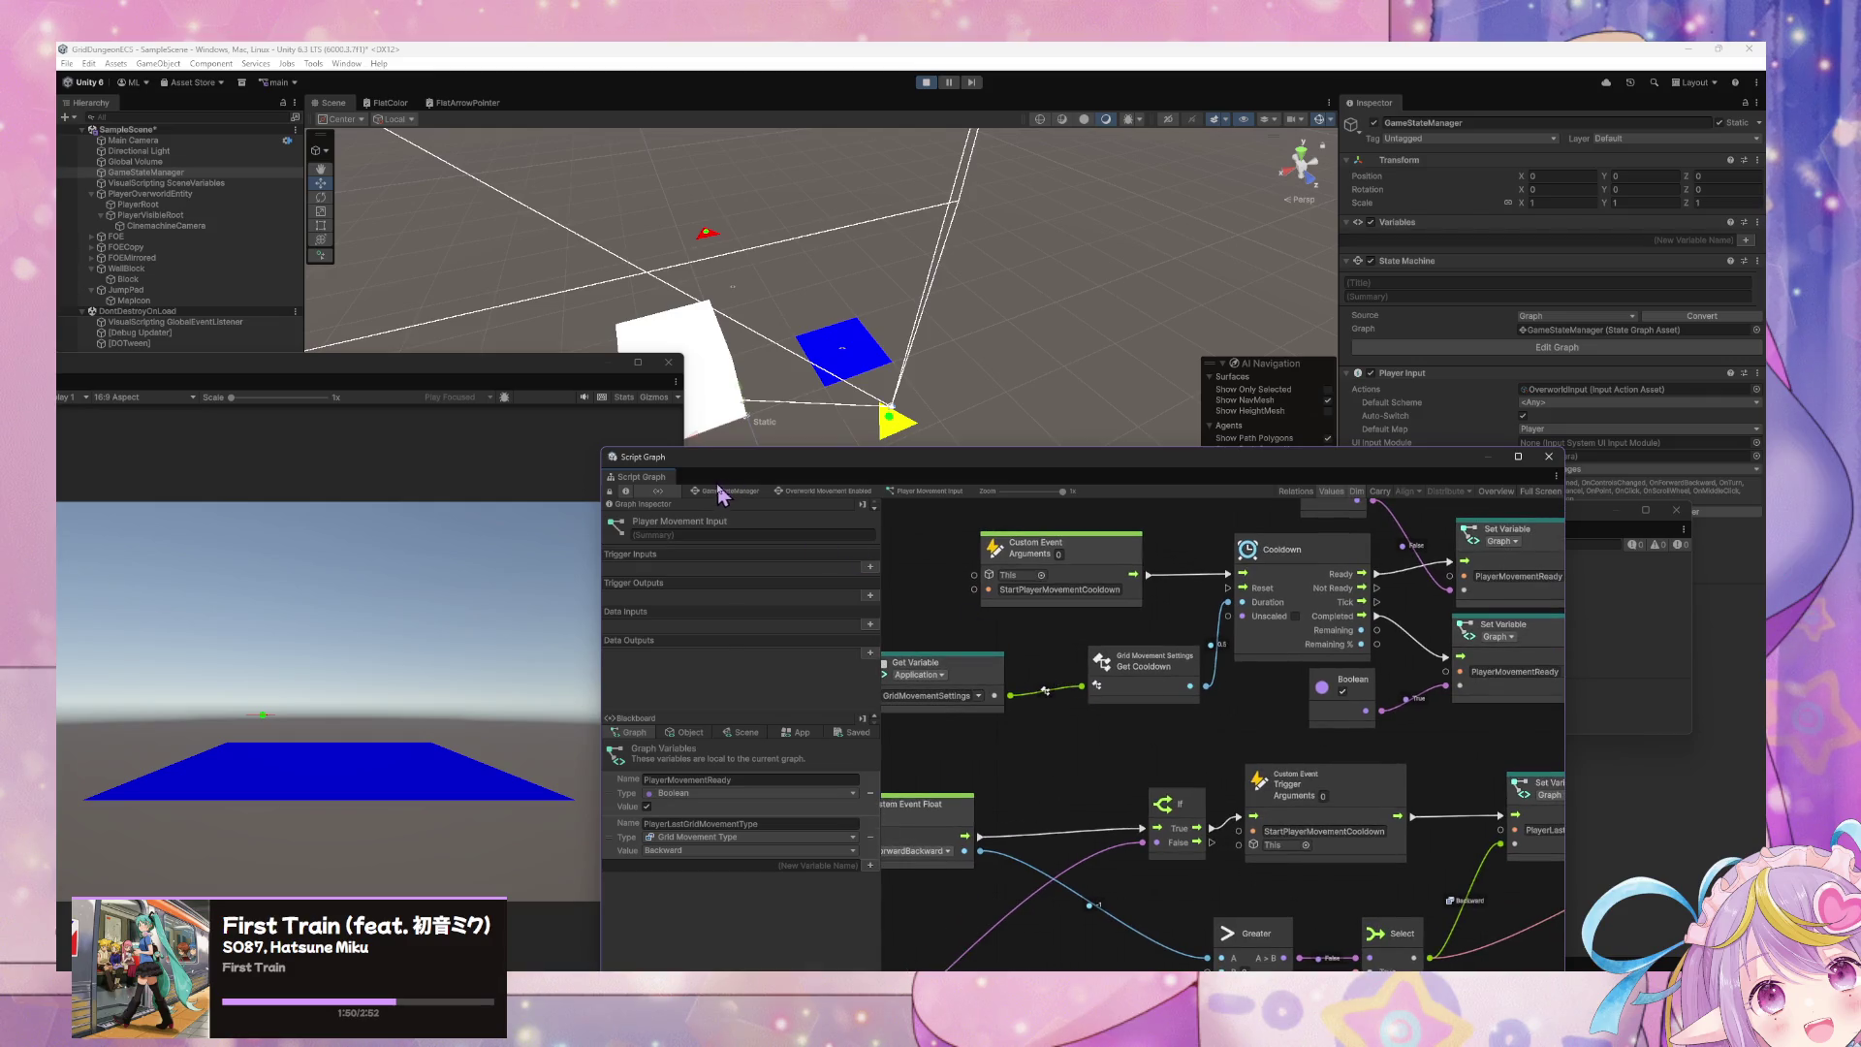
pyautogui.click(710, 491)
# - Open Handle GridMovementEntity Interactions and move the DO Jump node higher
pyautogui.doubleClick(1027, 638)
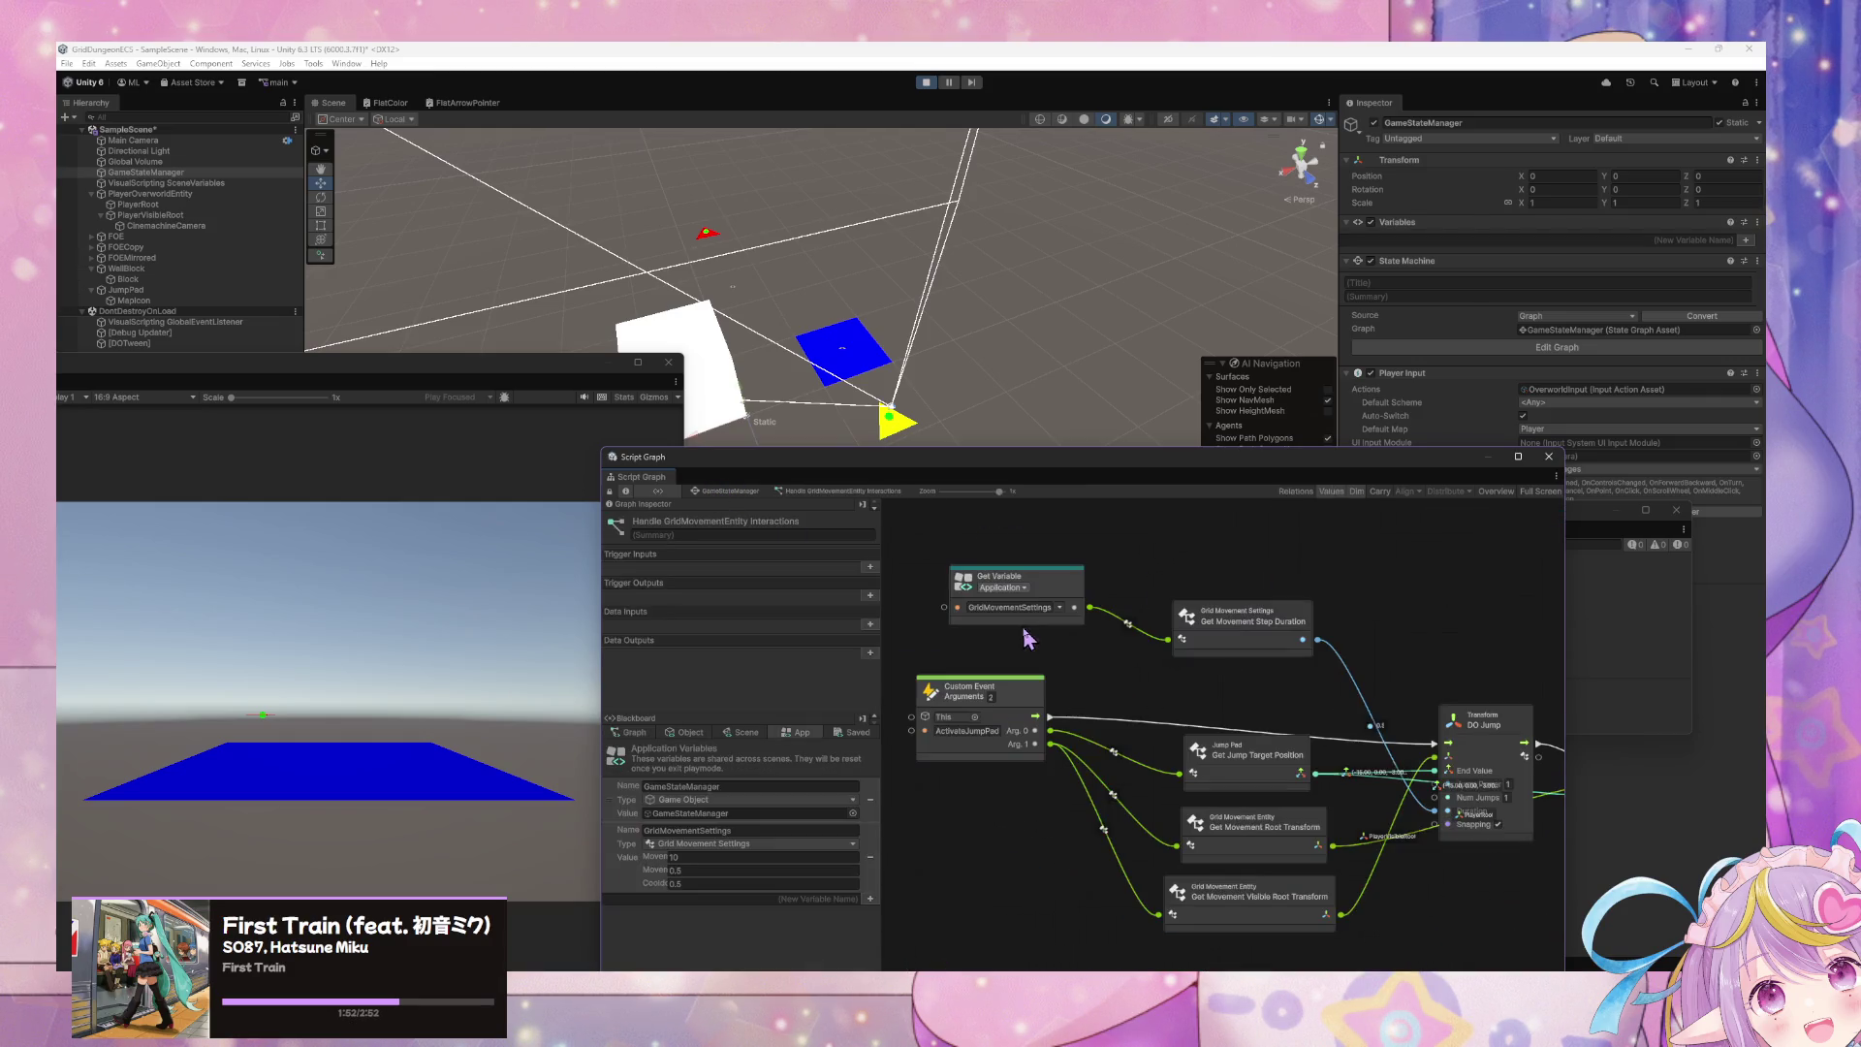
pyautogui.moveTo(1186, 657); pyautogui.dragTo(1070, 623)
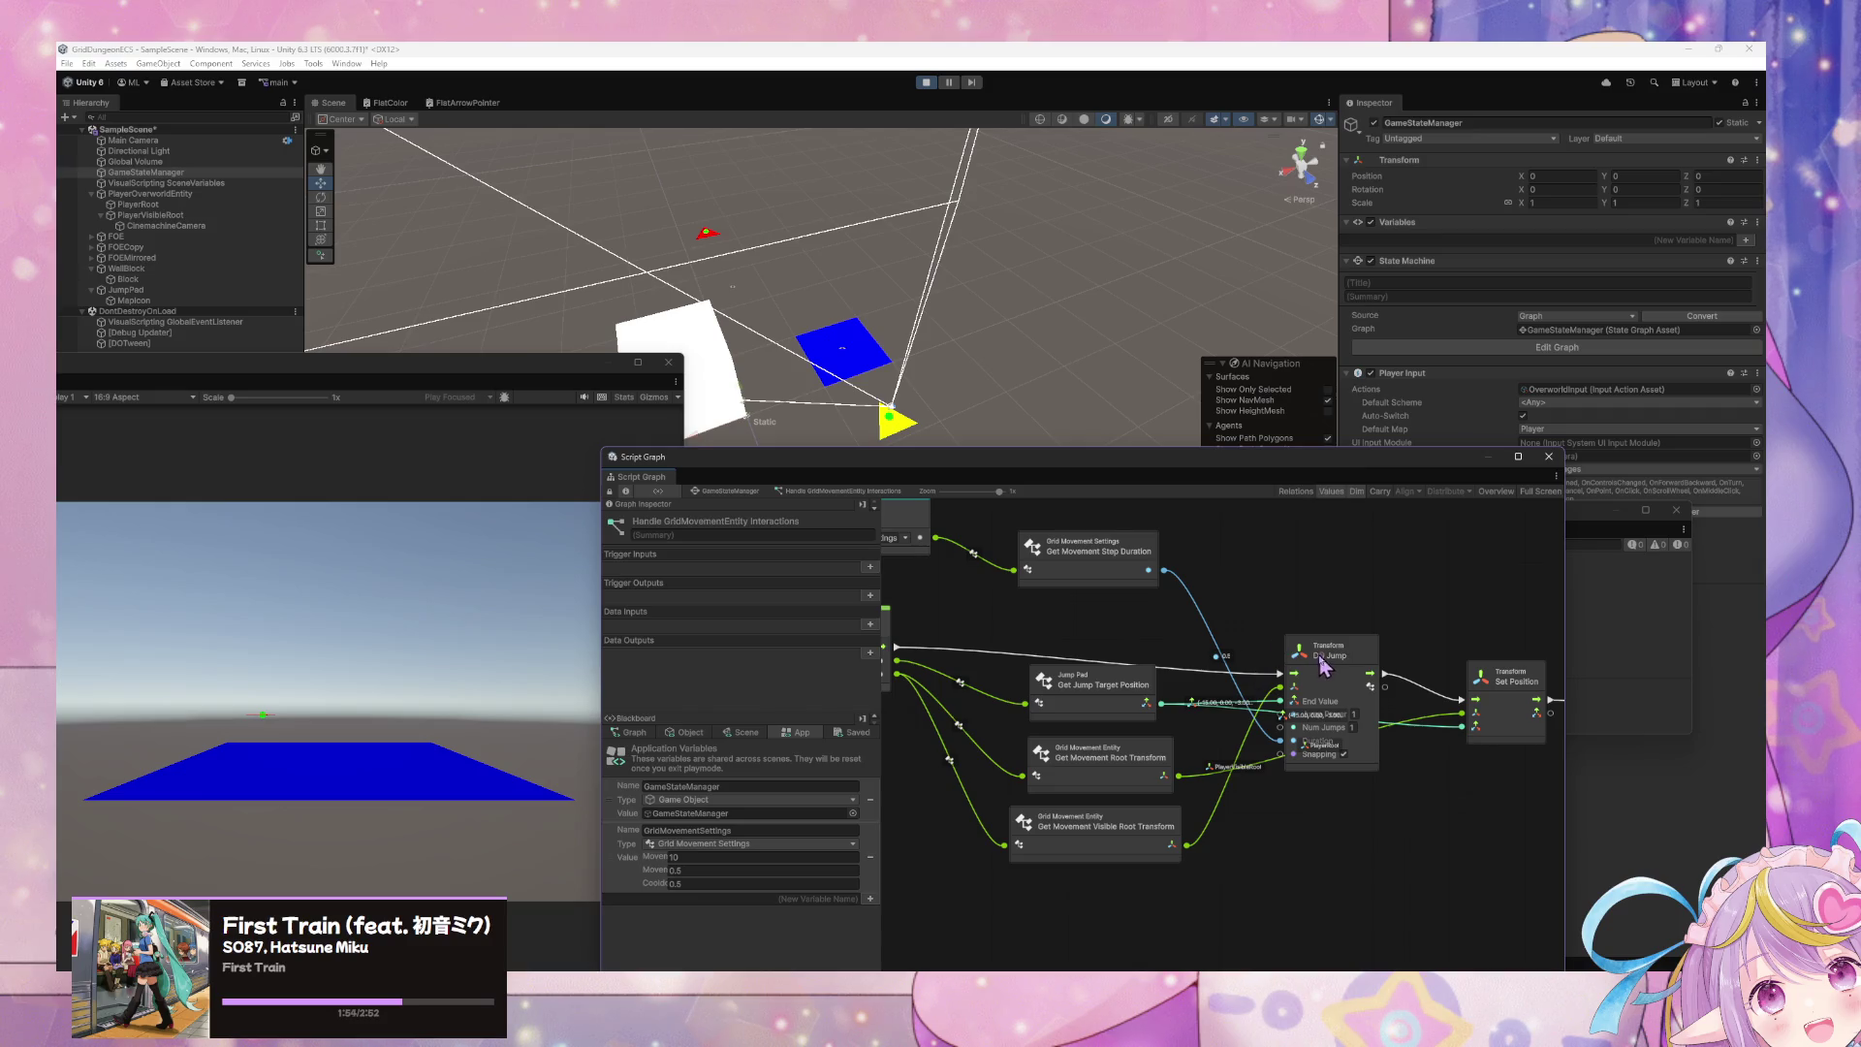
pyautogui.moveTo(1323, 664); pyautogui.dragTo(1319, 574)
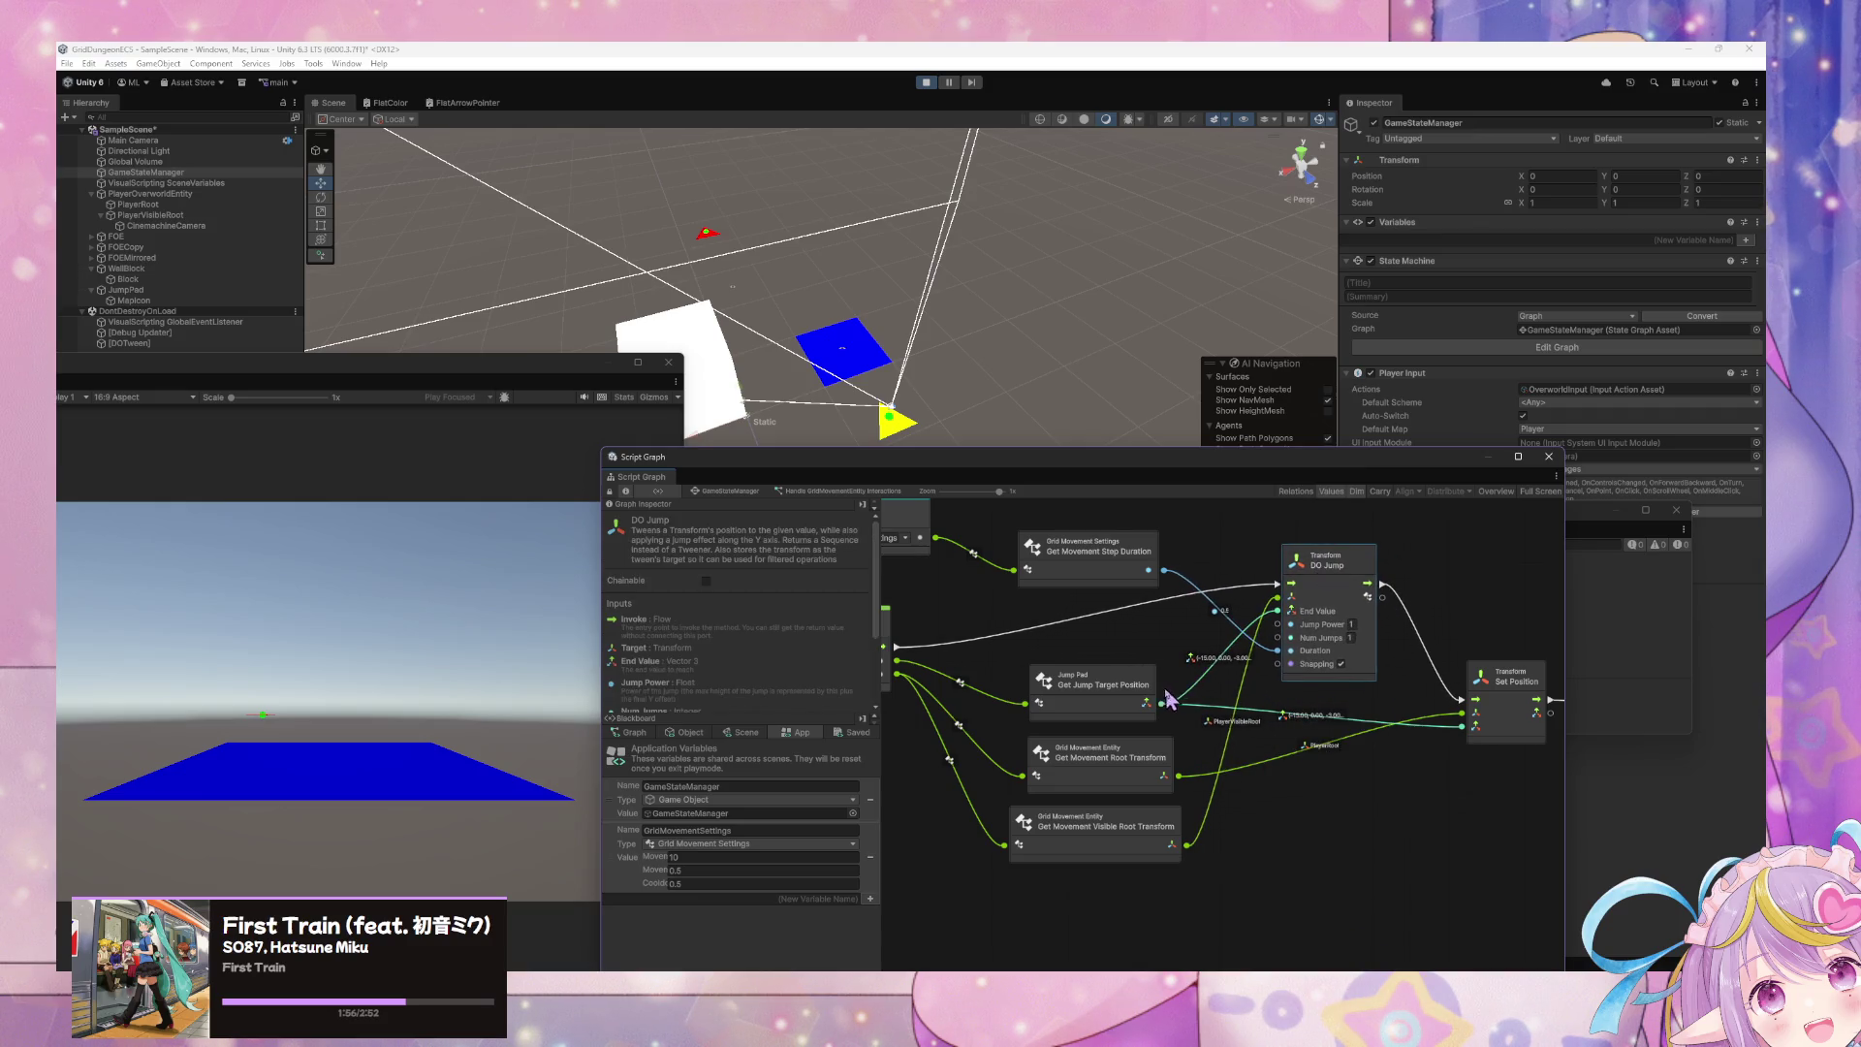
pyautogui.scroll(1, 1163, 621)
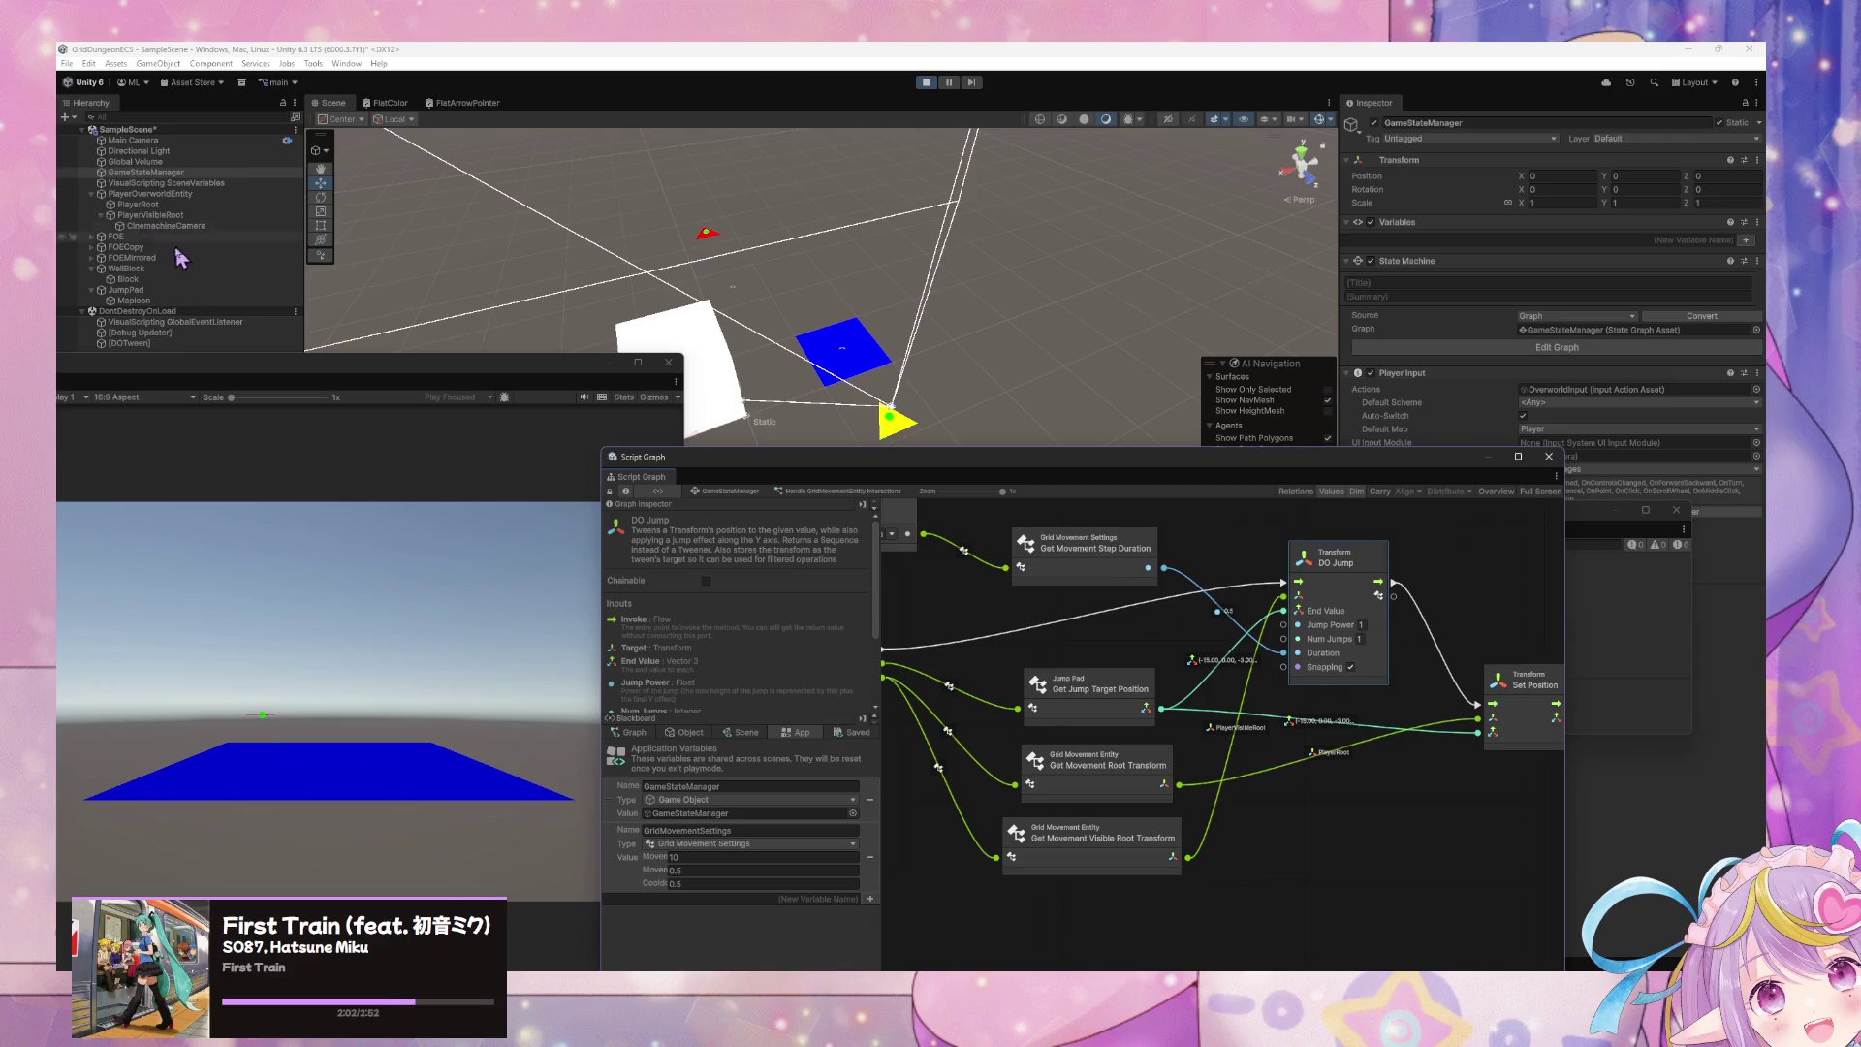
pyautogui.click(171, 215)
# - Walk the player forward onto the blue pad, orbit the scene, and select PlayerRoot
pyautogui.click(380, 630)
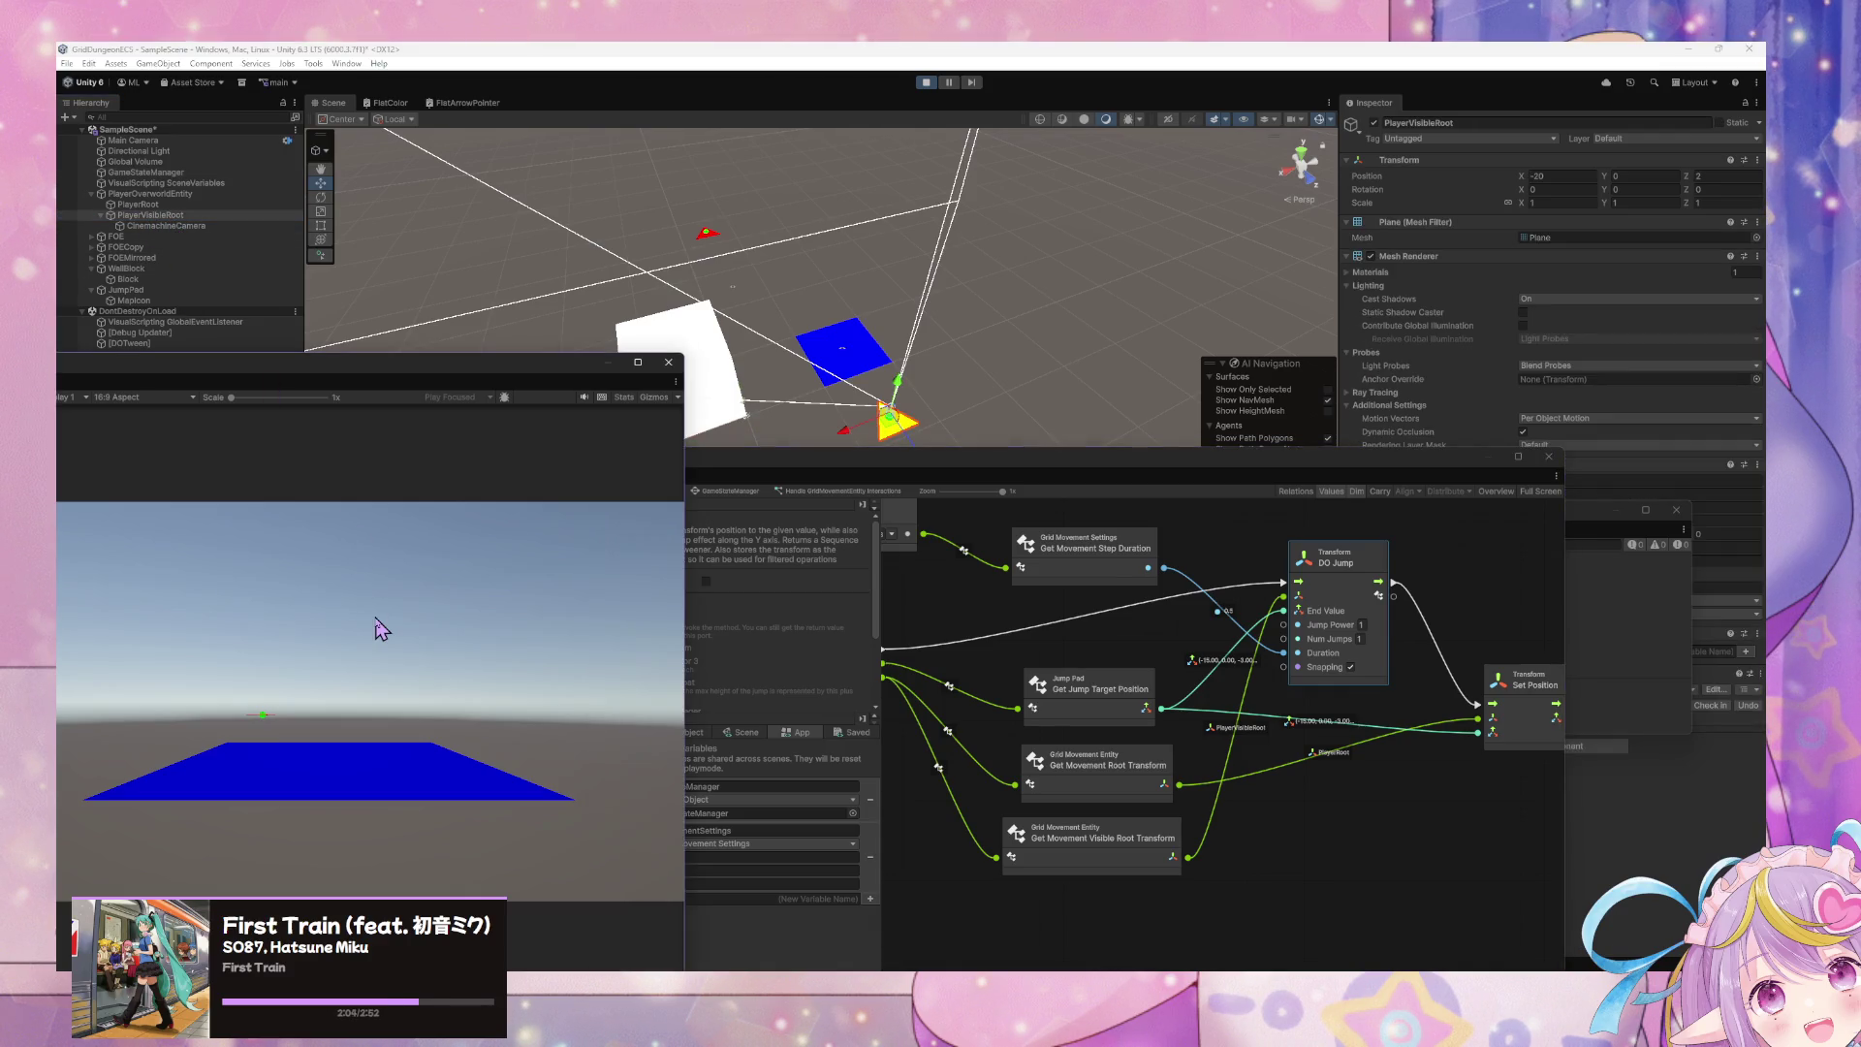
pyautogui.press('w')
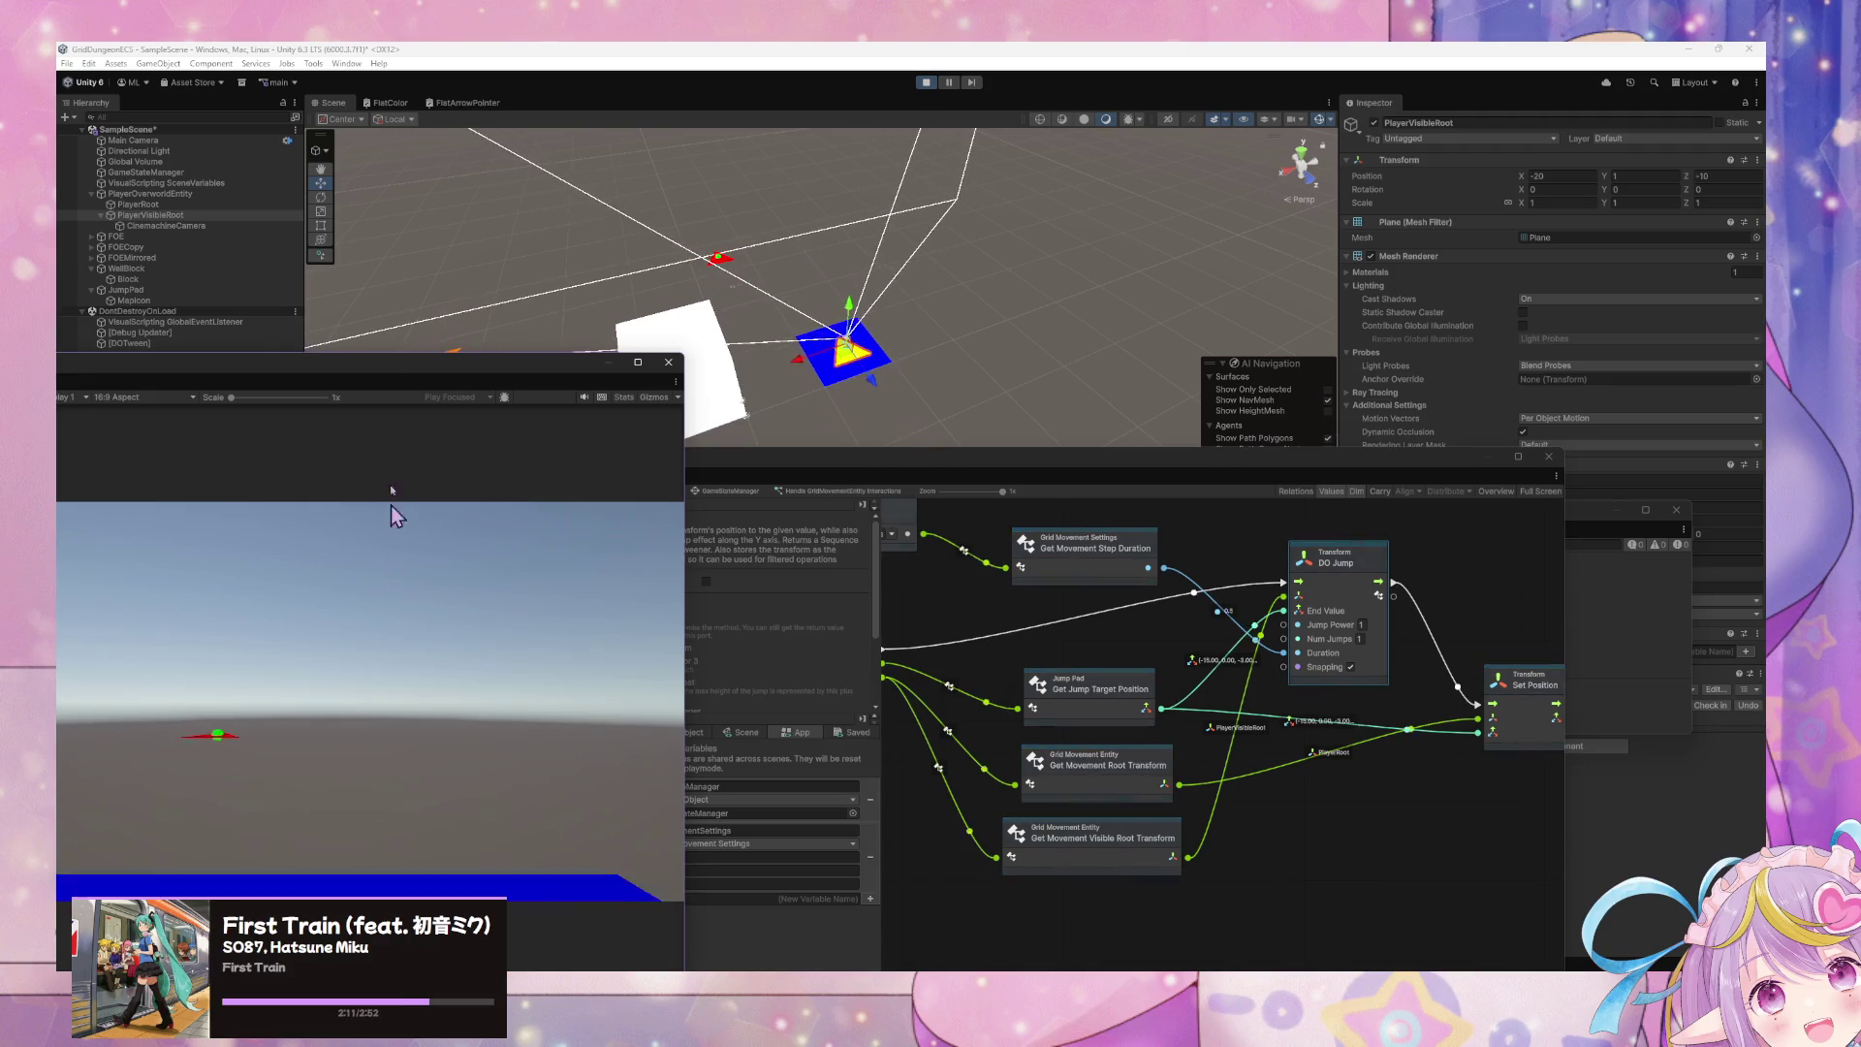
pyautogui.moveTo(947, 282)
pyautogui.mouseDown()
pyautogui.moveTo(938, 229)
pyautogui.moveTo(916, 291)
pyautogui.moveTo(823, 287)
pyautogui.moveTo(1089, 281)
pyautogui.mouseUp()
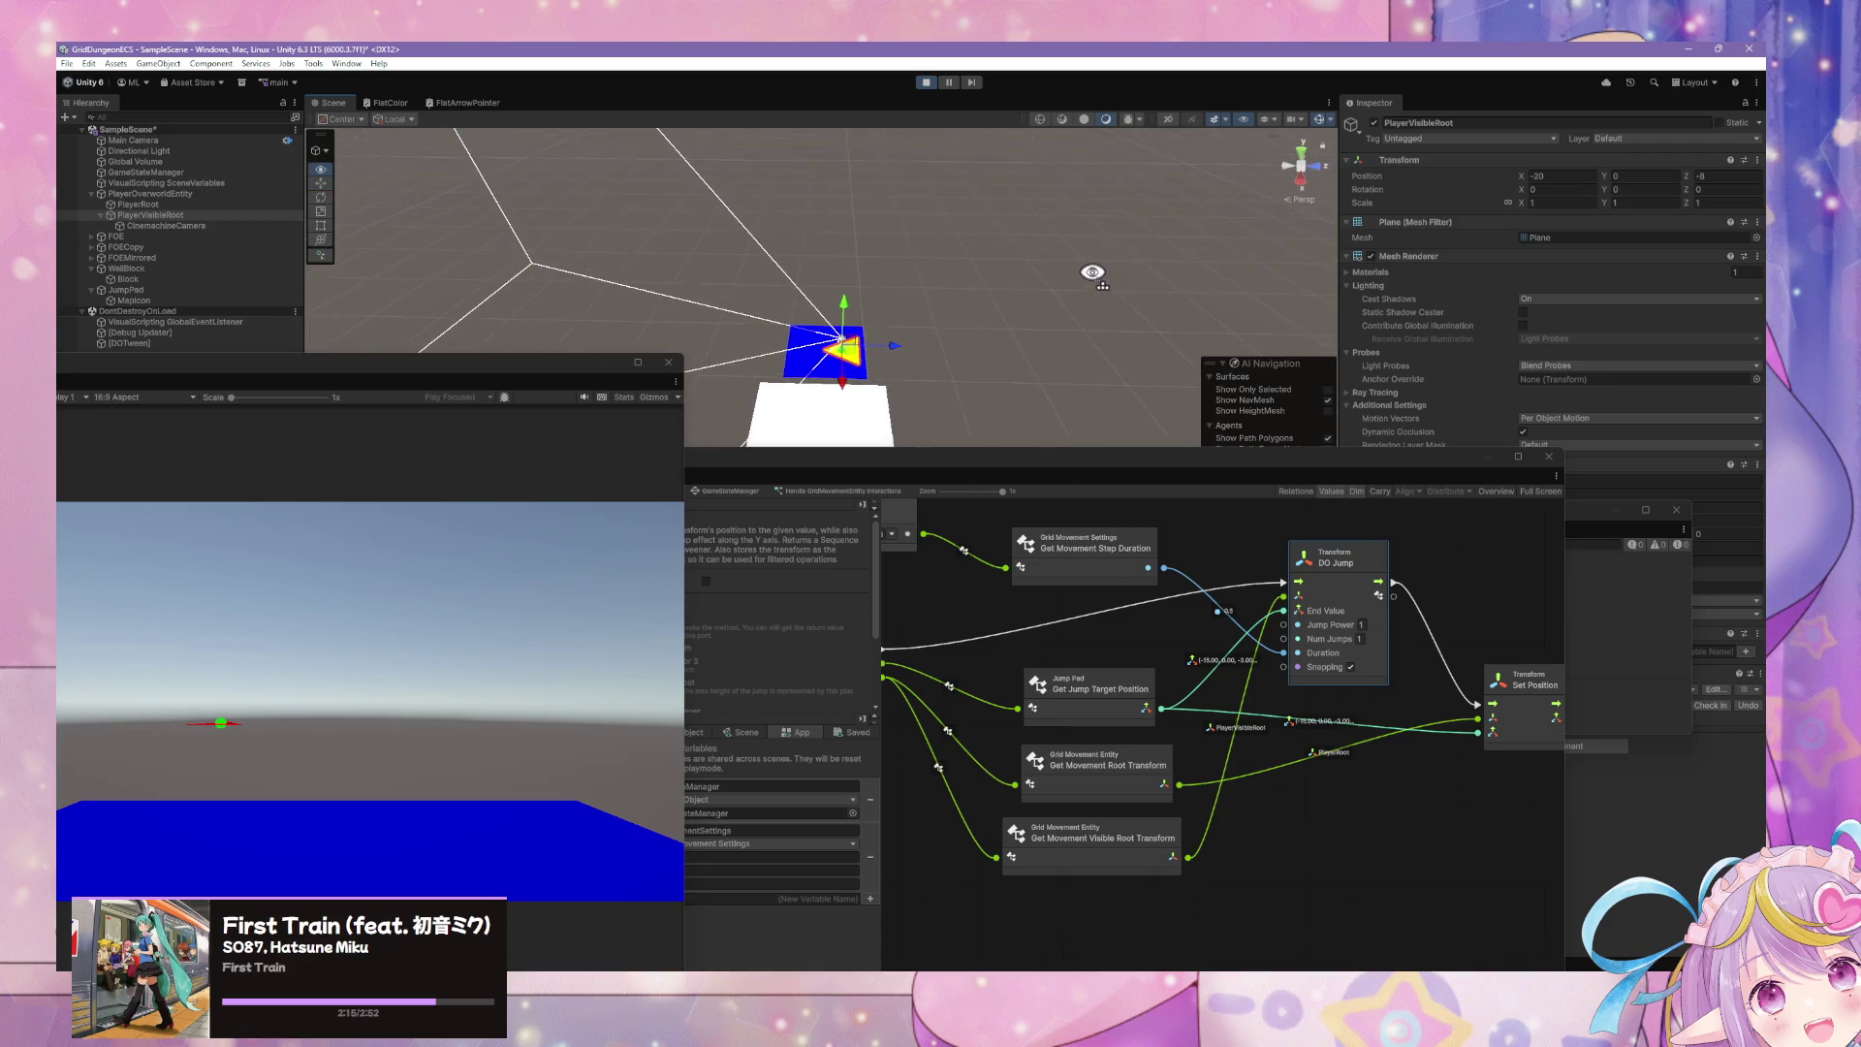
pyautogui.click(177, 194)
pyautogui.click(179, 205)
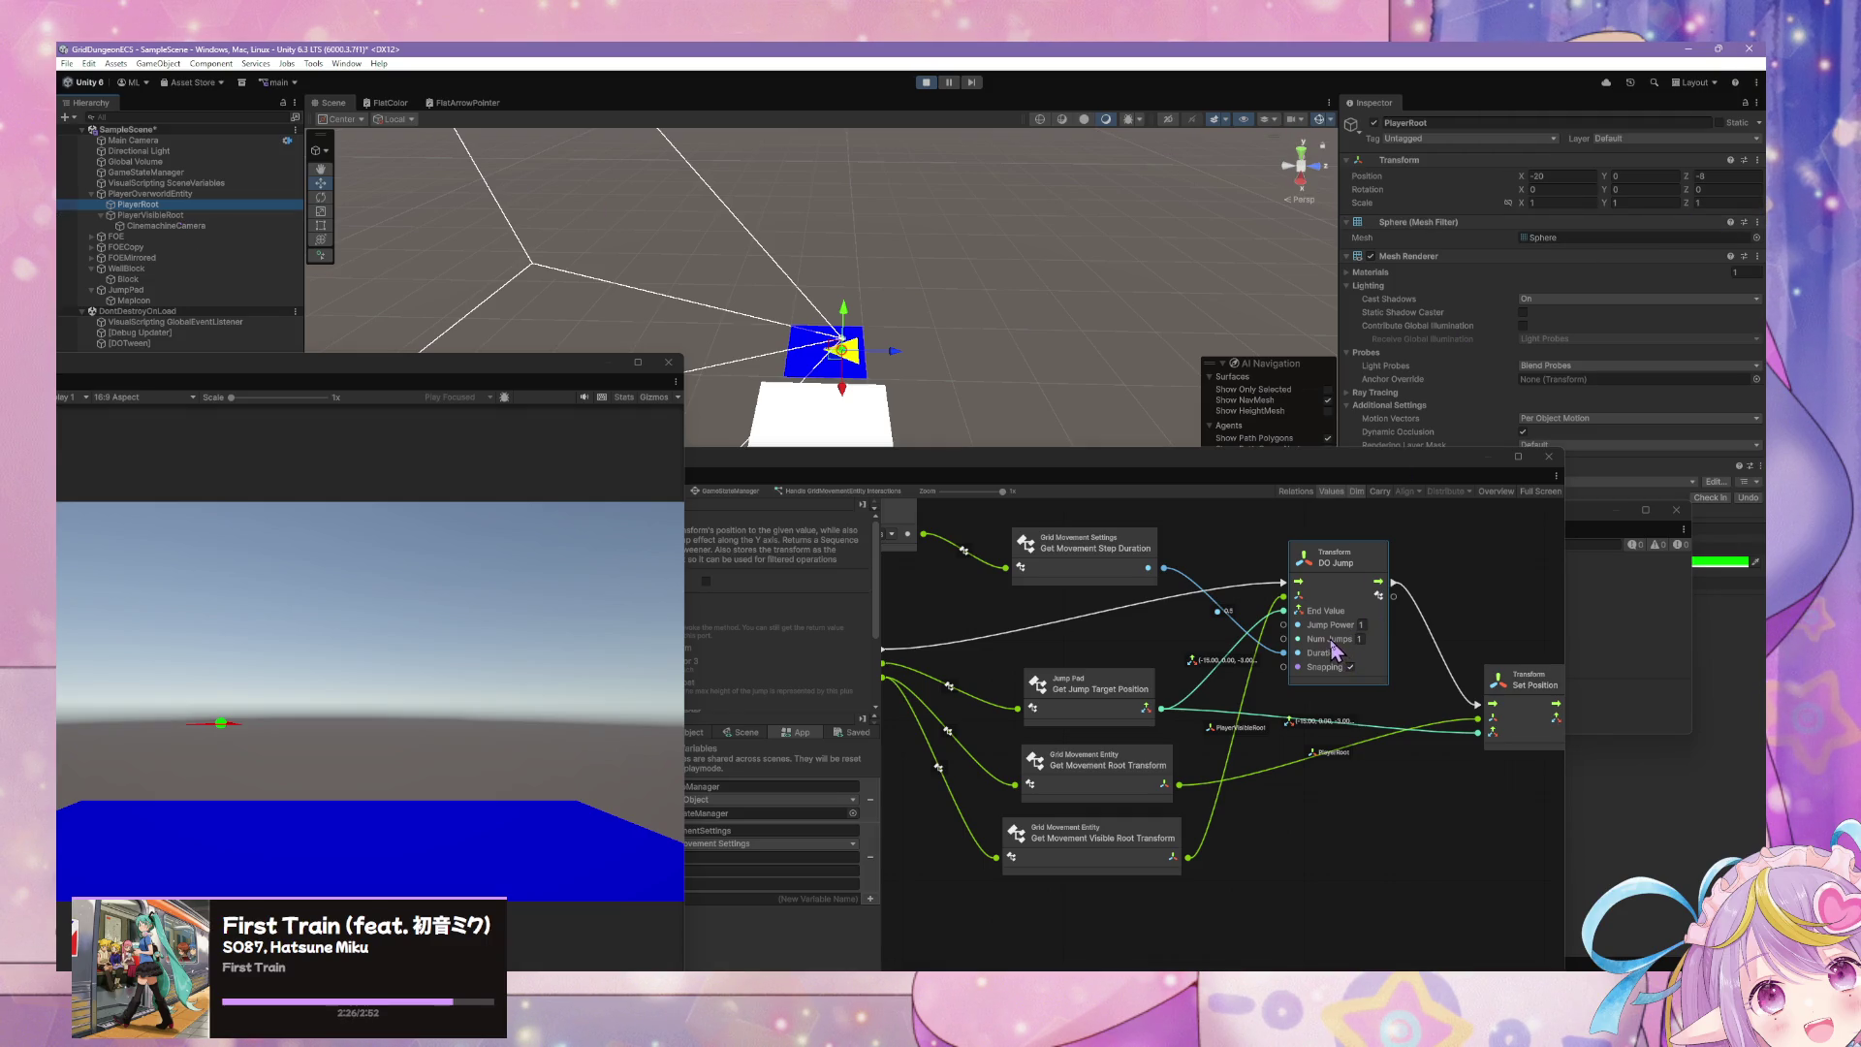
# - Rearrange the script graph and scene windows, nudge the DO Jump node right, then go to GridMovementEntities.cs
pyautogui.moveTo(1325, 463)
pyautogui.mouseDown()
pyautogui.moveTo(1325, 591)
pyautogui.moveTo(1349, 363)
pyautogui.mouseUp()
pyautogui.moveTo(540, 374); pyautogui.dragTo(573, 662)
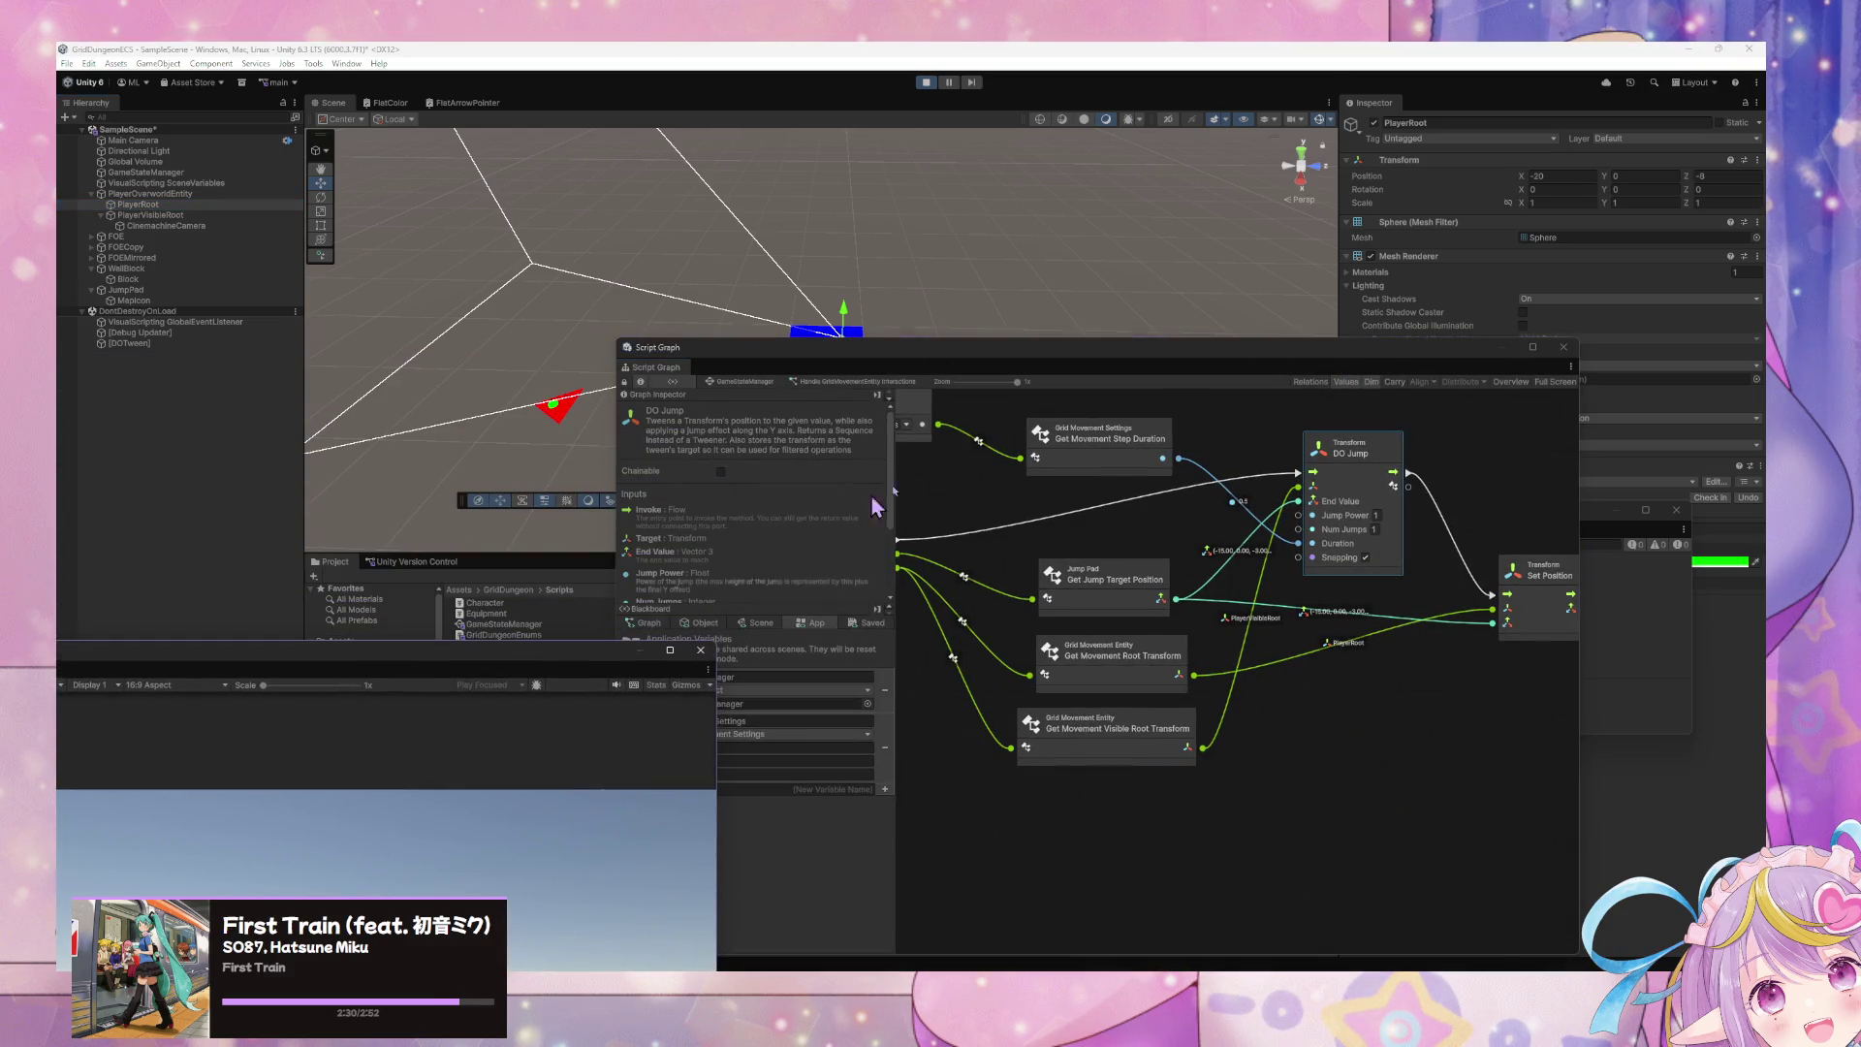
pyautogui.moveTo(1386, 465); pyautogui.dragTo(1436, 469)
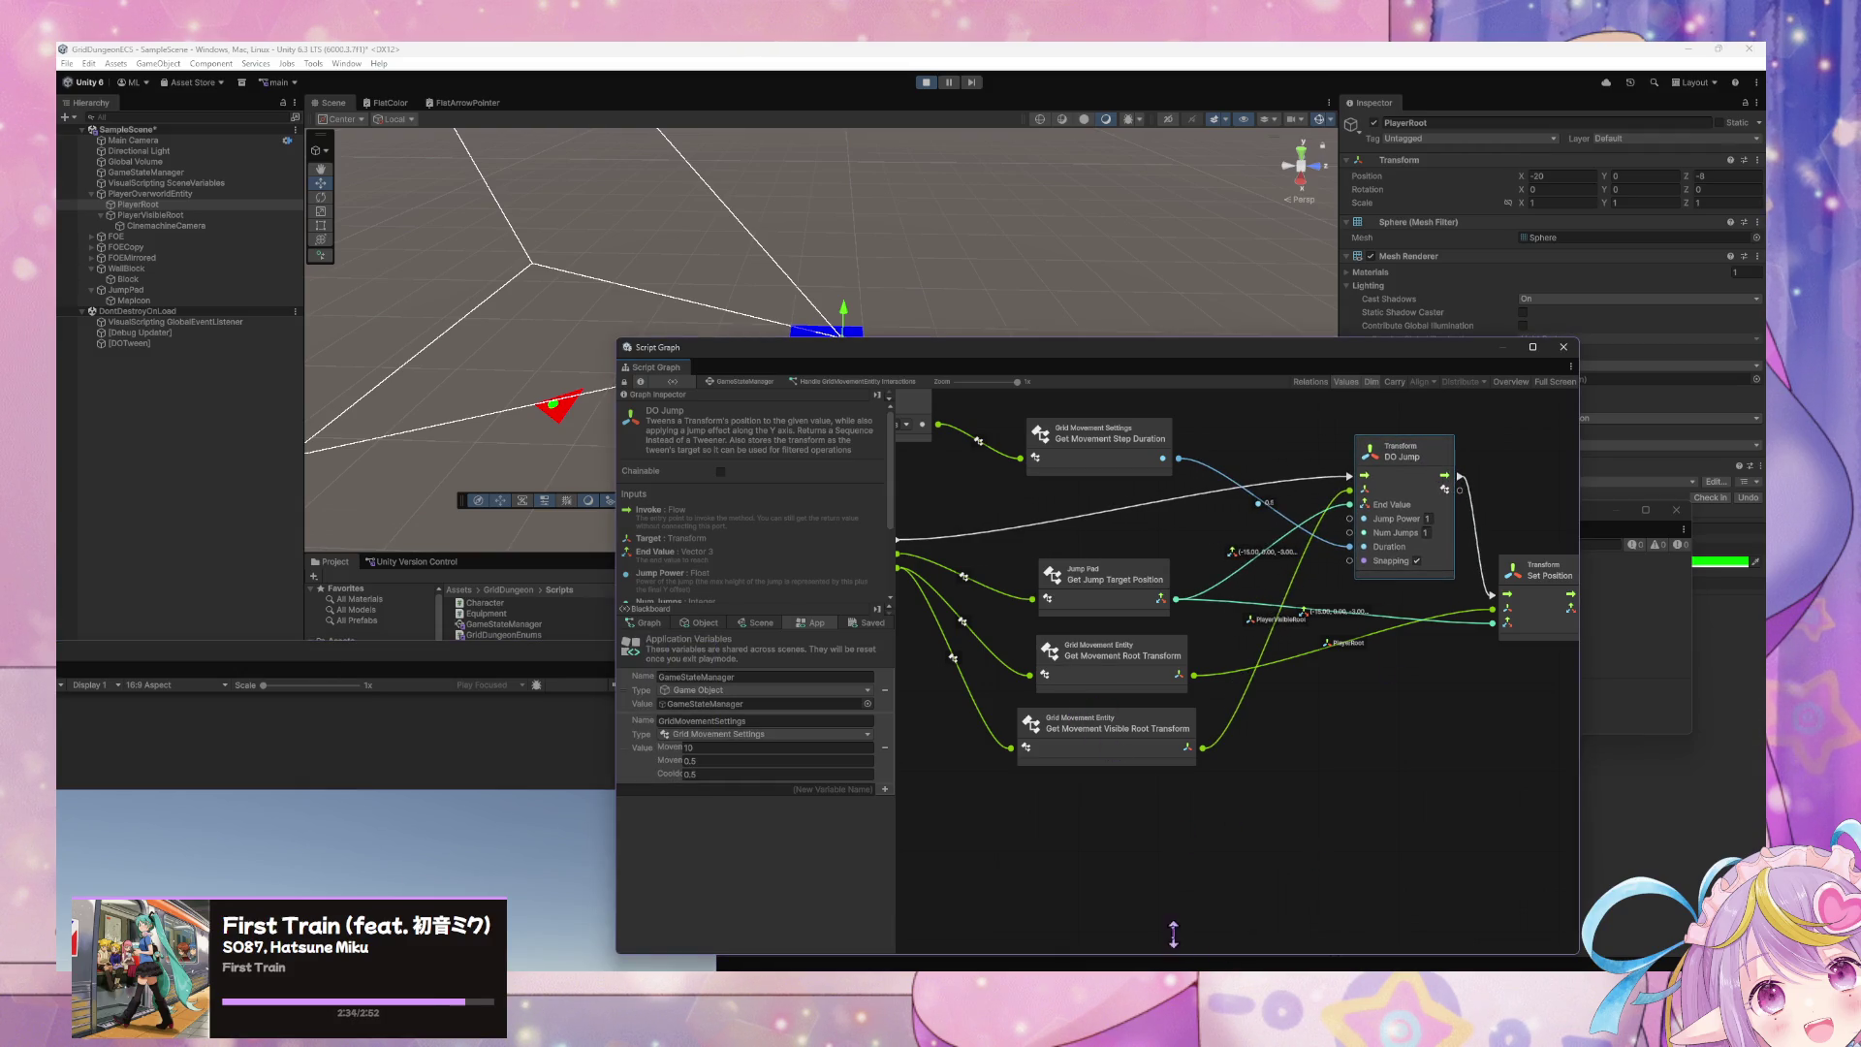
pyautogui.hotkey('alt', 'Tab')
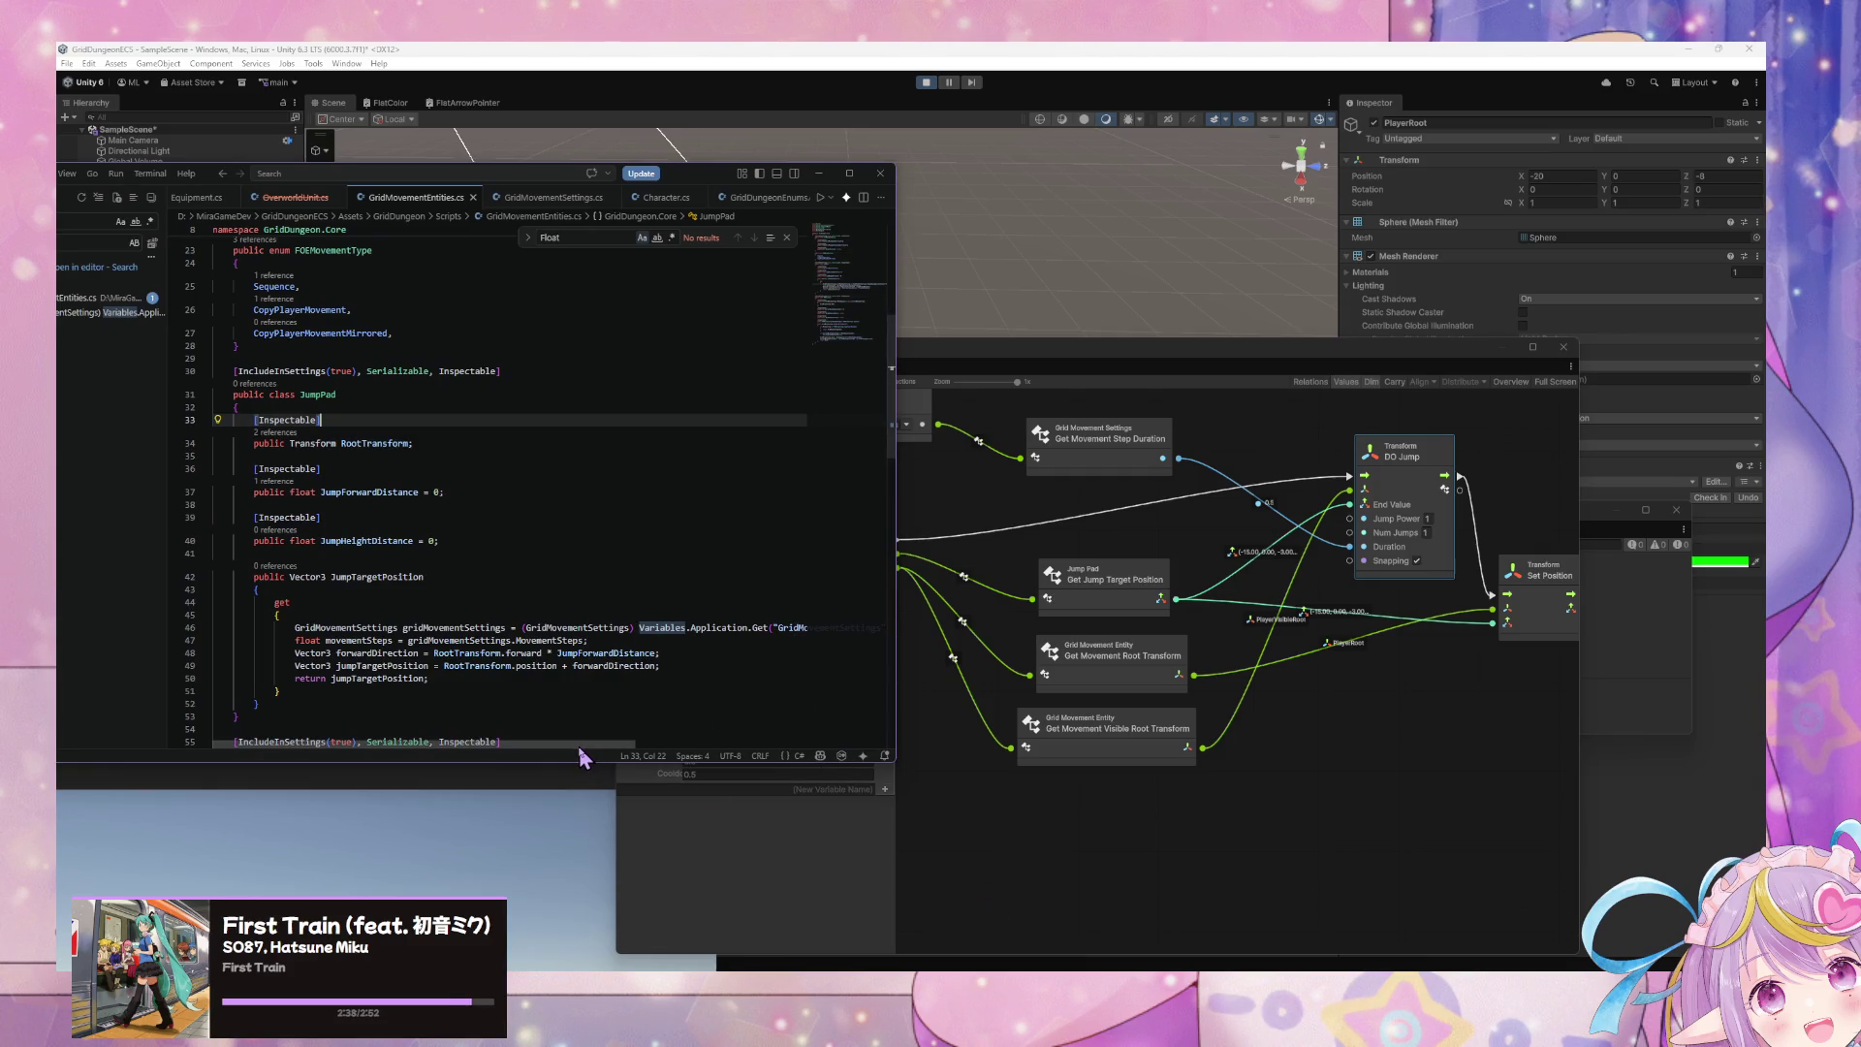
# - Multiply the forward direction on line 48 by movementSteps
pyautogui.moveTo(578, 746); pyautogui.dragTo(571, 742)
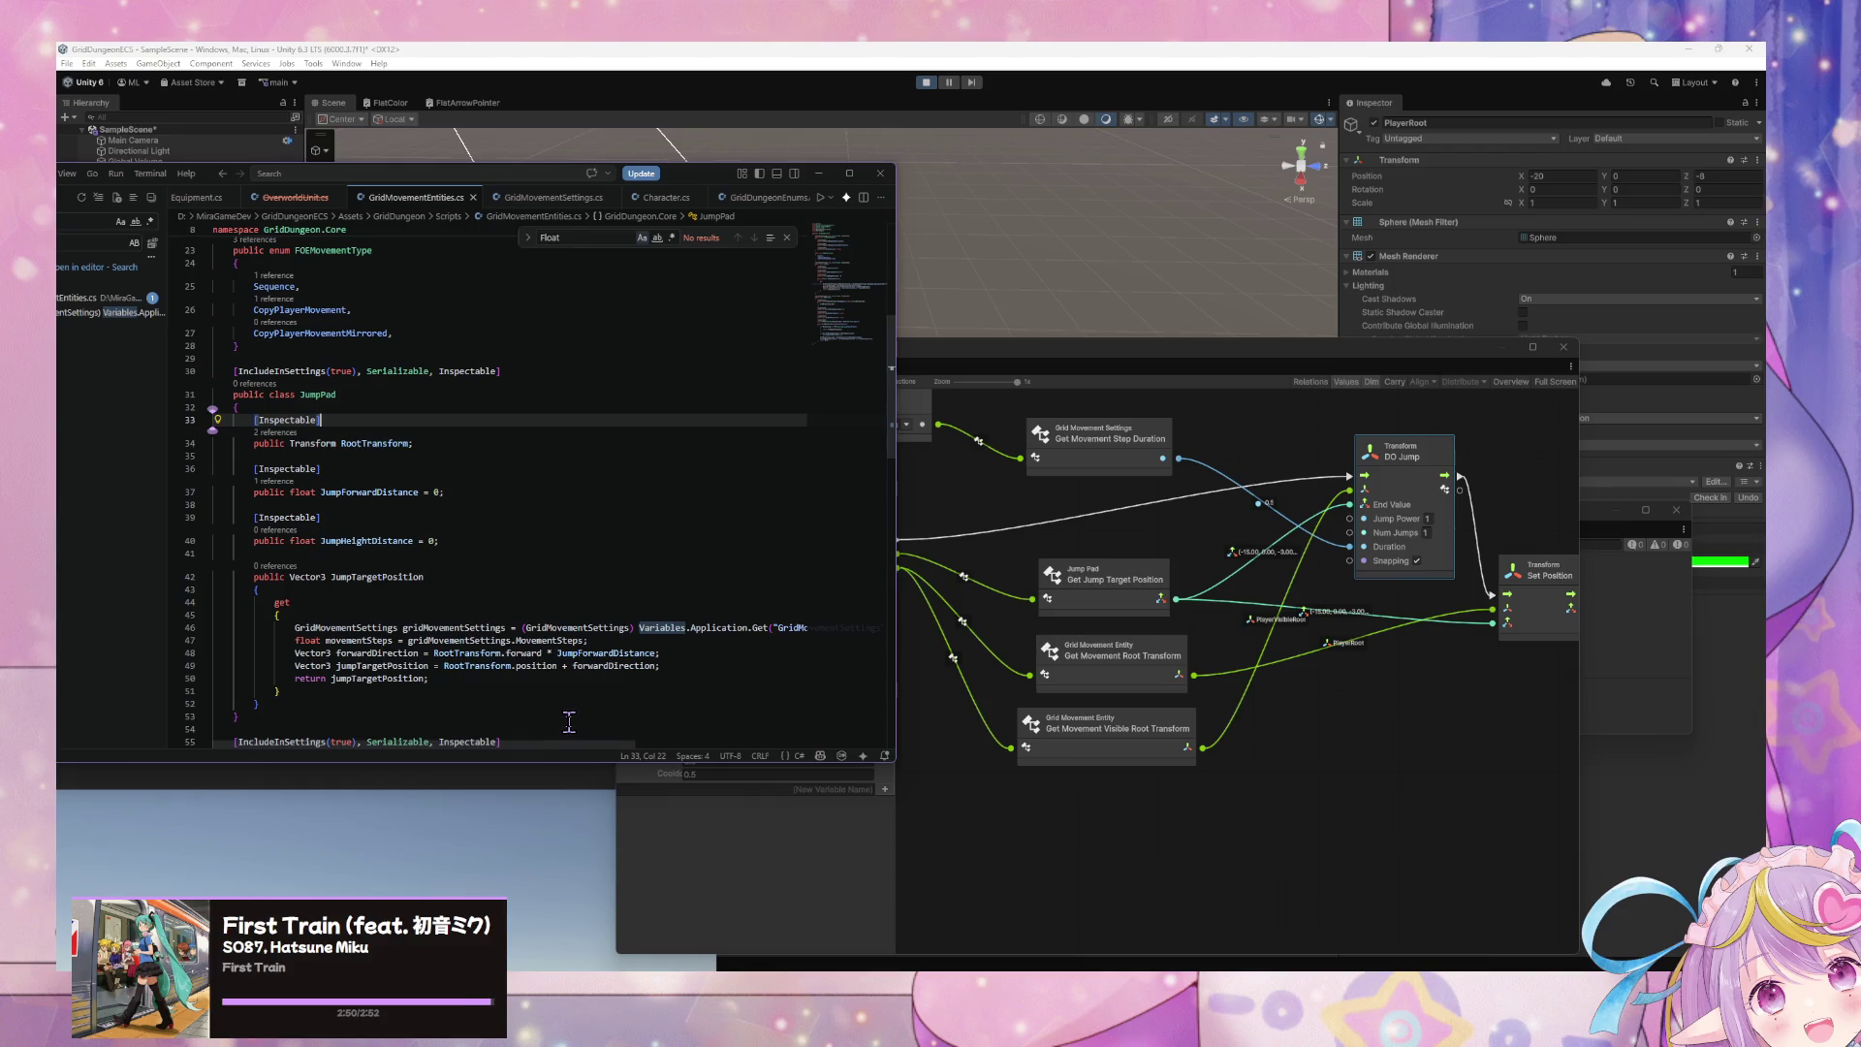
pyautogui.click(658, 654)
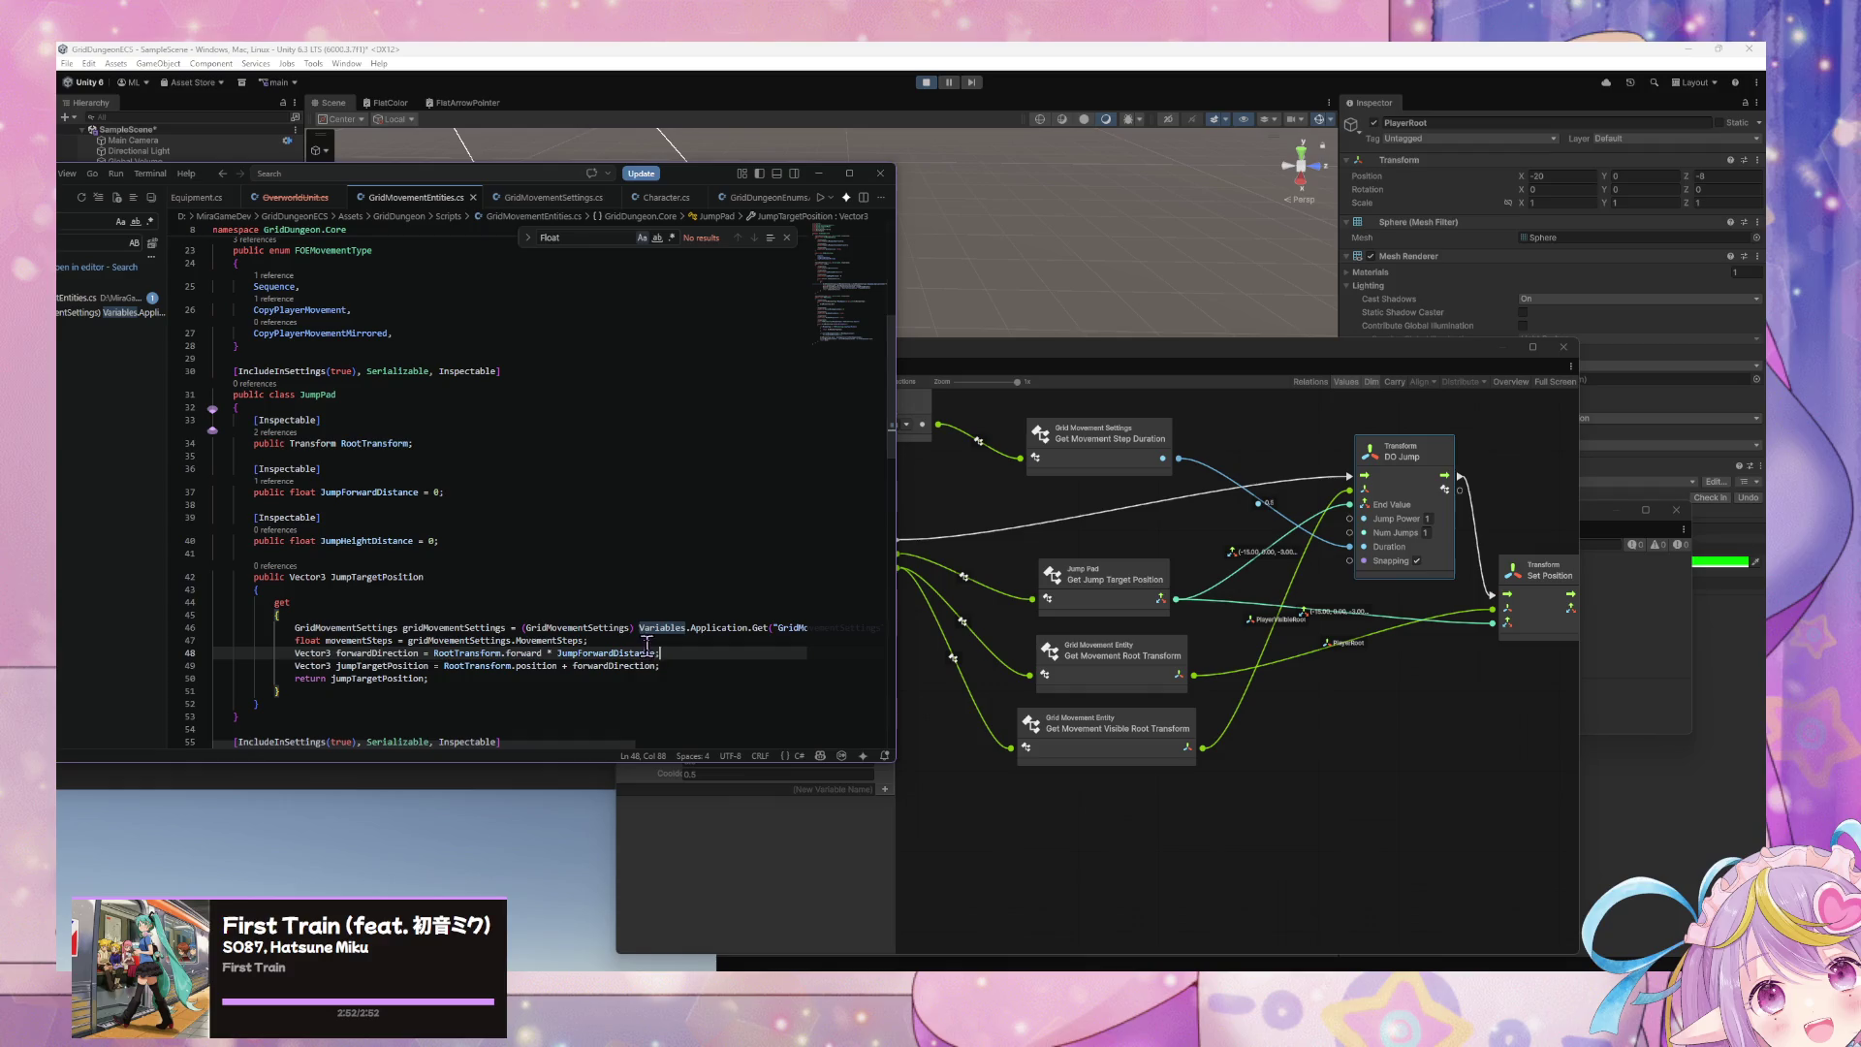
pyautogui.click(653, 652)
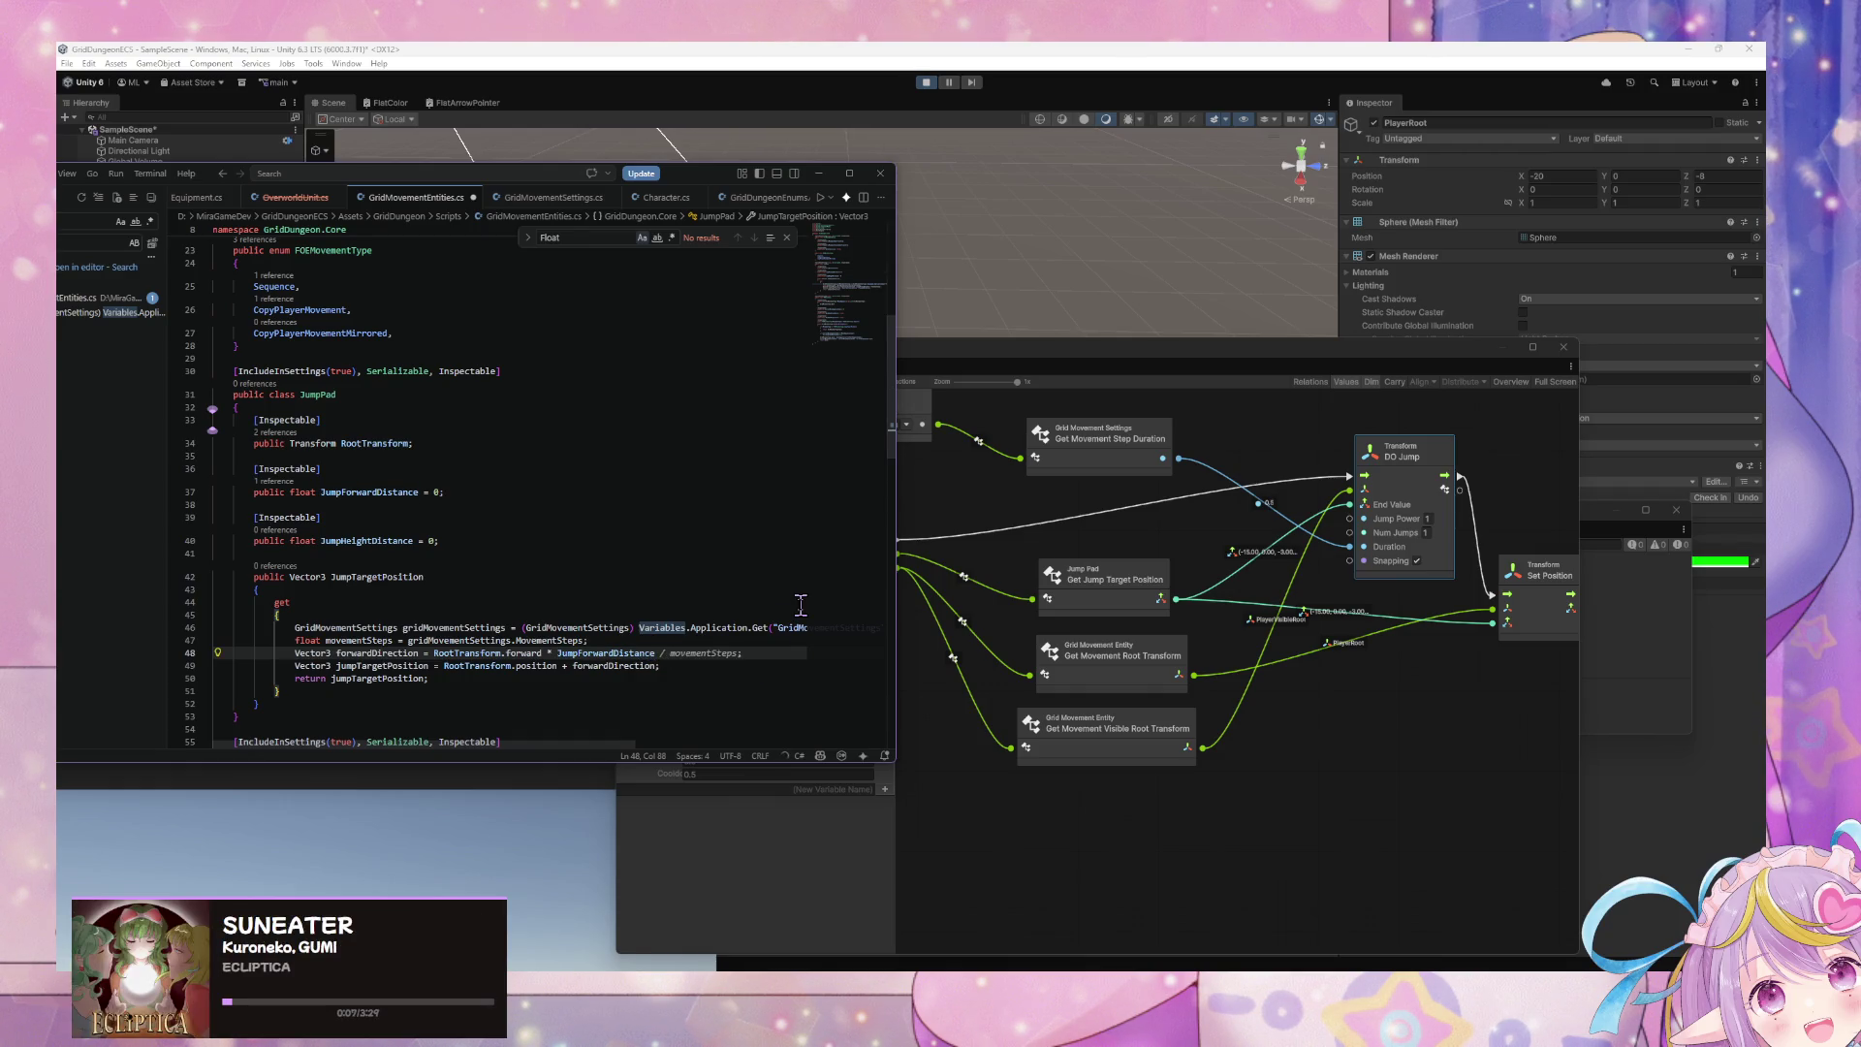
pyautogui.write('*')
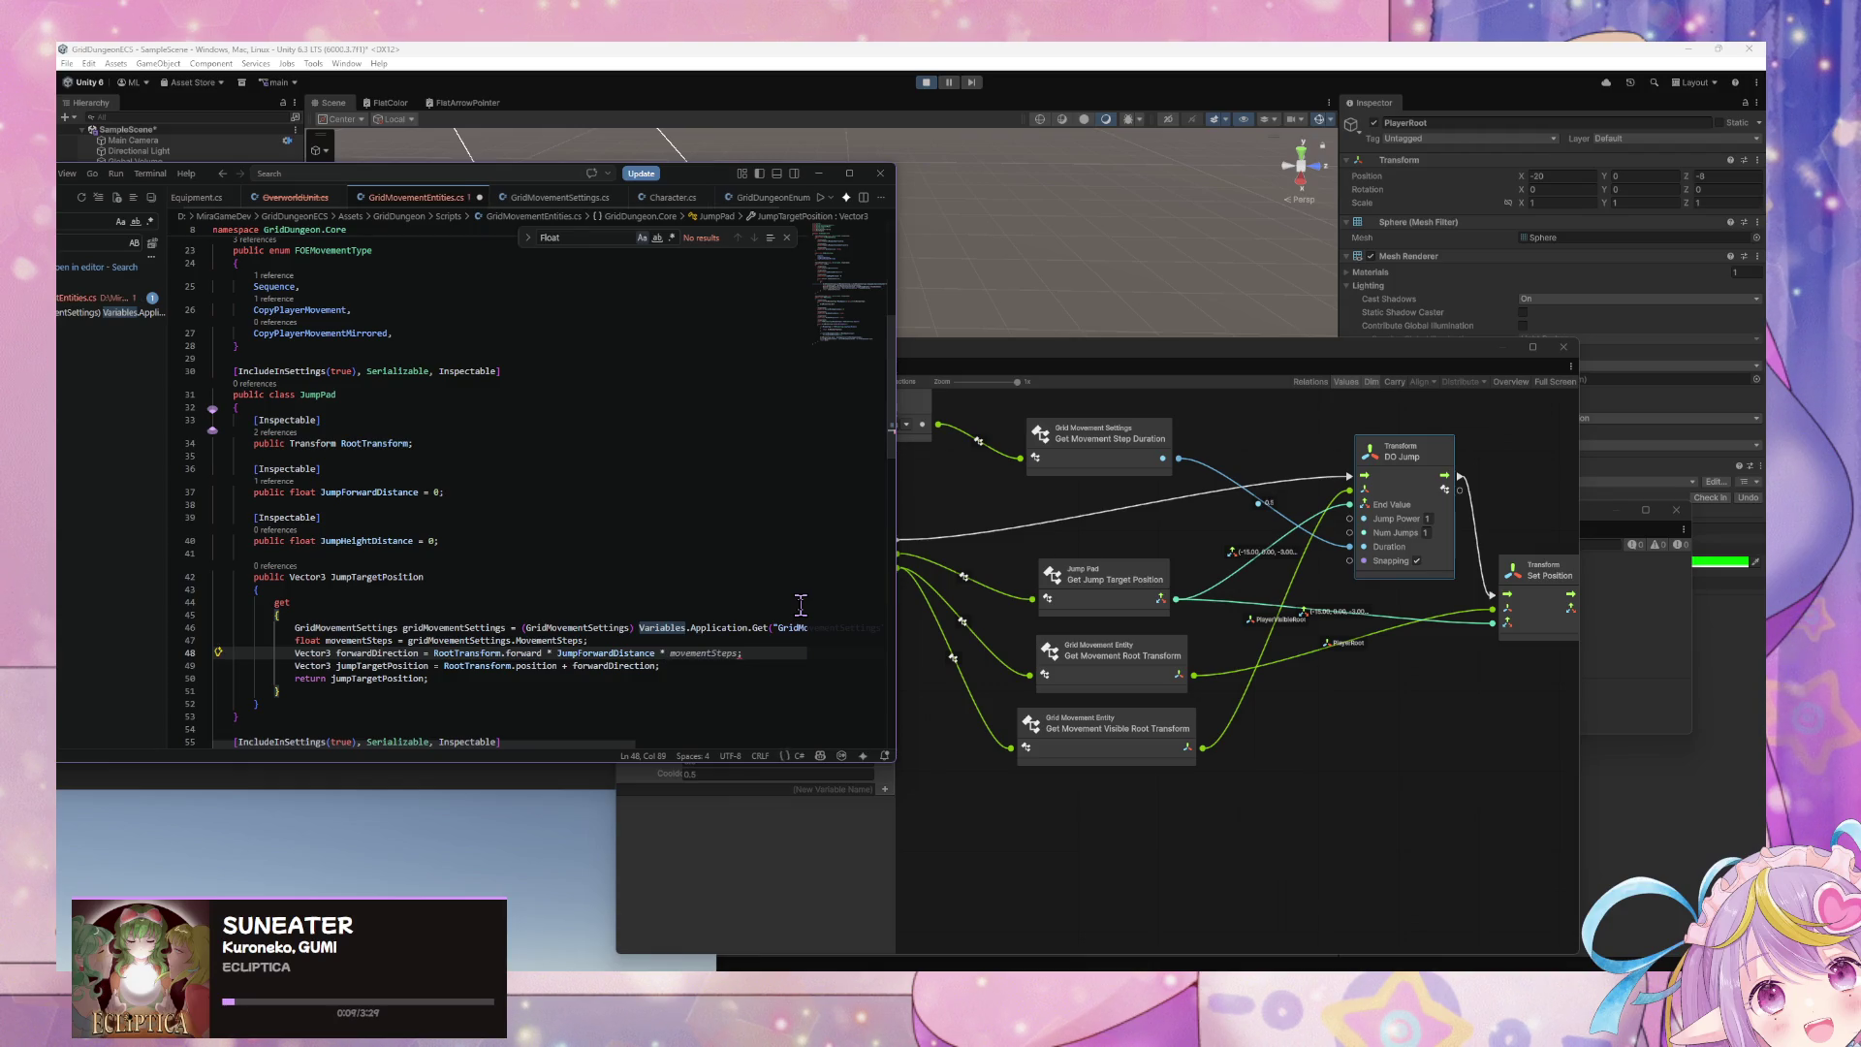
pyautogui.press('Tab')
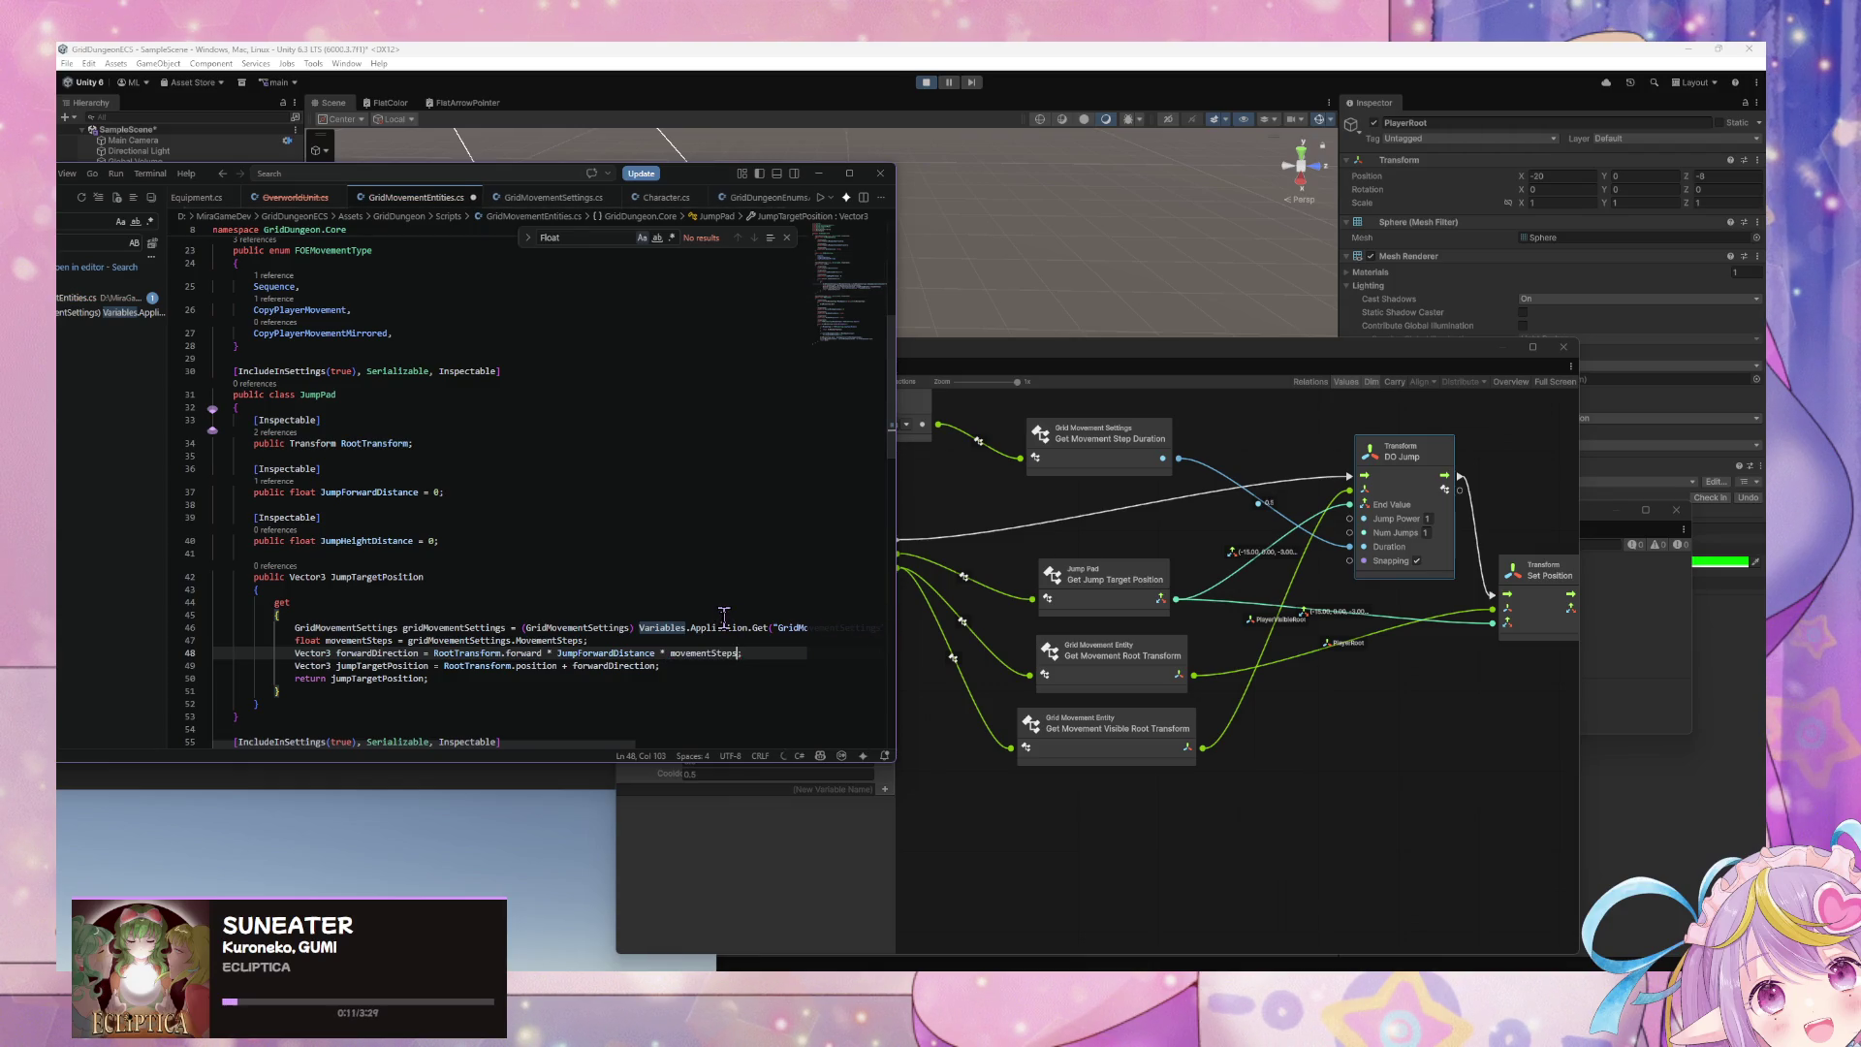
# - Cut the forward offset expression out of line 48
pyautogui.click(651, 666)
pyautogui.click(566, 666)
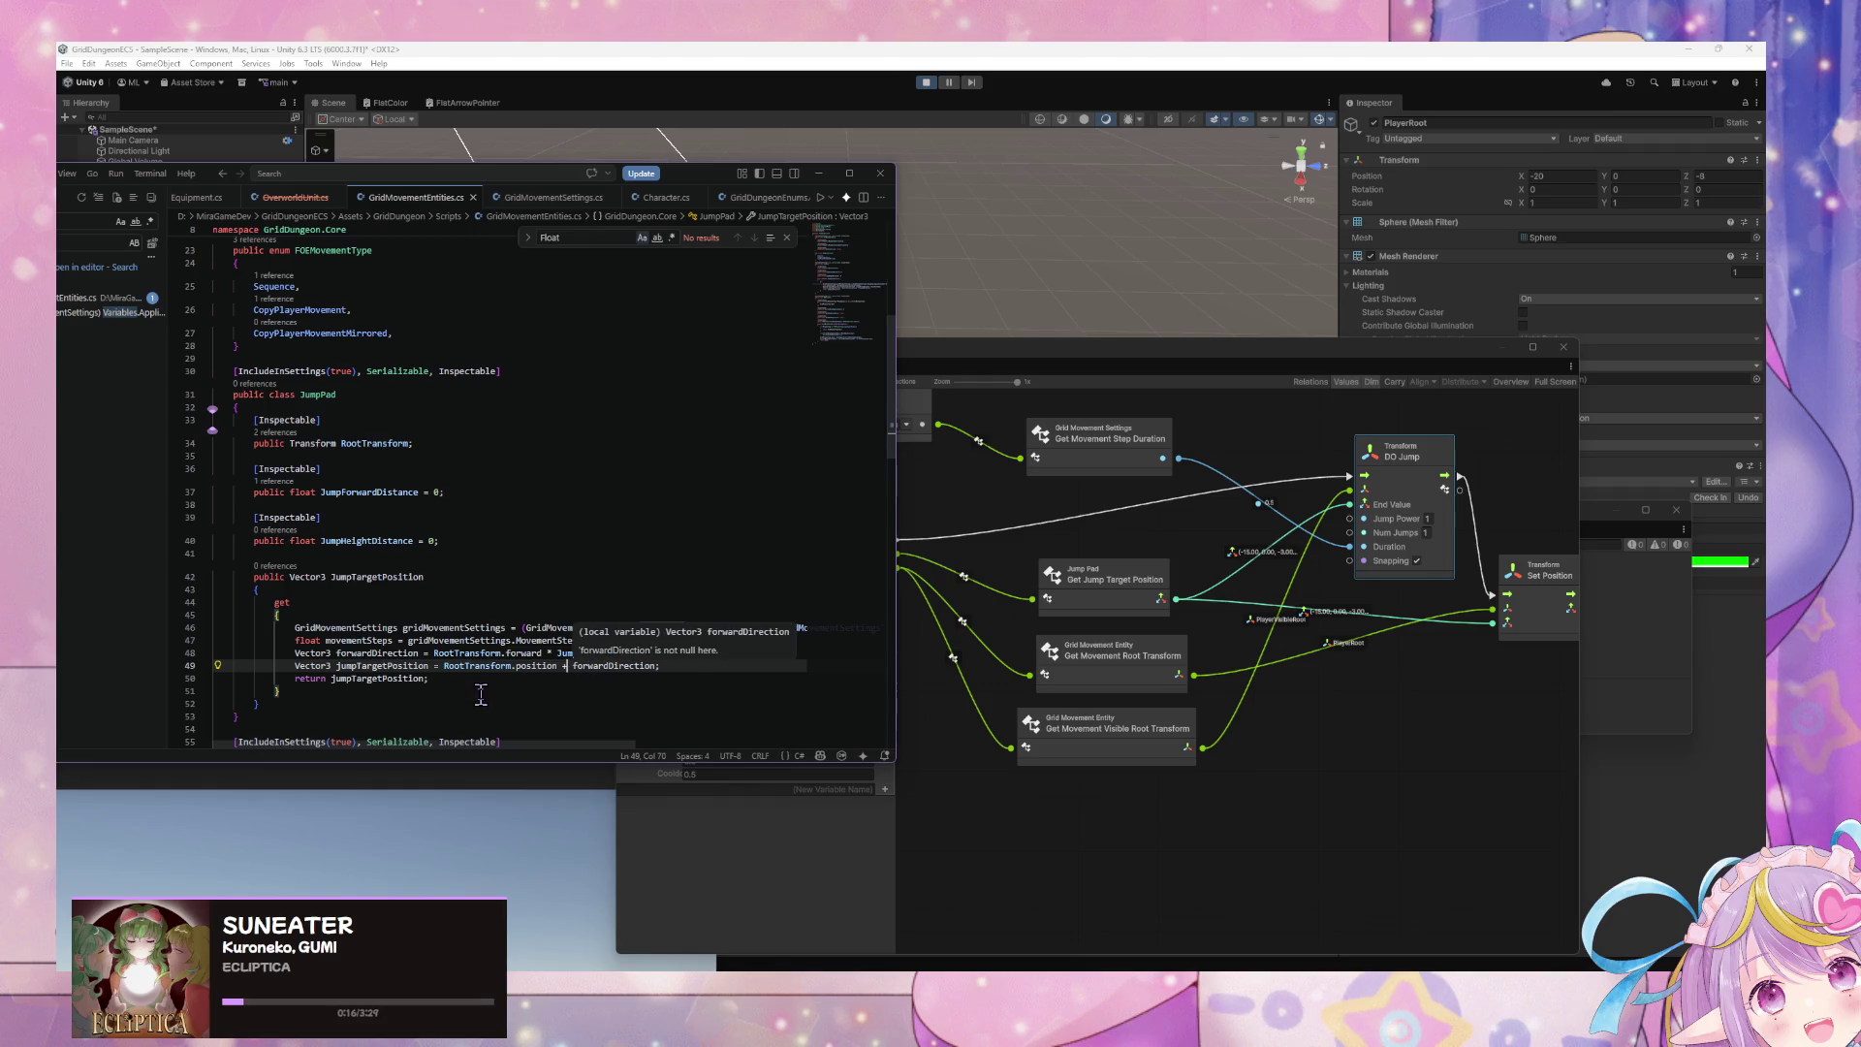
pyautogui.click(595, 689)
pyautogui.moveTo(679, 666); pyautogui.dragTo(441, 674)
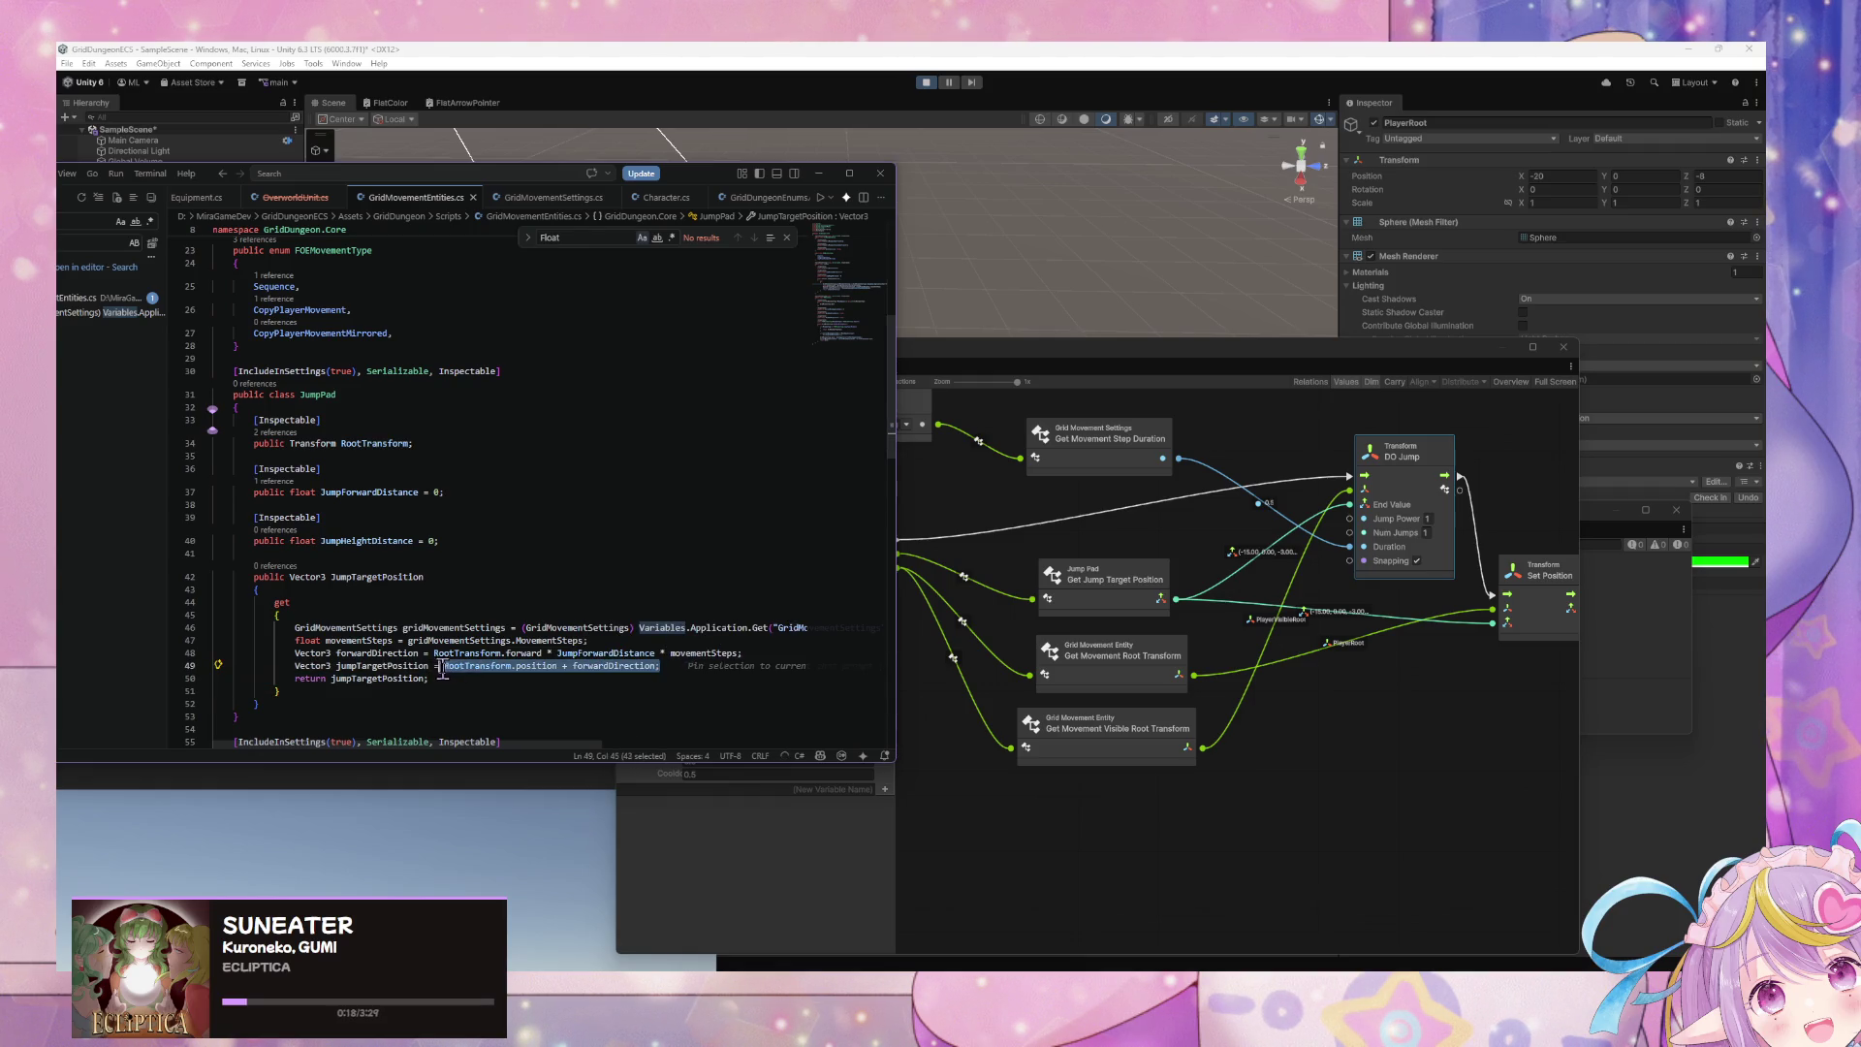
pyautogui.moveTo(743, 654); pyautogui.dragTo(287, 657)
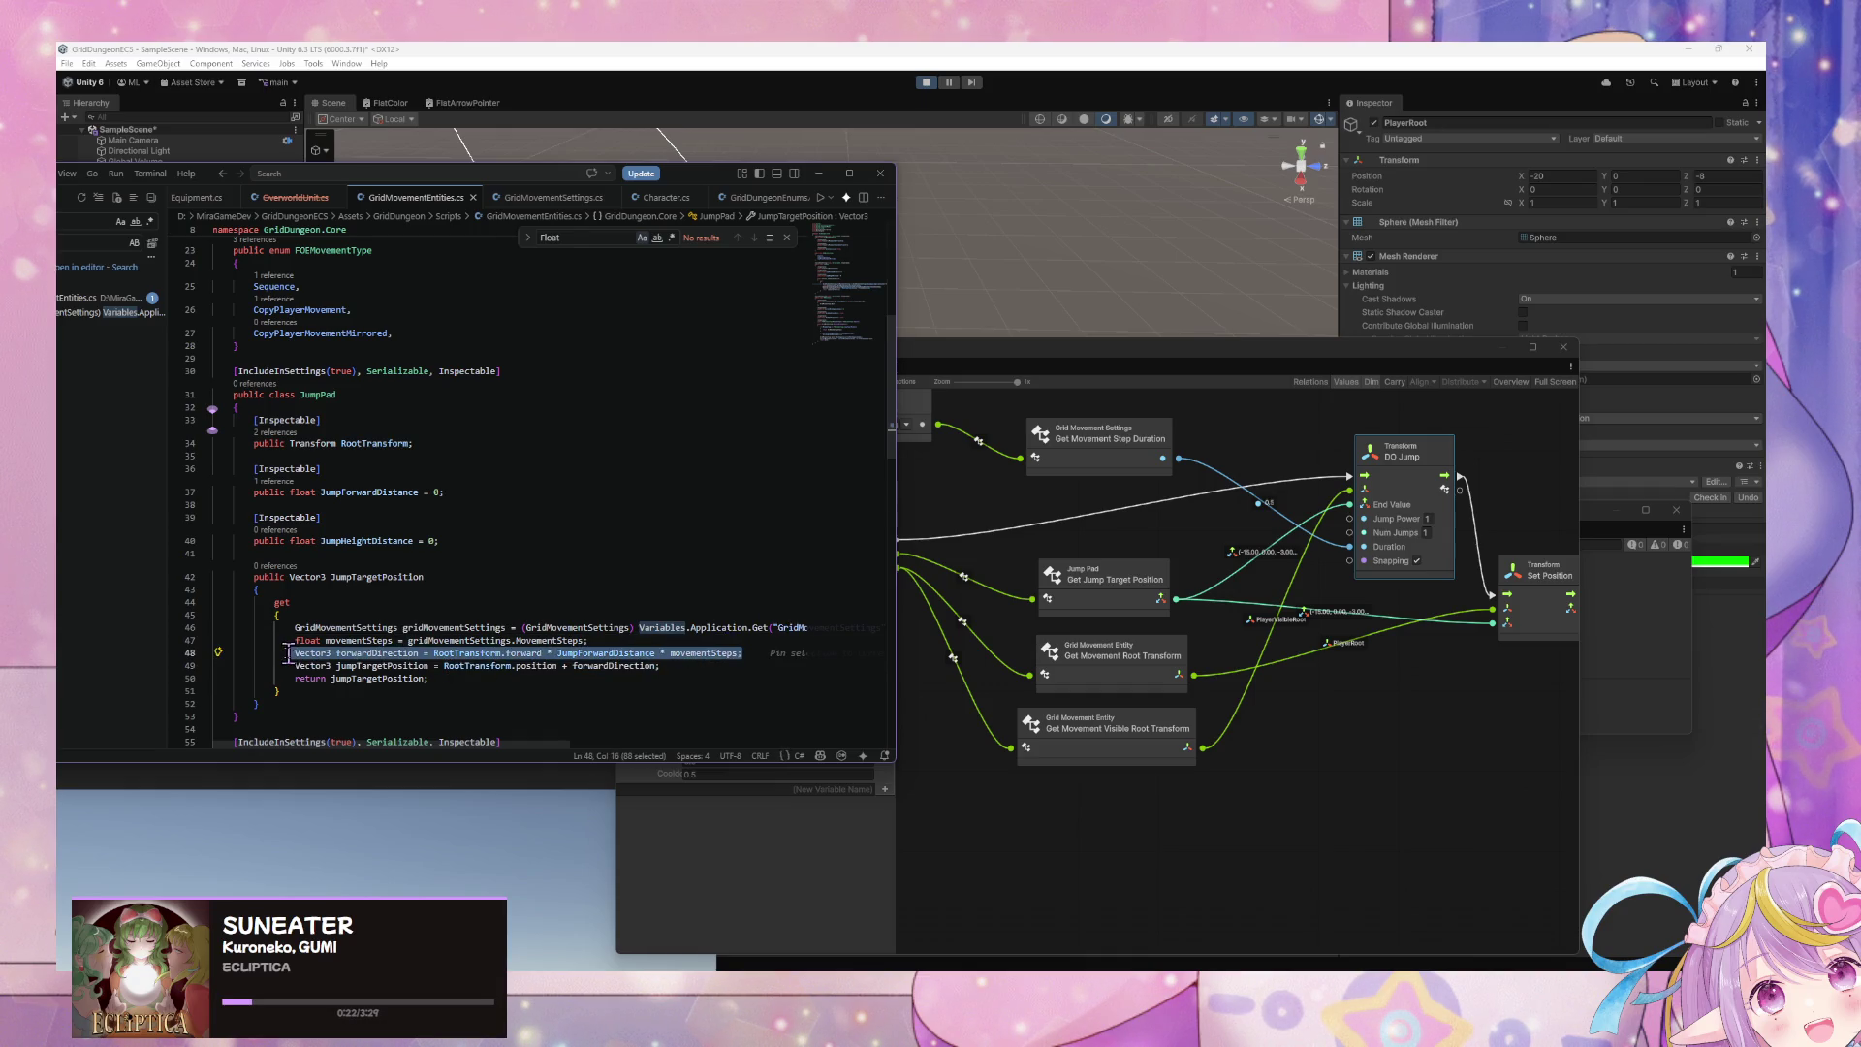
pyautogui.click(587, 666)
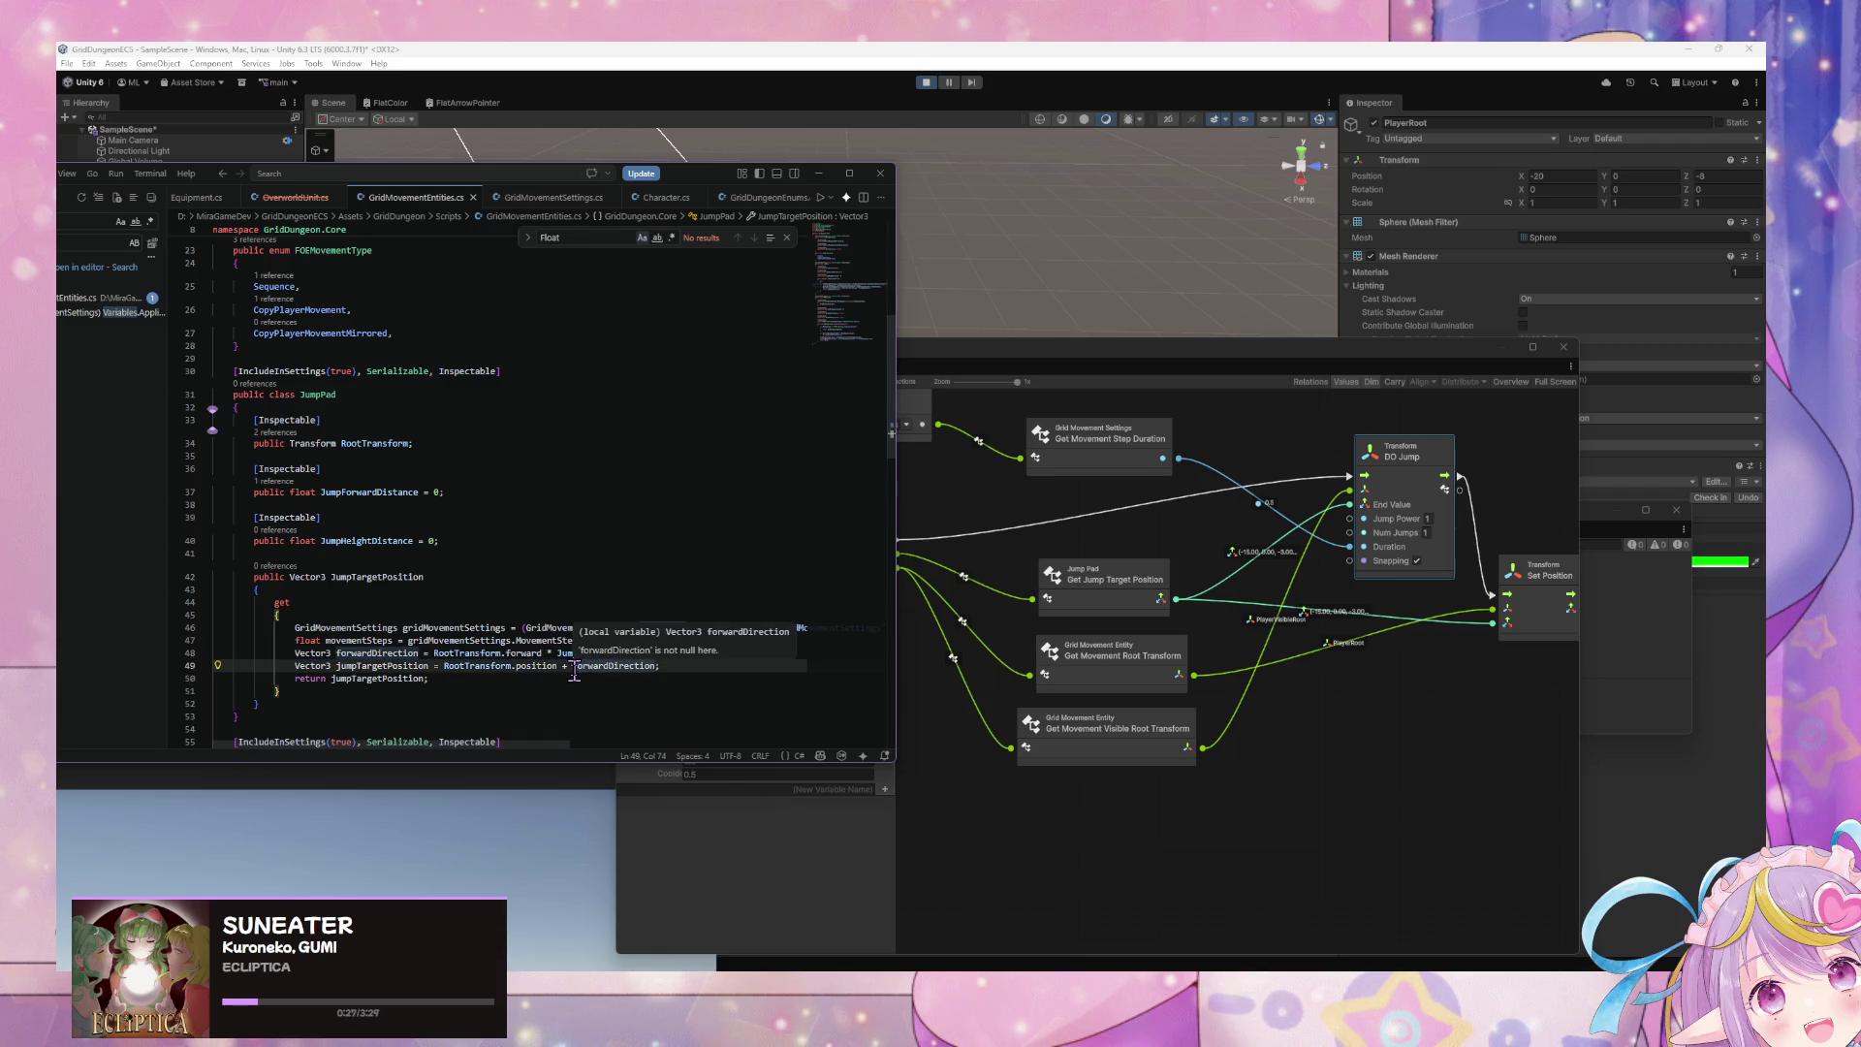
pyautogui.moveTo(662, 666); pyautogui.dragTo(295, 658)
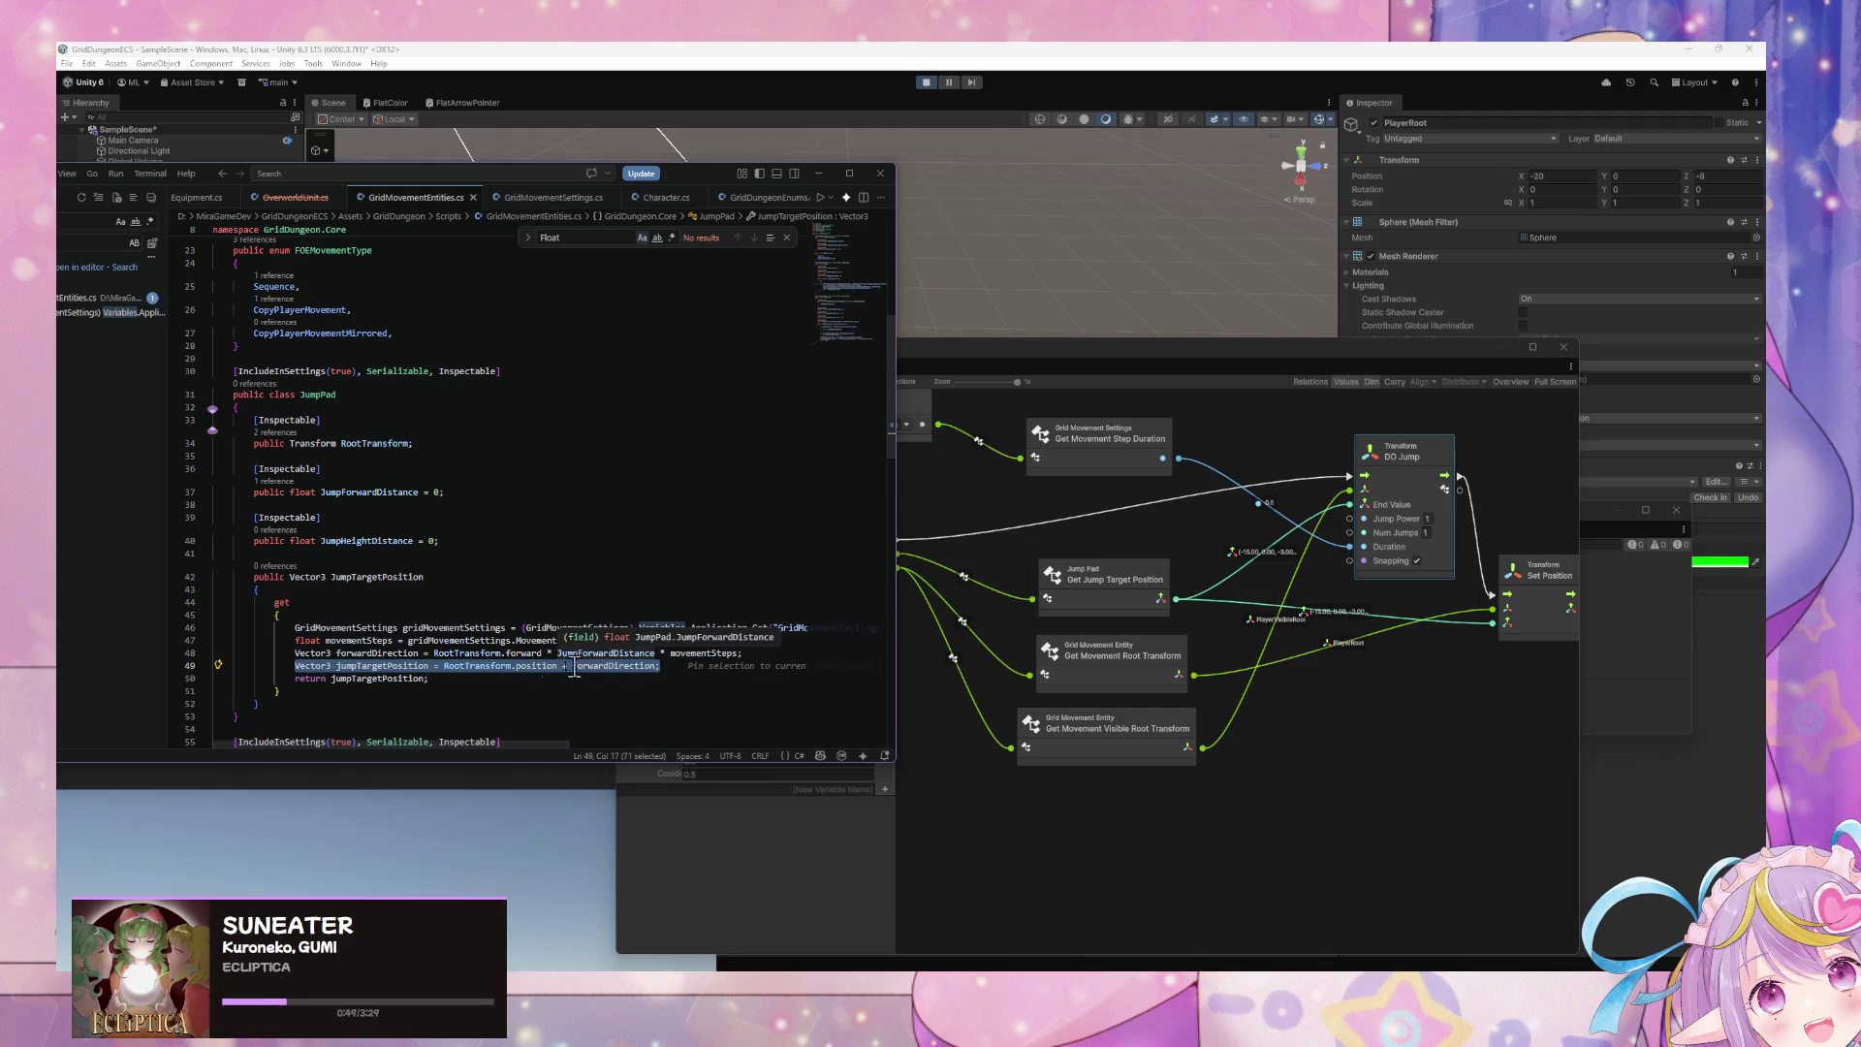
pyautogui.click(490, 684)
pyautogui.click(394, 652)
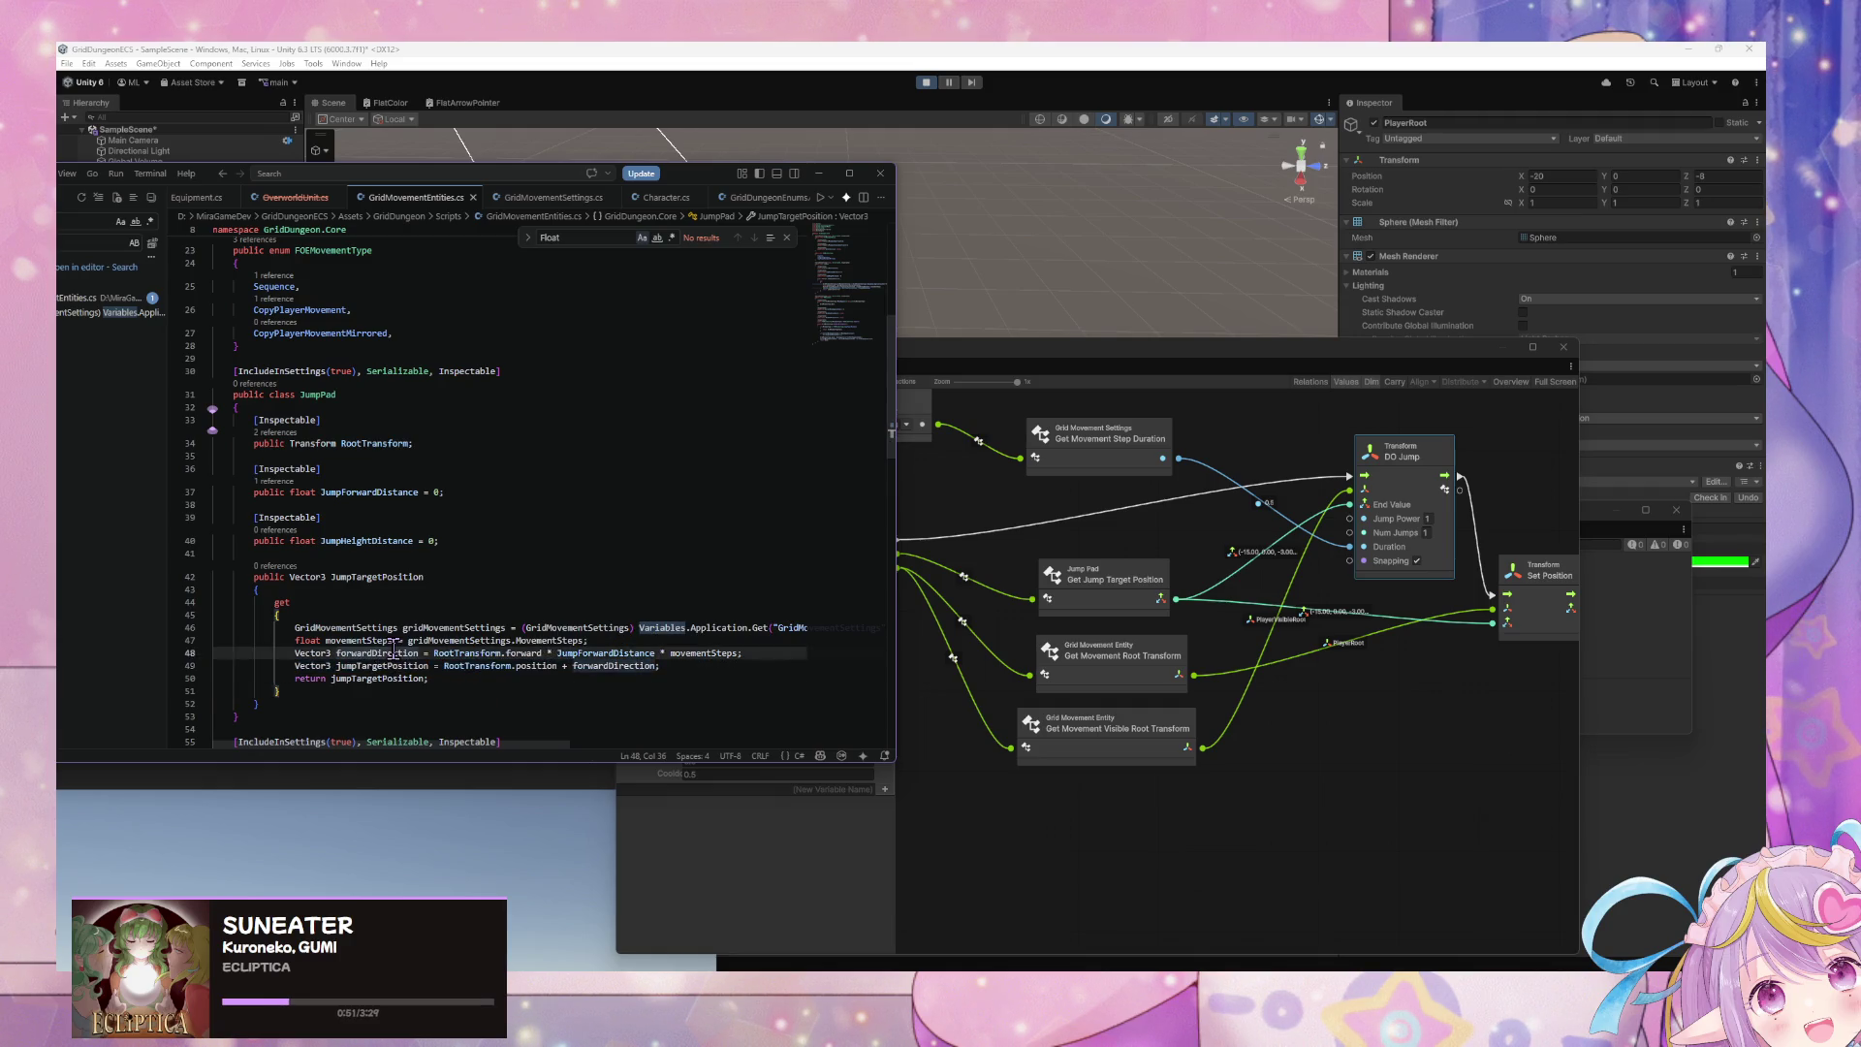
pyautogui.doubleClick(382, 666)
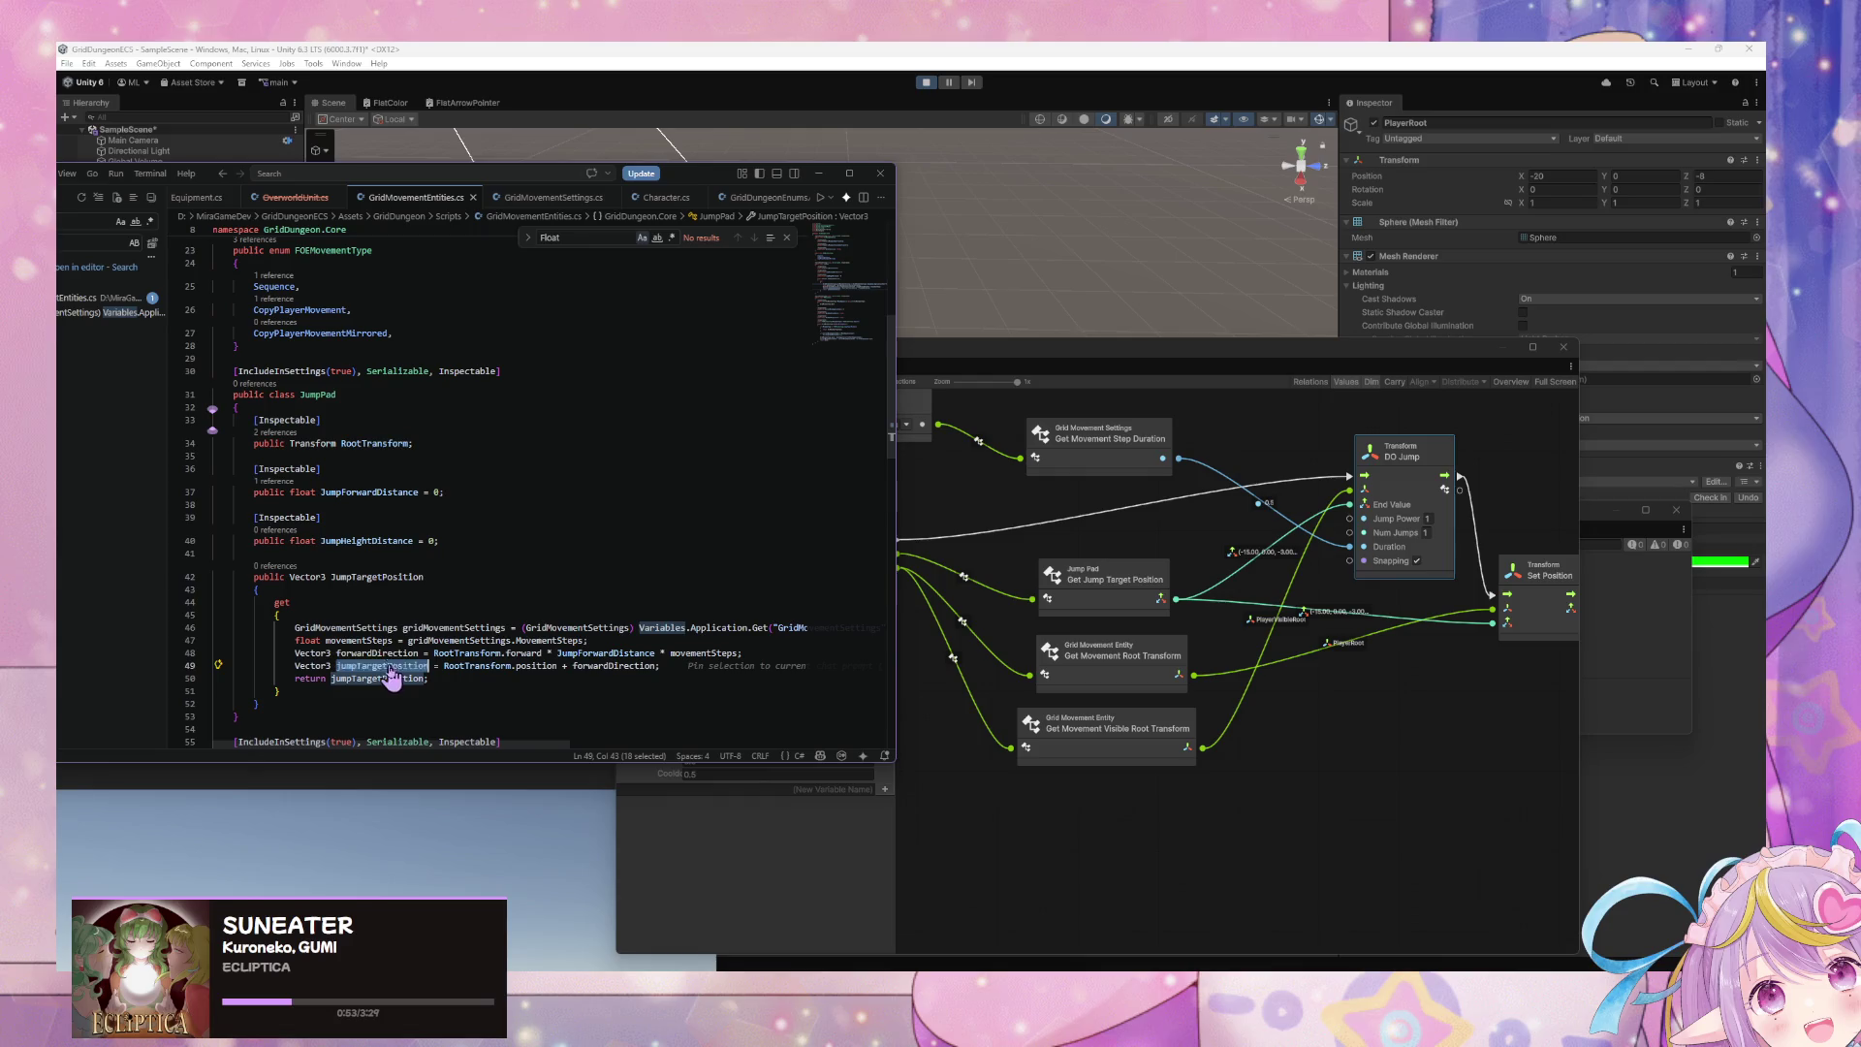
pyautogui.moveTo(742, 653); pyautogui.dragTo(439, 653)
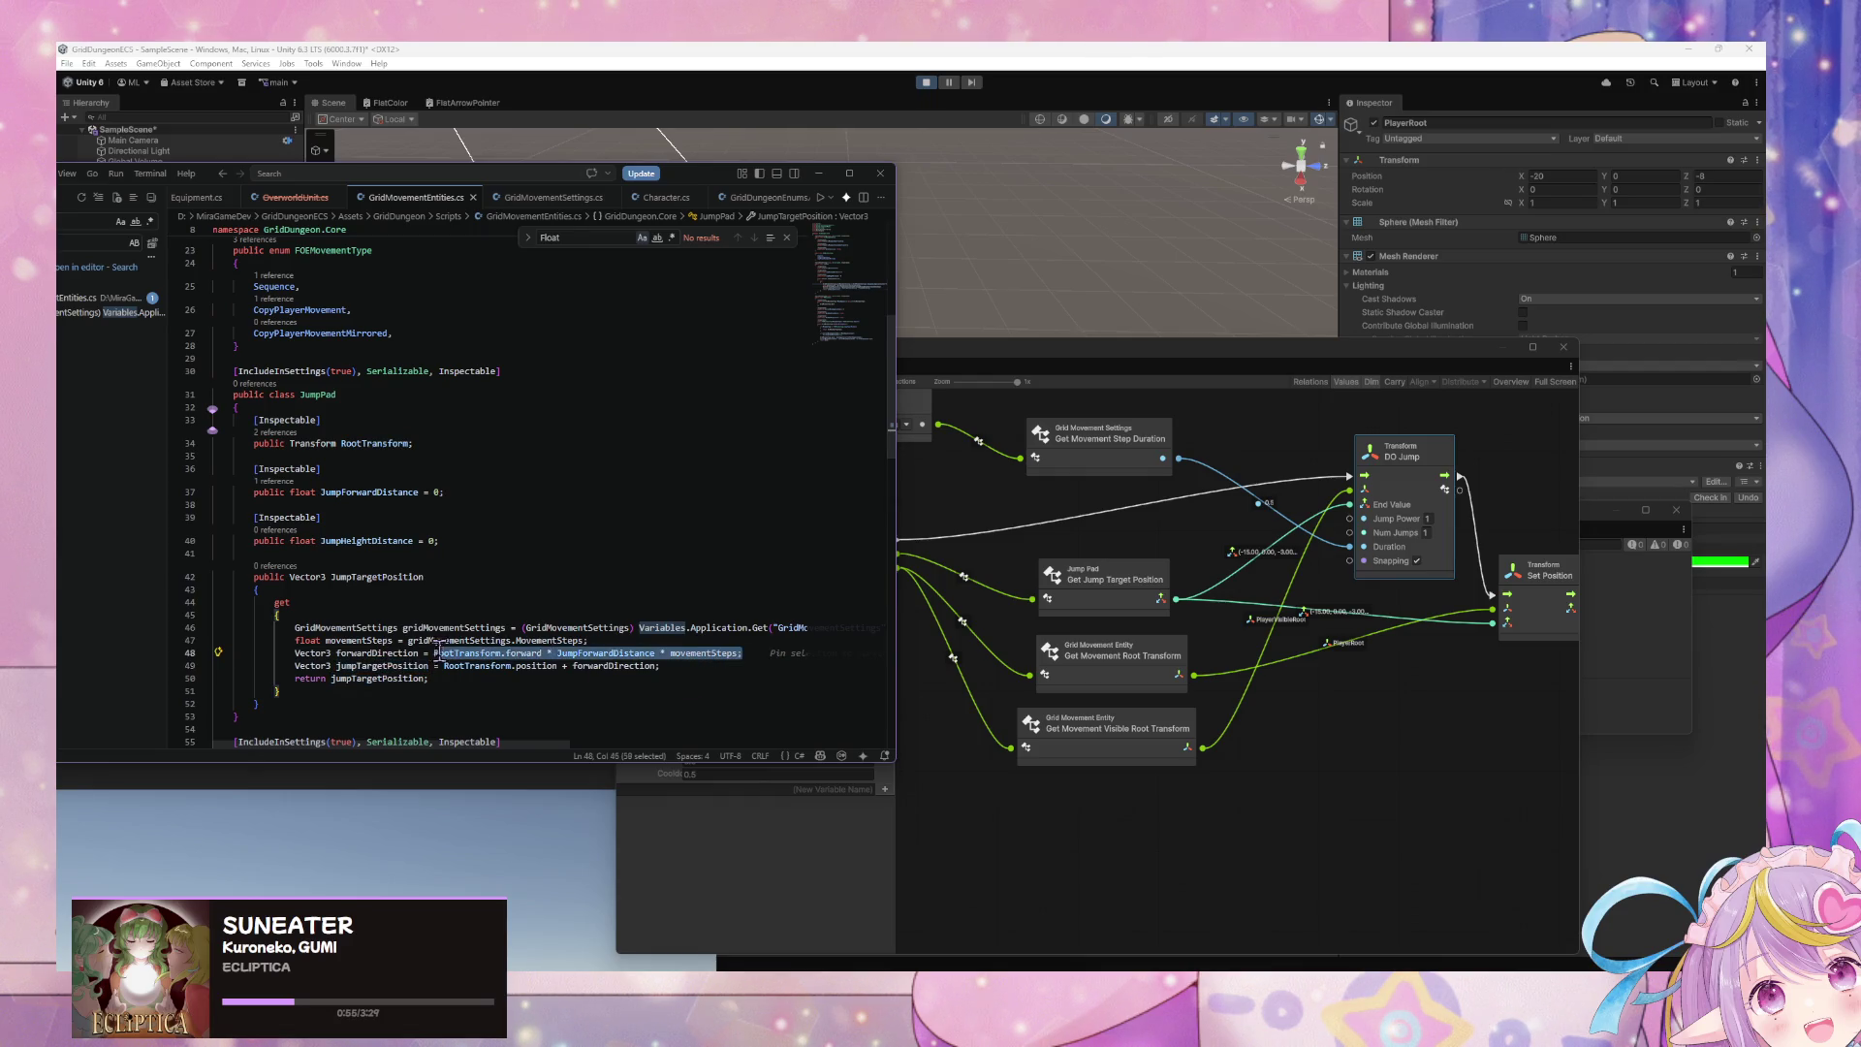
pyautogui.hotkey('ctrl', 'x')
pyautogui.press('BackSpace')
# - Paste the offset over line 49's expression, delete the forwardDirection line, and save
pyautogui.moveTo(660, 666); pyautogui.dragTo(214, 653)
pyautogui.hotkey('ctrl', 'v')
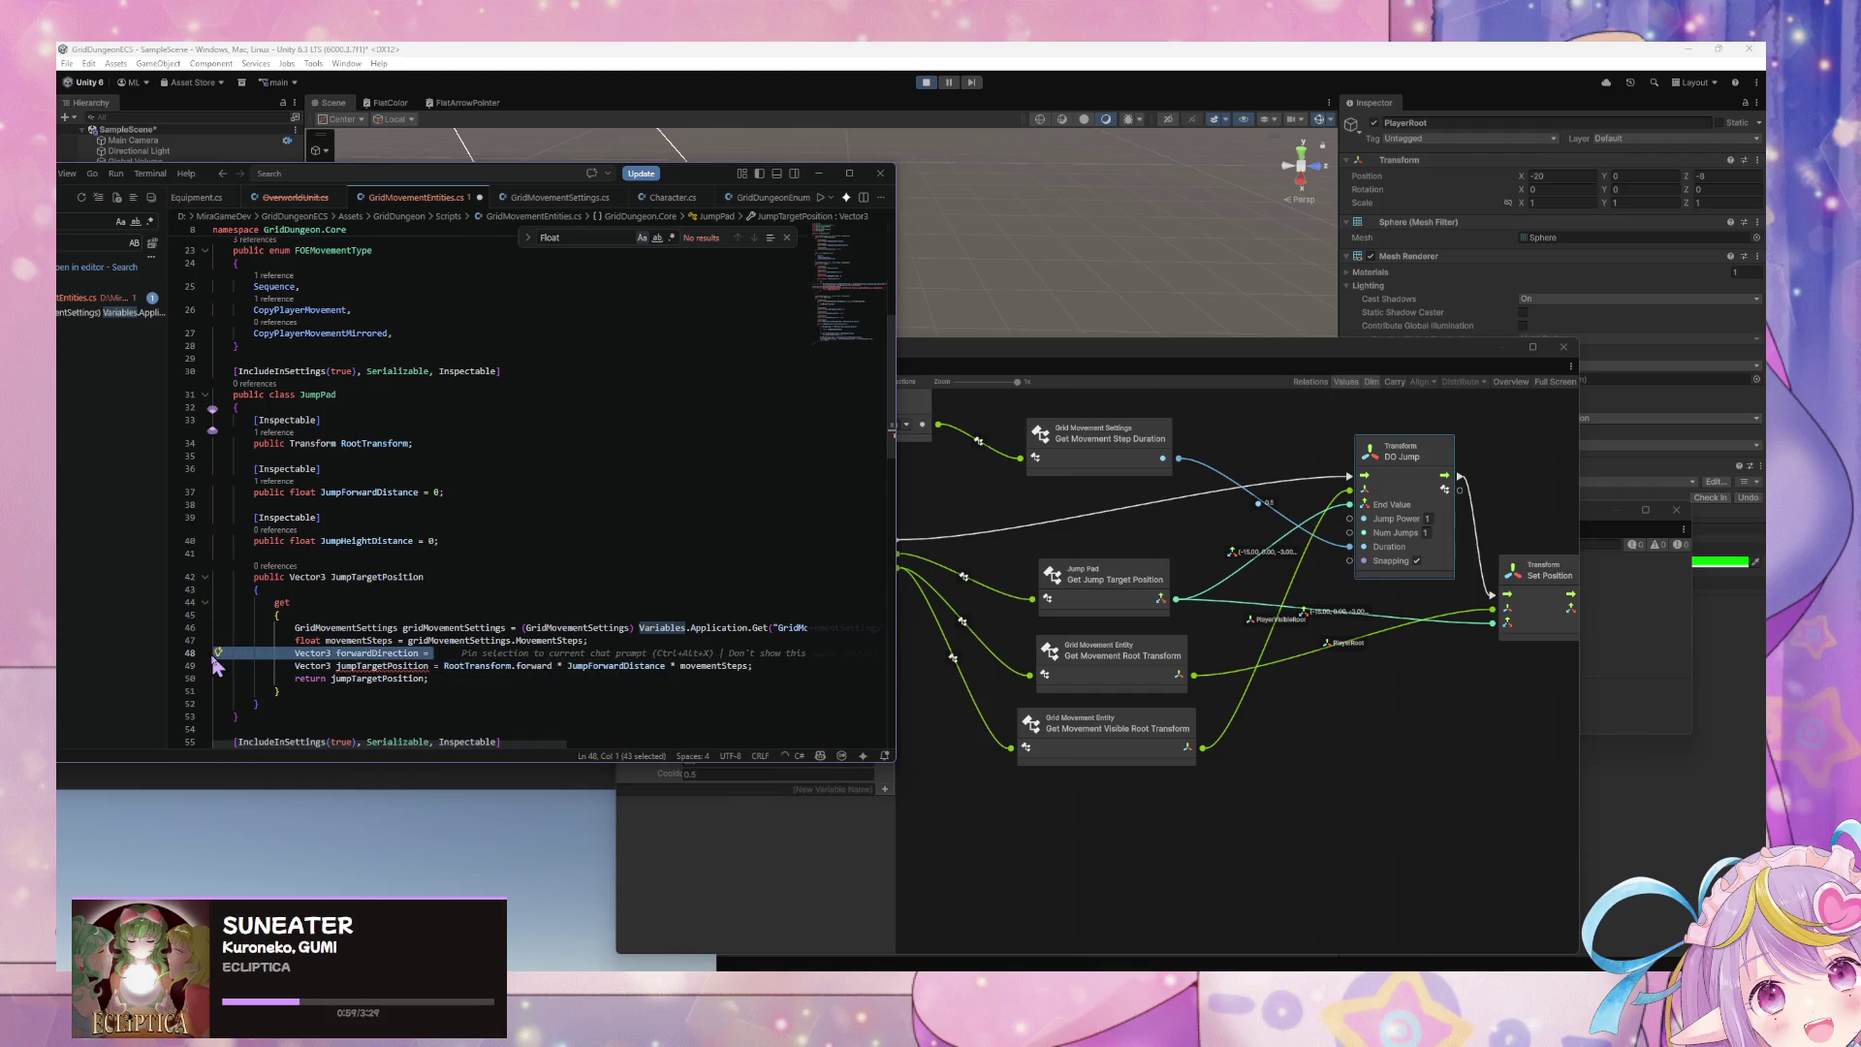
pyautogui.press('BackSpace')
pyautogui.hotkey('ctrl', 's')
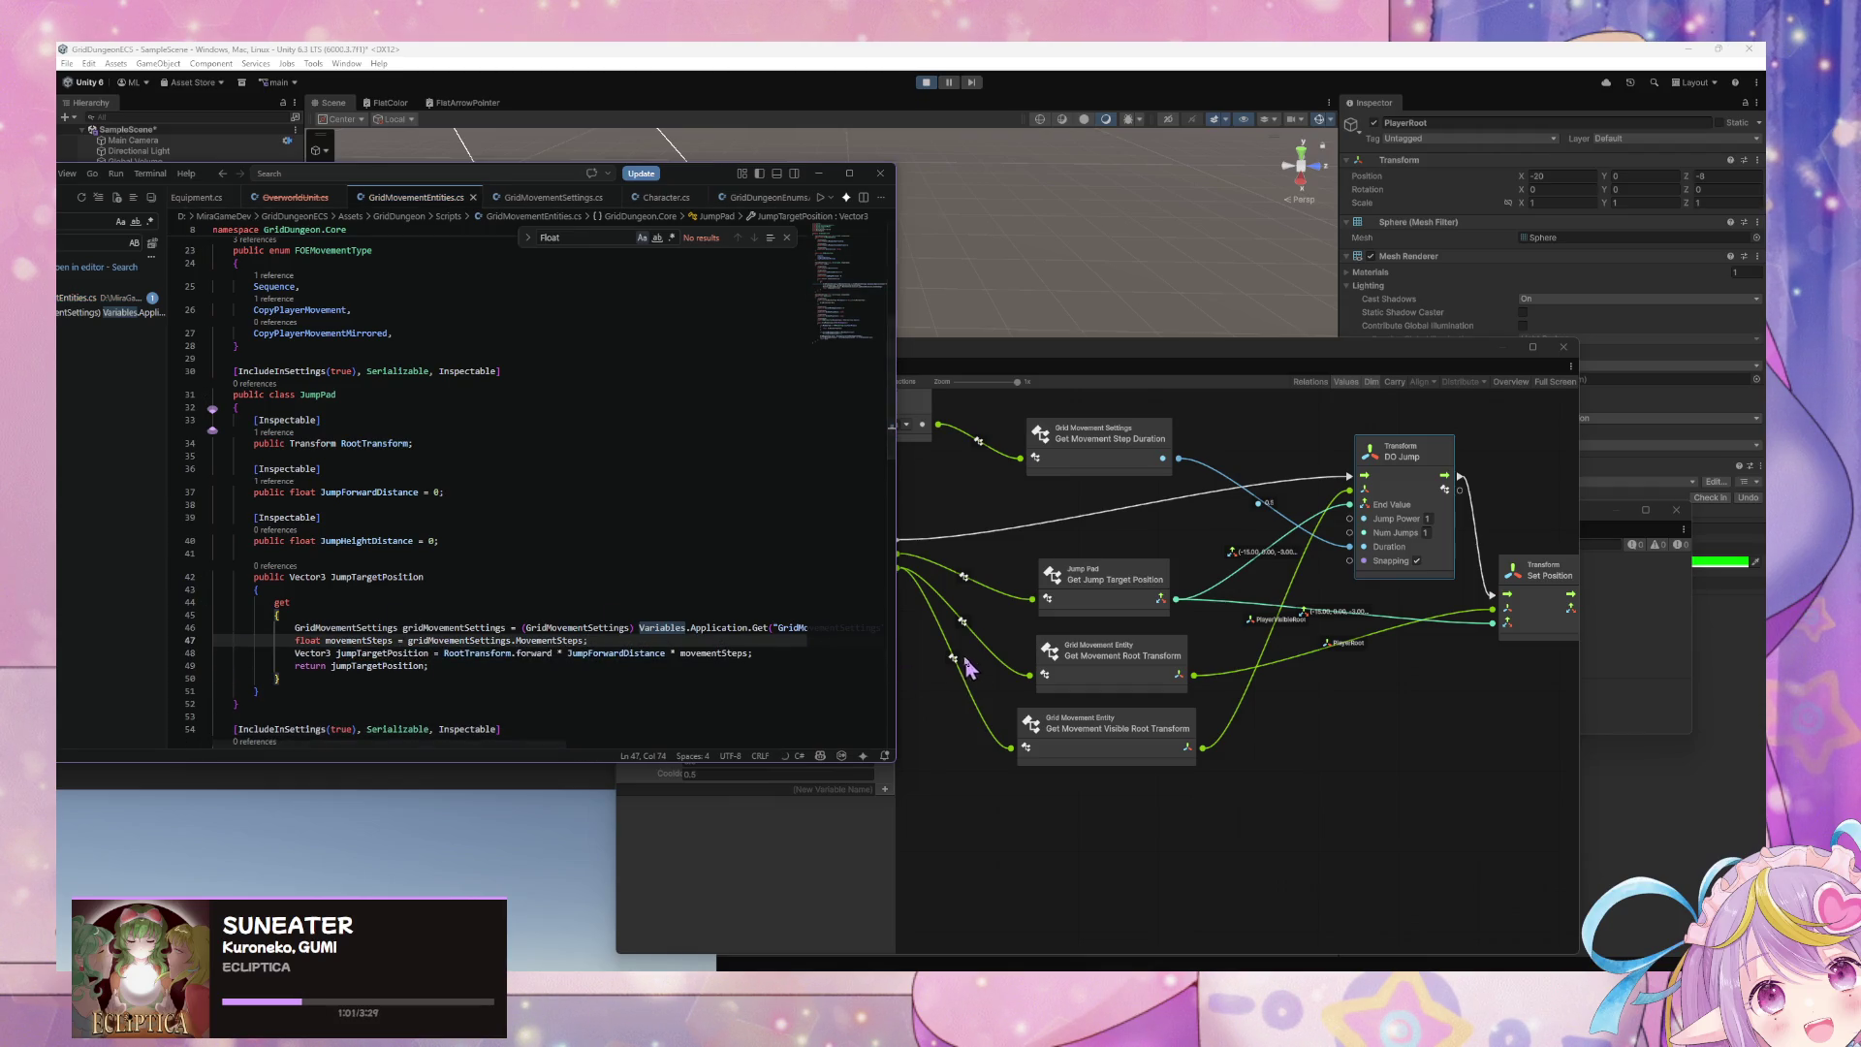
pyautogui.click(916, 96)
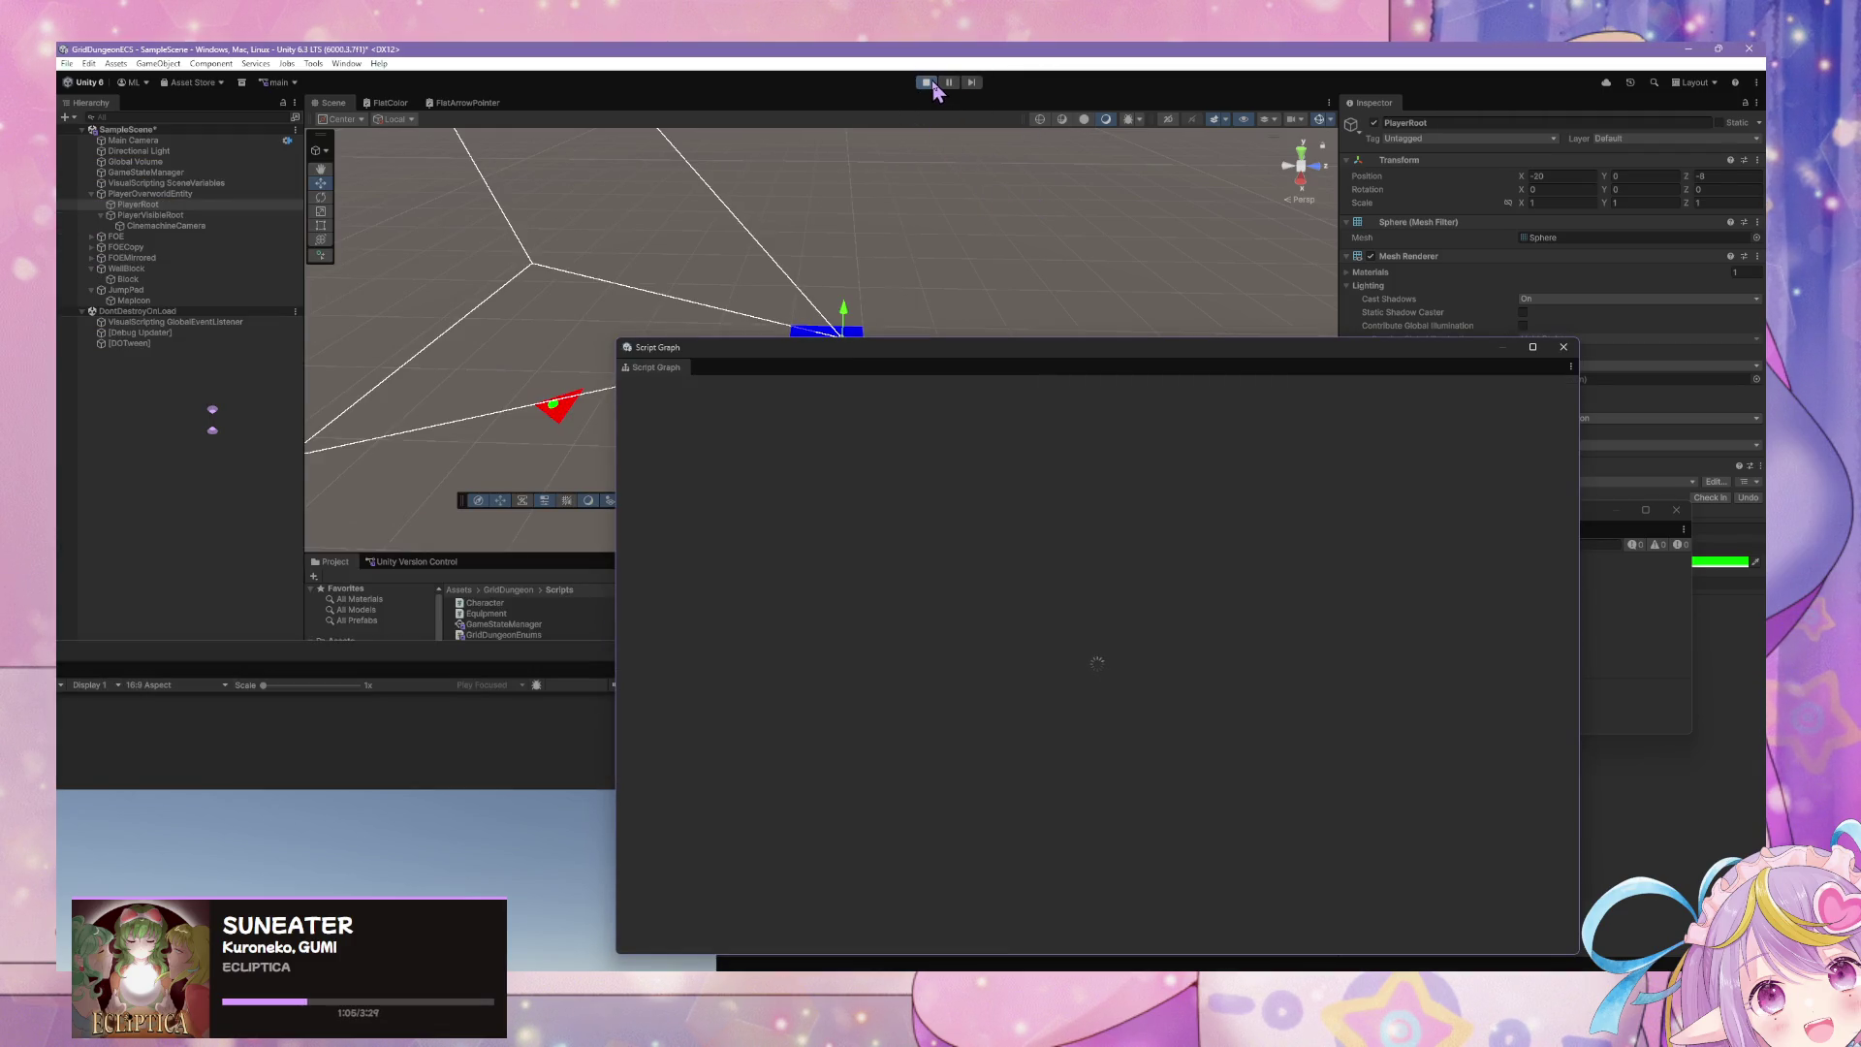
# - Stop play mode in Unity, then return to the code editor
pyautogui.hotkey('alt', 'Tab')
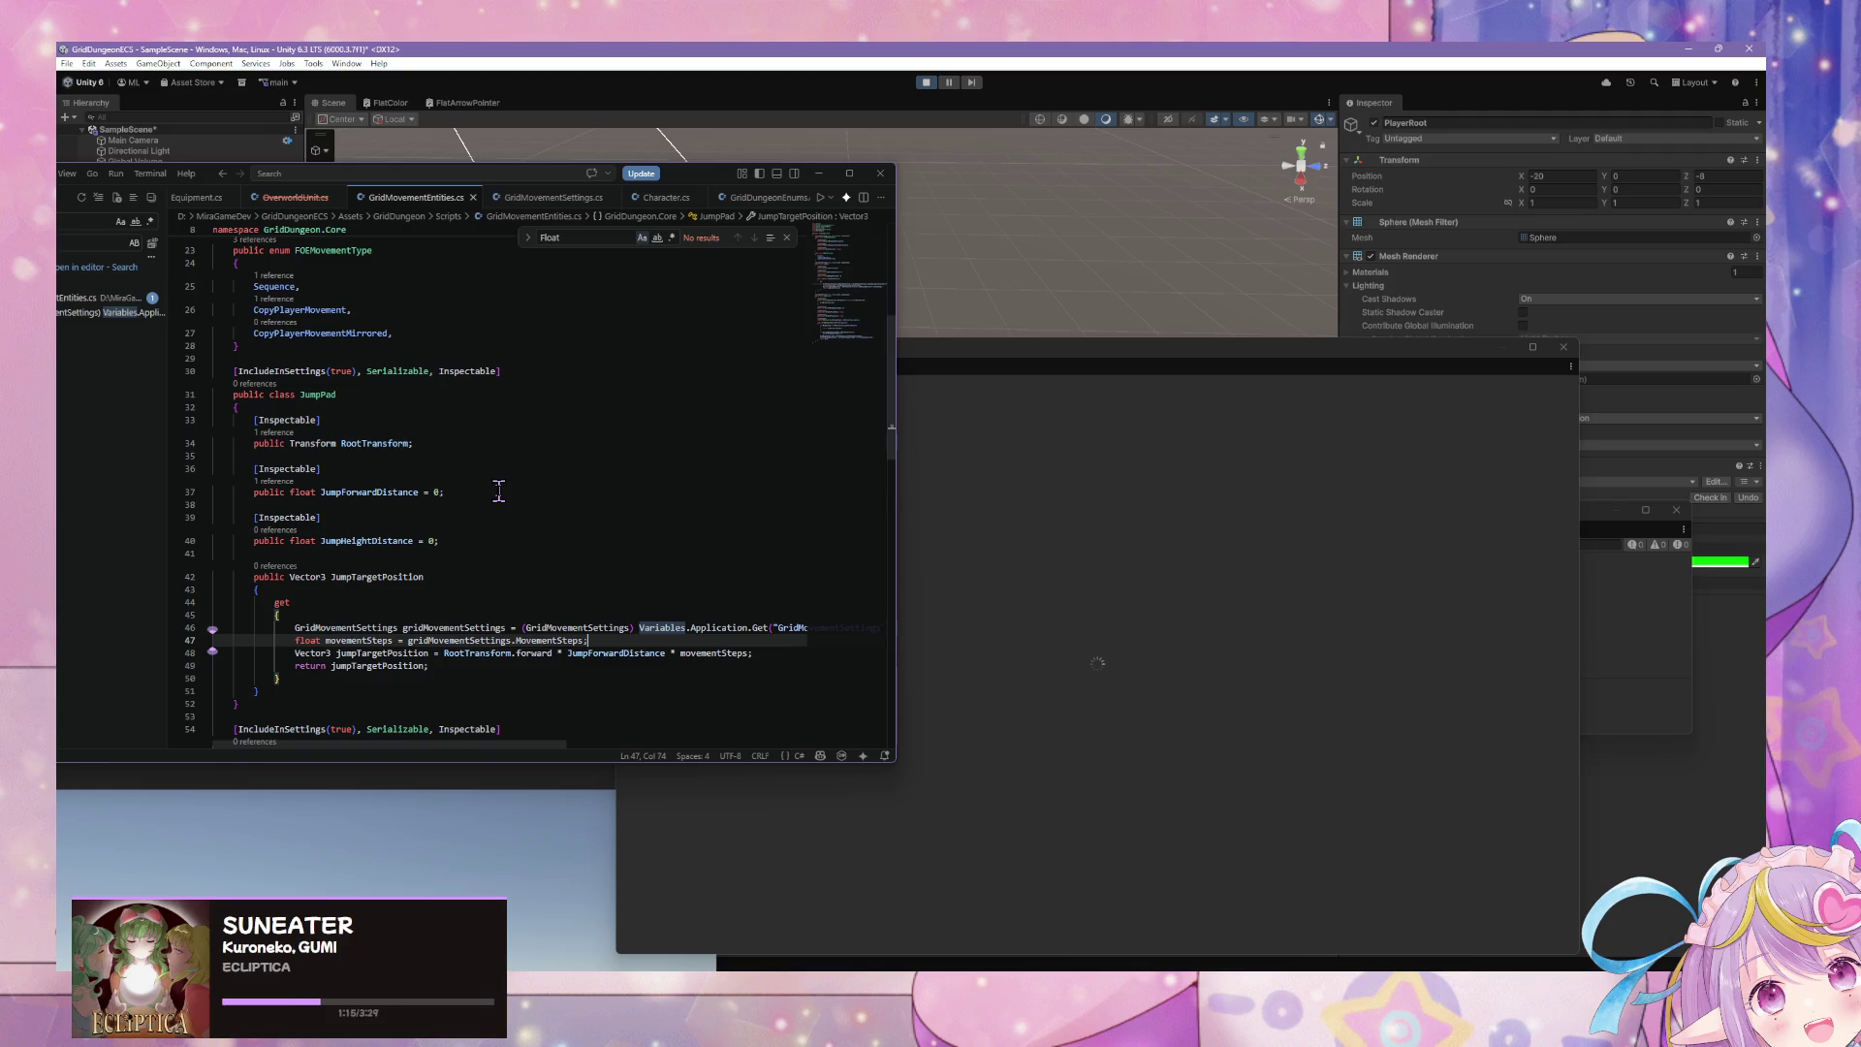
pyautogui.click(925, 82)
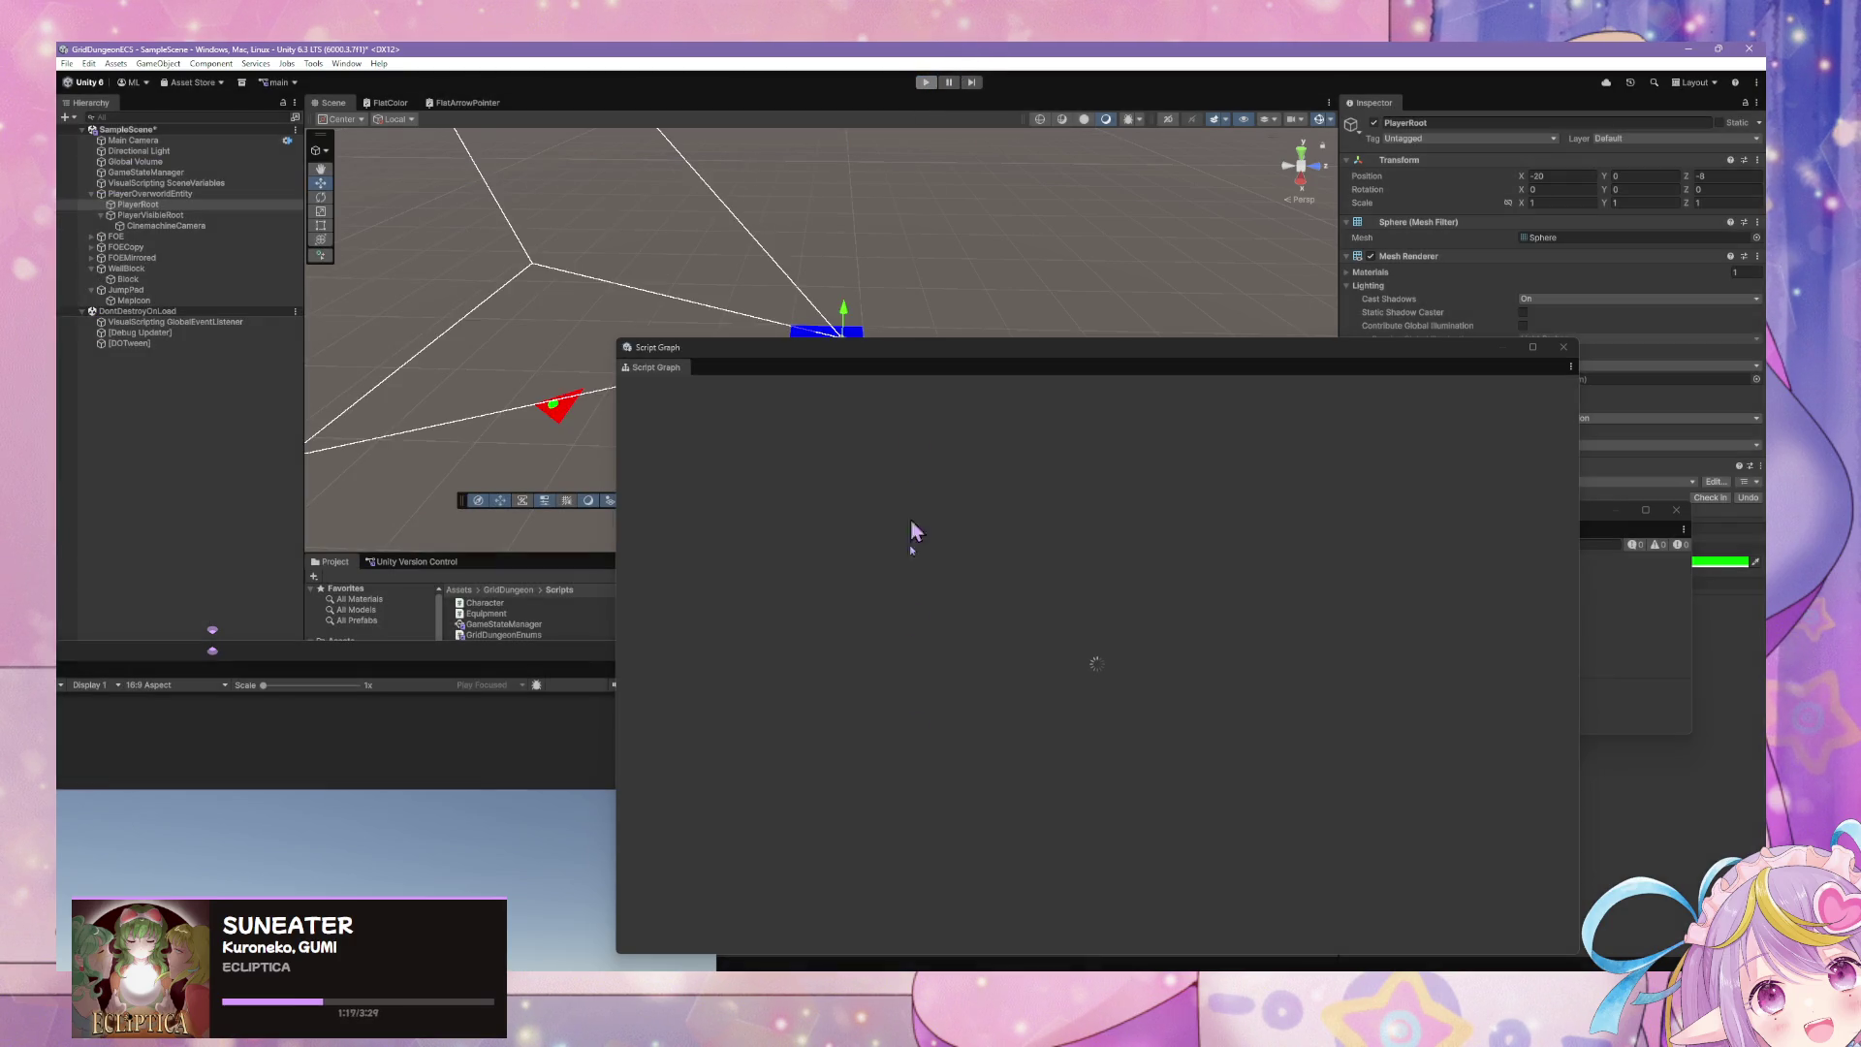
pyautogui.hotkey('alt', 'Tab')
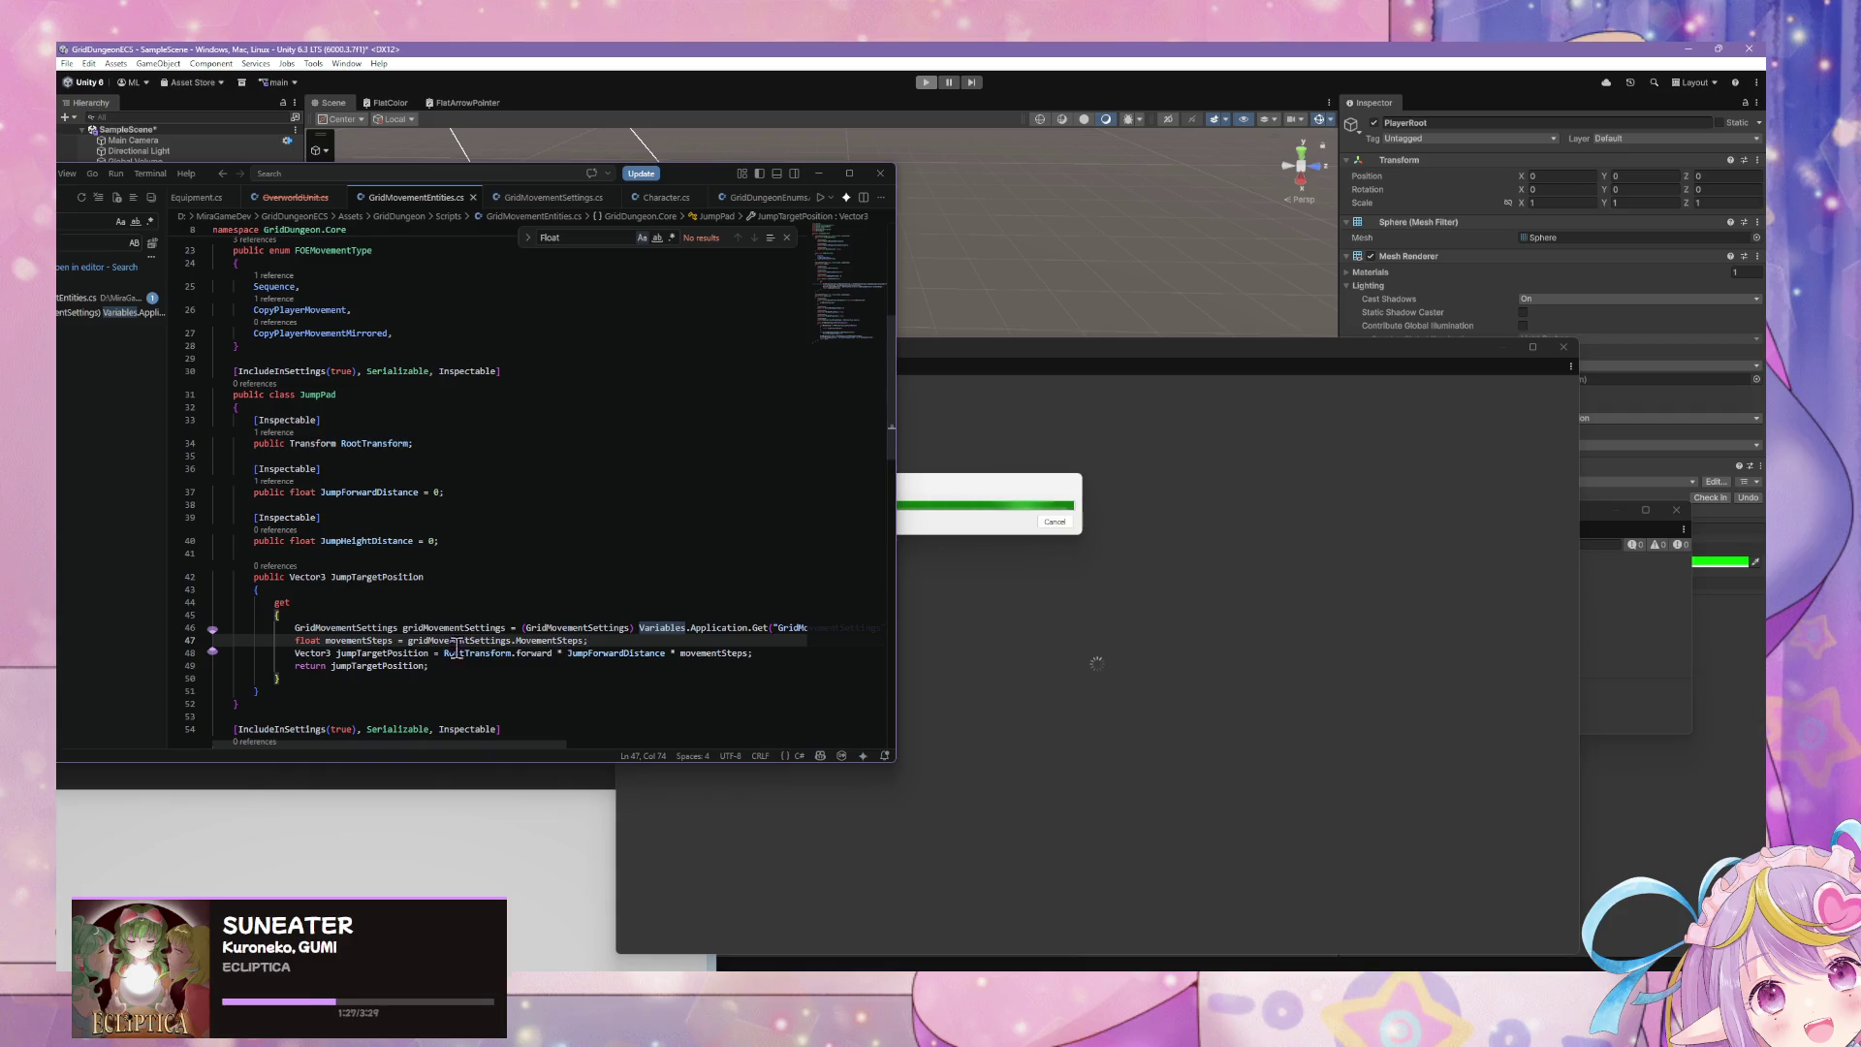
# - Rewrite the return as RootTransform.position + (RootTransform.forward * JumpForwardDistance * movementSteps)
pyautogui.doubleClick(417, 666)
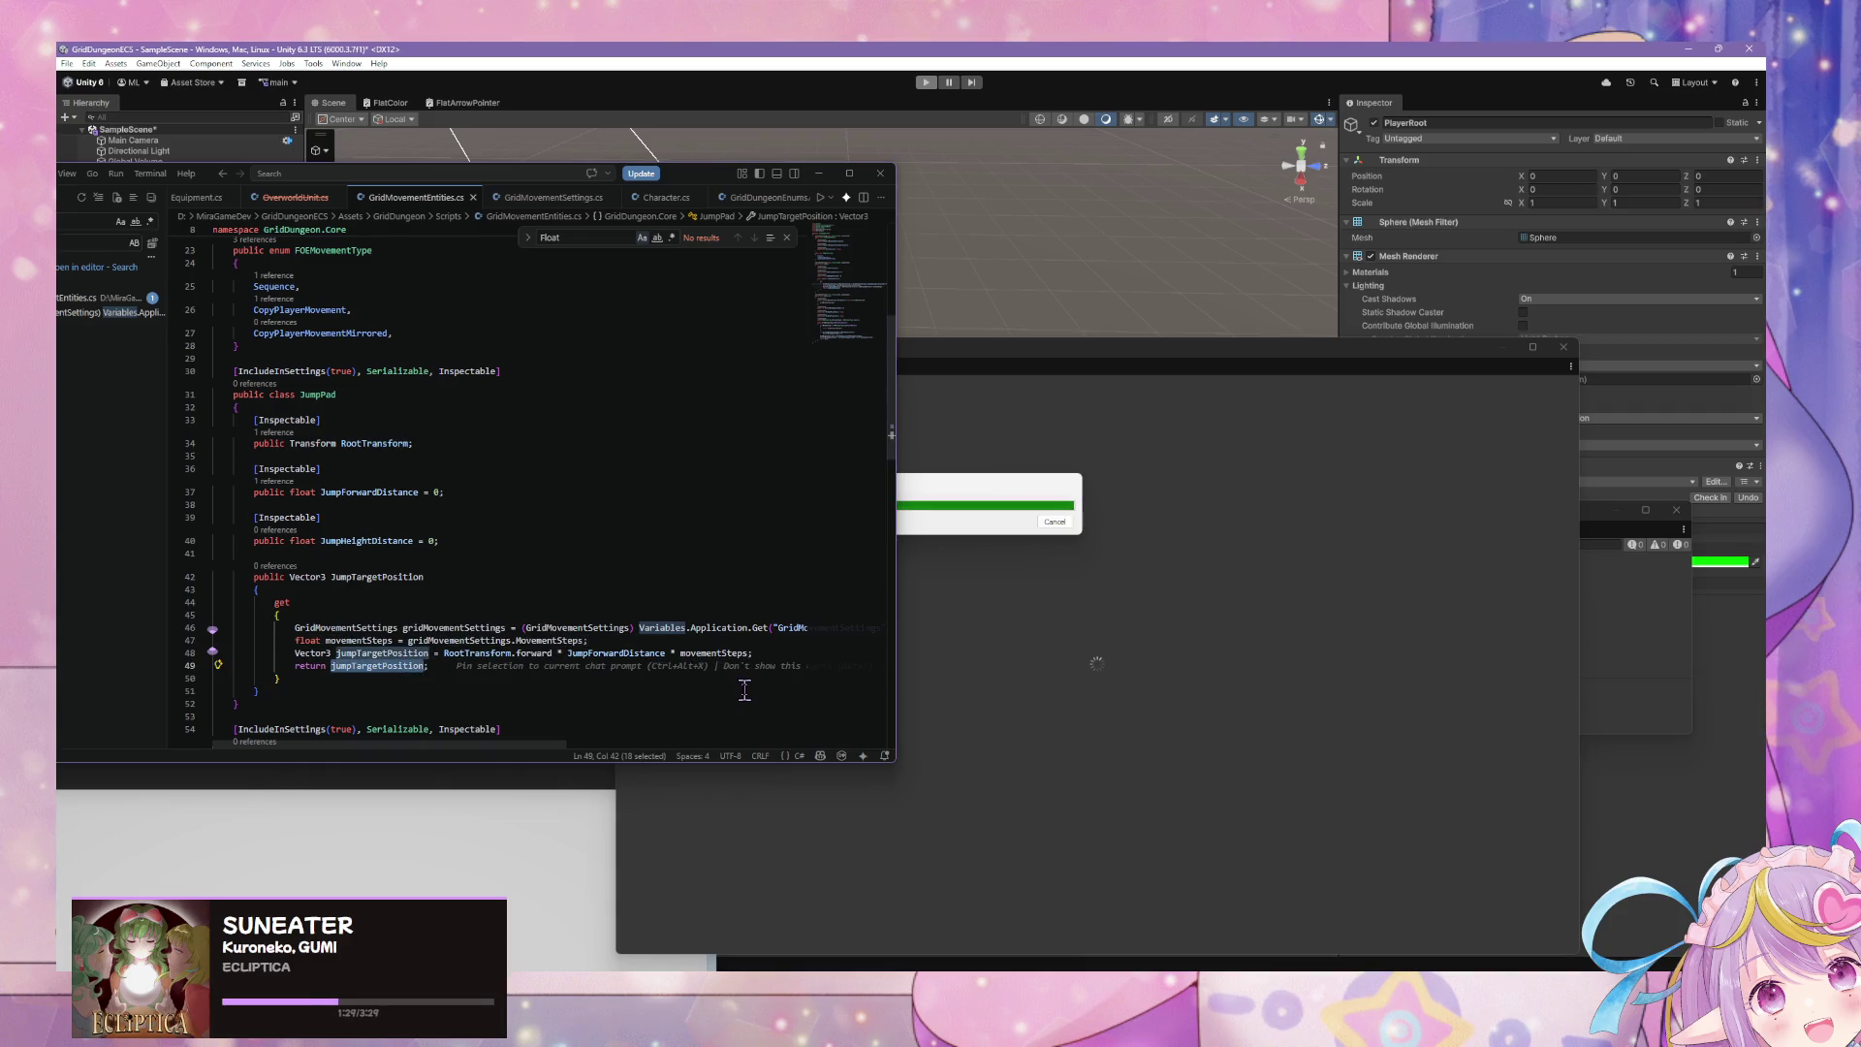
pyautogui.write('RootTransform')
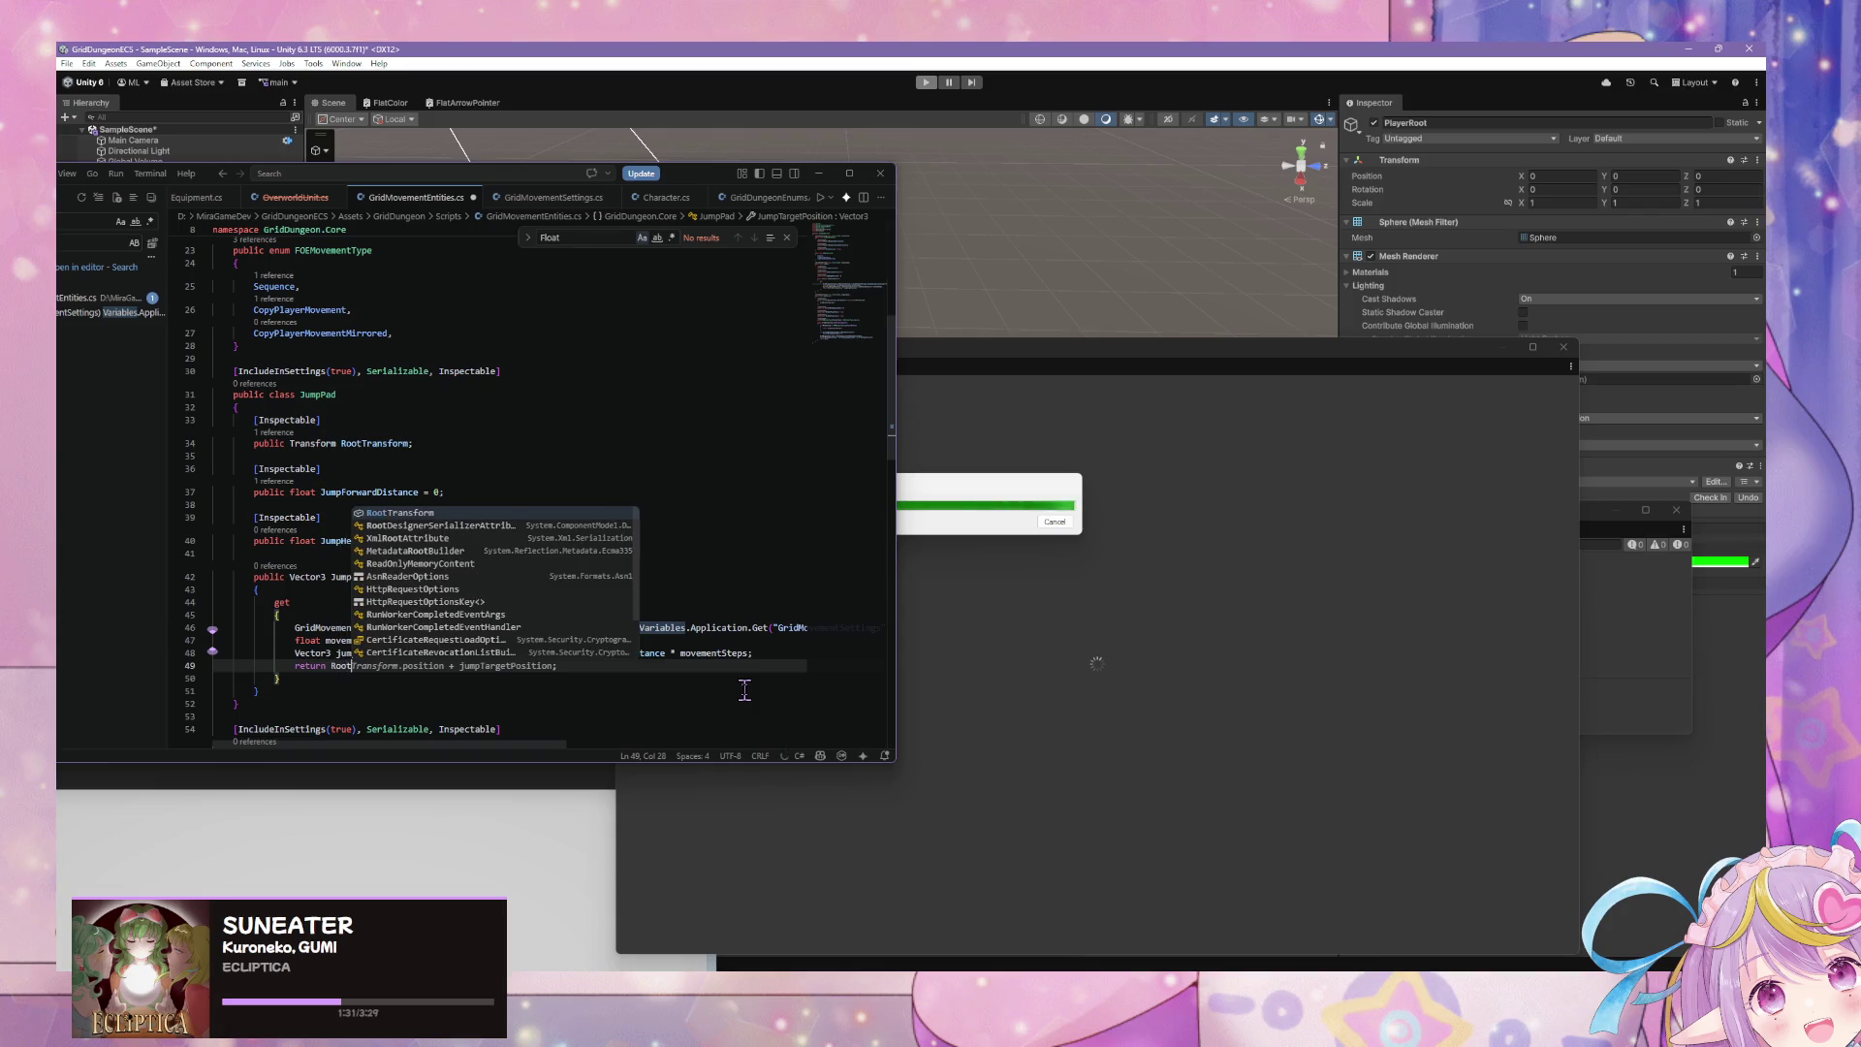
pyautogui.press('Tab')
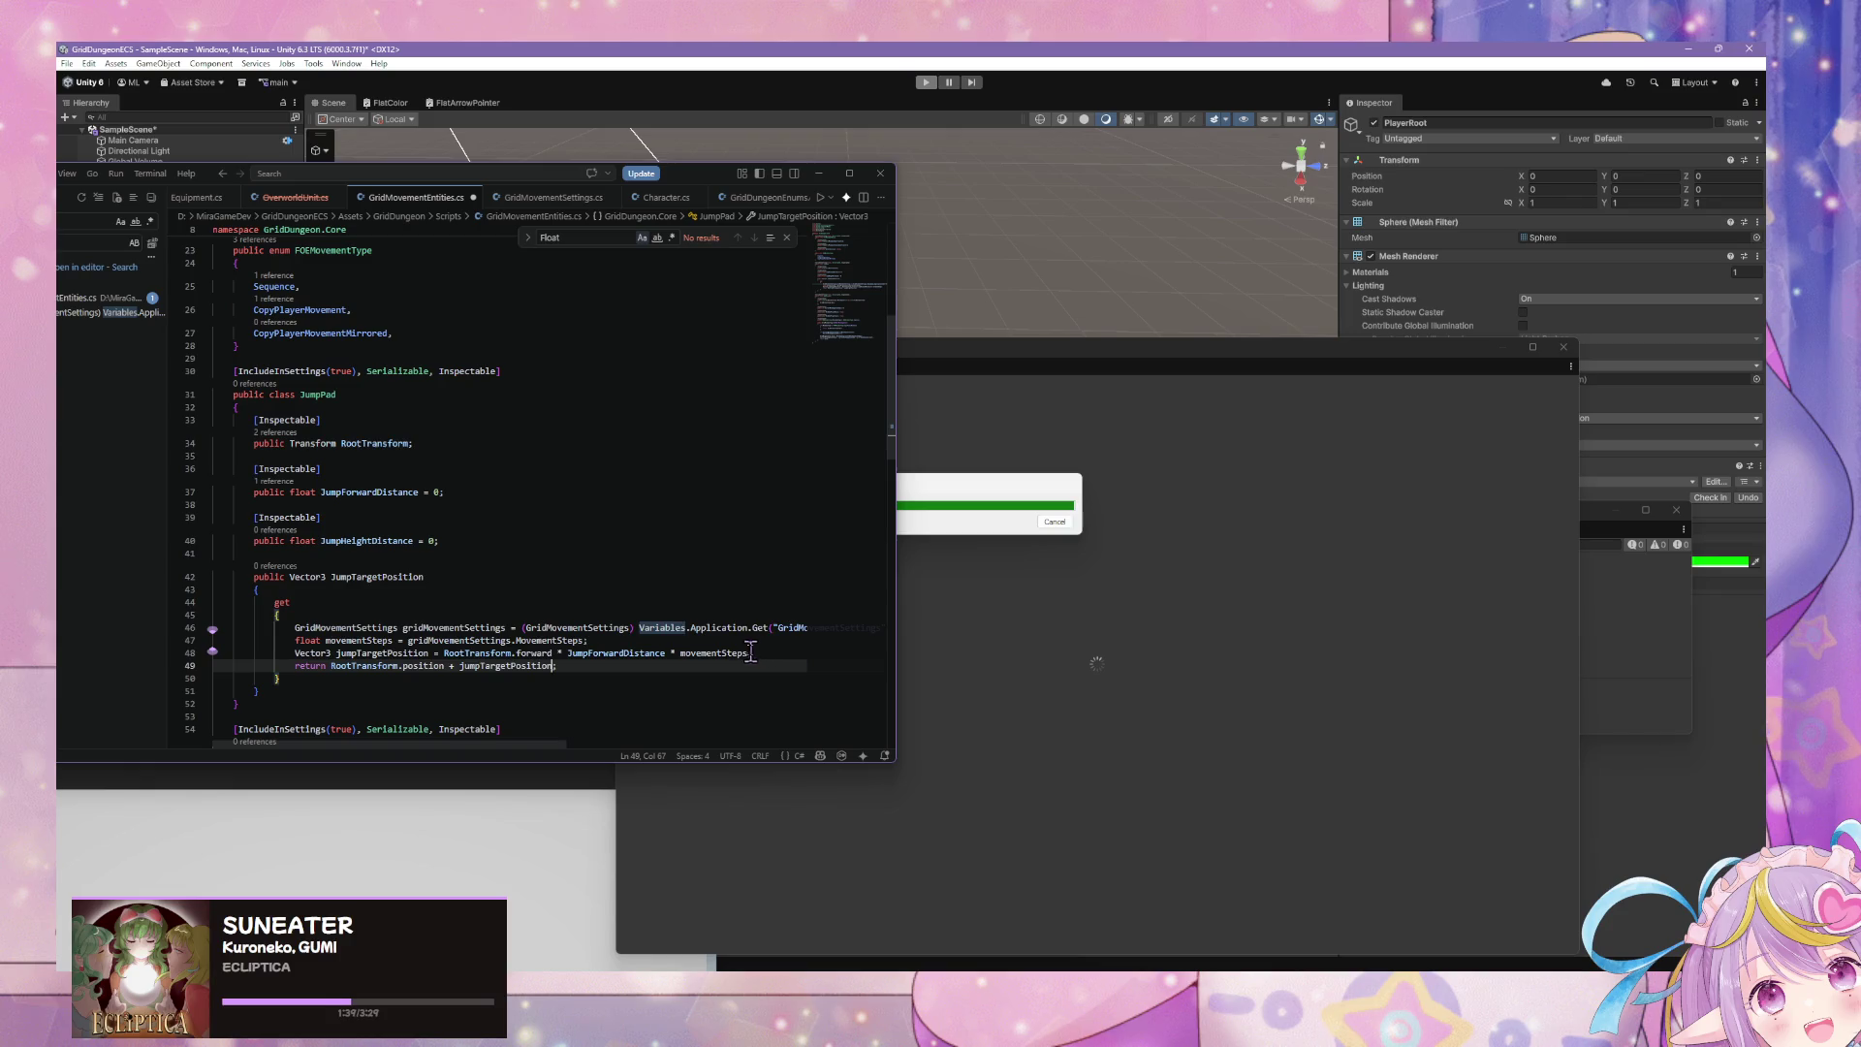
pyautogui.moveTo(750, 652); pyautogui.dragTo(441, 653)
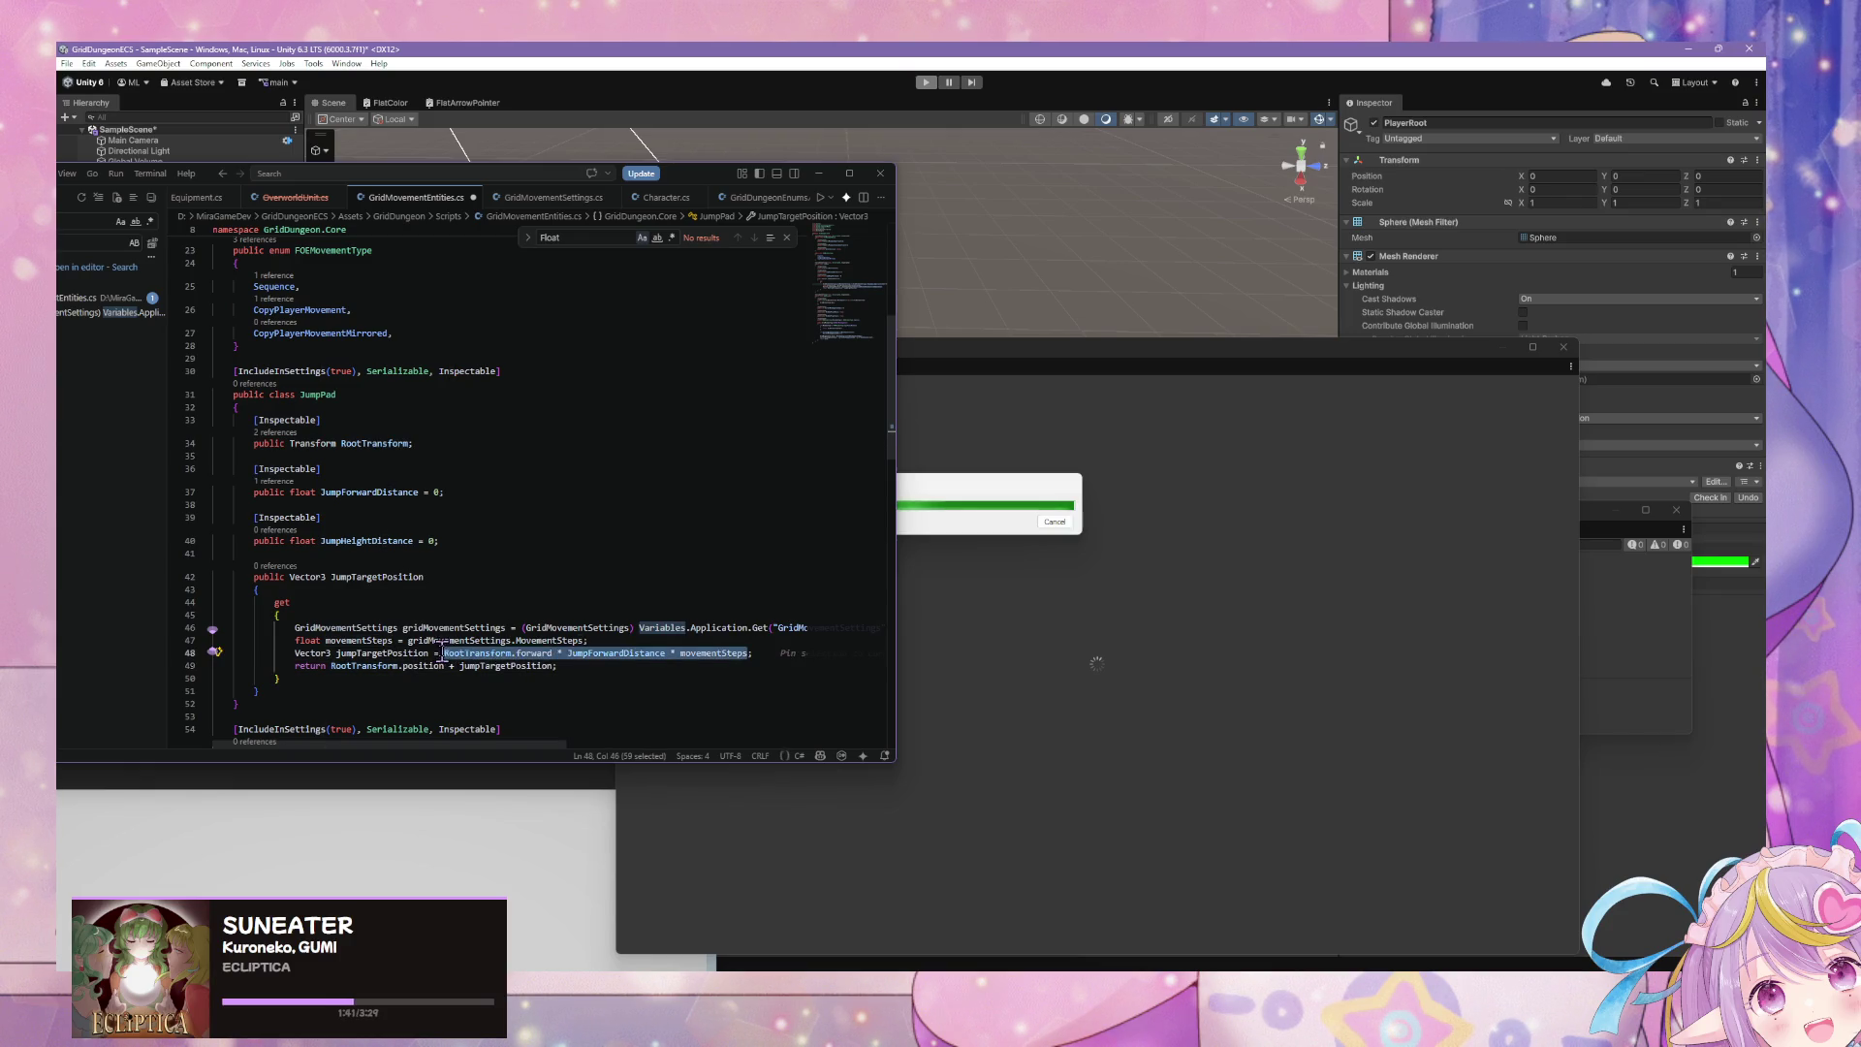
pyautogui.hotkey('ctrl', 'x')
pyautogui.click(550, 665)
pyautogui.doubleClick(550, 665)
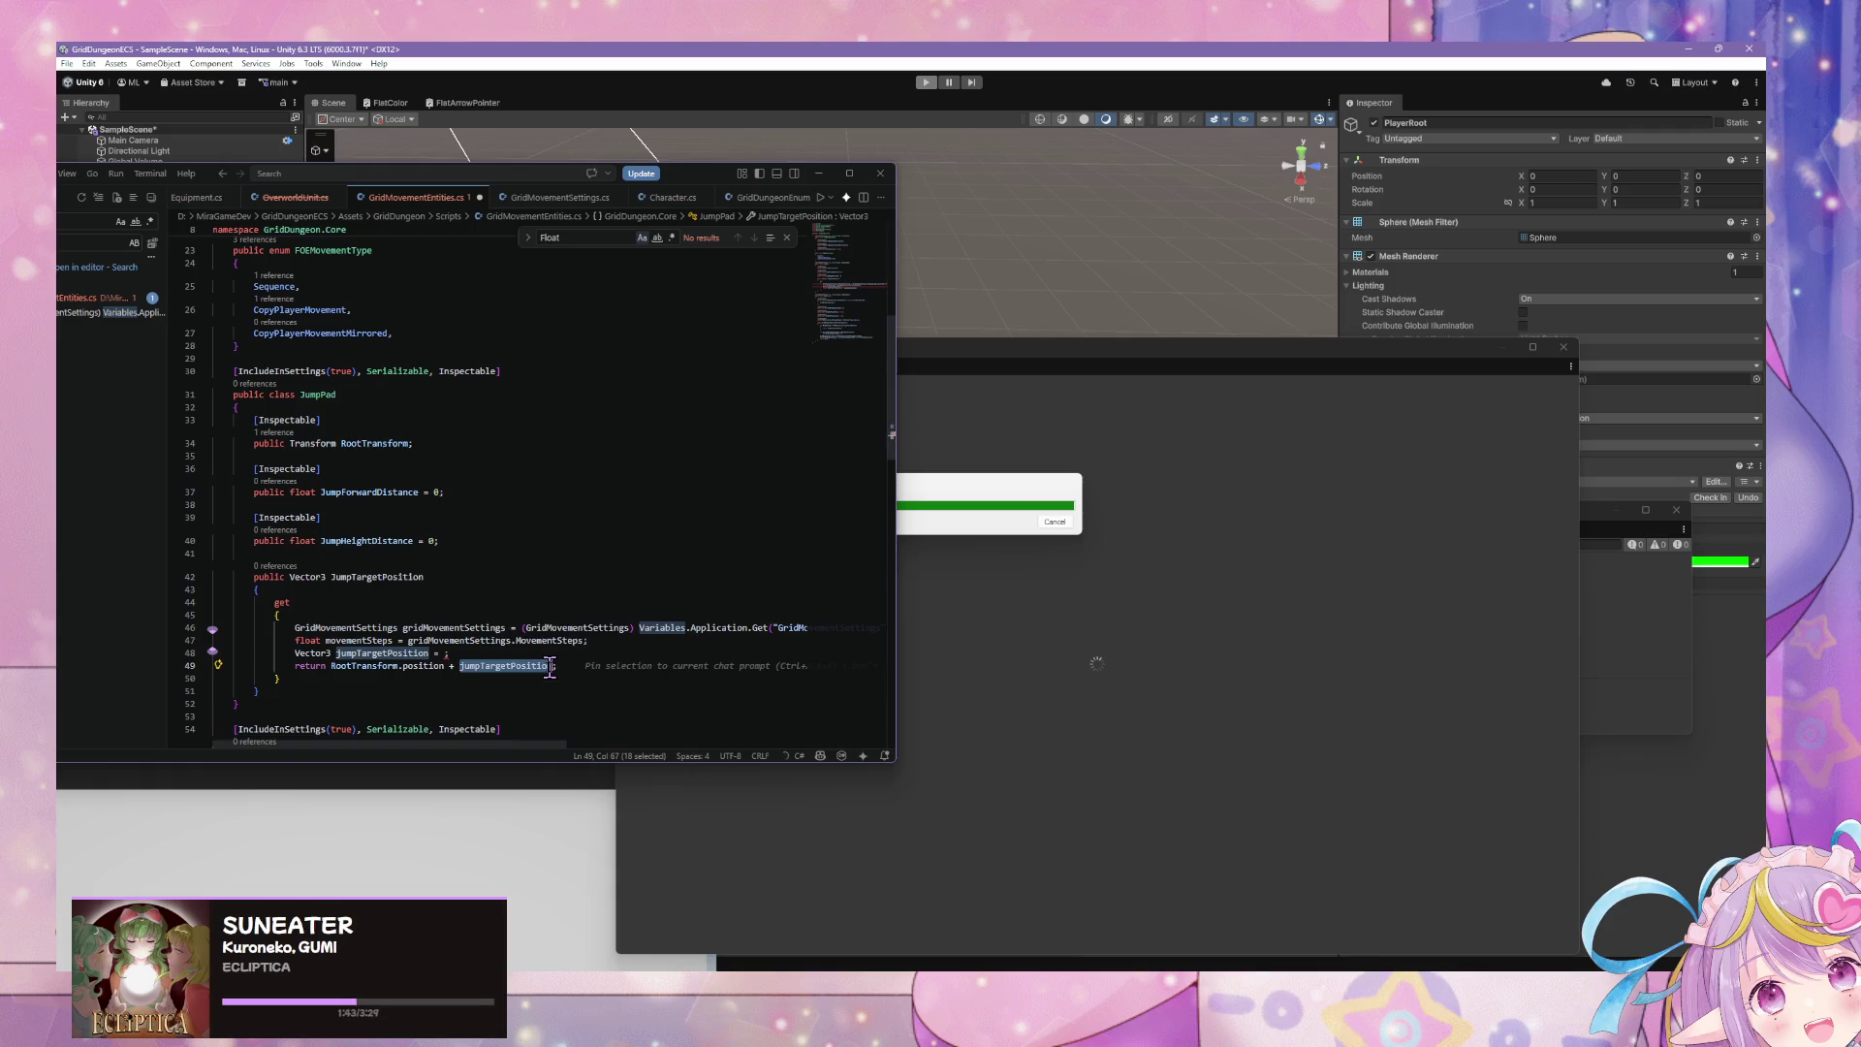
pyautogui.hotkey('ctrl', 'v')
pyautogui.write(')')
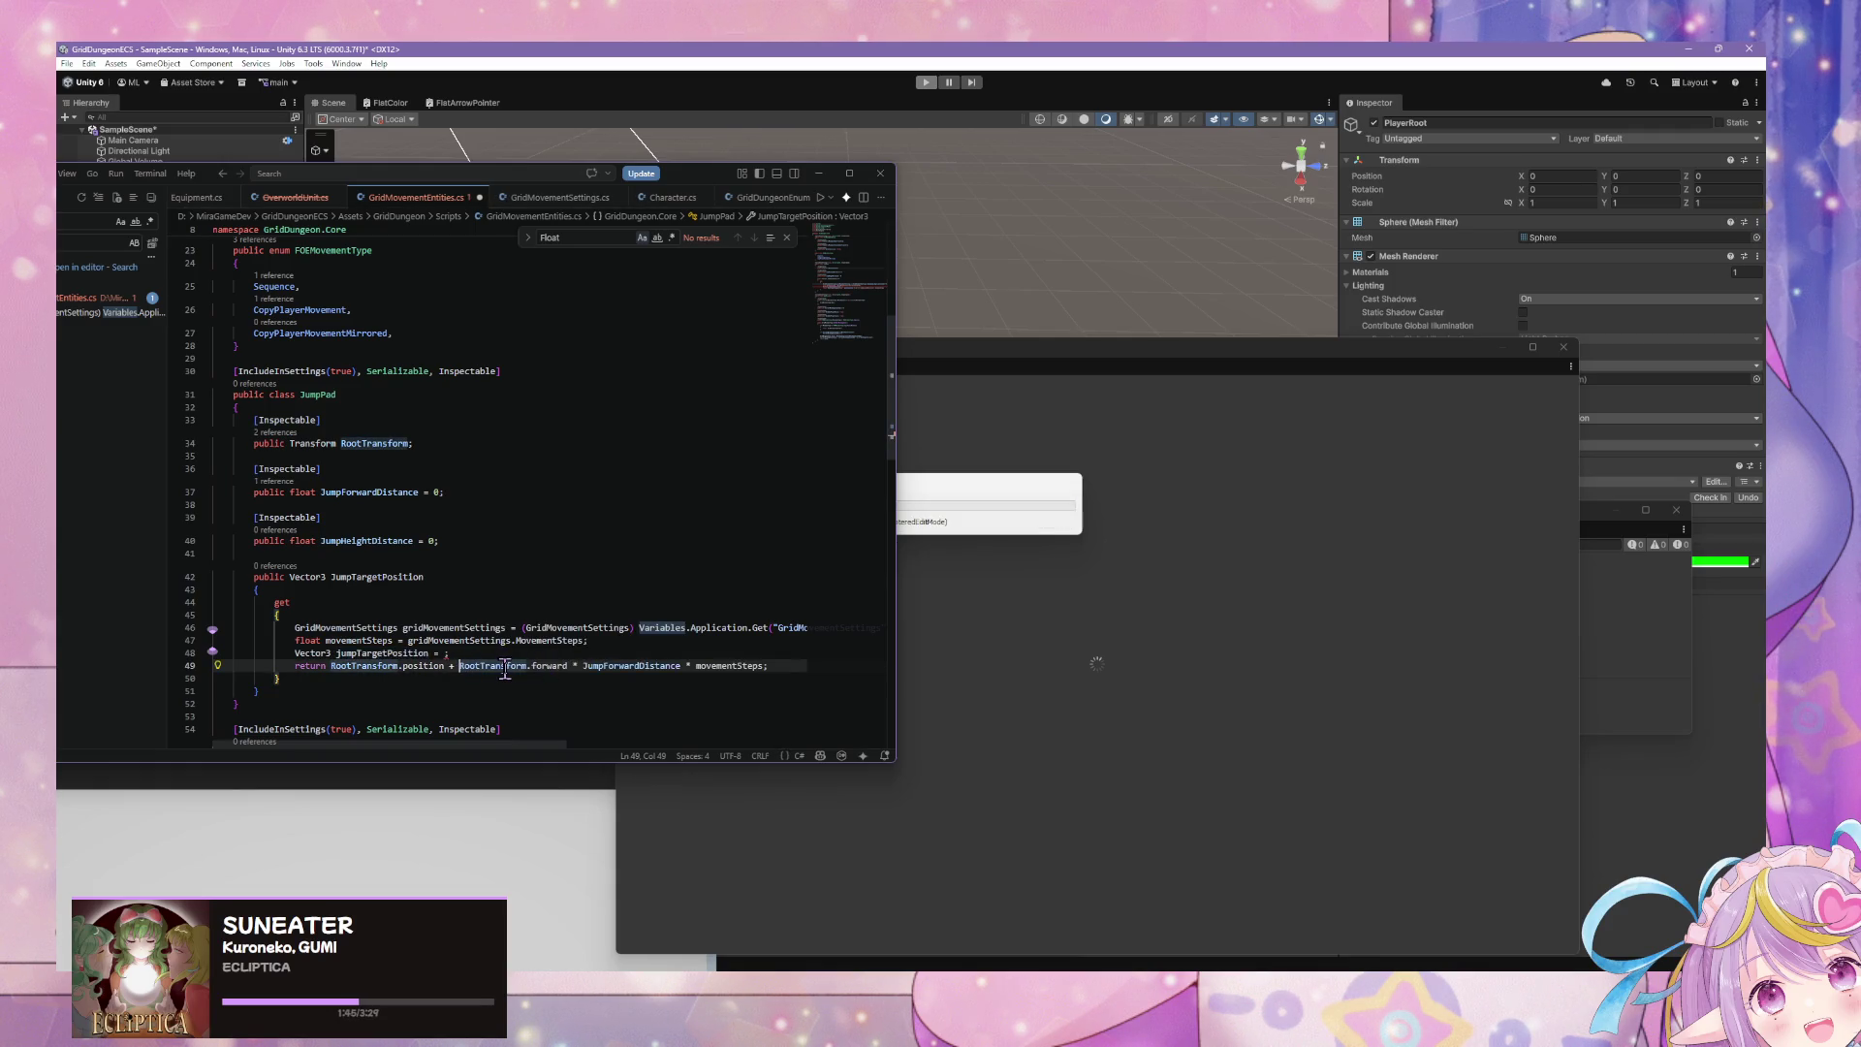
pyautogui.click(460, 665)
pyautogui.write('(')
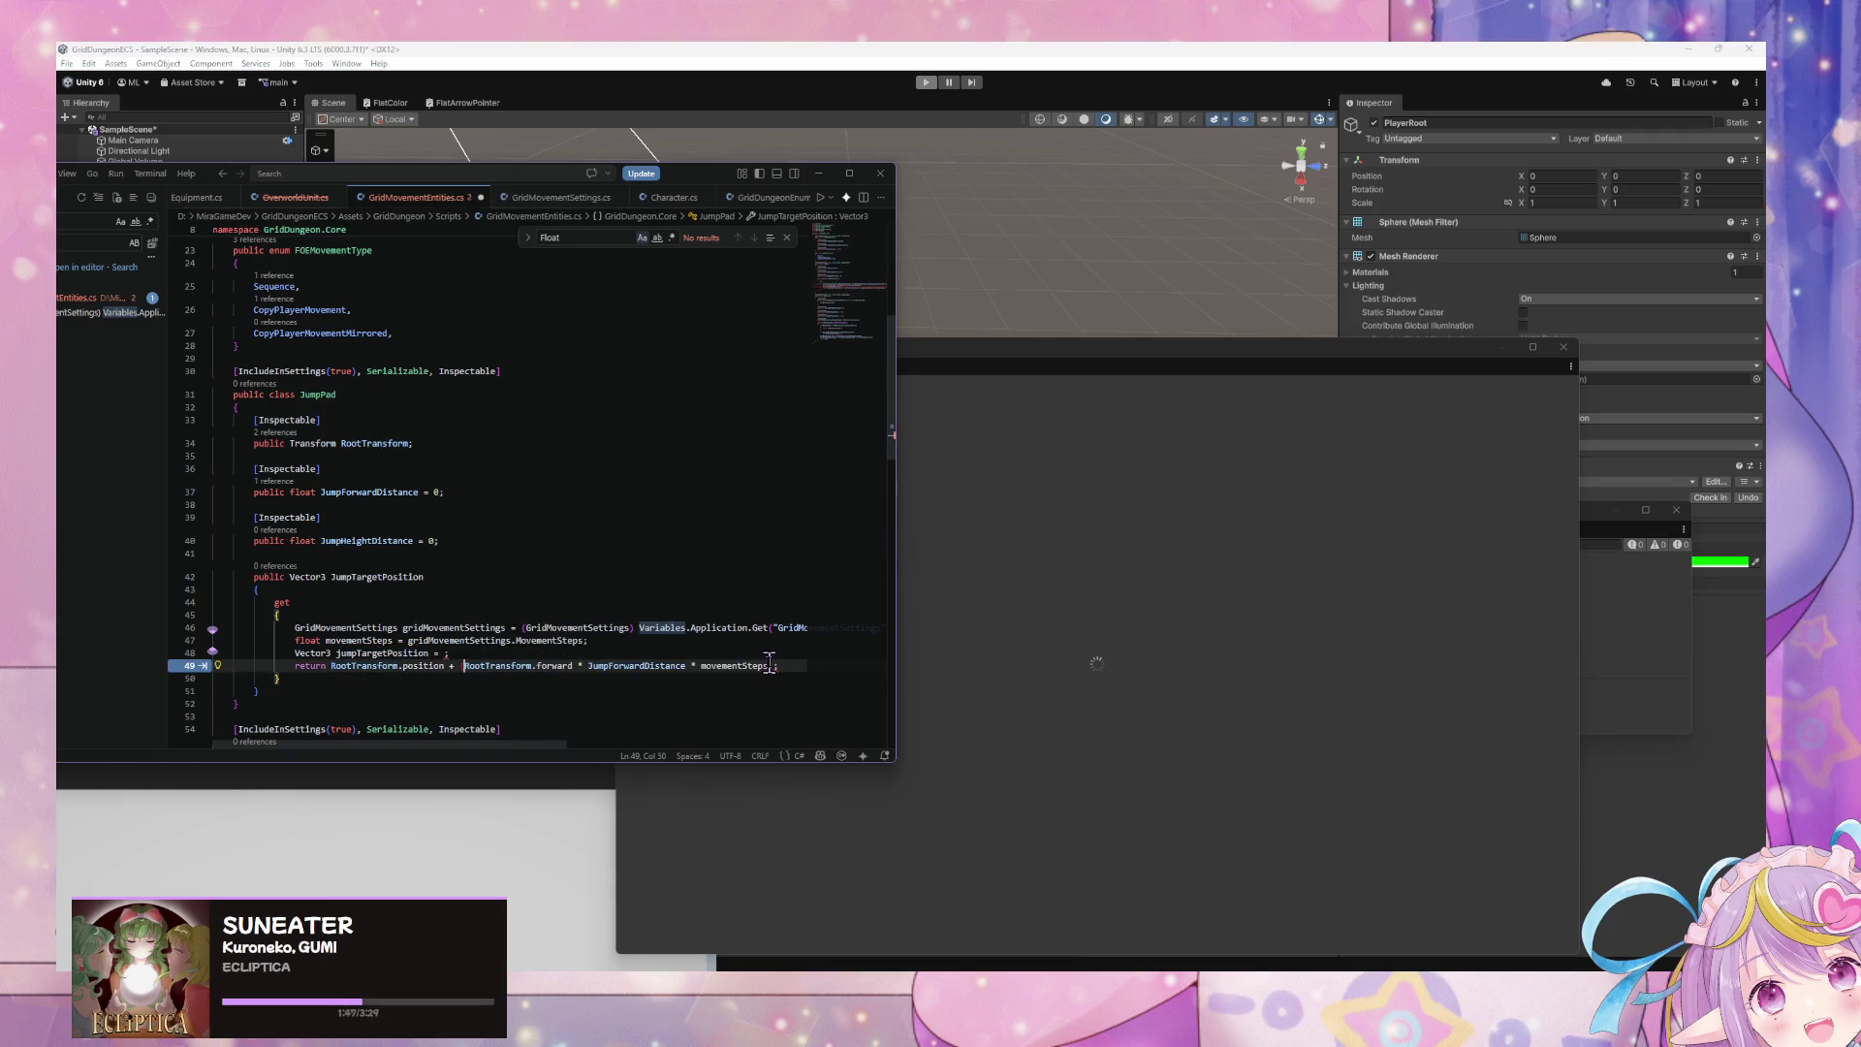
pyautogui.press('End')
pyautogui.hotkey('shift', 'Left')
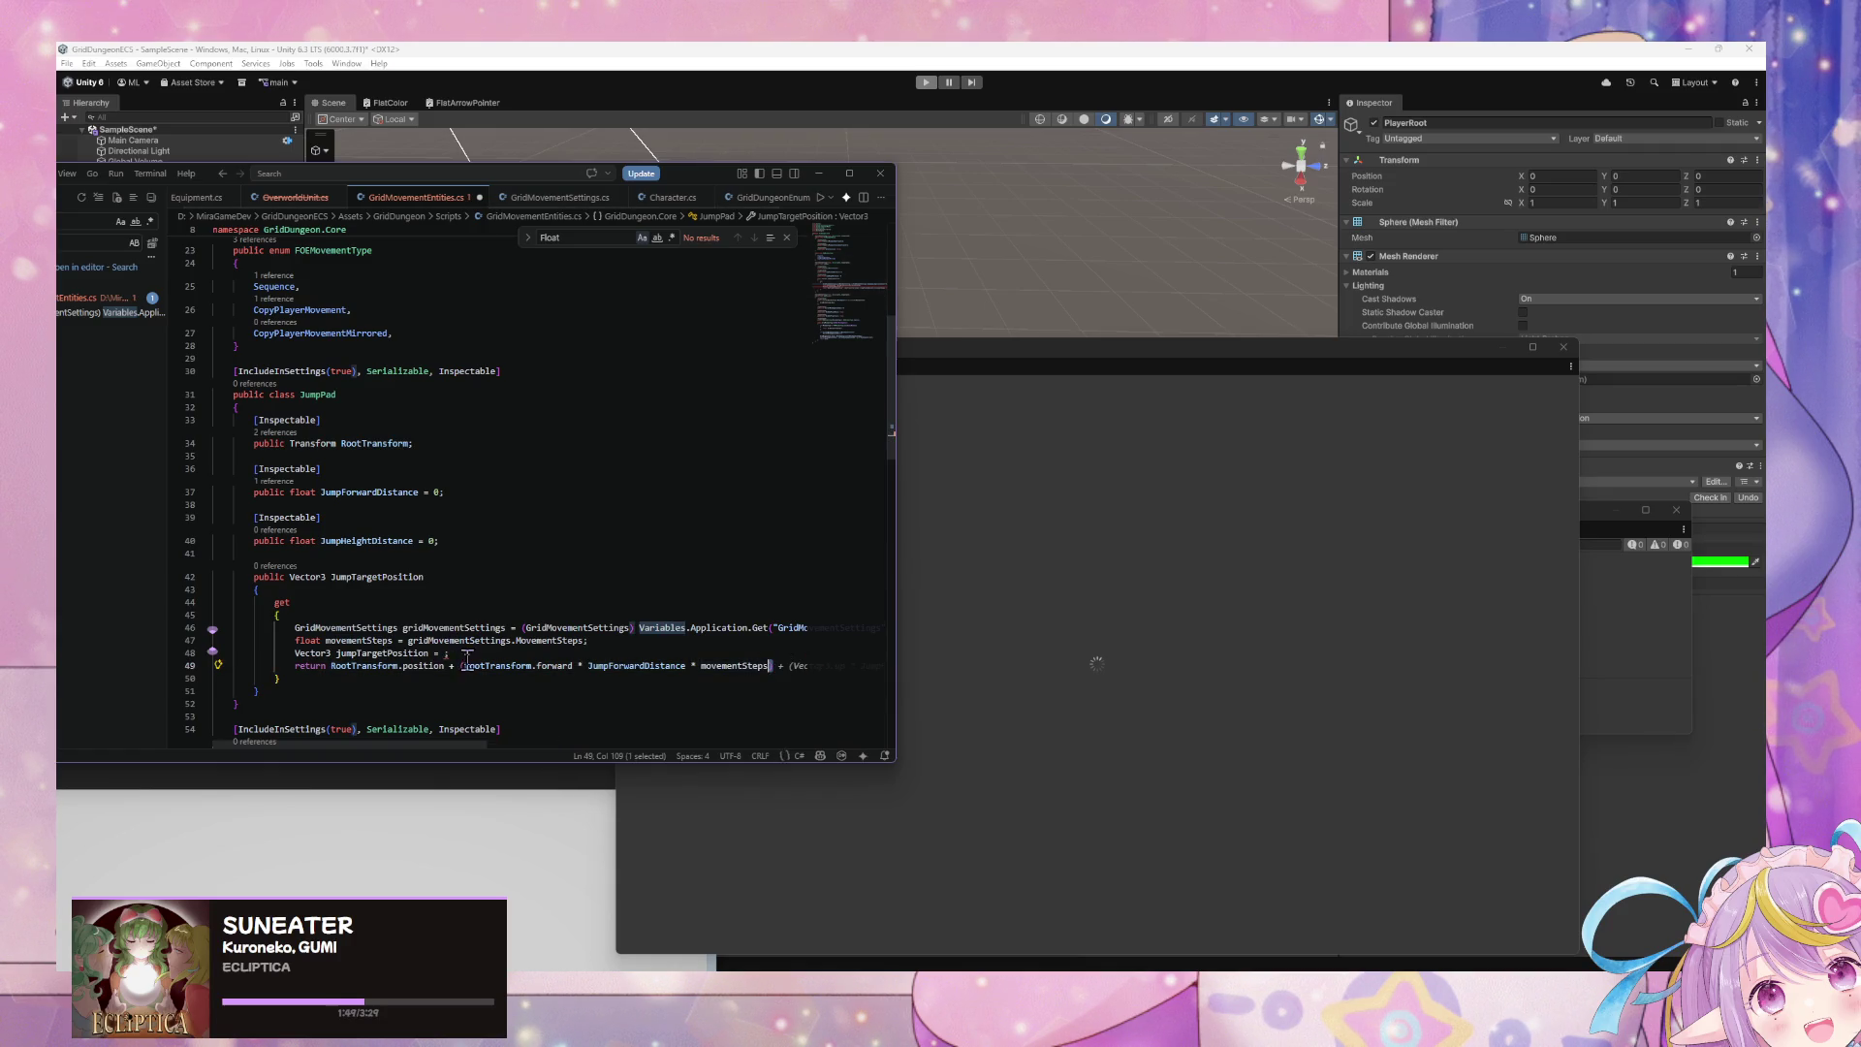
# - Delete the unused jumpTargetPosition line, format the document, and switch to Unity to recompile
pyautogui.moveTo(191, 652); pyautogui.dragTo(191, 643)
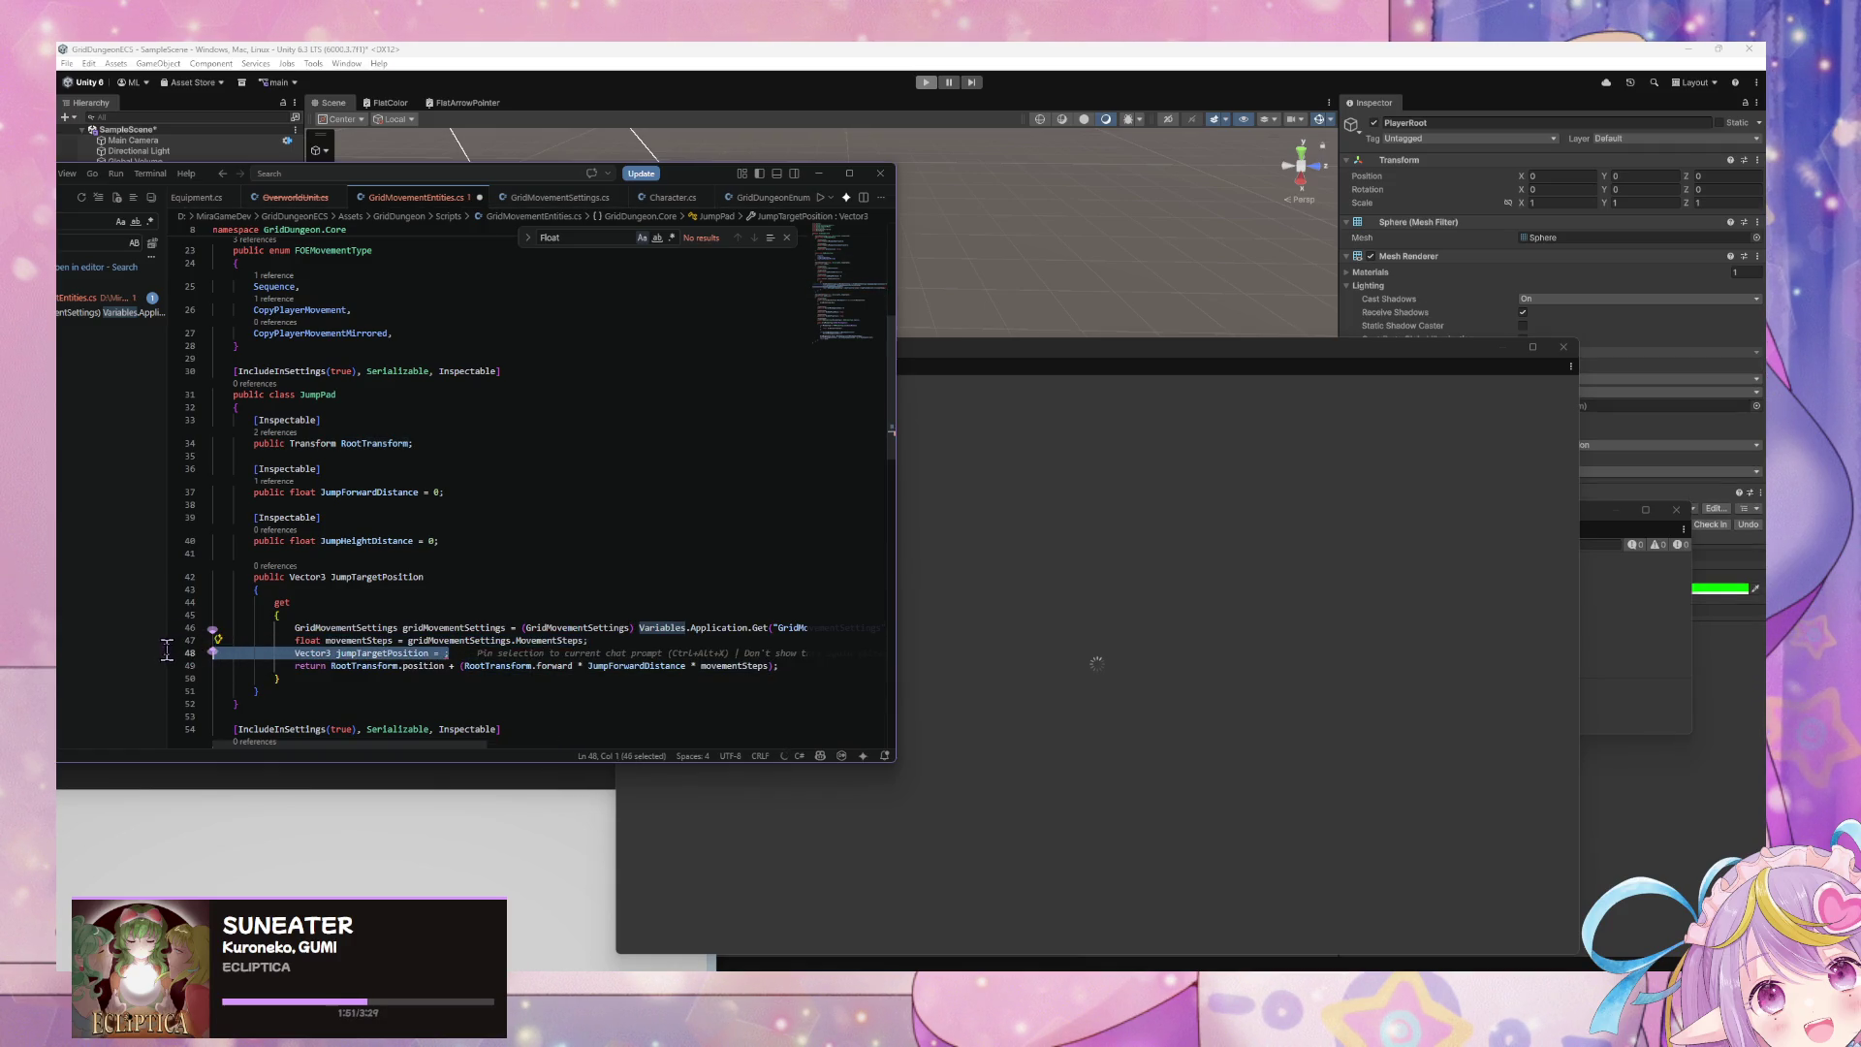
pyautogui.click(593, 640)
pyautogui.hotkey('shift', 'Down')
pyautogui.press('Delete')
pyautogui.hotkey('ctrl', 'shift', 'p')
pyautogui.press('Return')
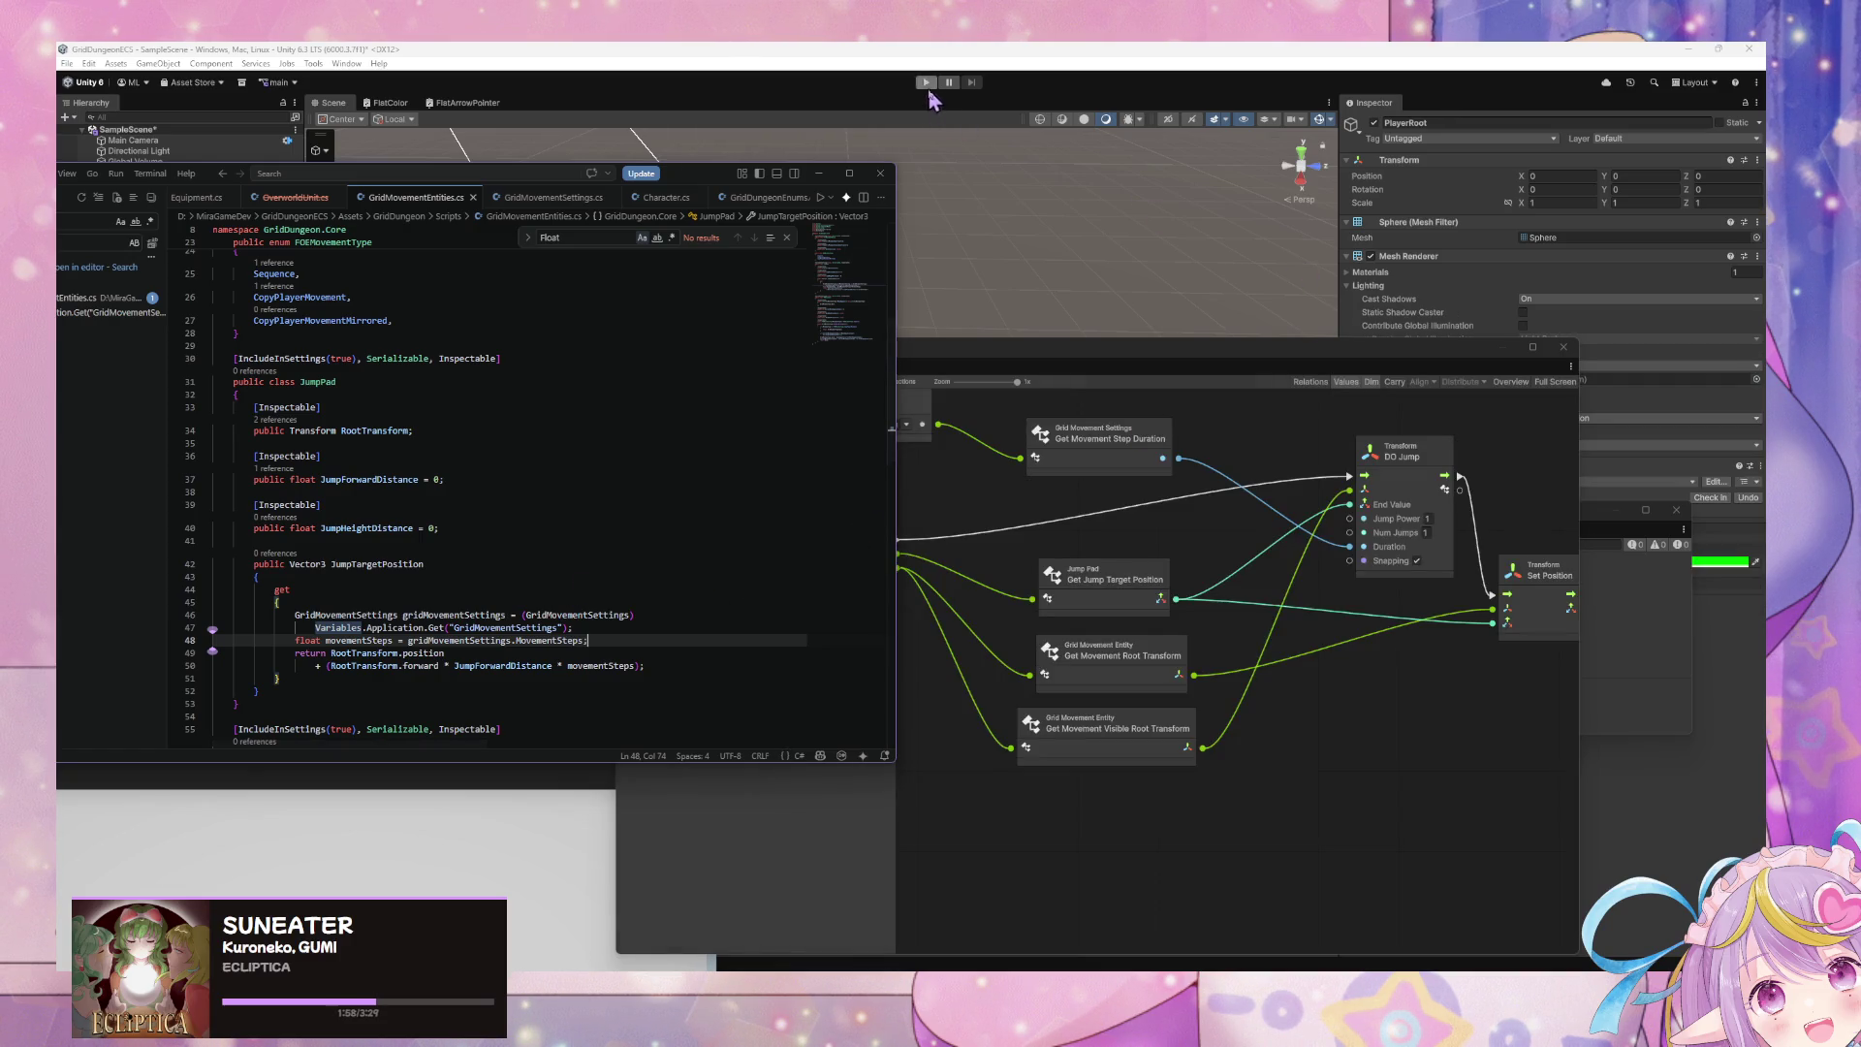
pyautogui.click(994, 509)
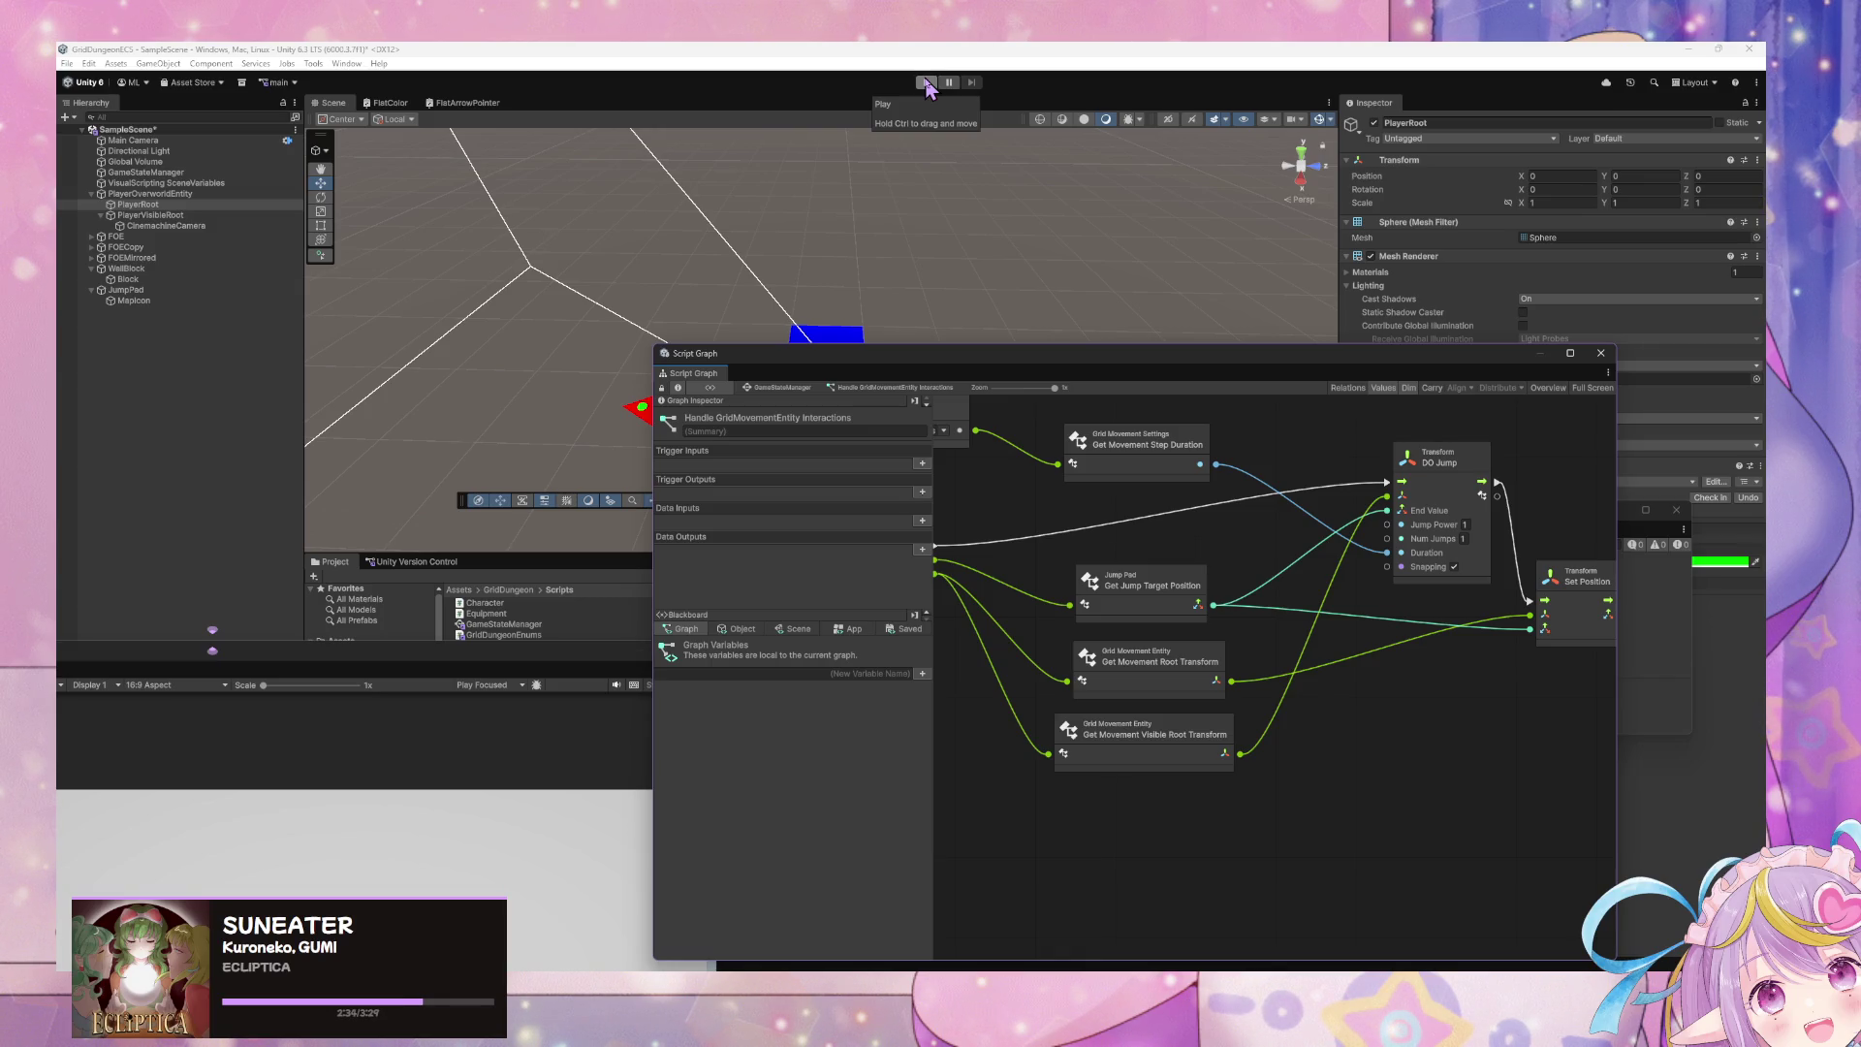
# - Start play mode with the recompiled scripts and shift the code editor window left
pyautogui.click(927, 85)
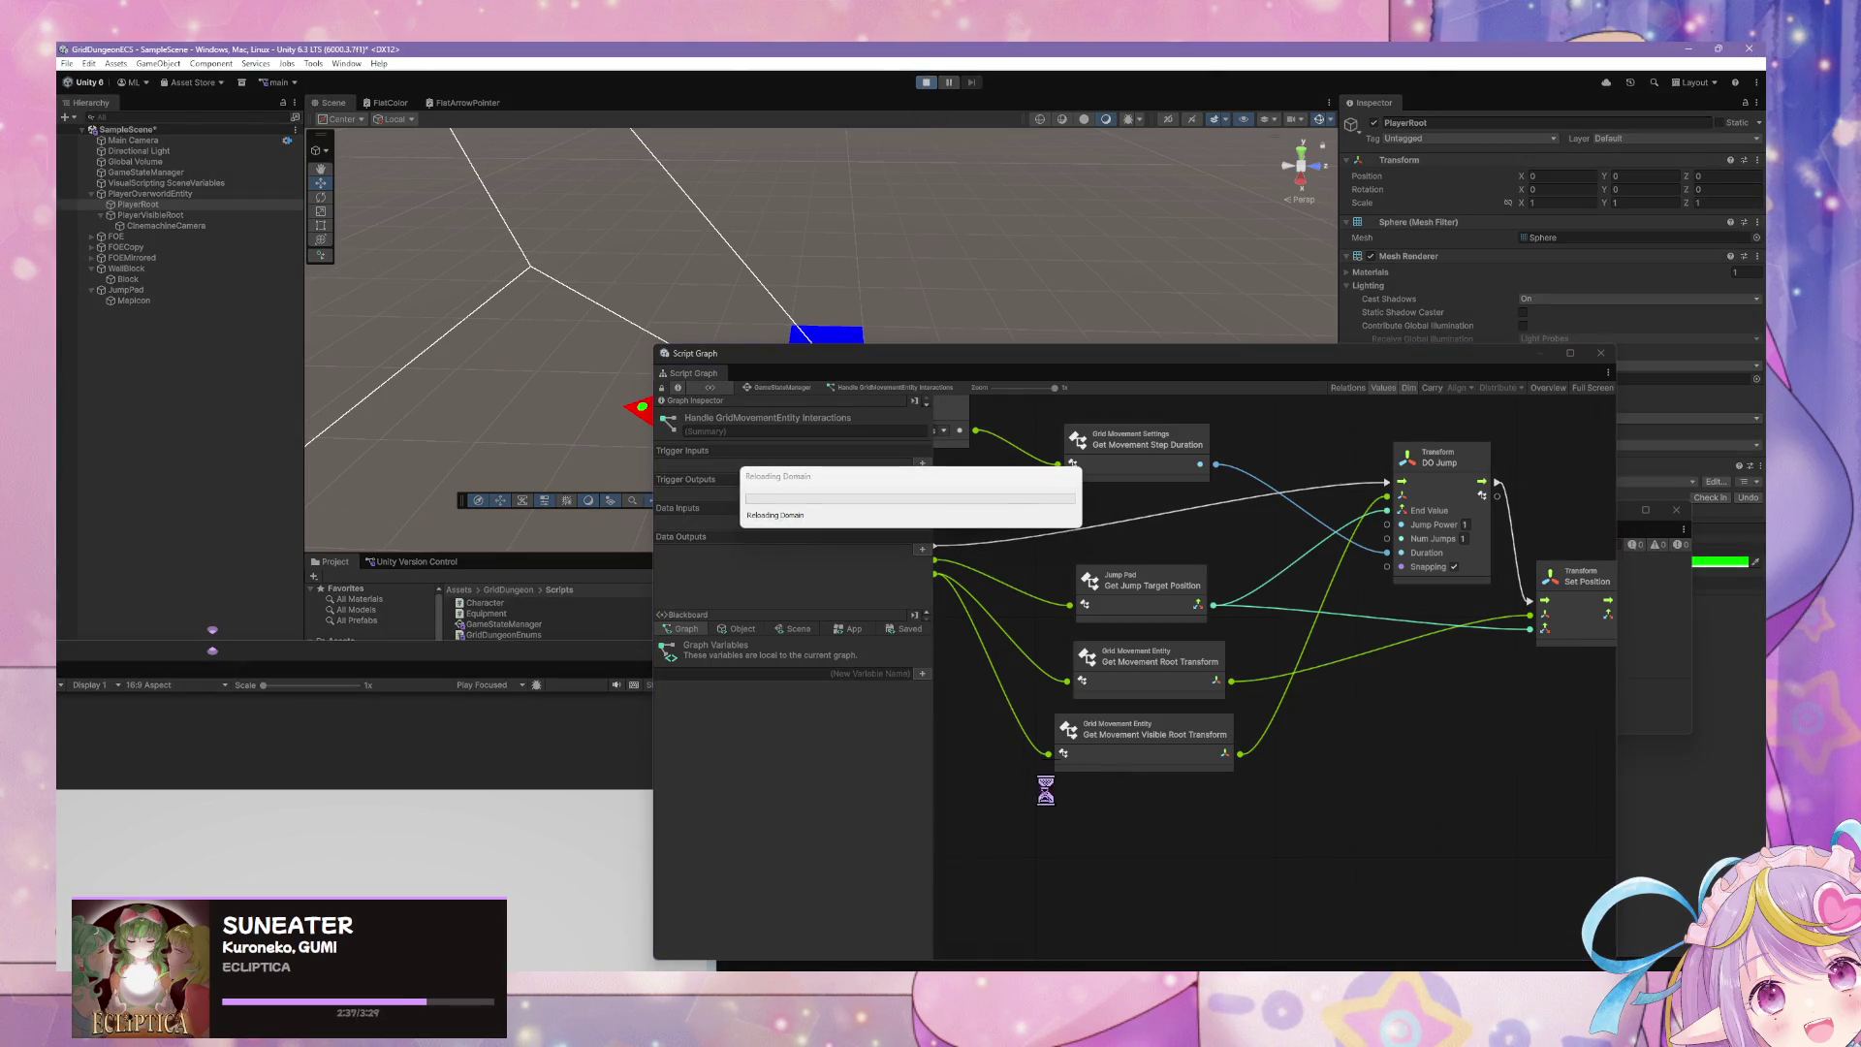
pyautogui.hotkey('alt', 'Tab')
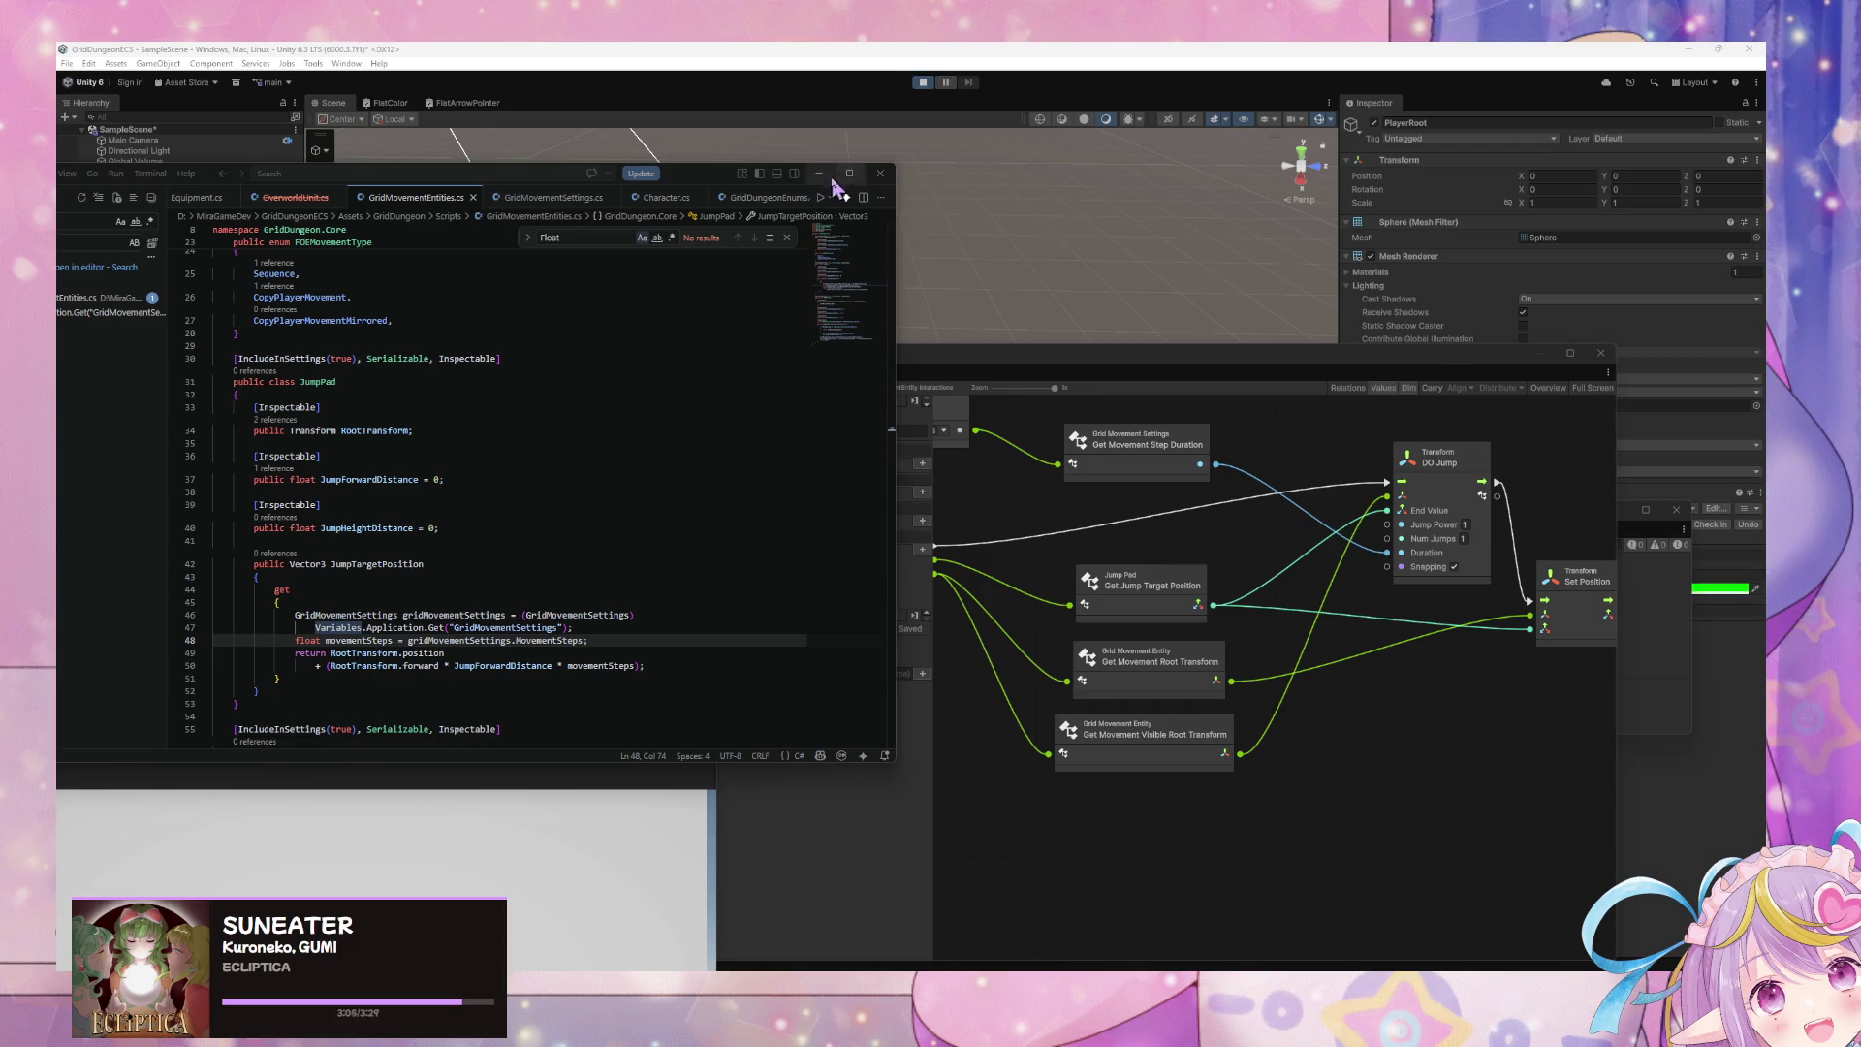
pyautogui.moveTo(750, 177); pyautogui.dragTo(451, 212)
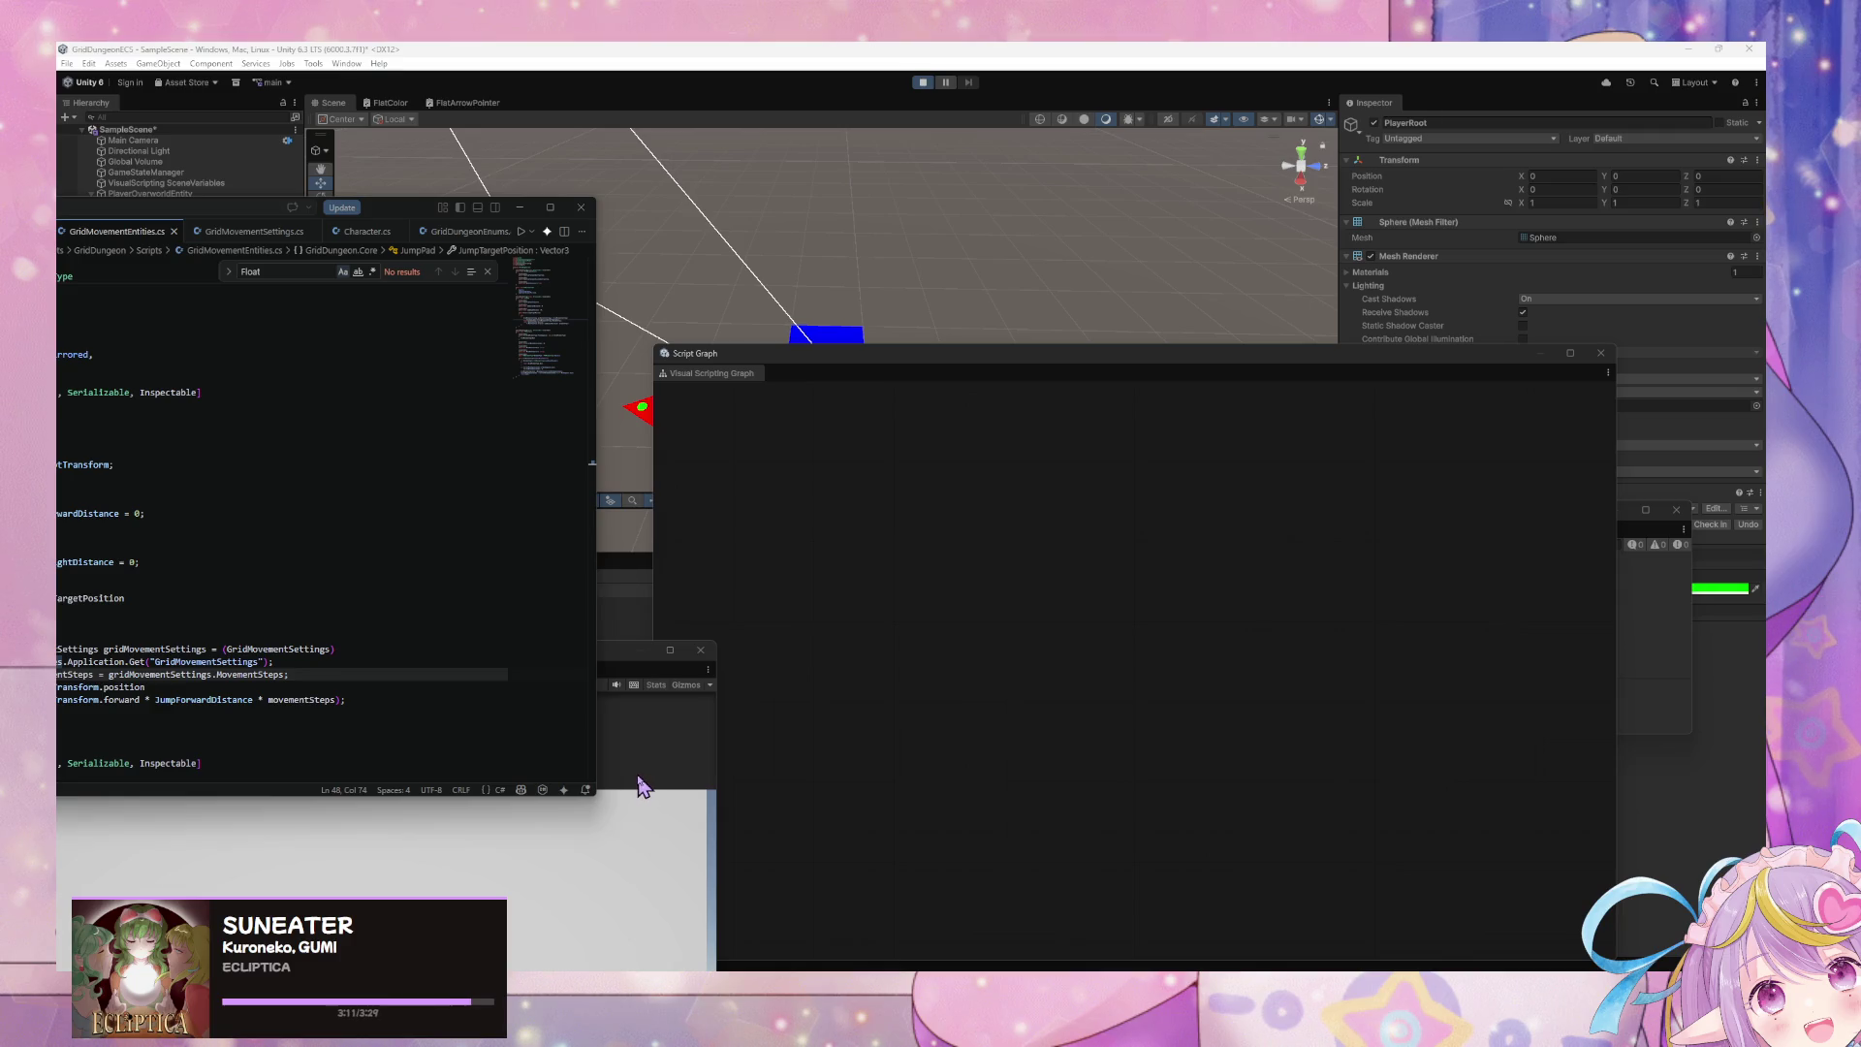
# - Move the Game view higher and pan the script graph so all nodes are visible
pyautogui.click(677, 731)
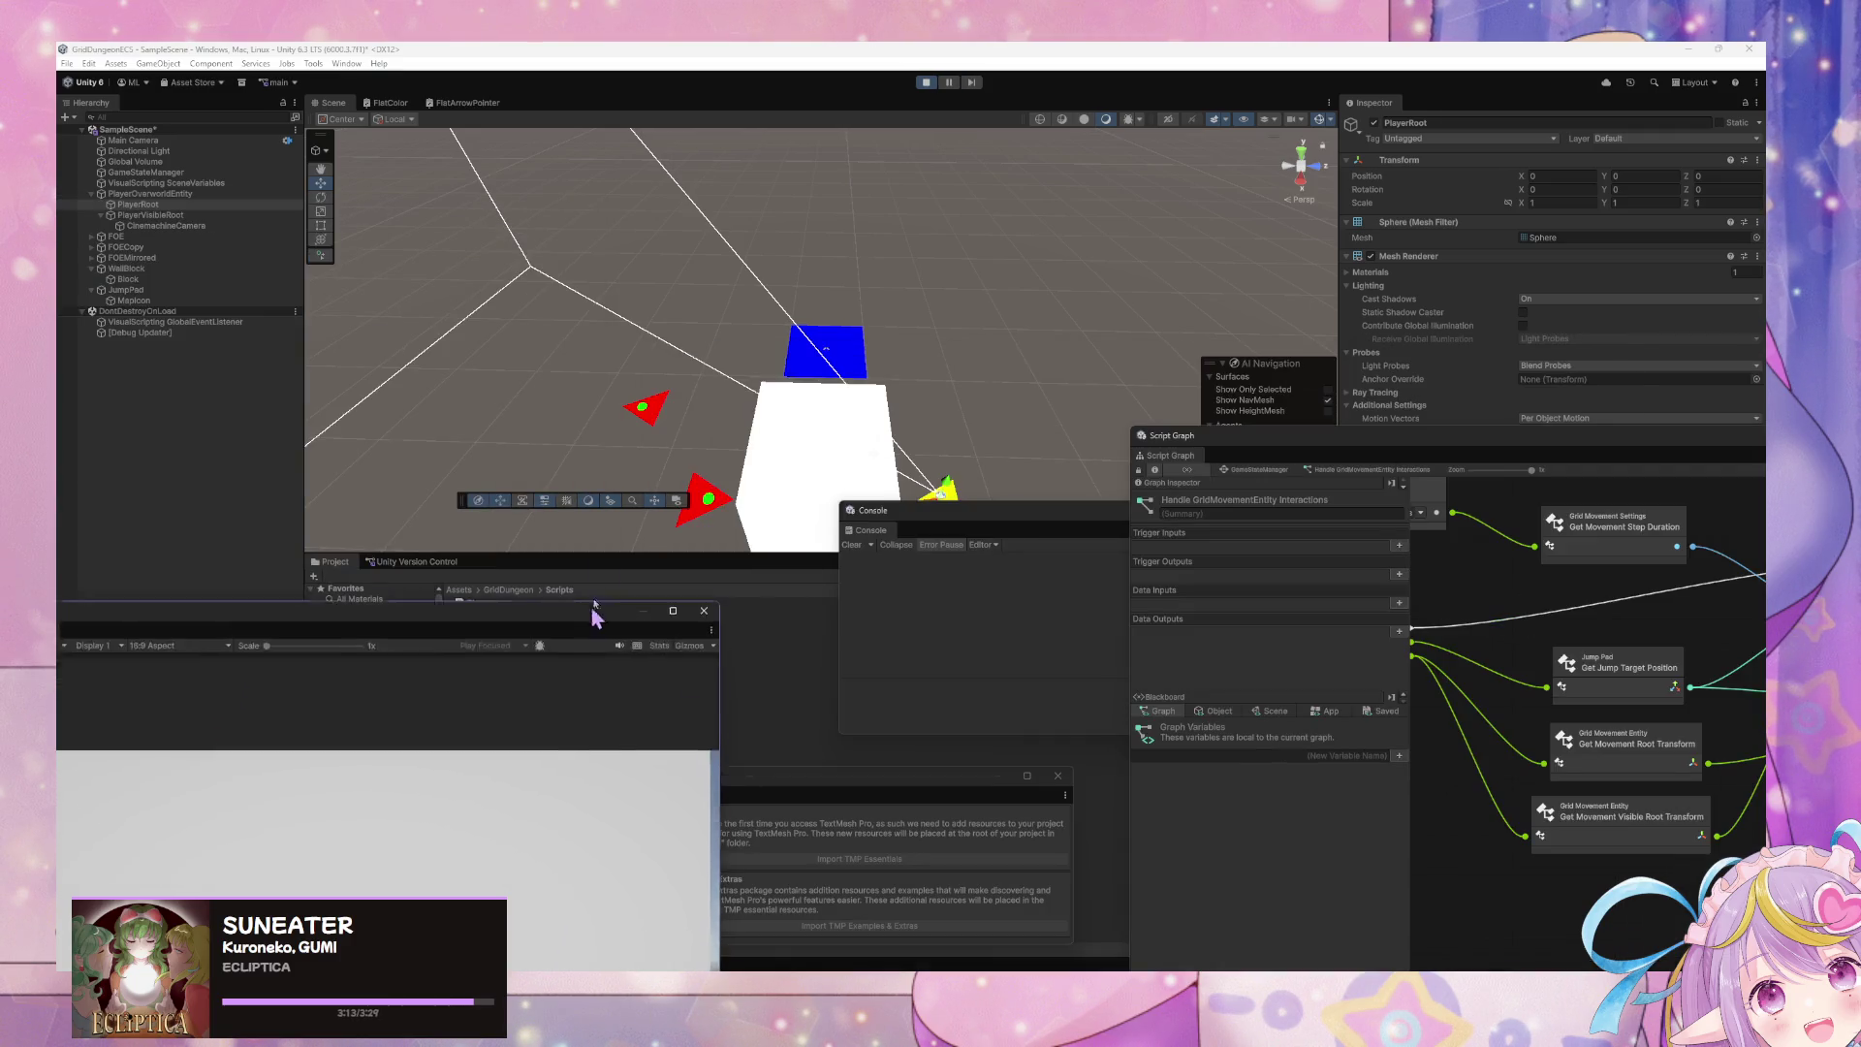
pyautogui.moveTo(588, 662); pyautogui.dragTo(615, 651)
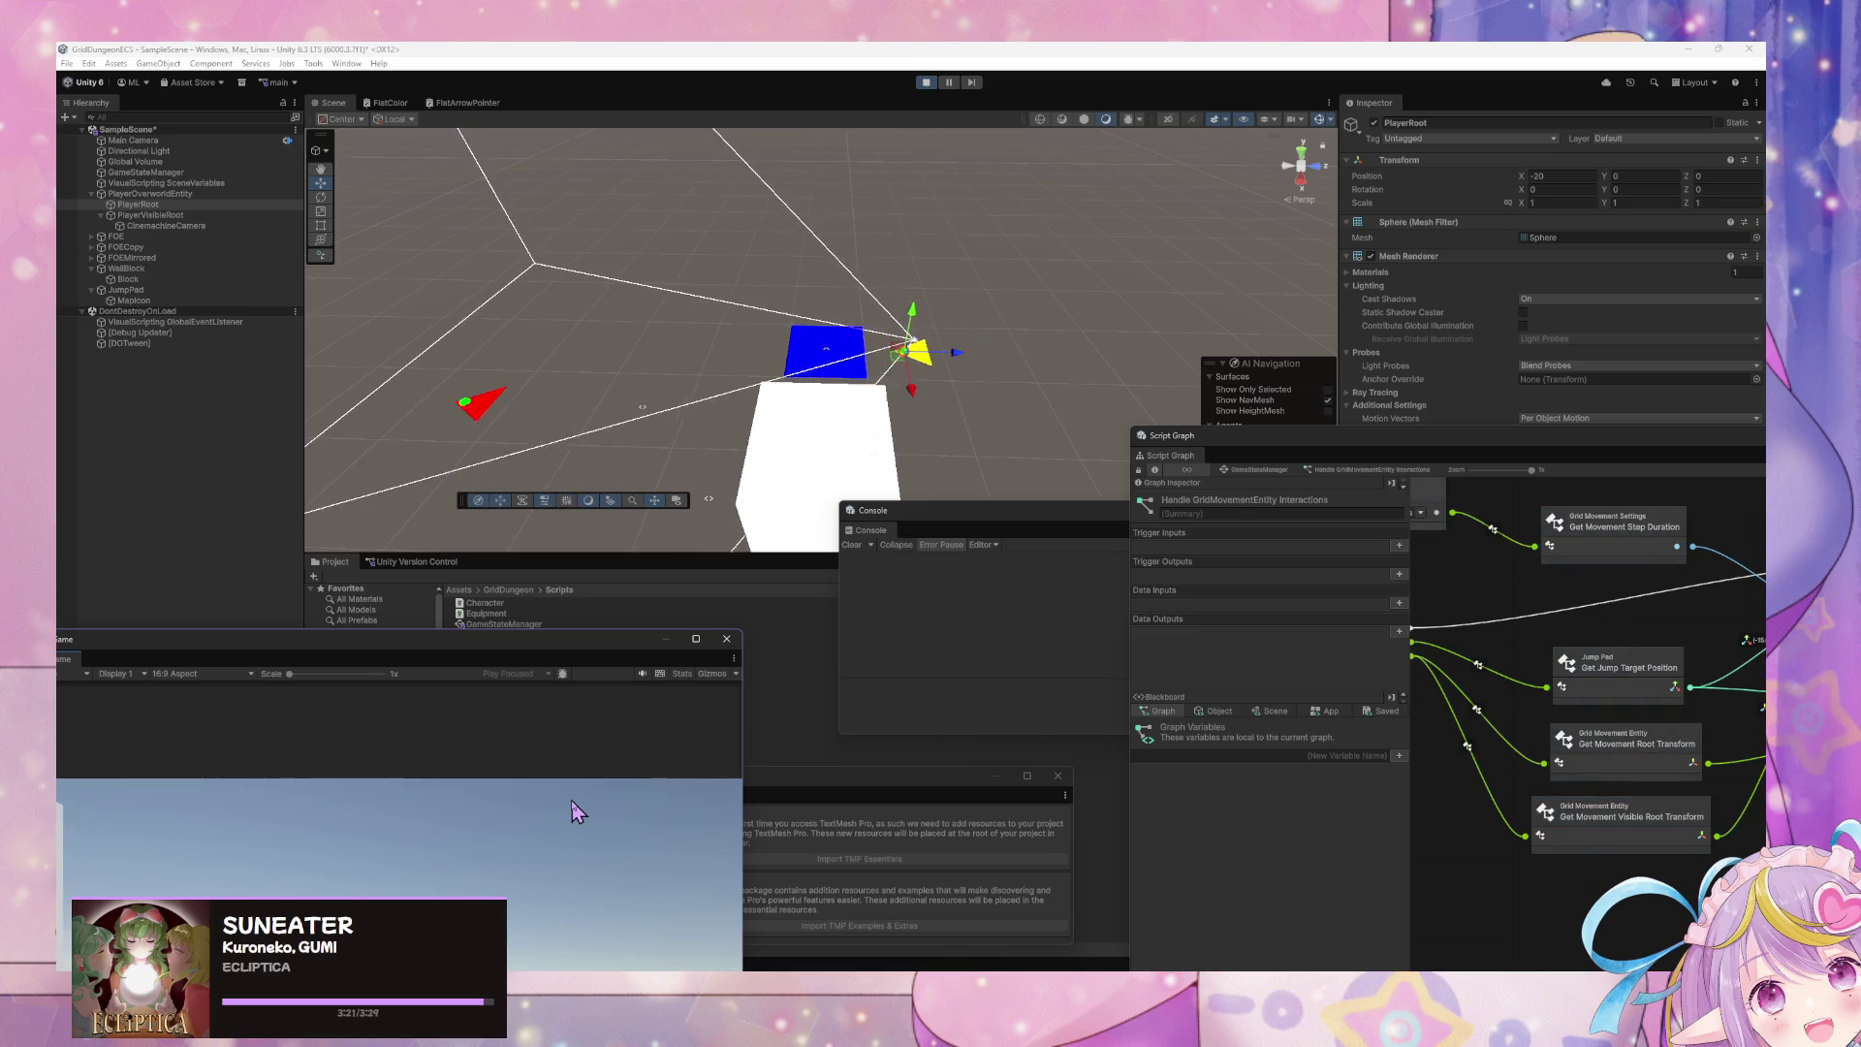
pyautogui.moveTo(582, 639); pyautogui.dragTo(671, 202)
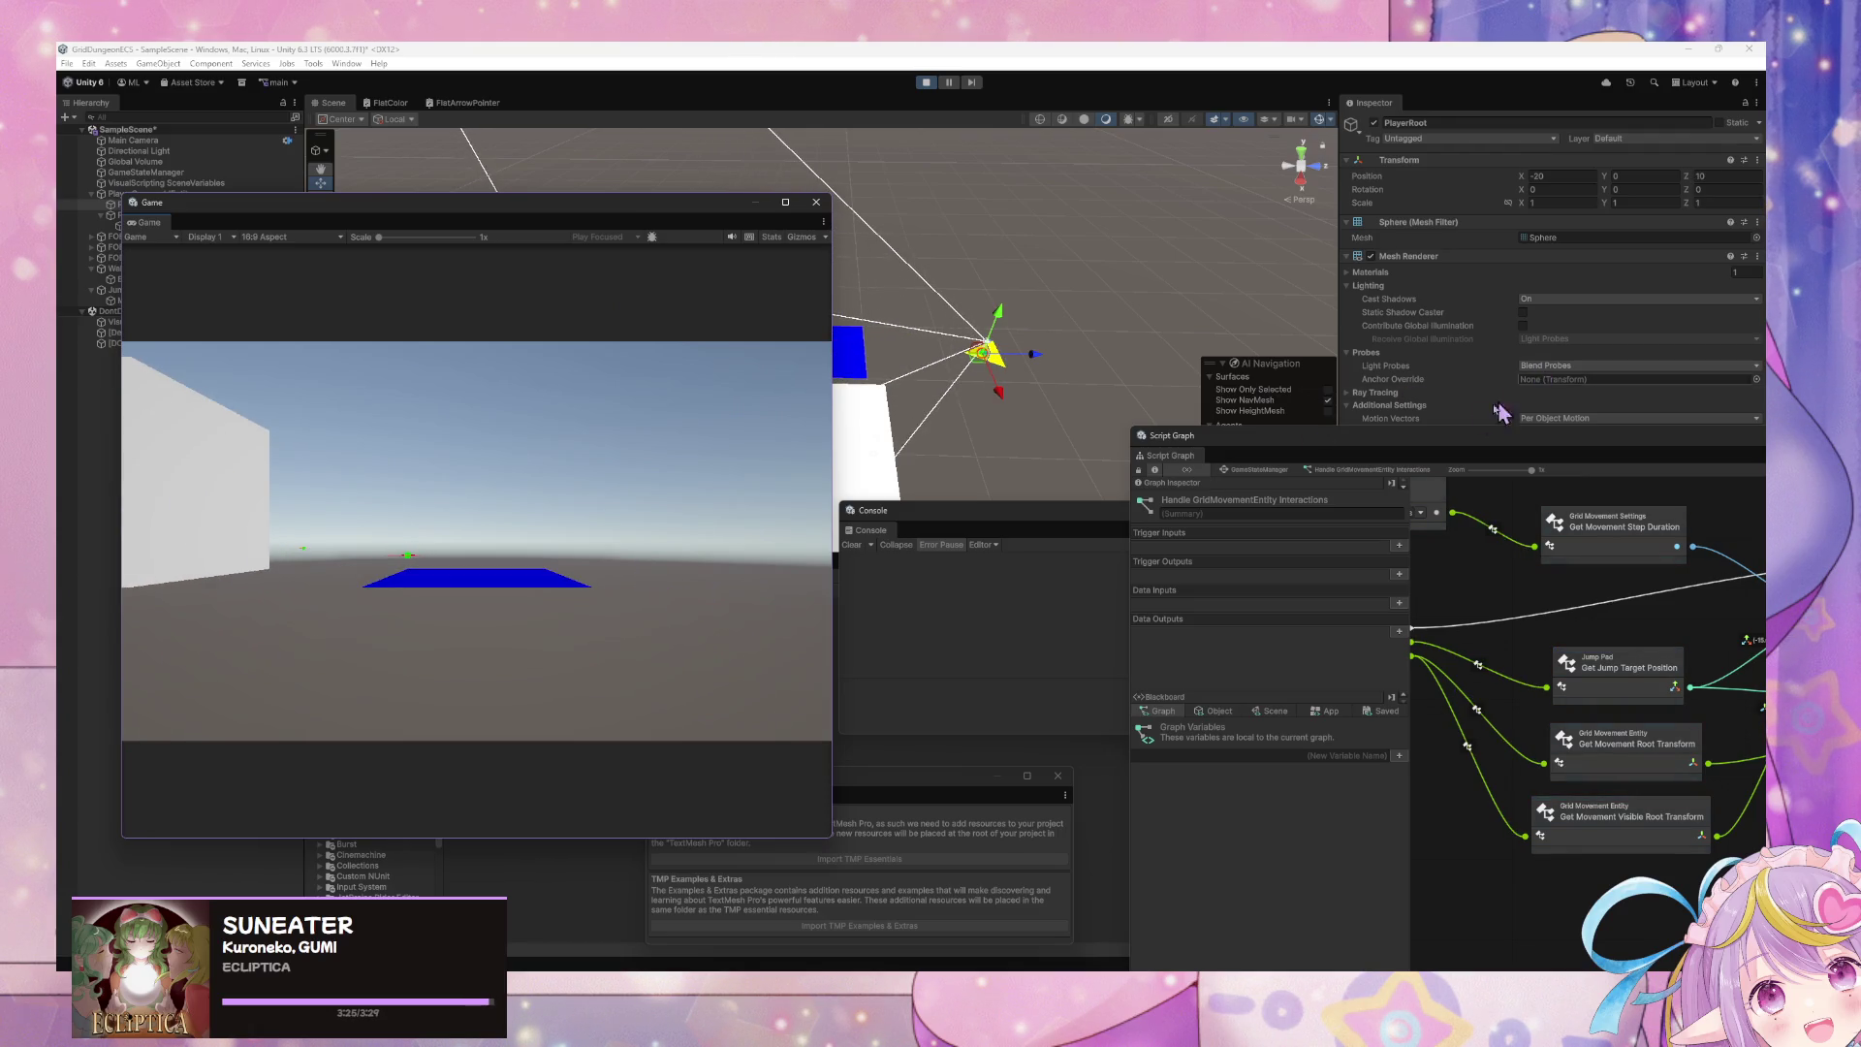
pyautogui.moveTo(1444, 438)
pyautogui.mouseDown()
pyautogui.moveTo(1043, 366)
pyautogui.moveTo(981, 388)
pyautogui.mouseUp()
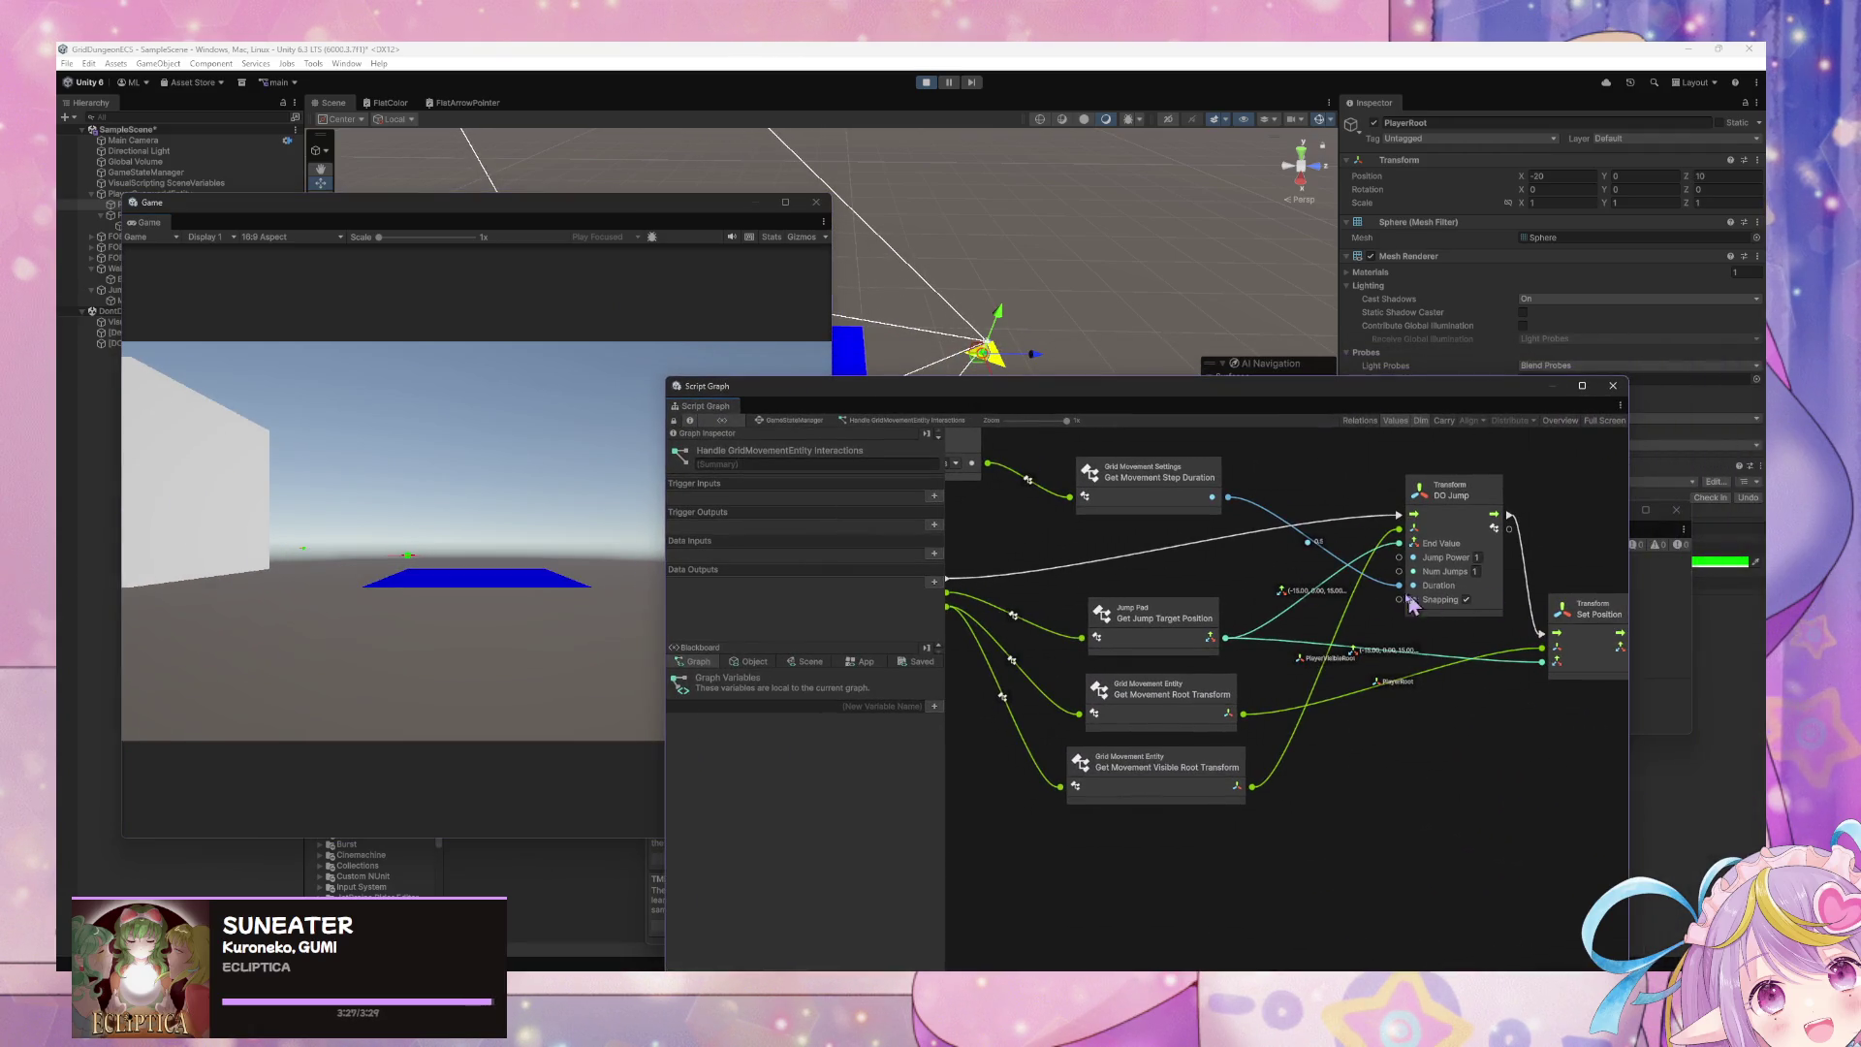
pyautogui.moveTo(1410, 606); pyautogui.dragTo(1335, 646)
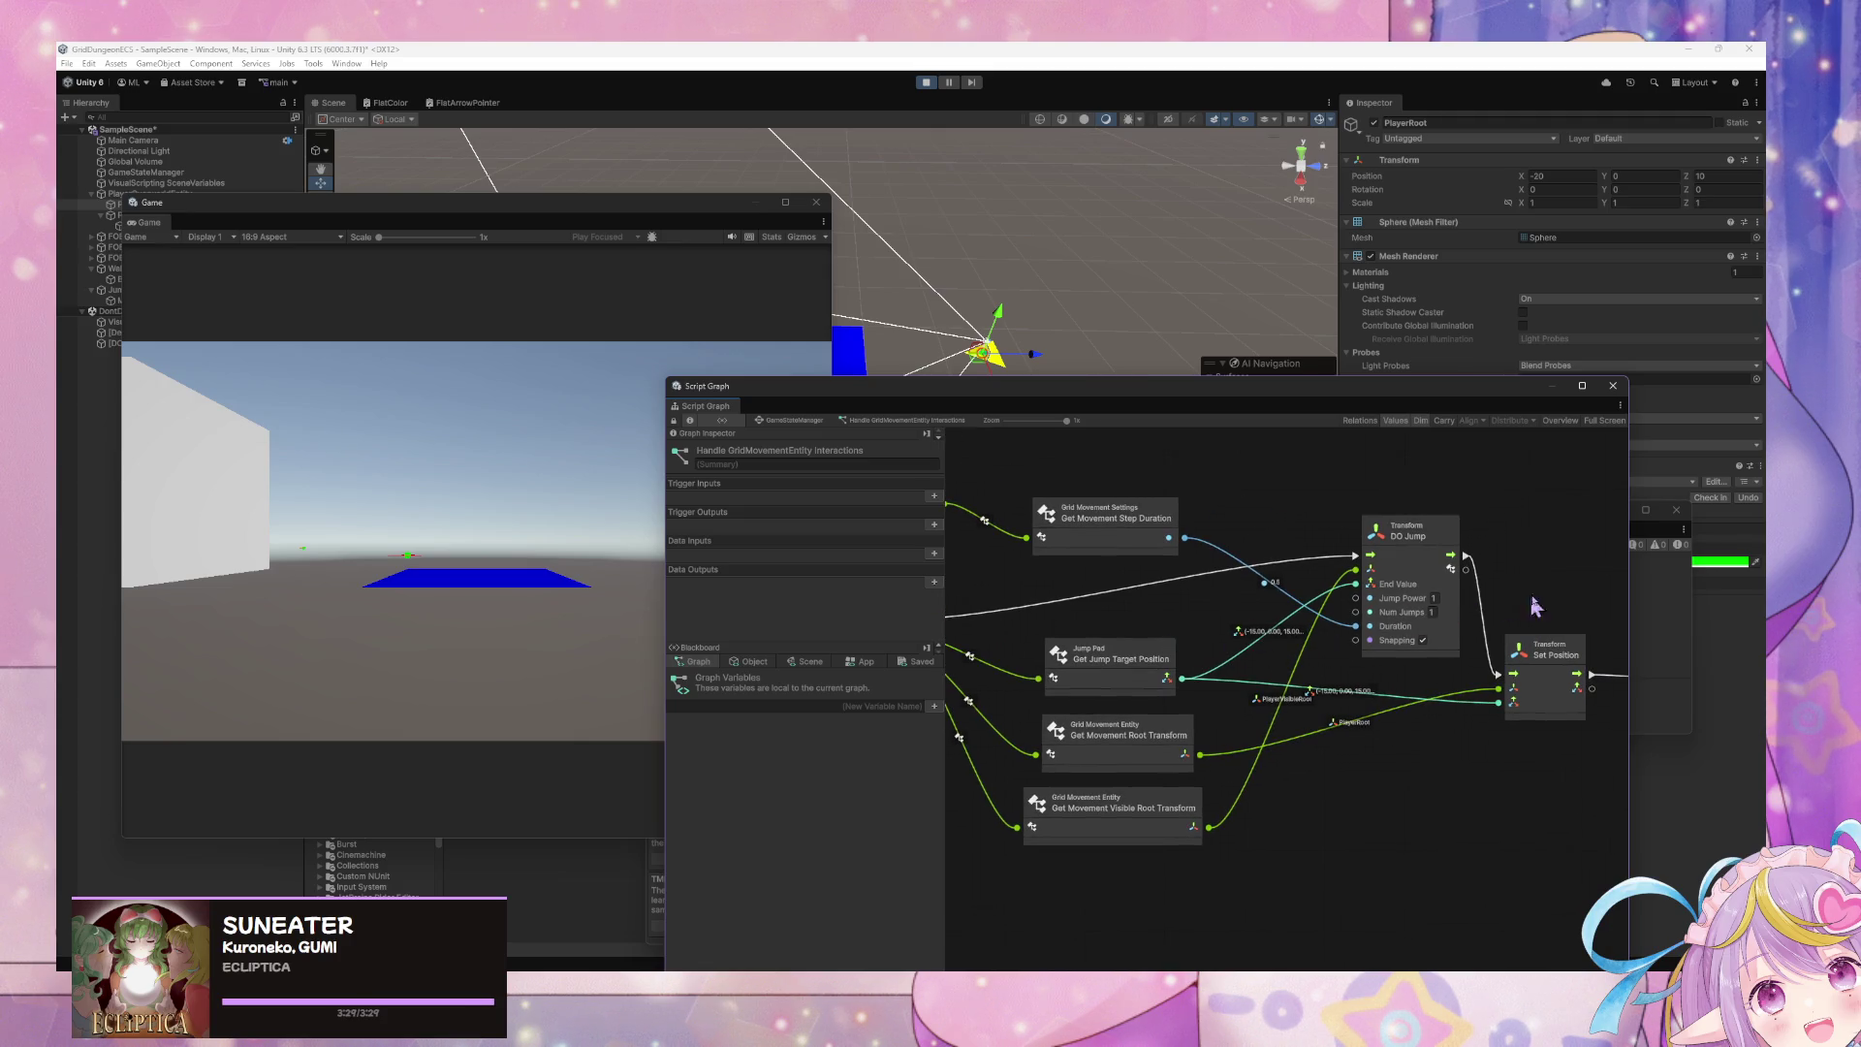
# - Set DO Jump's Jump Power to 5 and walk the player onto the pad to test the jump
pyautogui.click(1434, 599)
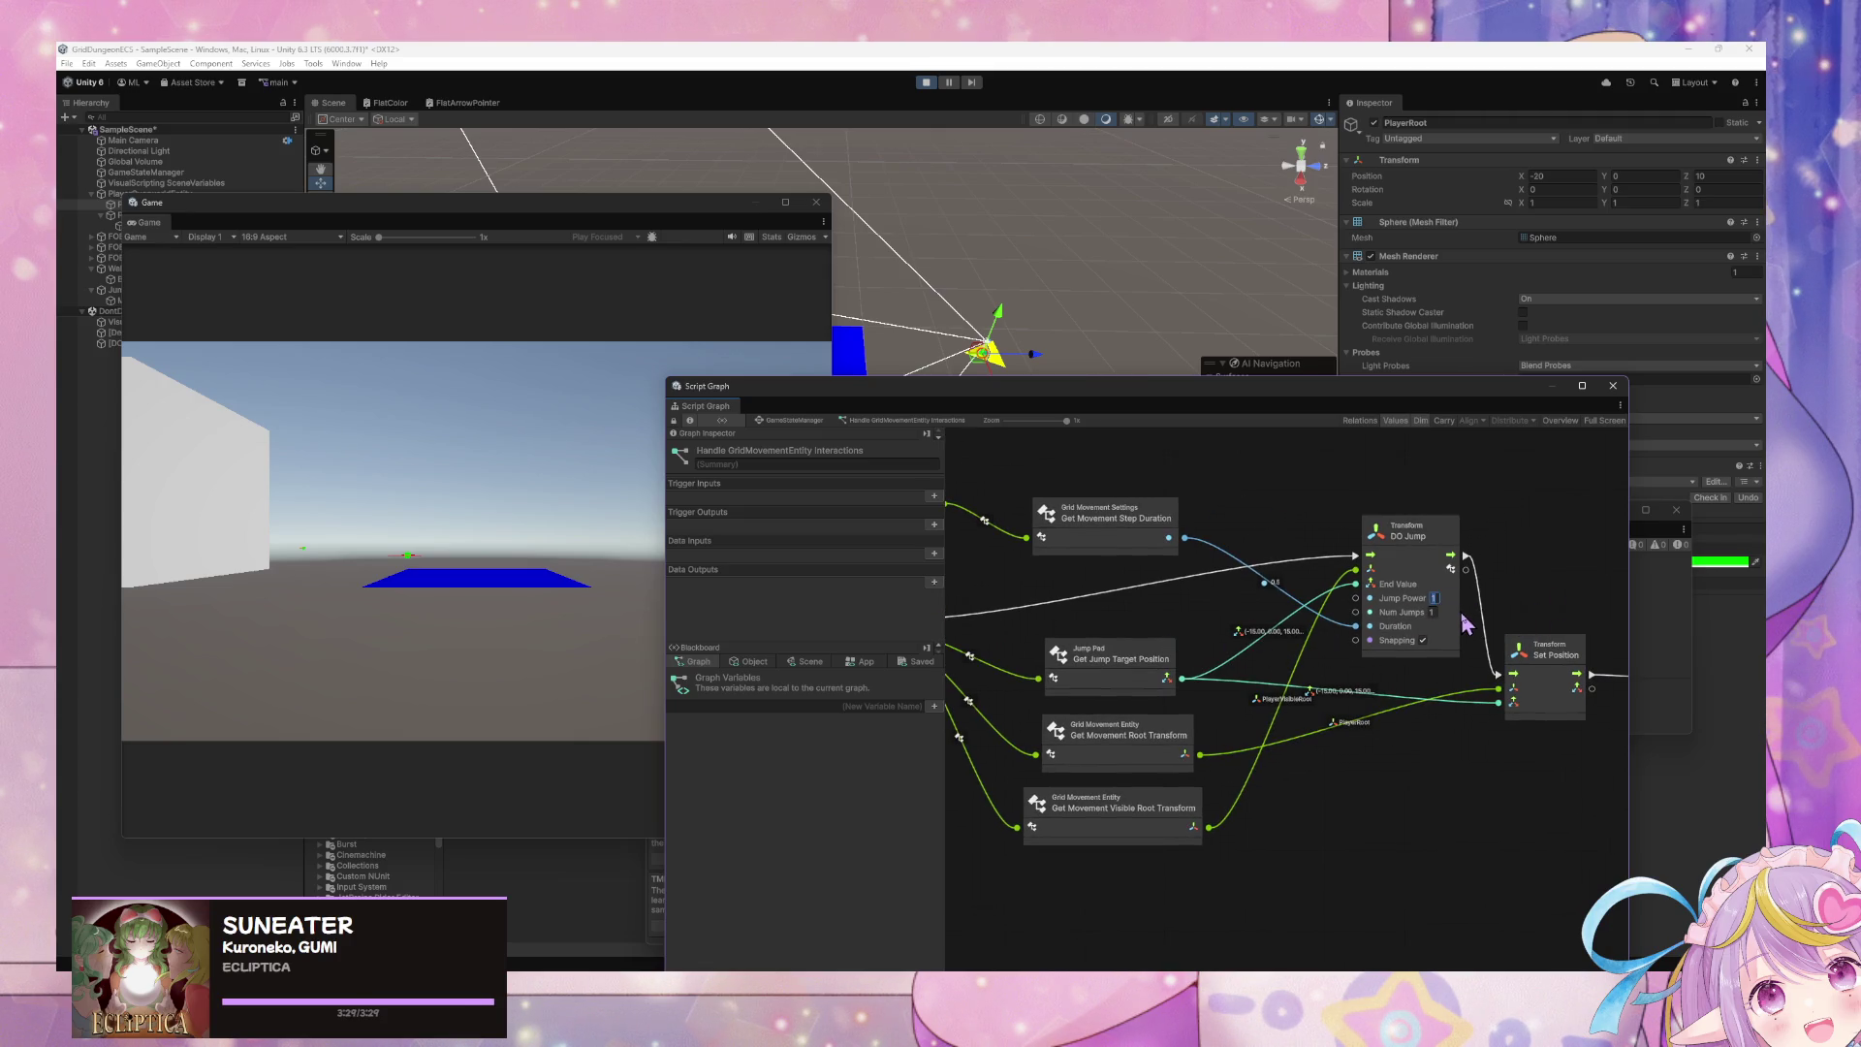
pyautogui.click(570, 657)
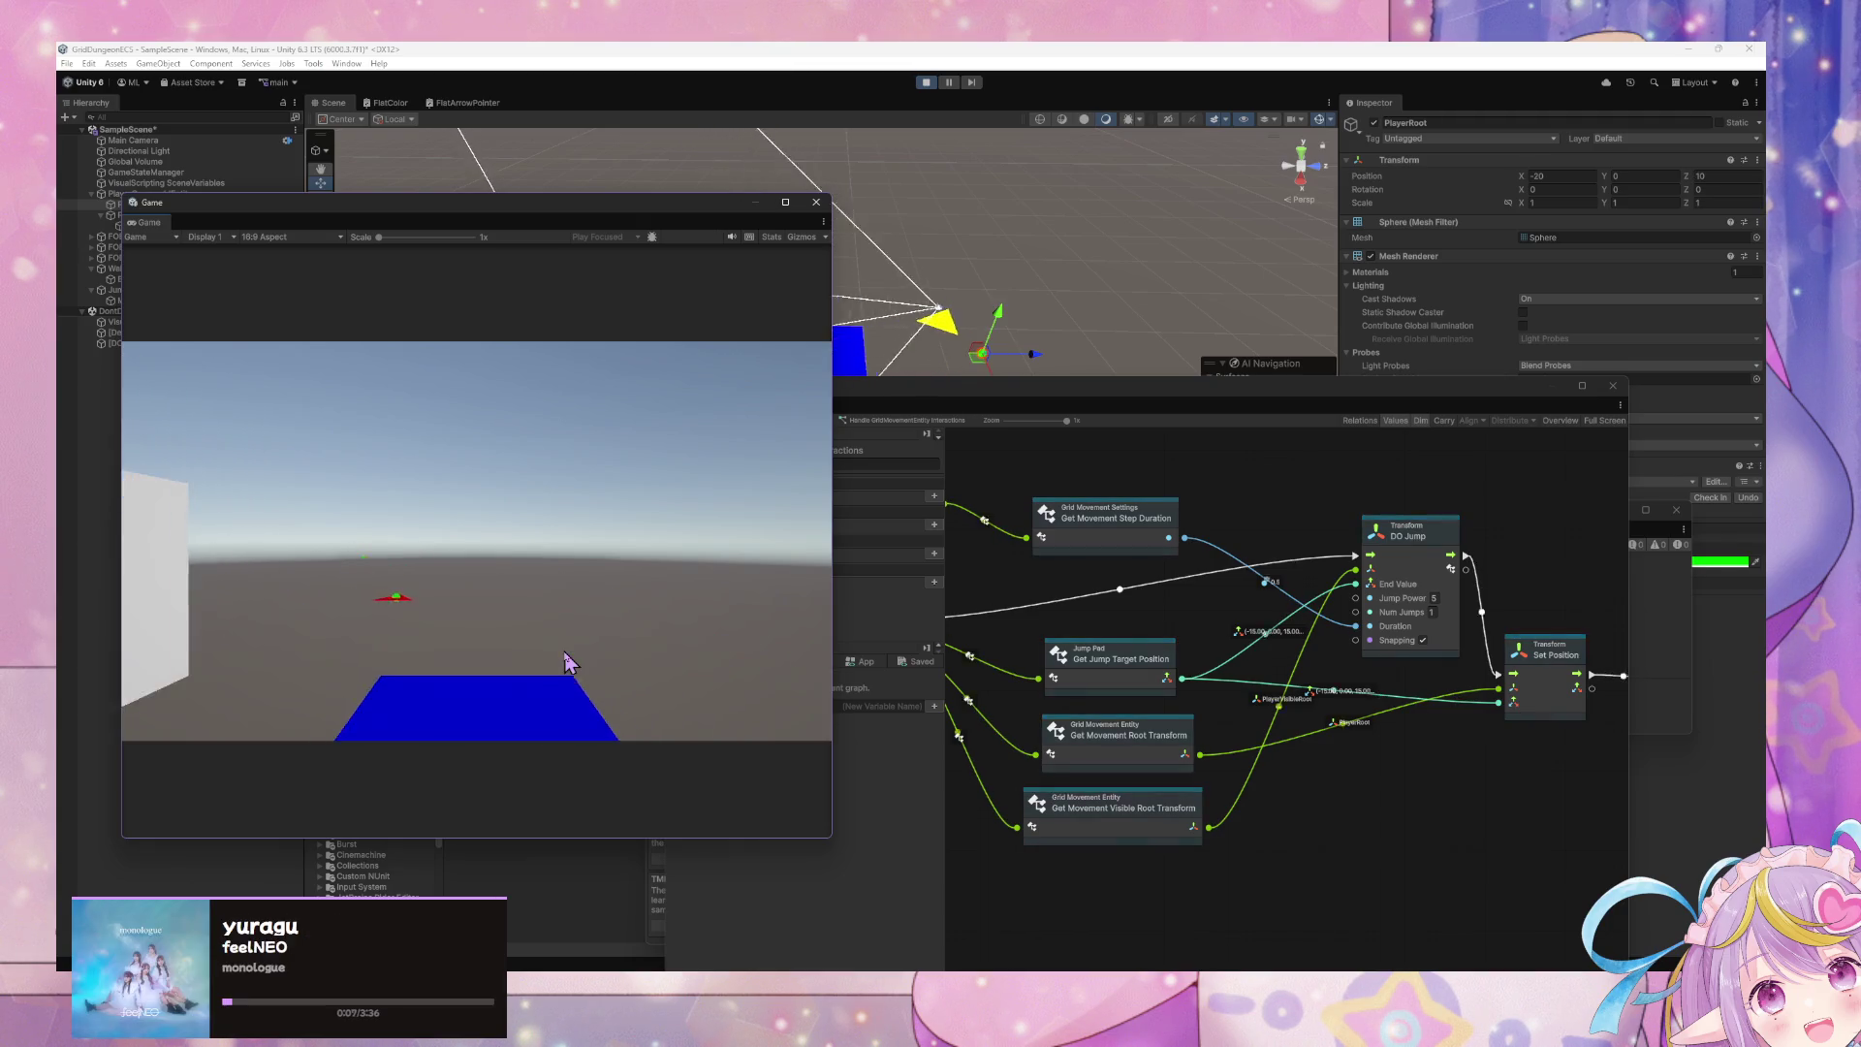
pyautogui.press('w')
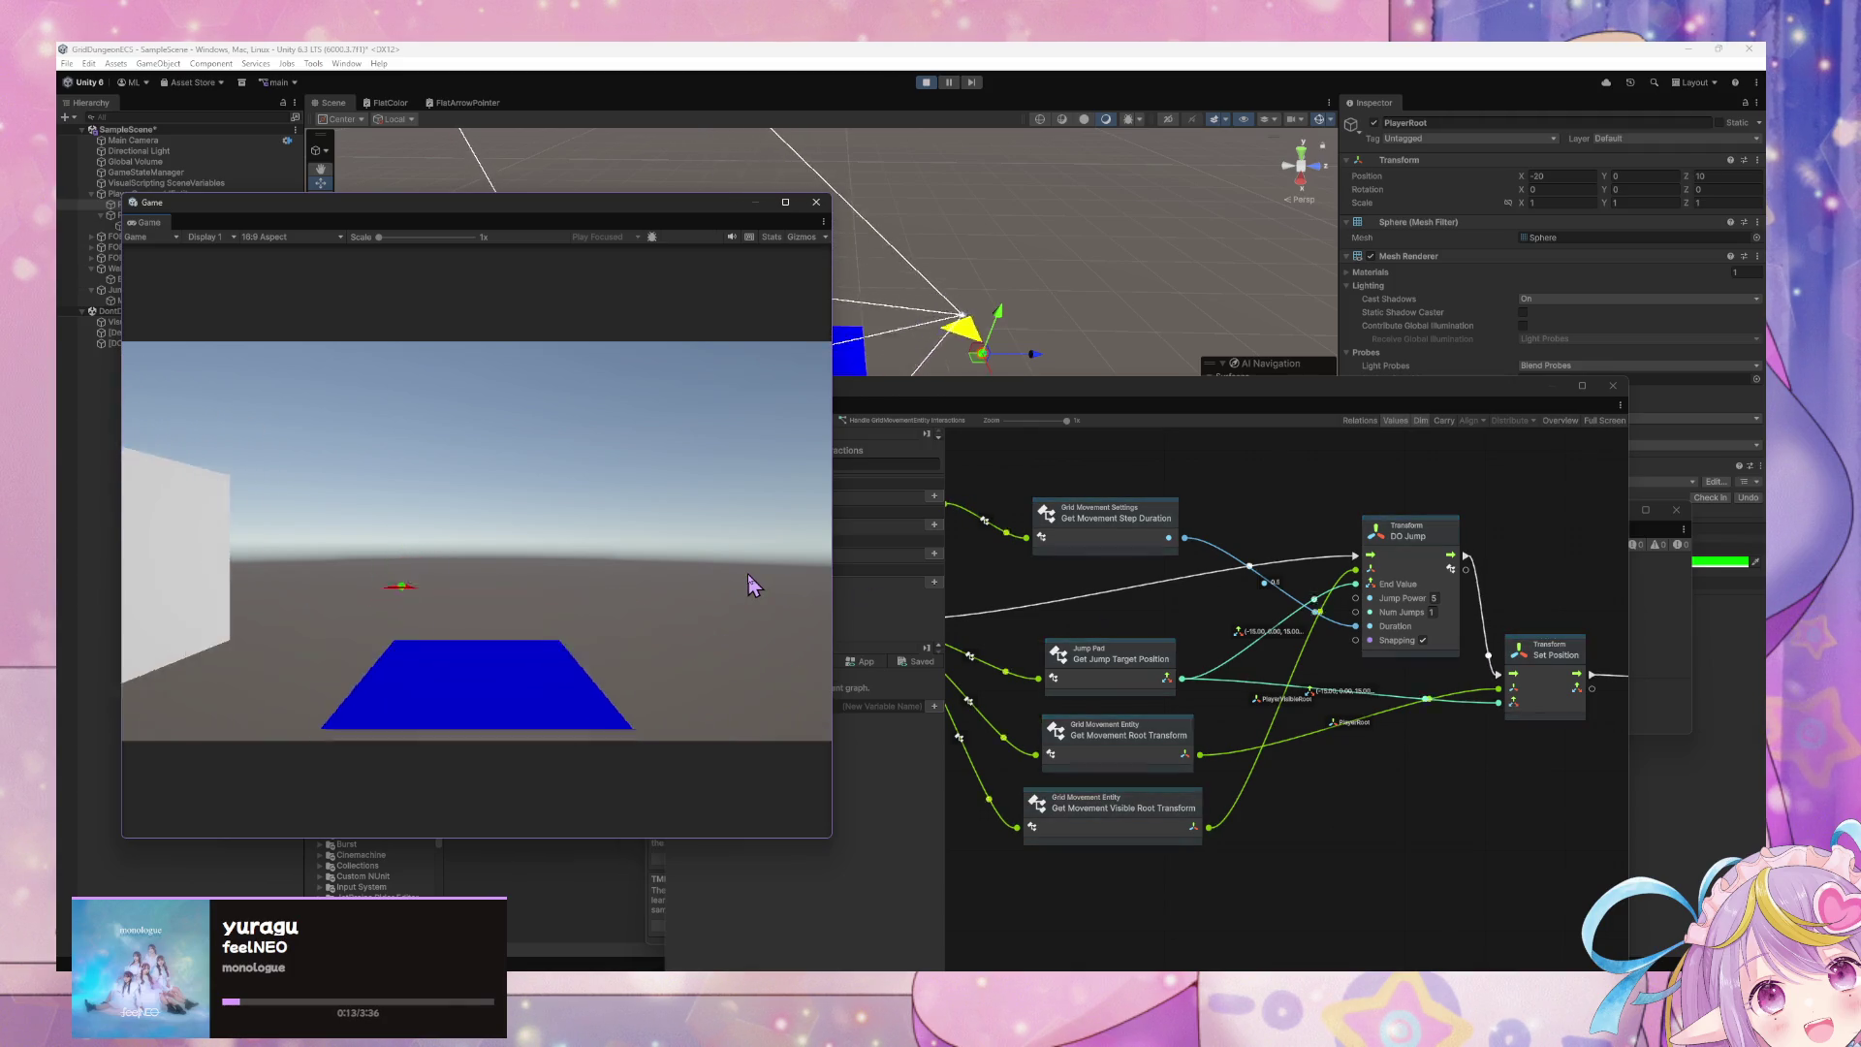
pyautogui.moveTo(669, 210); pyautogui.dragTo(1510, 521)
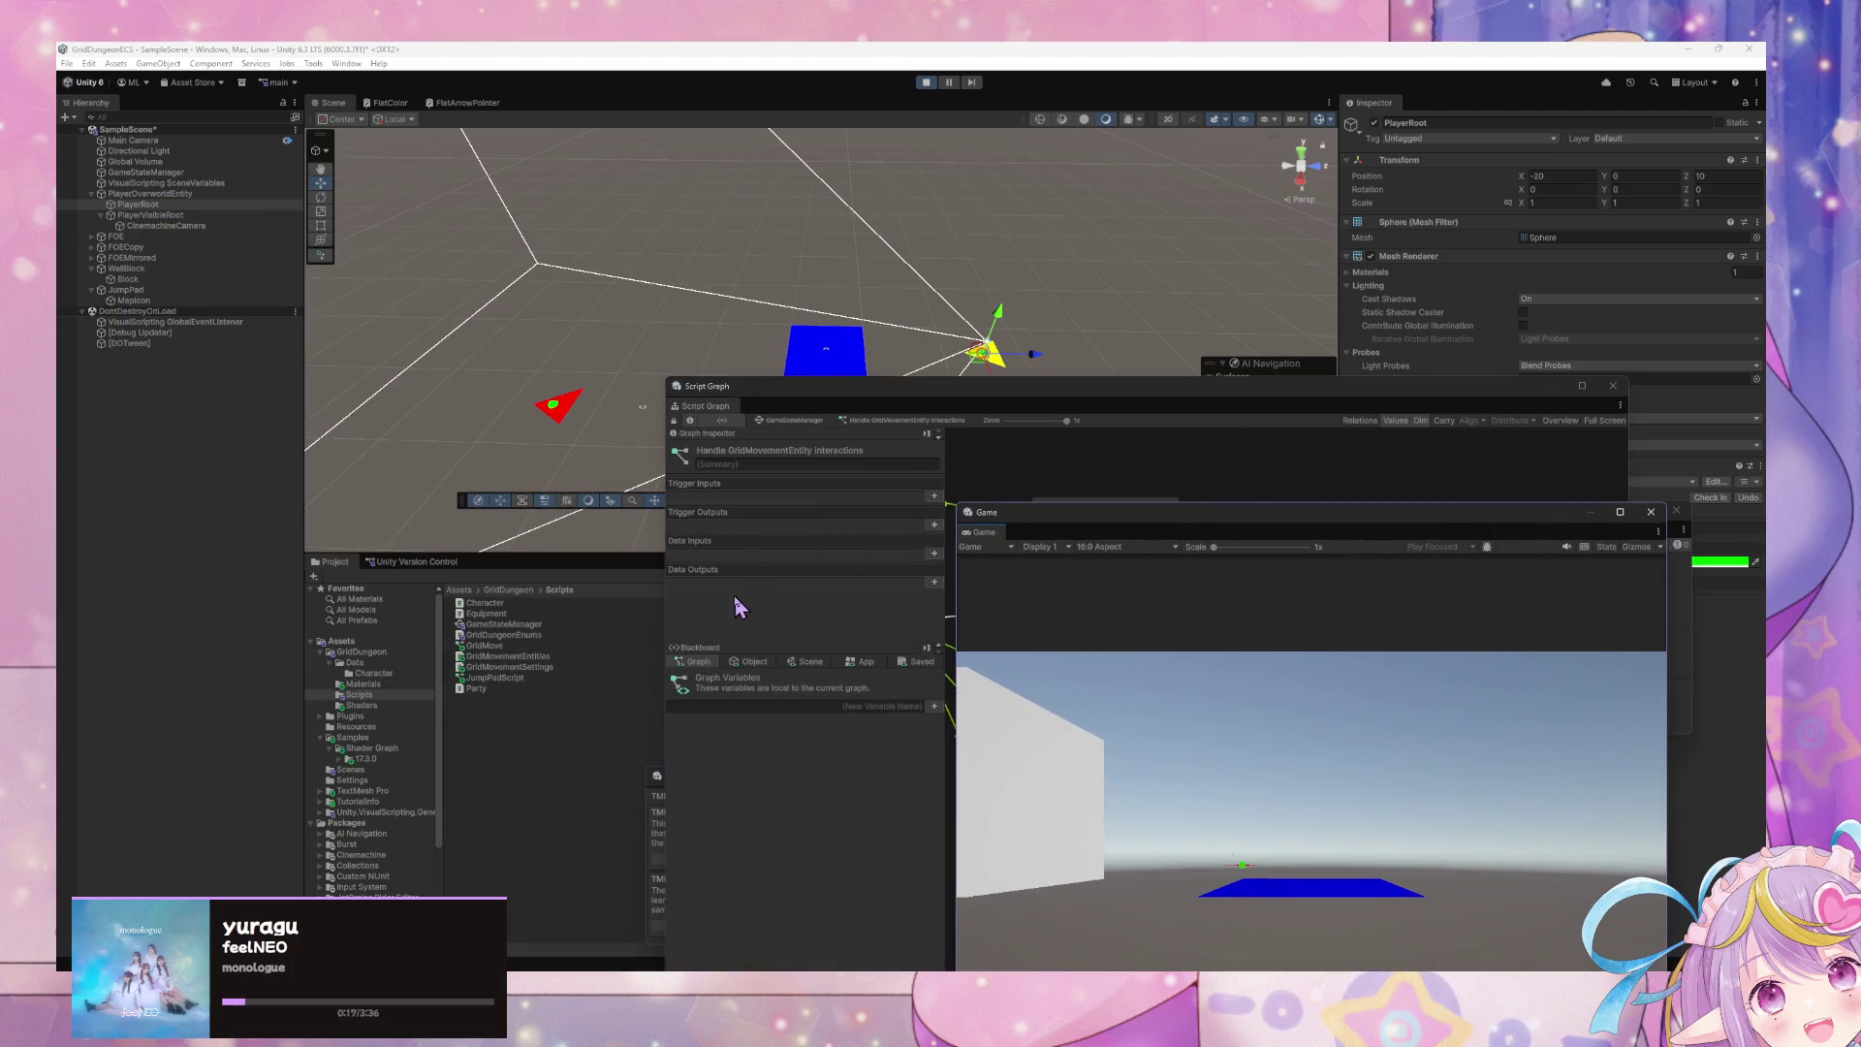
# - Stop play mode and rename the BlueFlatColor material to BlueFlatColorArrow
pyautogui.click(363, 706)
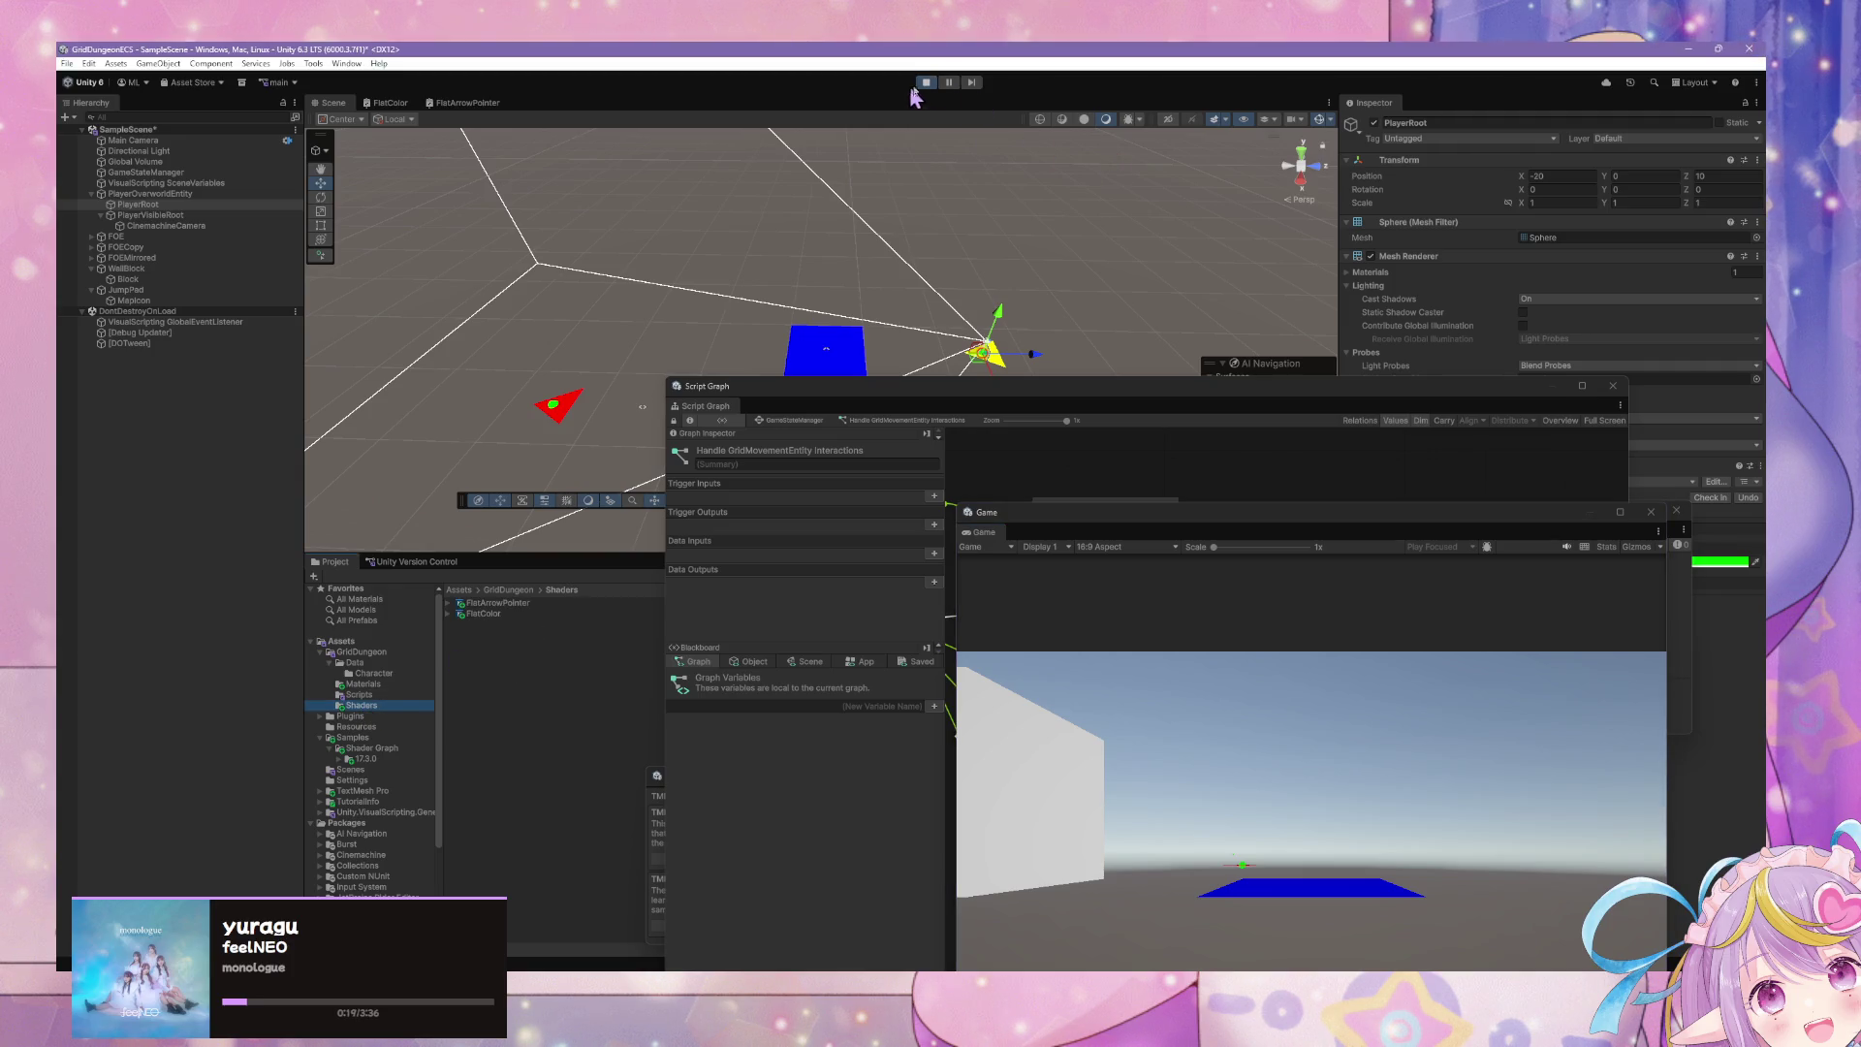
pyautogui.click(926, 82)
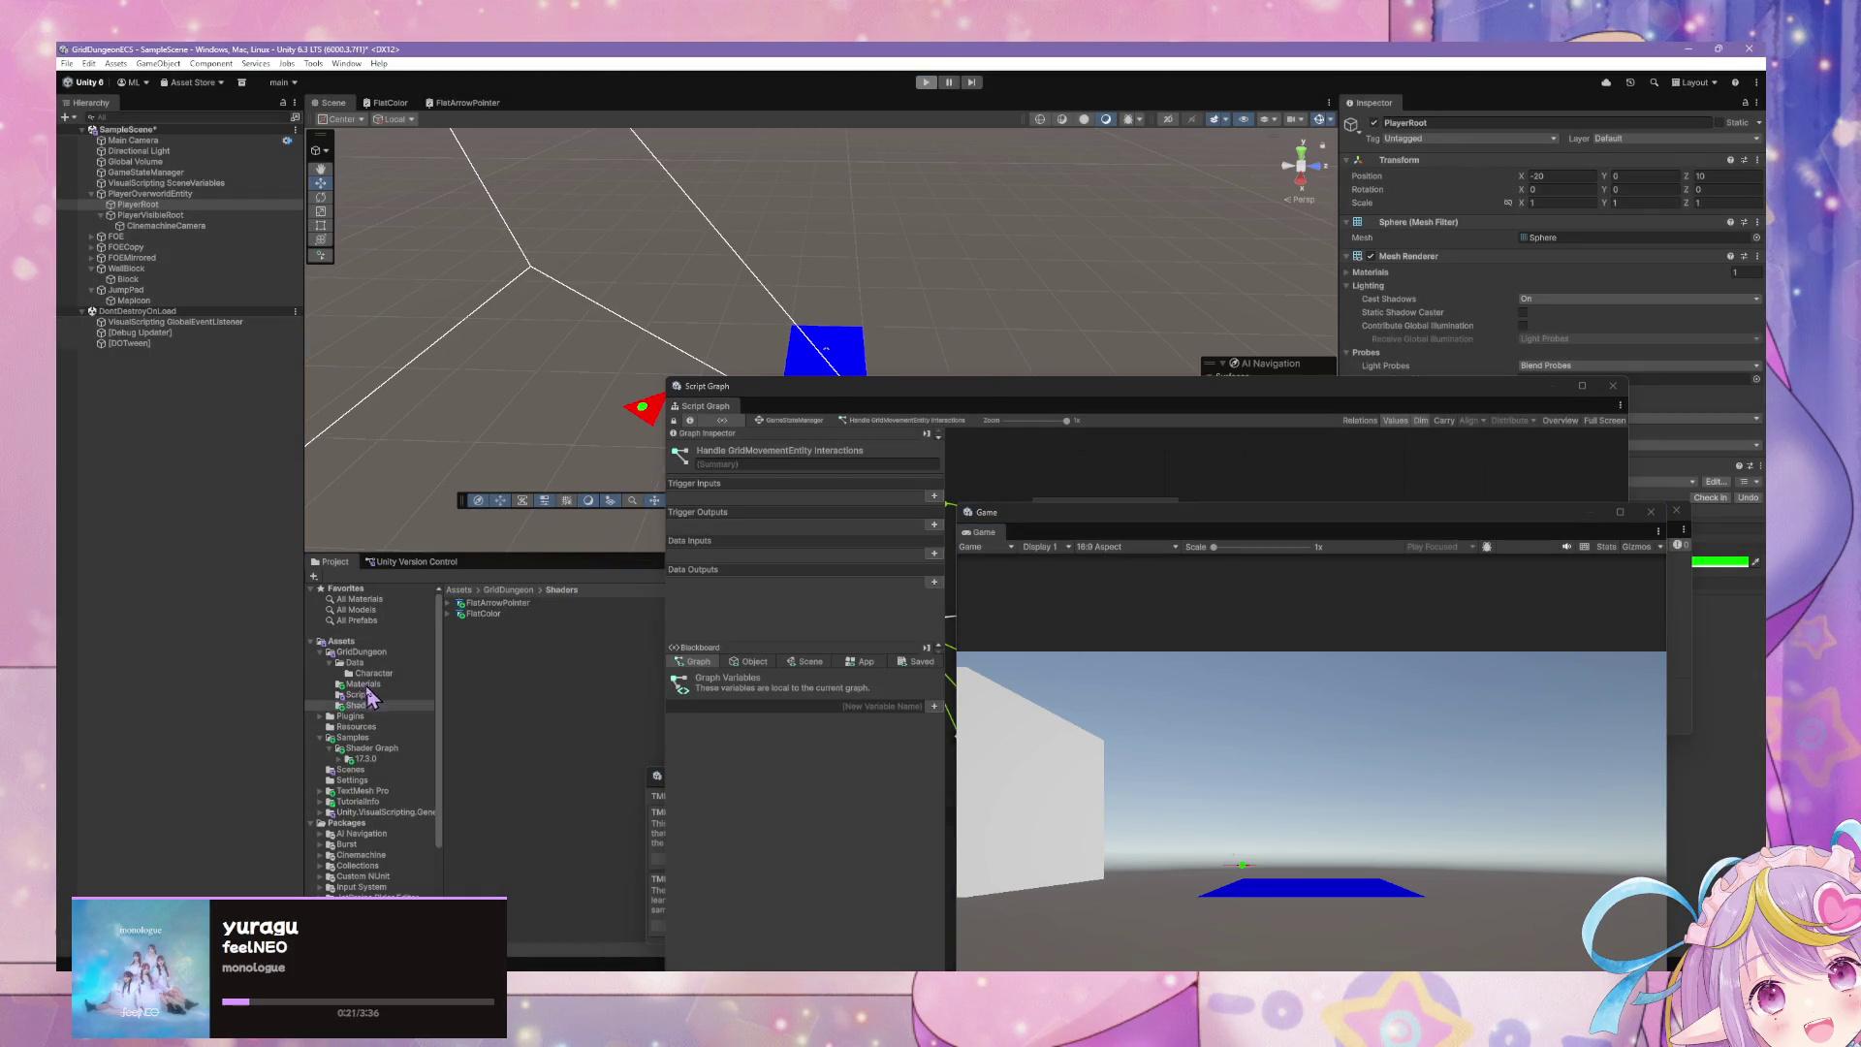
pyautogui.click(386, 695)
pyautogui.click(385, 684)
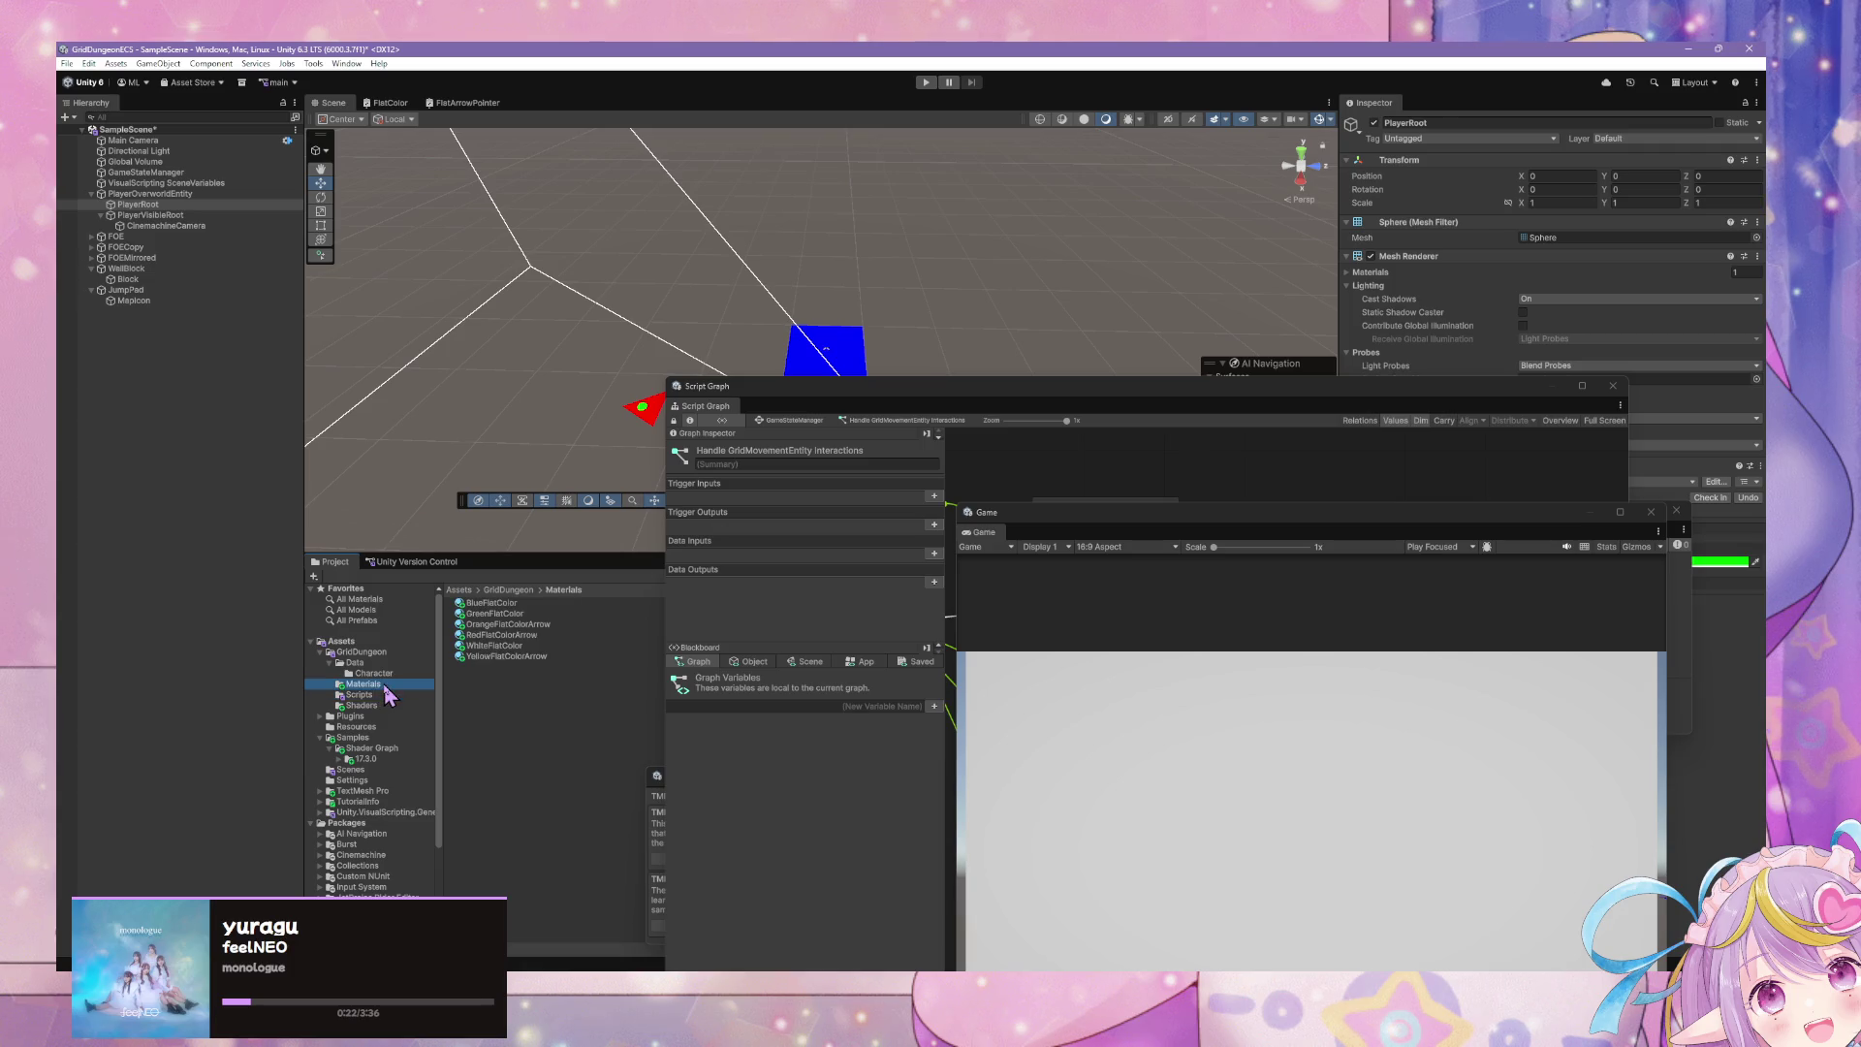
pyautogui.click(539, 655)
pyautogui.click(533, 635)
pyautogui.click(532, 613)
pyautogui.click(532, 603)
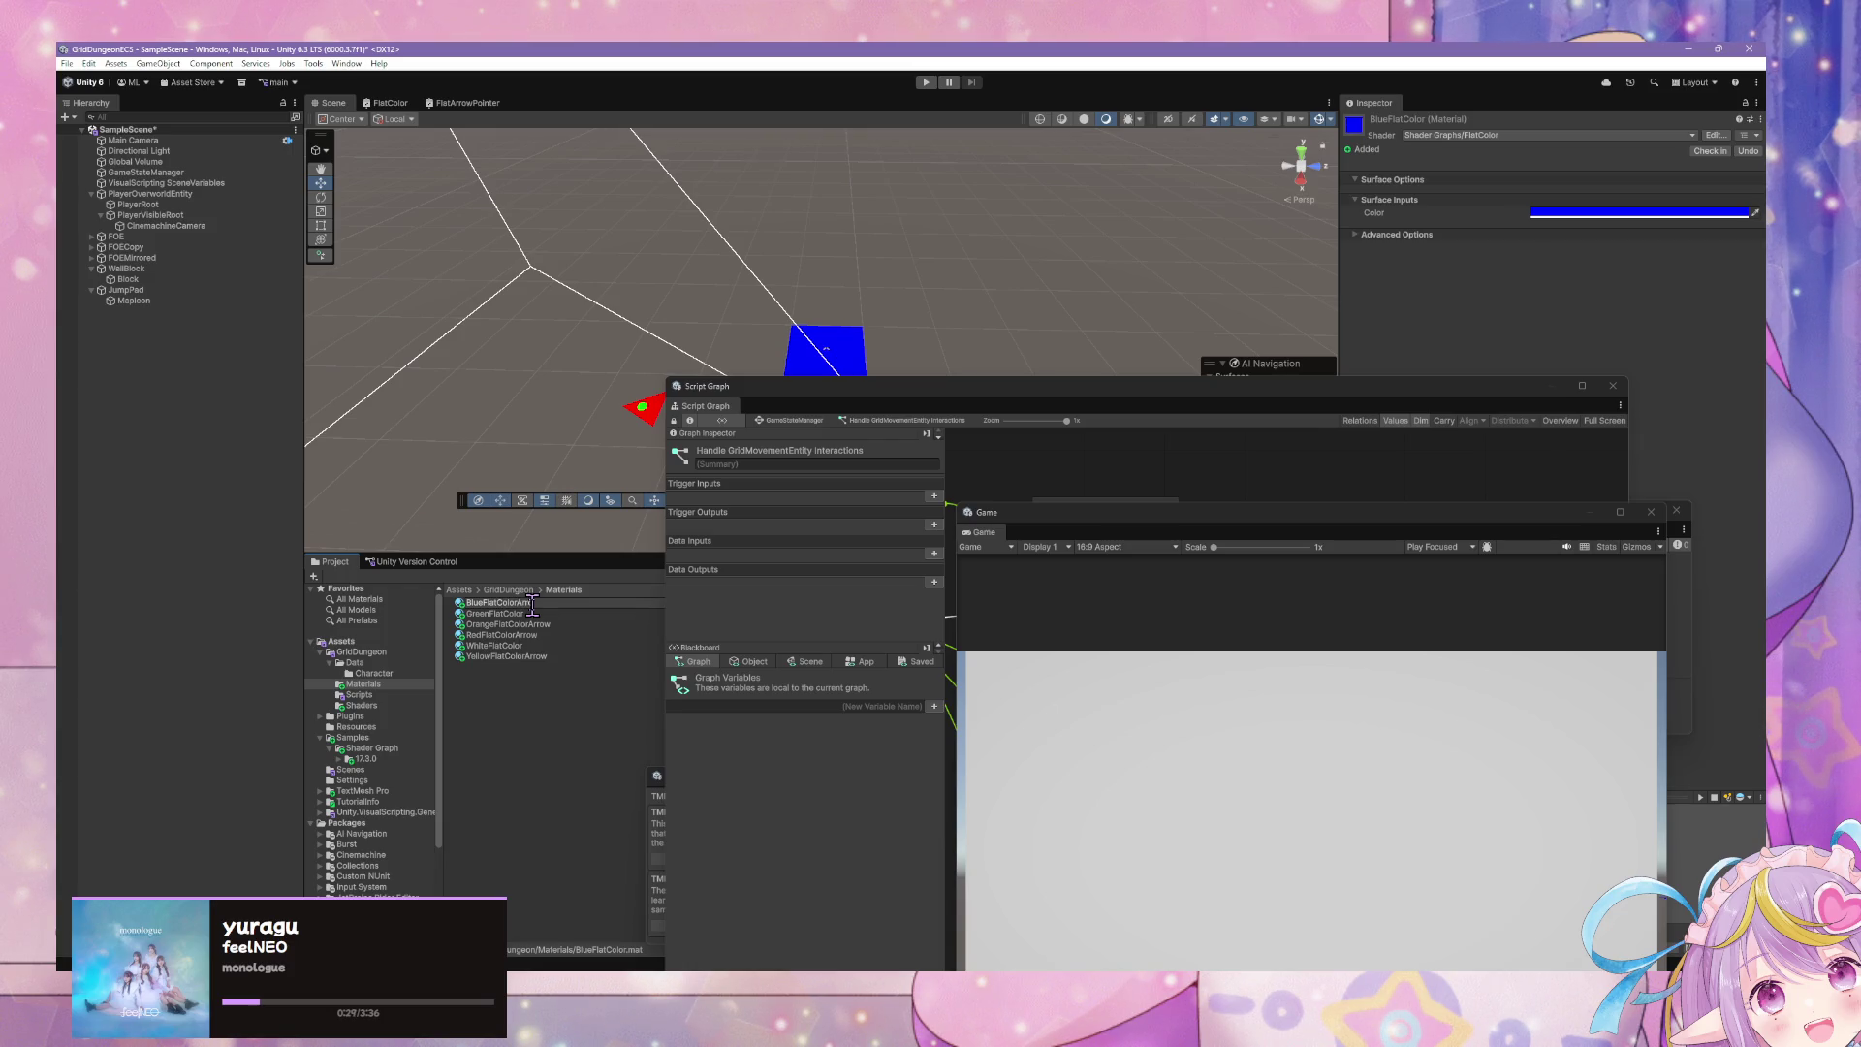
pyautogui.write('ow')
pyautogui.press('Return')
# - Assign the Shader Graphs/FlatArrowPointer shader to the material, then tidy the Game and graph windows
pyautogui.click(1512, 135)
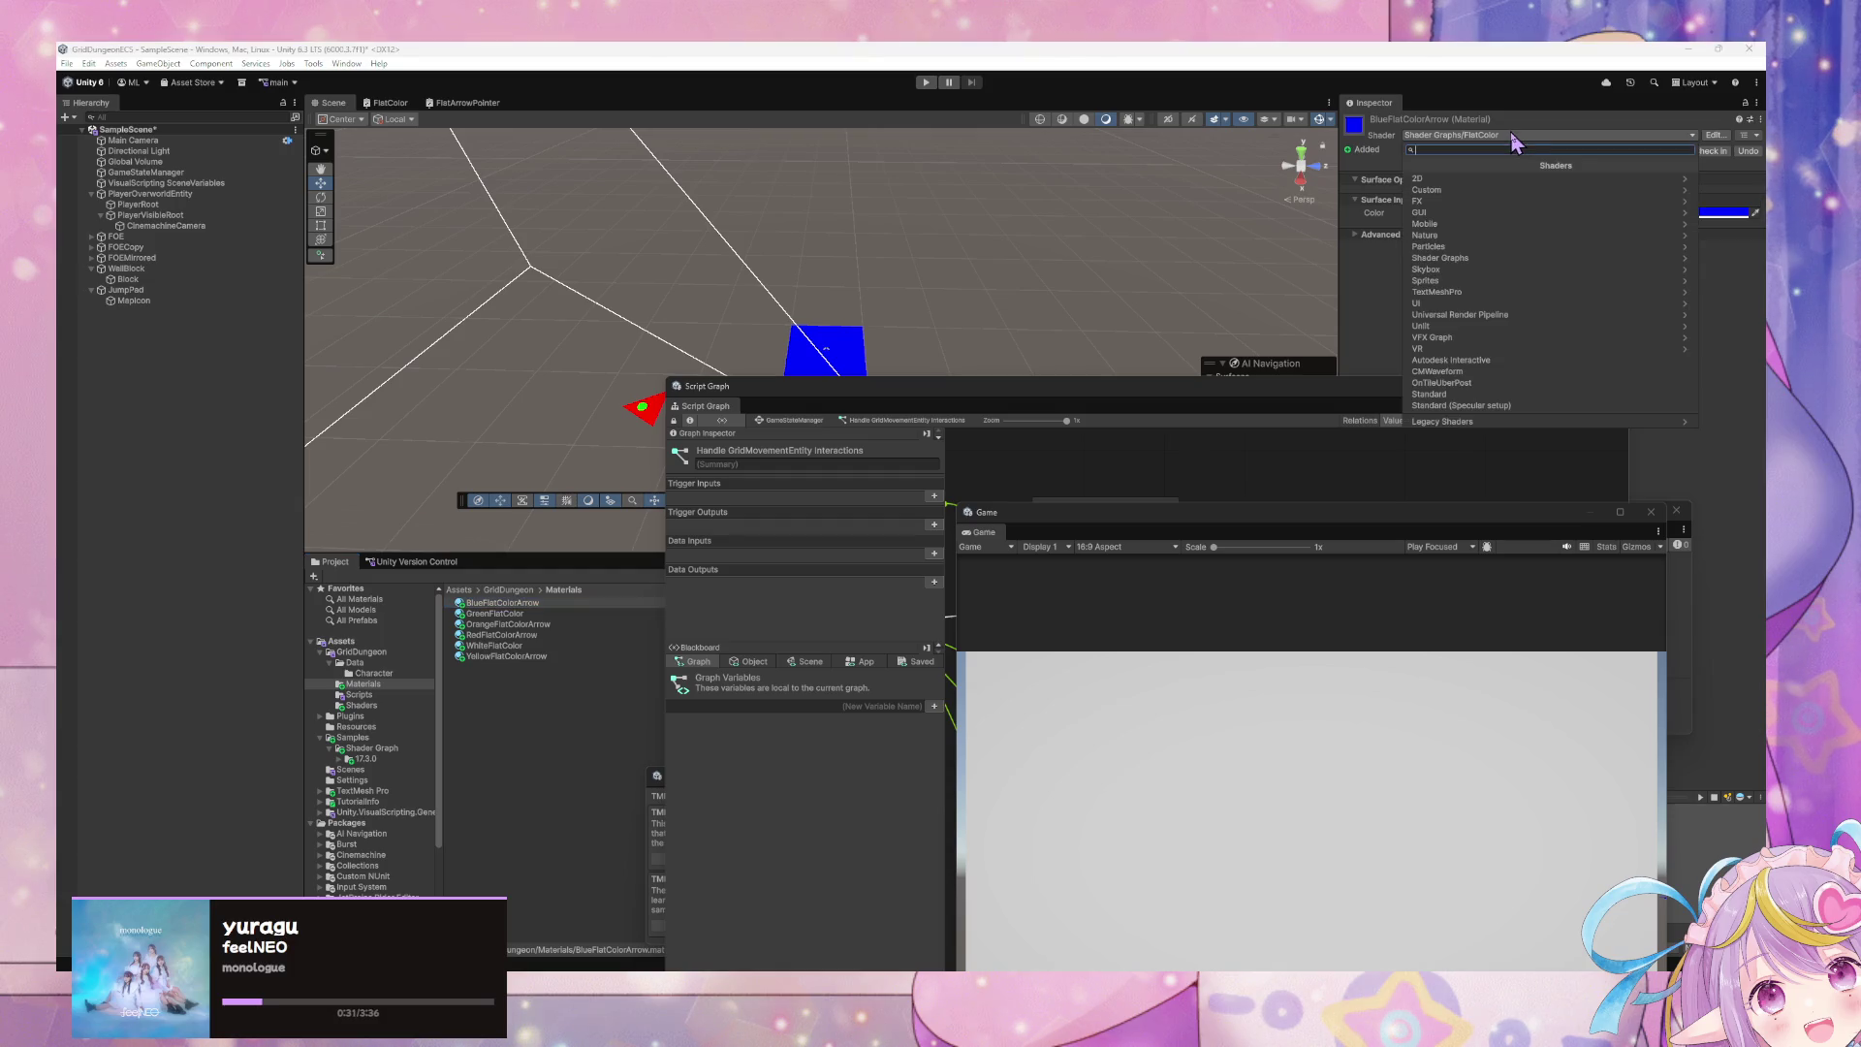
pyautogui.write('arr')
pyautogui.click(1485, 180)
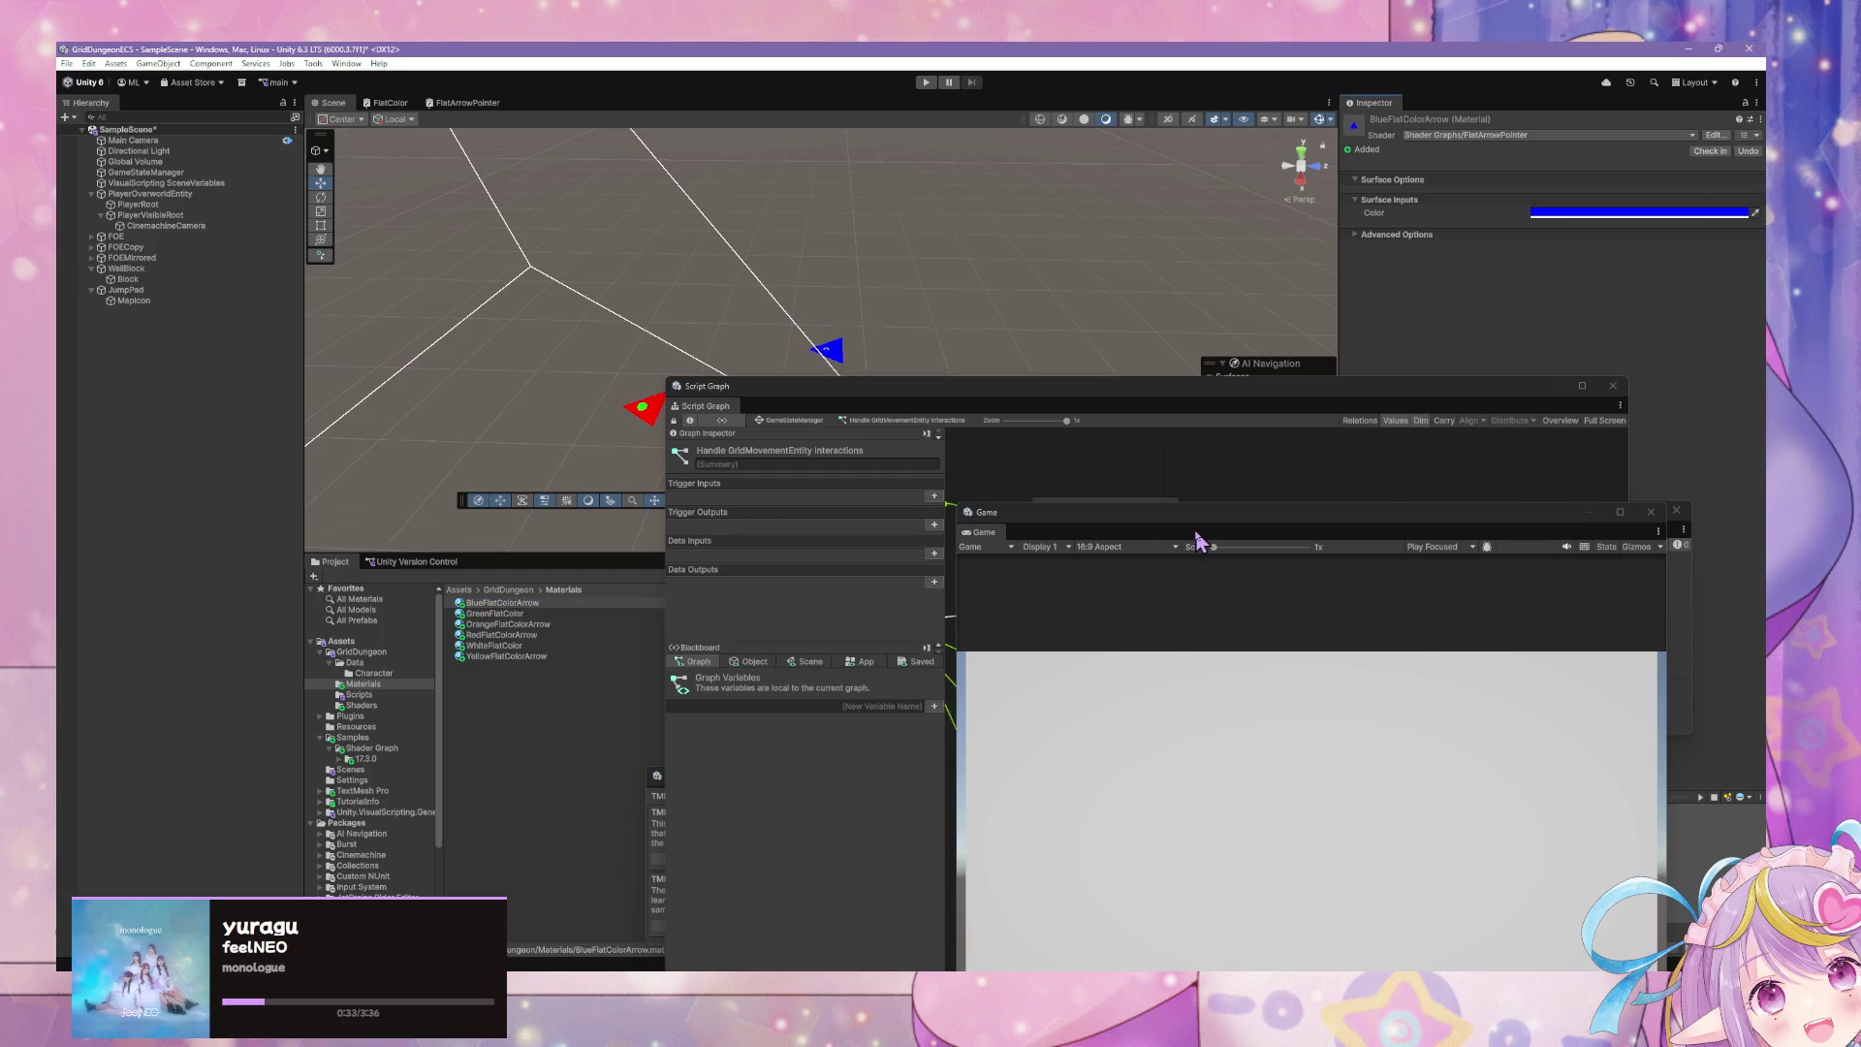
pyautogui.moveTo(1143, 522)
pyautogui.mouseDown()
pyautogui.moveTo(1101, 739)
pyautogui.moveTo(1207, 713)
pyautogui.mouseUp()
pyautogui.moveTo(1215, 397)
pyautogui.mouseDown()
pyautogui.moveTo(1066, 254)
pyautogui.moveTo(1124, 272)
pyautogui.mouseUp()
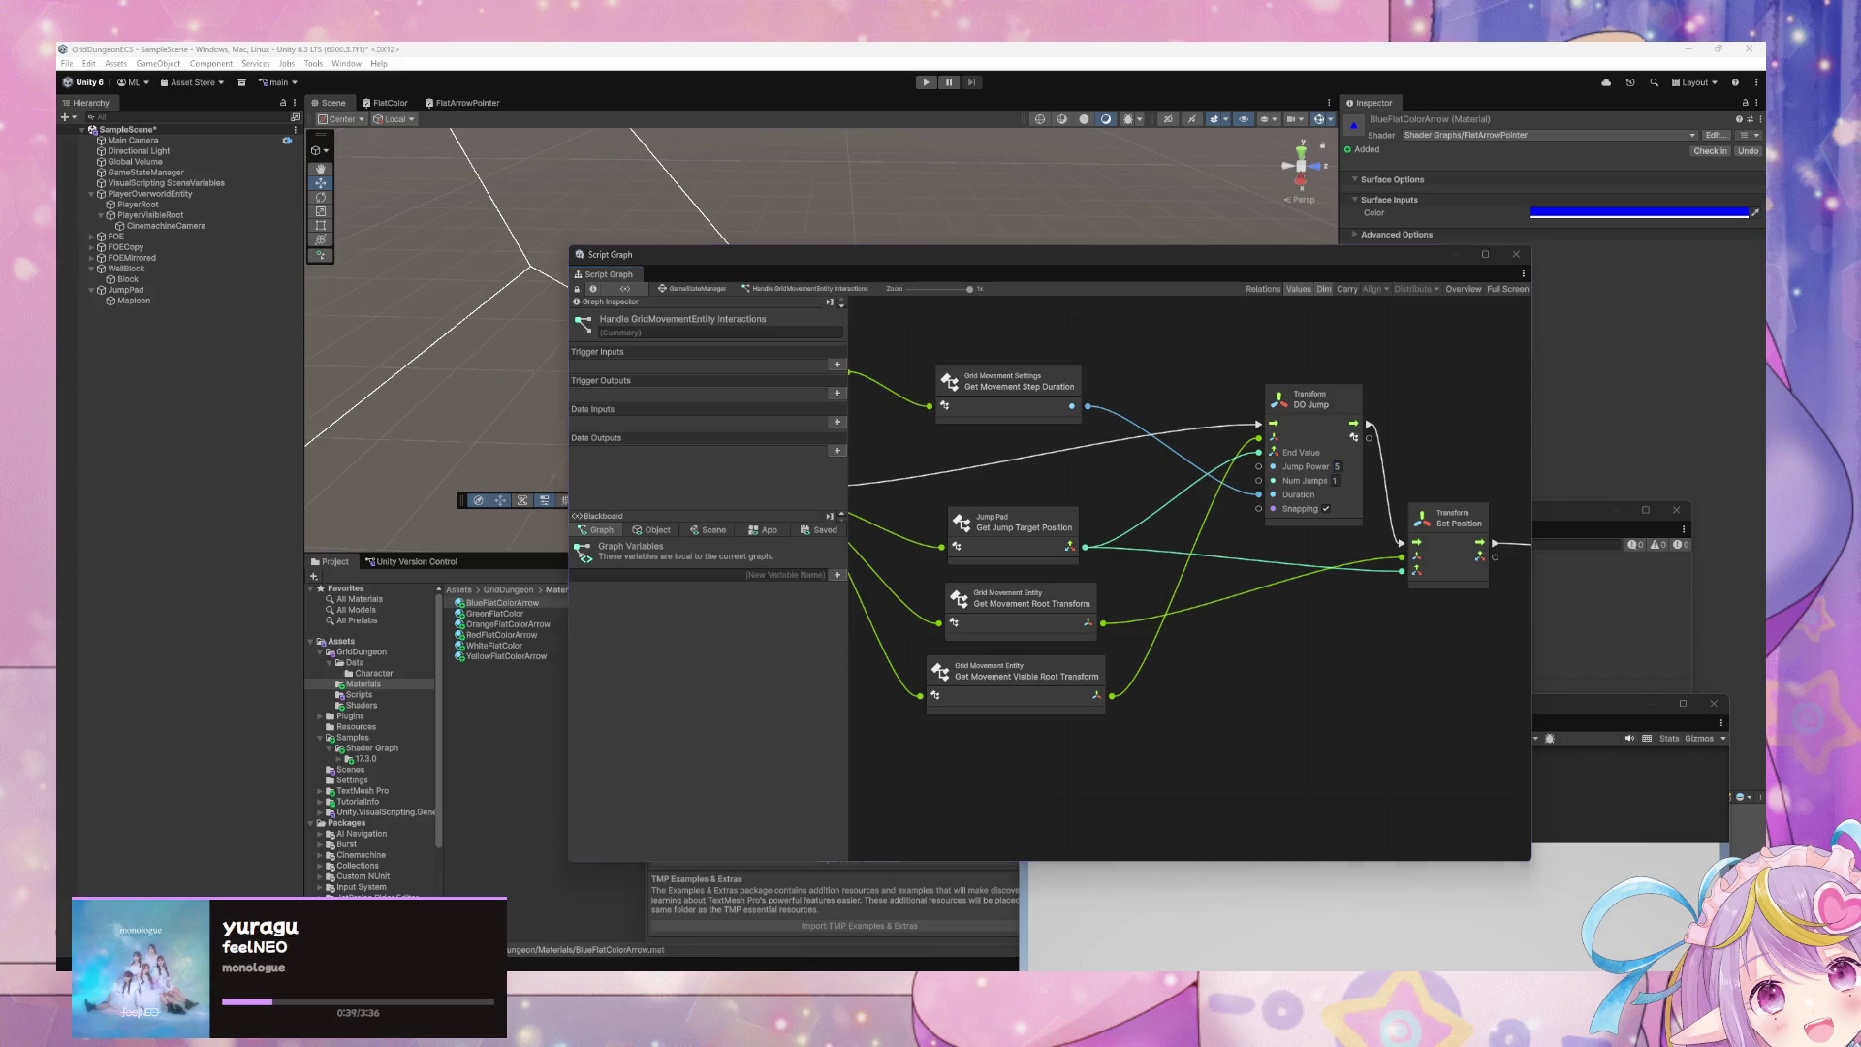
# - Bring GridMovementEntities.cs fully into view, then return to the script graph and Game view
pyautogui.hotkey('alt', 'Tab')
pyautogui.moveTo(368, 206)
pyautogui.mouseDown()
pyautogui.moveTo(781, 216)
pyautogui.moveTo(1338, 484)
pyautogui.moveTo(1183, 260)
pyautogui.moveTo(1148, 528)
pyautogui.moveTo(1066, 729)
pyautogui.mouseUp()
pyautogui.click(1124, 265)
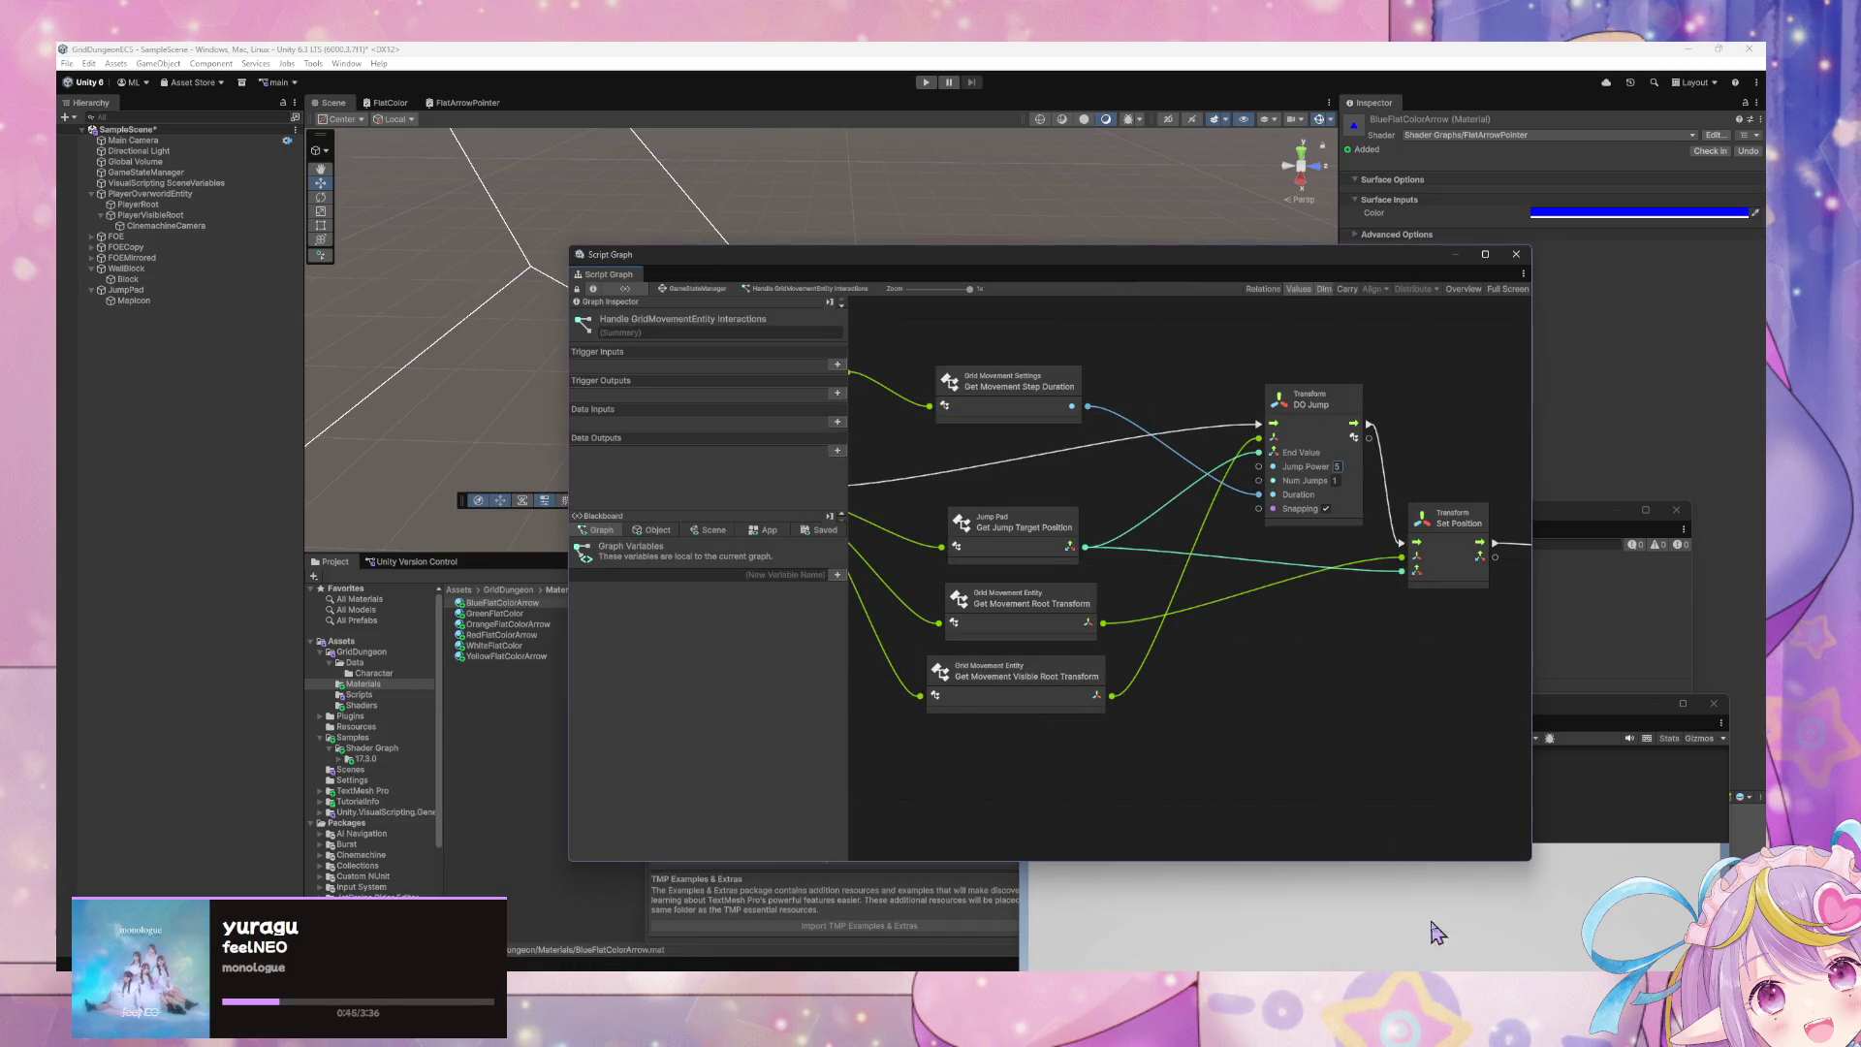
pyautogui.click(1412, 940)
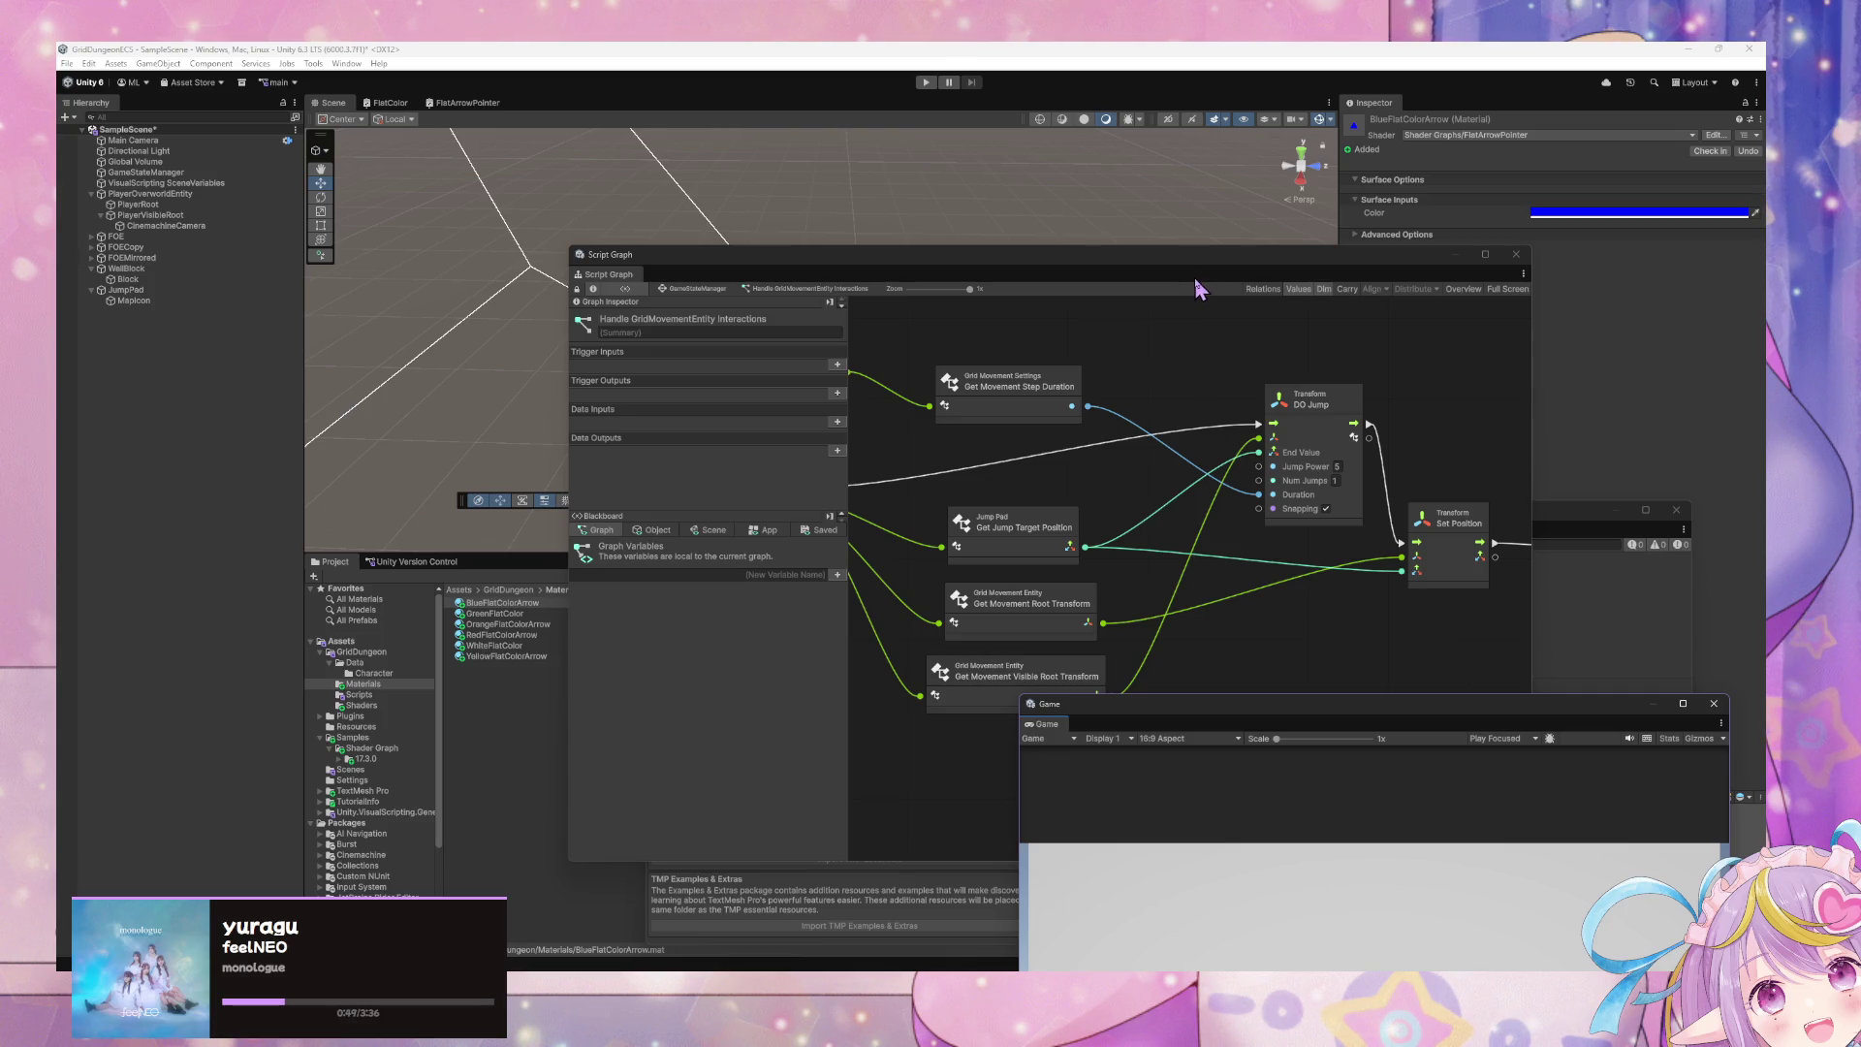
# - Reposition the code editor, then select the jump pad's MapIcon in the Hierarchy
pyautogui.hotkey('alt', 'Tab')
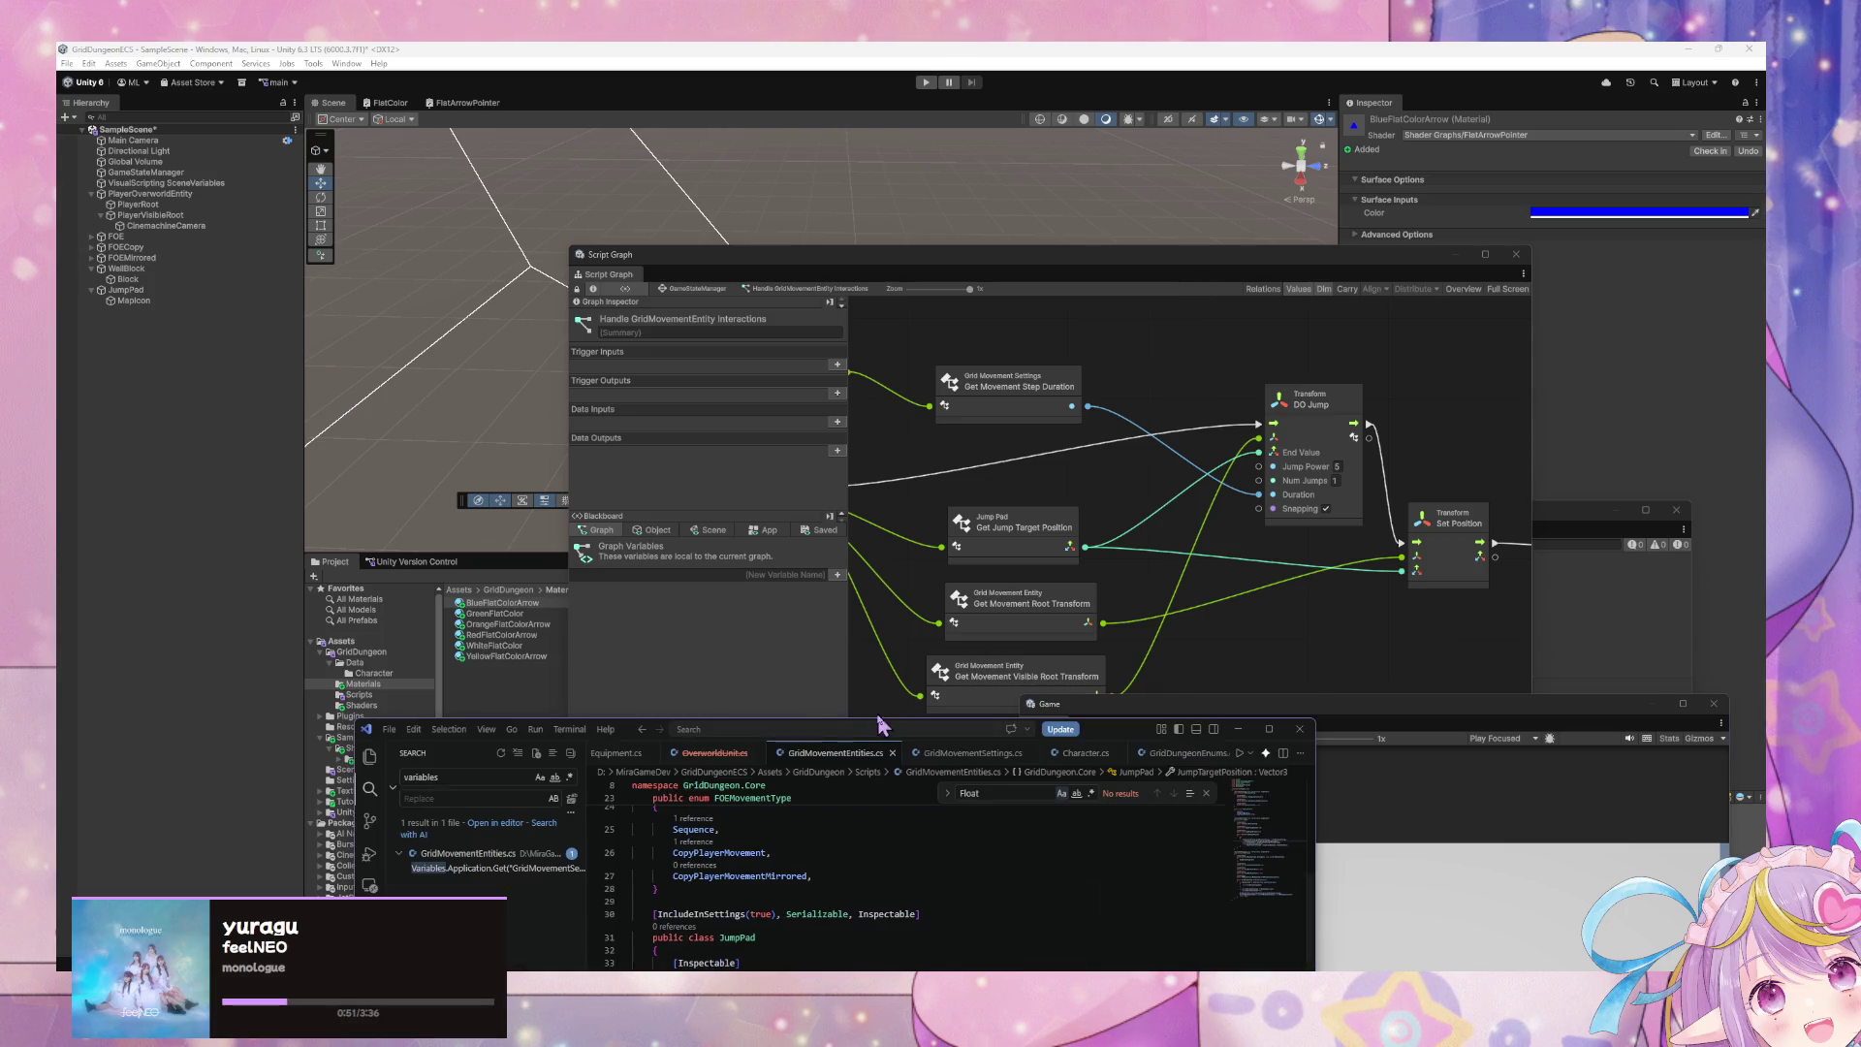
pyautogui.moveTo(636, 738); pyautogui.dragTo(894, 260)
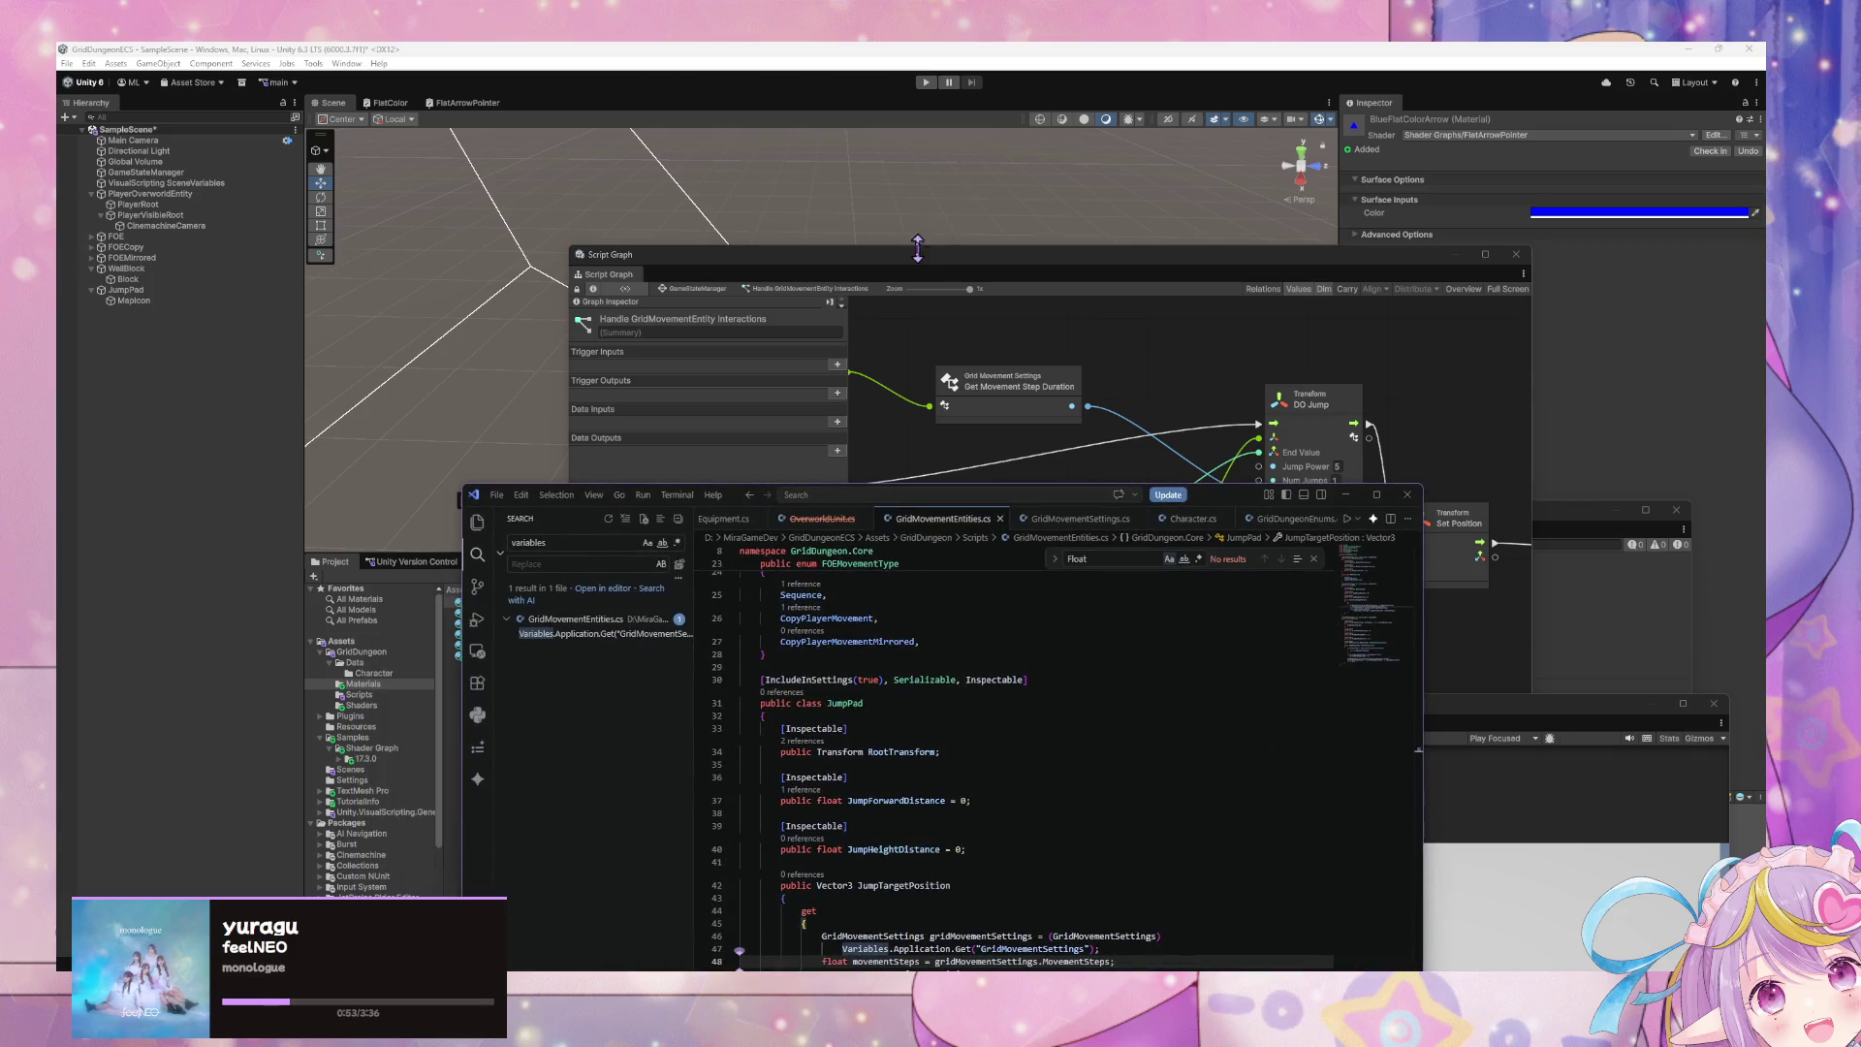
pyautogui.click(916, 247)
pyautogui.click(136, 269)
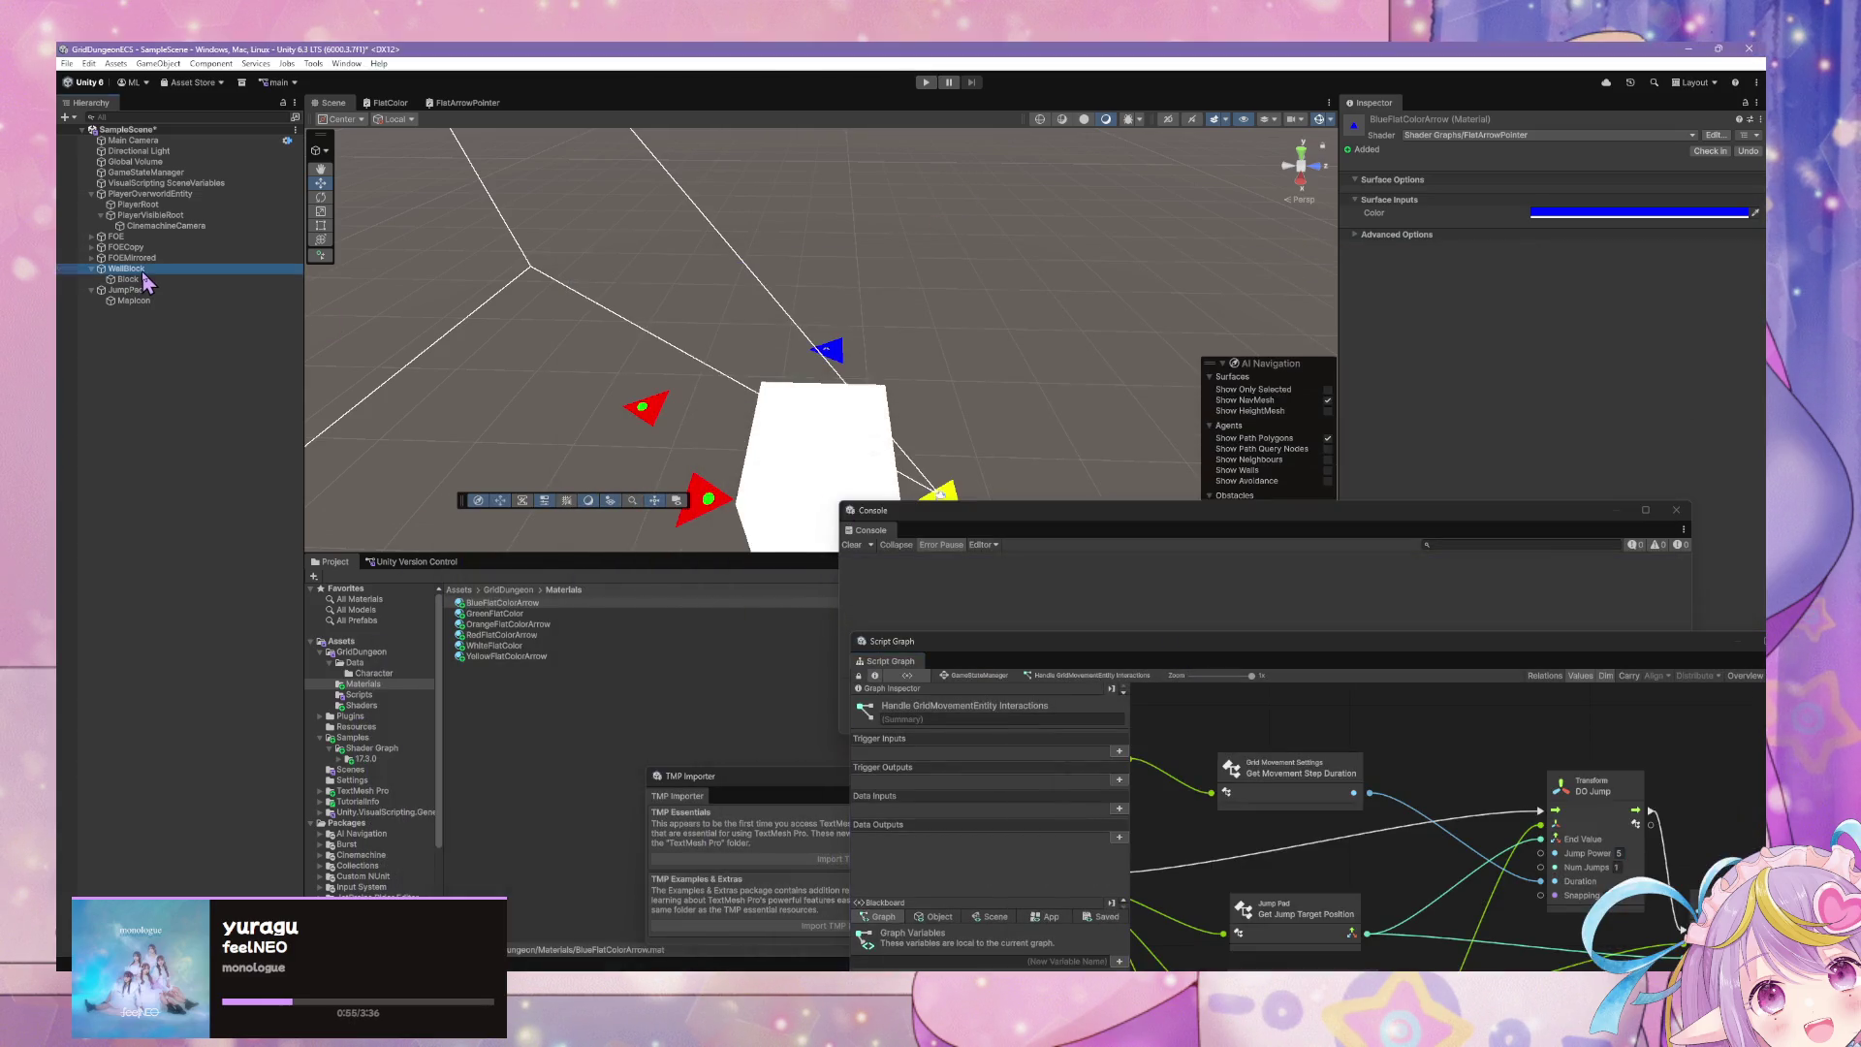
pyautogui.click(135, 301)
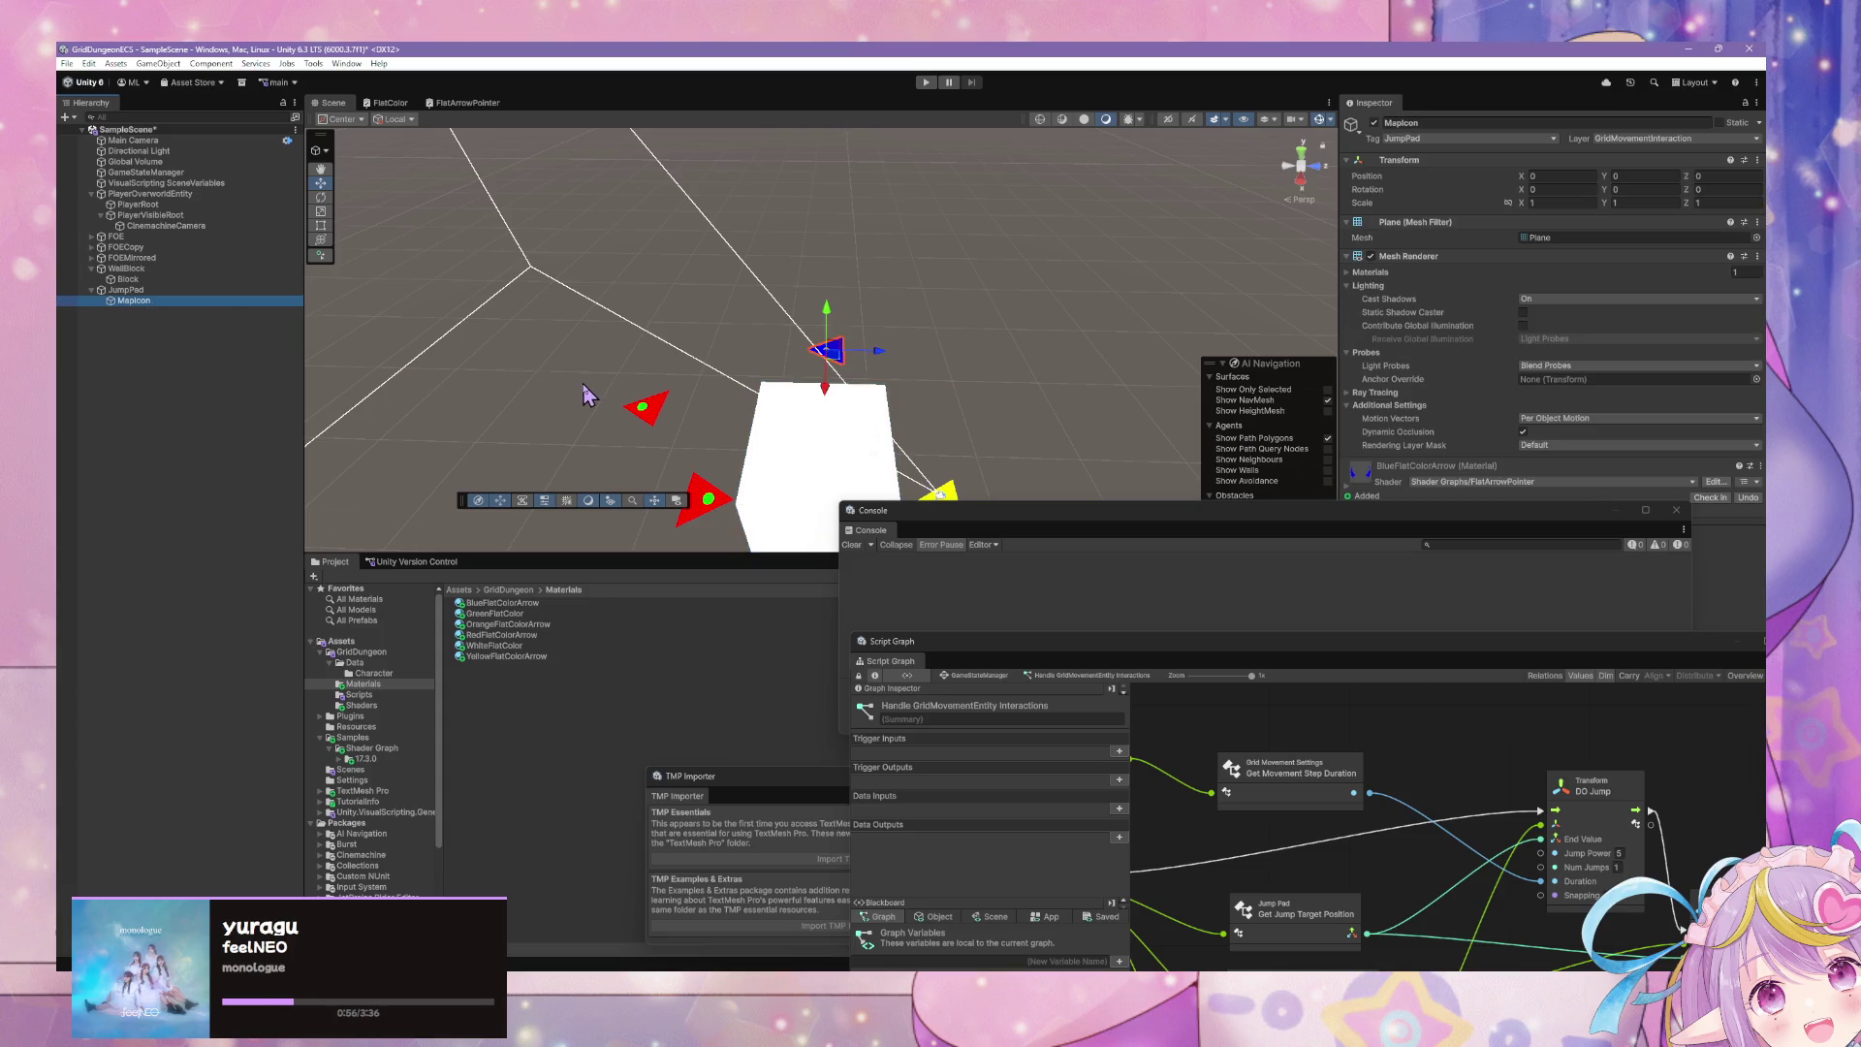
# - Inspect WallBlock, SceneVariables, and then PlayerOverworldEntity in the Hierarchy
pyautogui.moveTo(587, 396)
pyautogui.mouseDown()
pyautogui.moveTo(872, 426)
pyautogui.moveTo(1047, 582)
pyautogui.mouseUp()
pyautogui.click(155, 270)
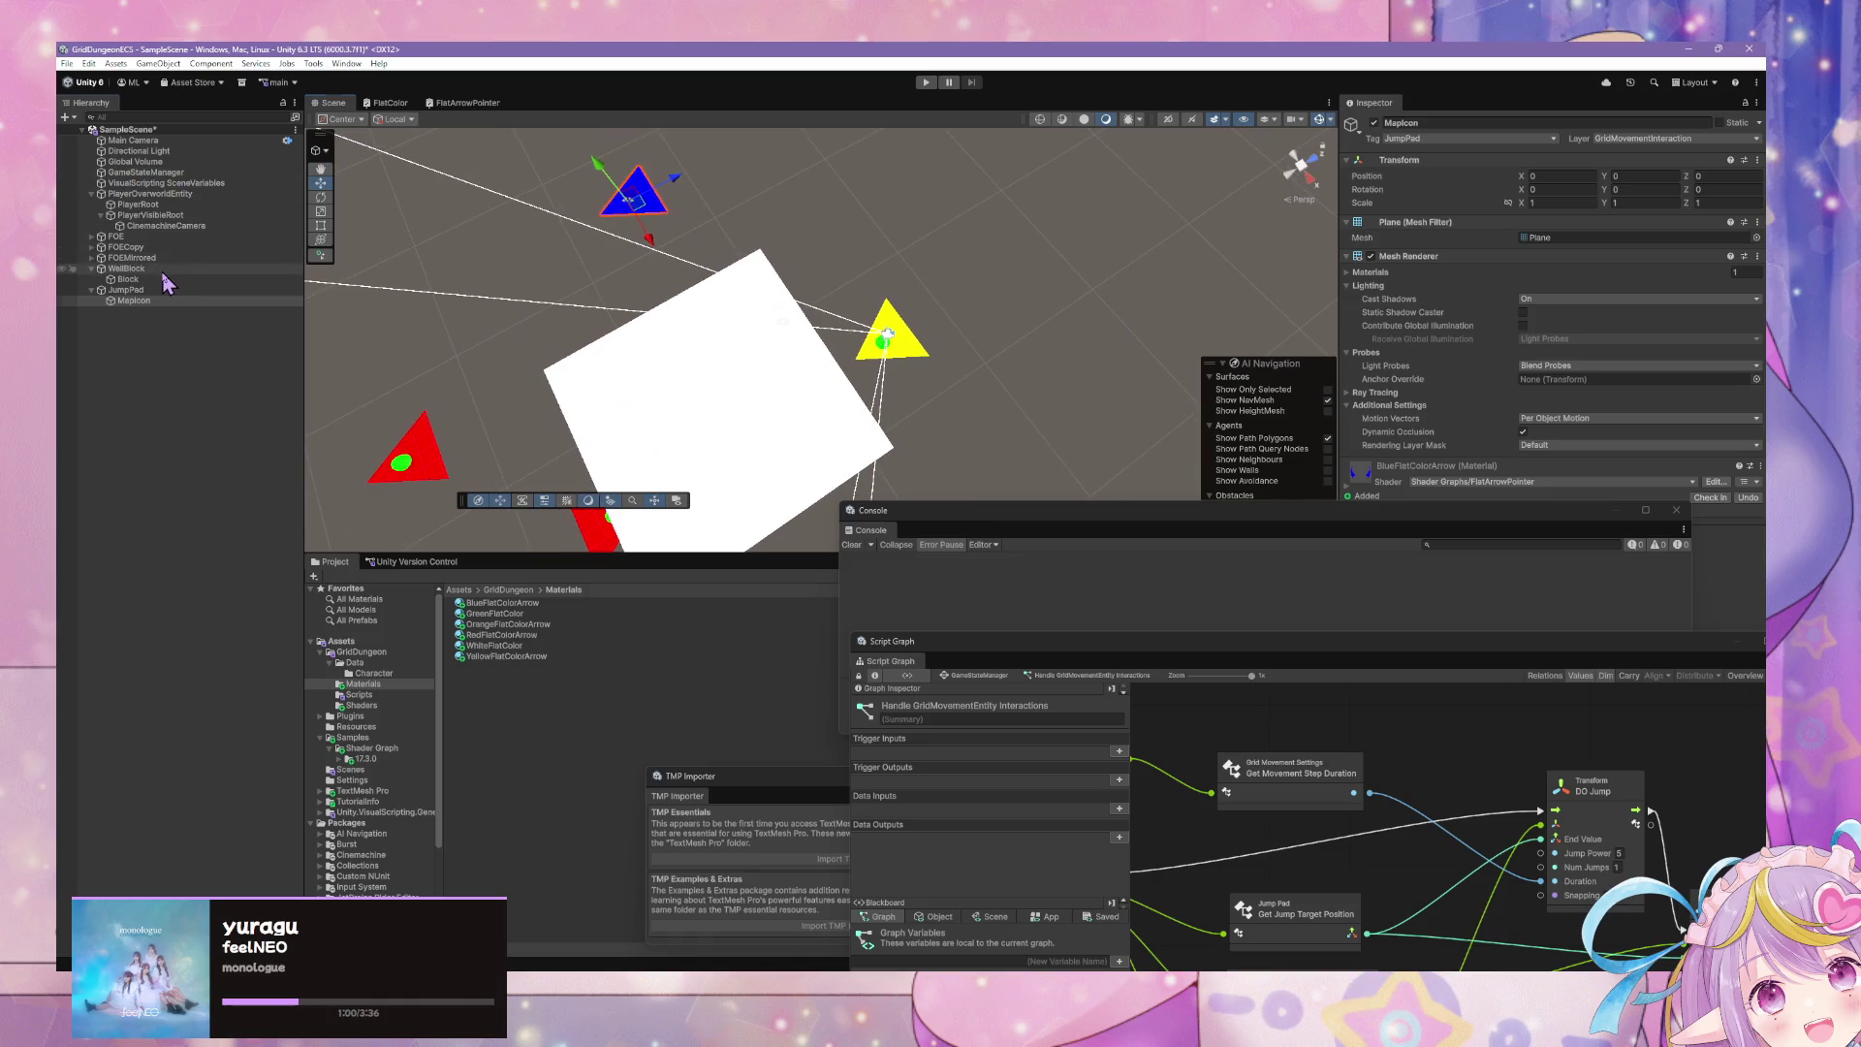
pyautogui.click(150, 215)
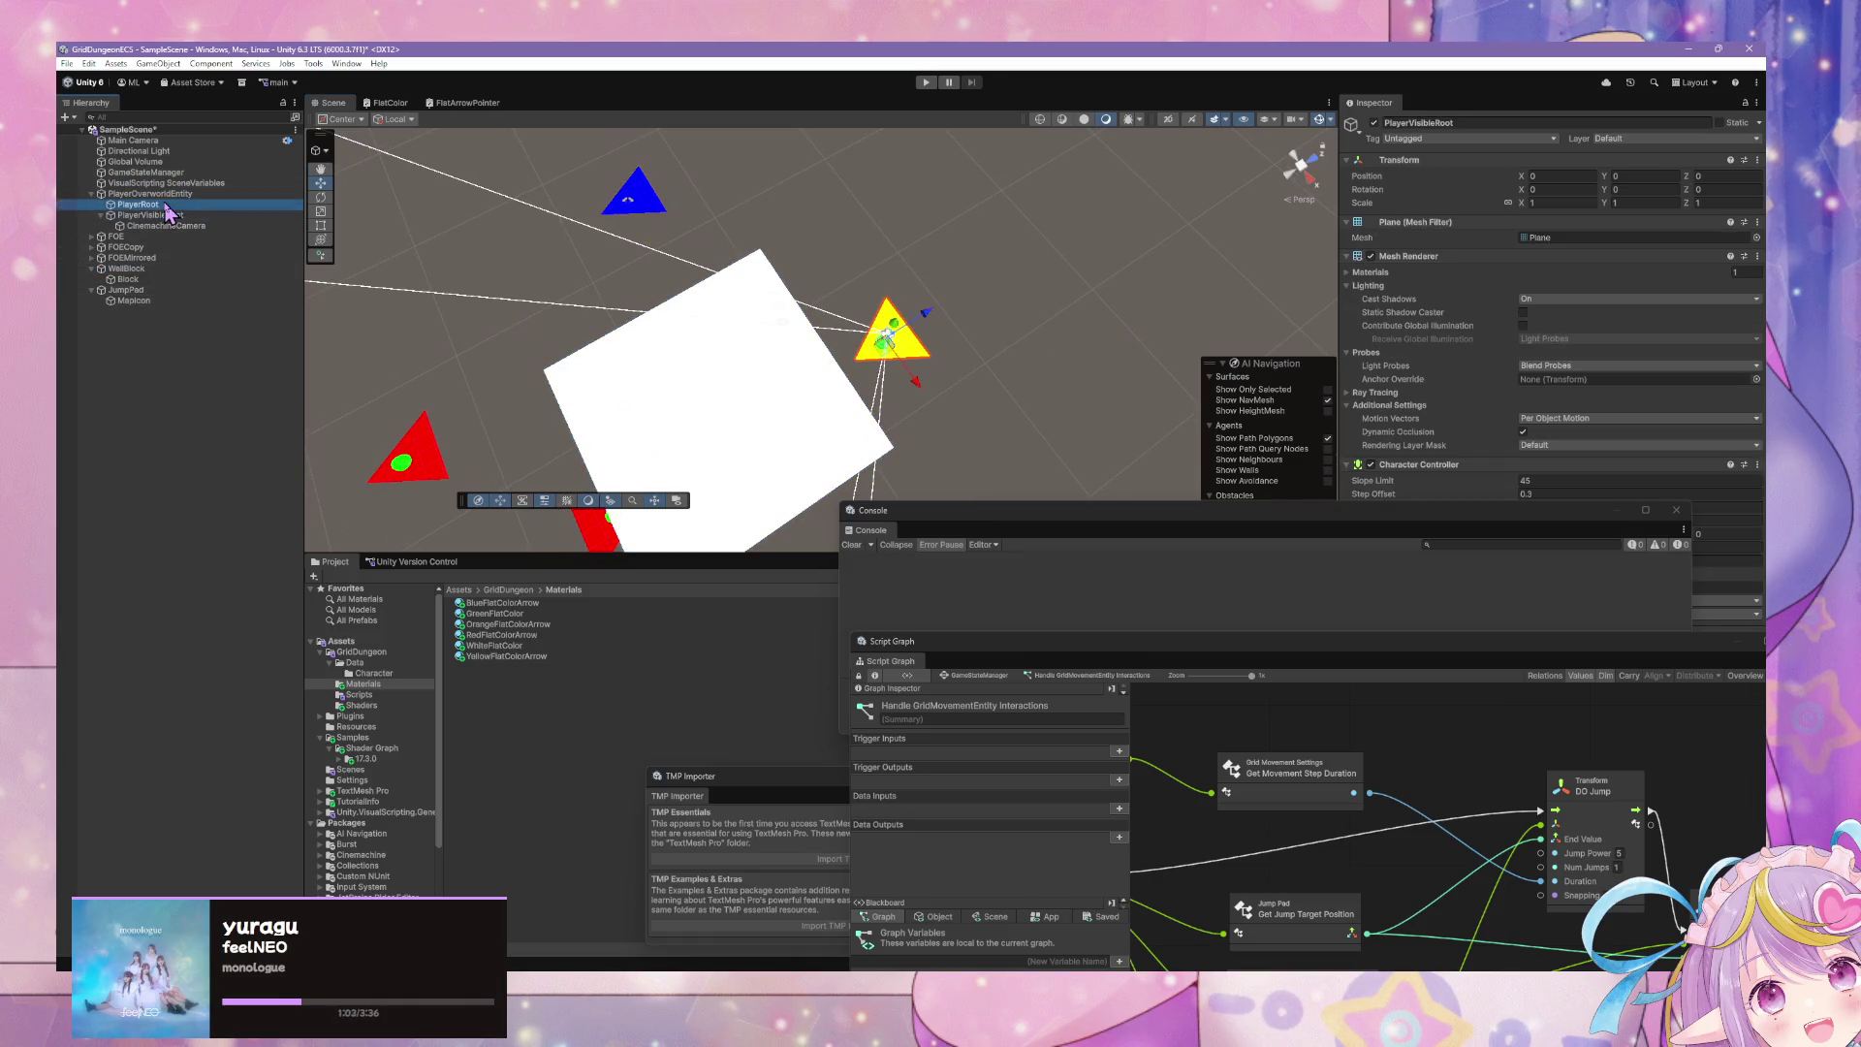
pyautogui.click(170, 184)
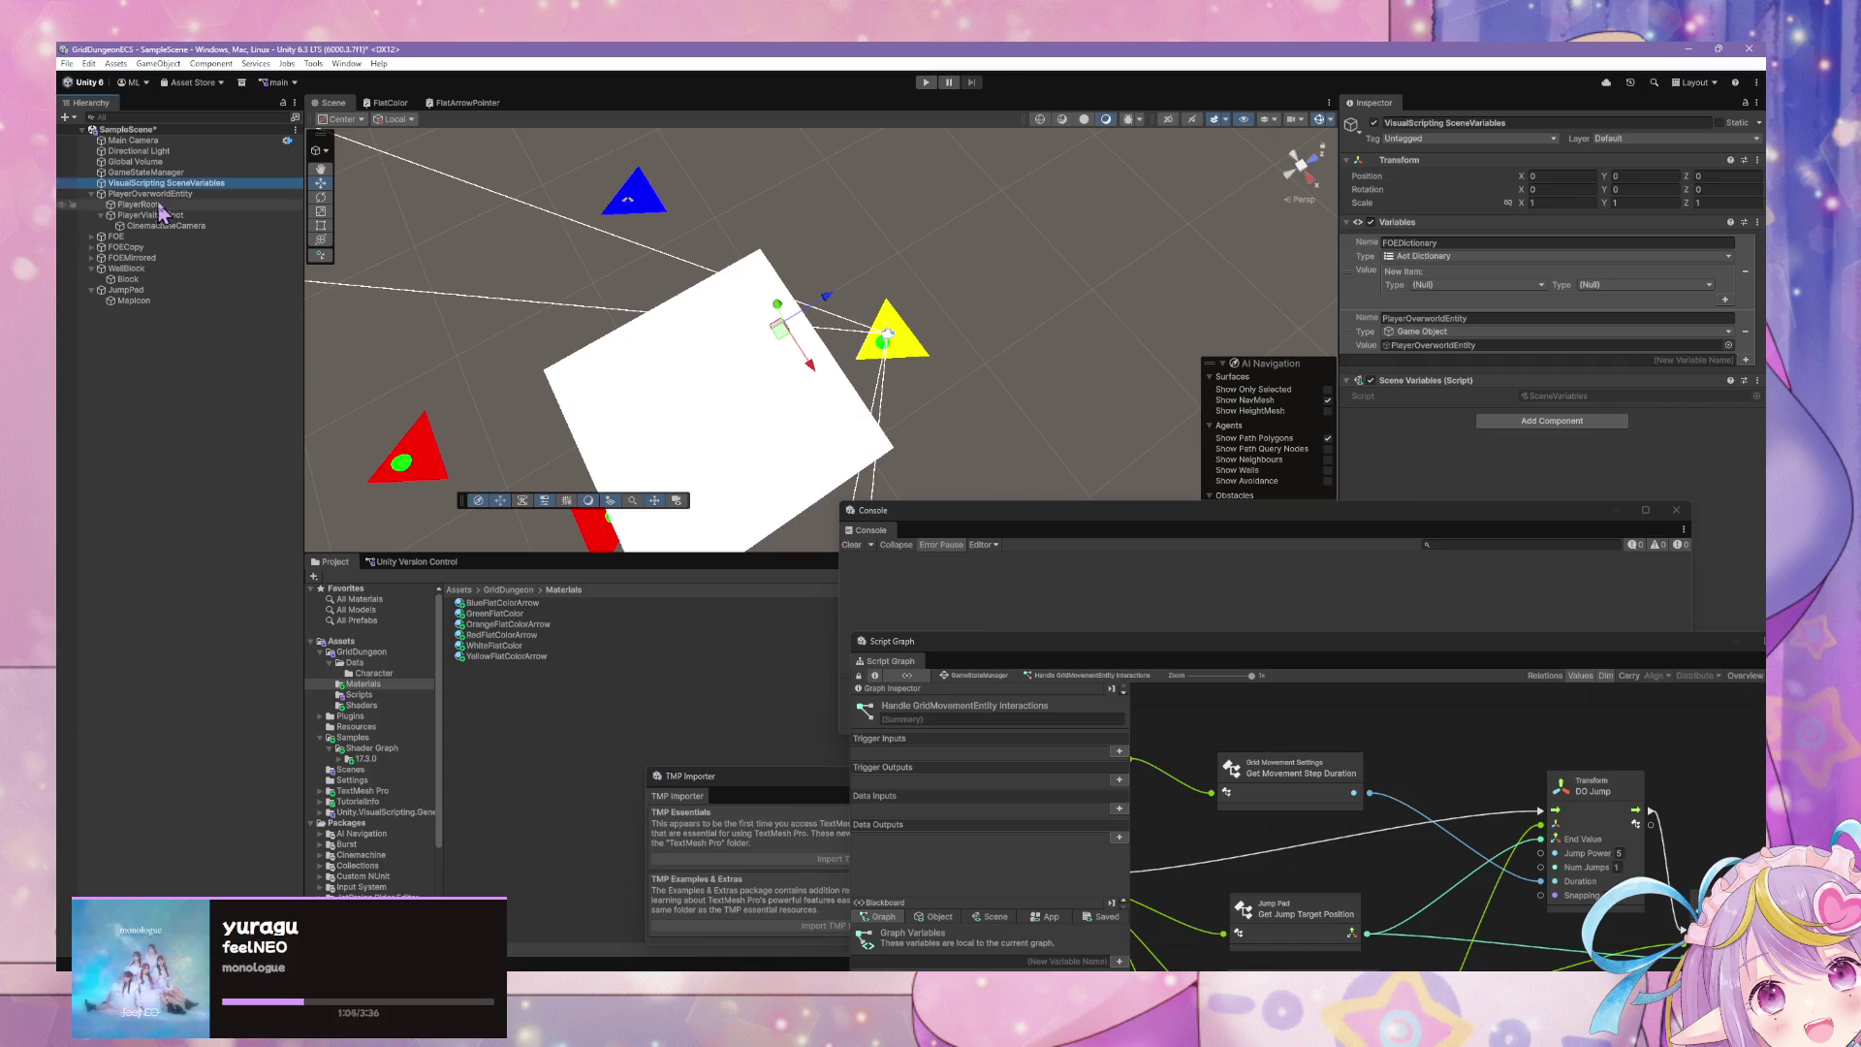
pyautogui.click(205, 194)
# - Snap the scene to a front orthographic view, orbit to look from above, and raise the Console
pyautogui.click(1318, 177)
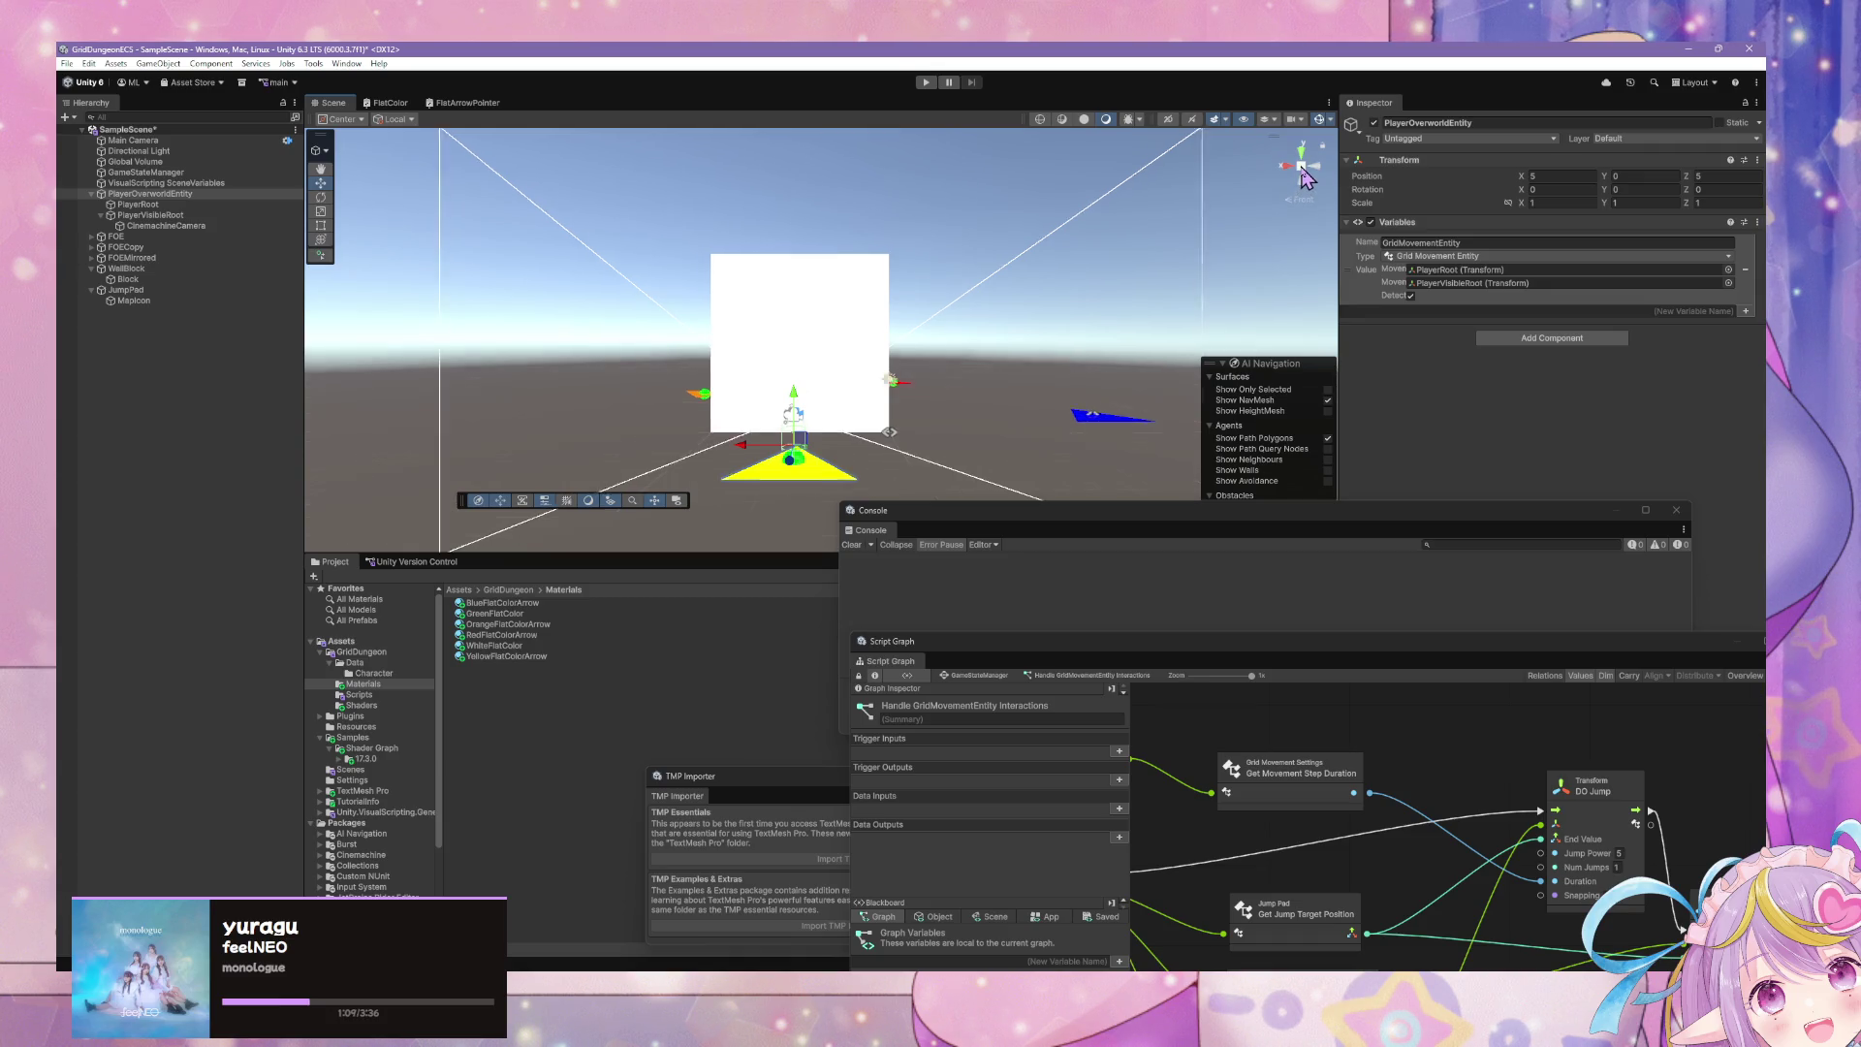
pyautogui.click(1303, 169)
pyautogui.moveTo(1304, 176)
pyautogui.mouseDown()
pyautogui.moveTo(843, 229)
pyautogui.moveTo(882, 344)
pyautogui.moveTo(1124, 424)
pyautogui.moveTo(951, 419)
pyautogui.moveTo(886, 446)
pyautogui.moveTo(914, 403)
pyautogui.moveTo(1000, 419)
pyautogui.moveTo(907, 453)
pyautogui.moveTo(818, 445)
pyautogui.moveTo(843, 431)
pyautogui.moveTo(846, 454)
pyautogui.mouseUp()
pyautogui.scroll(5, 848, 412)
pyautogui.moveTo(1105, 531)
pyautogui.mouseDown()
pyautogui.moveTo(989, 299)
pyautogui.moveTo(1092, 363)
pyautogui.mouseUp()
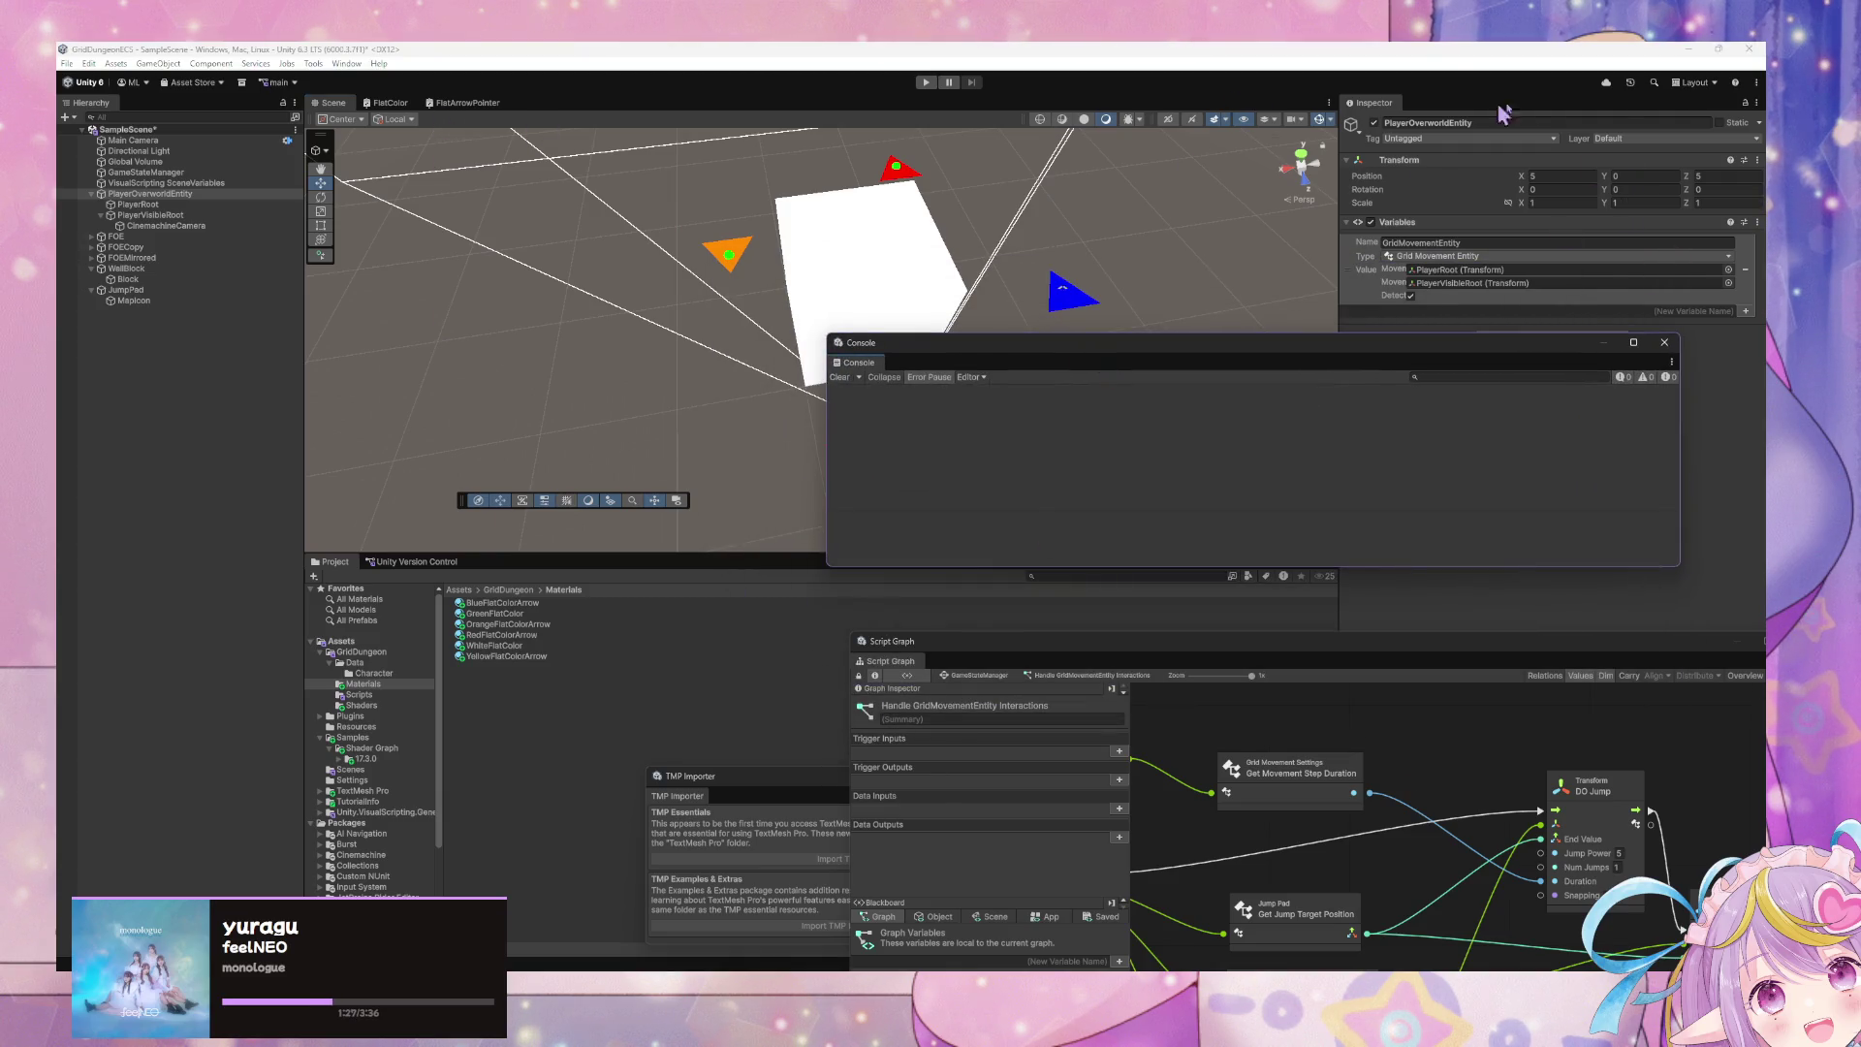
# - Select the OrangeFlatColorArrow material and open its arrow shader for editing
pyautogui.click(189, 172)
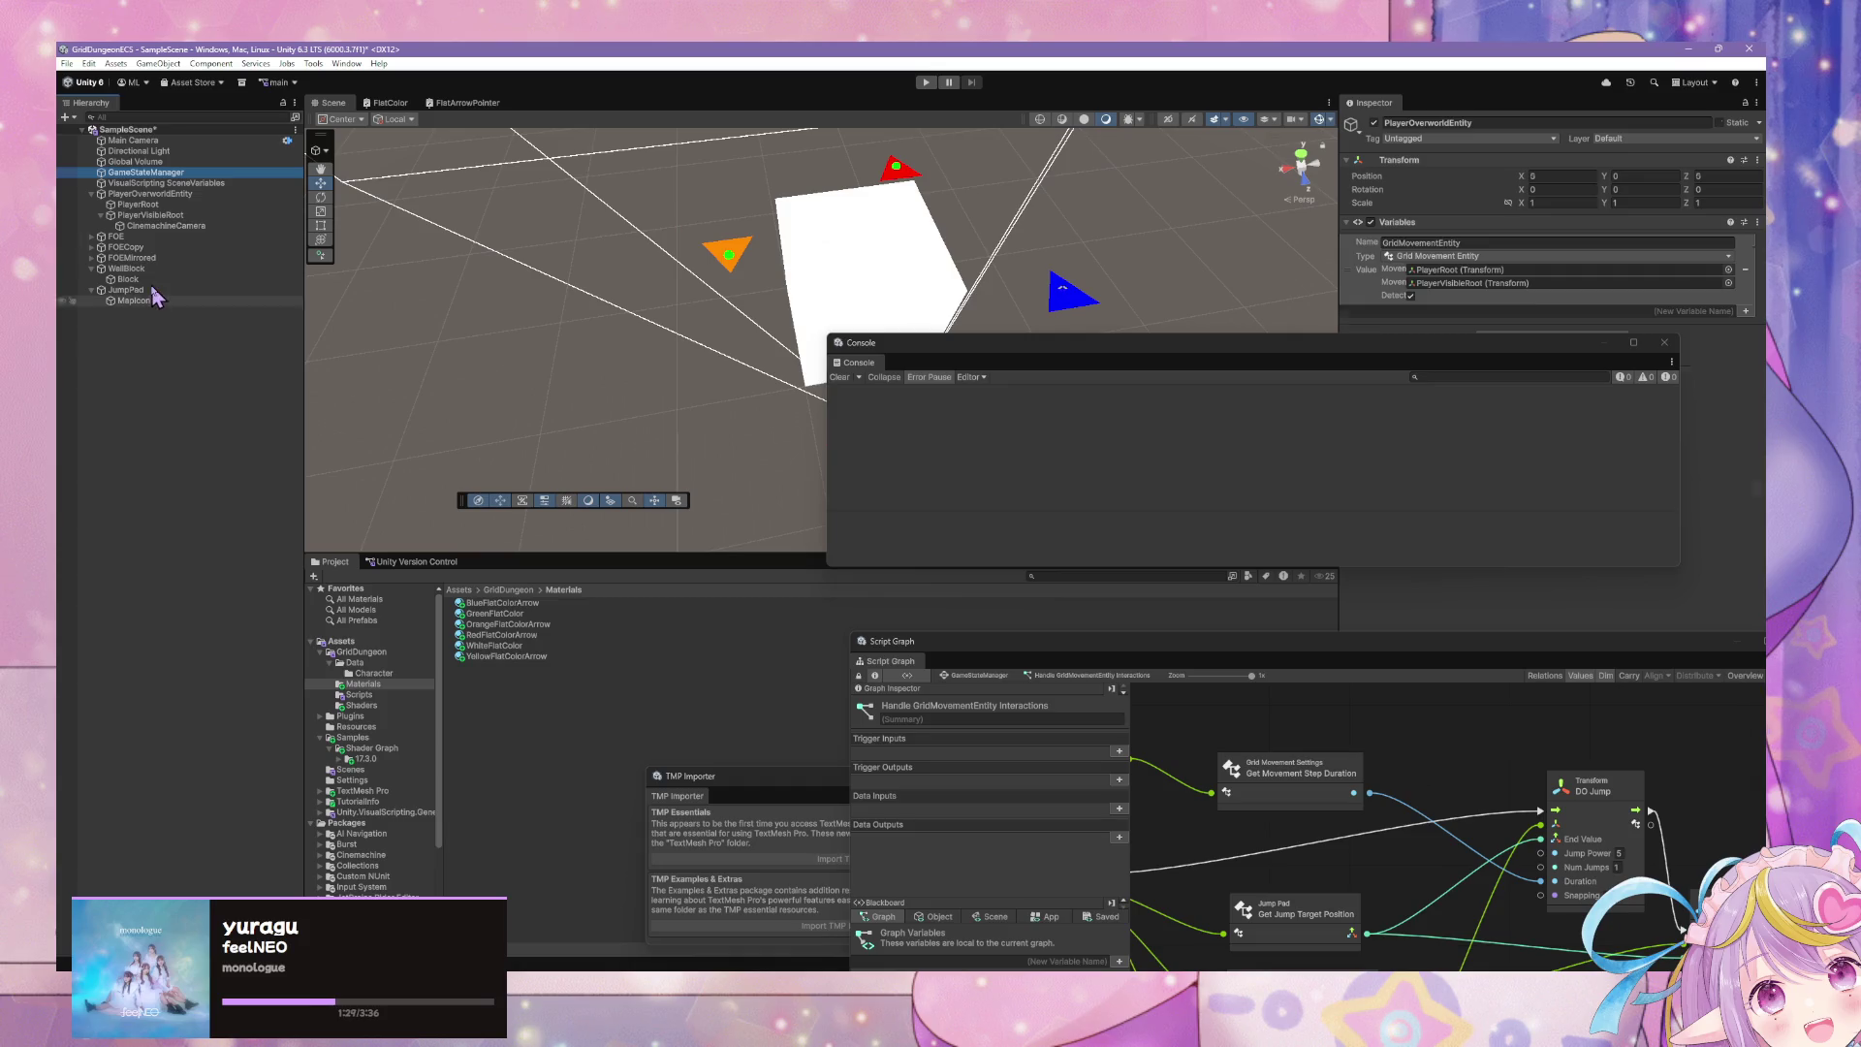
pyautogui.click(552, 628)
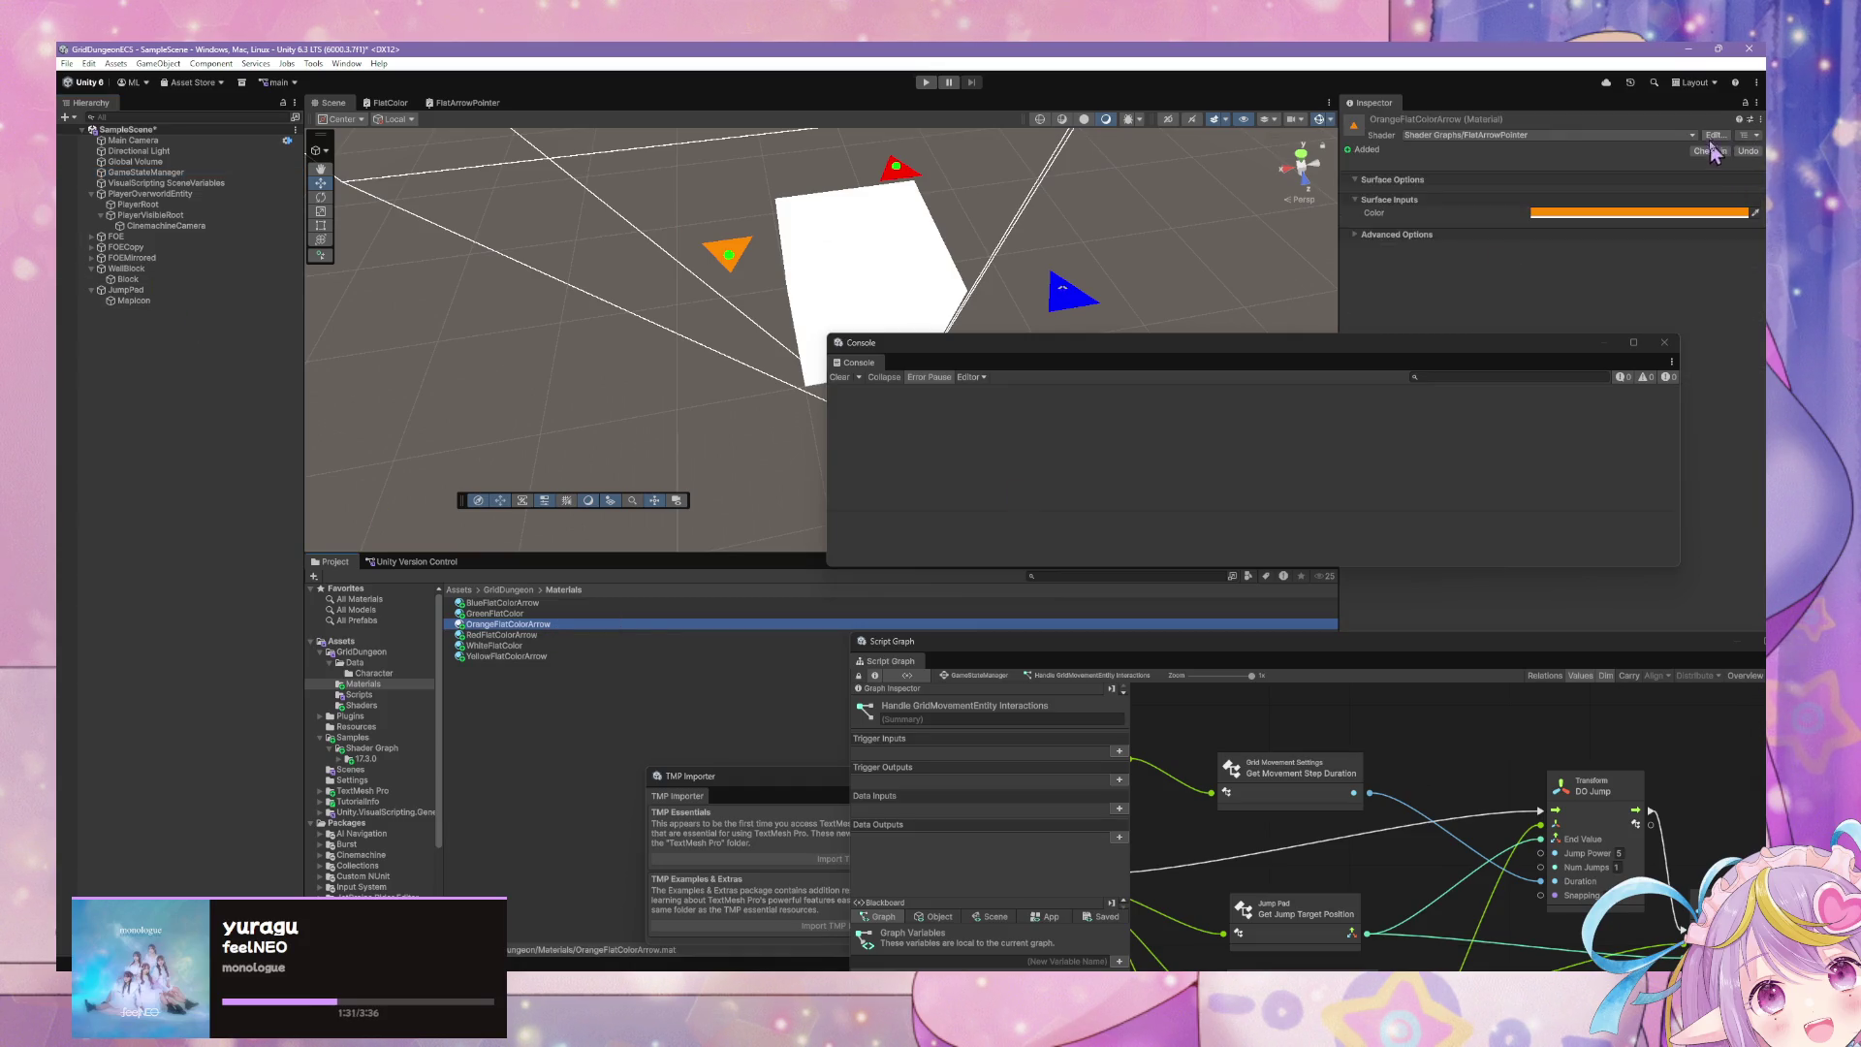
pyautogui.click(1715, 136)
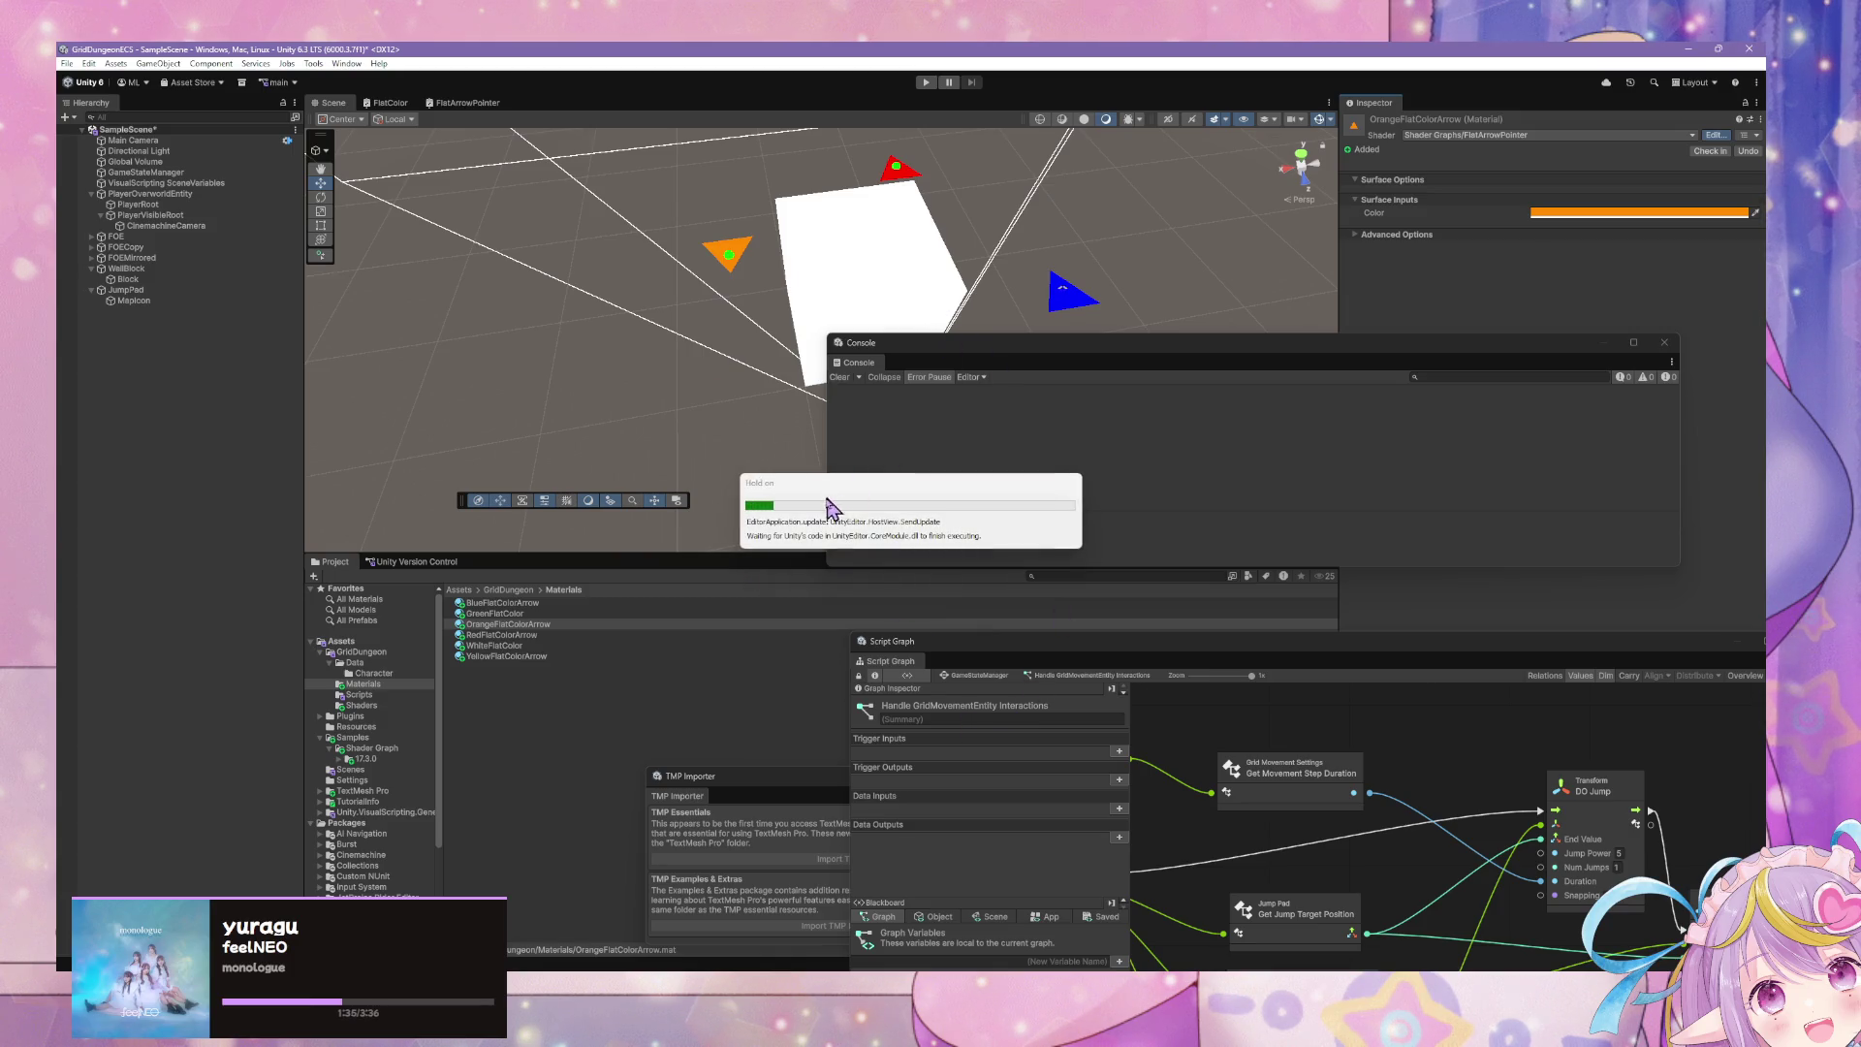
pyautogui.moveTo(943, 356)
pyautogui.mouseDown()
pyautogui.moveTo(1159, 582)
pyautogui.moveTo(1168, 555)
pyautogui.moveTo(1179, 566)
pyautogui.mouseUp()
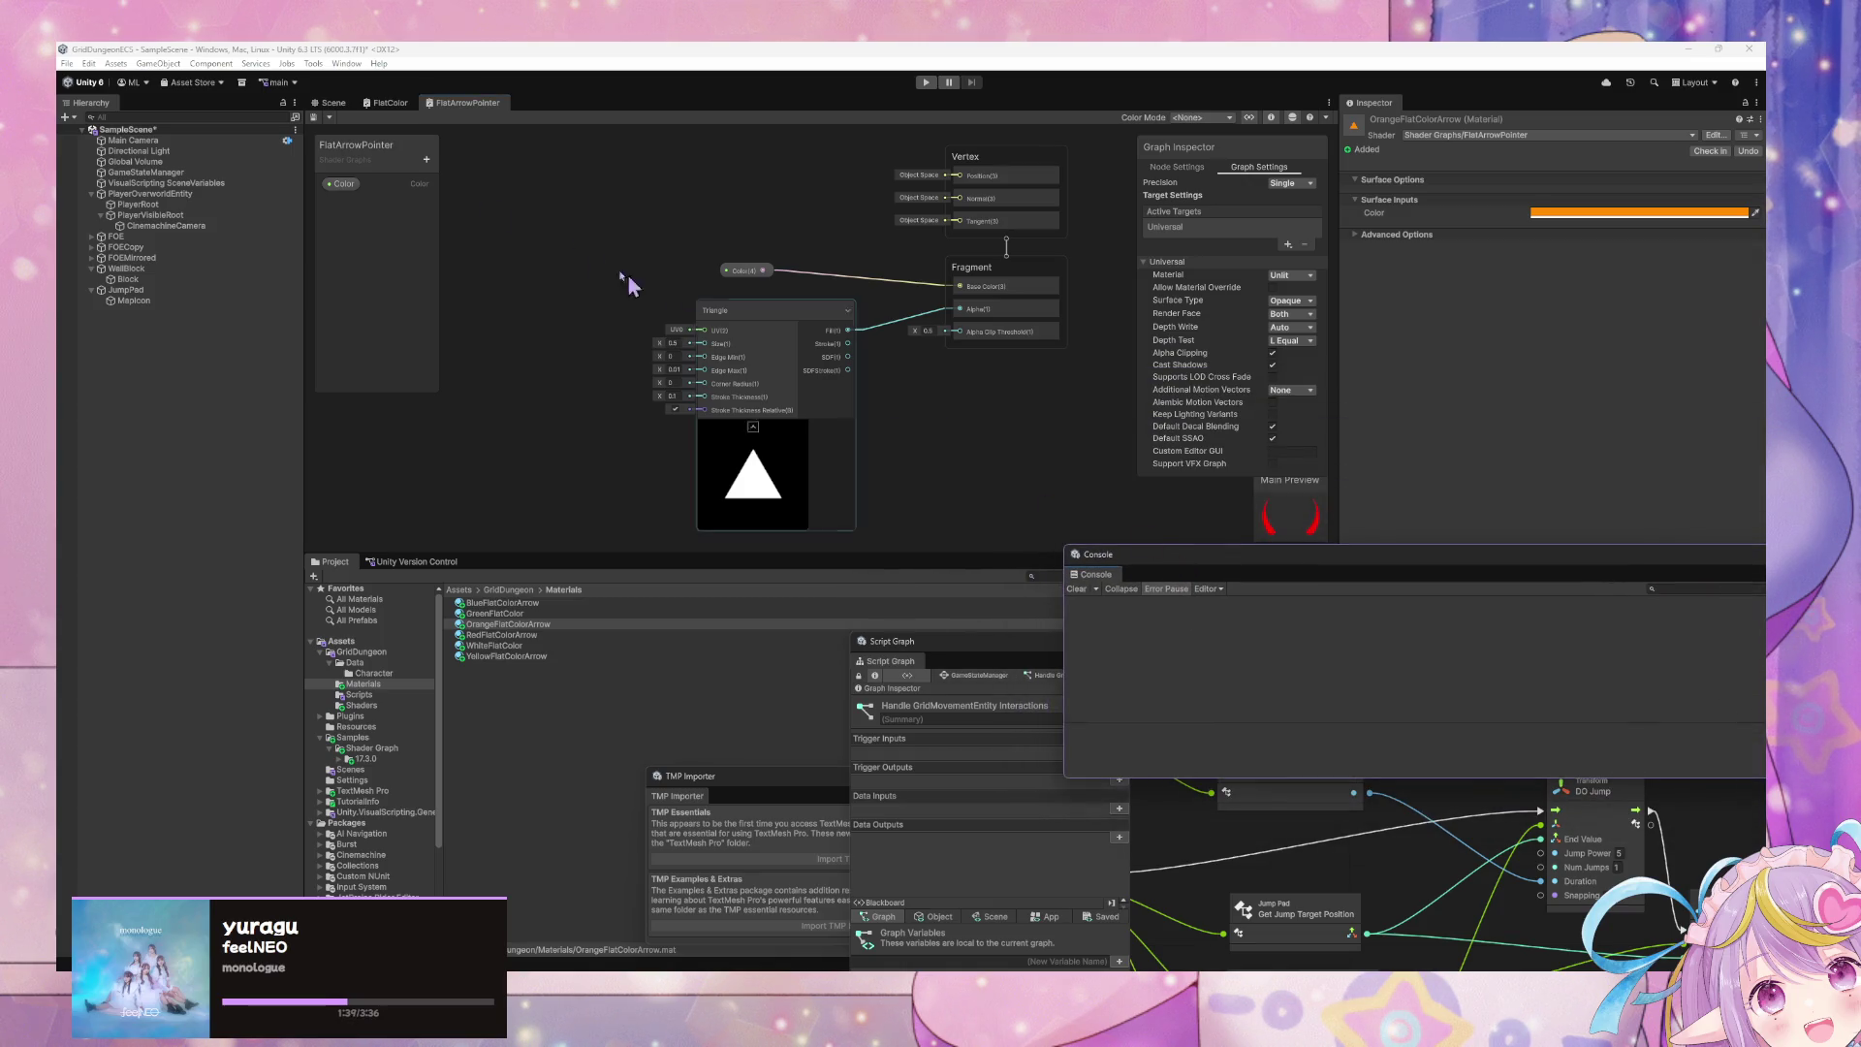
# - Glance at the FlatColor shader graph, reframe the Scene view, then bring the script graph forward
pyautogui.click(387, 103)
pyautogui.click(326, 103)
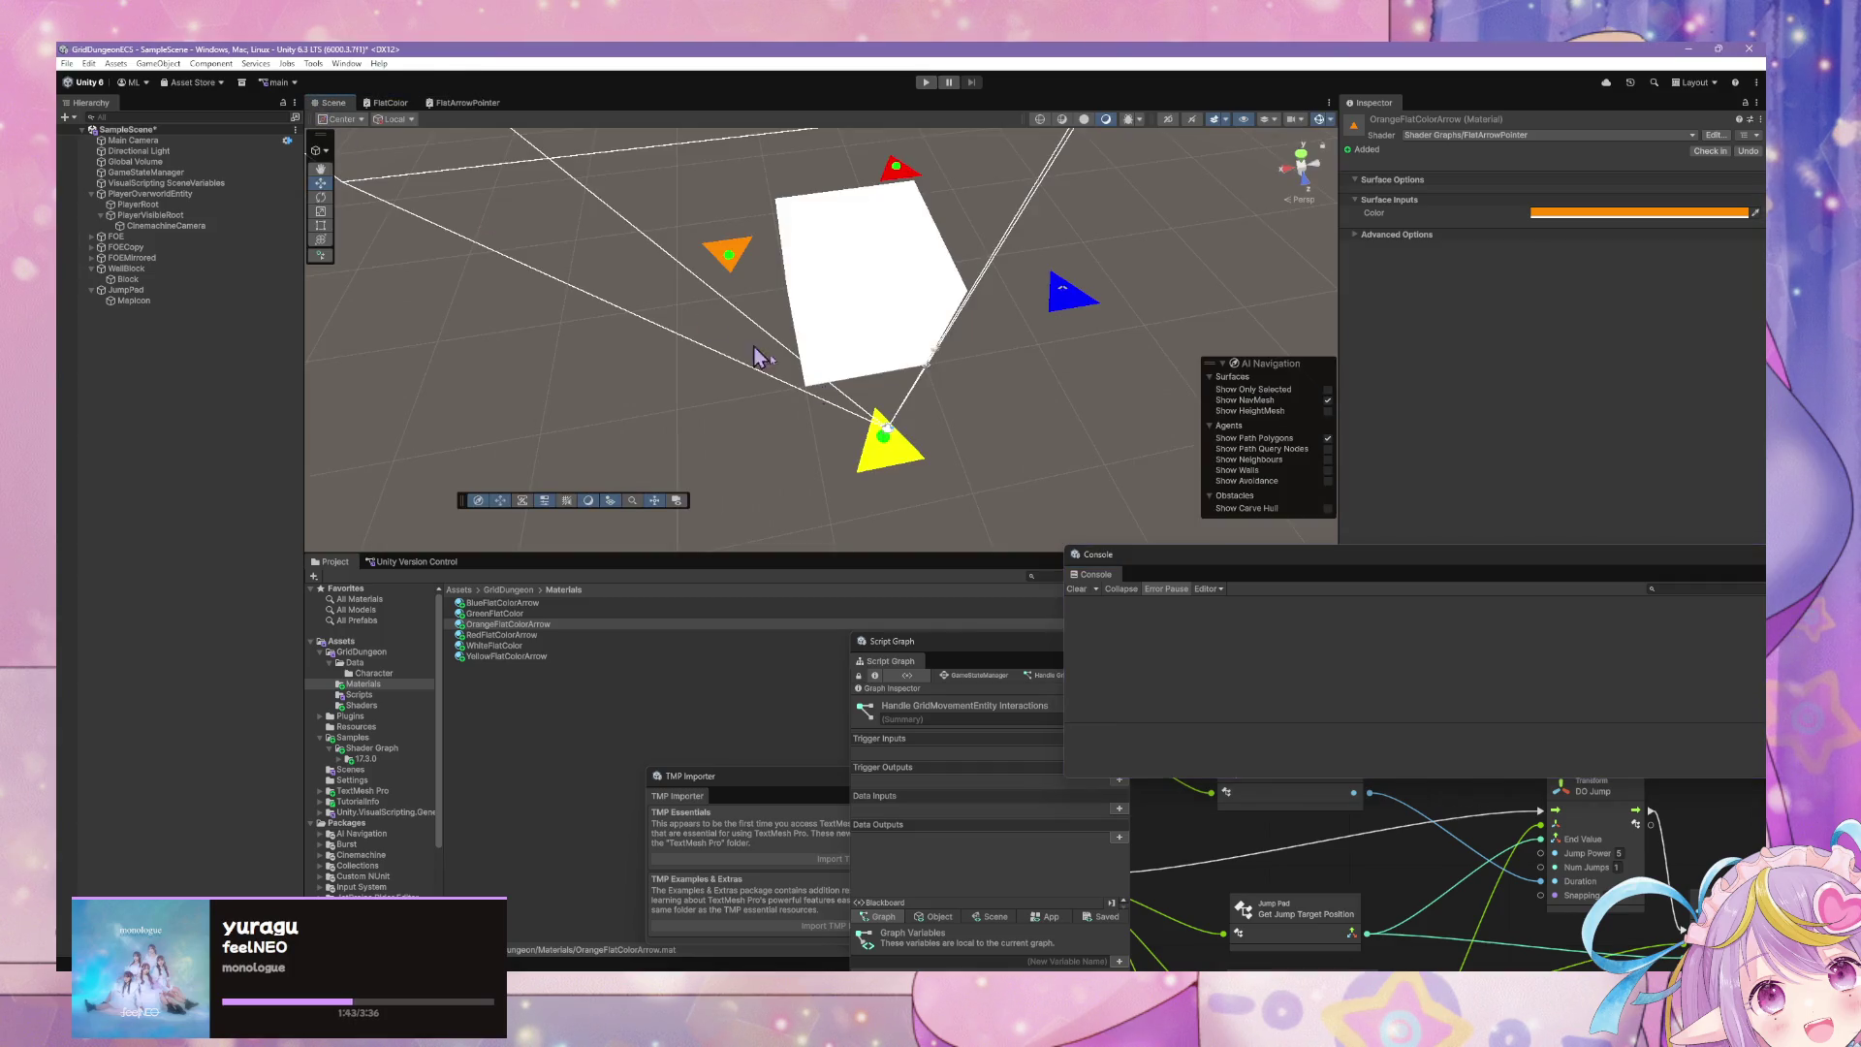
pyautogui.moveTo(1003, 489); pyautogui.dragTo(1001, 398)
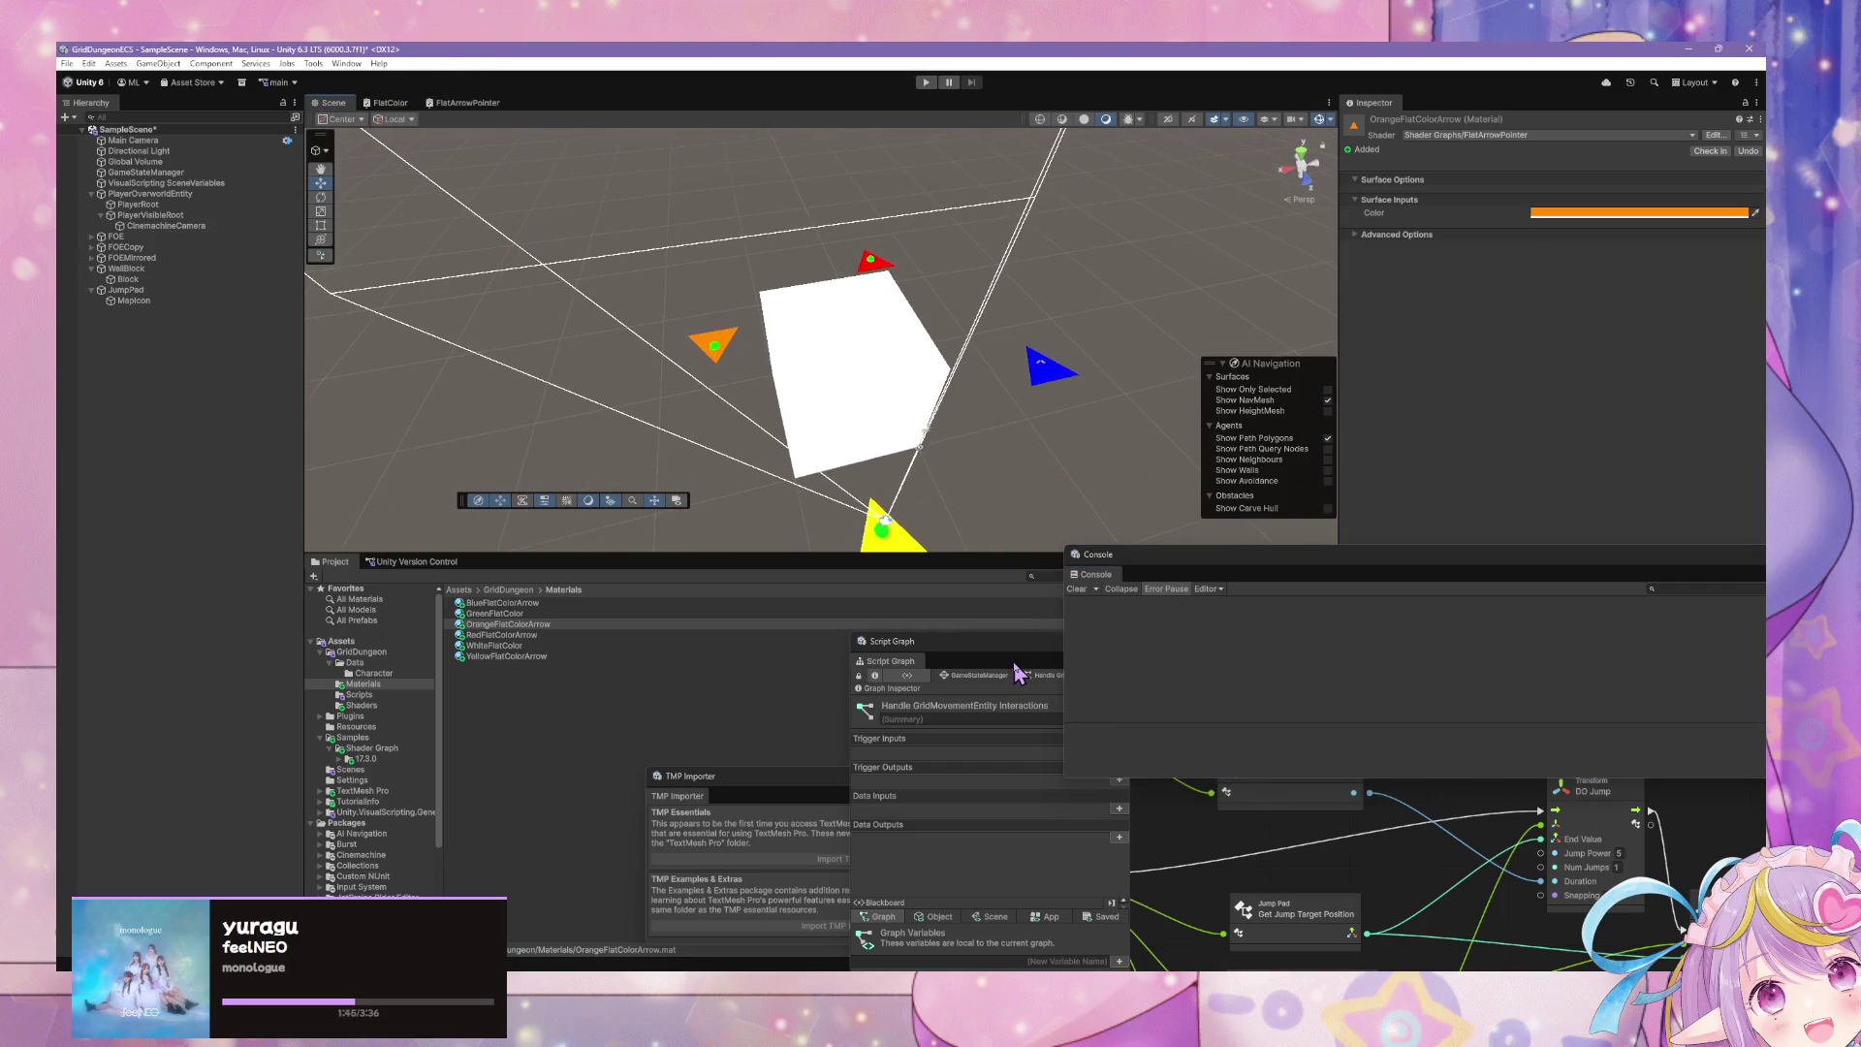
pyautogui.moveTo(1017, 673); pyautogui.dragTo(759, 317)
pyautogui.moveTo(1059, 514)
pyautogui.mouseDown()
pyautogui.moveTo(1124, 543)
pyautogui.moveTo(1190, 511)
pyautogui.mouseUp()
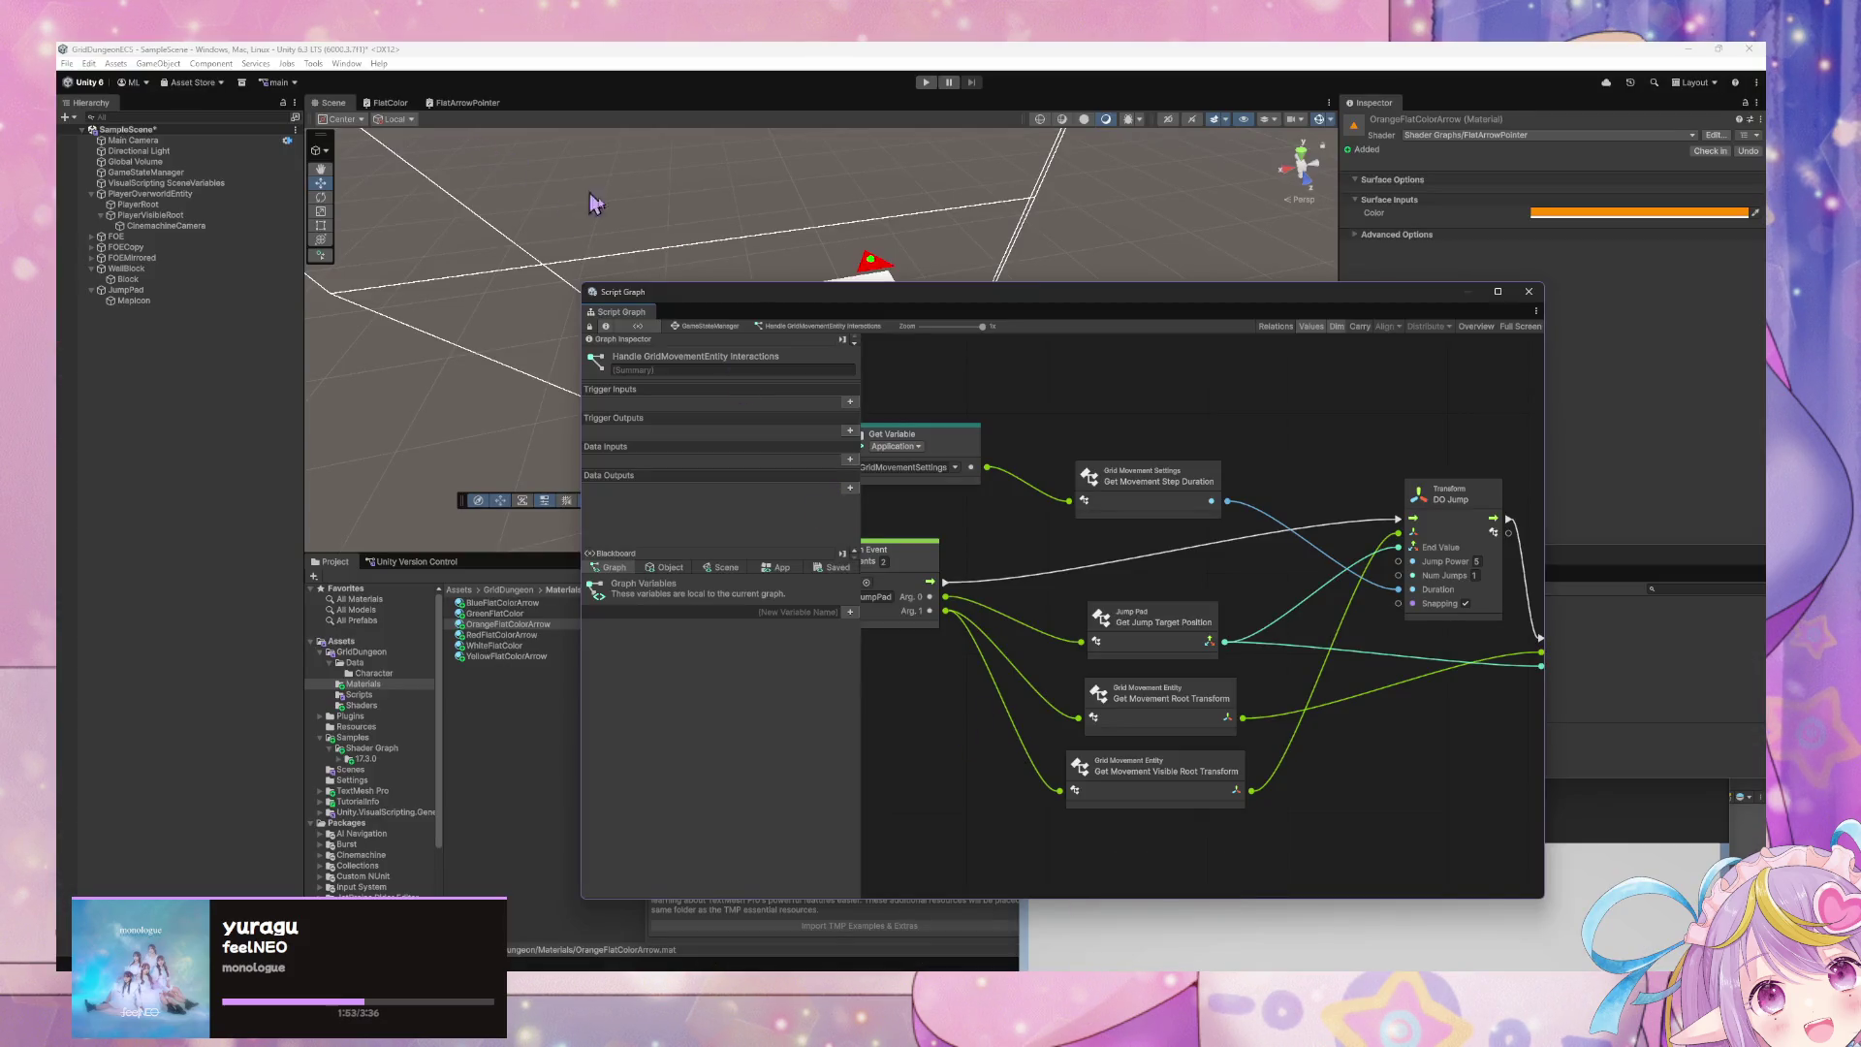
# - Inspect the Block, JumpPad and MapIcon objects while orbiting the Scene view around the pads
pyautogui.moveTo(595, 204)
pyautogui.mouseDown()
pyautogui.moveTo(1218, 437)
pyautogui.moveTo(1008, 383)
pyautogui.mouseUp()
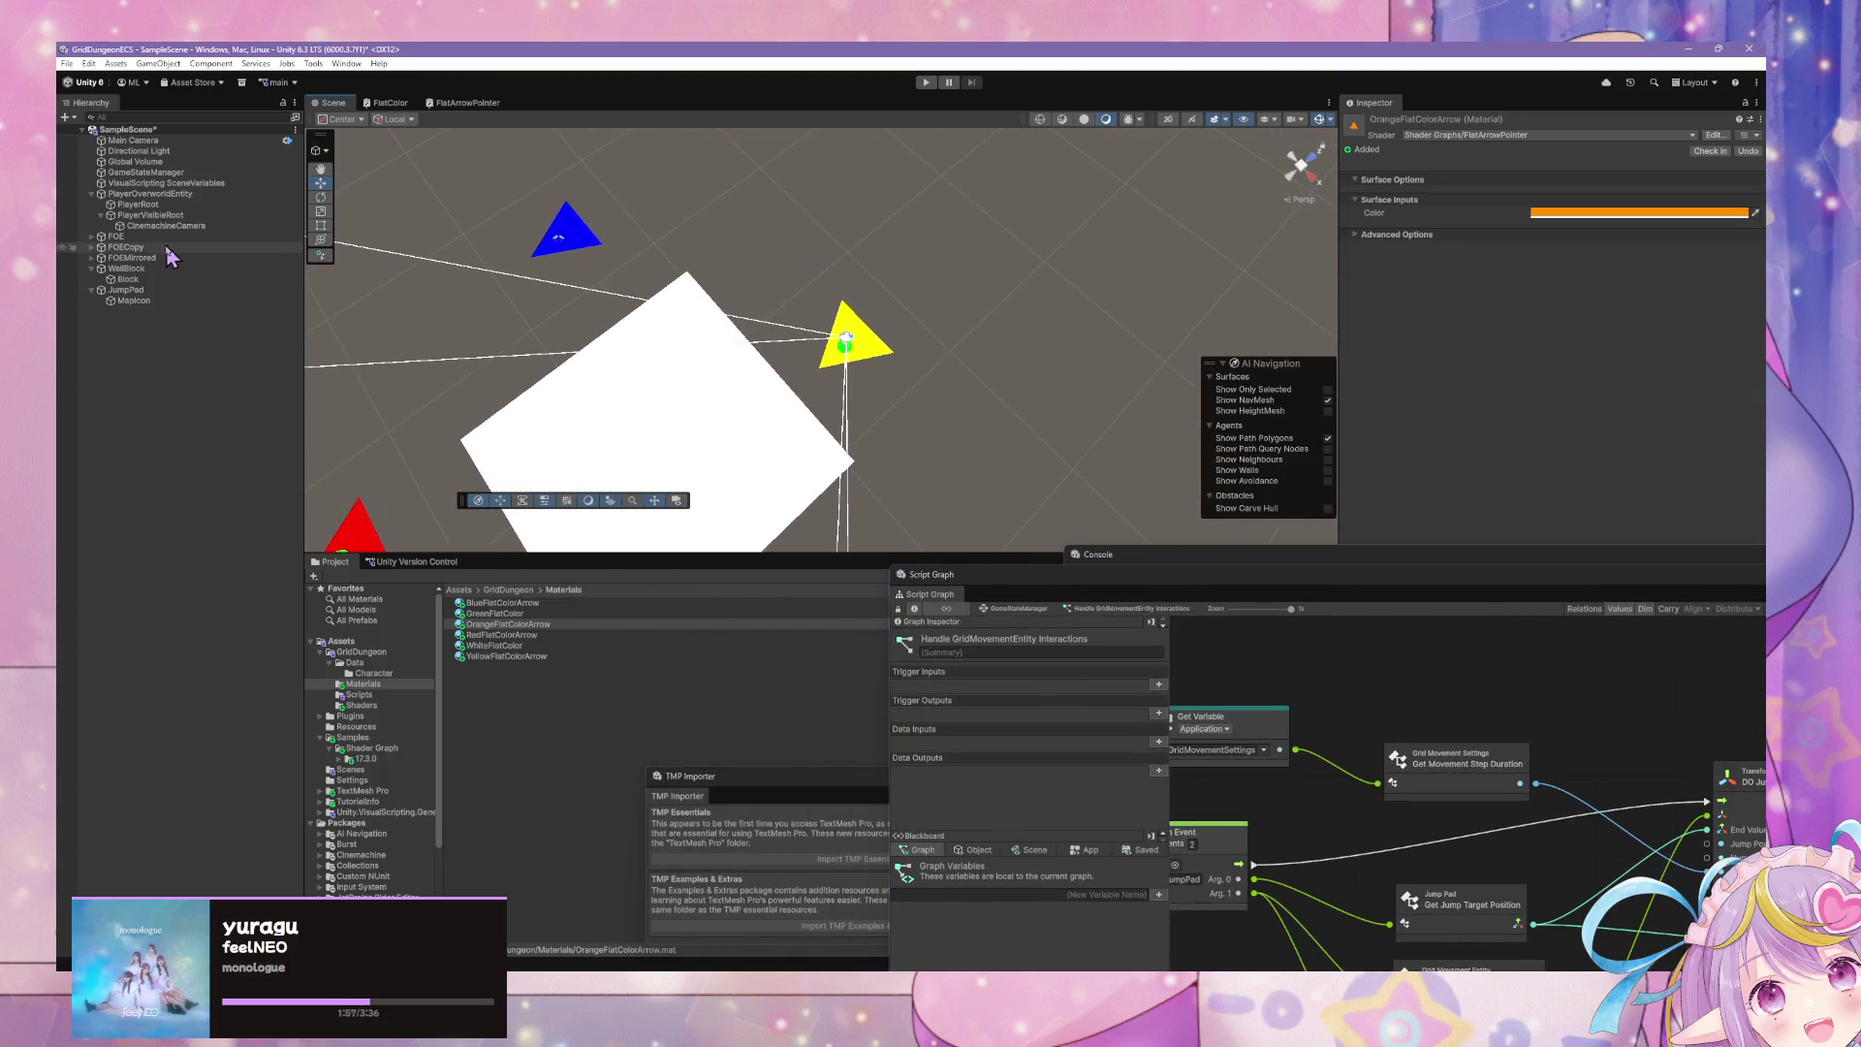
pyautogui.click(131, 279)
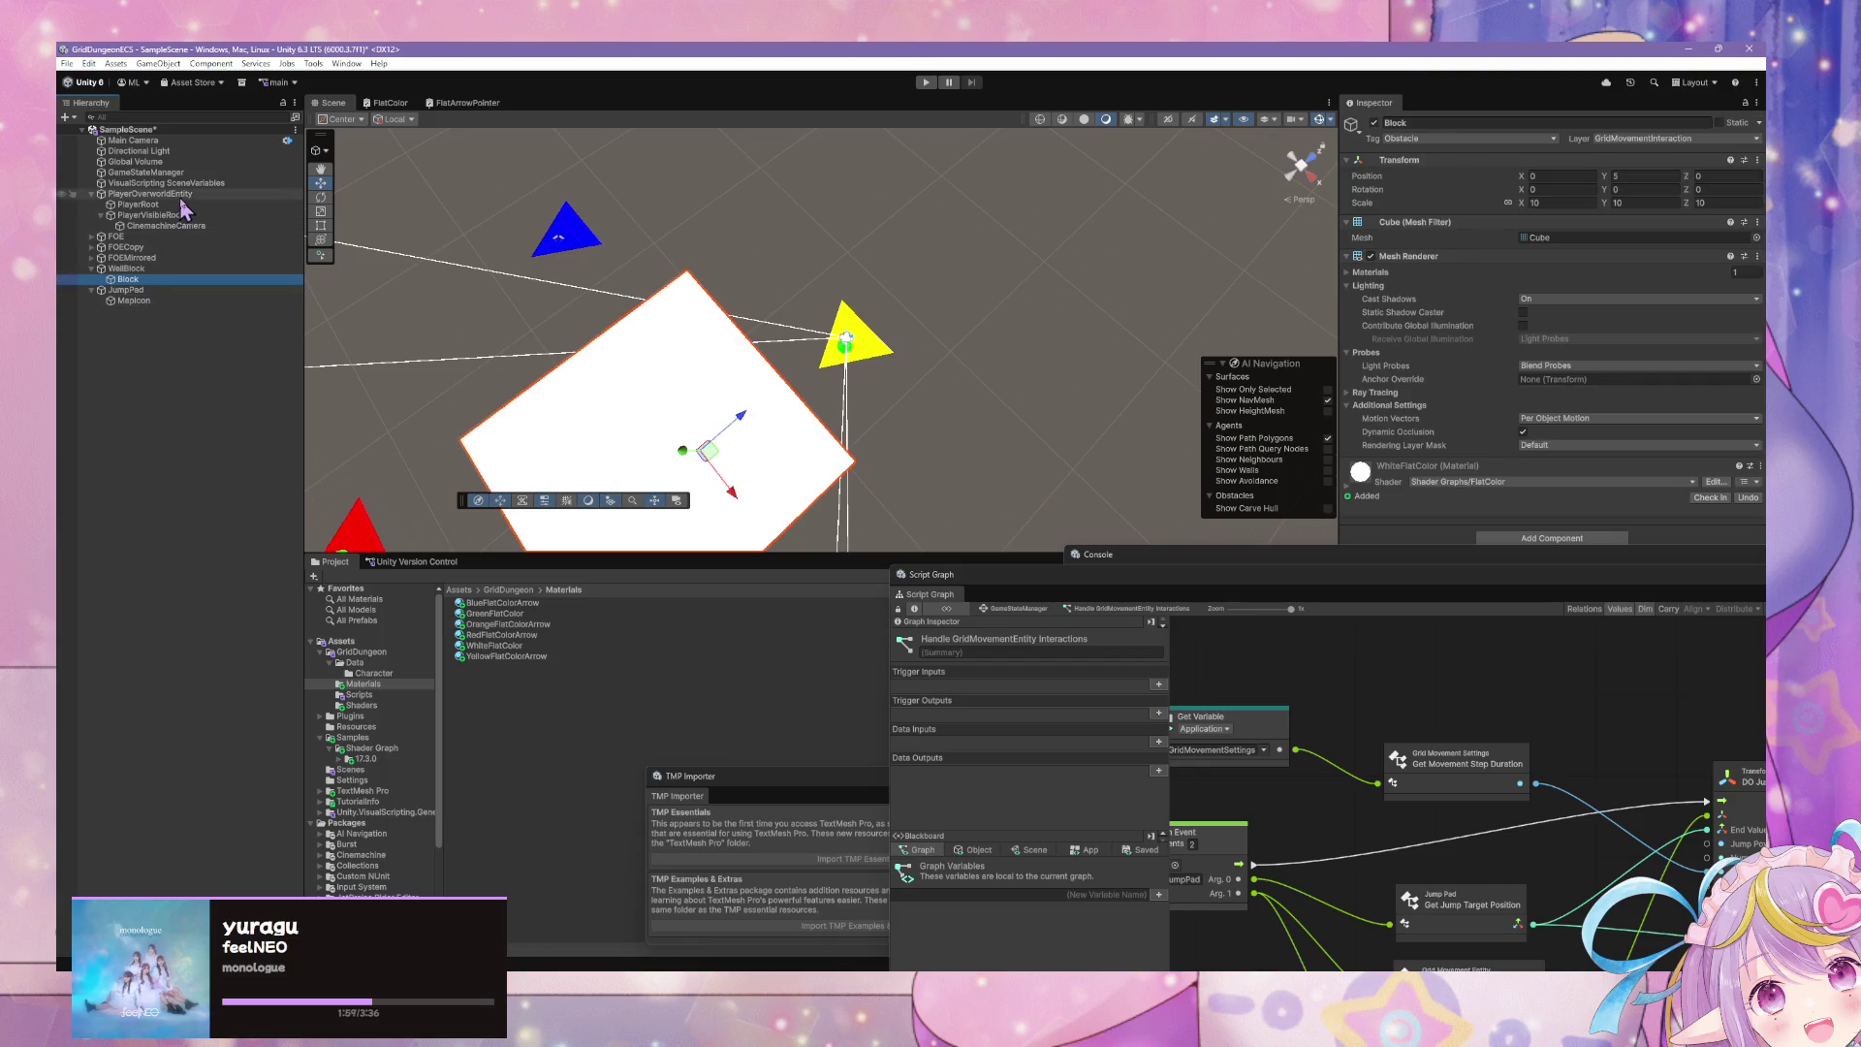
pyautogui.click(129, 290)
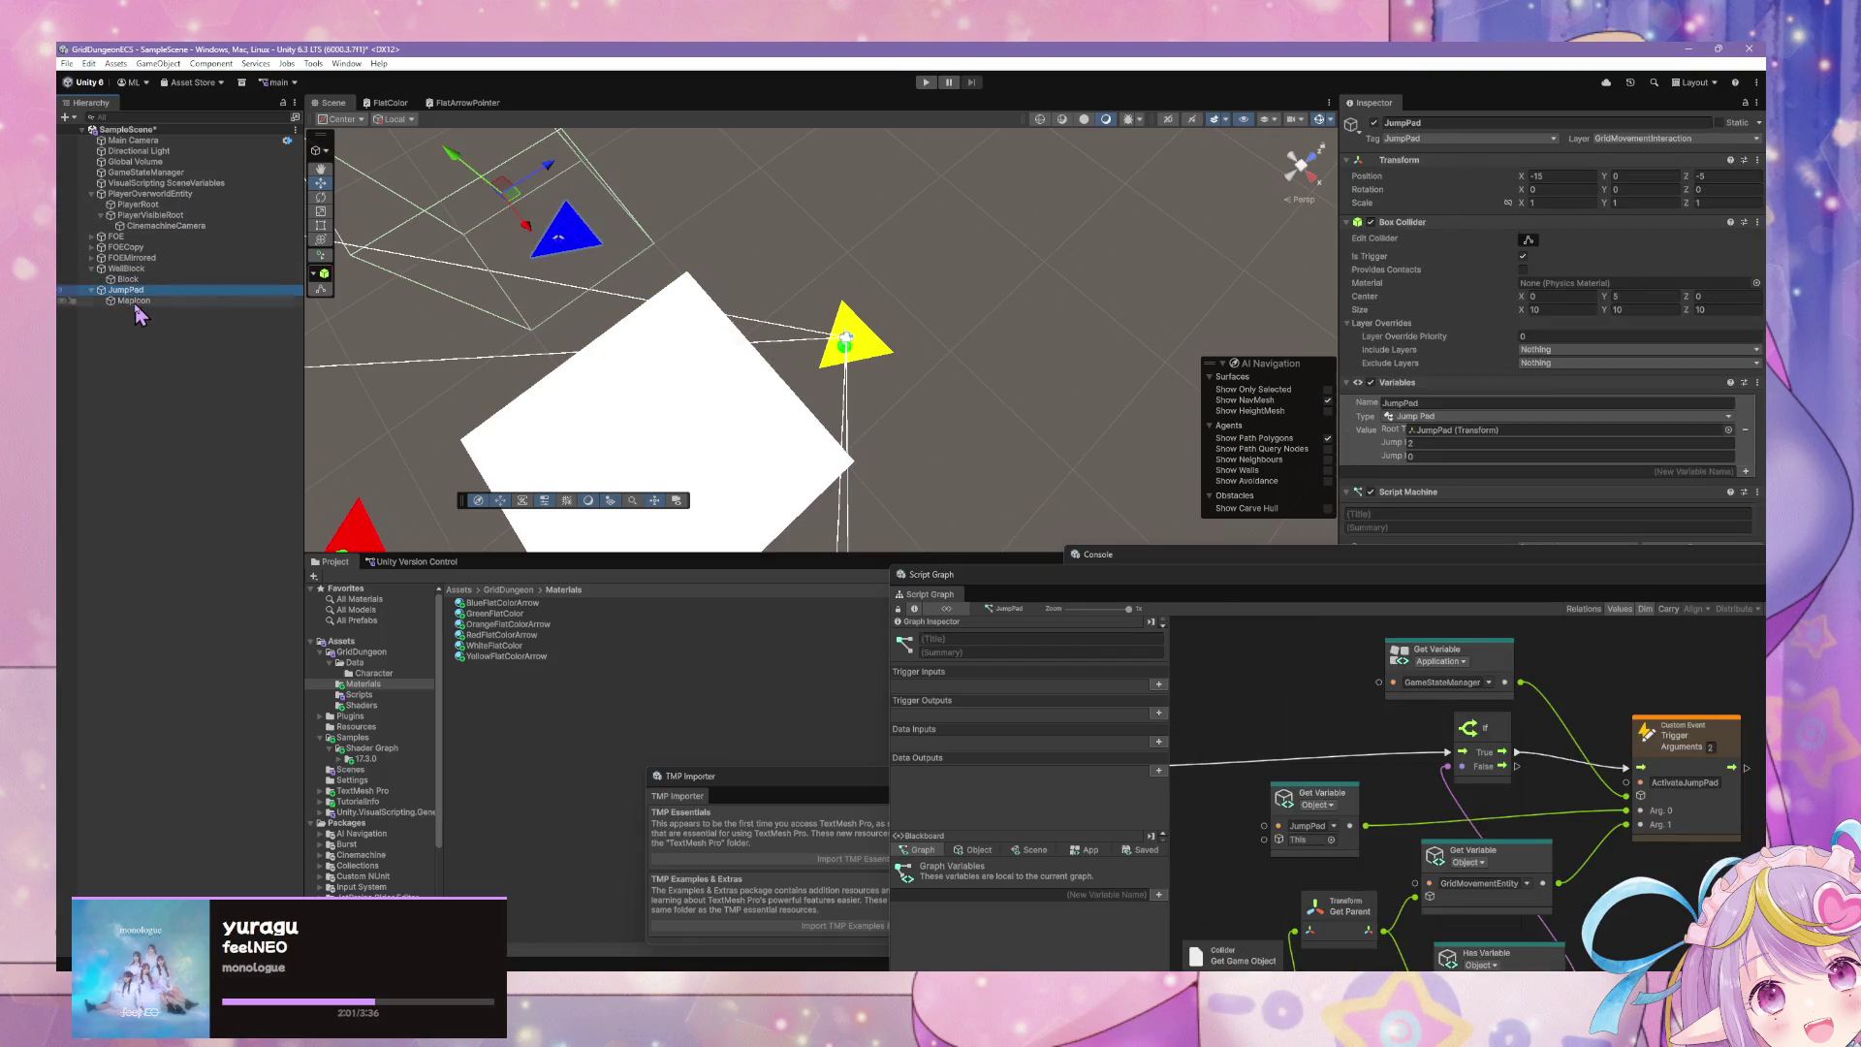
pyautogui.click(135, 302)
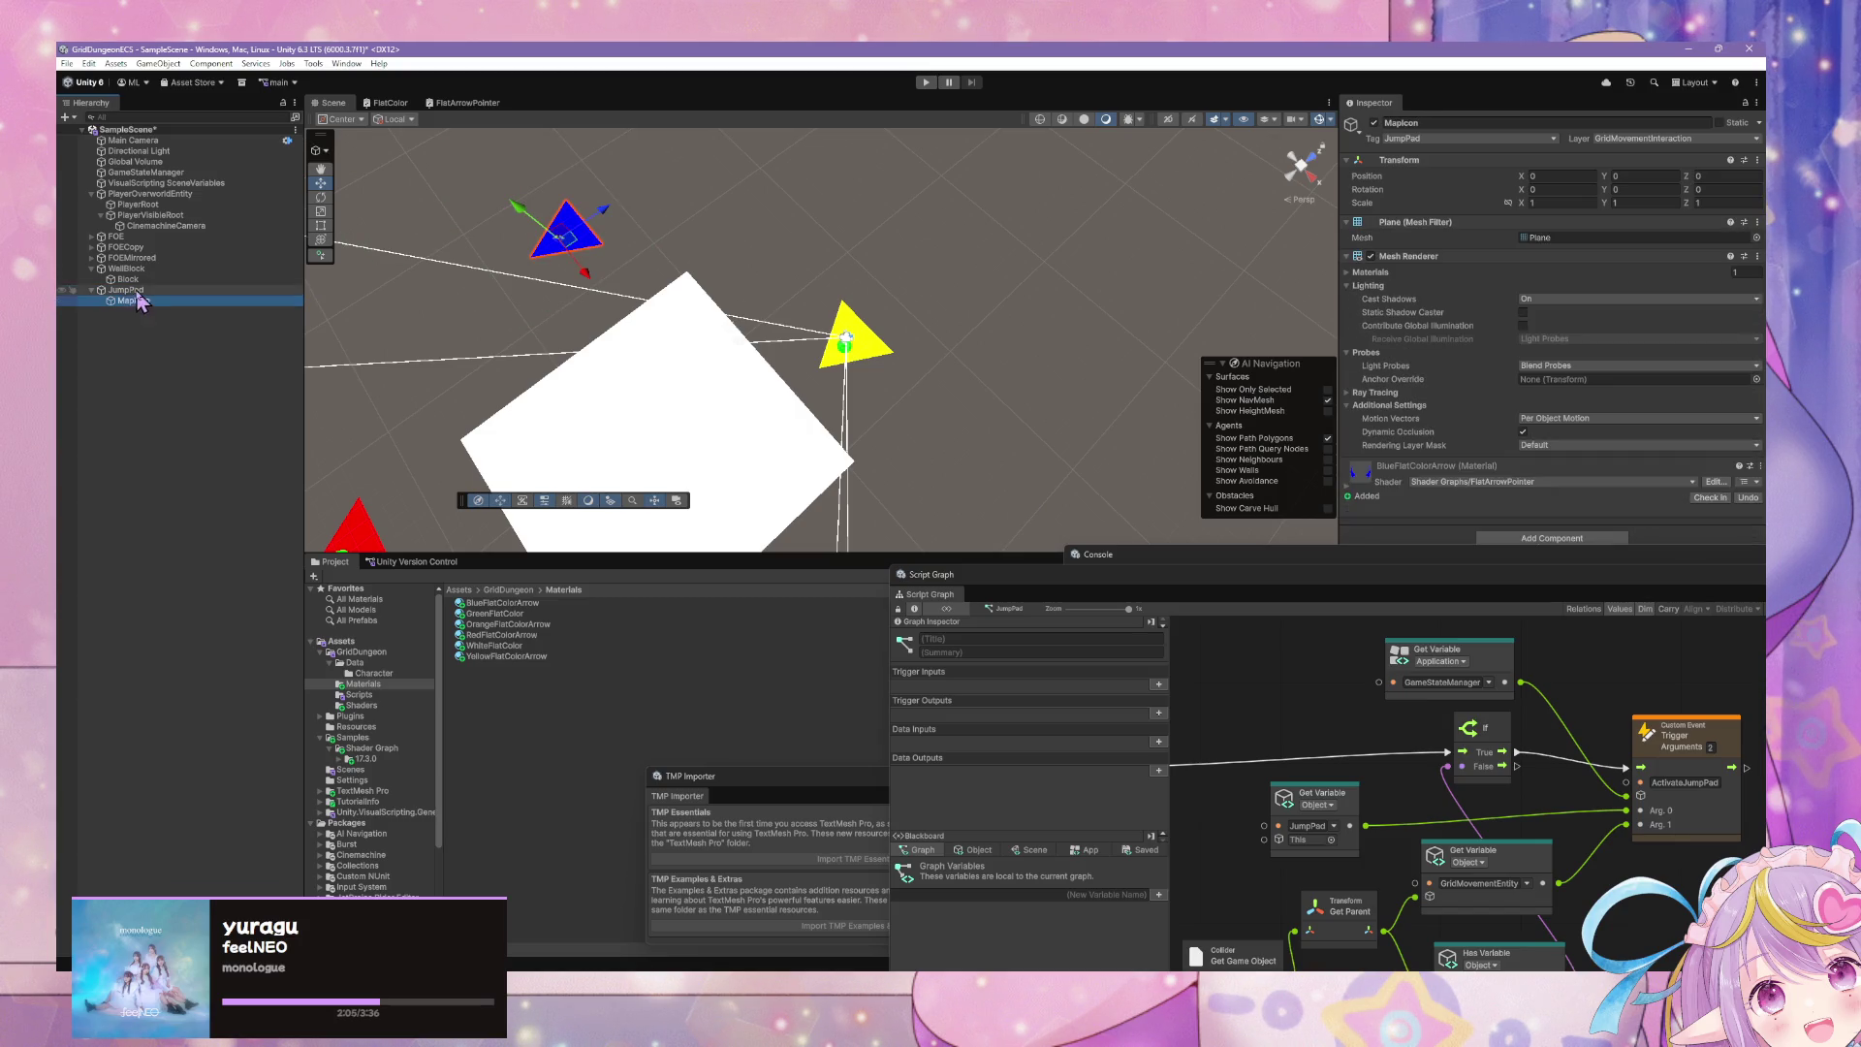
pyautogui.keyDown('alt'); pyautogui.click(649, 247); pyautogui.keyUp('alt')
pyautogui.moveTo(650, 247); pyautogui.dragTo(74, 240)
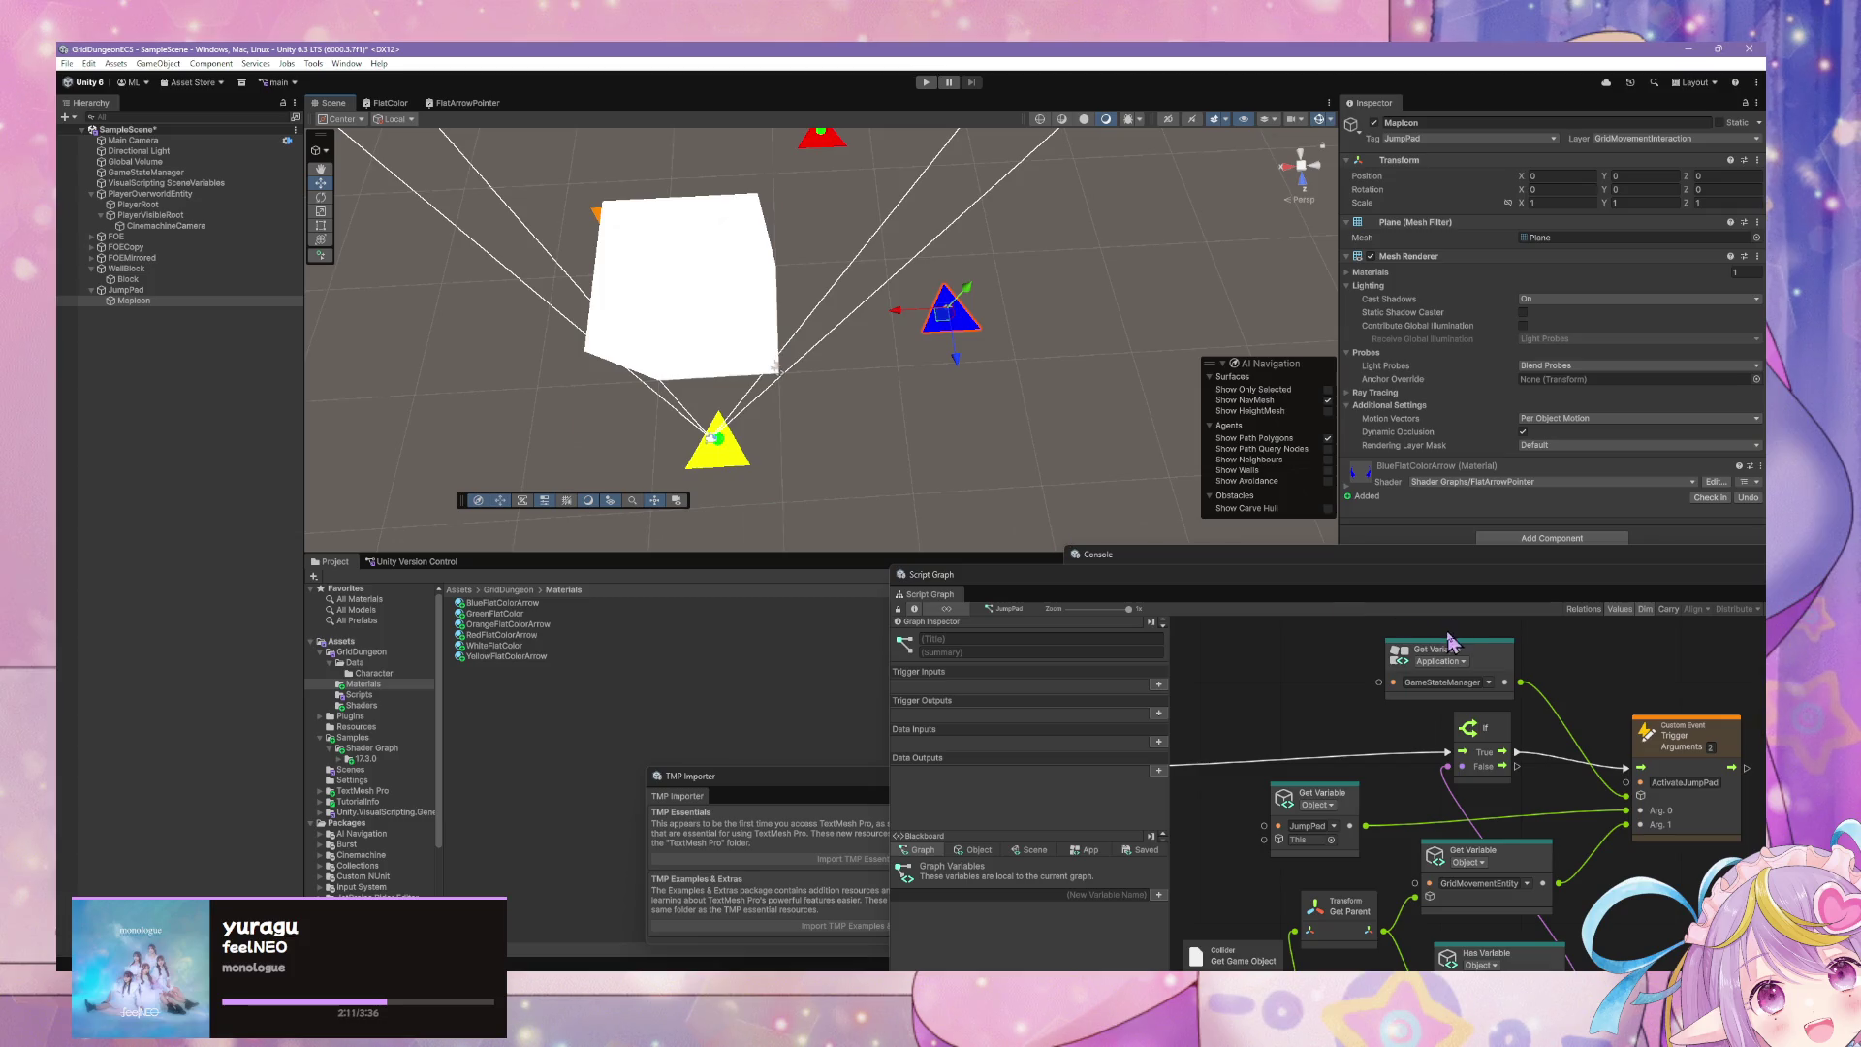
# - Enlarge the JumpPad Script Graph window, then switch to GridMovementEntities.cs in VS Code
pyautogui.moveTo(1309, 581); pyautogui.dragTo(1000, 321)
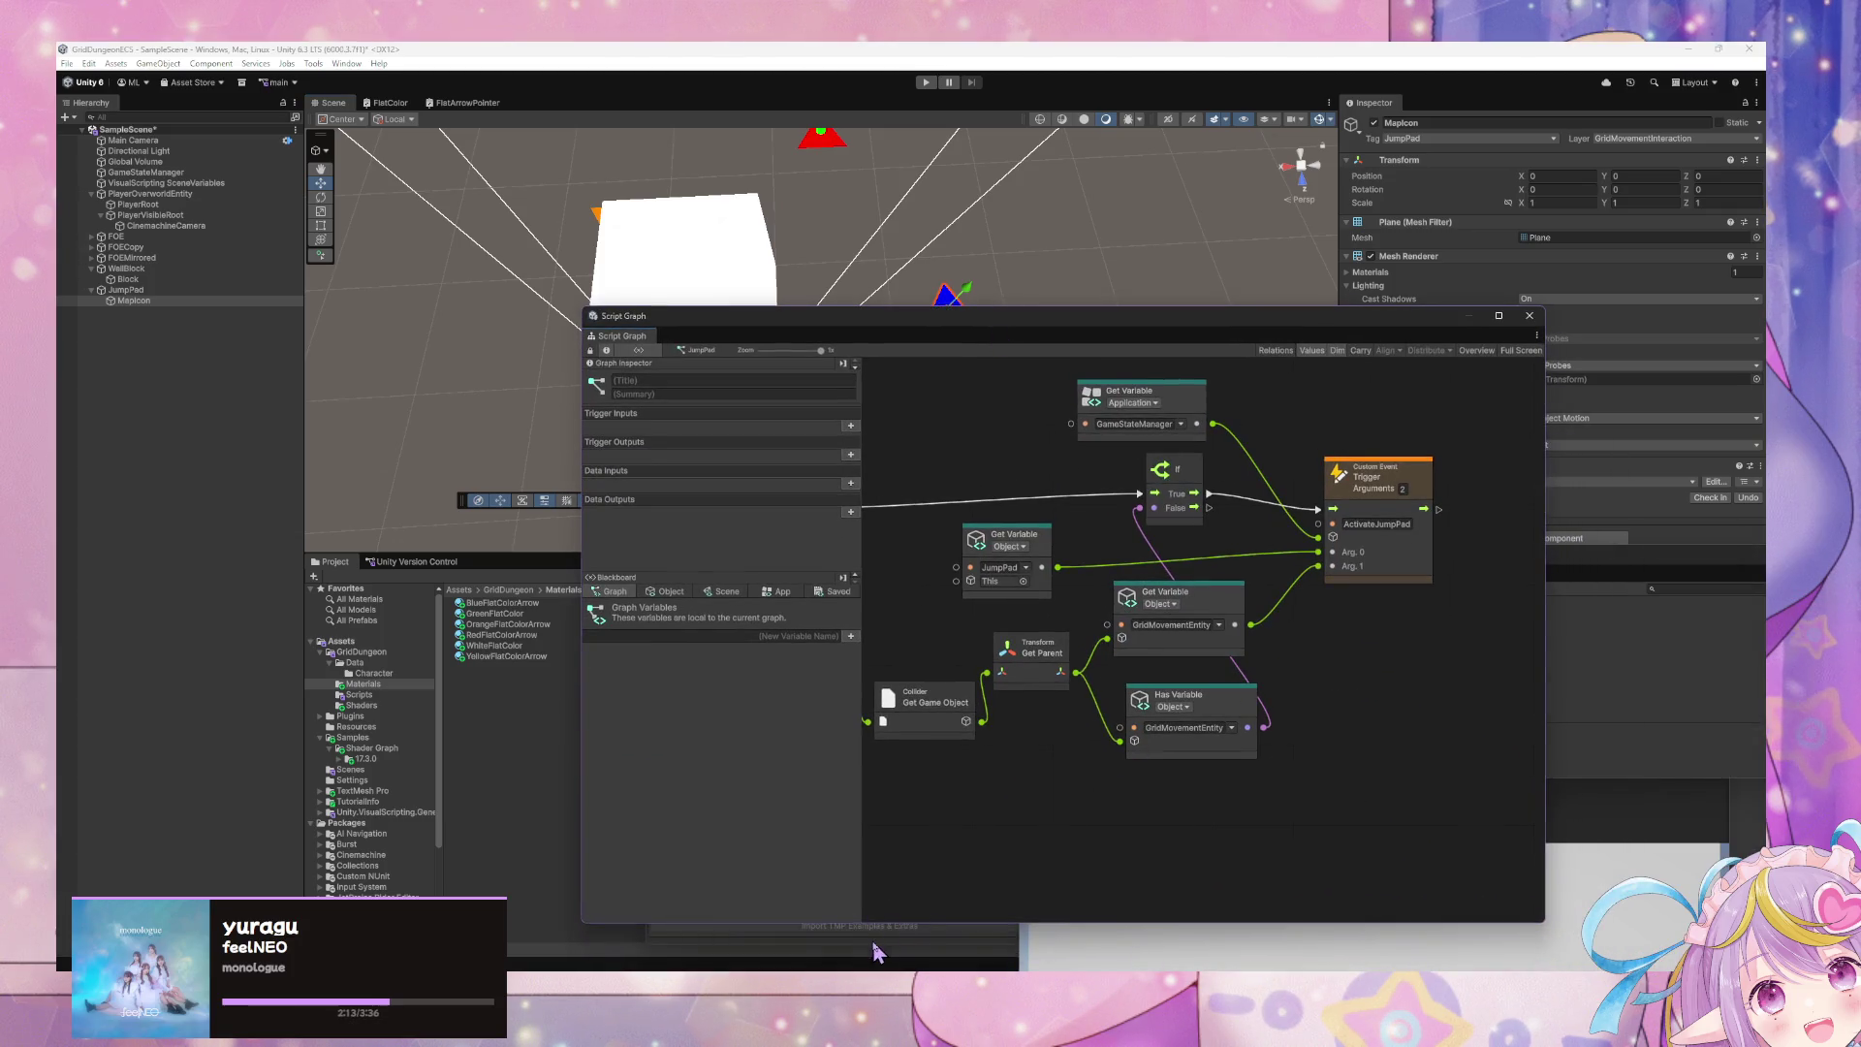
pyautogui.click(873, 944)
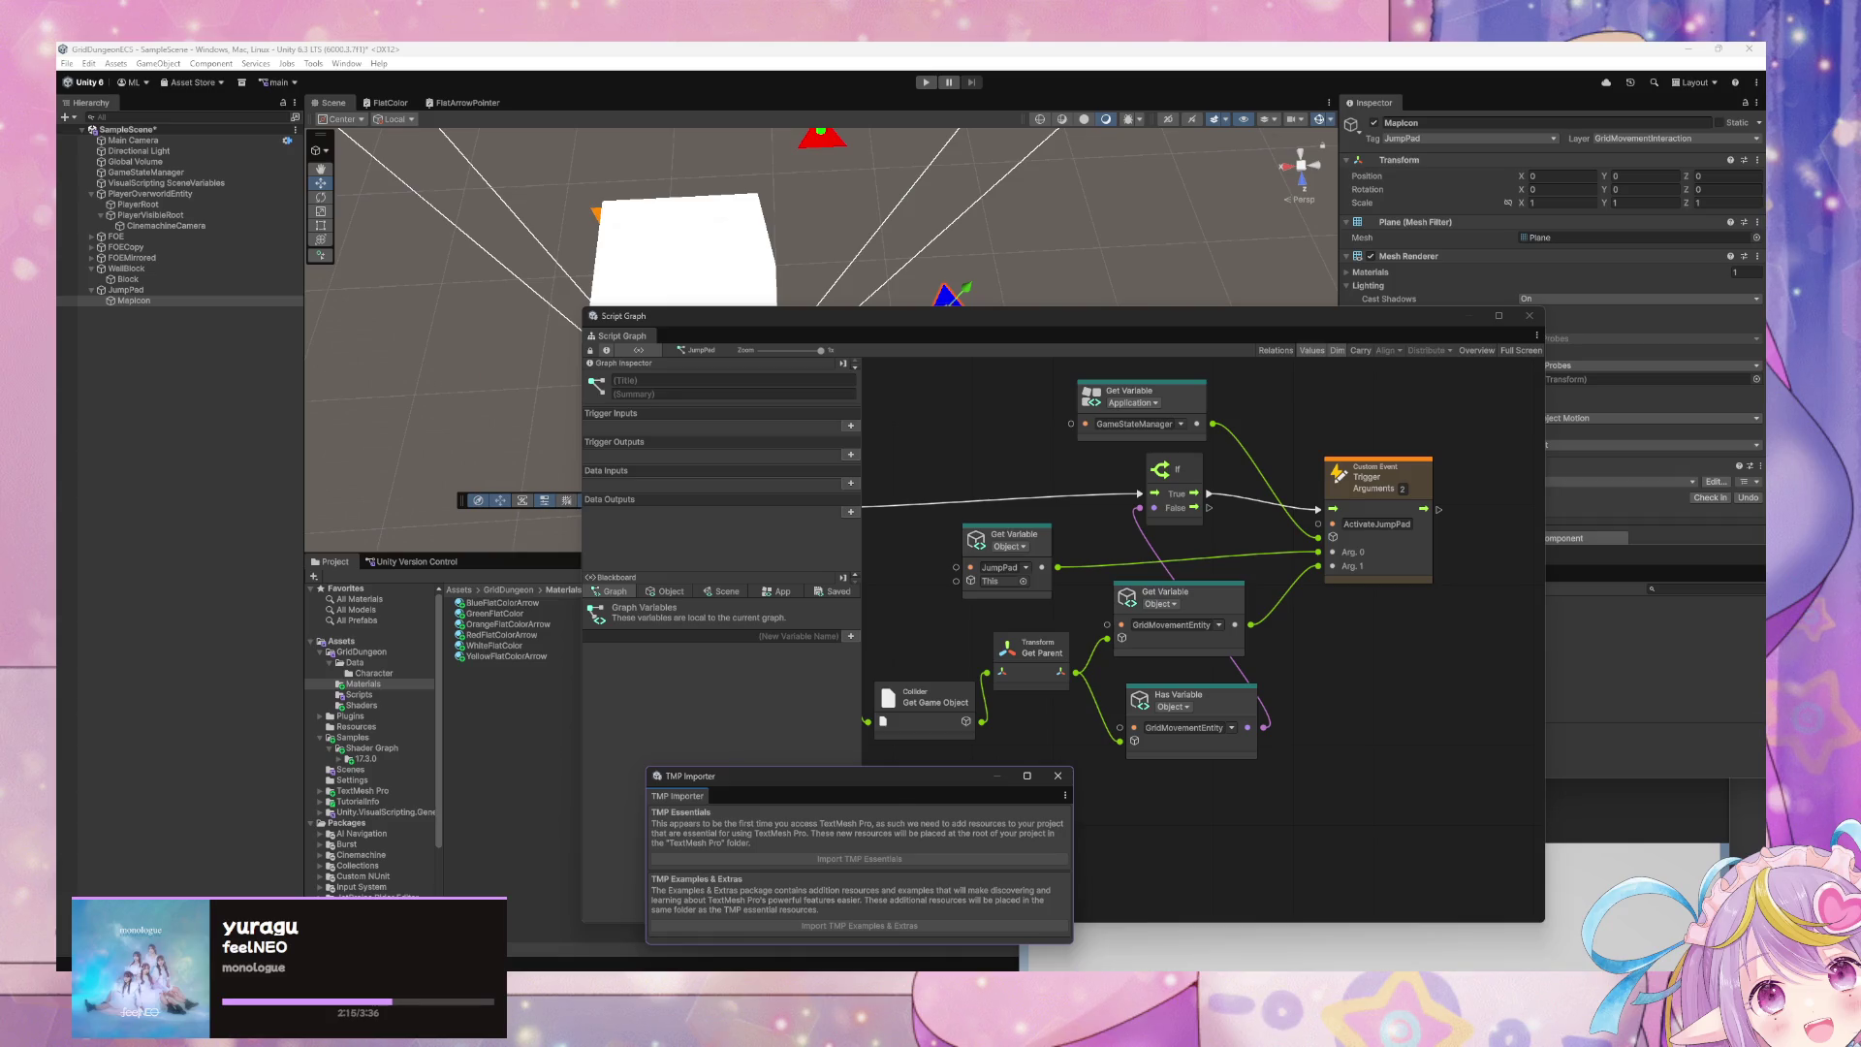
pyautogui.hotkey('alt', 'Tab')
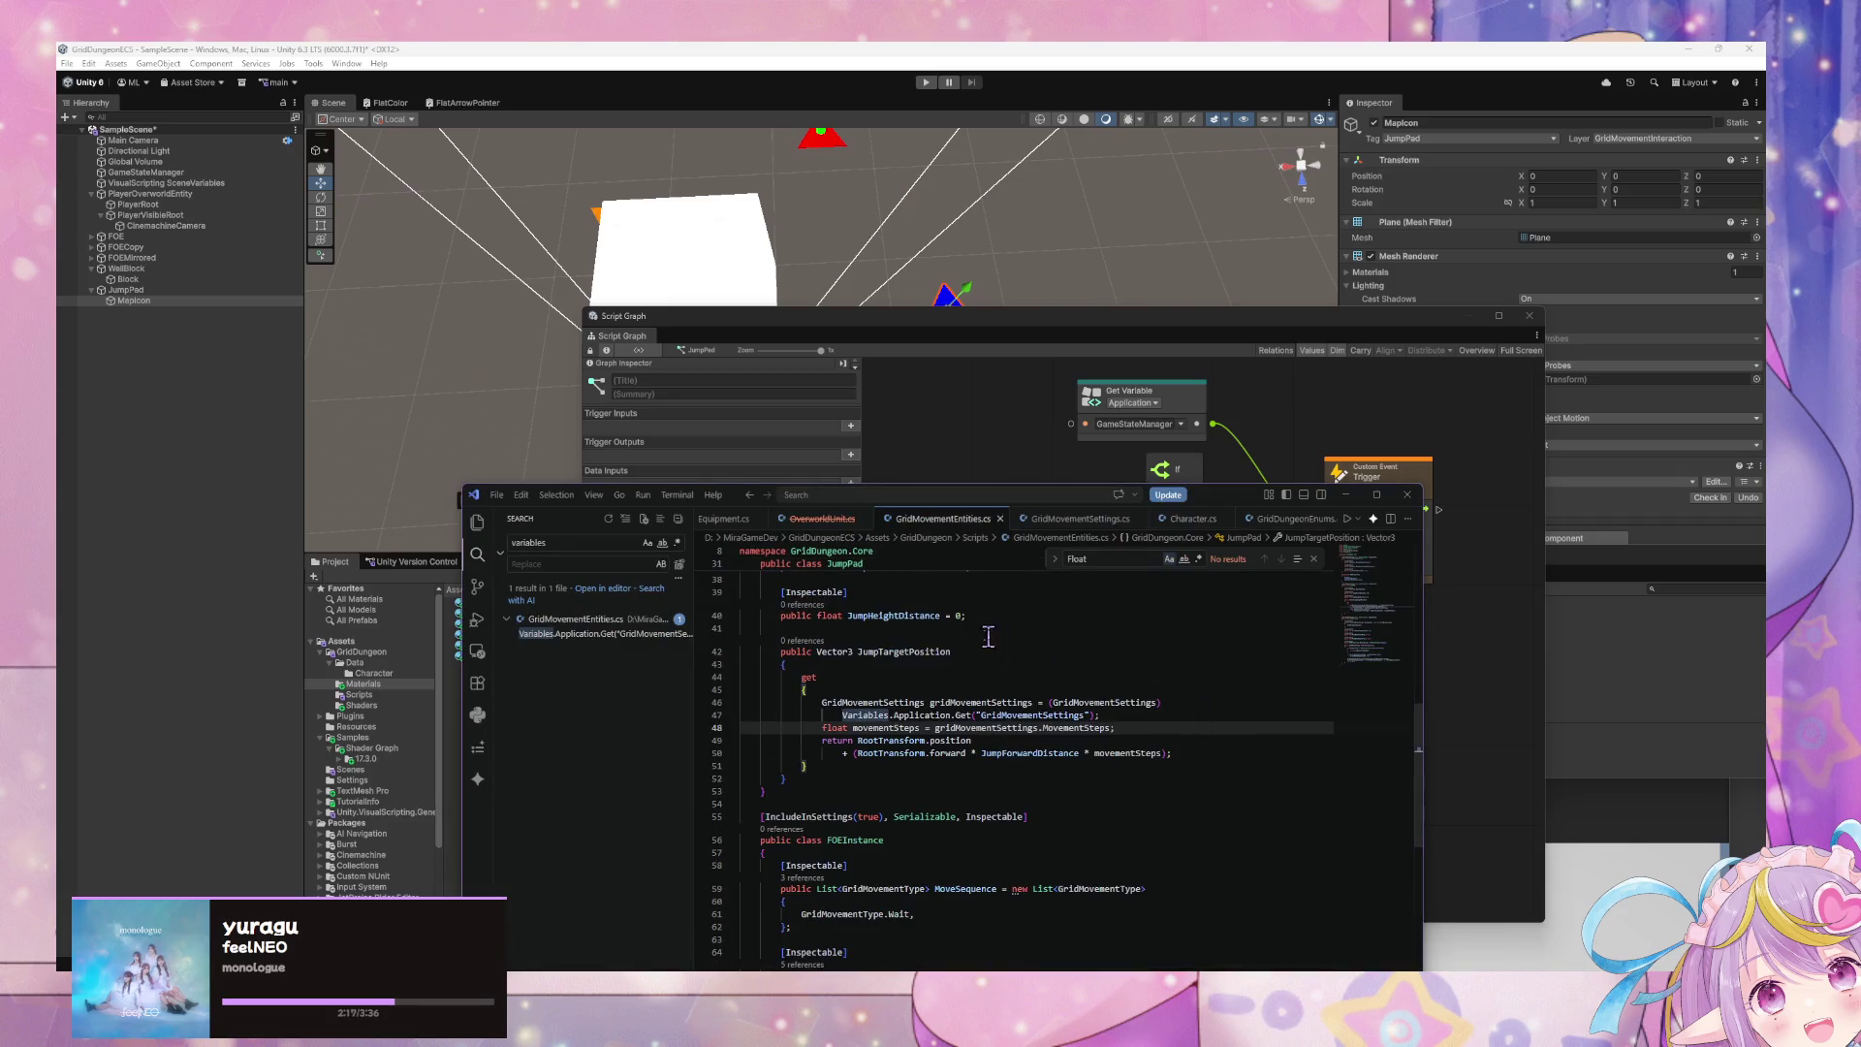
# - Append '* -1' to RootTransform.forward on line 50, save, and return to Unity to recompile
pyautogui.click(967, 753)
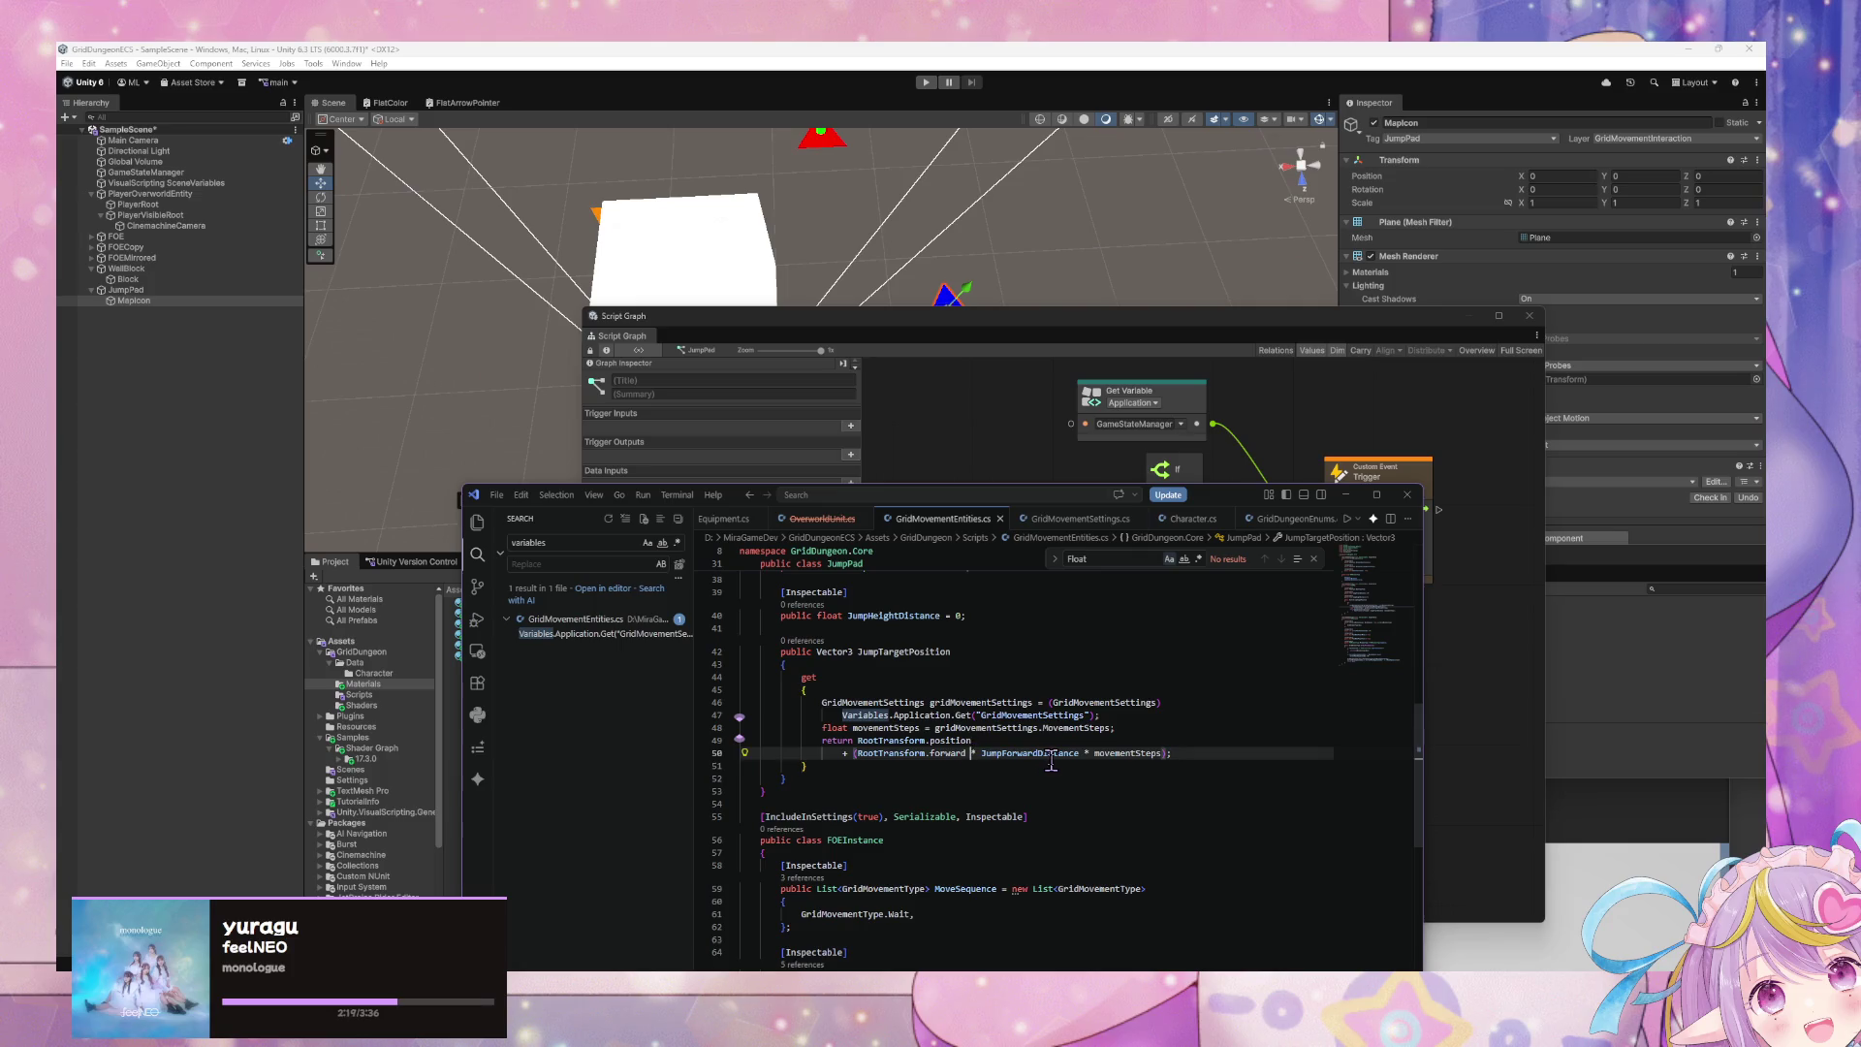
pyautogui.write('* -1')
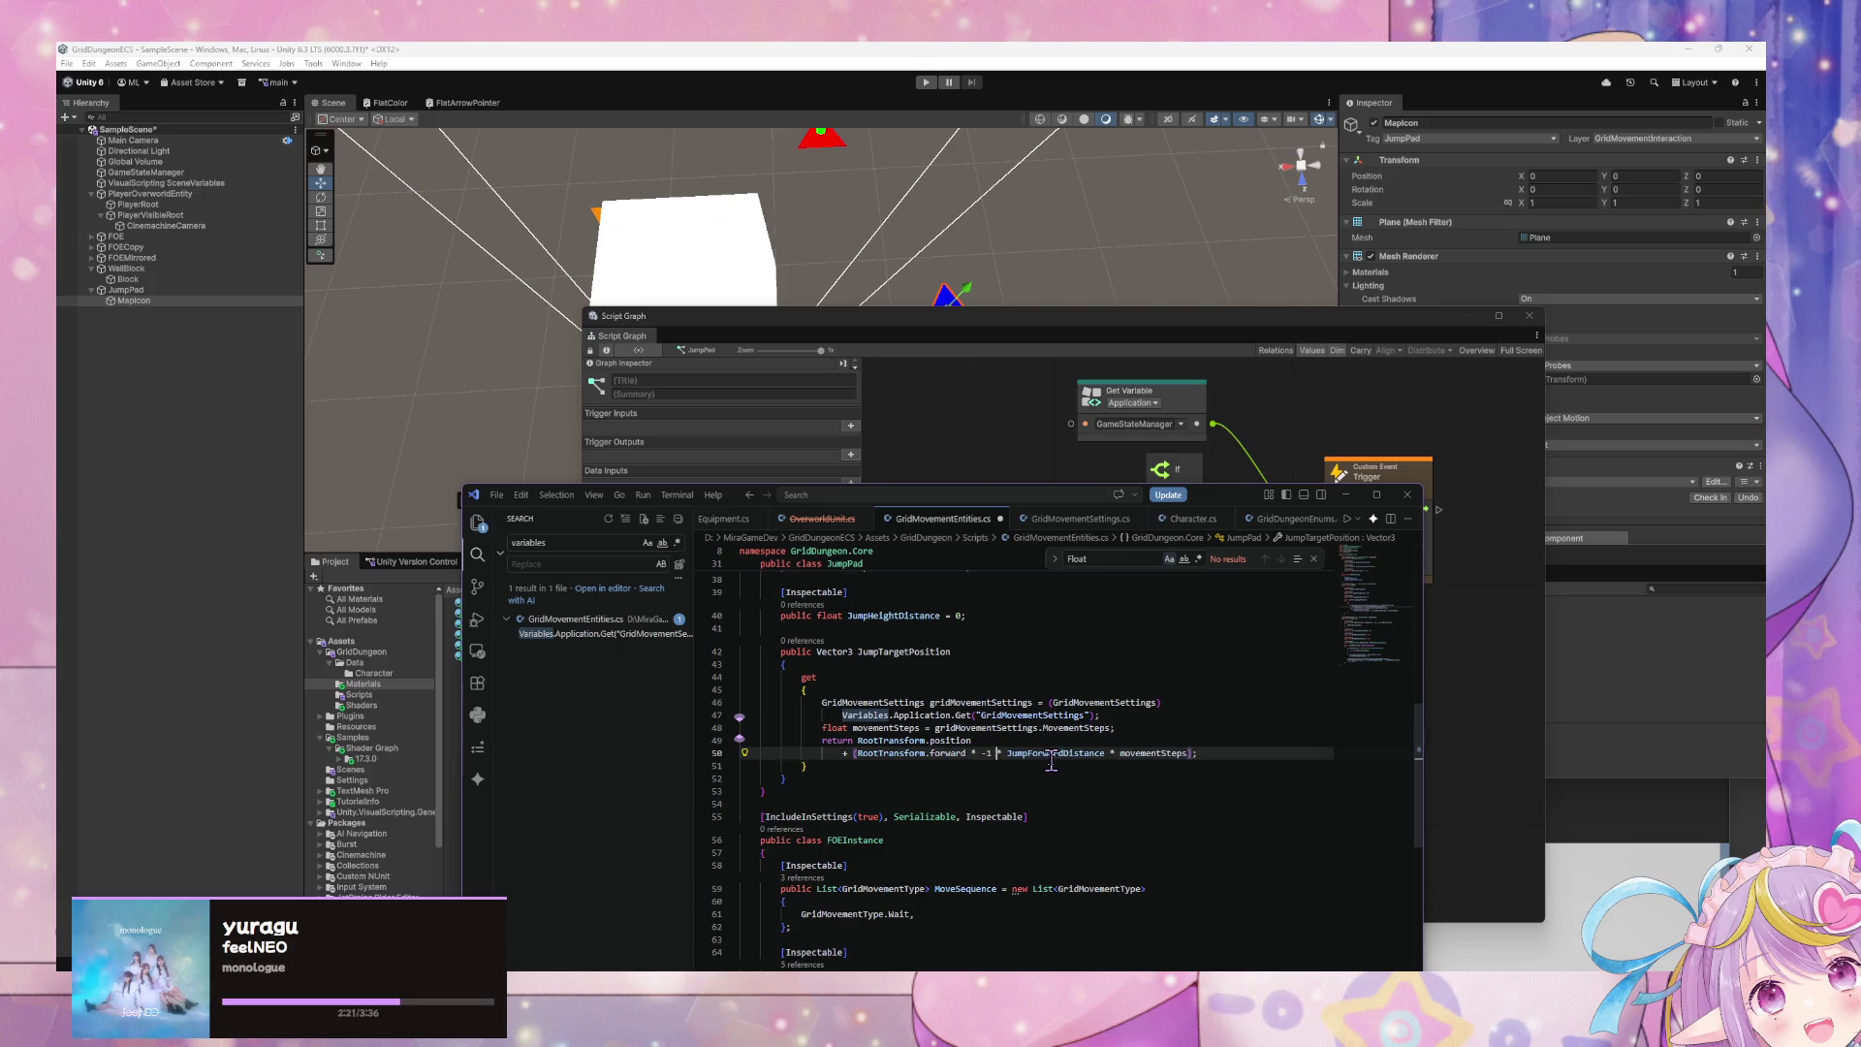
pyautogui.hotkey('ctrl', 's')
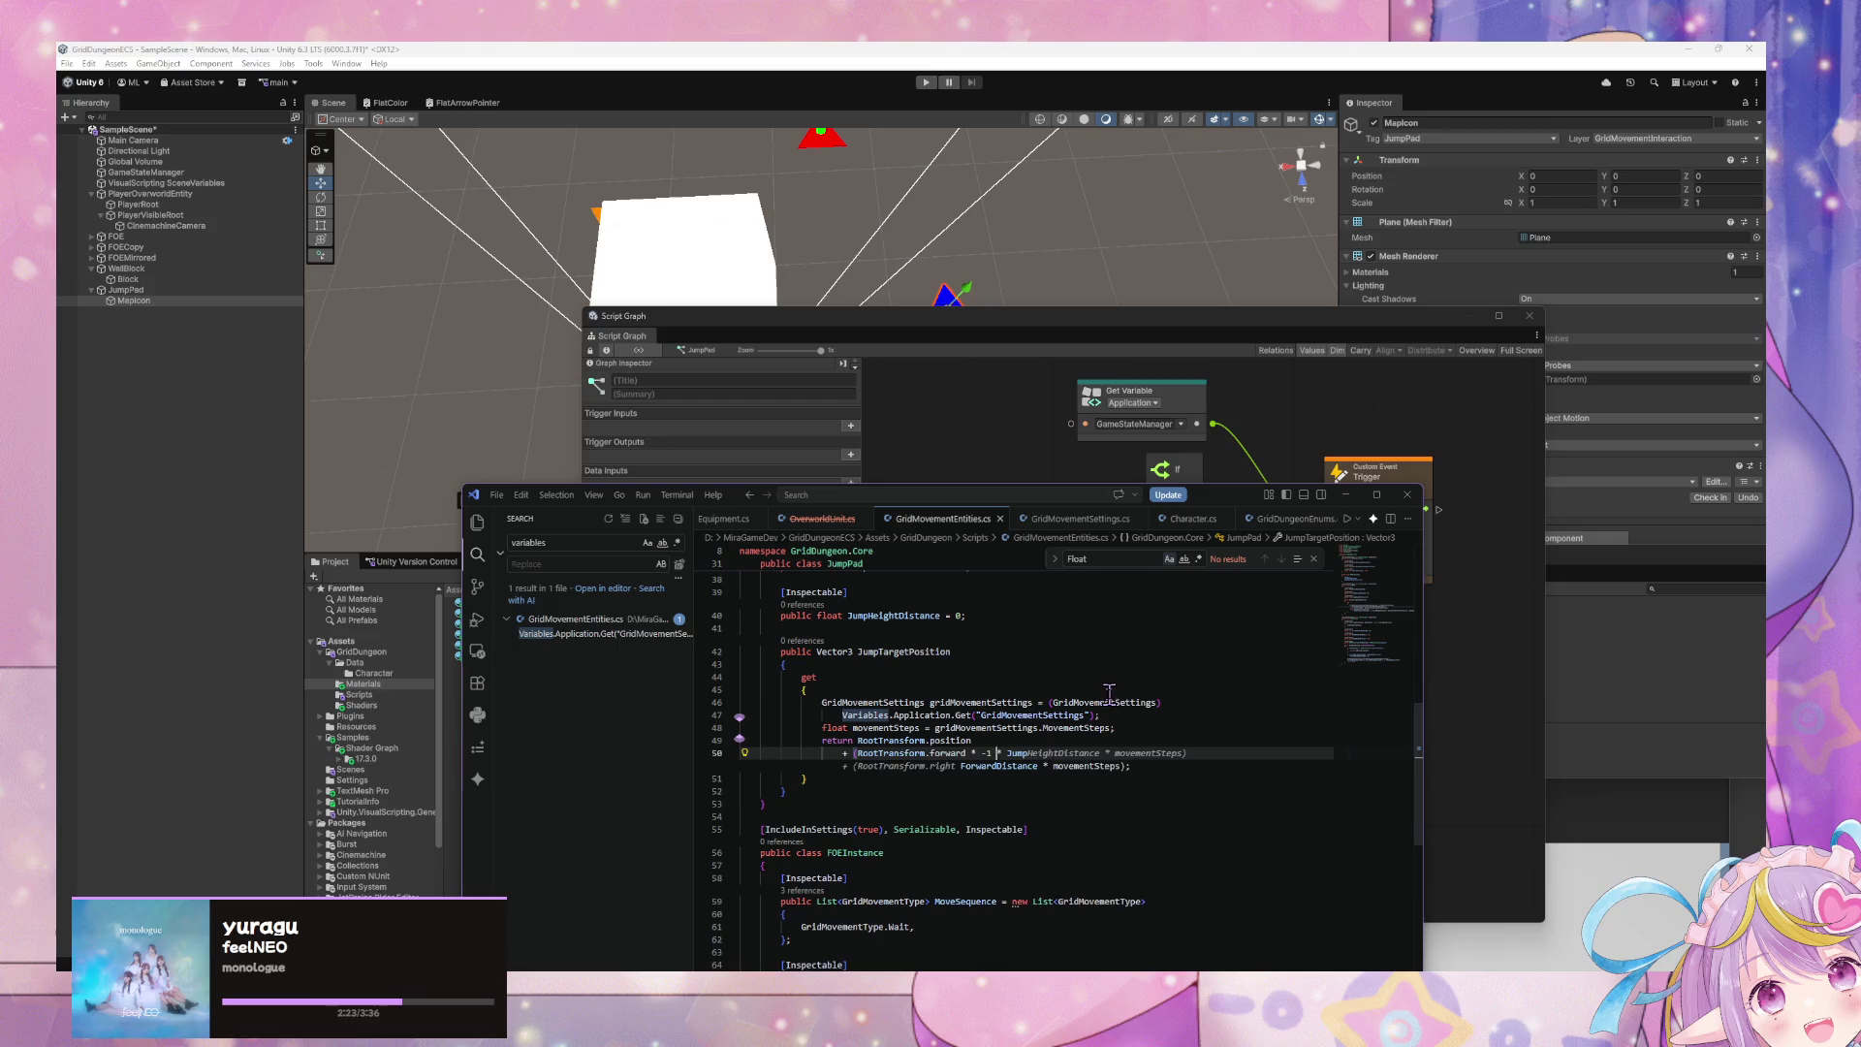
pyautogui.click(1109, 692)
pyautogui.click(766, 223)
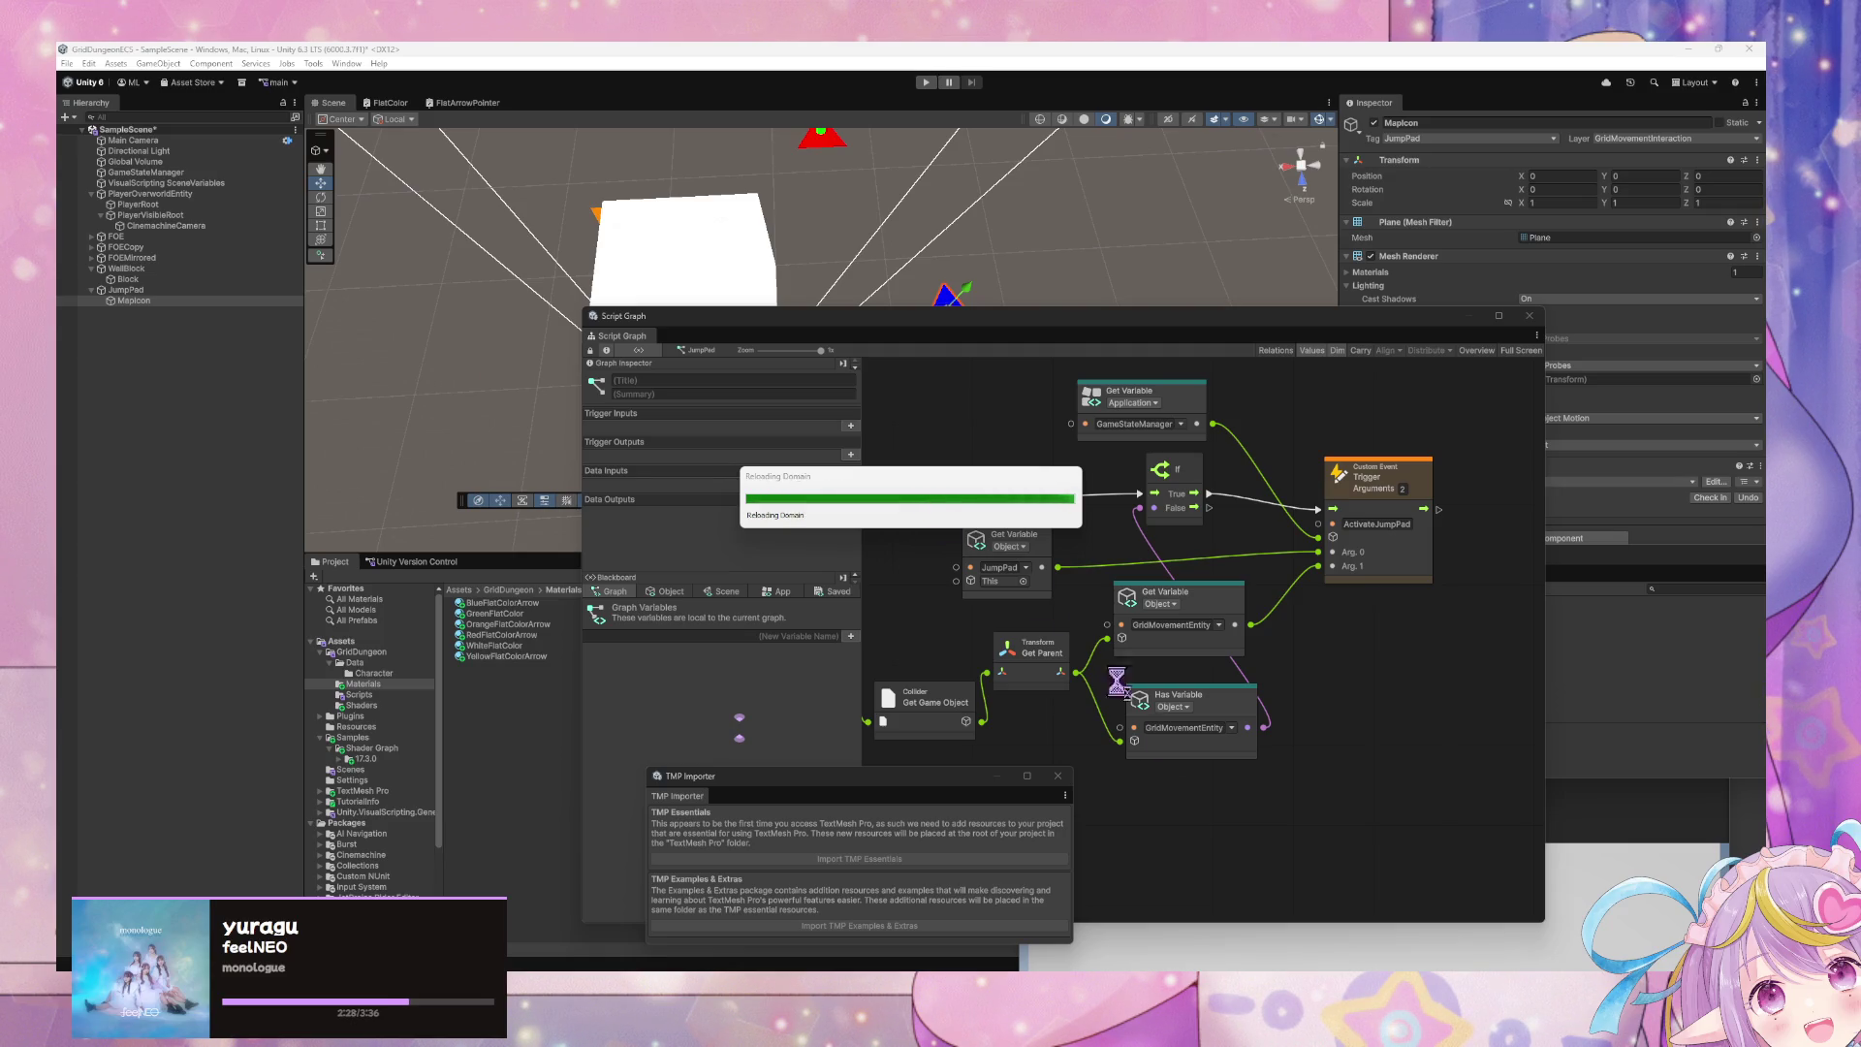
pyautogui.moveTo(1163, 968)
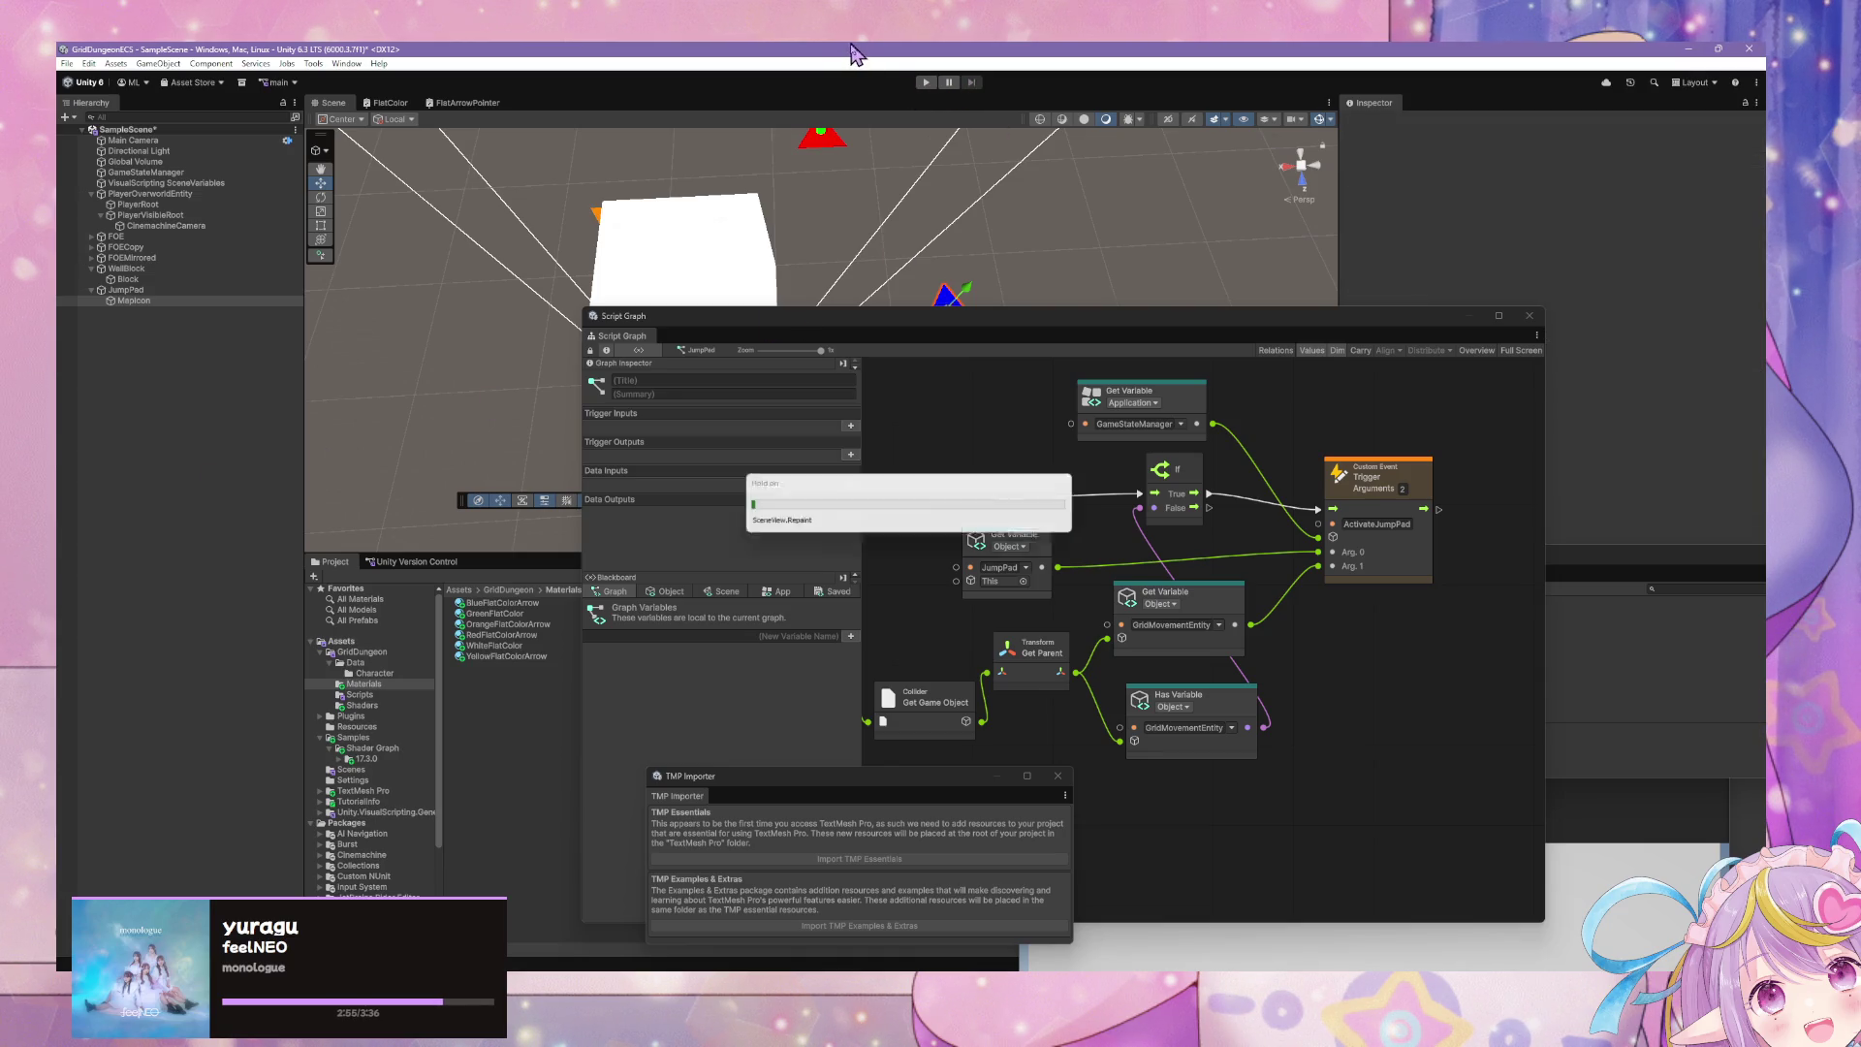
# - Once the domain reload finishes, start Play mode to test the jump pad
pyautogui.click(929, 85)
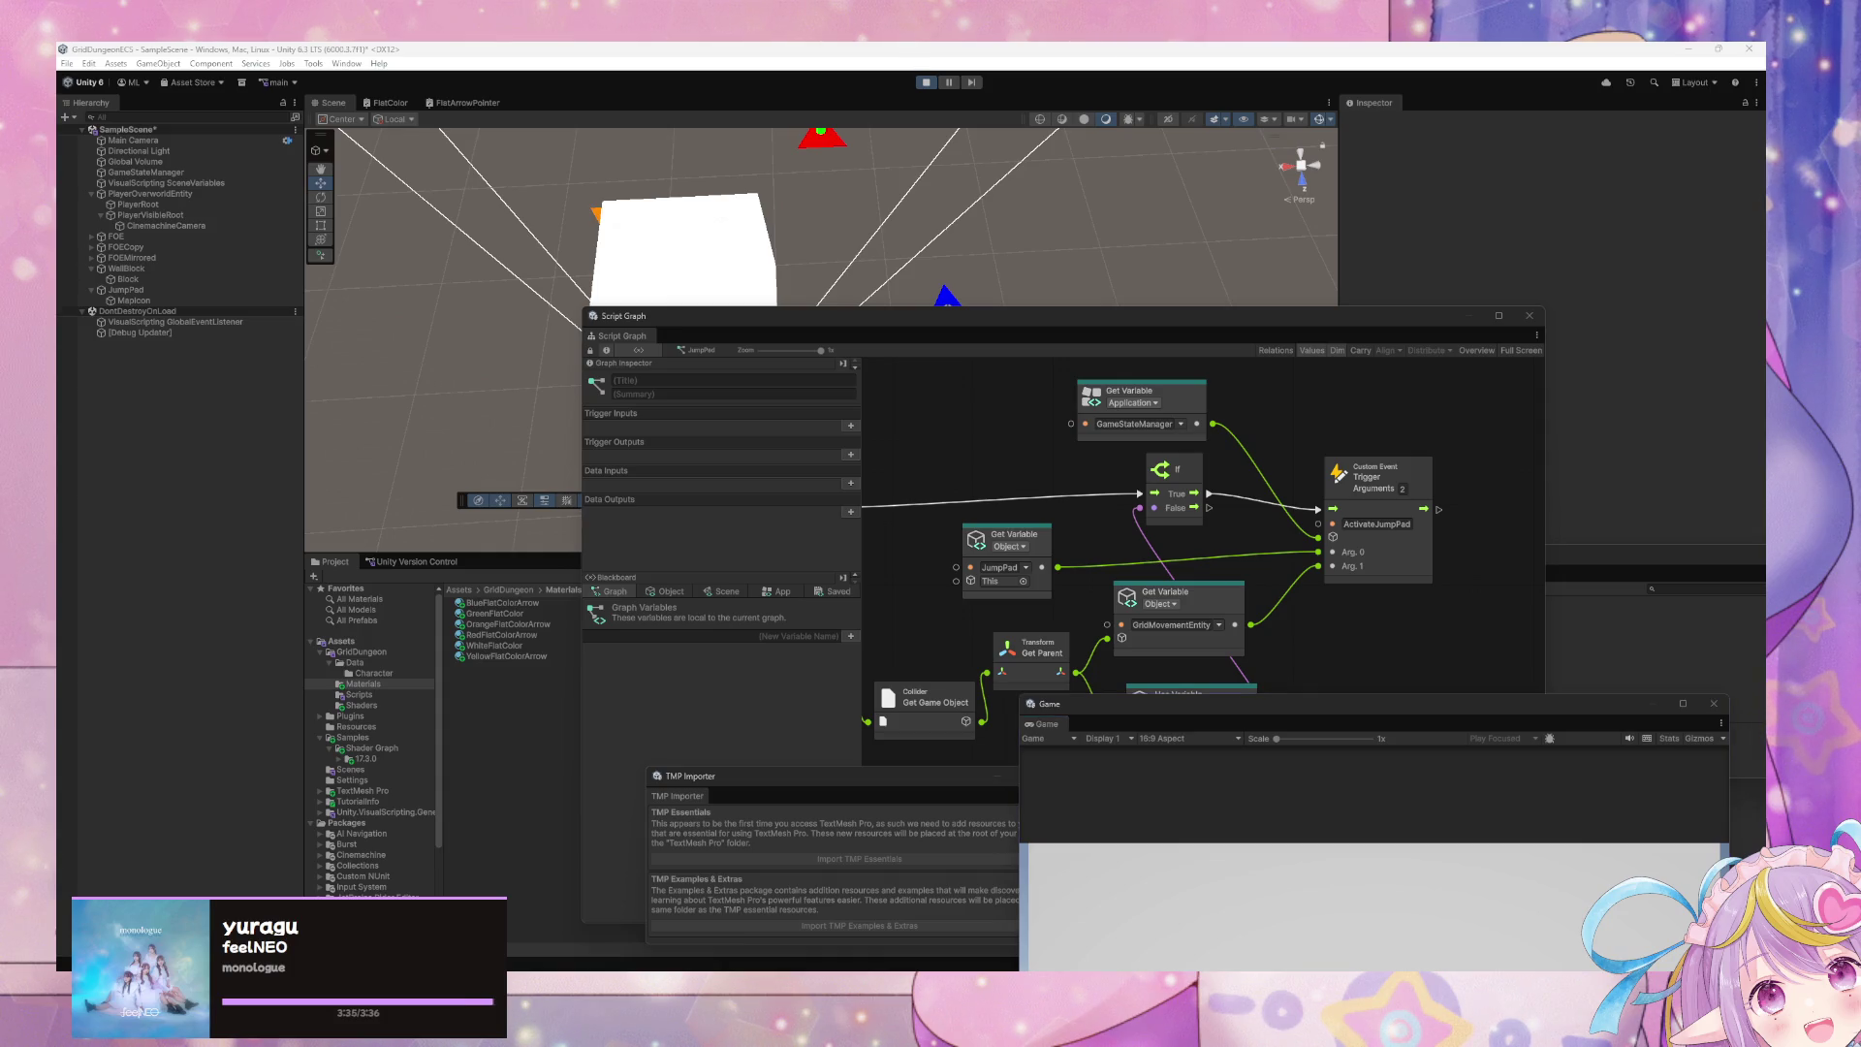
pyautogui.click(501, 398)
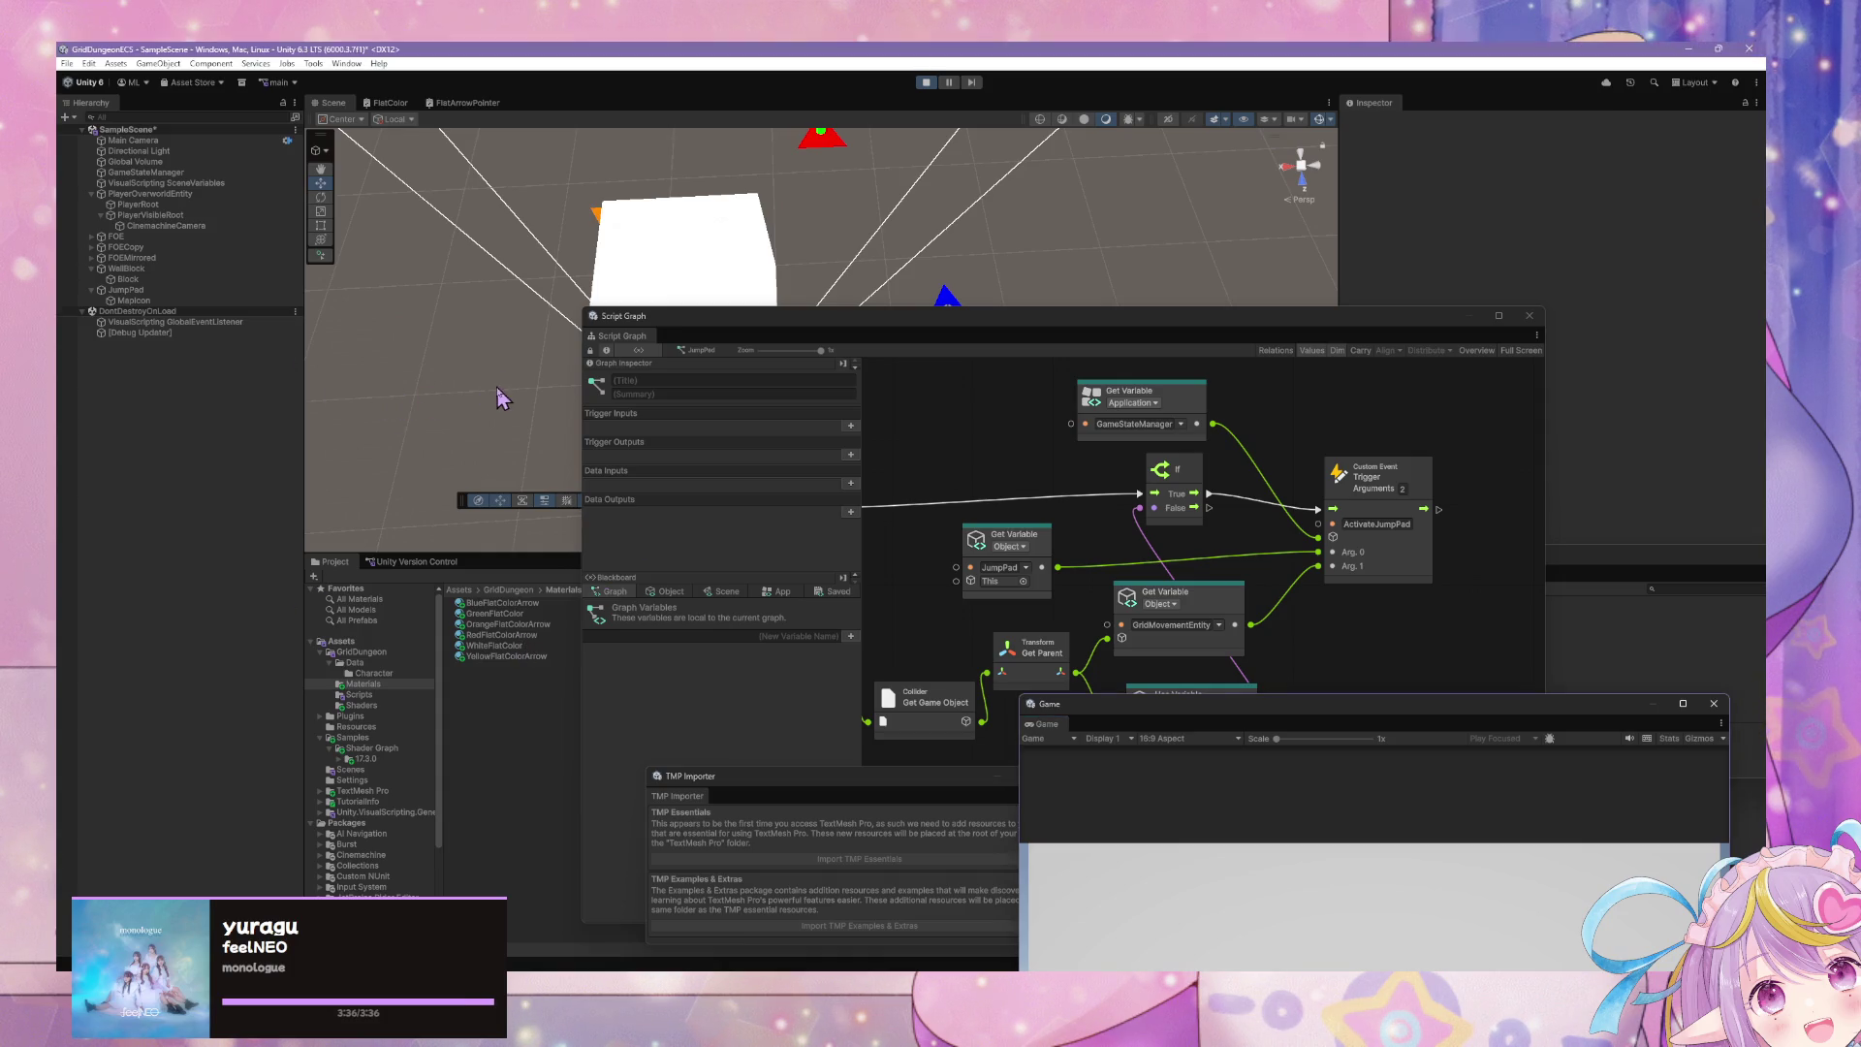
# - Rearrange the Script Graph and Game windows and play-test, moving the player to the red arrow pad
pyautogui.moveTo(1002, 335); pyautogui.dragTo(932, 588)
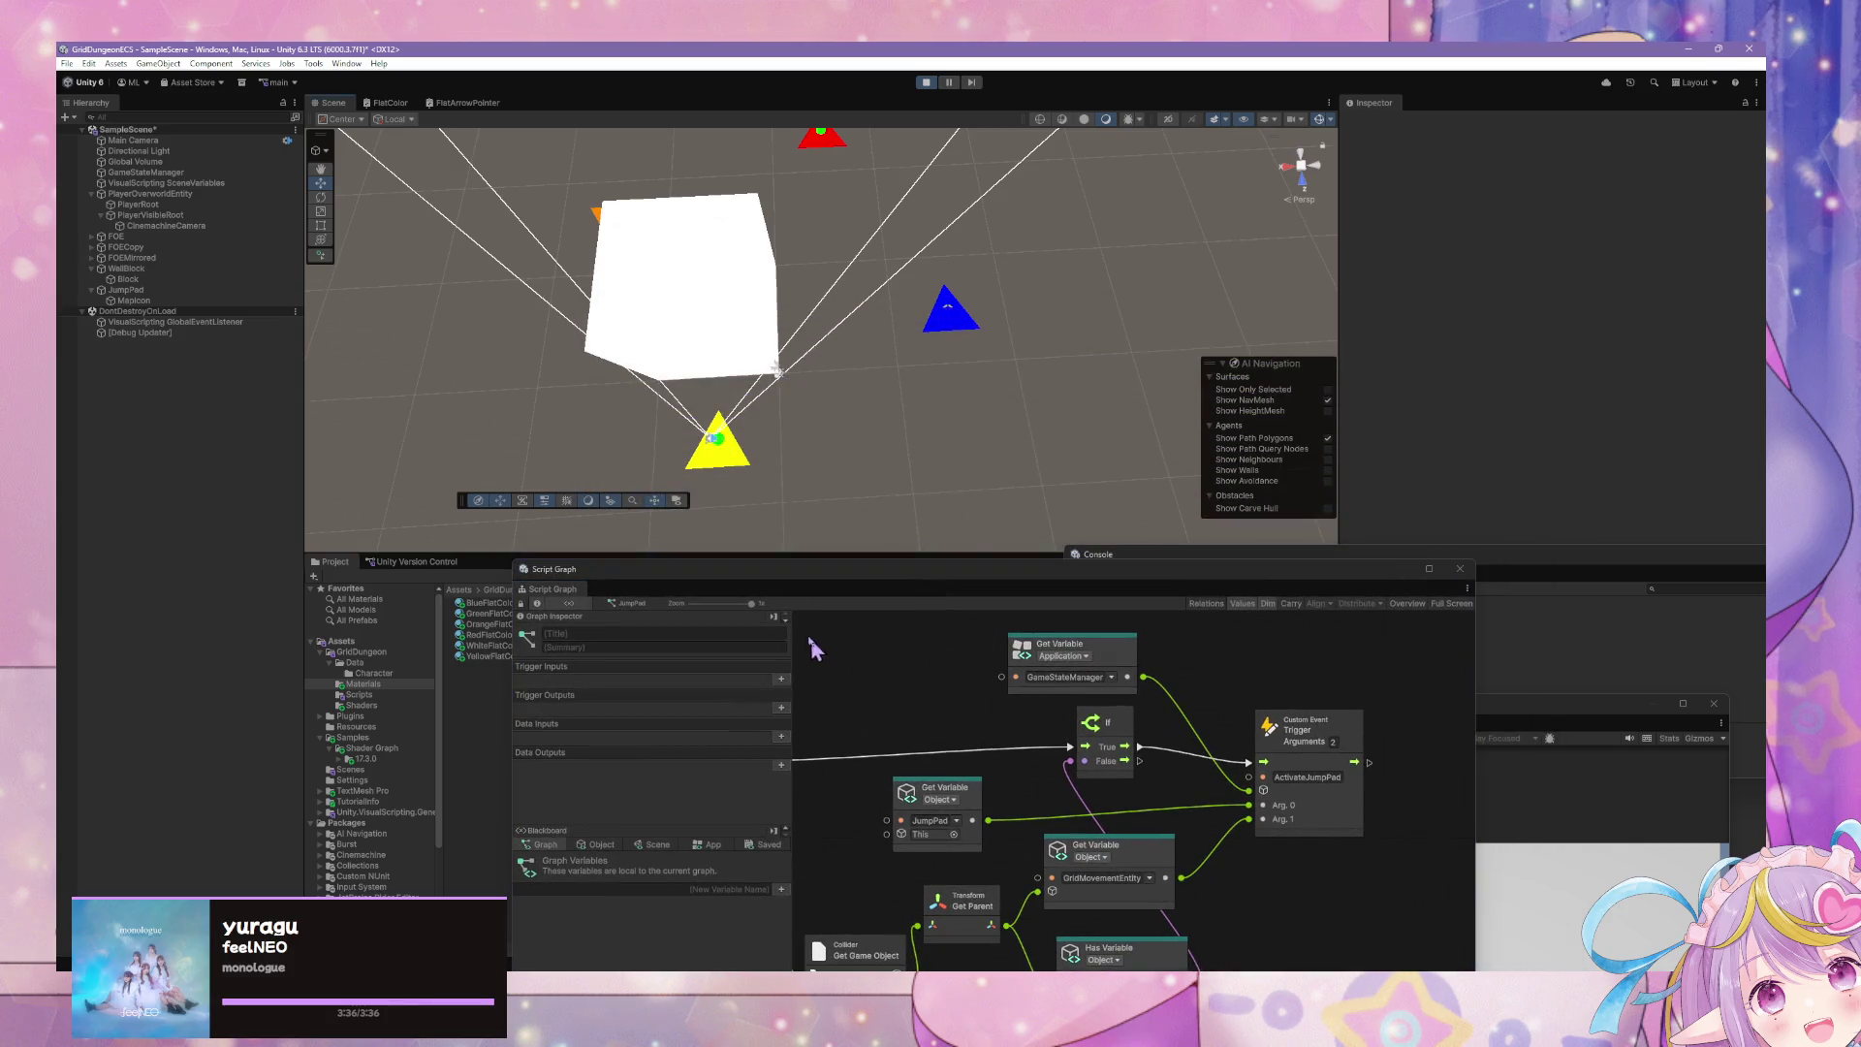
pyautogui.click(1463, 849)
pyautogui.moveTo(1388, 696)
pyautogui.mouseDown()
pyautogui.moveTo(1328, 677)
pyautogui.moveTo(1226, 499)
pyautogui.mouseUp()
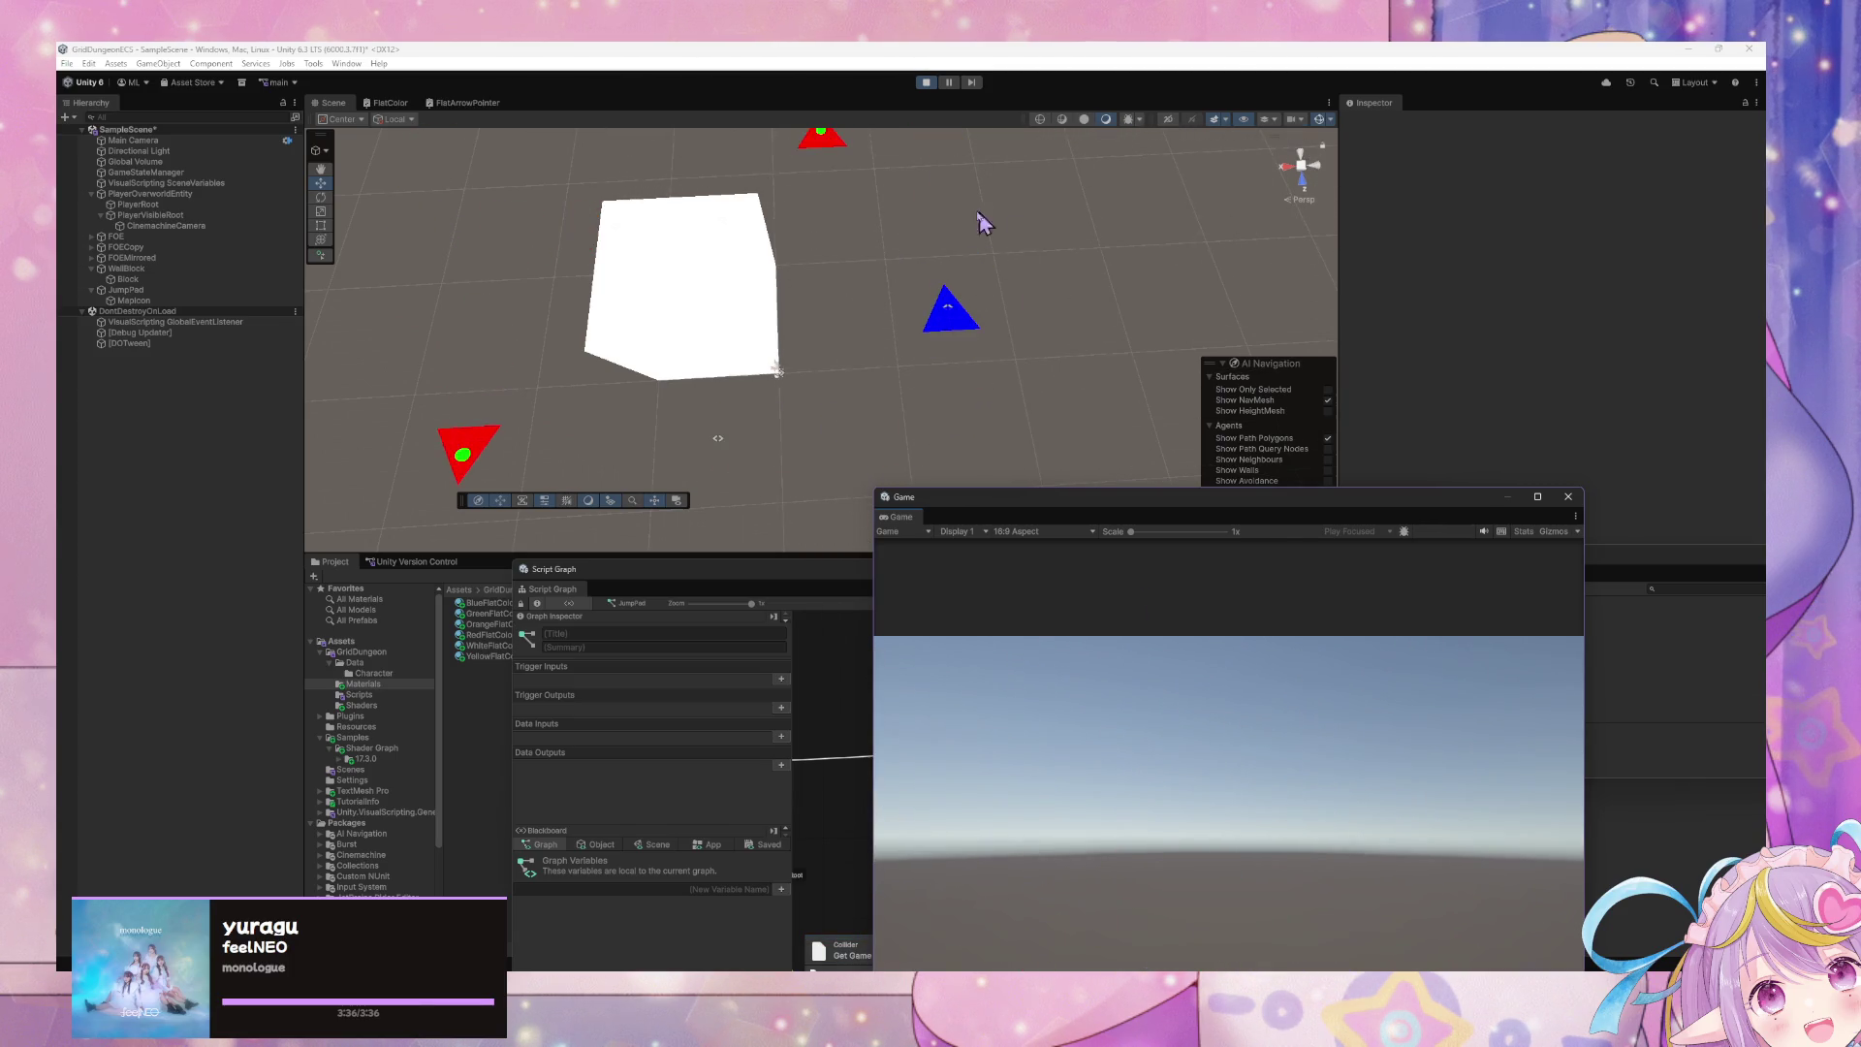
pyautogui.moveTo(985, 225); pyautogui.dragTo(1081, 455)
pyautogui.click(1082, 768)
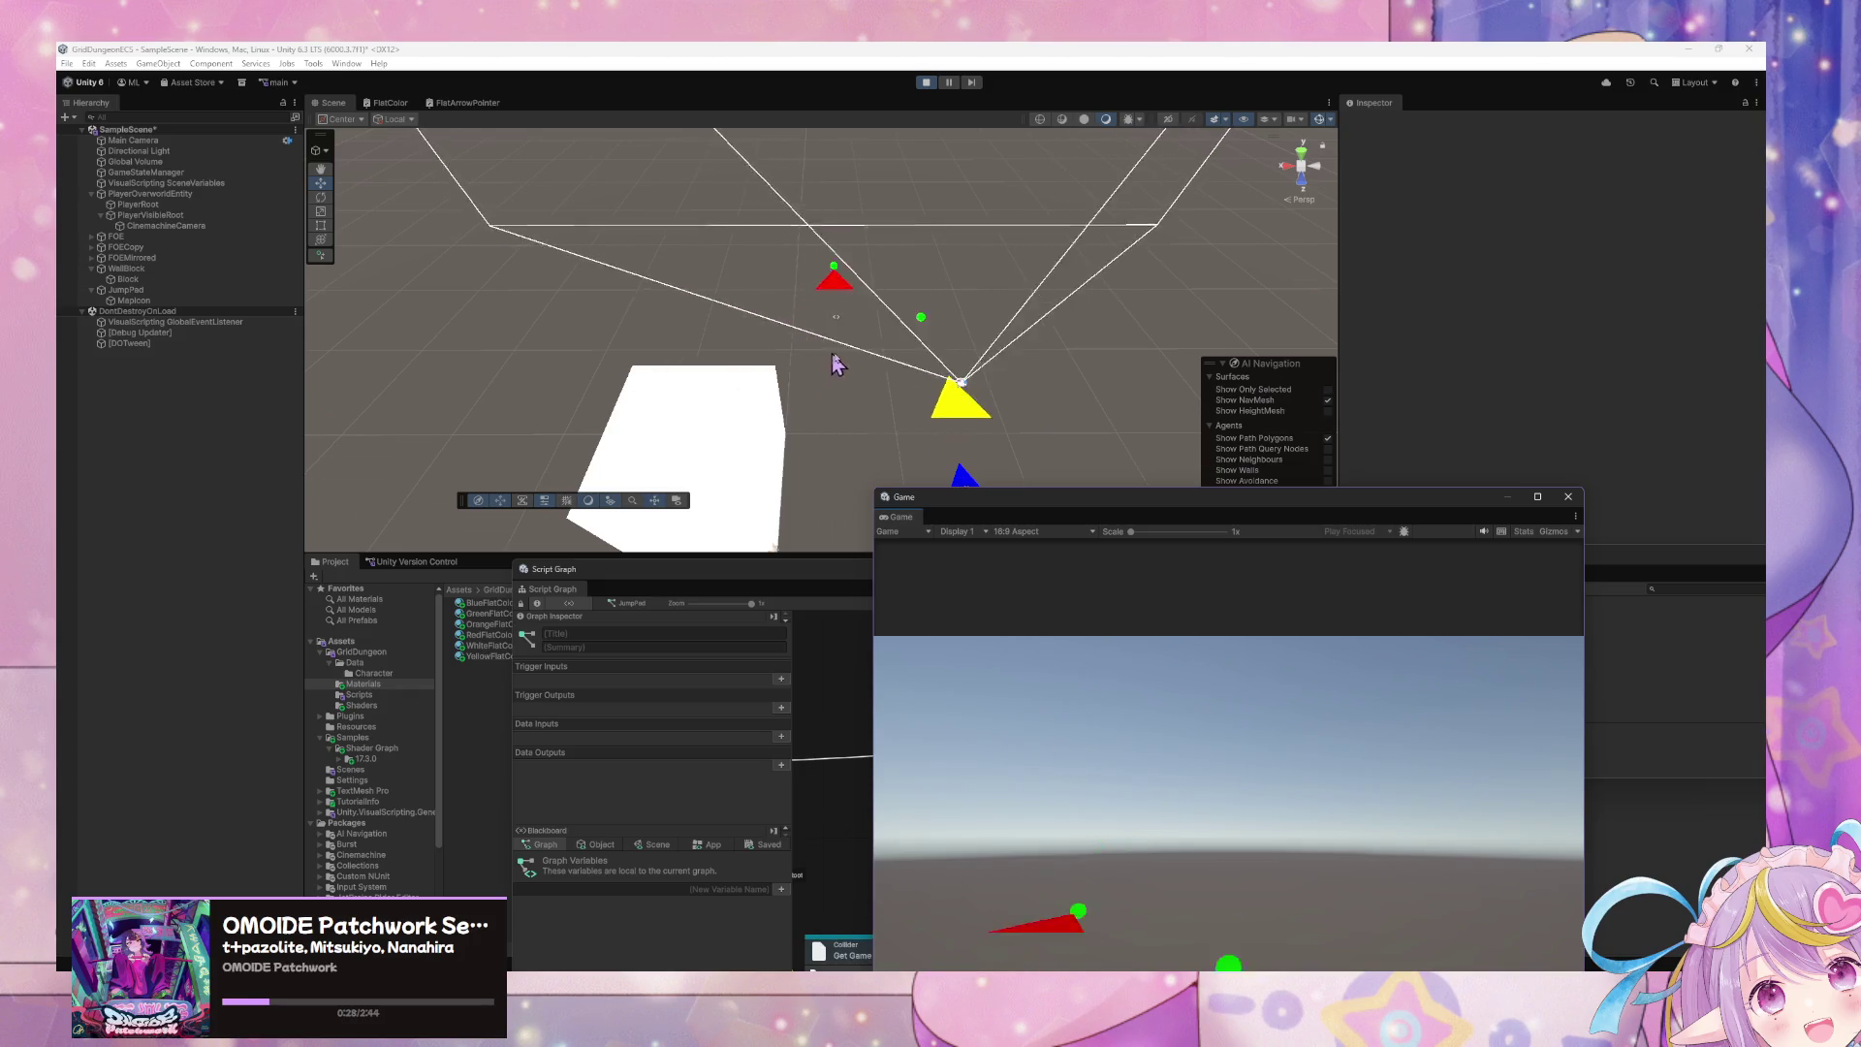
pyautogui.moveTo(998, 369)
pyautogui.mouseDown()
pyautogui.moveTo(1043, 355)
pyautogui.moveTo(885, 303)
pyautogui.moveTo(581, 291)
pyautogui.mouseUp()
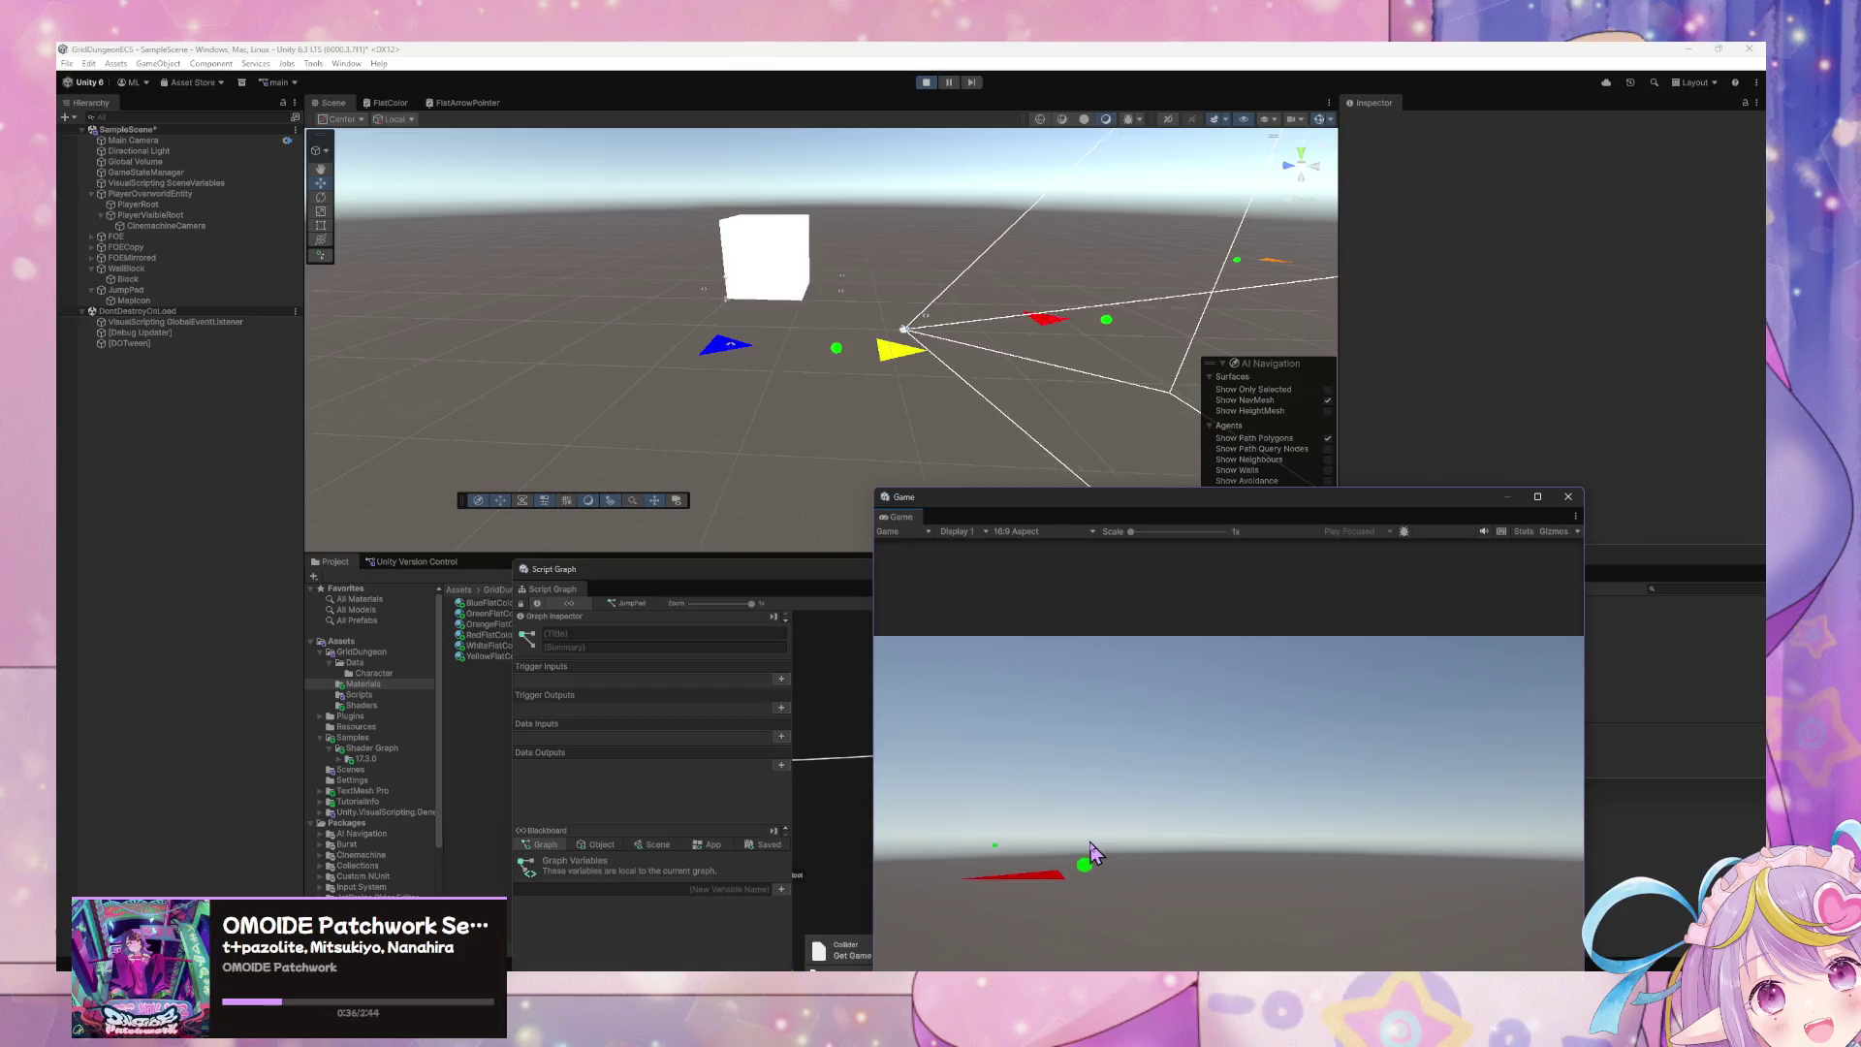
pyautogui.moveTo(827, 577); pyautogui.dragTo(584, 255)
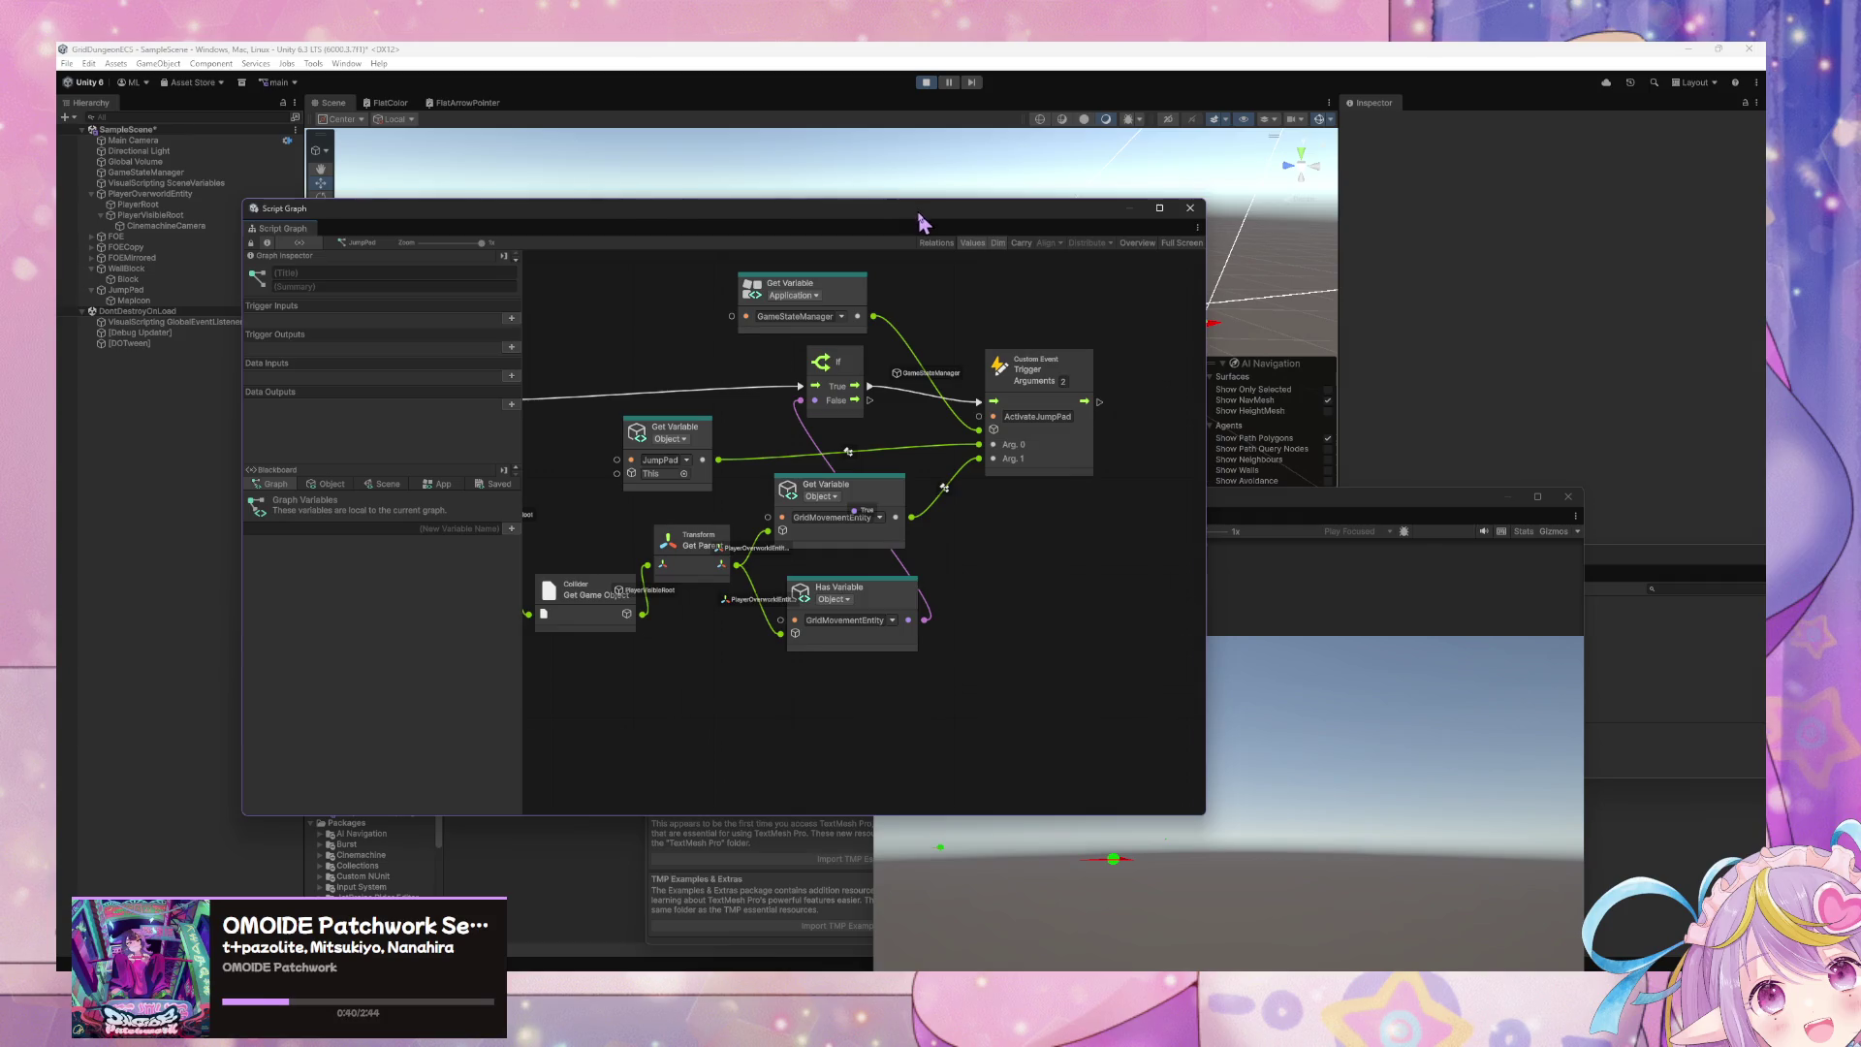
# - Reposition the Script Graph window and select GameStateManager to show its state graph
pyautogui.moveTo(920, 216)
pyautogui.mouseDown()
pyautogui.moveTo(567, 586)
pyautogui.moveTo(609, 651)
pyautogui.mouseUp()
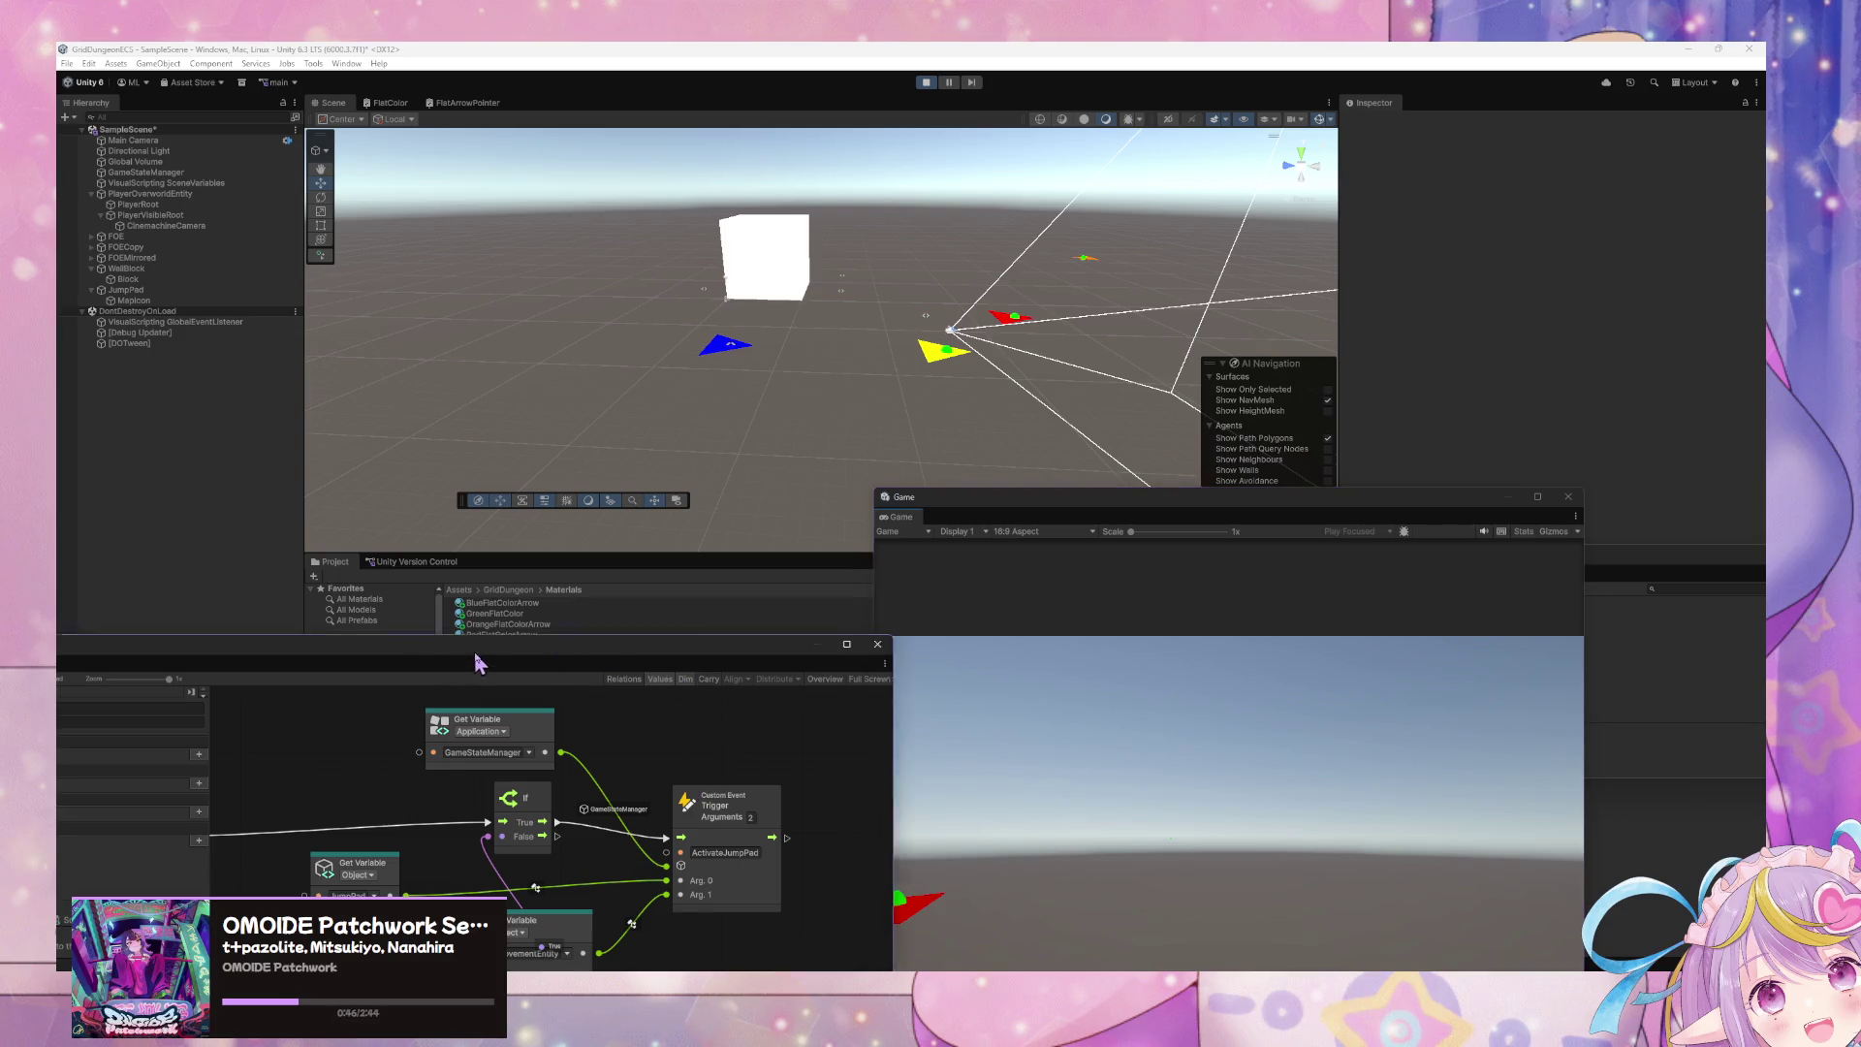
pyautogui.moveTo(475, 647); pyautogui.dragTo(902, 323)
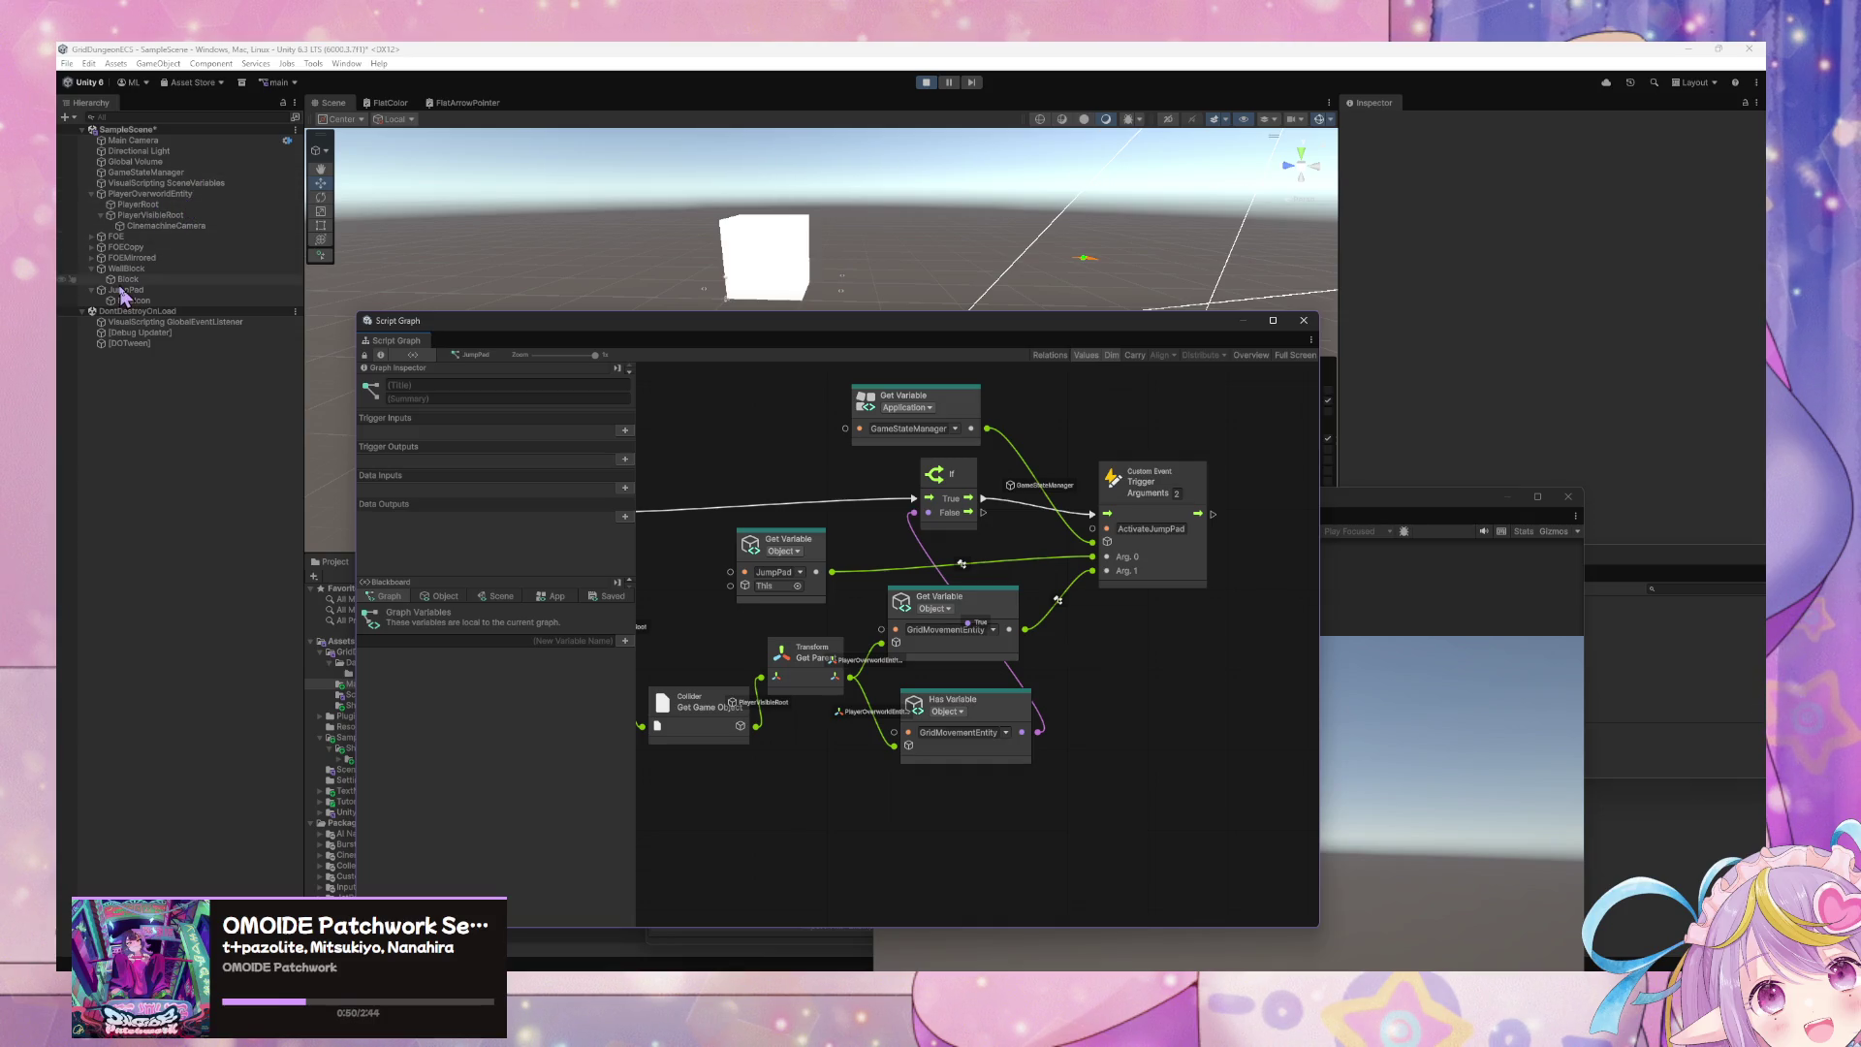
pyautogui.click(167, 163)
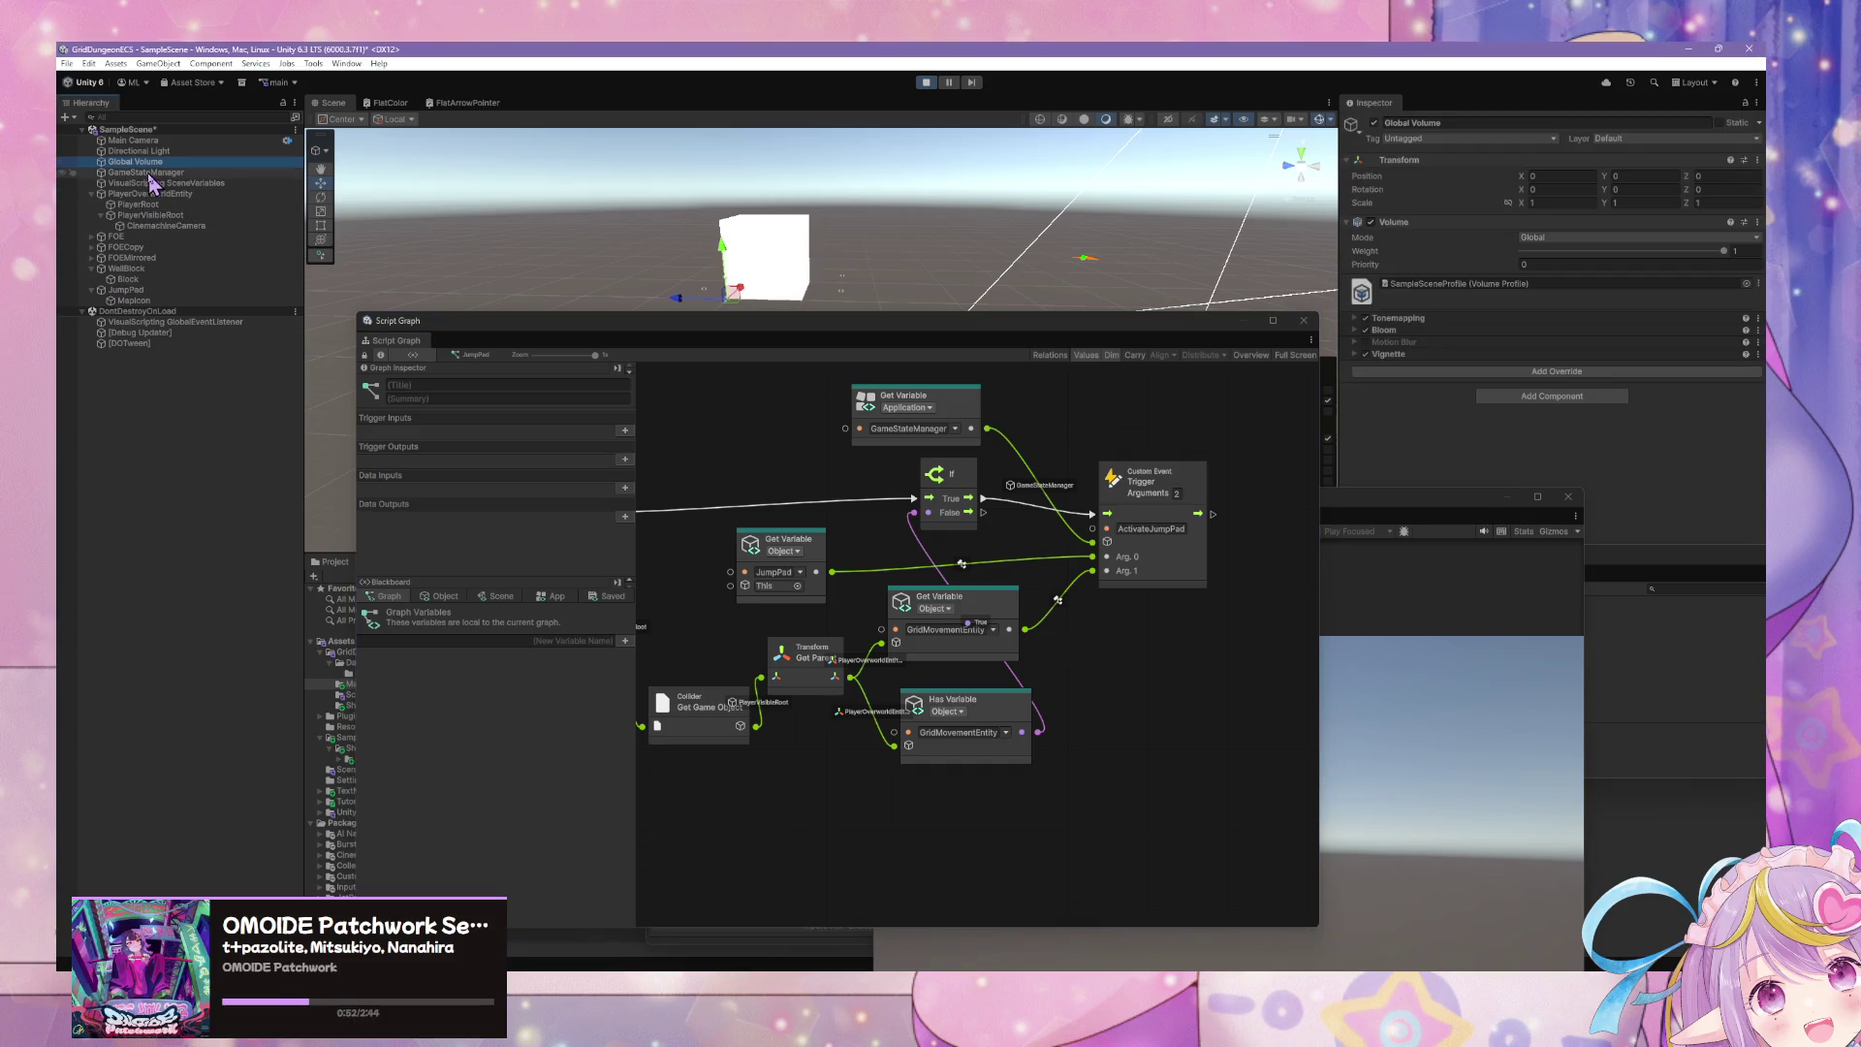
pyautogui.click(184, 173)
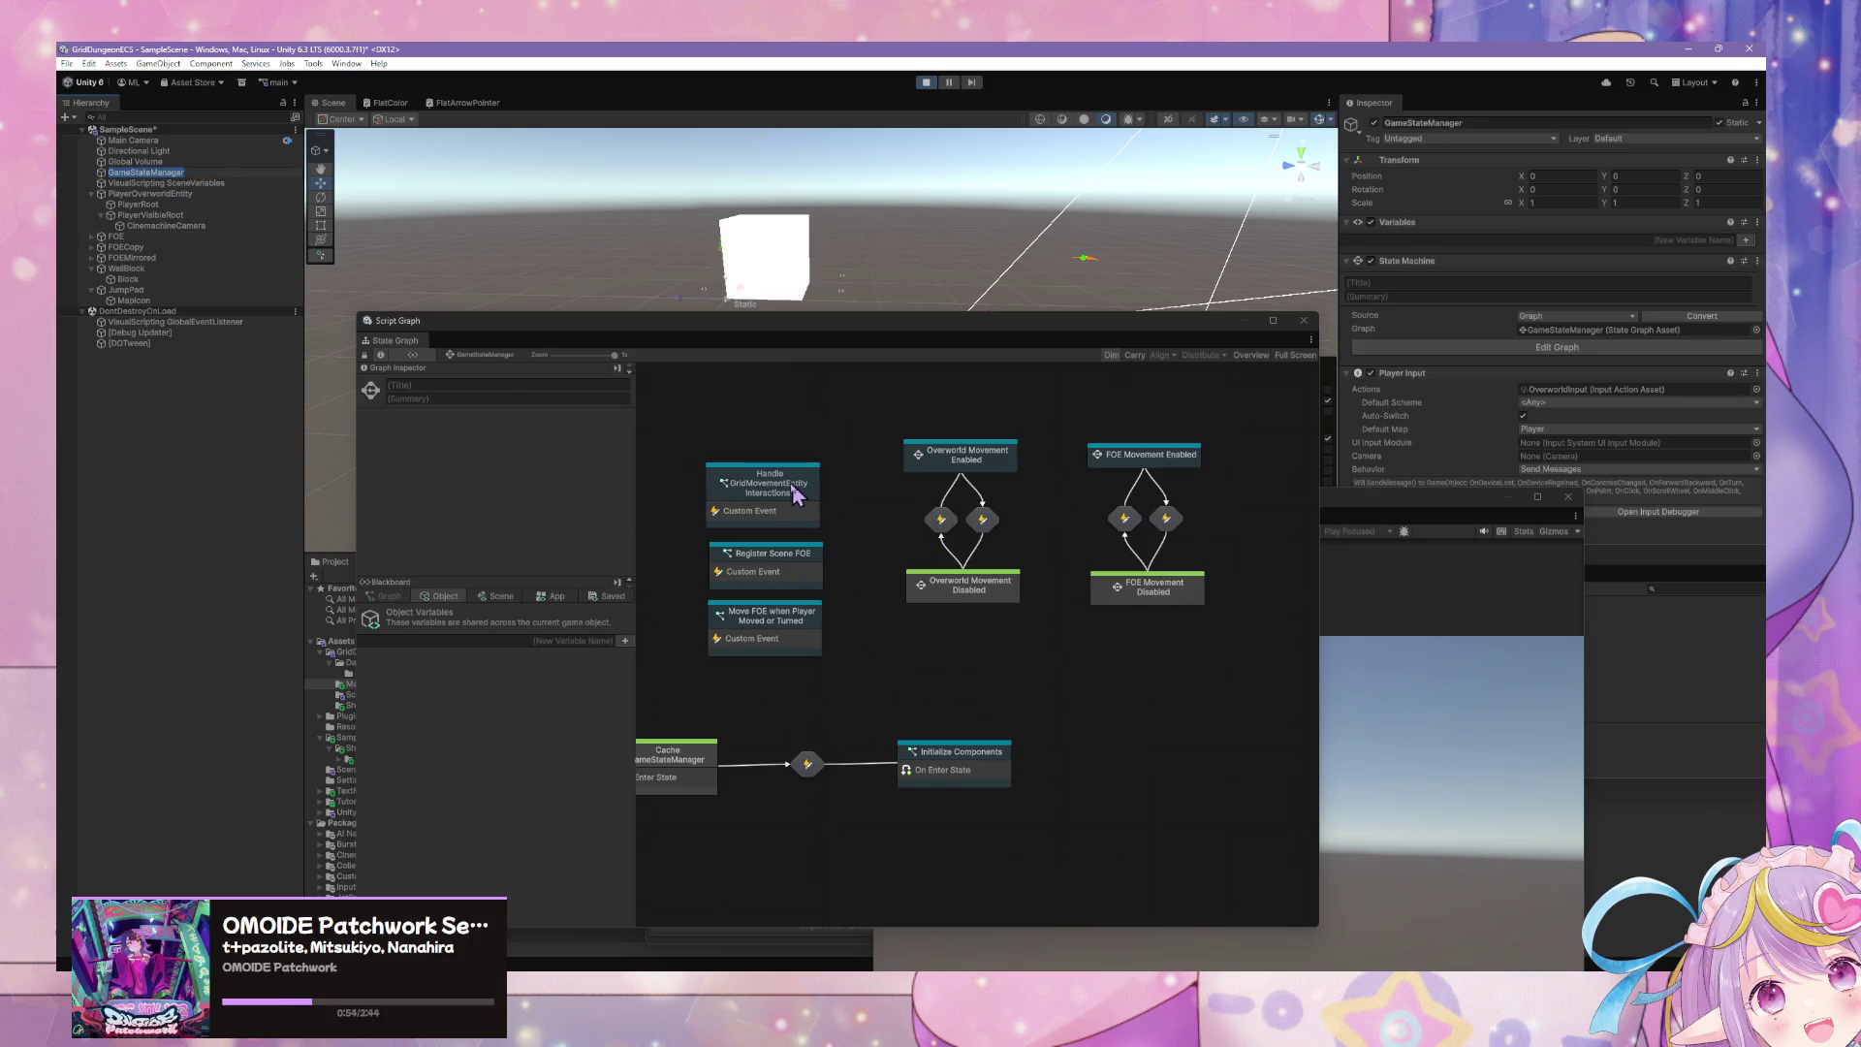
# - Open the Handle GridMovementEntity Interactions subgraph, inspect the DO Jump node, then move the graph lower left
pyautogui.click(790, 489)
pyautogui.doubleClick(783, 495)
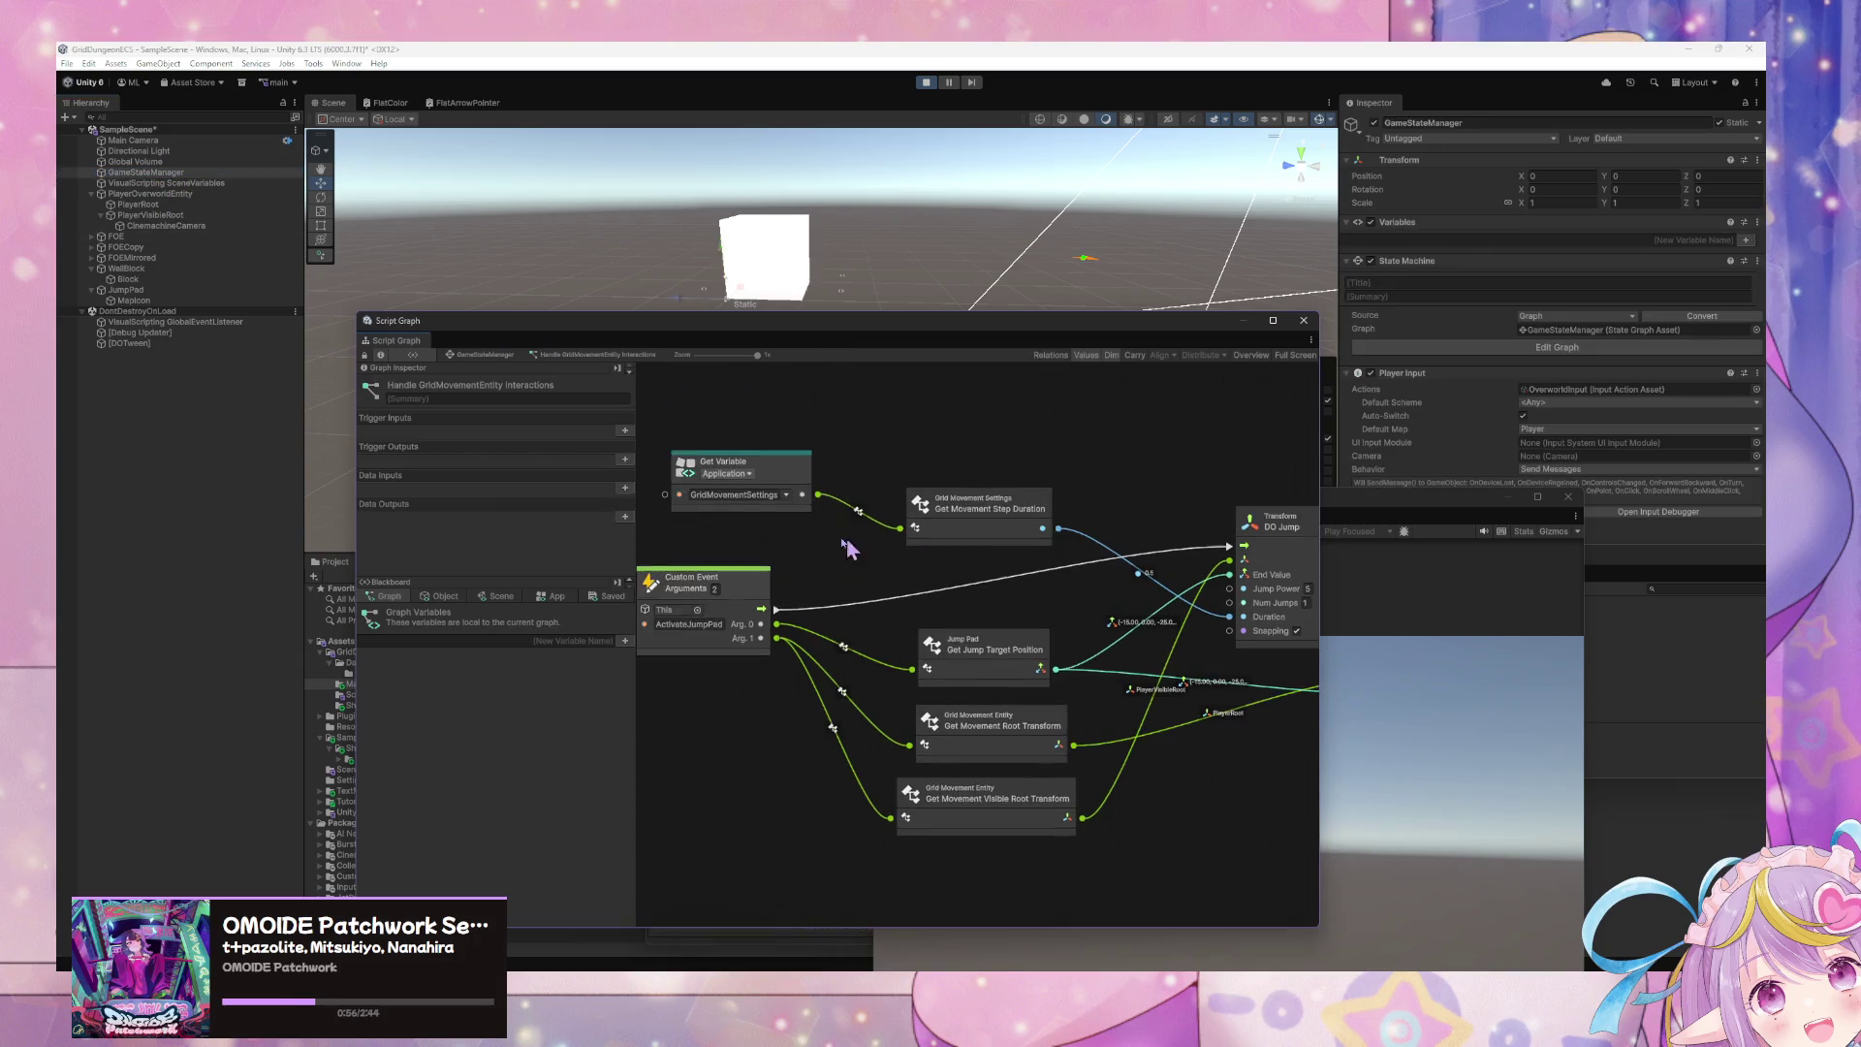
pyautogui.moveTo(729, 548)
pyautogui.mouseDown()
pyautogui.moveTo(790, 532)
pyautogui.moveTo(928, 568)
pyautogui.moveTo(840, 523)
pyautogui.mouseUp()
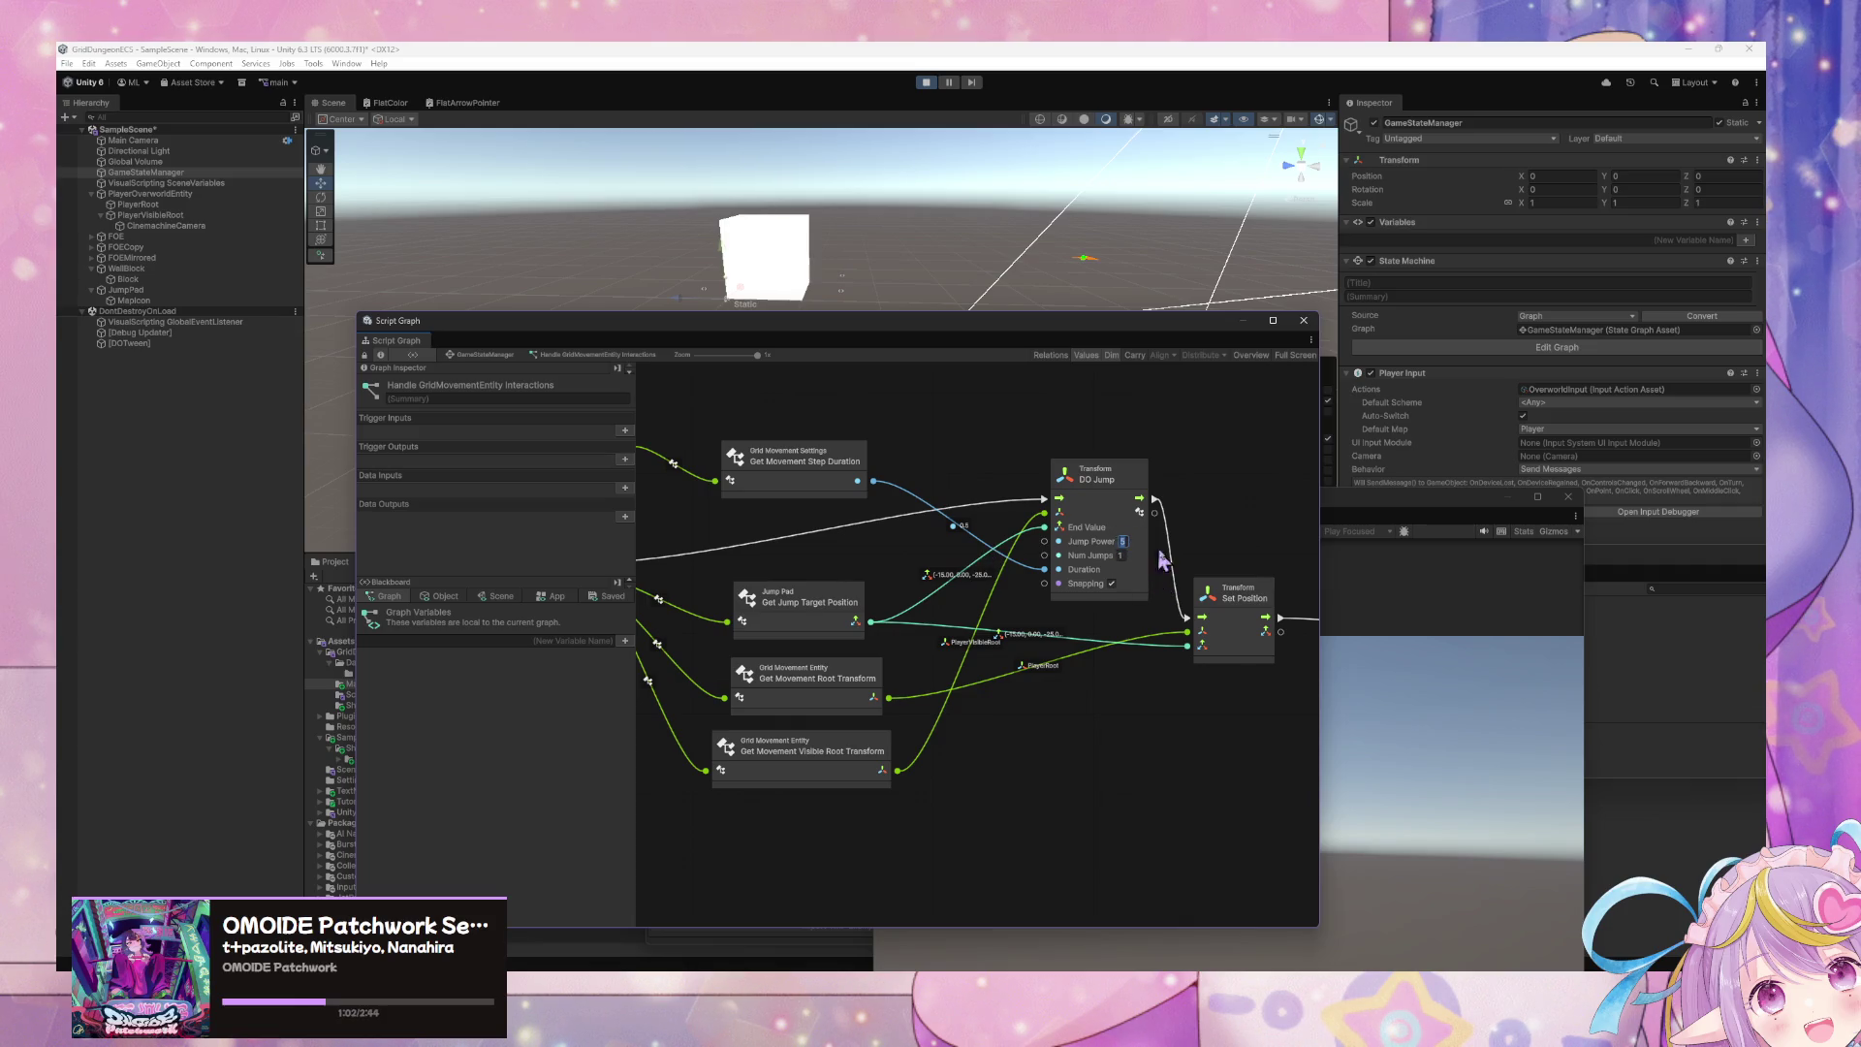
pyautogui.click(1113, 587)
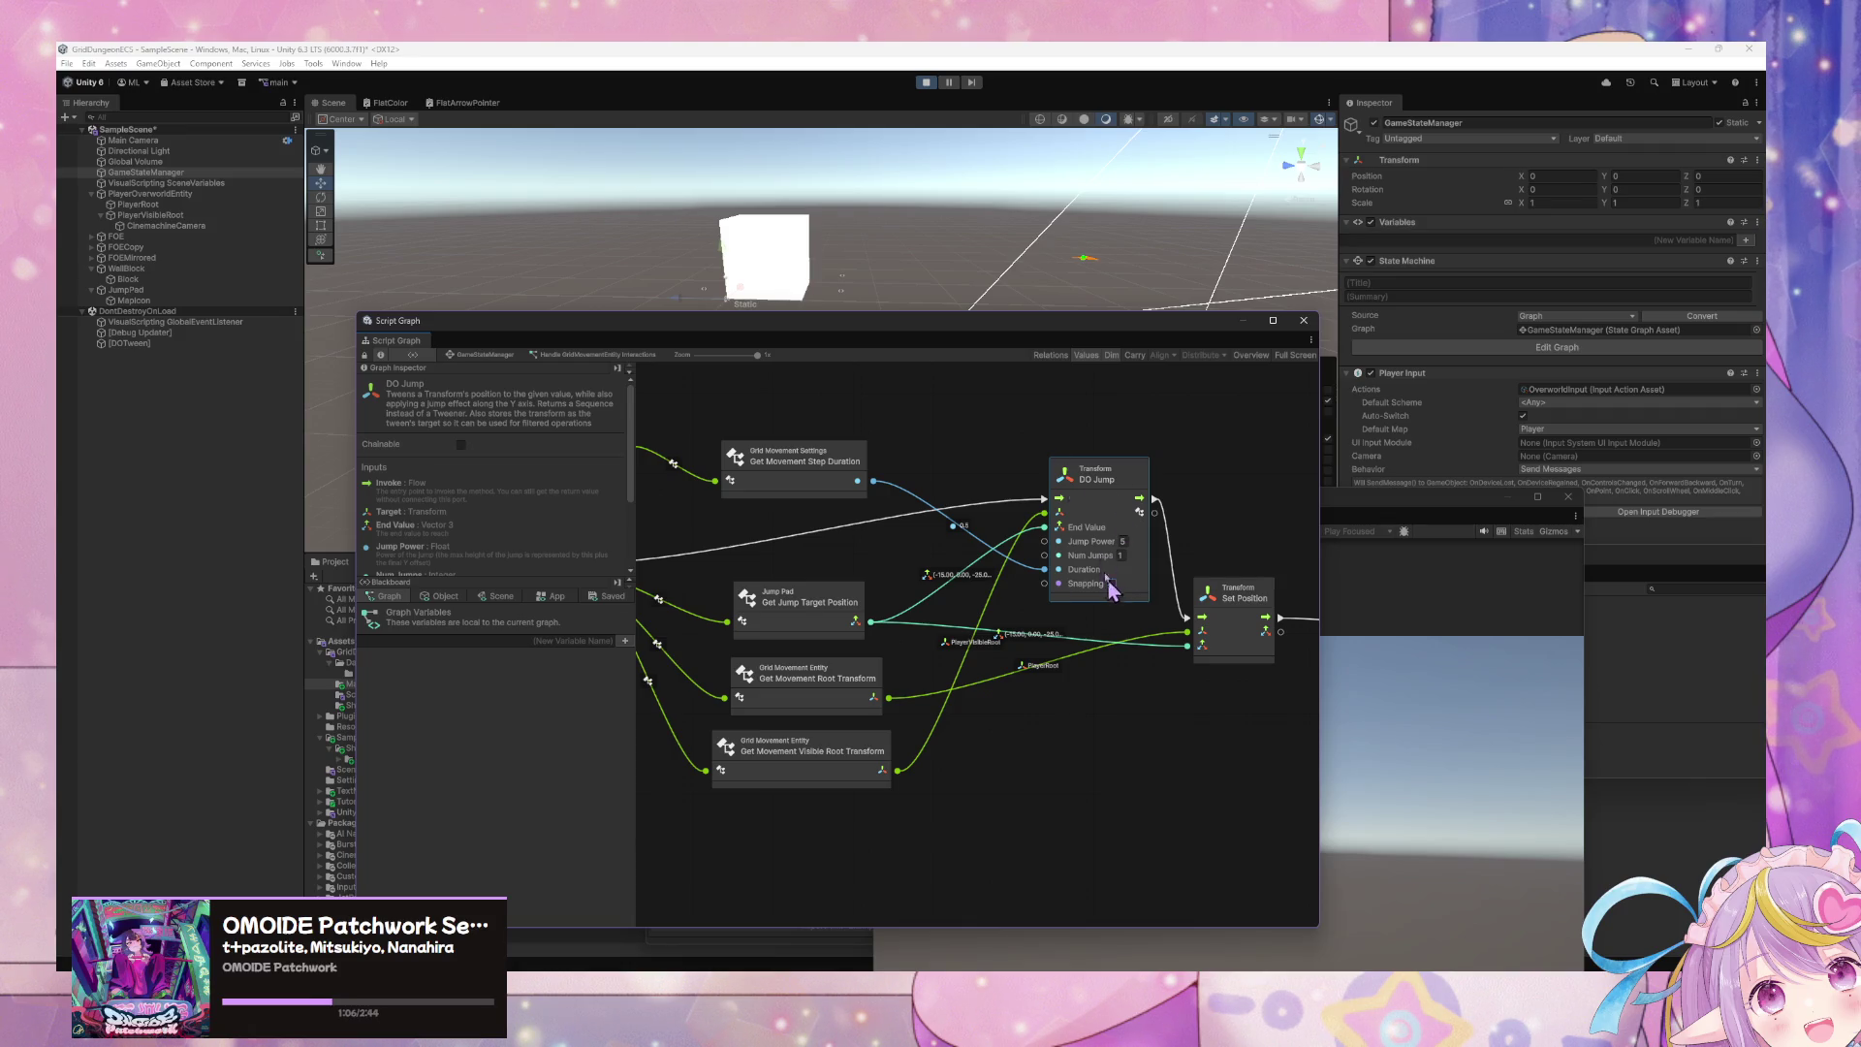
pyautogui.moveTo(1056, 335); pyautogui.dragTo(374, 428)
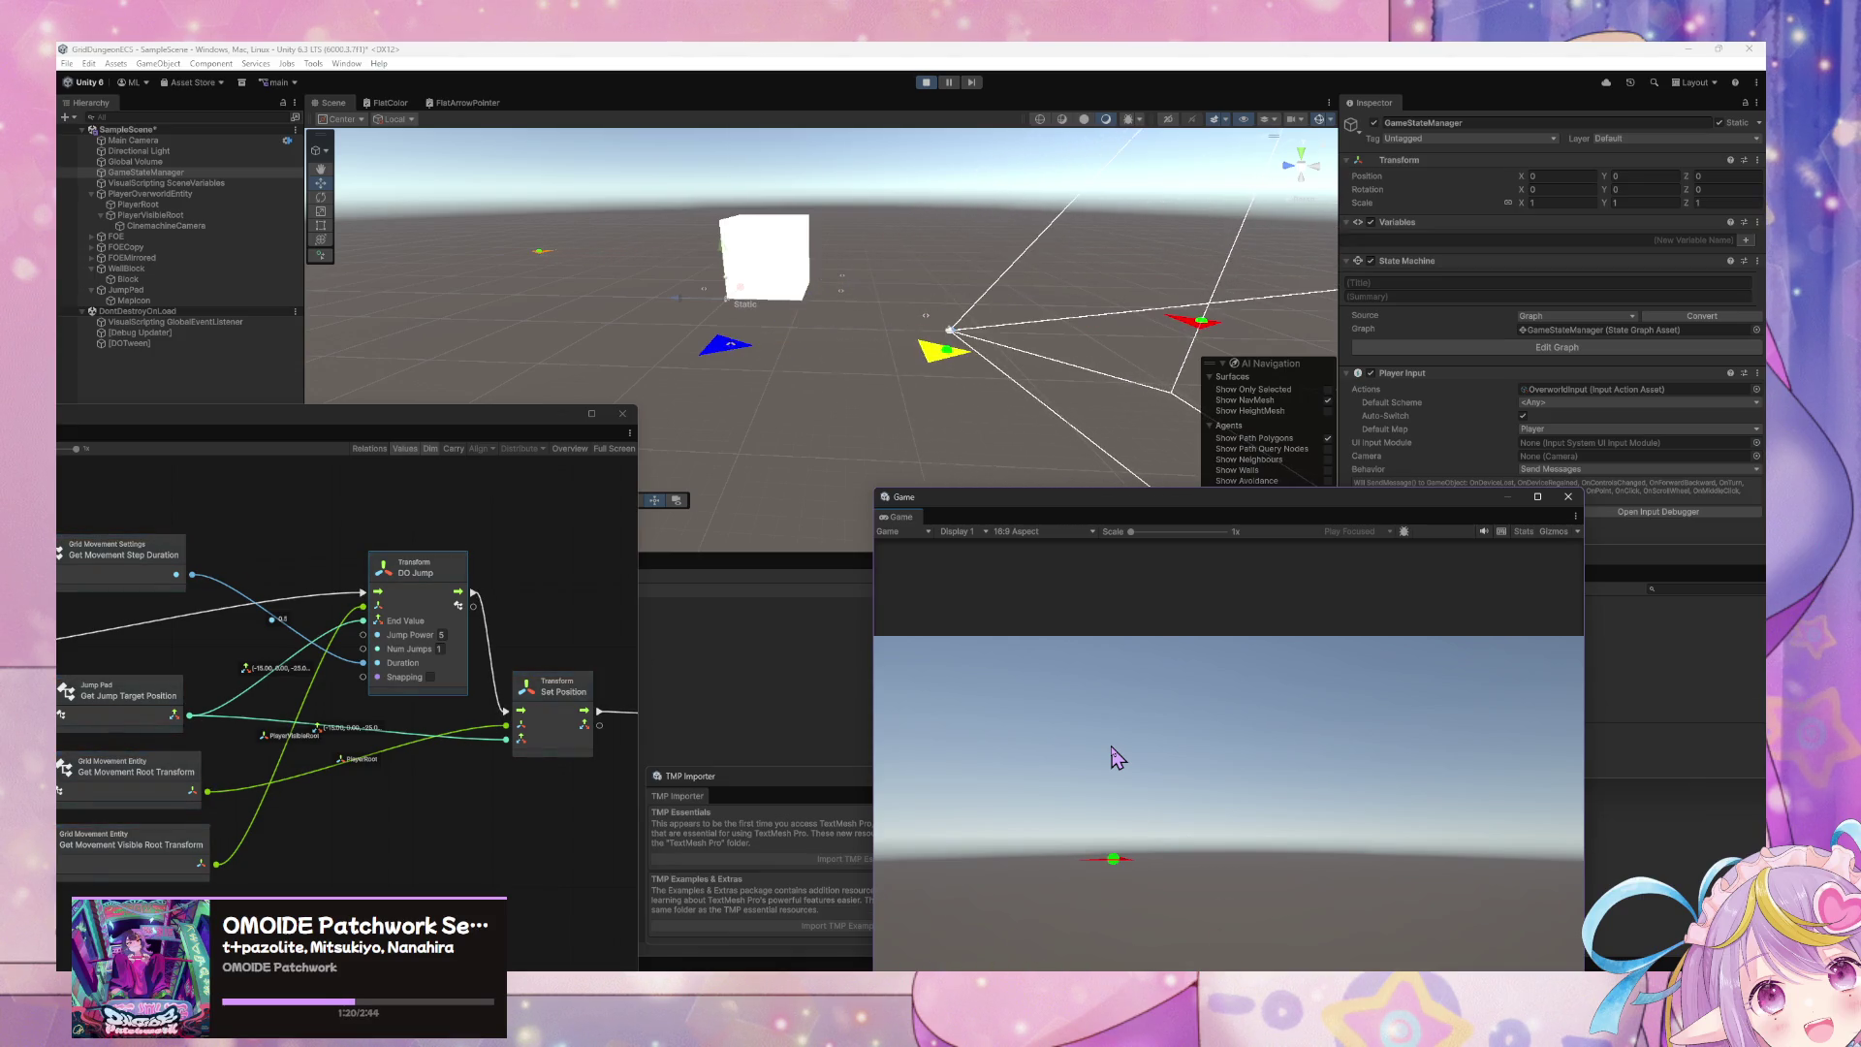
# - Duplicate JumpPad and set the copy to X -15, Z -25 with Y rotation 90
pyautogui.click(183, 292)
pyautogui.hotkey('ctrl', 'd')
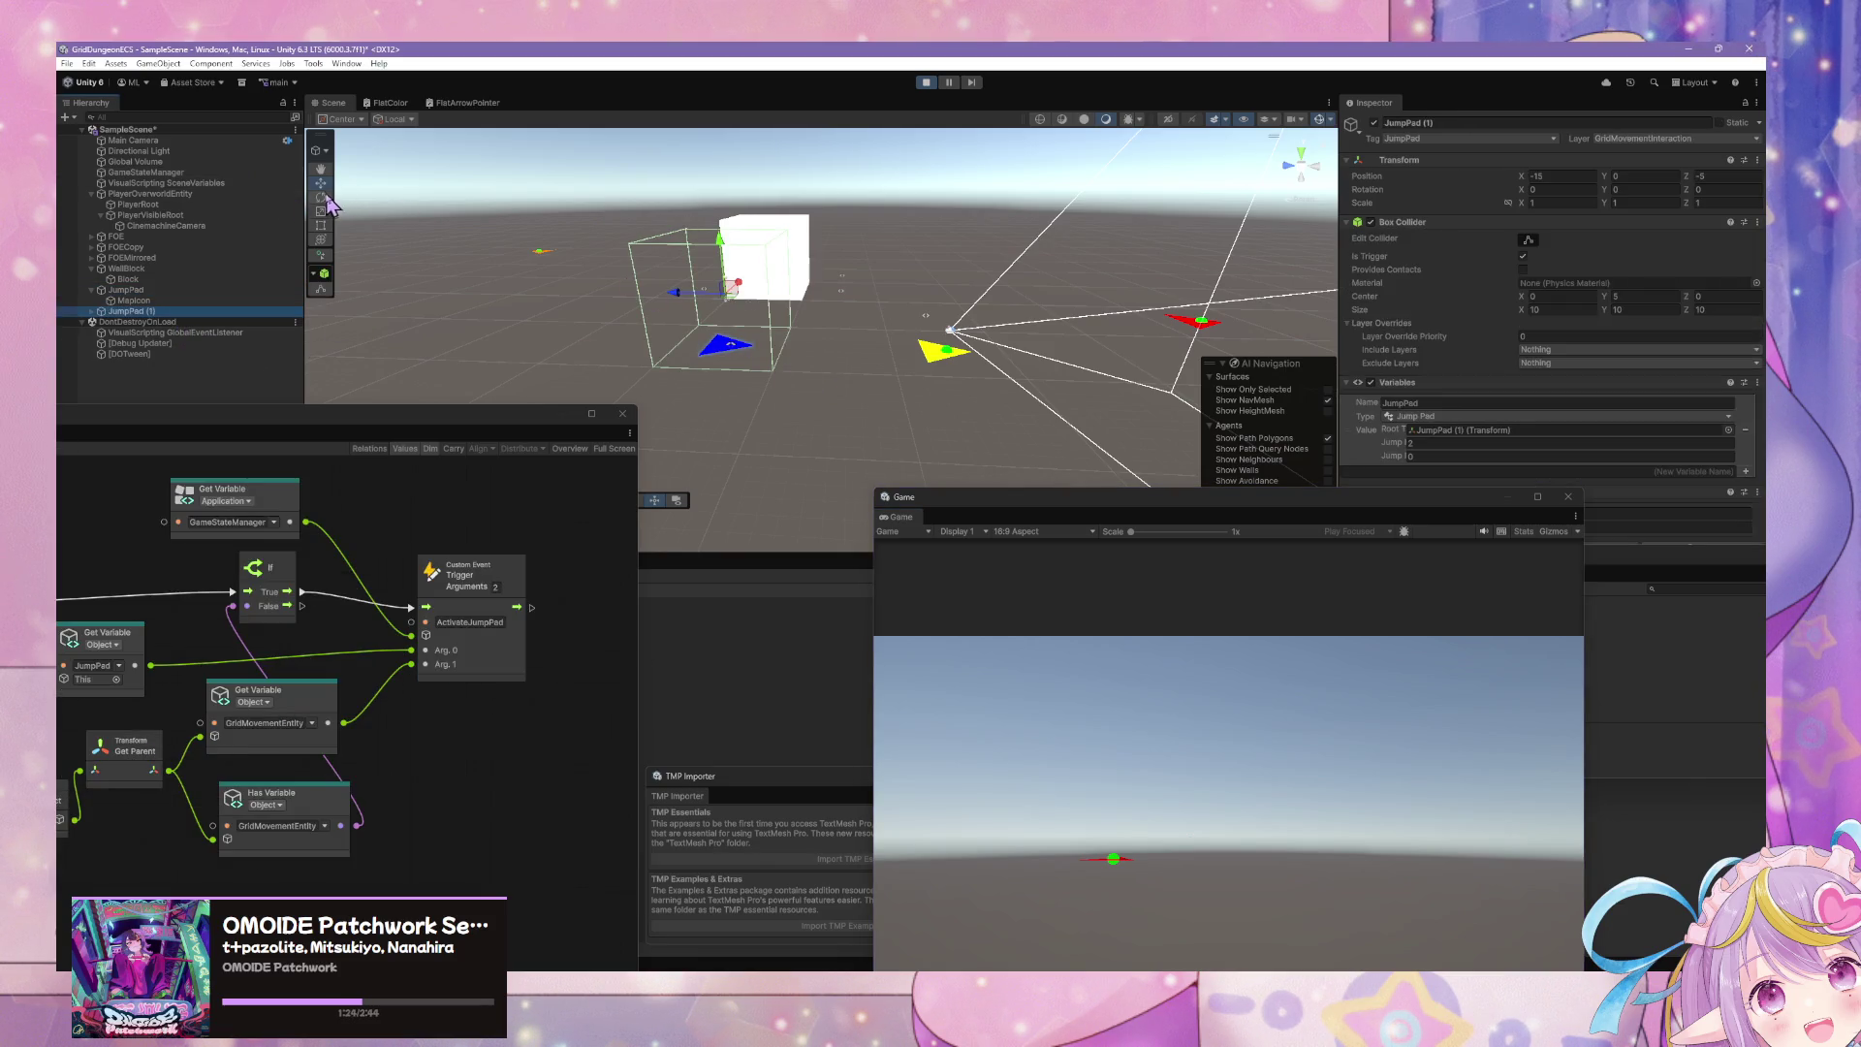
pyautogui.moveTo(725, 392)
pyautogui.mouseDown()
pyautogui.moveTo(839, 442)
pyautogui.moveTo(756, 387)
pyautogui.mouseUp()
pyautogui.moveTo(696, 326); pyautogui.dragTo(843, 374)
pyautogui.click(1564, 179)
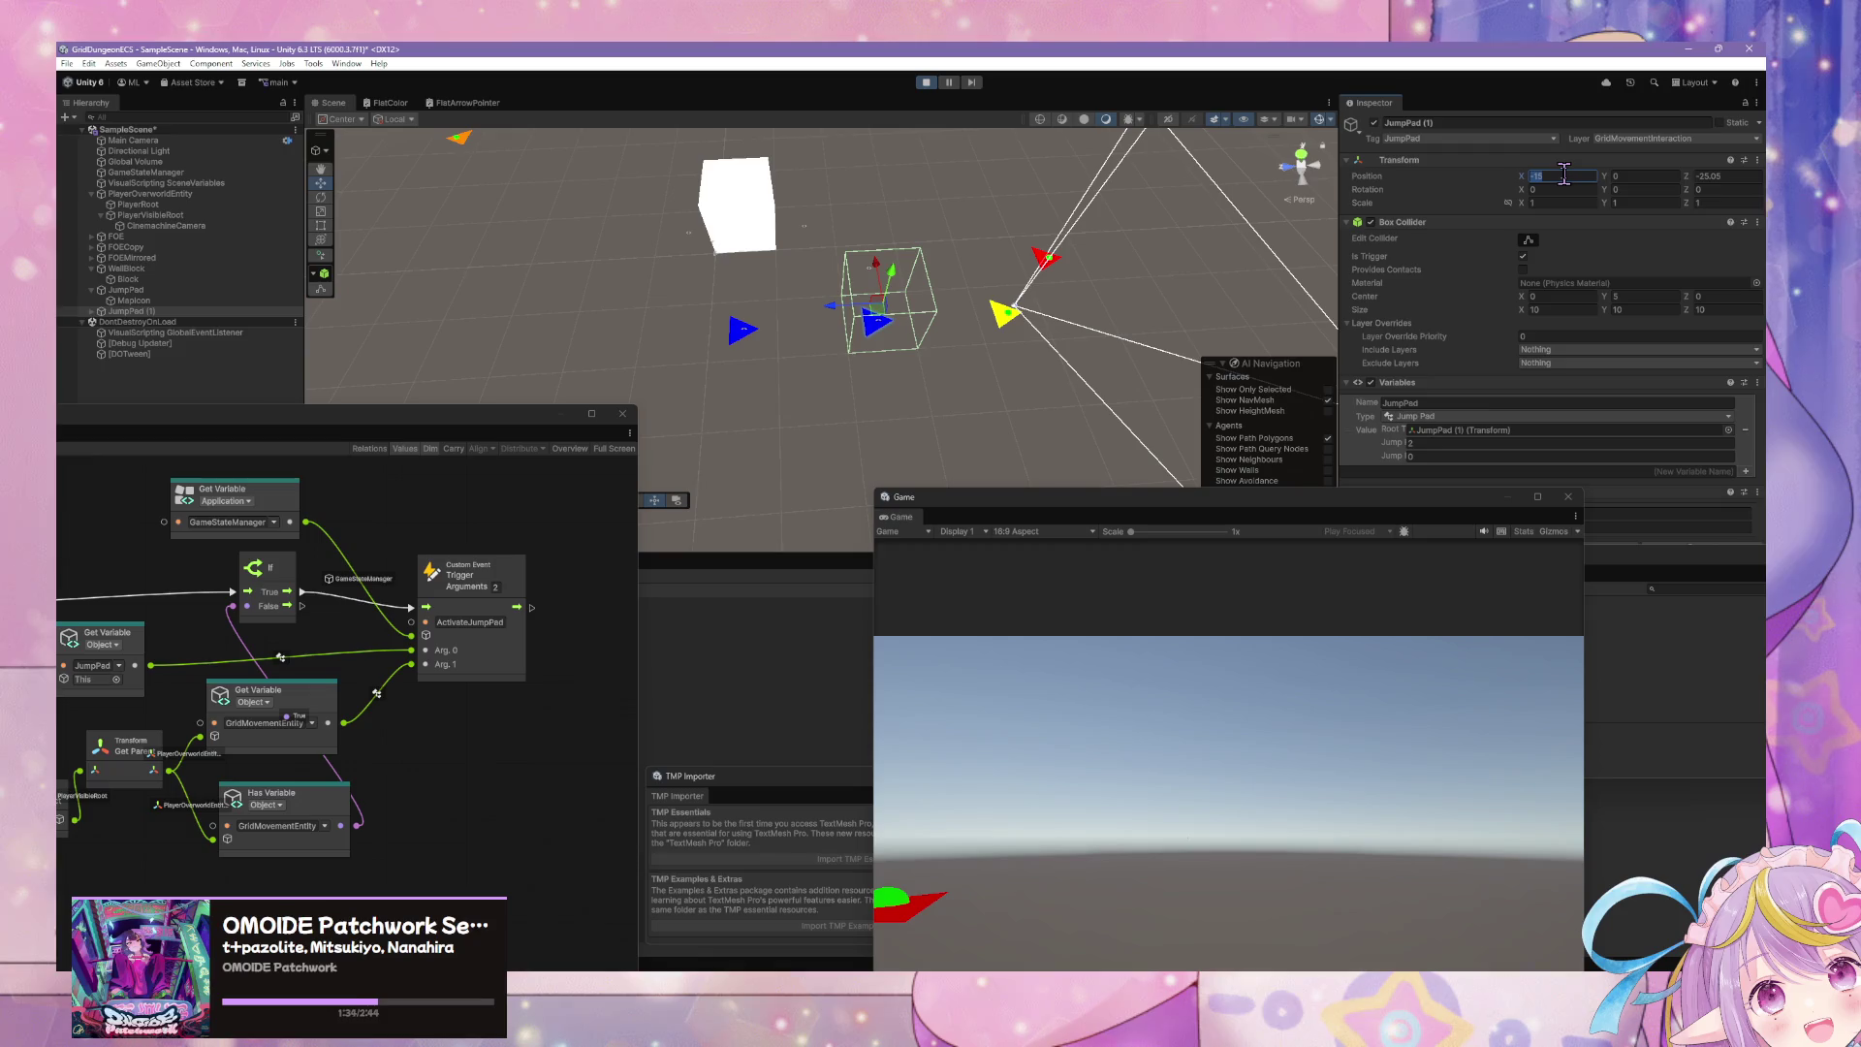
pyautogui.press('Tab')
pyautogui.write('-25')
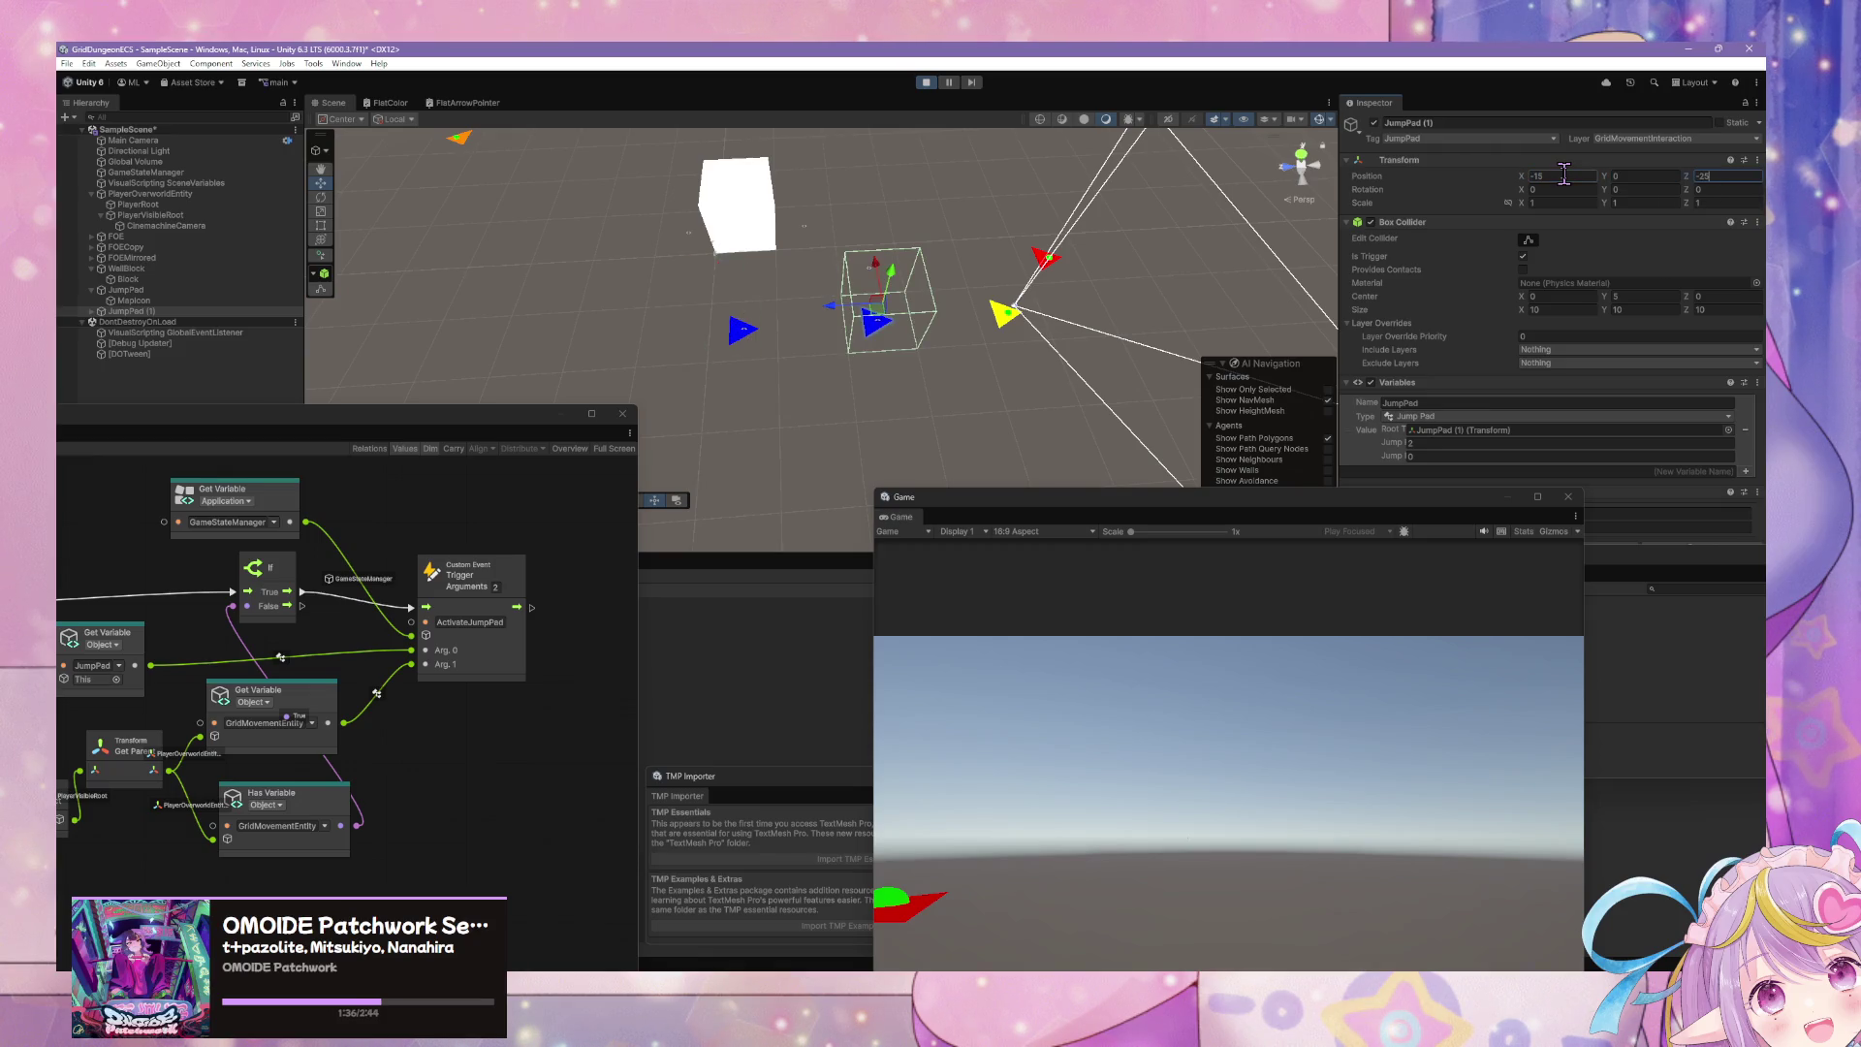
pyautogui.moveTo(1603, 189)
pyautogui.mouseDown()
pyautogui.moveTo(1728, 105)
pyautogui.moveTo(83, 119)
pyautogui.mouseUp()
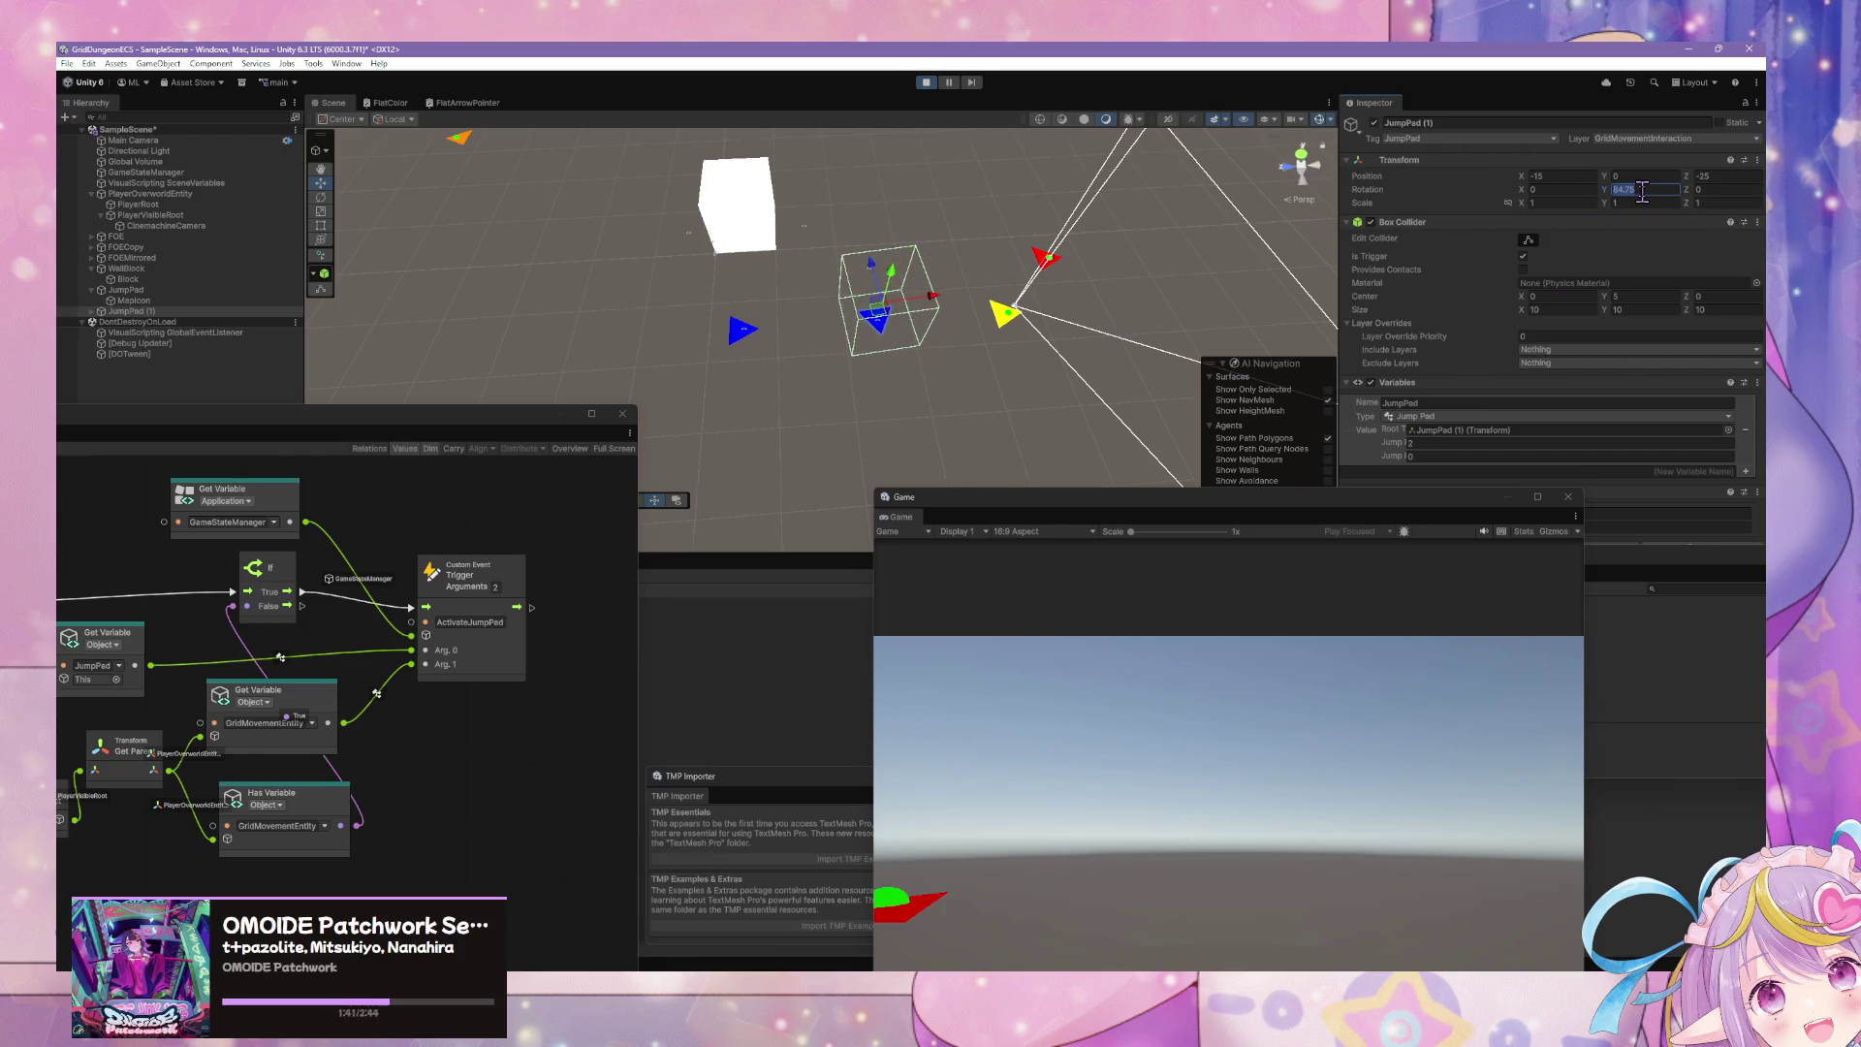
pyautogui.write('90')
pyautogui.moveTo(879, 275)
pyautogui.mouseDown()
pyautogui.moveTo(958, 343)
pyautogui.moveTo(937, 339)
pyautogui.mouseUp()
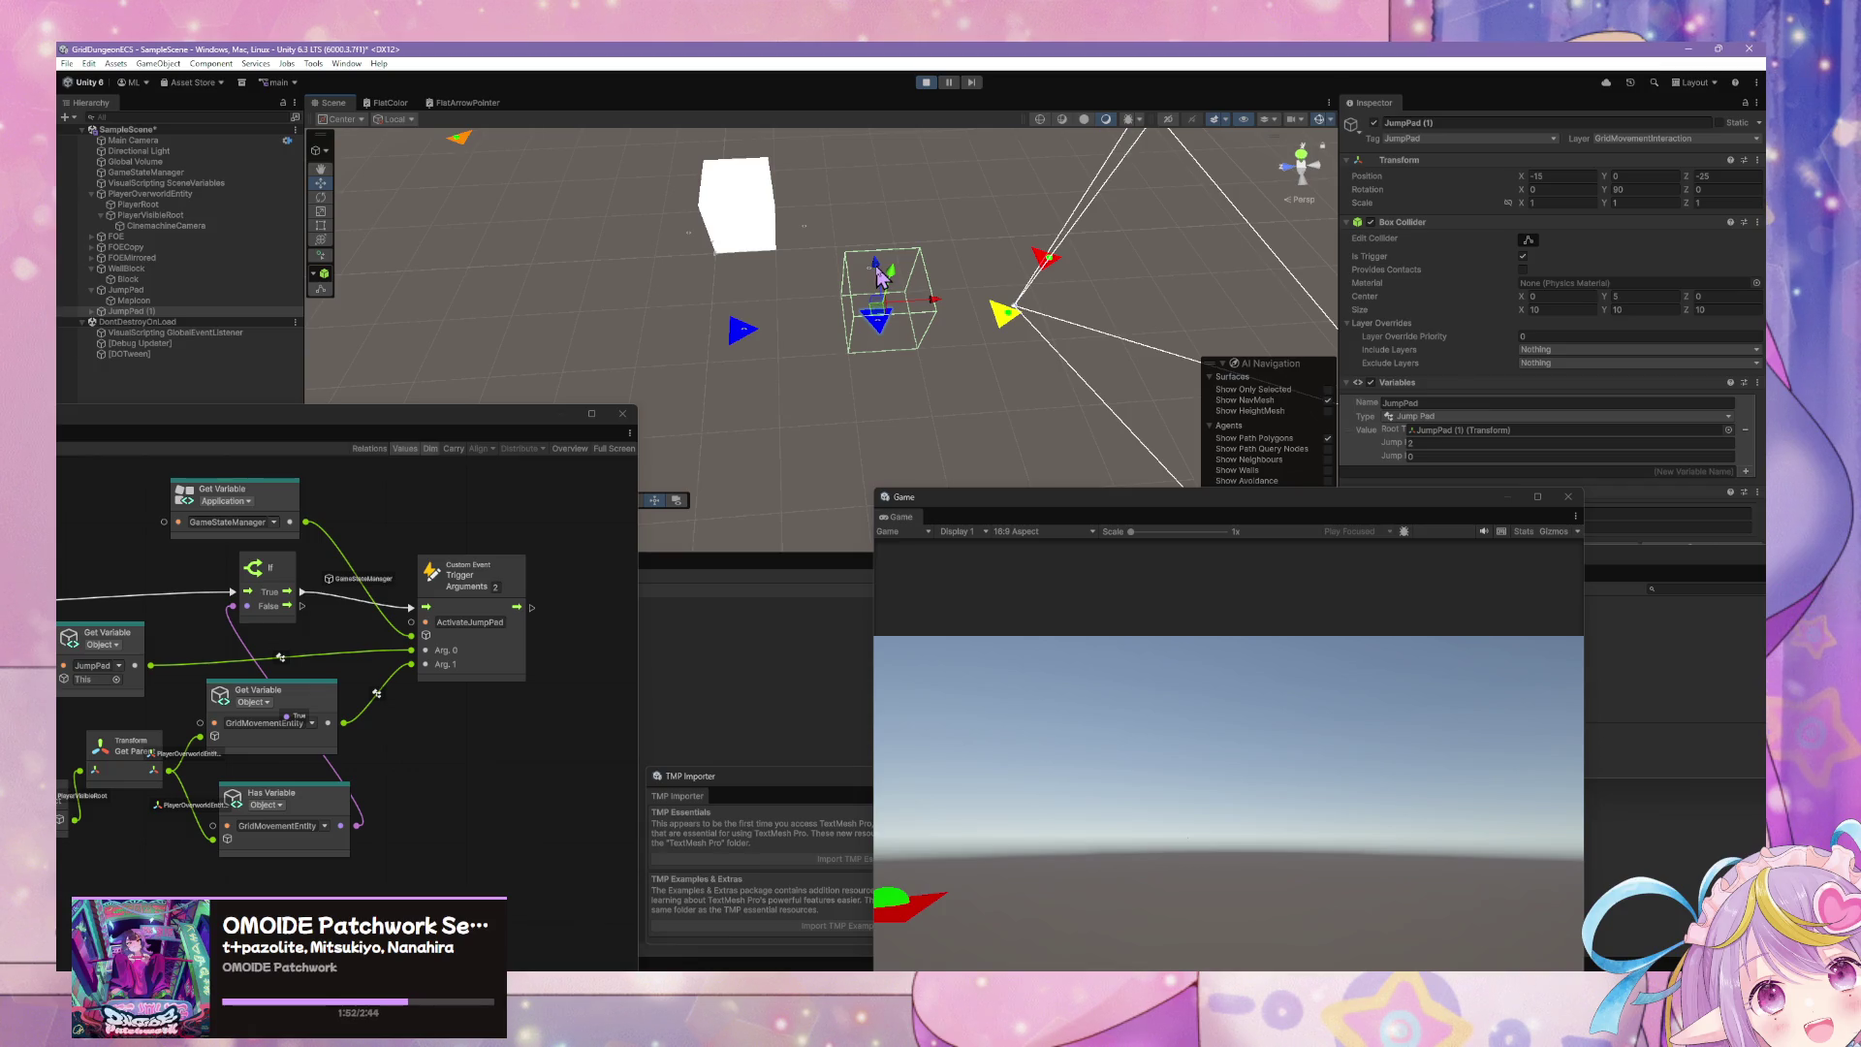
# - Duplicate the rotated pad again, moving it to X -35 with Y rotation 180
pyautogui.hotkey('ctrl', 'd')
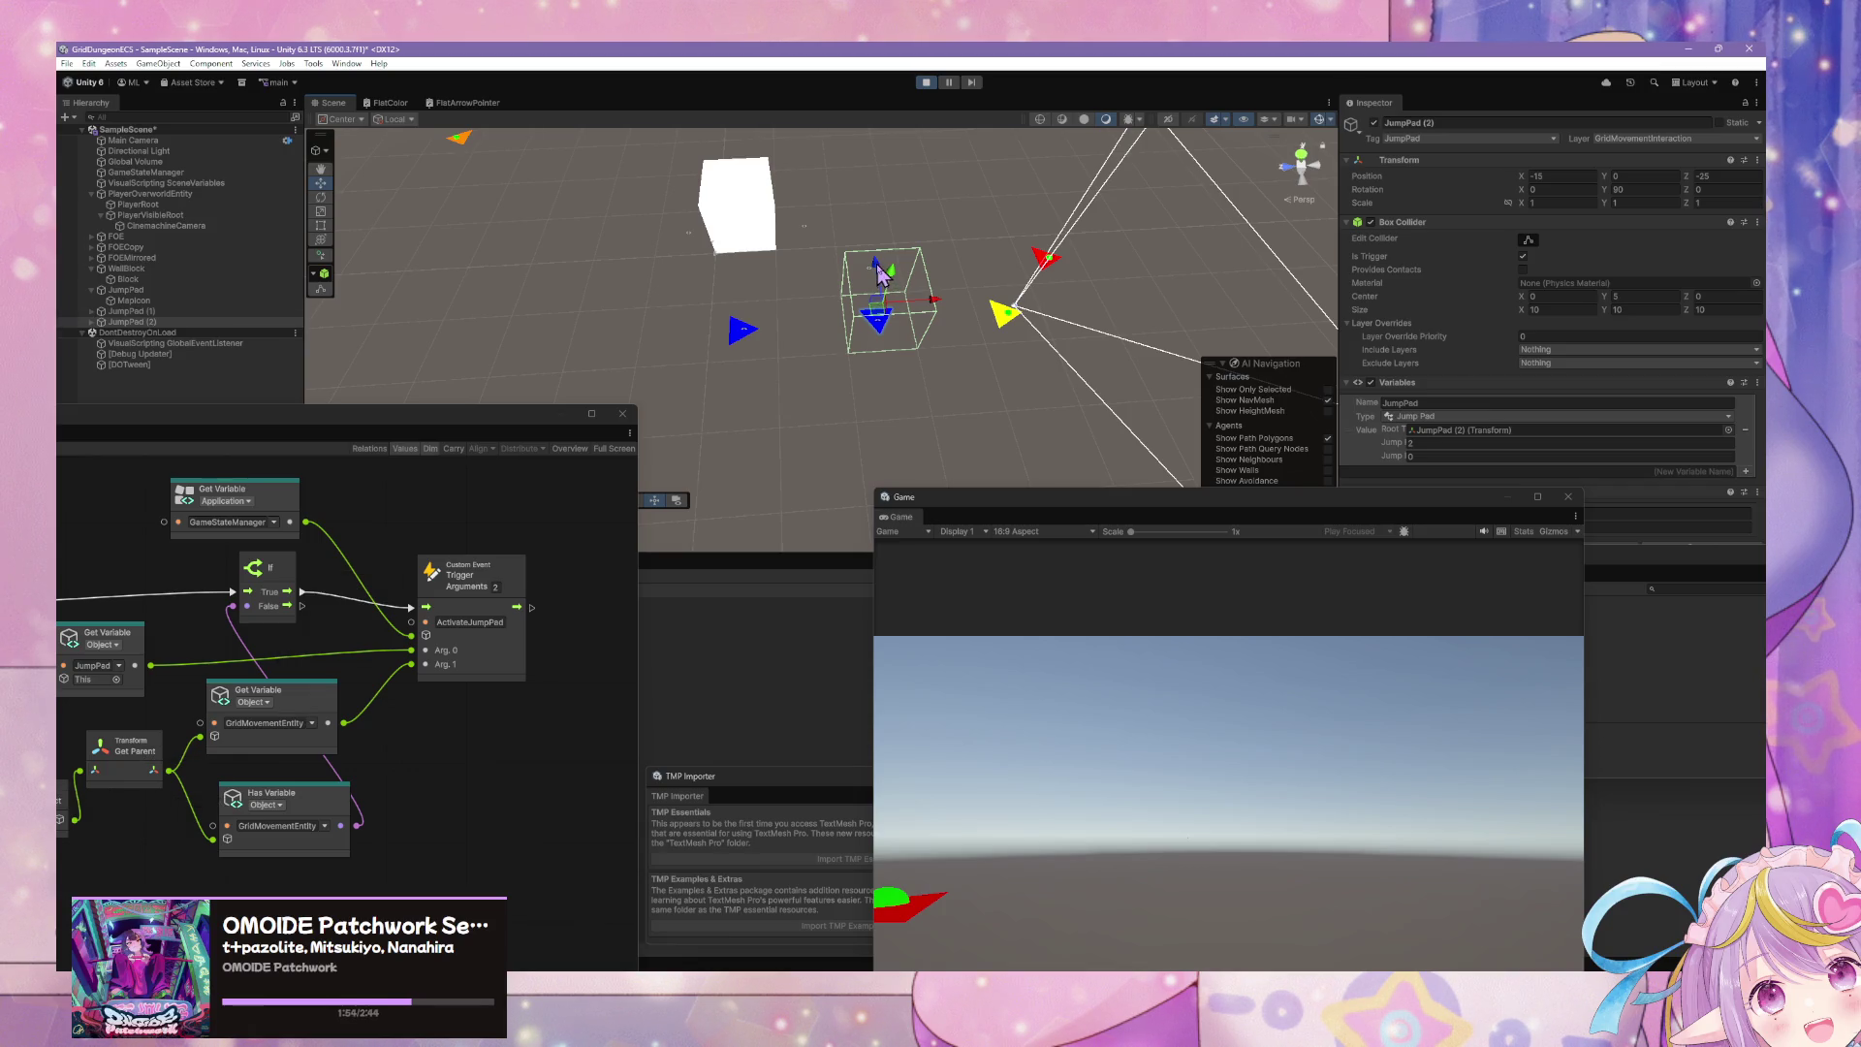
pyautogui.moveTo(879, 274); pyautogui.dragTo(984, 407)
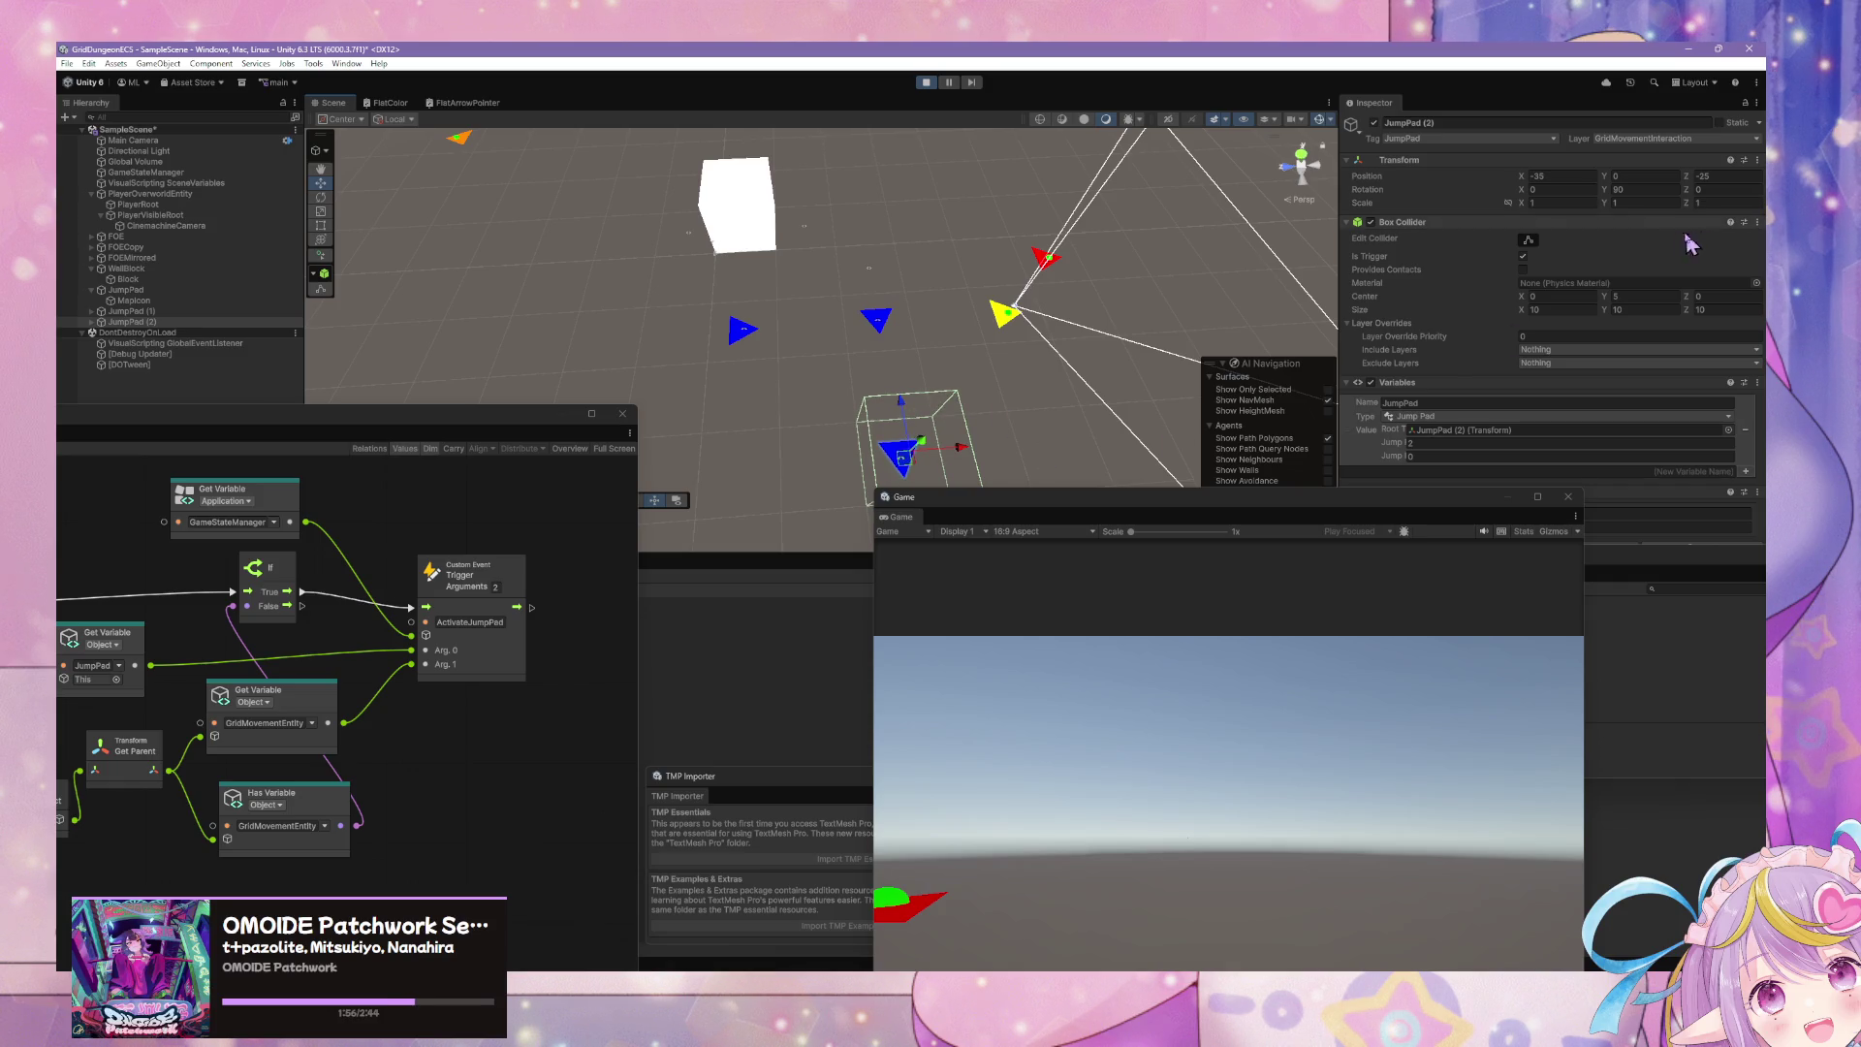
pyautogui.moveTo(1606, 189)
pyautogui.mouseDown()
pyautogui.moveTo(445, 145)
pyautogui.moveTo(431, 105)
pyautogui.moveTo(388, 116)
pyautogui.moveTo(1498, 157)
pyautogui.mouseUp()
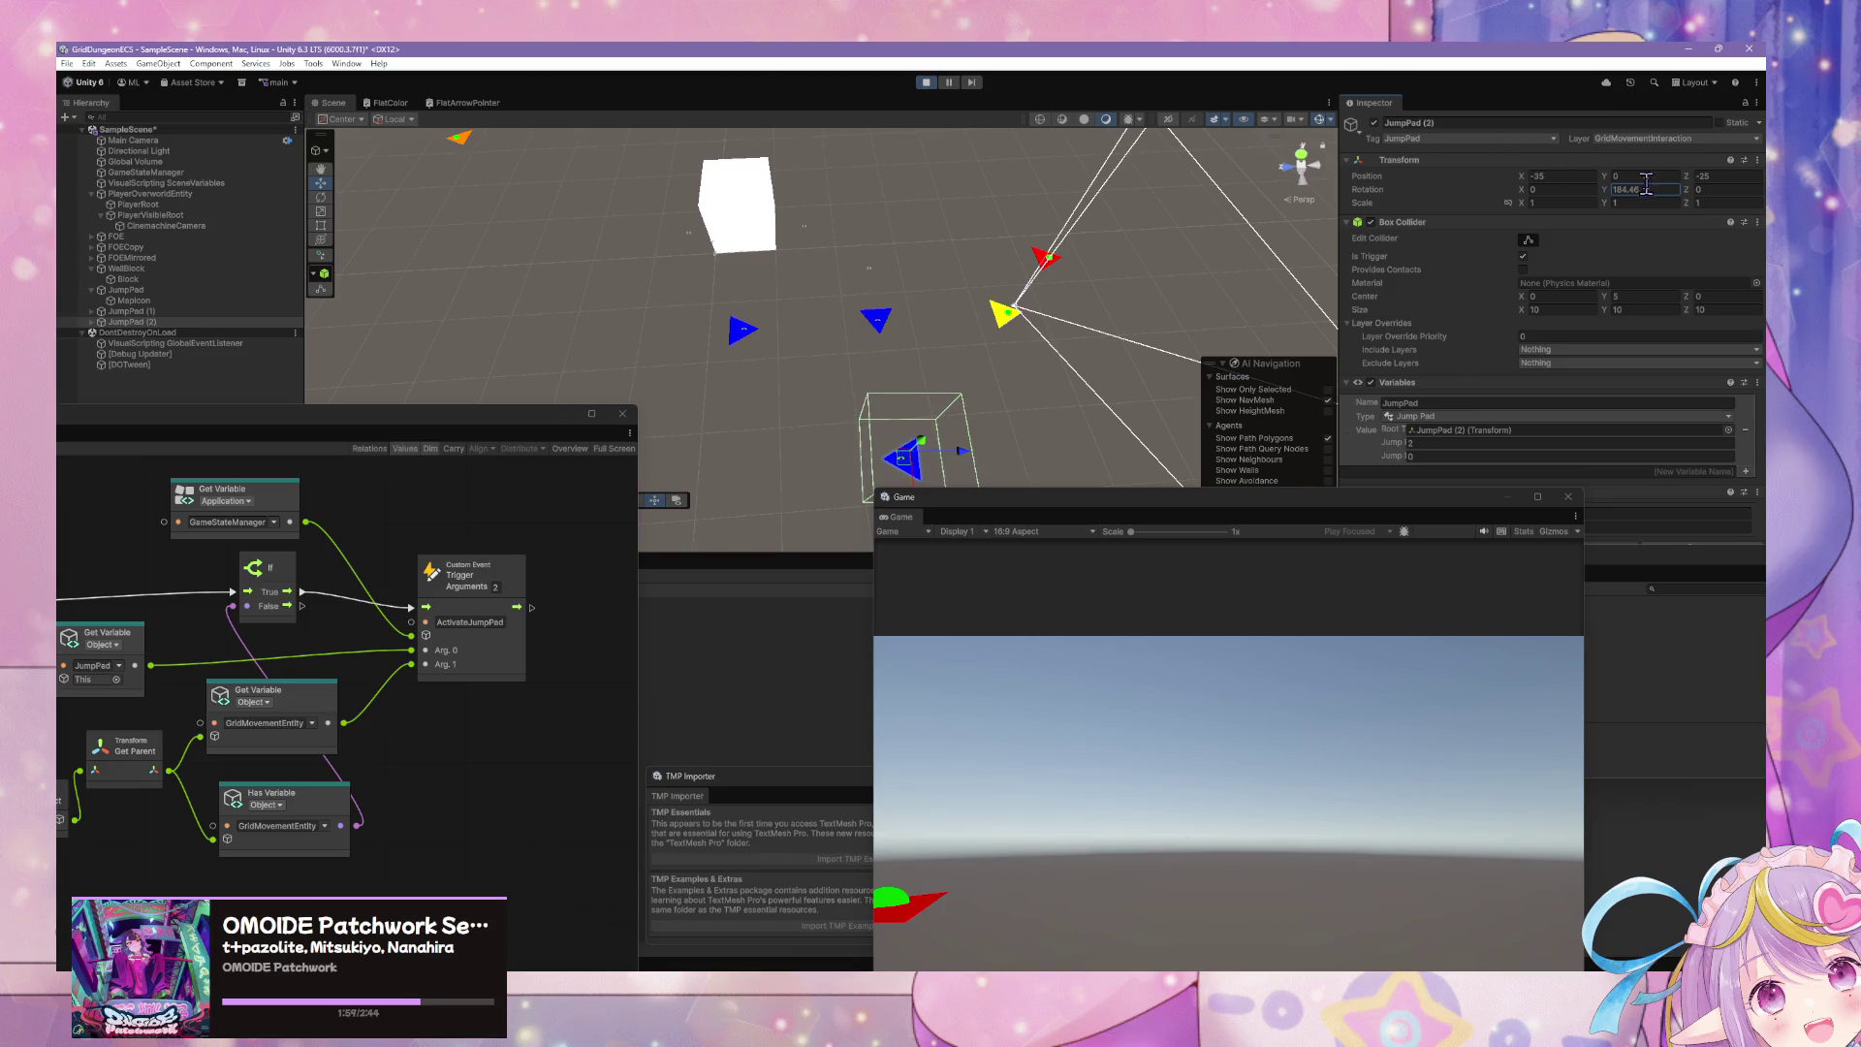
pyautogui.write('180')
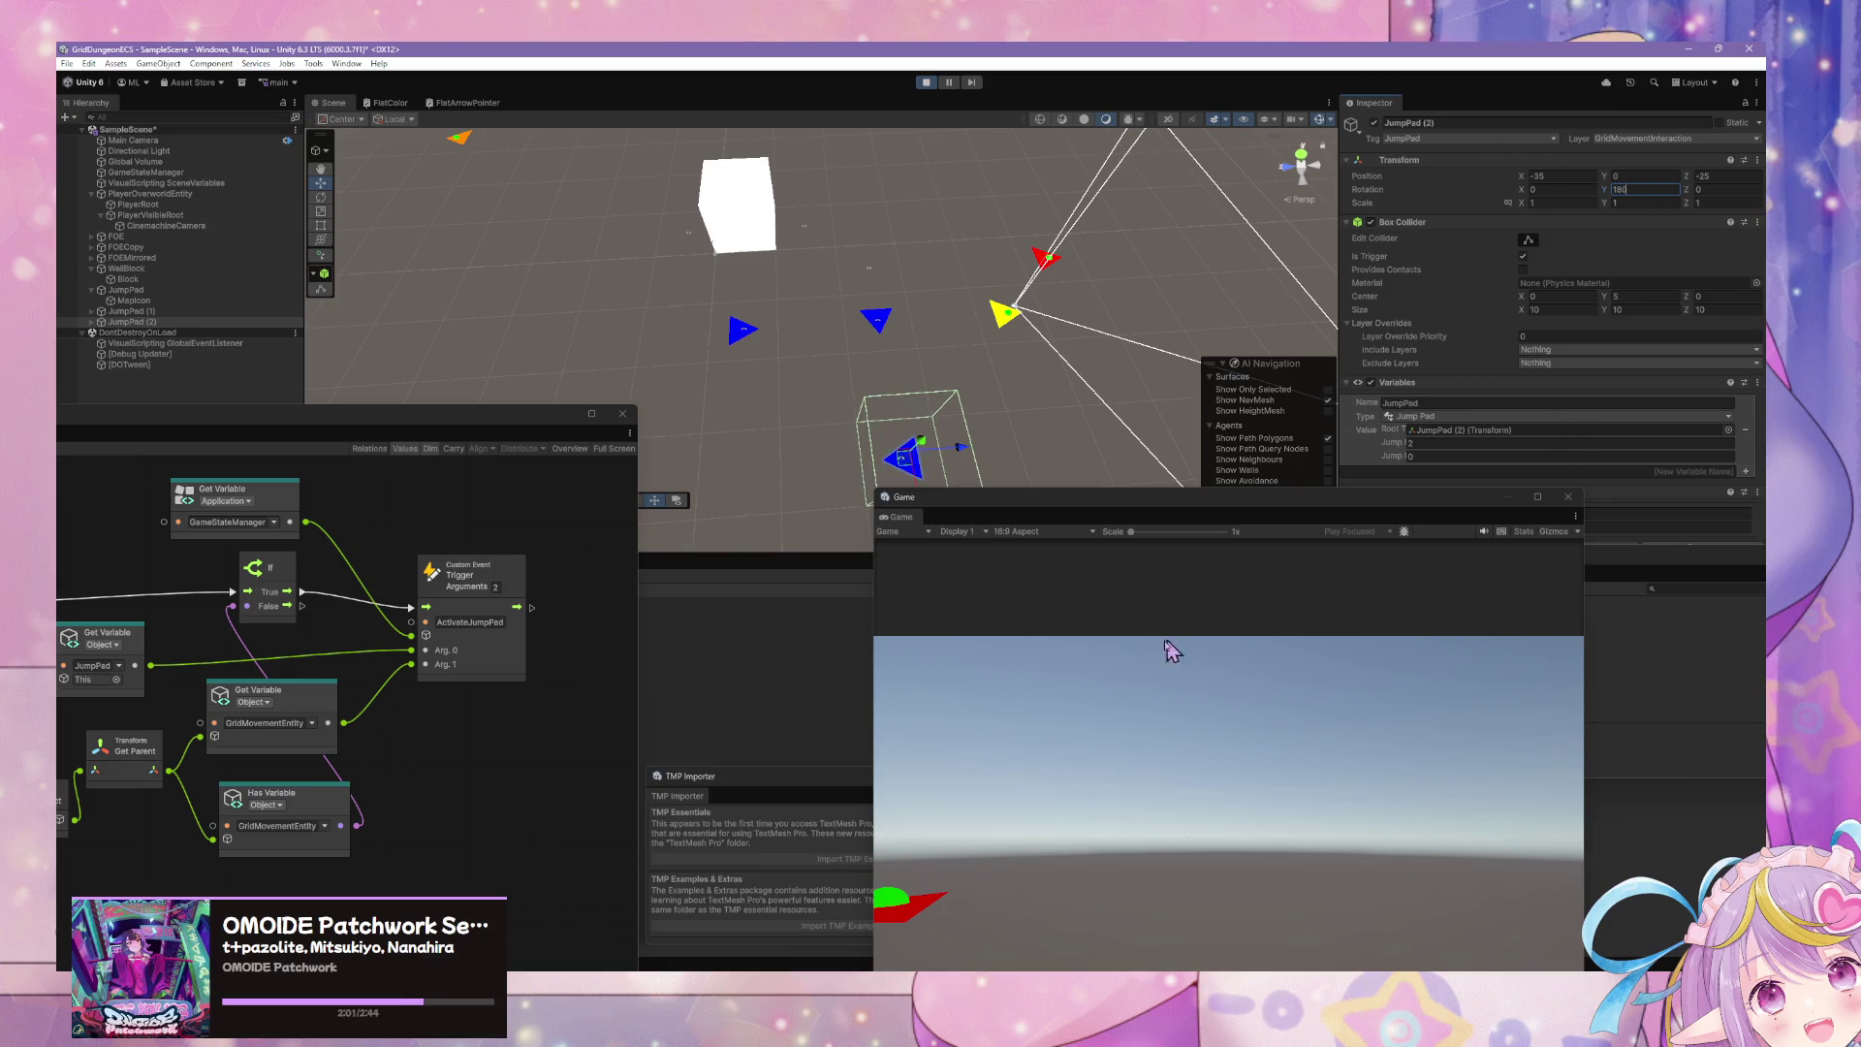
pyautogui.click(1132, 665)
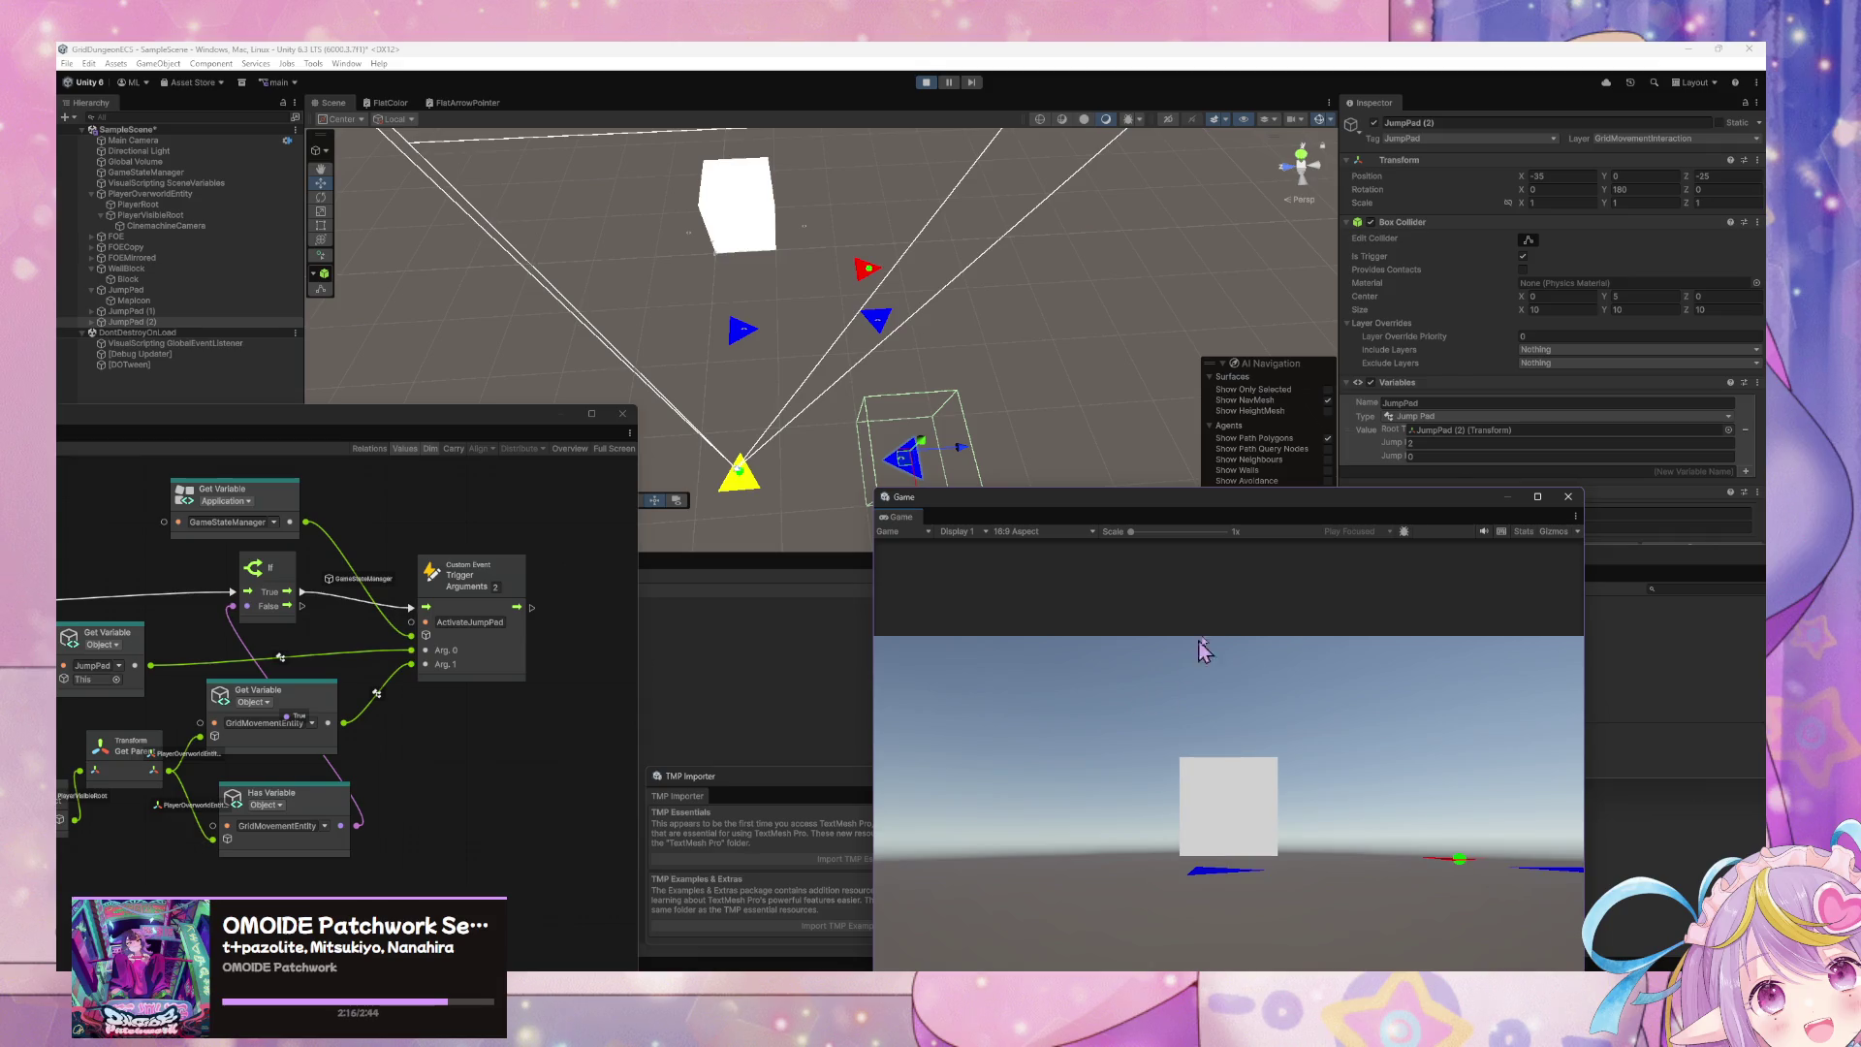
pyautogui.moveTo(1228, 514); pyautogui.dragTo(1312, 242)
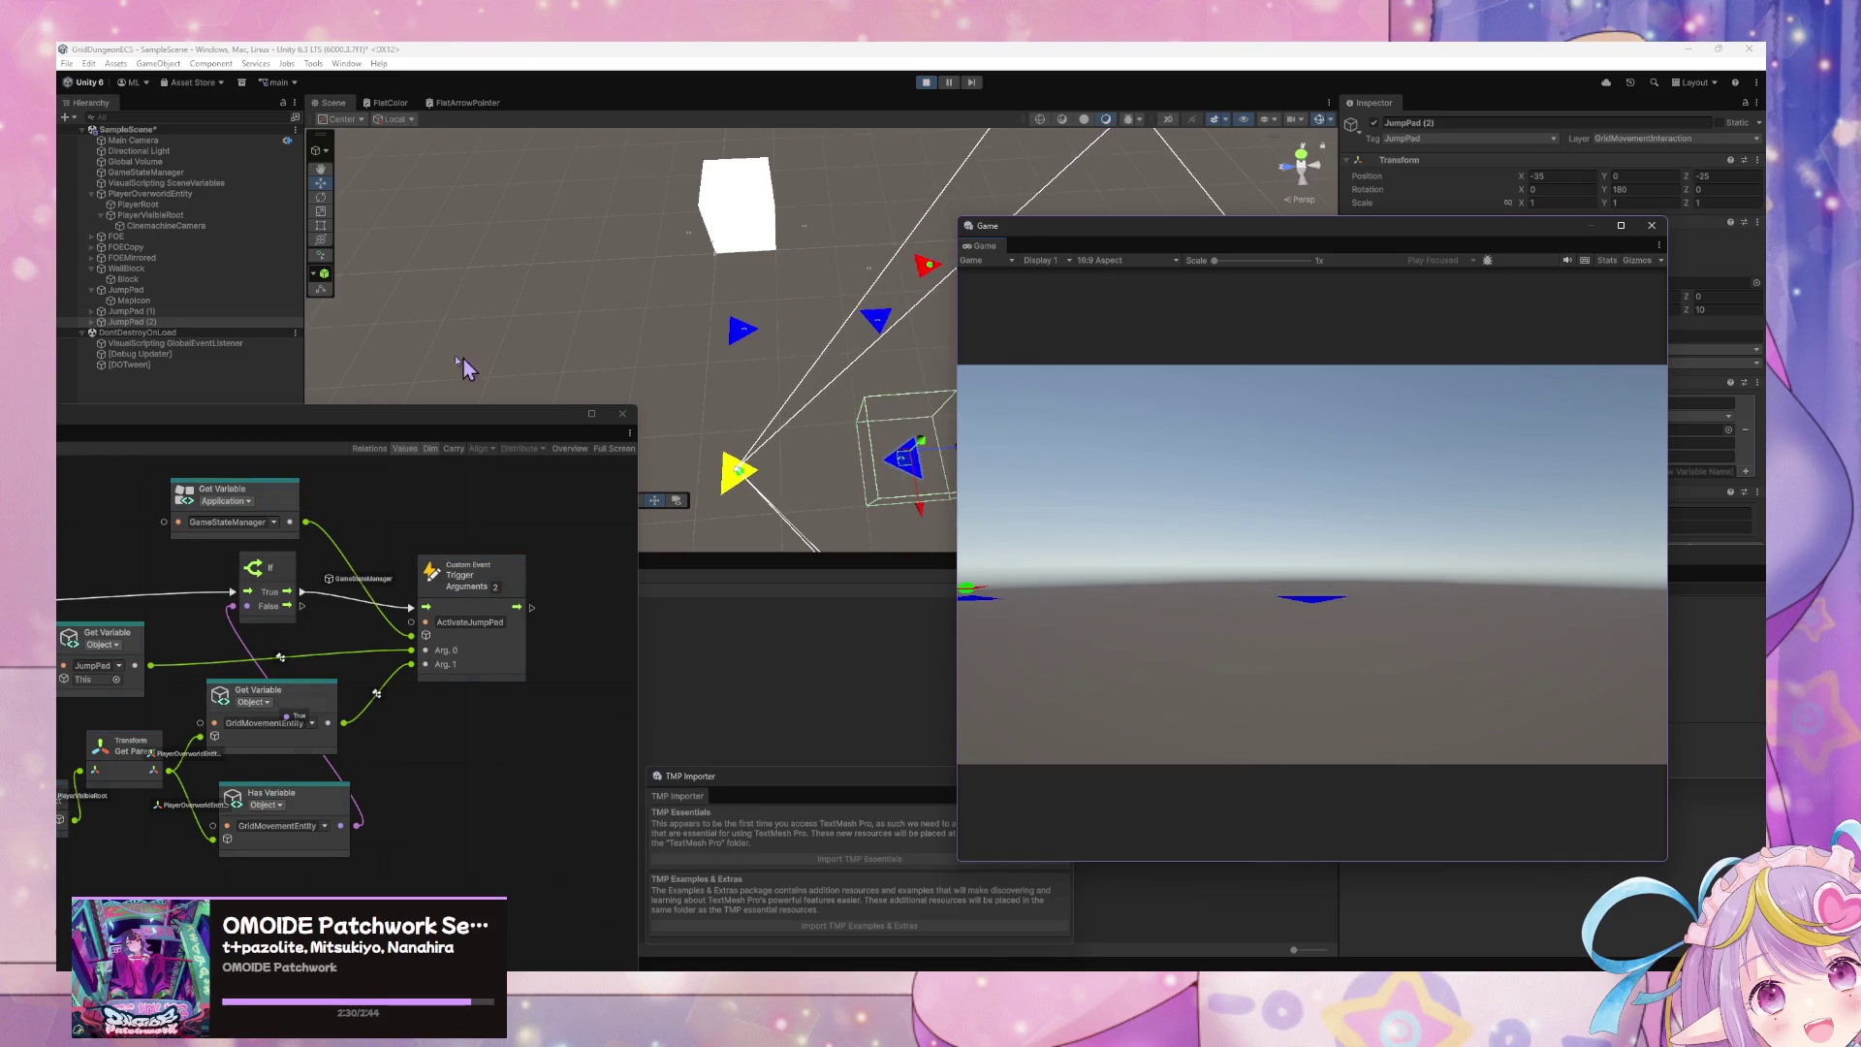
# - Bring the jump pad's Script Graph window to the centre of the screen
pyautogui.moveTo(340, 427); pyautogui.dragTo(1245, 274)
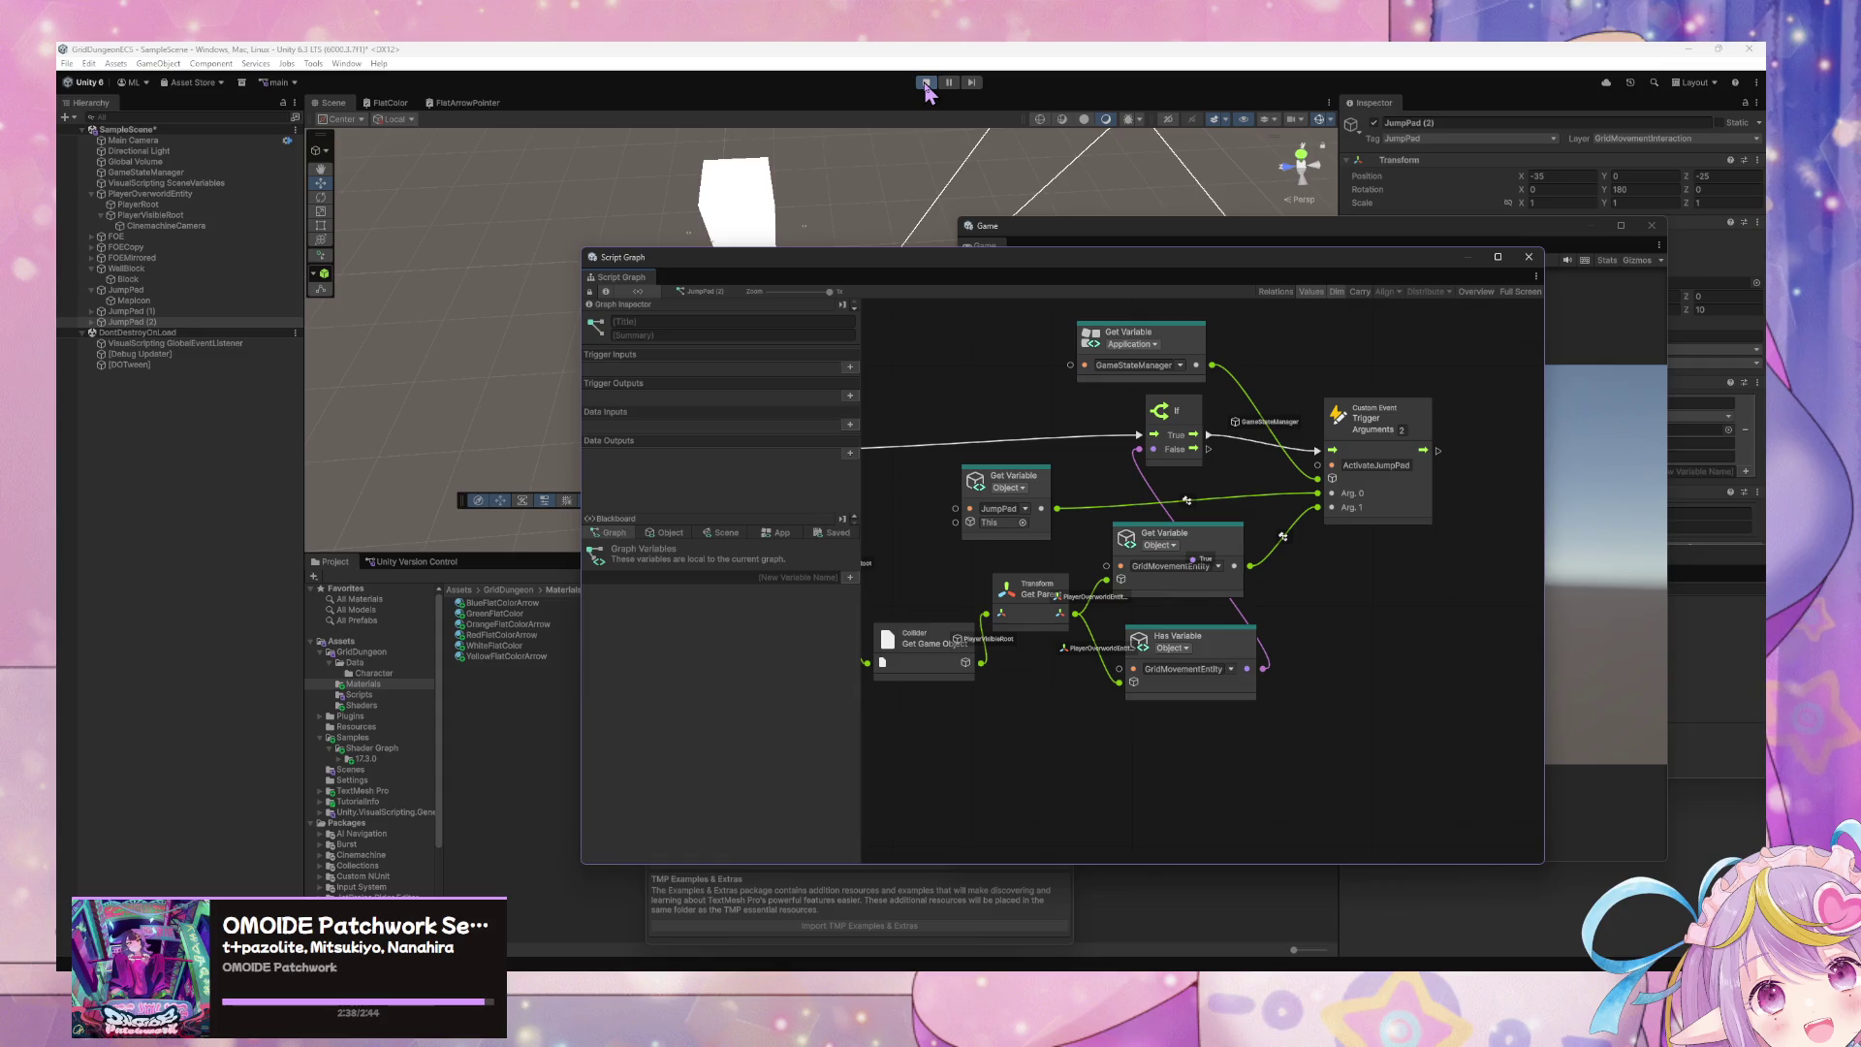
# - Pan the Script Graph to the On Trigger Enter node, then exit Play mode
pyautogui.moveTo(901, 417); pyautogui.dragTo(1158, 475)
pyautogui.click(1013, 475)
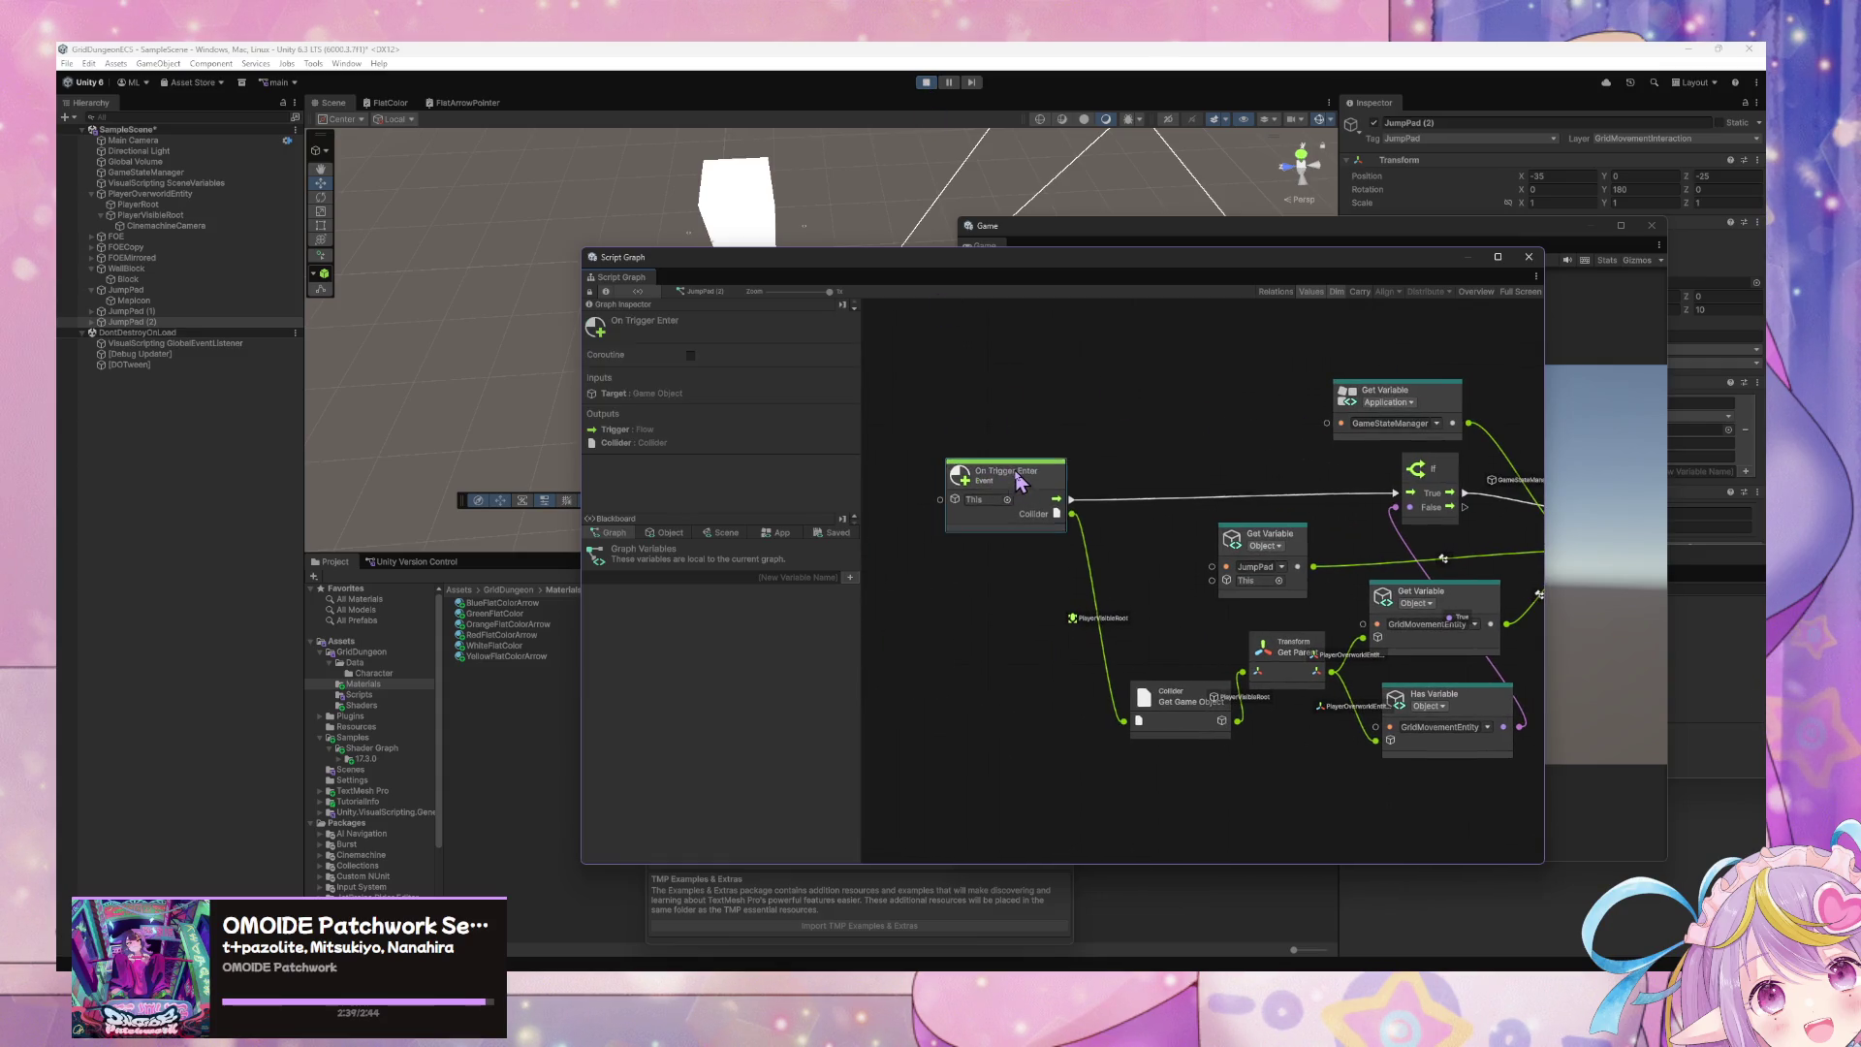
pyautogui.moveTo(1017, 477); pyautogui.dragTo(1011, 477)
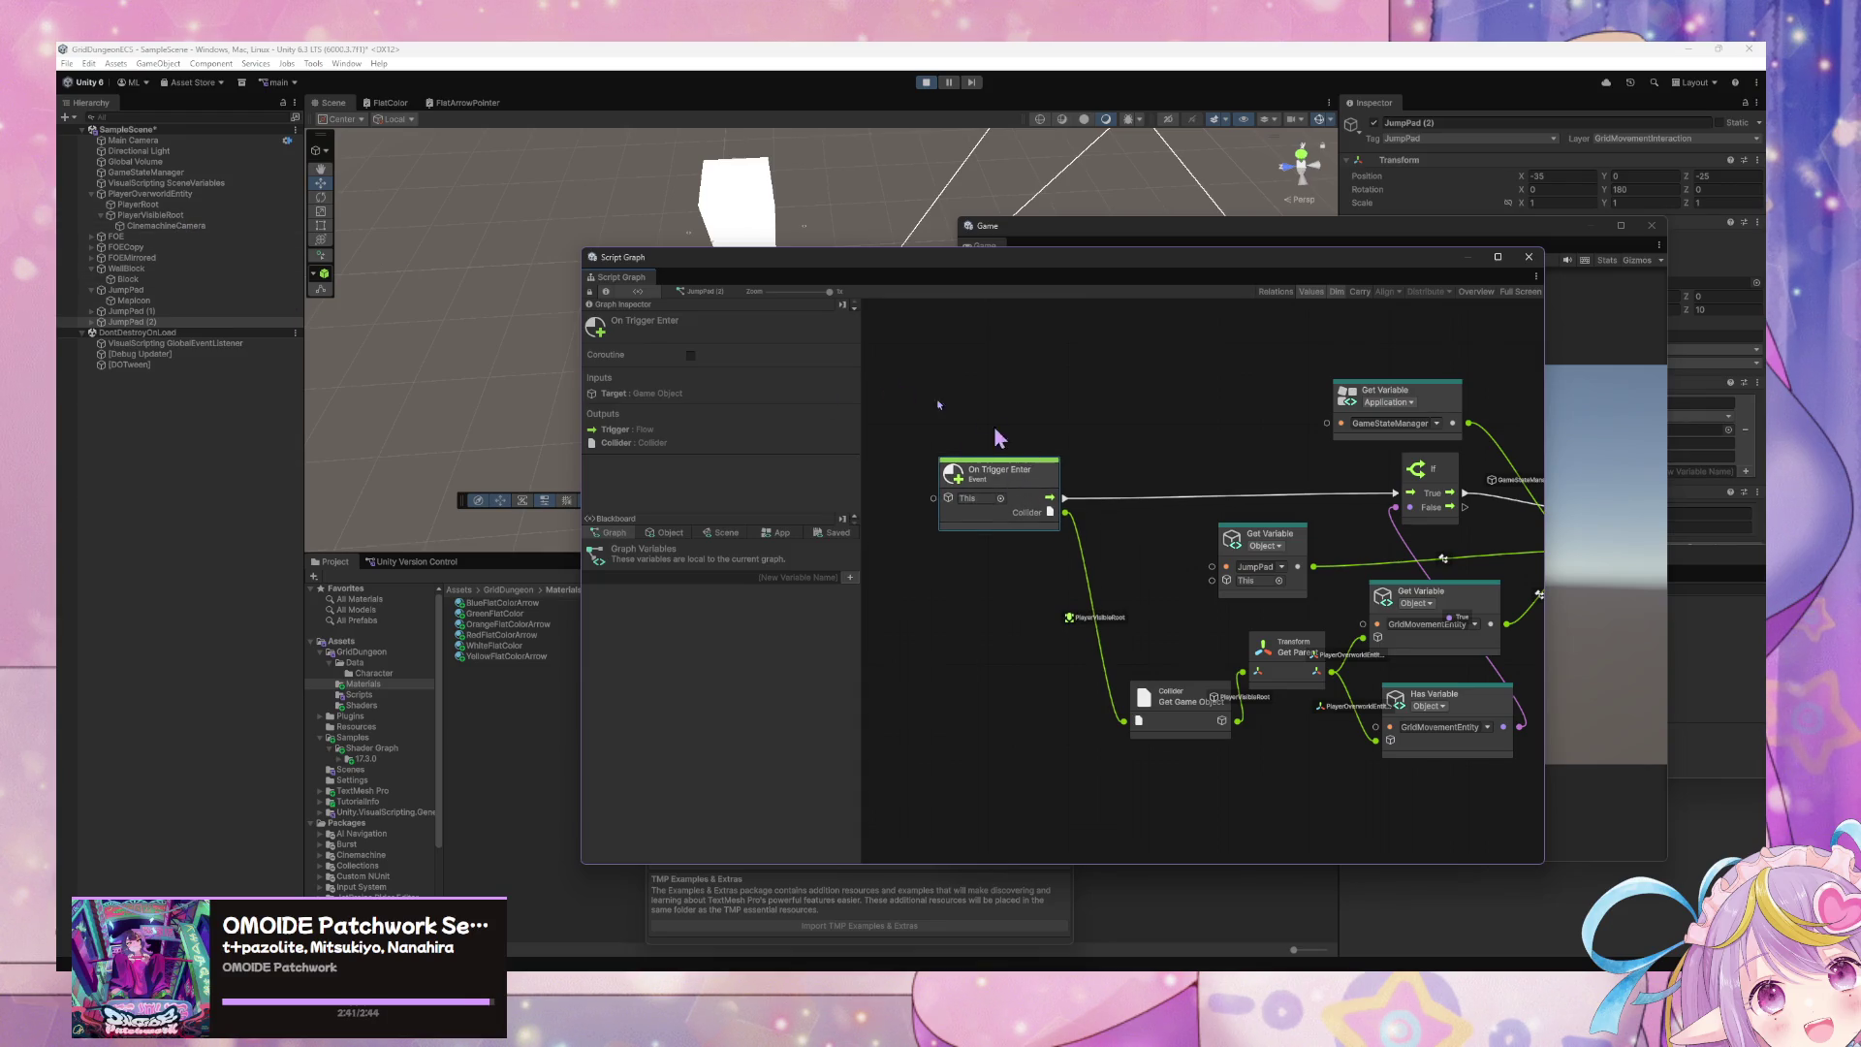
pyautogui.click(926, 85)
pyautogui.click(925, 85)
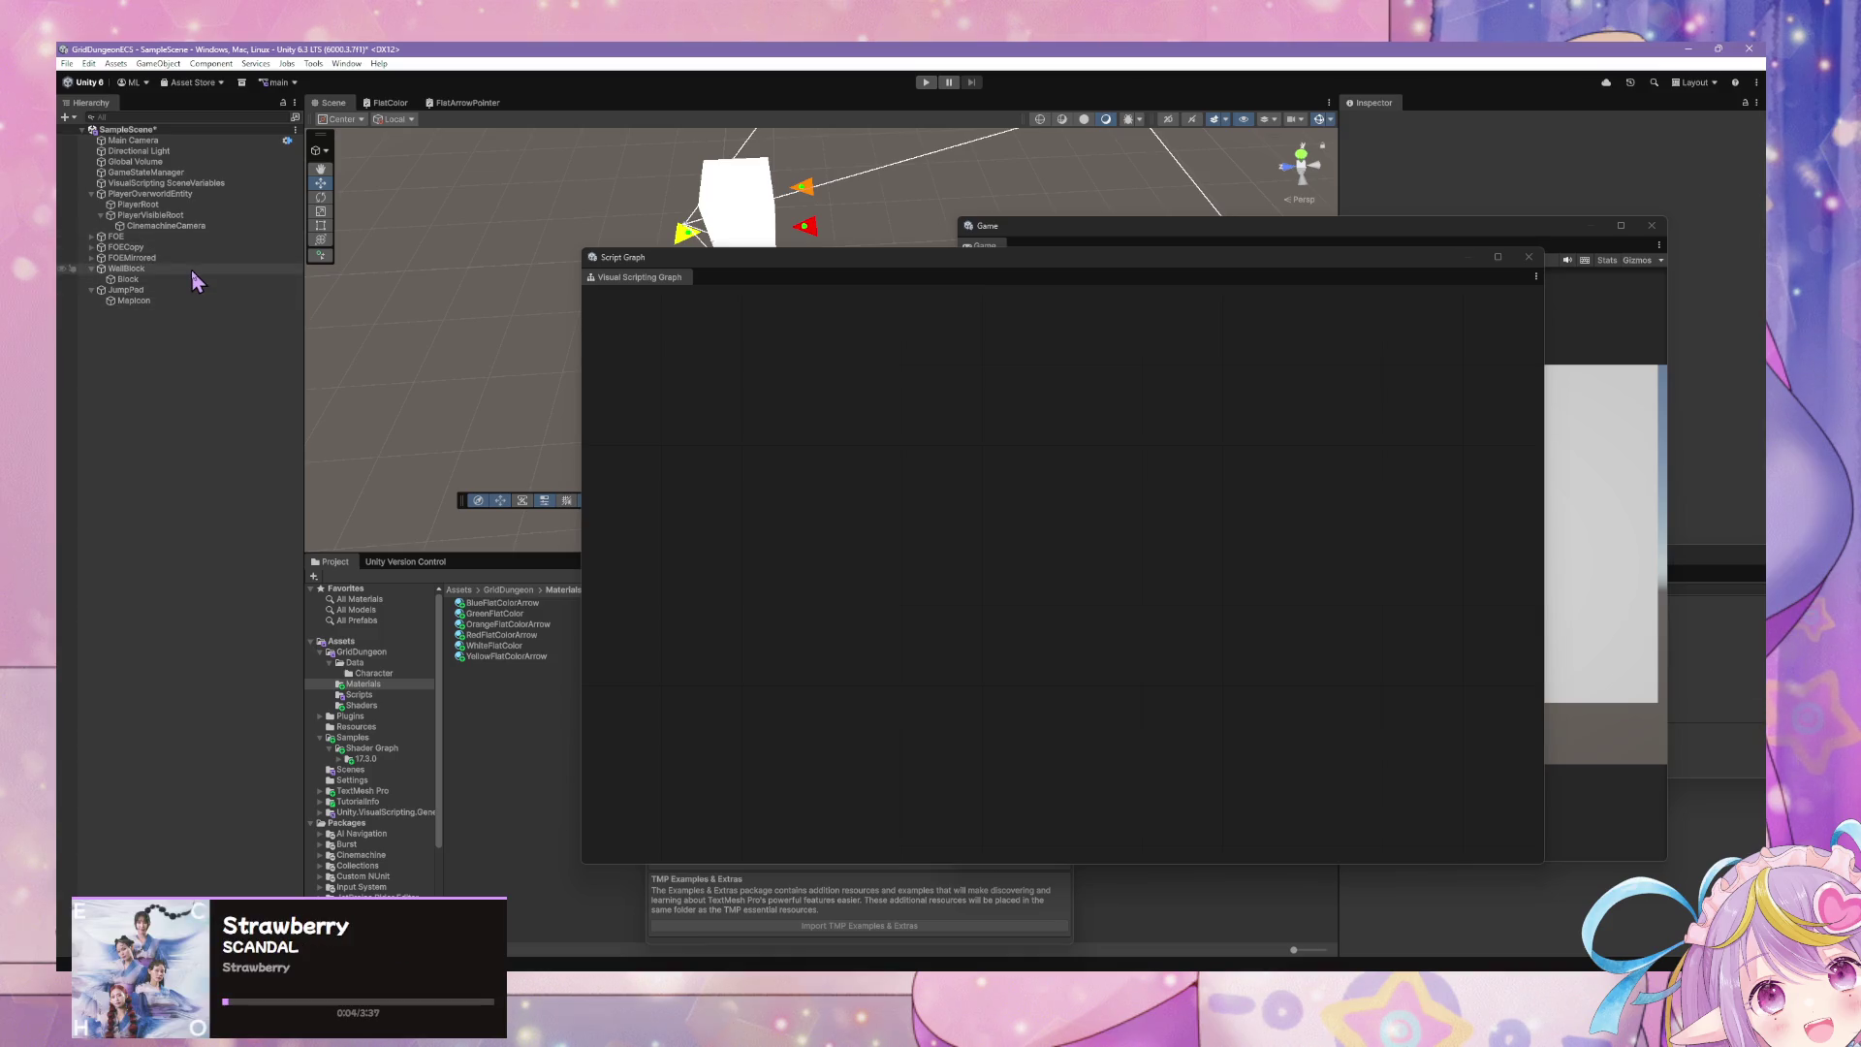
# - Open GameStateManager's Handle GridMovementEntity Interactions graph, view its Get Variable and Custom Event nodes, then go back
pyautogui.click(218, 173)
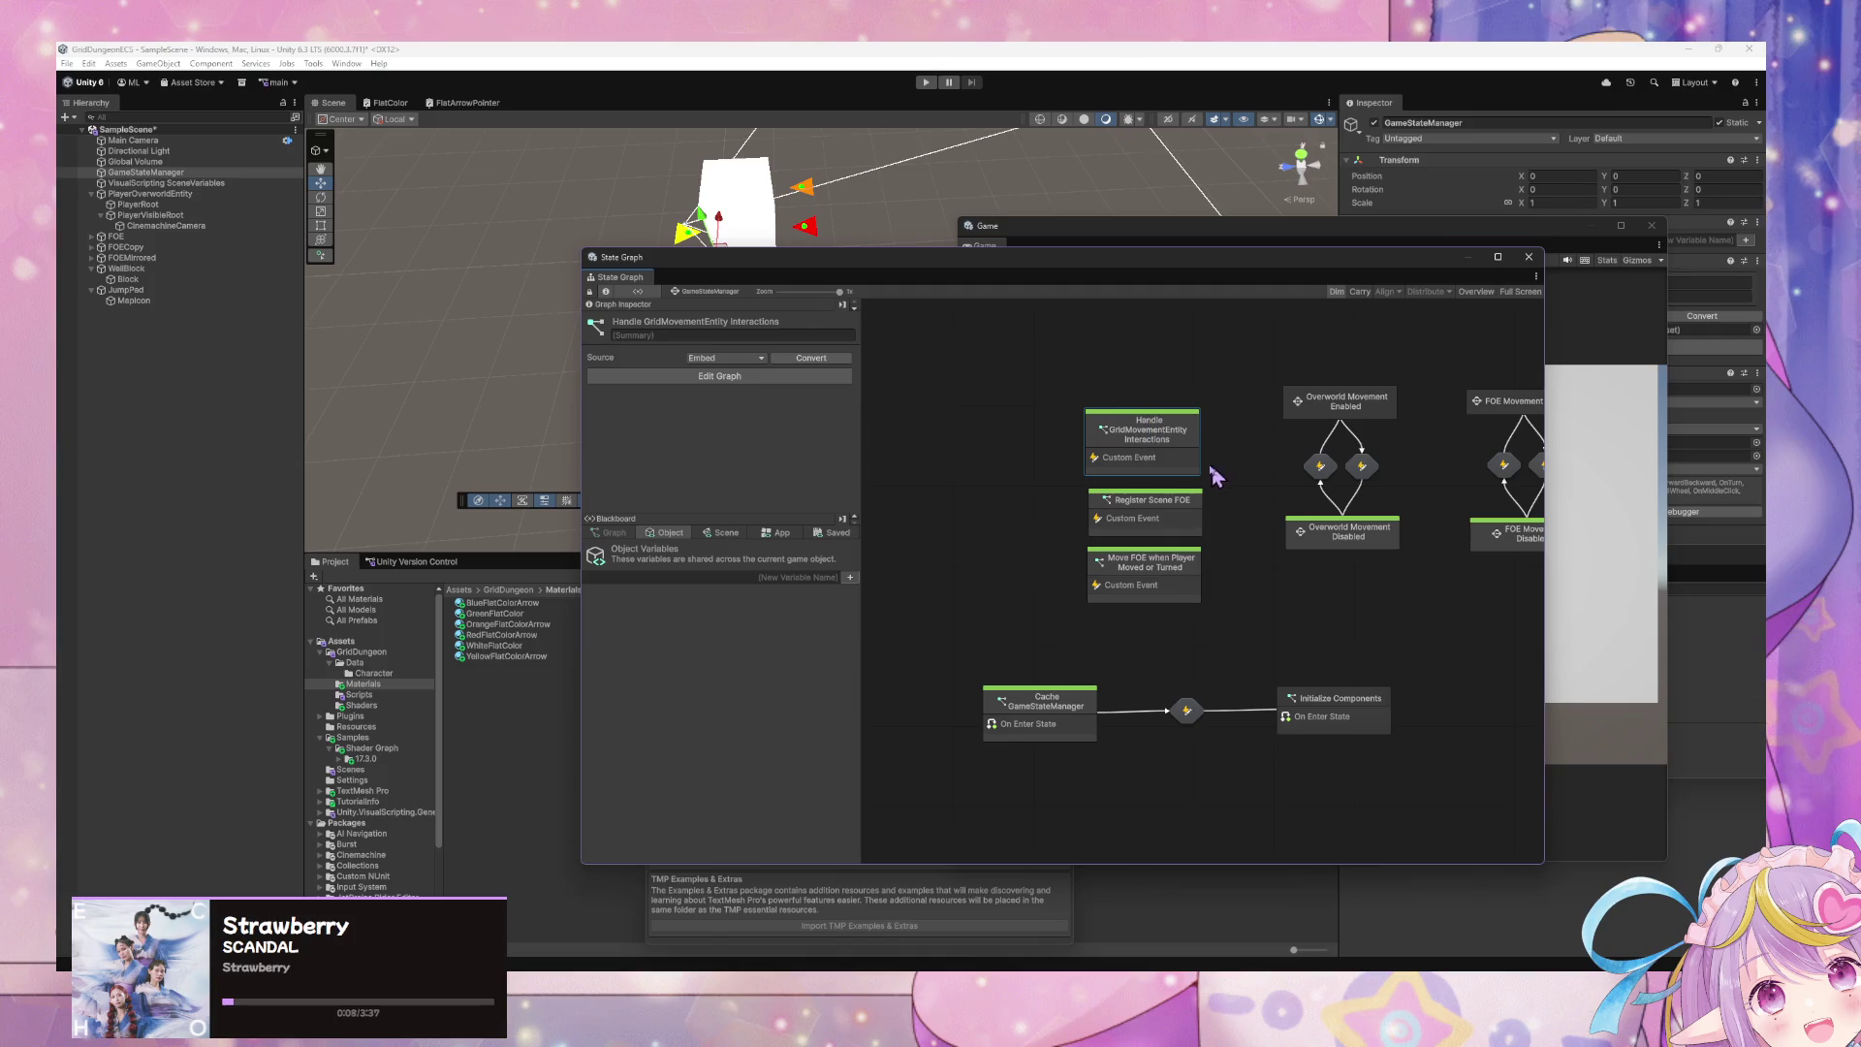
pyautogui.doubleClick(1190, 463)
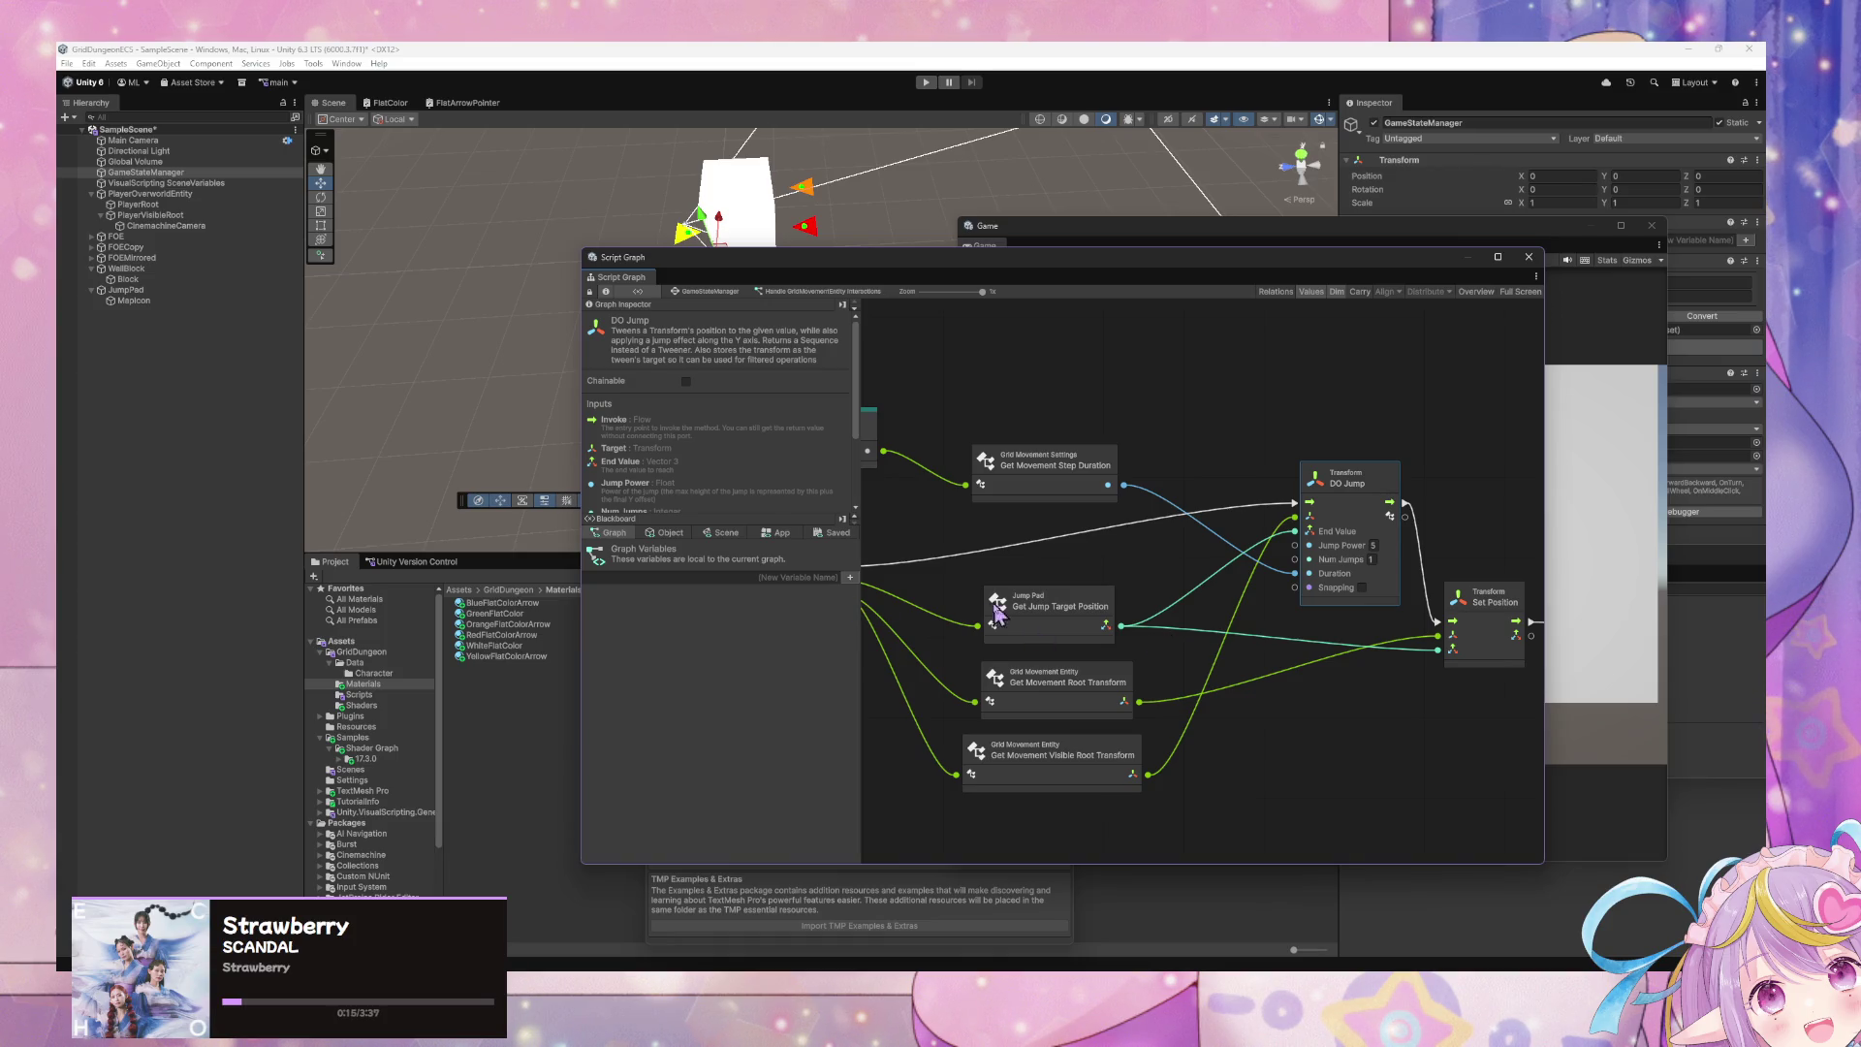
pyautogui.moveTo(999, 612); pyautogui.dragTo(1223, 631)
pyautogui.moveTo(1095, 491); pyautogui.dragTo(1074, 659)
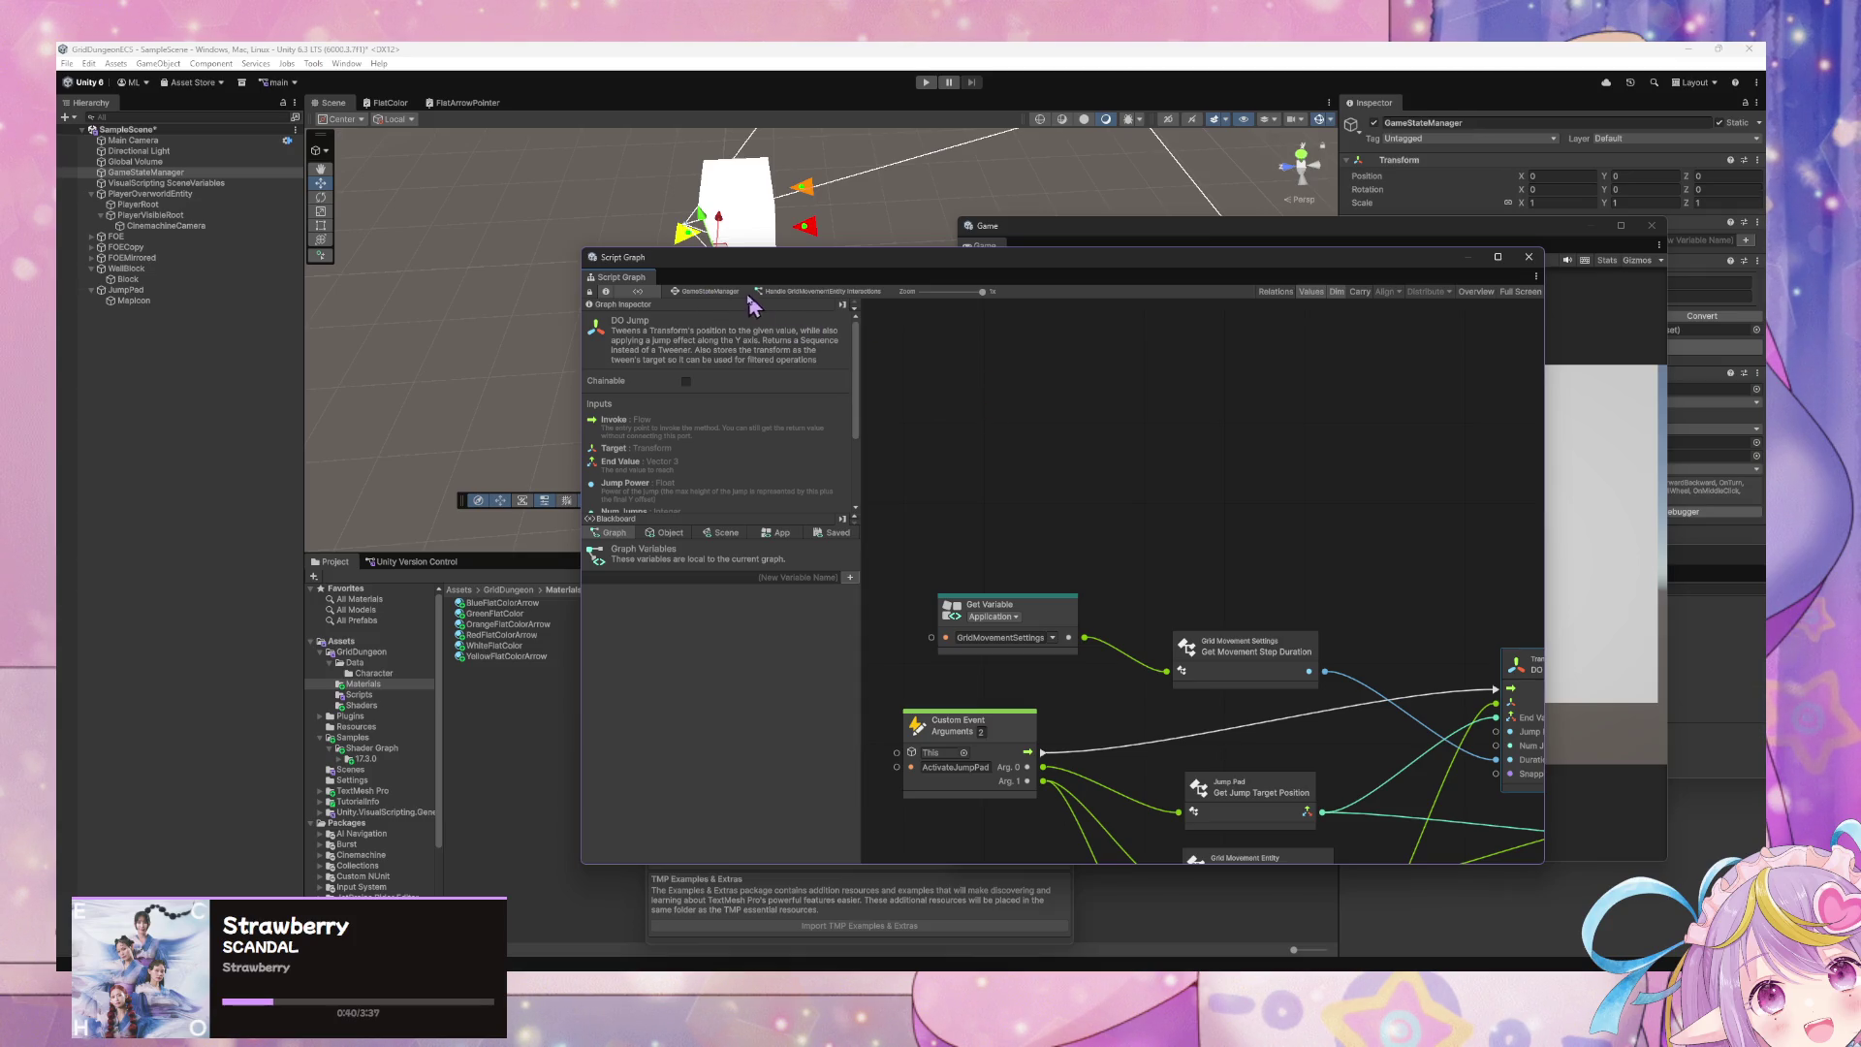
pyautogui.click(733, 293)
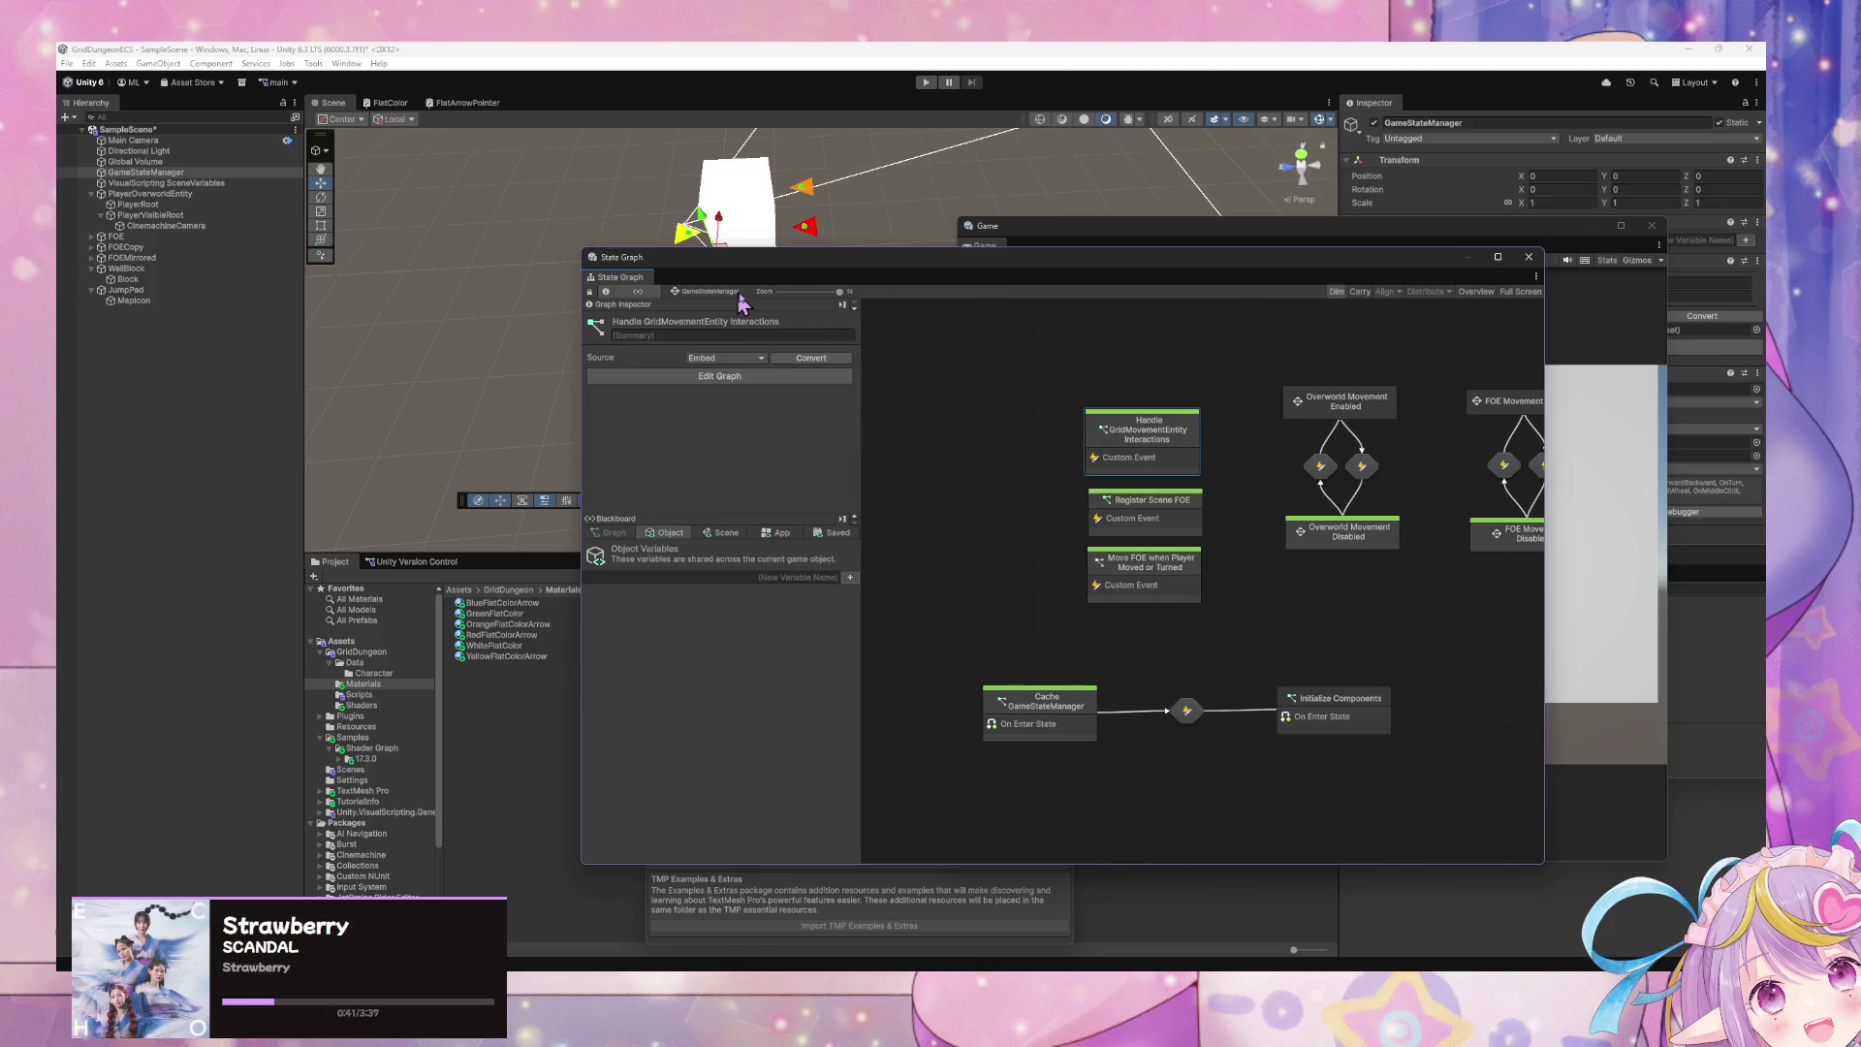
# - Reopen that graph to inspect the DO Jump, Get Movement Step Duration and Set Position nodes
pyautogui.click(1363, 412)
pyautogui.doubleClick(1149, 446)
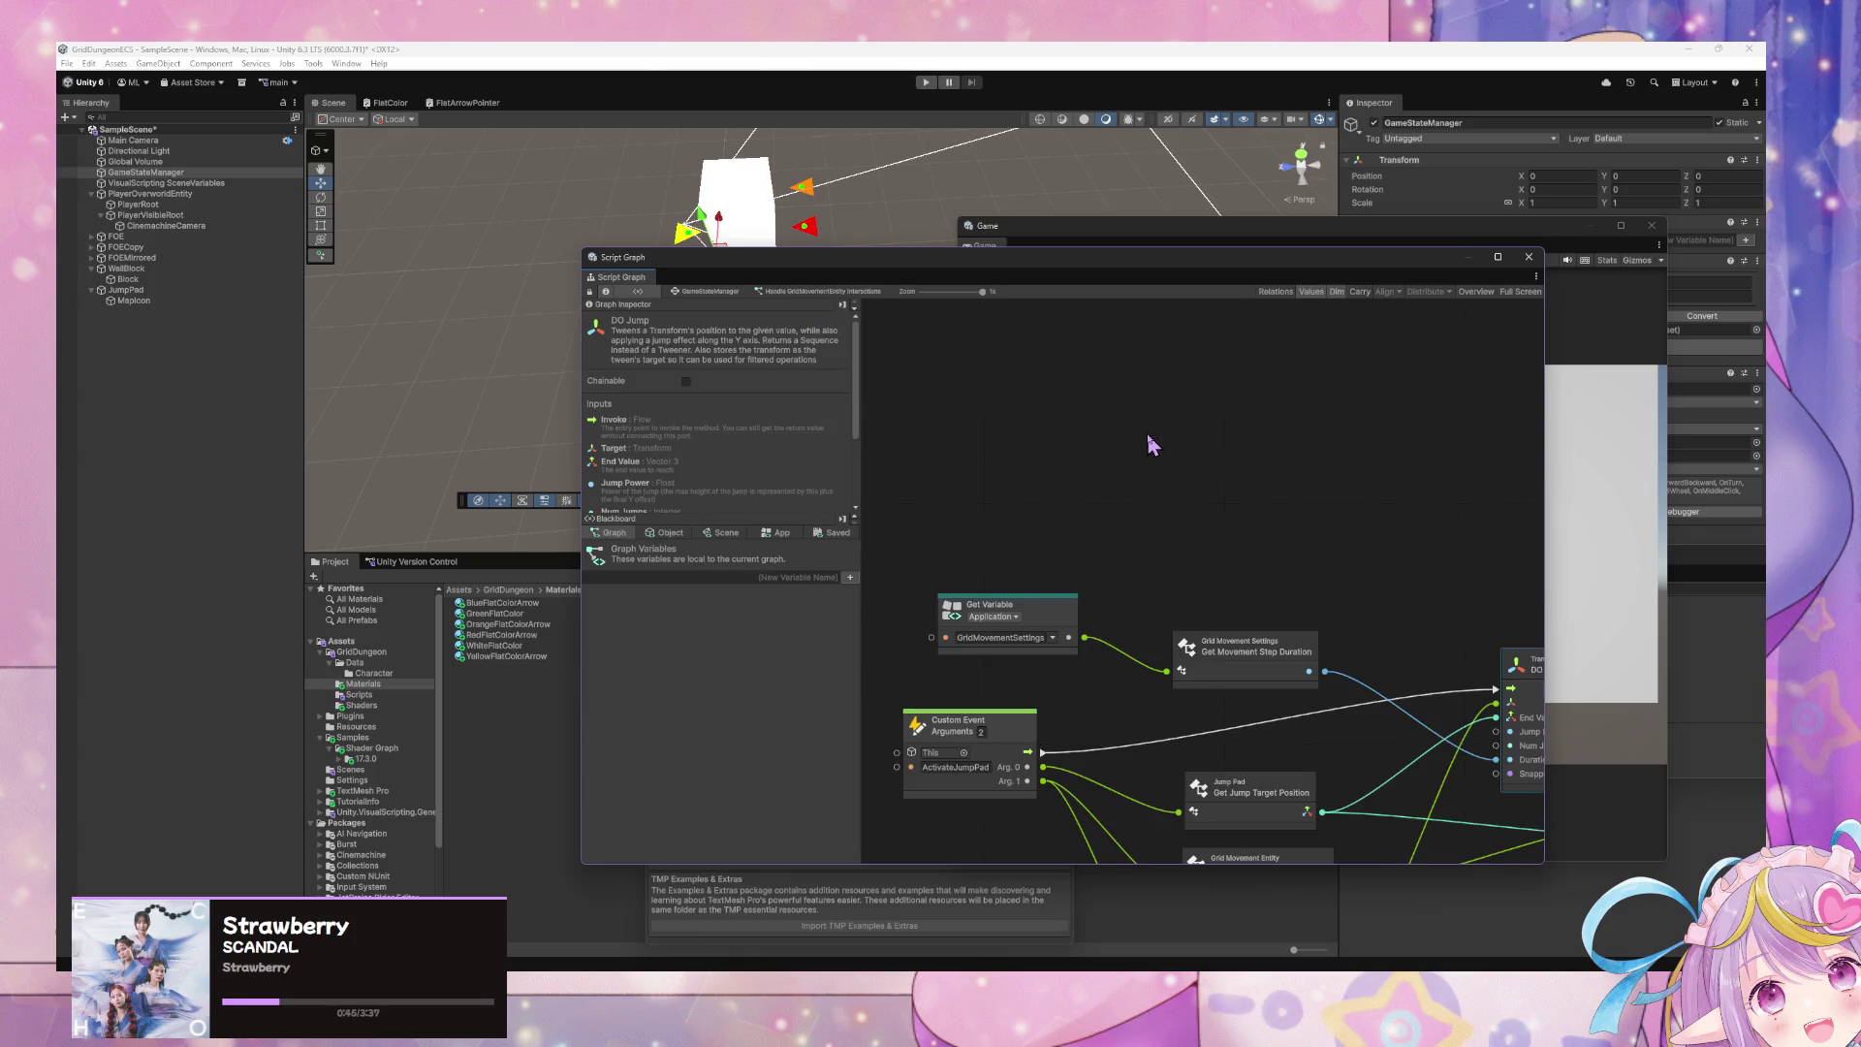
pyautogui.moveTo(1170, 580); pyautogui.dragTo(1161, 429)
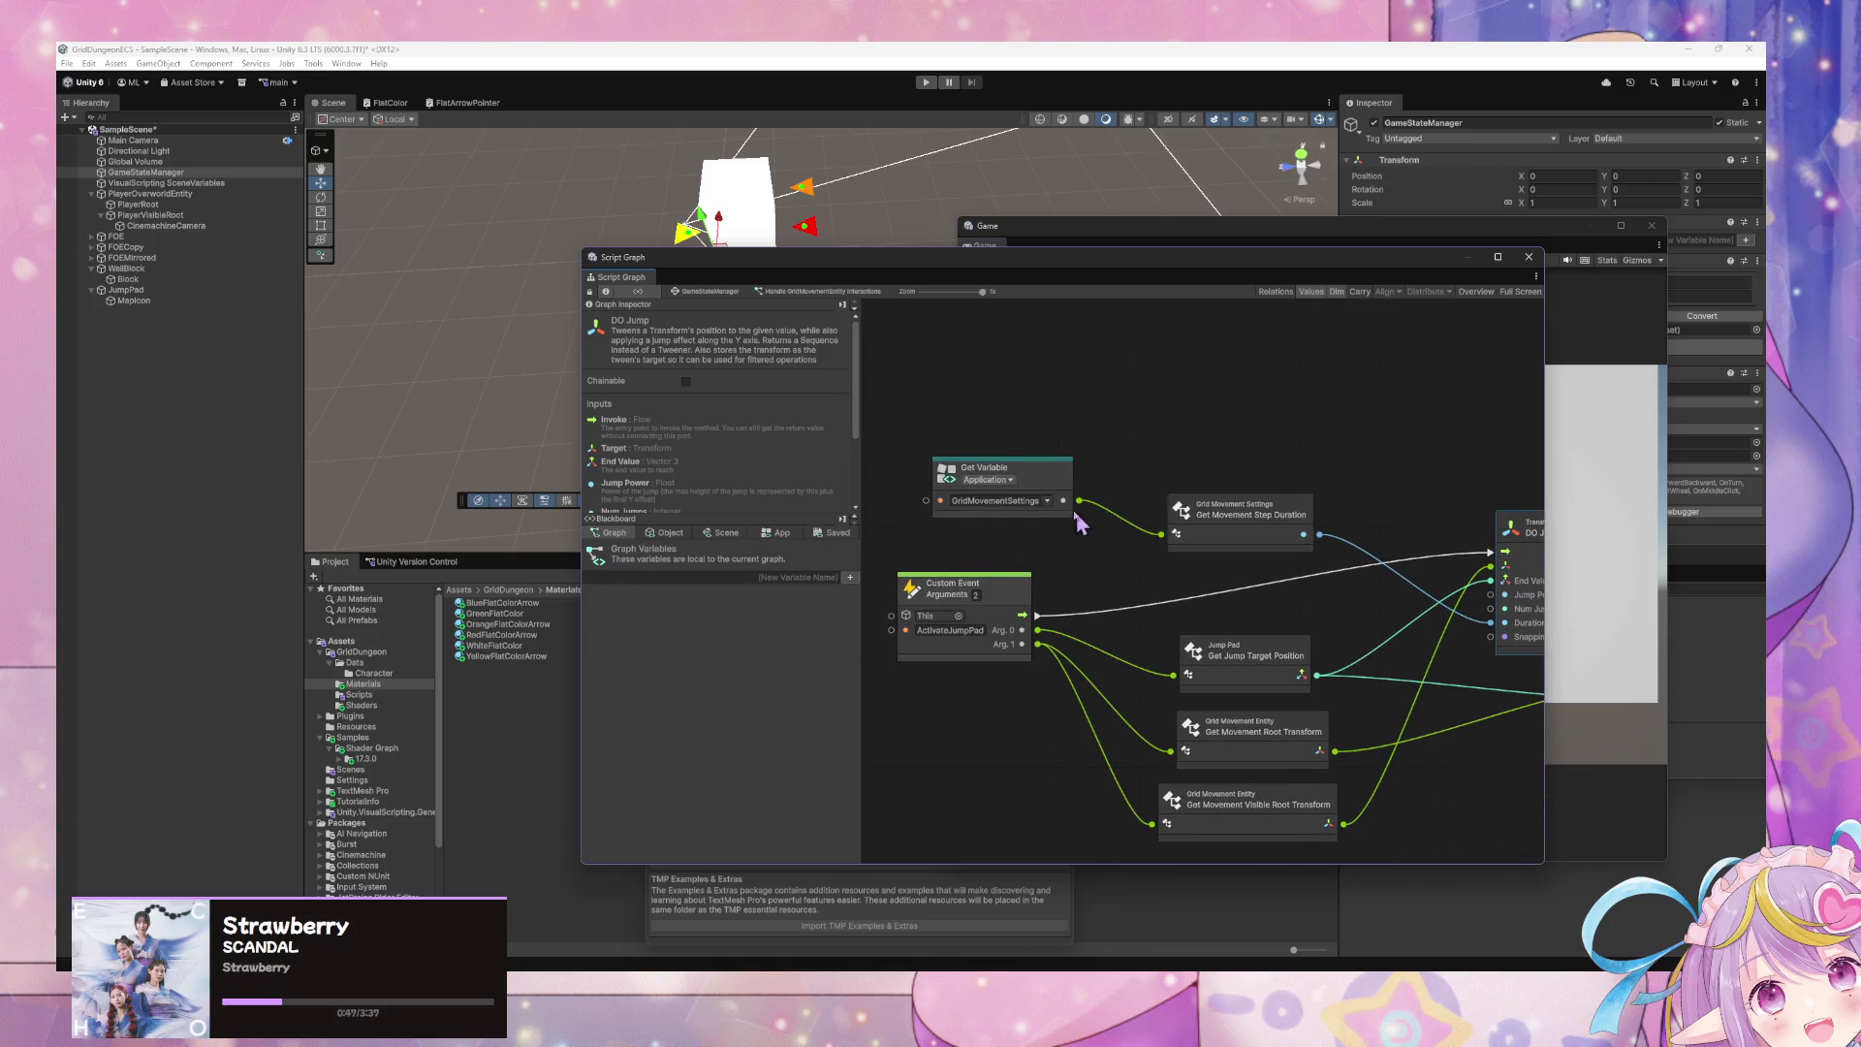
pyautogui.moveTo(1081, 523); pyautogui.dragTo(1053, 495)
pyautogui.moveTo(1110, 554); pyautogui.dragTo(1059, 453)
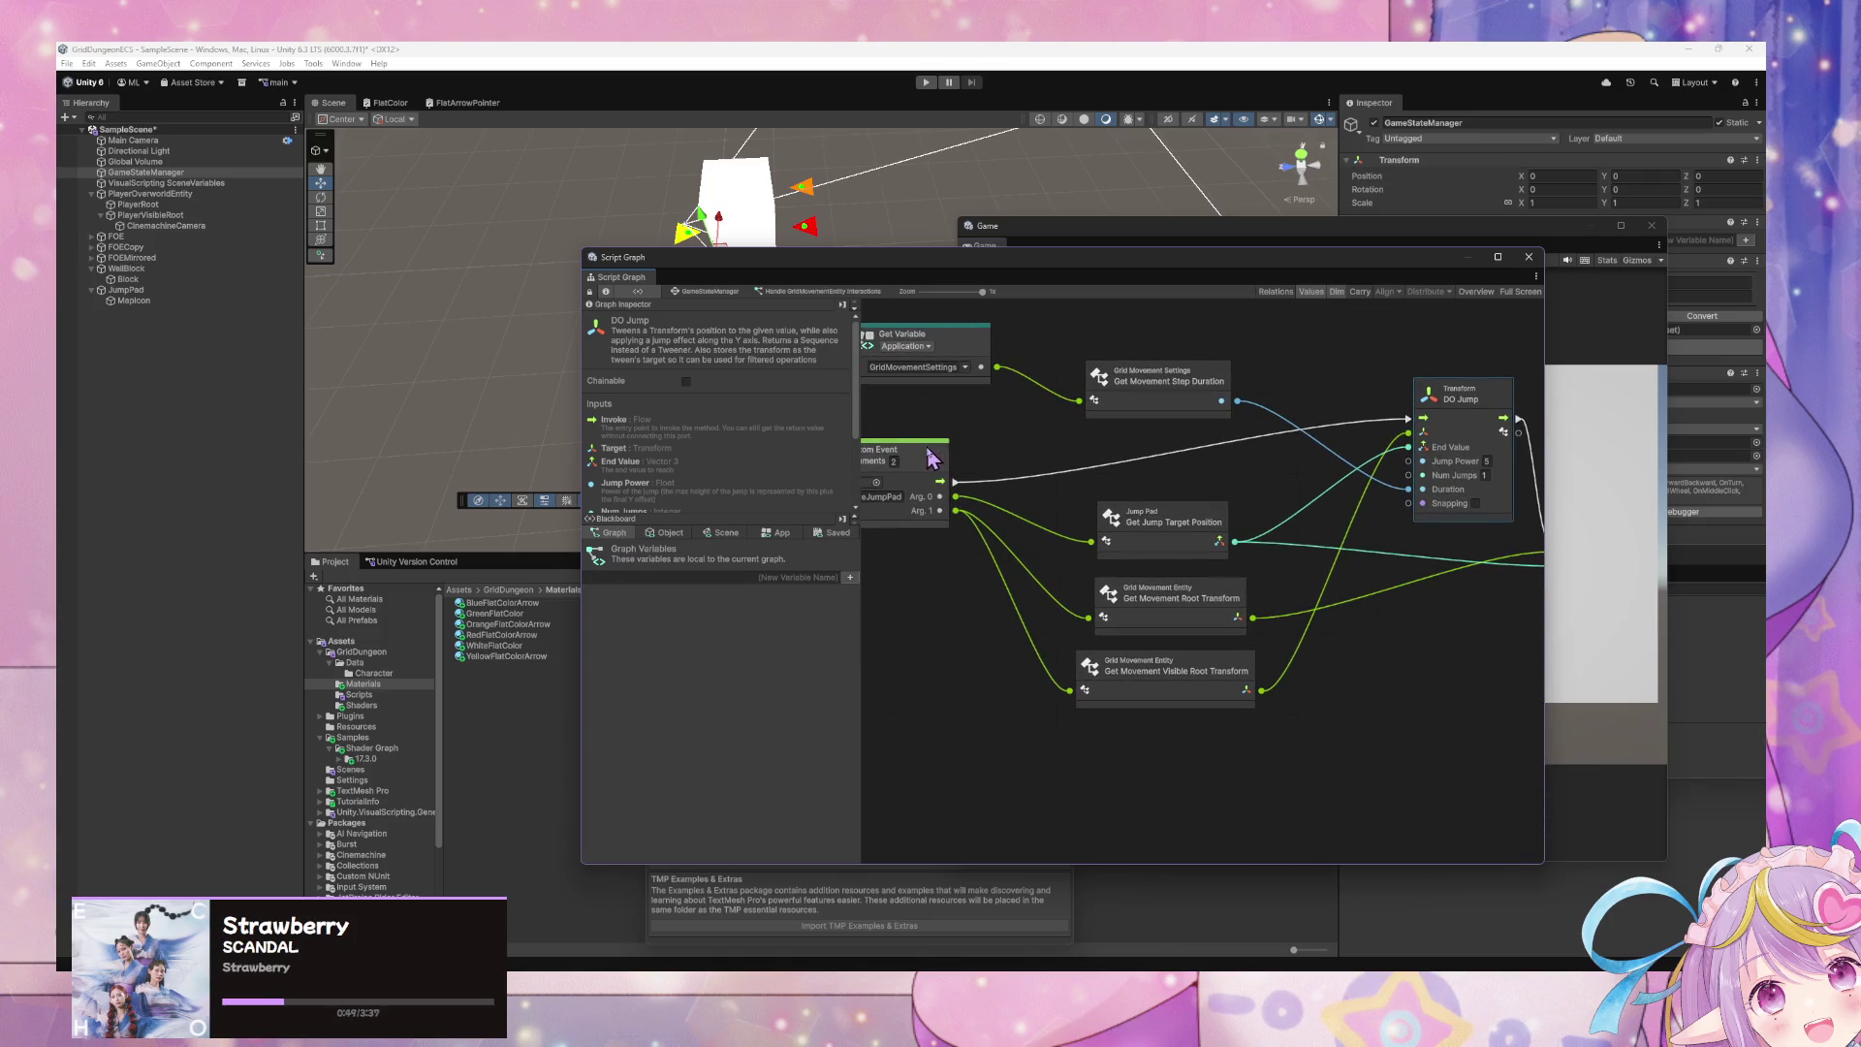
pyautogui.moveTo(927, 444); pyautogui.dragTo(924, 421)
pyautogui.click(1492, 441)
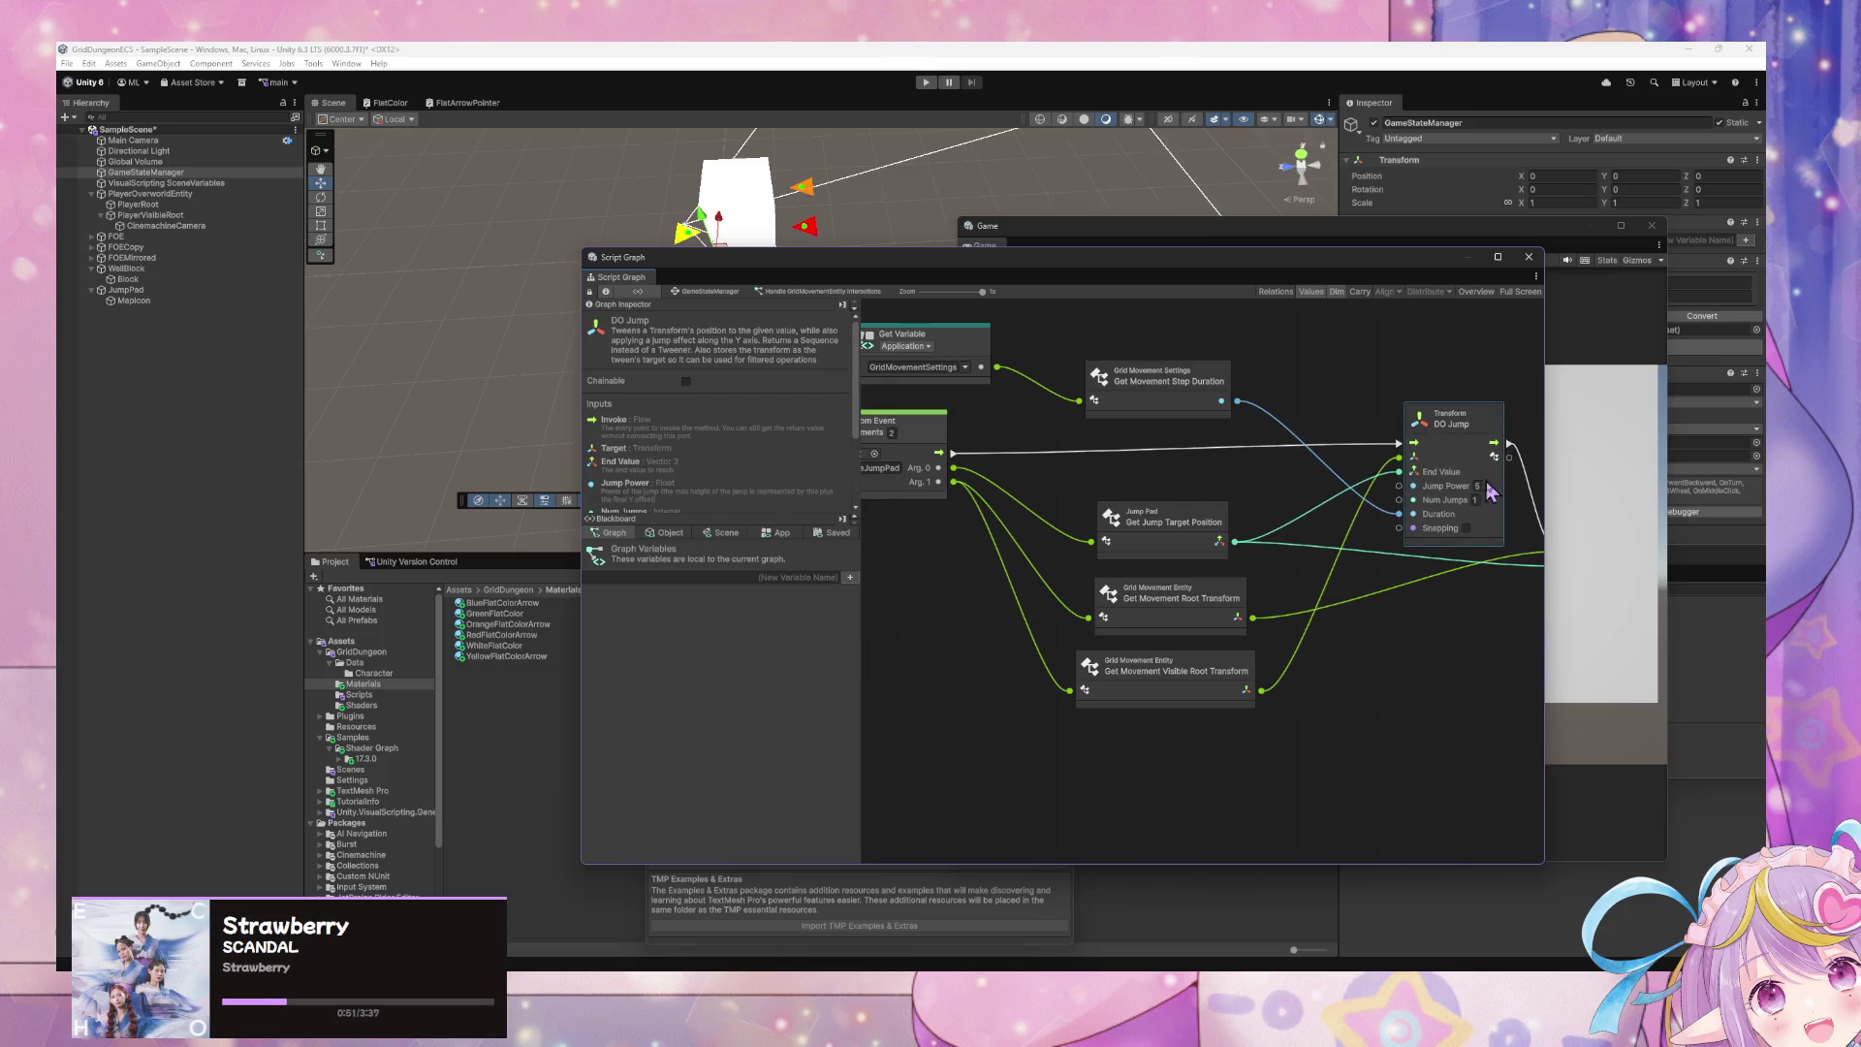
pyautogui.moveTo(1504, 479)
pyautogui.mouseDown()
pyautogui.moveTo(1160, 552)
pyautogui.moveTo(1511, 582)
pyautogui.mouseUp()
pyautogui.click(1194, 436)
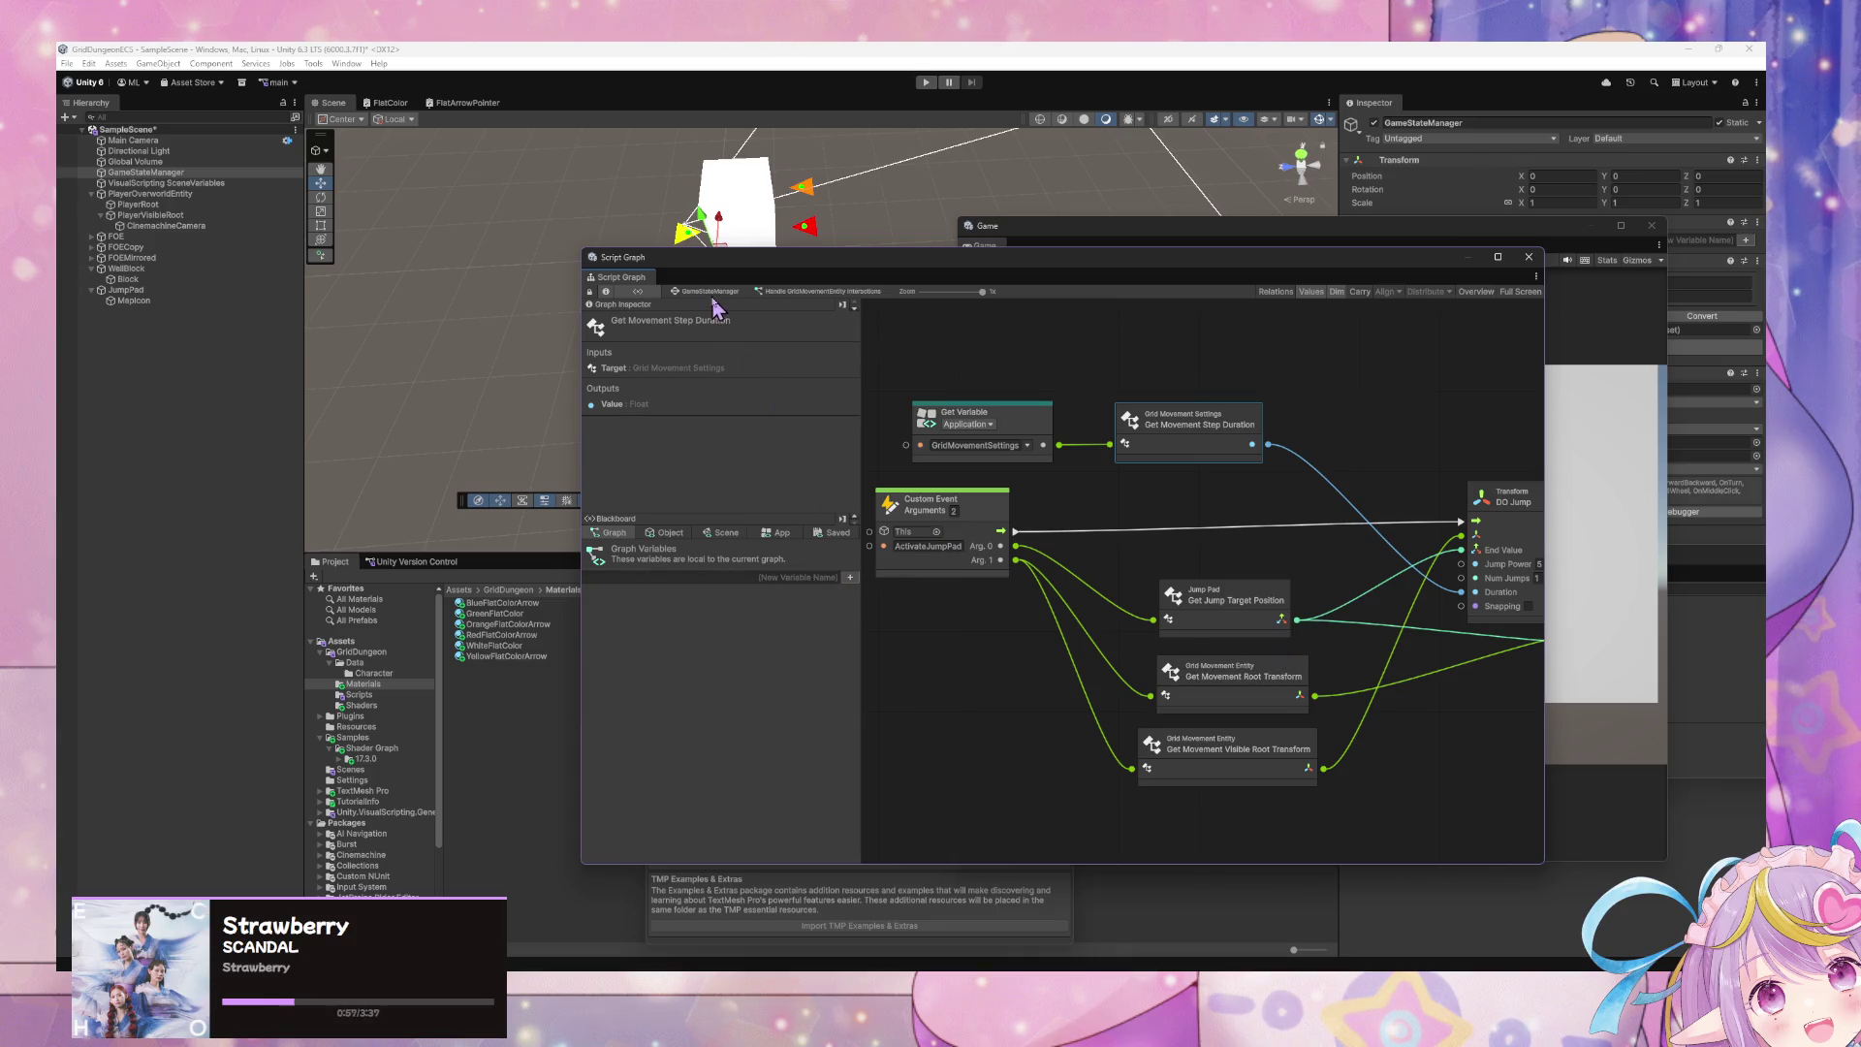
pyautogui.moveTo(1386, 489); pyautogui.dragTo(1132, 470)
pyautogui.scroll(-5, 1132, 470)
pyautogui.click(699, 292)
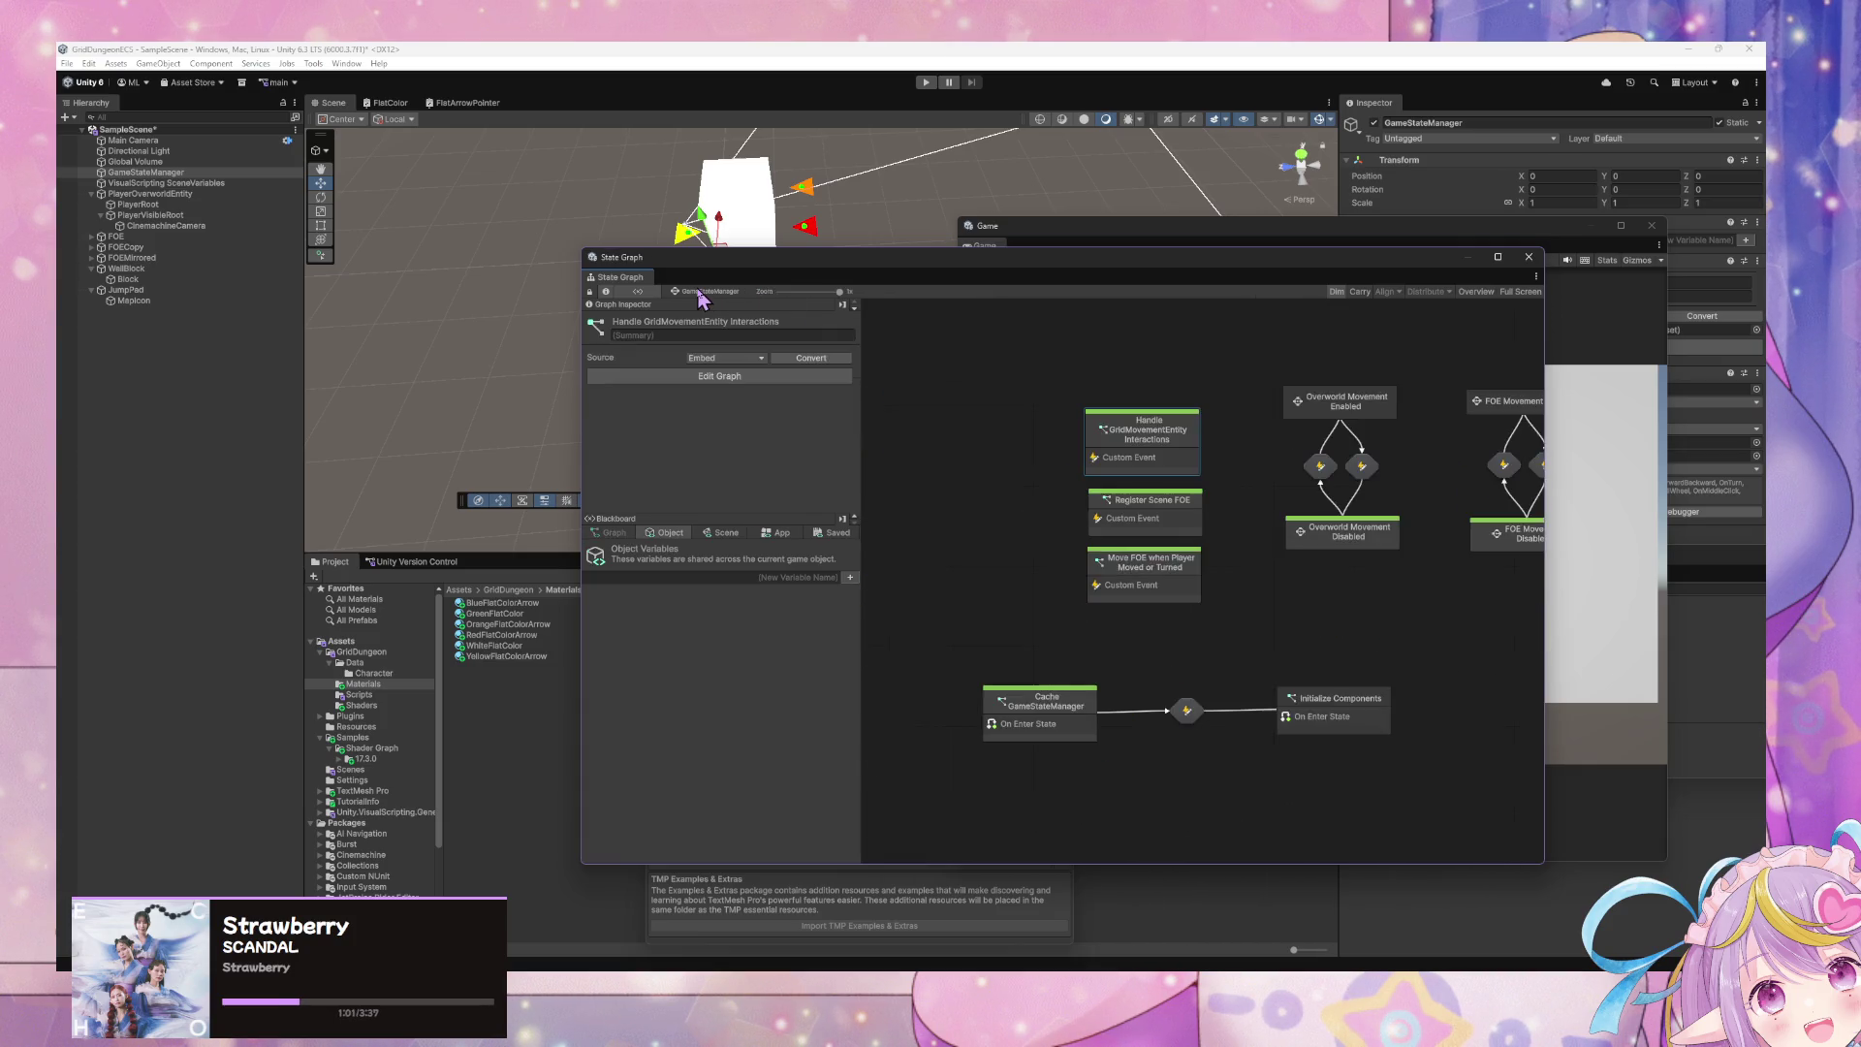
pyautogui.moveTo(1381, 402); pyautogui.dragTo(1276, 457)
pyautogui.doubleClick(1272, 459)
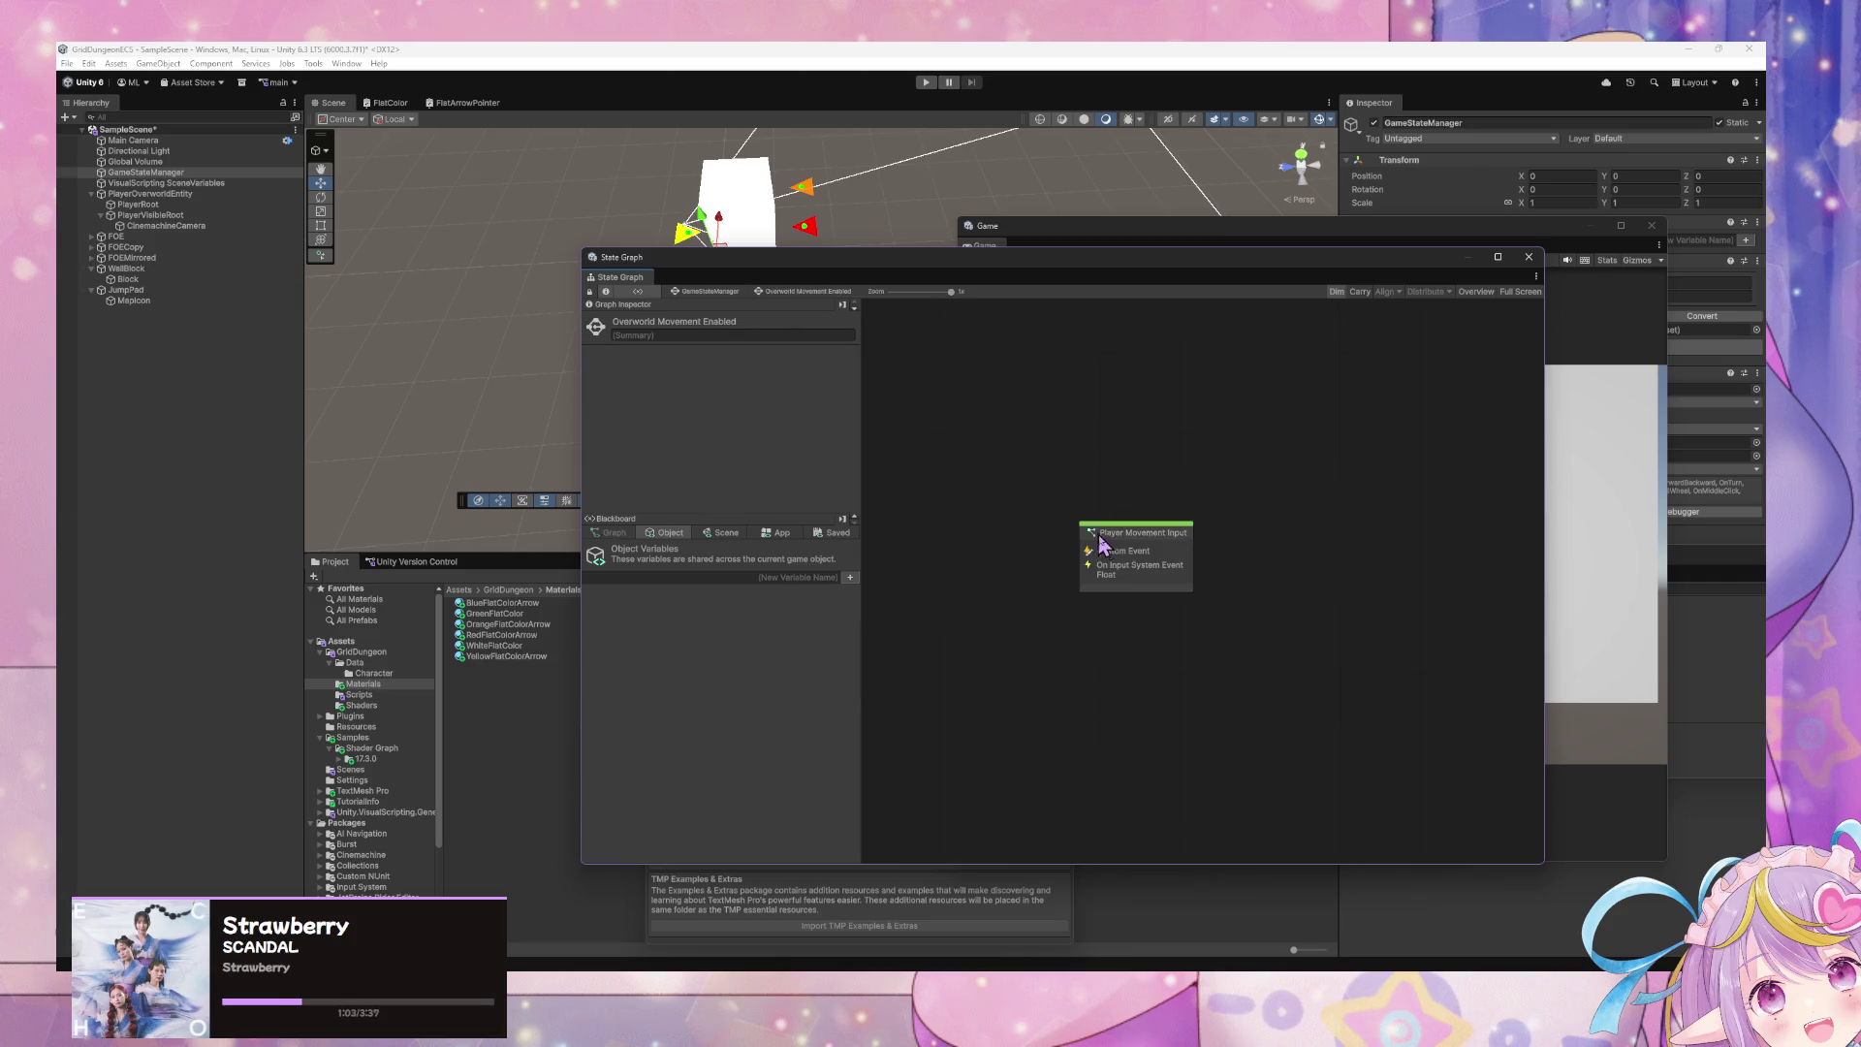
pyautogui.doubleClick(1168, 550)
pyautogui.scroll(3, 1259, 547)
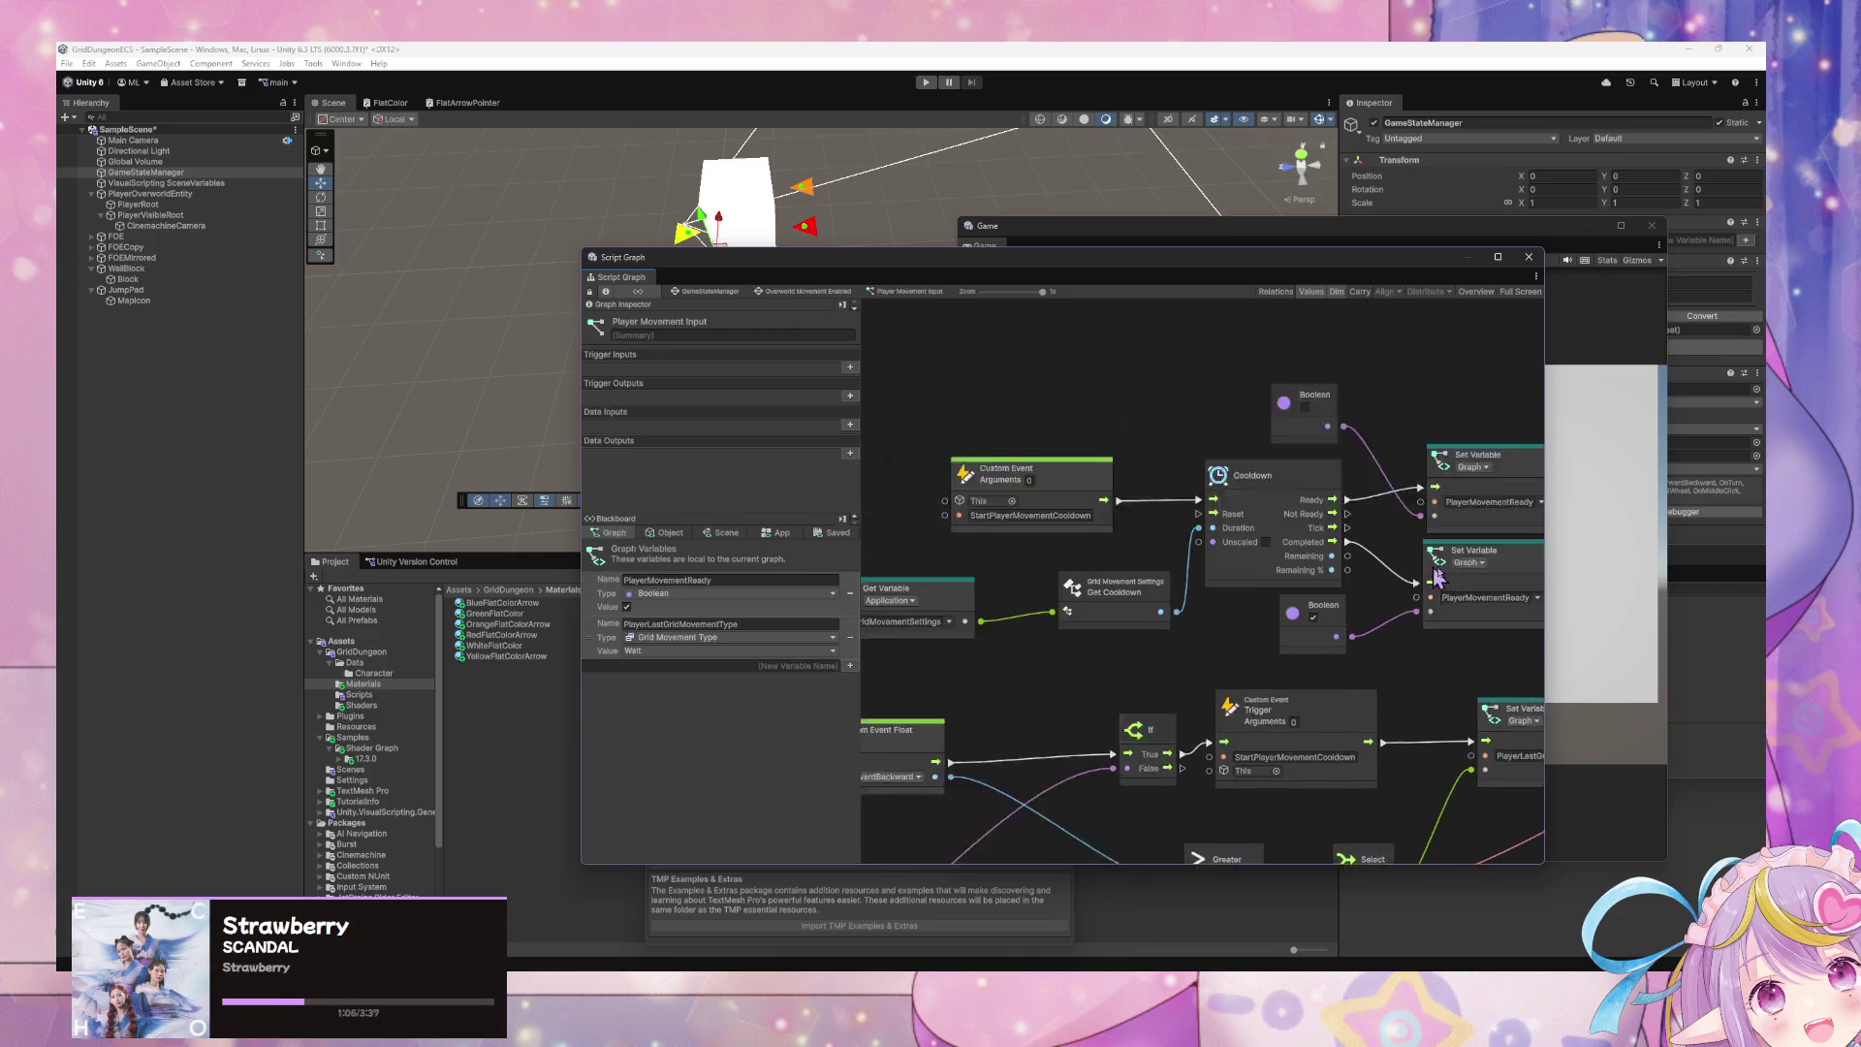
pyautogui.moveTo(1147, 560)
pyautogui.mouseDown()
pyautogui.moveTo(1255, 572)
pyautogui.moveTo(1166, 545)
pyautogui.mouseUp()
pyautogui.moveTo(1541, 611)
pyautogui.mouseDown()
pyautogui.moveTo(957, 523)
pyautogui.moveTo(1247, 445)
pyautogui.moveTo(1334, 715)
pyautogui.mouseUp()
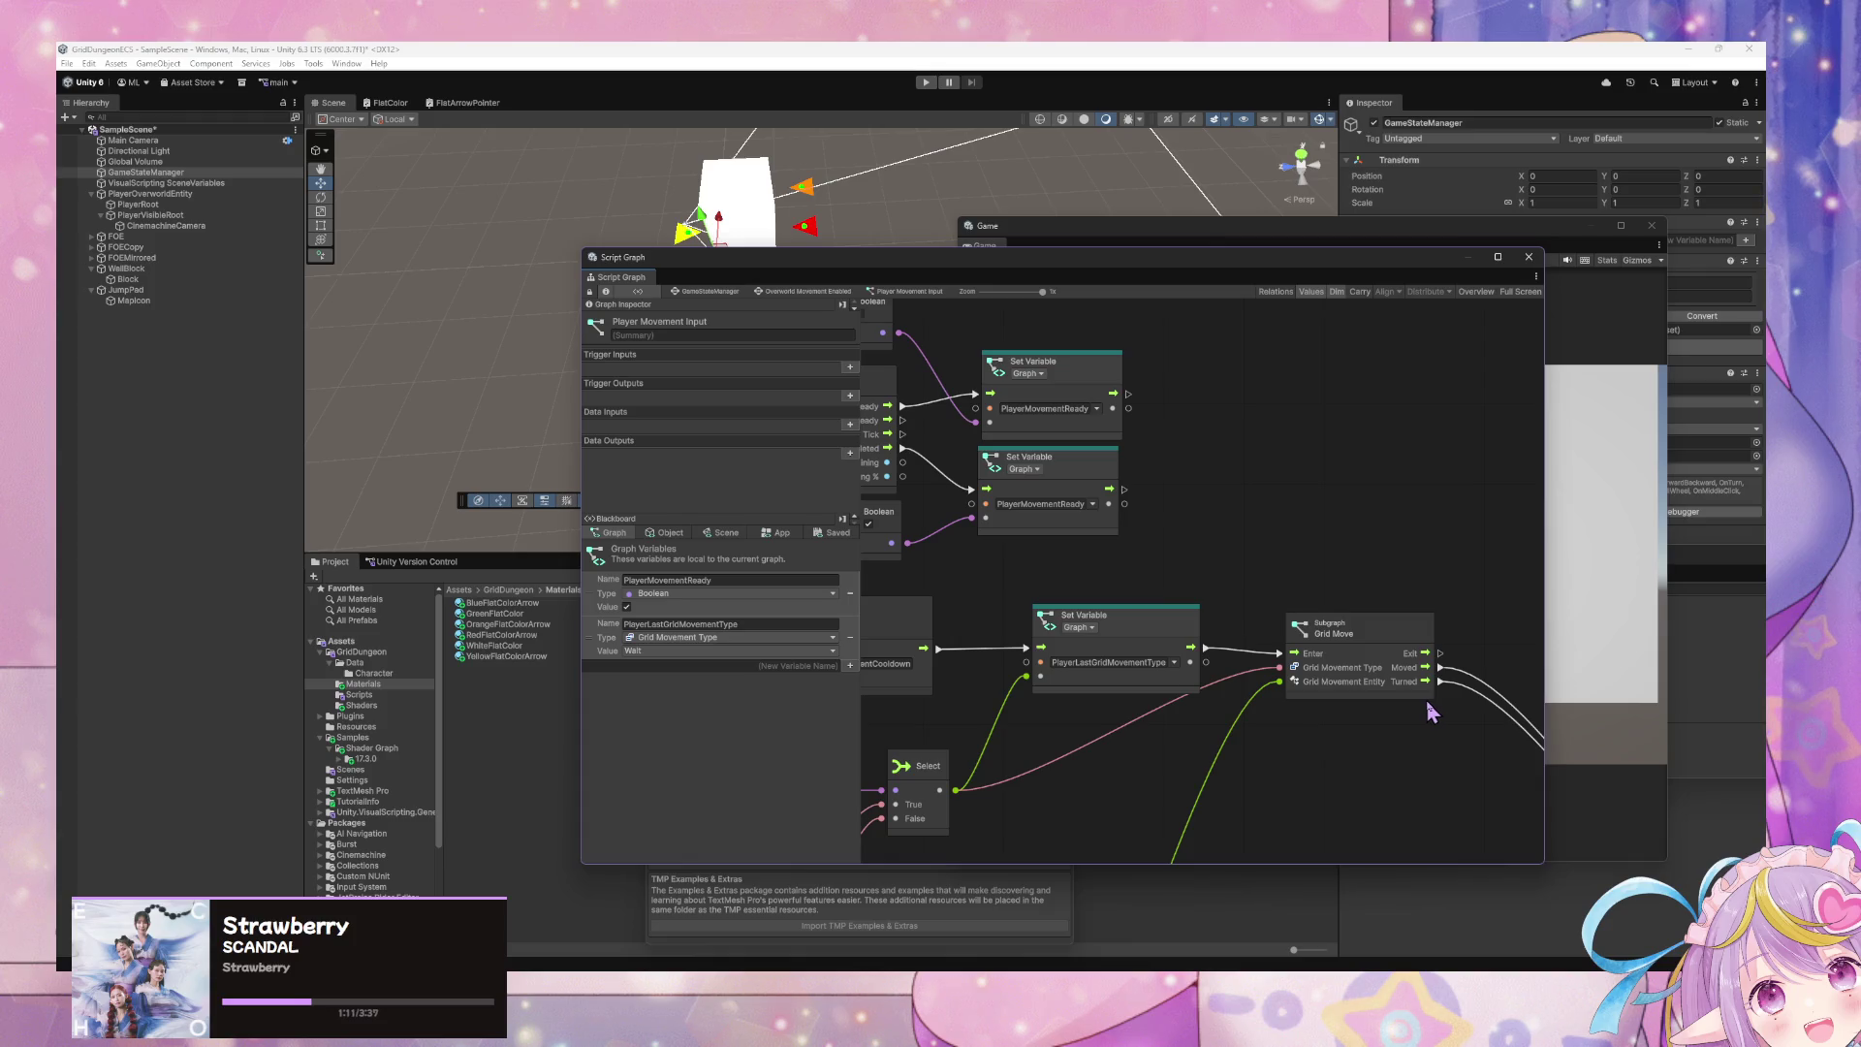
pyautogui.moveTo(1379, 673); pyautogui.dragTo(1051, 452)
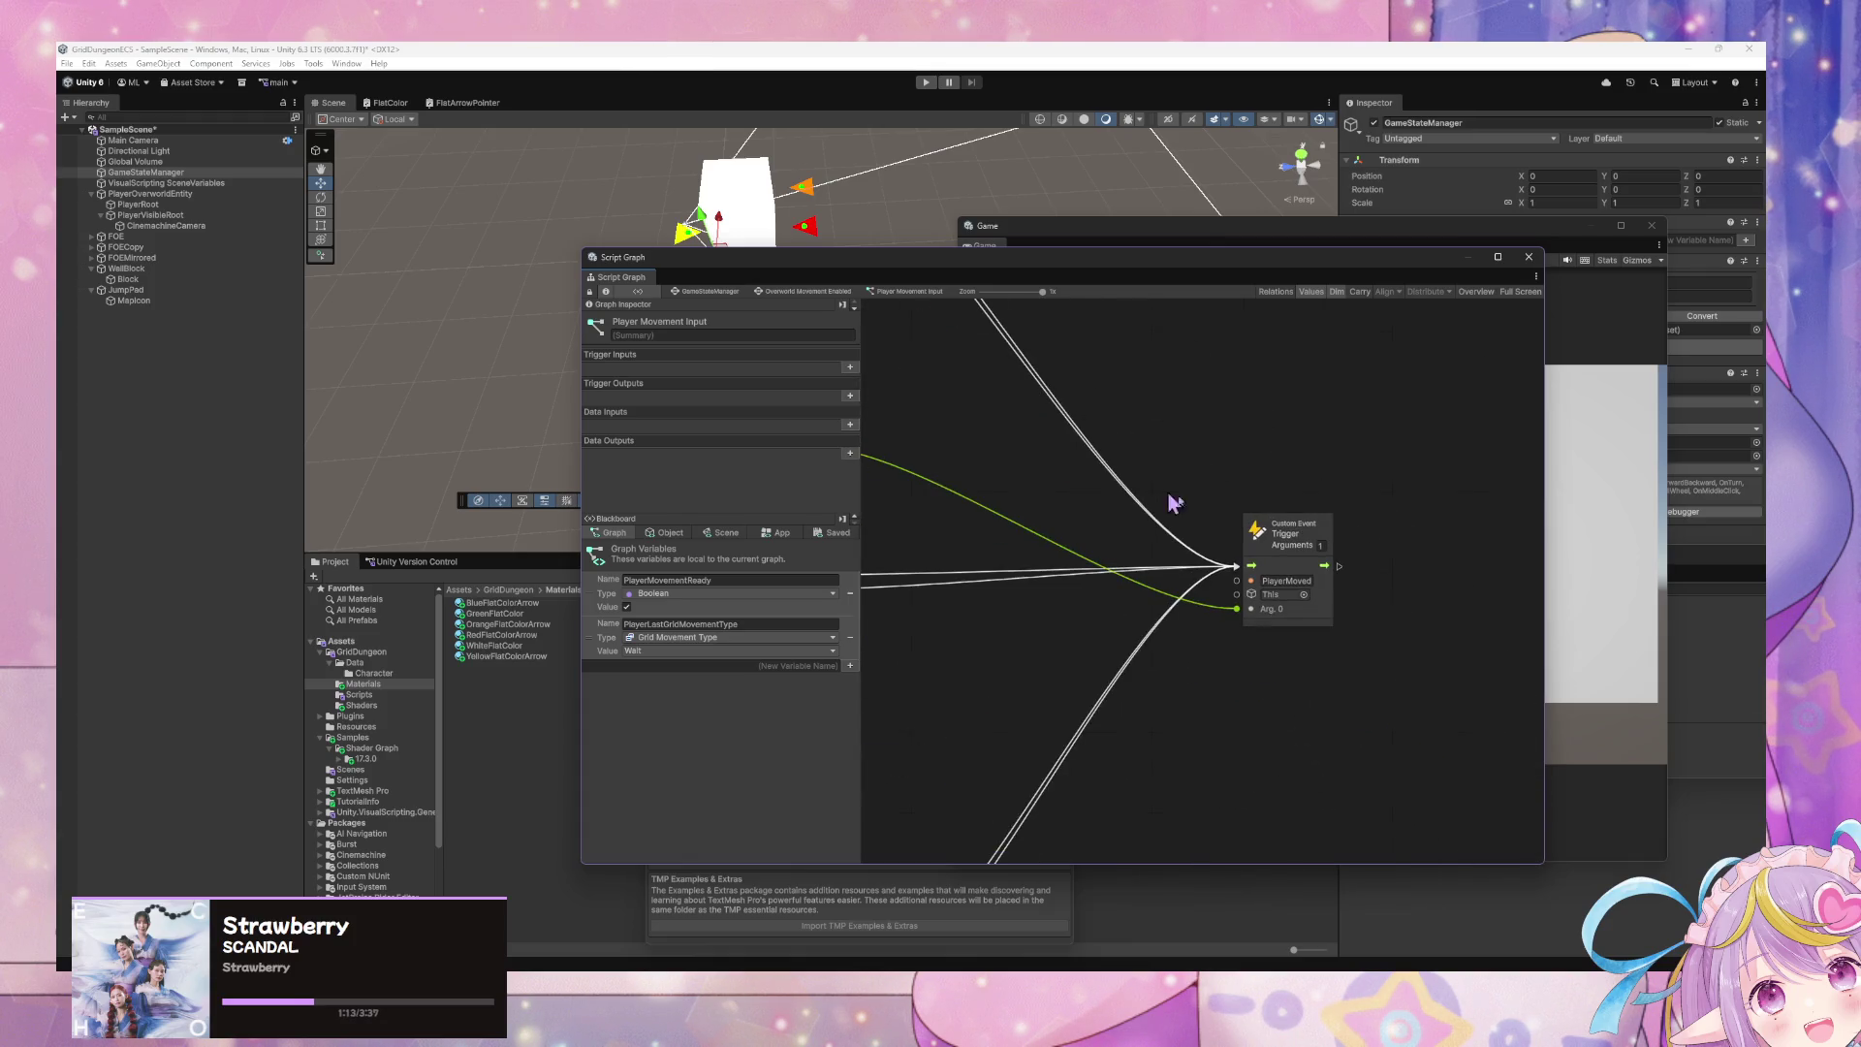
pyautogui.moveTo(1173, 502)
pyautogui.mouseDown()
pyautogui.moveTo(1487, 735)
pyautogui.moveTo(1246, 532)
pyautogui.moveTo(1014, 474)
pyautogui.moveTo(1299, 737)
pyautogui.moveTo(1357, 766)
pyautogui.moveTo(1417, 722)
pyautogui.moveTo(1456, 814)
pyautogui.mouseUp()
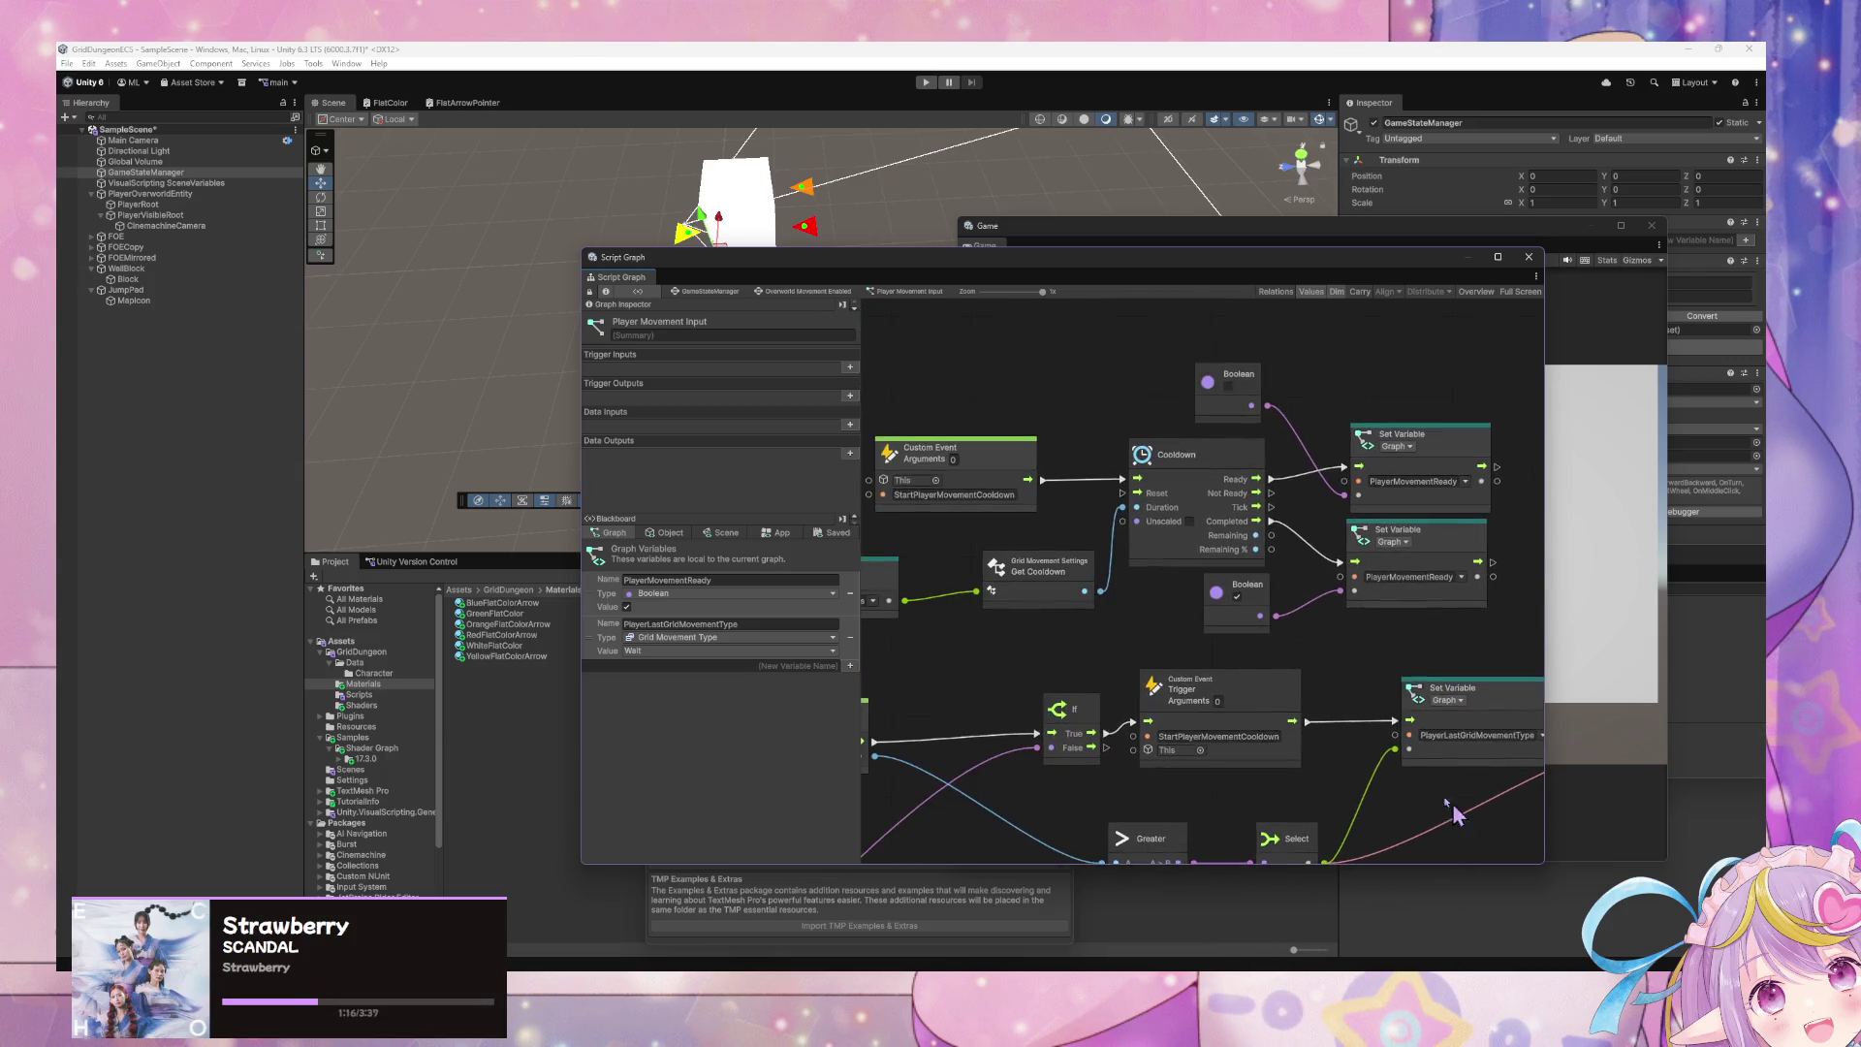
pyautogui.moveTo(1291, 663)
pyautogui.mouseDown()
pyautogui.moveTo(1312, 648)
pyautogui.moveTo(921, 414)
pyautogui.moveTo(1014, 386)
pyautogui.moveTo(1363, 606)
pyautogui.mouseUp()
pyautogui.click(1325, 654)
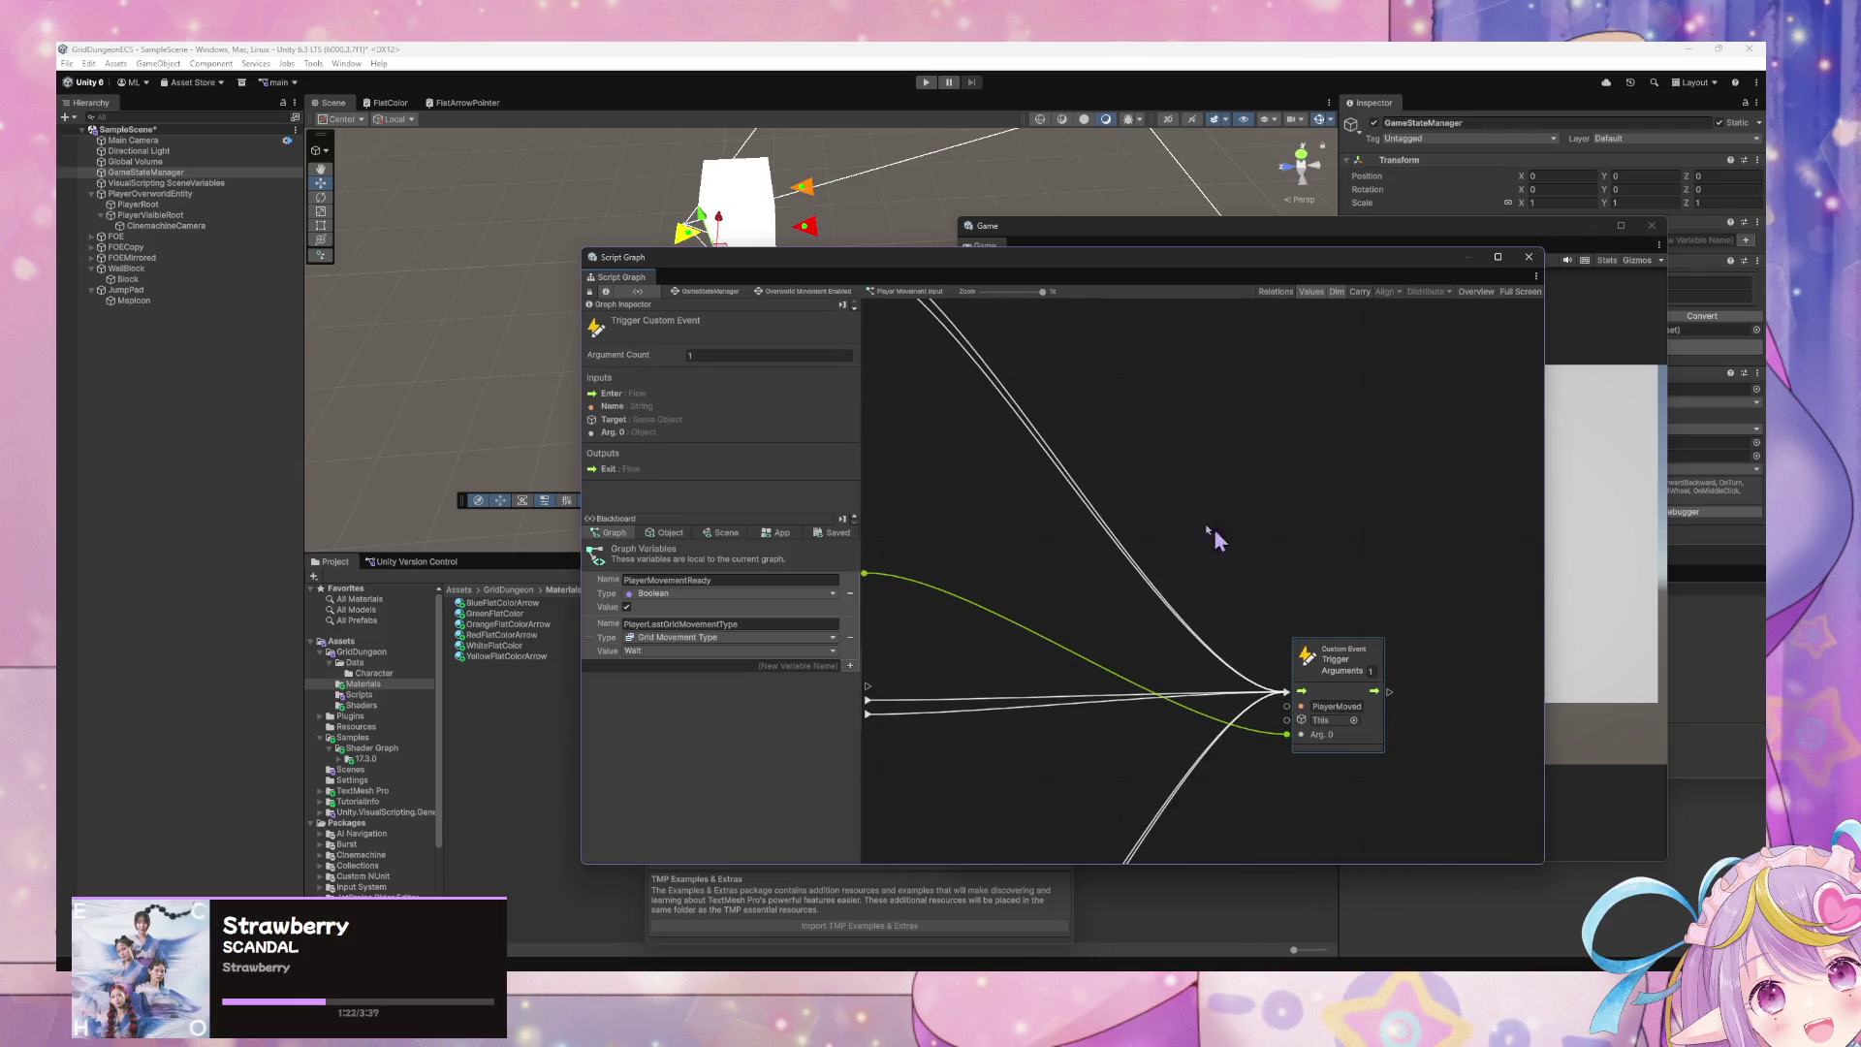
# - Duplicate the PlayerMoved Trigger Custom Event node, place it beside the Set Variable nodes, and edit its name
pyautogui.hotkey('ctrl', 'd')
pyautogui.moveTo(1217, 532)
pyautogui.mouseDown()
pyautogui.moveTo(1134, 498)
pyautogui.moveTo(1340, 684)
pyautogui.moveTo(1090, 399)
pyautogui.moveTo(1301, 664)
pyautogui.moveTo(1335, 759)
pyautogui.moveTo(1144, 500)
pyautogui.moveTo(1051, 450)
pyautogui.moveTo(1308, 540)
pyautogui.mouseUp()
pyautogui.doubleClick(1310, 539)
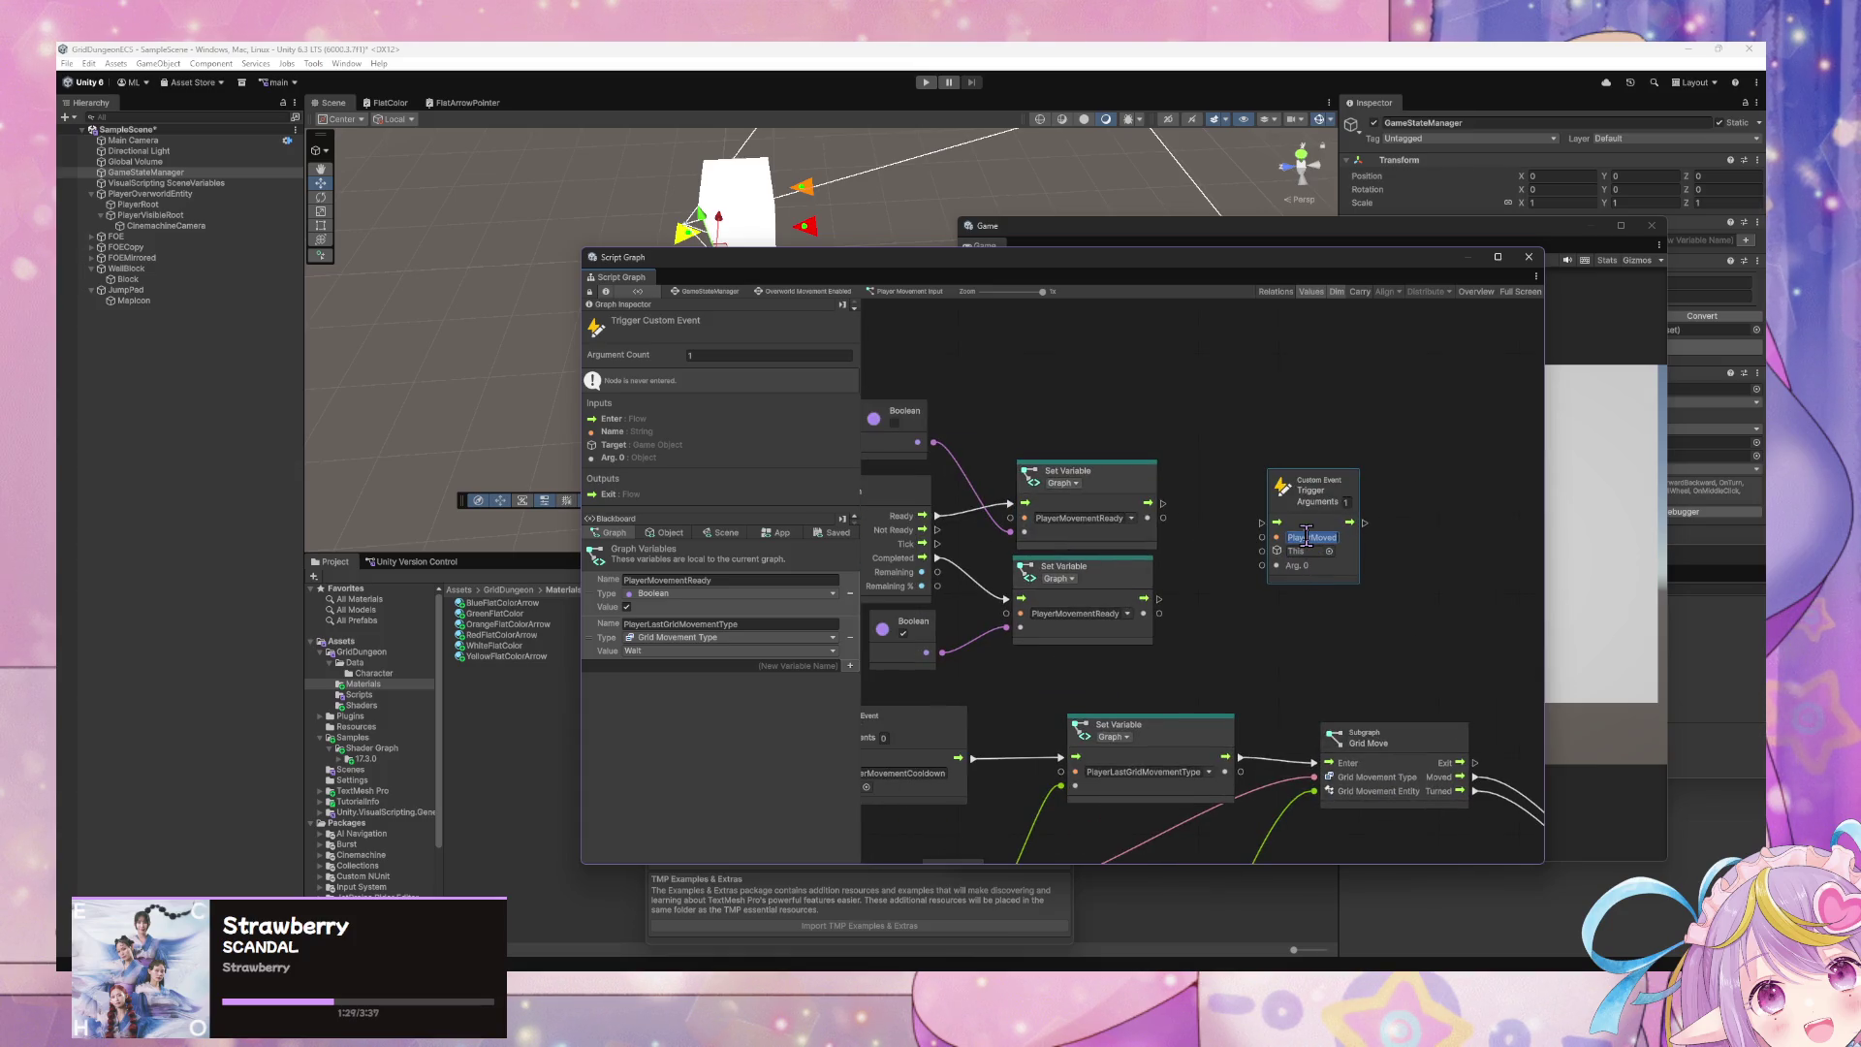
pyautogui.write('Movement')
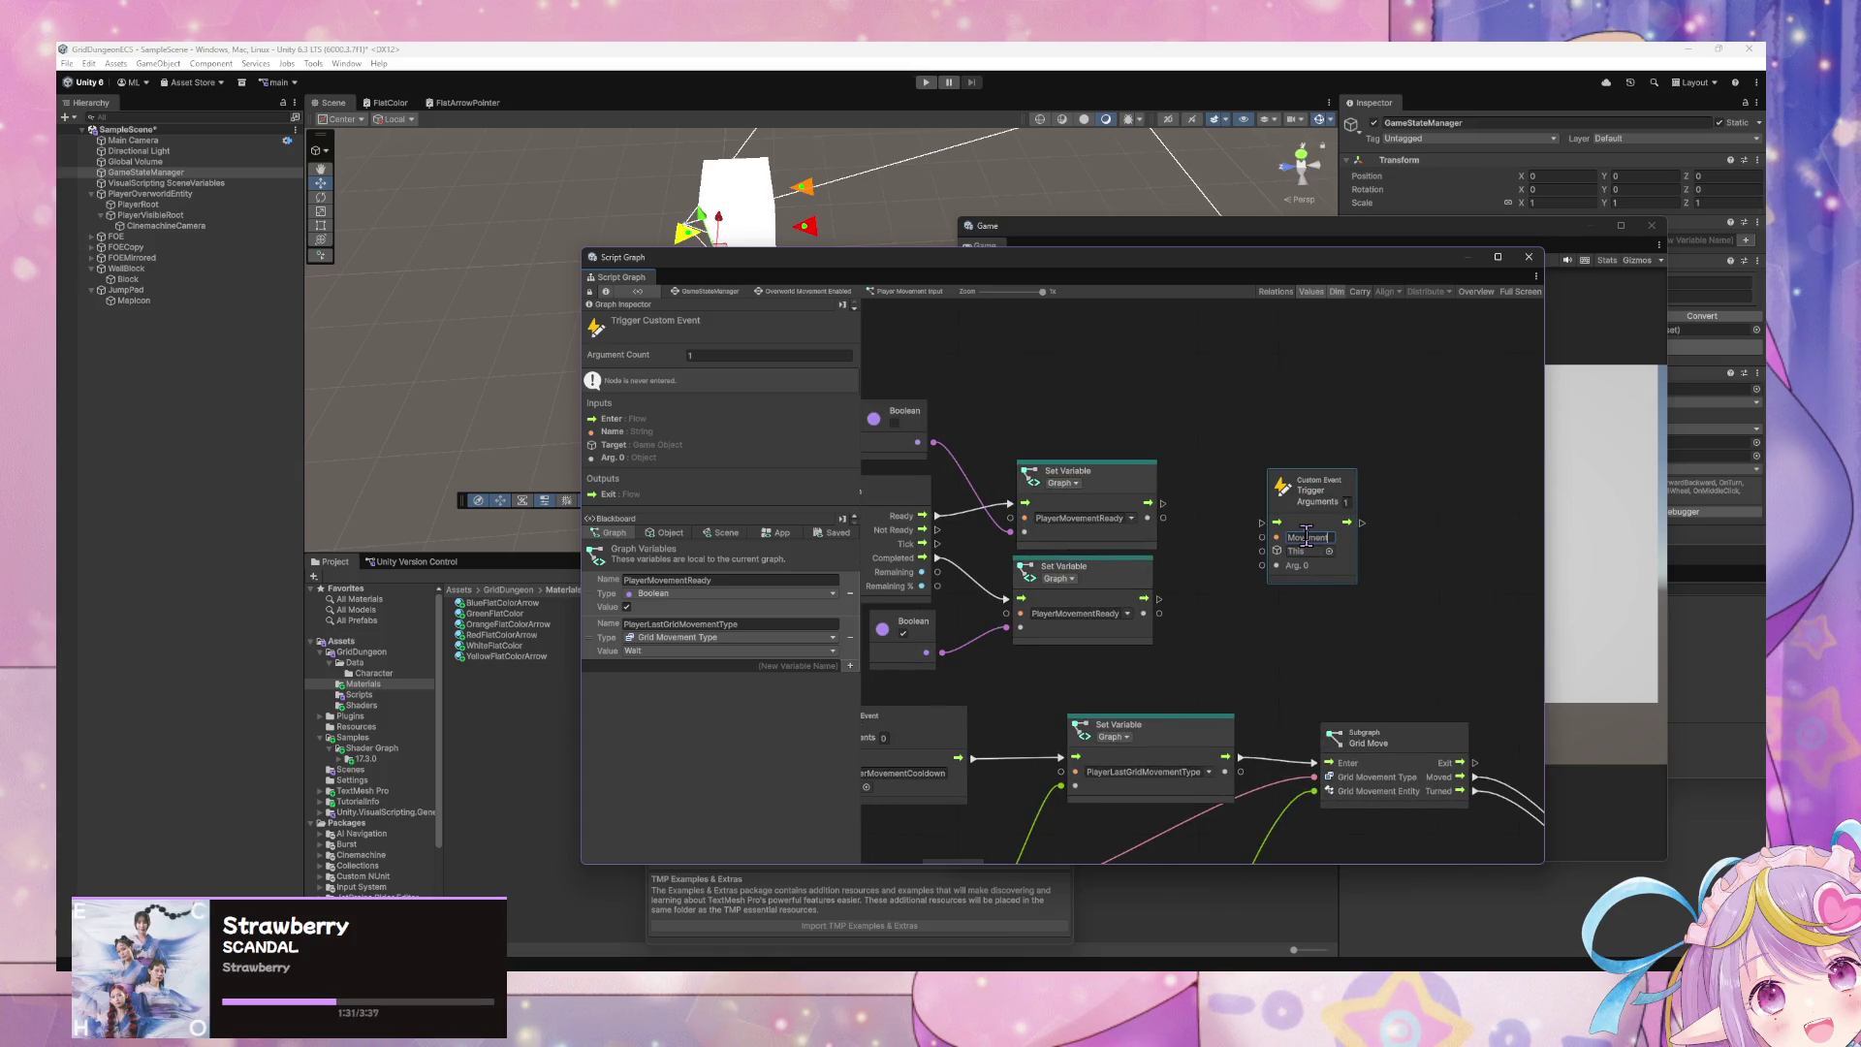
pyautogui.press('BackSpace')
pyautogui.press('BackSpace')
pyautogui.press('BackSpace')
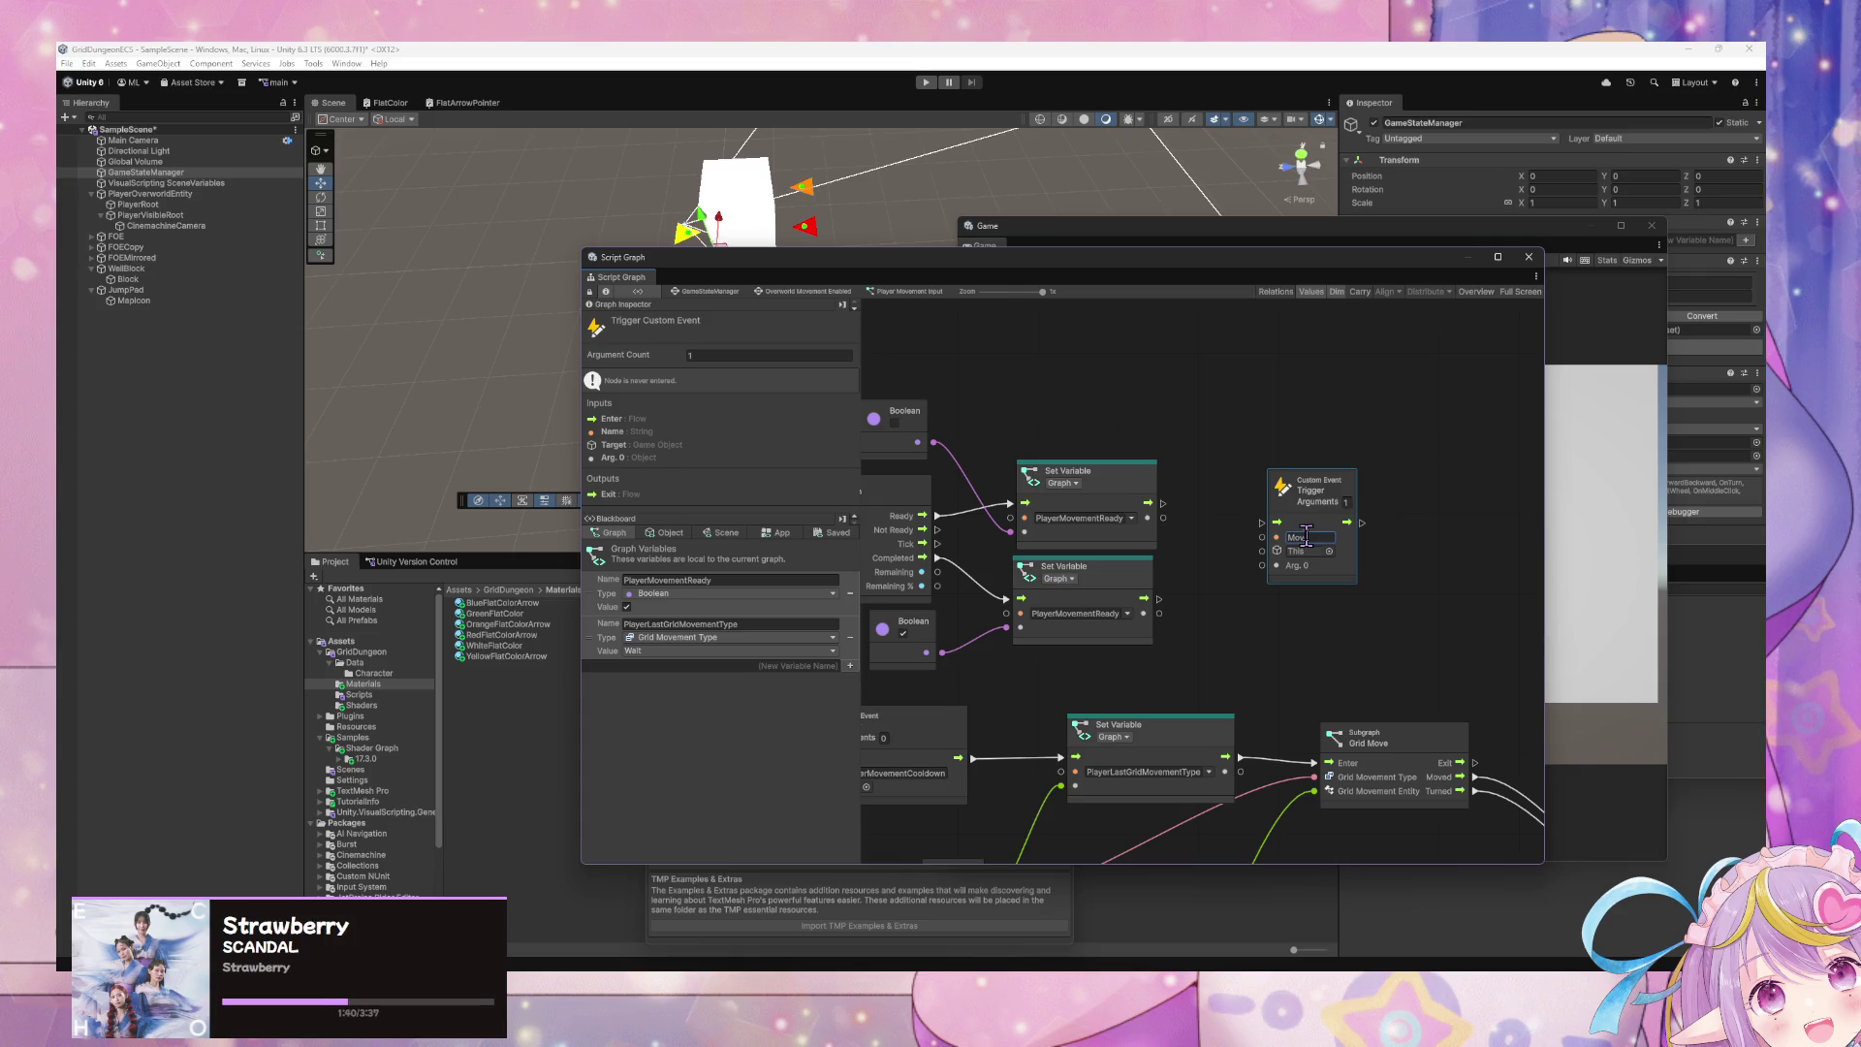
pyautogui.moveTo(1225, 473)
pyautogui.mouseDown()
pyautogui.moveTo(1476, 429)
pyautogui.moveTo(1311, 412)
pyautogui.mouseUp()
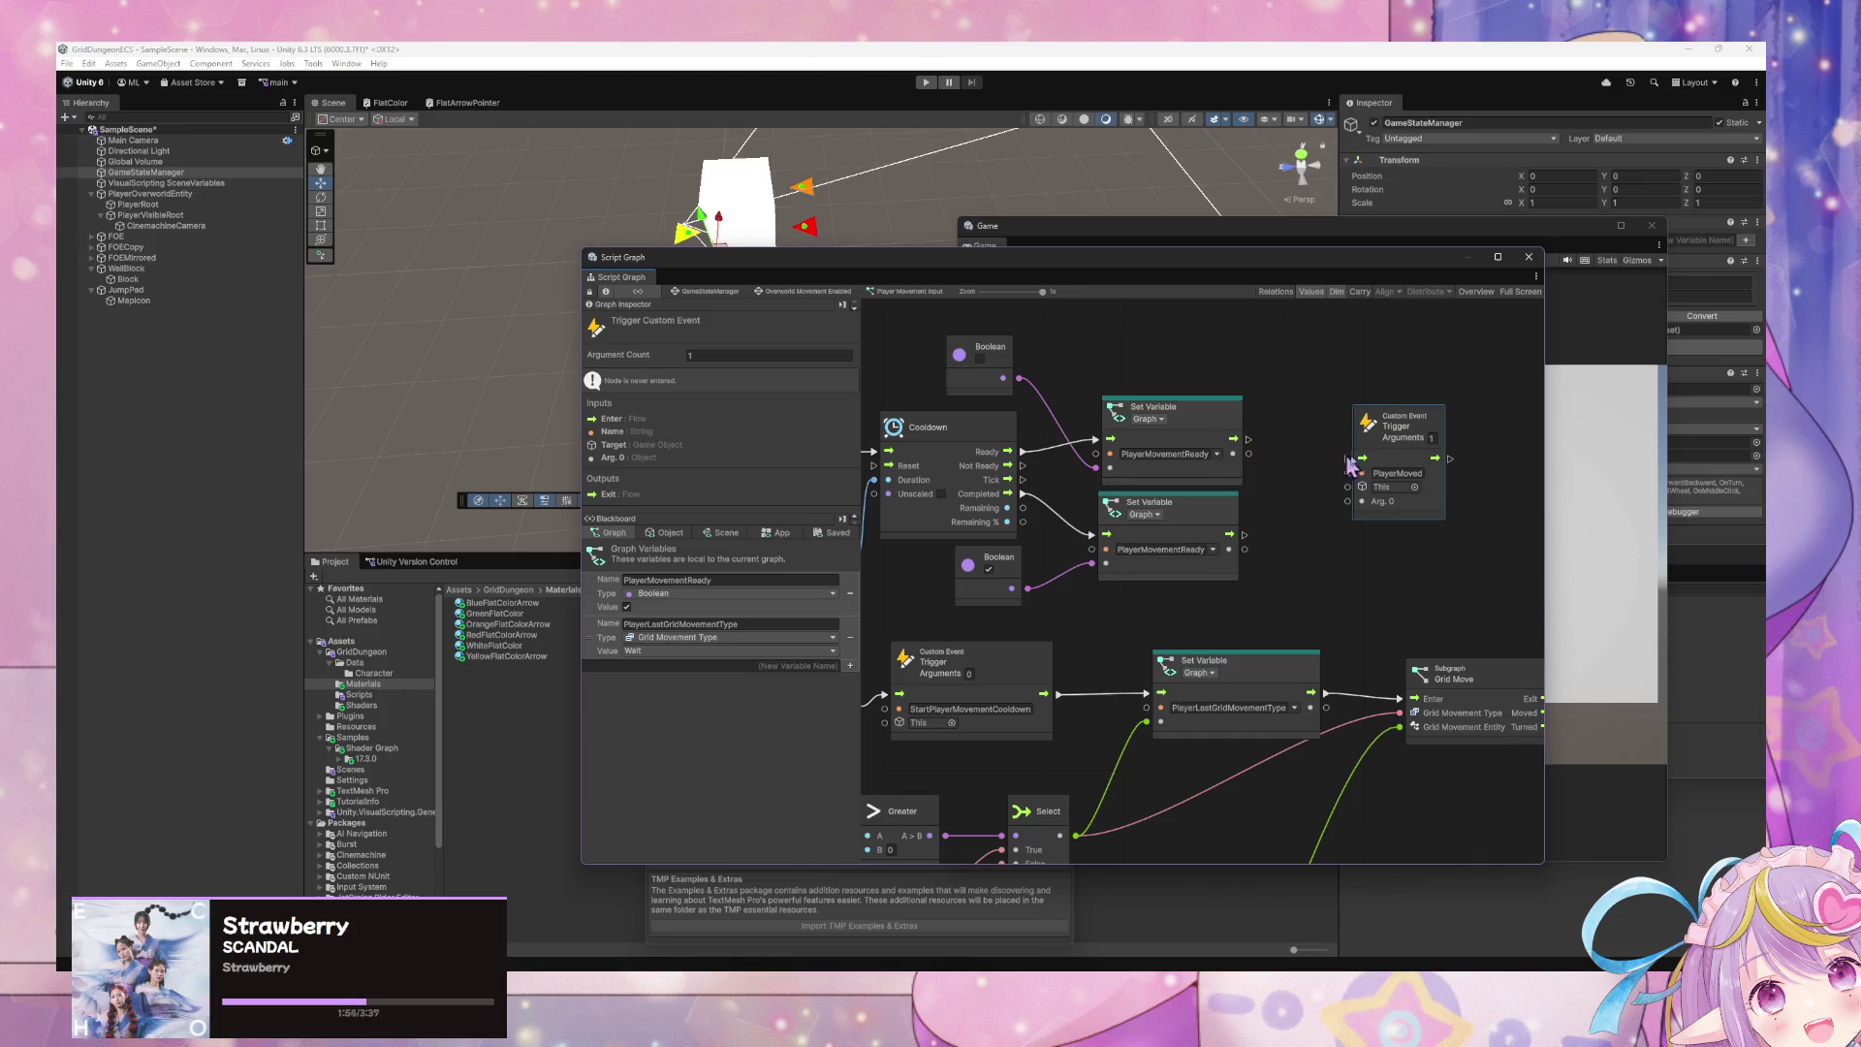
# - Wire the lower Set Variable's flow into the copied trigger and rename its event to PlayerMovementReady
pyautogui.moveTo(1388, 451); pyautogui.dragTo(1348, 483)
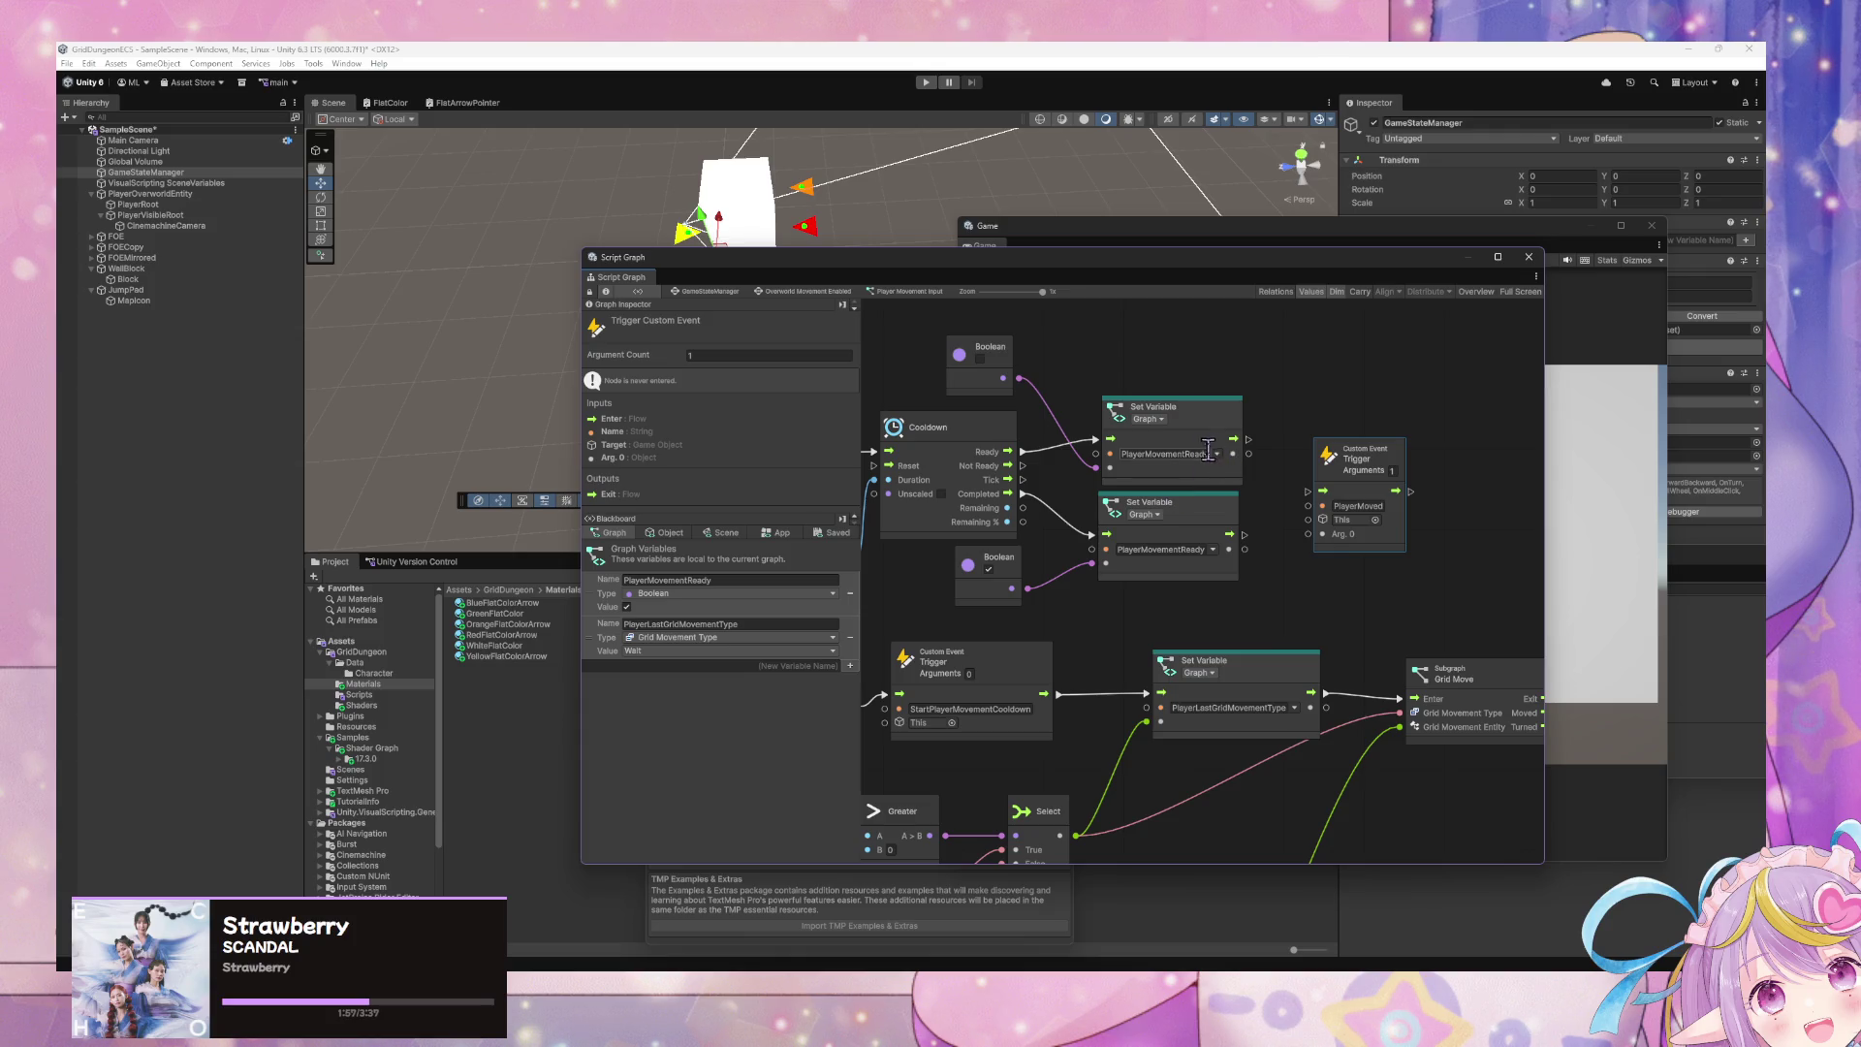
pyautogui.moveTo(1188, 452); pyautogui.dragTo(1183, 451)
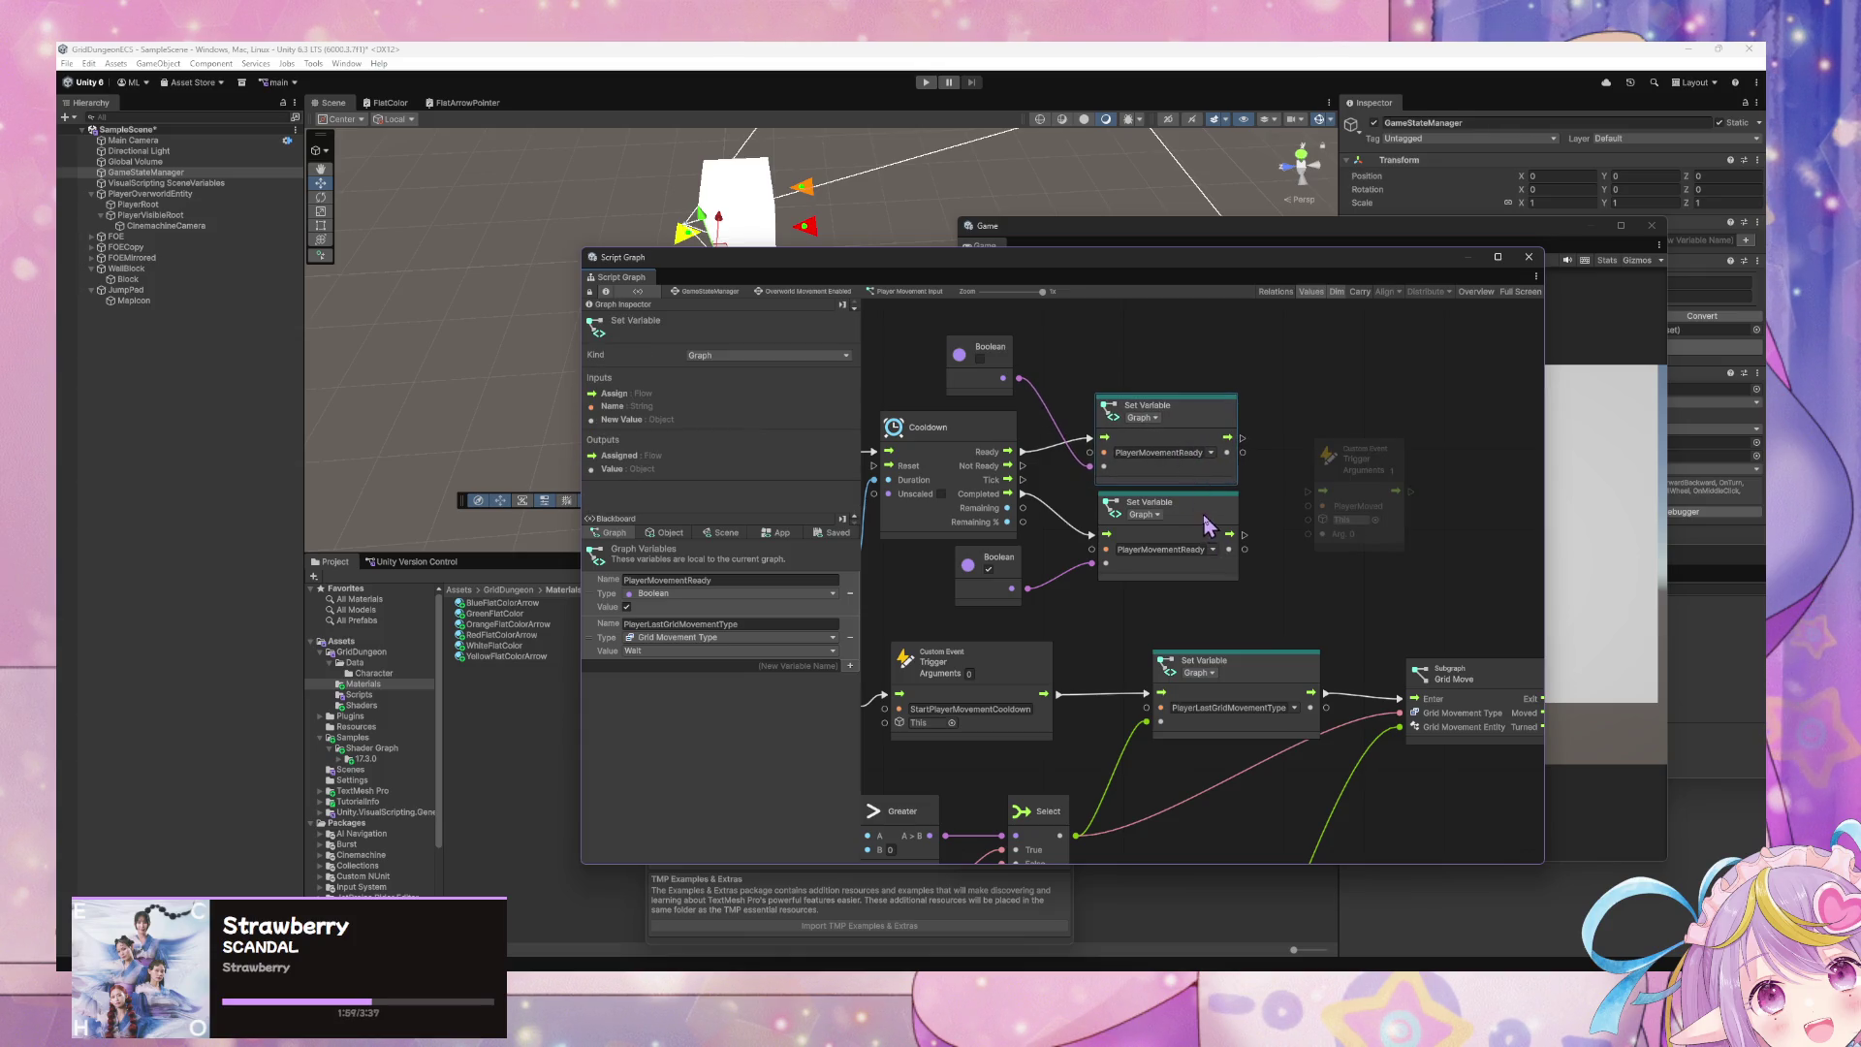
pyautogui.moveTo(1207, 528); pyautogui.dragTo(1205, 524)
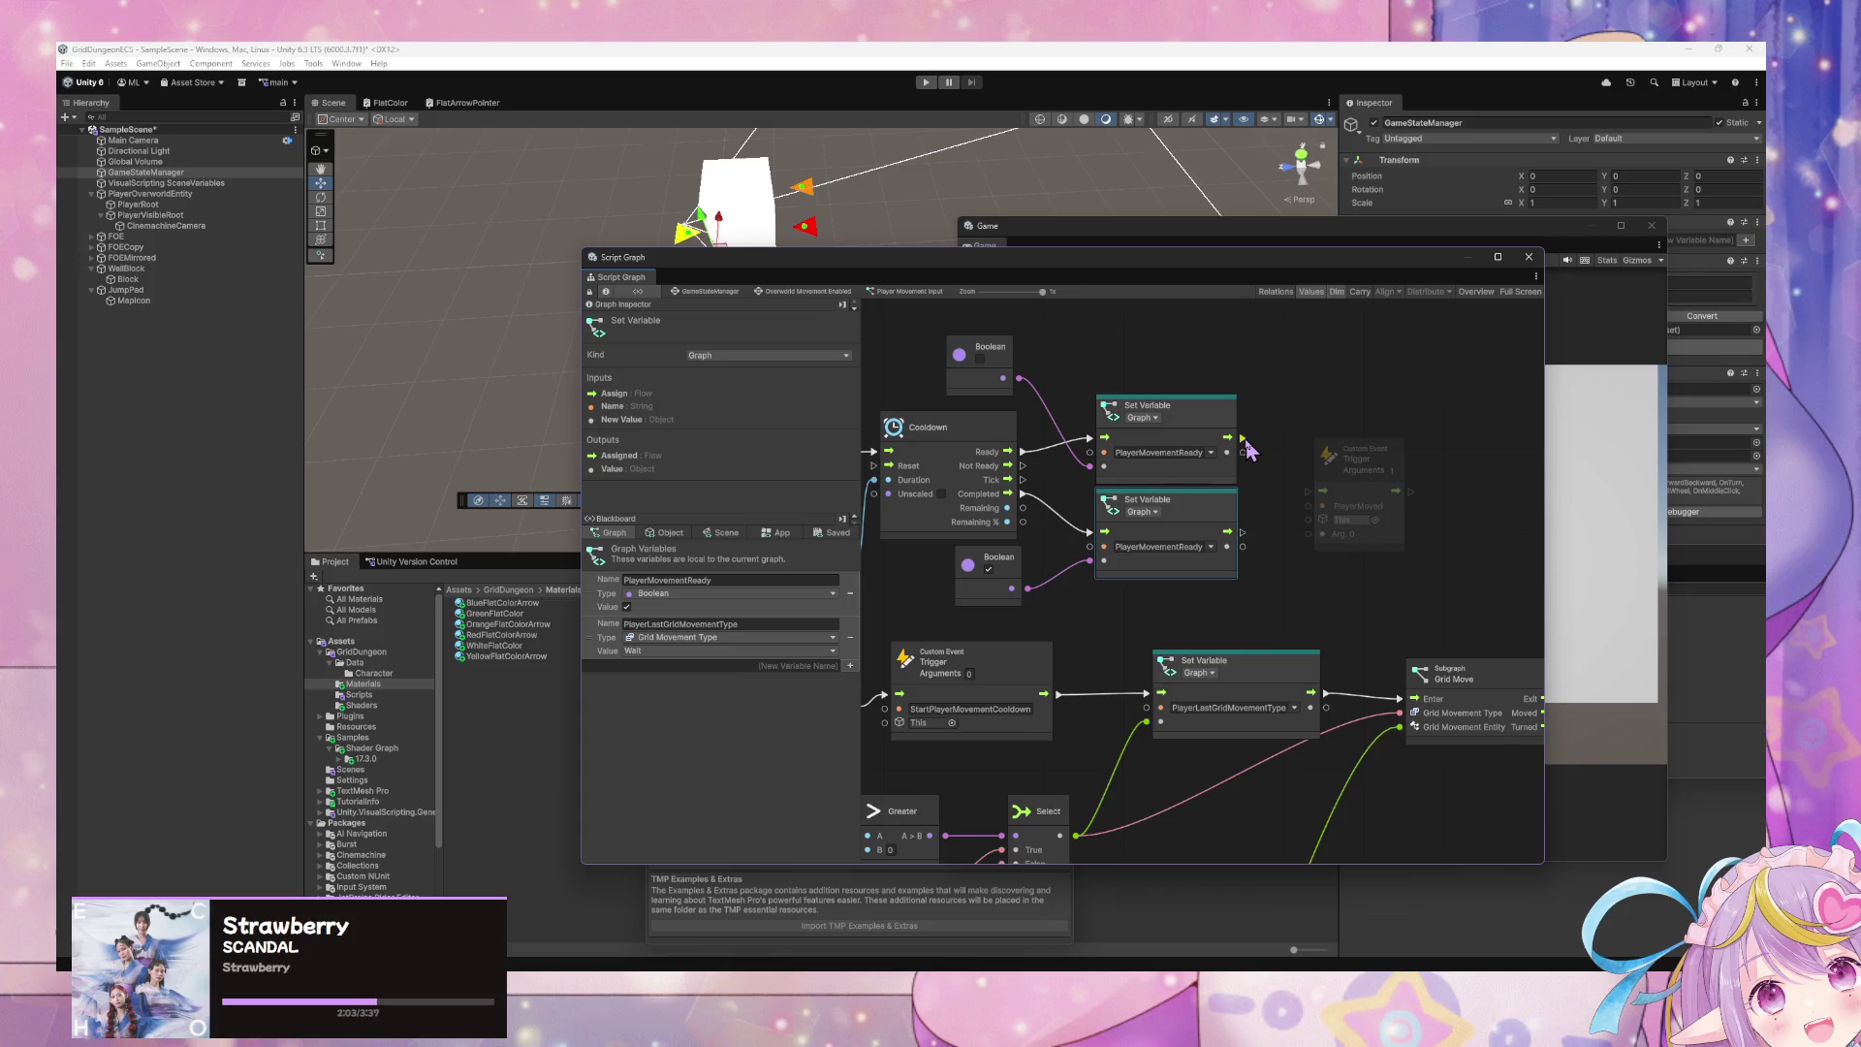
pyautogui.moveTo(1241, 532)
pyautogui.mouseDown()
pyautogui.moveTo(1309, 492)
pyautogui.moveTo(1417, 492)
pyautogui.moveTo(1427, 524)
pyautogui.mouseUp()
pyautogui.write('PlayerMovementReady')
pyautogui.click(1520, 541)
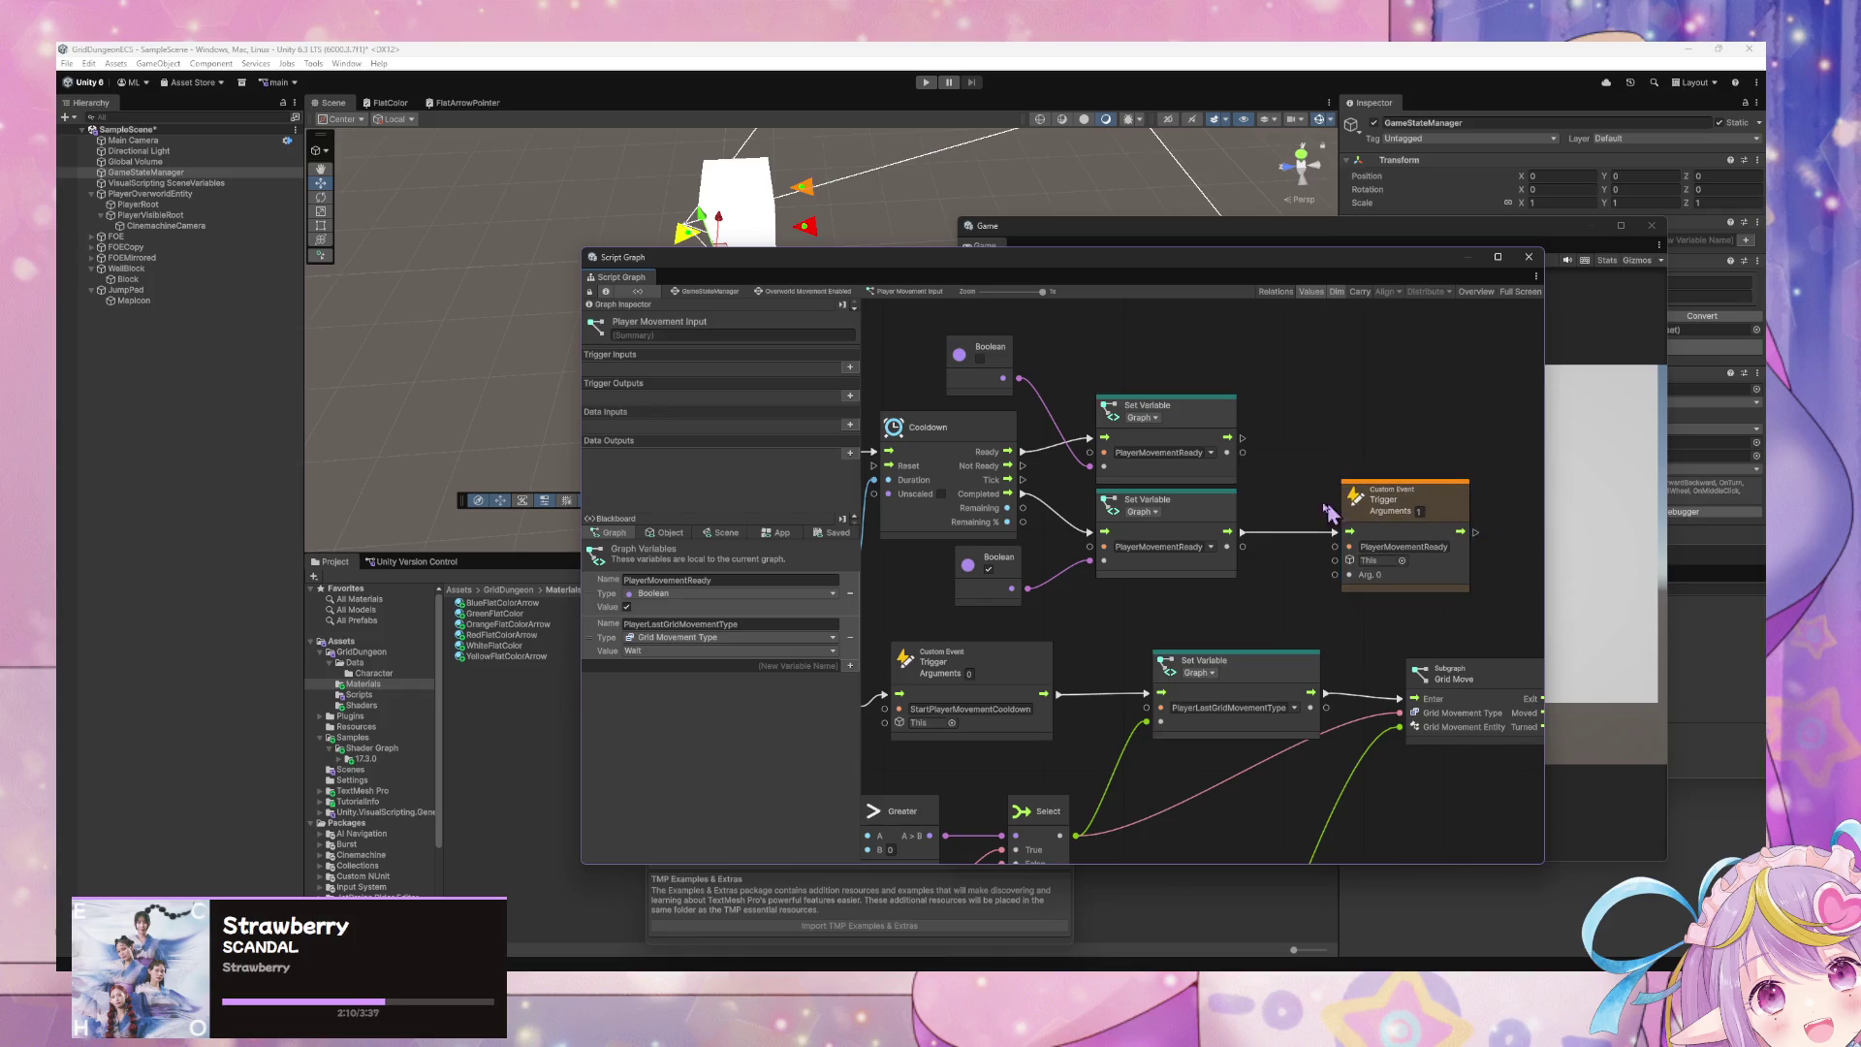
# - Set the PlayerMovementReady trigger's Arguments to 0 and return to the GameStateManager root graph
pyautogui.moveTo(1199, 479)
pyautogui.mouseDown()
pyautogui.moveTo(1105, 487)
pyautogui.moveTo(1260, 475)
pyautogui.moveTo(1214, 473)
pyautogui.mouseUp()
pyautogui.moveTo(1444, 543)
pyautogui.mouseDown()
pyautogui.moveTo(969, 416)
pyautogui.moveTo(1315, 468)
pyautogui.moveTo(1551, 584)
pyautogui.moveTo(1185, 524)
pyautogui.moveTo(1341, 574)
pyautogui.mouseUp()
pyautogui.click(1047, 557)
pyautogui.scroll(-2, 1047, 557)
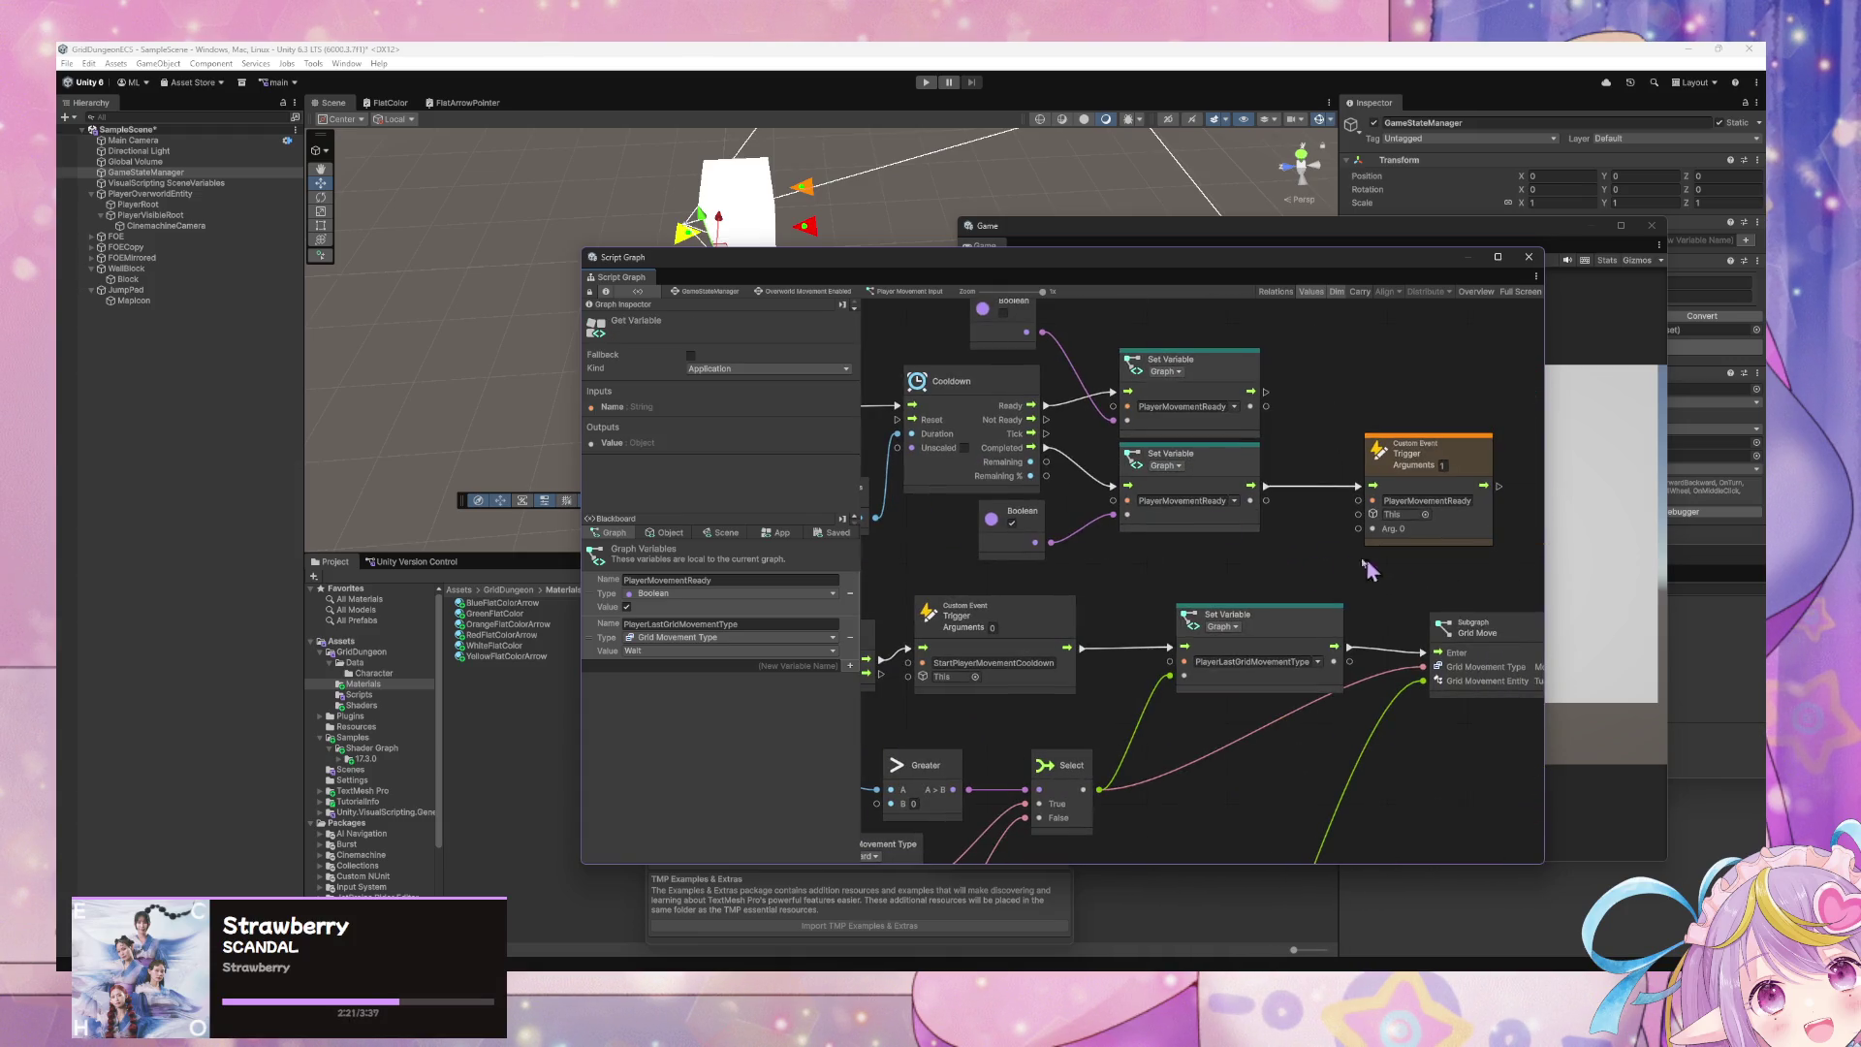
pyautogui.moveTo(903, 499)
pyautogui.mouseDown()
pyautogui.moveTo(1341, 561)
pyautogui.moveTo(1008, 365)
pyautogui.mouseUp()
pyautogui.scroll(2, 1008, 365)
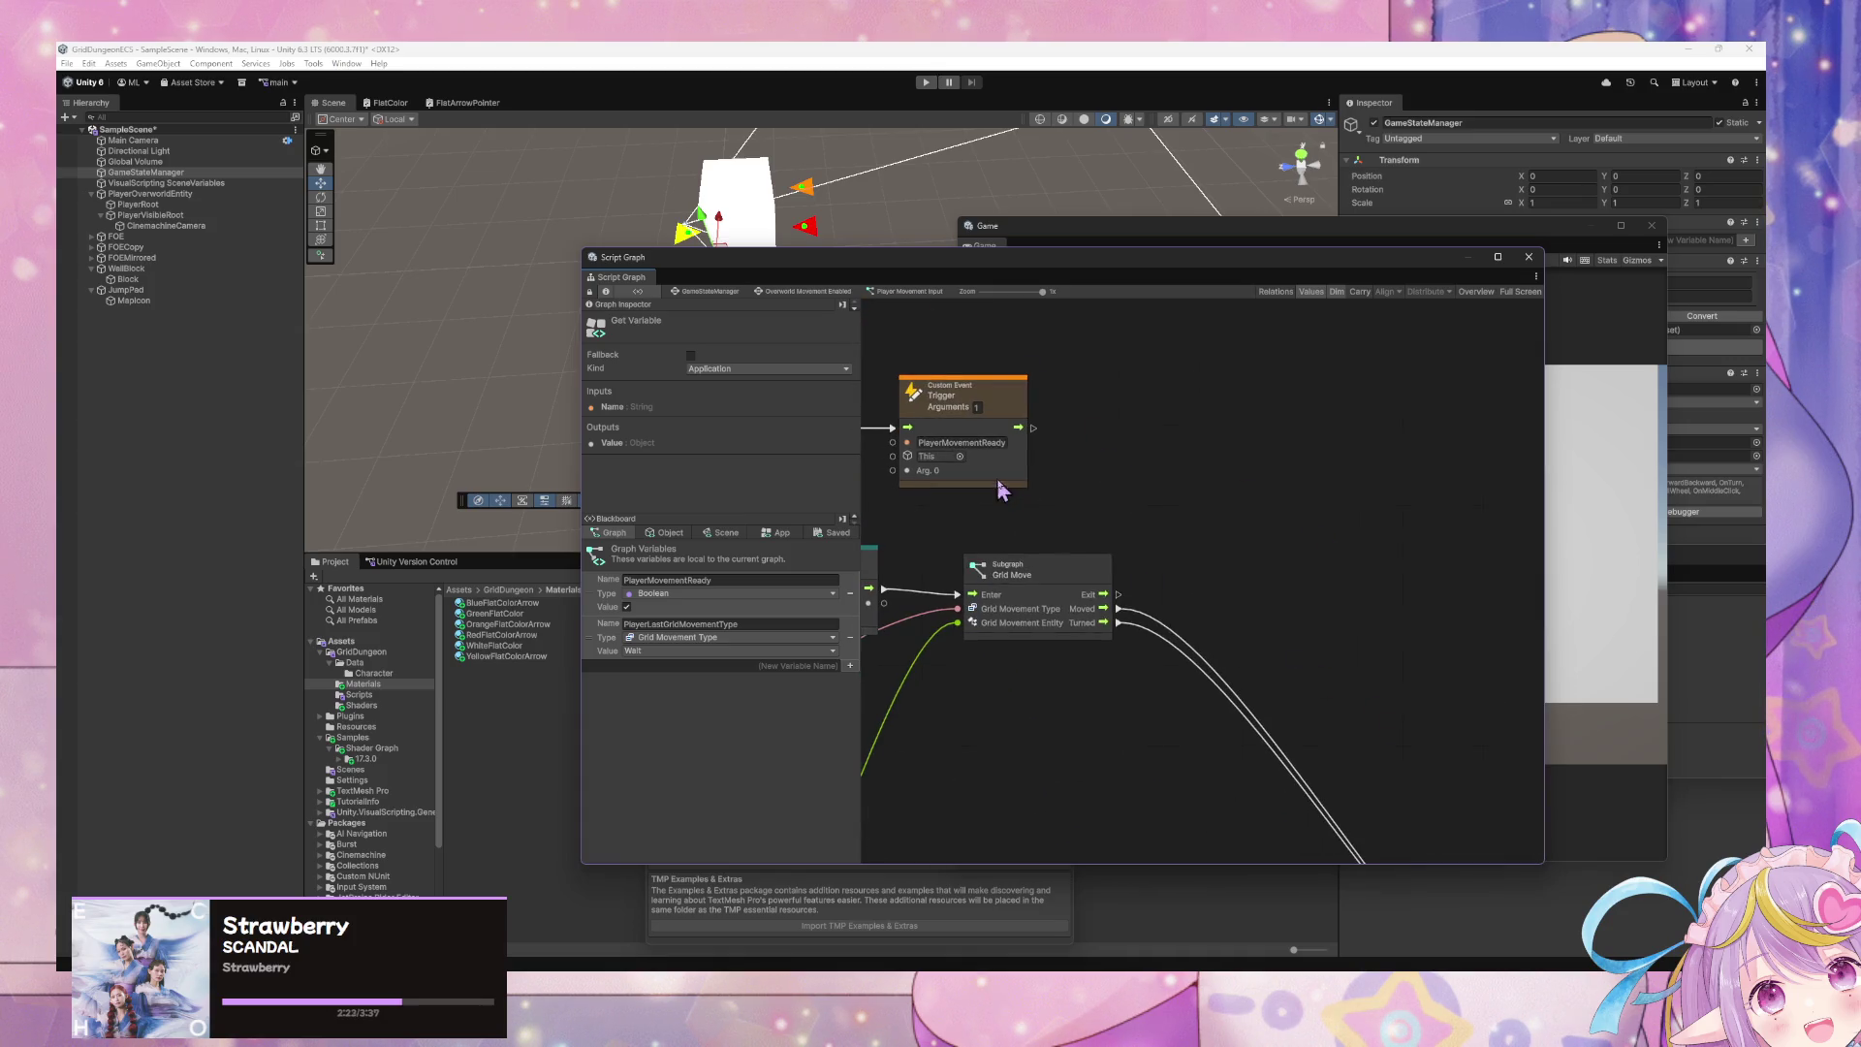
pyautogui.moveTo(1003, 492); pyautogui.dragTo(1161, 566)
pyautogui.click(1141, 488)
pyautogui.write('0')
pyautogui.press('Return')
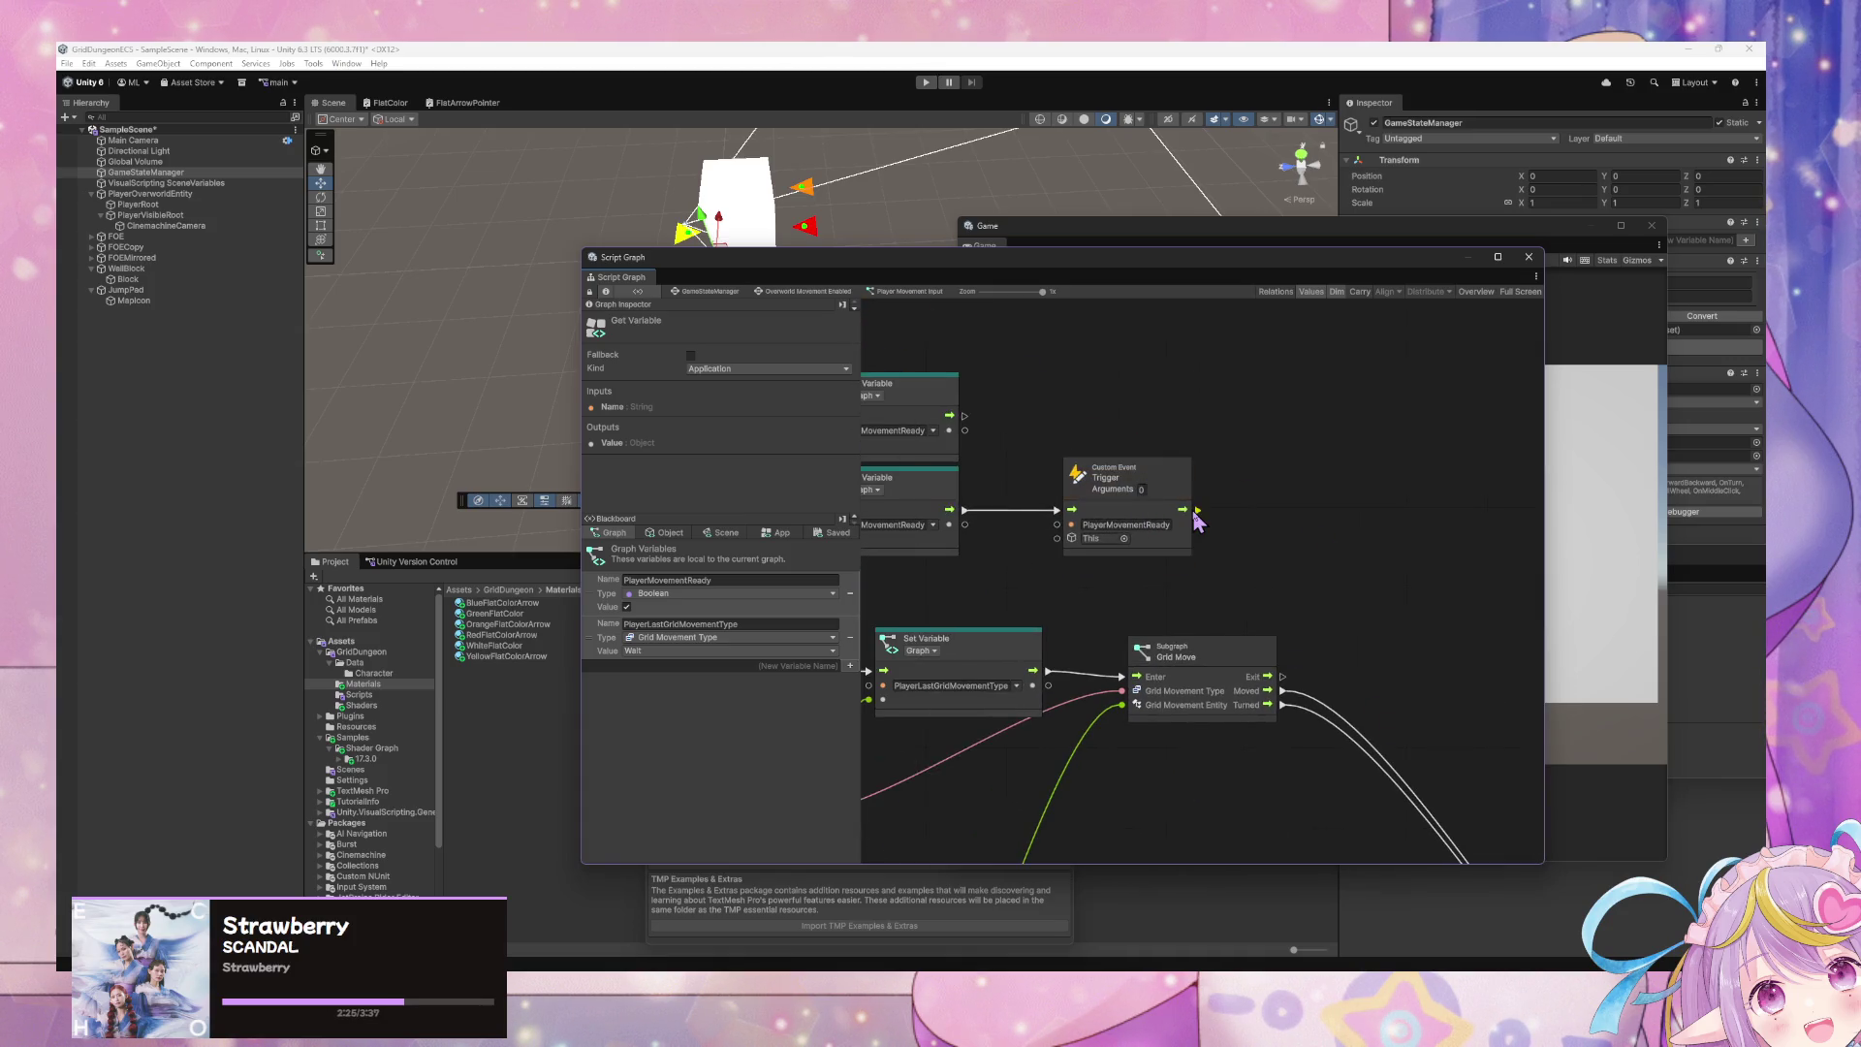
pyautogui.moveTo(1138, 486); pyautogui.dragTo(1187, 484)
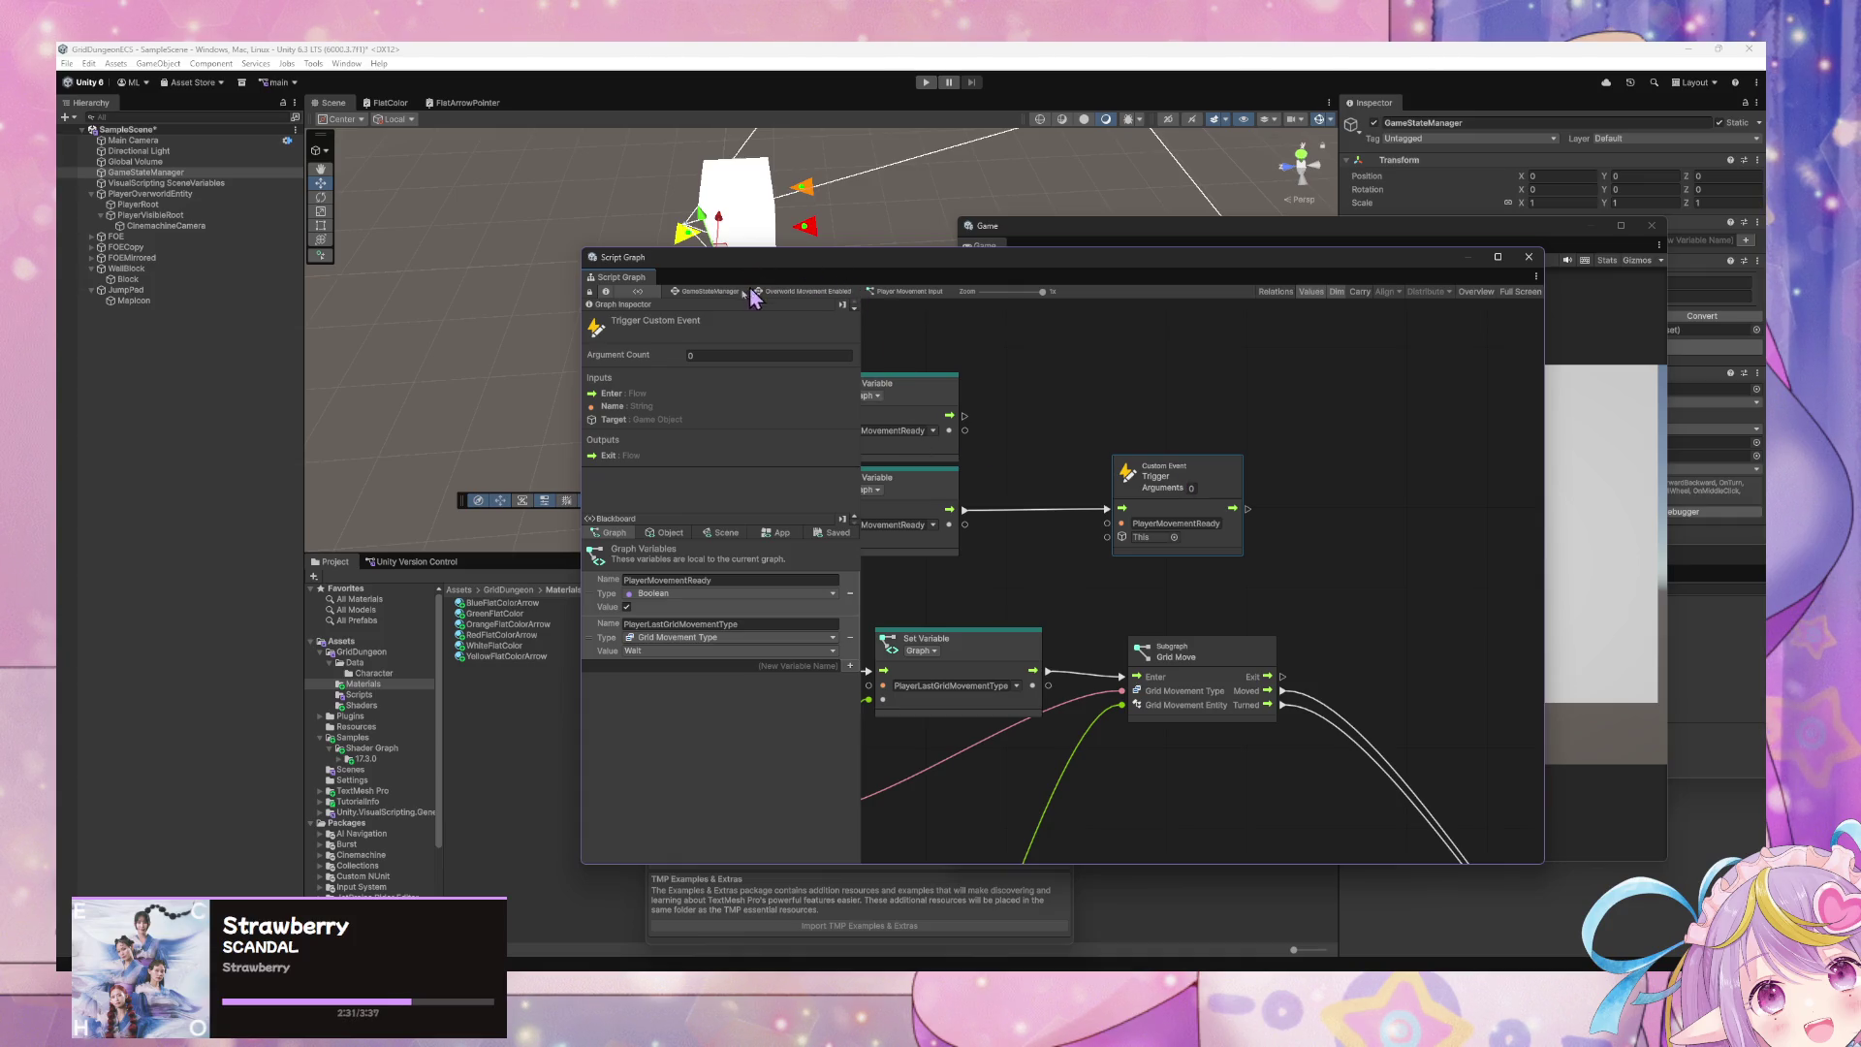
pyautogui.click(717, 297)
# - Enter the Handle GridMovementEntity Interactions subgraph and attempt an unnamed Blackboard variable, dismissing the missing-name warning
pyautogui.doubleClick(1090, 512)
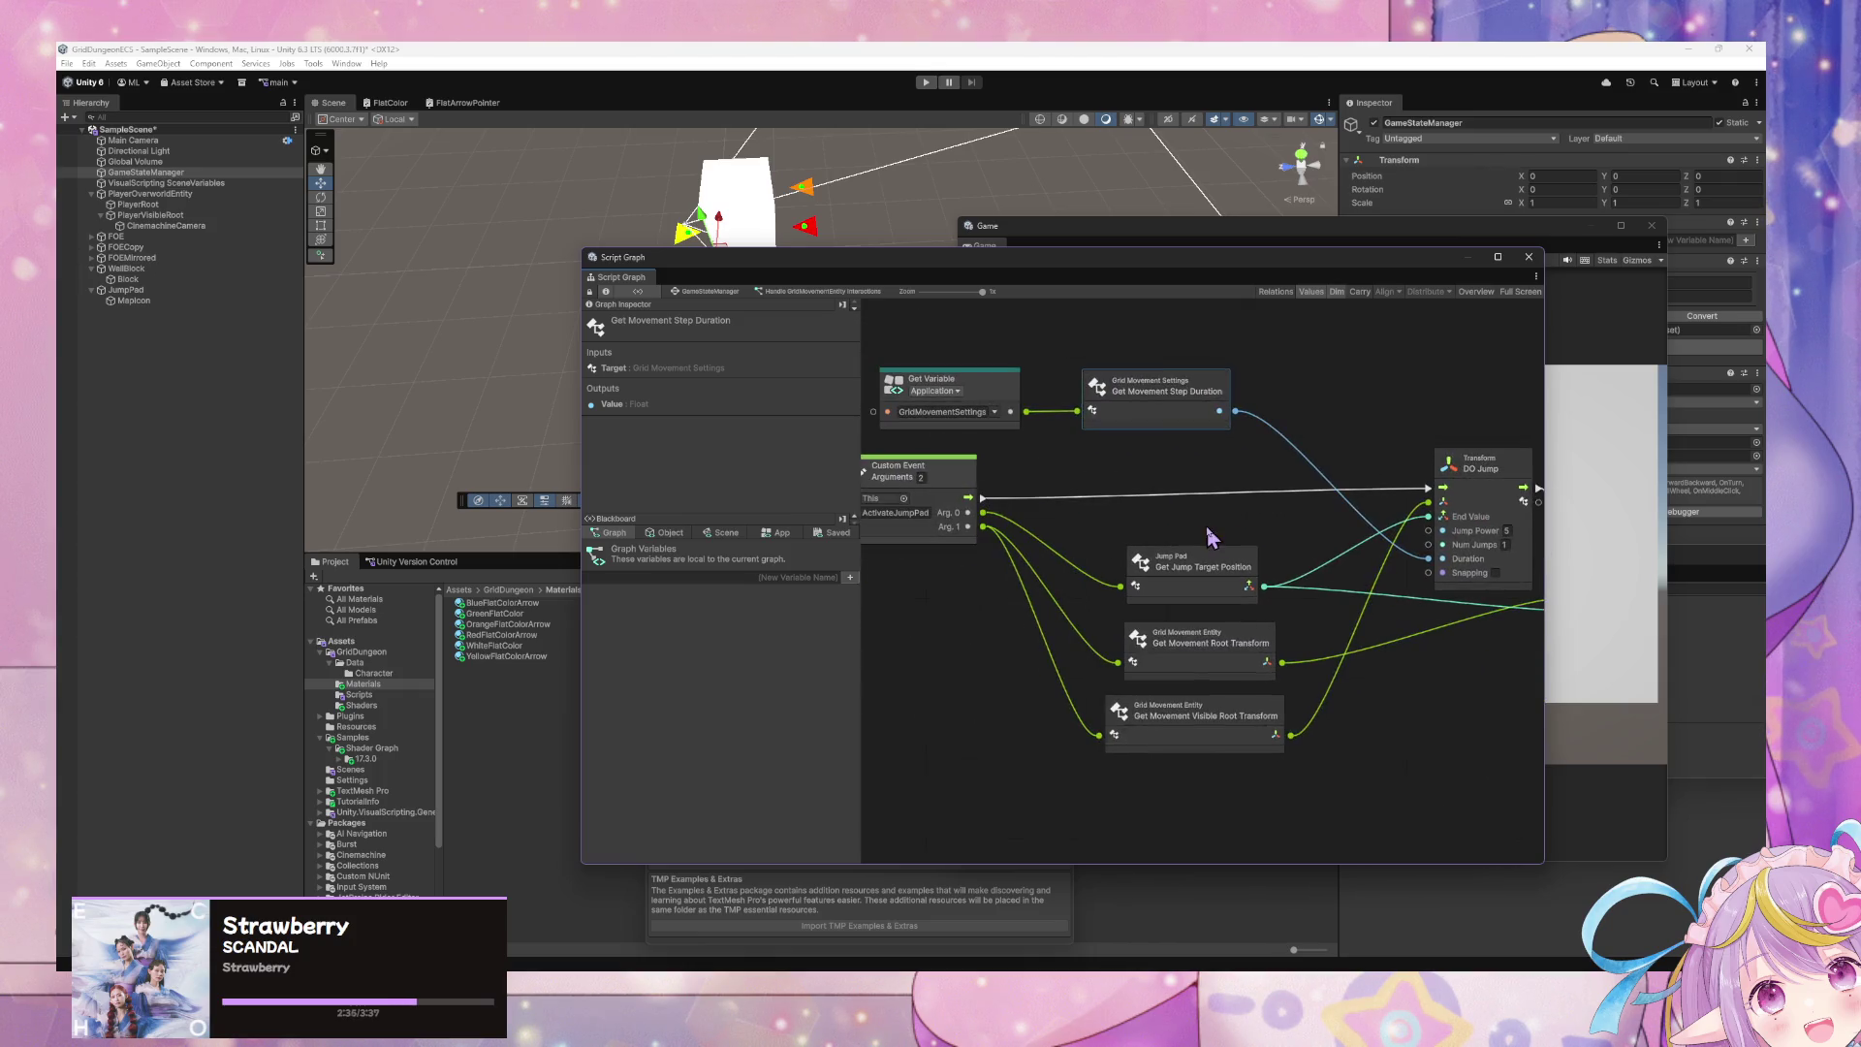
pyautogui.moveTo(1234, 717); pyautogui.dragTo(1227, 713)
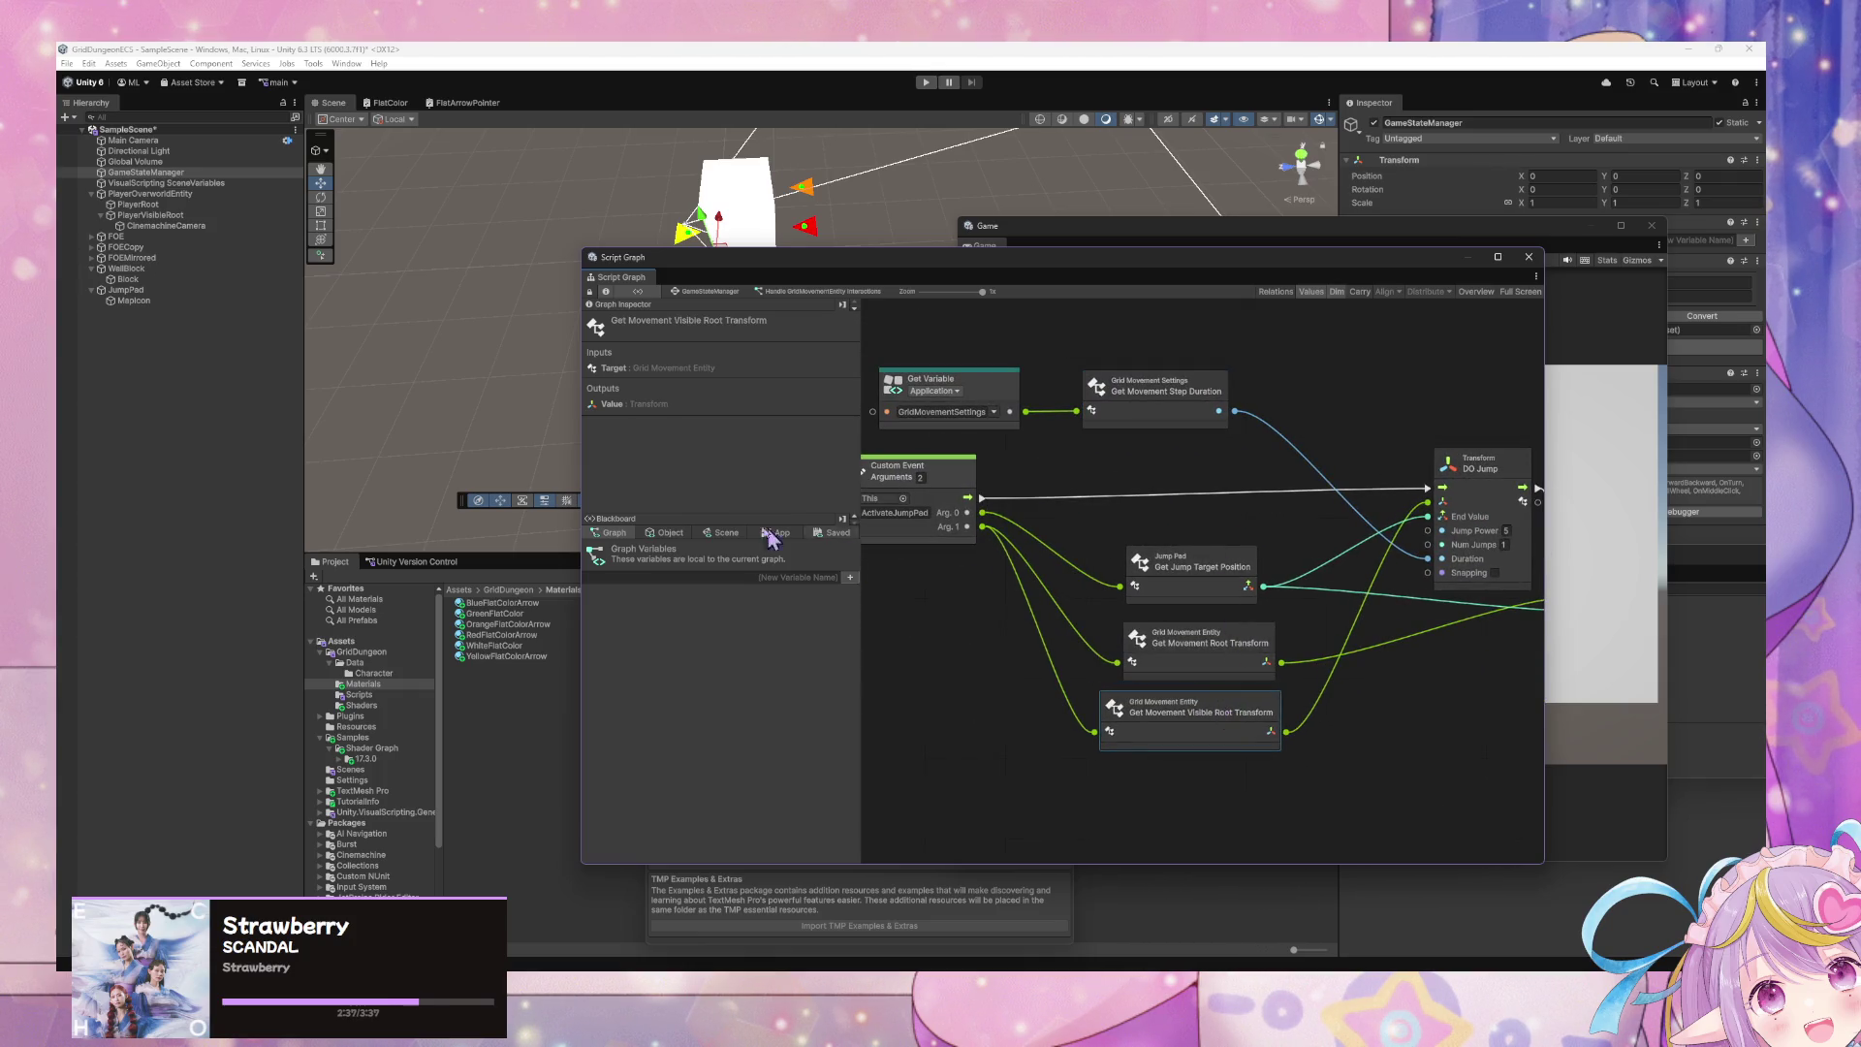
pyautogui.click(659, 577)
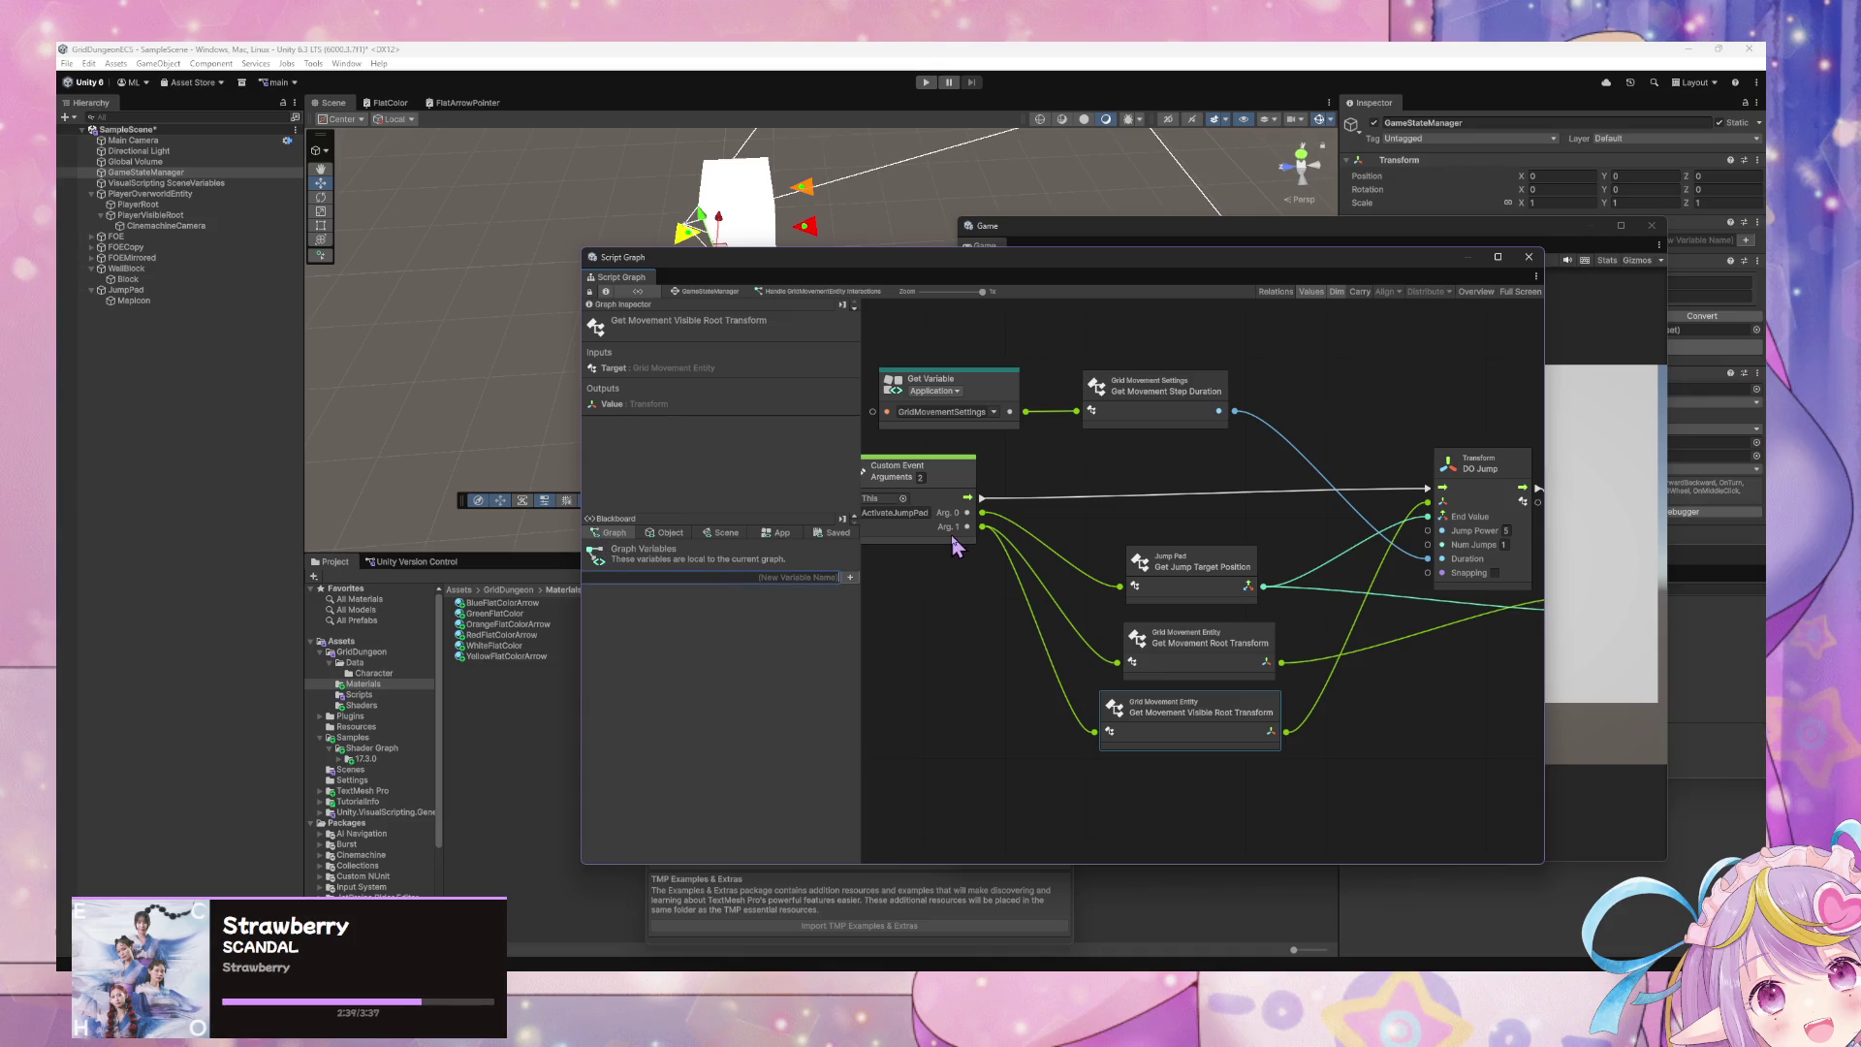
pyautogui.write('c')
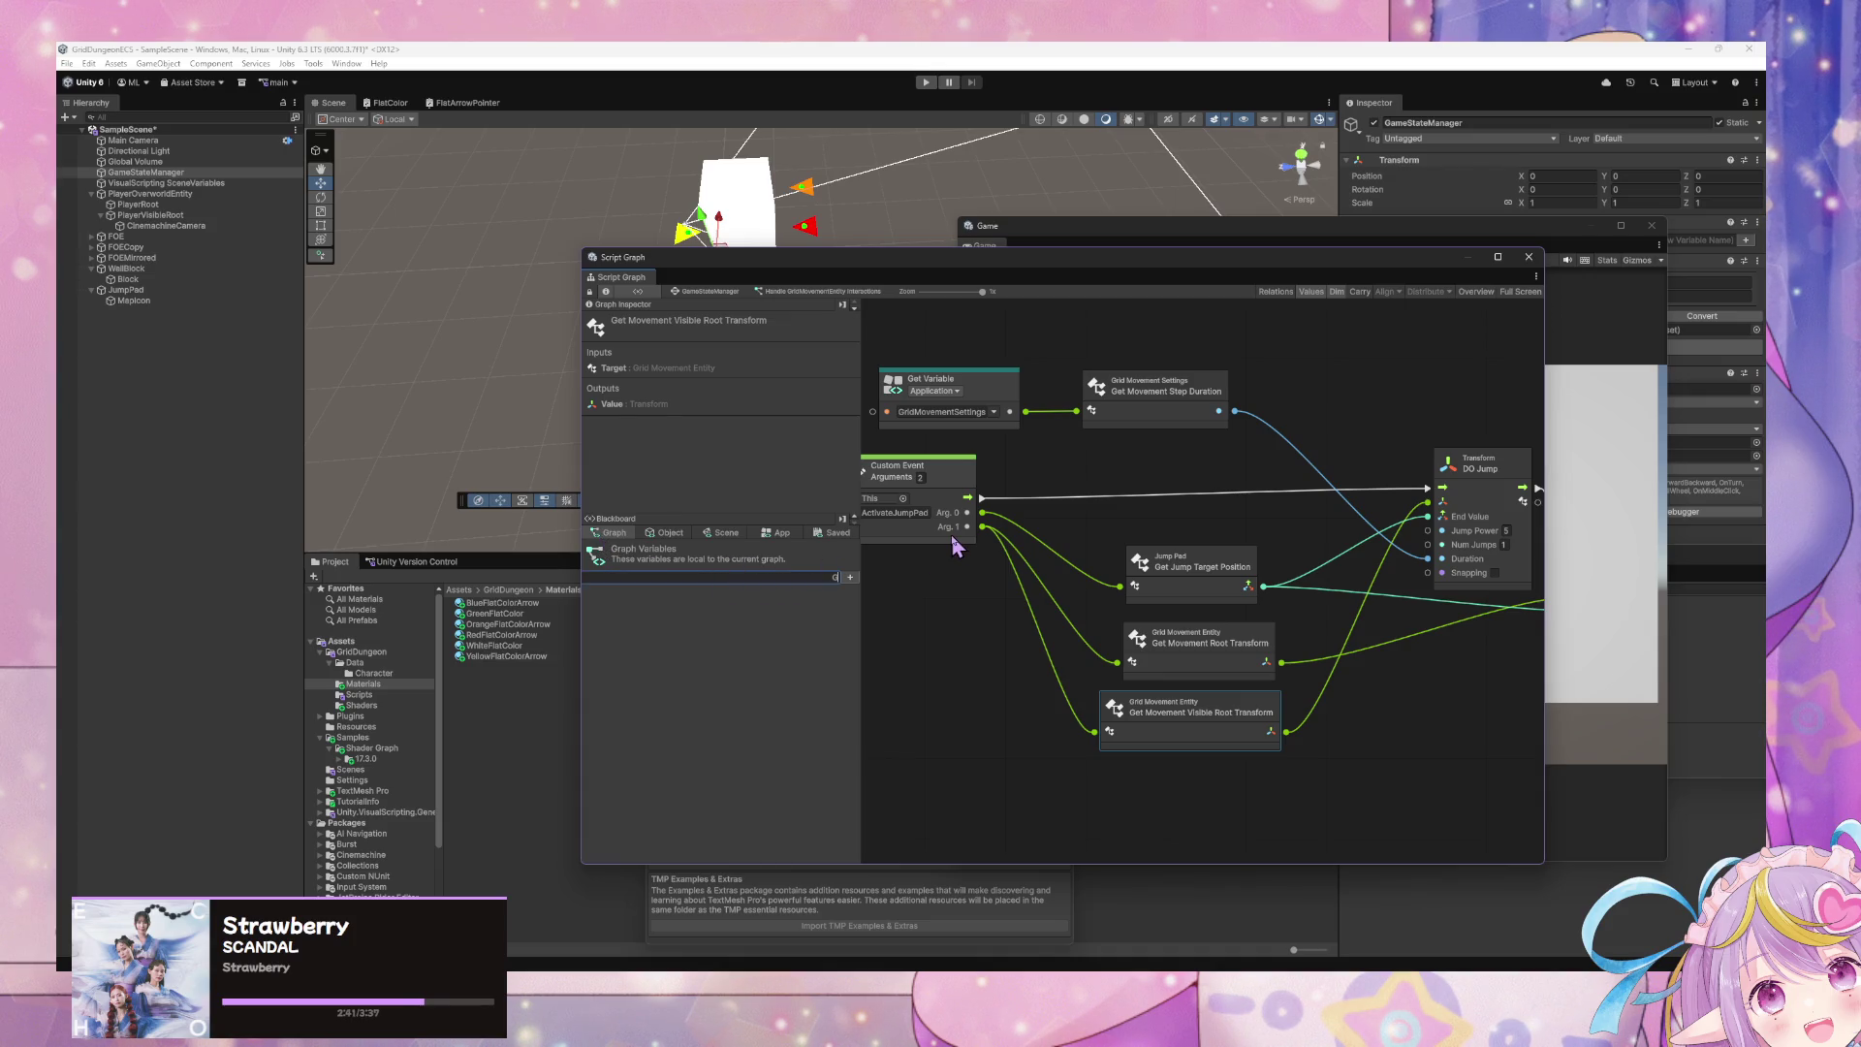
pyautogui.press('BackSpace')
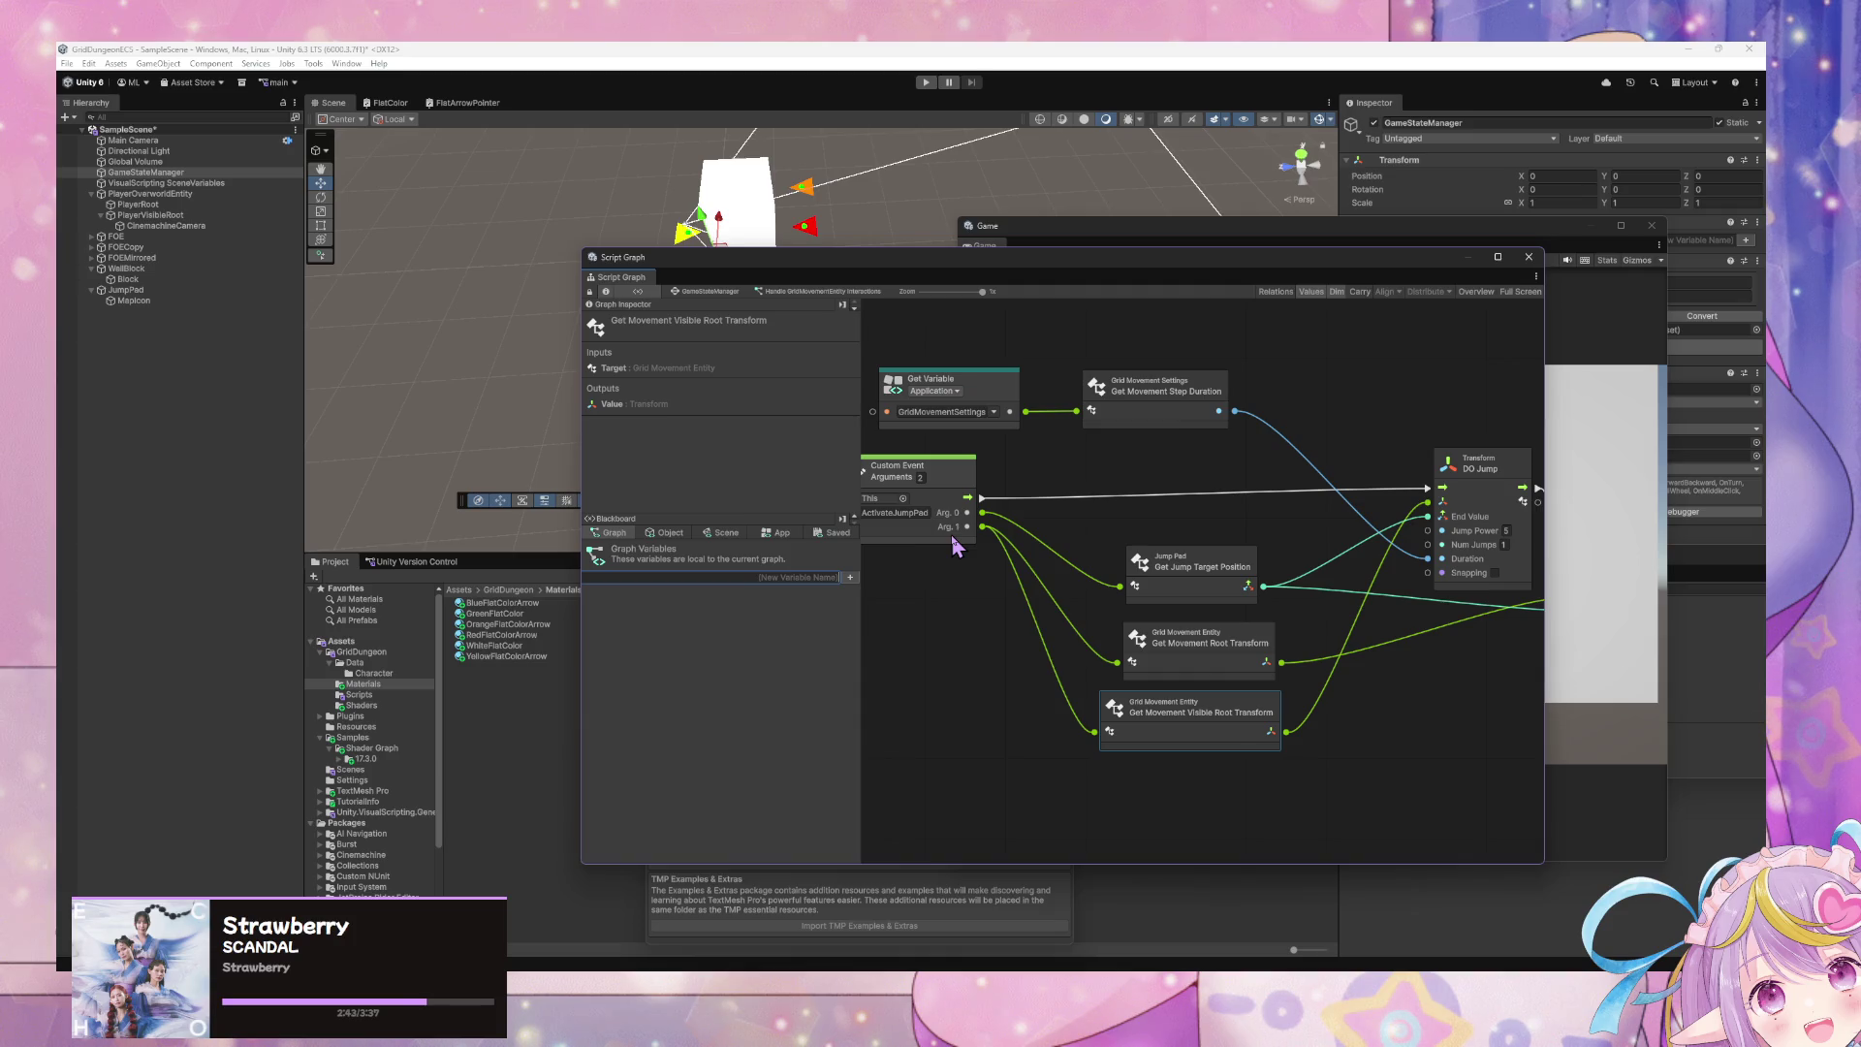
pyautogui.write('c')
pyautogui.press('BackSpace')
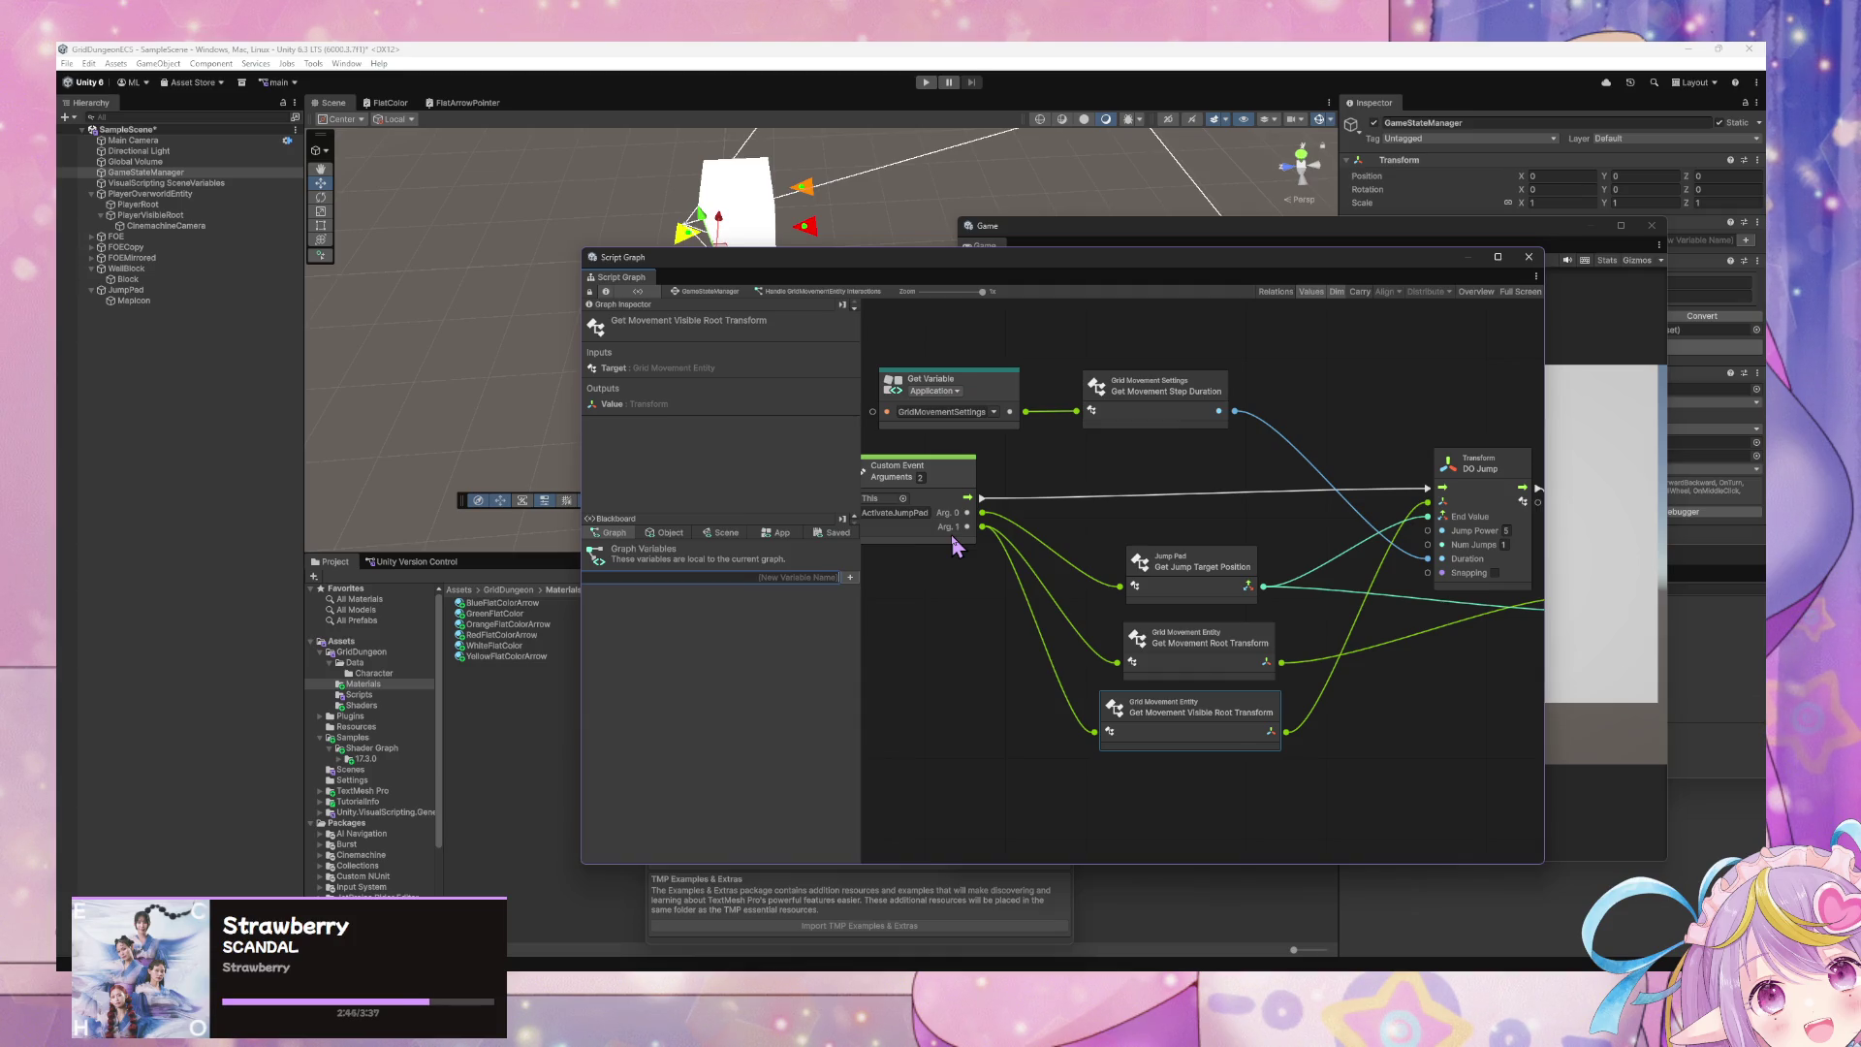
pyautogui.write('c')
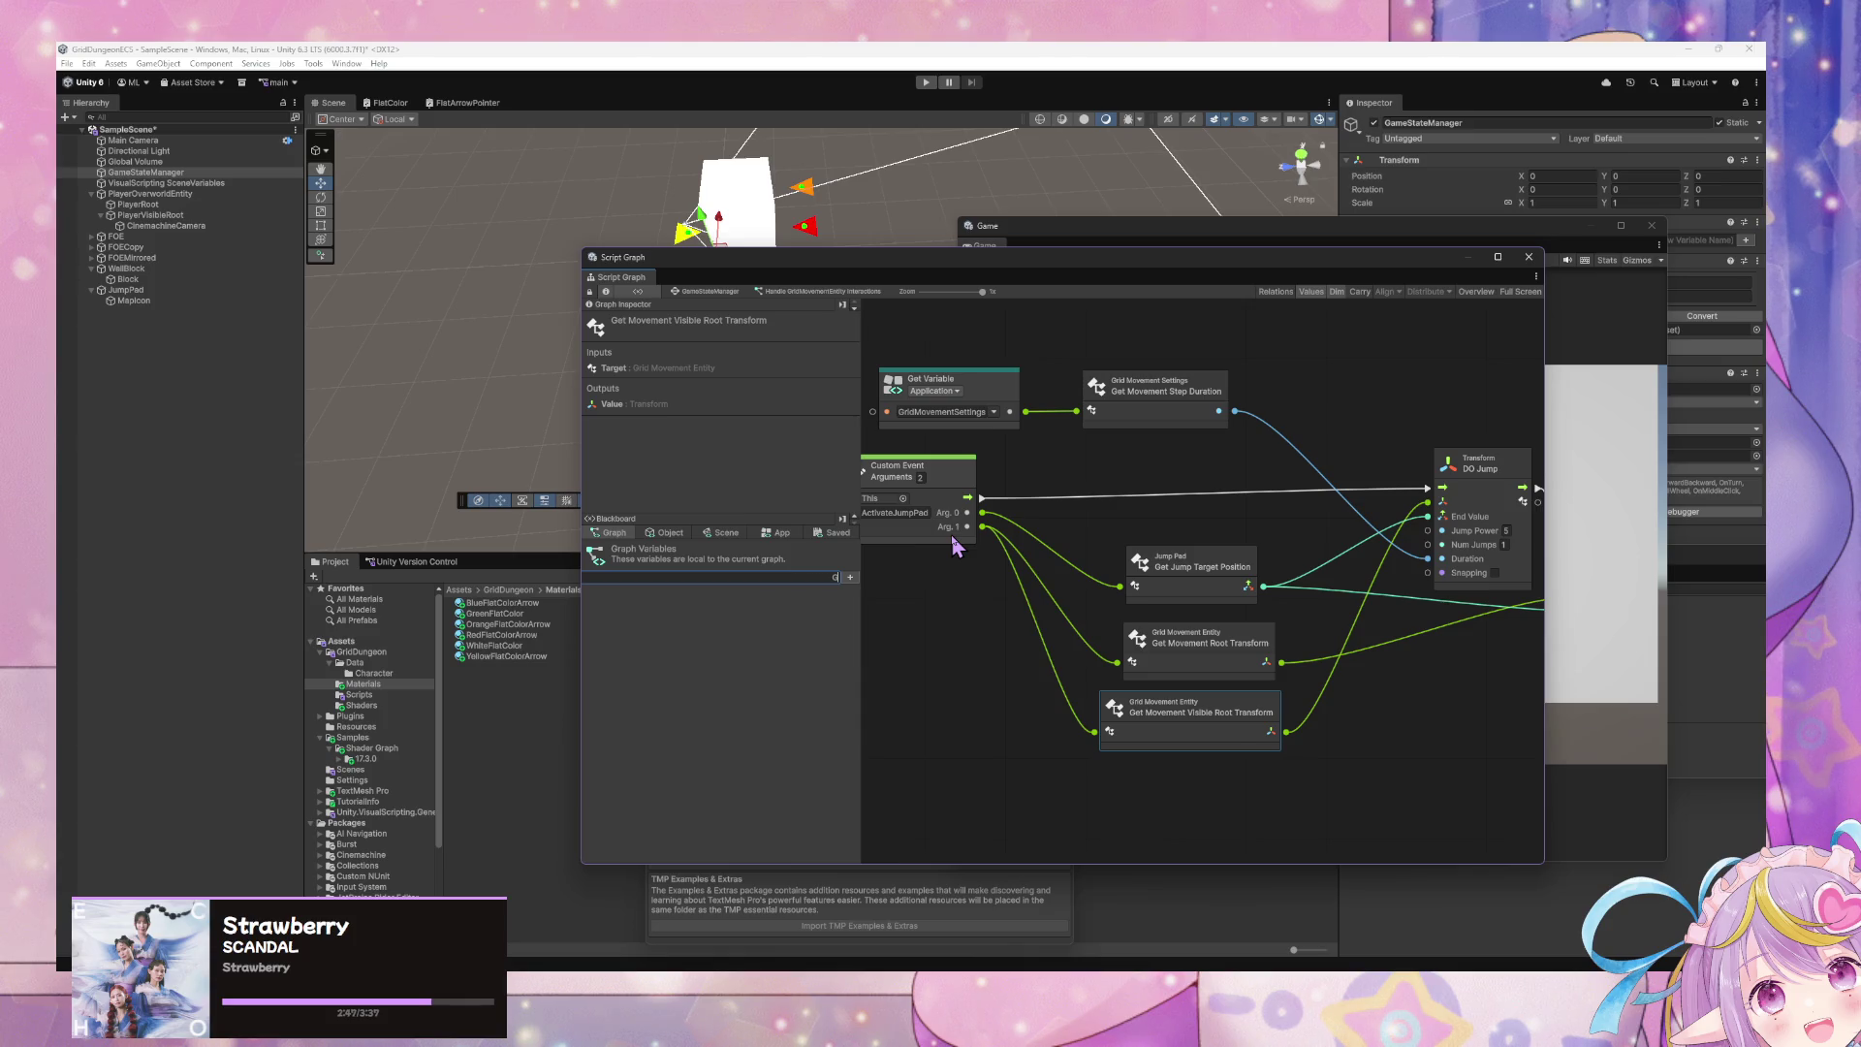
pyautogui.press('BackSpace')
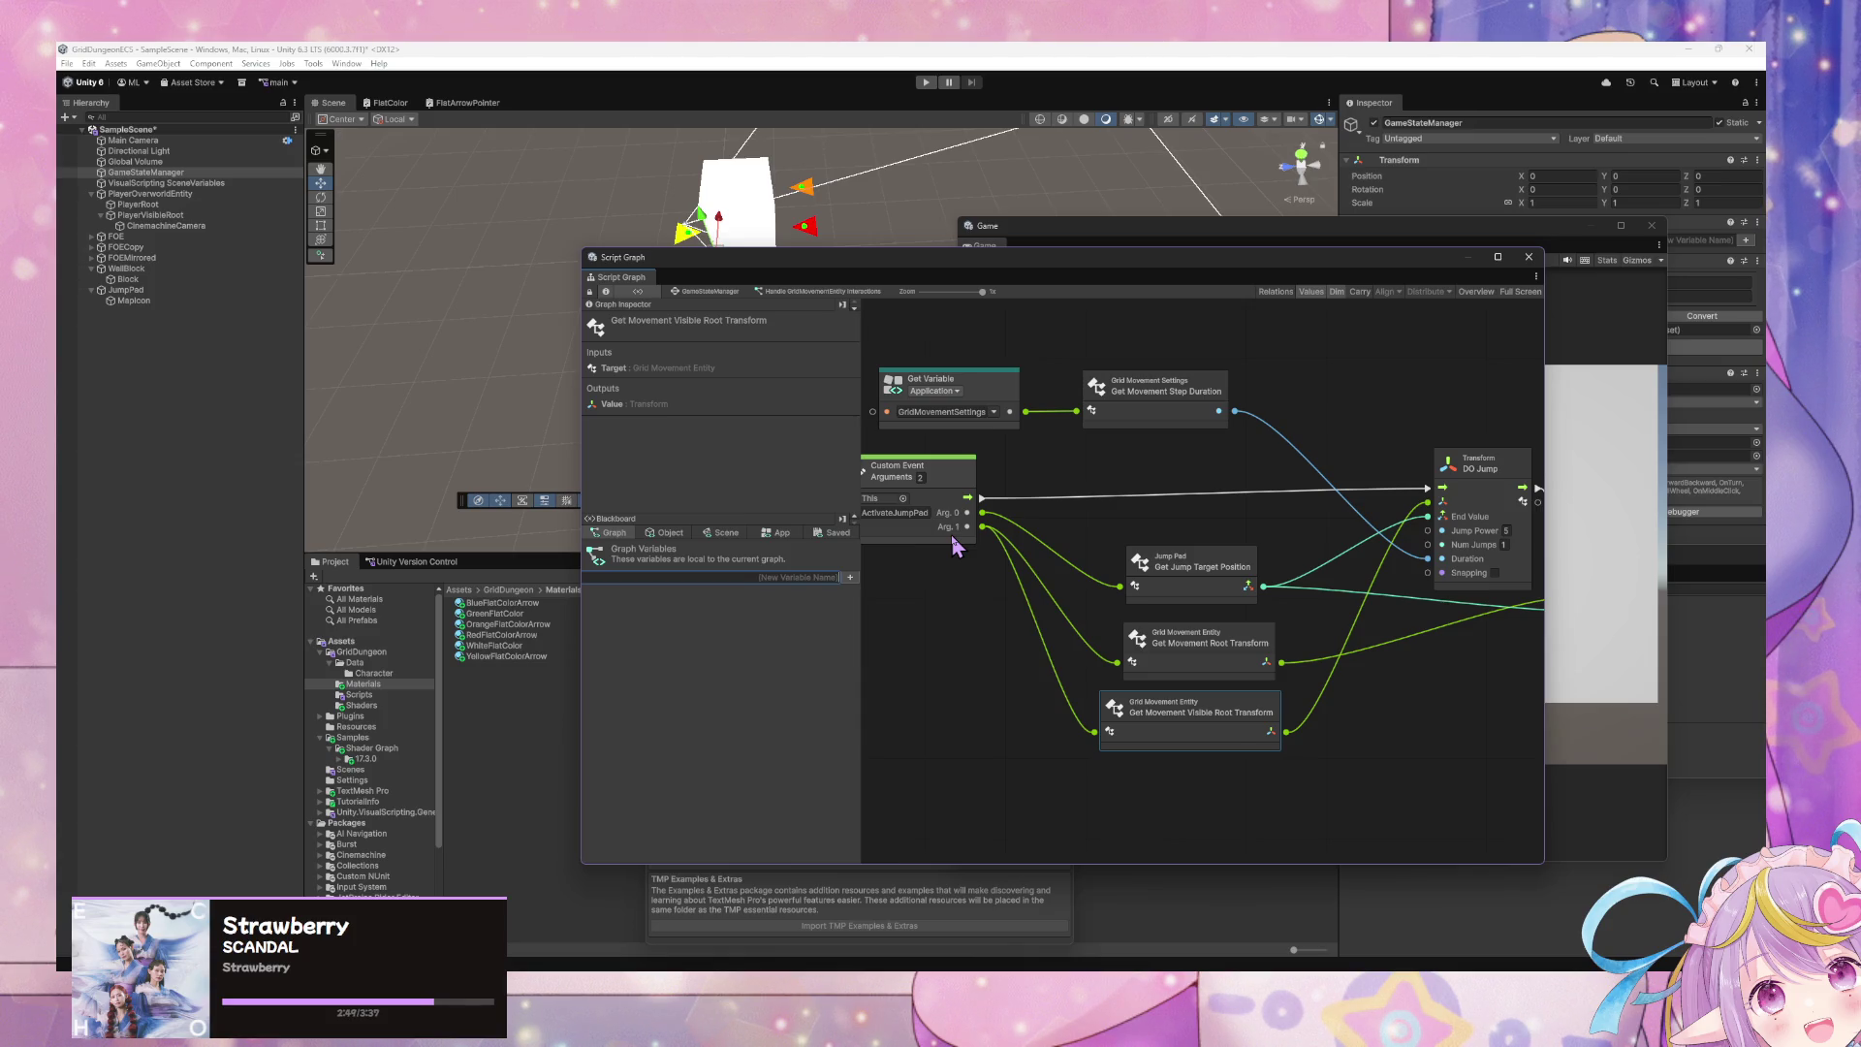
pyautogui.click(850, 577)
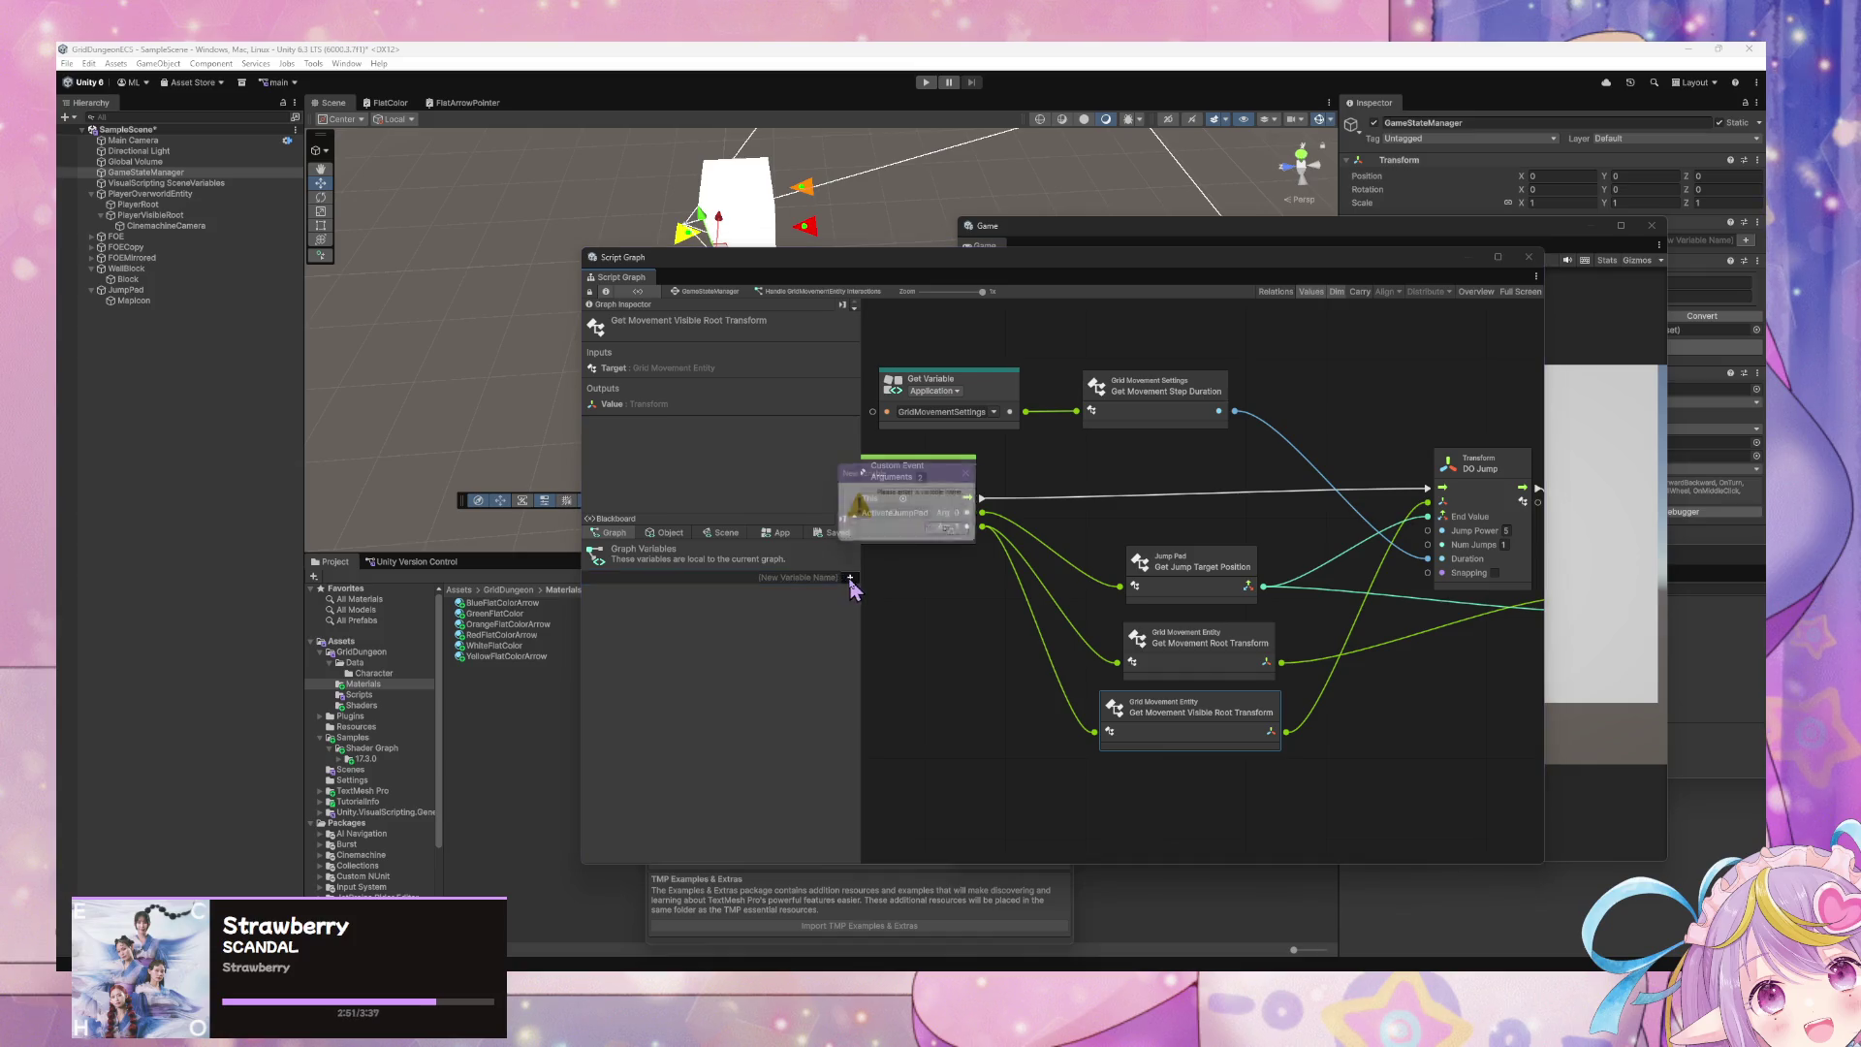
pyautogui.click(953, 533)
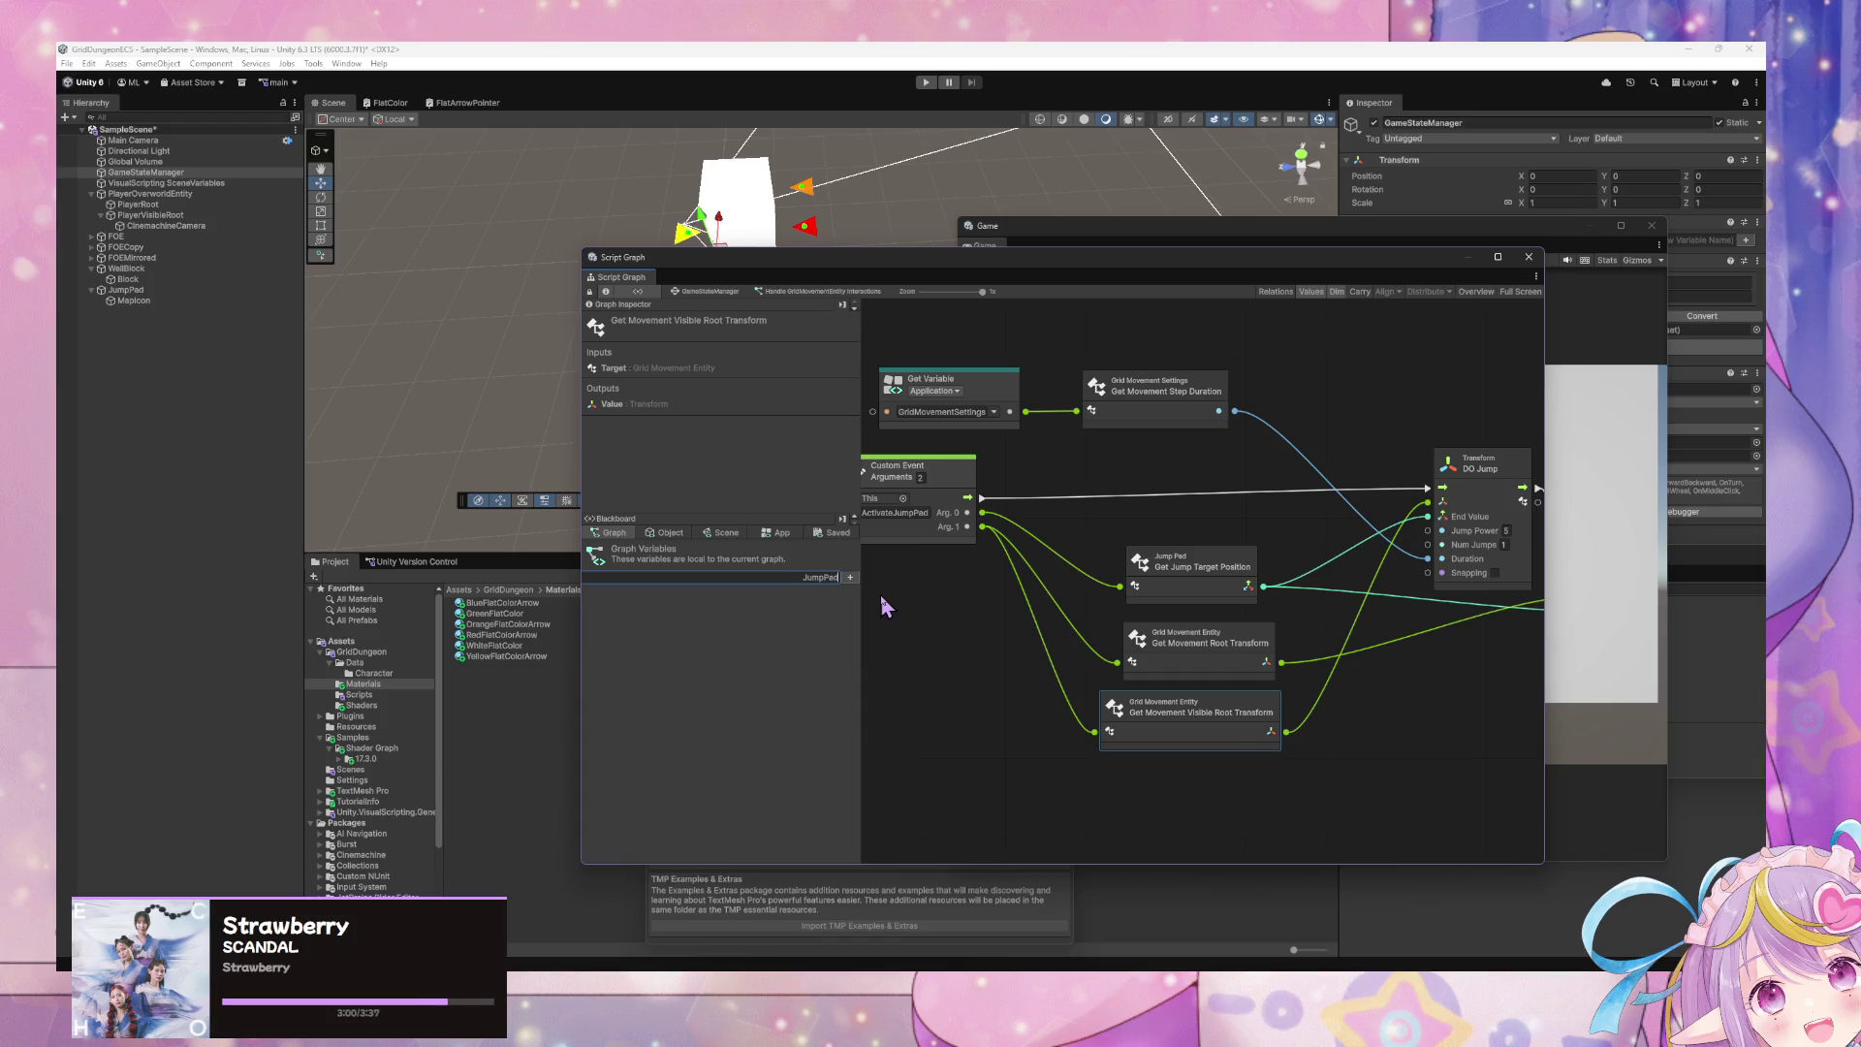
# - Check GameStateManager's Scene variables, return to the interactions graph, and start naming a new graph variable
pyautogui.click(709, 293)
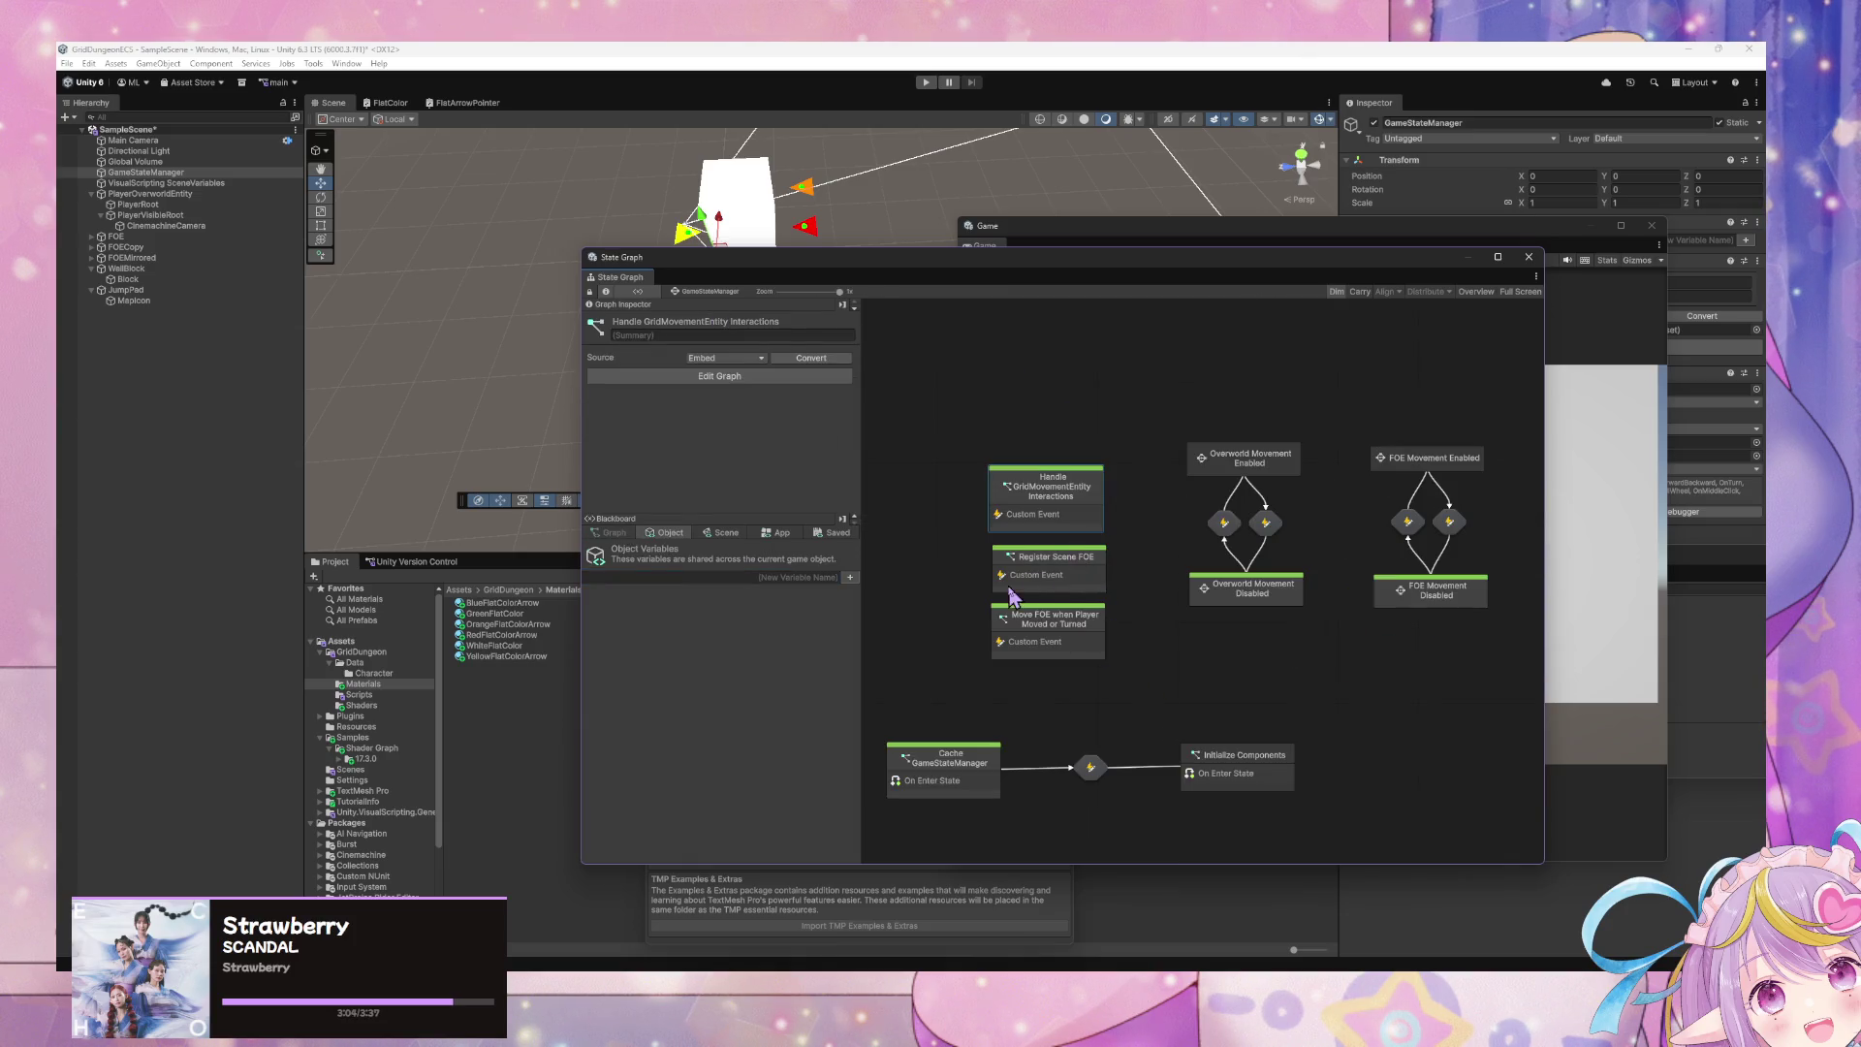
pyautogui.click(724, 533)
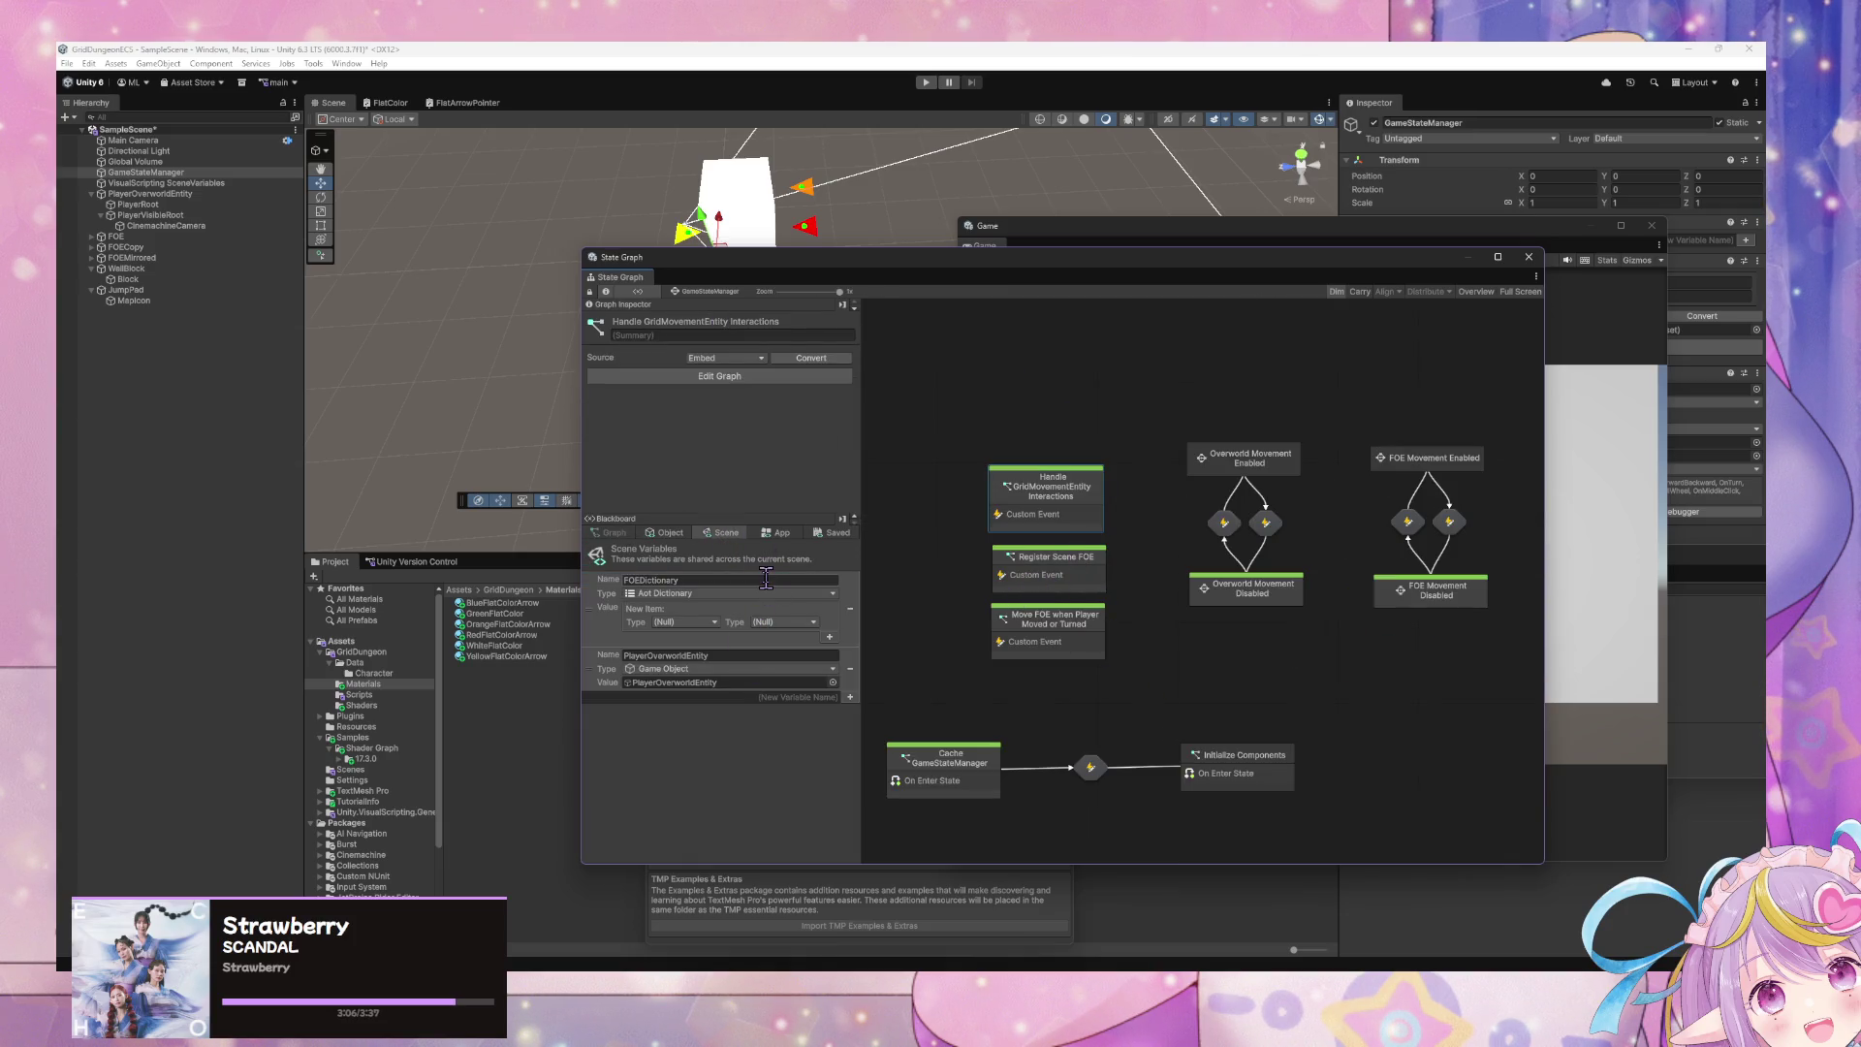
pyautogui.doubleClick(1075, 492)
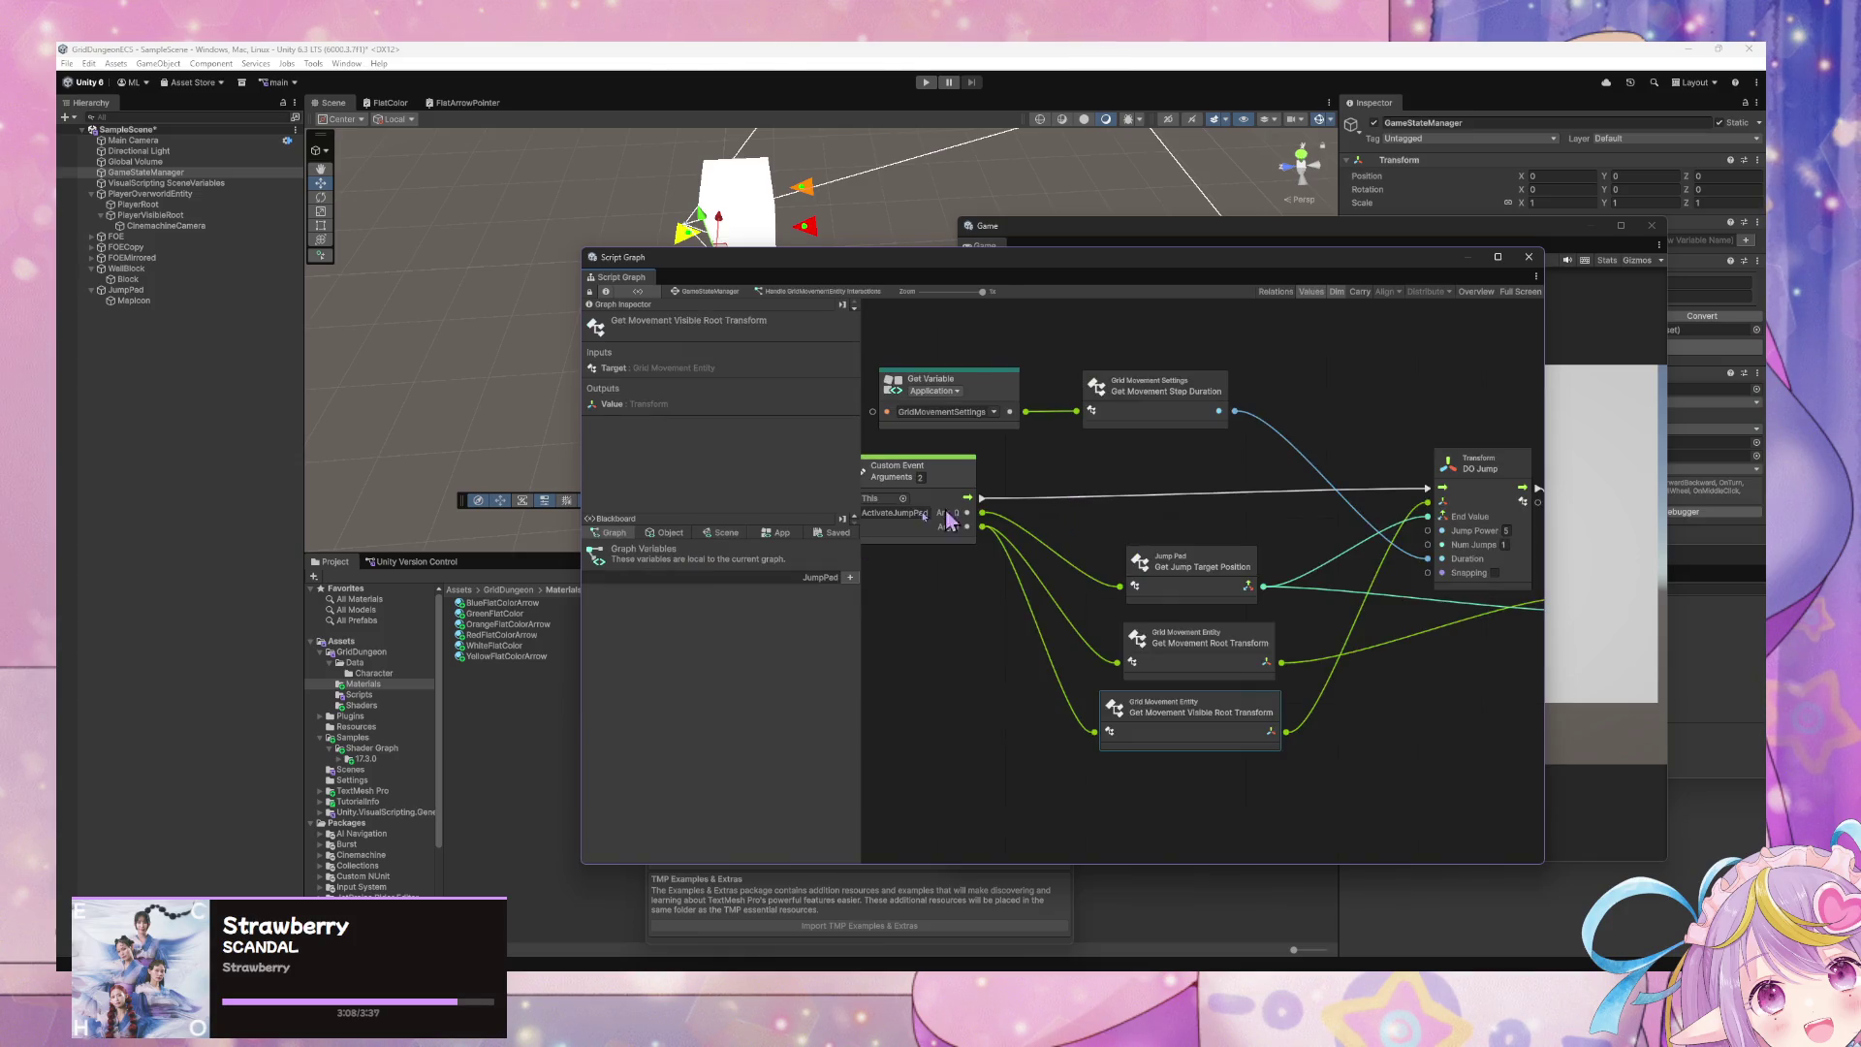
pyautogui.click(801, 576)
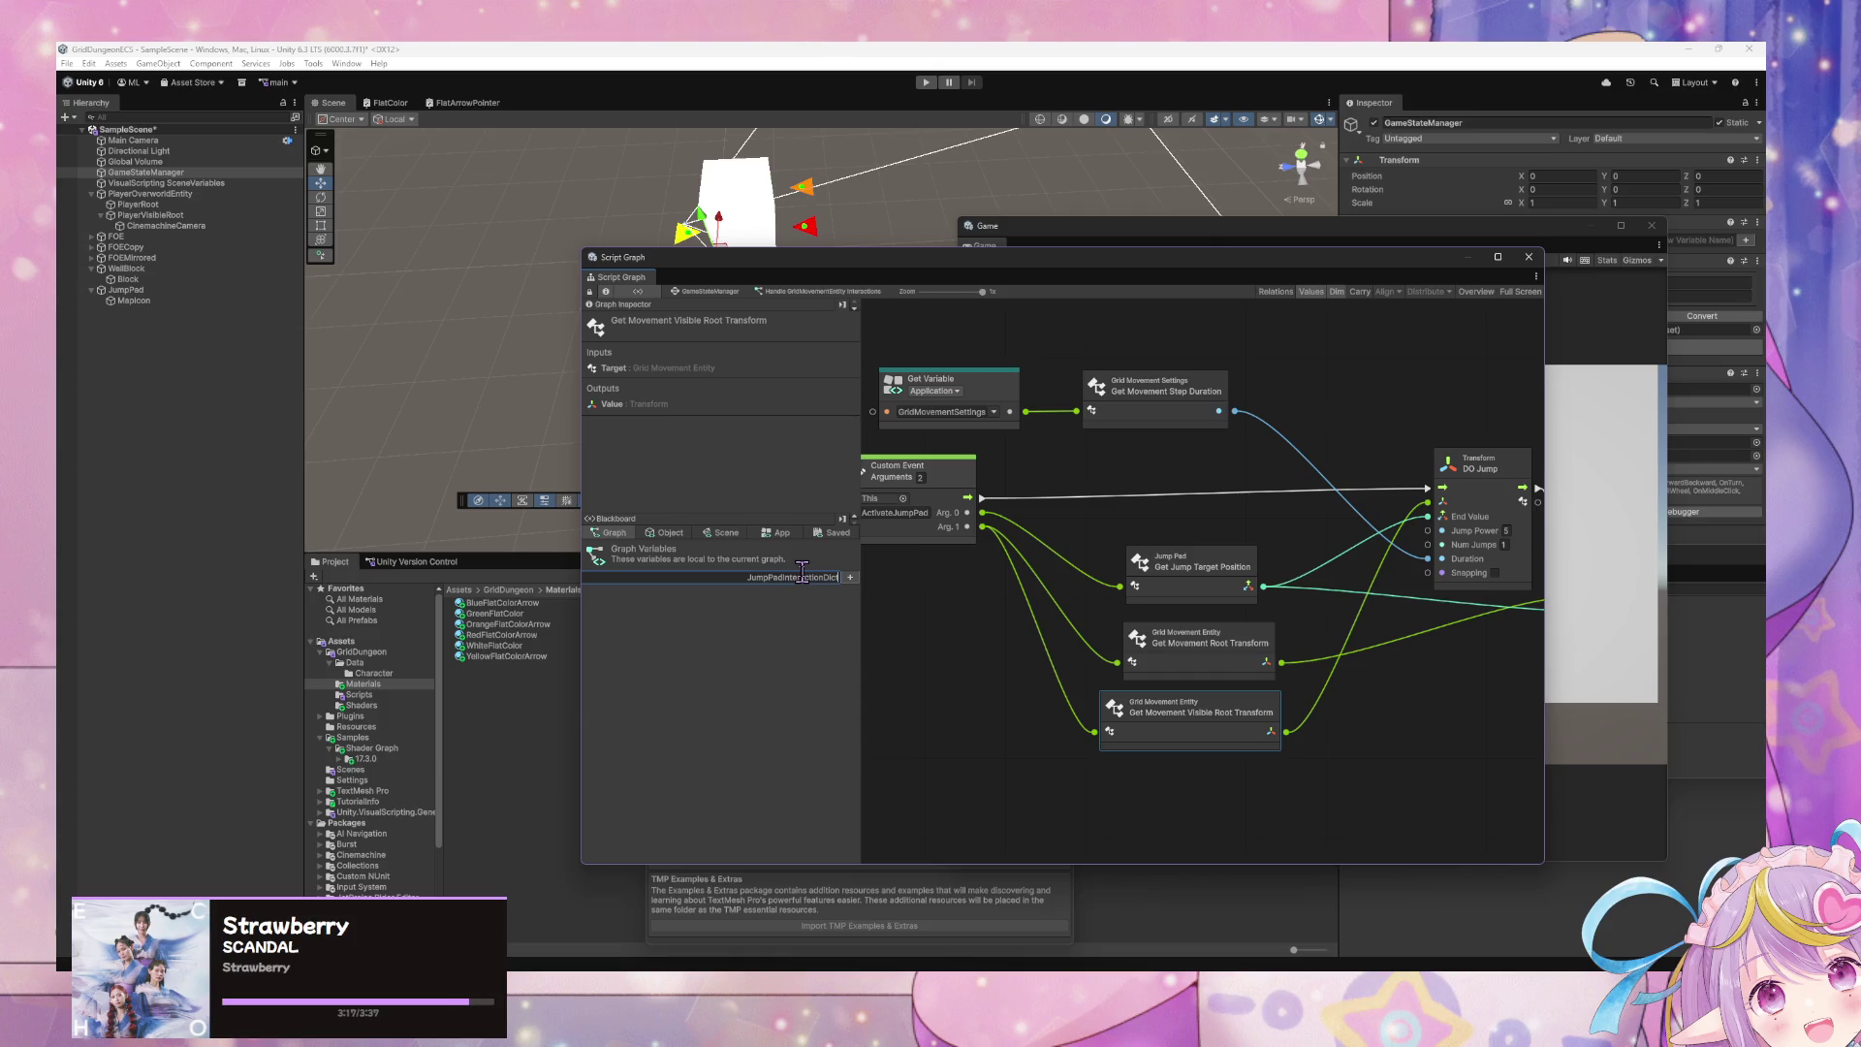
# - Name the graph variable JumpPadInteractionDictionary and set its type to Aot Dictionary
pyautogui.write('ionary')
pyautogui.press('Return')
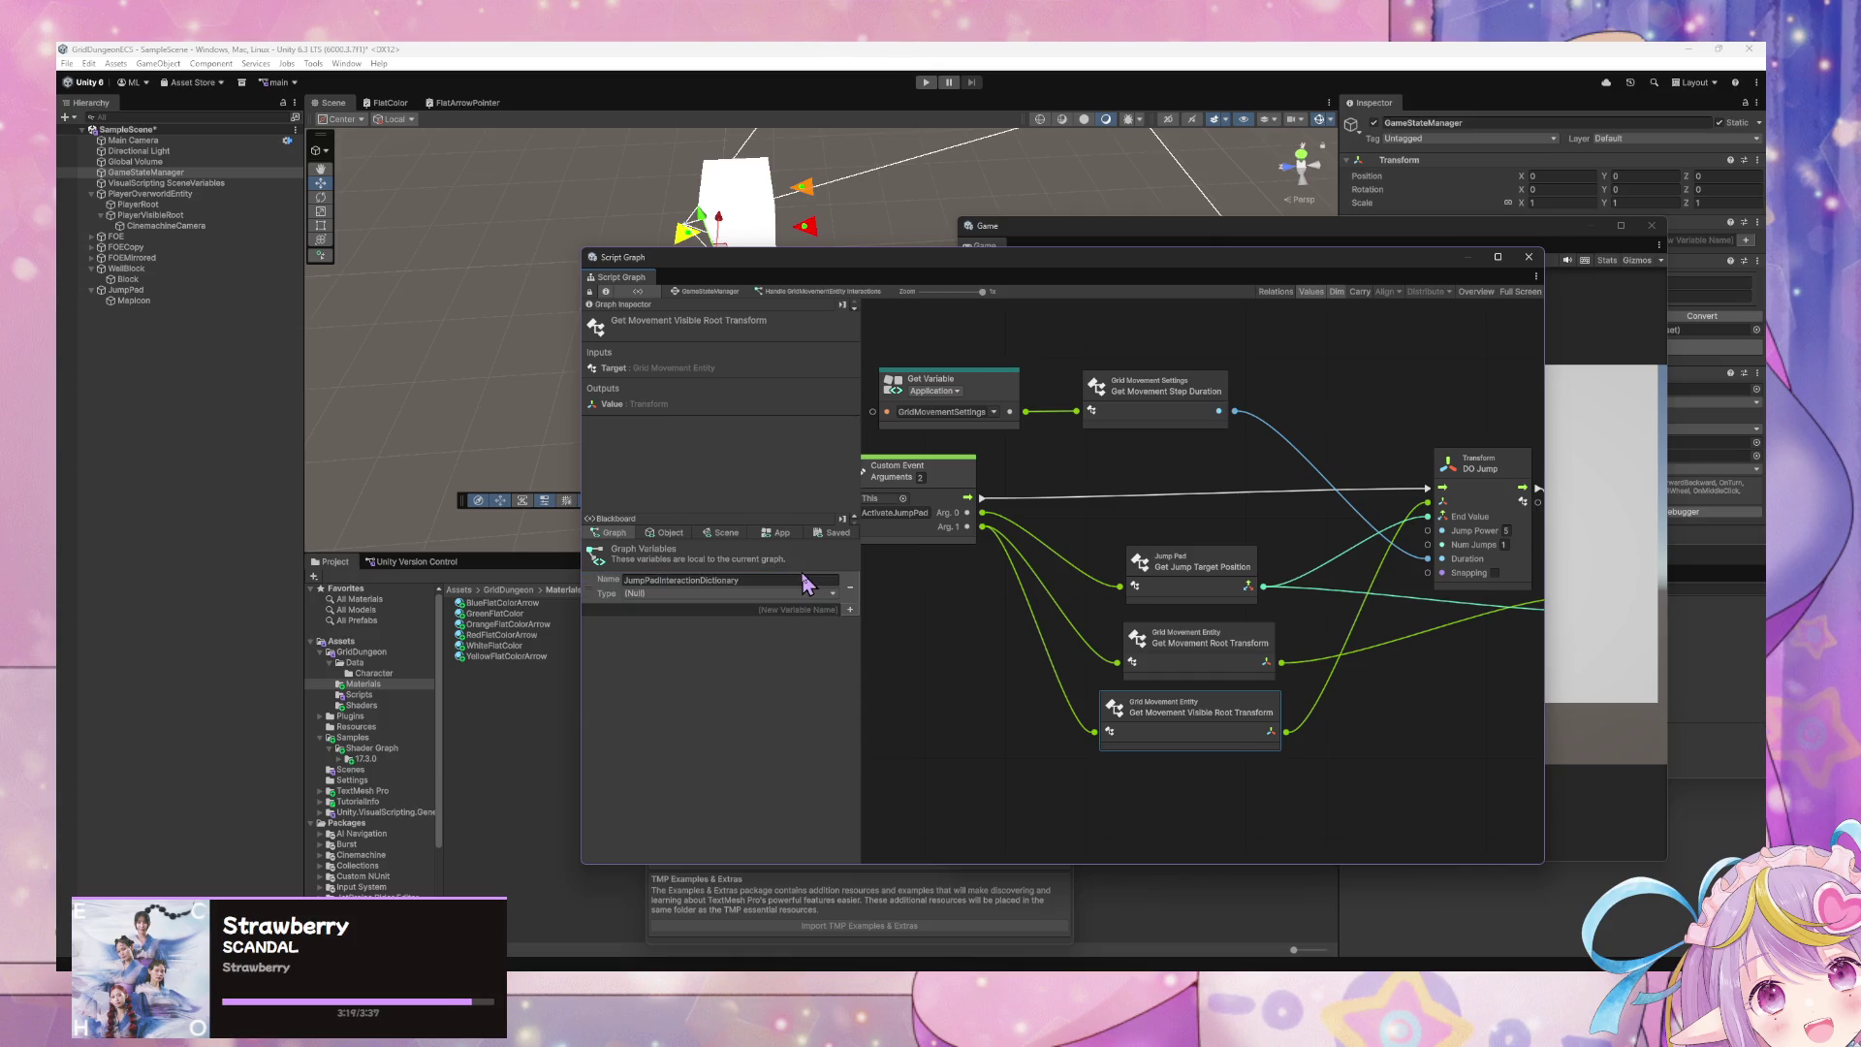
pyautogui.click(809, 593)
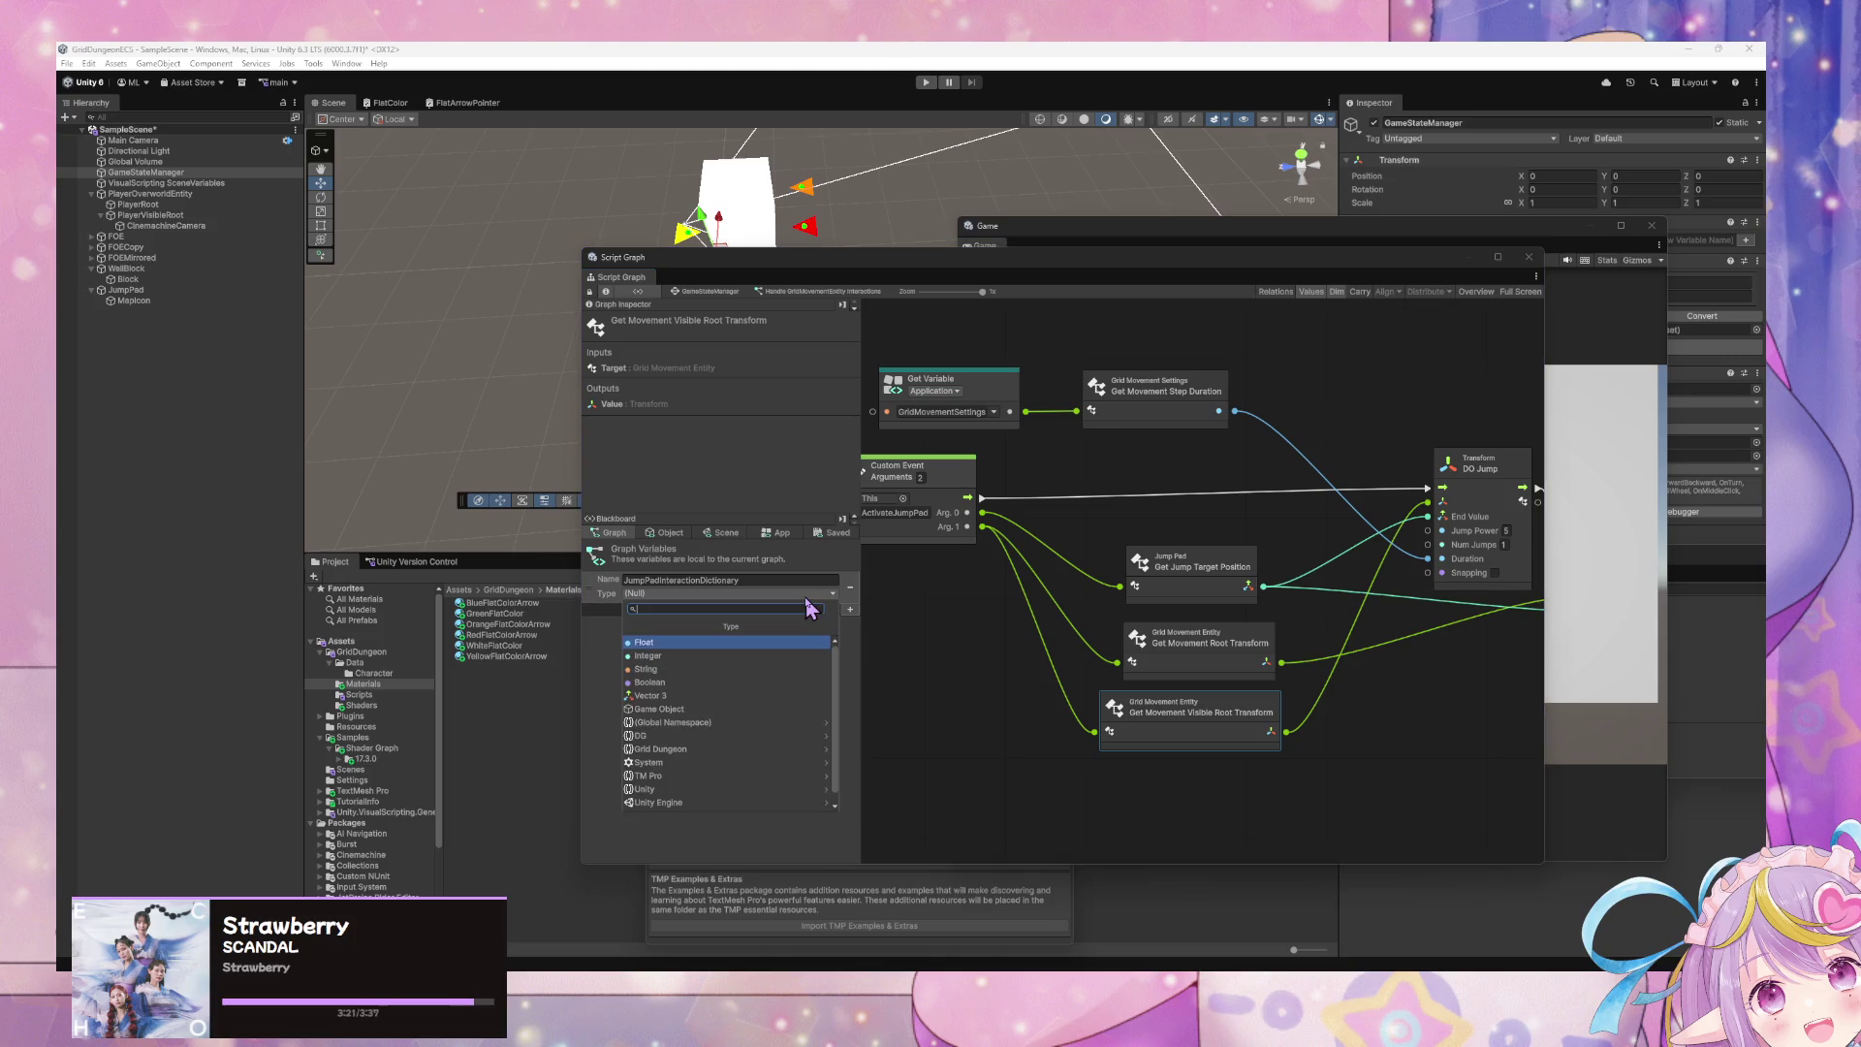
pyautogui.click(1063, 669)
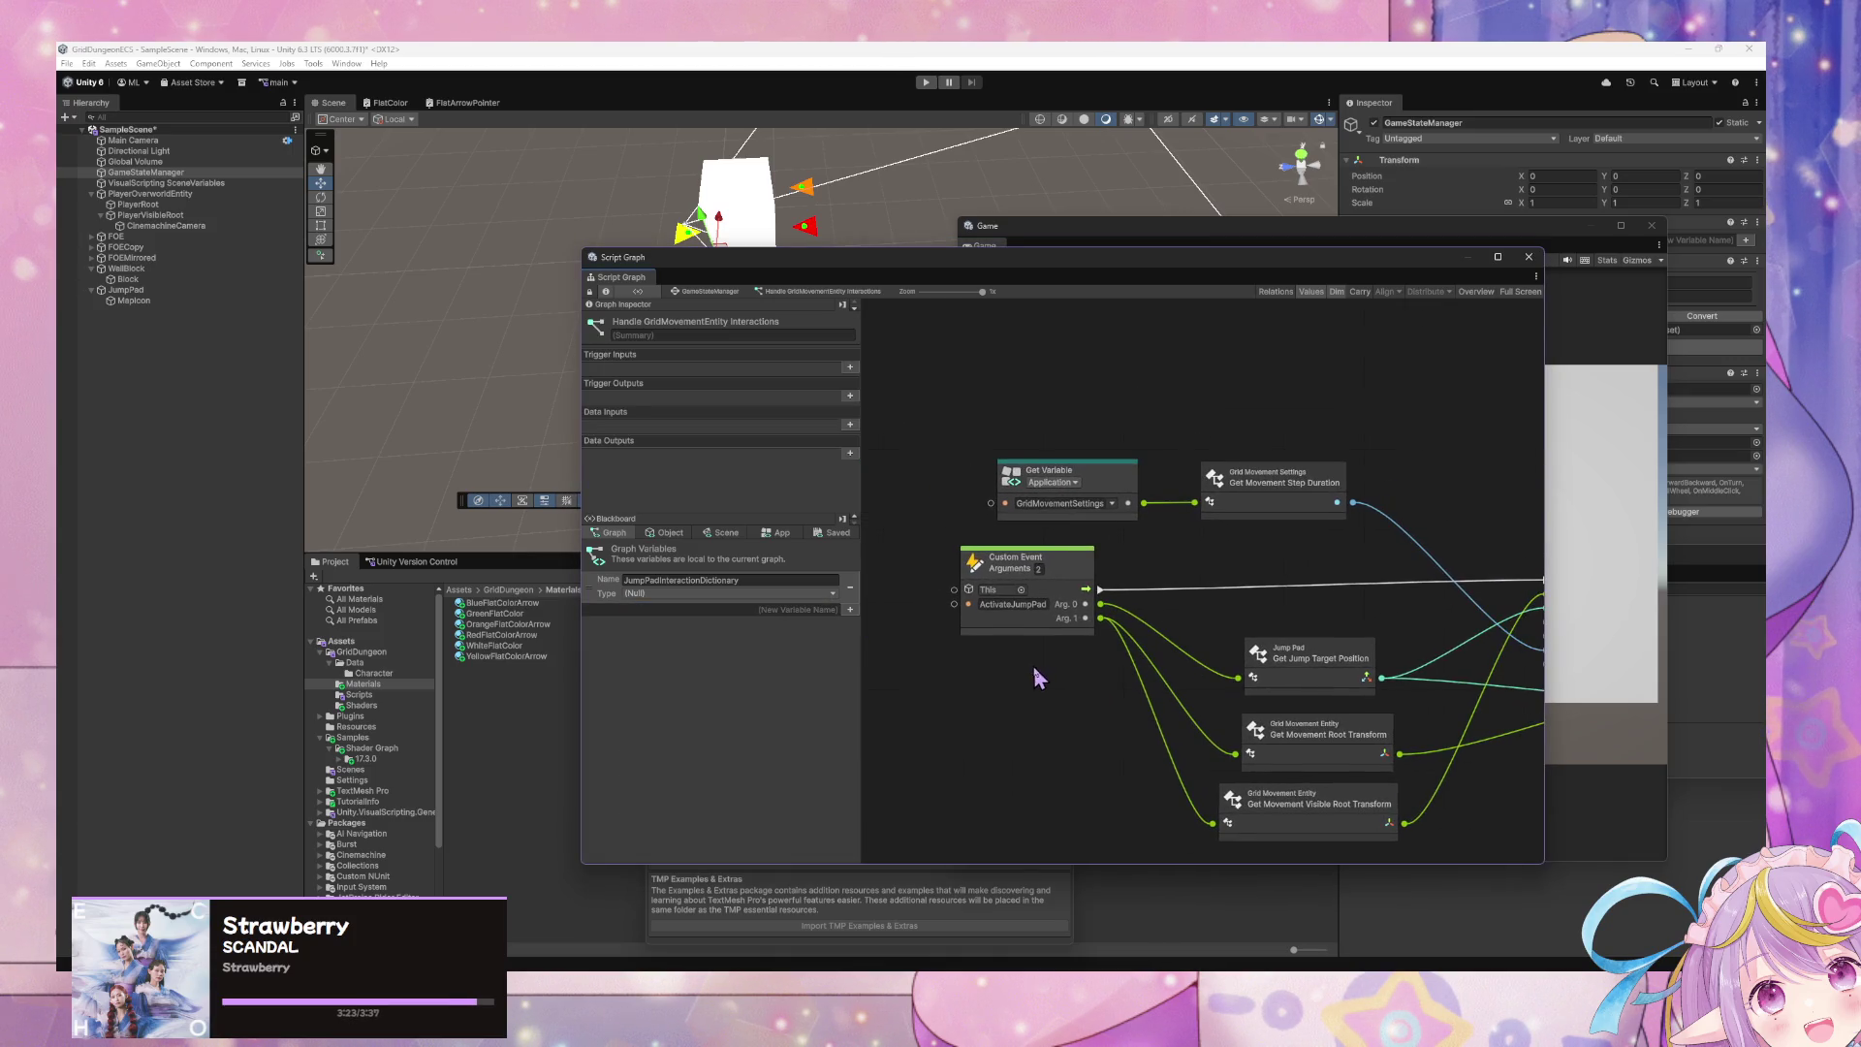
pyautogui.click(800, 593)
pyautogui.write('dictionary')
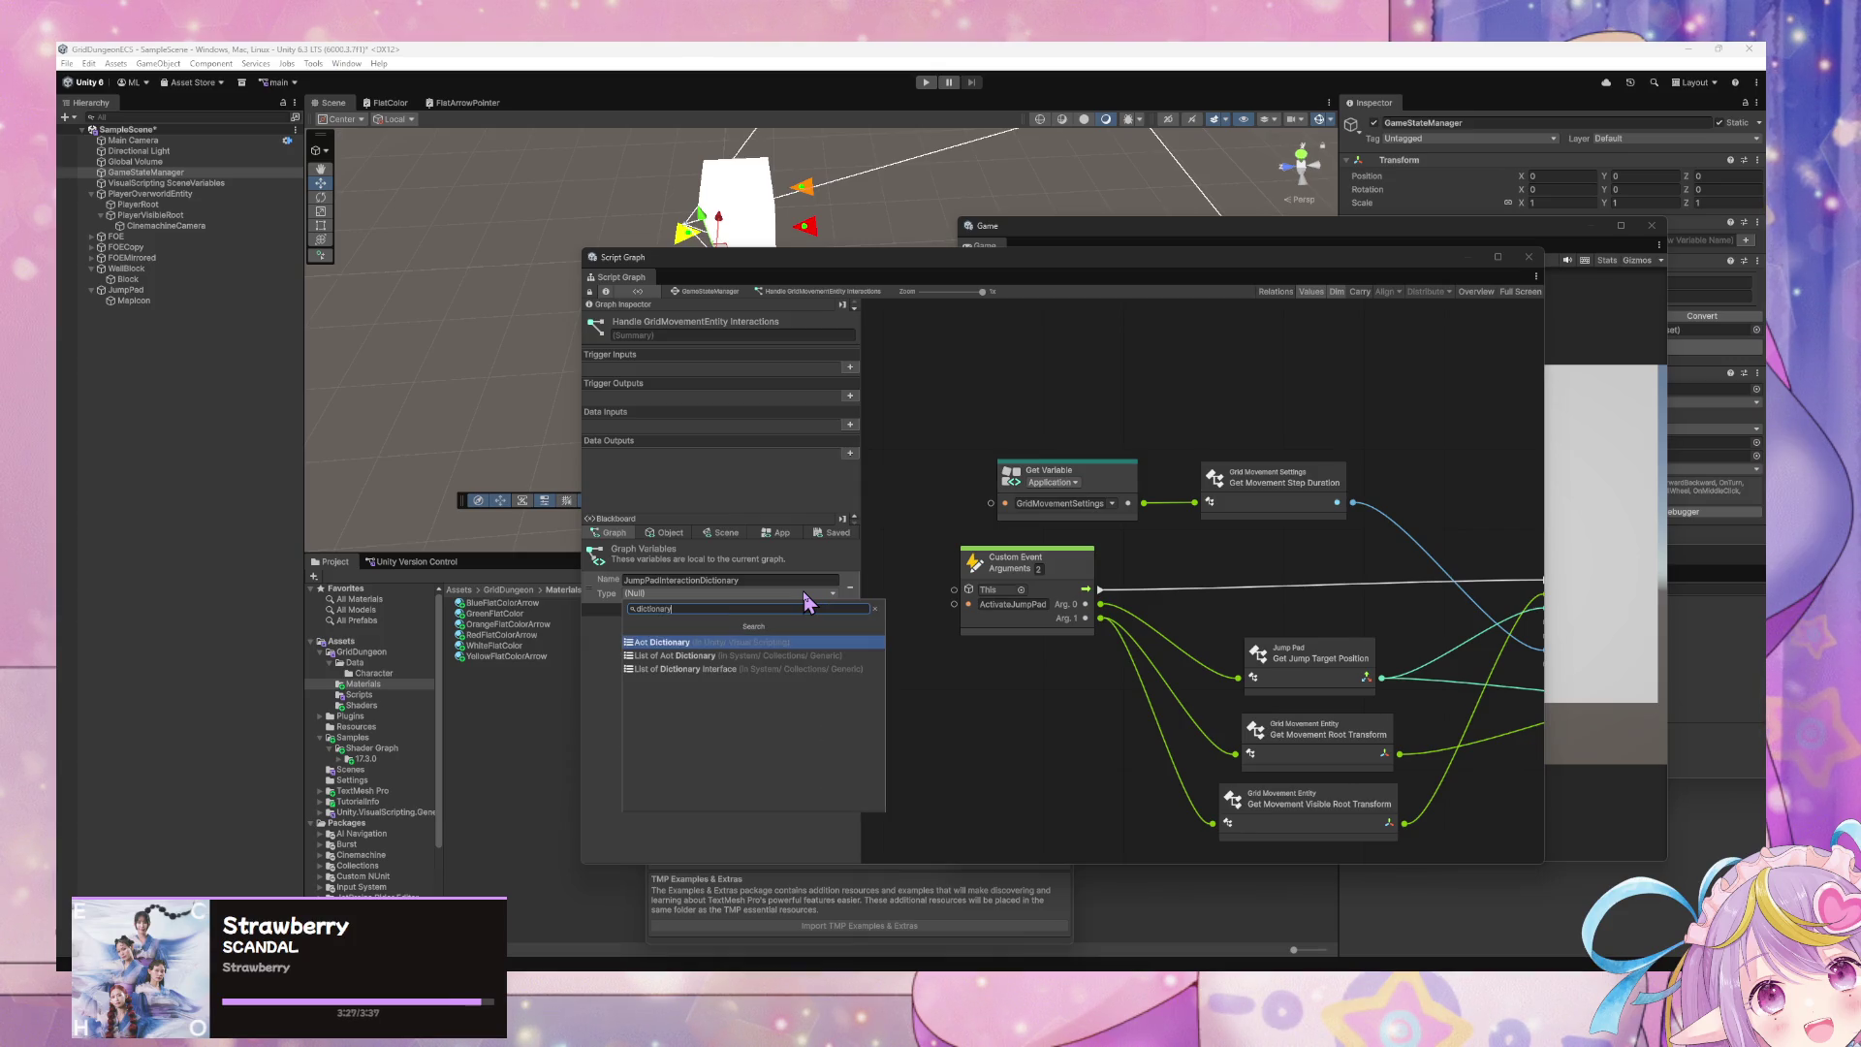
pyautogui.press('Return')
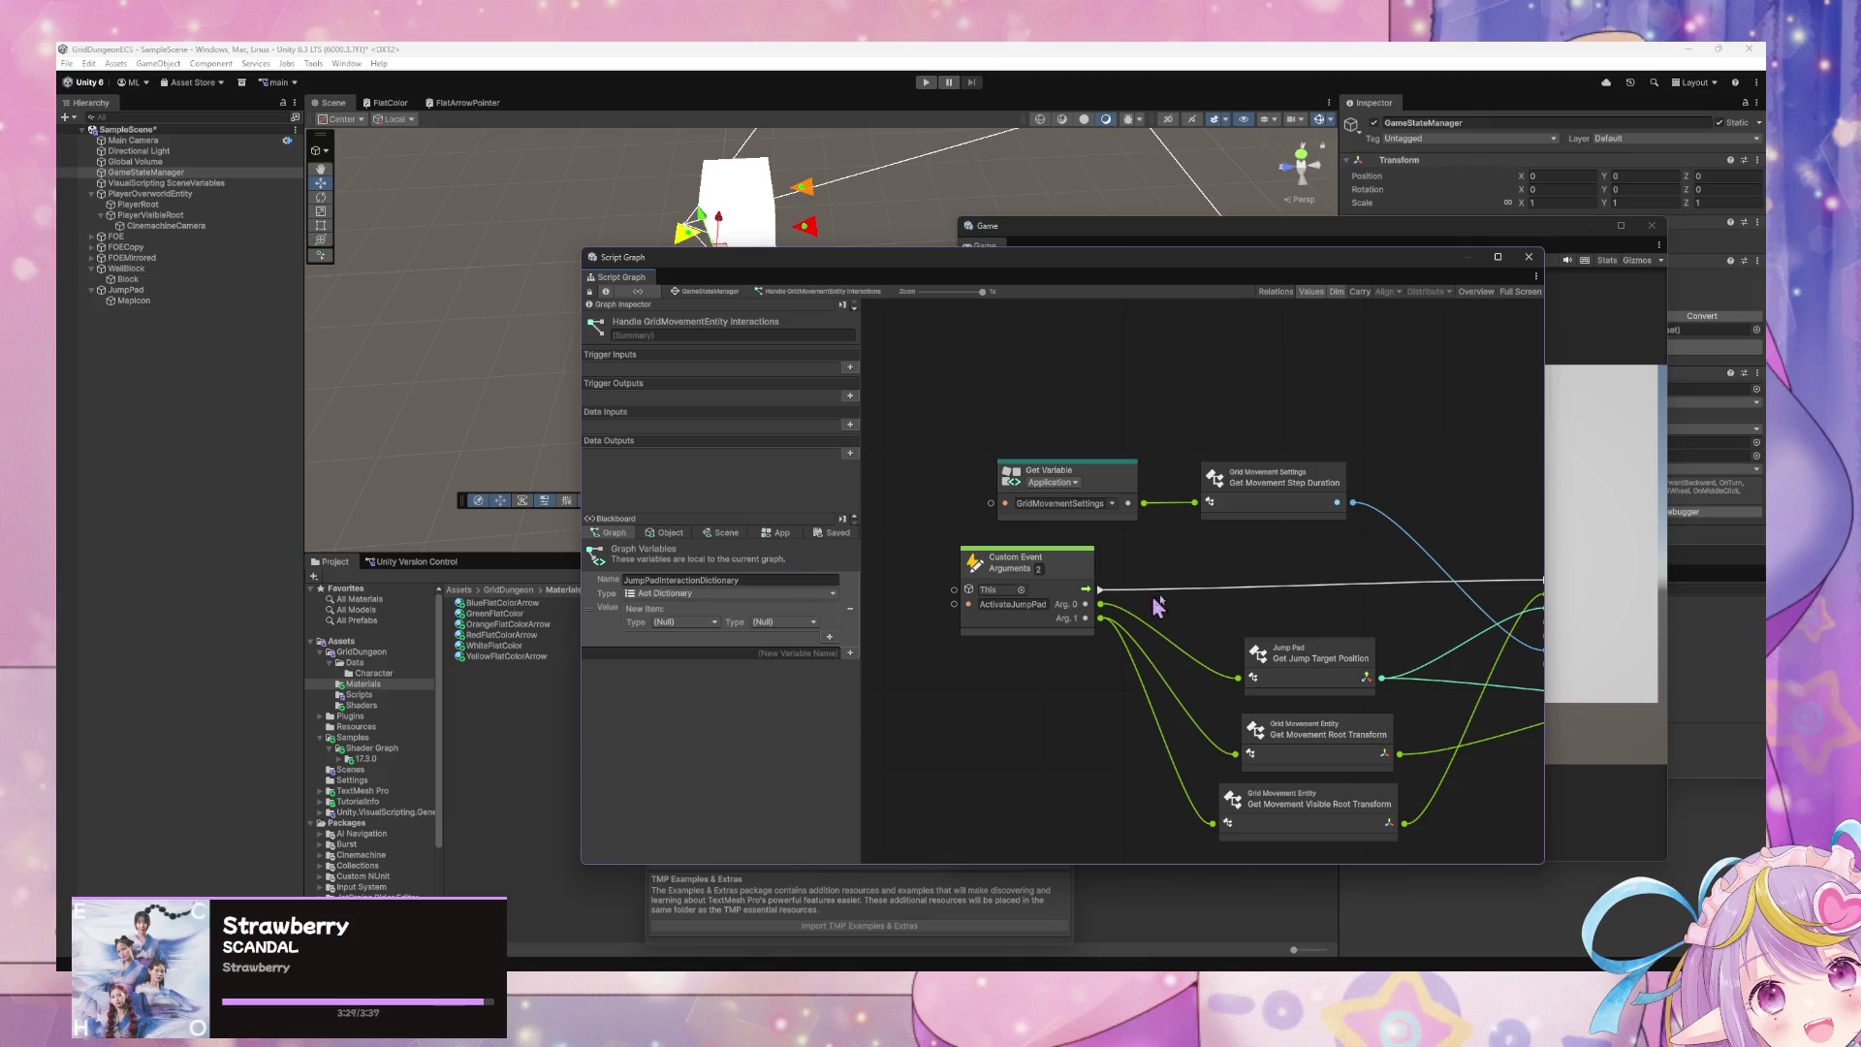
pyautogui.moveTo(1074, 579); pyautogui.dragTo(998, 570)
pyautogui.hscroll(5, 1347, 688)
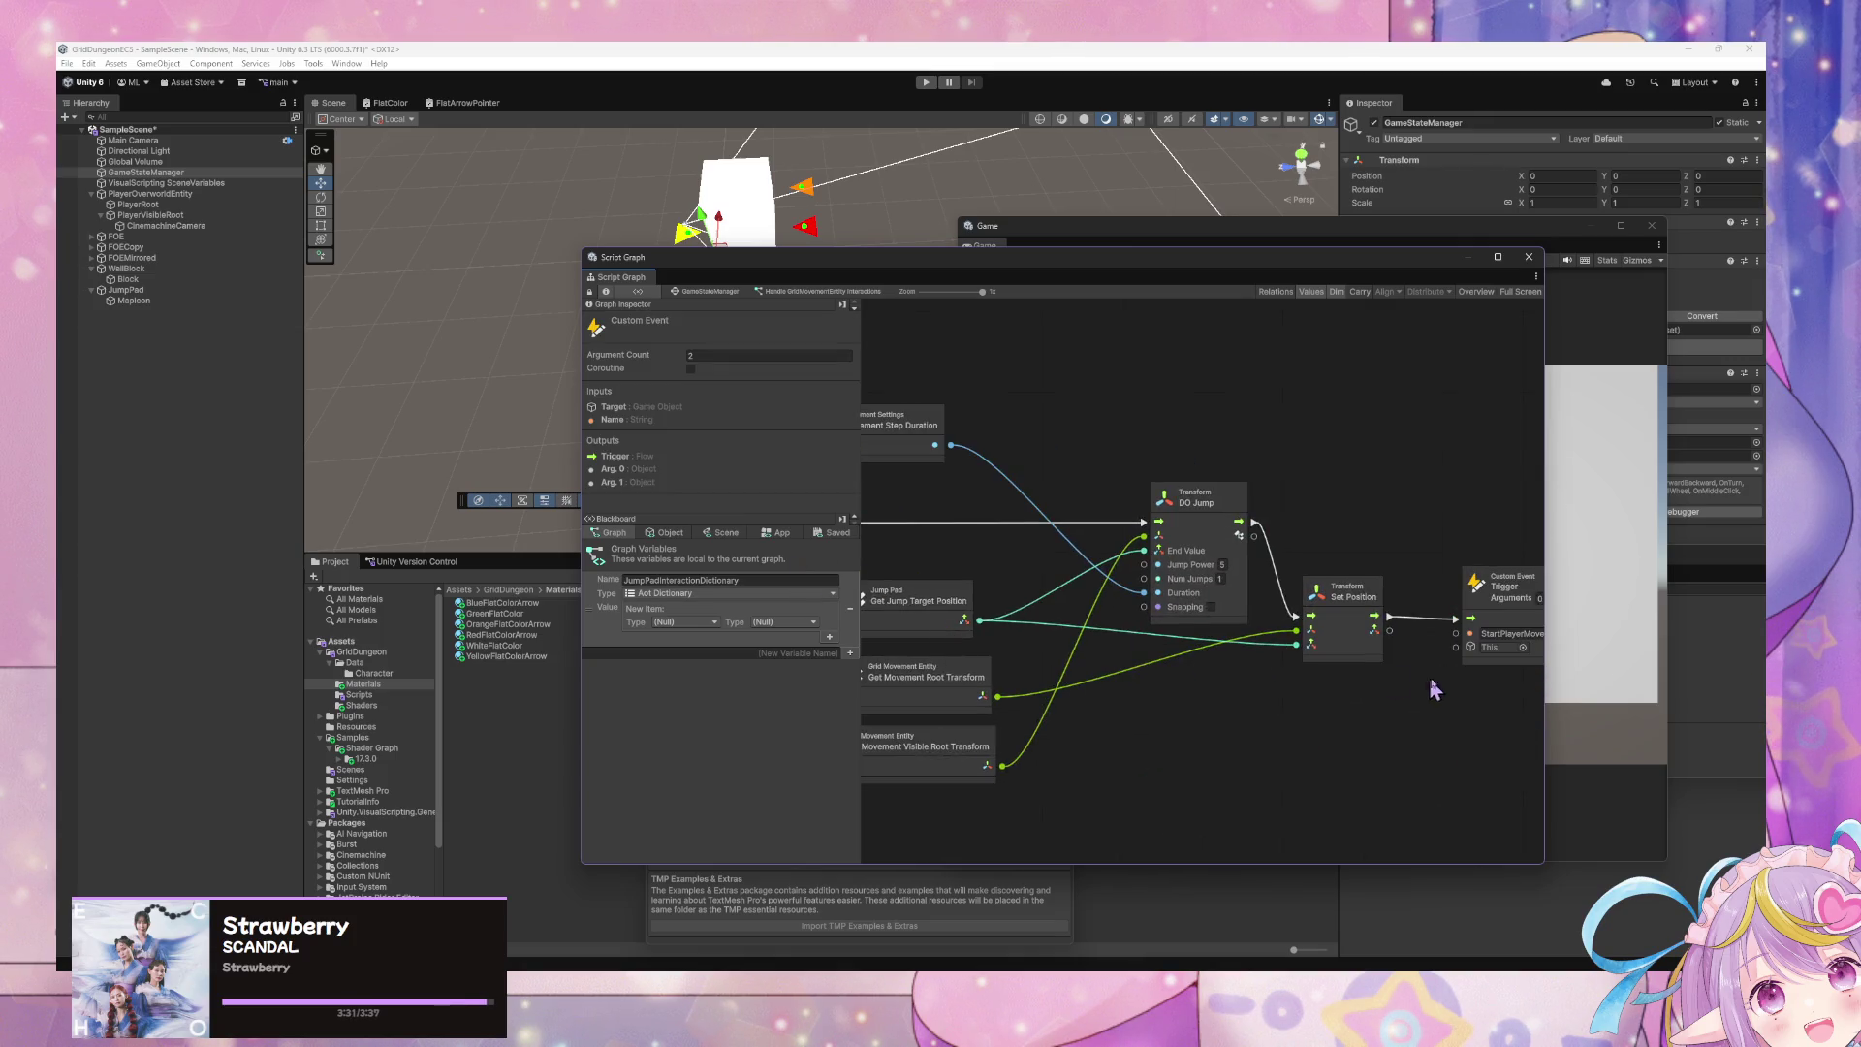
# - Shift the ActivateJumpPad event left and move the Get Variable and Grid Movement Settings nodes up-left
pyautogui.hscroll(-5, 1275, 679)
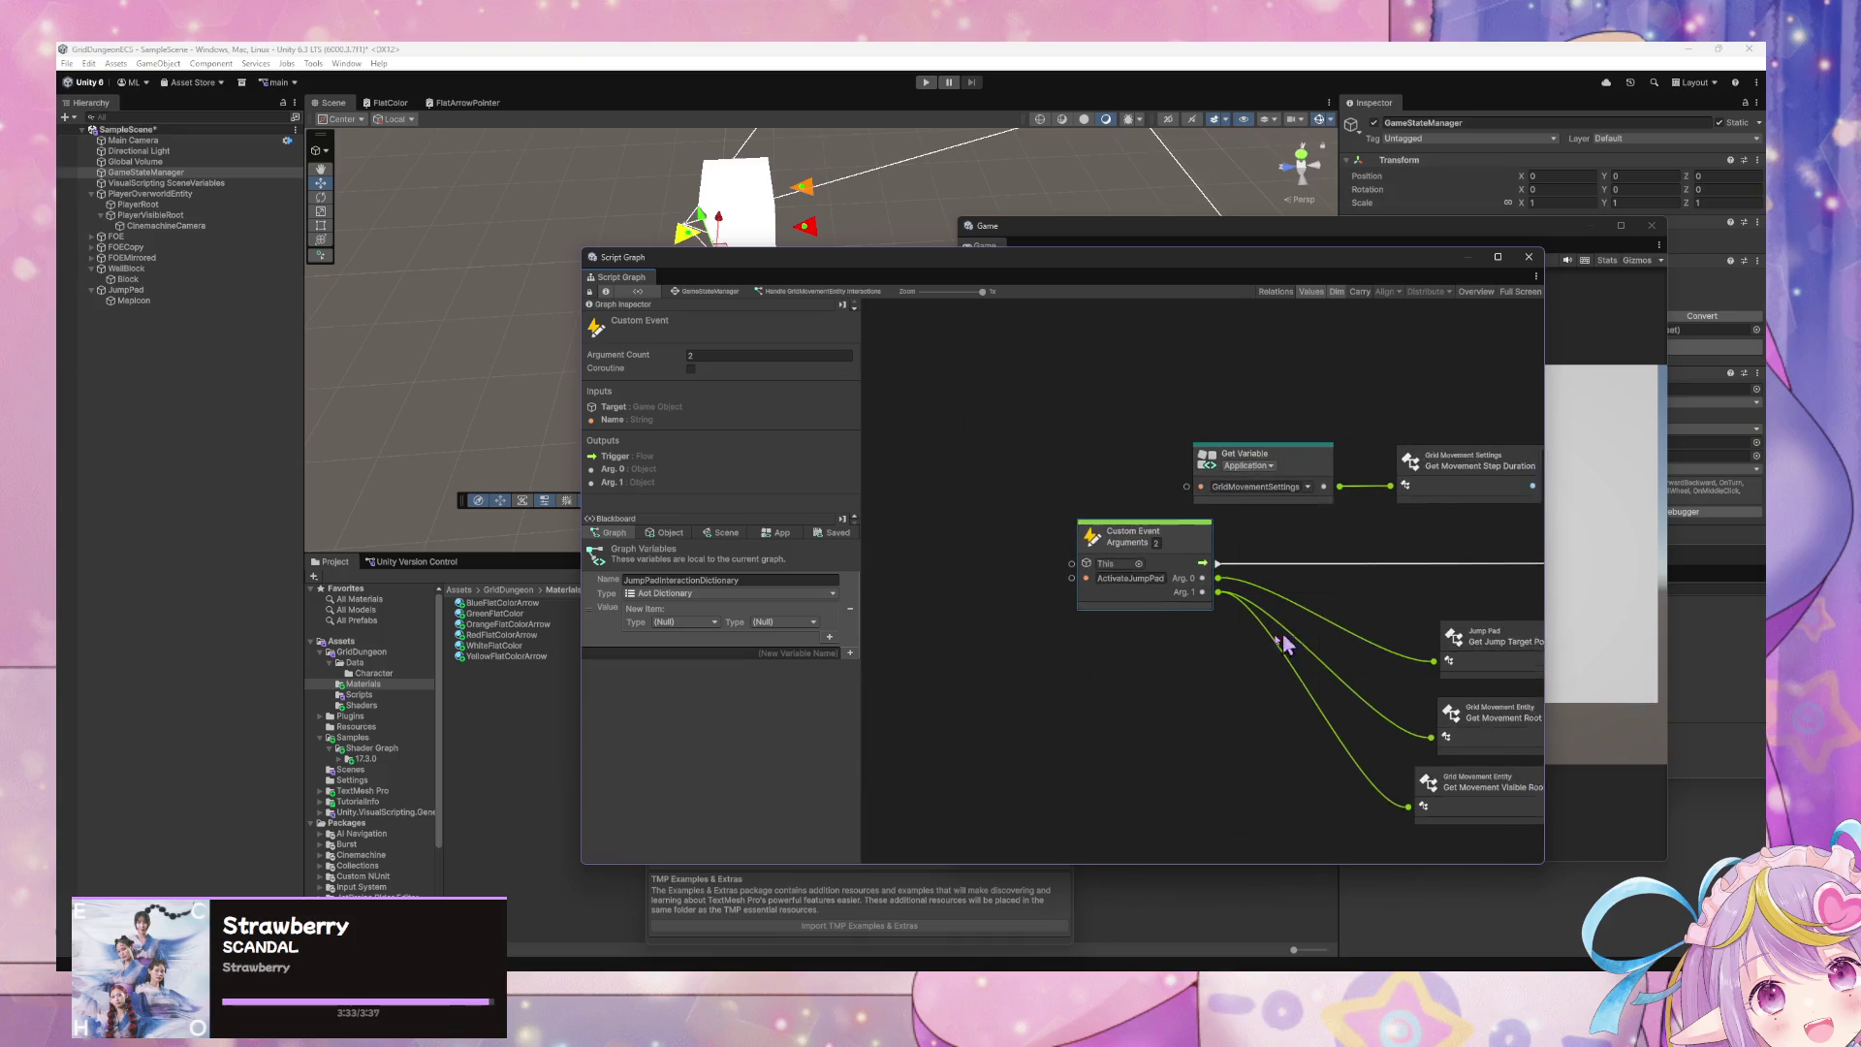
pyautogui.moveTo(1066, 560); pyautogui.dragTo(1003, 569)
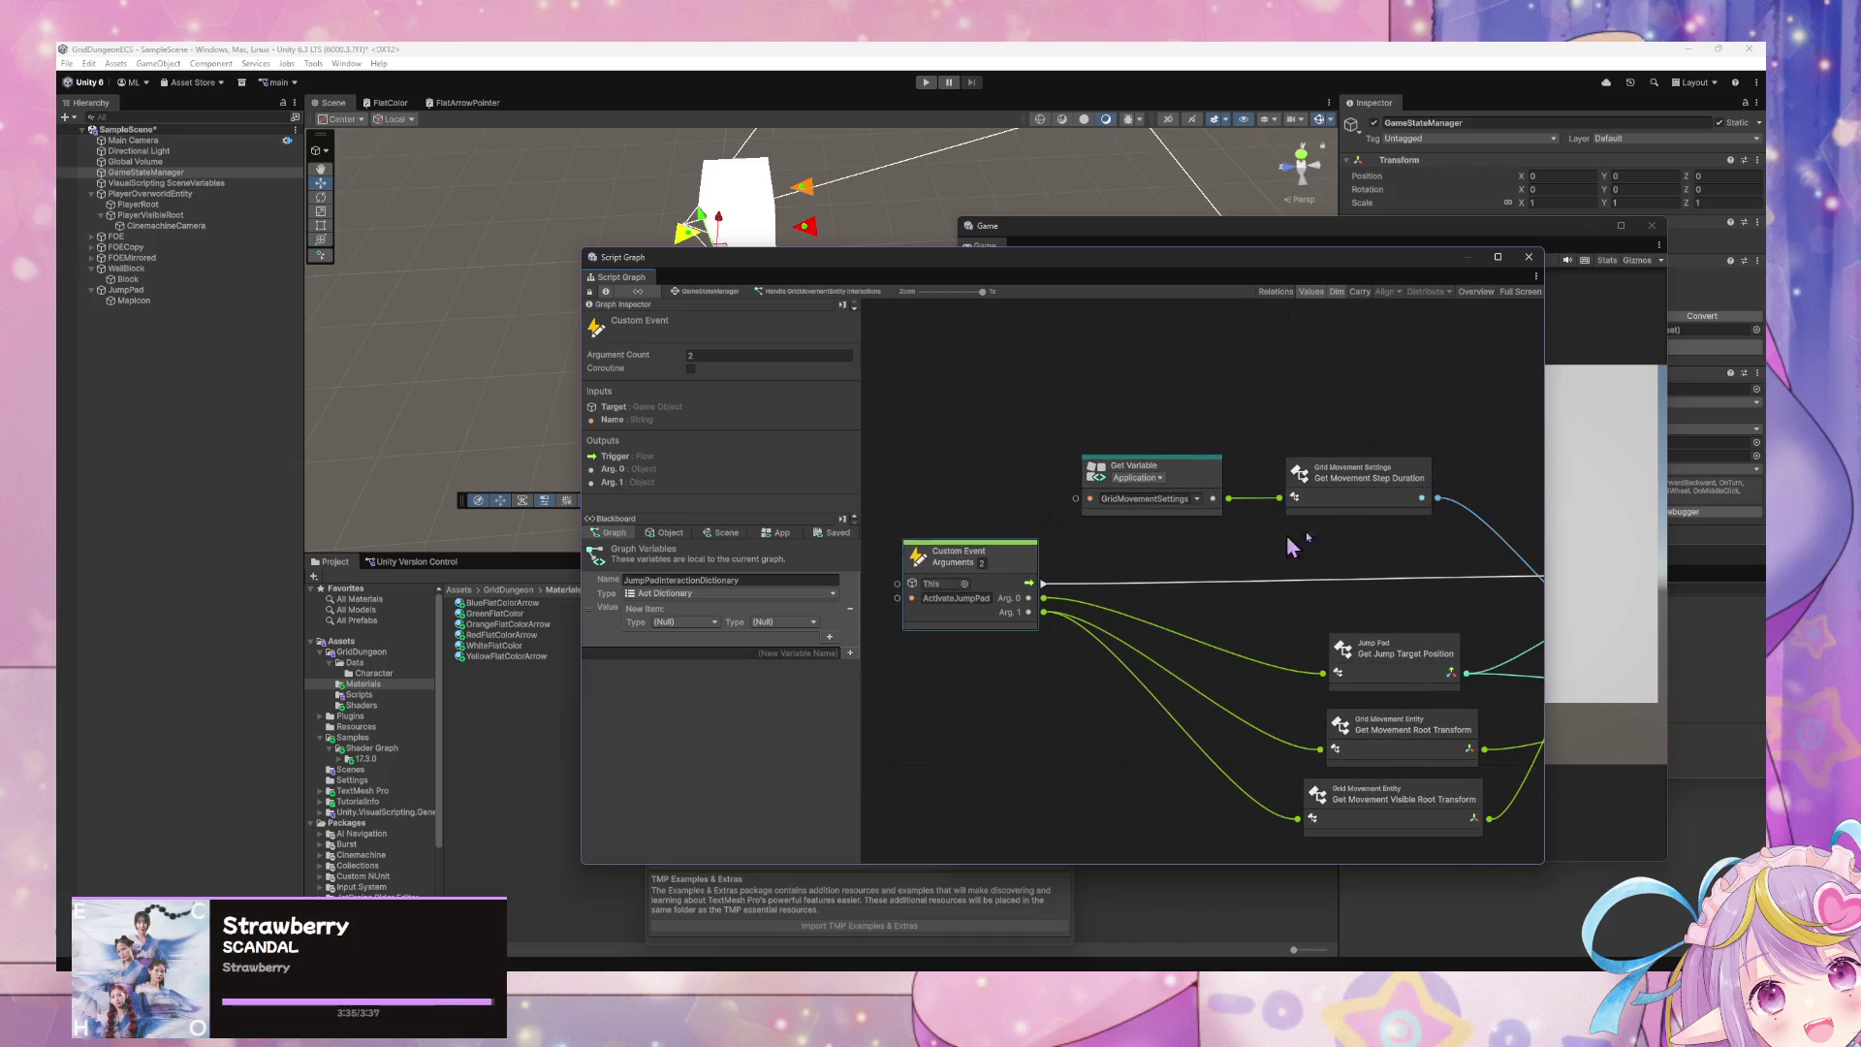
pyautogui.moveTo(1398, 530); pyautogui.dragTo(1140, 444)
pyautogui.moveTo(1347, 485)
pyautogui.mouseDown()
pyautogui.moveTo(1221, 403)
pyautogui.moveTo(1159, 390)
pyautogui.mouseUp()
pyautogui.click(1202, 504)
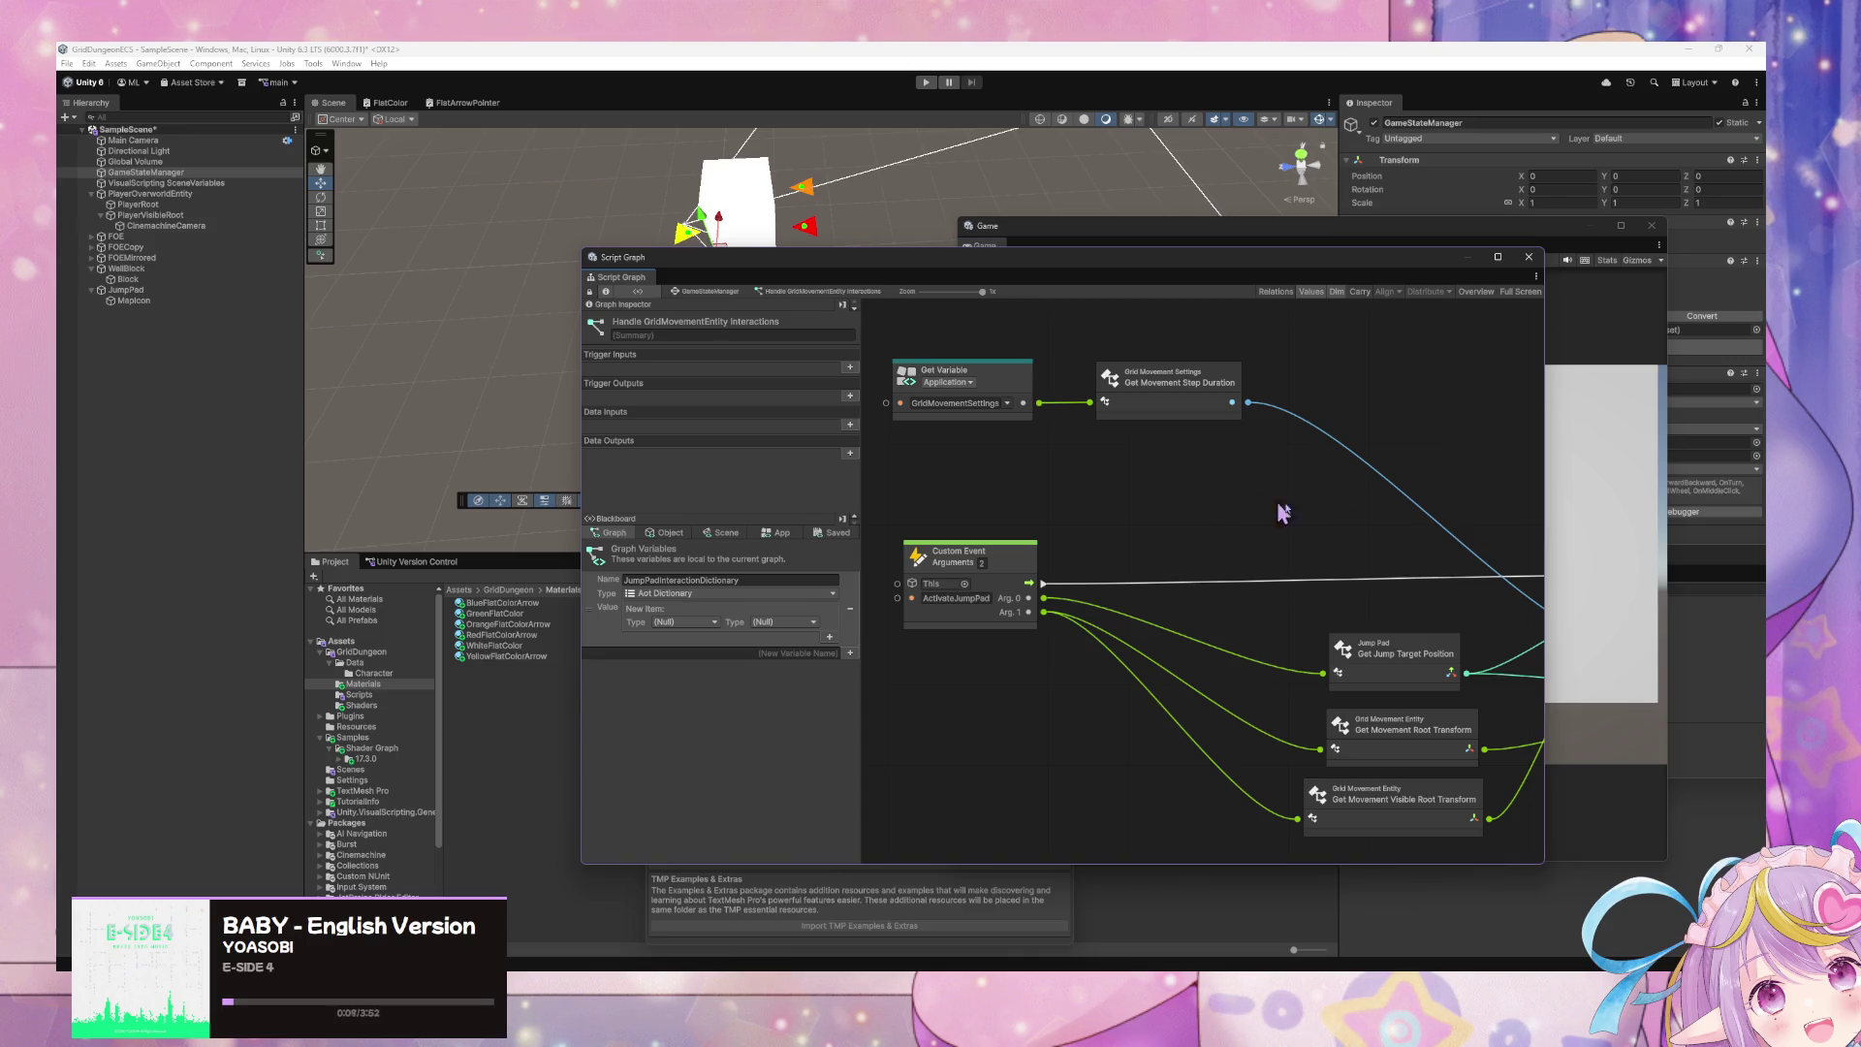
# - Move the DO Jump, Set Position and getter node group down and to the right
pyautogui.hscroll(5, 1285, 516)
pyautogui.hscroll(-5, 1141, 494)
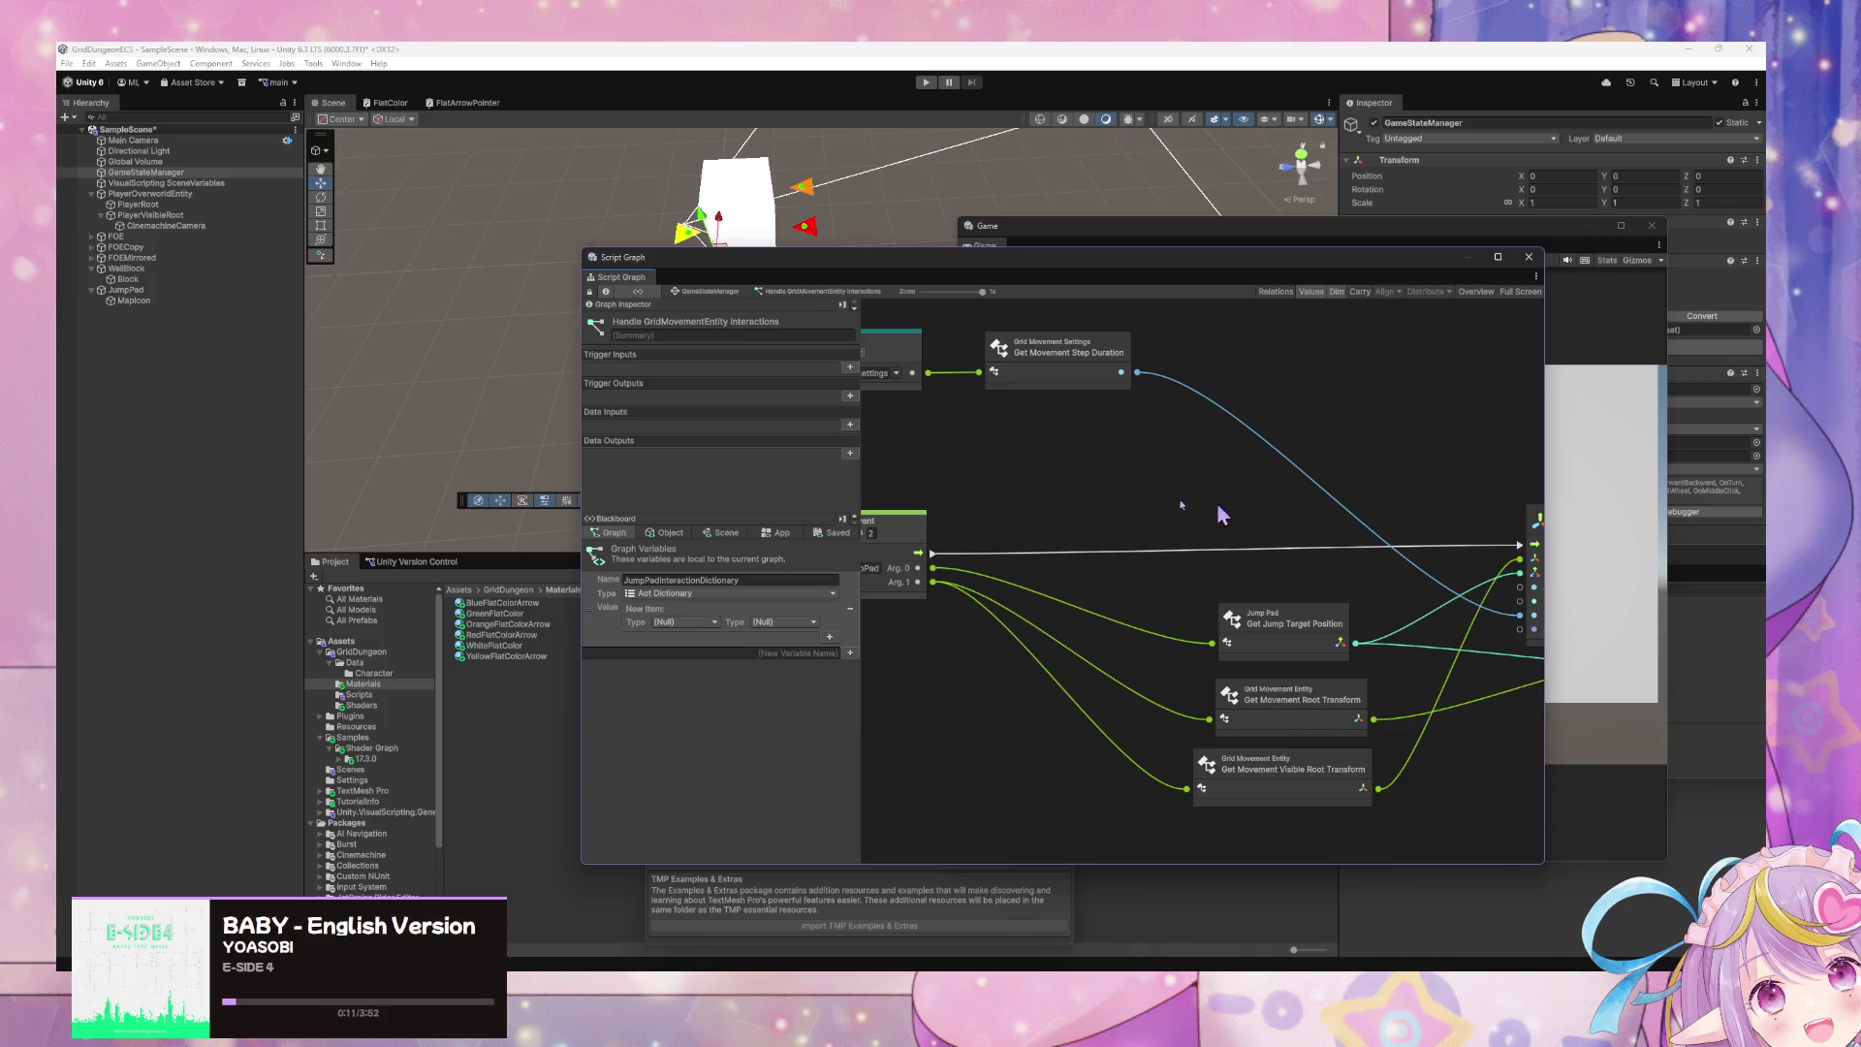
pyautogui.hscroll(5, 1151, 526)
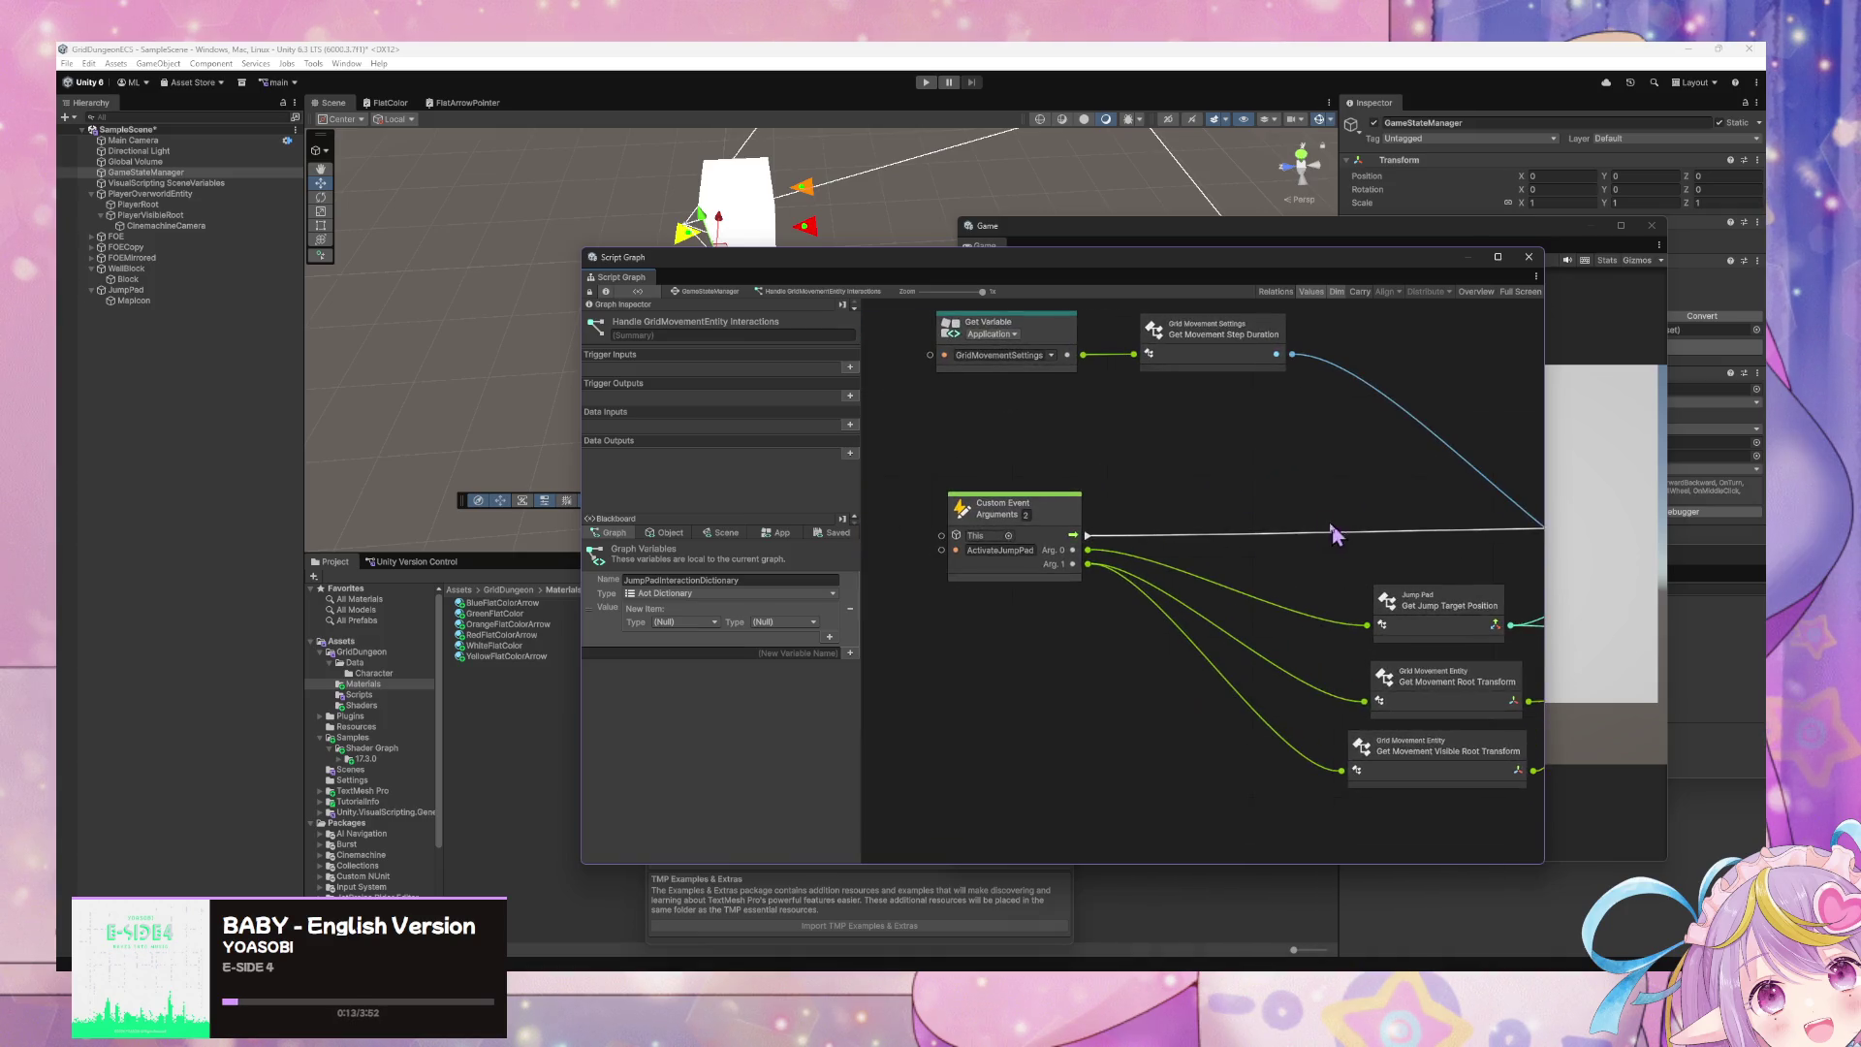
pyautogui.scroll(-3, 1192, 533)
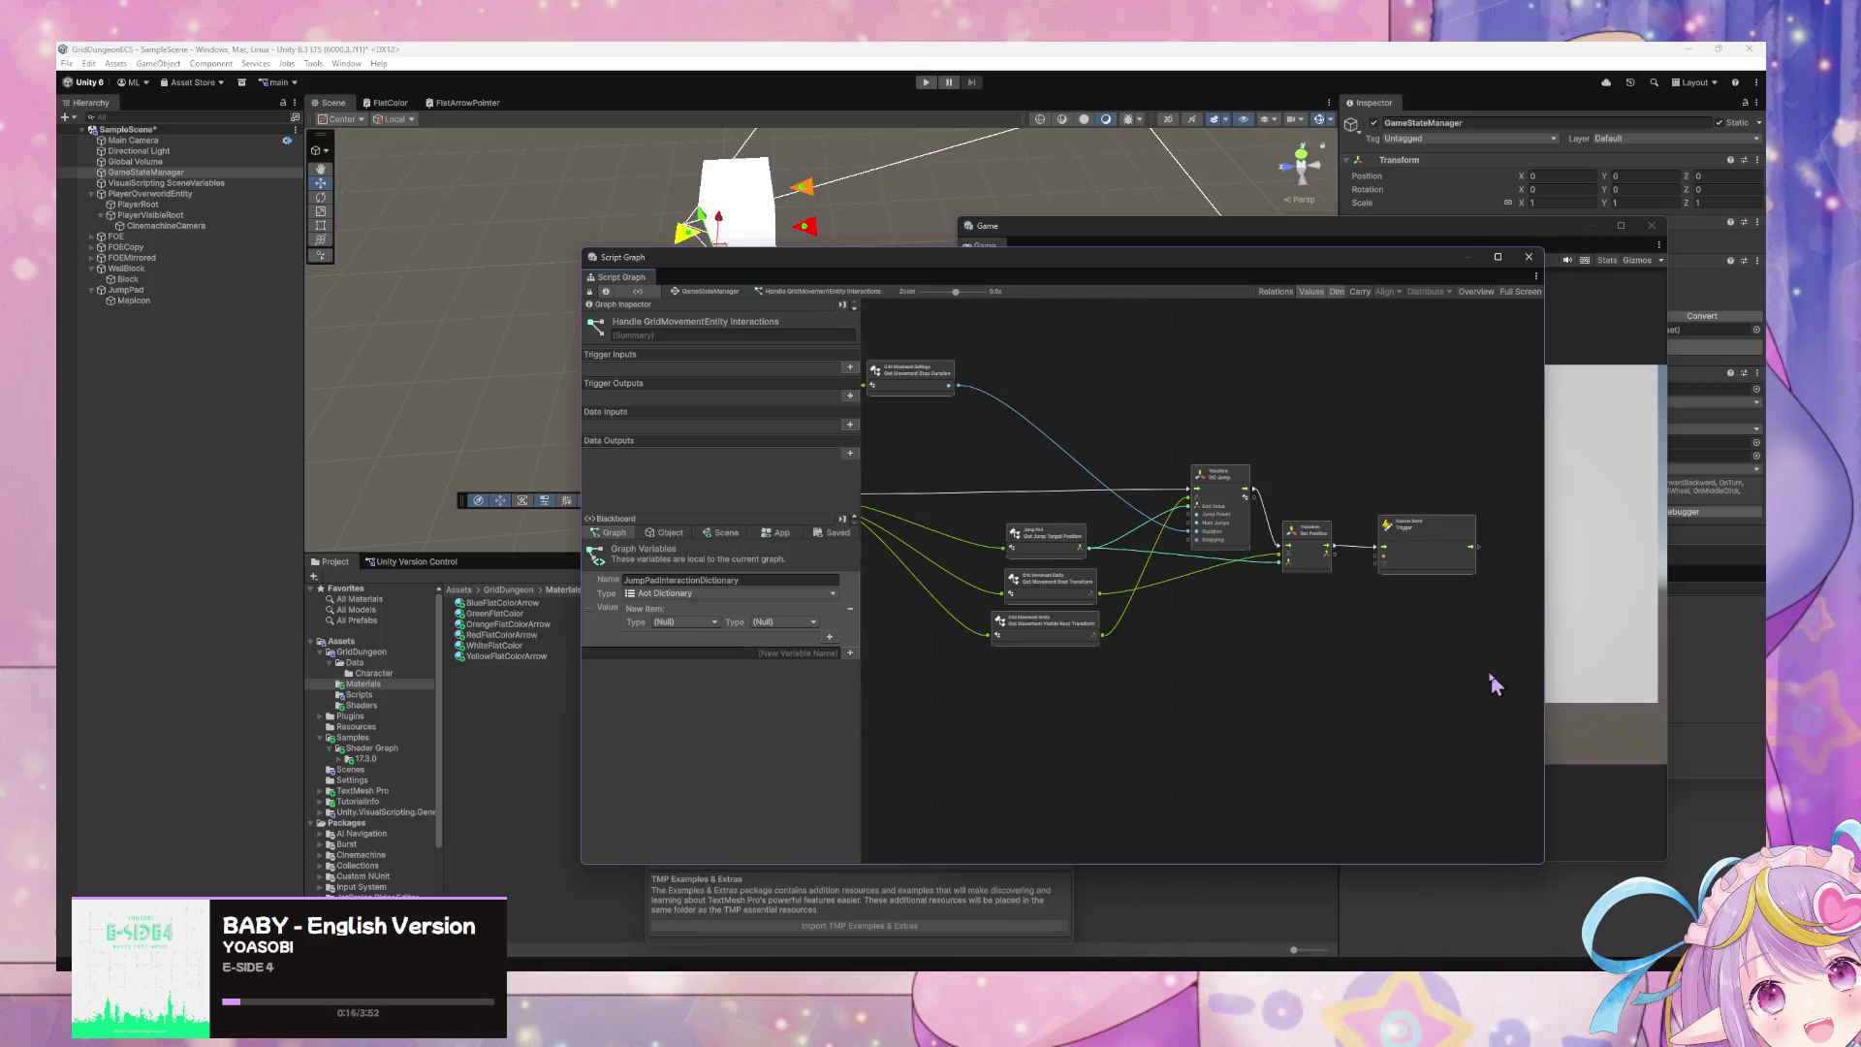
pyautogui.scroll(1, 1487, 697)
pyautogui.moveTo(1399, 706); pyautogui.dragTo(892, 362)
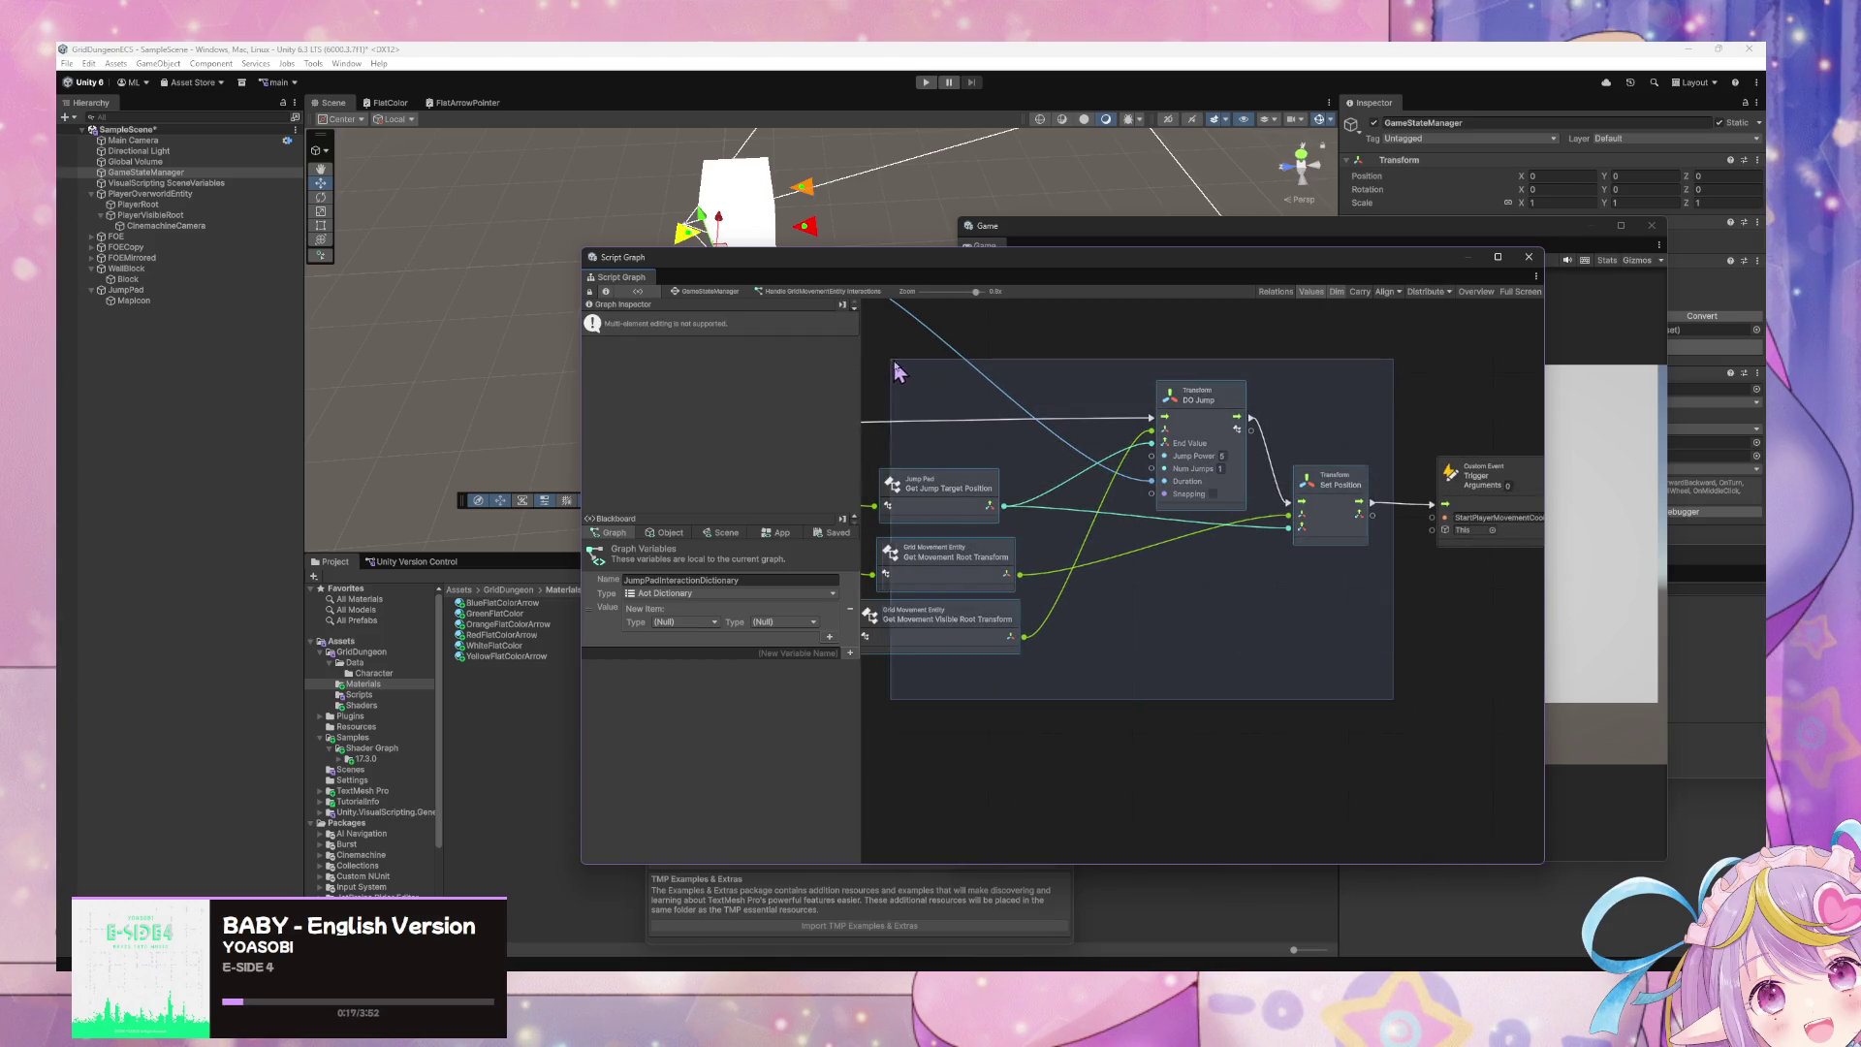
pyautogui.moveTo(1213, 418); pyautogui.dragTo(1268, 644)
# - Move the Trigger Custom Event node up-left and reposition the ActivateJumpPad event near DO Jump
pyautogui.moveTo(1468, 473); pyautogui.dragTo(1443, 397)
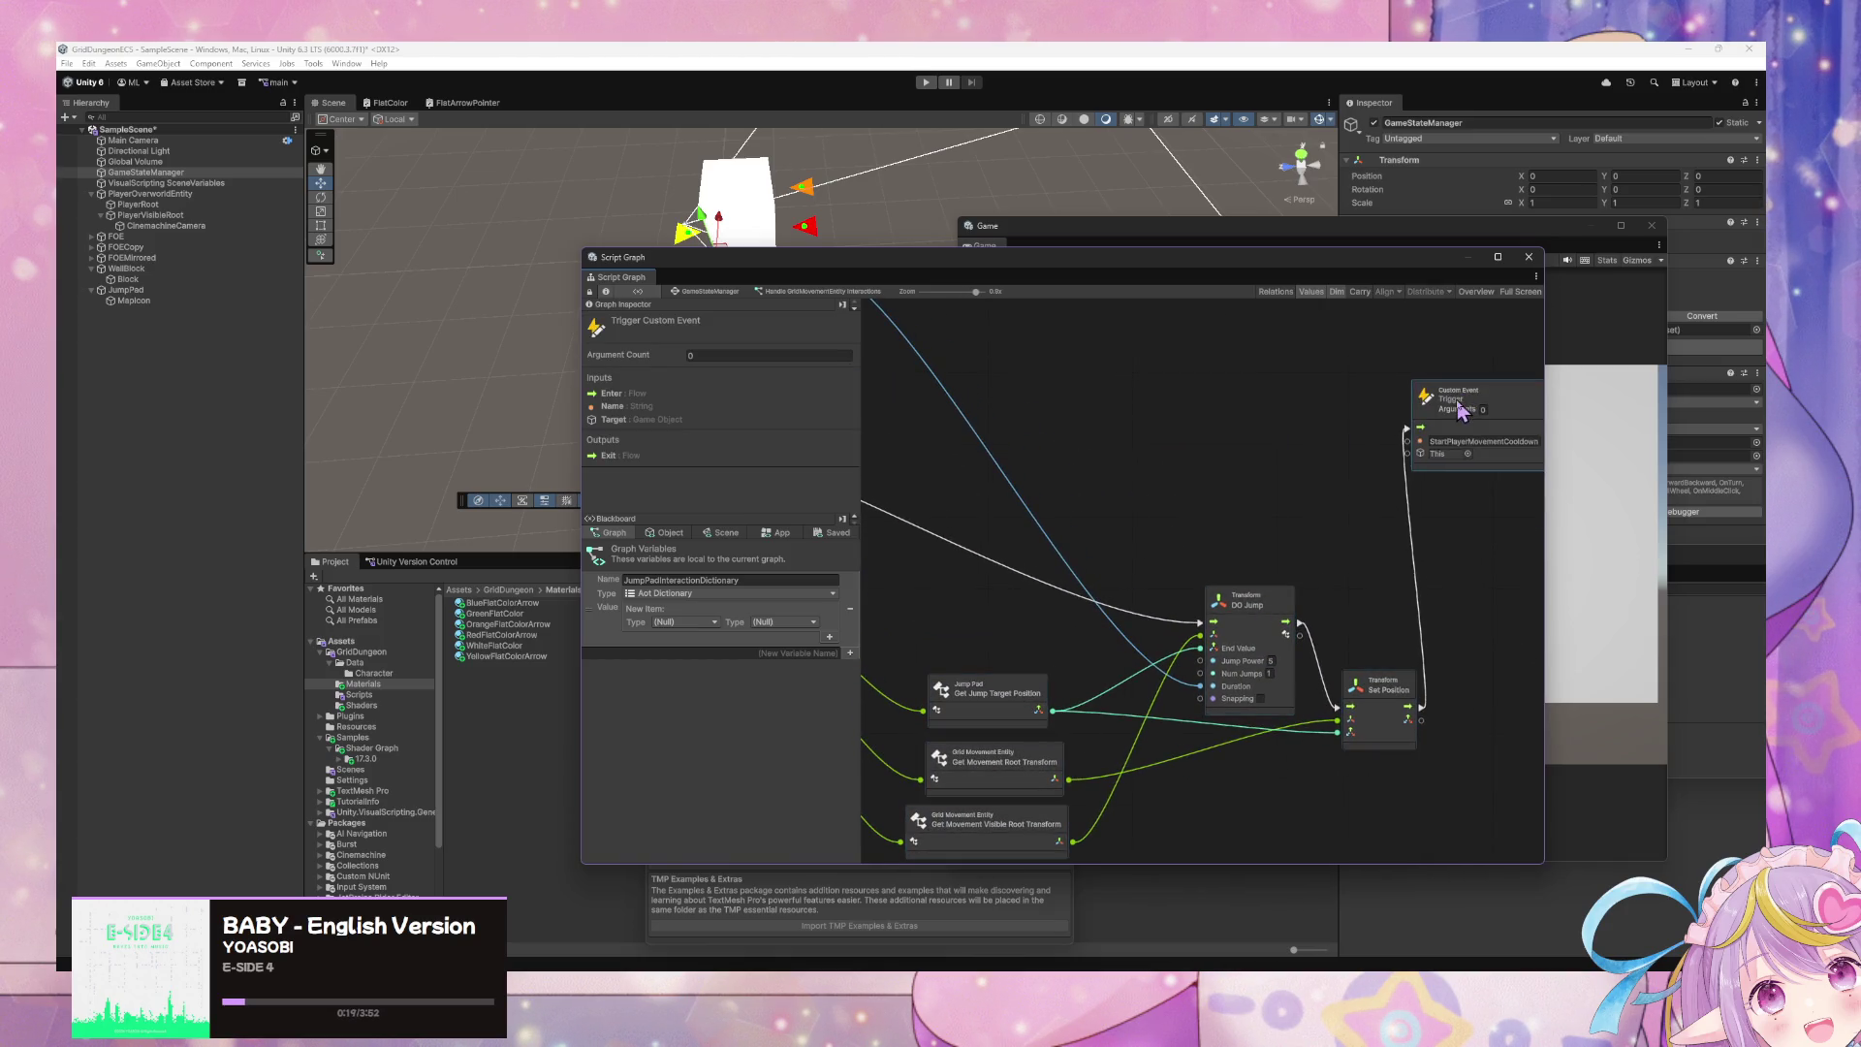
pyautogui.moveTo(1057, 470)
pyautogui.mouseDown()
pyautogui.moveTo(1321, 486)
pyautogui.moveTo(1453, 552)
pyautogui.mouseUp()
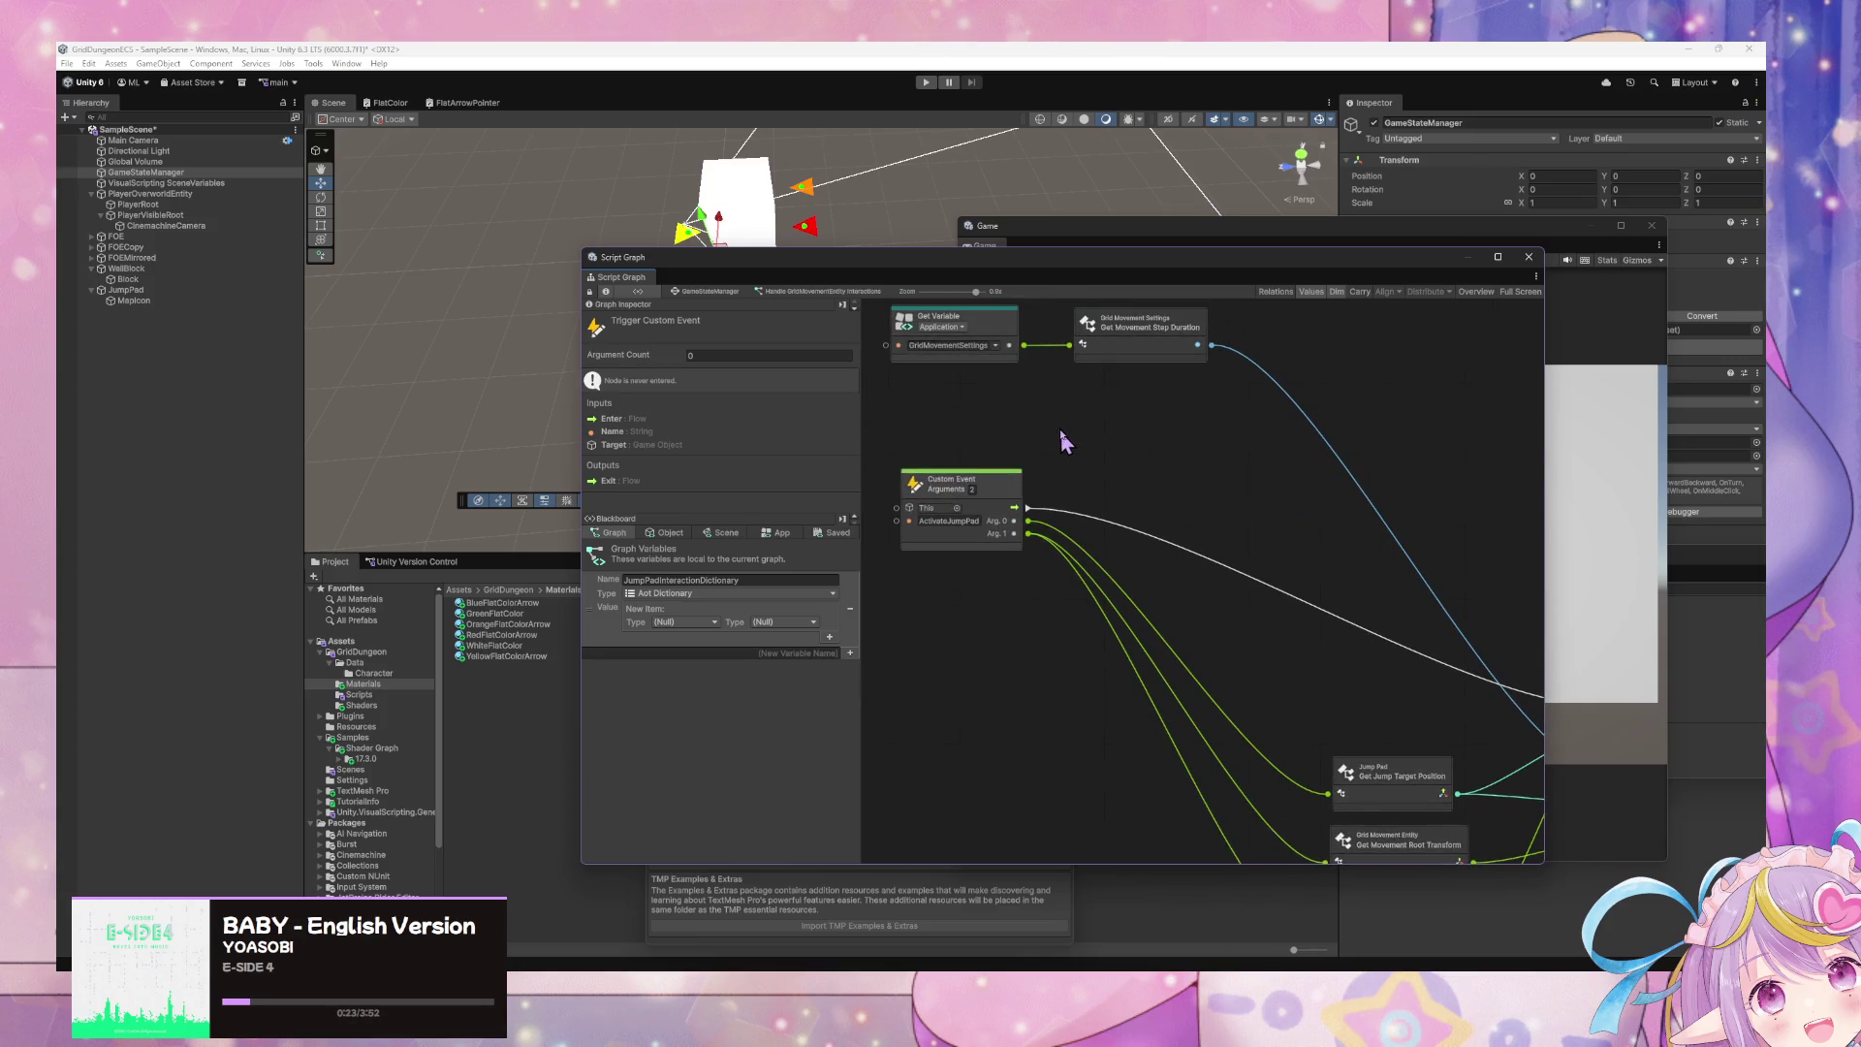
pyautogui.moveTo(1226, 499)
pyautogui.mouseDown()
pyautogui.moveTo(980, 311)
pyautogui.moveTo(1392, 539)
pyautogui.mouseUp()
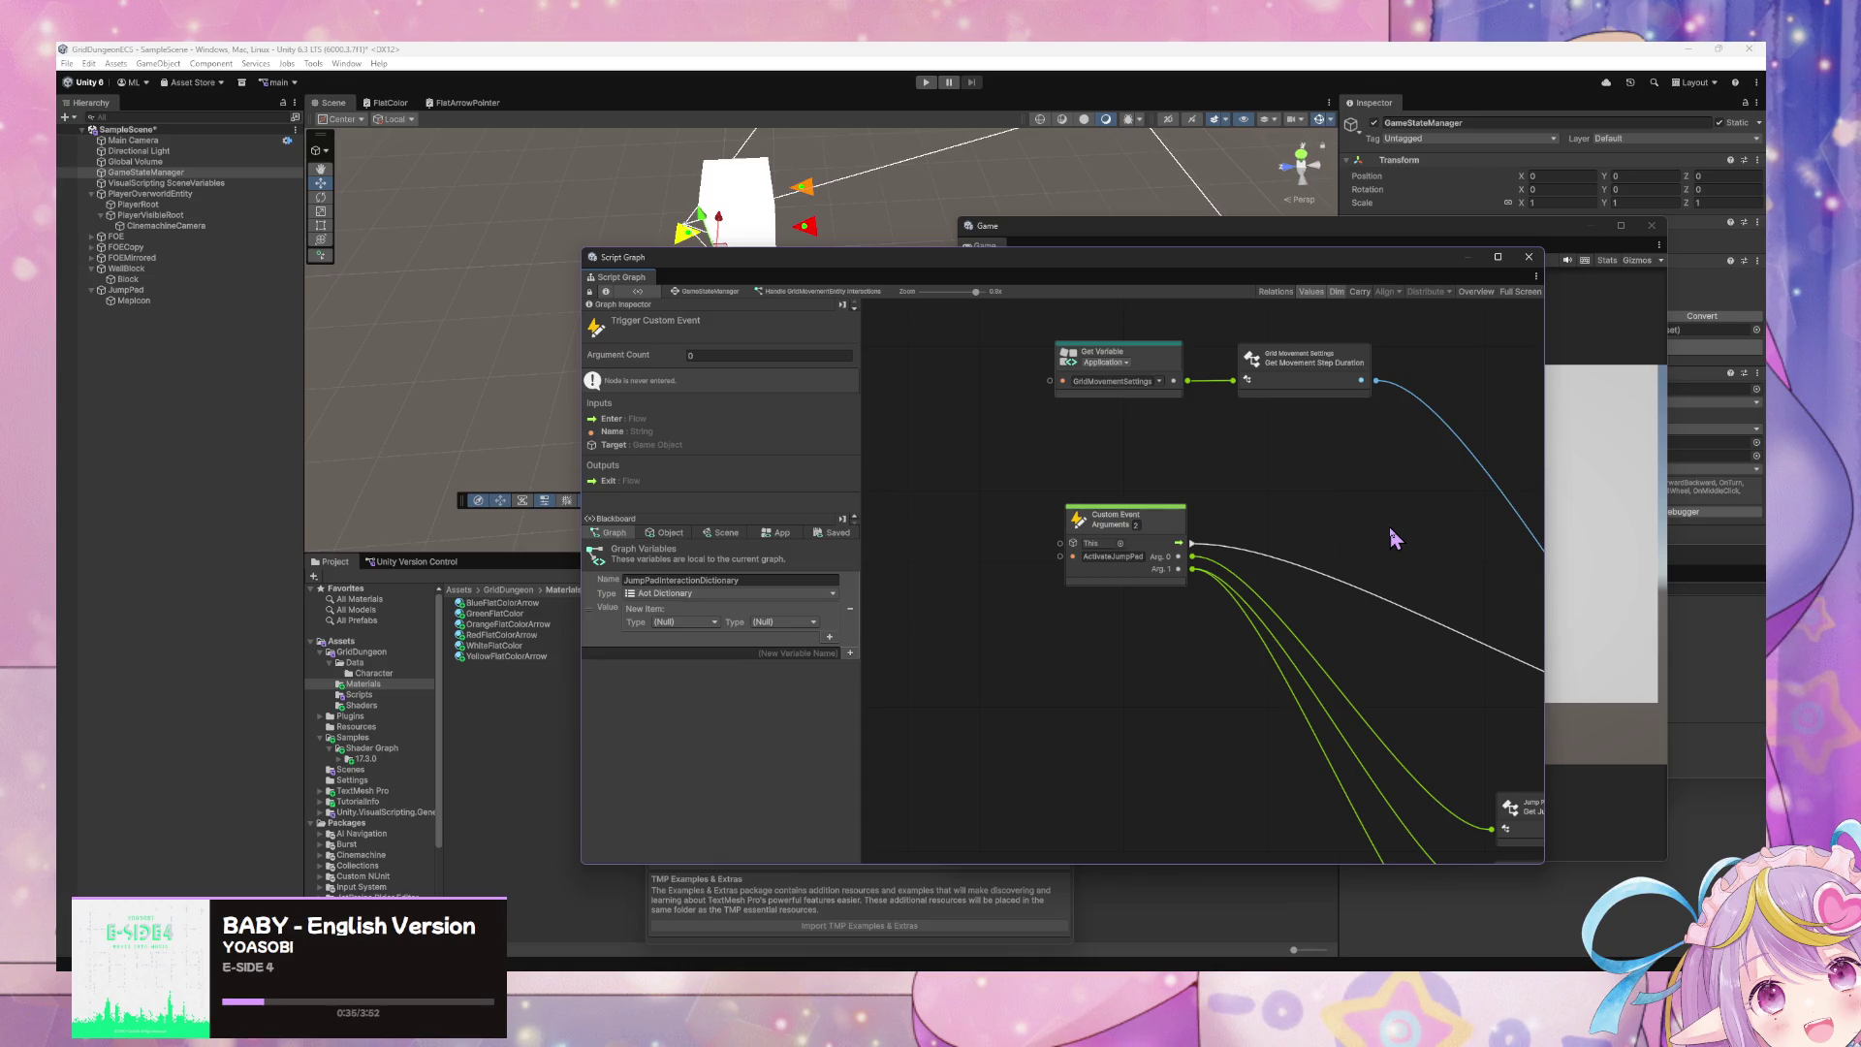
pyautogui.moveTo(1168, 533); pyautogui.dragTo(1062, 519)
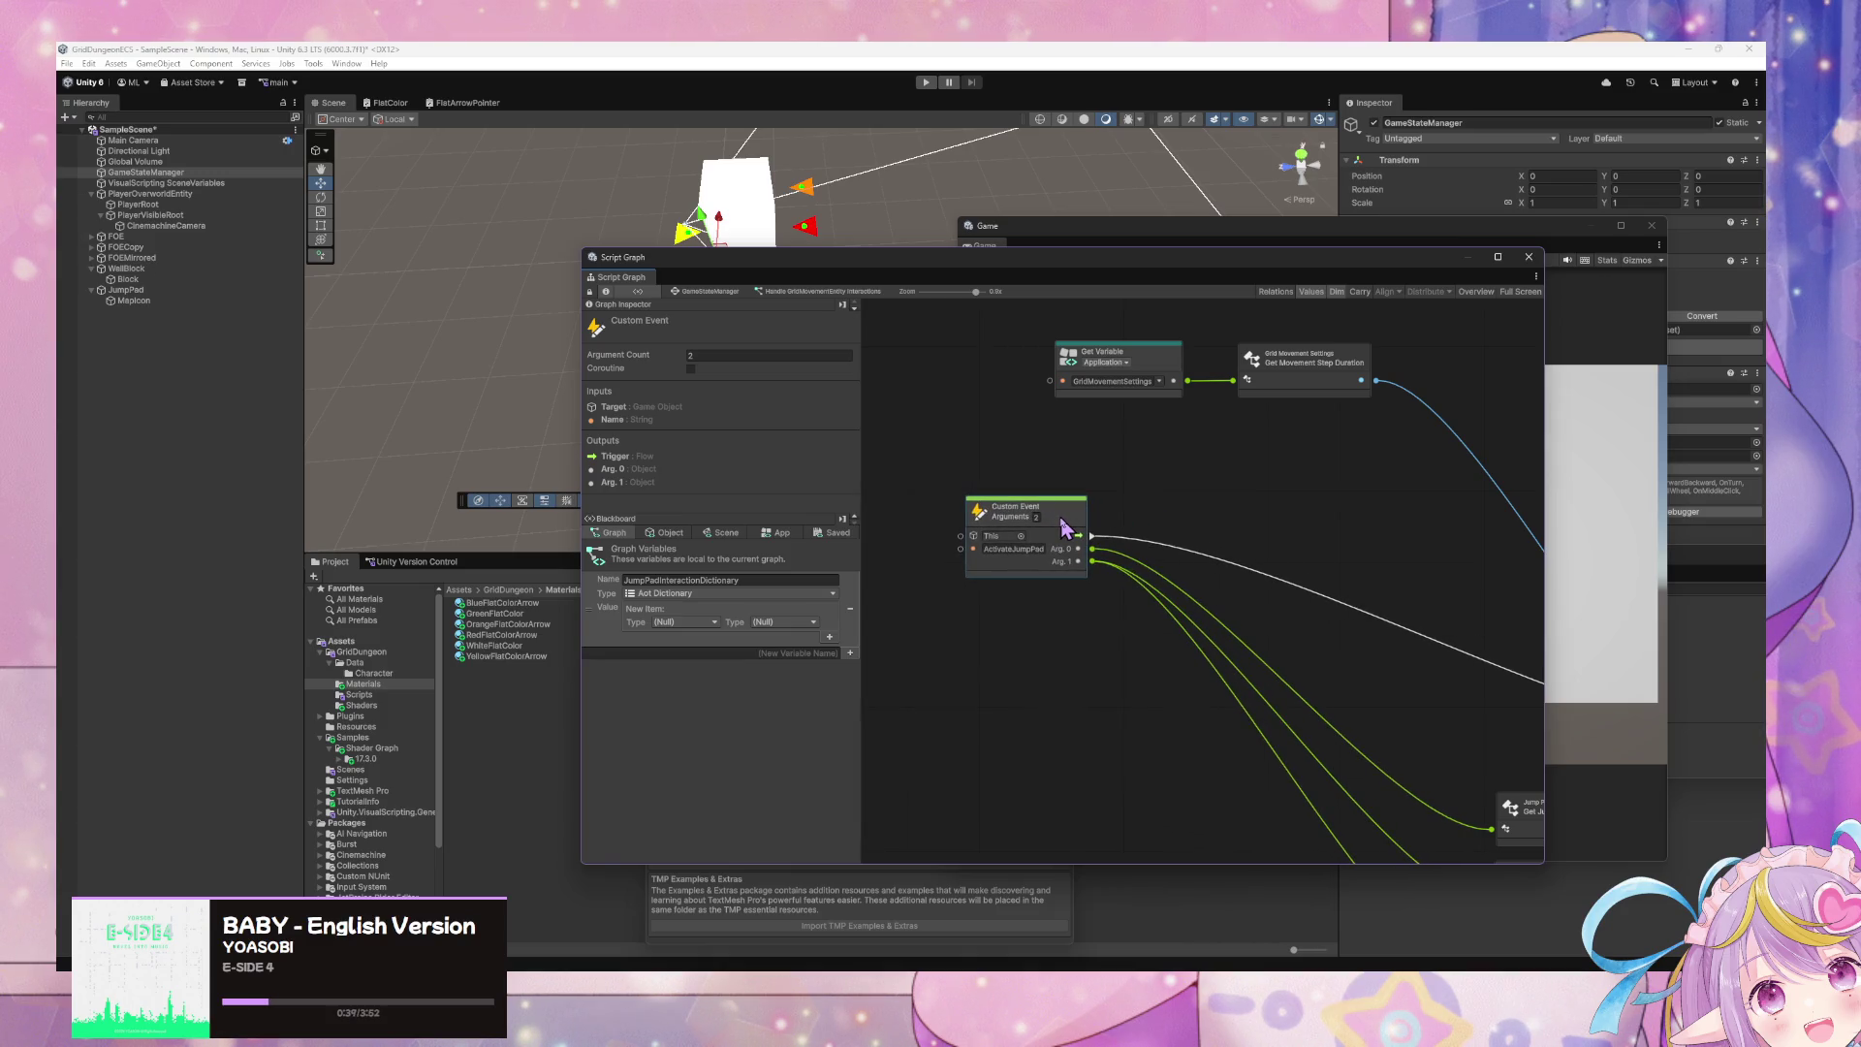
pyautogui.moveTo(1234, 481)
pyautogui.mouseDown()
pyautogui.moveTo(1047, 474)
pyautogui.moveTo(1154, 500)
pyautogui.mouseUp()
pyautogui.rightClick(1066, 503)
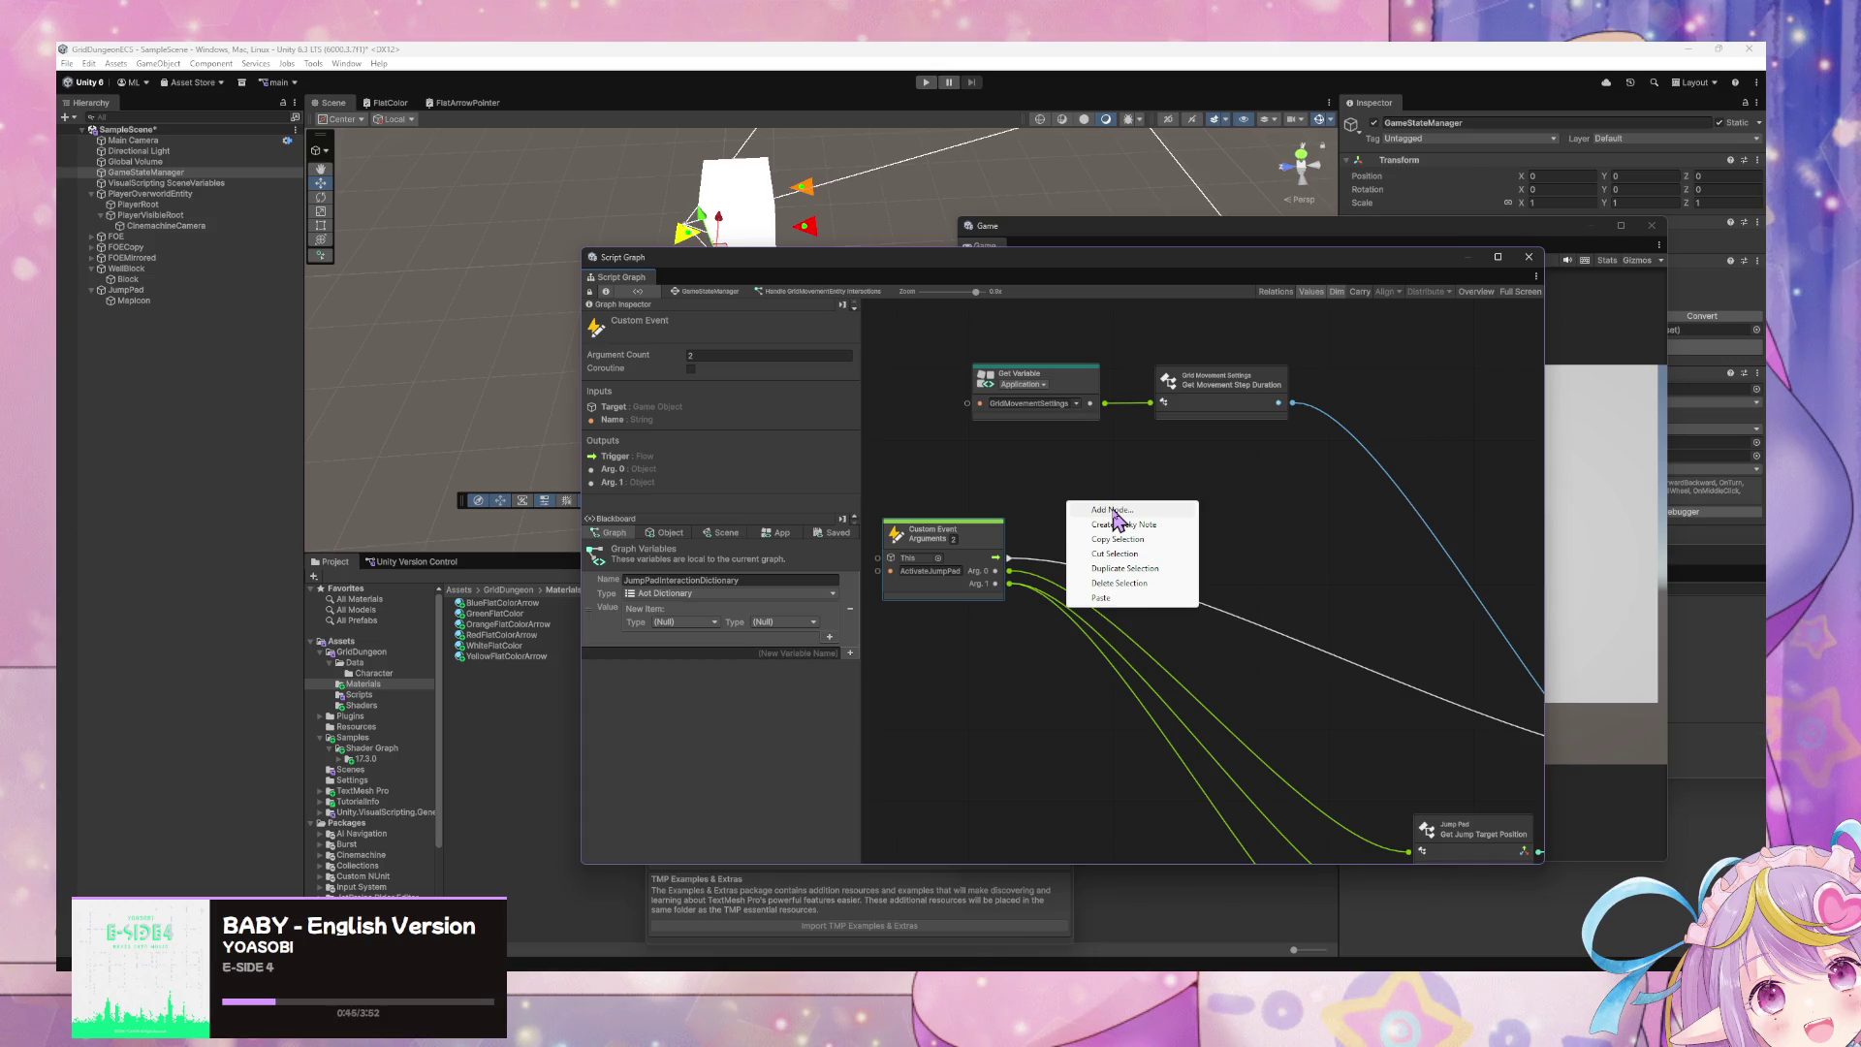
# - Place a Get Variable node for JumpPadInteractionDictionary beside the ActivateJumpPad event
pyautogui.moveTo(591, 610)
pyautogui.mouseDown()
pyautogui.moveTo(1029, 652)
pyautogui.moveTo(974, 640)
pyautogui.mouseUp()
pyautogui.moveTo(1344, 714); pyautogui.dragTo(1160, 442)
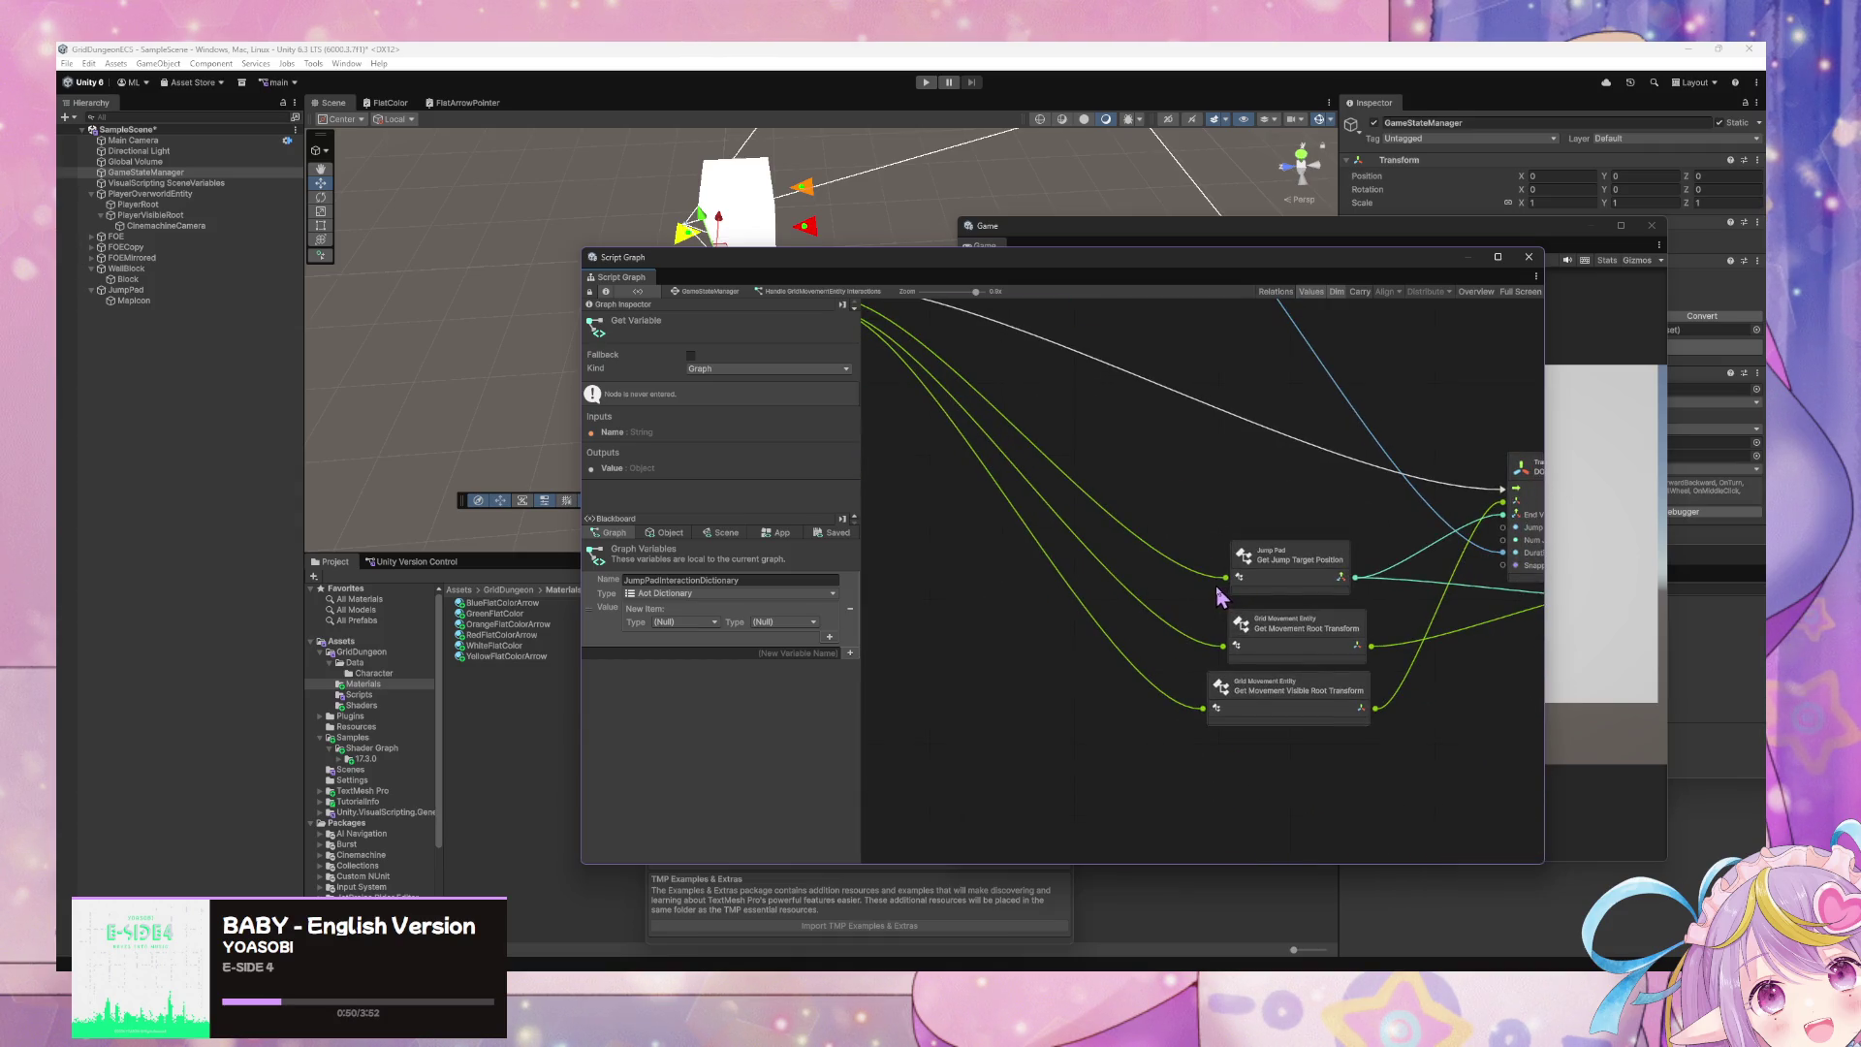
pyautogui.moveTo(984, 513); pyautogui.dragTo(1153, 622)
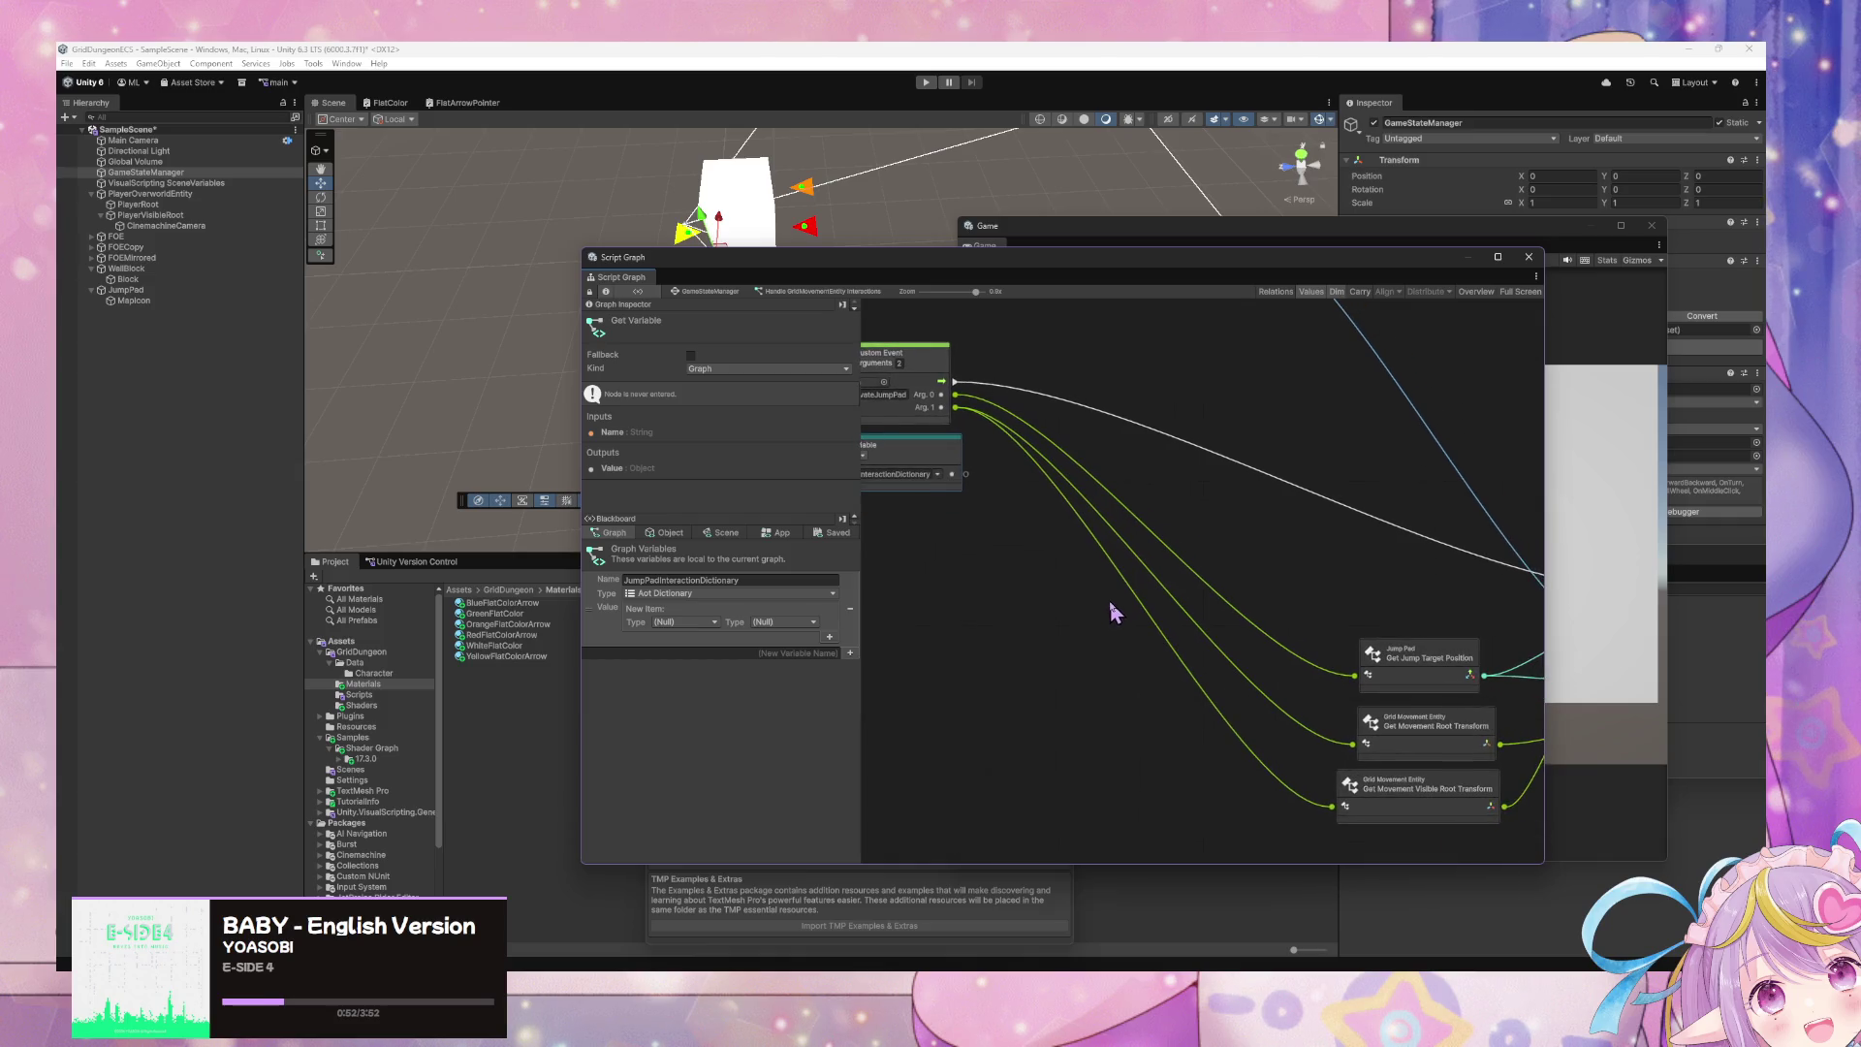
pyautogui.hscroll(5, 1012, 609)
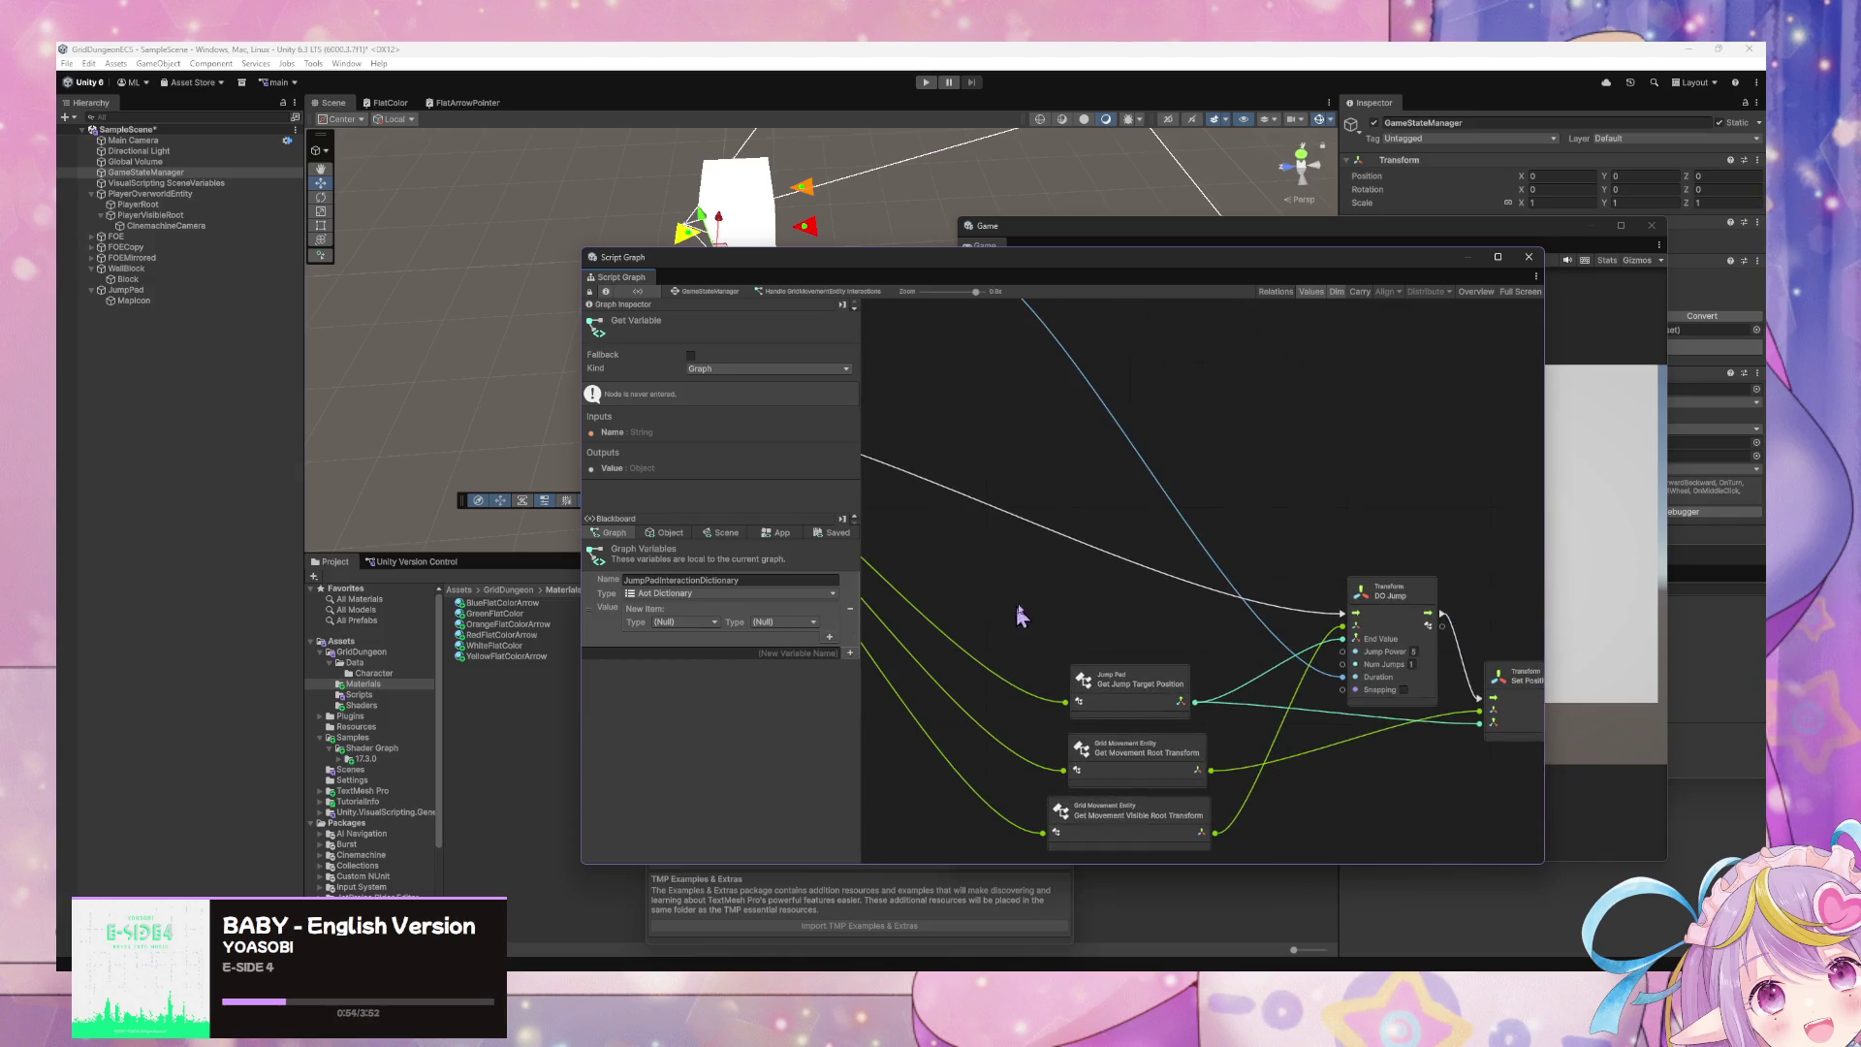
pyautogui.scroll(-3, 1321, 822)
pyautogui.scroll(3, 1238, 639)
pyautogui.hscroll(-3, 1238, 610)
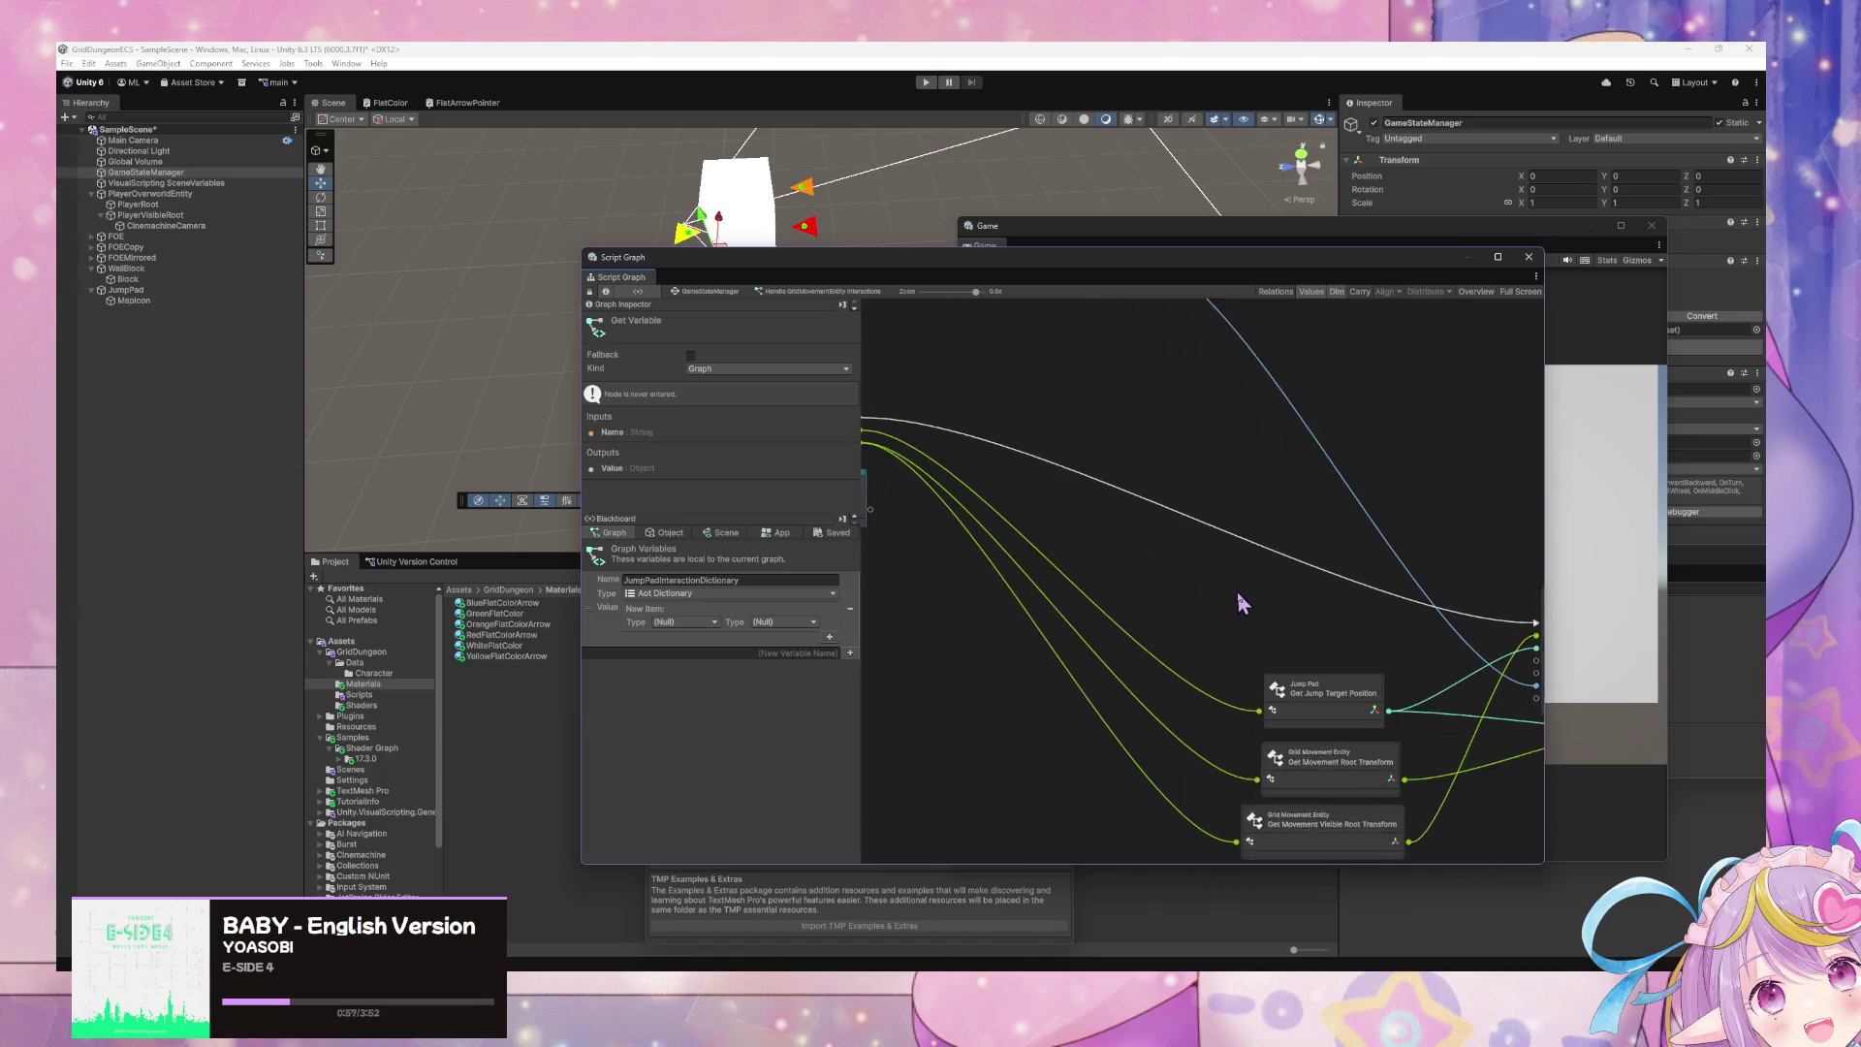
pyautogui.hscroll(-3, 1035, 589)
# - Rearrange the ActivateJumpPad event and the Get Variable and Grid Movement Settings nodes lower down
pyautogui.click(1038, 533)
pyautogui.scroll(3, 1038, 540)
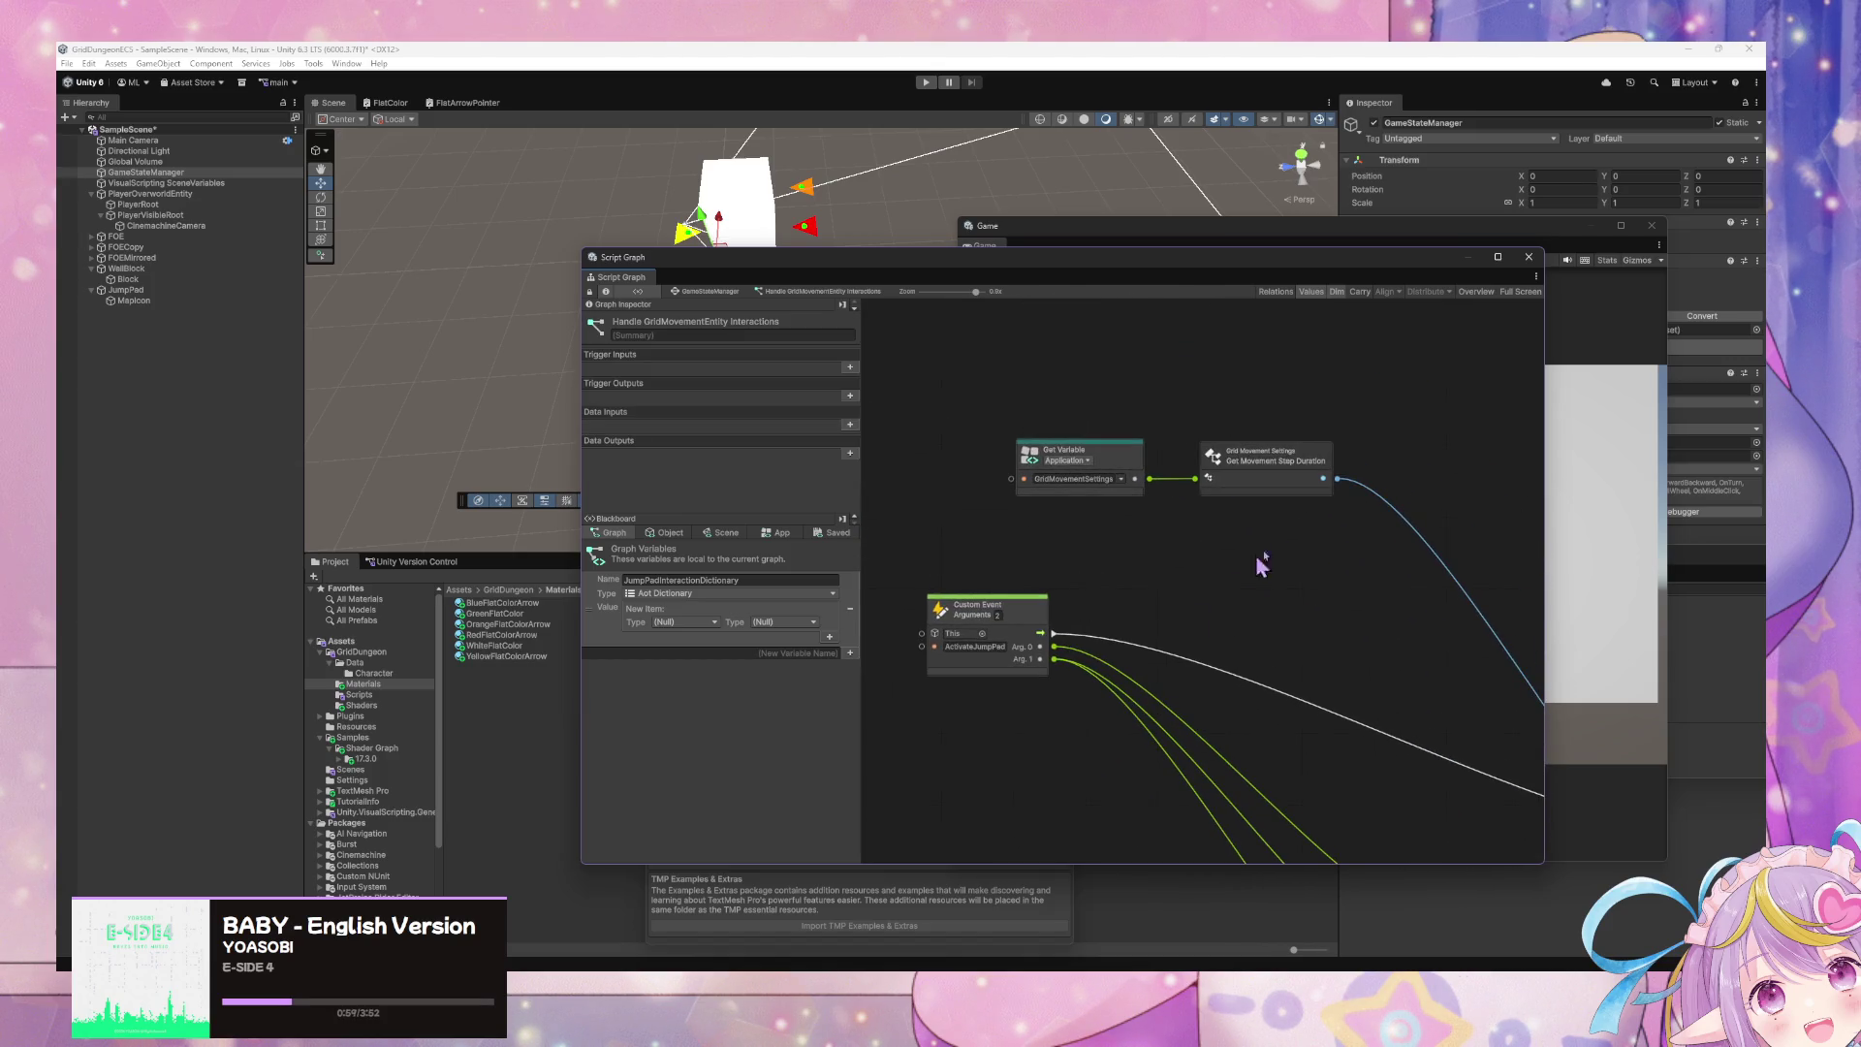
pyautogui.keyDown('ctrl'); pyautogui.click(1047, 492); pyautogui.keyUp('ctrl')
pyautogui.moveTo(978, 605)
pyautogui.mouseDown()
pyautogui.moveTo(1214, 728)
pyautogui.moveTo(1239, 767)
pyautogui.mouseUp()
pyautogui.moveTo(1366, 581); pyautogui.dragTo(1174, 456)
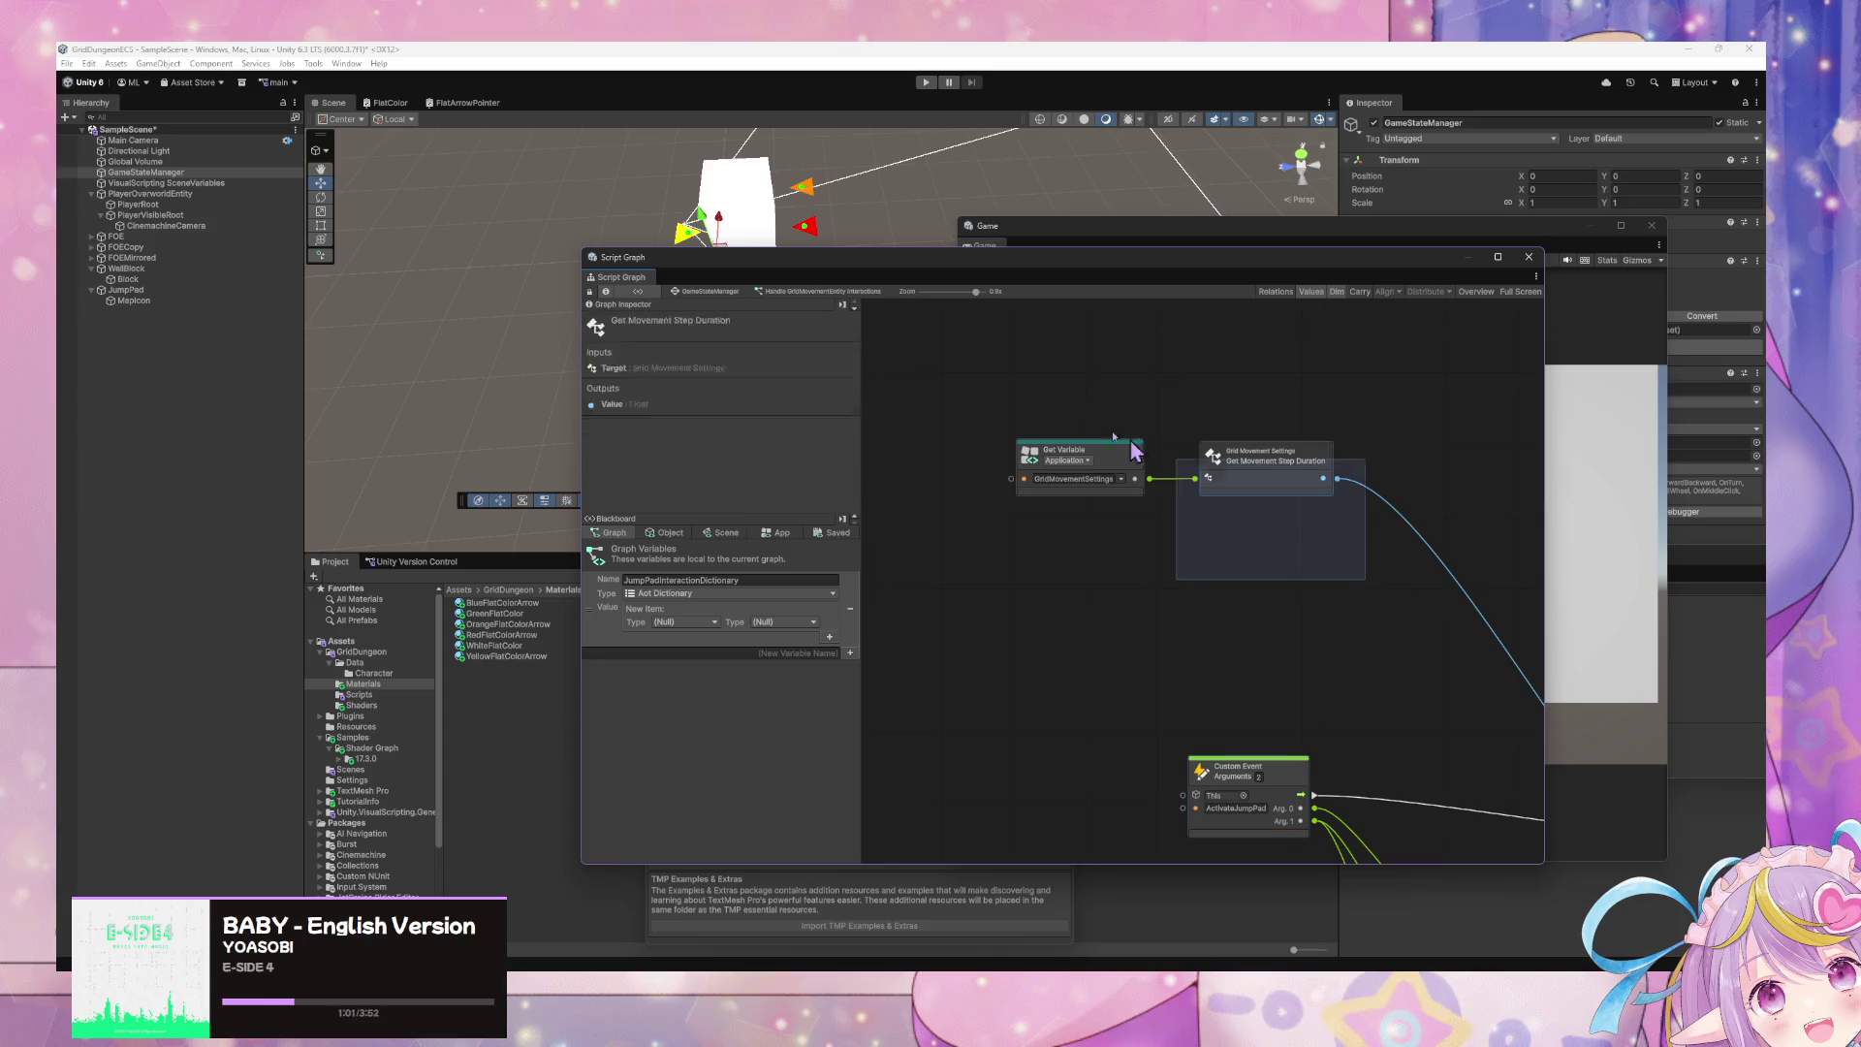
pyautogui.moveTo(1285, 472)
pyautogui.mouseDown()
pyautogui.moveTo(1405, 714)
pyautogui.moveTo(1334, 665)
pyautogui.mouseUp()
pyautogui.hscroll(3, 1333, 665)
pyautogui.scroll(-1, 1333, 665)
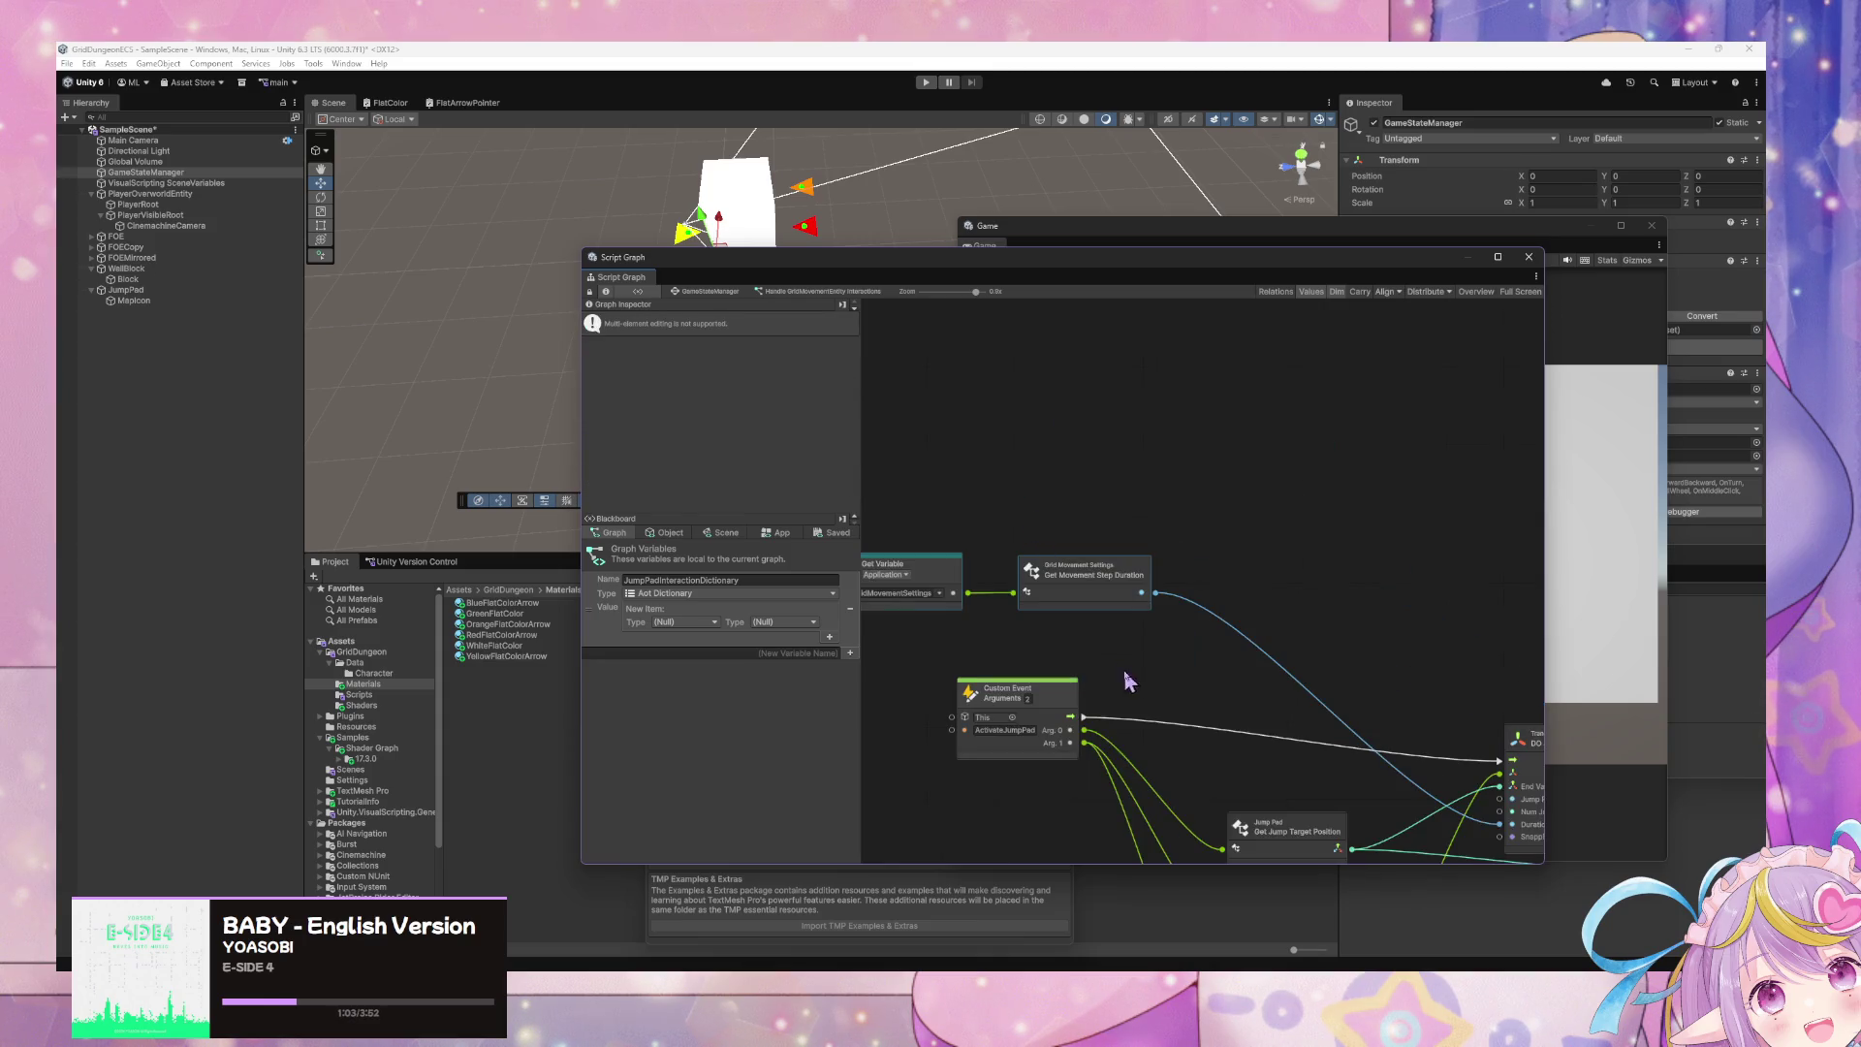
pyautogui.moveTo(1063, 706)
pyautogui.mouseDown()
pyautogui.moveTo(1137, 681)
pyautogui.moveTo(1091, 645)
pyautogui.moveTo(1112, 635)
pyautogui.mouseUp()
pyautogui.scroll(-2, 1137, 680)
pyautogui.hscroll(2, 1136, 680)
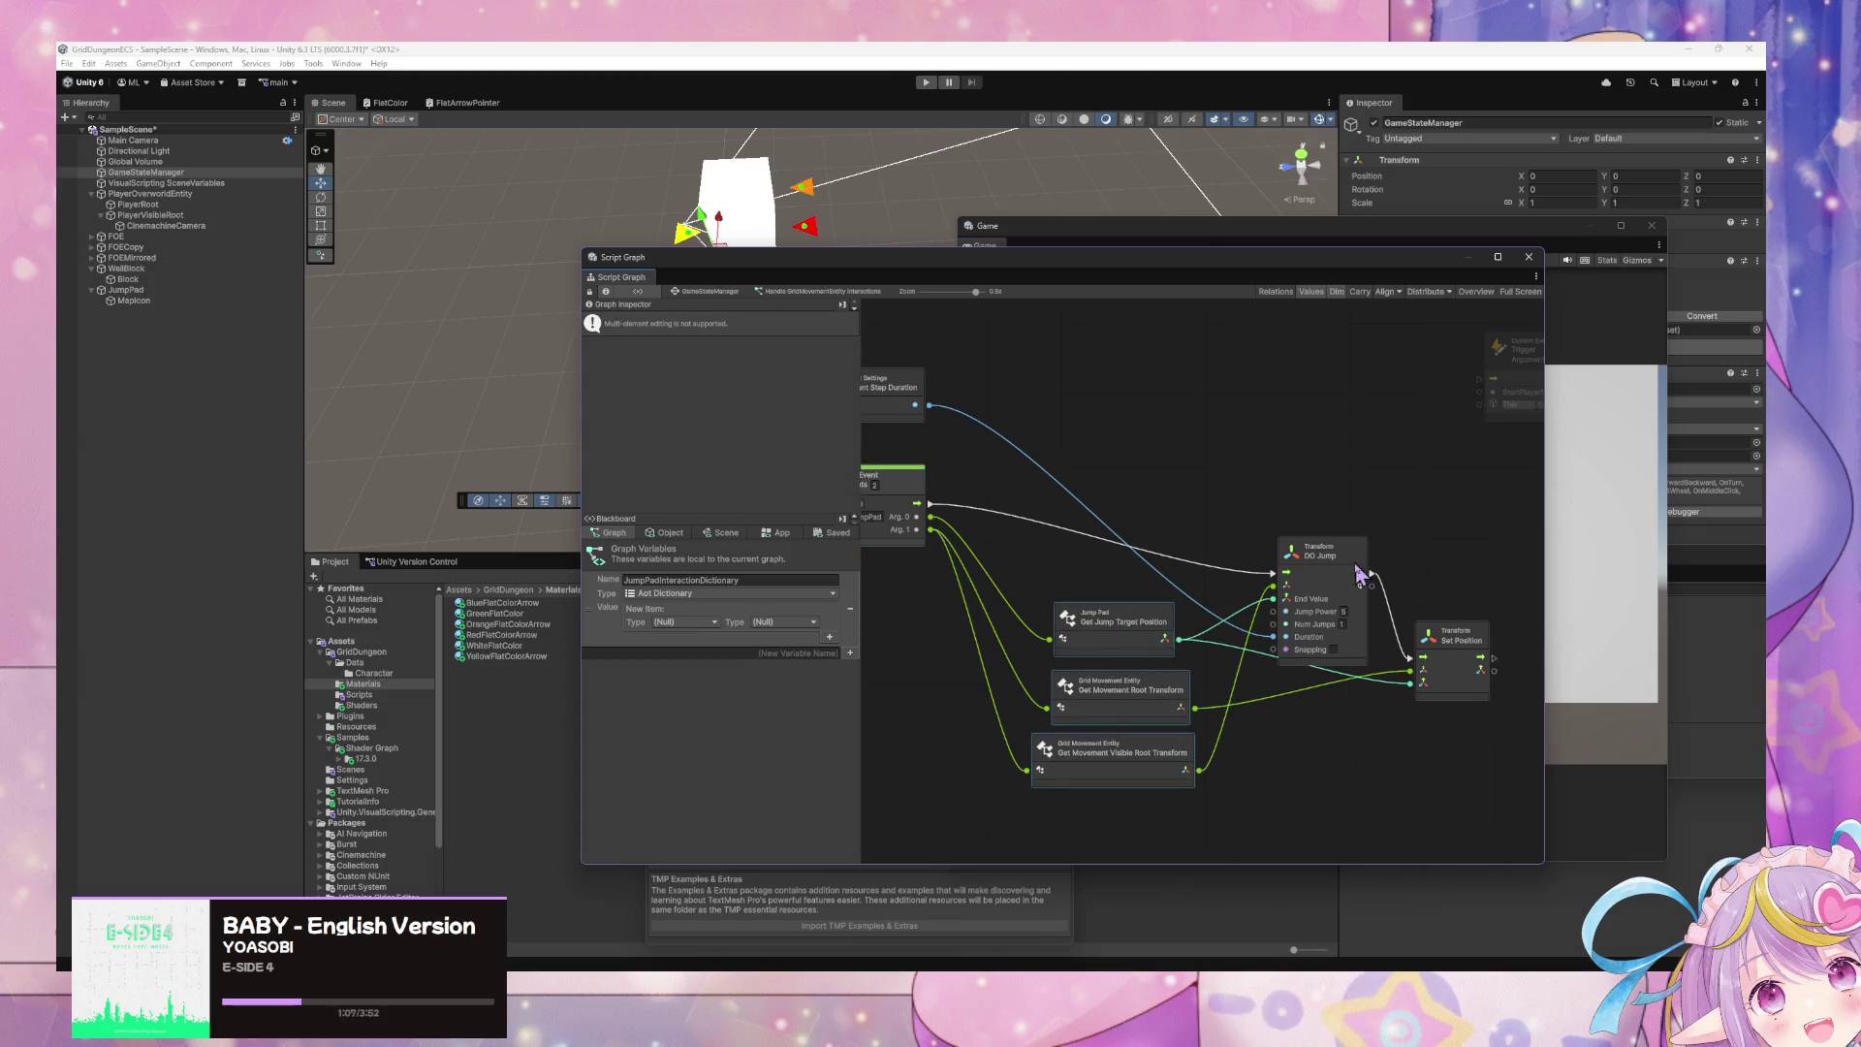
# - Line up DO Jump and Set Position, wire Set Position into the StartPlayerMovementCooldown trigger, then return to GameStateManager
pyautogui.moveTo(1357, 581); pyautogui.dragTo(1344, 493)
pyautogui.moveTo(1453, 636)
pyautogui.mouseDown()
pyautogui.moveTo(1470, 469)
pyautogui.moveTo(1505, 584)
pyautogui.mouseUp()
pyautogui.hscroll(3, 1454, 465)
pyautogui.scroll(2, 1454, 465)
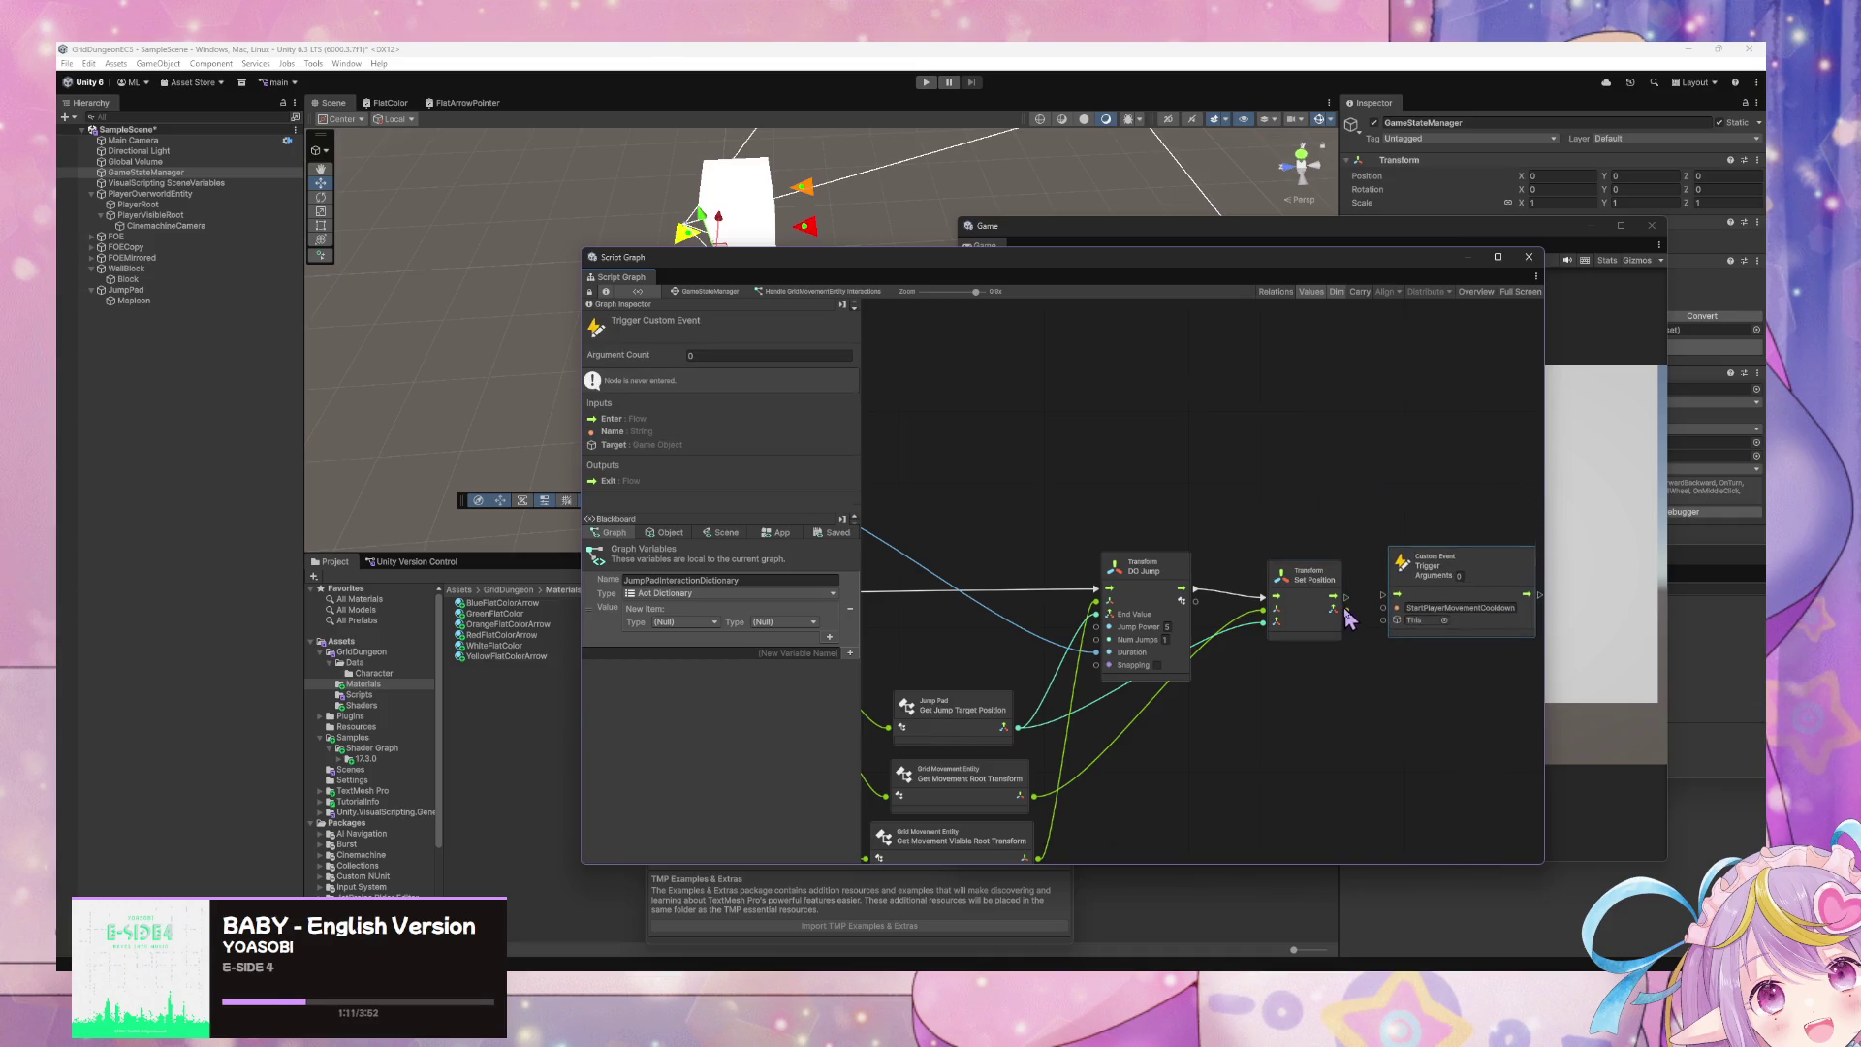
pyautogui.moveTo(1347, 596); pyautogui.dragTo(1396, 594)
pyautogui.moveTo(1130, 706); pyautogui.dragTo(1338, 714)
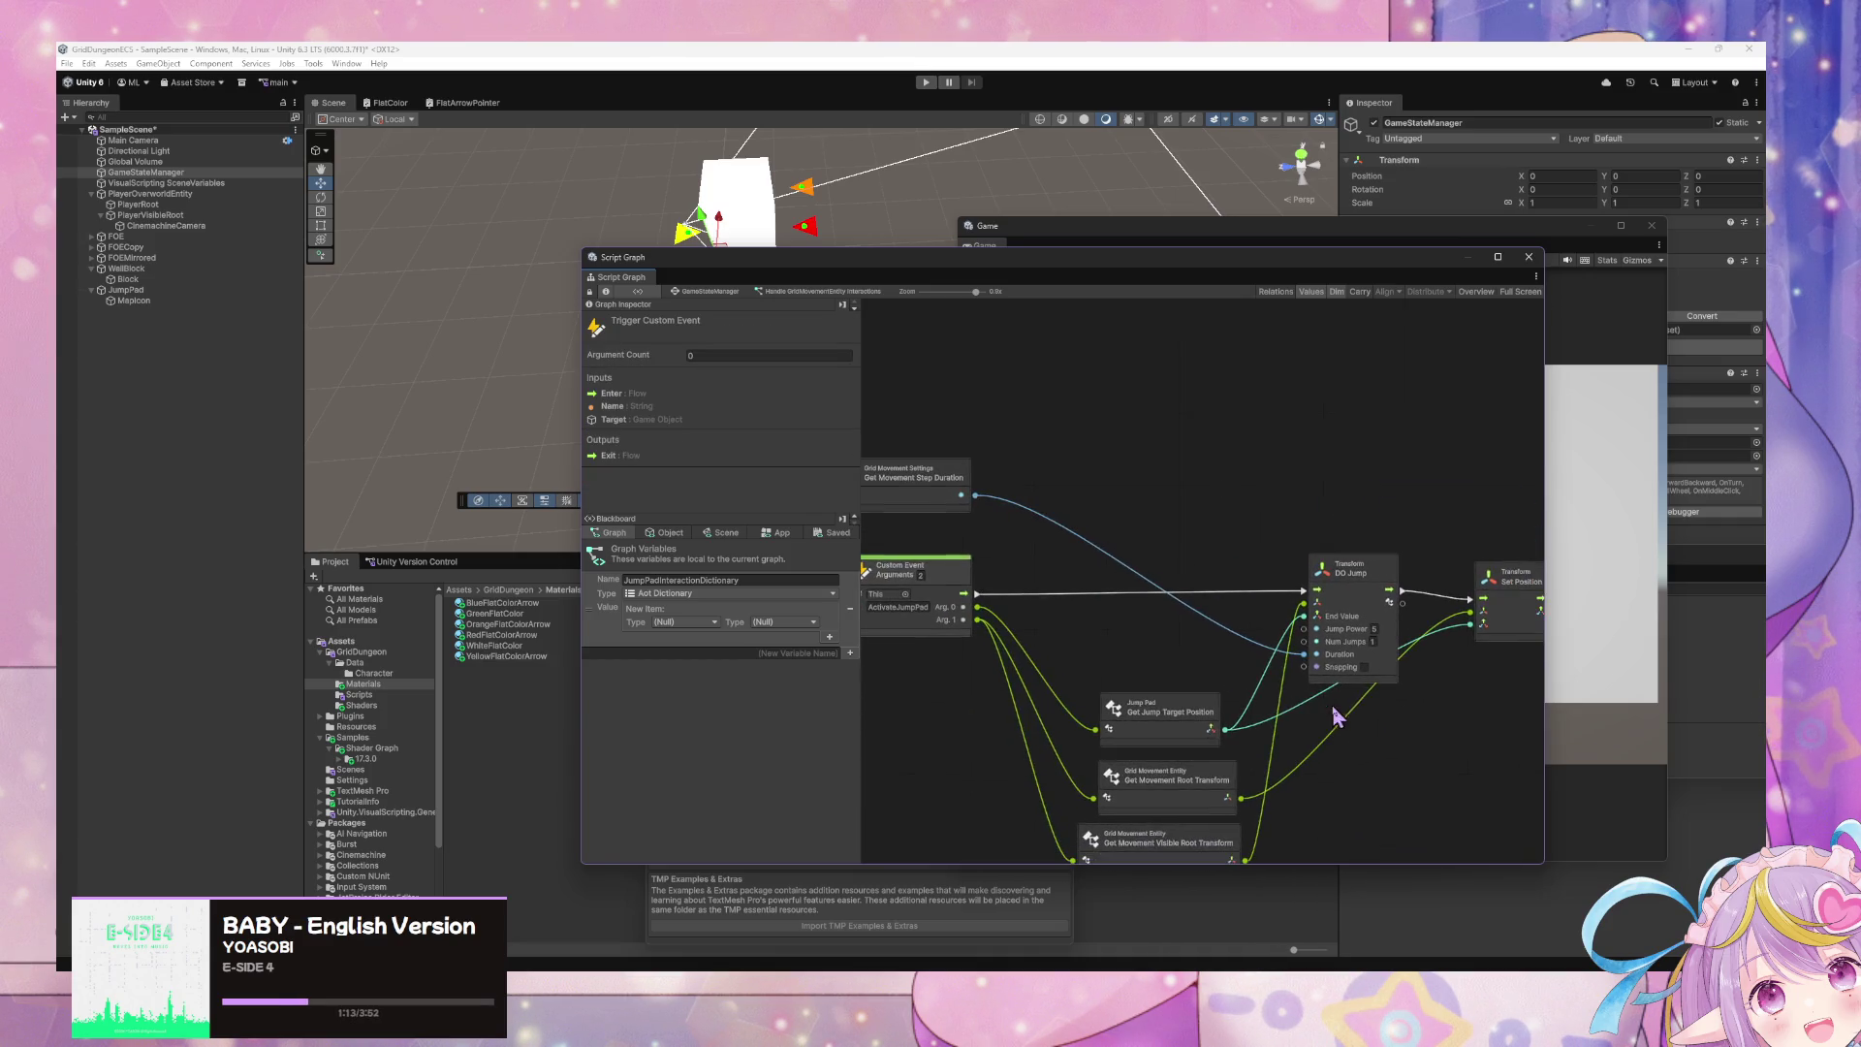
pyautogui.click(620, 533)
pyautogui.click(707, 291)
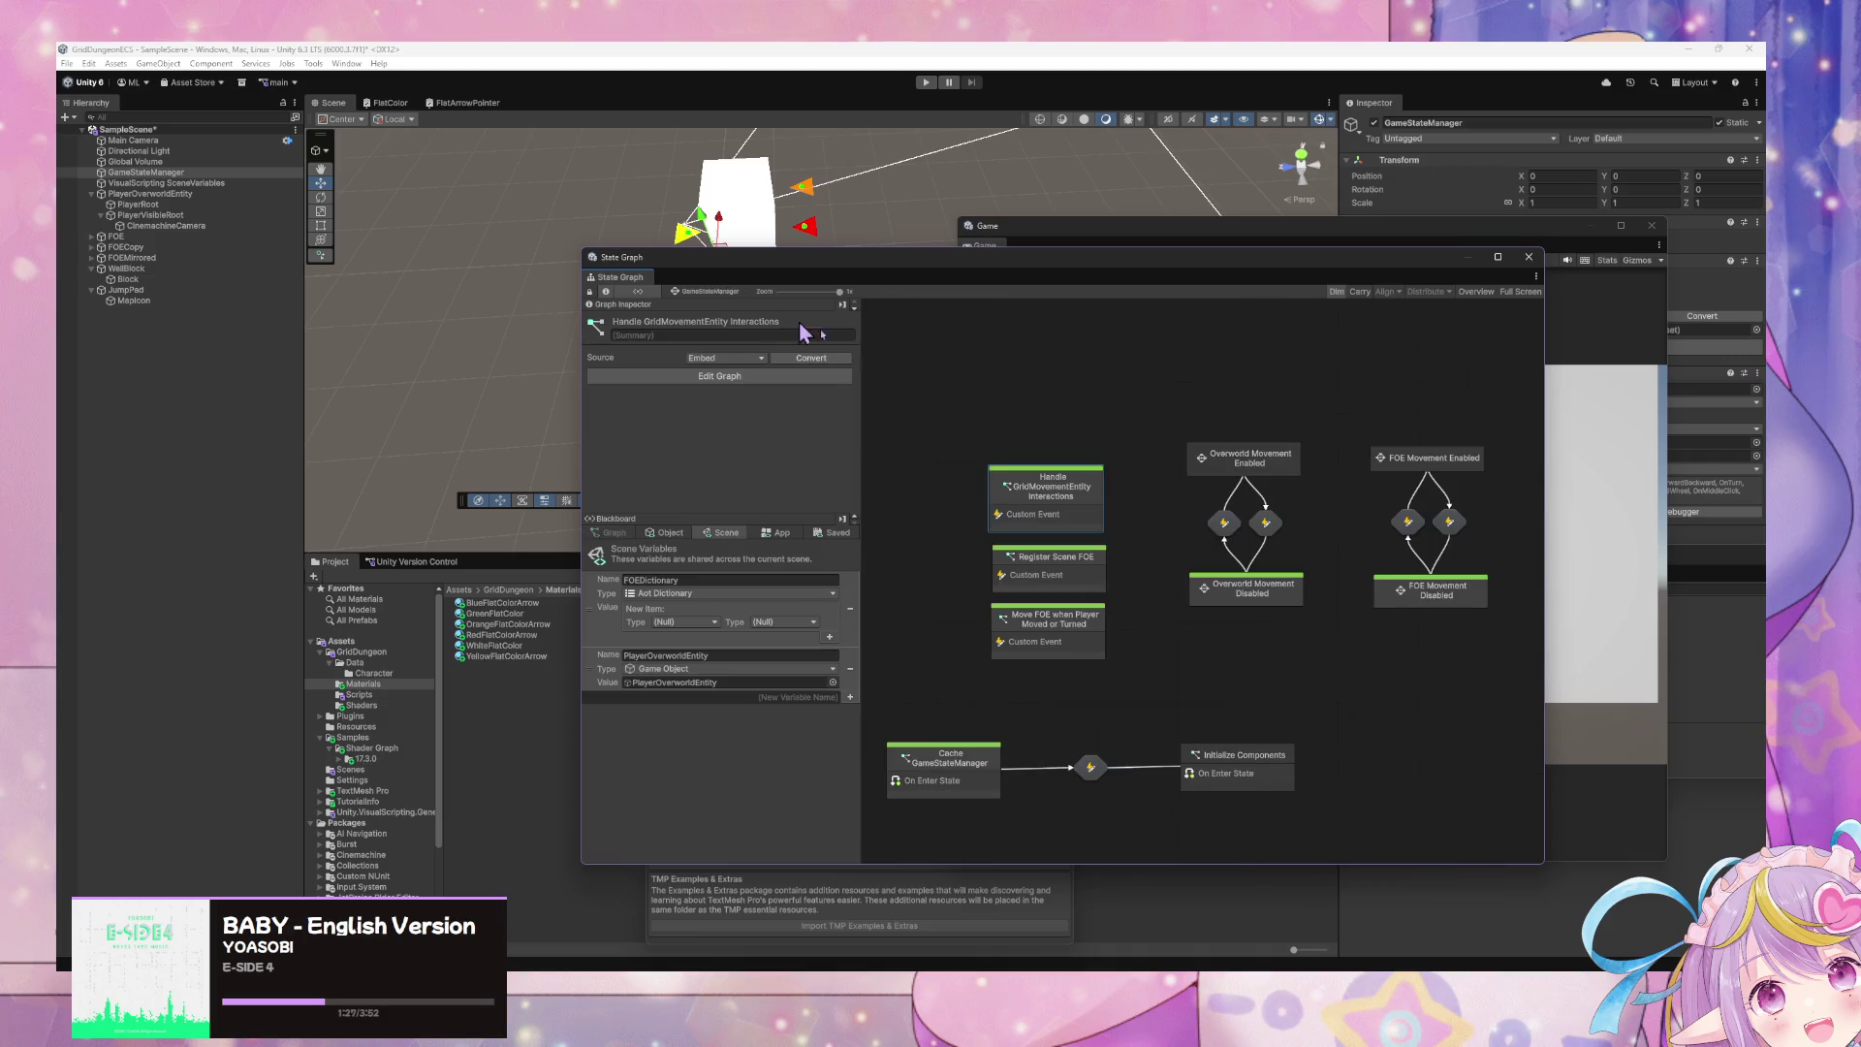
pyautogui.doubleClick(1264, 470)
pyautogui.doubleClick(1184, 552)
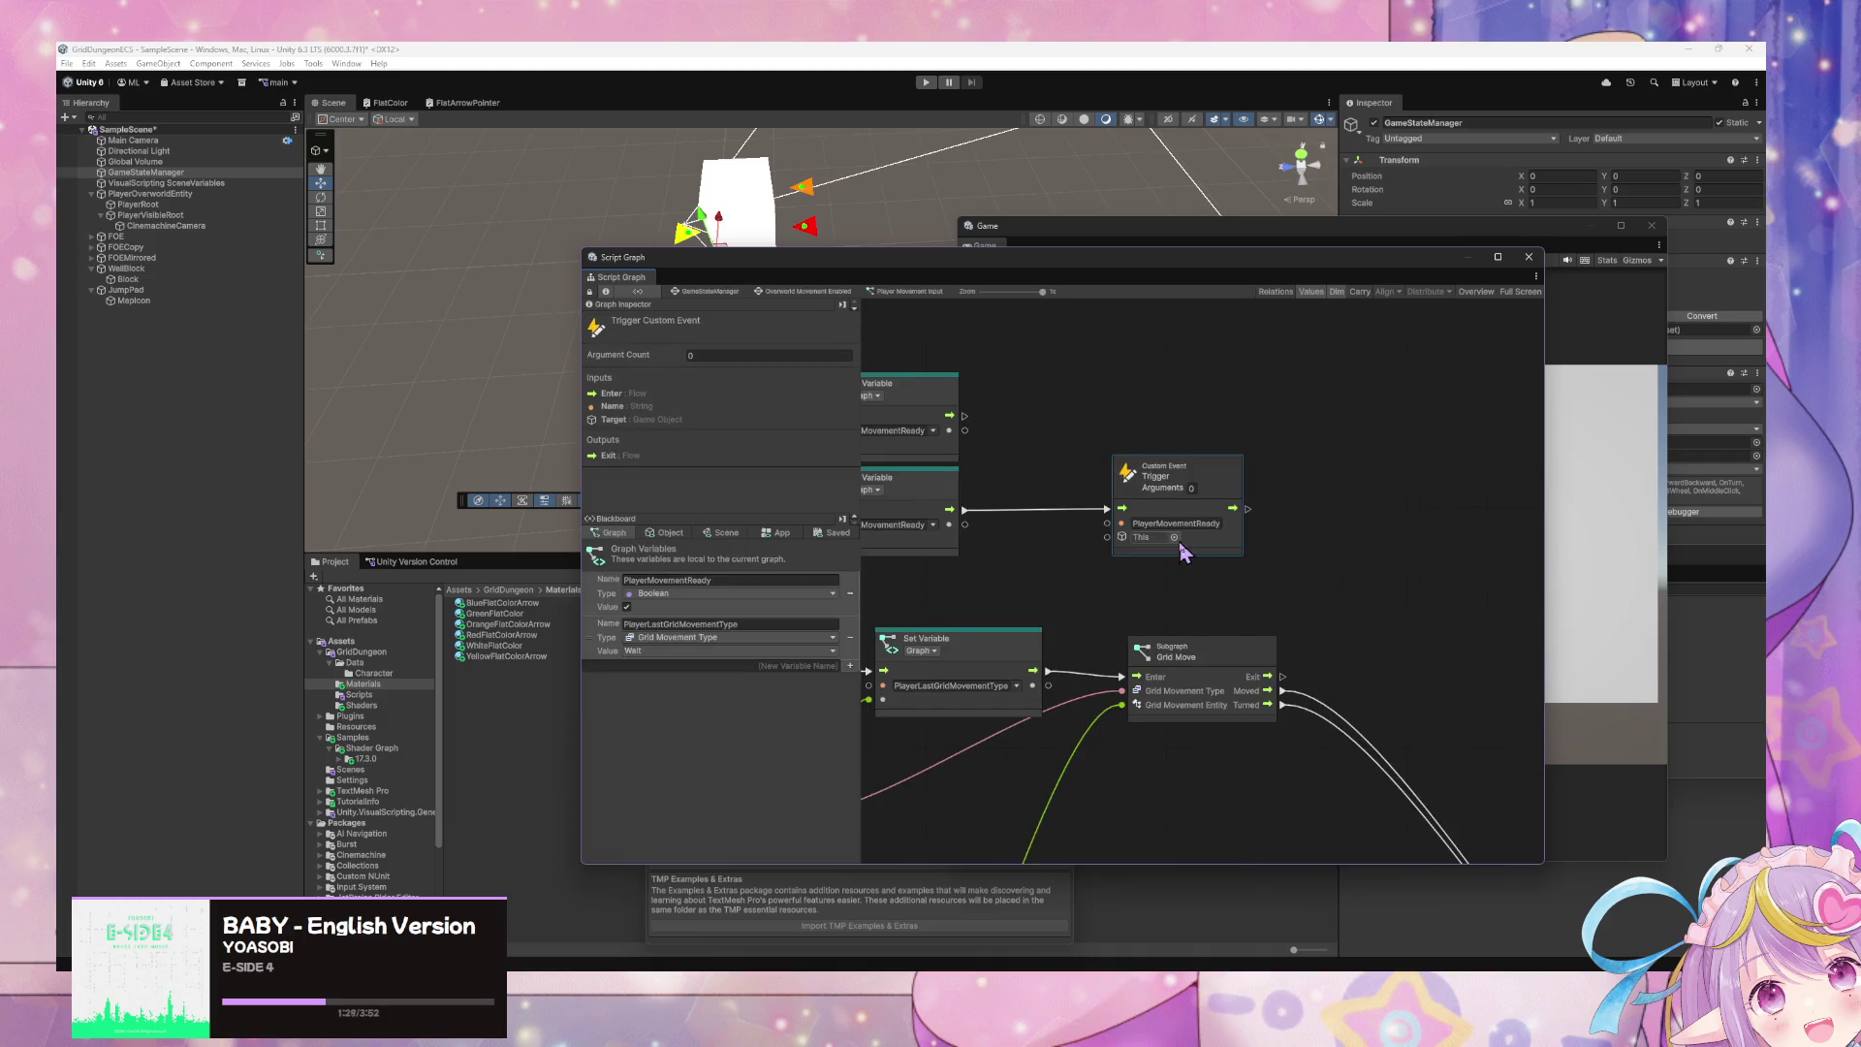
pyautogui.scroll(-5, 1332, 502)
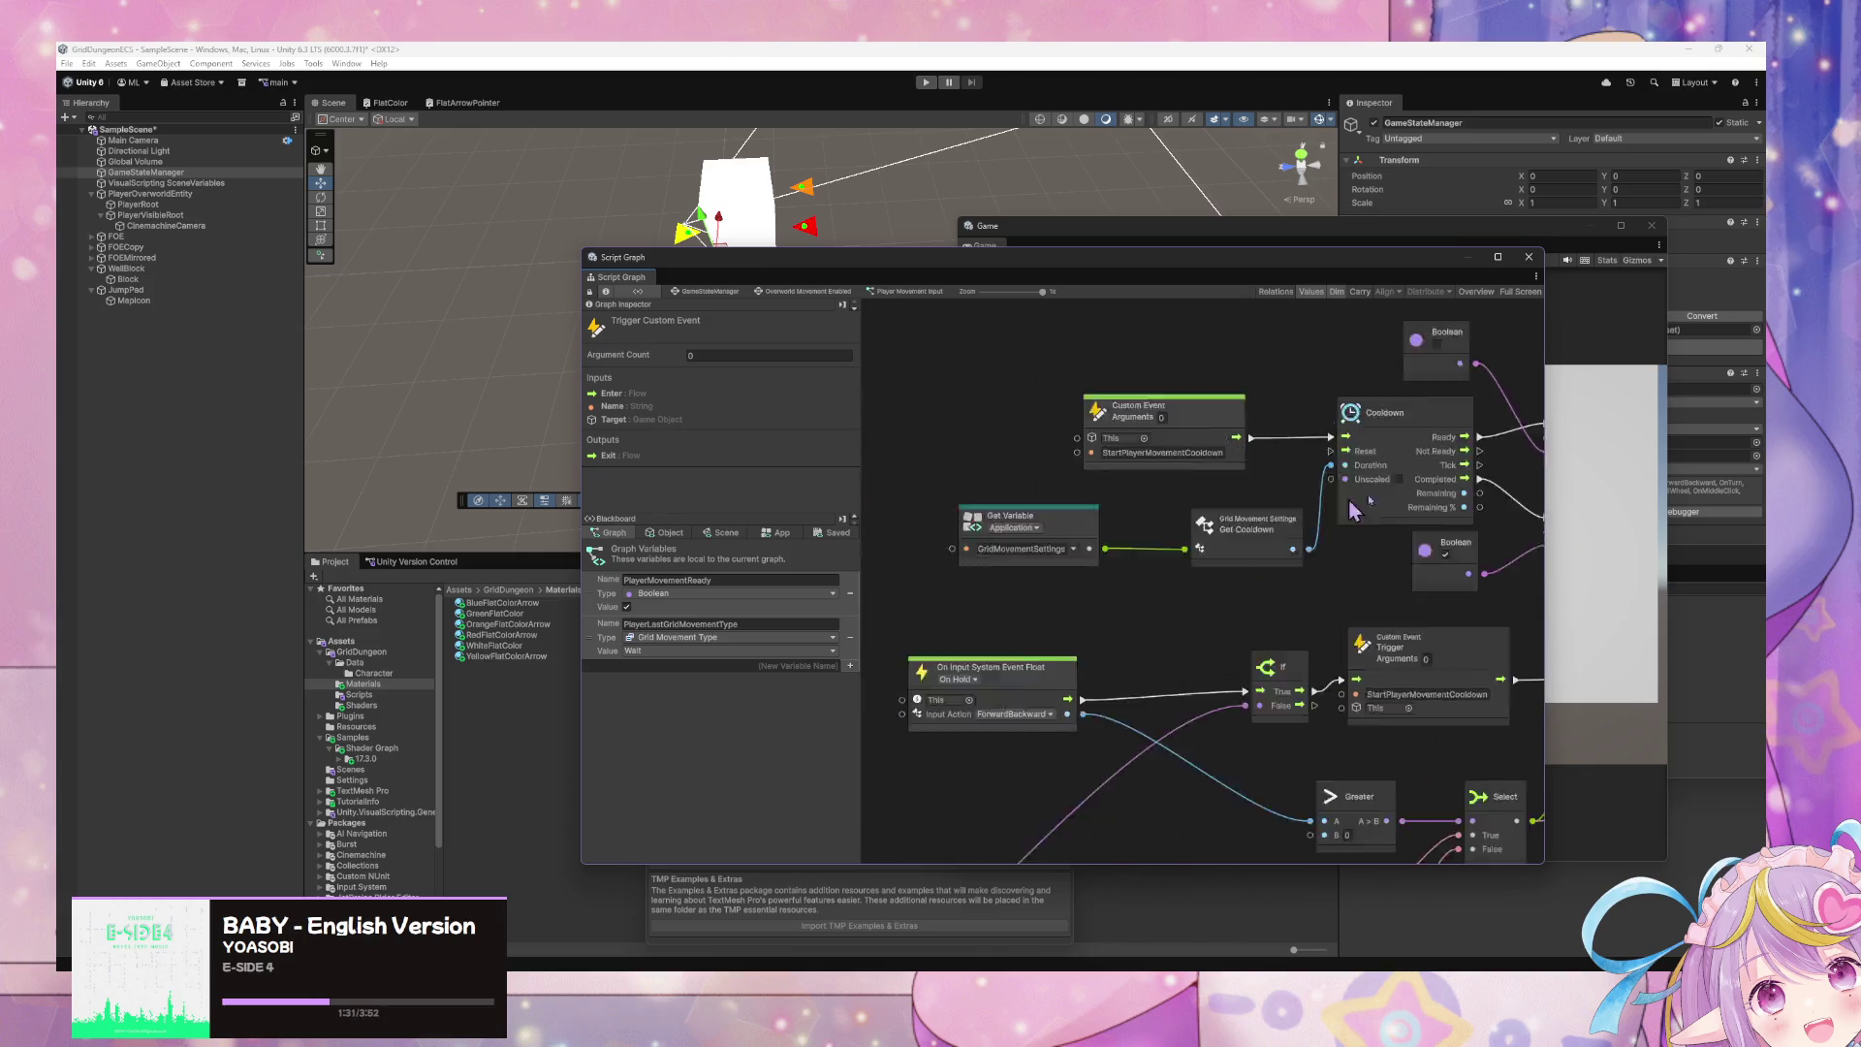
pyautogui.scroll(3, 1332, 502)
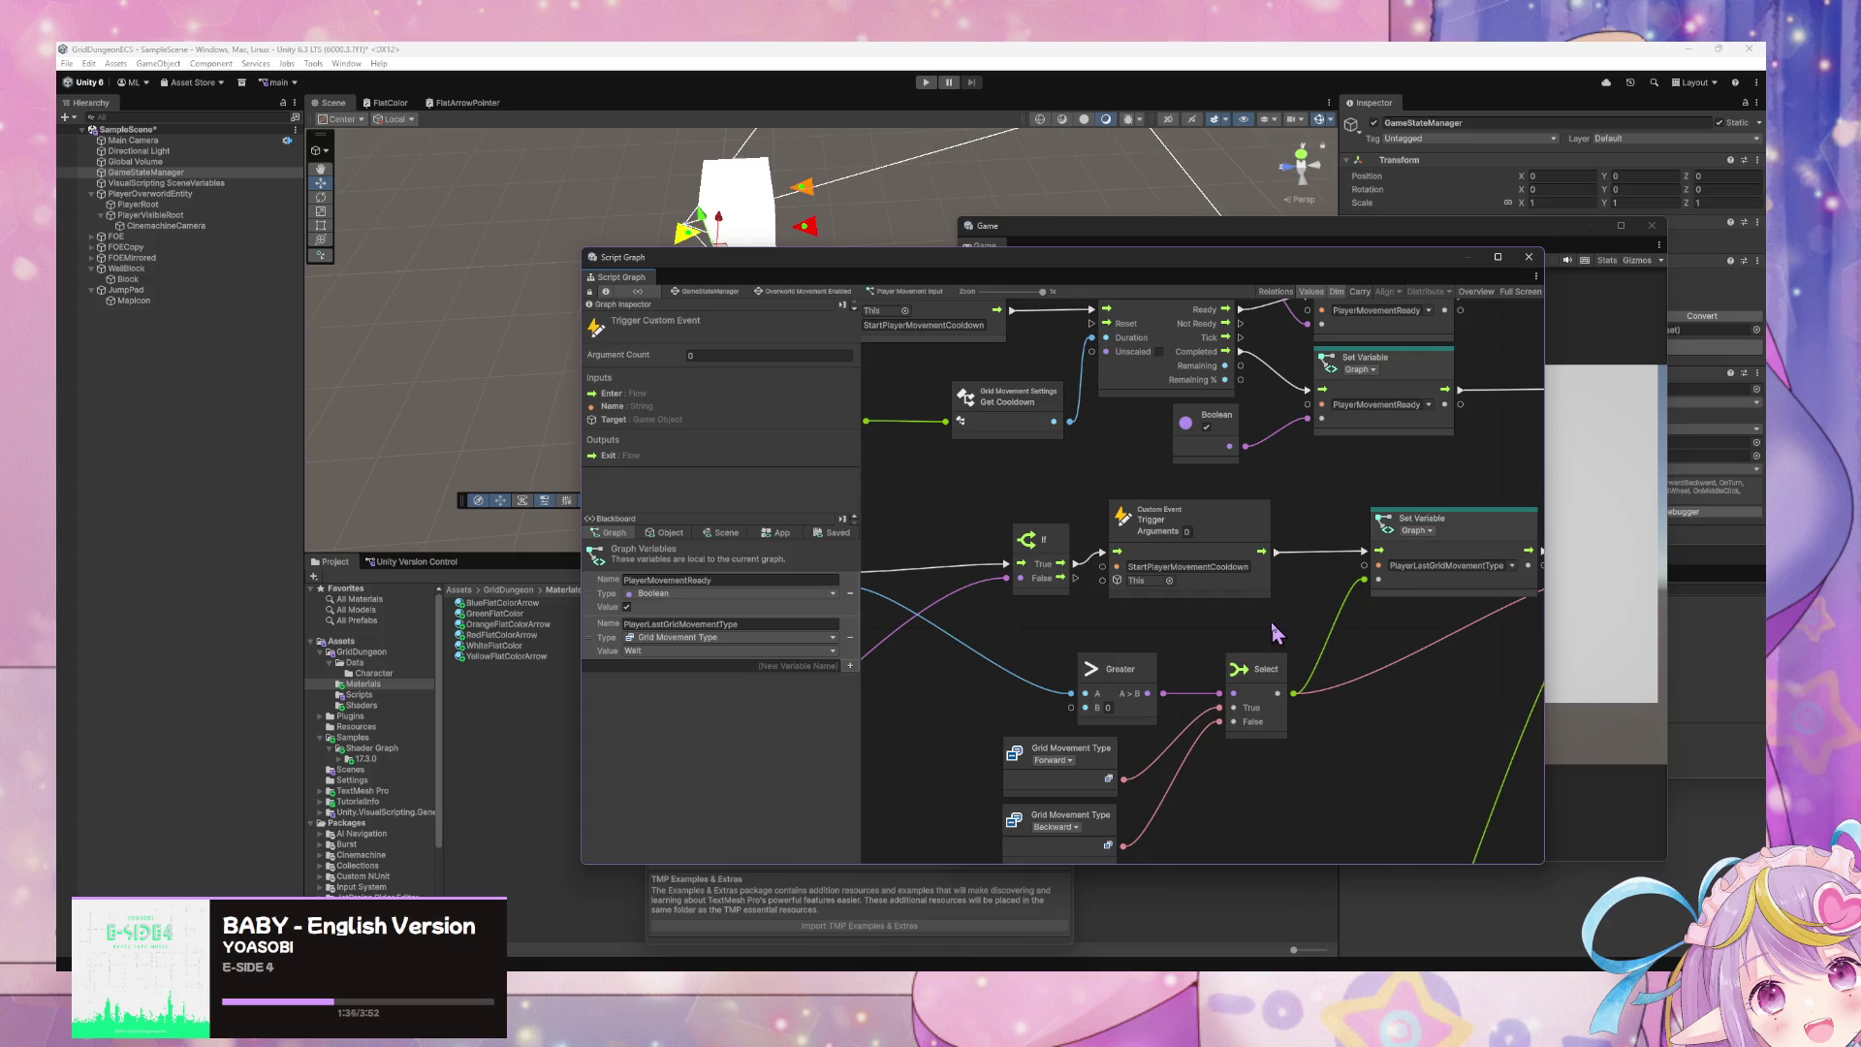
pyautogui.scroll(-2, 1284, 622)
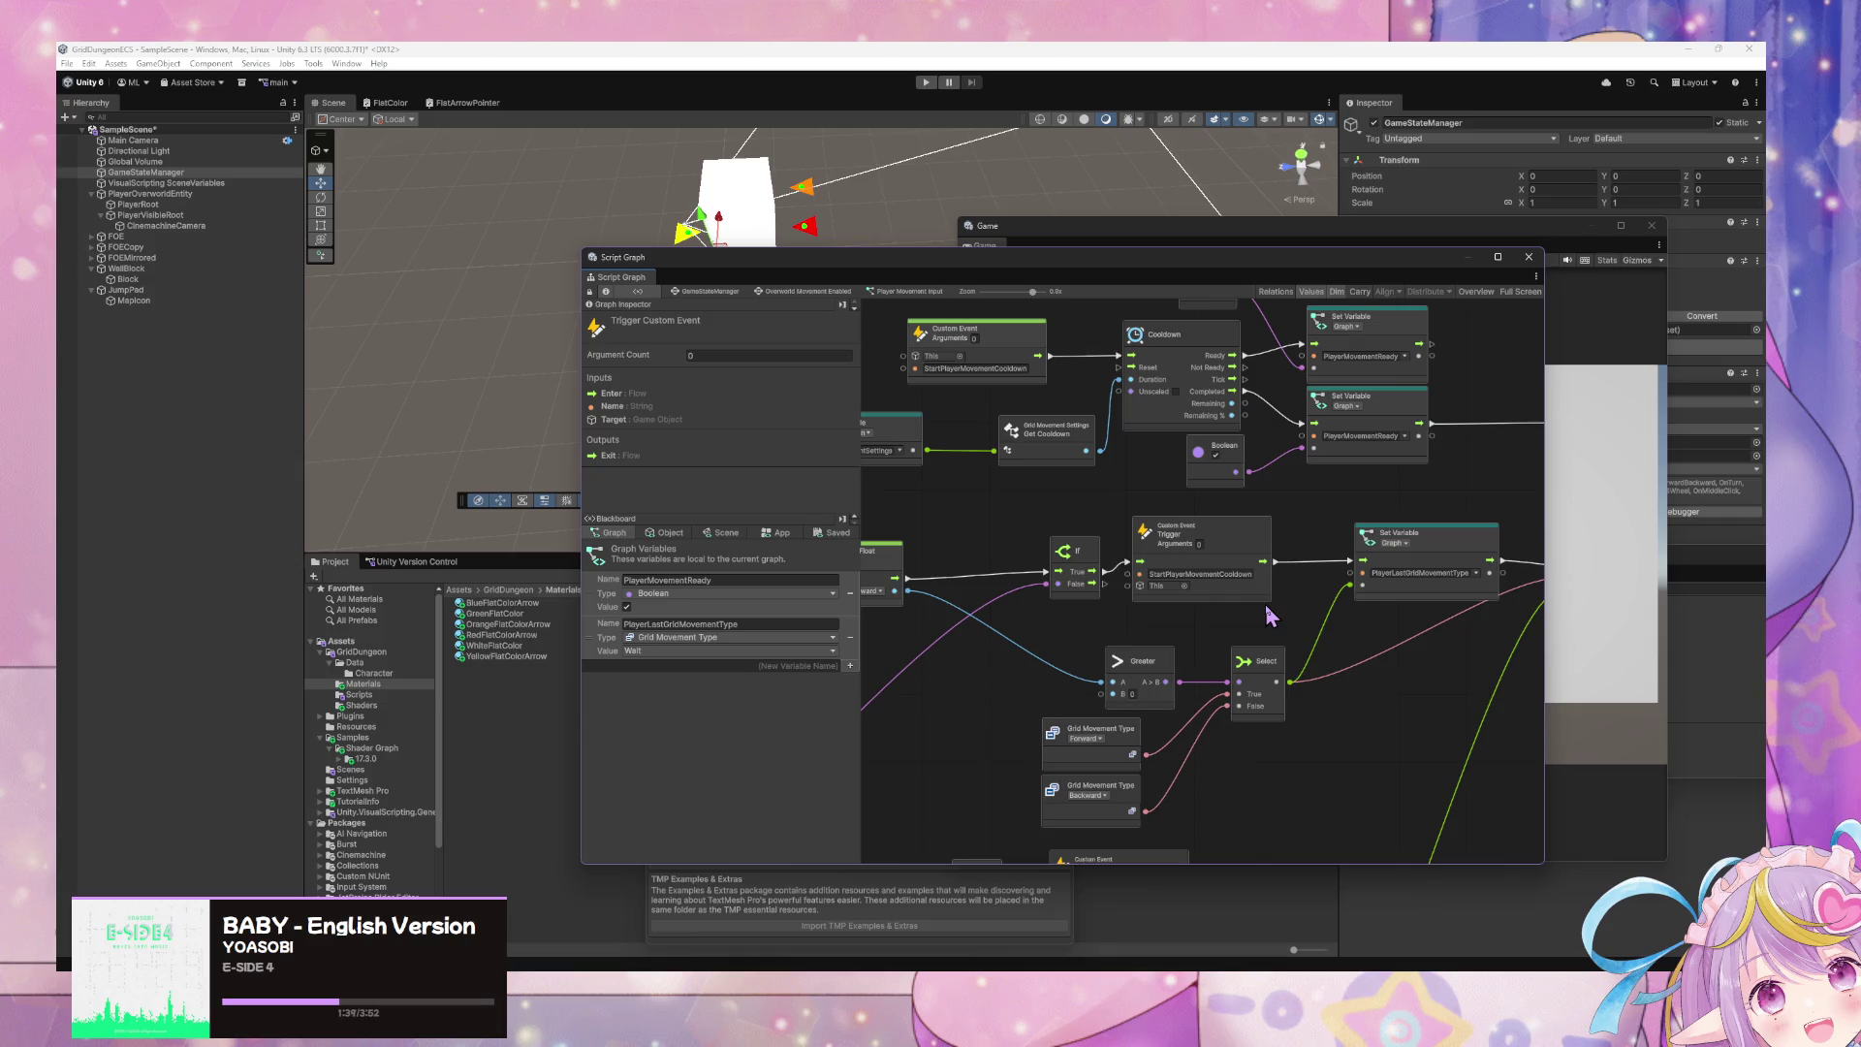
pyautogui.moveTo(1271, 617); pyautogui.dragTo(1375, 739)
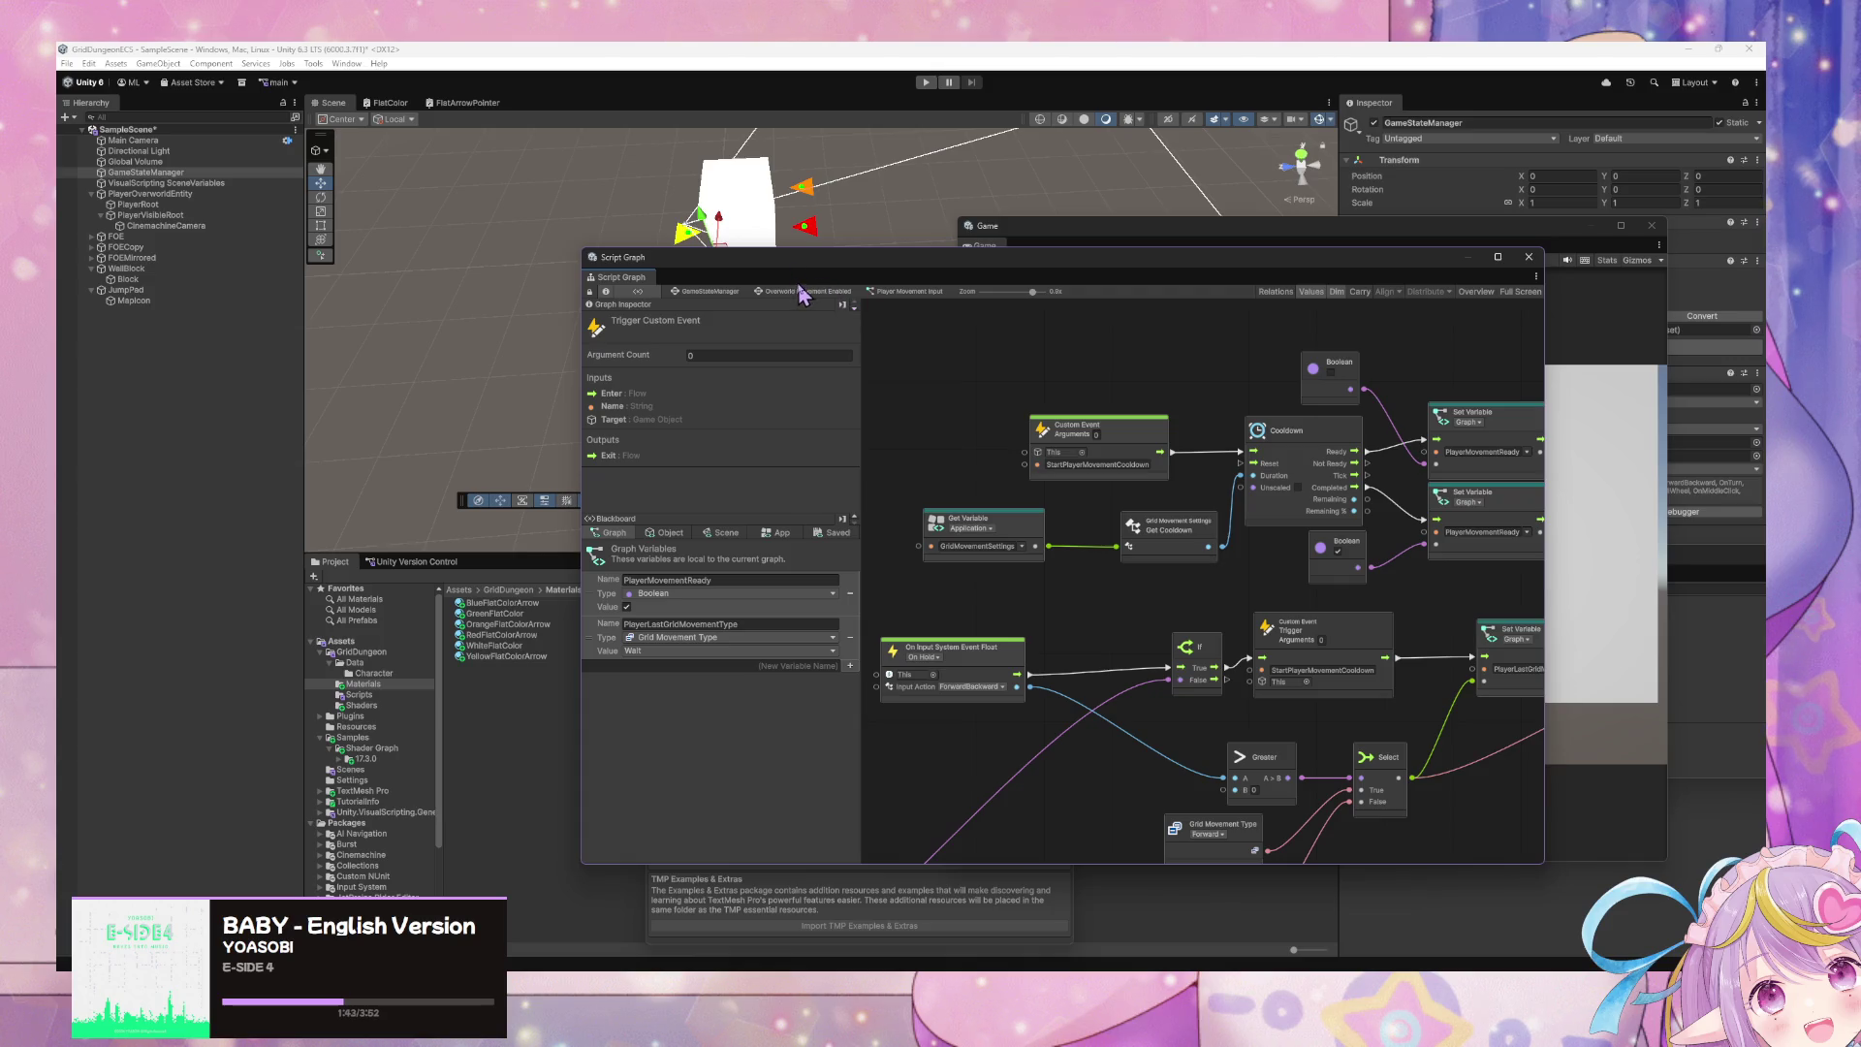
pyautogui.click(805, 291)
pyautogui.click(681, 292)
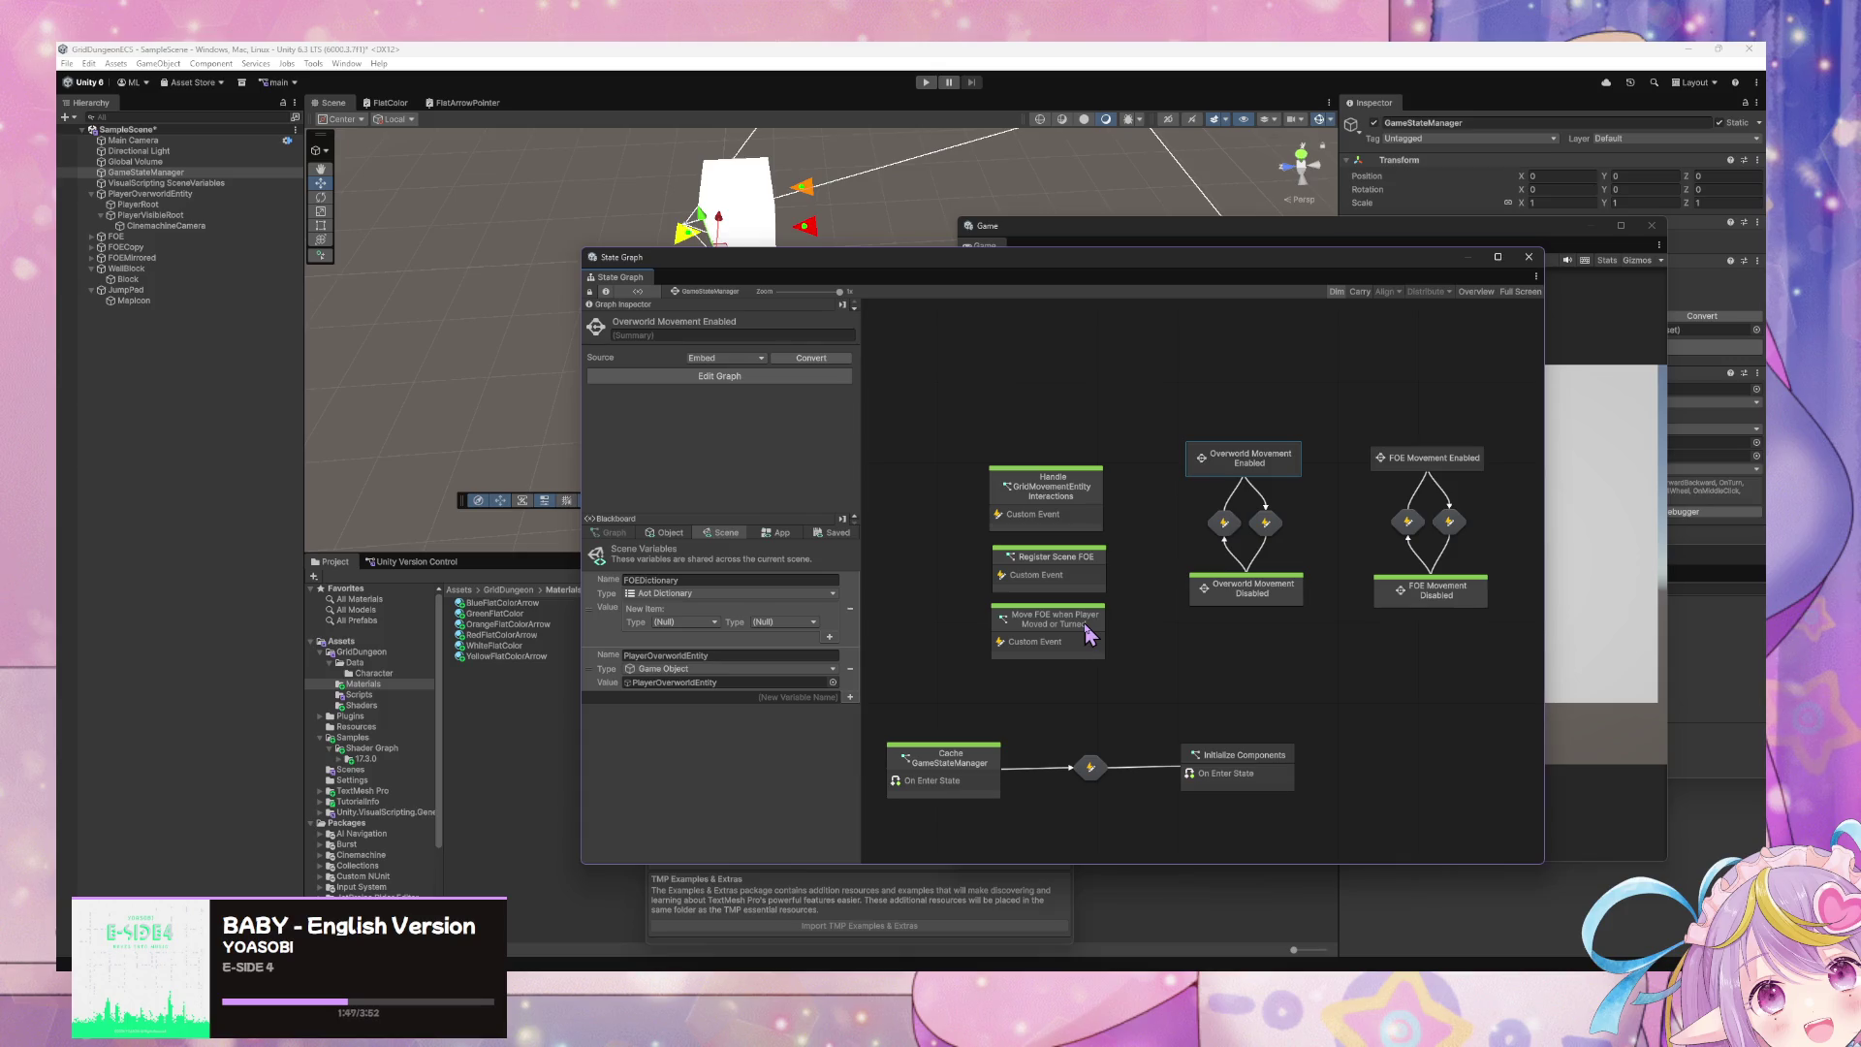
pyautogui.doubleClick(1056, 480)
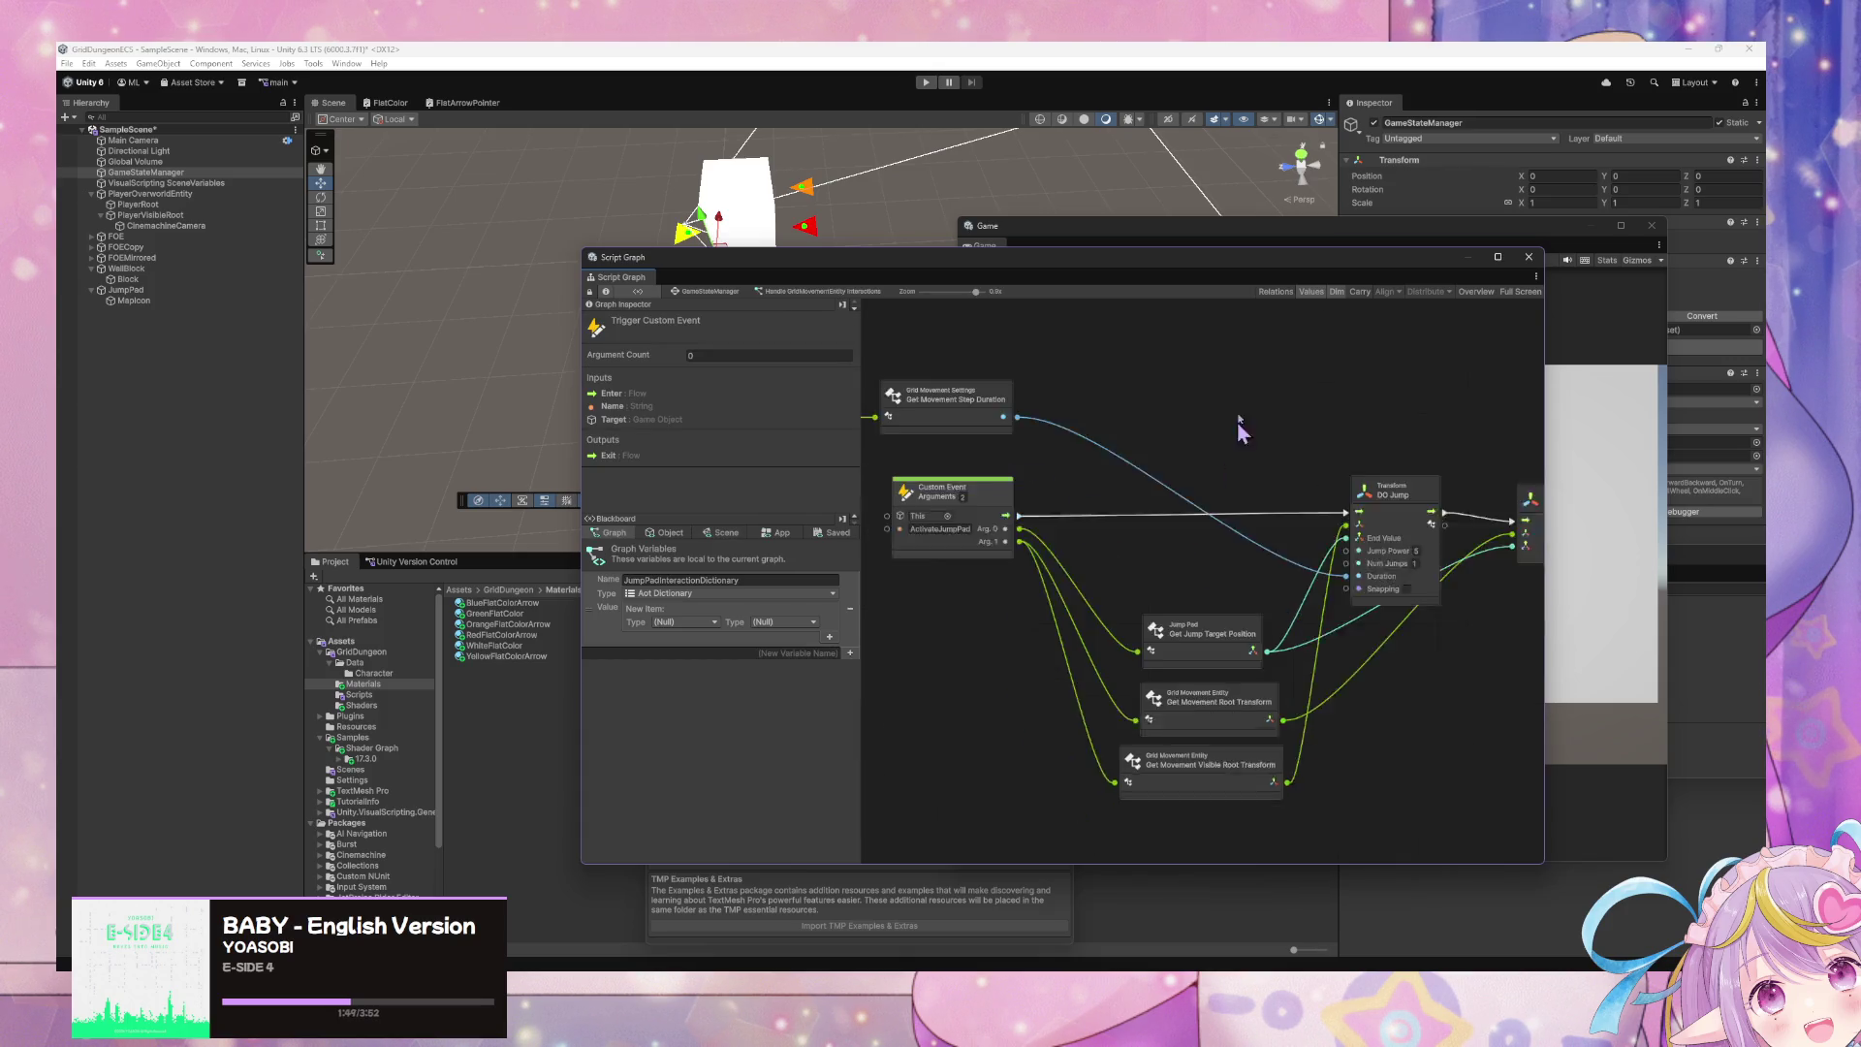
pyautogui.scroll(-3, 1241, 426)
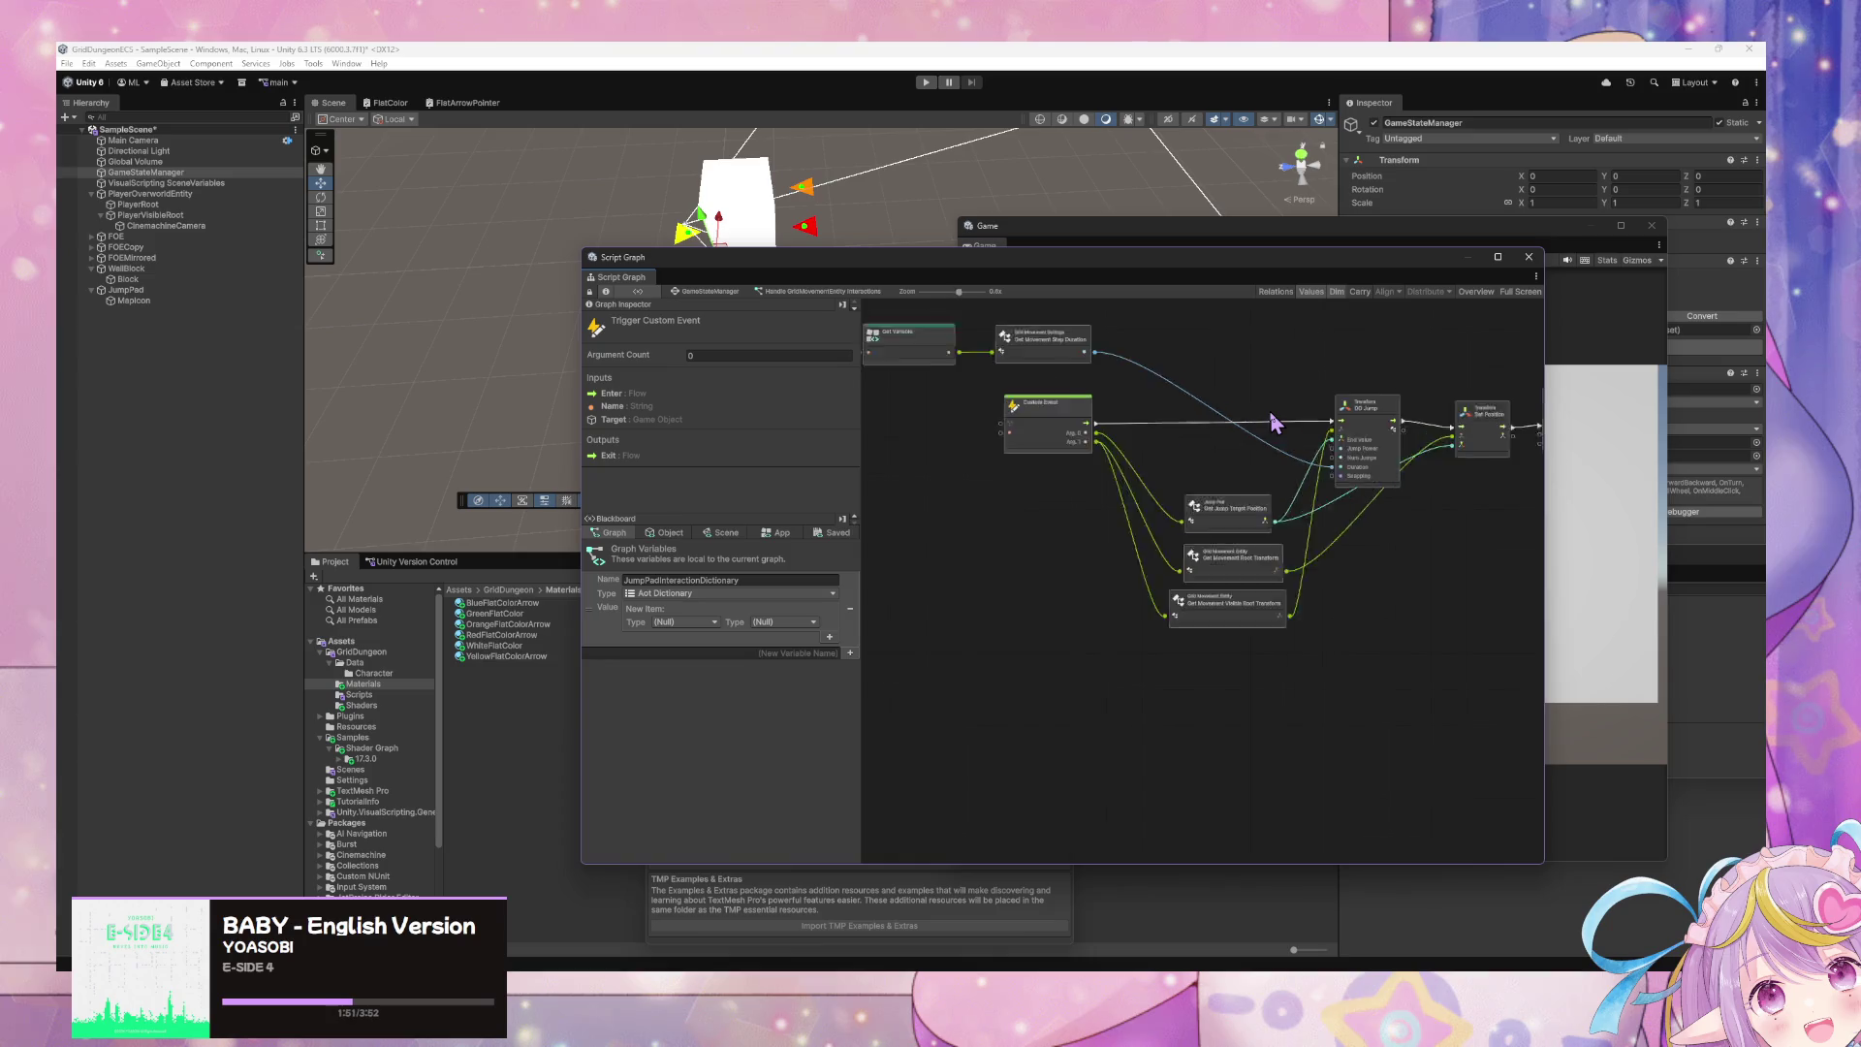
pyautogui.scroll(1, 1273, 424)
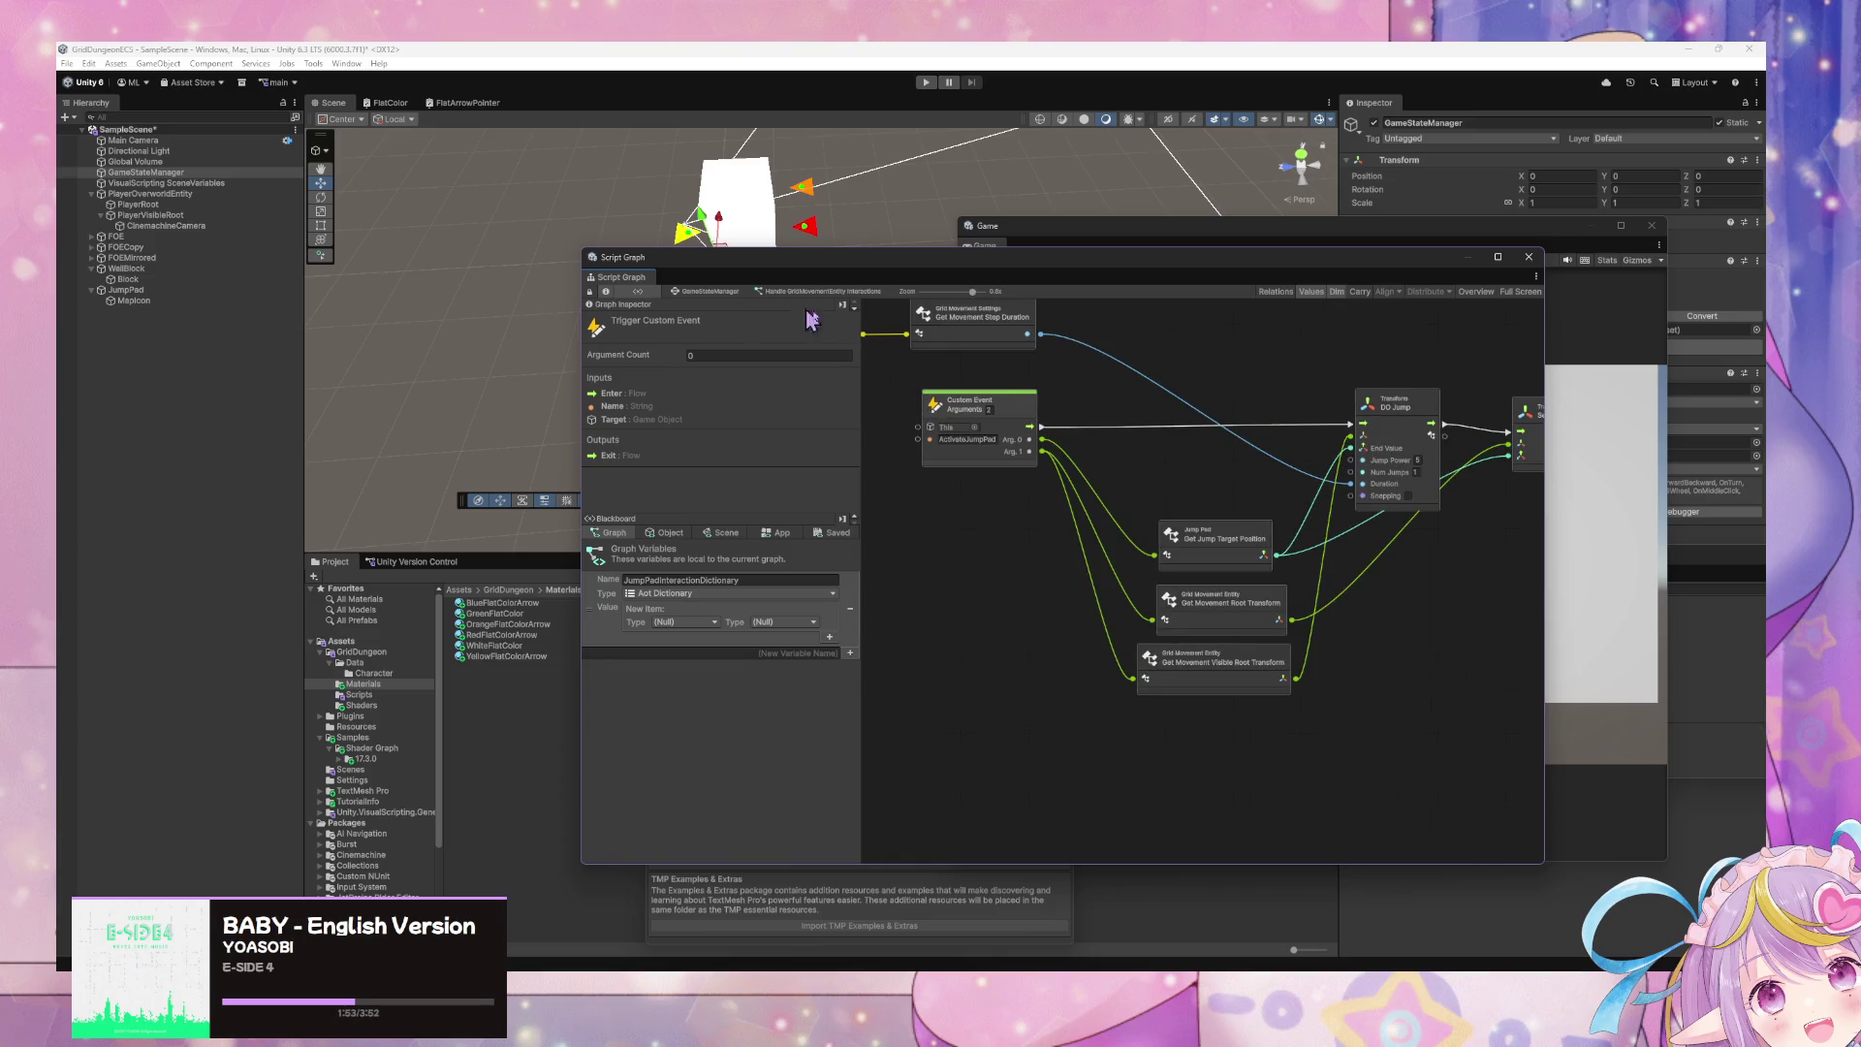
pyautogui.scroll(3, 1250, 432)
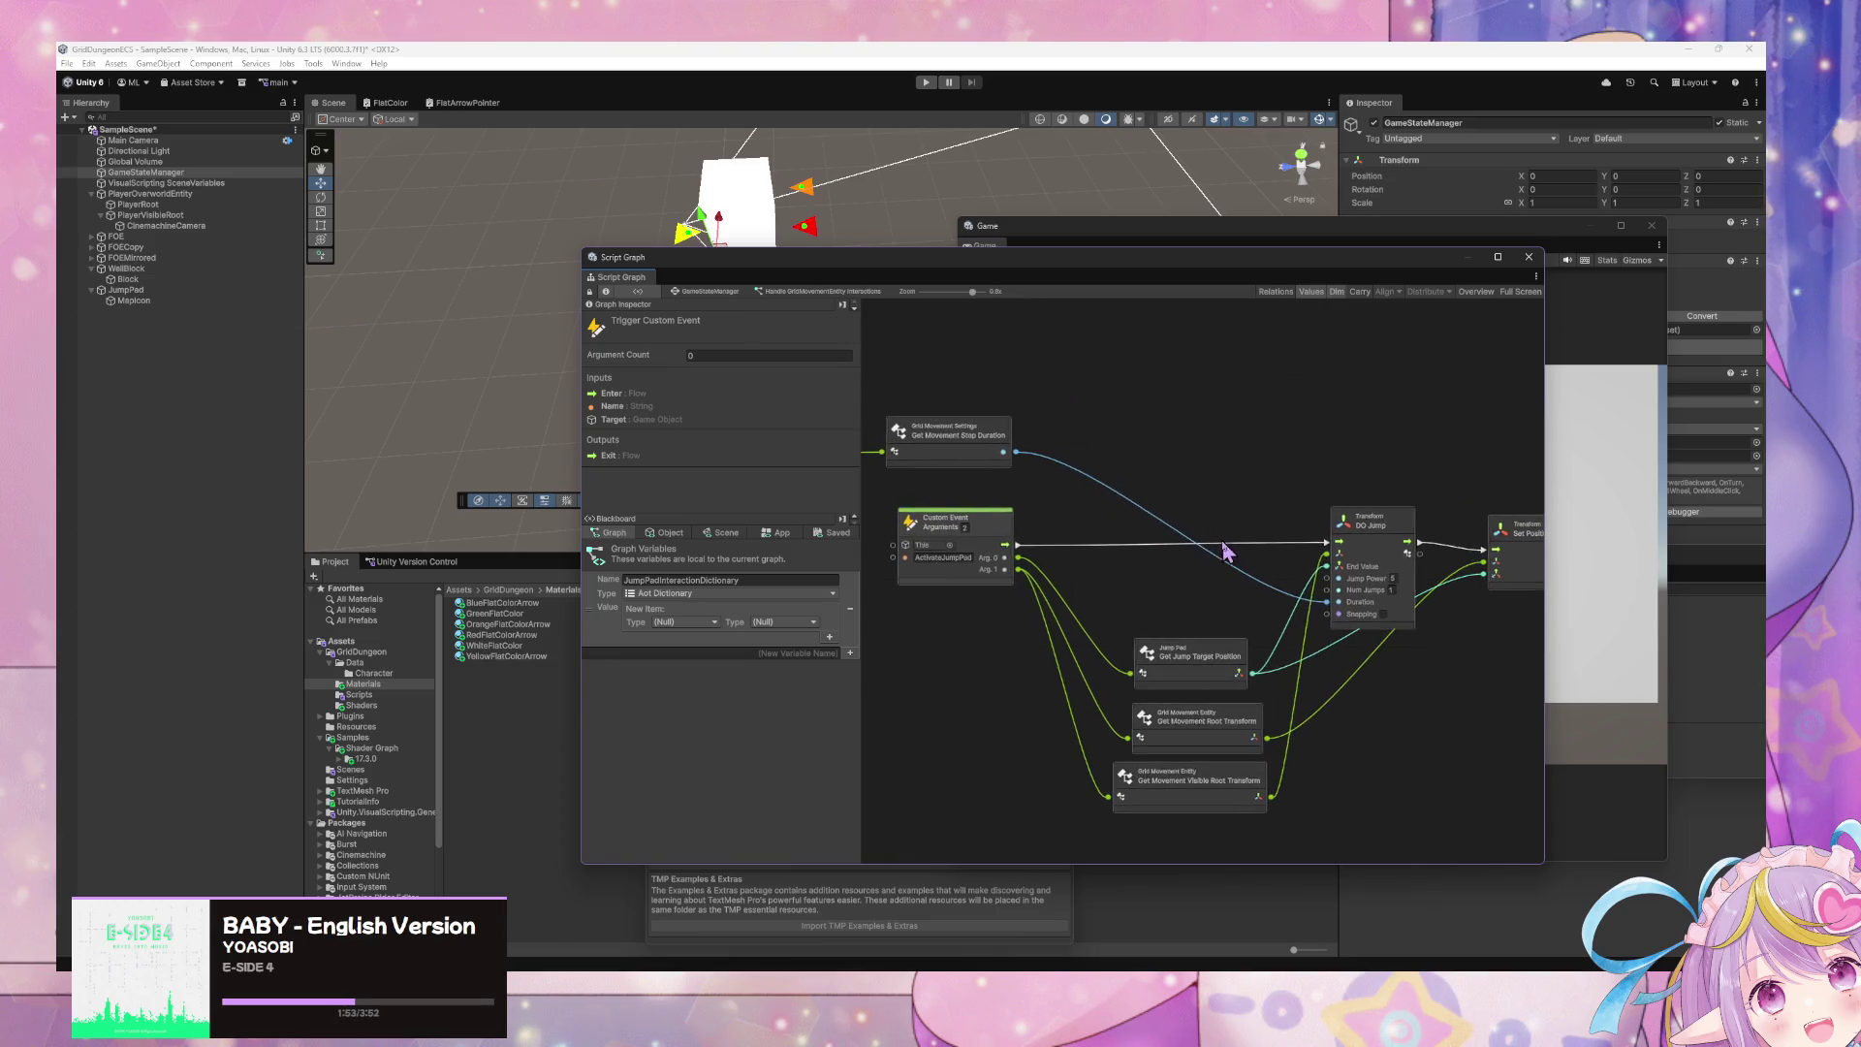
pyautogui.click(705, 293)
pyautogui.click(1269, 458)
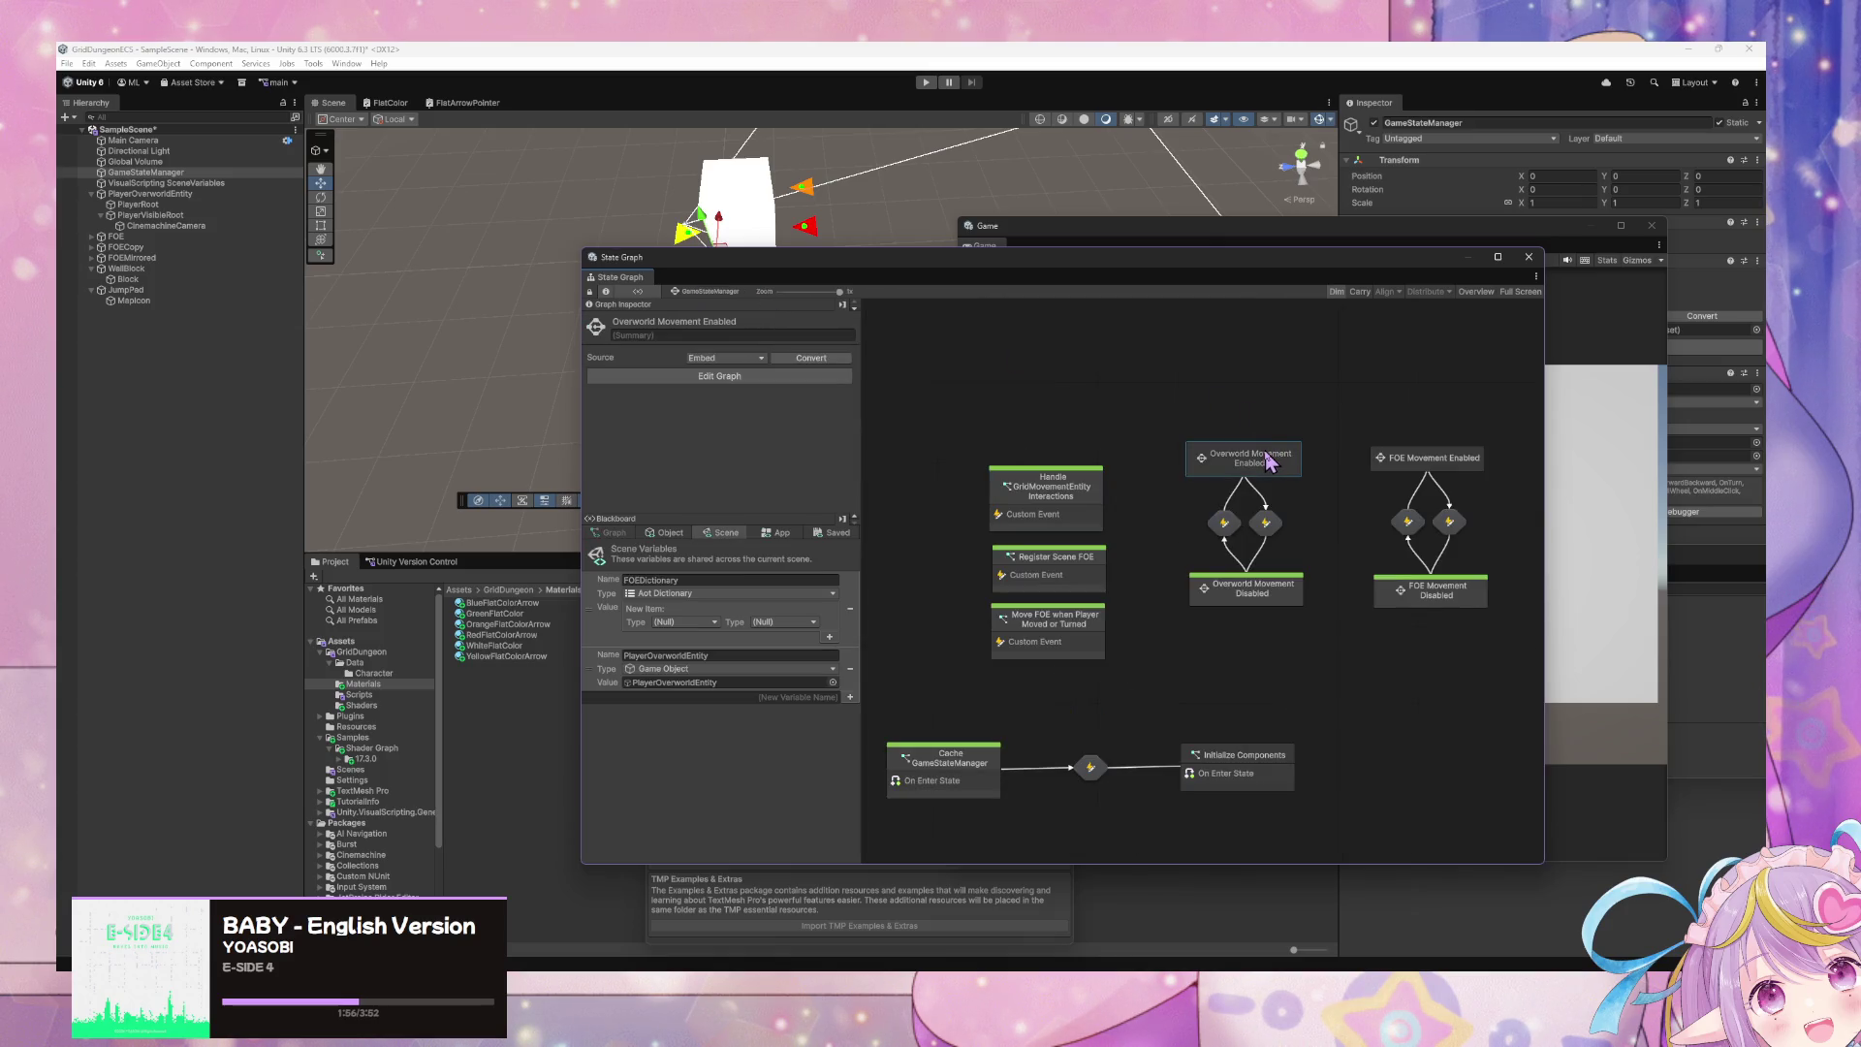
pyautogui.doubleClick(1269, 461)
pyautogui.doubleClick(1139, 554)
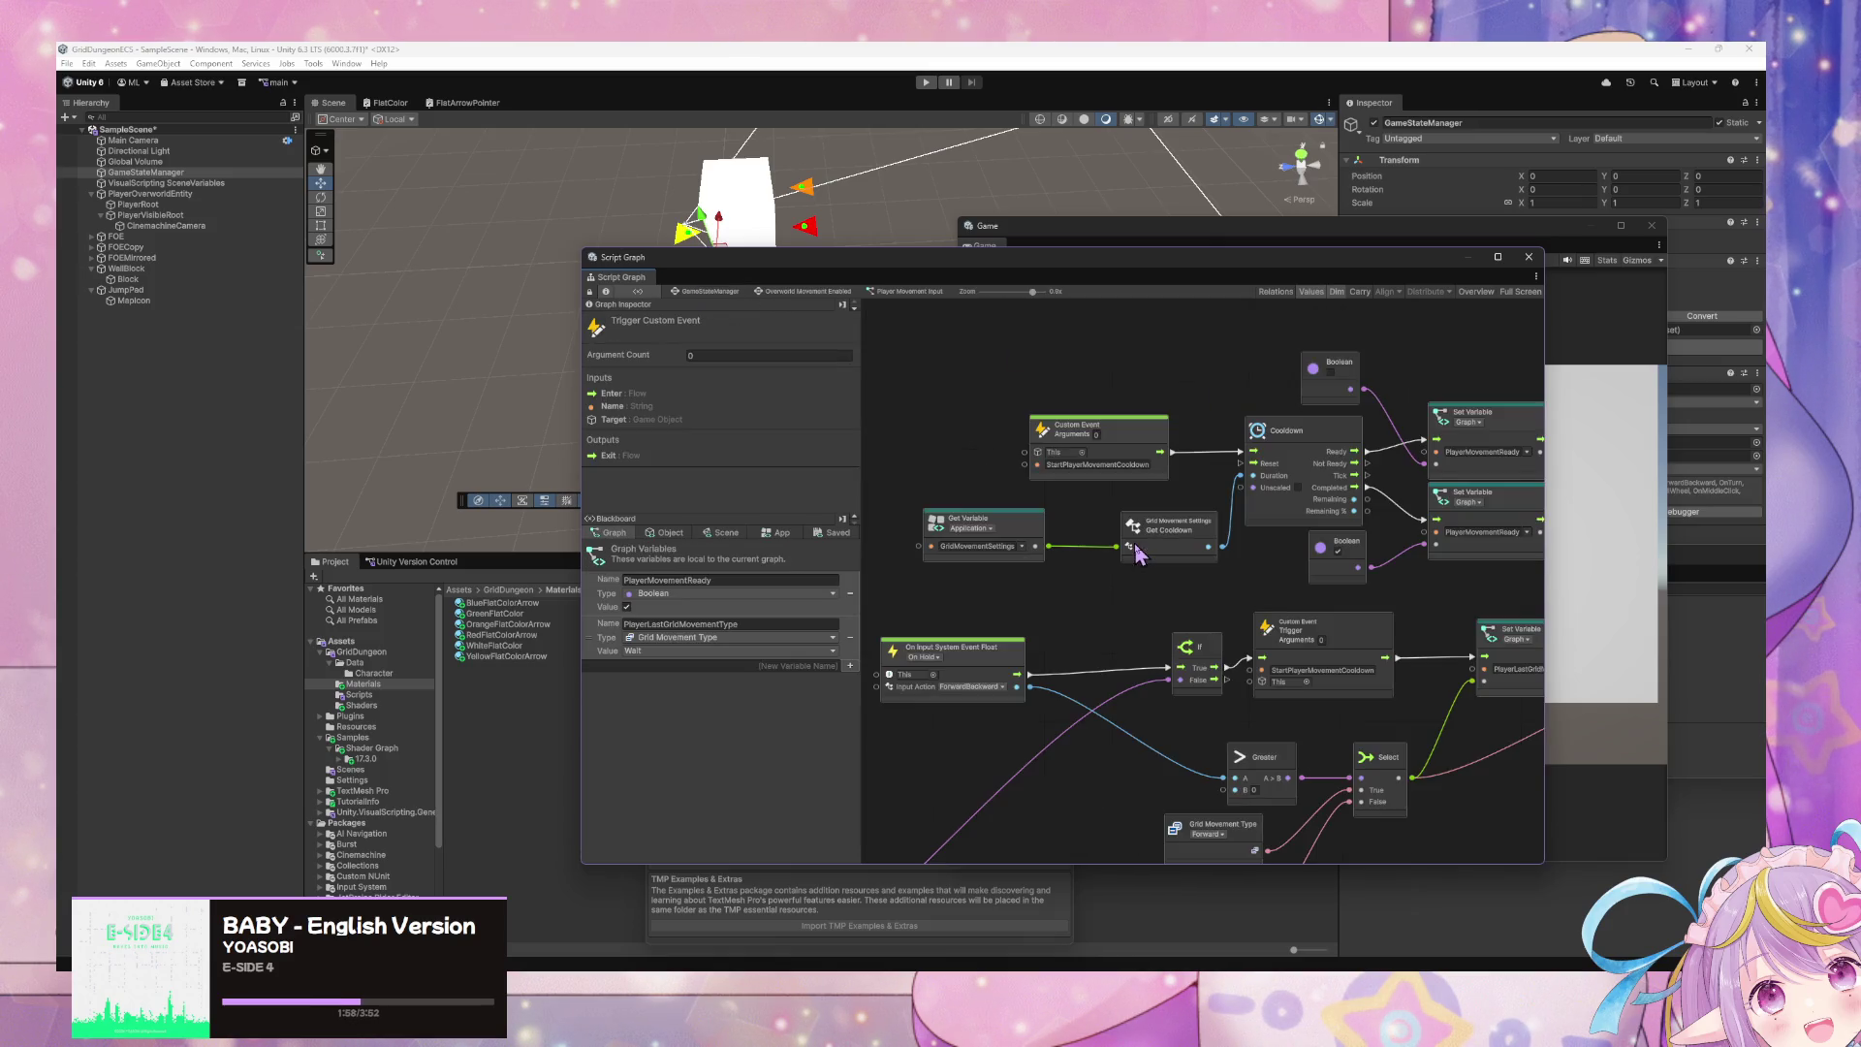
pyautogui.scroll(3, 1298, 474)
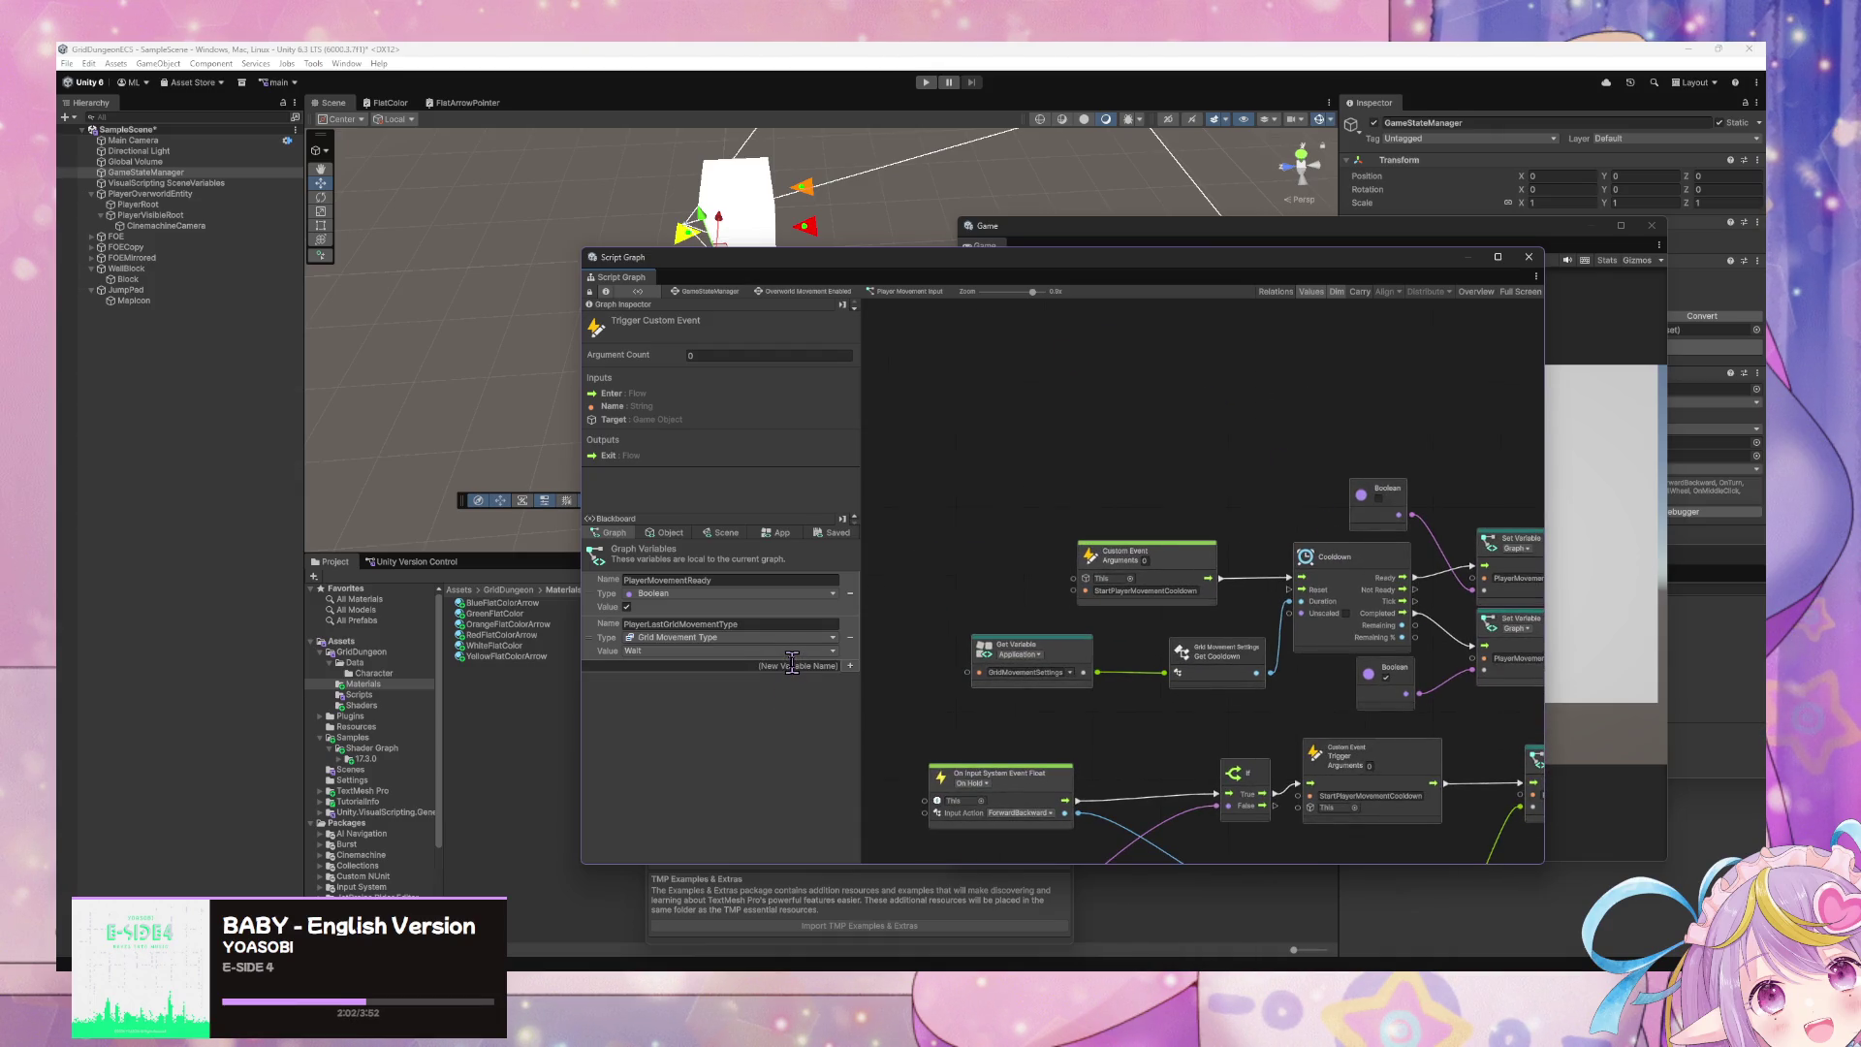
pyautogui.moveTo(1173, 645)
pyautogui.mouseDown()
pyautogui.moveTo(1239, 486)
pyautogui.moveTo(1077, 428)
pyautogui.moveTo(1165, 524)
pyautogui.mouseUp()
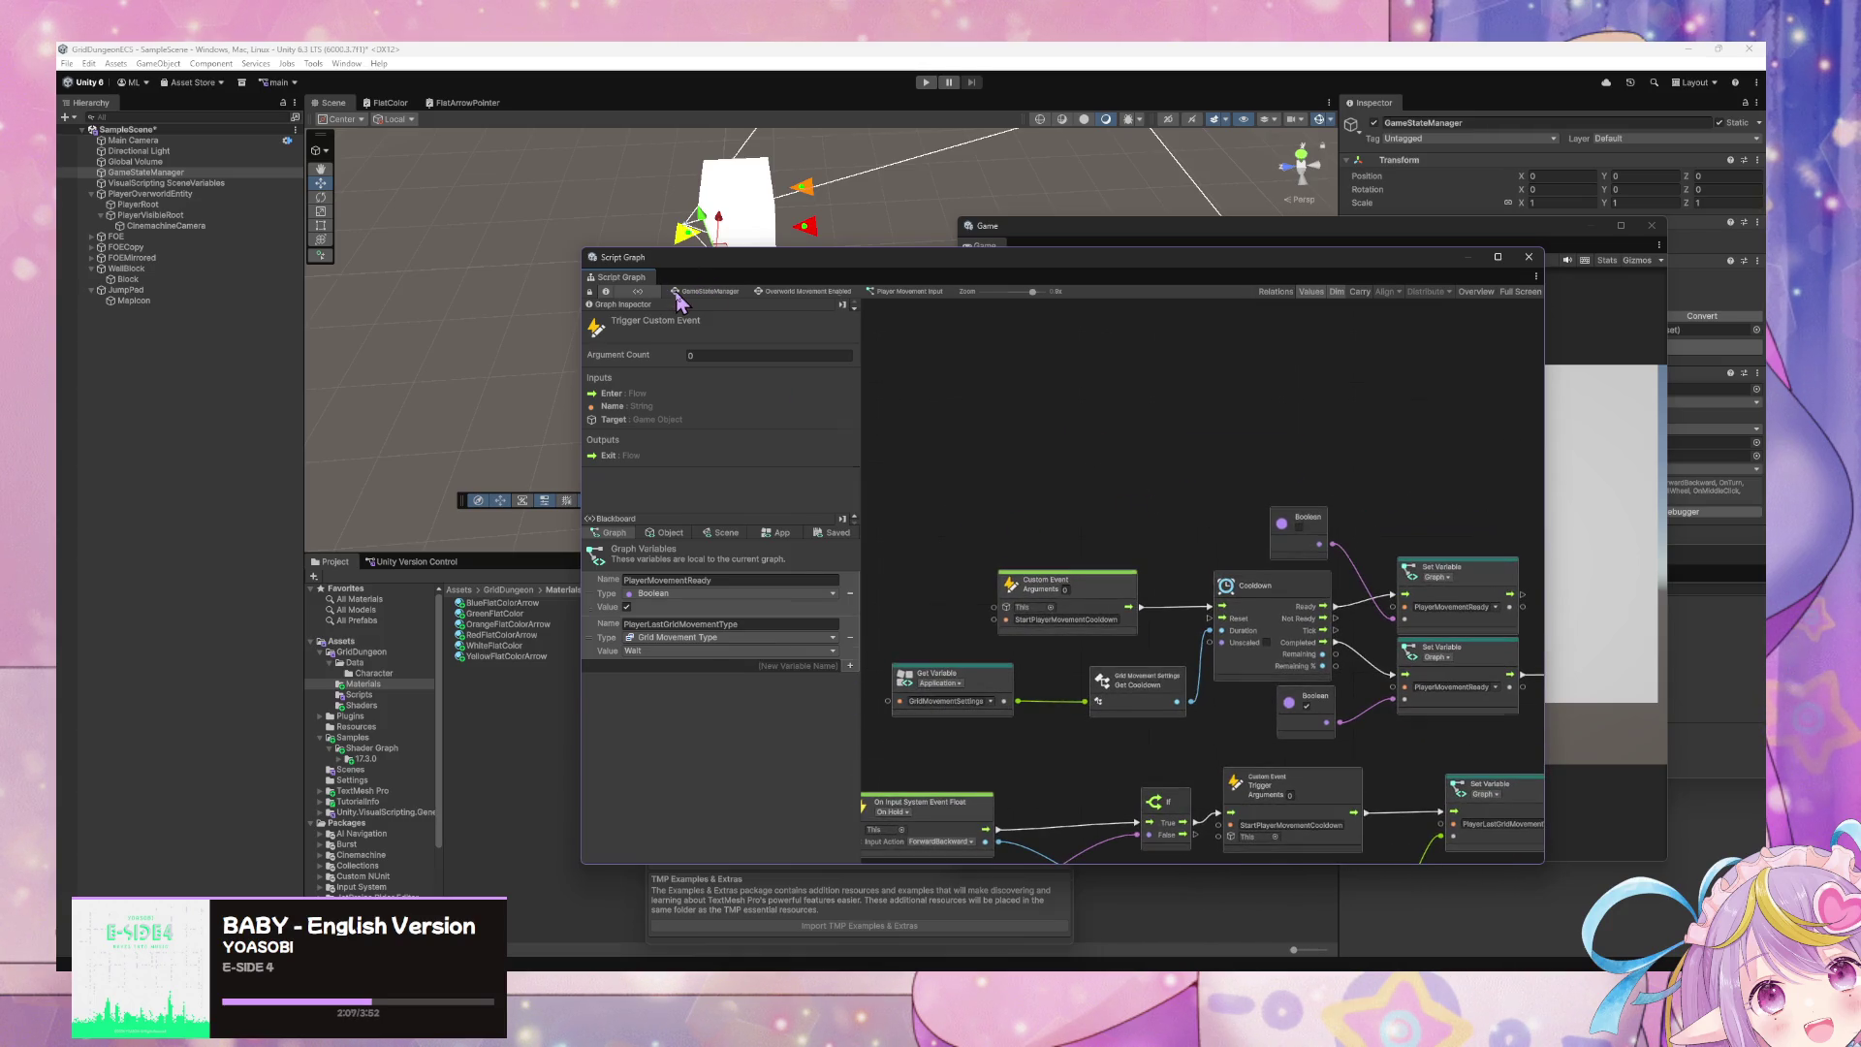
pyautogui.click(677, 294)
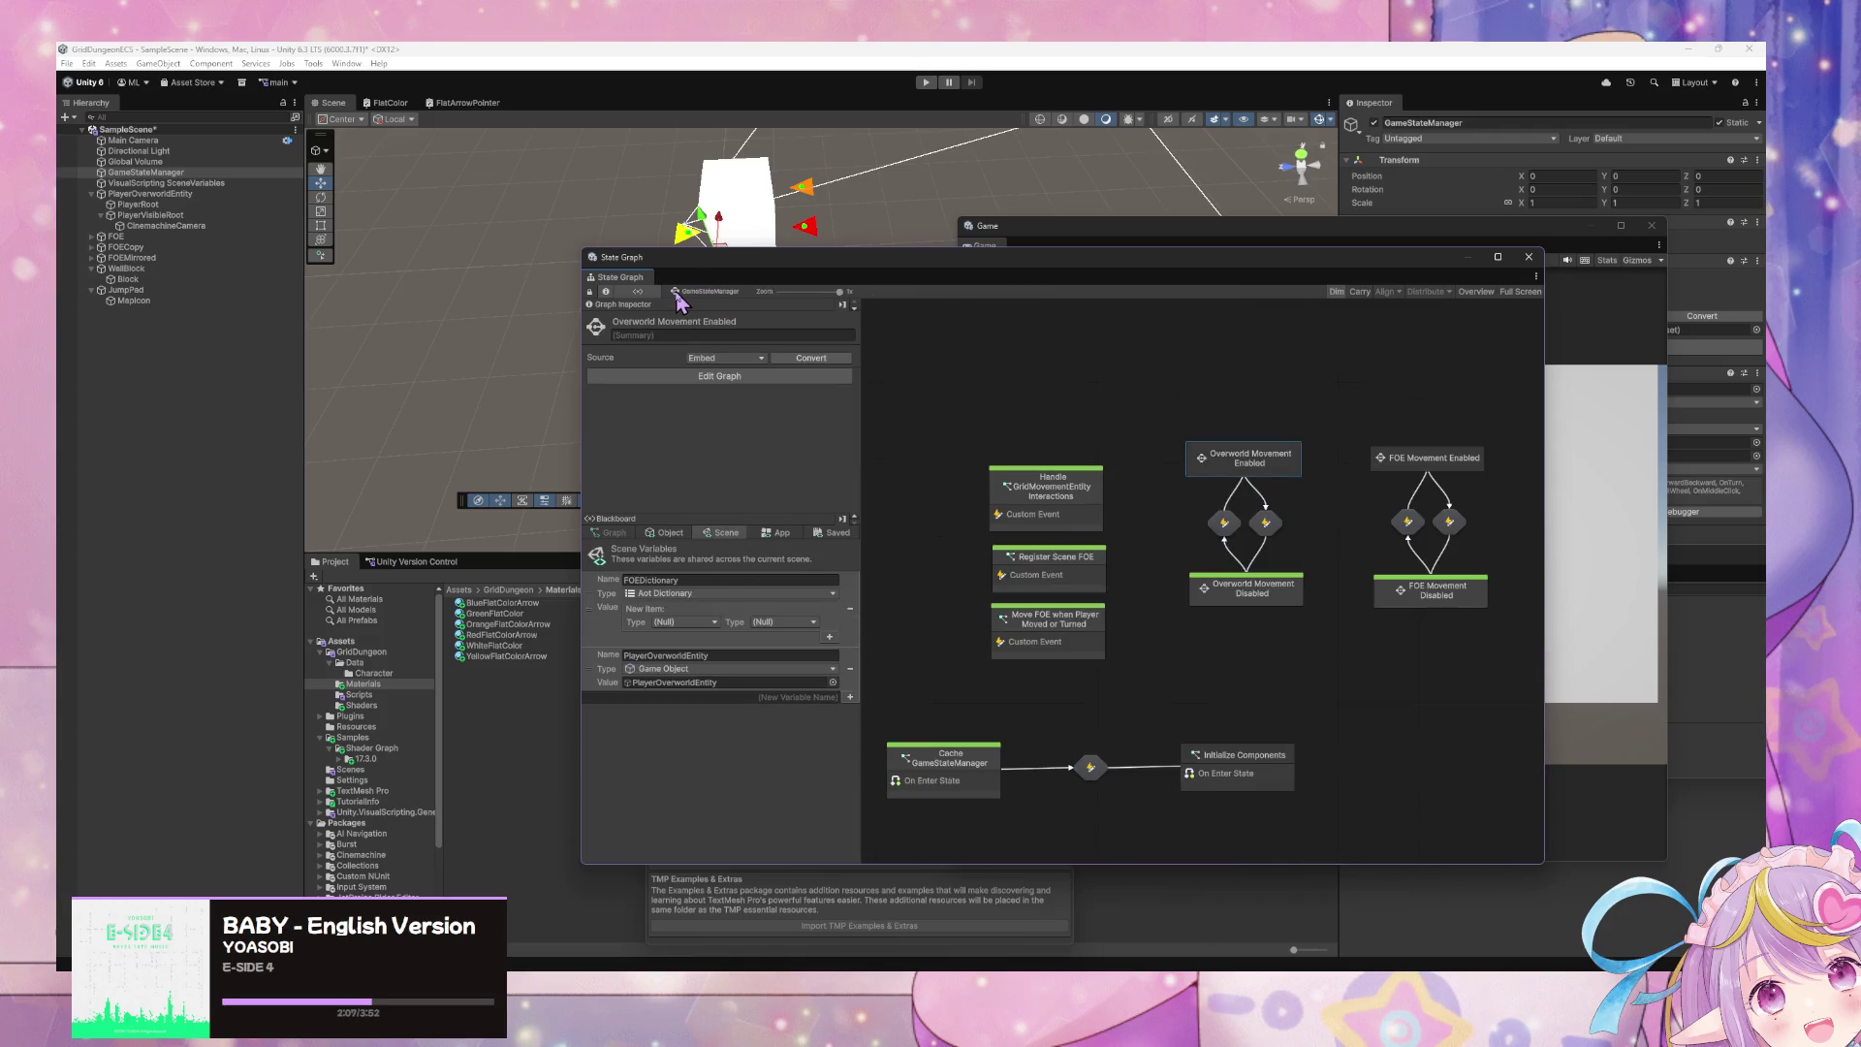
# - Open Handle GridMovementEntity Interactions and align DO Jump, the getters, Custom Event and Set Position
pyautogui.doubleClick(1052, 488)
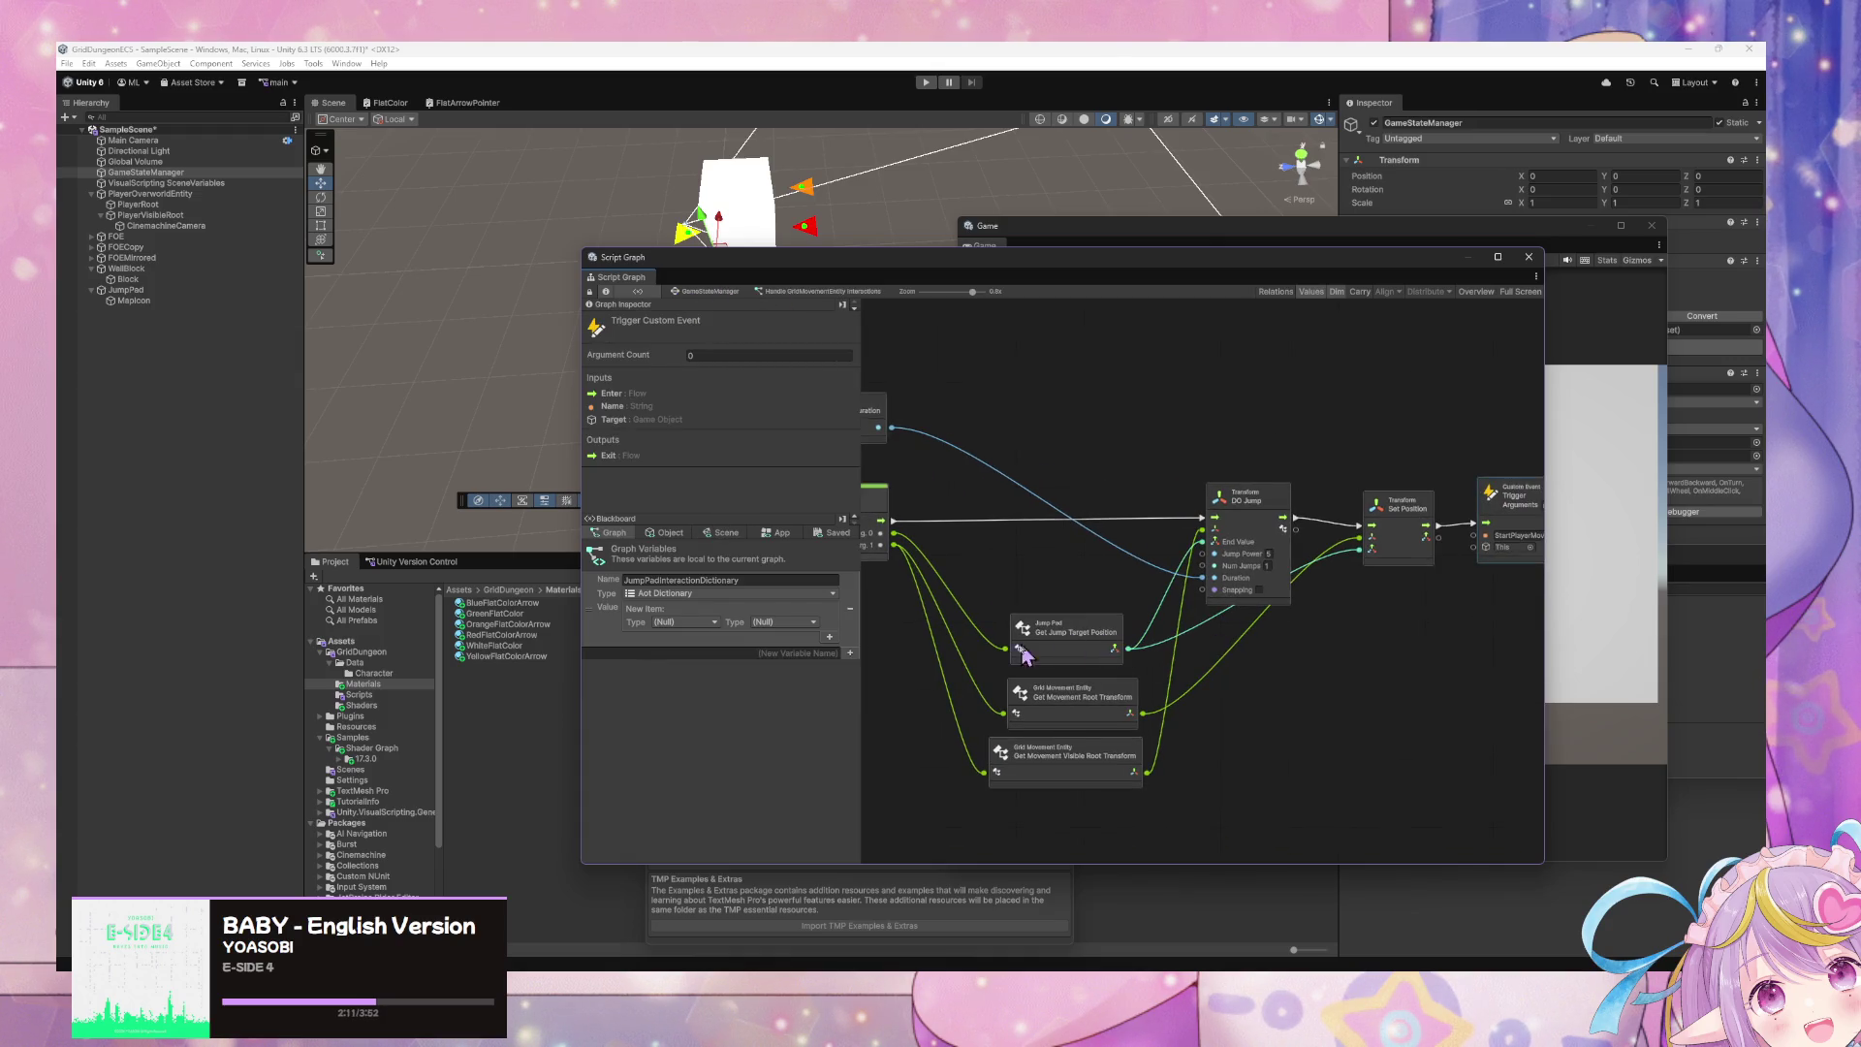
pyautogui.moveTo(995, 599); pyautogui.dragTo(1125, 591)
pyautogui.moveTo(1396, 564); pyautogui.dragTo(1158, 563)
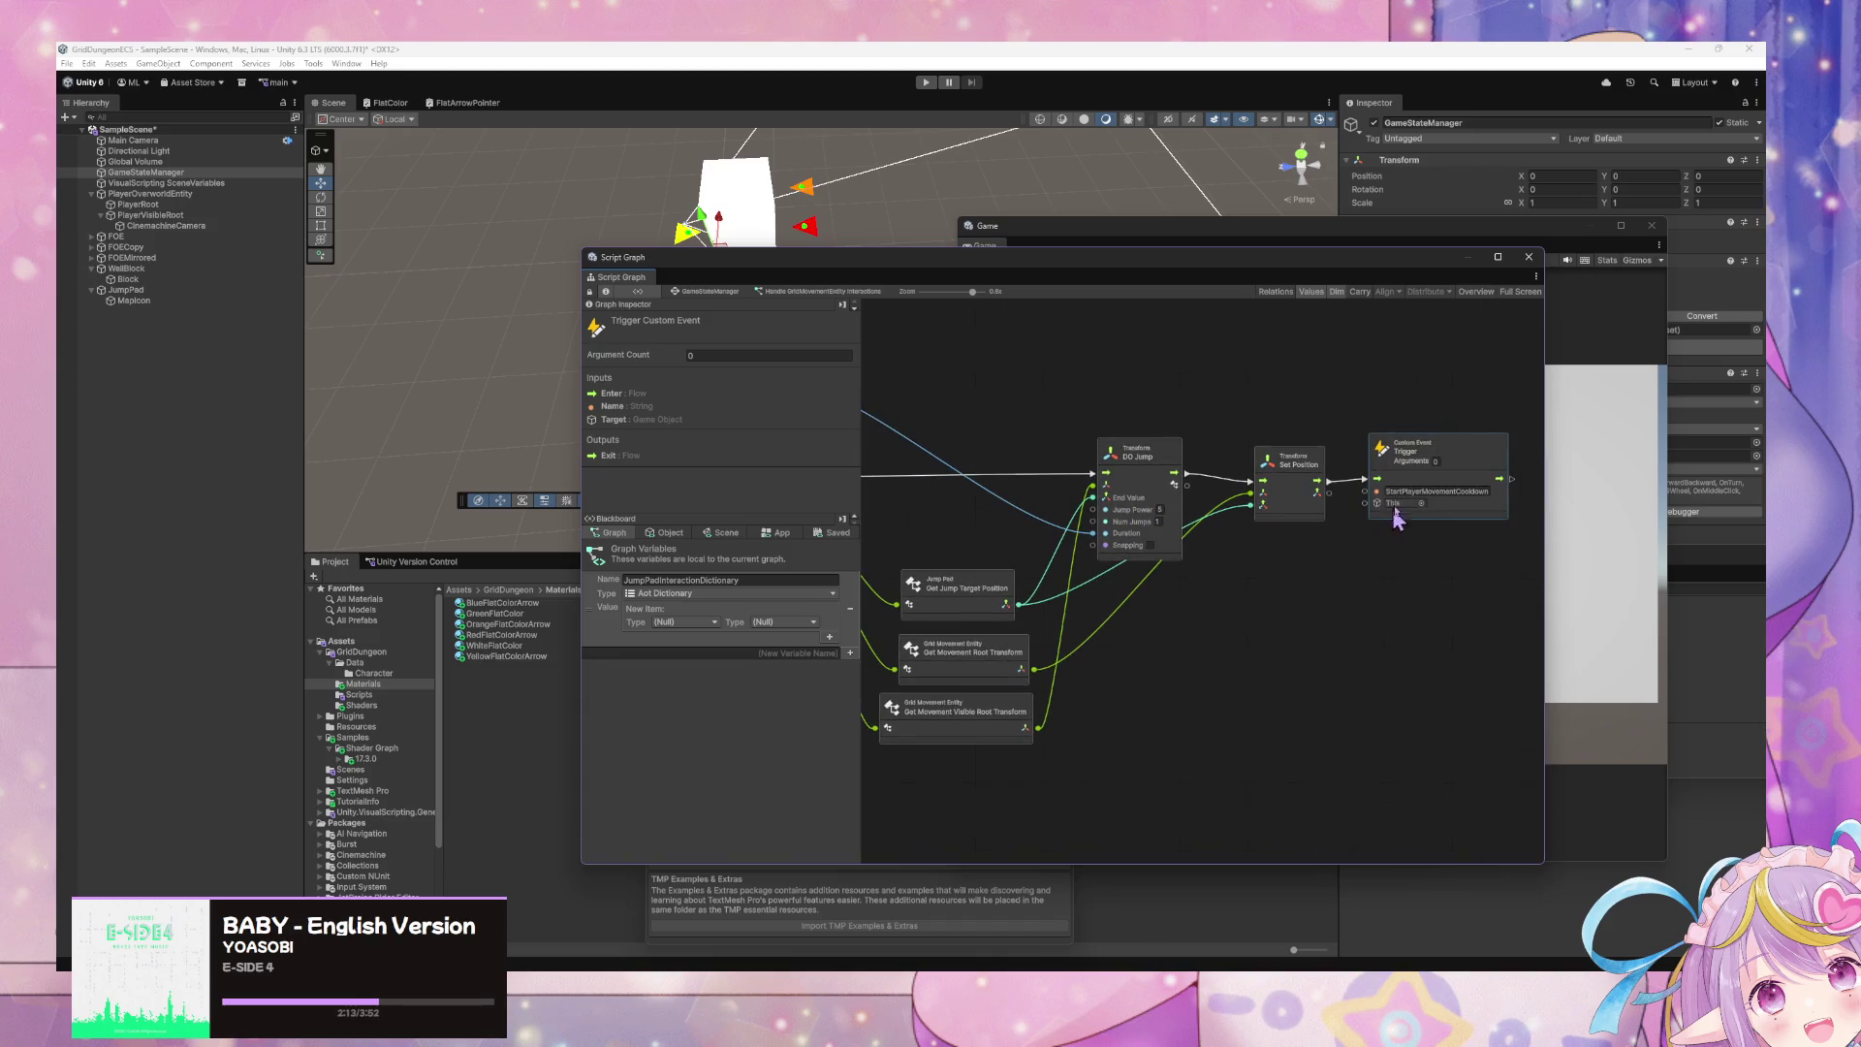
pyautogui.moveTo(1143, 462)
pyautogui.mouseDown()
pyautogui.moveTo(1143, 477)
pyautogui.moveTo(1175, 464)
pyautogui.mouseUp()
pyautogui.moveTo(1038, 782)
pyautogui.mouseDown()
pyautogui.moveTo(945, 561)
pyautogui.moveTo(987, 560)
pyautogui.mouseUp()
pyautogui.moveTo(1386, 470); pyautogui.dragTo(1438, 447)
pyautogui.moveTo(1307, 475); pyautogui.dragTo(1303, 456)
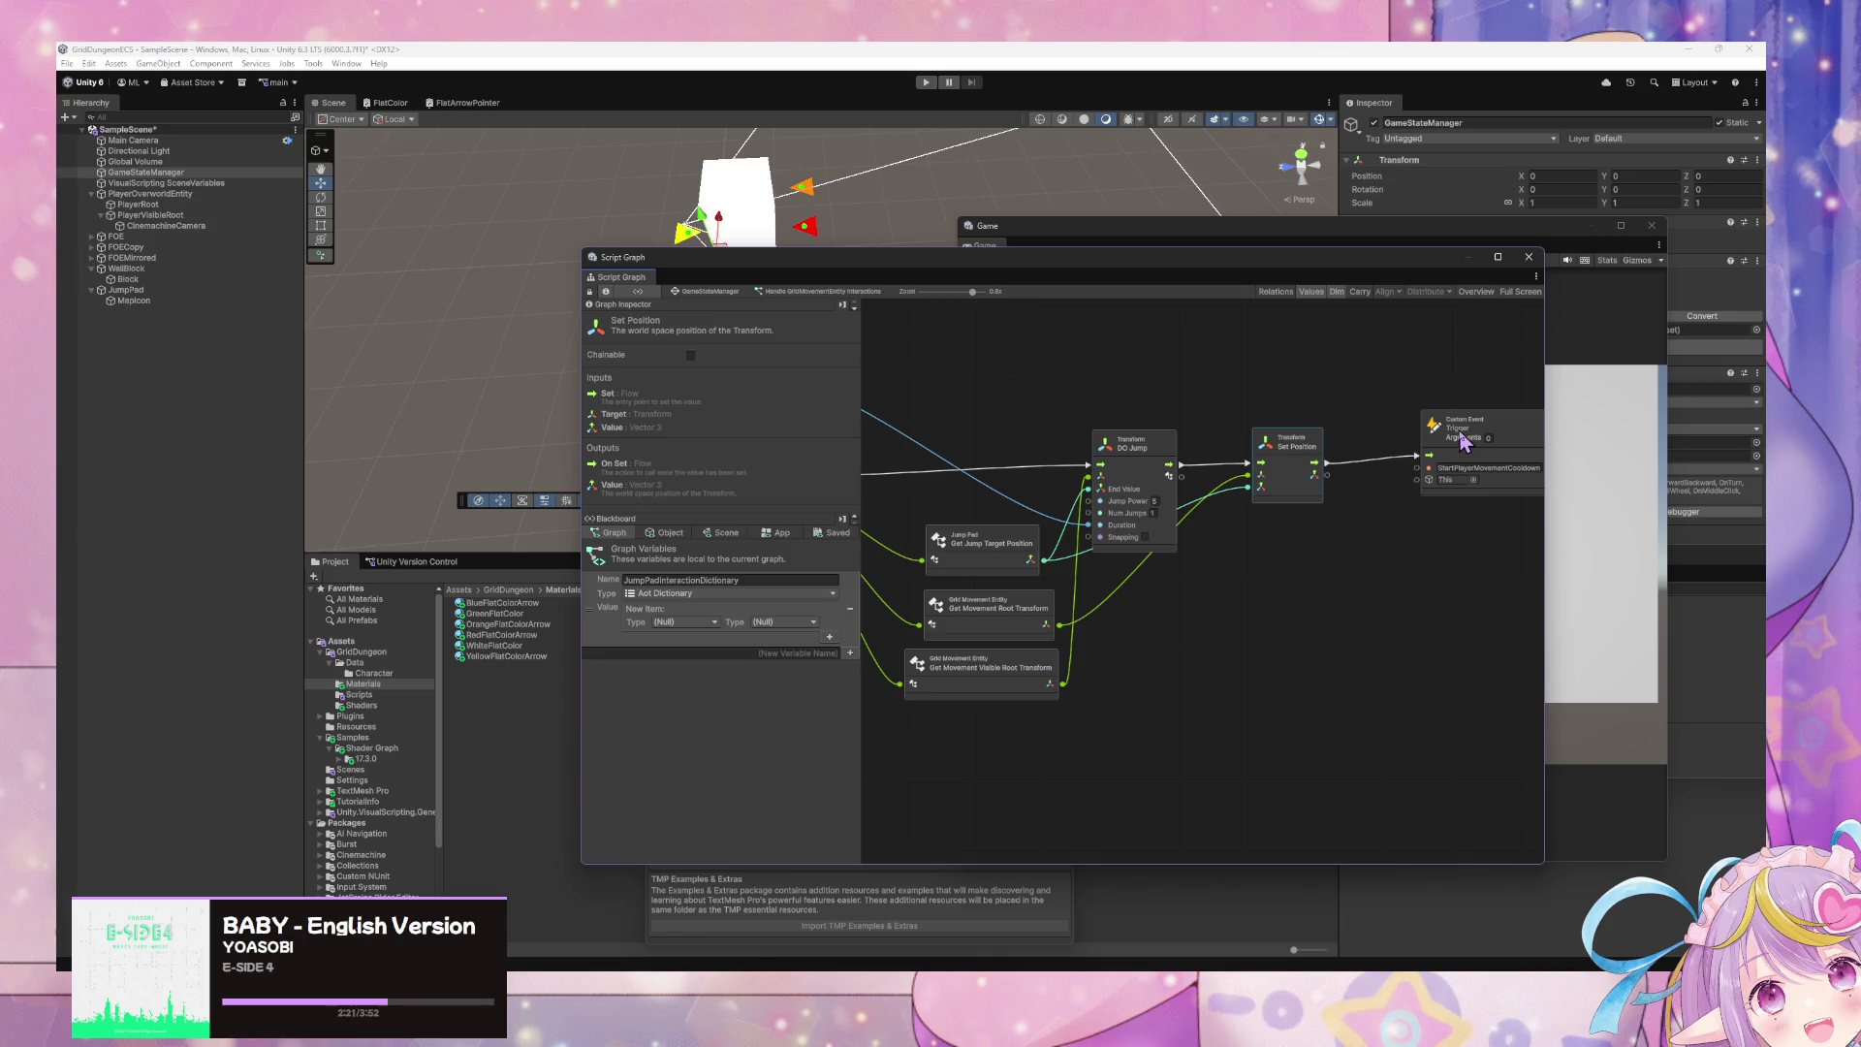
# - Delete the cooldown trigger node and move the ActivateJumpPad event left
pyautogui.moveTo(1478, 429); pyautogui.dragTo(1471, 438)
pyautogui.press('Delete')
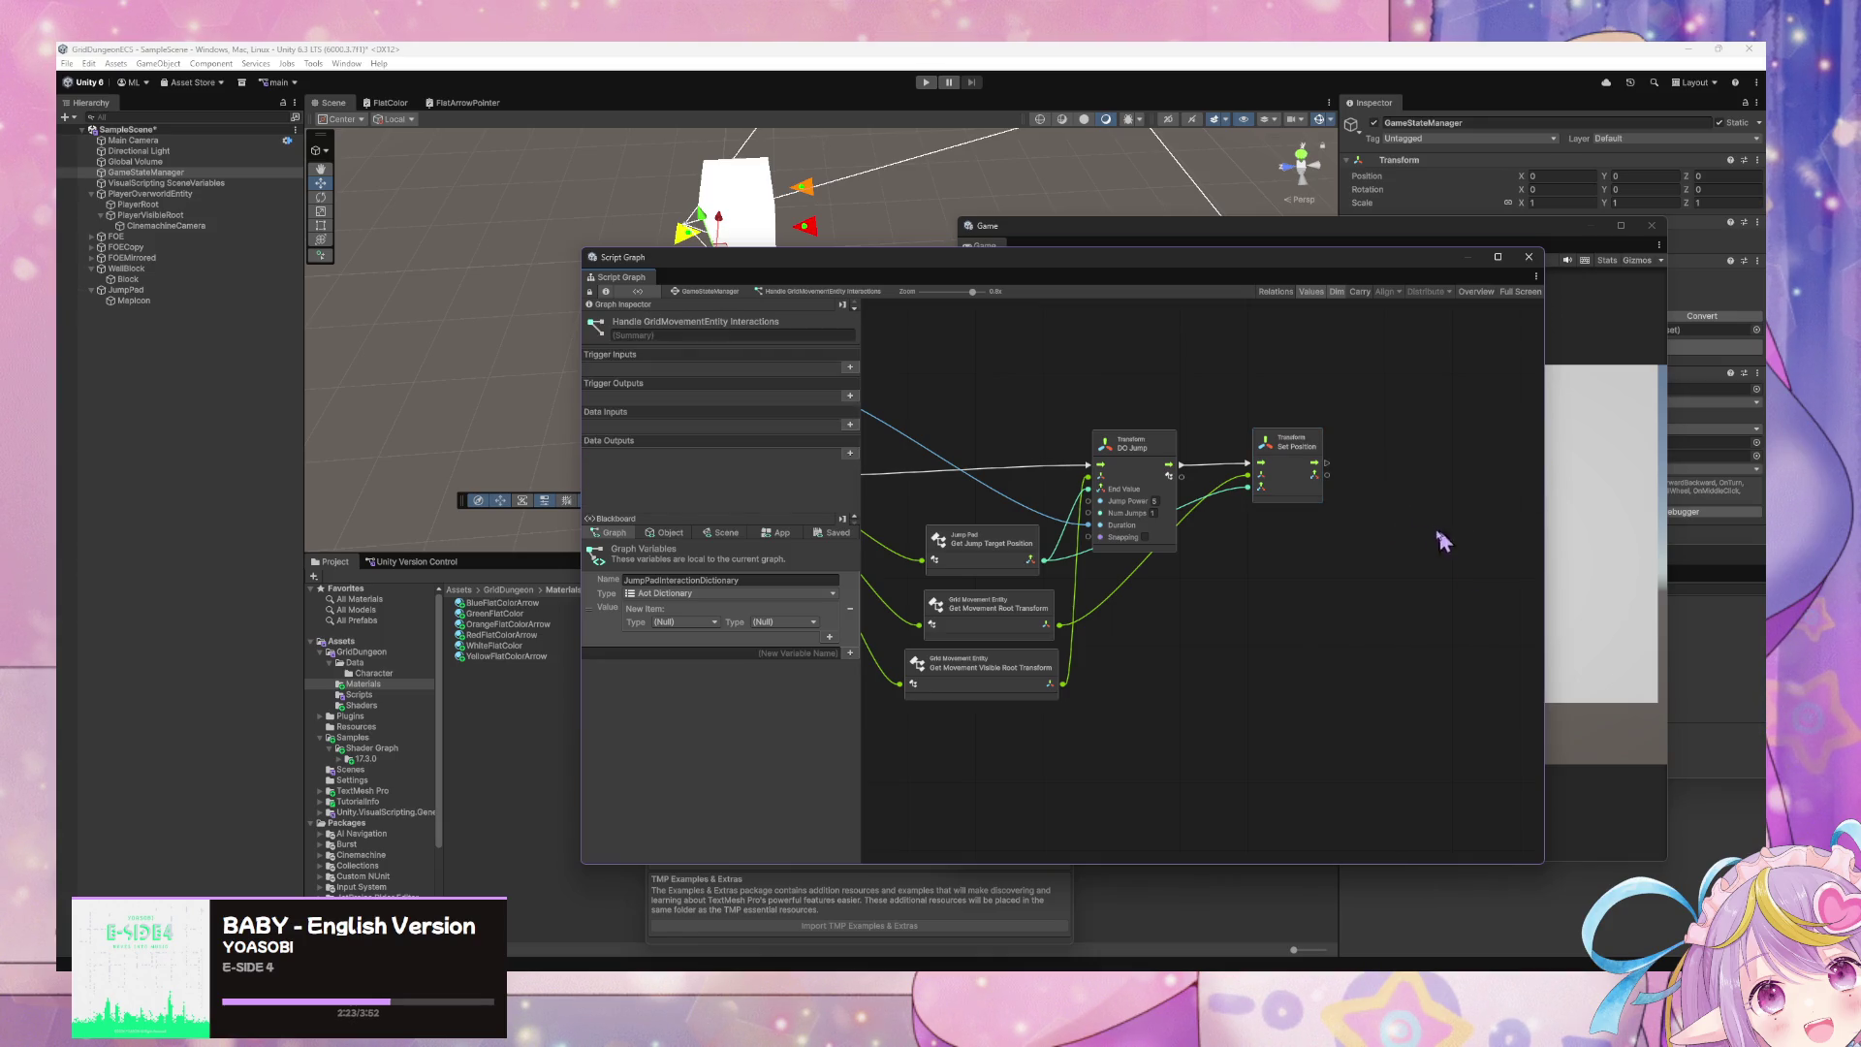
pyautogui.moveTo(966, 433); pyautogui.dragTo(1422, 598)
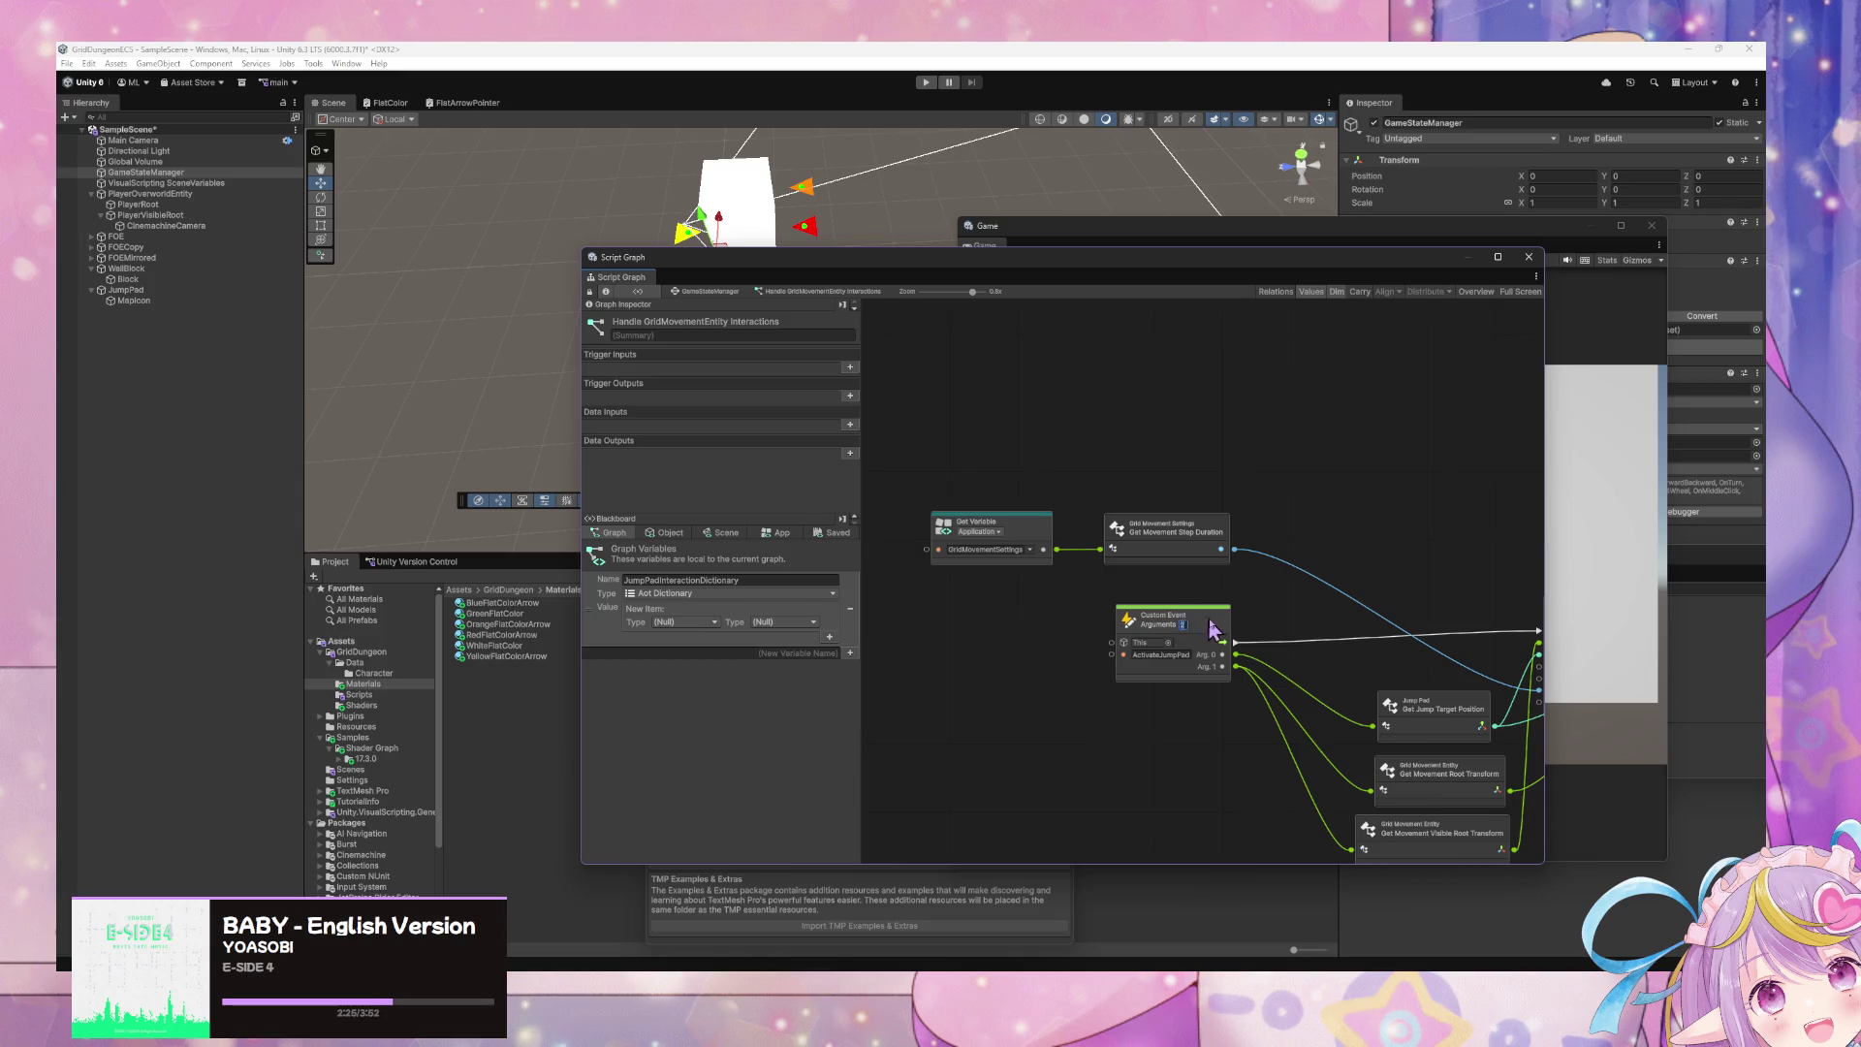
pyautogui.click(1185, 612)
pyautogui.moveTo(1185, 612); pyautogui.dragTo(1114, 612)
pyautogui.moveTo(1243, 695); pyautogui.dragTo(1165, 675)
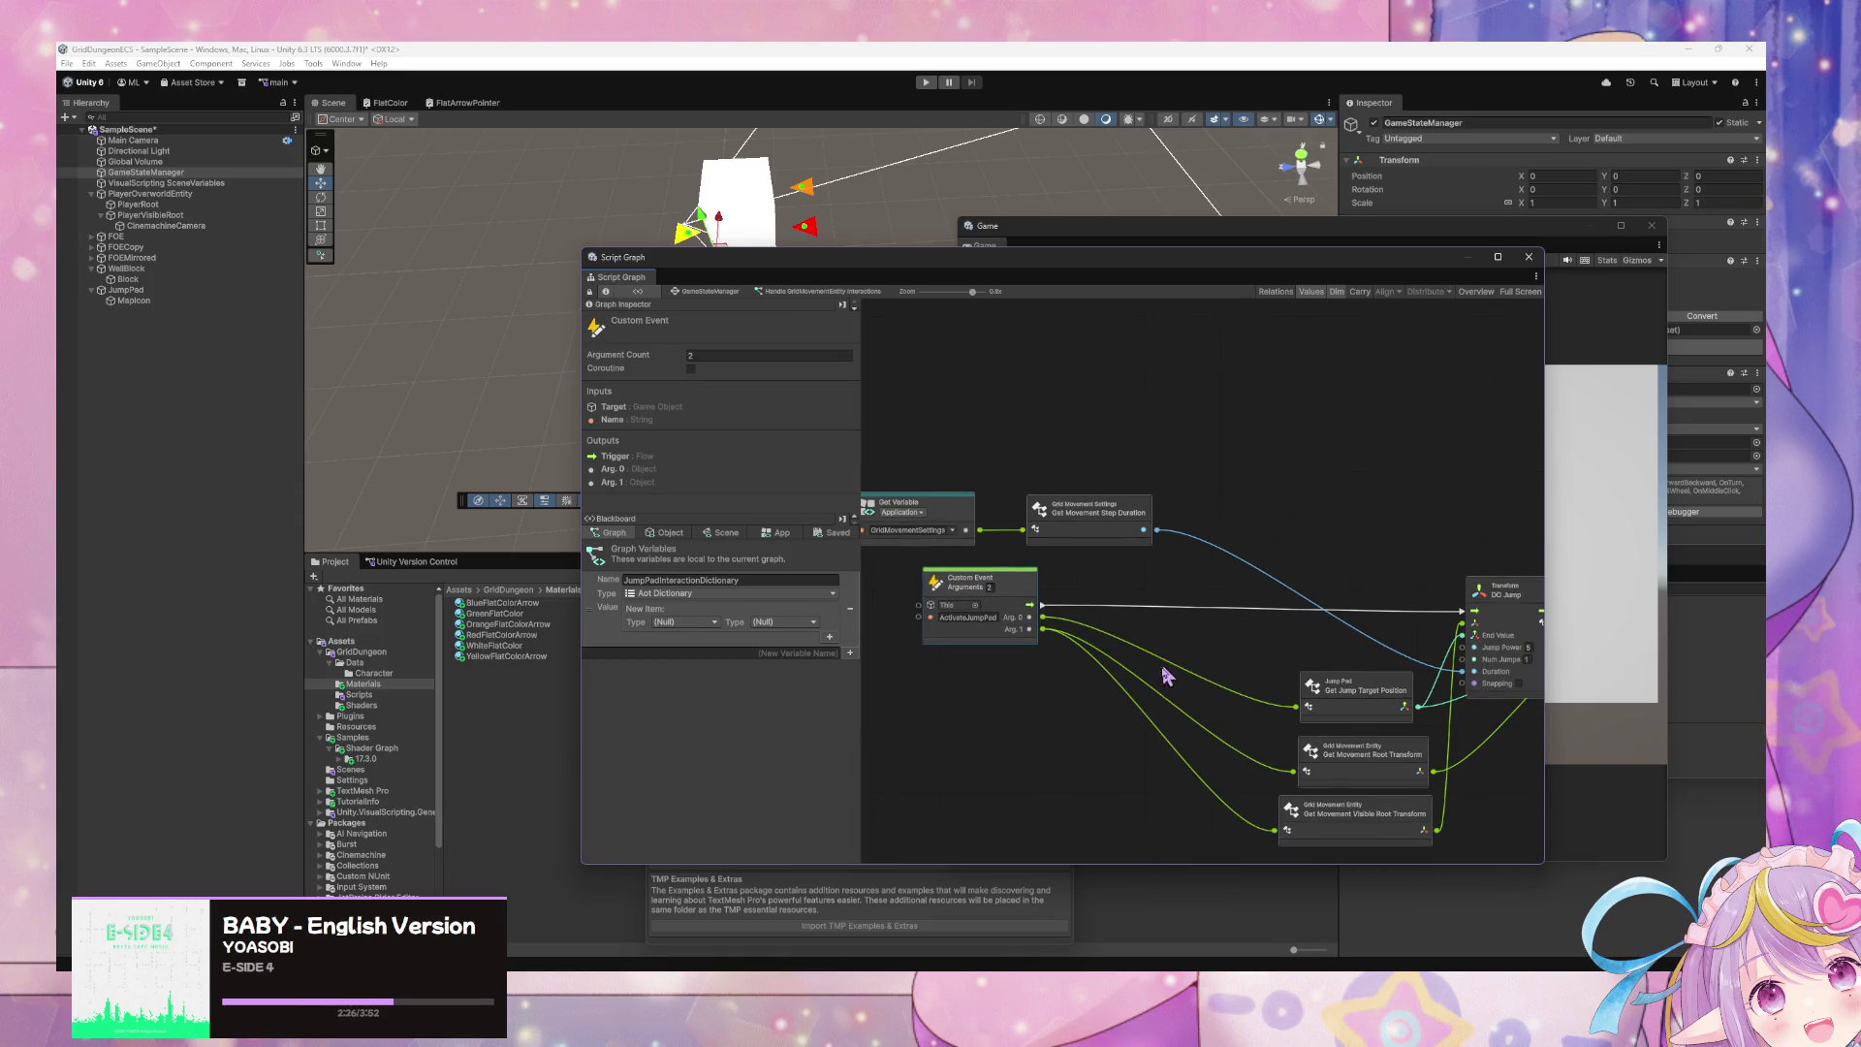
pyautogui.rightClick(1067, 713)
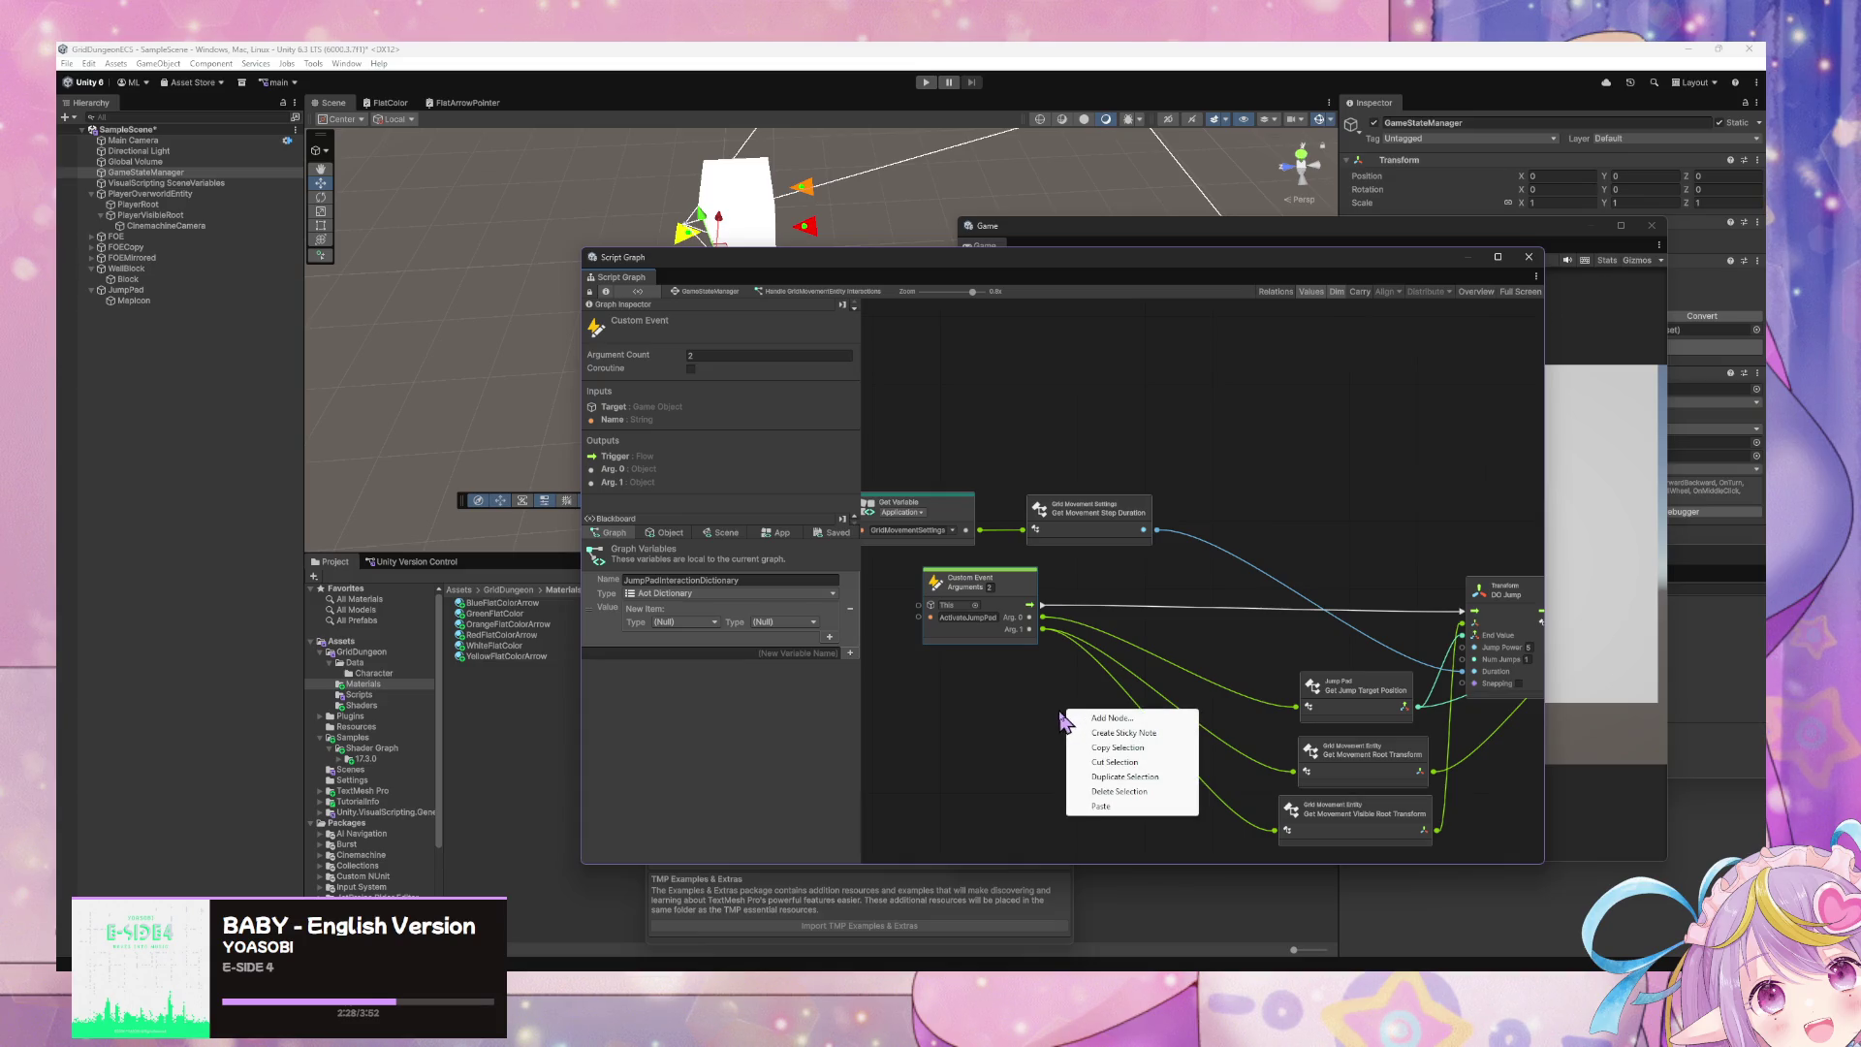
# - Open the GridDungeon Scripts folder in the Project window
pyautogui.click(373, 679)
pyautogui.click(384, 655)
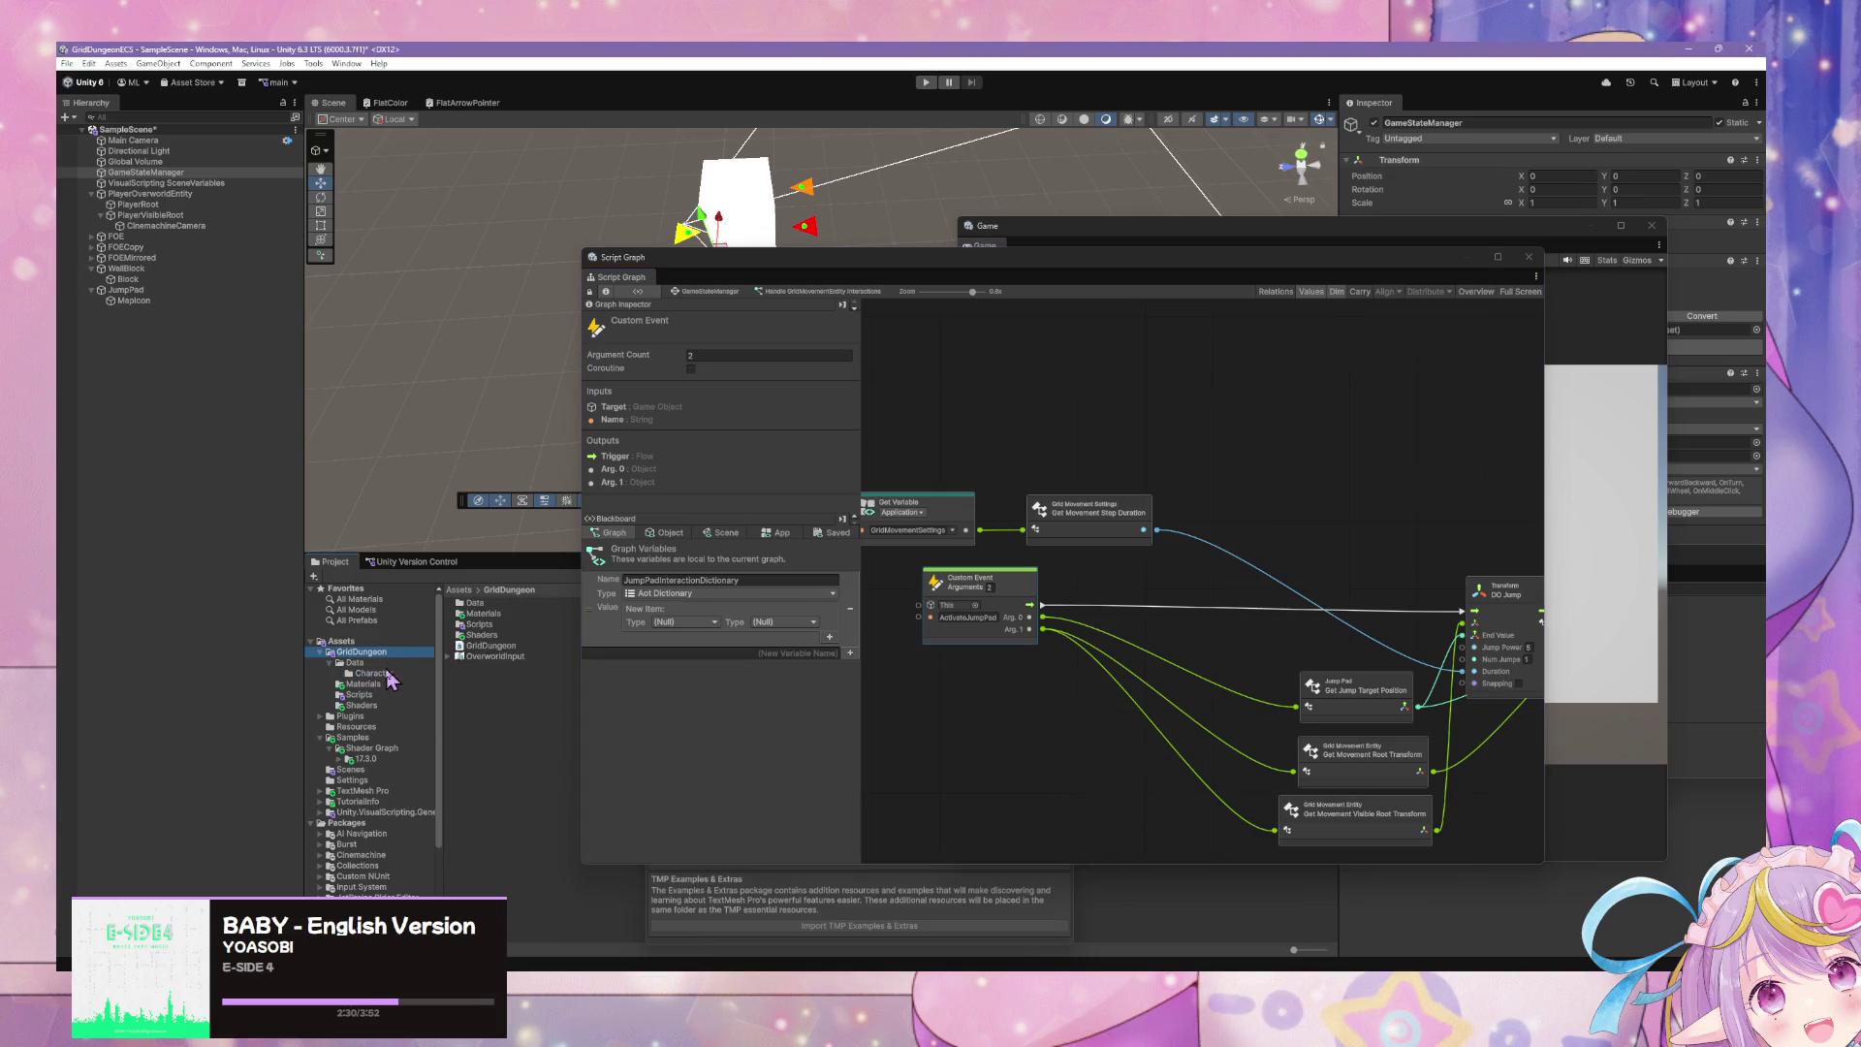
pyautogui.click(359, 693)
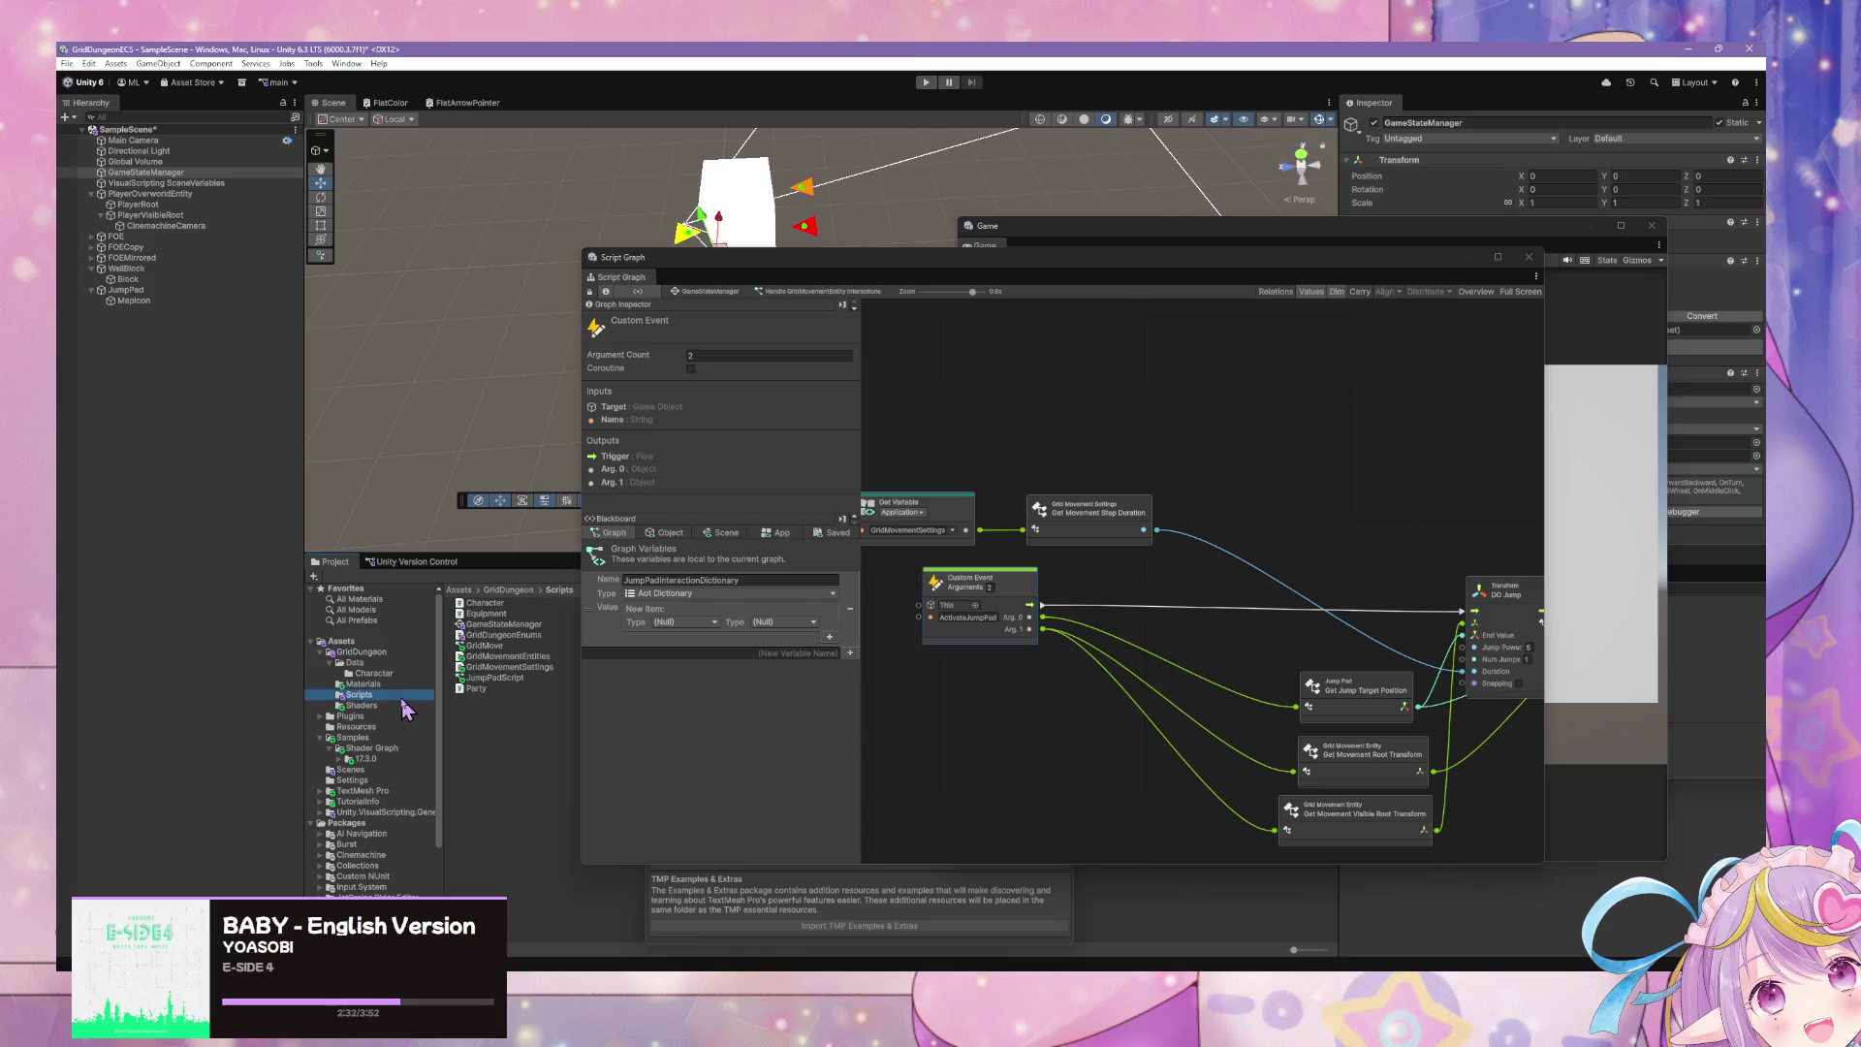
# - Create a Script Graph named GridJumpPad in Scripts and add one trigger input
pyautogui.rightClick(514, 756)
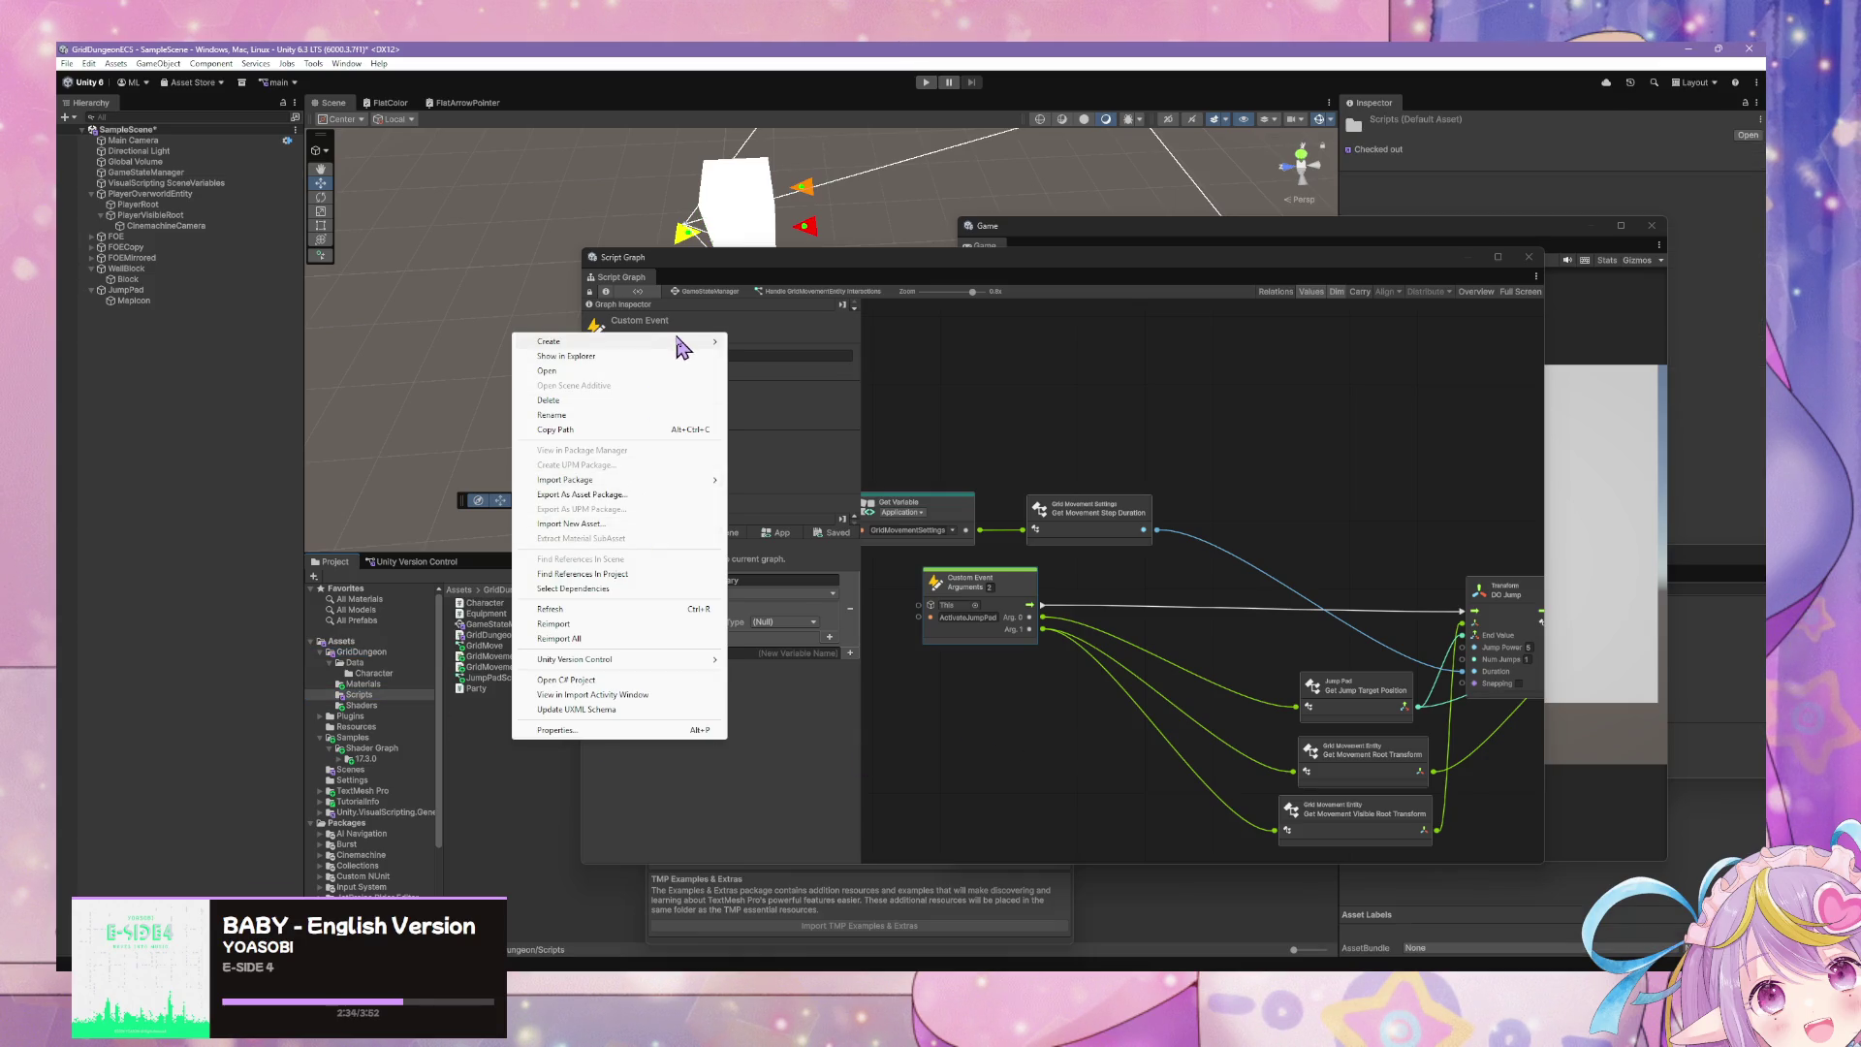
pyautogui.moveTo(678, 342)
pyautogui.moveTo(843, 643)
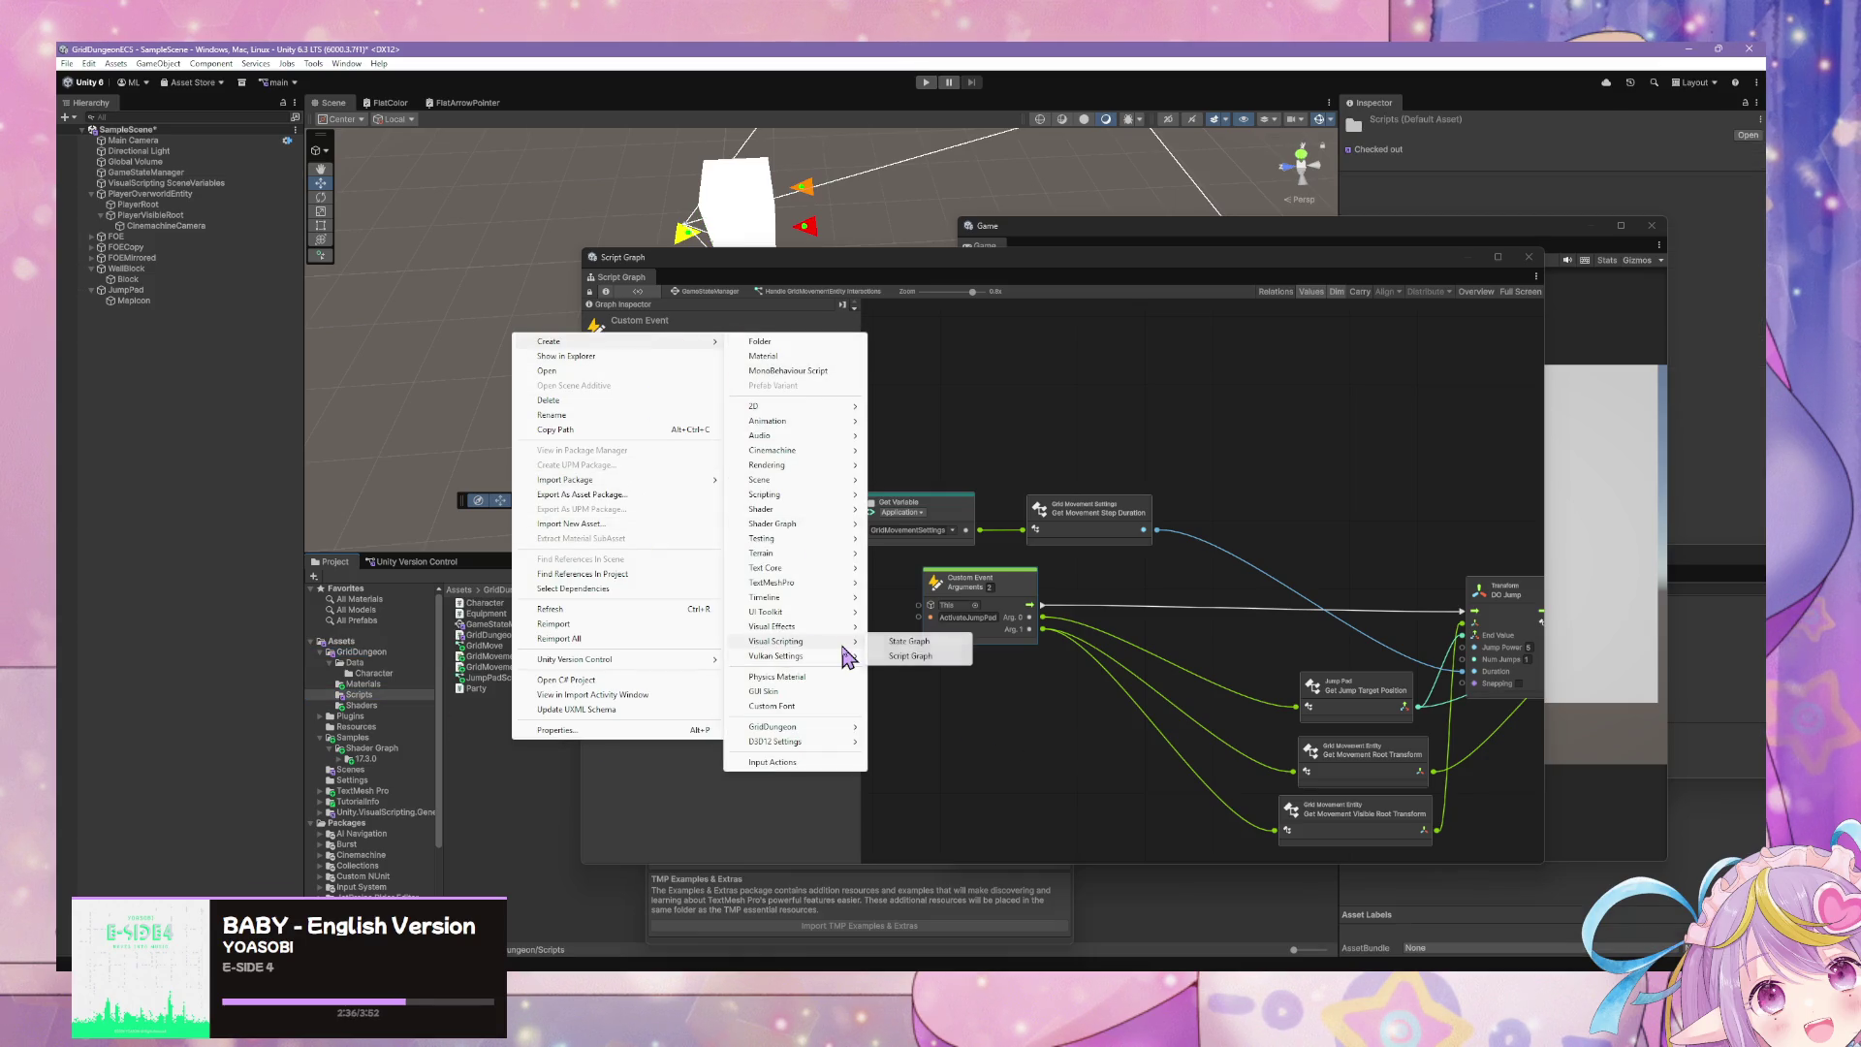
pyautogui.click(911, 655)
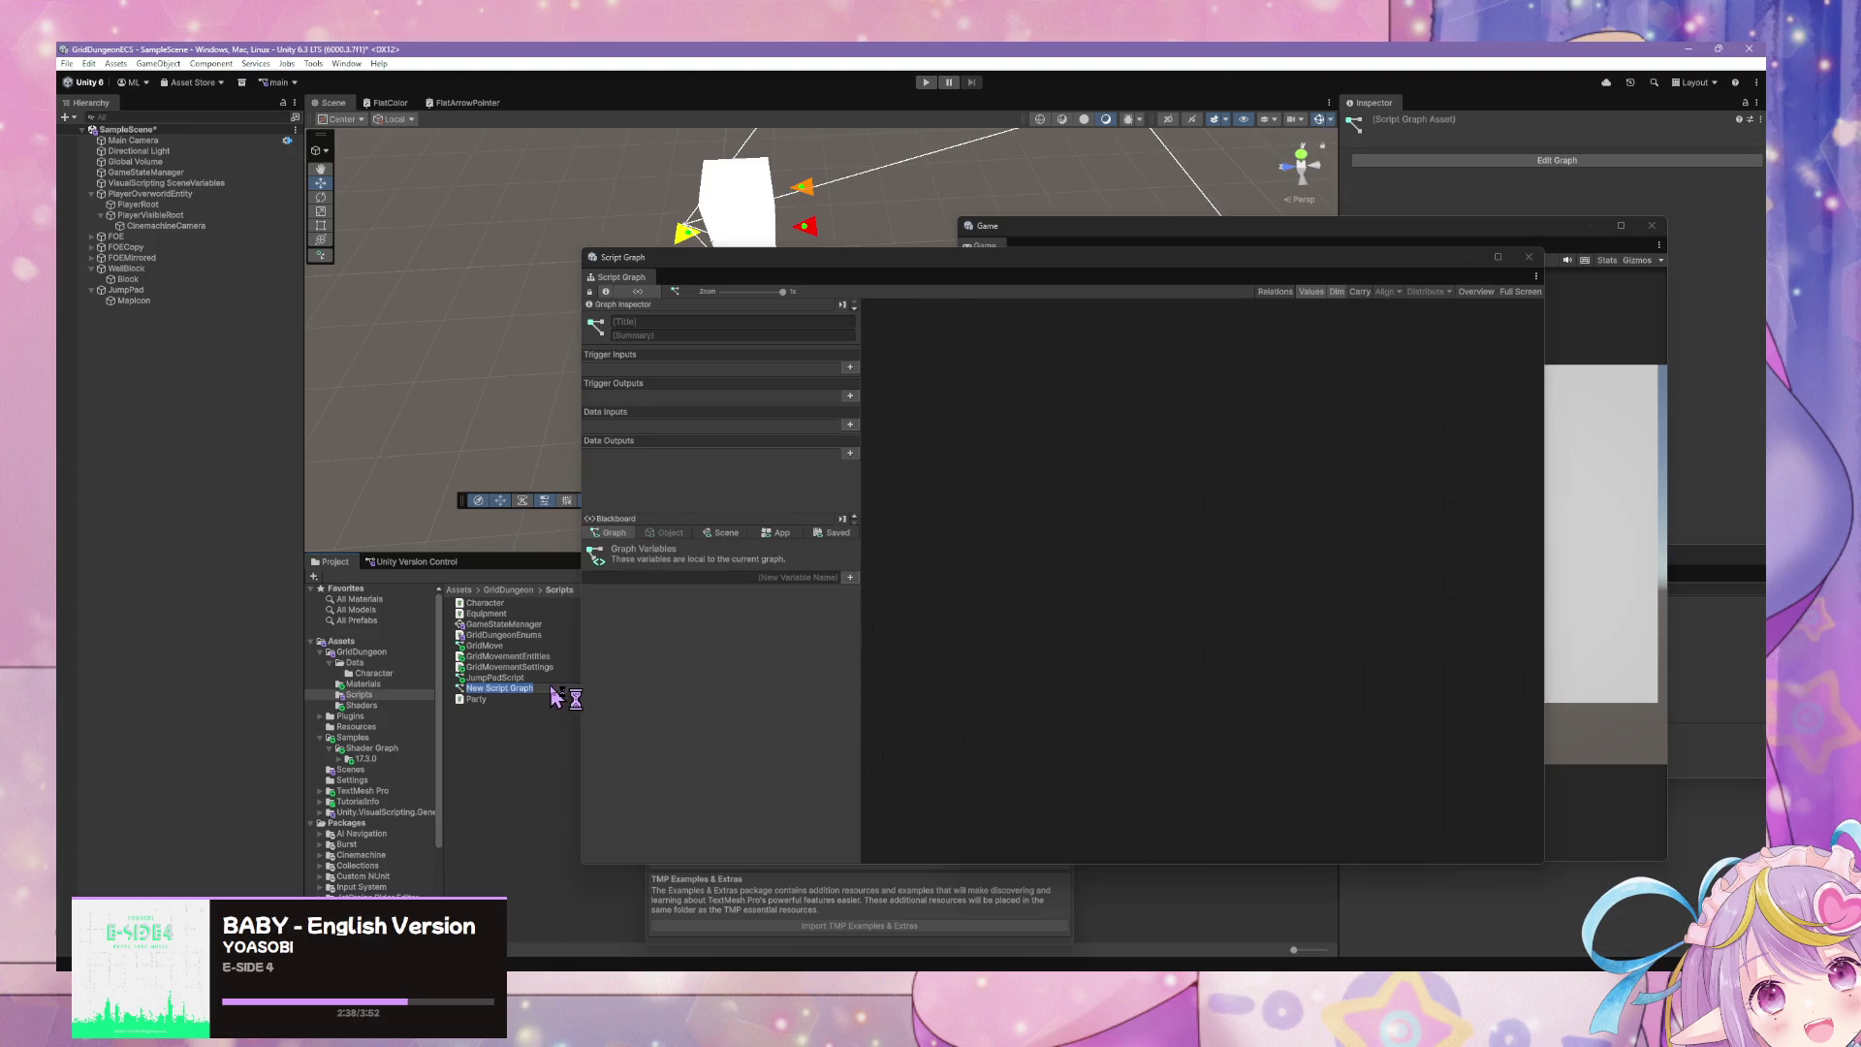
pyautogui.write('J')
pyautogui.press('BackSpace')
pyautogui.press('BackSpace')
pyautogui.press('BackSpace')
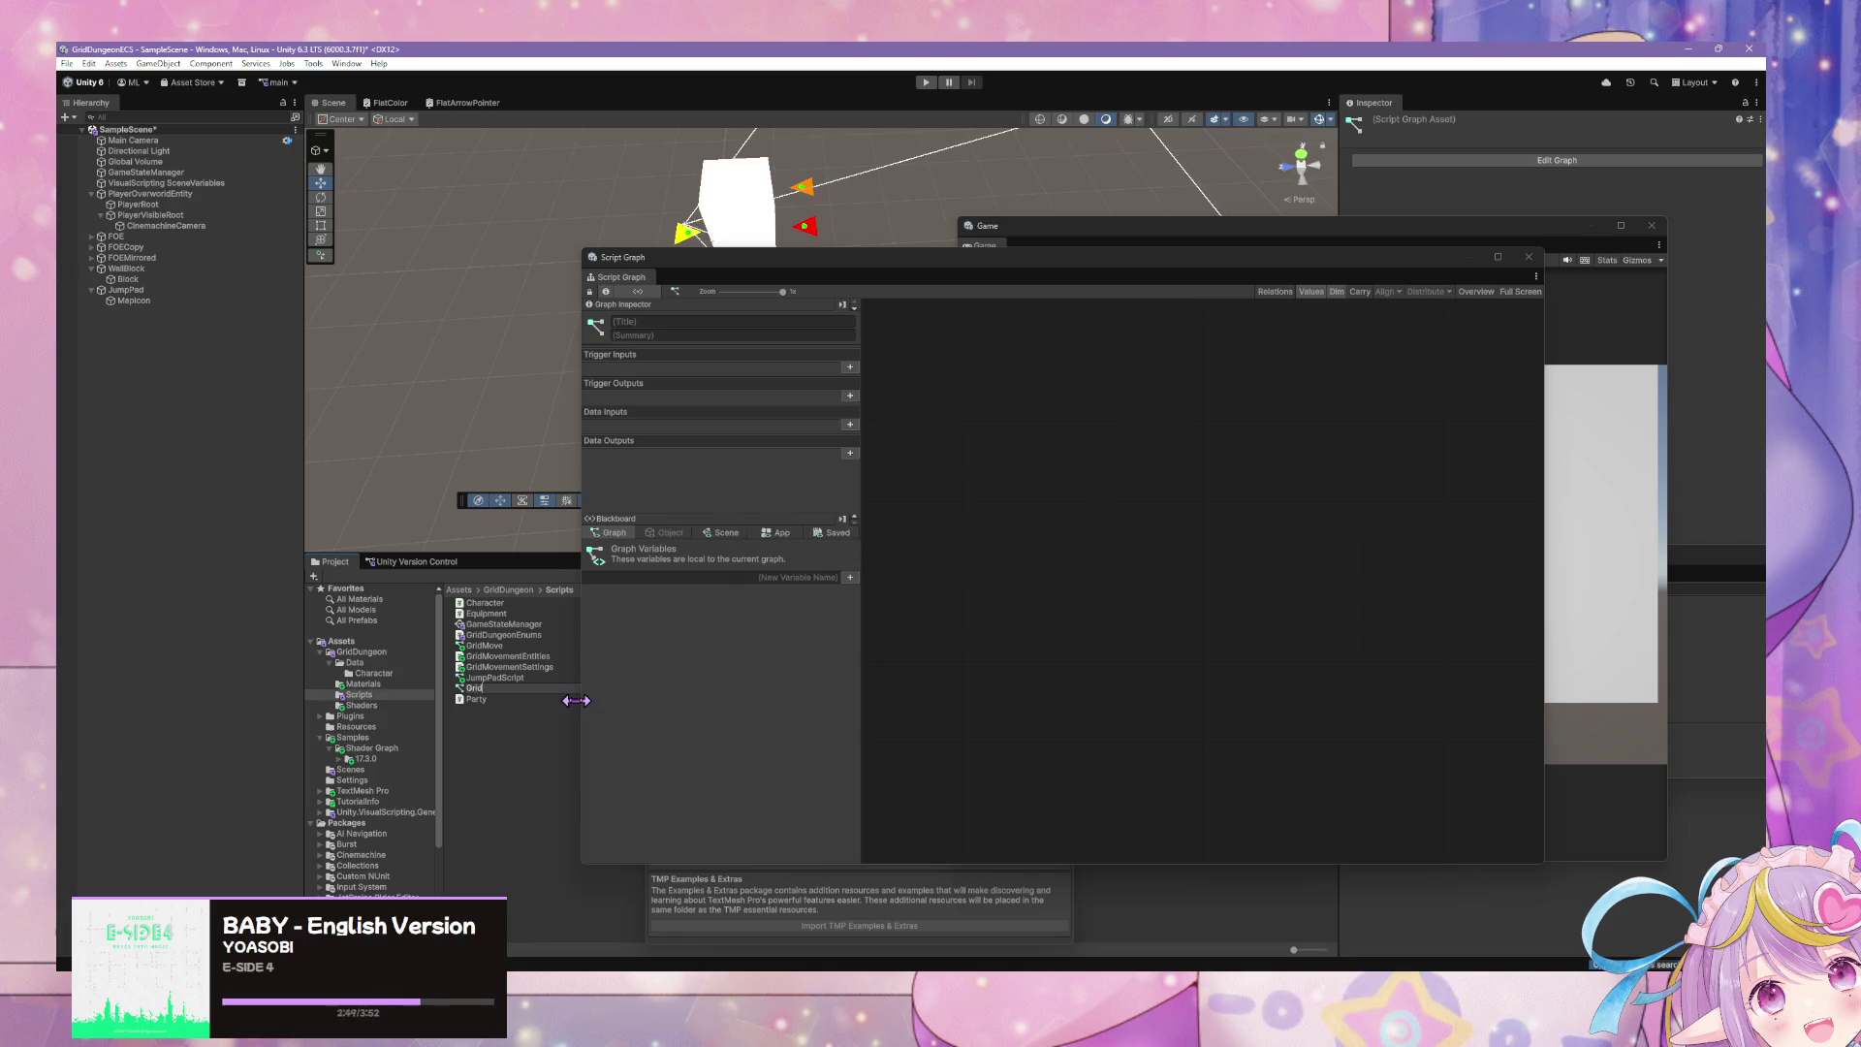
pyautogui.write('JumpPa')
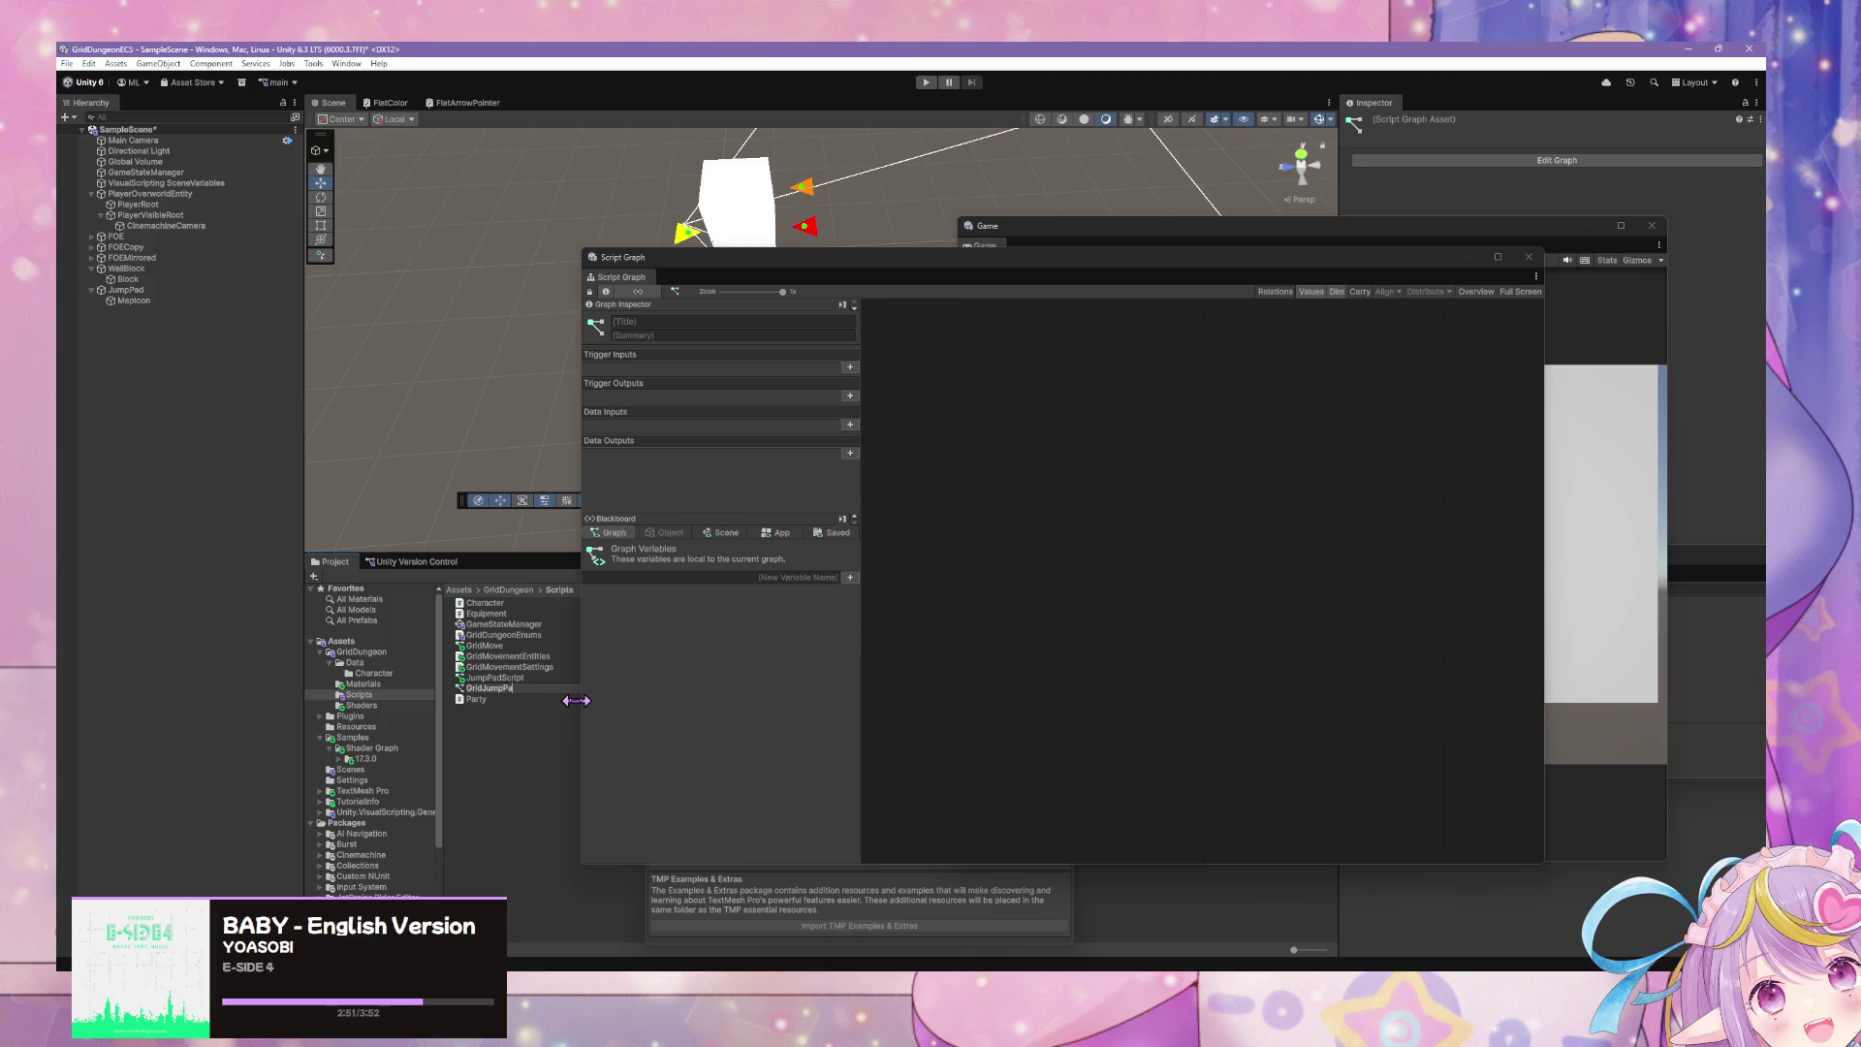
pyautogui.write('d')
pyautogui.press('Return')
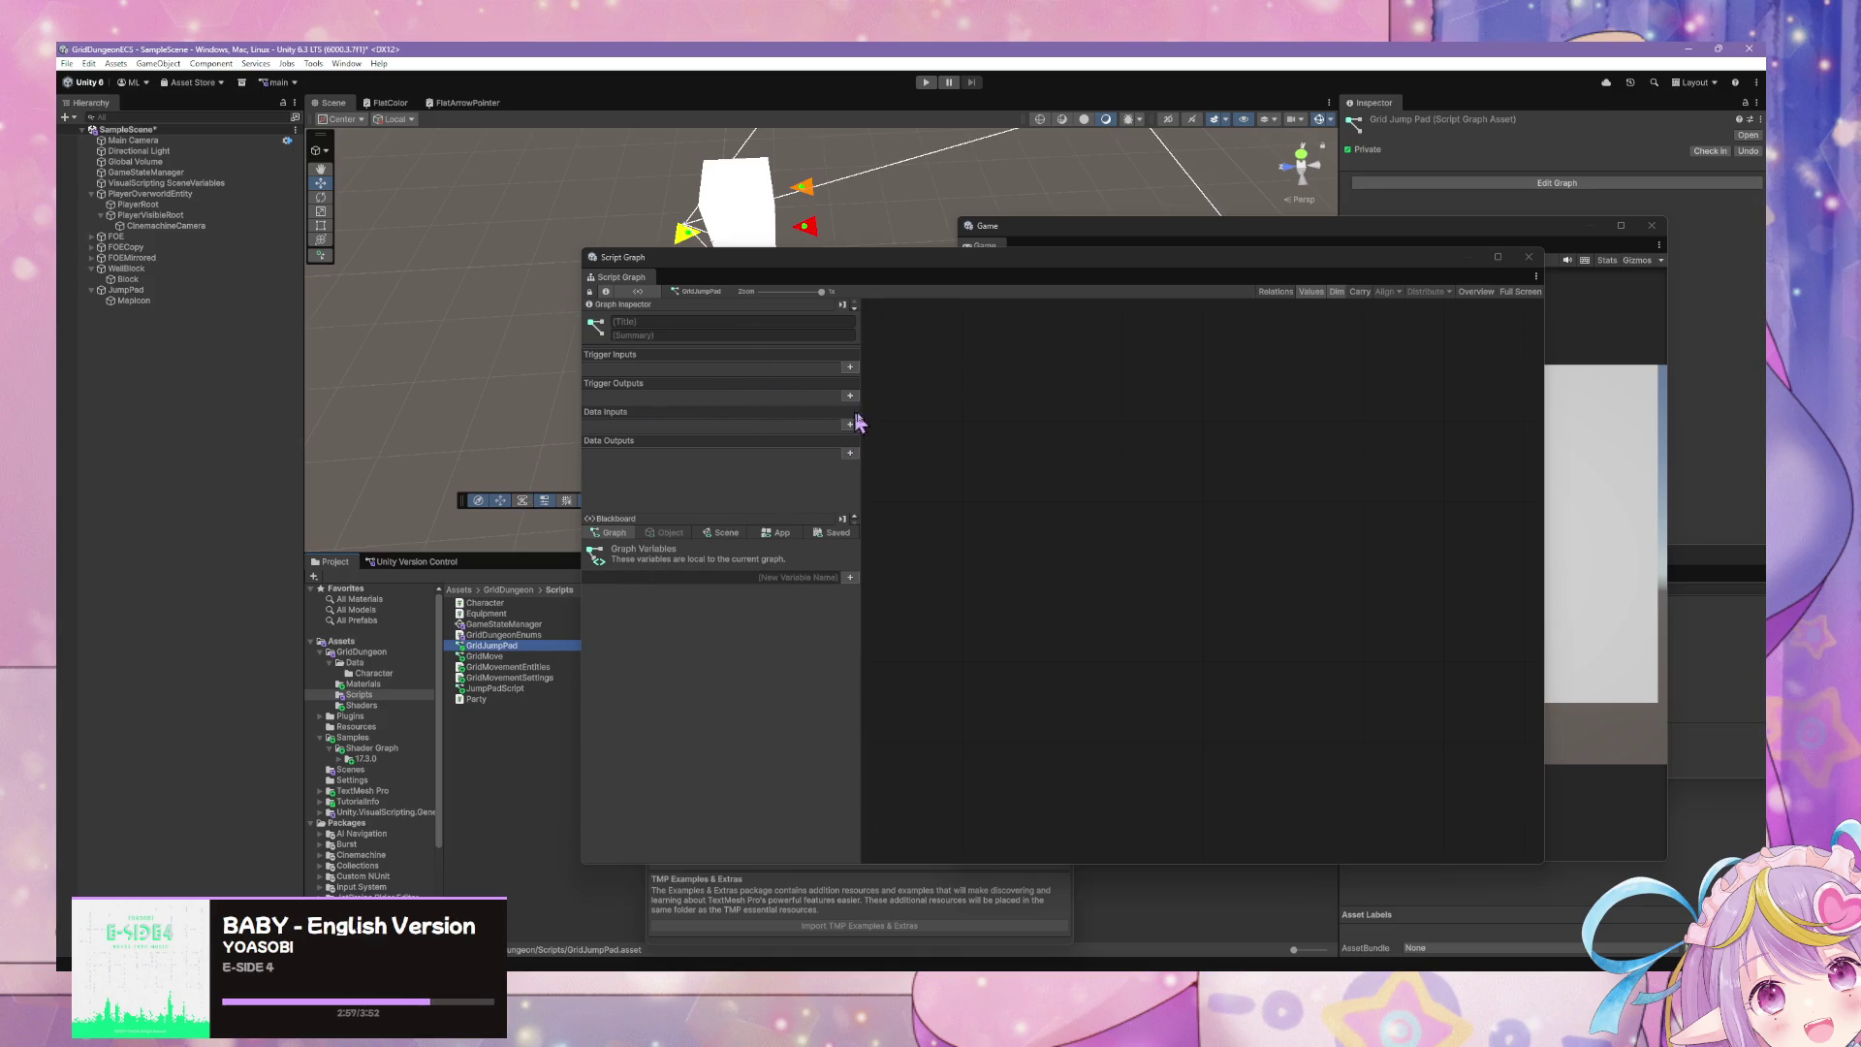
pyautogui.click(849, 369)
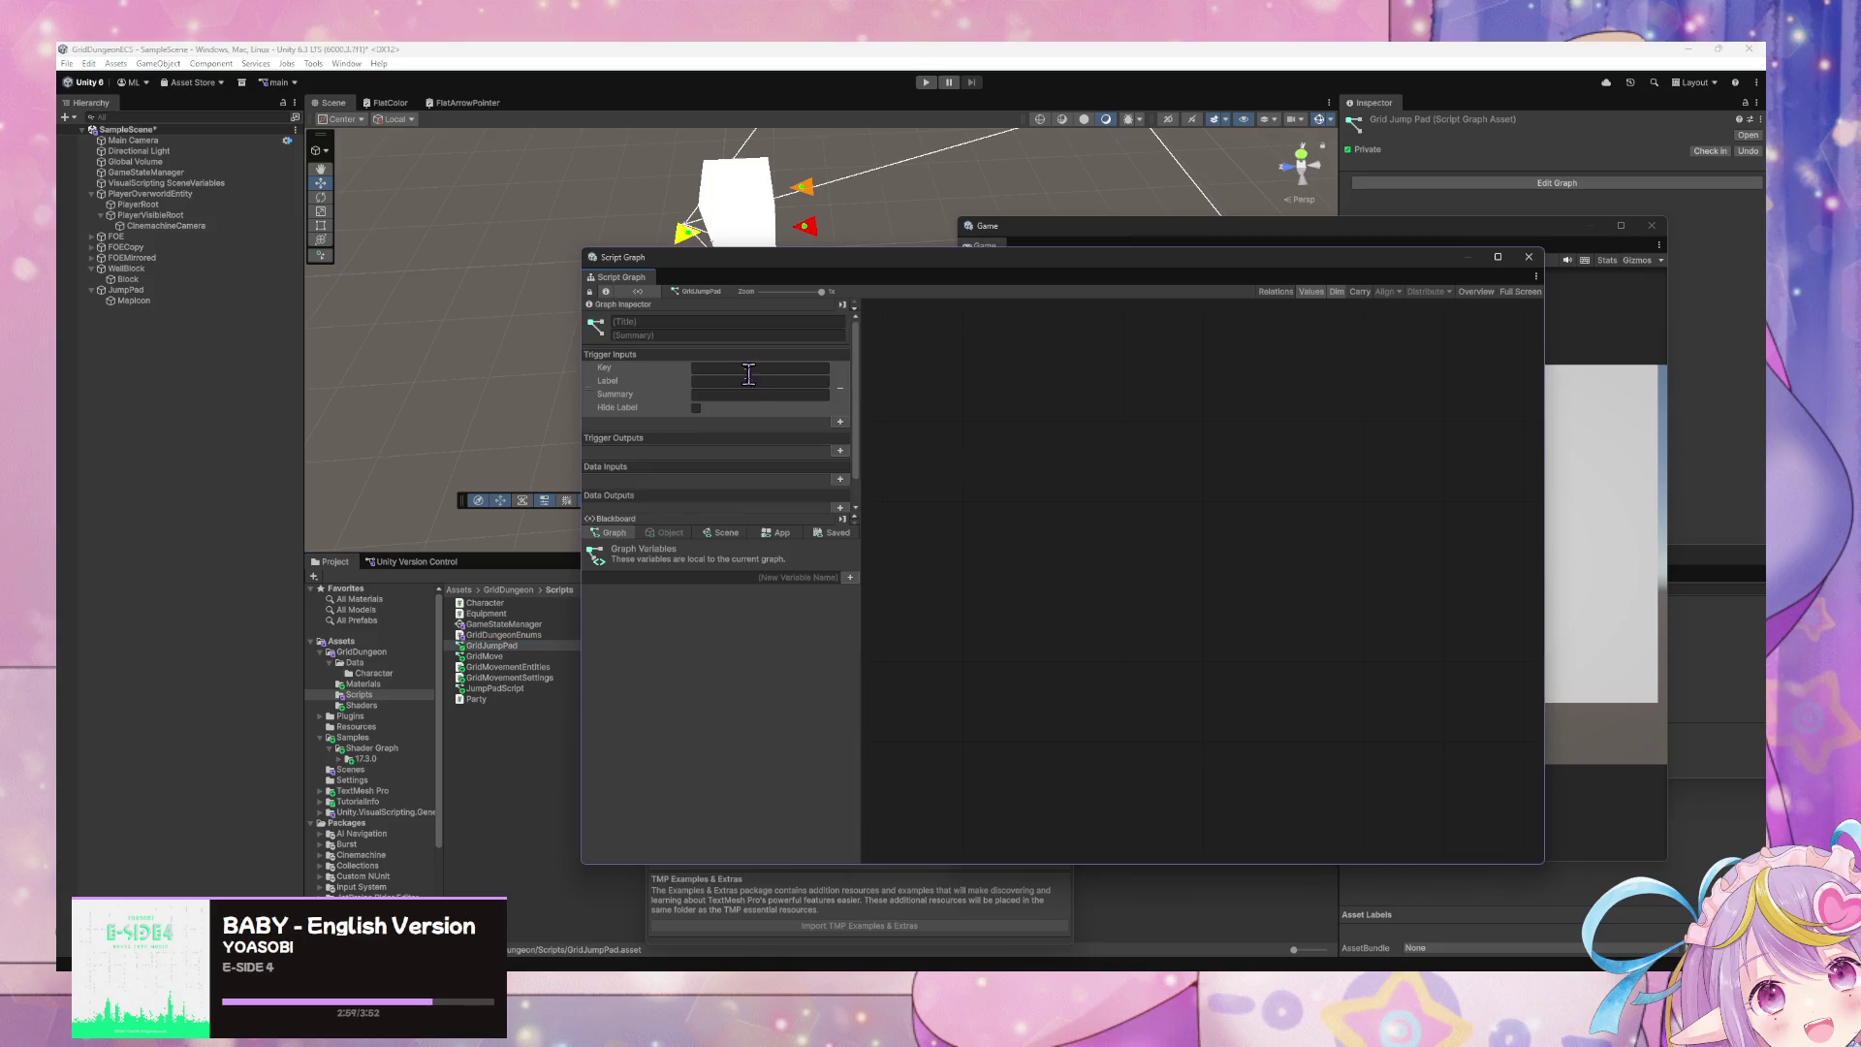
# - Set the trigger input key to Enter and add an Exit trigger output
pyautogui.click(749, 367)
pyautogui.write('Enter')
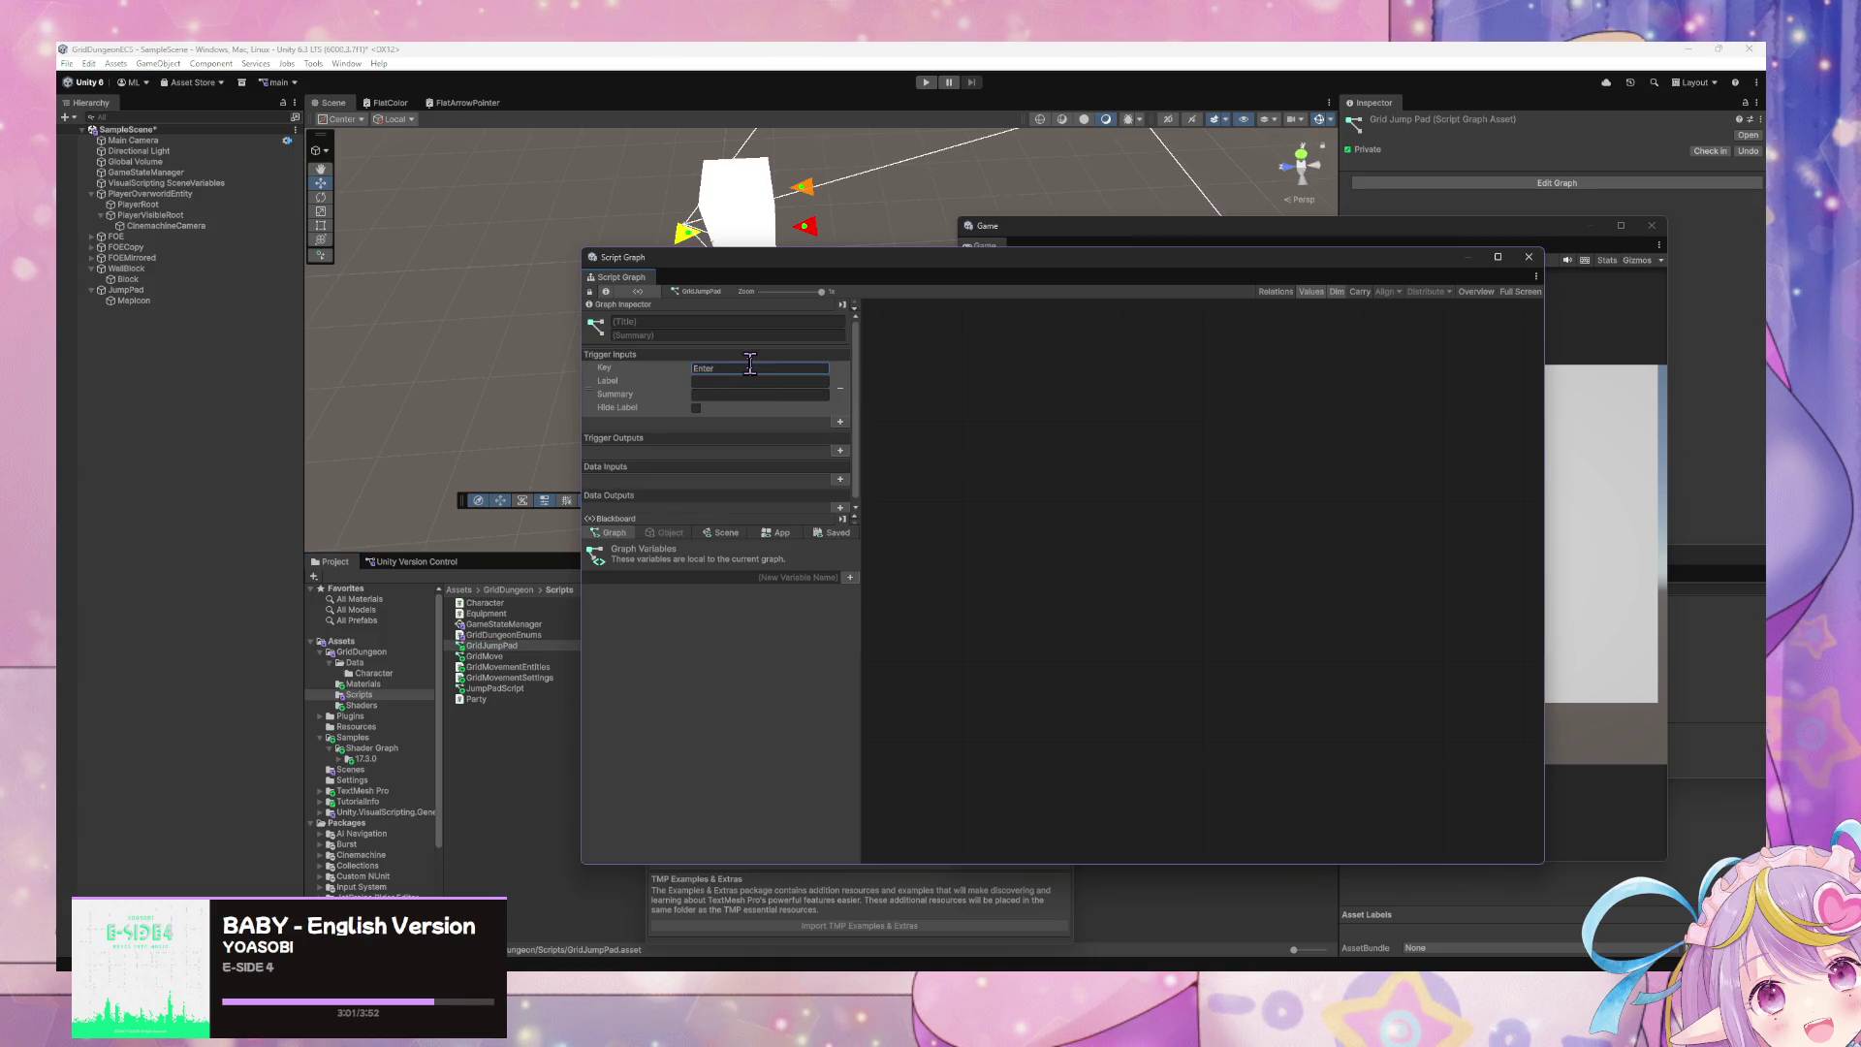
pyautogui.click(839, 450)
pyautogui.click(772, 451)
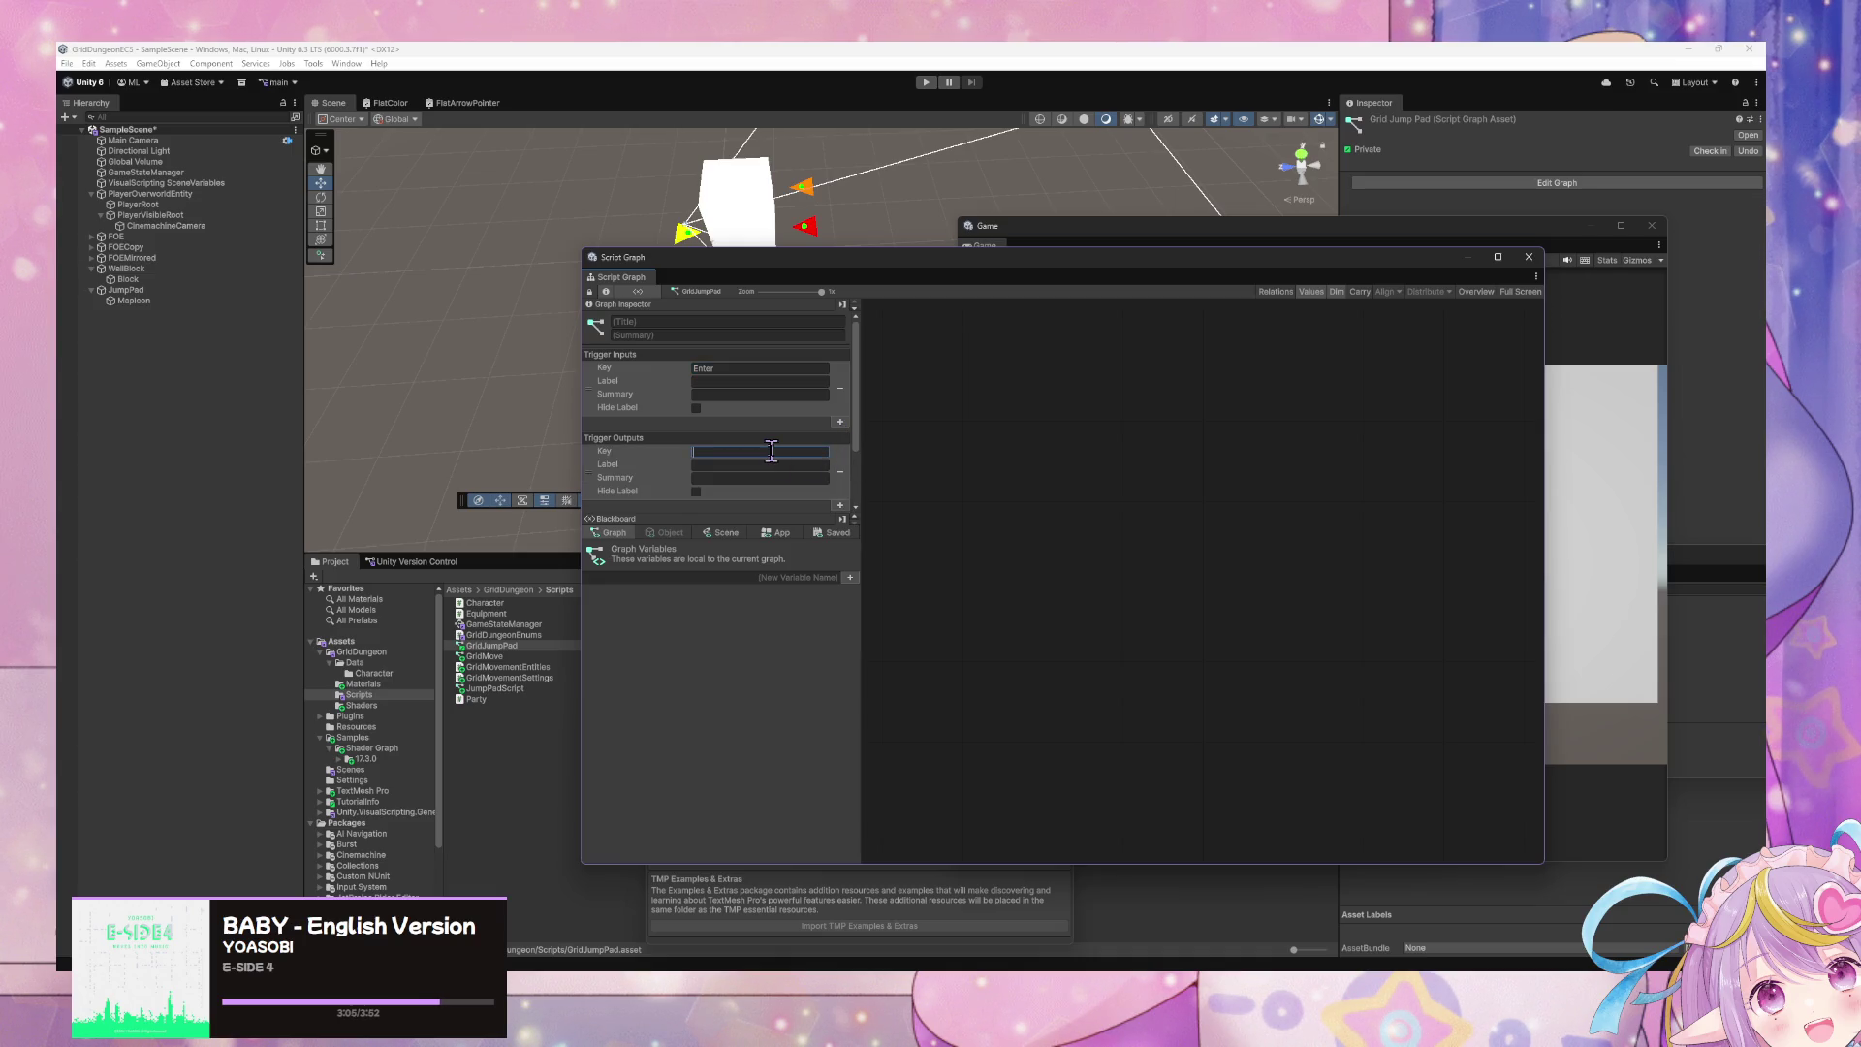
pyautogui.write('Exit')
pyautogui.scroll(-3, 795, 451)
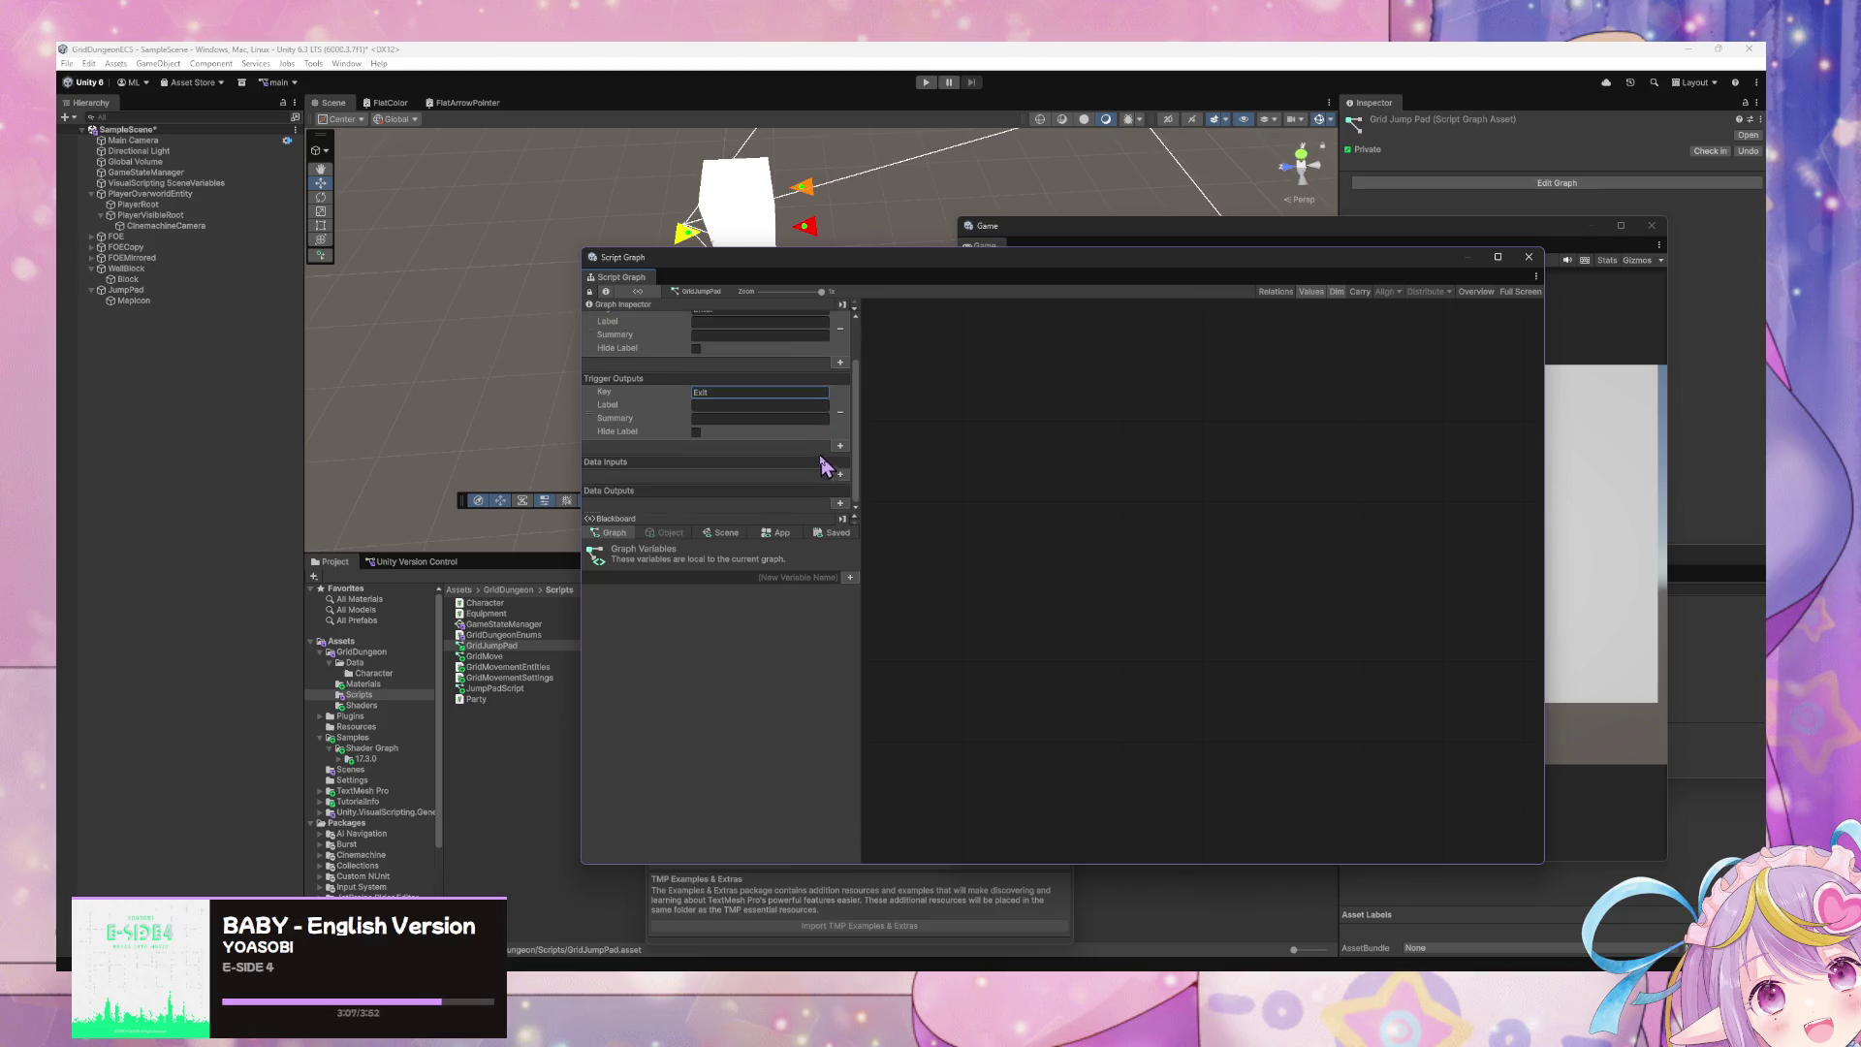
pyautogui.scroll(-2, 853, 504)
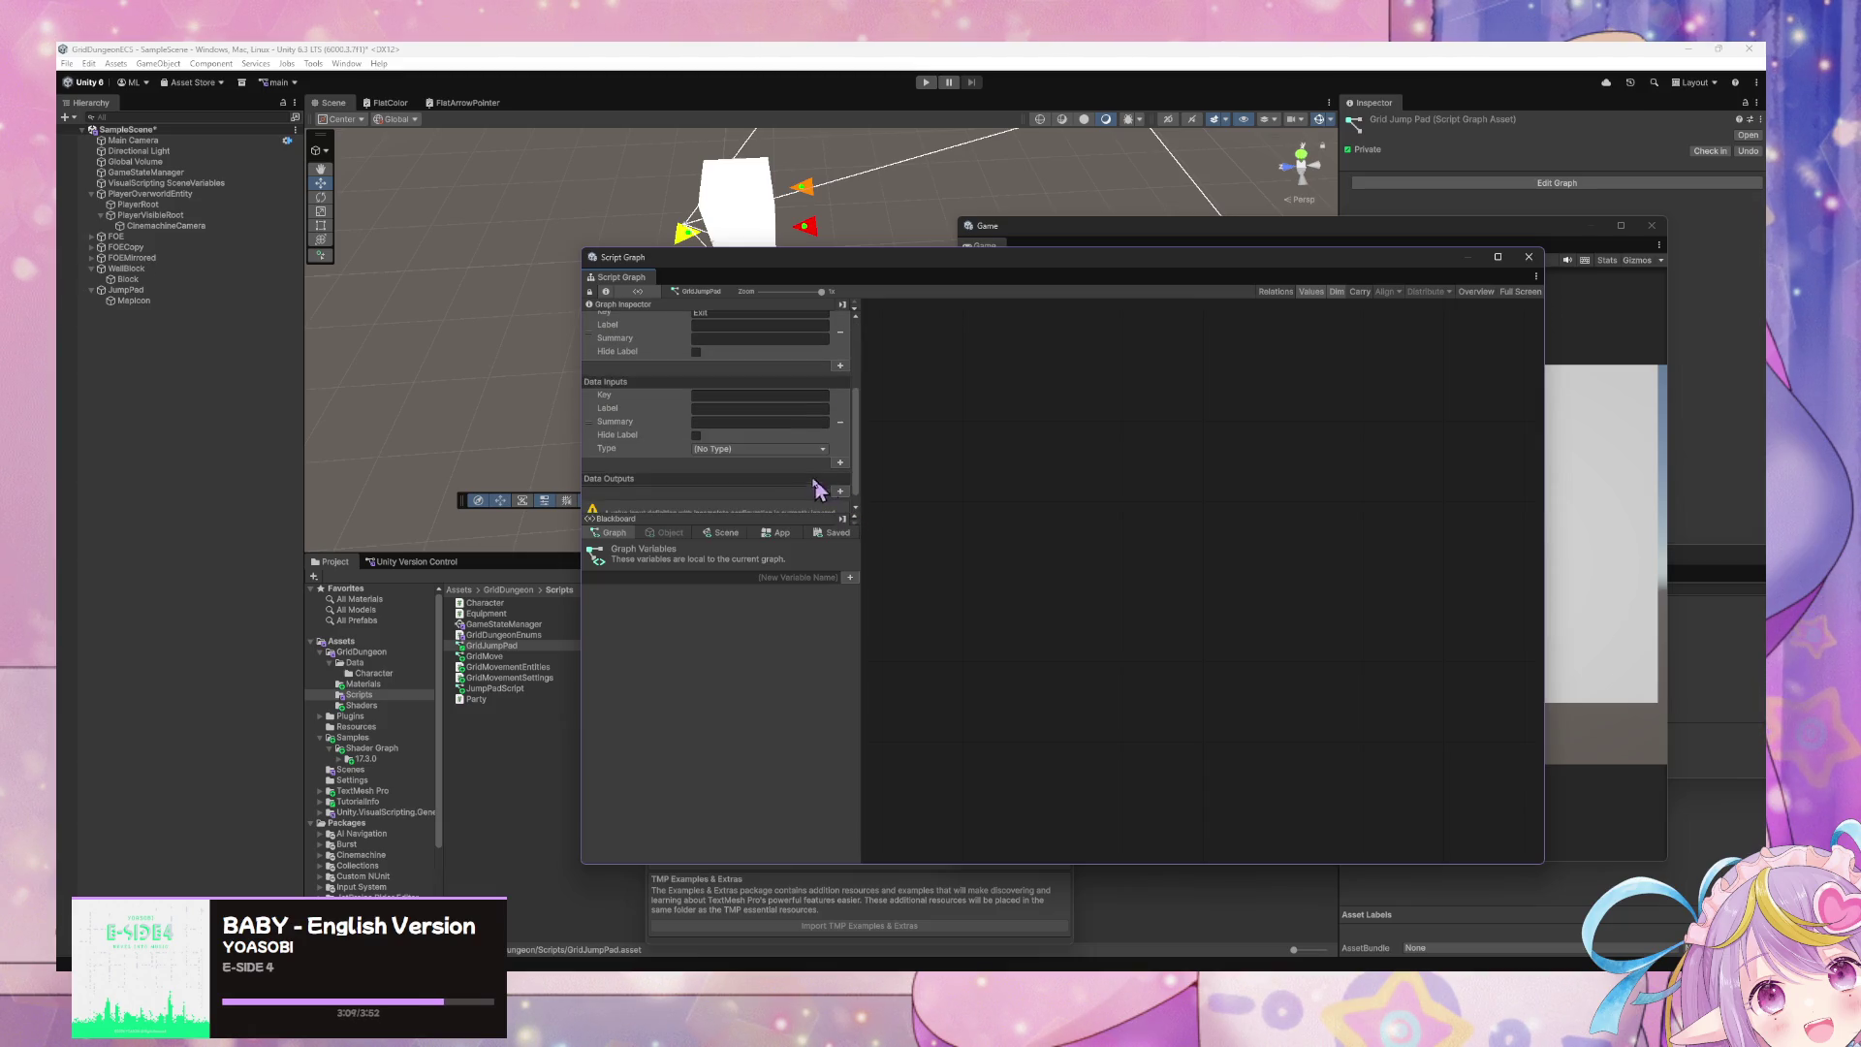
# - Add data input GridMovementEntity of type Grid Movement Entity
pyautogui.click(776, 448)
pyautogui.write('grid move')
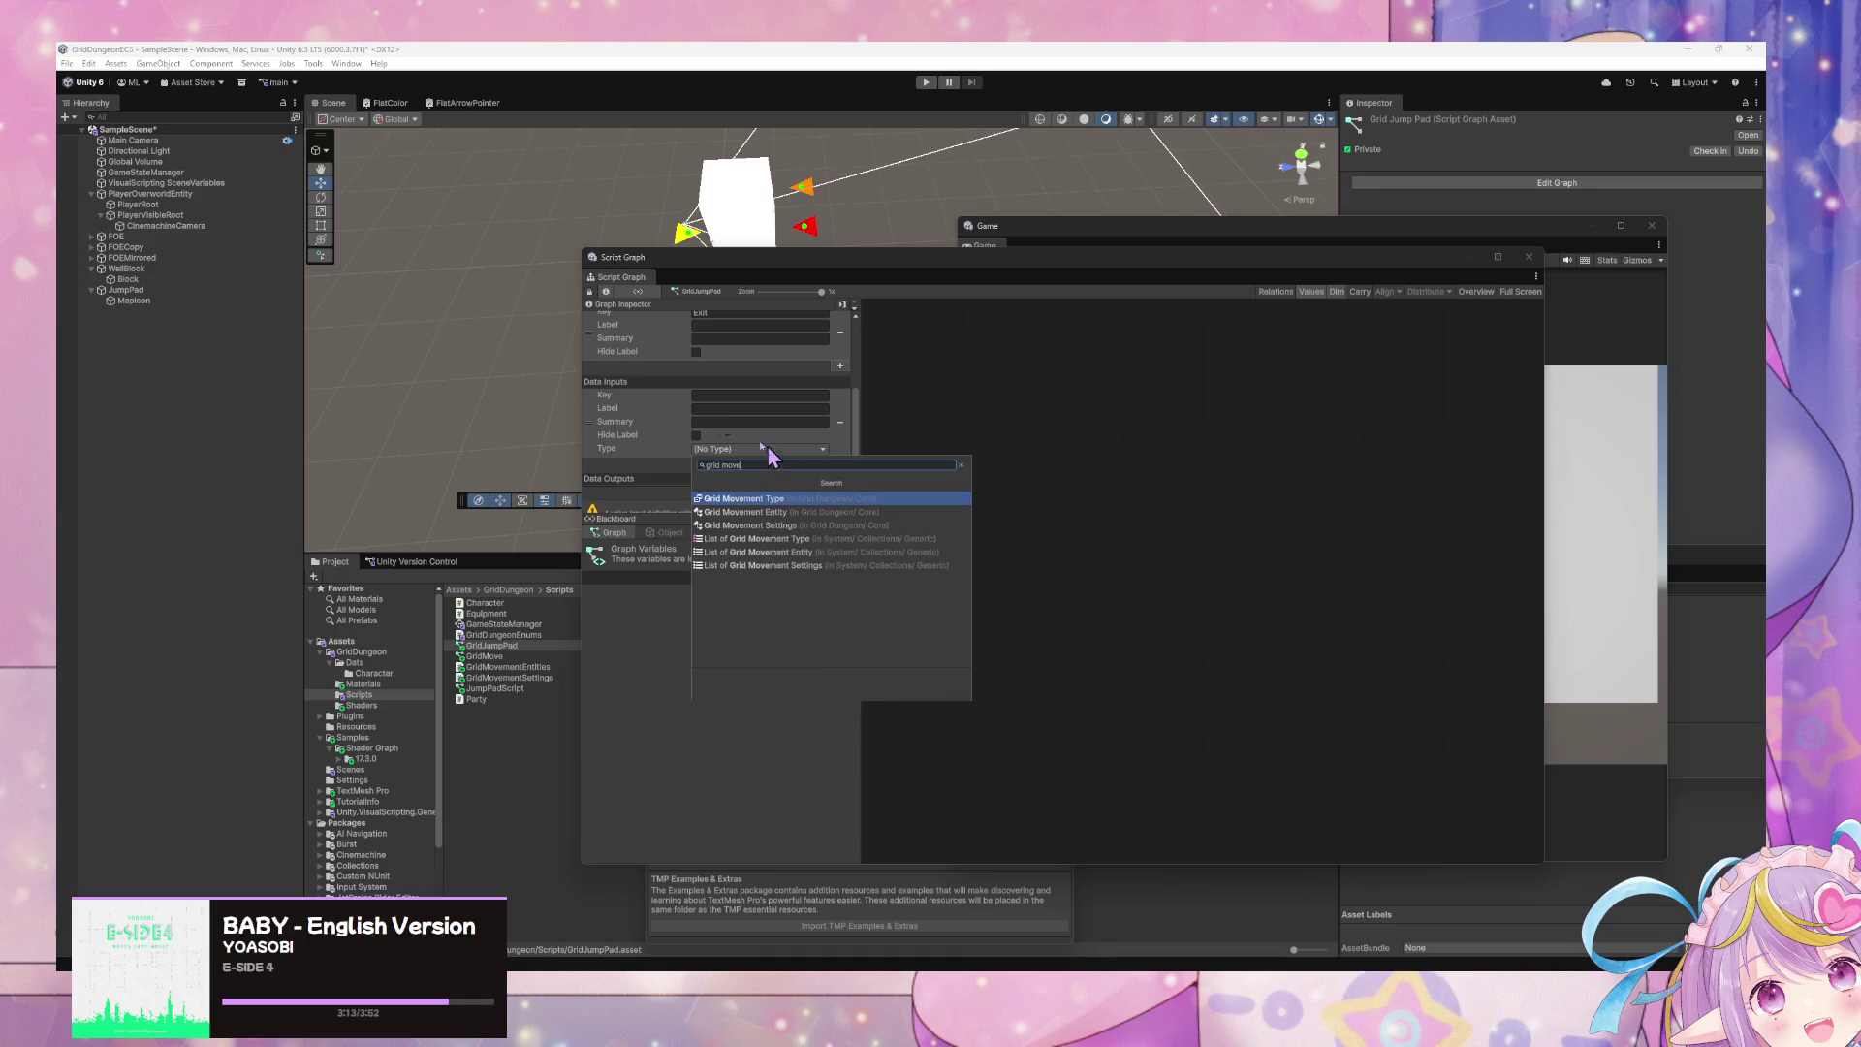
pyautogui.press('Escape')
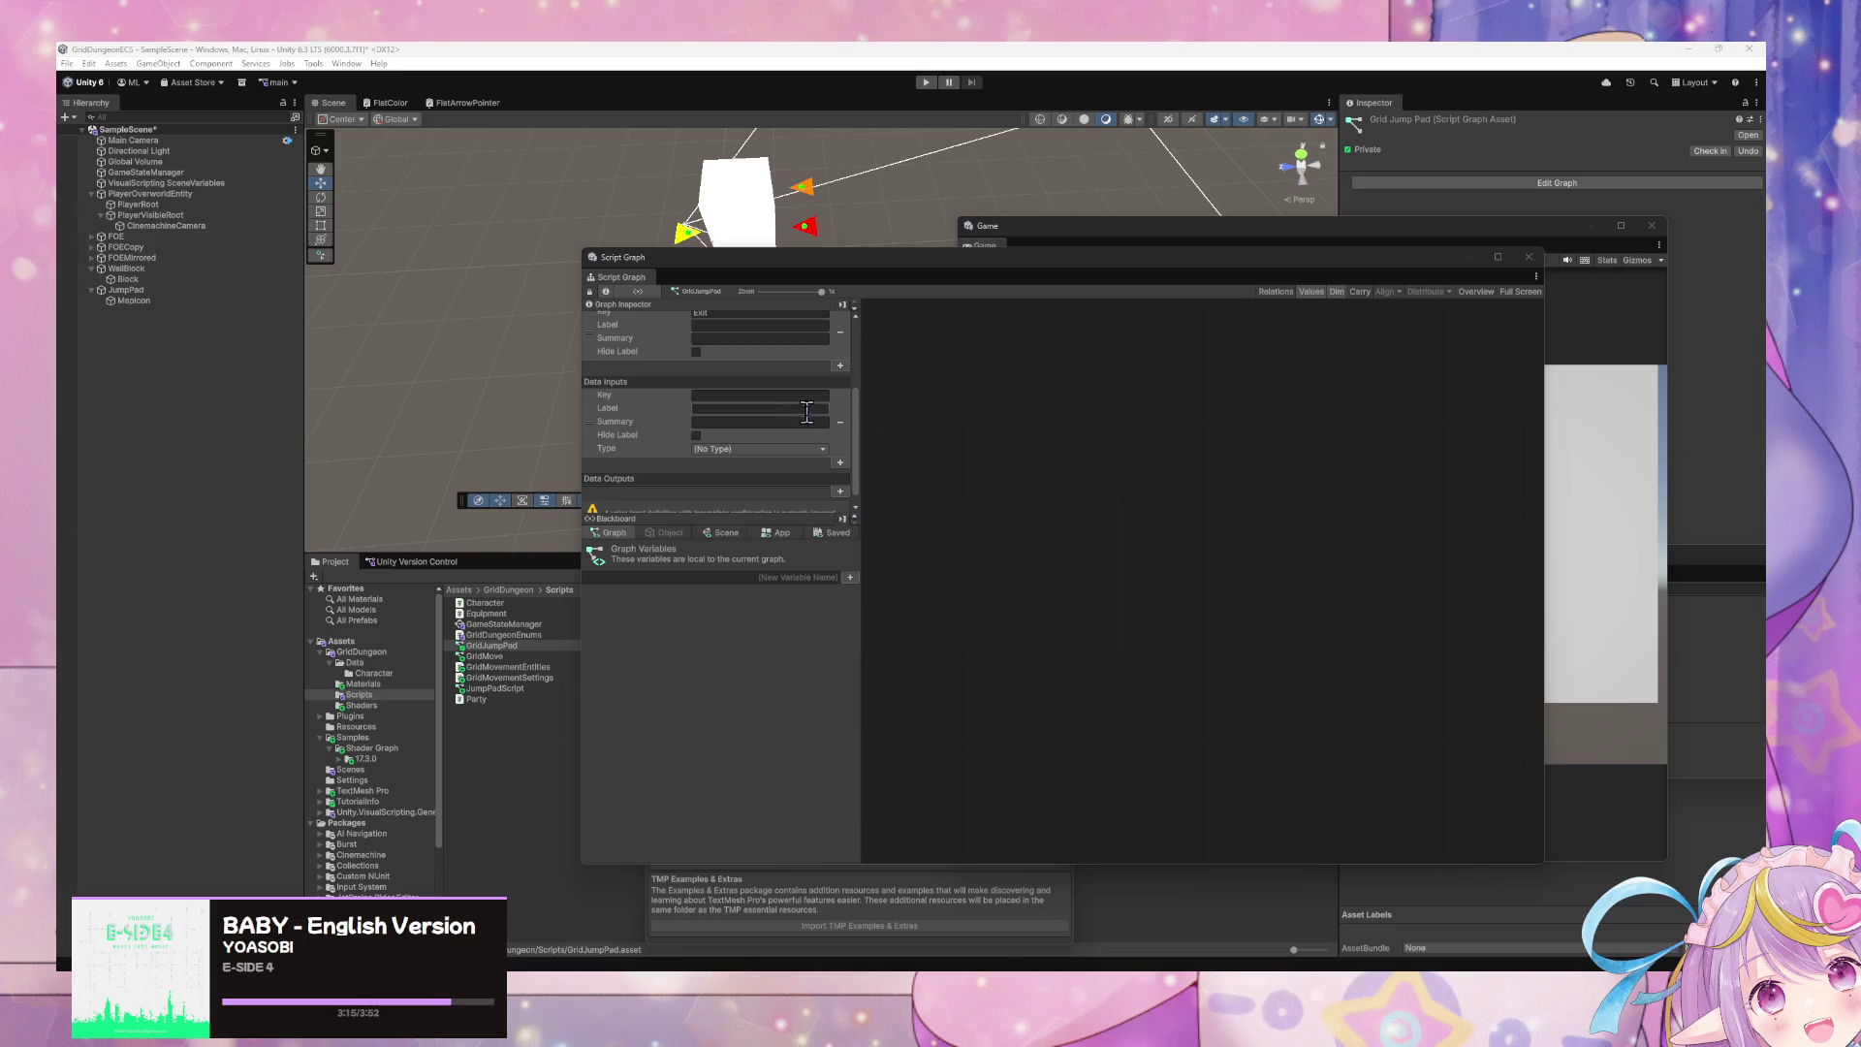
pyautogui.click(803, 398)
pyautogui.click(790, 450)
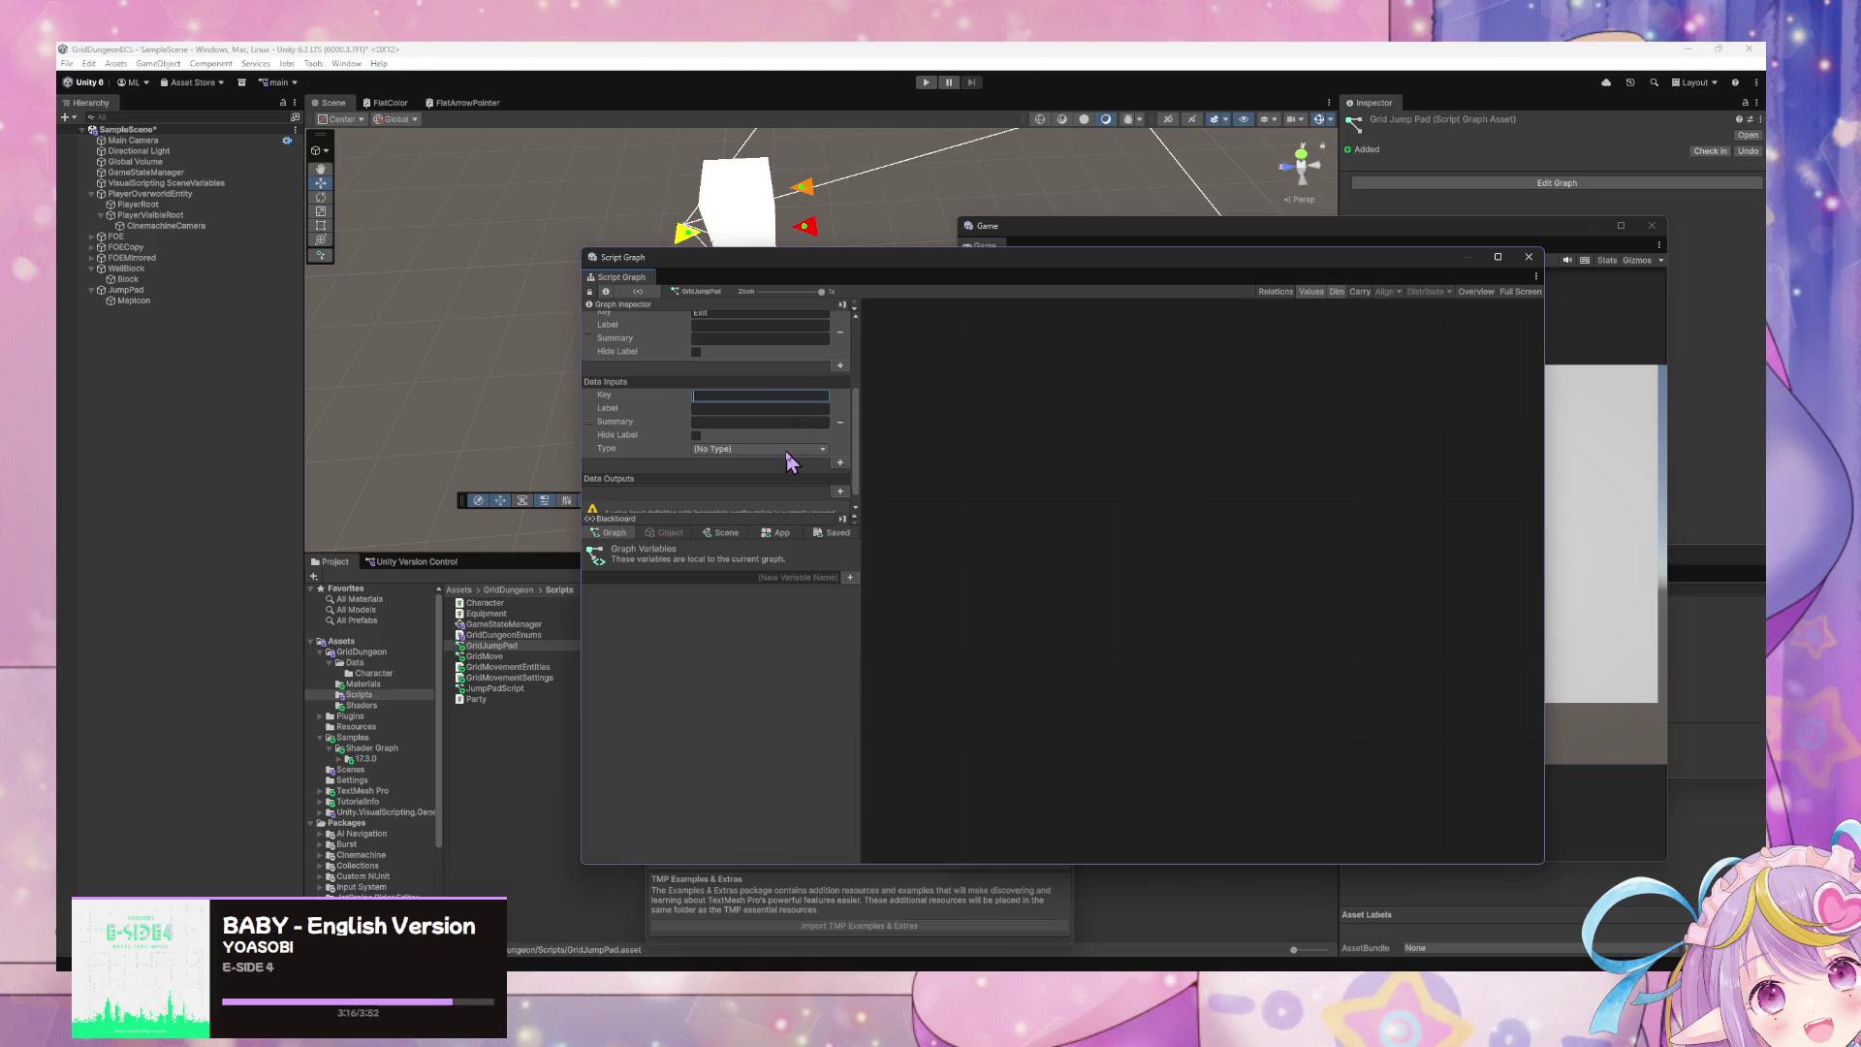
pyautogui.write('gridmove')
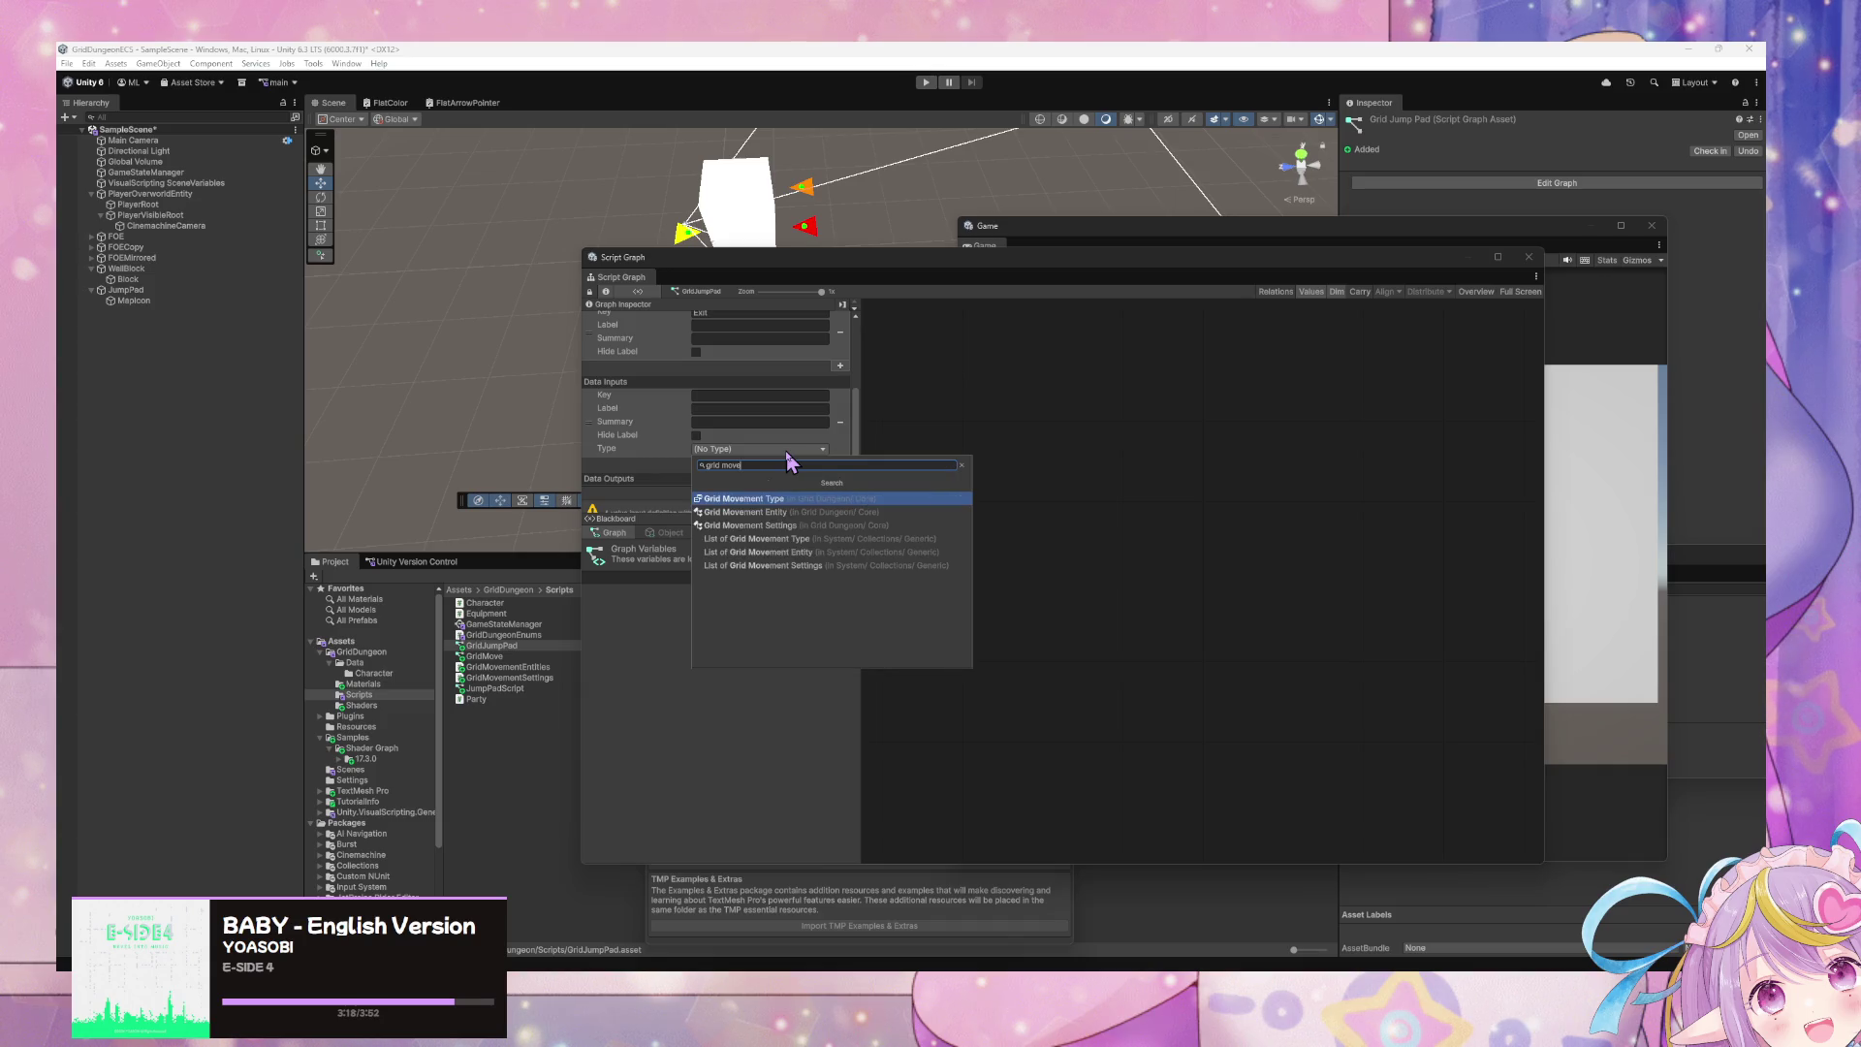
pyautogui.press('Down')
pyautogui.press('Return')
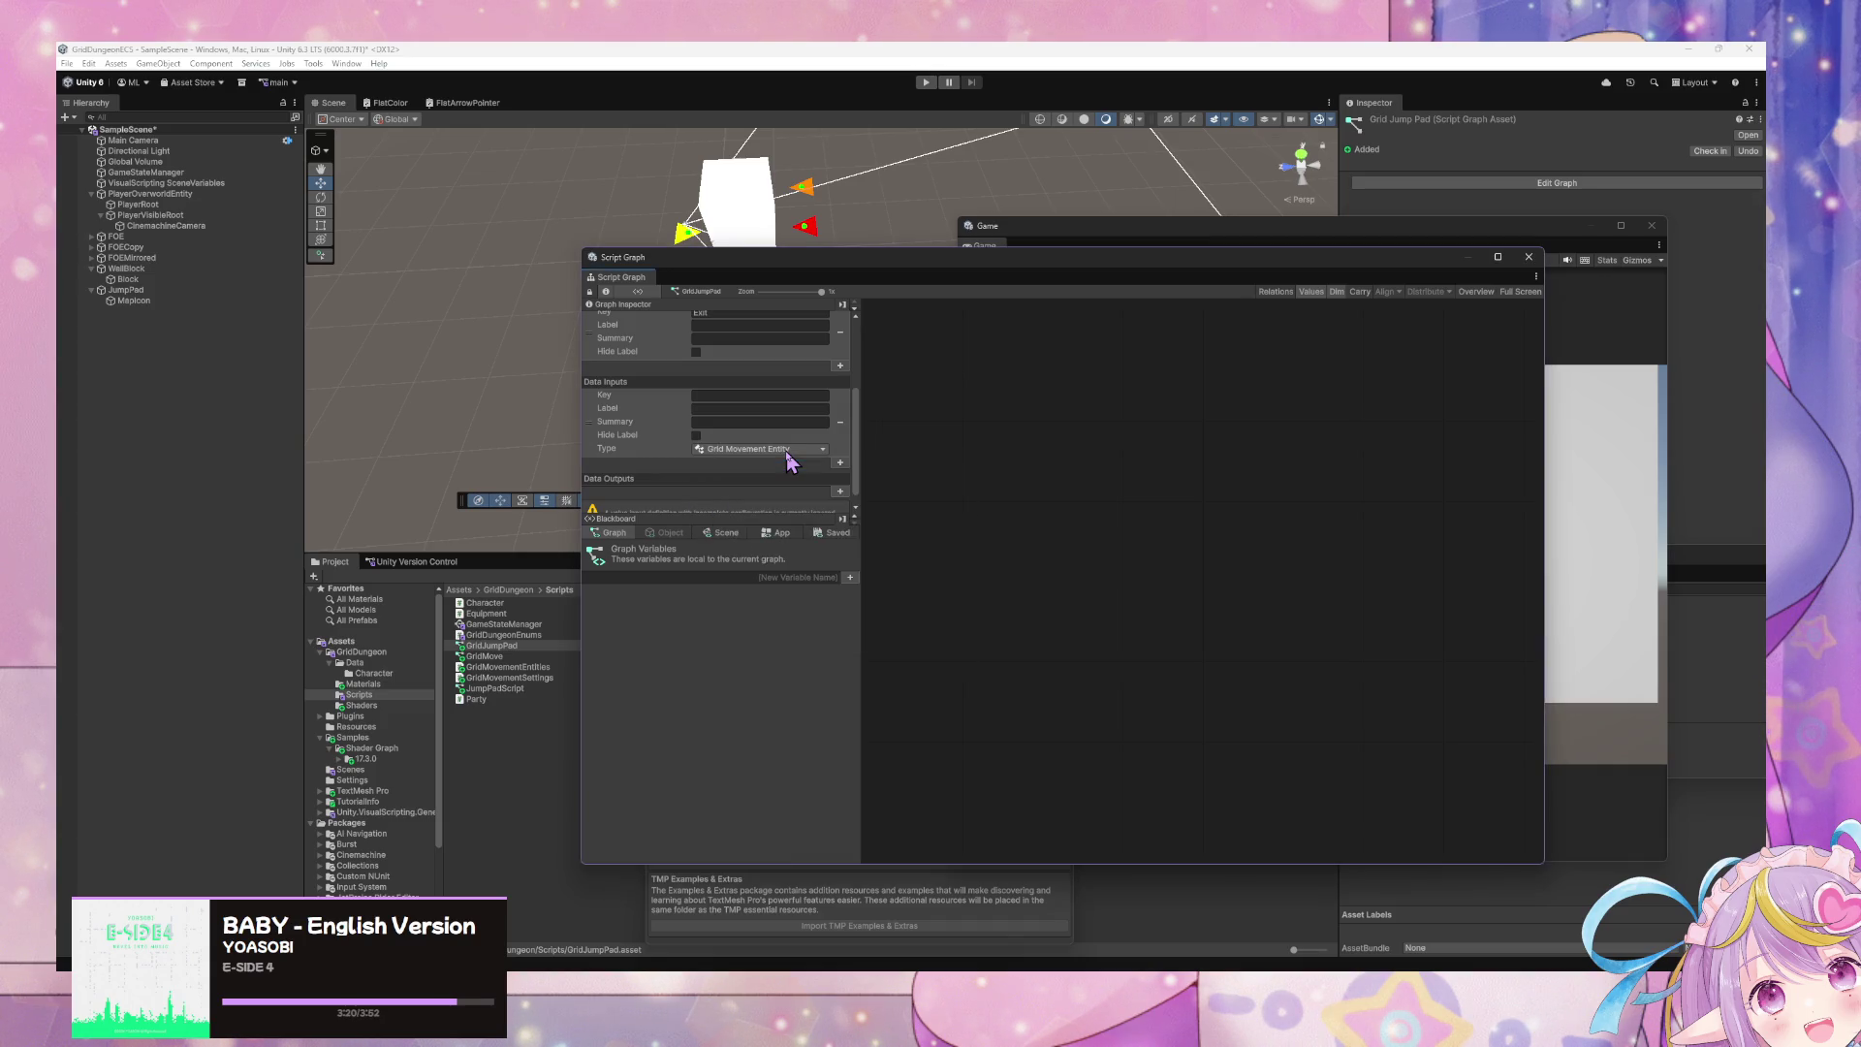
pyautogui.click(724, 396)
pyautogui.write('GridMovementEnti')
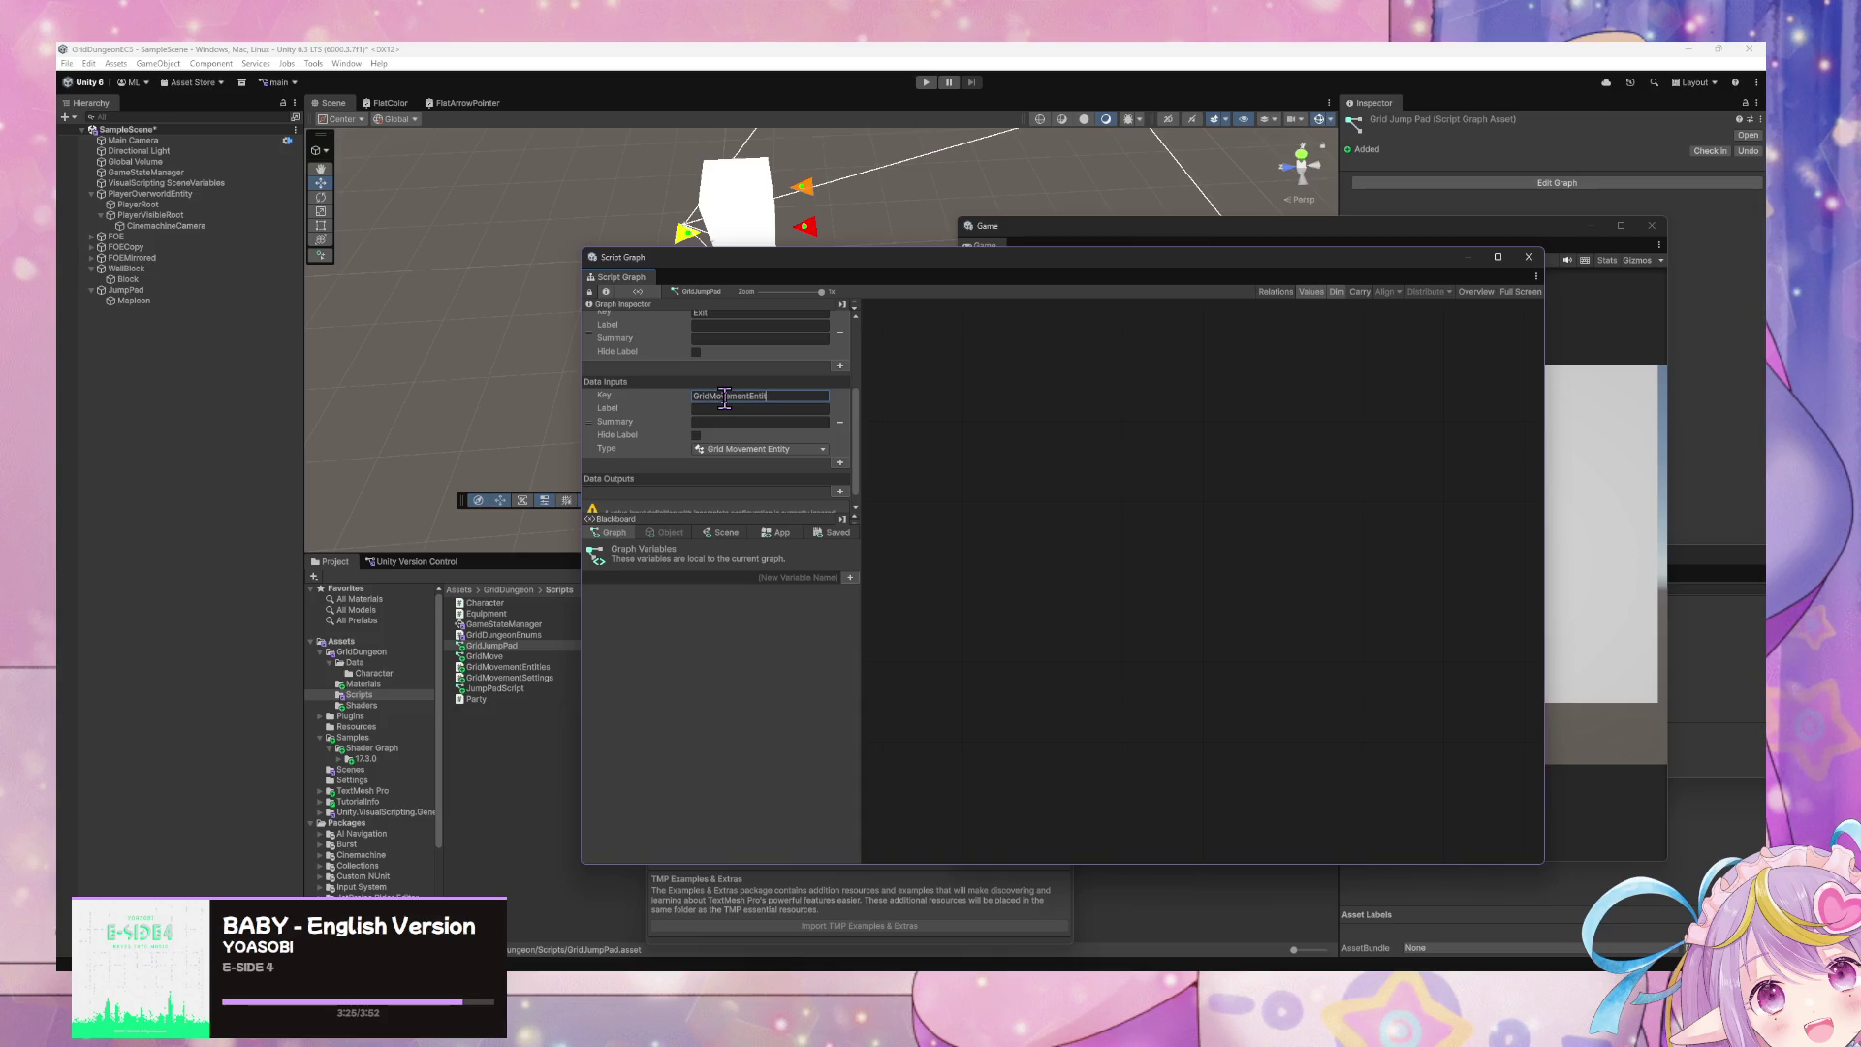
pyautogui.write('ty')
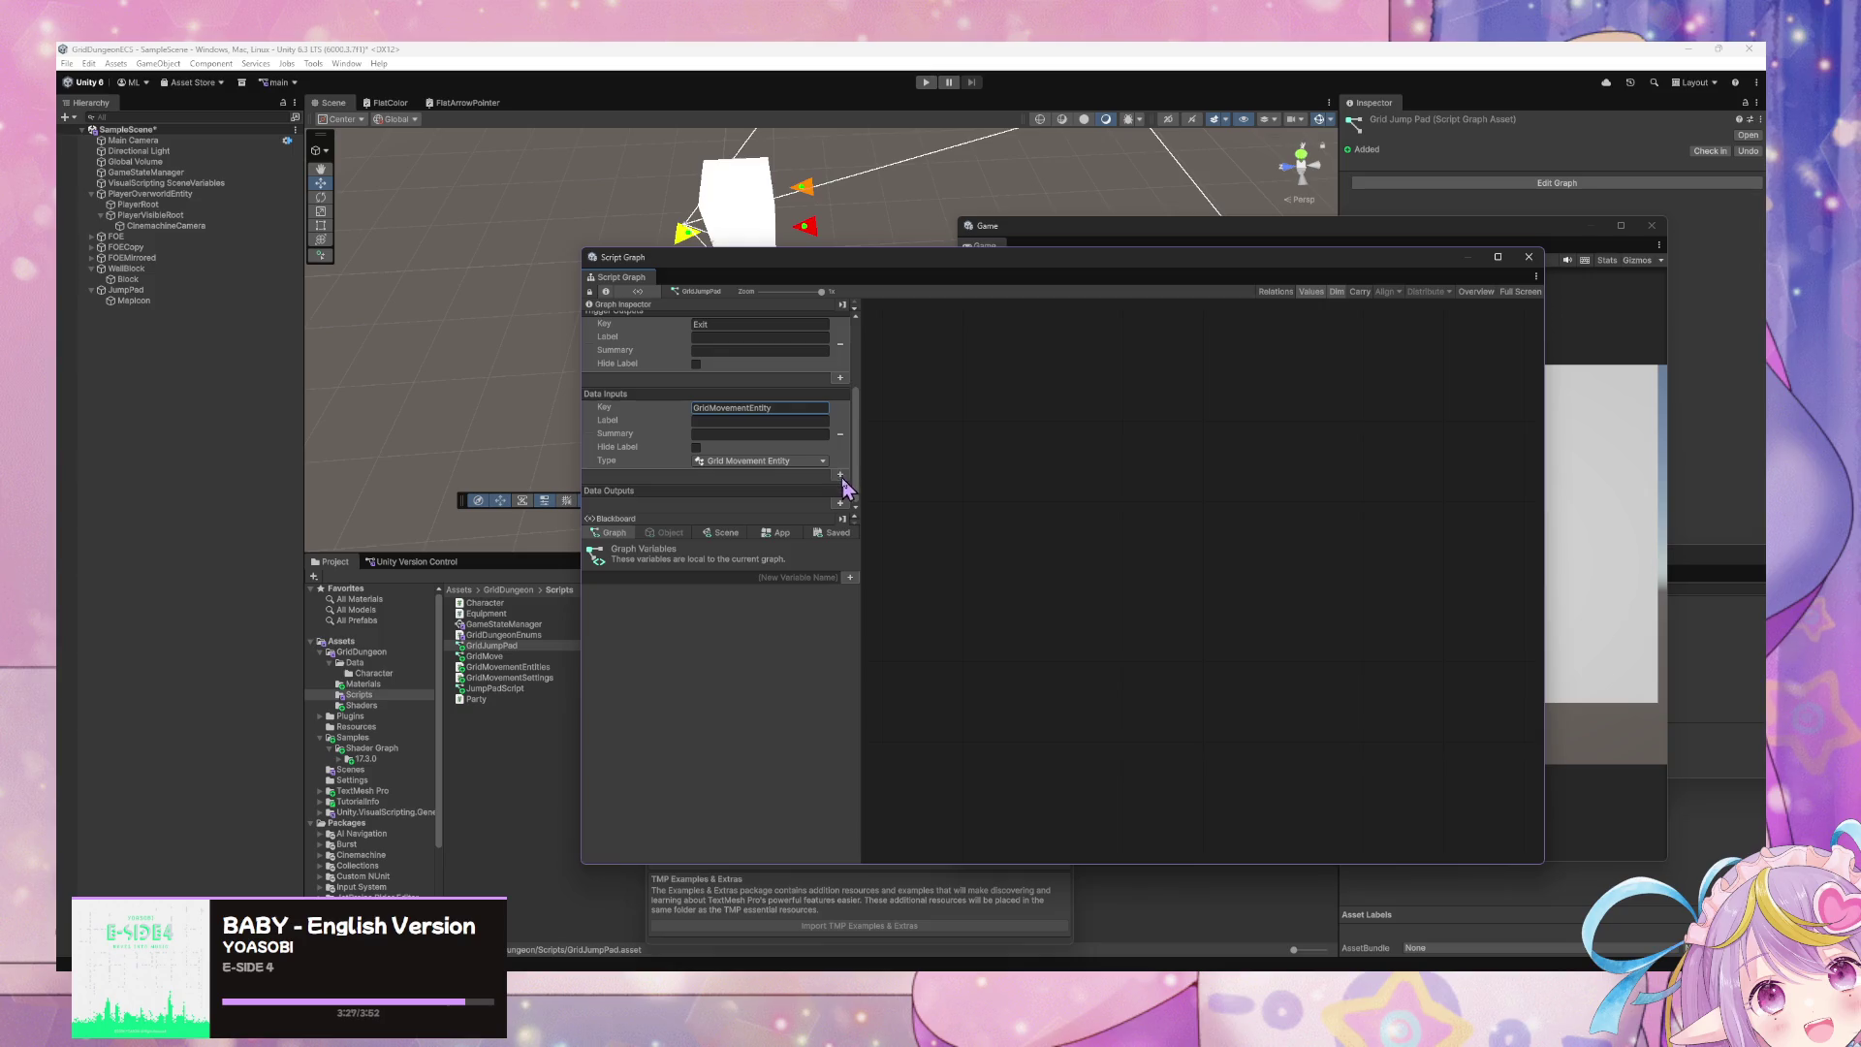
# - Add a second data input JumpPad of type Jump Pad
pyautogui.click(839, 474)
pyautogui.scroll(-2, 773, 463)
pyautogui.click(771, 451)
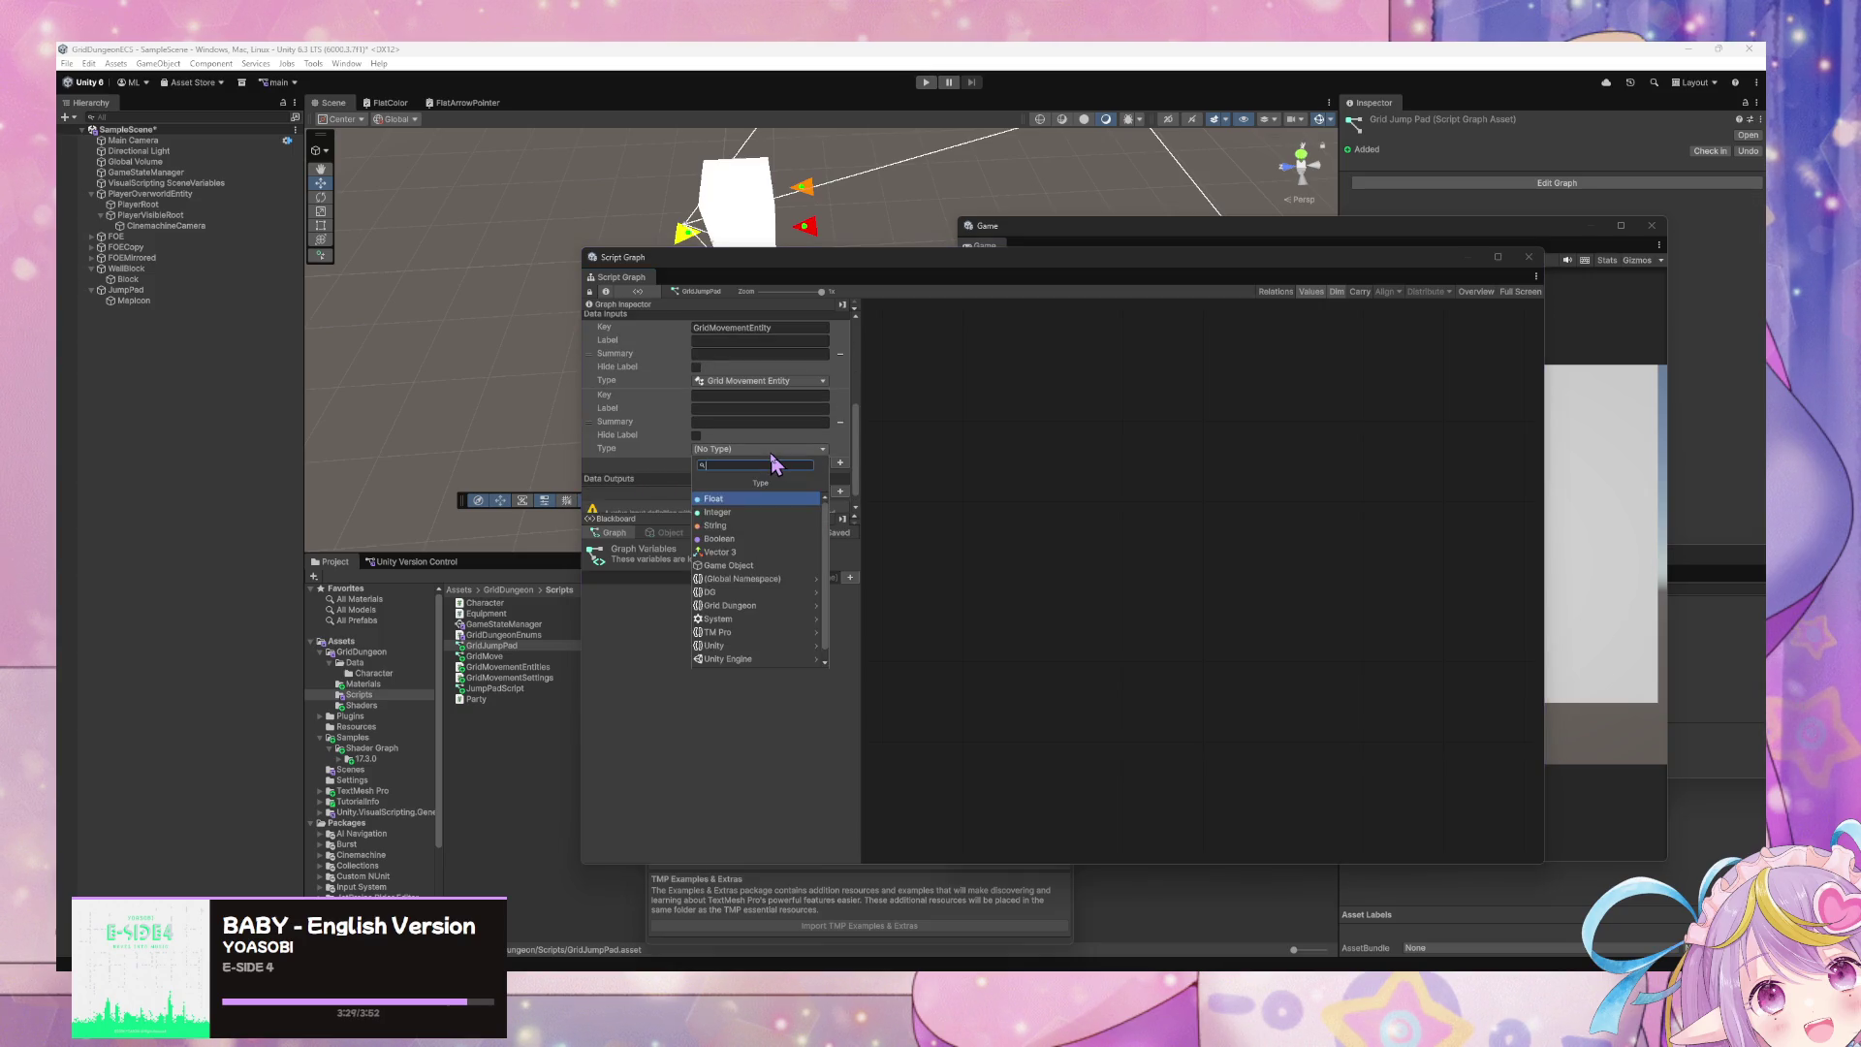
pyautogui.write('Jumppad')
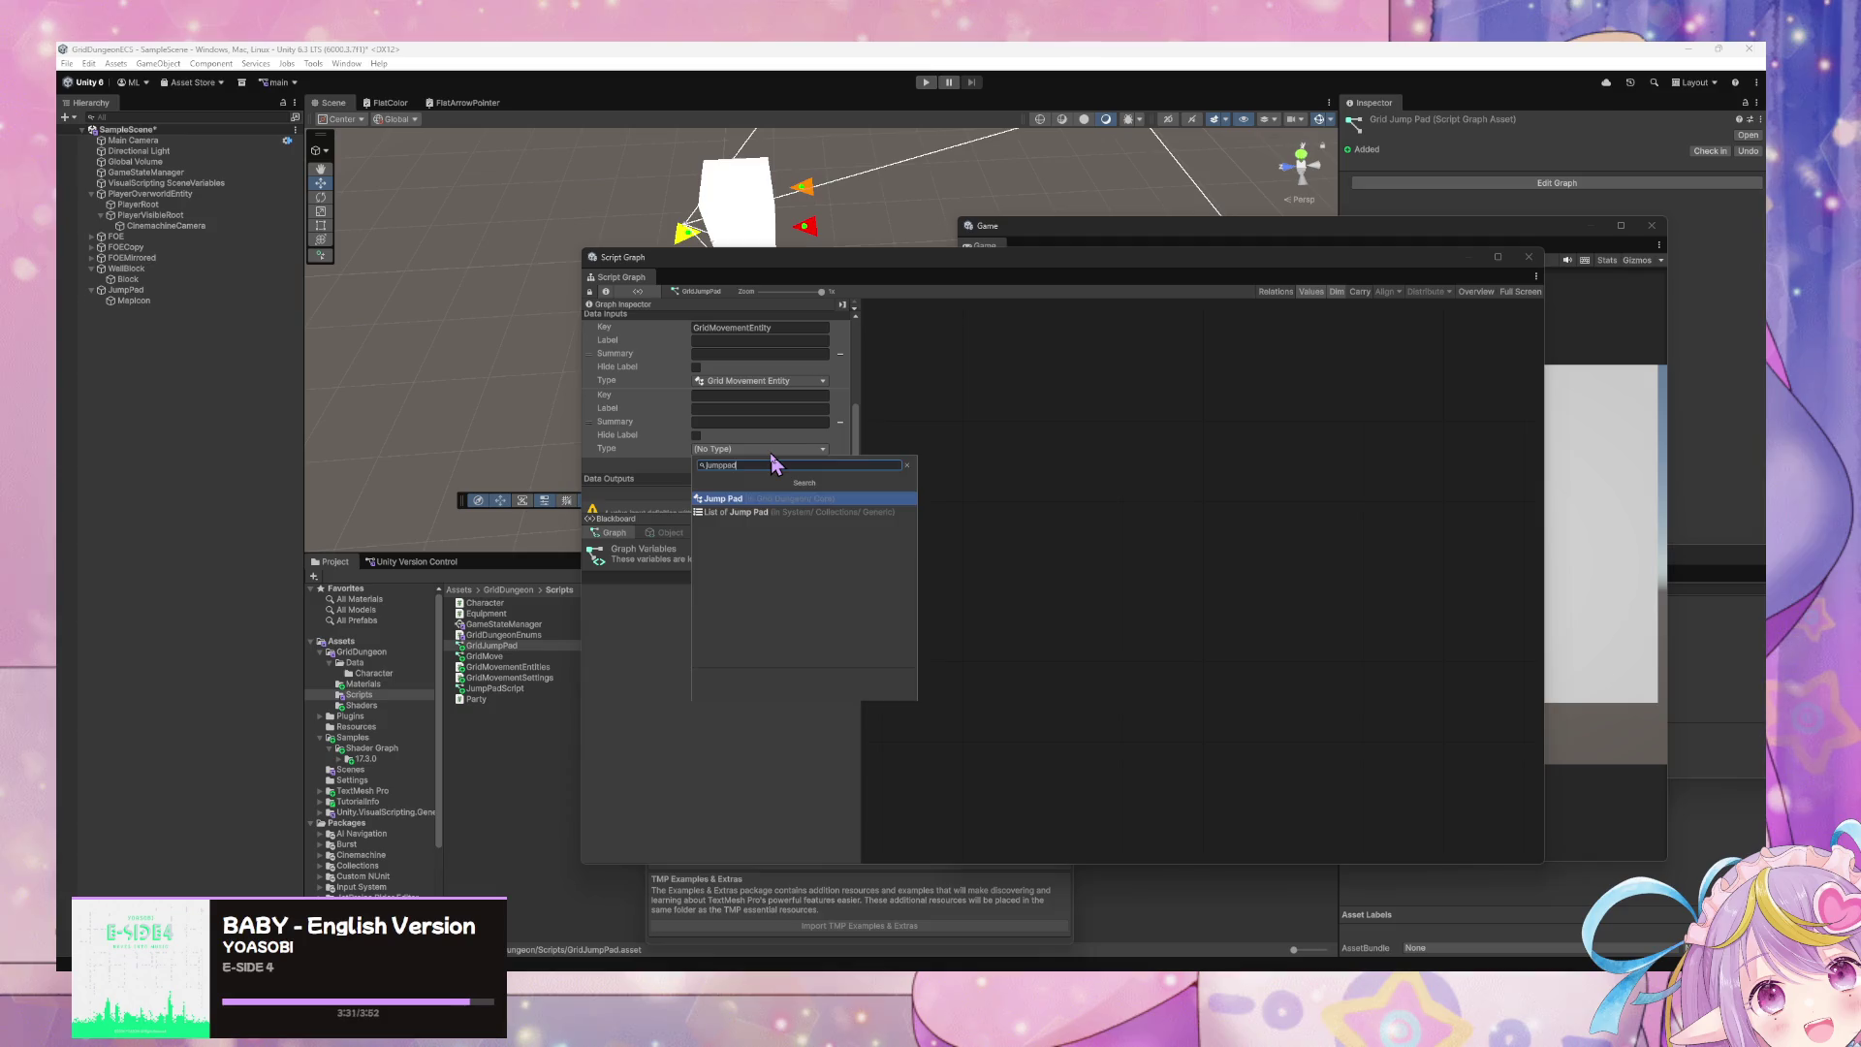
pyautogui.press('Return')
pyautogui.click(764, 395)
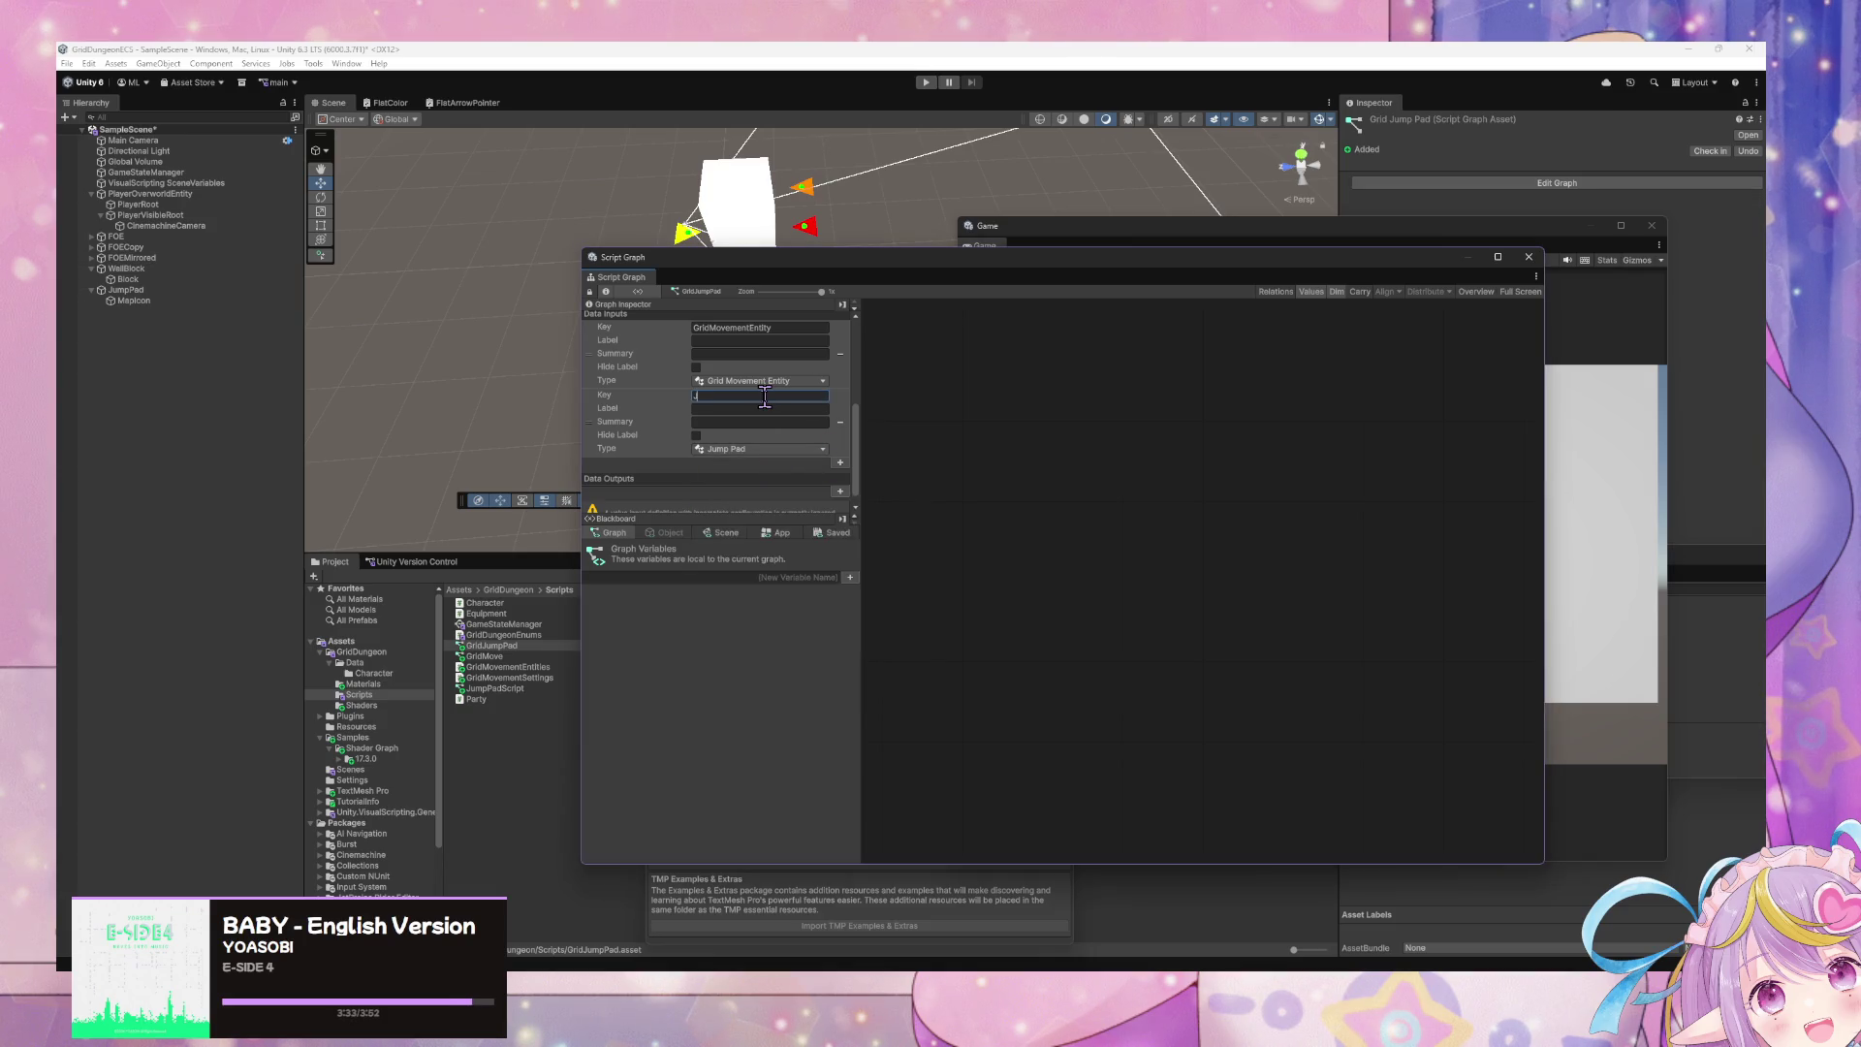
pyautogui.write('JumpPad')
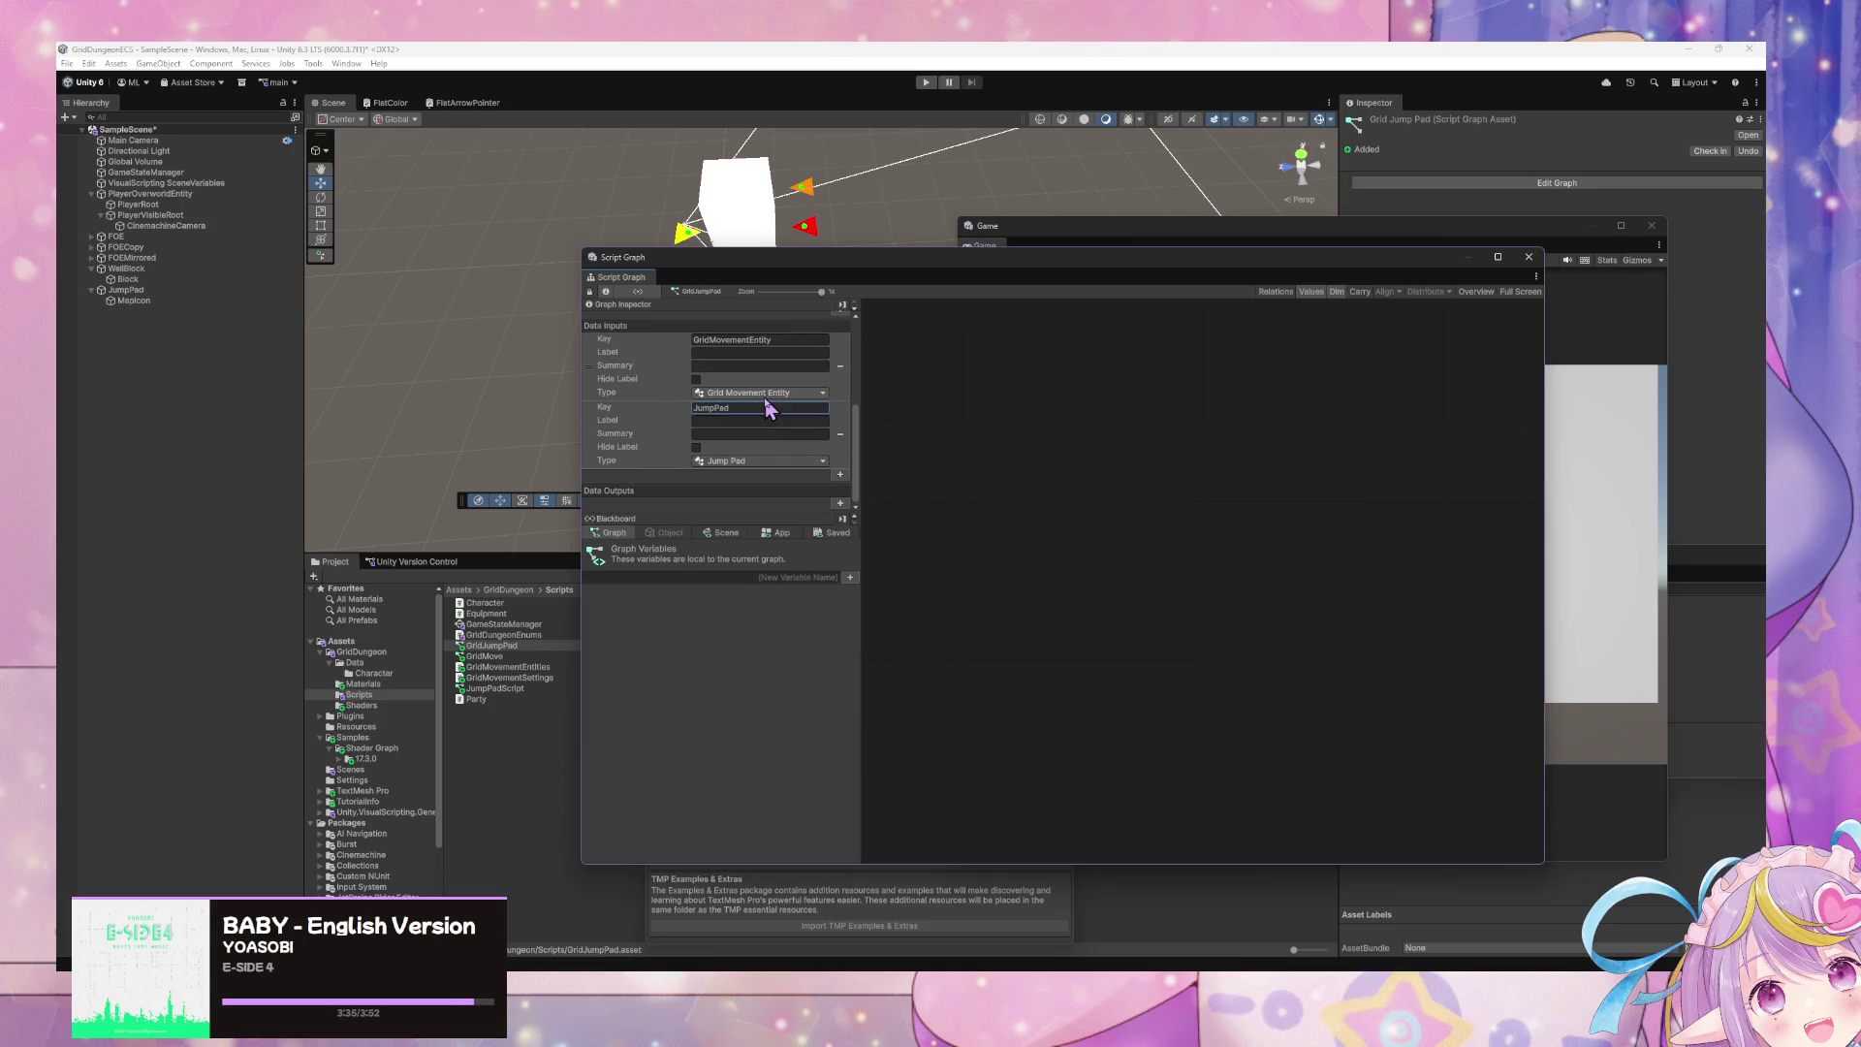
pyautogui.press('Return')
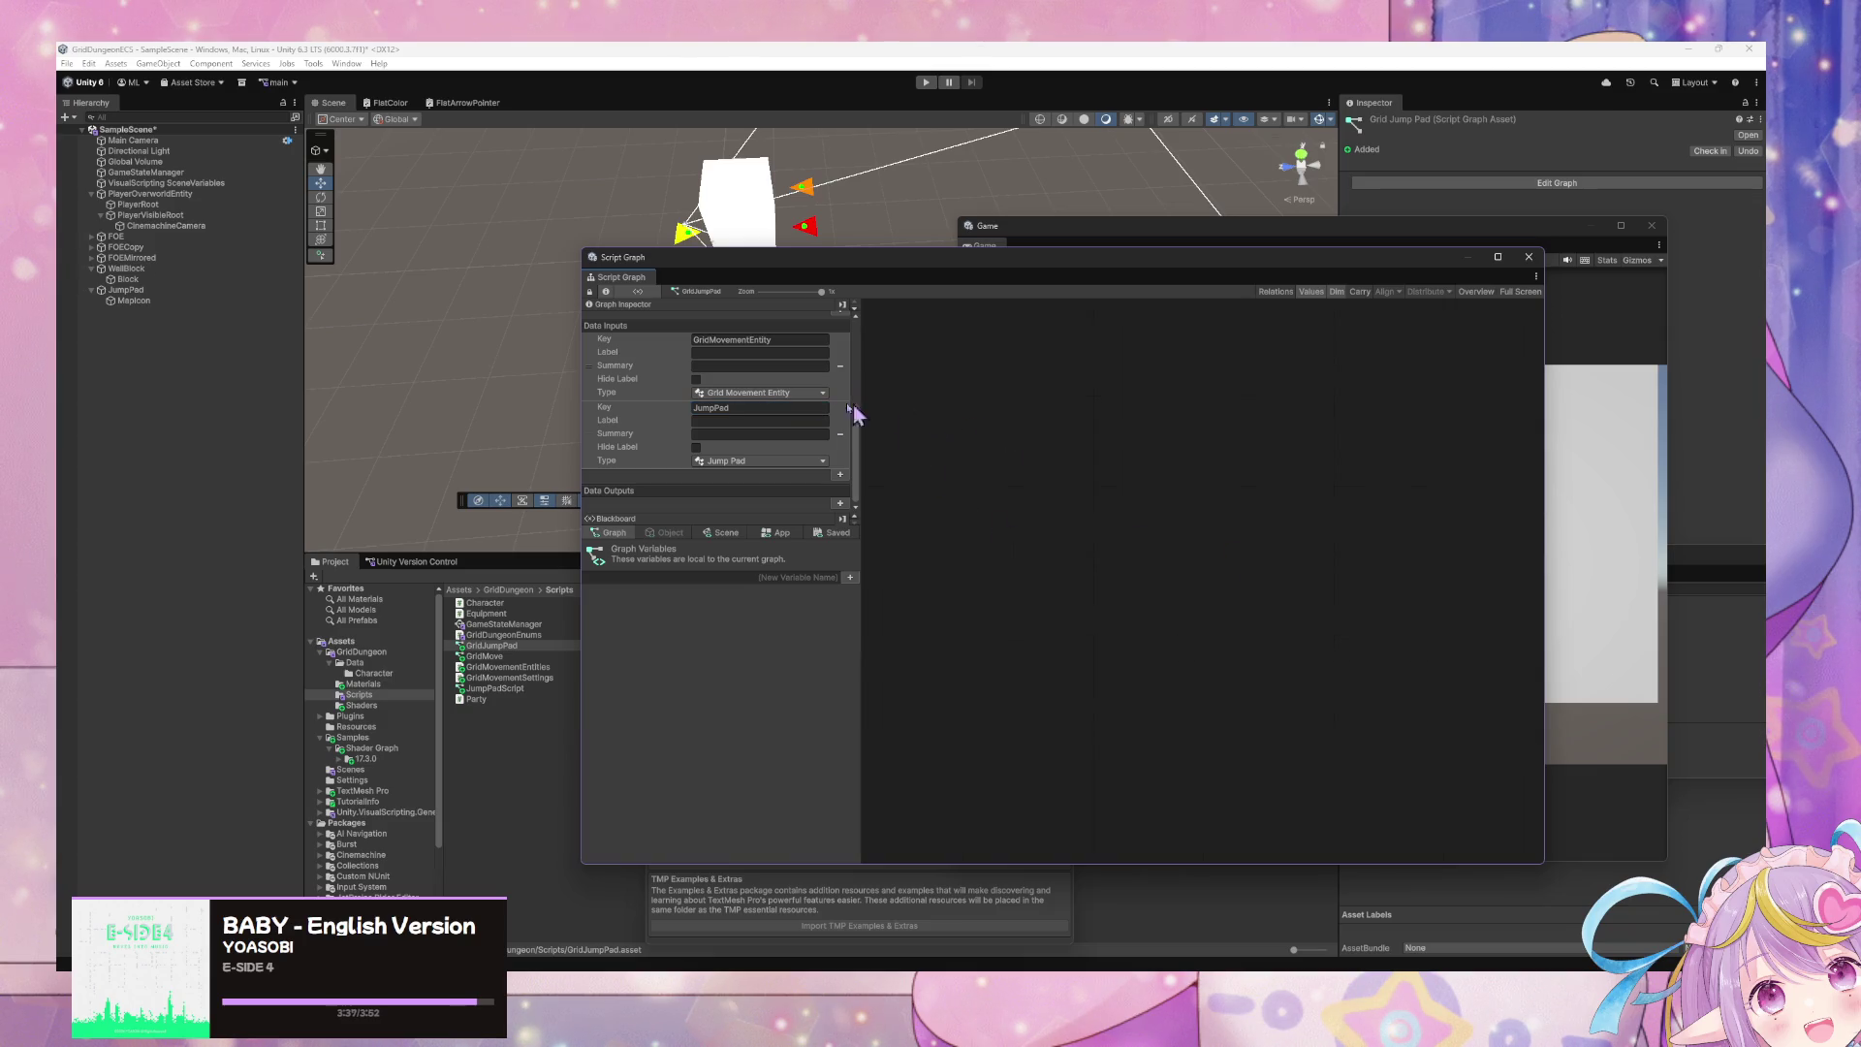
pyautogui.scroll(5, 819, 418)
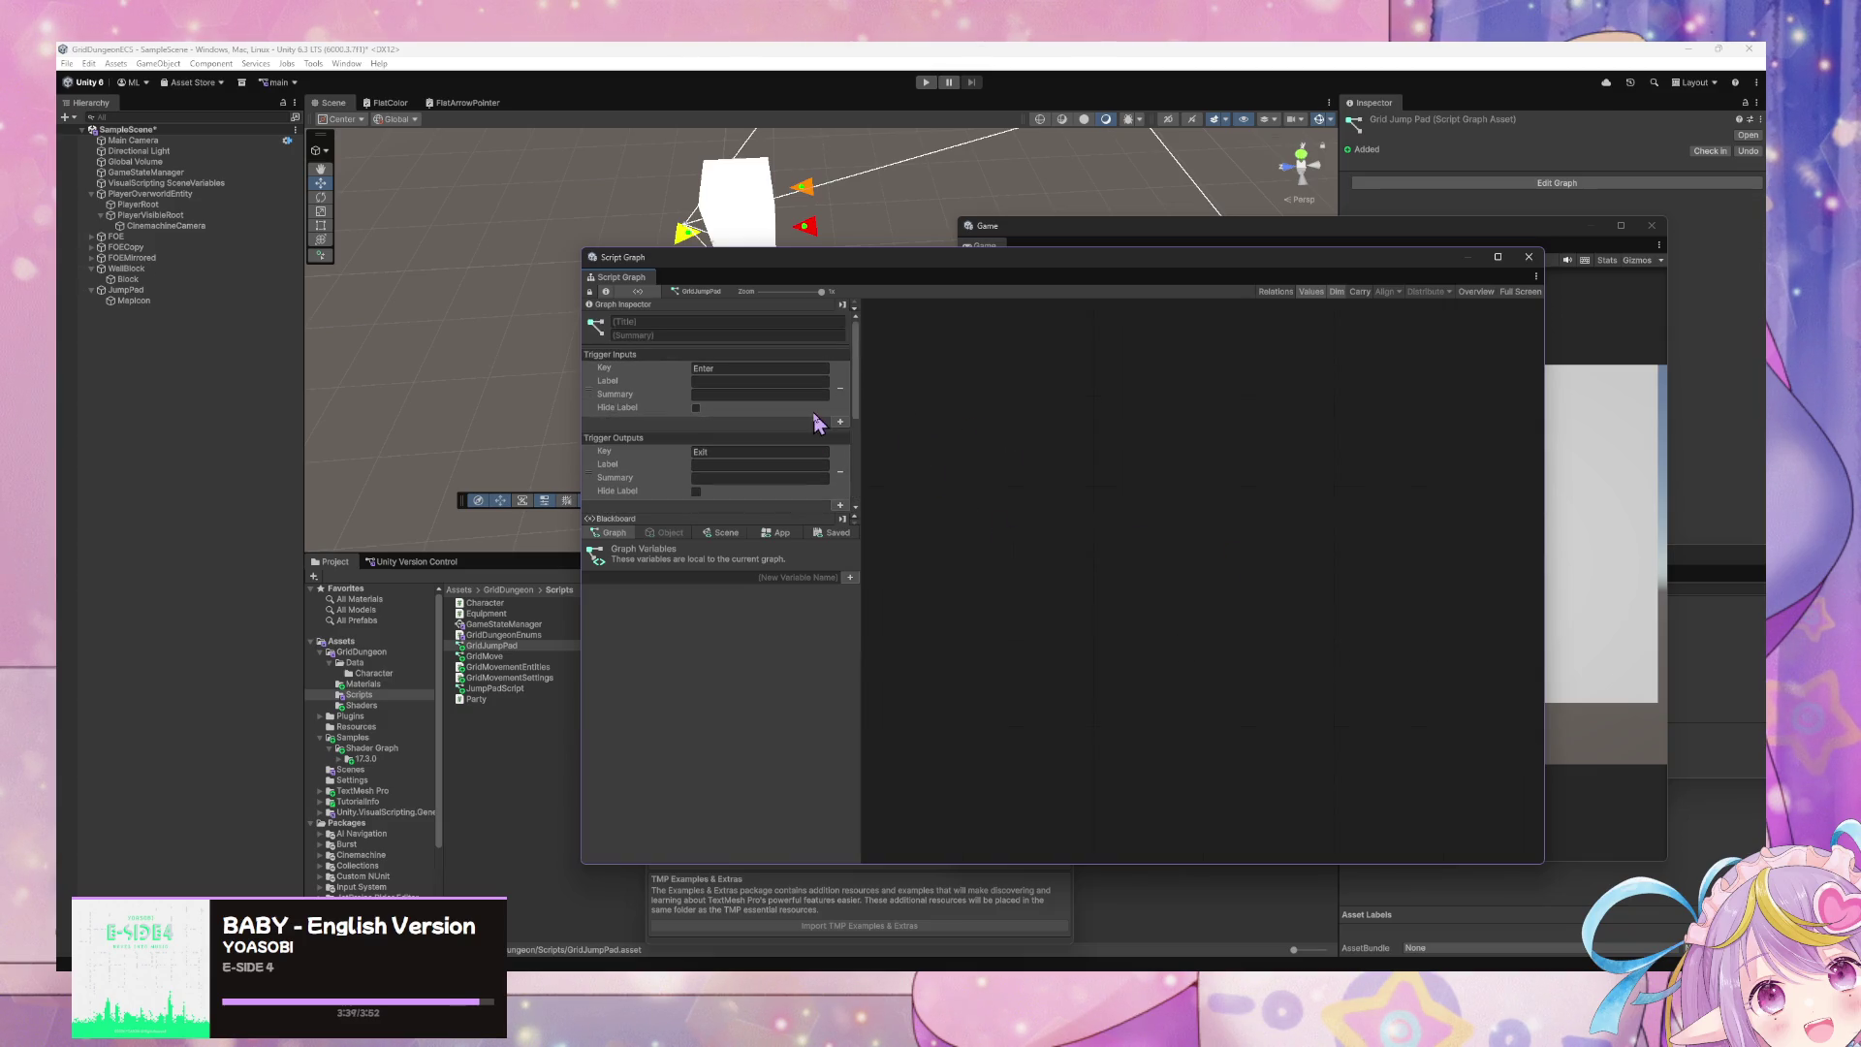
pyautogui.rightClick(1091, 520)
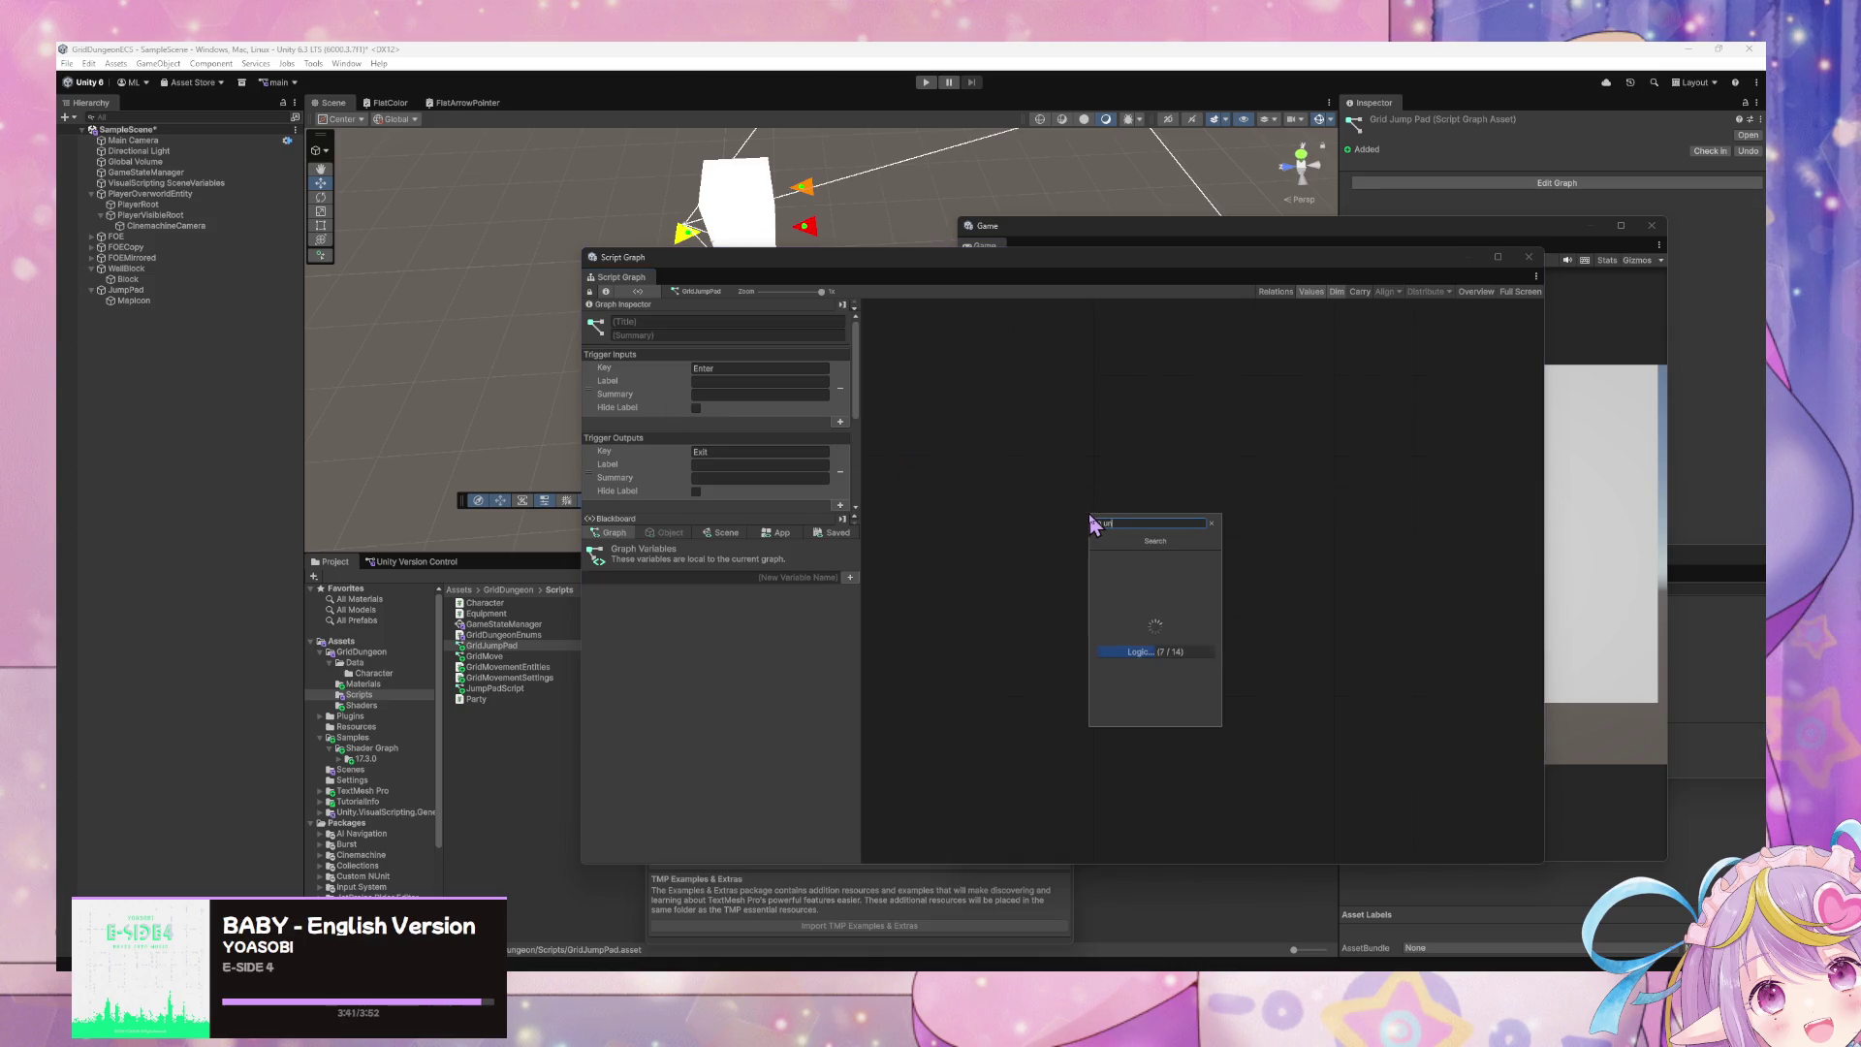
pyautogui.write('Input')
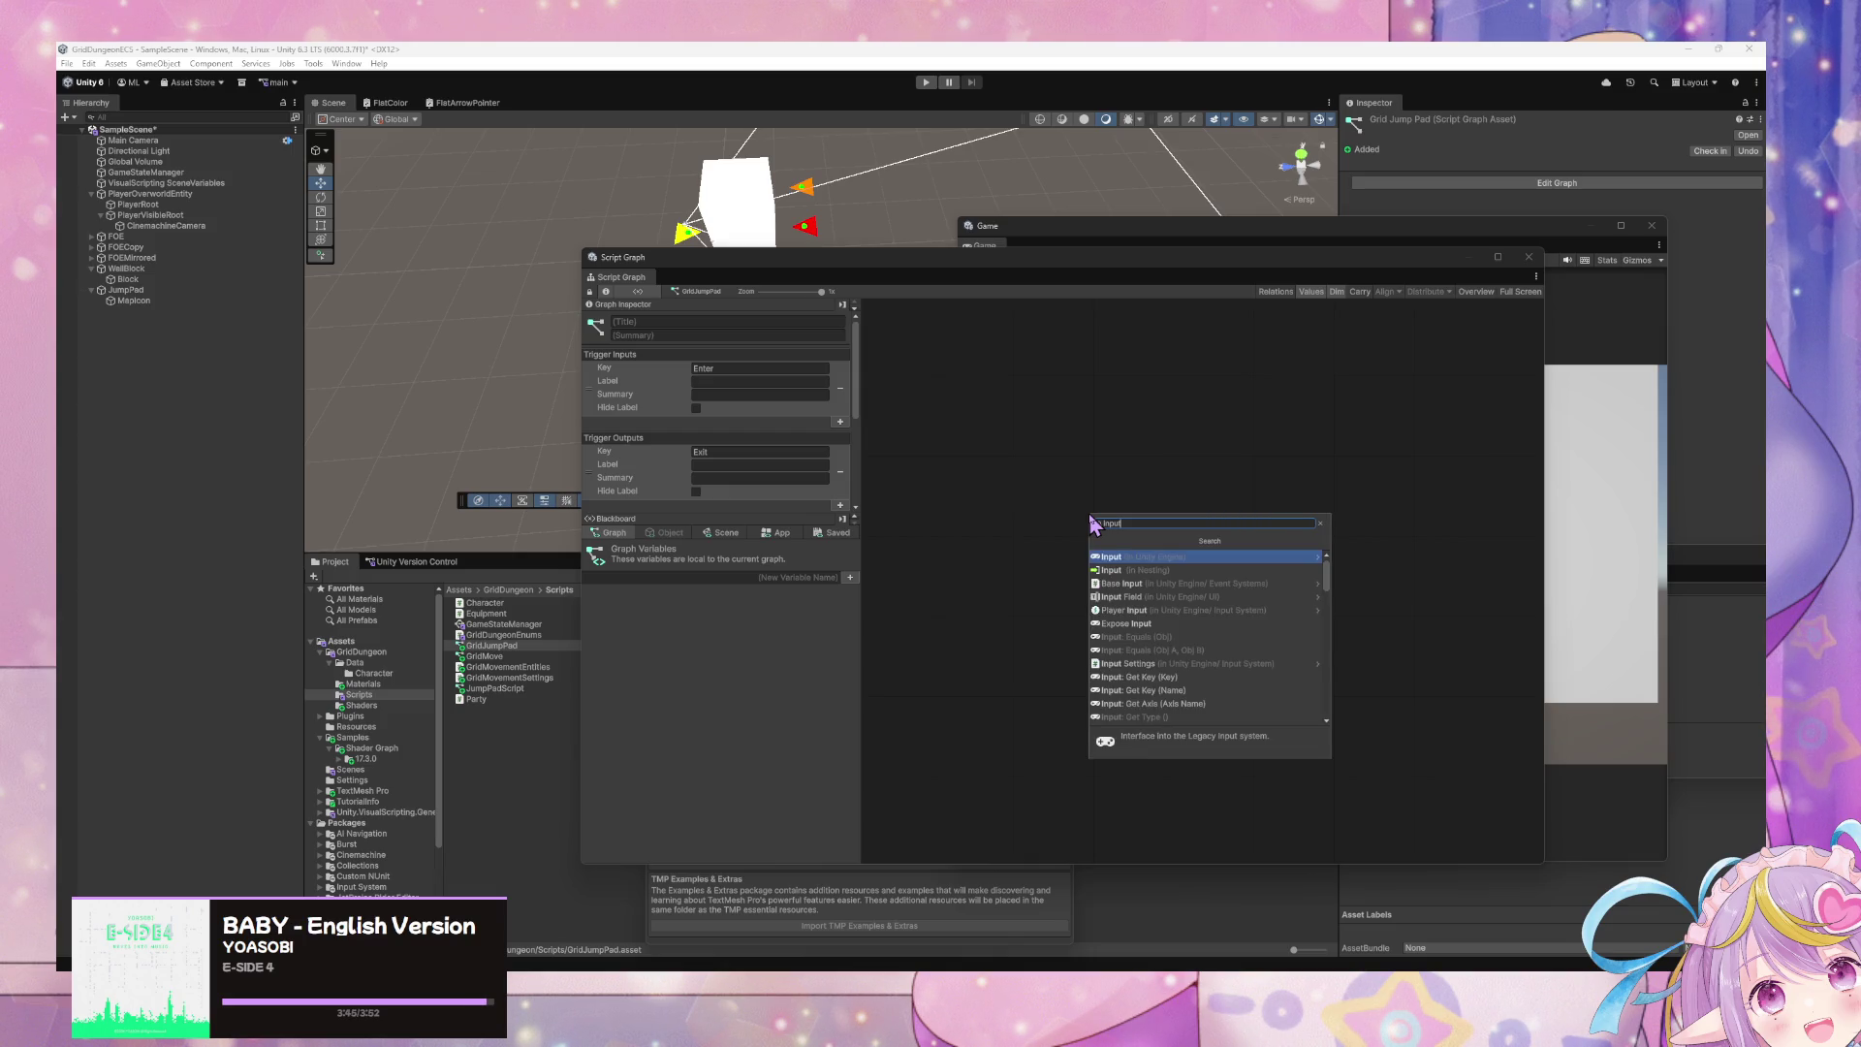
pyautogui.press('Down')
pyautogui.press('Return')
pyautogui.moveTo(1089, 514); pyautogui.dragTo(933, 499)
pyautogui.rightClick(1307, 570)
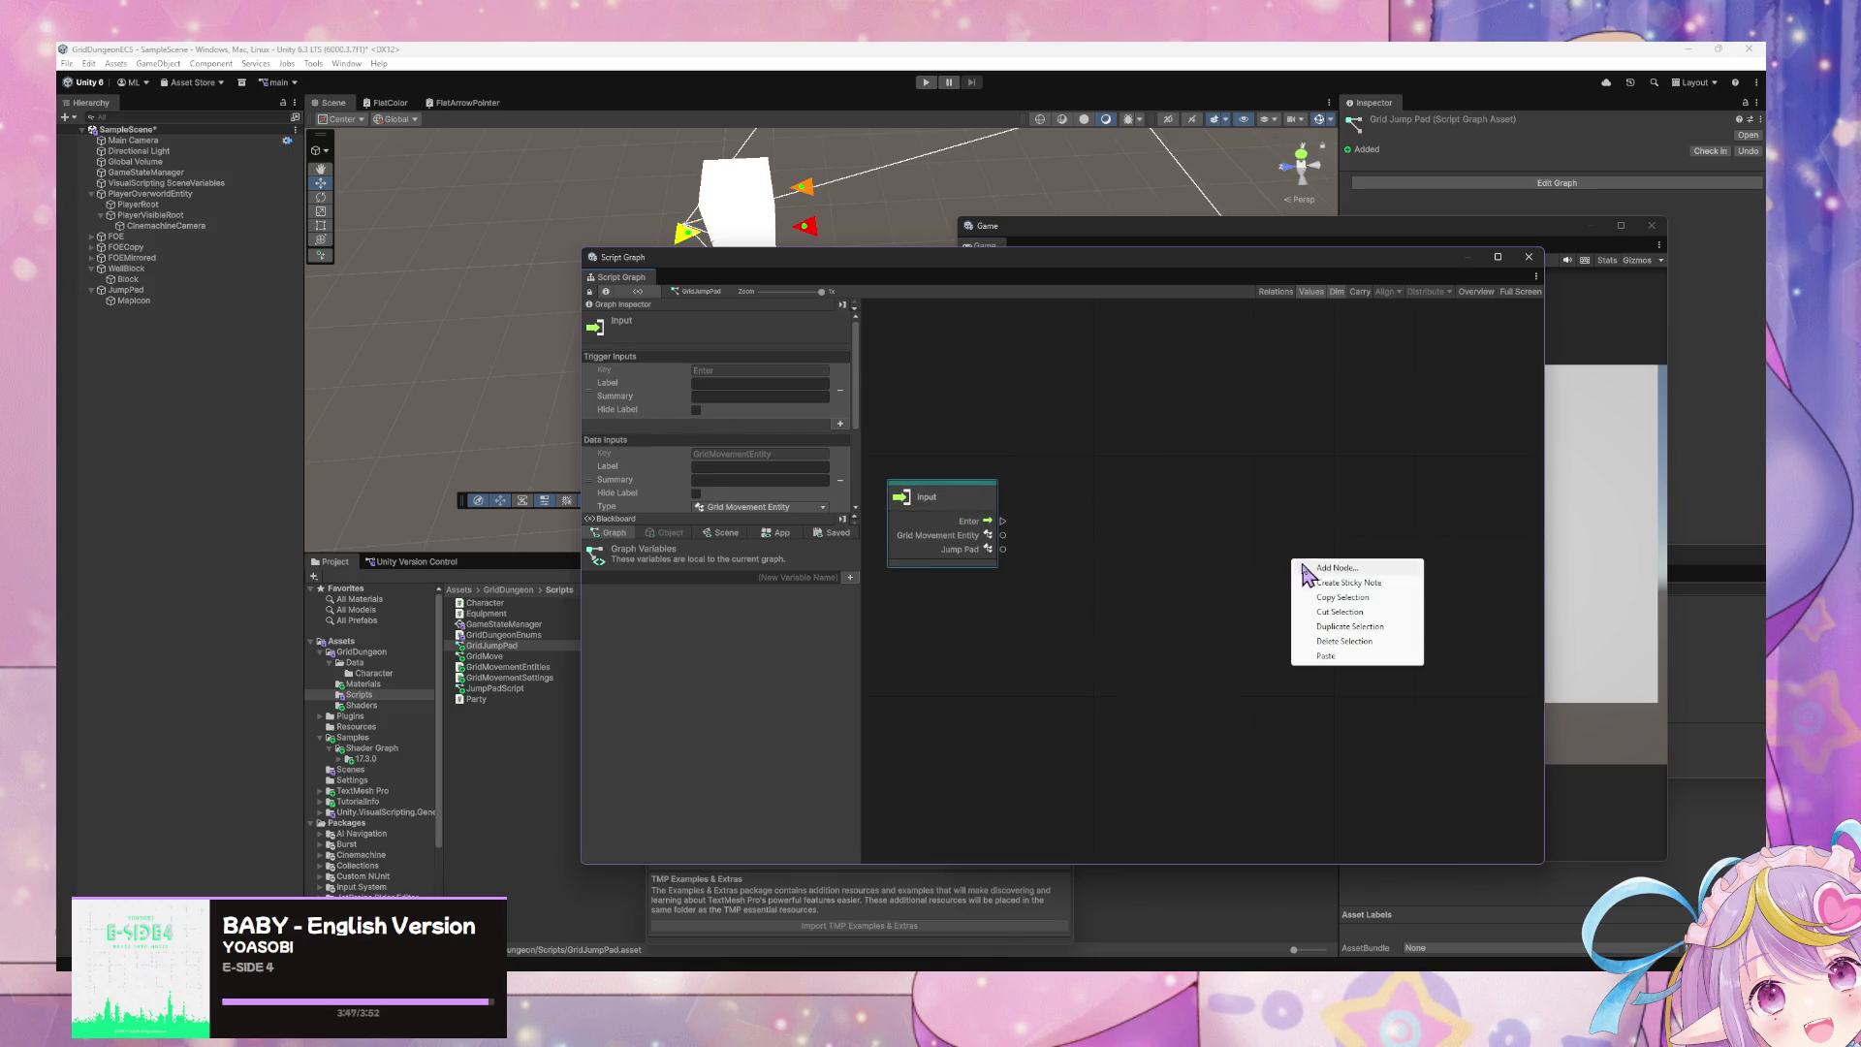
pyautogui.write('output')
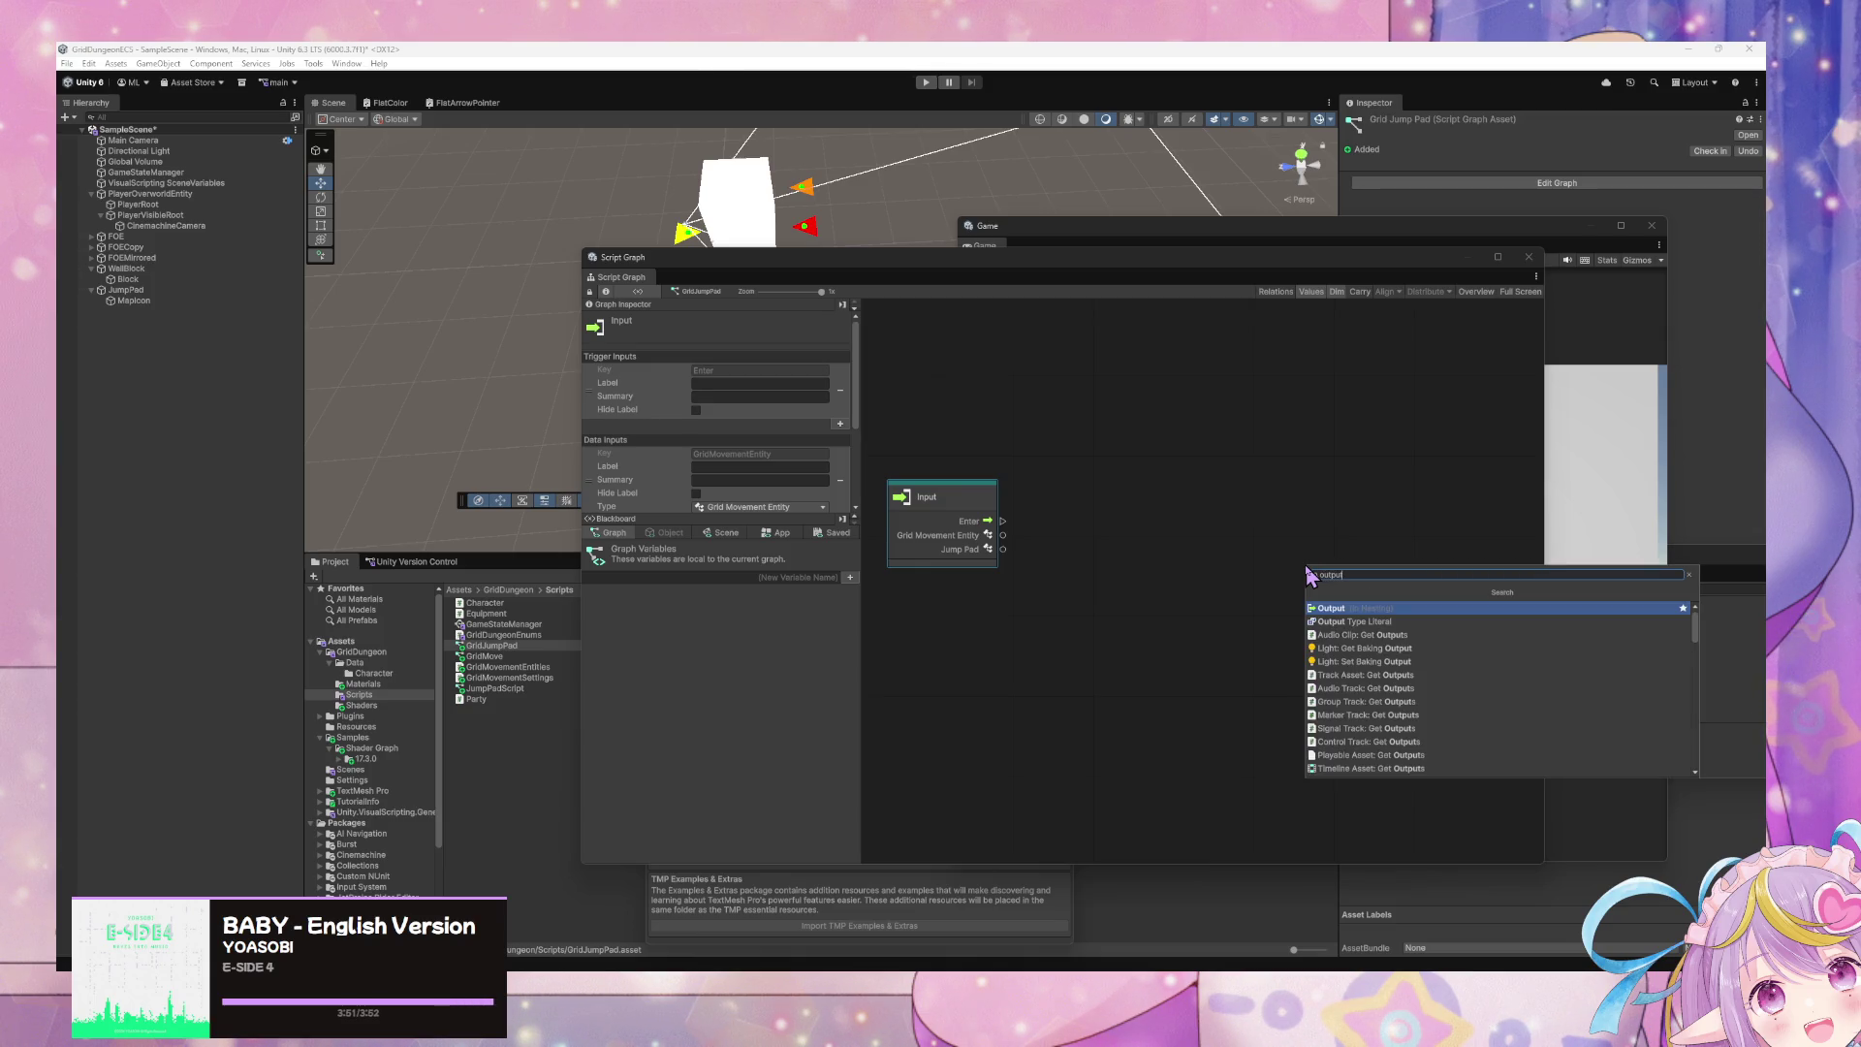
pyautogui.press('Return')
pyautogui.moveTo(1318, 577); pyautogui.dragTo(1296, 495)
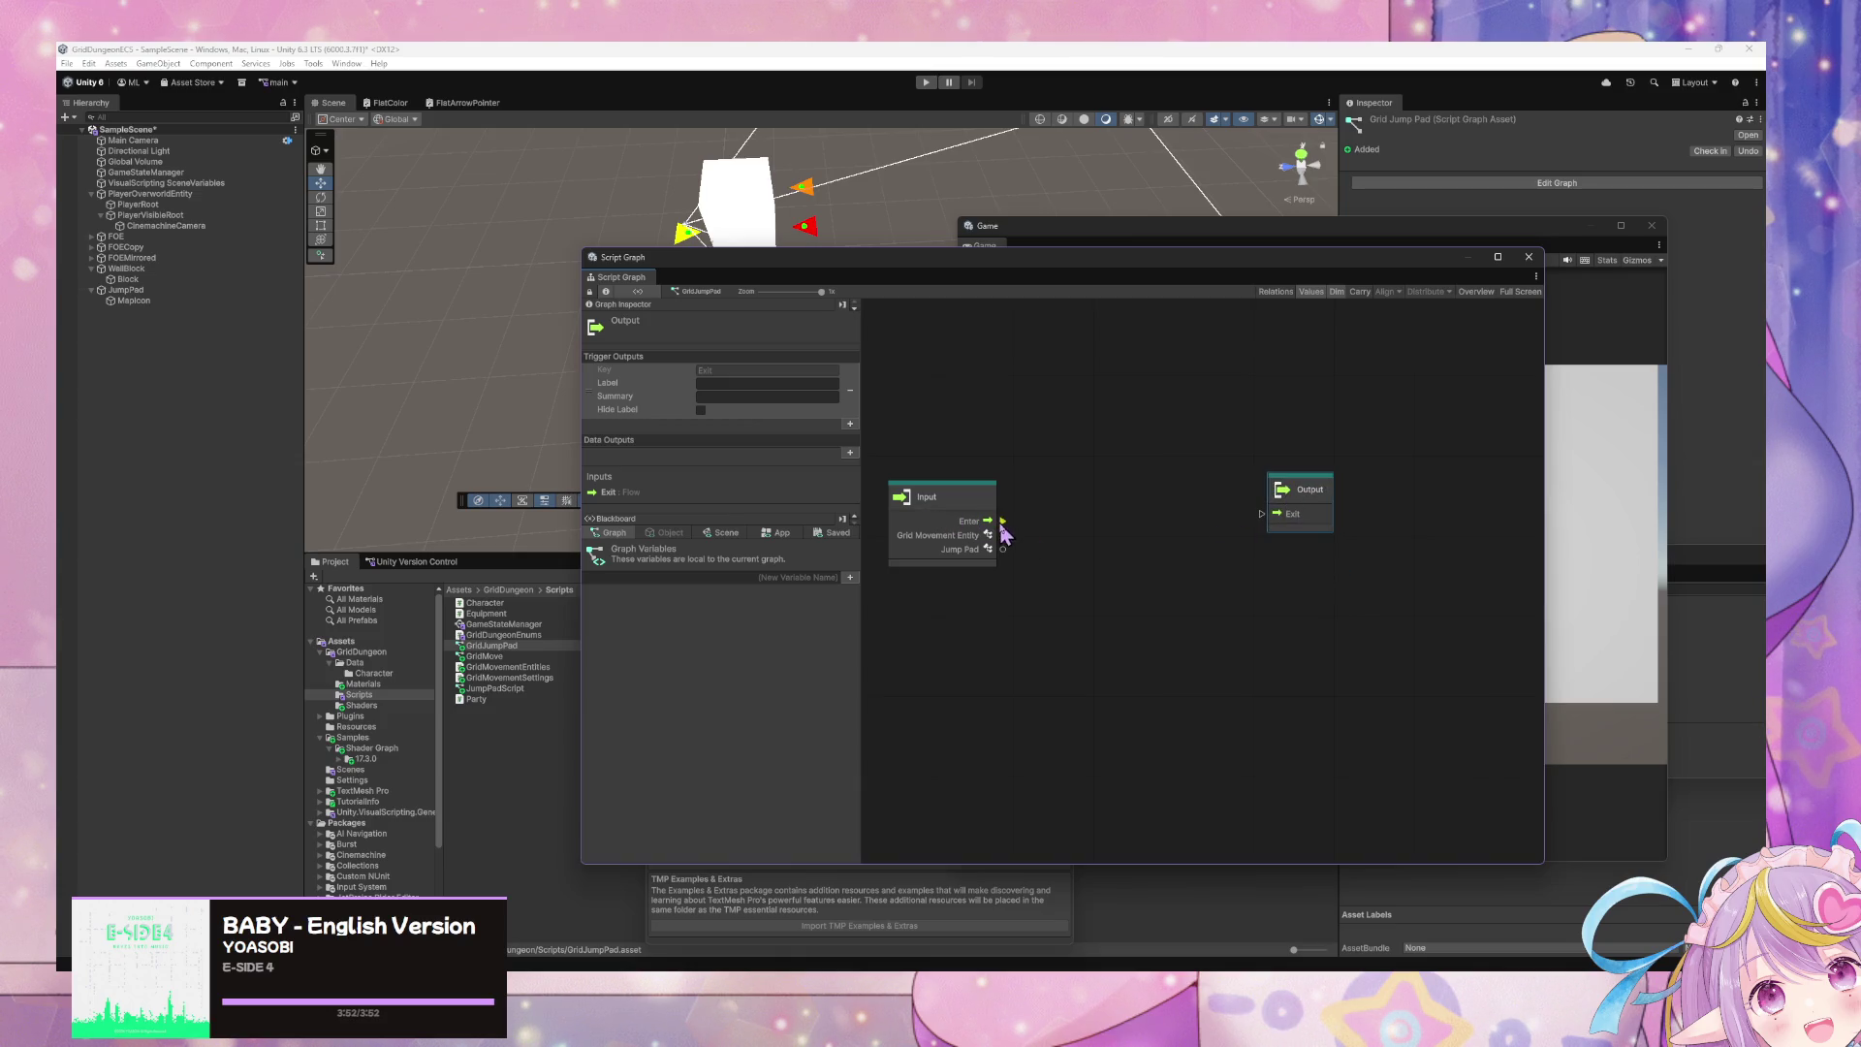
pyautogui.moveTo(1002, 521)
pyautogui.mouseDown()
pyautogui.moveTo(1238, 523)
pyautogui.moveTo(1313, 499)
pyautogui.mouseUp()
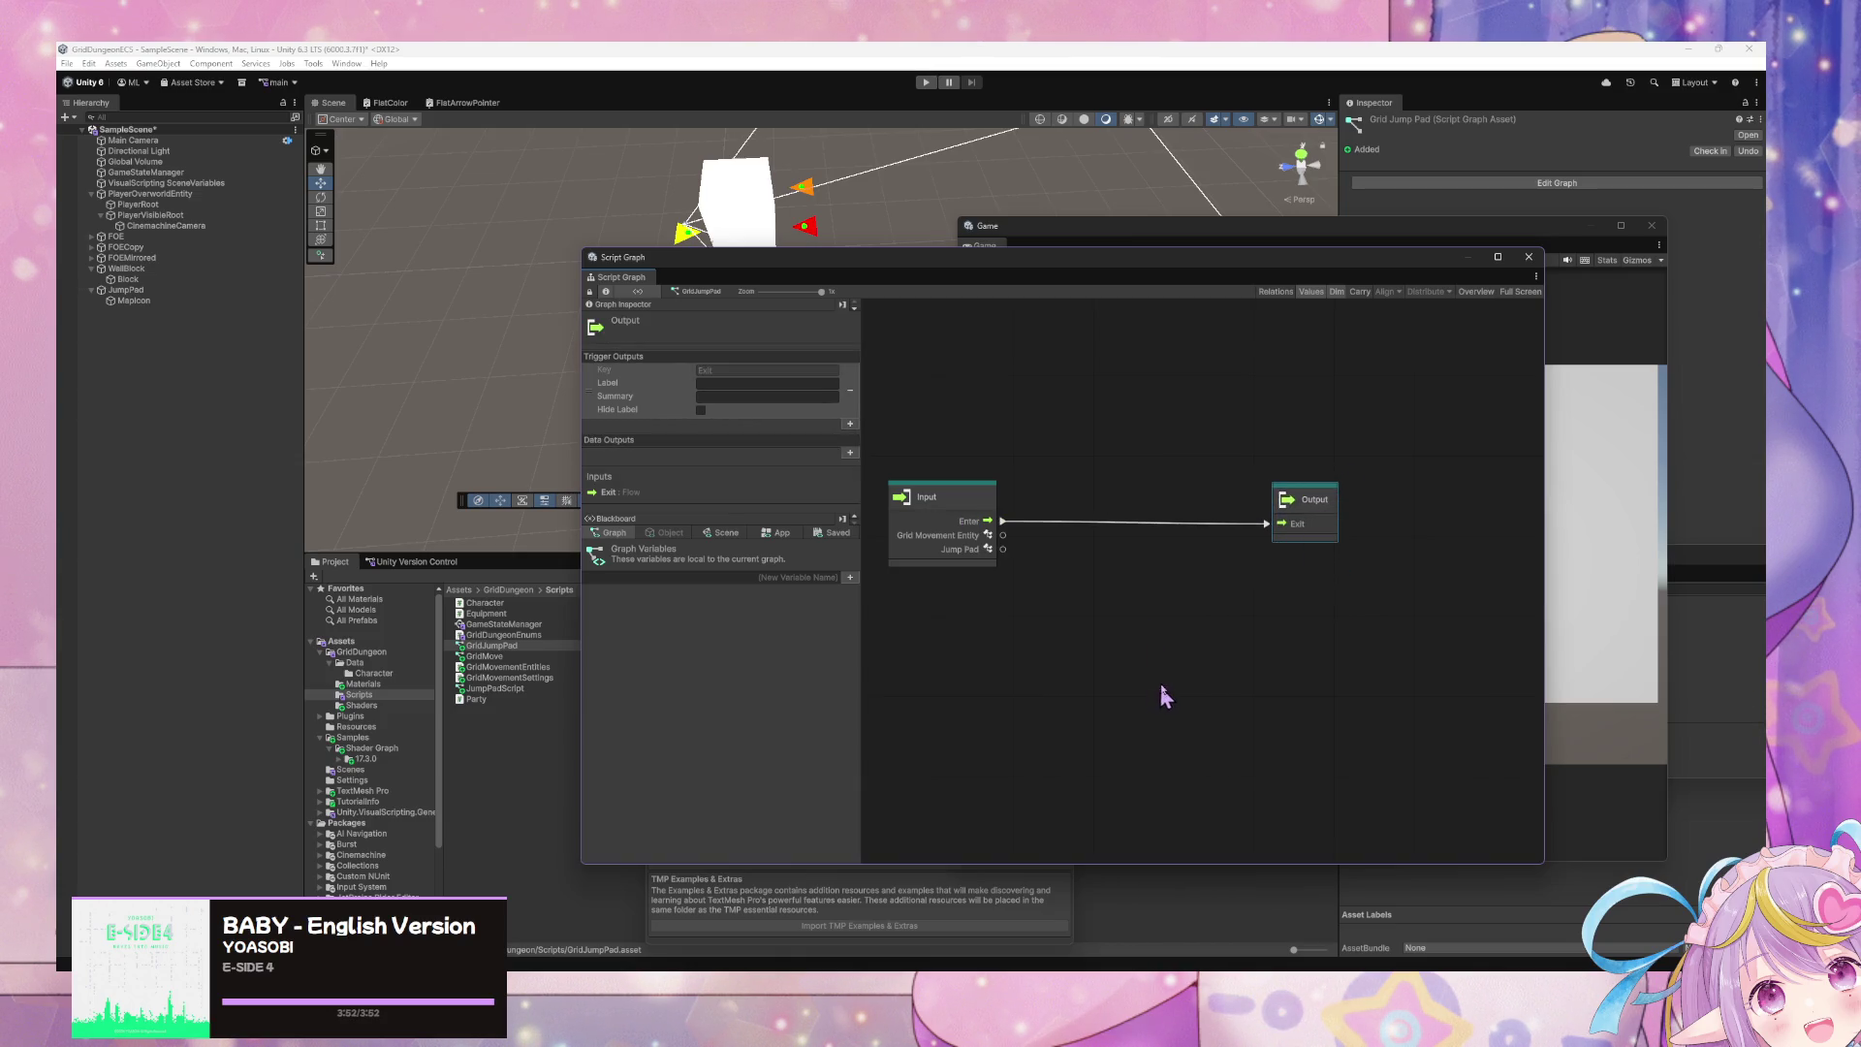
pyautogui.moveTo(1011, 279)
pyautogui.mouseDown()
pyautogui.moveTo(1026, 643)
pyautogui.moveTo(1020, 267)
pyautogui.mouseUp()
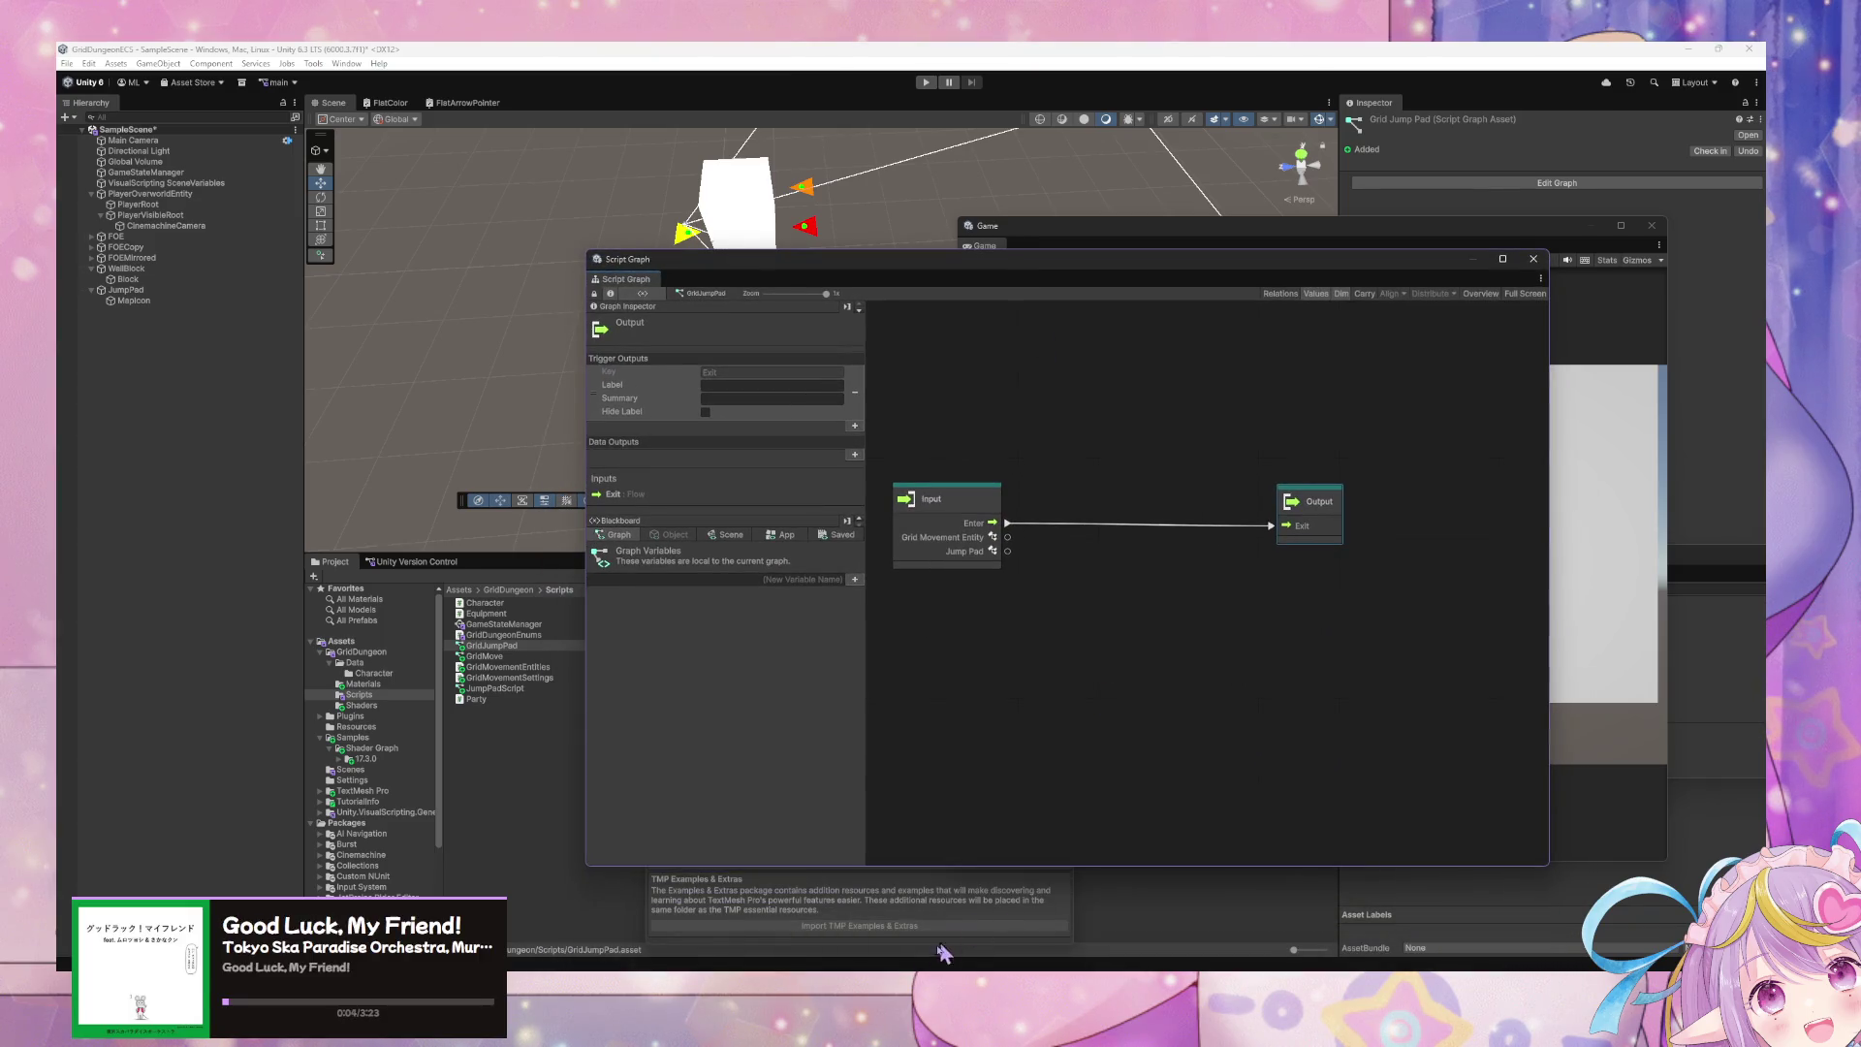
pyautogui.hotkey('alt', 'Tab')
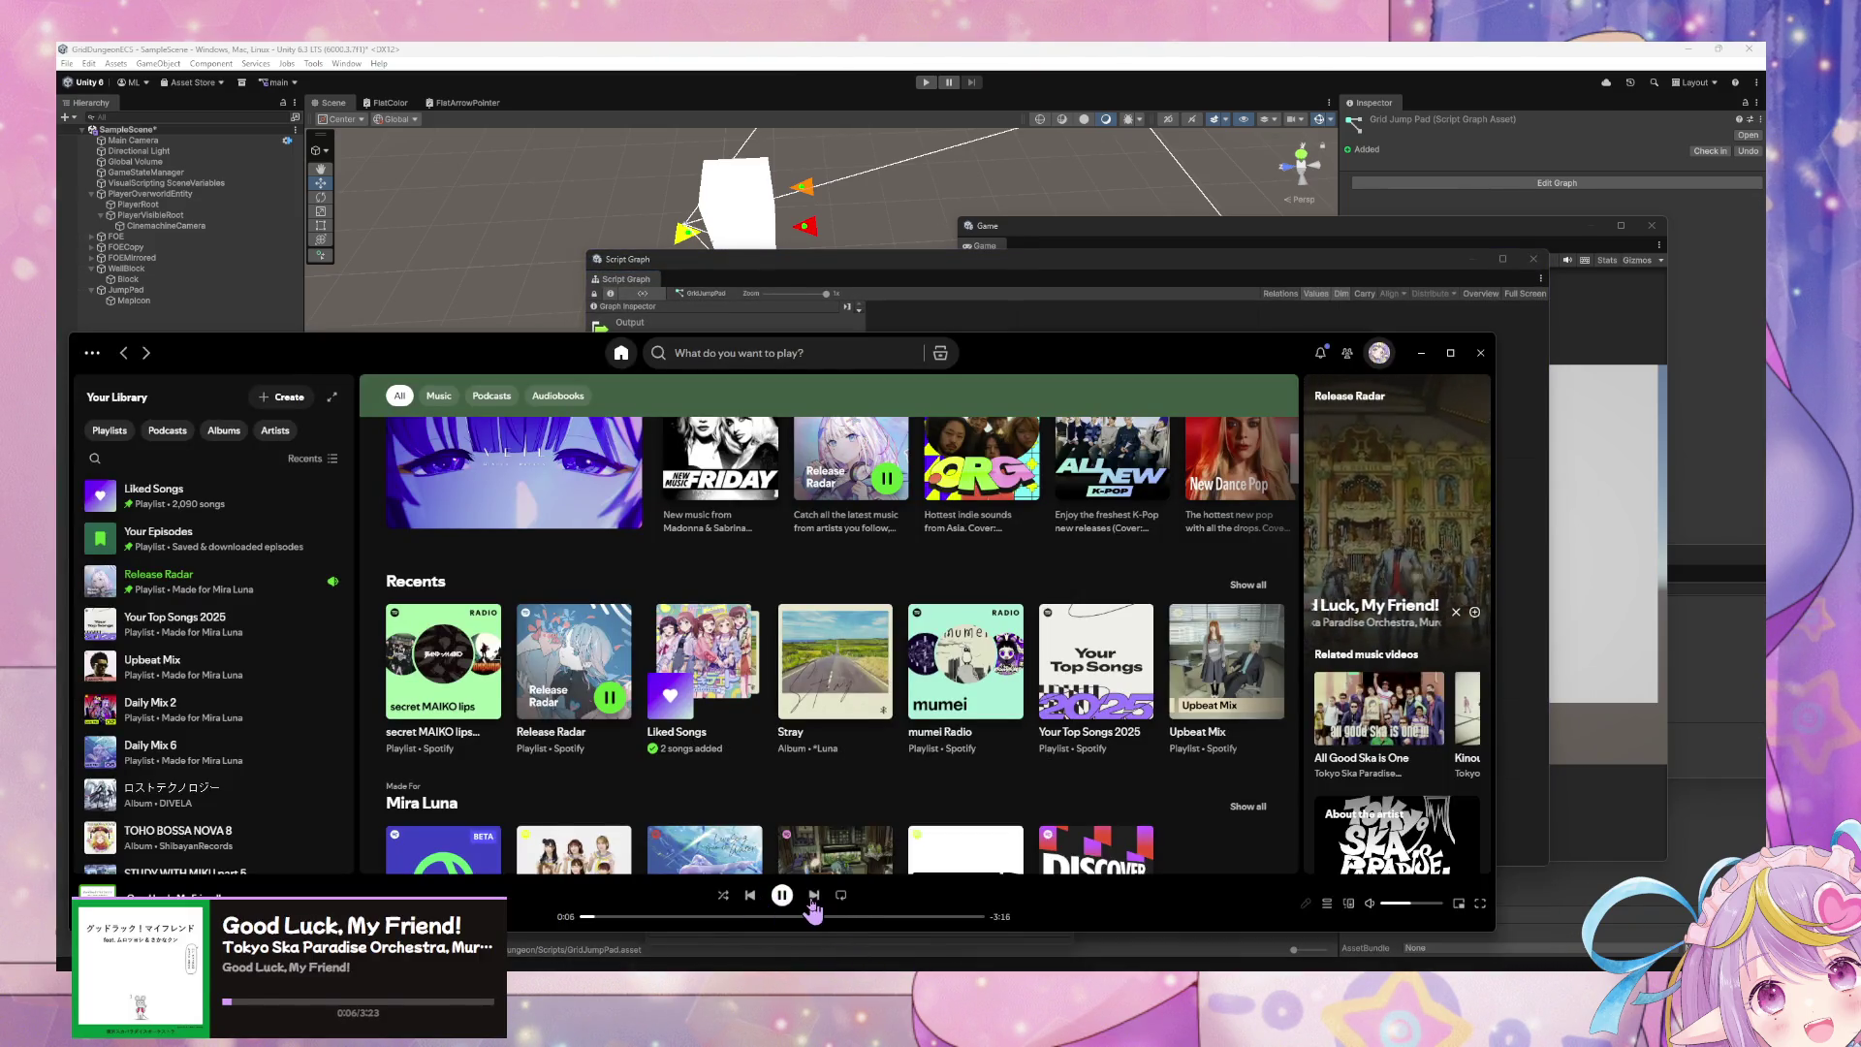
# - In Spotify, skip ahead through queued tracks and start the mumei Radio station
pyautogui.hotkey('ctrl', 'Right')
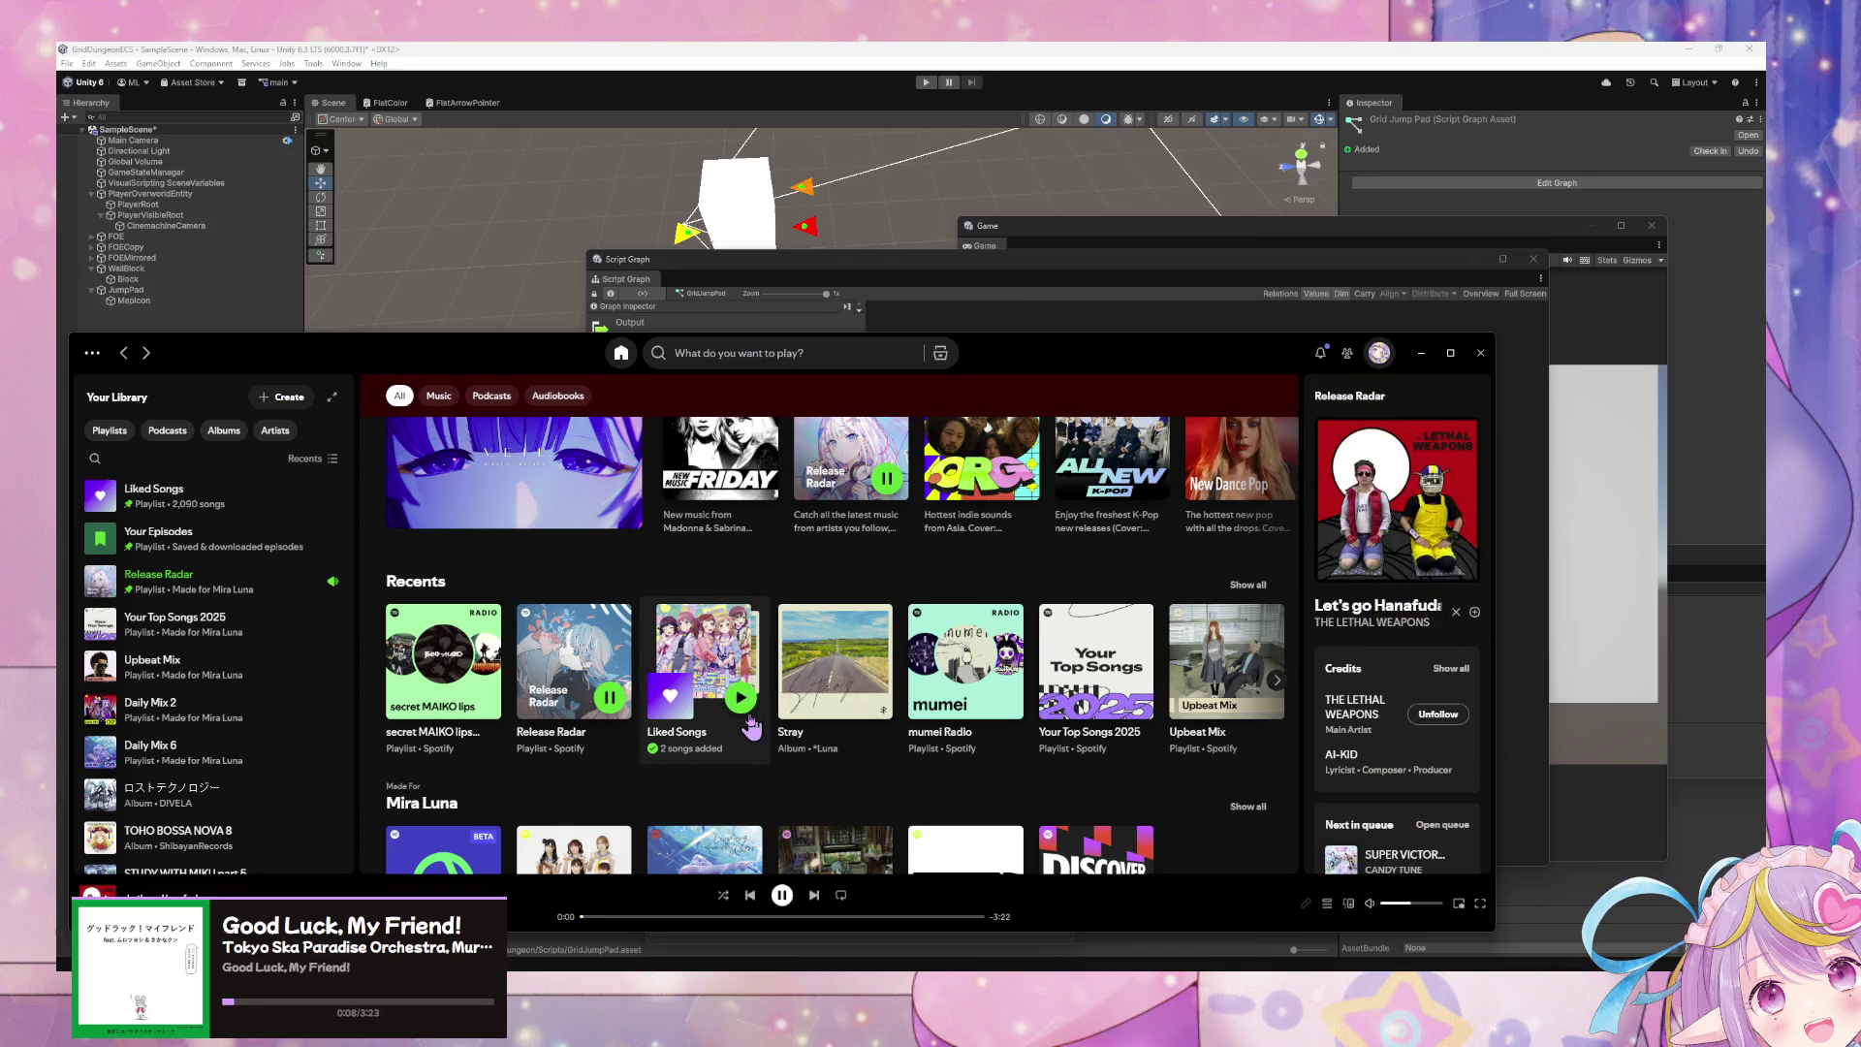
pyautogui.click(815, 895)
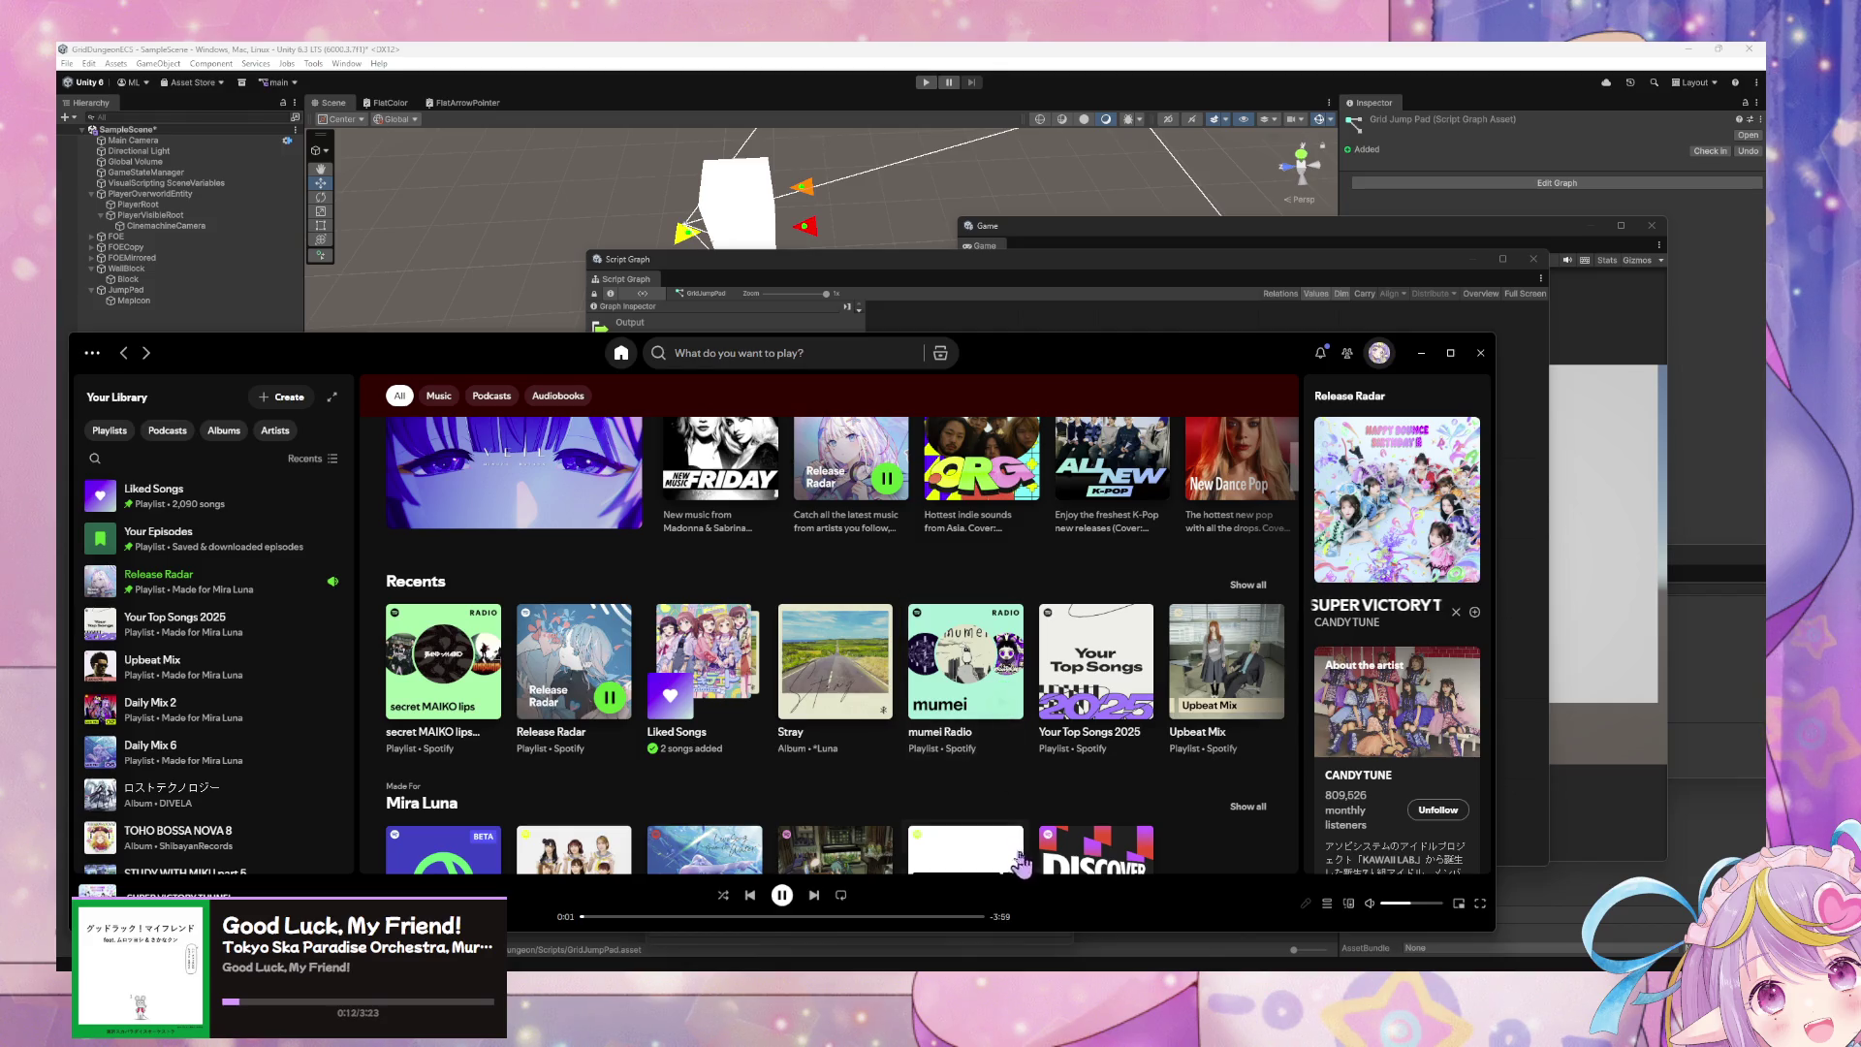
pyautogui.click(999, 714)
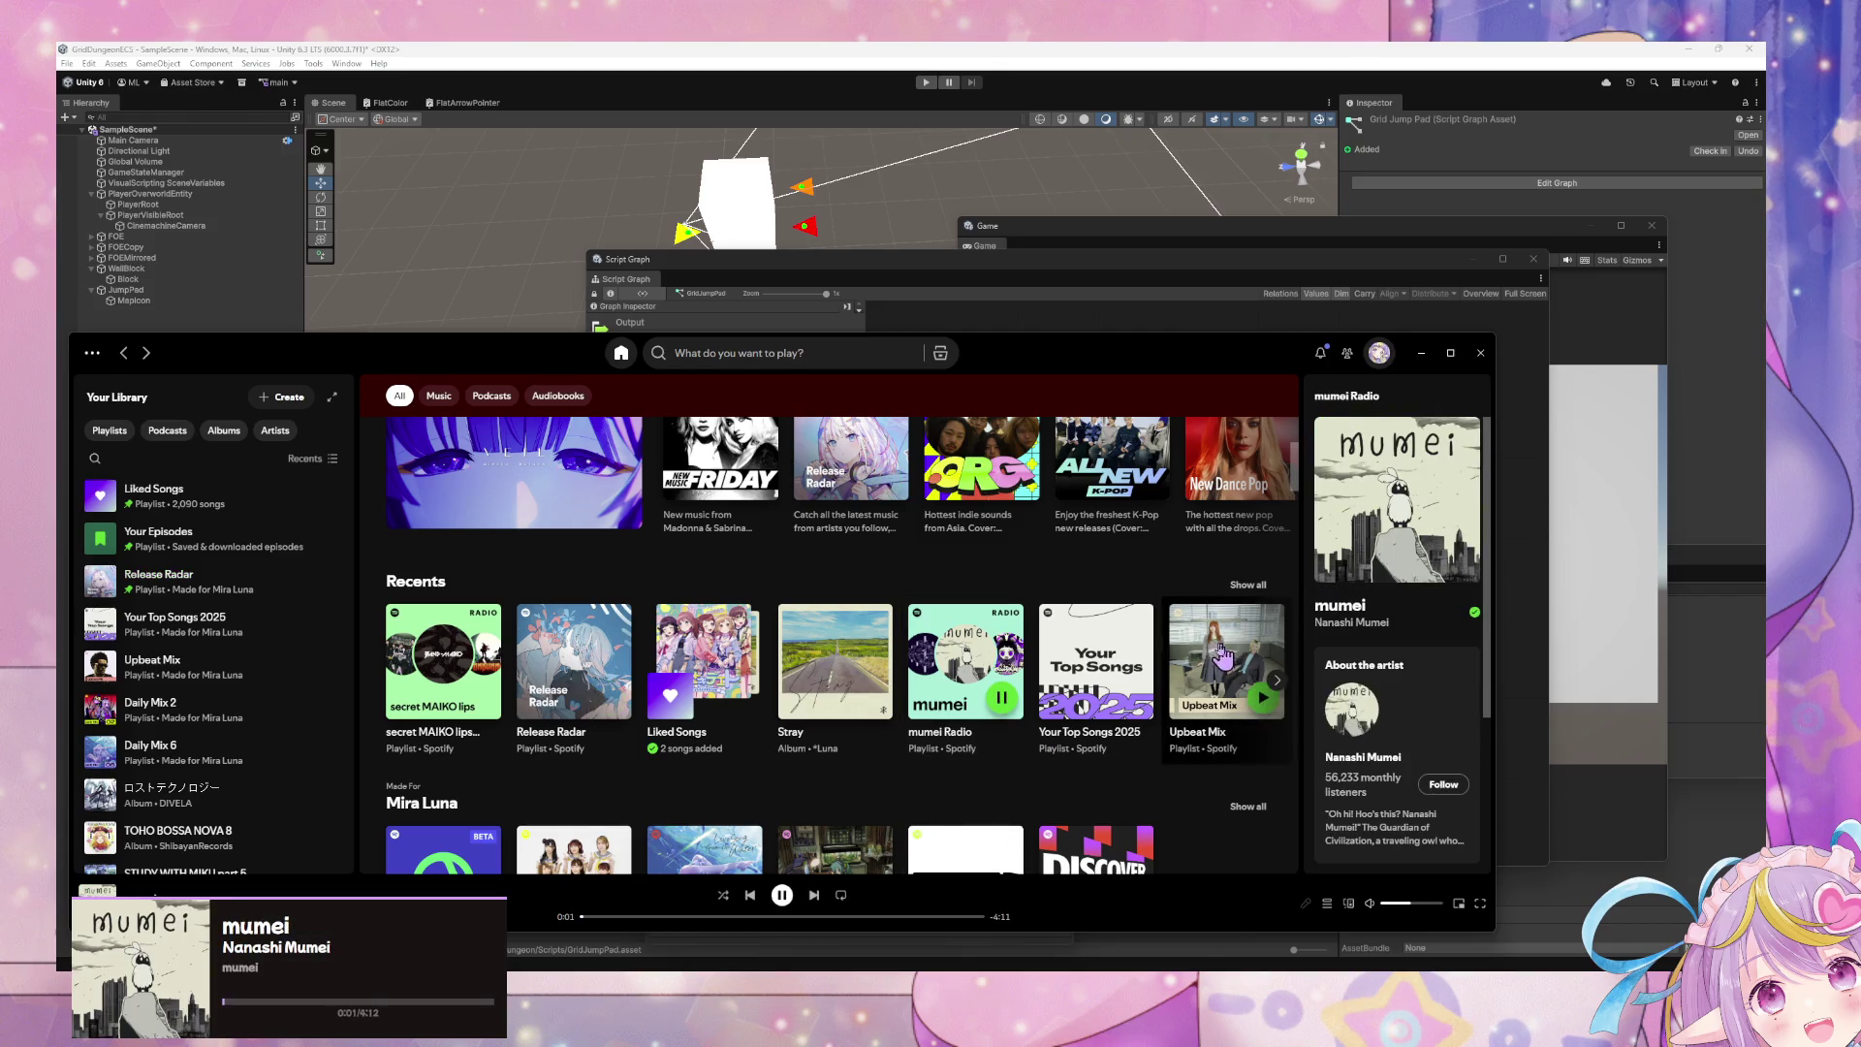
# - Play UNDEAD from the Upbeat Mix playlist and minimize Spotify
pyautogui.click(473, 504)
pyautogui.click(394, 592)
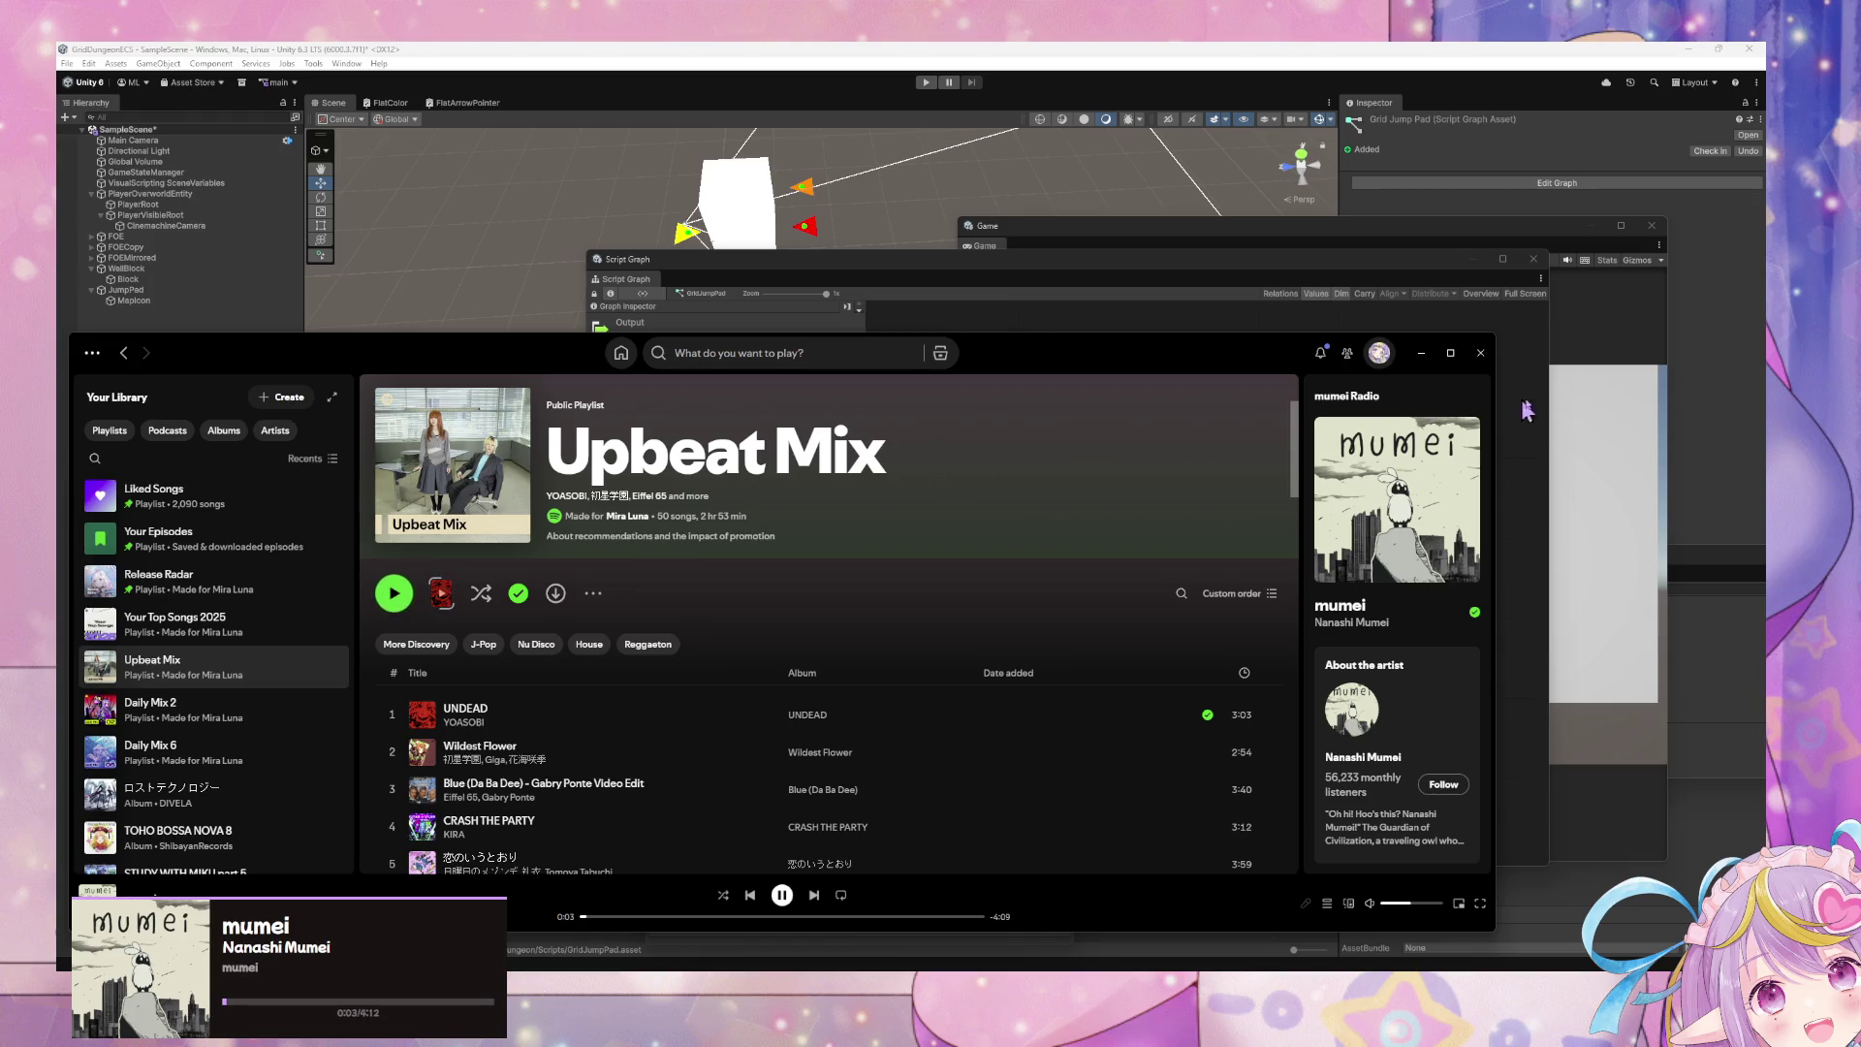
pyautogui.click(1421, 353)
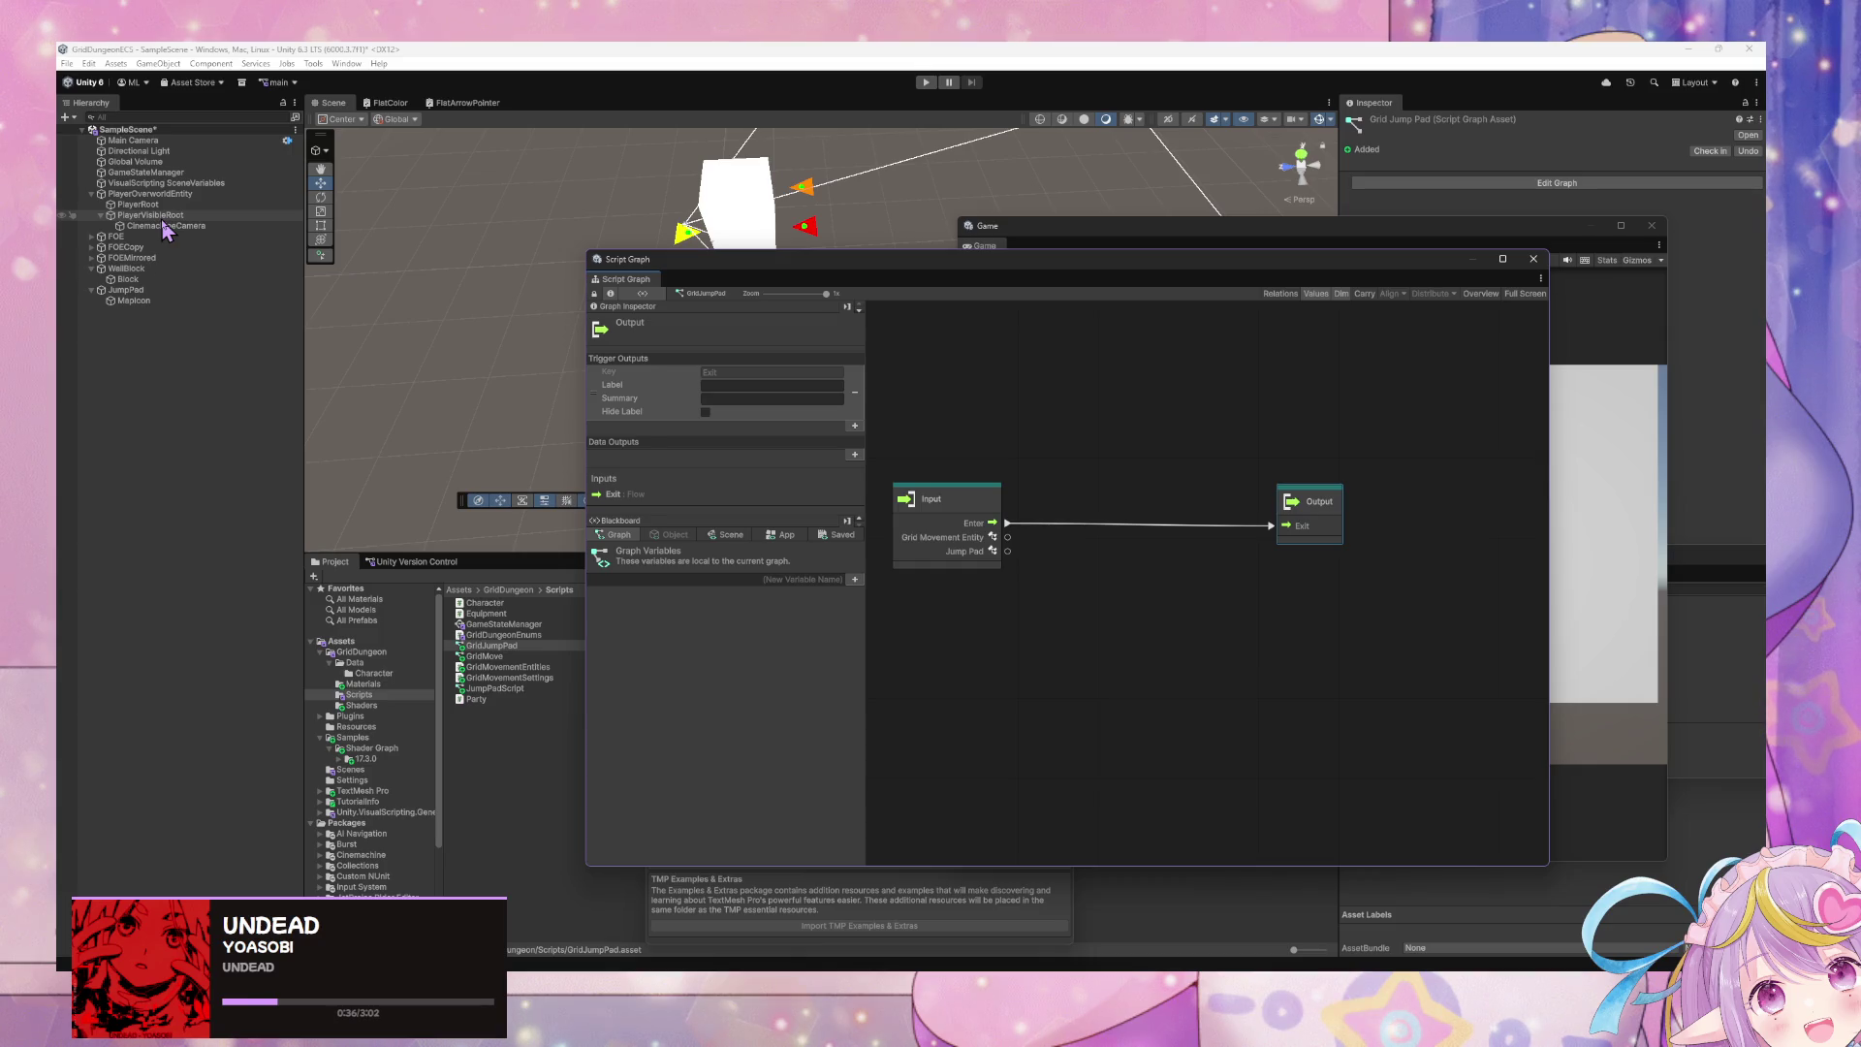
# - Open Handle GridMovementEntity Interactions from GameStateManager and box-select its jump nodes
pyautogui.click(172, 172)
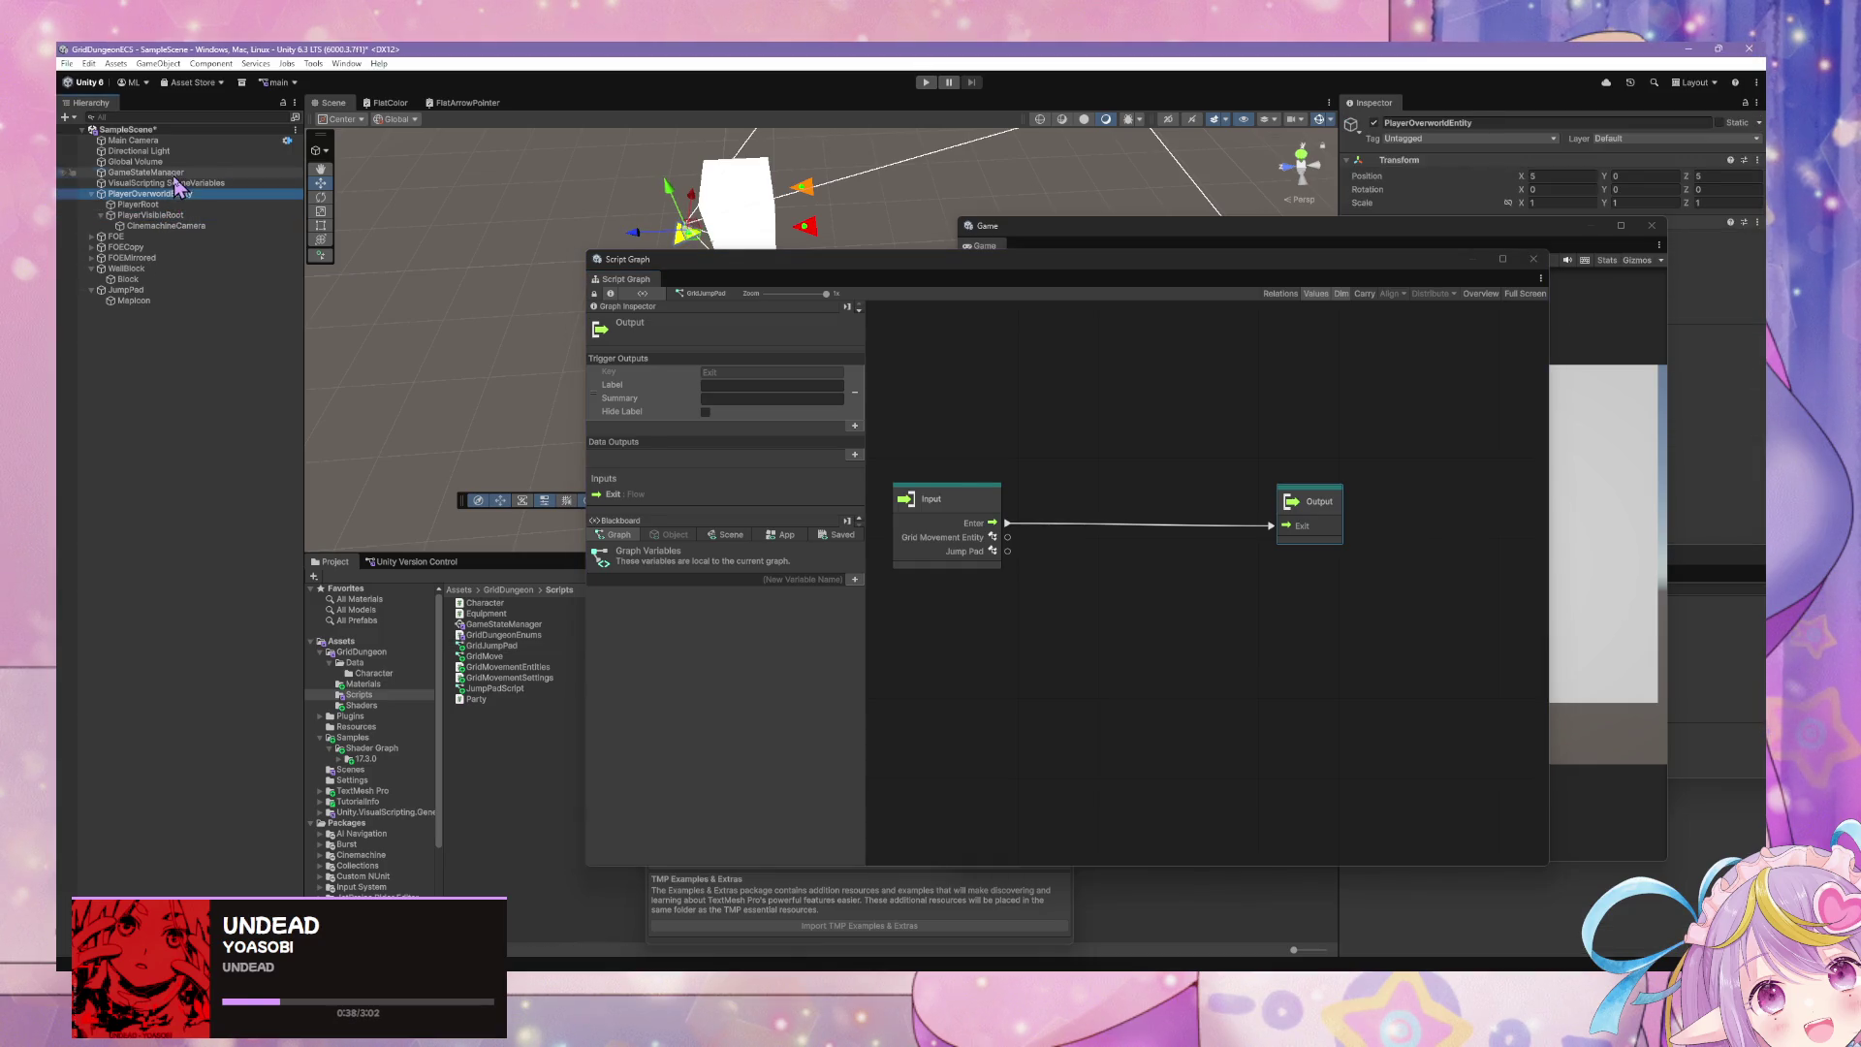
pyautogui.doubleClick(1091, 497)
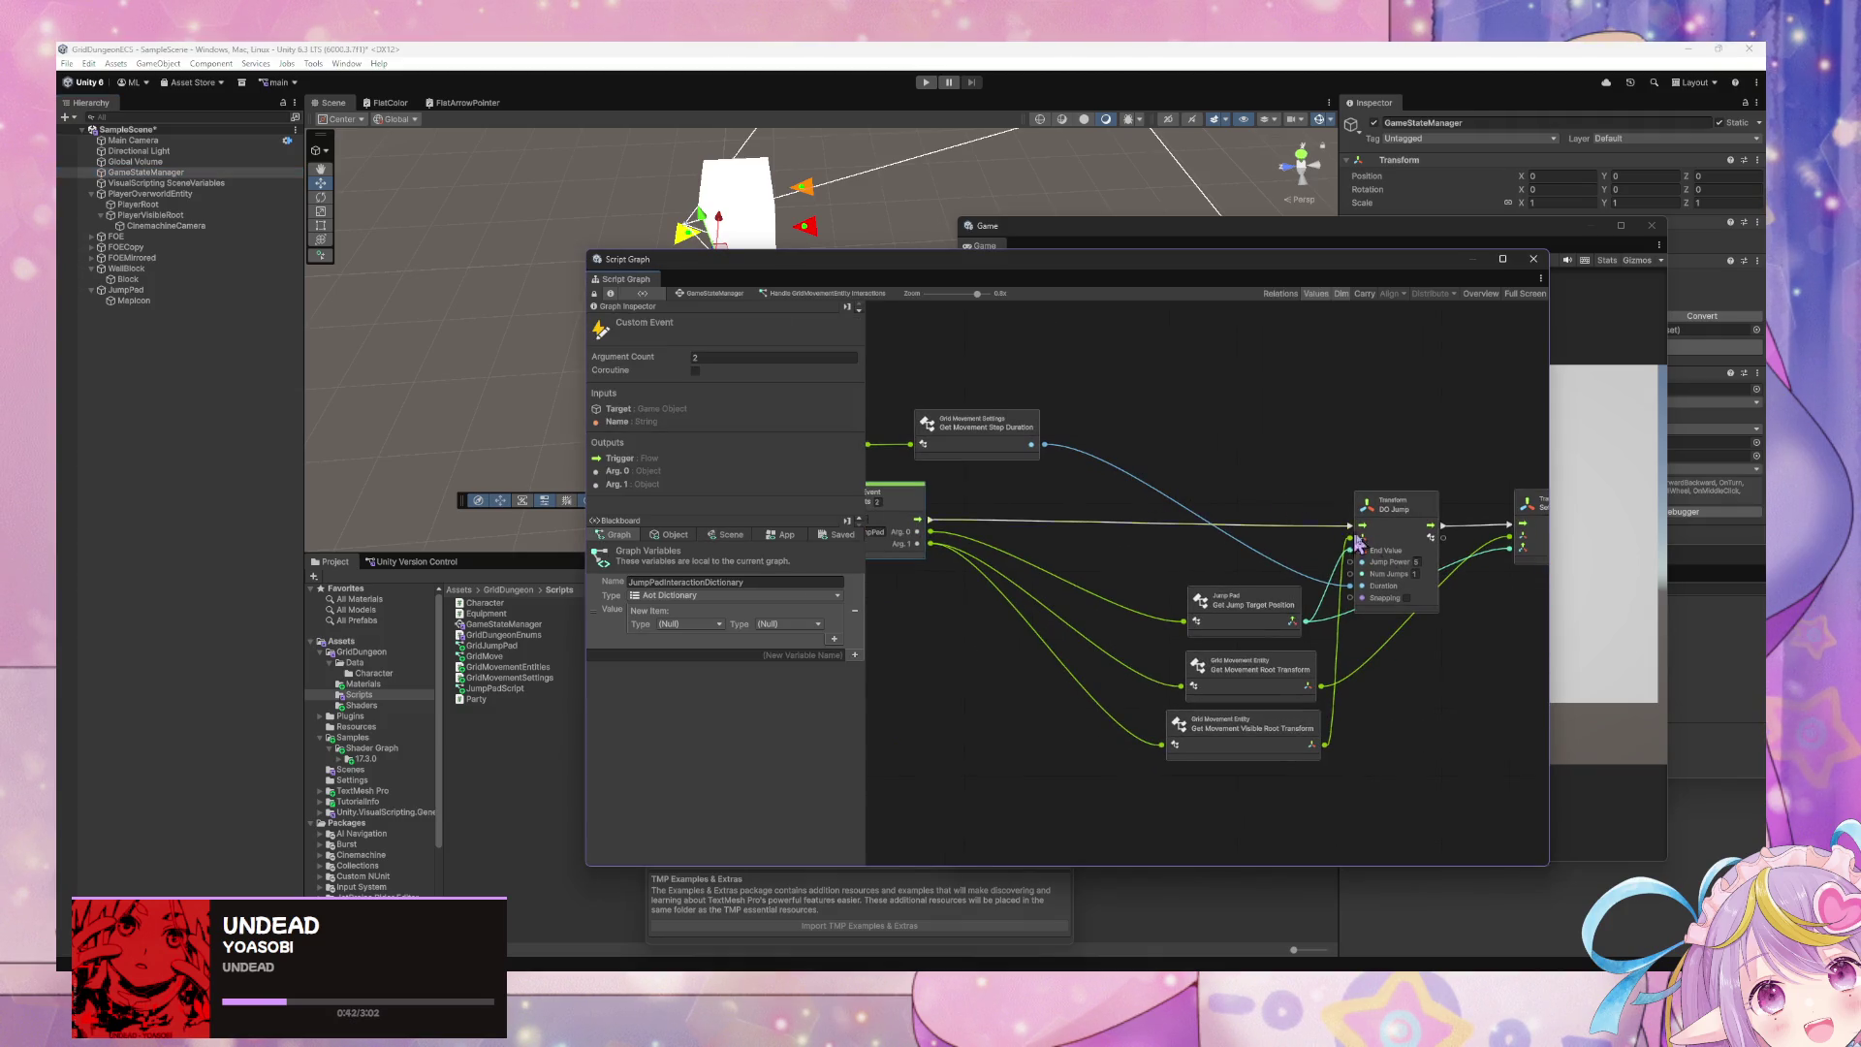
pyautogui.scroll(-3, 1357, 543)
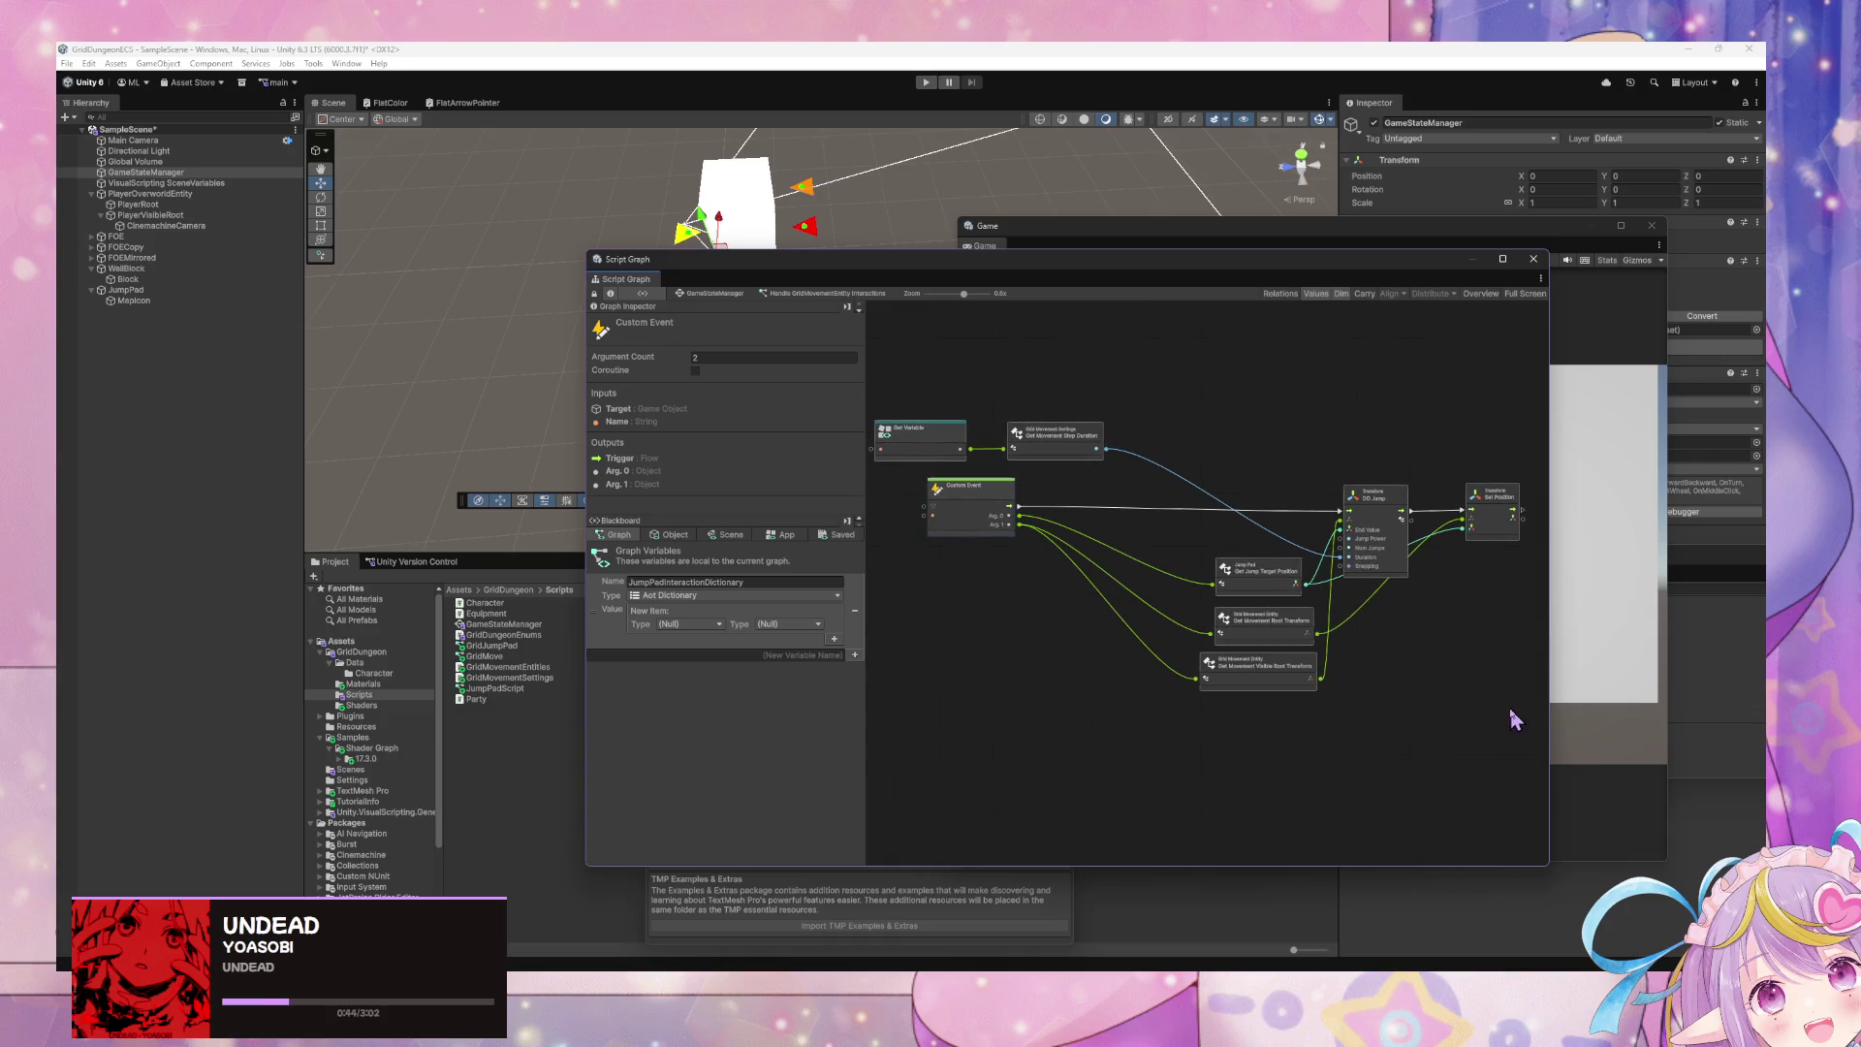
pyautogui.moveTo(1514, 714)
pyautogui.mouseDown()
pyautogui.moveTo(1207, 473)
pyautogui.moveTo(1059, 449)
pyautogui.moveTo(1141, 485)
pyautogui.mouseUp()
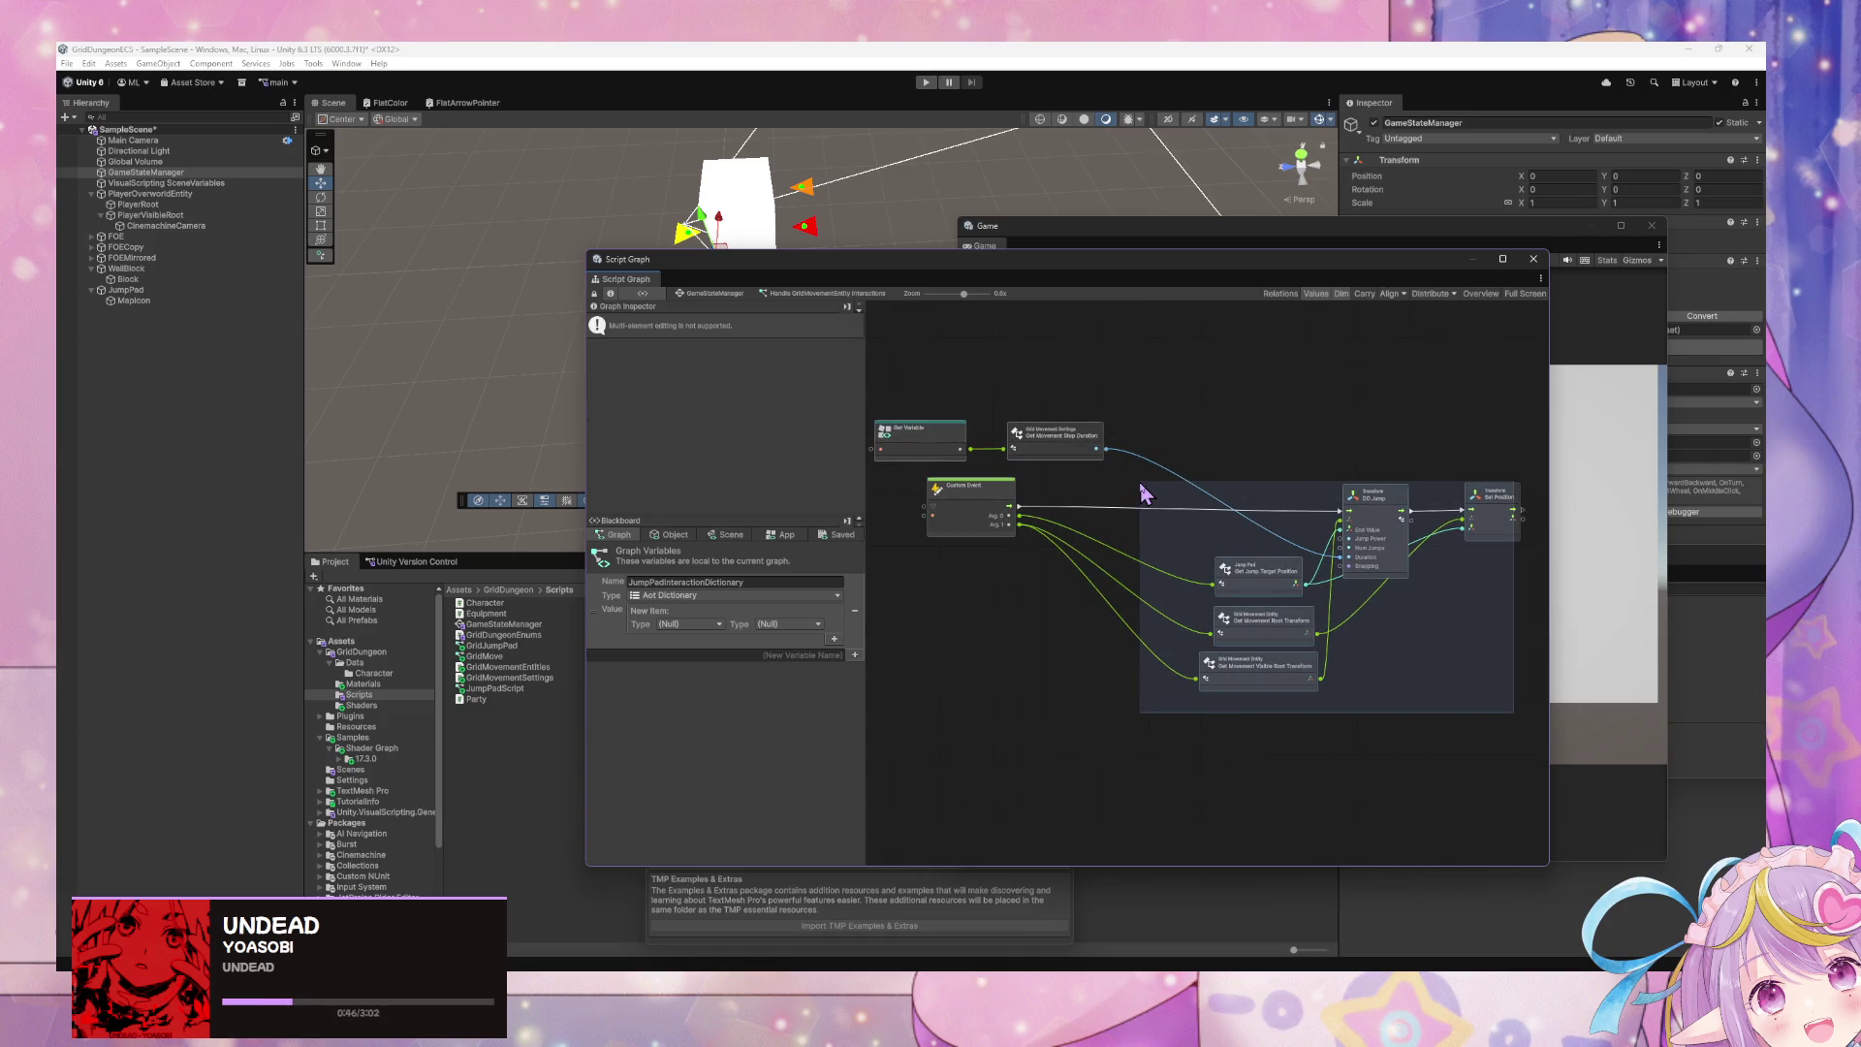
pyautogui.moveTo(1521, 717)
pyautogui.mouseDown()
pyautogui.moveTo(1214, 489)
pyautogui.moveTo(901, 367)
pyautogui.mouseUp()
# - Group and copy the selected jump nodes, then return to GameStateManager's state graph
pyautogui.rightClick(1206, 493)
pyautogui.click(1260, 645)
pyautogui.rightClick(904, 368)
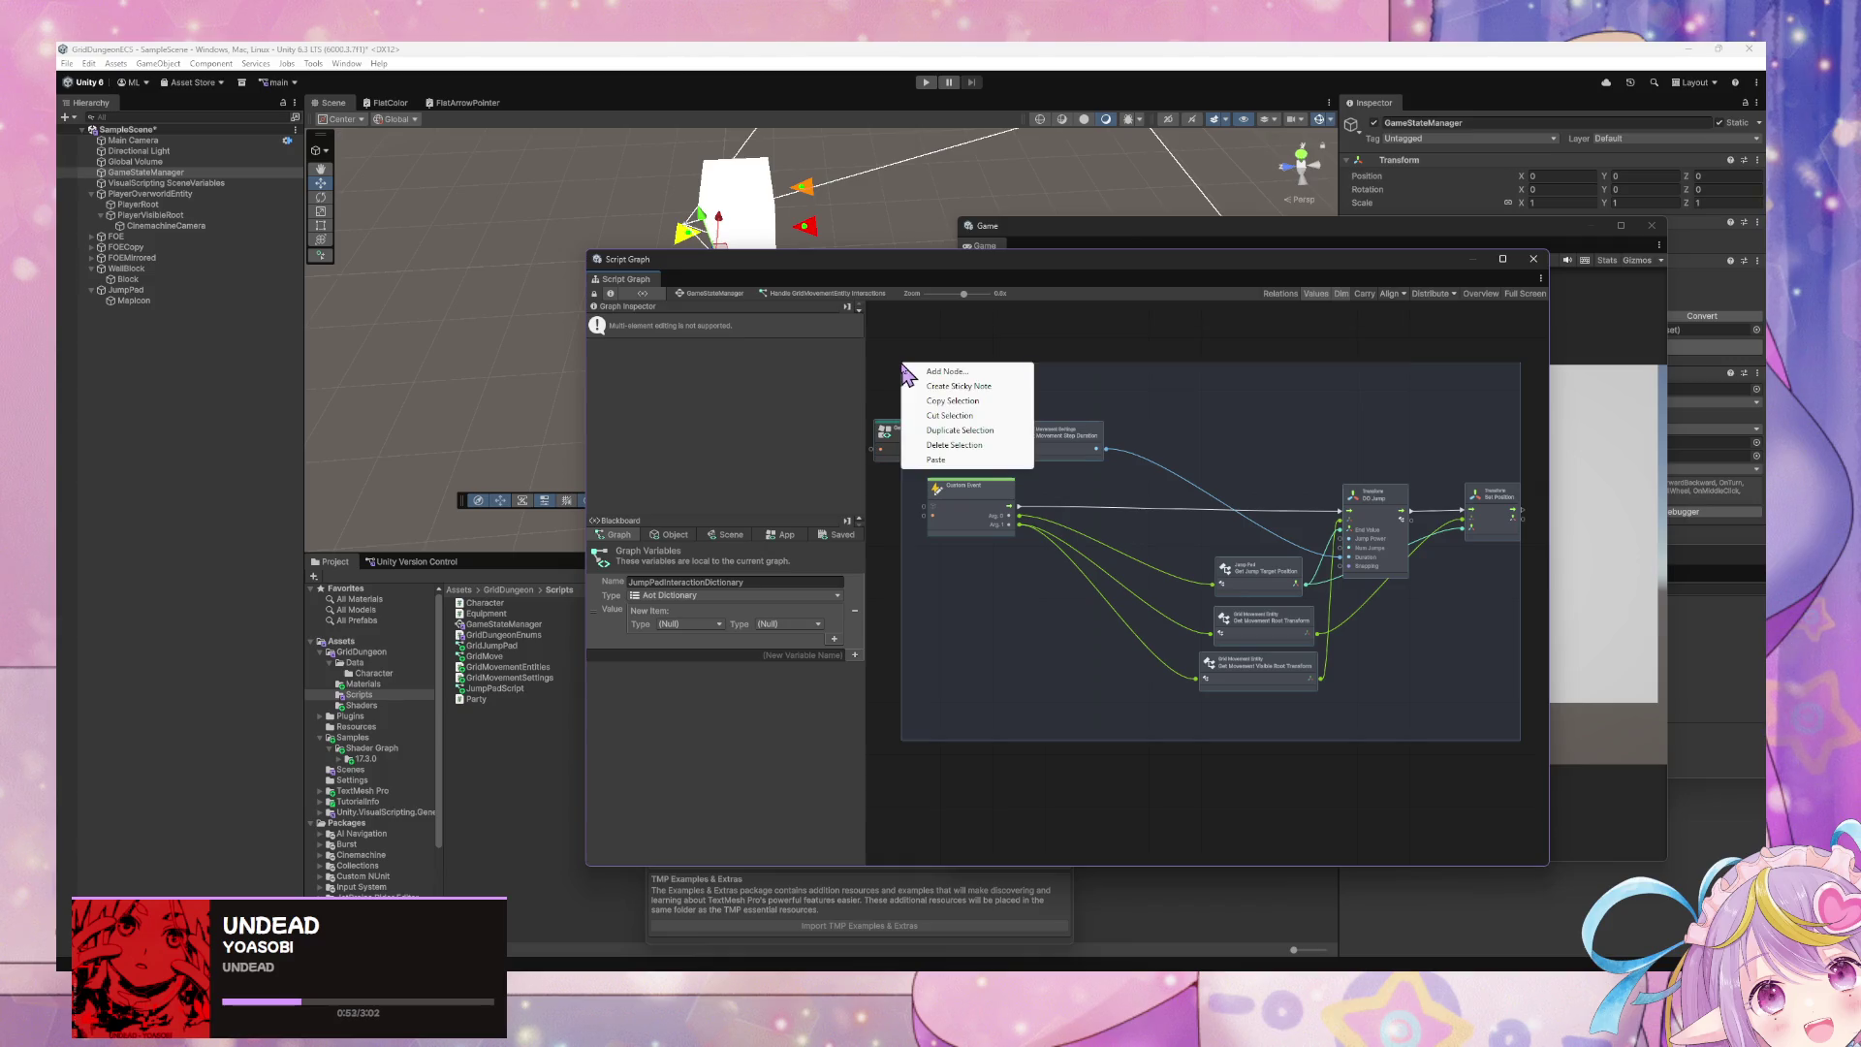
pyautogui.click(931, 445)
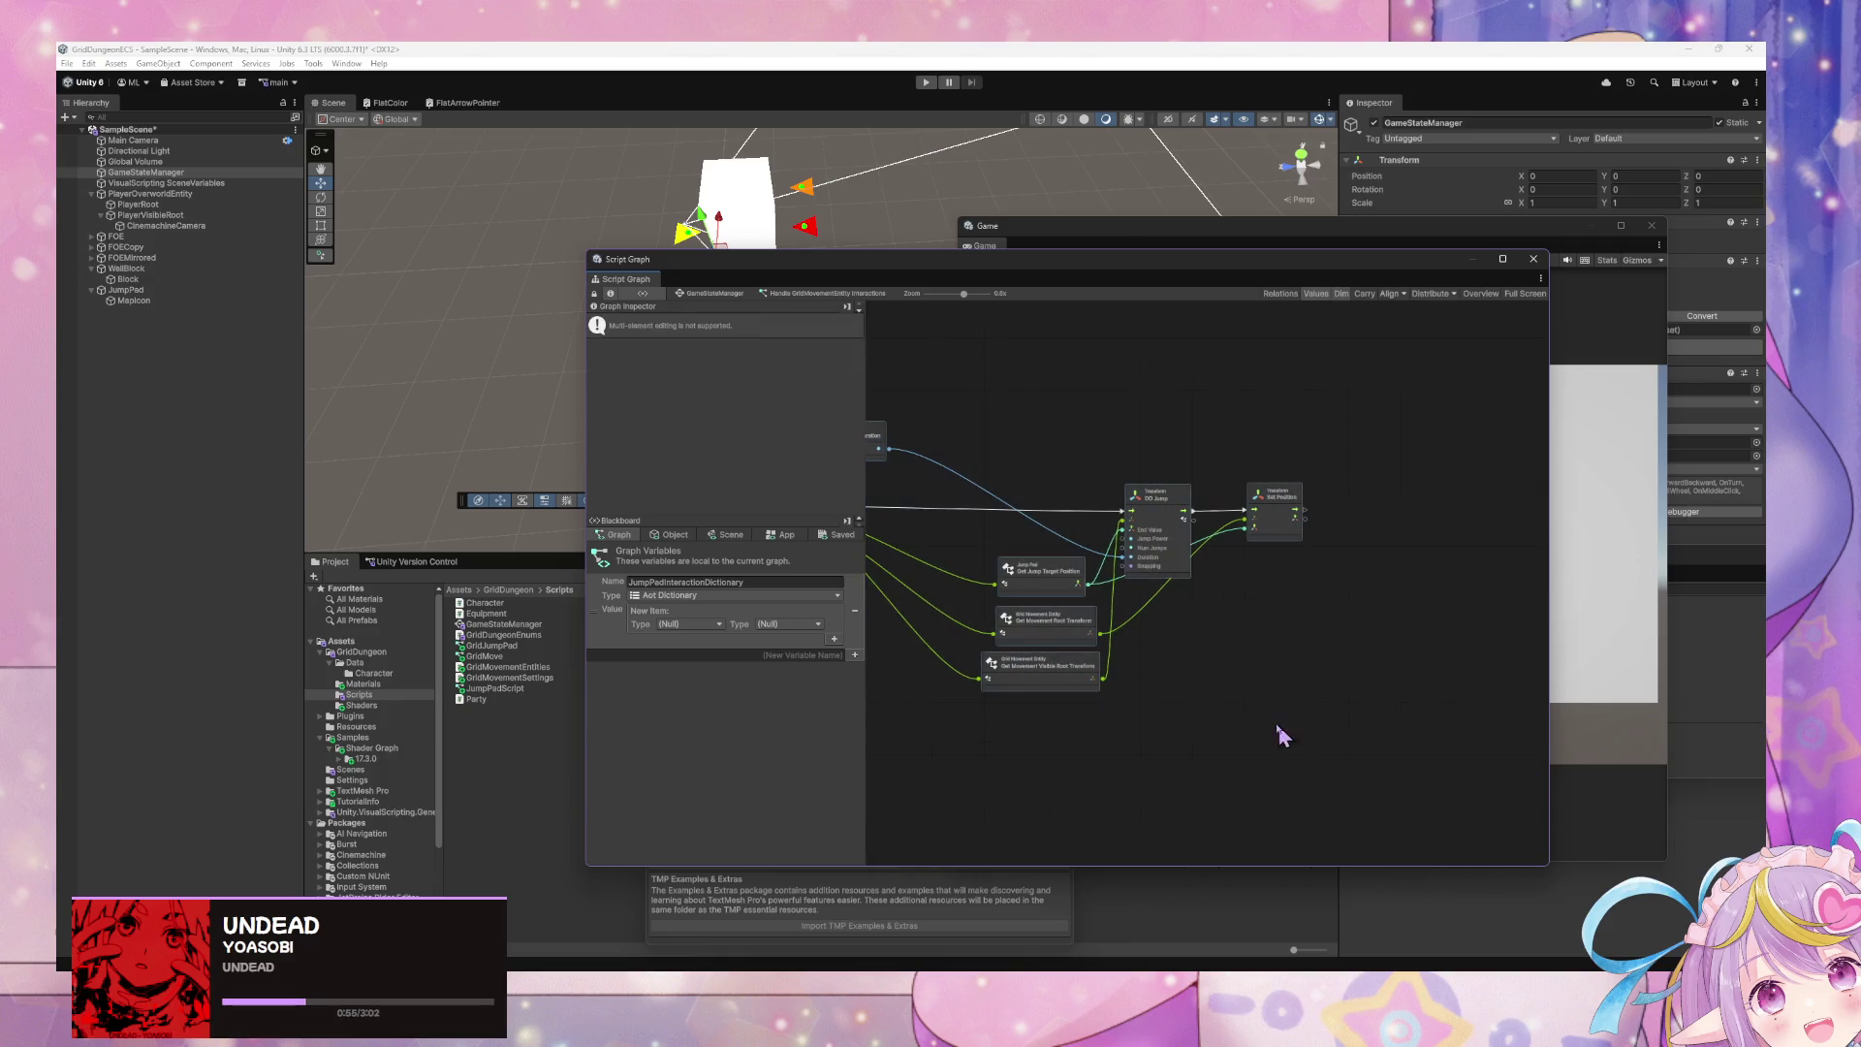
pyautogui.click(704, 293)
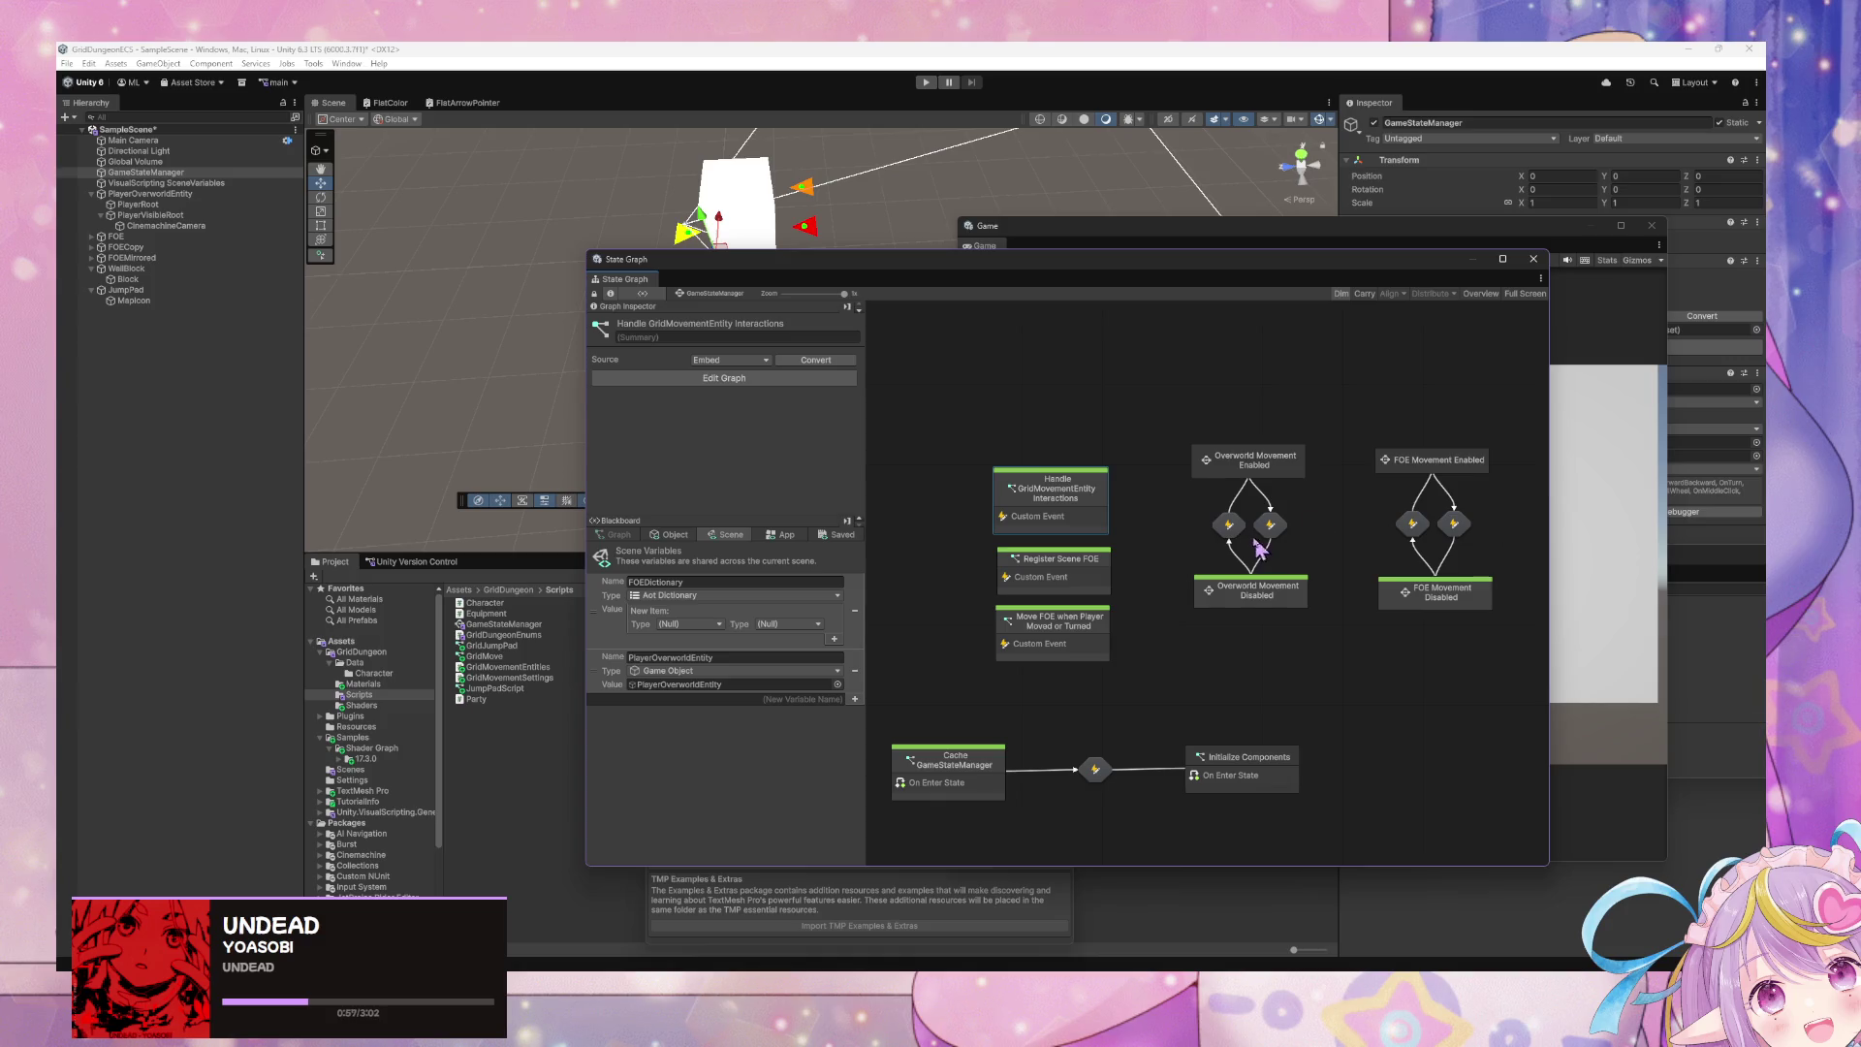
# - Add the GridJumpPad subgraph to the Player Movement Input graph and enter it
pyautogui.doubleClick(1231, 465)
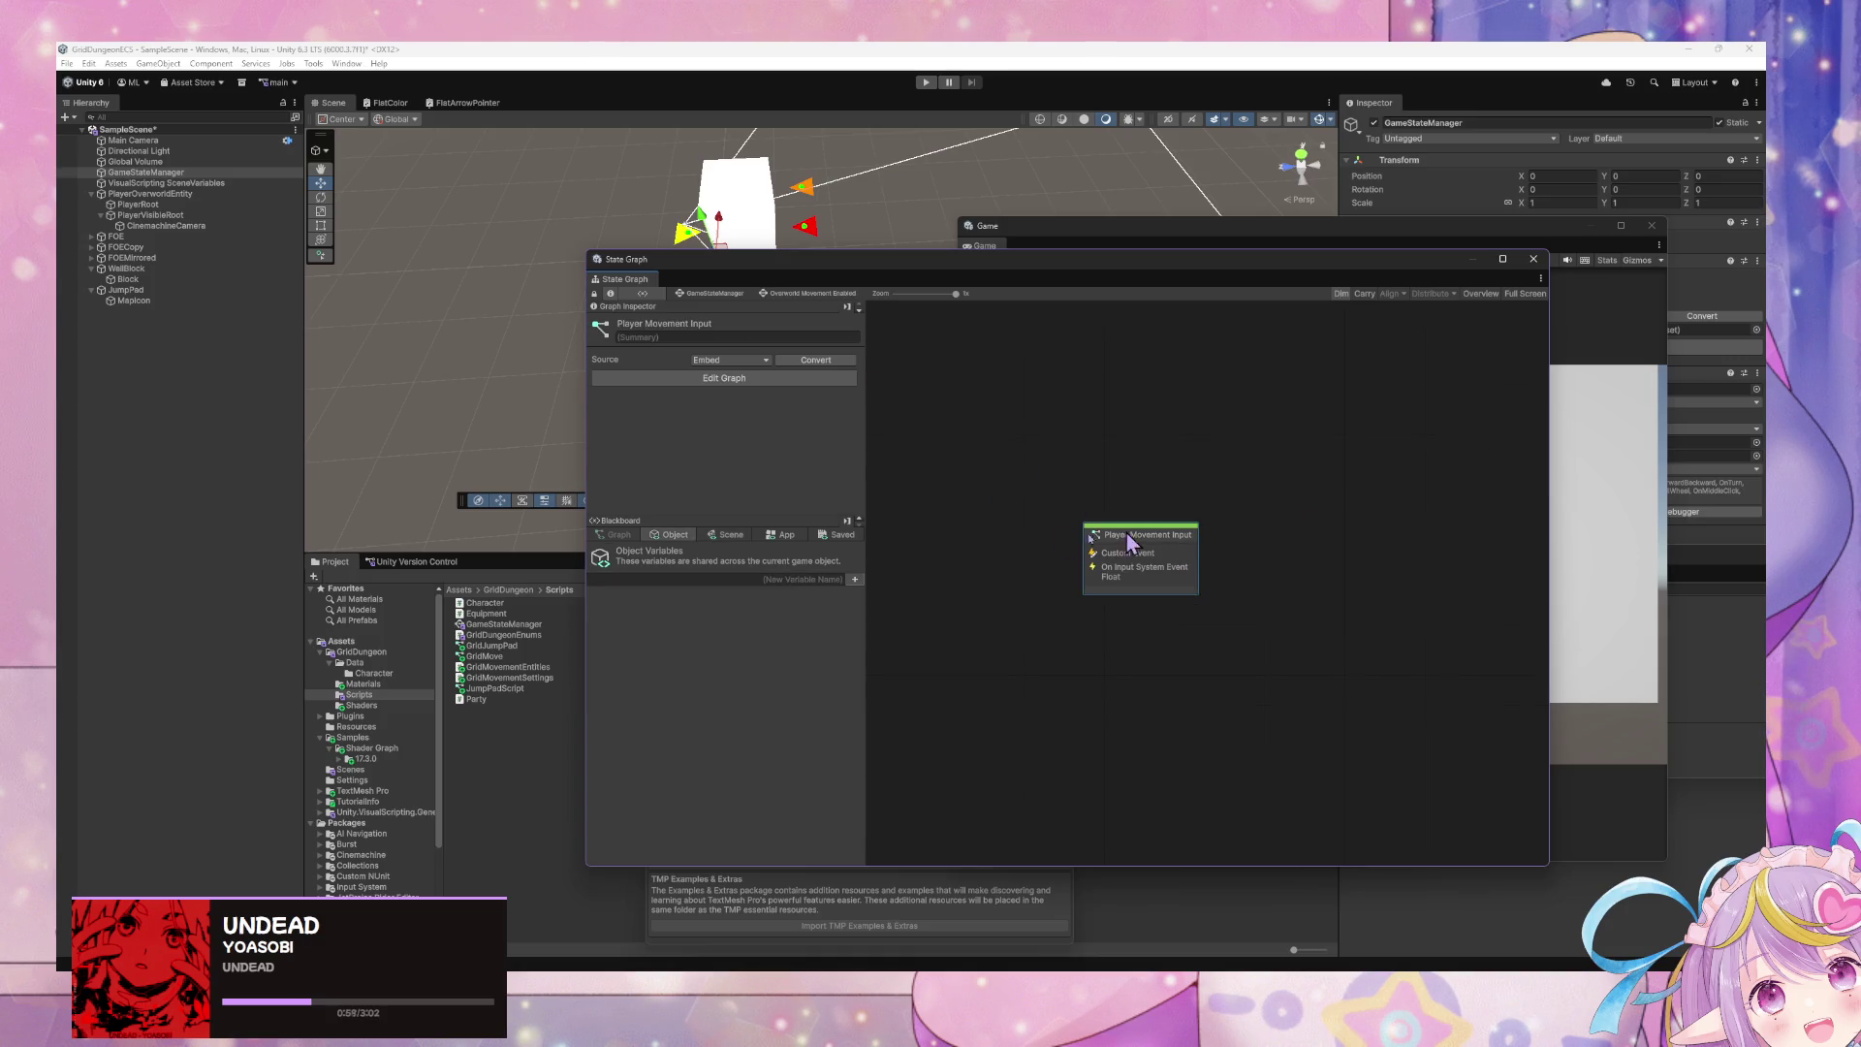
pyautogui.doubleClick(1170, 581)
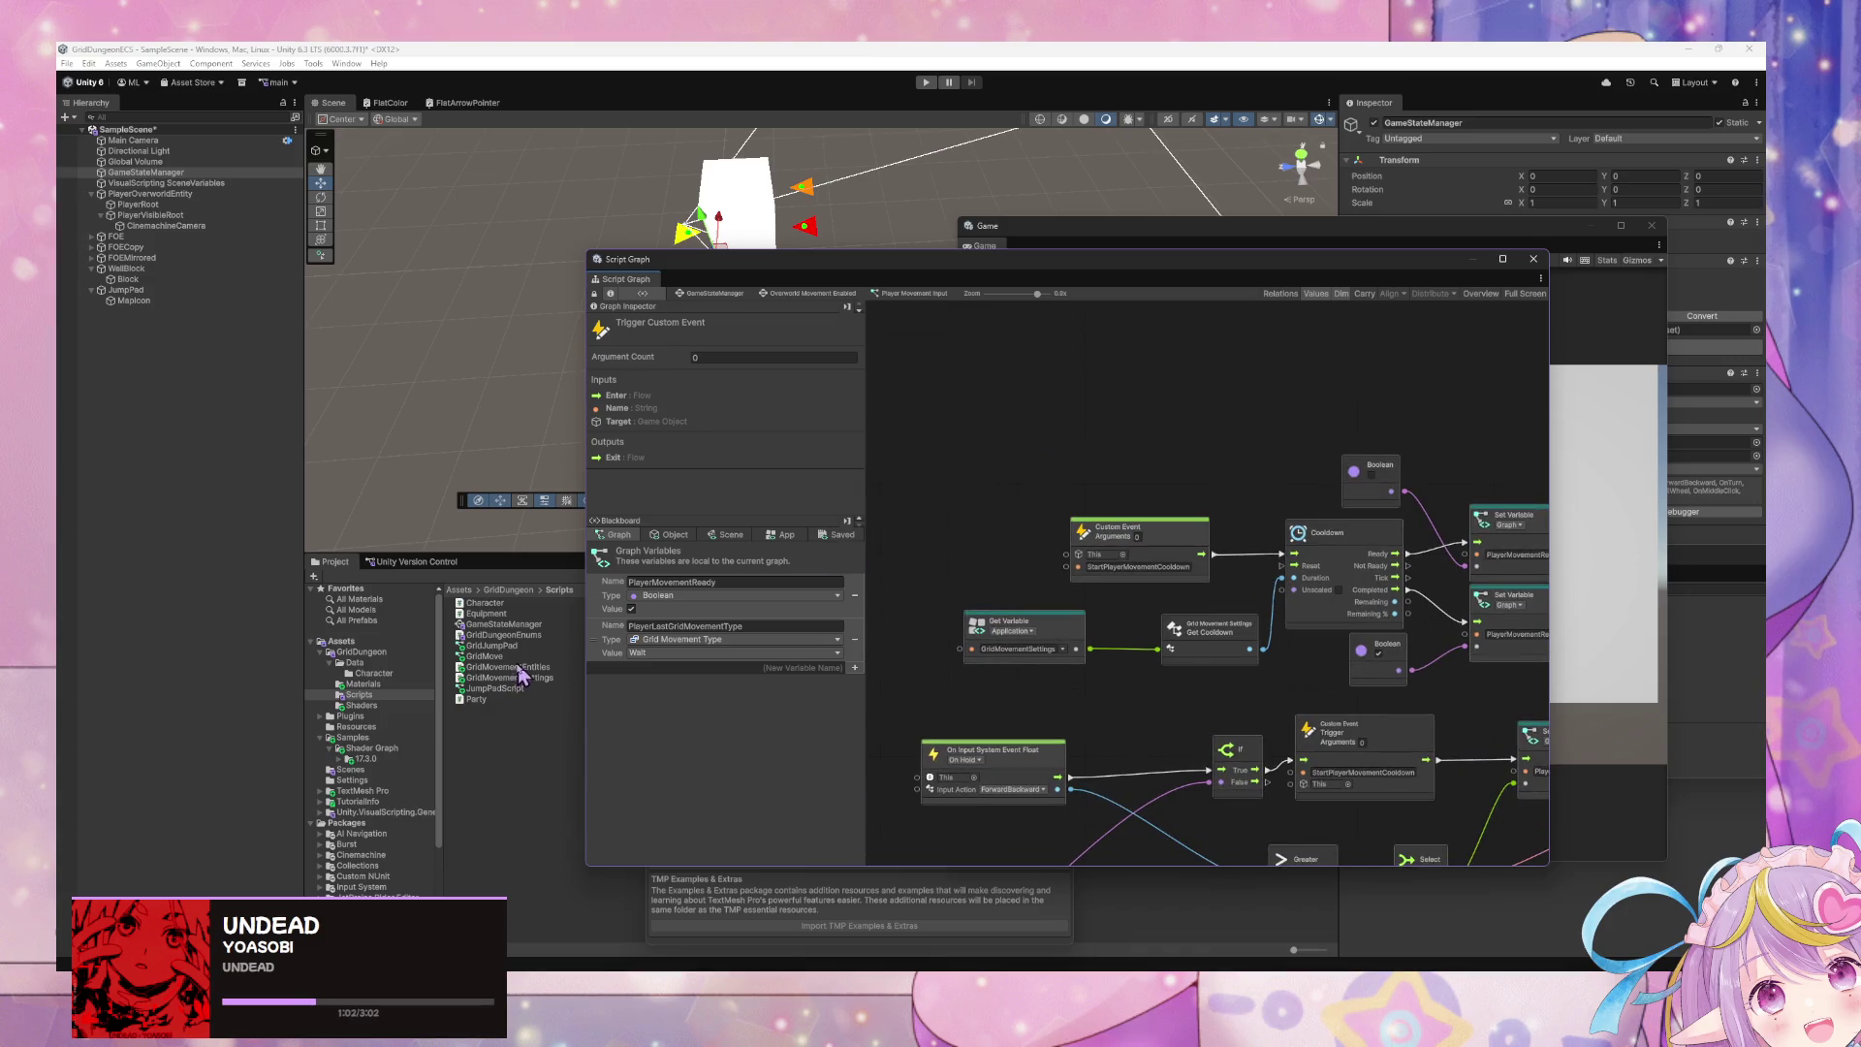
pyautogui.moveTo(491, 645)
pyautogui.mouseDown()
pyautogui.moveTo(989, 426)
pyautogui.moveTo(1172, 380)
pyautogui.mouseUp()
pyautogui.doubleClick(1173, 380)
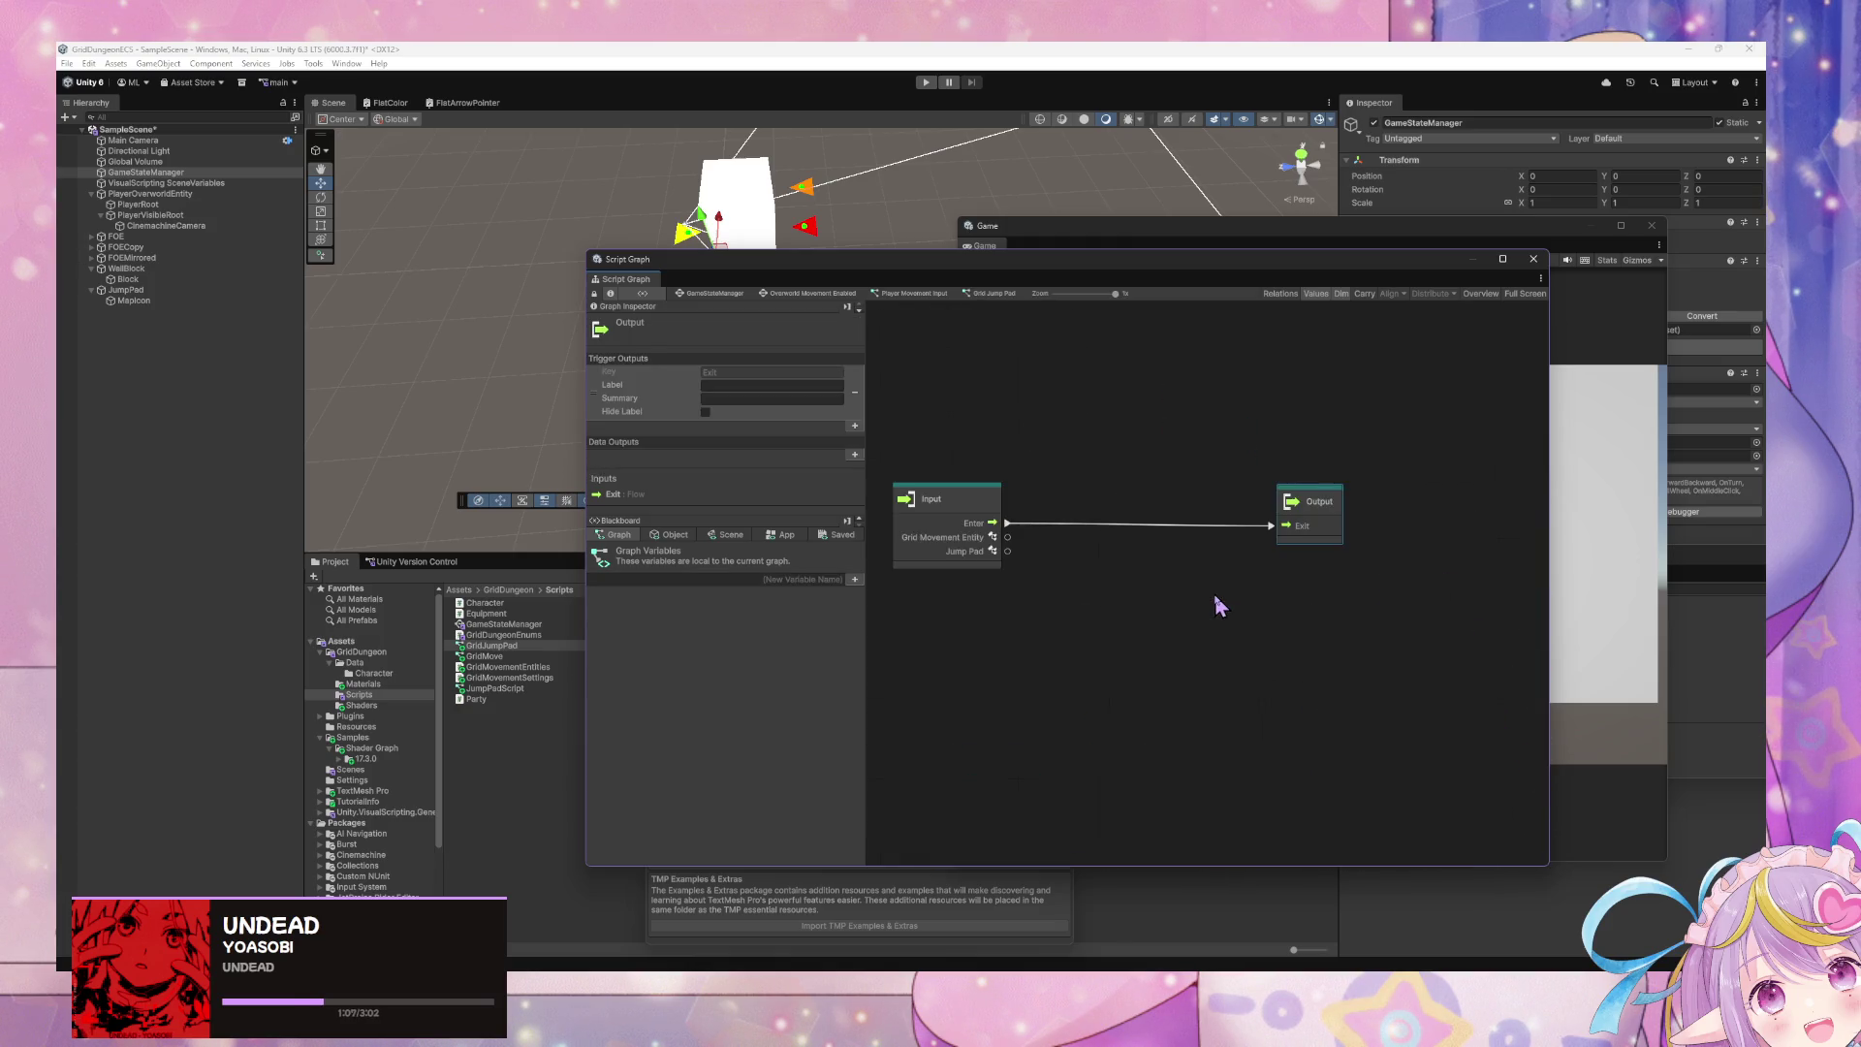
# - Paste the copied jump nodes, delete their Custom Event, and place Get Movement Step Duration above Input
pyautogui.hotkey('ctrl', 'v')
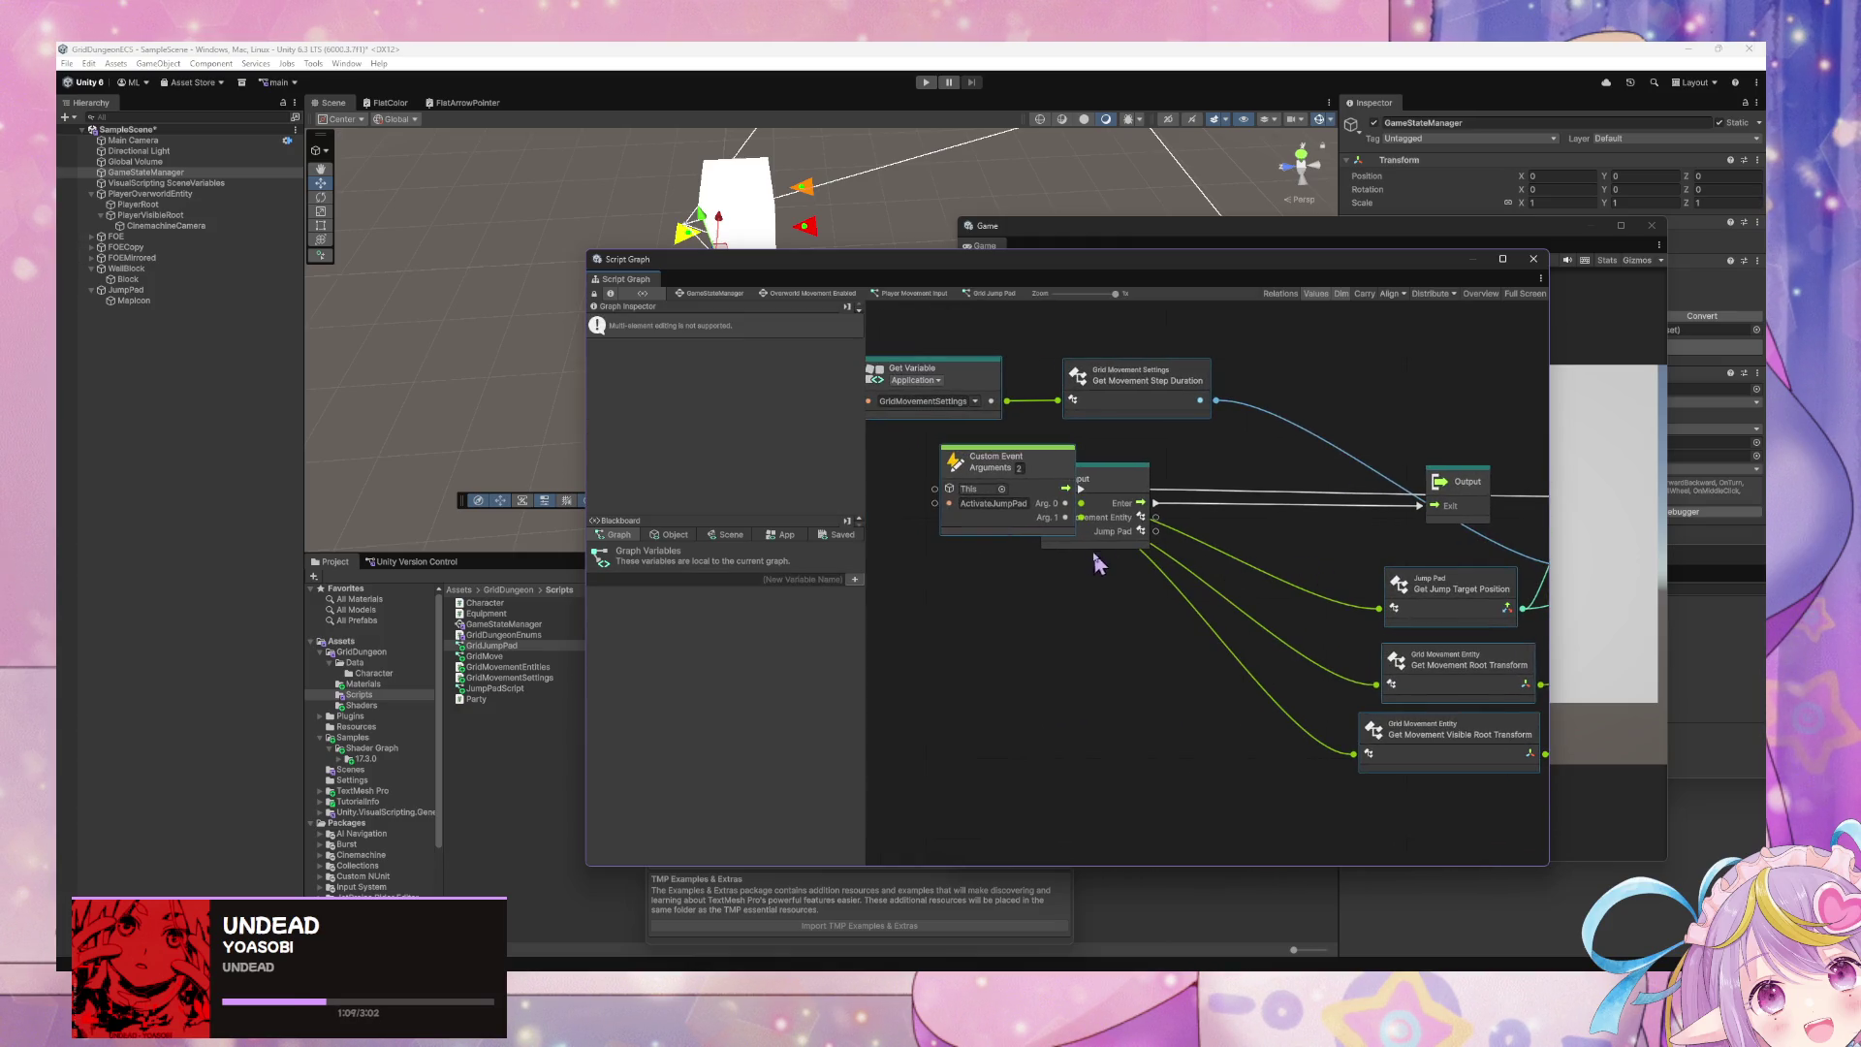
pyautogui.moveTo(1057, 479); pyautogui.dragTo(972, 599)
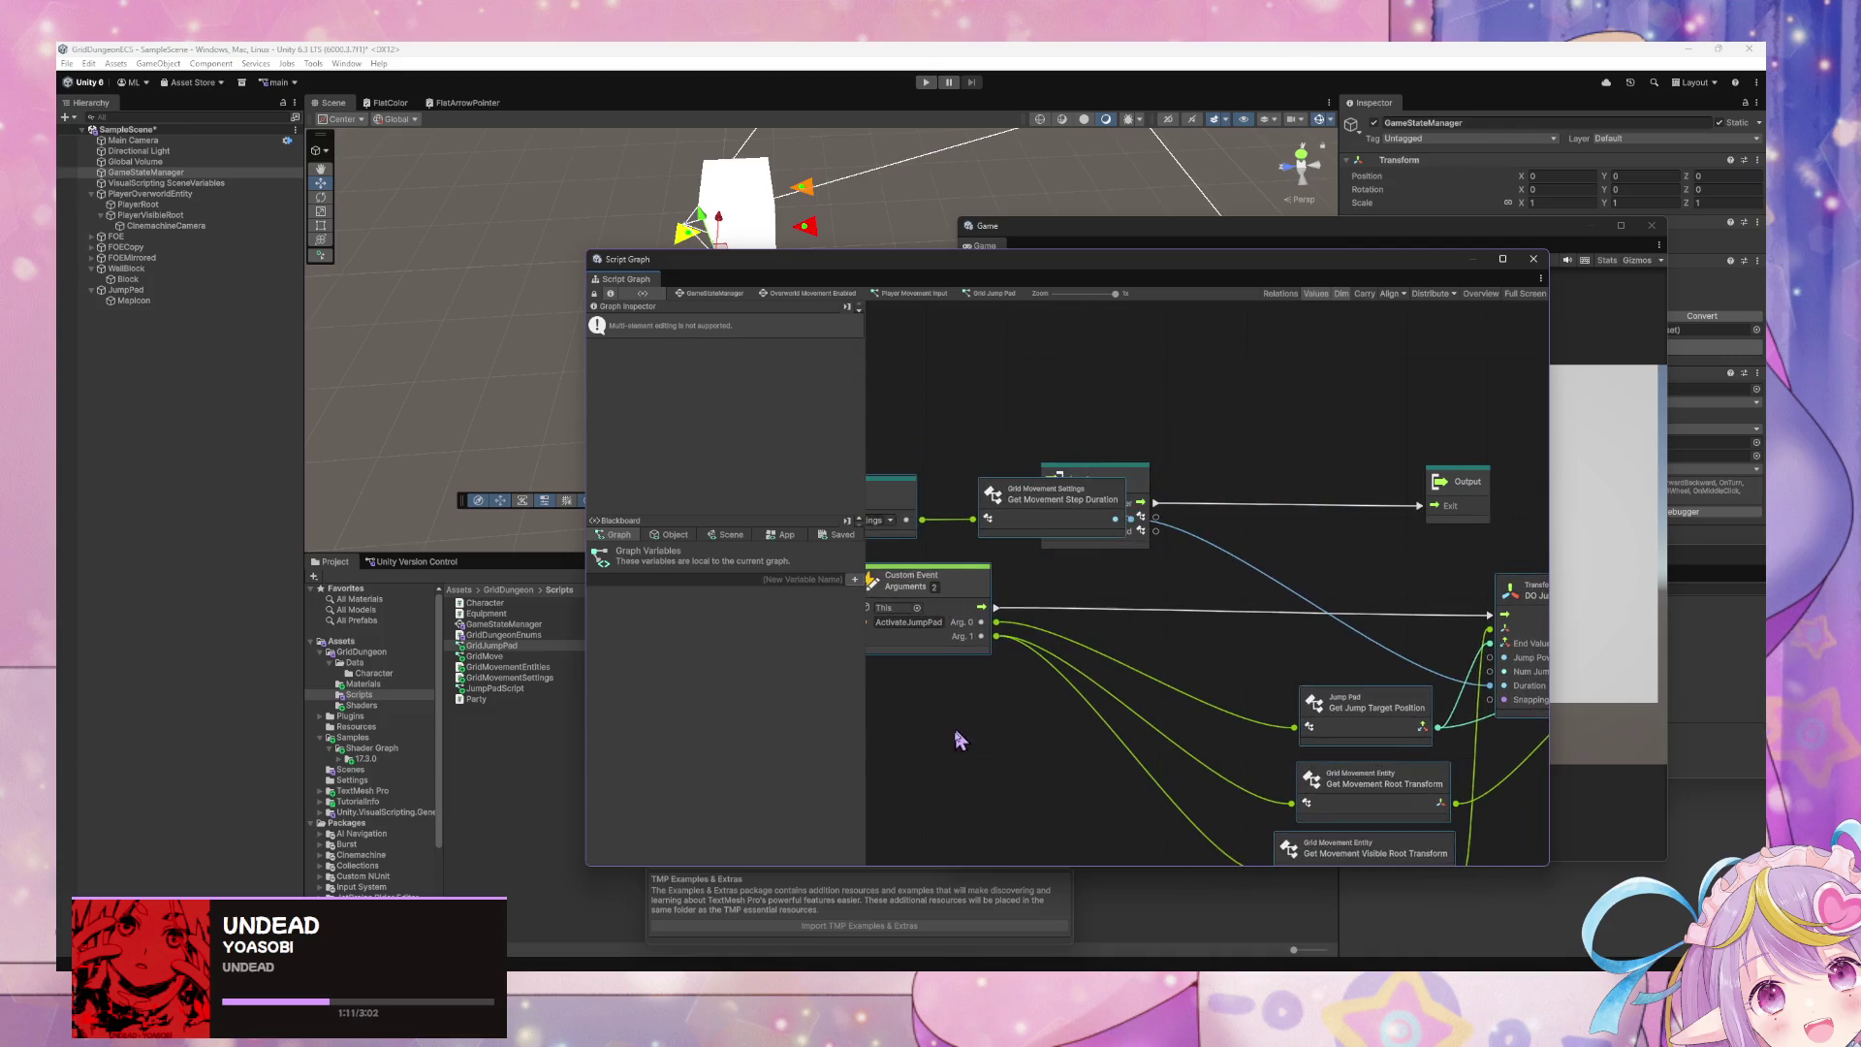
pyautogui.click(959, 740)
pyautogui.press('Delete')
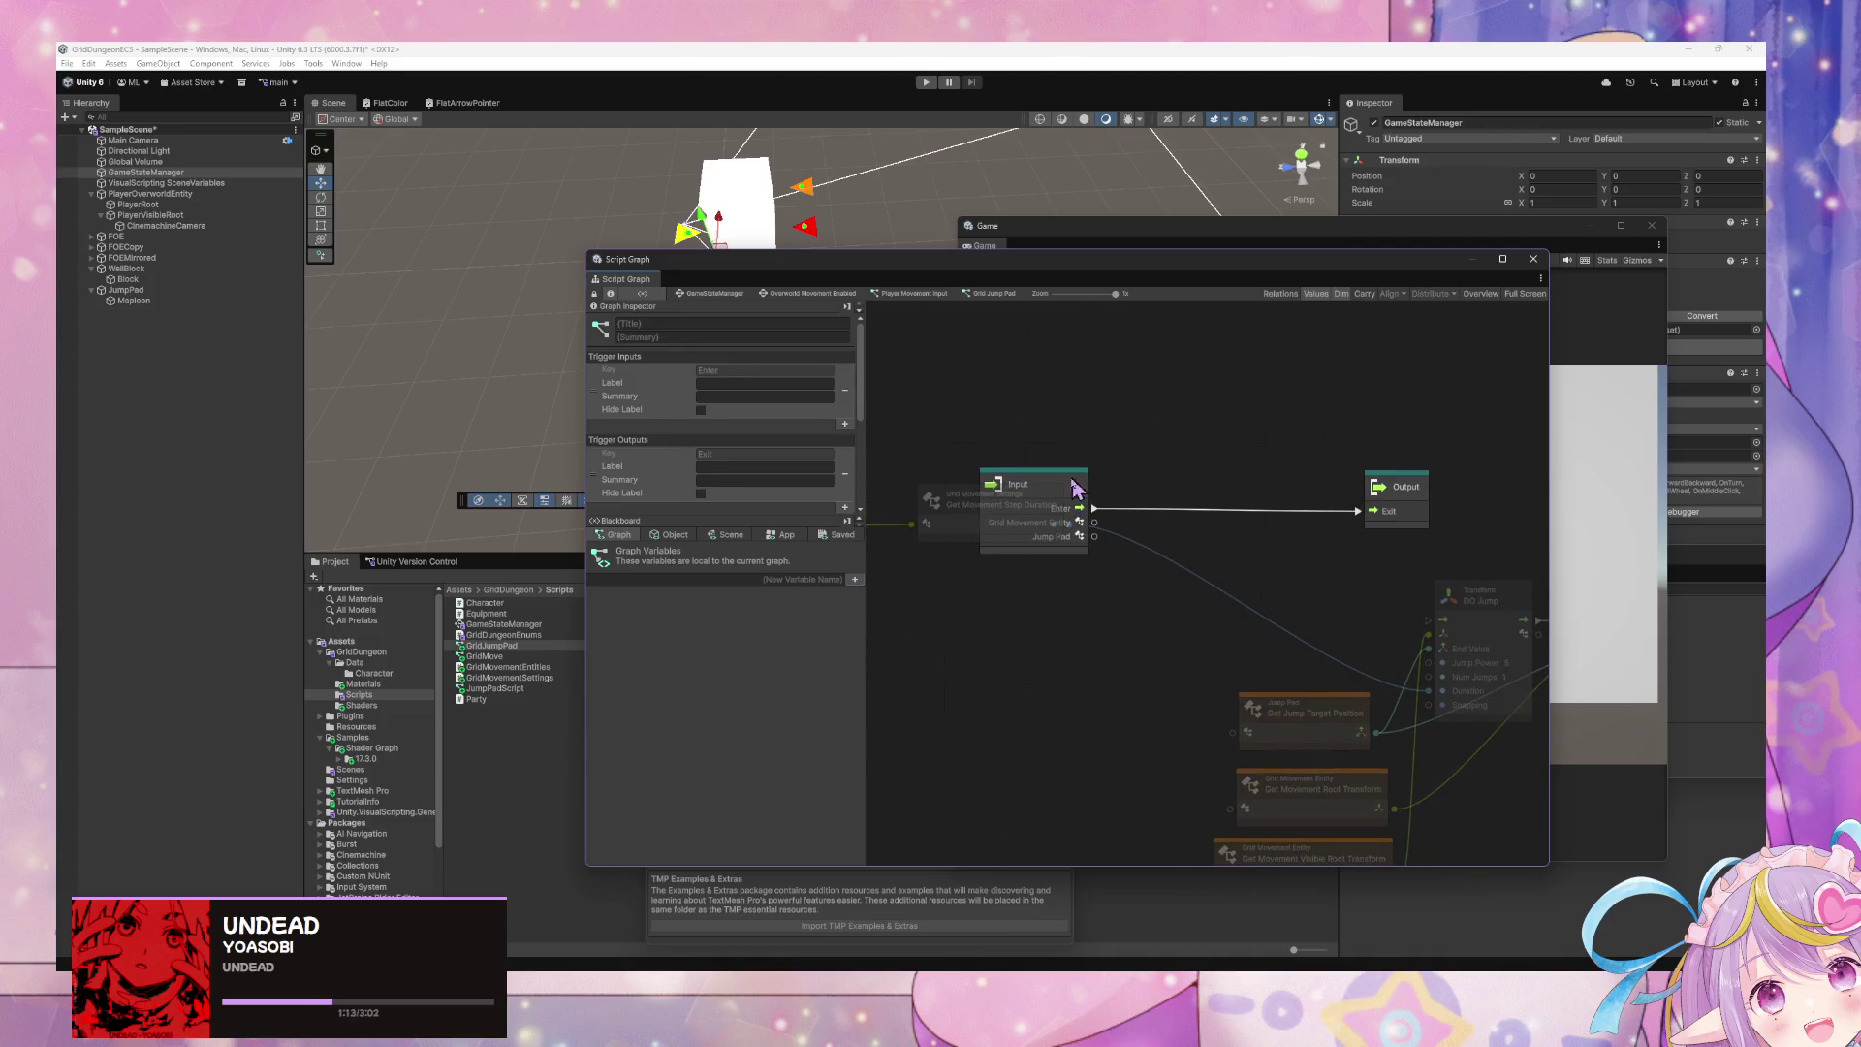
pyautogui.moveTo(989, 499); pyautogui.dragTo(1105, 610)
pyautogui.moveTo(943, 589); pyautogui.dragTo(1202, 564)
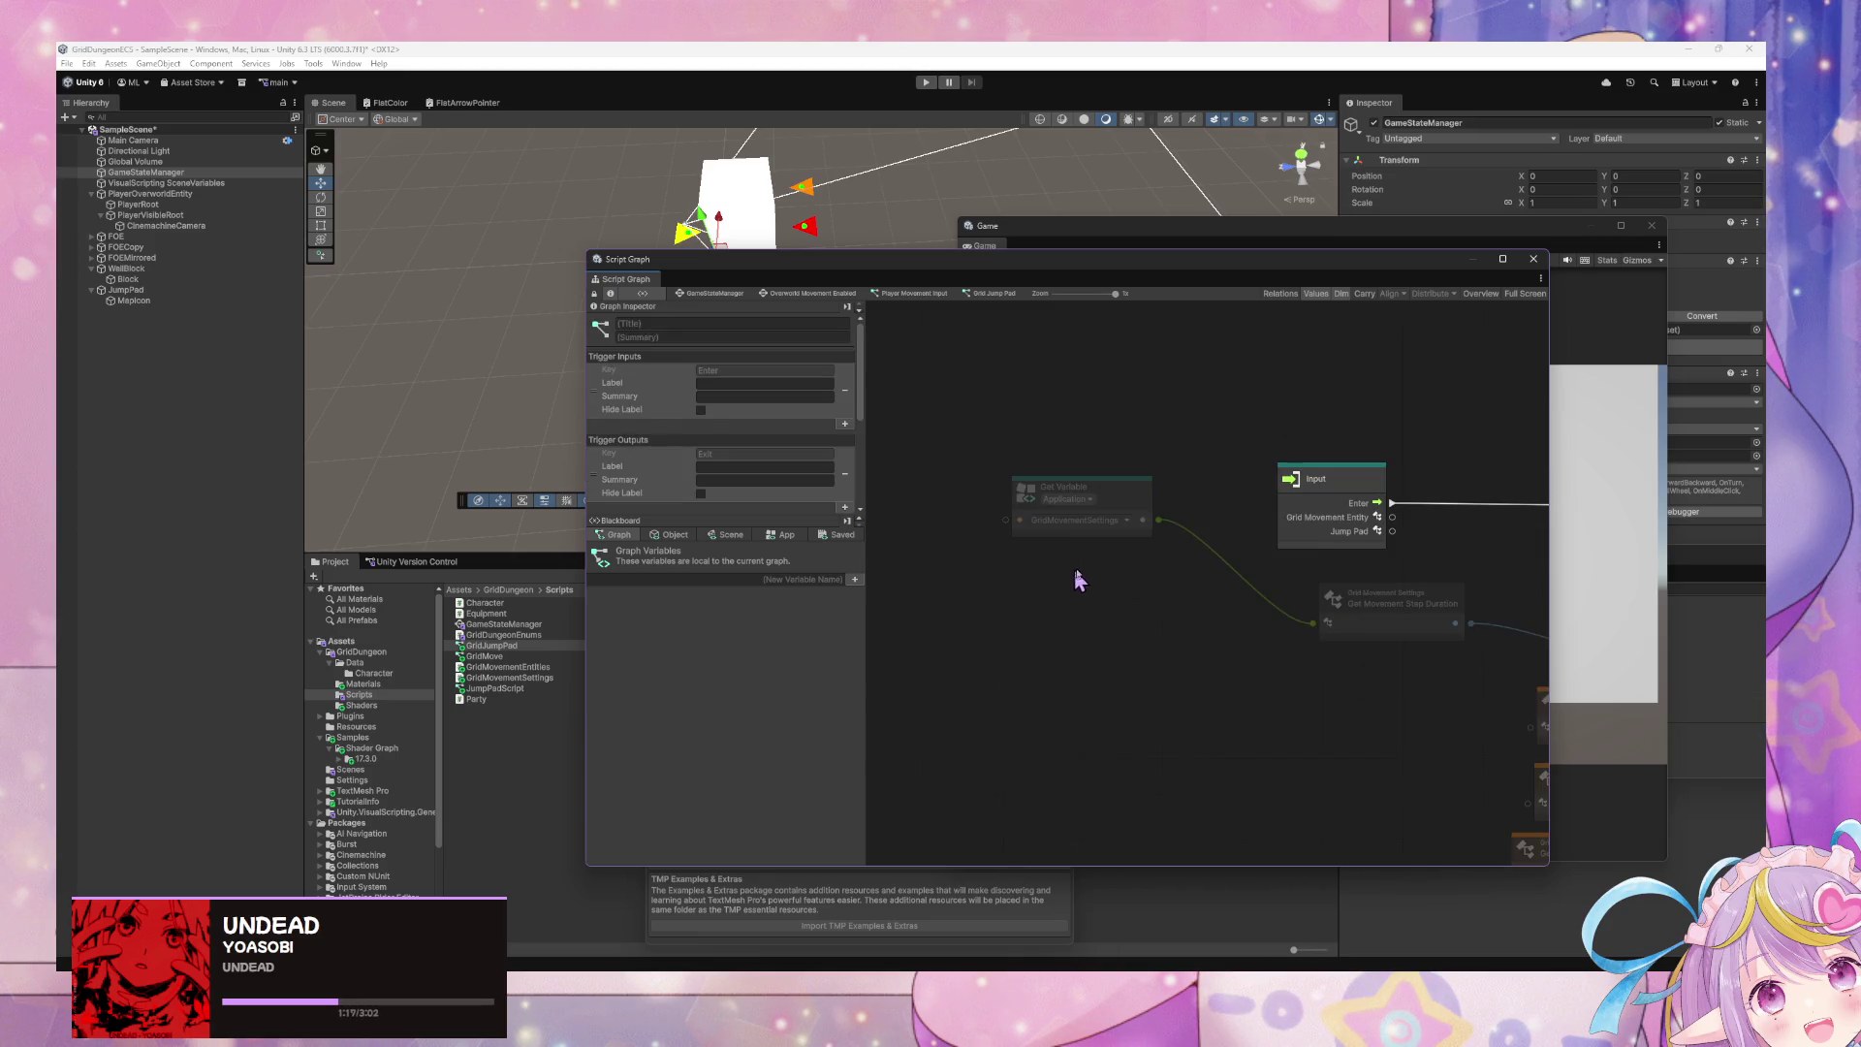
pyautogui.moveTo(1078, 579); pyautogui.dragTo(843, 616)
pyautogui.moveTo(1154, 609); pyautogui.dragTo(1260, 327)
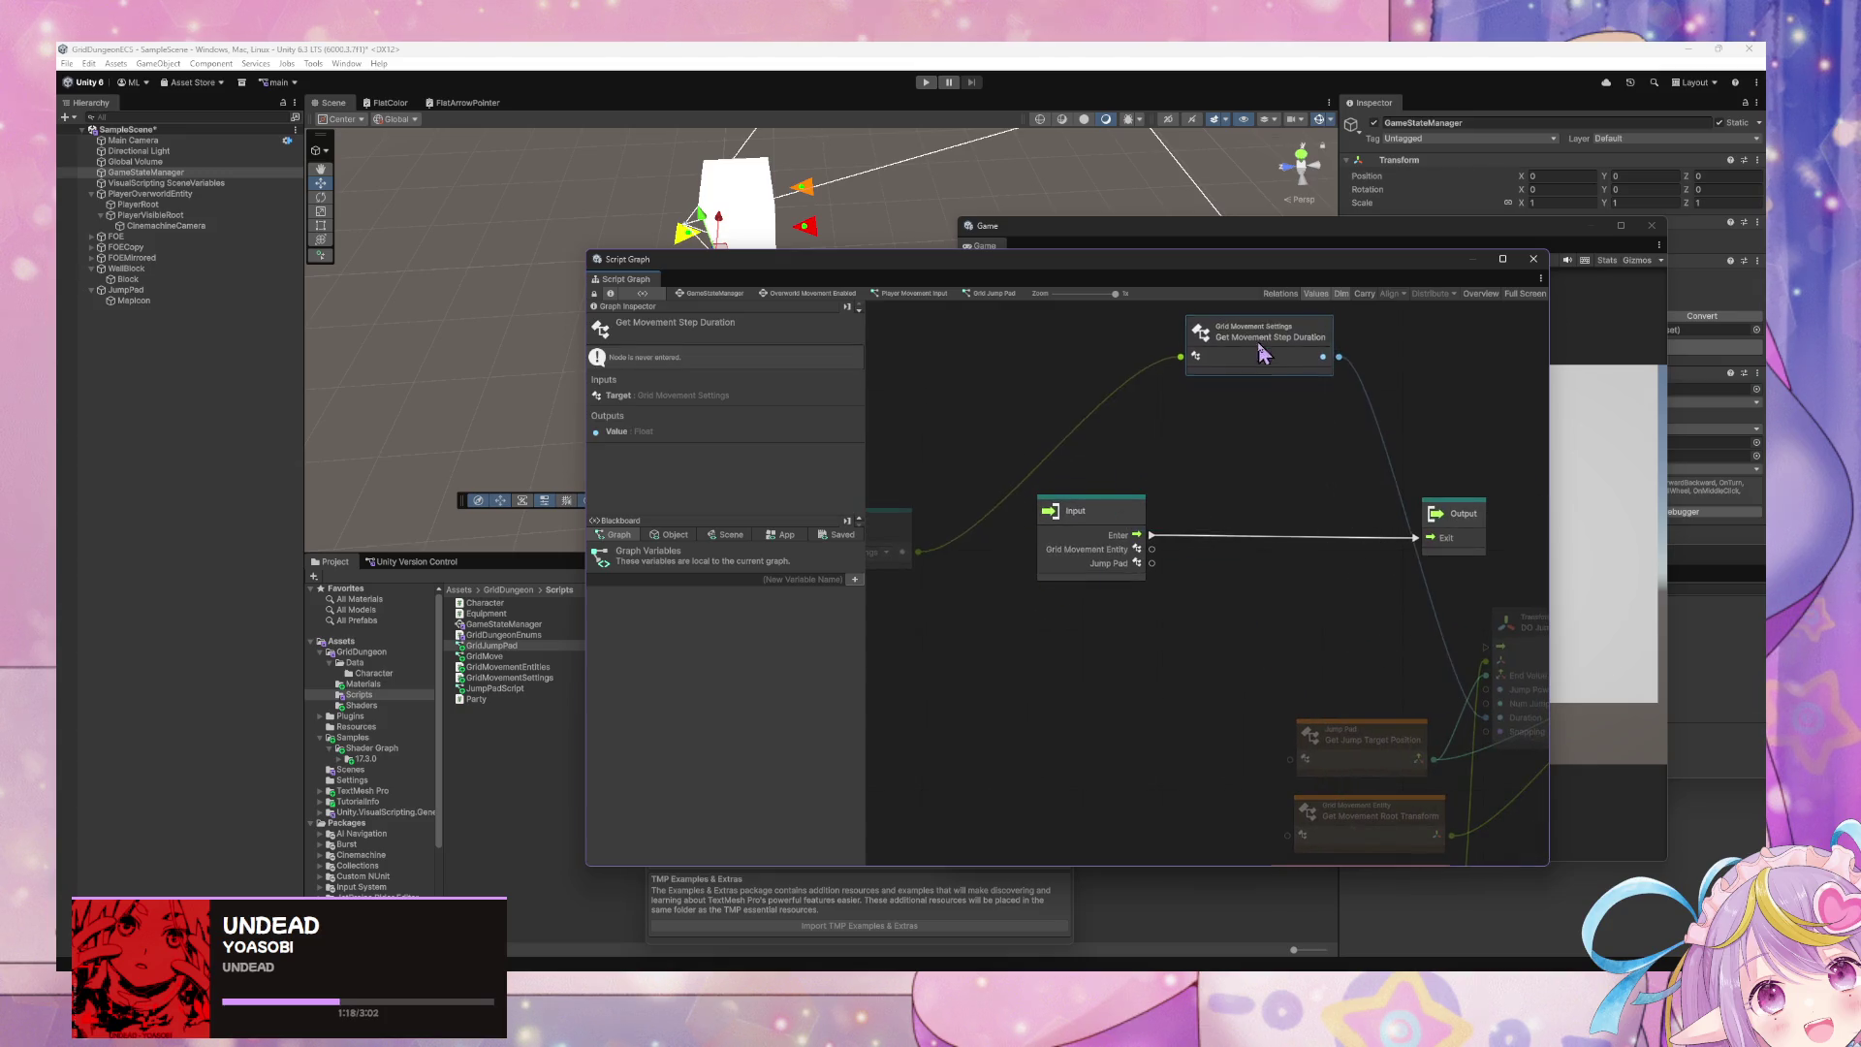
# - Arrange the orange nodes, DO Jump under Output, and Input lower-left in the subgraph
pyautogui.click(872, 546)
pyautogui.moveTo(1175, 594)
pyautogui.mouseDown()
pyautogui.moveTo(947, 403)
pyautogui.moveTo(1112, 642)
pyautogui.mouseUp()
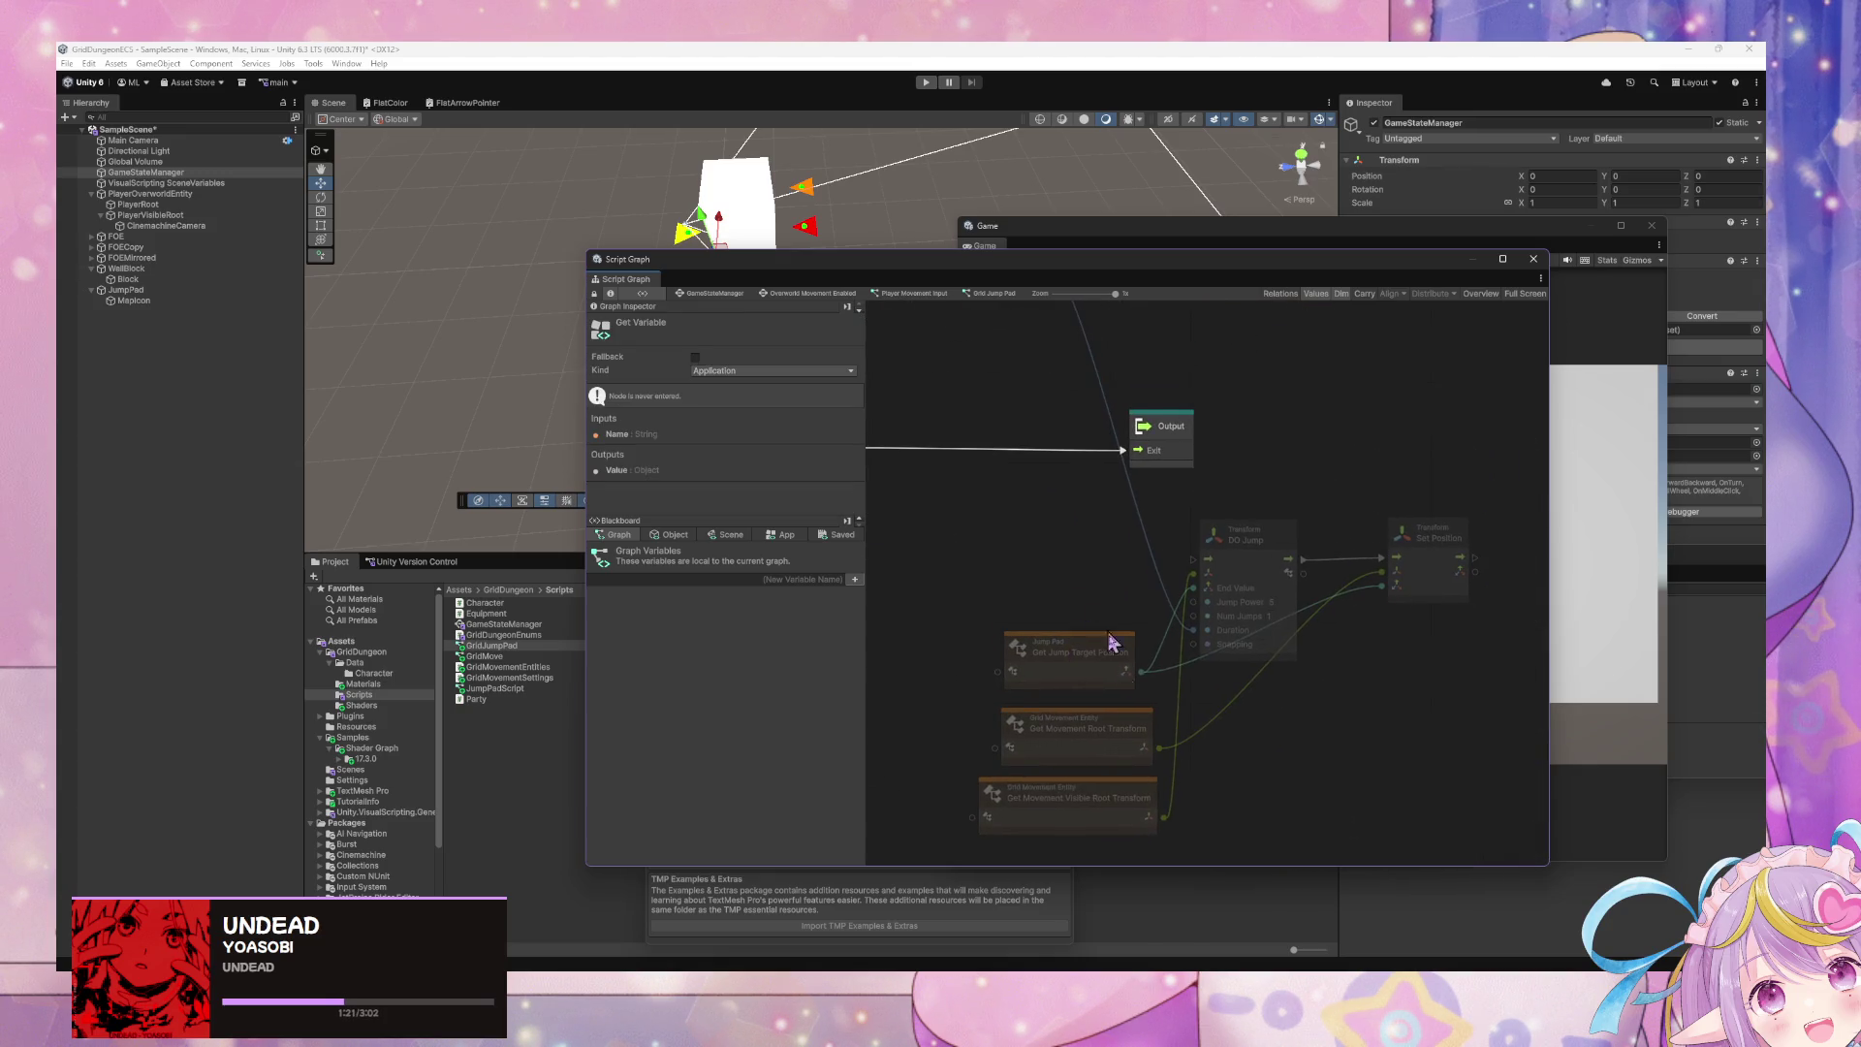
pyautogui.click(1142, 861)
pyautogui.moveTo(1119, 846)
pyautogui.mouseDown()
pyautogui.moveTo(1071, 651)
pyautogui.moveTo(963, 506)
pyautogui.moveTo(963, 573)
pyautogui.moveTo(1148, 496)
pyautogui.moveTo(1056, 532)
pyautogui.mouseUp()
pyautogui.moveTo(1304, 562); pyautogui.dragTo(1216, 564)
pyautogui.moveTo(1221, 490)
pyautogui.mouseDown()
pyautogui.moveTo(1570, 498)
pyautogui.moveTo(1378, 539)
pyautogui.moveTo(1358, 581)
pyautogui.moveTo(936, 470)
pyautogui.moveTo(1194, 554)
pyautogui.mouseUp()
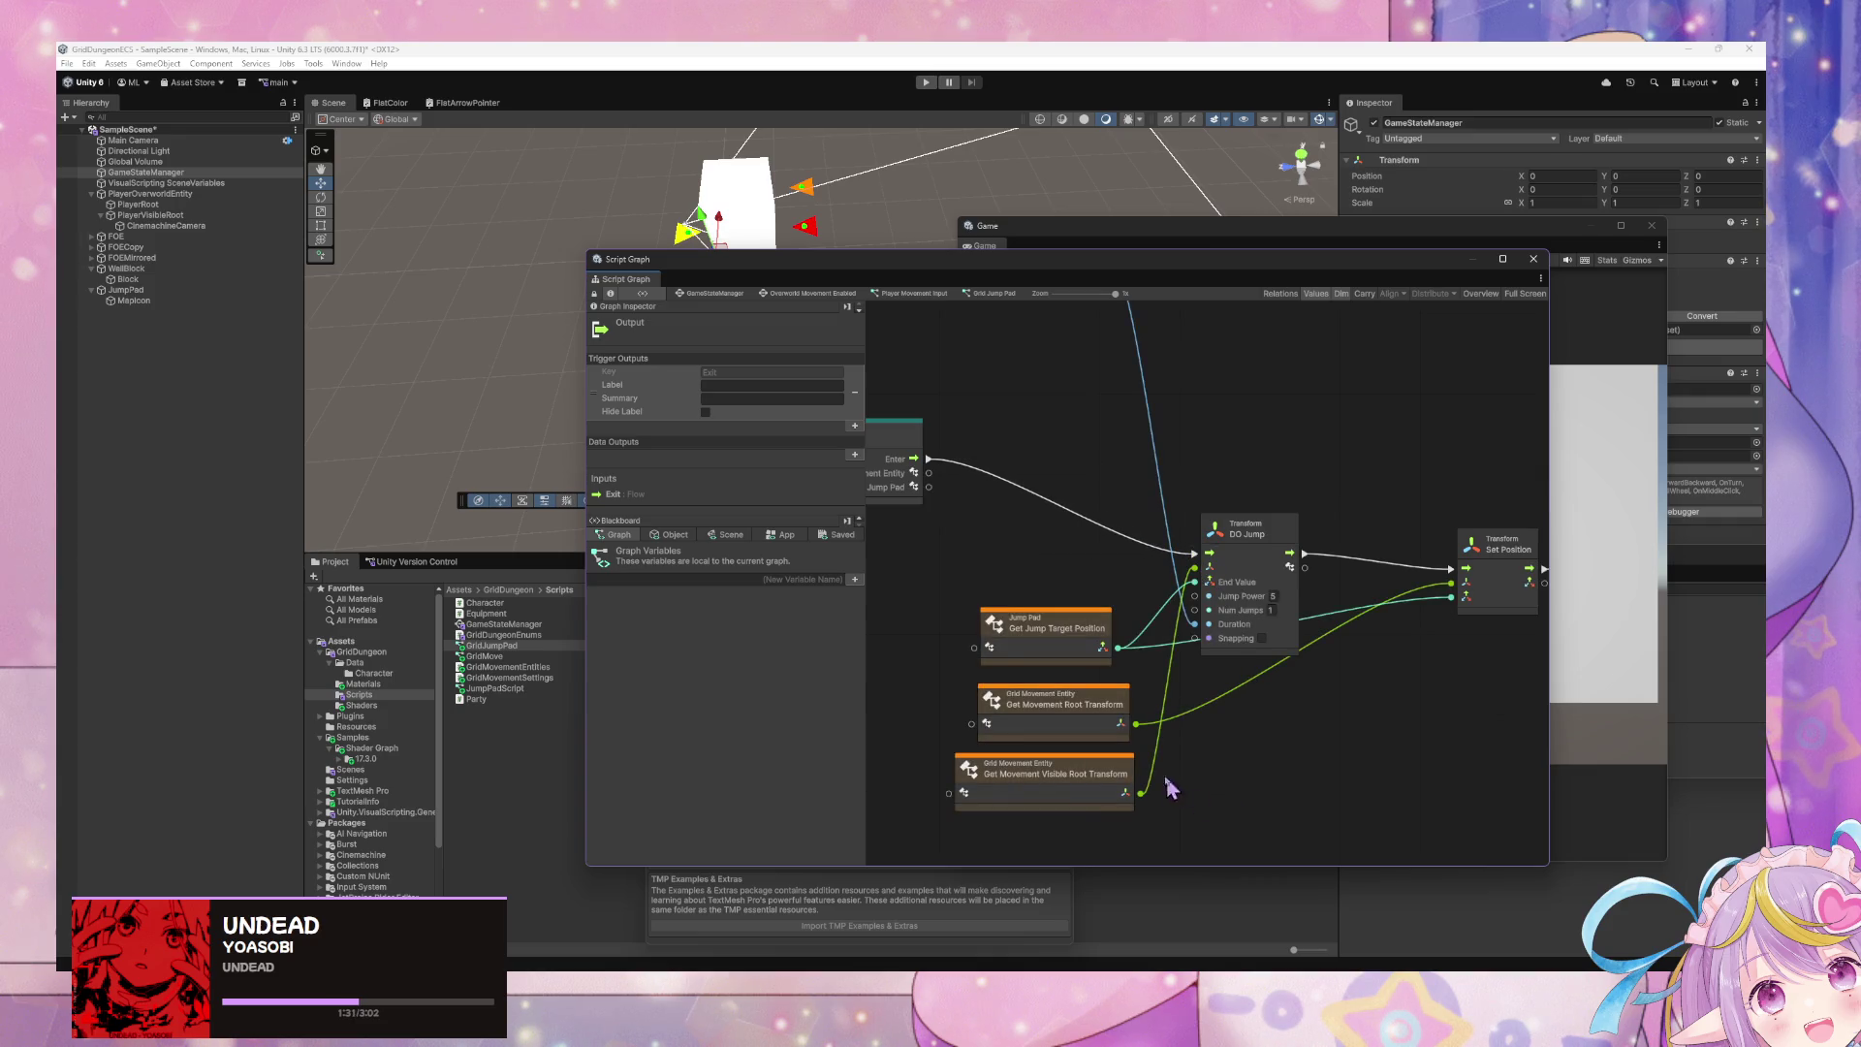
pyautogui.moveTo(974, 455); pyautogui.dragTo(914, 473)
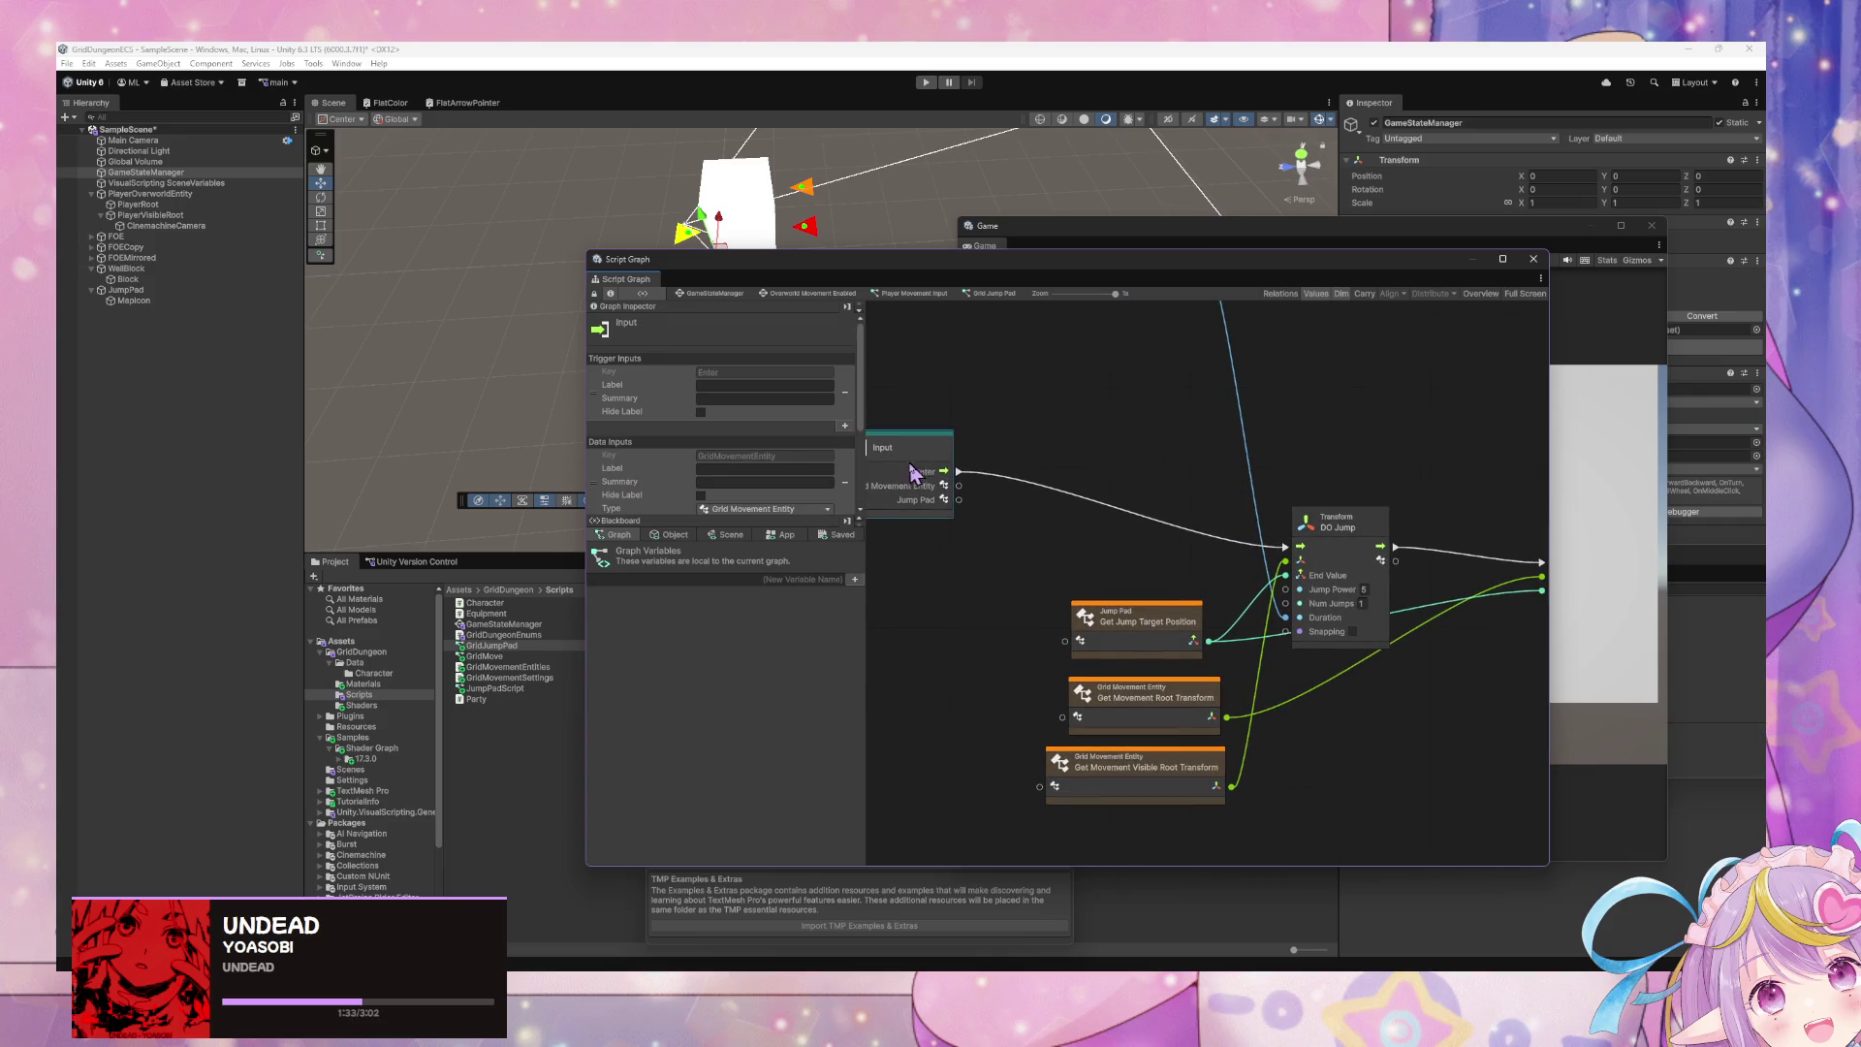
pyautogui.moveTo(1008, 561); pyautogui.dragTo(1051, 548)
pyautogui.moveTo(987, 436)
pyautogui.mouseDown()
pyautogui.moveTo(963, 475)
pyautogui.moveTo(1101, 659)
pyautogui.moveTo(1107, 705)
pyautogui.mouseUp()
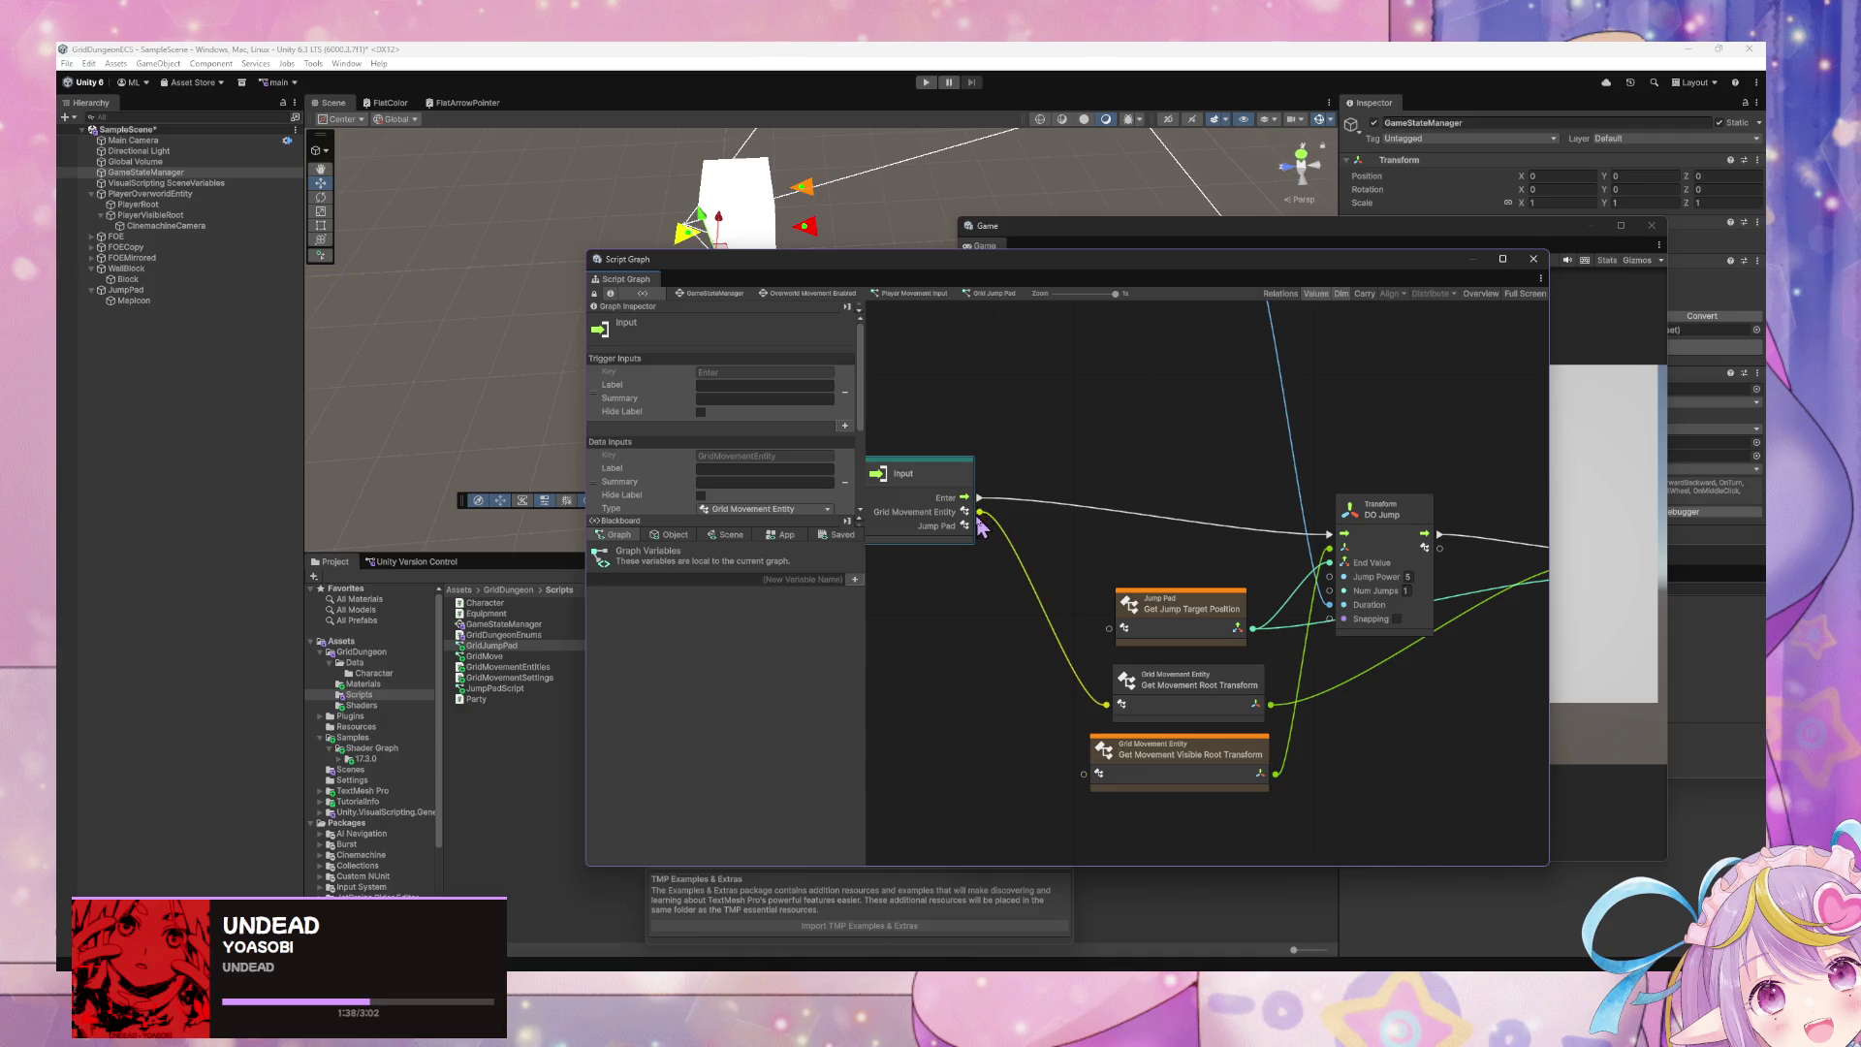
# - Wire Grid Movement Entity to Get Movement Visible Root Transform and Jump Pad to Get Jump Target Position
pyautogui.moveTo(979, 512)
pyautogui.mouseDown()
pyautogui.moveTo(1088, 776)
pyautogui.moveTo(981, 529)
pyautogui.moveTo(1123, 649)
pyautogui.mouseUp()
pyautogui.click(1211, 524)
pyautogui.scroll(4, 1155, 420)
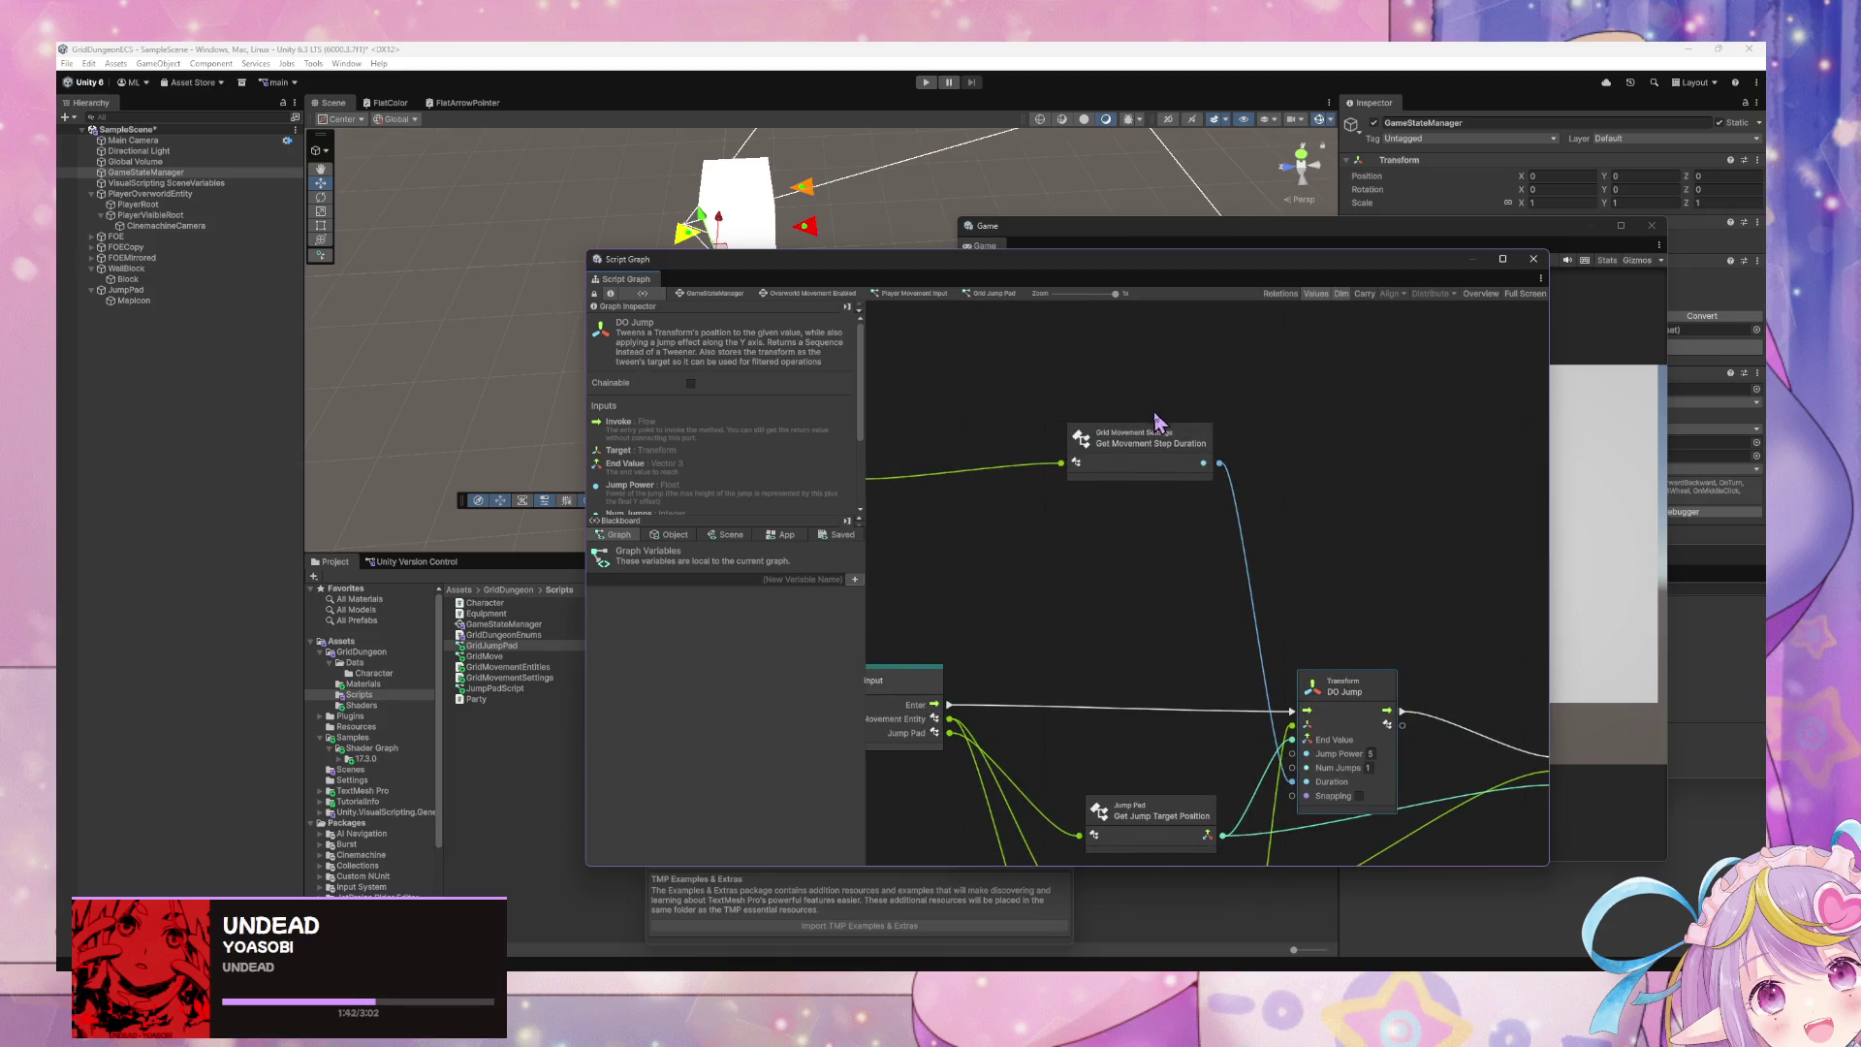
pyautogui.moveTo(1155, 419); pyautogui.dragTo(1148, 450)
pyautogui.hscroll(-5, 1037, 492)
pyautogui.moveTo(1037, 493); pyautogui.dragTo(1140, 506)
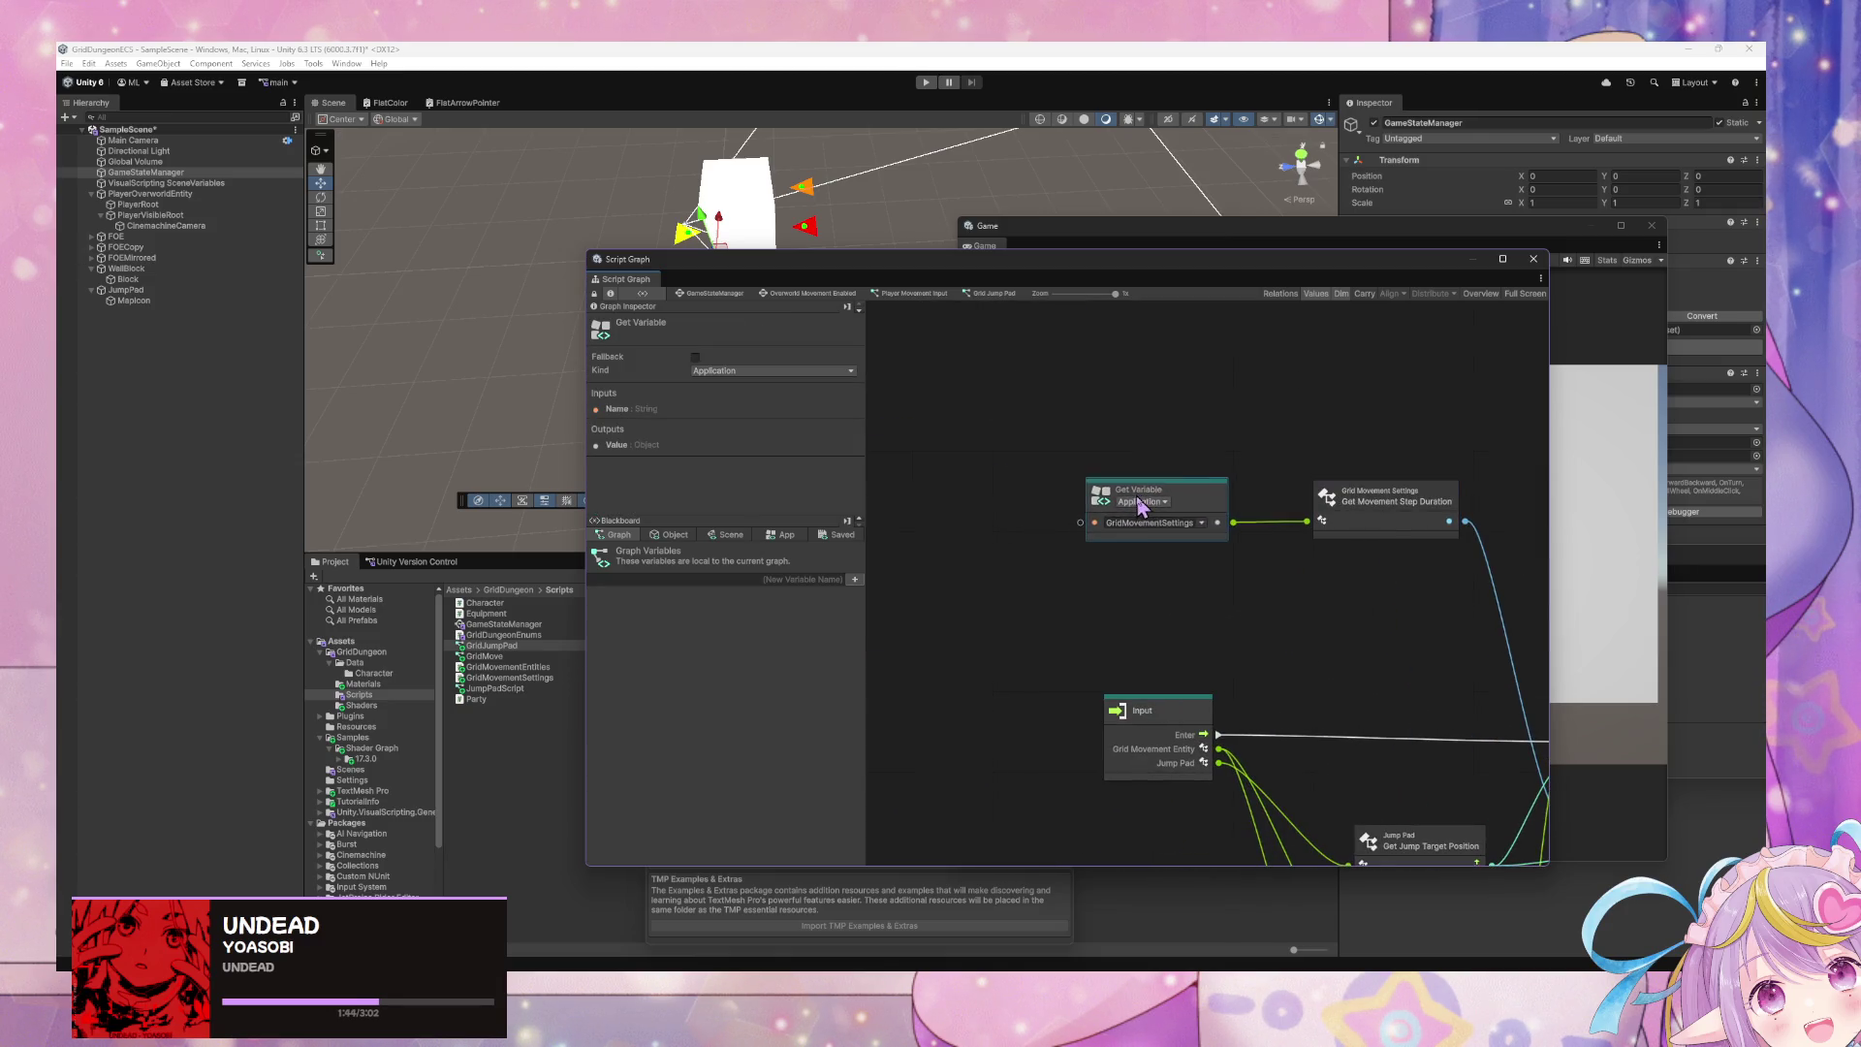
# - Line up DO Jump, Set Position and Output, then return to Overworld Movement Enabled
pyautogui.hscroll(10, 960, 526)
pyautogui.moveTo(1067, 648)
pyautogui.mouseDown()
pyautogui.moveTo(1076, 601)
pyautogui.moveTo(1080, 639)
pyautogui.mouseUp()
pyautogui.moveTo(1288, 669); pyautogui.dragTo(1270, 615)
pyautogui.moveTo(1451, 618); pyautogui.dragTo(1439, 630)
pyautogui.click(1338, 748)
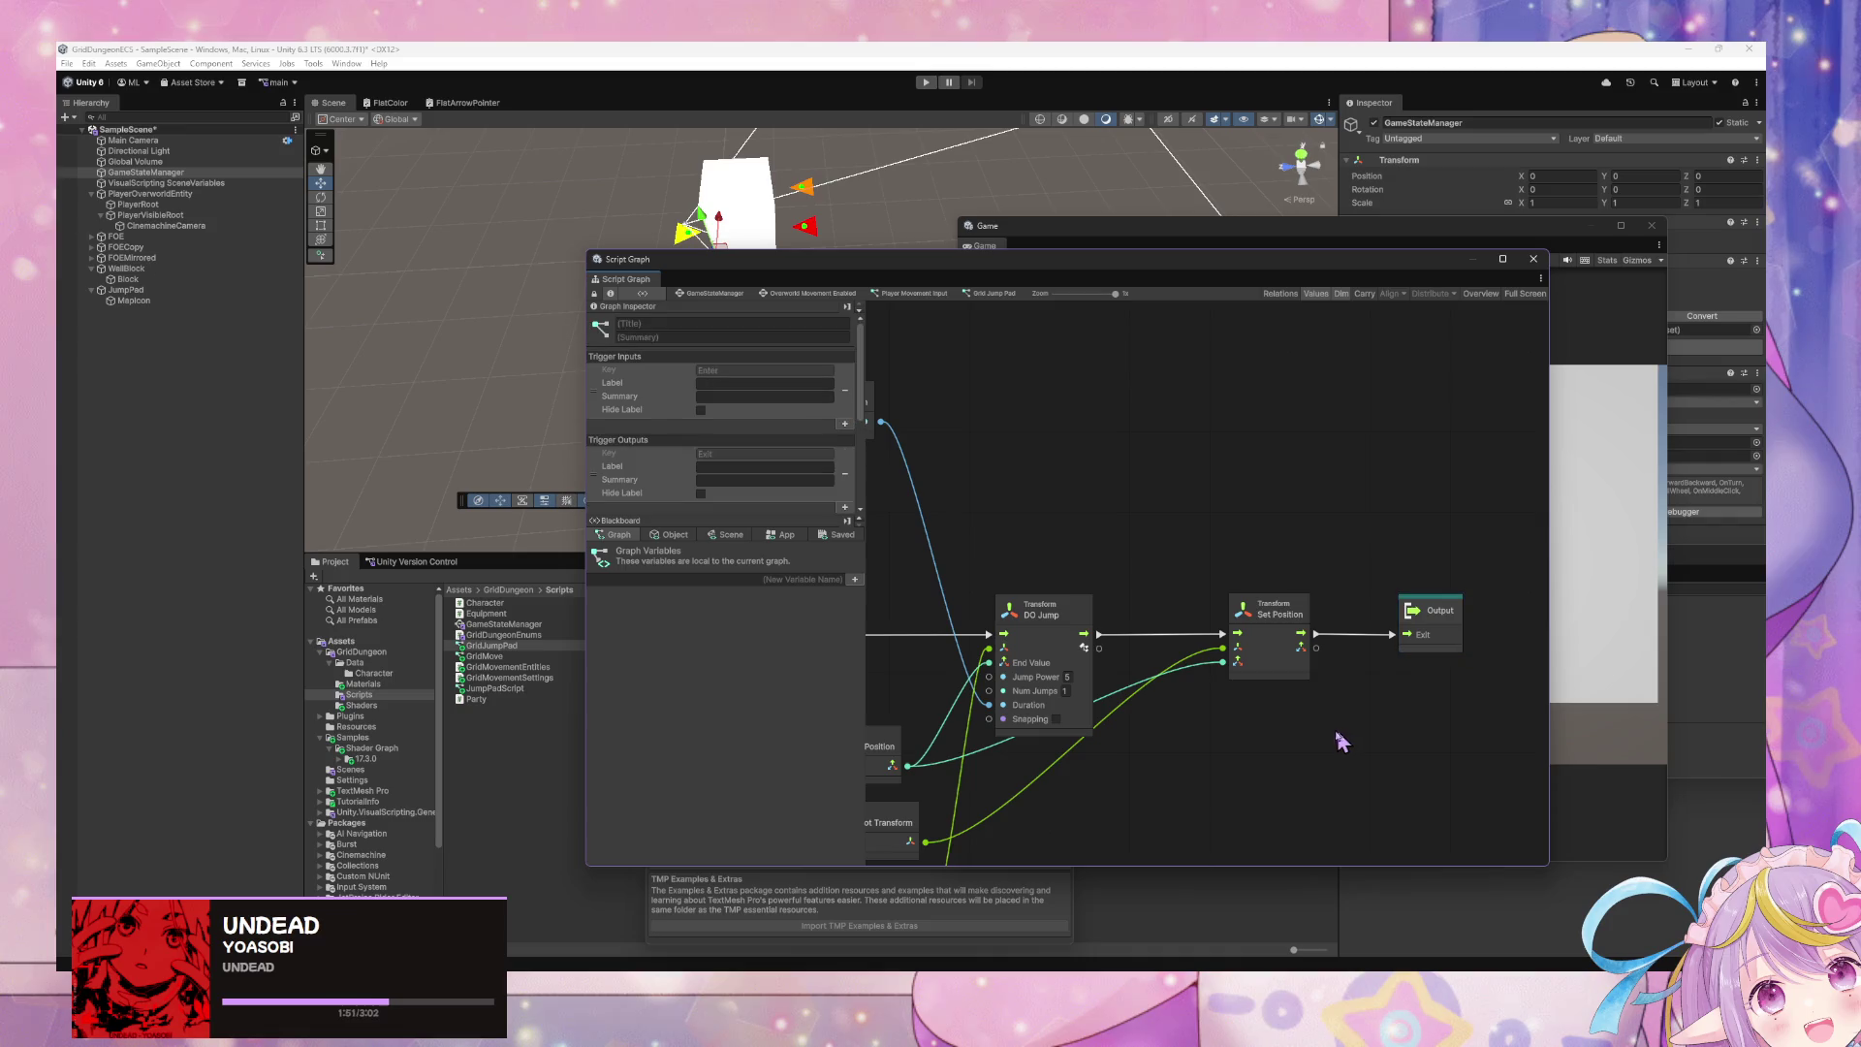
pyautogui.hscroll(-5, 1328, 742)
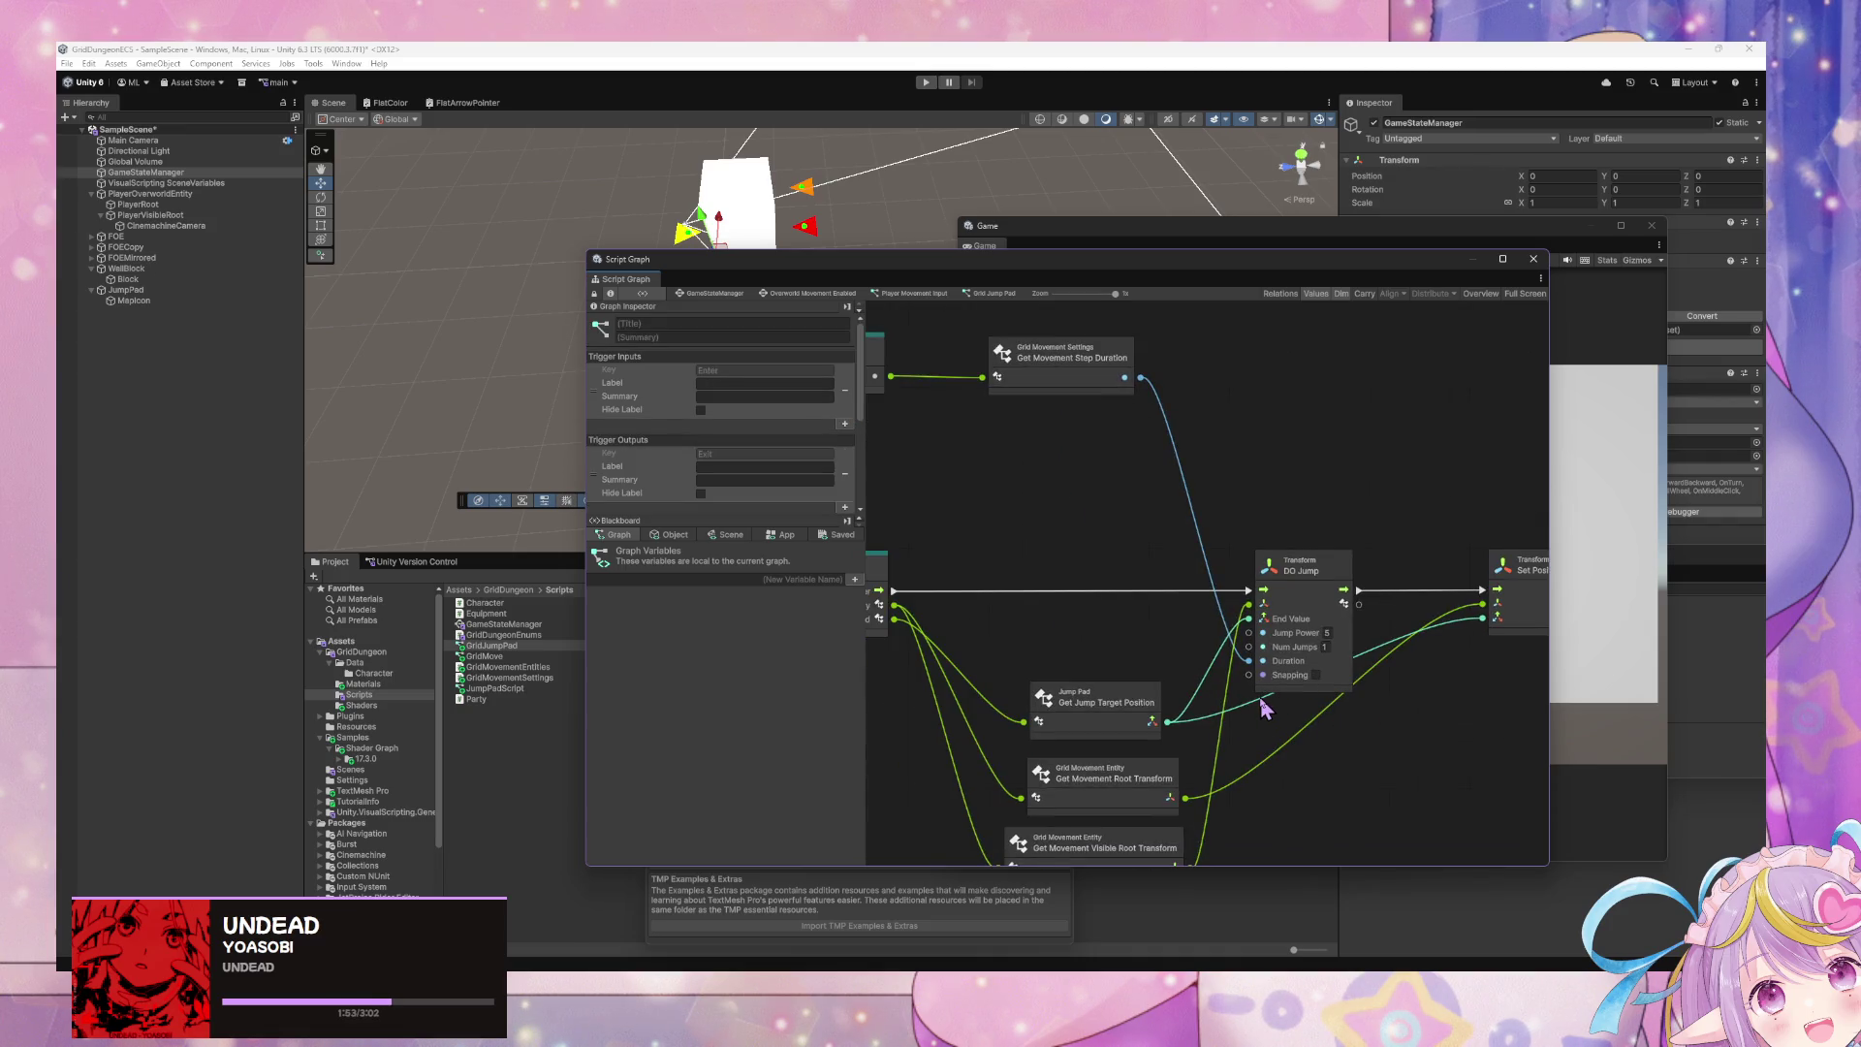
pyautogui.click(766, 294)
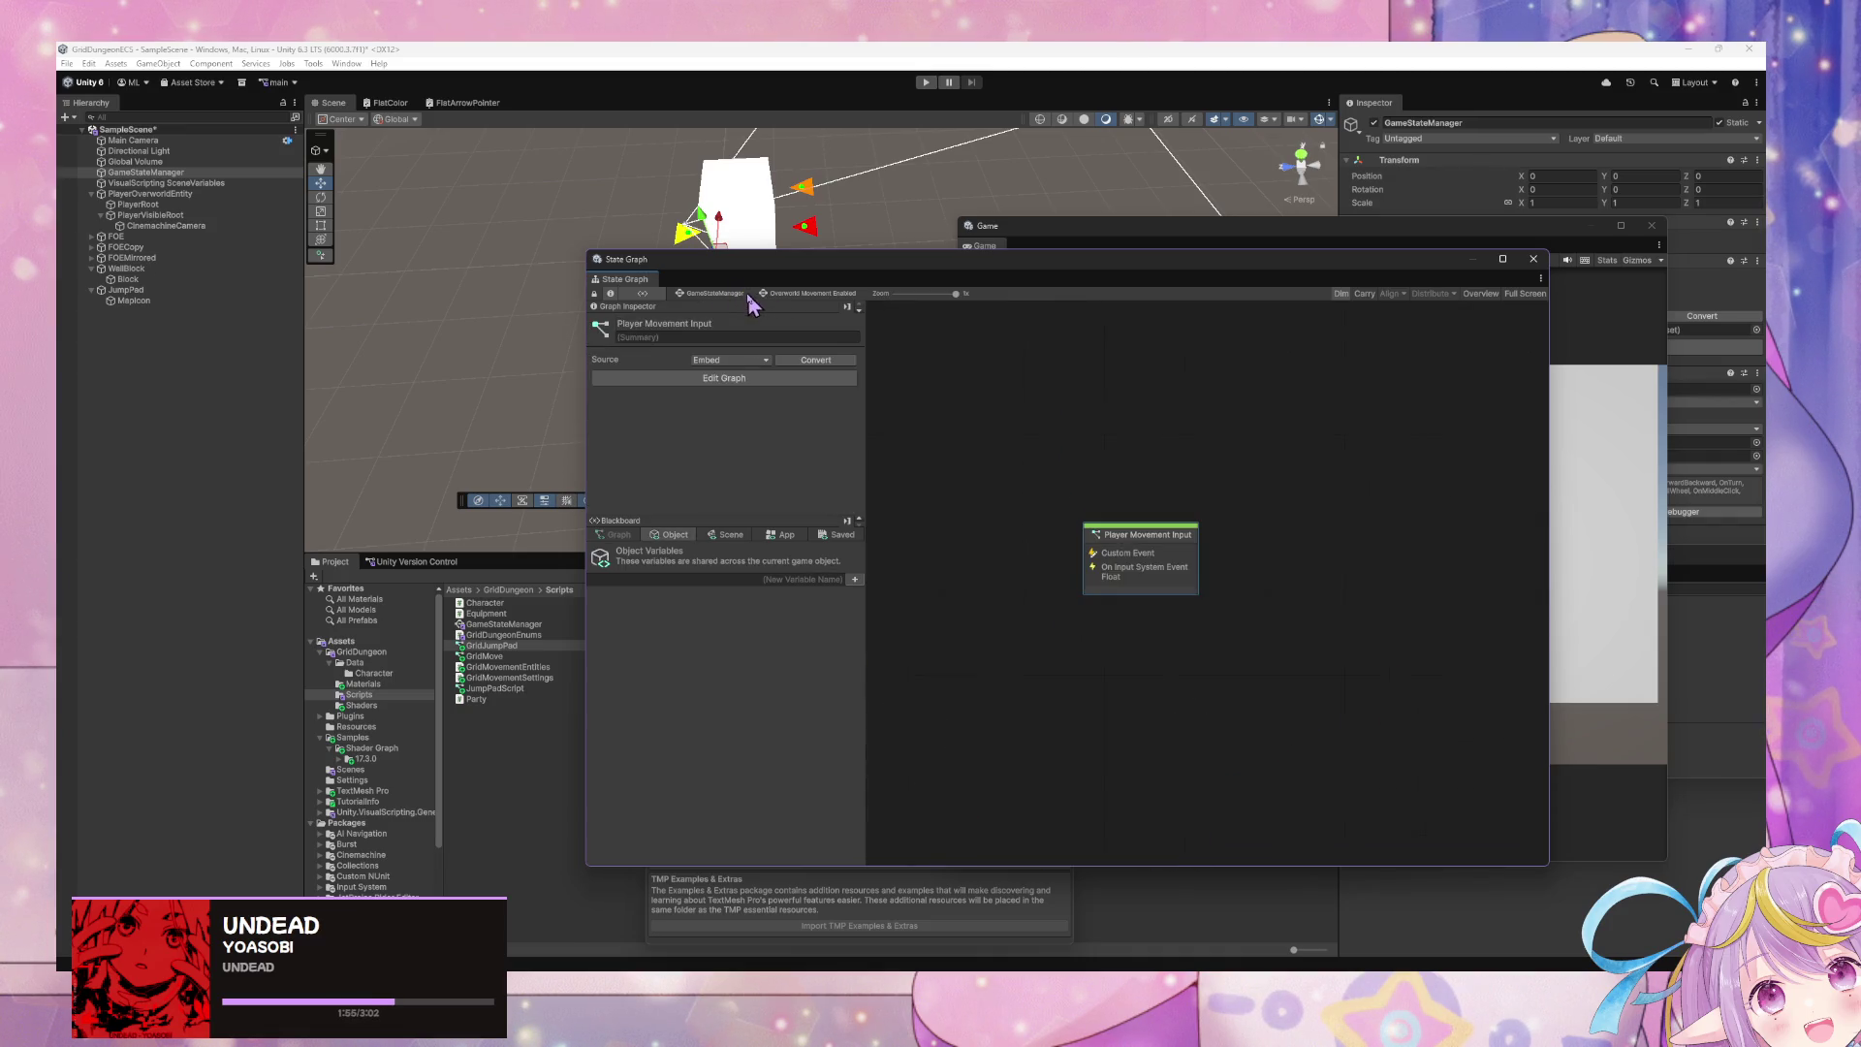
# - Look over the Player Movement Input graph, then go back up to the GameStateManager root graph
pyautogui.doubleClick(1185, 592)
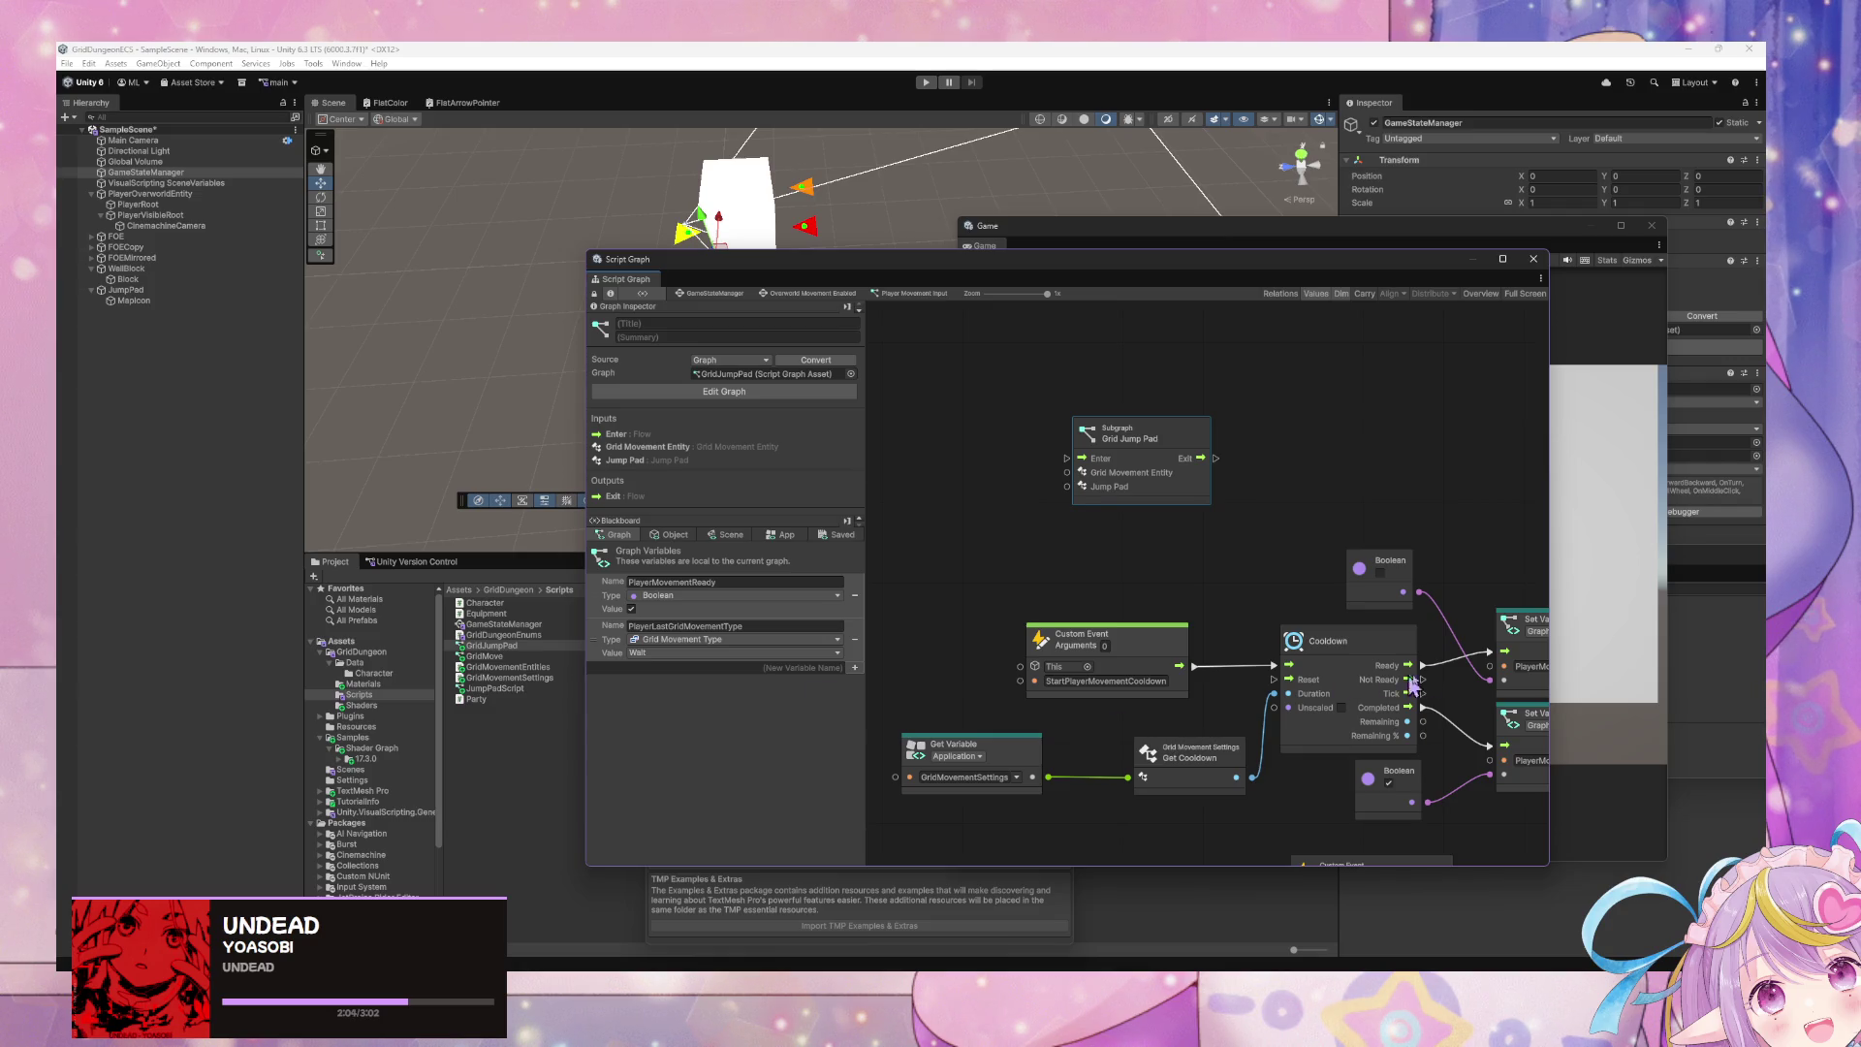
pyautogui.scroll(-5, 1161, 496)
pyautogui.scroll(3, 1161, 496)
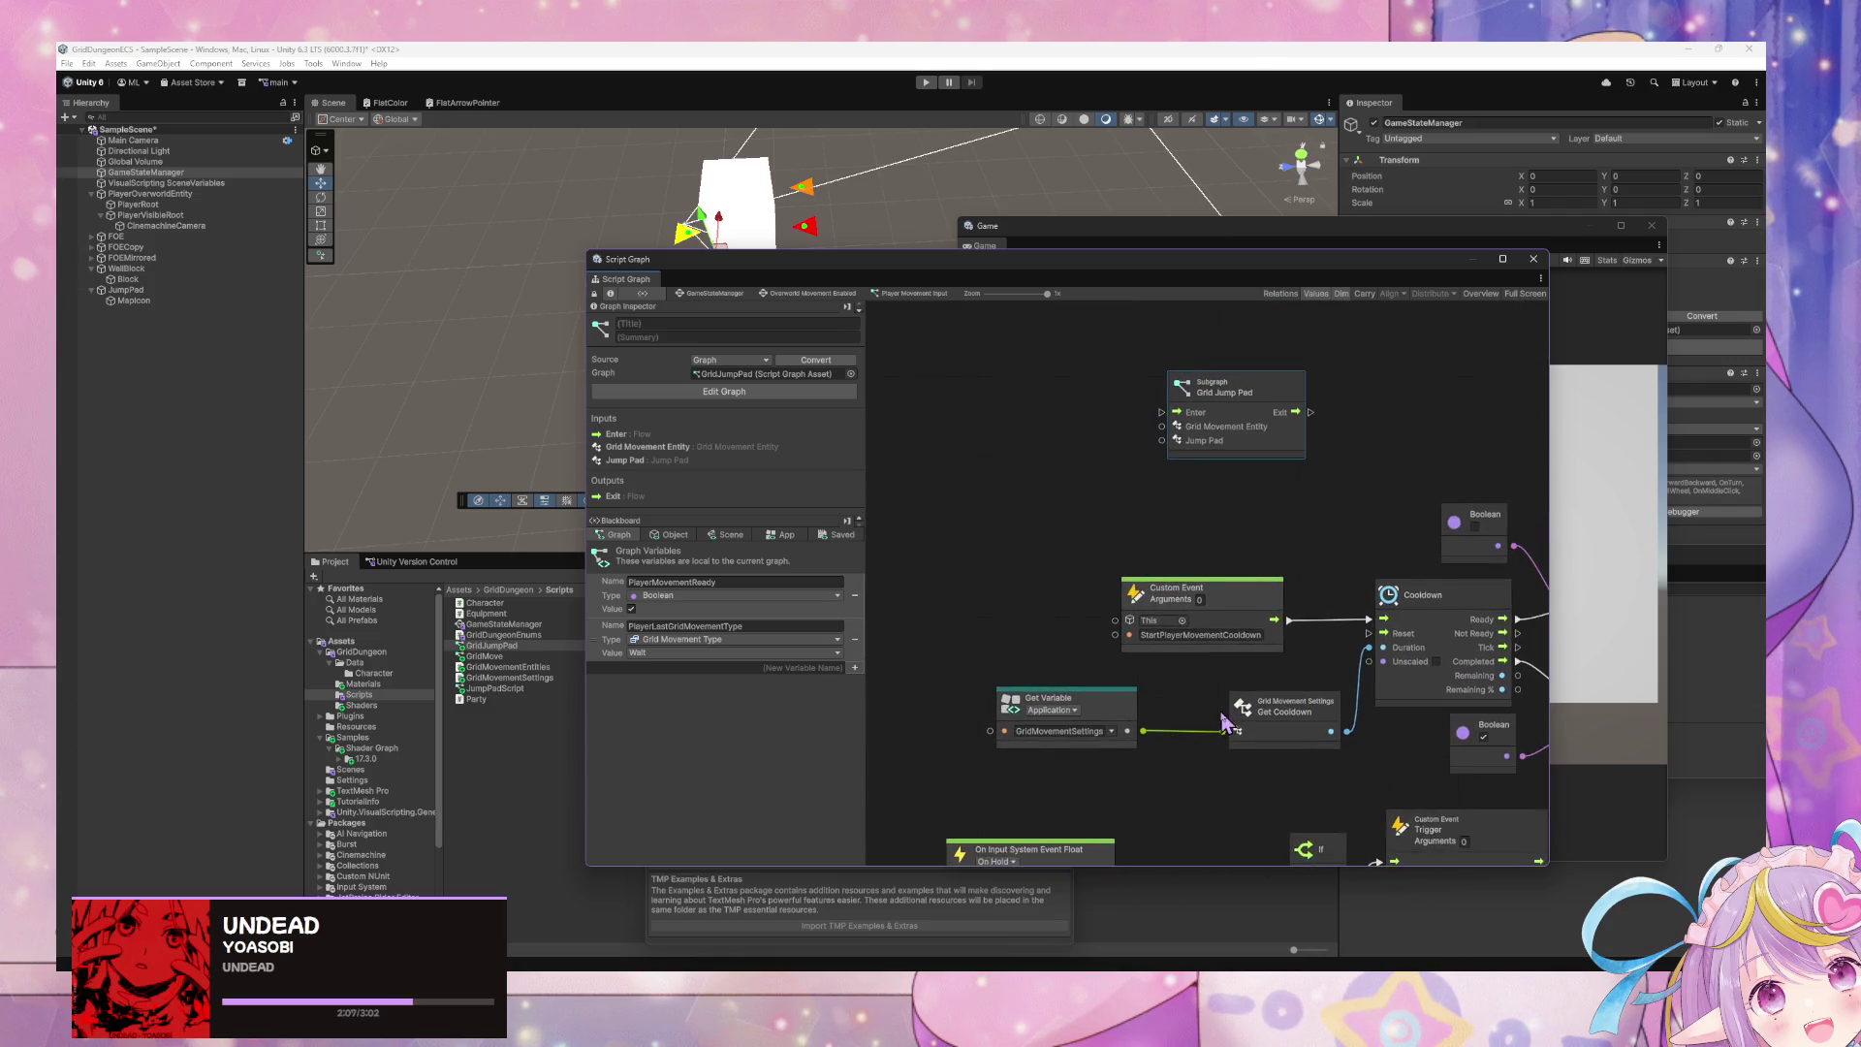
pyautogui.scroll(-3, 1250, 678)
pyautogui.scroll(4, 1250, 716)
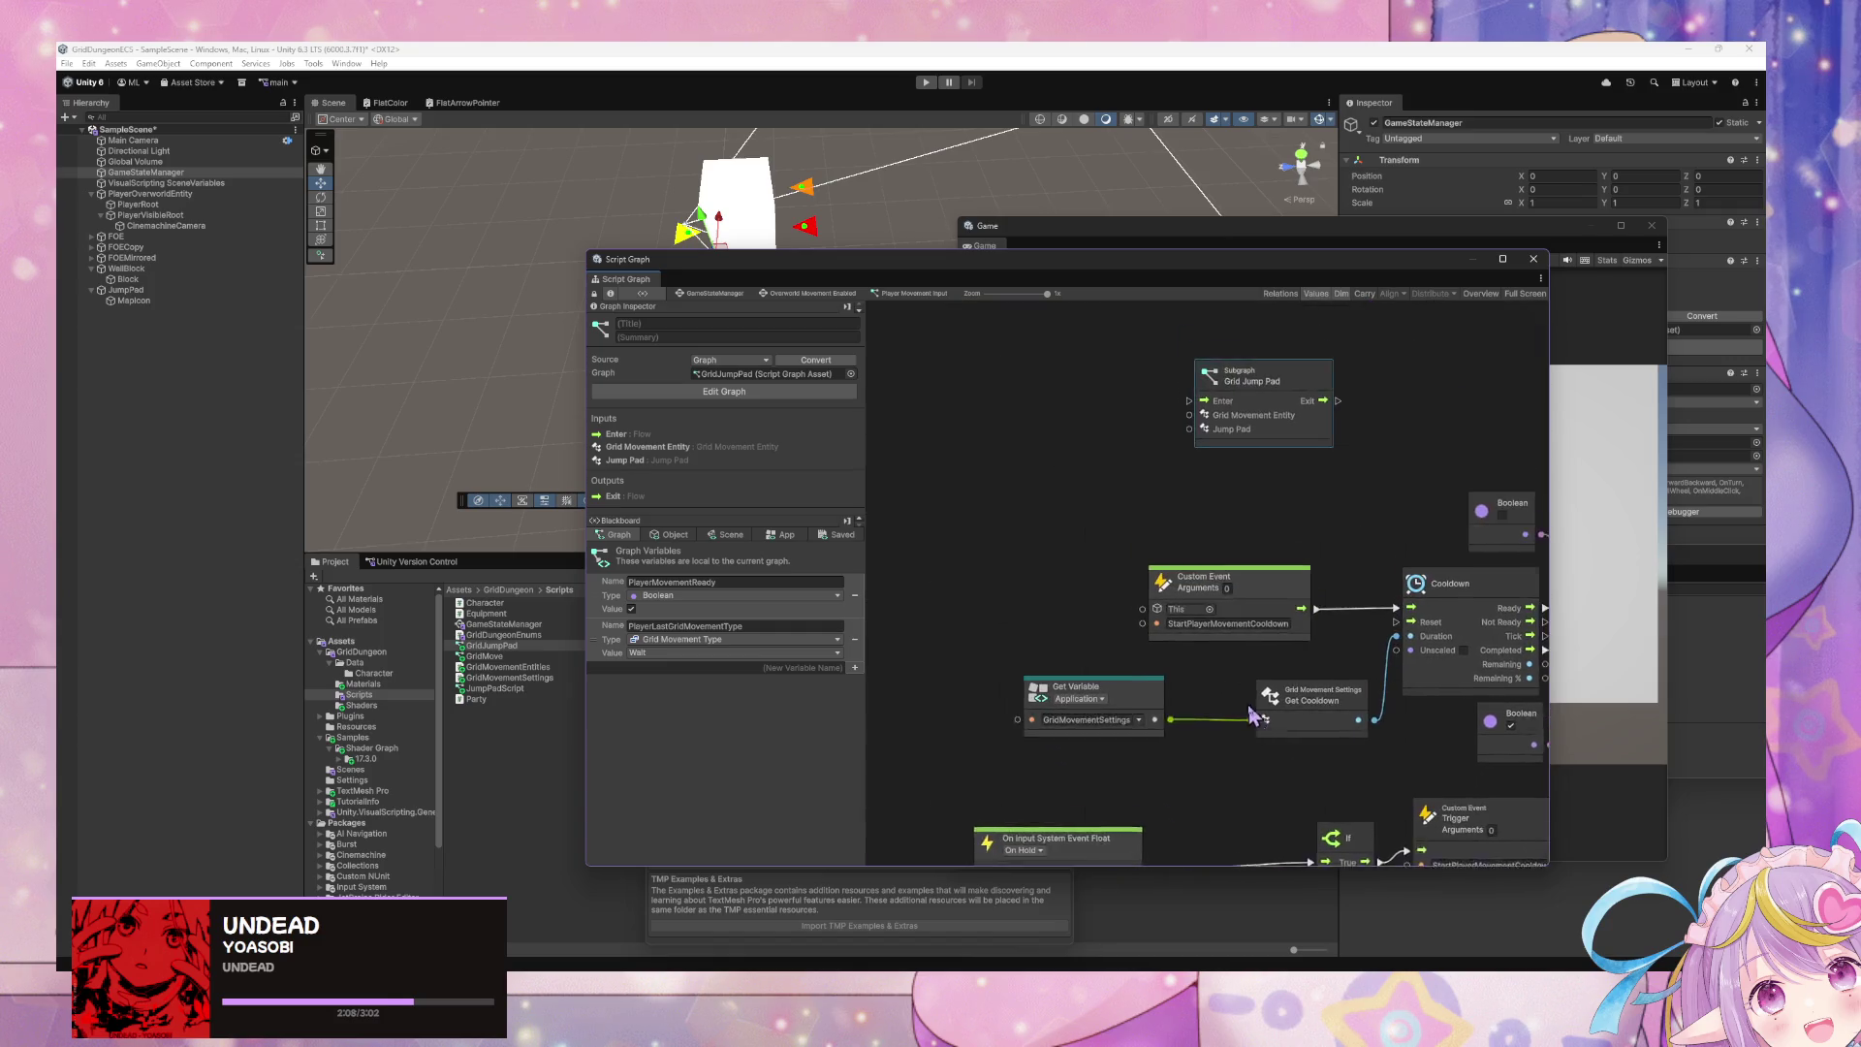
pyautogui.click(783, 294)
pyautogui.click(706, 294)
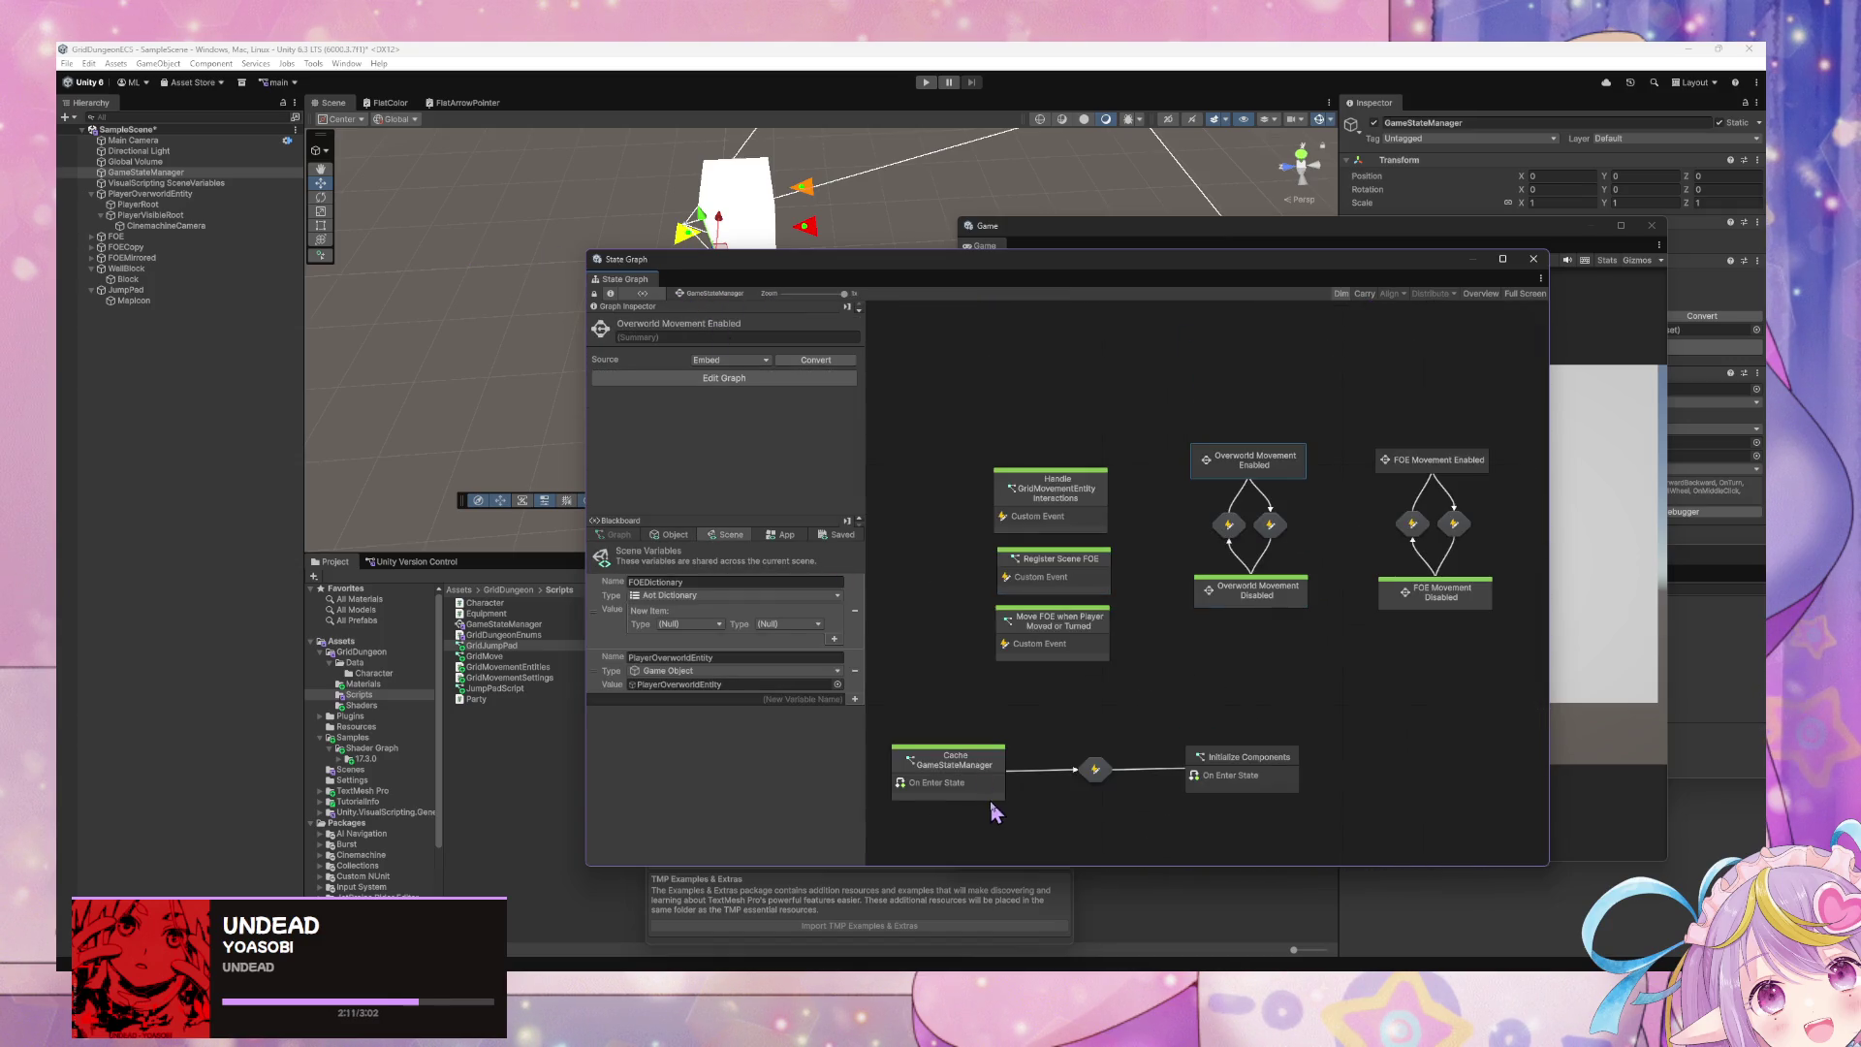
# - Reposition the Game and graph windows, float the Console, and select PlayerVisibleRoot
pyautogui.click(215, 215)
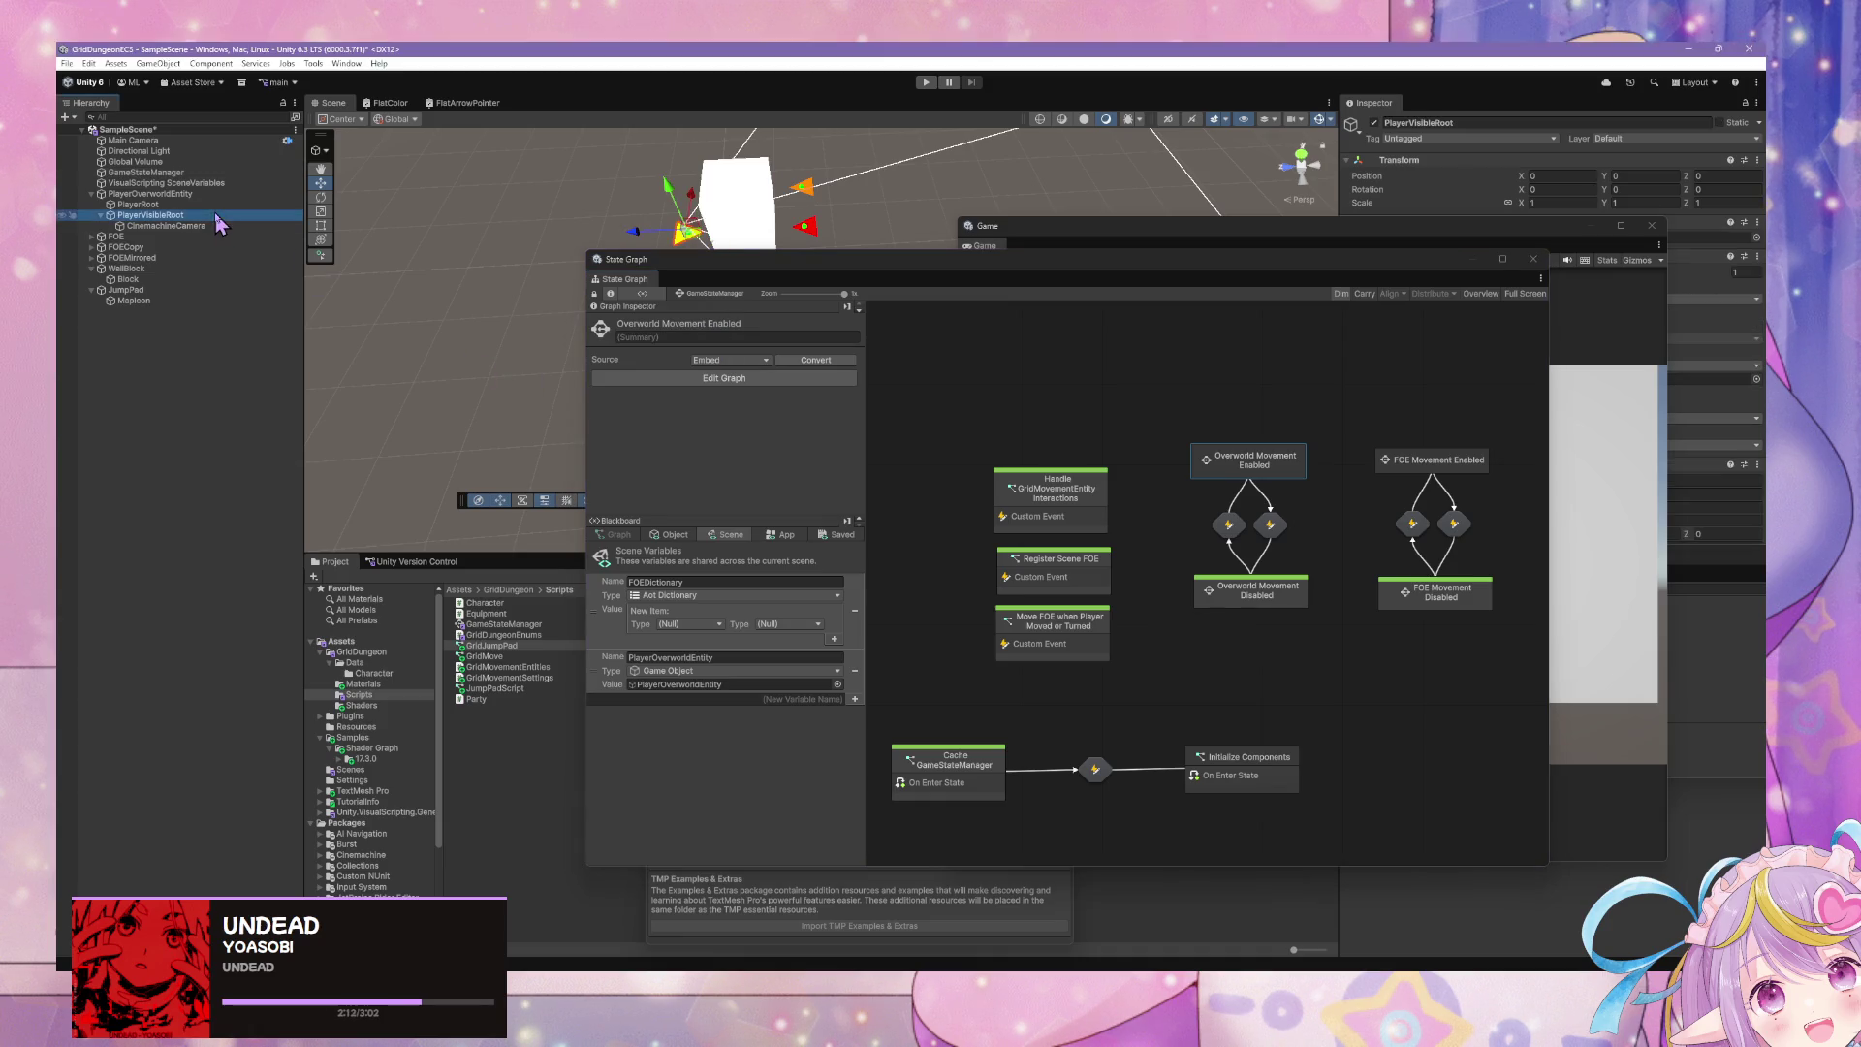
pyautogui.moveTo(1323, 238); pyautogui.dragTo(1042, 588)
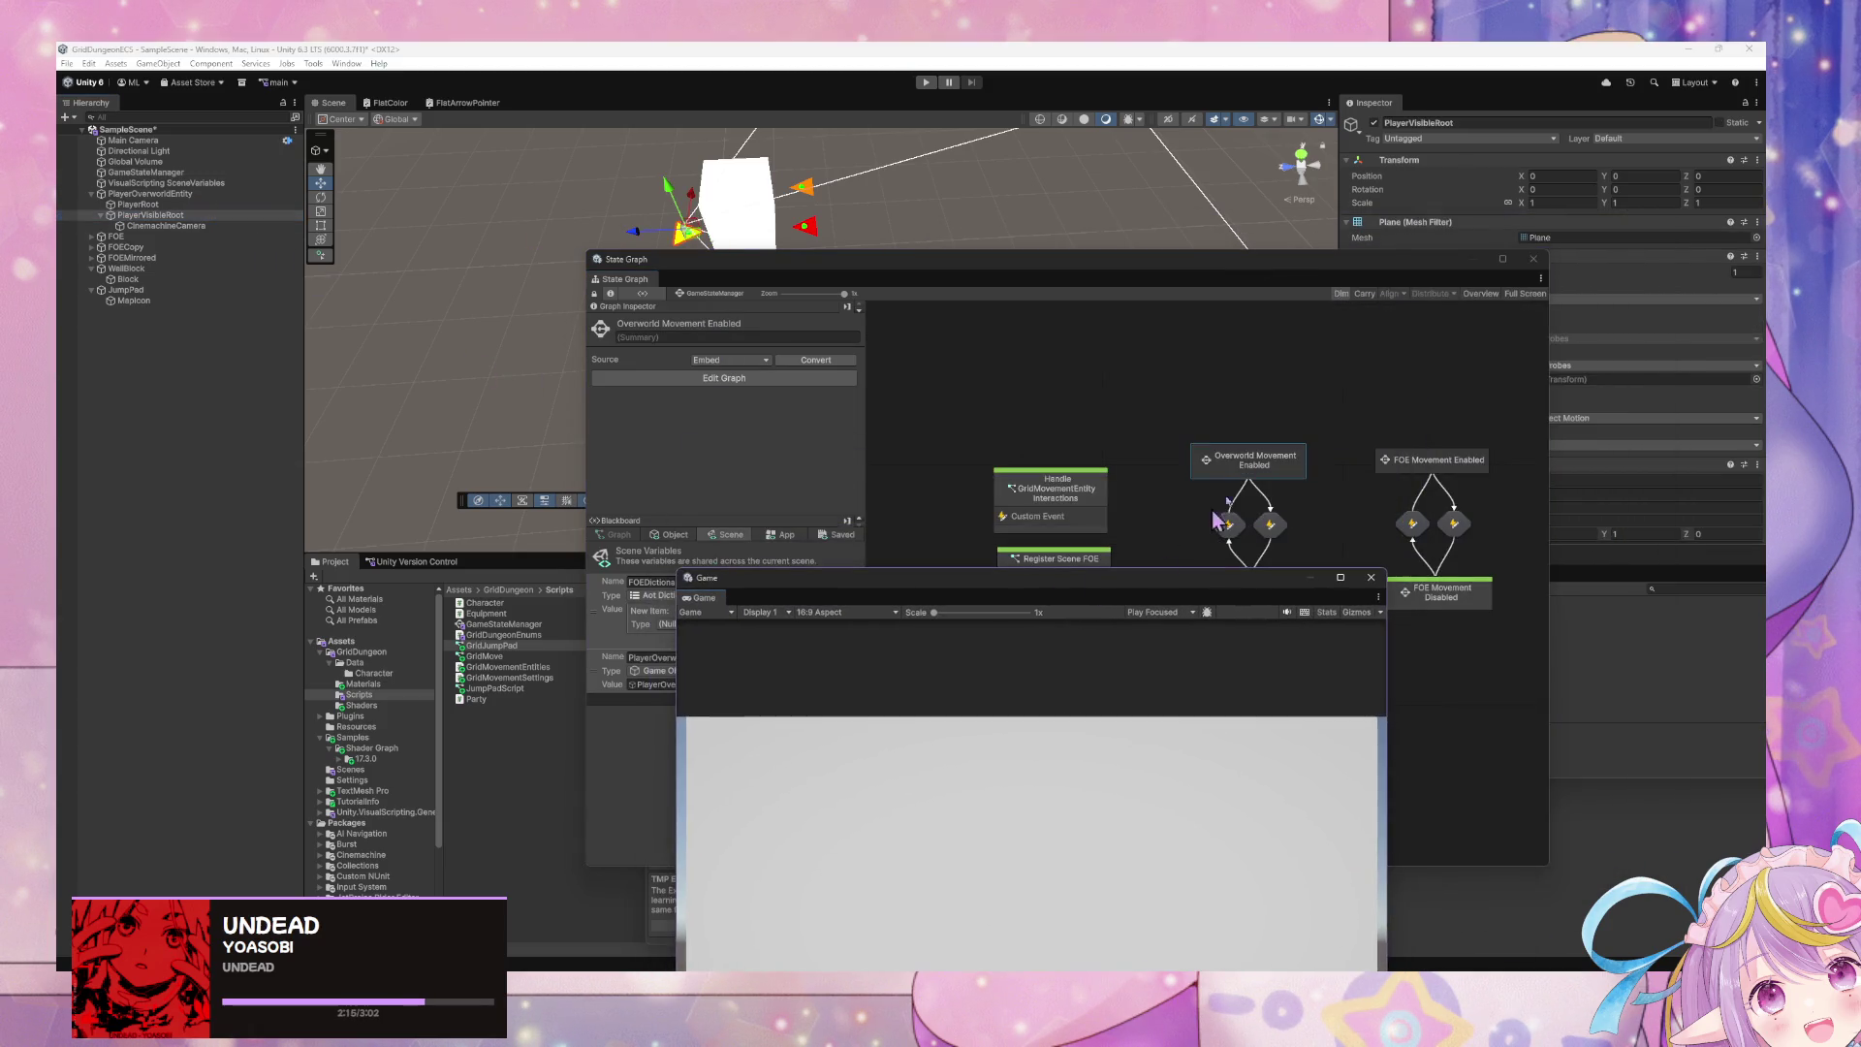
pyautogui.moveTo(1358, 260)
pyautogui.mouseDown()
pyautogui.moveTo(931, 229)
pyautogui.moveTo(1118, 247)
pyautogui.mouseUp()
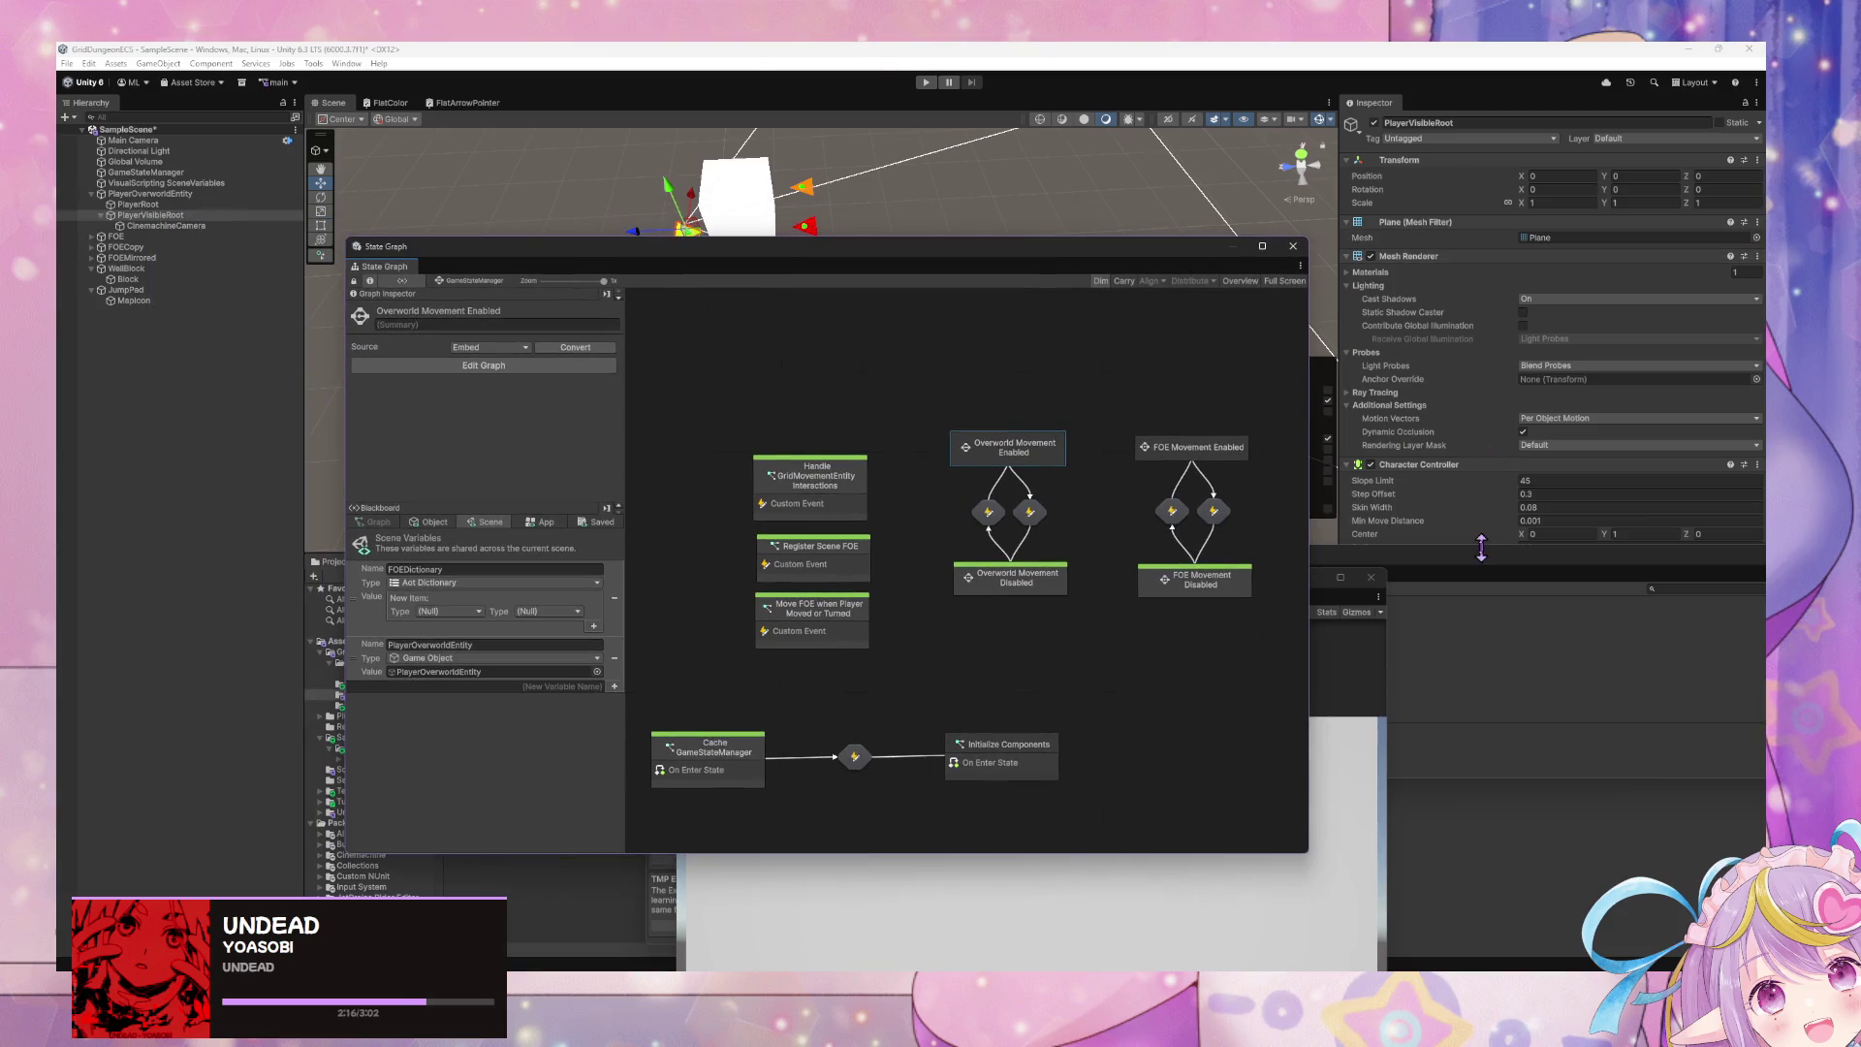
pyautogui.moveTo(1462, 582)
pyautogui.mouseDown()
pyautogui.moveTo(1192, 823)
pyautogui.moveTo(1366, 814)
pyautogui.mouseUp()
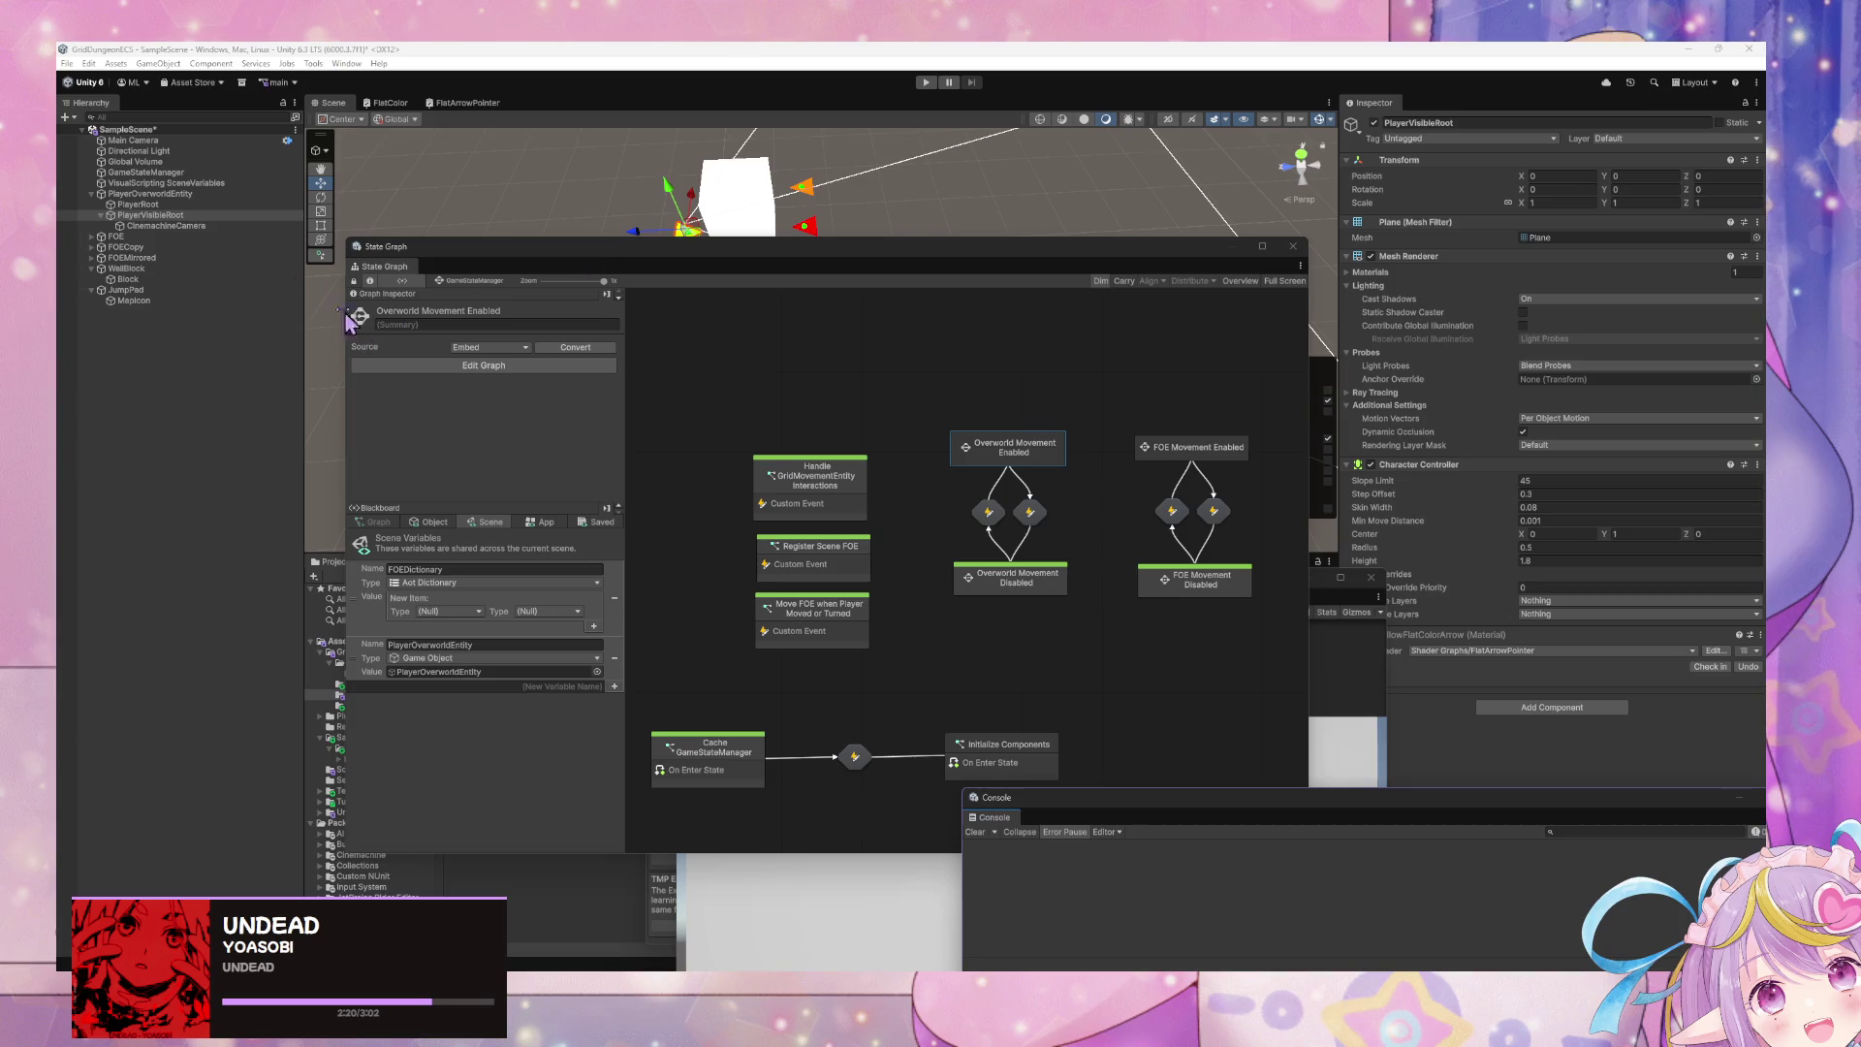
pyautogui.click(161, 205)
pyautogui.press('Up')
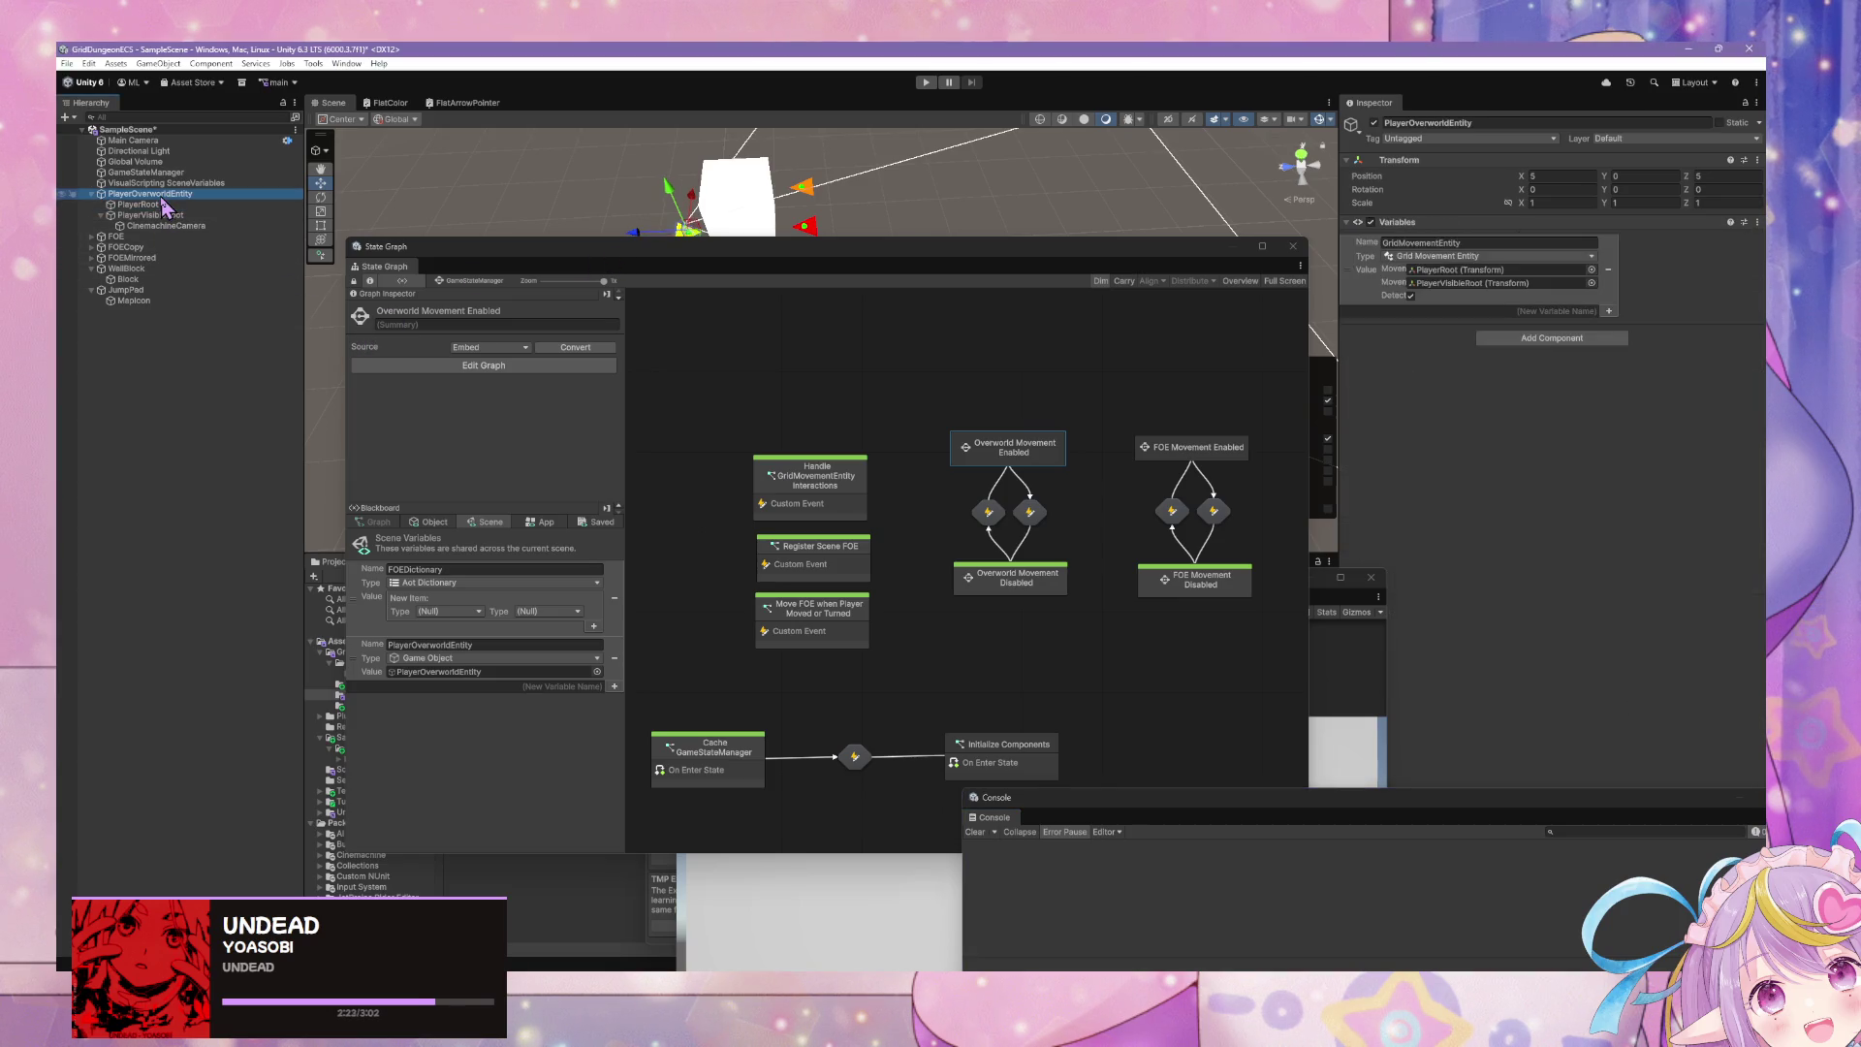
pyautogui.press('Down')
pyautogui.press('Down')
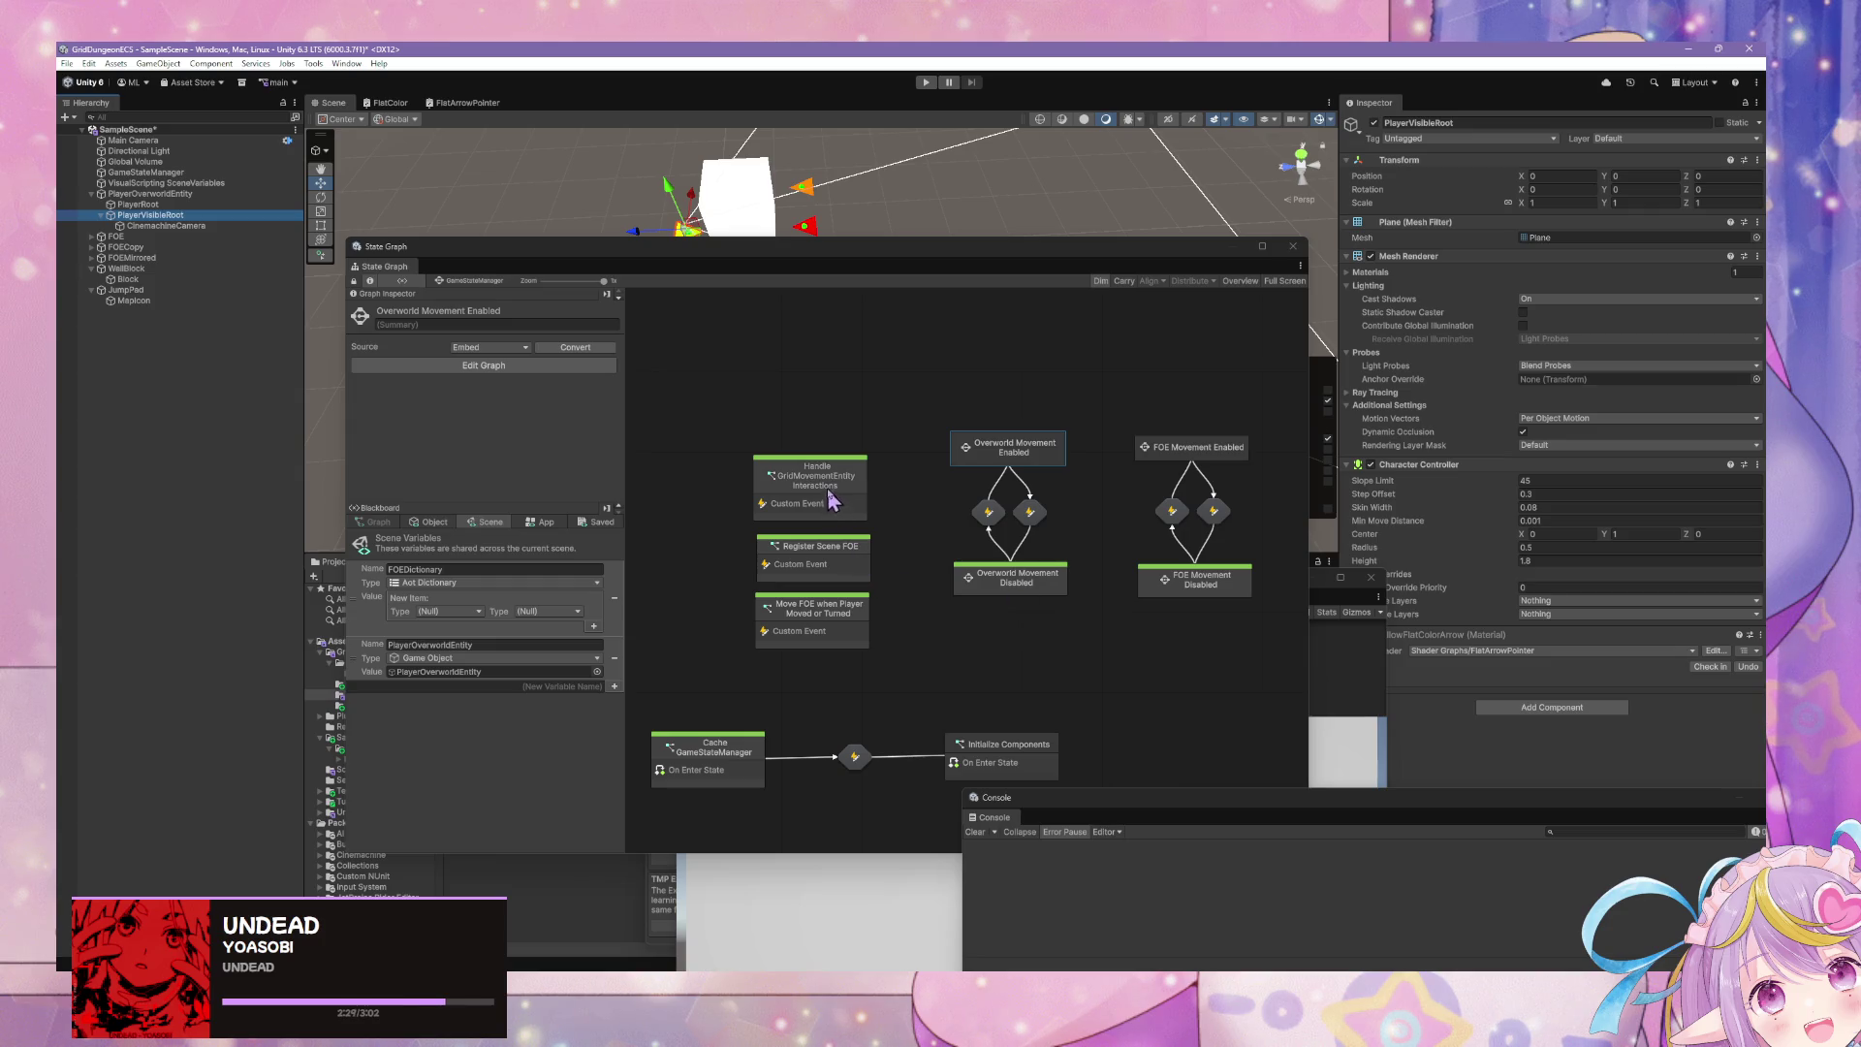
# - Open the Handle GridMovementEntity Interactions state's script graph
pyautogui.click(1014, 449)
pyautogui.click(841, 487)
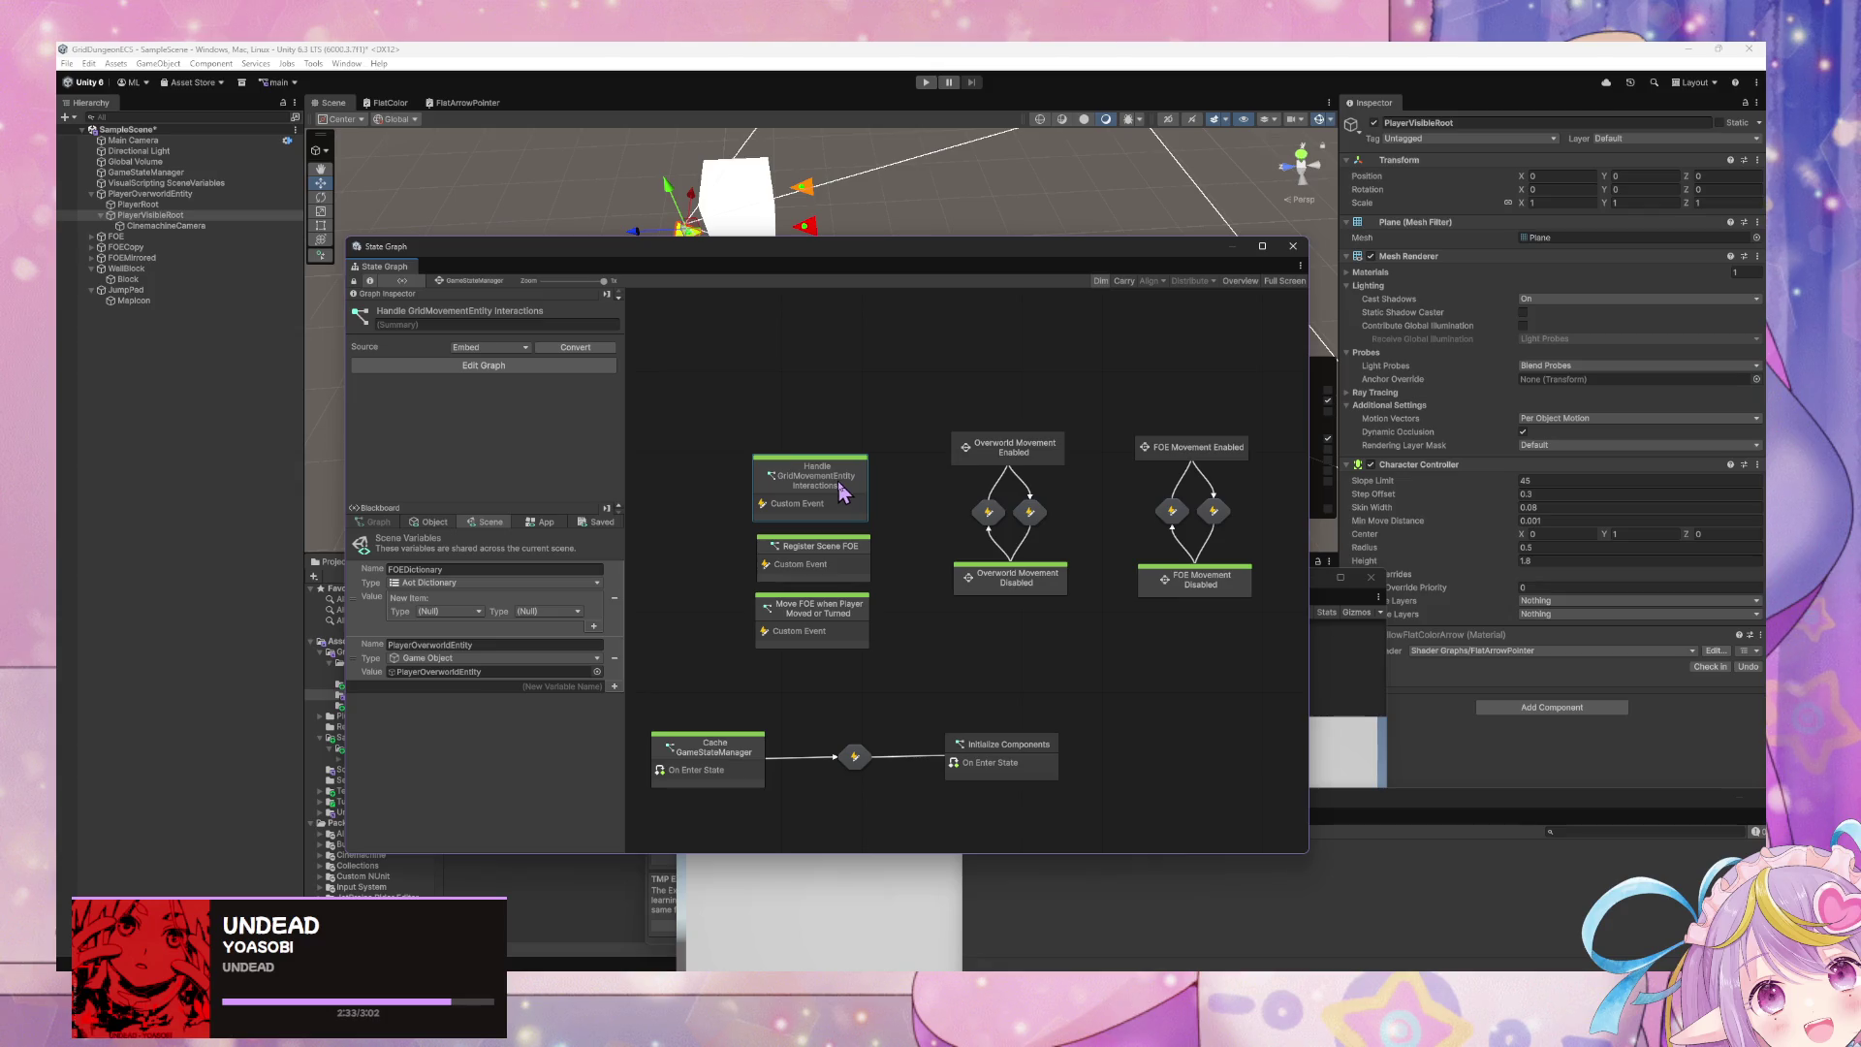
pyautogui.doubleClick(841, 492)
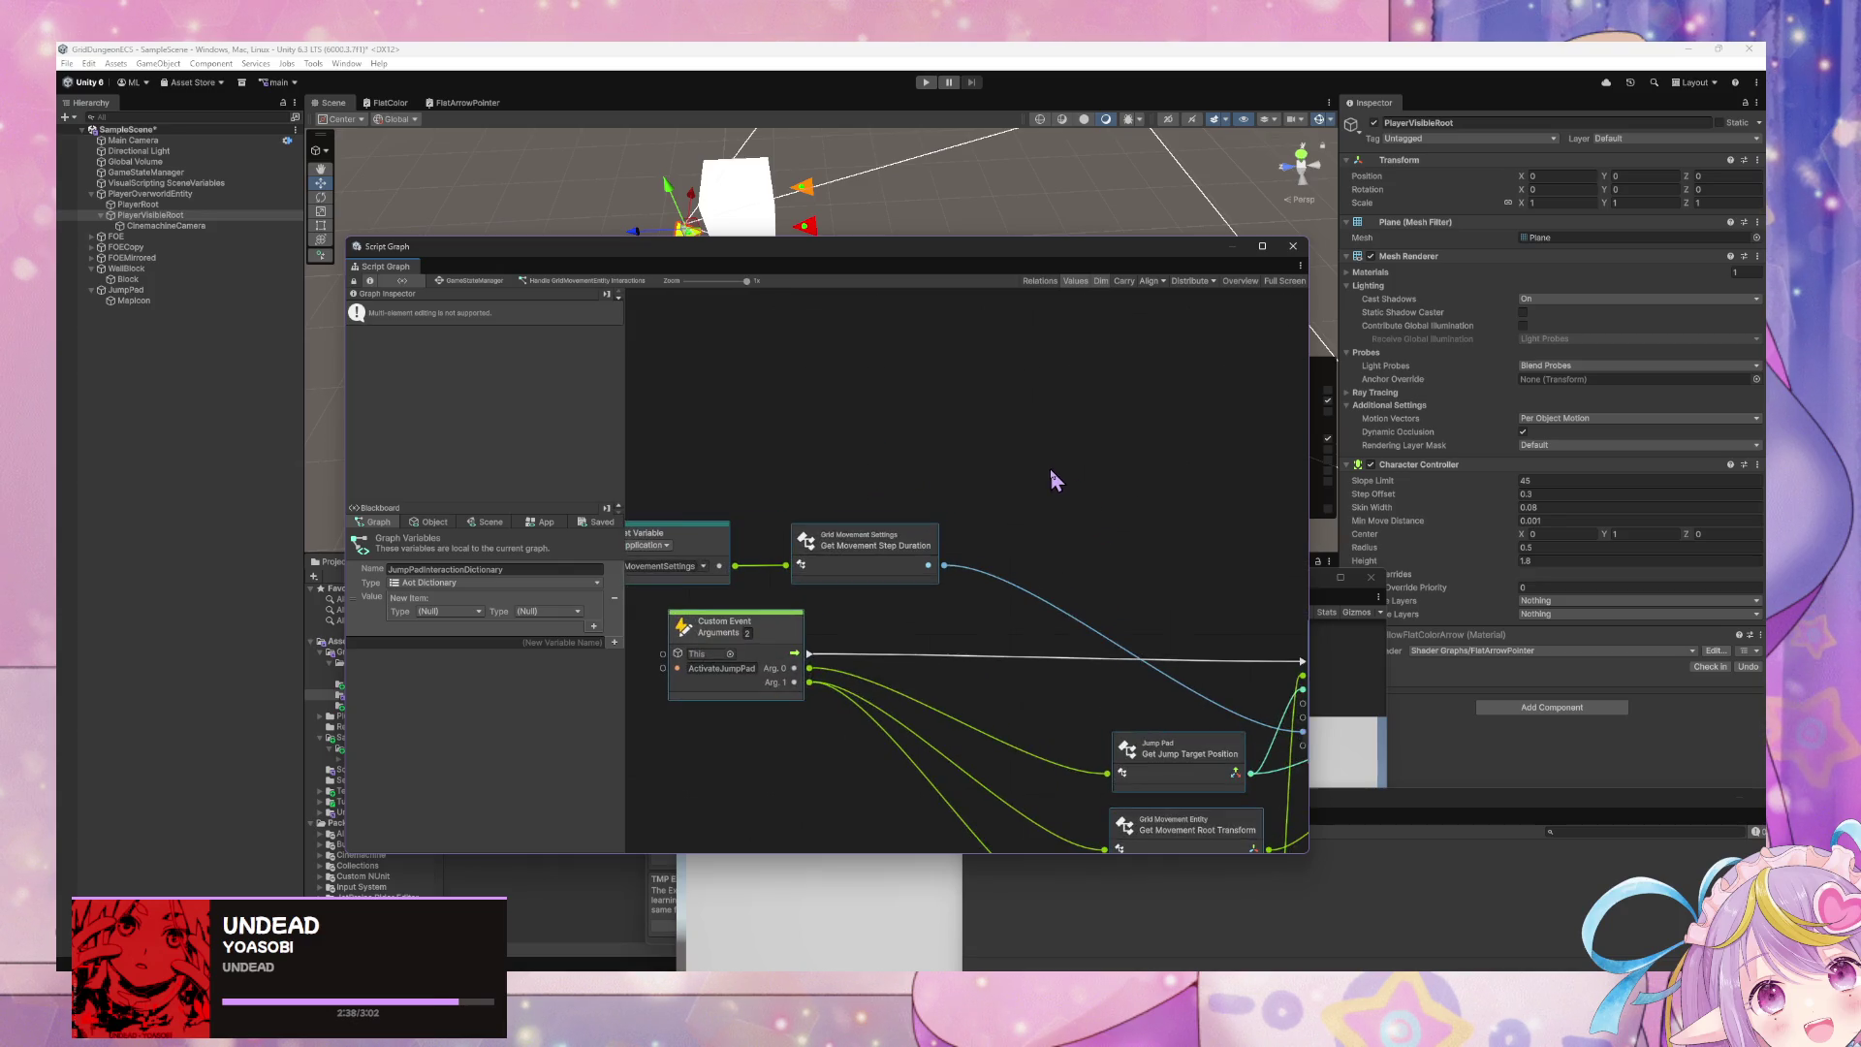
# - Go from GameStateManager into Overworld Movement Enabled and its Player Movement Input graph
pyautogui.scroll(2, 1050, 468)
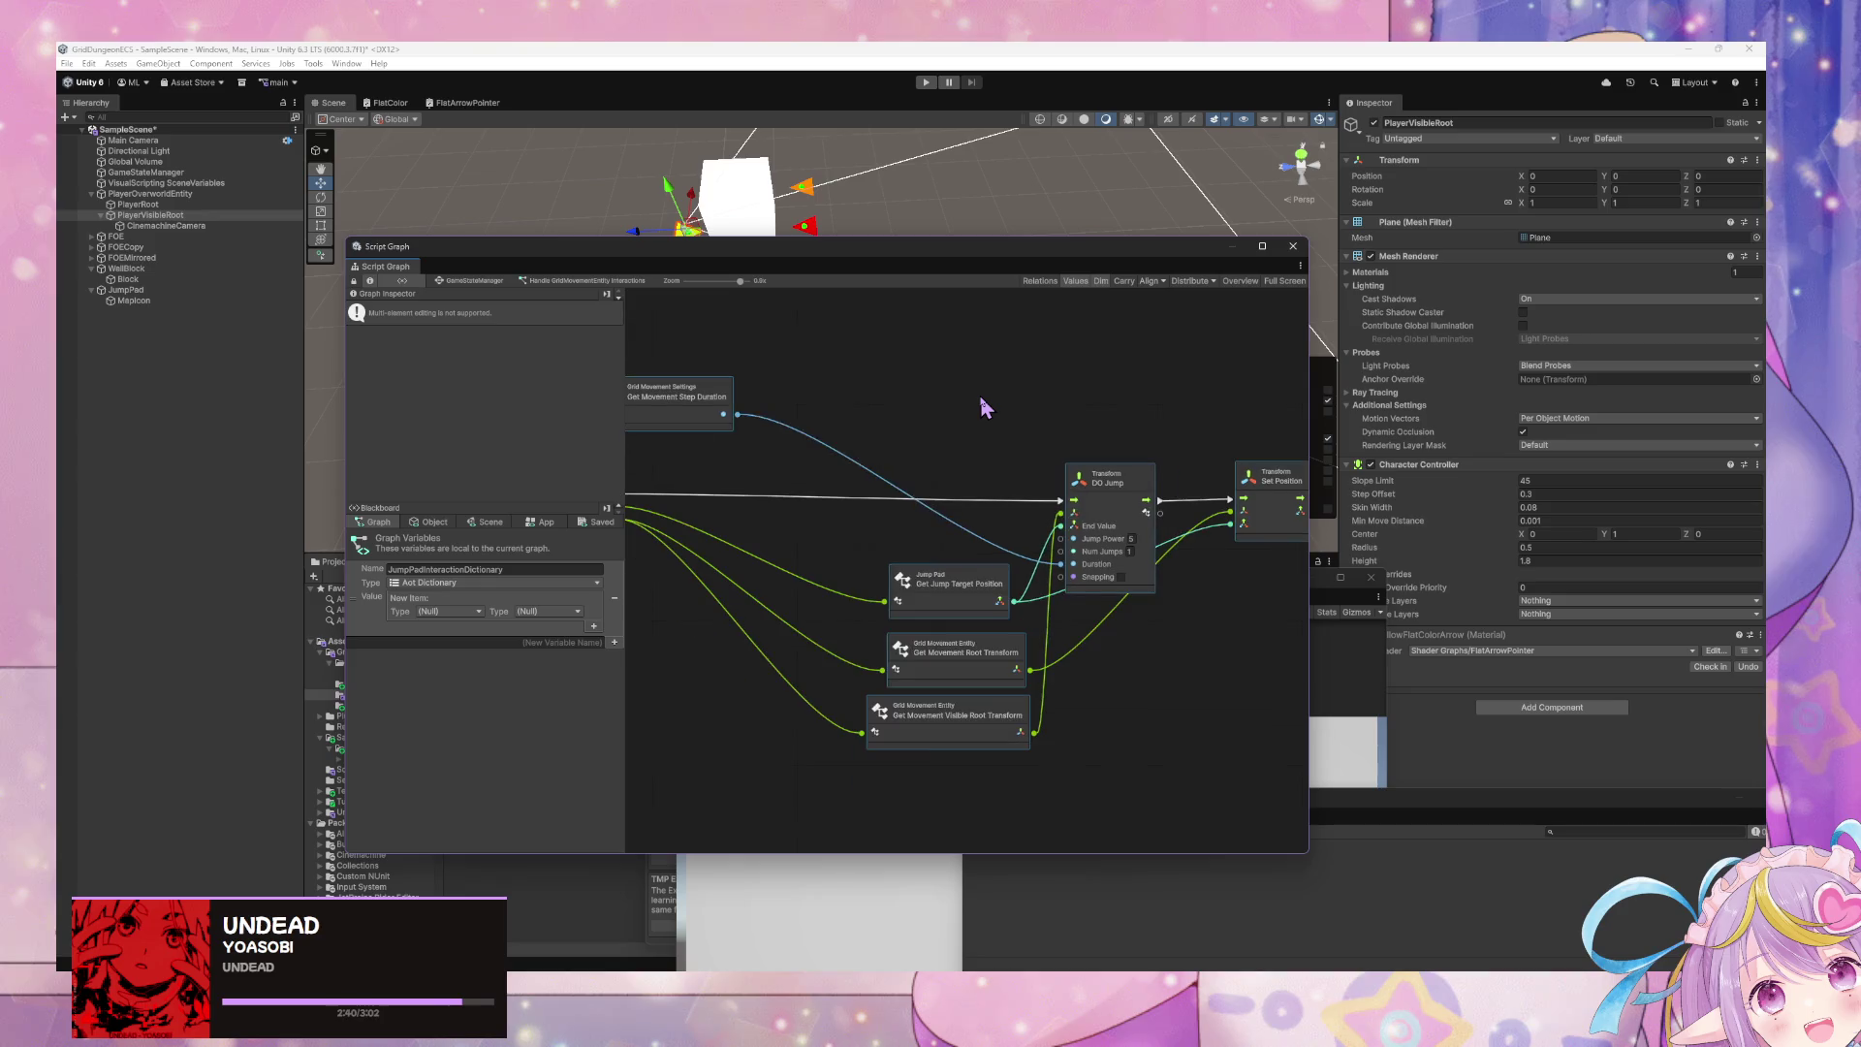
pyautogui.moveTo(934, 394); pyautogui.dragTo(1224, 473)
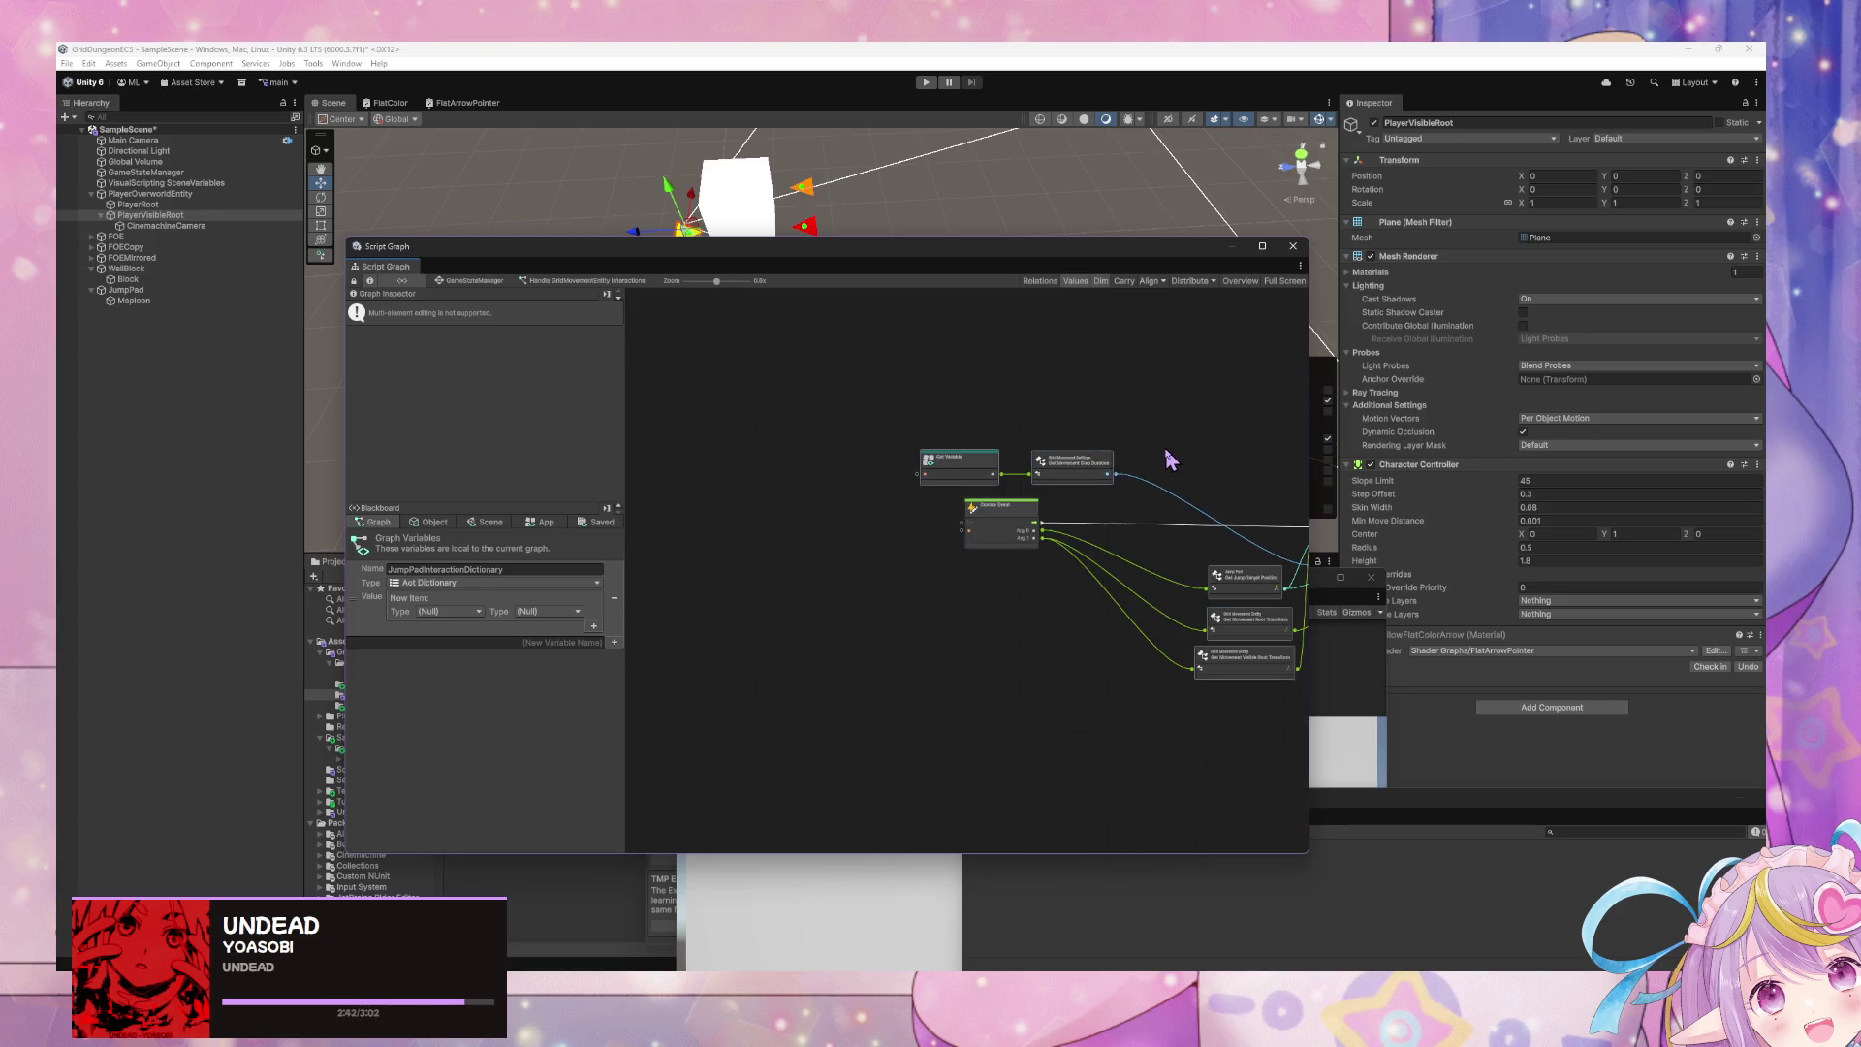
pyautogui.click(475, 280)
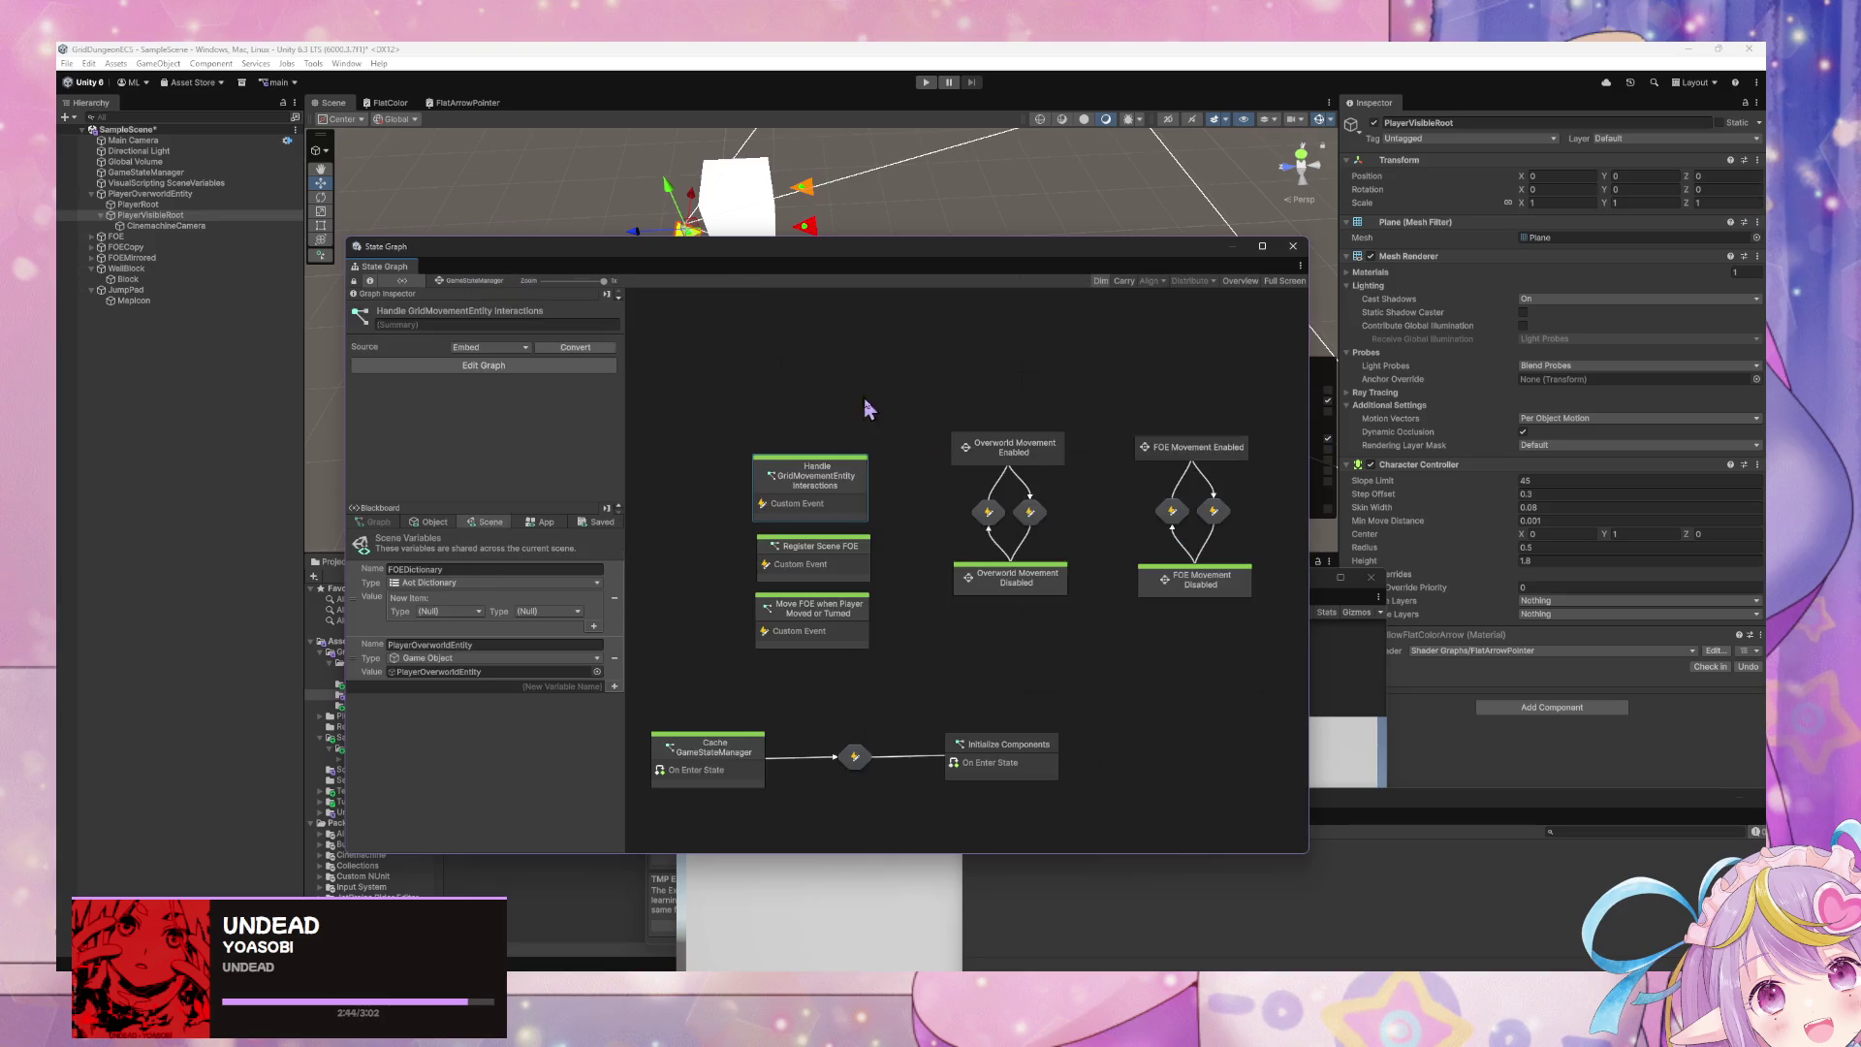
pyautogui.doubleClick(1017, 457)
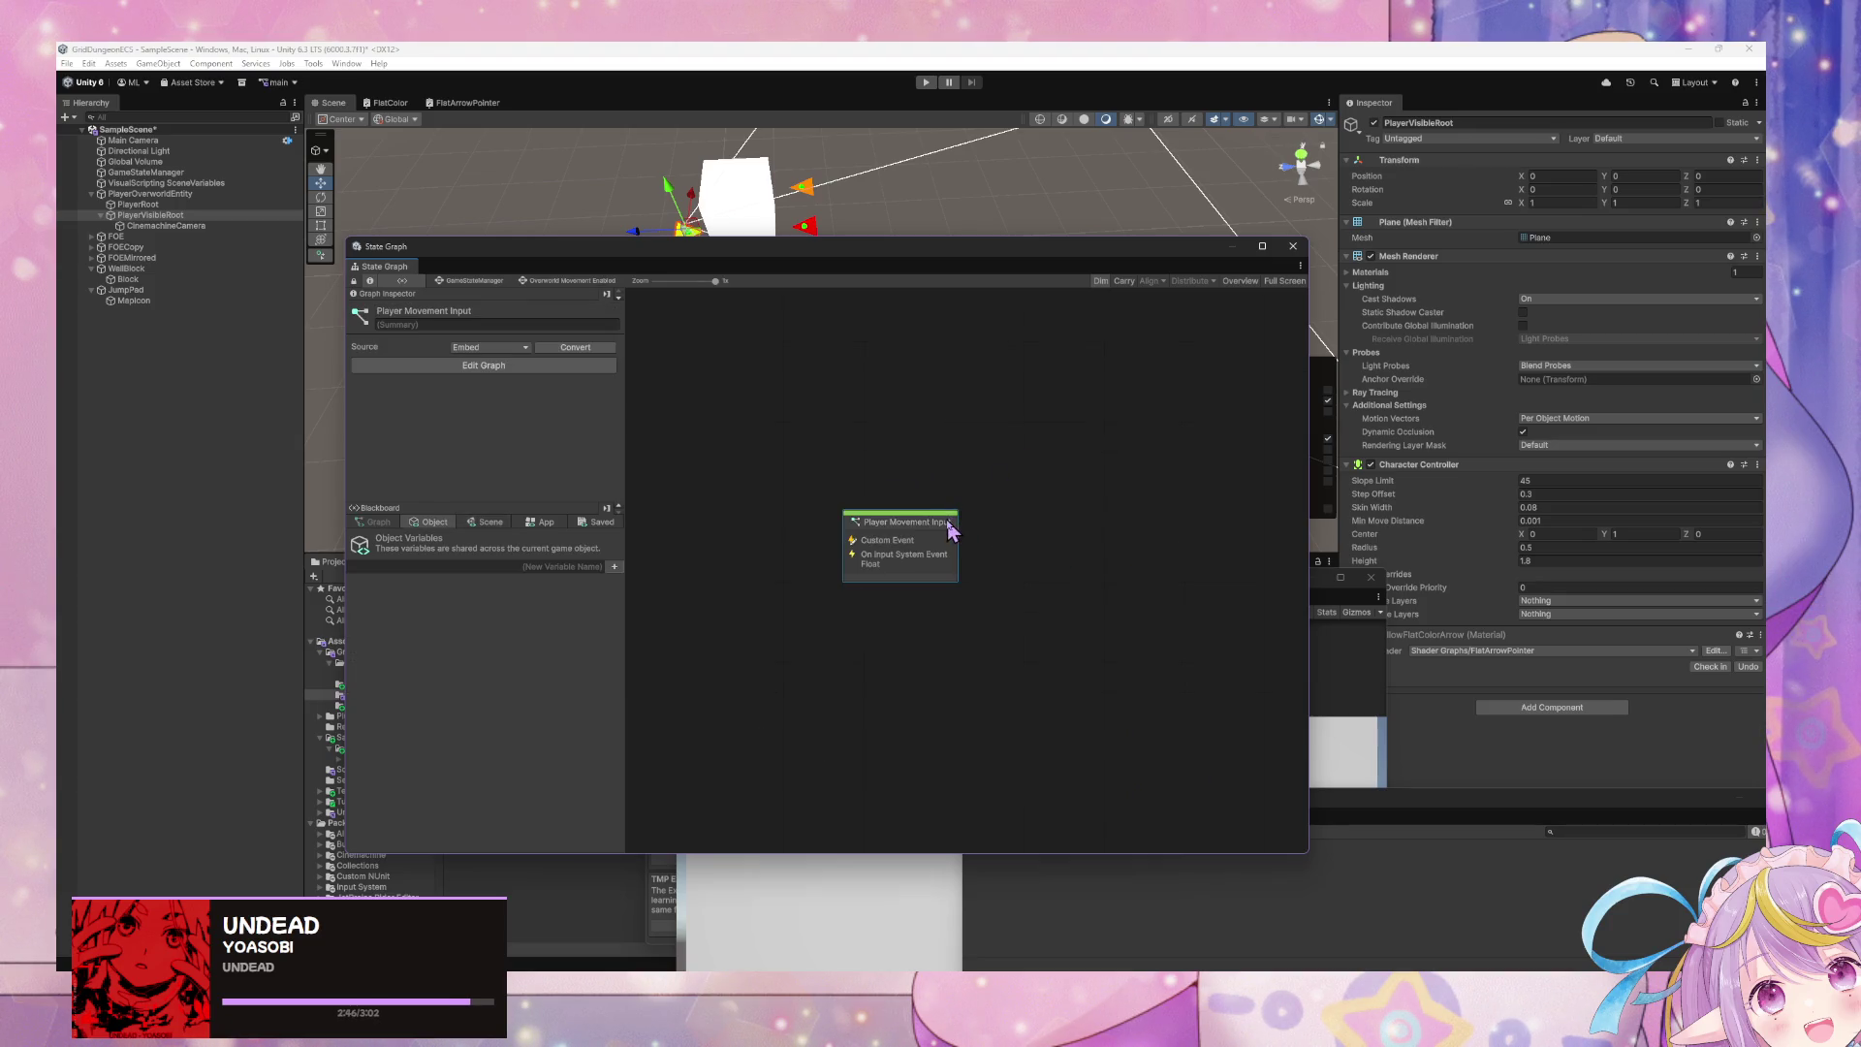
pyautogui.doubleClick(989, 550)
# - Bring the Grid Jump Pad subgraph node into view and show scene-level Blackboard variables
pyautogui.scroll(-5, 1067, 540)
pyautogui.hscroll(-3, 1067, 540)
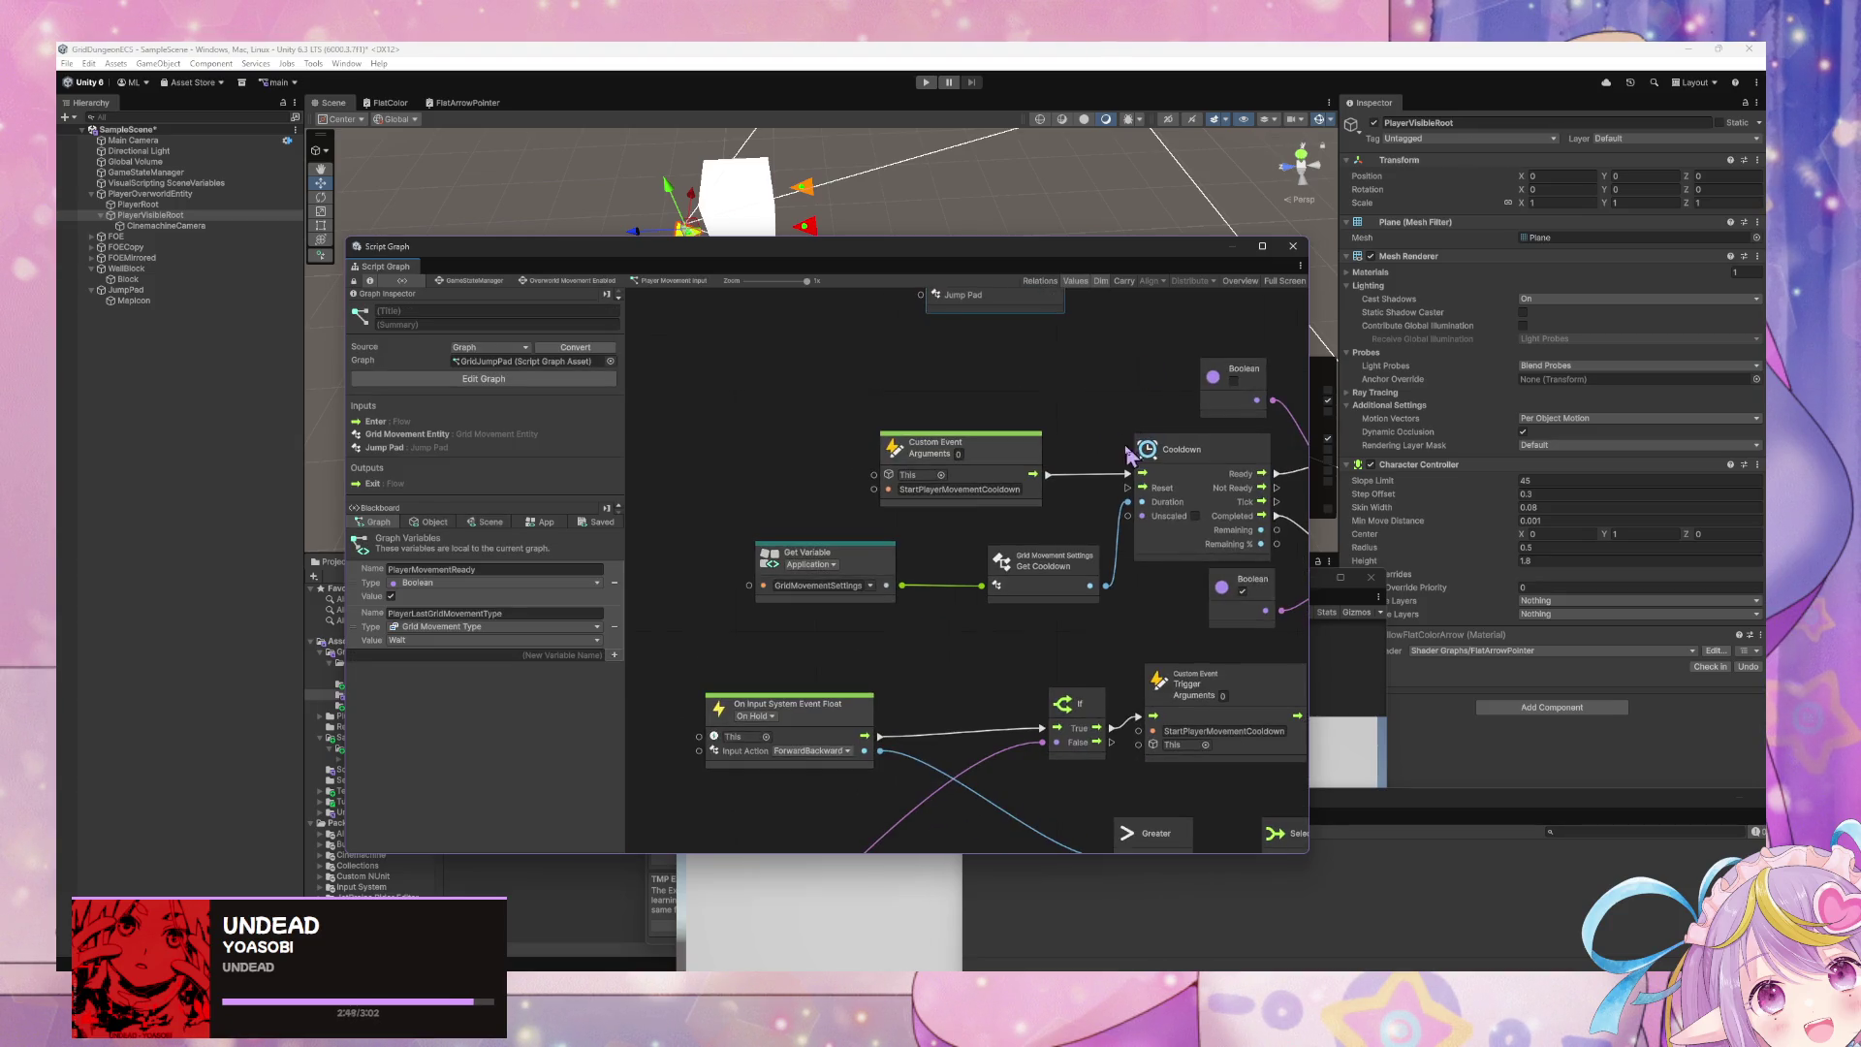
pyautogui.moveTo(1077, 383); pyautogui.dragTo(1042, 486)
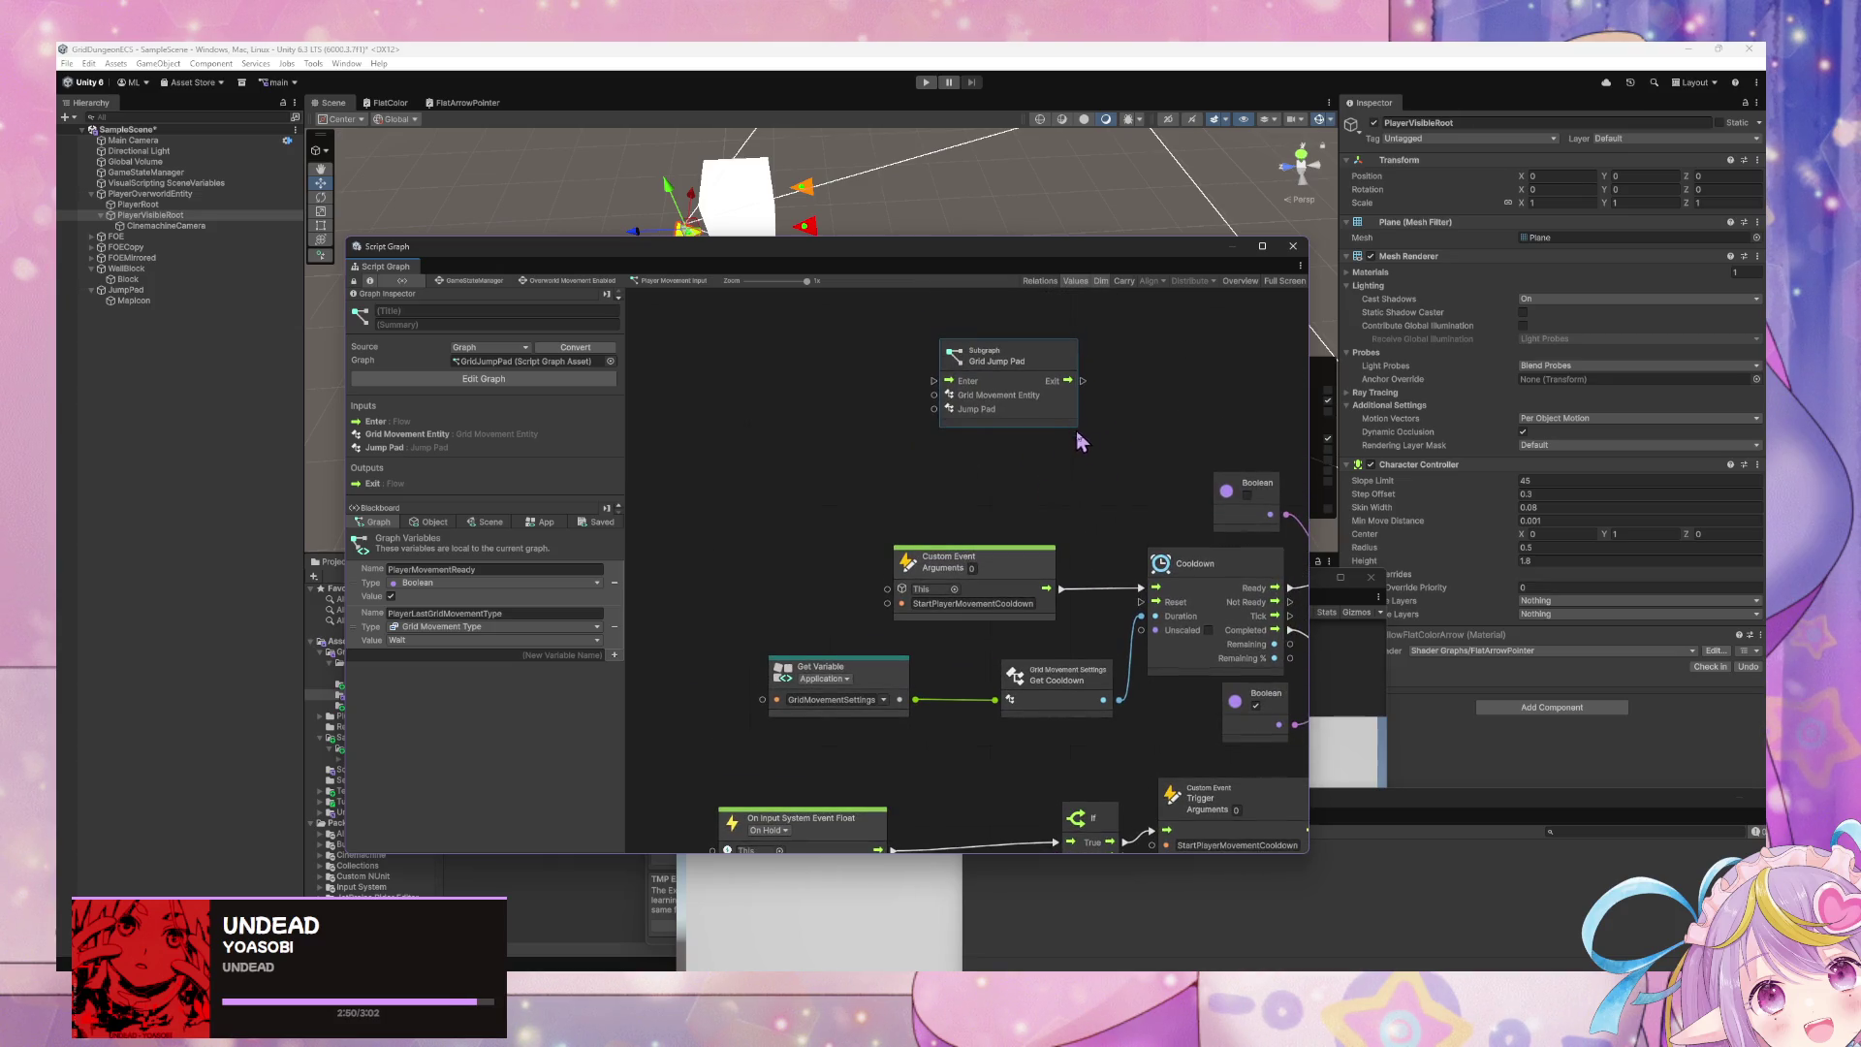
pyautogui.scroll(-1, 1128, 504)
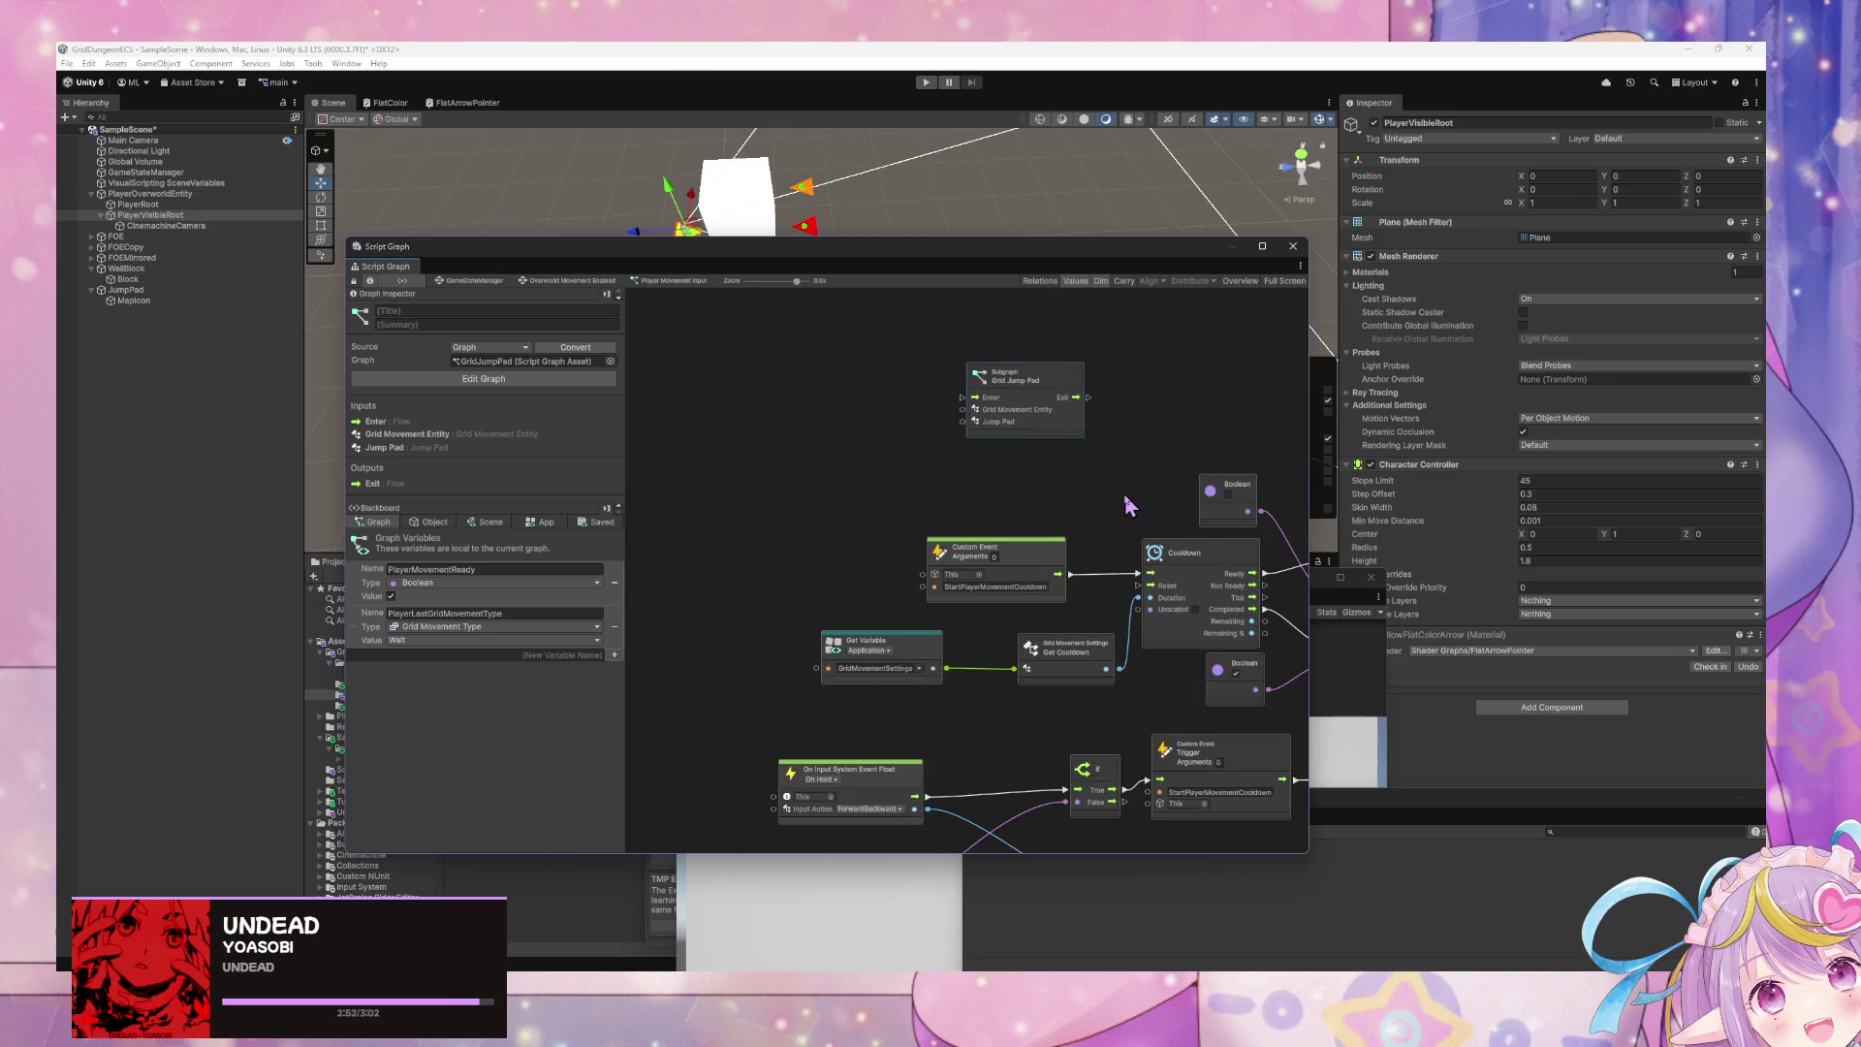
pyautogui.scroll(1, 1127, 502)
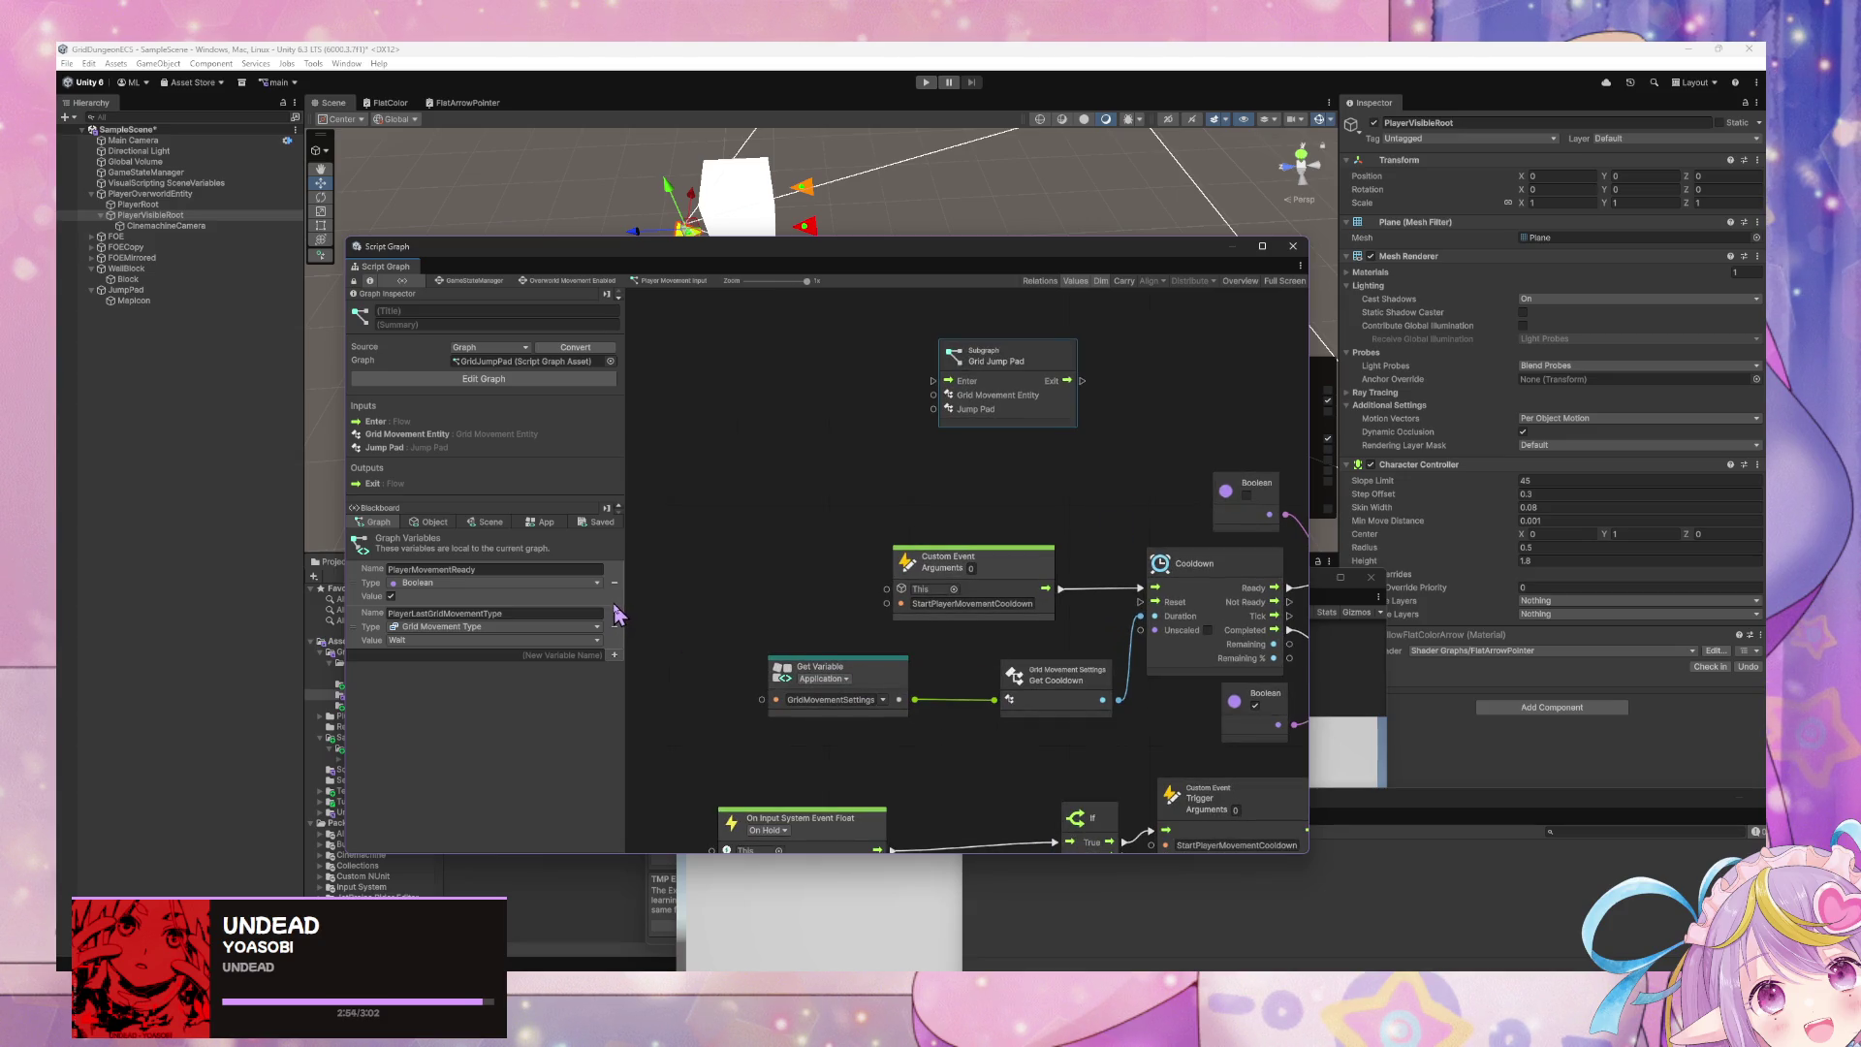
pyautogui.click(426, 523)
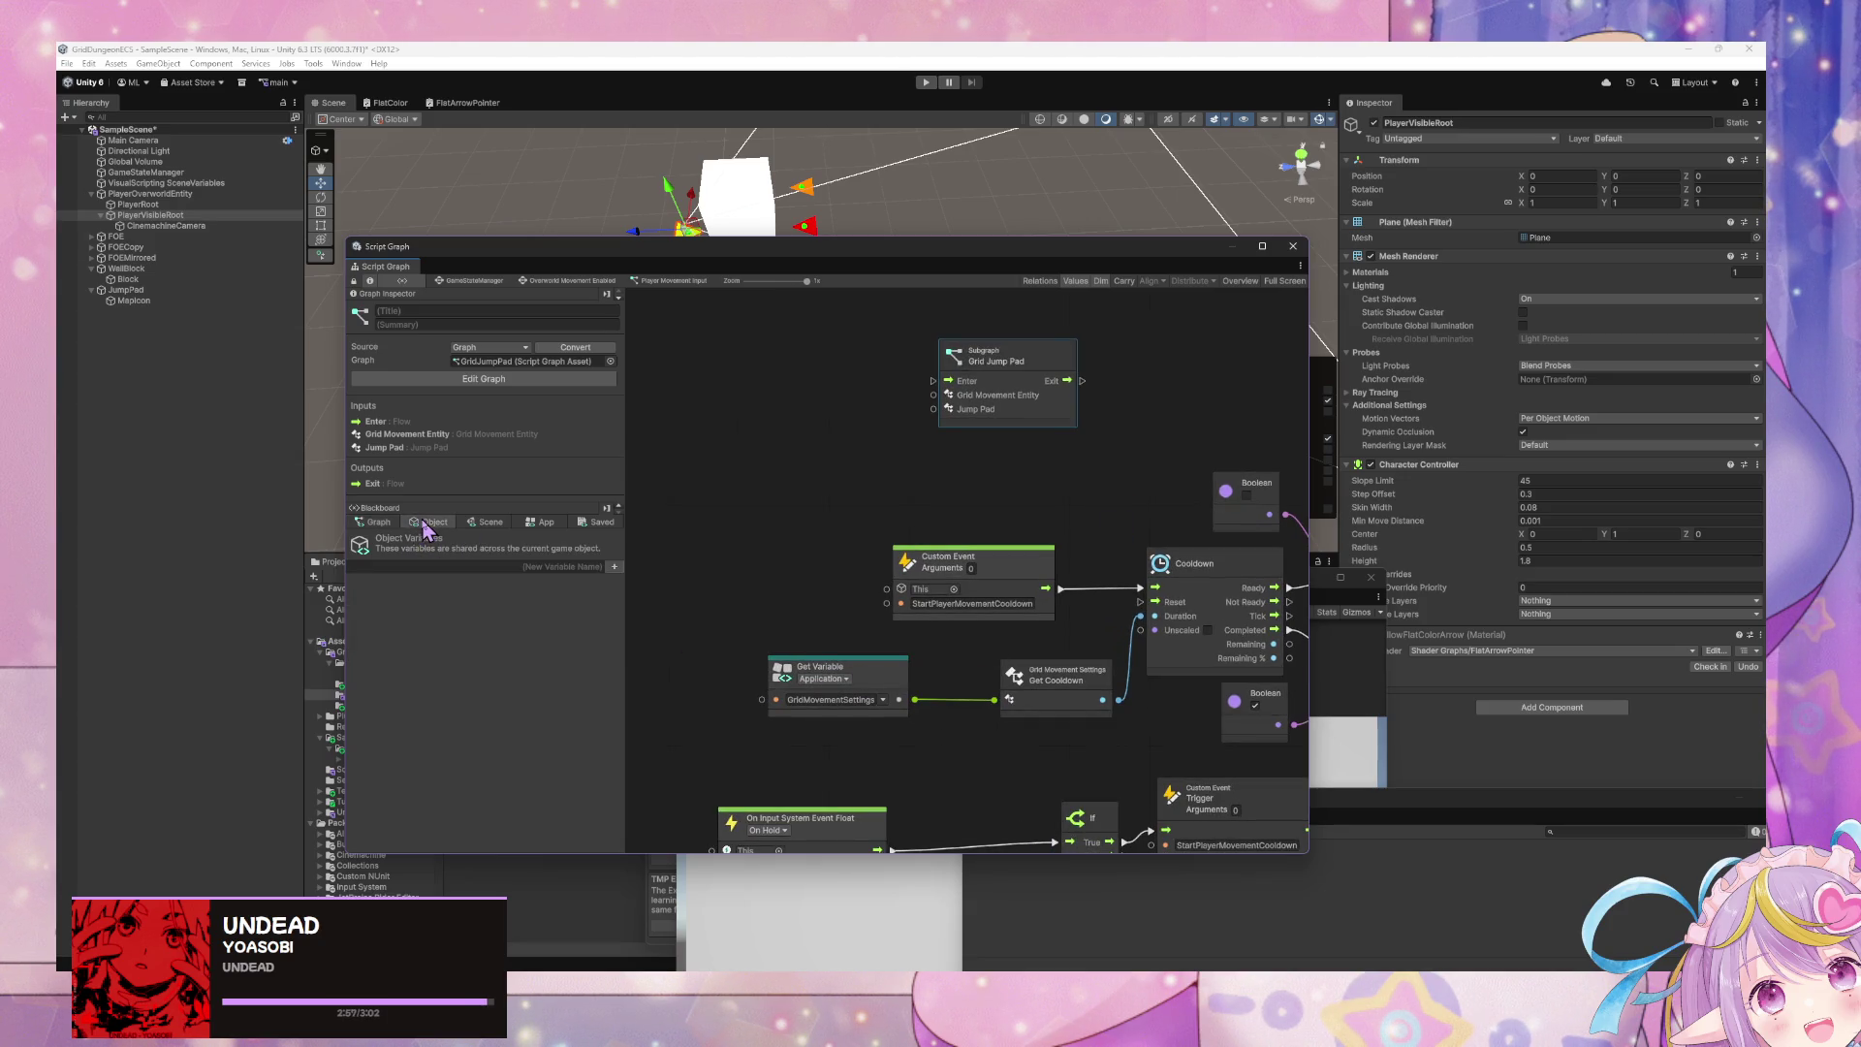
pyautogui.click(477, 524)
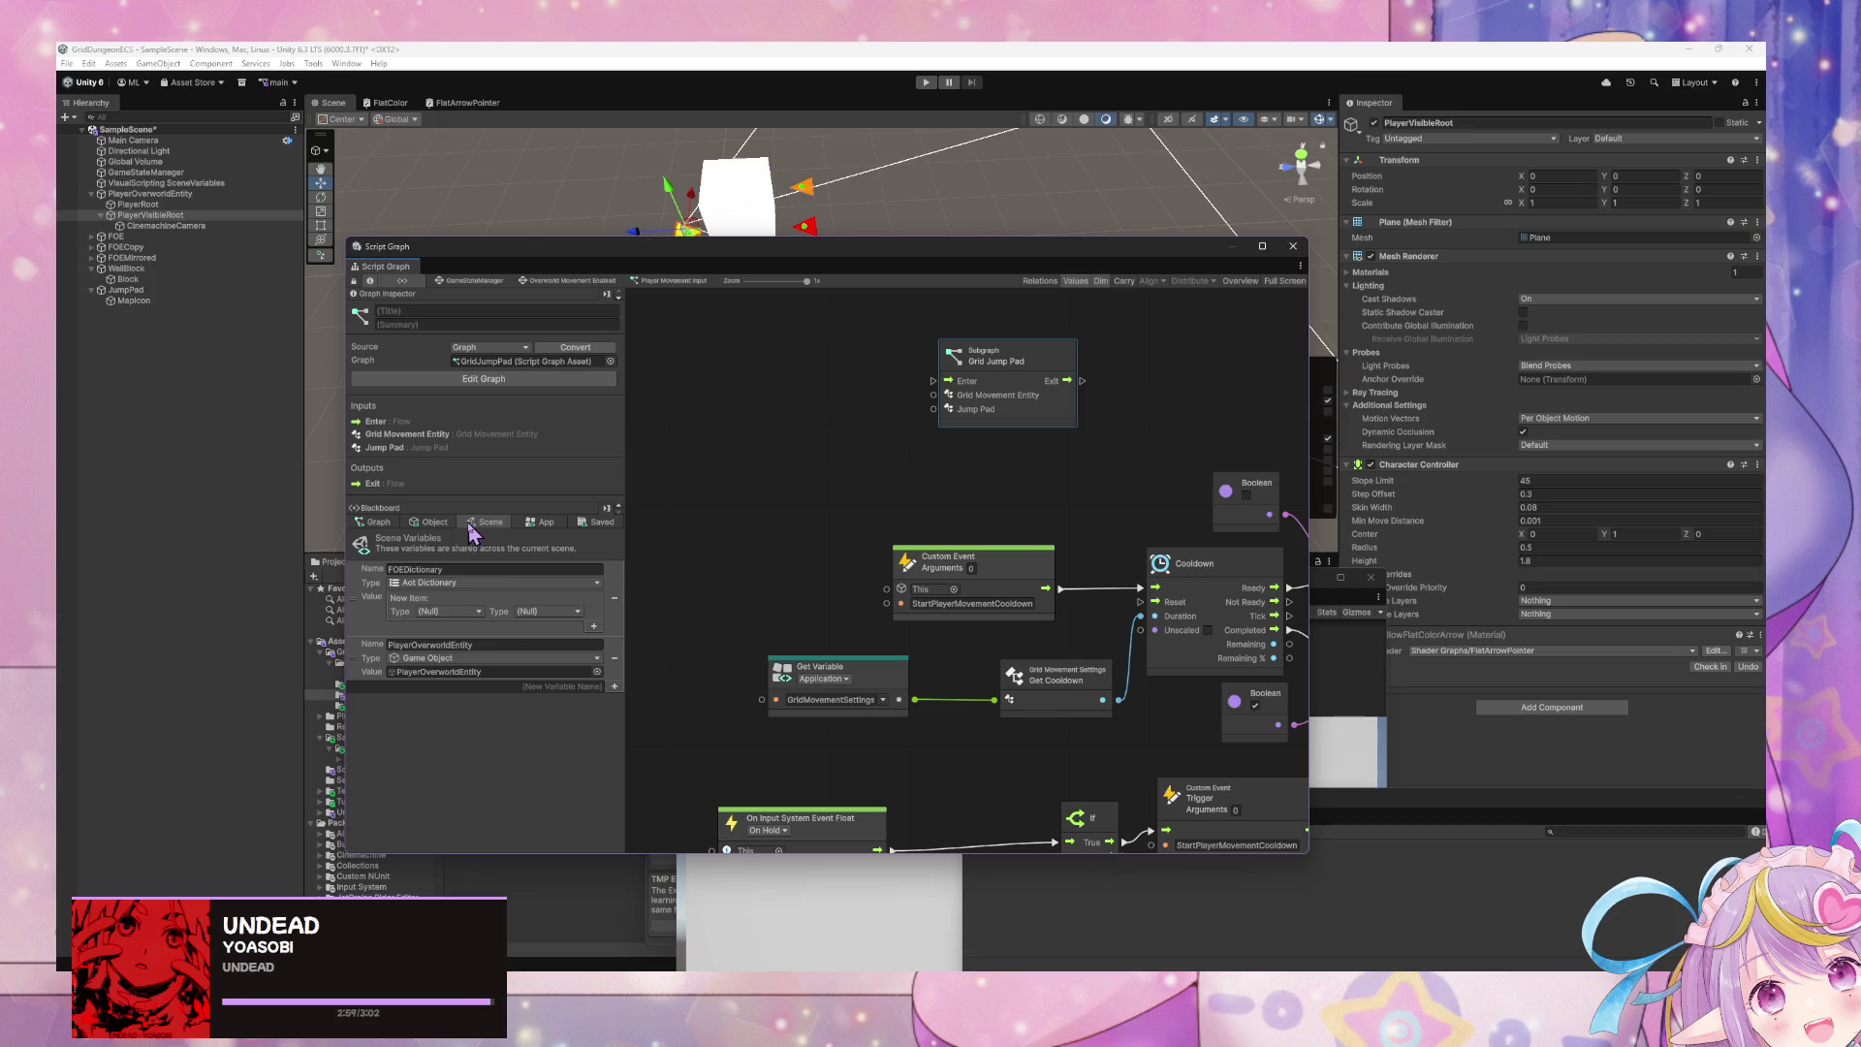
# - Move the ForwardBackward input event node up-left and inspect the StartPlayerMovementCooldown trigger
pyautogui.moveTo(916, 499); pyautogui.dragTo(945, 598)
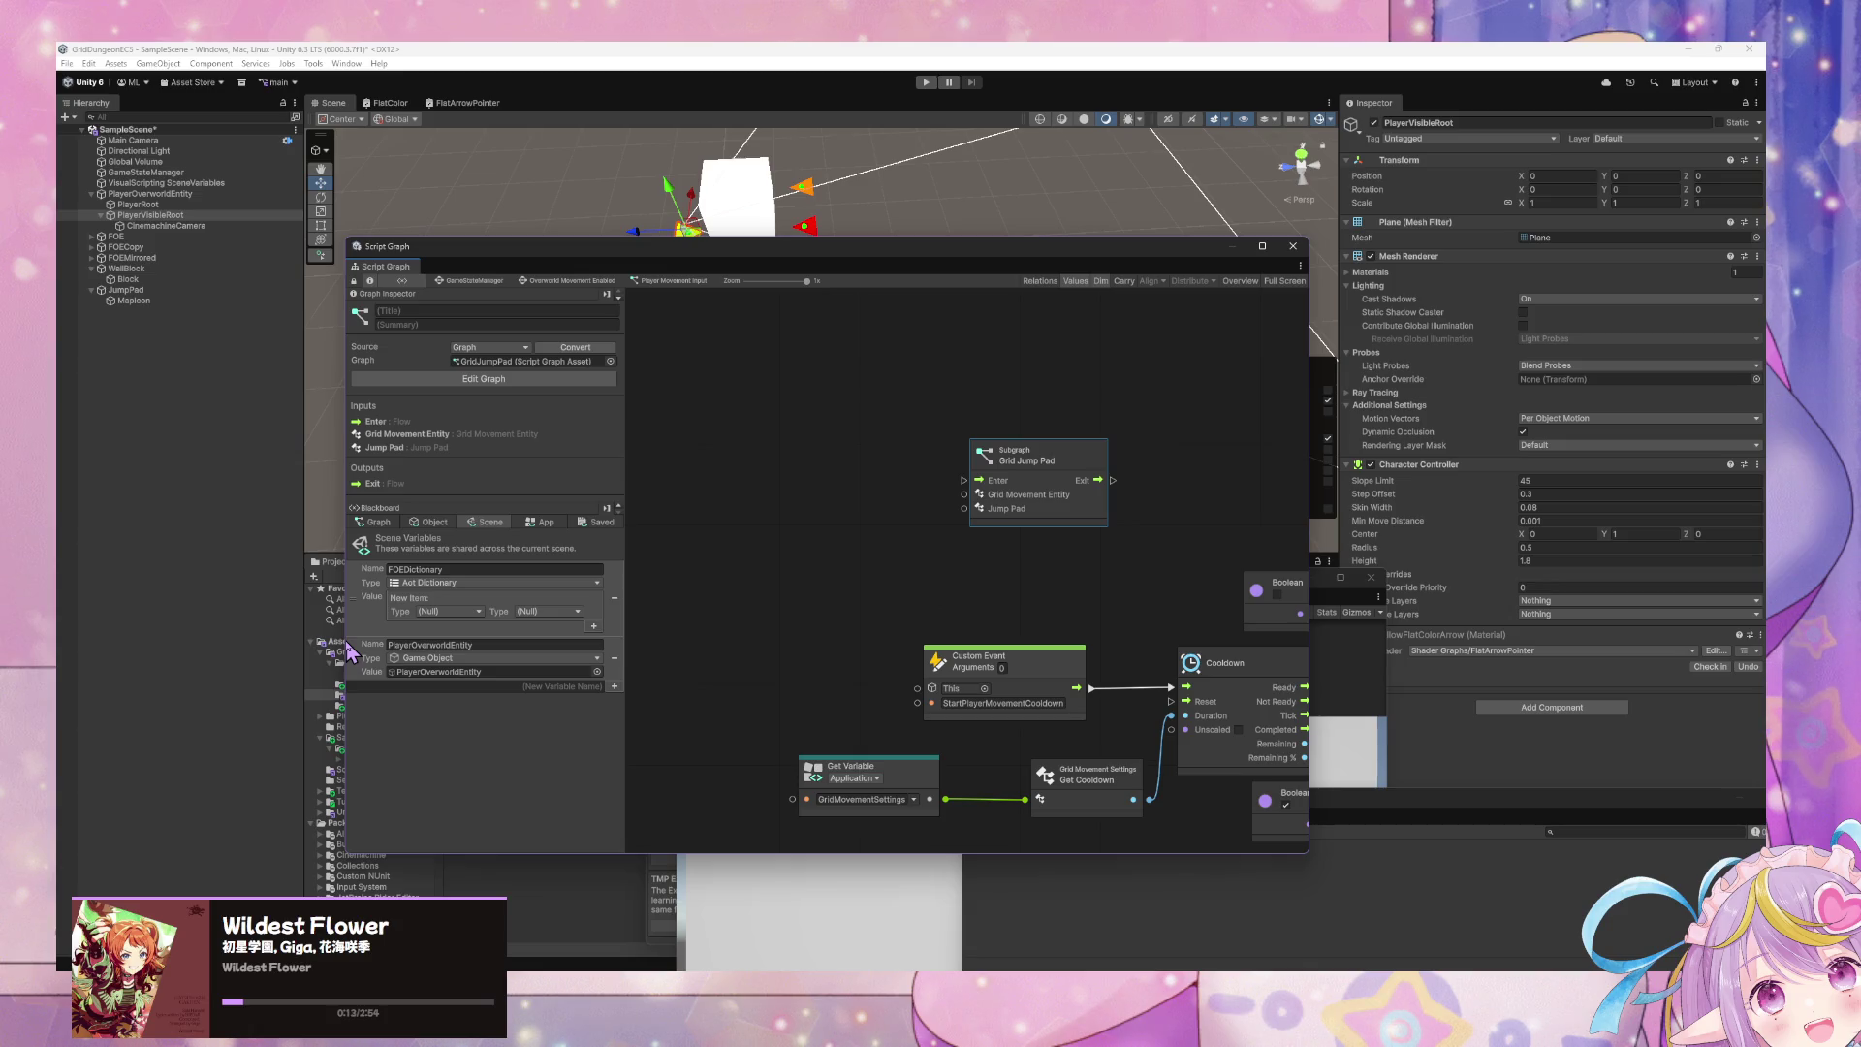
pyautogui.scroll(-3, 914, 552)
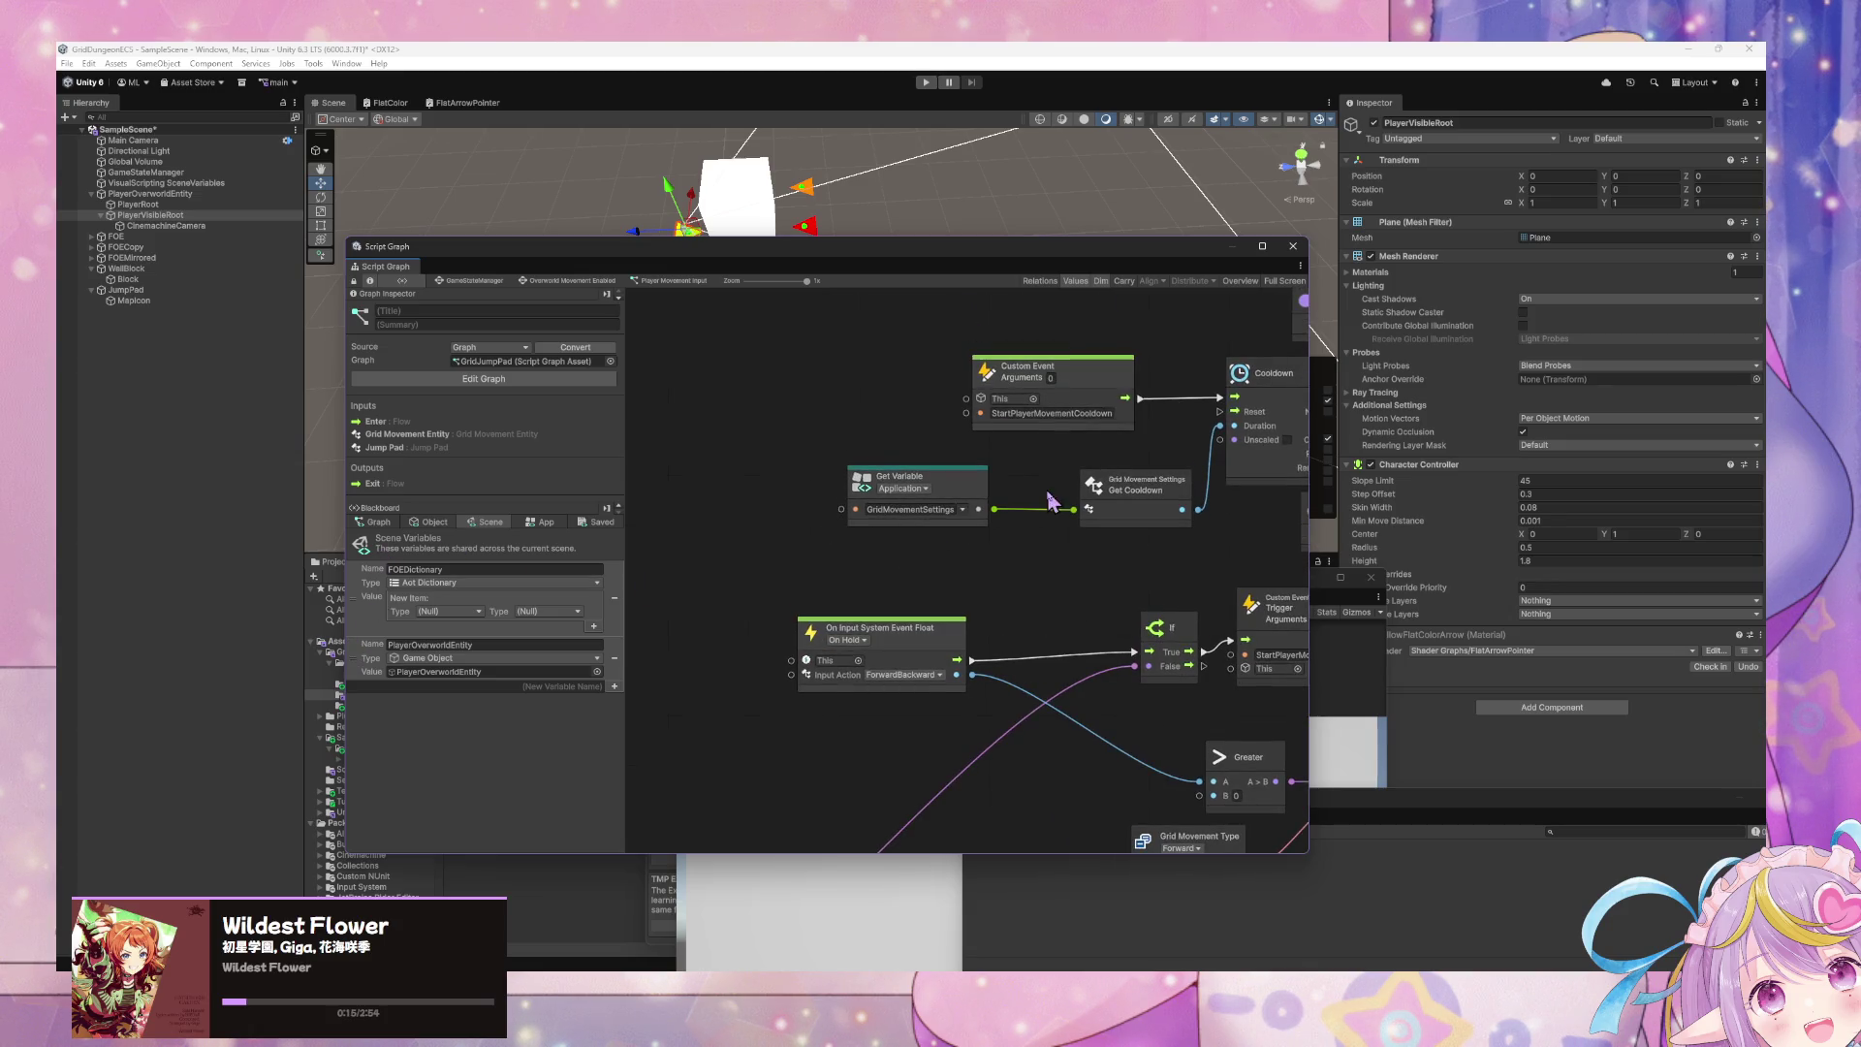
pyautogui.scroll(-5, 972, 323)
pyautogui.moveTo(990, 395)
pyautogui.mouseDown()
pyautogui.moveTo(926, 384)
pyautogui.moveTo(1063, 411)
pyautogui.mouseUp()
pyautogui.hscroll(3, 1017, 437)
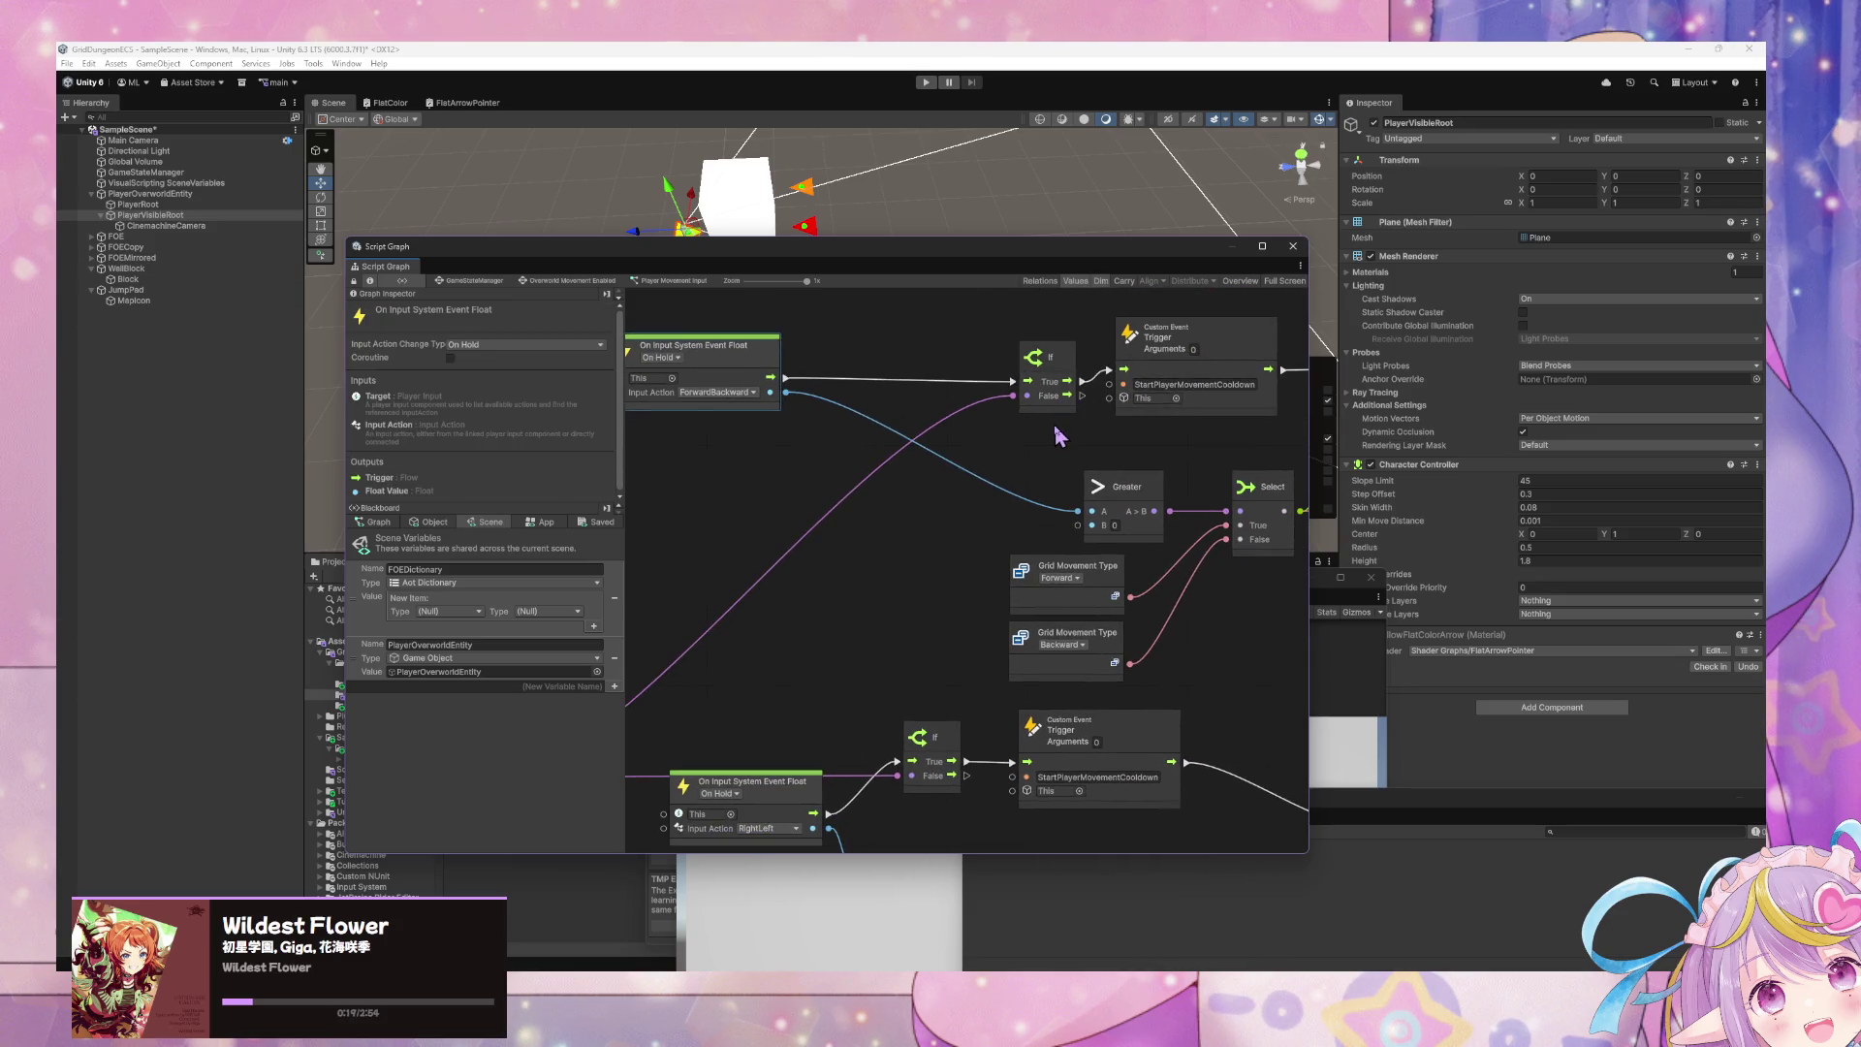
pyautogui.scroll(-2, 1024, 421)
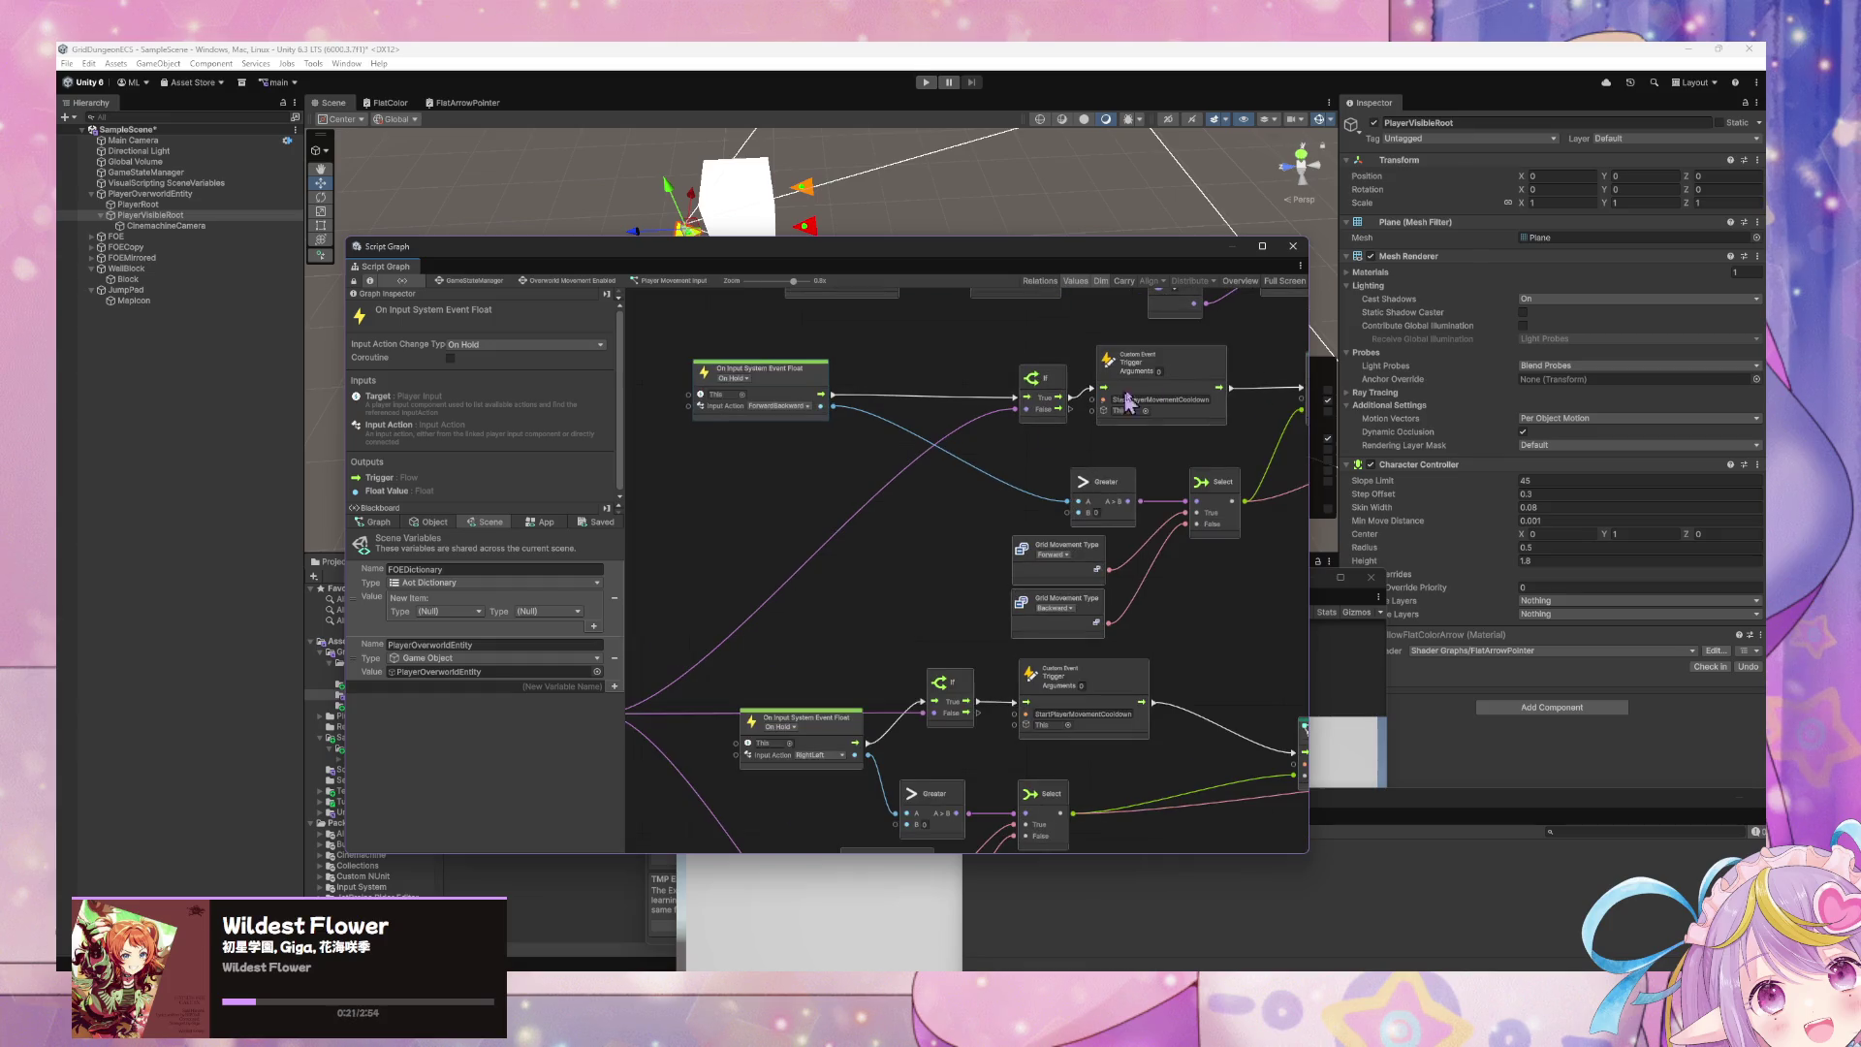
pyautogui.click(1166, 361)
# - Paste a StartPlayerMovementCooldown trigger beside Grid Jump Pad and wire the subgraph's Exit into it
pyautogui.hscroll(5, 969, 533)
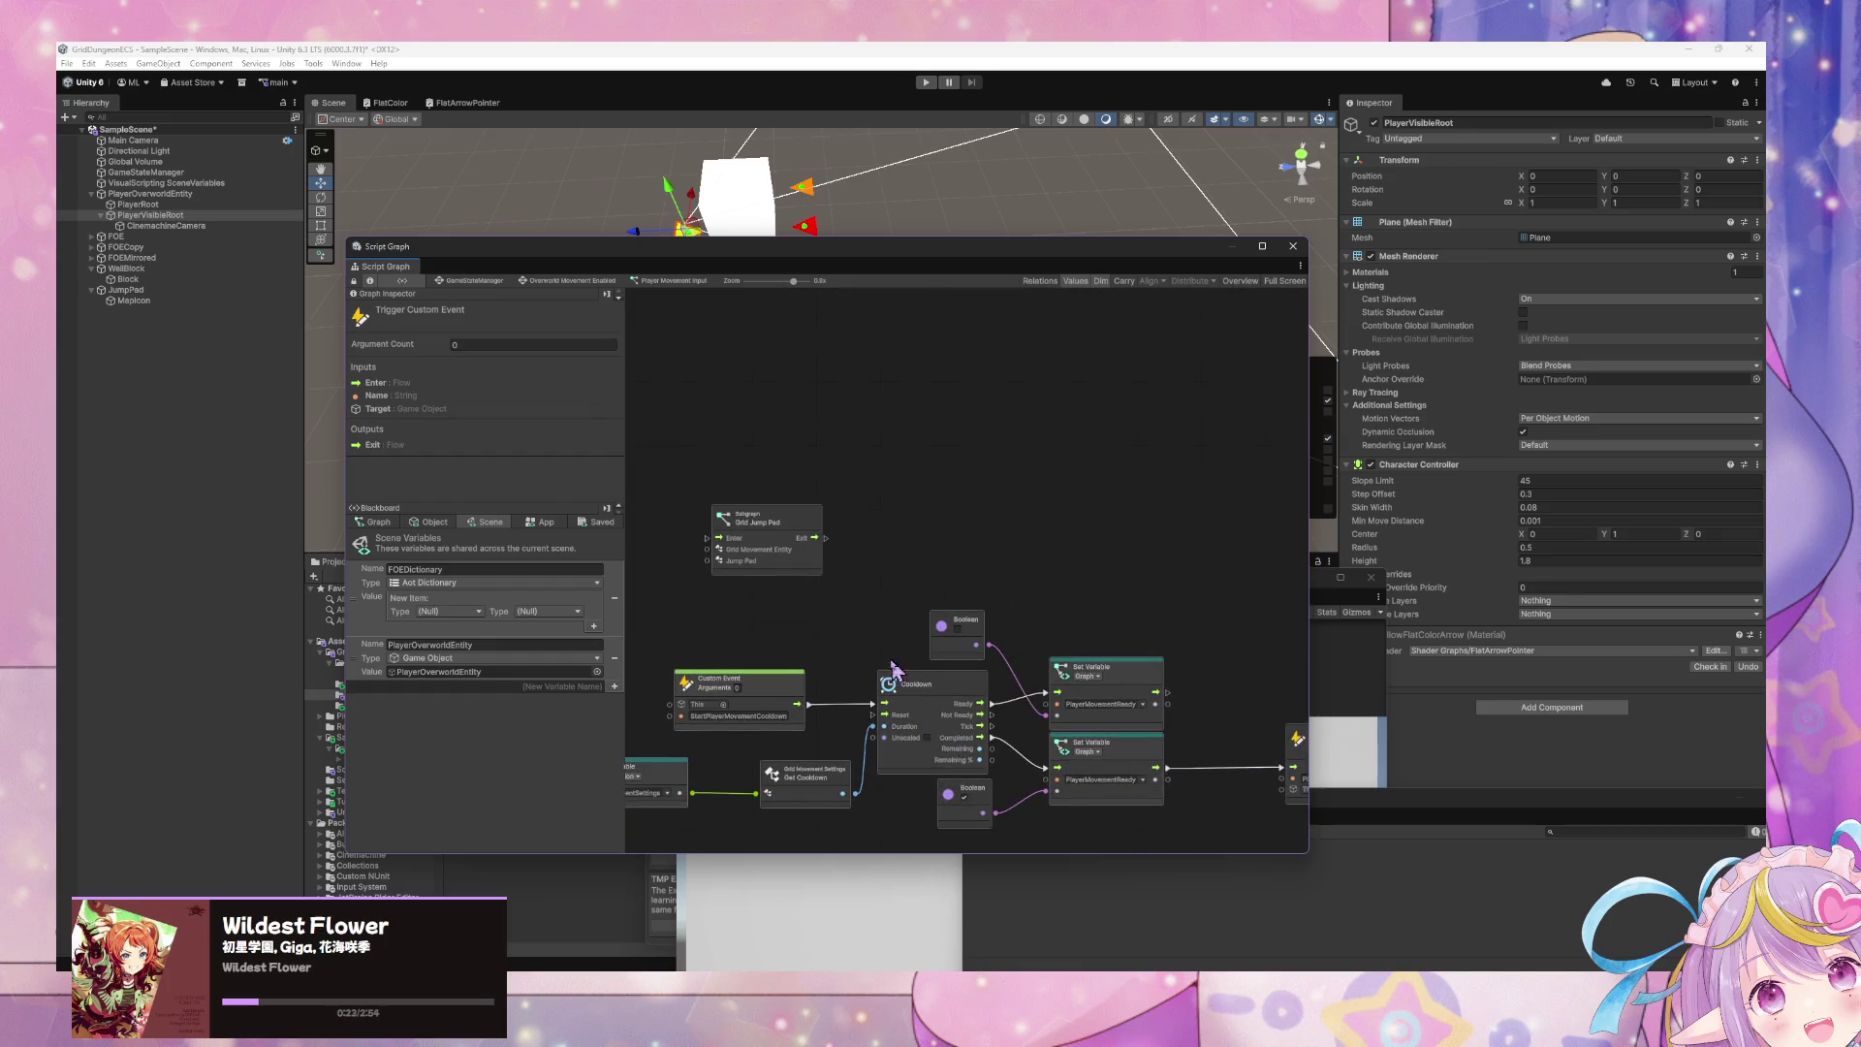
pyautogui.hotkey('ctrl', 'v')
pyautogui.moveTo(955, 550); pyautogui.dragTo(934, 495)
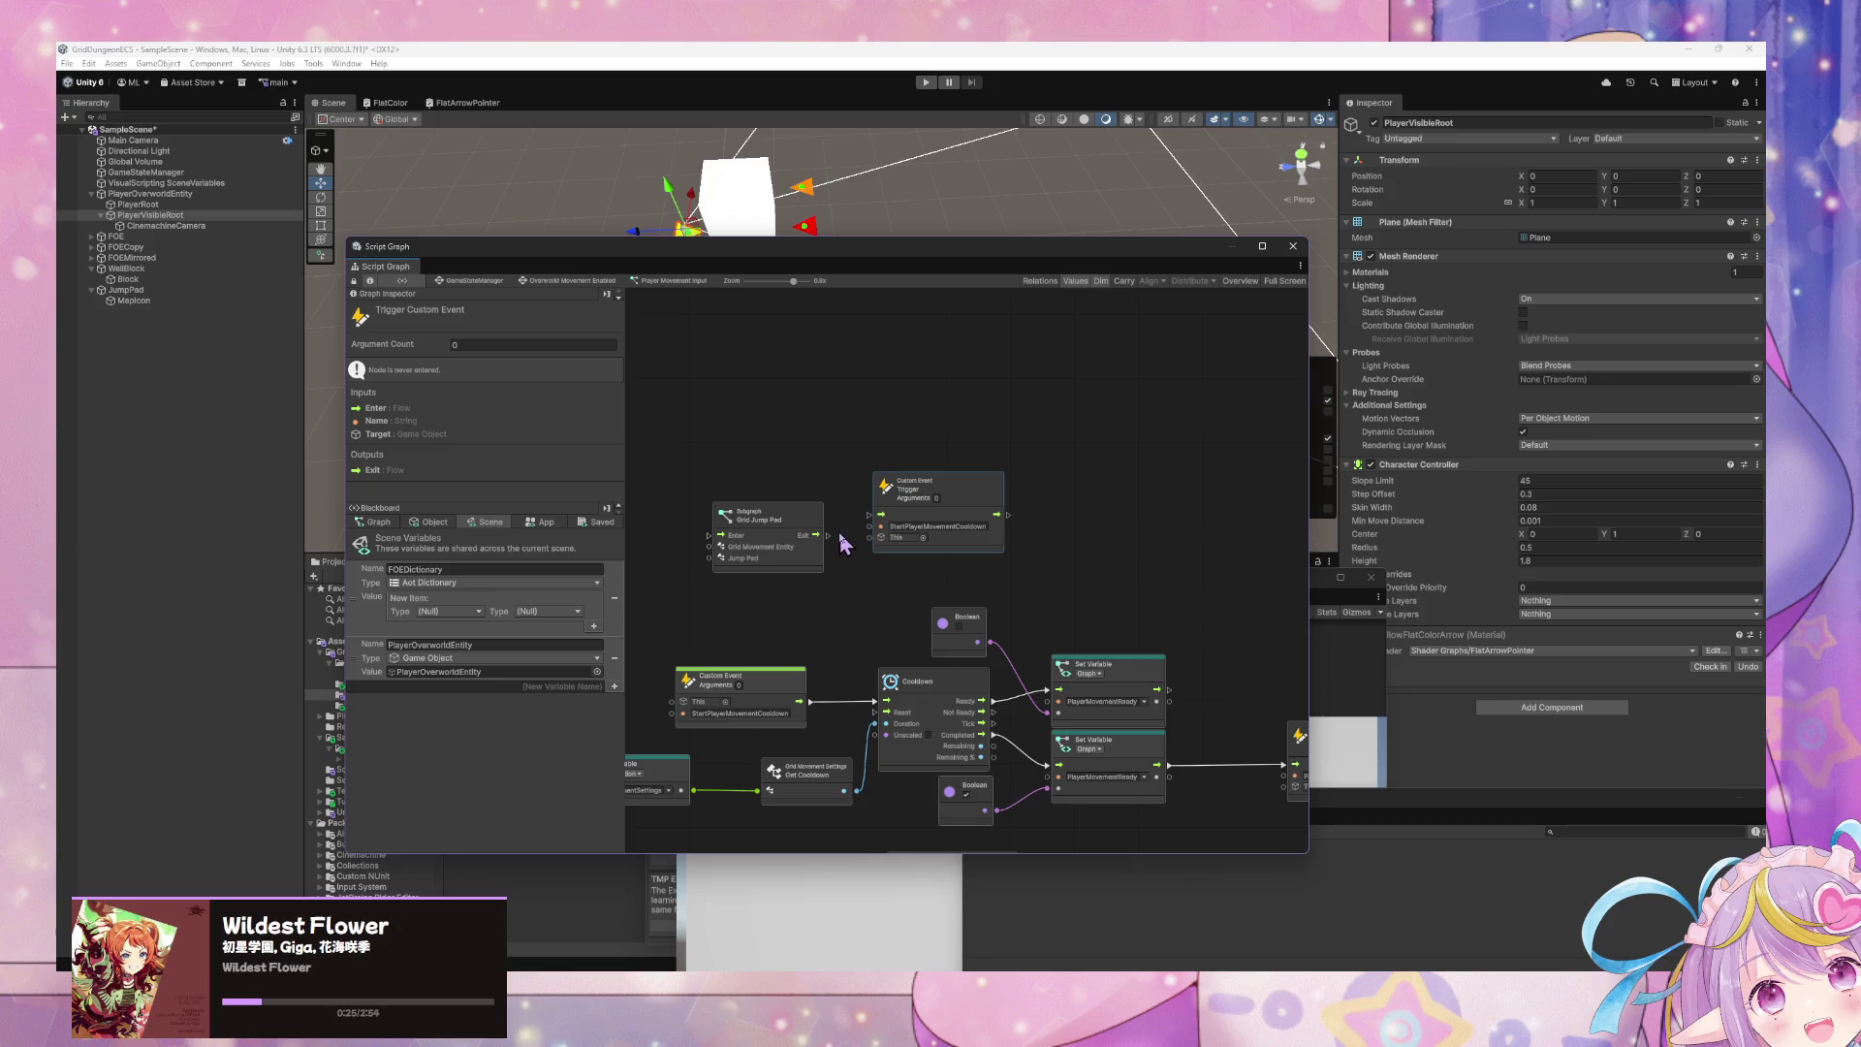
pyautogui.moveTo(849, 539)
pyautogui.mouseDown()
pyautogui.moveTo(880, 513)
pyautogui.moveTo(797, 510)
pyautogui.mouseUp()
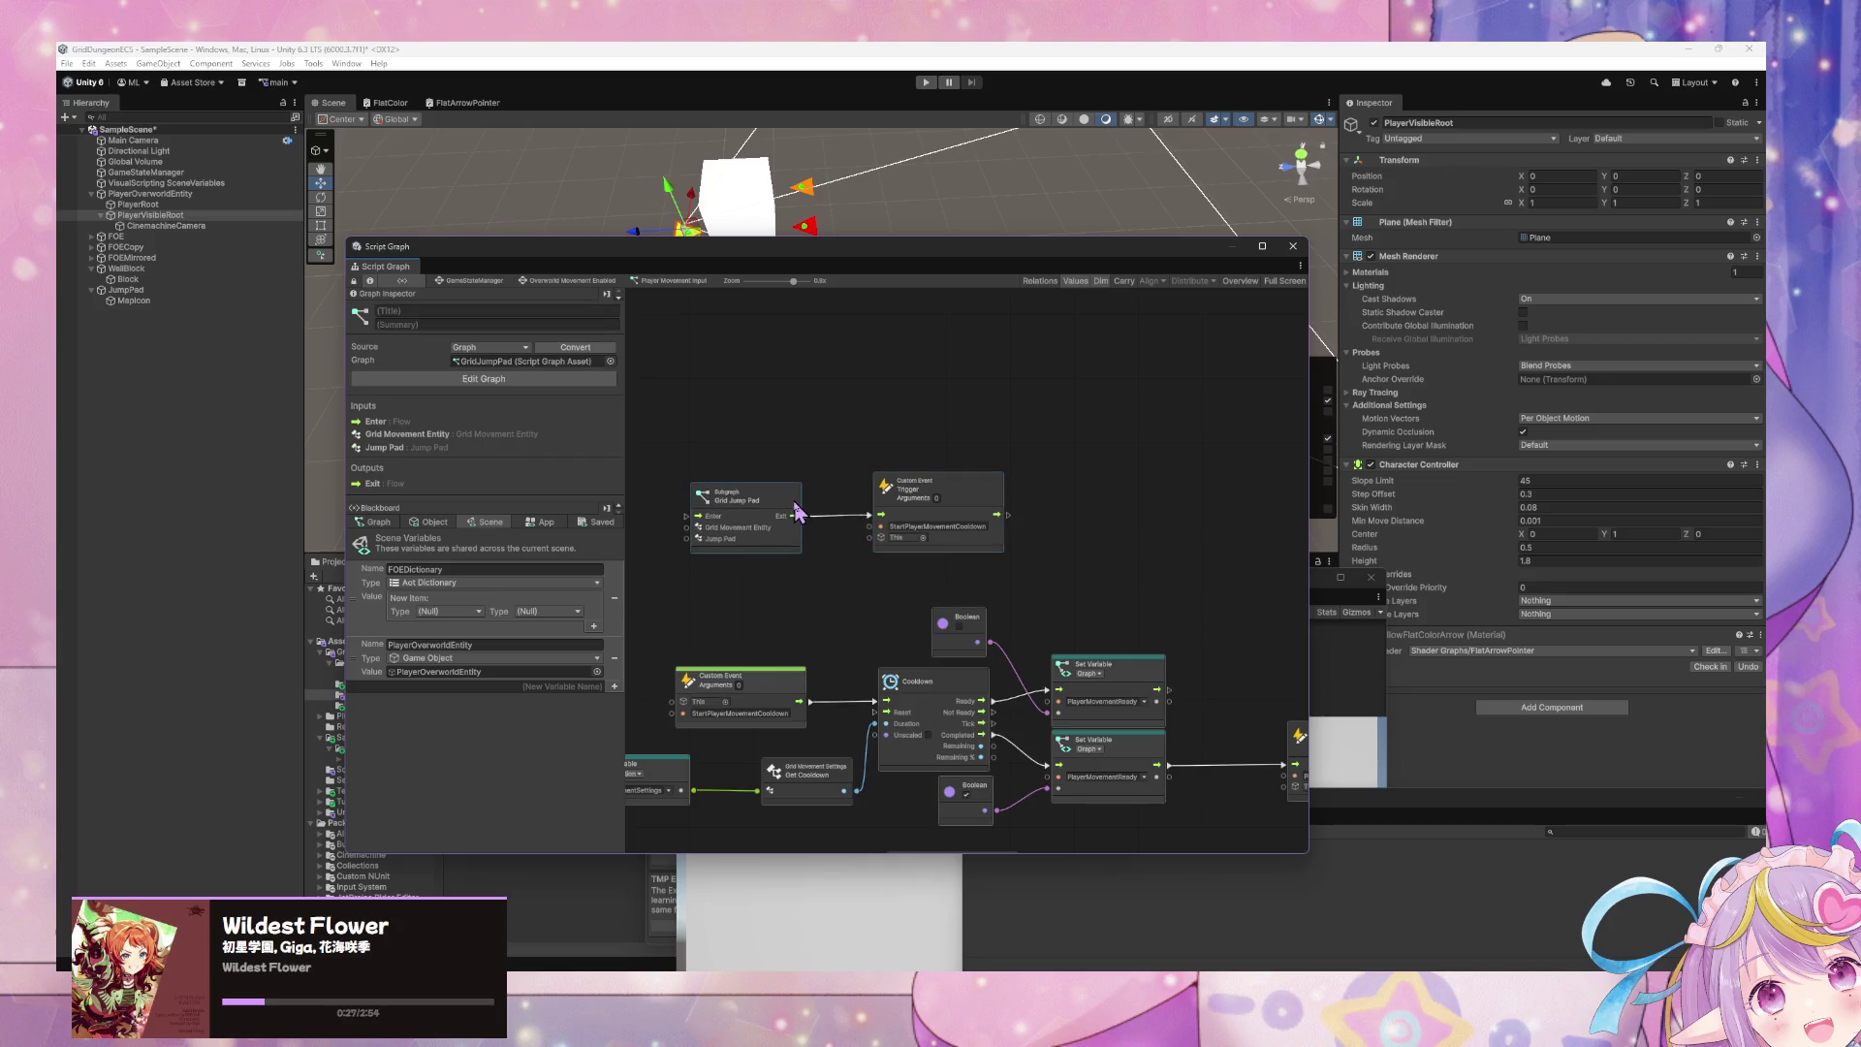
pyautogui.moveTo(785, 638); pyautogui.dragTo(892, 575)
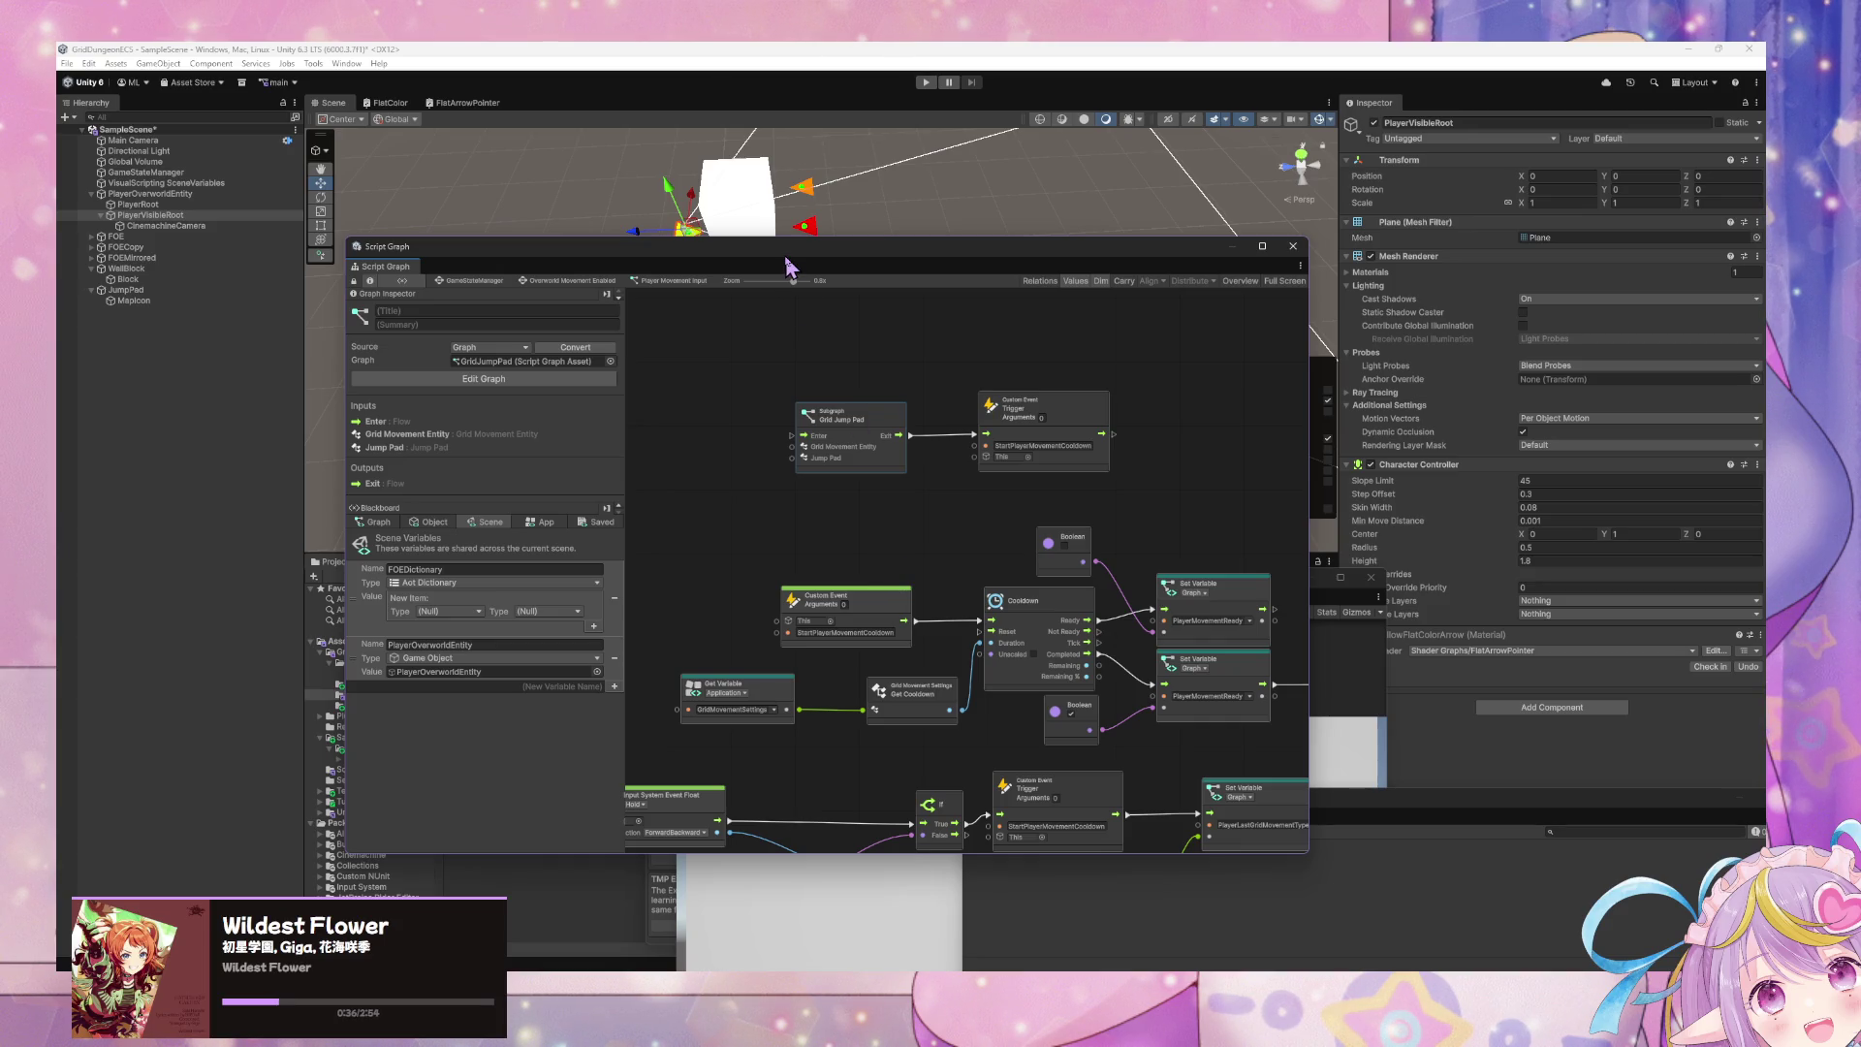
pyautogui.moveTo(783, 257)
pyautogui.mouseDown()
pyautogui.moveTo(918, 594)
pyautogui.moveTo(854, 287)
pyautogui.mouseUp()
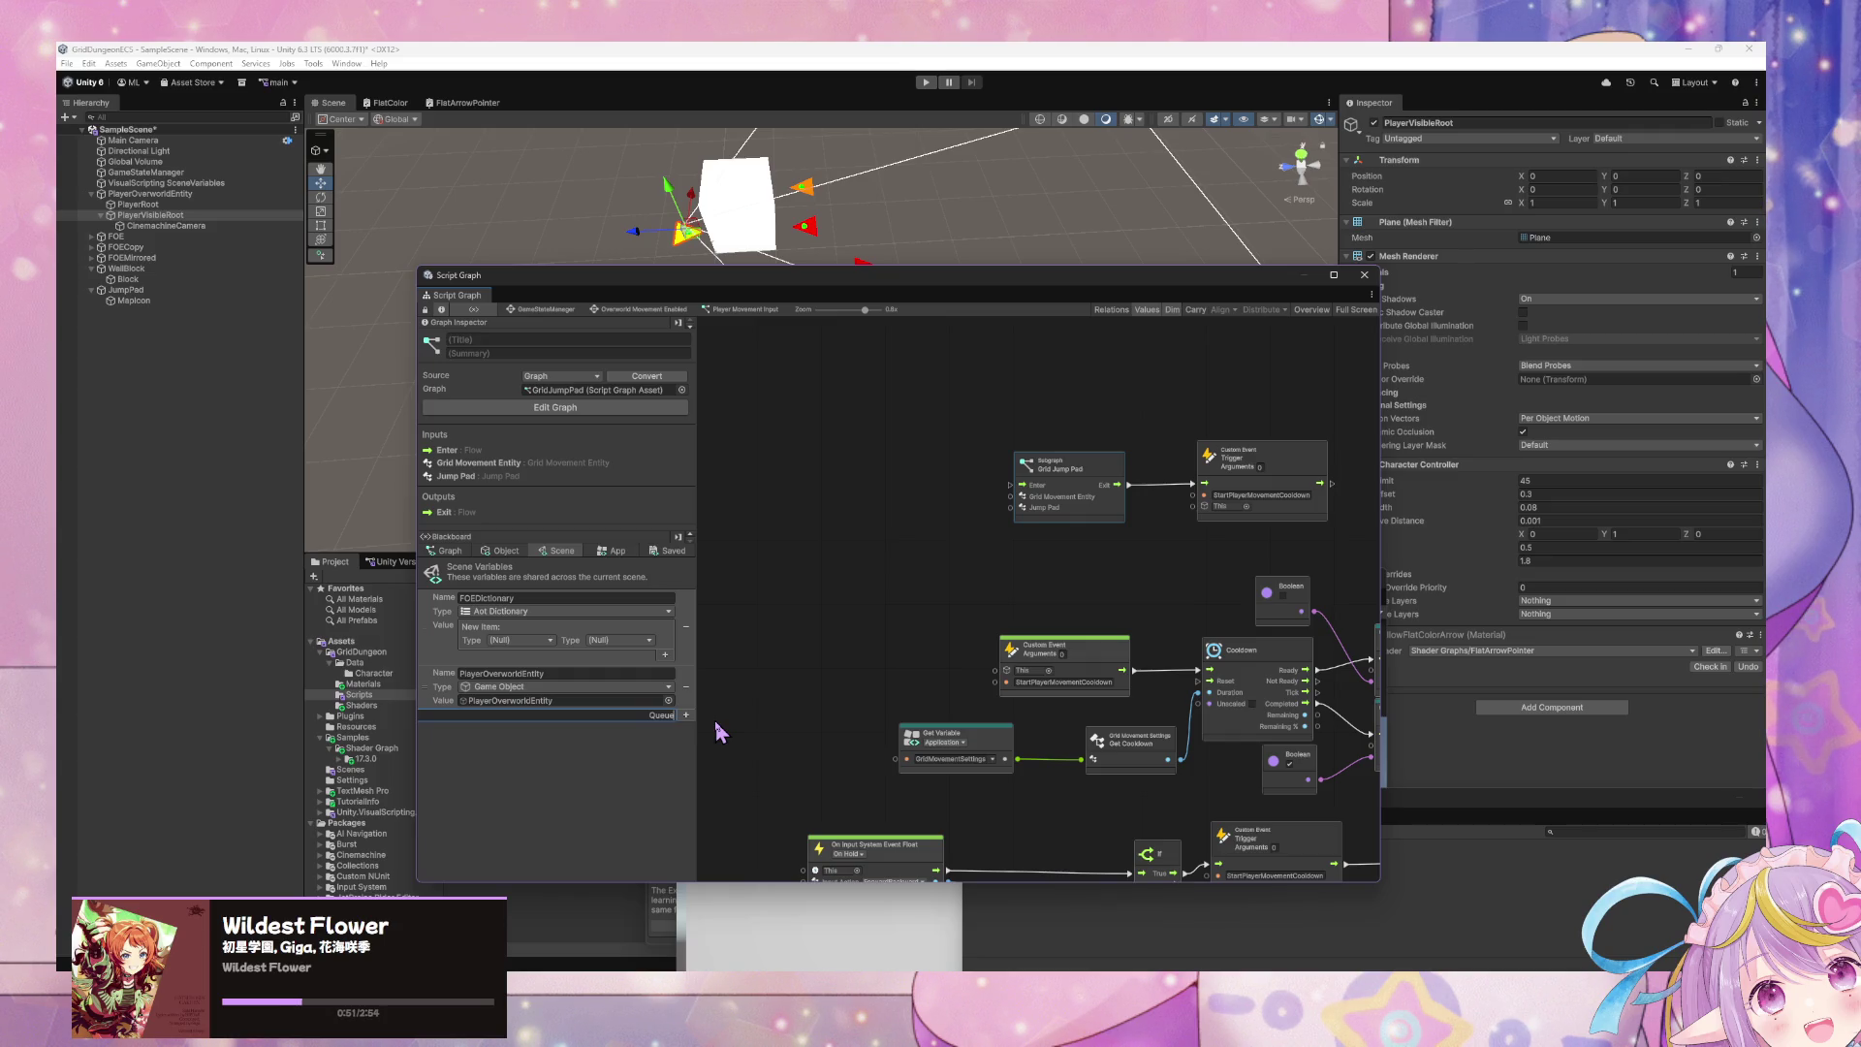
# - Set PlayerOverworldEntity's tag to Player
pyautogui.click(178, 195)
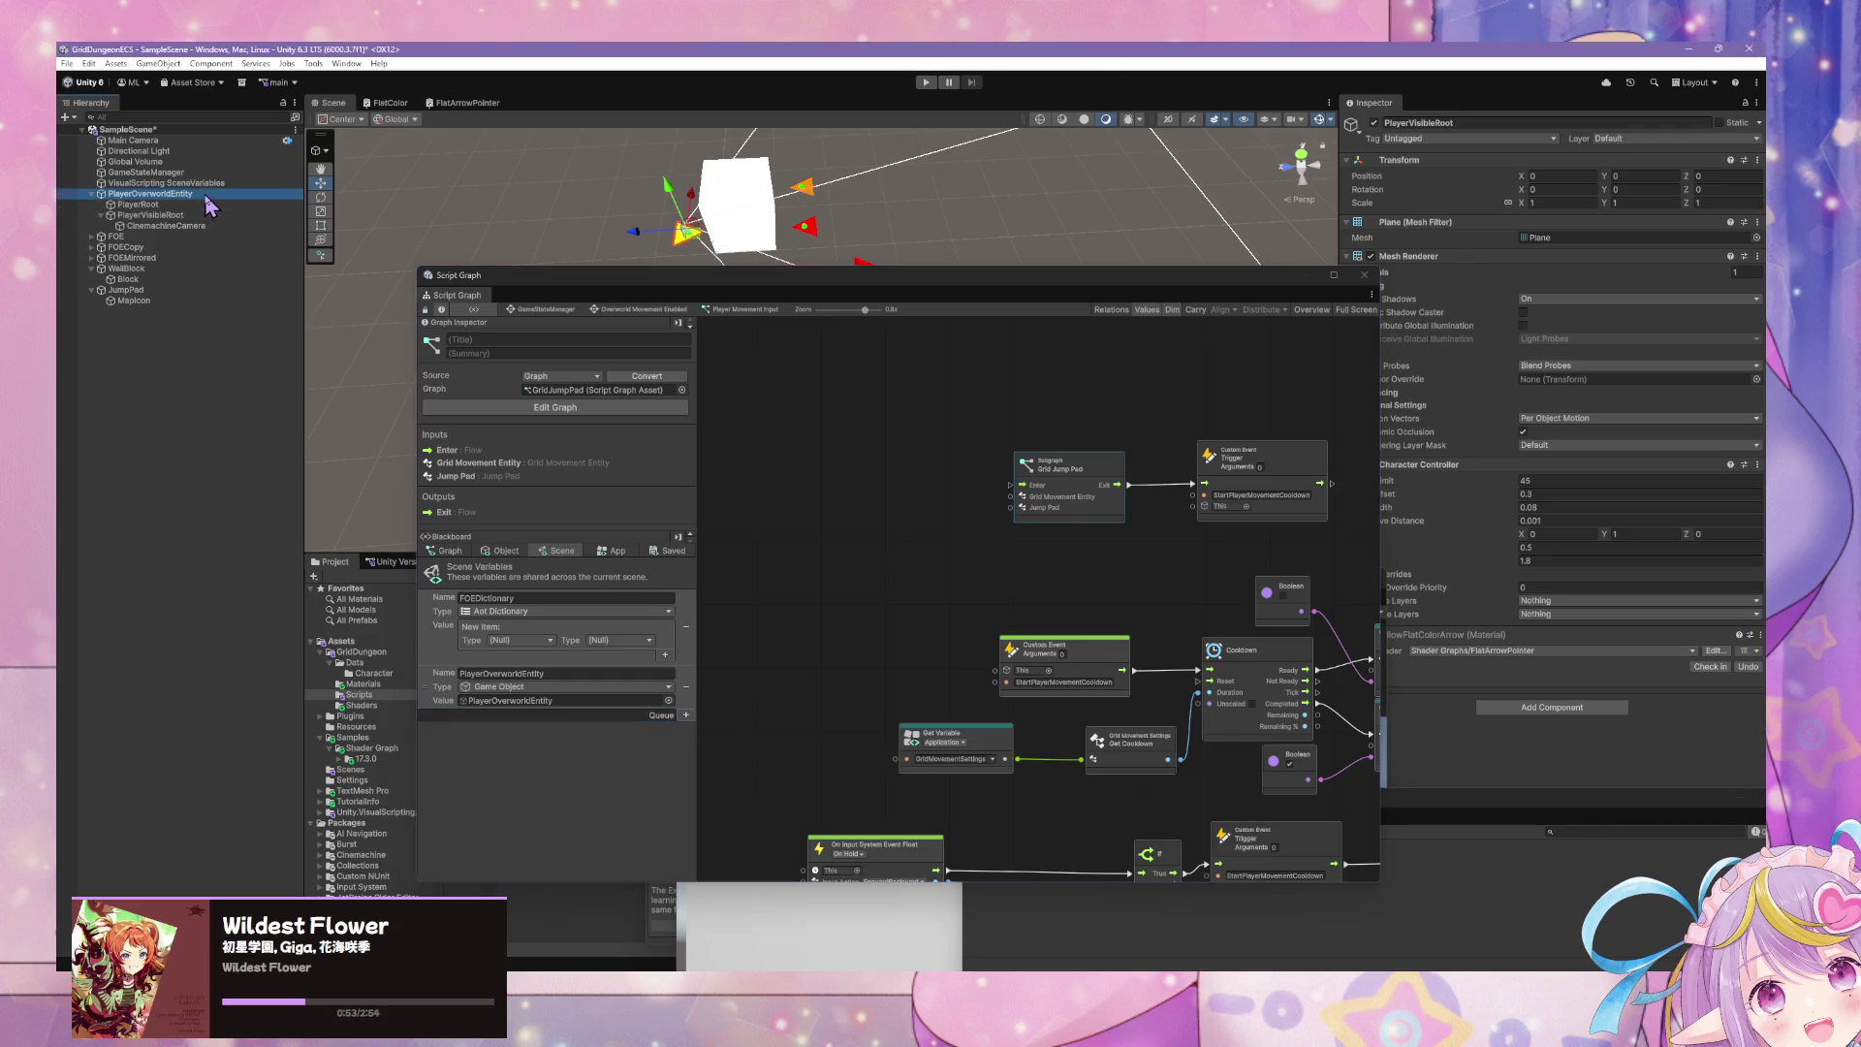
pyautogui.click(172, 214)
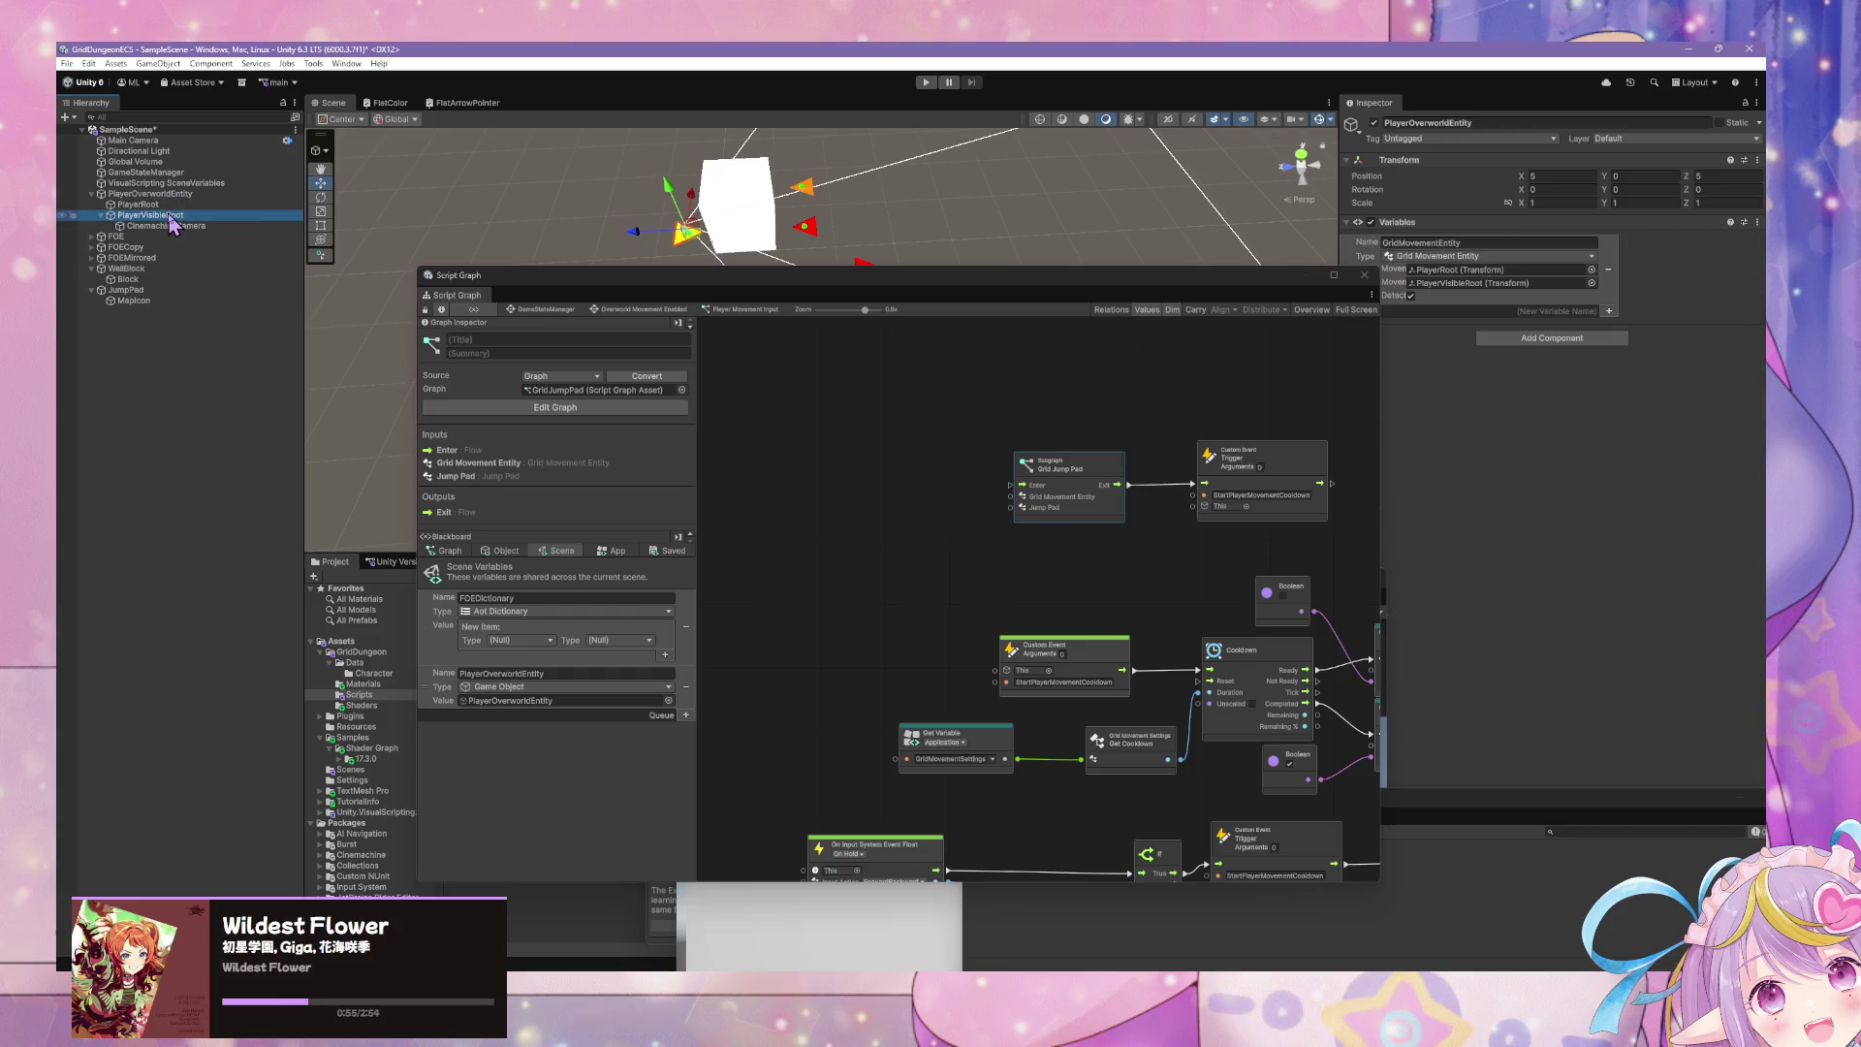
pyautogui.click(174, 194)
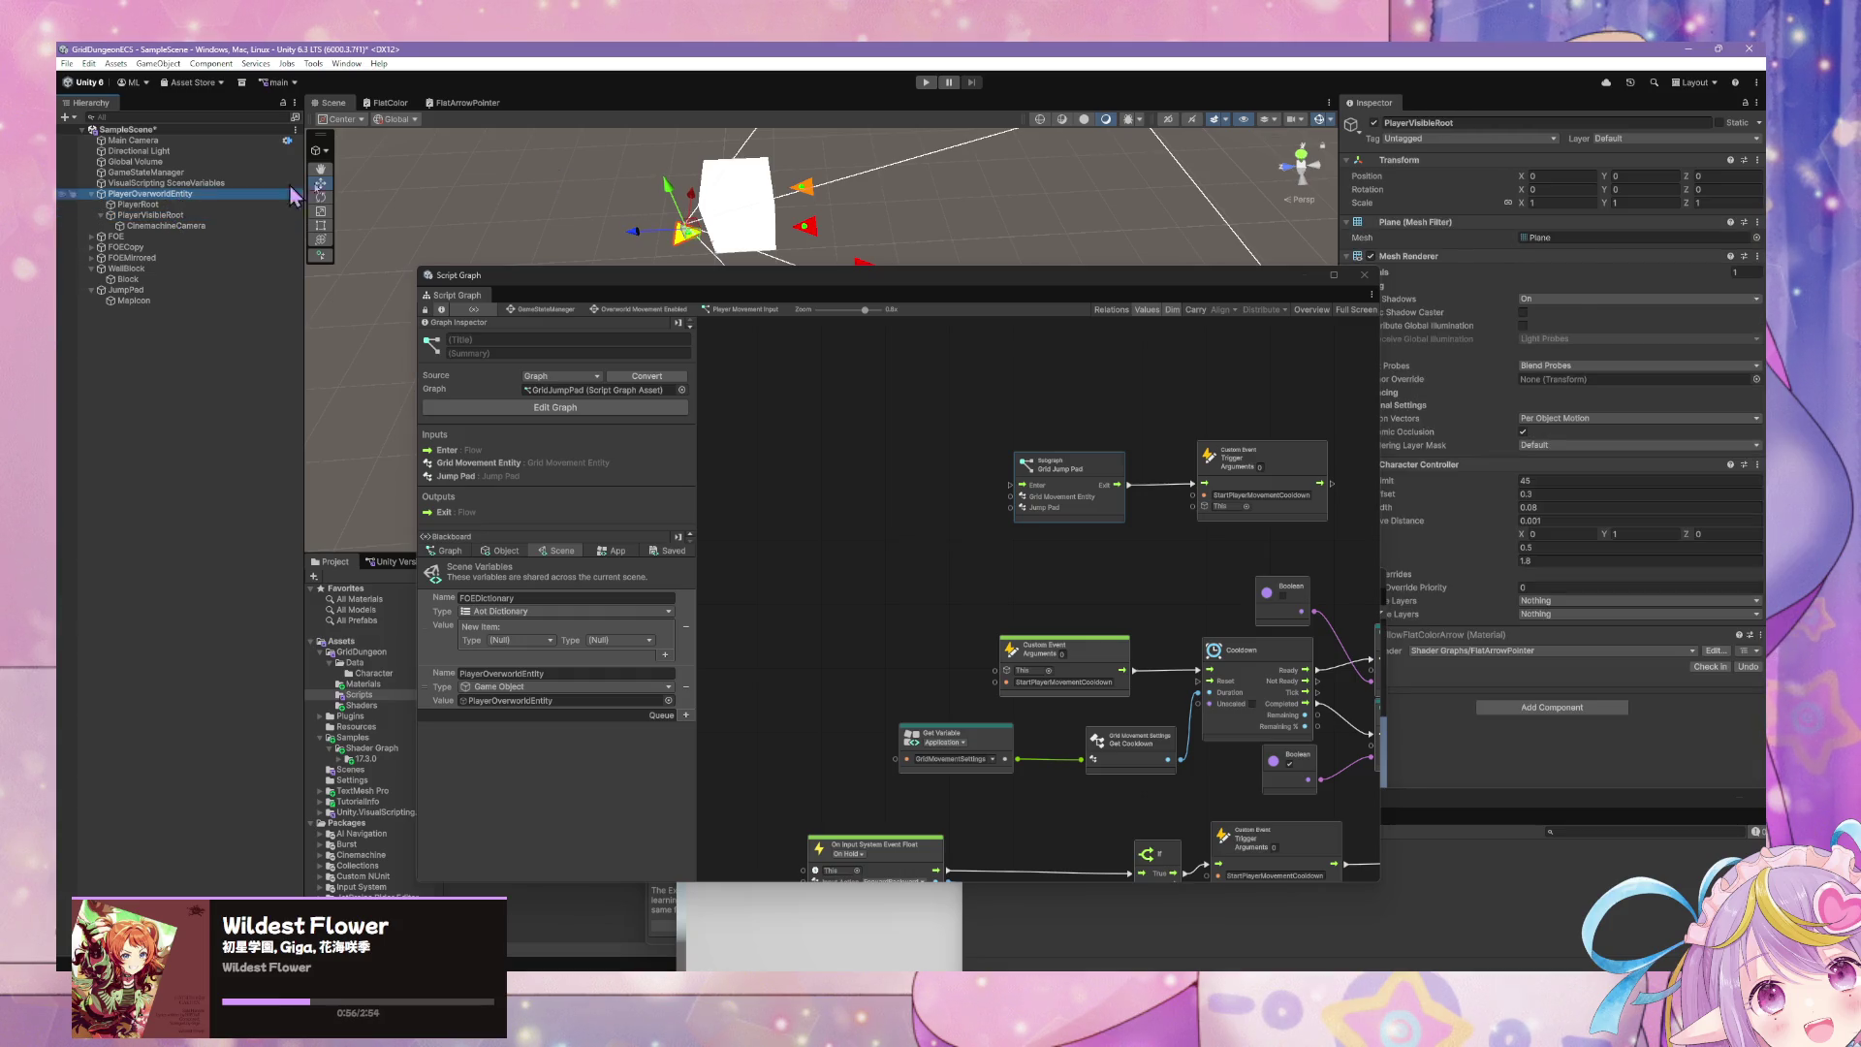
pyautogui.click(1451, 138)
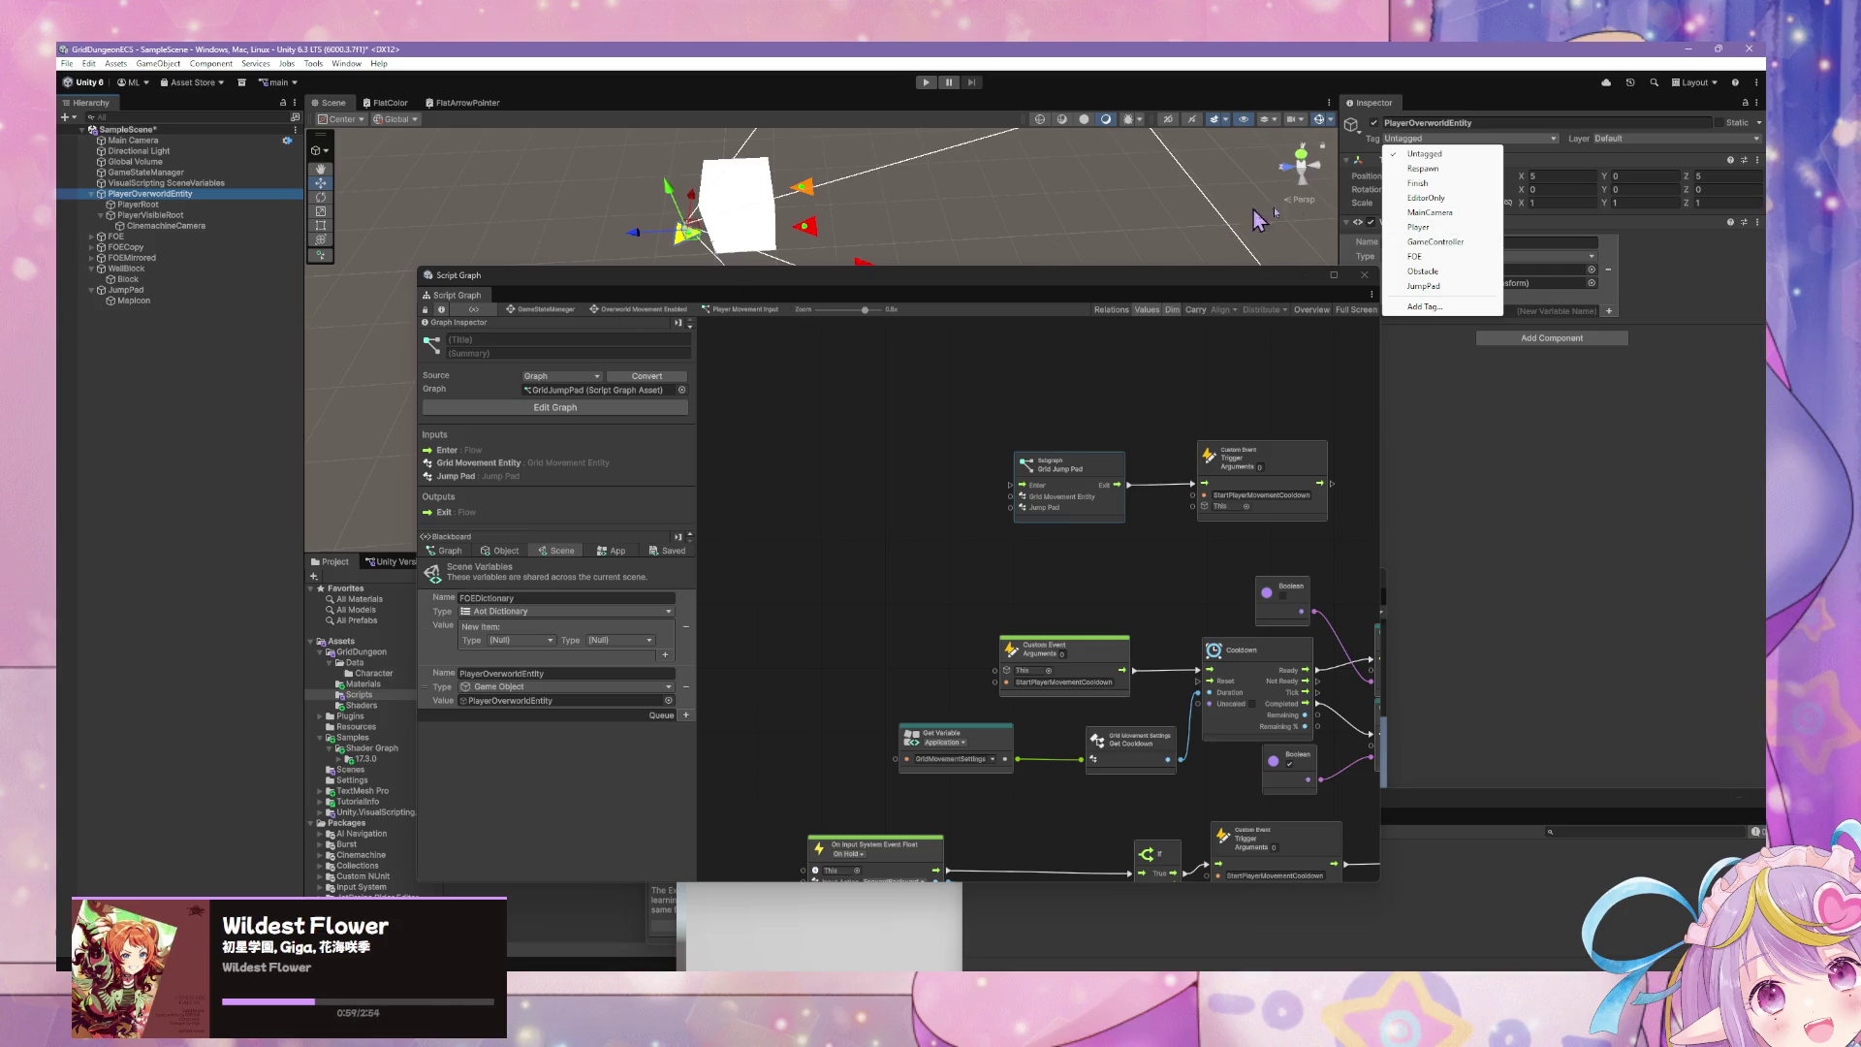
pyautogui.click(1468, 229)
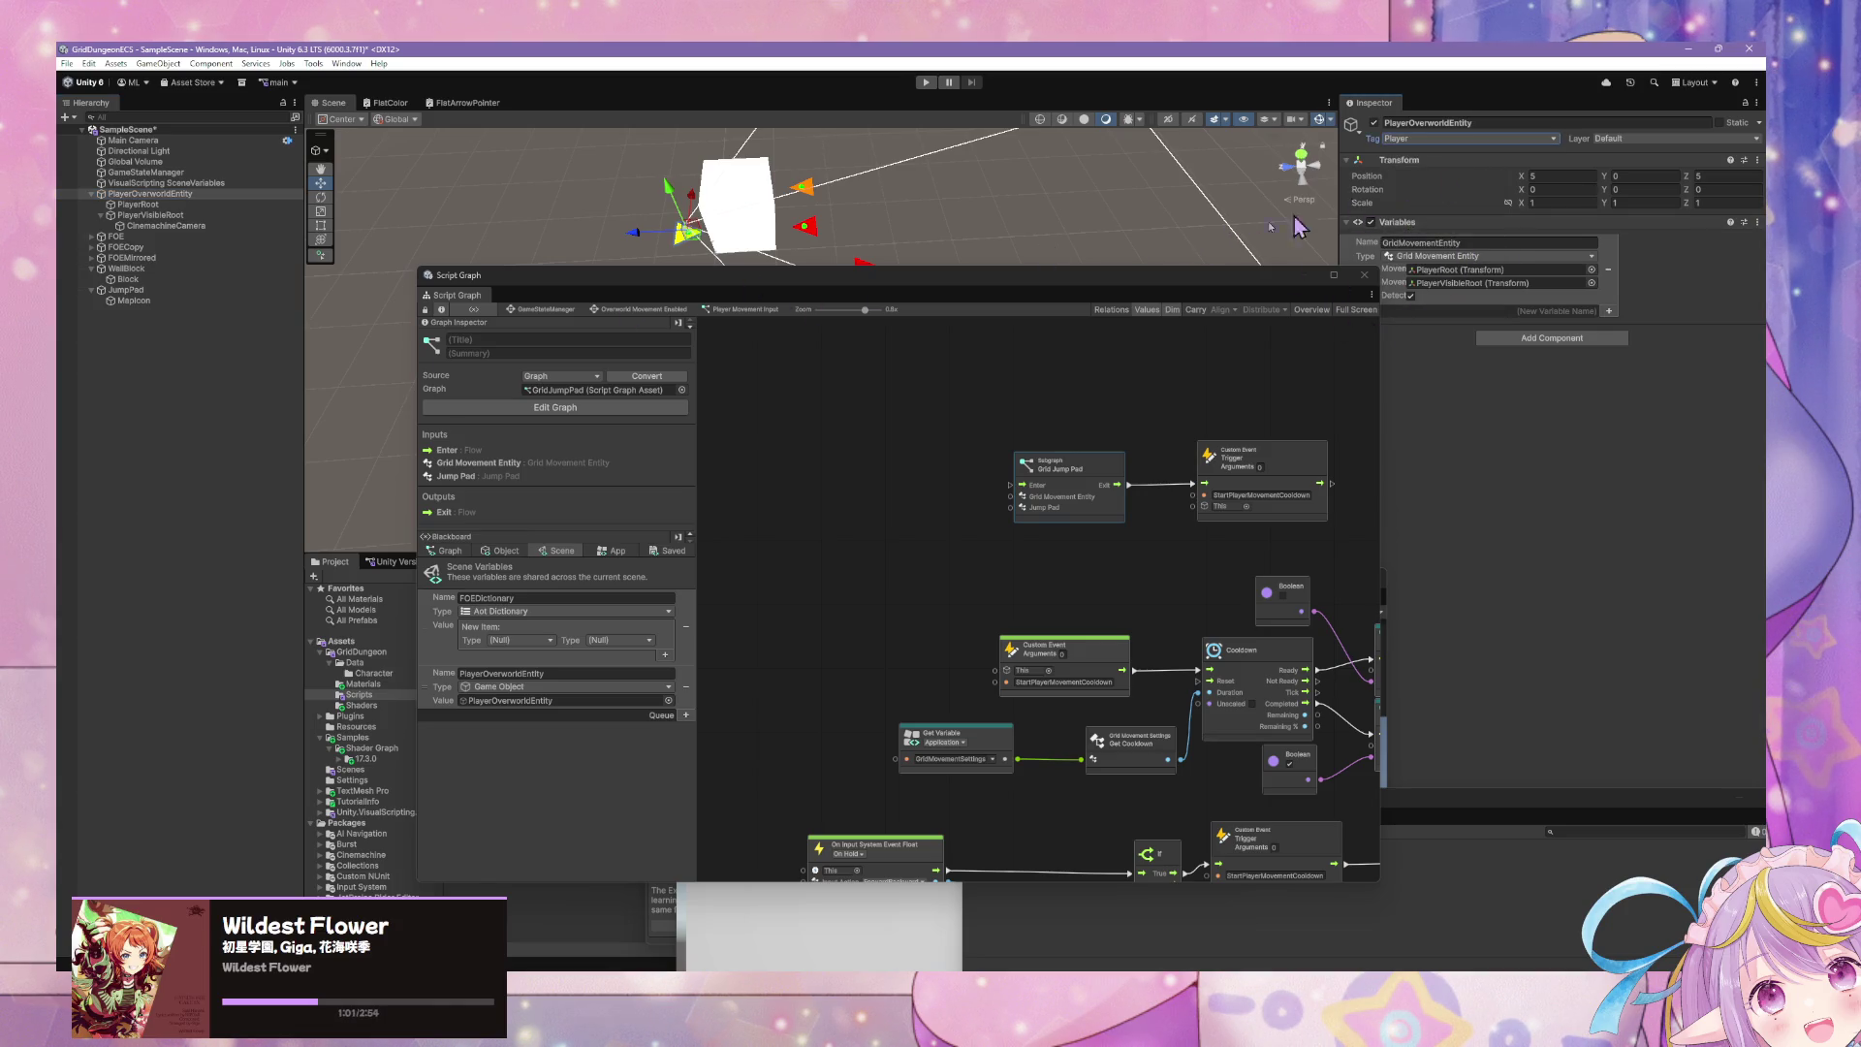
# - Tag PlayerRoot, PlayerVisibleRoot and CinemachineCamera as Player
pyautogui.click(205, 205)
pyautogui.keyDown('ctrl'); pyautogui.click(203, 216); pyautogui.keyUp('ctrl')
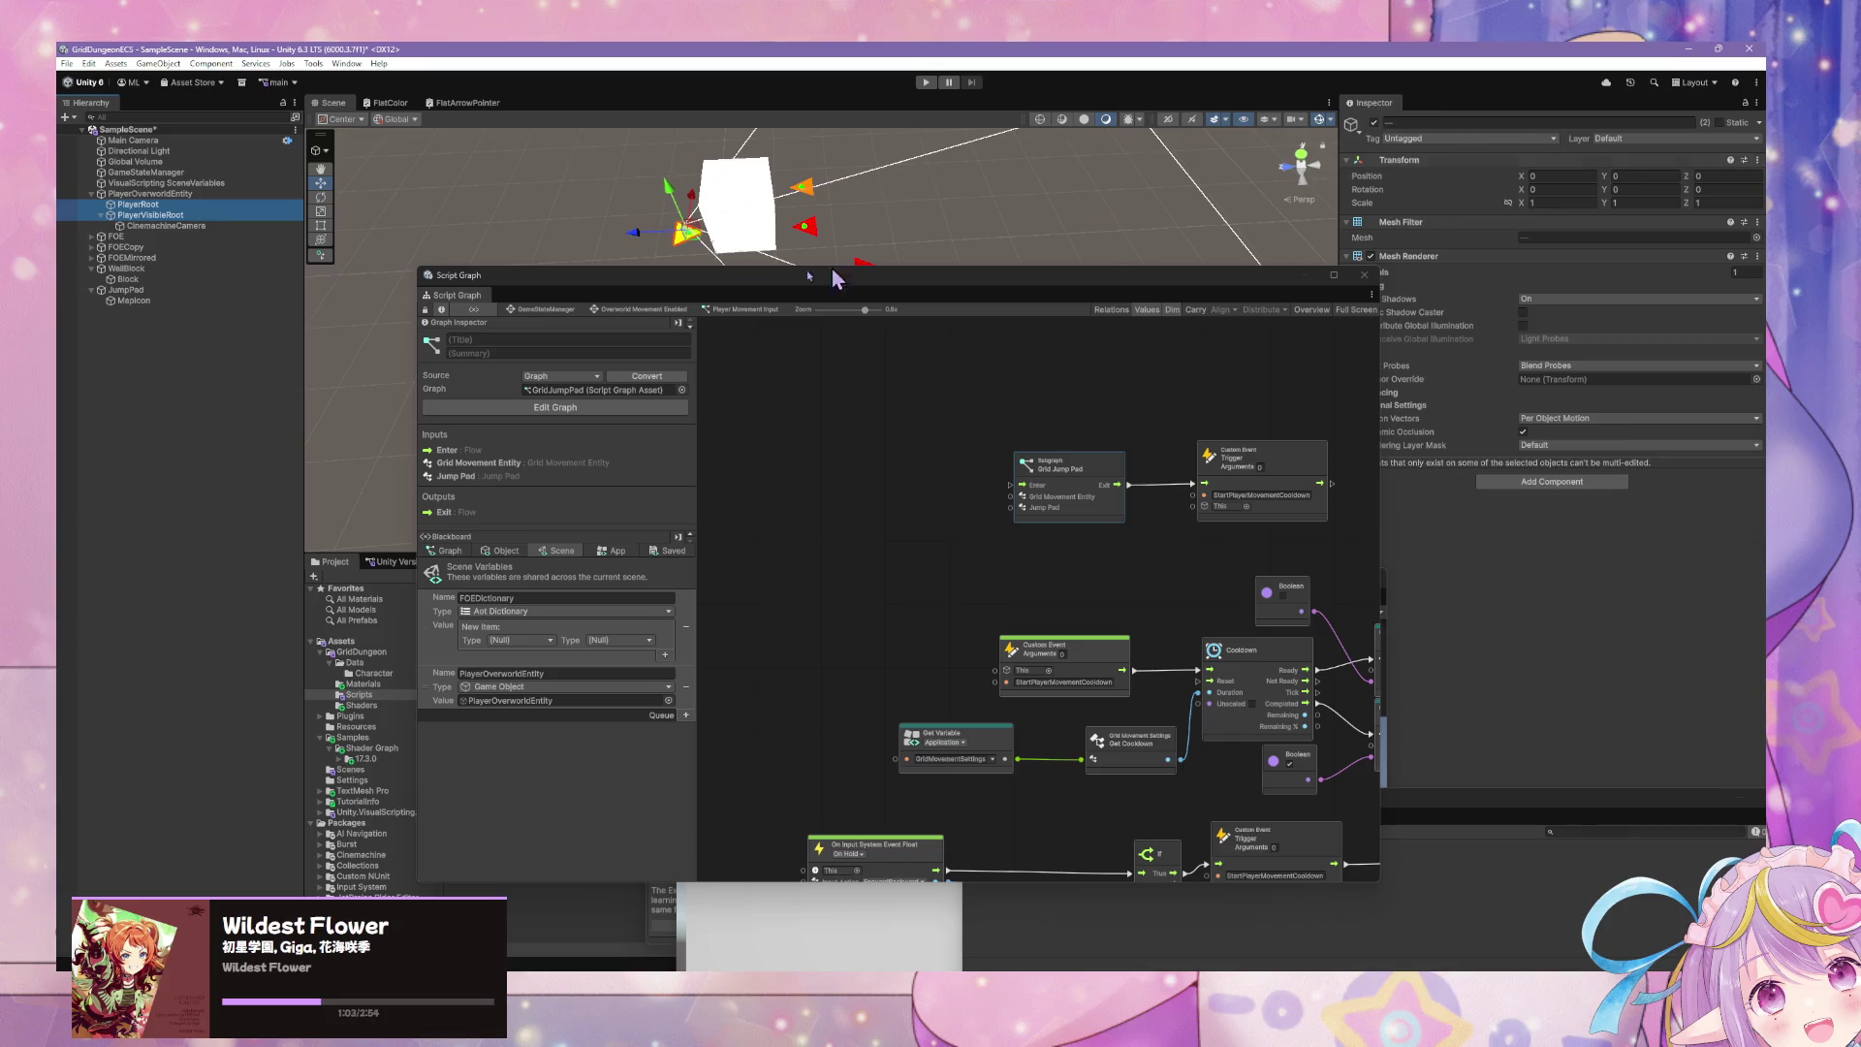
pyautogui.click(1442, 138)
pyautogui.click(1423, 227)
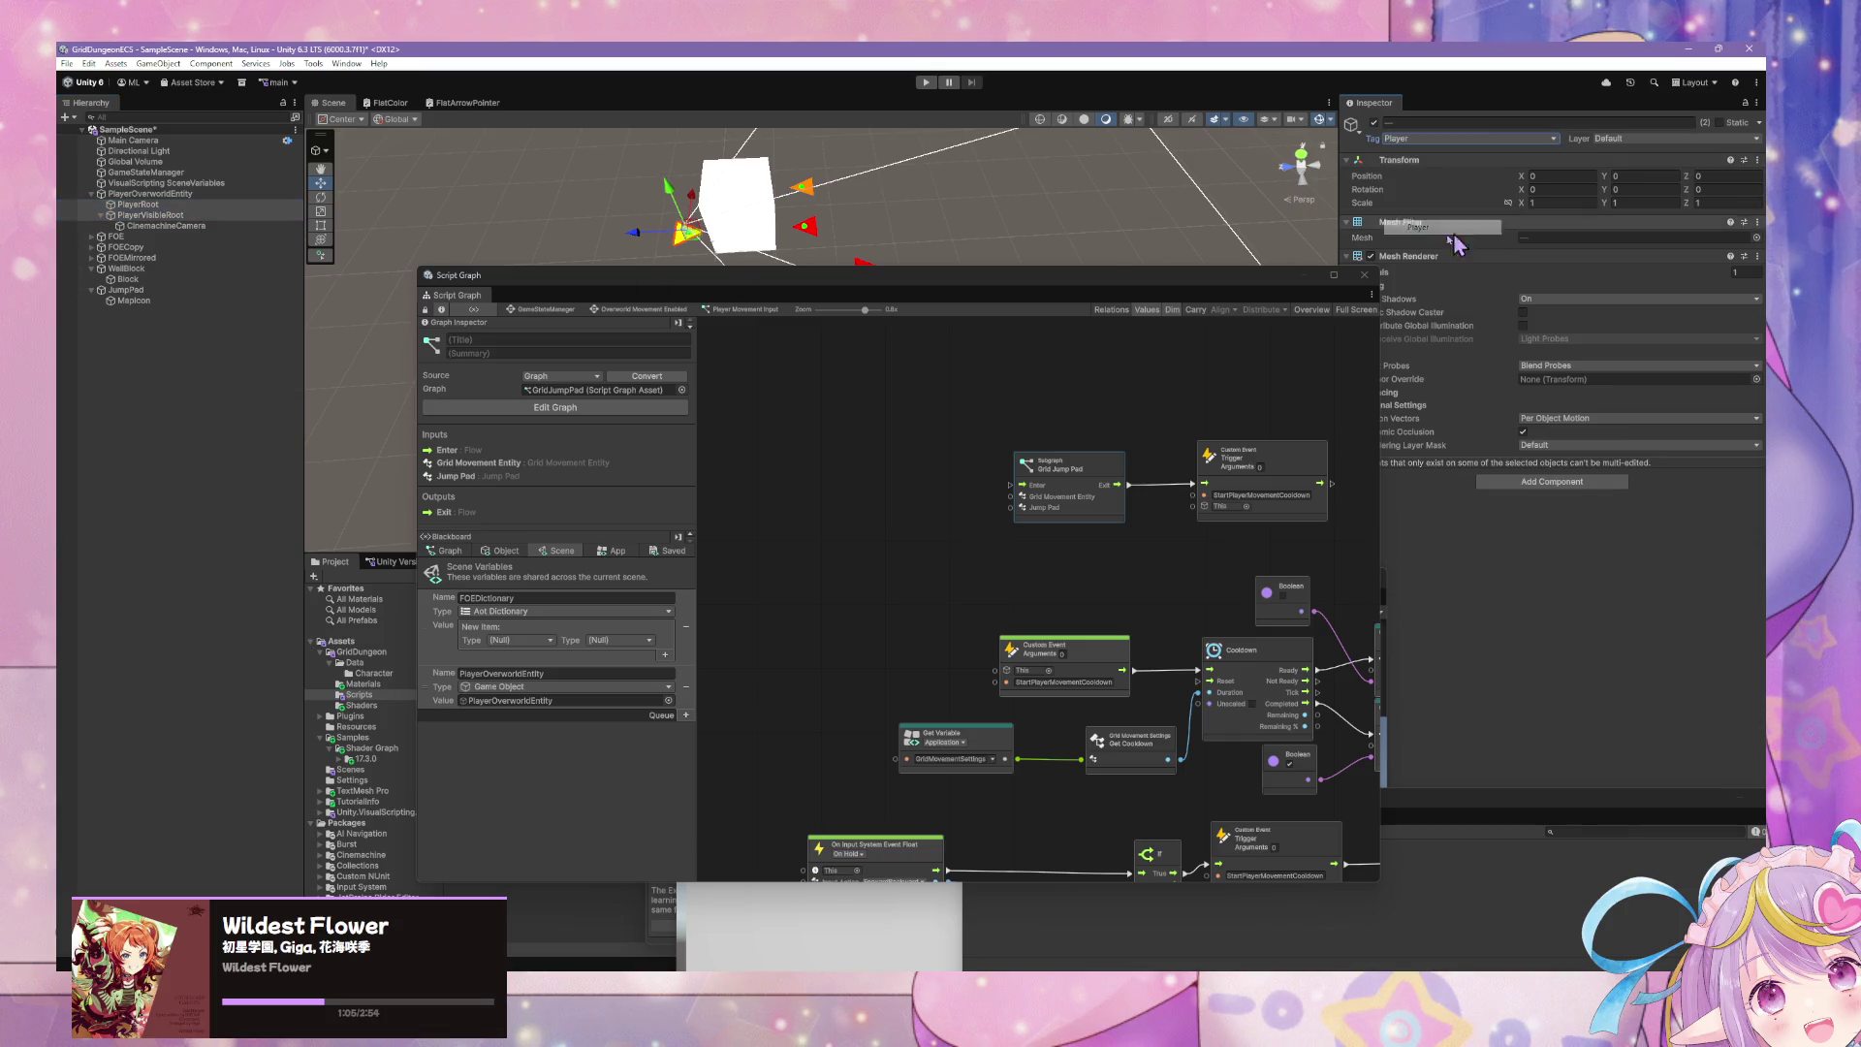
pyautogui.click(166, 226)
pyautogui.click(1444, 138)
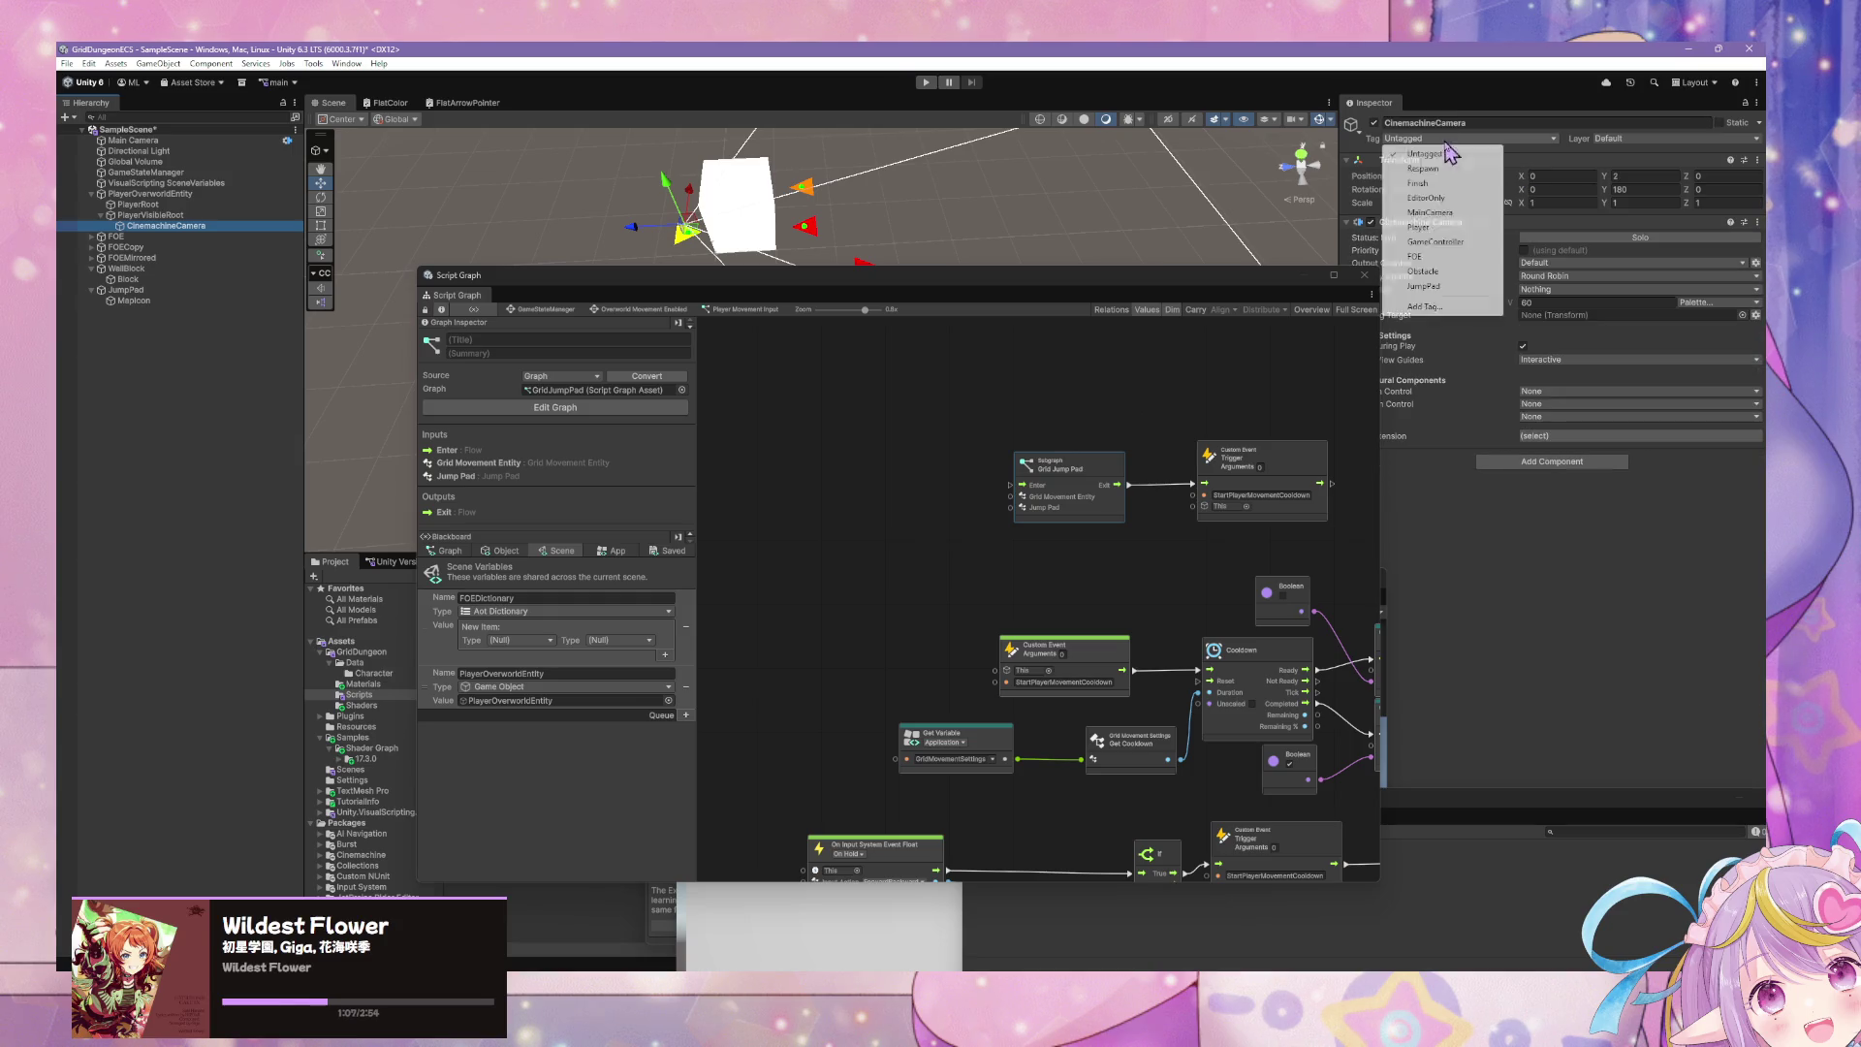
pyautogui.click(1421, 227)
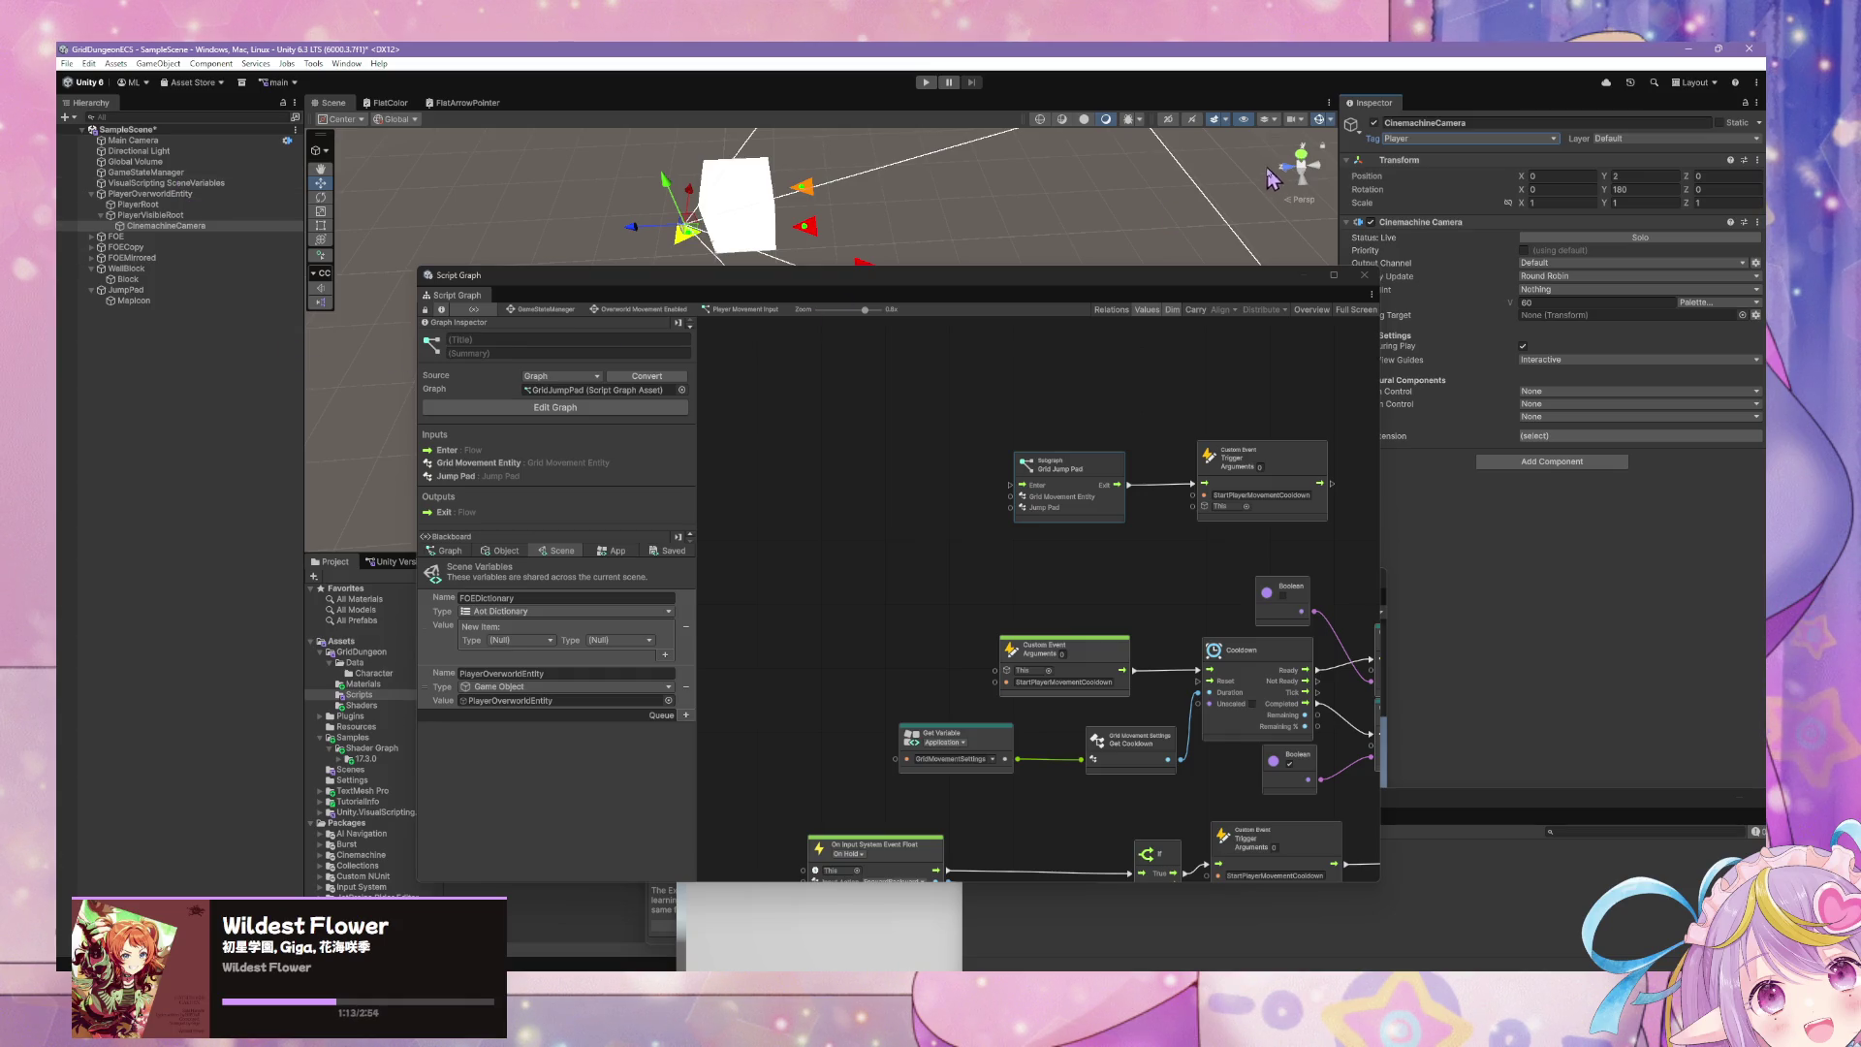
pyautogui.moveTo(1061, 288)
pyautogui.mouseDown()
pyautogui.moveTo(985, 166)
pyautogui.moveTo(1005, 183)
pyautogui.mouseUp()
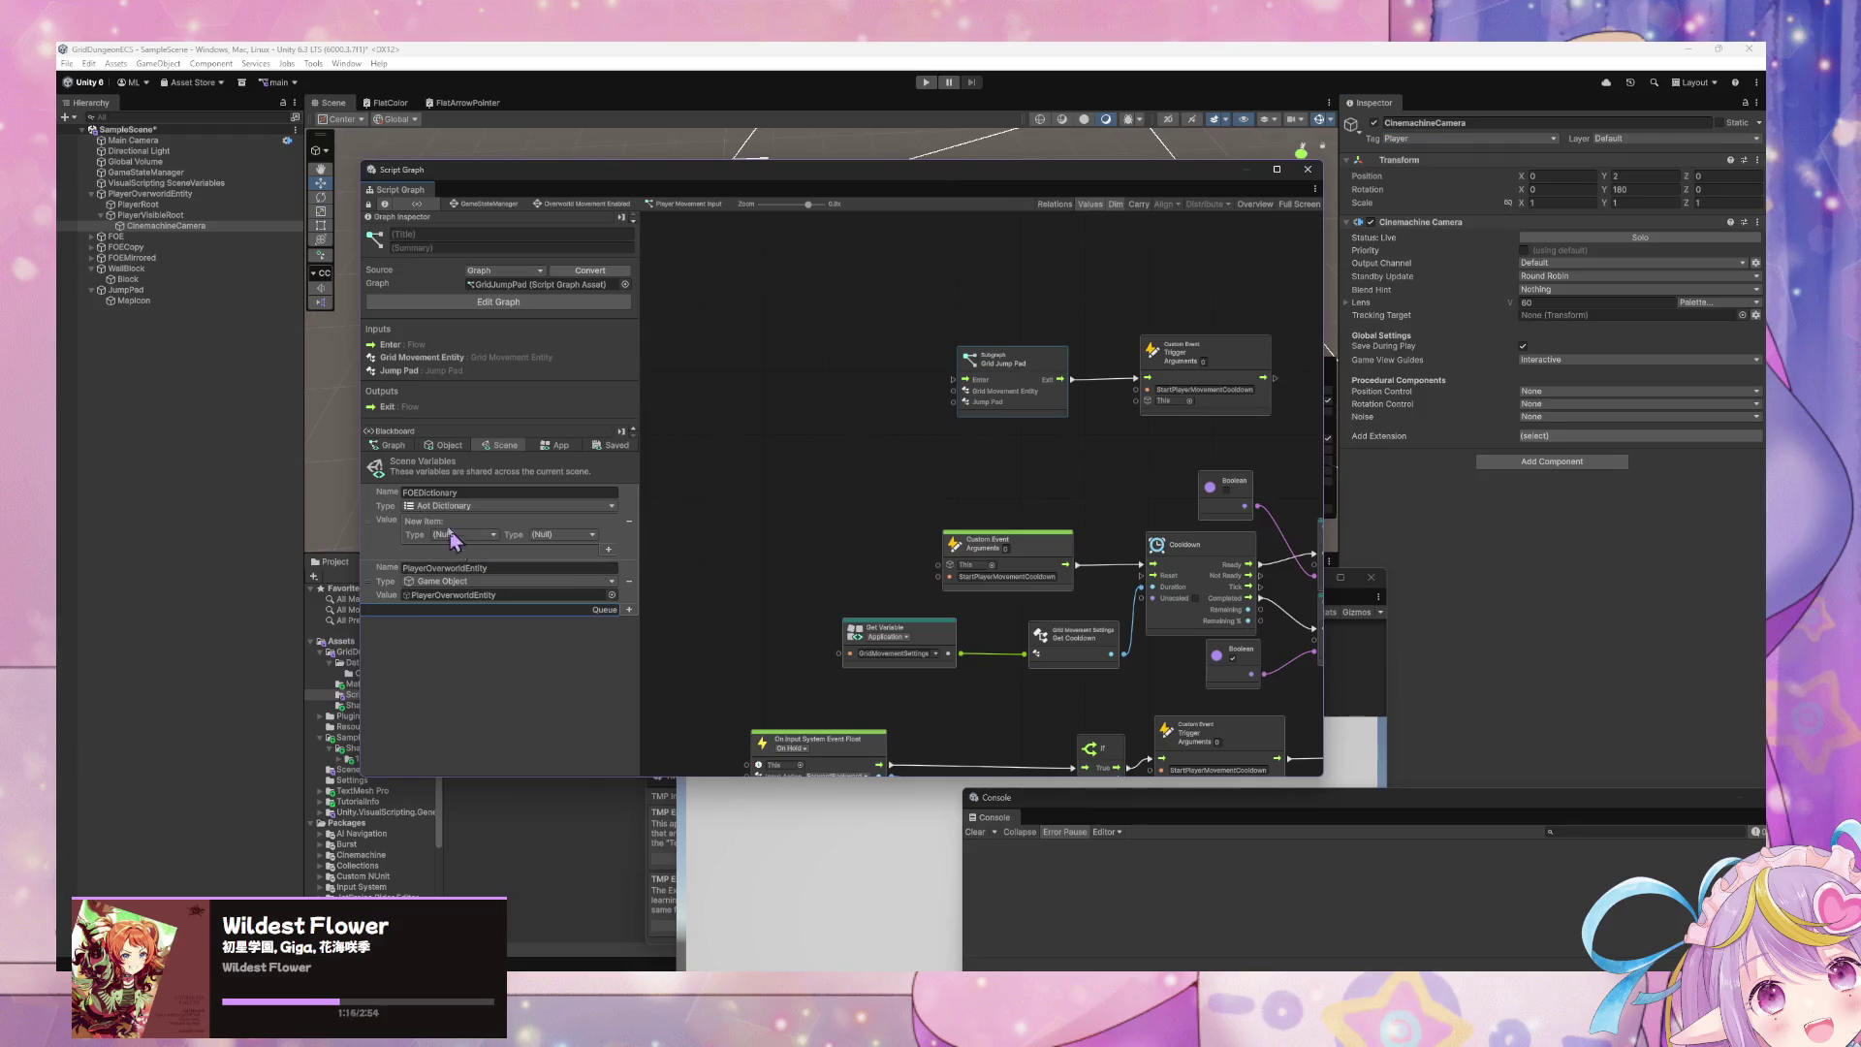
# - In JumpPad's JumpPadScript graph, add a Compare Tag node after On Trigger Enter
pyautogui.click(126, 290)
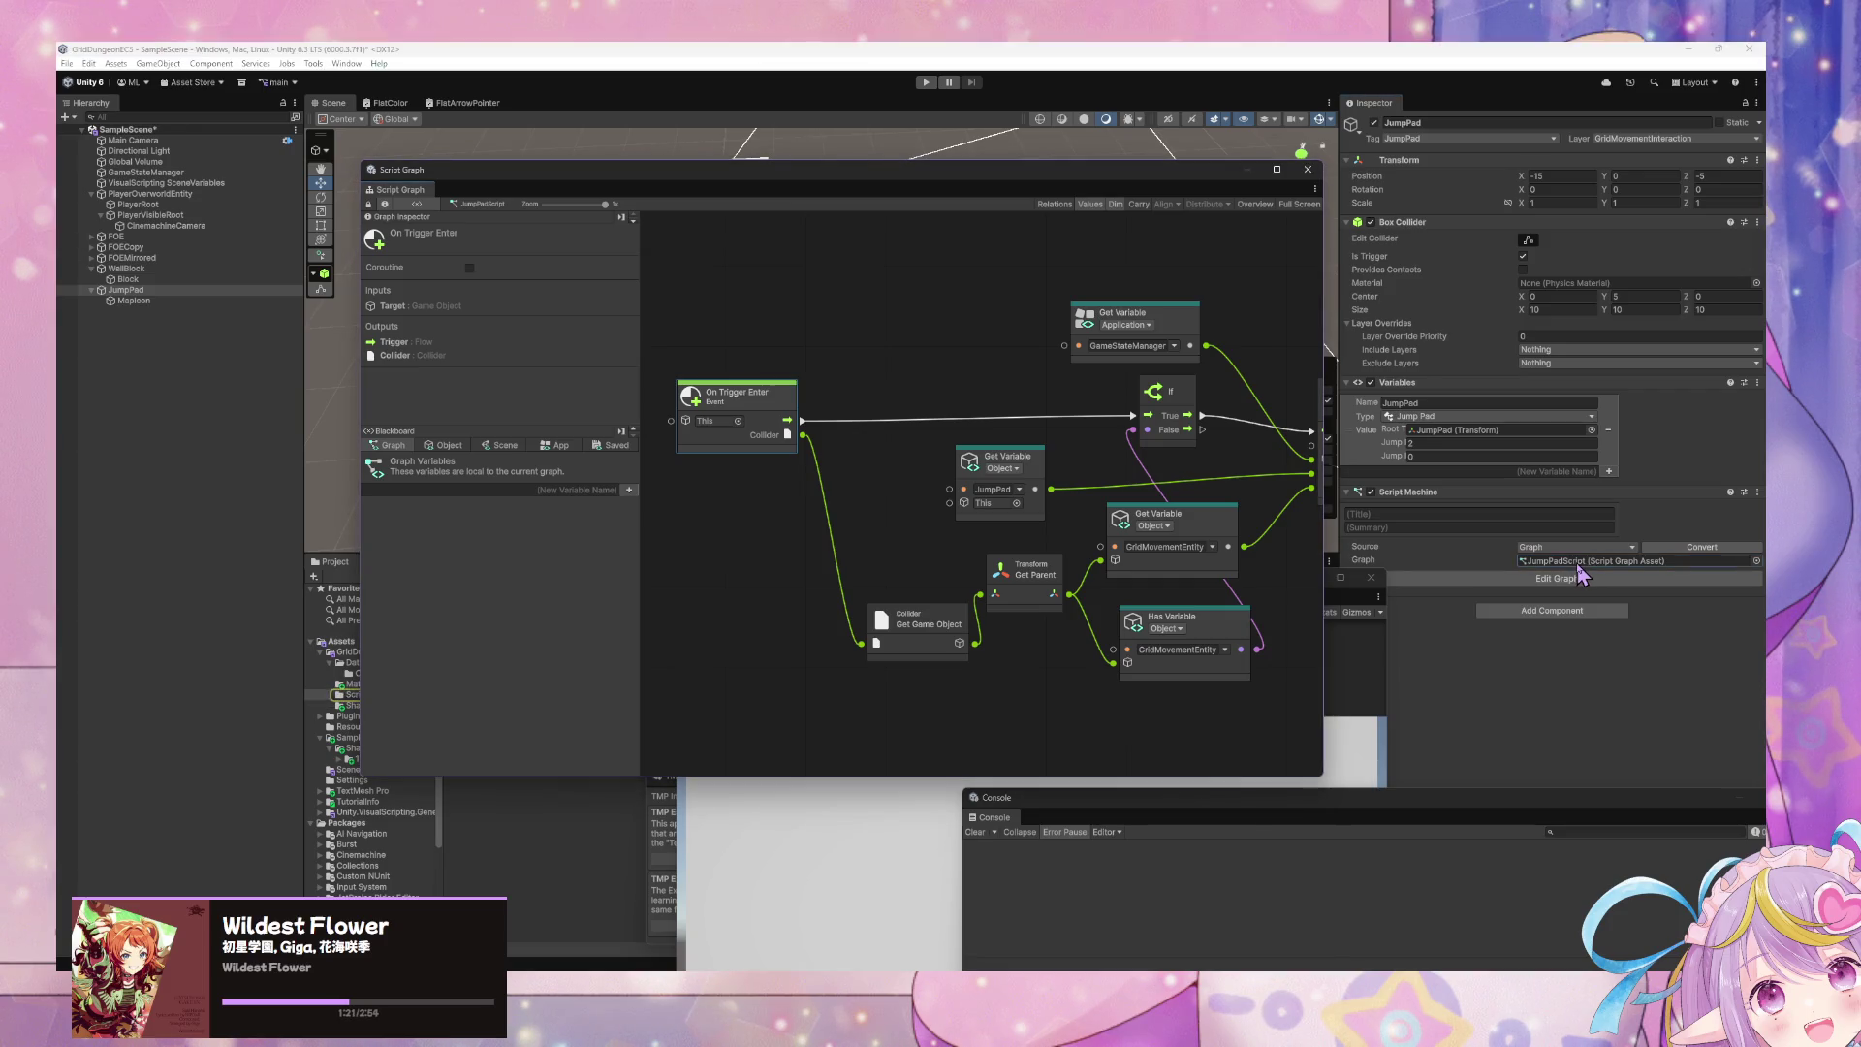
pyautogui.moveTo(889, 175); pyautogui.dragTo(693, 180)
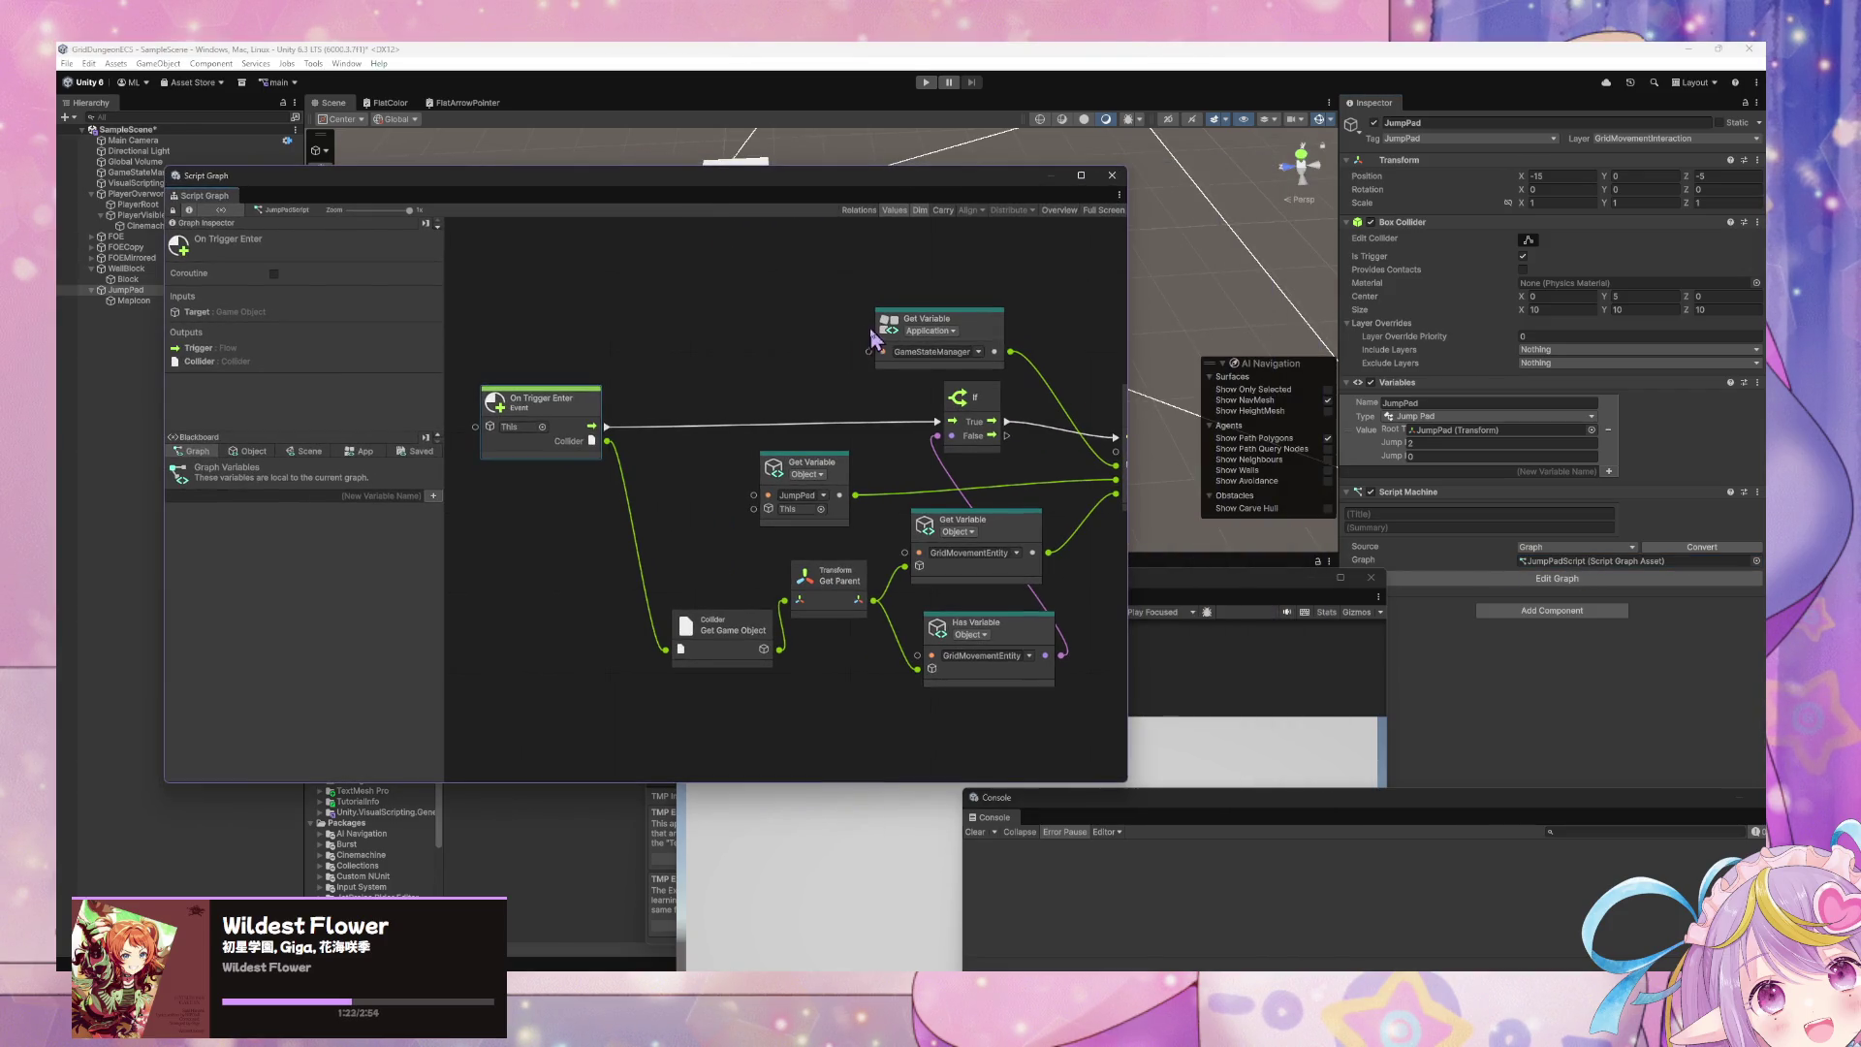
pyautogui.moveTo(869, 334); pyautogui.dragTo(642, 328)
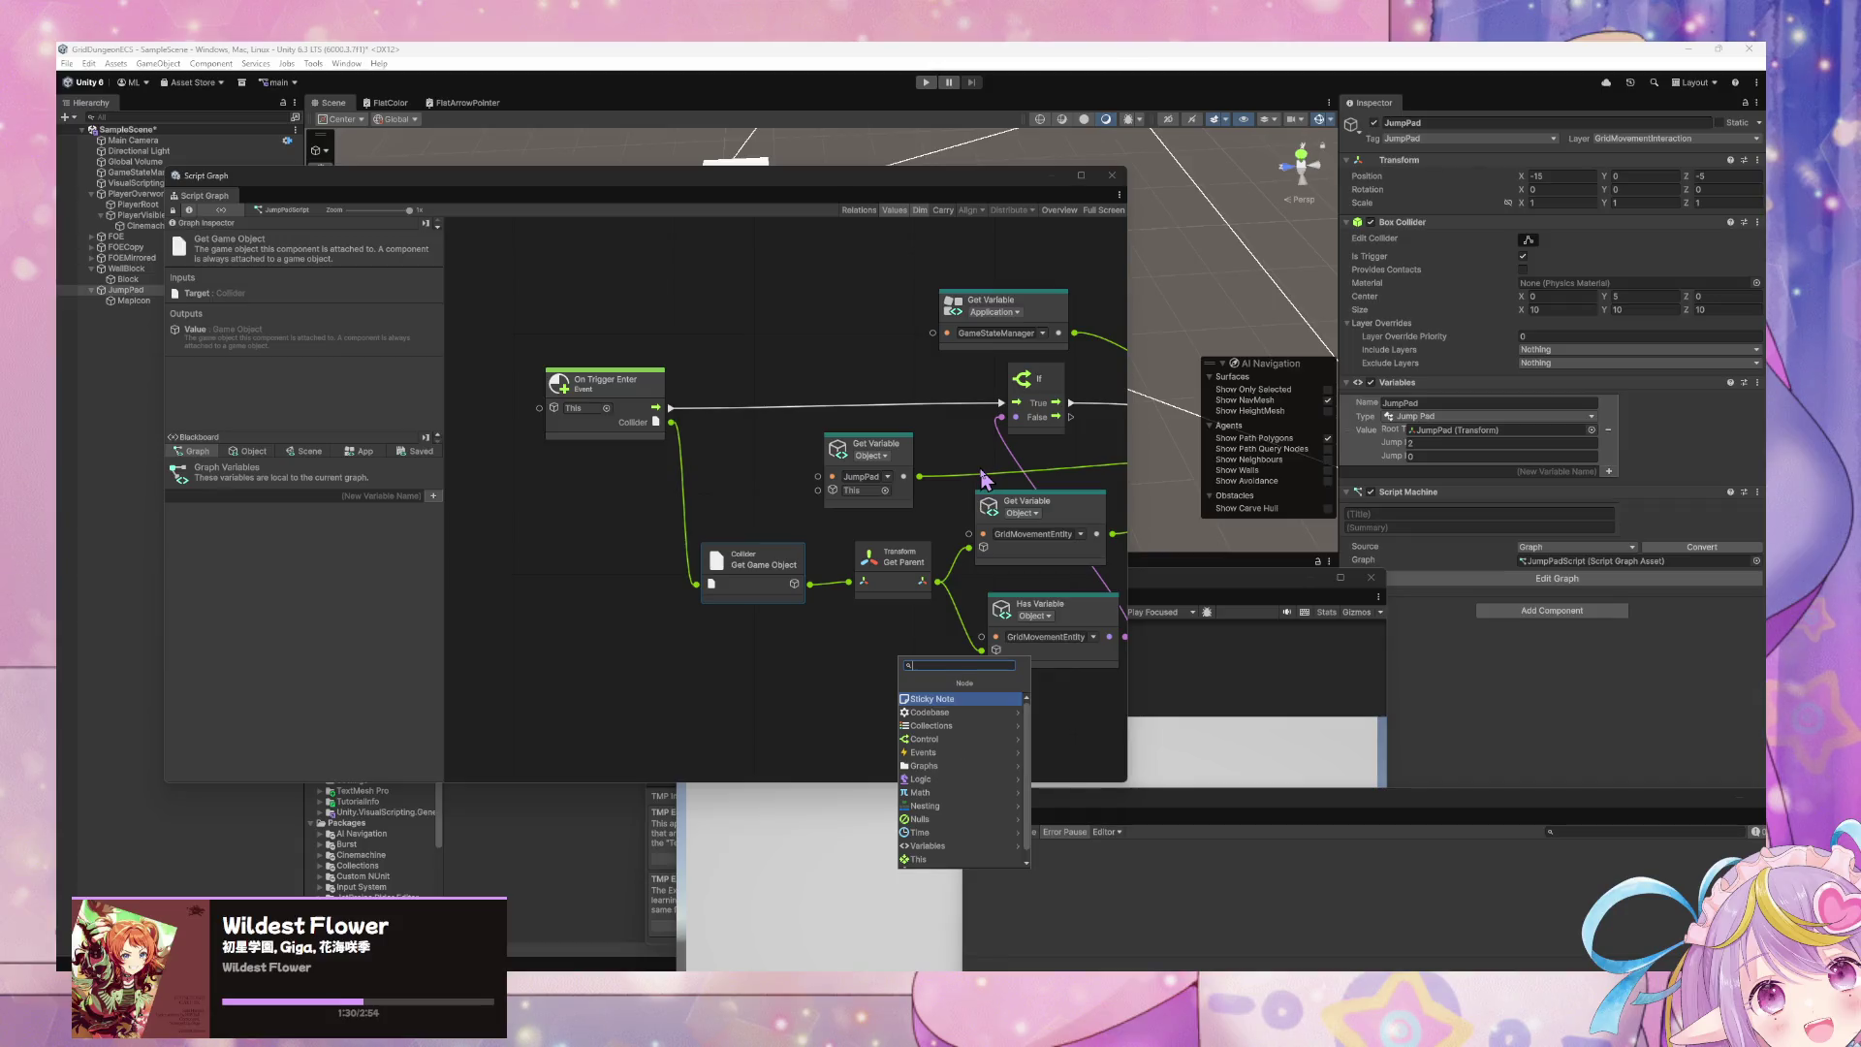
pyautogui.write('compare tag')
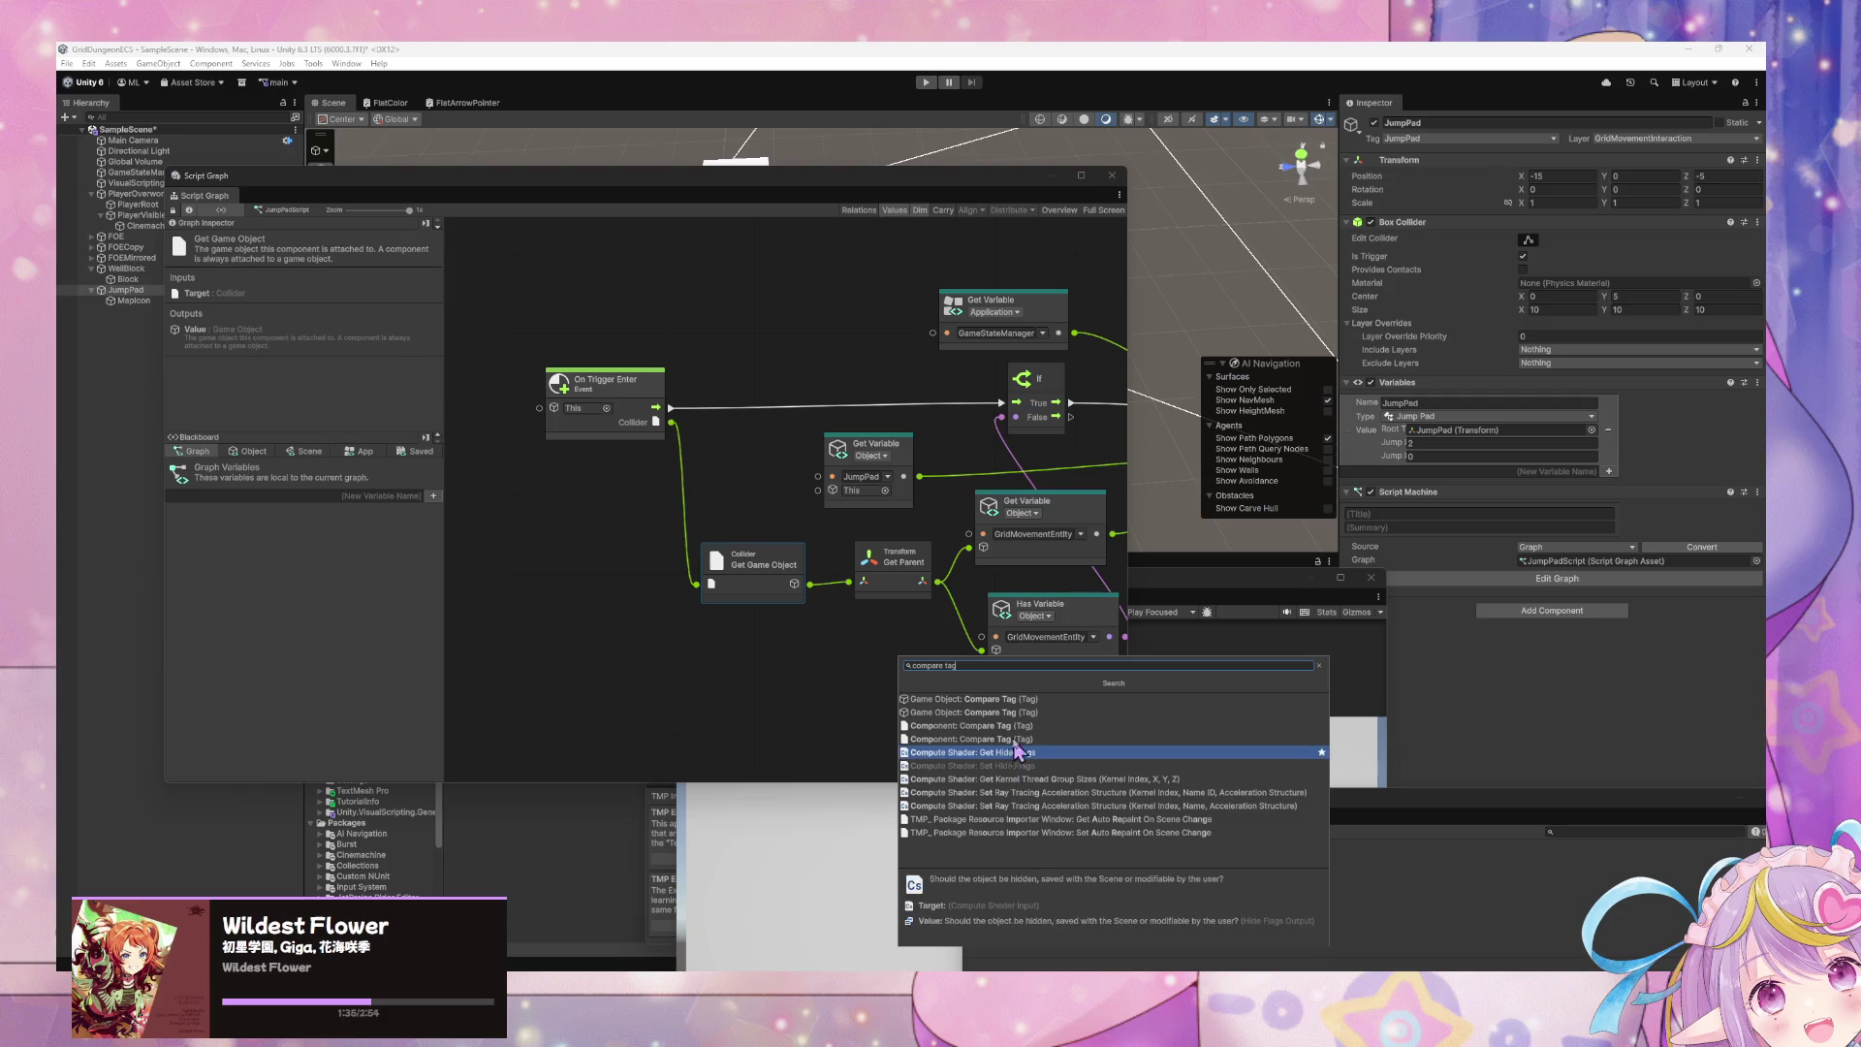
pyautogui.click(1067, 698)
pyautogui.moveTo(857, 446); pyautogui.dragTo(921, 388)
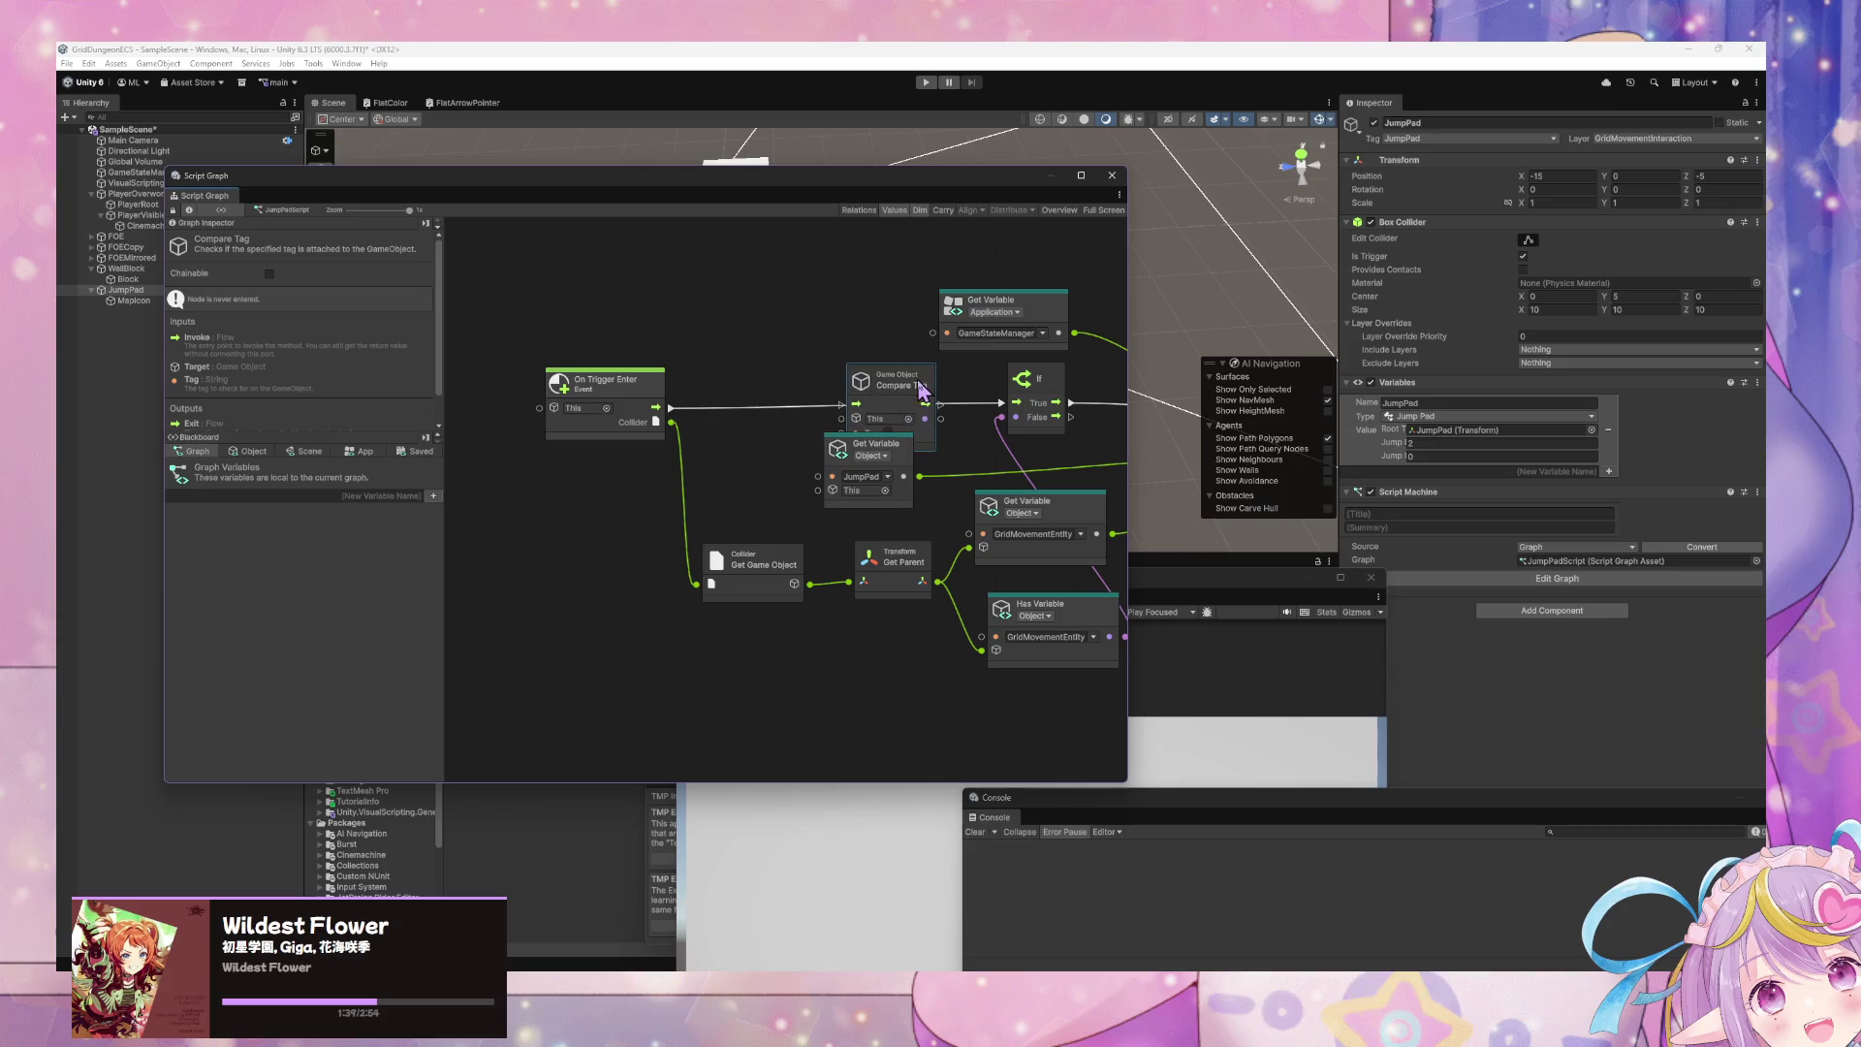
pyautogui.moveTo(657, 407); pyautogui.dragTo(841, 404)
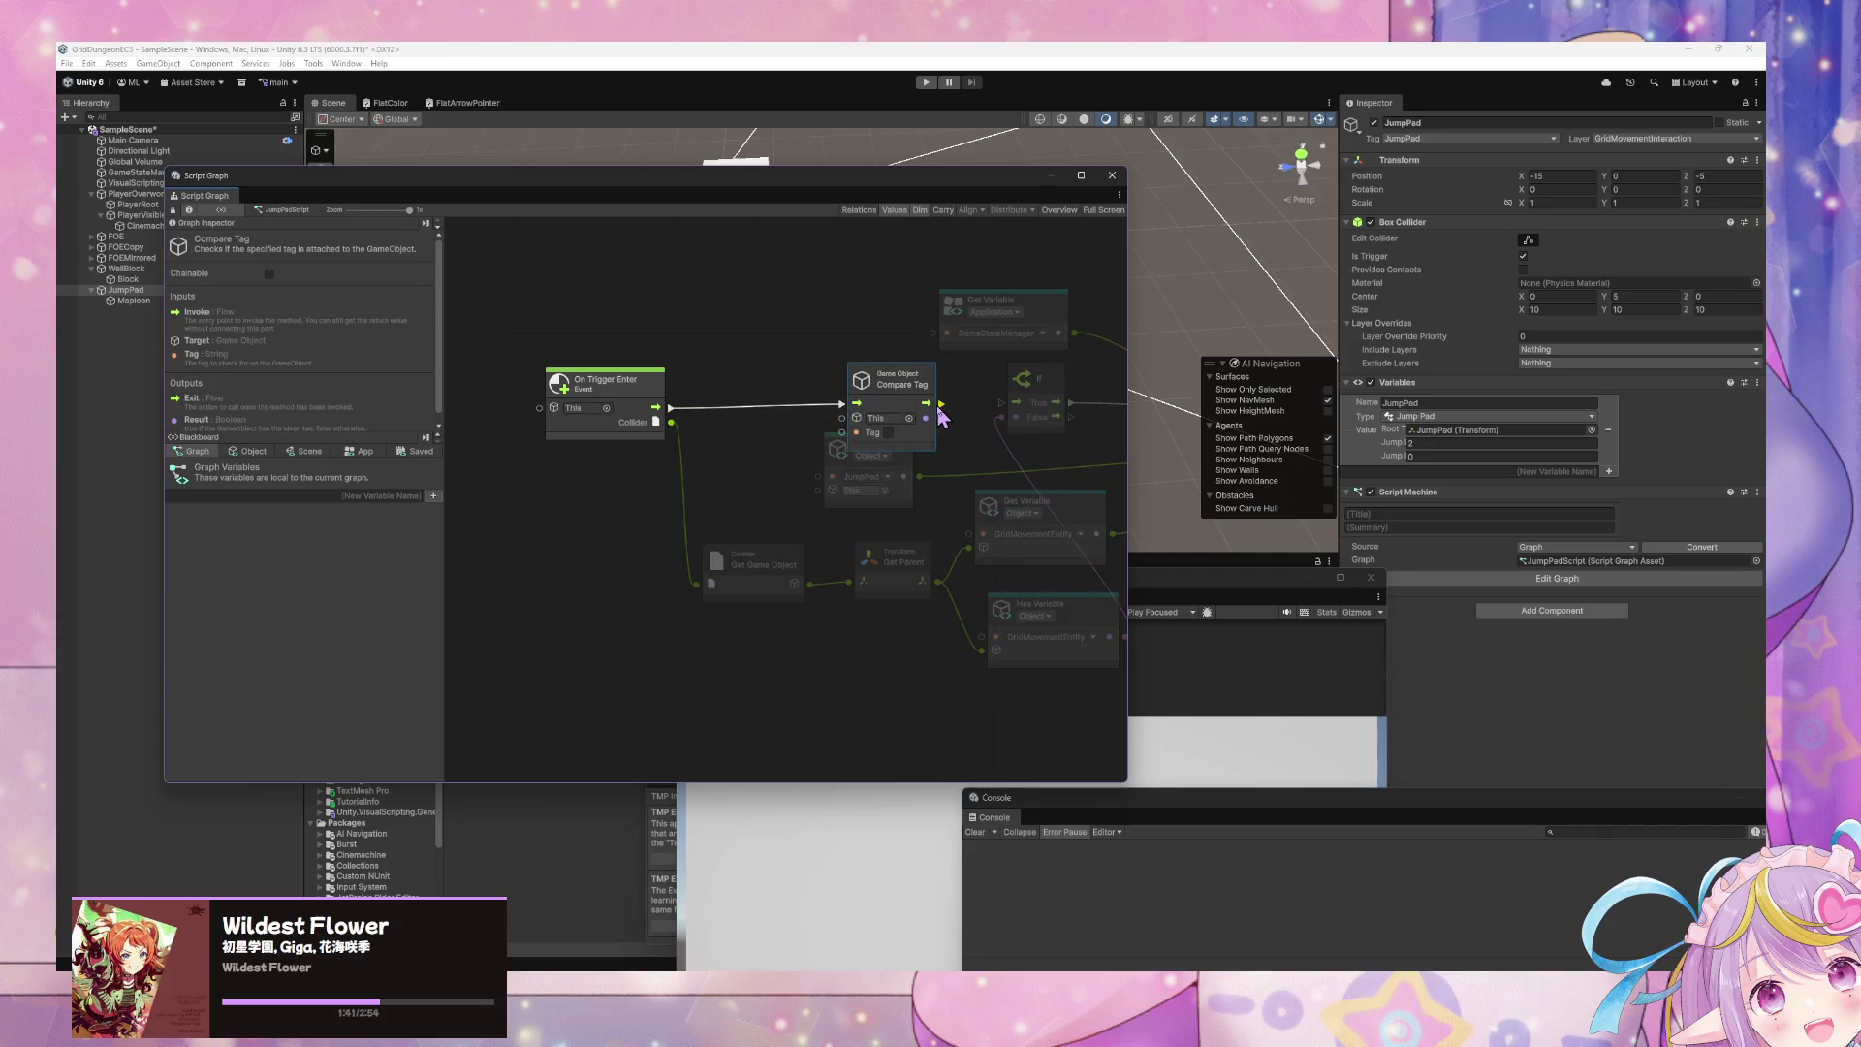
# - Rearrange the Get Game Object, Get Variable and Has Variable nodes and wire Get Game Object into Compare Tag
pyautogui.moveTo(1107, 738)
pyautogui.mouseDown()
pyautogui.moveTo(967, 693)
pyautogui.moveTo(776, 480)
pyautogui.moveTo(735, 550)
pyautogui.mouseUp()
pyautogui.moveTo(619, 510); pyautogui.dragTo(506, 559)
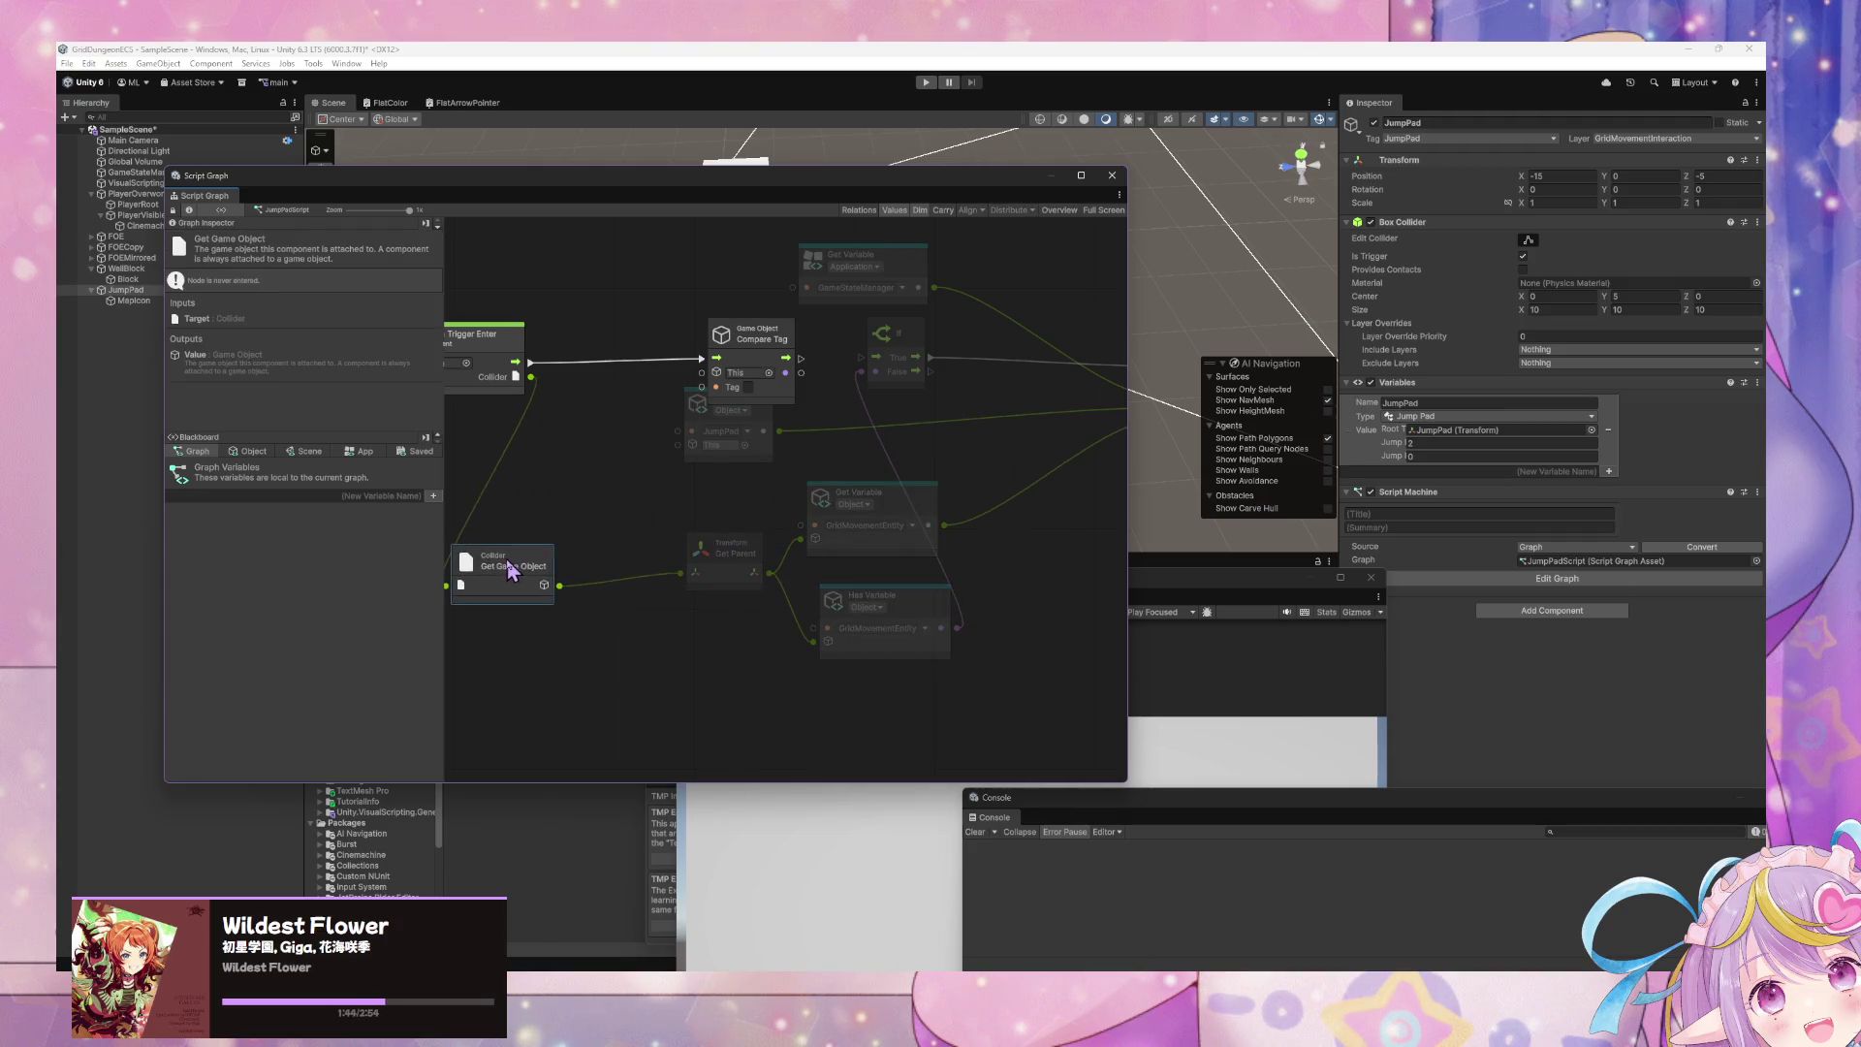
pyautogui.moveTo(737, 412); pyautogui.dragTo(732, 479)
pyautogui.moveTo(953, 675); pyautogui.dragTo(873, 523)
pyautogui.moveTo(867, 513); pyautogui.dragTo(873, 574)
pyautogui.moveTo(751, 404); pyautogui.dragTo(891, 448)
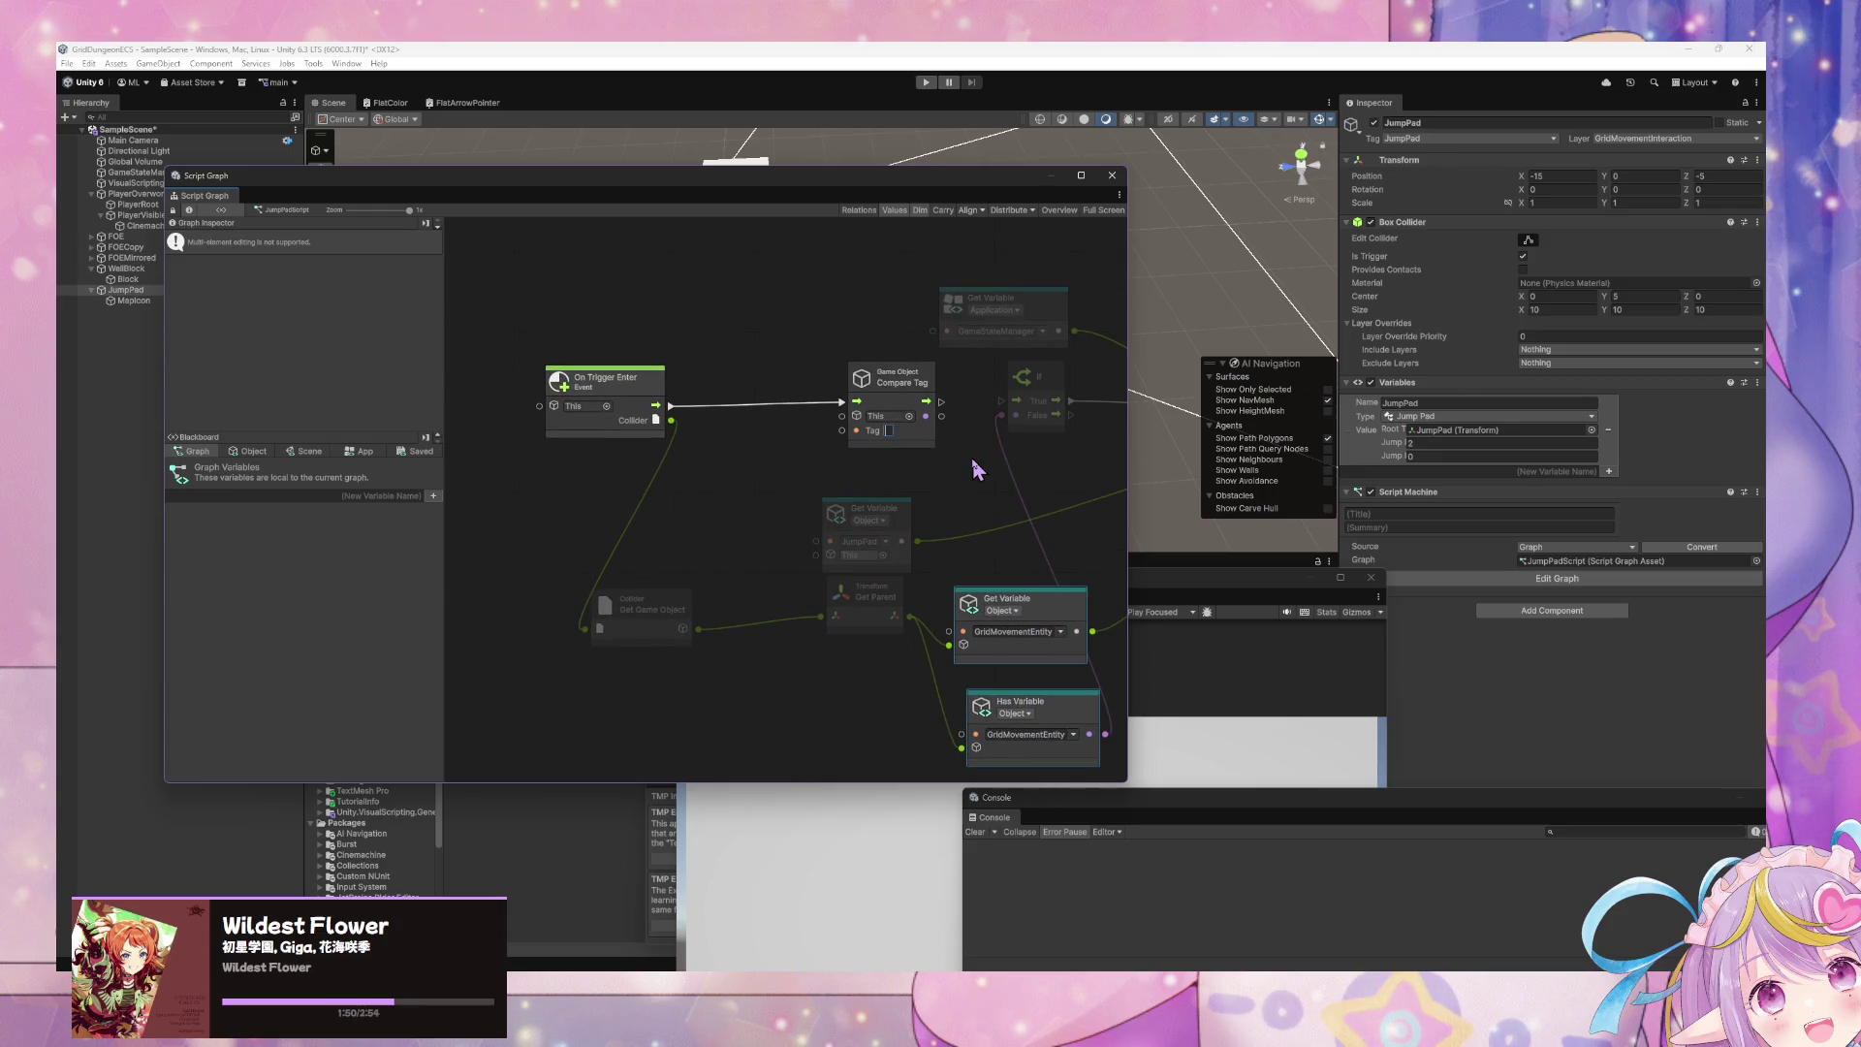
pyautogui.moveTo(907, 383); pyautogui.dragTo(865, 390)
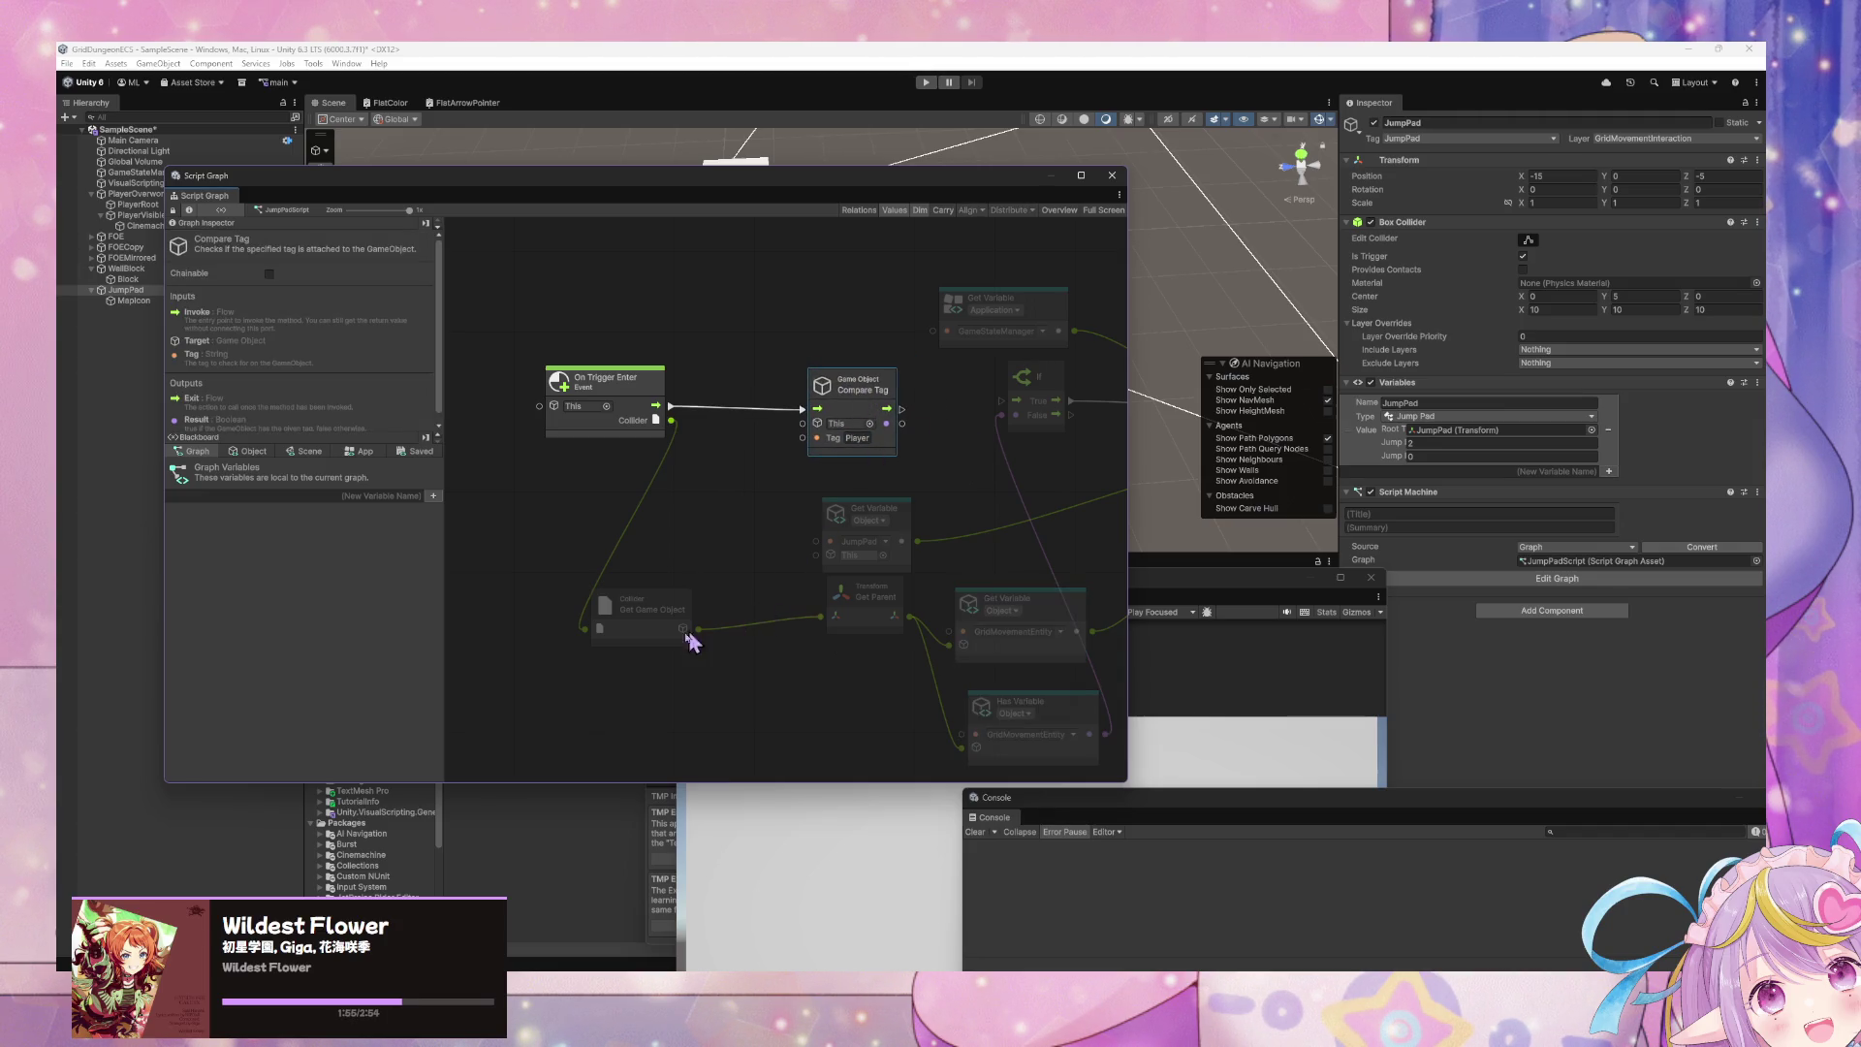
pyautogui.moveTo(683, 628); pyautogui.dragTo(814, 423)
# - Add an And node combining the Compare Tag result (A) and Has Variable (B)
pyautogui.moveTo(1020, 494); pyautogui.dragTo(879, 502)
pyautogui.rightClick(921, 531)
pyautogui.write('and')
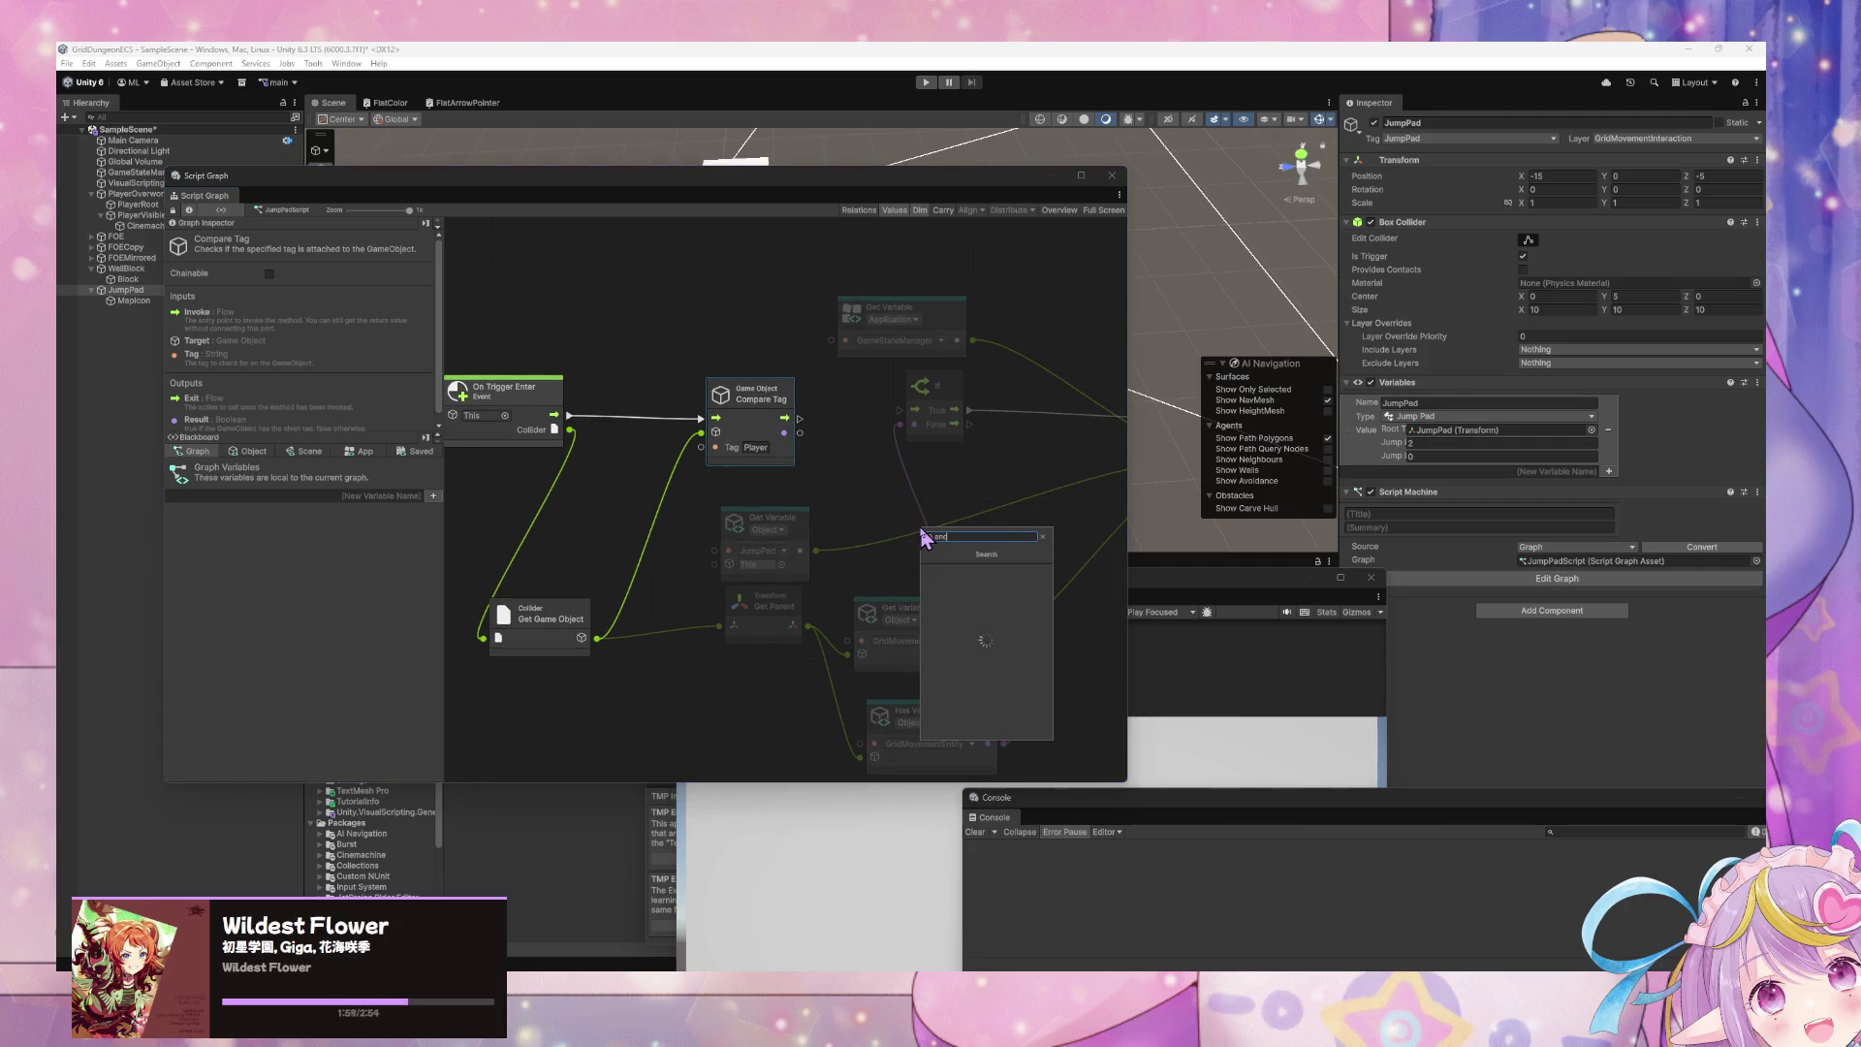
pyautogui.press('Return')
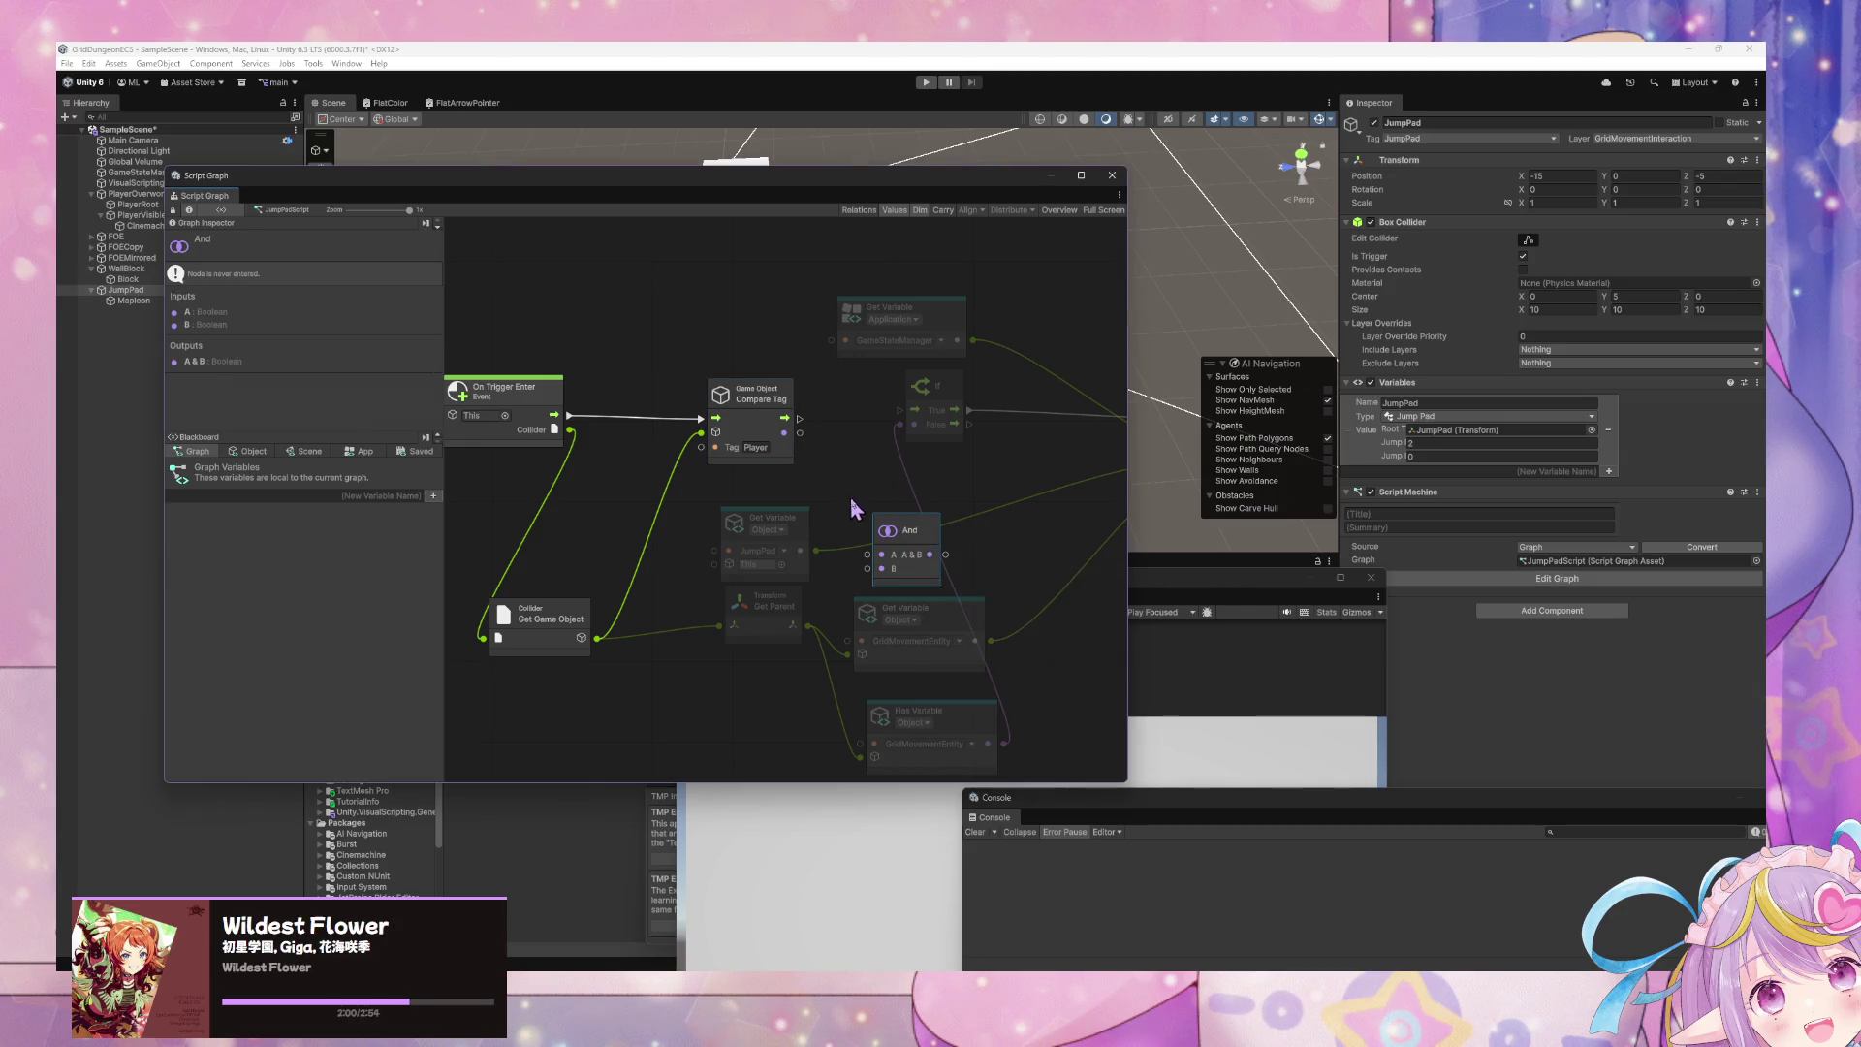
pyautogui.moveTo(800, 434)
pyautogui.mouseDown()
pyautogui.moveTo(868, 554)
pyautogui.moveTo(922, 497)
pyautogui.moveTo(1002, 505)
pyautogui.mouseUp()
pyautogui.moveTo(1005, 742)
pyautogui.mouseDown()
pyautogui.moveTo(956, 524)
pyautogui.moveTo(945, 535)
pyautogui.moveTo(983, 514)
pyautogui.moveTo(906, 426)
pyautogui.moveTo(860, 419)
pyautogui.moveTo(900, 410)
pyautogui.mouseUp()
pyautogui.rightClick(988, 607)
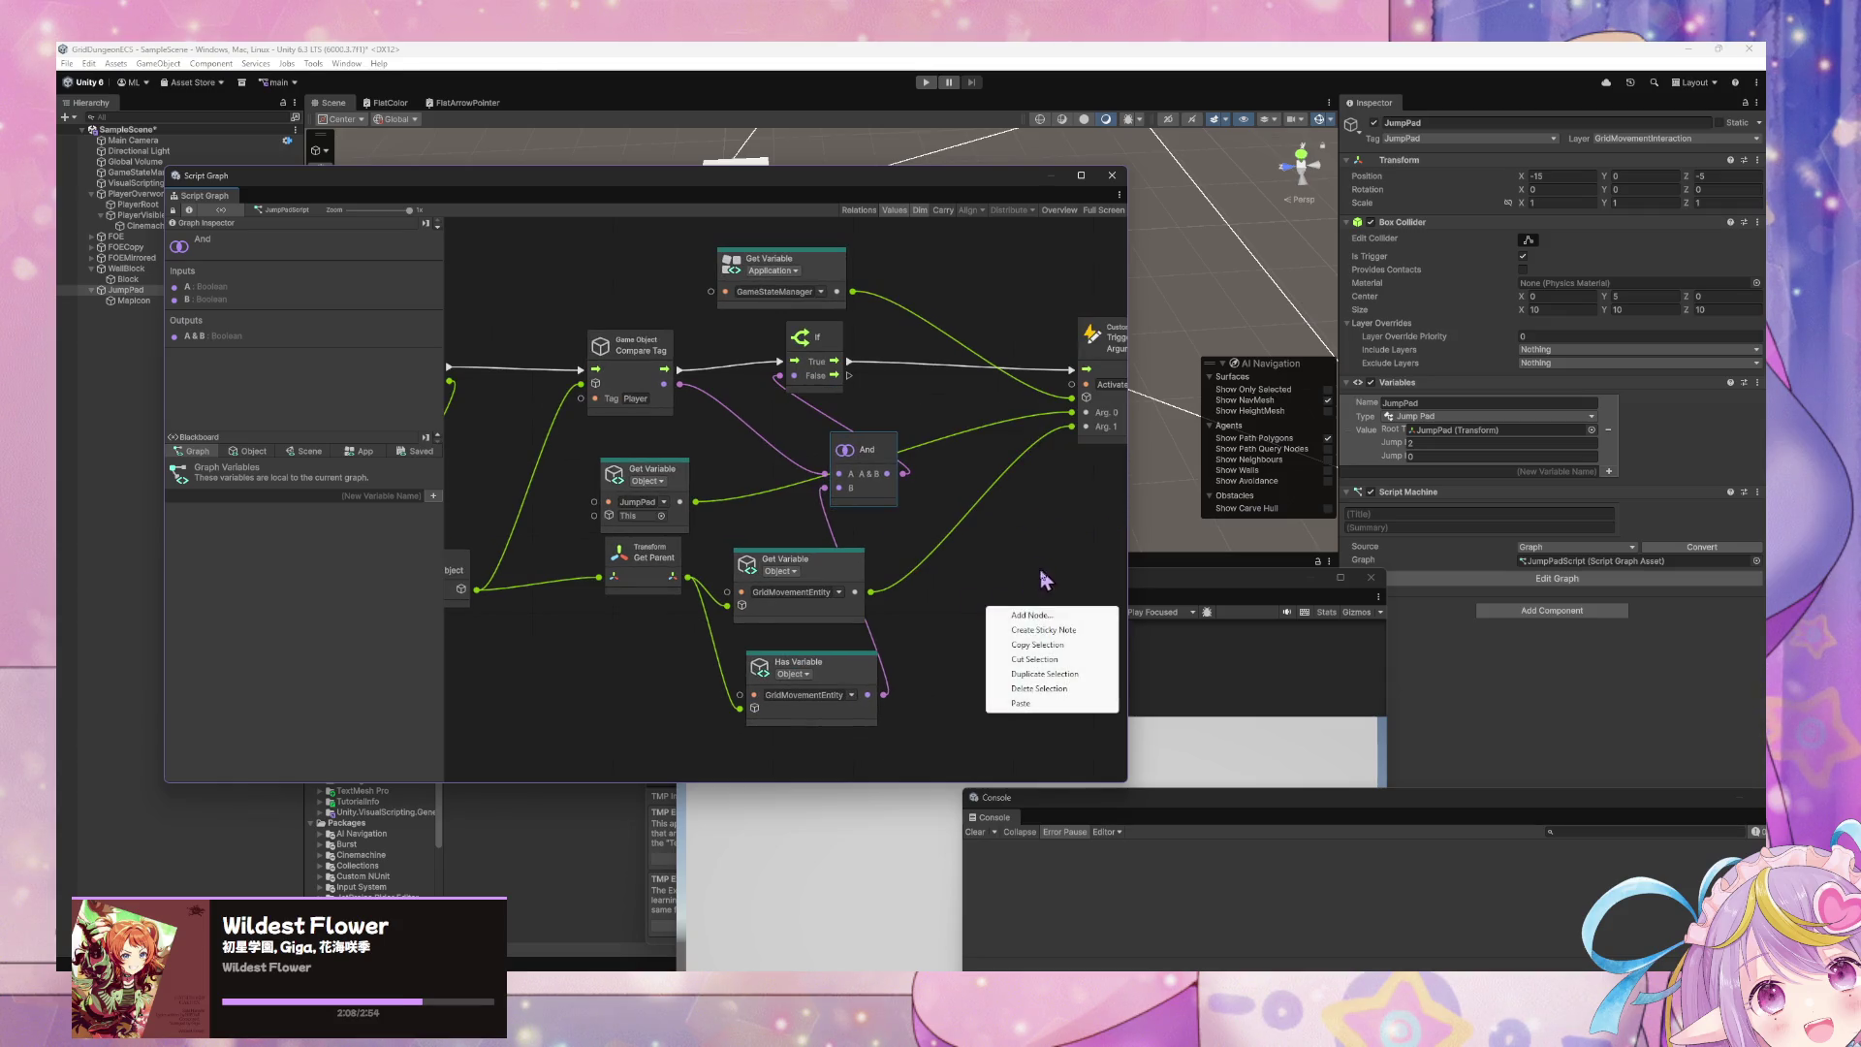
# - Add a sticky note above Compare Tag reading 'Only allow player to jump for now'
pyautogui.click(1032, 615)
pyautogui.click(1035, 618)
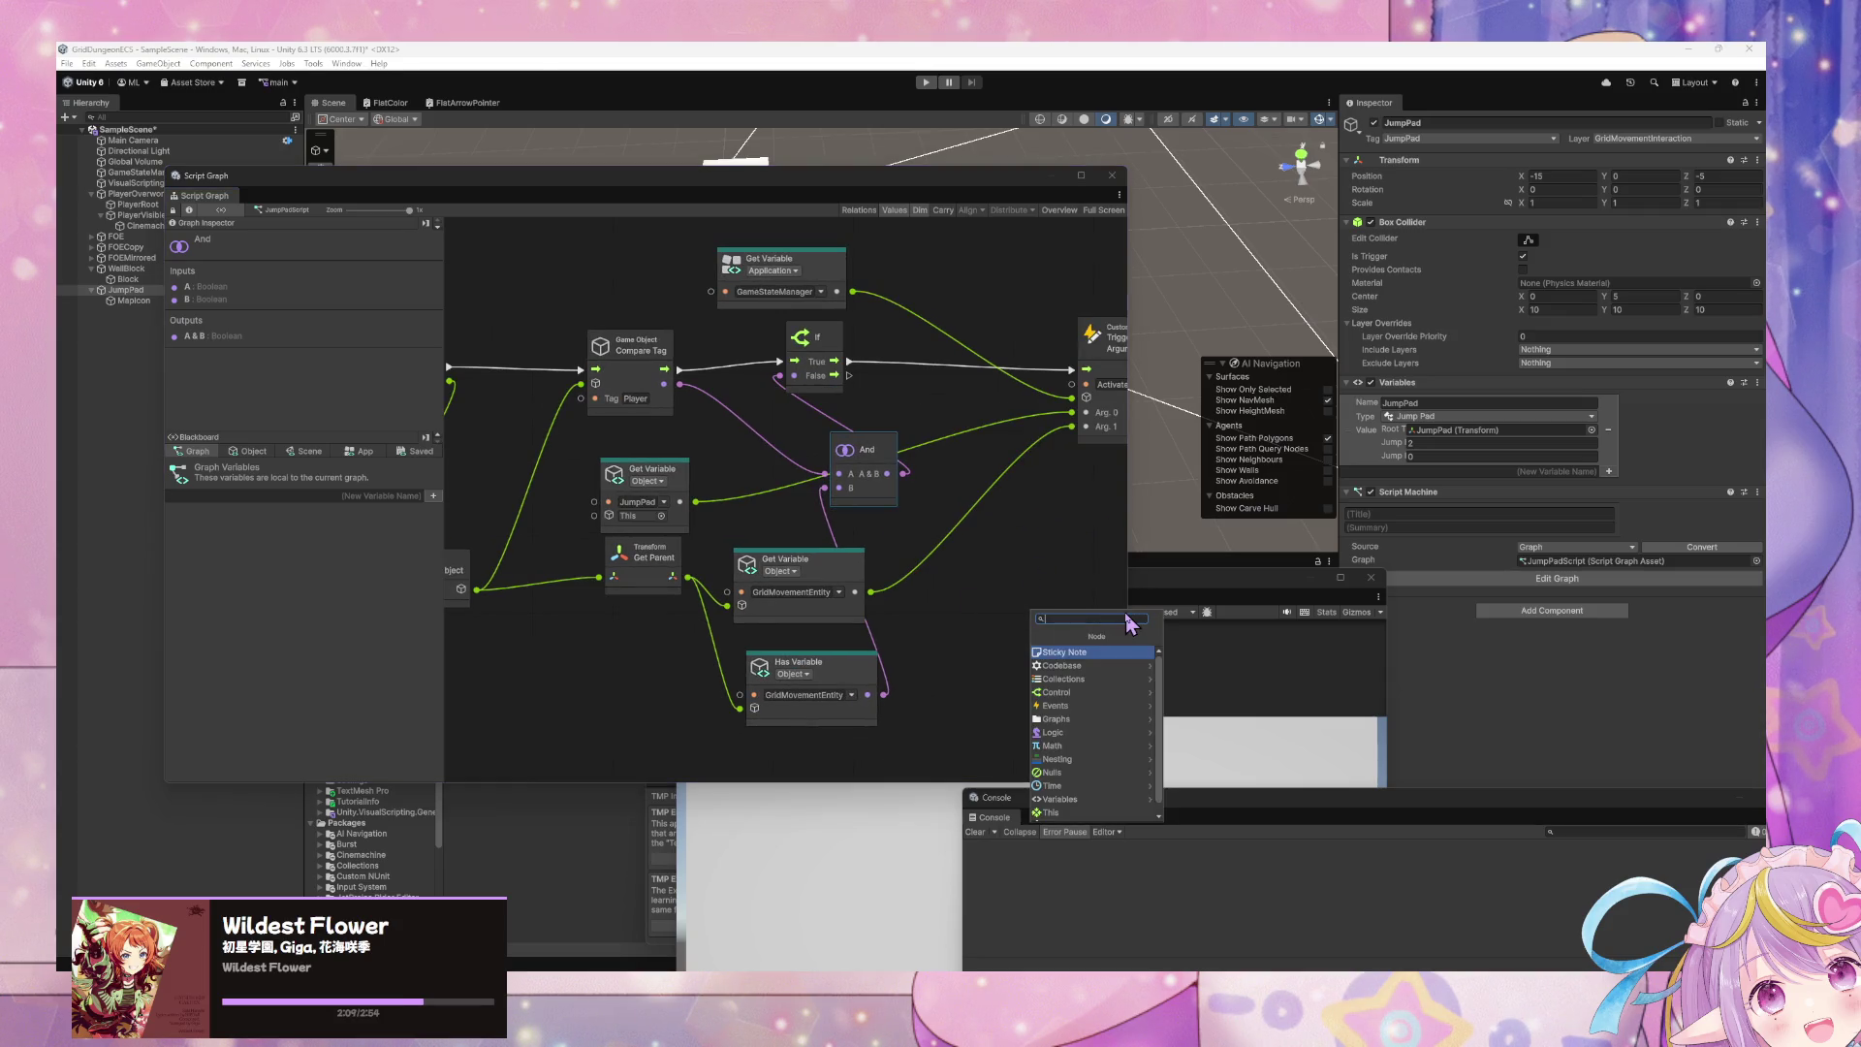
pyautogui.click(1090, 653)
pyautogui.moveTo(1033, 637); pyautogui.dragTo(960, 553)
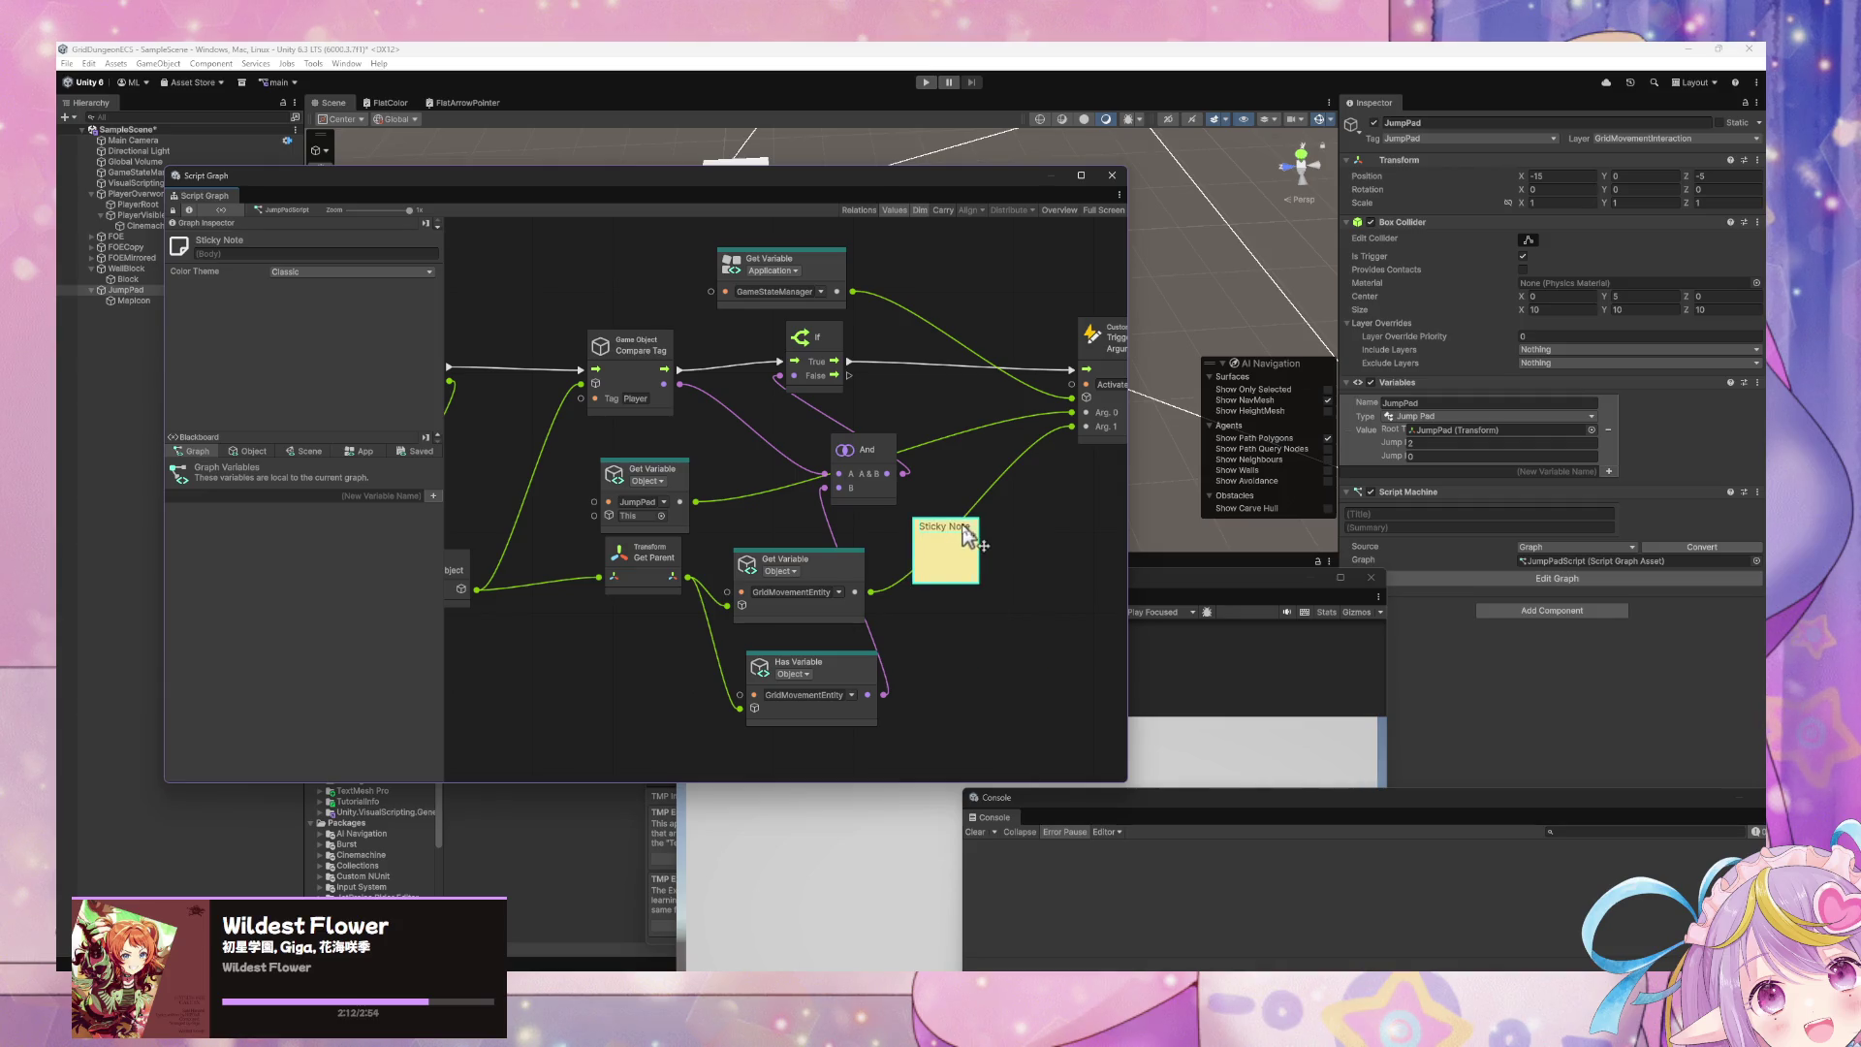
pyautogui.doubleClick(956, 526)
pyautogui.press('BackSpace')
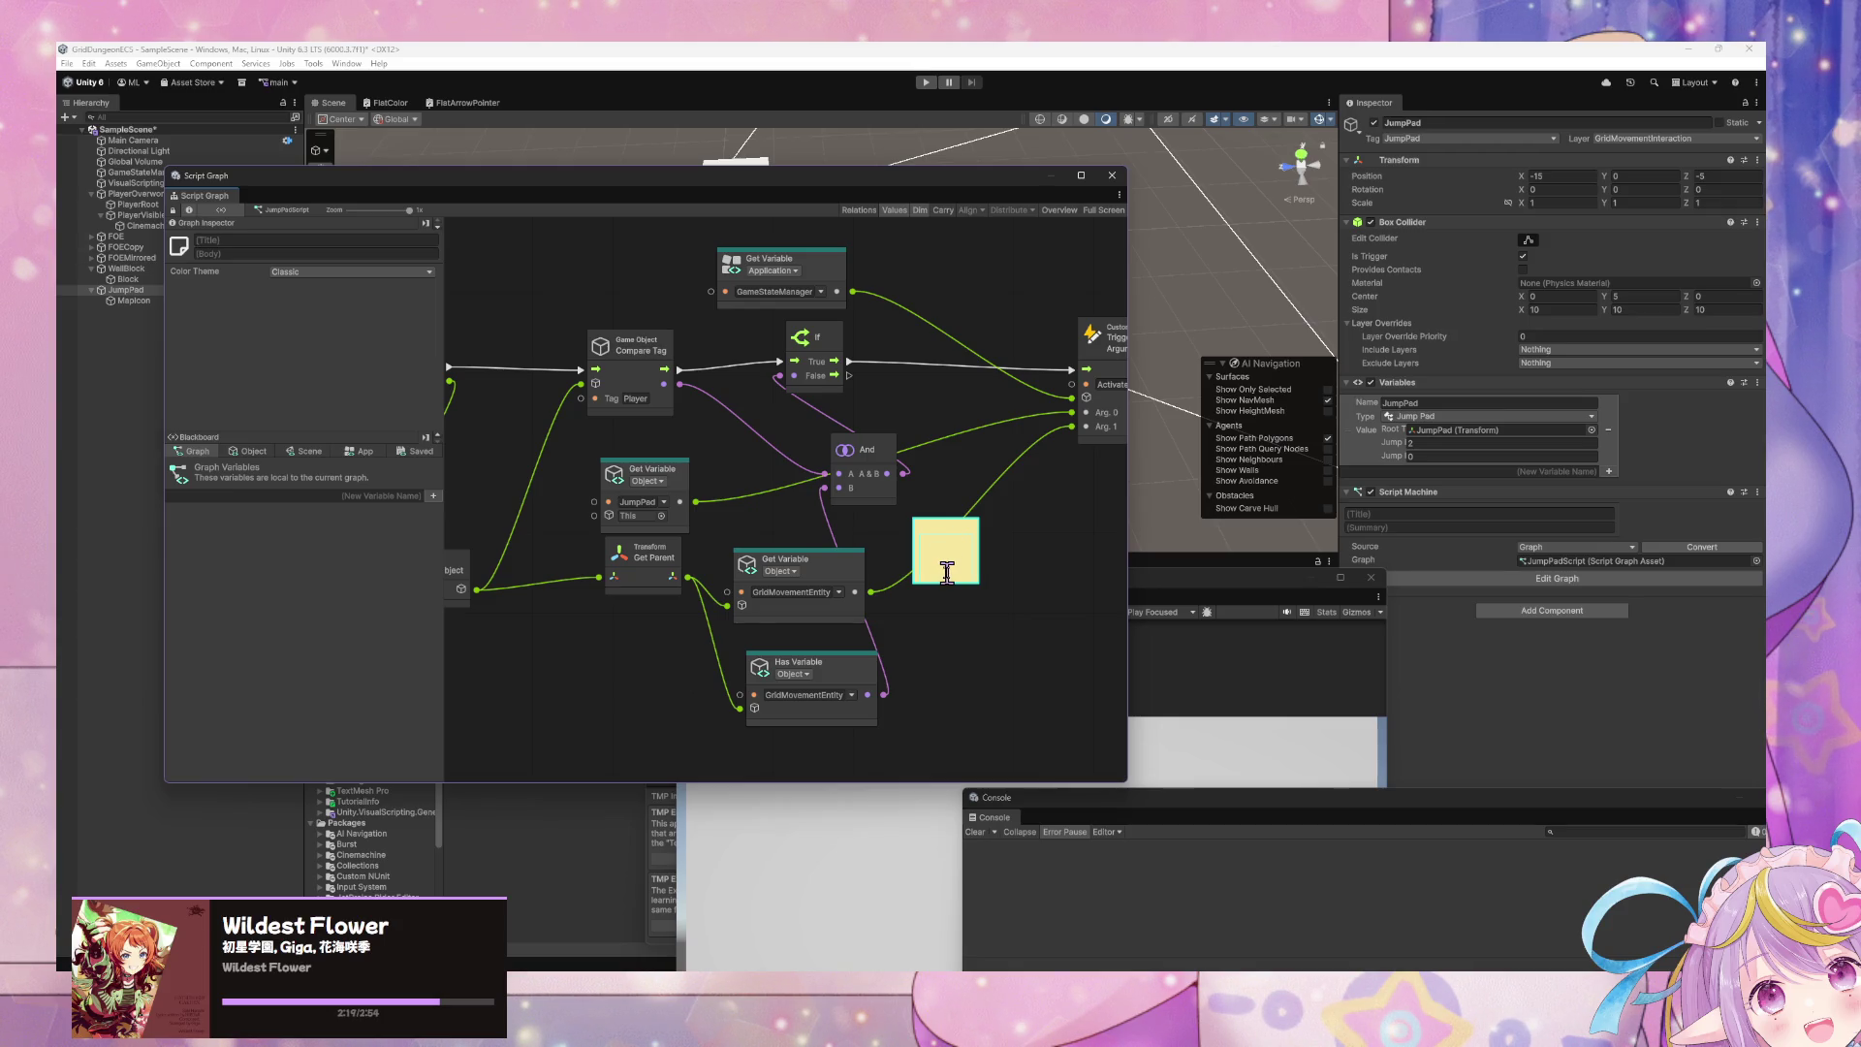
pyautogui.moveTo(956, 540); pyautogui.dragTo(621, 276)
pyautogui.click(323, 254)
pyautogui.write('Only allow pl')
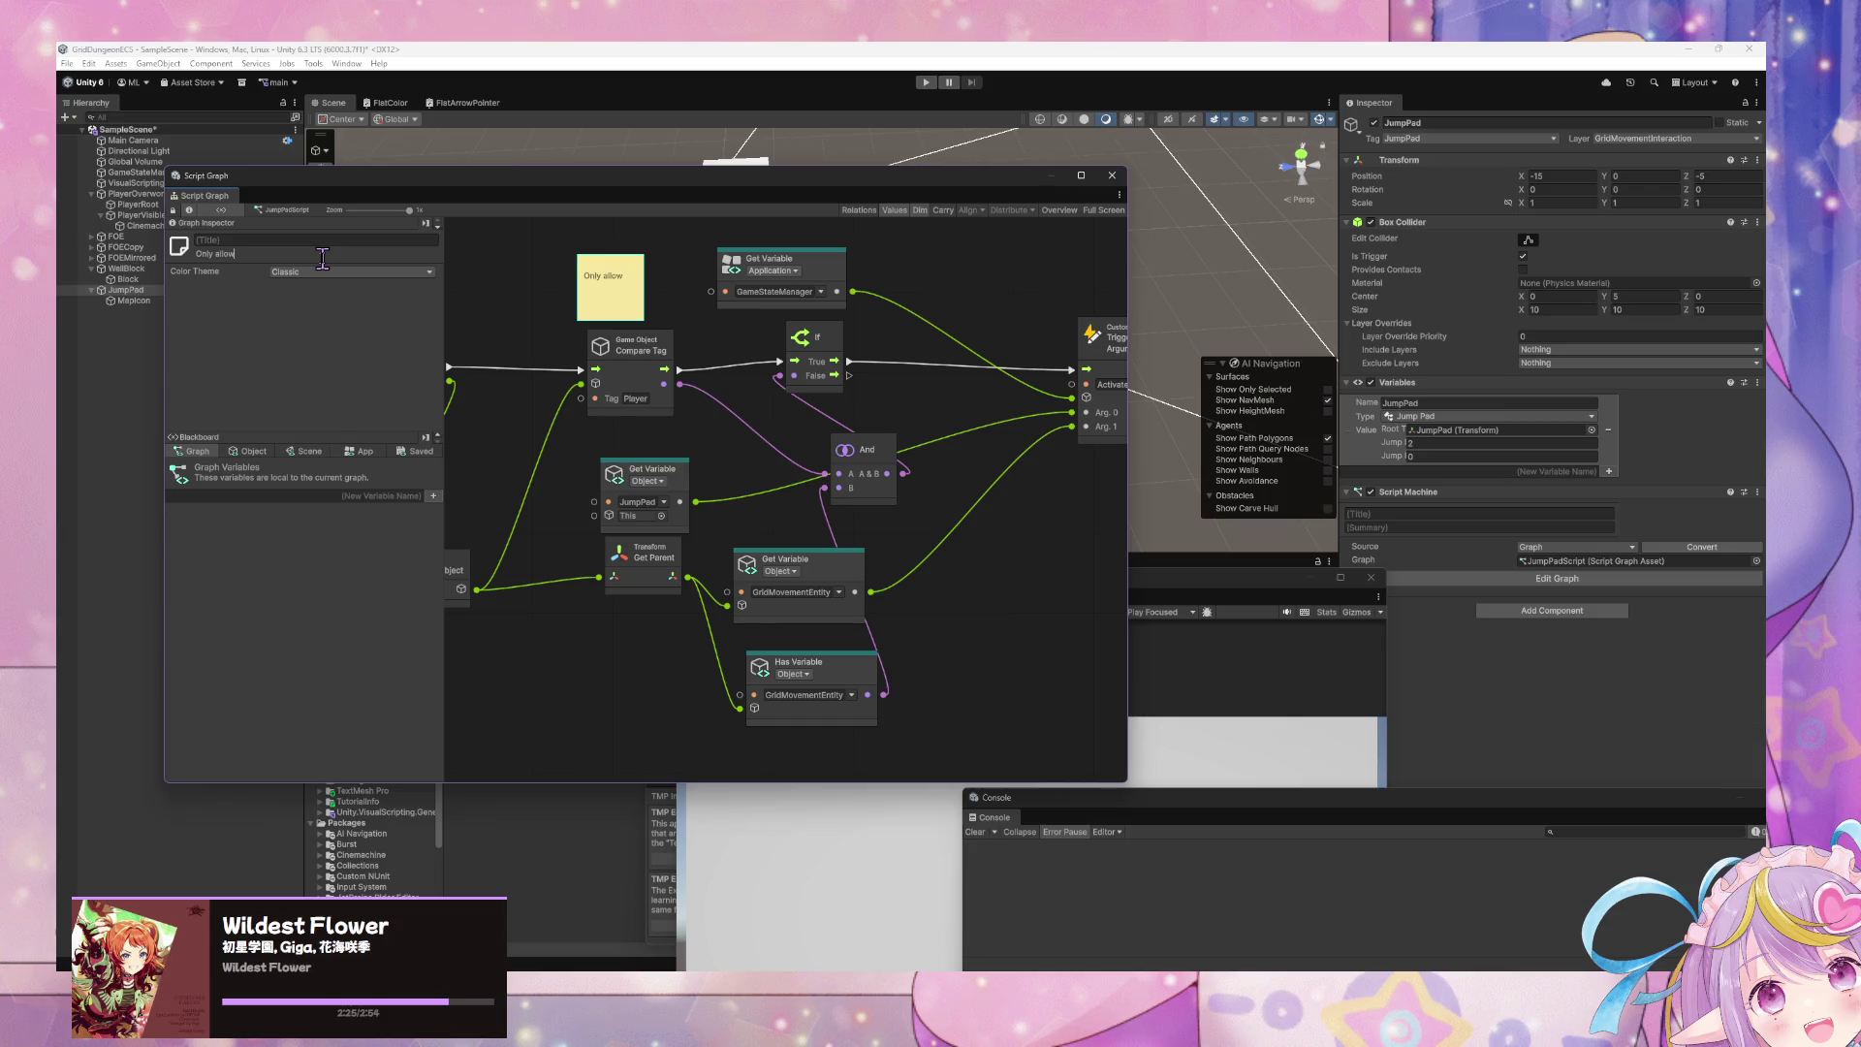
pyautogui.write('ayer to jump for now')
pyautogui.click(1011, 556)
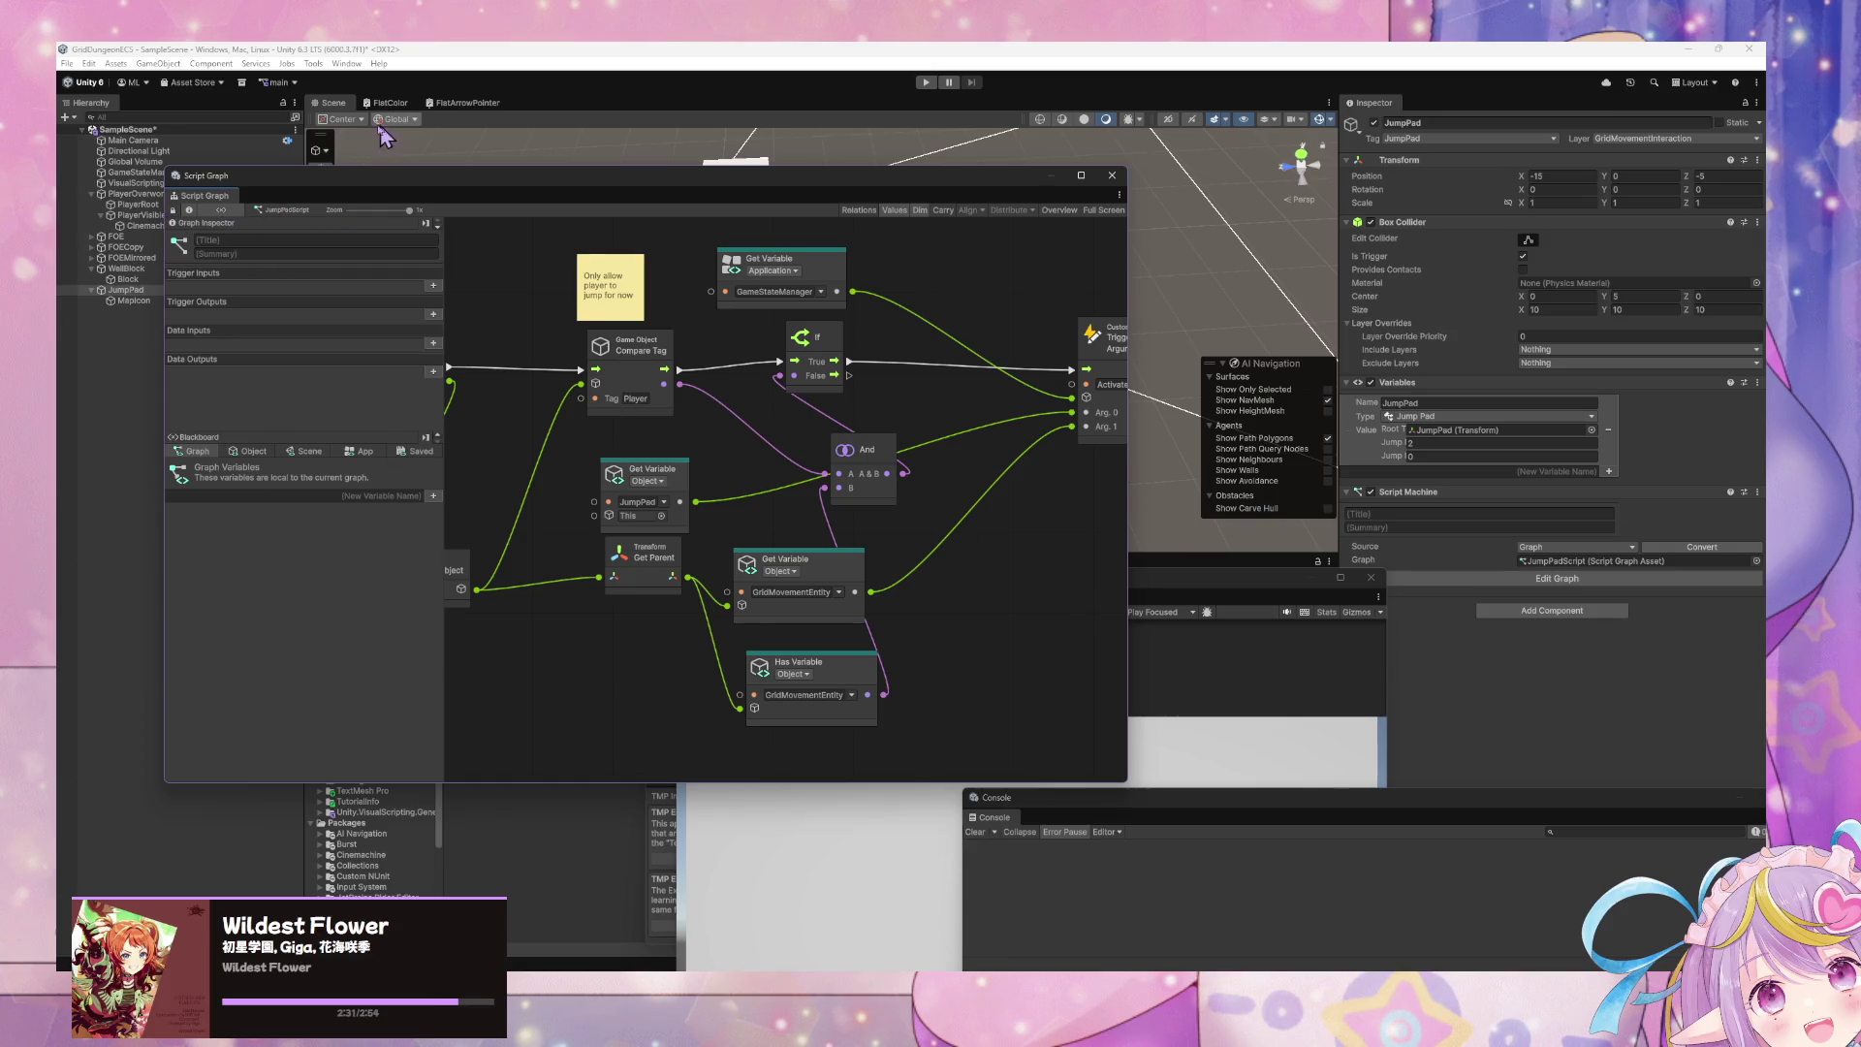
# - Select Main Camera, then switch to the GameStateManager's state graph
pyautogui.click(146, 142)
pyautogui.moveTo(962, 572)
pyautogui.mouseDown()
pyautogui.moveTo(1072, 532)
pyautogui.moveTo(1066, 592)
pyautogui.mouseUp()
pyautogui.moveTo(460, 167)
pyautogui.mouseDown()
pyautogui.moveTo(494, 189)
pyautogui.moveTo(667, 187)
pyautogui.mouseUp()
pyautogui.click(145, 172)
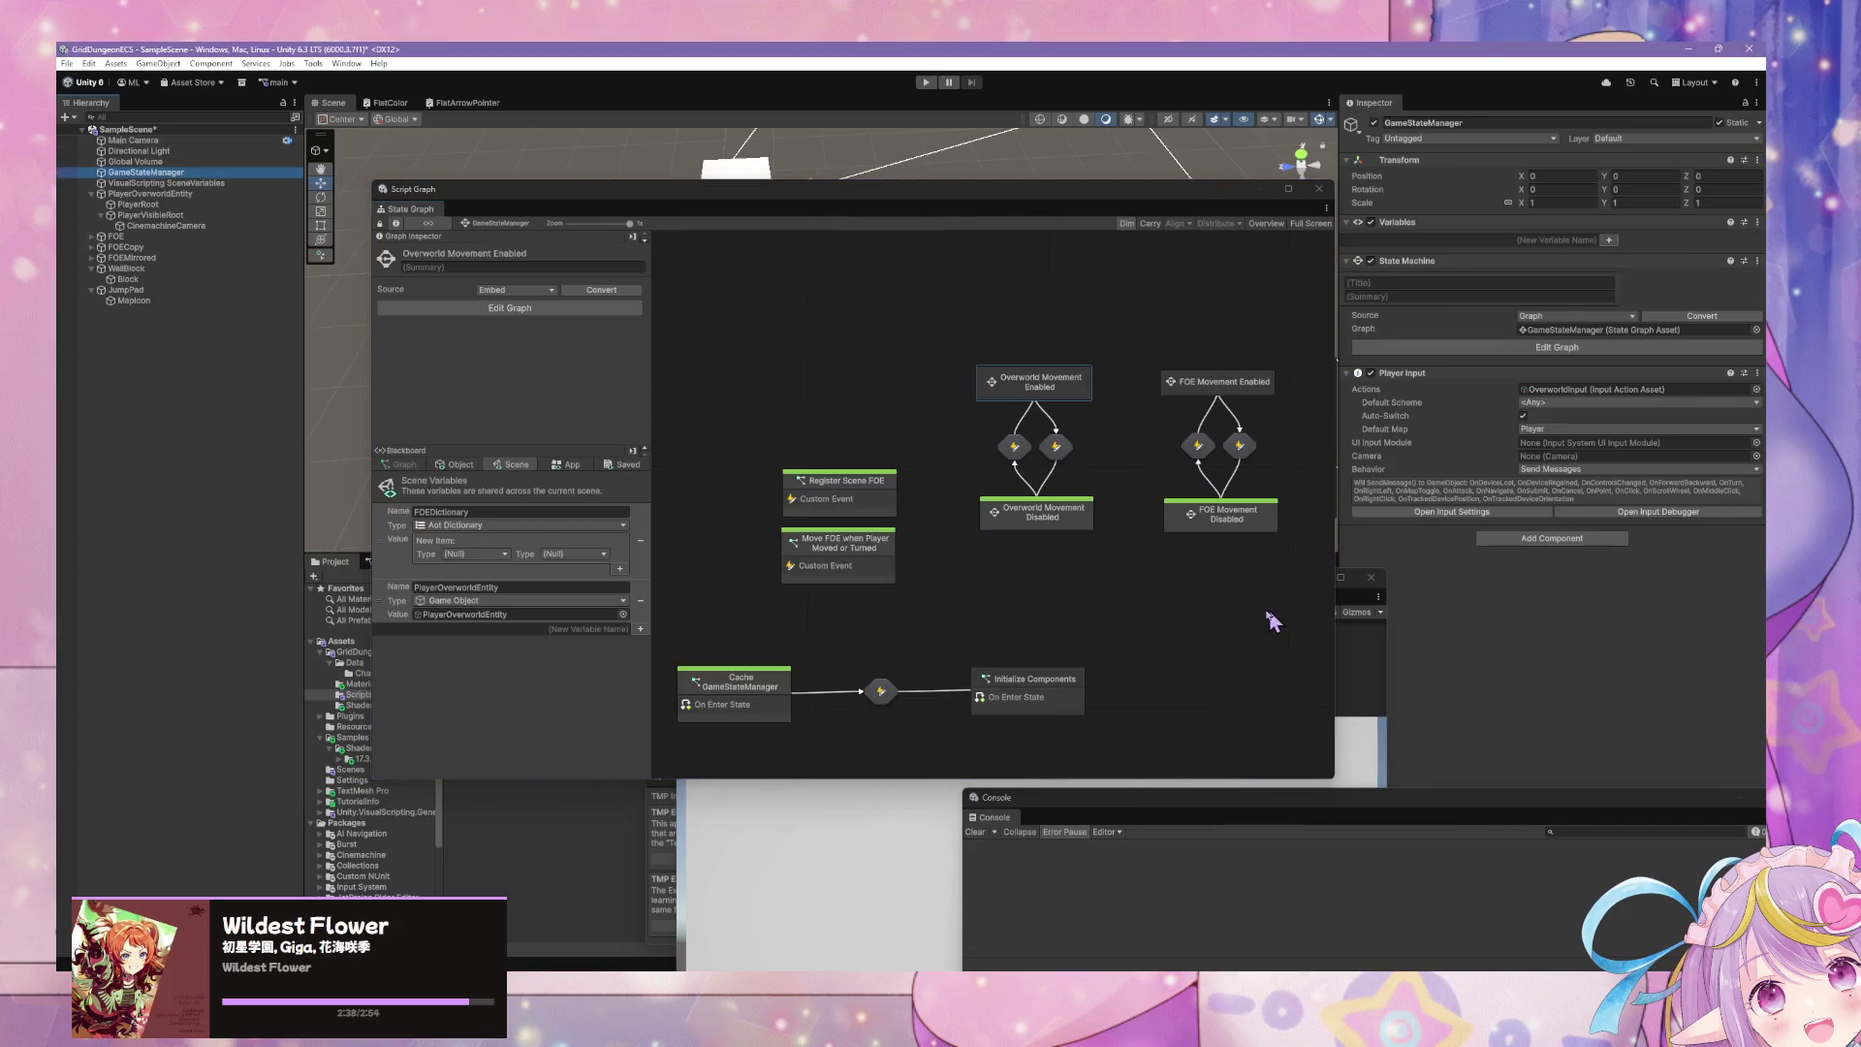
# - Open the Player Movement Input graph inside Overworld Movement Enabled
pyautogui.click(1059, 400)
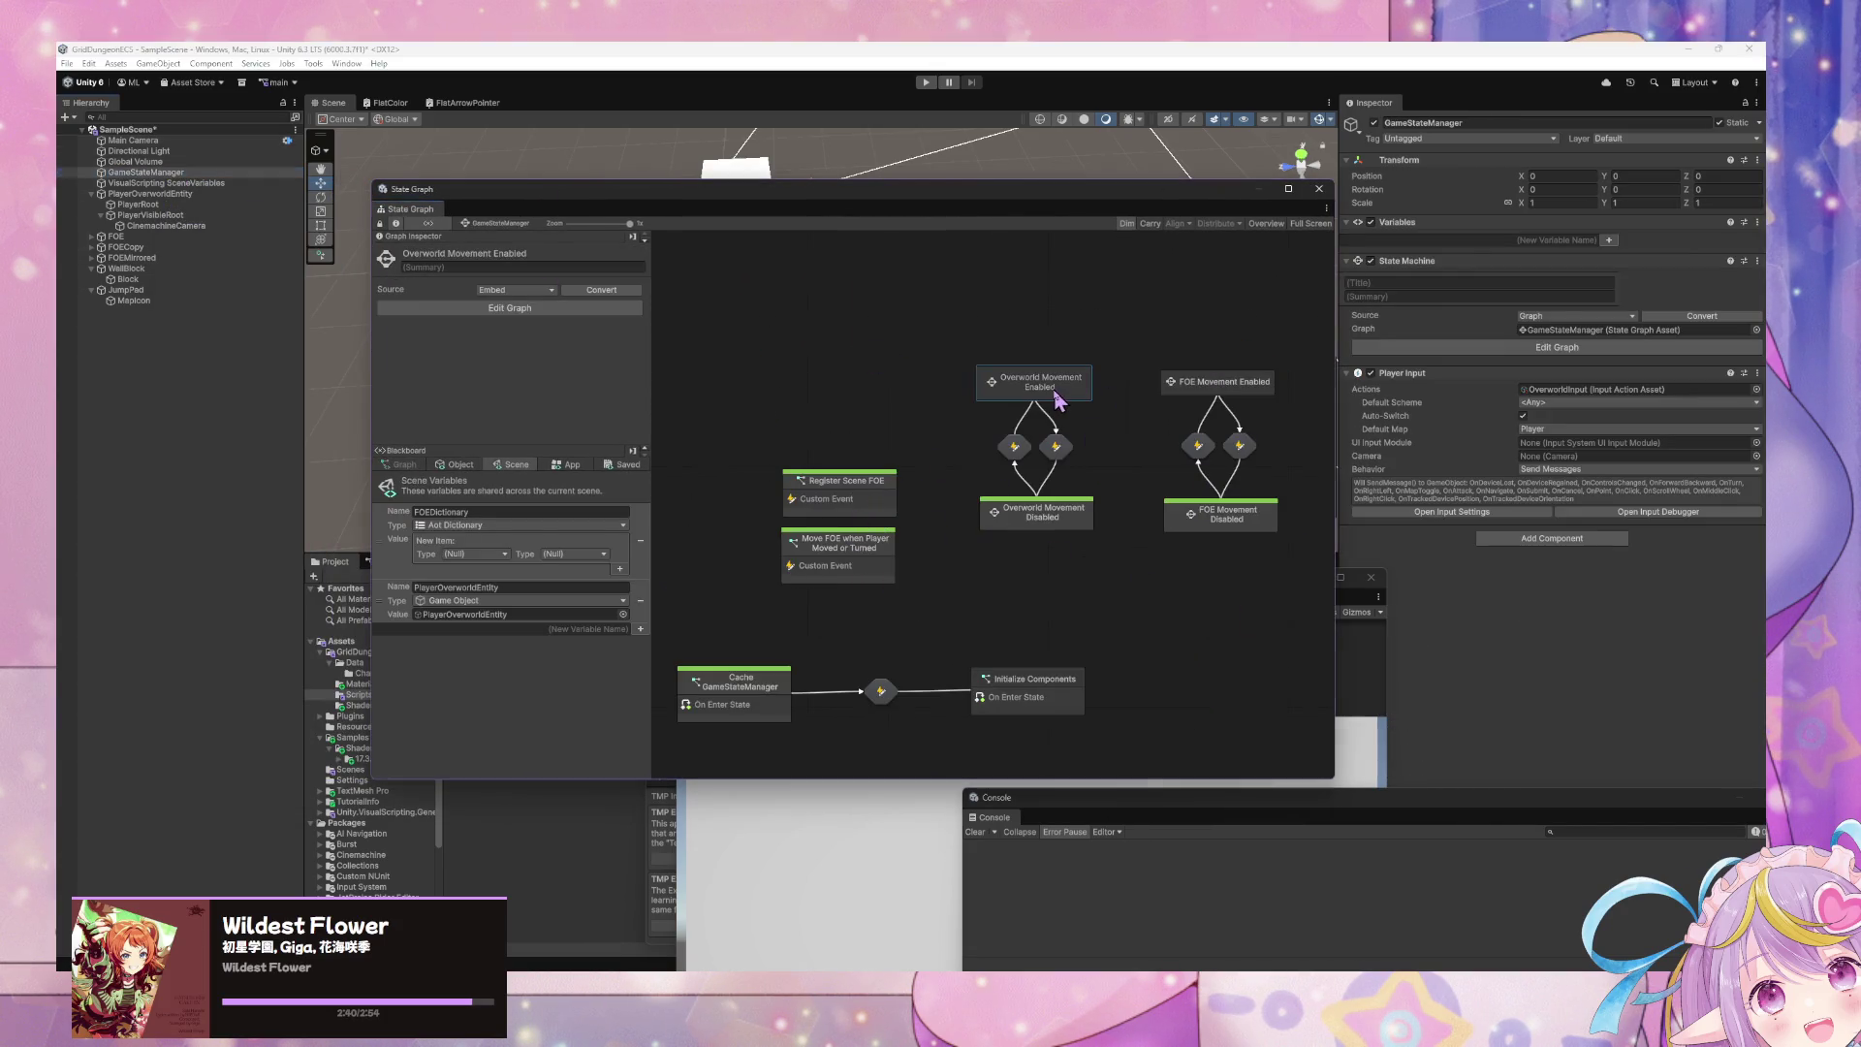
pyautogui.doubleClick(1058, 399)
pyautogui.doubleClick(926, 480)
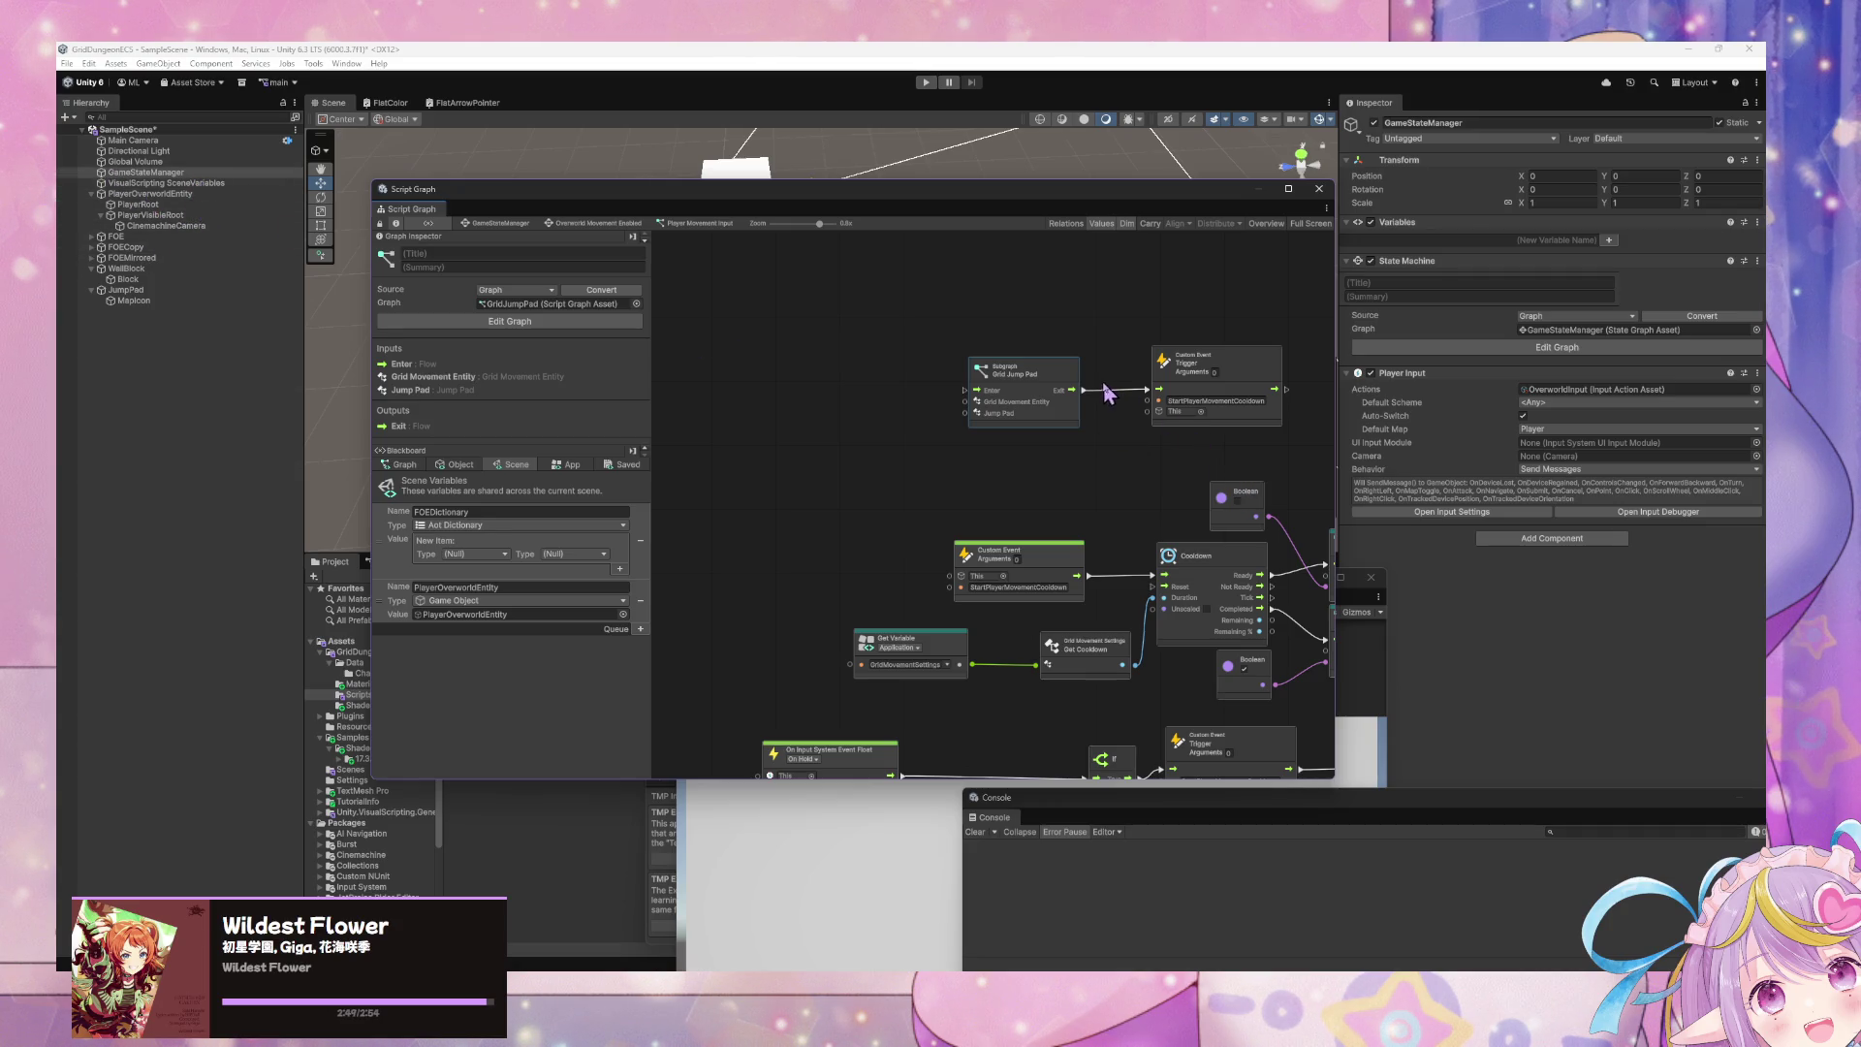
# - Add the QueuedJumpPad scene variable, then skip to the next song in Spotify
pyautogui.click(620, 629)
pyautogui.write('D')
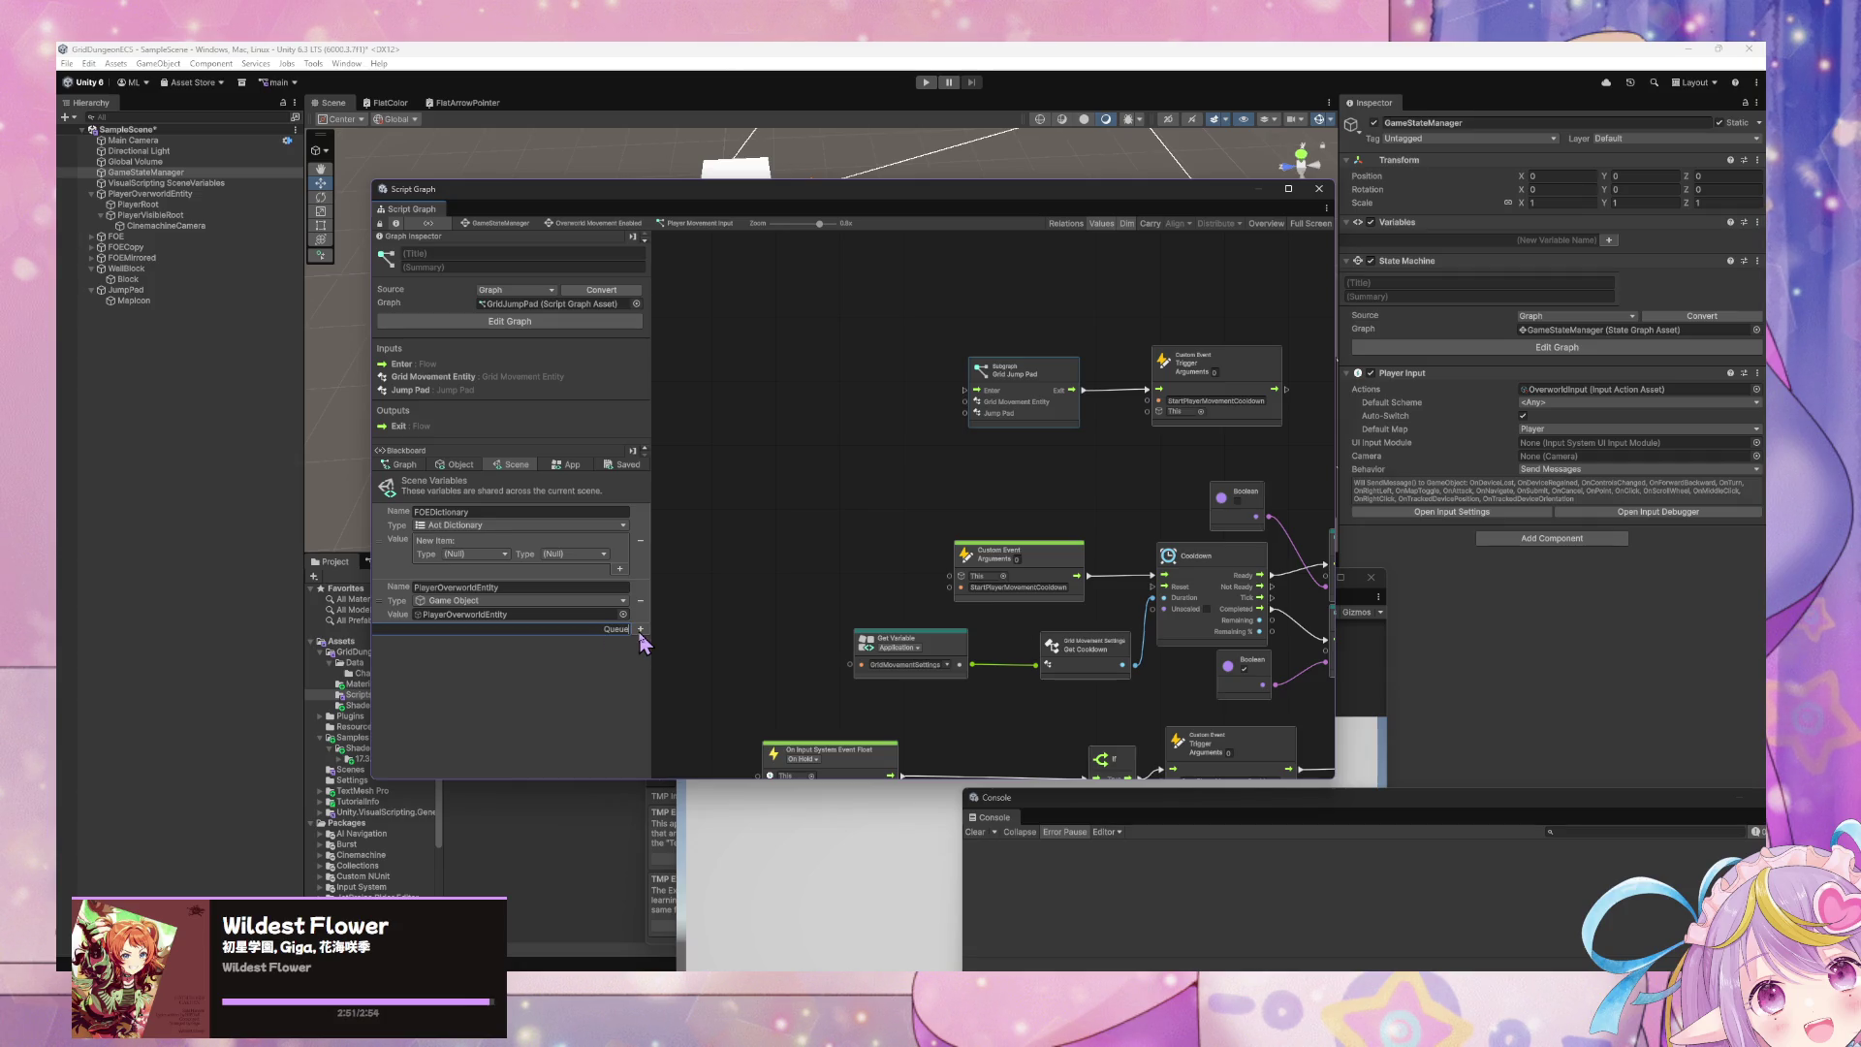
pyautogui.write('I')
pyautogui.write('mpPad')
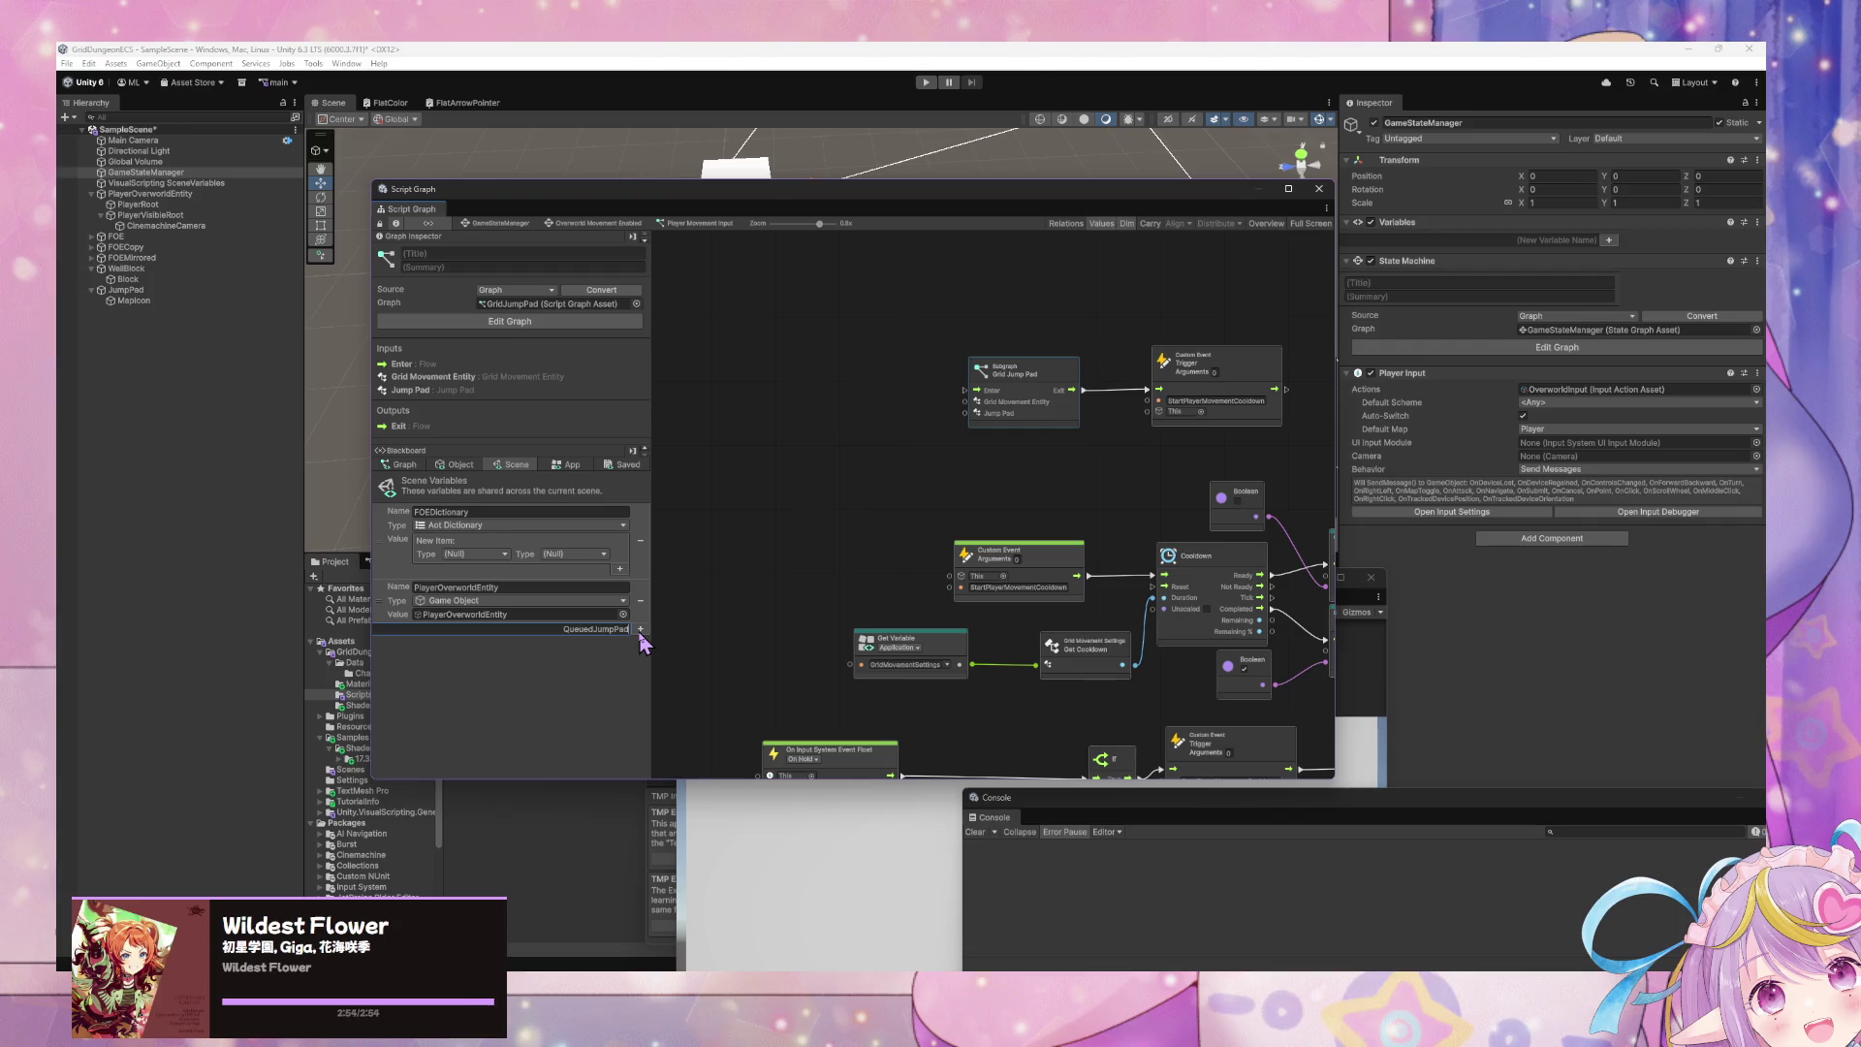
pyautogui.click(640, 630)
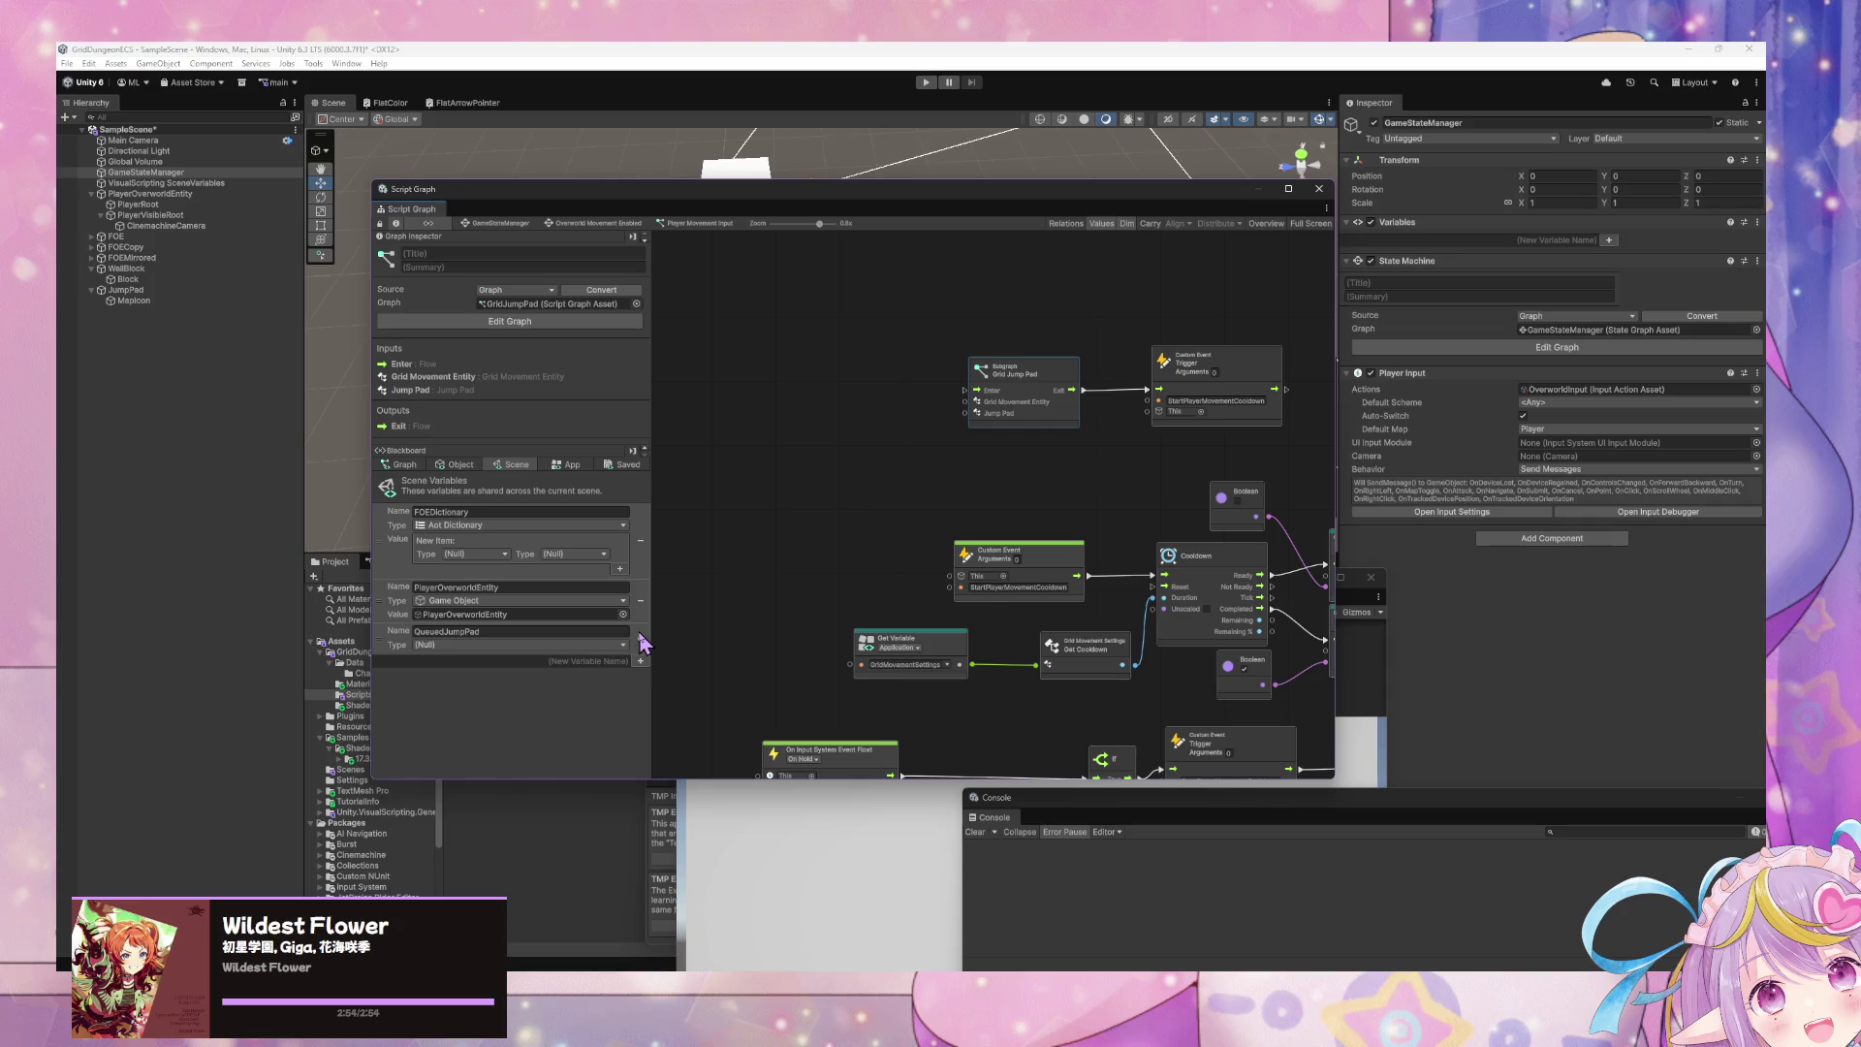
pyautogui.hotkey('alt', 'Tab')
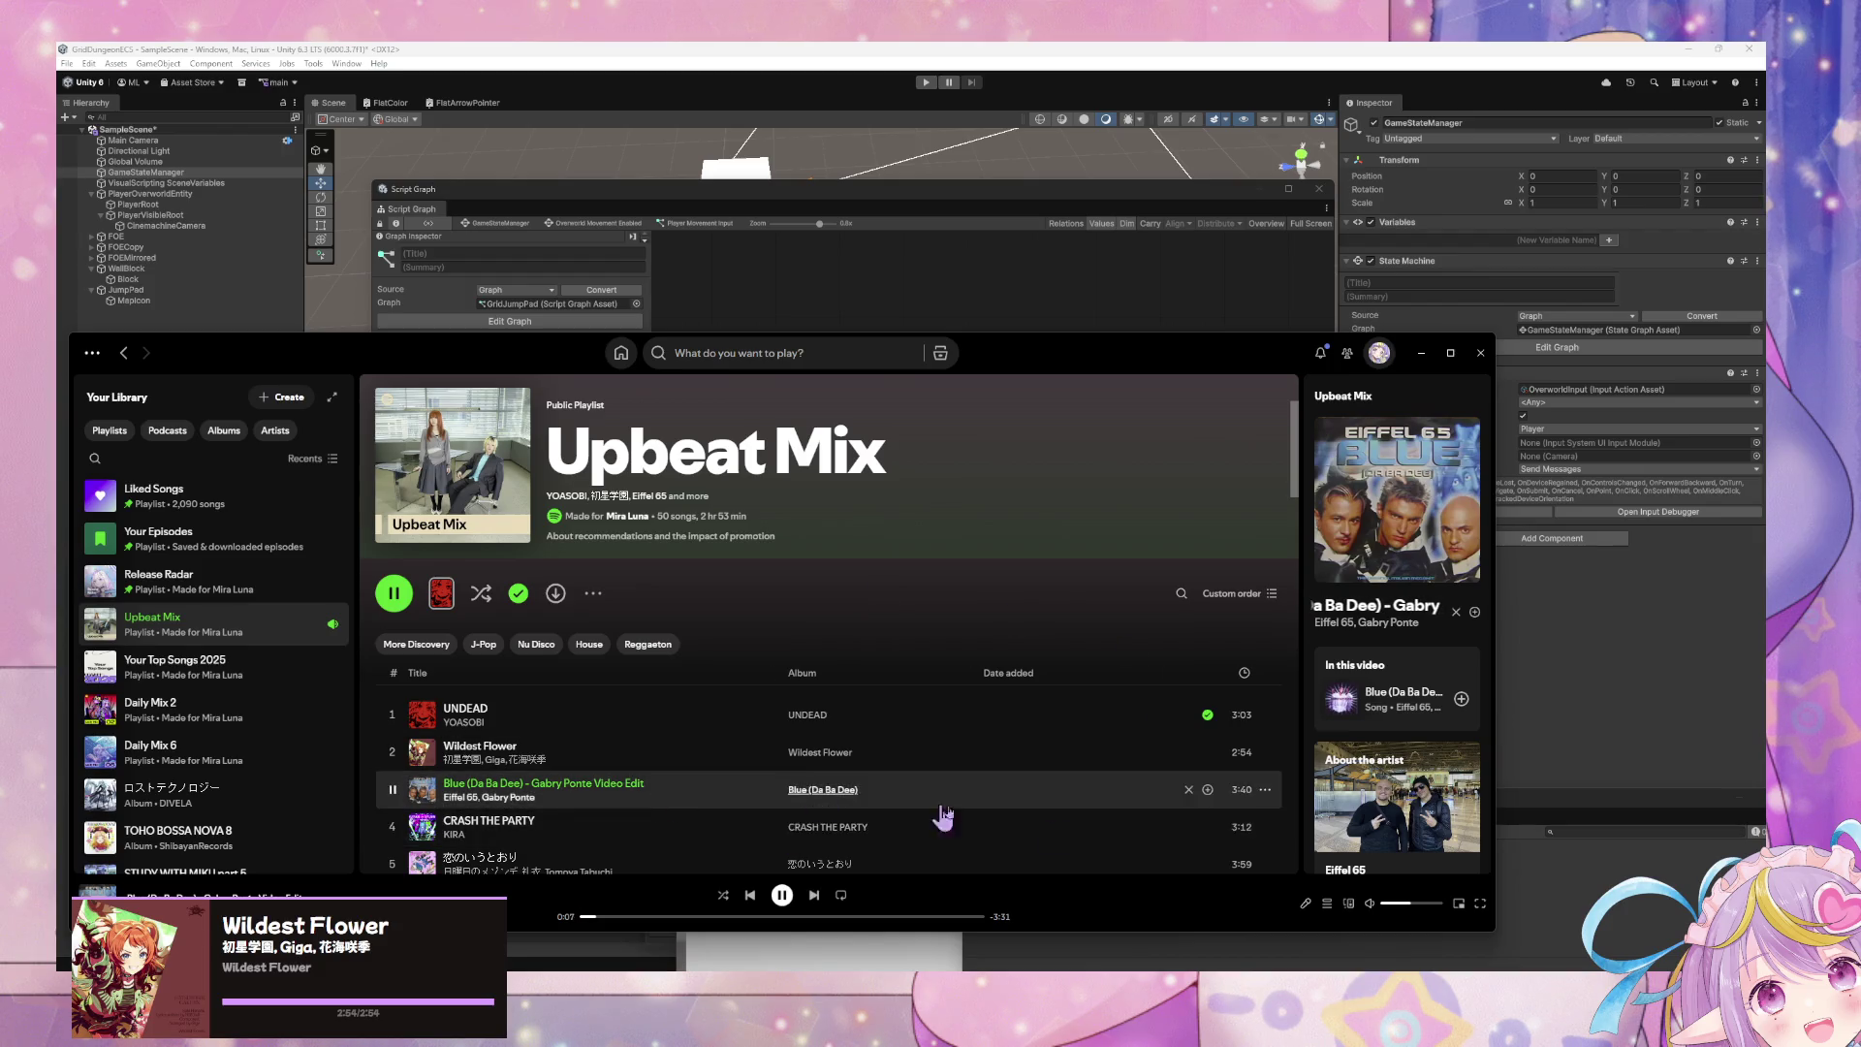
pyautogui.click(813, 896)
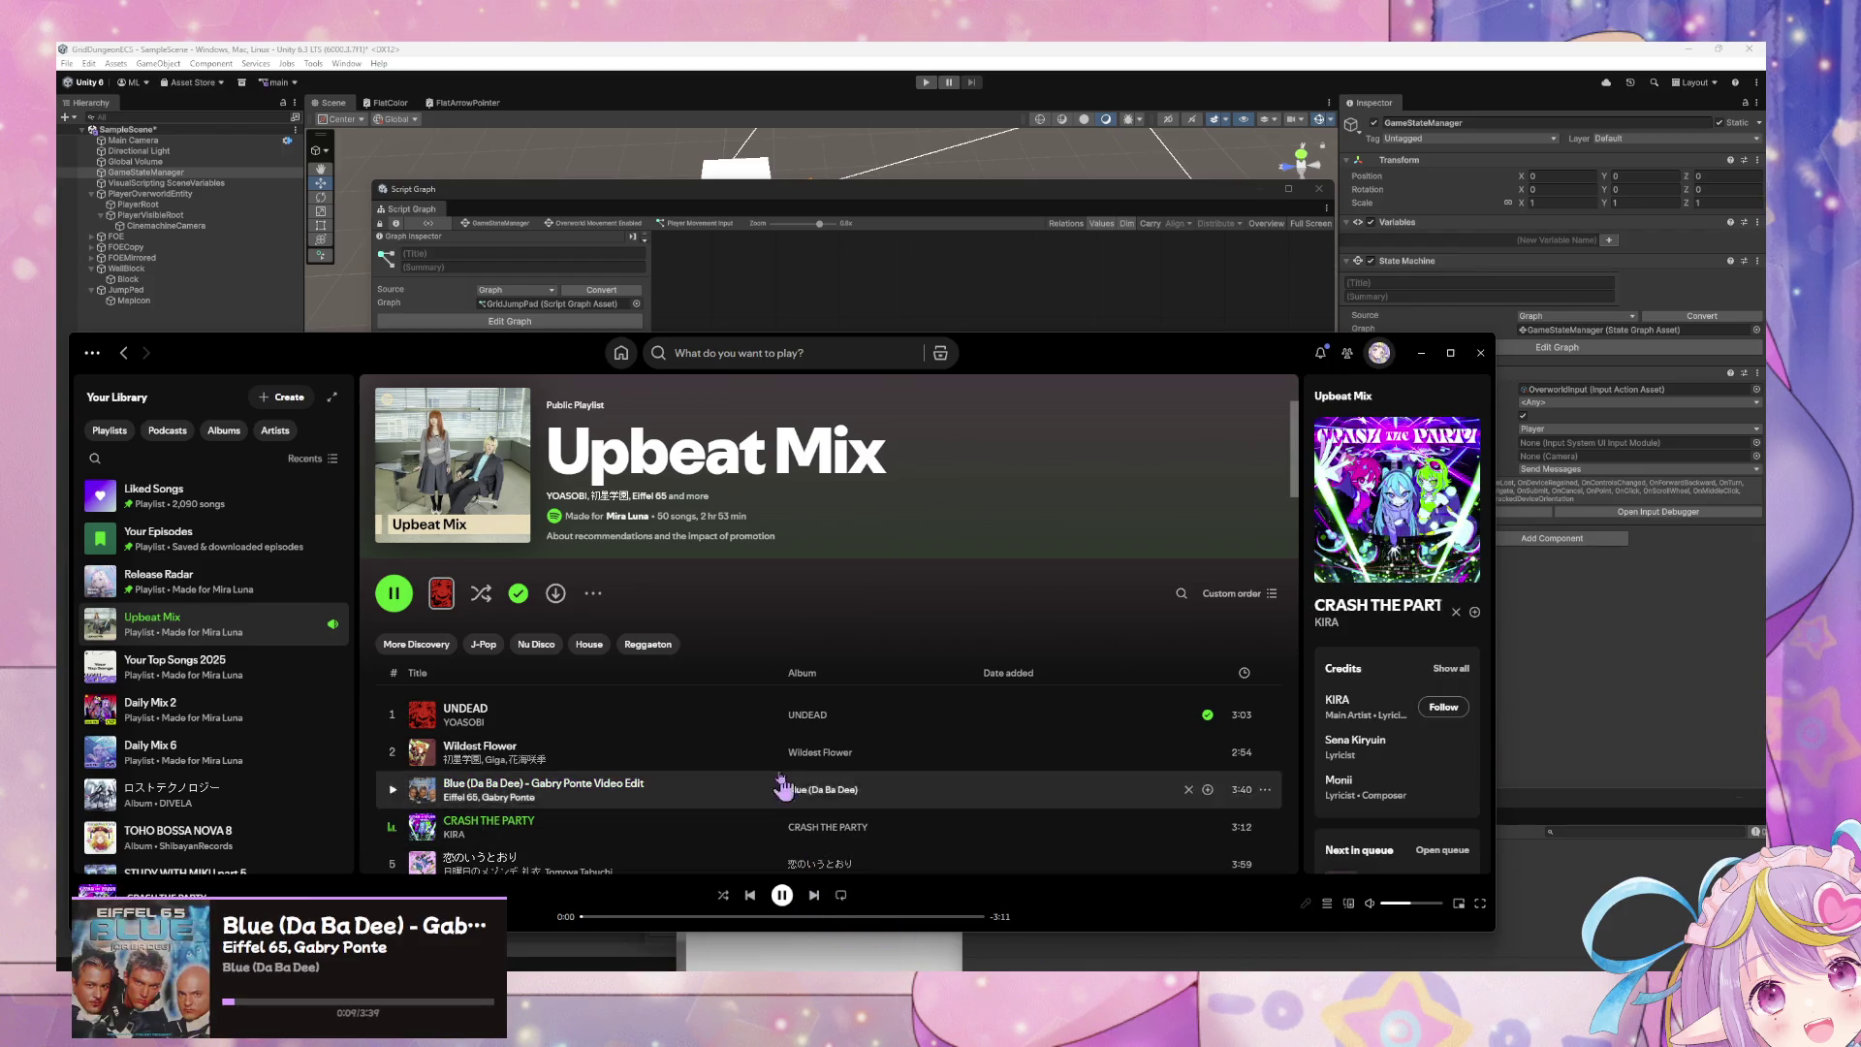
# - Browse QueuedJumpPad's type list, searching 'Bo' and 'list', and close it without choosing a type
pyautogui.hotkey('alt', 'Tab')
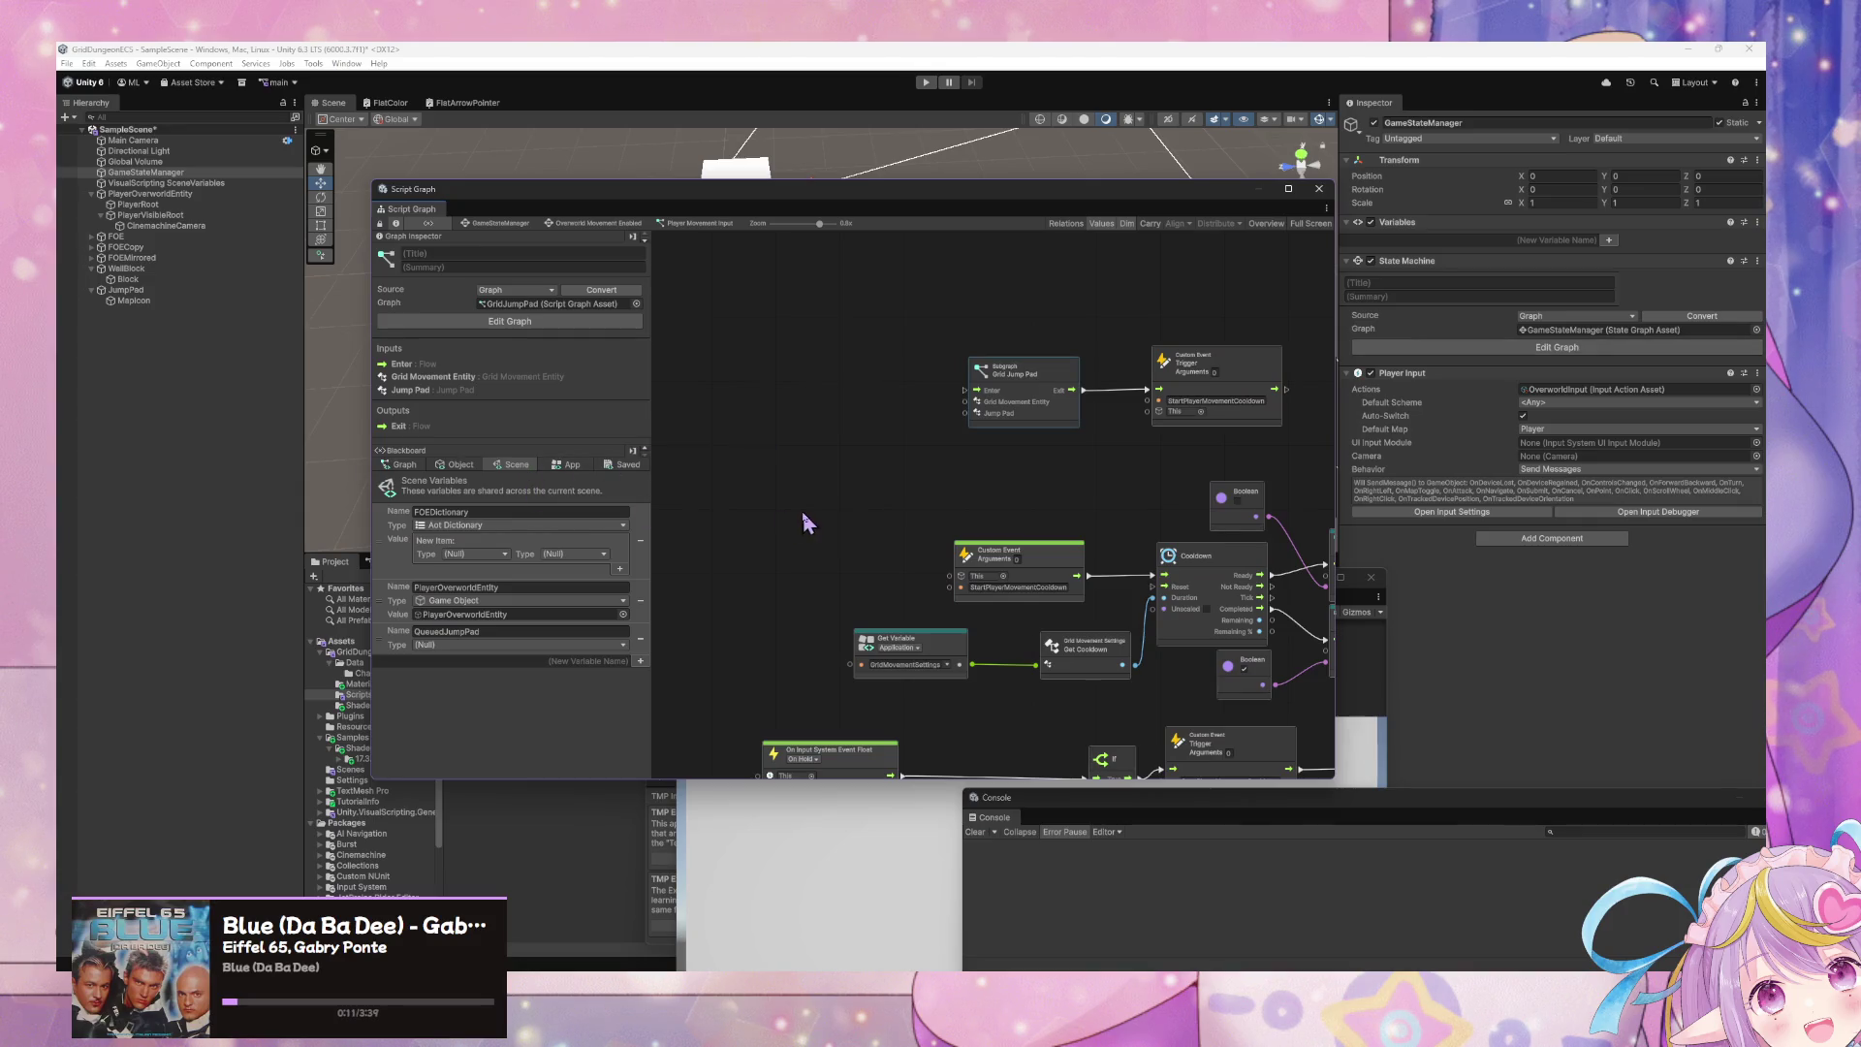
pyautogui.click(548, 645)
pyautogui.write('Bo')
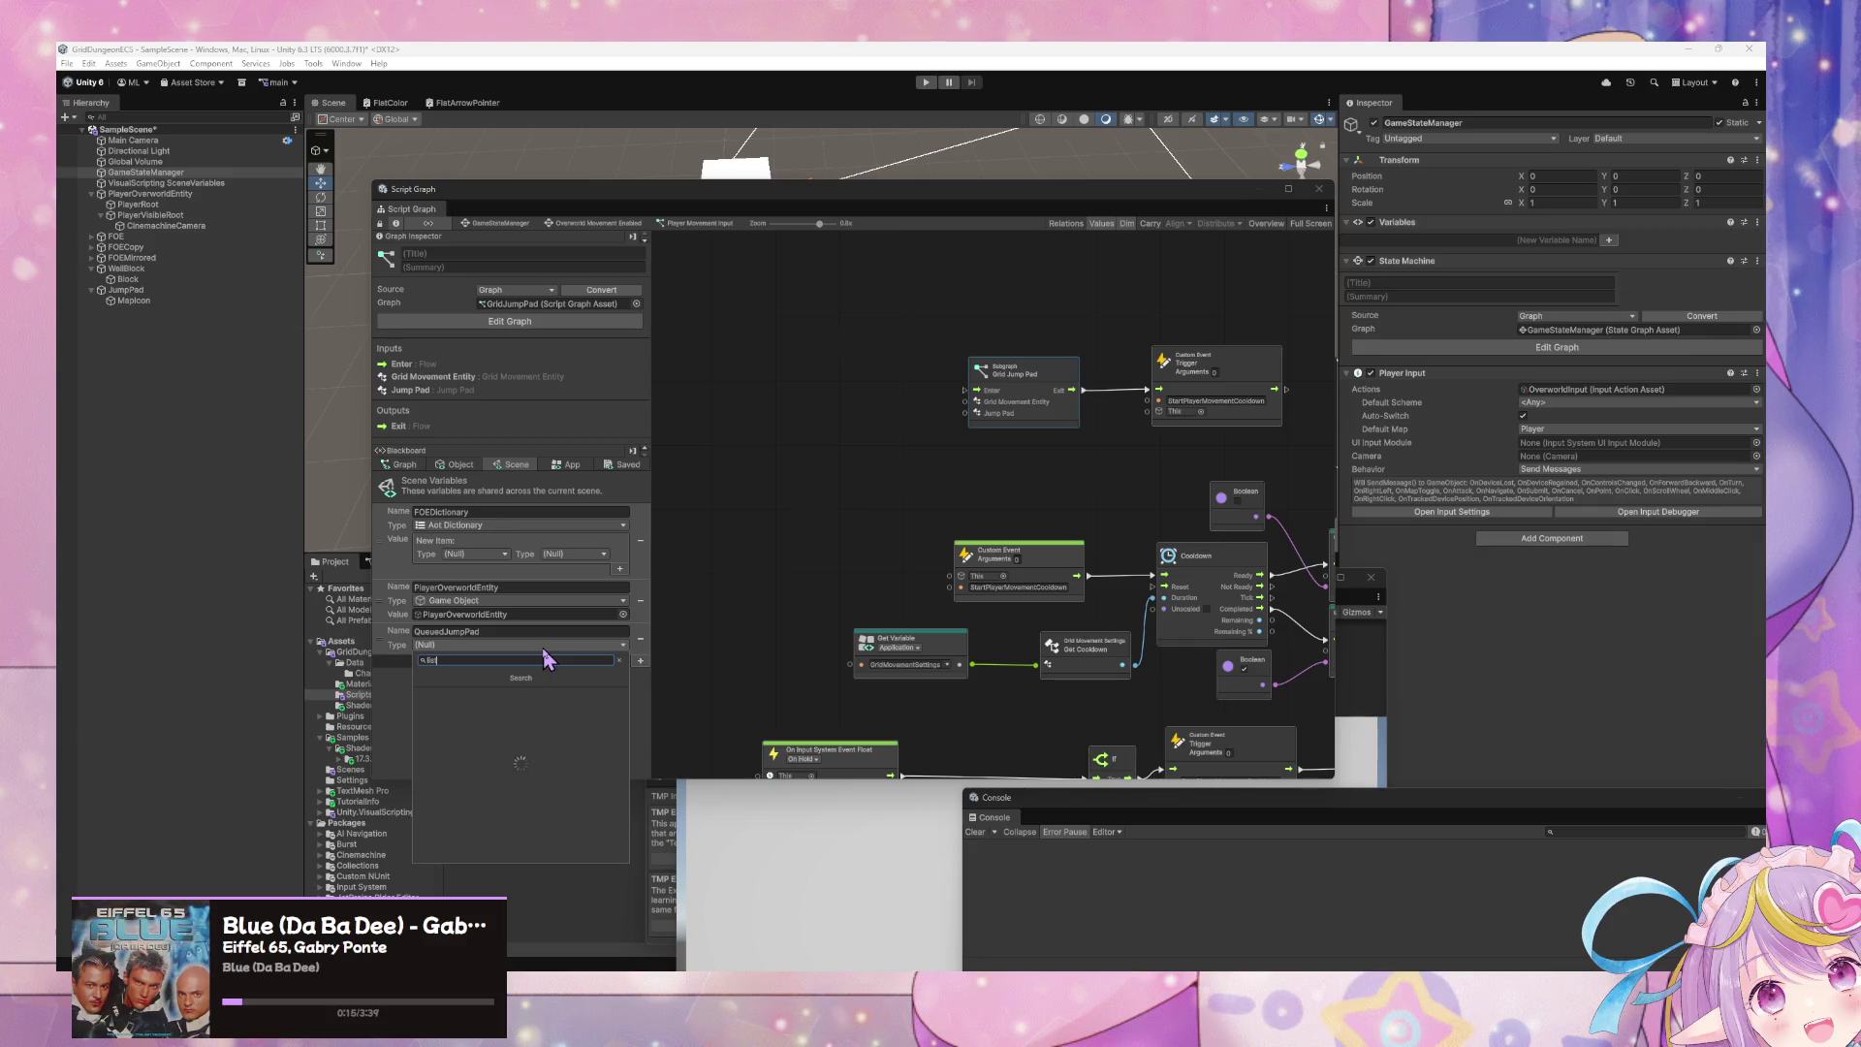
pyautogui.press('BackSpace')
pyautogui.press('BackSpace')
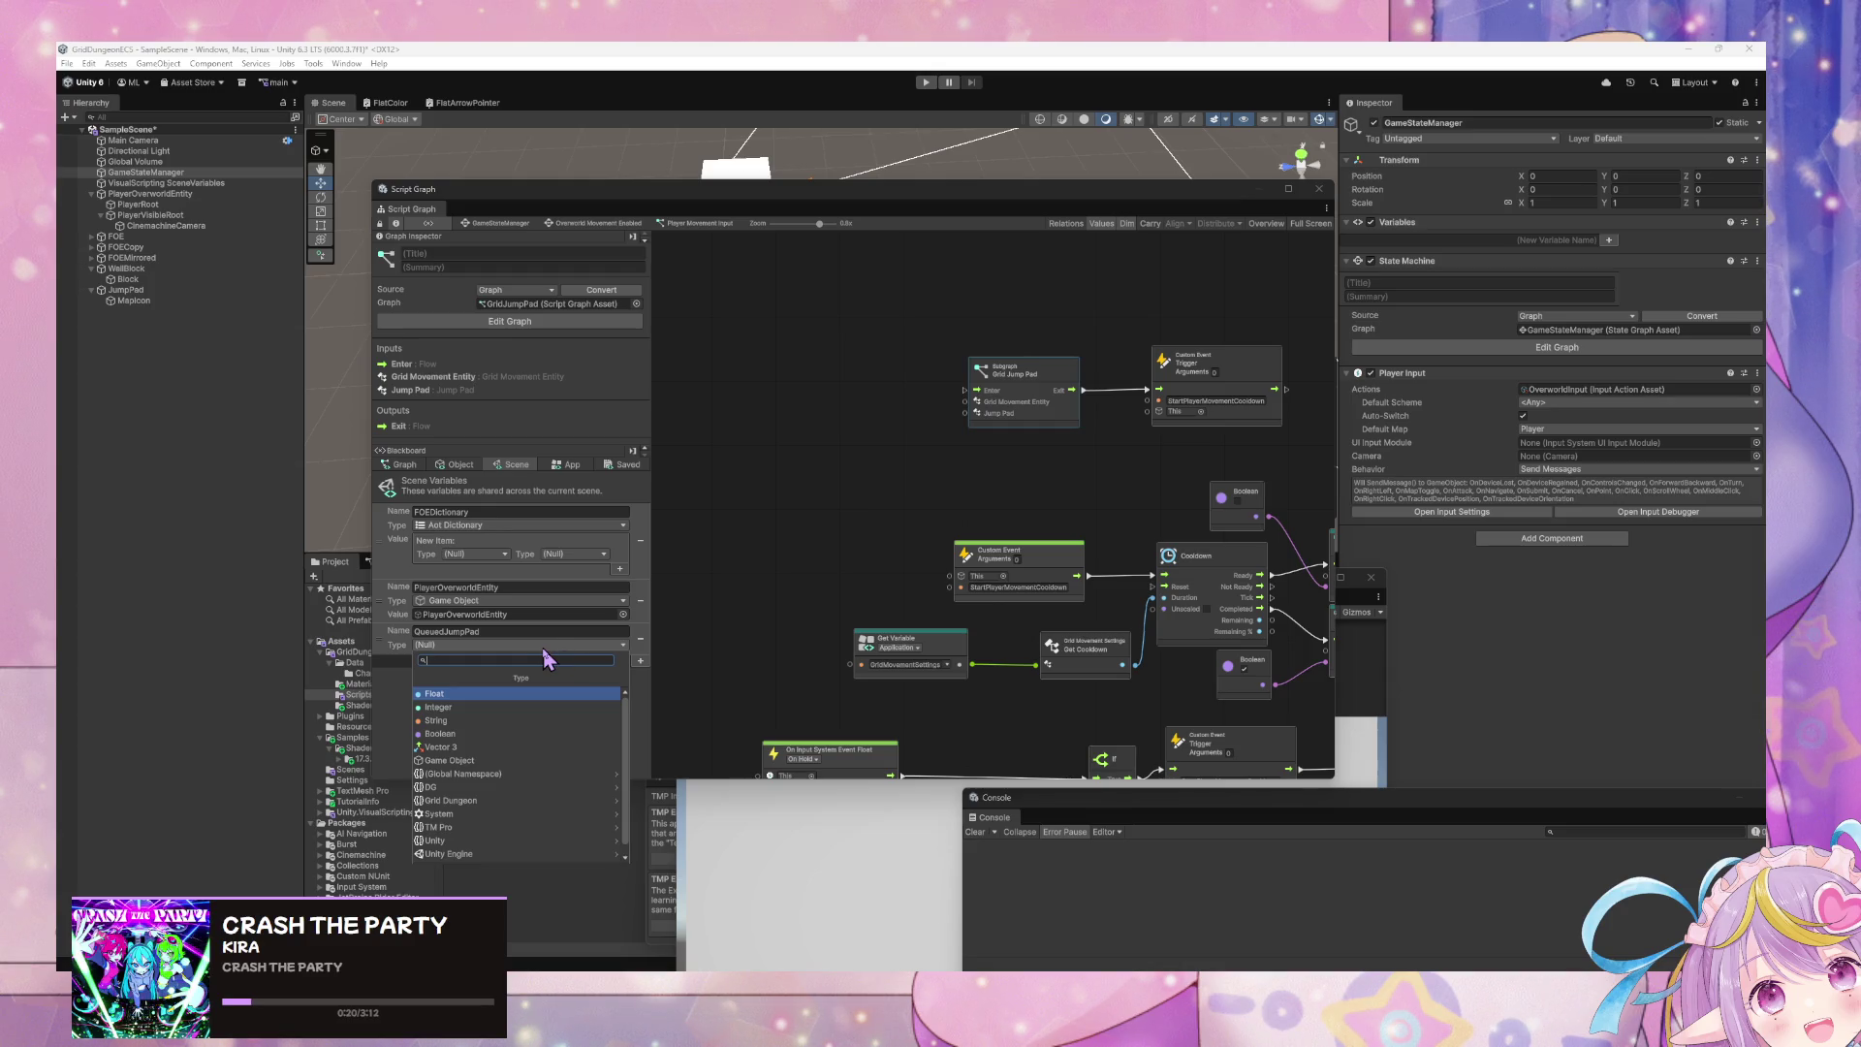
pyautogui.scroll(-1, 528, 756)
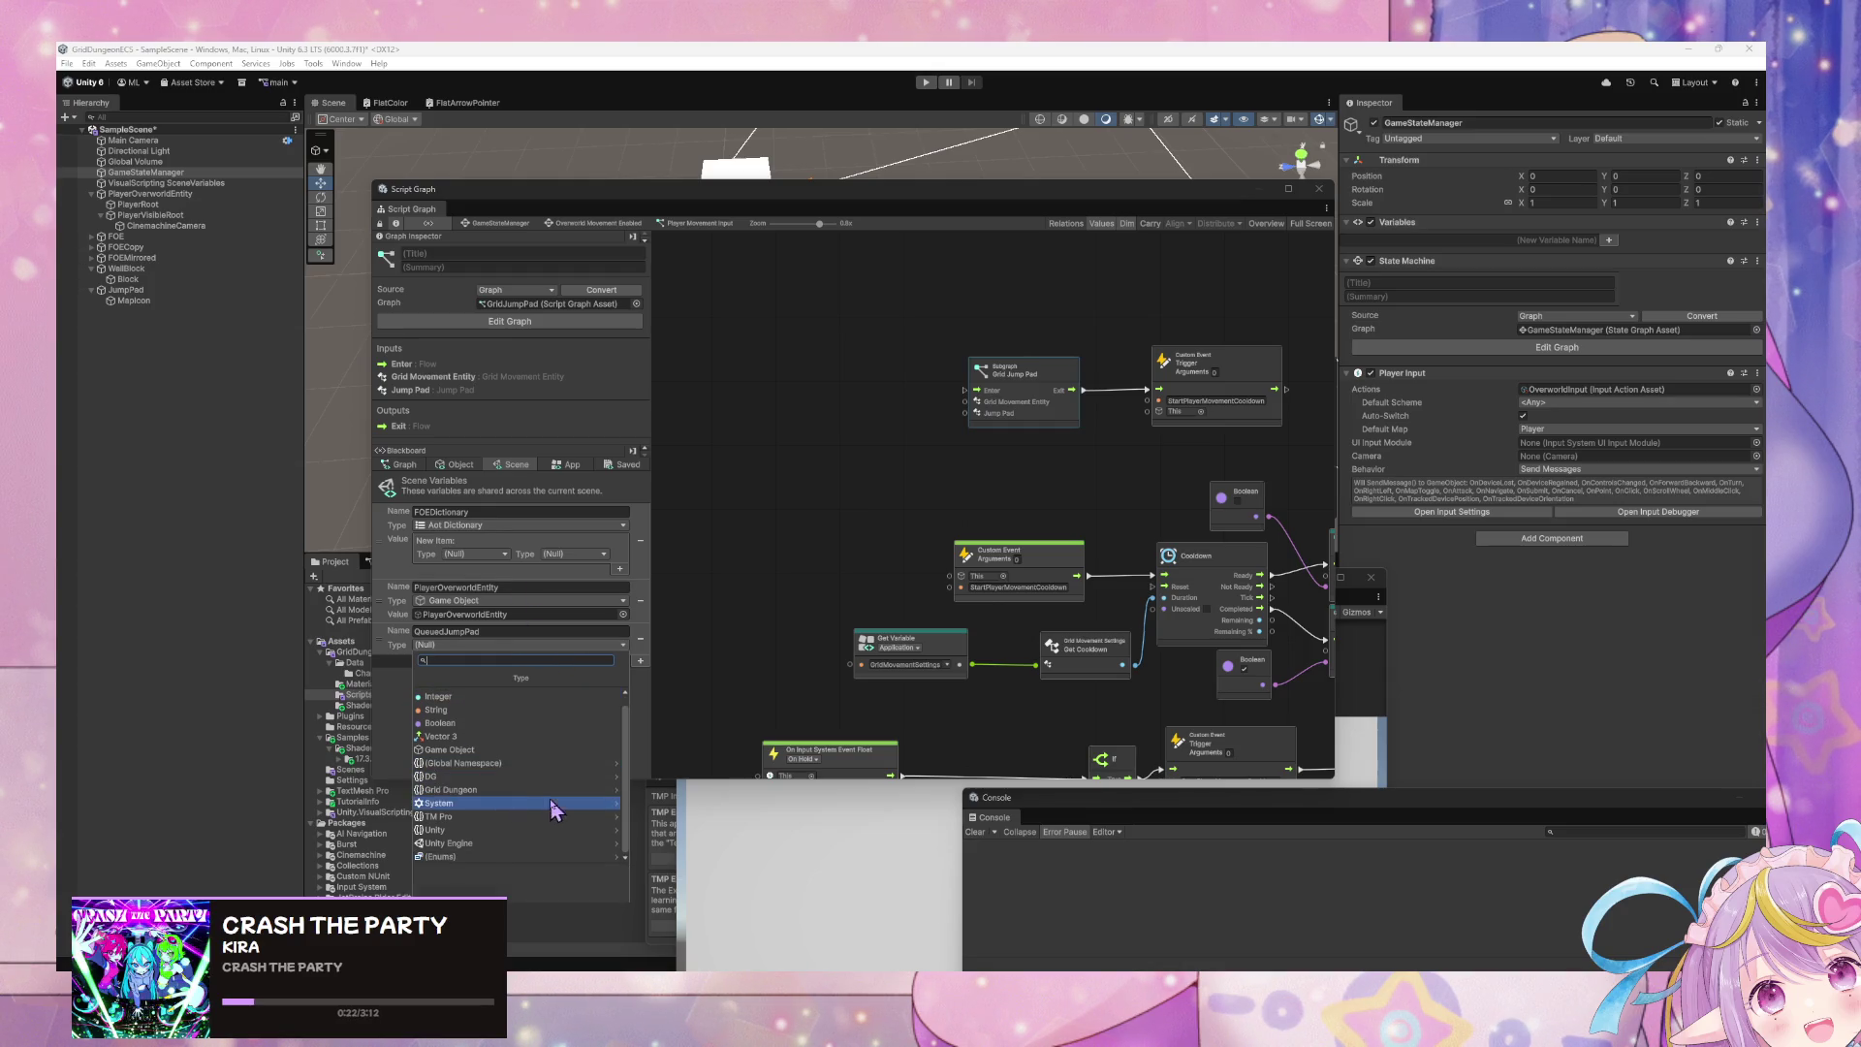
pyautogui.click(535, 792)
pyautogui.write('list')
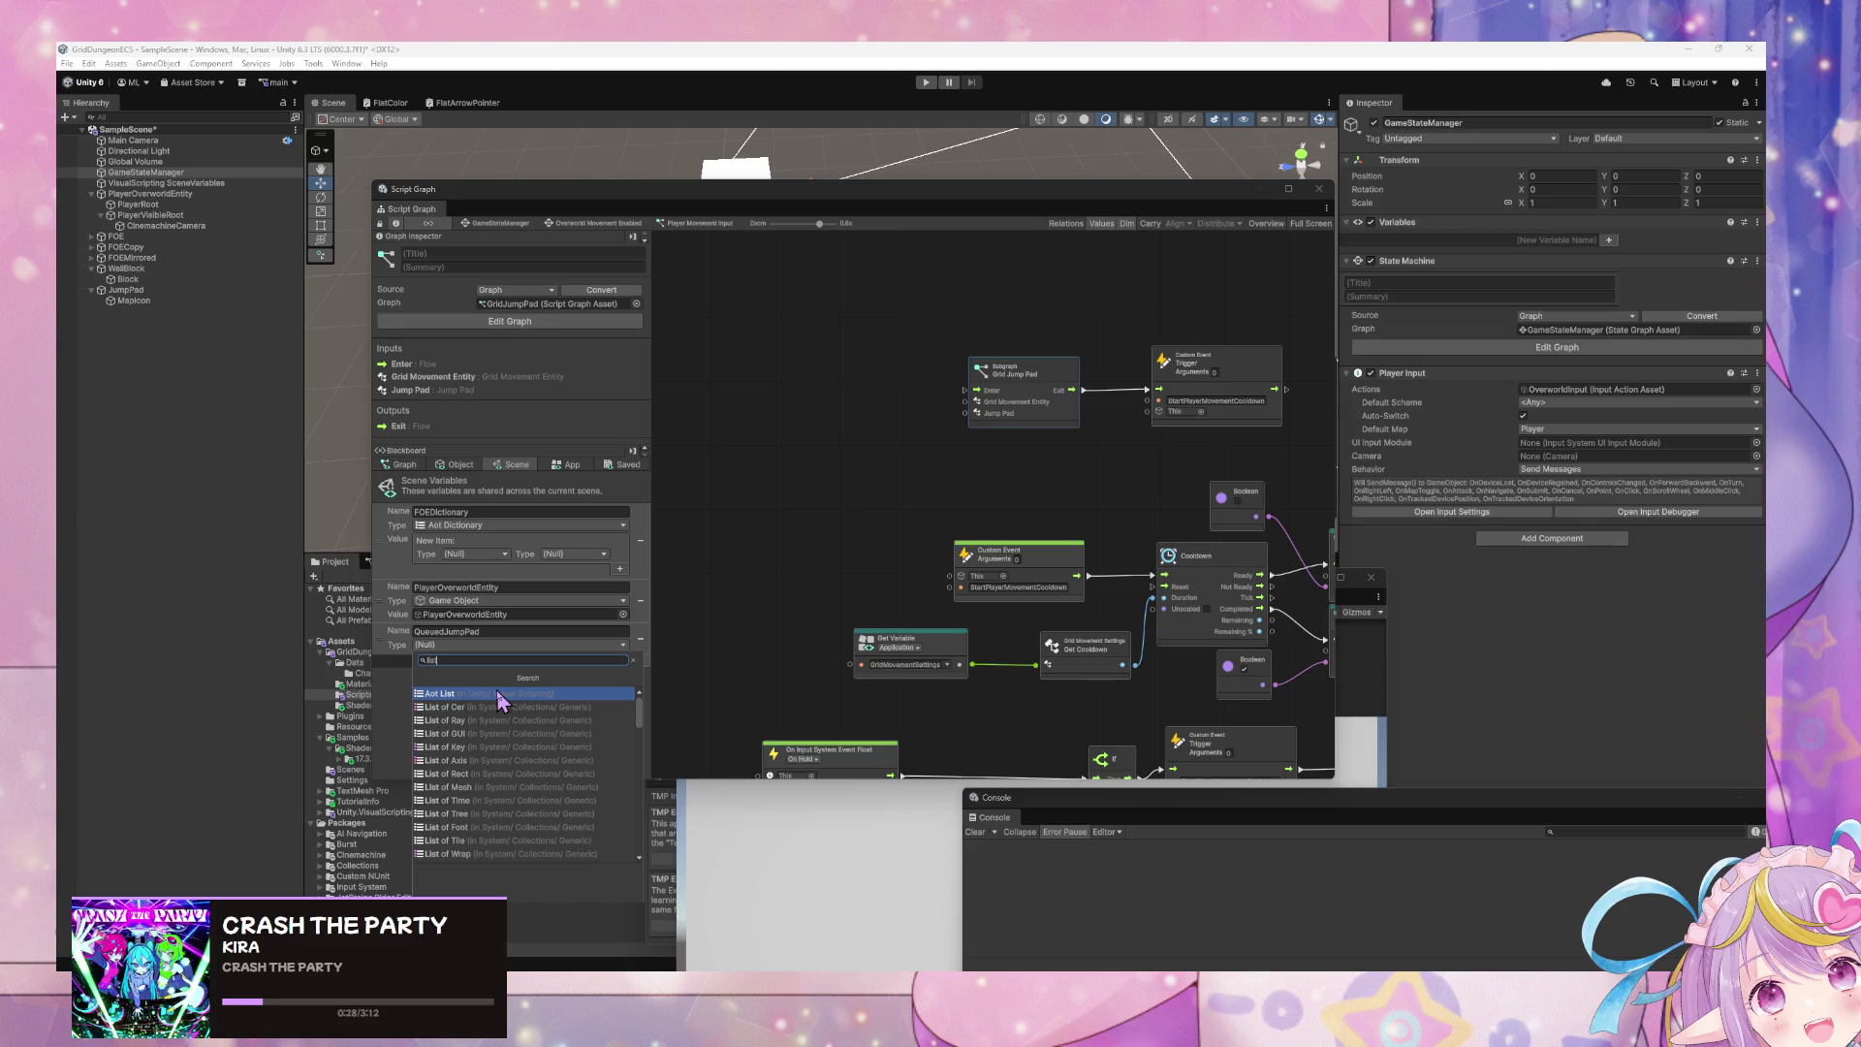
pyautogui.click(499, 696)
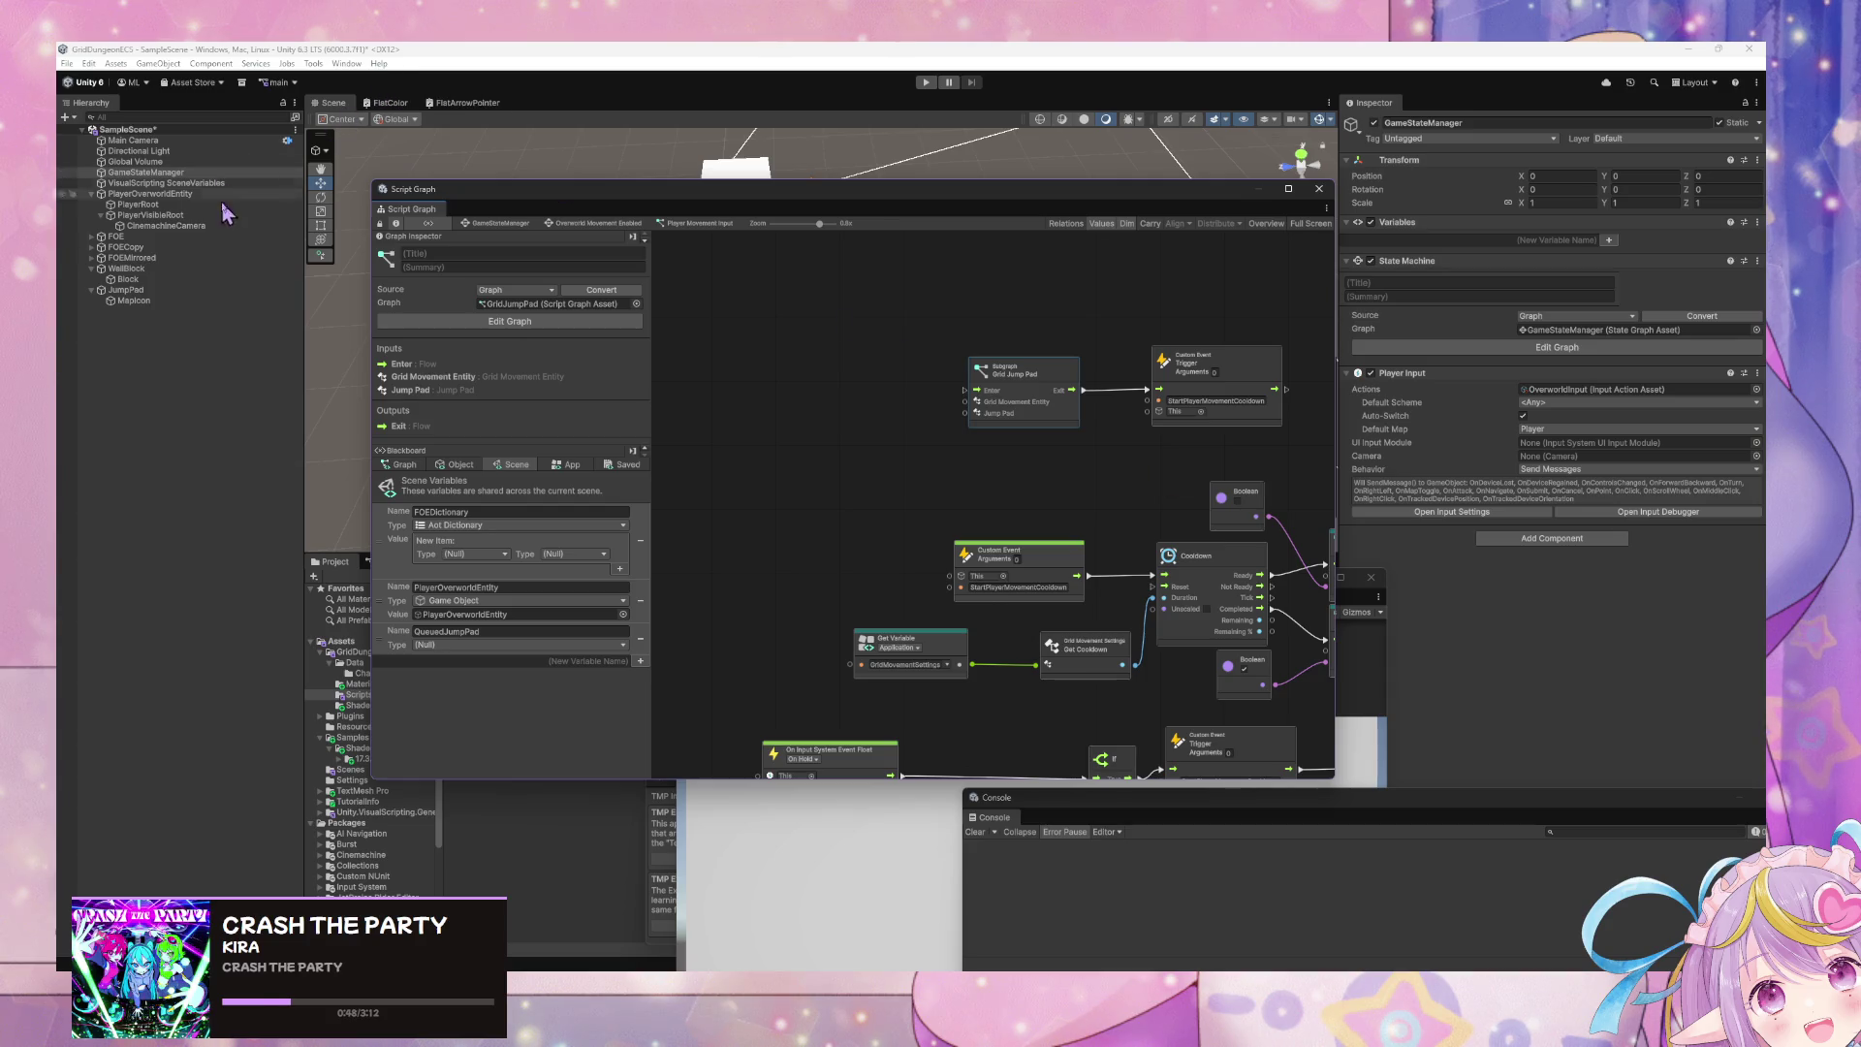
pyautogui.moveTo(964, 390); pyautogui.dragTo(844, 397)
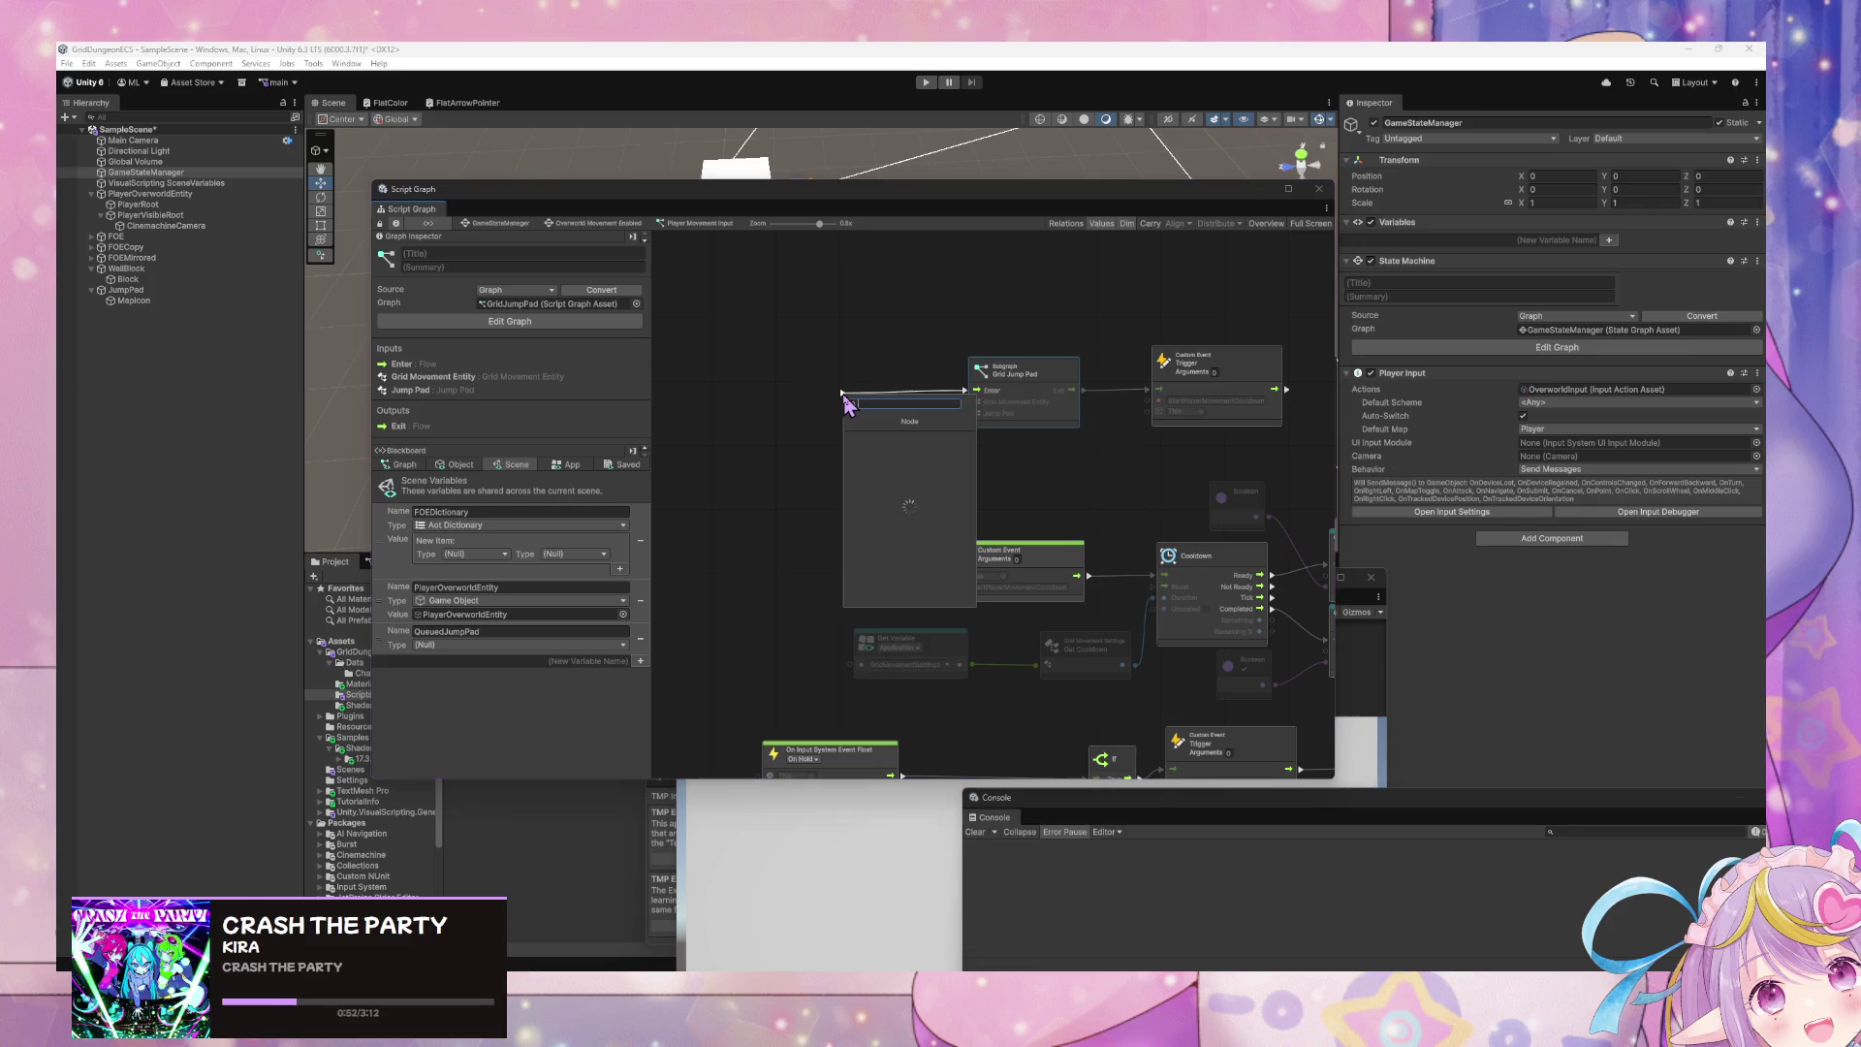
# - Cancel the 'activate' node search and pan the graph canvas down and right
pyautogui.write('activate')
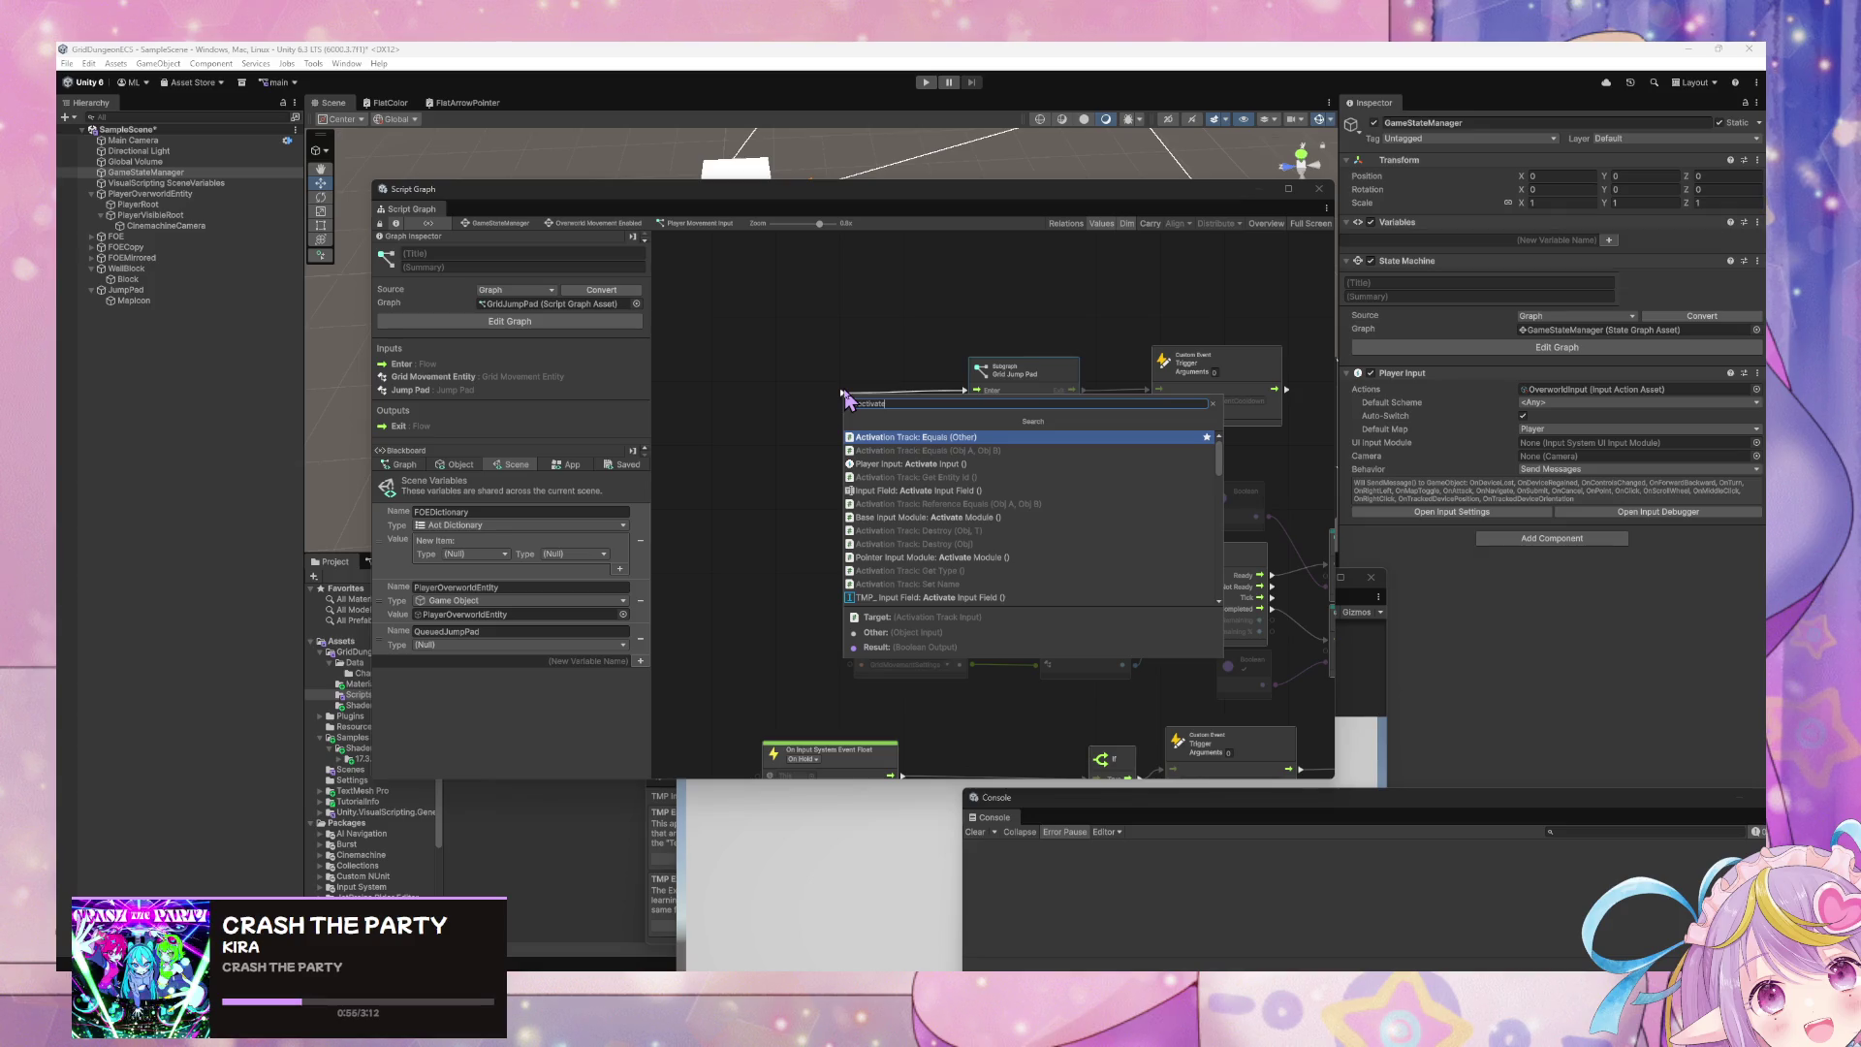
pyautogui.press('Escape')
pyautogui.scroll(-3, 1017, 601)
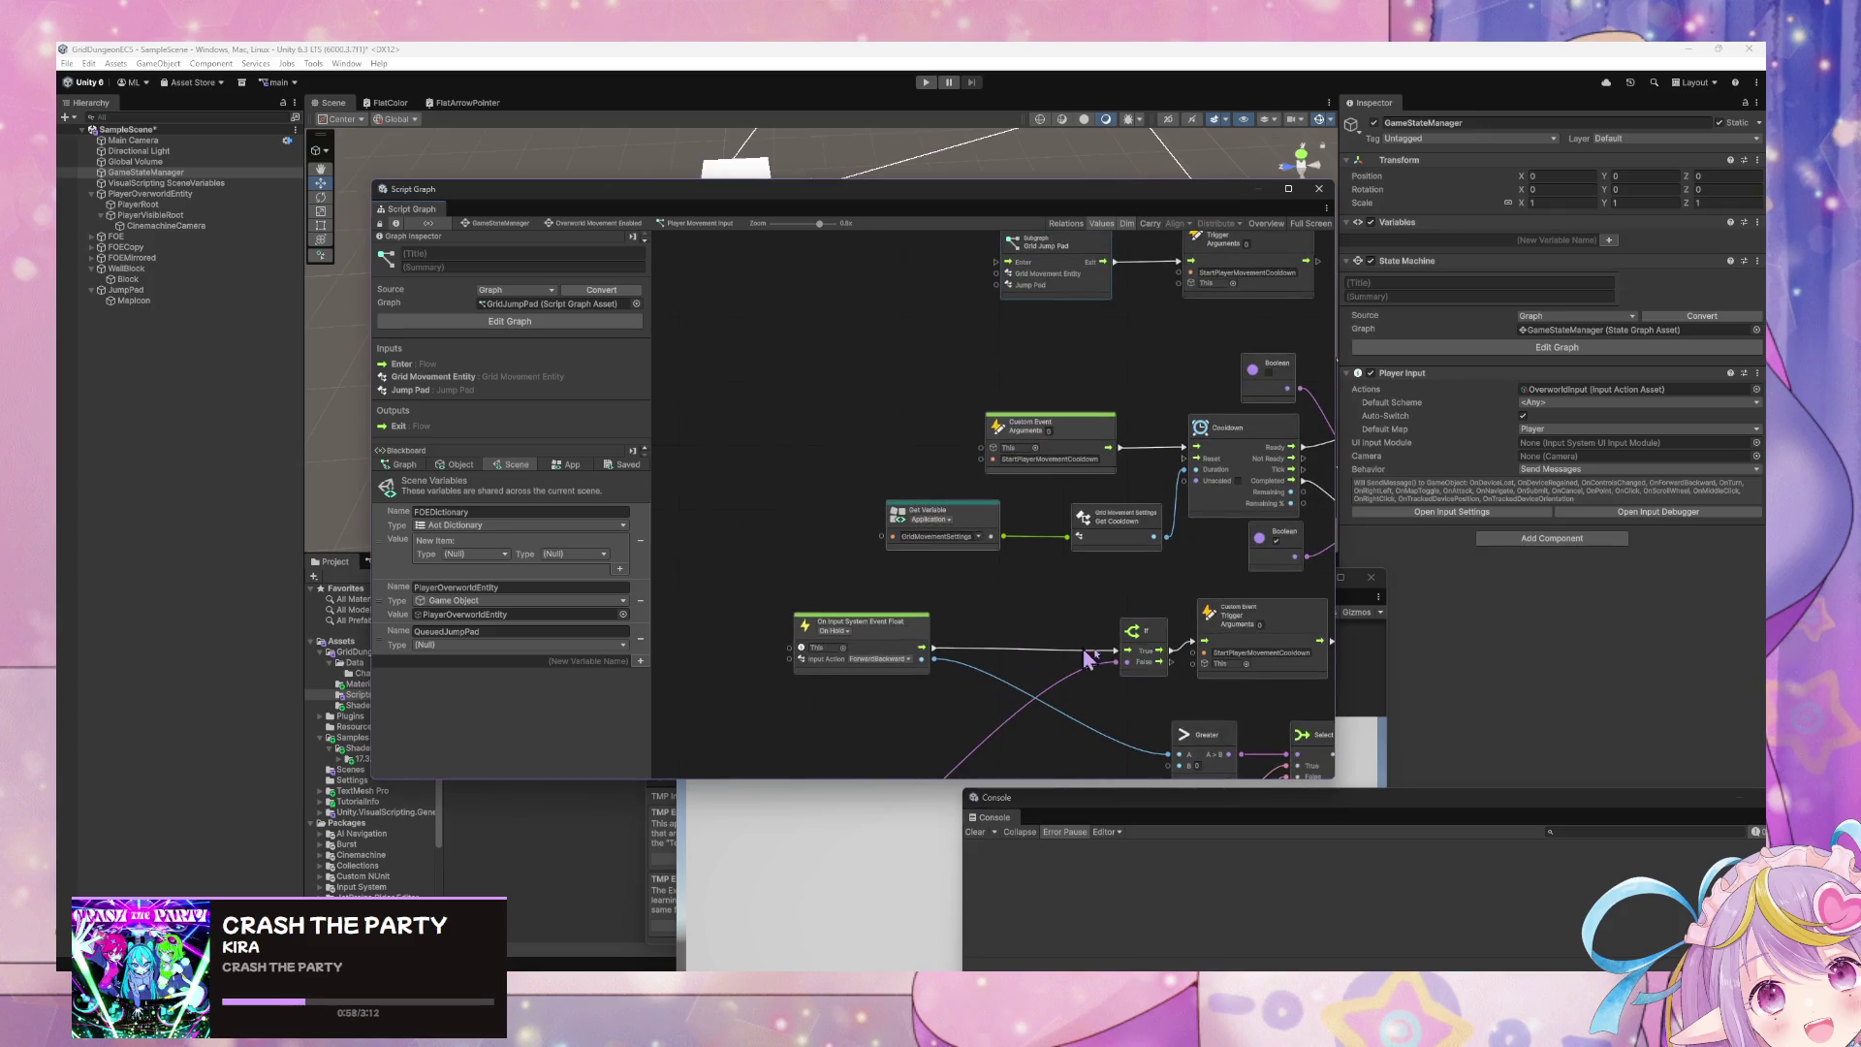
pyautogui.moveTo(853, 363); pyautogui.dragTo(902, 499)
# - Add a Custom Event node named ActivateJumpPad
pyautogui.rightClick(888, 401)
pyautogui.click(962, 408)
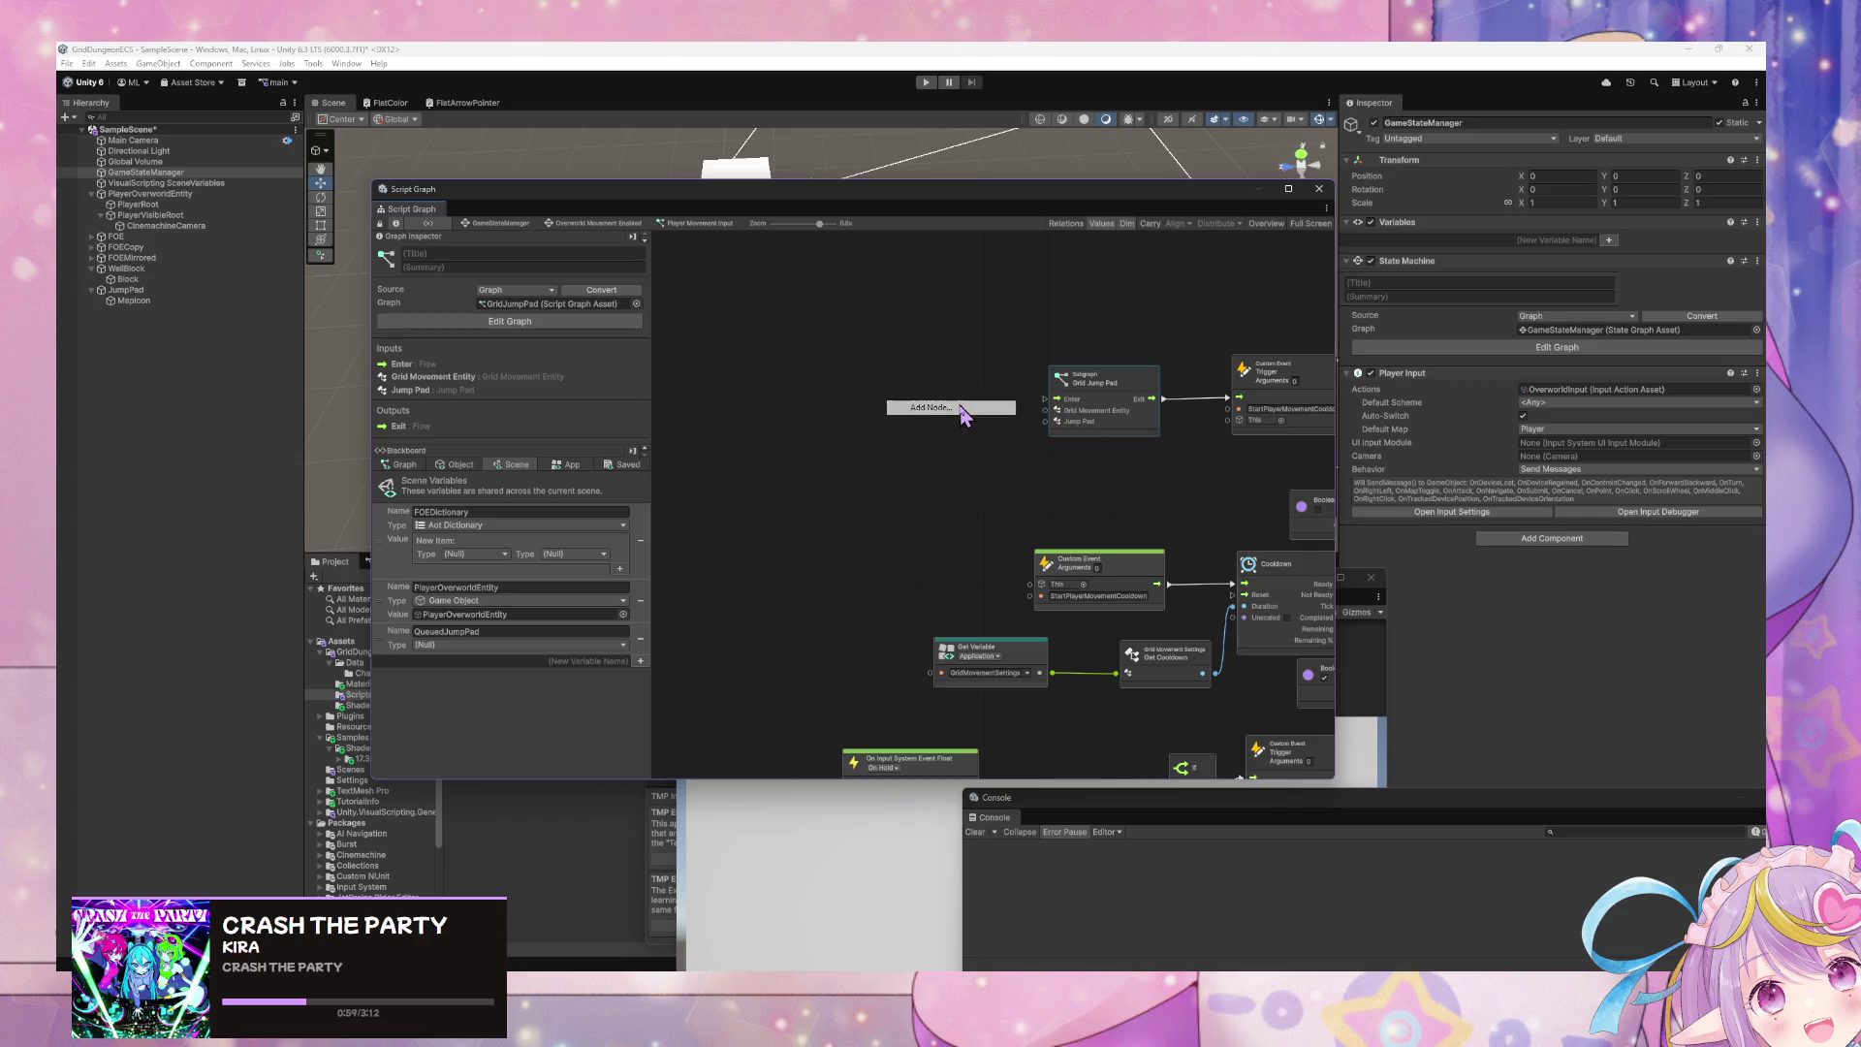
pyautogui.write('cust')
pyautogui.press('BackSpace')
pyautogui.press('BackSpace')
pyautogui.press('BackSpace')
pyautogui.write('om event')
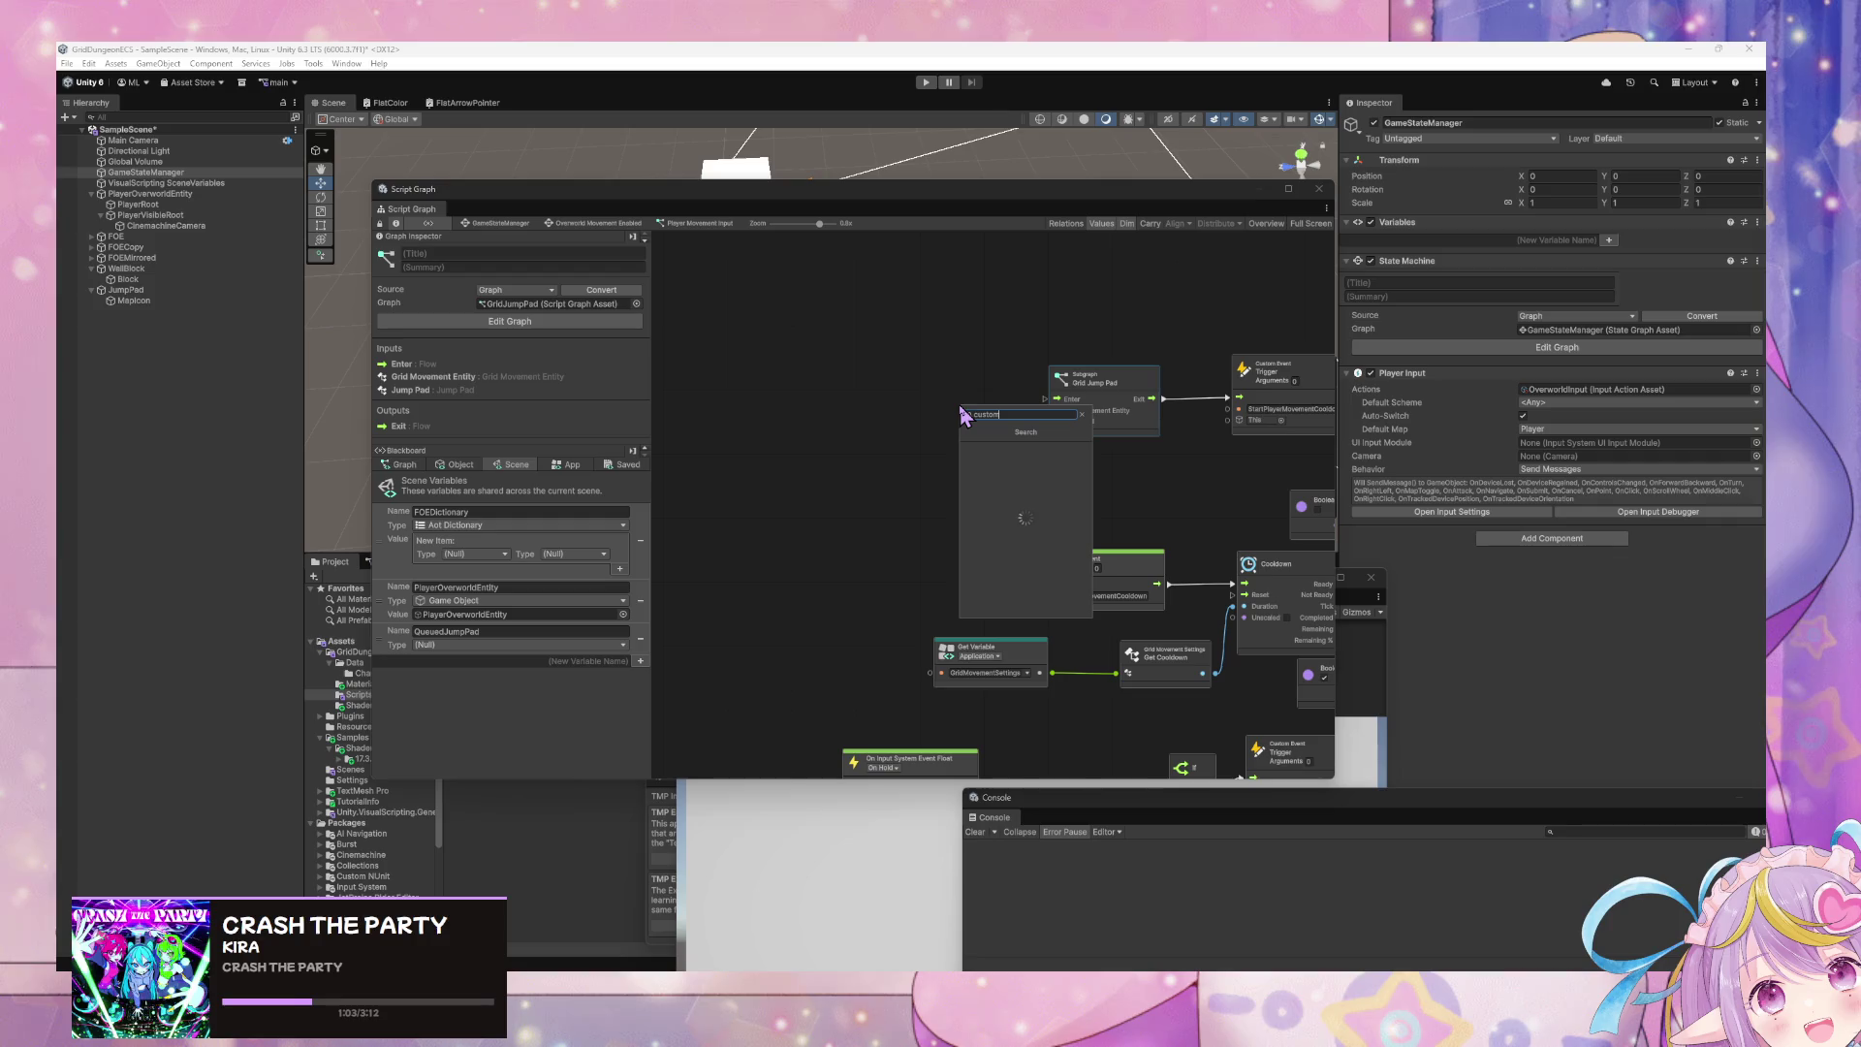
pyautogui.hotkey('ctrl', 'a')
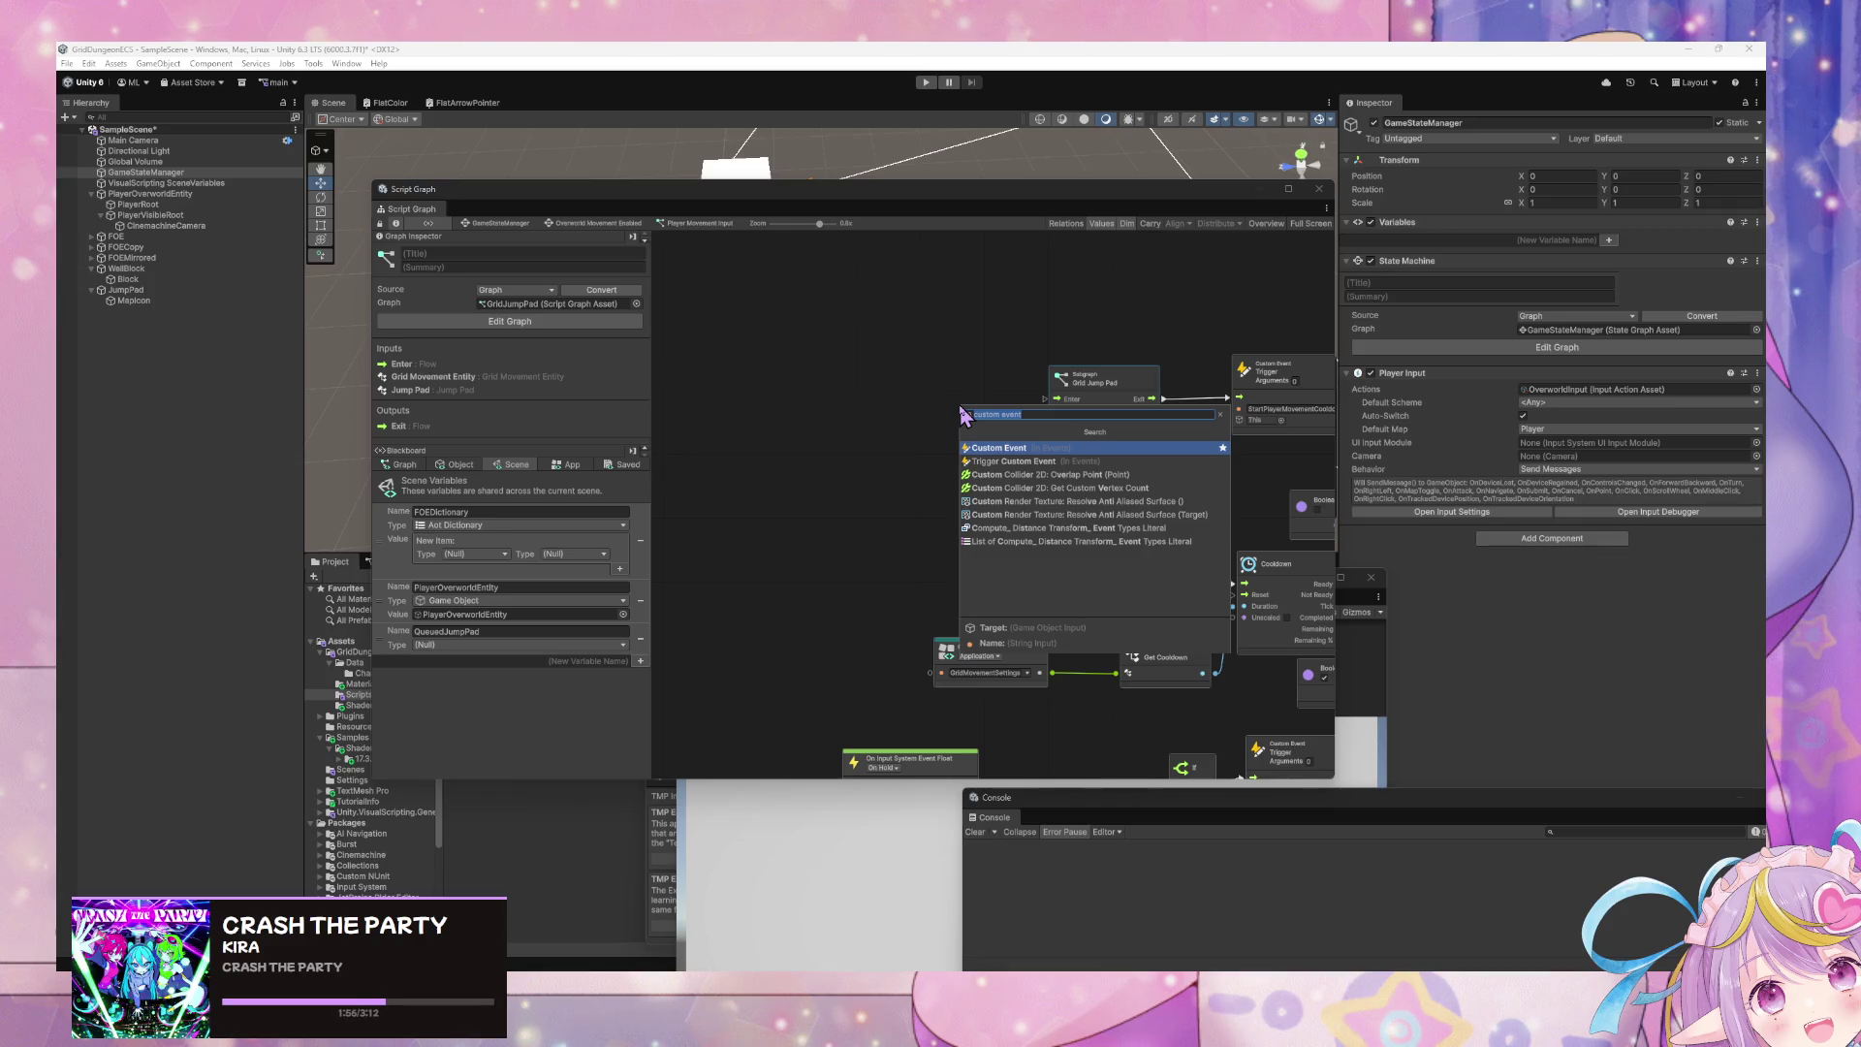
pyautogui.press('Return')
pyautogui.click(920, 443)
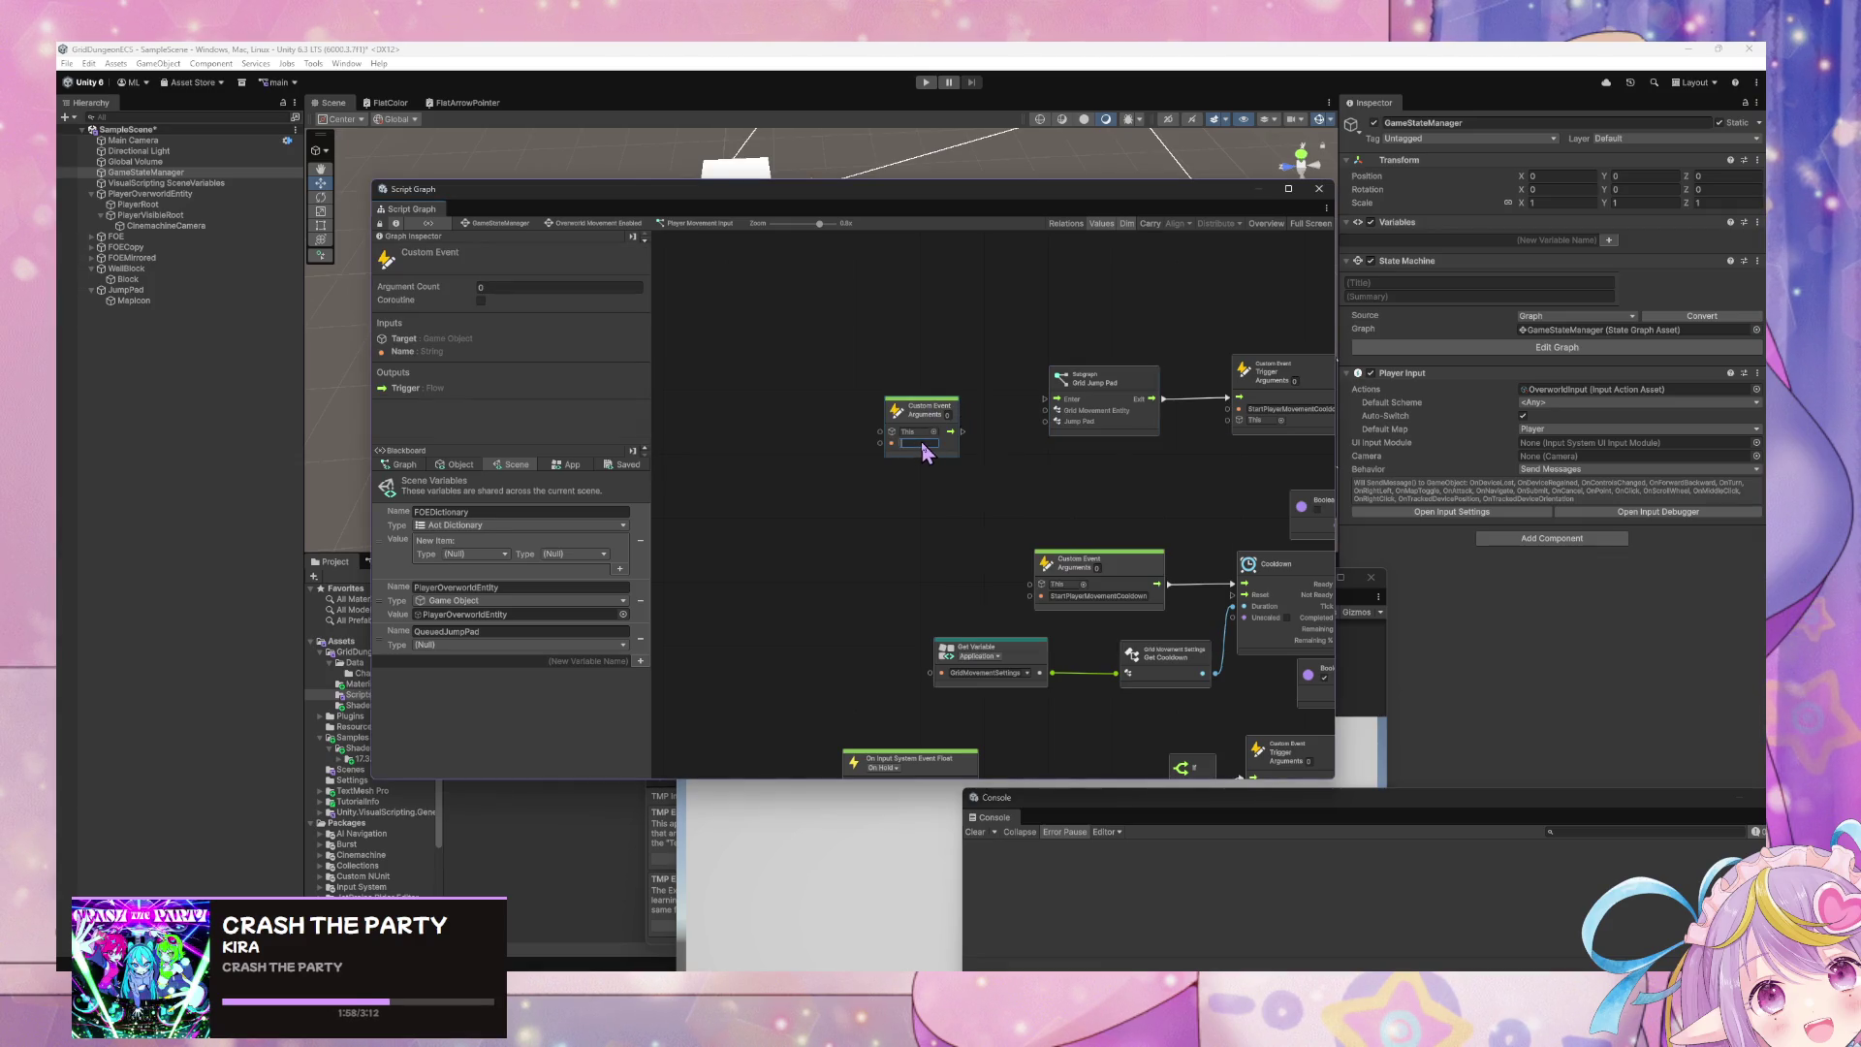
pyautogui.write('ive')
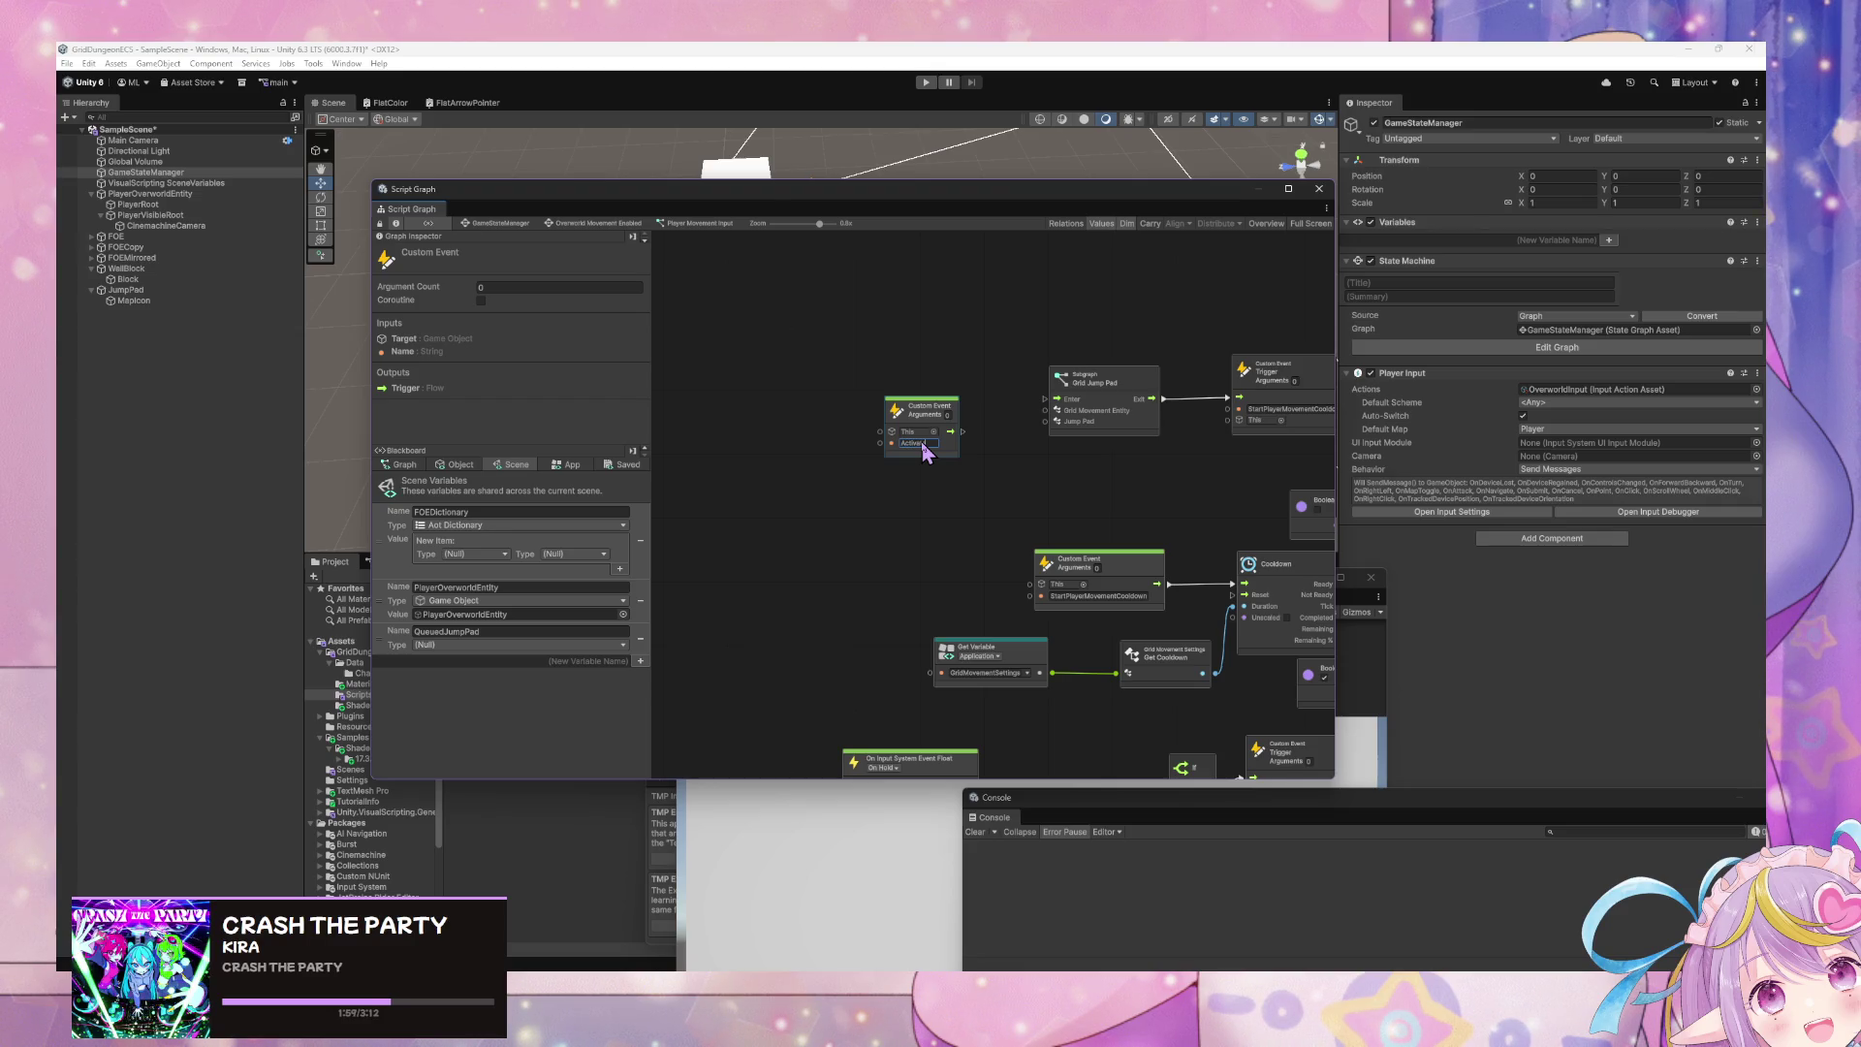
pyautogui.write('teJumpPad')
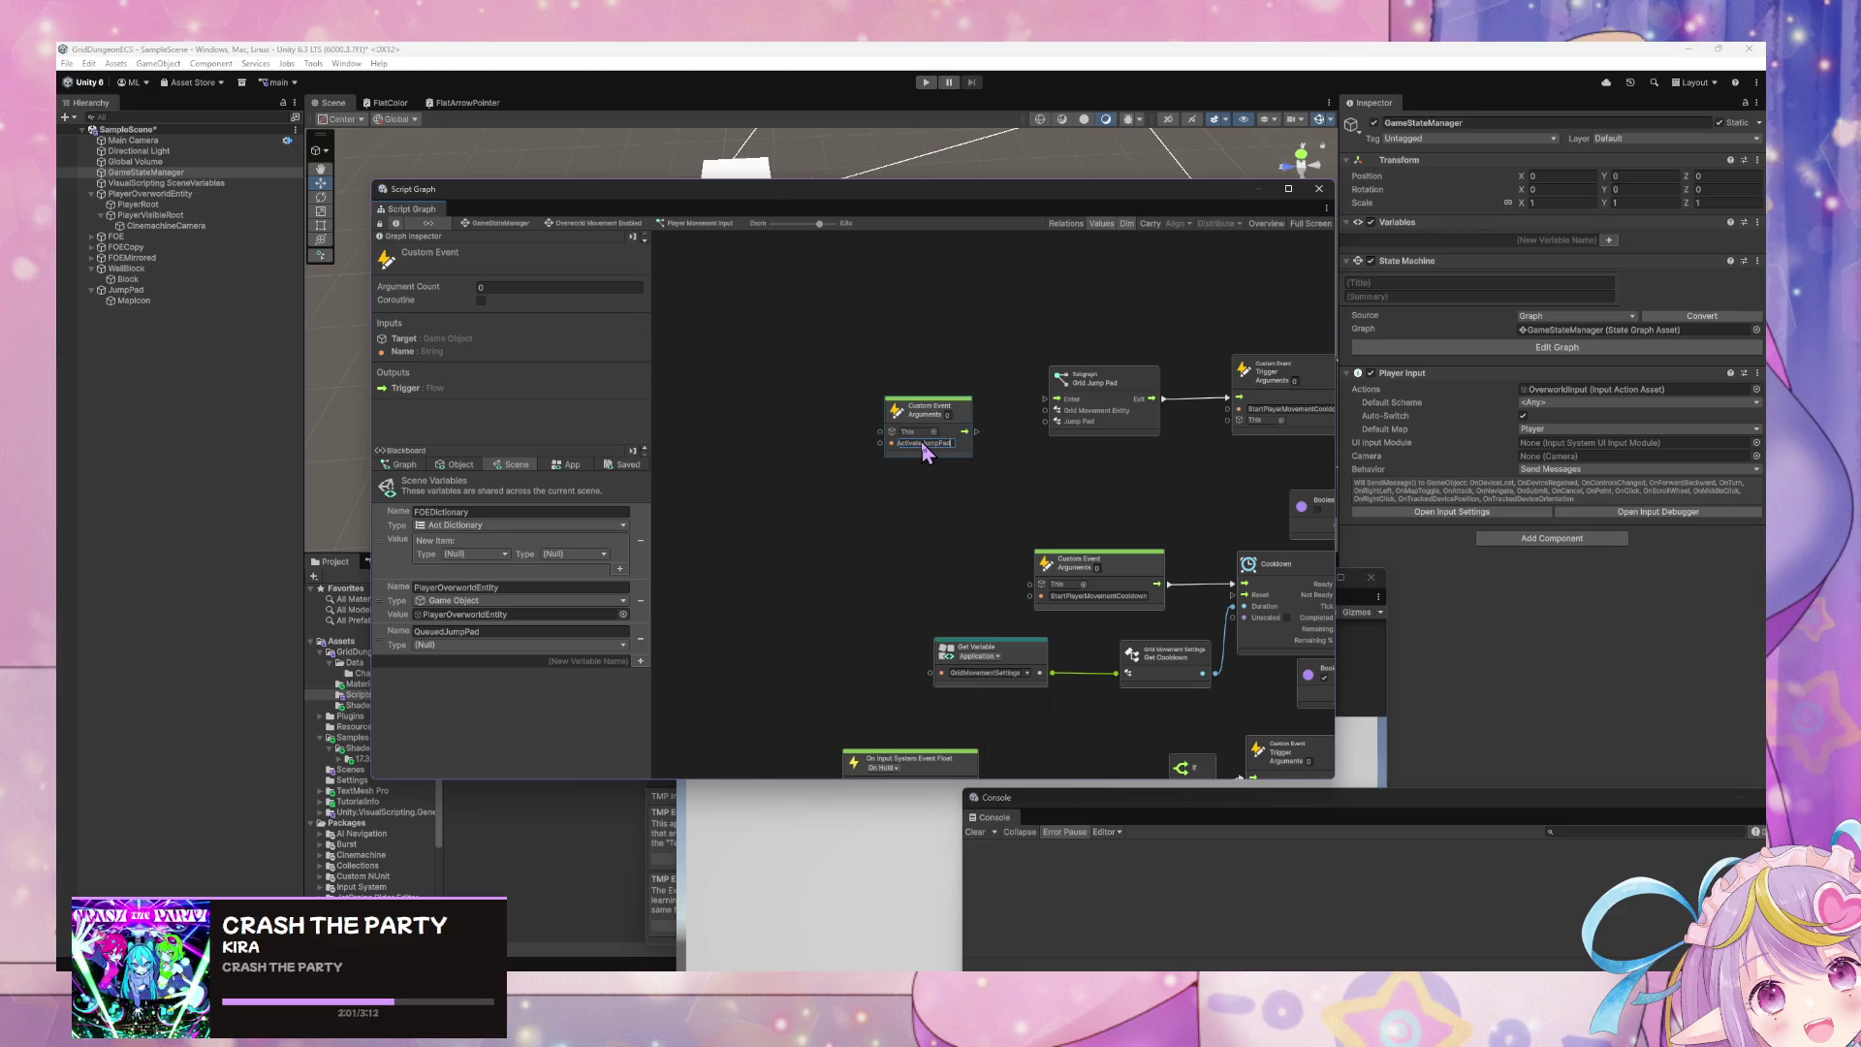
pyautogui.click(947, 416)
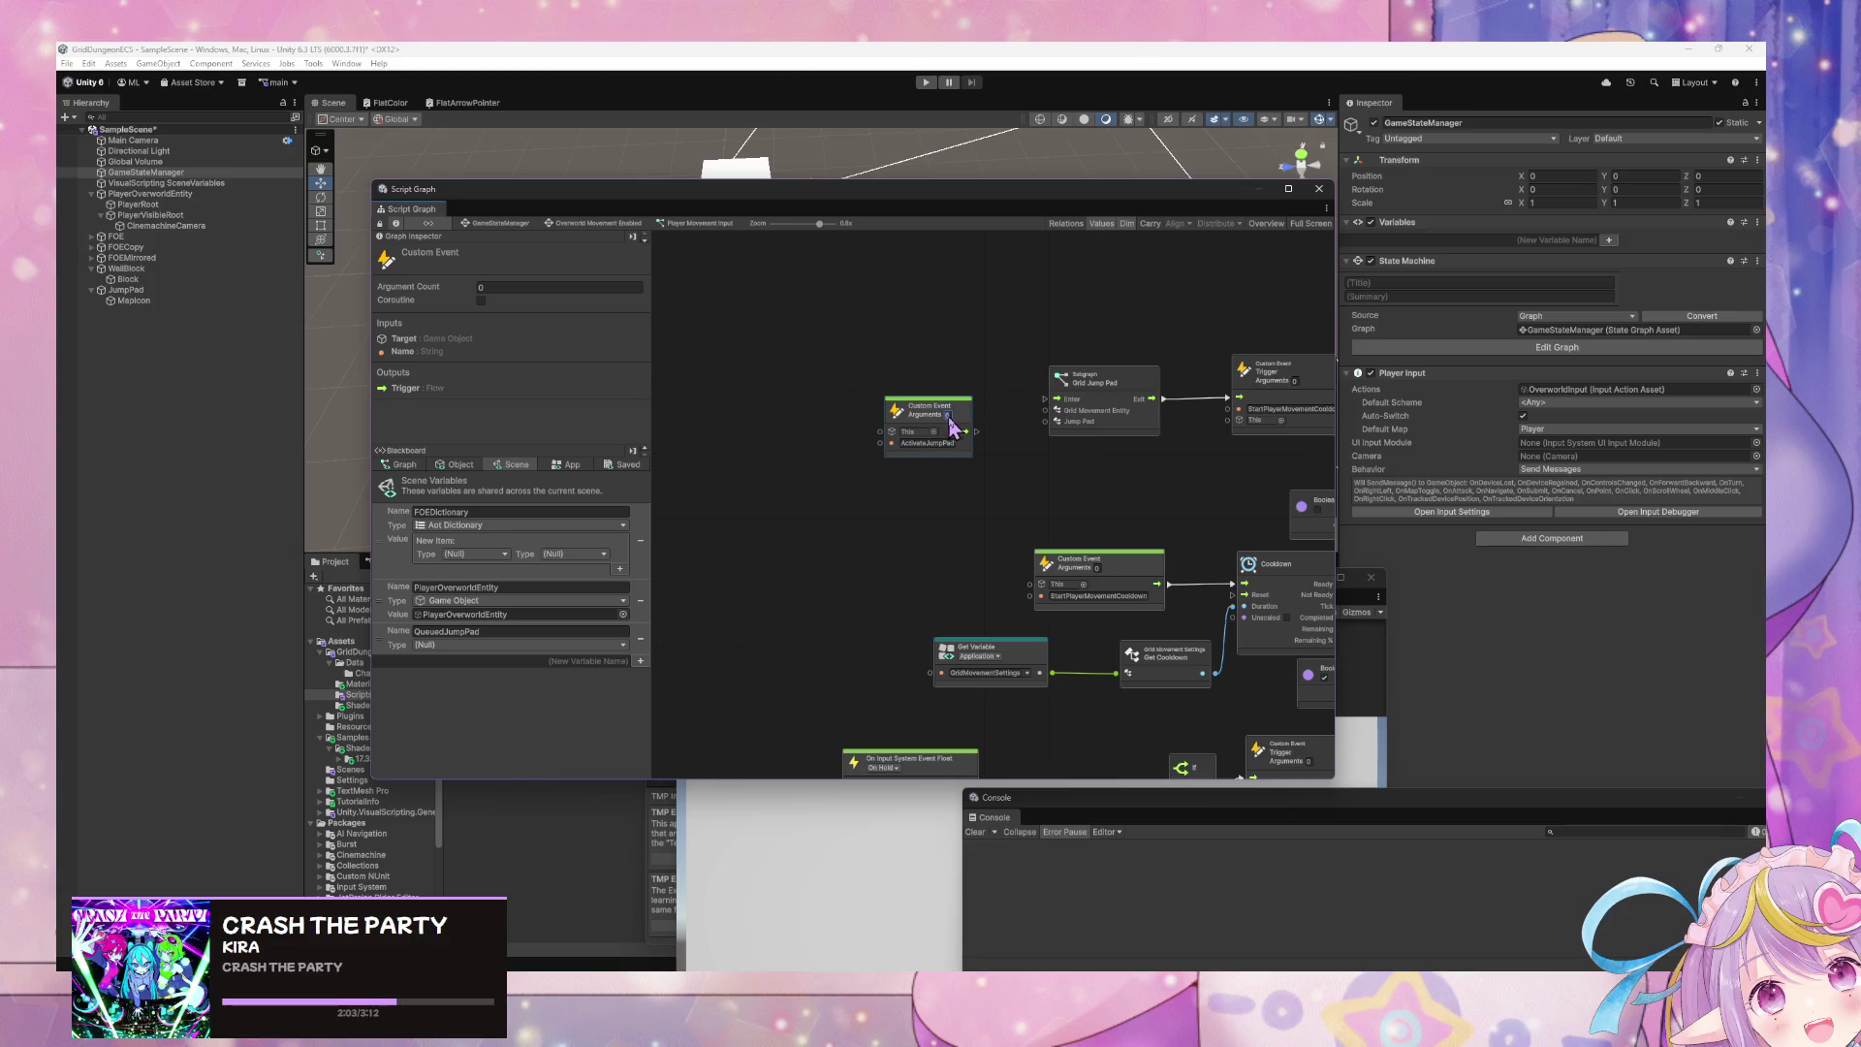
# - Give ActivateJumpPad 2 arguments and wire Arg.0 into Grid Jump Pad's Grid Movement Entity
pyautogui.write('2')
pyautogui.moveTo(984, 443); pyautogui.dragTo(1045, 421)
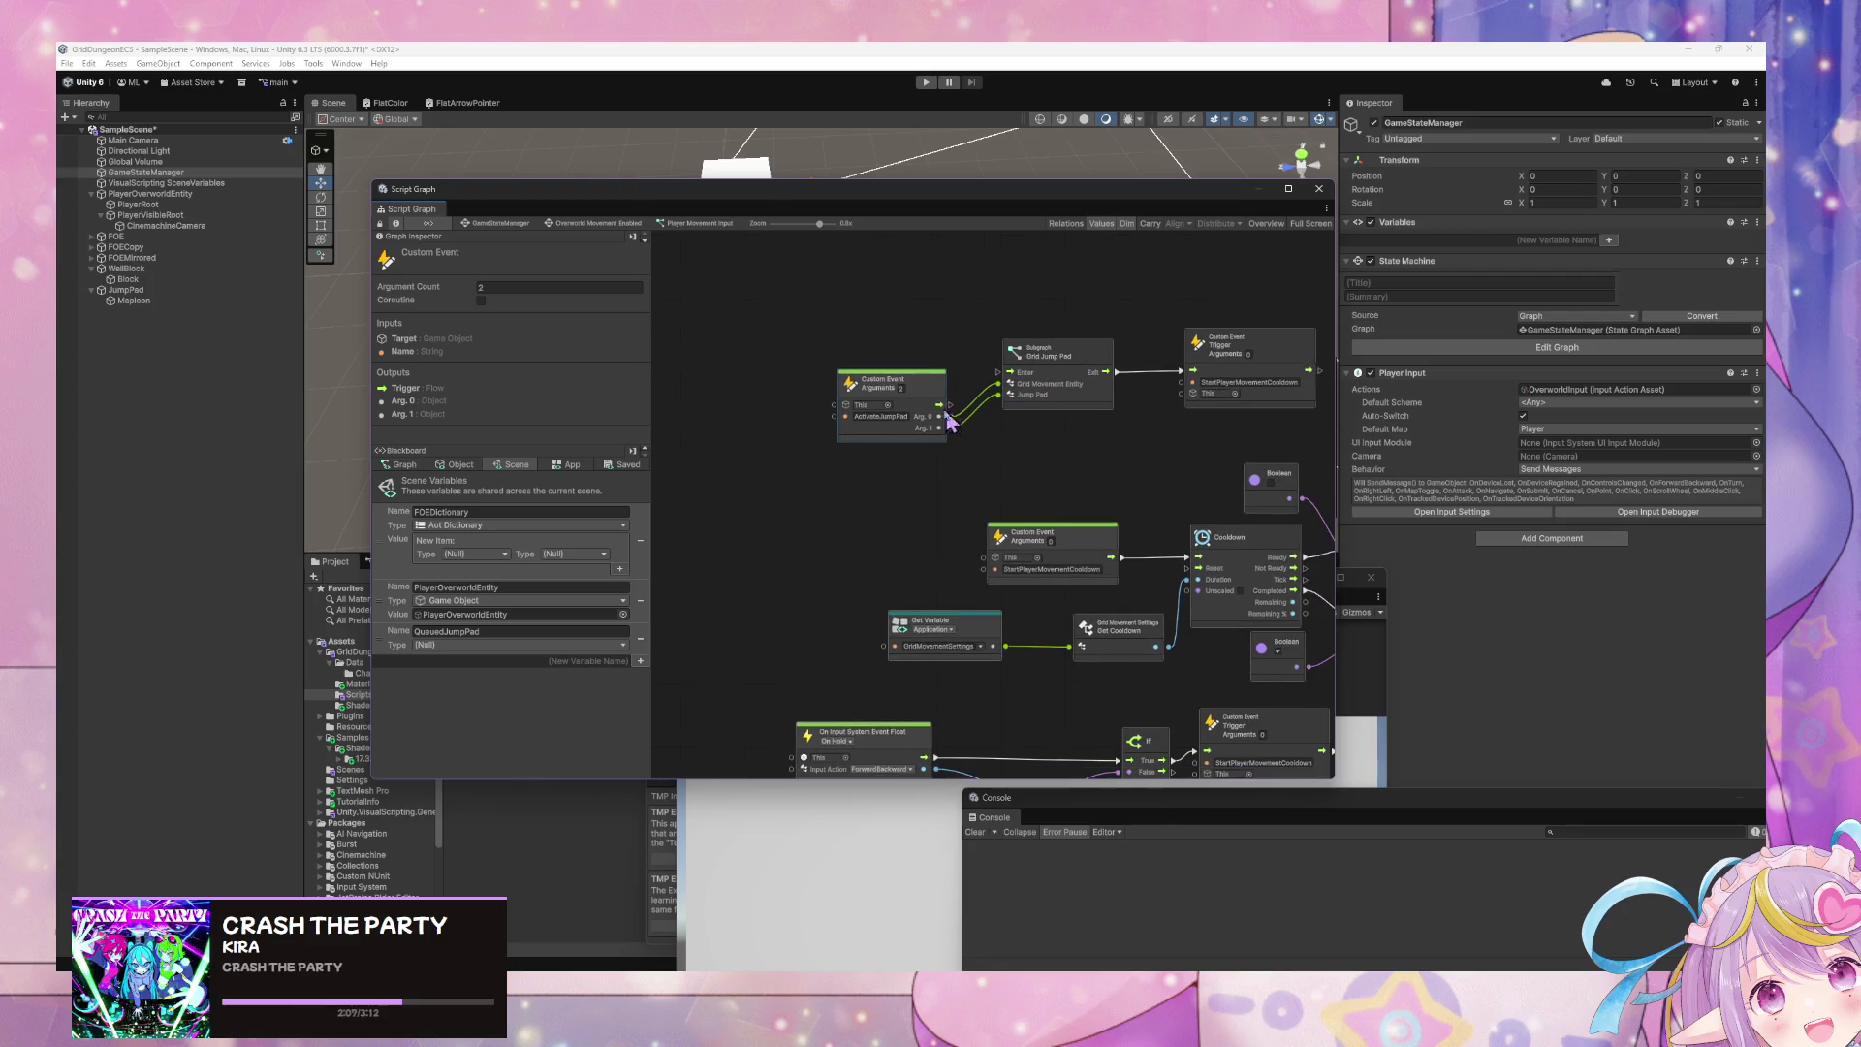
pyautogui.moveTo(911, 378)
pyautogui.mouseDown()
pyautogui.moveTo(884, 354)
pyautogui.moveTo(808, 346)
pyautogui.mouseUp()
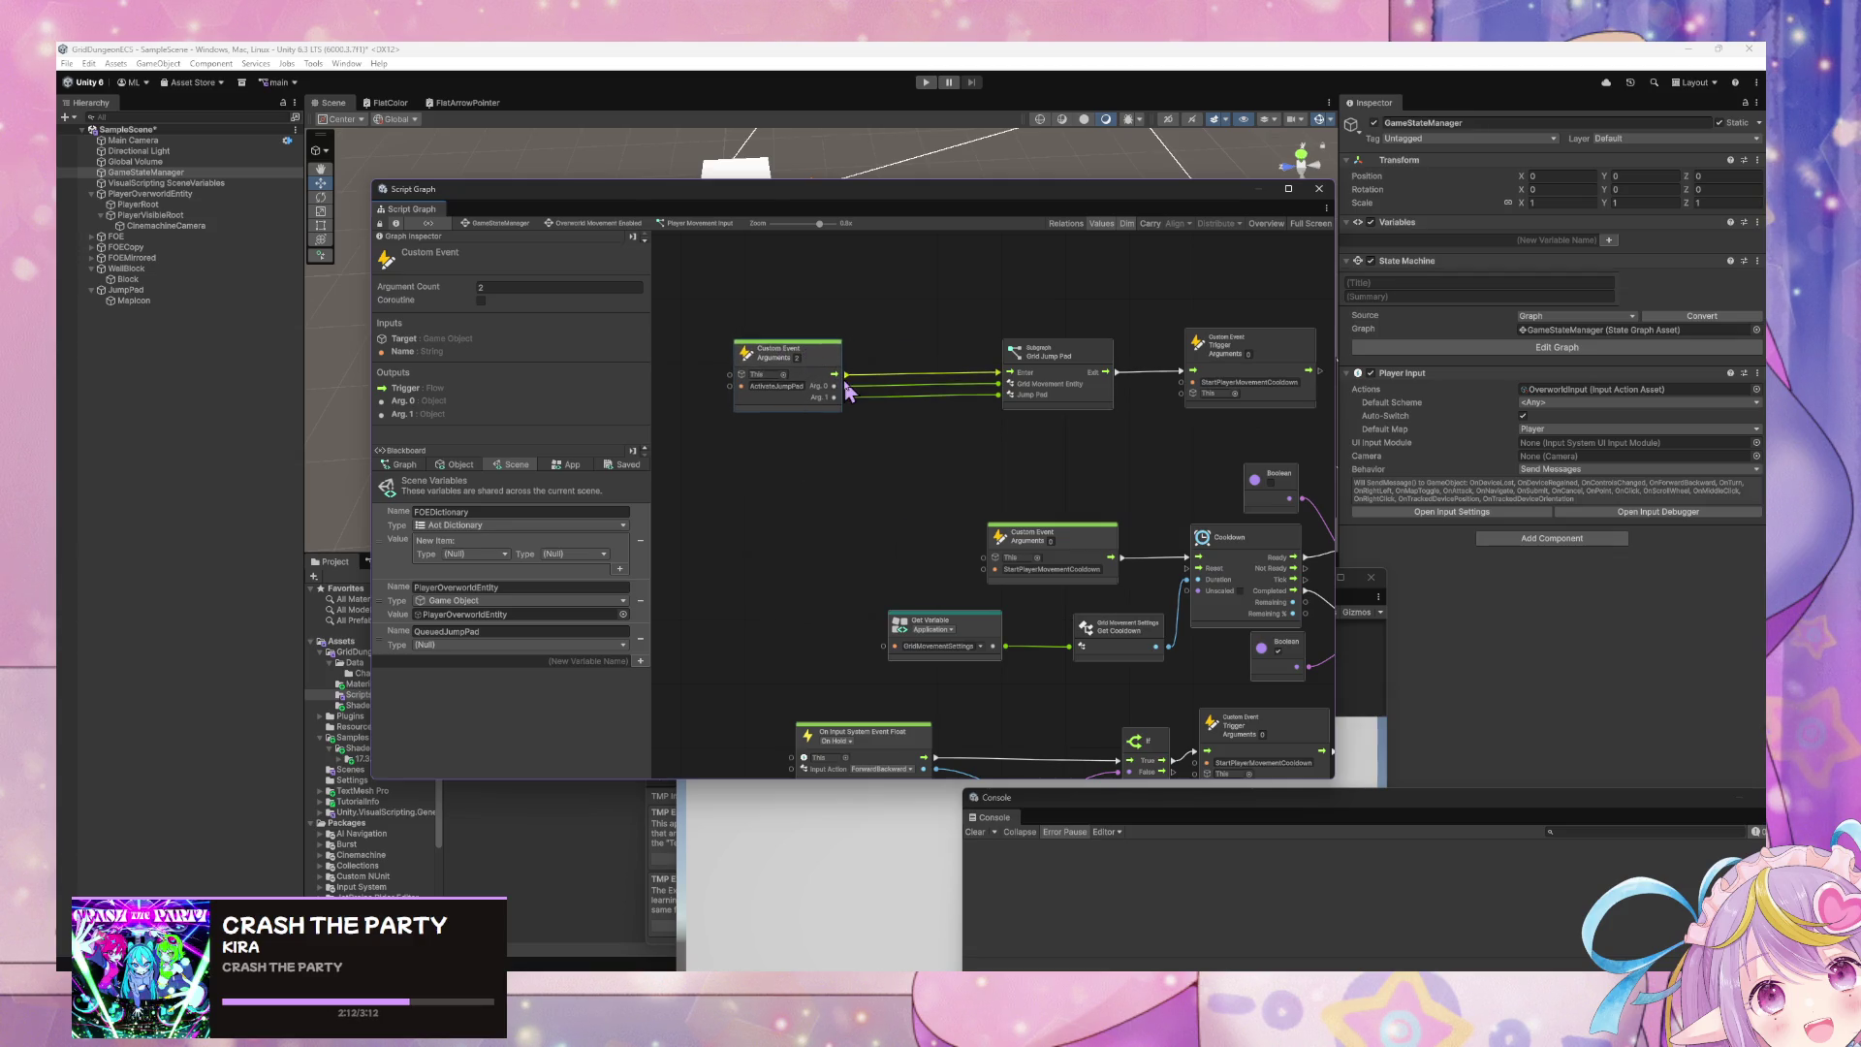
# - Frame the Grid Jump Pad node, then select JumpPad in the Hierarchy
pyautogui.click(1060, 361)
pyautogui.press('f')
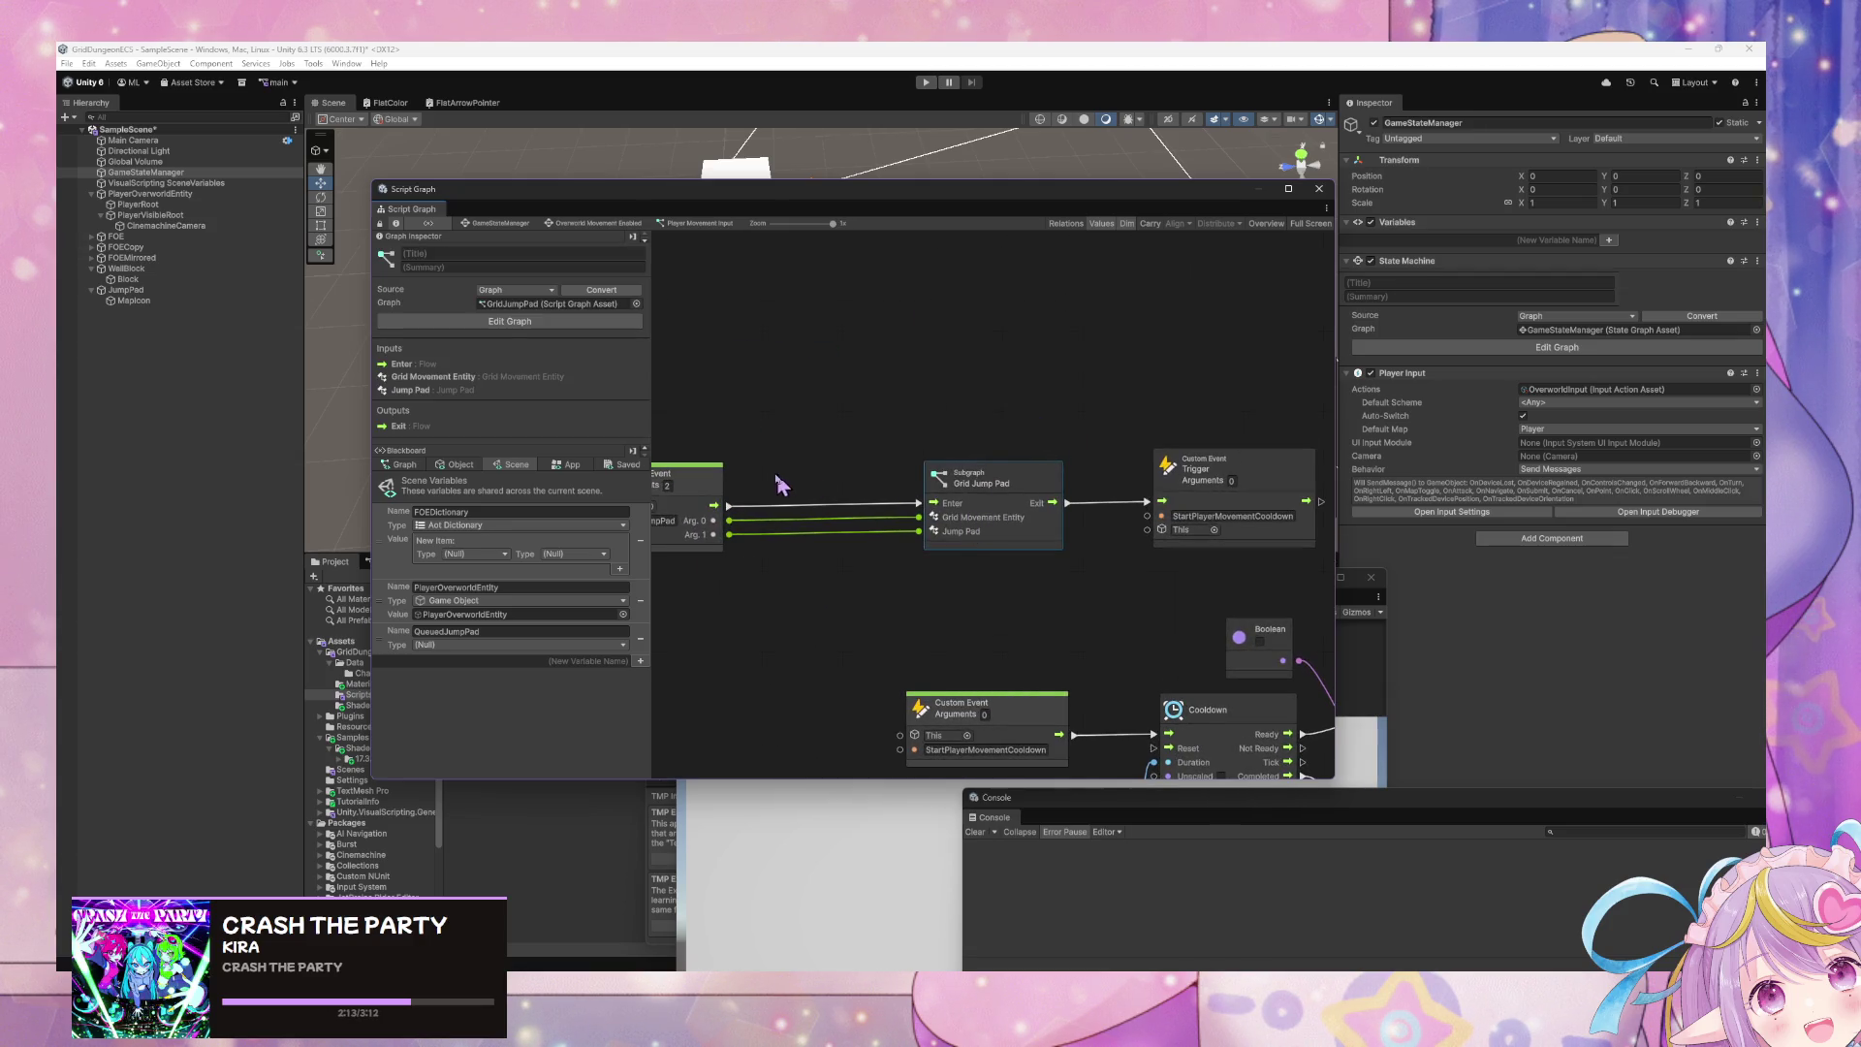
pyautogui.moveTo(785, 485); pyautogui.dragTo(843, 445)
pyautogui.click(186, 290)
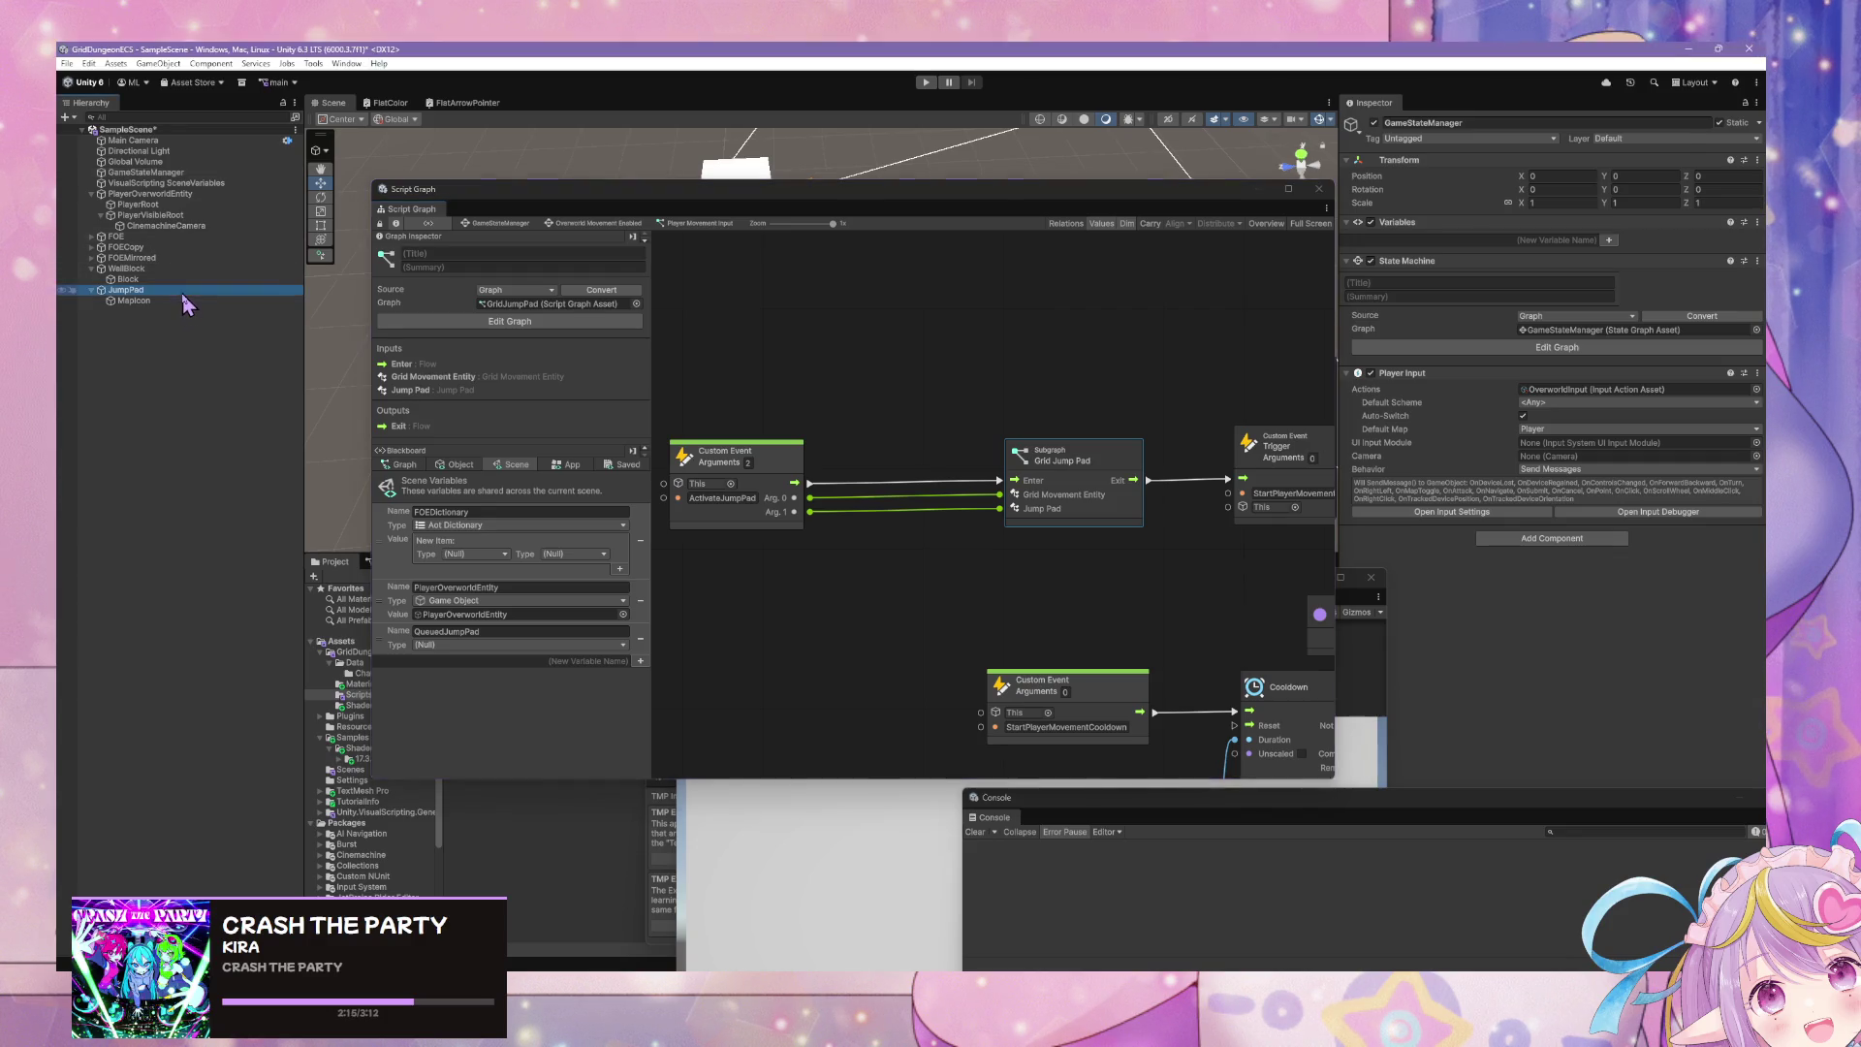
# - Tidy the JumpPad graph by moving its JumpPad and GridMovementEntity Get Variable nodes
pyautogui.moveTo(877, 446)
pyautogui.mouseDown()
pyautogui.moveTo(1050, 466)
pyautogui.moveTo(812, 441)
pyautogui.moveTo(1130, 491)
pyautogui.mouseUp()
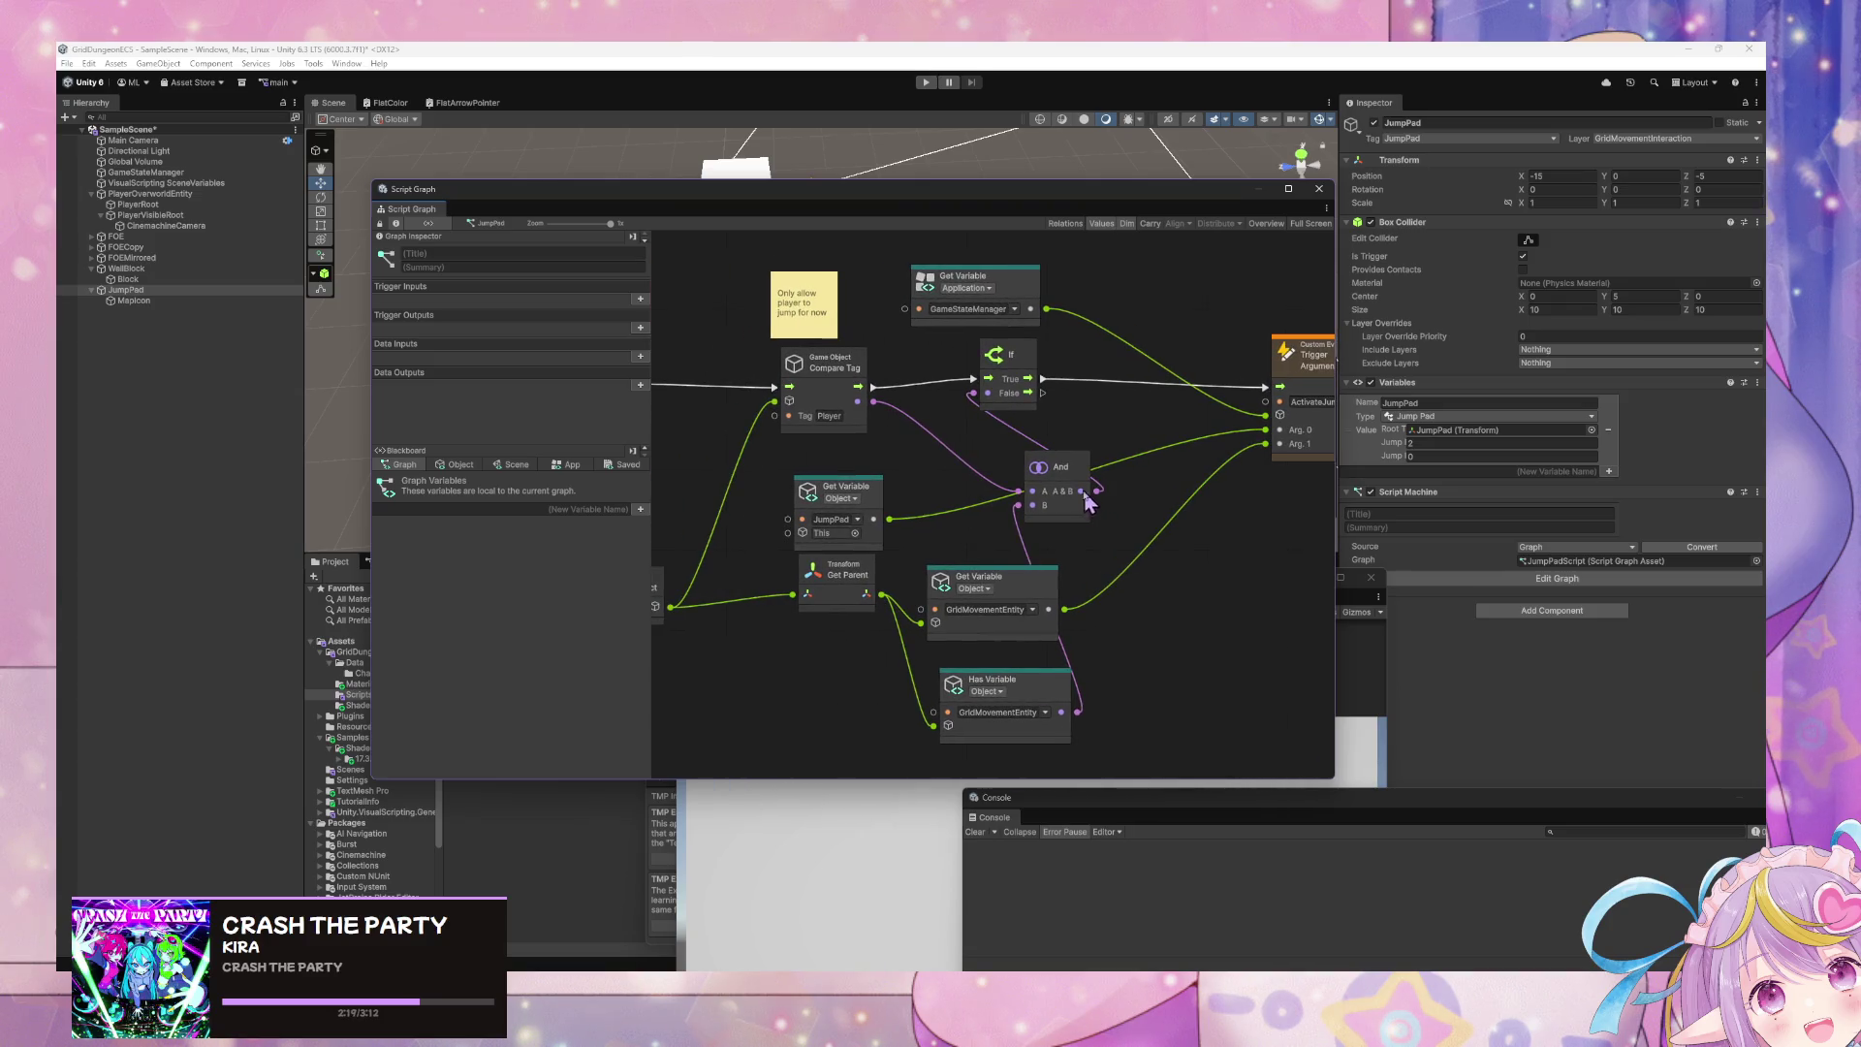
pyautogui.moveTo(853, 496); pyautogui.dragTo(849, 463)
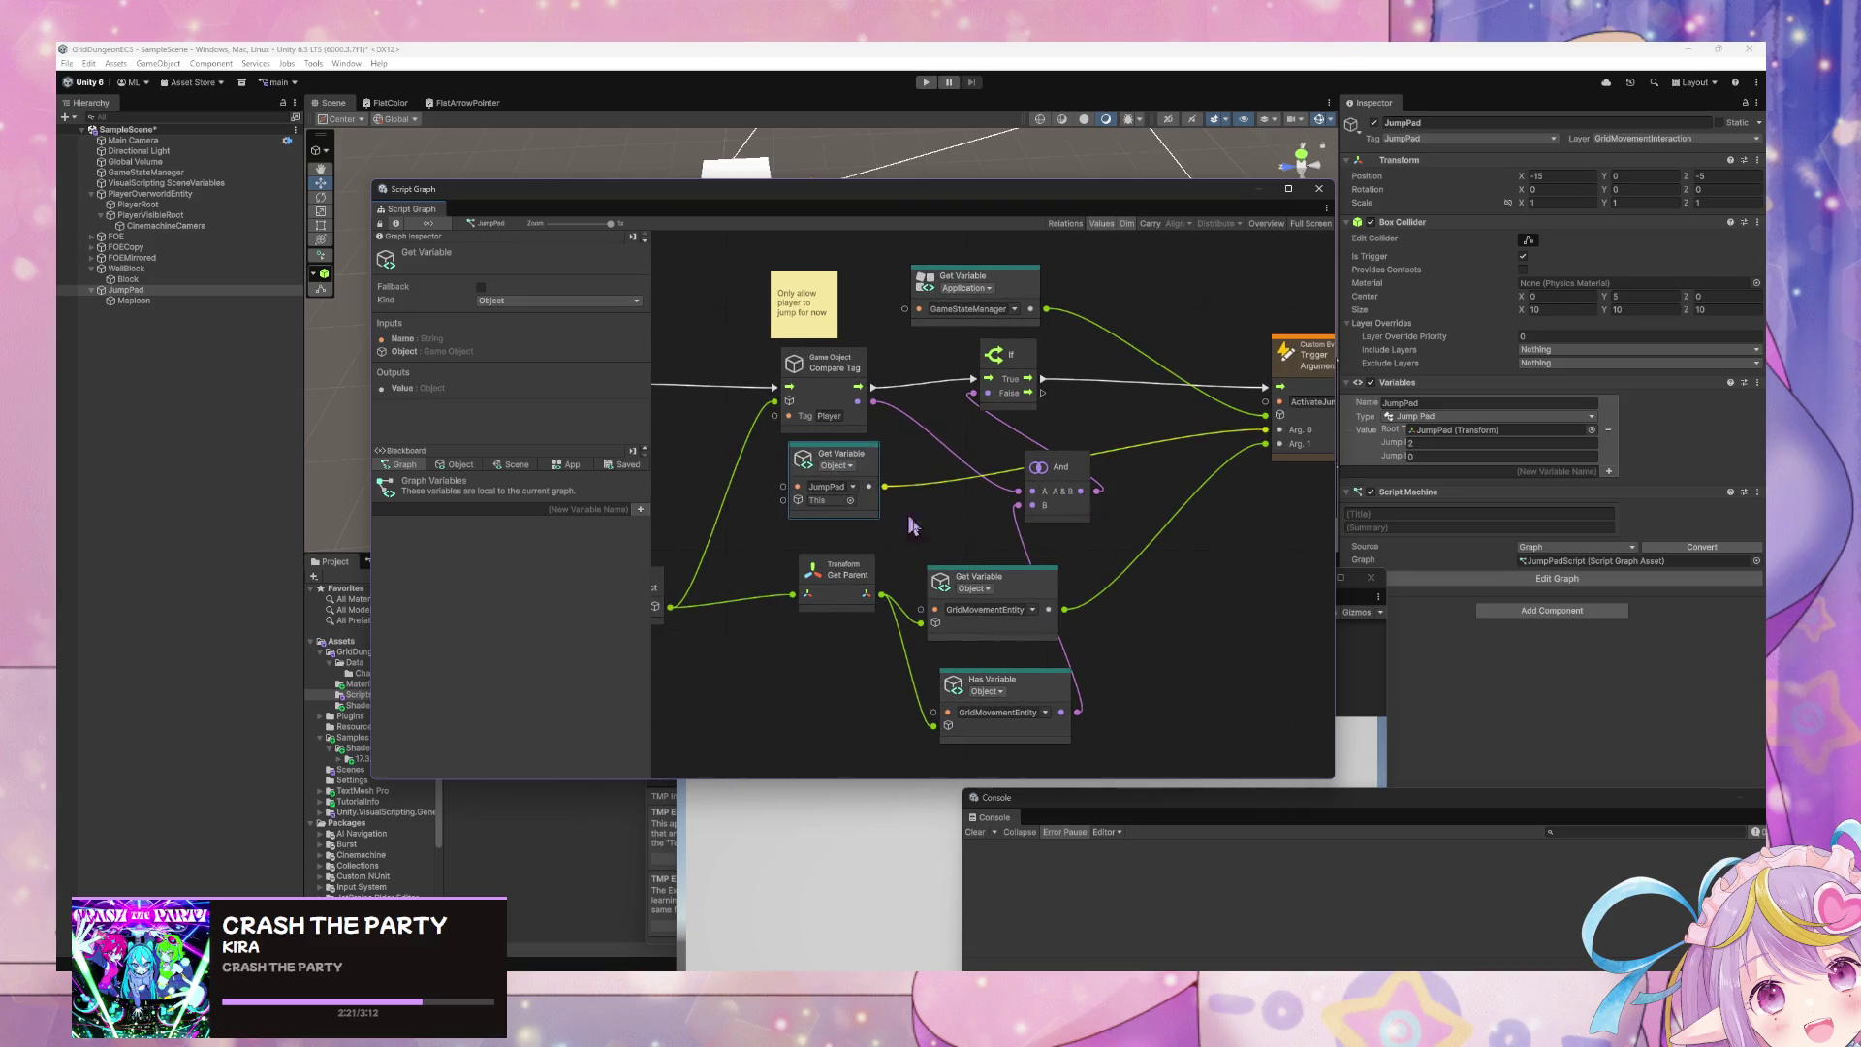
pyautogui.moveTo(1039, 588); pyautogui.dragTo(1044, 589)
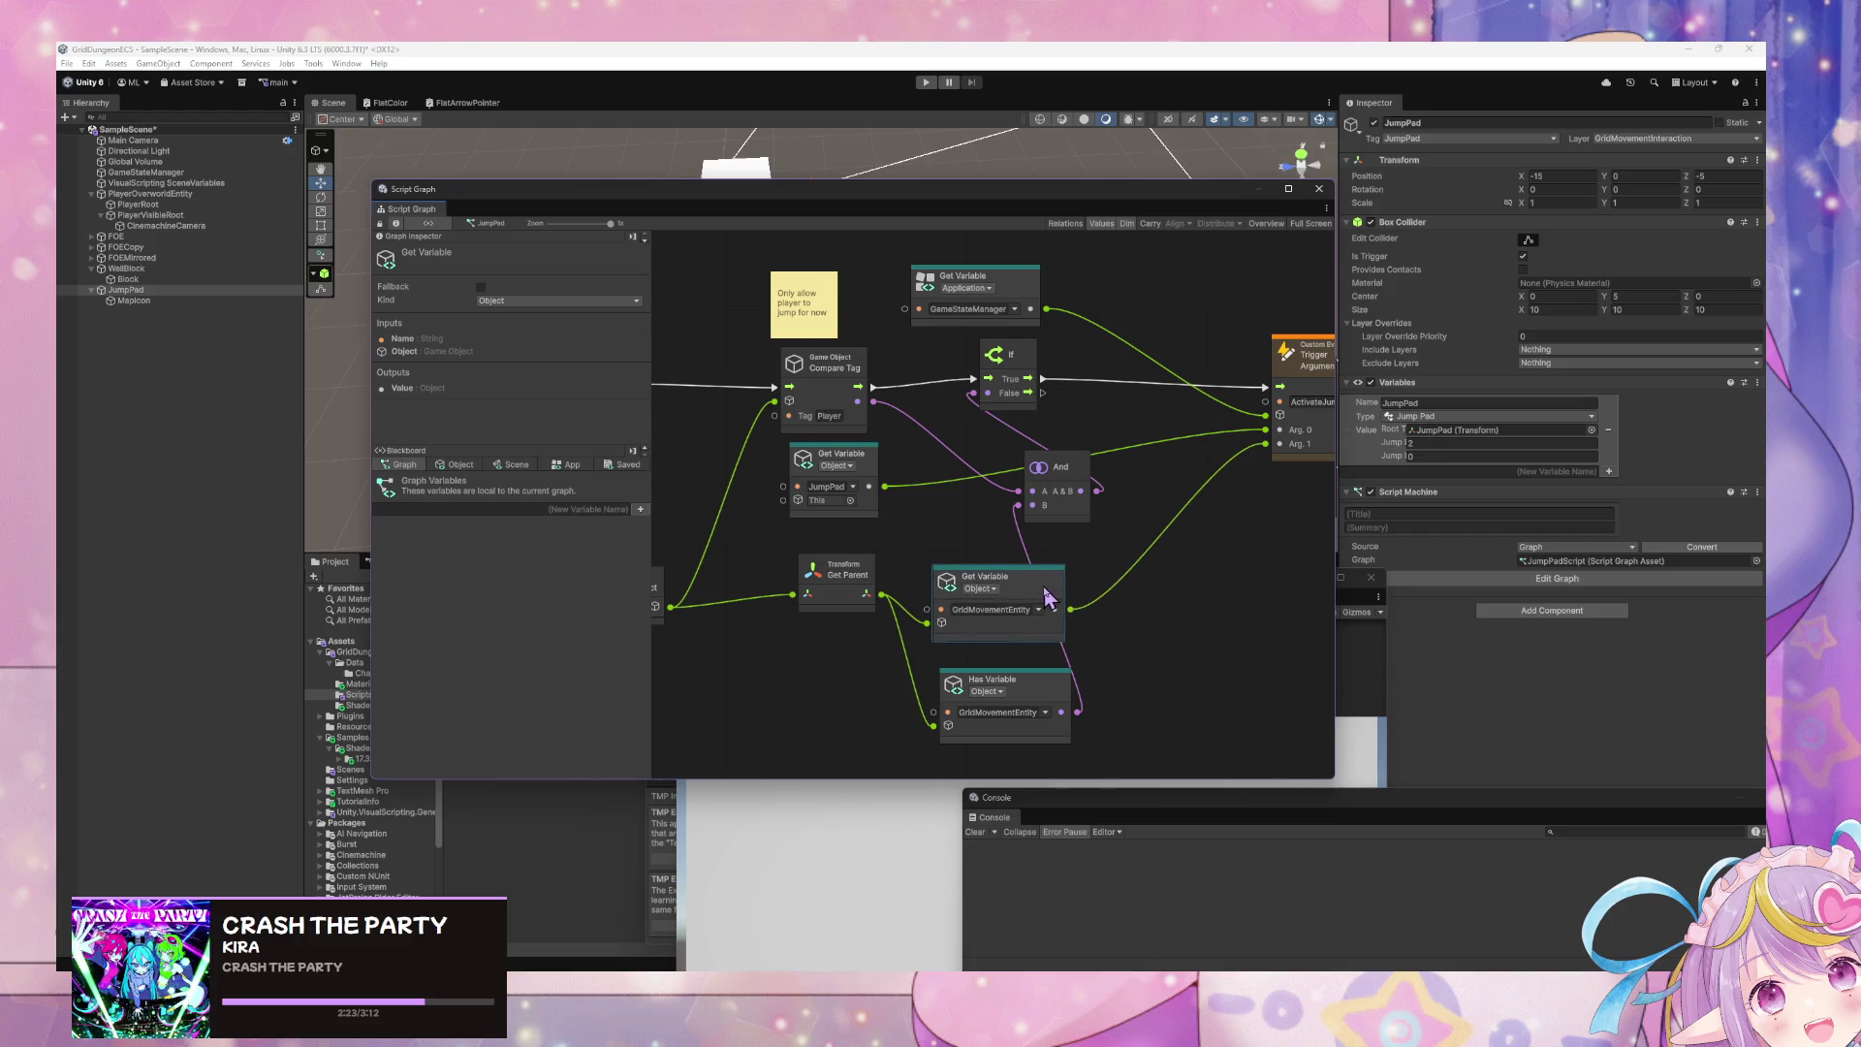
# - Open GameStateManager's Player Movement Input graph inside the Overworld Movement Enabled state
pyautogui.click(223, 194)
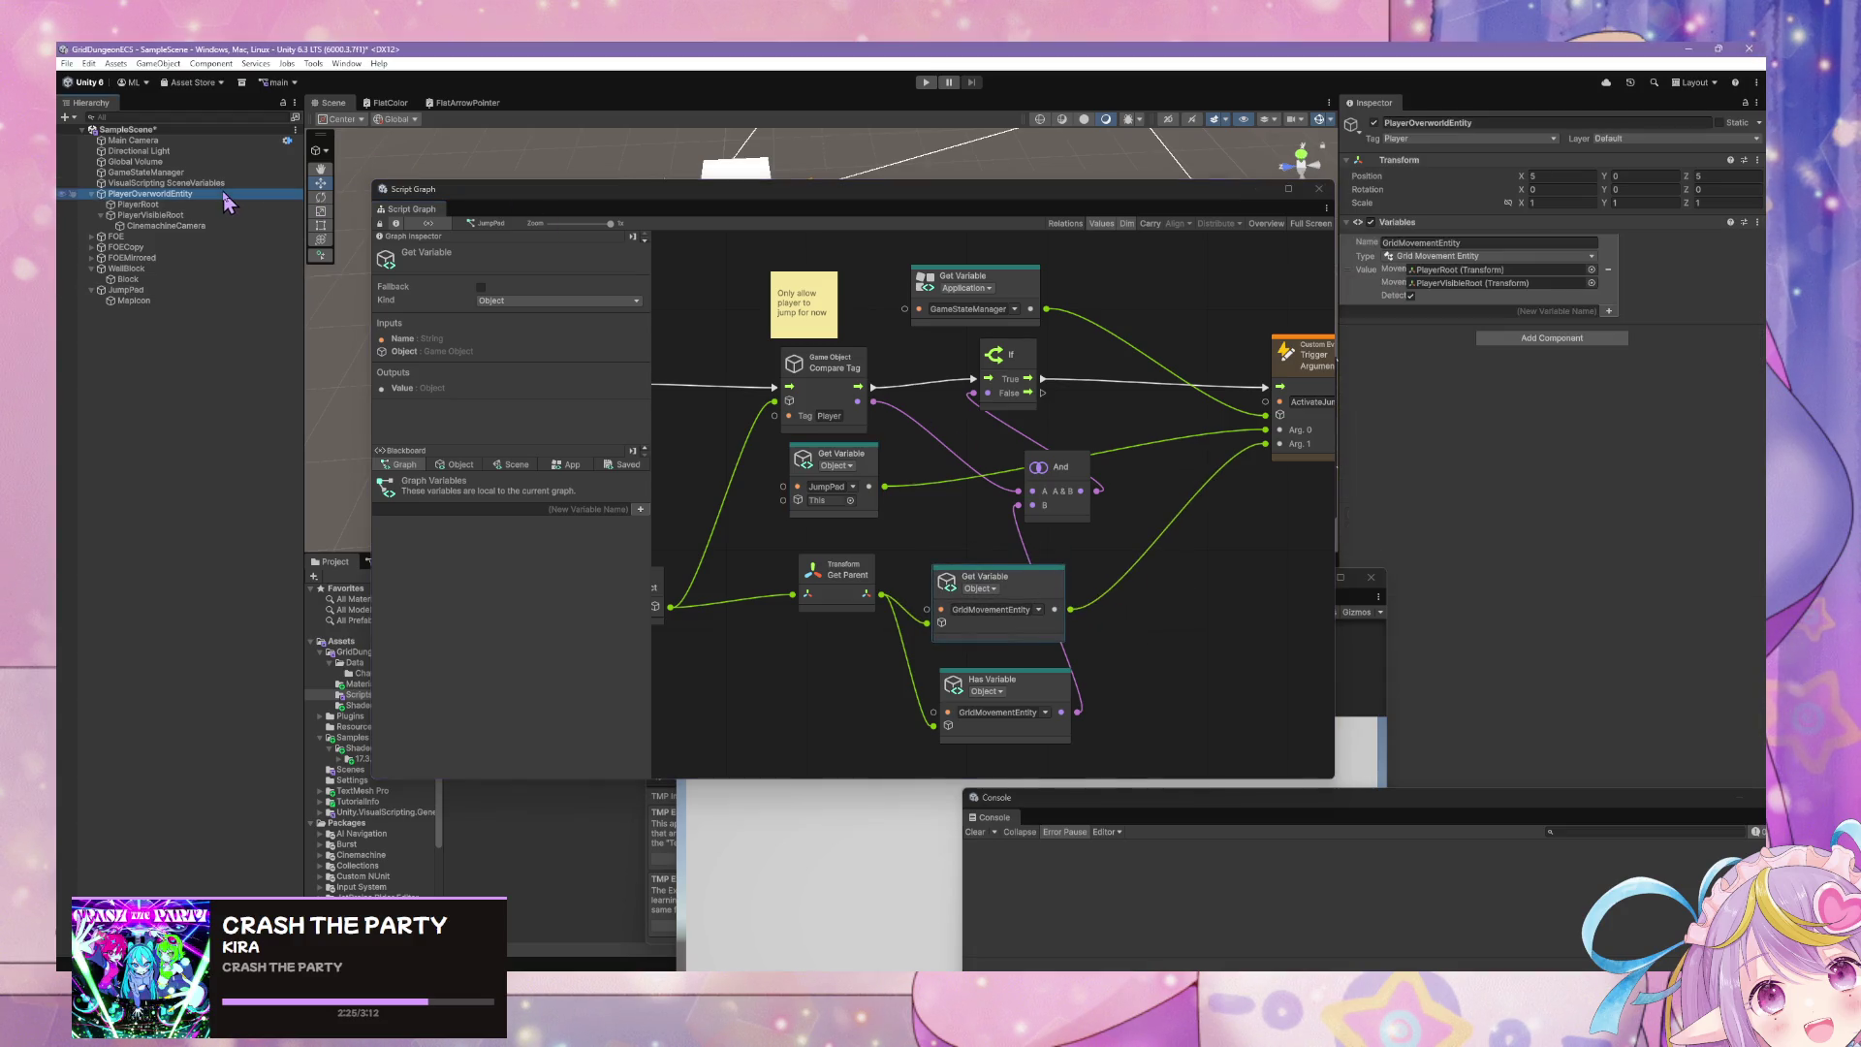
pyautogui.click(274, 174)
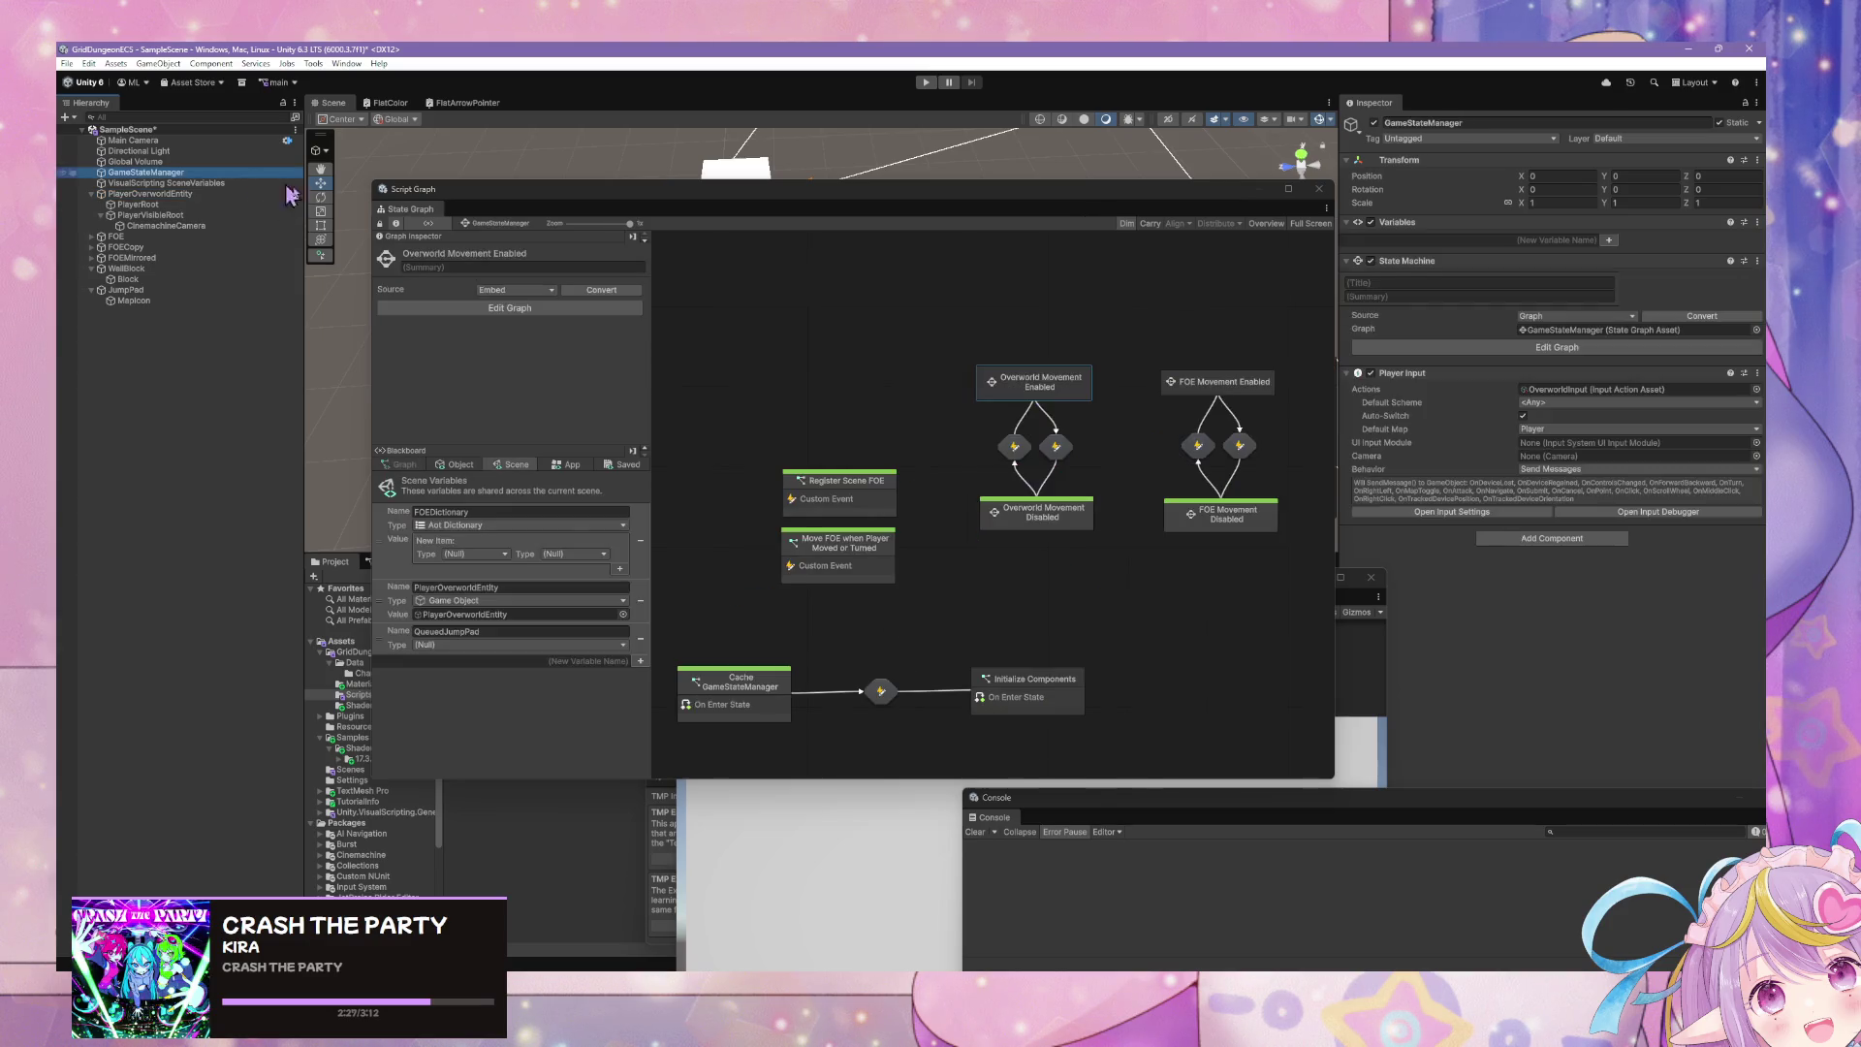
pyautogui.doubleClick(1033, 386)
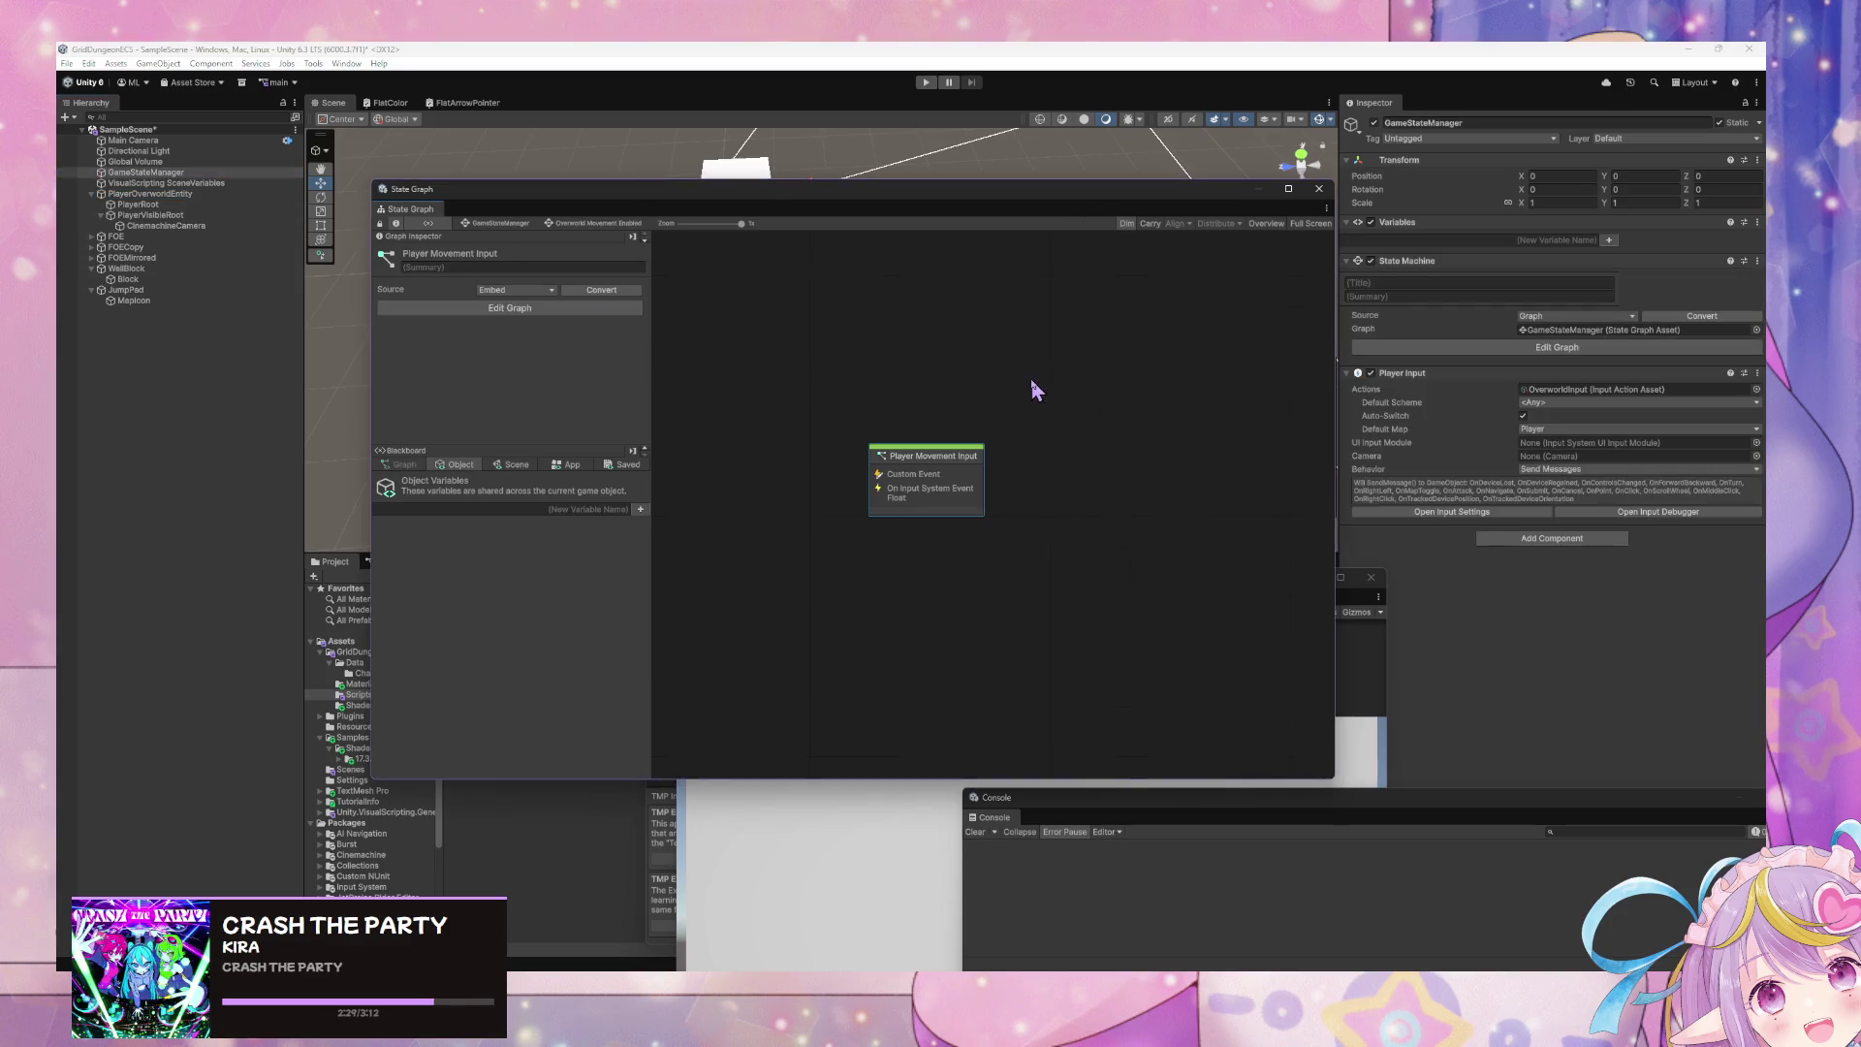
pyautogui.doubleClick(949, 469)
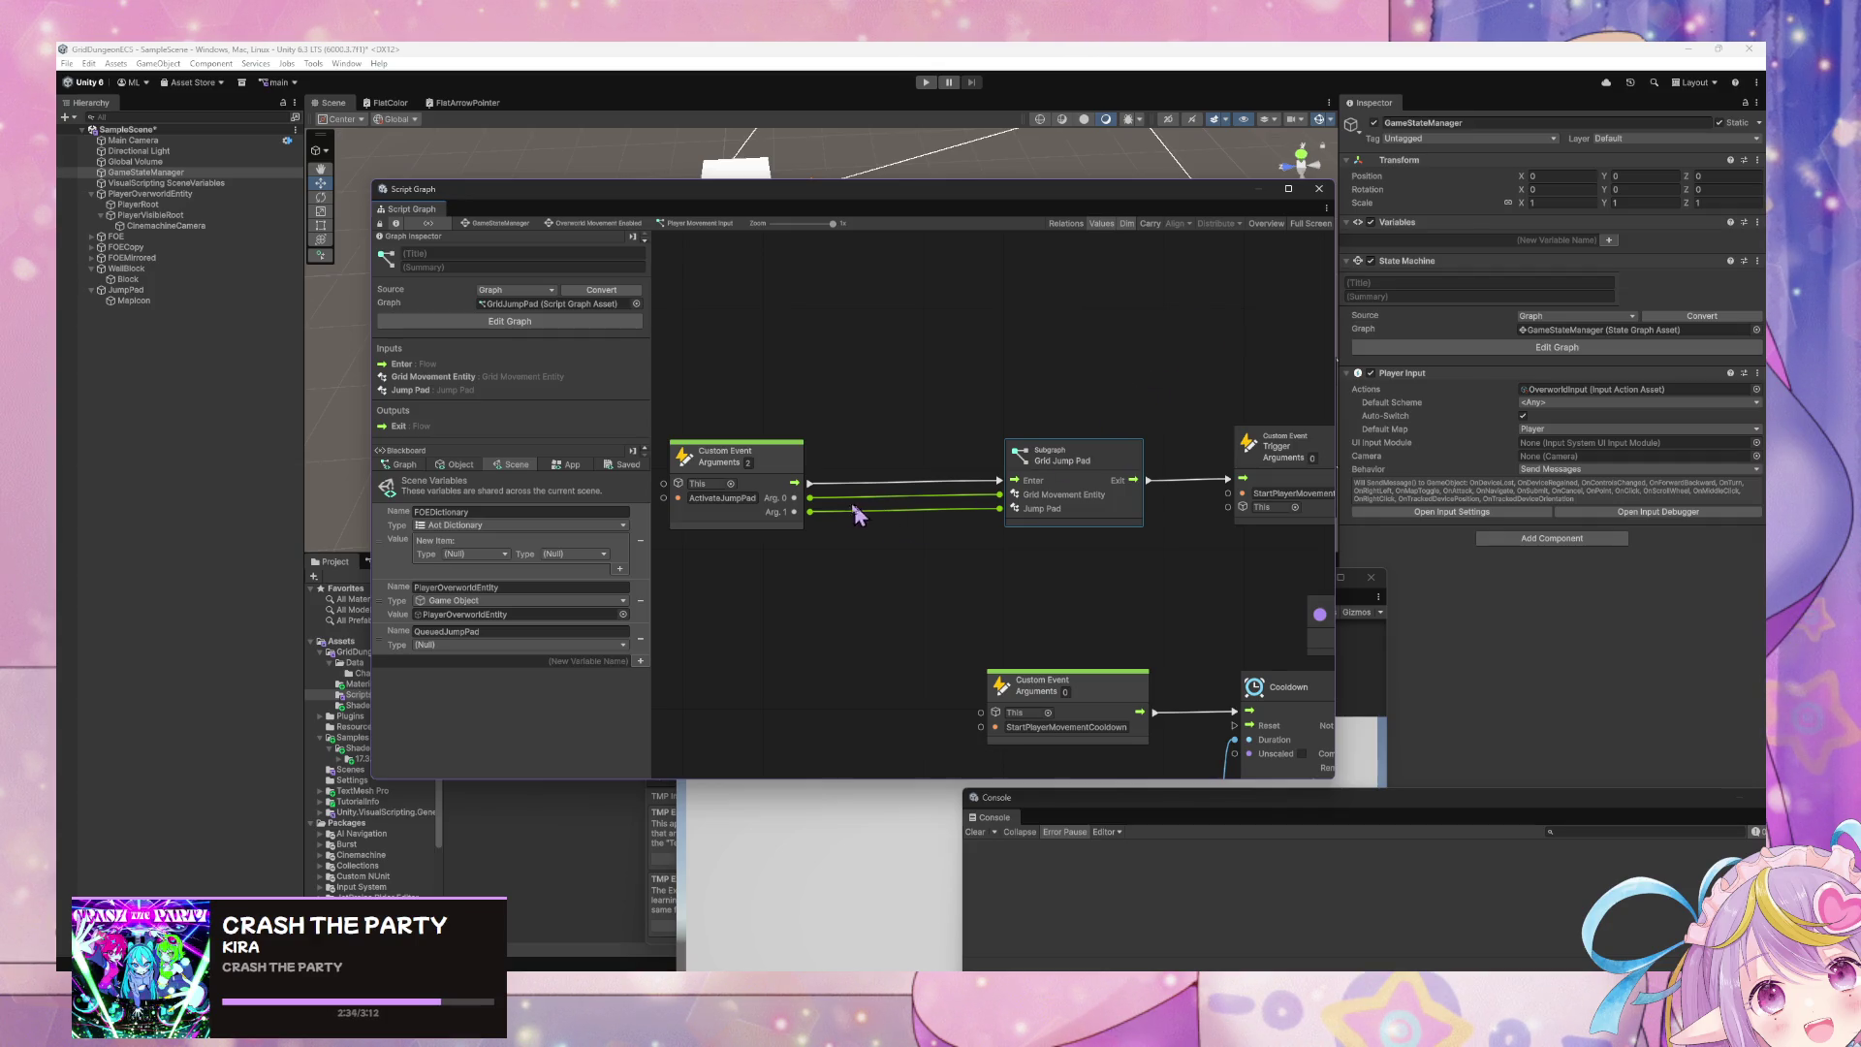
# - In the Grid Jump Pad subgraph, move Jump Pad above Grid Movement Entity in Data Inputs
pyautogui.doubleClick(1111, 460)
pyautogui.click(995, 493)
pyautogui.scroll(-5, 557, 378)
pyautogui.scroll(2, 565, 376)
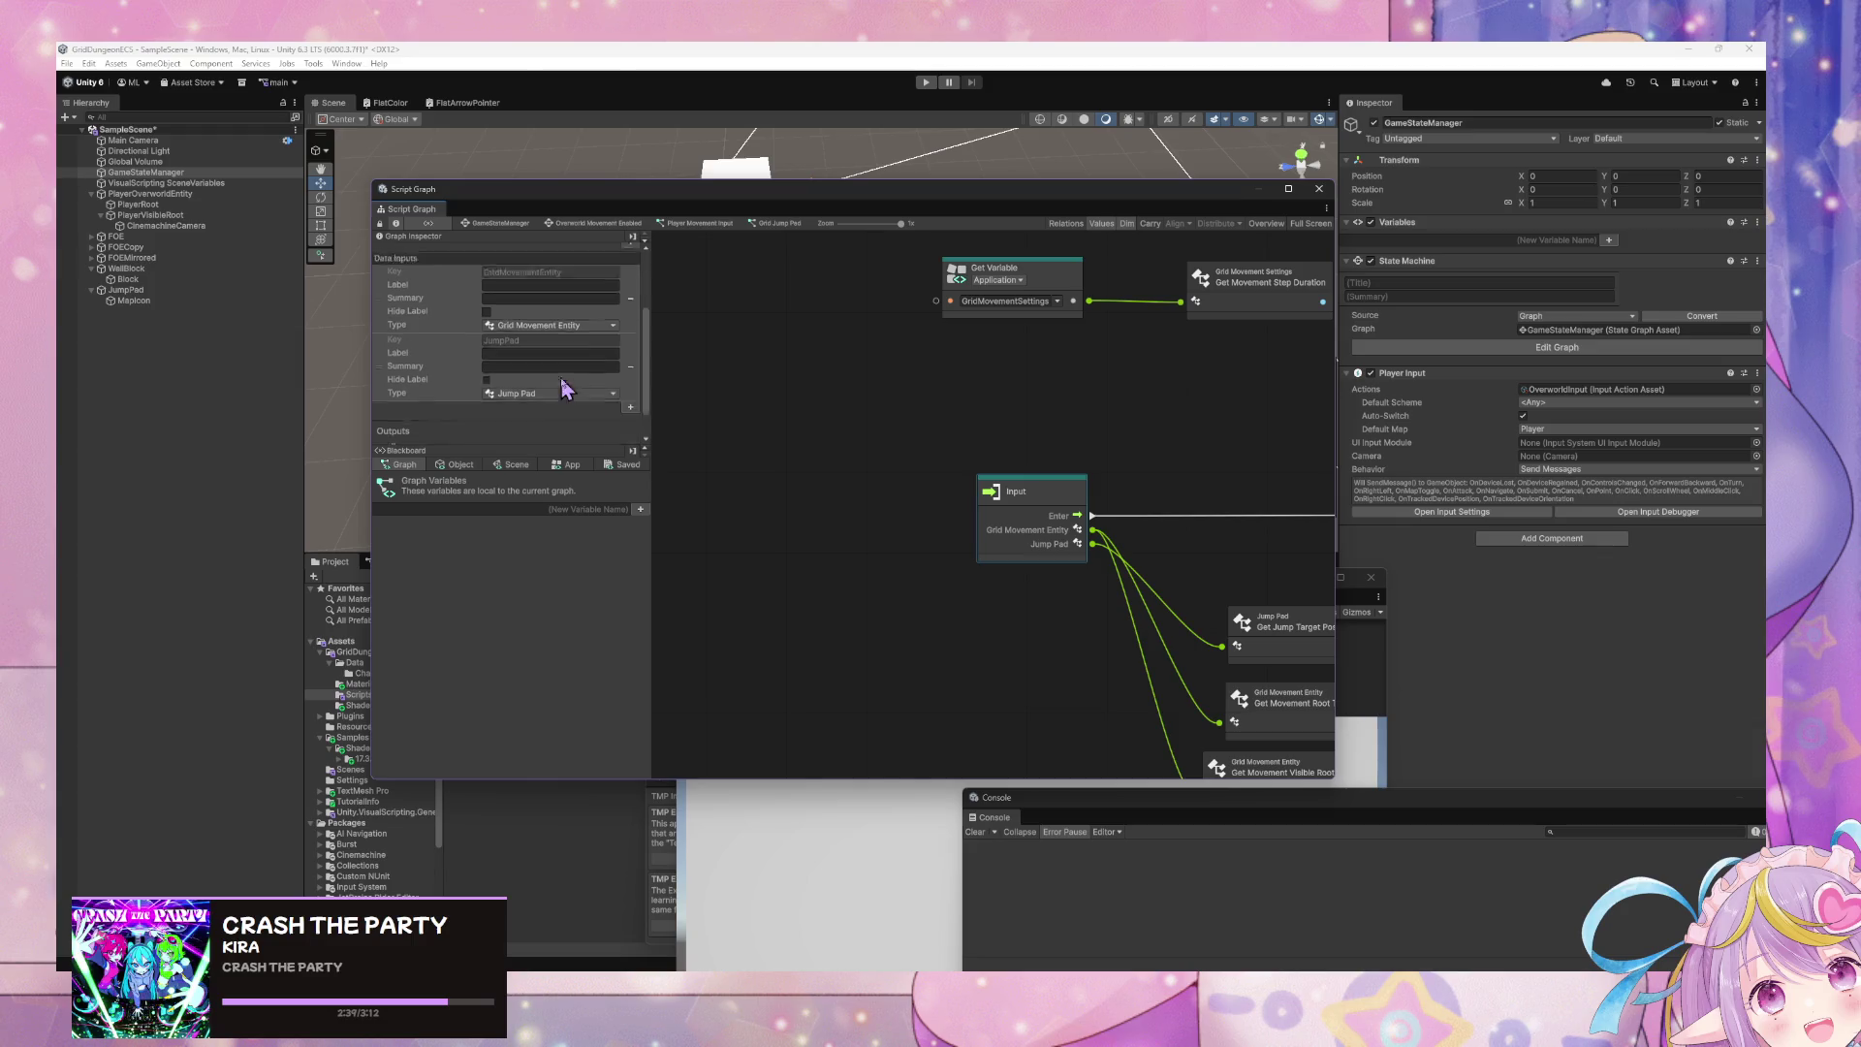
pyautogui.moveTo(385, 411); pyautogui.dragTo(385, 345)
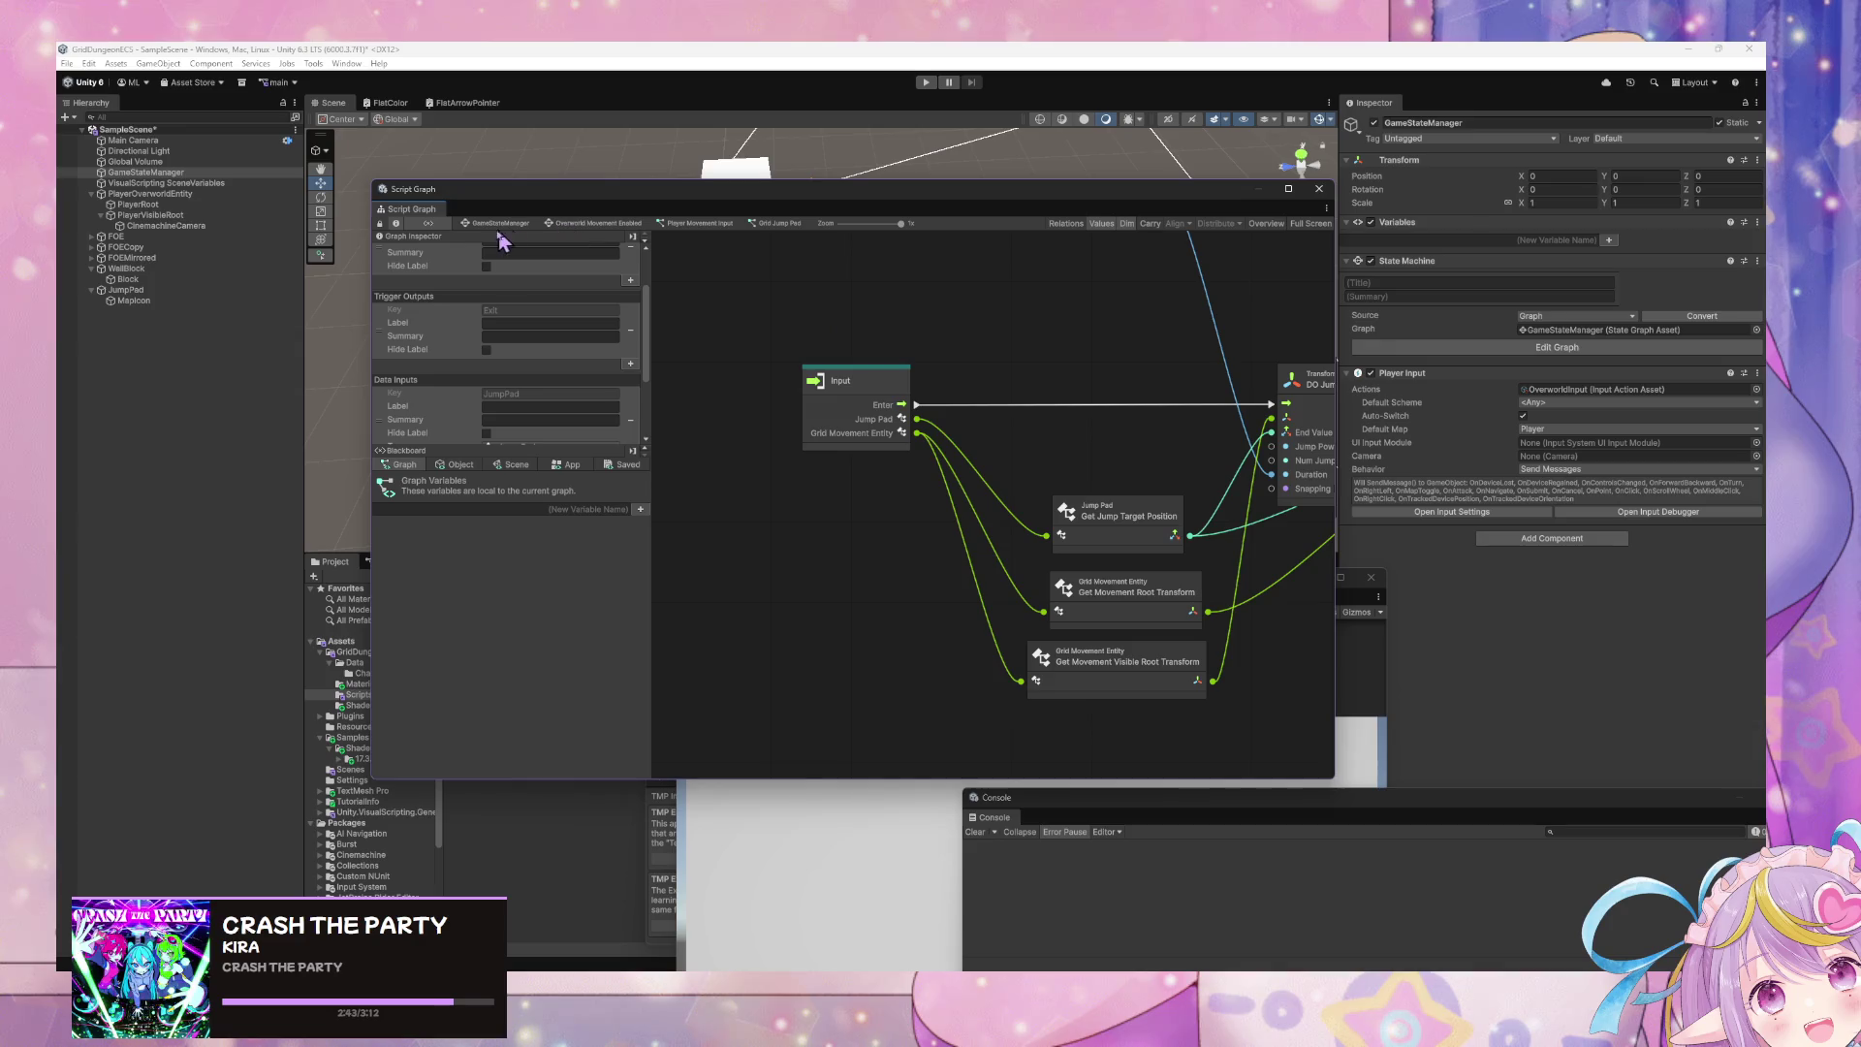
# - Navigate back out to the Player Movement Input graph via the breadcrumbs
pyautogui.click(626, 224)
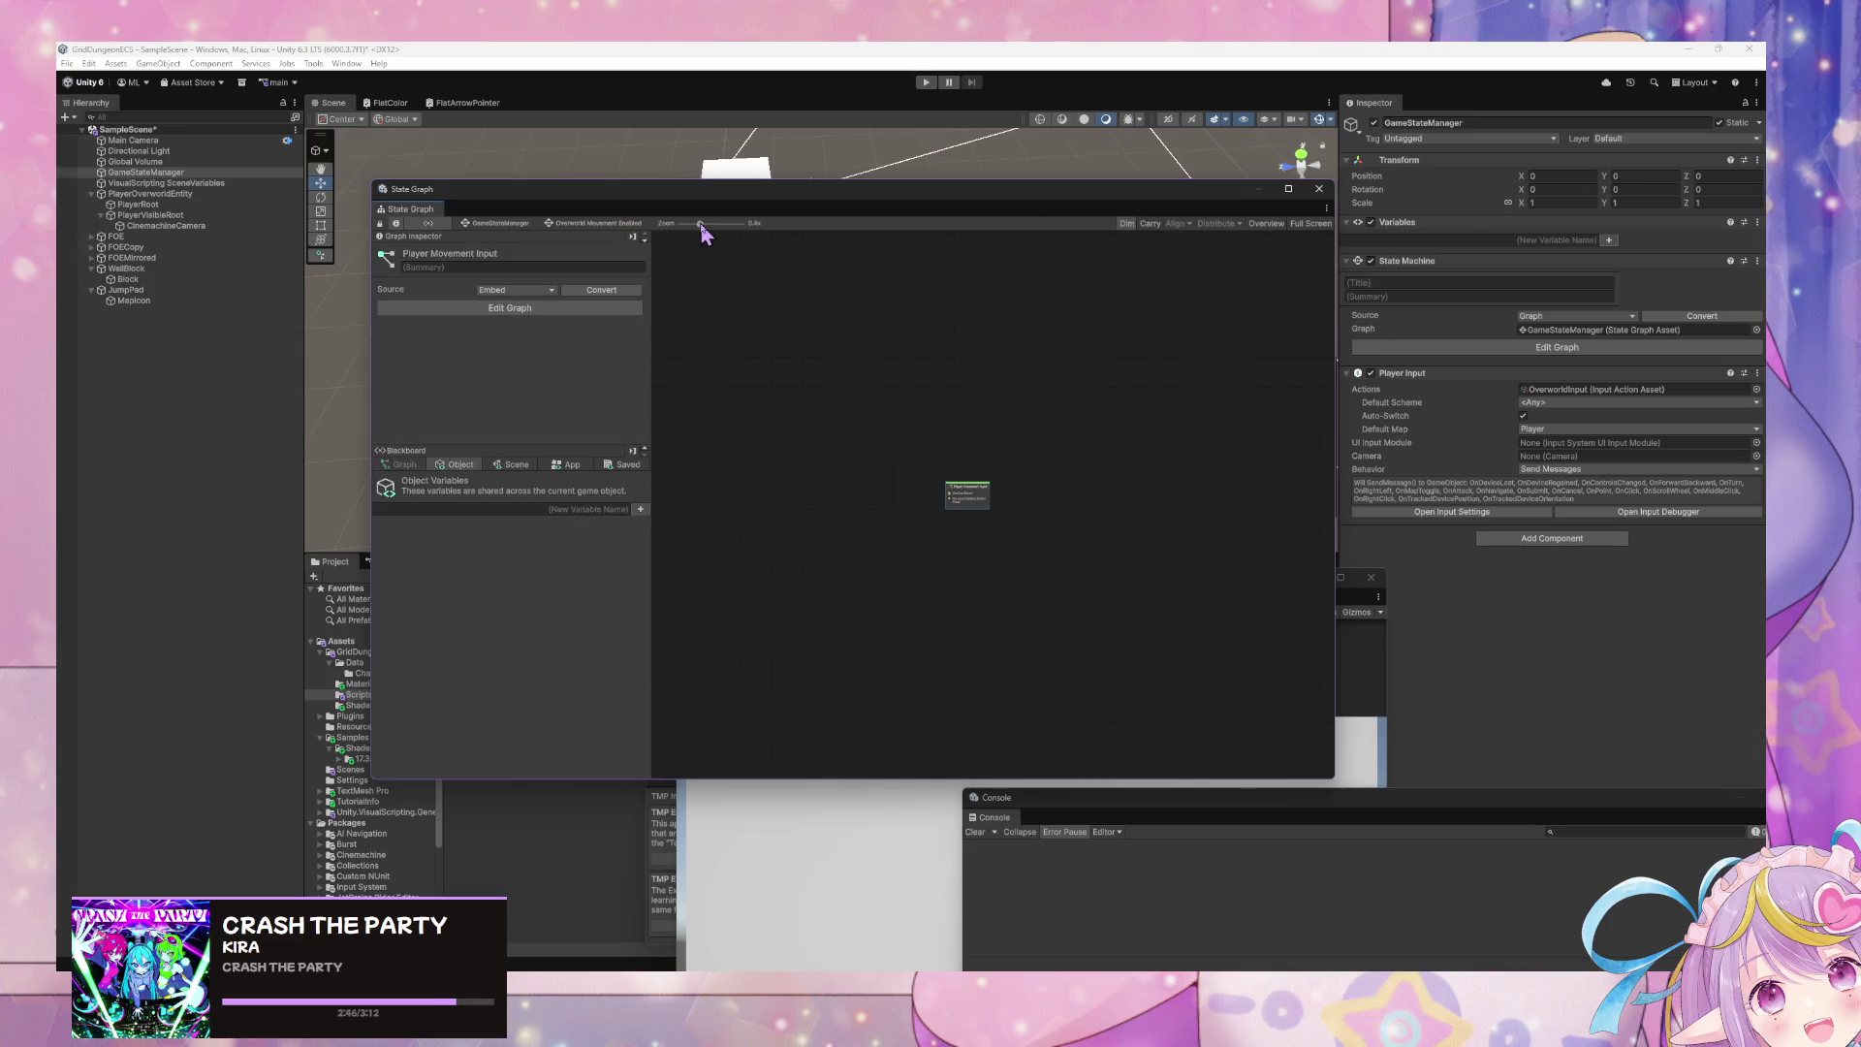
pyautogui.doubleClick(984, 514)
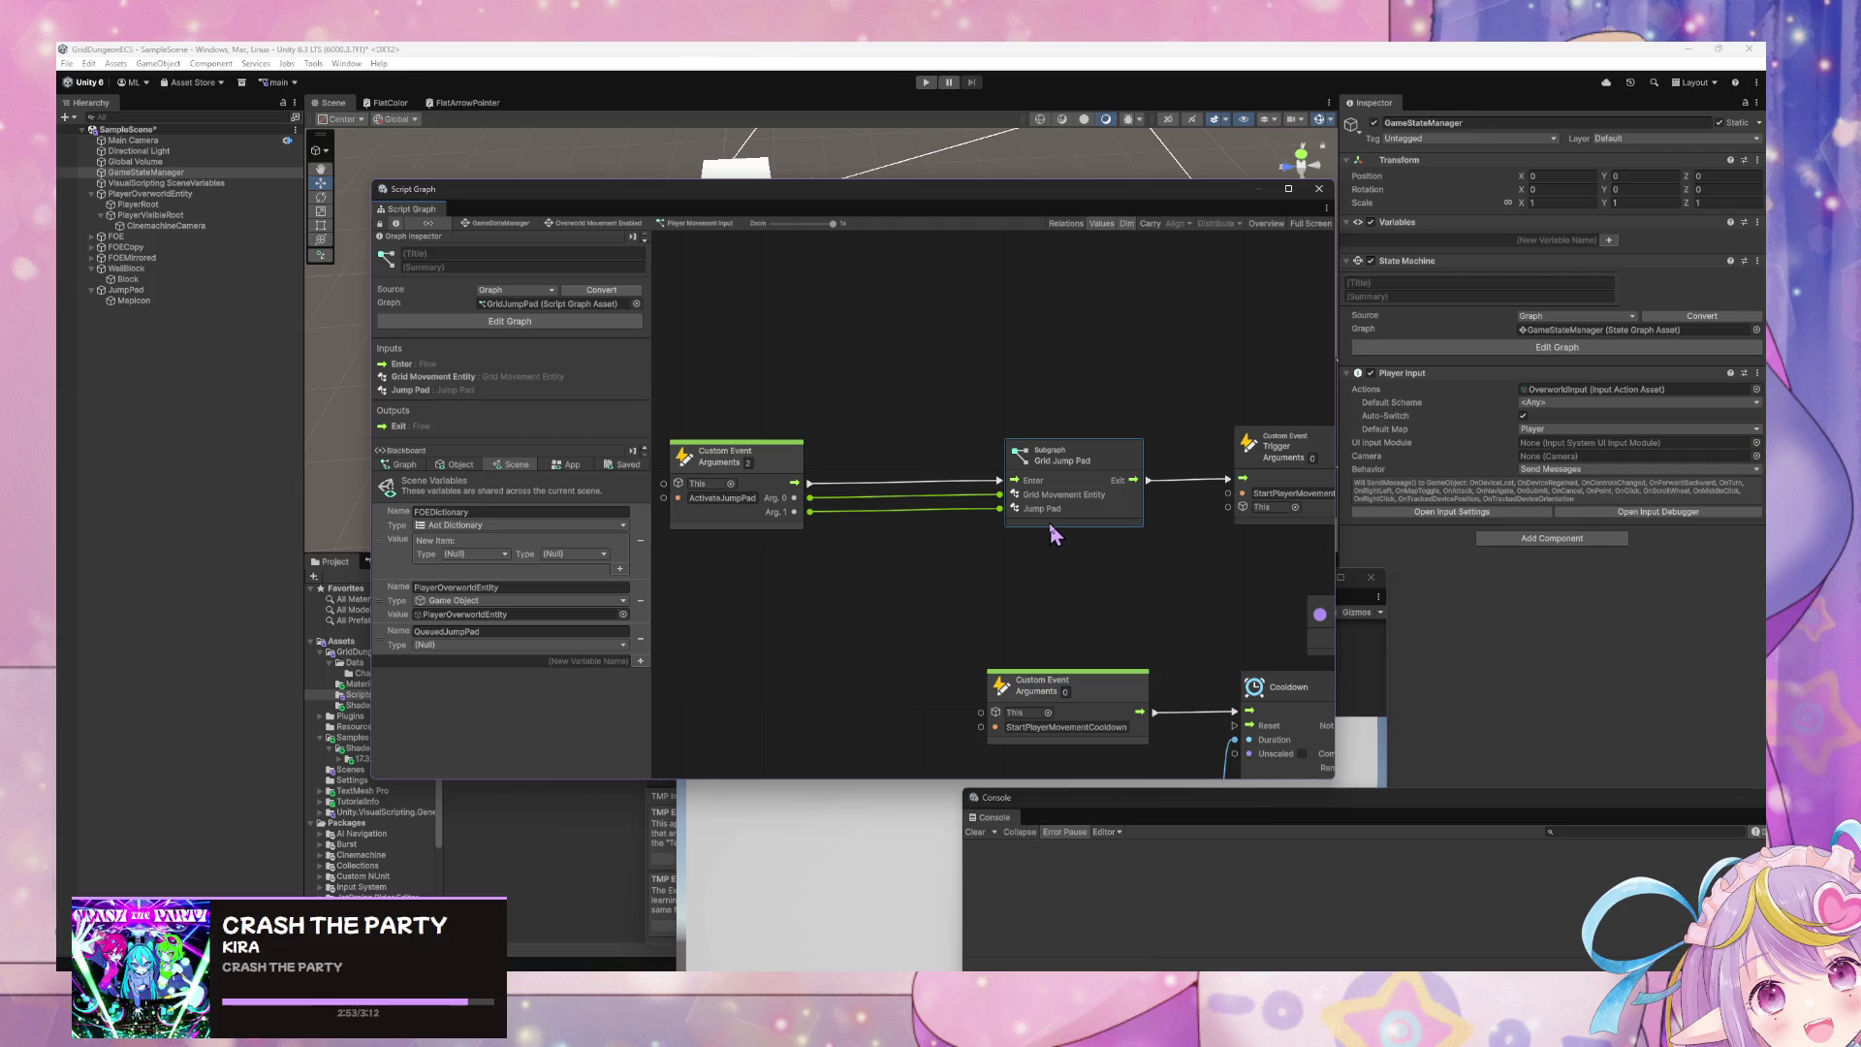
pyautogui.doubleClick(1112, 512)
pyautogui.scroll(-5, 621, 373)
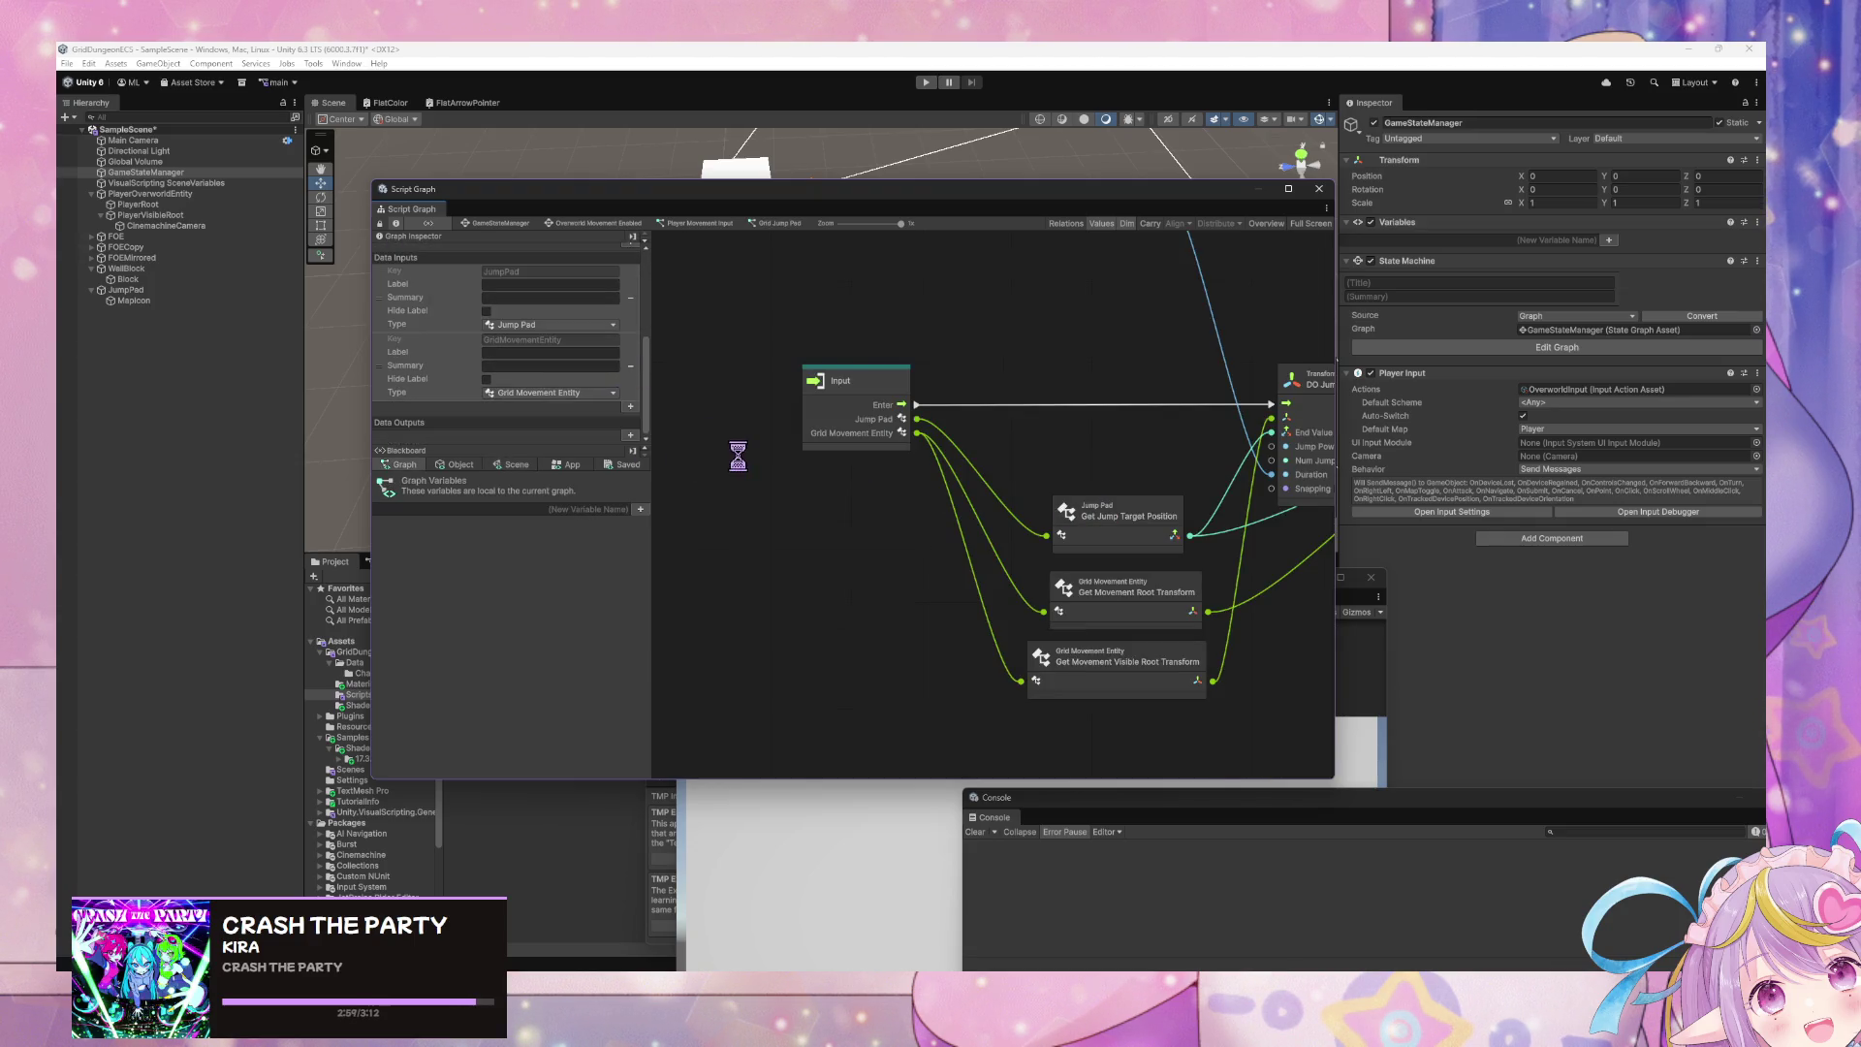
pyautogui.click(685, 232)
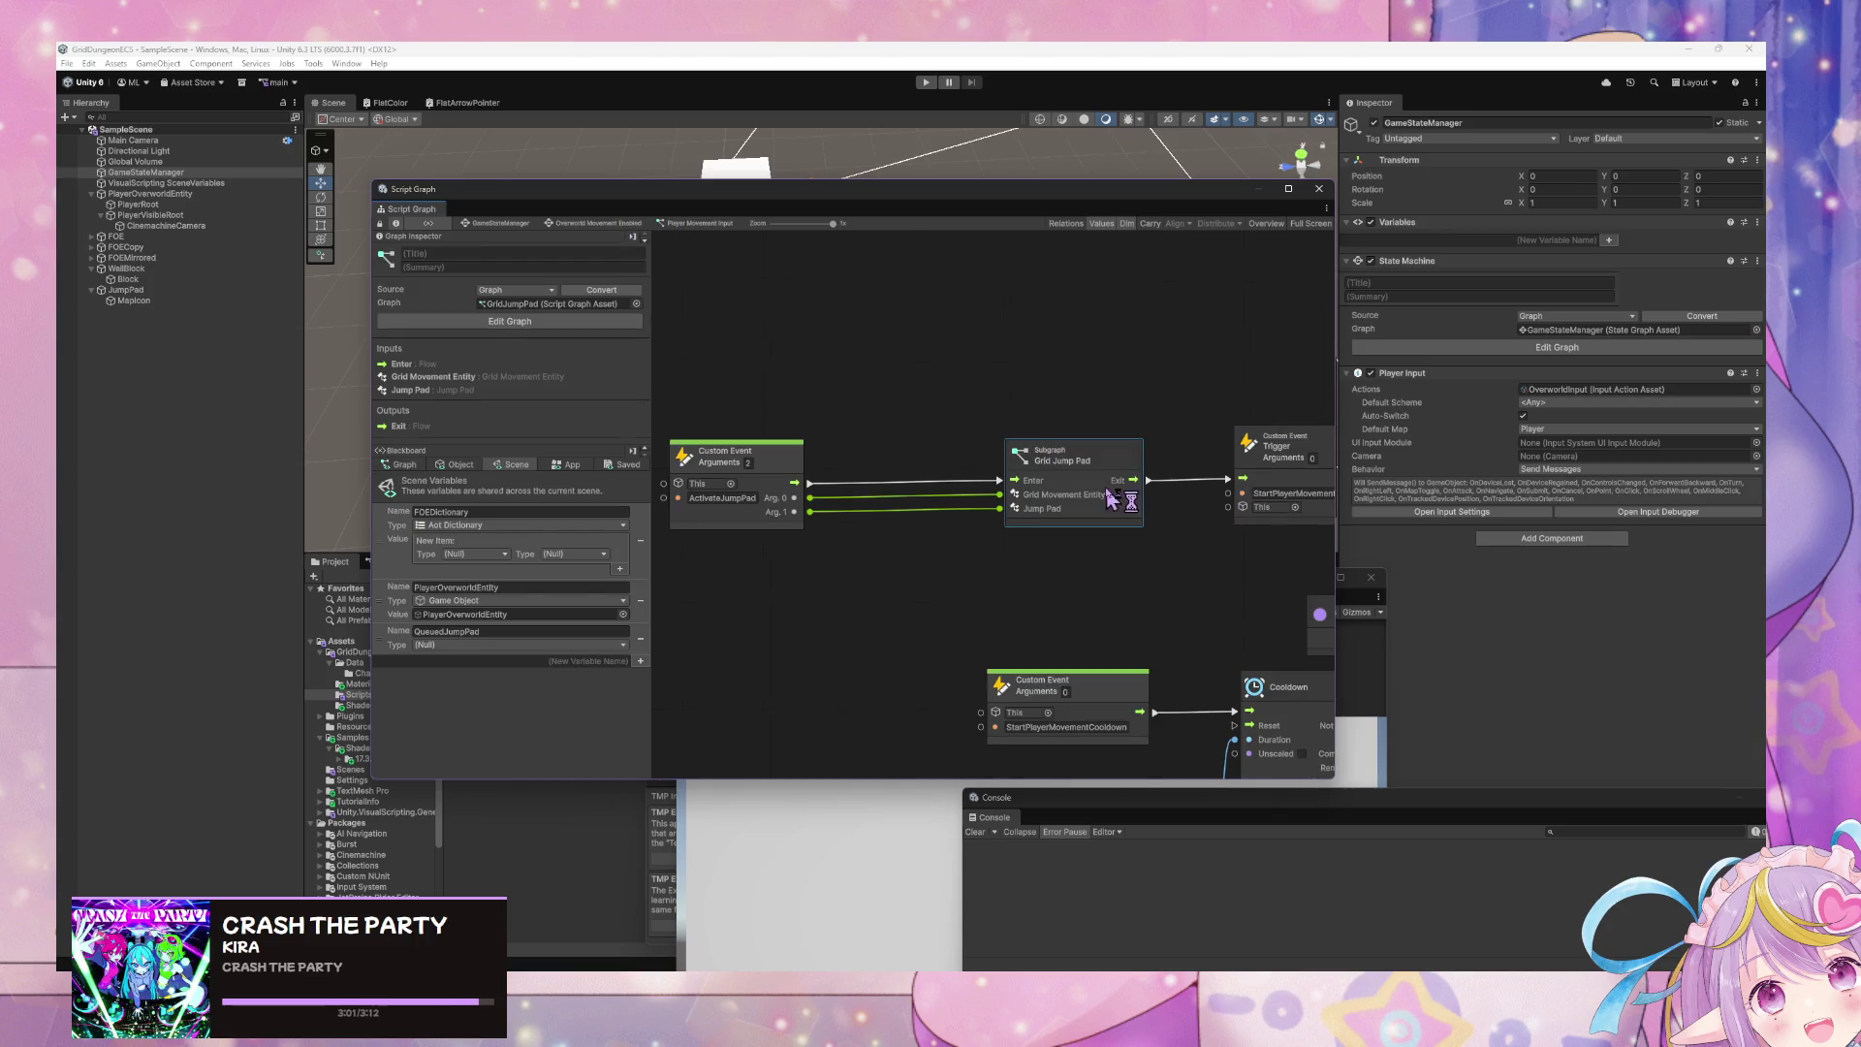
# - Add a Grid Jump Pad subgraph node via 'jump pad' and wire ActivateJumpPad's flow and Arg. 0 into Enter and Jump Pad
pyautogui.rightClick(1037, 392)
pyautogui.click(1078, 396)
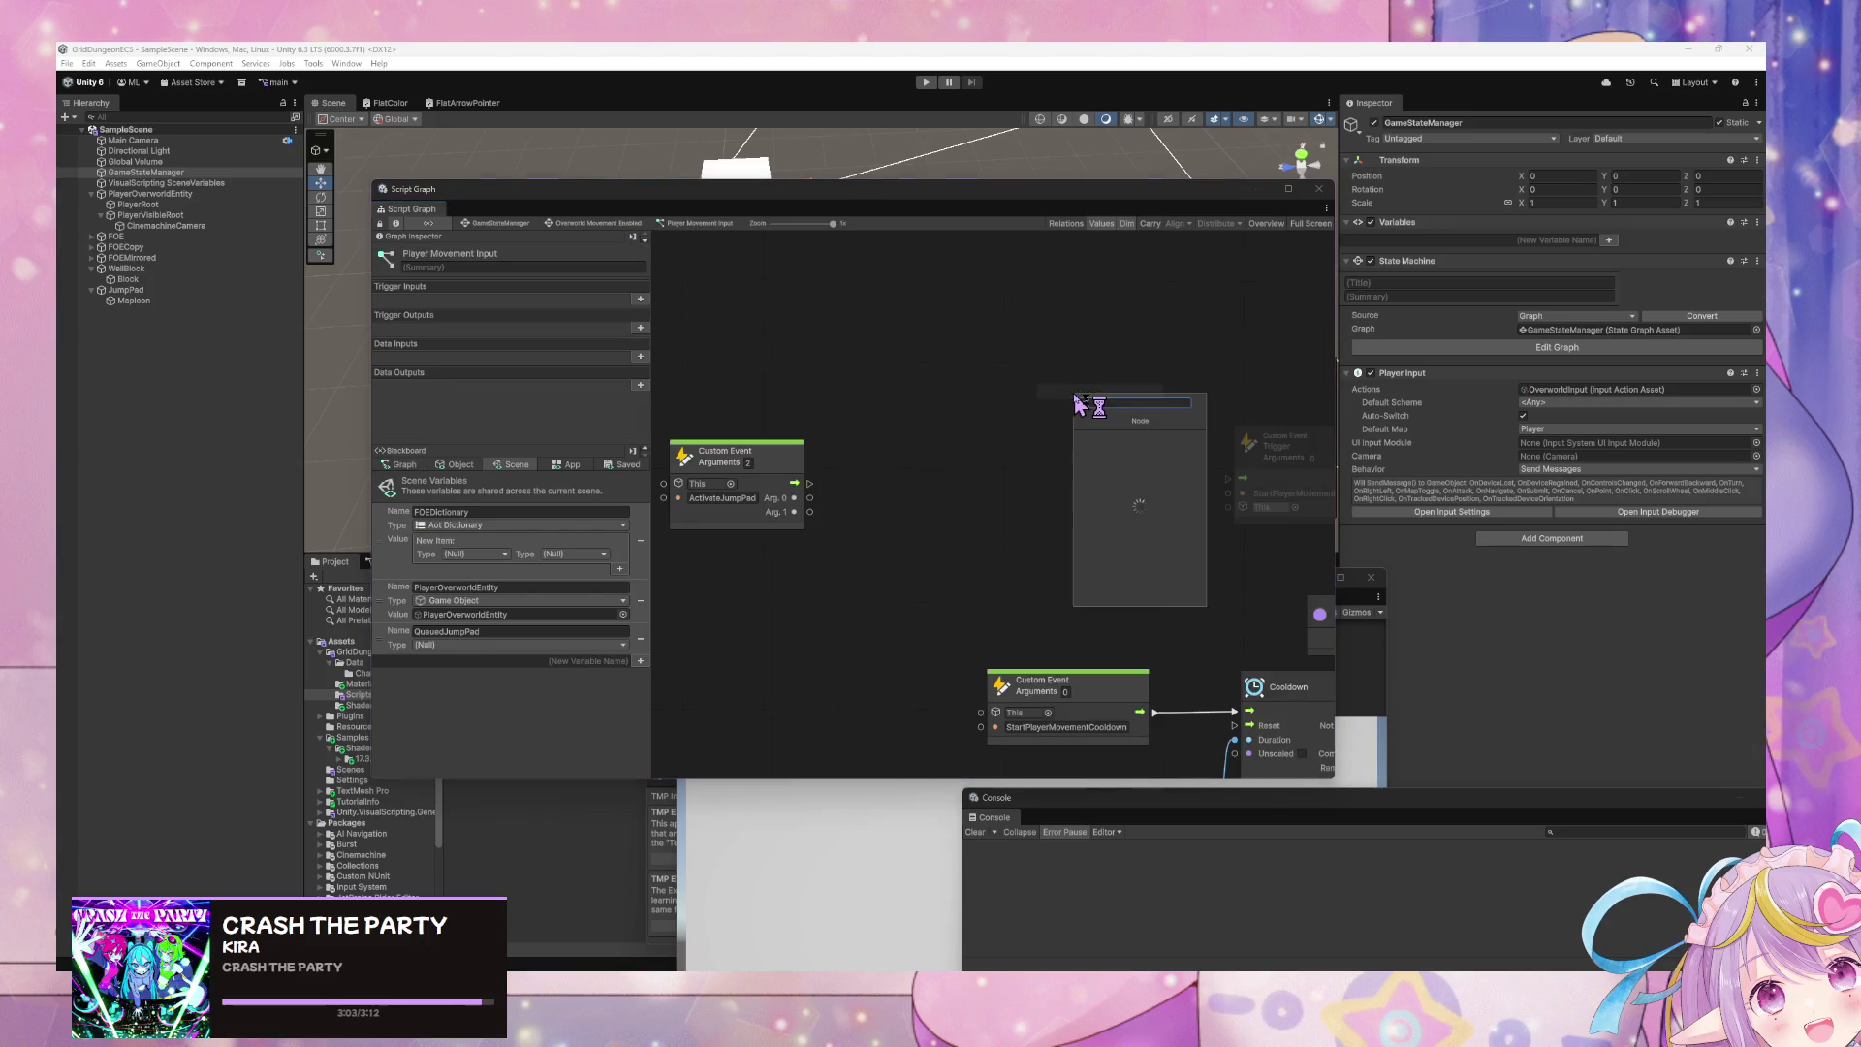
pyautogui.write('grid jump pad')
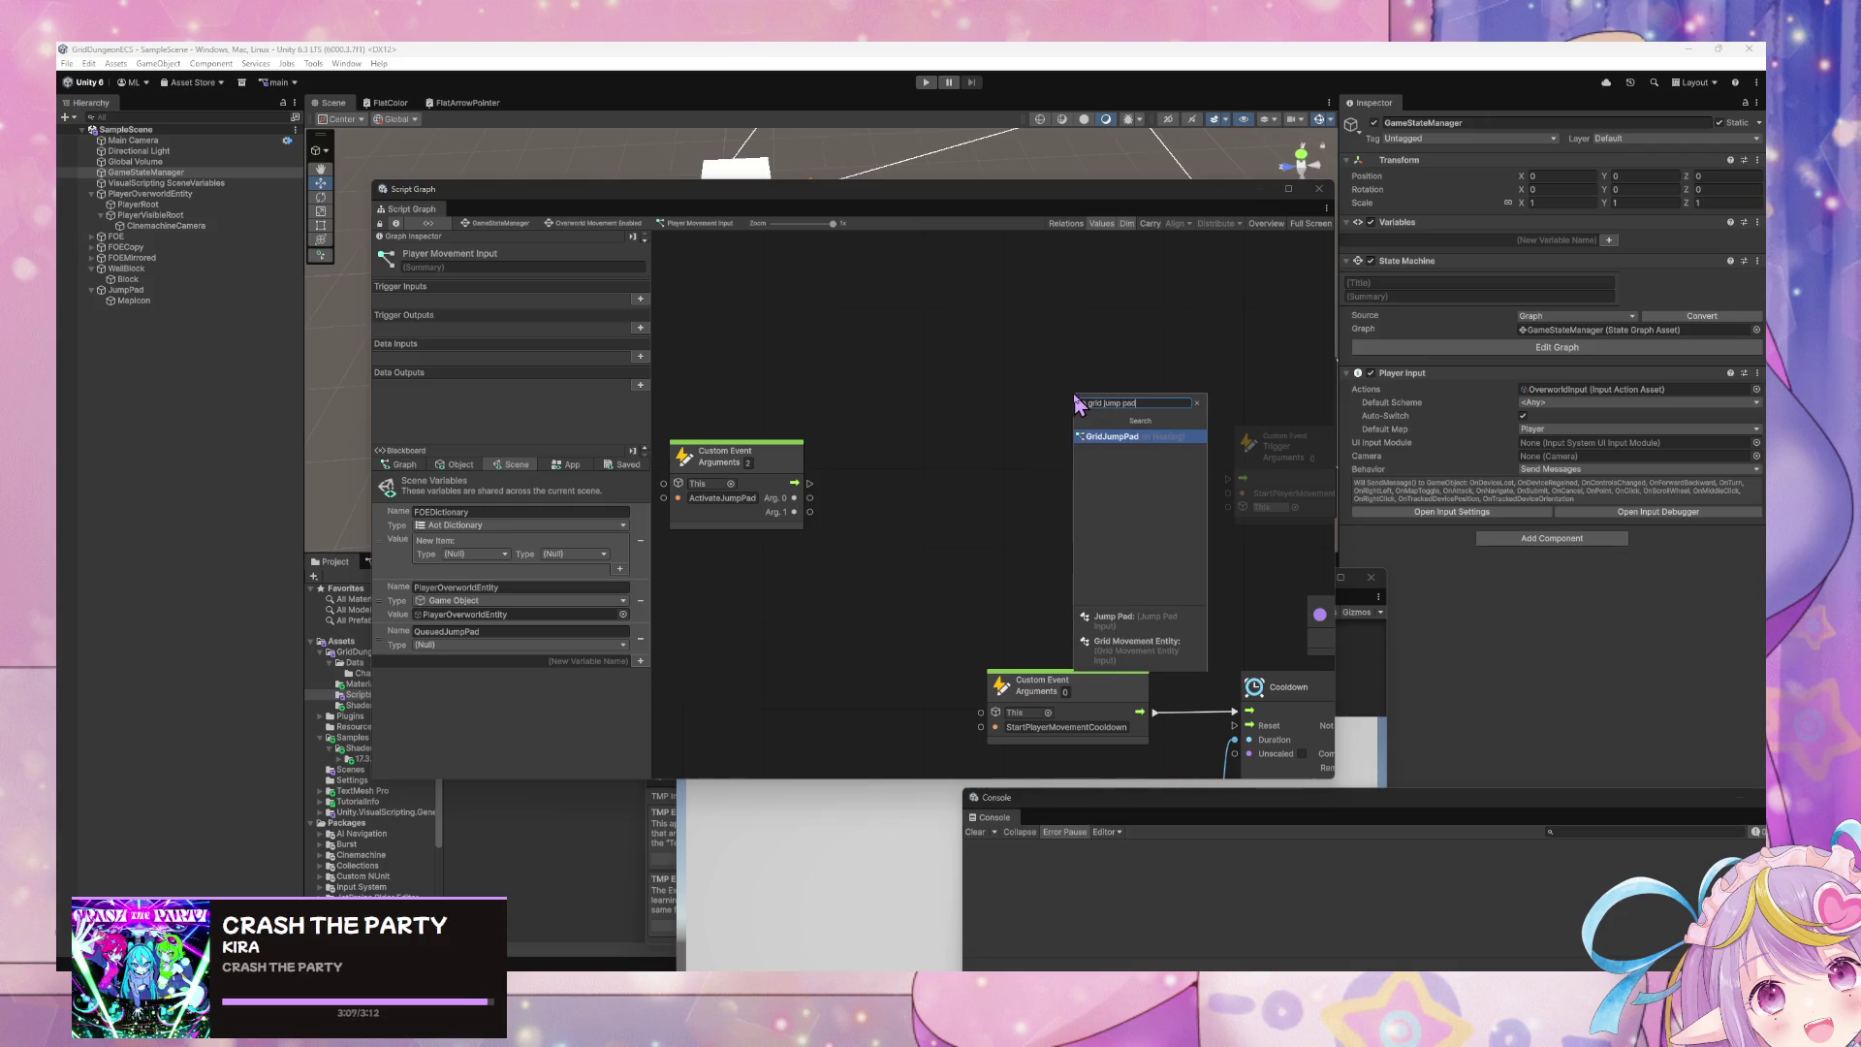
pyautogui.click(1095, 407)
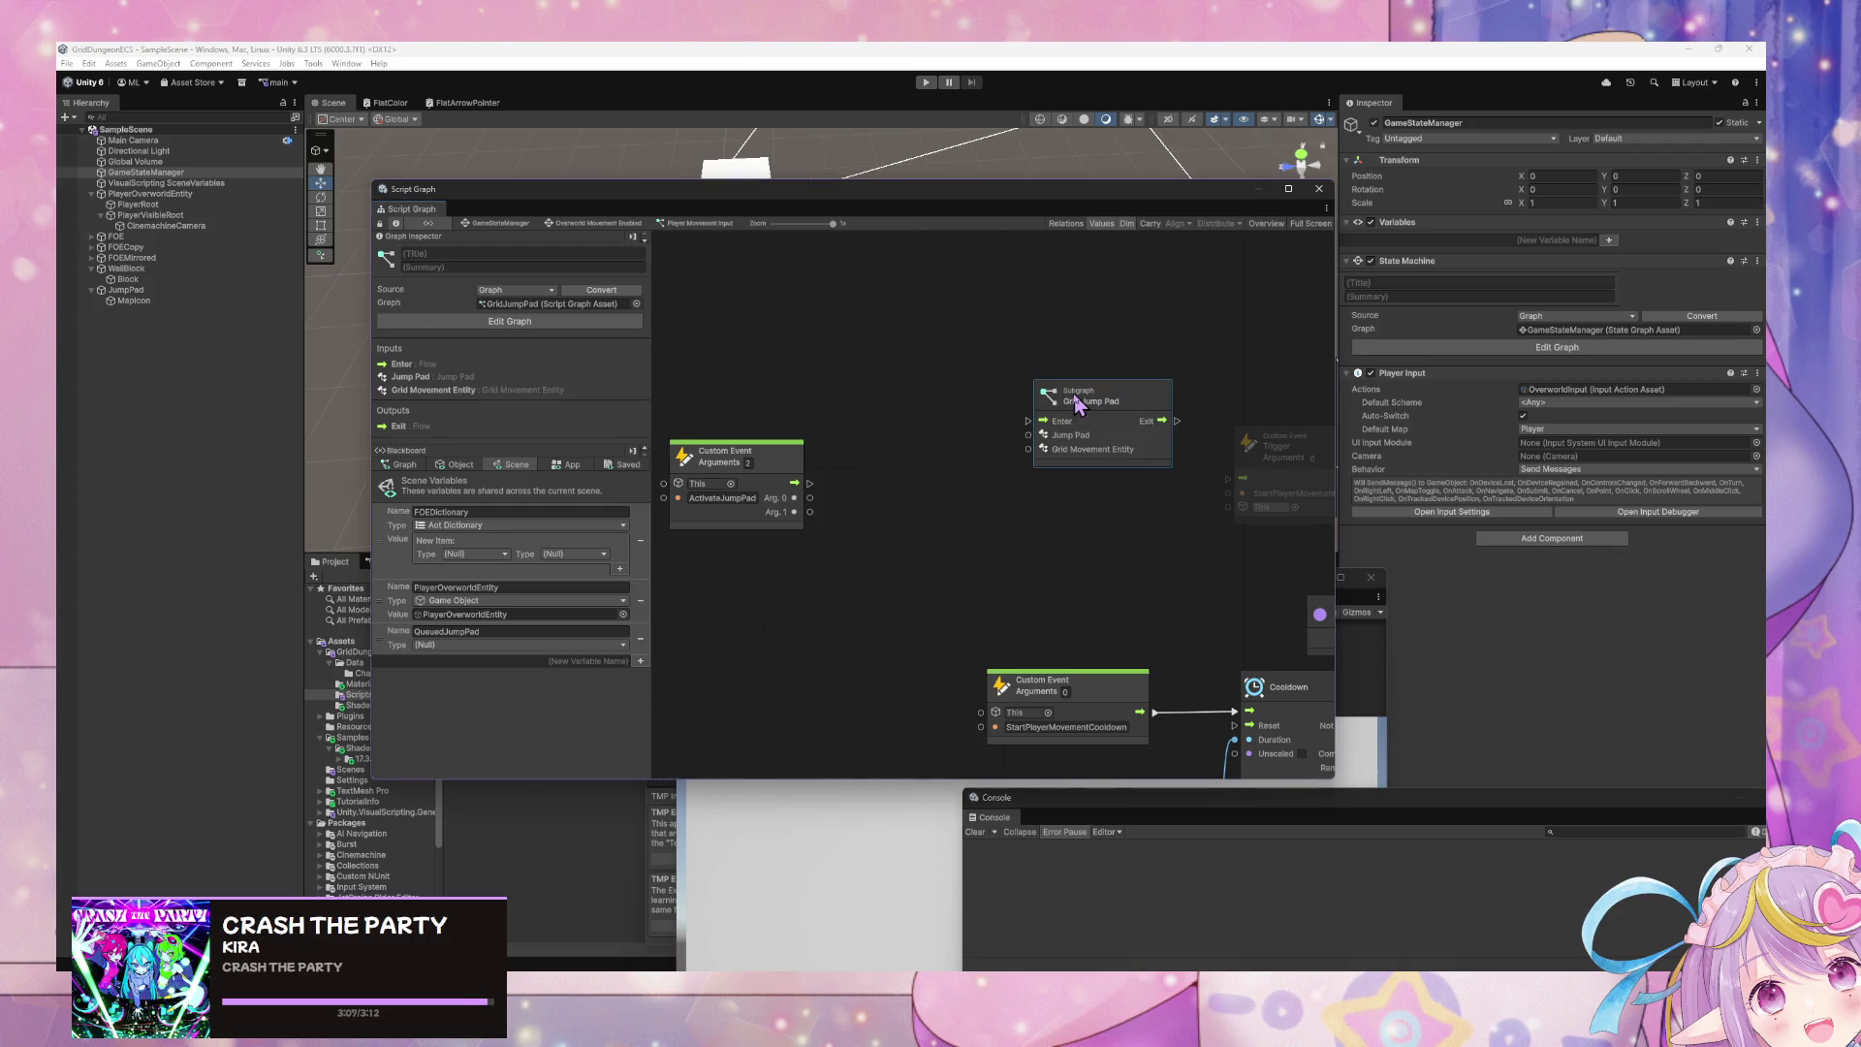
pyautogui.moveTo(1103, 412); pyautogui.dragTo(1029, 470)
pyautogui.moveTo(810, 483); pyautogui.dragTo(954, 478)
pyautogui.moveTo(795, 497); pyautogui.dragTo(955, 492)
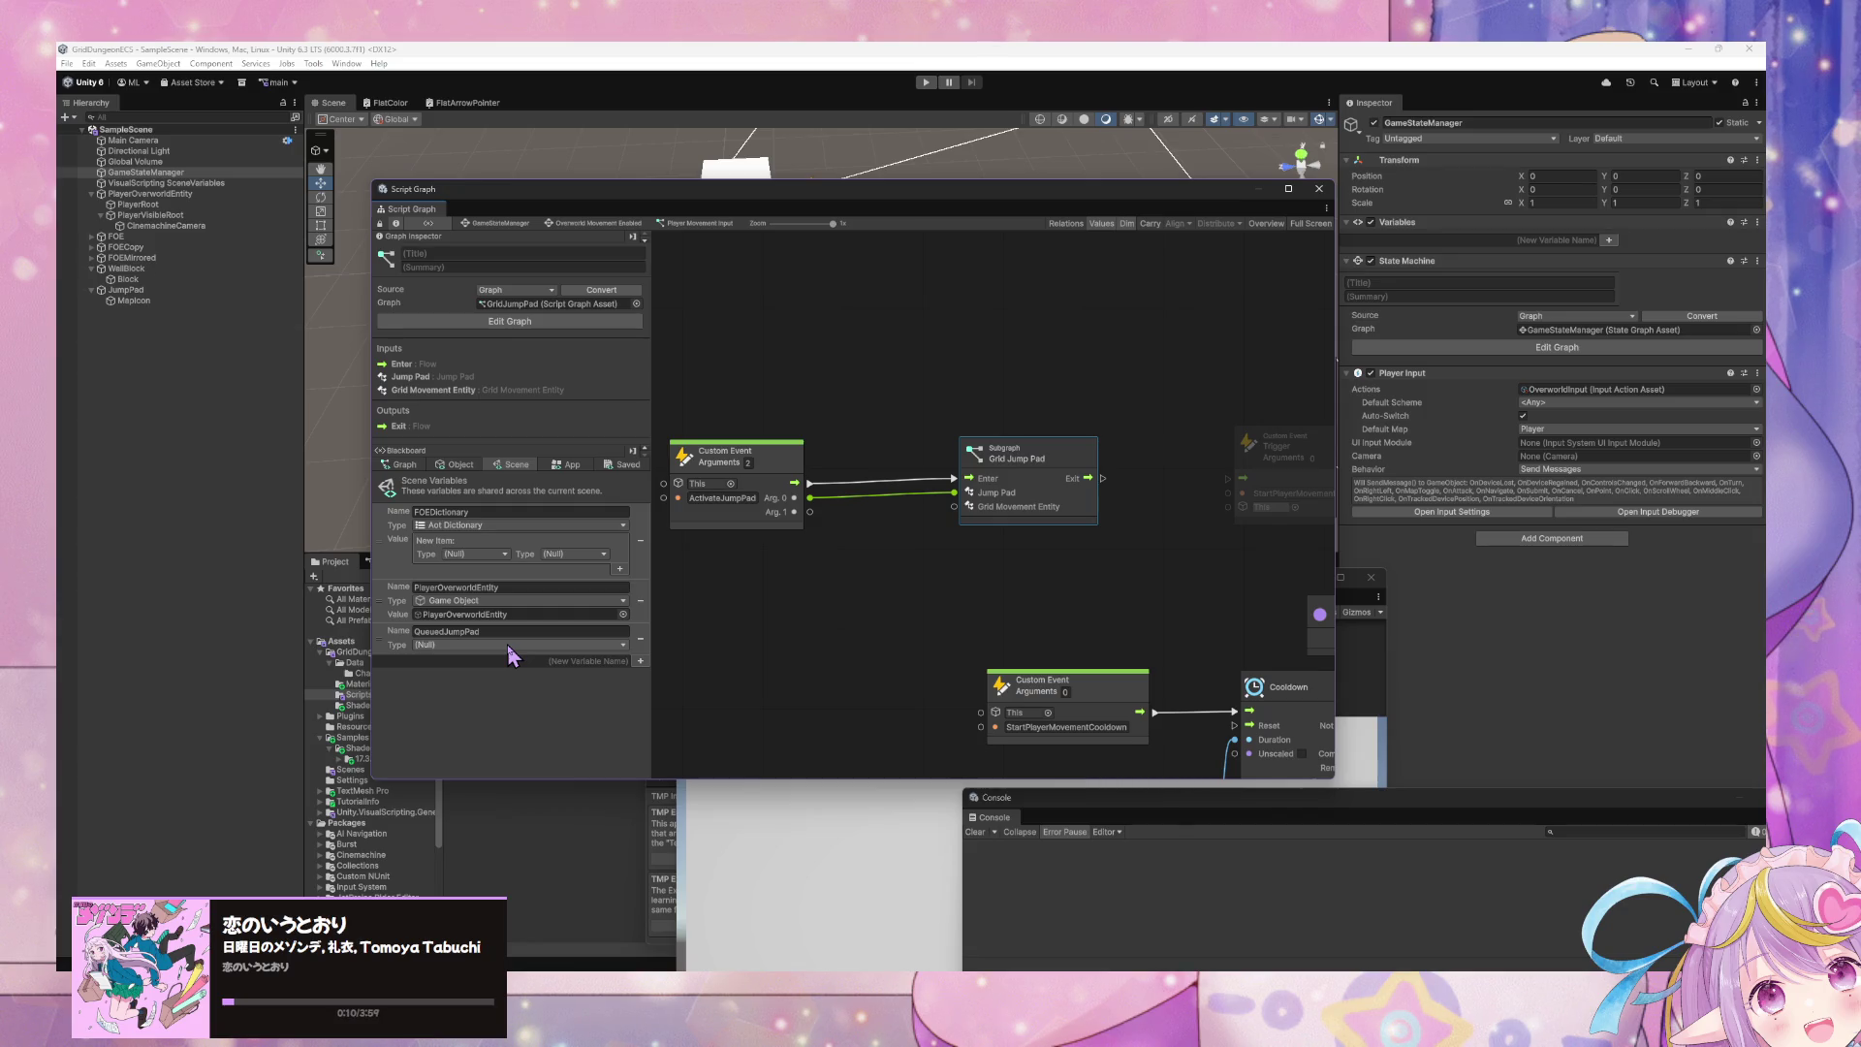
# - Pan toward the cooldown nodes and minimize the music player
pyautogui.moveTo(1103, 480)
pyautogui.mouseDown()
pyautogui.moveTo(843, 445)
pyautogui.moveTo(882, 436)
pyautogui.mouseUp()
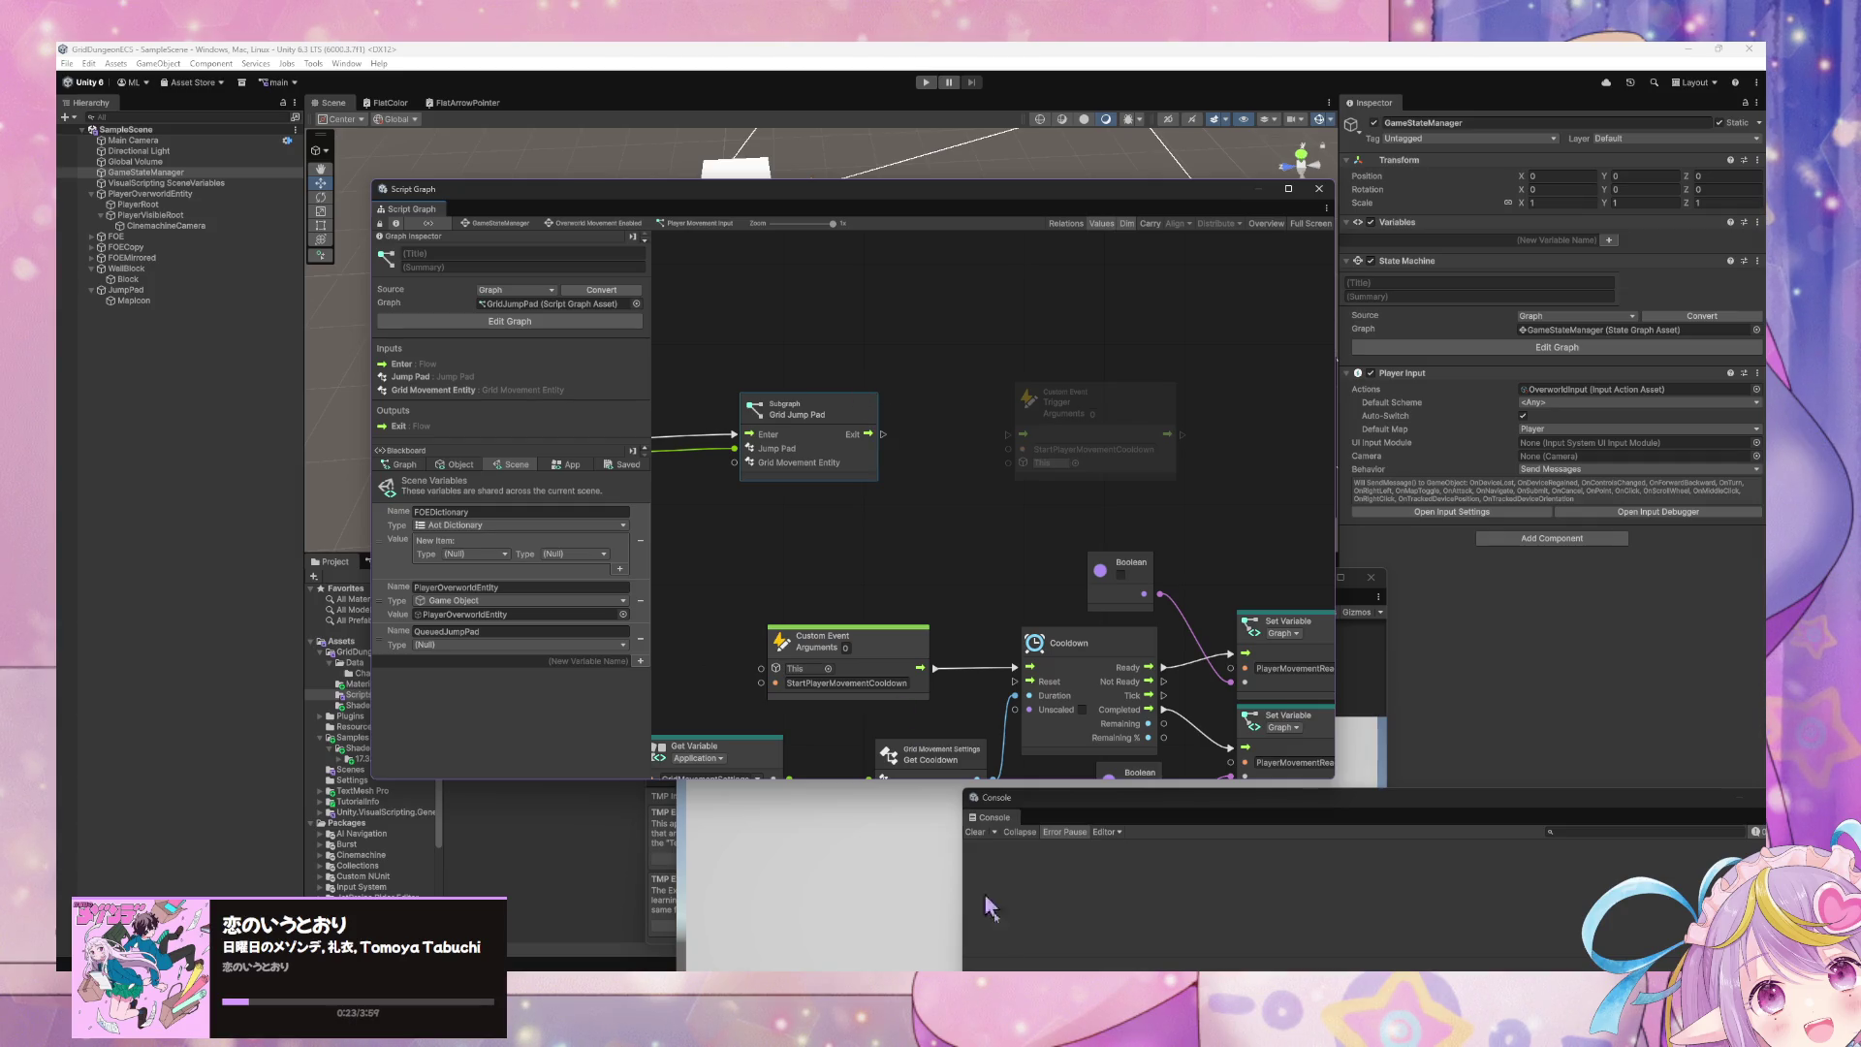
pyautogui.hotkey('alt', 'Tab')
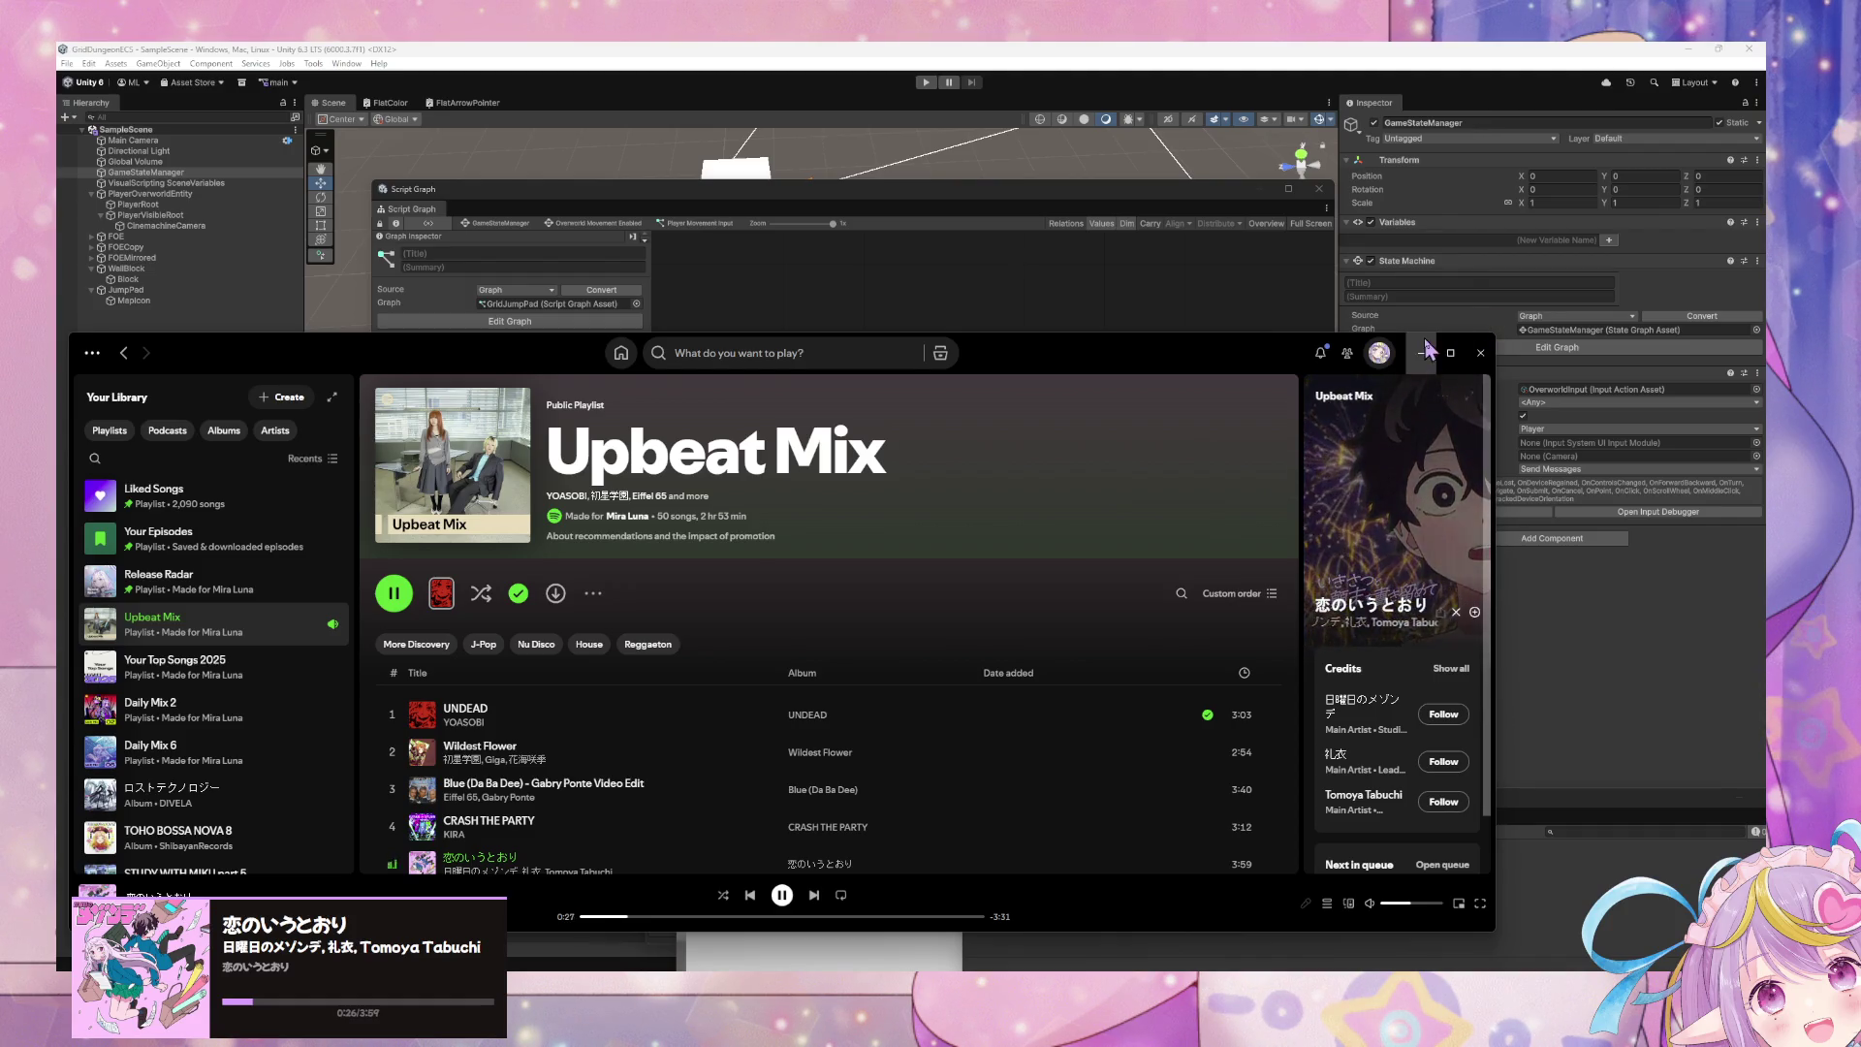
pyautogui.click(1423, 354)
# - Connect Arg. 1 to Grid Movement Entity and nudge the Grid Jump Pad node right
pyautogui.moveTo(776, 511); pyautogui.dragTo(999, 524)
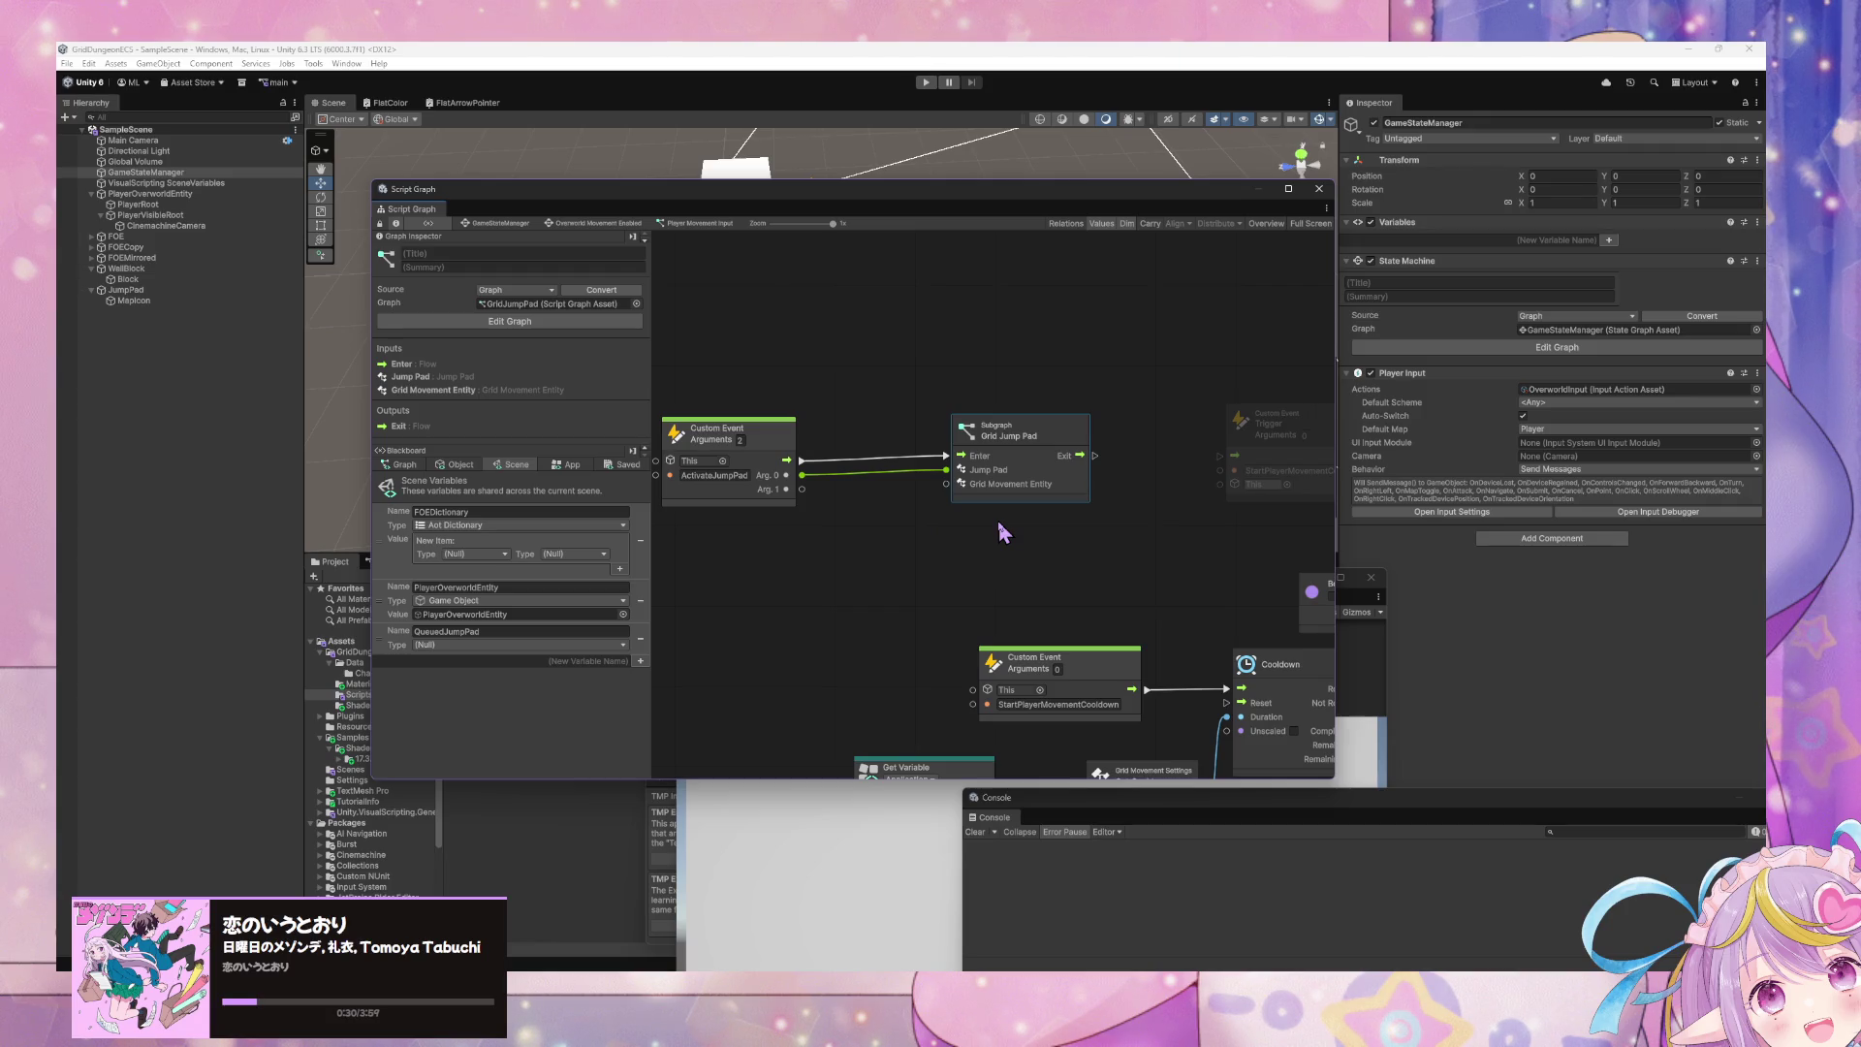
pyautogui.moveTo(786, 488); pyautogui.dragTo(946, 484)
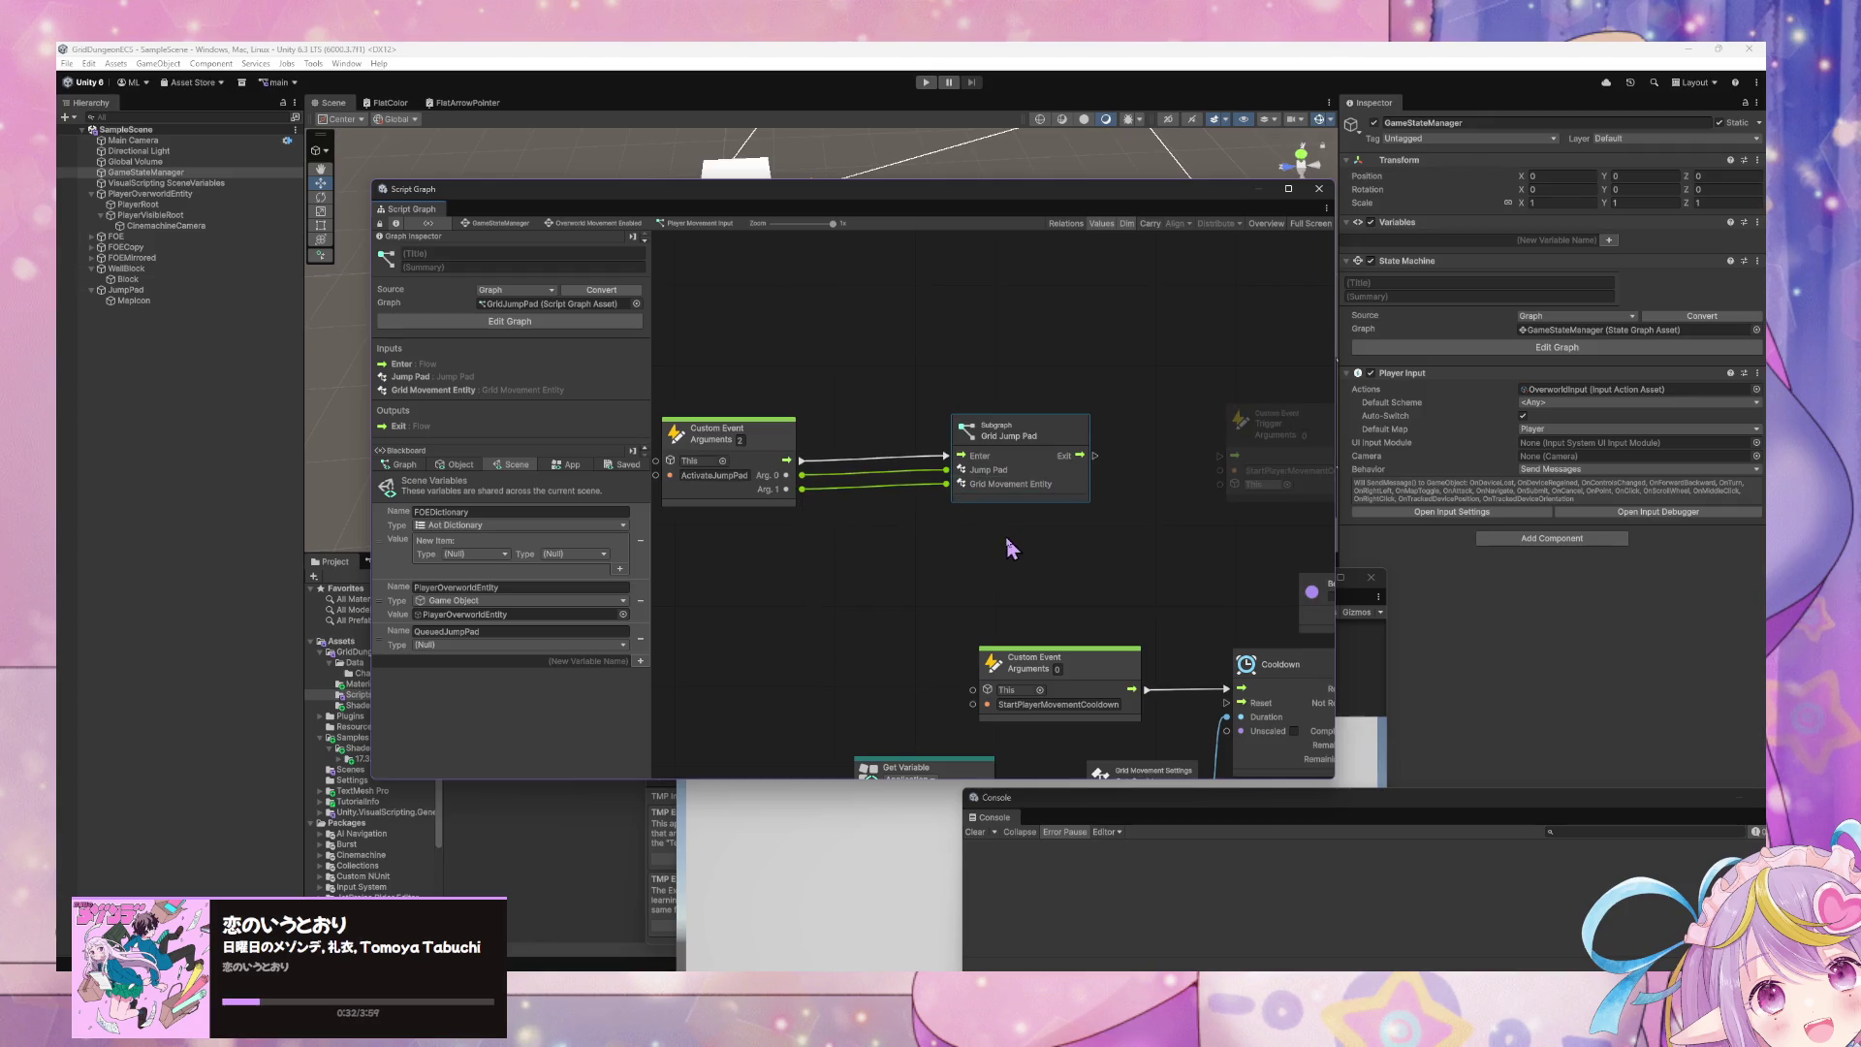
pyautogui.hscroll(5, 1028, 544)
pyautogui.scroll(-1, 1027, 545)
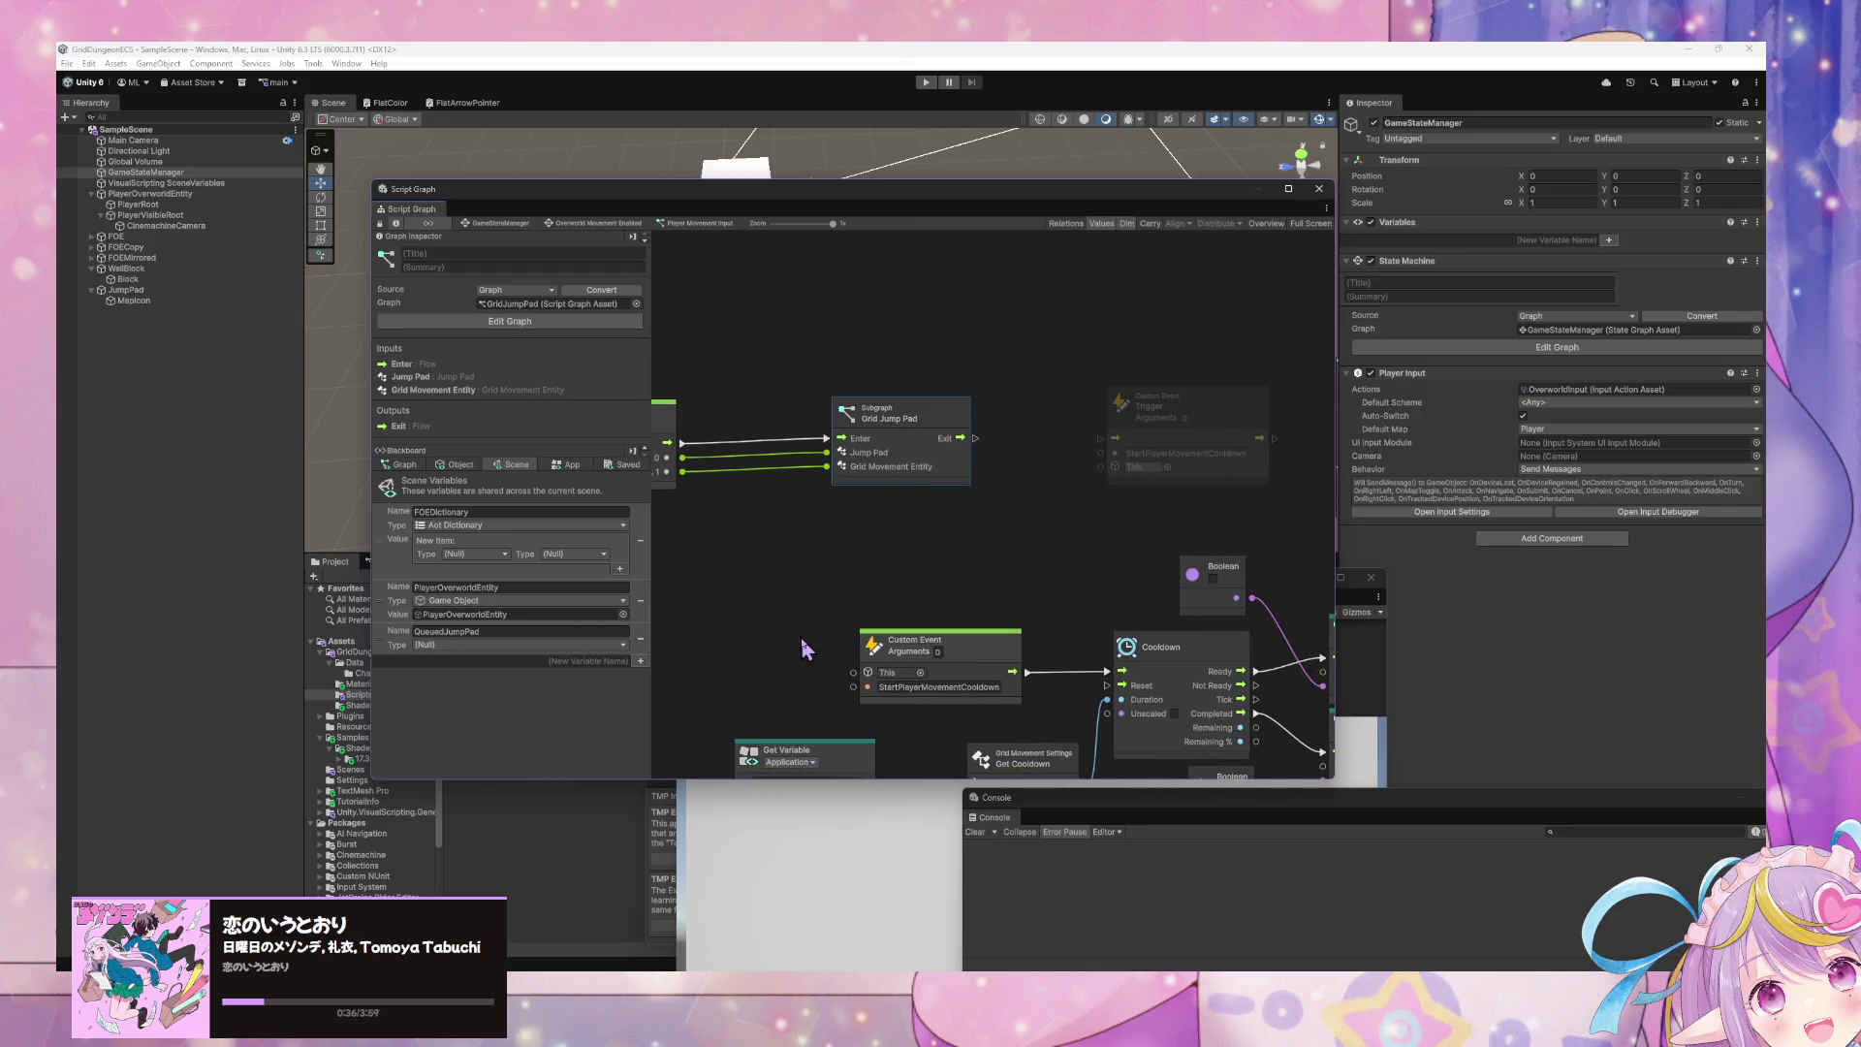
pyautogui.hscroll(-5, 921, 621)
pyautogui.scroll(1, 921, 620)
pyautogui.moveTo(1019, 498); pyautogui.dragTo(1053, 490)
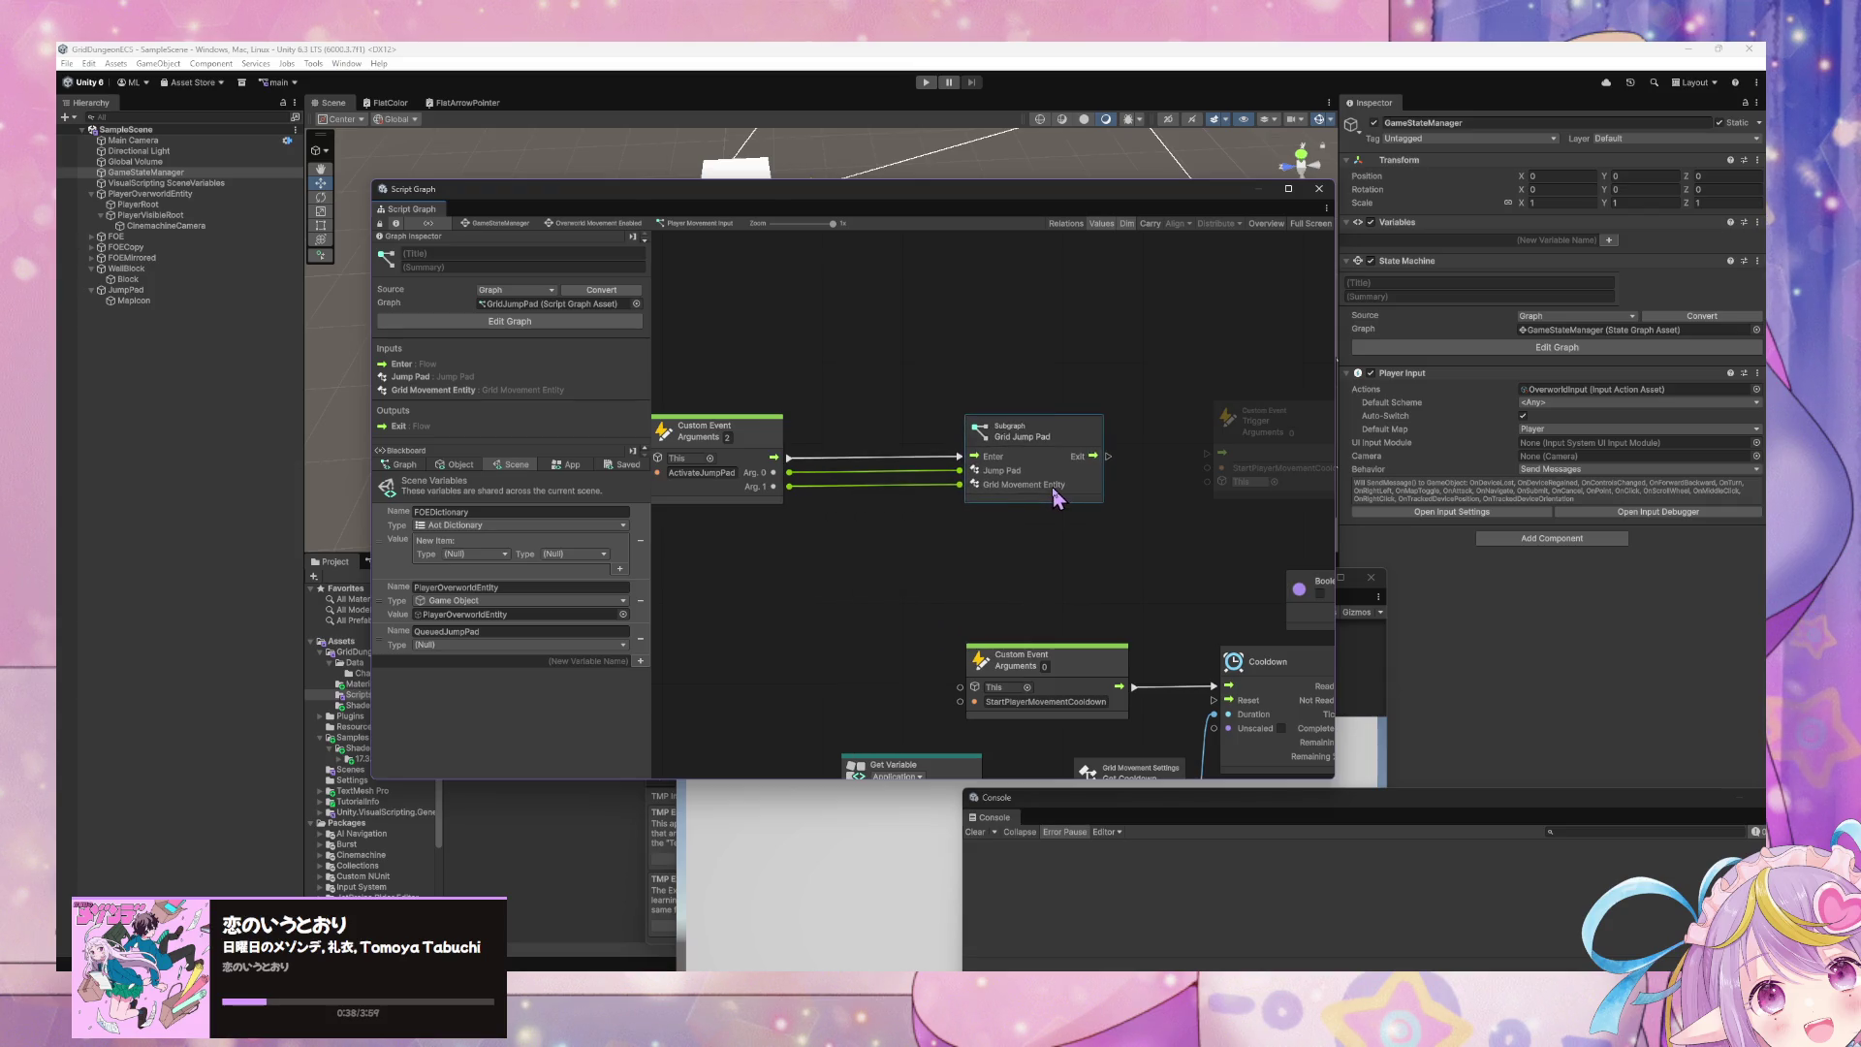
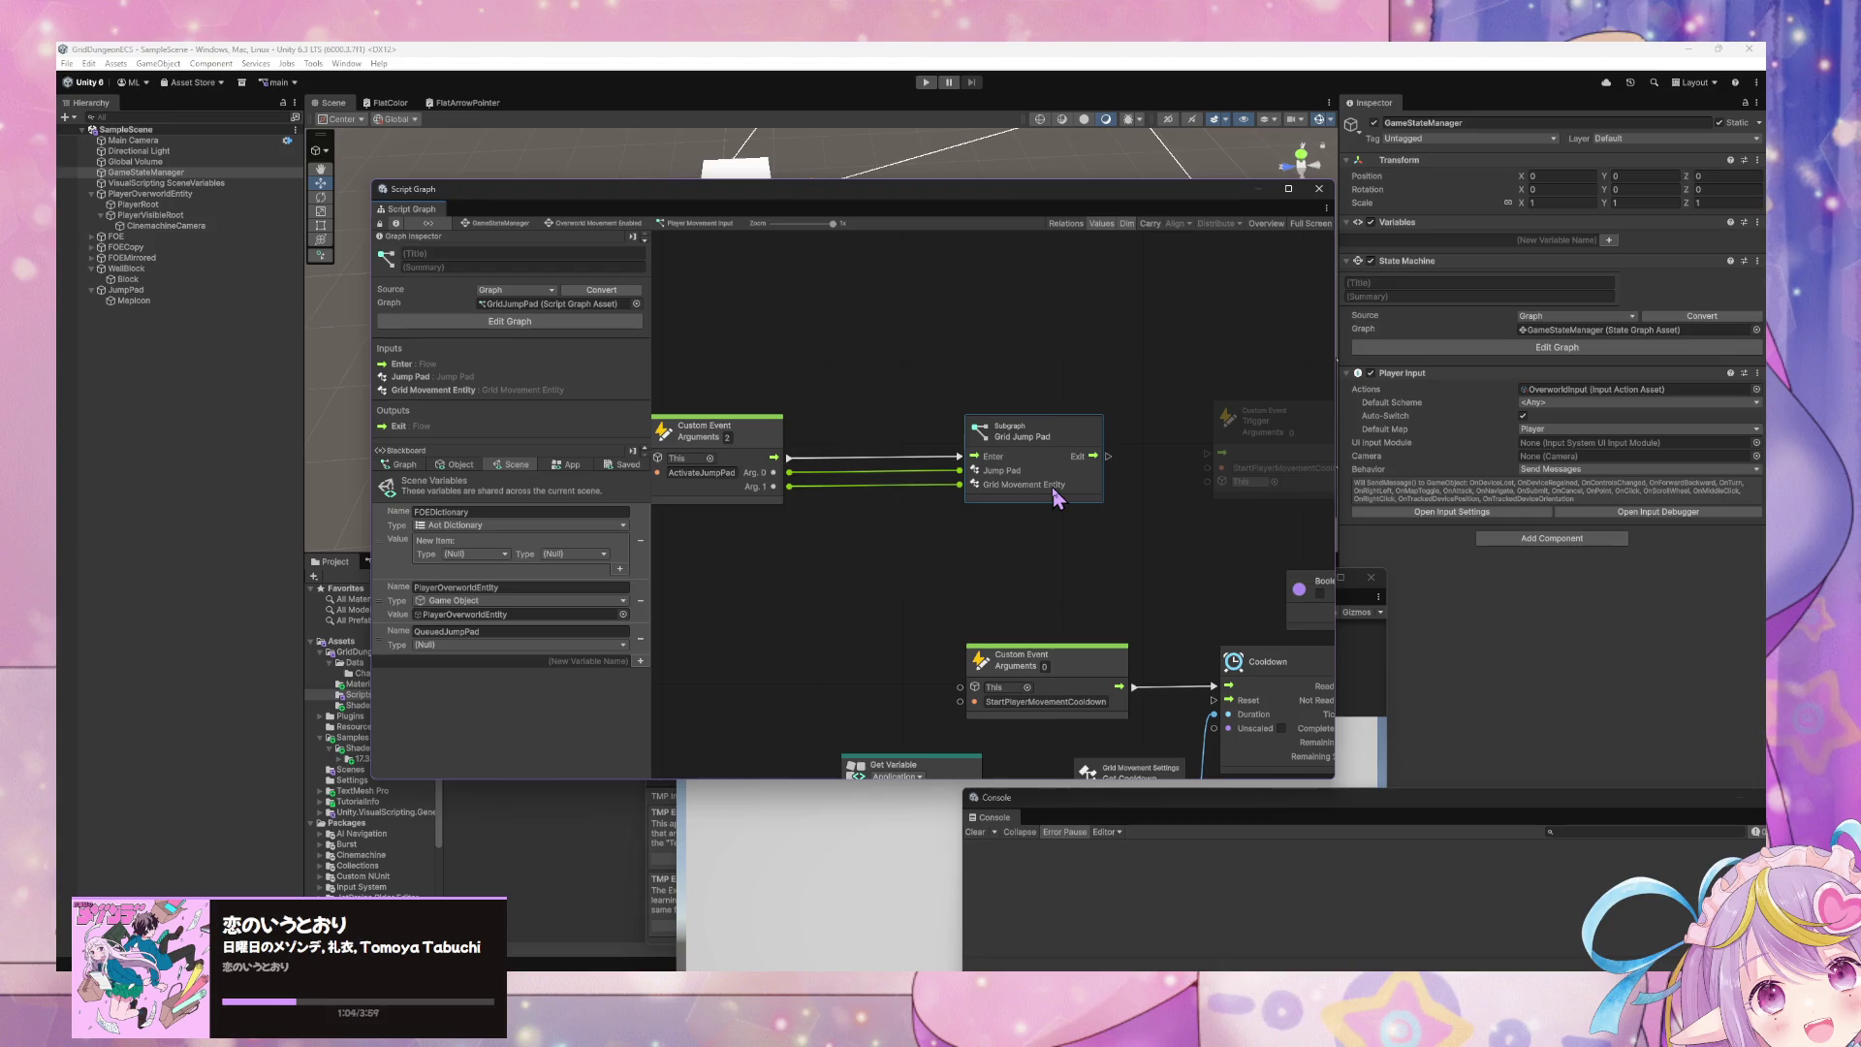
# - Connect the Grid Jump Pad subgraph's exit to the StartPlayerMovementCooldown trigger
pyautogui.moveTo(1052, 466); pyautogui.dragTo(1174, 475)
pyautogui.scroll(-3, 1067, 581)
pyautogui.scroll(3, 1092, 561)
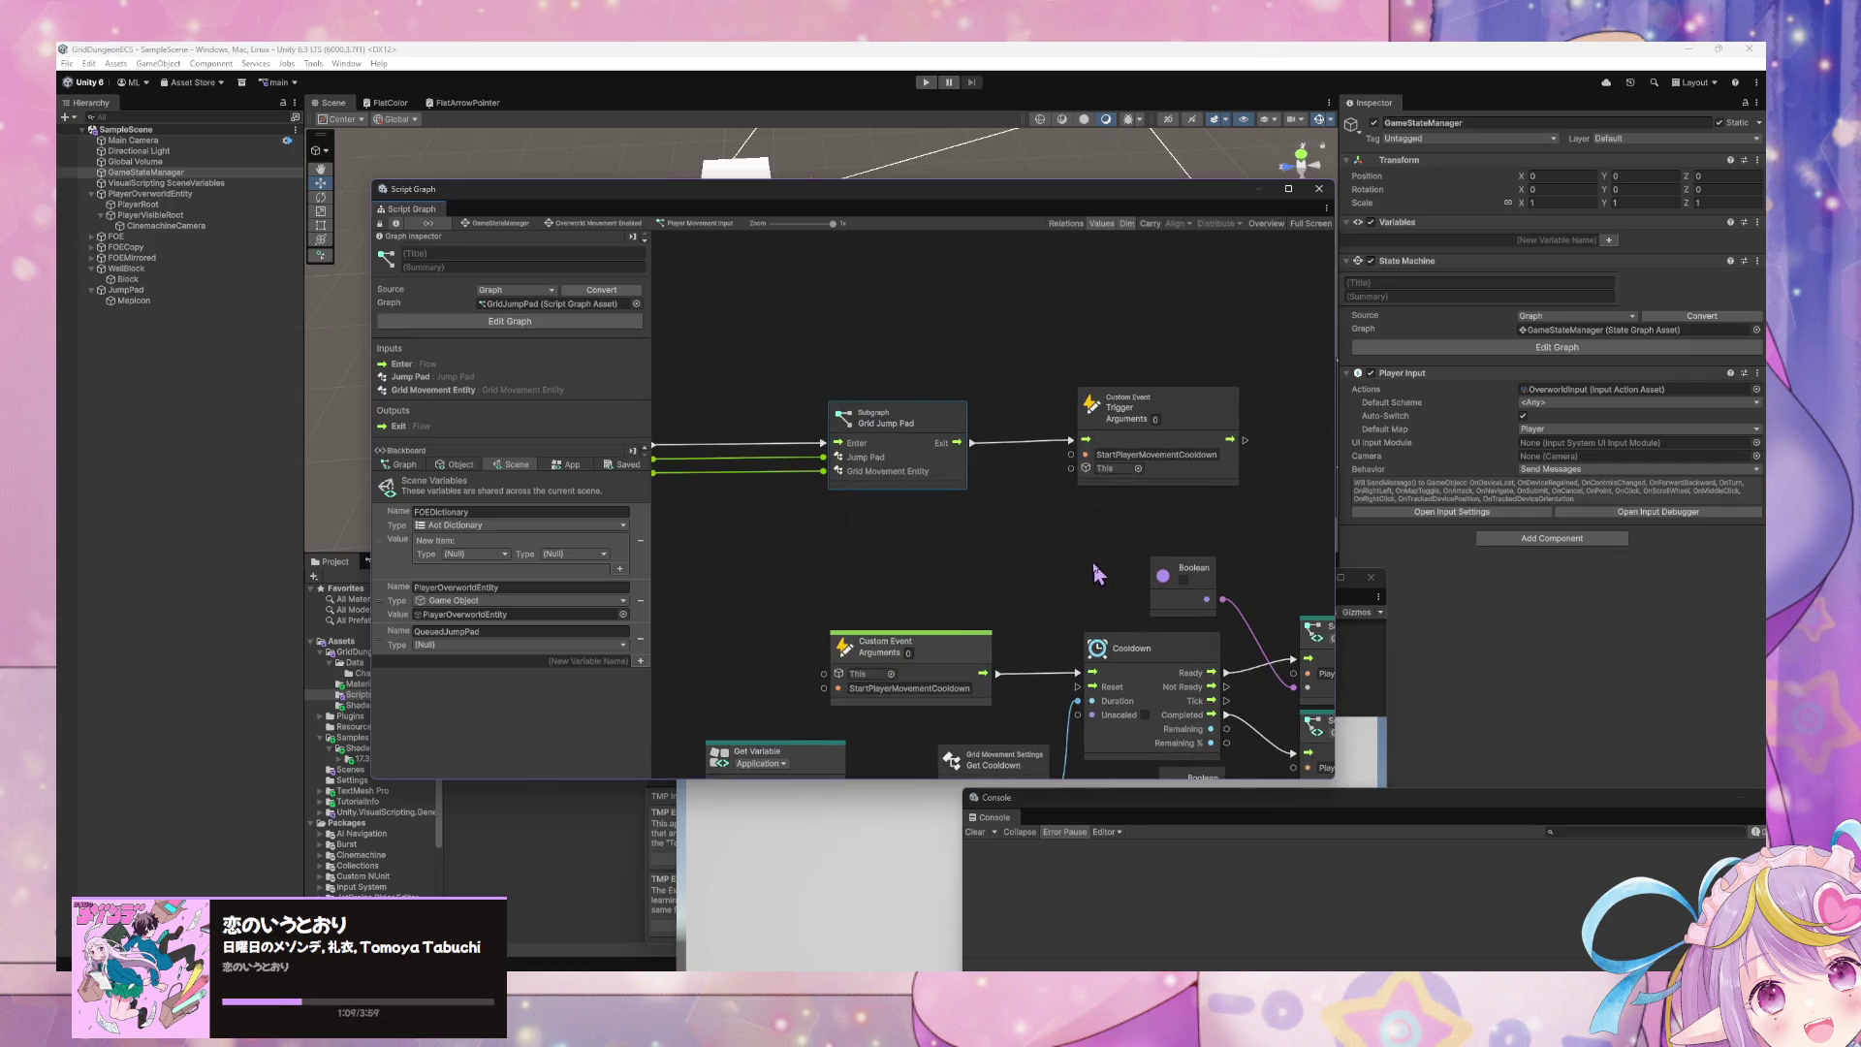
pyautogui.scroll(-2, 949, 520)
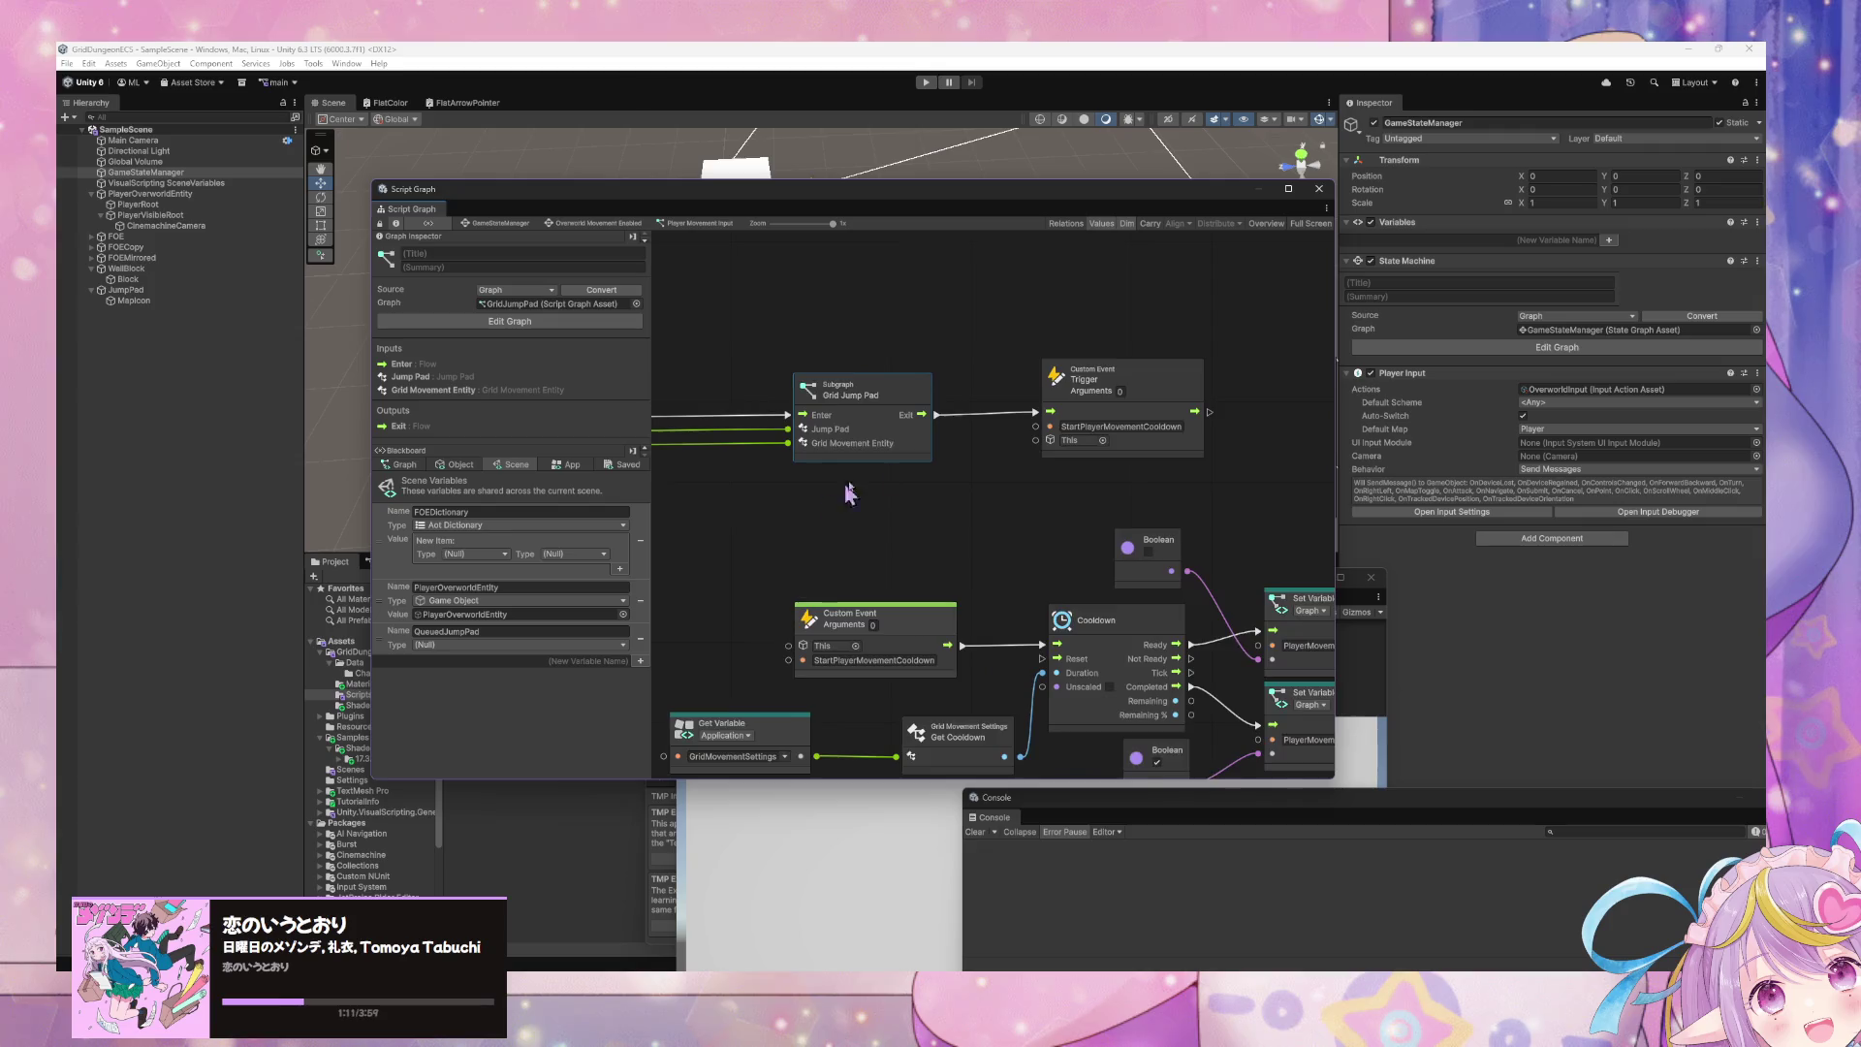
pyautogui.scroll(2, 1060, 436)
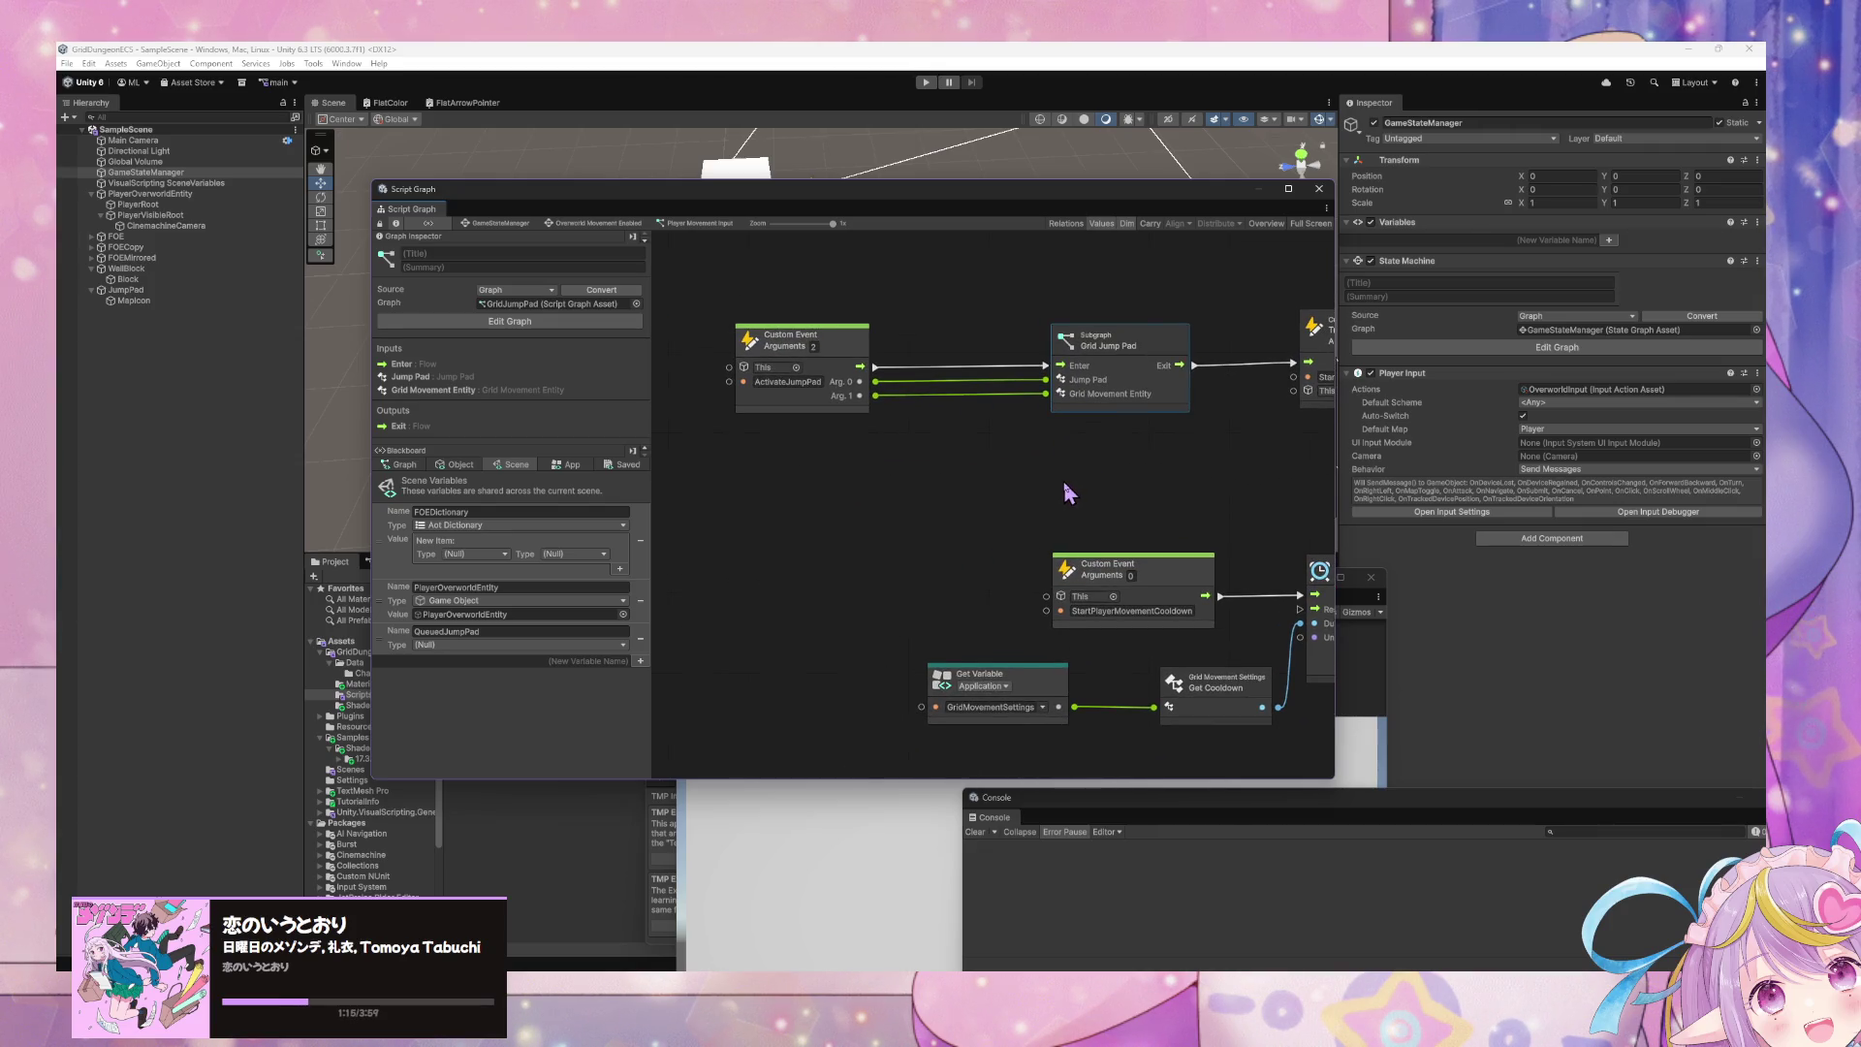
pyautogui.scroll(-2, 1072, 516)
pyautogui.scroll(2, 1072, 516)
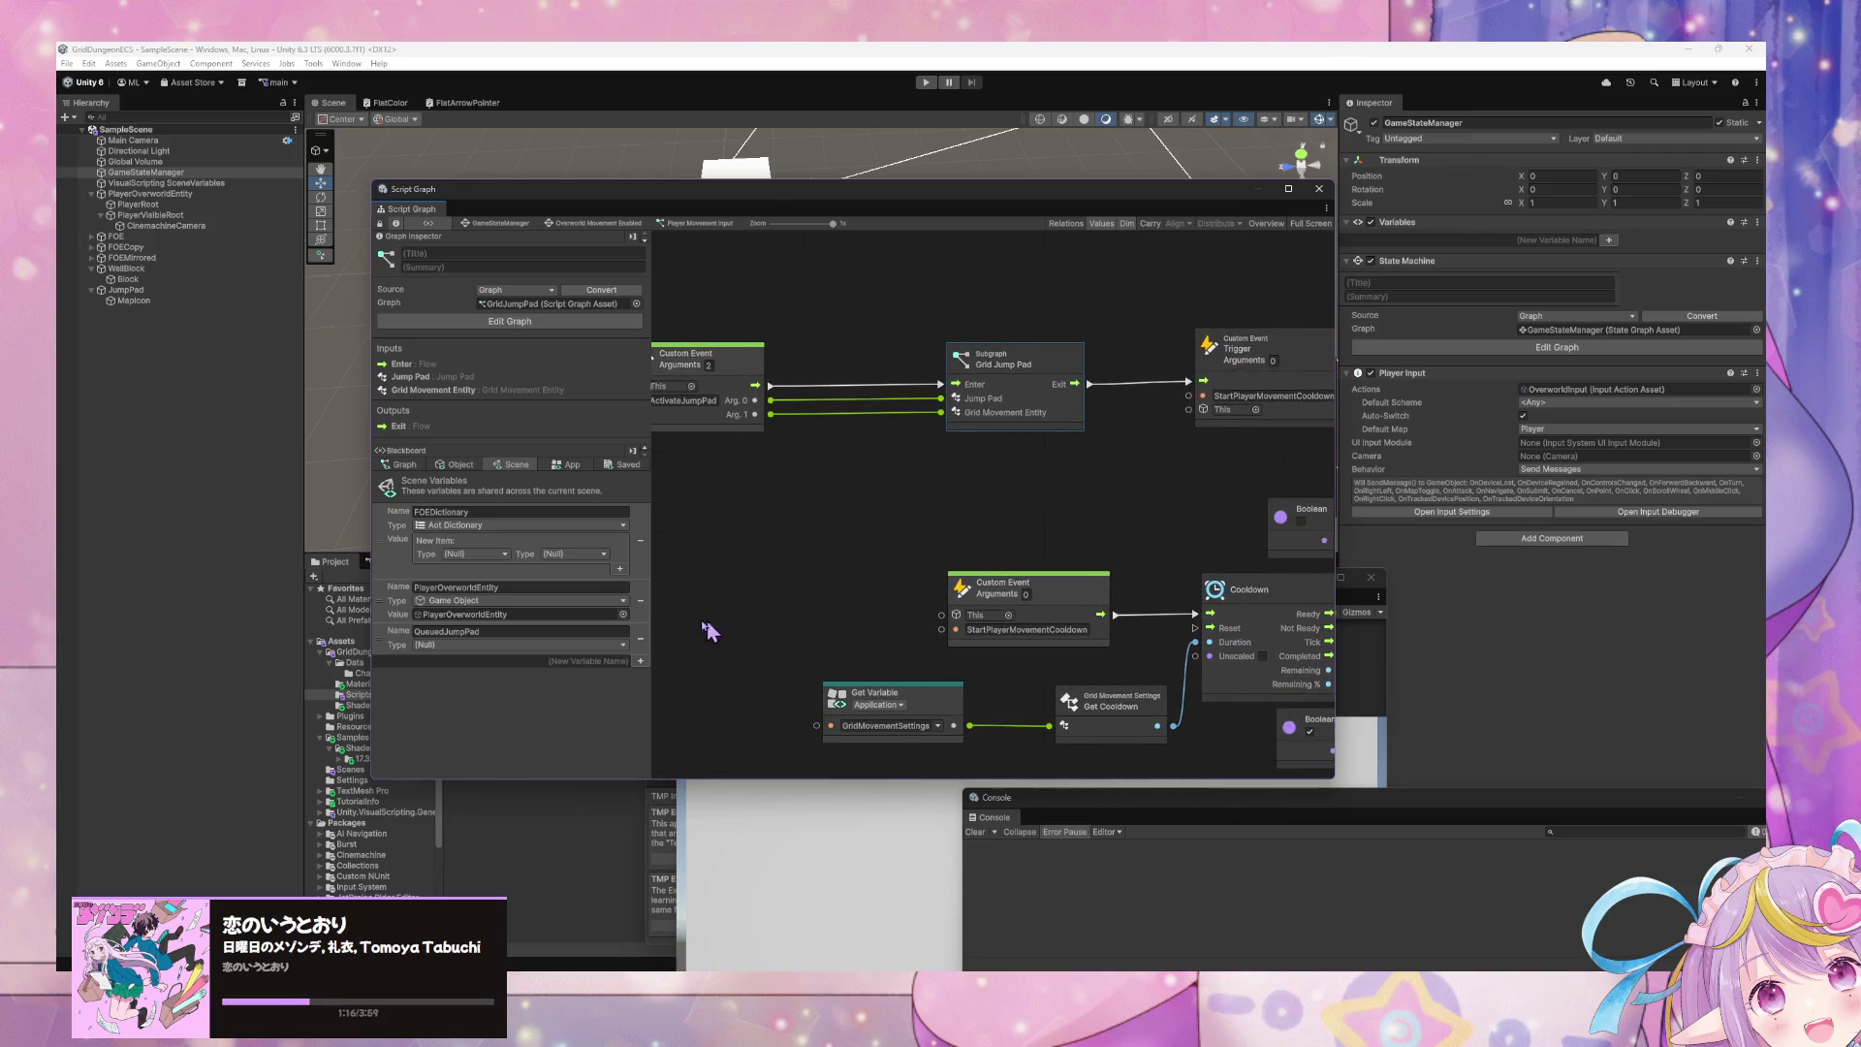
# - Delete the QueuedJumpPad scene variable from the Blackboard
pyautogui.click(640, 638)
pyautogui.moveTo(1063, 540)
pyautogui.mouseDown()
pyautogui.moveTo(945, 540)
pyautogui.moveTo(814, 445)
pyautogui.moveTo(1013, 473)
pyautogui.mouseUp()
pyautogui.scroll(-5, 1012, 473)
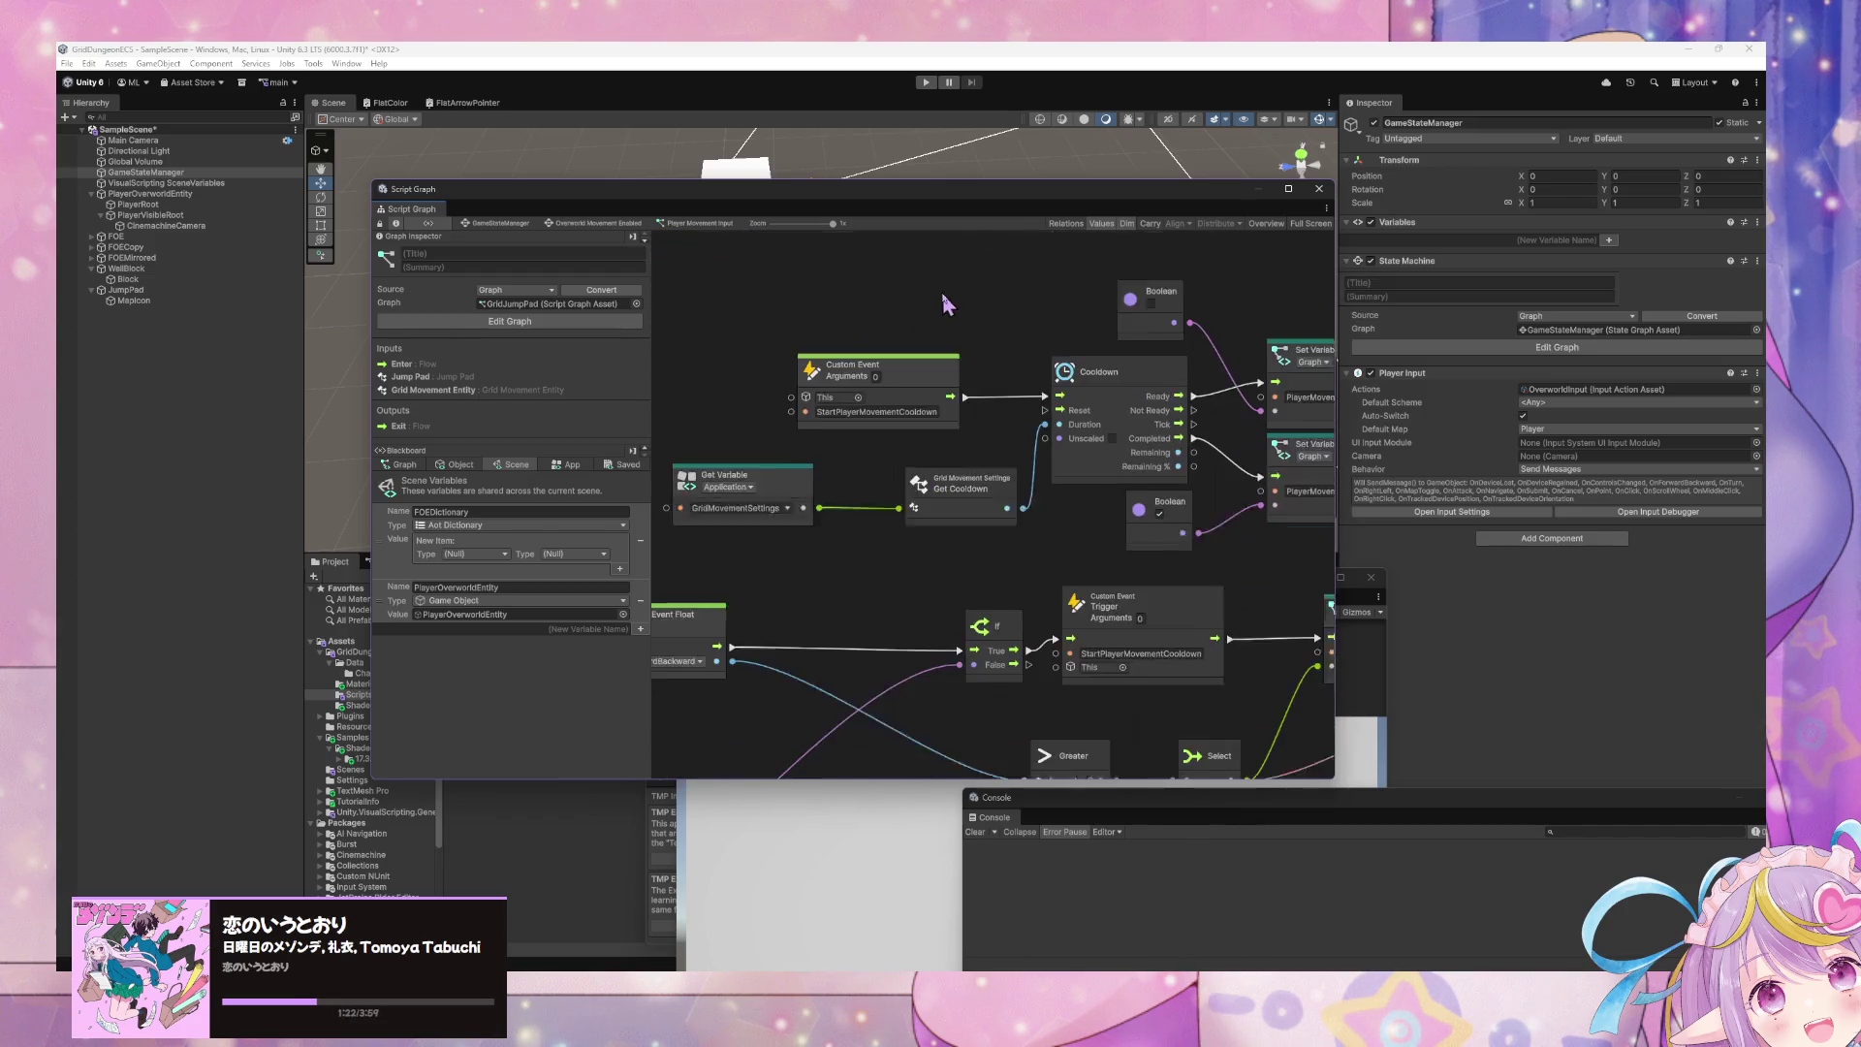
pyautogui.moveTo(1139, 485)
pyautogui.mouseDown()
pyautogui.moveTo(1203, 435)
pyautogui.moveTo(1195, 456)
pyautogui.mouseUp()
# - Paste a copy of the If node and insert it between the ActivateJumpPad event and Grid Jump Pad
pyautogui.click(1187, 509)
pyautogui.scroll(7, 1031, 359)
pyautogui.hotkey('ctrl', 'v')
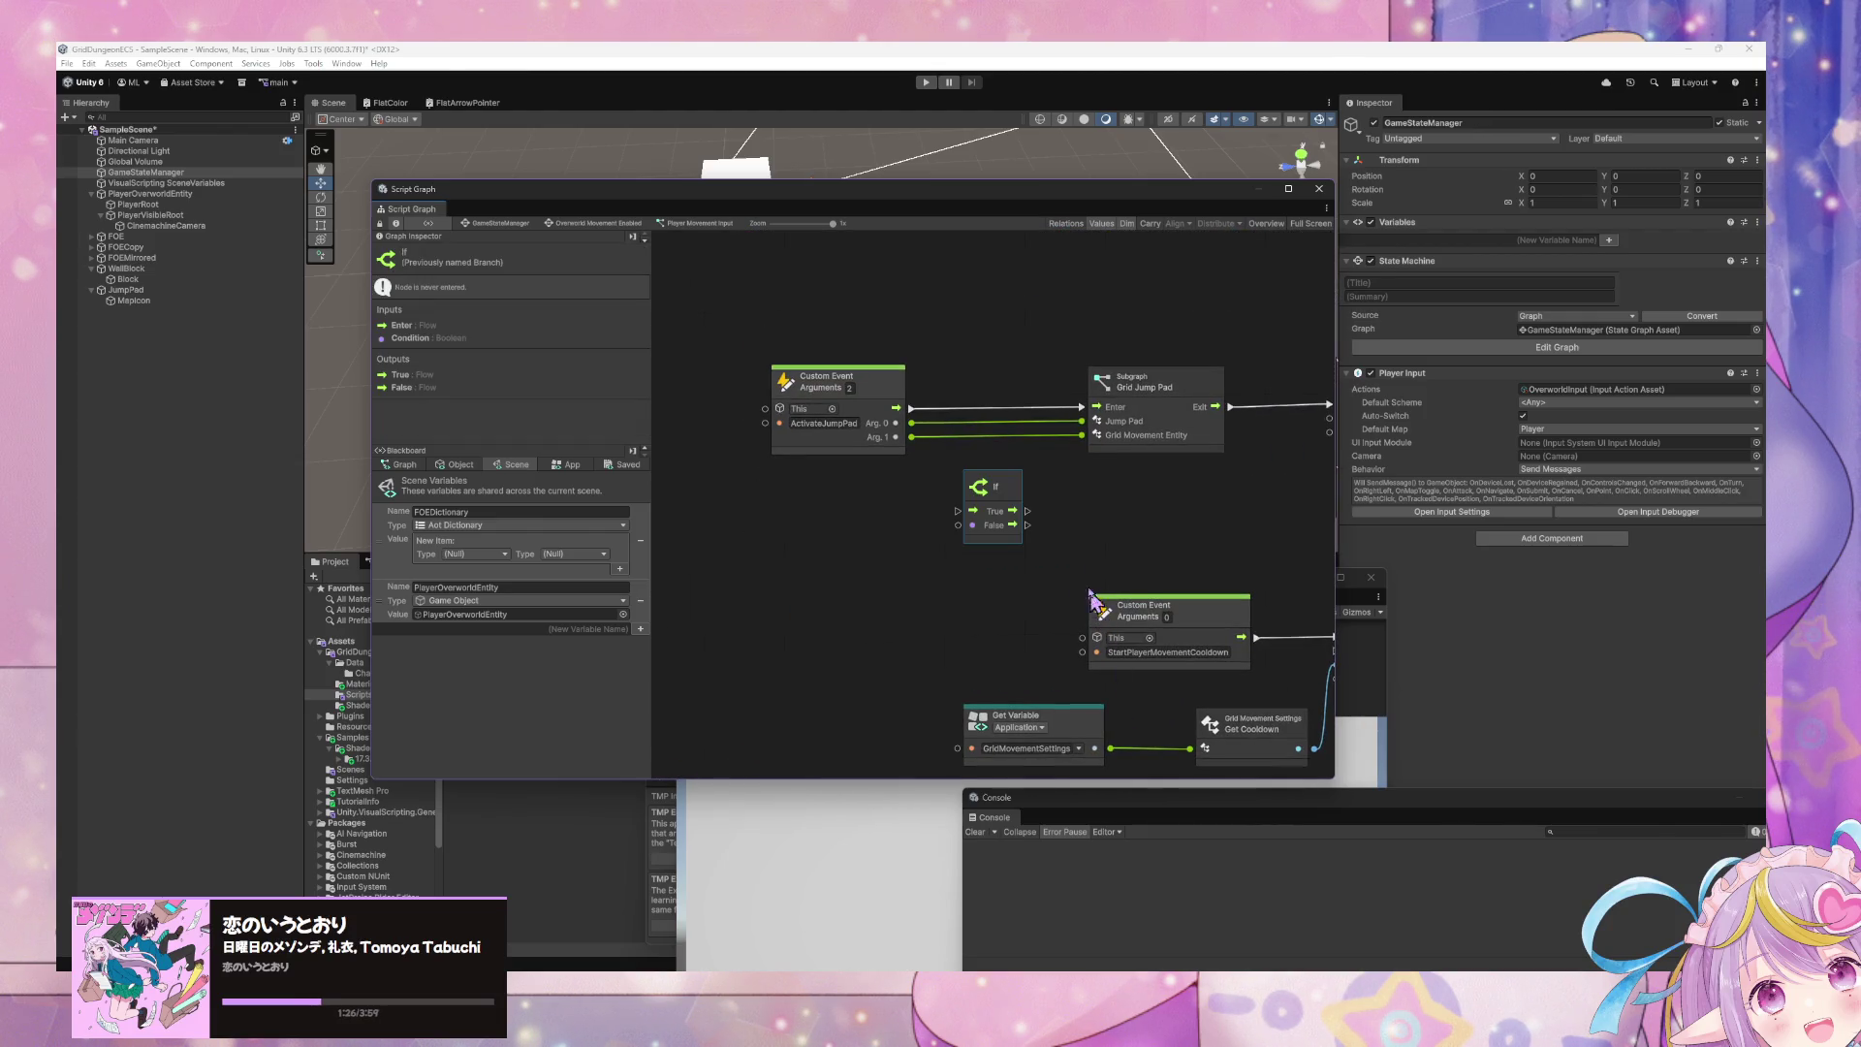
pyautogui.moveTo(1003, 504); pyautogui.dragTo(1003, 455)
pyautogui.scroll(-6, 790, 532)
pyautogui.hscroll(9, 790, 532)
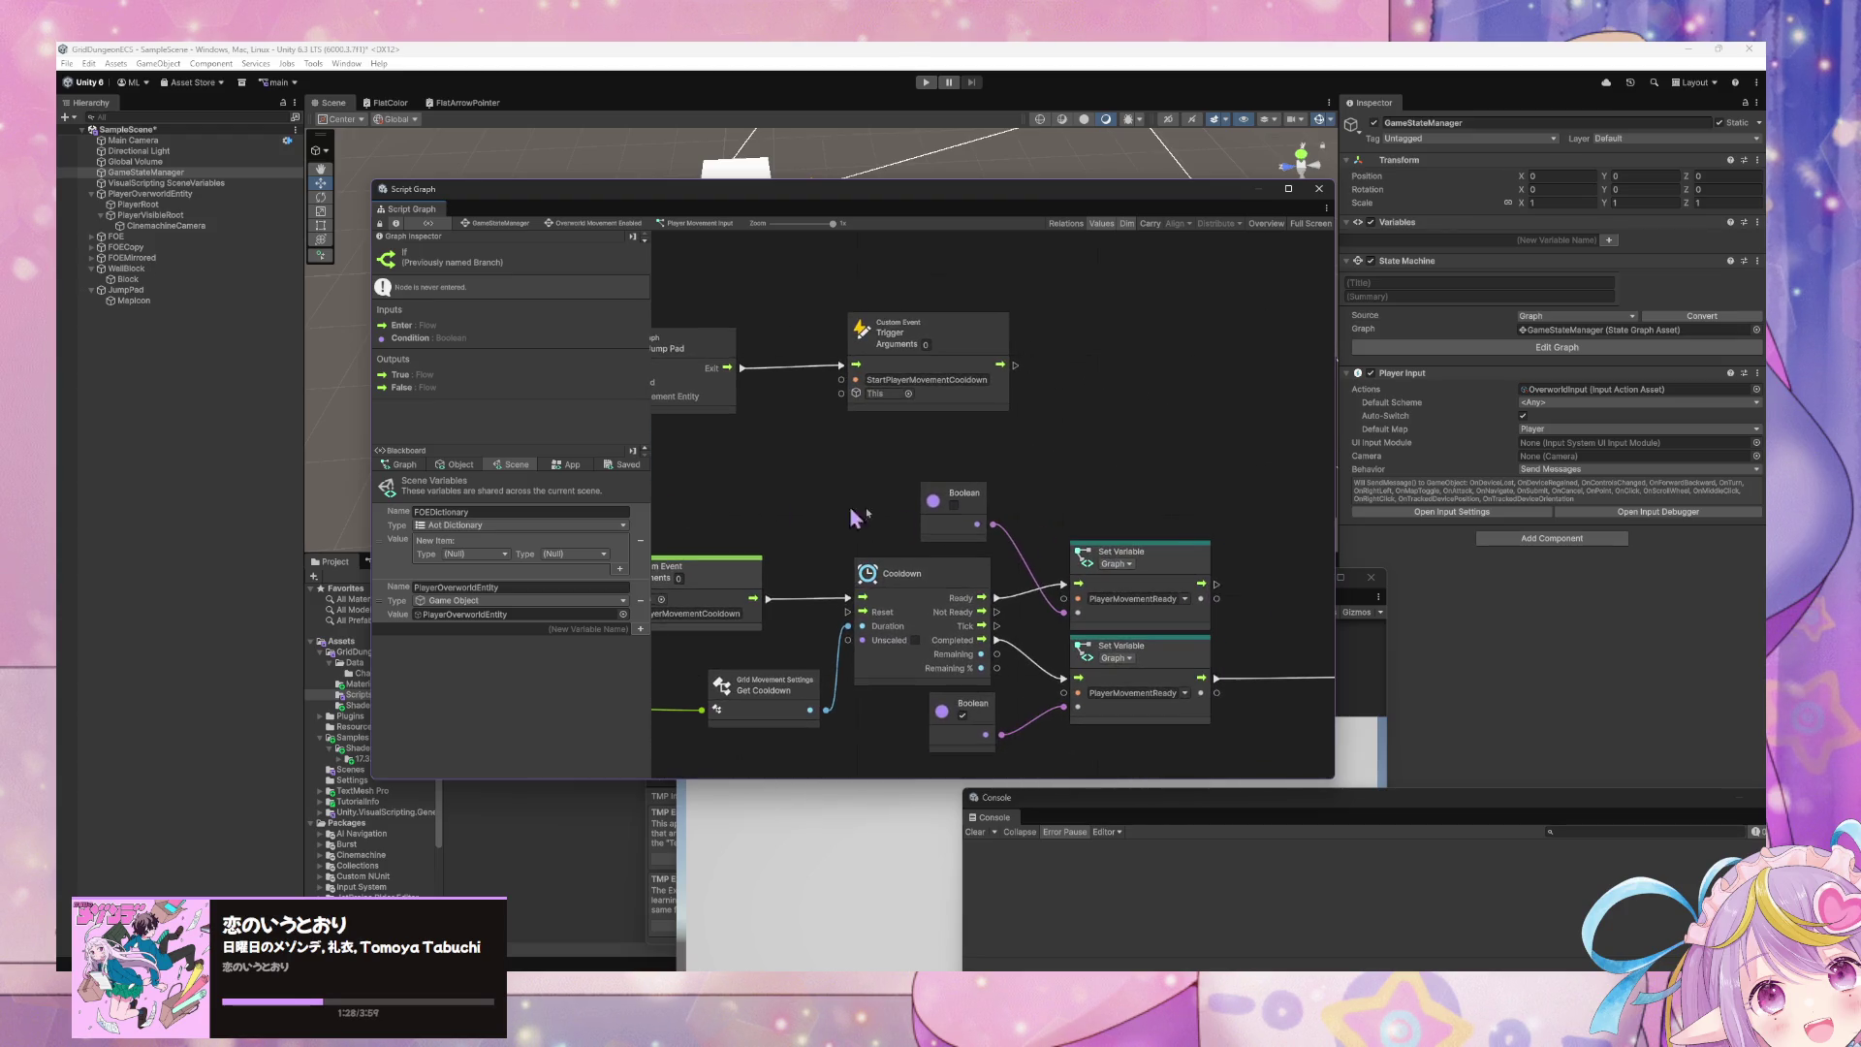
pyautogui.moveTo(1206, 625); pyautogui.dragTo(1260, 628)
pyautogui.hscroll(-8, 968, 611)
pyautogui.scroll(2, 967, 611)
pyautogui.hscroll(-5, 1093, 611)
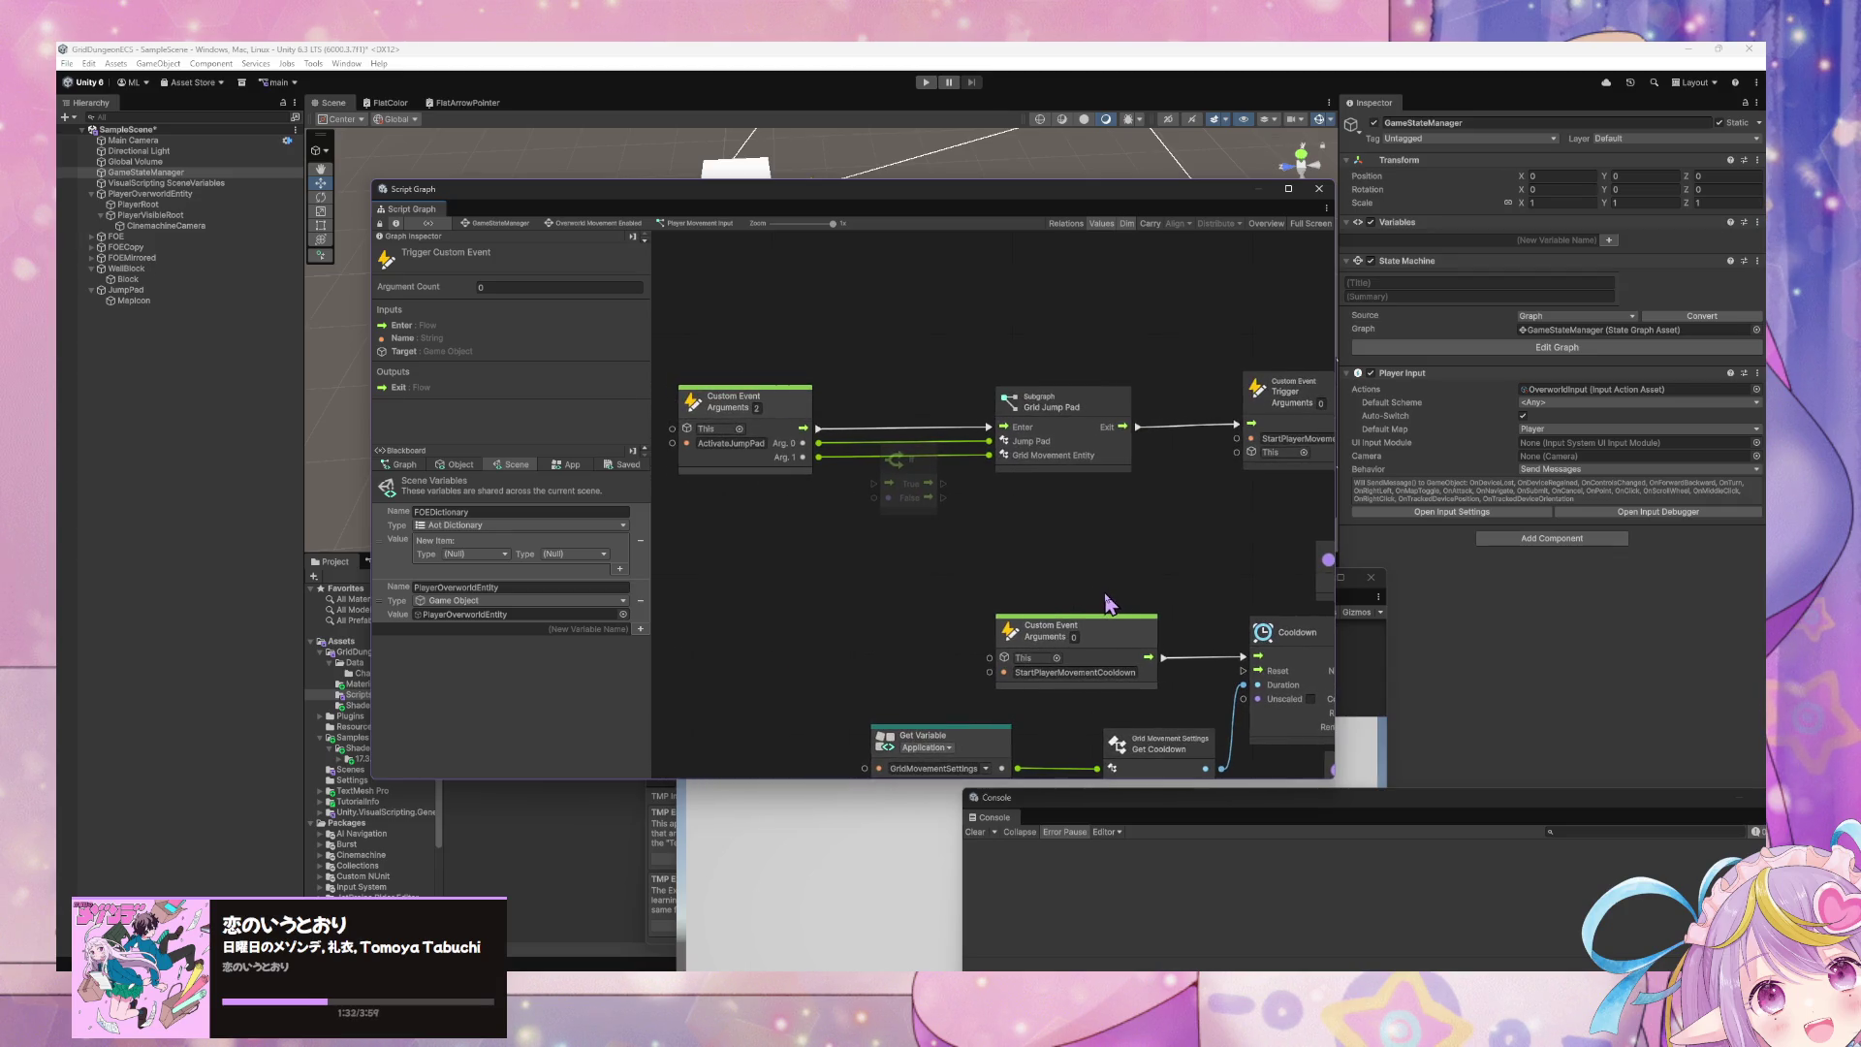
pyautogui.hscroll(2, 1105, 607)
pyautogui.scroll(-1, 1105, 608)
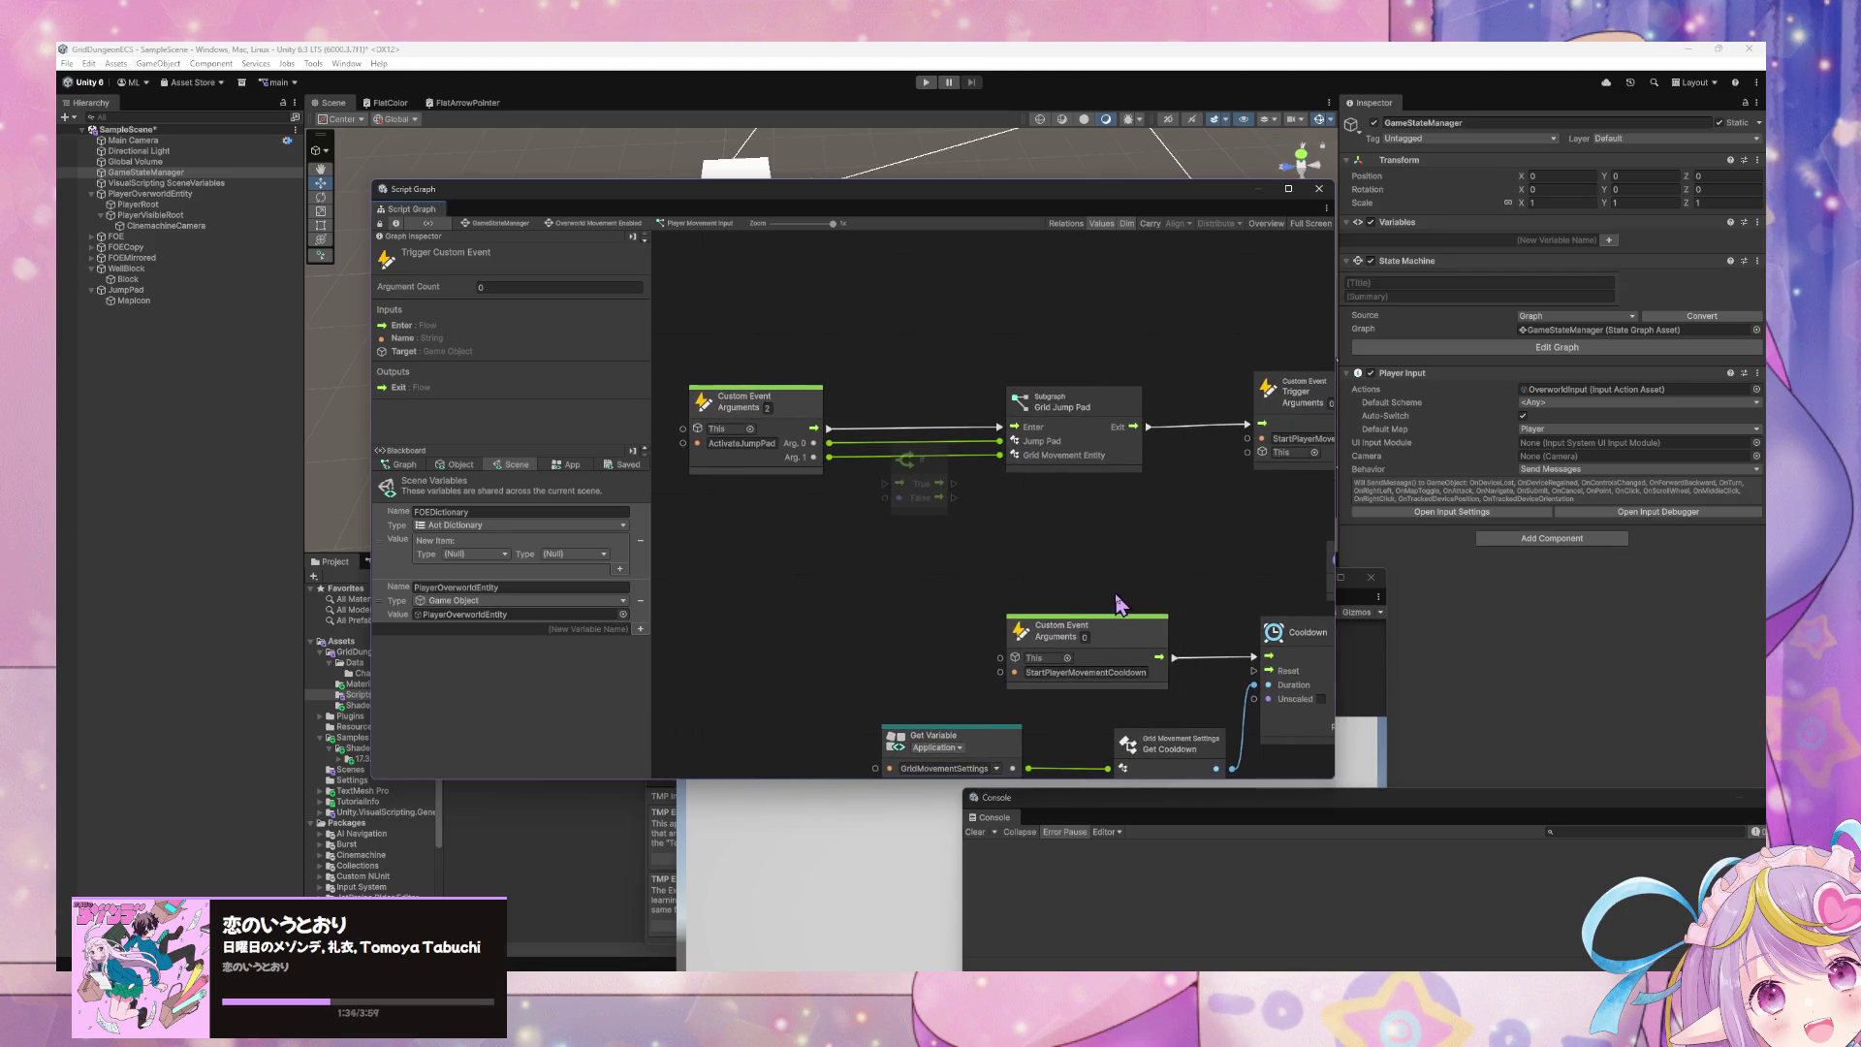
pyautogui.moveTo(930, 511)
pyautogui.mouseDown()
pyautogui.moveTo(927, 456)
pyautogui.moveTo(954, 415)
pyautogui.mouseUp()
pyautogui.hscroll(-10, 827, 607)
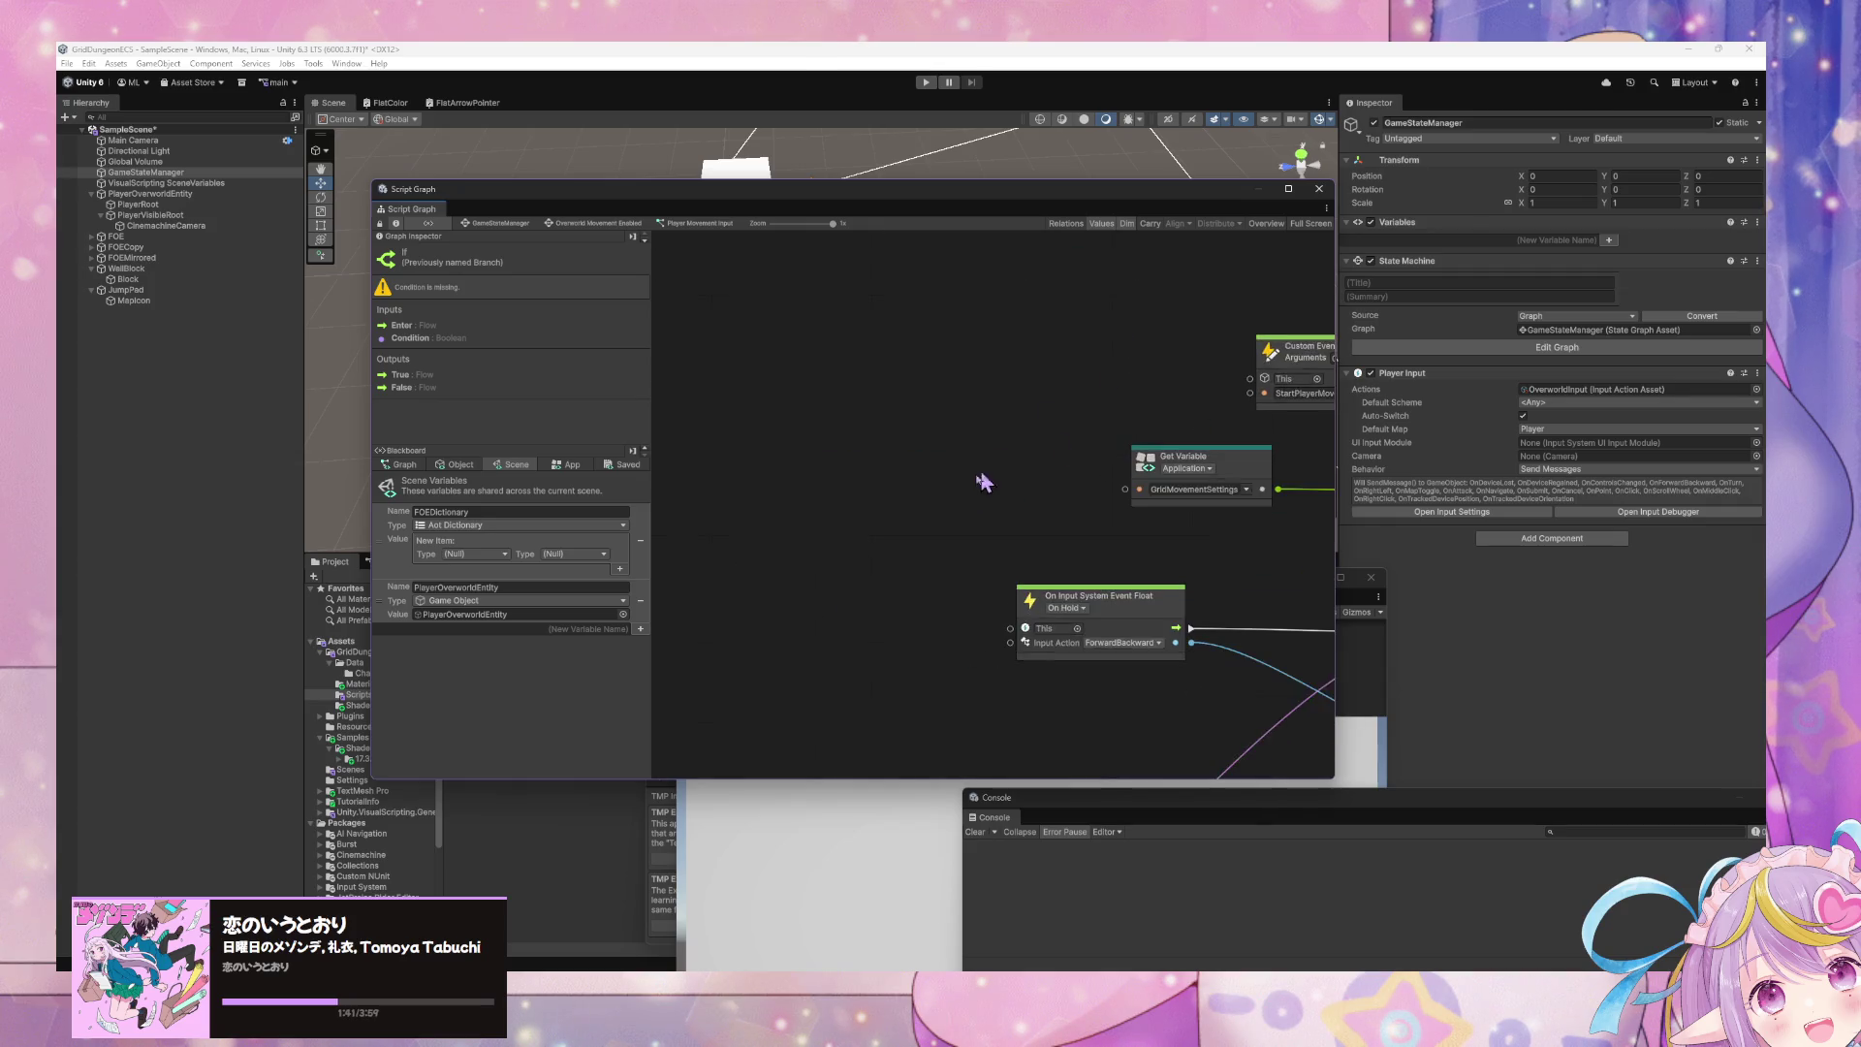
pyautogui.scroll(-3, 997, 465)
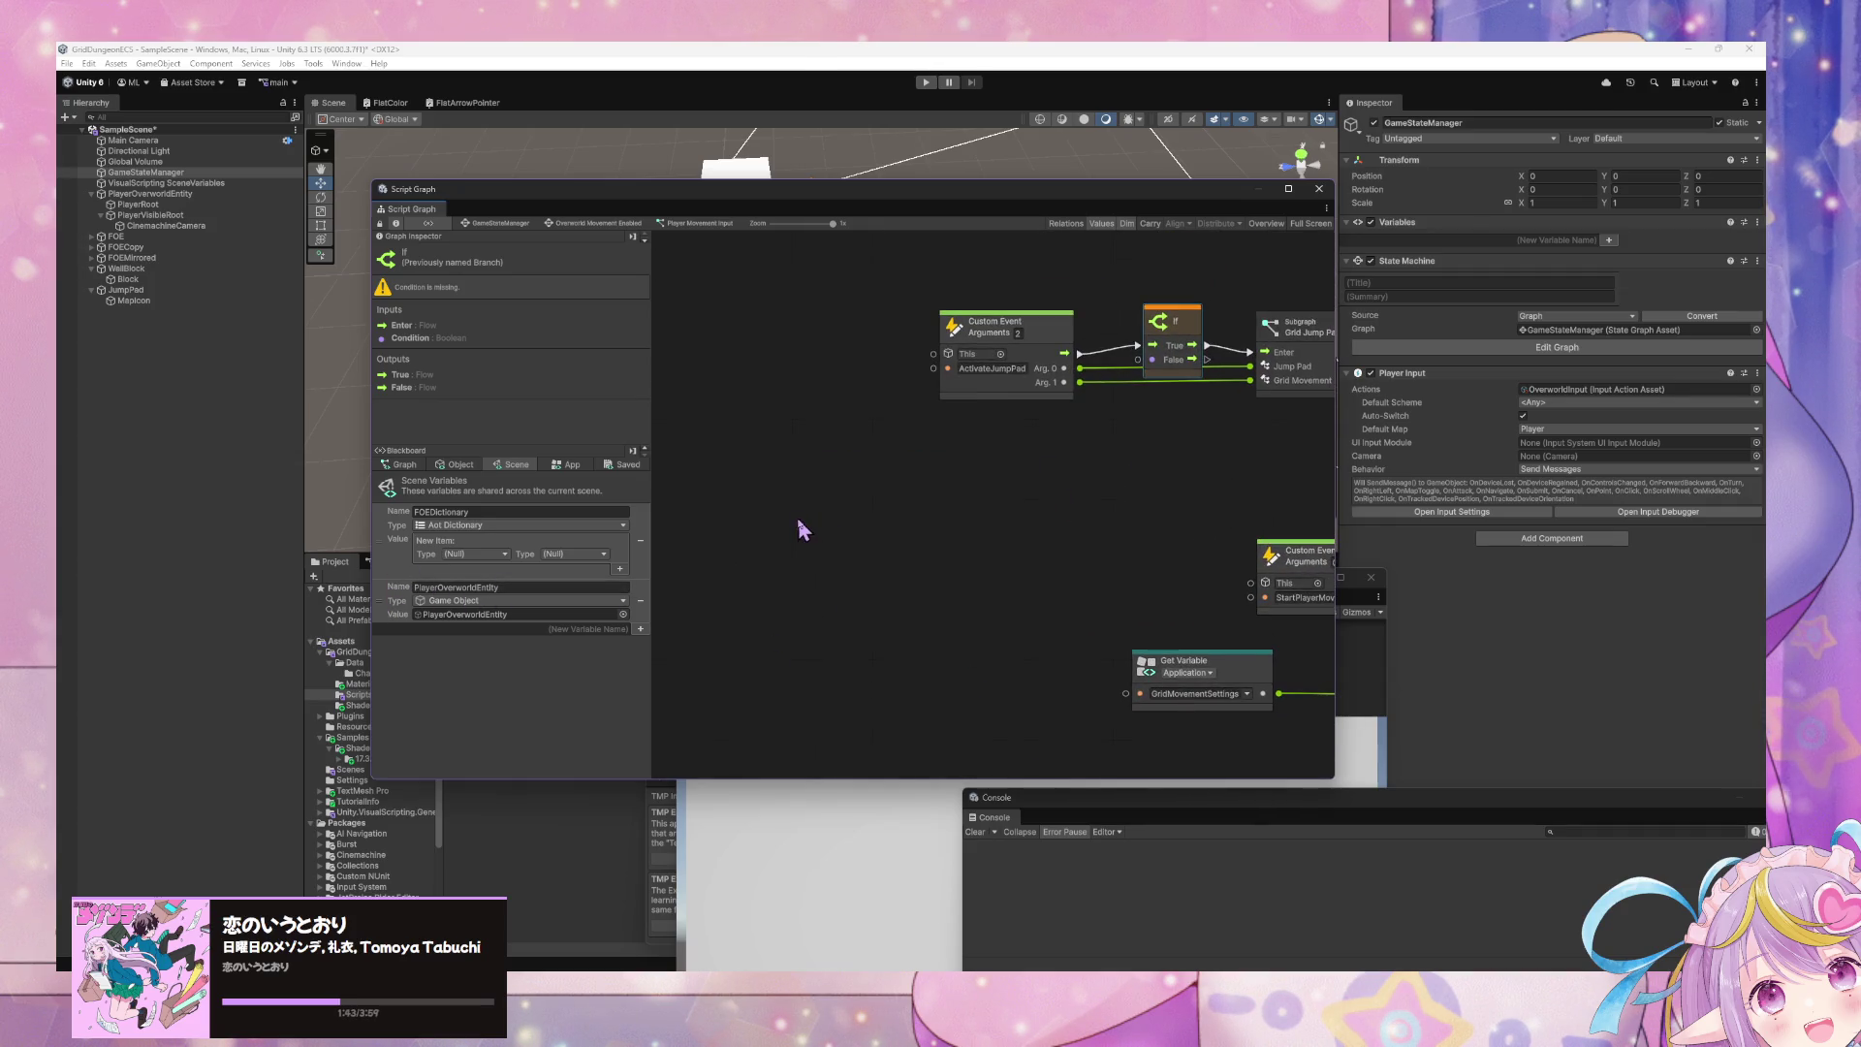
# - Drag a PlayerMovementReady getter from the Graph variables and wire it into the If condition
pyautogui.click(412, 467)
pyautogui.moveTo(379, 535)
pyautogui.mouseDown()
pyautogui.moveTo(899, 465)
pyautogui.moveTo(877, 461)
pyautogui.mouseUp()
pyautogui.moveTo(1012, 494); pyautogui.dragTo(1137, 360)
pyautogui.moveTo(911, 463); pyautogui.dragTo(965, 417)
pyautogui.hscroll(5, 1115, 506)
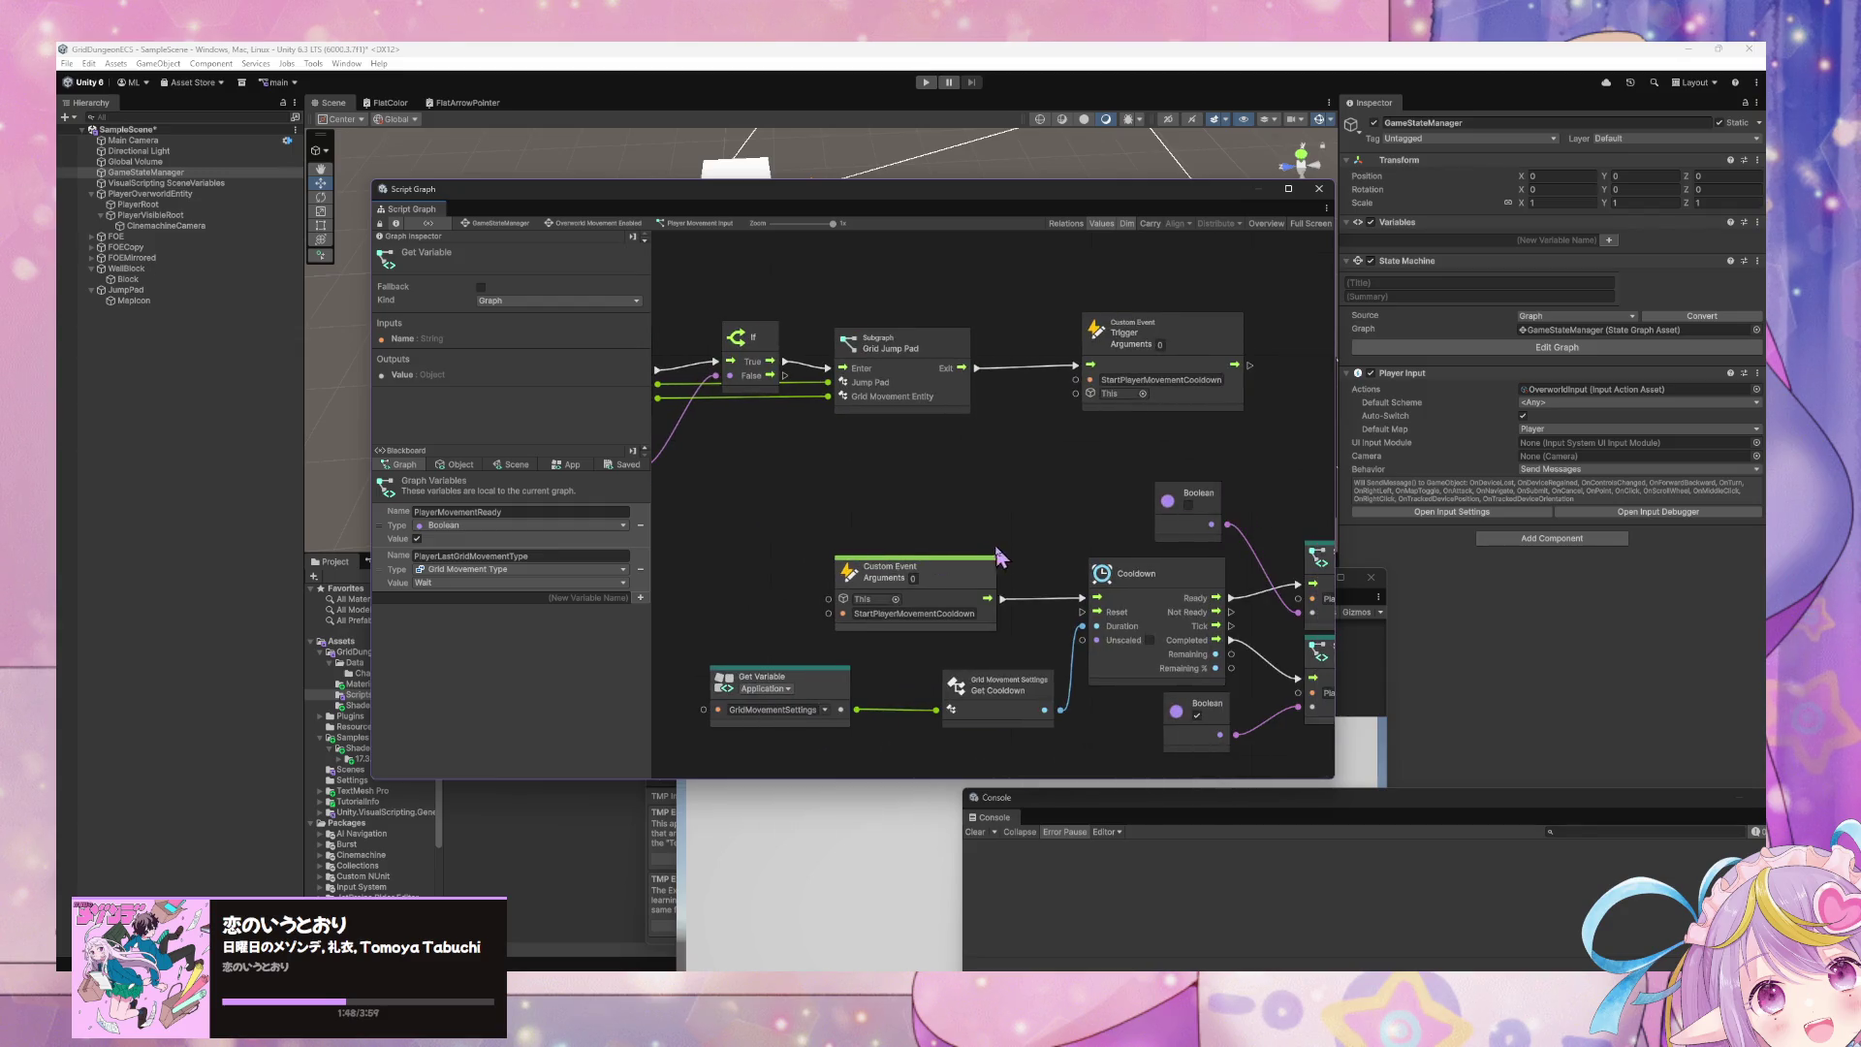
pyautogui.moveTo(1058, 531)
pyautogui.mouseDown()
pyautogui.moveTo(868, 490)
pyautogui.moveTo(1046, 512)
pyautogui.moveTo(986, 504)
pyautogui.mouseUp()
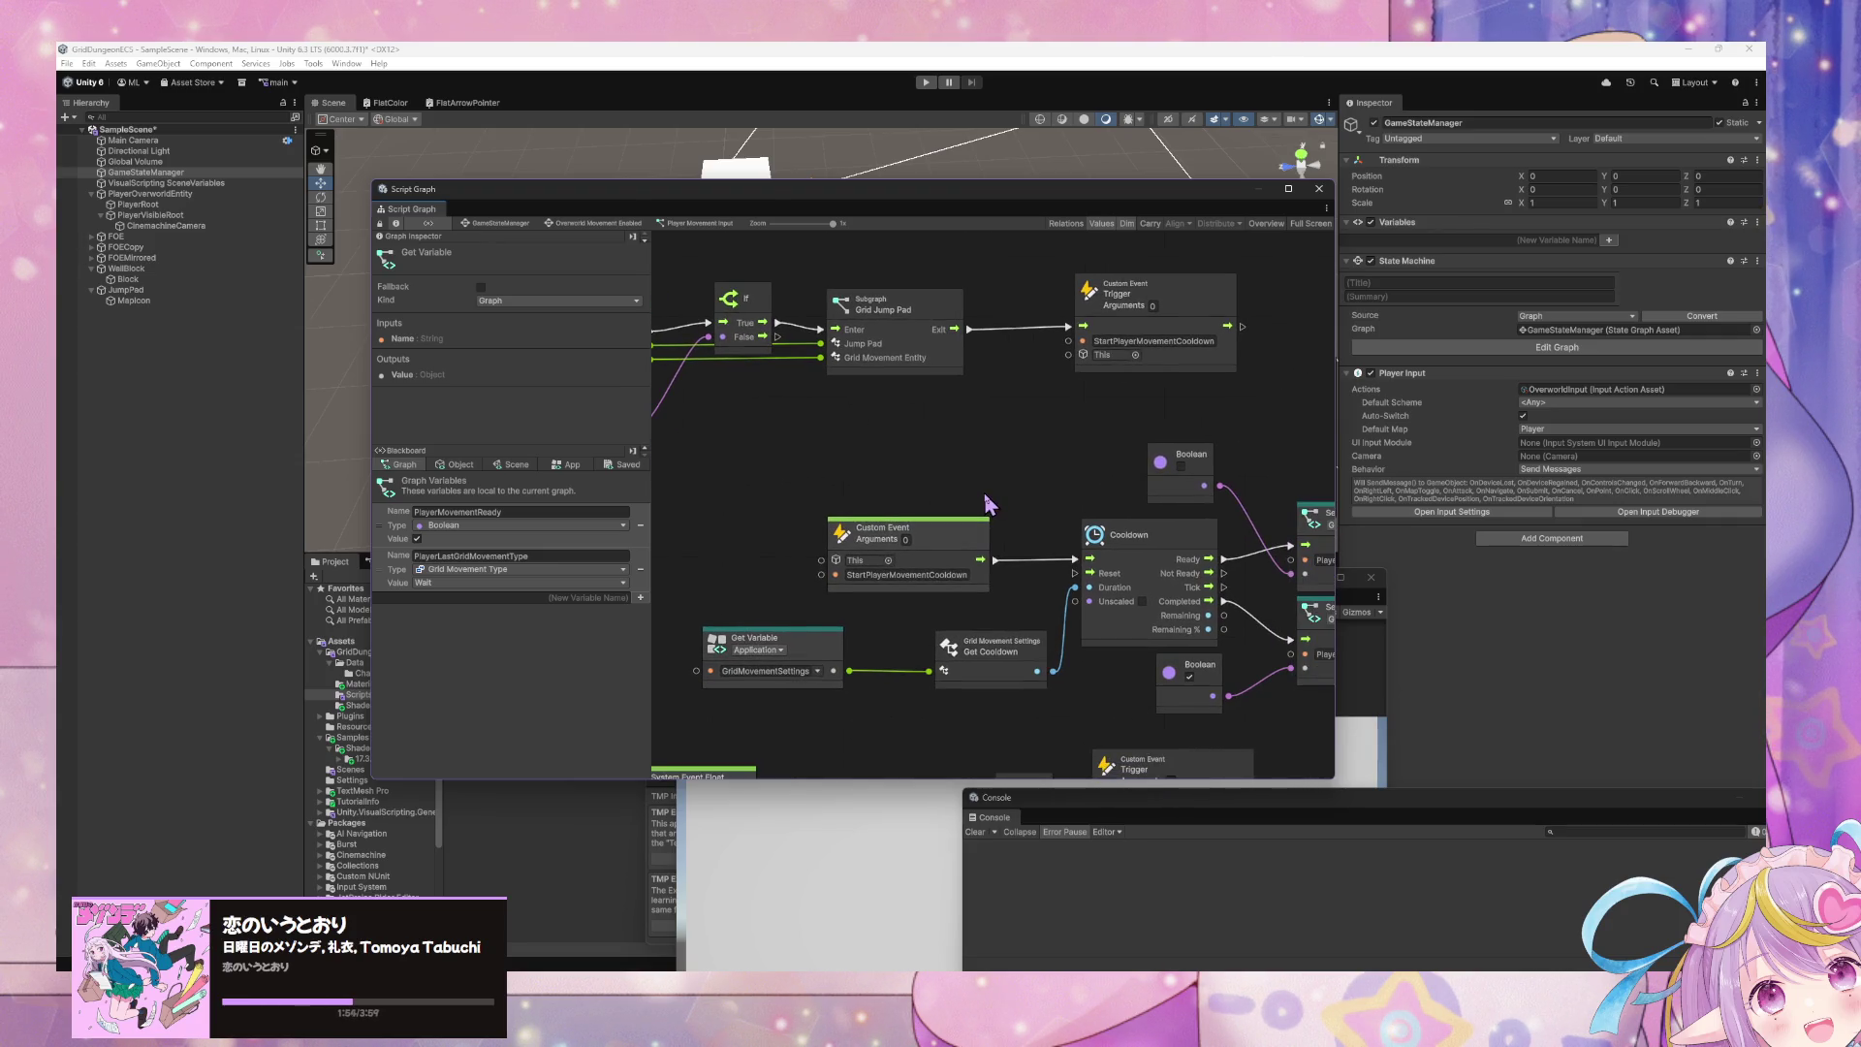
pyautogui.hscroll(-3, 986, 507)
pyautogui.scroll(2, 853, 478)
# - Select the ActivateJumpPad event and show the Scene variables FOEDictionary and PlayerOverworldEntity
pyautogui.click(704, 375)
pyautogui.scroll(-5, 950, 366)
pyautogui.scroll(3, 949, 367)
pyautogui.hscroll(-2, 950, 523)
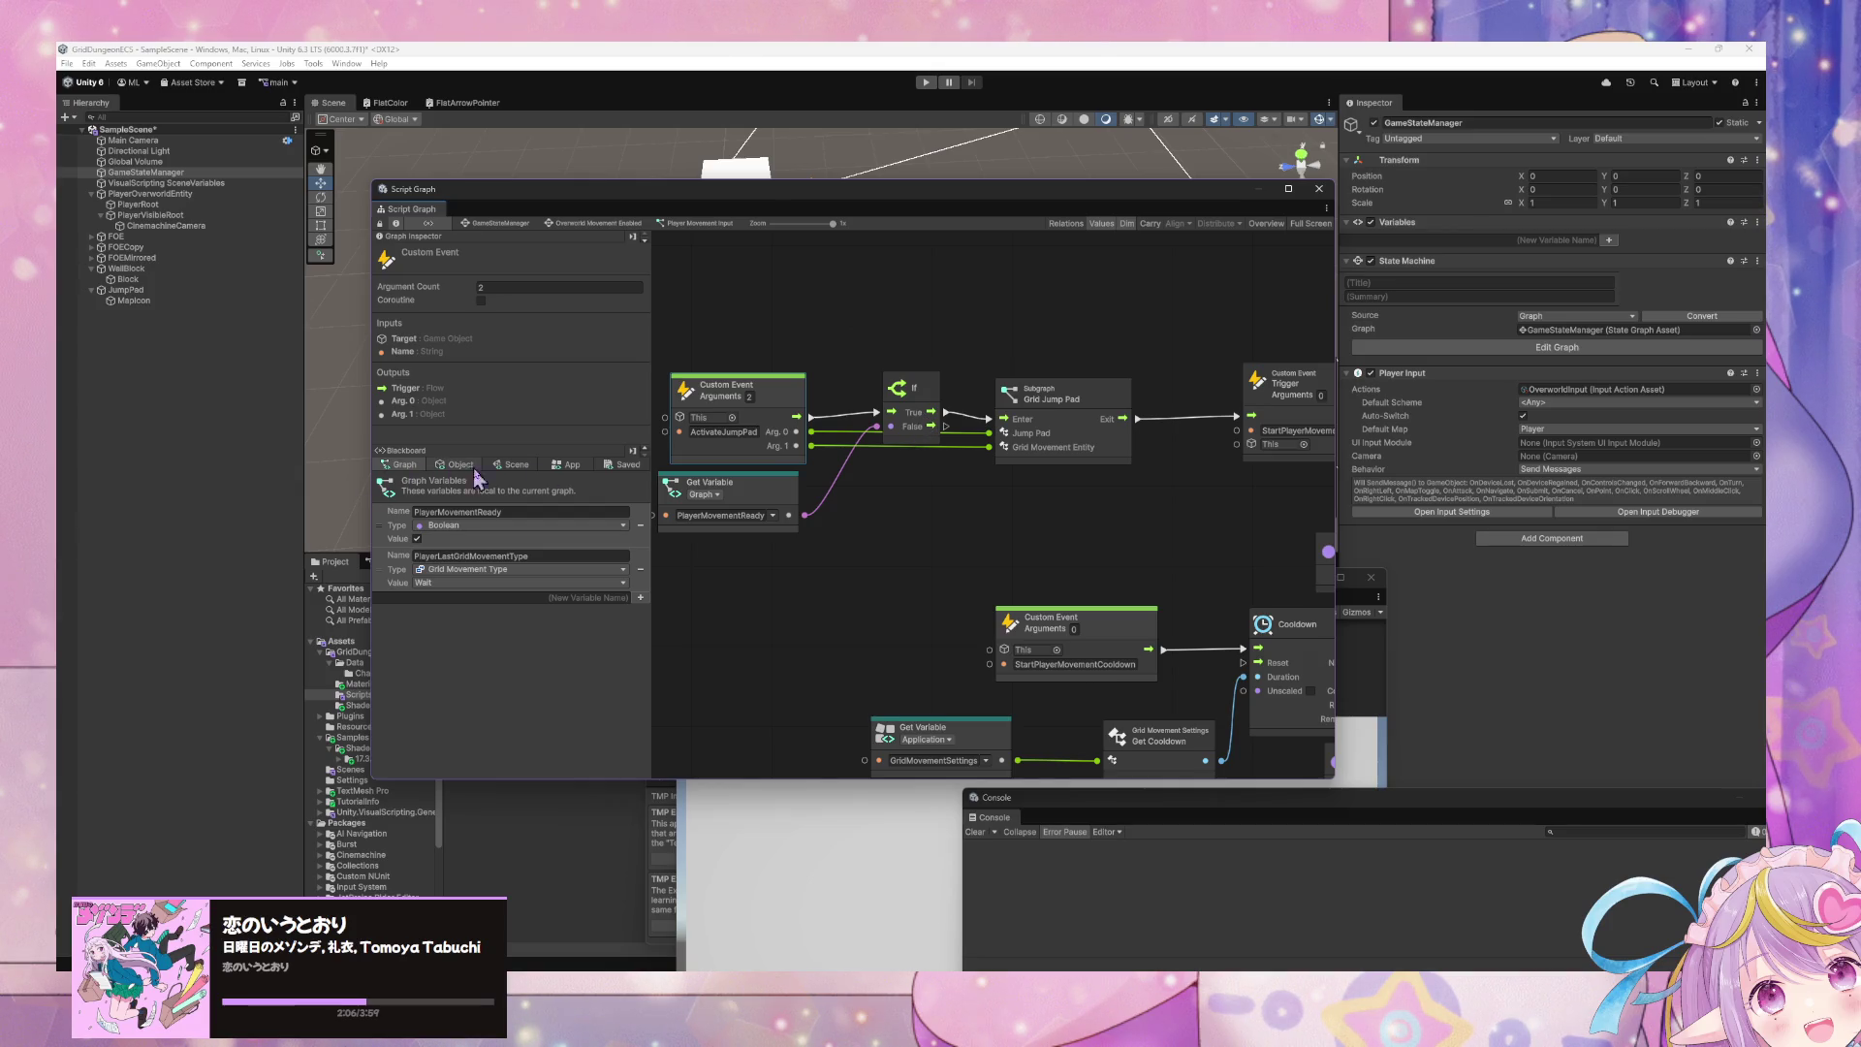
pyautogui.click(511, 464)
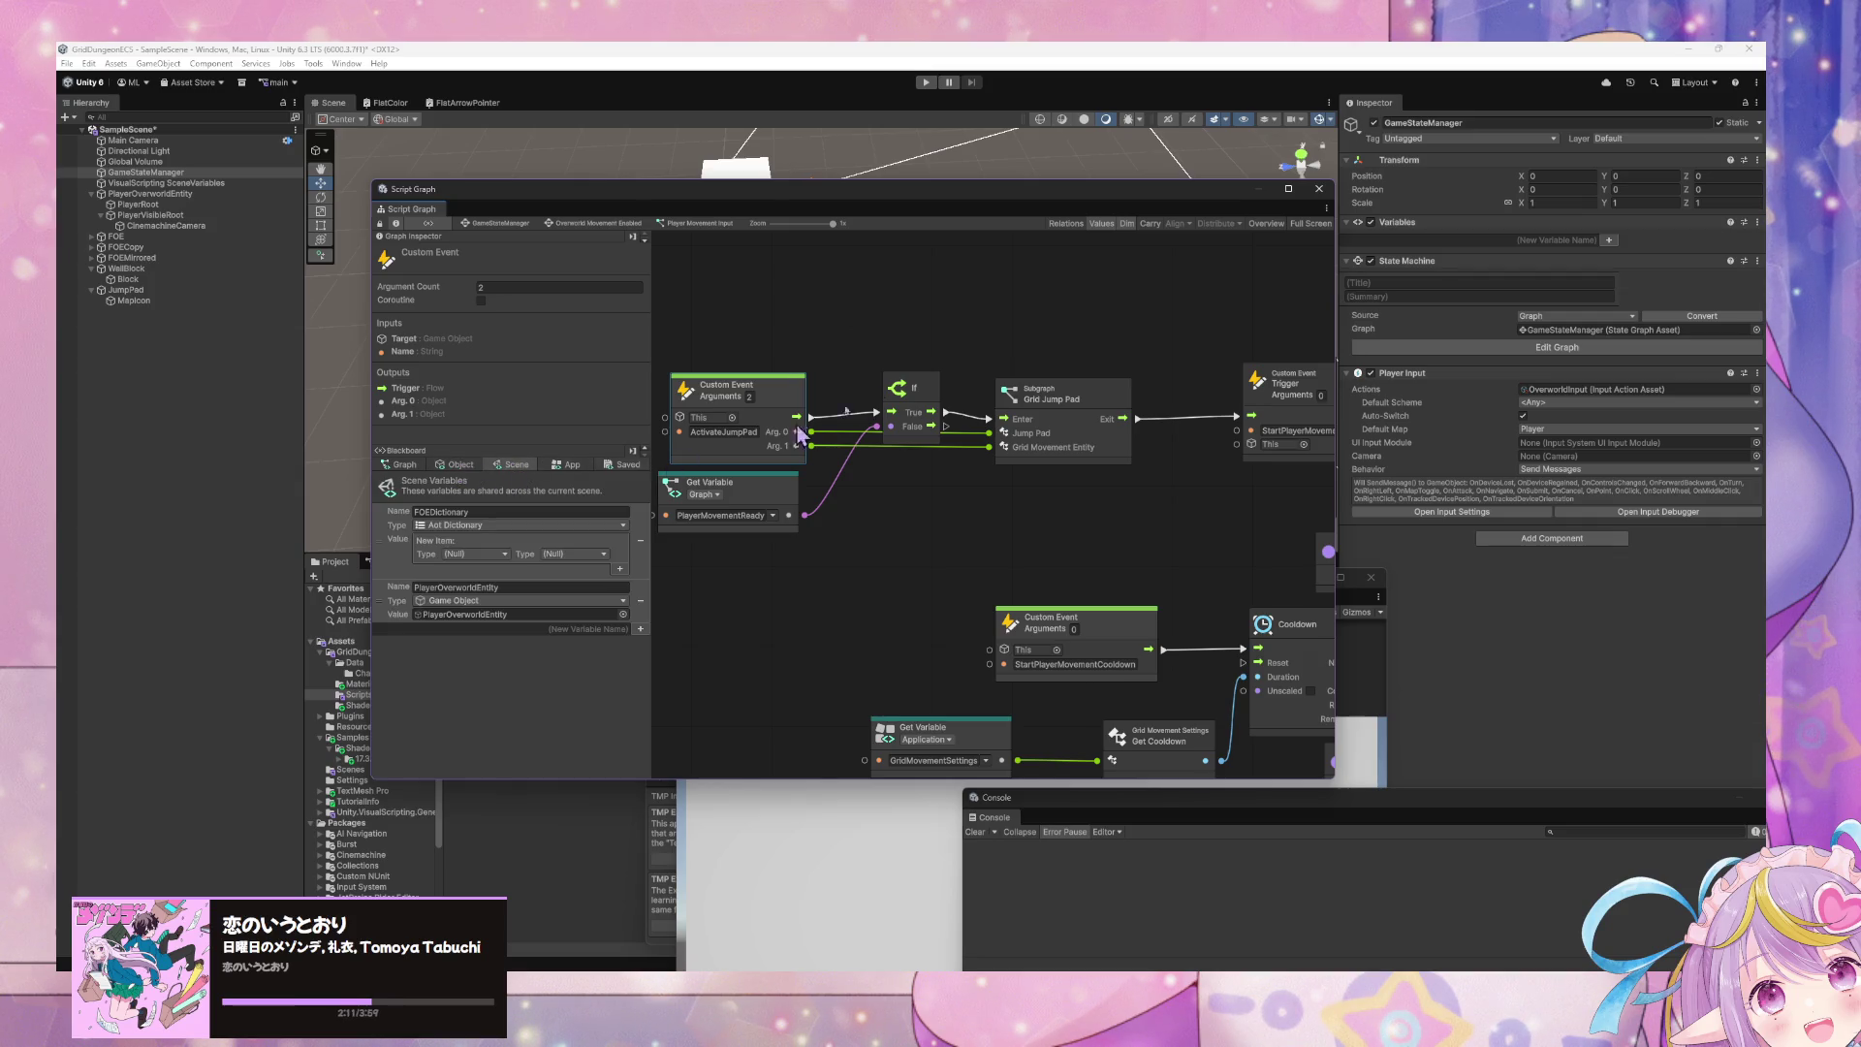
pyautogui.moveTo(929, 399); pyautogui.dragTo(941, 391)
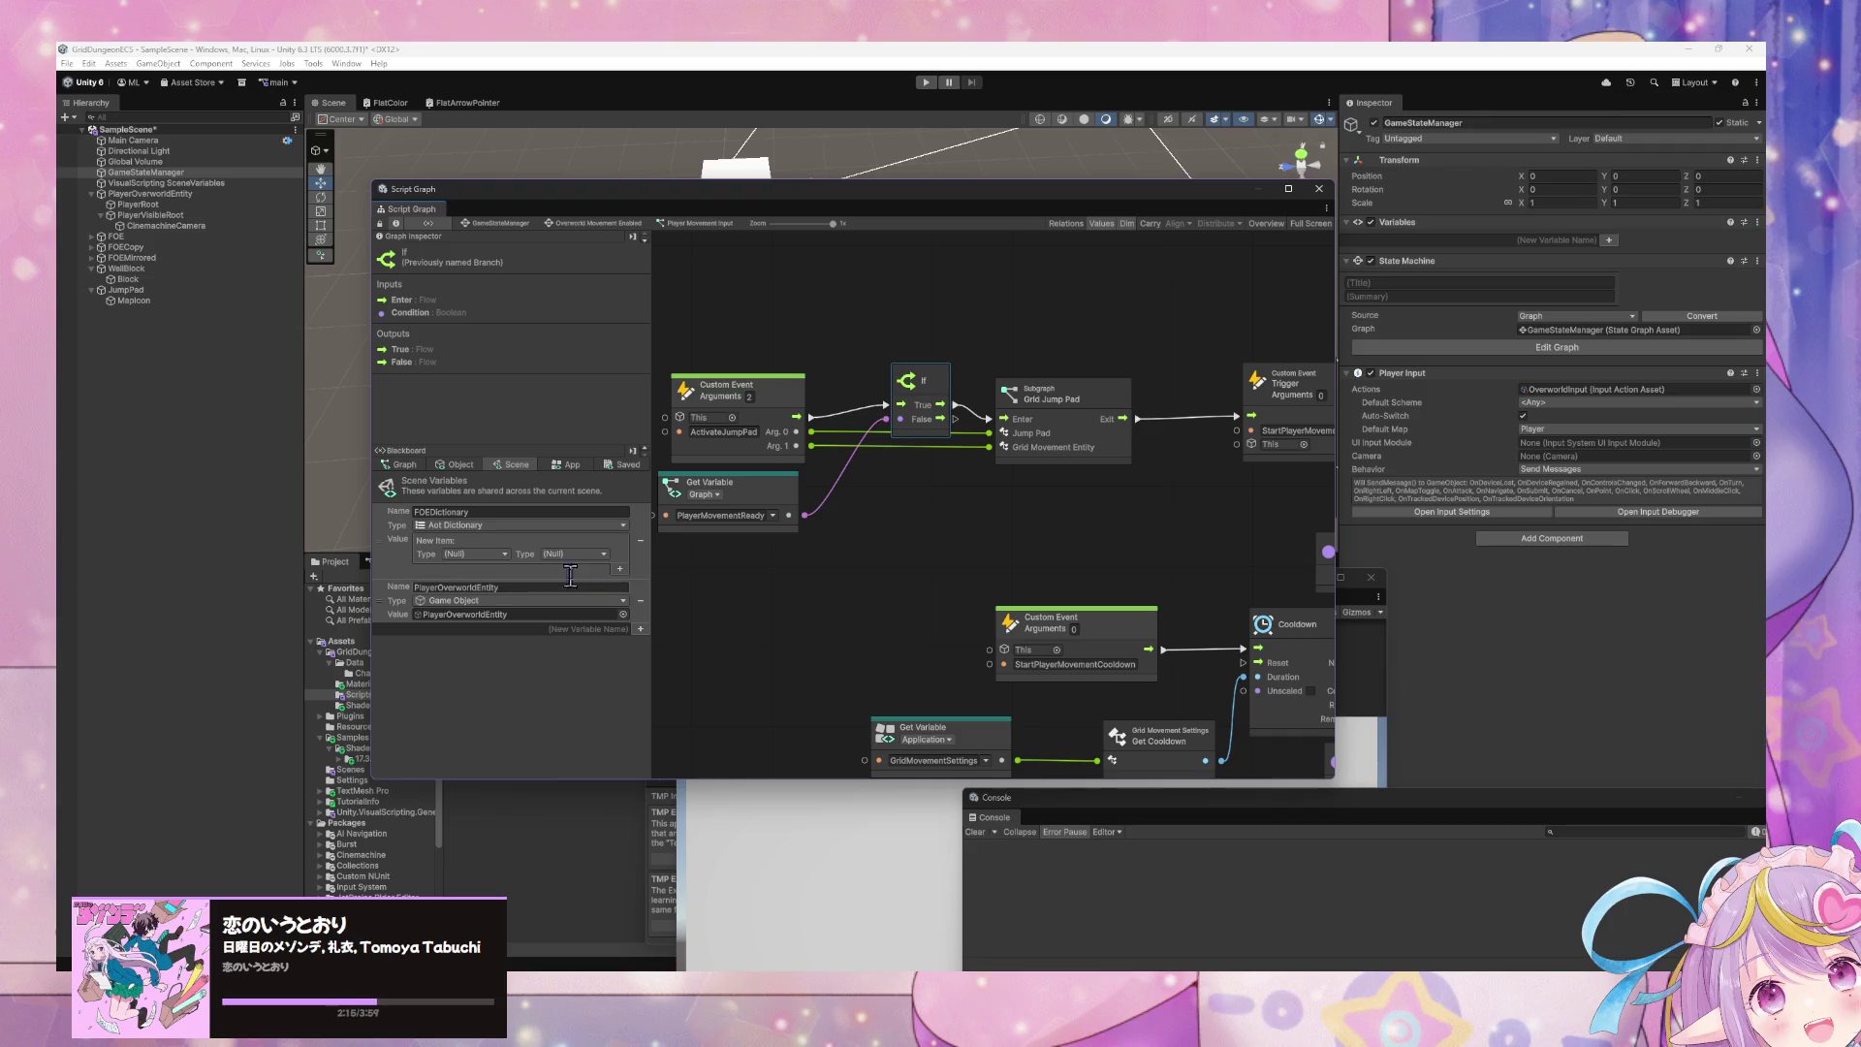
# - Add a scene variable PlayerJumpPadQueue and set its type to List of Jump Pad
pyautogui.click(587, 629)
pyautogui.write('PlayerJumpPad')
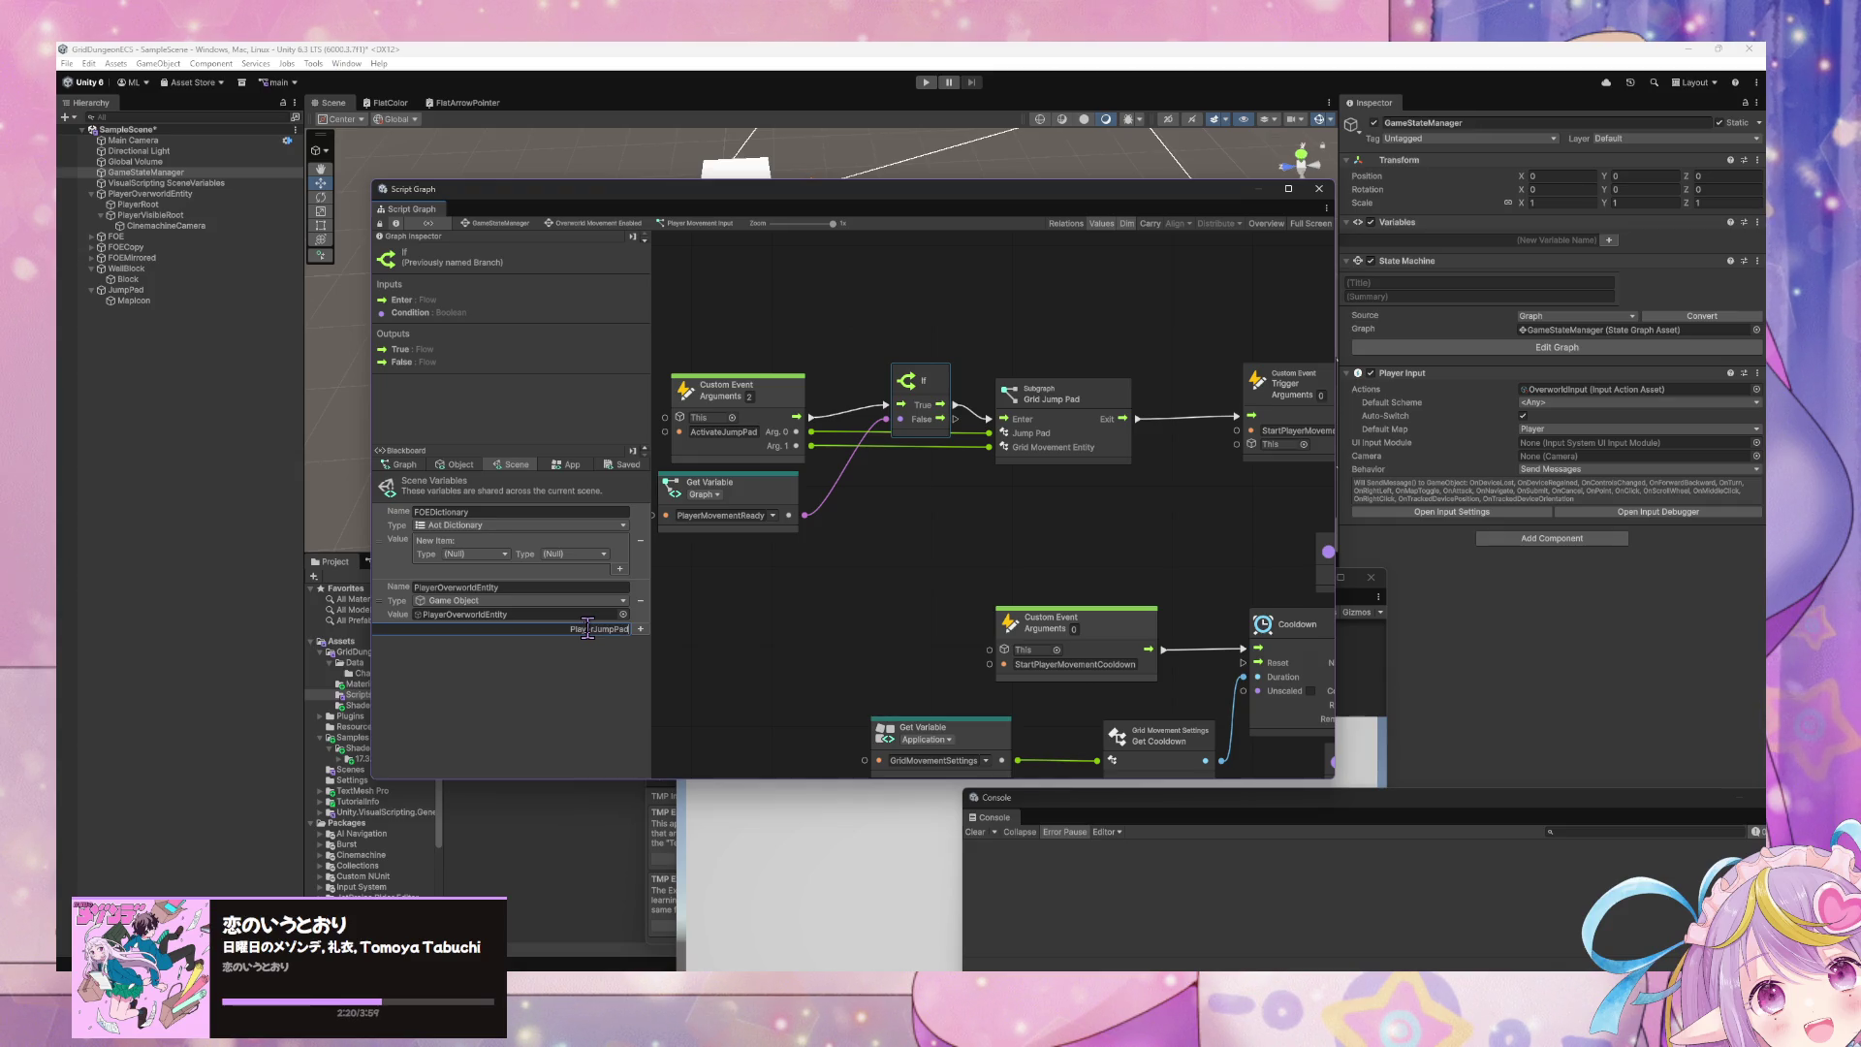
pyautogui.write('C')
pyautogui.write('eue')
pyautogui.press('Return')
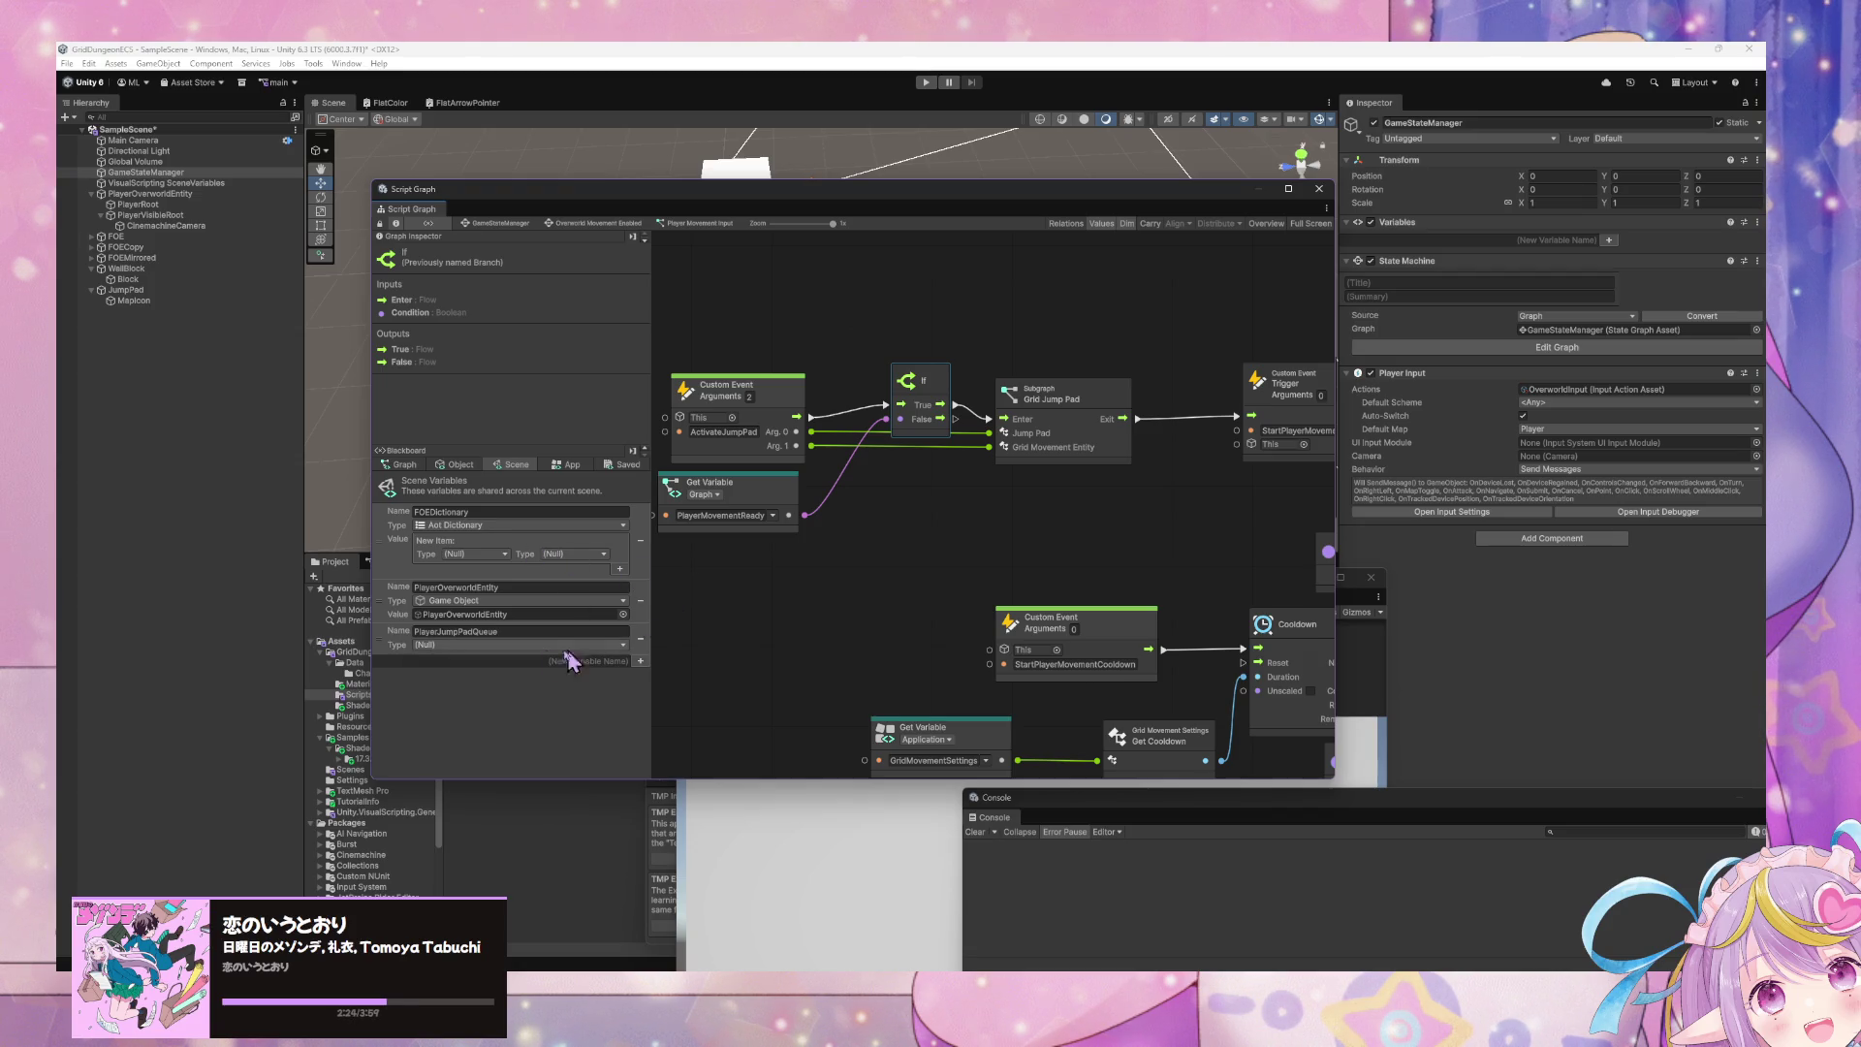
pyautogui.click(560, 645)
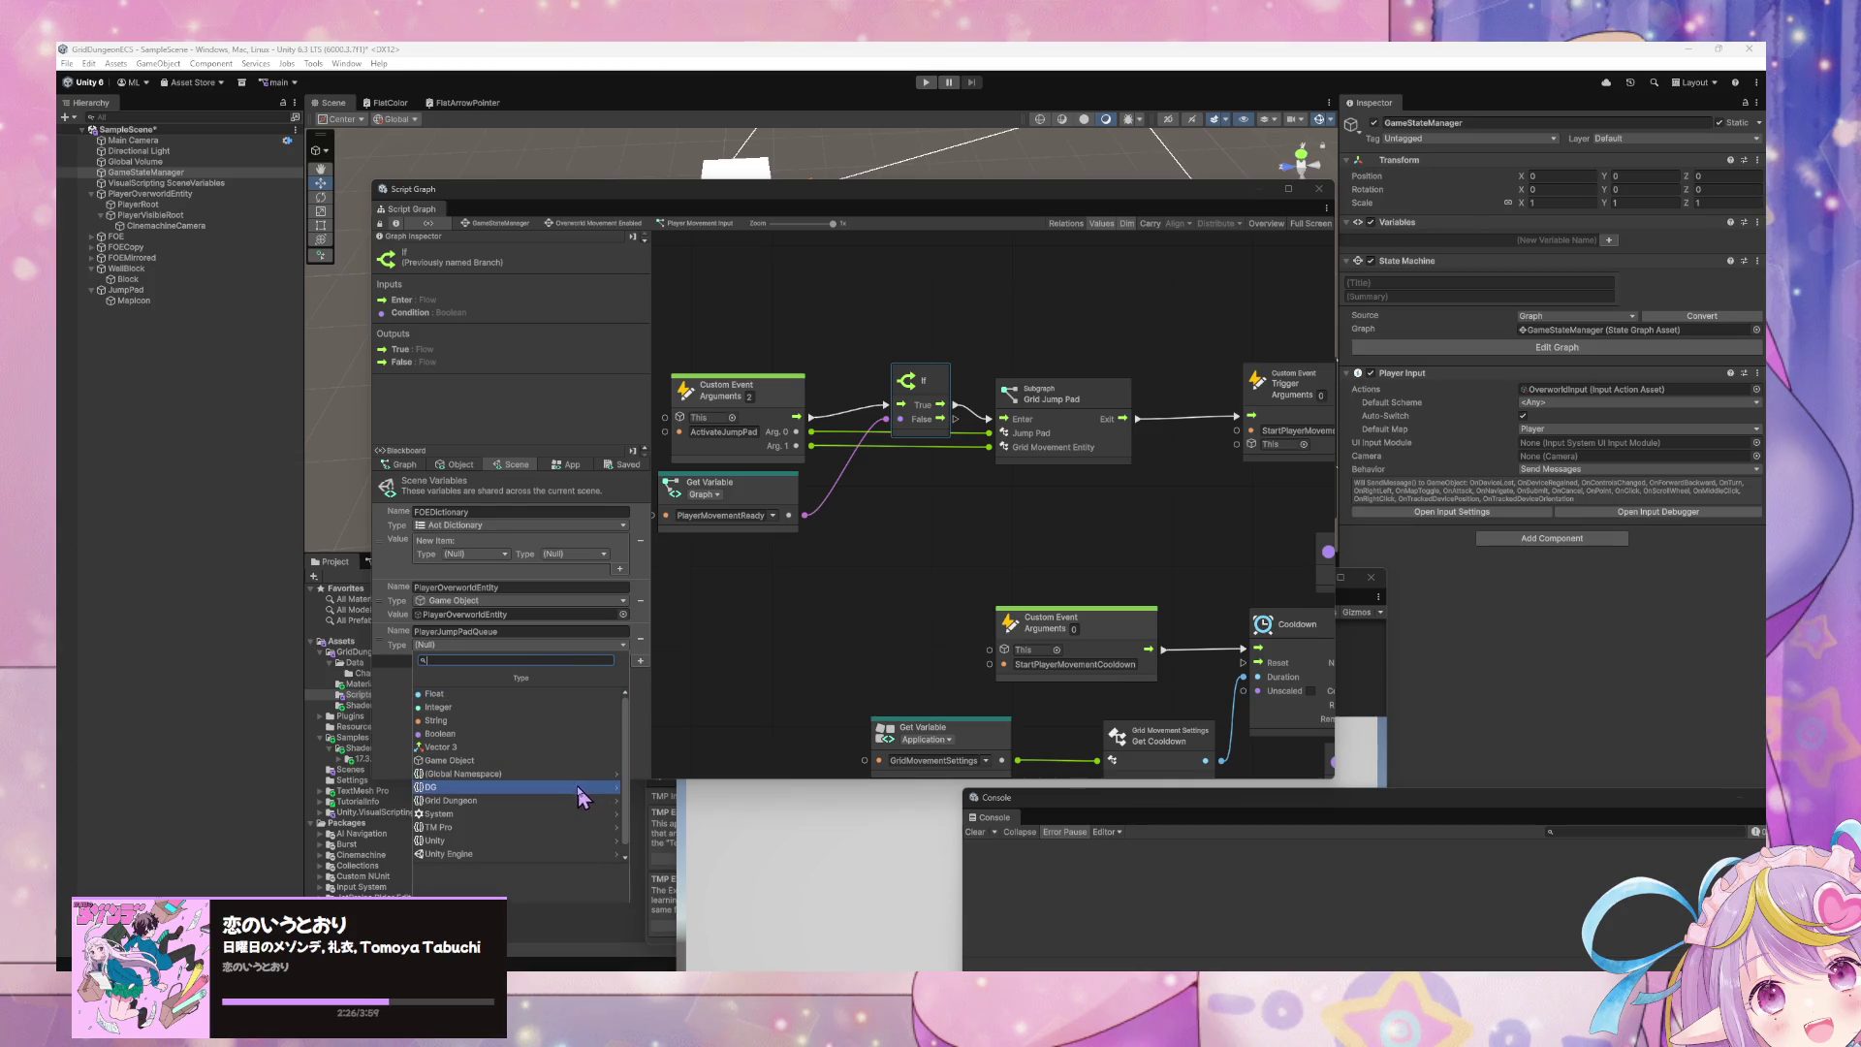
pyautogui.scroll(-1, 610, 842)
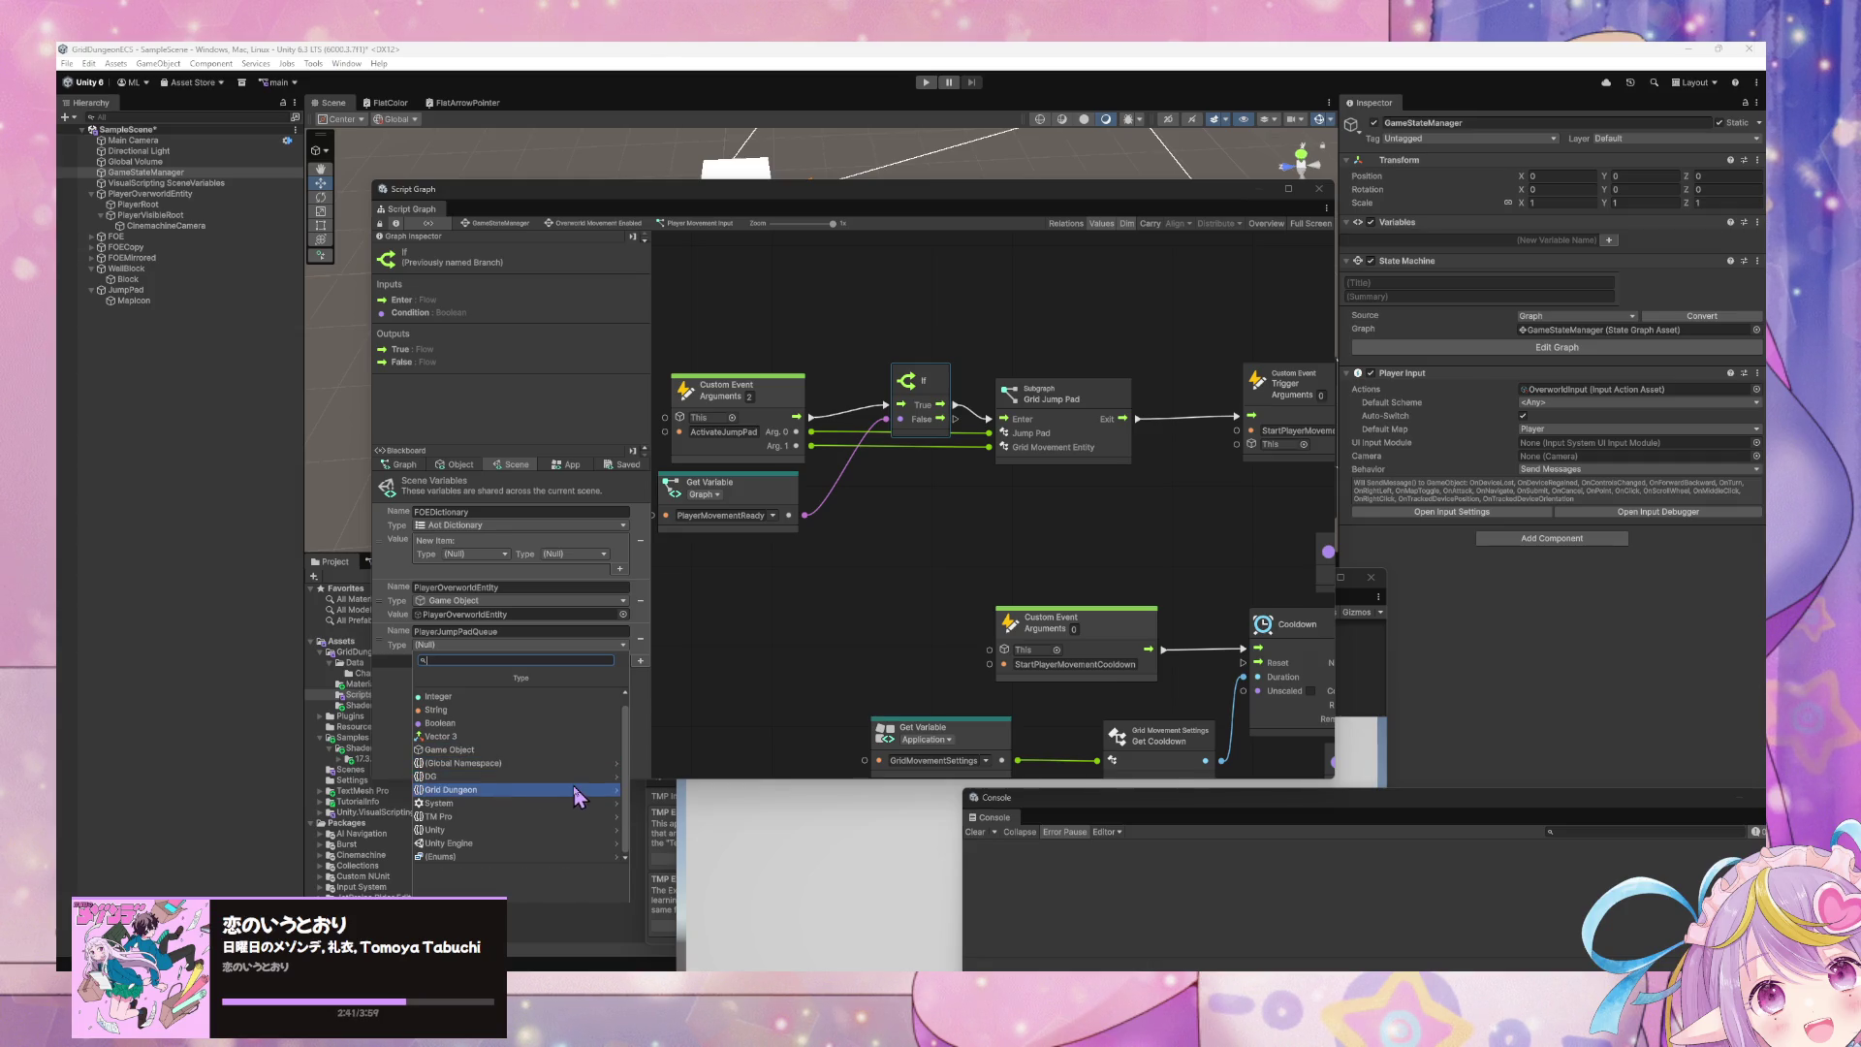
pyautogui.click(578, 779)
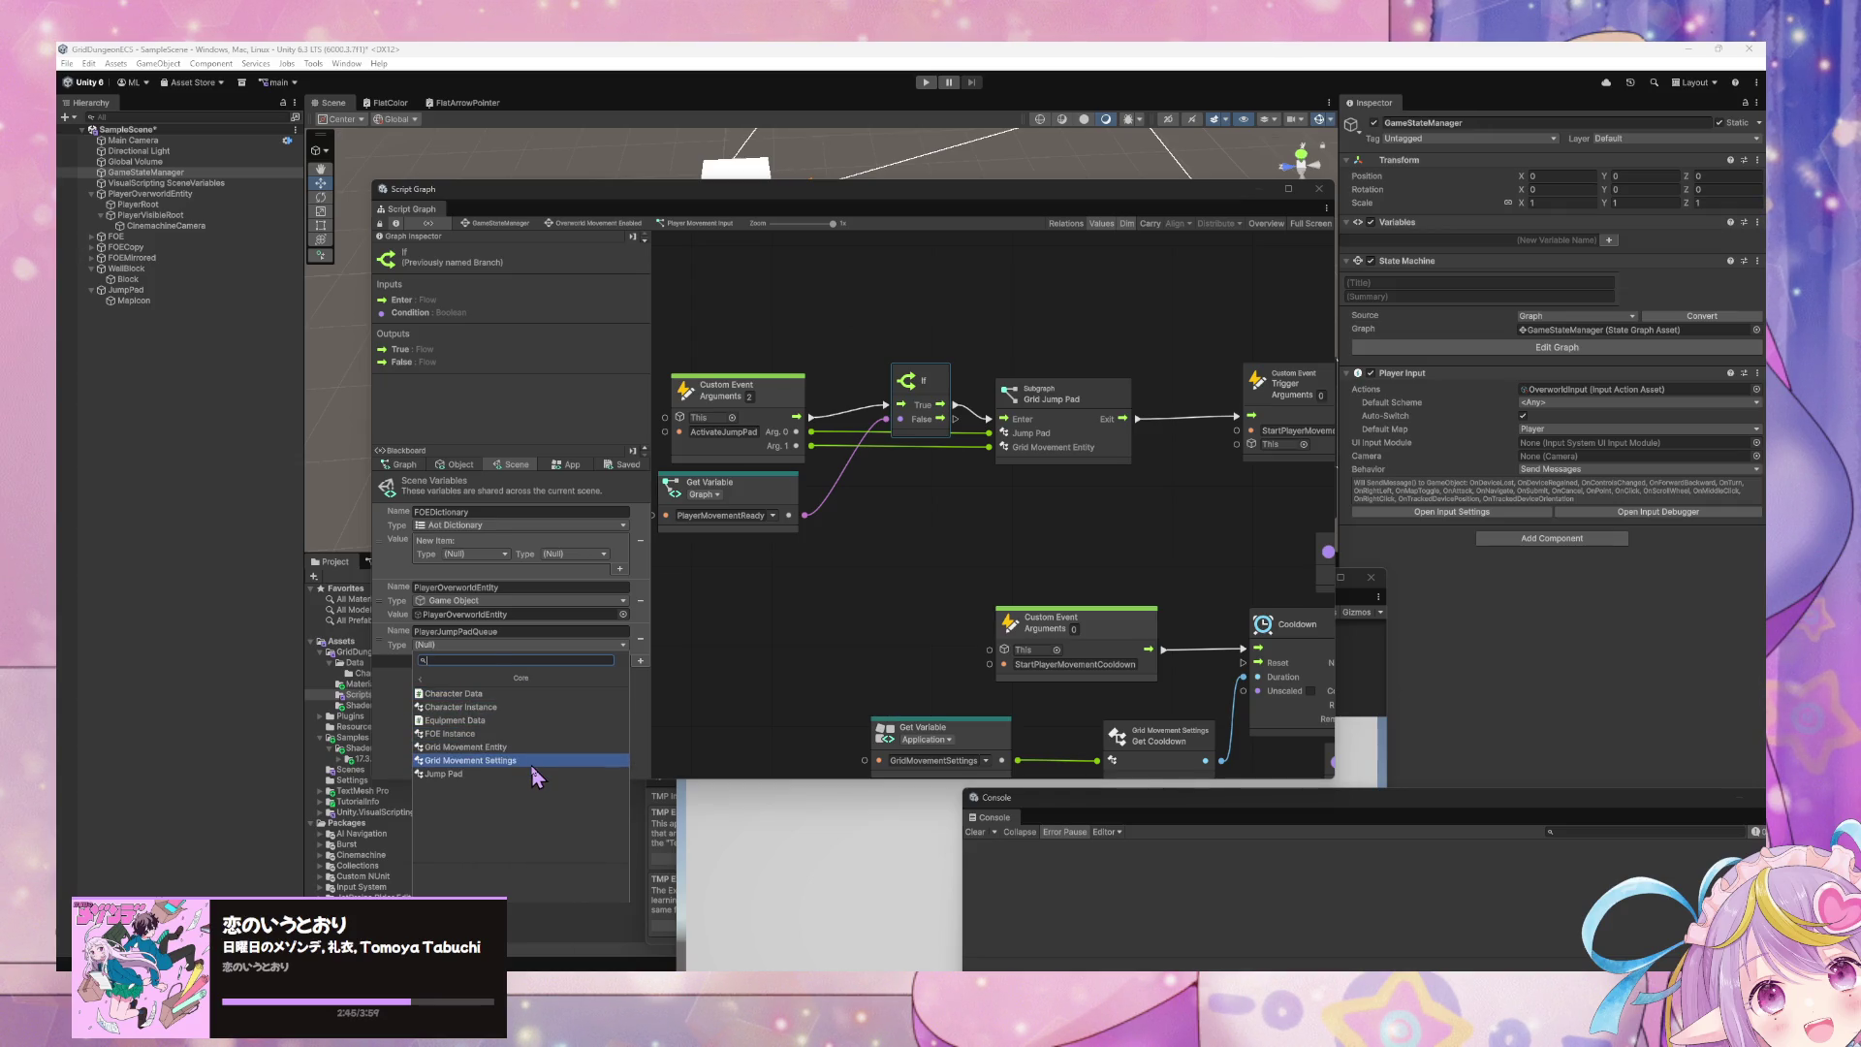
pyautogui.write('list of jump p')
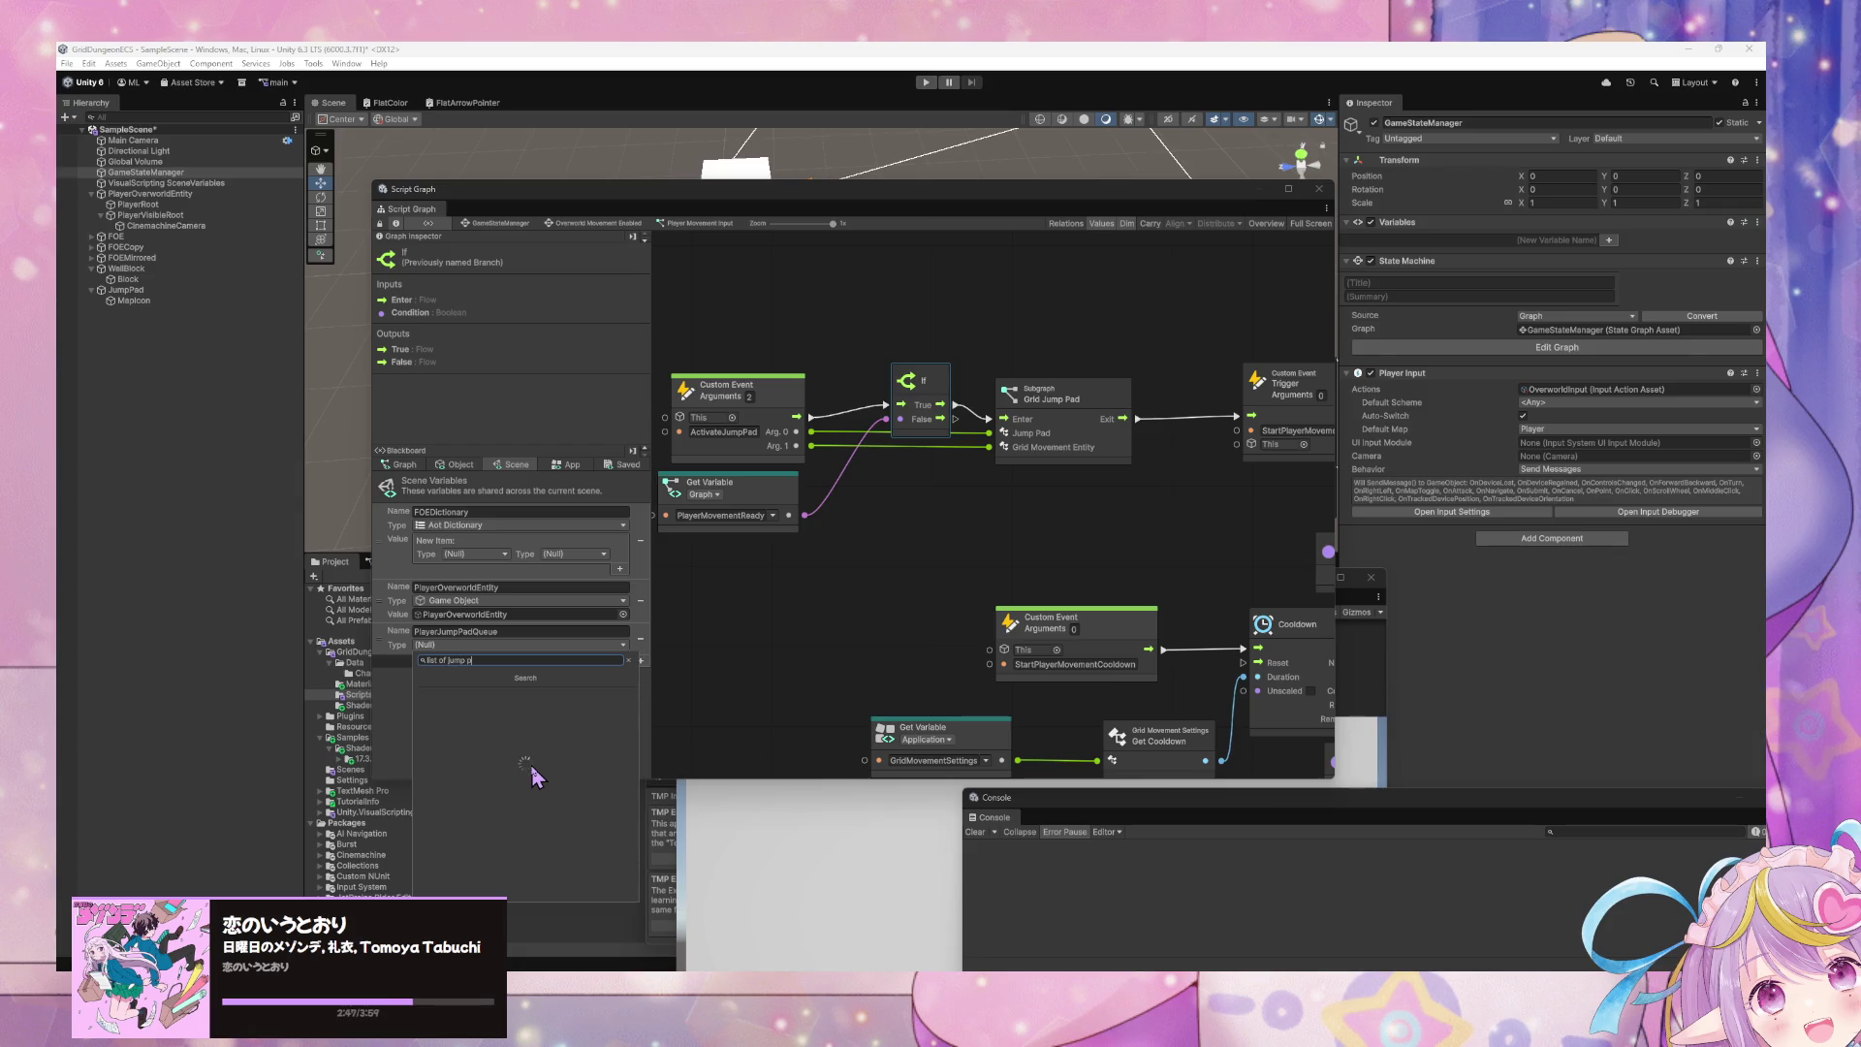
pyautogui.click(533, 774)
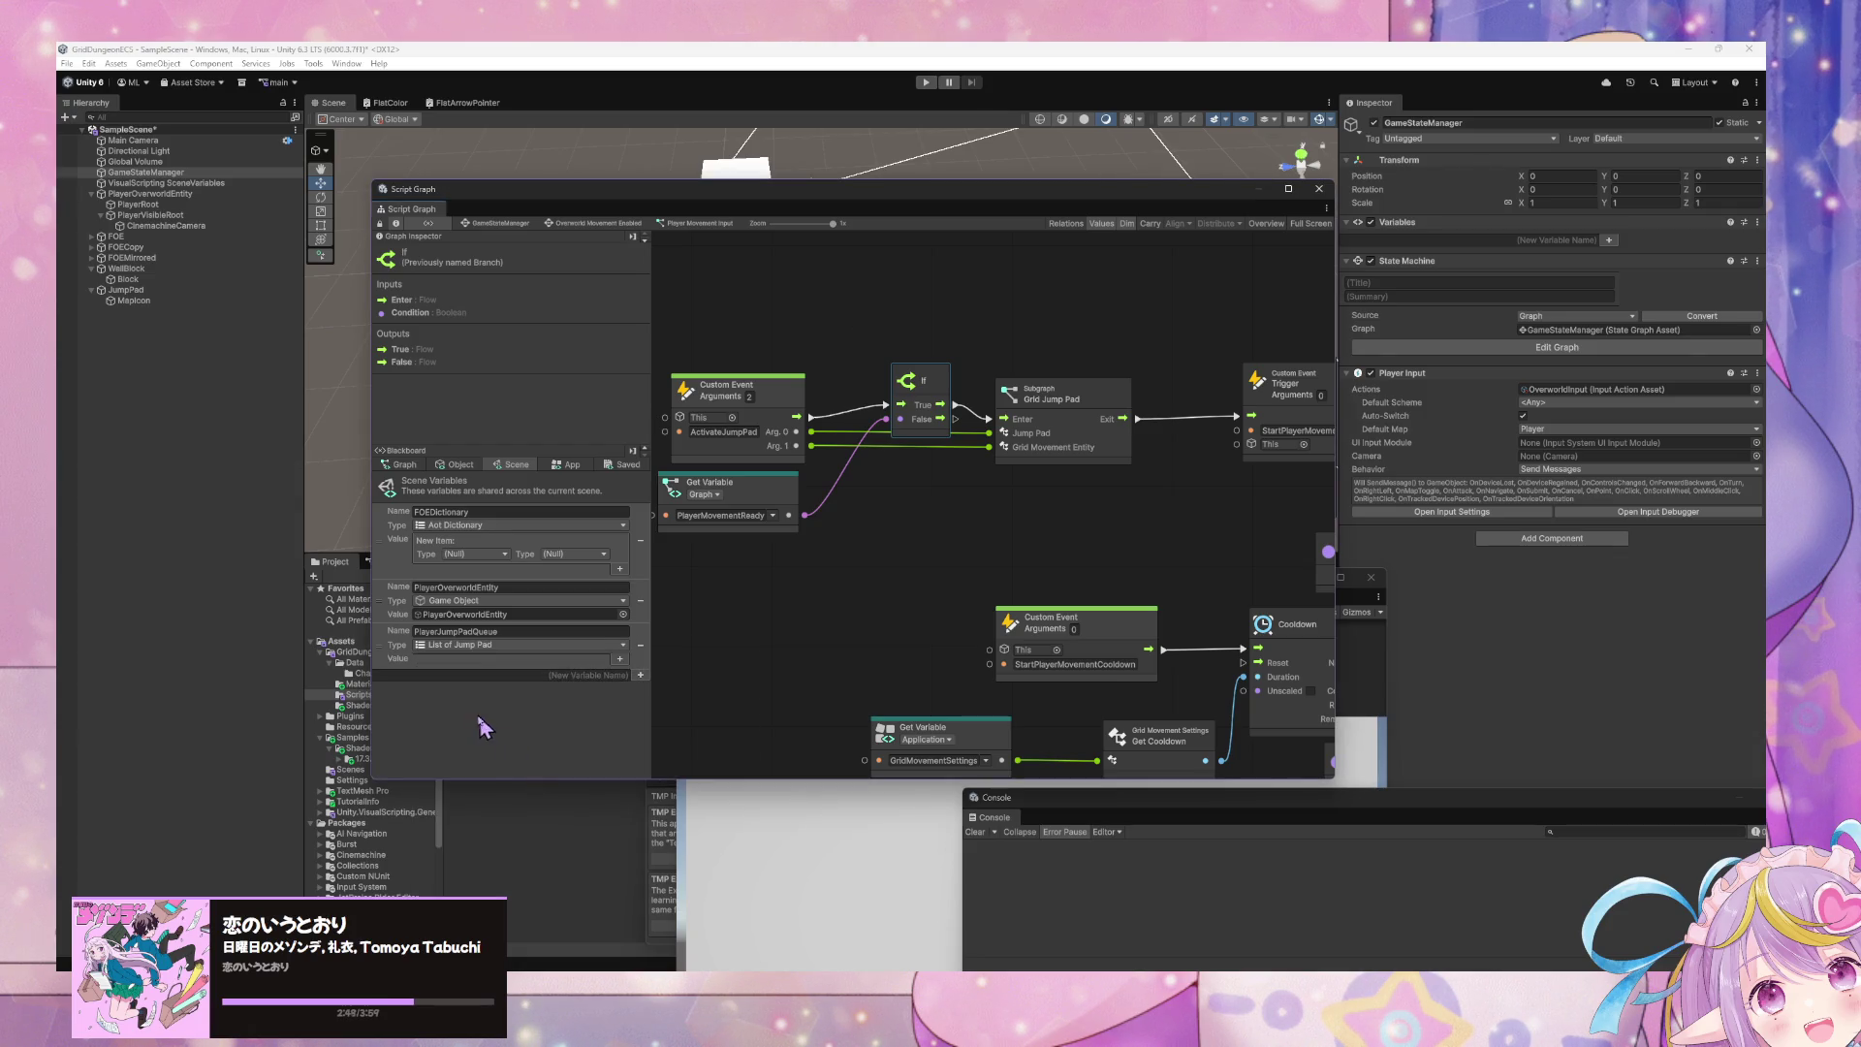
pyautogui.scroll(2, 790, 572)
pyautogui.moveTo(783, 463); pyautogui.dragTo(735, 449)
# - Tidy the If and getter nodes and add a List Interface Add node
pyautogui.moveTo(933, 460); pyautogui.dragTo(915, 424)
pyautogui.moveTo(783, 575)
pyautogui.mouseDown()
pyautogui.moveTo(775, 504)
pyautogui.moveTo(851, 638)
pyautogui.moveTo(812, 588)
pyautogui.mouseUp()
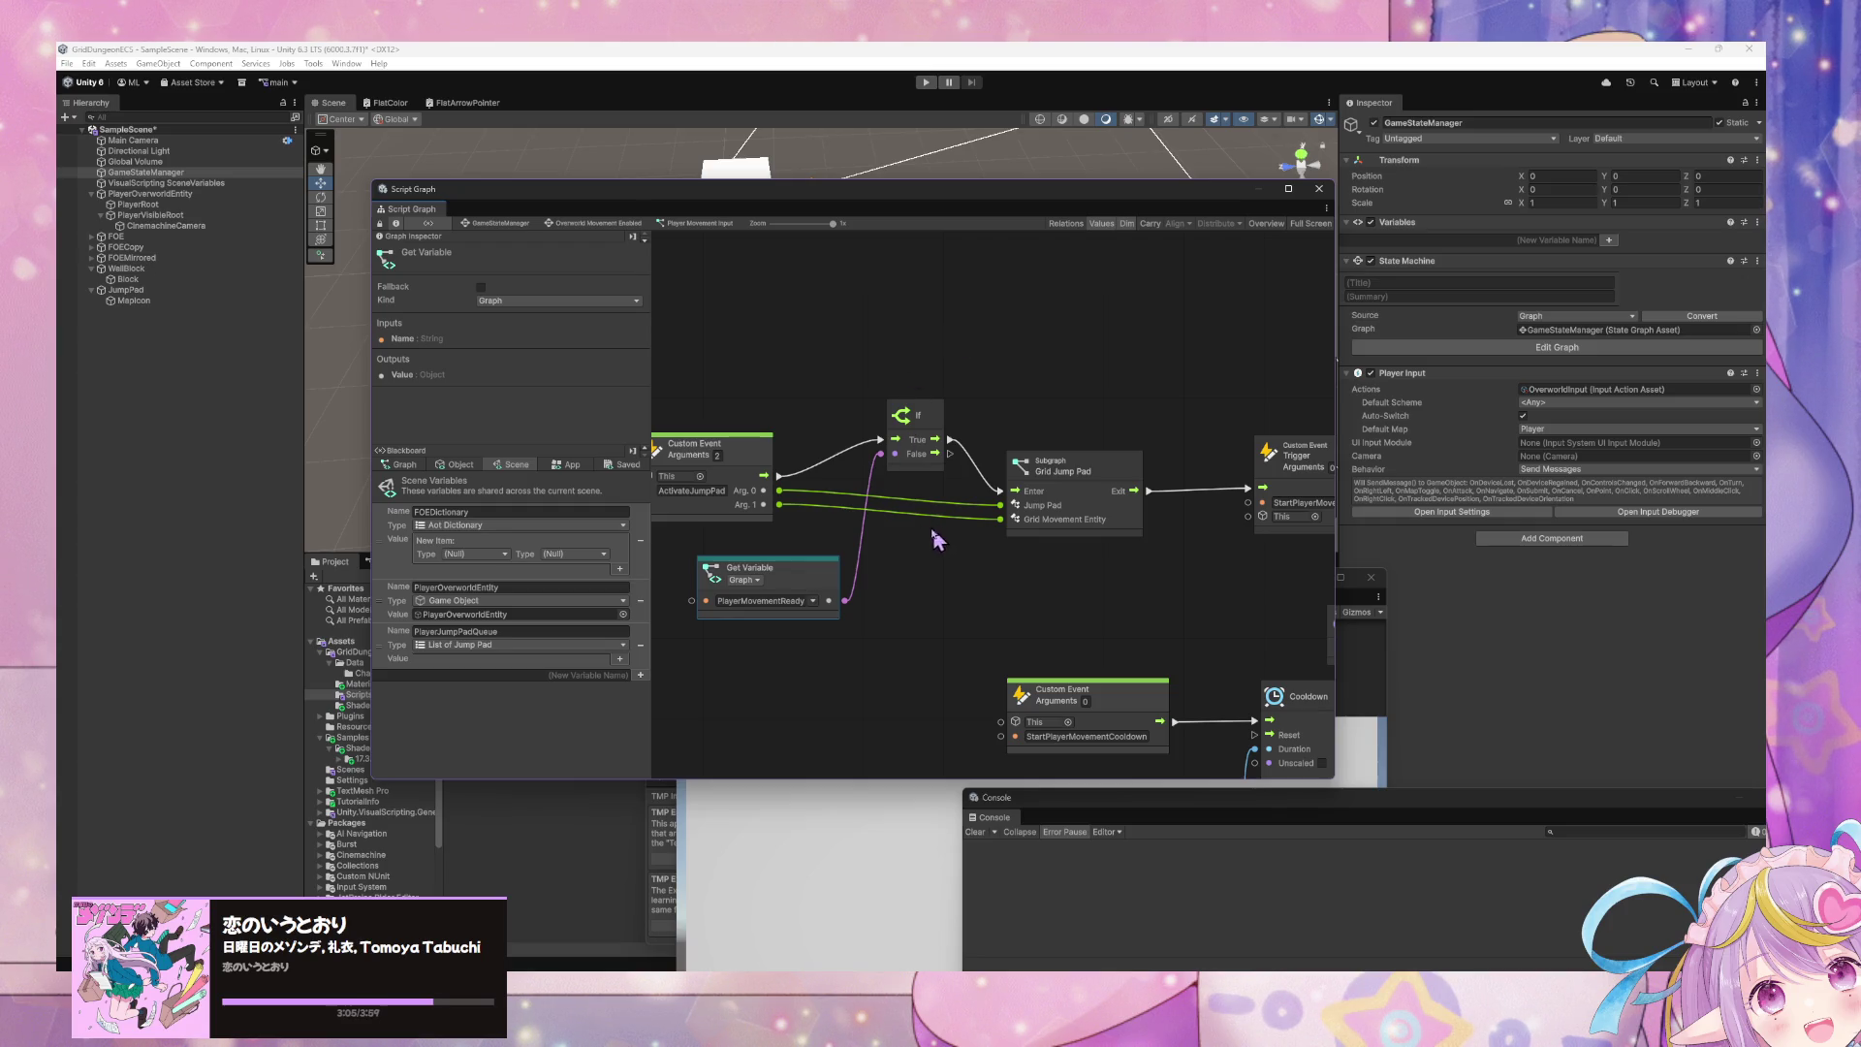
pyautogui.rightClick(893, 538)
pyautogui.click(928, 541)
pyautogui.write('add to list')
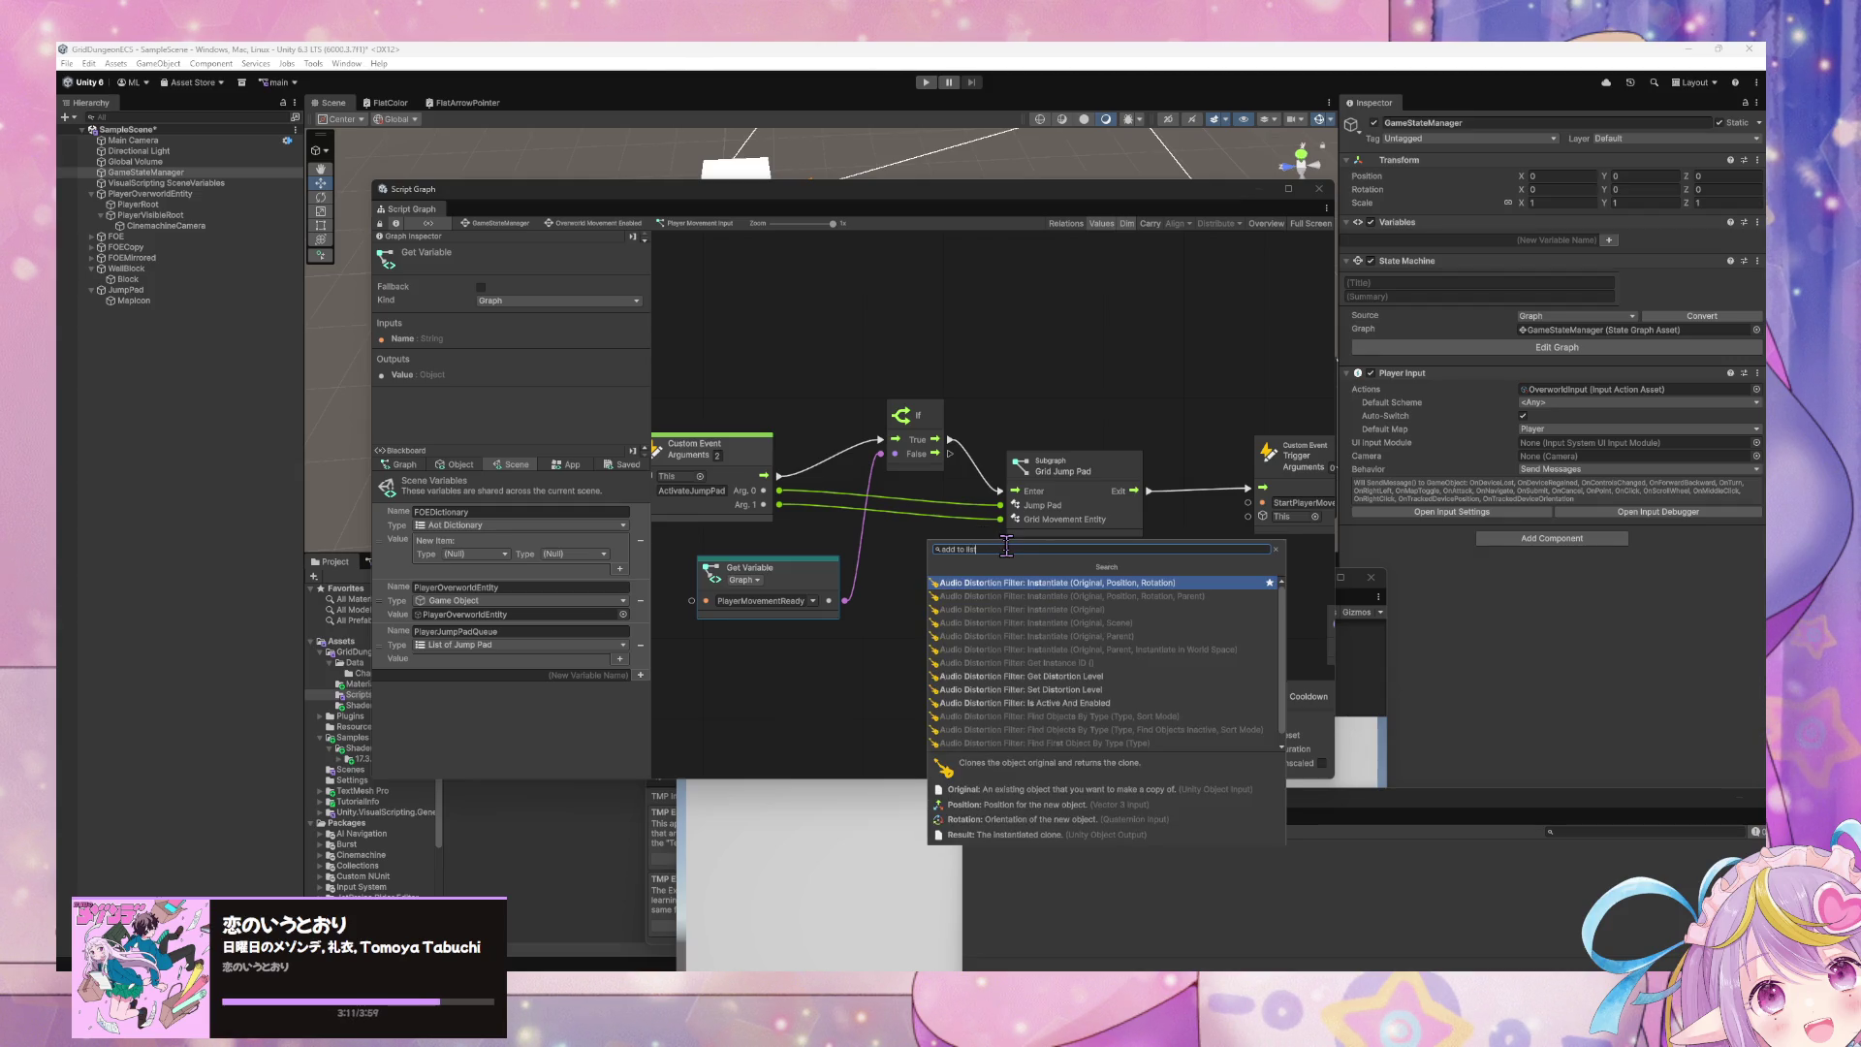
pyautogui.press('BackSpace')
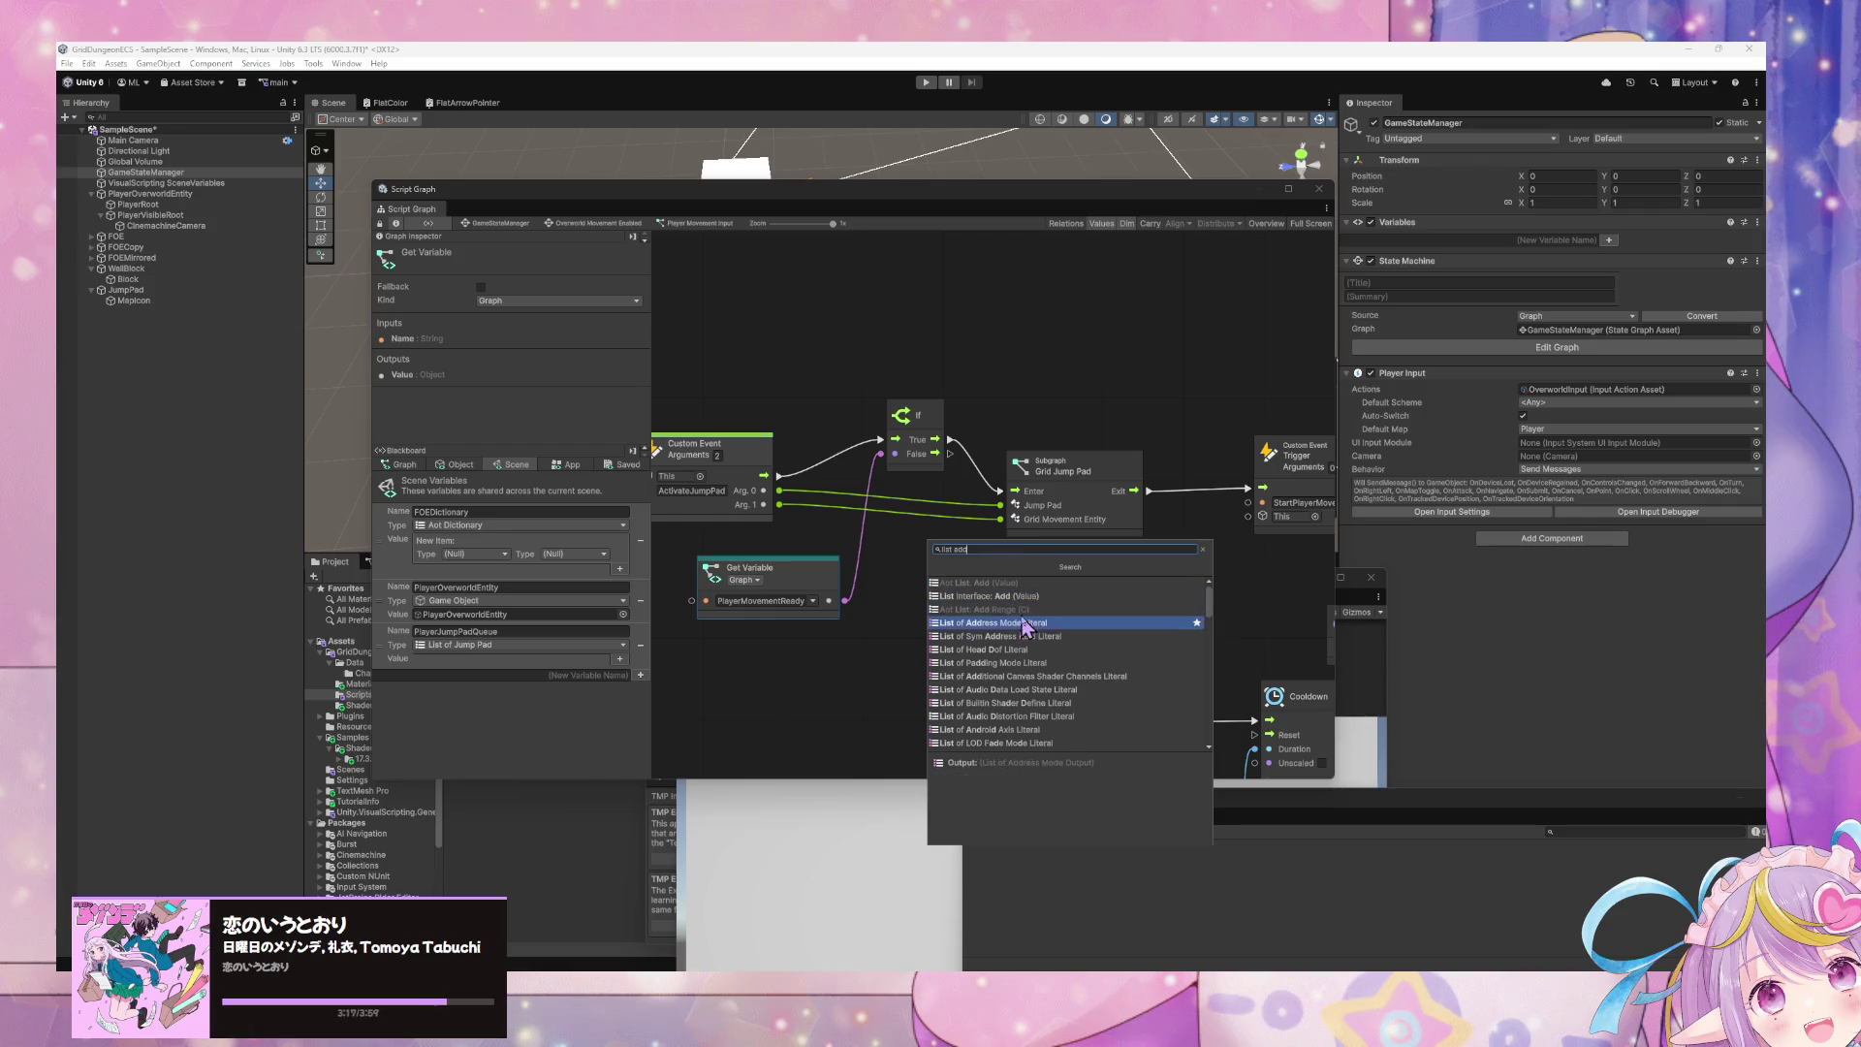
pyautogui.click(1011, 596)
# - Route the ActivateJumpPad event through the List Add node before the If node
pyautogui.moveTo(926, 559); pyautogui.dragTo(913, 501)
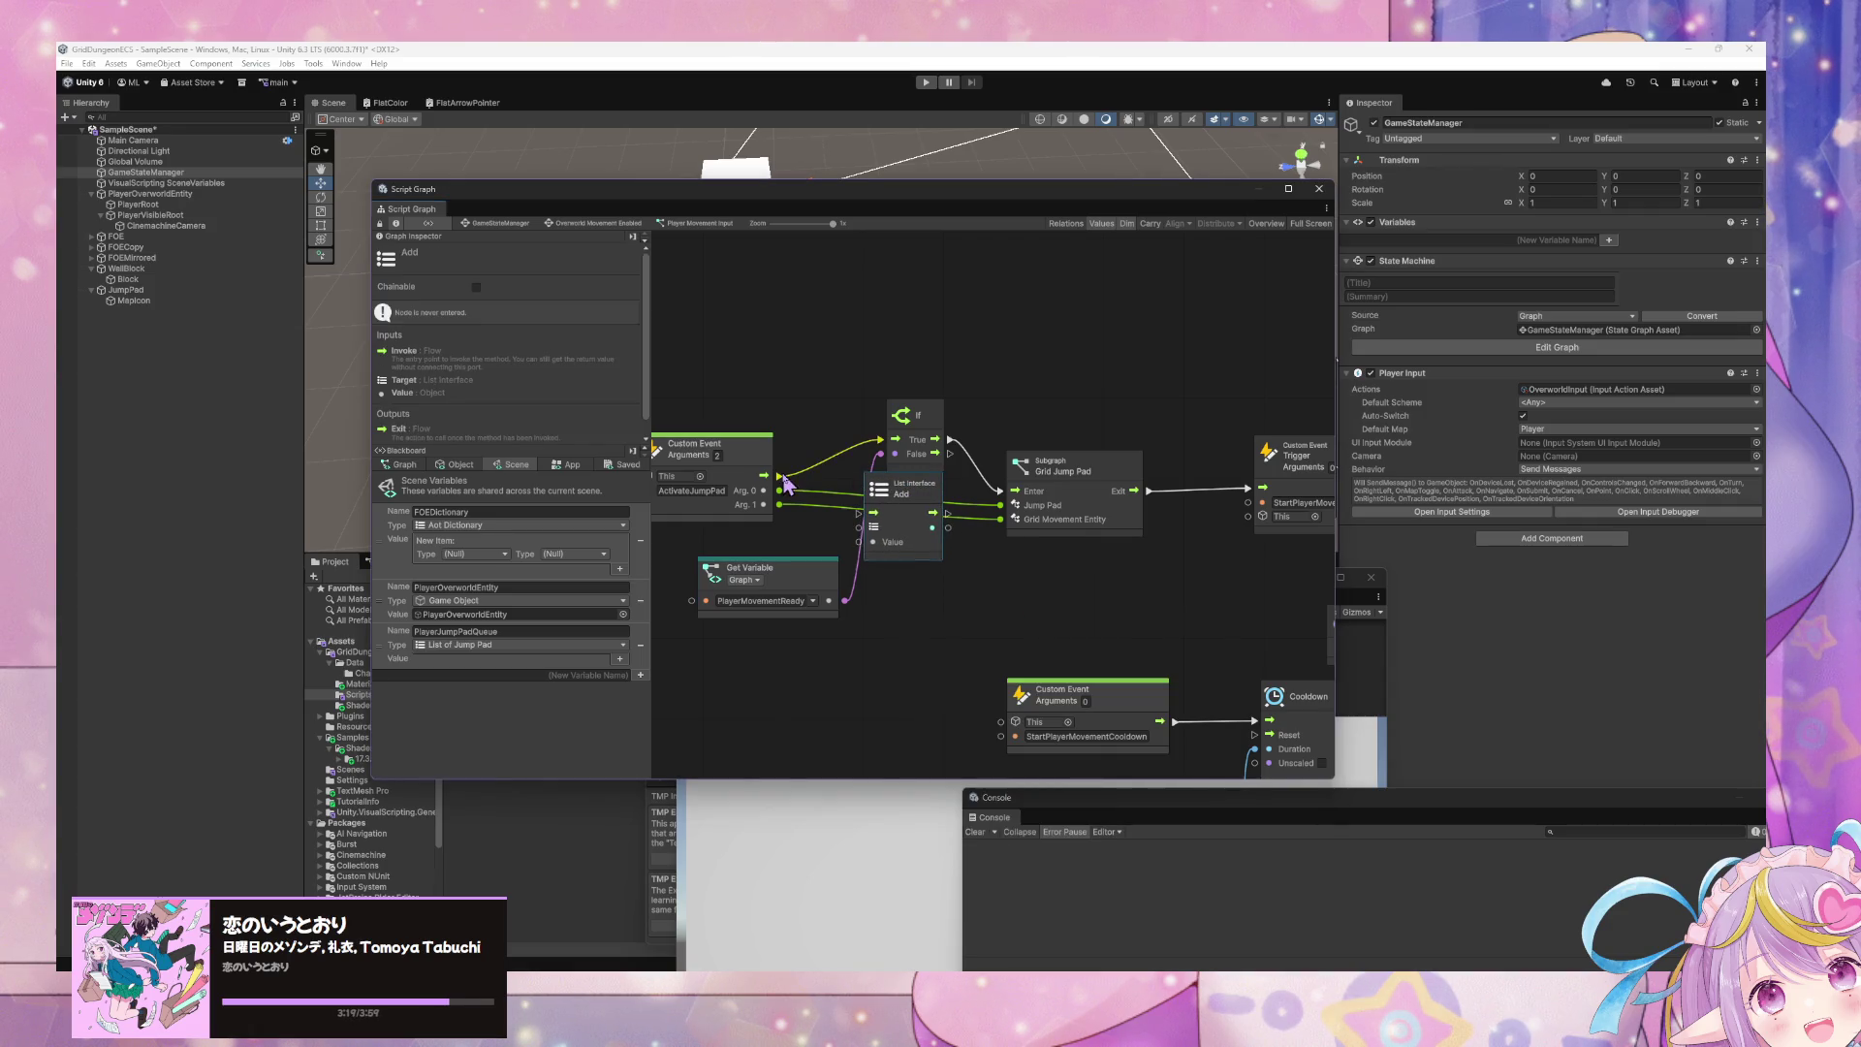
pyautogui.moveTo(783, 476); pyautogui.dragTo(873, 512)
pyautogui.moveTo(916, 415); pyautogui.dragTo(988, 376)
pyautogui.moveTo(936, 497); pyautogui.dragTo(921, 447)
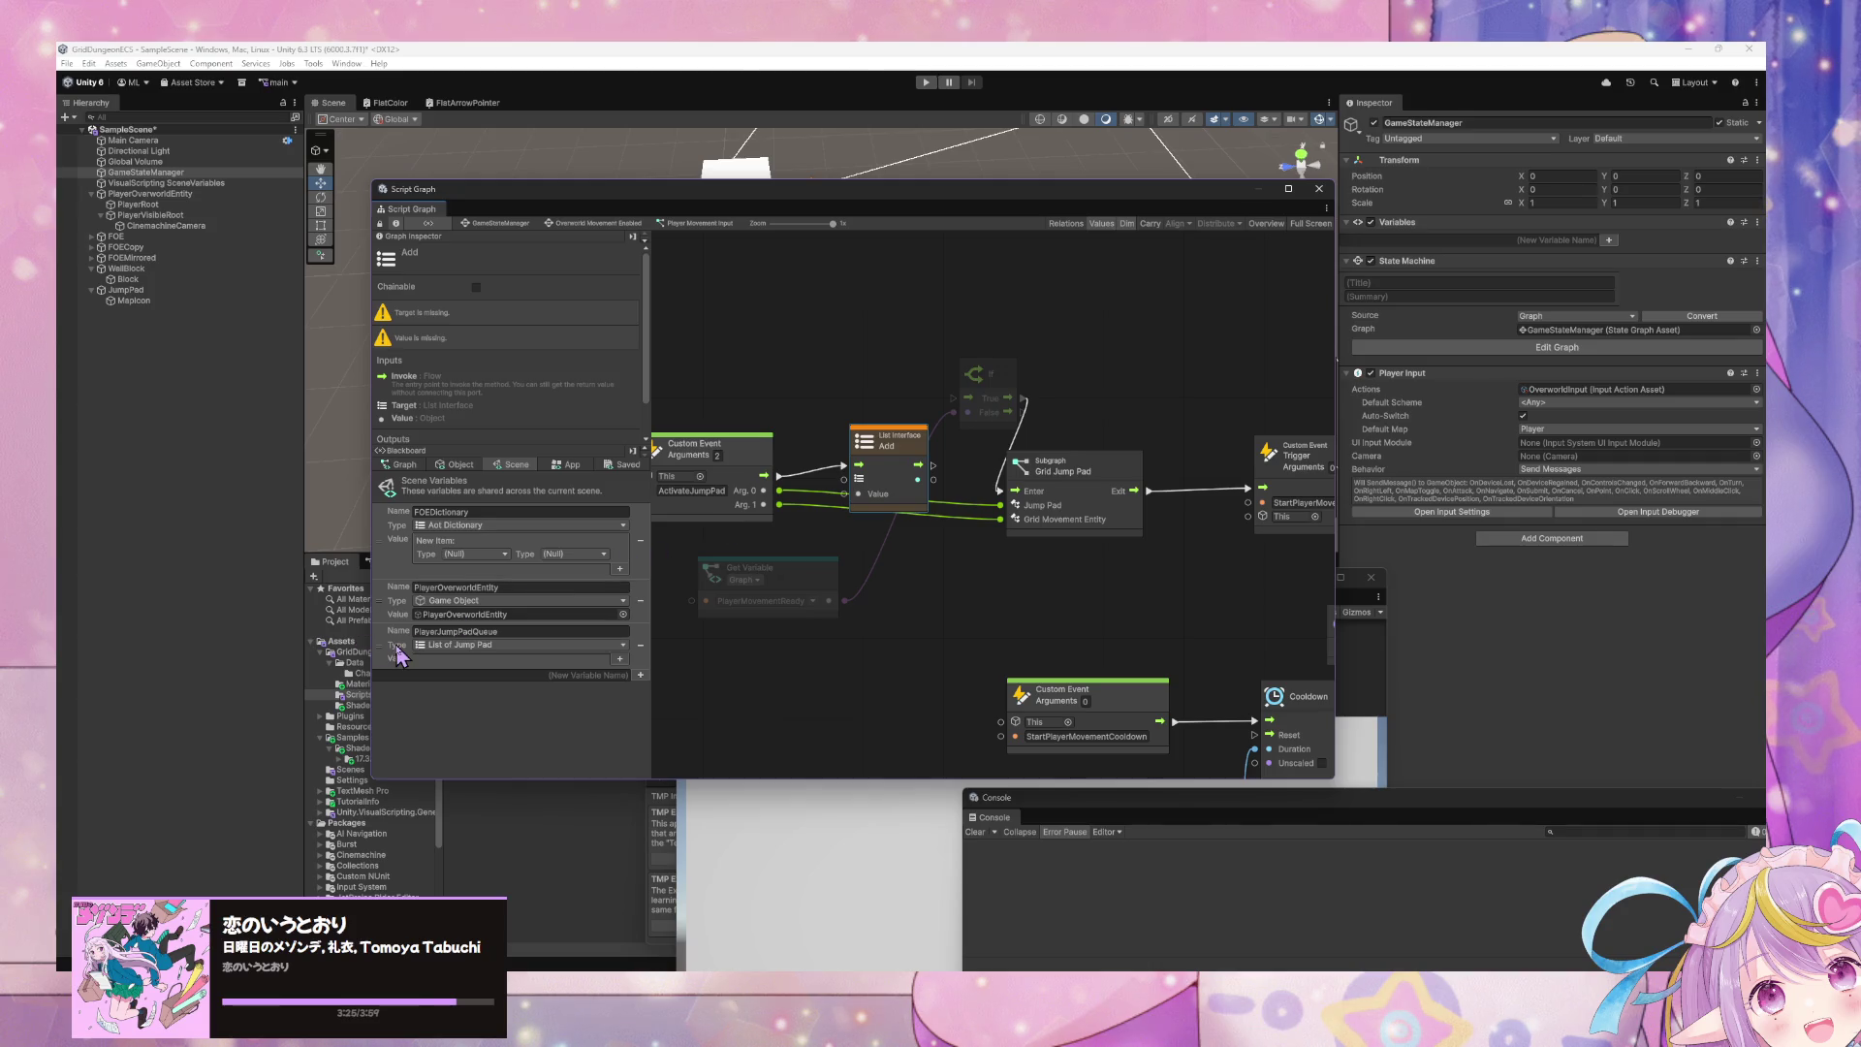
pyautogui.moveTo(911, 671)
pyautogui.mouseDown()
pyautogui.moveTo(688, 422)
pyautogui.moveTo(659, 441)
pyautogui.moveTo(507, 427)
pyautogui.moveTo(739, 489)
pyautogui.moveTo(697, 504)
pyautogui.moveTo(737, 525)
pyautogui.moveTo(676, 545)
pyautogui.mouseUp()
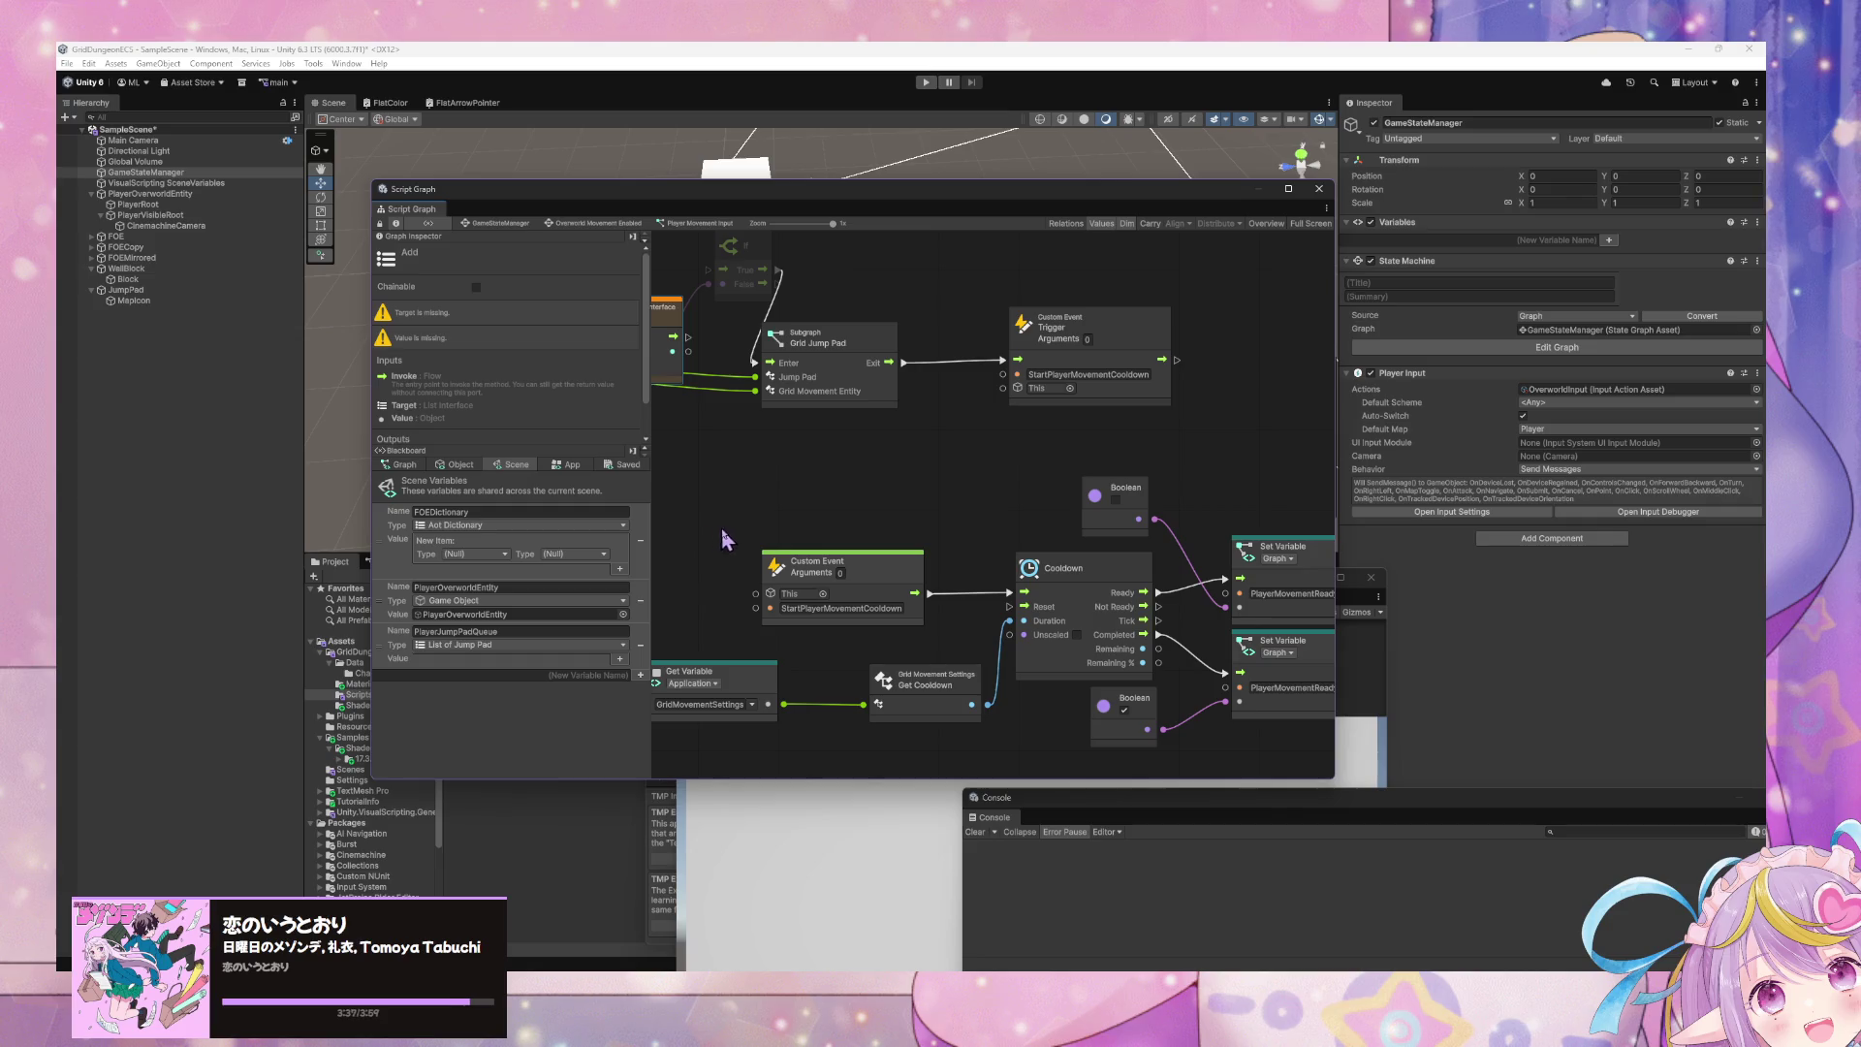
# - Shift the If, subgraph and trigger nodes right to make room
pyautogui.moveTo(737, 448)
pyautogui.mouseDown()
pyautogui.moveTo(869, 579)
pyautogui.moveTo(888, 555)
pyautogui.moveTo(868, 582)
pyautogui.mouseUp()
pyautogui.moveTo(1328, 608); pyautogui.dragTo(872, 397)
pyautogui.moveTo(979, 504); pyautogui.dragTo(1091, 504)
pyautogui.moveTo(864, 535); pyautogui.dragTo(1017, 532)
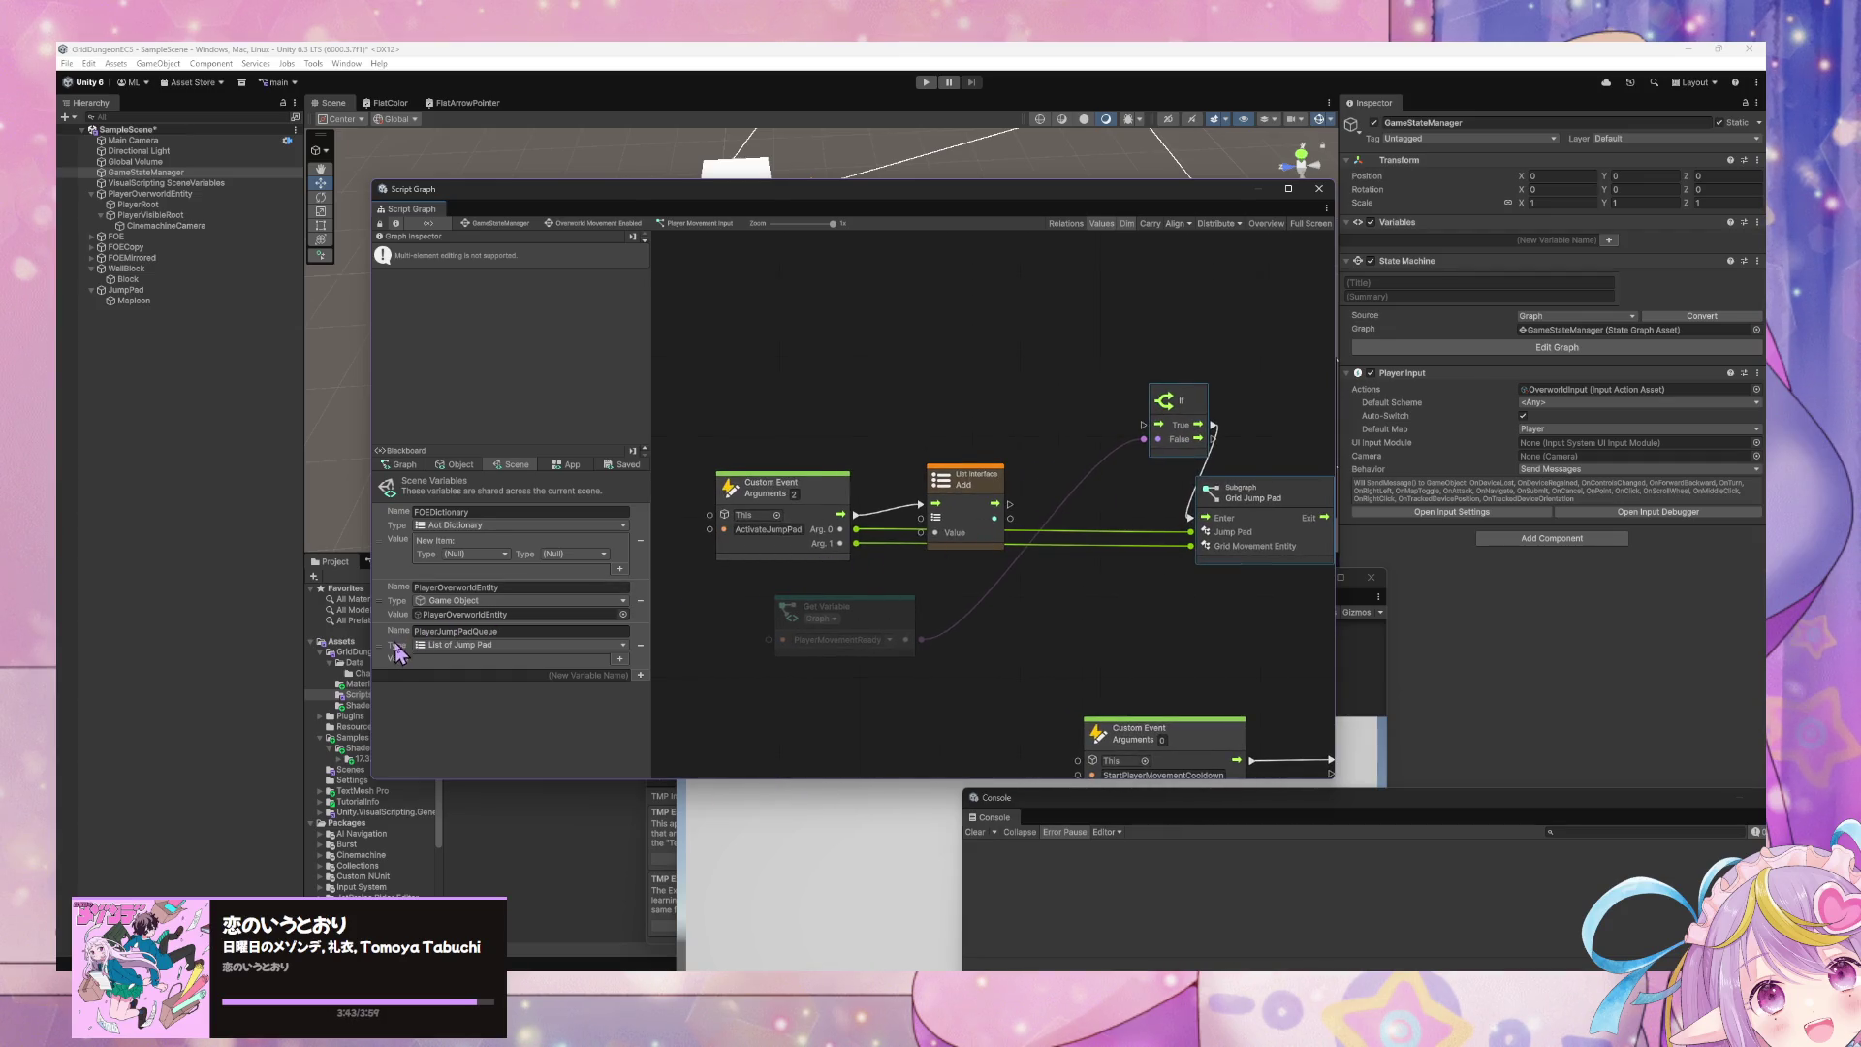
# - Place a PlayerJumpPadQueue Get Variable below the event and connect it to List Add's list input
pyautogui.moveTo(394, 654); pyautogui.dragTo(723, 575)
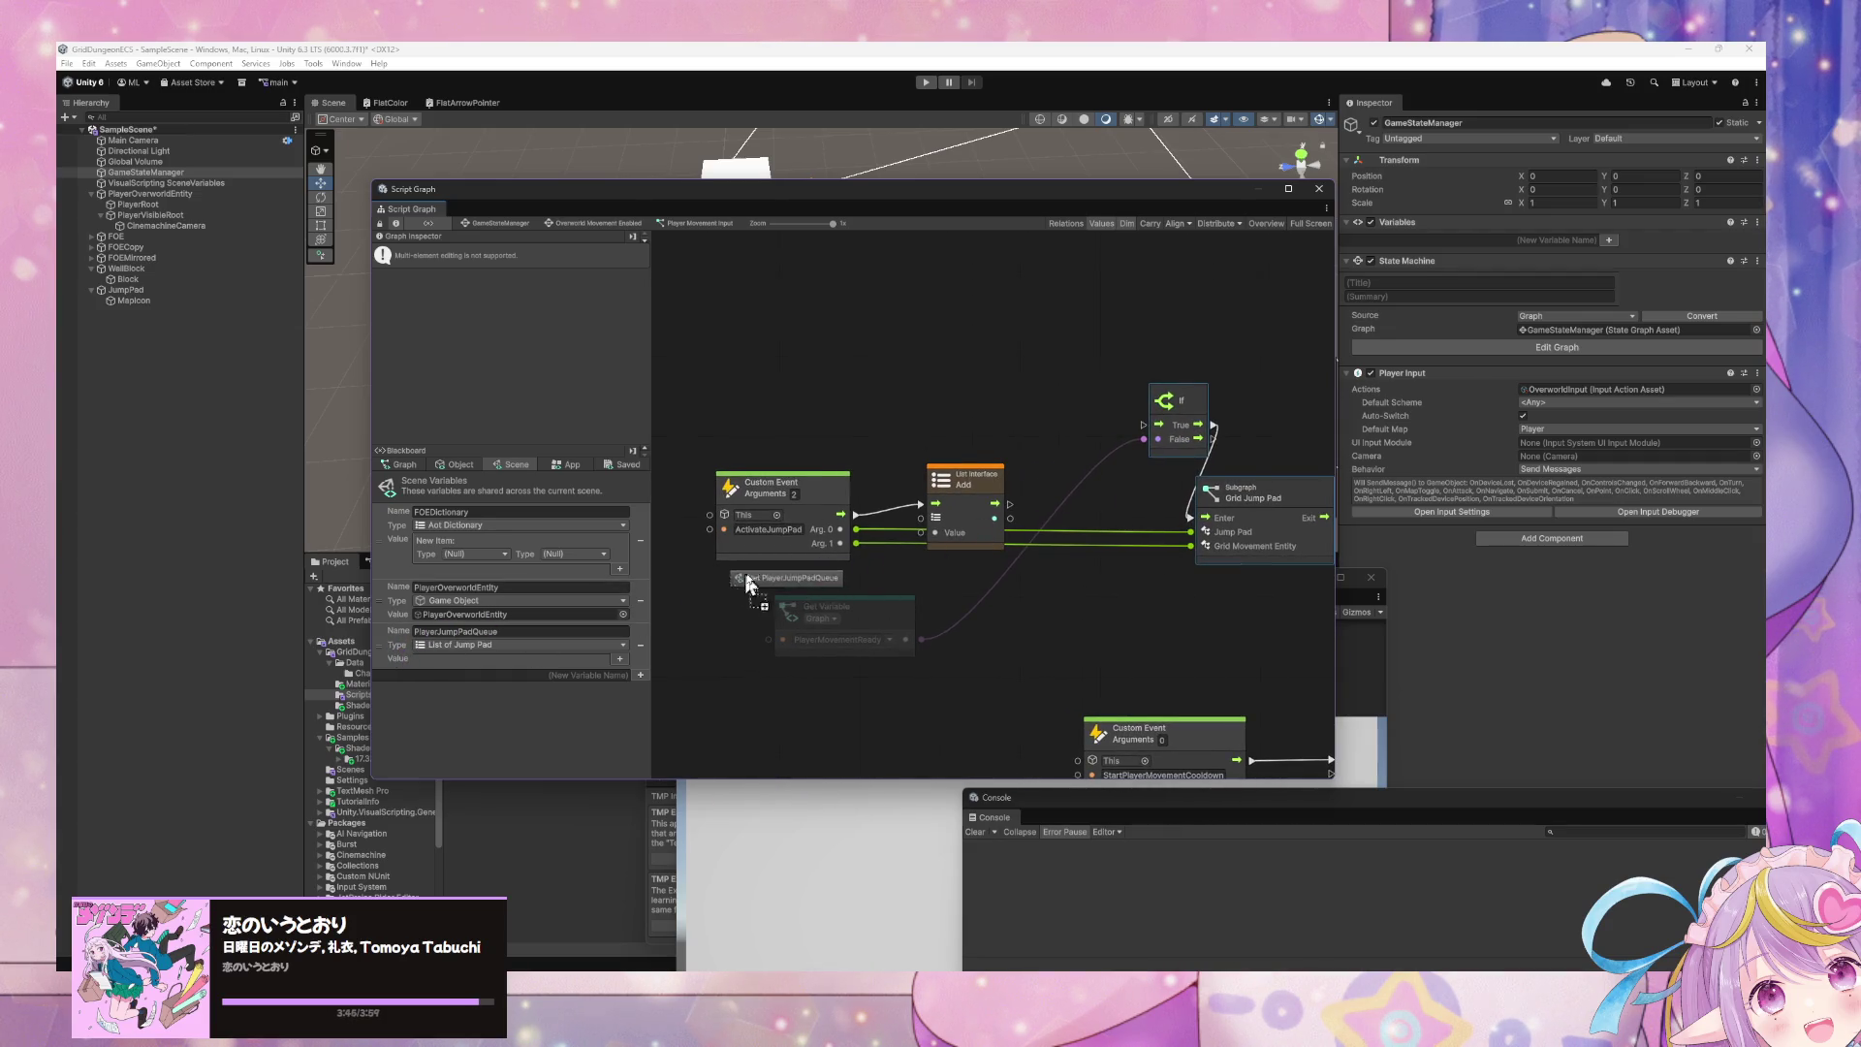
pyautogui.moveTo(874, 603); pyautogui.dragTo(843, 675)
pyautogui.click(835, 588)
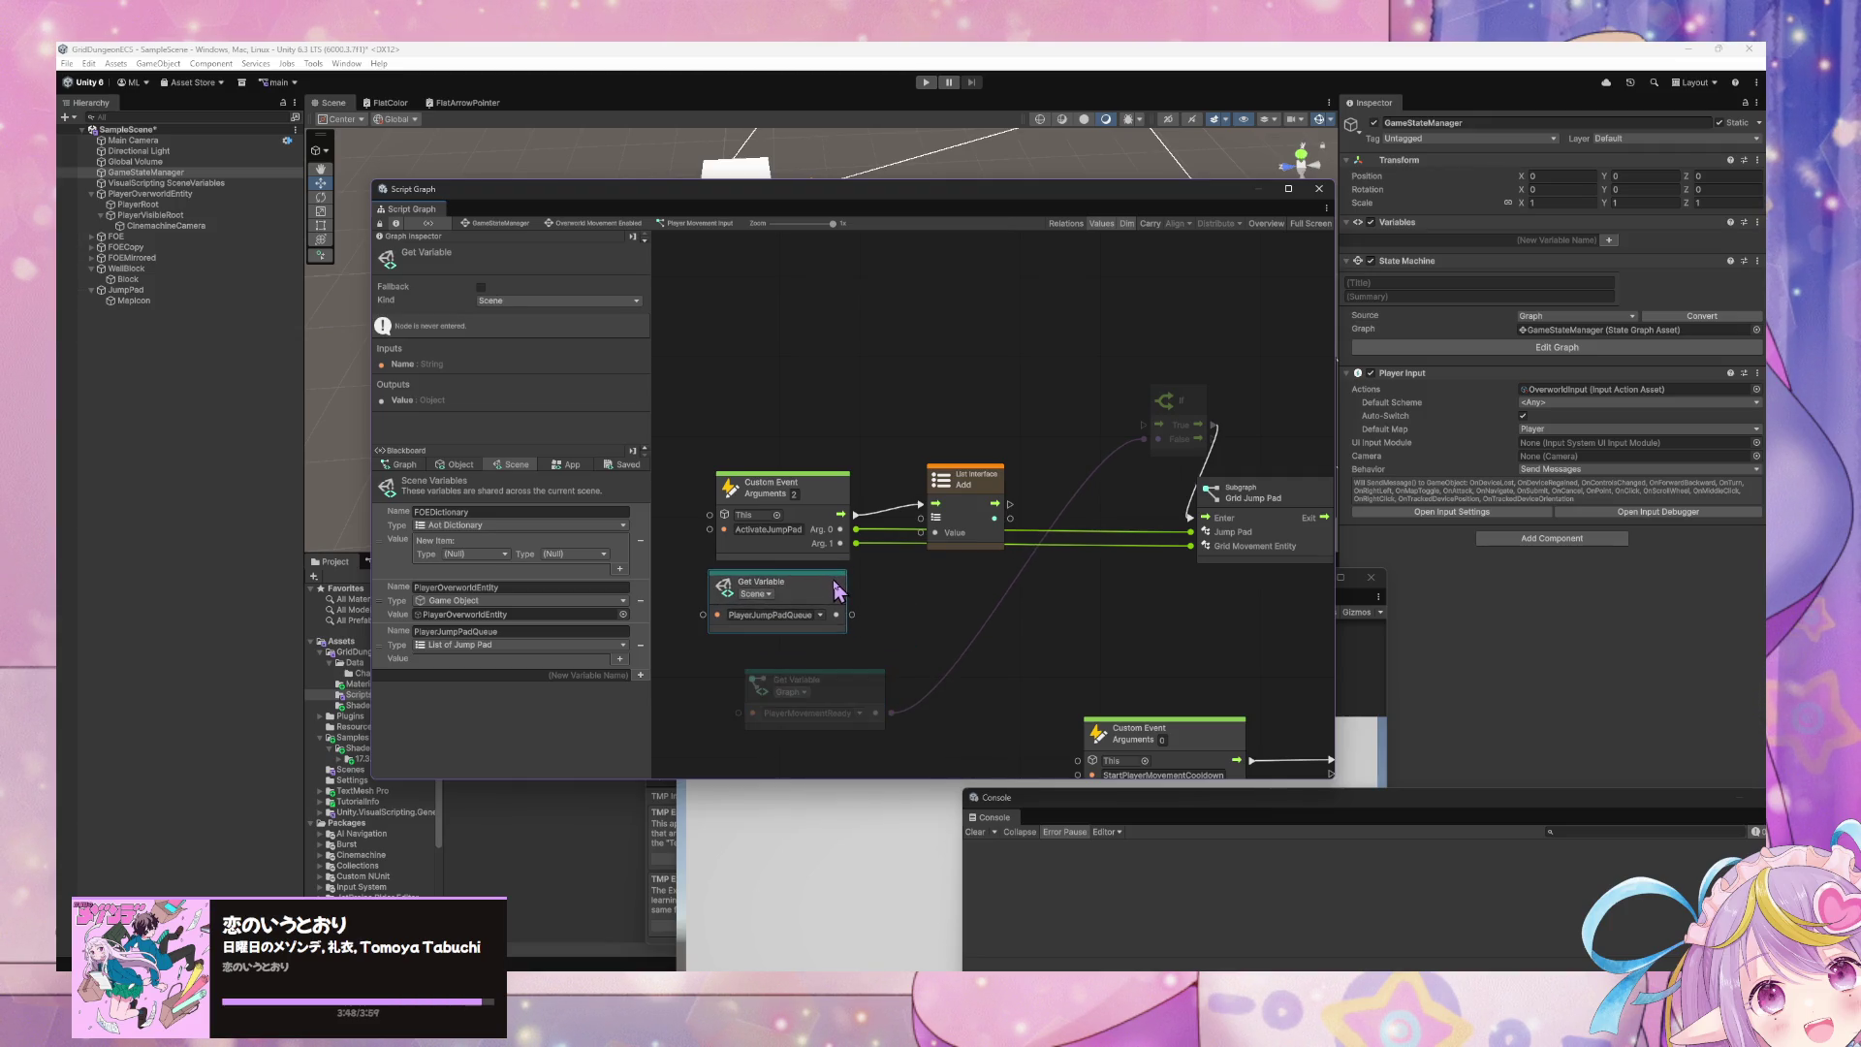
pyautogui.moveTo(853, 614)
pyautogui.mouseDown()
pyautogui.moveTo(920, 519)
pyautogui.moveTo(894, 543)
pyautogui.moveTo(936, 532)
pyautogui.moveTo(991, 461)
pyautogui.mouseUp()
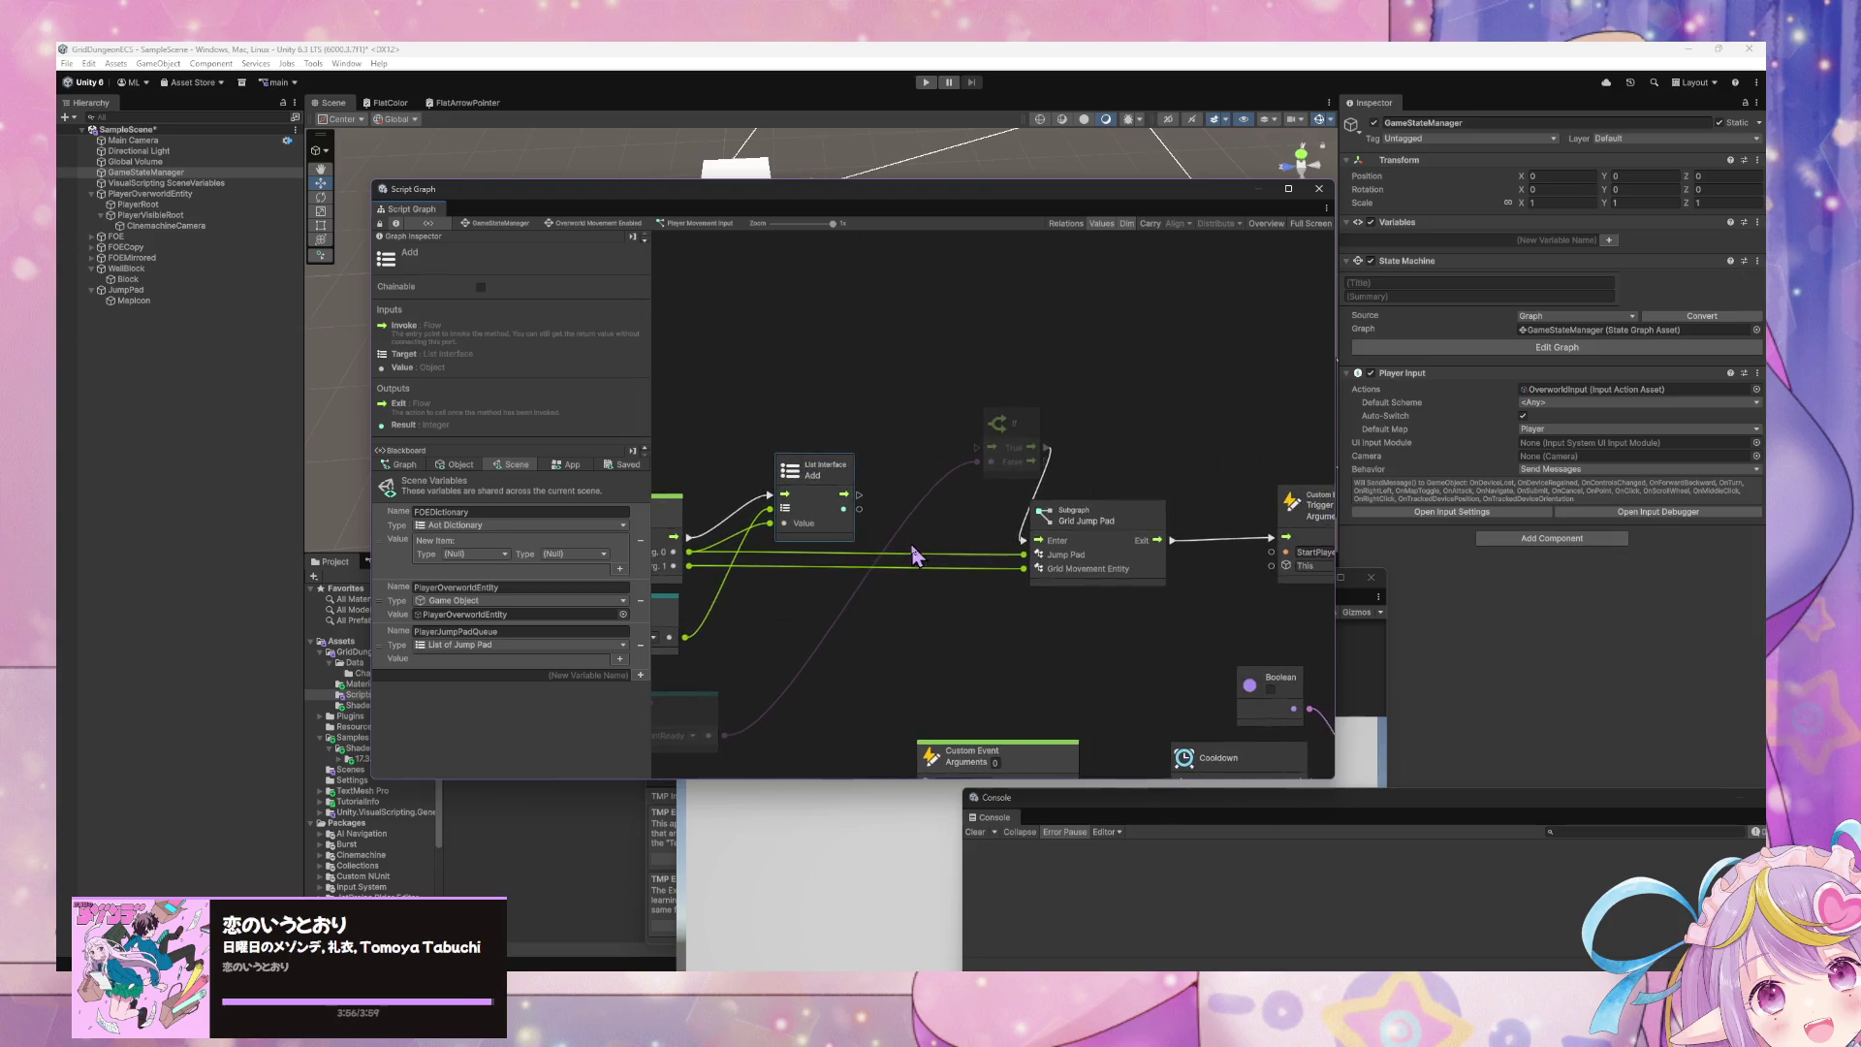
# - Delete the If, subgraph and trigger nodes, then open the JumpPad object's script graph
pyautogui.moveTo(1216, 586)
pyautogui.mouseDown()
pyautogui.moveTo(1075, 489)
pyautogui.moveTo(908, 436)
pyautogui.mouseUp()
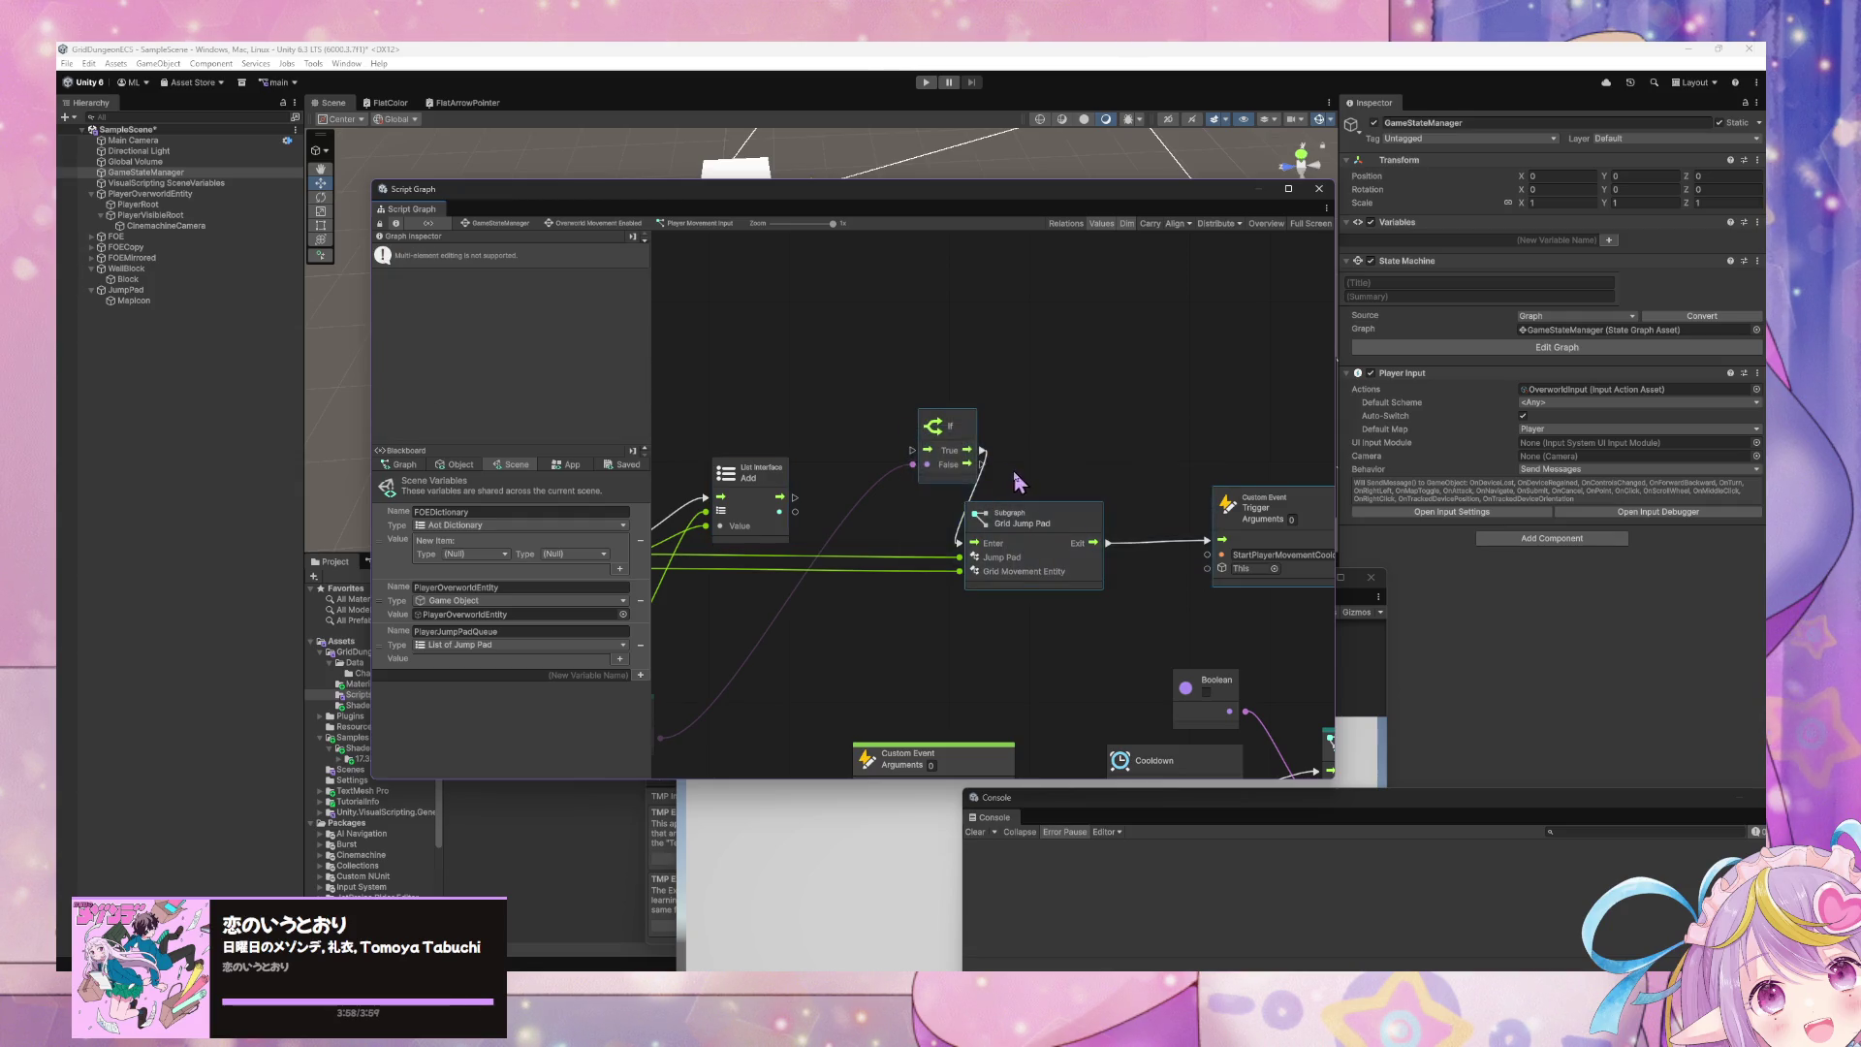
pyautogui.press('Delete')
pyautogui.moveTo(886, 587); pyautogui.dragTo(1064, 560)
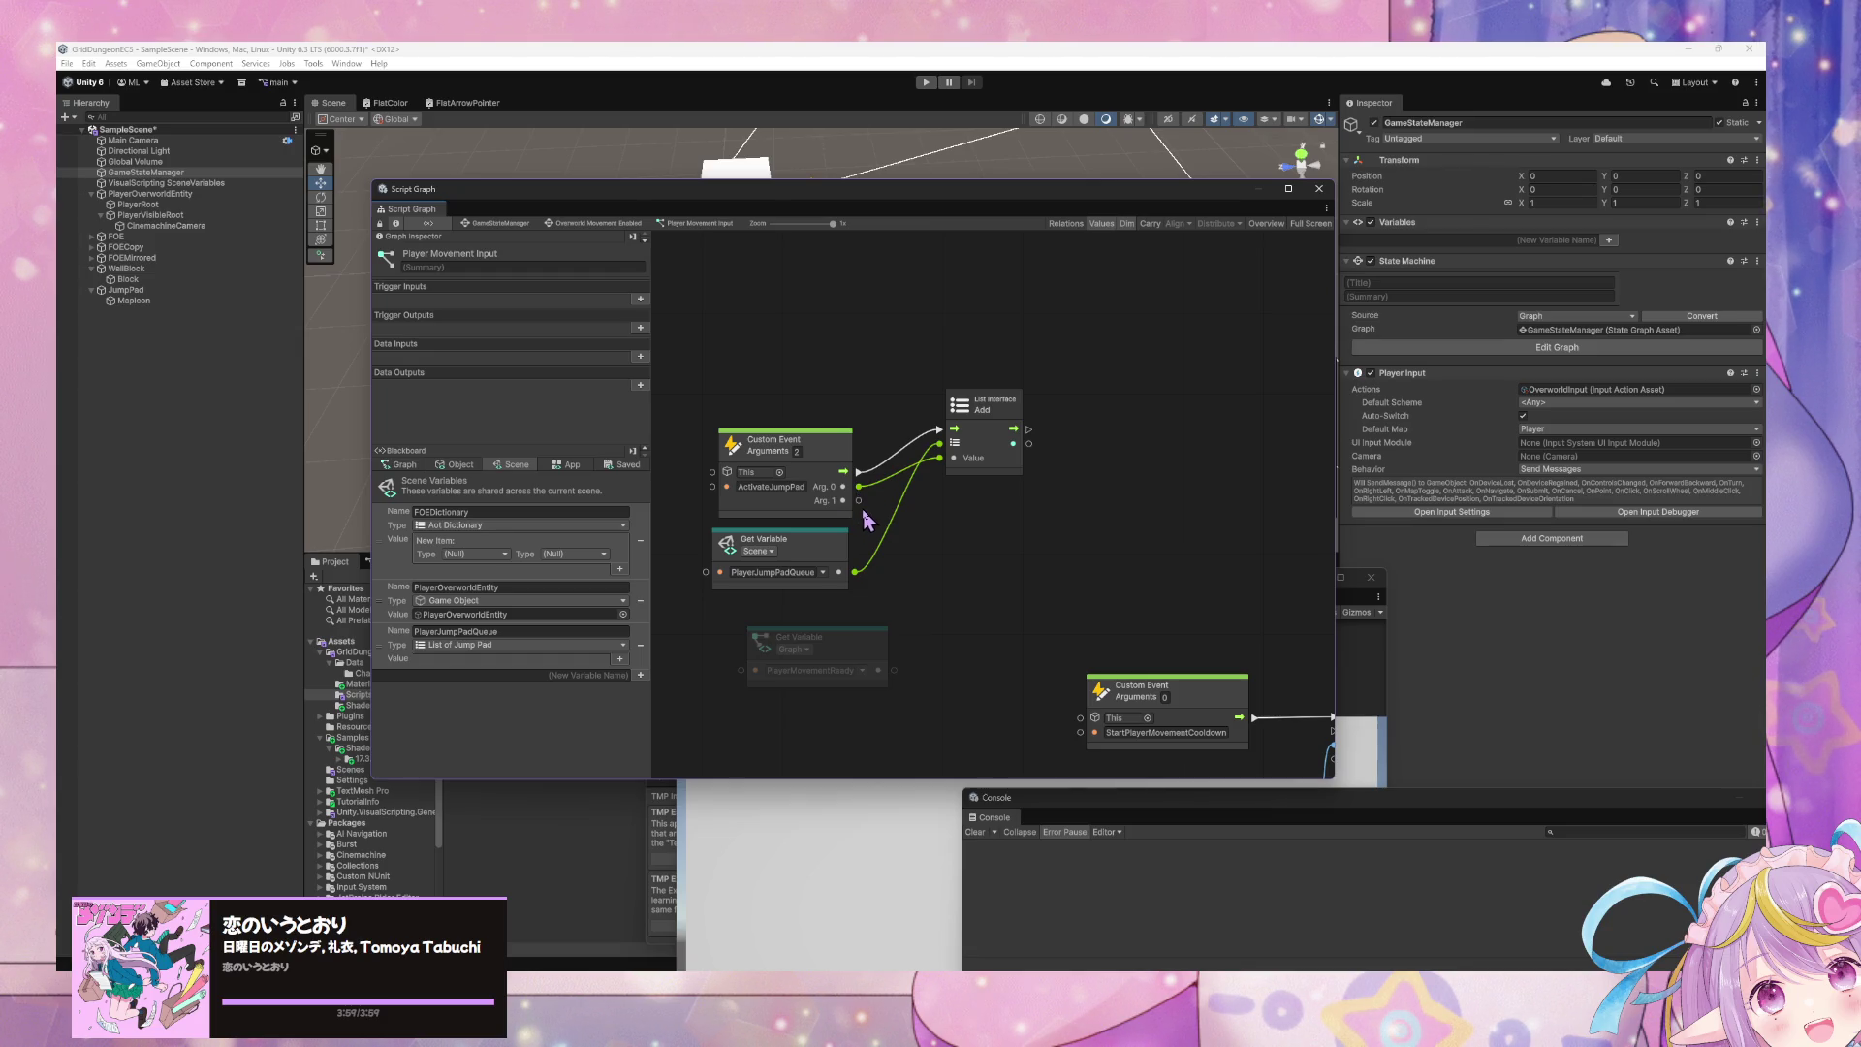
pyautogui.click(135, 291)
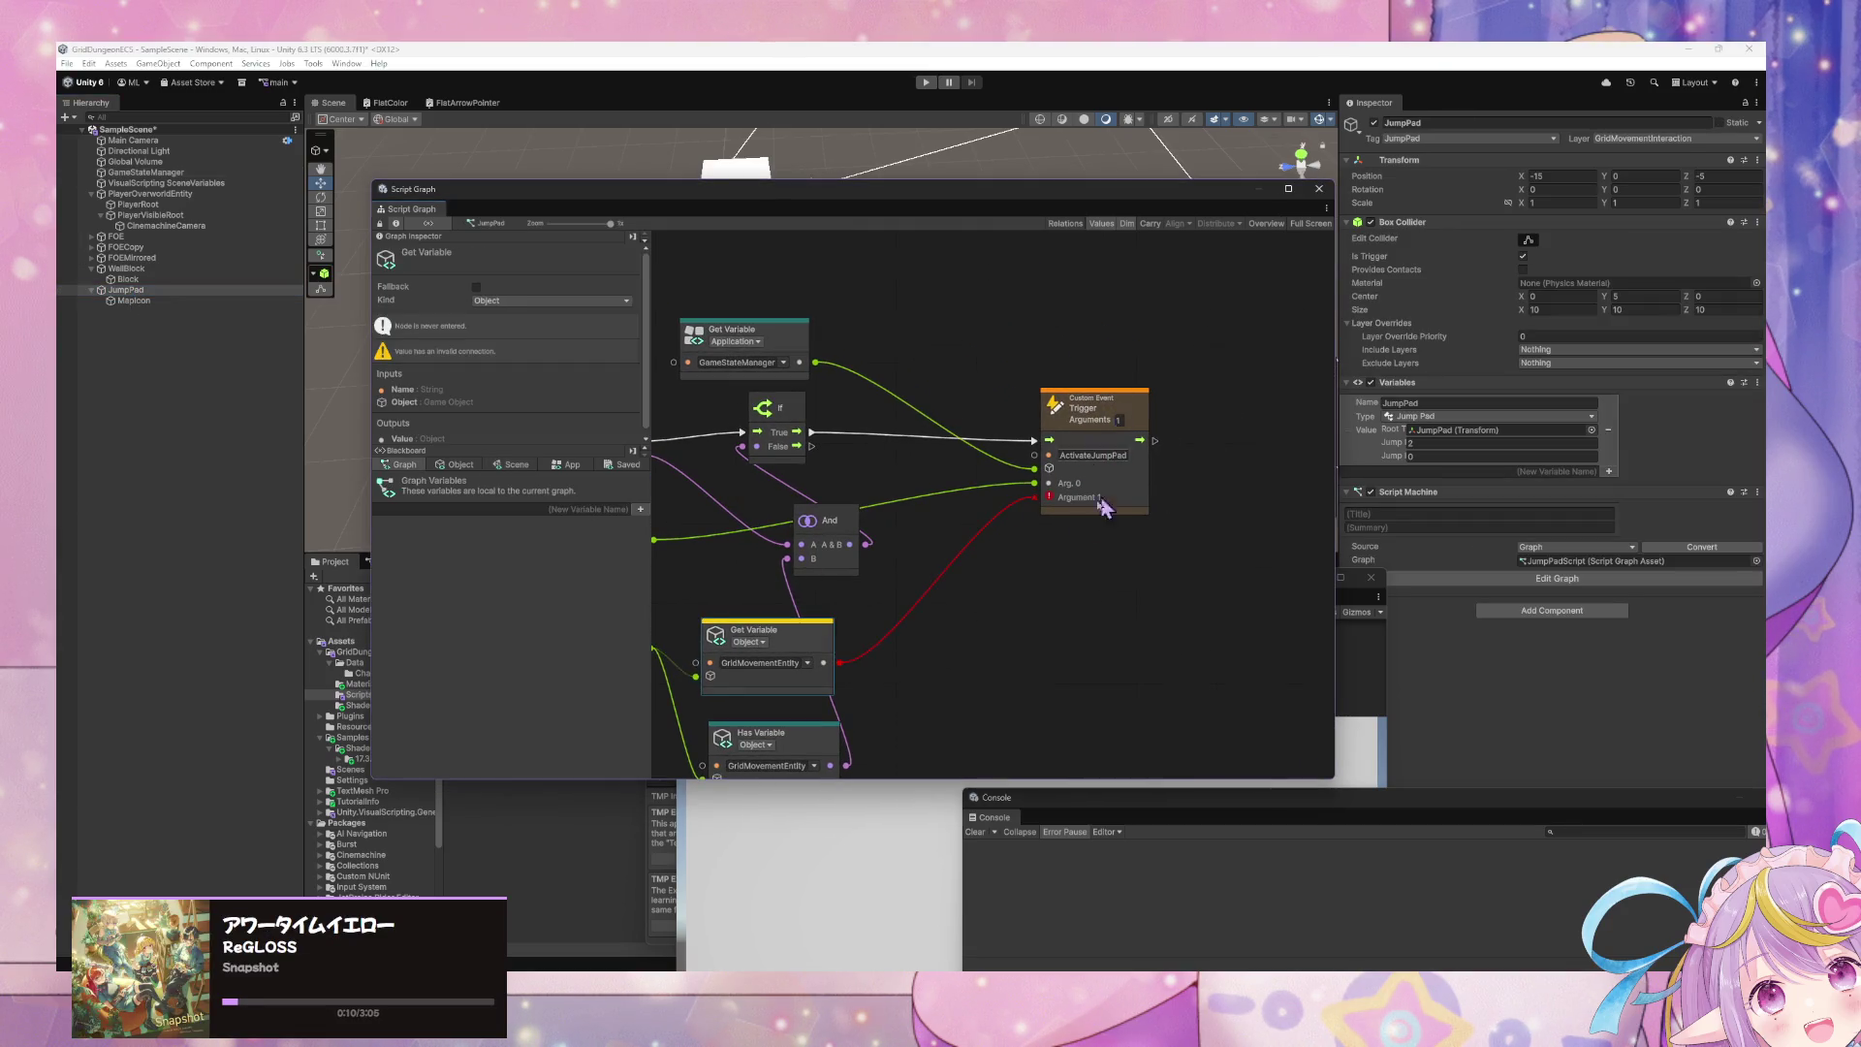
# - Give the ActivateJumpPad trigger 1 argument and delete the GridMovementEntity lookup nodes
pyautogui.write('1')
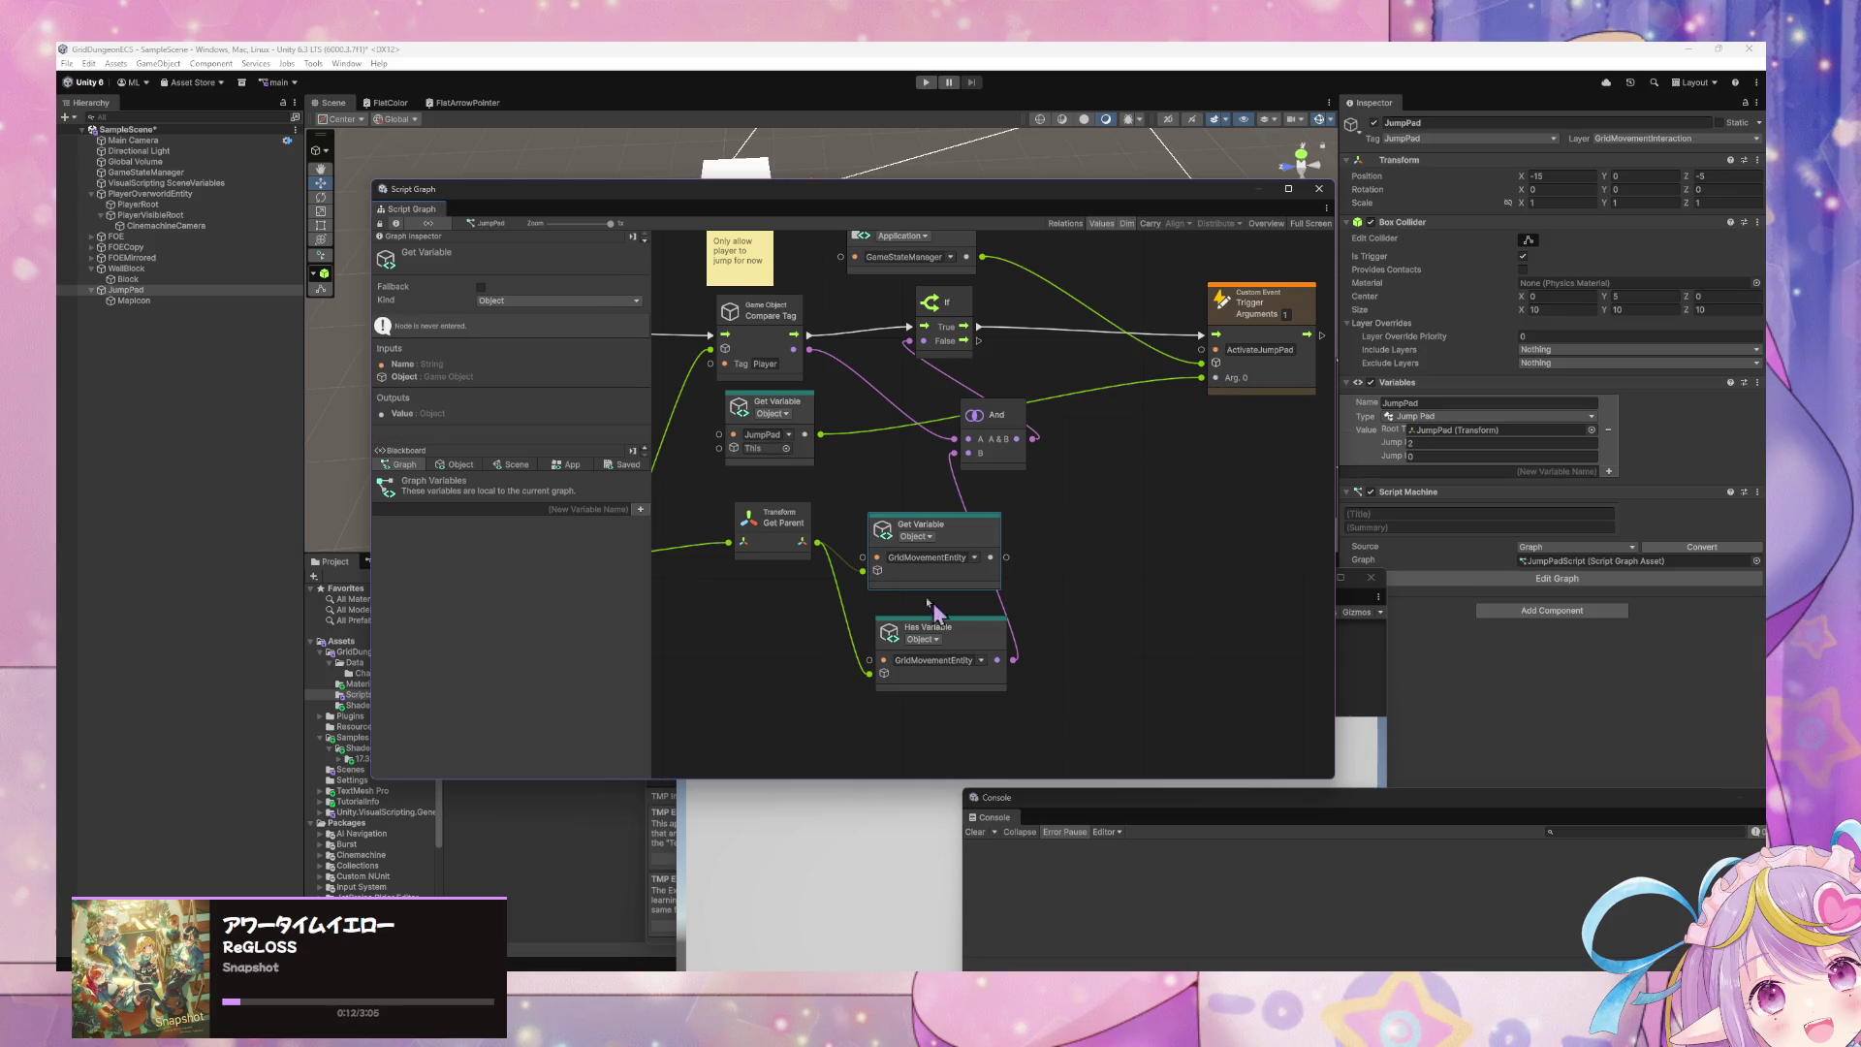
pyautogui.moveTo(1086, 693); pyautogui.dragTo(789, 519)
pyautogui.press('Delete')
# - Move Get Game Object next to On Trigger Enter and the And node next to If
pyautogui.moveTo(872, 623)
pyautogui.mouseDown()
pyautogui.moveTo(1184, 624)
pyautogui.moveTo(1170, 669)
pyautogui.mouseUp()
pyautogui.moveTo(855, 634); pyautogui.dragTo(906, 548)
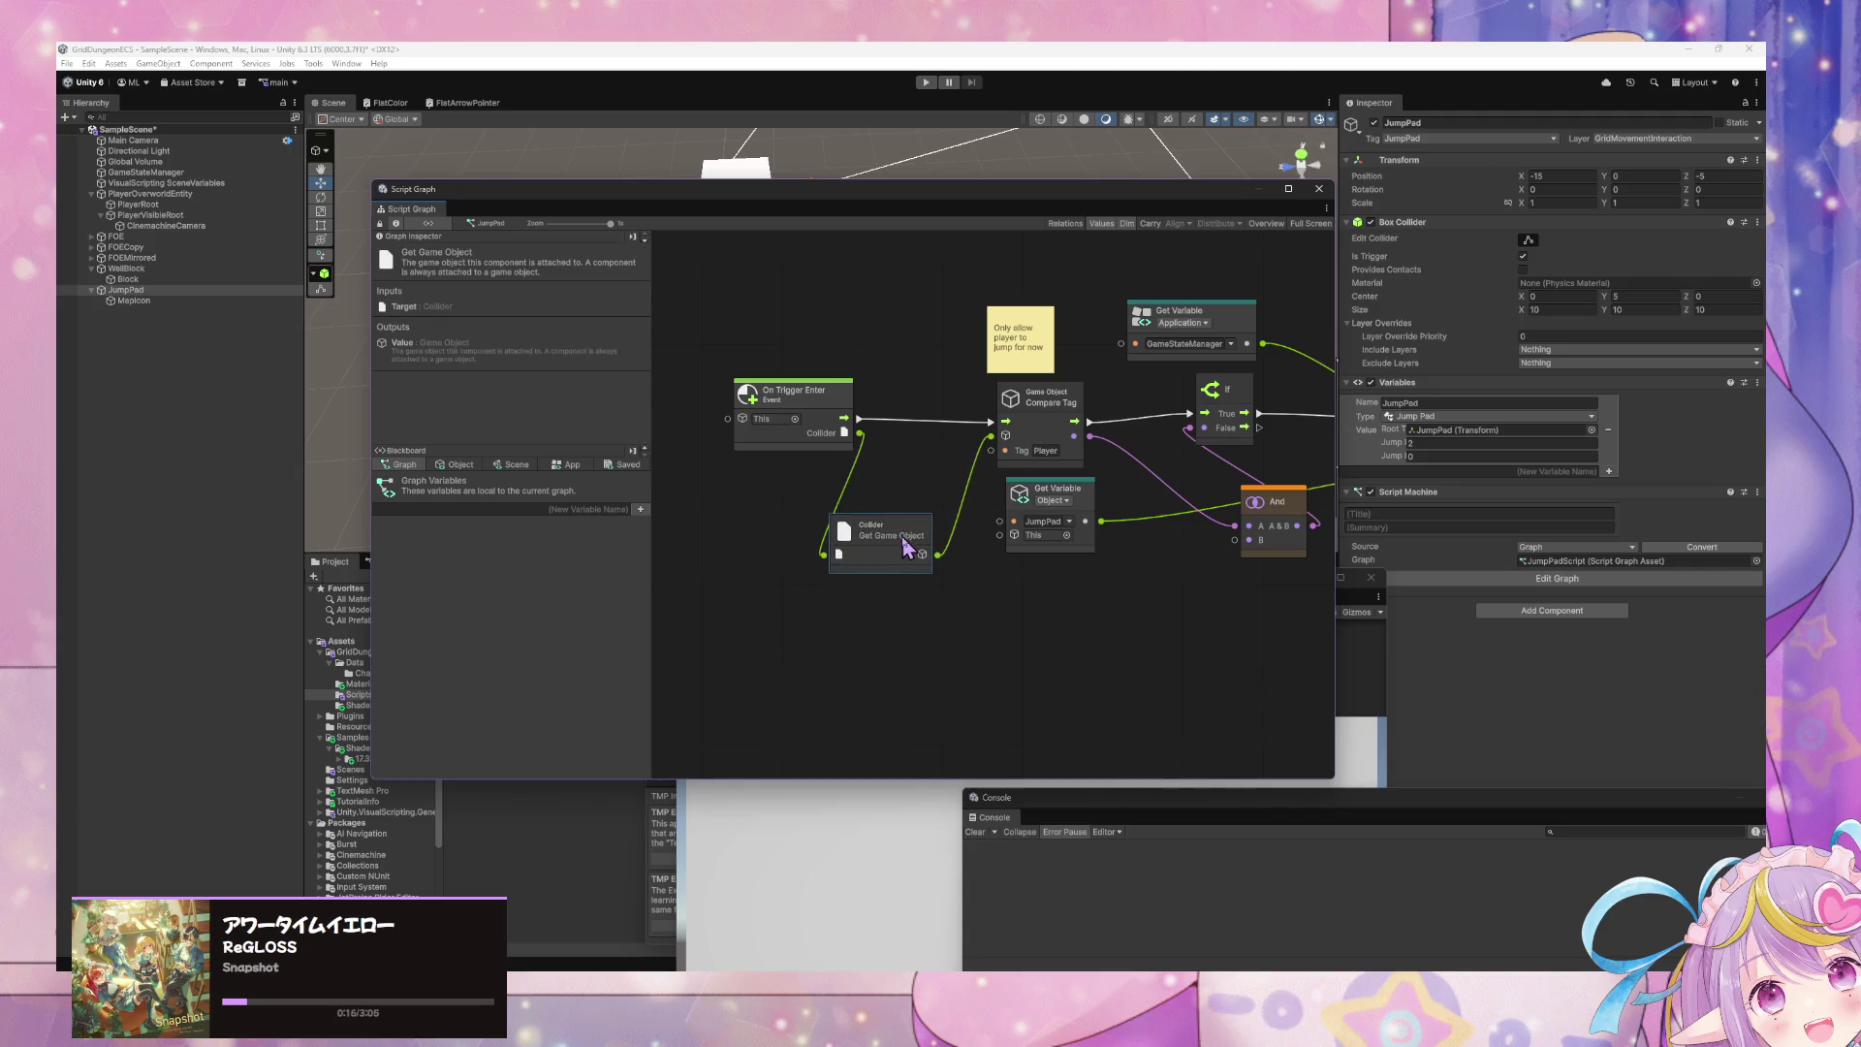
pyautogui.hscroll(3, 1057, 655)
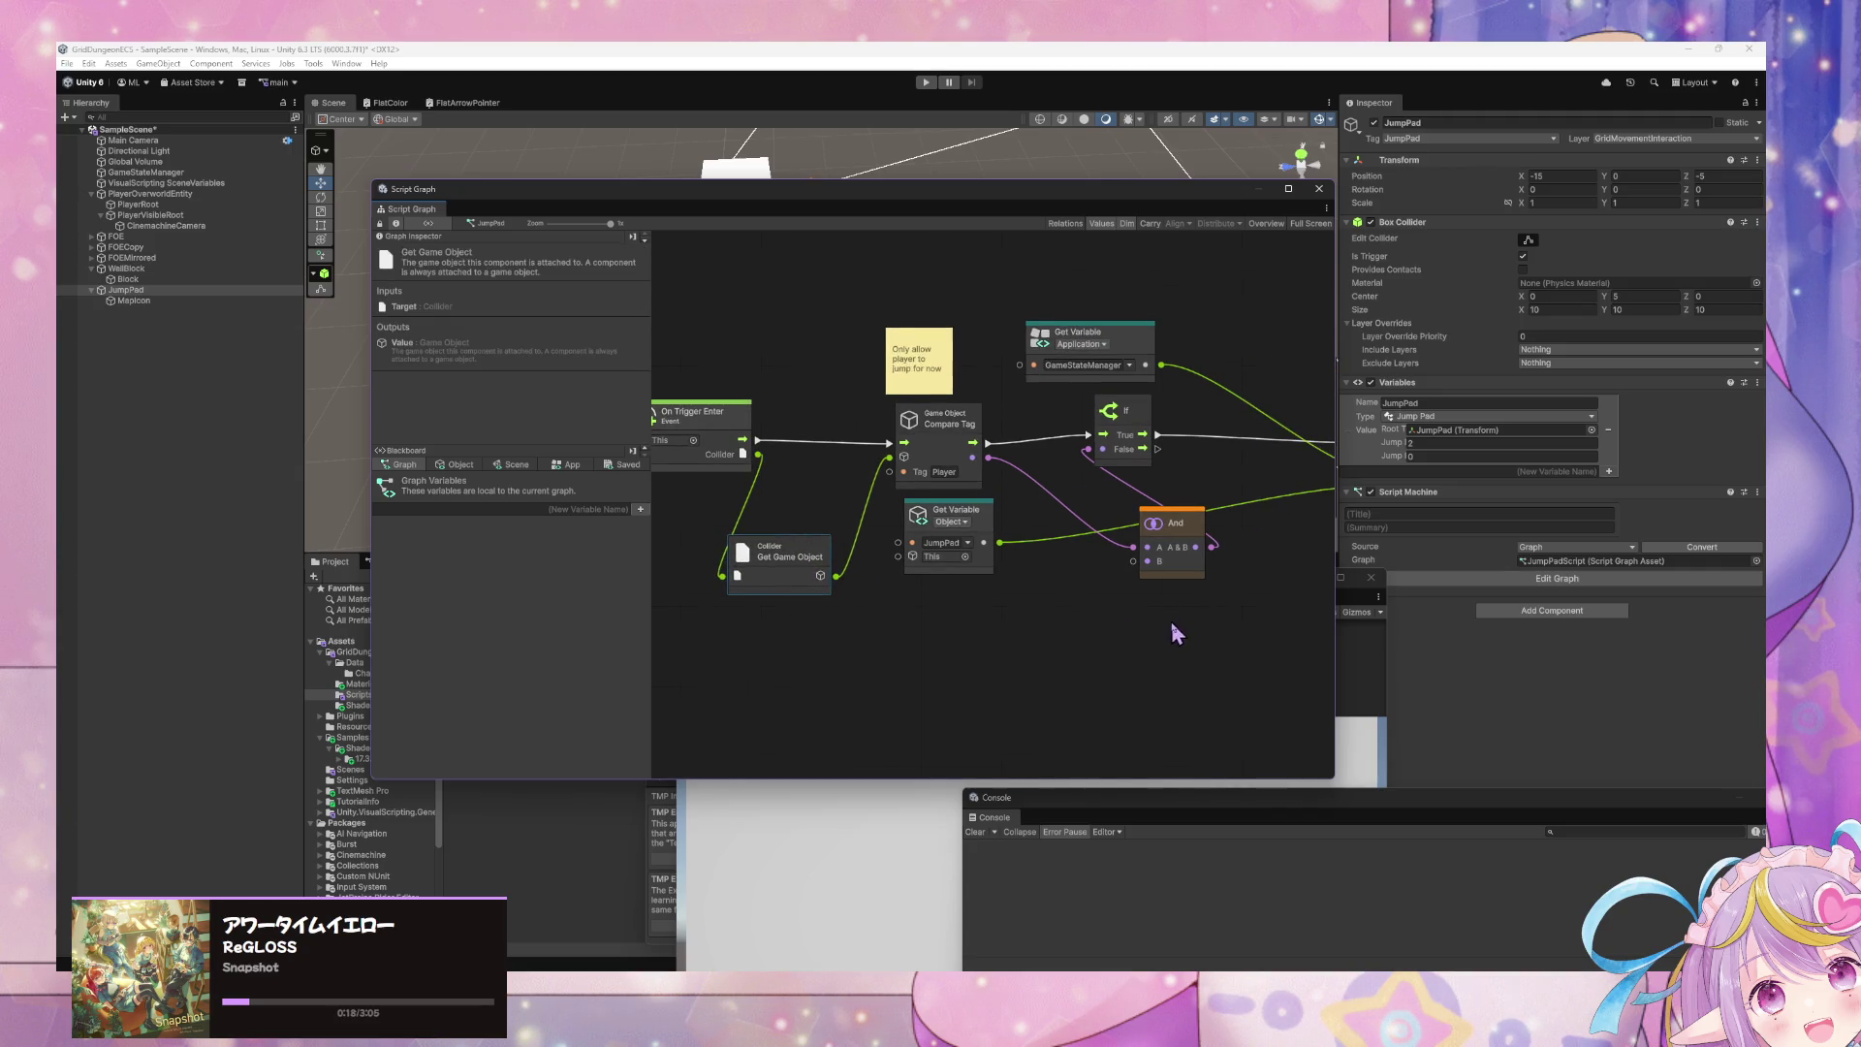
pyautogui.moveTo(1173, 543); pyautogui.dragTo(1076, 492)
pyautogui.hscroll(2, 1206, 572)
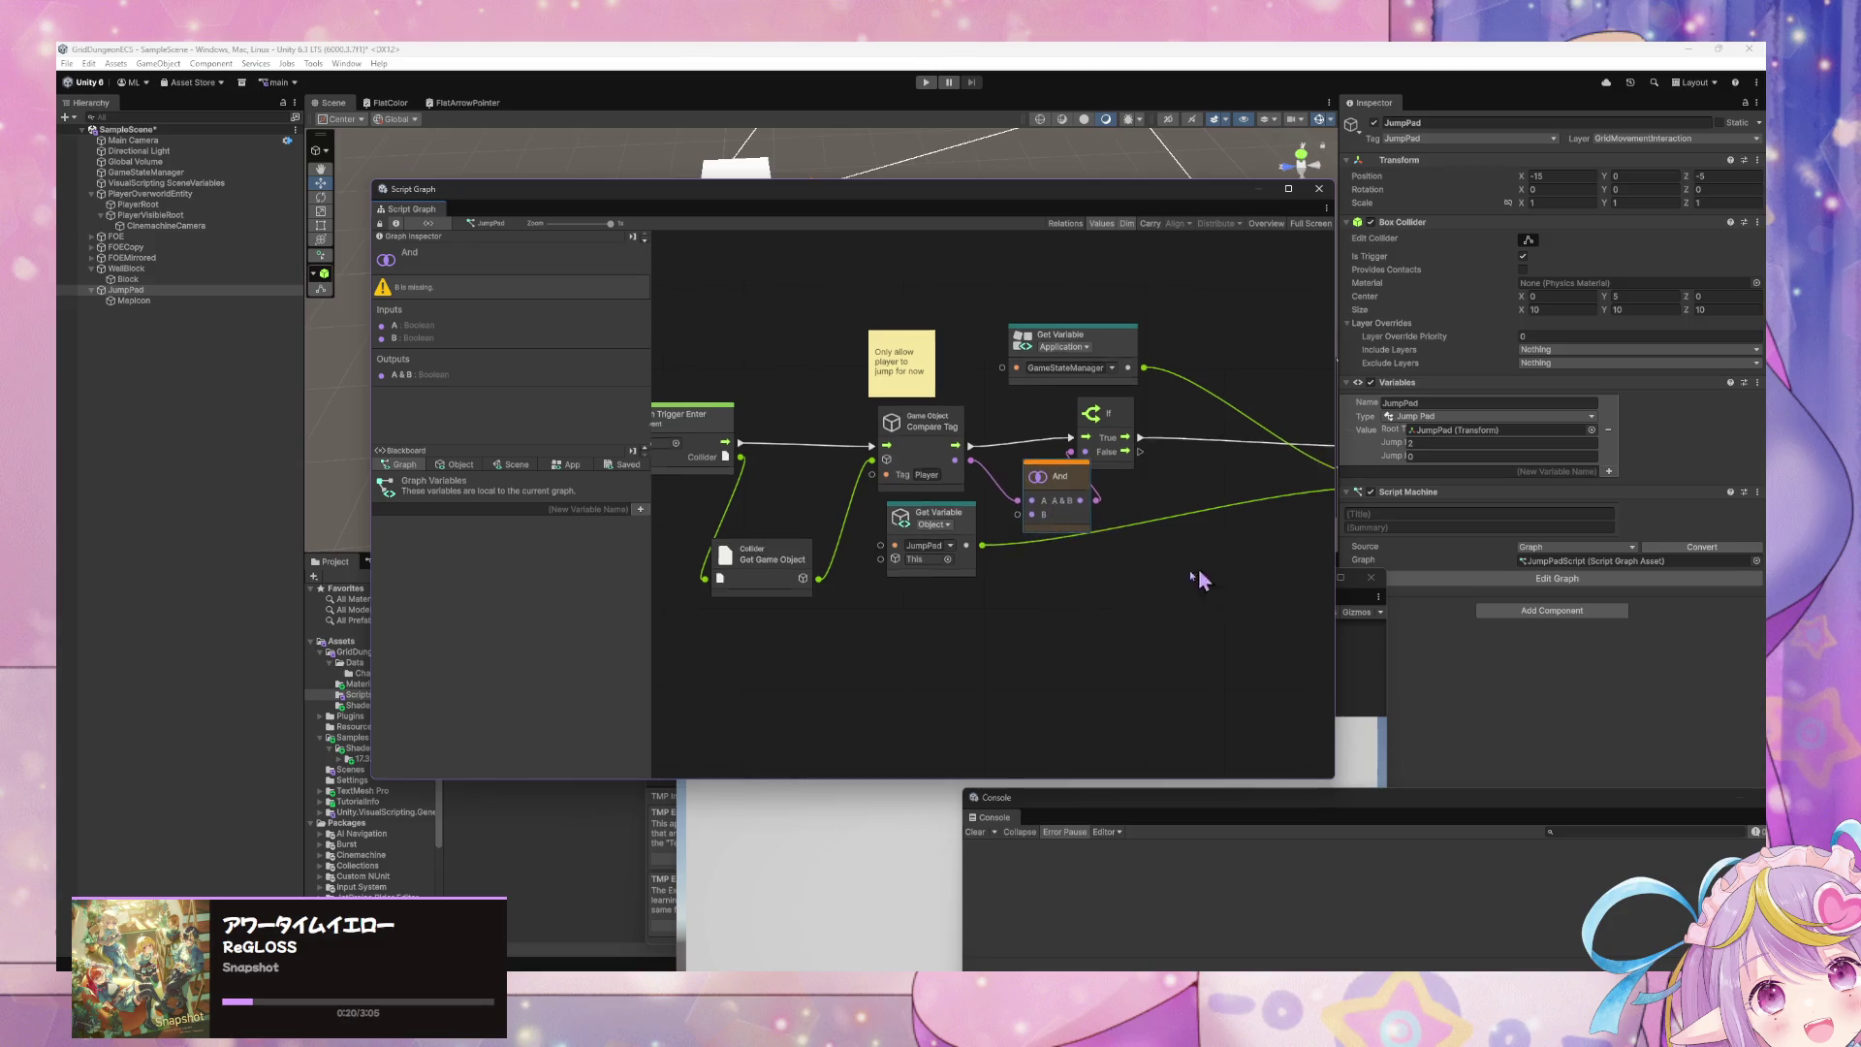
pyautogui.click(1205, 607)
pyautogui.moveTo(1194, 652); pyautogui.dragTo(977, 643)
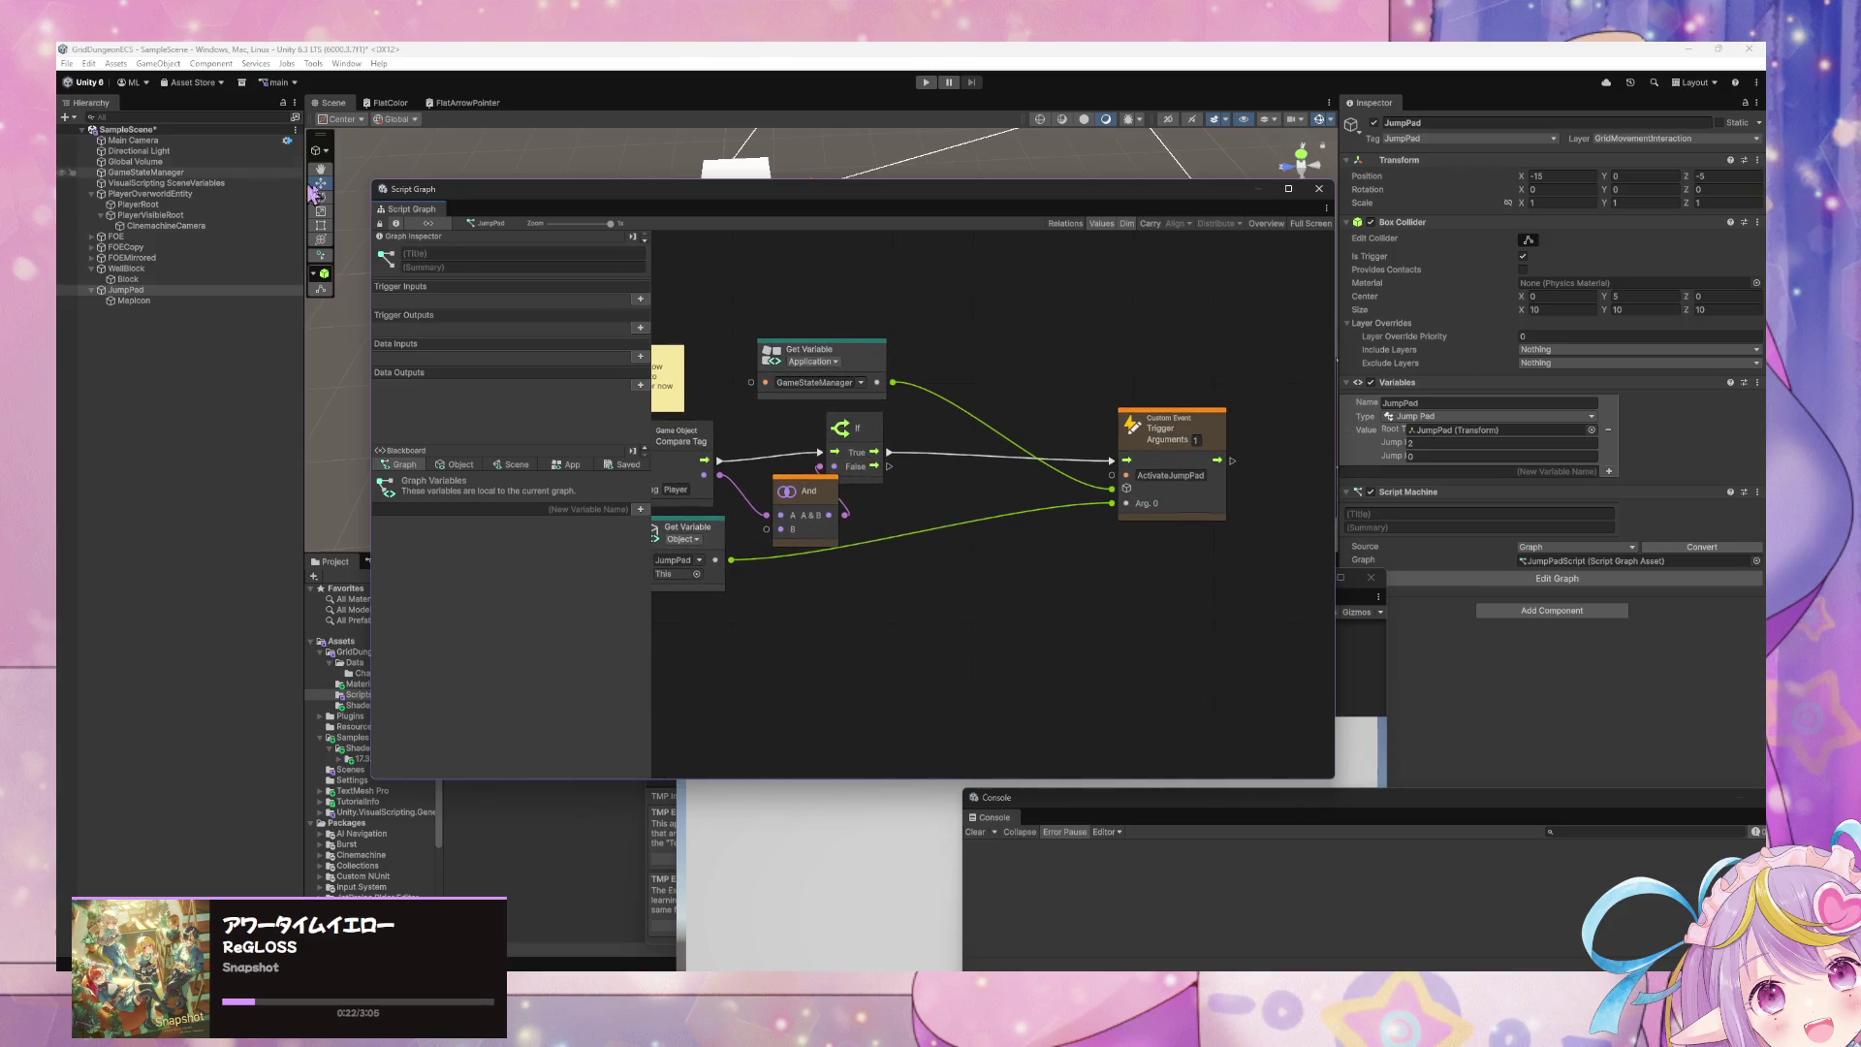
pyautogui.click(194, 172)
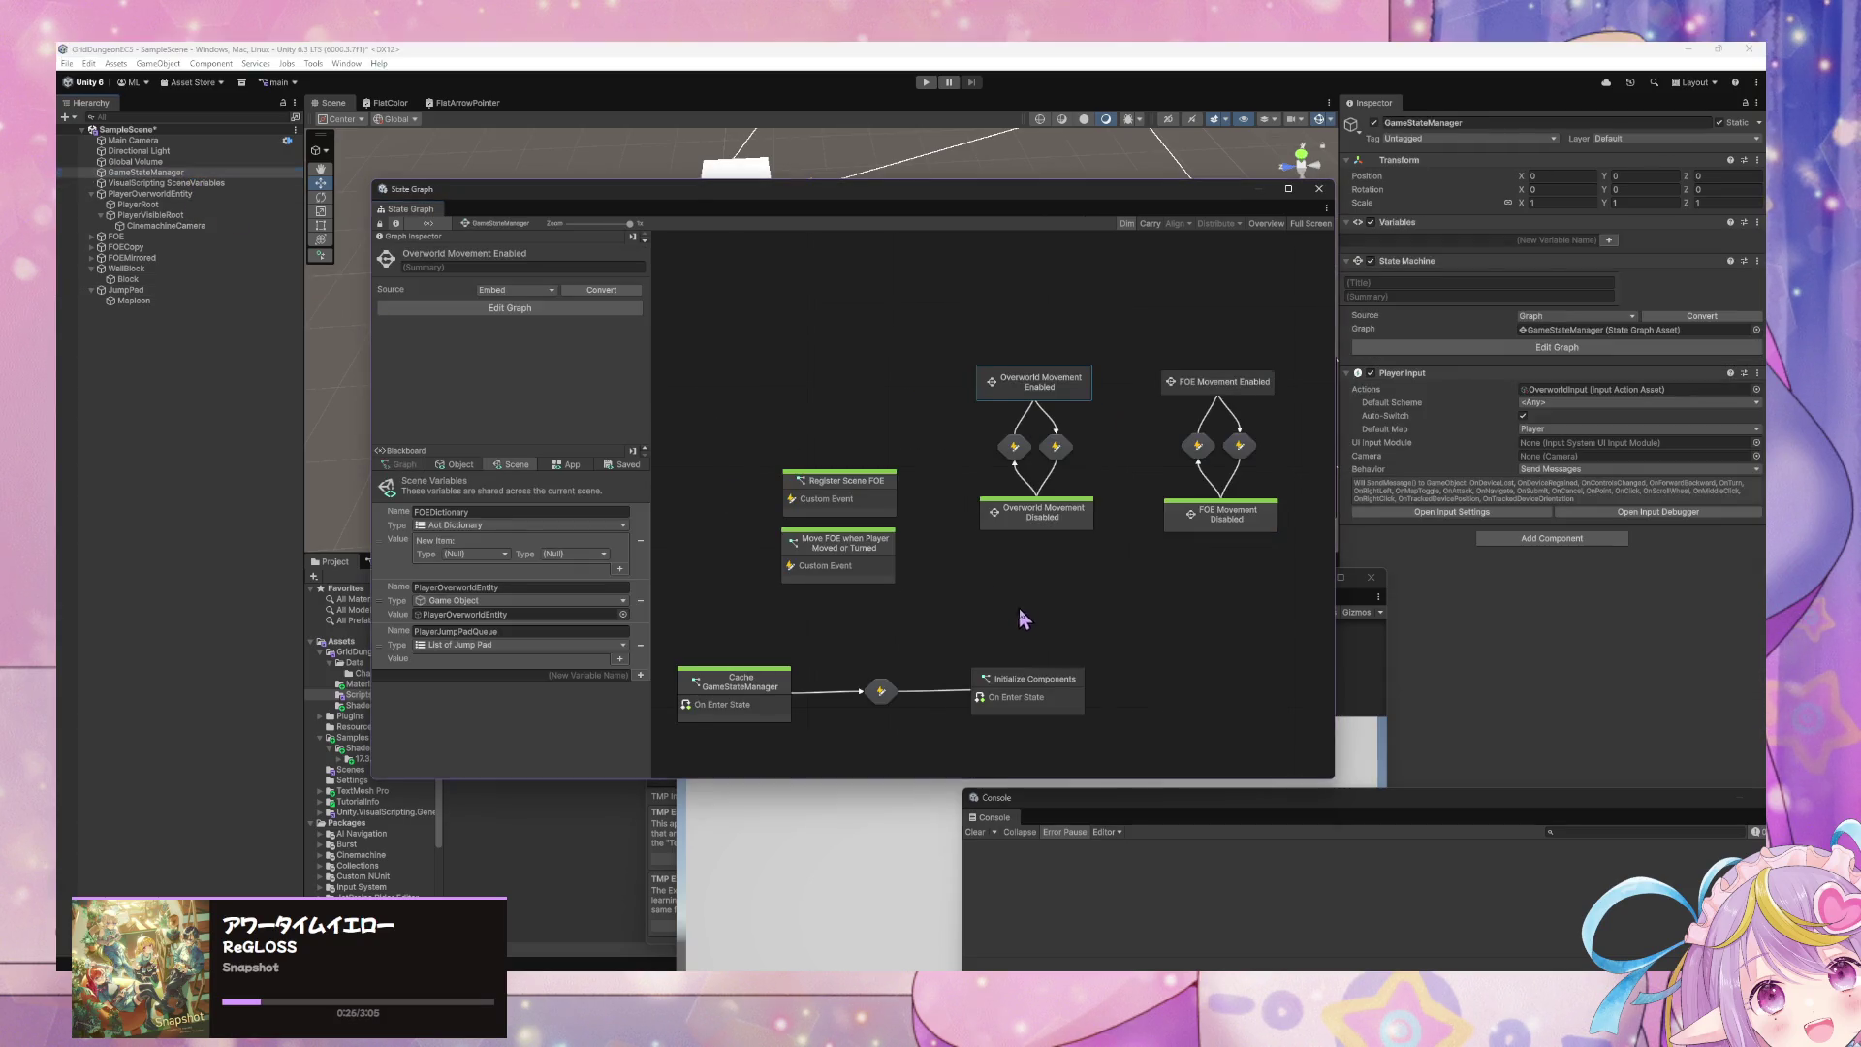
# - Open Player Movement Input under Overworld Movement Enabled and delete the faded PlayerMovementReady Get Variable
pyautogui.doubleClick(1102, 414)
pyautogui.doubleClick(990, 535)
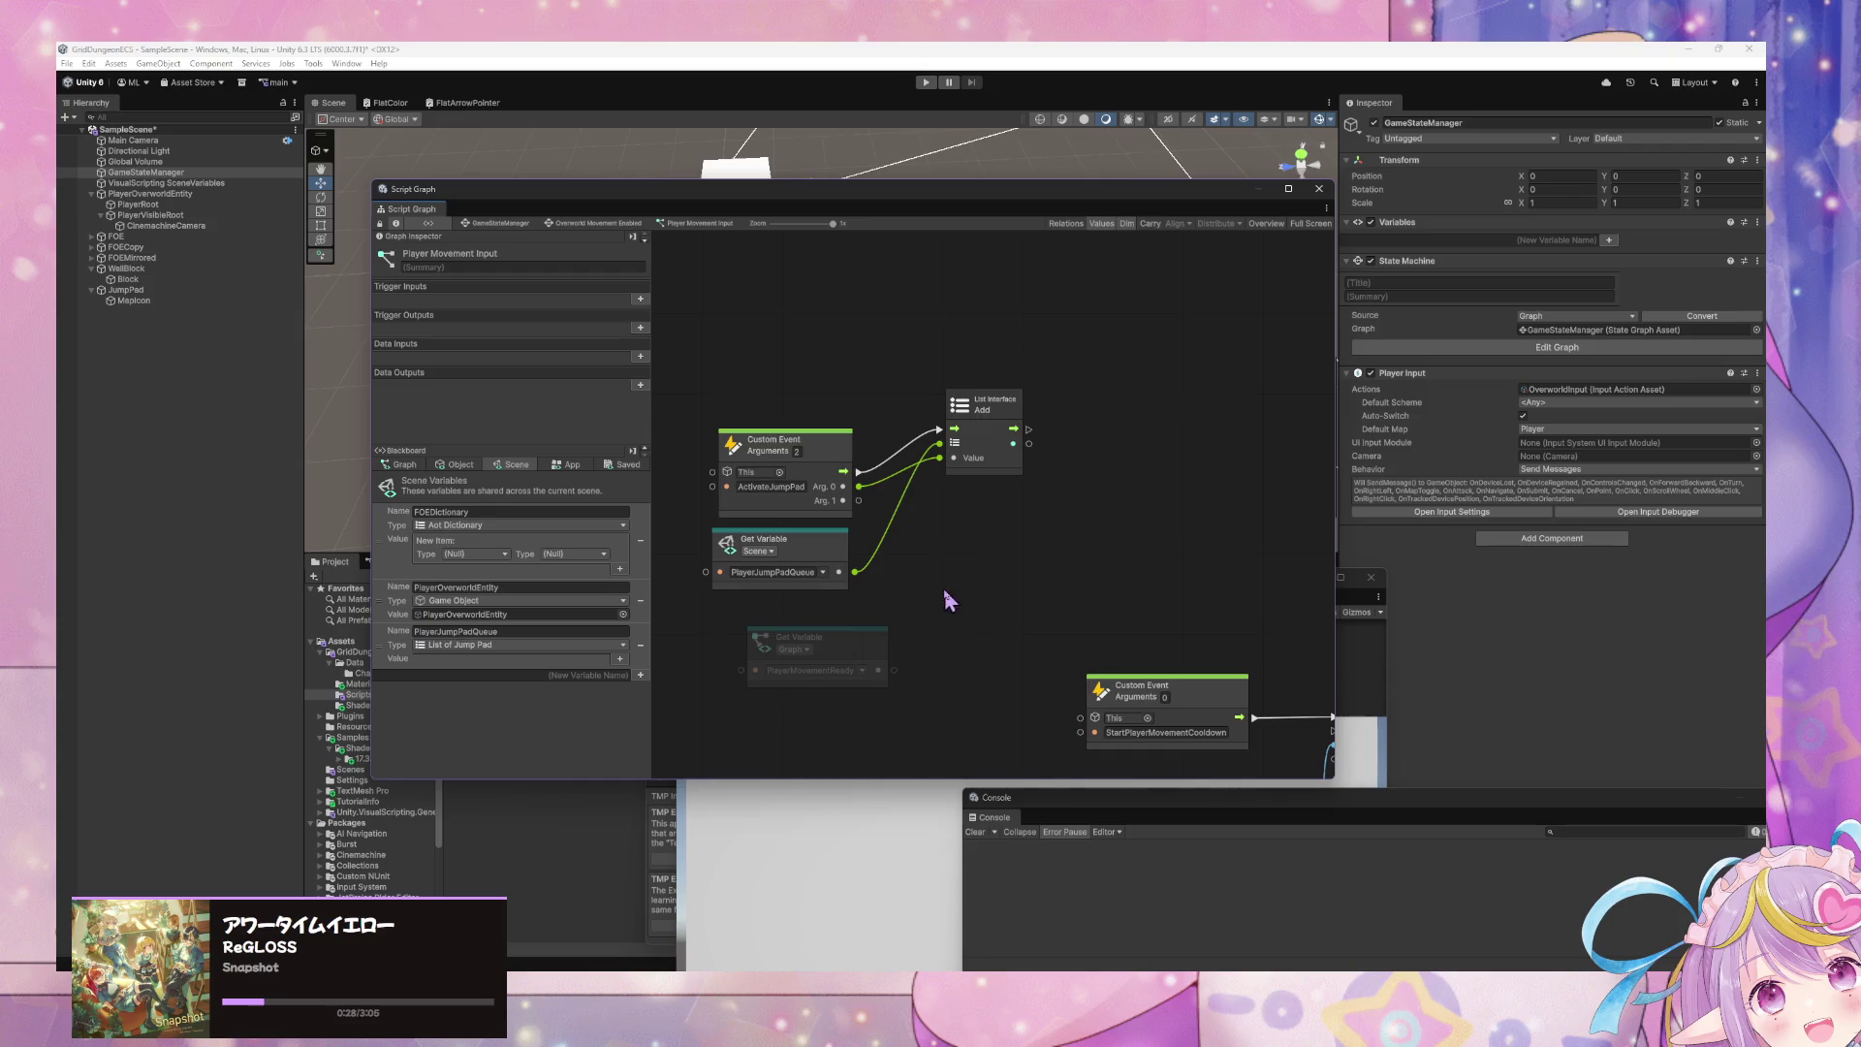
pyautogui.click(1098, 441)
pyautogui.moveTo(1098, 441); pyautogui.dragTo(1099, 450)
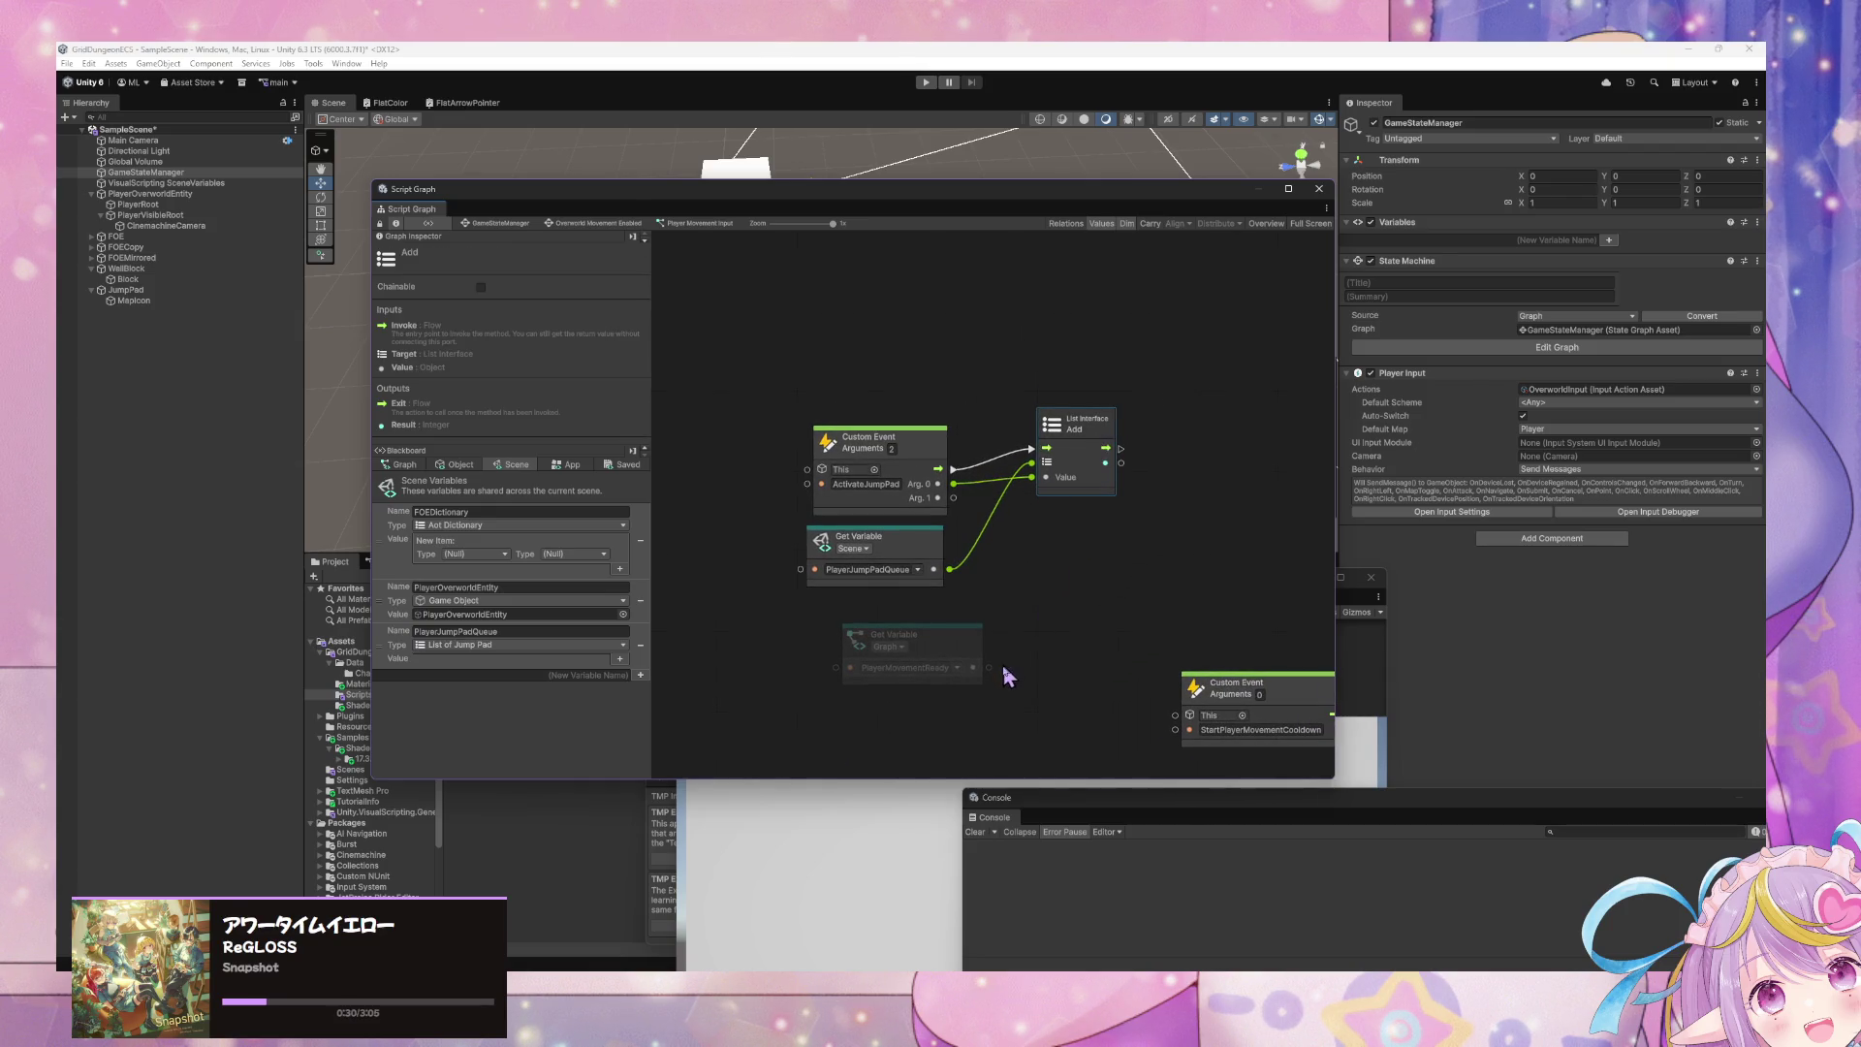
pyautogui.click(977, 665)
pyautogui.press('Delete')
pyautogui.moveTo(1200, 690)
pyautogui.mouseDown()
pyautogui.moveTo(930, 470)
pyautogui.moveTo(880, 390)
pyautogui.moveTo(655, 248)
pyautogui.moveTo(647, 381)
pyautogui.moveTo(678, 407)
pyautogui.moveTo(920, 569)
pyautogui.moveTo(1052, 557)
pyautogui.moveTo(1072, 507)
pyautogui.moveTo(950, 415)
pyautogui.moveTo(1105, 532)
pyautogui.moveTo(860, 374)
pyautogui.moveTo(1189, 608)
pyautogui.moveTo(1002, 574)
pyautogui.mouseUp()
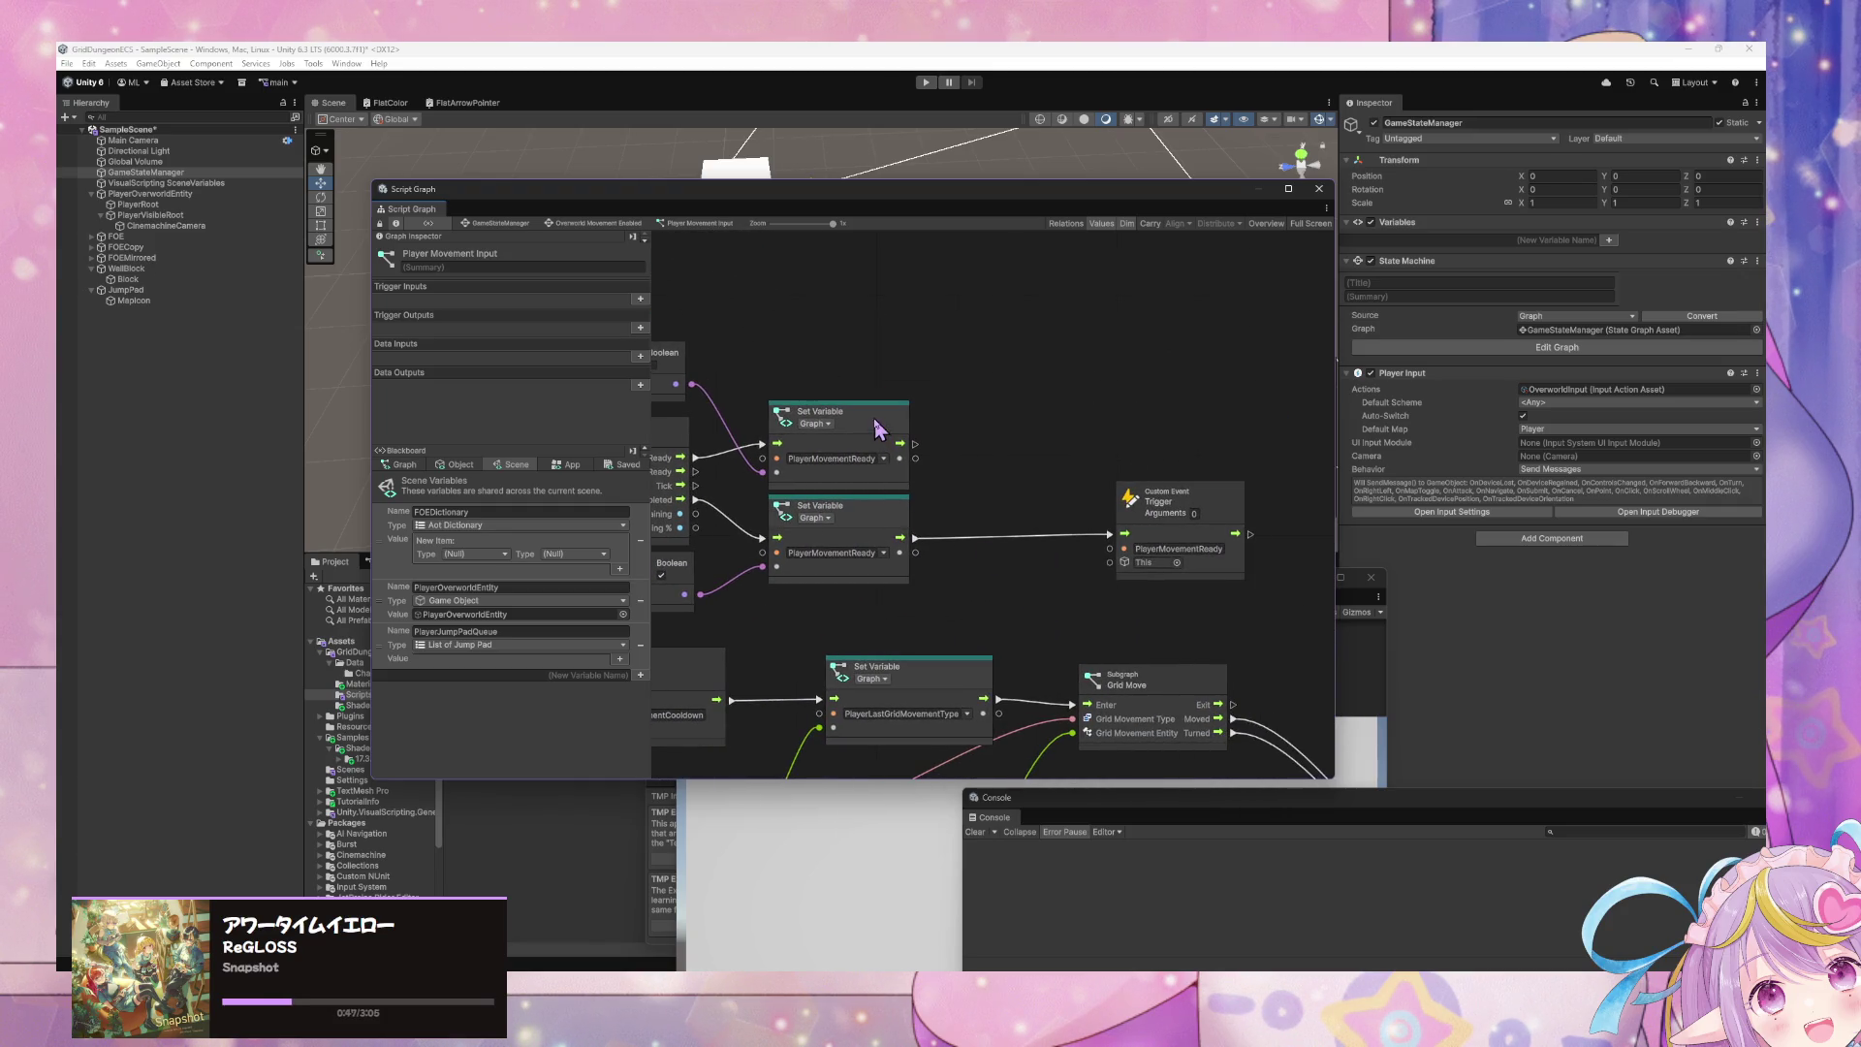
# - Move the upper Boolean and its PlayerMovementReady Set Variable node to the right
pyautogui.moveTo(778, 402); pyautogui.dragTo(872, 443)
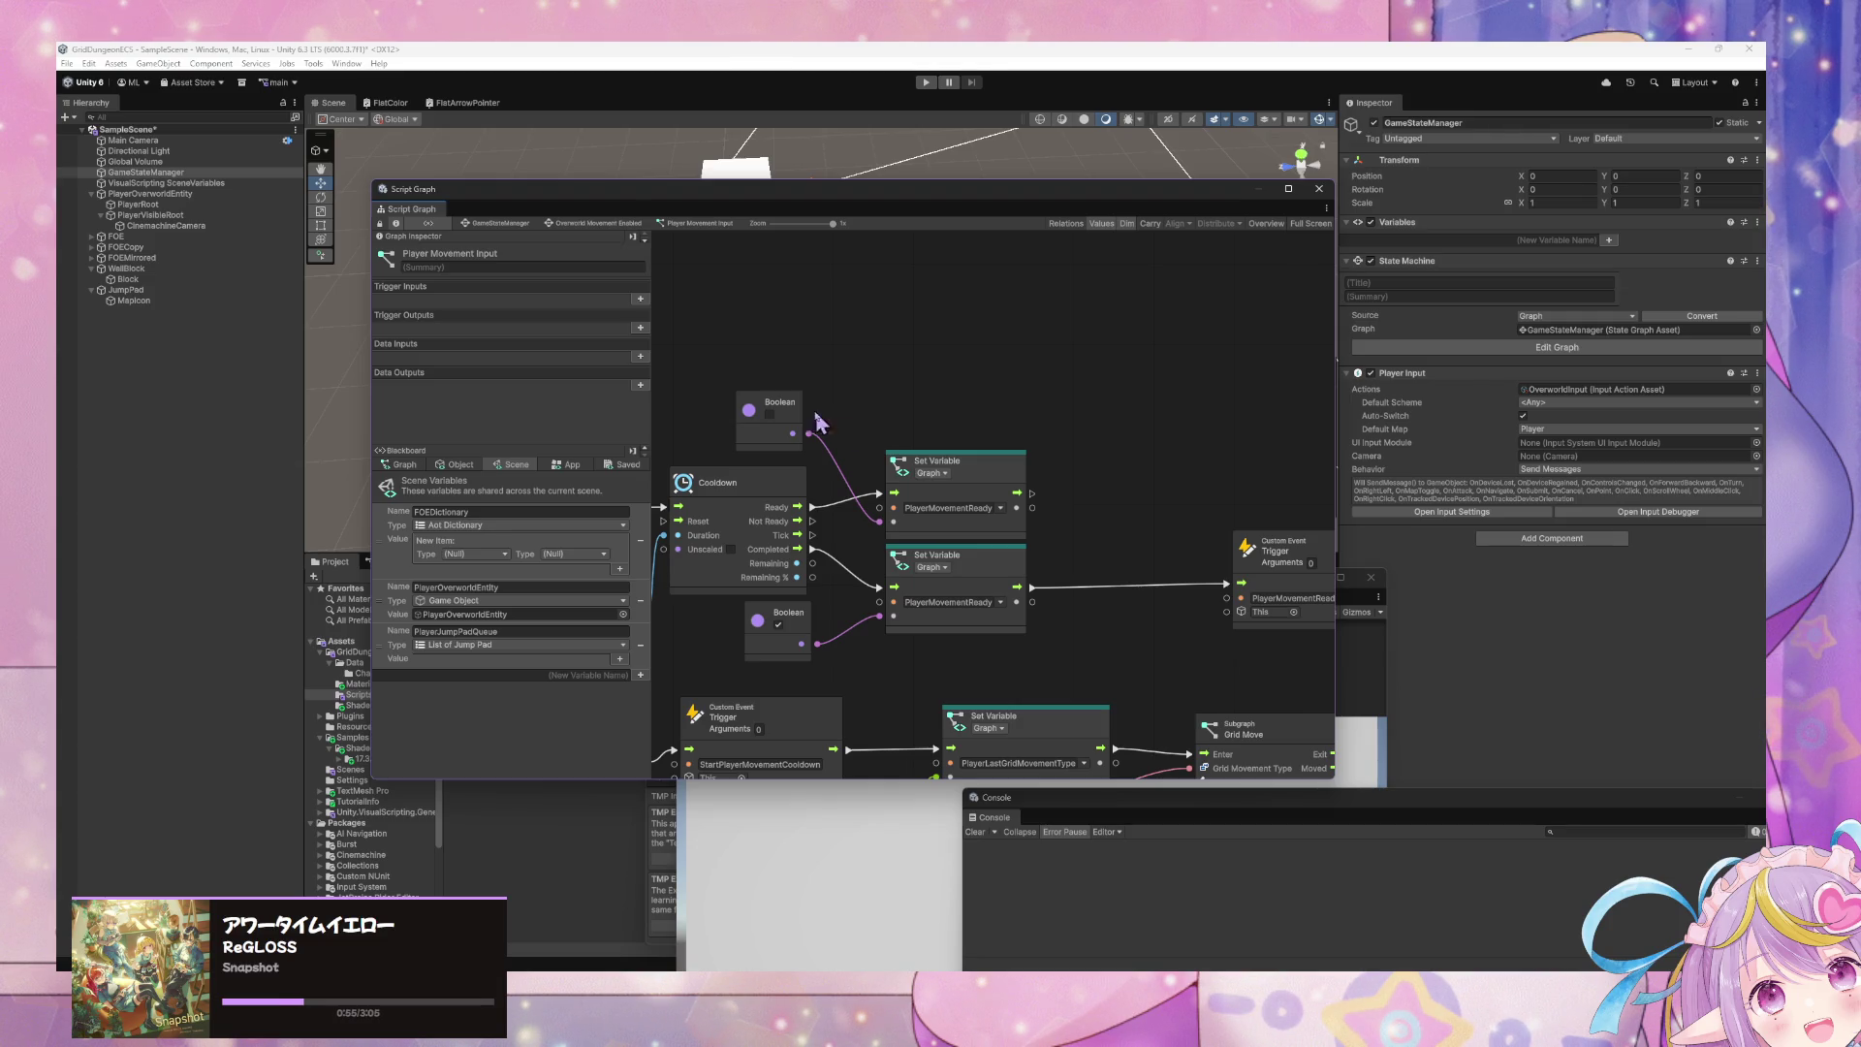
pyautogui.moveTo(885, 488)
pyautogui.mouseDown()
pyautogui.moveTo(892, 428)
pyautogui.moveTo(1035, 483)
pyautogui.mouseUp()
pyautogui.click(1022, 505)
pyautogui.moveTo(1094, 479)
pyautogui.mouseDown()
pyautogui.moveTo(966, 429)
pyautogui.moveTo(1029, 506)
pyautogui.moveTo(1160, 593)
pyautogui.mouseUp()
pyautogui.moveTo(1062, 523)
pyautogui.mouseDown()
pyautogui.moveTo(1169, 511)
pyautogui.moveTo(1237, 532)
pyautogui.mouseUp()
pyautogui.moveTo(1114, 477); pyautogui.dragTo(1085, 472)
# - Push the Boolean and Set Variable pair further right and nudge the trigger node alongside
pyautogui.hscroll(5, 1085, 472)
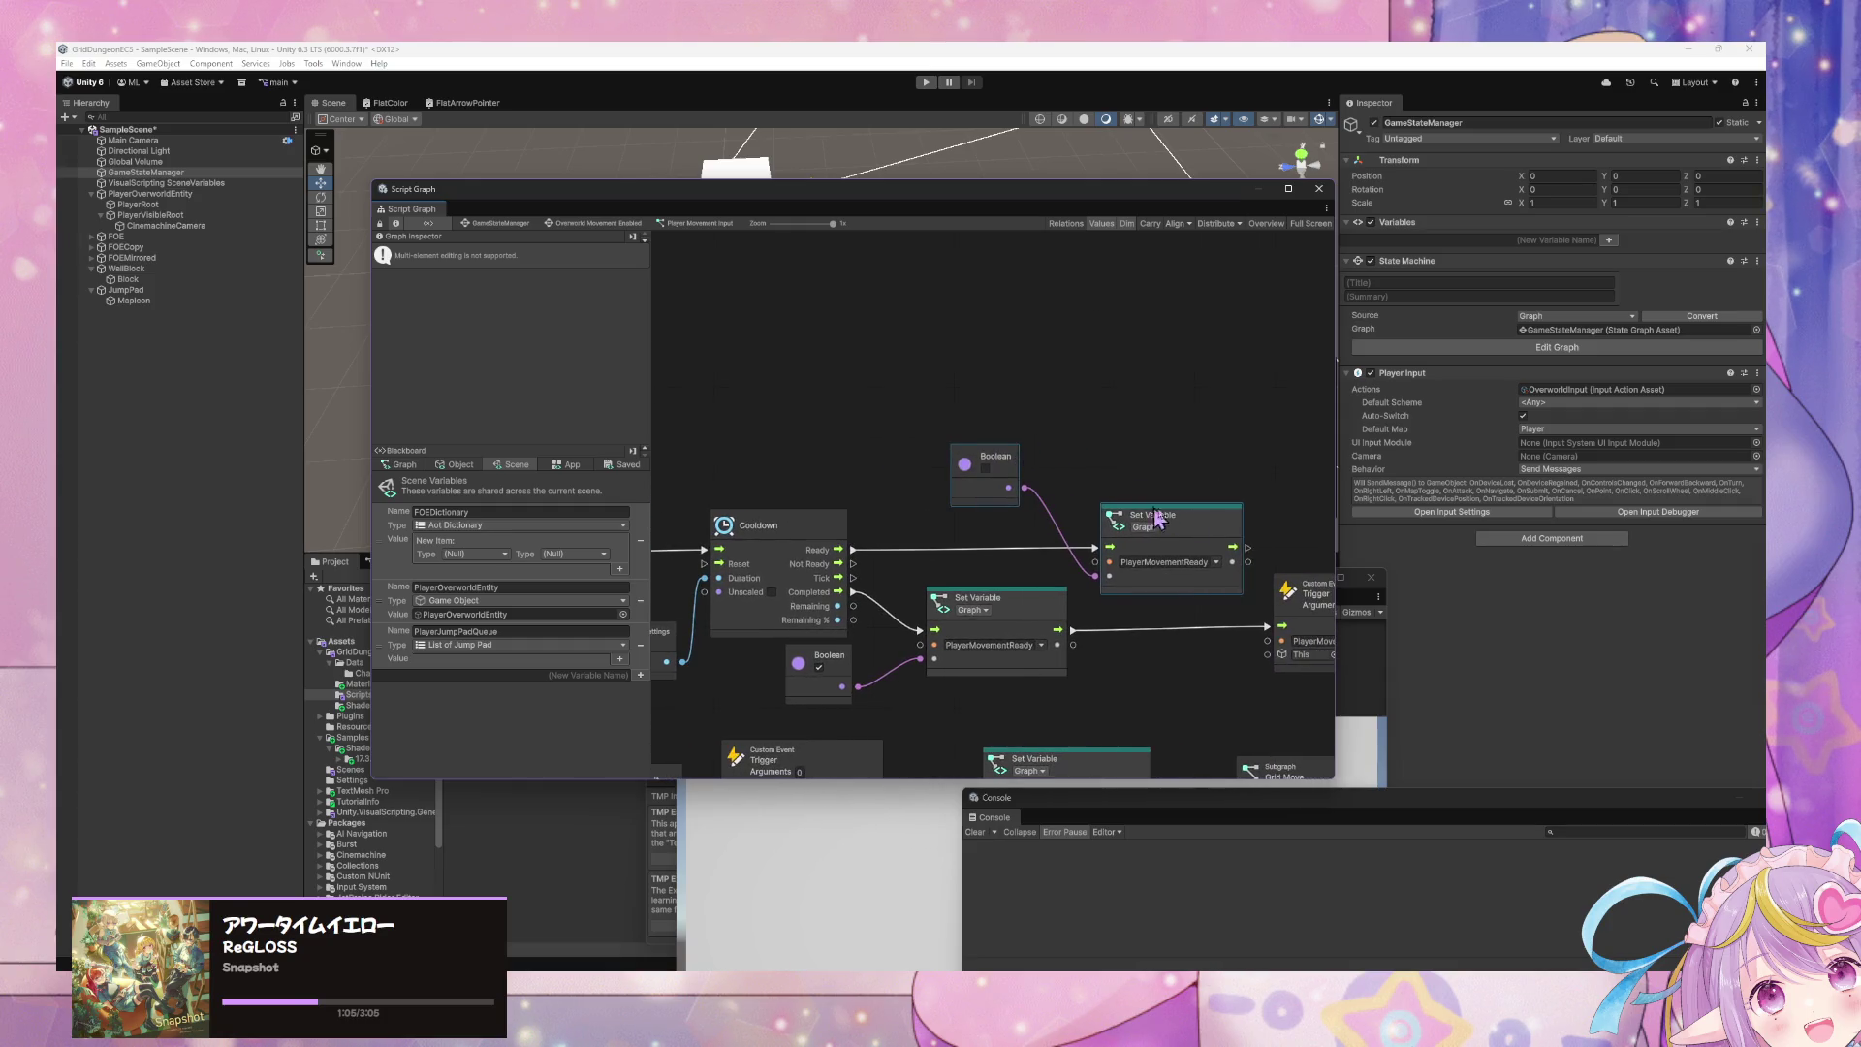
pyautogui.click(1284, 586)
pyautogui.moveTo(805, 399); pyautogui.dragTo(1124, 572)
pyautogui.moveTo(1031, 508); pyautogui.dragTo(1288, 506)
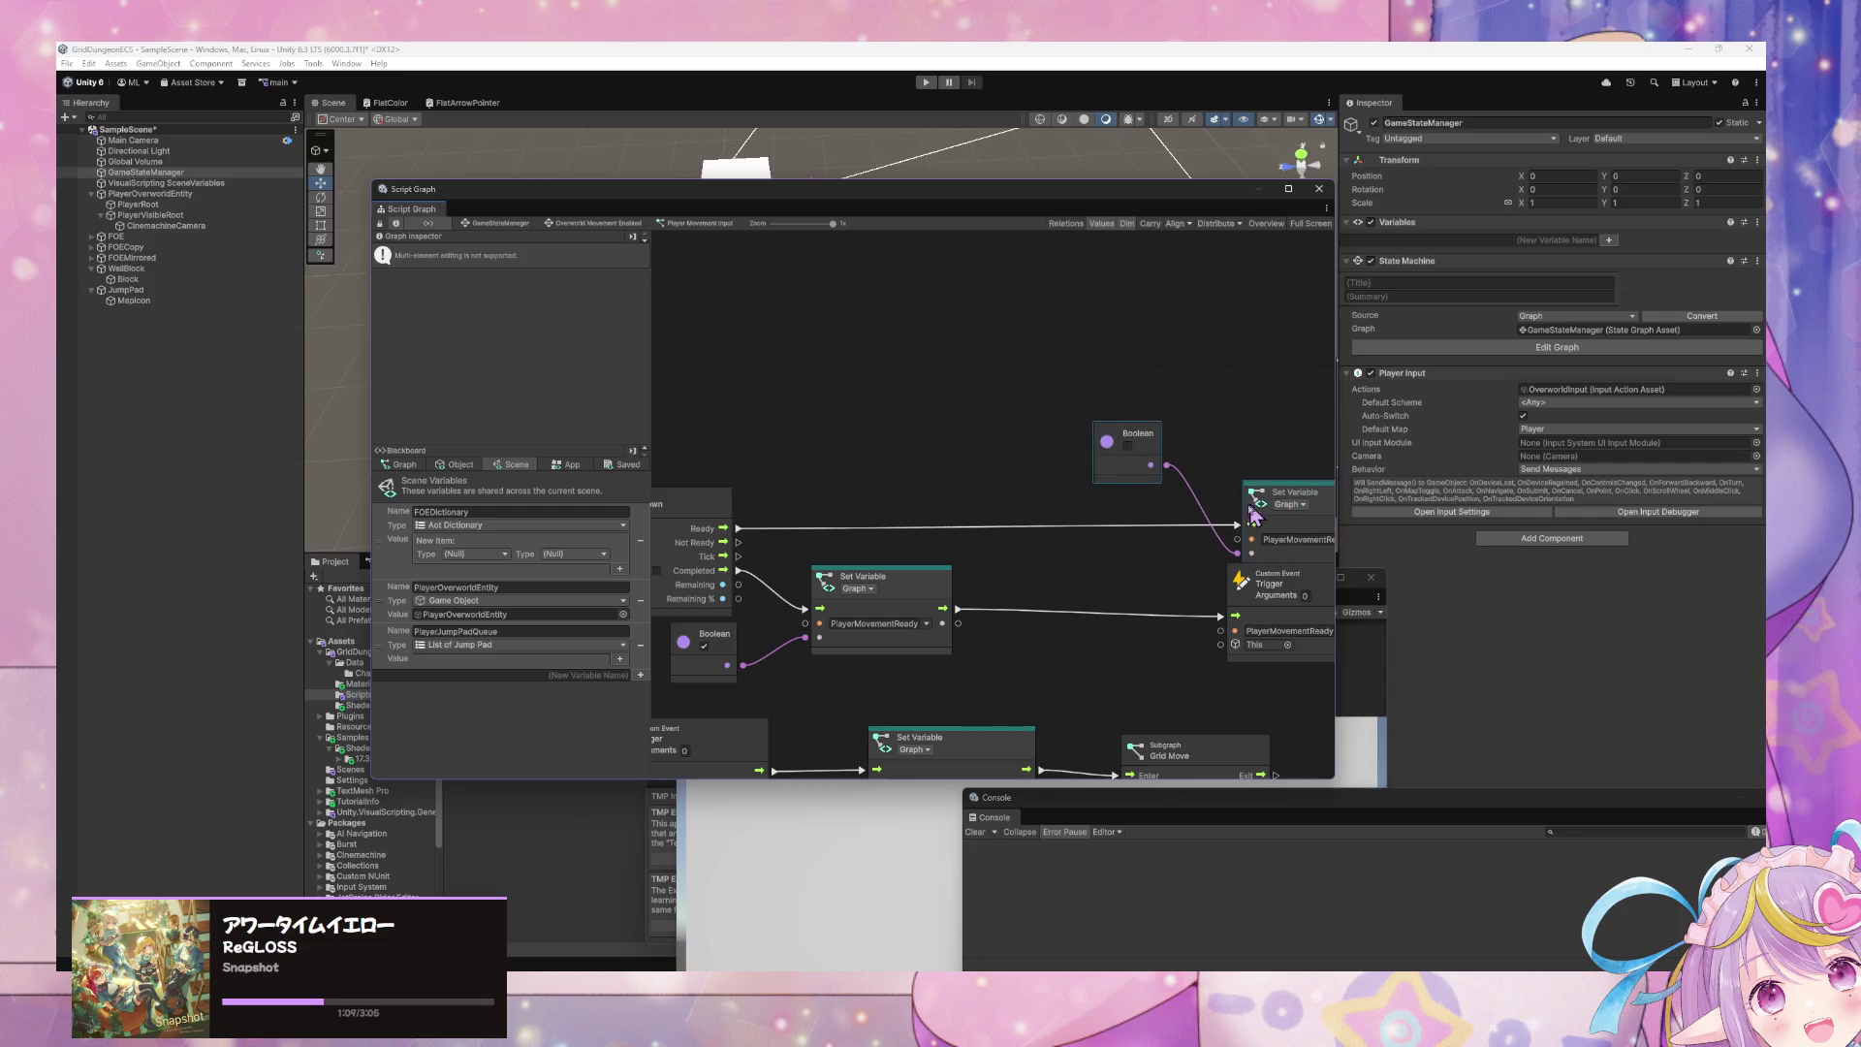
pyautogui.moveTo(1274, 588); pyautogui.dragTo(1290, 594)
pyautogui.hscroll(-6, 850, 468)
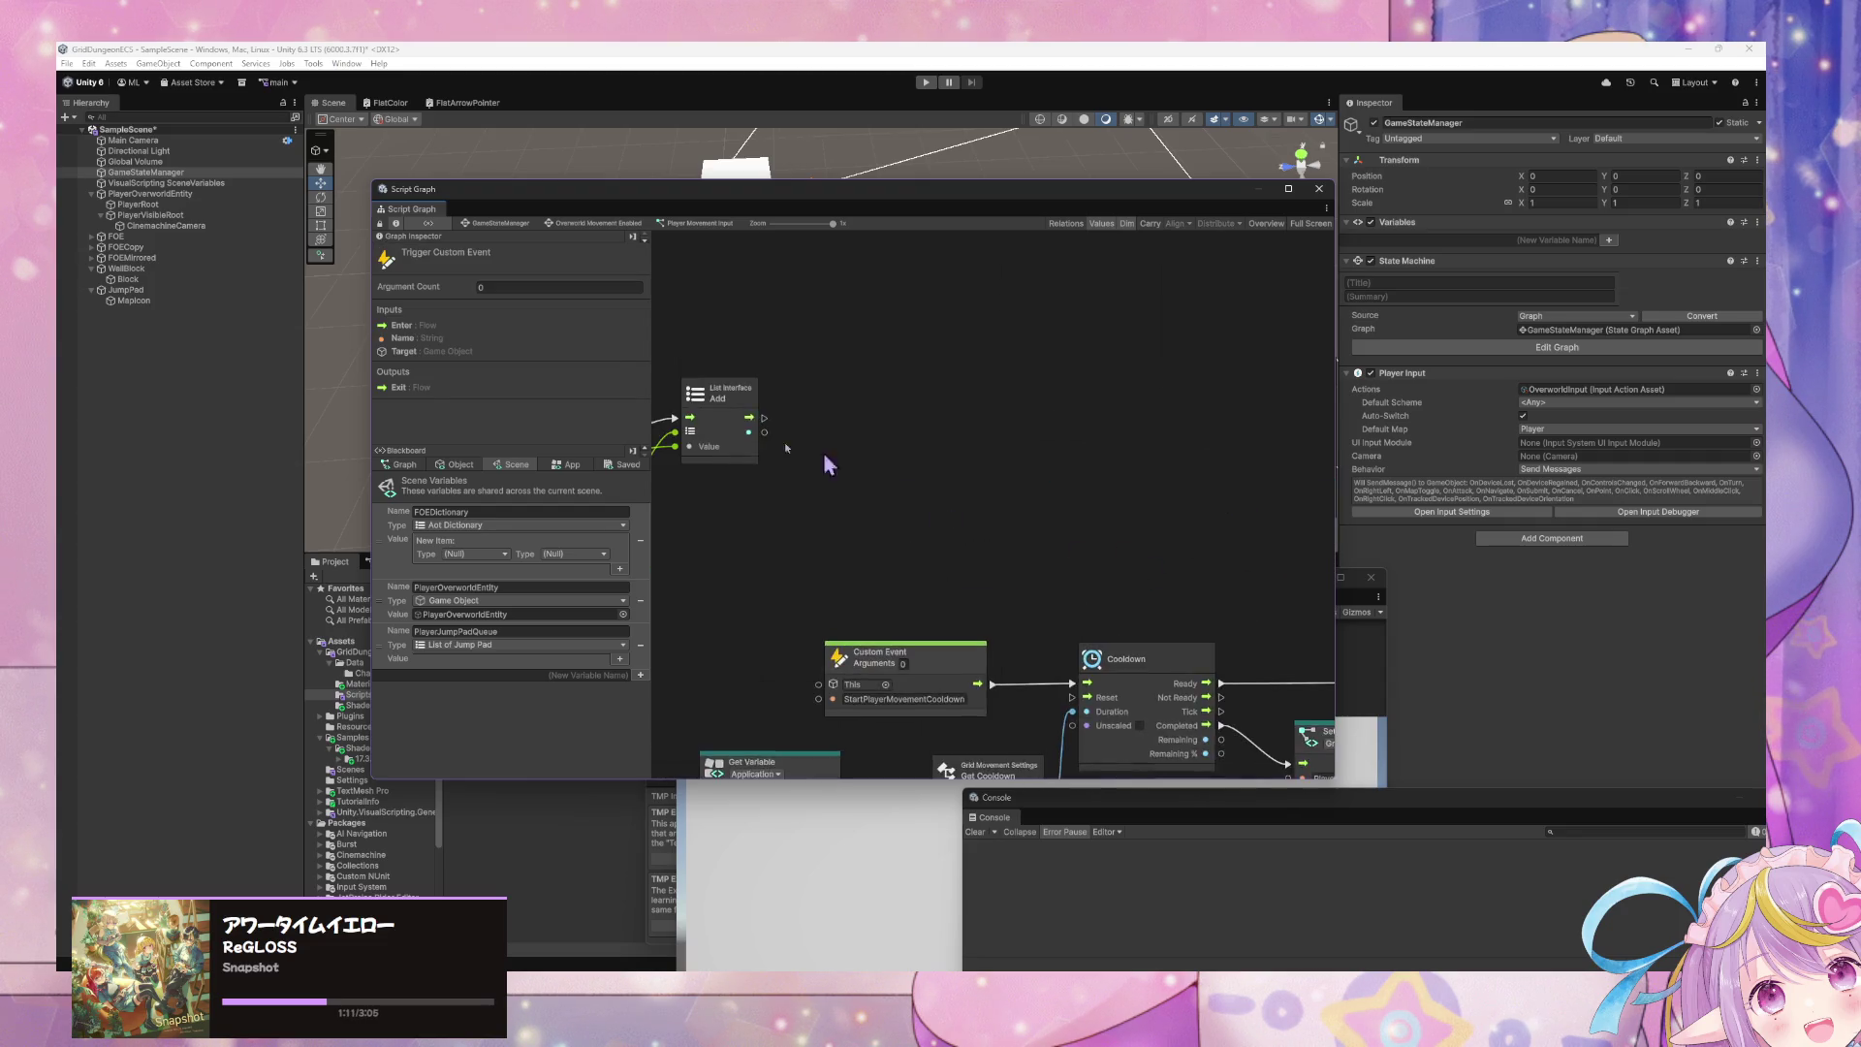
pyautogui.hscroll(1, 843, 388)
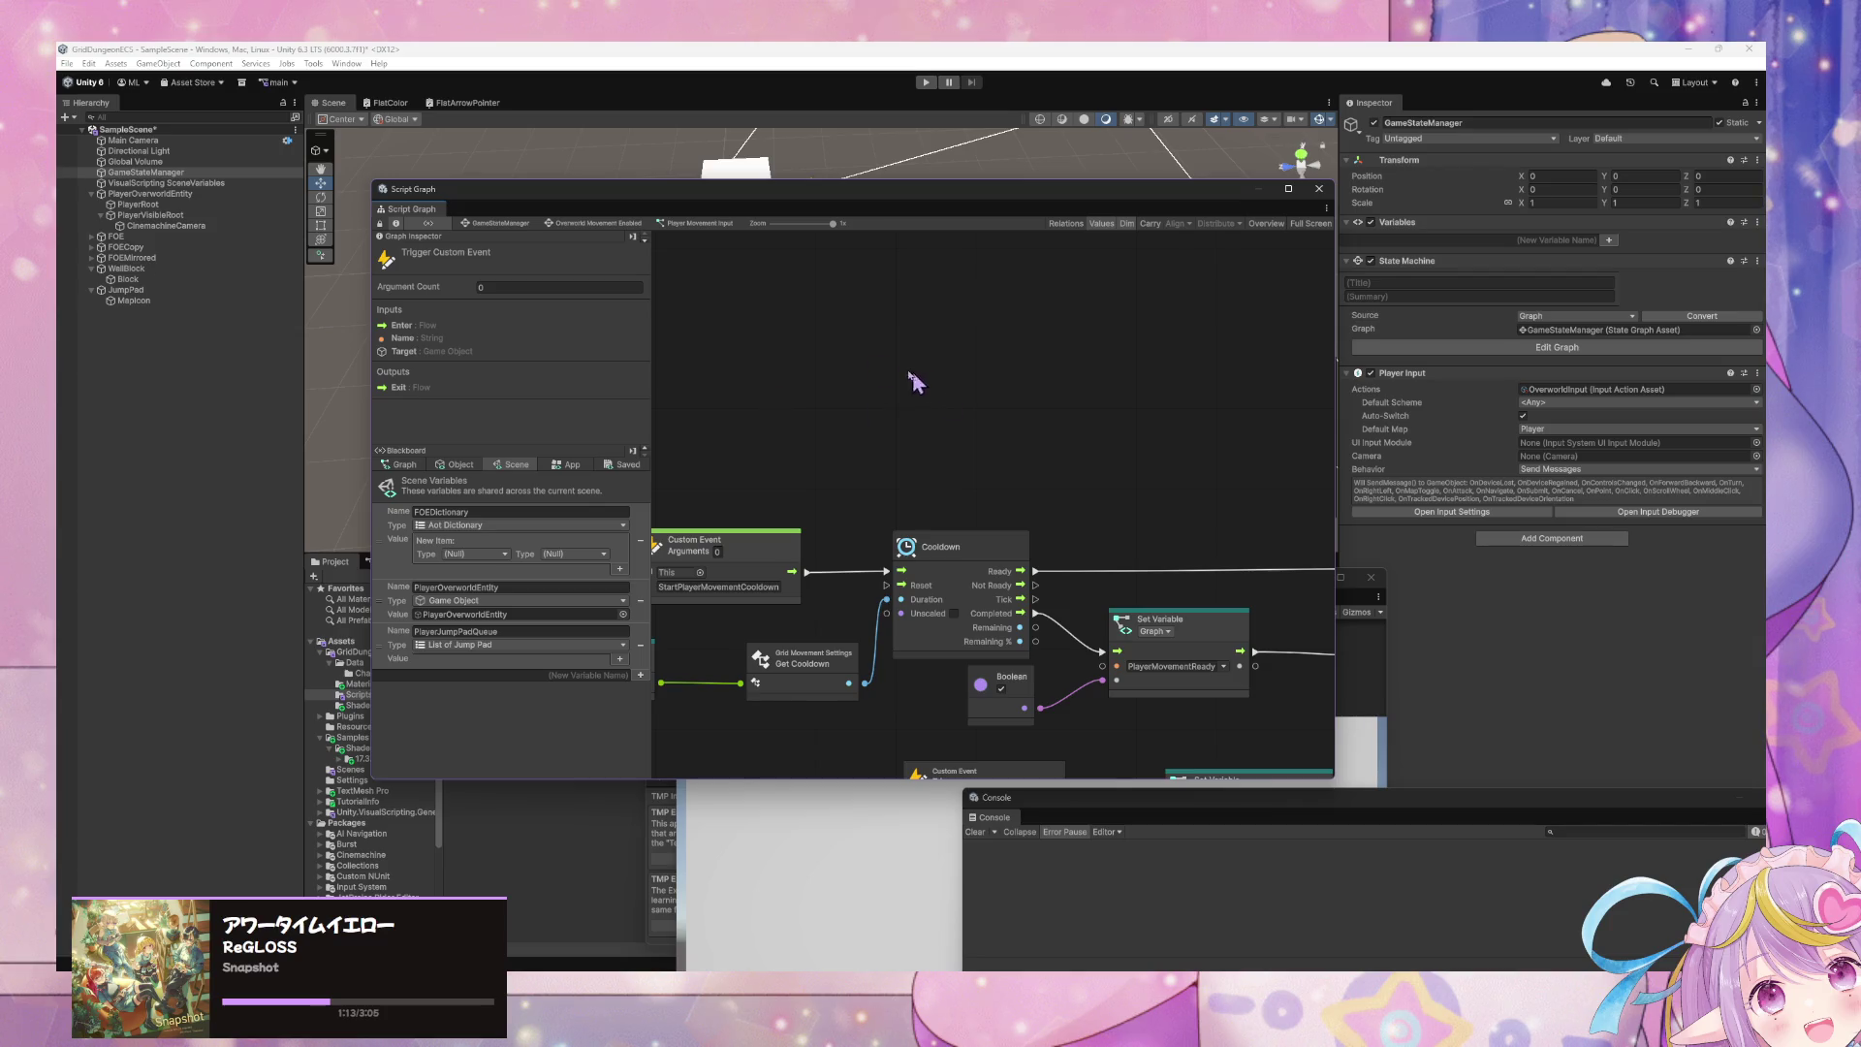
pyautogui.rightClick(1039, 436)
# - Add a Count Items node from the Collections category and position it in the graph
pyautogui.click(1054, 444)
pyautogui.write('B')
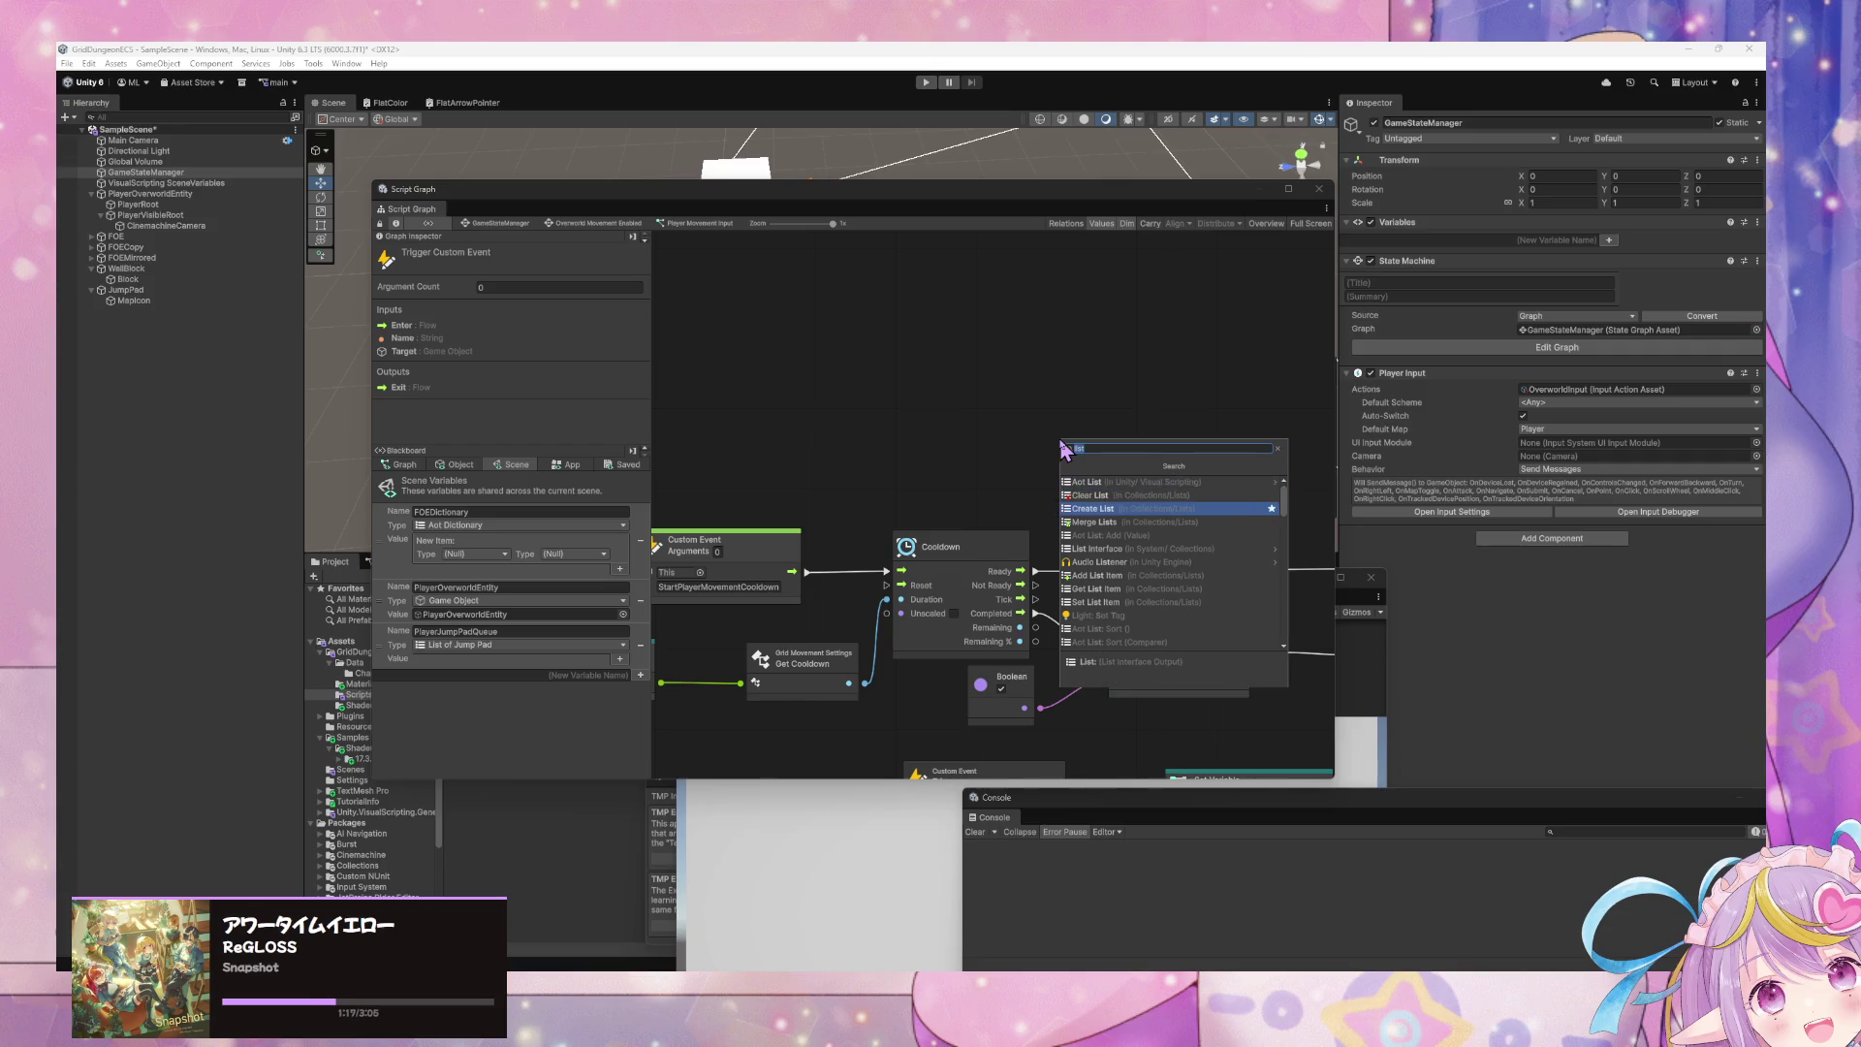
pyautogui.press('Escape')
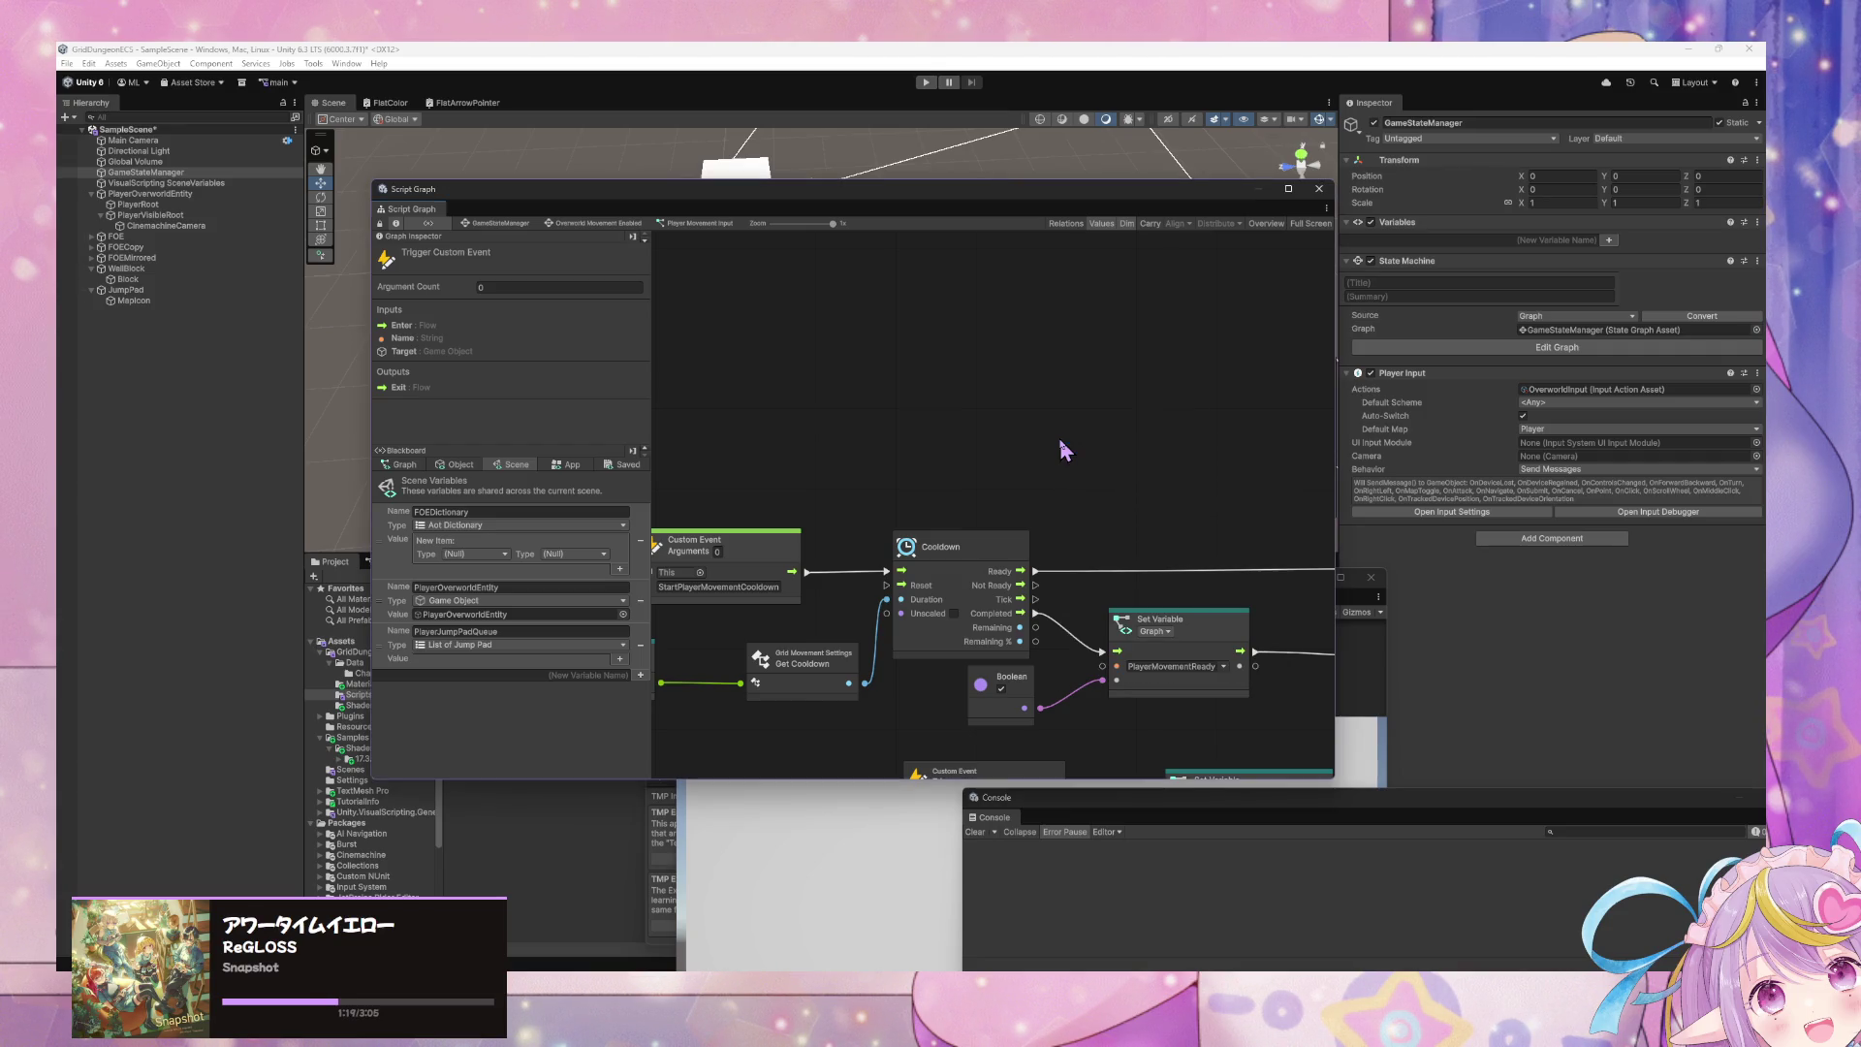
pyautogui.rightClick(930, 392)
pyautogui.rightClick(1223, 496)
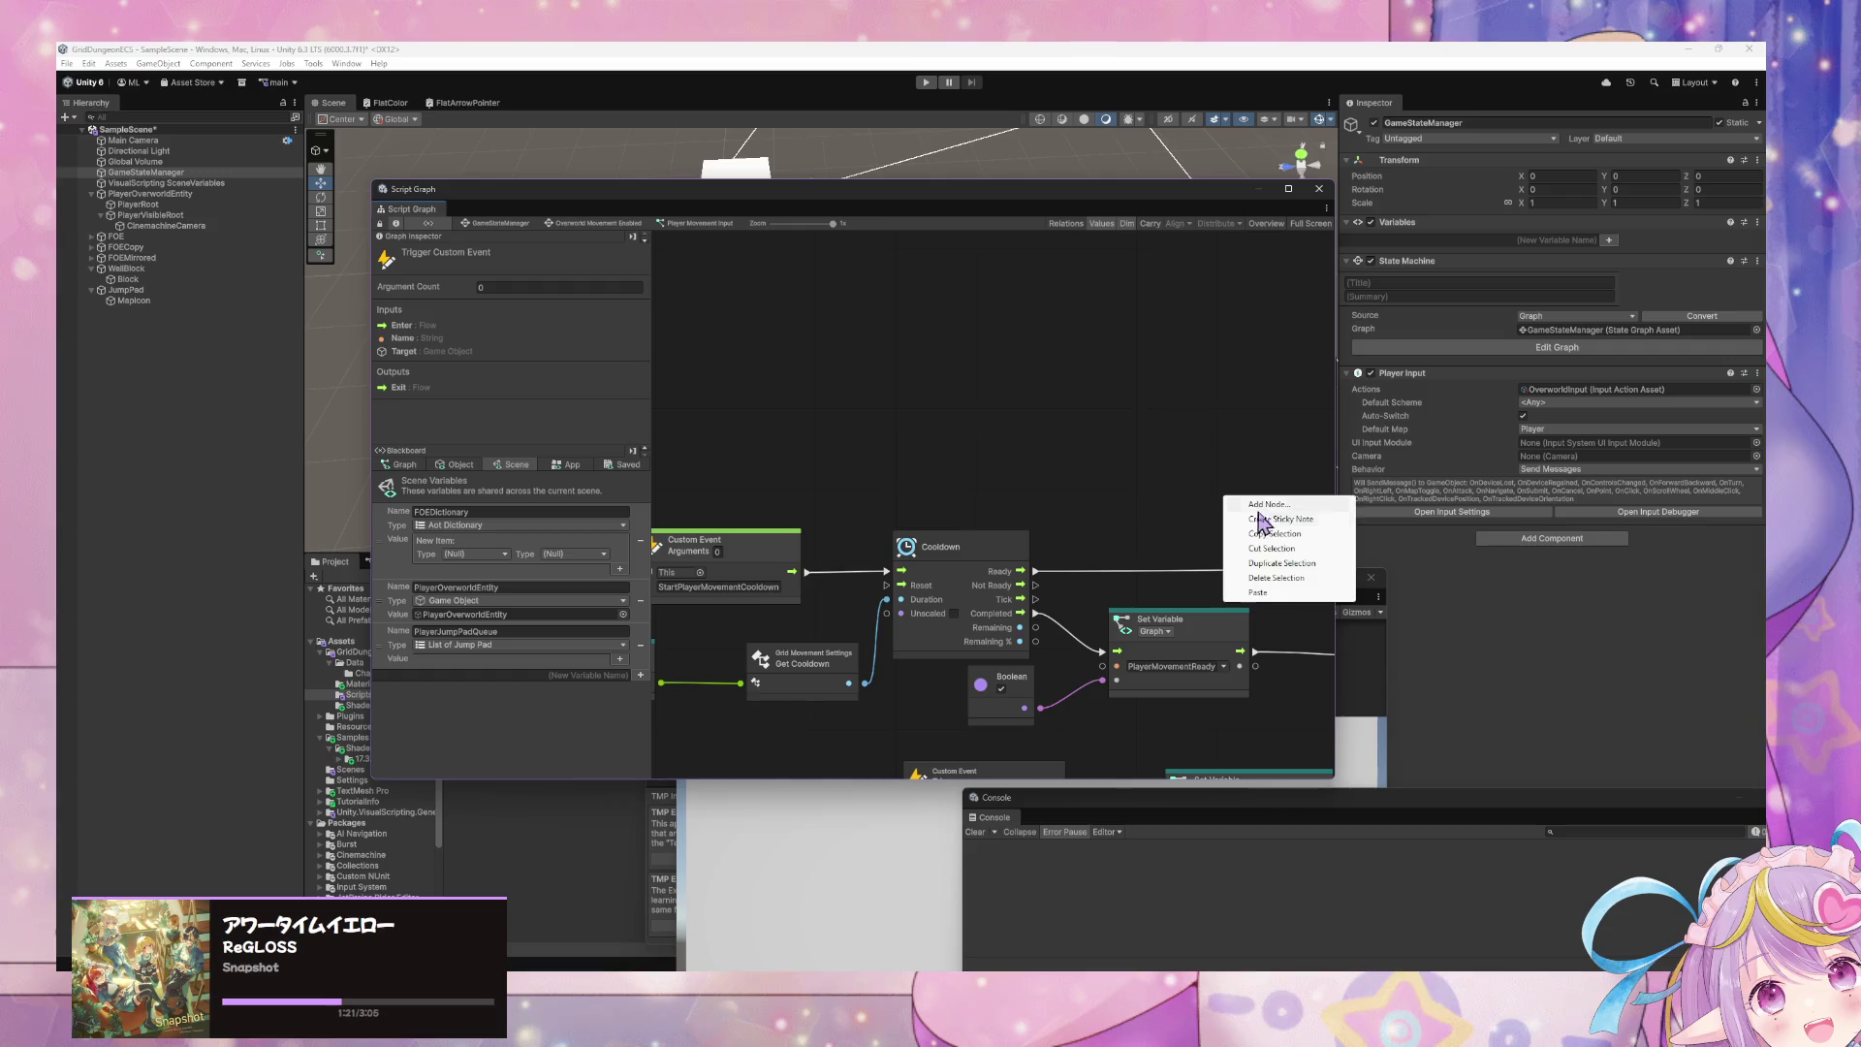
pyautogui.click(1260, 504)
pyautogui.click(1313, 579)
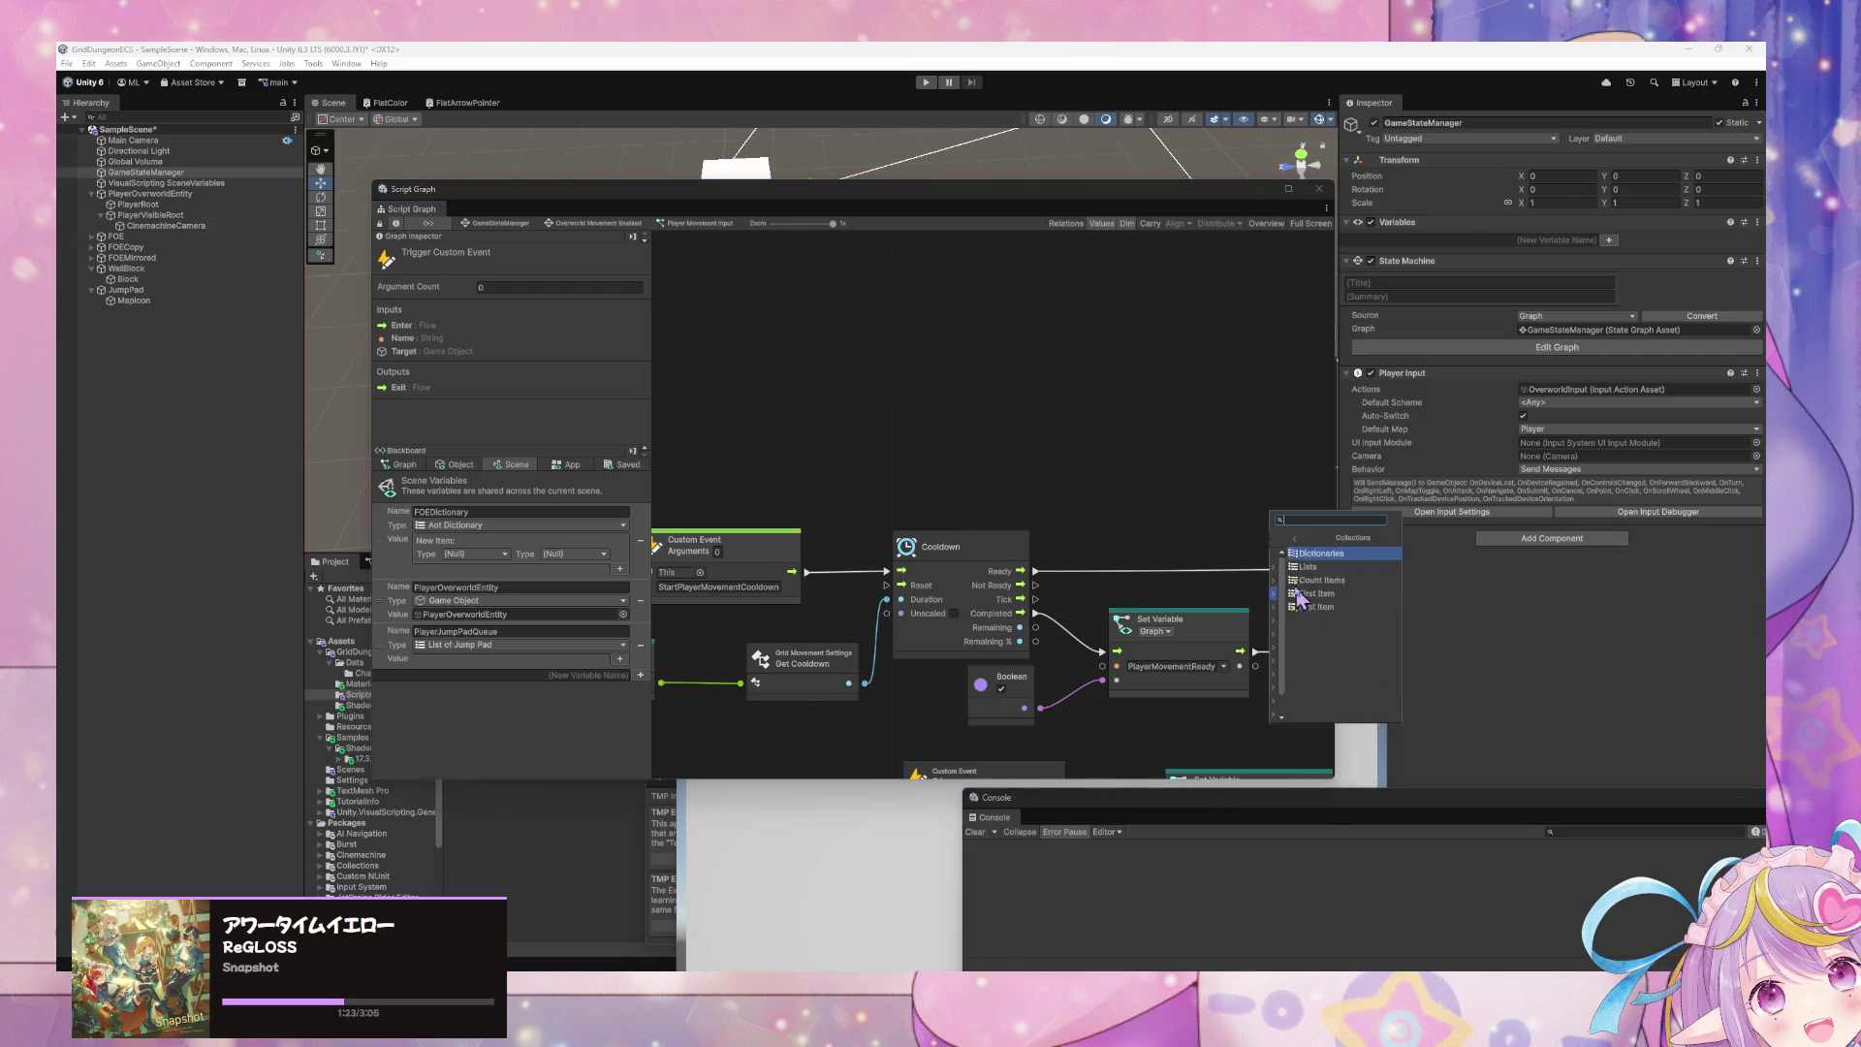
pyautogui.click(1341, 566)
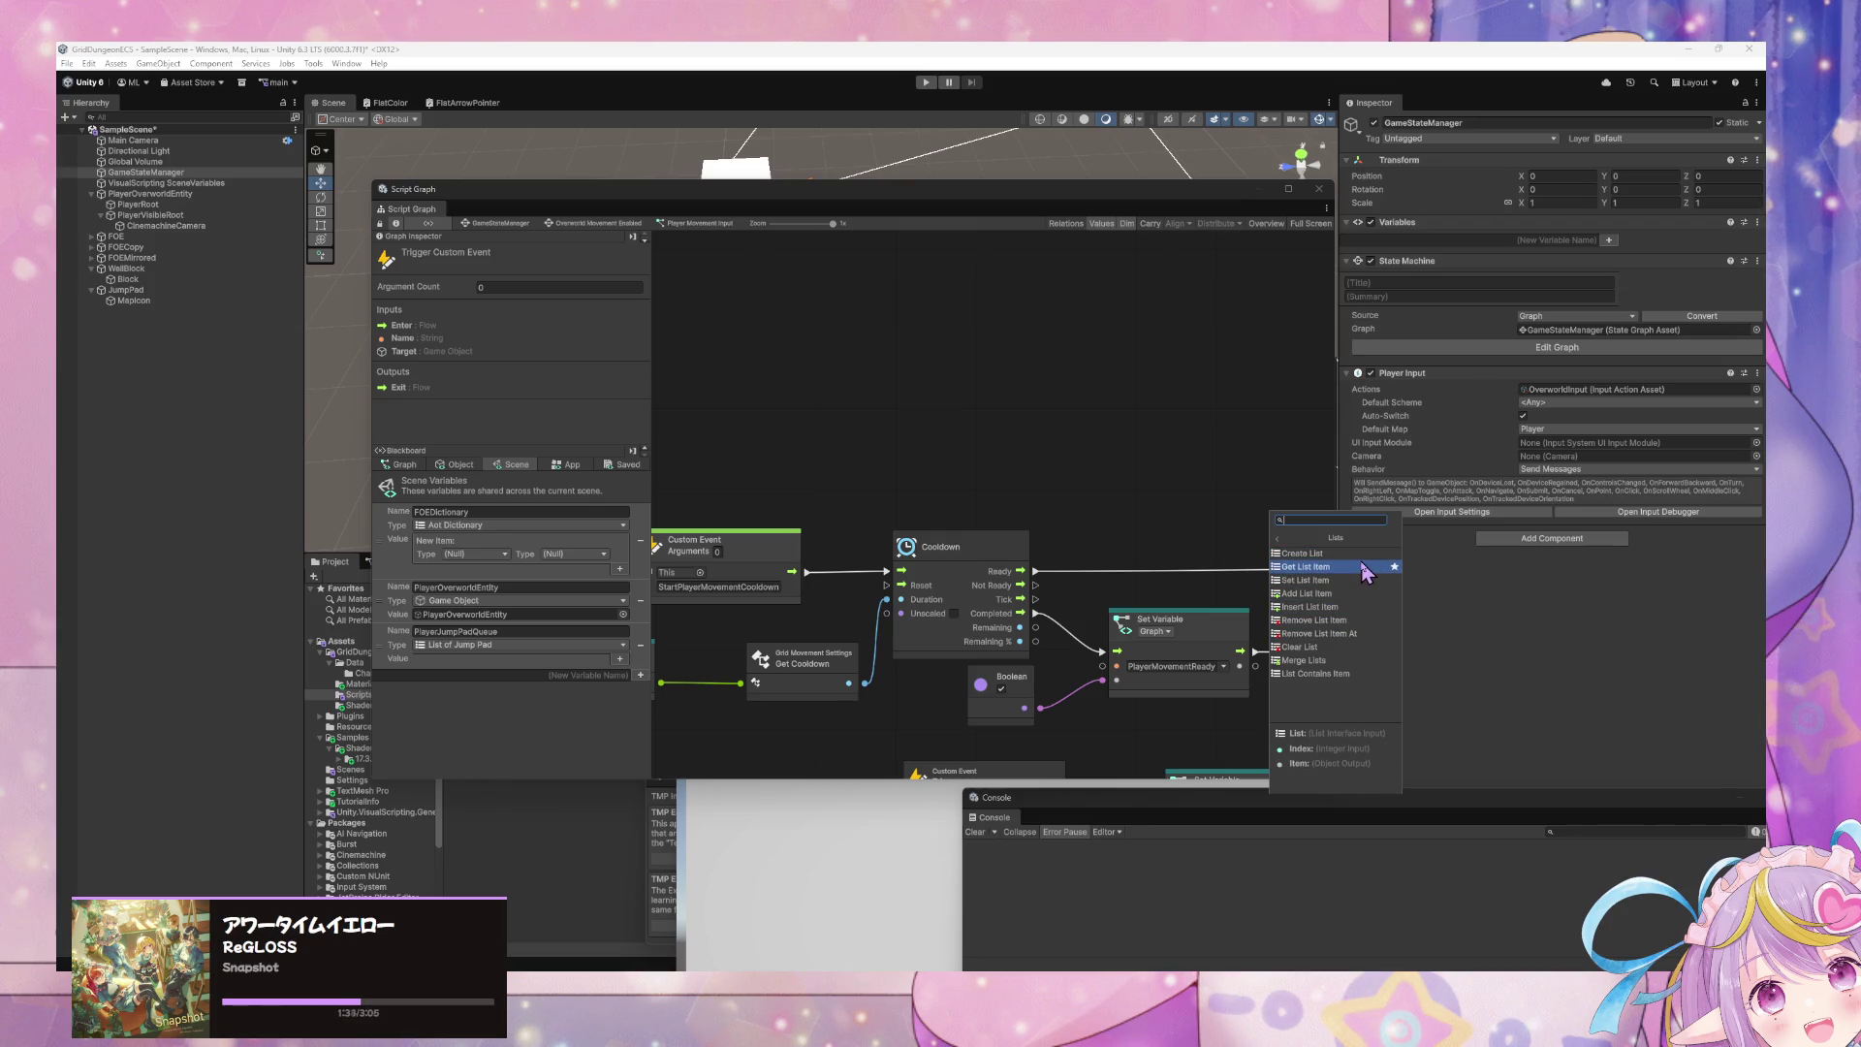
pyautogui.click(1287, 538)
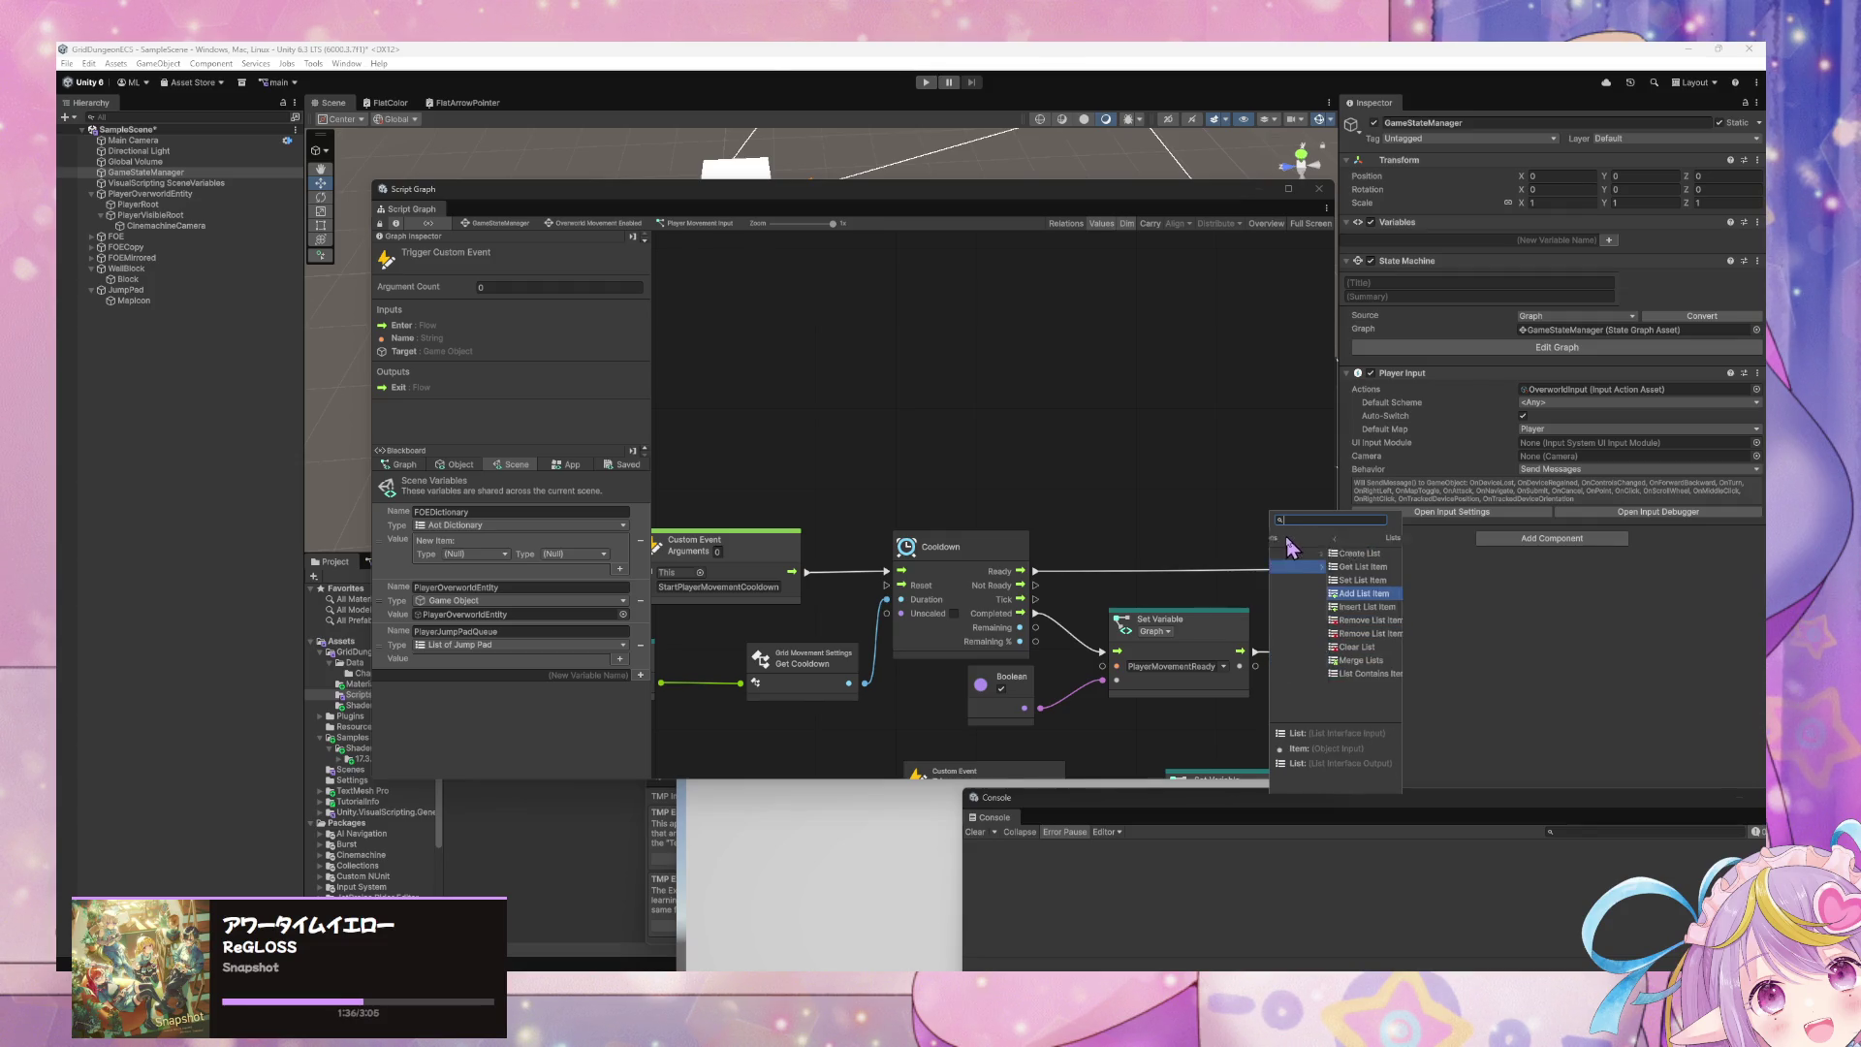
pyautogui.click(1316, 581)
pyautogui.moveTo(1252, 535); pyautogui.dragTo(1065, 473)
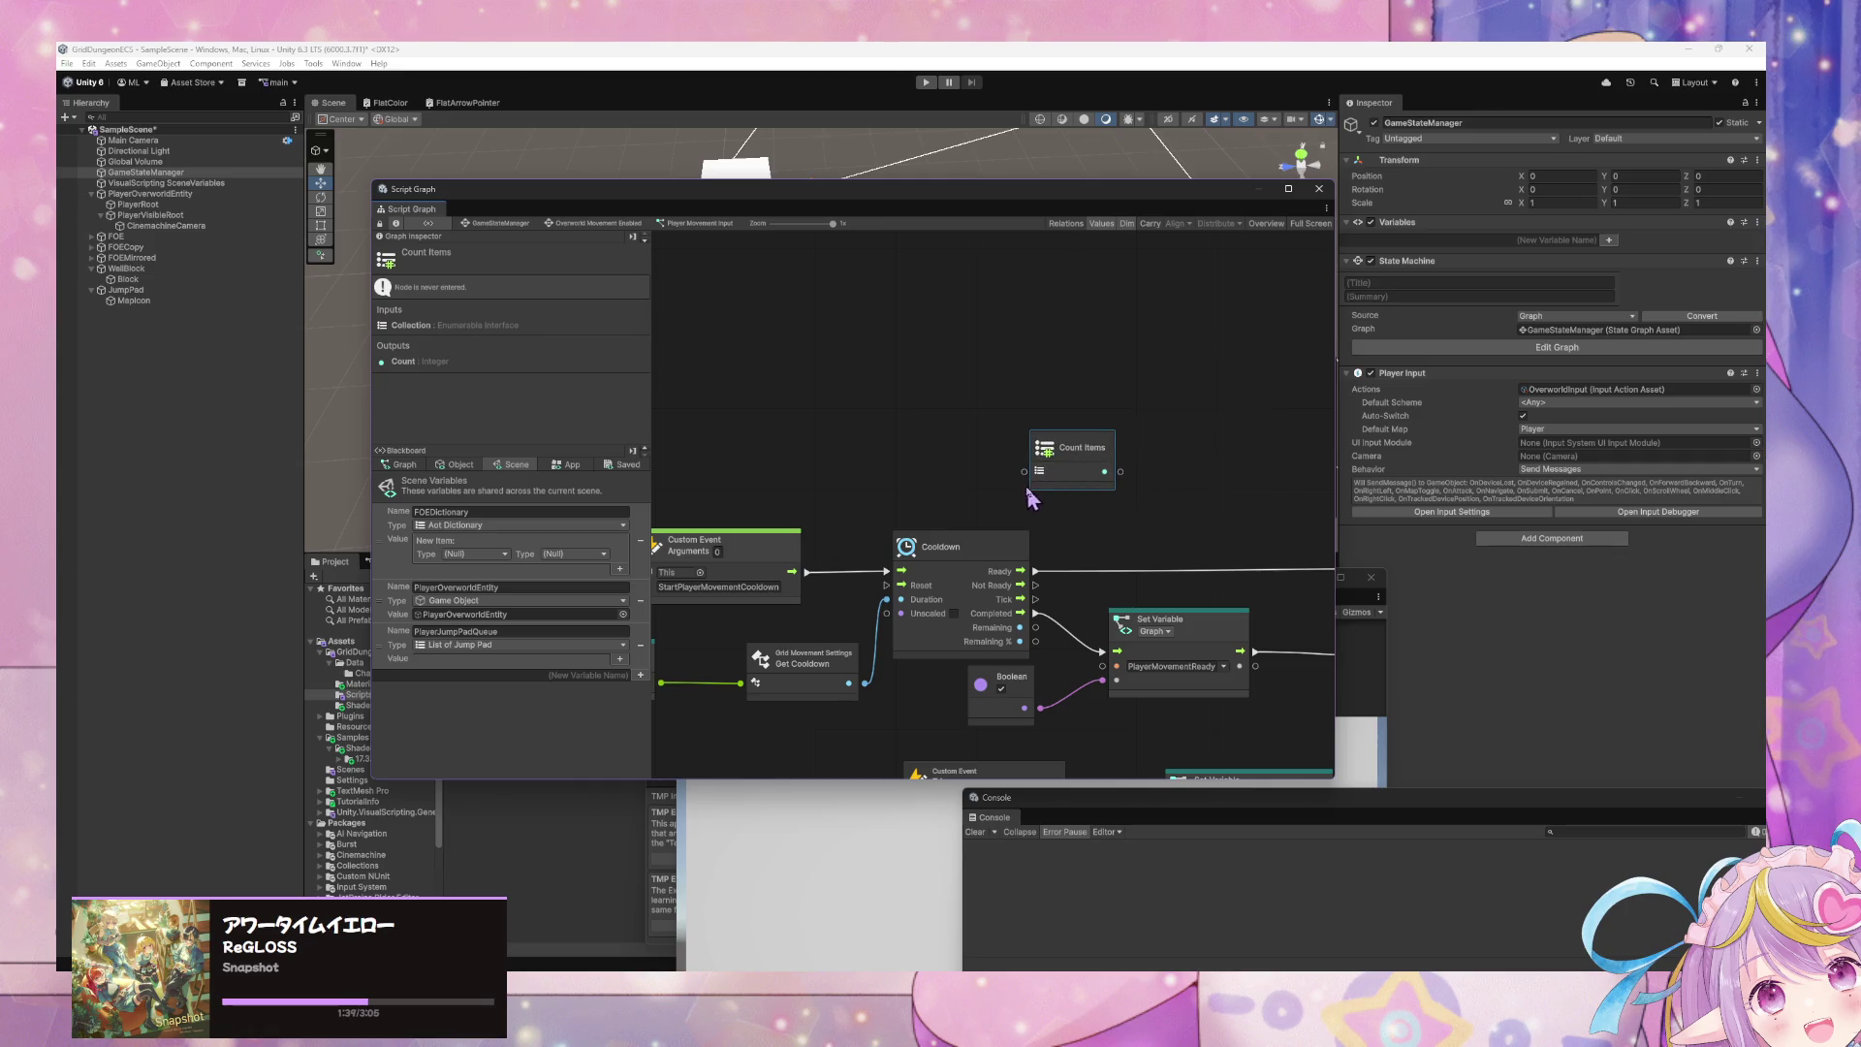
# - Wire a PlayerJumpPadQueue getter into Count Items and shift the Boolean and Set Variable nodes right
pyautogui.moveTo(392, 645)
pyautogui.mouseDown()
pyautogui.moveTo(490, 632)
pyautogui.moveTo(775, 456)
pyautogui.moveTo(877, 443)
pyautogui.mouseUp()
pyautogui.moveTo(980, 469)
pyautogui.mouseDown()
pyautogui.moveTo(1013, 483)
pyautogui.moveTo(1088, 451)
pyautogui.mouseUp()
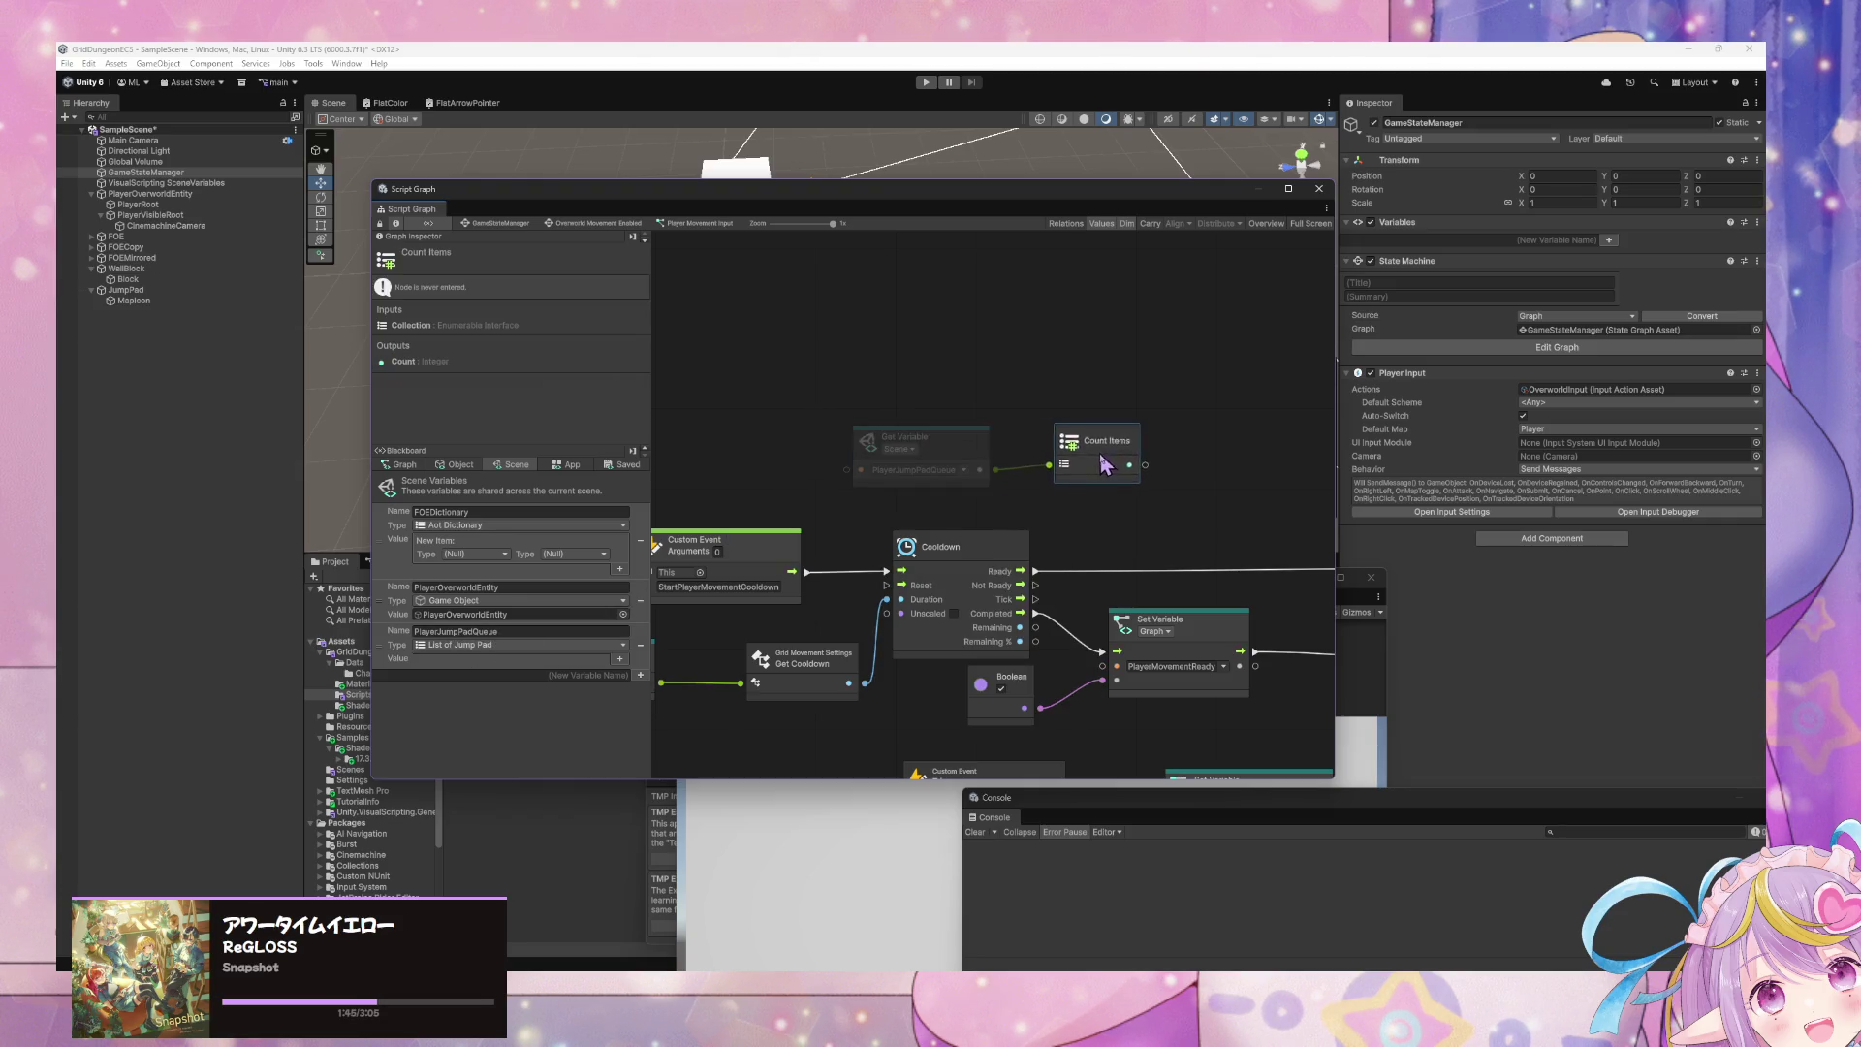
pyautogui.hscroll(8, 1176, 487)
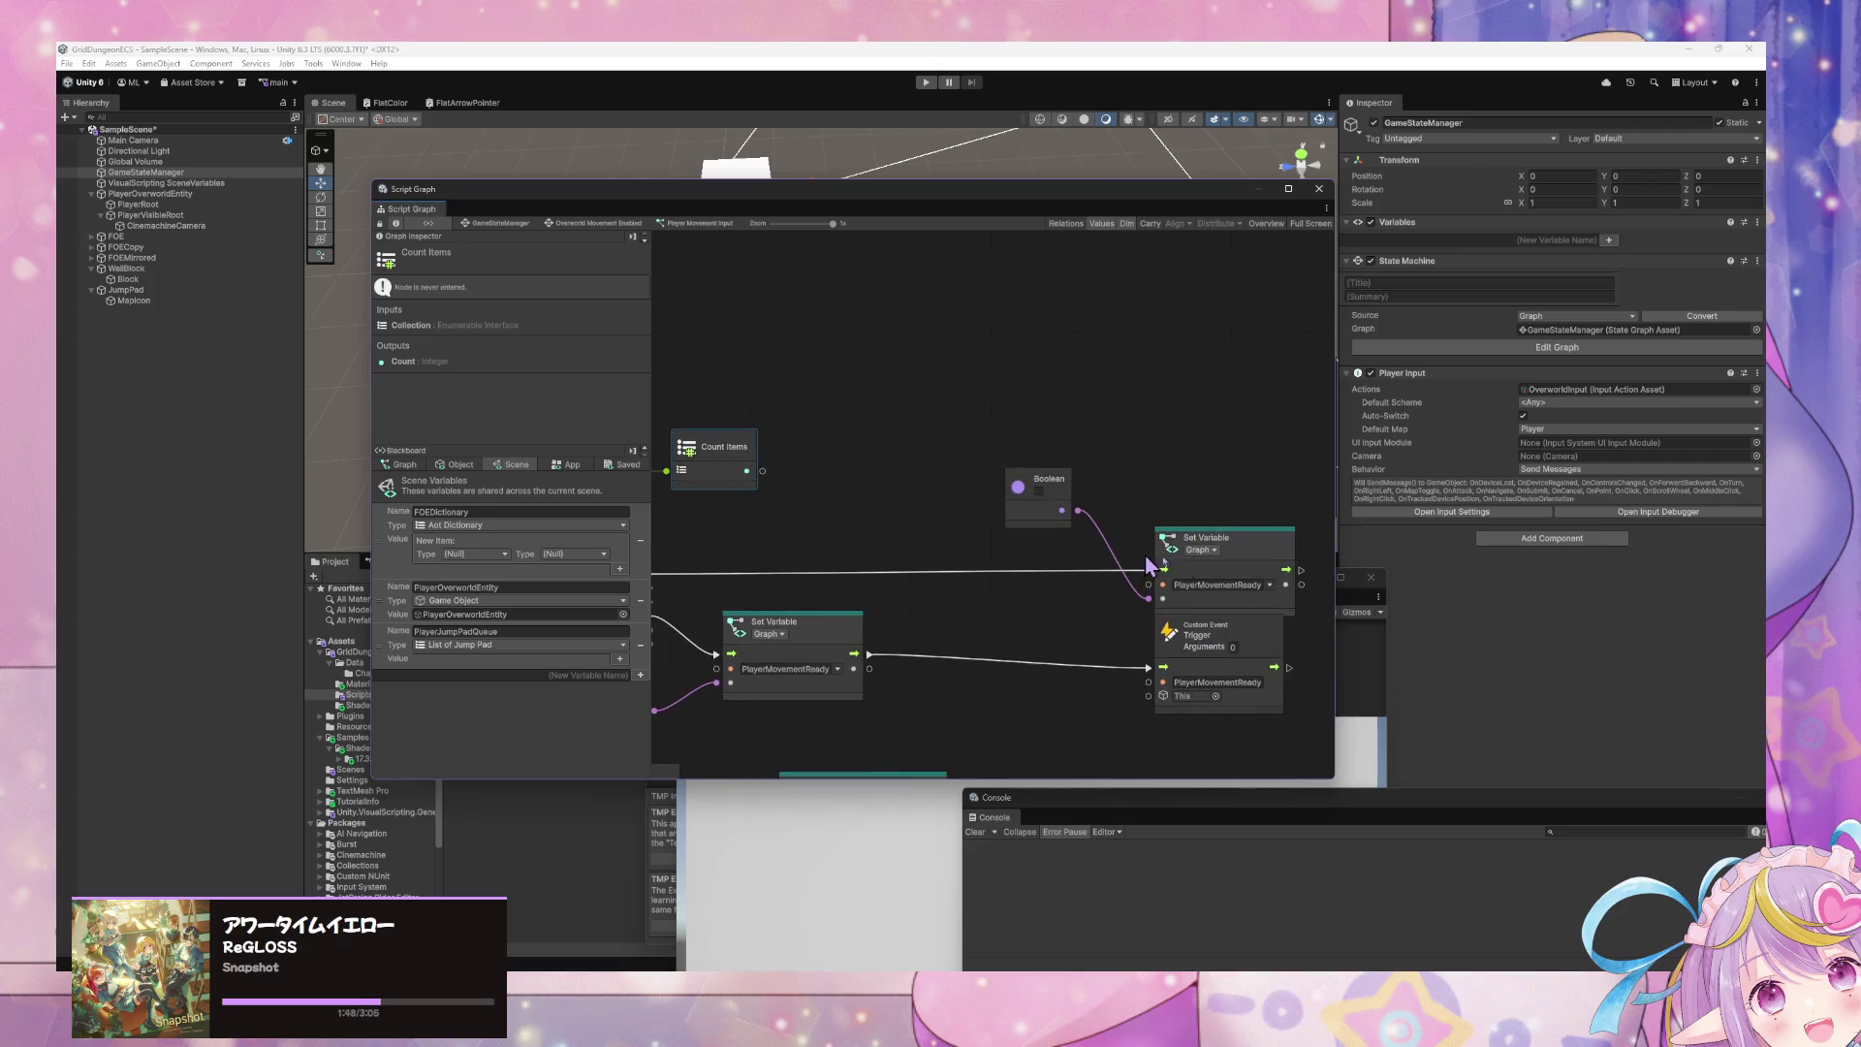
pyautogui.moveTo(1181, 492)
pyautogui.mouseDown()
pyautogui.moveTo(1008, 543)
pyautogui.moveTo(1075, 490)
pyautogui.mouseUp()
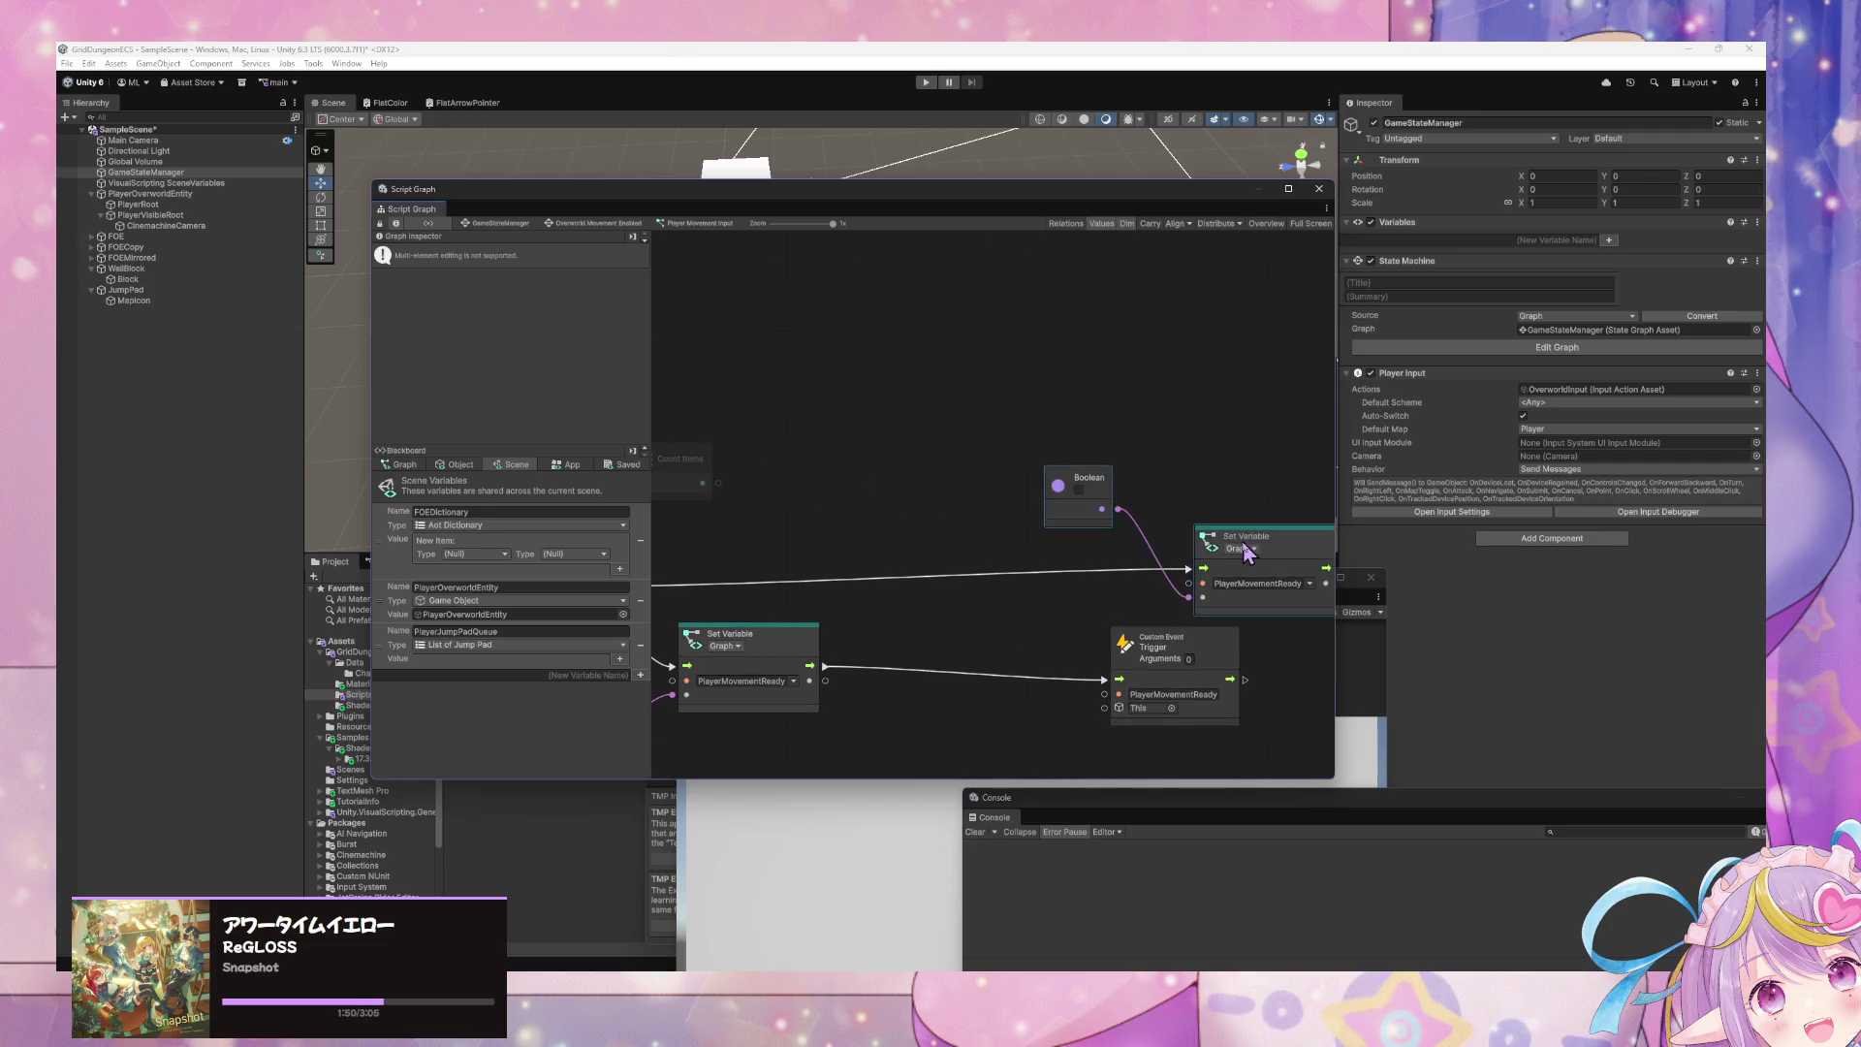
pyautogui.hscroll(-4, 1021, 538)
# - Add a Greater node using the 'gr' search, with the Count Items result in input A
pyautogui.rightClick(926, 511)
pyautogui.click(969, 523)
pyautogui.write('greater')
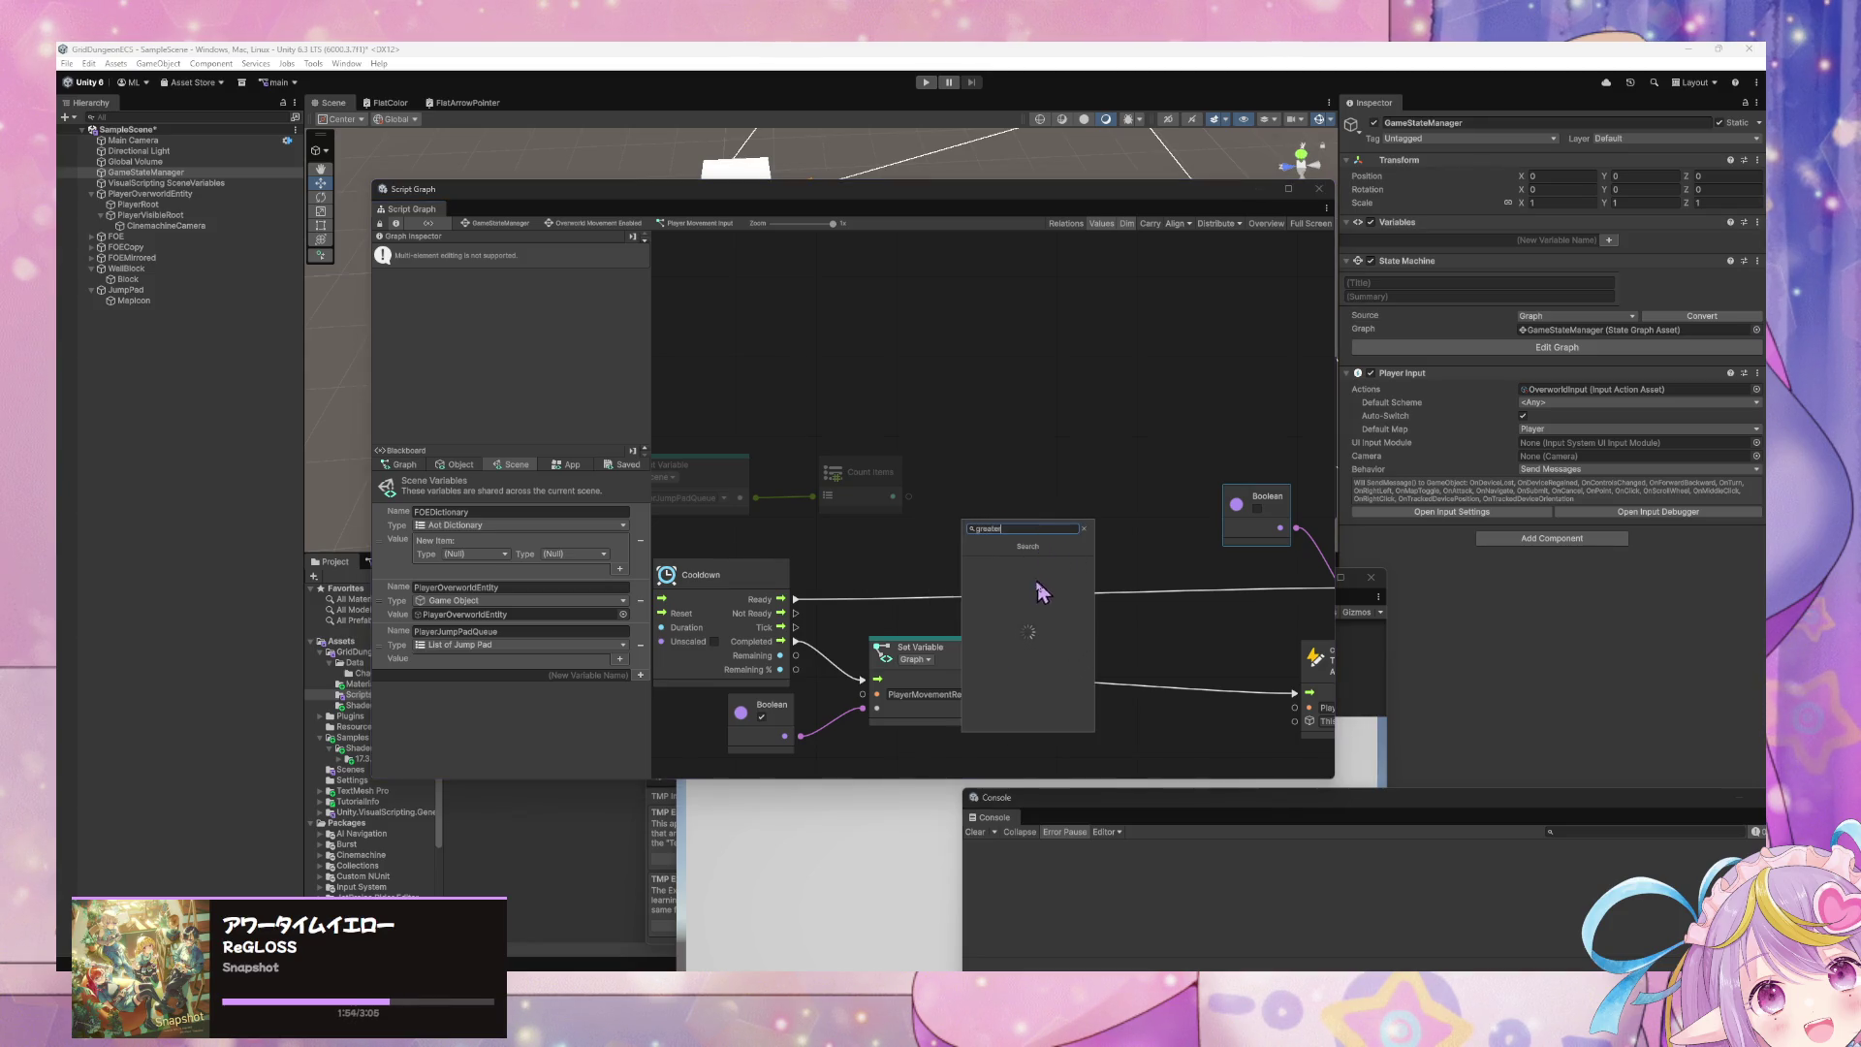
pyautogui.click(1004, 564)
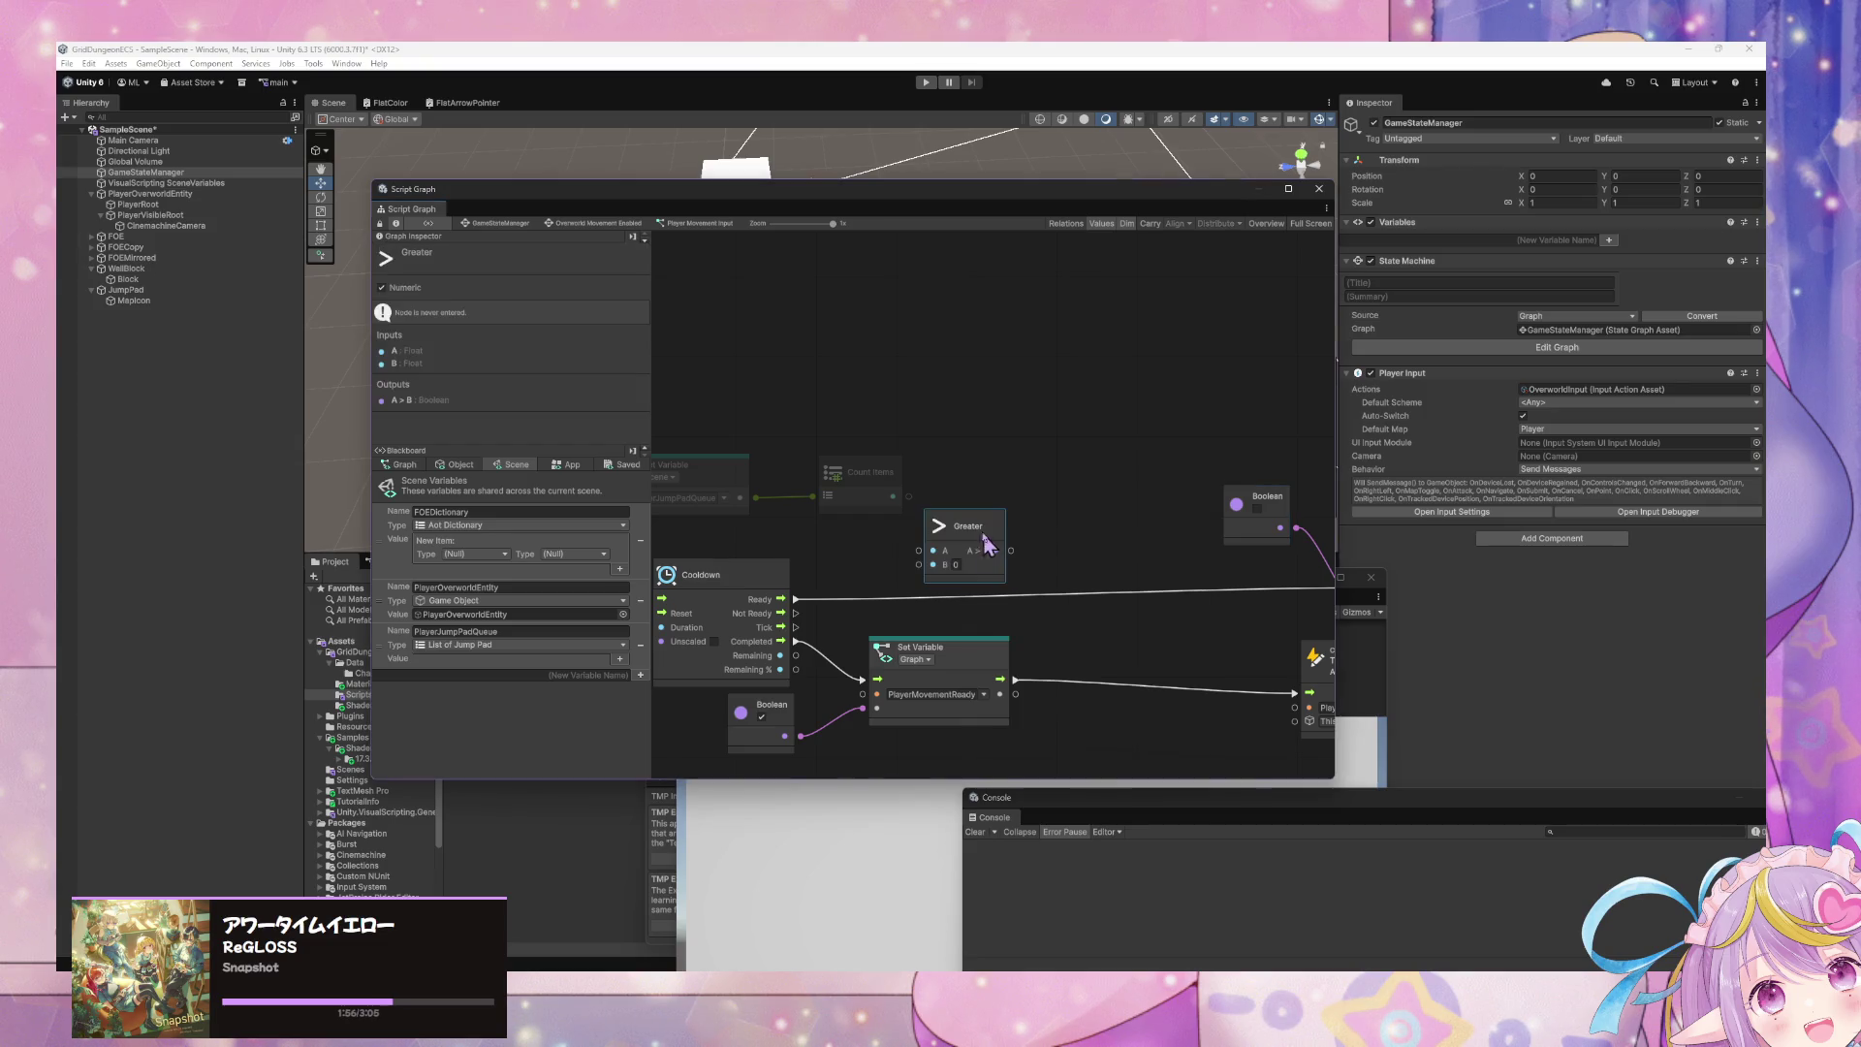
pyautogui.moveTo(965, 525)
pyautogui.mouseDown()
pyautogui.moveTo(989, 471)
pyautogui.moveTo(909, 496)
pyautogui.mouseUp()
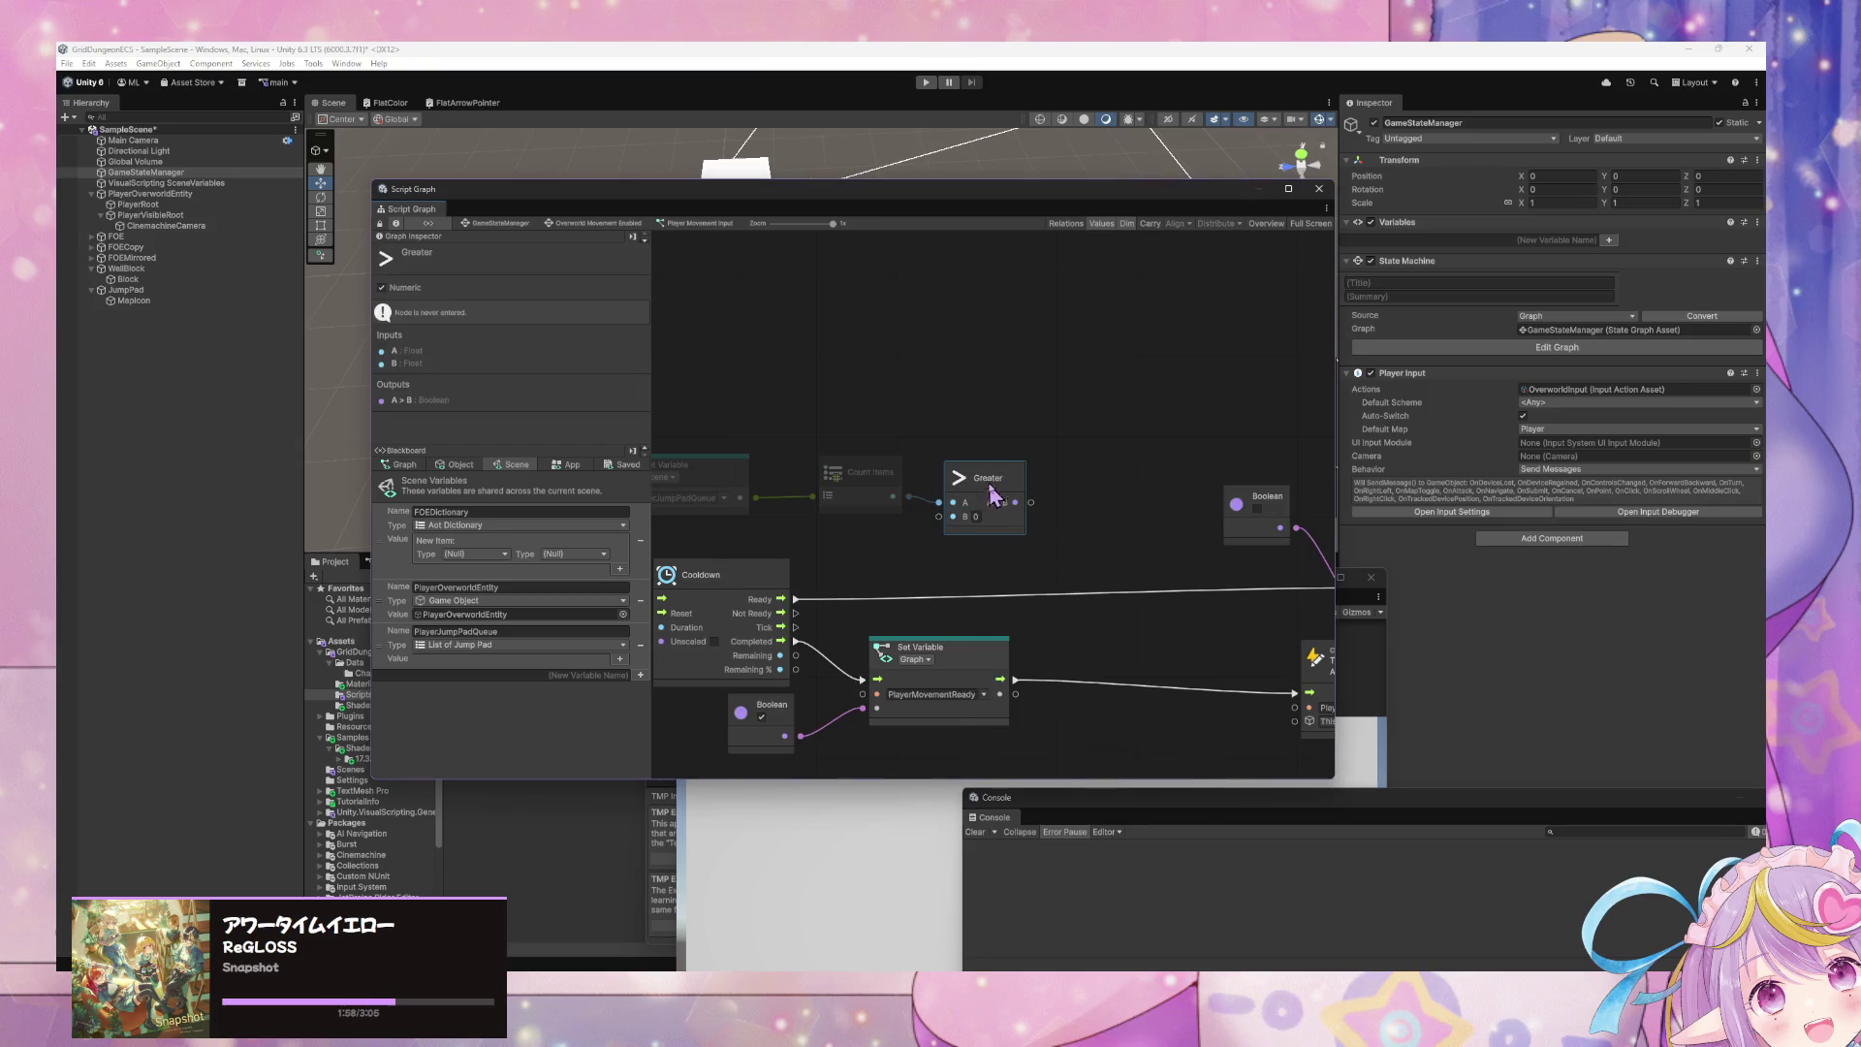
pyautogui.hscroll(-3, 1008, 513)
pyautogui.hscroll(5, 841, 494)
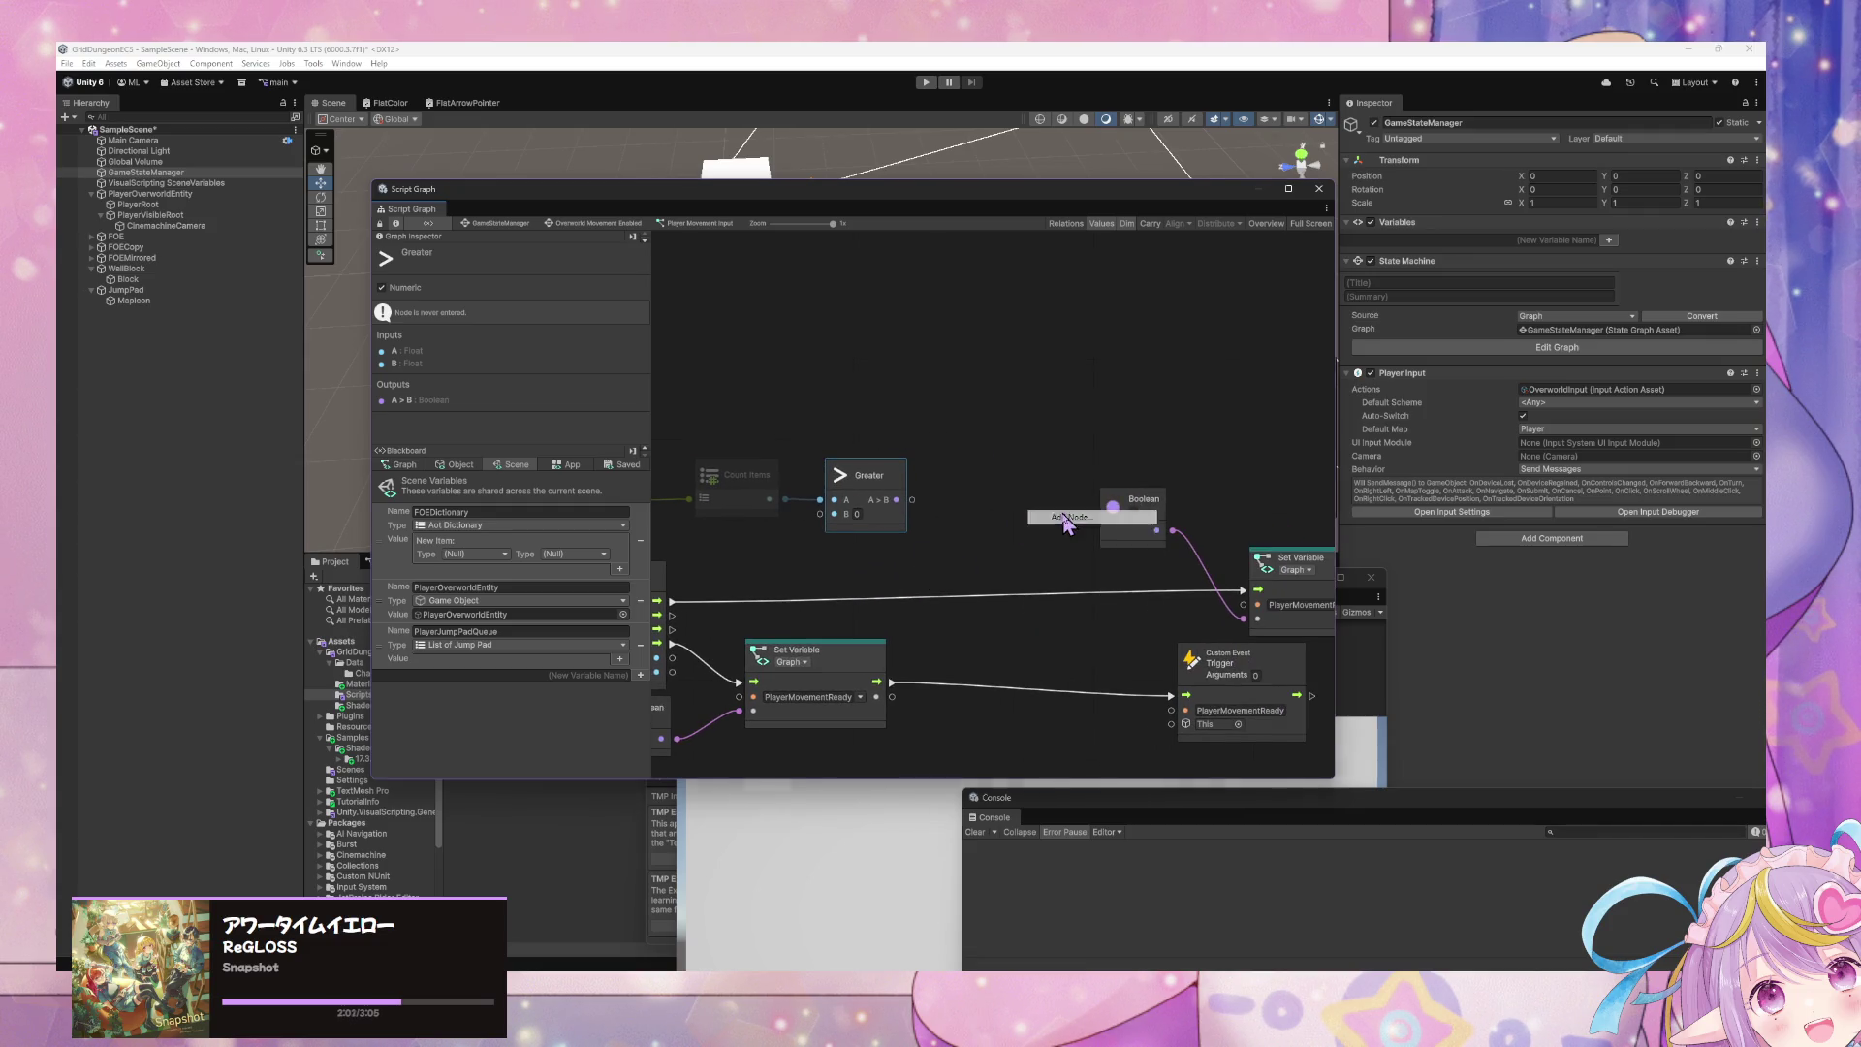
# - Add an If branch node beside Greater to take its result as the condition
pyautogui.rightClick(1066, 522)
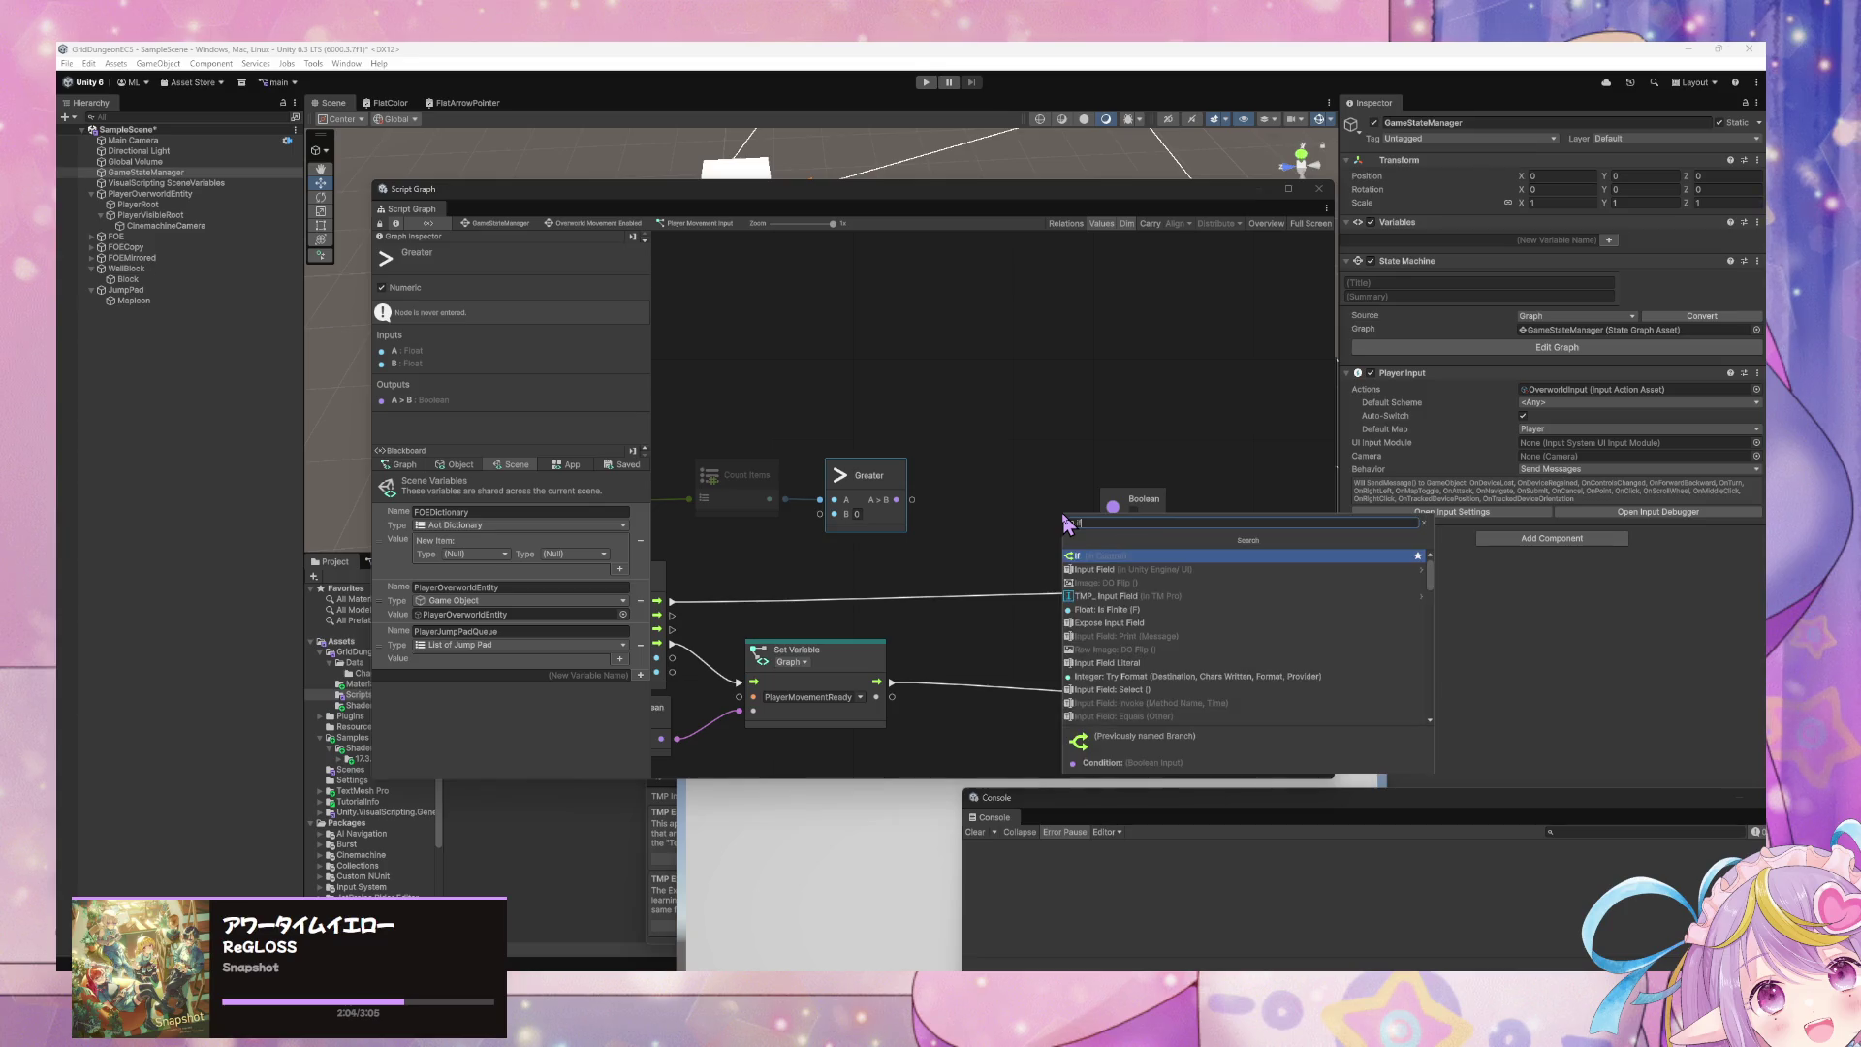
pyautogui.press('Return')
pyautogui.moveTo(1066, 524)
pyautogui.mouseDown()
pyautogui.moveTo(977, 481)
pyautogui.moveTo(937, 513)
pyautogui.moveTo(1004, 463)
pyautogui.mouseUp()
pyautogui.moveTo(851, 444)
pyautogui.mouseDown()
pyautogui.moveTo(1071, 610)
pyautogui.moveTo(1236, 559)
pyautogui.moveTo(811, 481)
pyautogui.moveTo(1320, 442)
pyautogui.moveTo(840, 425)
pyautogui.mouseUp()
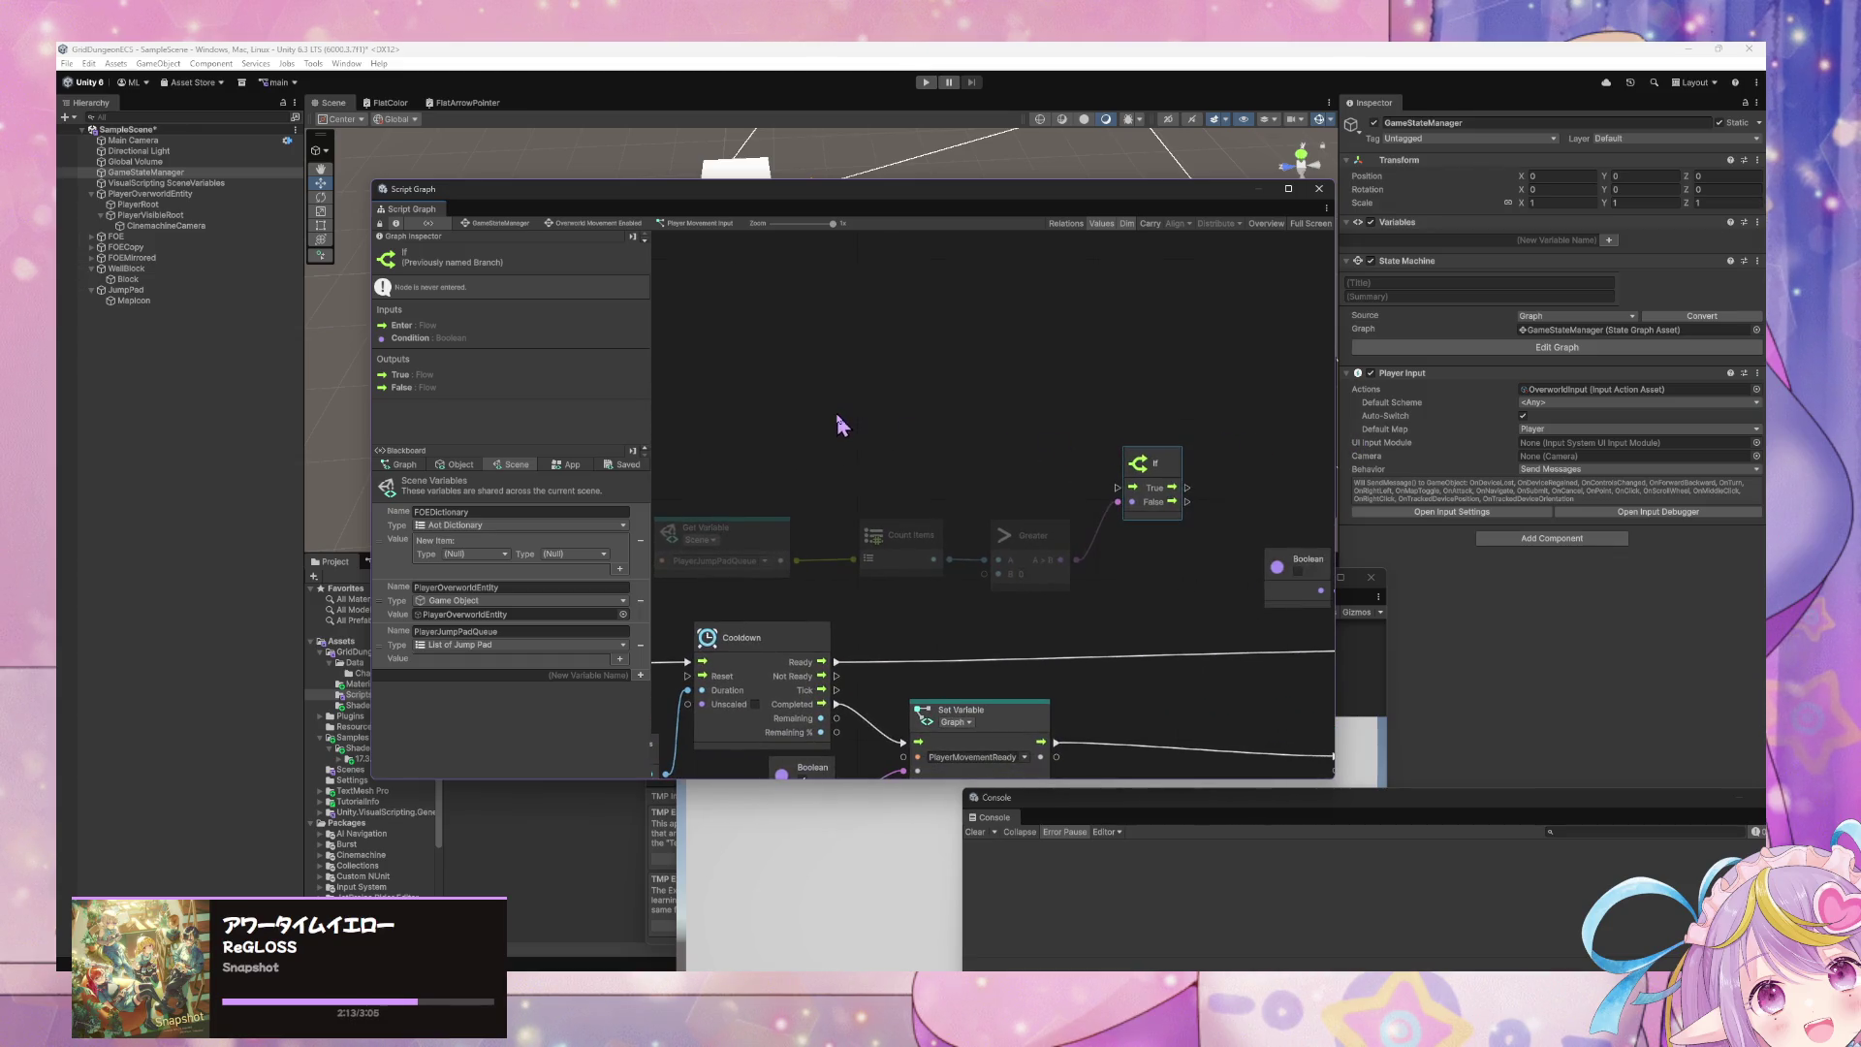
# - Connect the Cooldown node's Ready output to the If node's input
pyautogui.moveTo(899, 656)
pyautogui.mouseDown()
pyautogui.moveTo(1124, 495)
pyautogui.moveTo(1107, 485)
pyautogui.mouseUp()
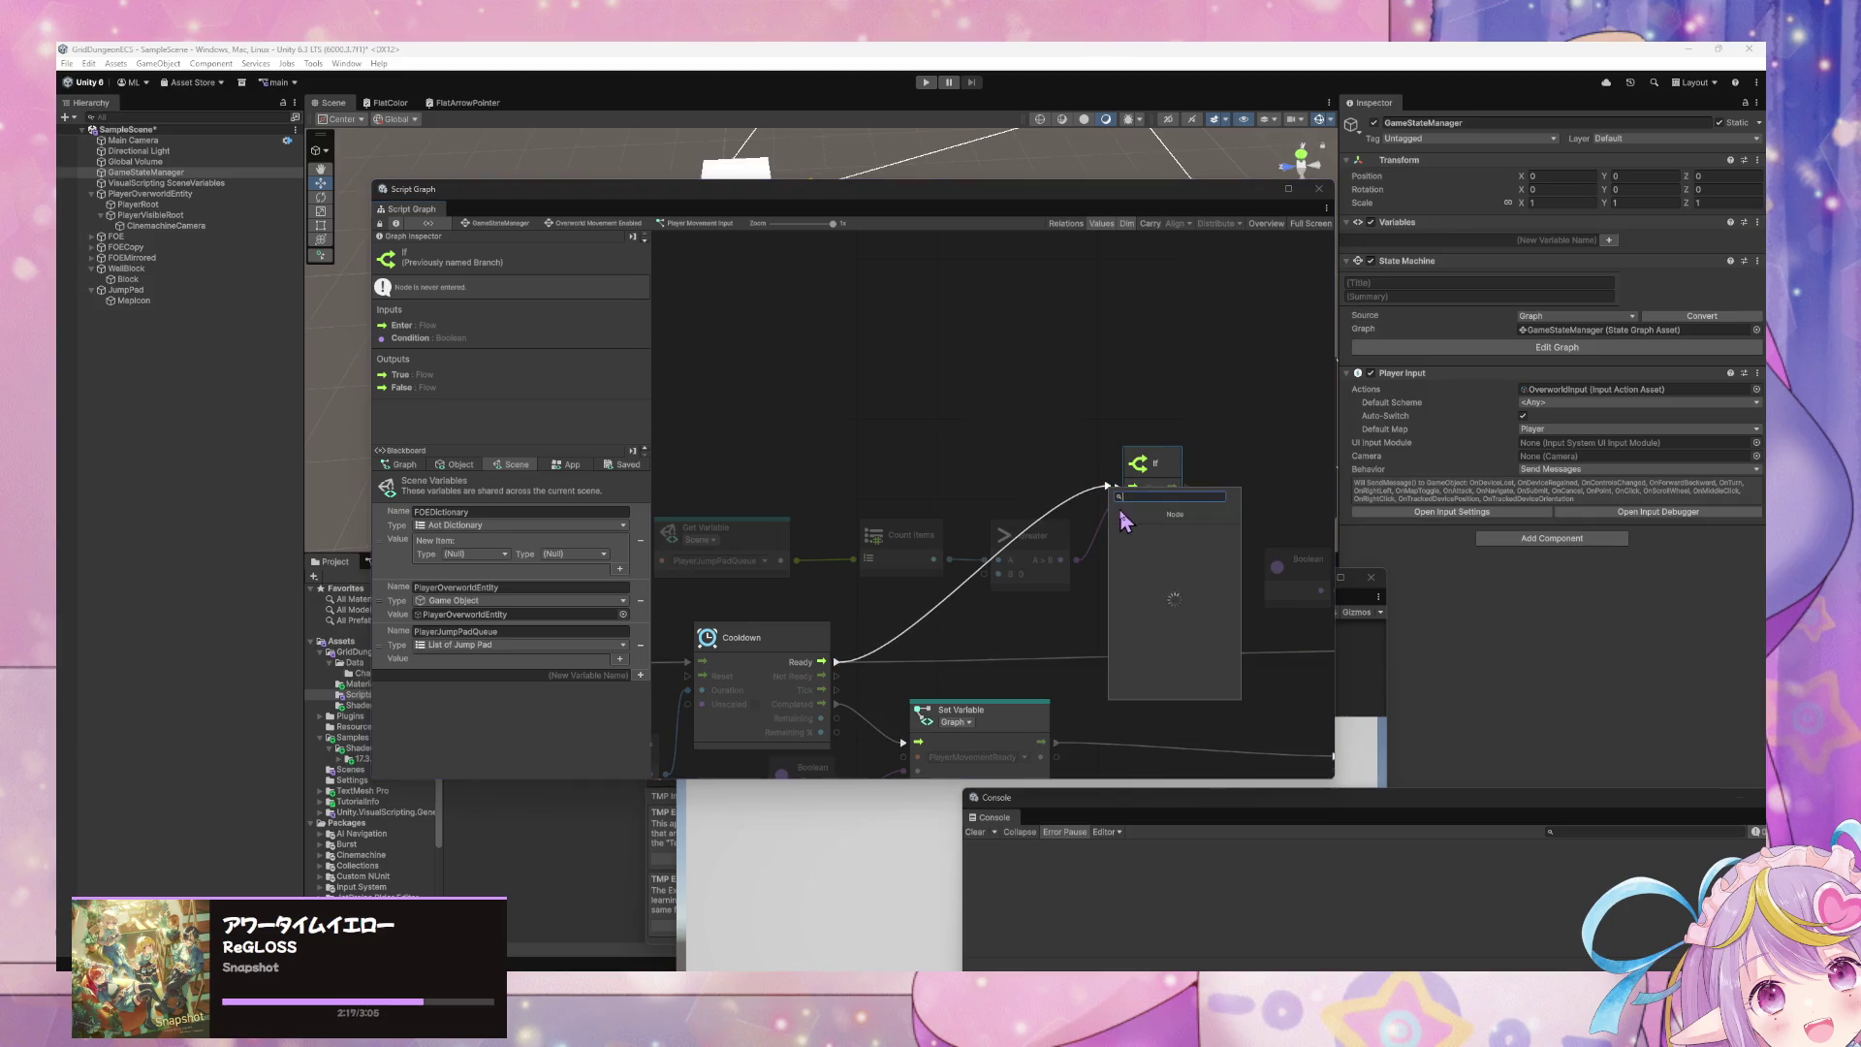
pyautogui.click(1049, 637)
pyautogui.click(1117, 482)
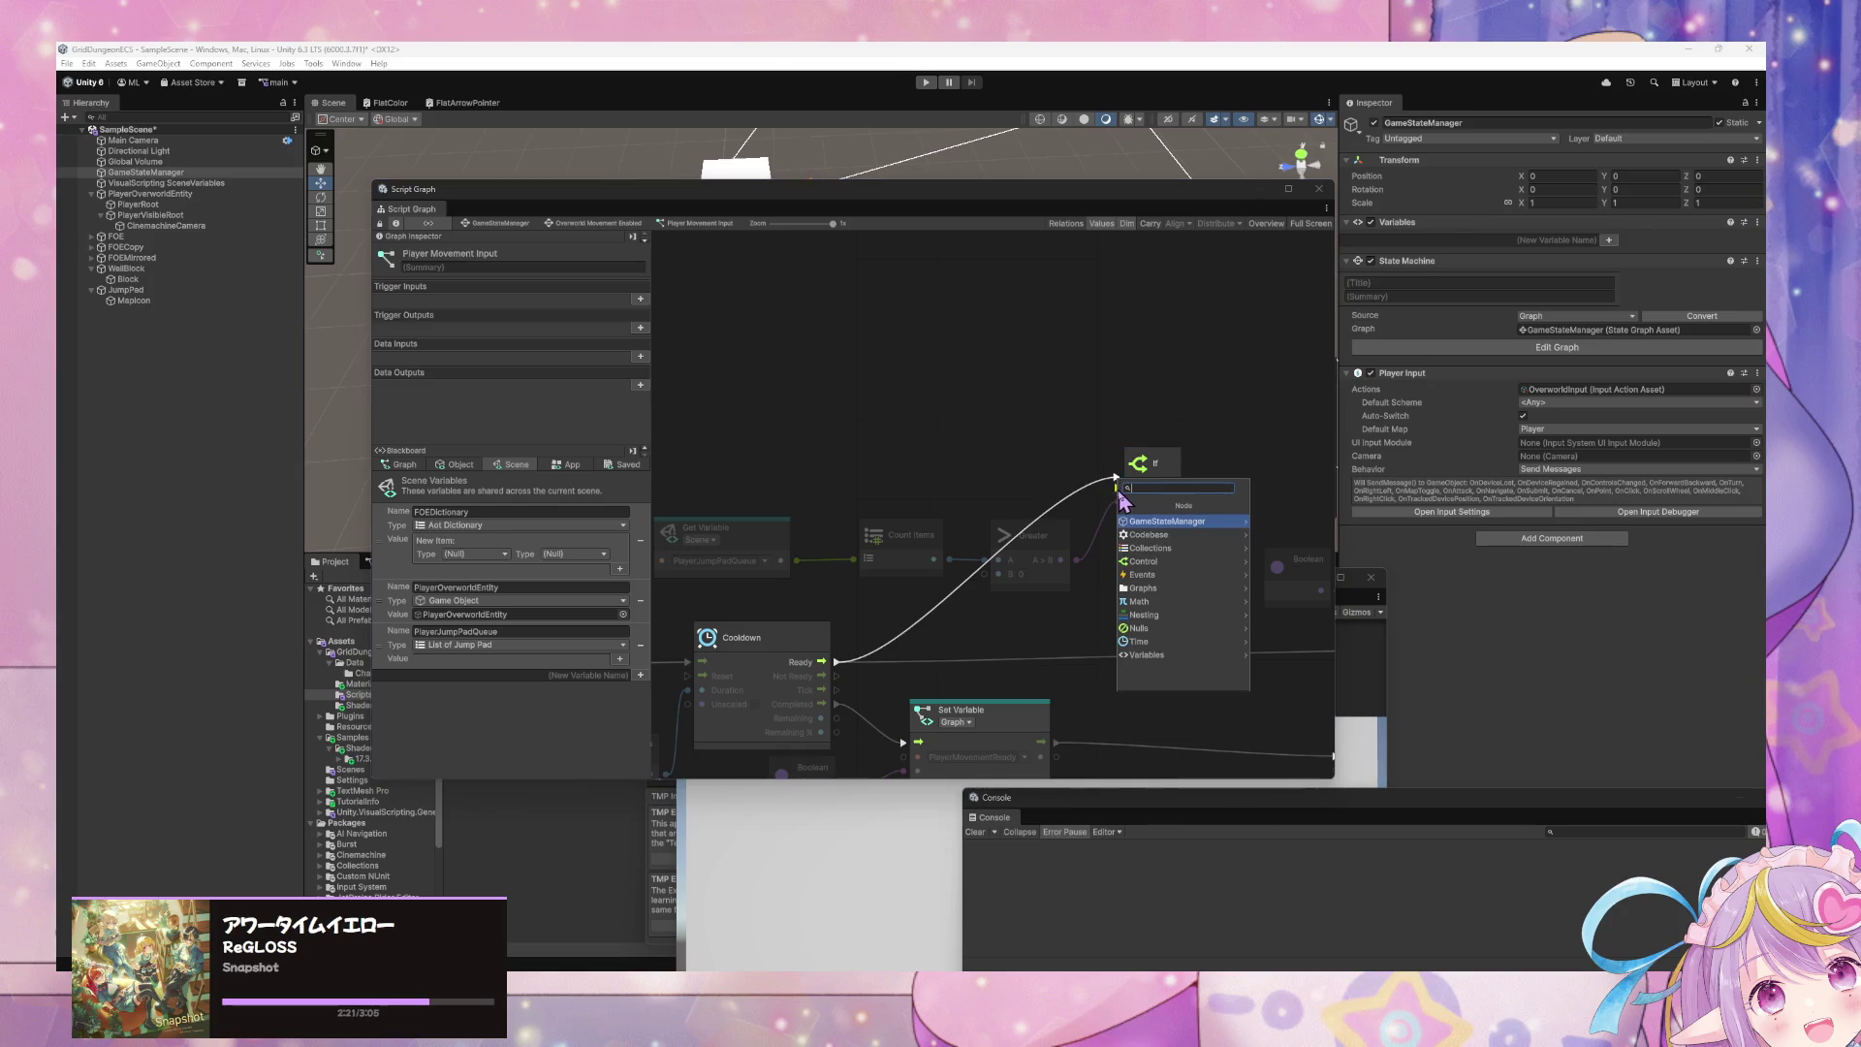
pyautogui.click(1108, 506)
pyautogui.moveTo(845, 667)
pyautogui.mouseDown()
pyautogui.moveTo(1112, 512)
pyautogui.moveTo(1116, 486)
pyautogui.mouseUp()
# - Route the If node's False branch into Set Variable and place the Boolean node beside it
pyautogui.moveTo(1249, 525)
pyautogui.mouseDown()
pyautogui.moveTo(872, 486)
pyautogui.moveTo(947, 532)
pyautogui.moveTo(887, 527)
pyautogui.moveTo(882, 565)
pyautogui.moveTo(1086, 622)
pyautogui.mouseUp()
pyautogui.moveTo(995, 561); pyautogui.dragTo(955, 651)
pyautogui.moveTo(882, 532)
pyautogui.mouseDown()
pyautogui.moveTo(1136, 547)
pyautogui.moveTo(991, 475)
pyautogui.moveTo(1204, 545)
pyautogui.mouseUp()
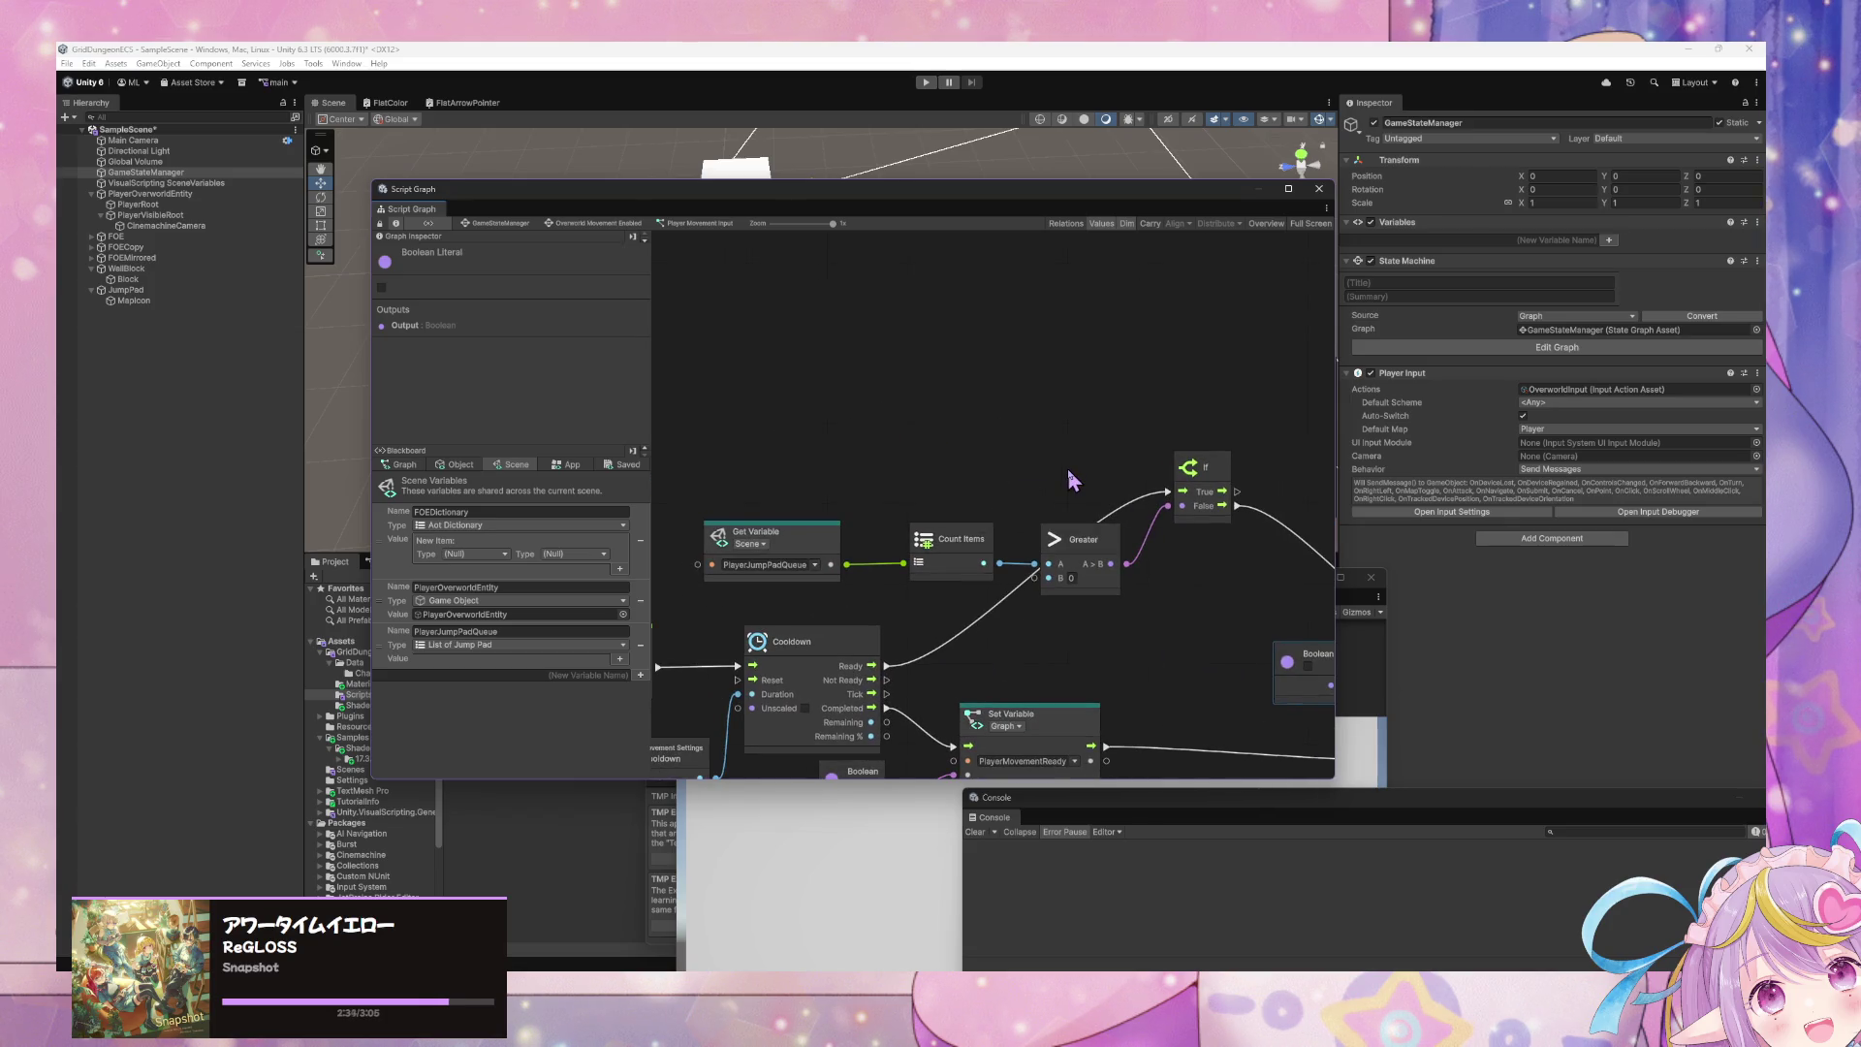
pyautogui.moveTo(1134, 485)
pyautogui.mouseDown()
pyautogui.moveTo(1258, 482)
pyautogui.moveTo(1134, 478)
pyautogui.moveTo(877, 398)
pyautogui.moveTo(1101, 469)
pyautogui.mouseUp()
pyautogui.moveTo(873, 540)
pyautogui.mouseDown()
pyautogui.moveTo(1059, 433)
pyautogui.moveTo(1100, 436)
pyautogui.moveTo(783, 412)
pyautogui.mouseUp()
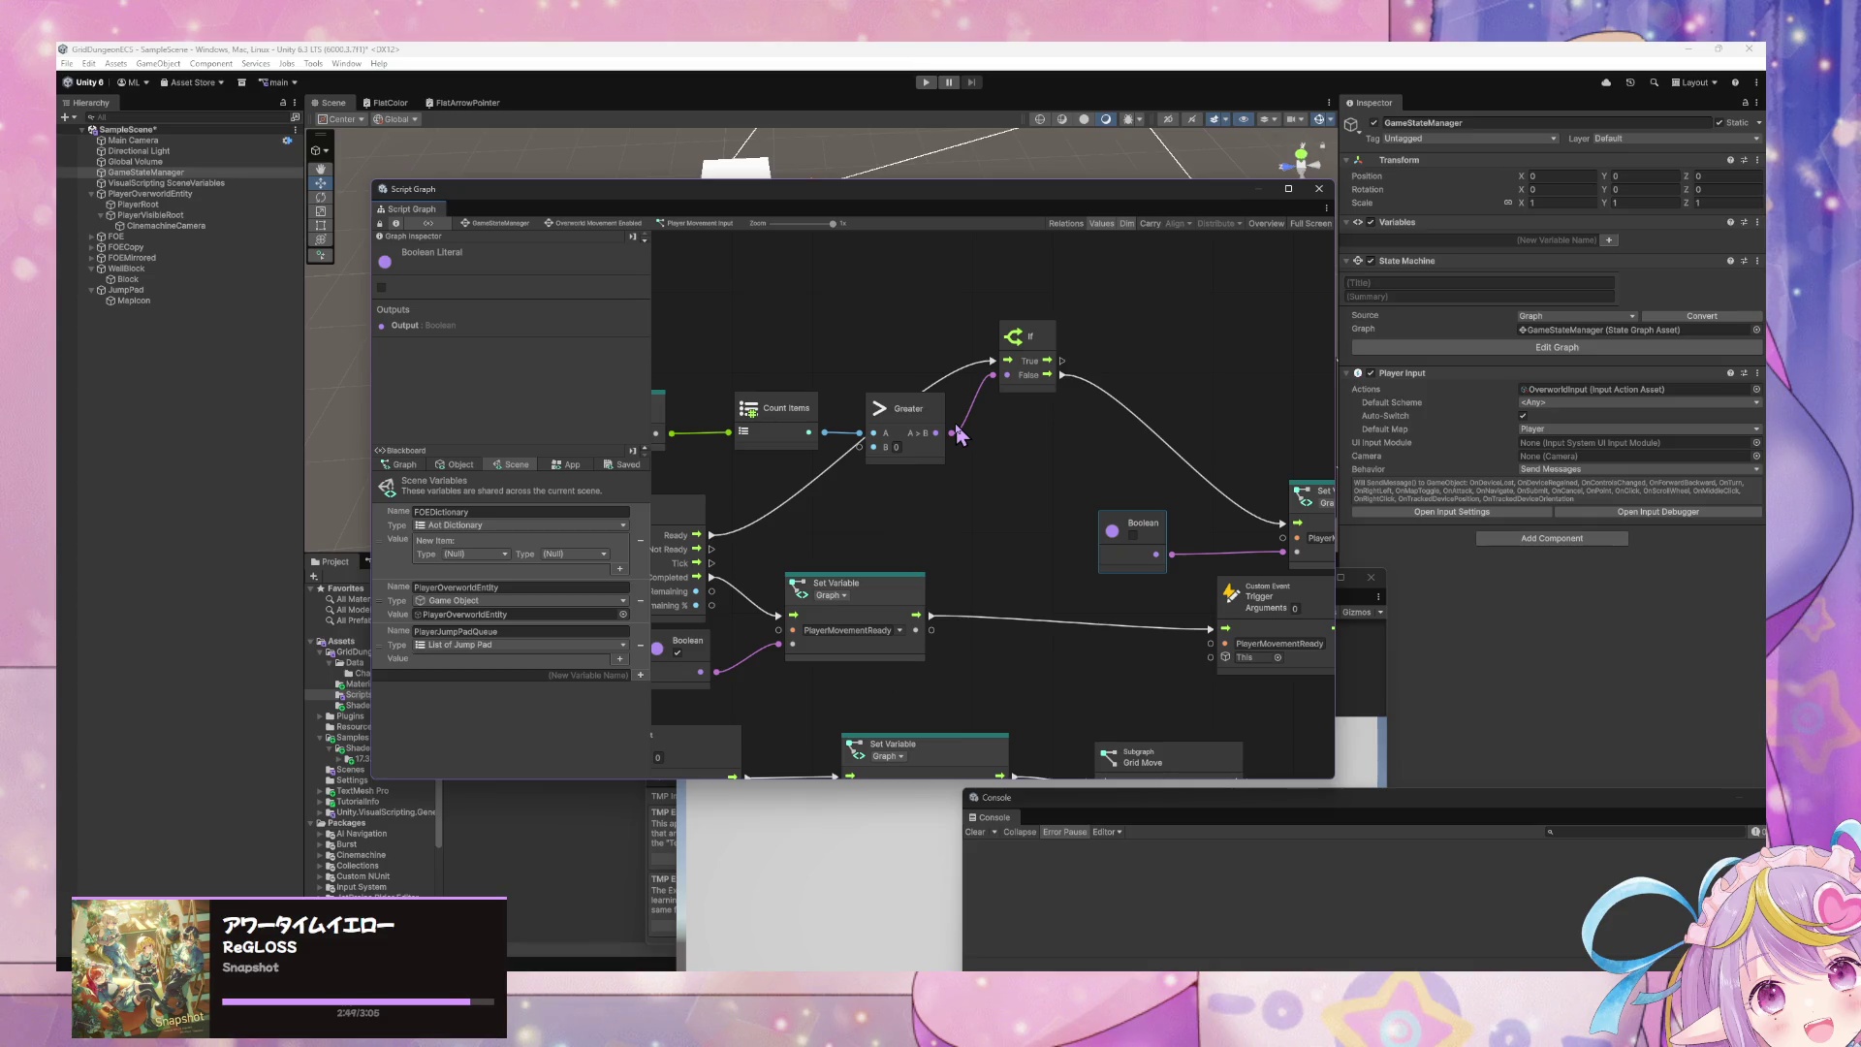
pyautogui.scroll(-10, 979, 446)
# - Move the jump pad queue nodes up and set ActivateJumpPad's Arguments to 1
pyautogui.moveTo(818, 421); pyautogui.dragTo(716, 369)
pyautogui.scroll(-3, 1066, 465)
pyautogui.moveTo(930, 499)
pyautogui.mouseDown()
pyautogui.moveTo(1231, 417)
pyautogui.moveTo(1226, 351)
pyautogui.moveTo(1151, 274)
pyautogui.mouseUp()
pyautogui.click(962, 308)
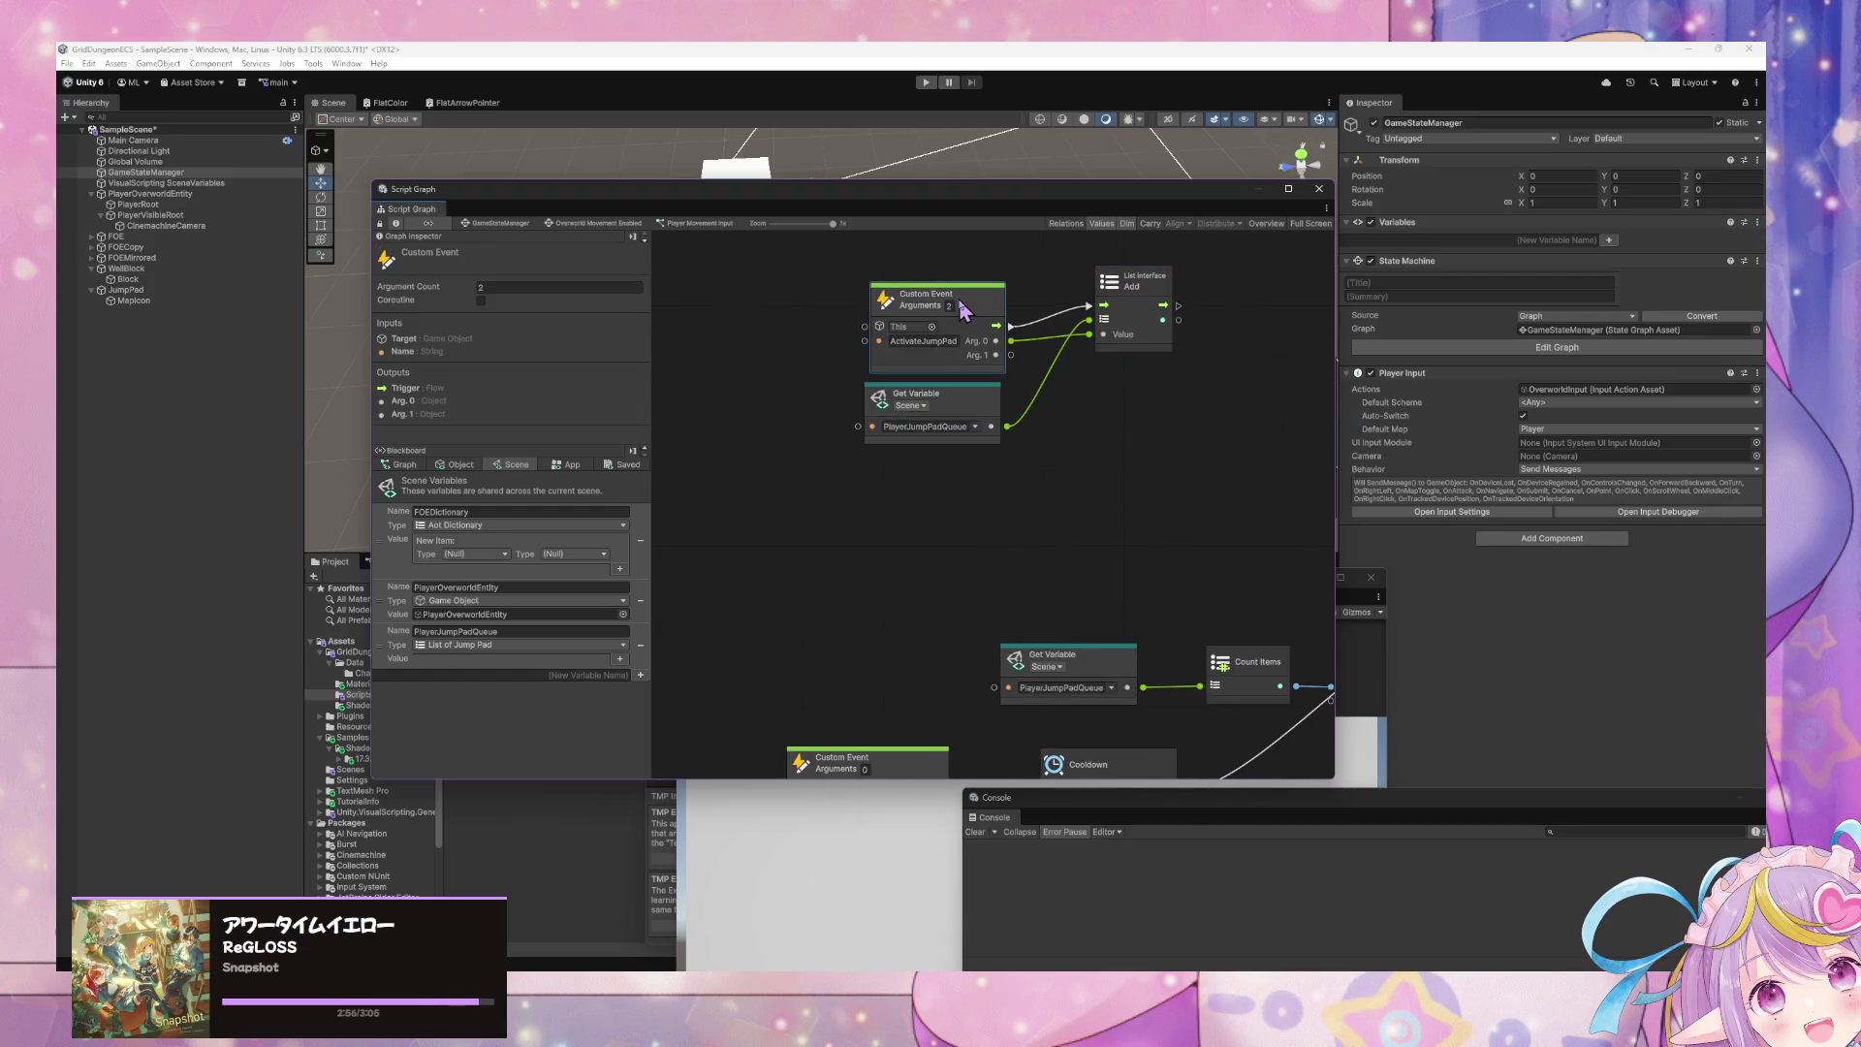
pyautogui.moveTo(1121, 521); pyautogui.dragTo(936, 446)
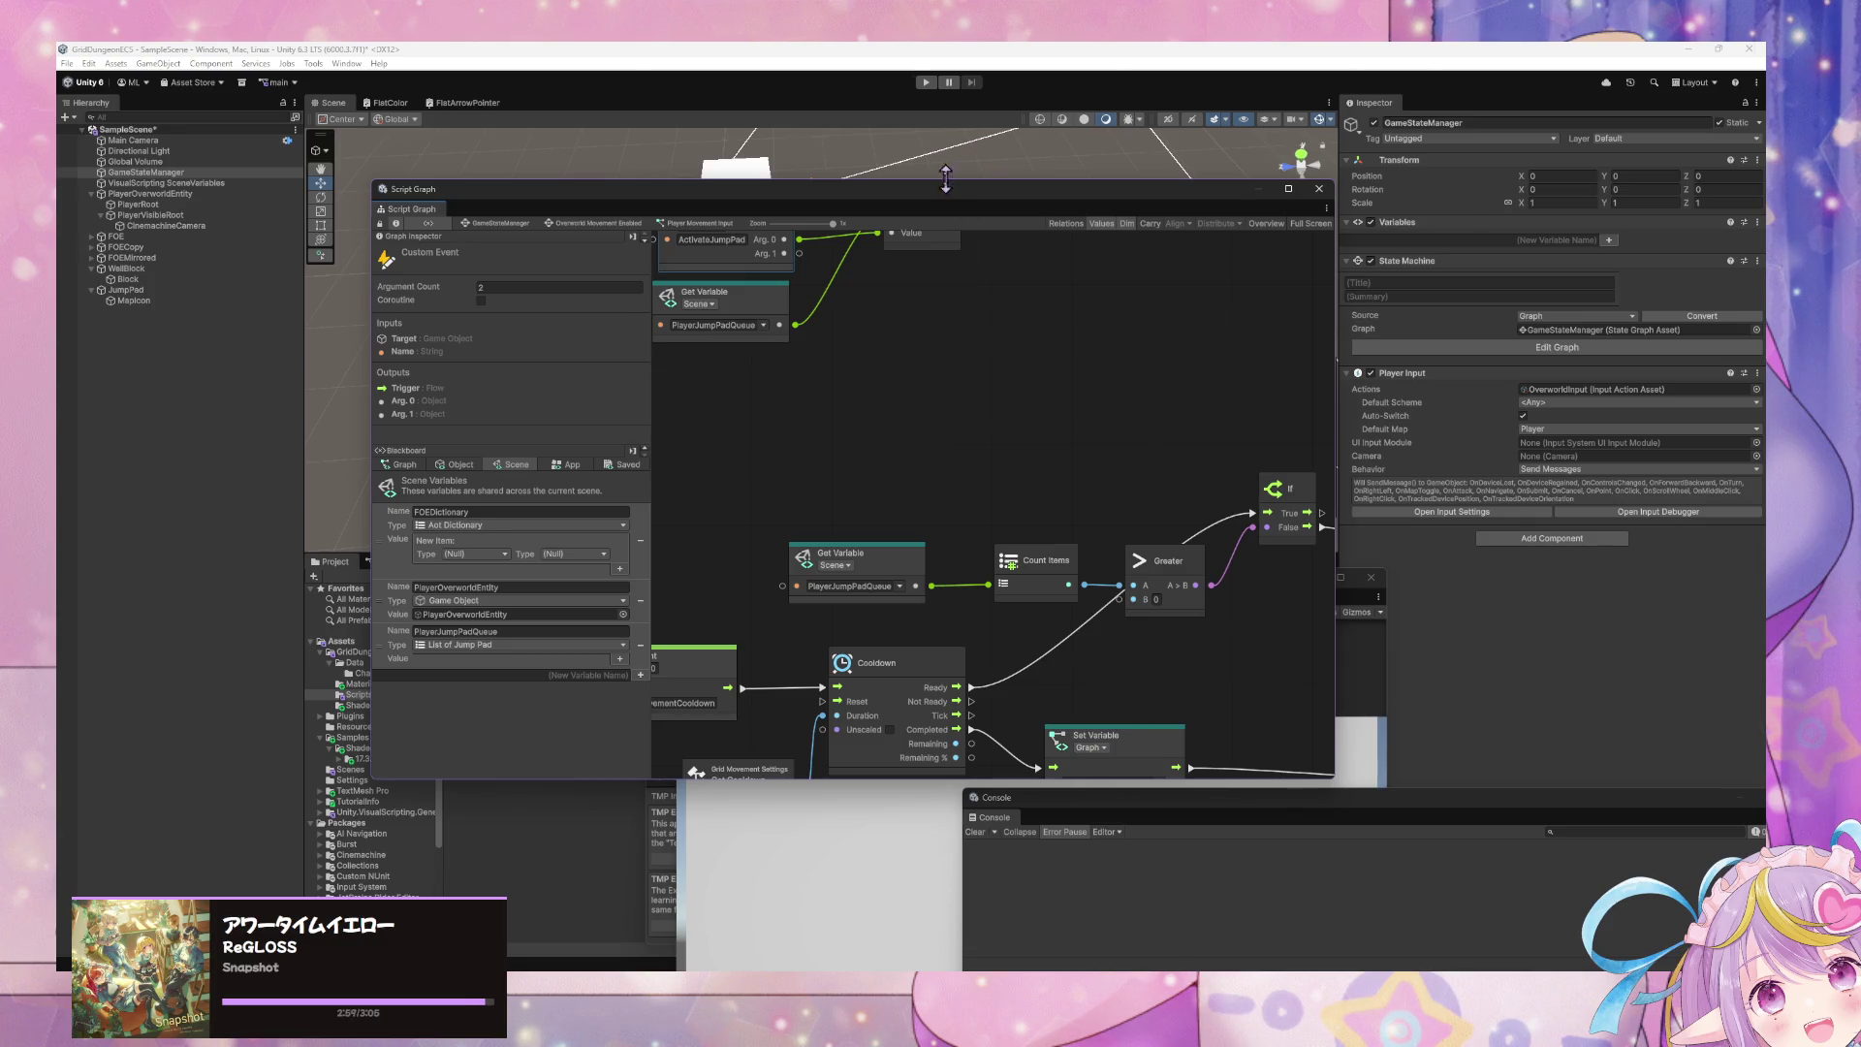
pyautogui.scroll(3, 947, 445)
pyautogui.write('1')
pyautogui.click(1002, 445)
# - Duplicate ActivateJumpPad with Ctrl+D and rename the copy UnqueueJumpPad with 0 arguments
pyautogui.click(793, 289)
pyautogui.hotkey('ctrl', 'd')
pyautogui.moveTo(955, 480); pyautogui.dragTo(702, 448)
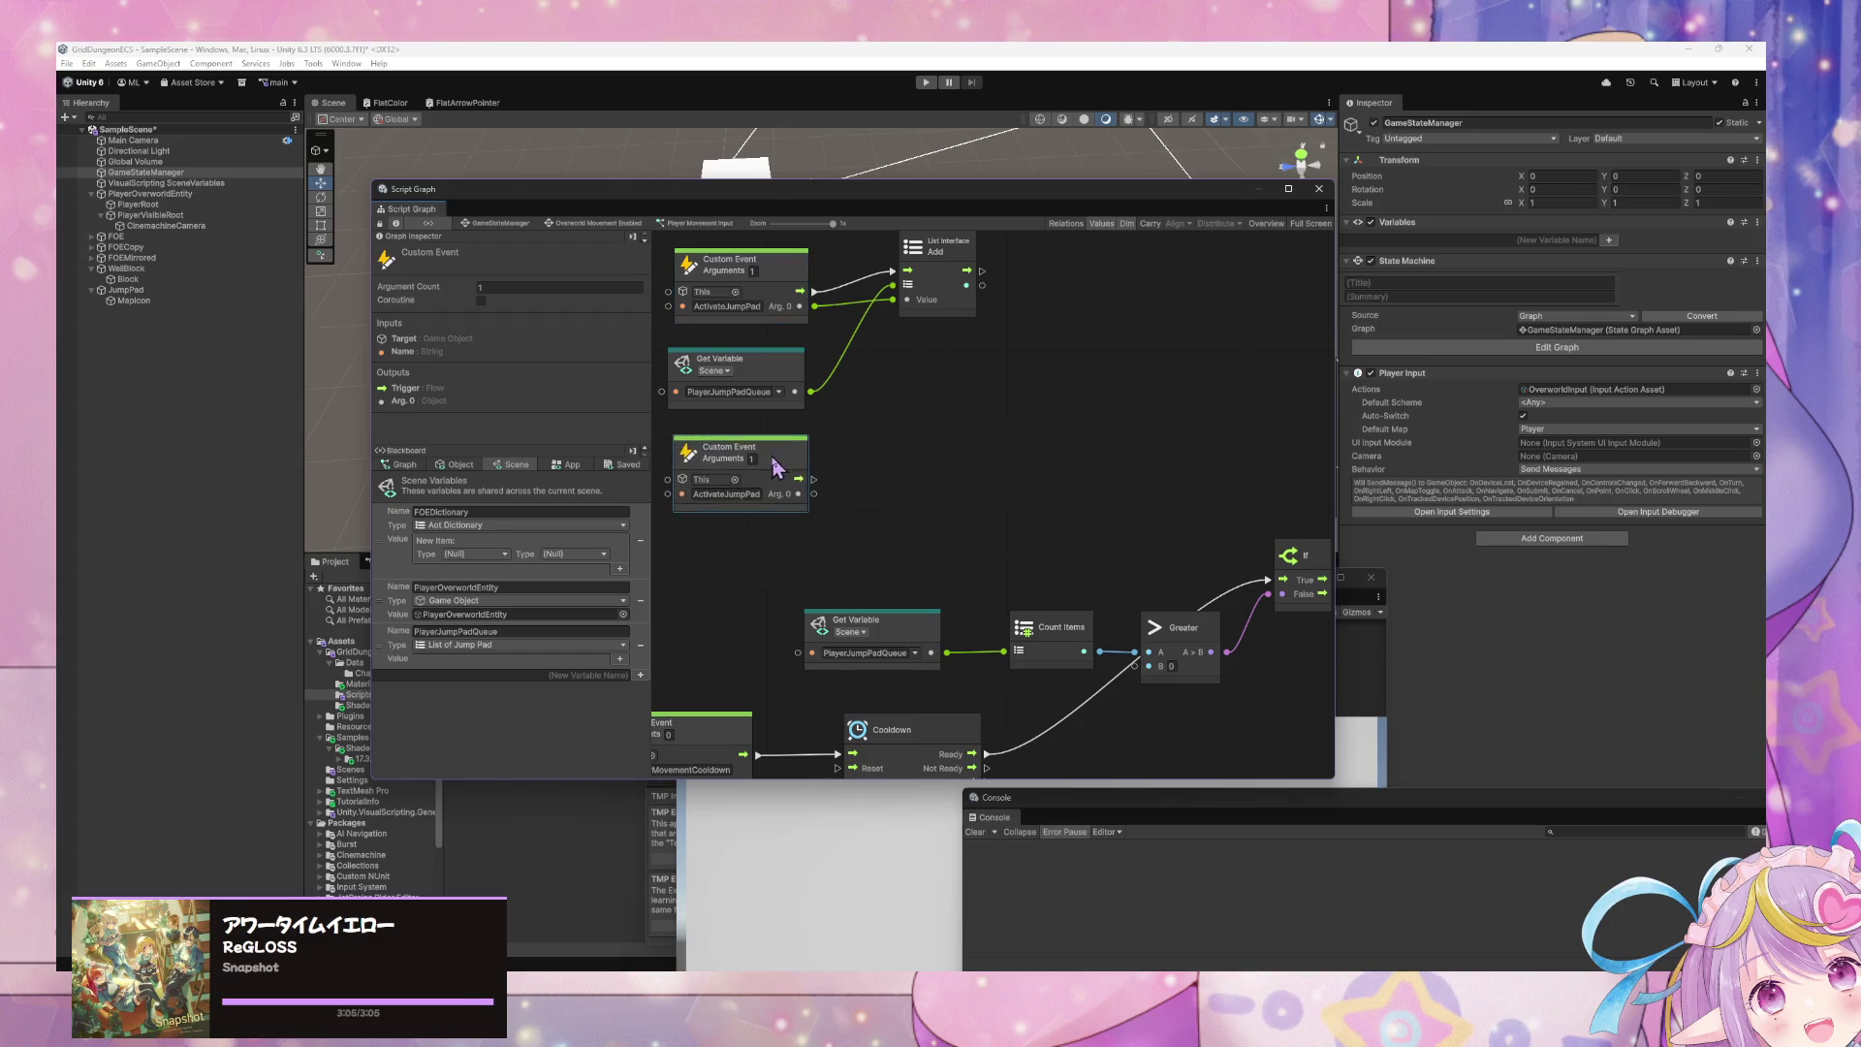
pyautogui.click(735, 495)
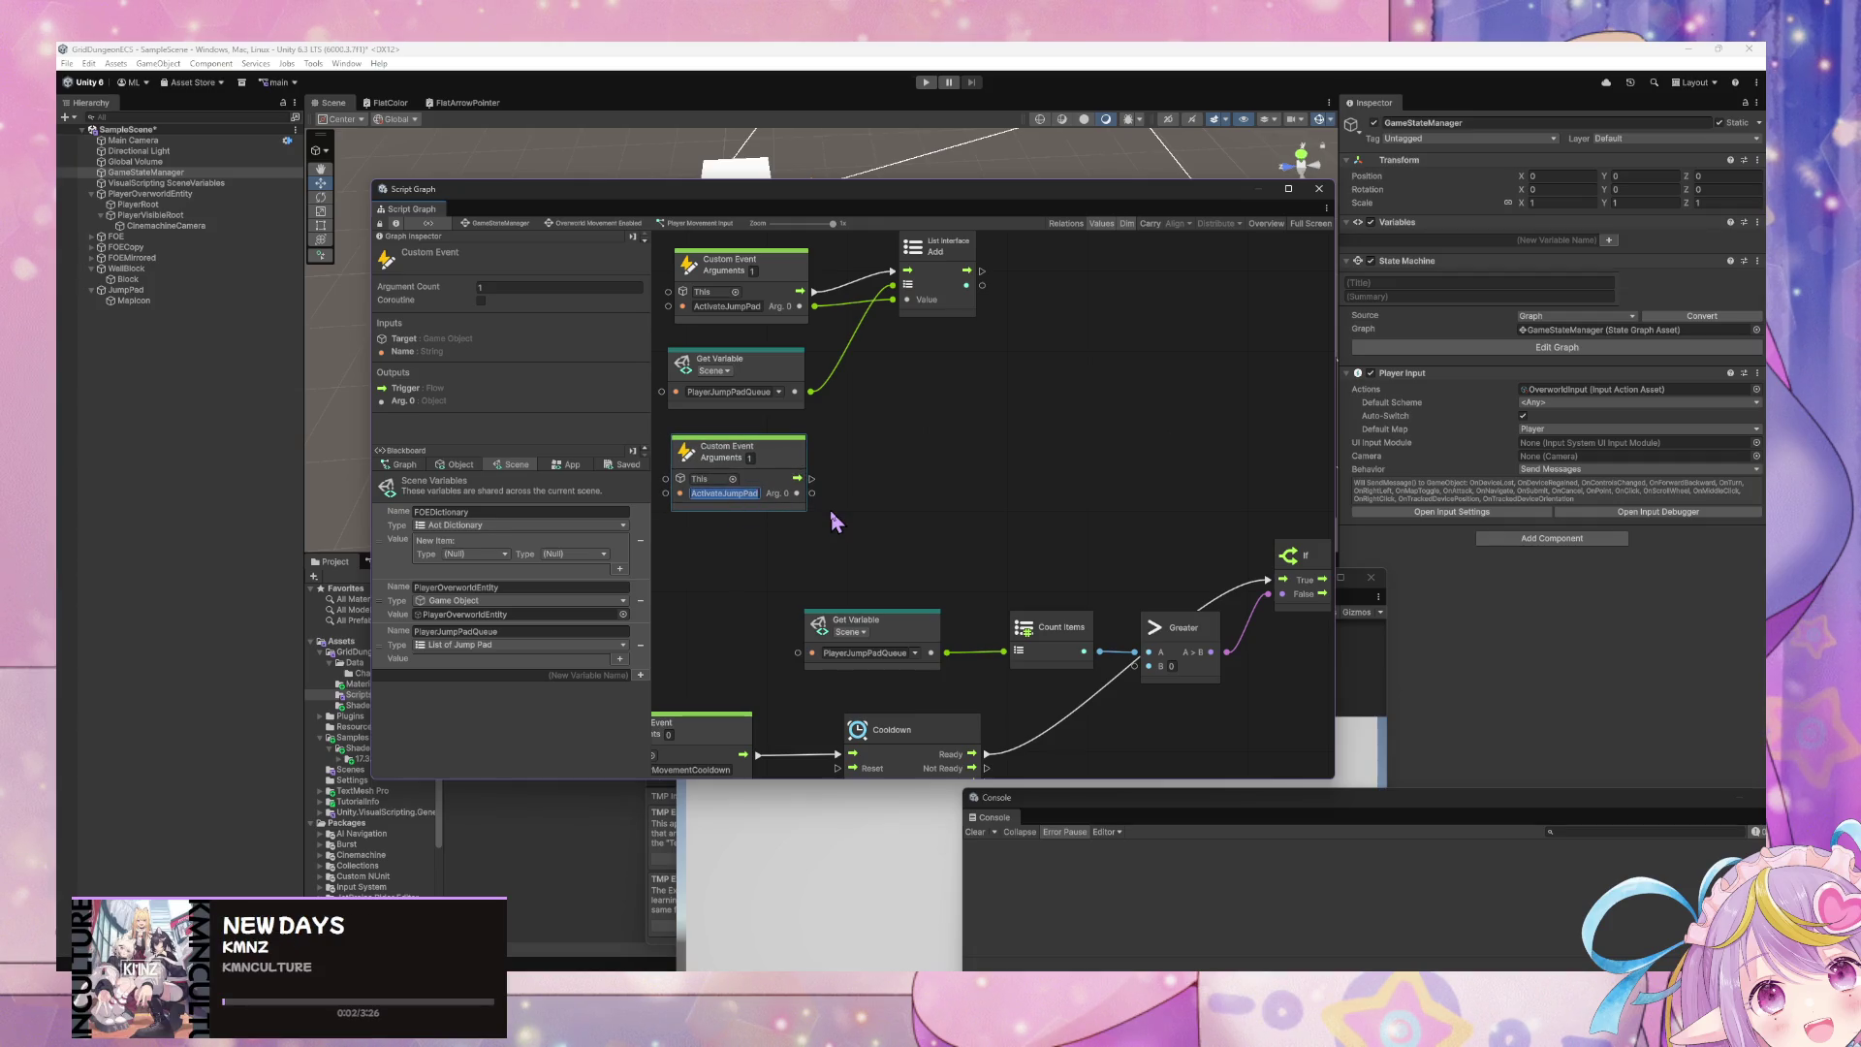
pyautogui.moveTo(842, 505); pyautogui.dragTo(957, 520)
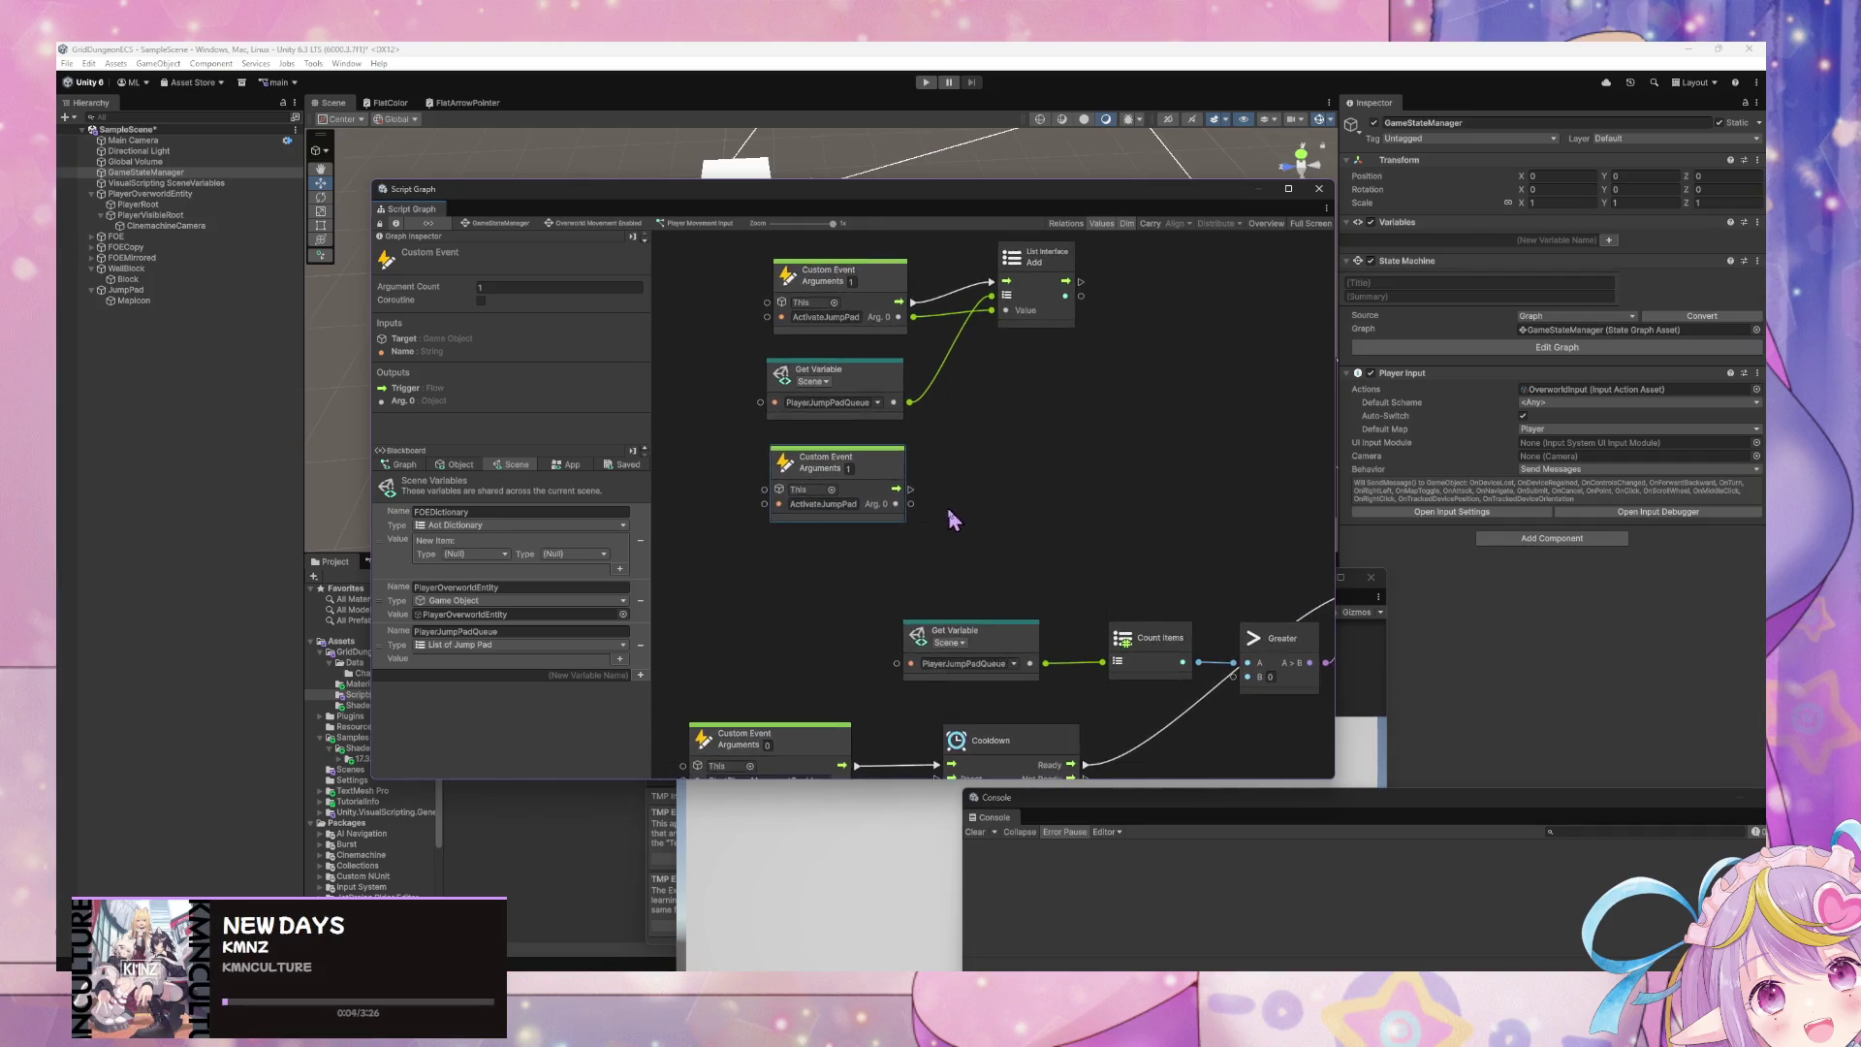
pyautogui.click(832, 502)
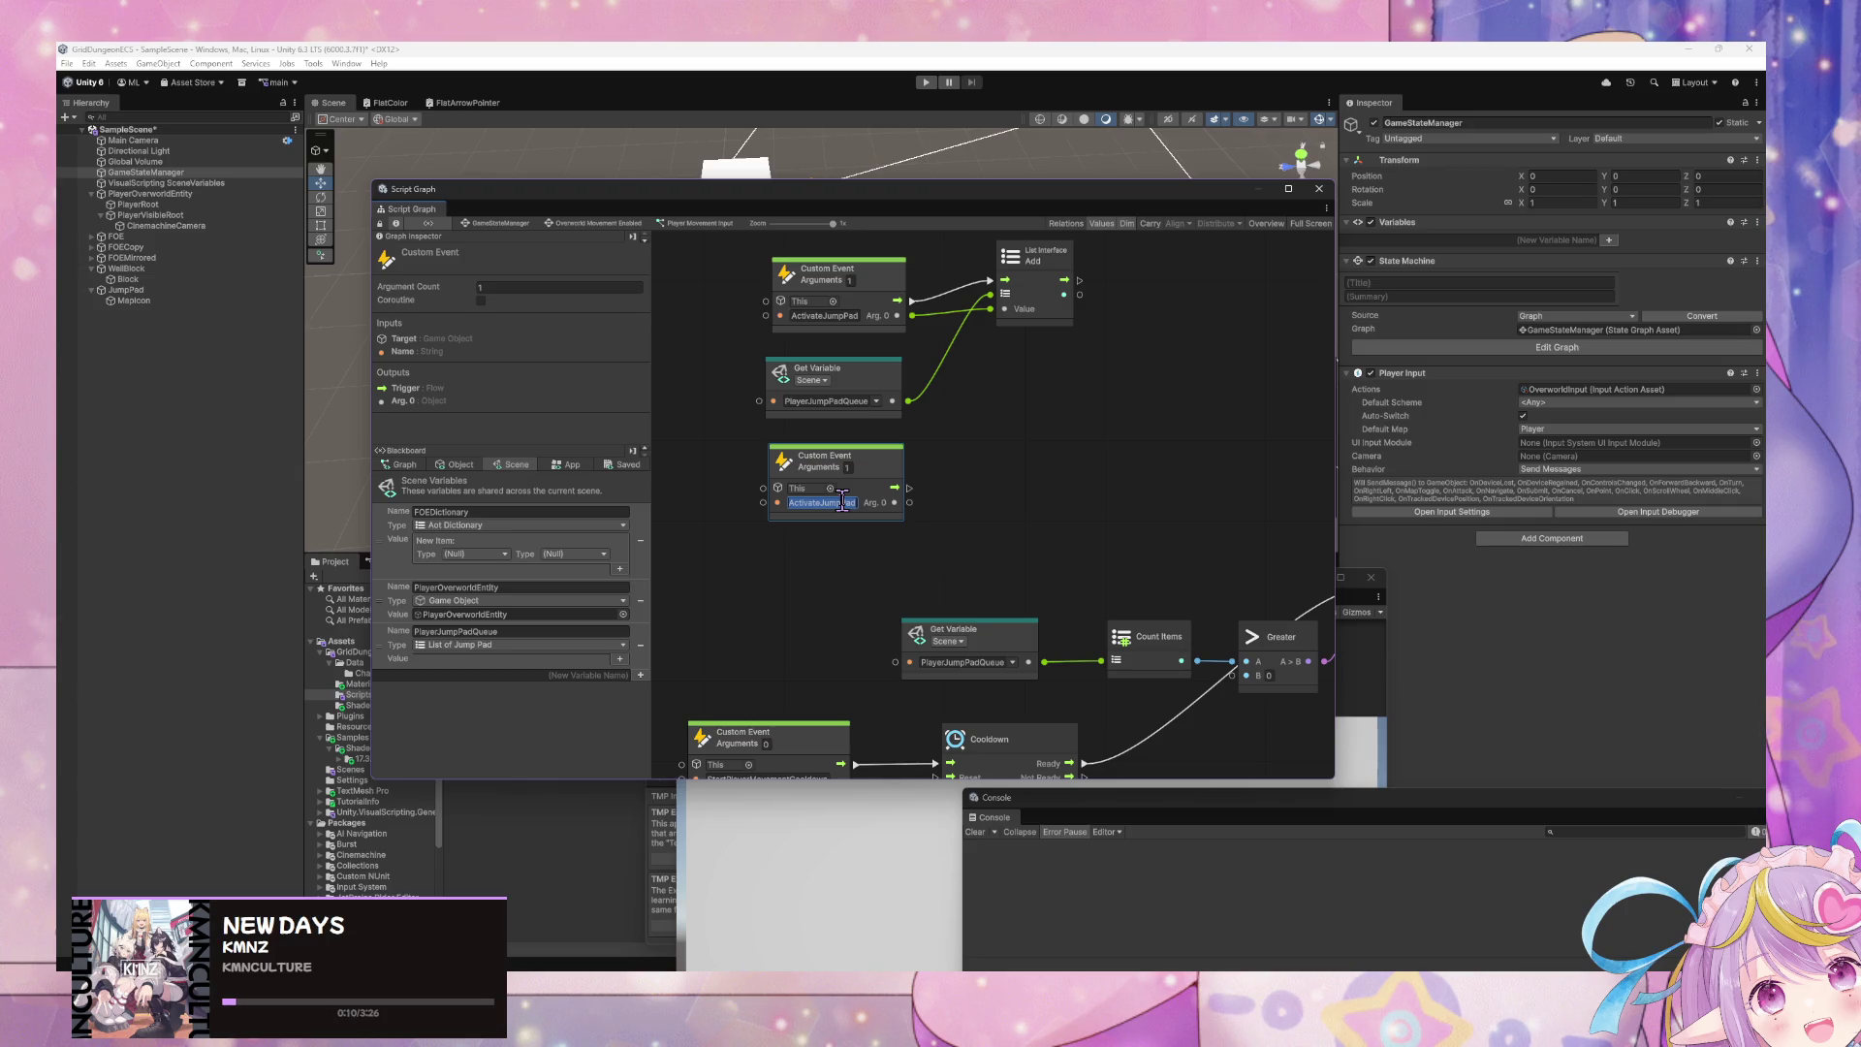
pyautogui.write('Un')
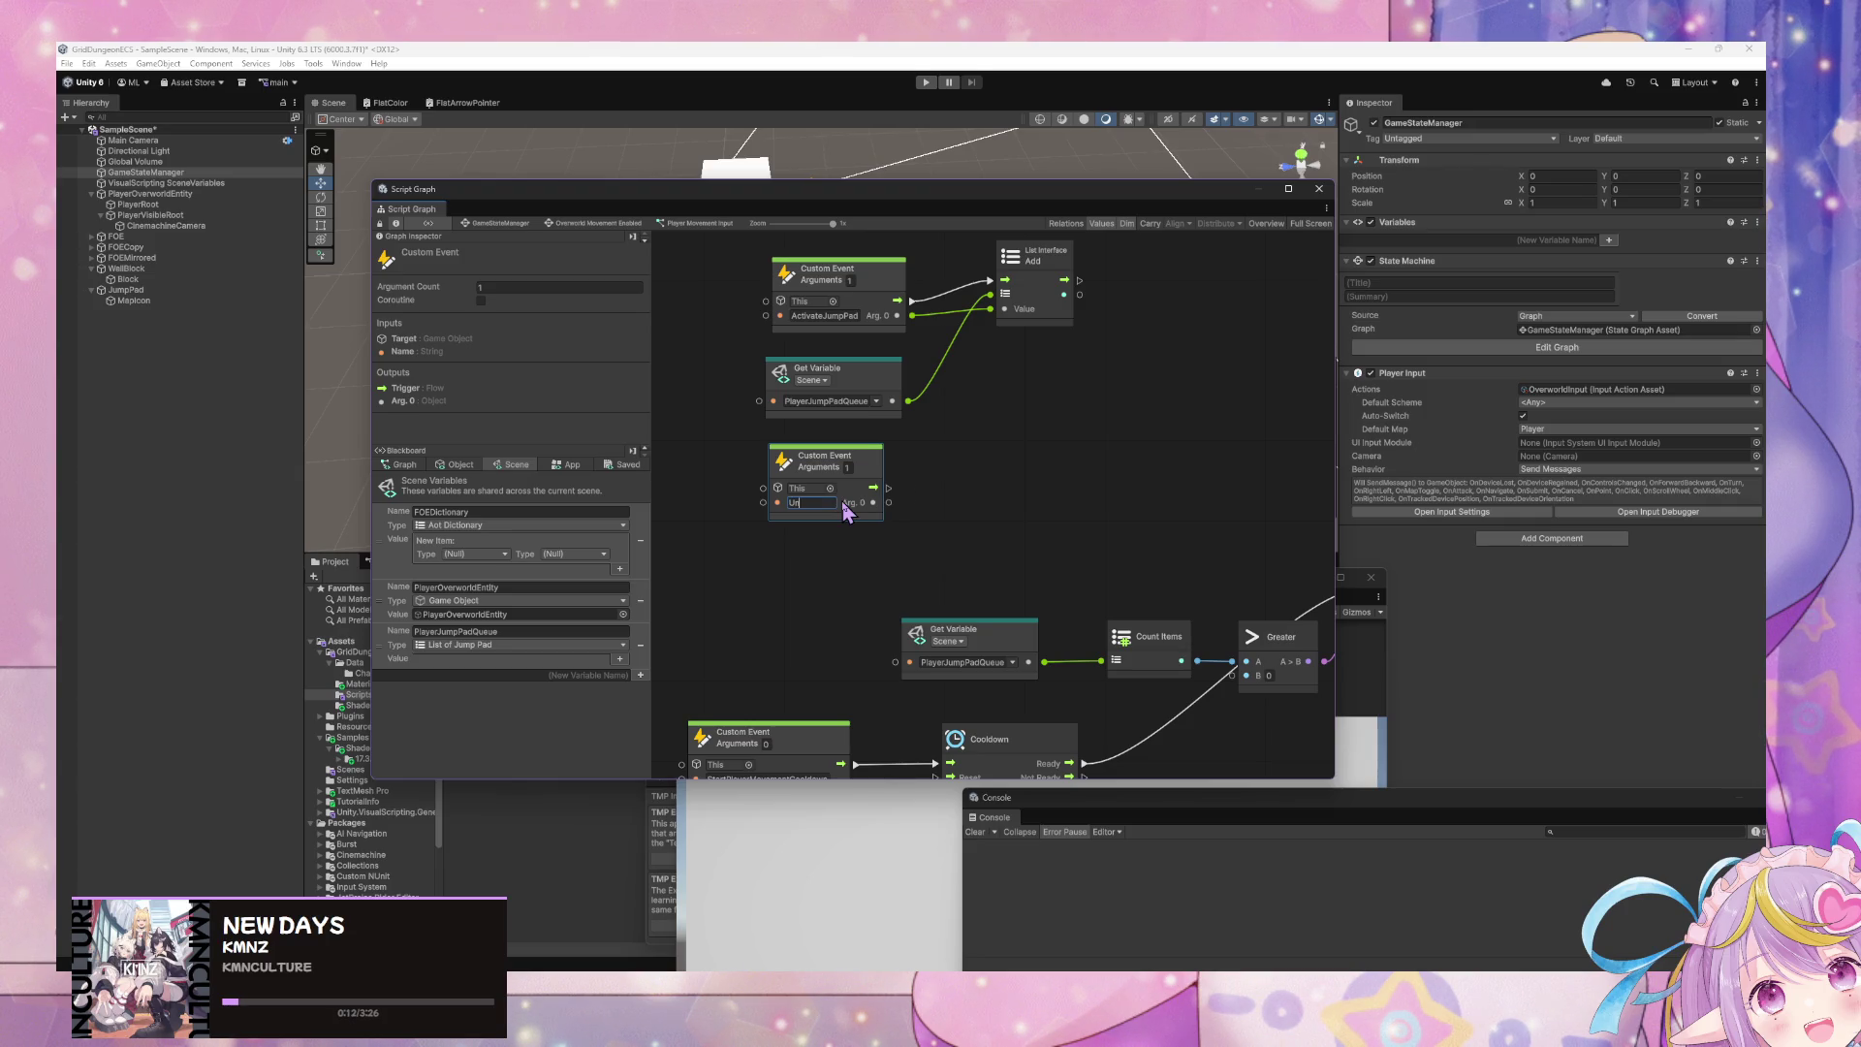
pyautogui.write('mpPad')
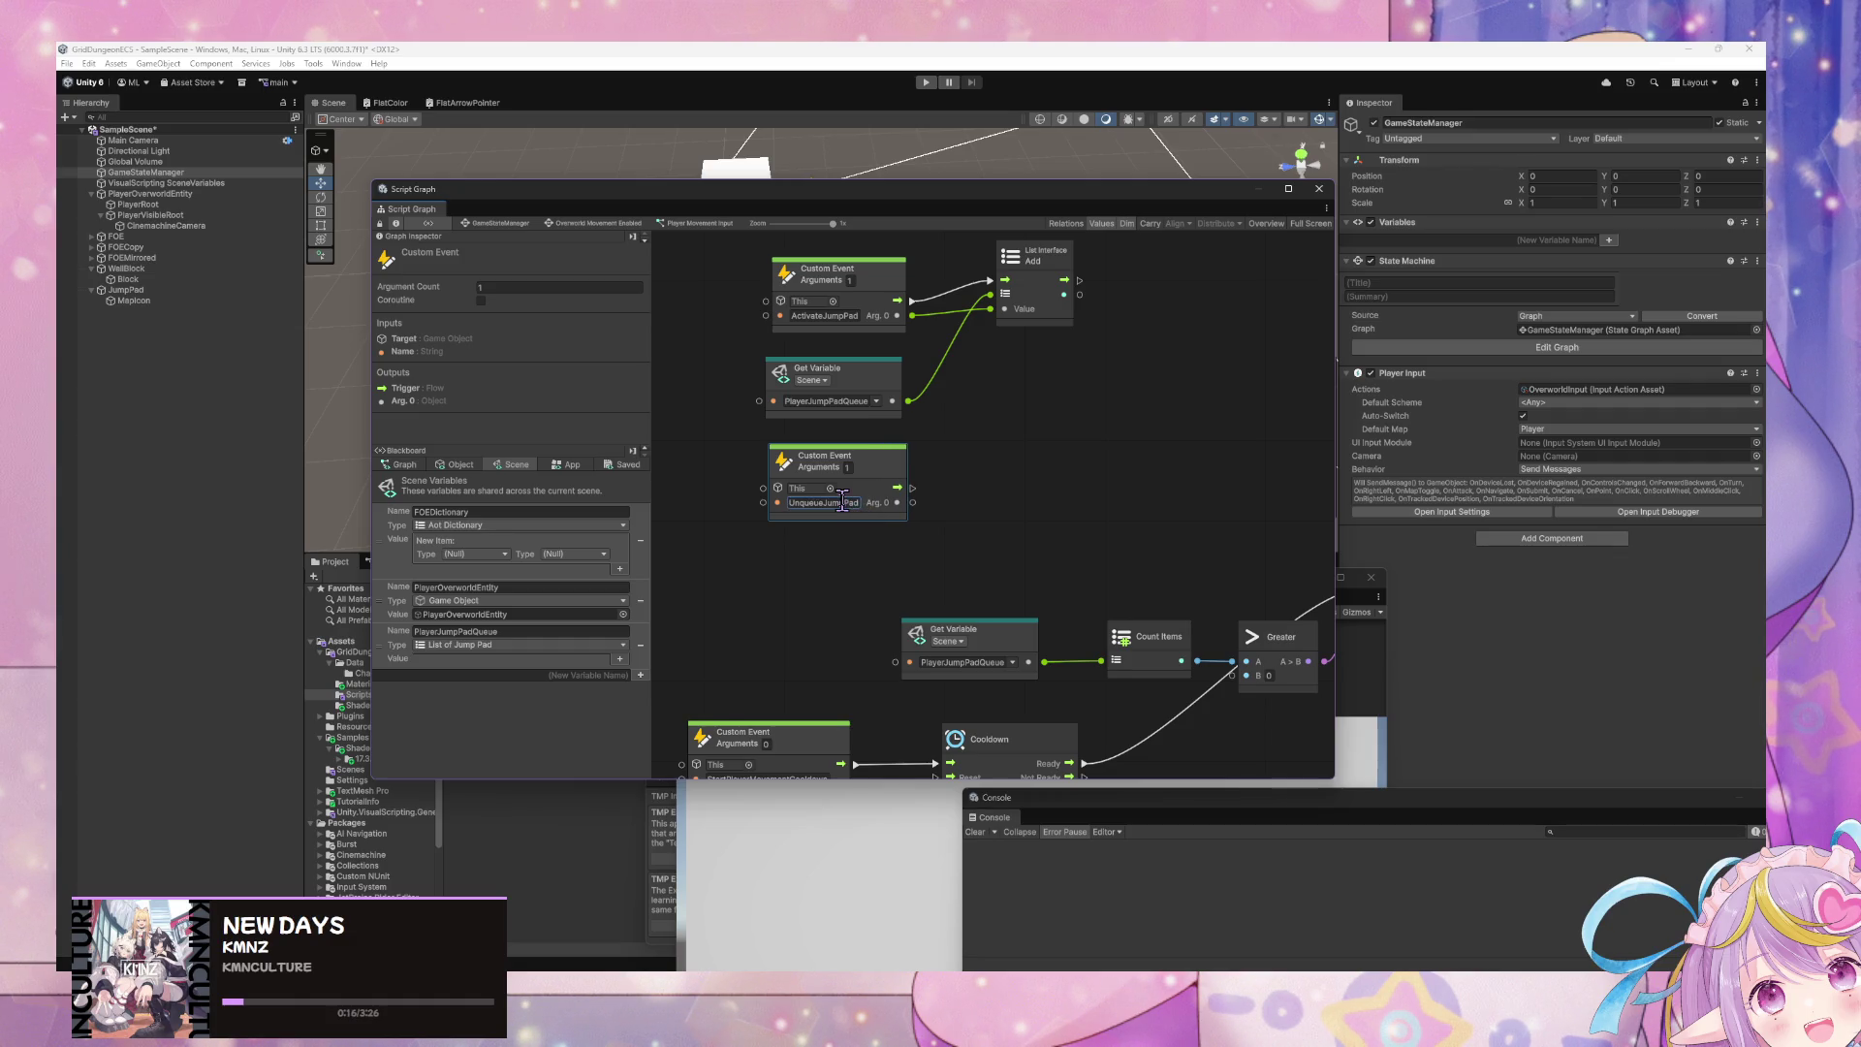
pyautogui.press('Tab')
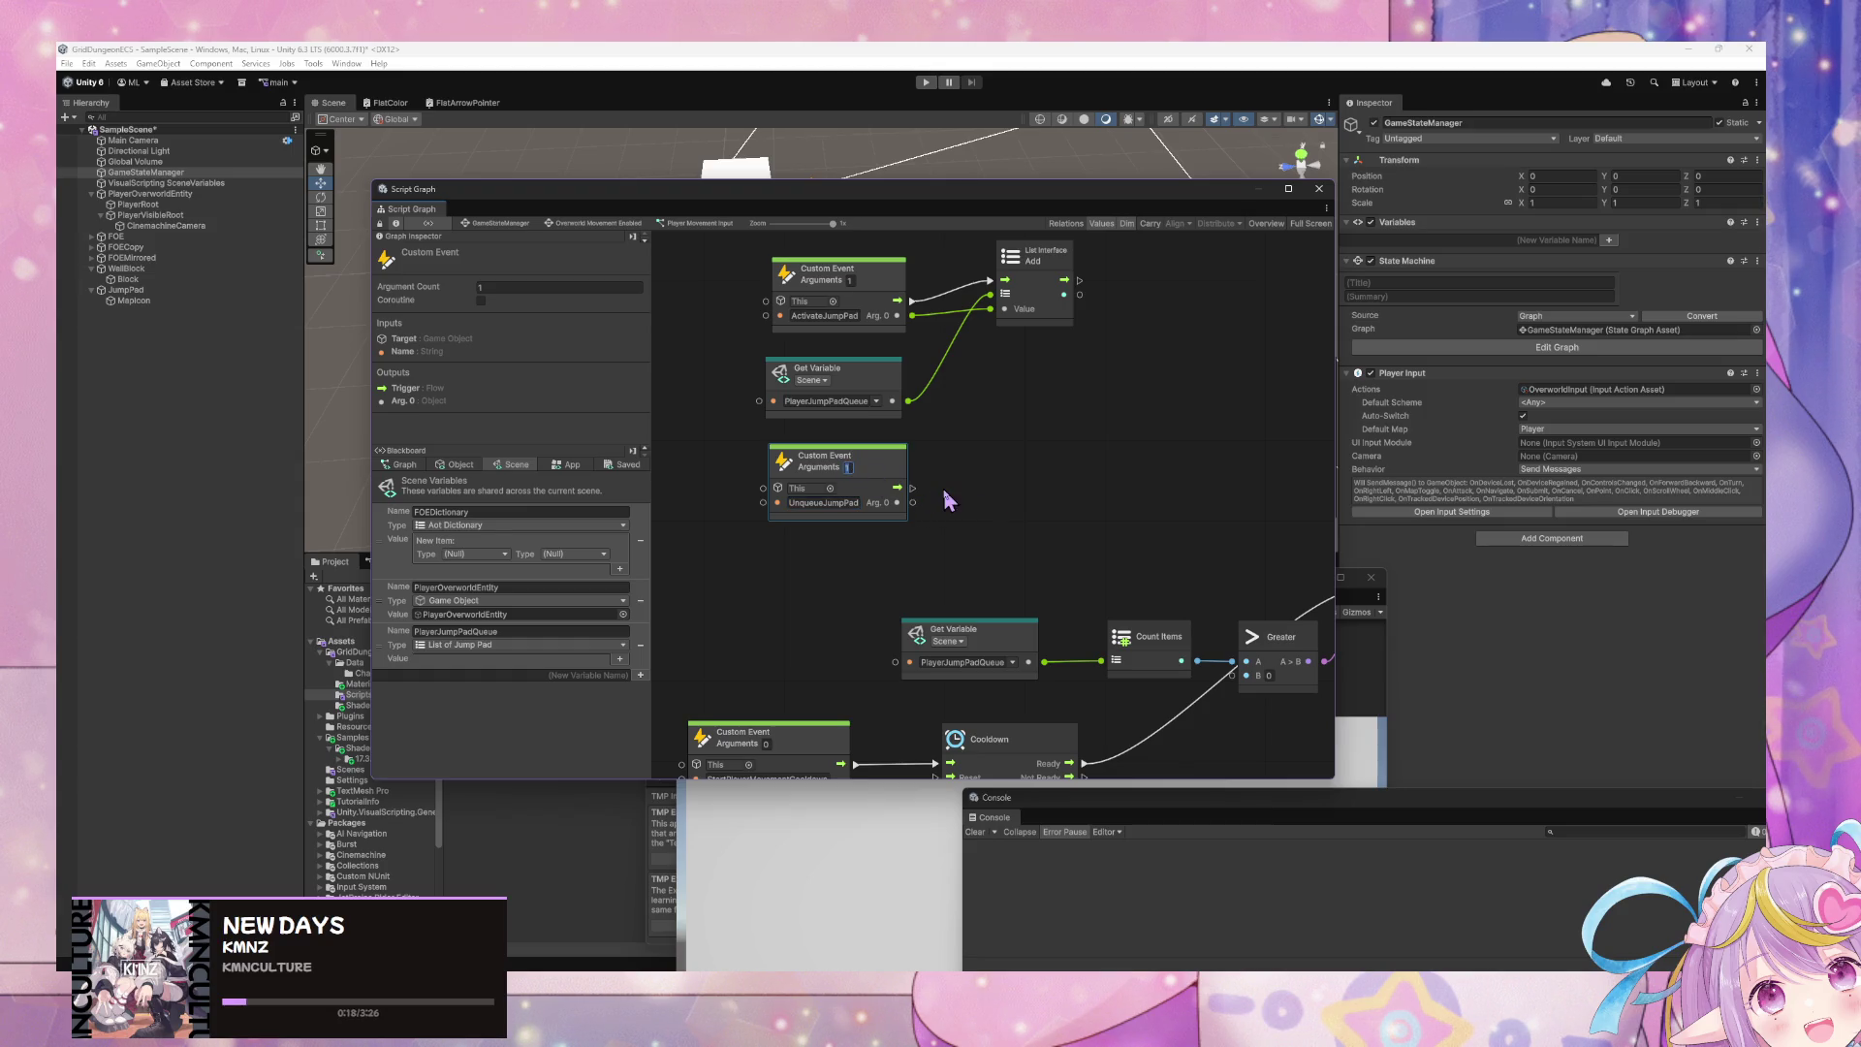
pyautogui.write('0')
pyautogui.click(1051, 507)
# - Add a PlayerJumpPadQueue Get Variable node beside the UnqueueJumpPad event
pyautogui.hscroll(2, 1066, 465)
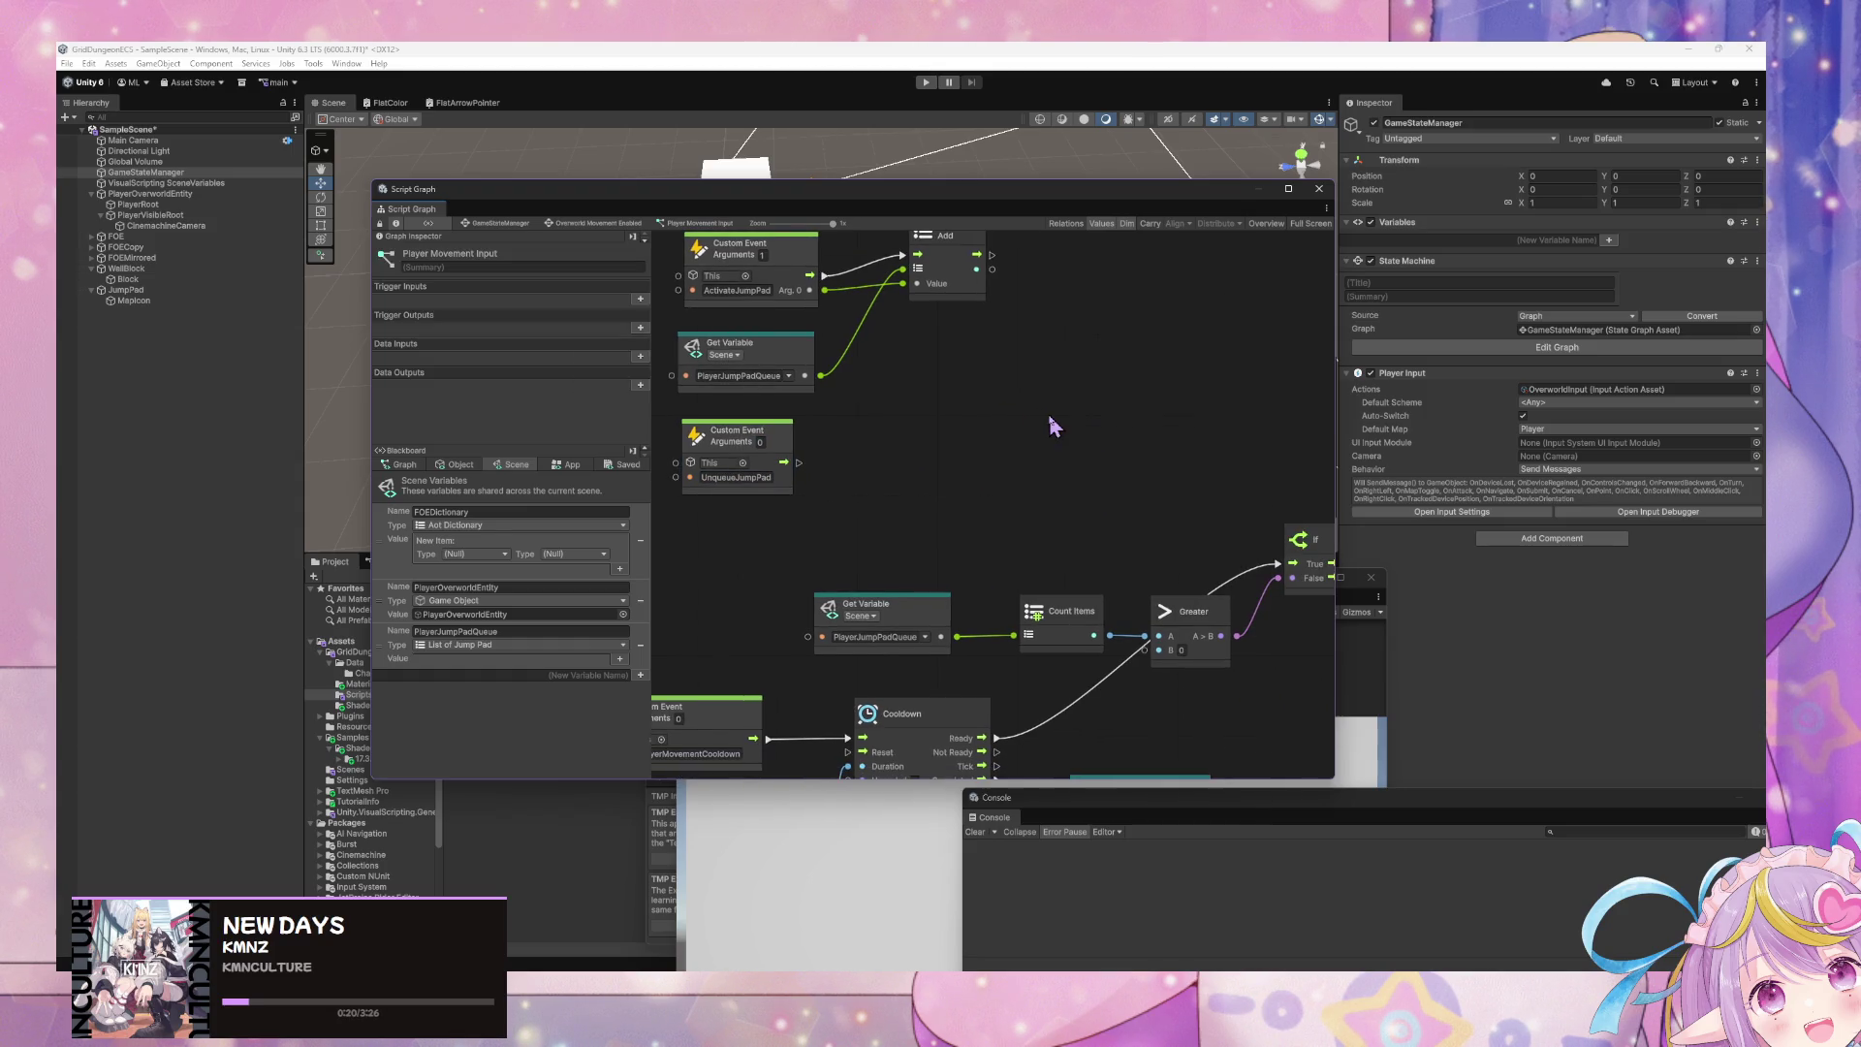
pyautogui.hscroll(3, 1059, 424)
pyautogui.scroll(-2, 752, 345)
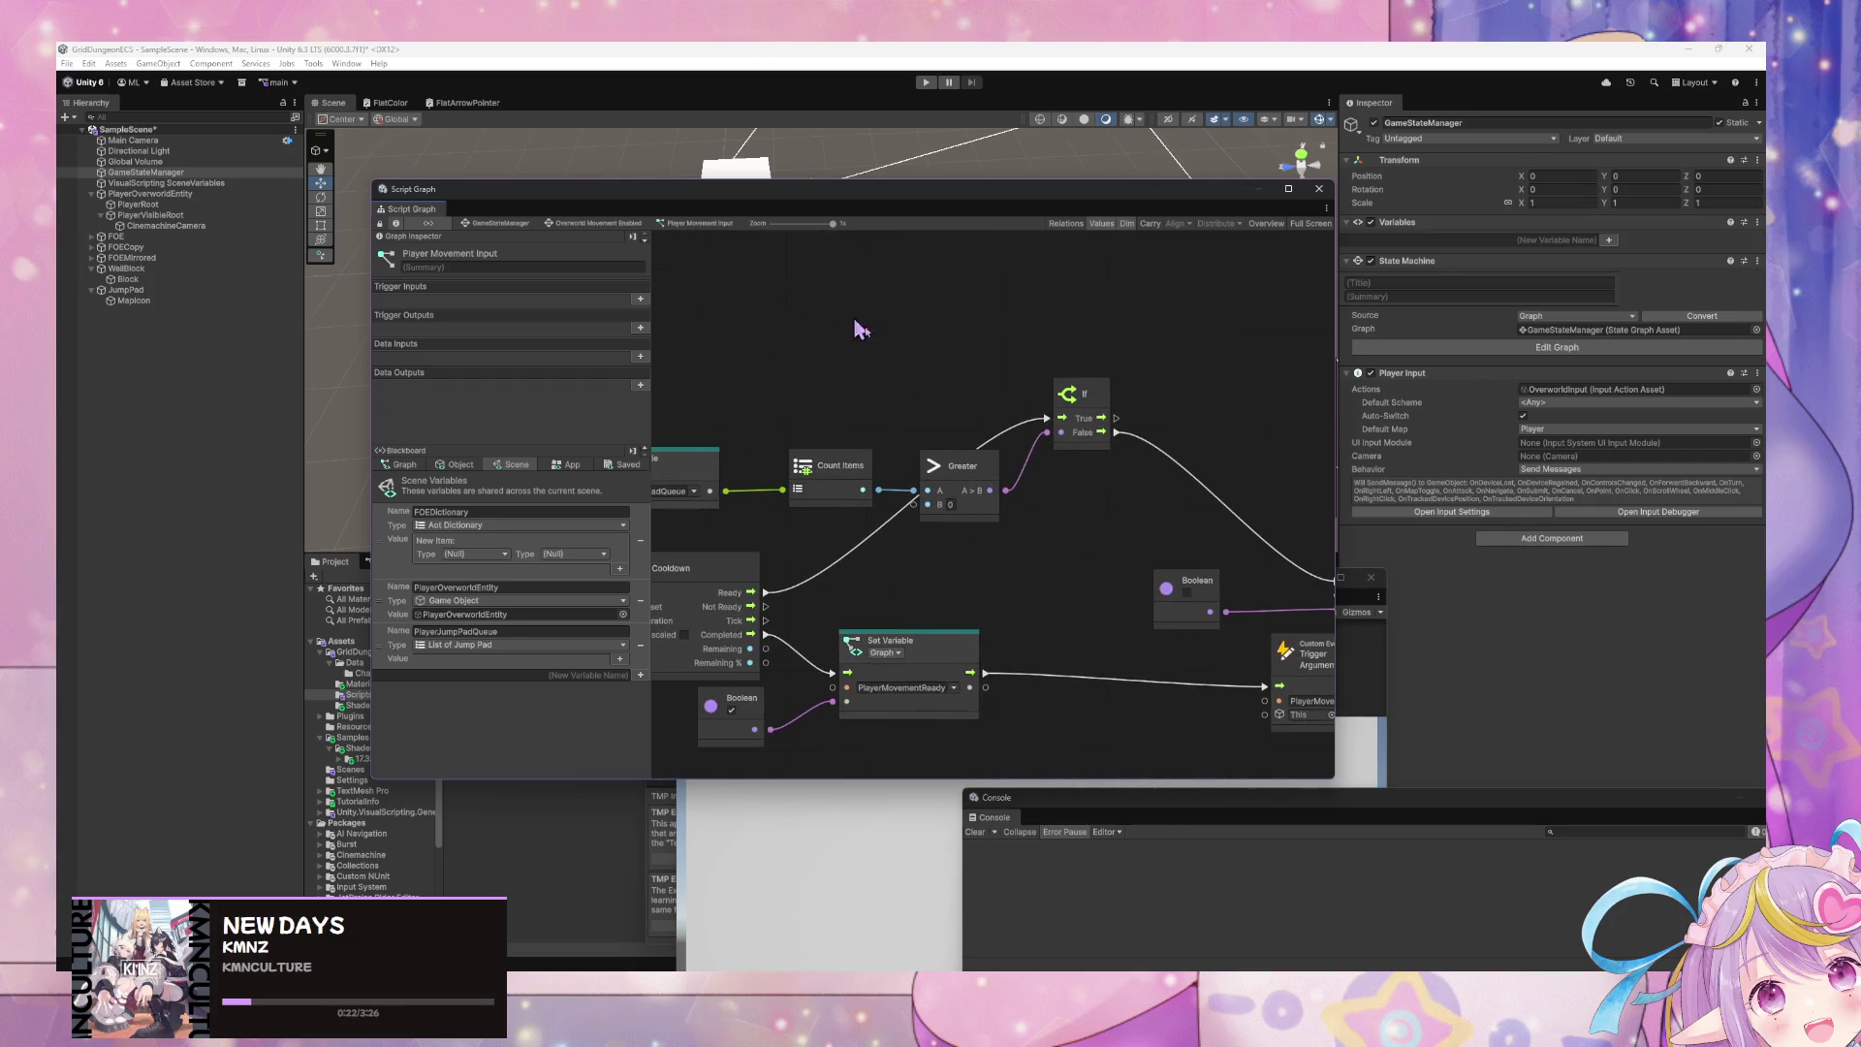
pyautogui.hscroll(-3, 1124, 467)
pyautogui.scroll(2, 1154, 525)
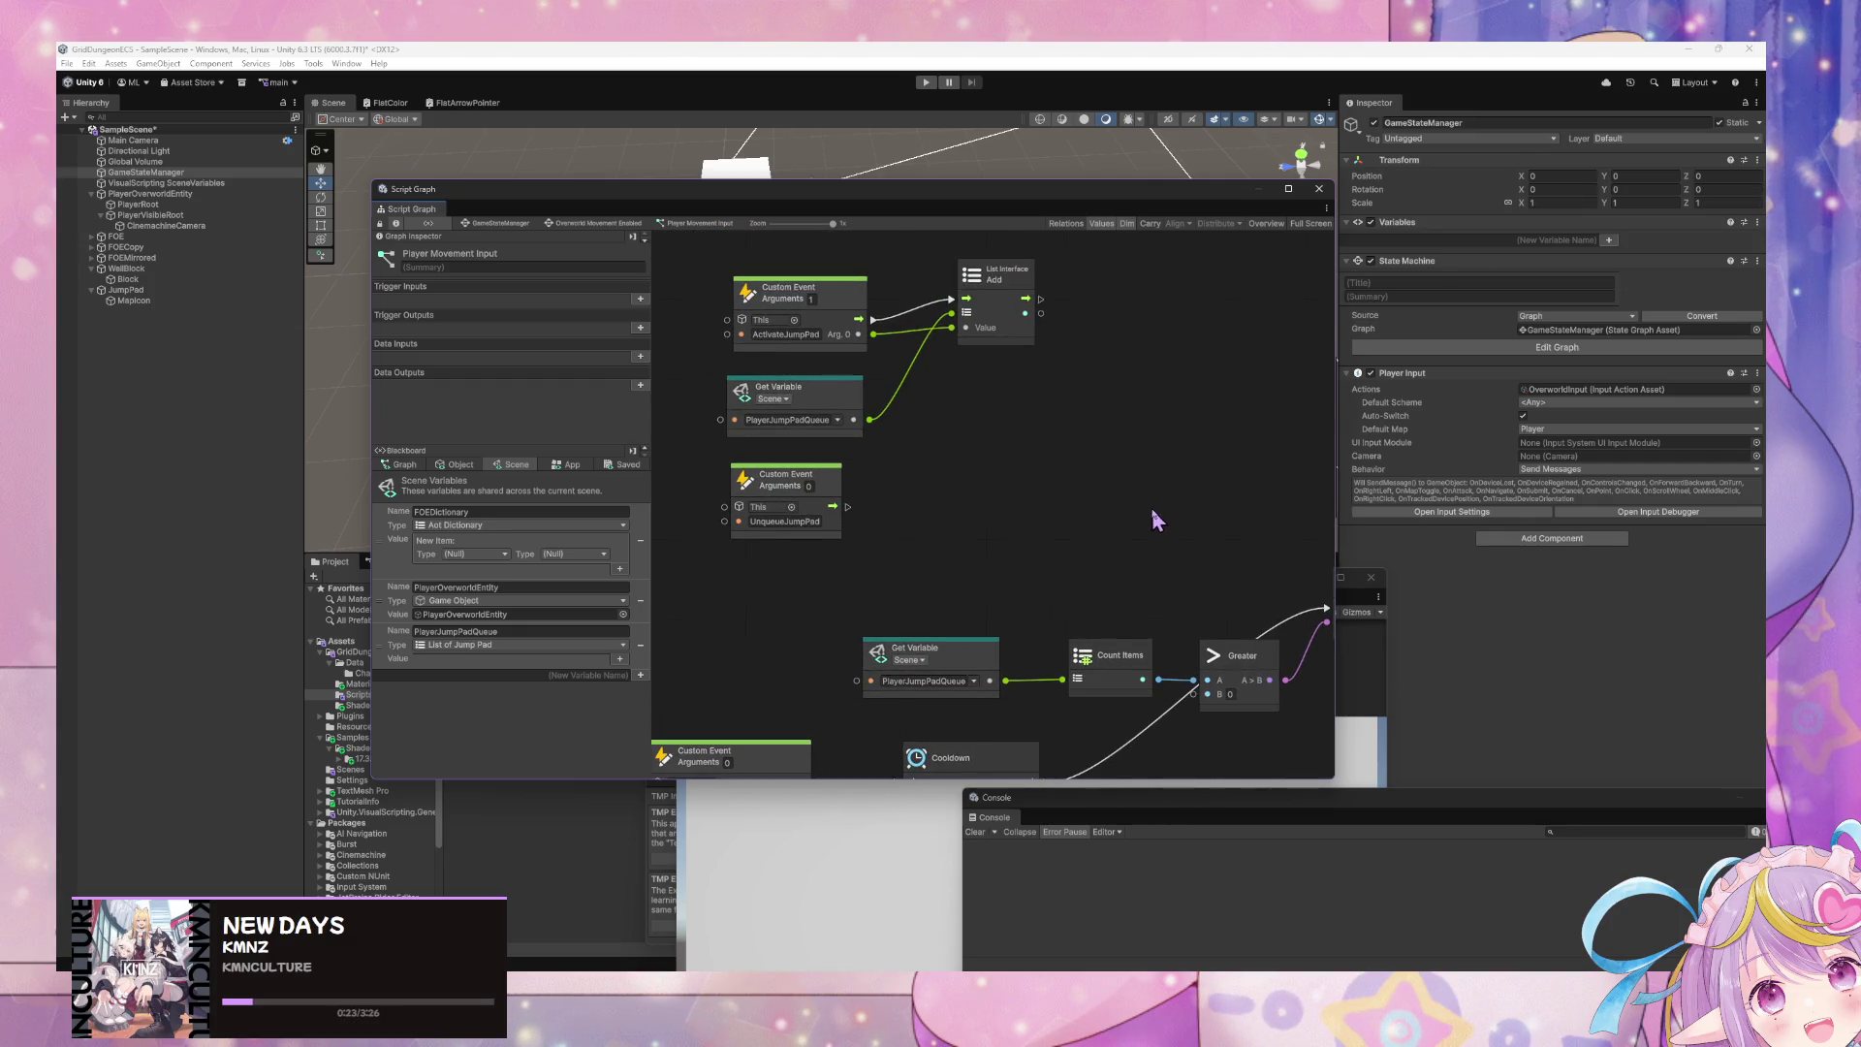
pyautogui.moveTo(390, 644)
pyautogui.mouseDown()
pyautogui.moveTo(766, 562)
pyautogui.moveTo(736, 561)
pyautogui.mouseUp()
pyautogui.moveTo(787, 477); pyautogui.dragTo(798, 473)
pyautogui.rightClick(953, 530)
# - Add a First Item node from Collections and feed the PlayerJumpPadQueue getter into it
pyautogui.click(1002, 538)
pyautogui.write('get first')
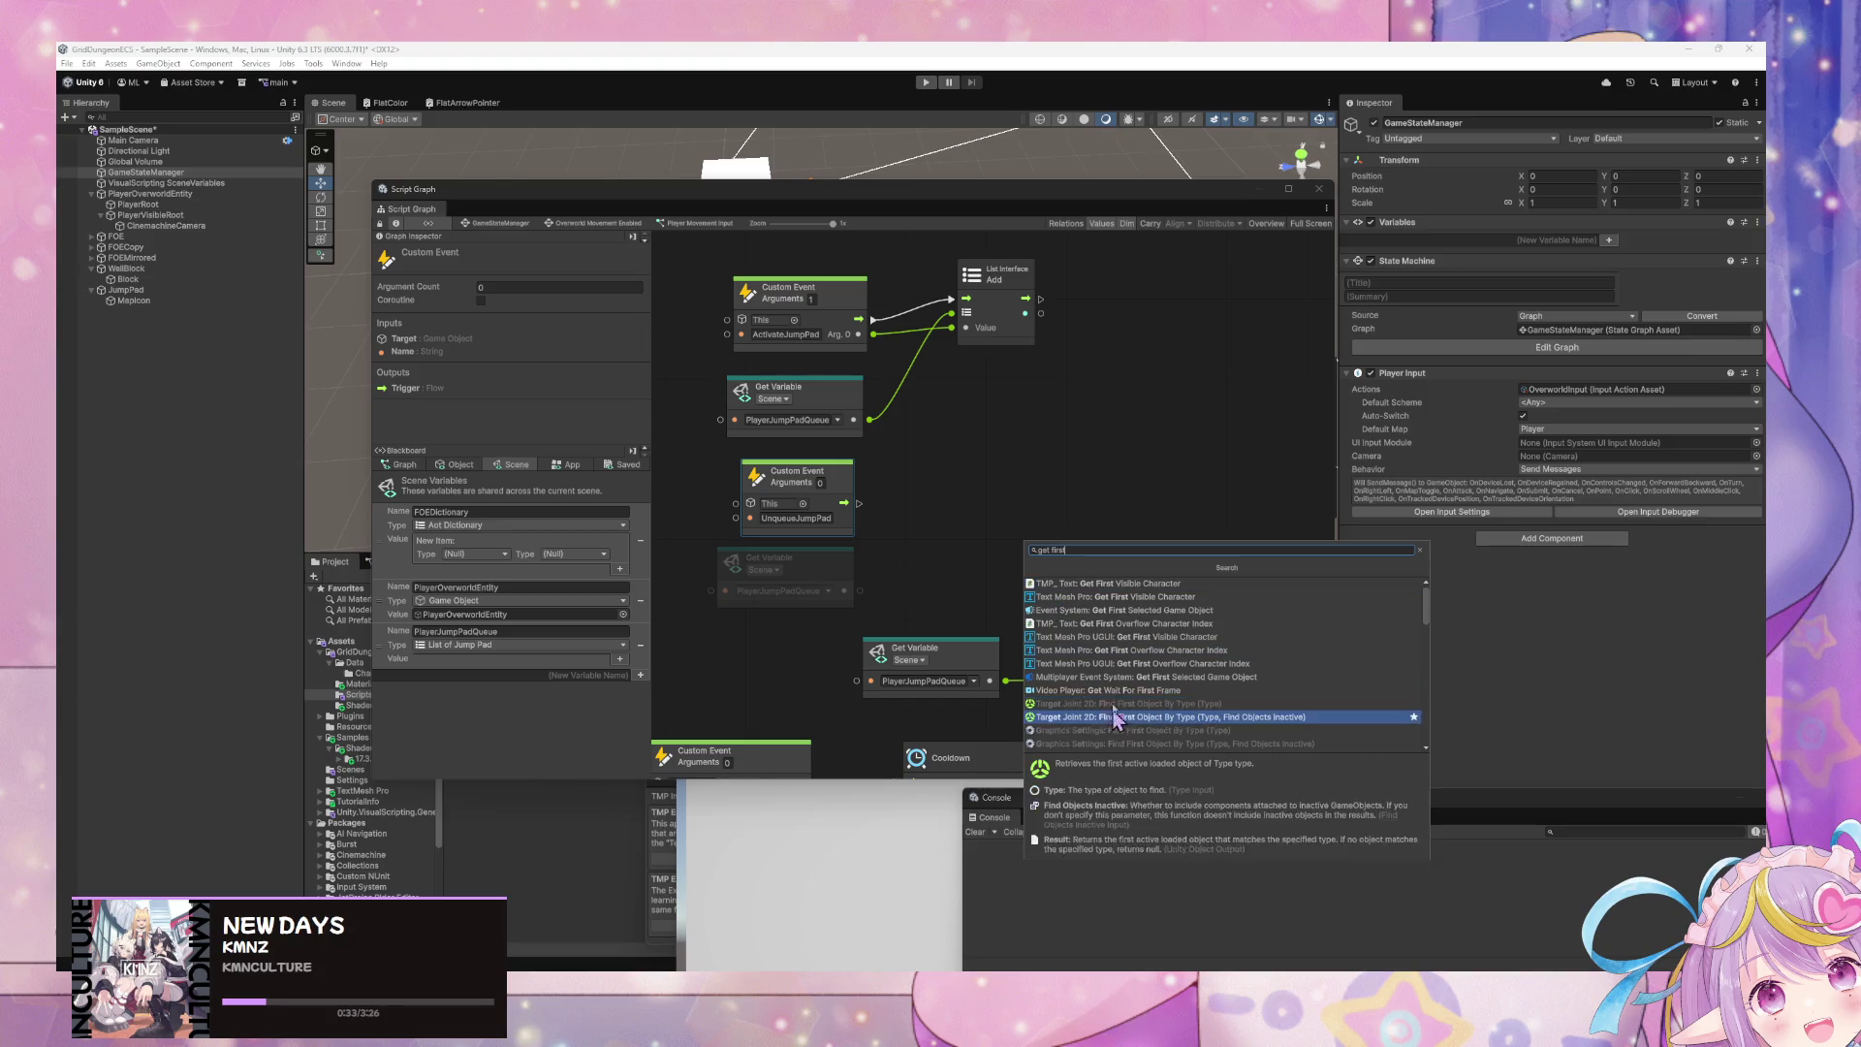
pyautogui.click(1023, 577)
pyautogui.rightClick(955, 572)
pyautogui.click(995, 579)
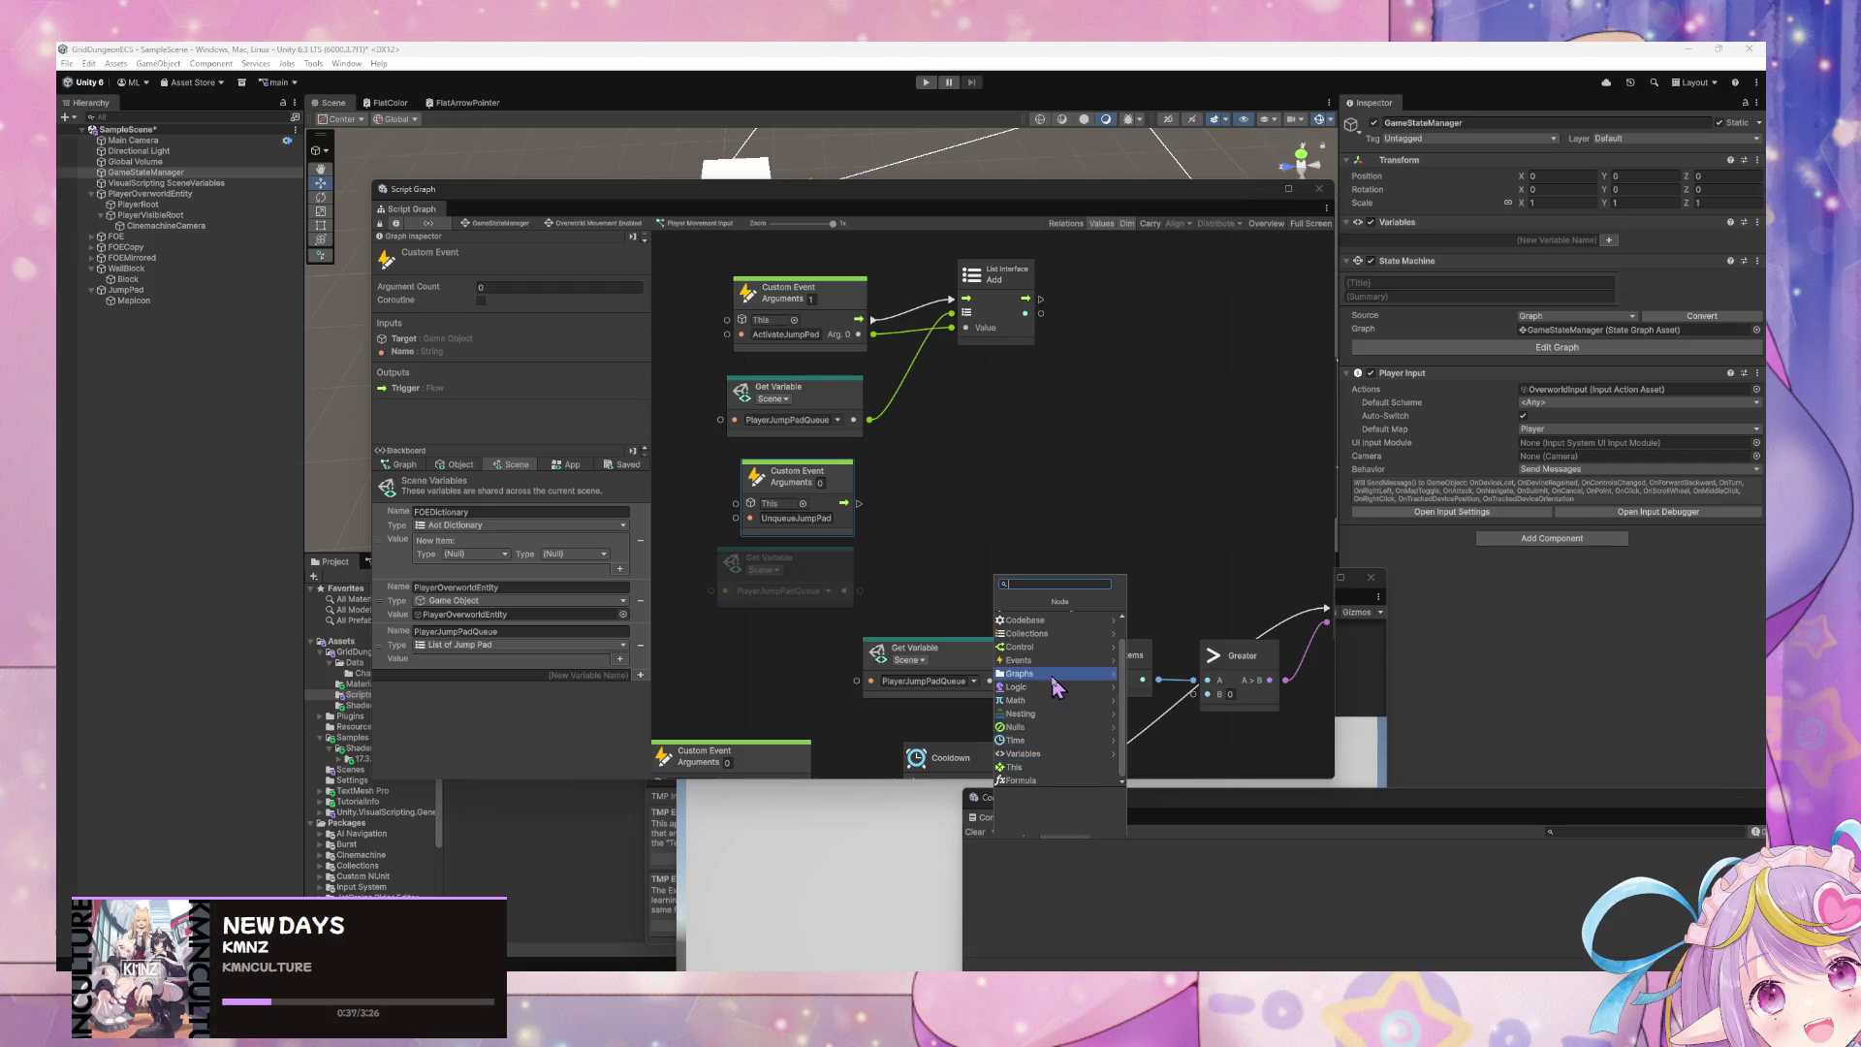
pyautogui.click(1054, 635)
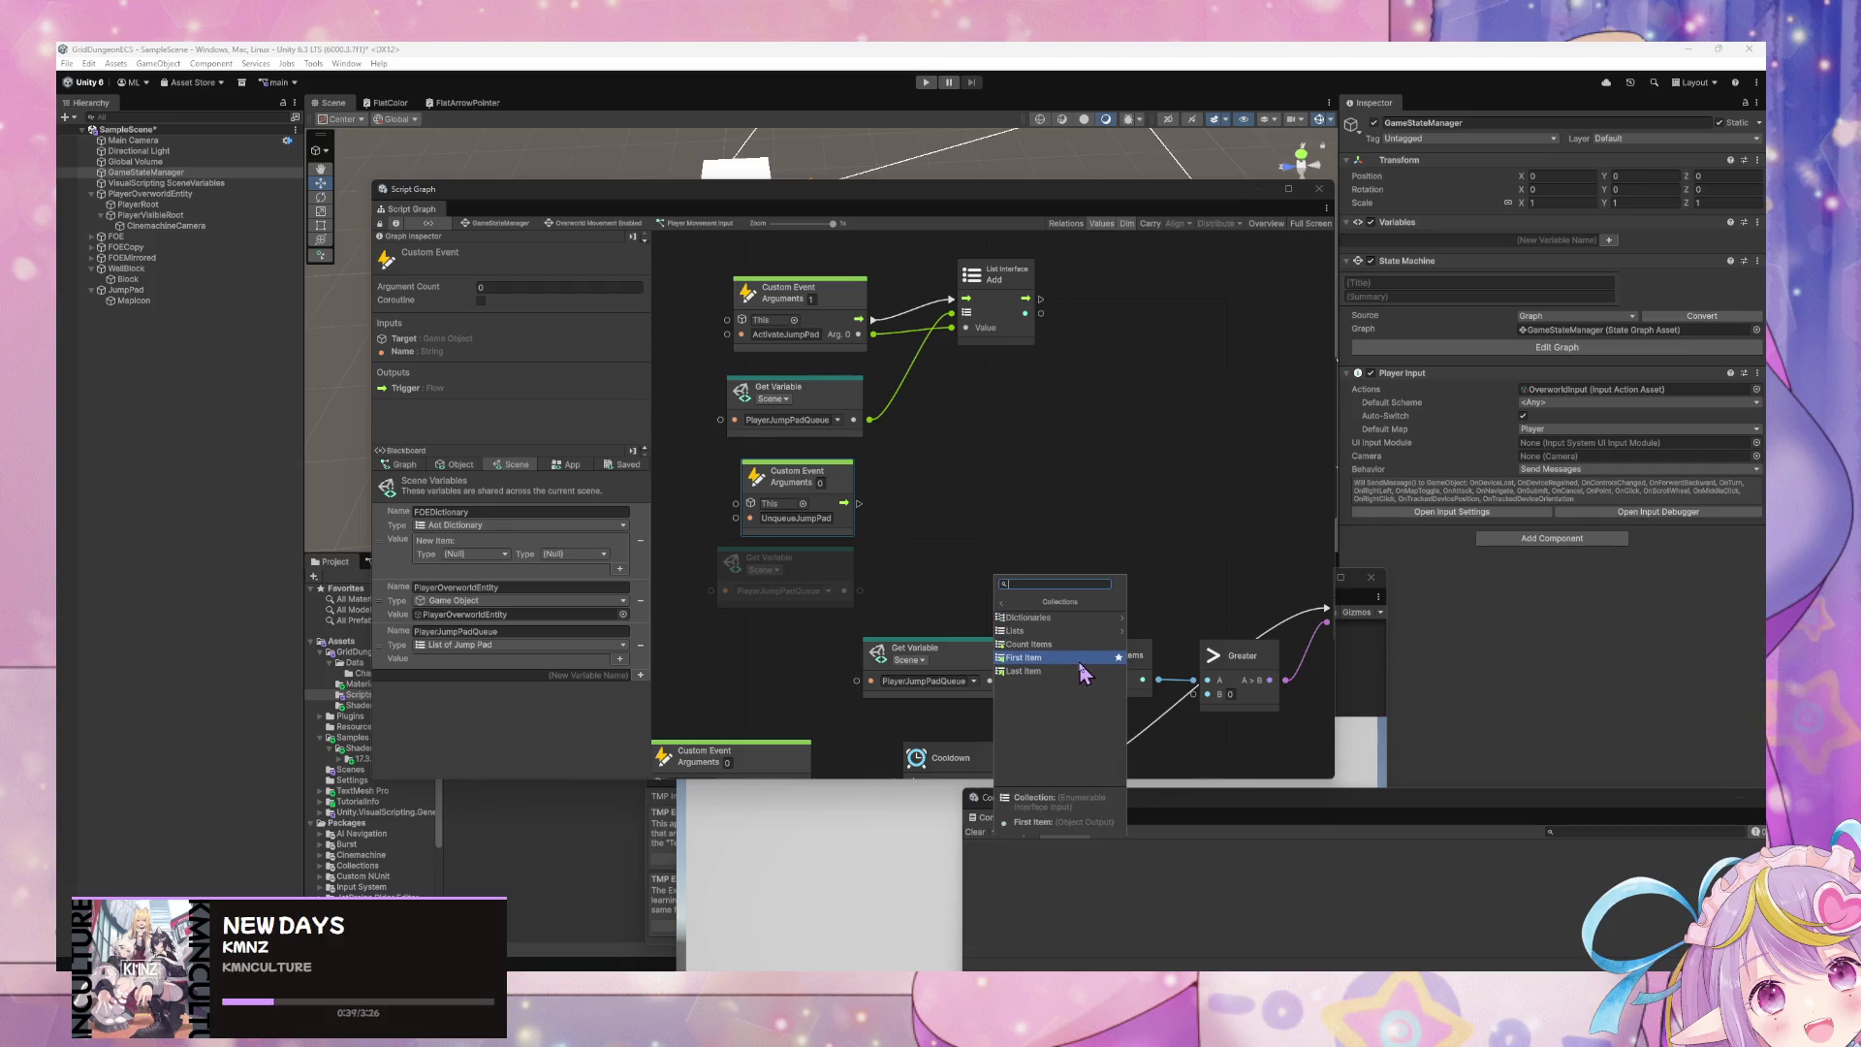
pyautogui.click(1082, 659)
pyautogui.moveTo(795, 562)
pyautogui.mouseDown()
pyautogui.moveTo(987, 606)
pyautogui.moveTo(960, 579)
pyautogui.moveTo(938, 590)
pyautogui.mouseUp()
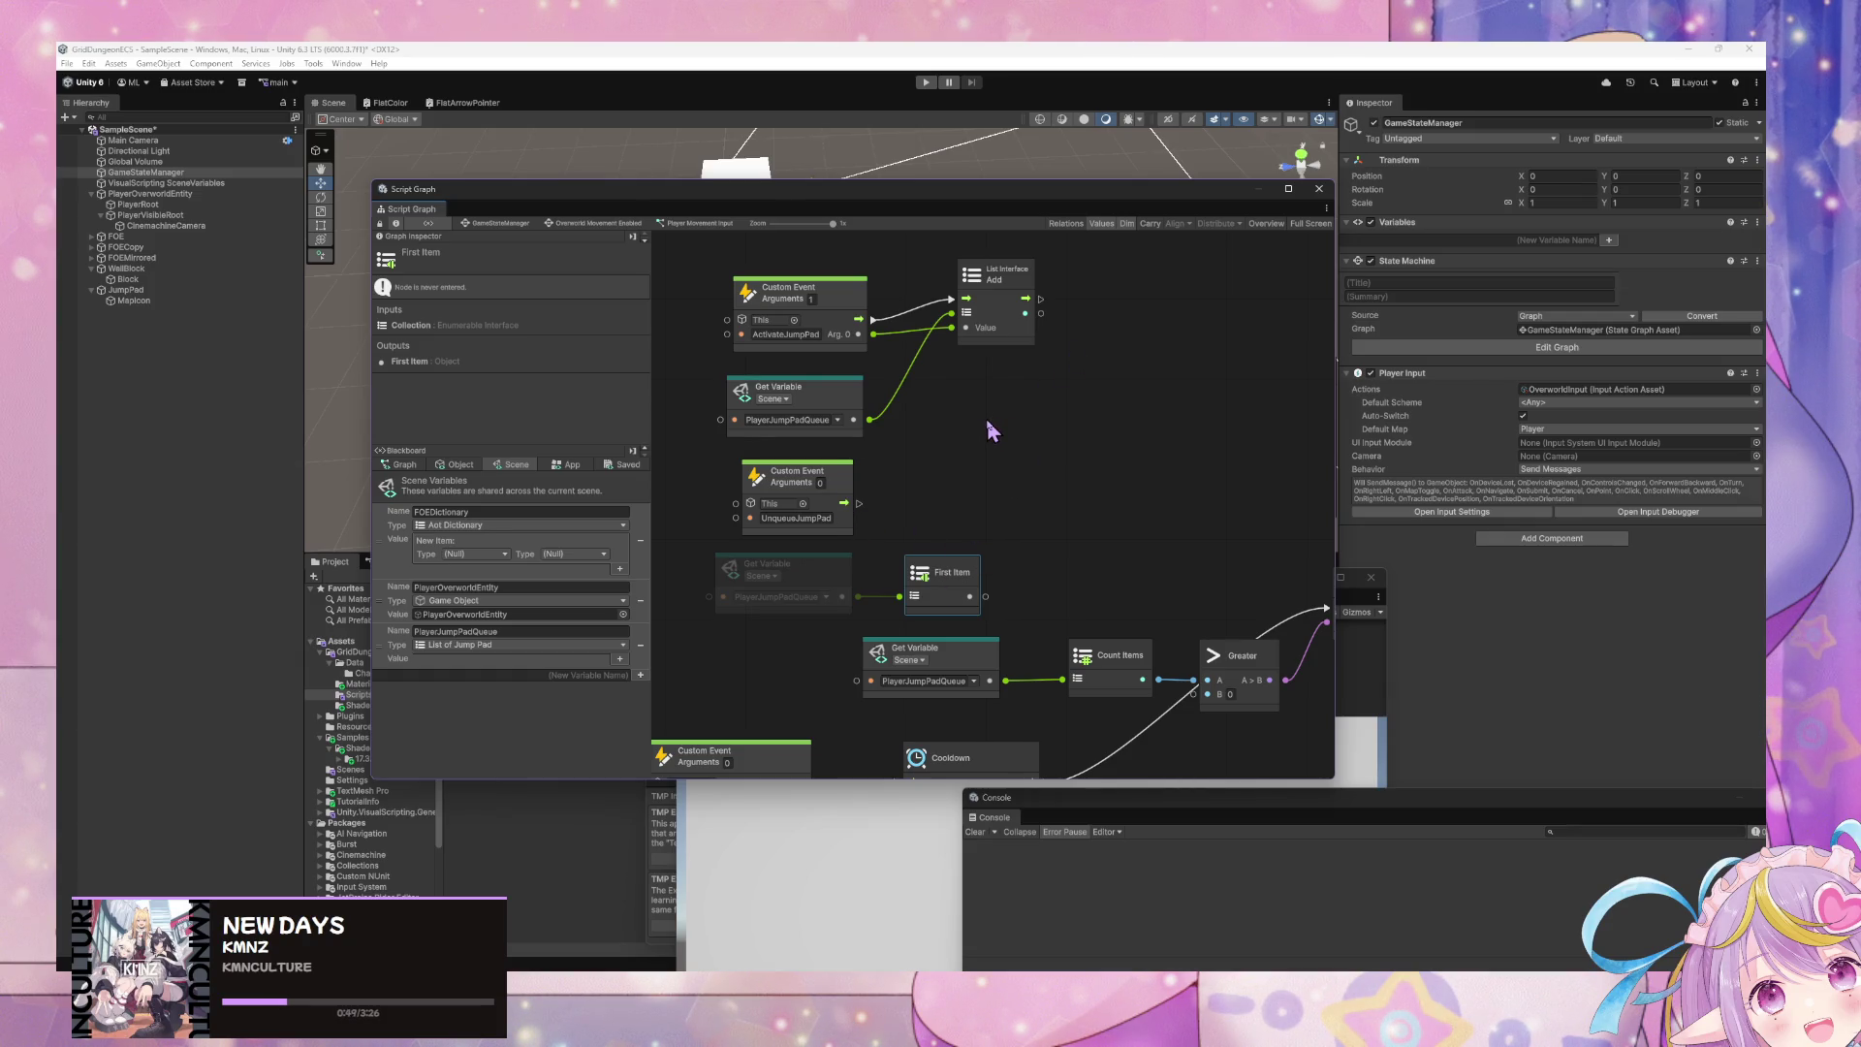
pyautogui.moveTo(1140, 519)
pyautogui.mouseDown()
pyautogui.moveTo(671, 345)
pyautogui.moveTo(967, 445)
pyautogui.mouseUp()
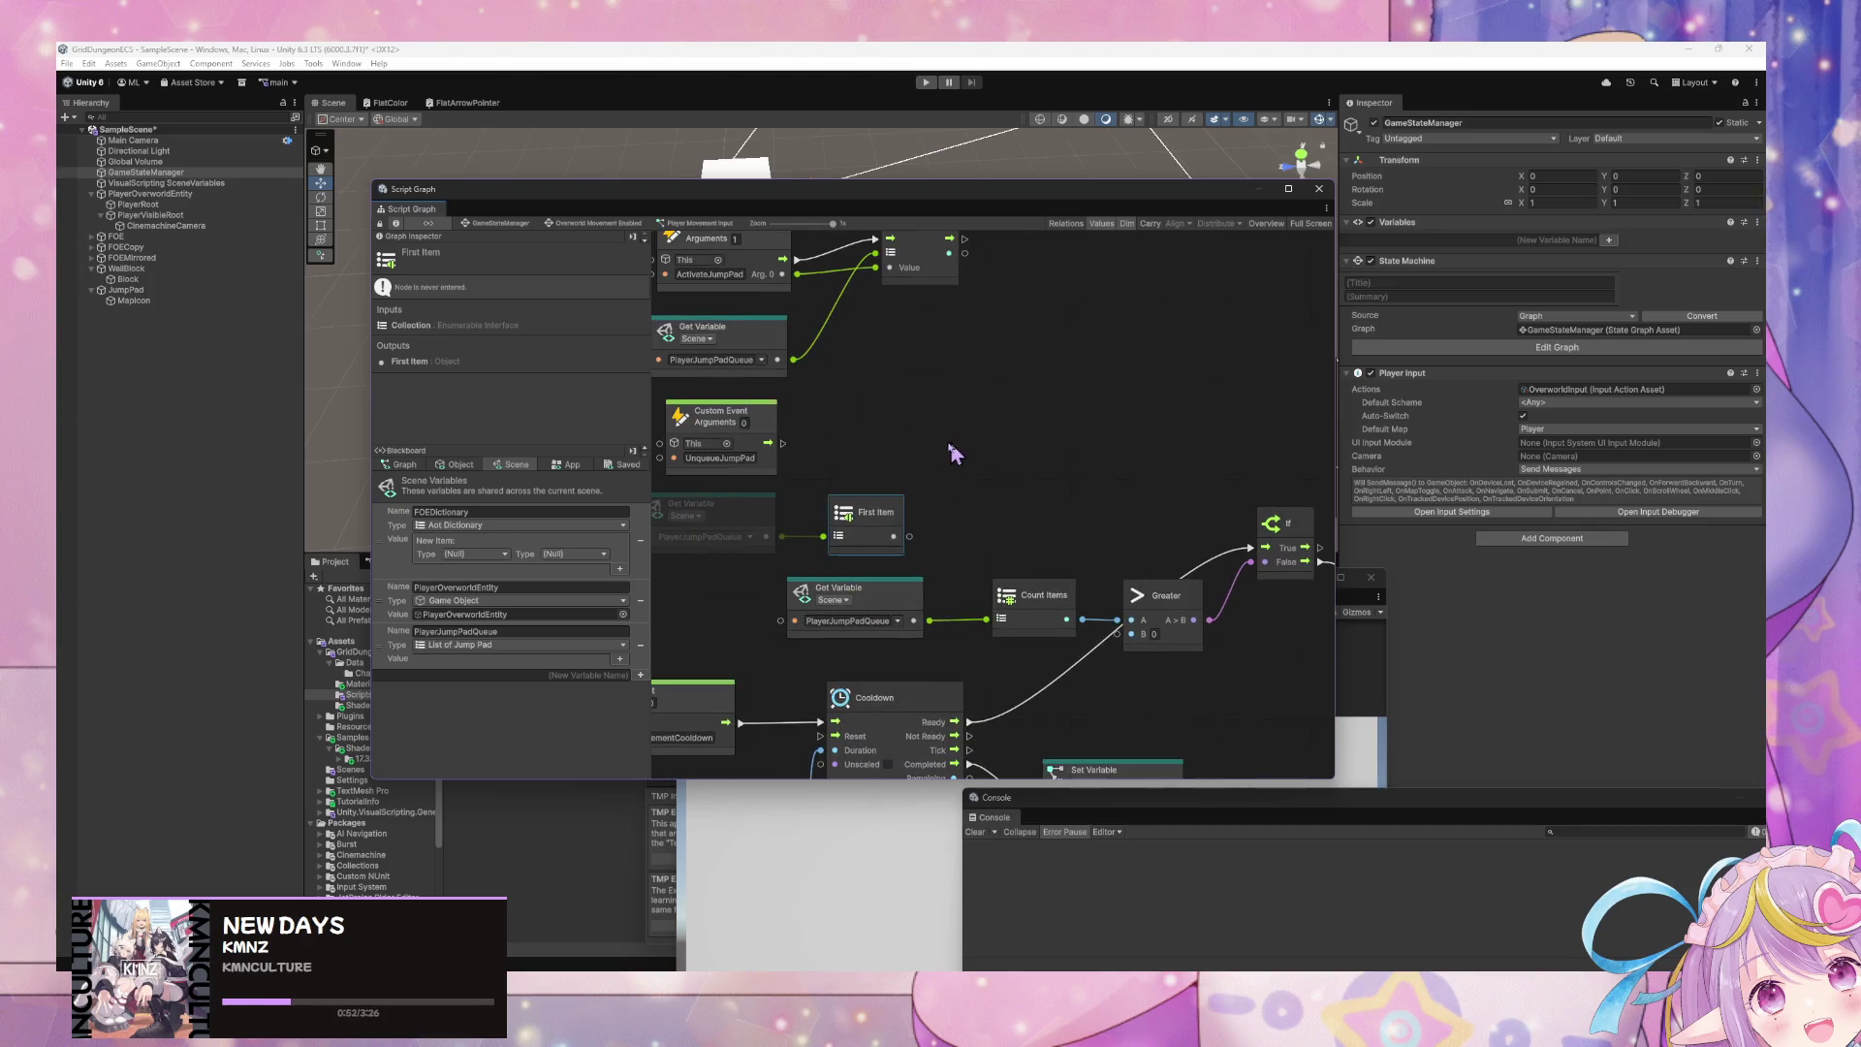
# - Add the GridJumpPad subgraph, wiring UnqueueJumpPad to Enter and First Item to Jump Pad
pyautogui.rightClick(945, 443)
pyautogui.moveTo(759, 196); pyautogui.dragTo(1220, 155)
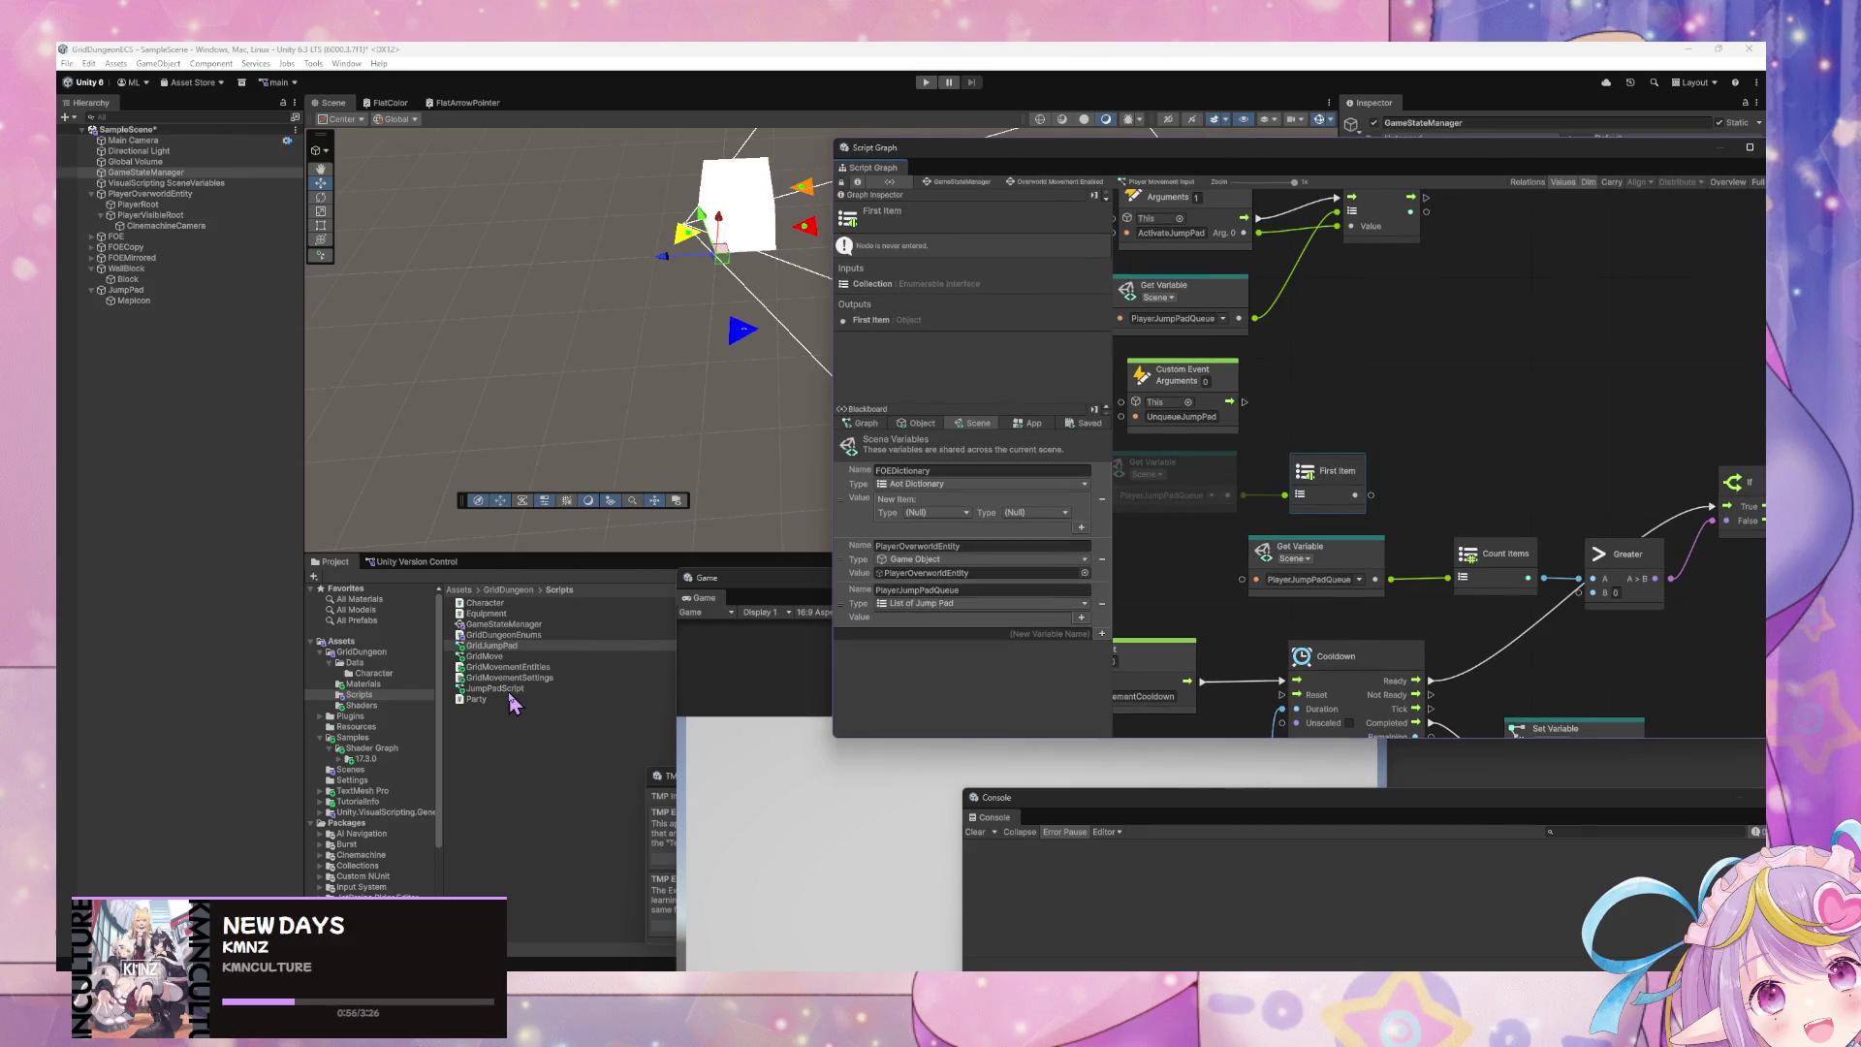
pyautogui.moveTo(524, 656)
pyautogui.mouseDown()
pyautogui.moveTo(1383, 361)
pyautogui.moveTo(1354, 358)
pyautogui.moveTo(1398, 366)
pyautogui.mouseUp()
pyautogui.moveTo(1247, 405); pyautogui.dragTo(1320, 376)
pyautogui.moveTo(1319, 390)
pyautogui.mouseDown()
pyautogui.moveTo(1376, 490)
pyautogui.moveTo(1324, 455)
pyautogui.mouseUp()
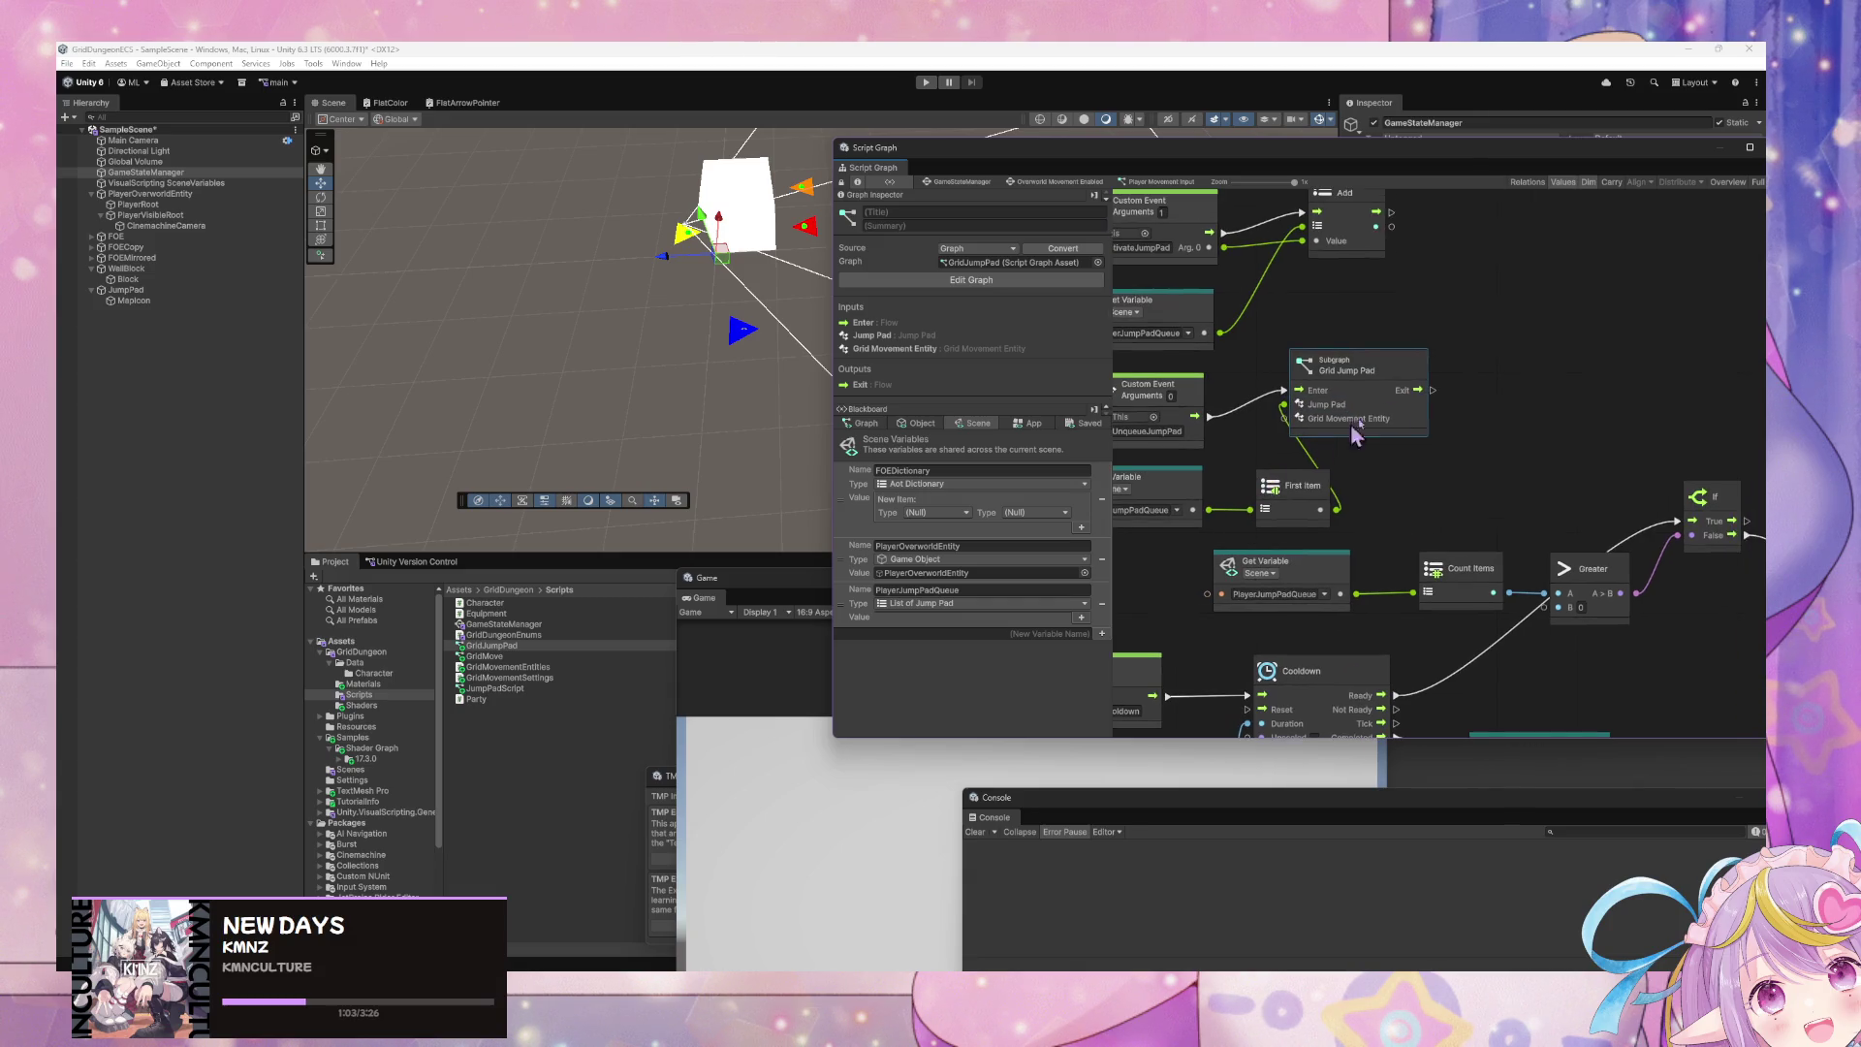
pyautogui.moveTo(1423, 386); pyautogui.dragTo(1508, 397)
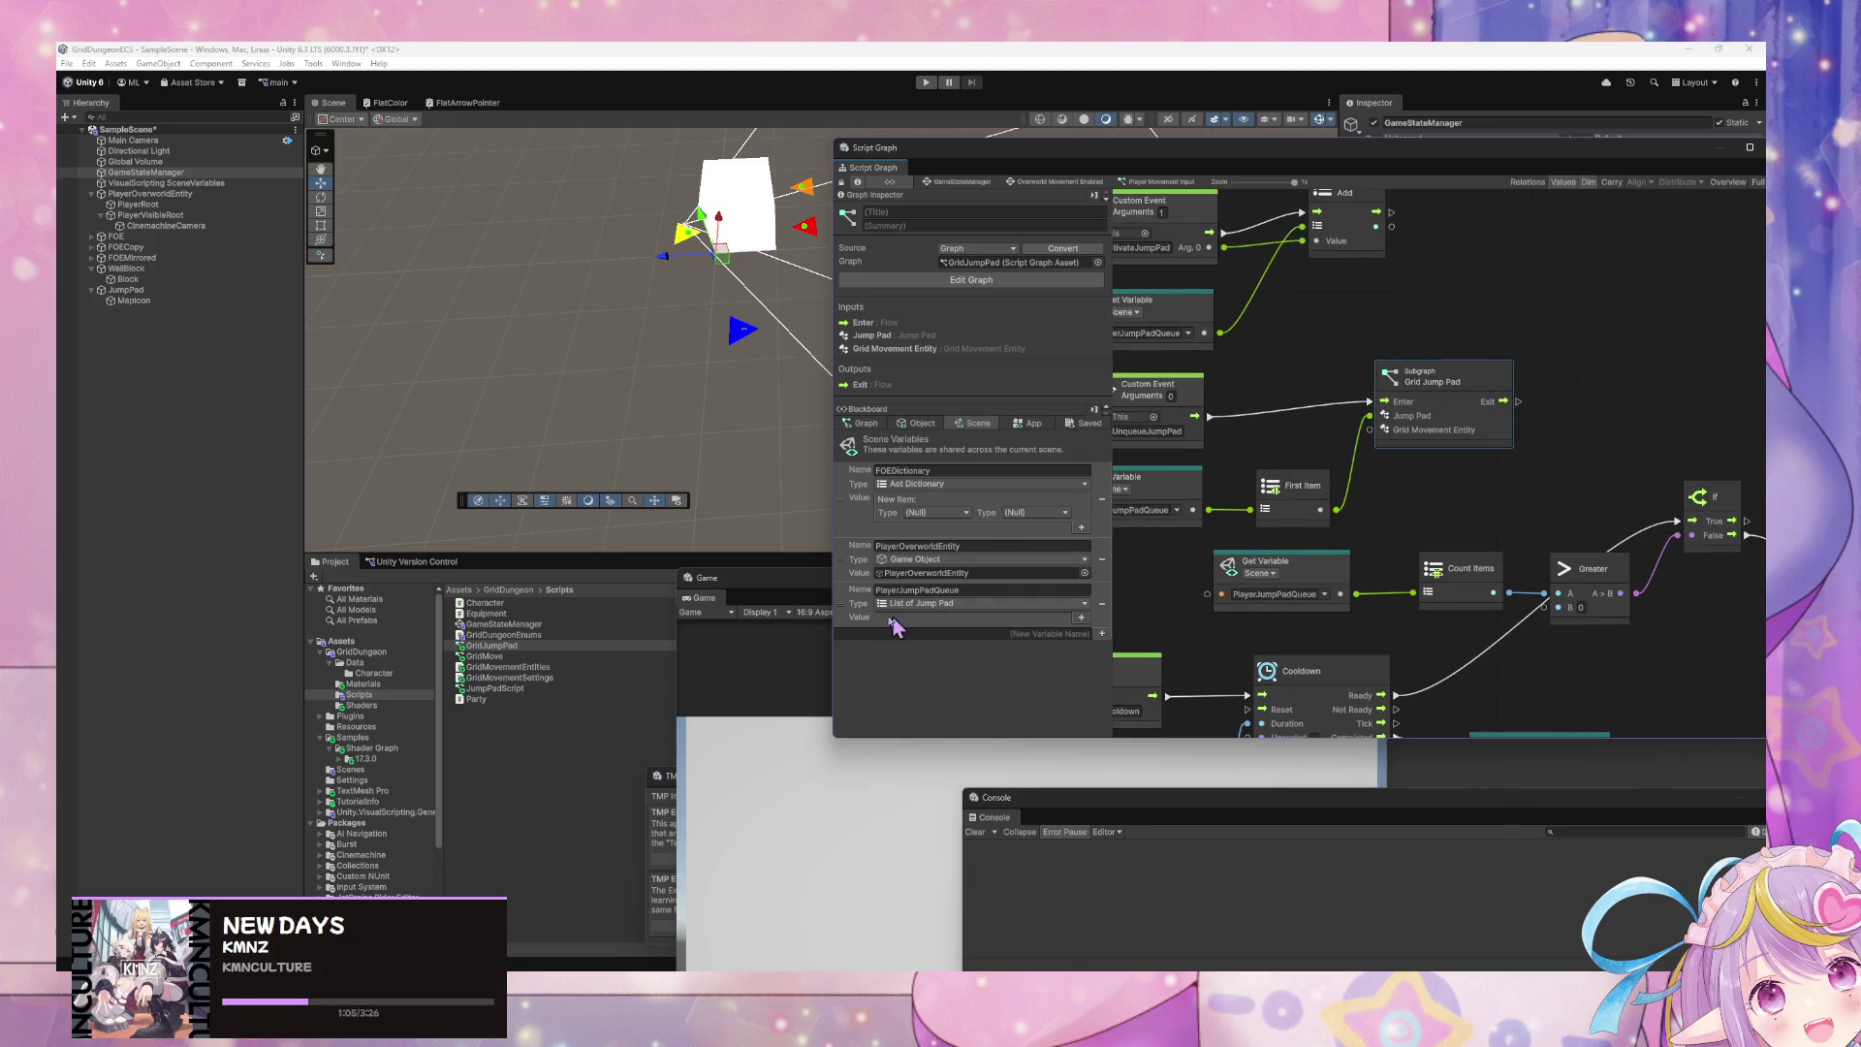
# - Add a PlayerOverworldEntity variable node above the event and tidy the surrounding layout
pyautogui.moveTo(855, 562)
pyautogui.mouseDown()
pyautogui.moveTo(1264, 349)
pyautogui.moveTo(1153, 351)
pyautogui.moveTo(1245, 351)
pyautogui.mouseUp()
pyautogui.moveTo(1364, 341); pyautogui.dragTo(1335, 304)
pyautogui.moveTo(1434, 378); pyautogui.dragTo(1480, 381)
pyautogui.moveTo(1124, 194)
pyautogui.mouseDown()
pyautogui.moveTo(1201, 302)
pyautogui.moveTo(1441, 465)
pyautogui.mouseUp()
pyautogui.moveTo(1260, 364); pyautogui.dragTo(1234, 210)
pyautogui.moveTo(1402, 540); pyautogui.dragTo(1272, 522)
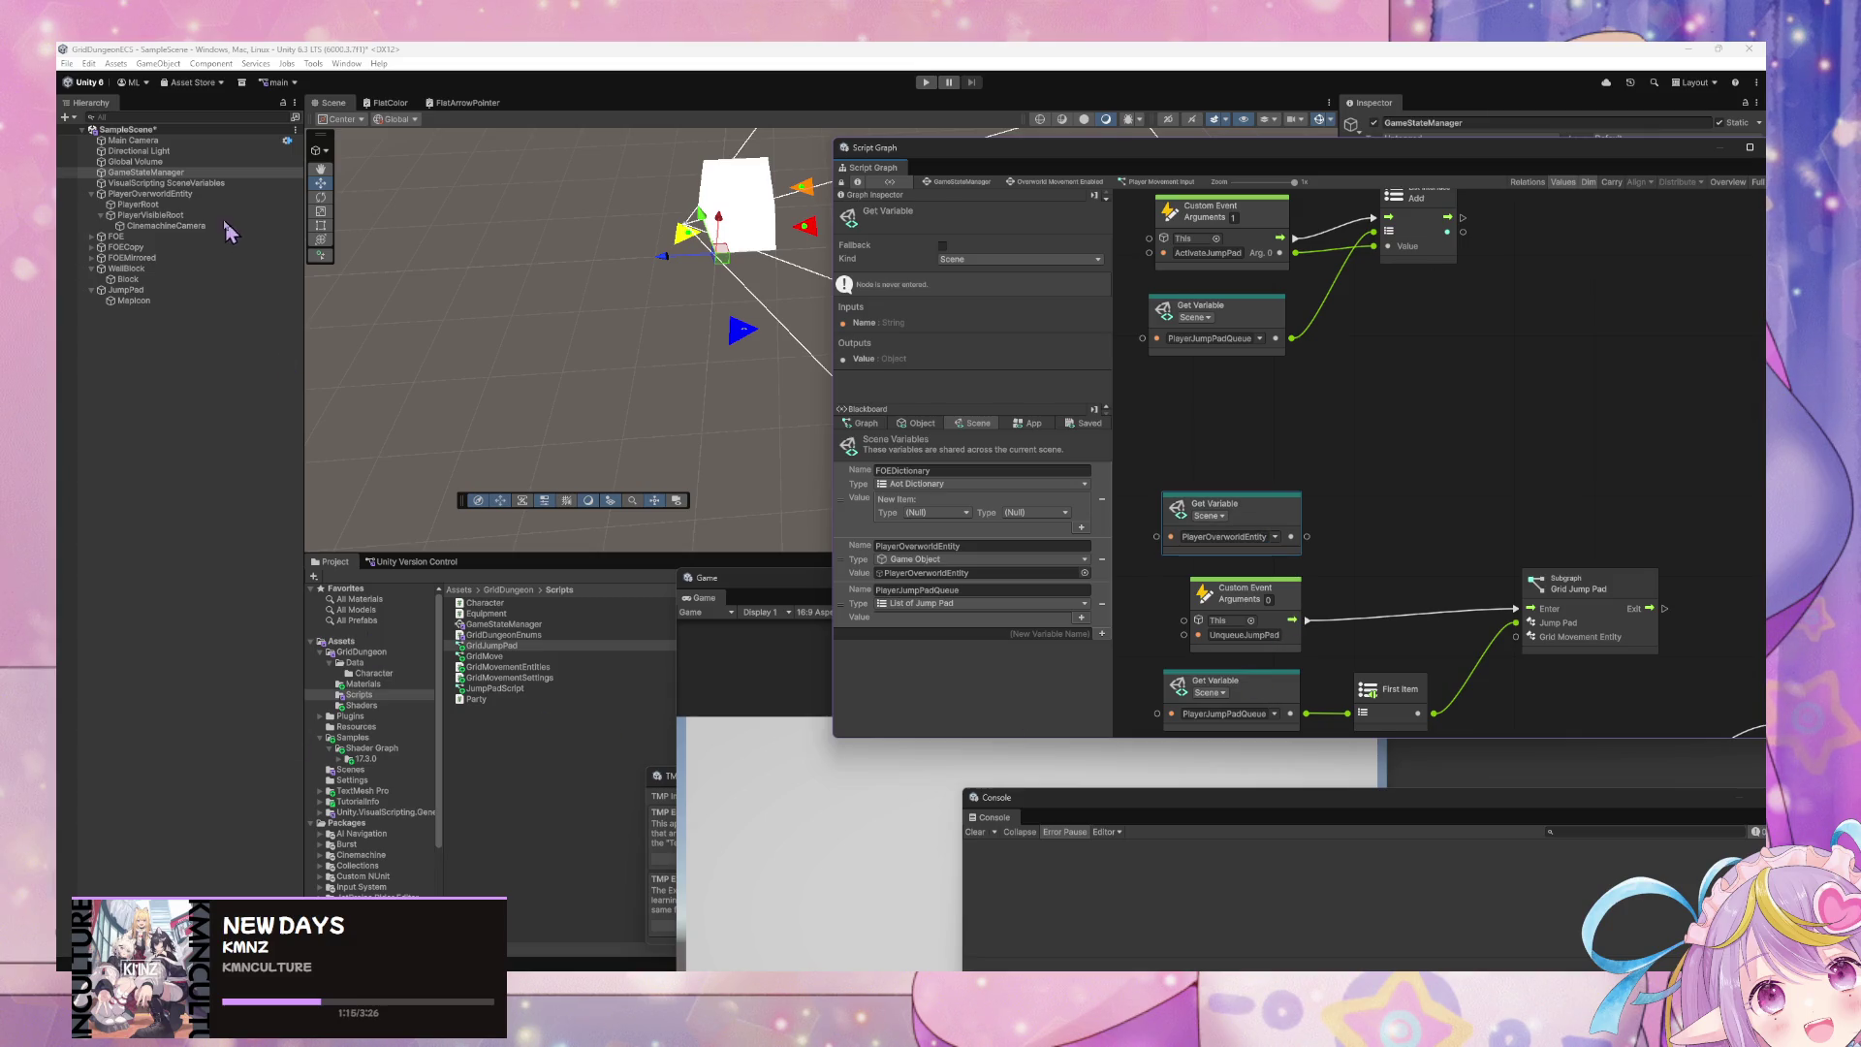
pyautogui.click(173, 195)
pyautogui.moveTo(1509, 155)
pyautogui.mouseDown()
pyautogui.moveTo(722, 233)
pyautogui.moveTo(912, 174)
pyautogui.moveTo(1190, 146)
pyautogui.mouseUp()
pyautogui.moveTo(1018, 549); pyautogui.dragTo(1084, 352)
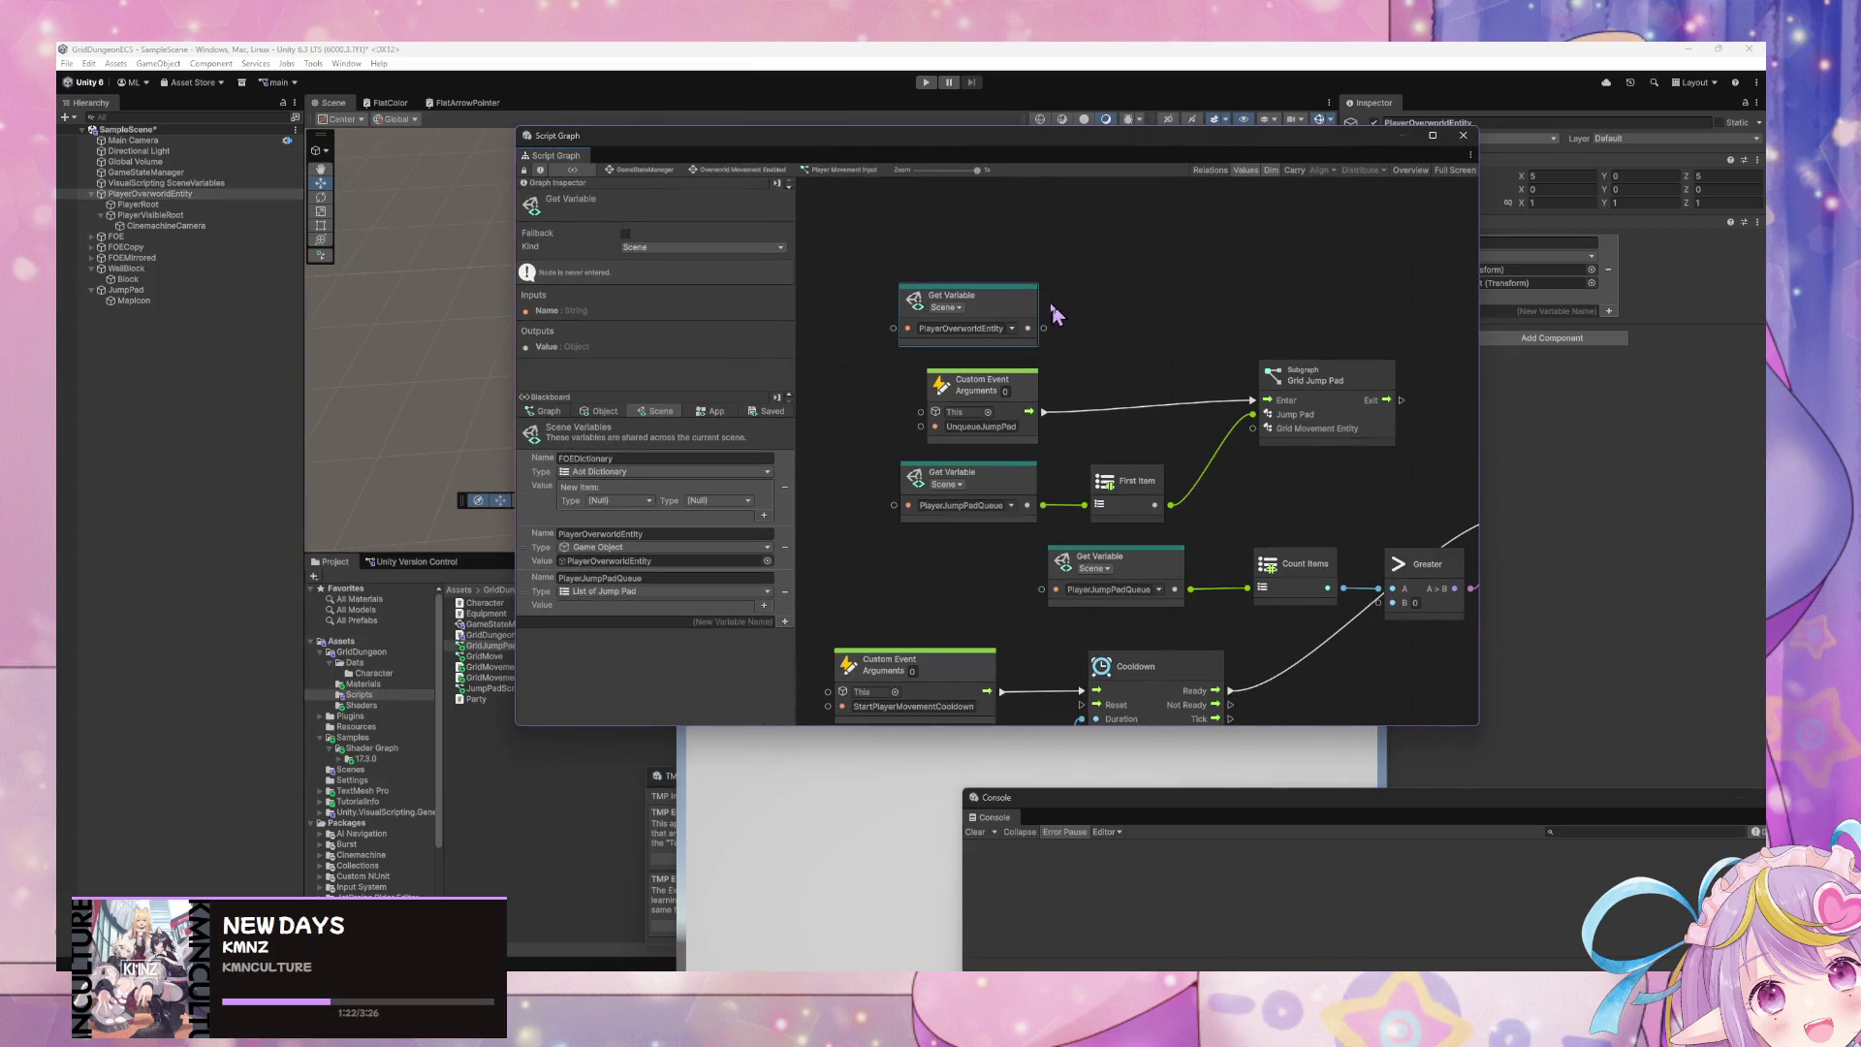
# - Add an Object-kind Get Variable node with PlayerOverworldEntity linked to its This input
pyautogui.scroll(-5, 1163, 441)
pyautogui.scroll(-3, 1213, 376)
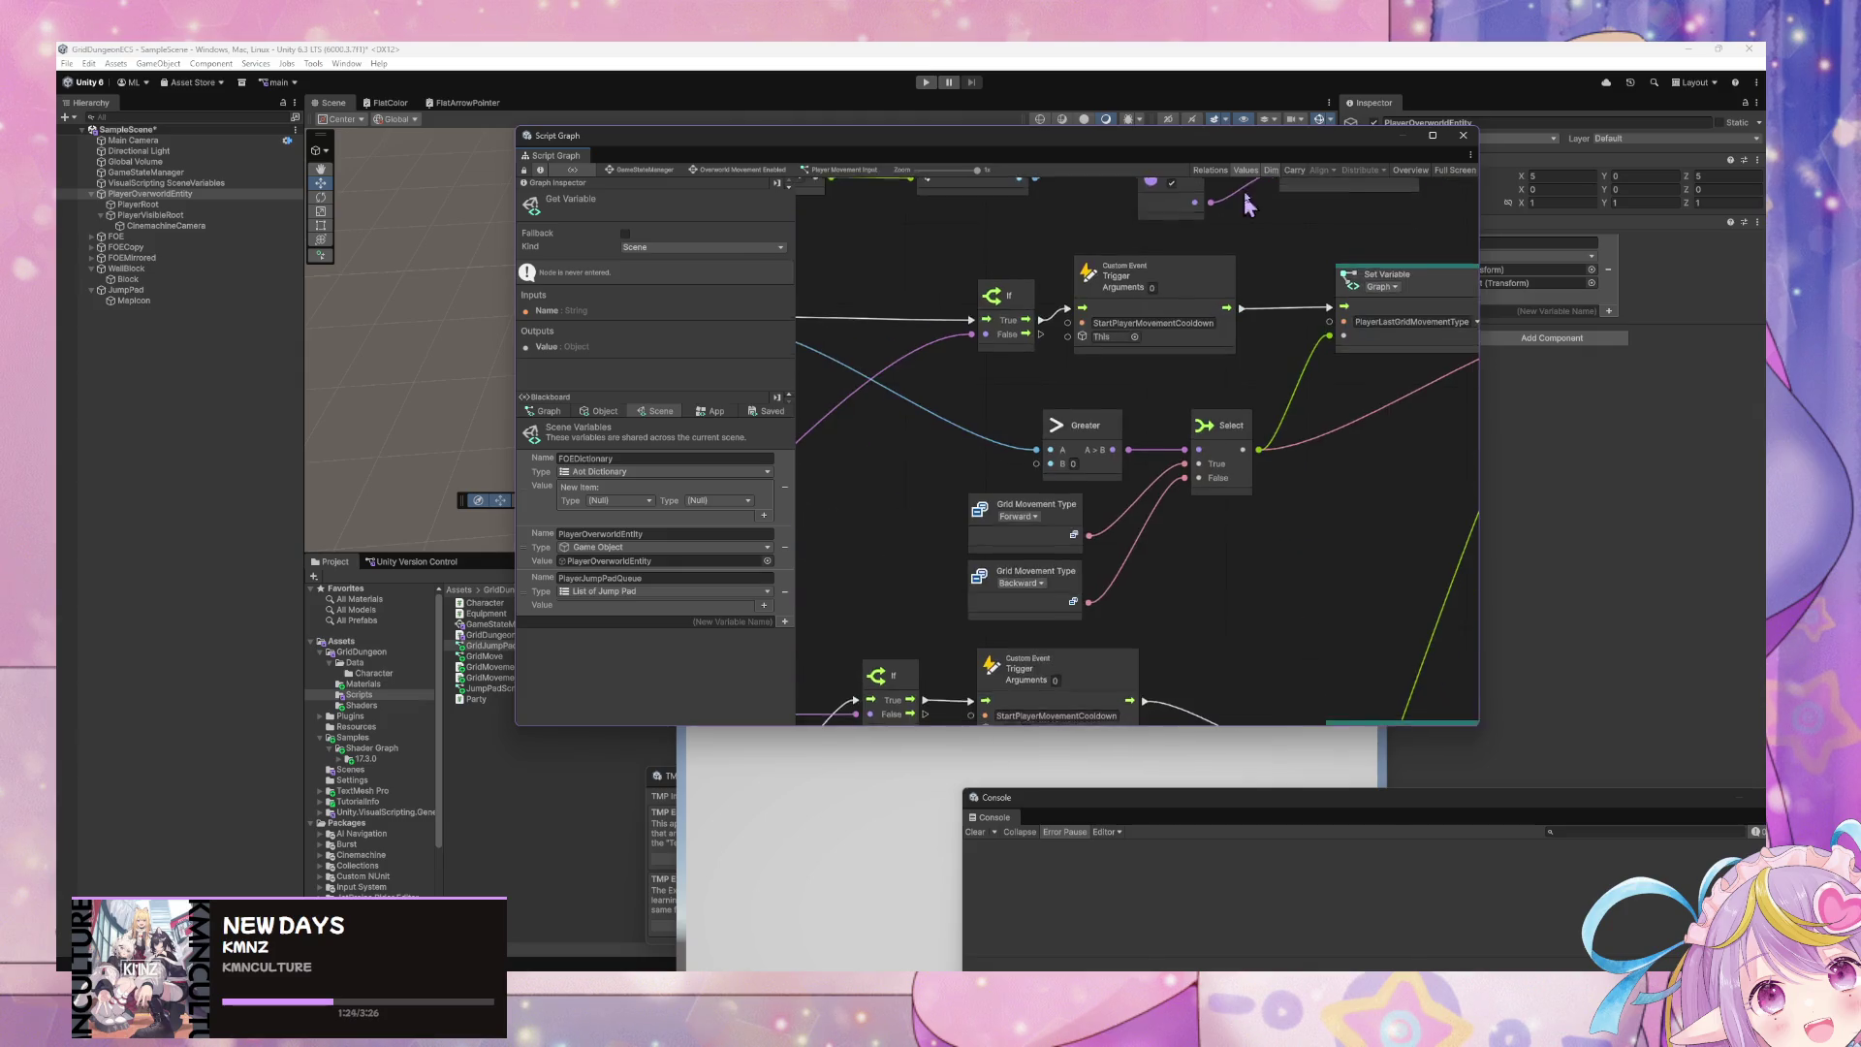
pyautogui.scroll(-5, 1111, 386)
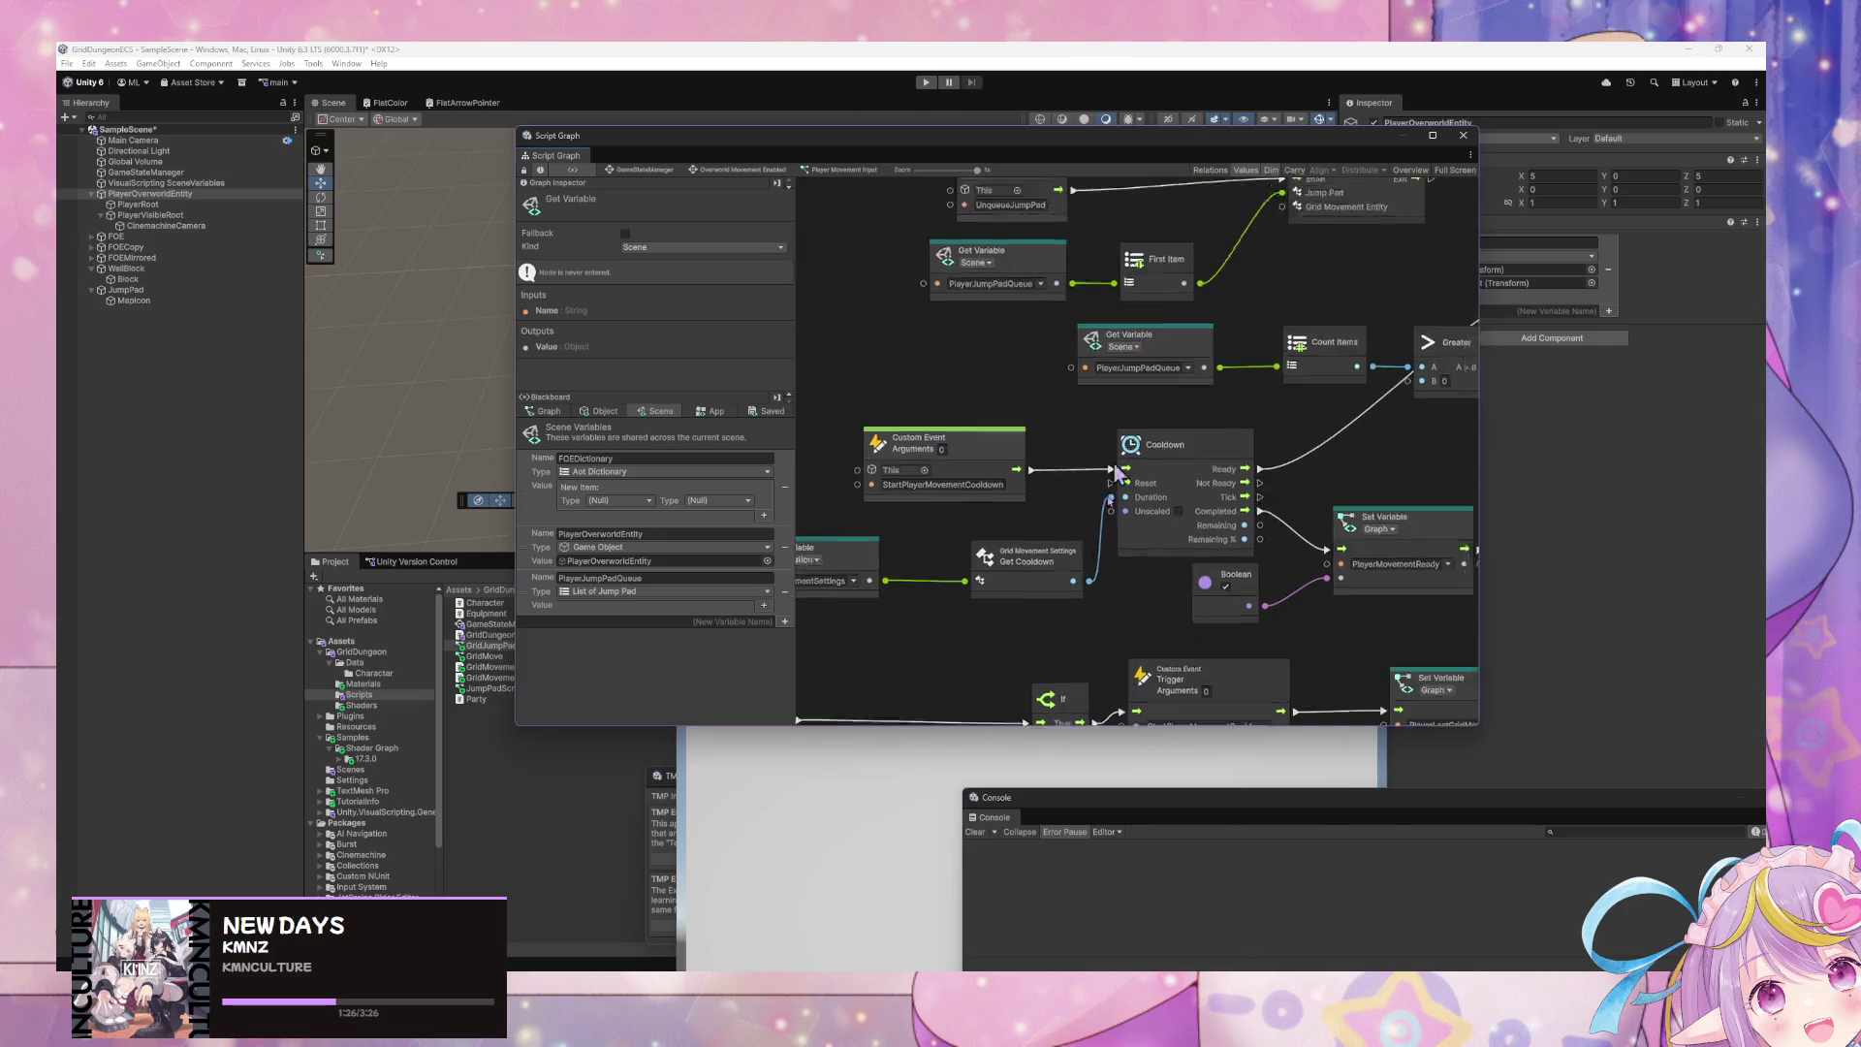
pyautogui.scroll(-5, 1027, 465)
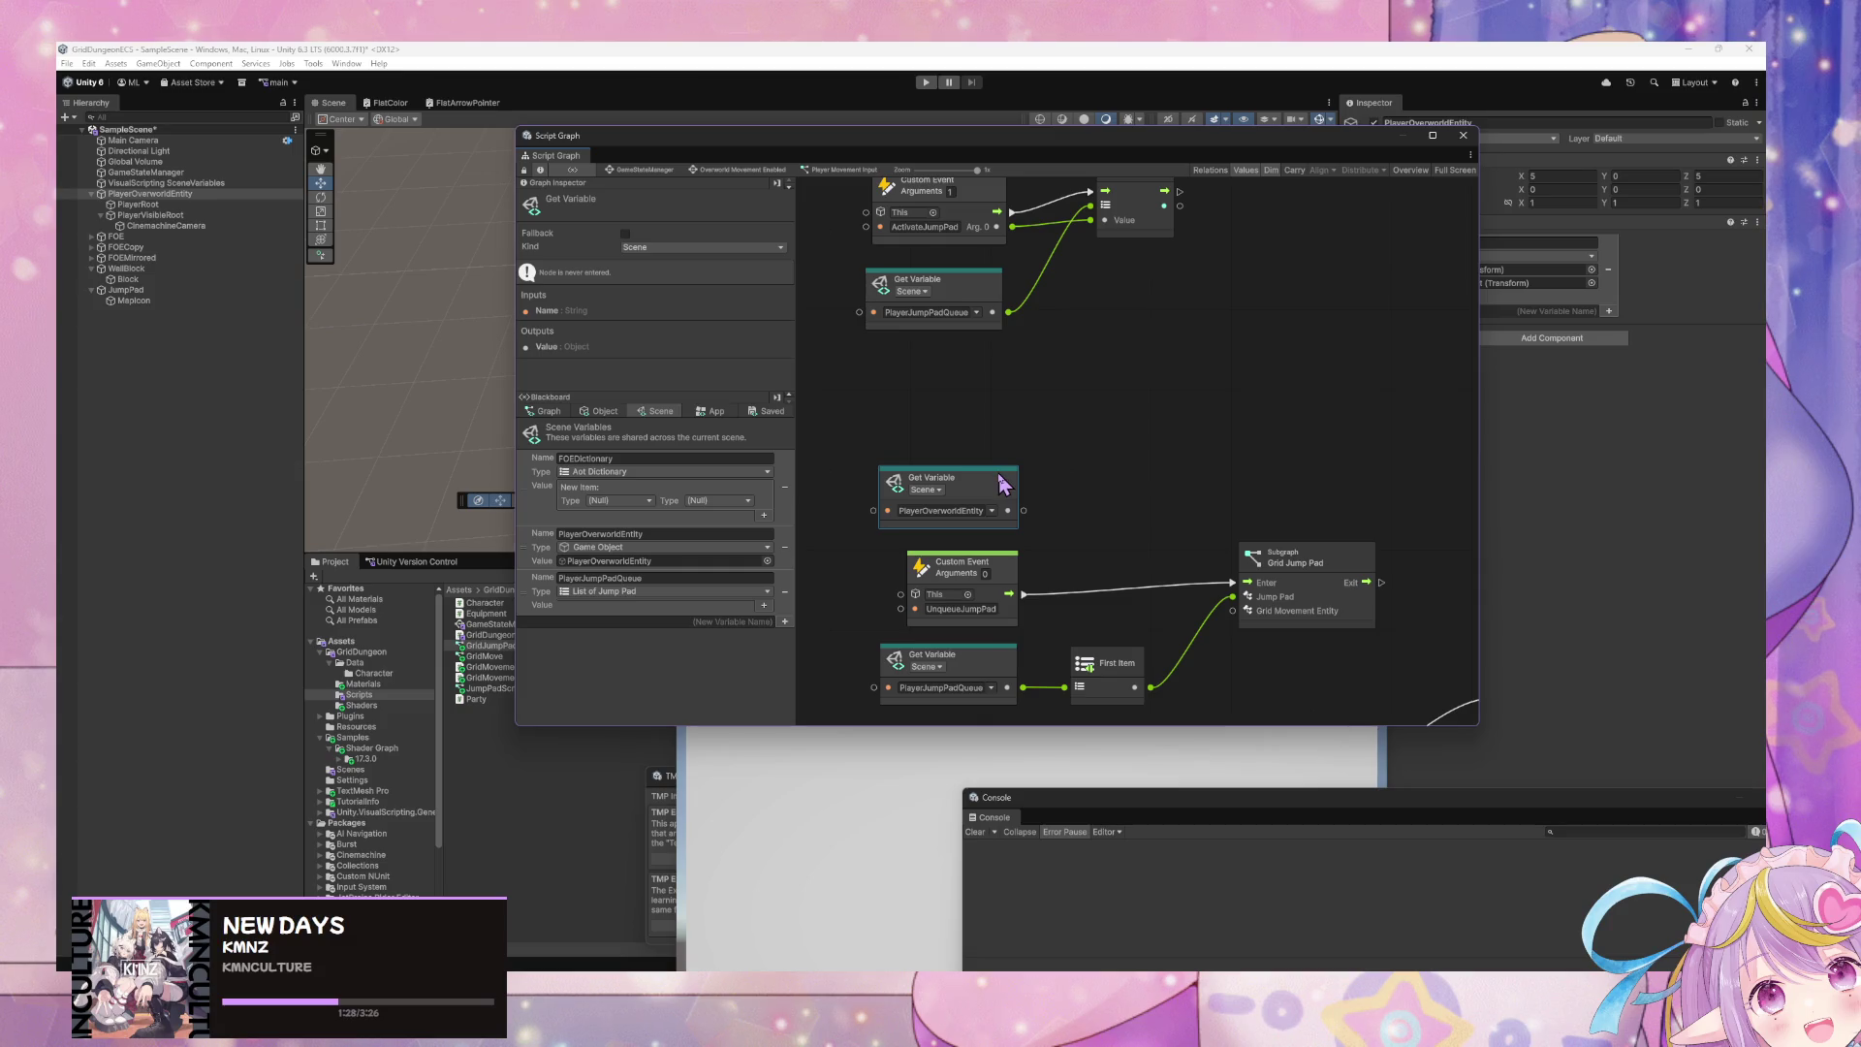
pyautogui.moveTo(948, 514); pyautogui.dragTo(1136, 471)
pyautogui.click(1115, 445)
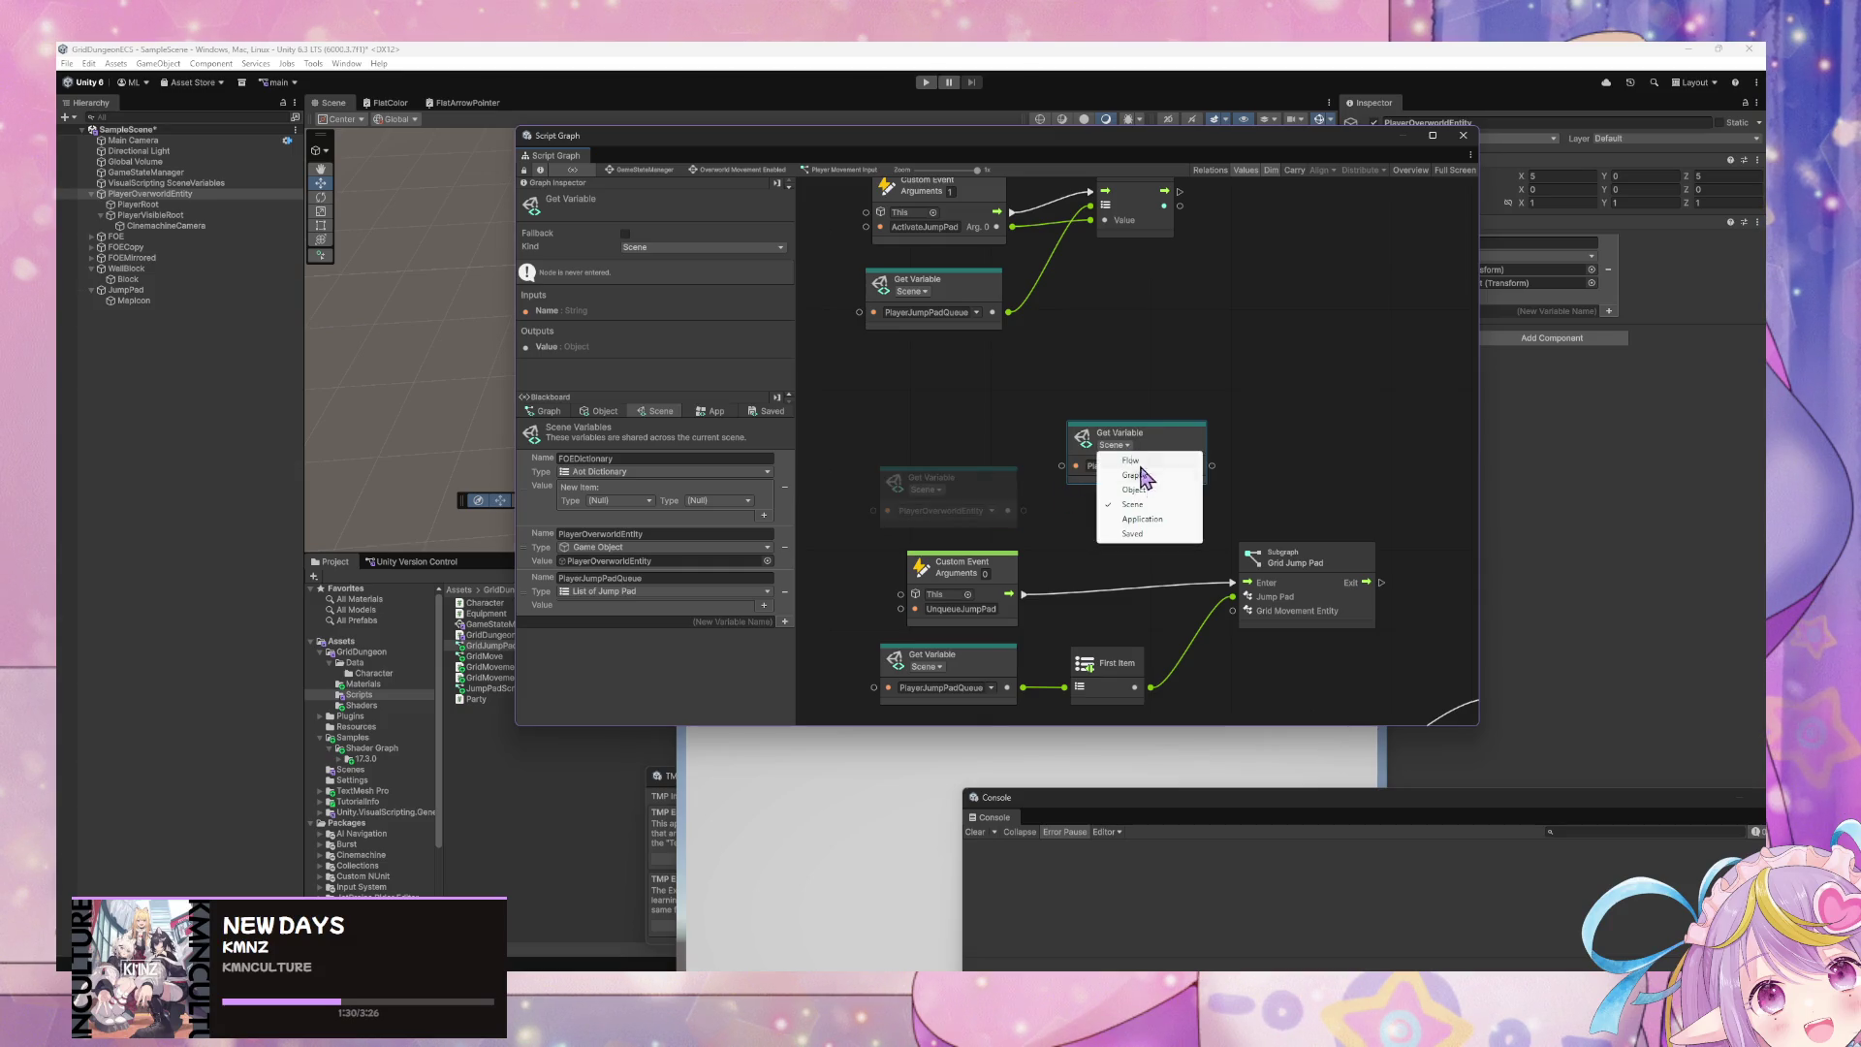
pyautogui.click(1163, 499)
pyautogui.moveTo(1064, 515); pyautogui.dragTo(1008, 509)
# - Name the variable GridMovementEntity and connect it to Grid Jump Pad's Grid Movement Entity input
pyautogui.click(1134, 505)
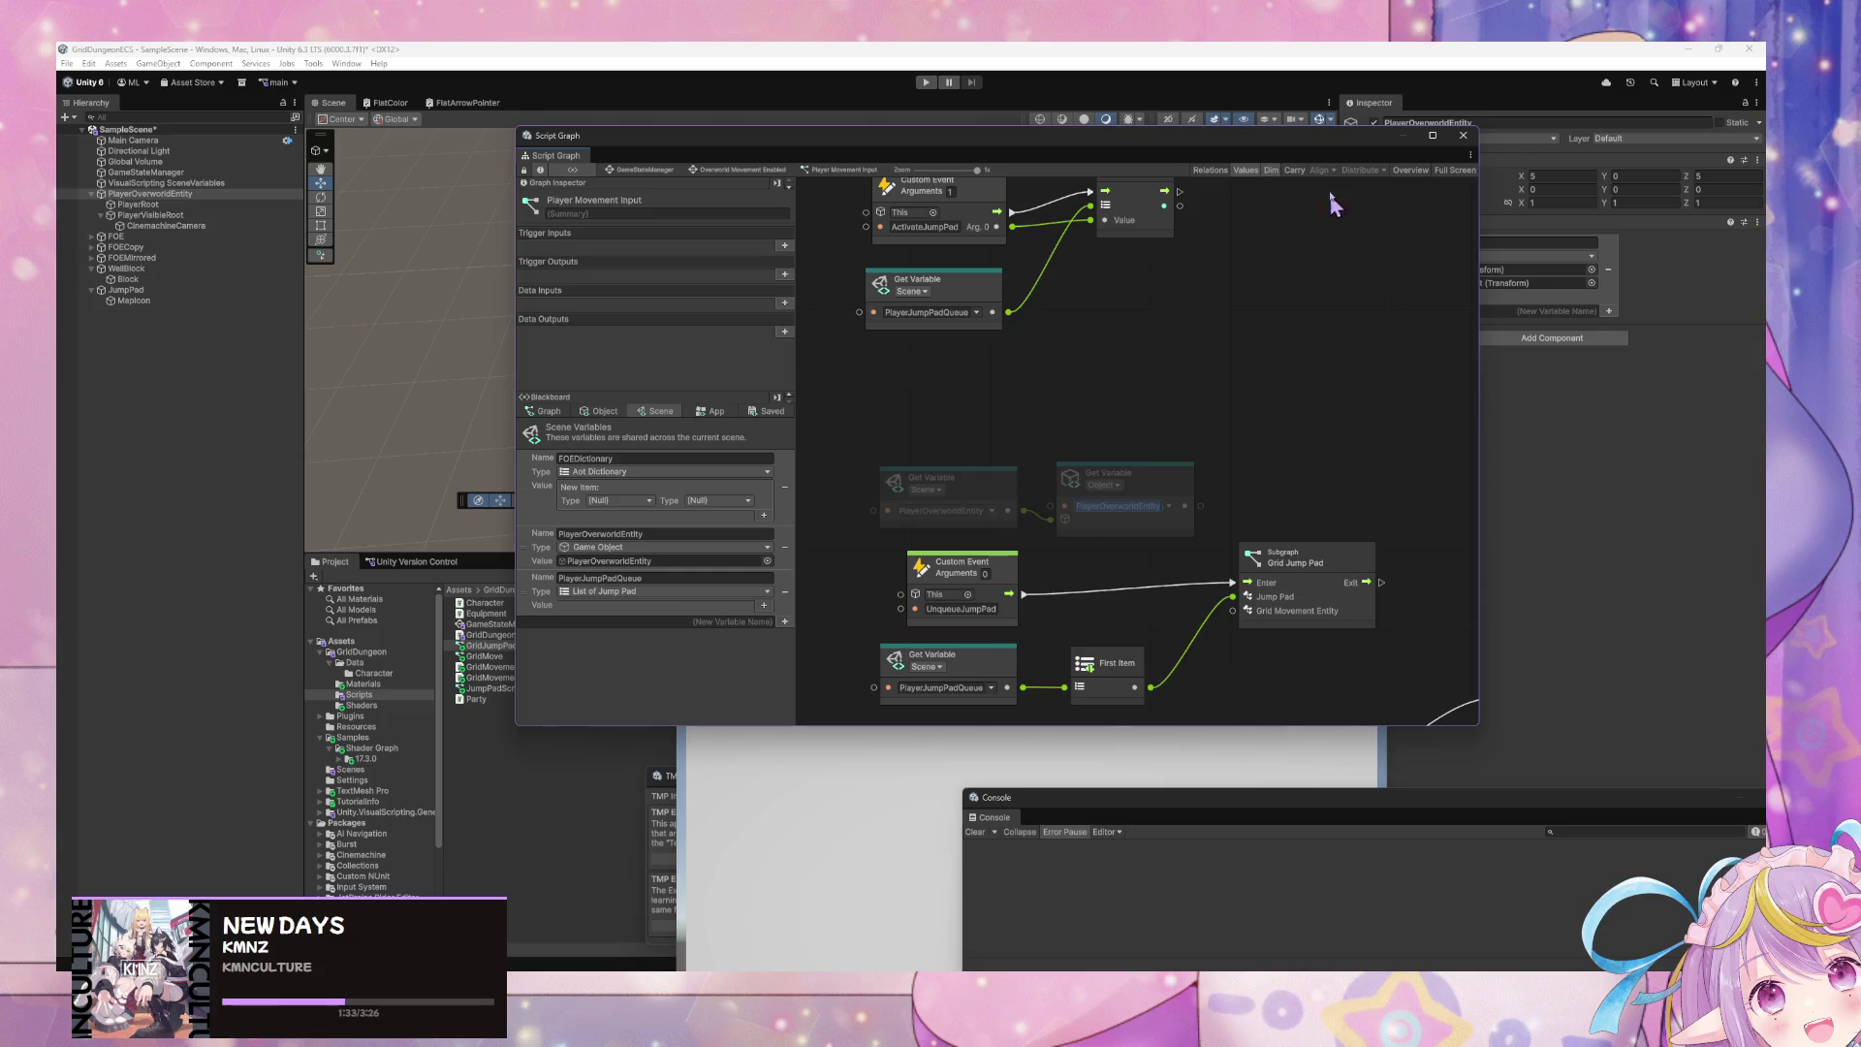
pyautogui.moveTo(1335, 143); pyautogui.dragTo(1218, 158)
pyautogui.click(1413, 243)
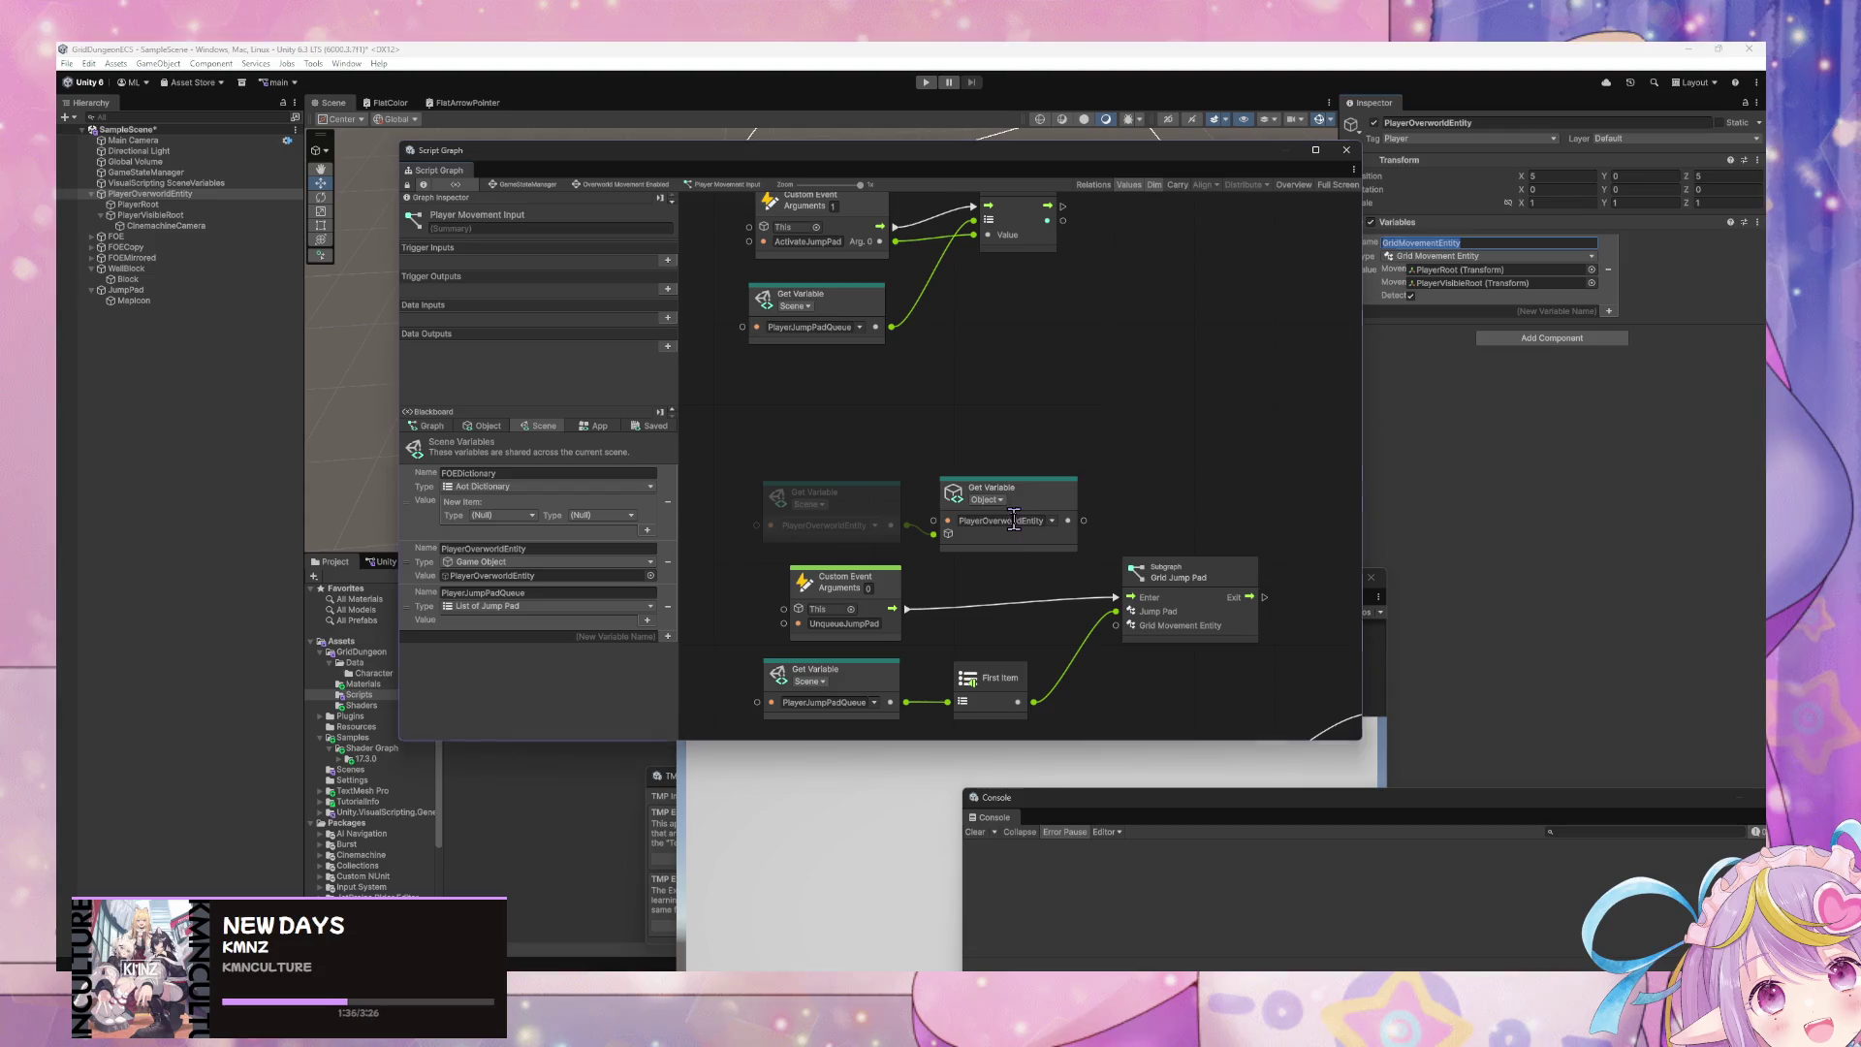
pyautogui.moveTo(1061, 521)
pyautogui.mouseDown()
pyautogui.moveTo(1105, 562)
pyautogui.moveTo(1115, 625)
pyautogui.mouseUp()
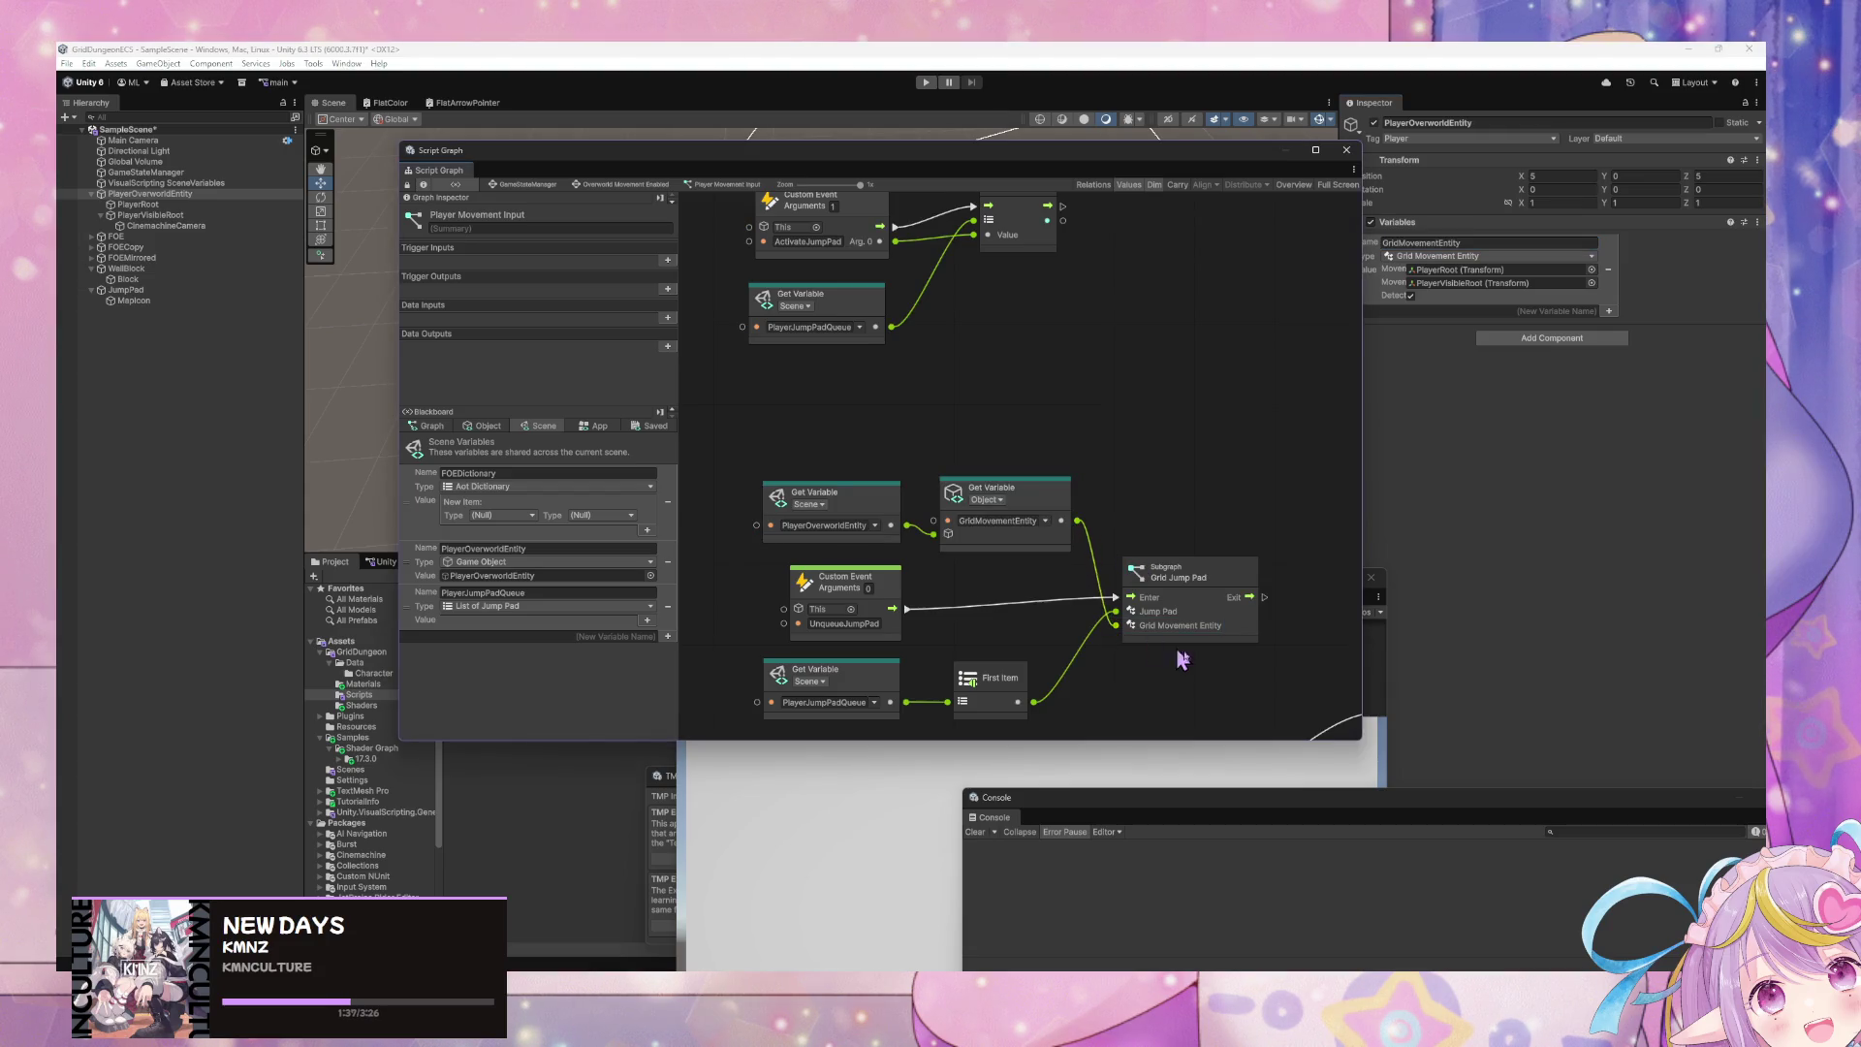
pyautogui.moveTo(1039, 492)
pyautogui.mouseDown()
pyautogui.moveTo(1130, 494)
pyautogui.moveTo(907, 388)
pyautogui.moveTo(1124, 429)
pyautogui.mouseUp()
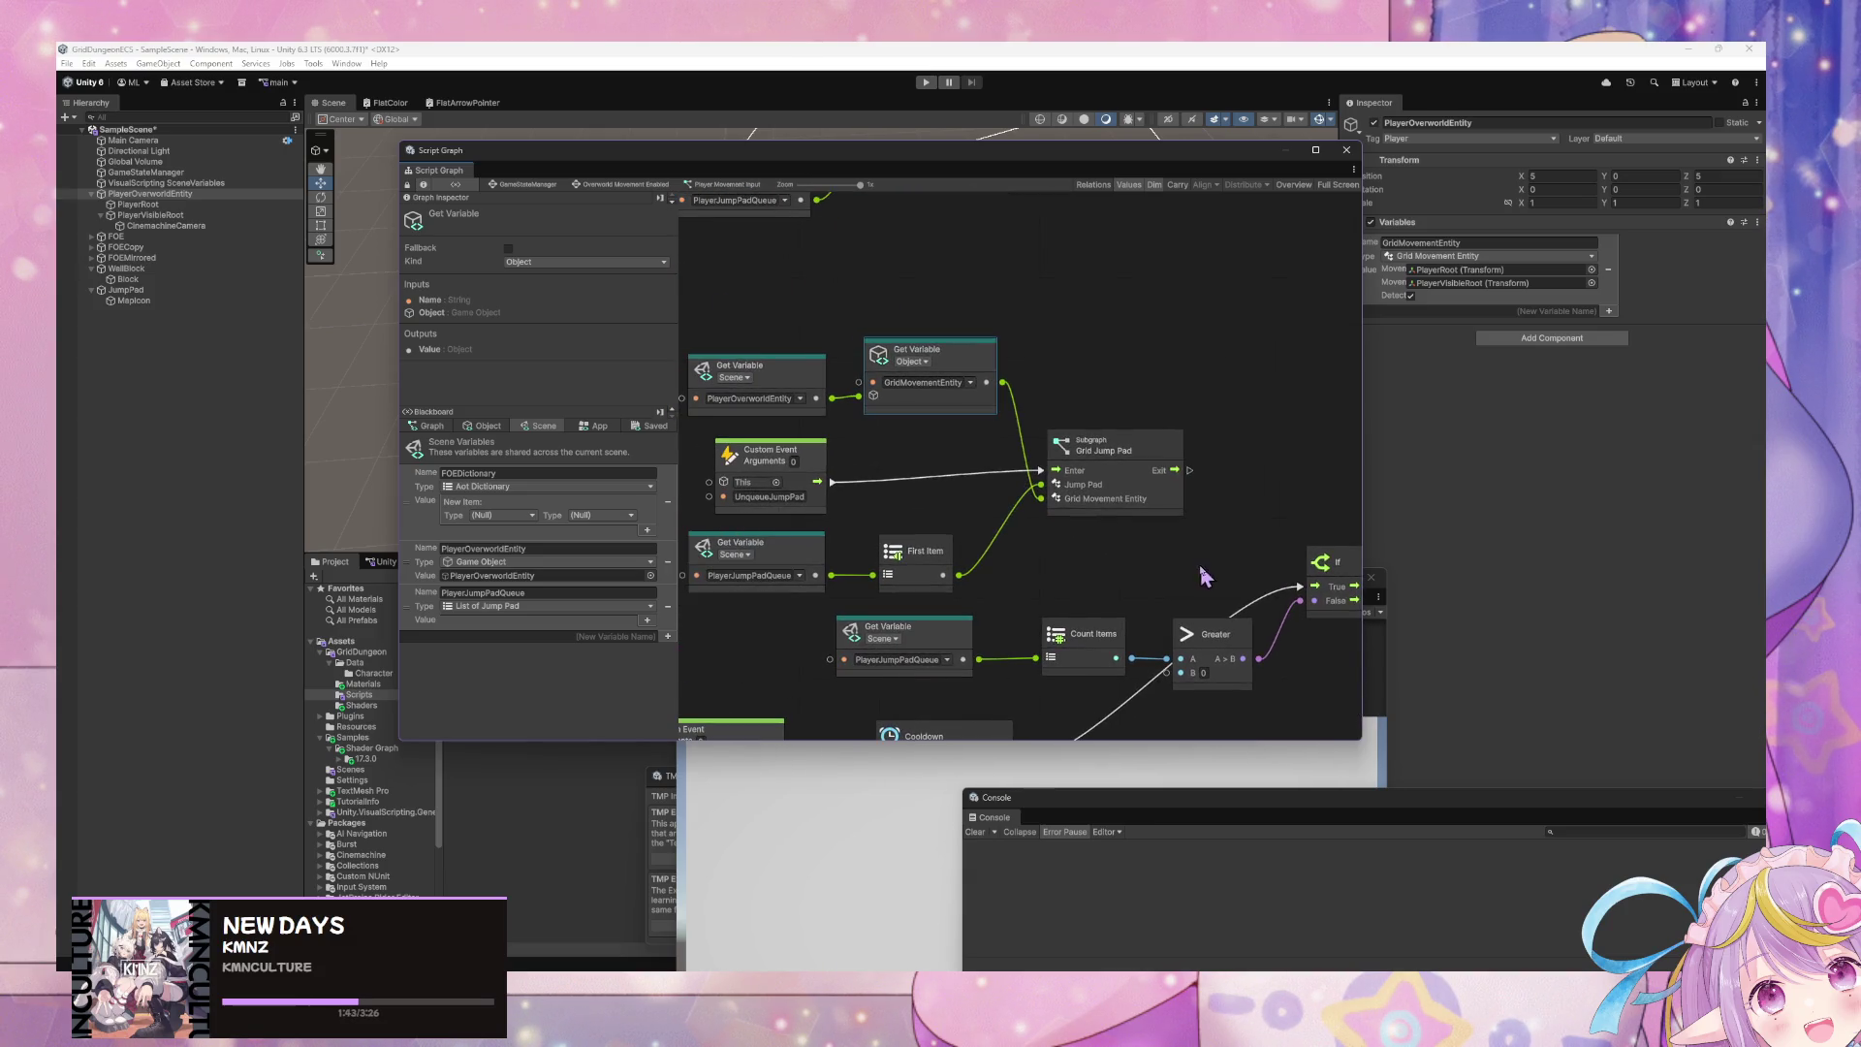
# - Place a StartPlayerMovementCooldown trigger beside Grid Jump Pad and wire the subgraph's exit into it
pyautogui.moveTo(1196, 563); pyautogui.dragTo(739, 369)
pyautogui.scroll(-10, 873, 387)
pyautogui.click(763, 262)
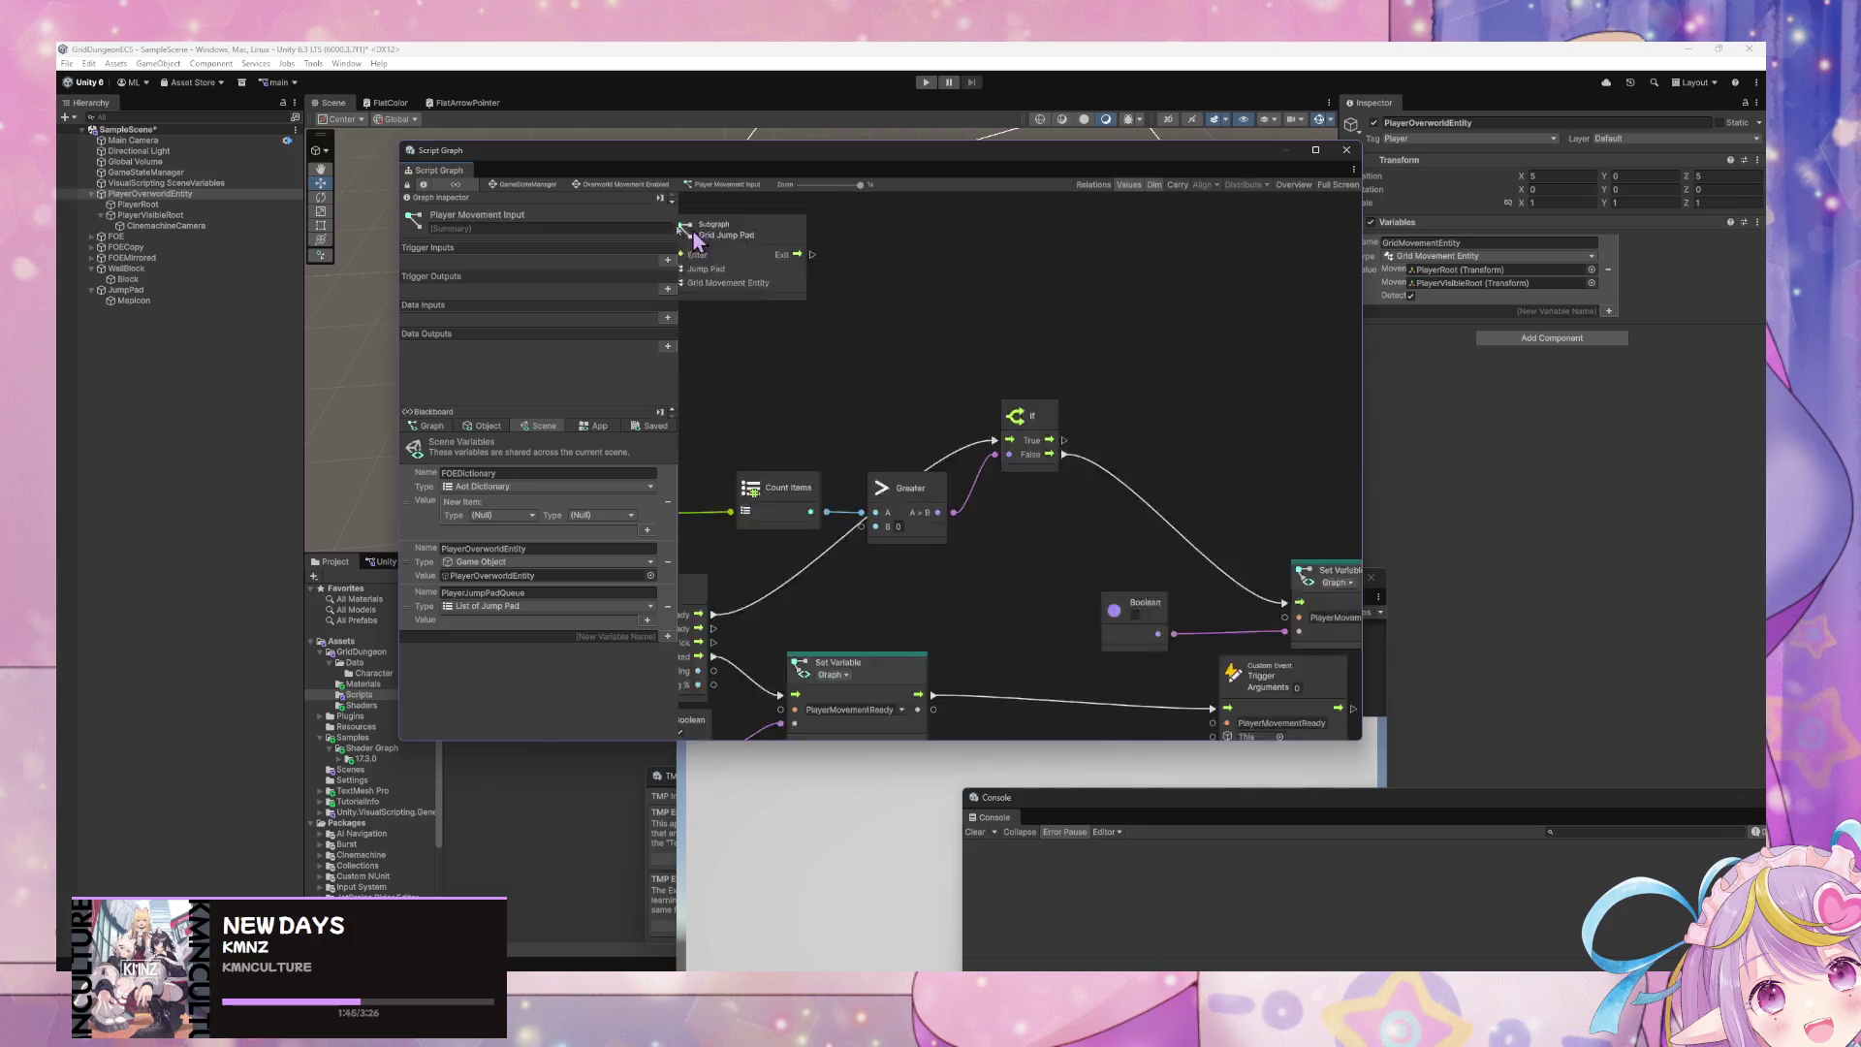
pyautogui.moveTo(1231, 483); pyautogui.dragTo(1318, 484)
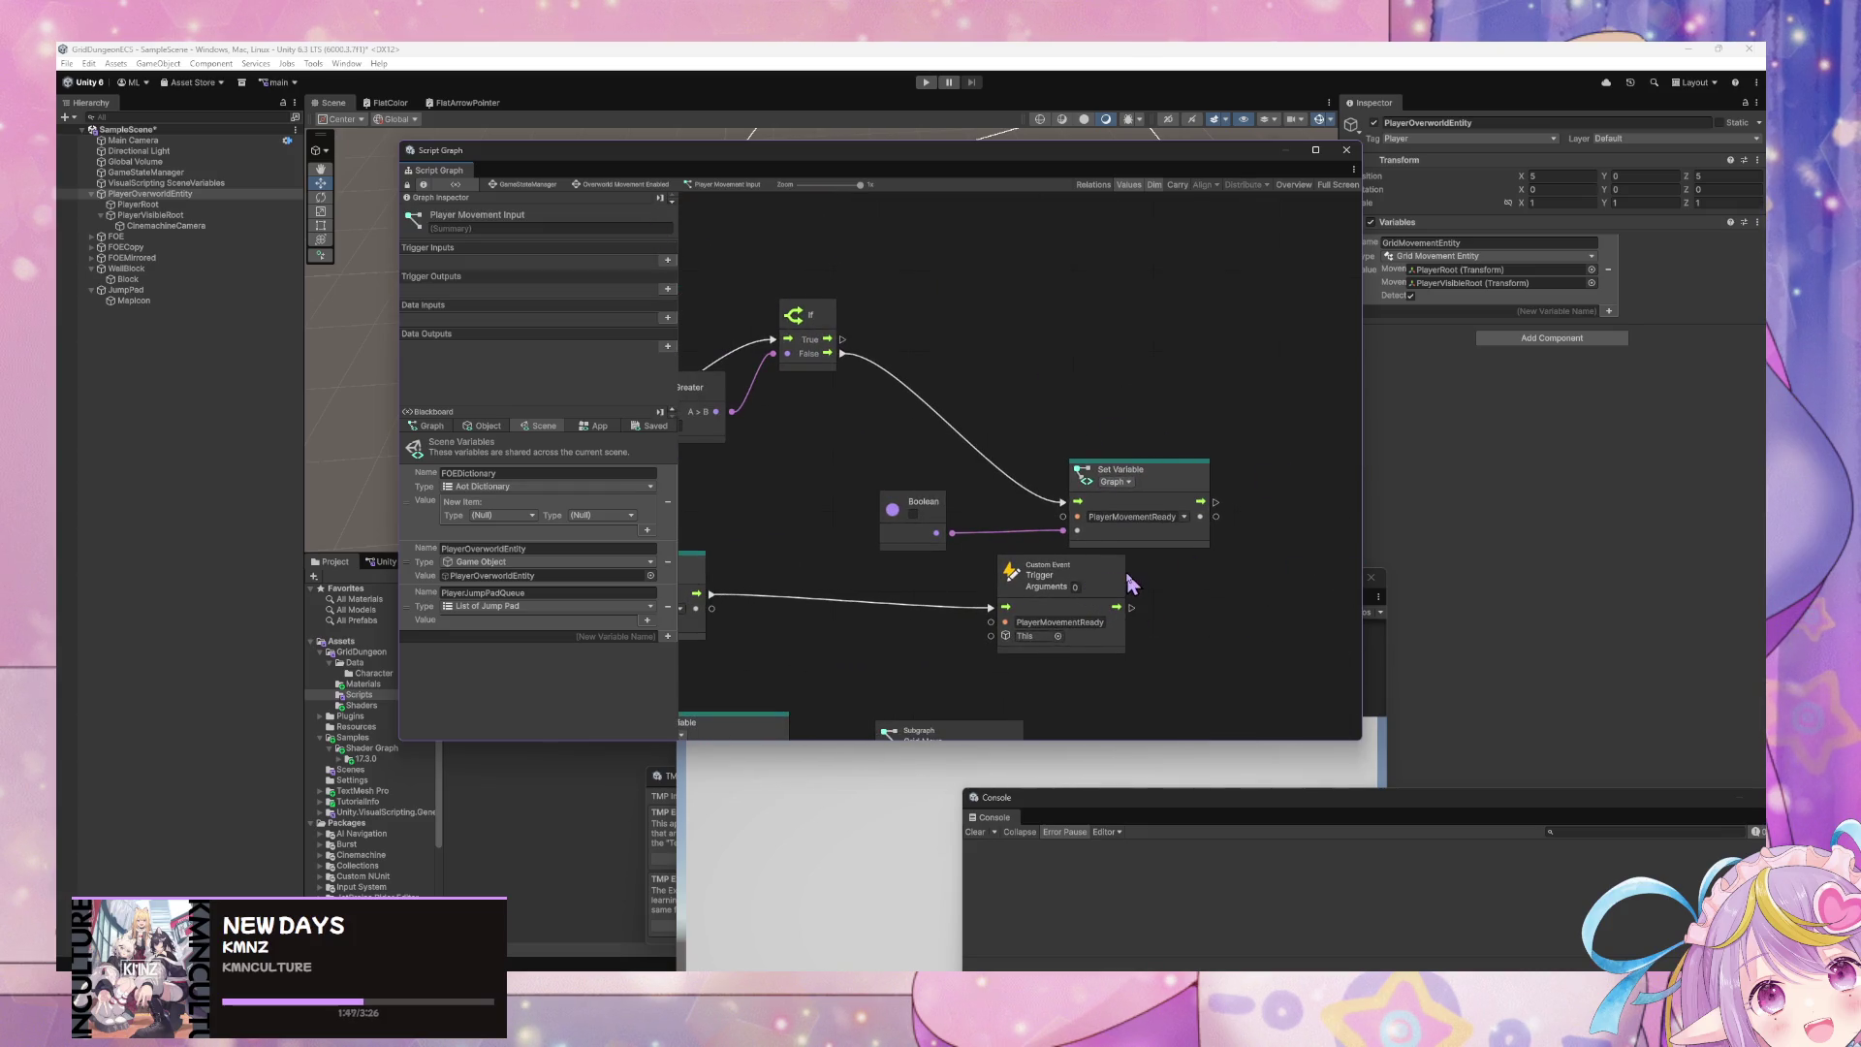
pyautogui.scroll(5, 1144, 553)
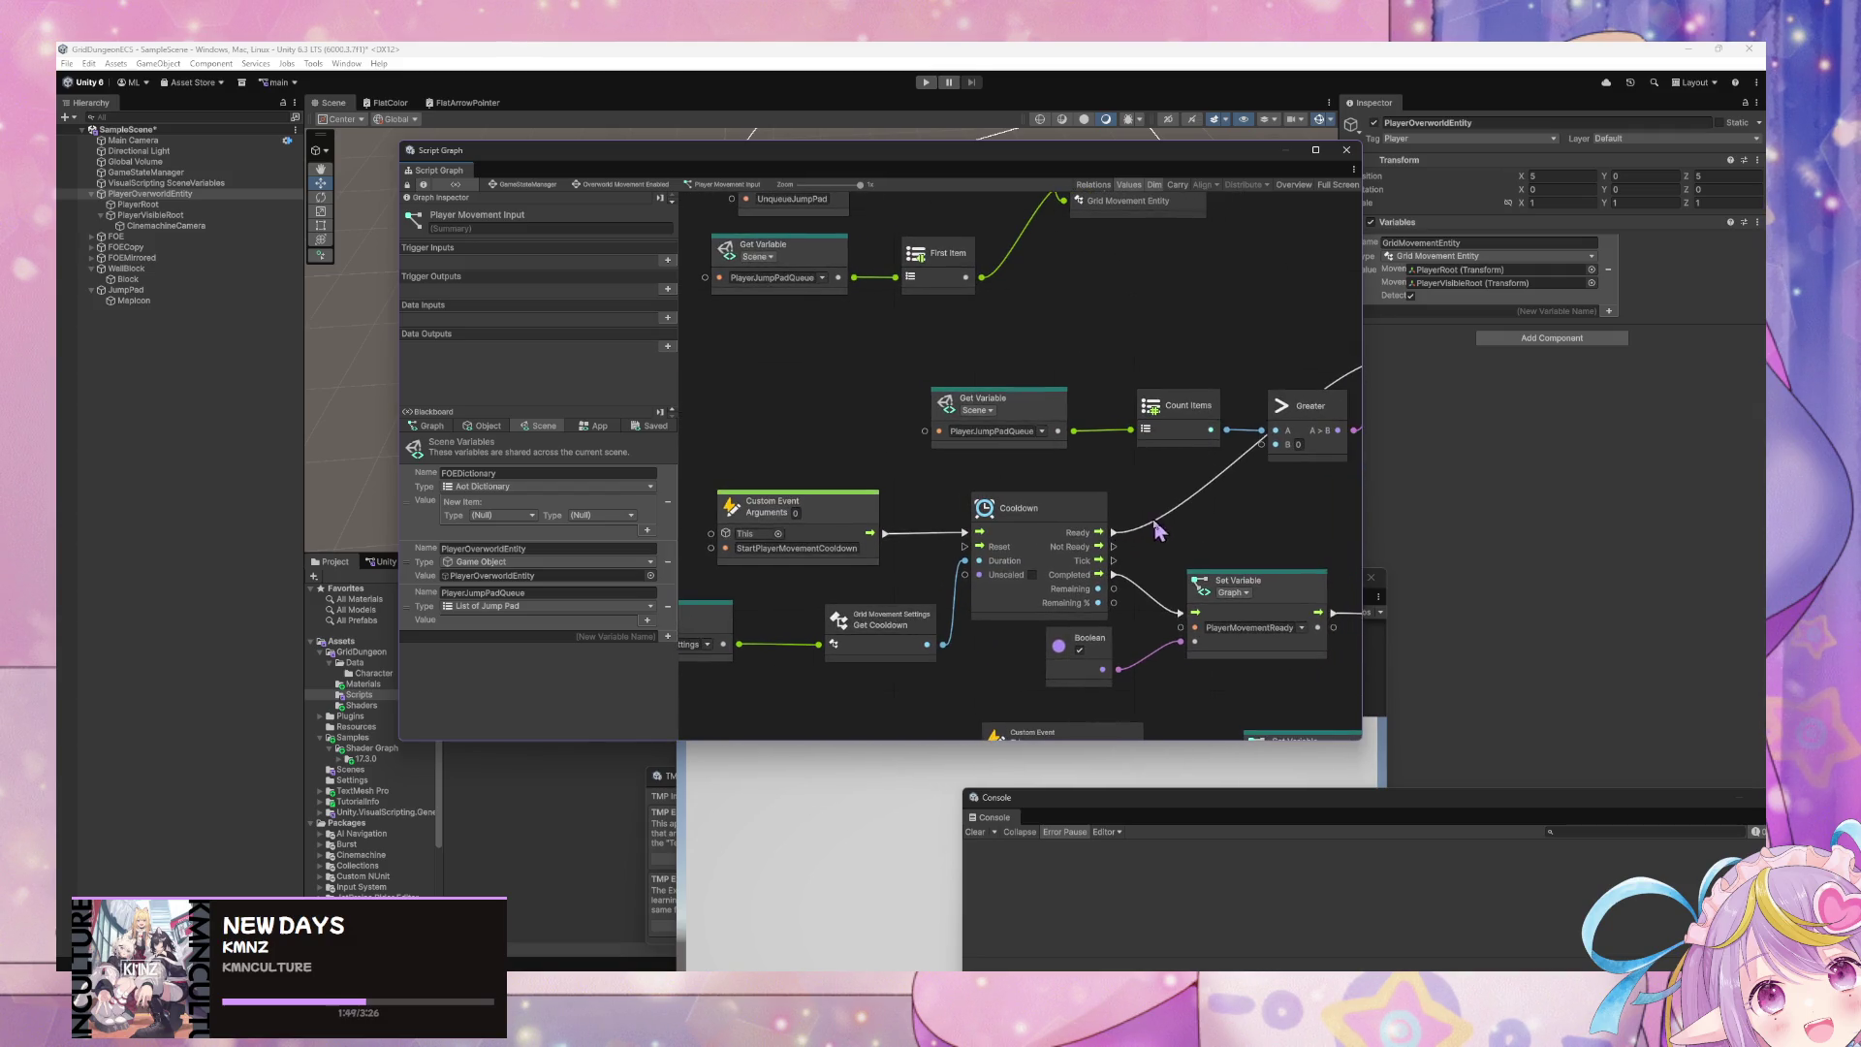
pyautogui.hscroll(5, 969, 538)
pyautogui.scroll(3, 959, 553)
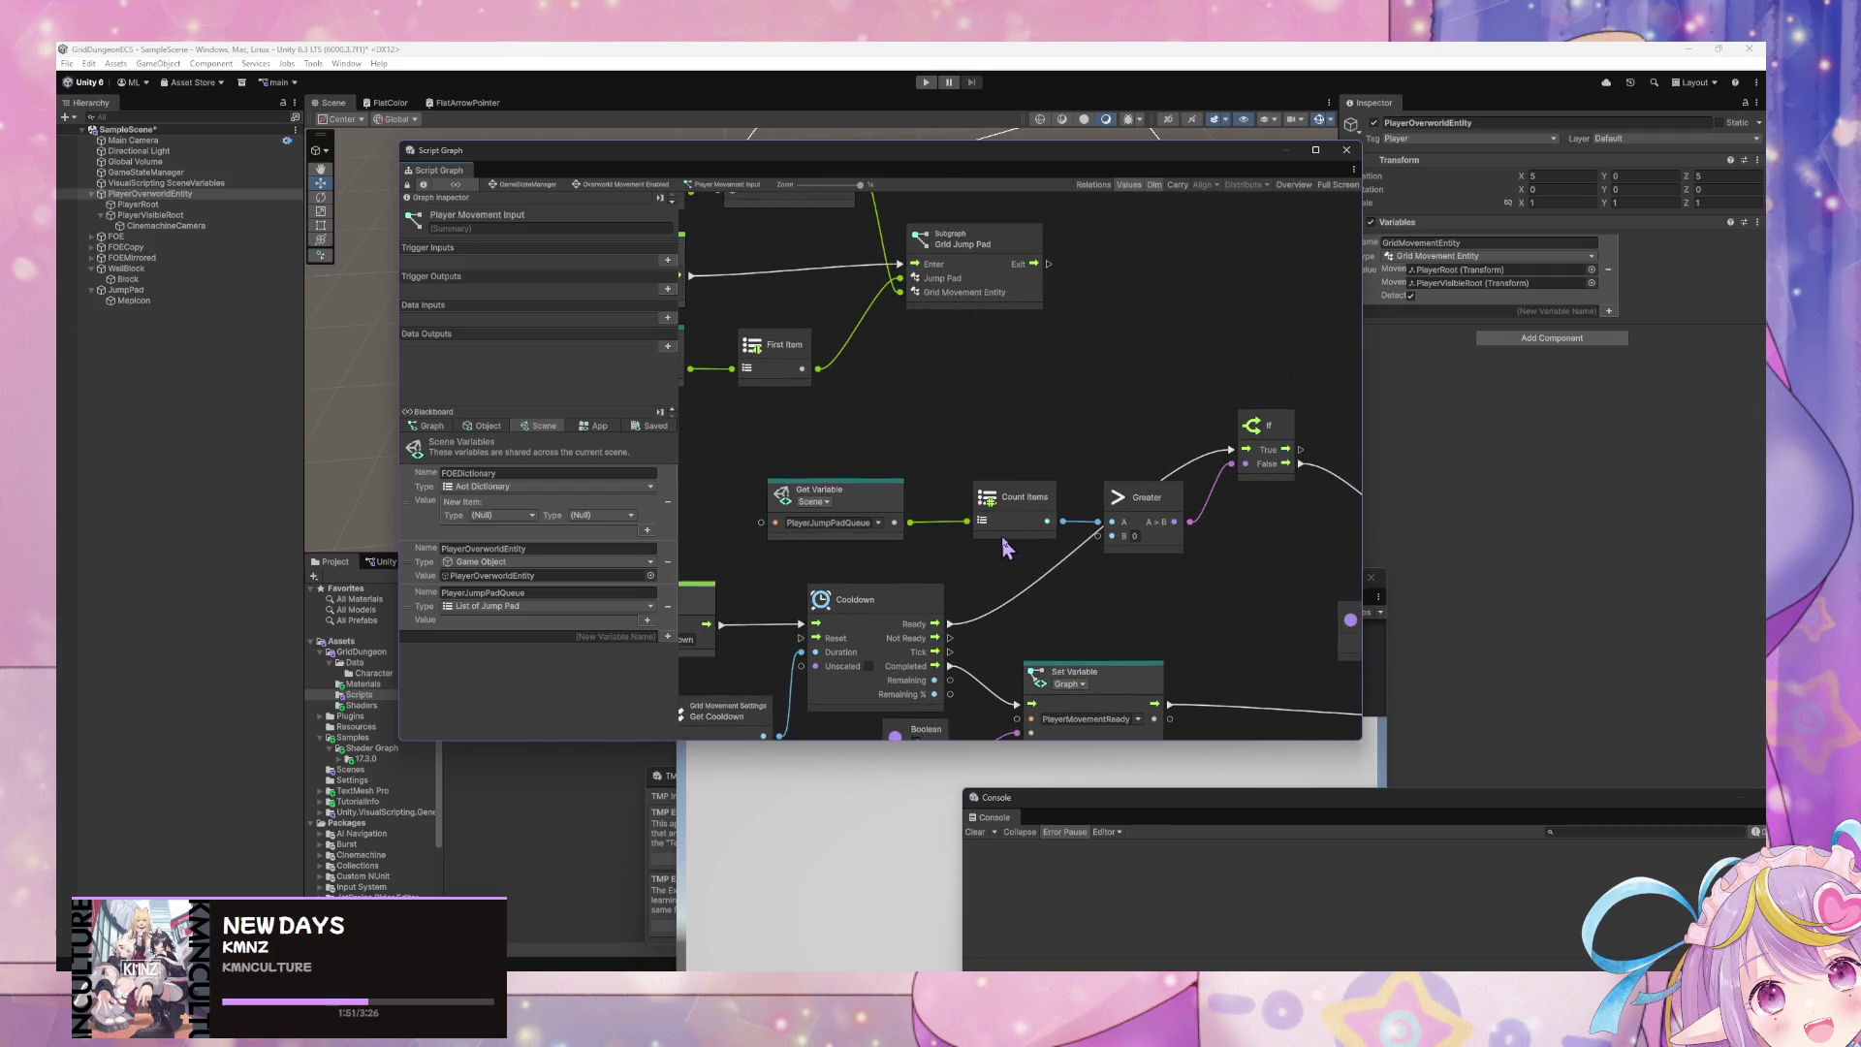
pyautogui.scroll(-1, 1019, 531)
pyautogui.hscroll(5, 969, 504)
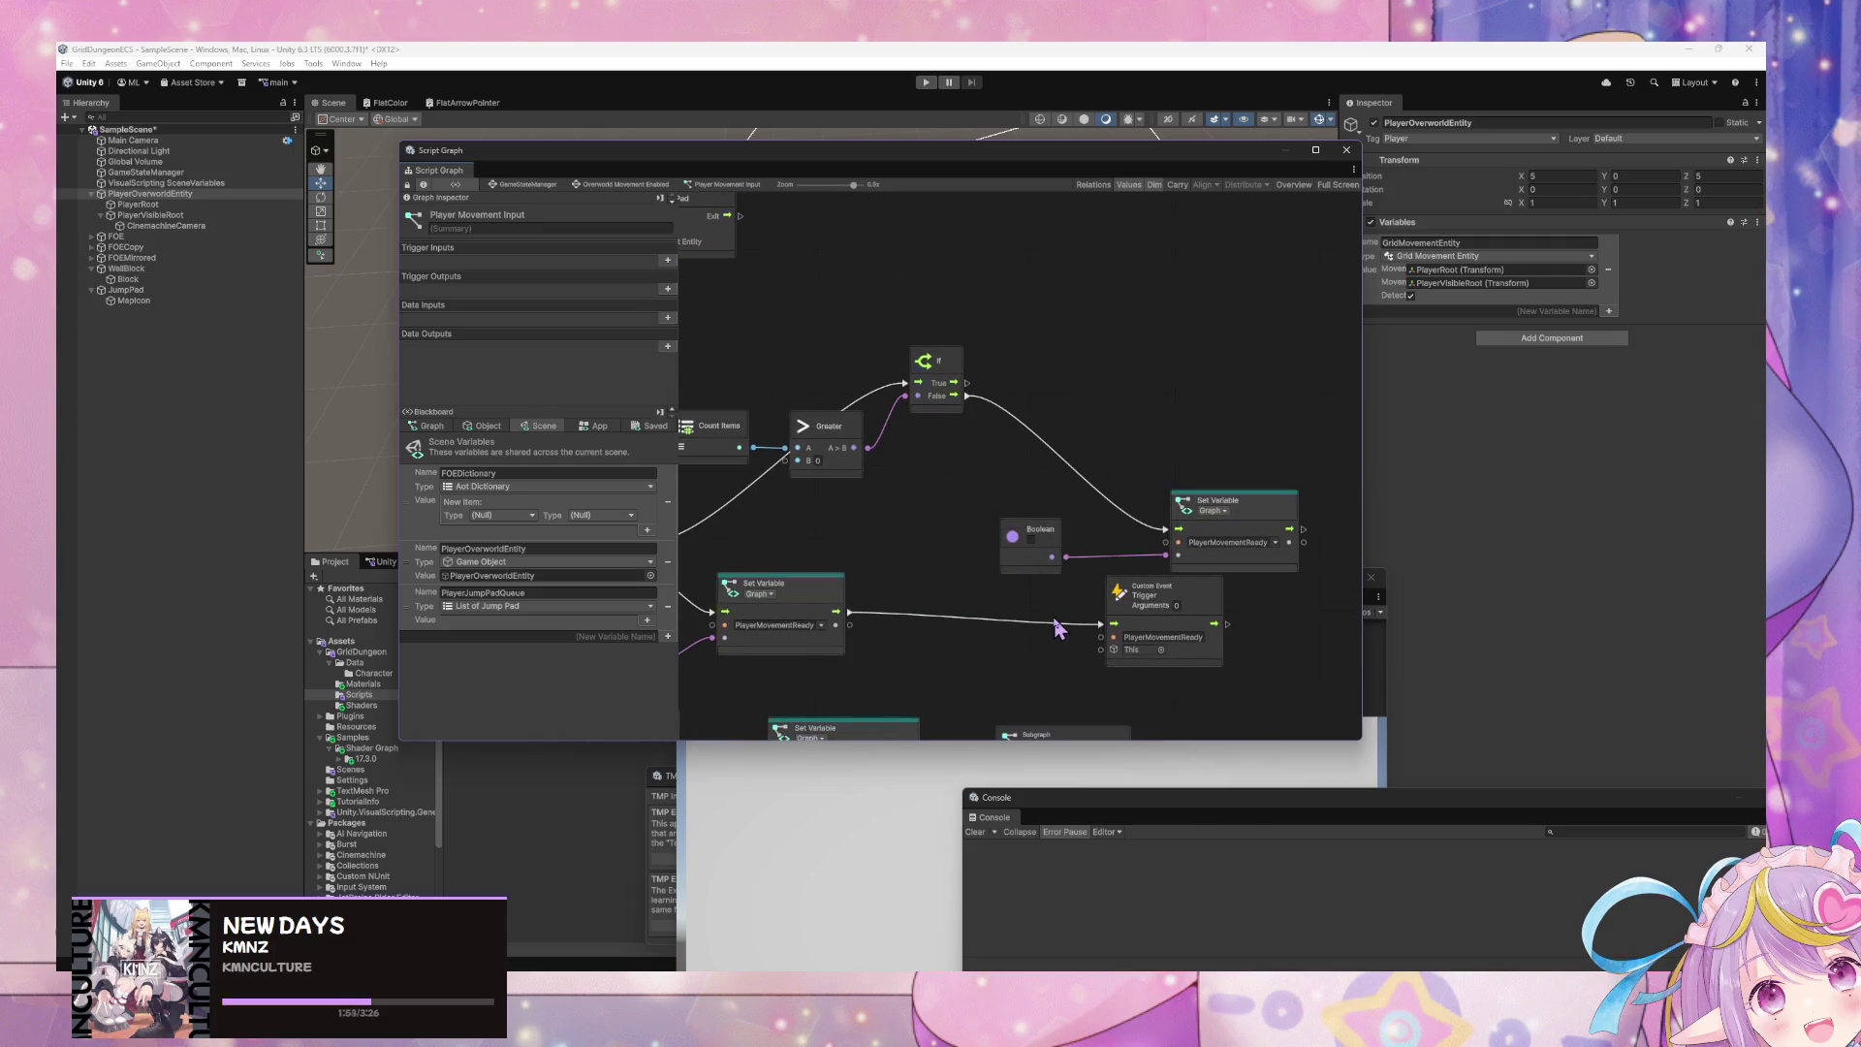
pyautogui.click(1134, 602)
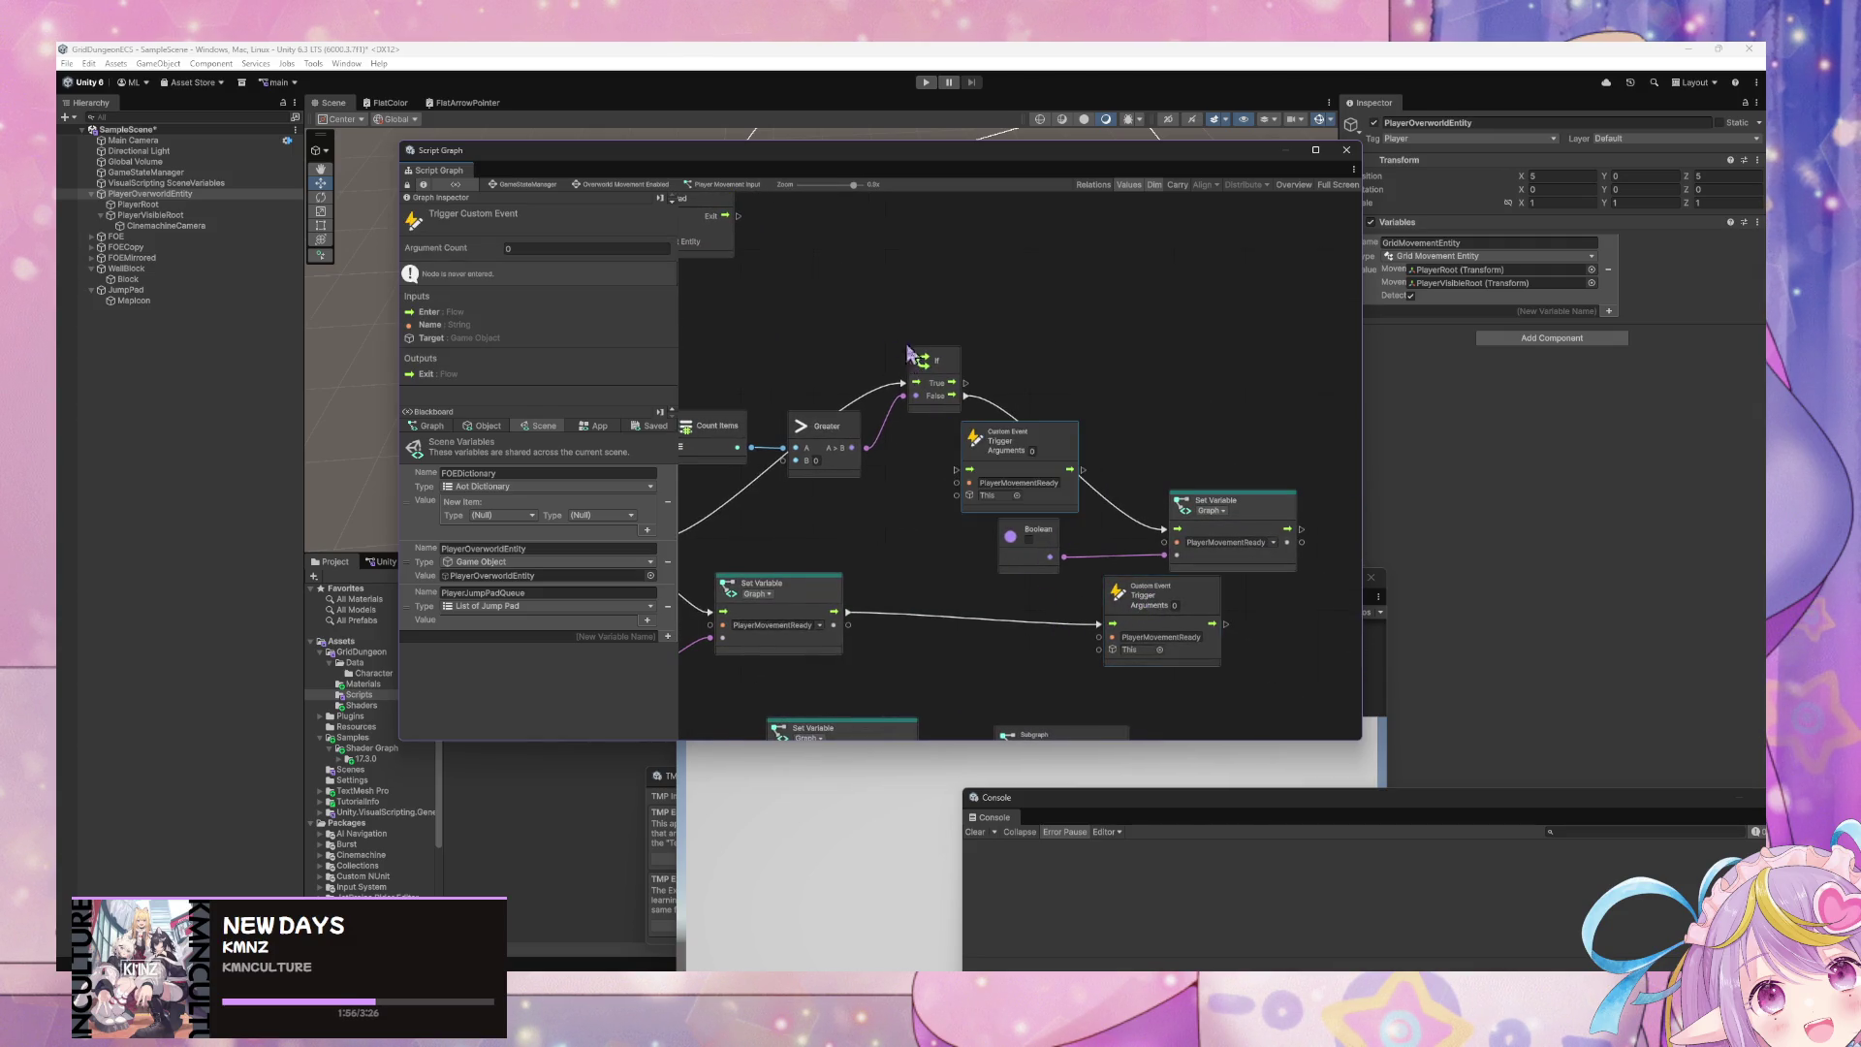
pyautogui.scroll(-5, 911, 373)
pyautogui.hscroll(5, 875, 222)
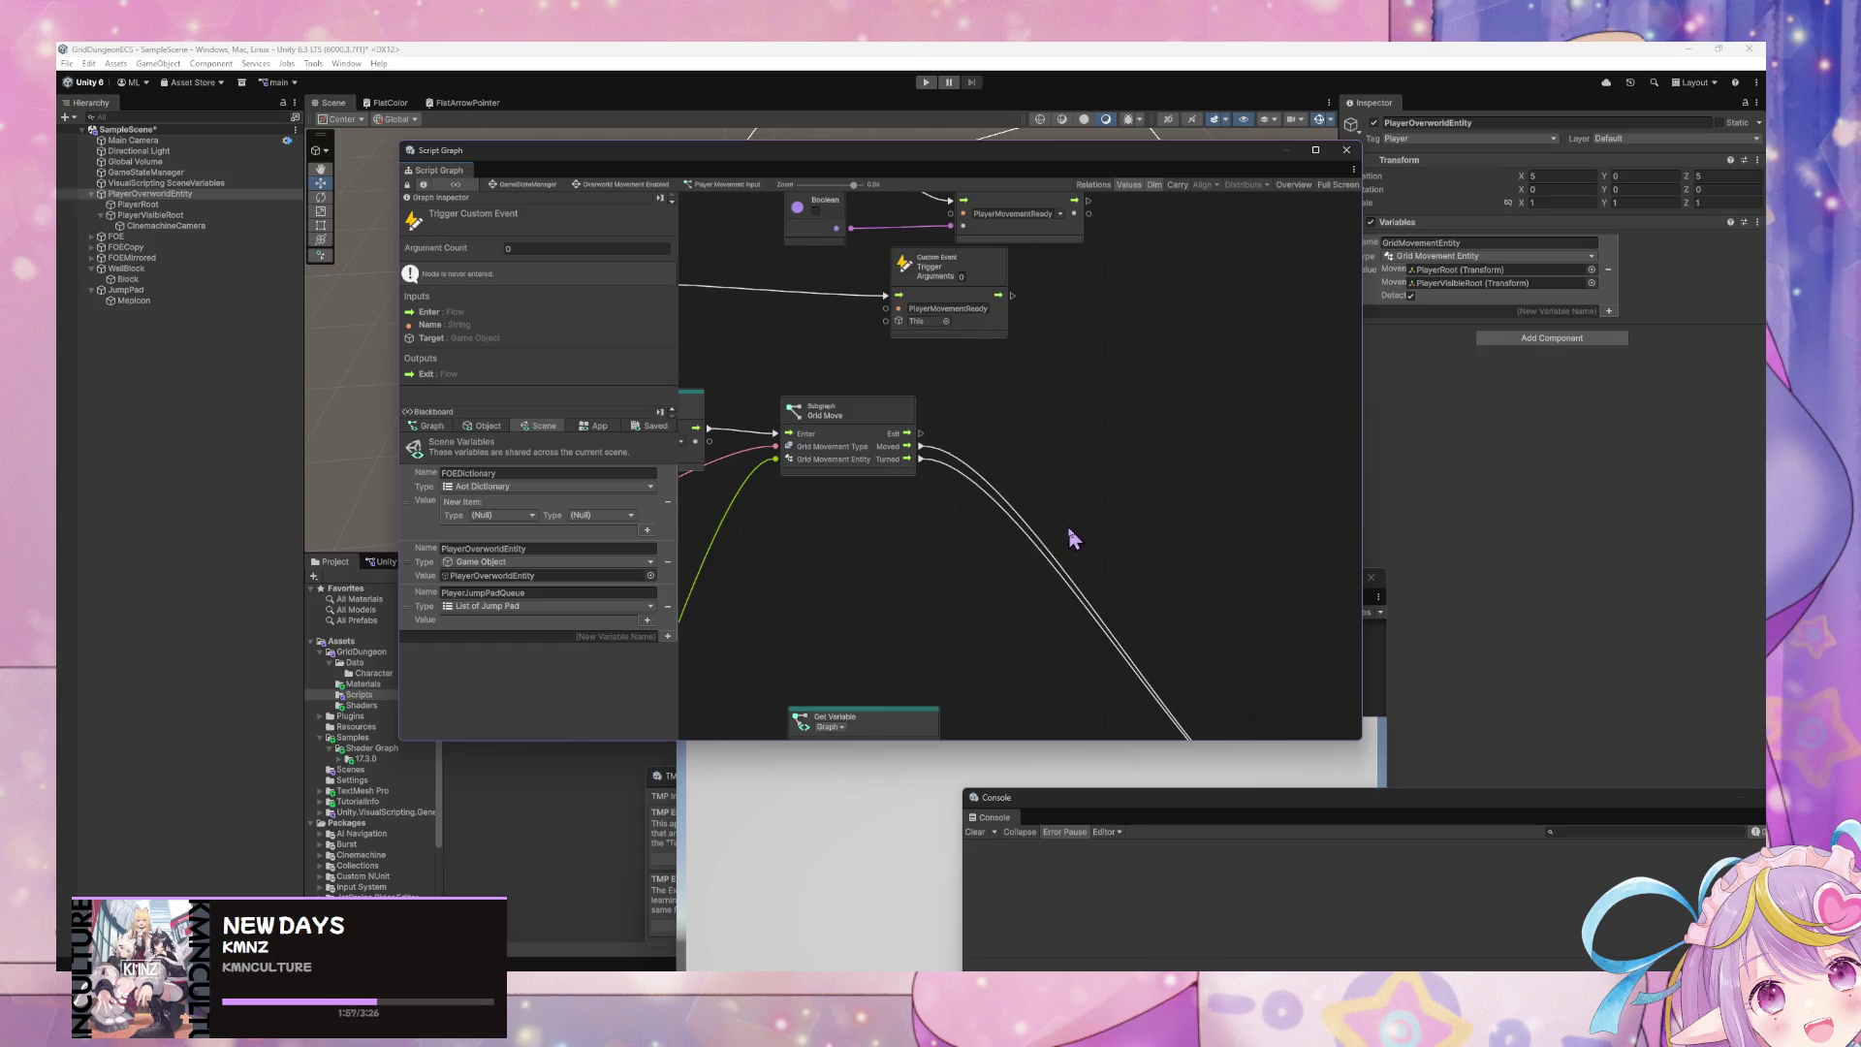
pyautogui.scroll(5, 1072, 532)
pyautogui.scroll(2, 1308, 557)
pyautogui.scroll(2, 1309, 558)
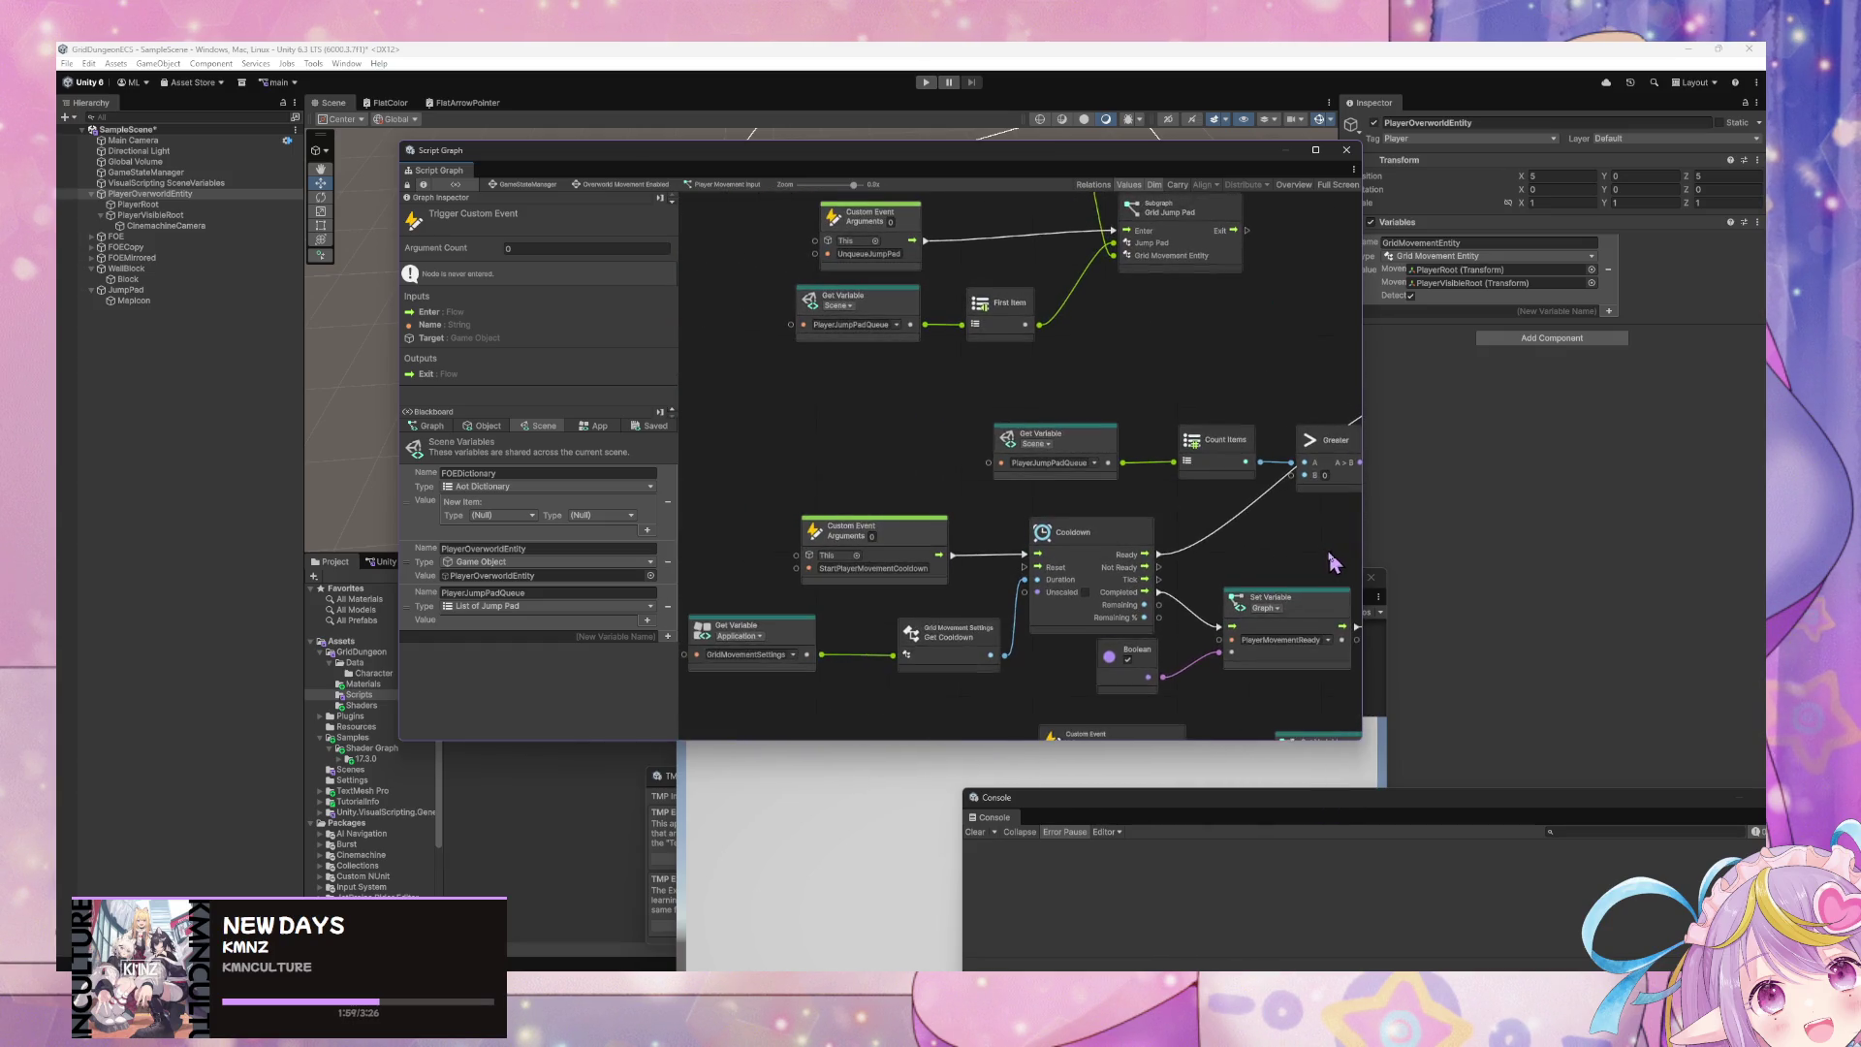
pyautogui.click(837, 582)
pyautogui.hscroll(4, 1163, 538)
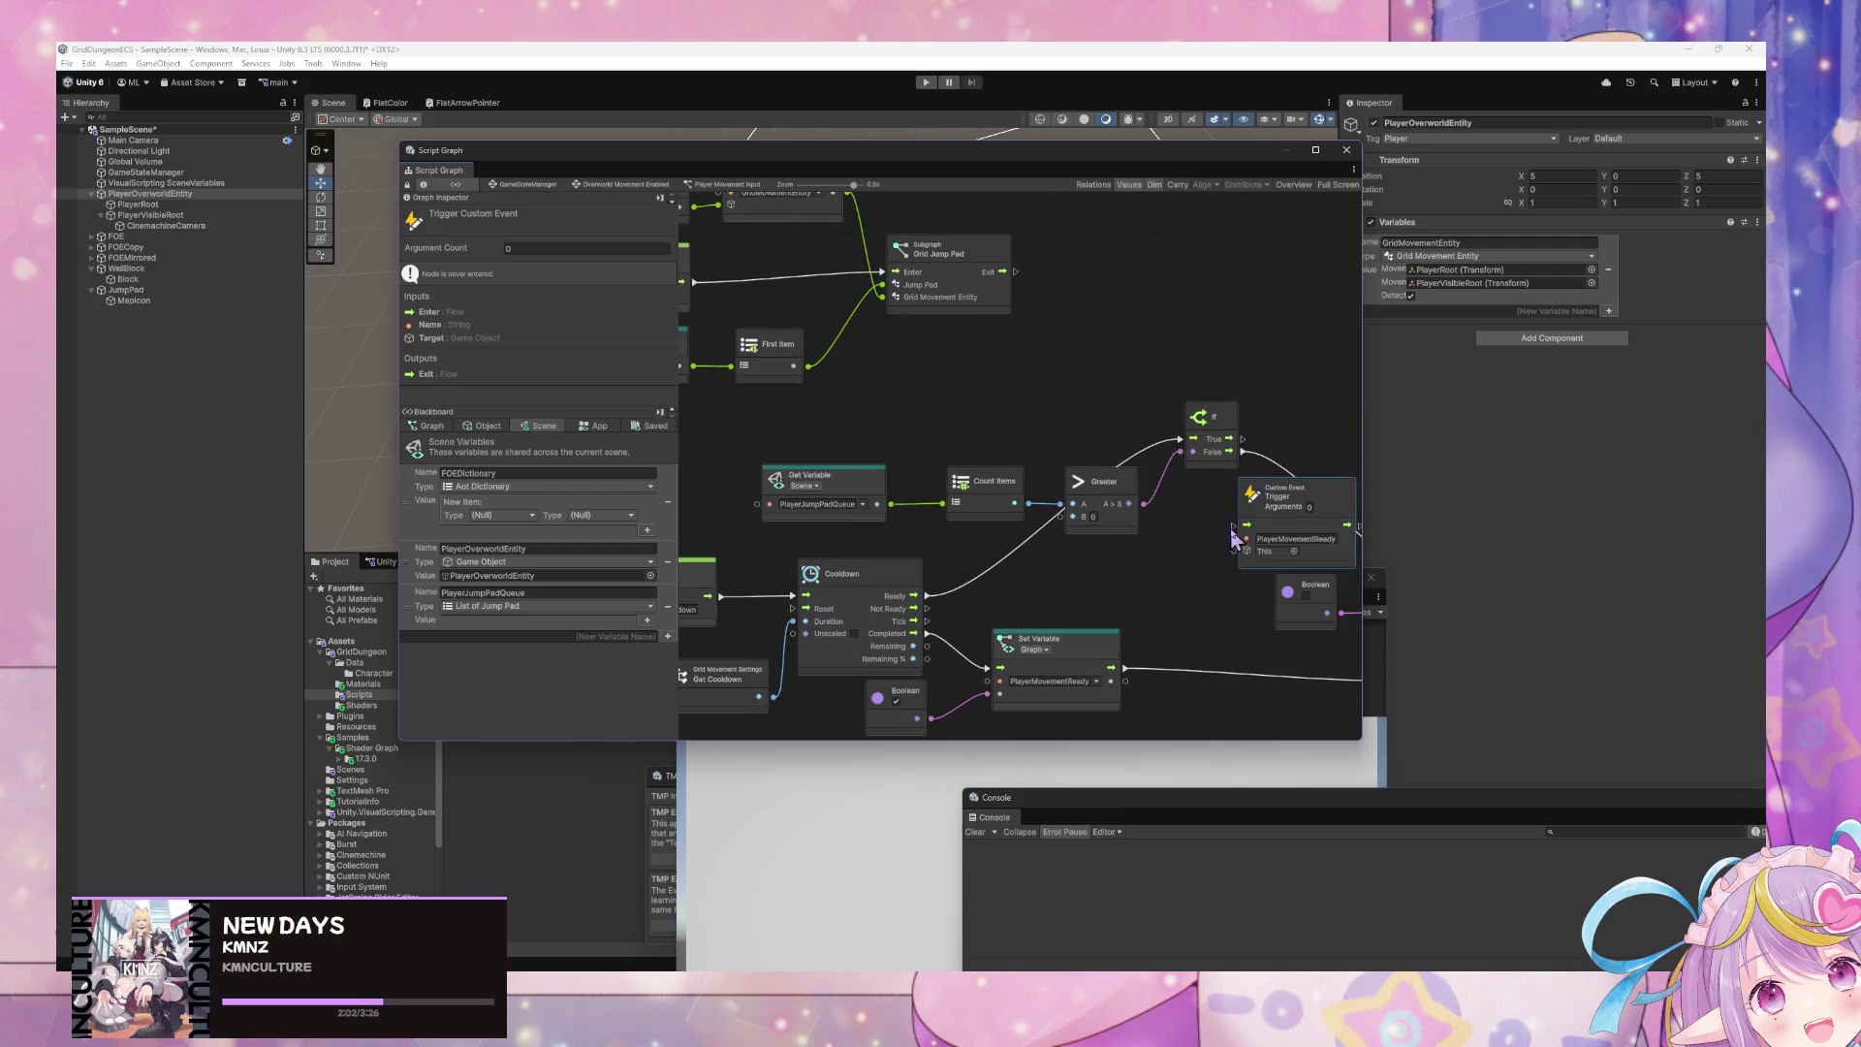
pyautogui.moveTo(1292, 546)
pyautogui.mouseDown()
pyautogui.moveTo(1124, 300)
pyautogui.moveTo(998, 291)
pyautogui.moveTo(1073, 279)
pyautogui.mouseUp()
pyautogui.moveTo(974, 380); pyautogui.dragTo(1095, 443)
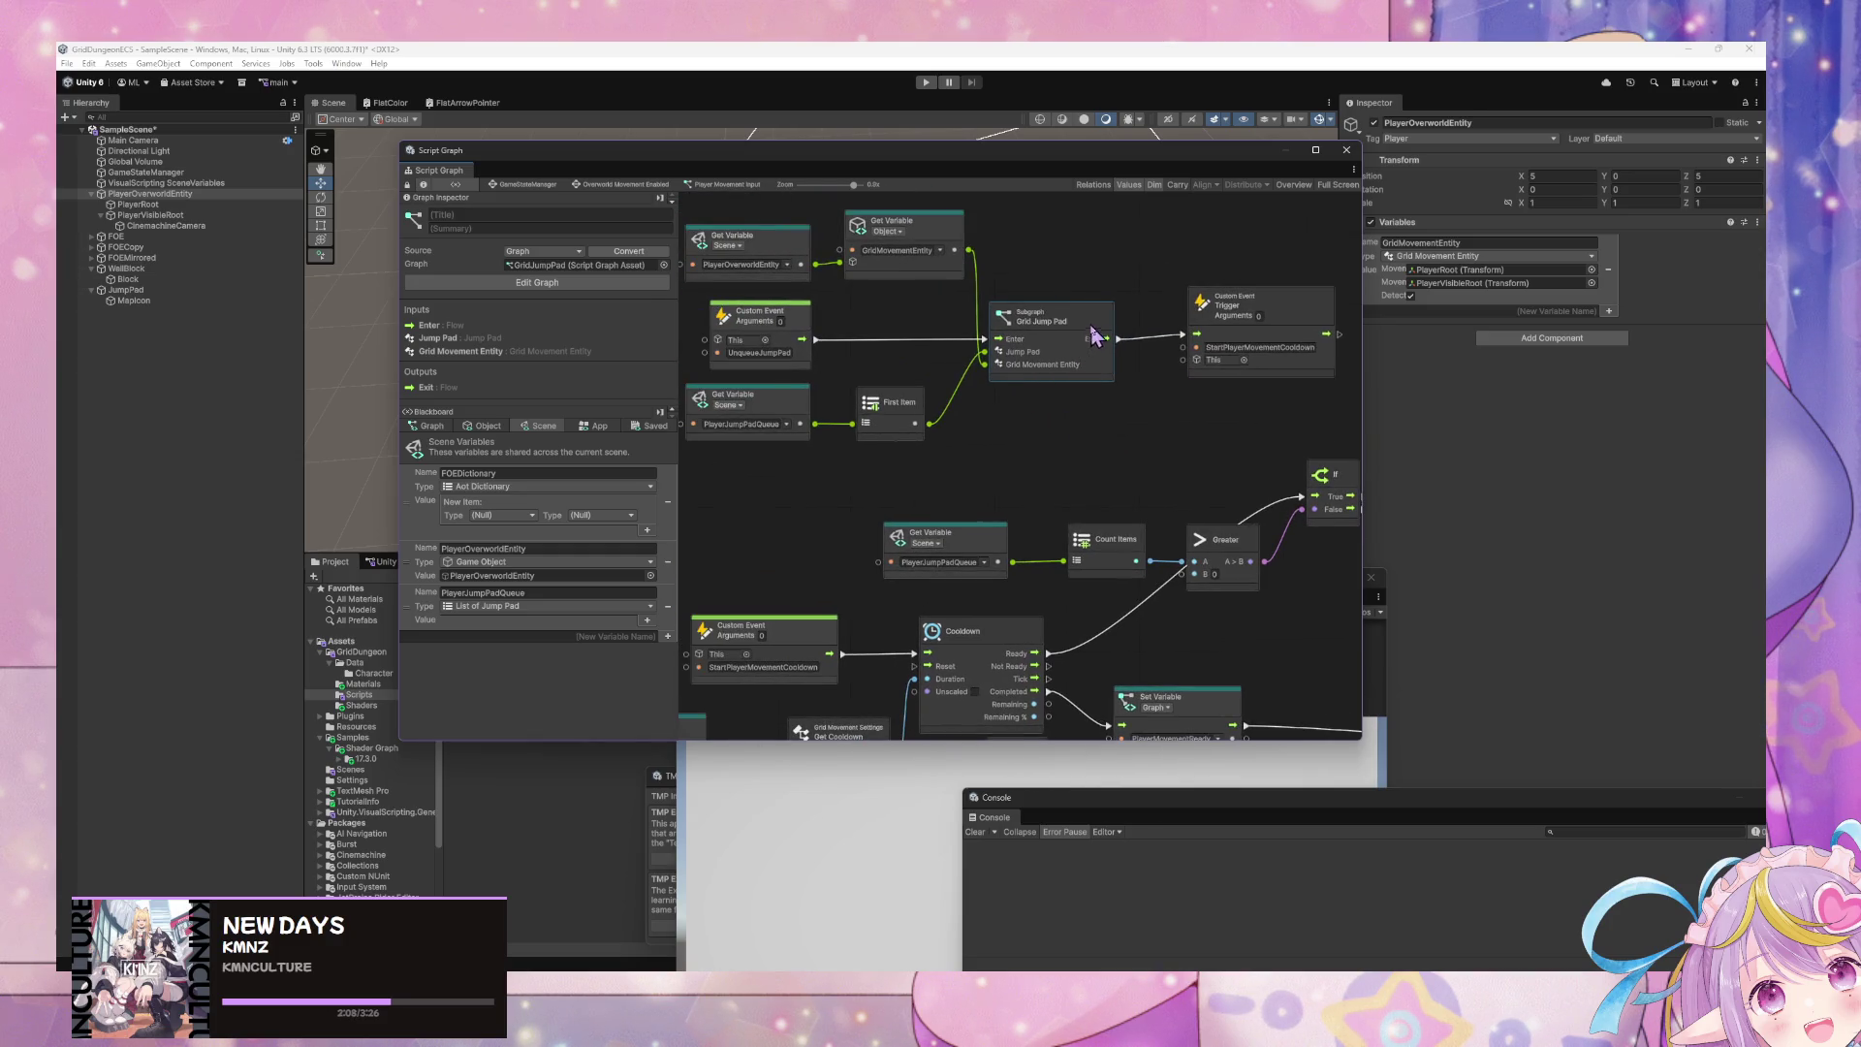
pyautogui.scroll(5, 1097, 466)
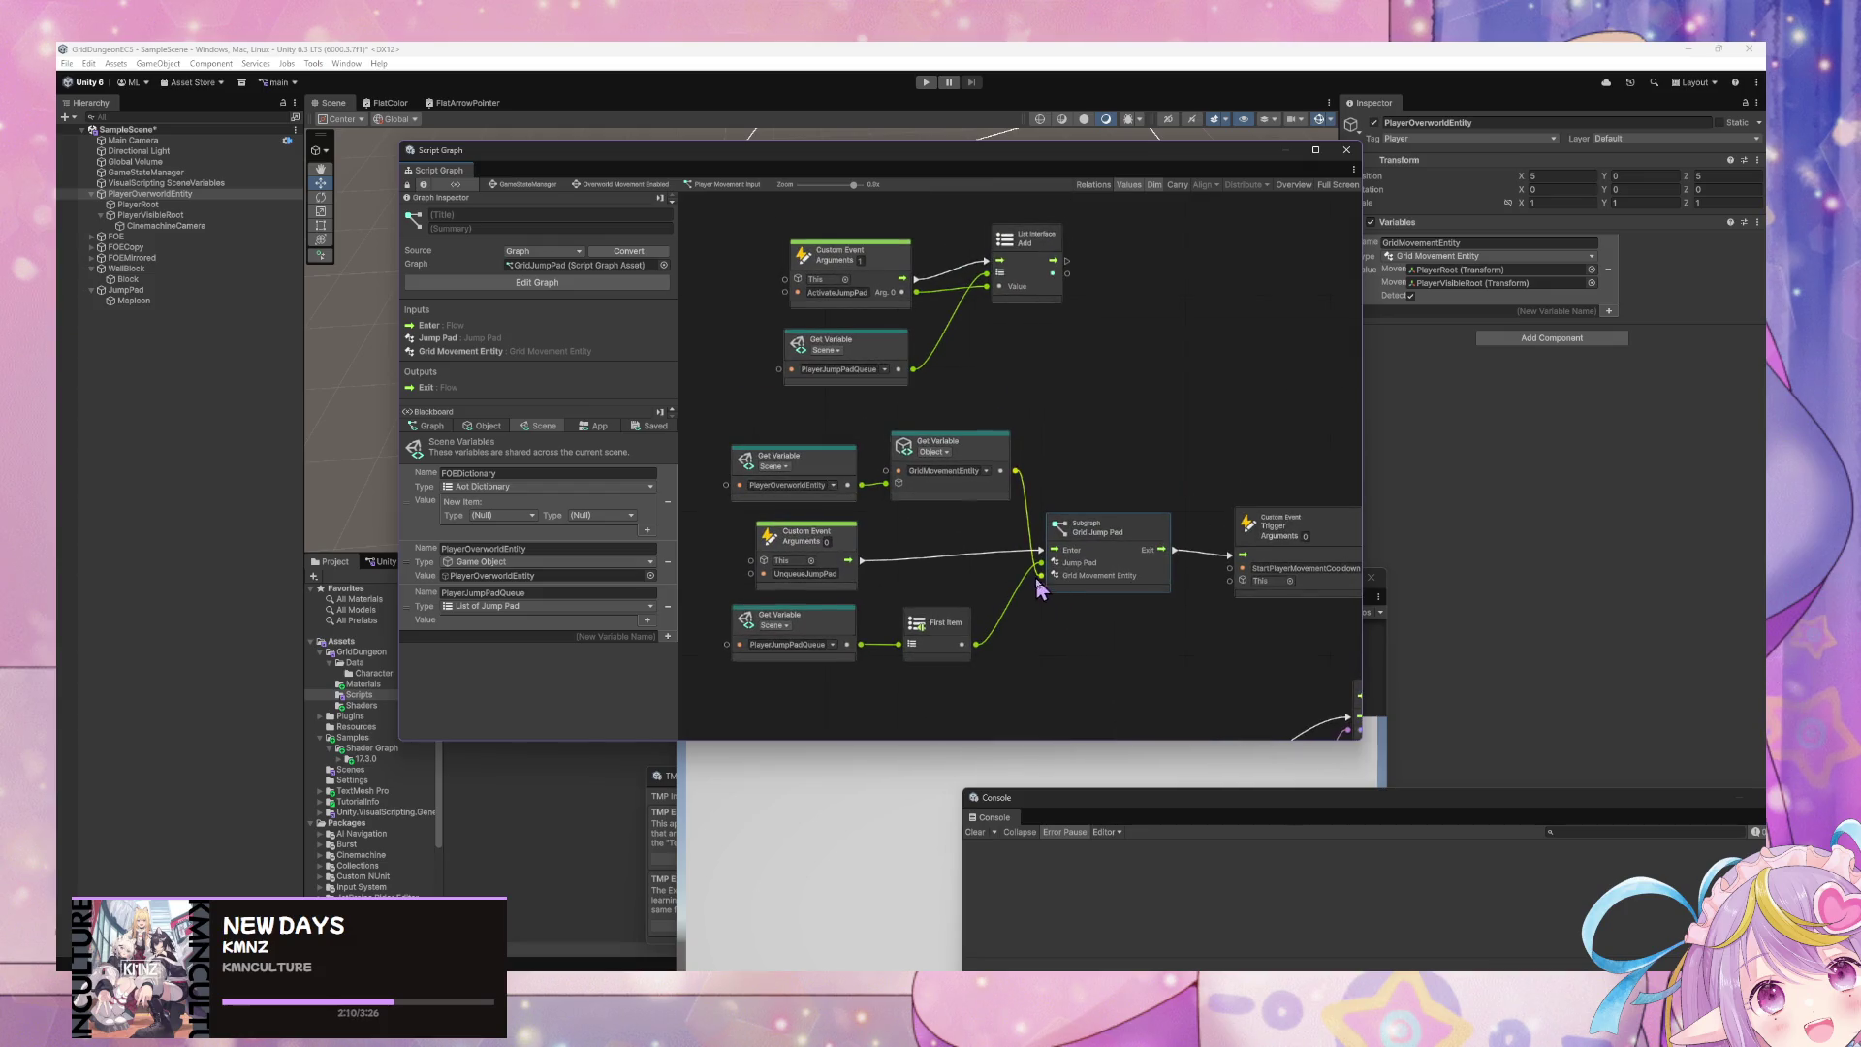